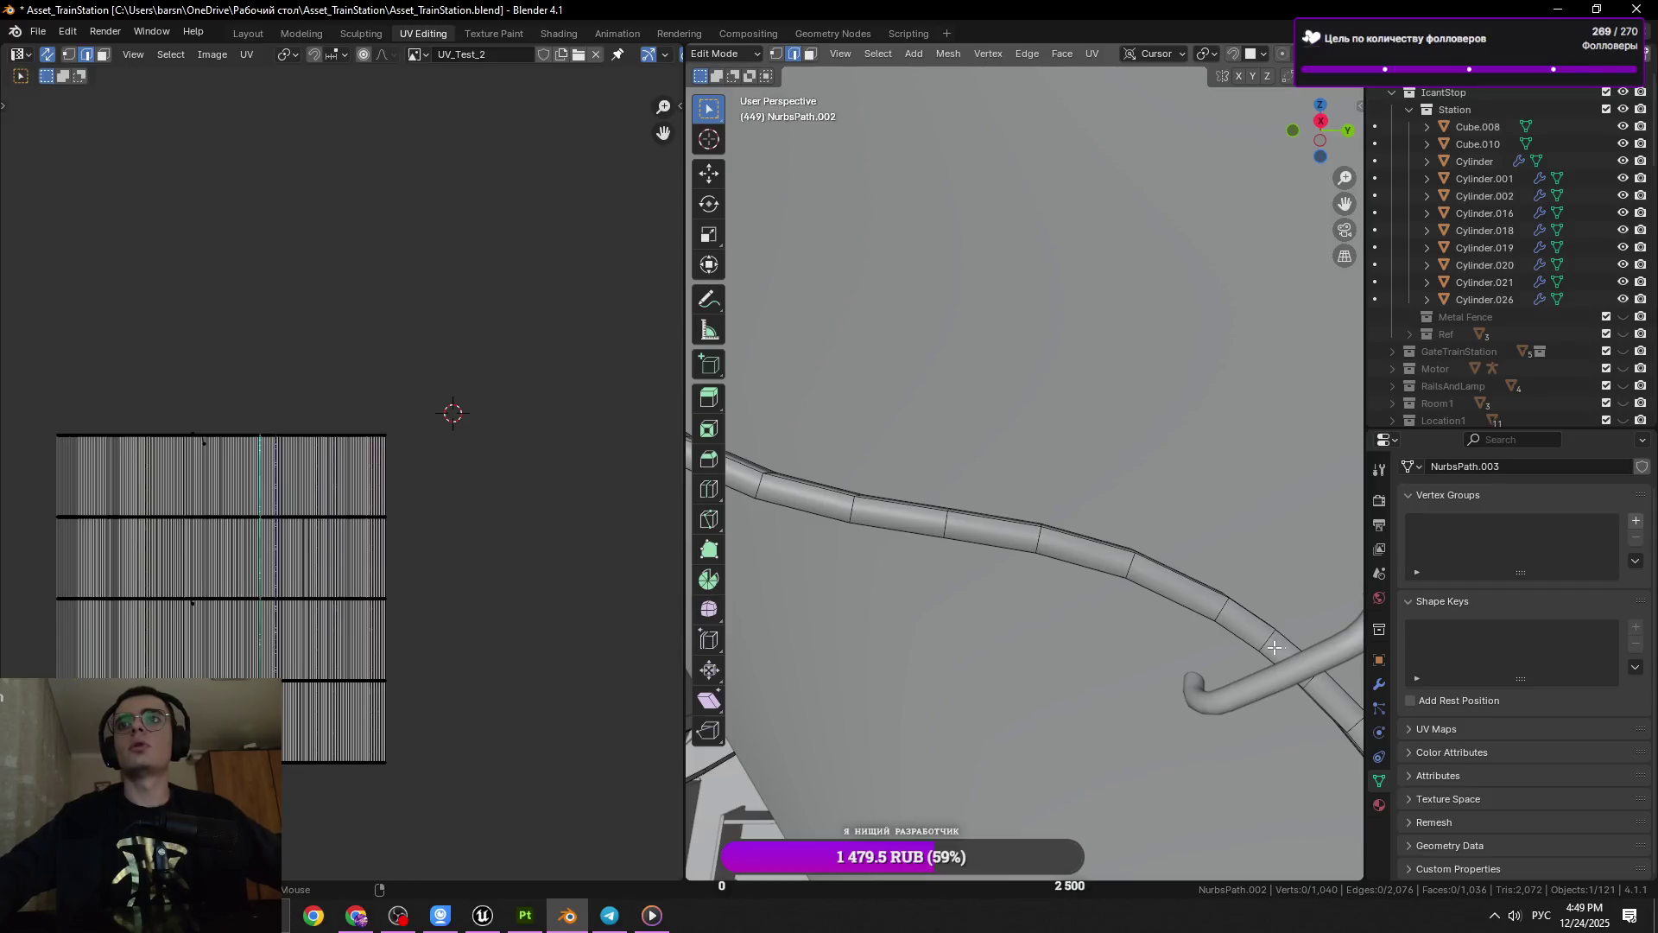
Enter Edit Mode on the NurbsPath.002 cable mesh and frame it in view
key(x)
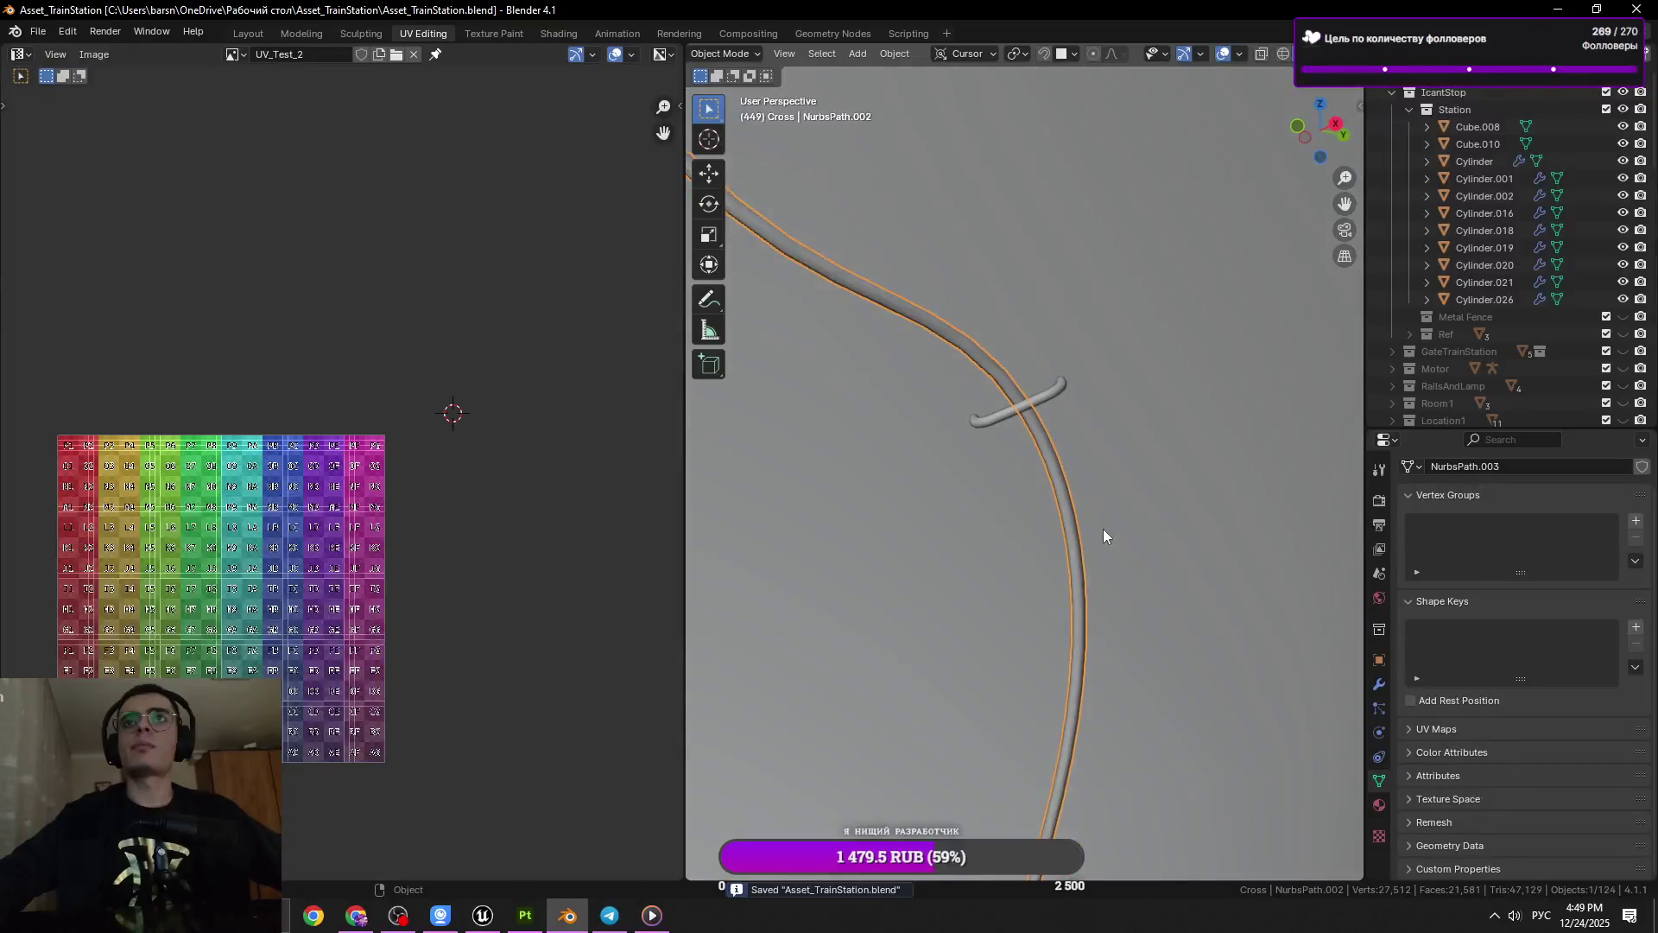
key(Tab)
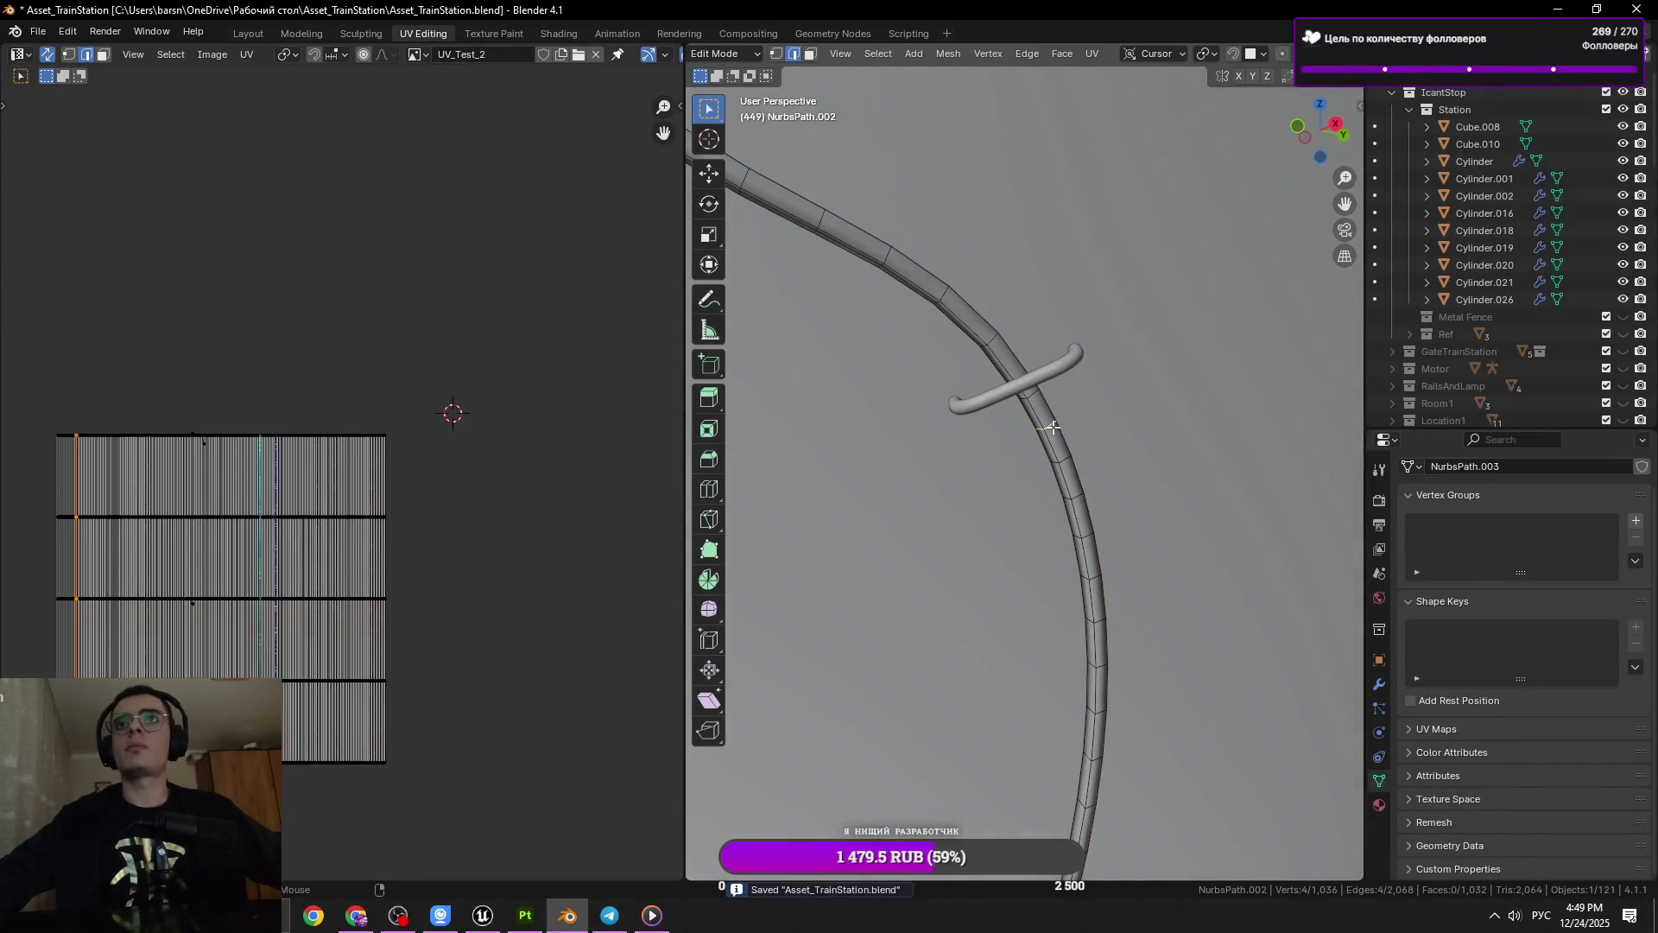
scroll(up, 3)
scroll(down, 3)
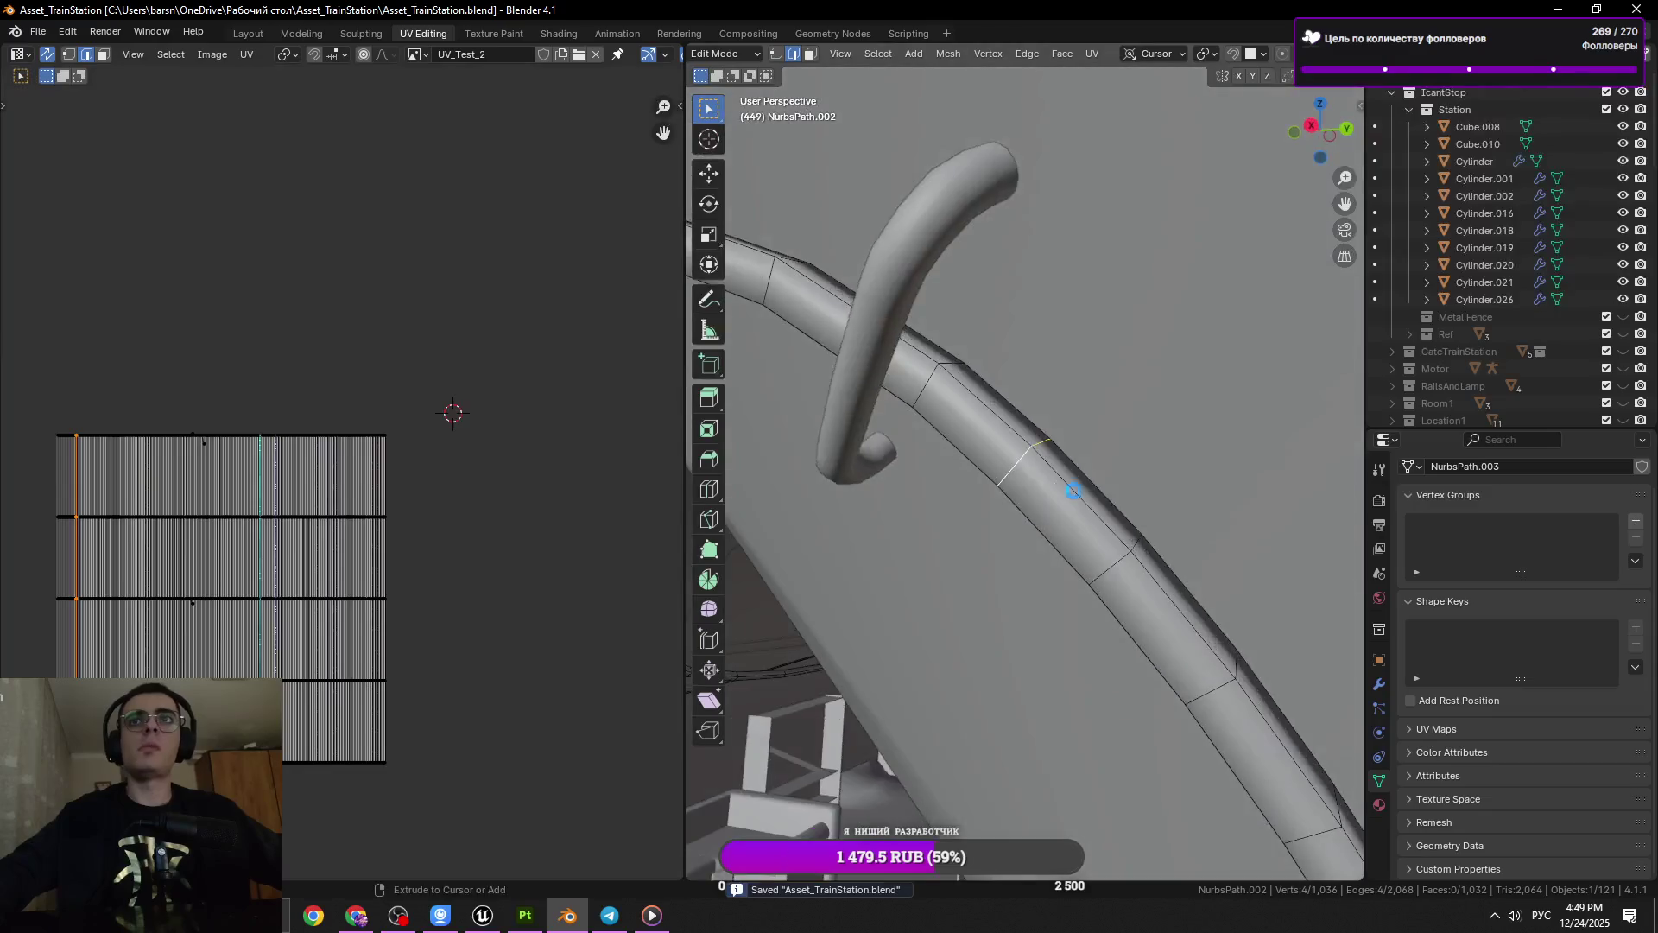
drag(1074, 481, 1179, 488)
Dissolve the first few redundant ring loops, undoing one mistaken removal
key(x)
click(1112, 516)
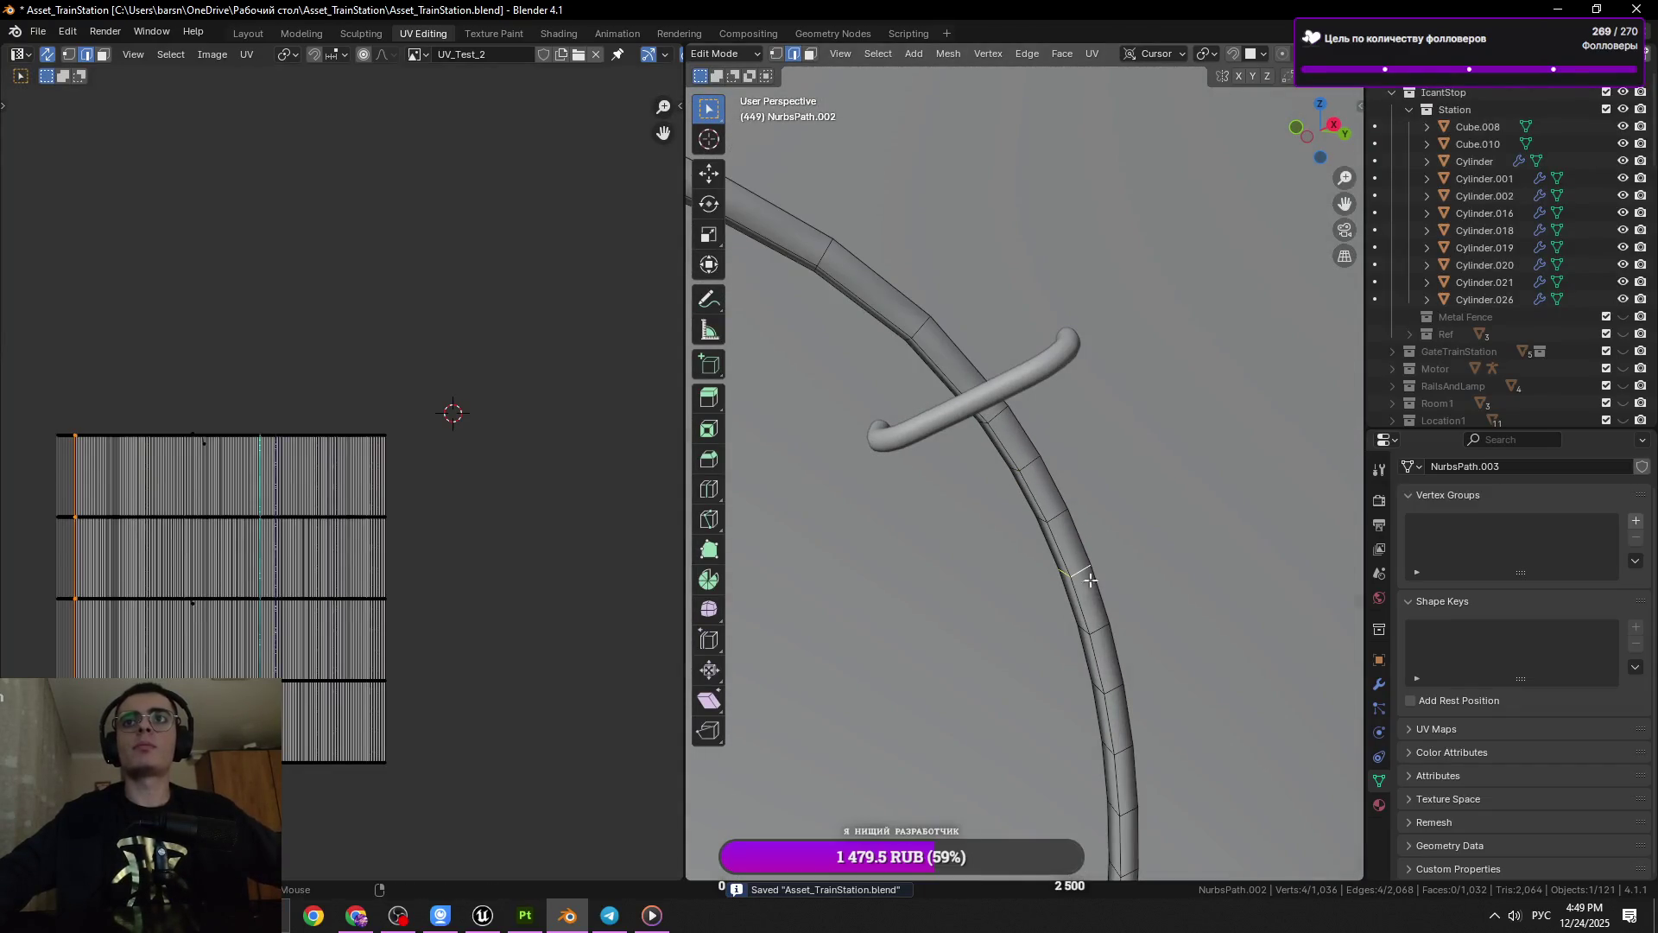
drag(1091, 580, 1158, 584)
key(x)
click(1158, 584)
key(x)
click(1196, 653)
drag(1113, 759, 1115, 568)
key(x)
click(1196, 629)
key(ctrl+z)
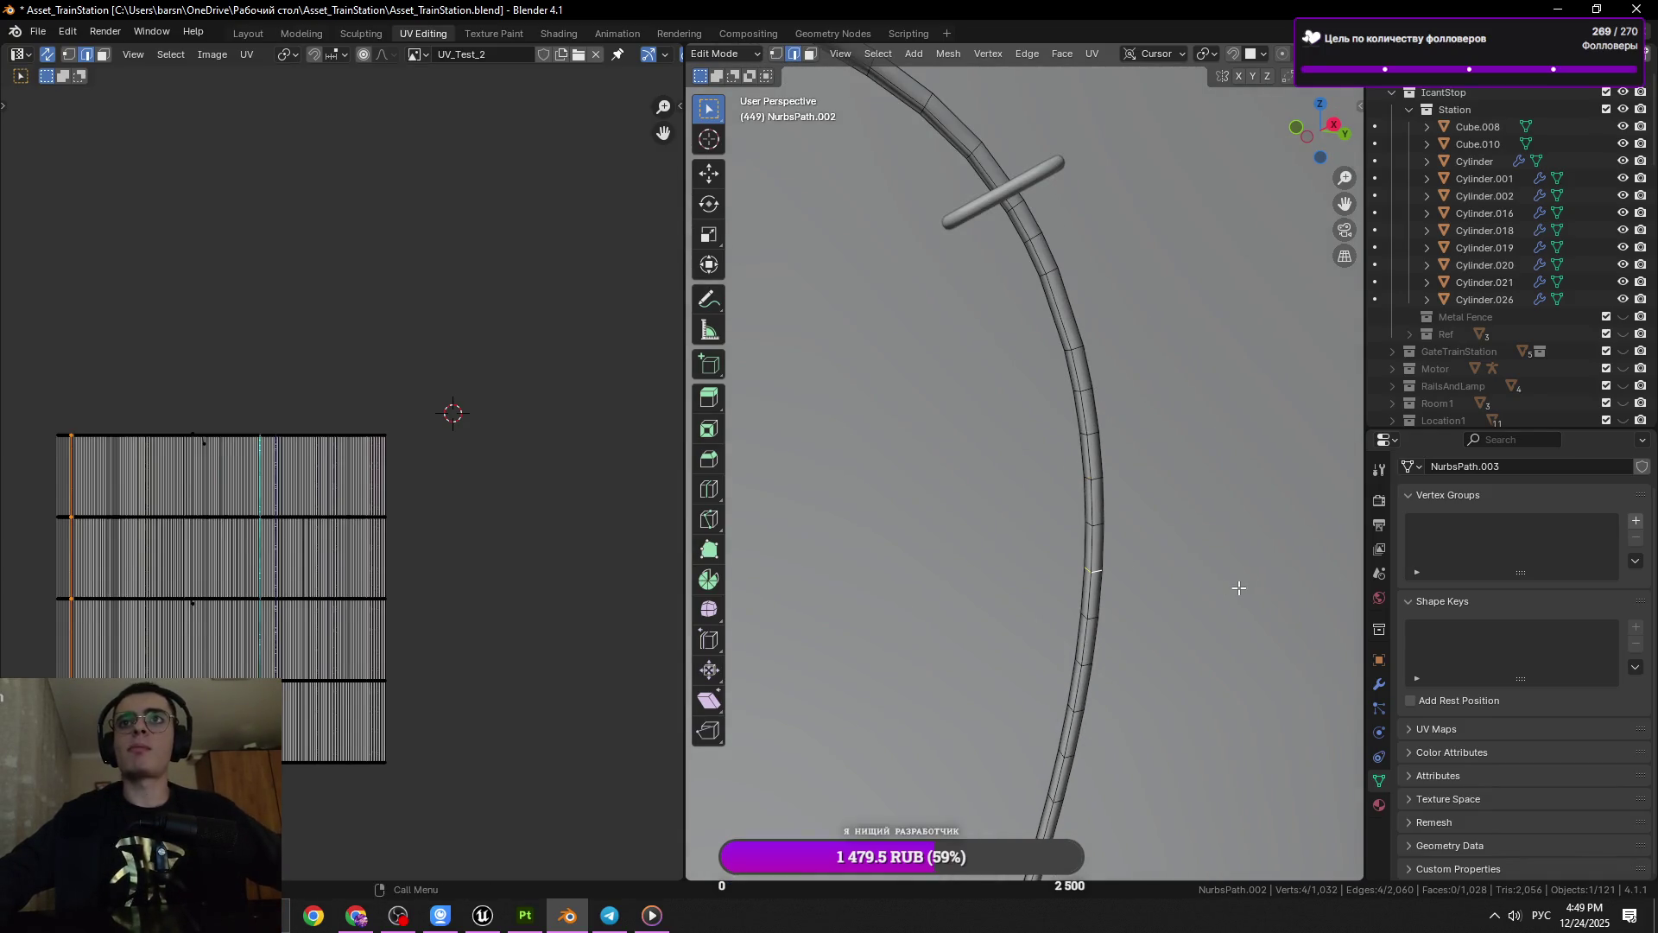
Dissolve the next ring loops further along the cable
click(1084, 671)
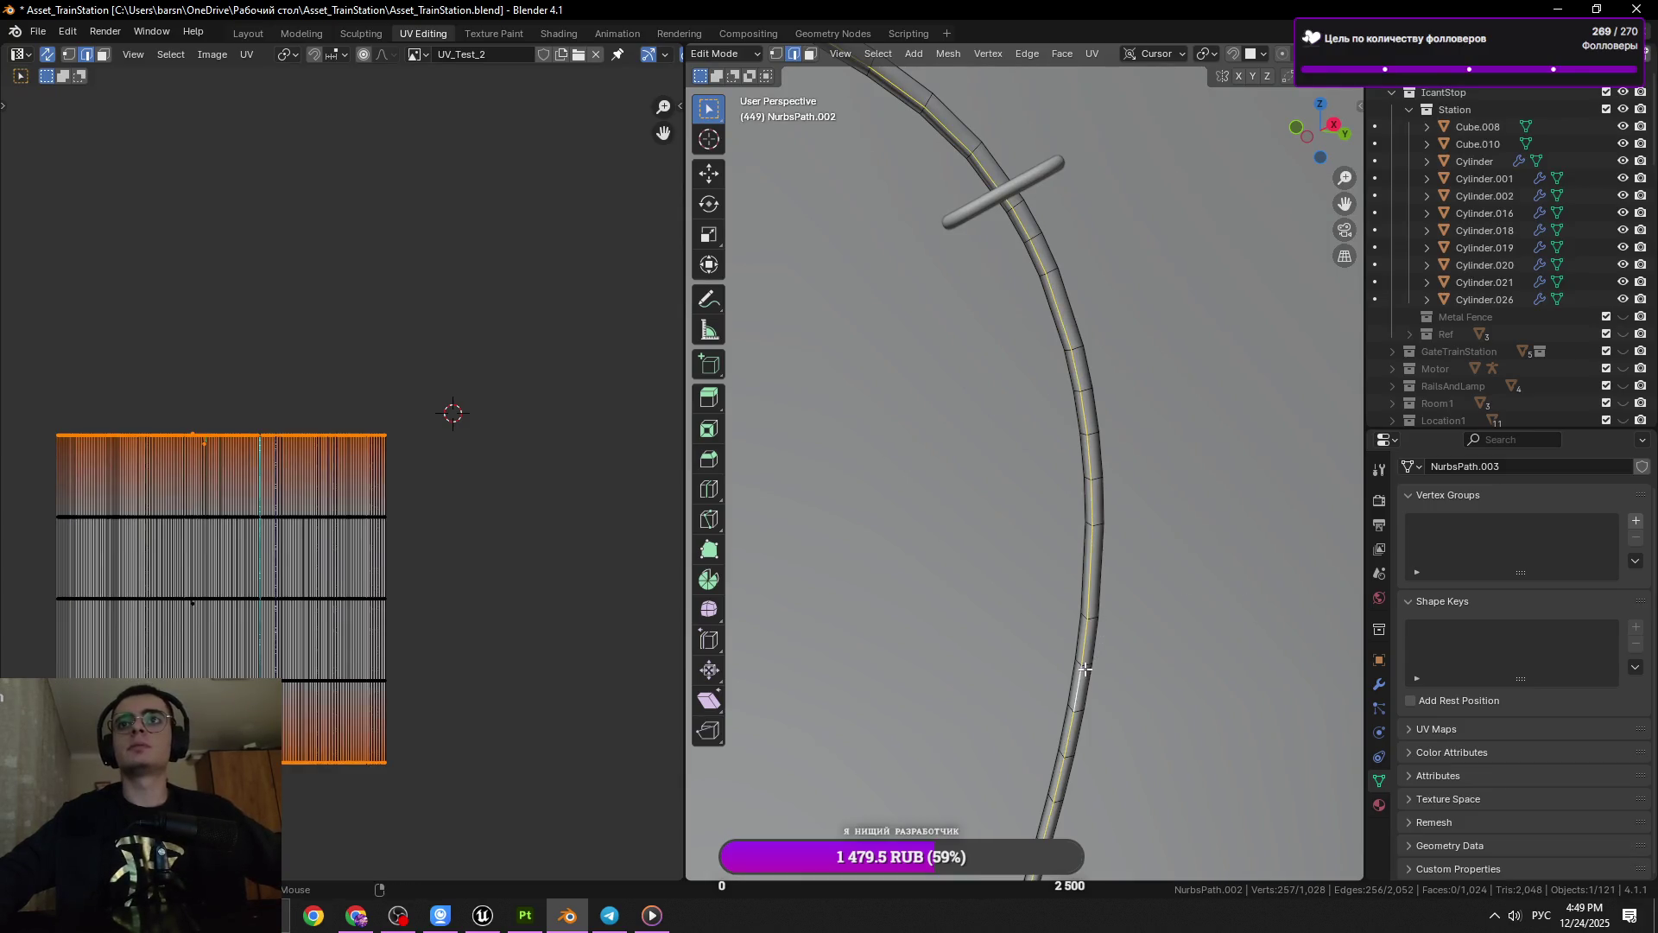
key(x)
click(1196, 665)
drag(1131, 669, 1070, 588)
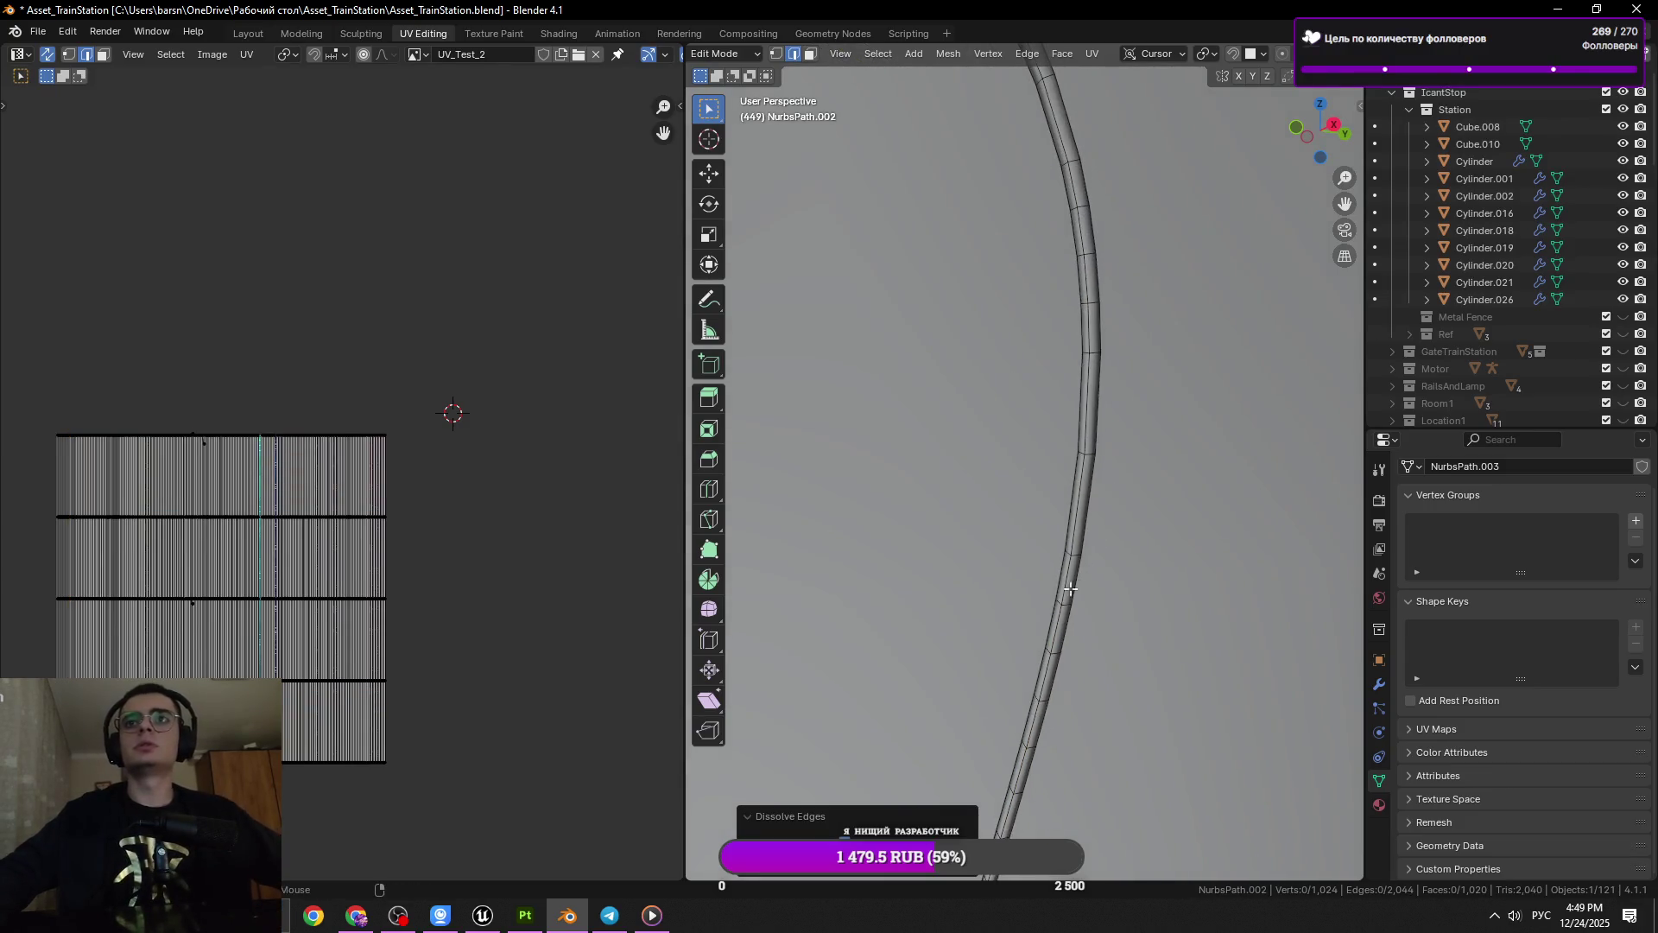
key(x)
click(1214, 607)
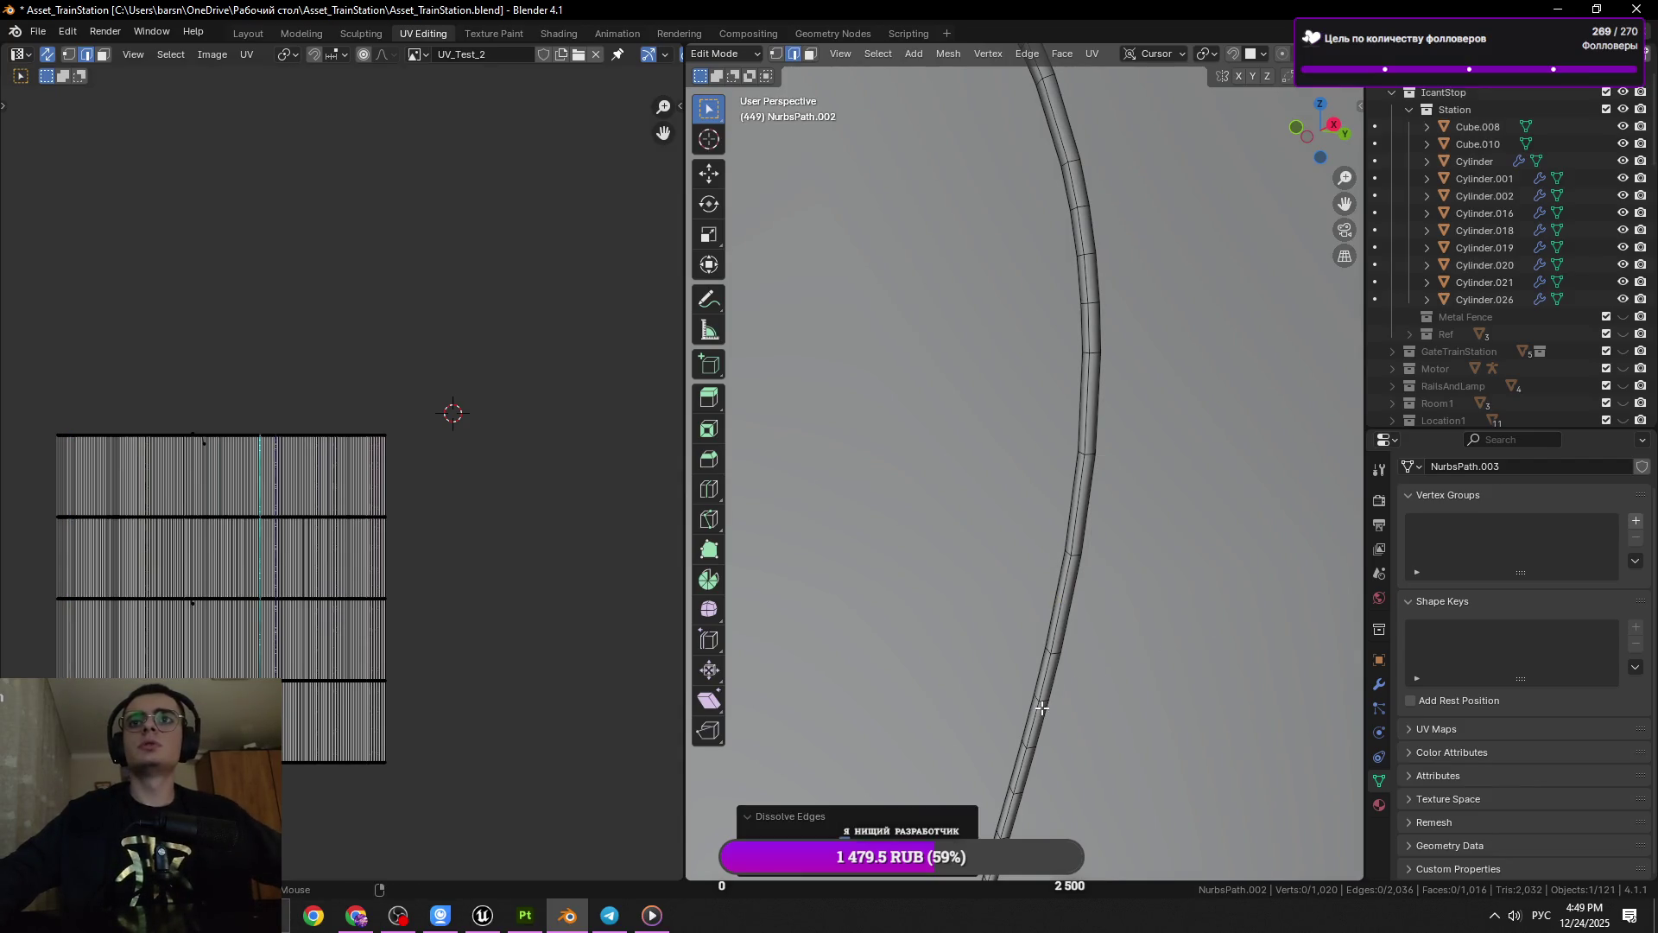
key(x)
click(1192, 696)
drag(1036, 631, 1074, 545)
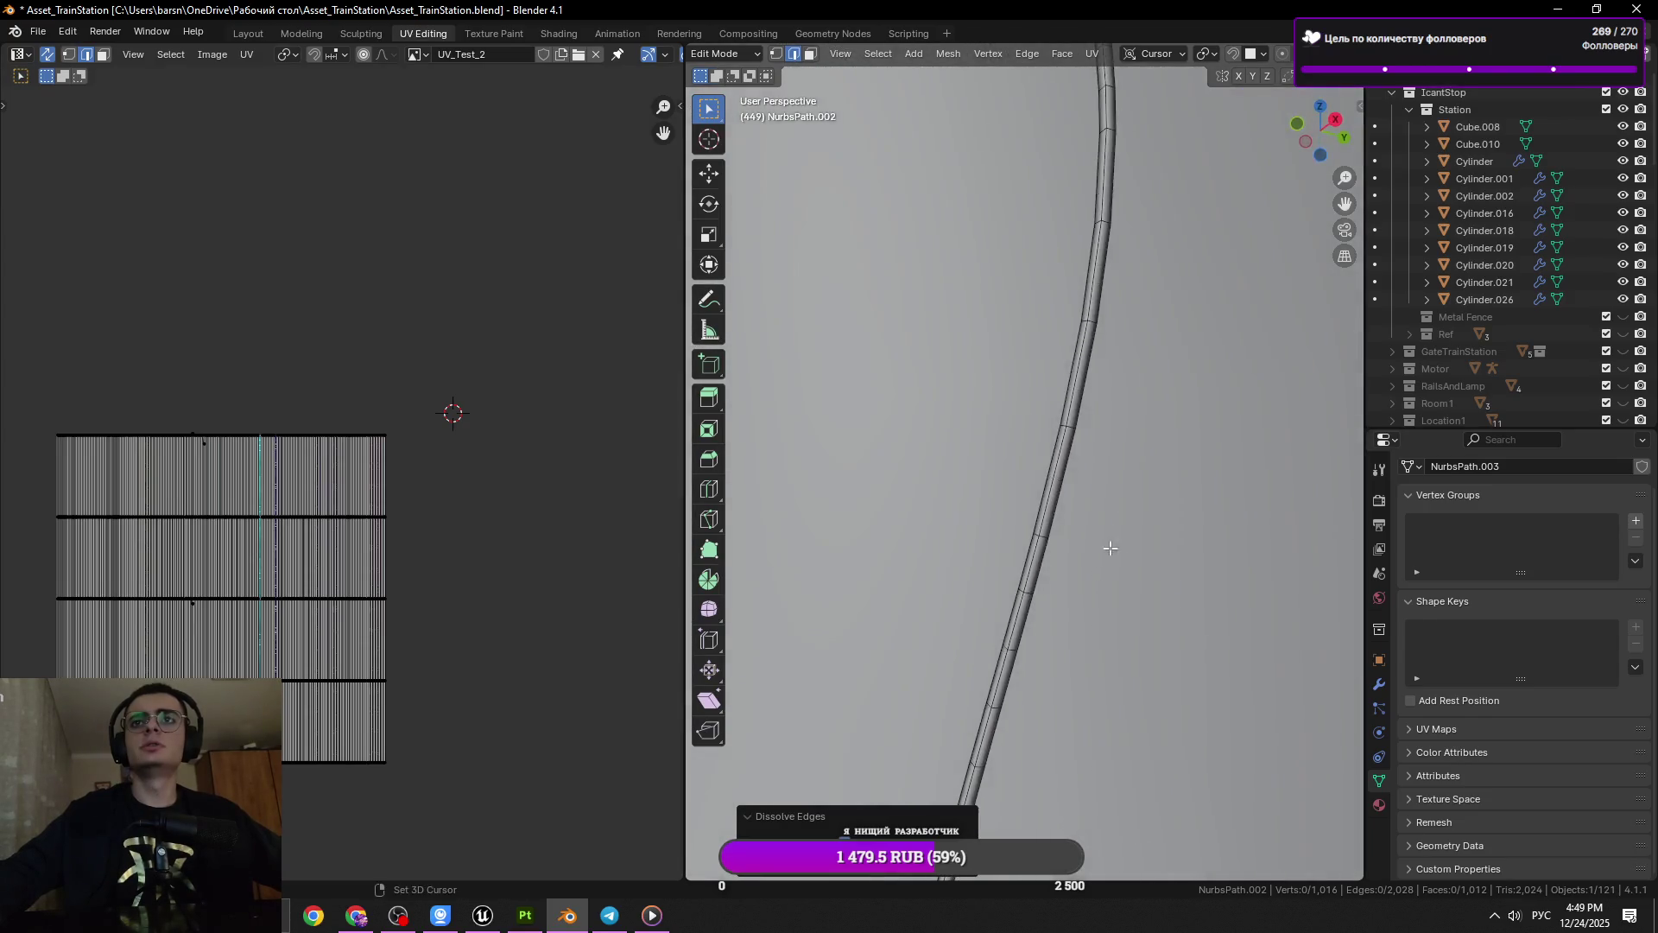
Dissolve the remaining ring loops toward the cable's lower end
key(x)
click(1043, 596)
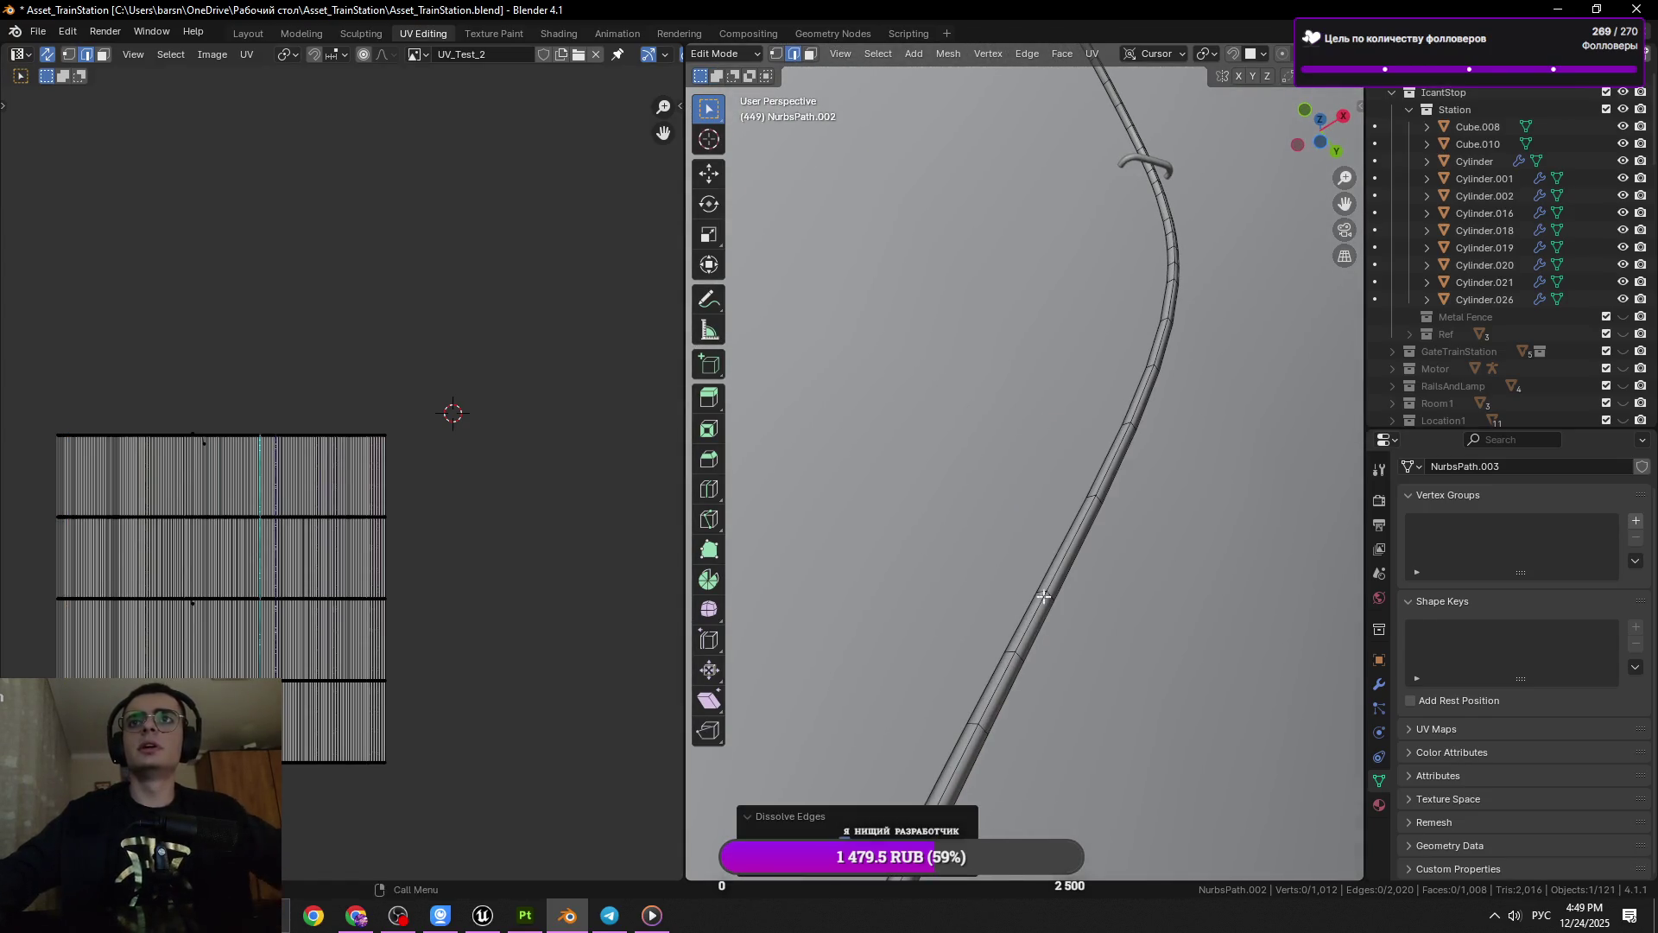
key(x)
click(1273, 664)
drag(1173, 677, 1106, 631)
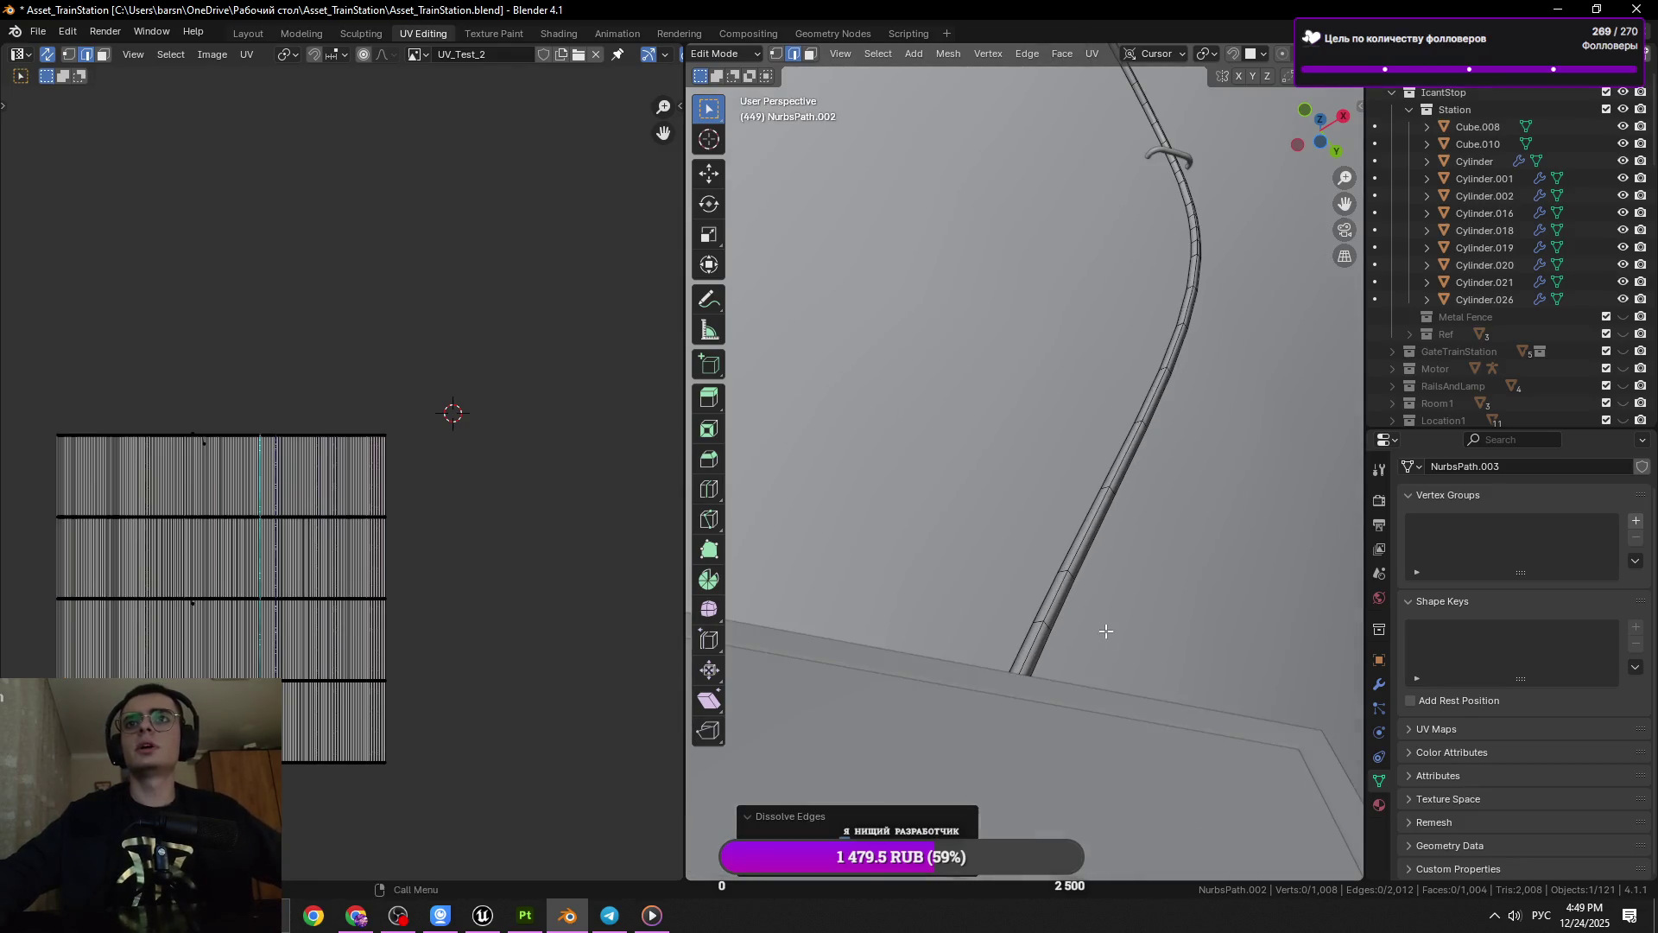
key(x)
click(1231, 637)
drag(1230, 637, 1043, 659)
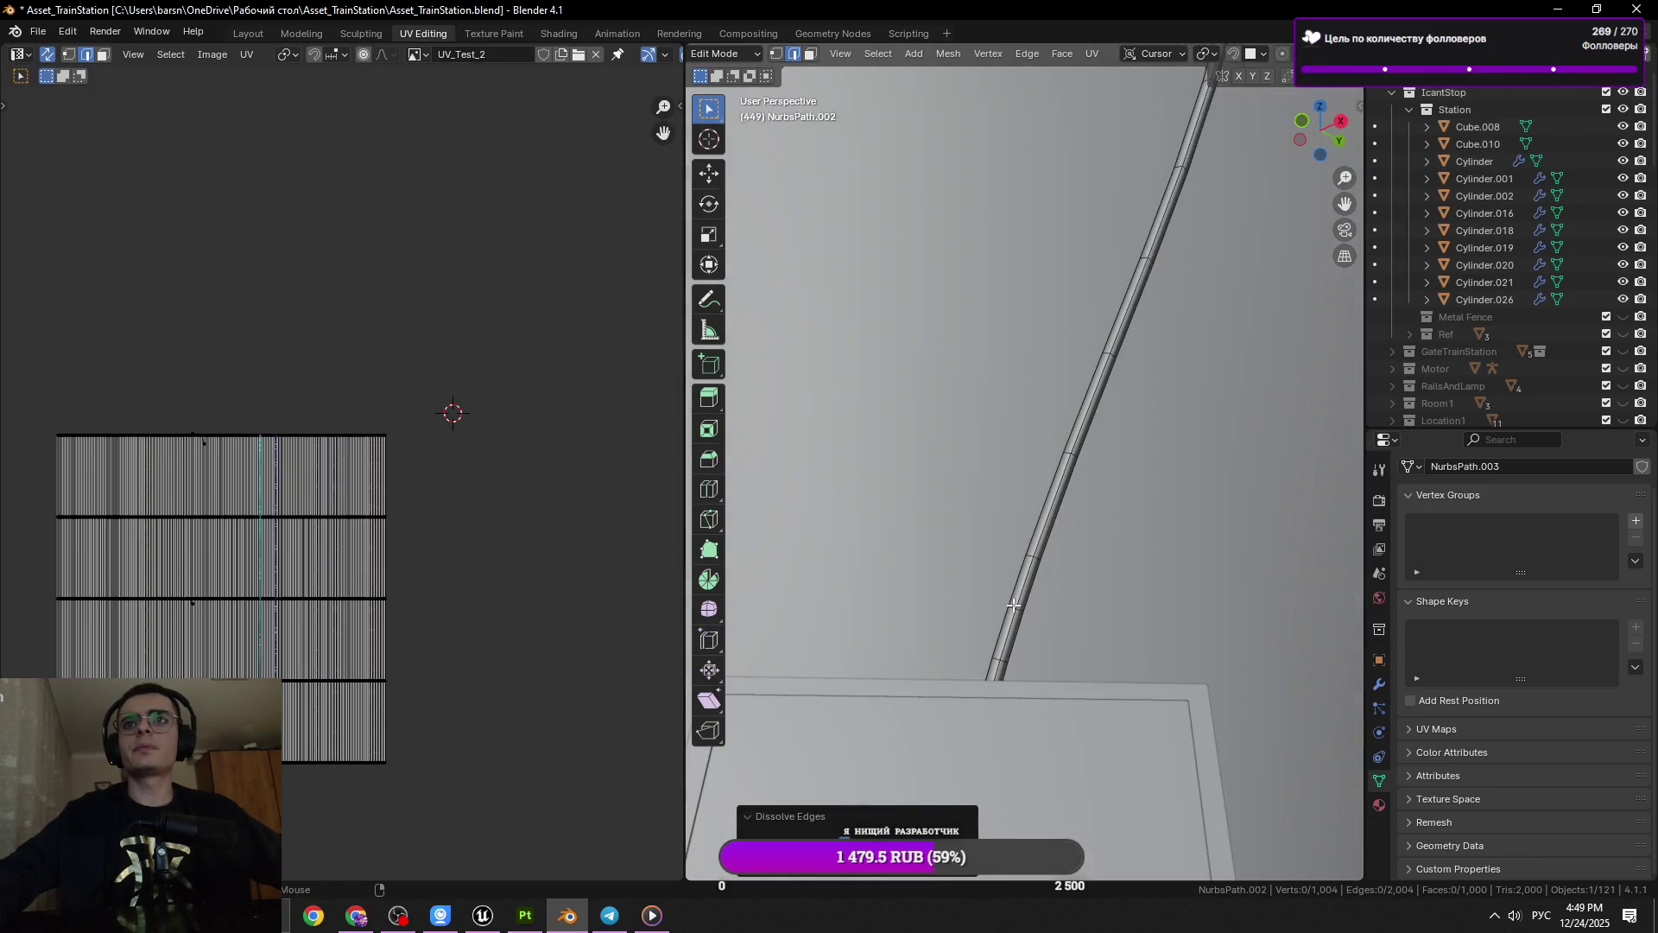
key(x)
click(1216, 587)
drag(1036, 677, 1069, 705)
Box-select the cable's bottom end in X-ray view
key(alt+z)
drag(1114, 763, 984, 697)
key(alt+z)
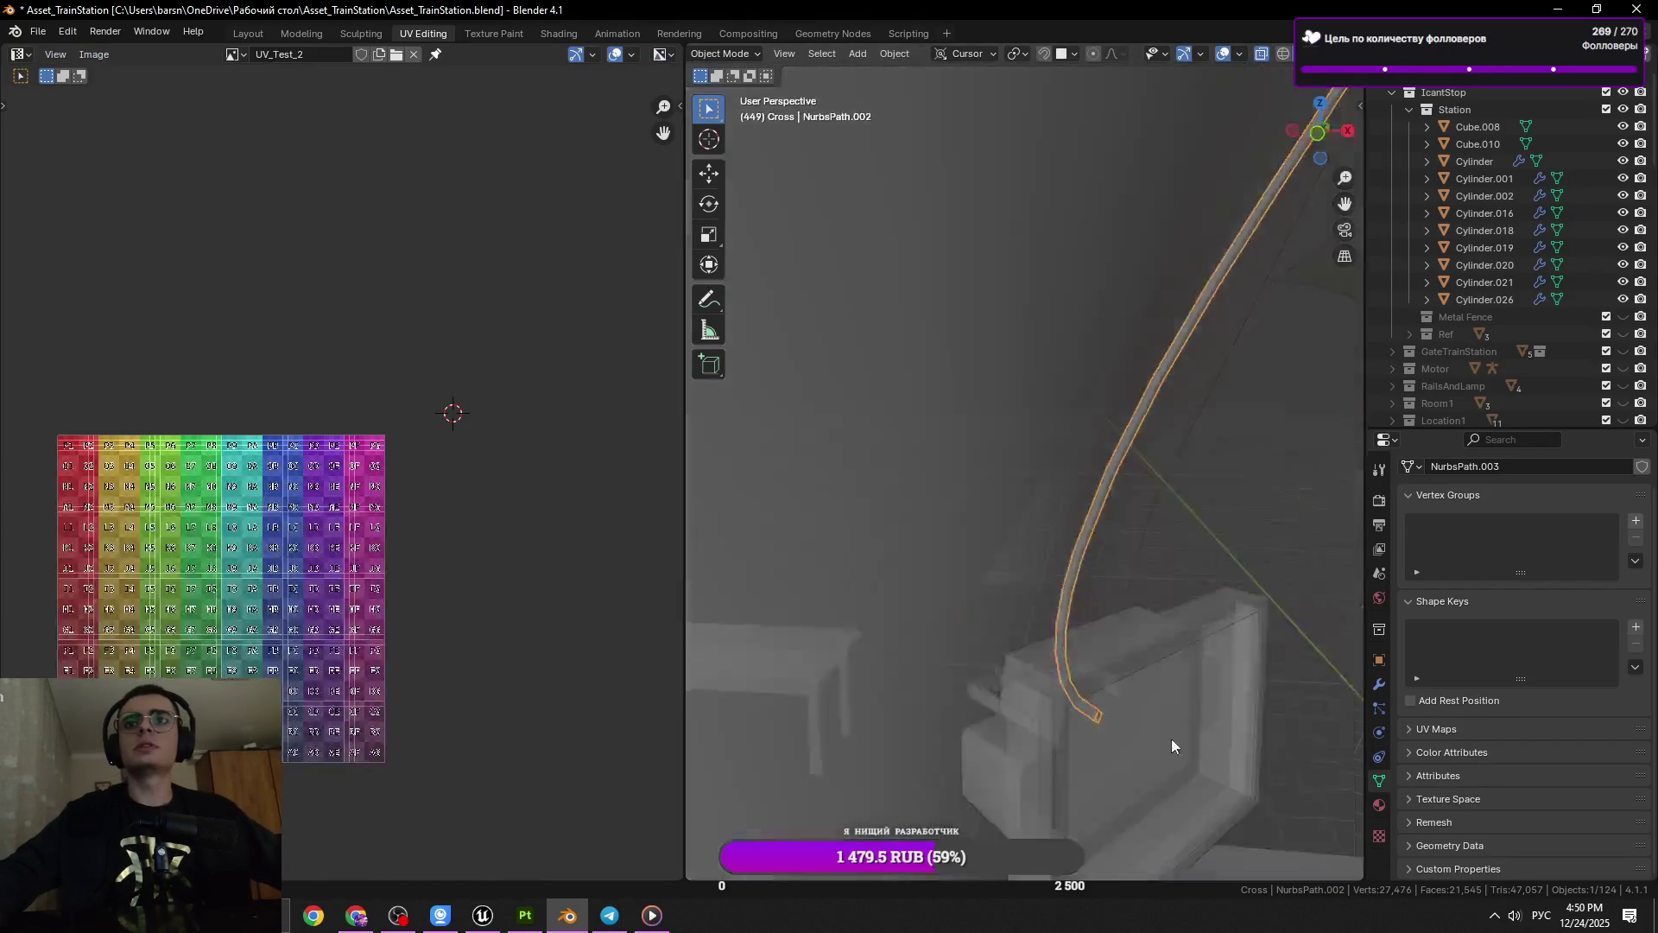
Apply an edge operation to a loop at the cable end and return to Object Mode
drag(984, 697, 1109, 627)
click(1105, 632)
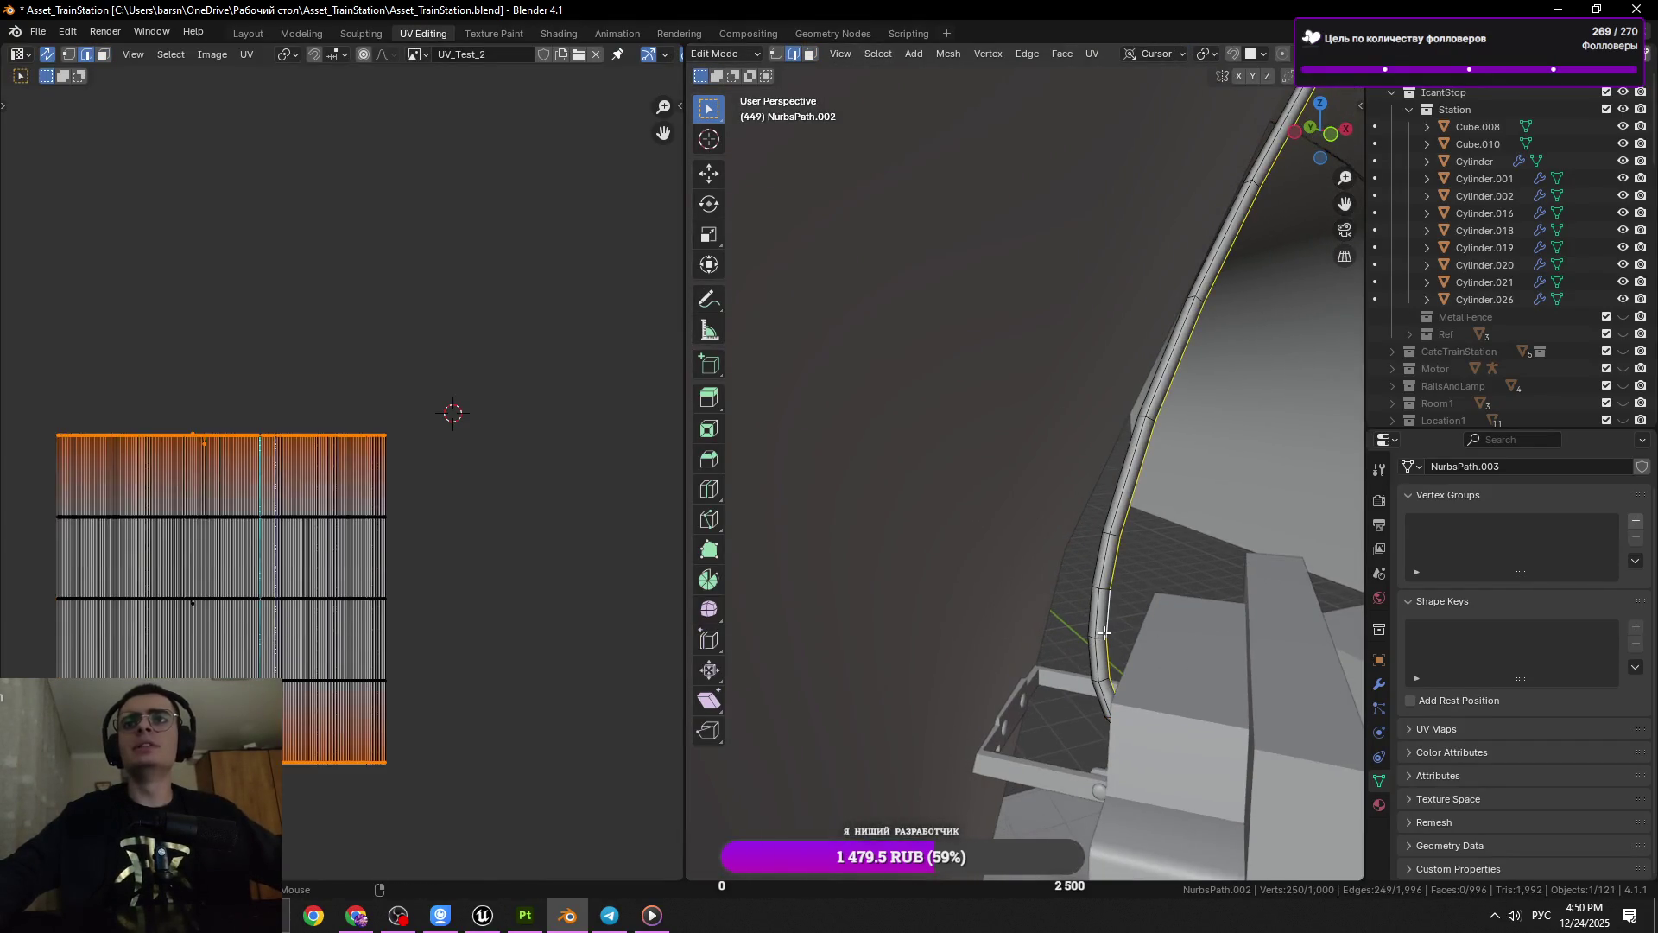
right_click(1214, 643)
click(1220, 648)
drag(1219, 647, 1192, 647)
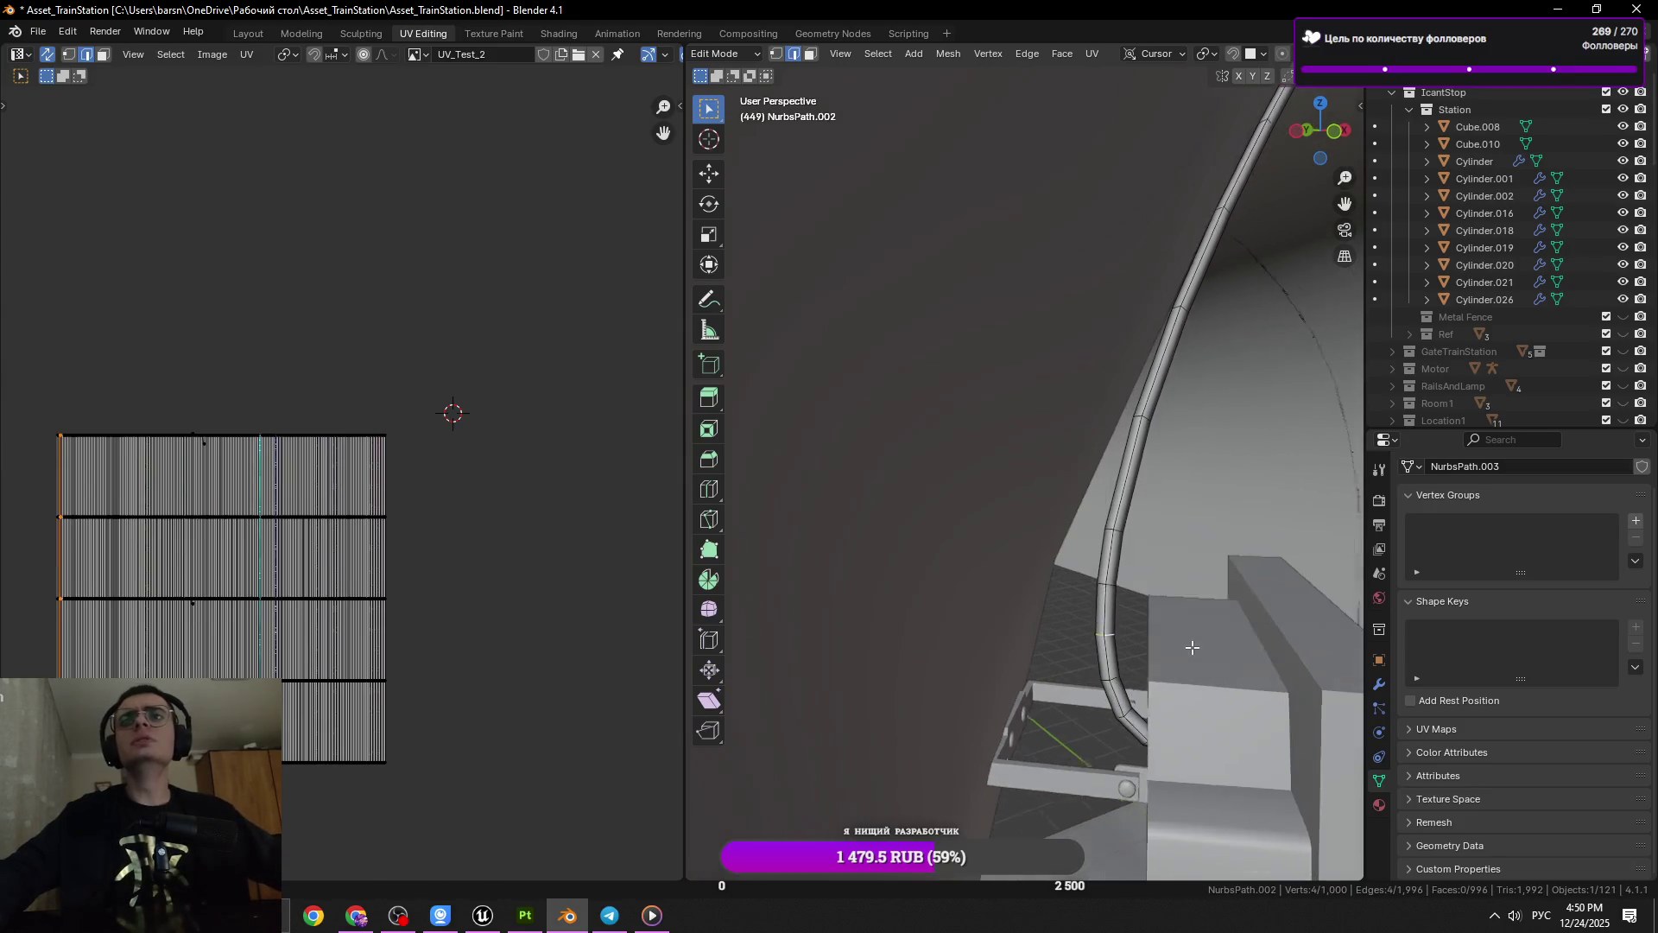
drag(1166, 721, 1050, 373)
key(Tab)
Save, then inspect the NurbsPath.002 coil in edge select mode and save again
click(1050, 373)
key(ctrl+s)
key(Tab)
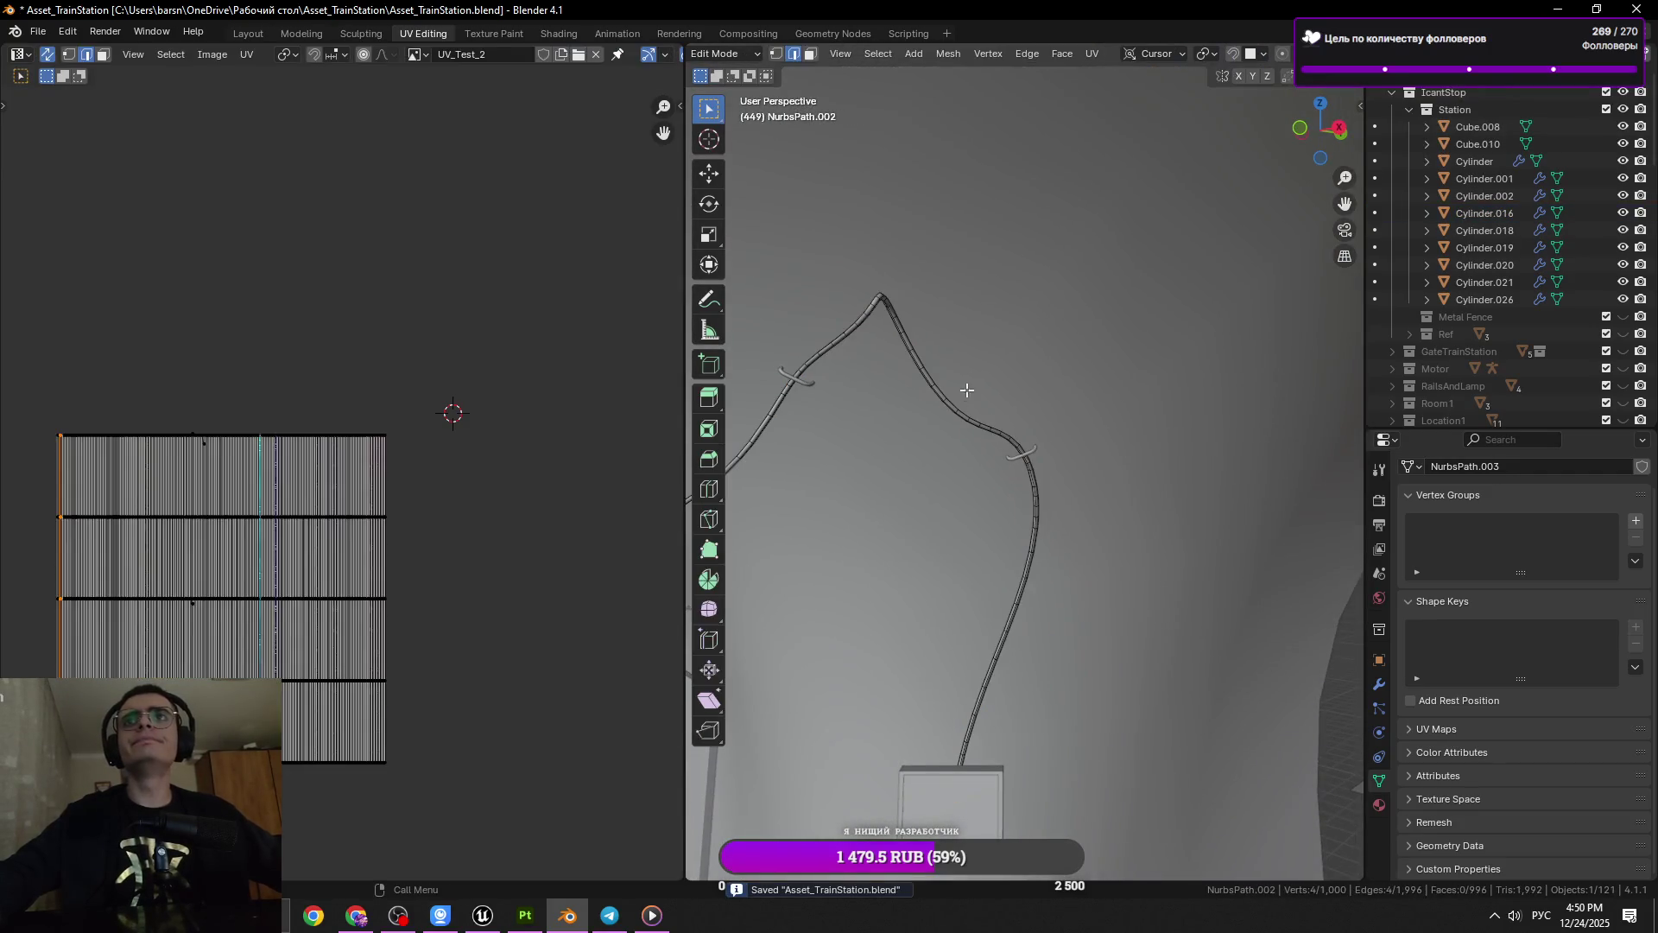
key(2)
drag(889, 358, 1130, 481)
scroll(up, 3)
scroll(down, 3)
drag(994, 470, 1278, 494)
key(Tab)
scroll(down, 3)
key(ctrl+s)
Dissolve another ring loop on the cable's coil
key(Tab)
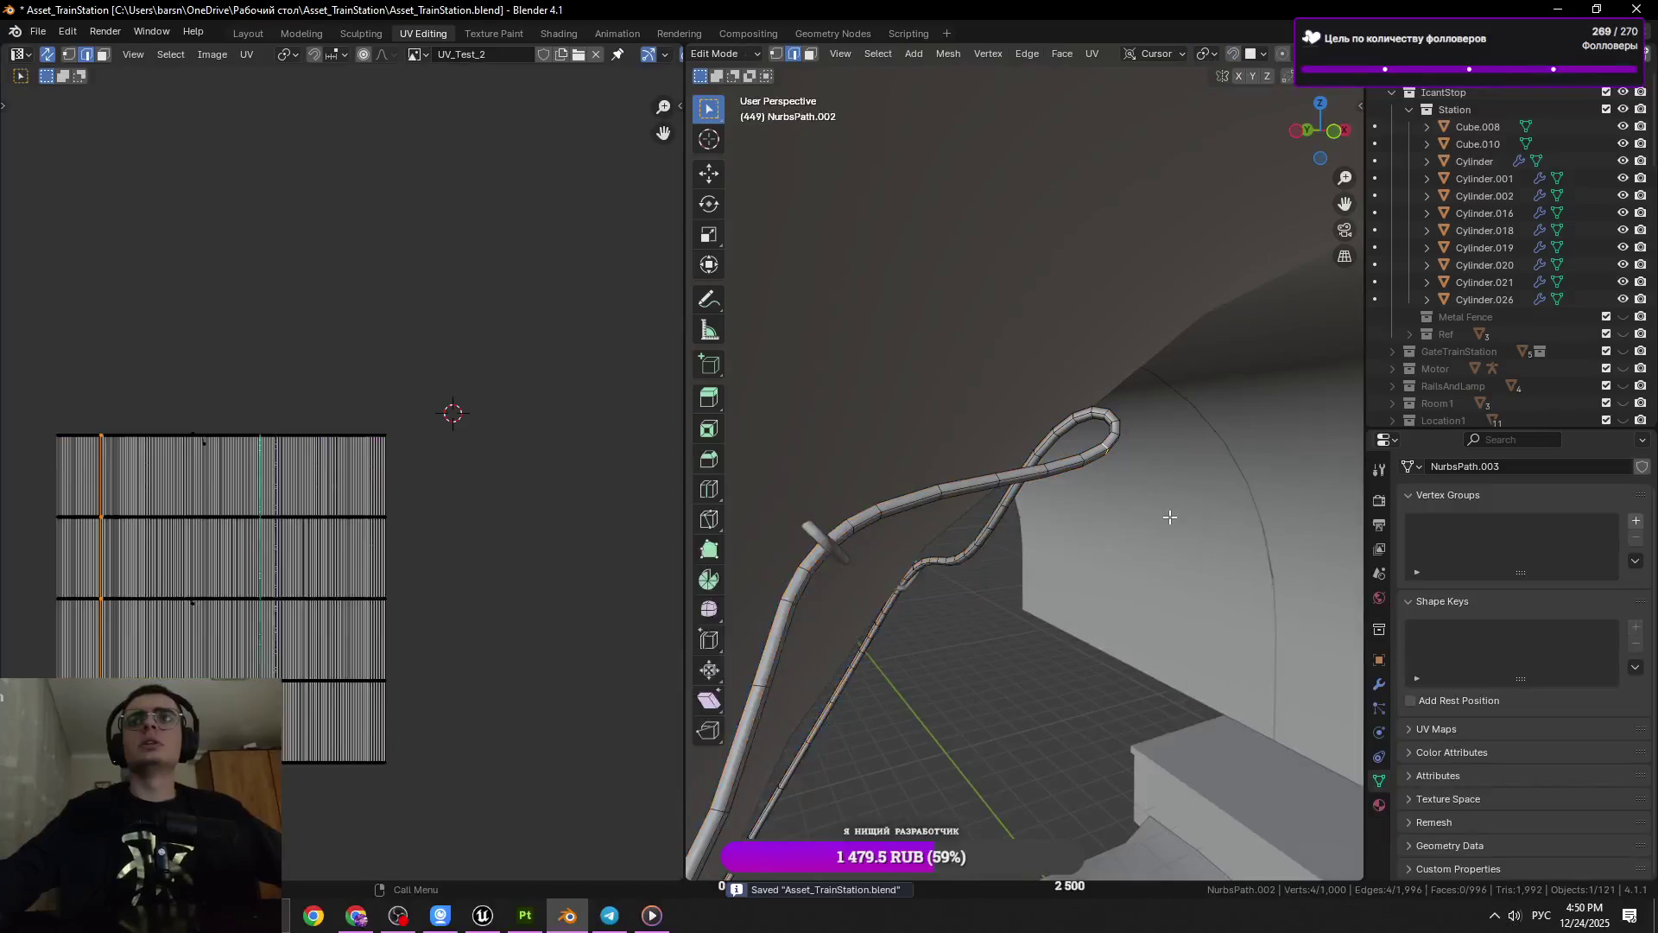
drag(1136, 512, 1209, 456)
key(x)
click(1209, 456)
Edge-slide a ring loop on the coil to respace it, redoing one slide
click(899, 483)
click(910, 487)
click(1026, 518)
key(ctrl+s)
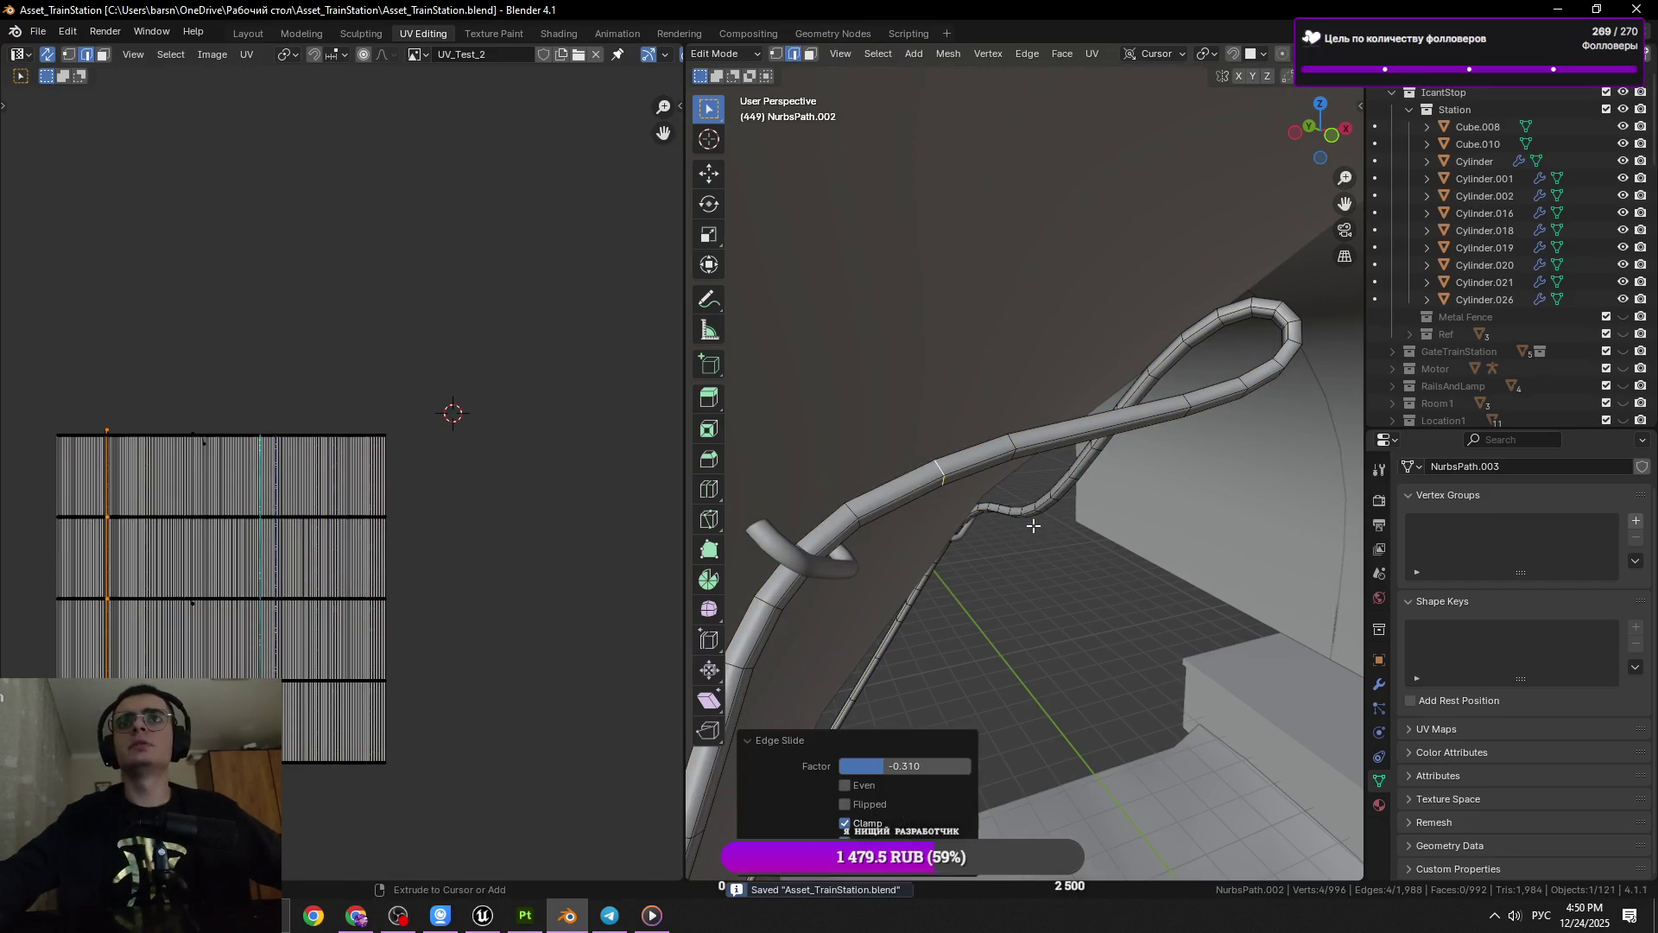
click(1005, 539)
drag(1005, 538, 961, 495)
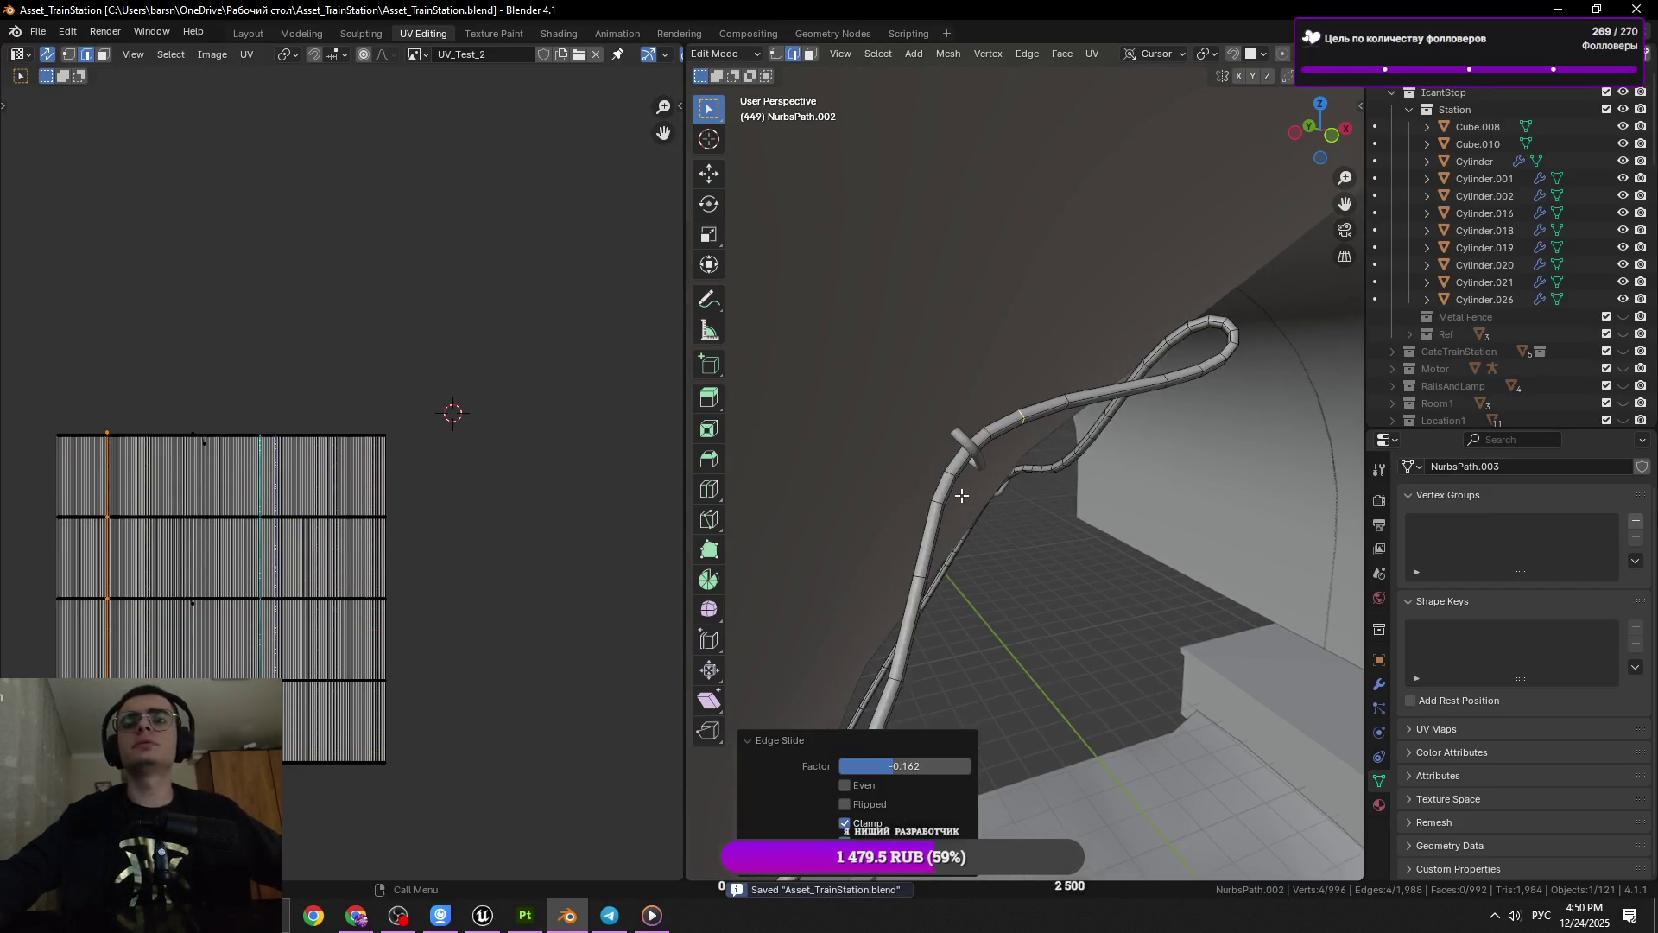
key(ctrl+z)
click(1090, 531)
drag(1088, 540, 1097, 560)
Select the whole mesh and return to Object Mode
key(Tab)
key(Tab)
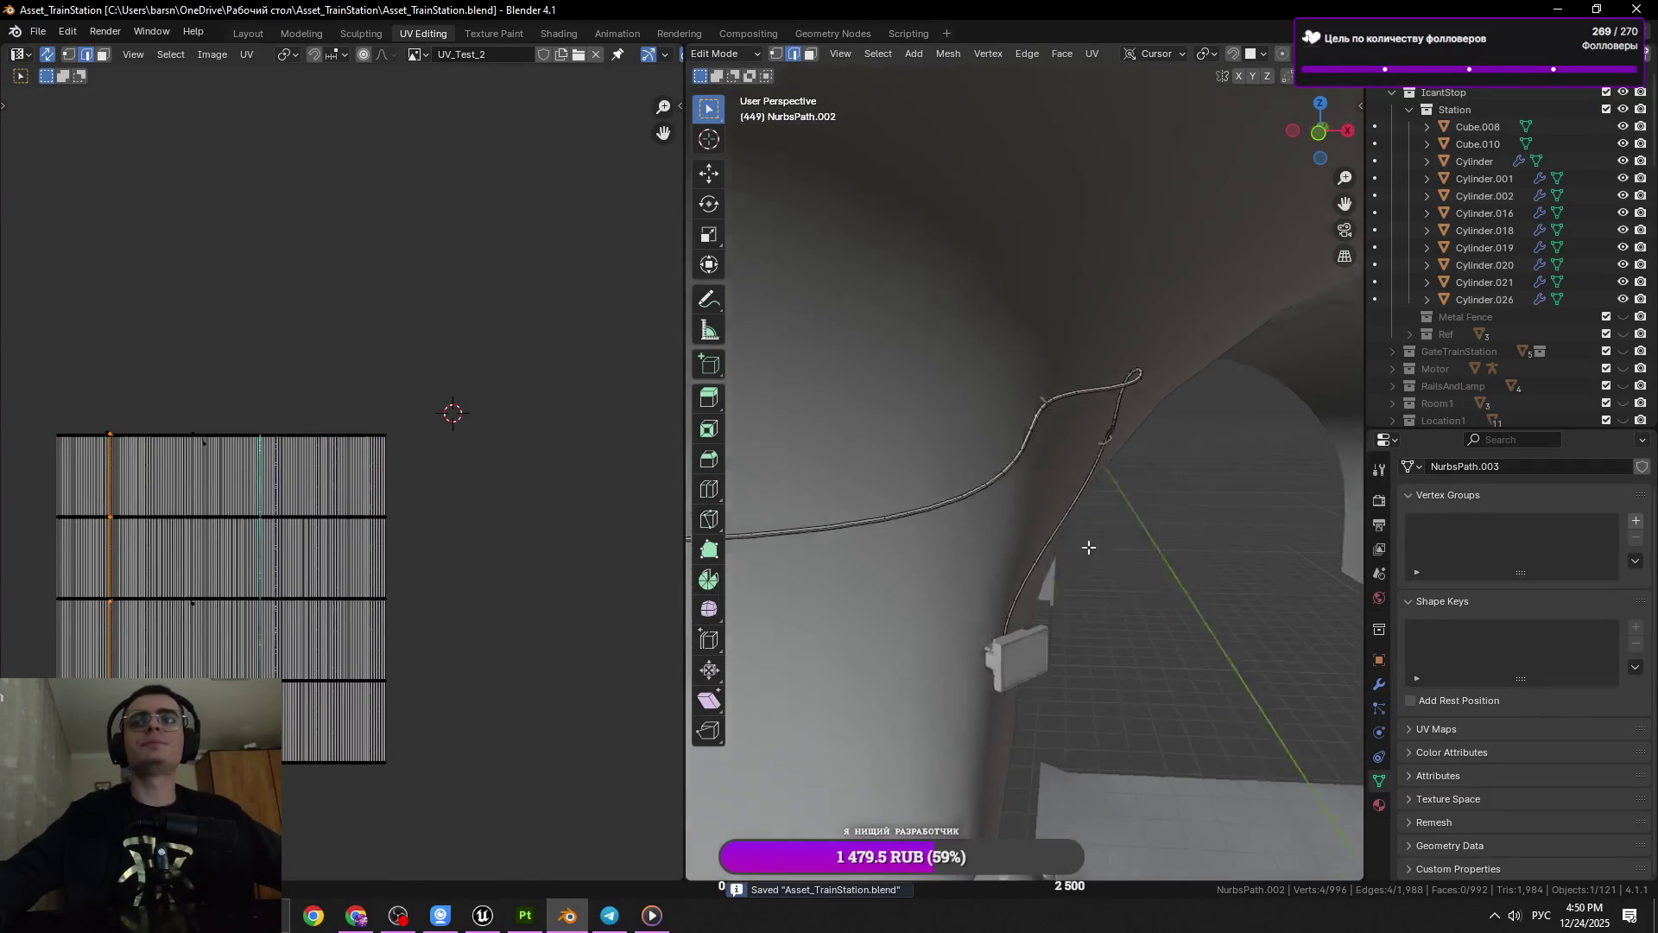
key(a)
key(Tab)
scroll(down, 3)
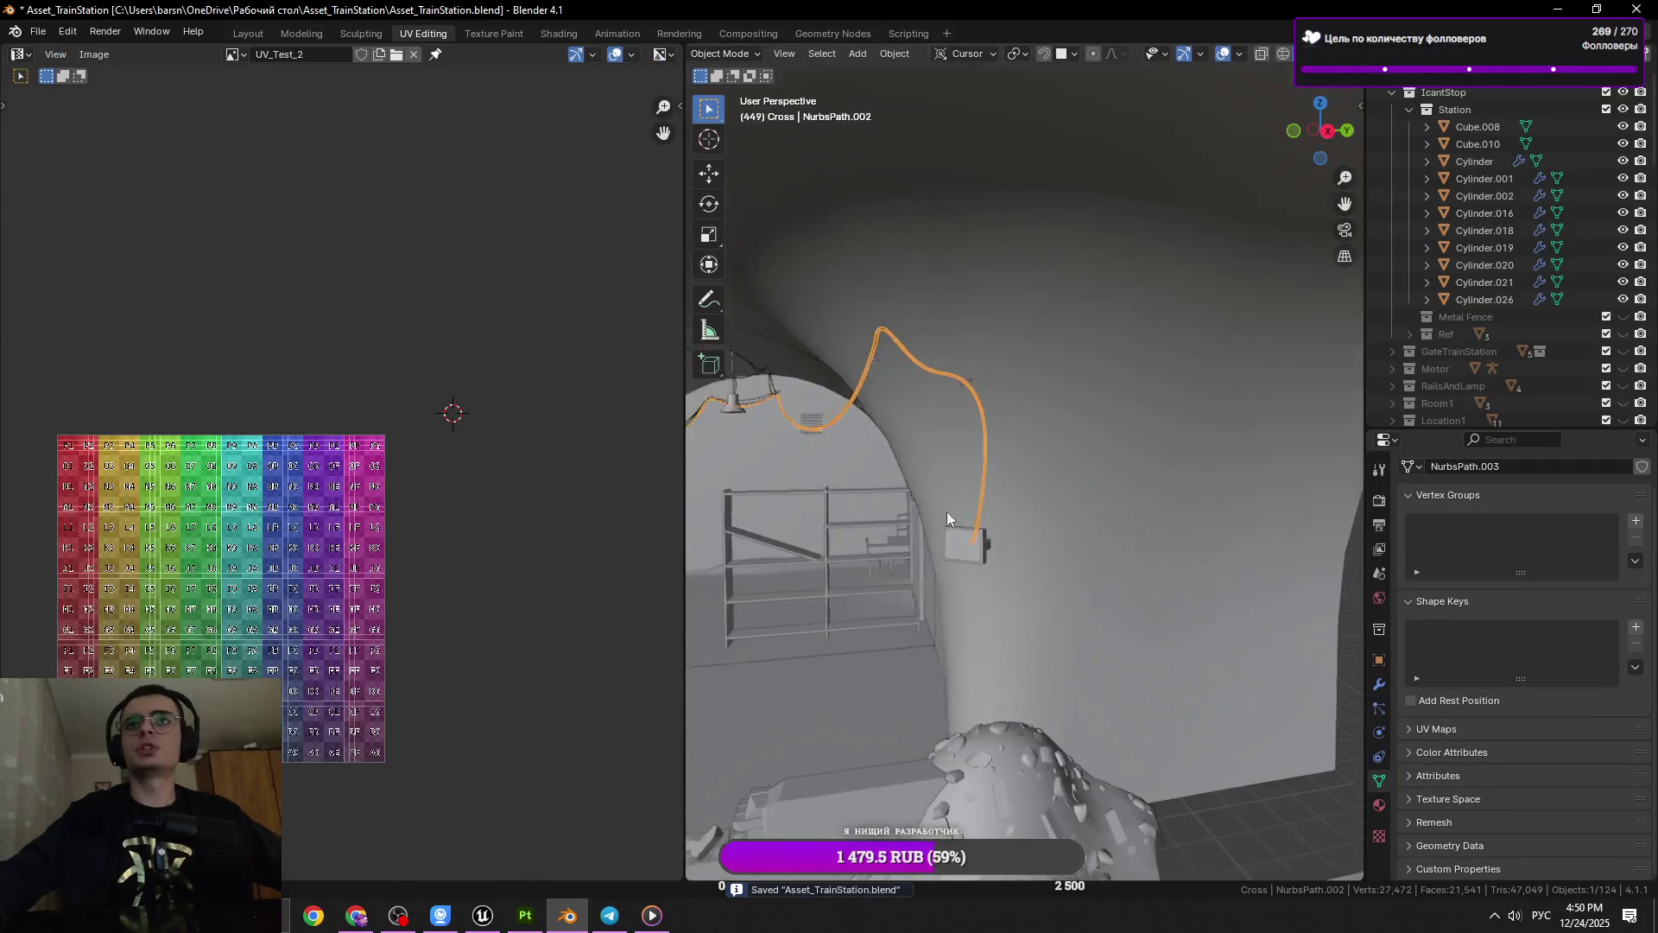
Walk through the tunnel to inspect the hanging cables near the wall box
drag(946, 511, 1131, 500)
scroll(down, 3)
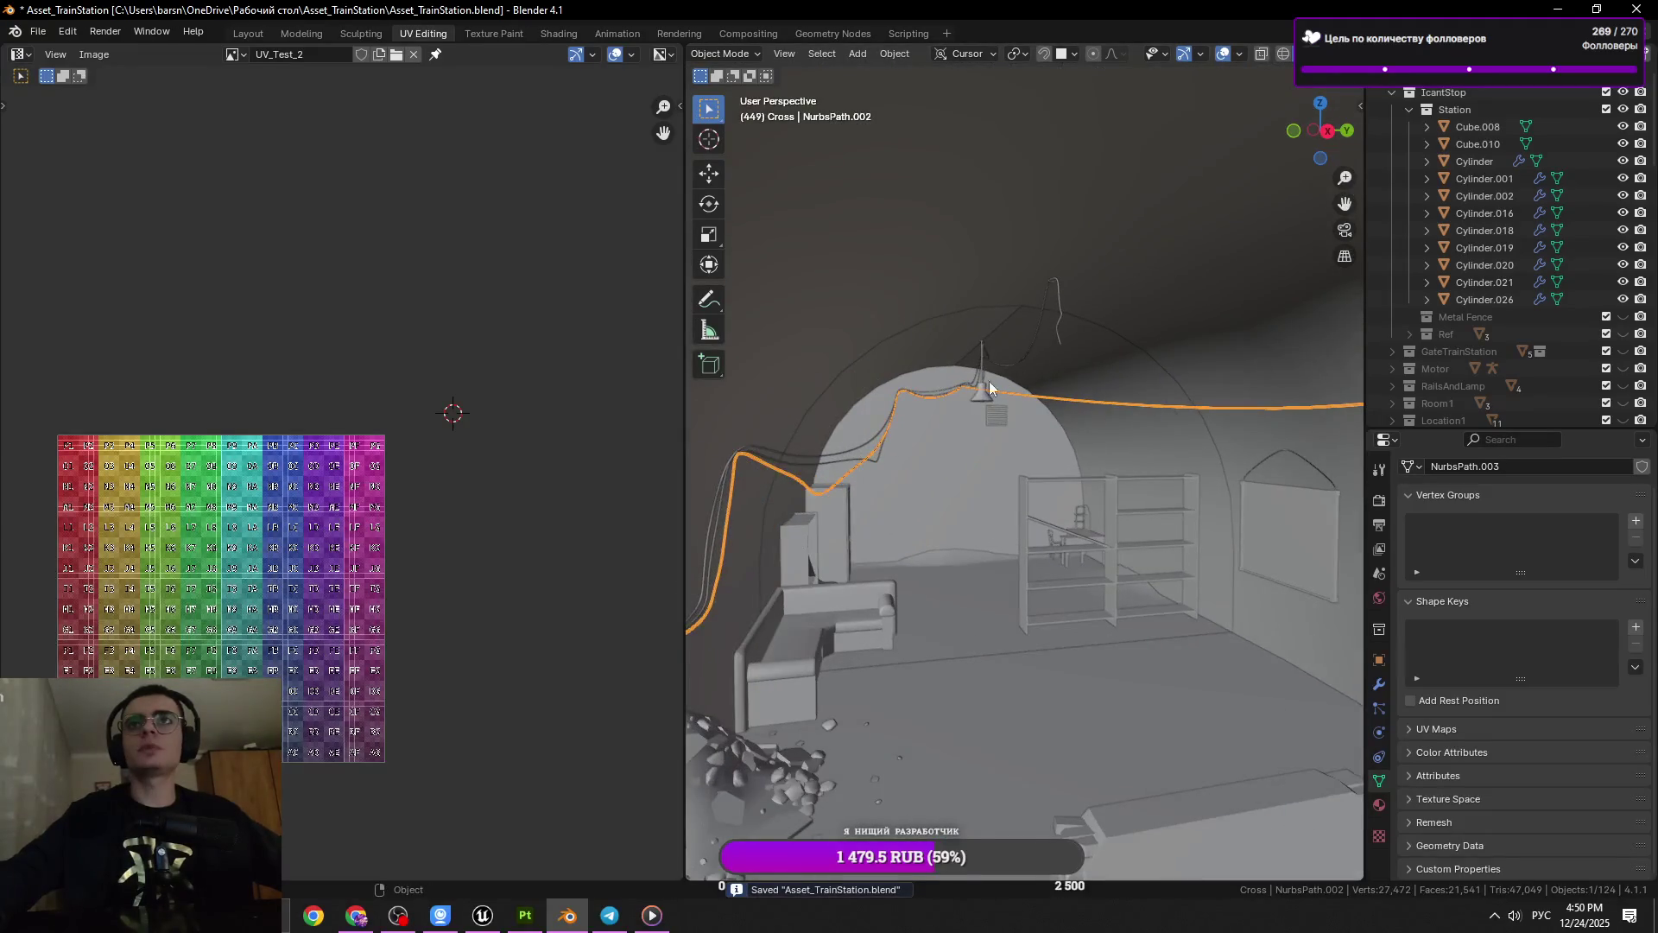
scroll(up, 3)
scroll(down, 3)
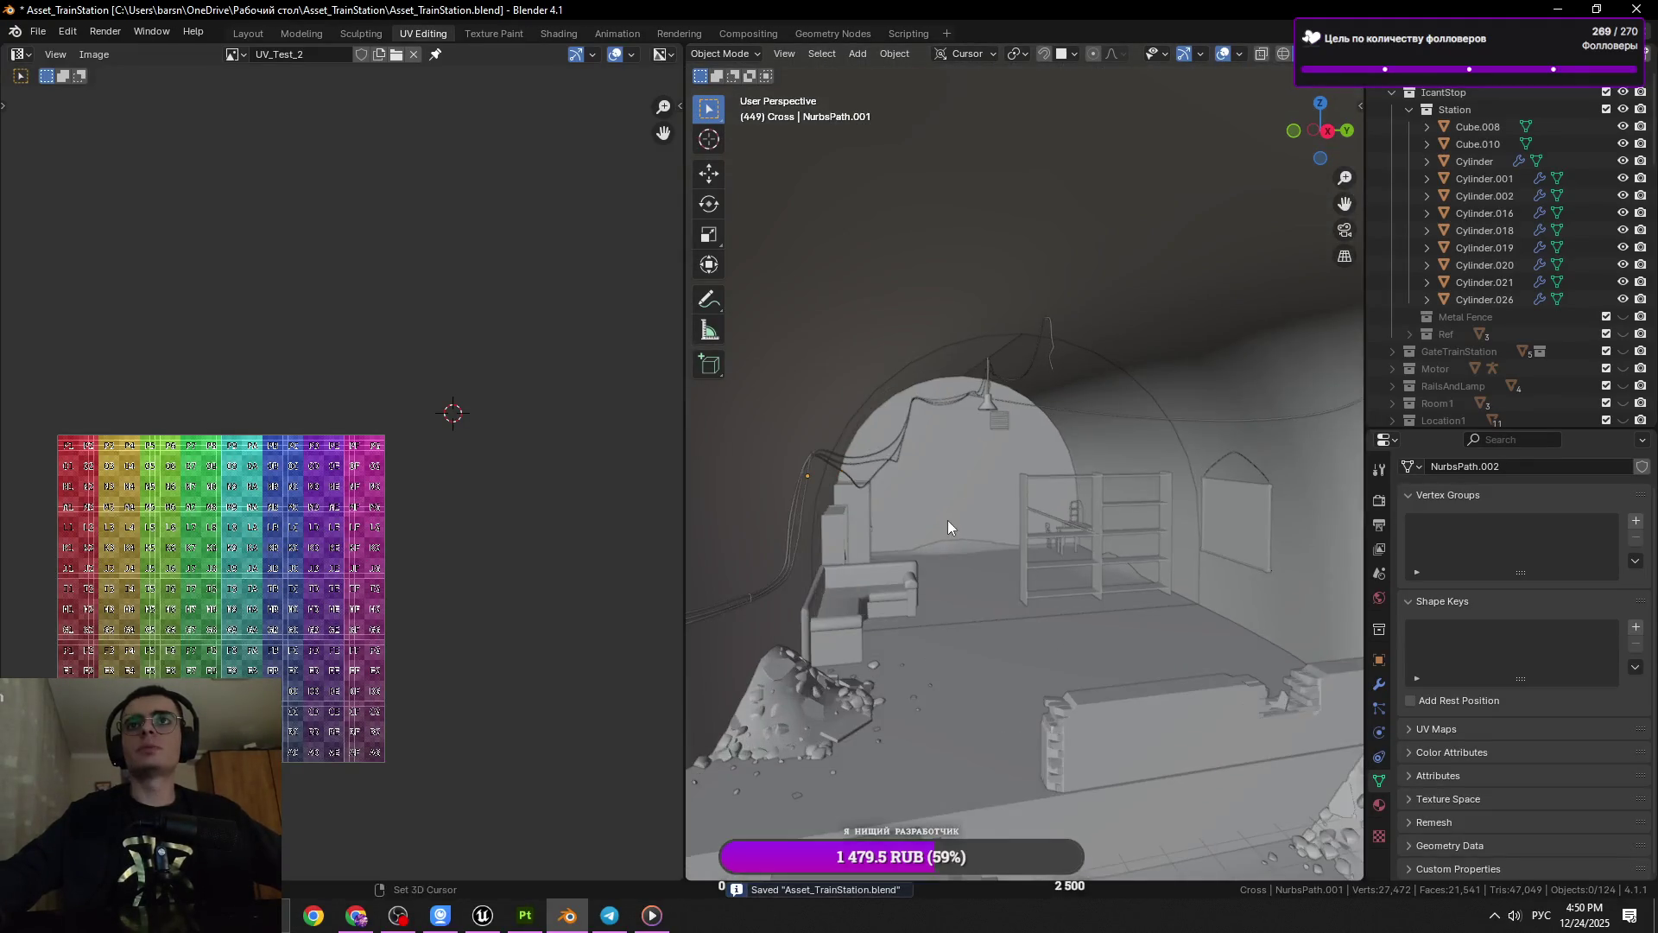
key(shift+grave)
key(w)
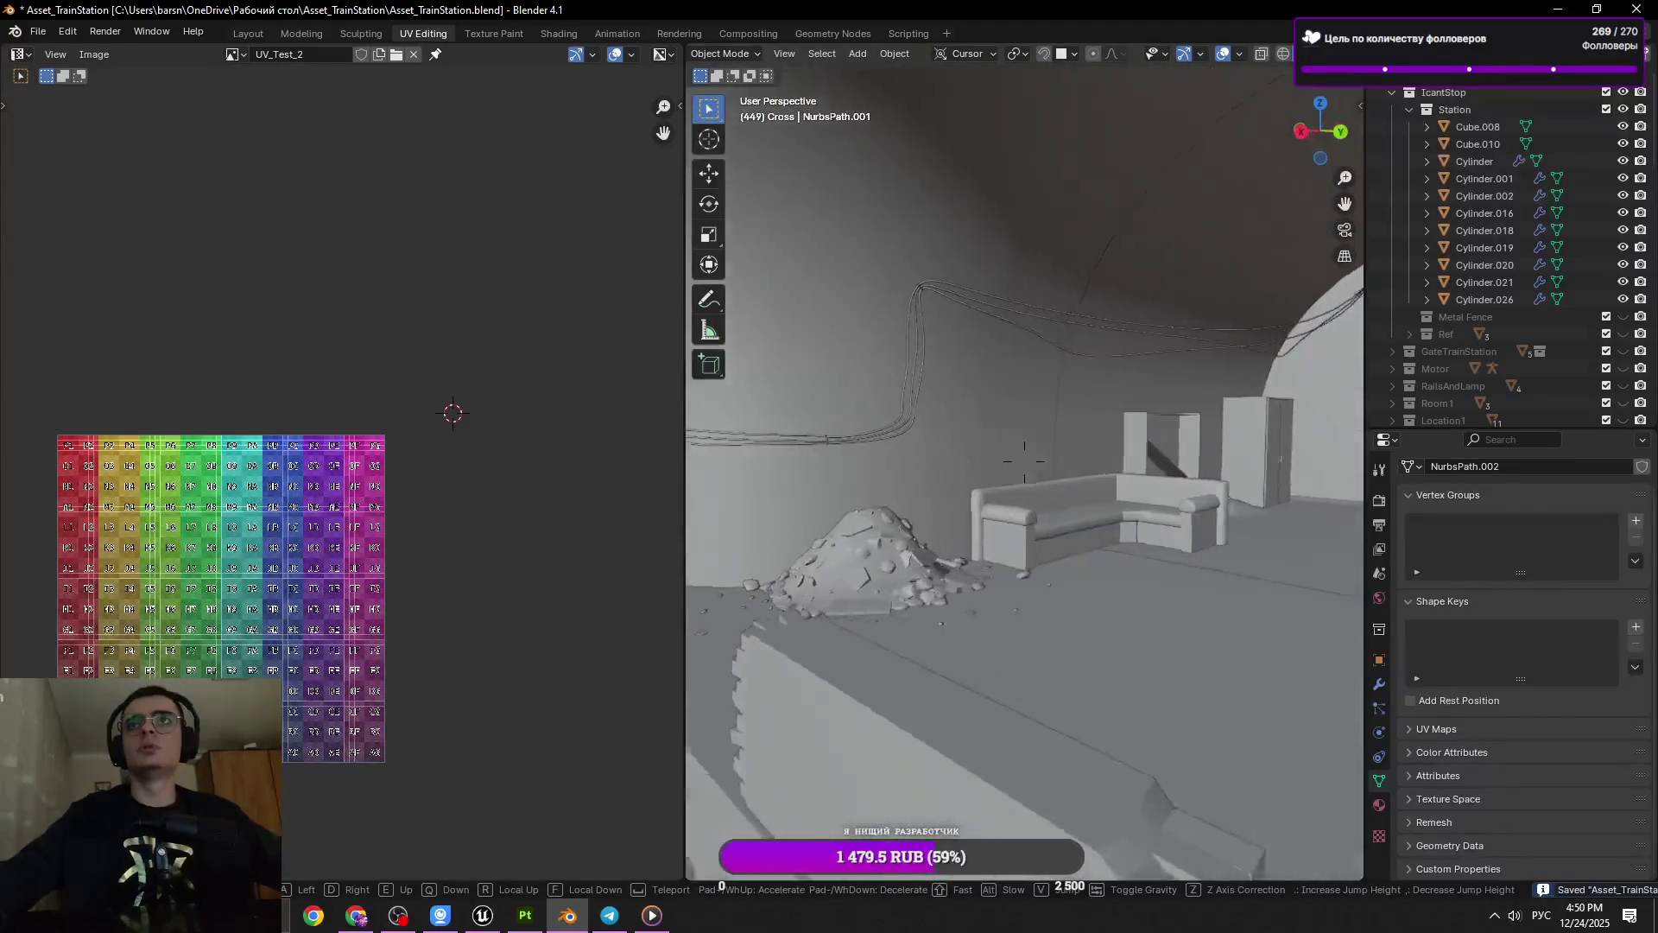
key(w)
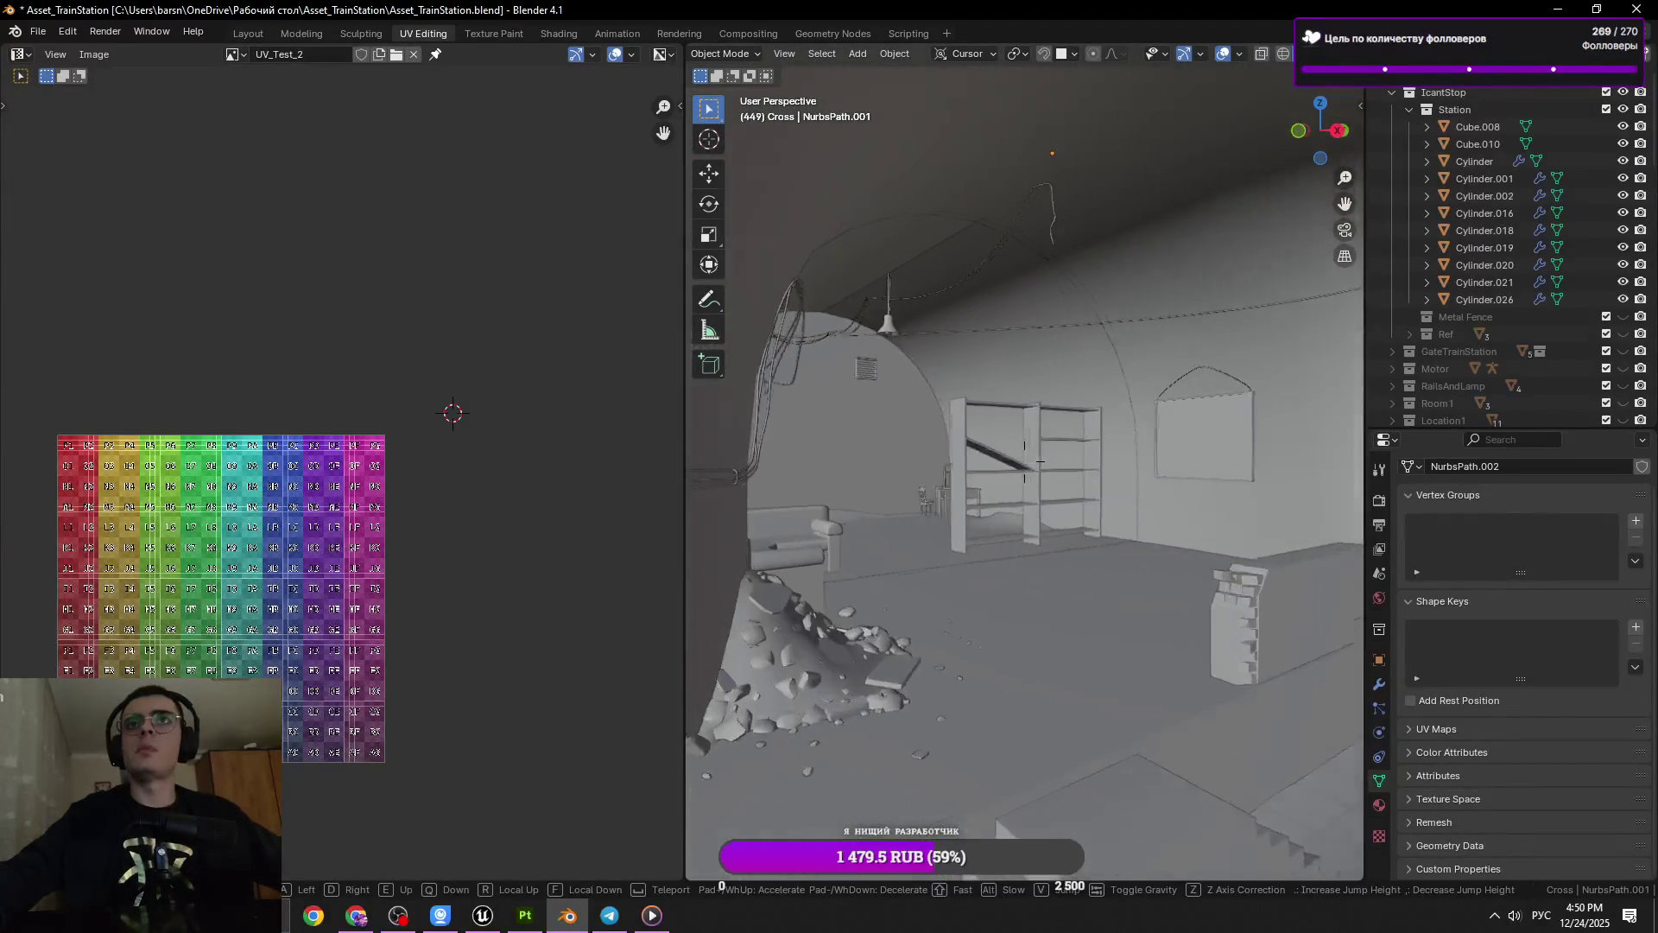
key(w)
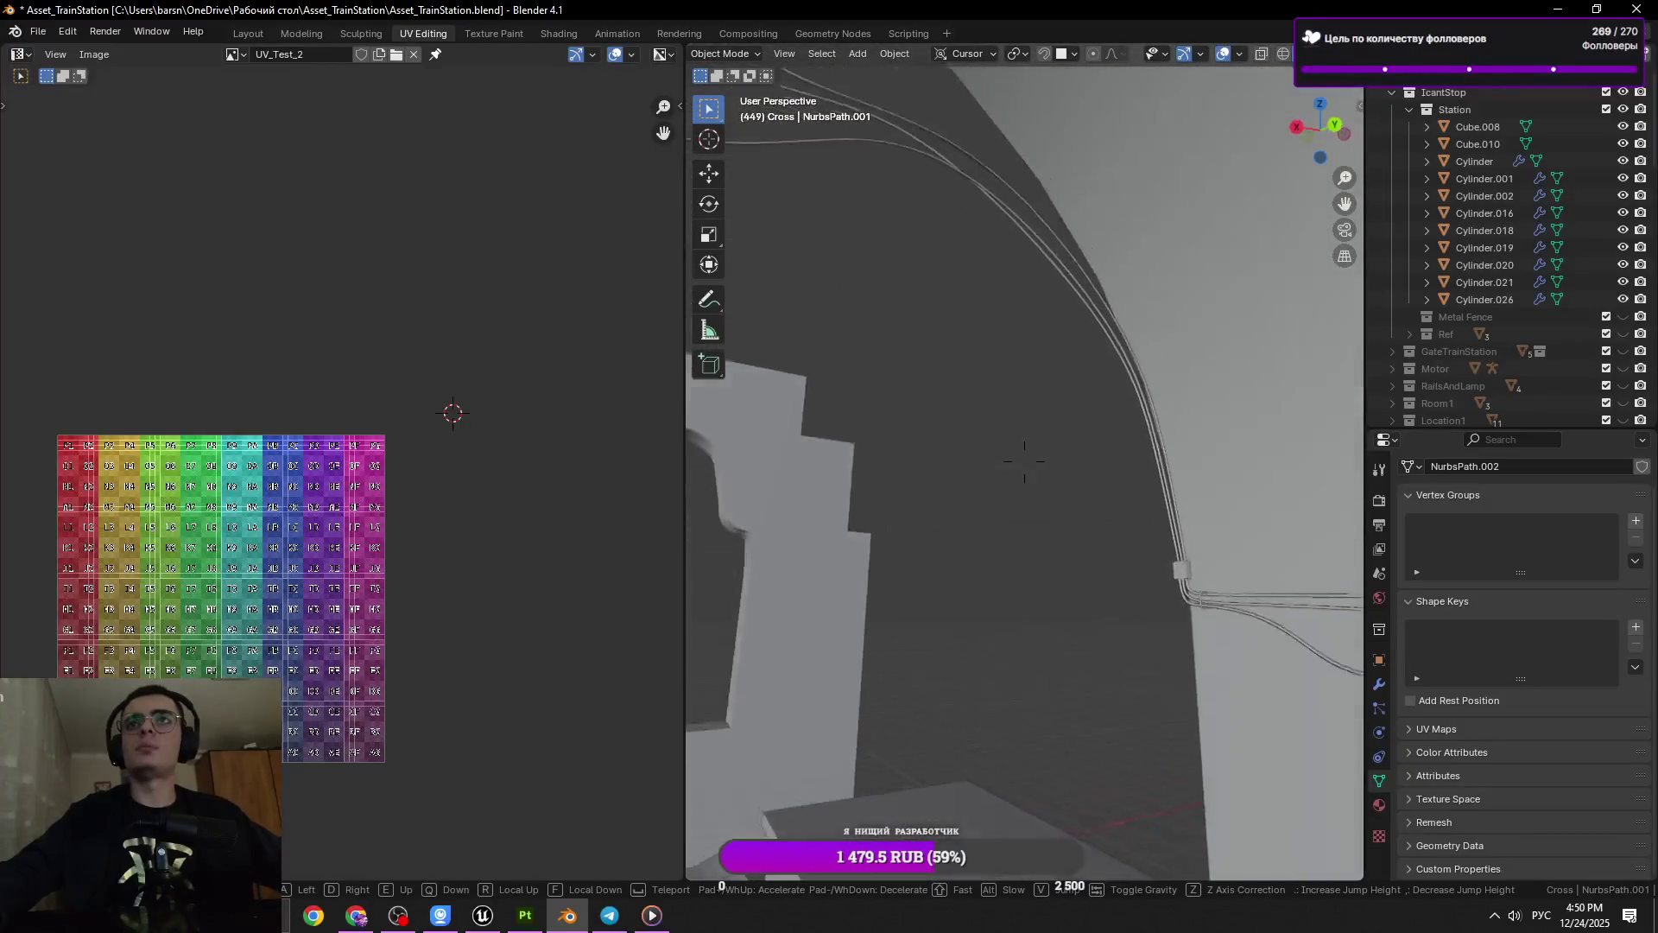
key(s)
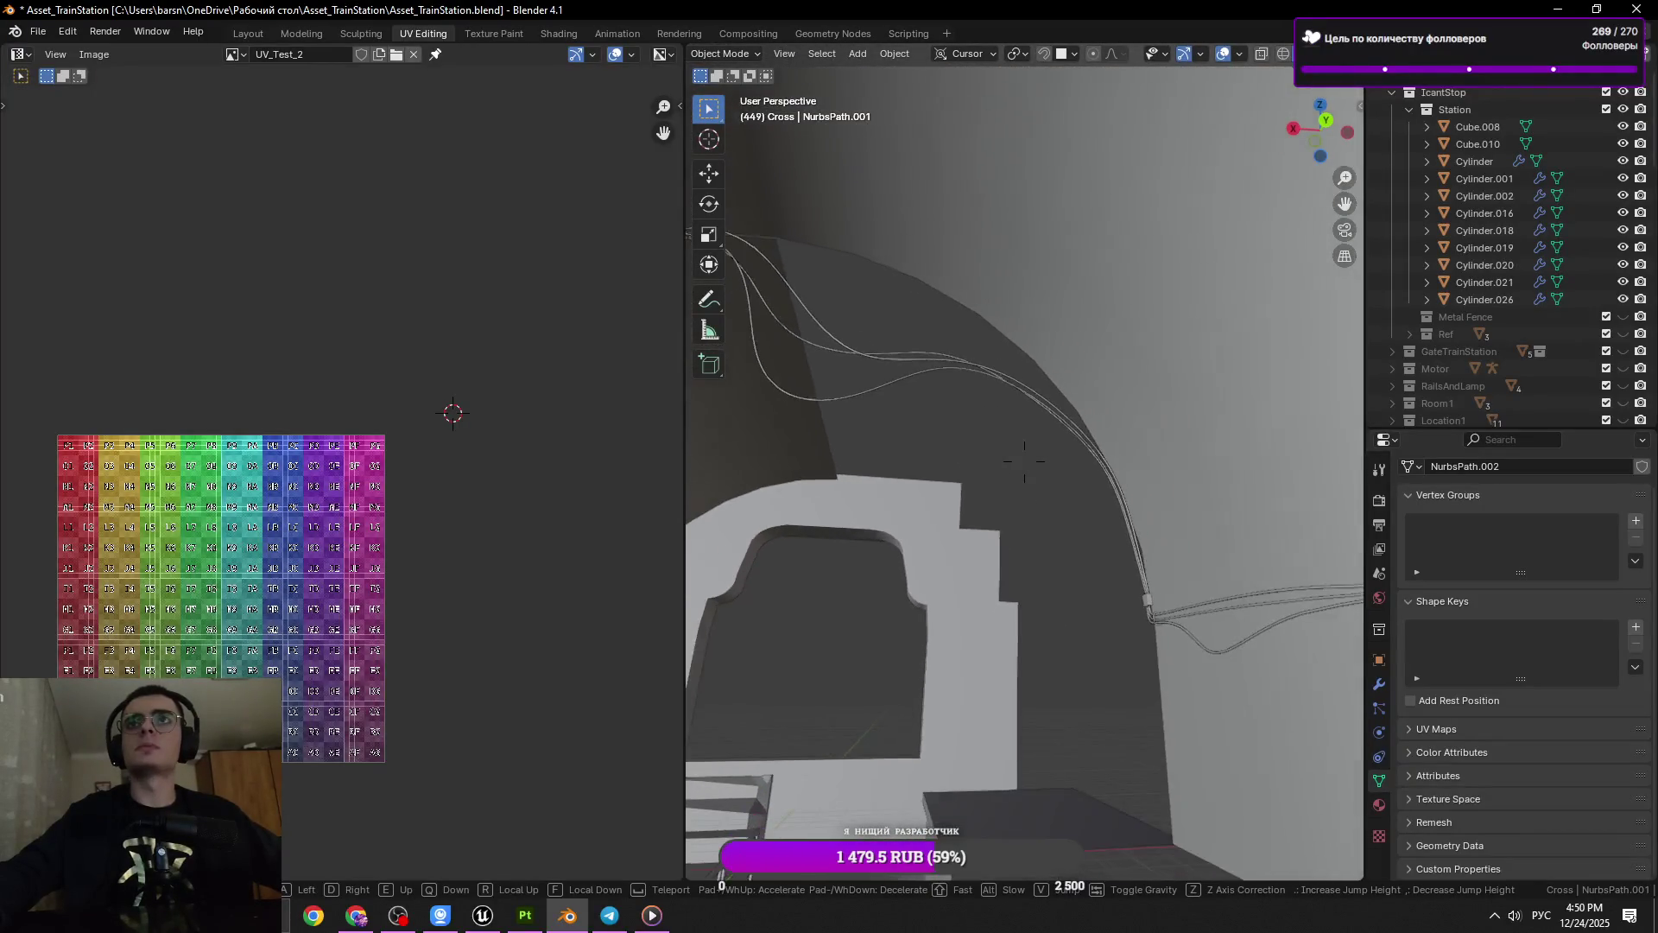
key(w)
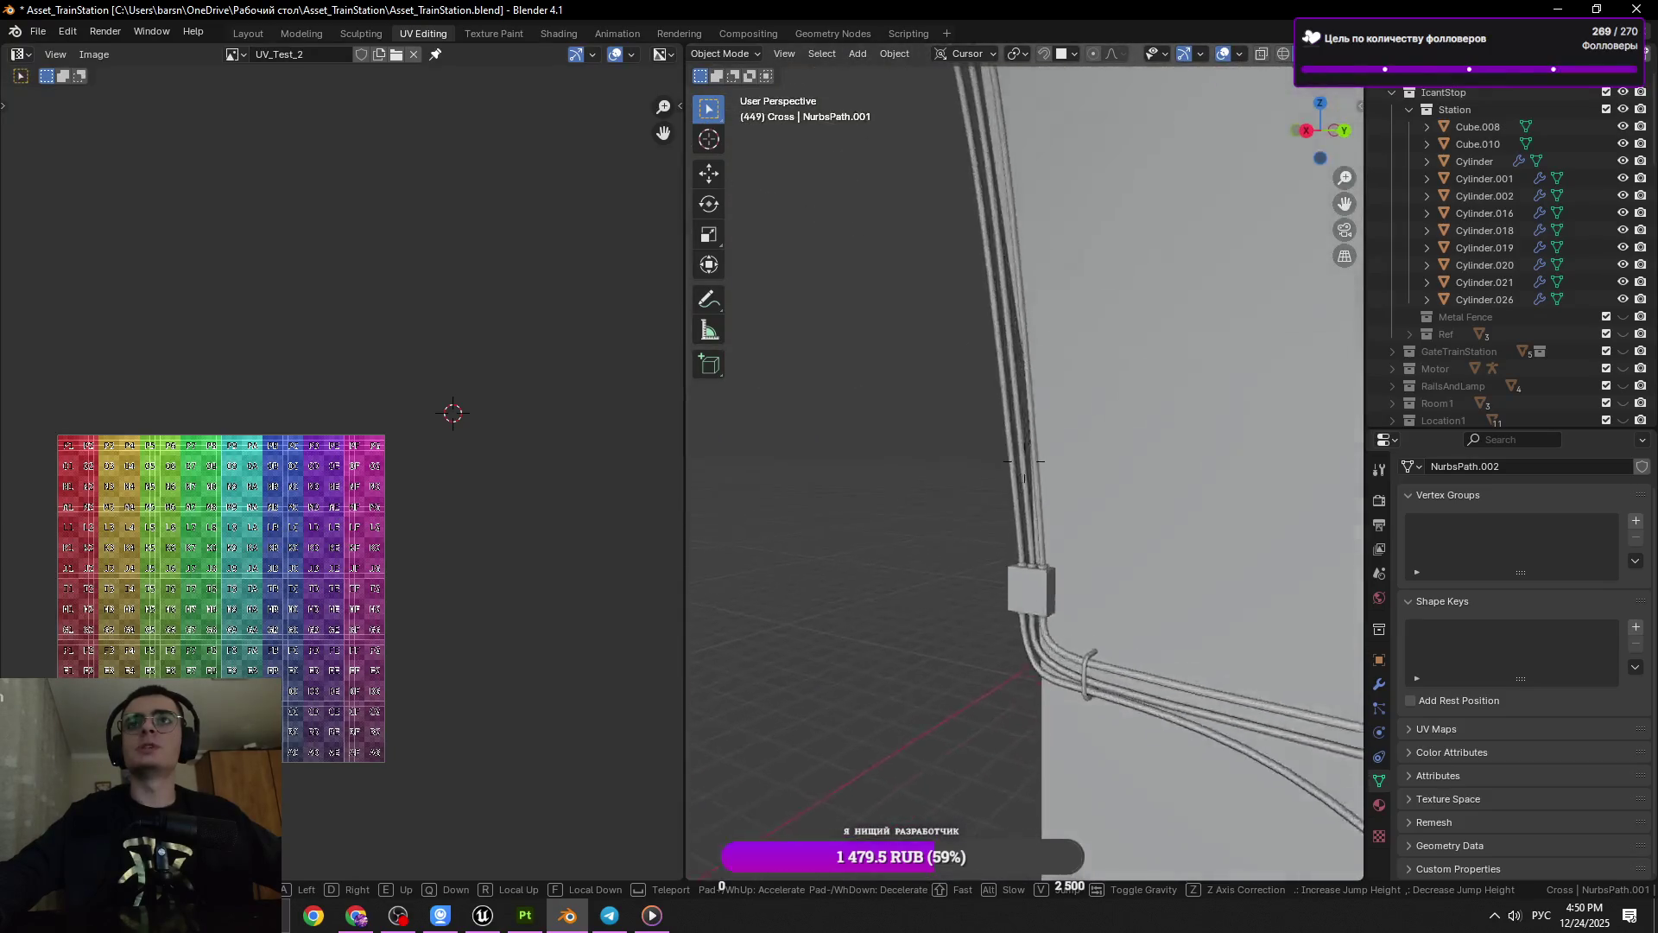
click(954, 544)
Enter Edit Mode on the rightmost cable, NurbsPath.003
click(1013, 540)
key(Tab)
key(shift+grave)
Bring the NurbsPath.003 end point down to the top of the wall box and save
key(w)
click(1032, 396)
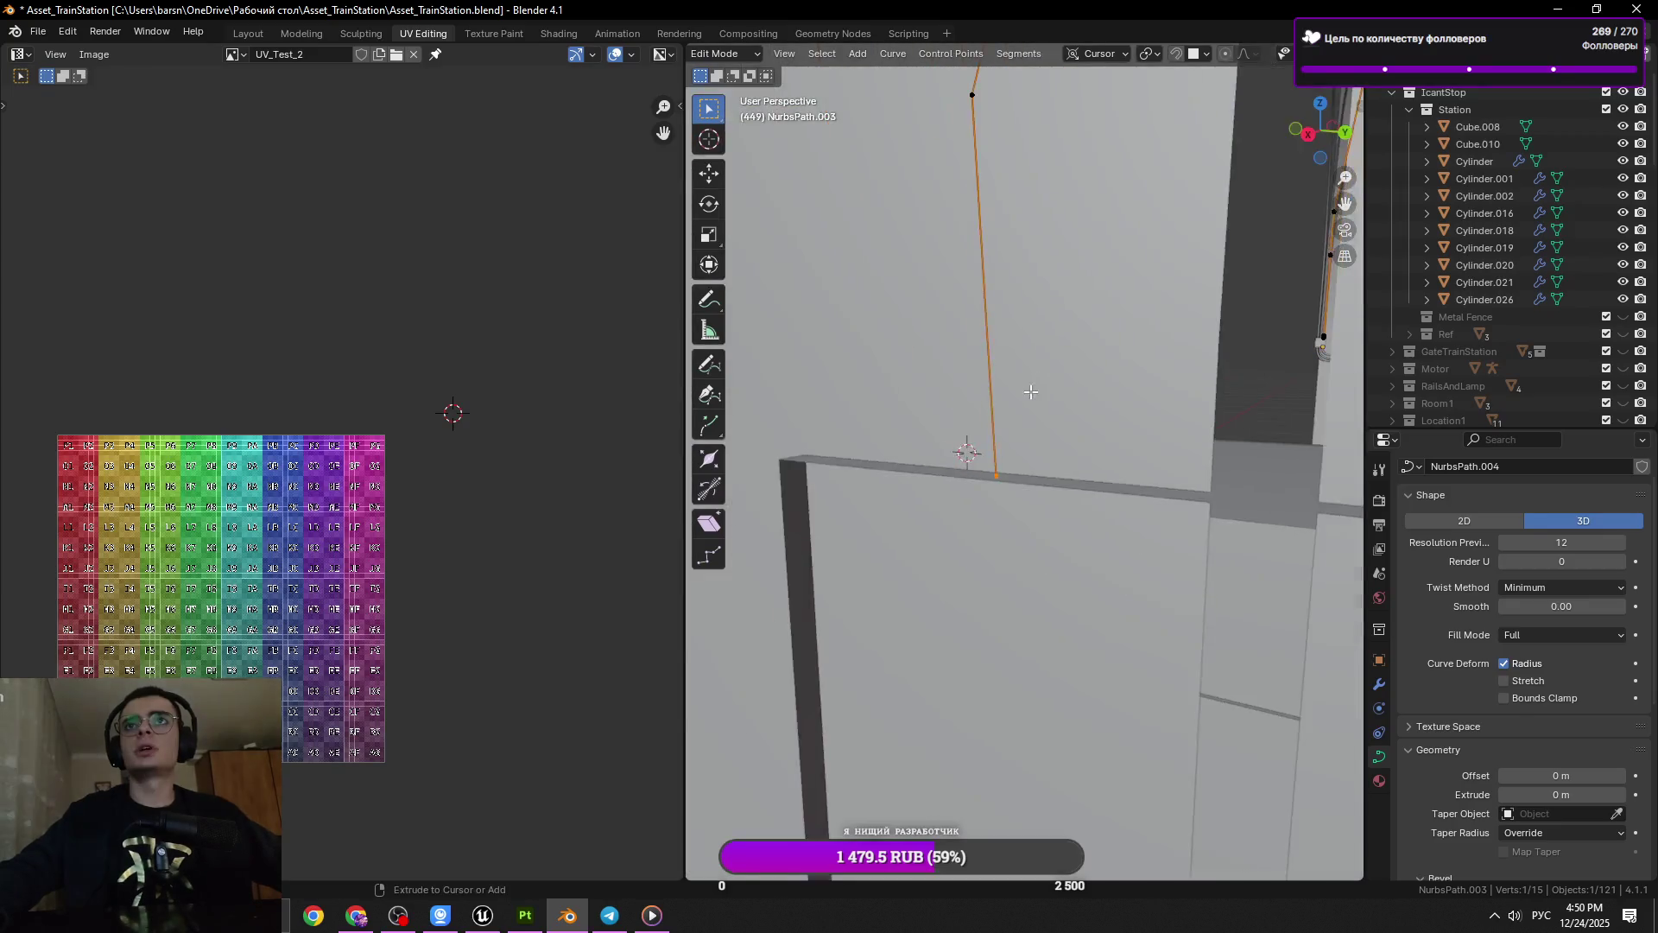
key(ctrl+s)
drag(1032, 397, 885, 425)
Return to Object Mode, add the Cross box to the selection, then bring up Twitch
key(Tab)
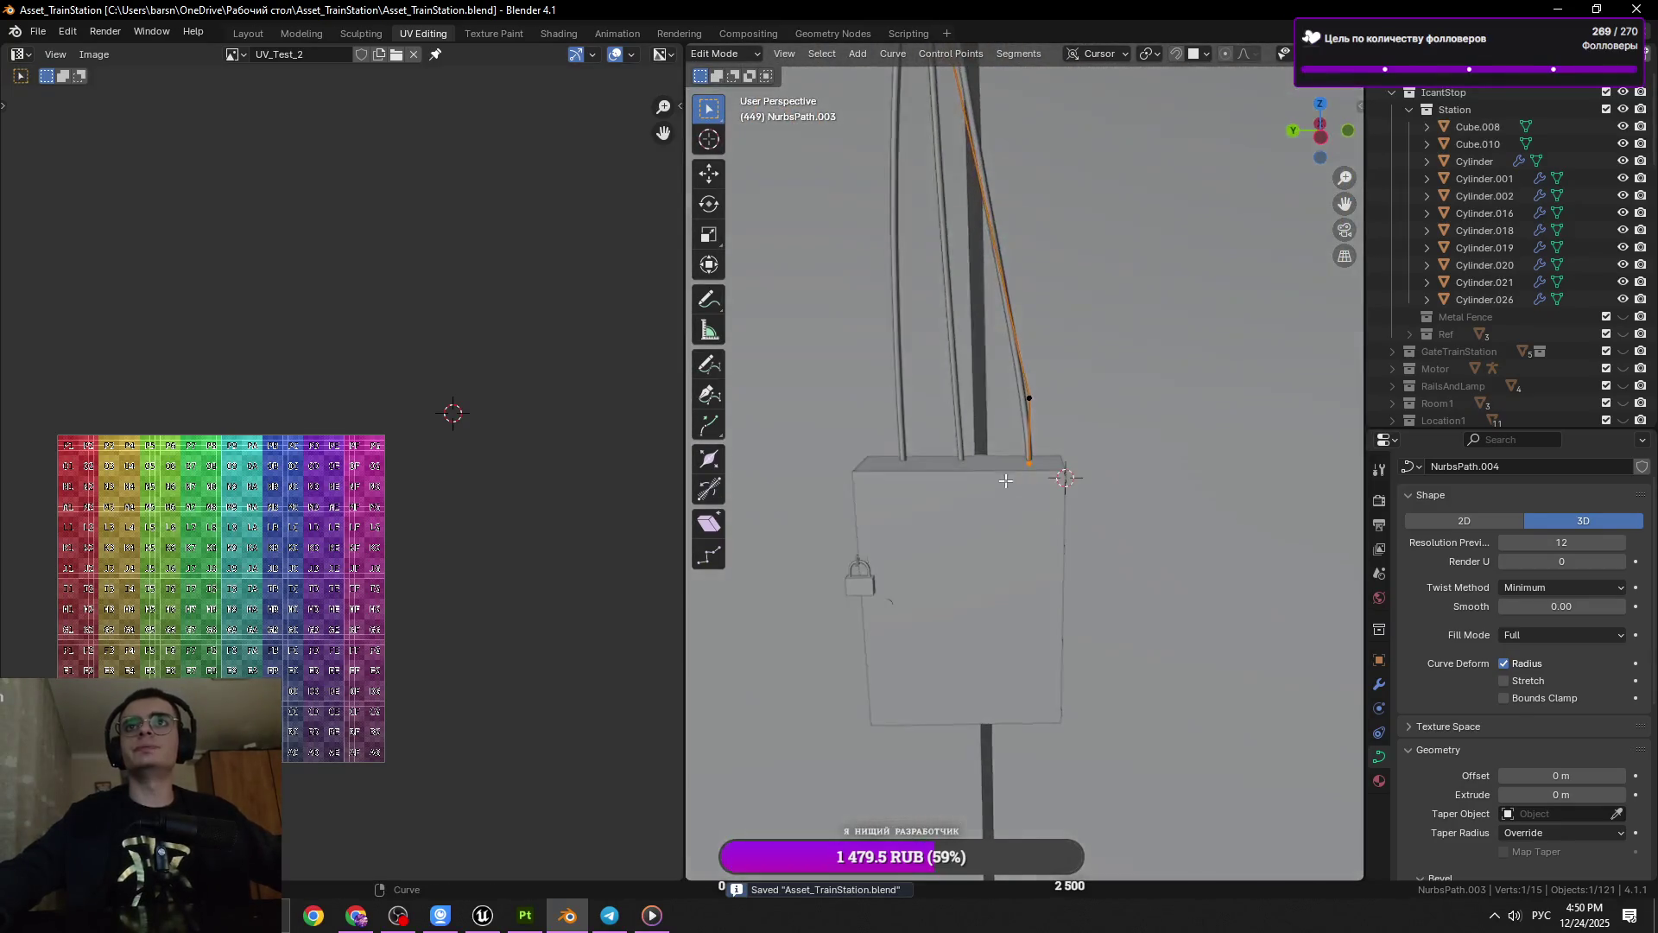
click(950, 561)
scroll(down, 3)
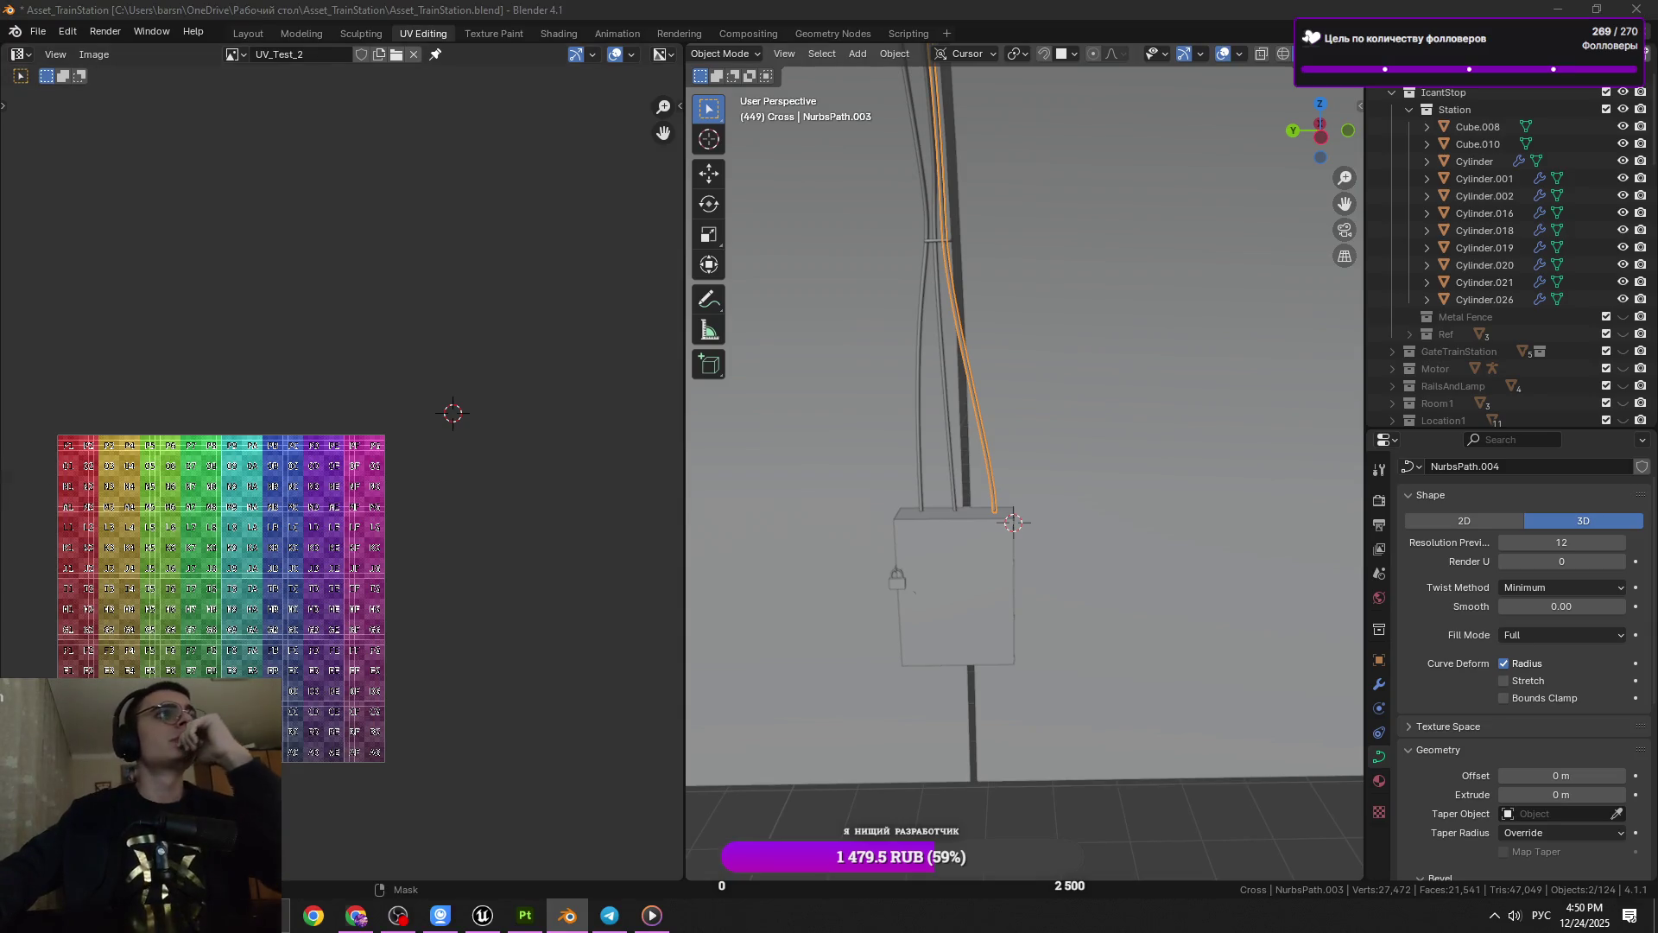
click(356, 915)
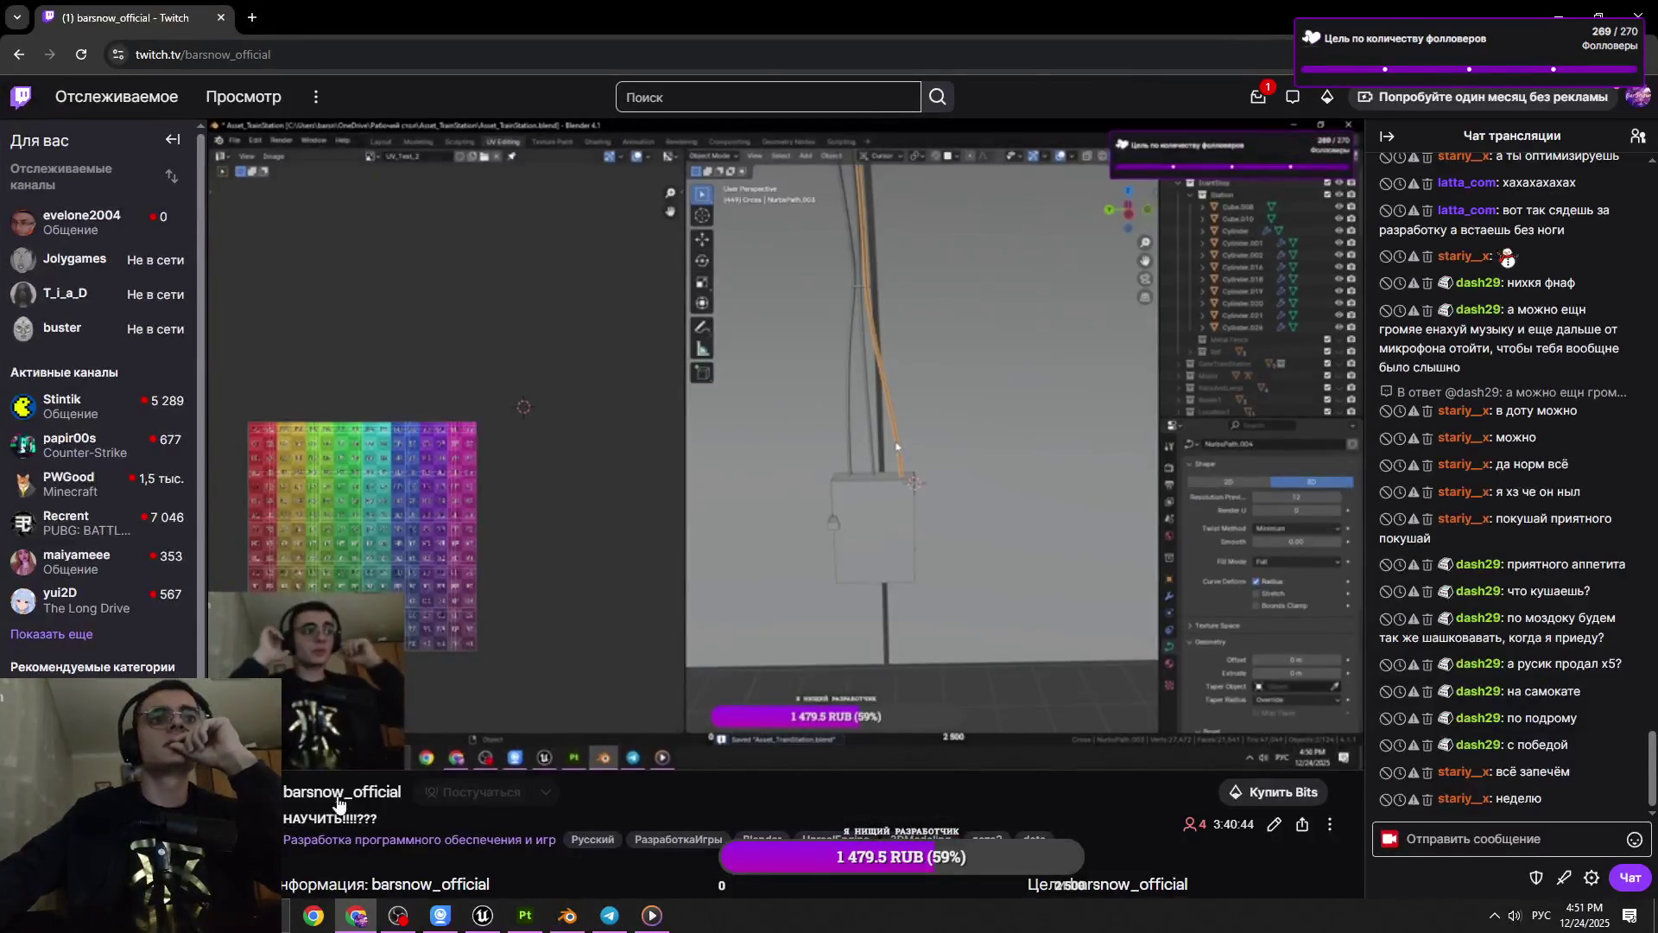
Open and reload the channel's Видео (Videos) page
key(f)
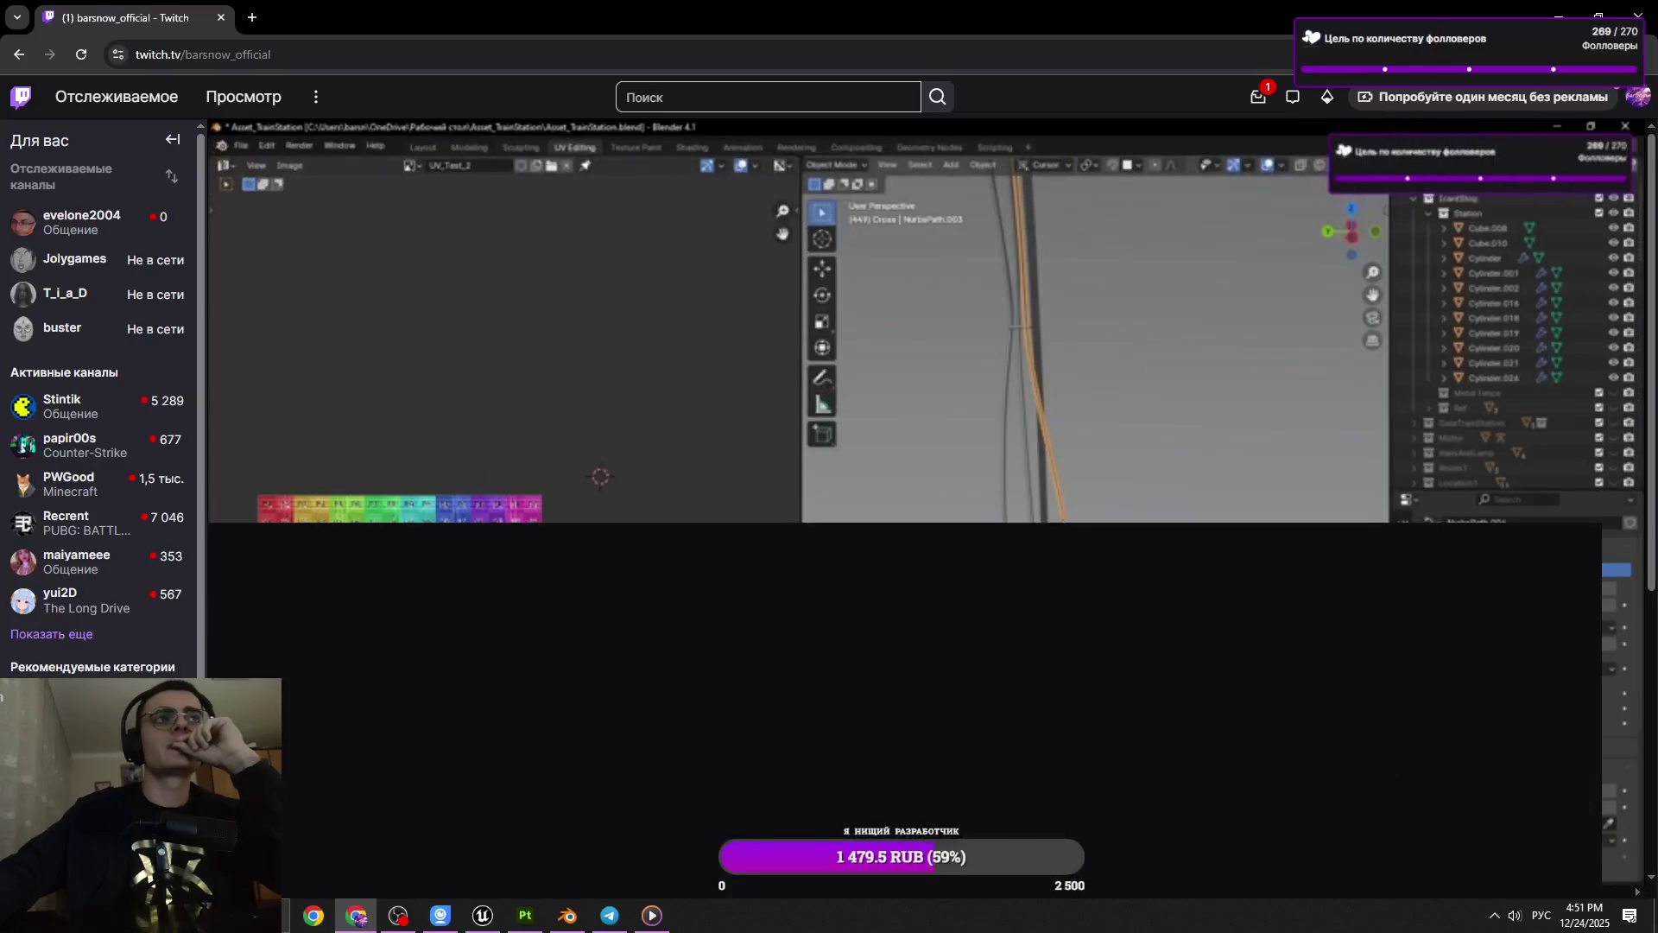
click(539, 636)
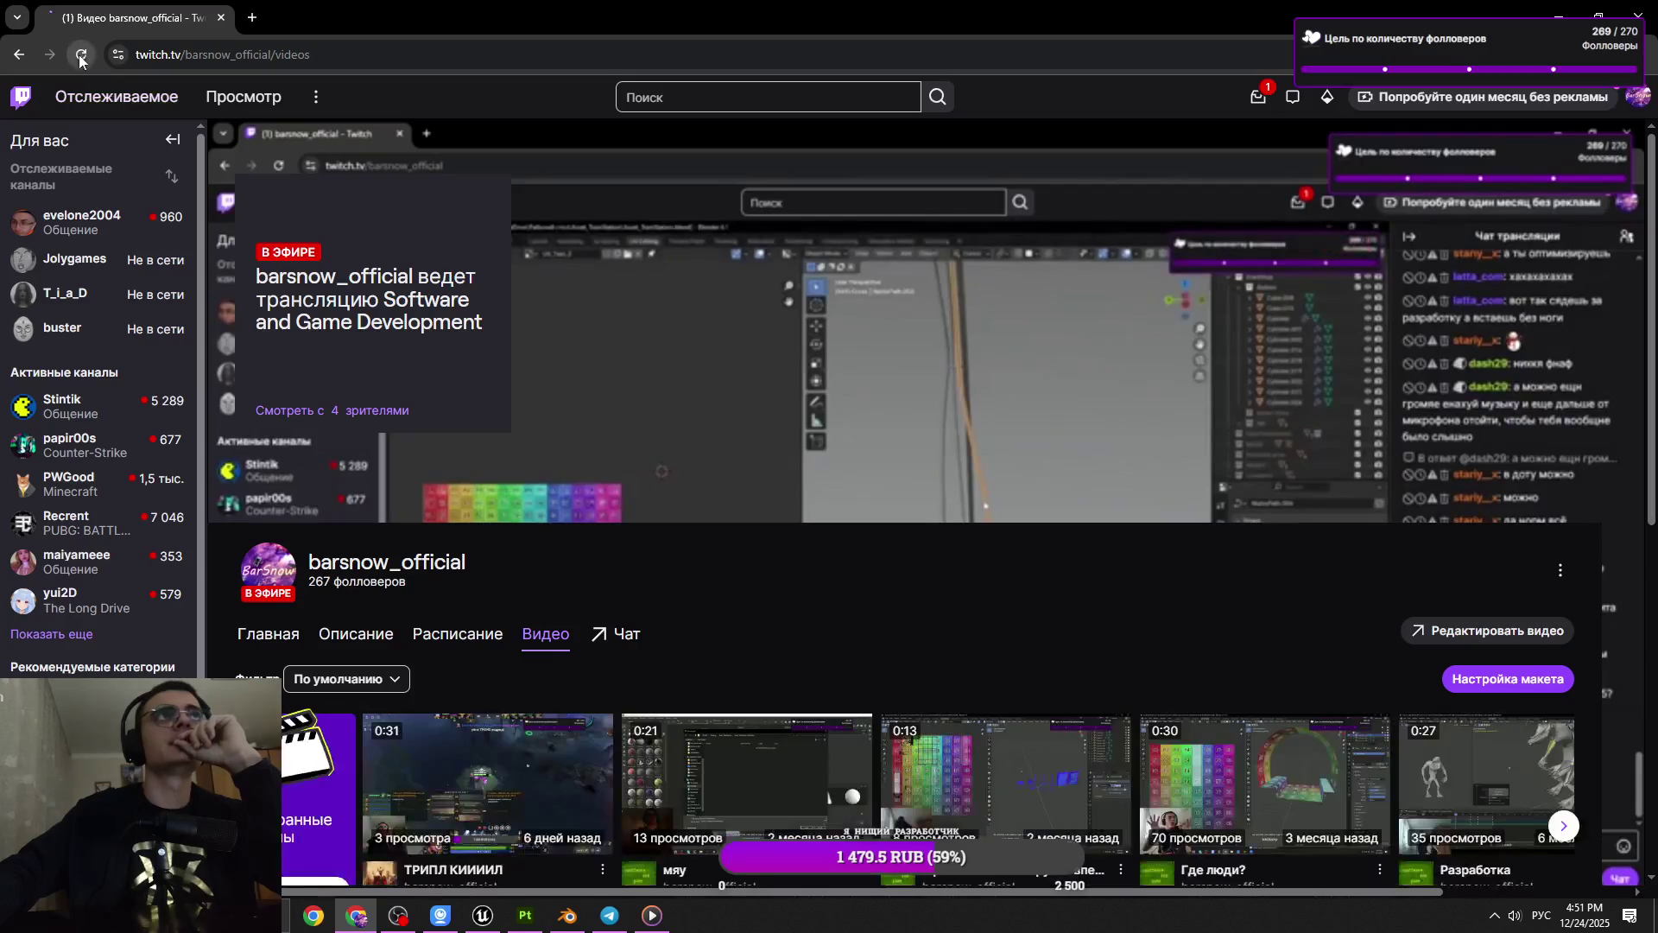
key(F5)
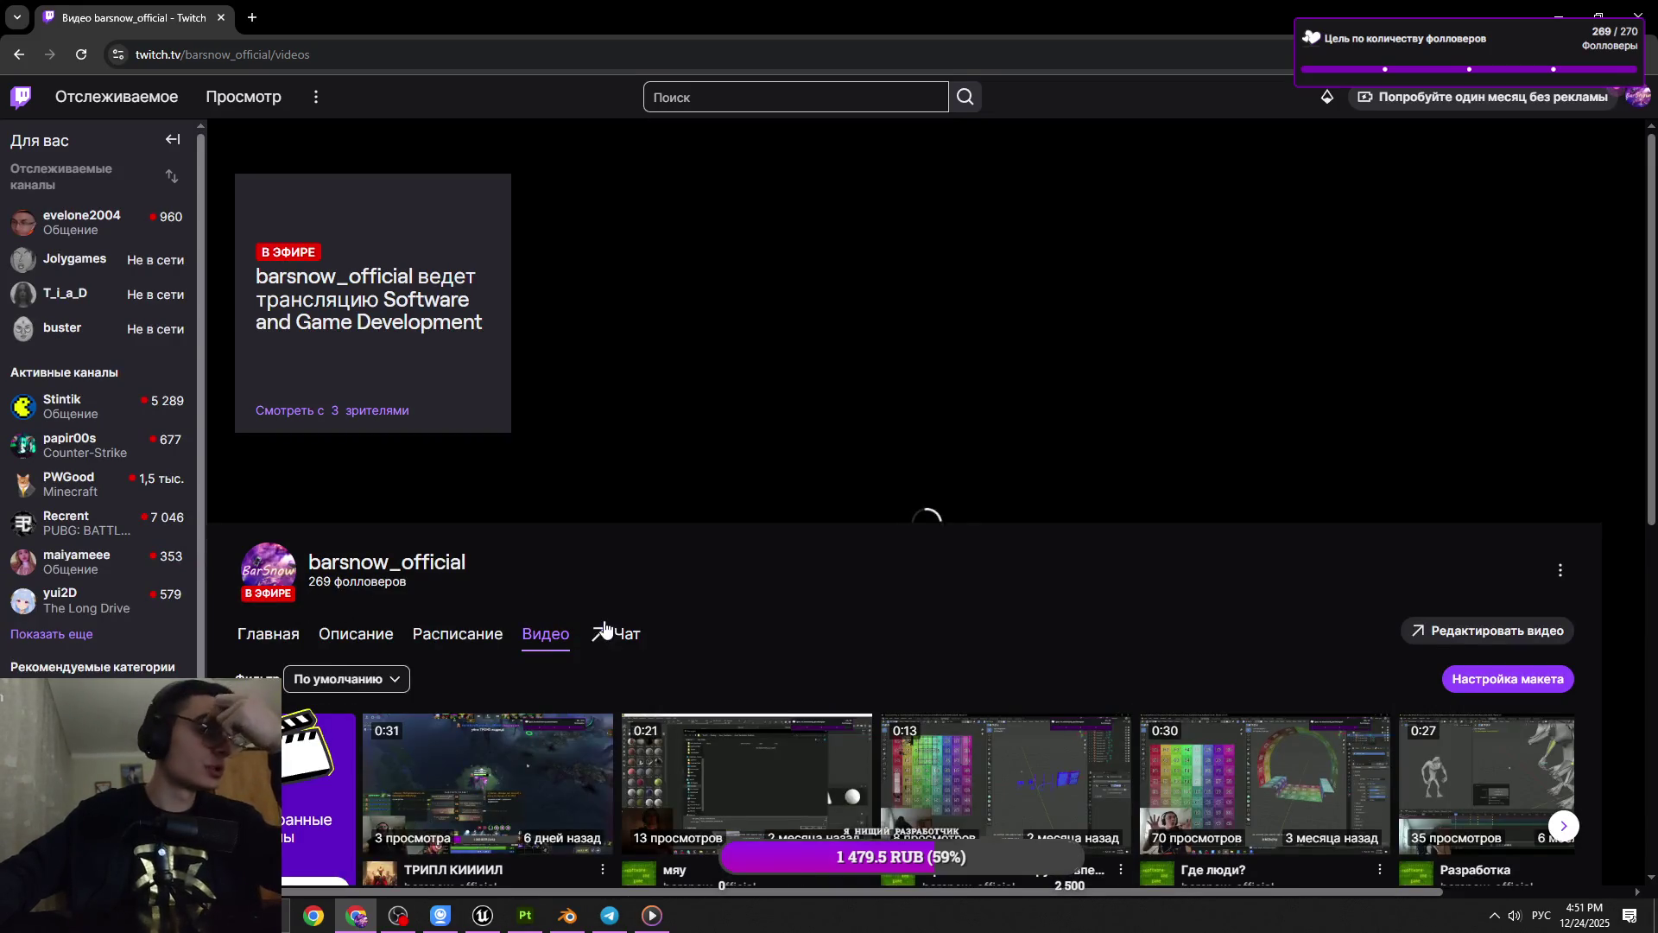
scroll(down, 3)
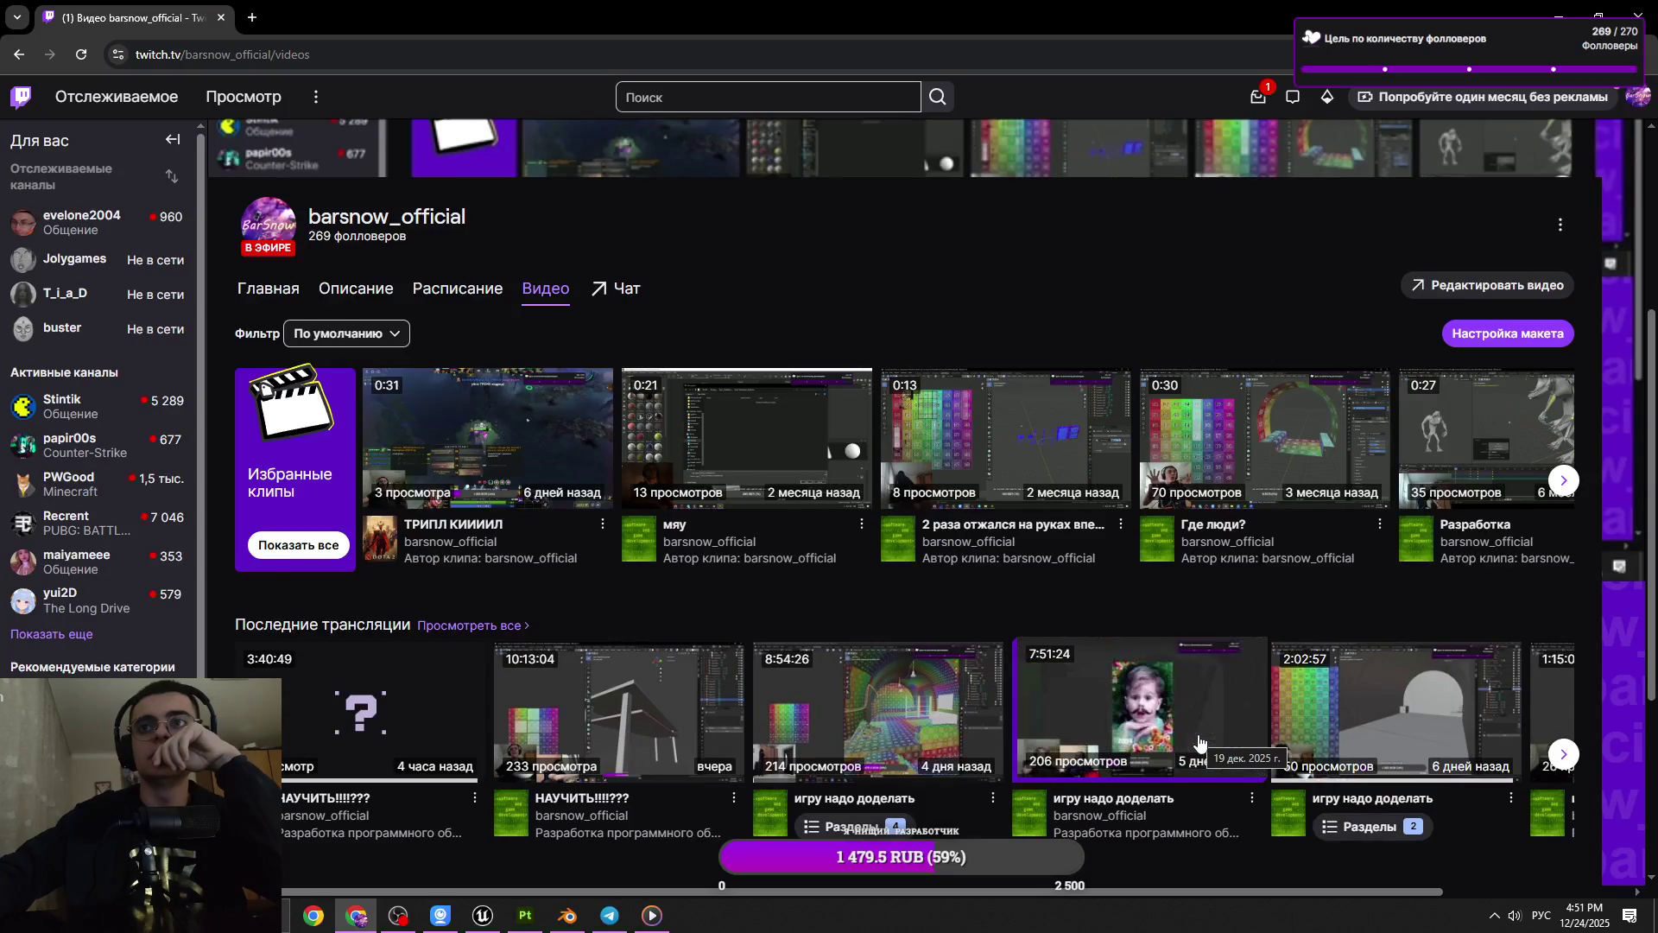
Open two past broadcasts, including the 1:15:04 one, in new tabs
middle_click(1166, 714)
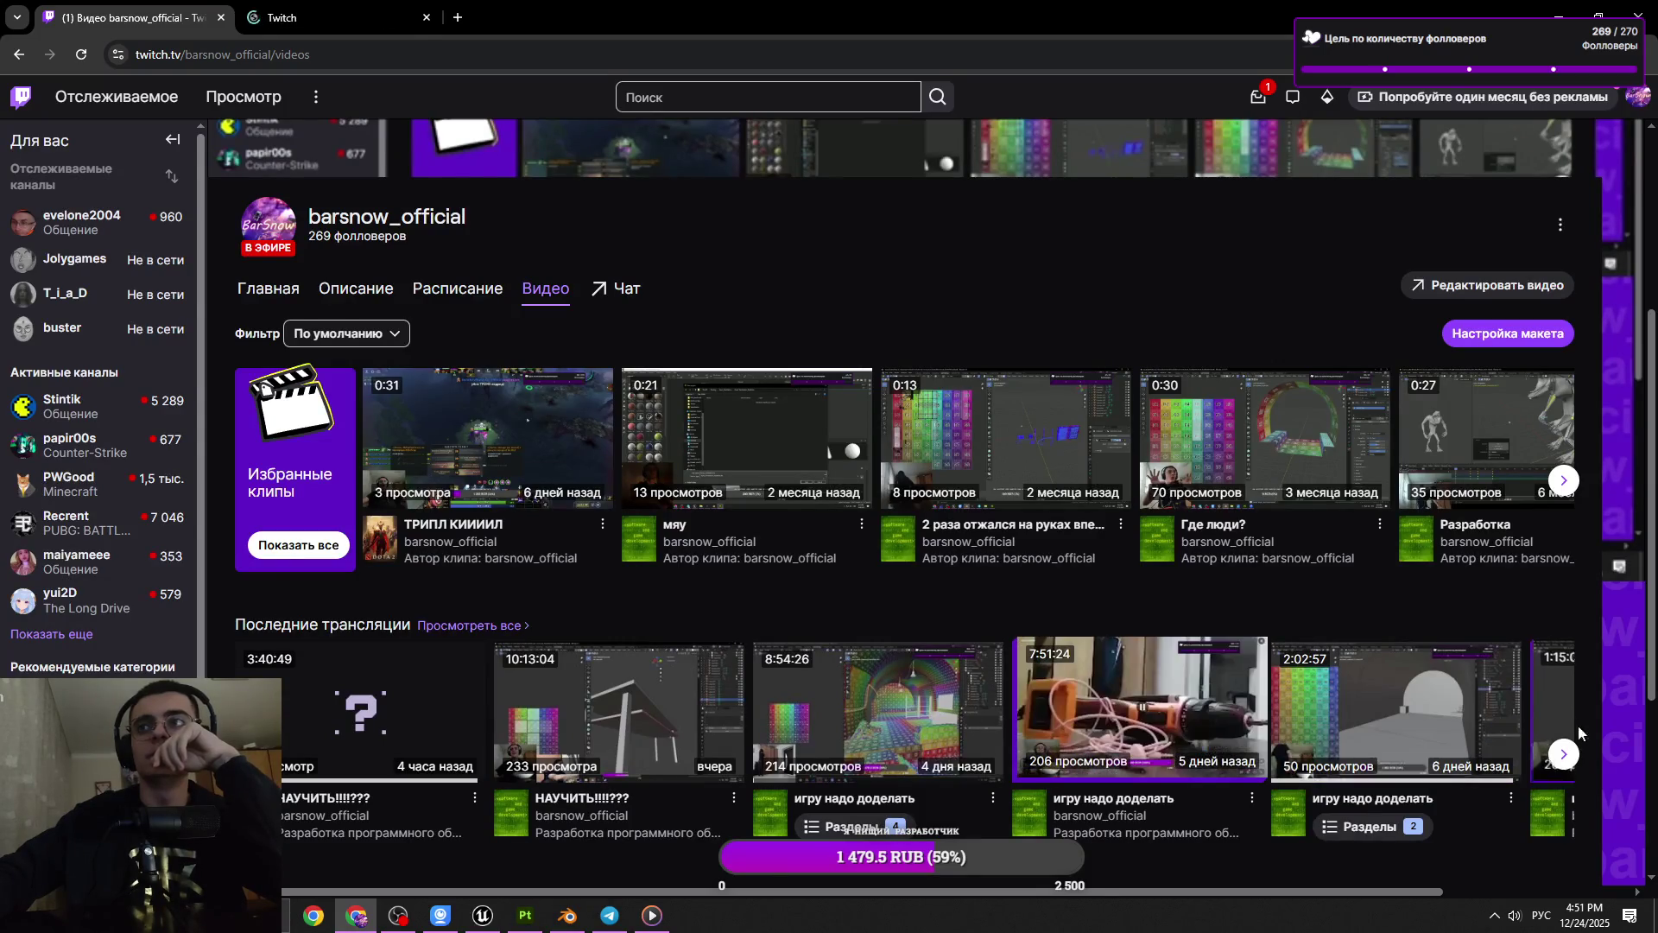
click(1563, 753)
middle_click(1403, 656)
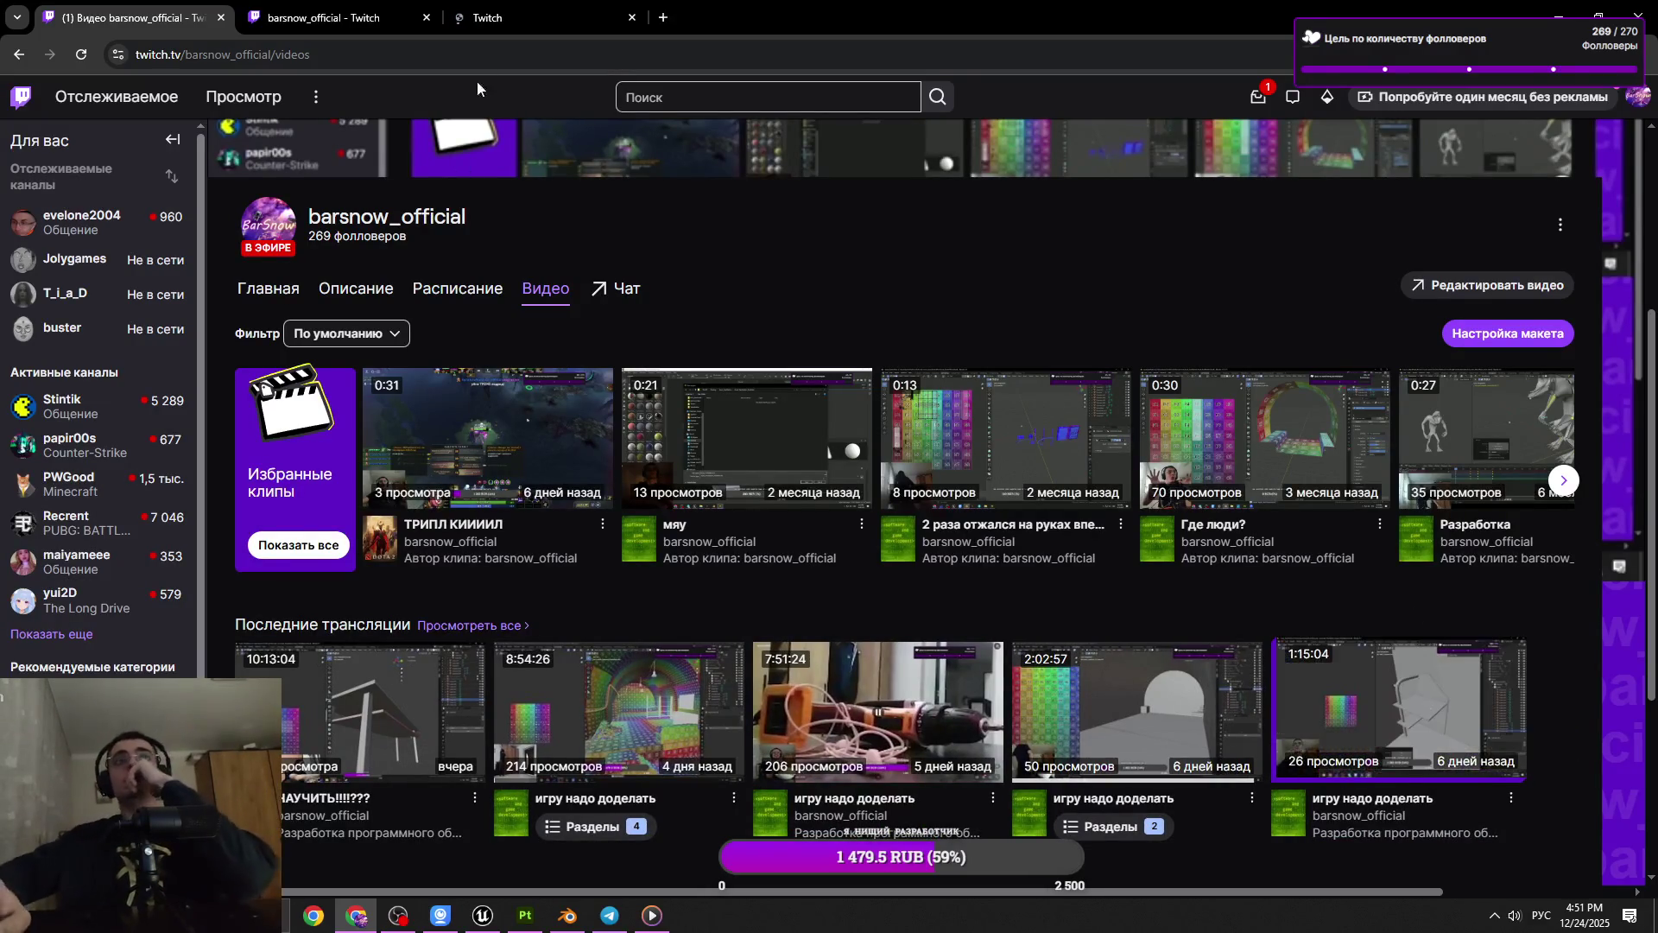
click(539, 7)
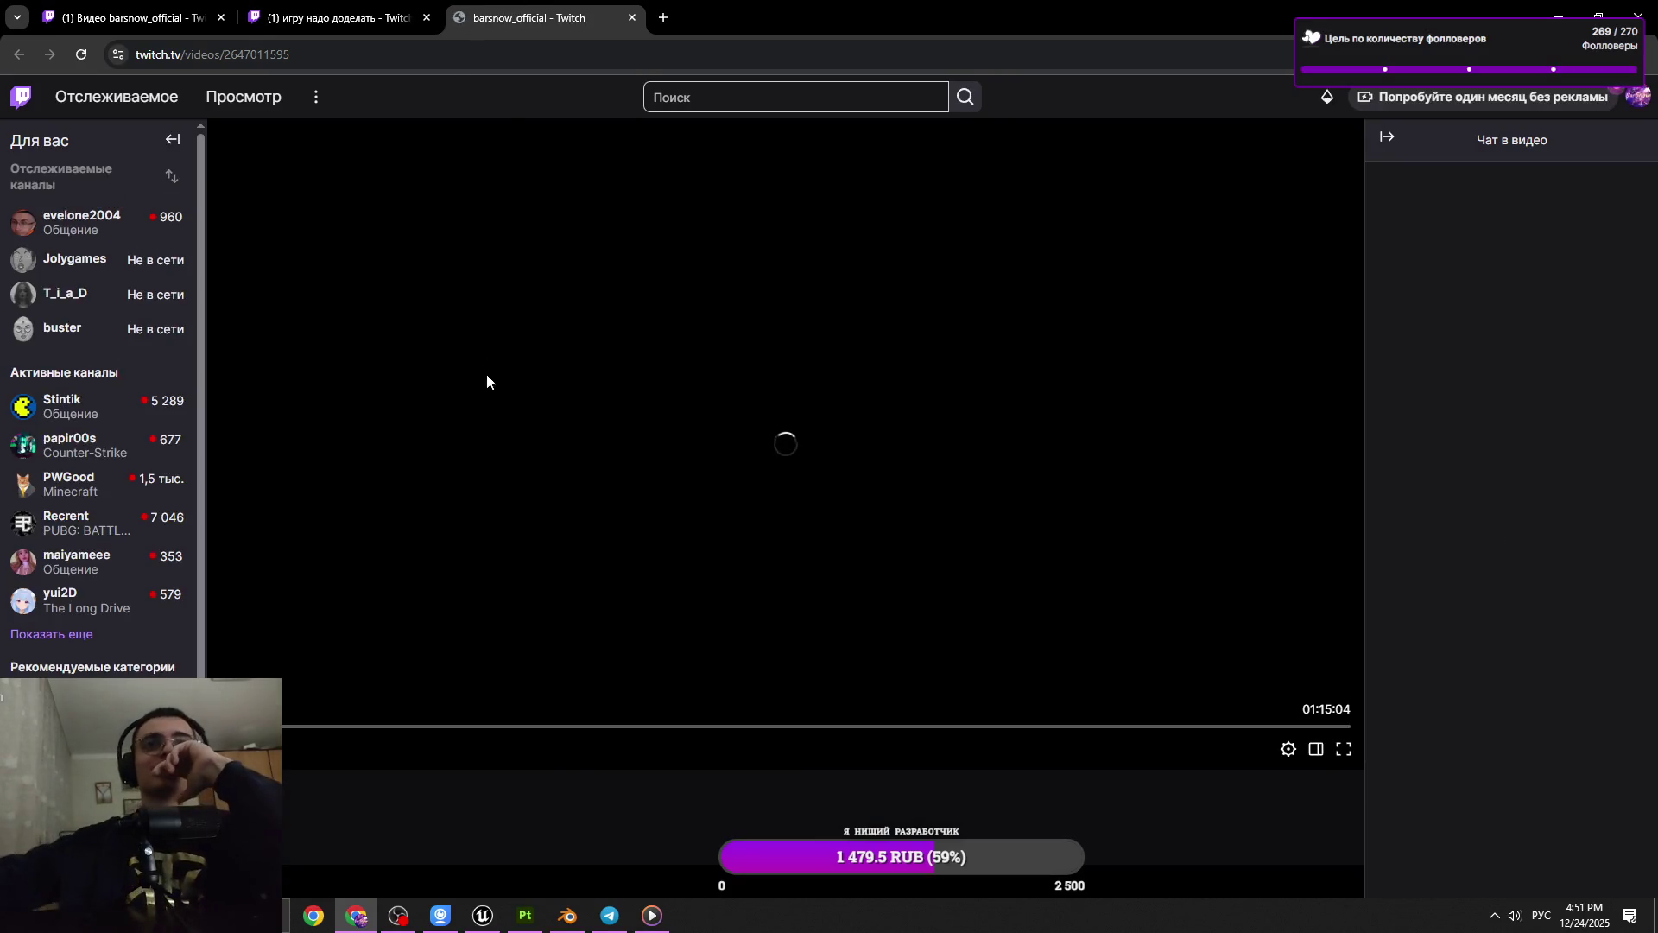
Scrub through the 1:15:04 broadcast to its Blender scenes
drag(306, 733, 345, 728)
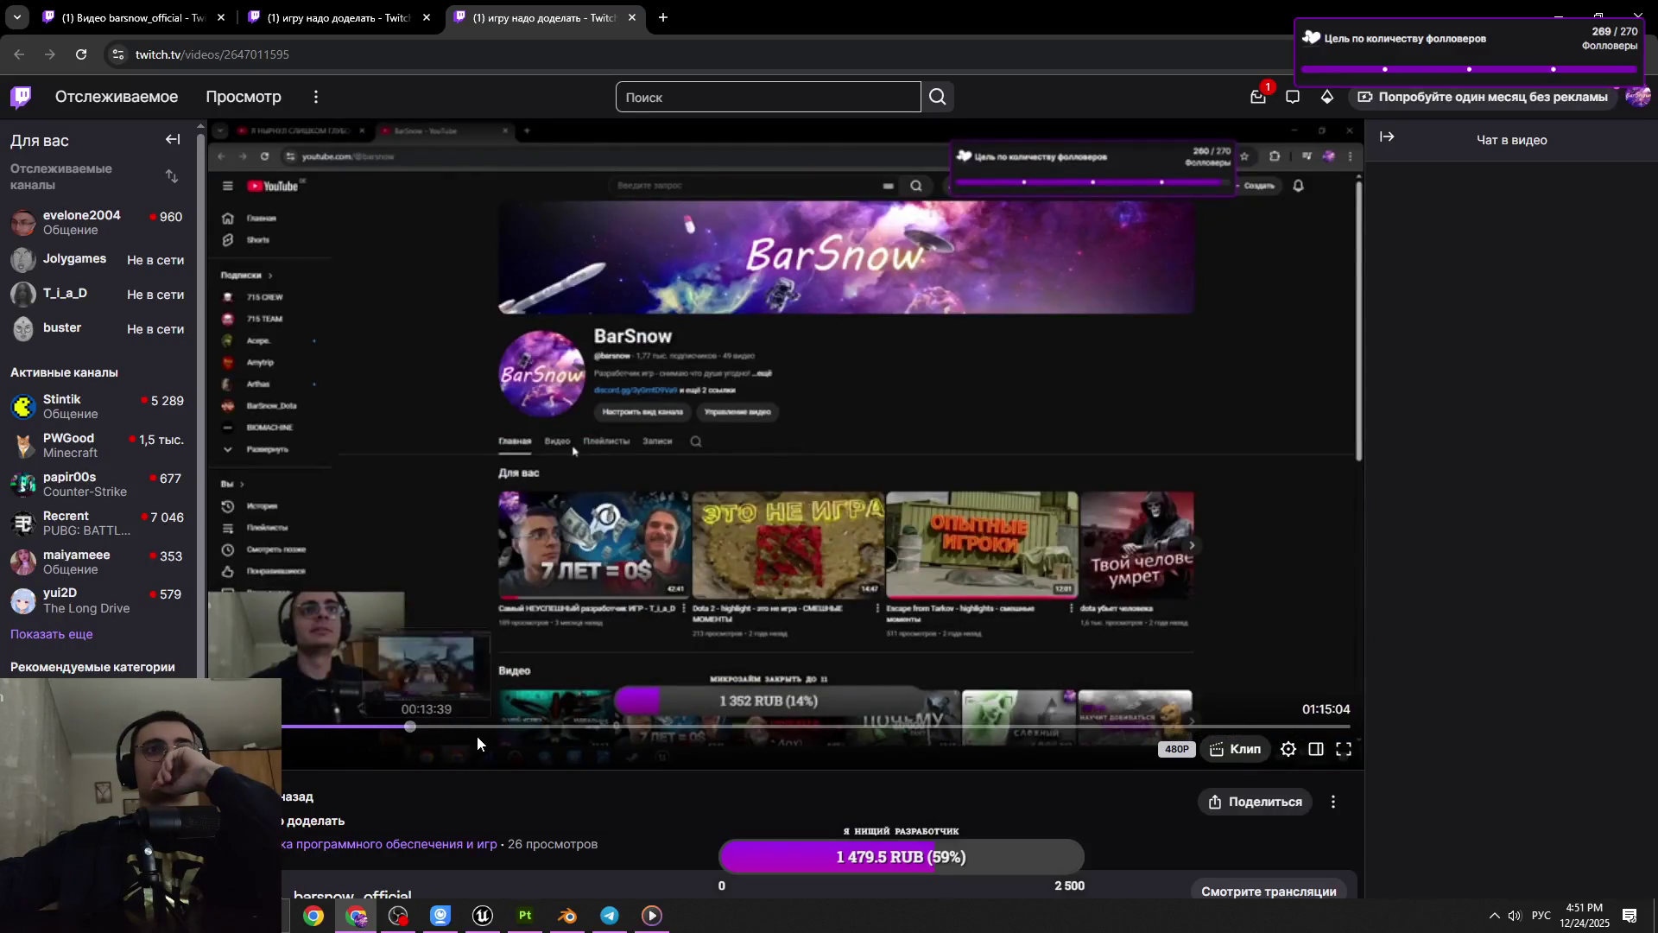
click(477, 730)
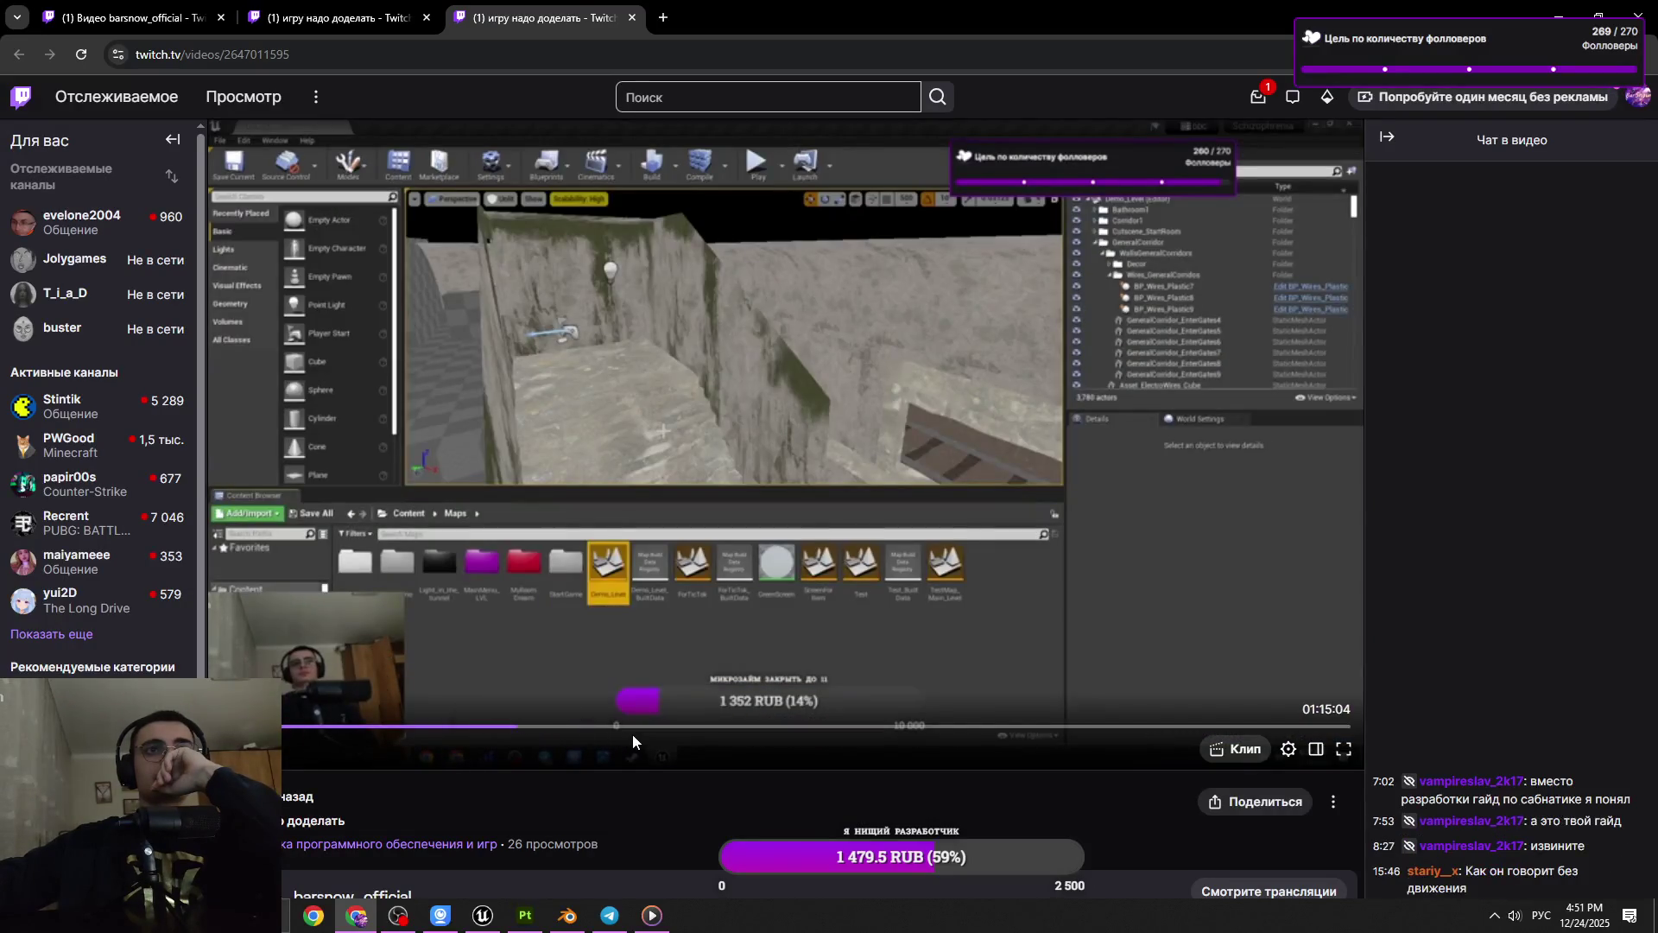
click(652, 730)
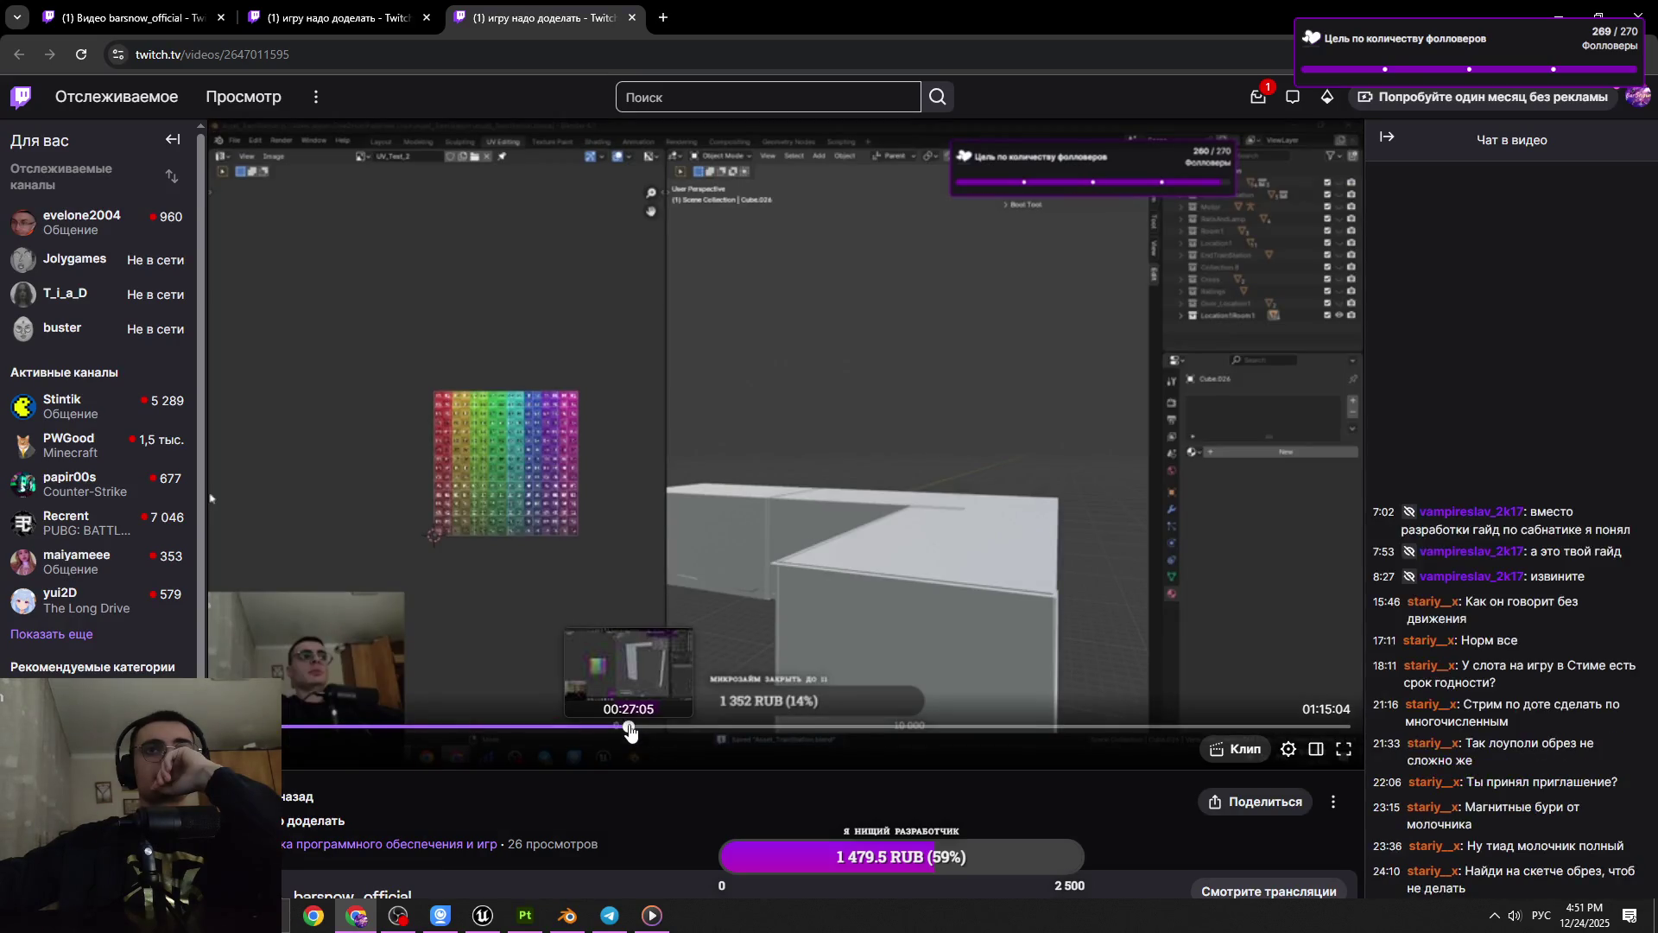
click(701, 731)
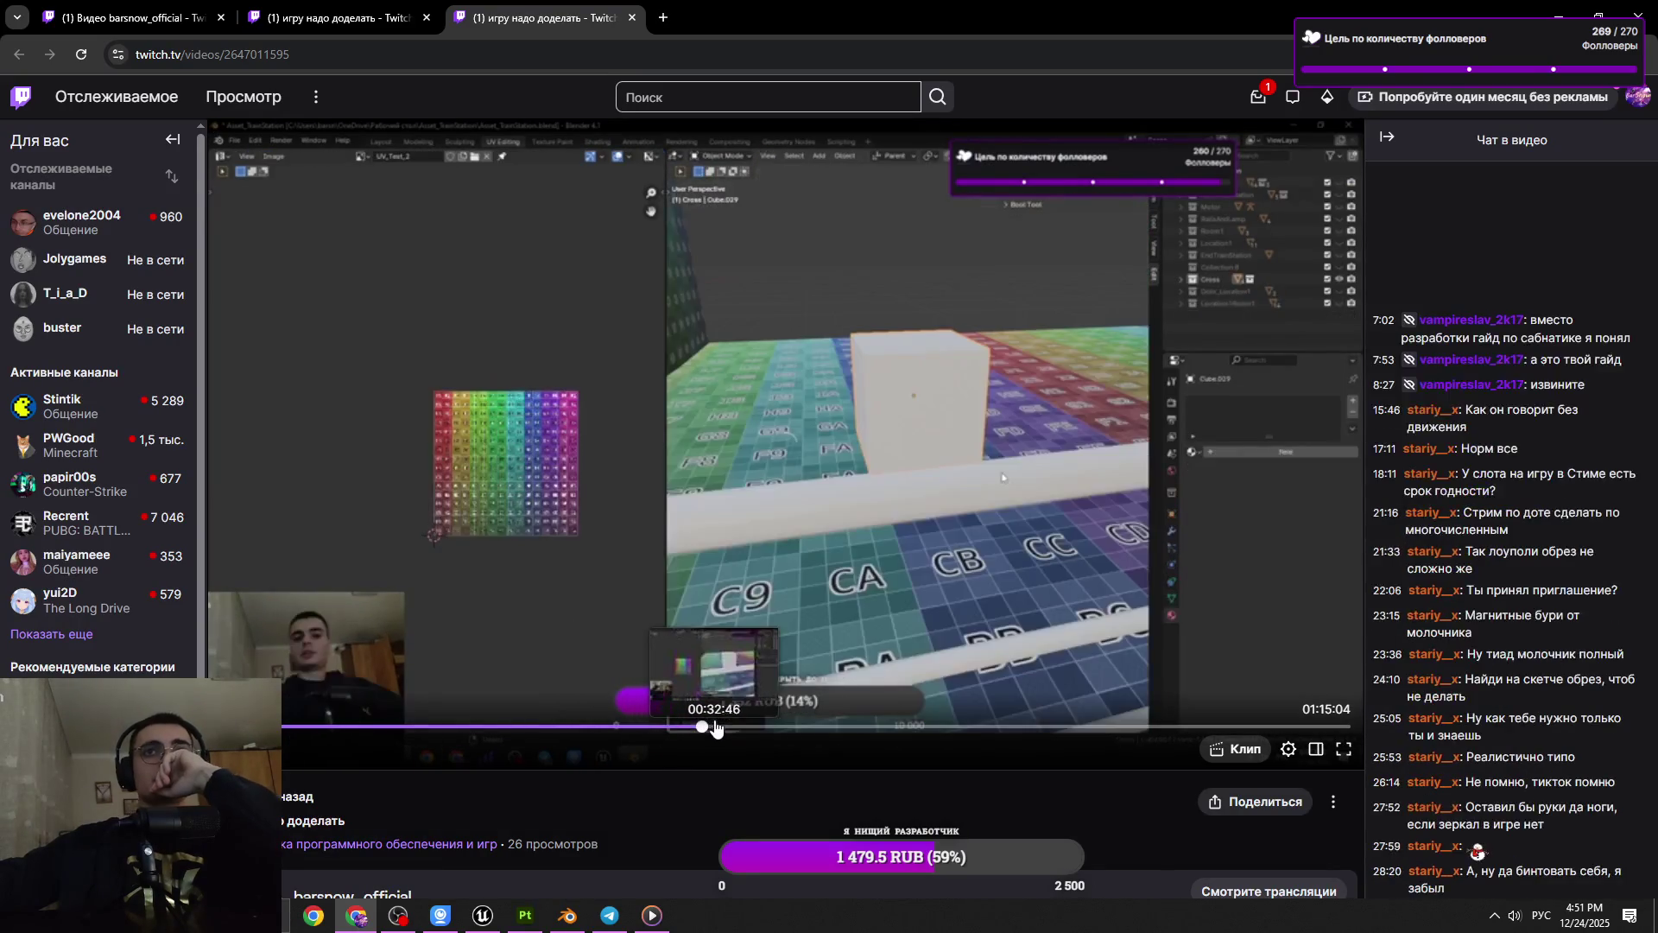
click(764, 729)
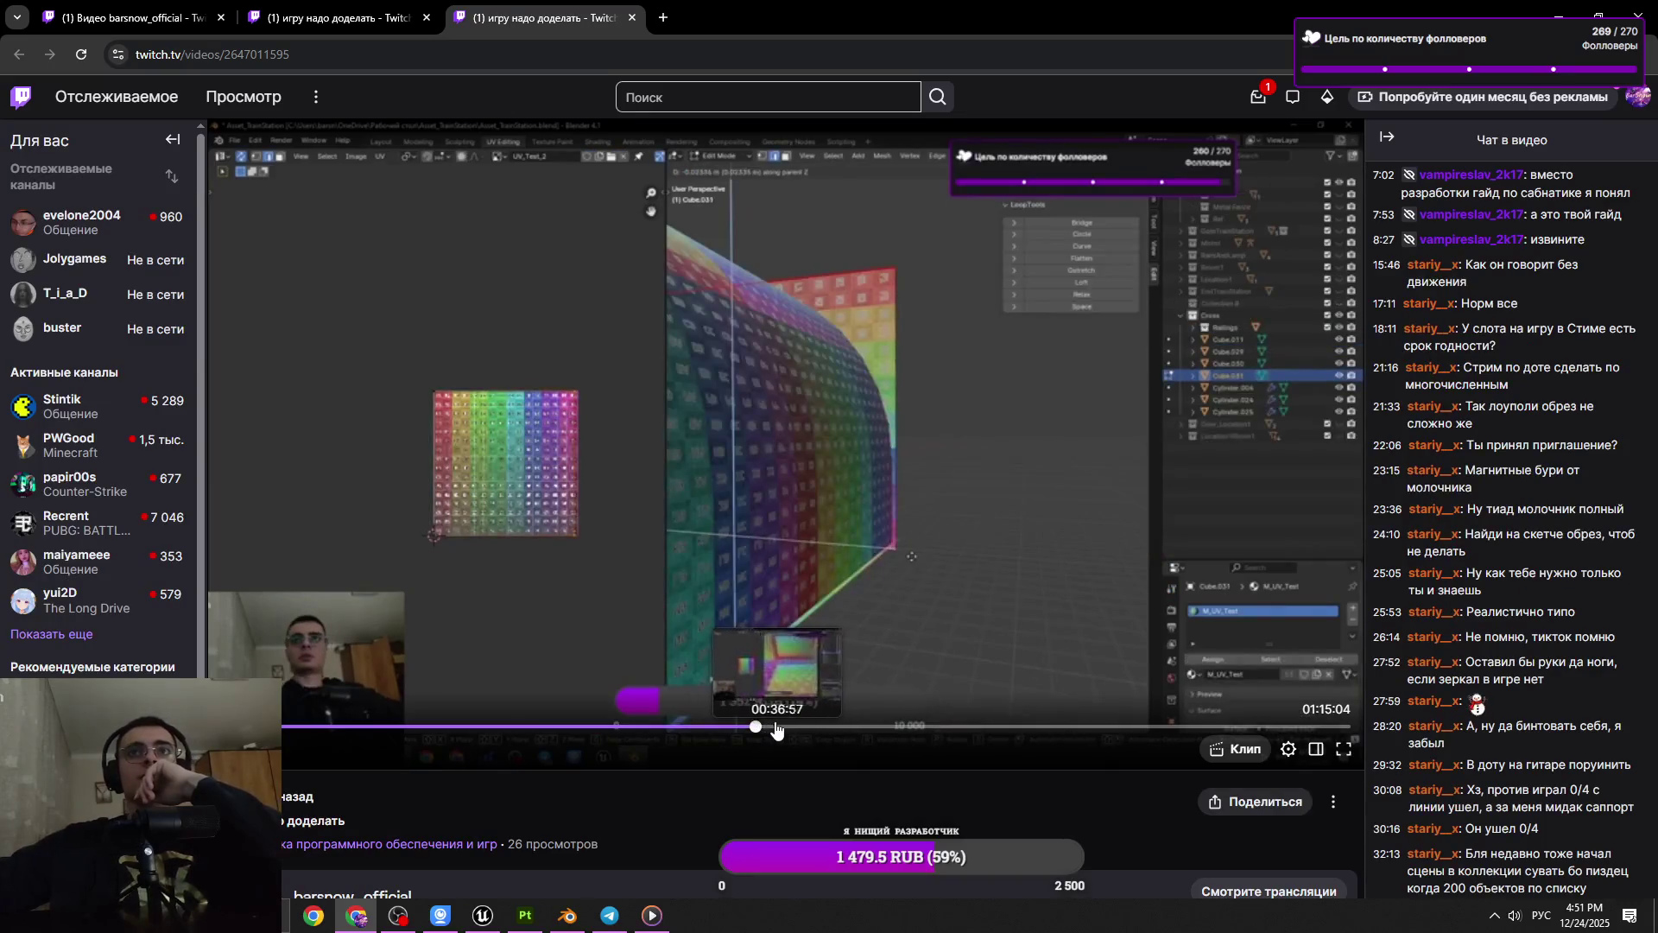
click(692, 599)
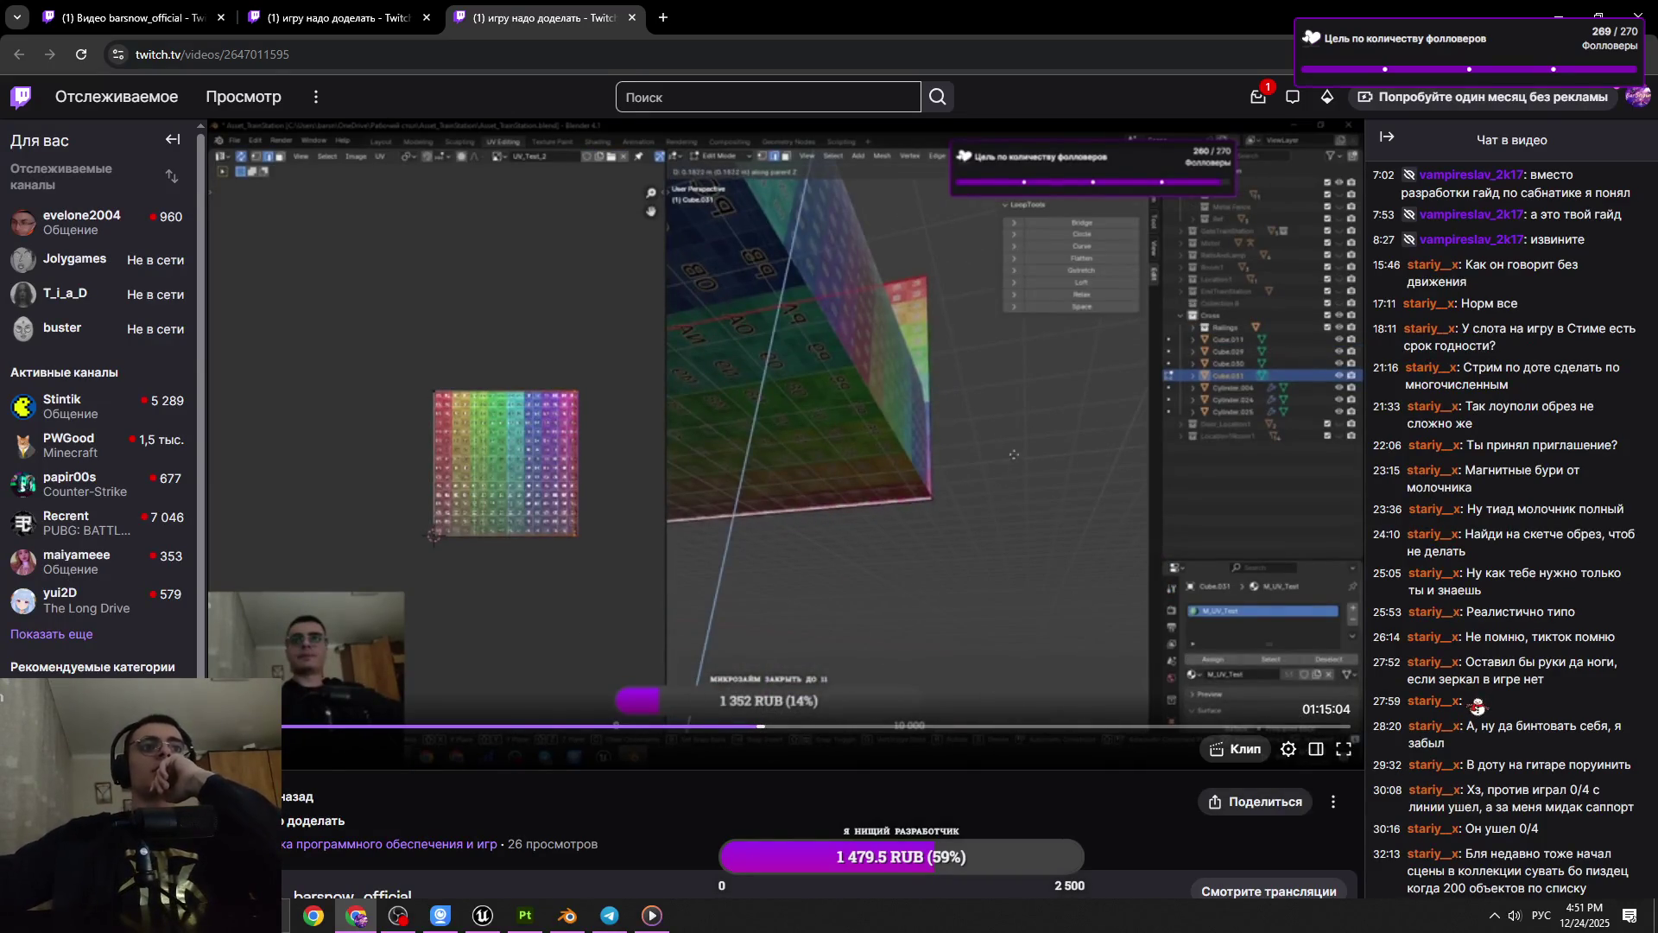
scroll(down, 3)
scroll(down, 3)
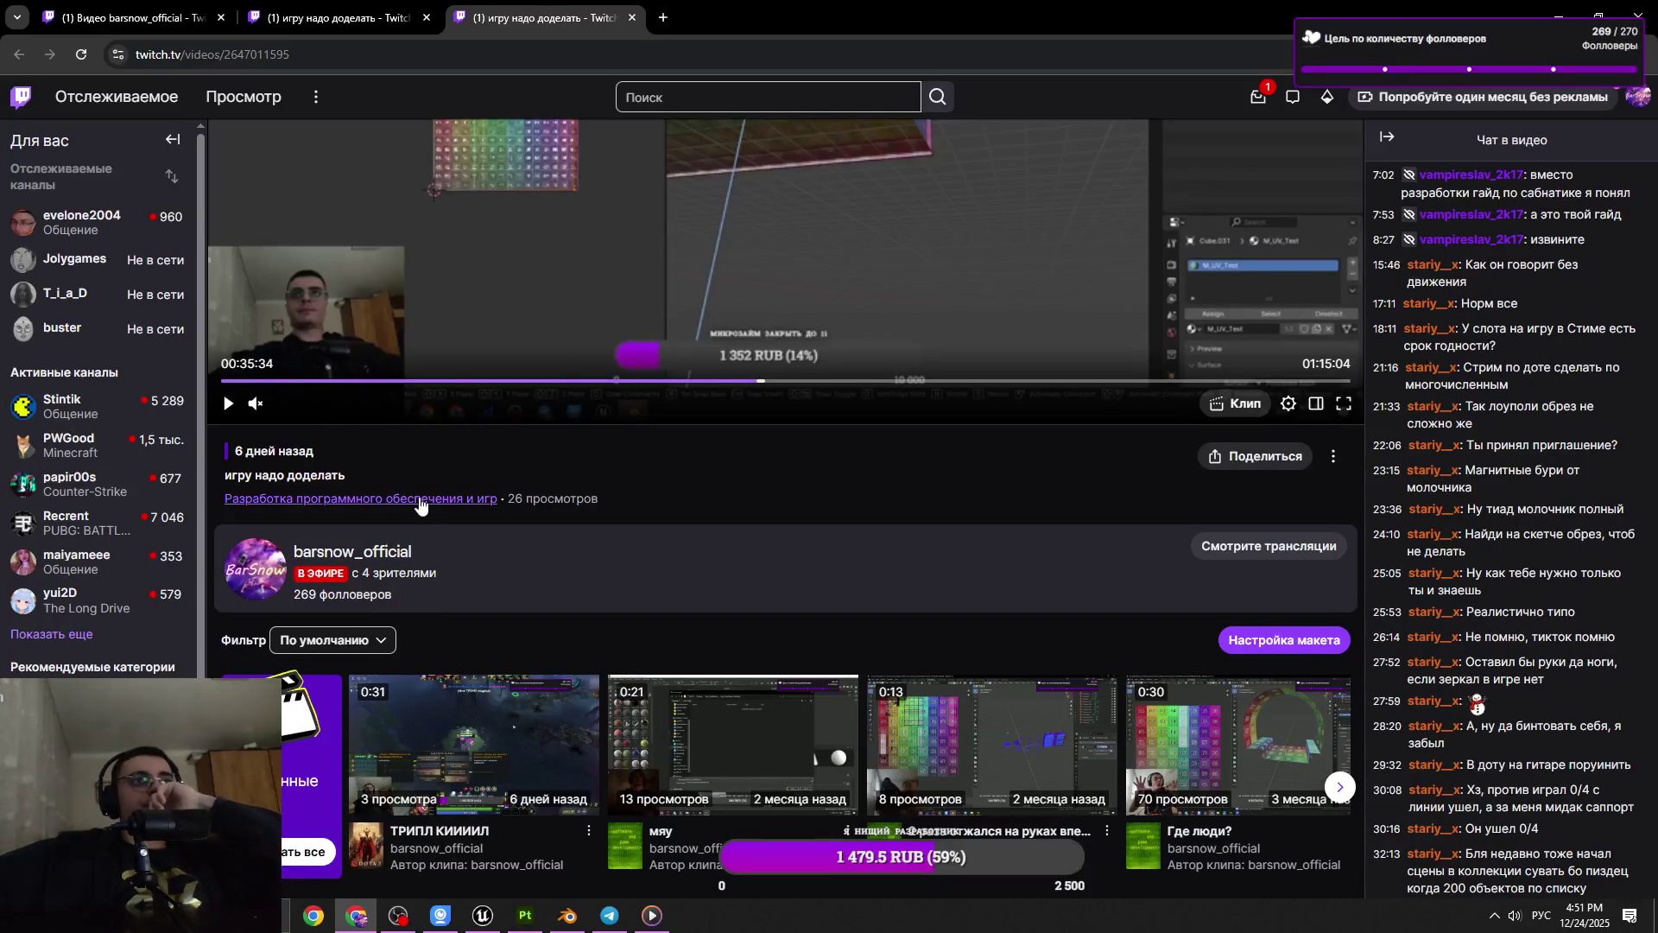
scroll(down, 3)
scroll(down, 3)
scroll(up, 3)
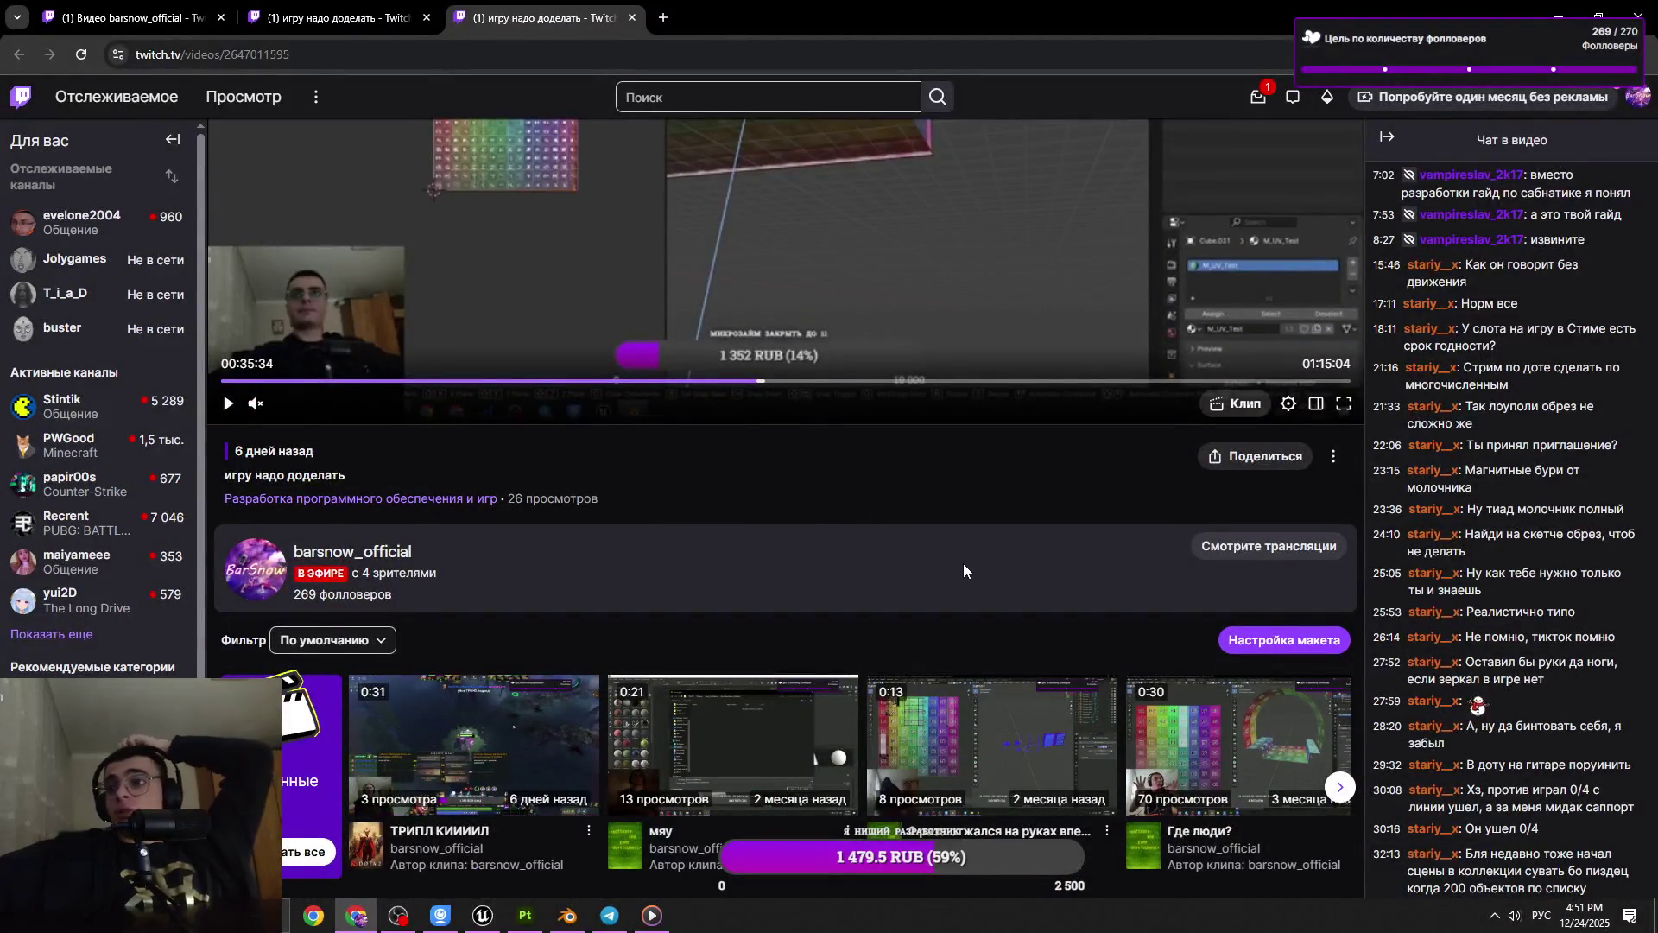
scroll(up, 3)
click(943, 727)
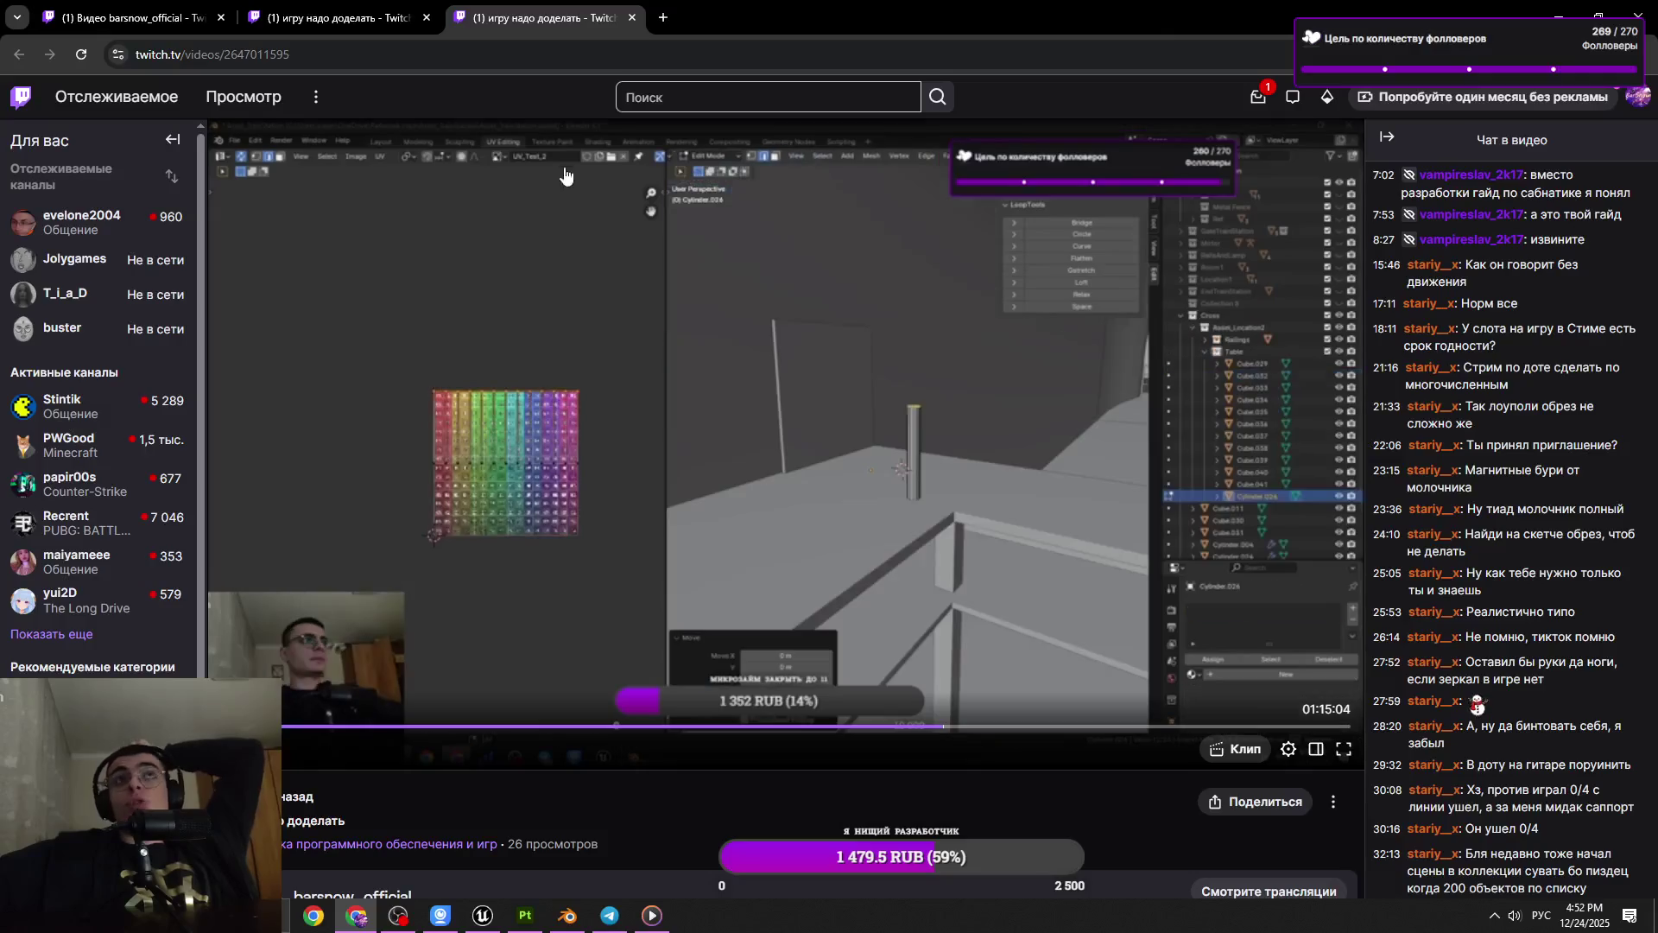
Close the 1:15:04 tab and scrub the 7:51:24 broadcast toward its seven-hour mark
click(337, 18)
click(536, 17)
click(346, 17)
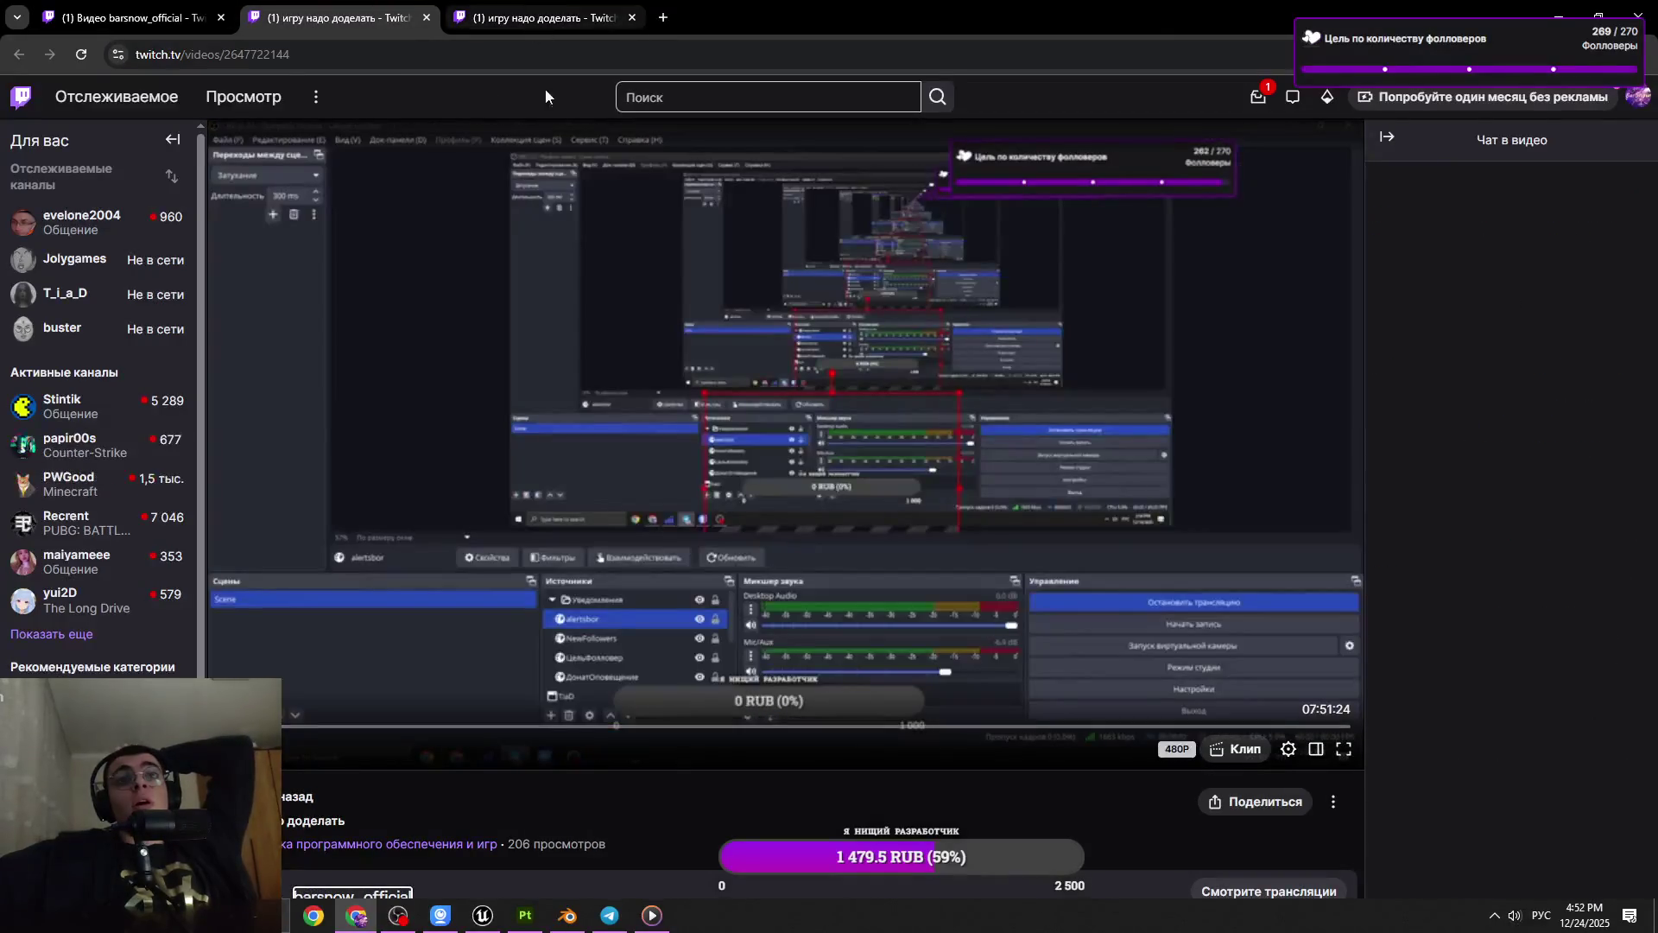
click(401, 728)
click(631, 727)
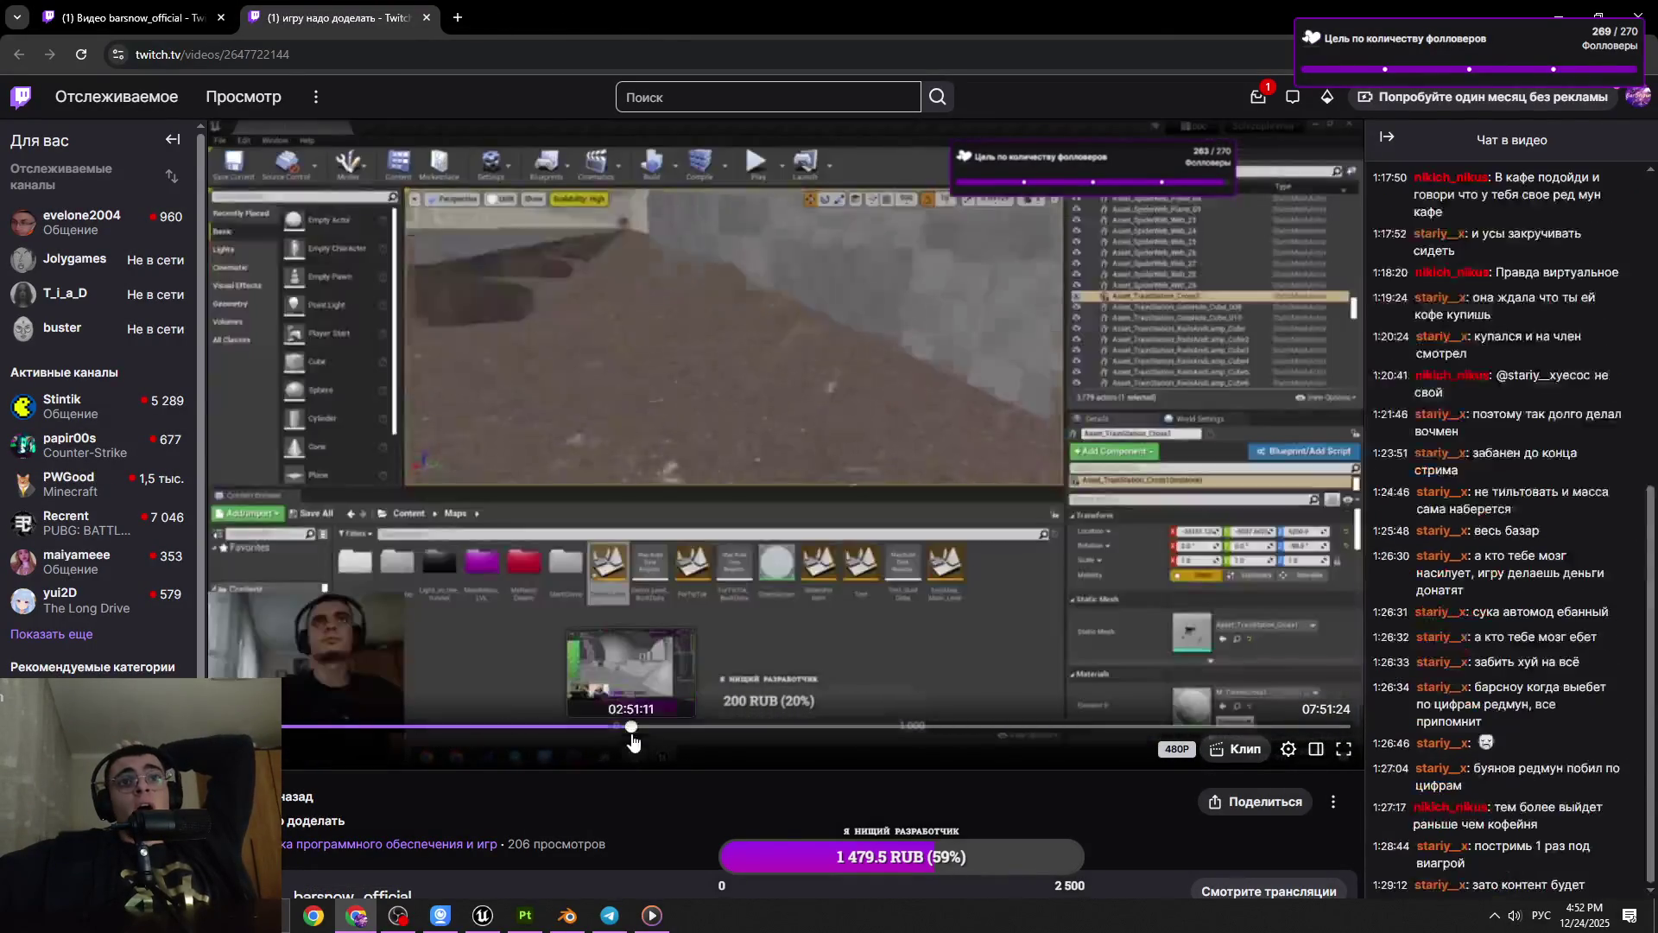
click(798, 728)
click(979, 728)
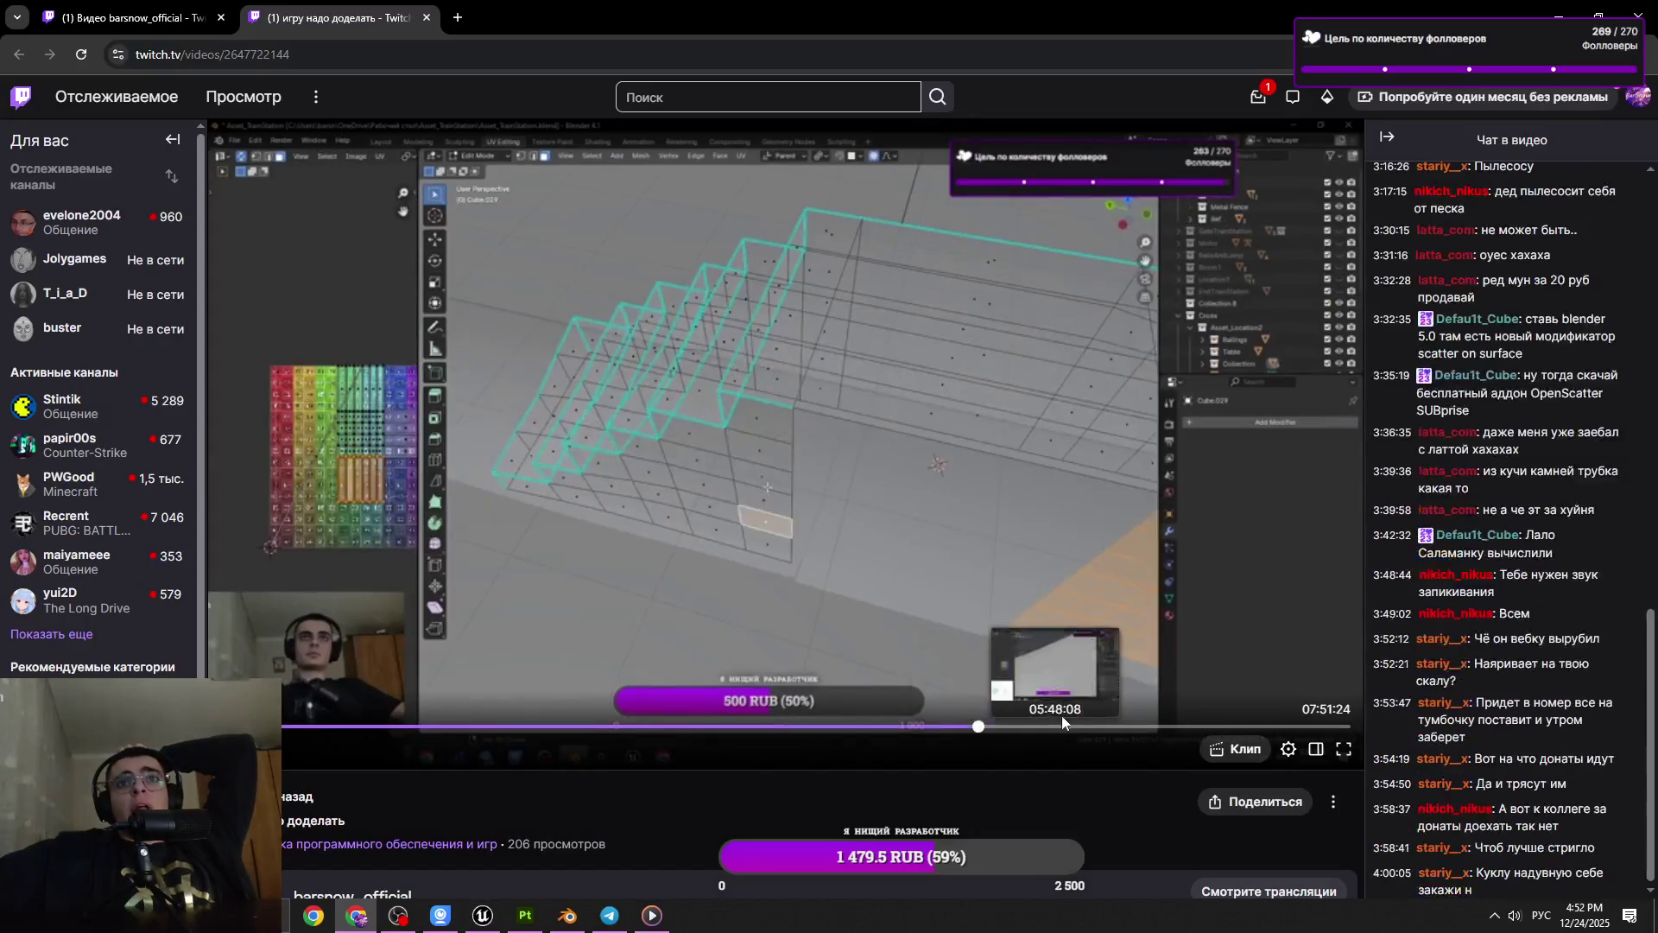
click(1101, 728)
click(1258, 728)
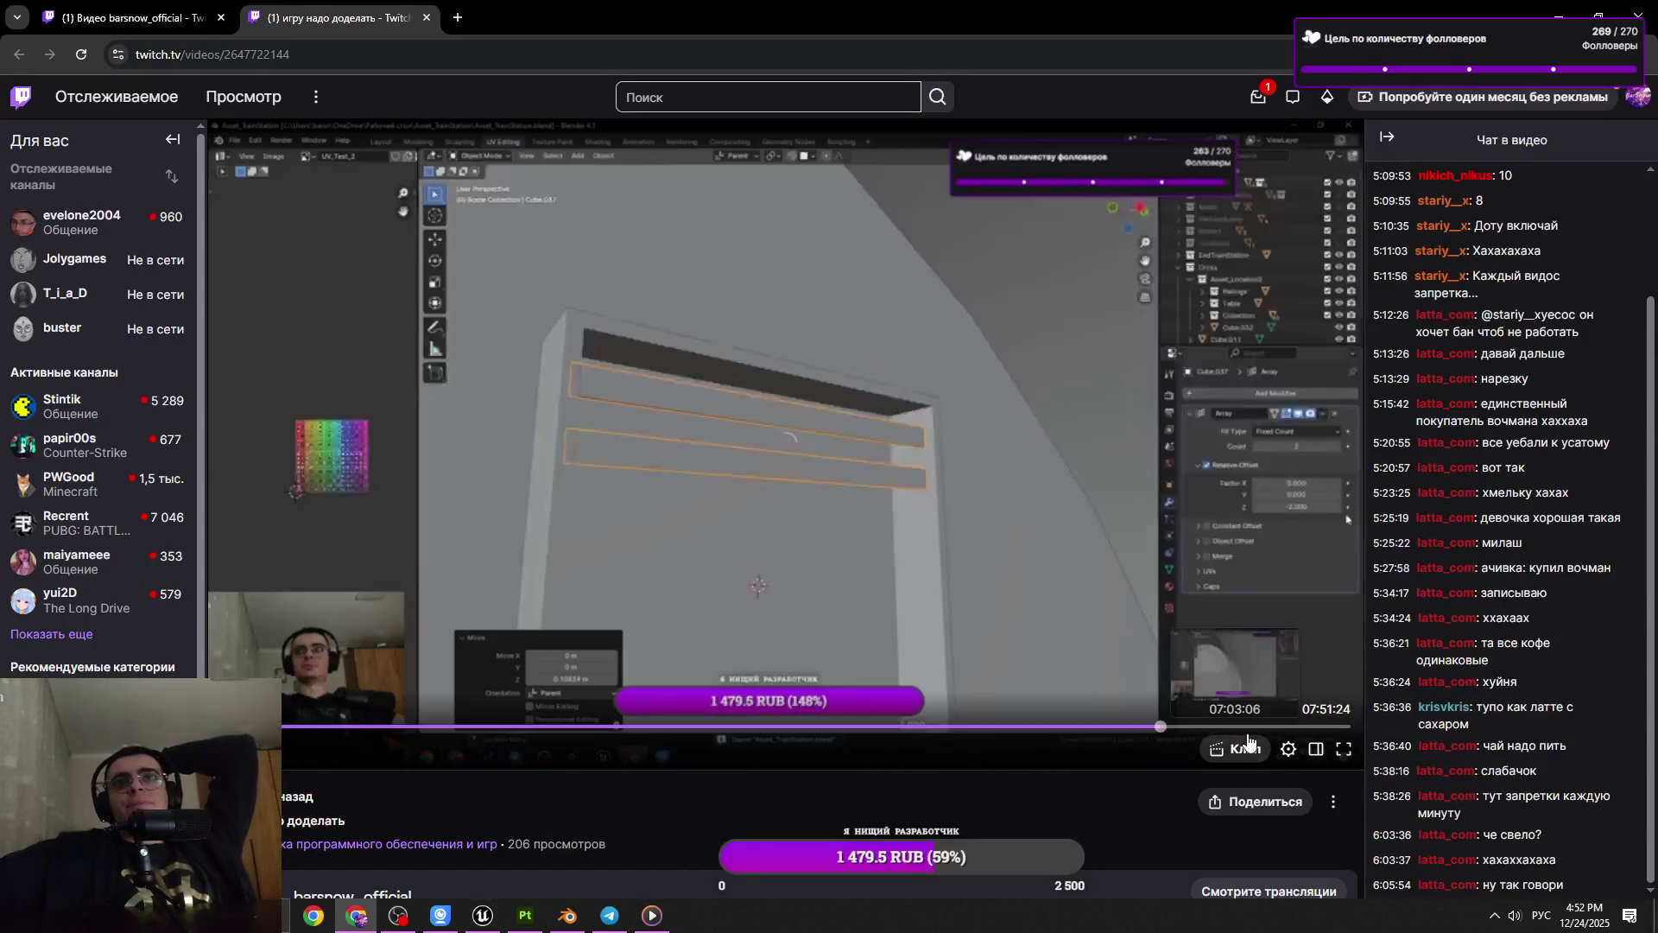
Skim the modelling scenes around 7:11, then return to the channel's videos page
click(1284, 730)
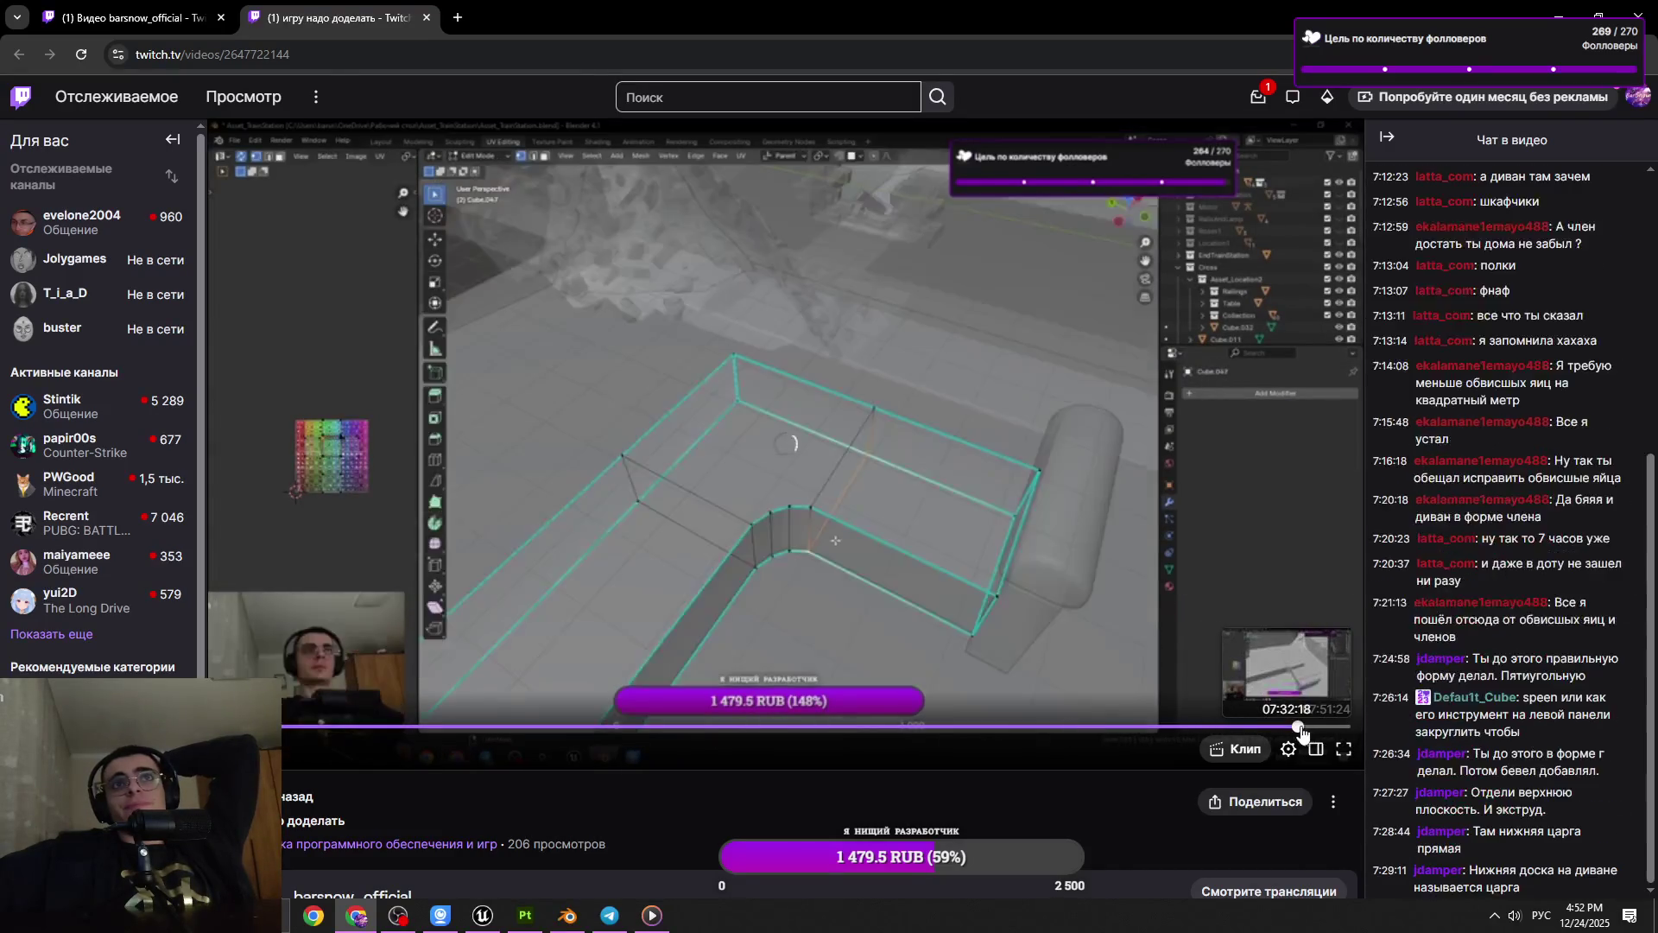
click(1281, 730)
click(1258, 728)
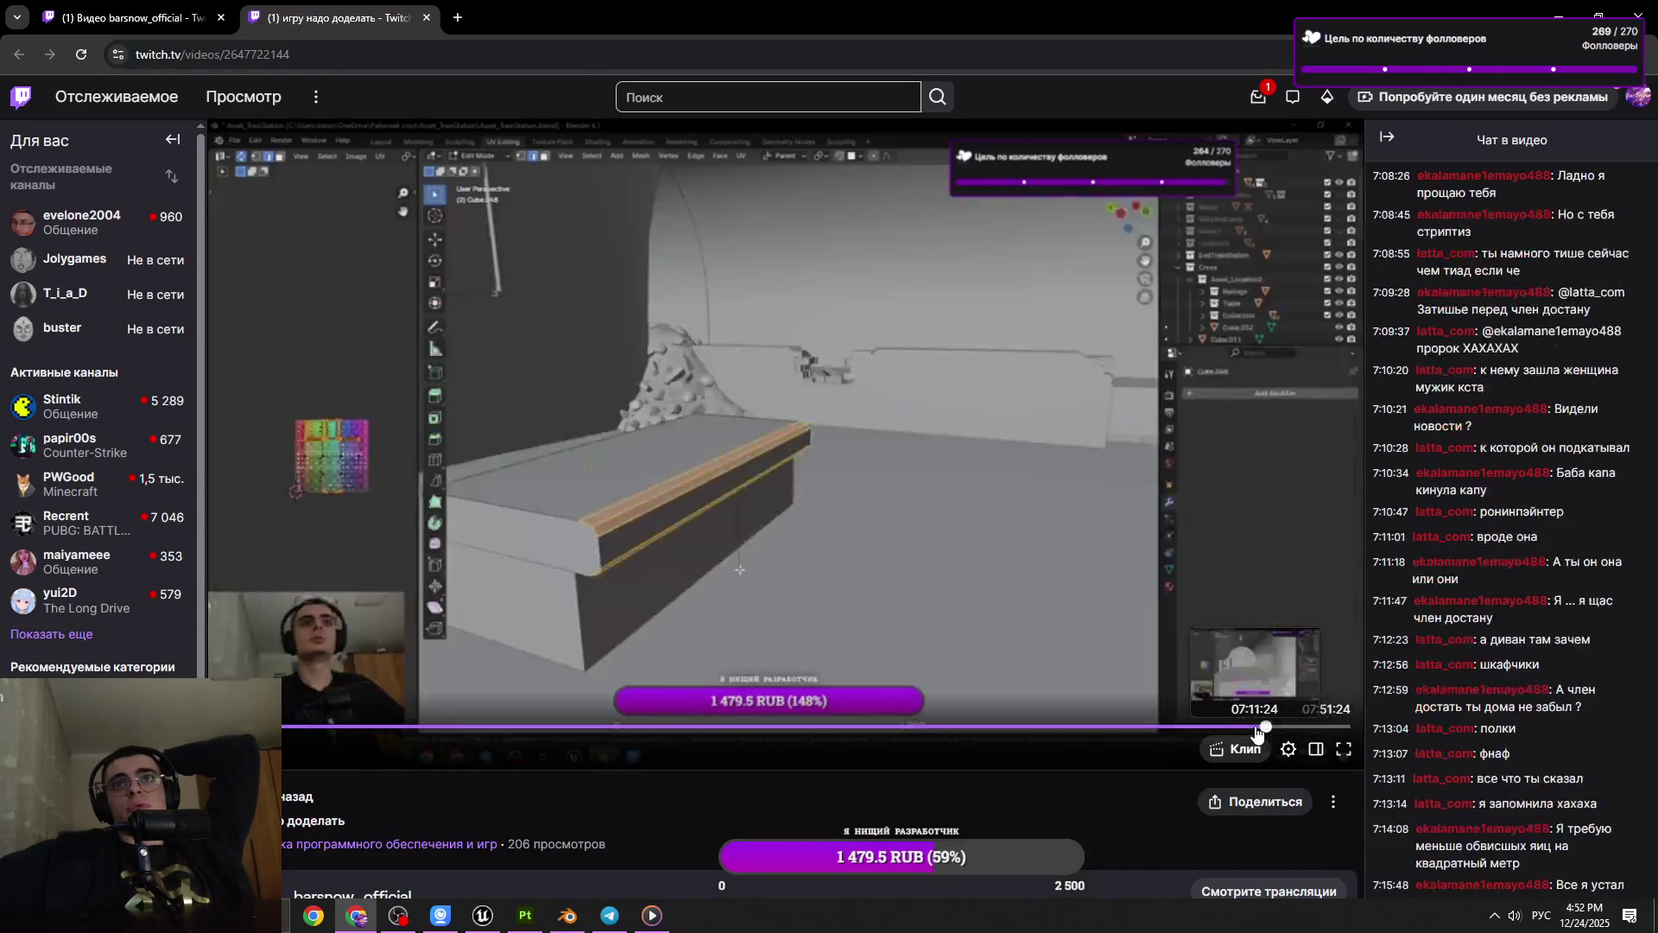
click(1257, 730)
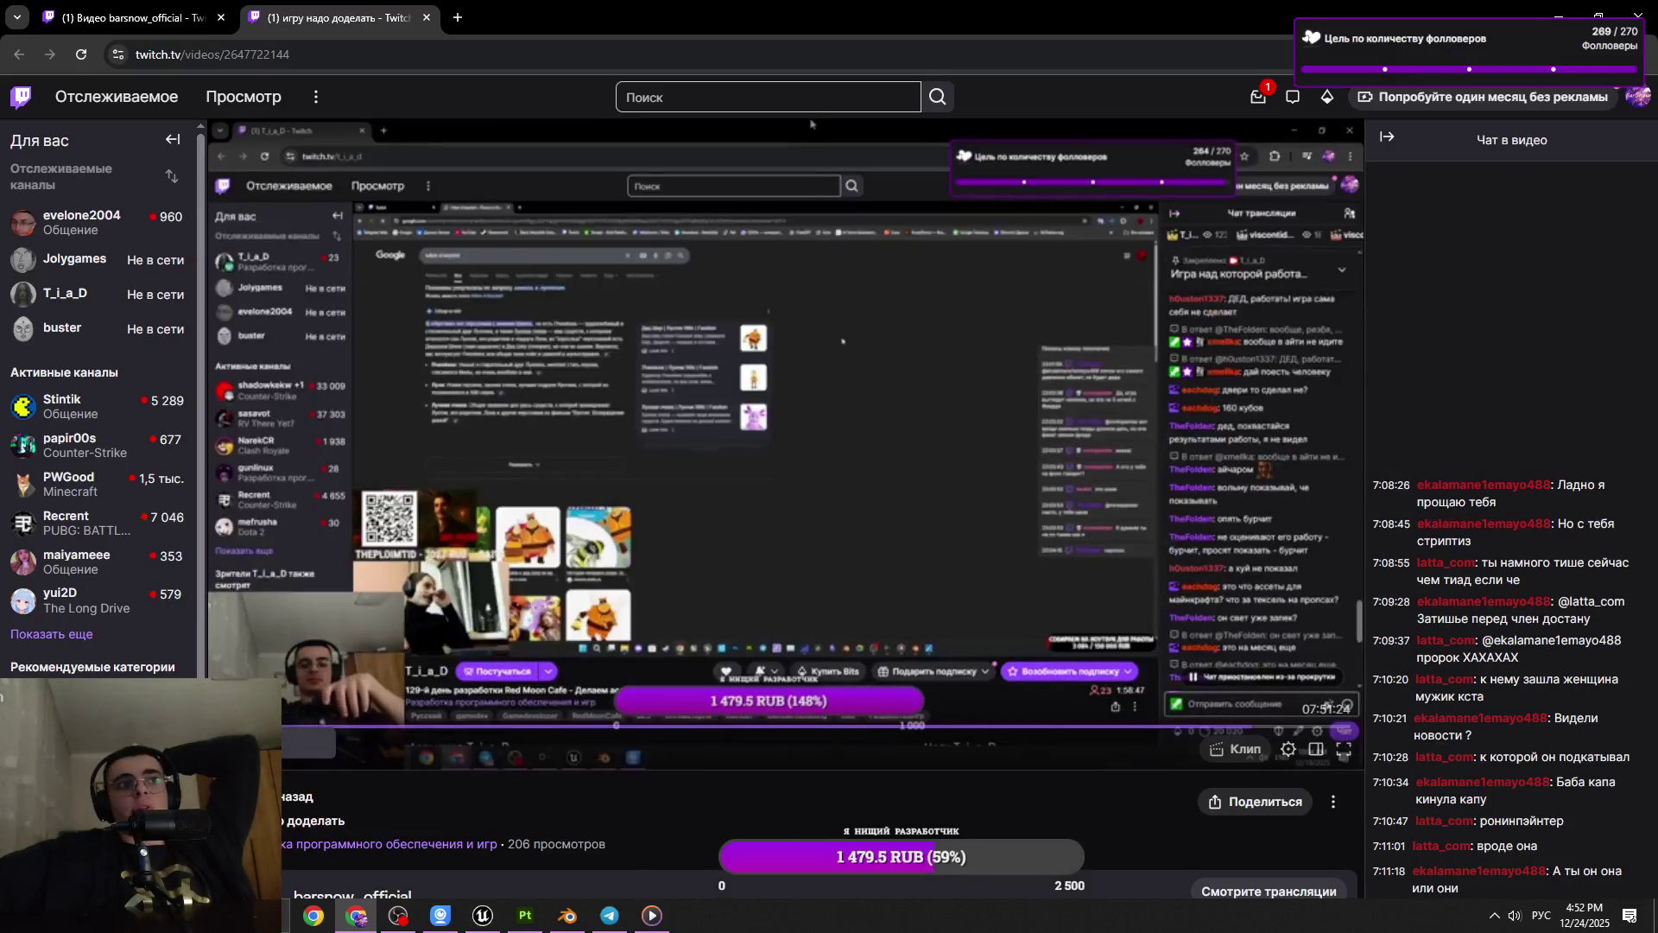
click(1220, 727)
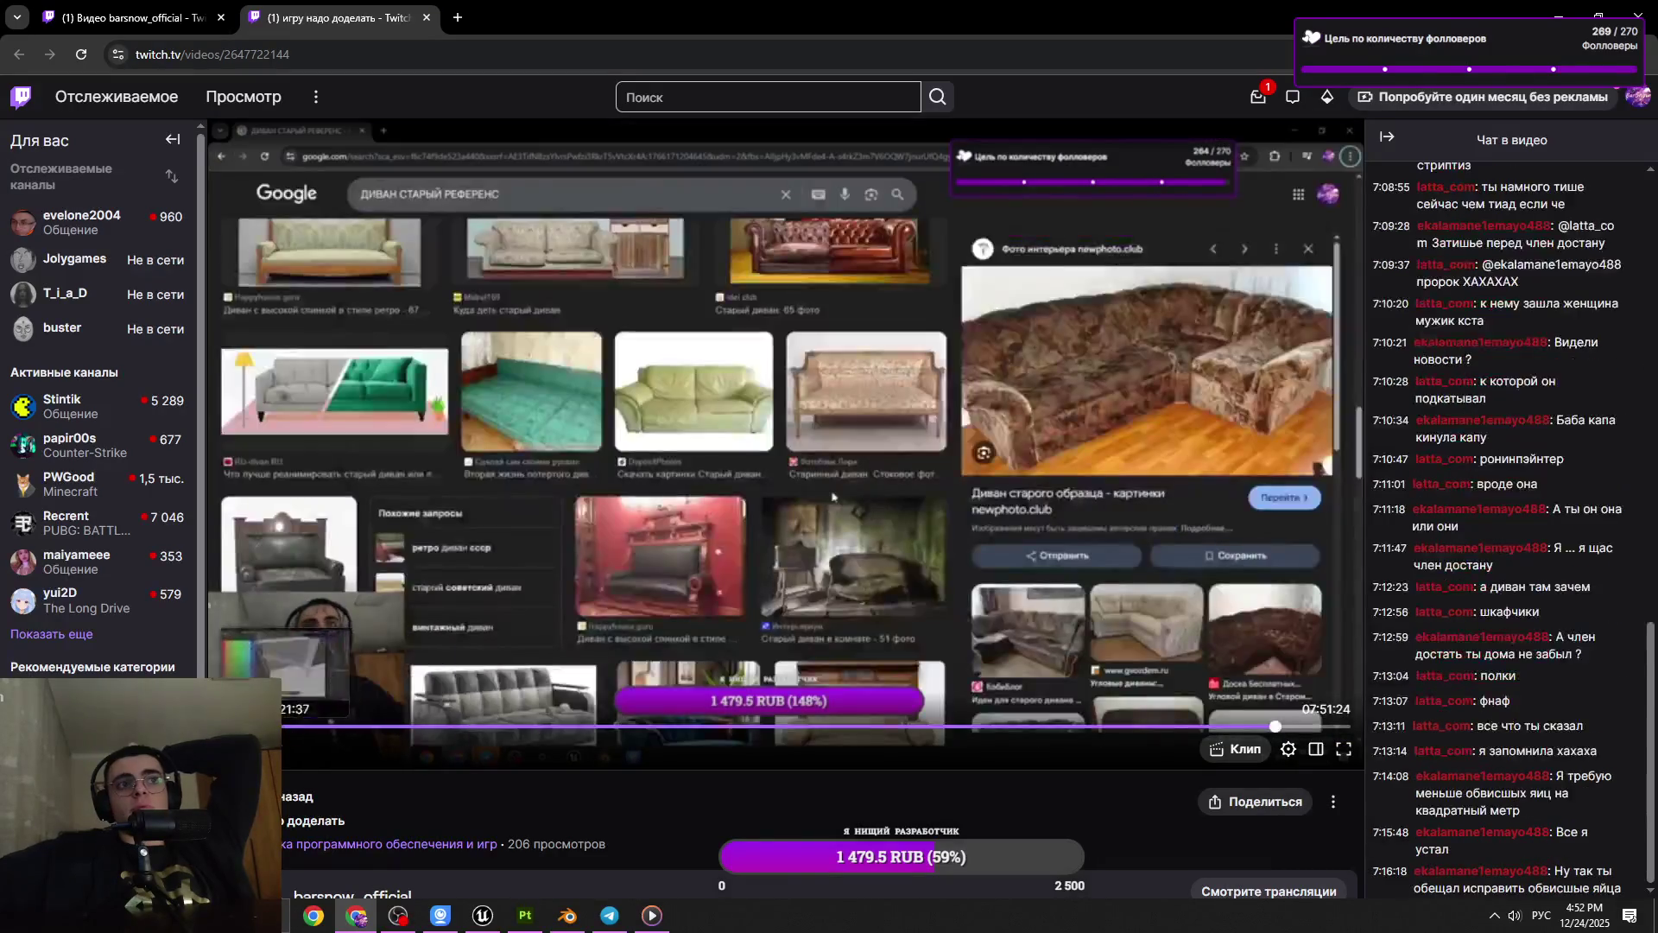
scroll(down, 3)
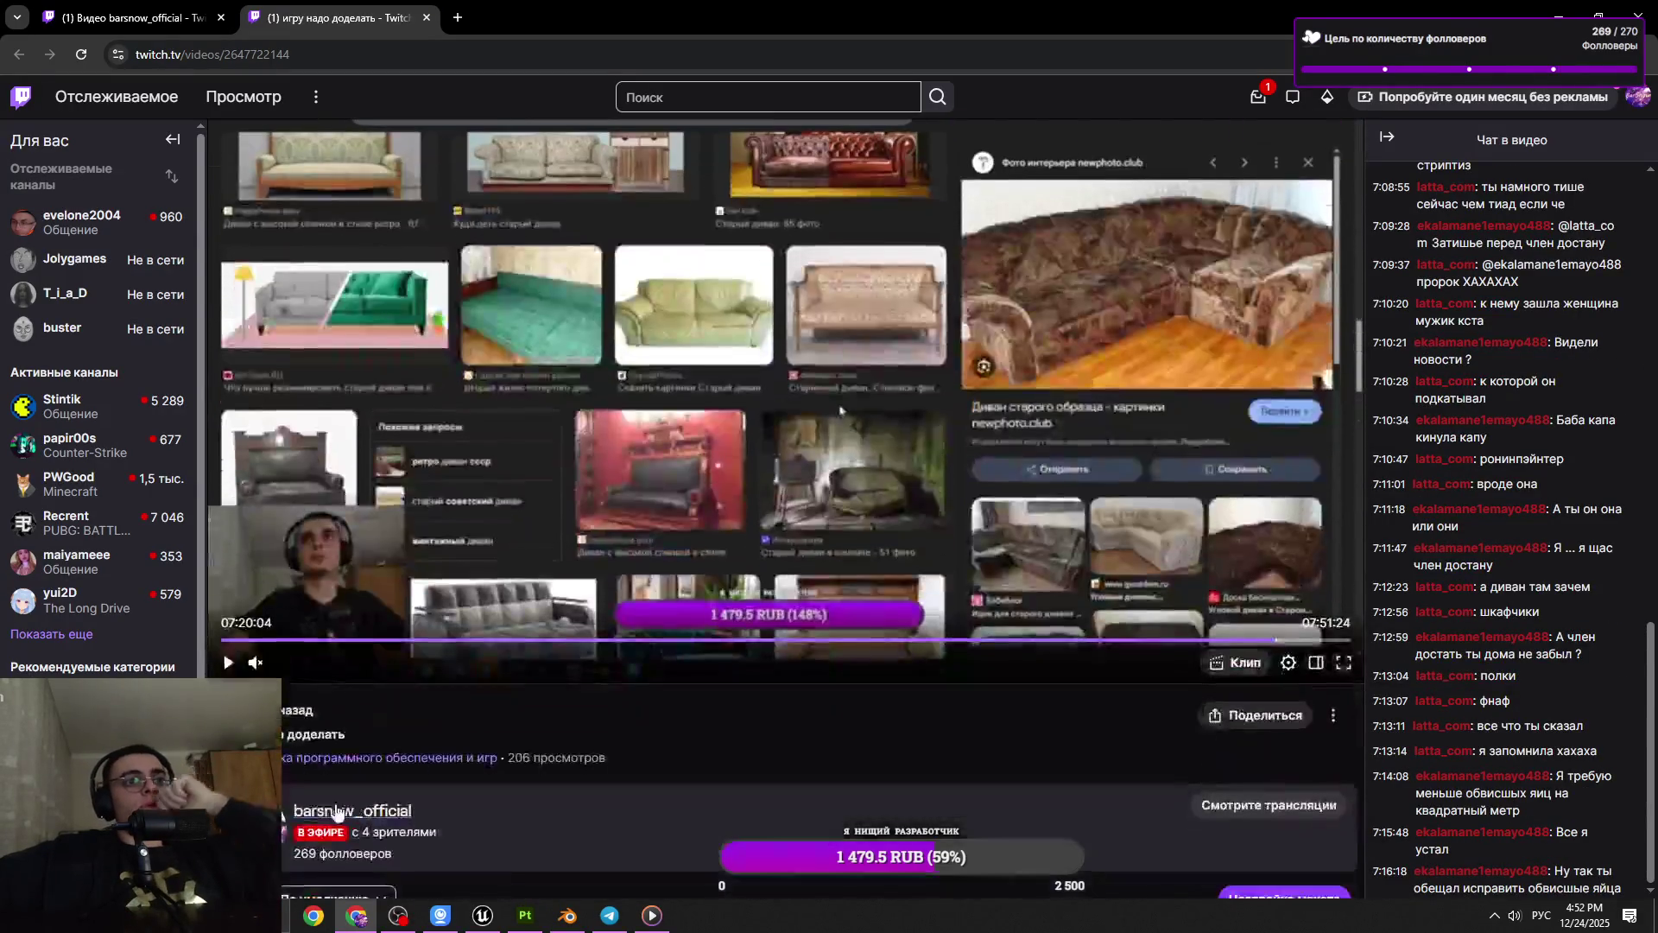
click(173, 15)
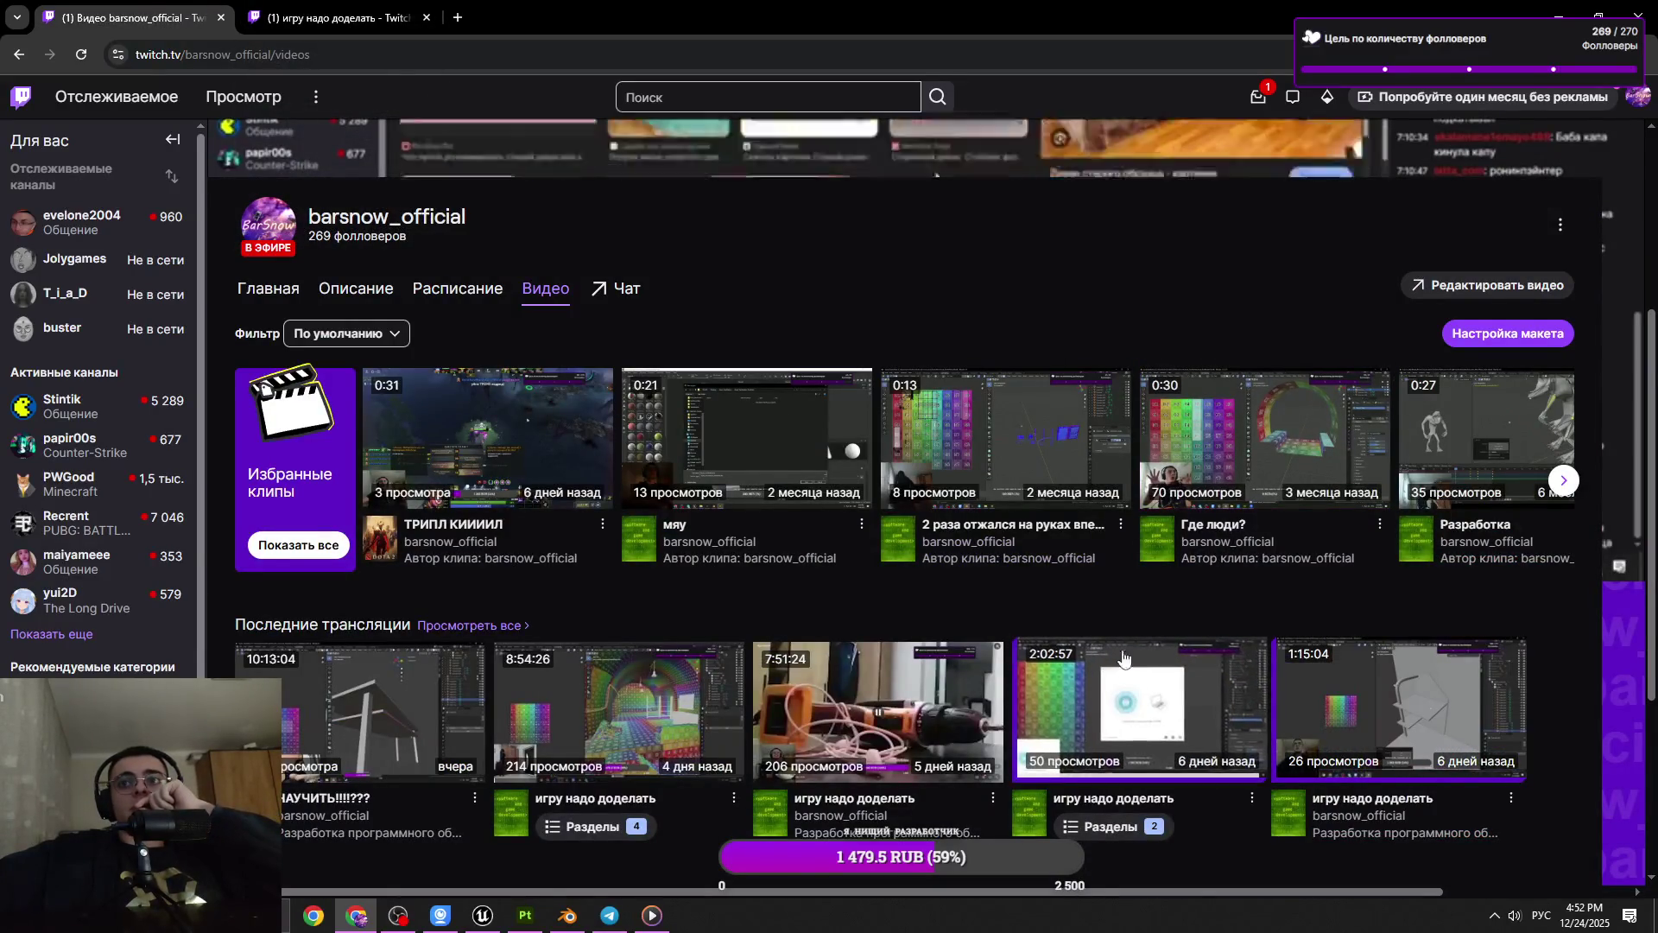
Close the broadcast and open a stream from the Videos page in a background tab
click(336, 9)
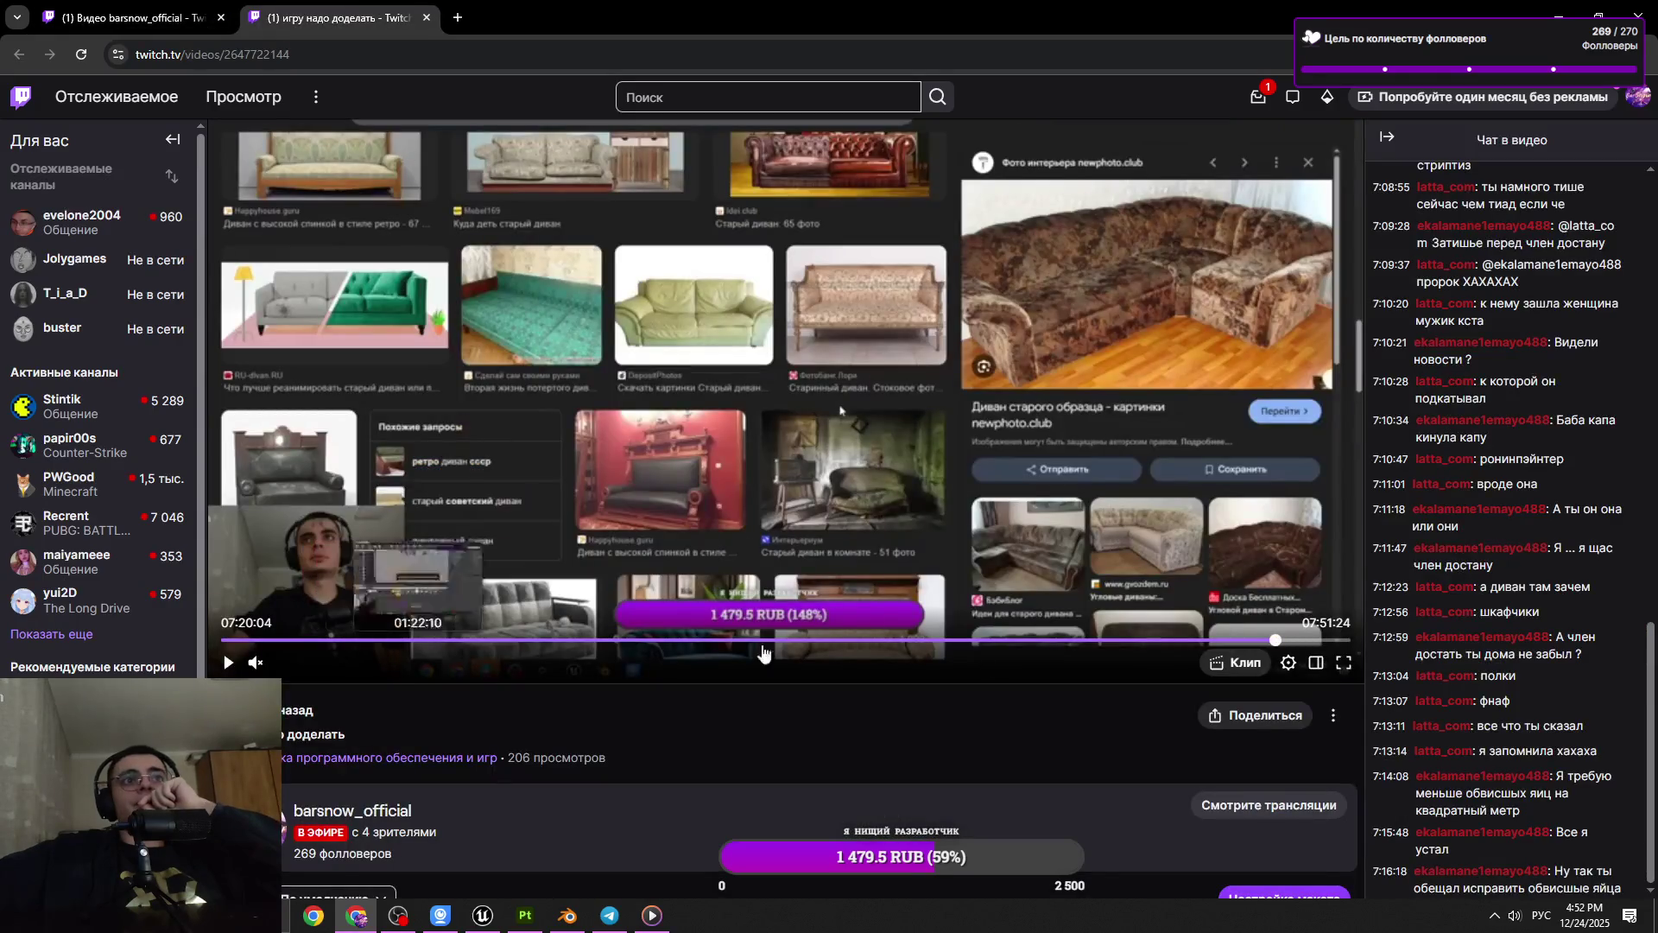
key(ctrl+w)
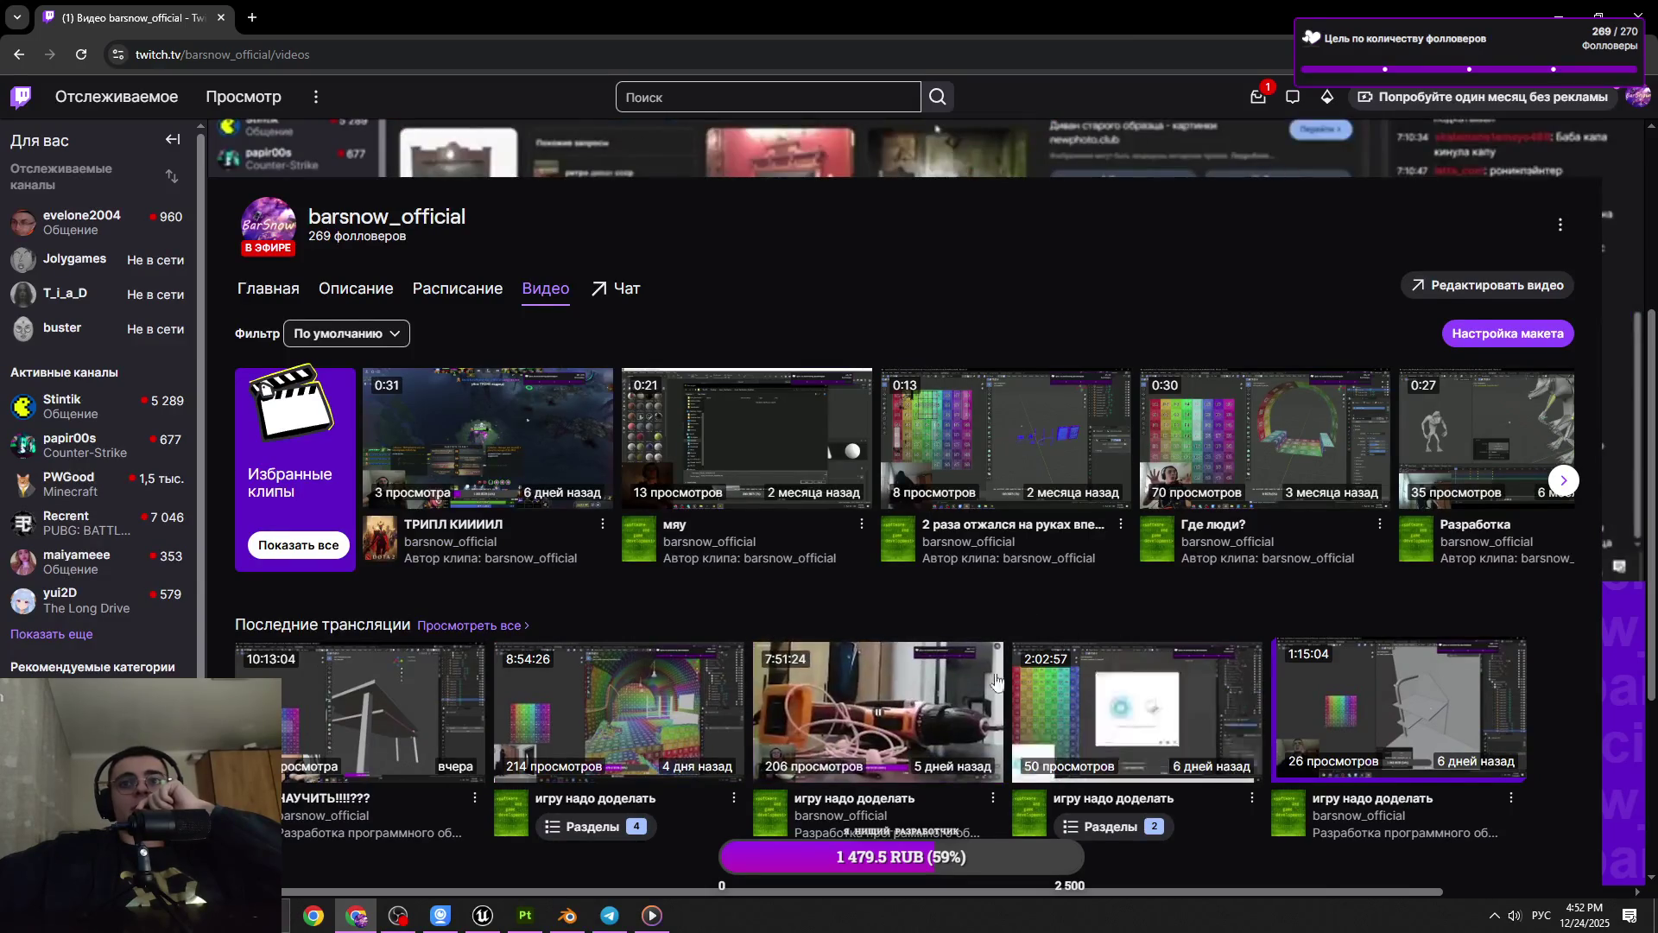
scroll(down, 3)
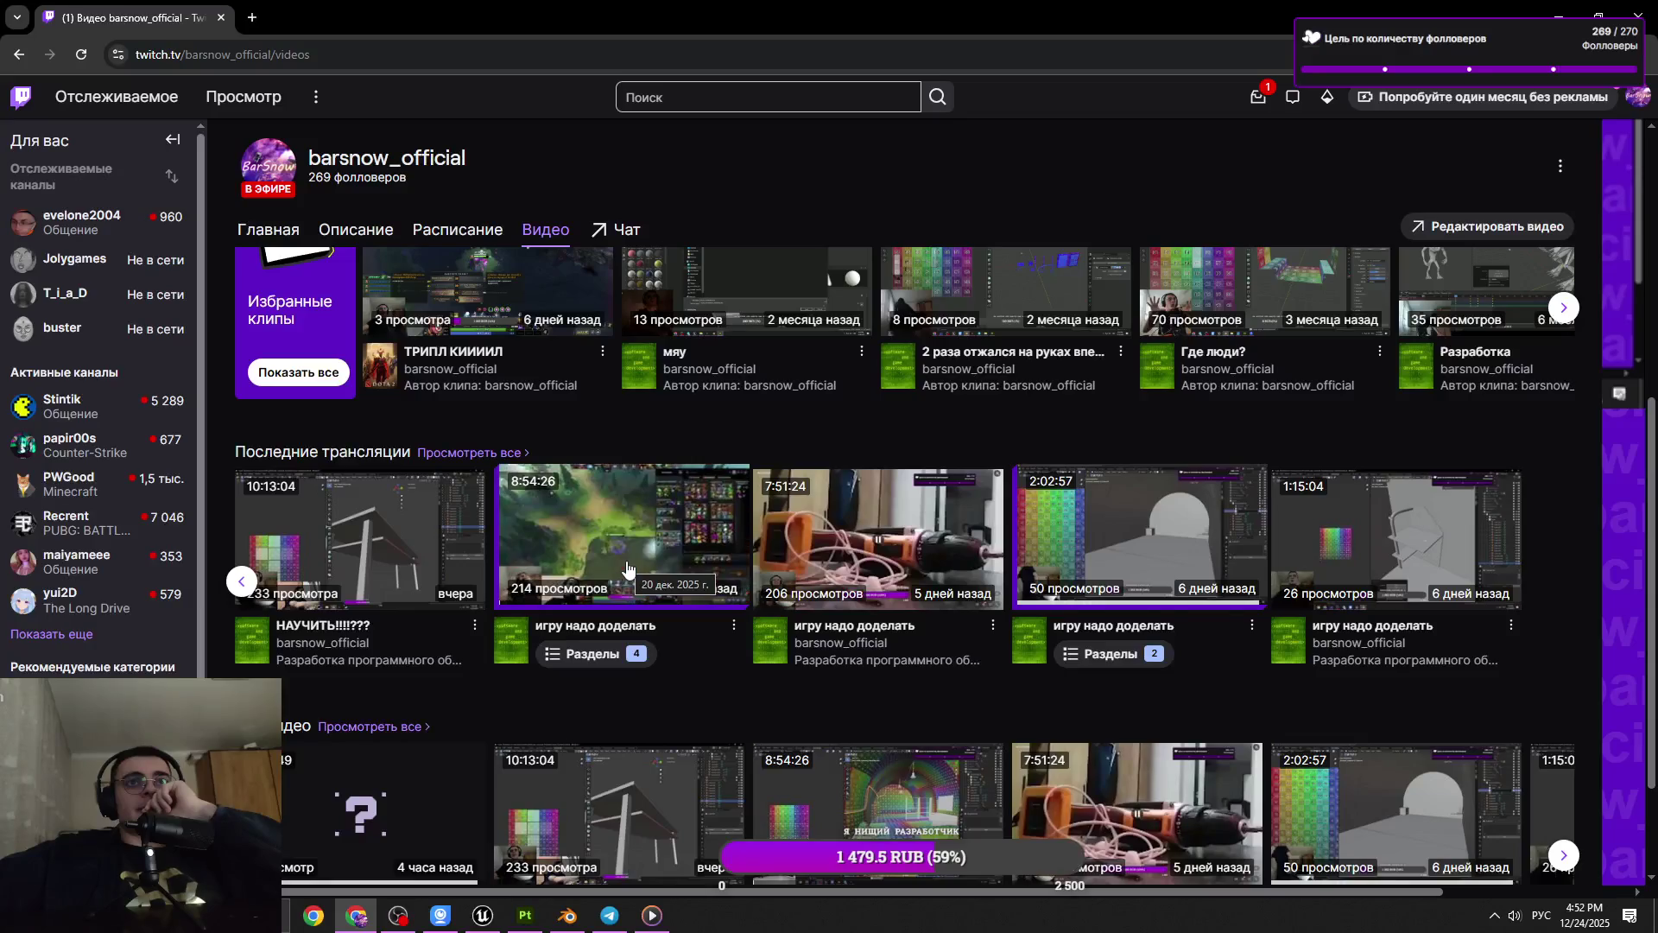
middle_click(635, 591)
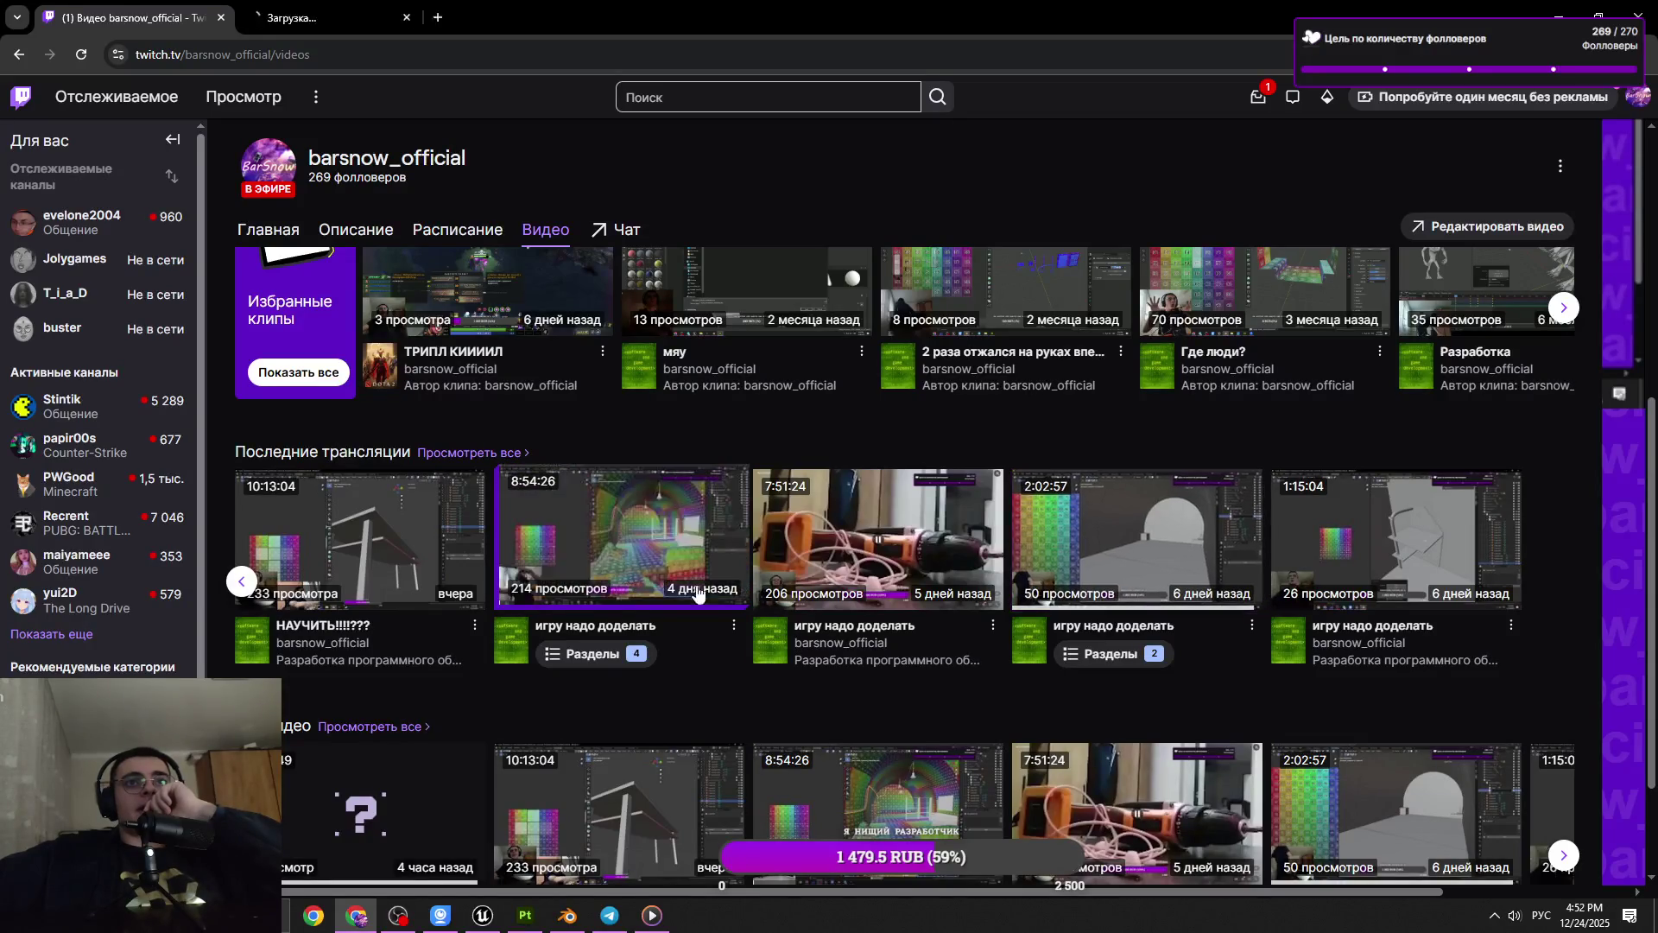
Close the extra background tab and dismiss the stream link's options menu
scroll(up, 3)
scroll(up, 3)
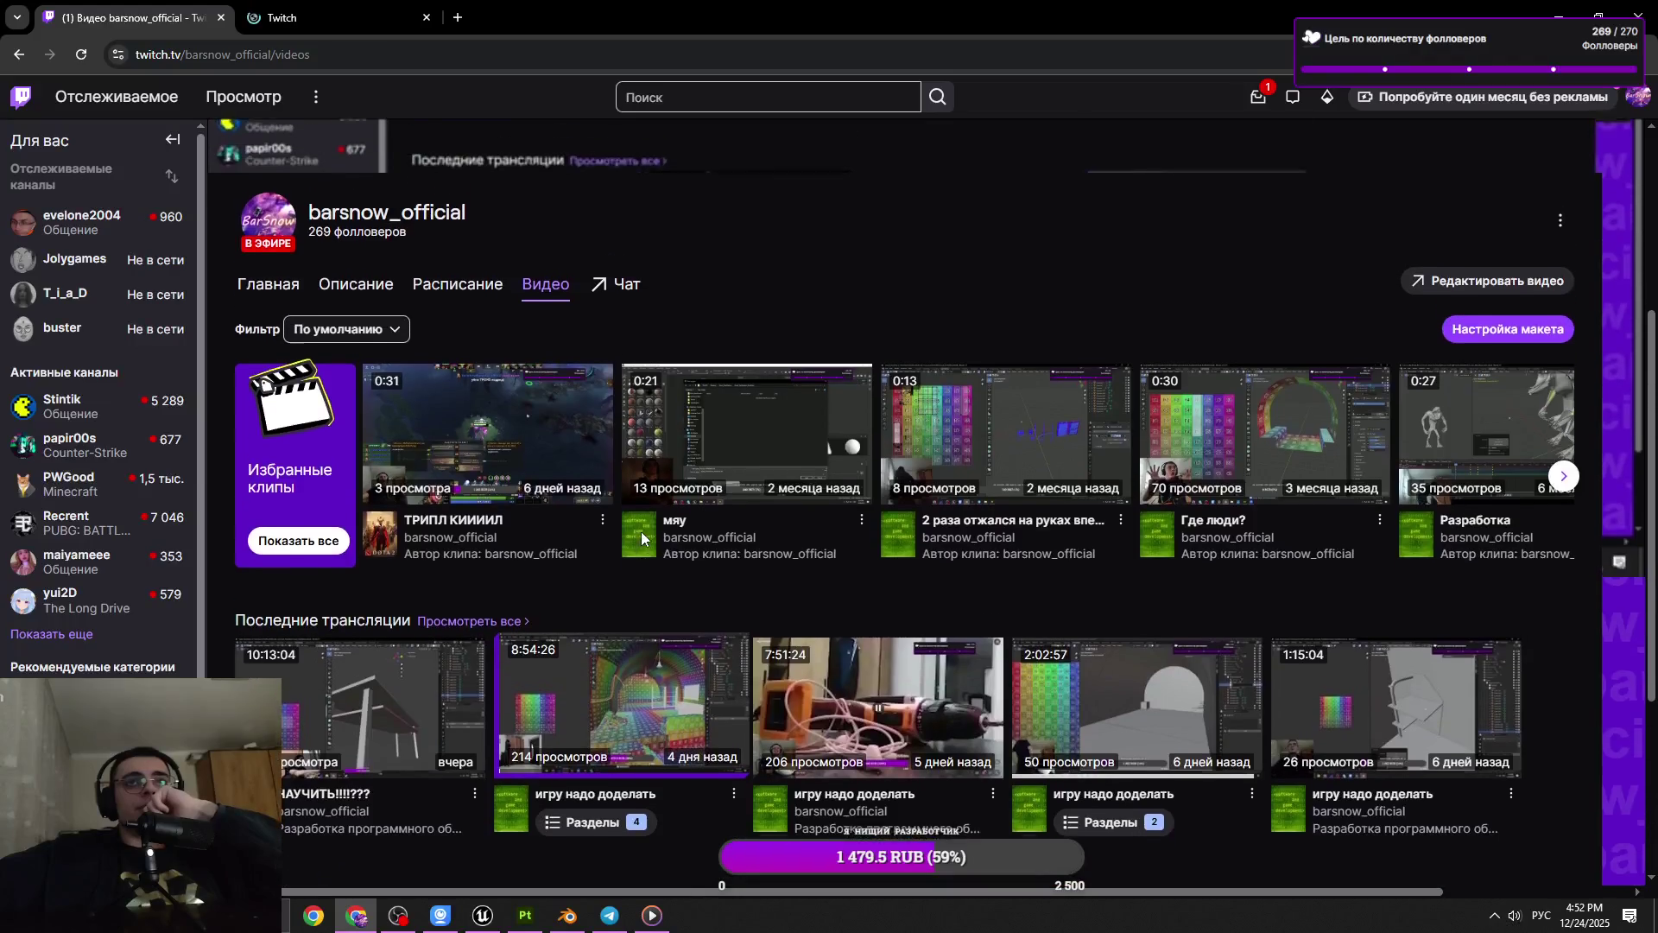
middle_click(298, 9)
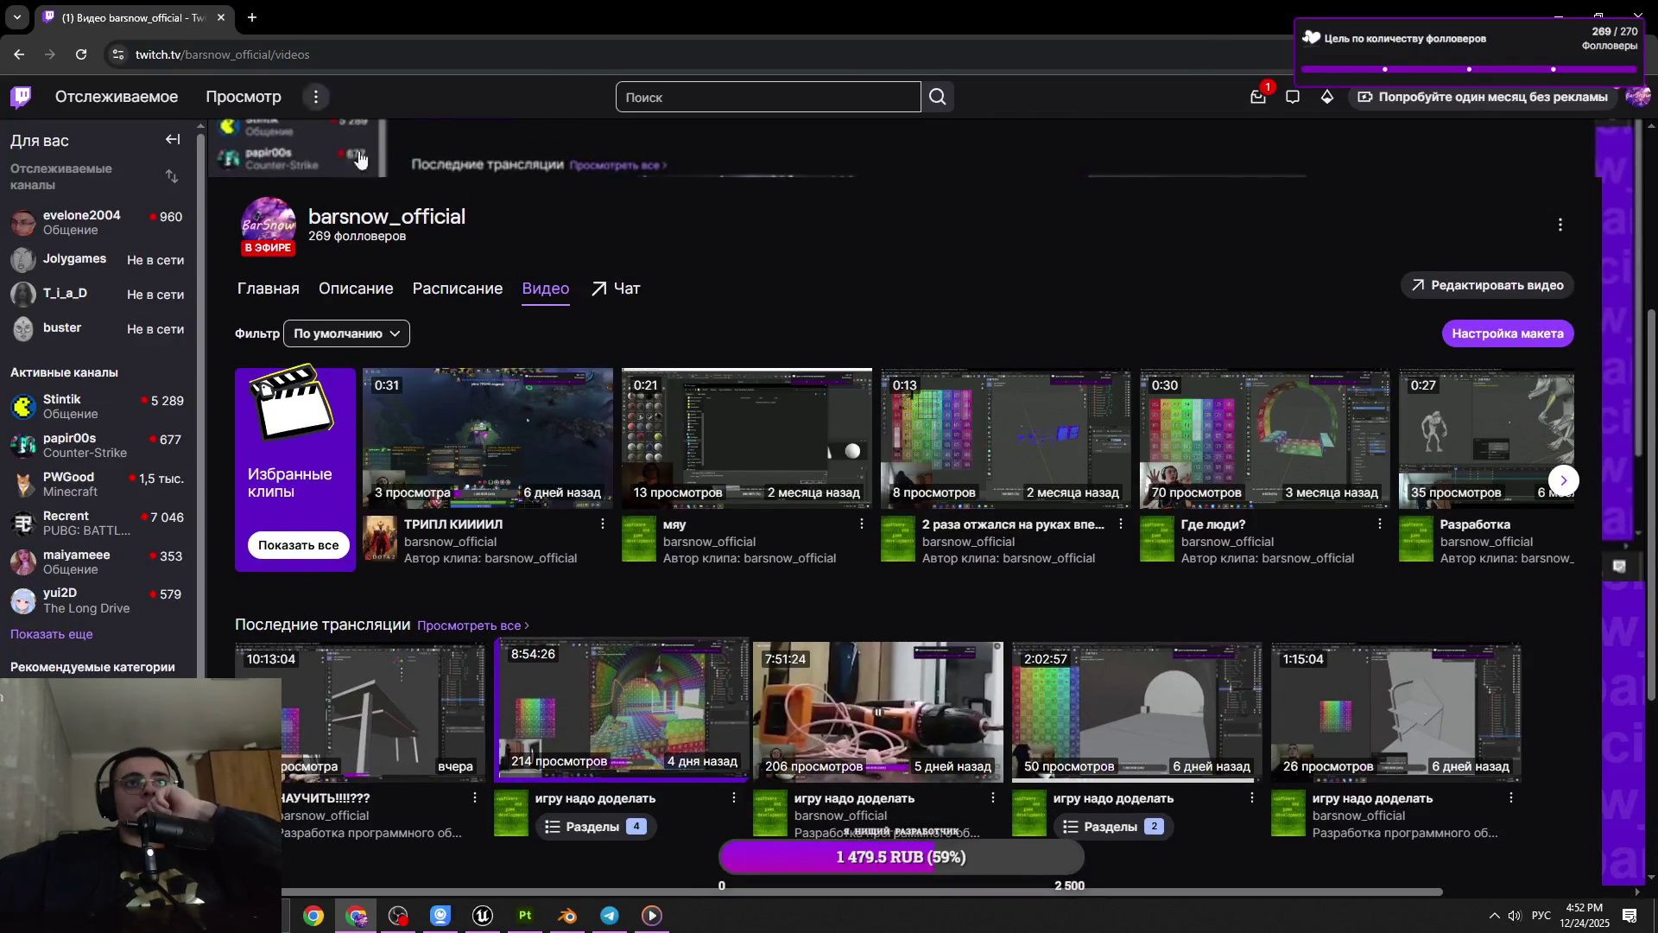
scroll(down, 3)
right_click(721, 604)
click(624, 199)
Scroll through the channel's Videos page, then switch back to Blender
scroll(up, 3)
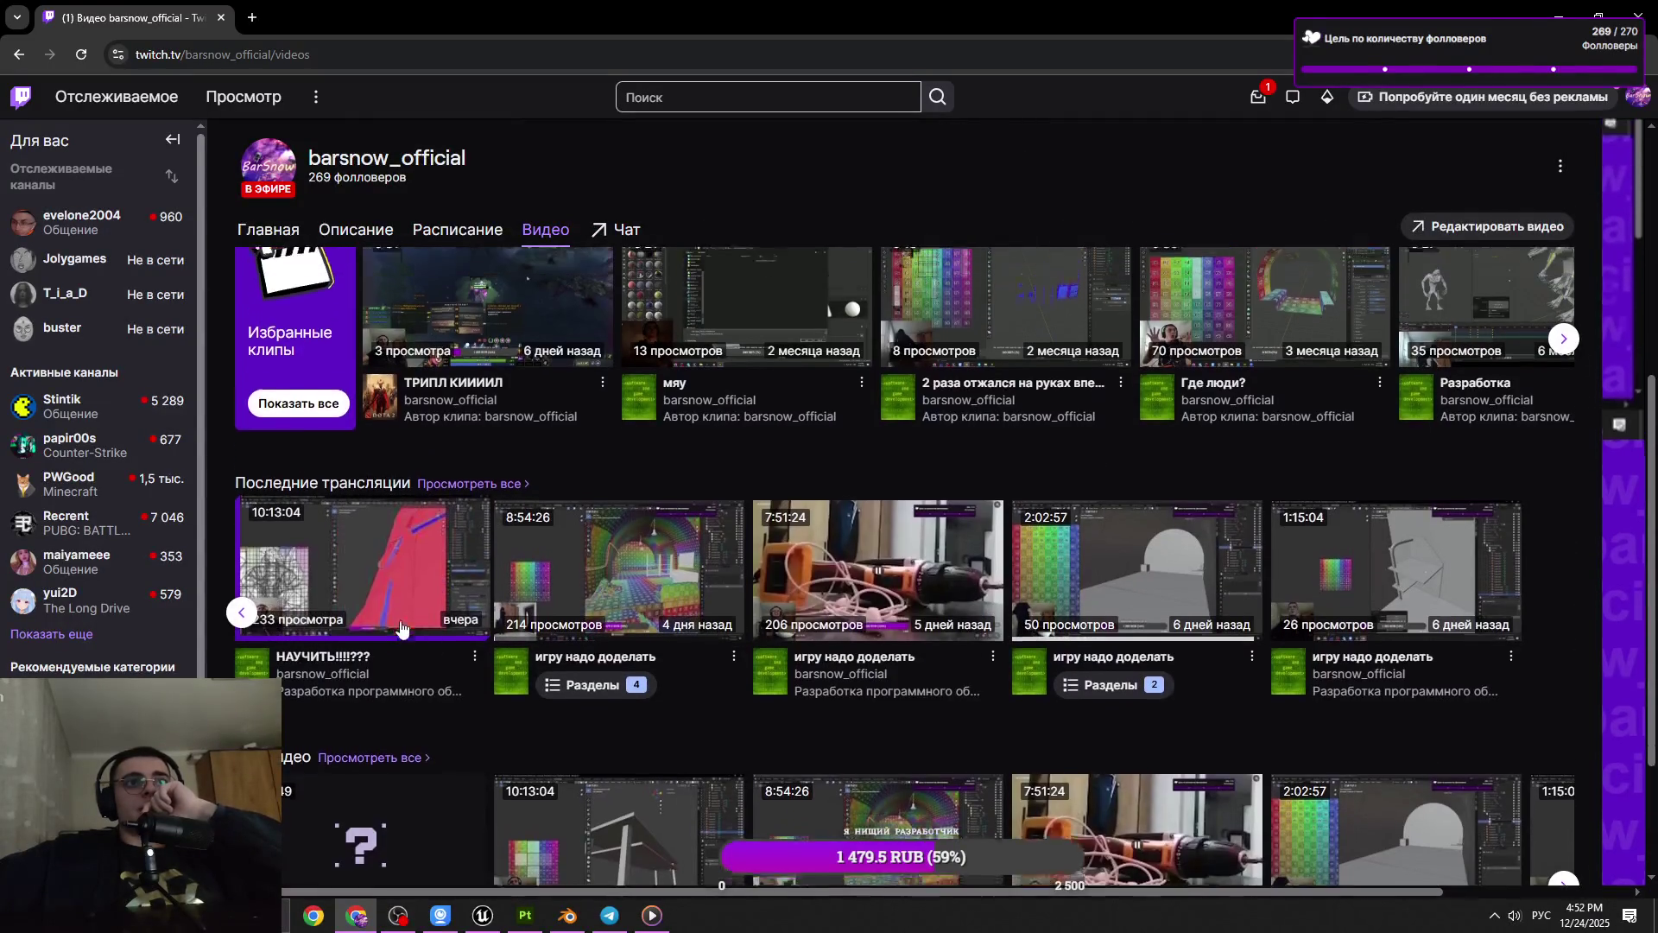
scroll(down, 3)
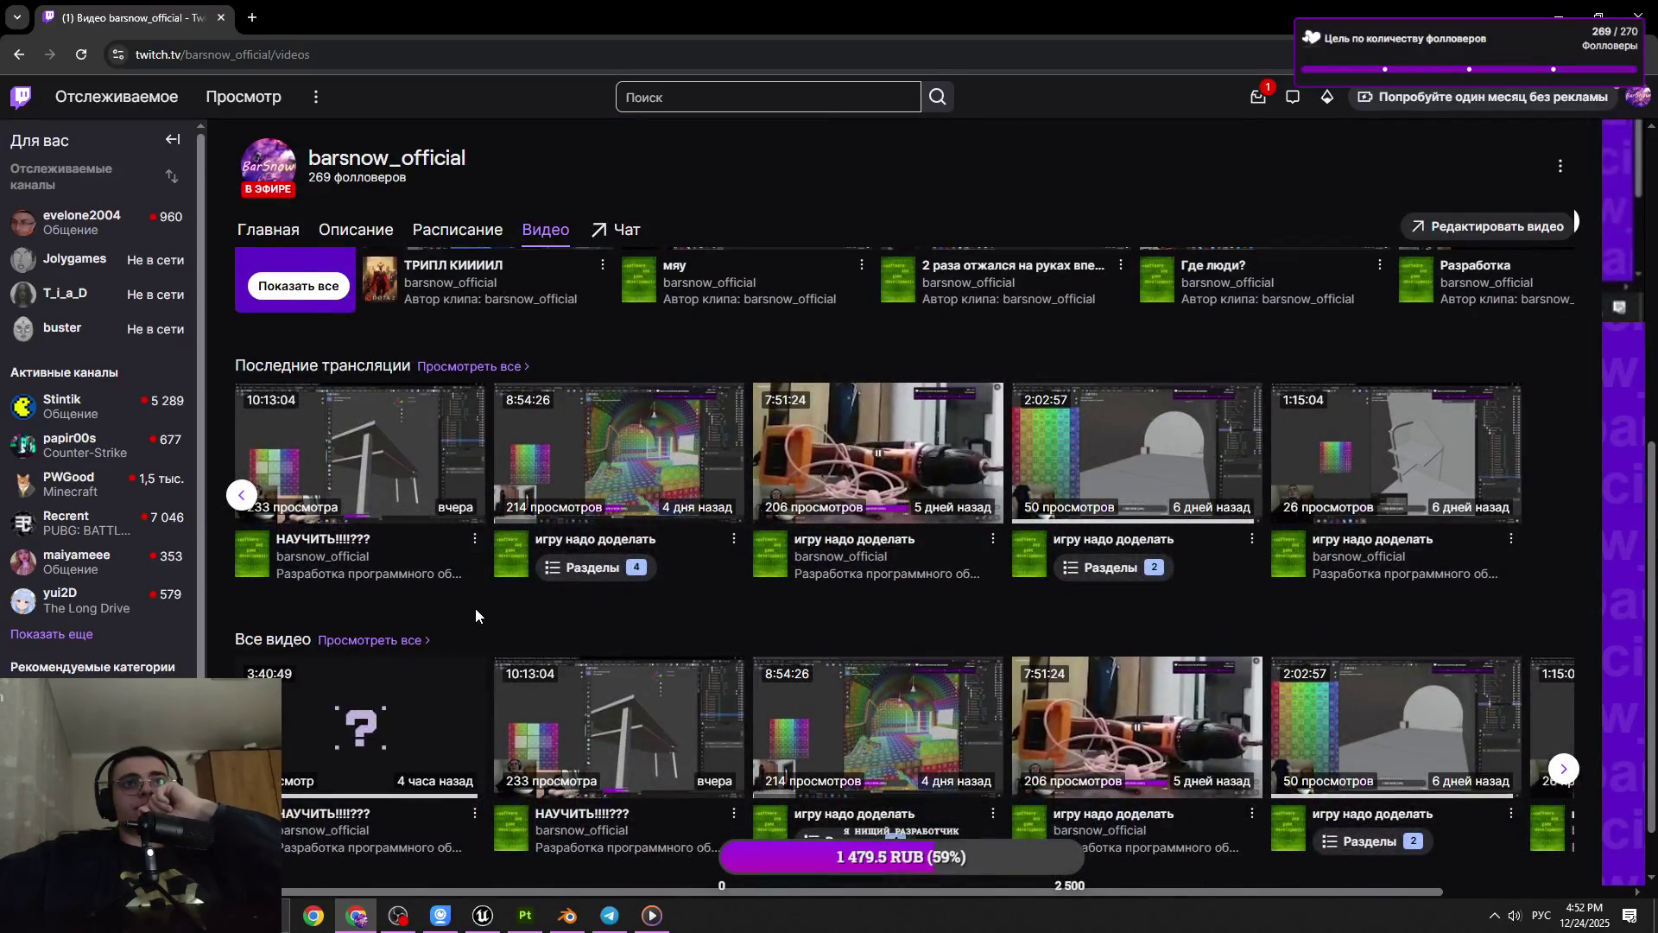
scroll(up, 3)
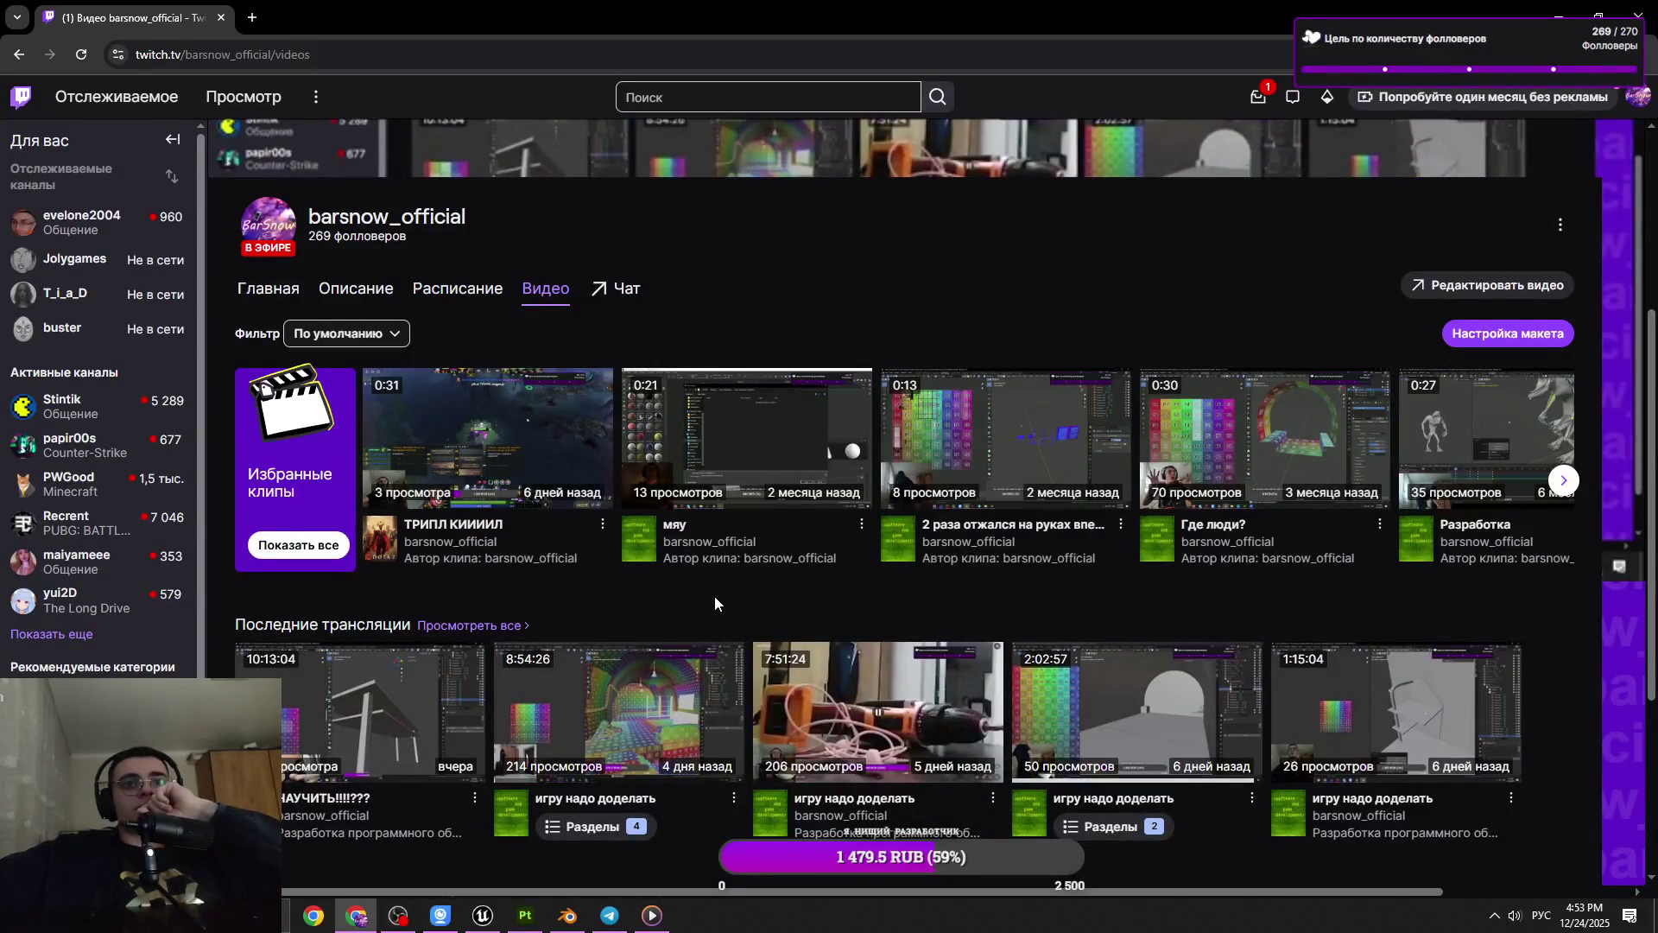
scroll(up, 3)
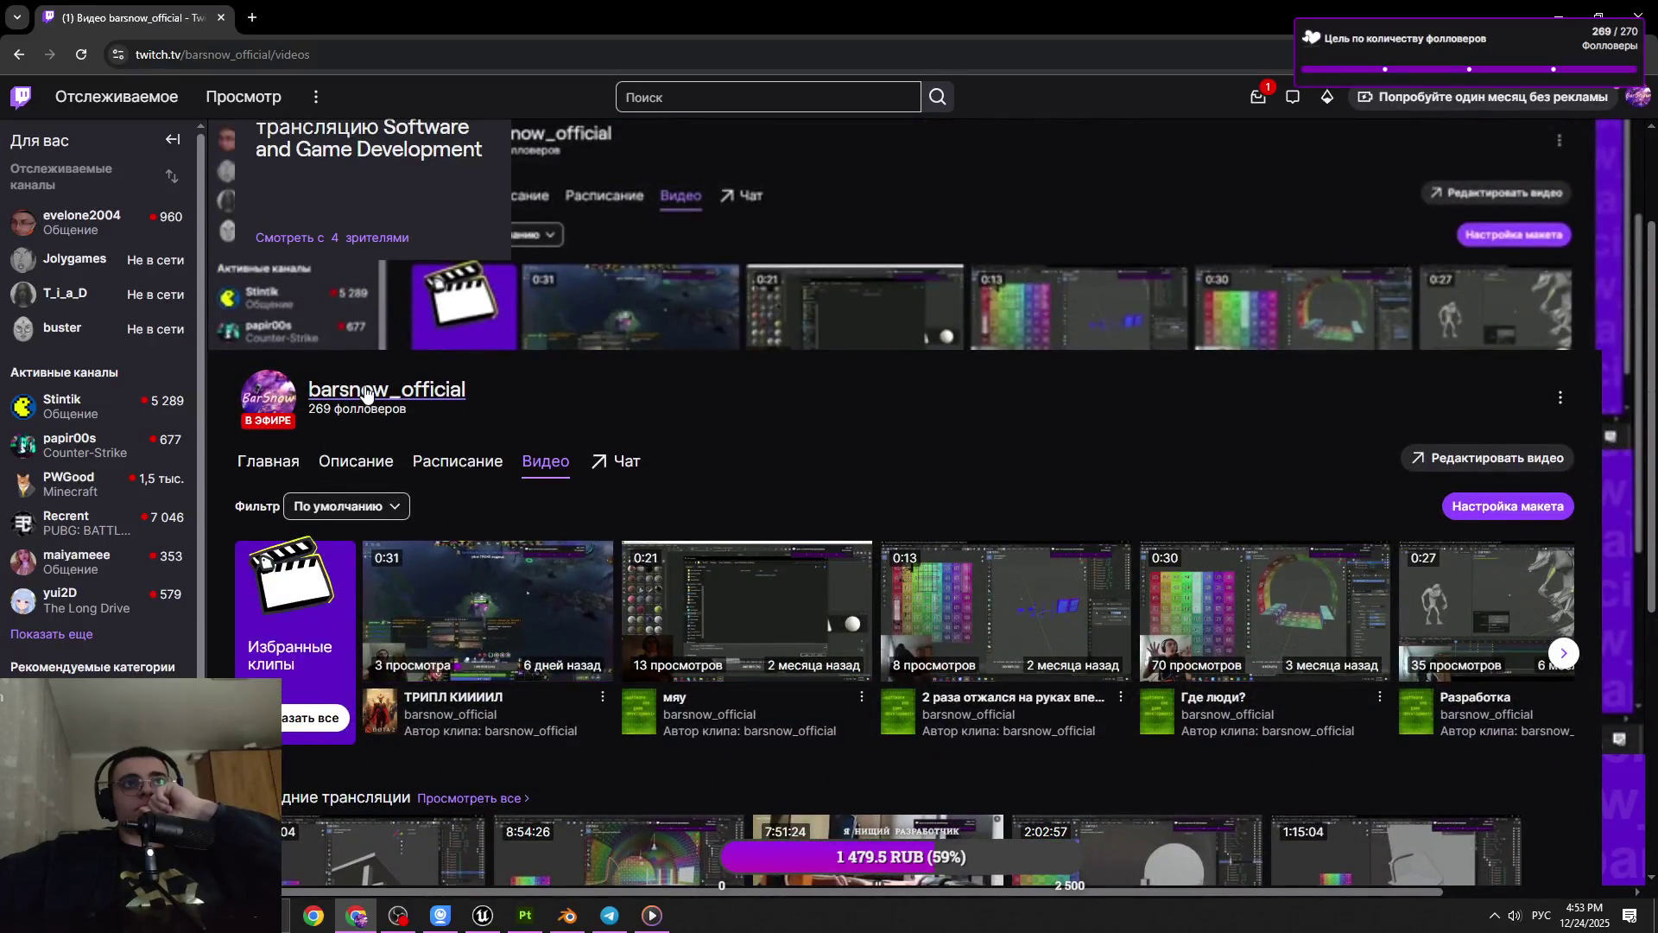
key(alt+Tab)
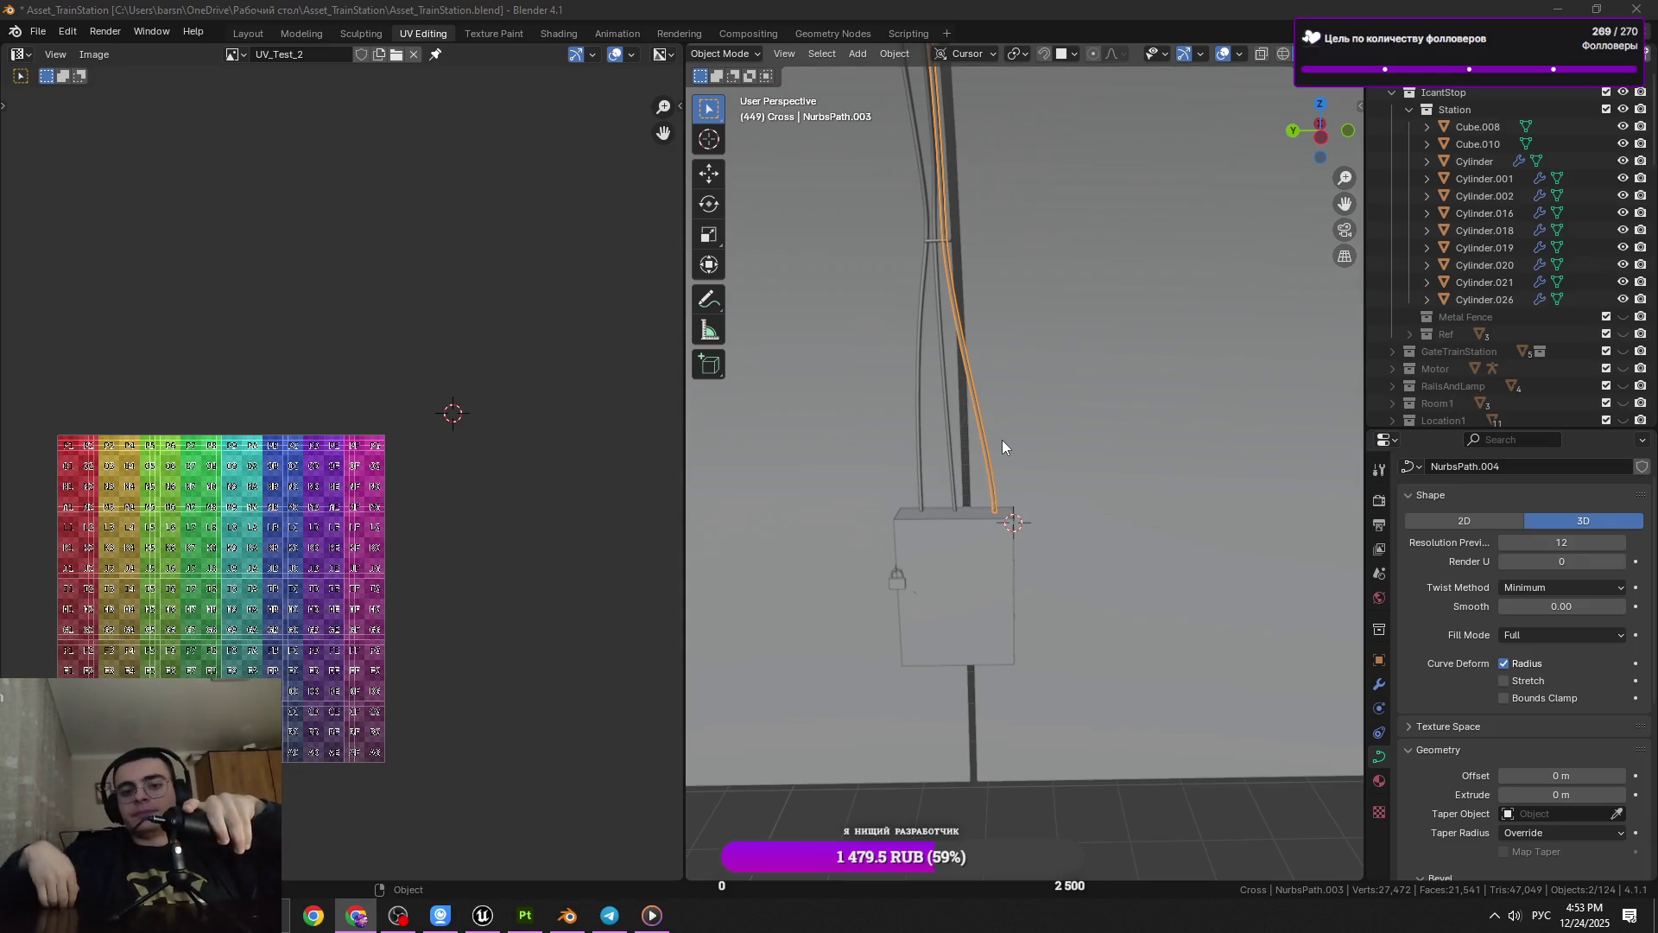
Convert NurbsPath.003 to a mesh through Object > Convert > Mesh and enter Edit Mode
drag(1163, 537, 1028, 474)
scroll(down, 3)
scroll(down, 3)
key(Tab)
key(Tab)
click(898, 56)
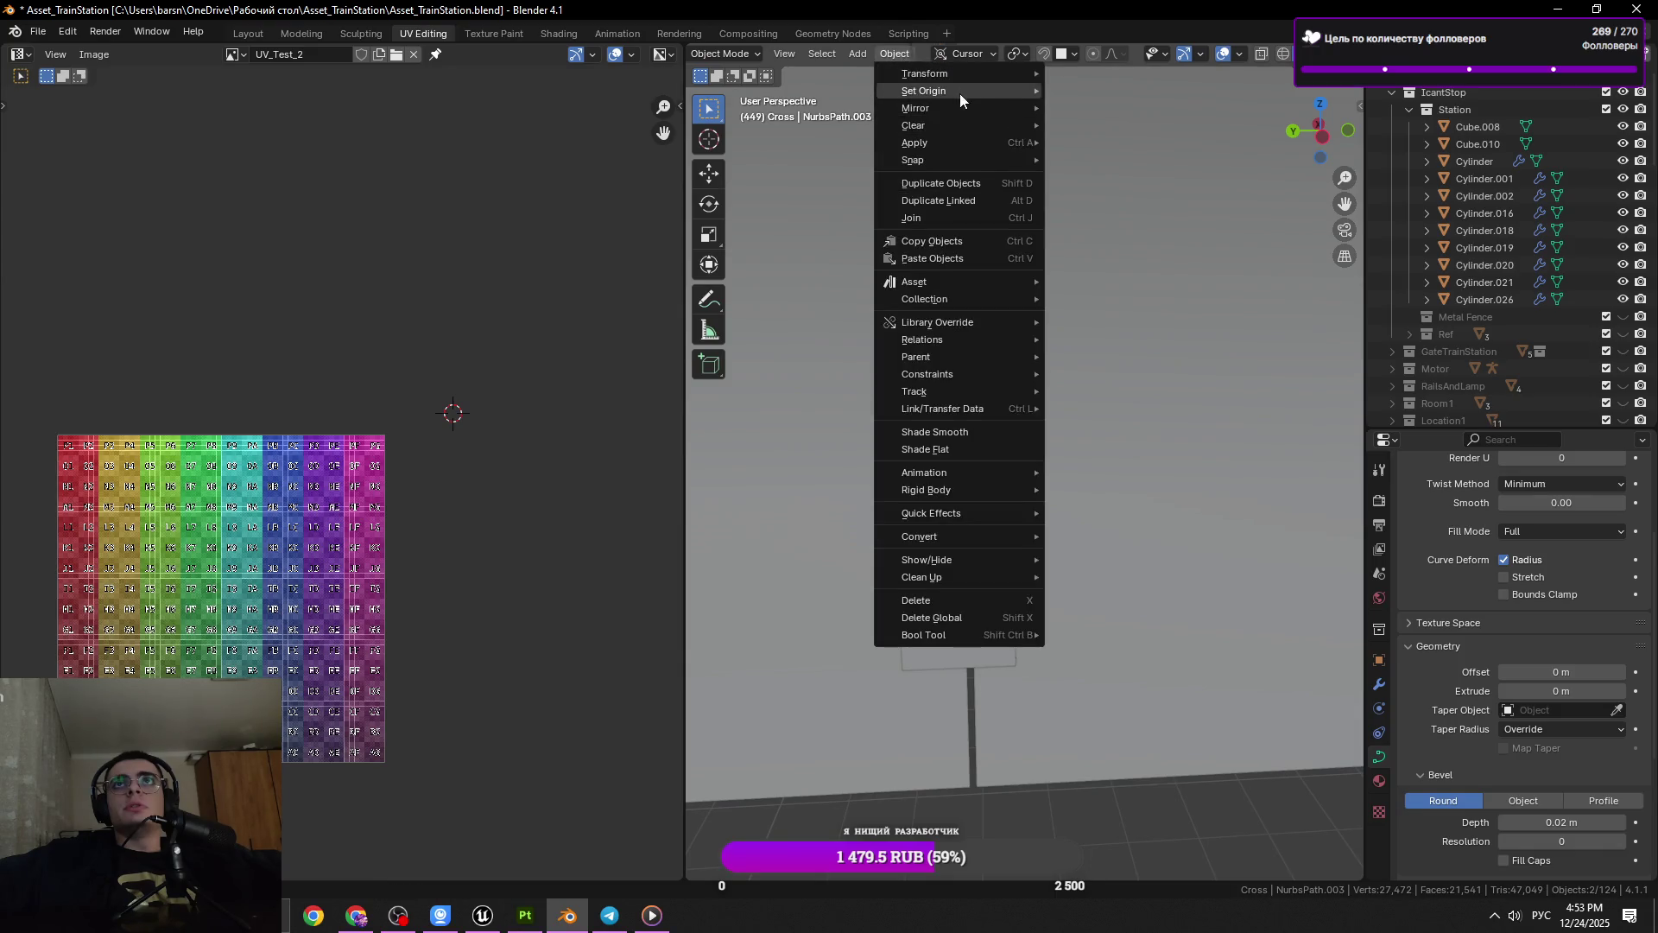
mouse_move(960, 91)
click(894, 54)
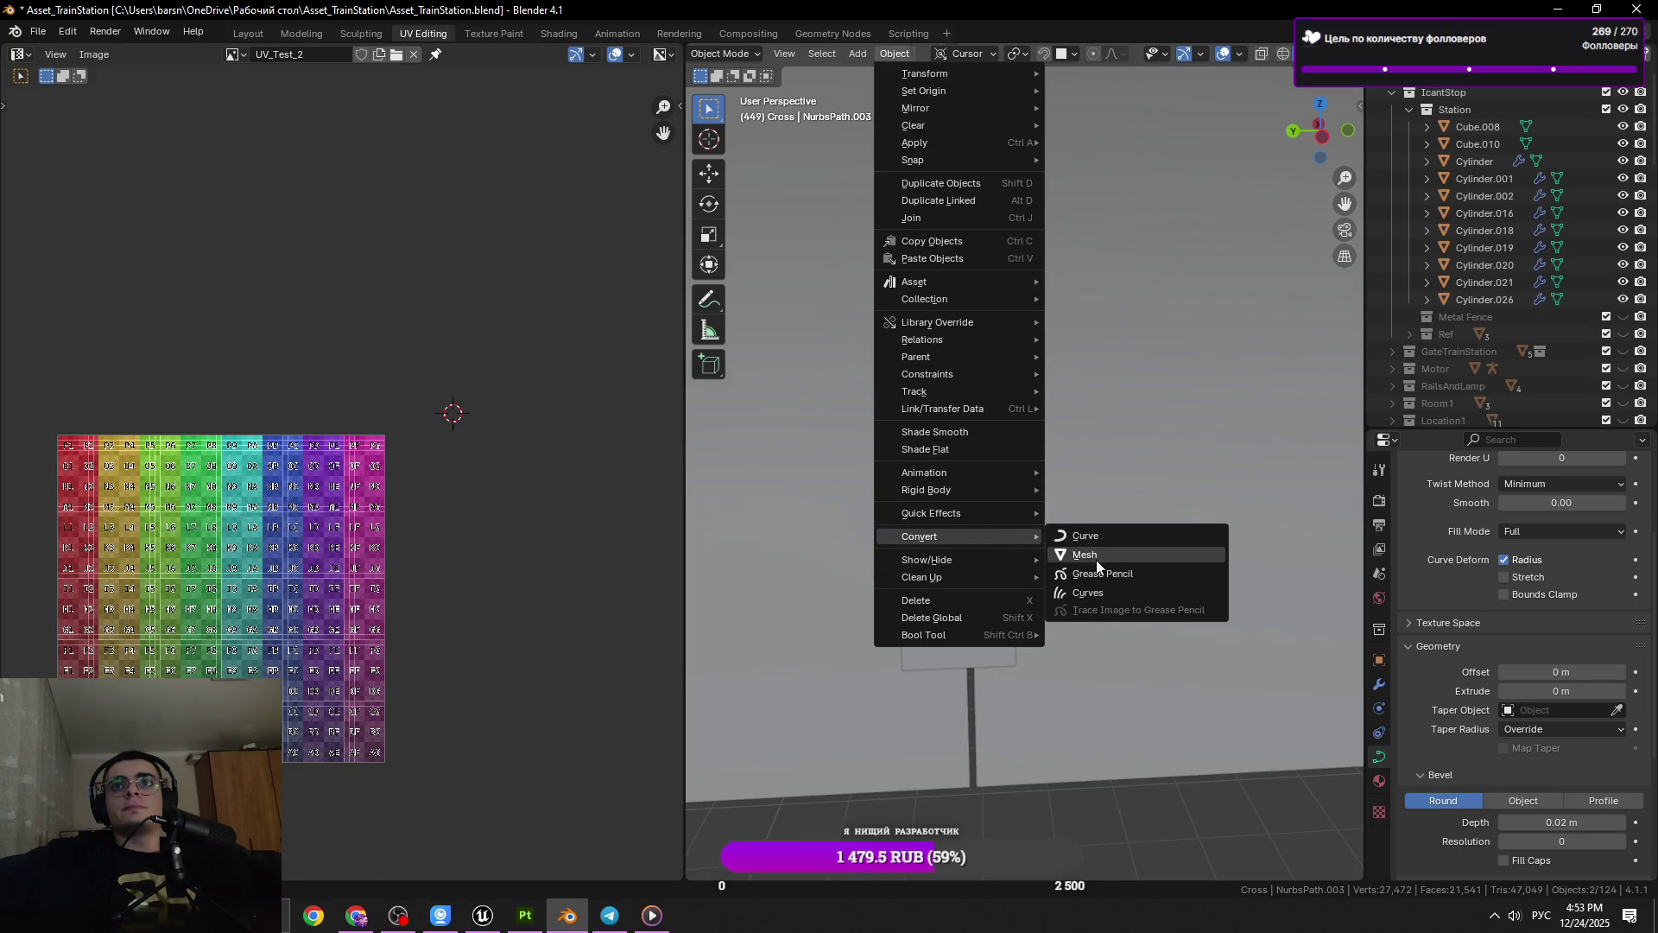
click(1099, 569)
key(Tab)
Select edges on the cable near the pipe top and box, and dissolve them
scroll(down, 3)
drag(1028, 492, 925, 467)
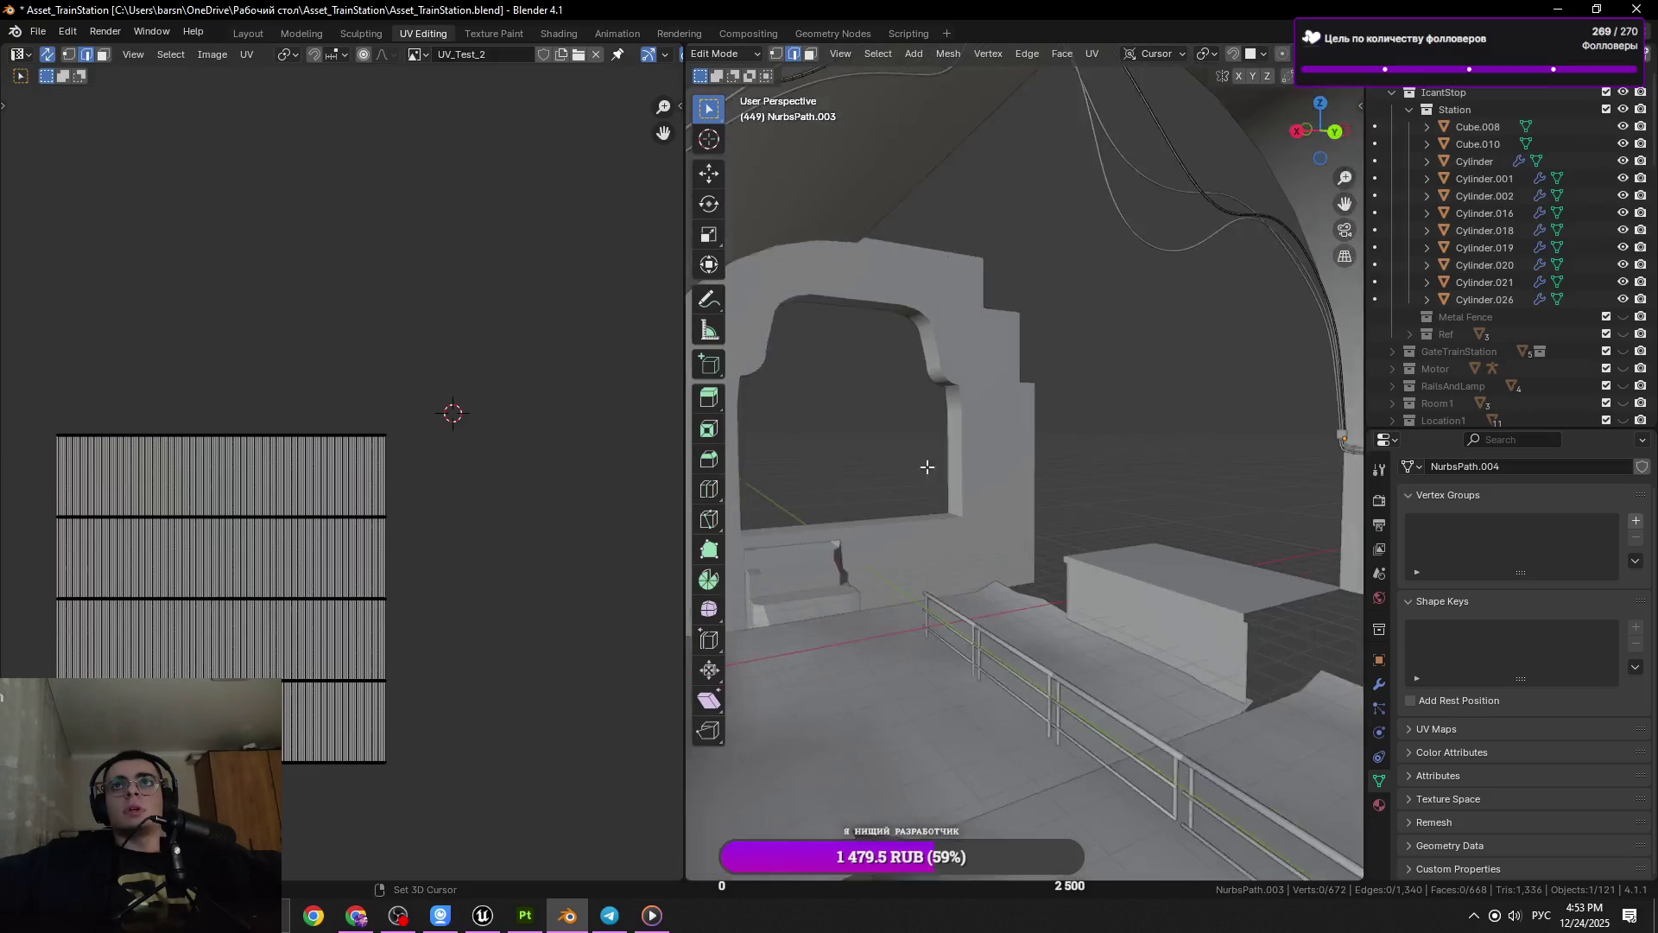
click(1209, 463)
drag(1209, 463, 1033, 546)
key(KP_Decimal)
click(1044, 567)
click(1045, 546)
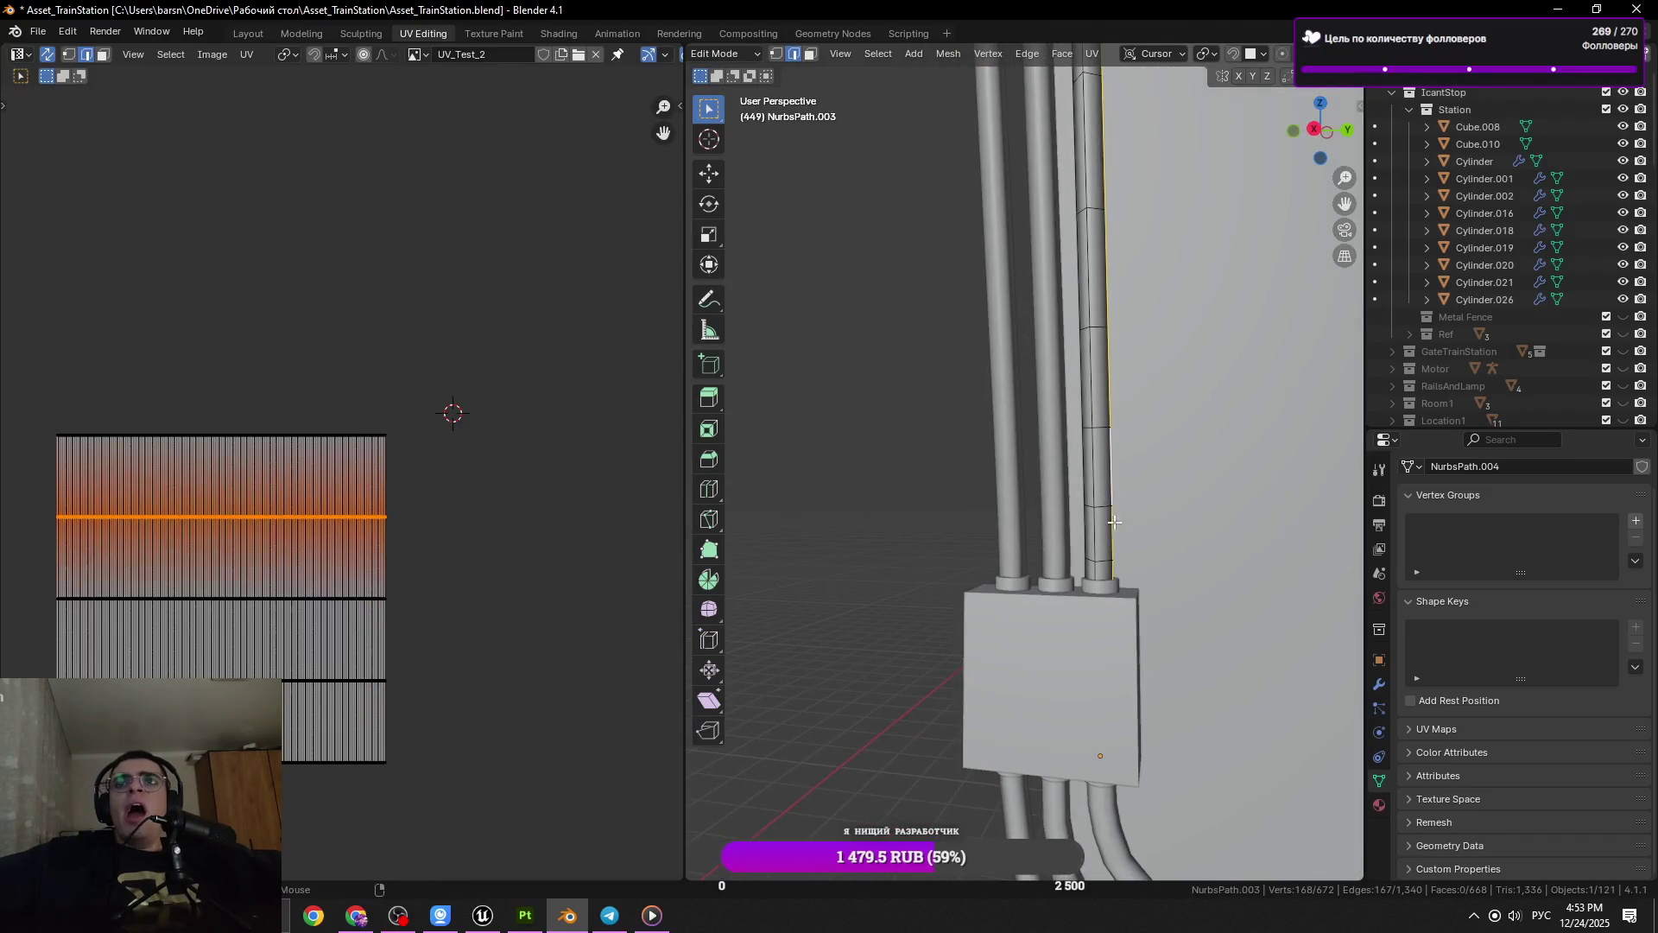
key(KP_Decimal)
click(1051, 545)
key(x)
click(1051, 540)
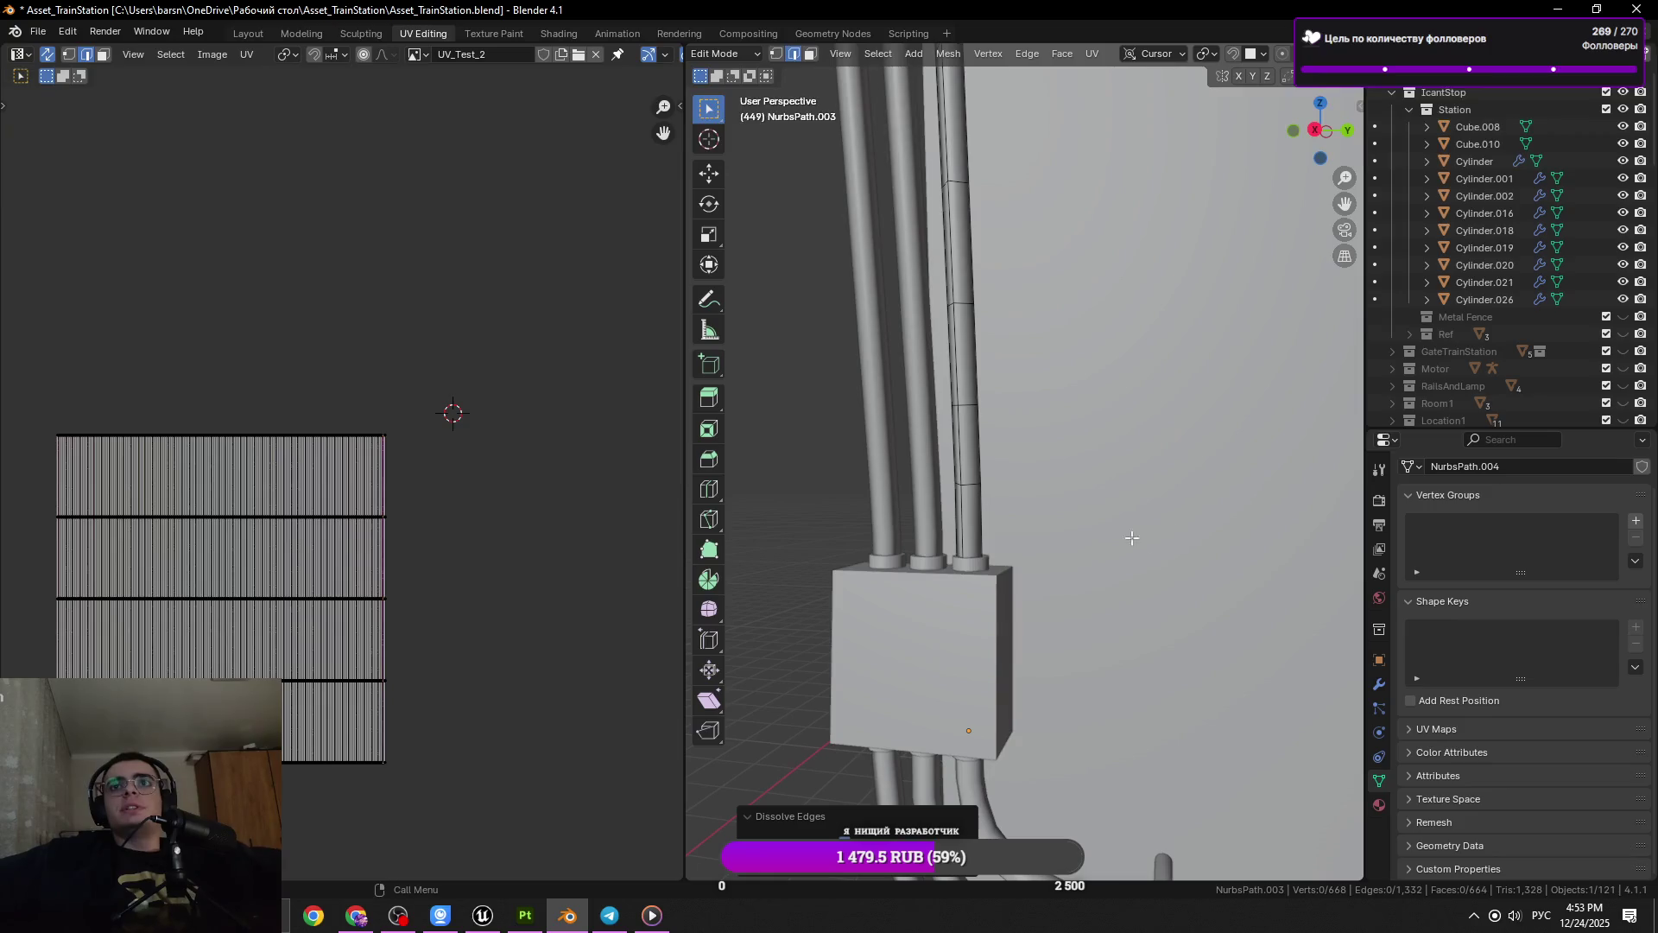
Select another ring loop around the pipe and dissolve it
key(ctrl+x)
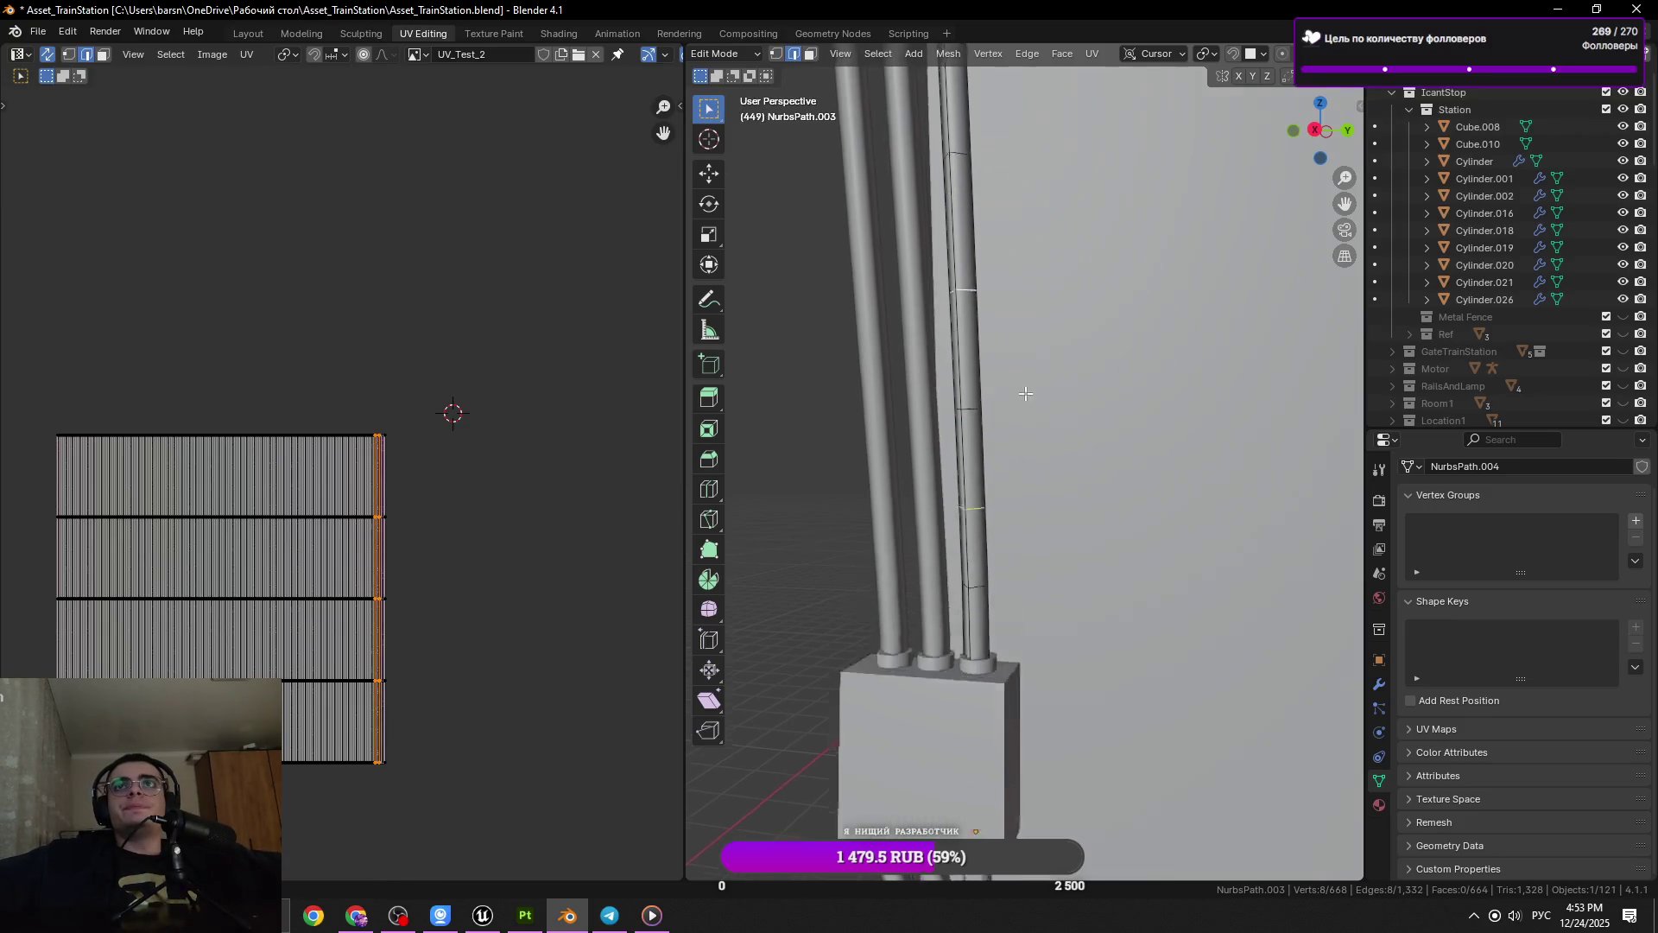
scroll(up, 3)
drag(990, 380, 953, 466)
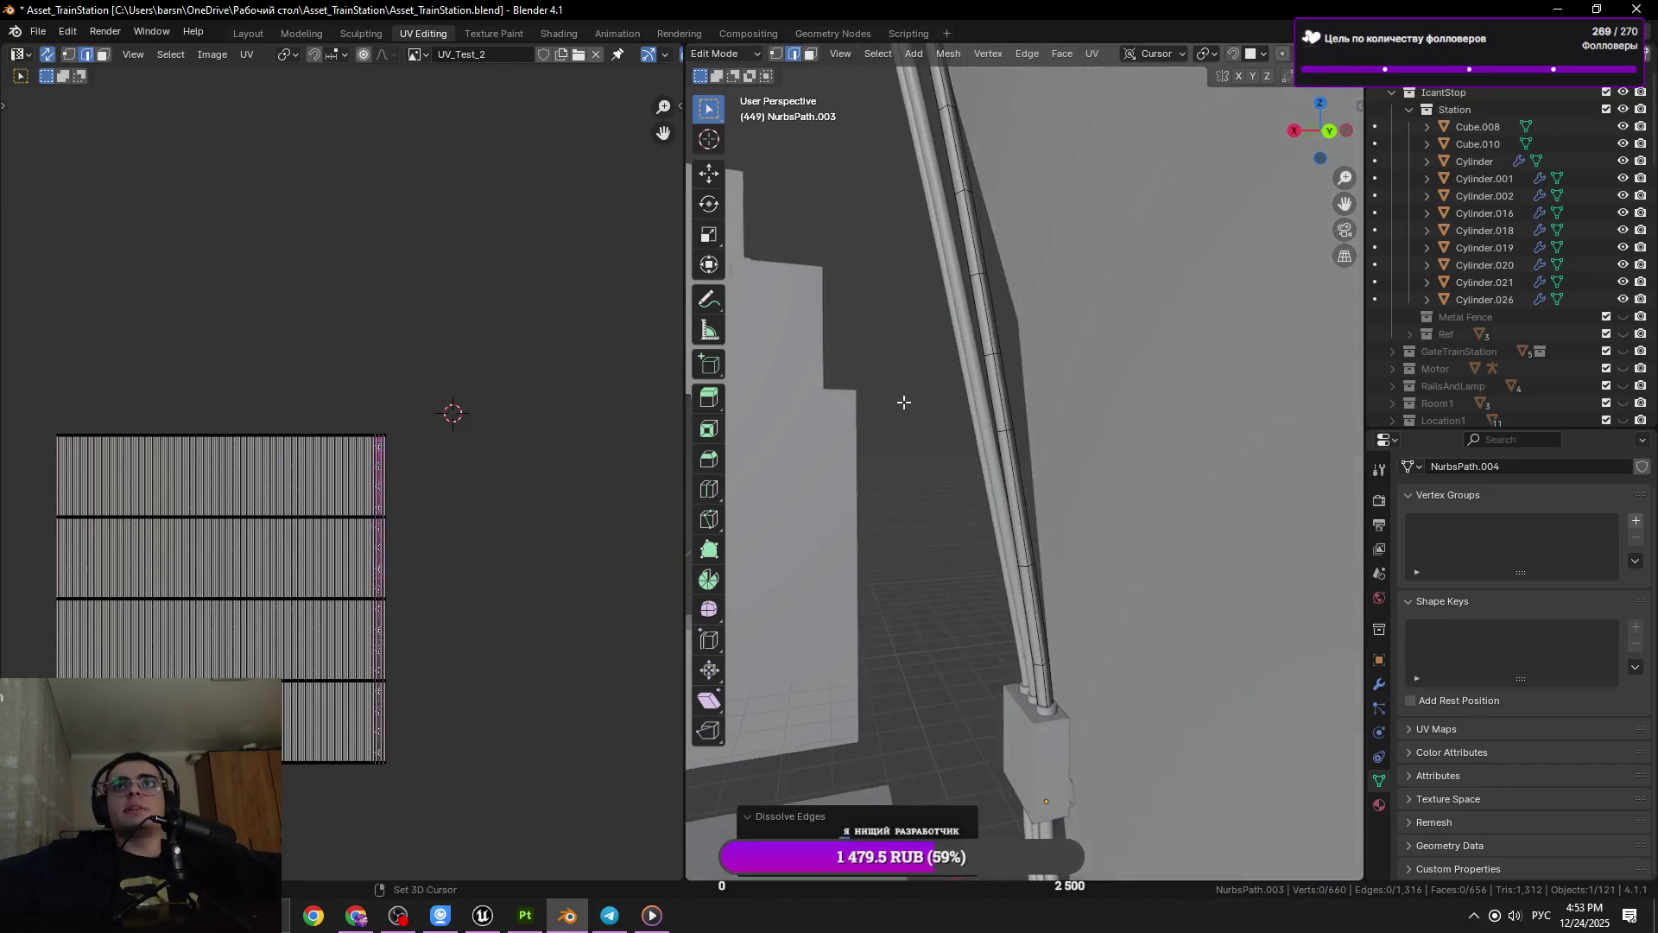
click(953, 466)
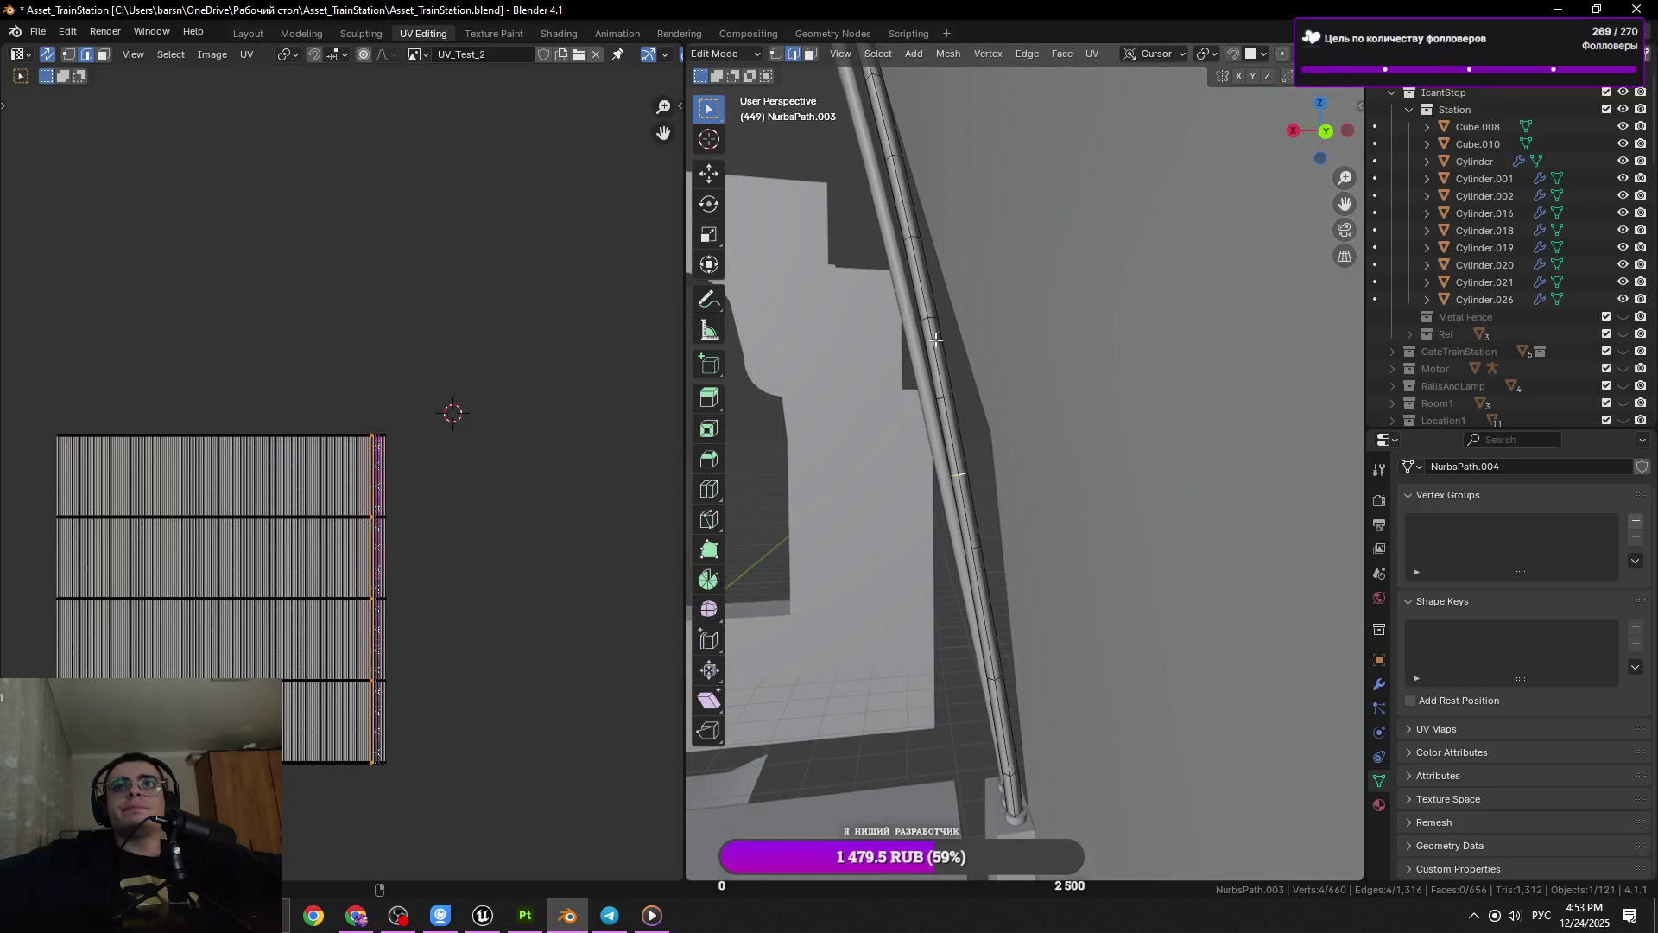
click(931, 319)
click(975, 480)
key(x)
click(1114, 497)
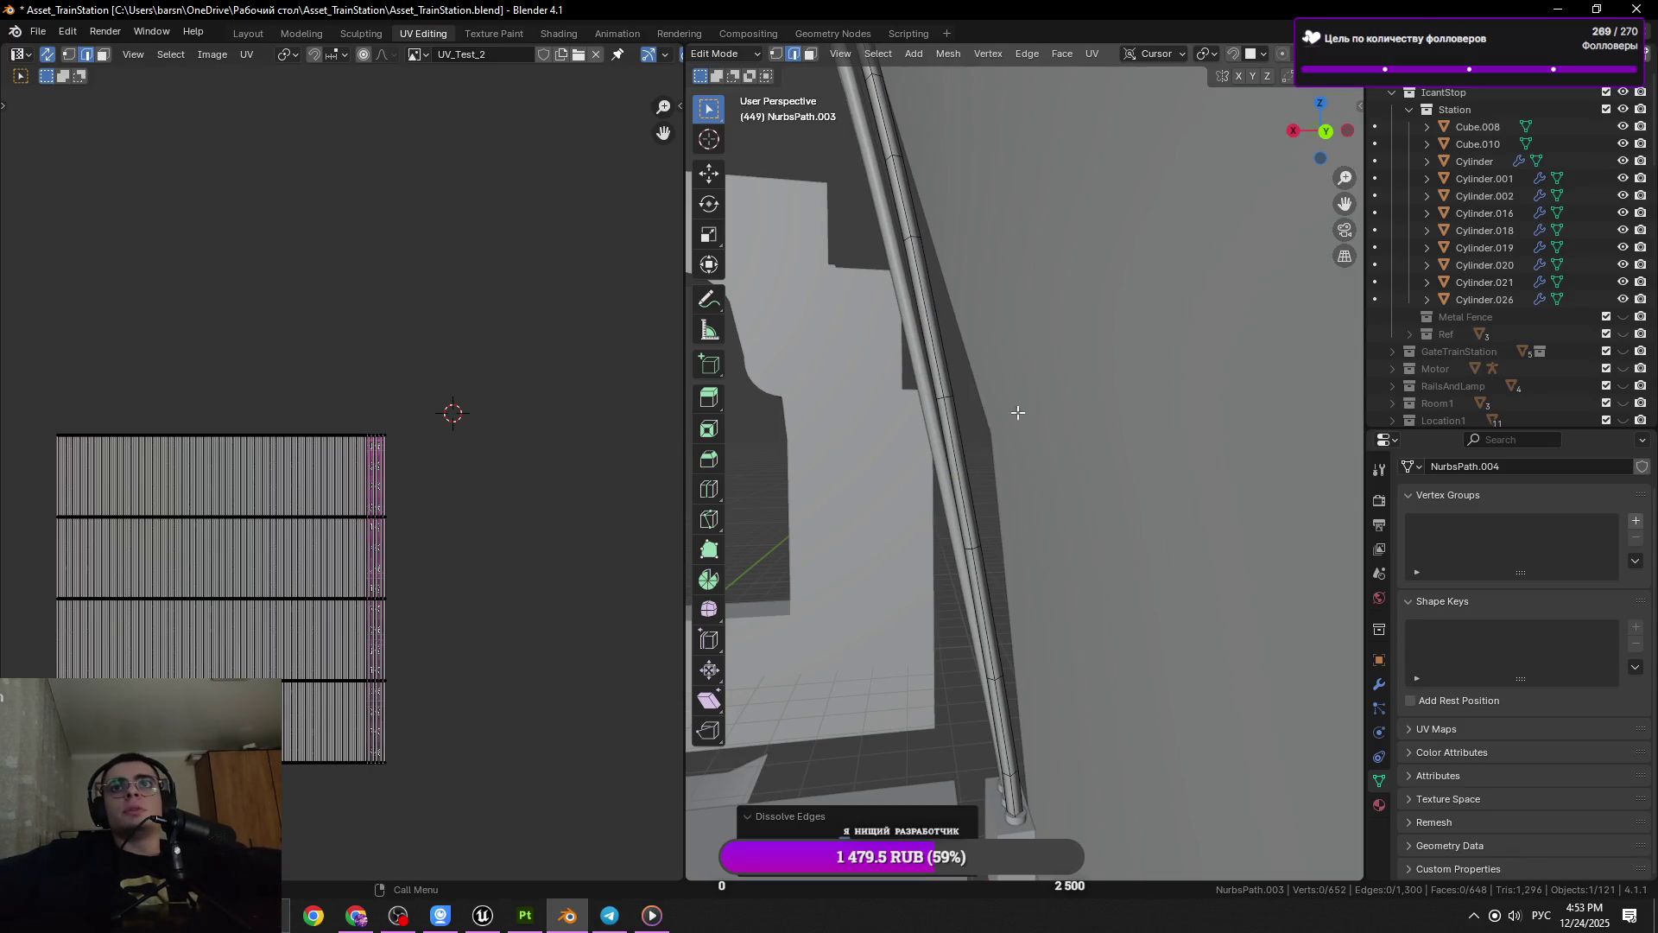
Select the next ring loop on the pipe, then switch to the Media Player window
drag(958, 362, 937, 324)
click(936, 324)
click(933, 325)
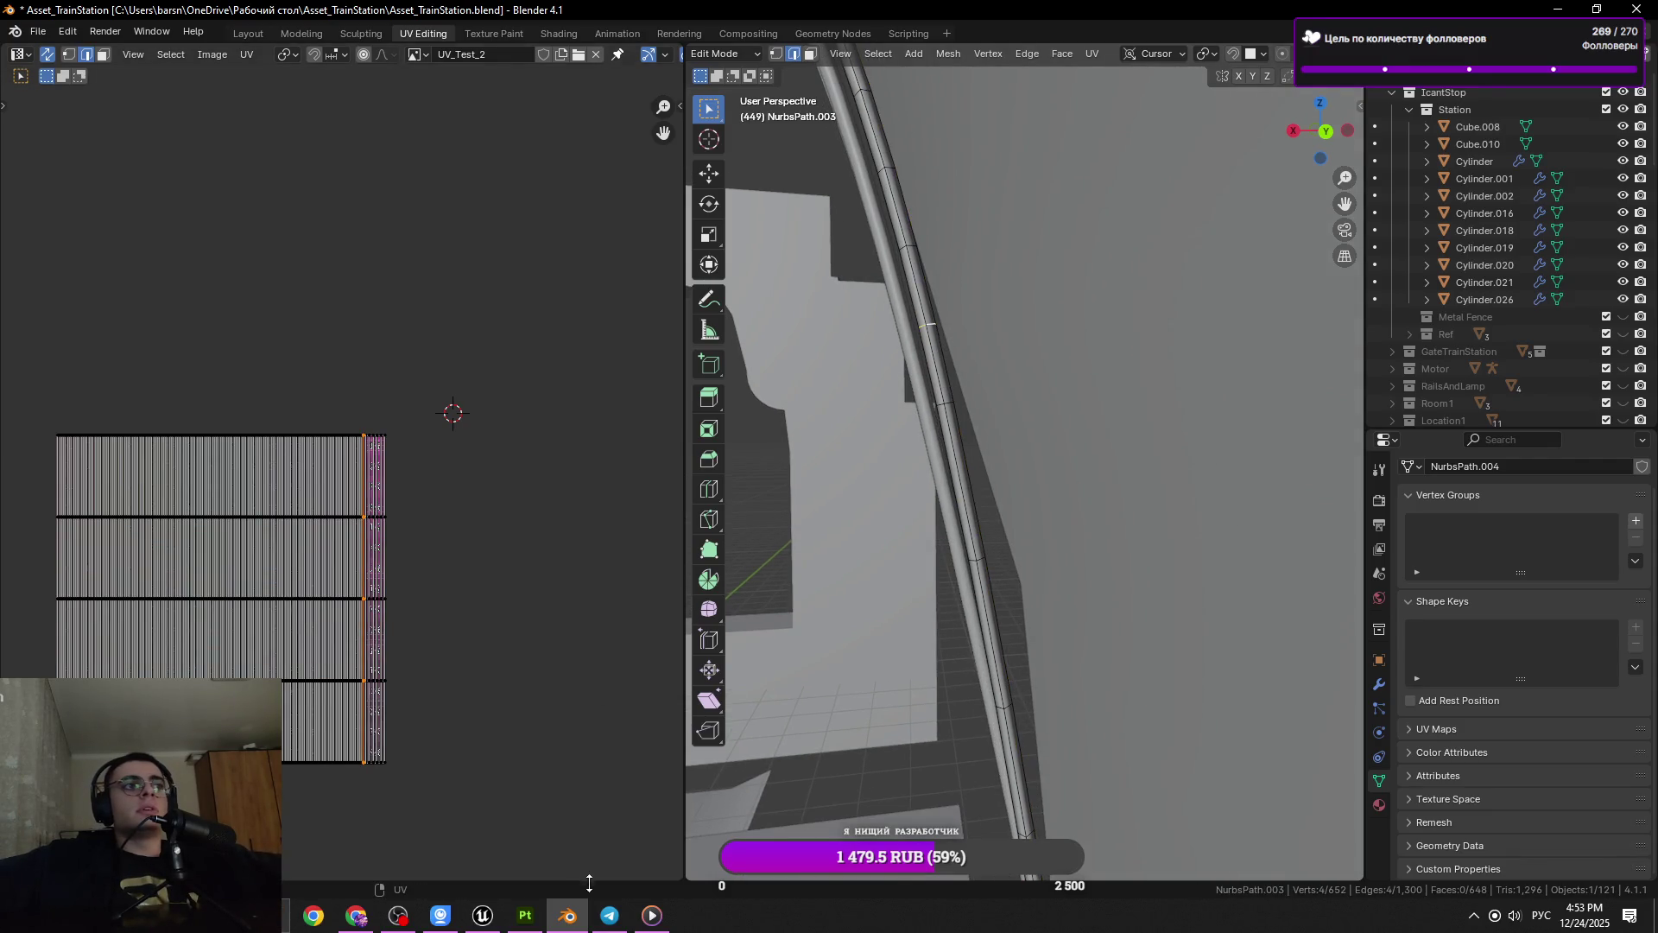
click(656, 915)
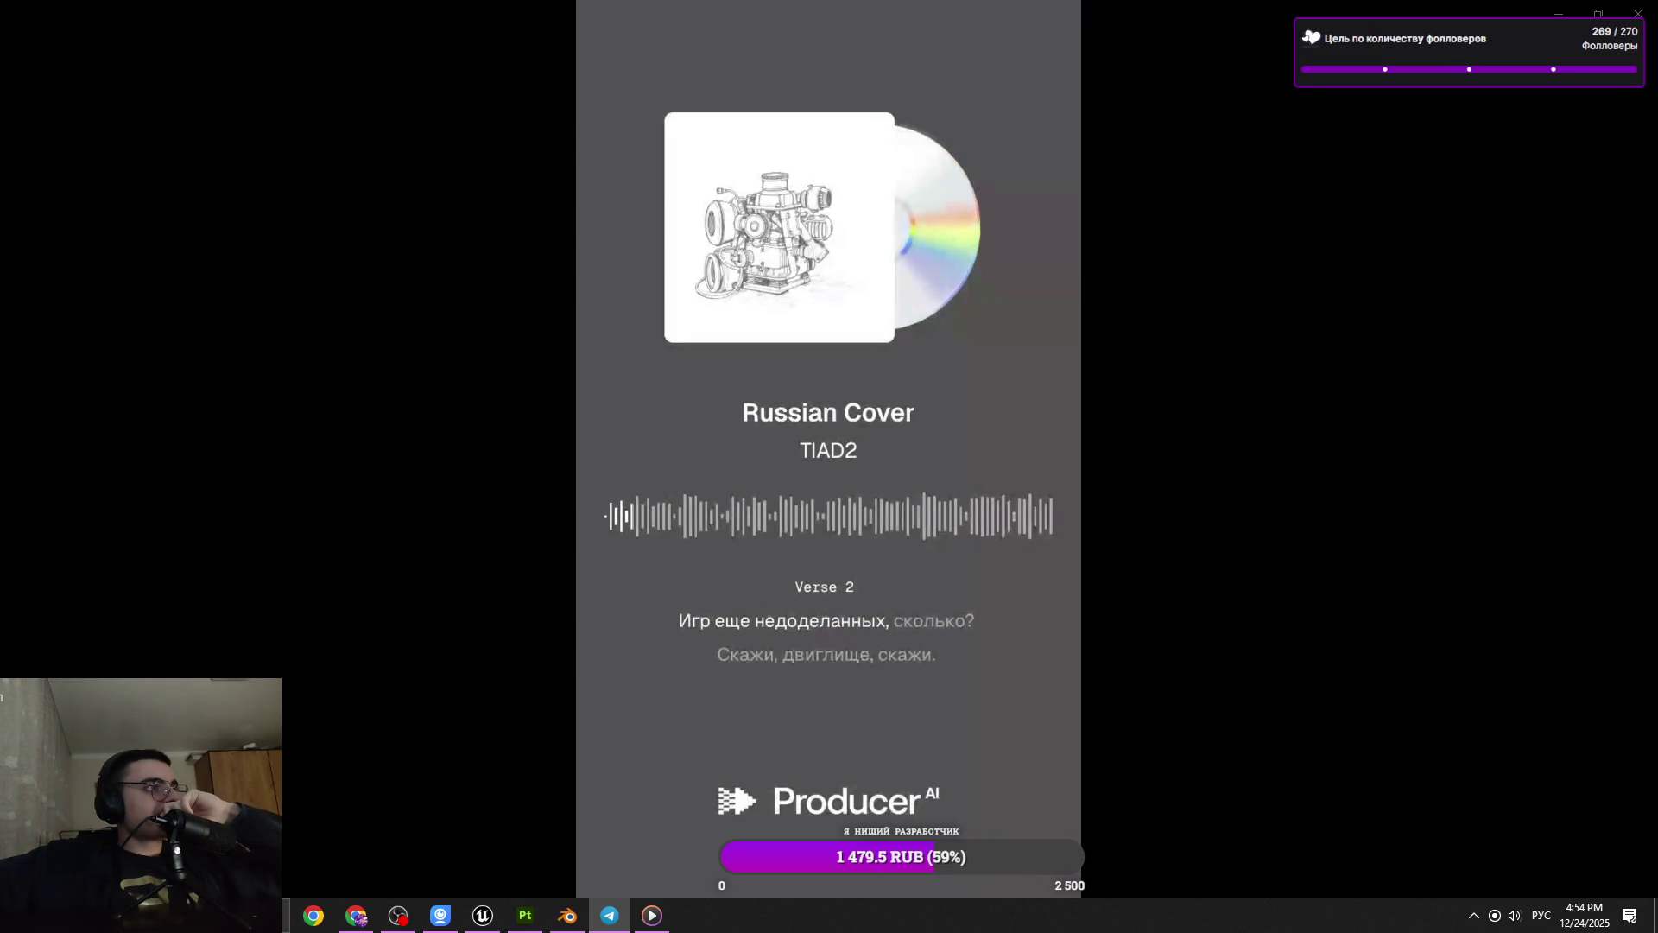
mouse_move(121, 622)
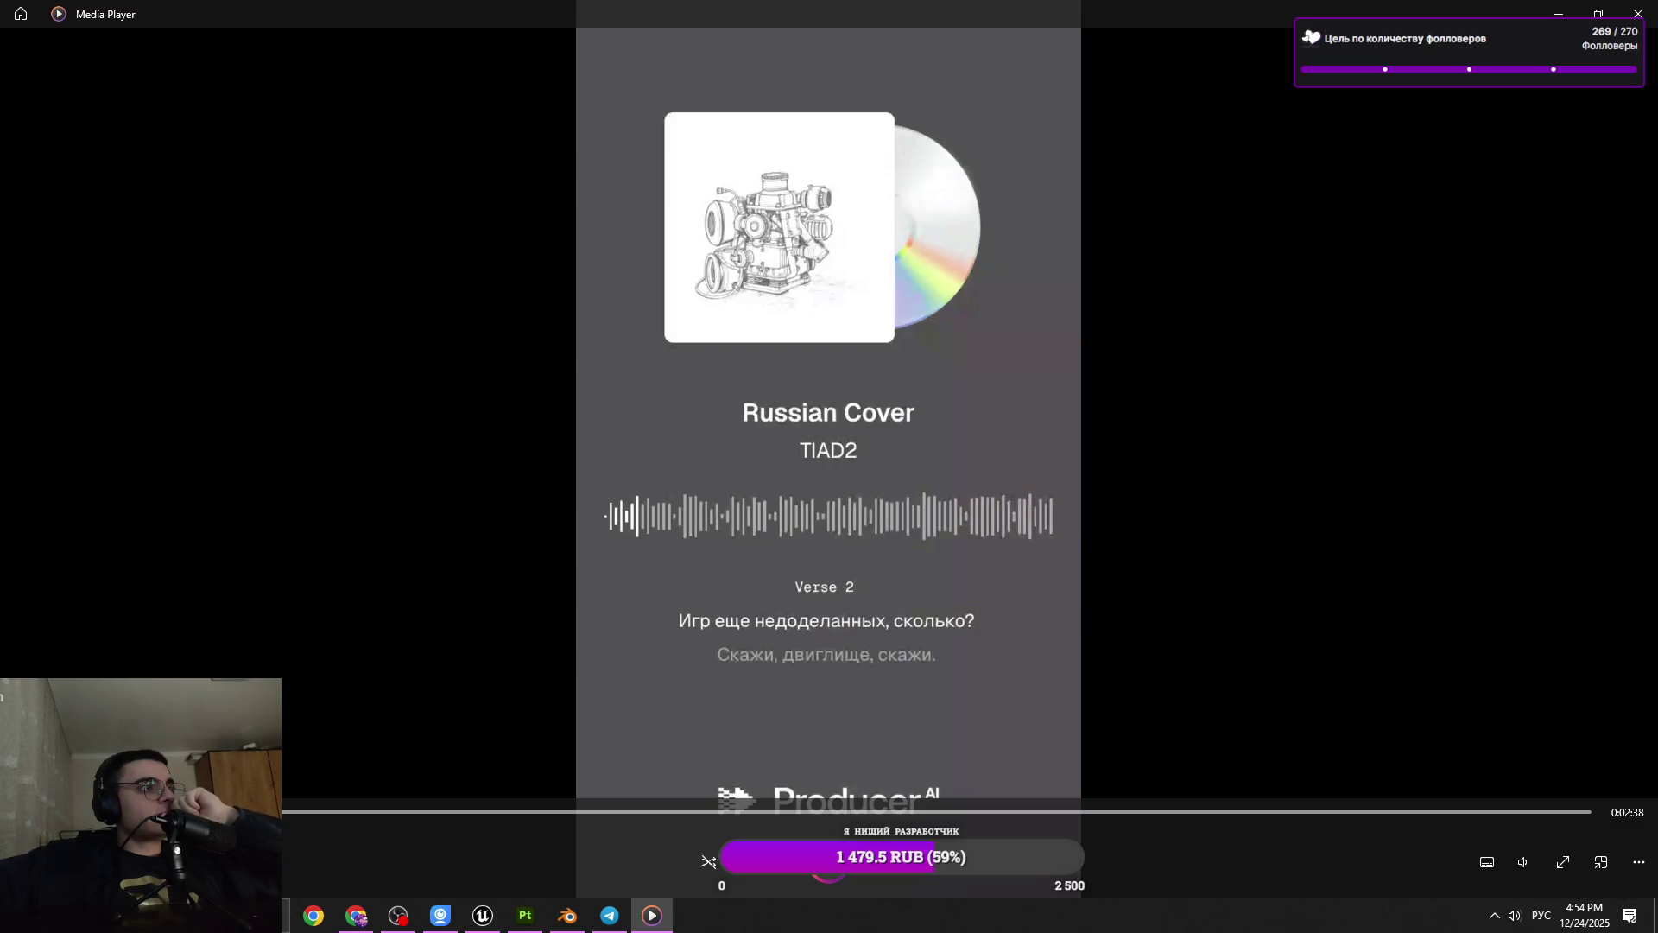
click(608, 914)
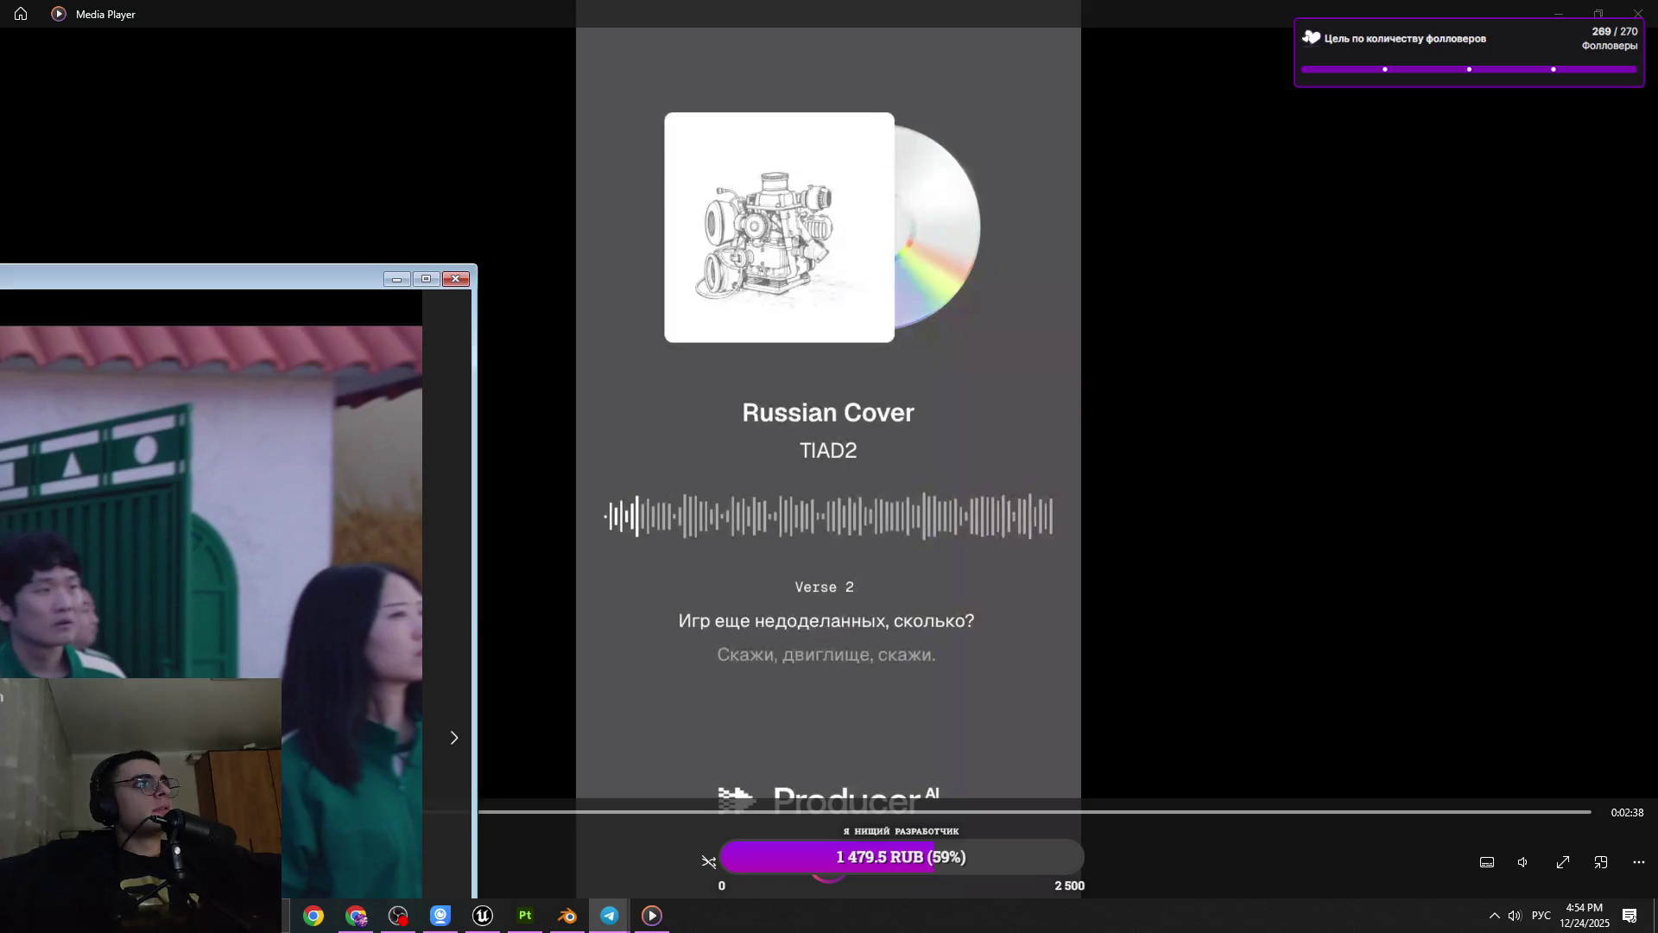
drag(546, 765, 712, 724)
click(708, 748)
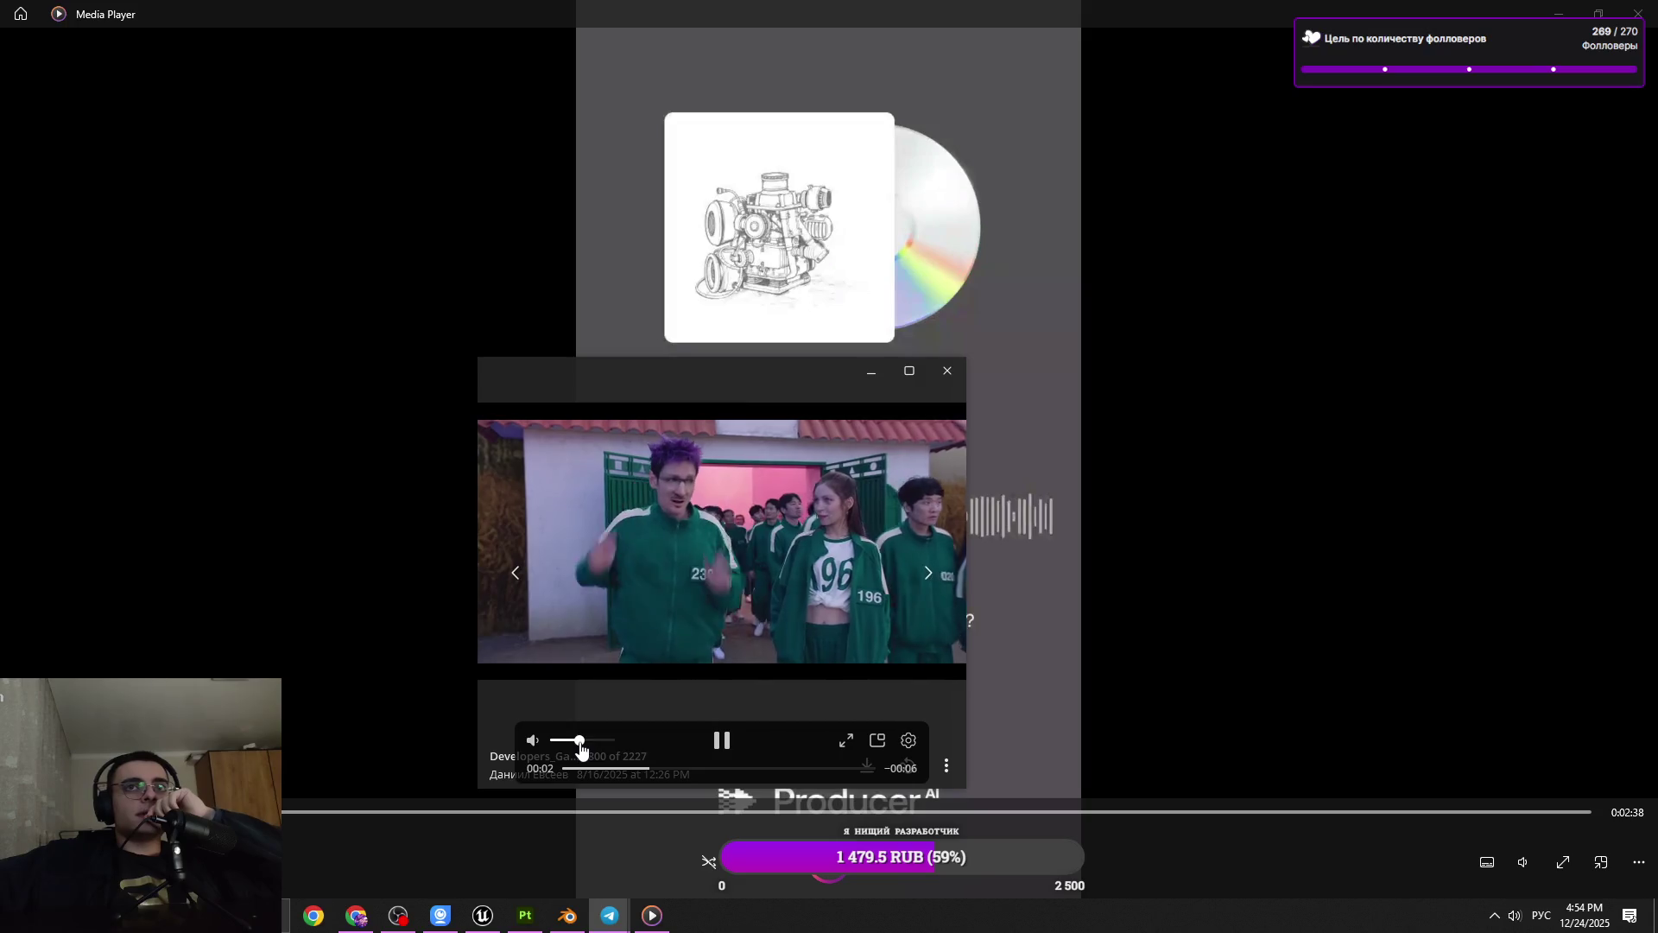
drag(580, 742, 599, 740)
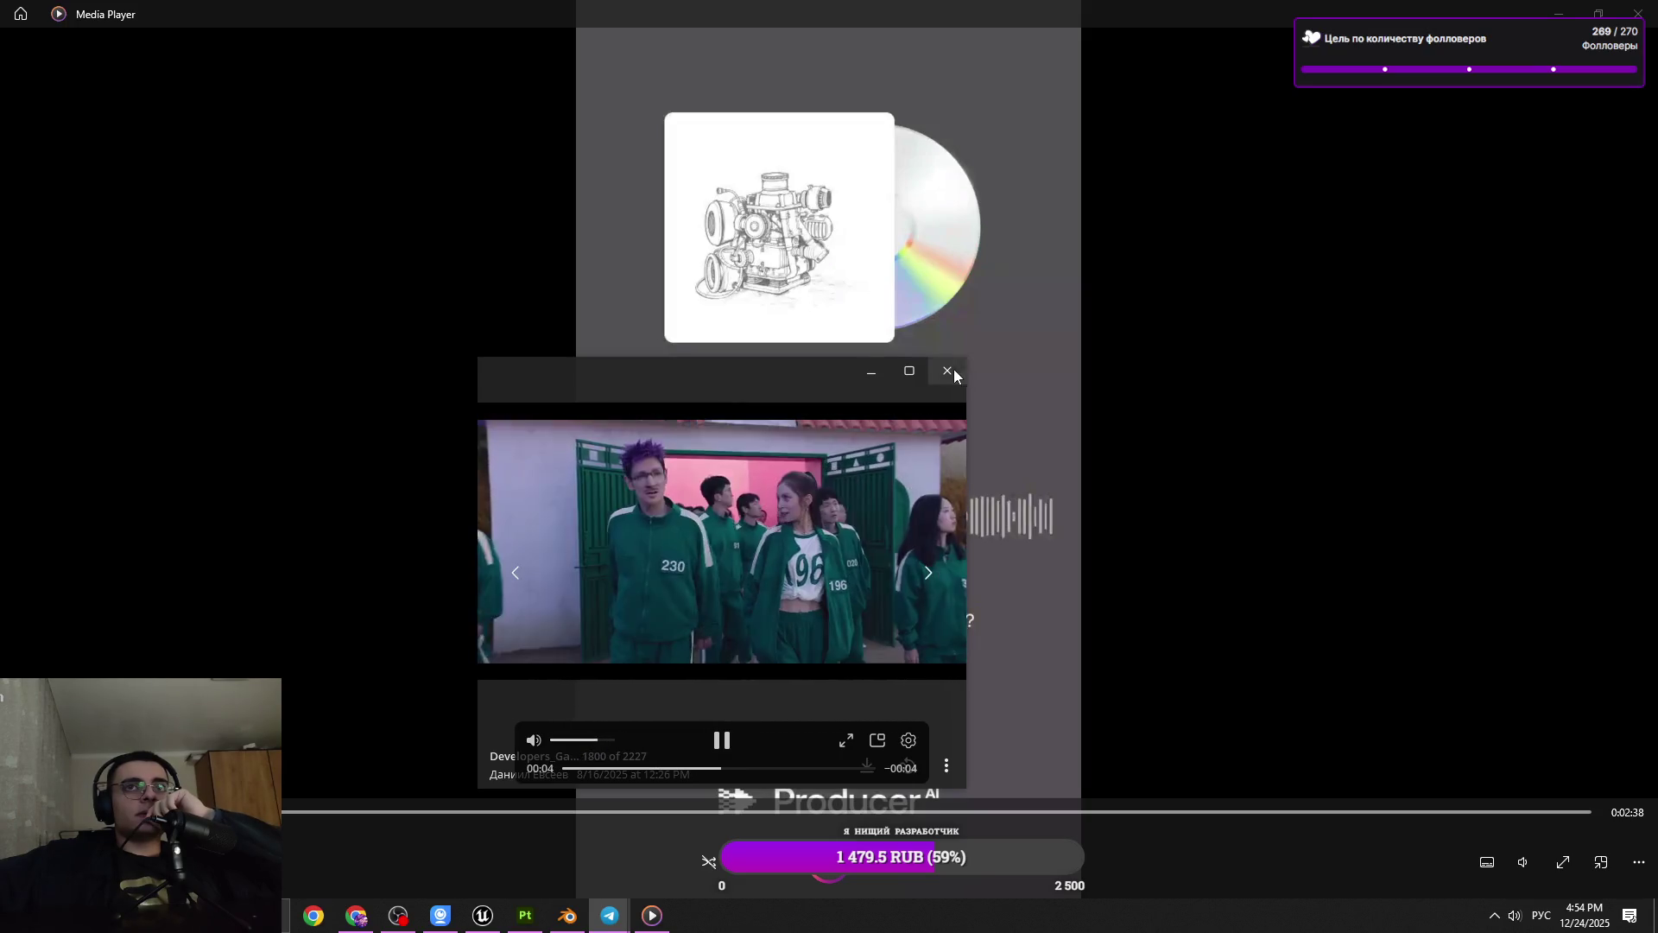
click(947, 370)
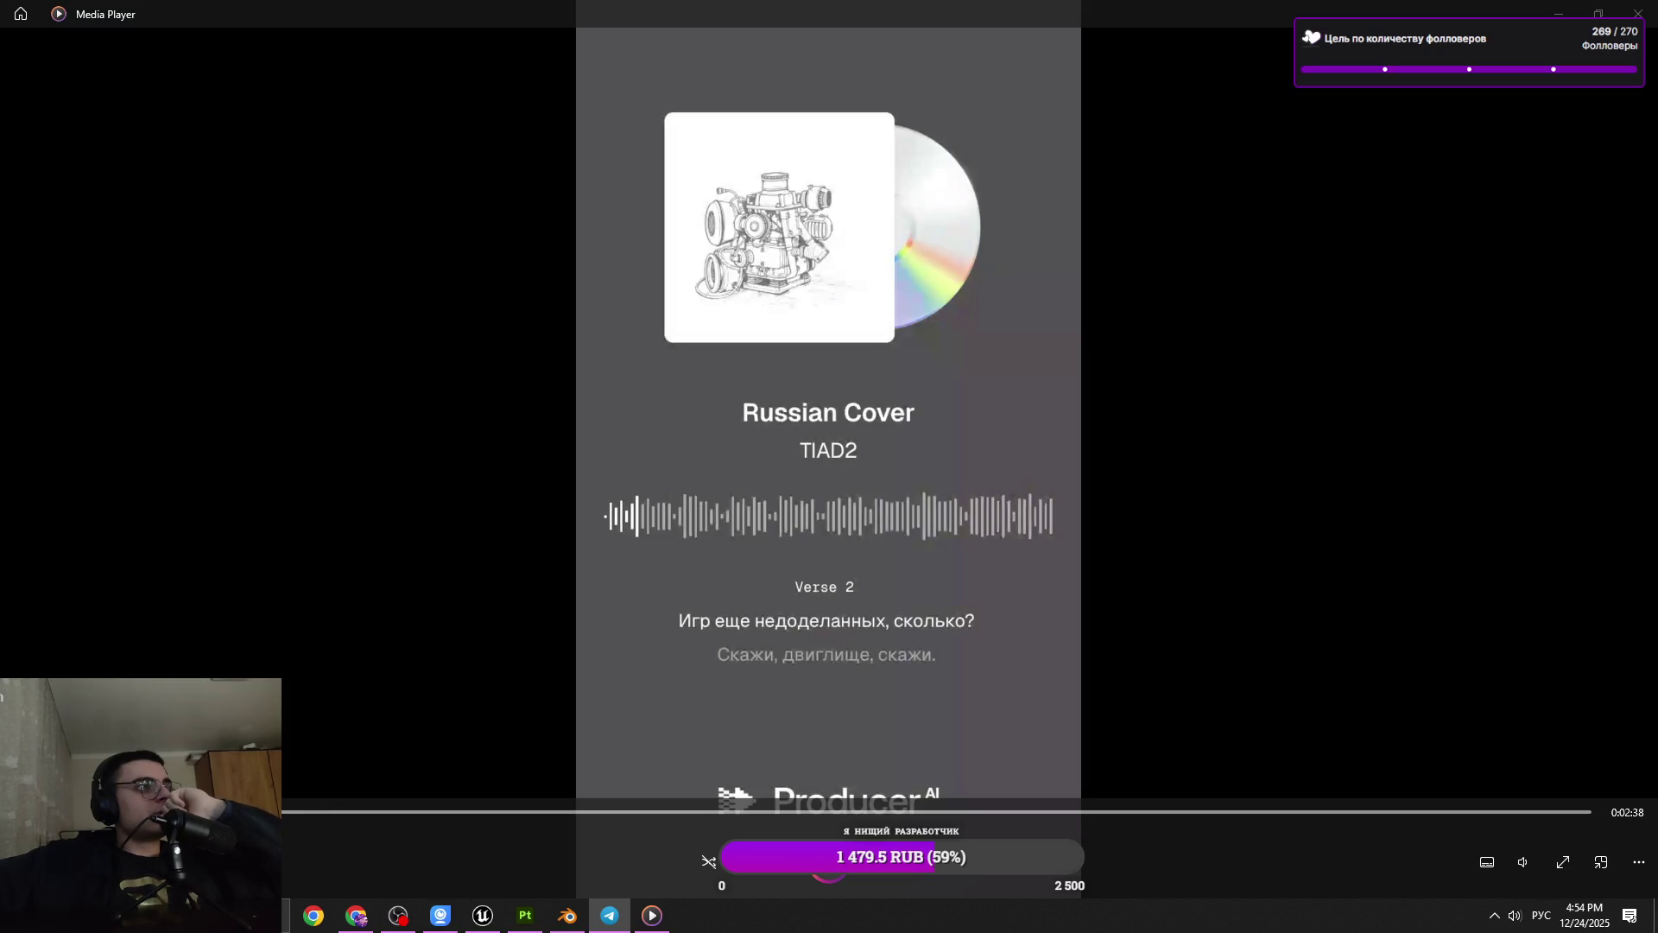
click(712, 751)
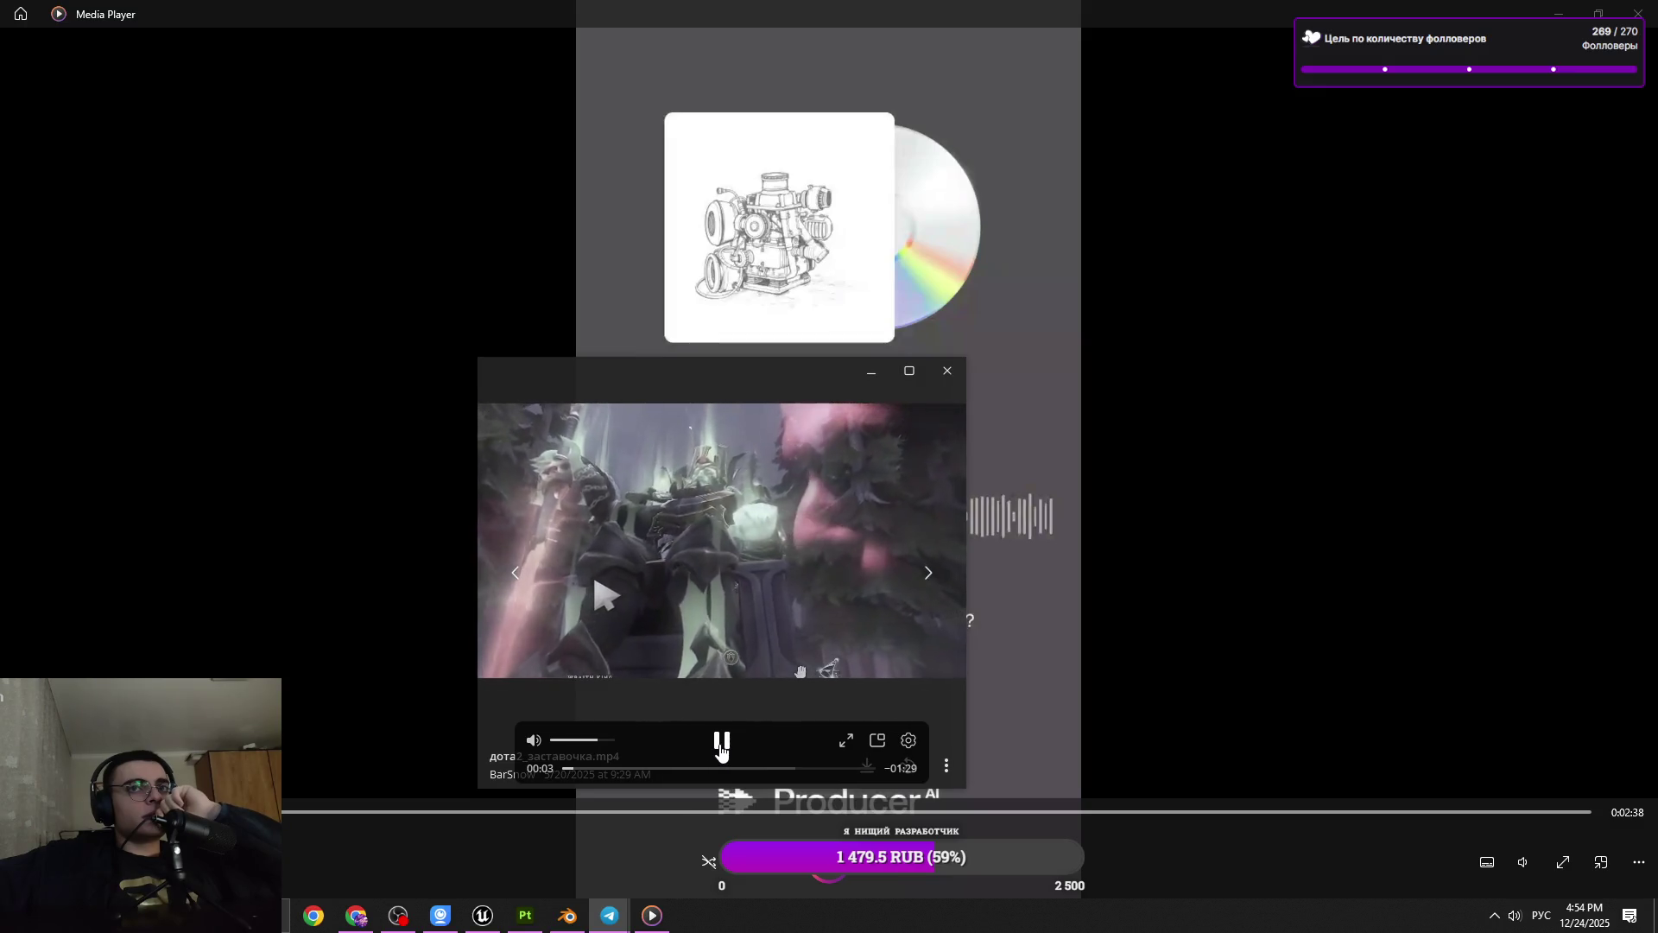
click(721, 745)
click(946, 370)
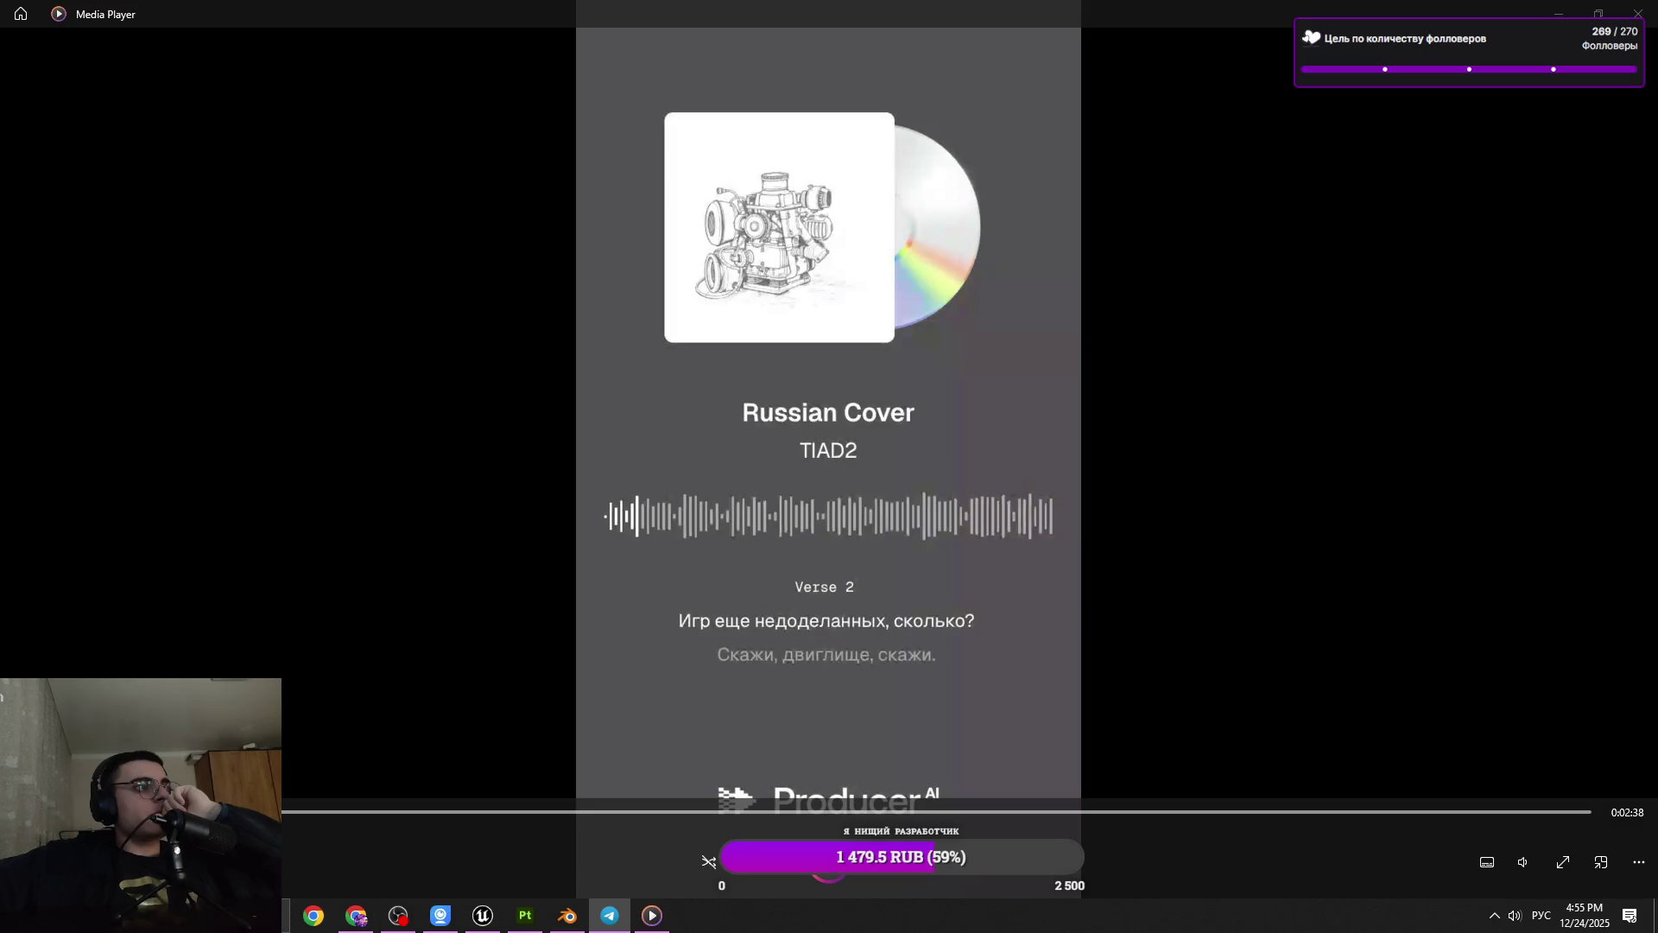
click(719, 740)
click(719, 741)
click(587, 769)
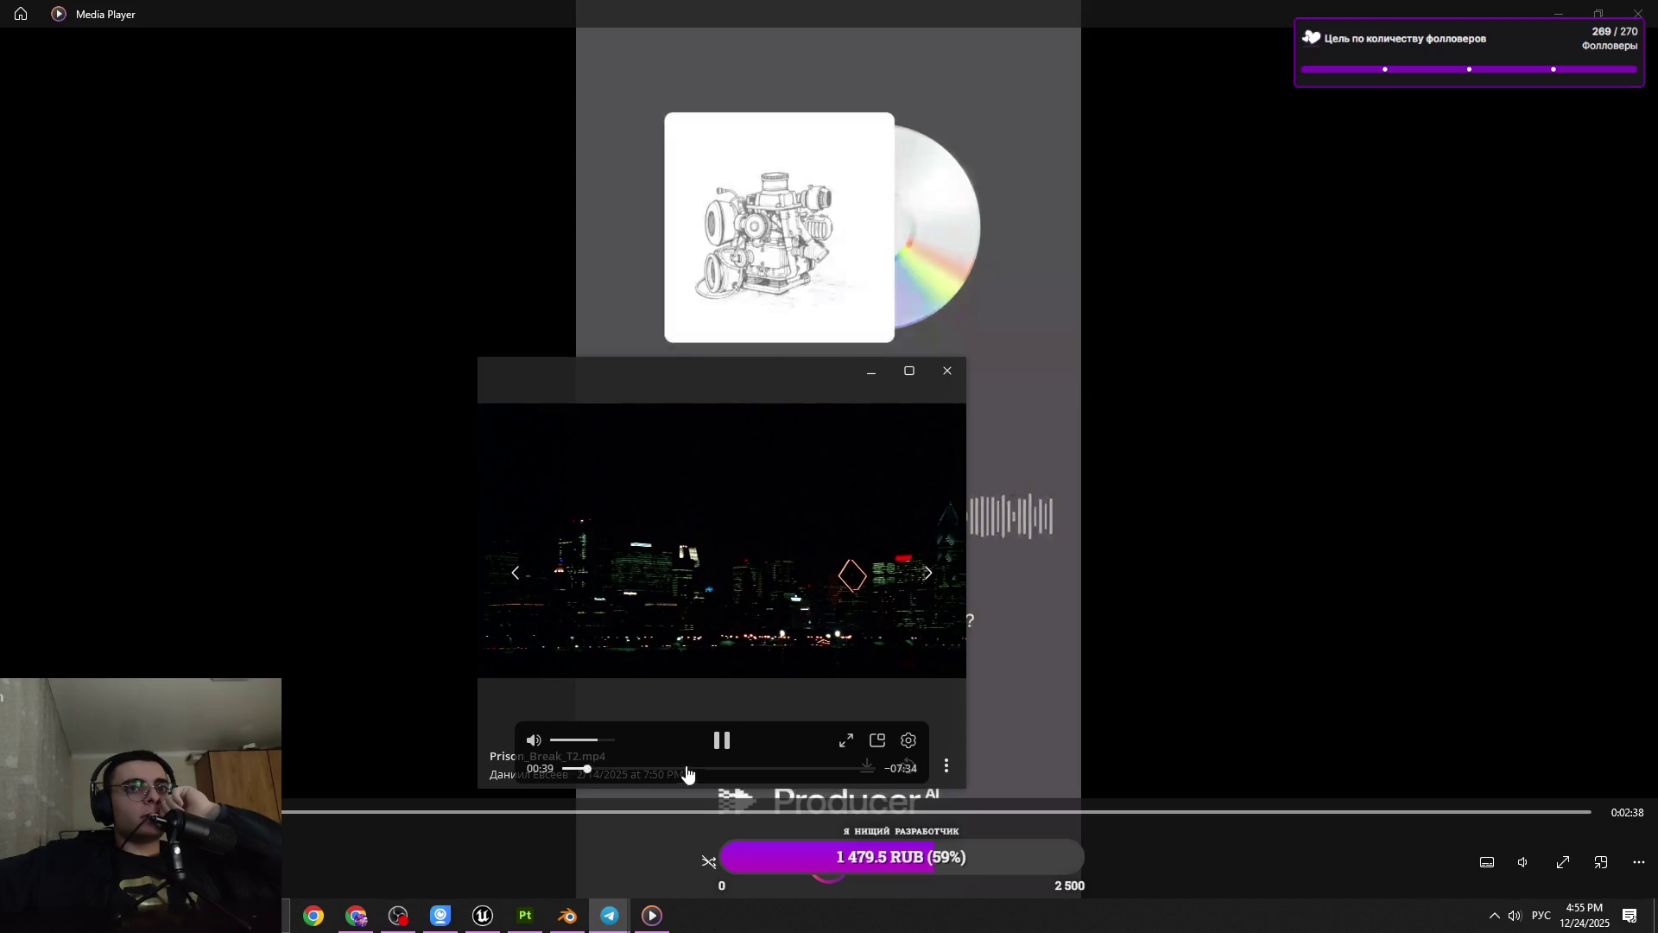
click(722, 740)
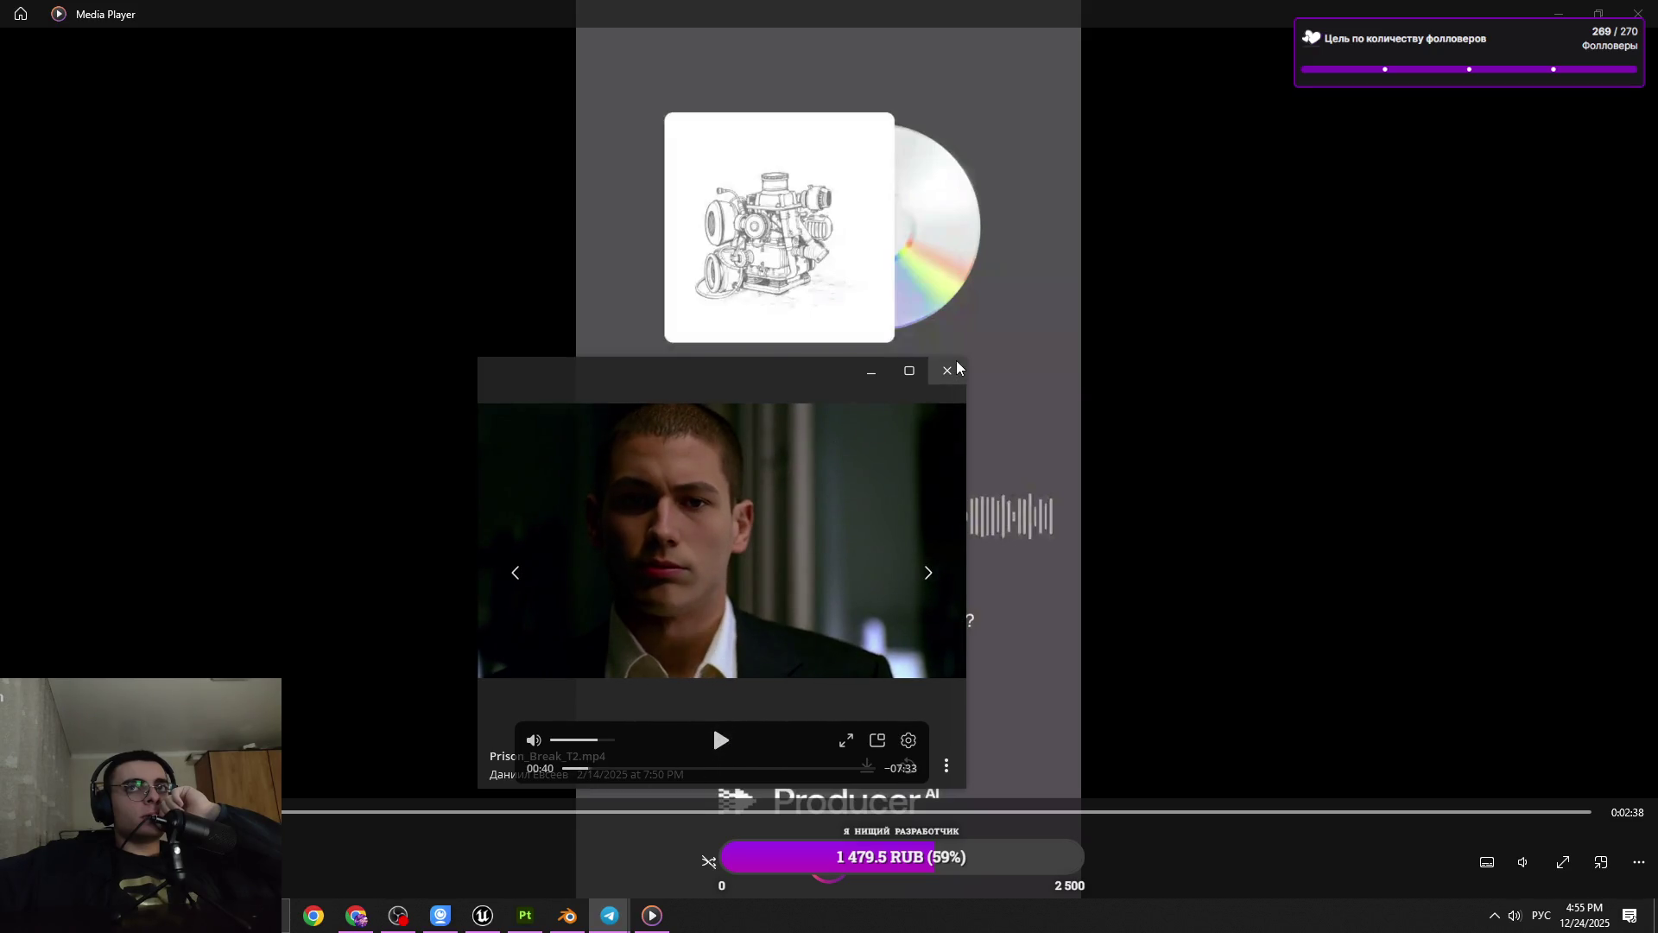
click(956, 369)
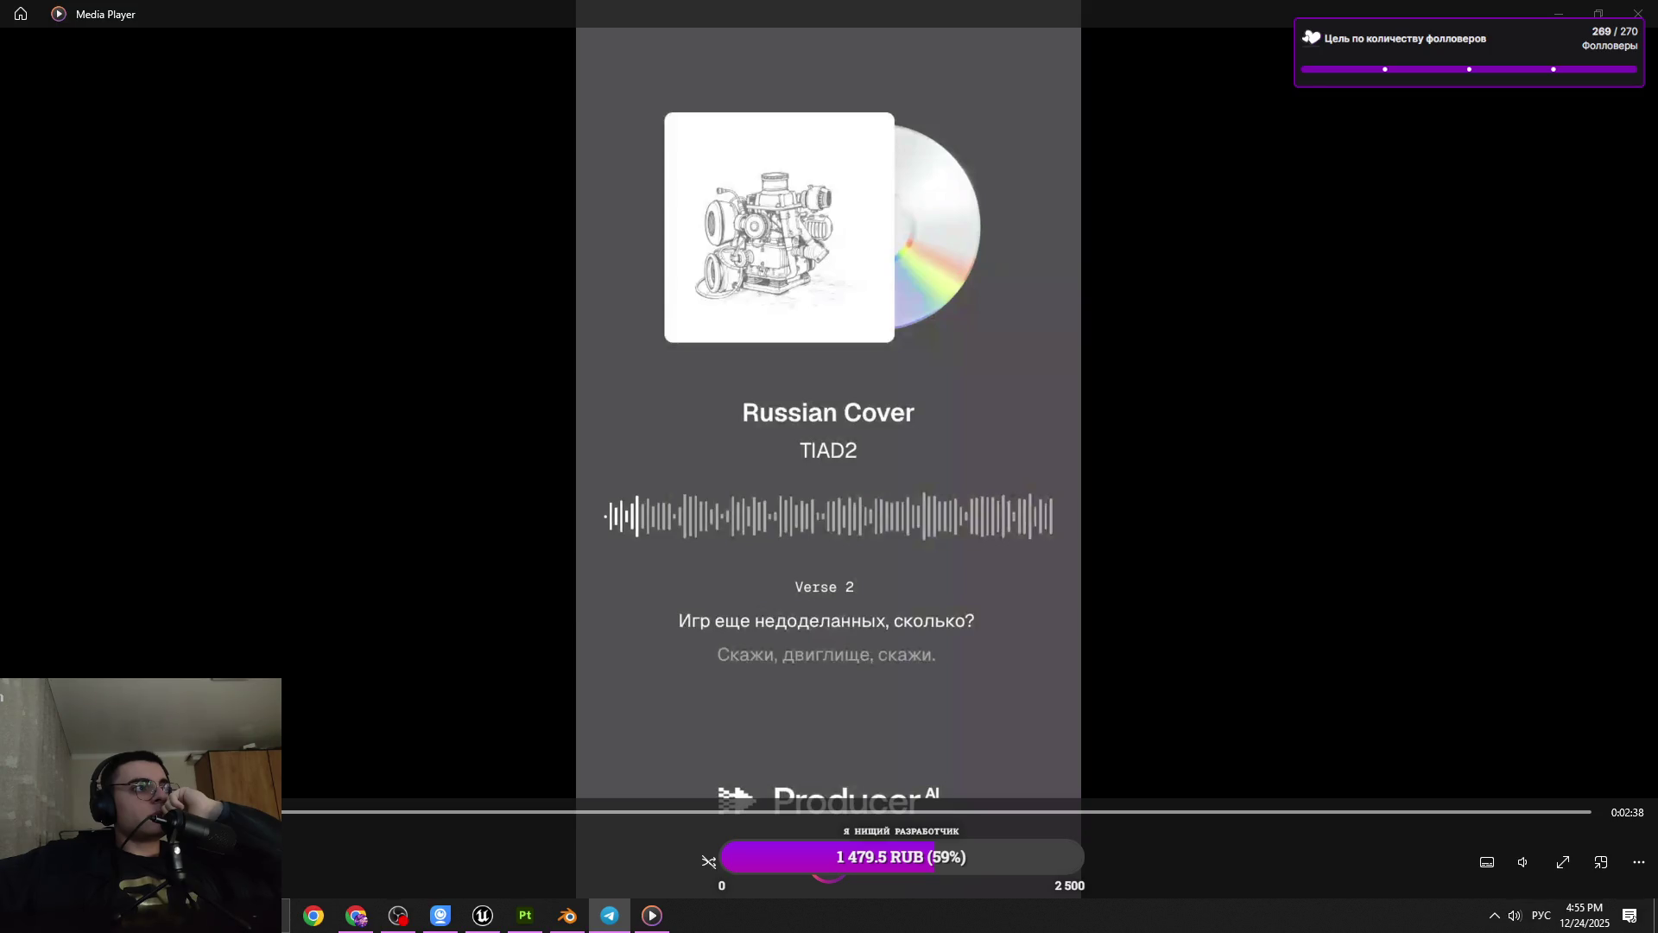
click(609, 916)
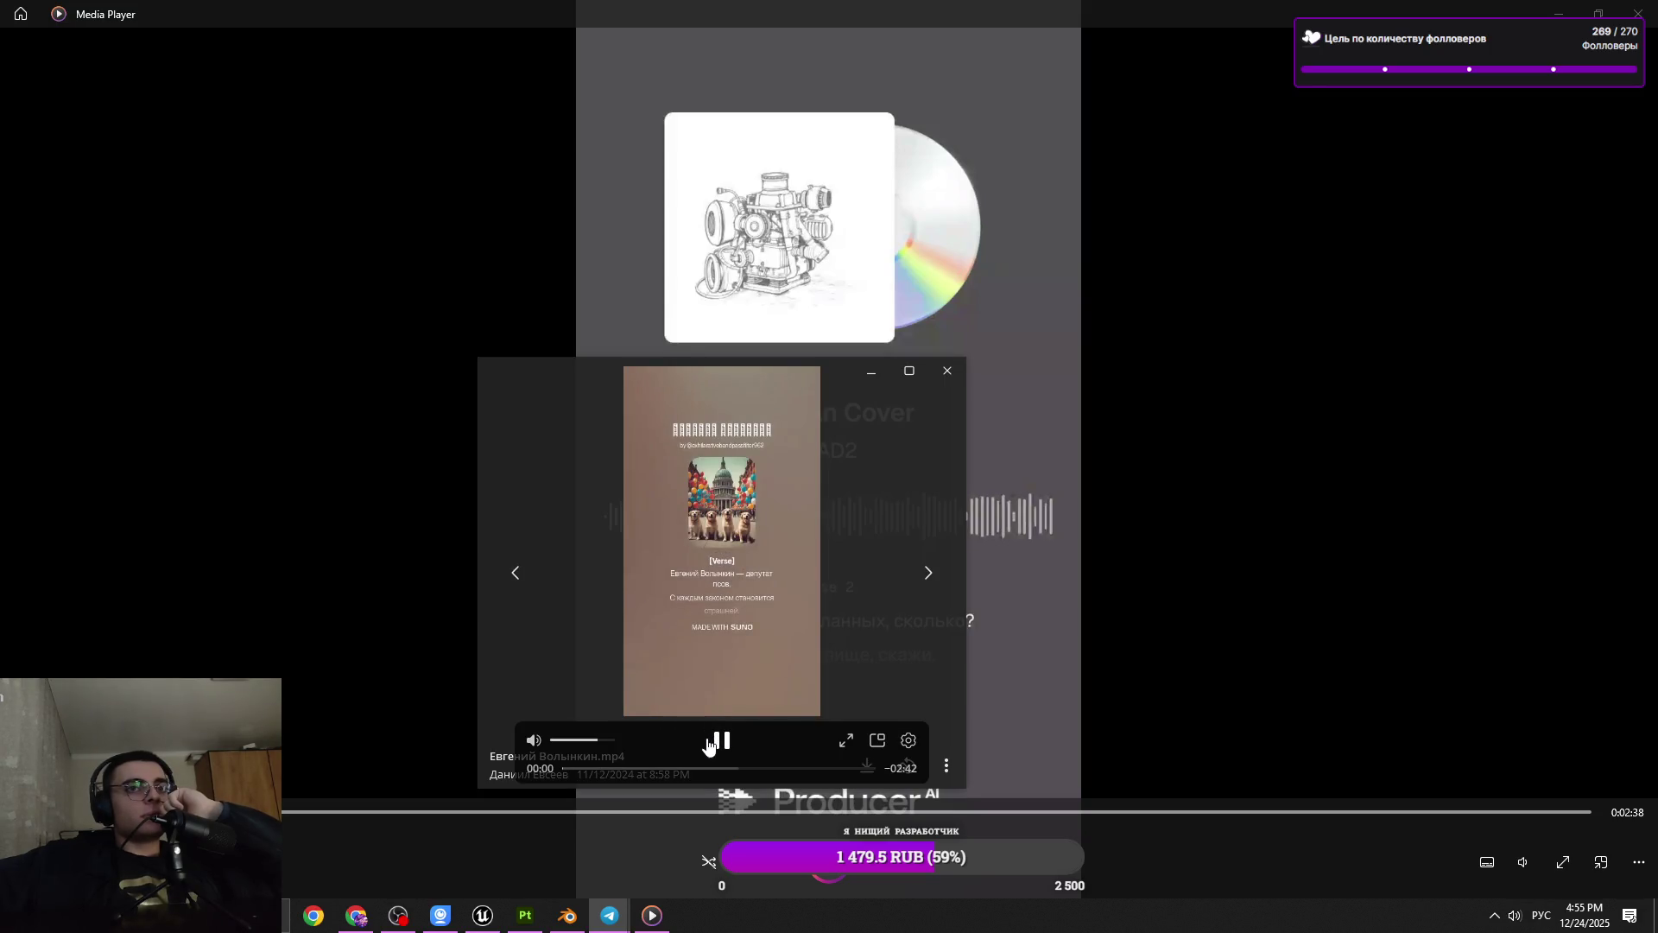
click(944, 372)
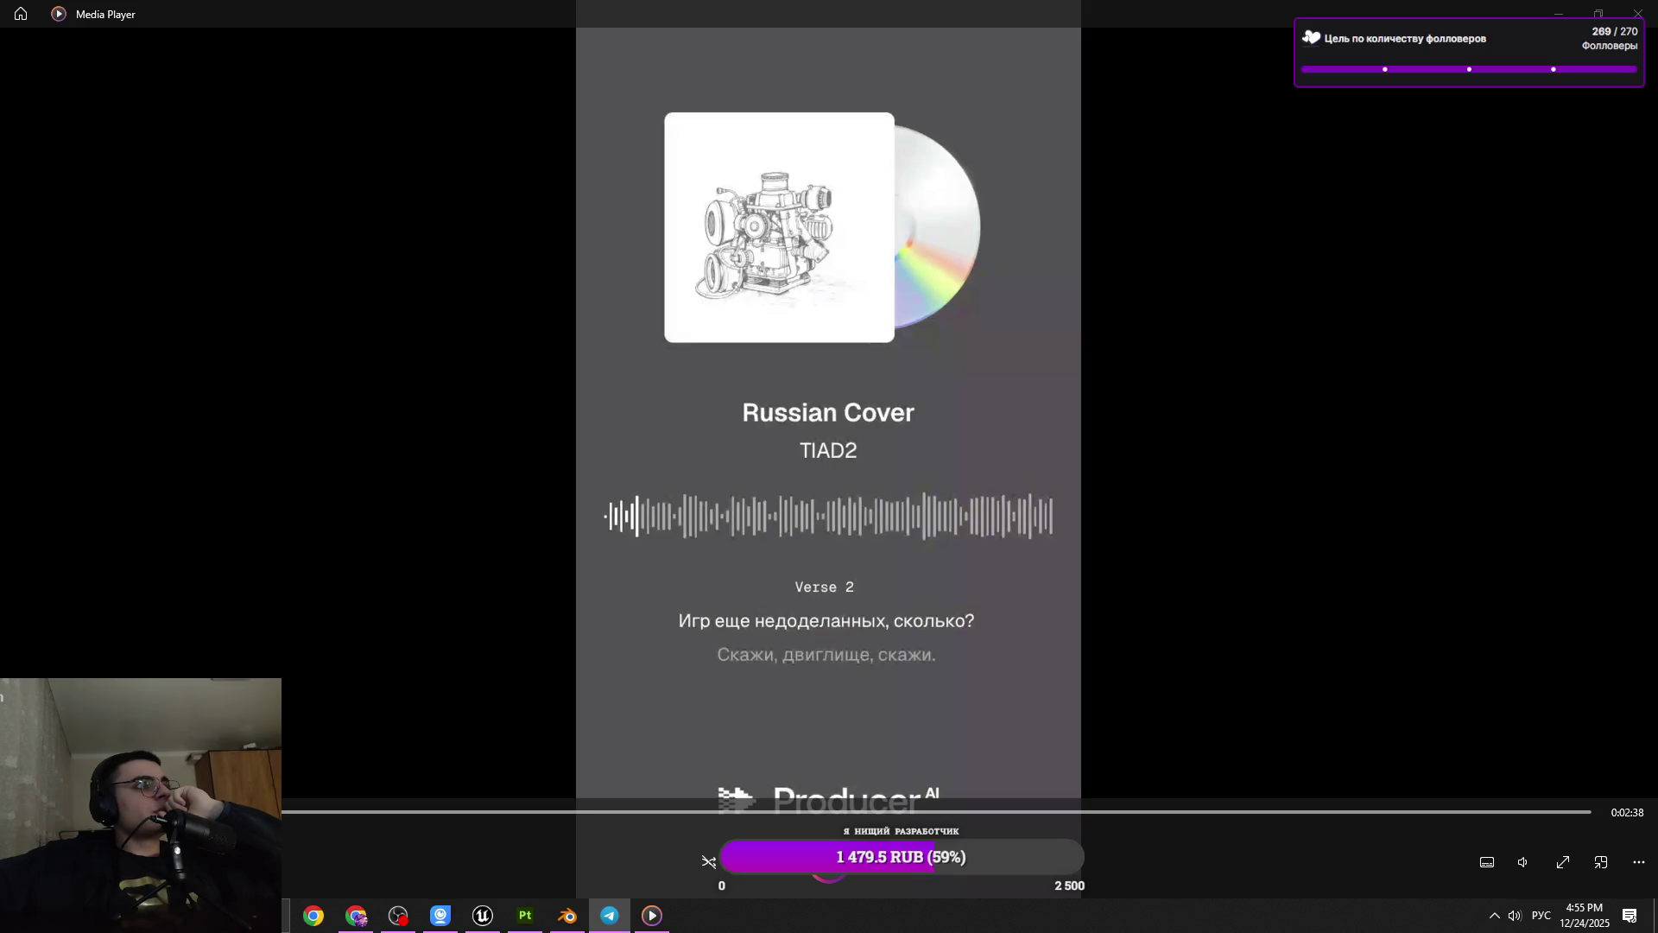
key(alt+Tab)
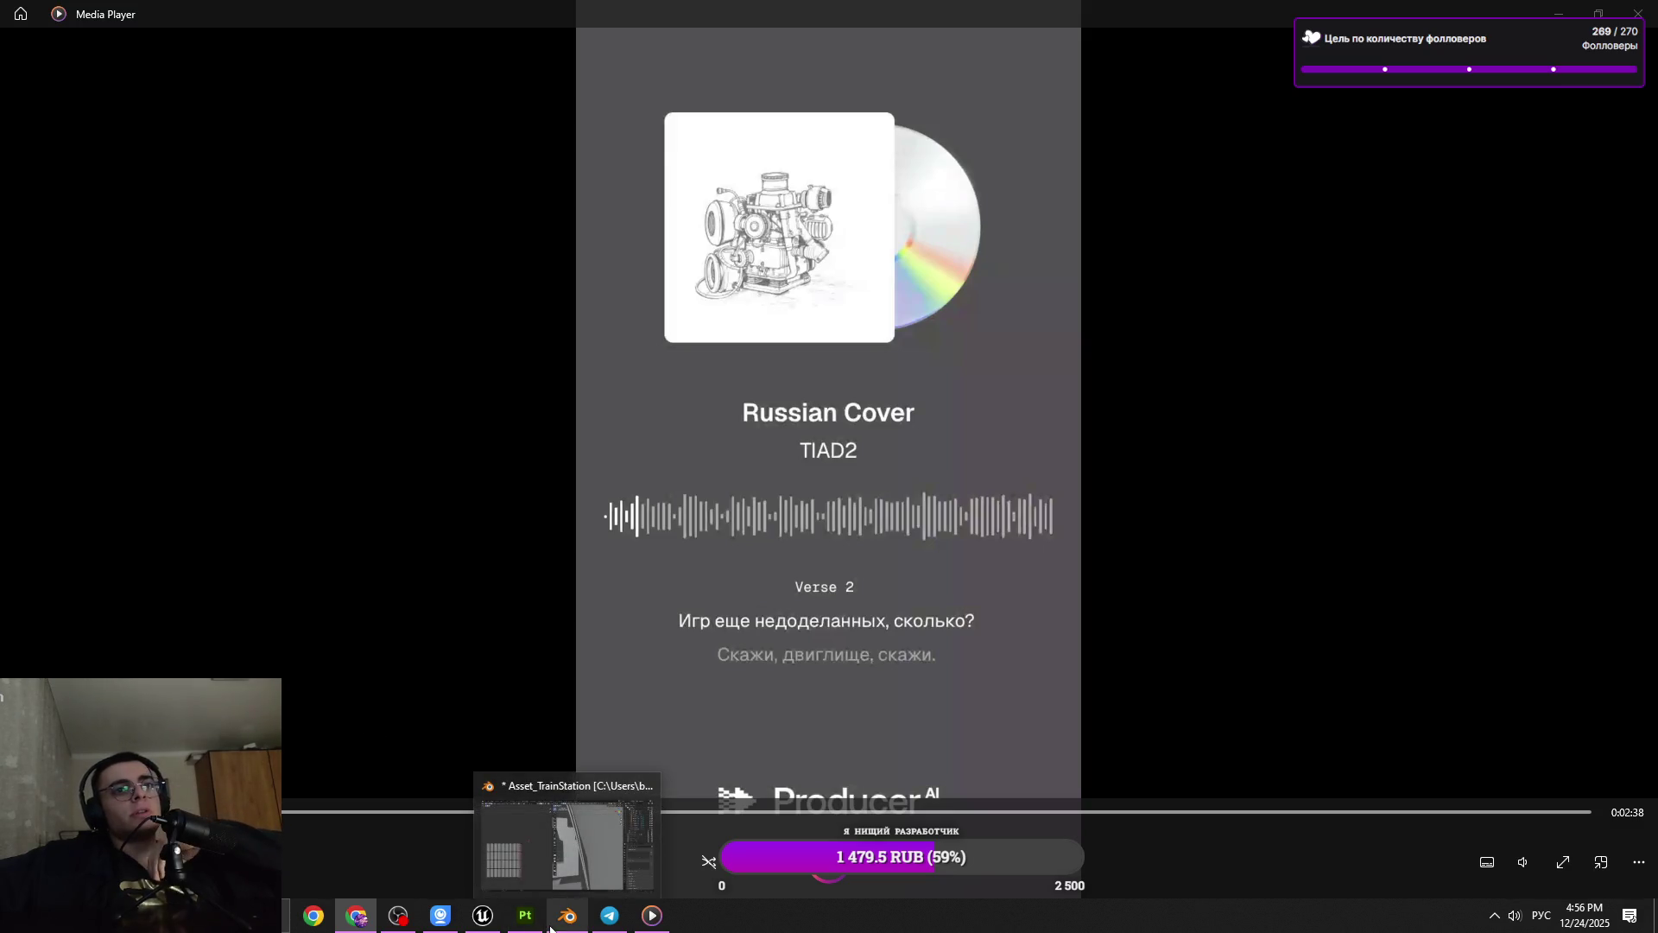
Dissolve one edge ring on the NurbsPath.003 cable, return to Object Mode and save
click(553, 922)
drag(915, 622, 932, 298)
click(932, 298)
click(902, 290)
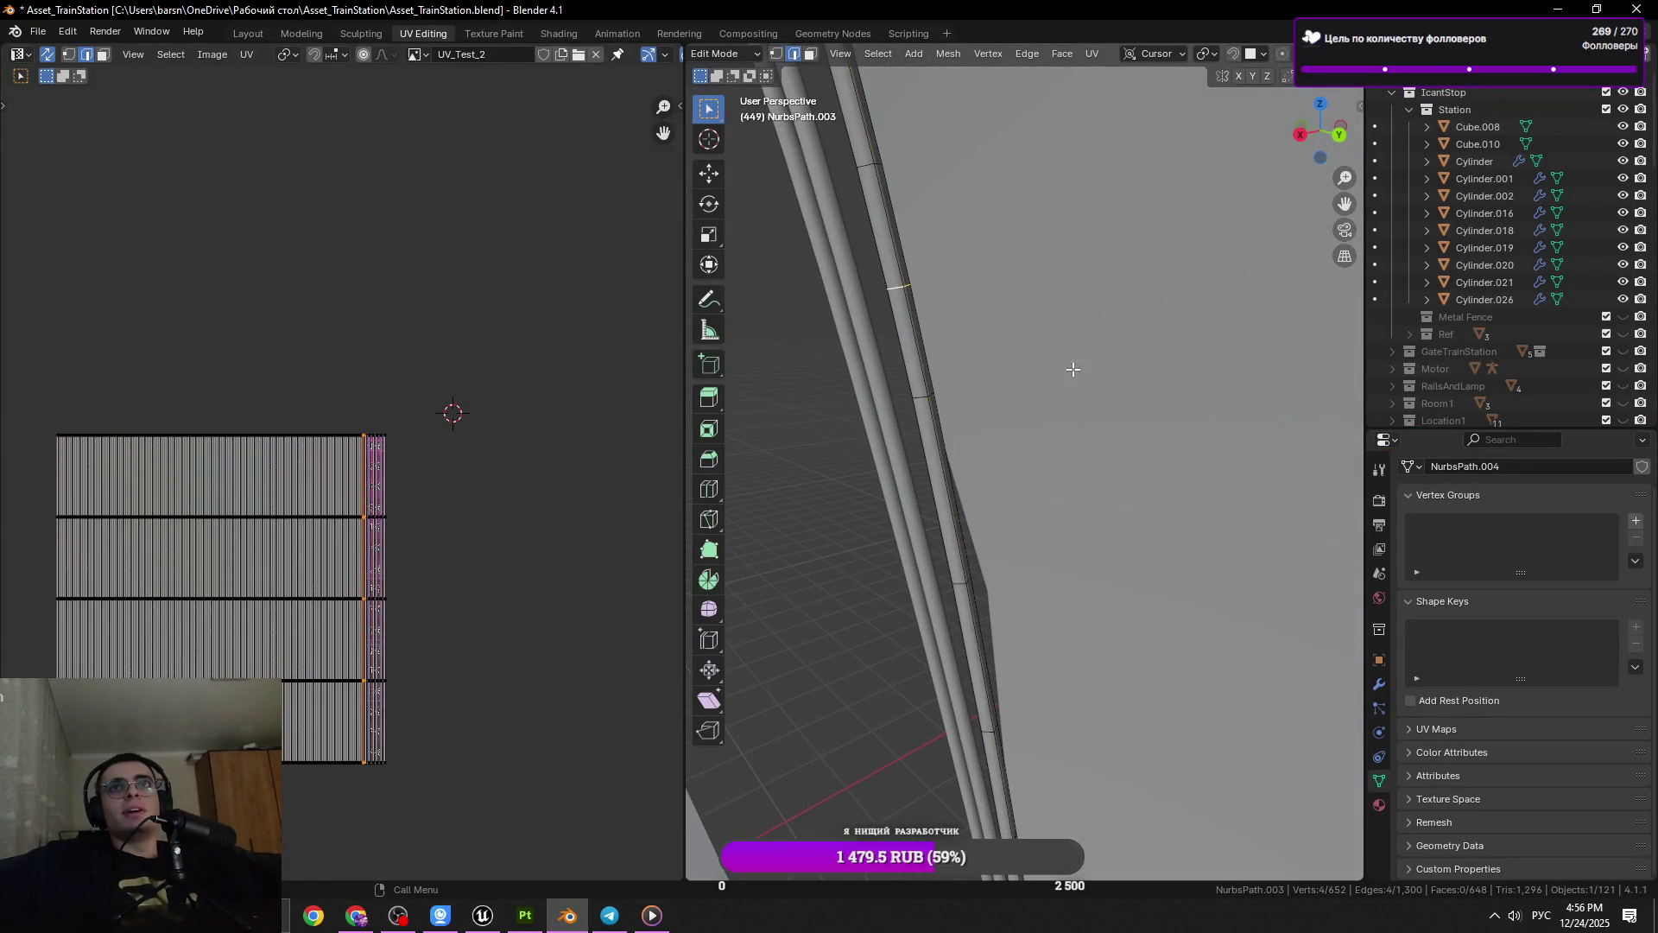
key(x)
click(1053, 379)
key(Tab)
key(ctrl+s)
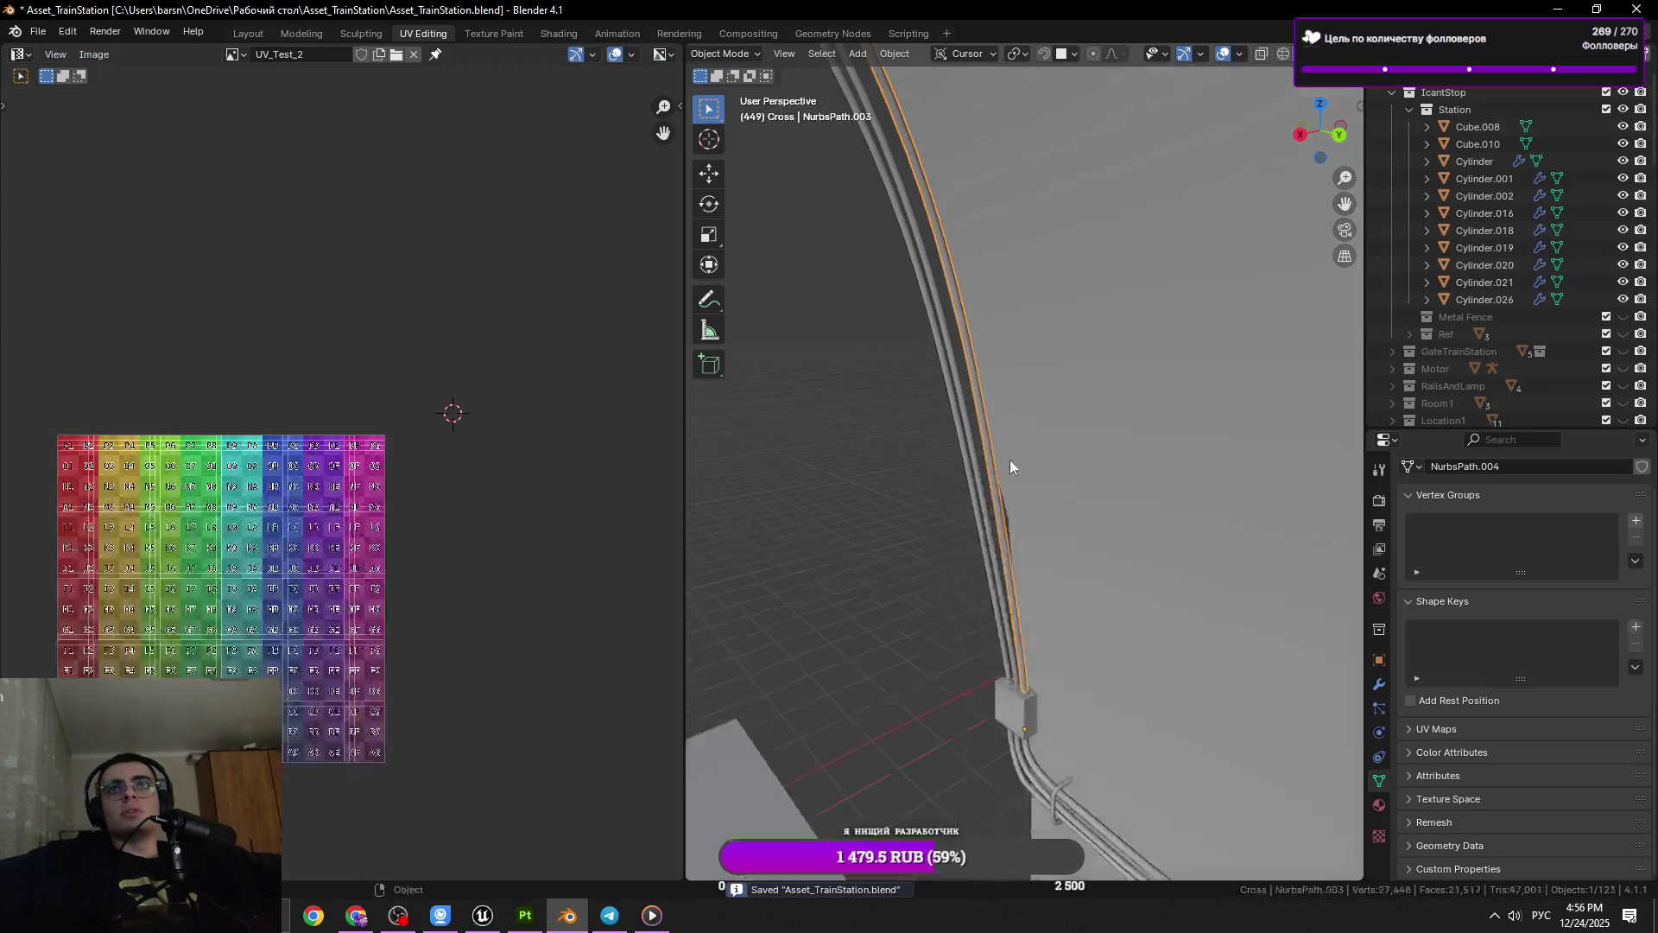
Show the Motor collection and select the motor model
scroll(down, 3)
click(1623, 230)
drag(950, 466, 1218, 484)
click(1239, 429)
Frame the motor in Edit Mode, start a Z move and cancel it, then save
key(KP_Decimal)
key(Tab)
scroll(down, 3)
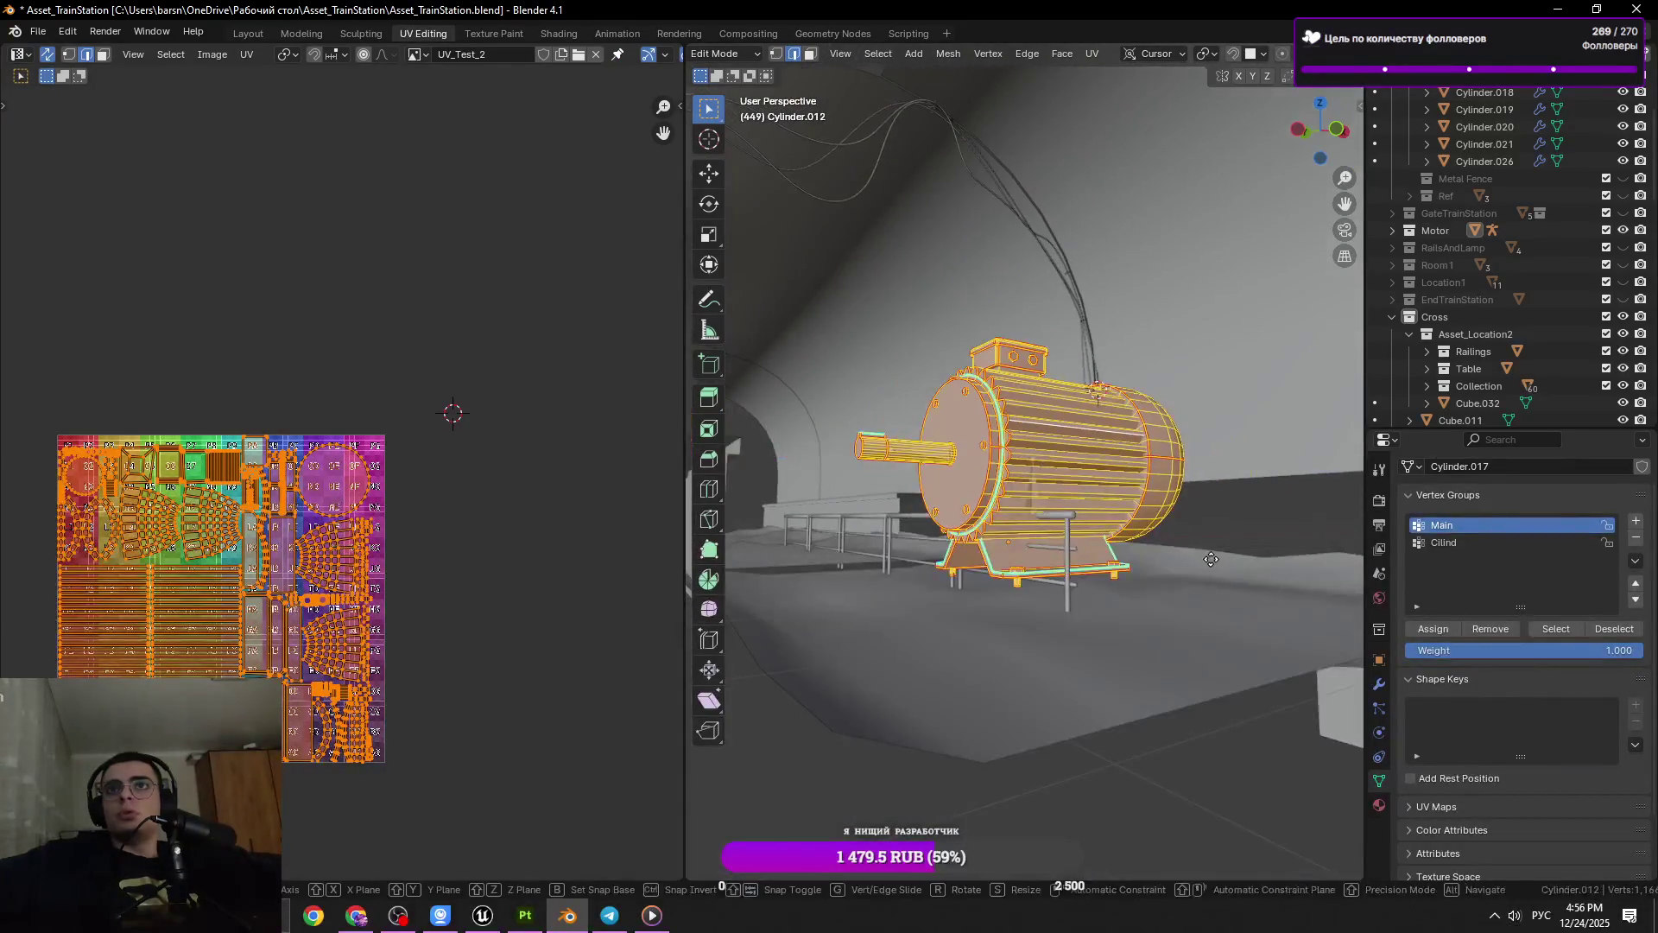
key(g)
key(z)
key(Escape)
key(ctrl+s)
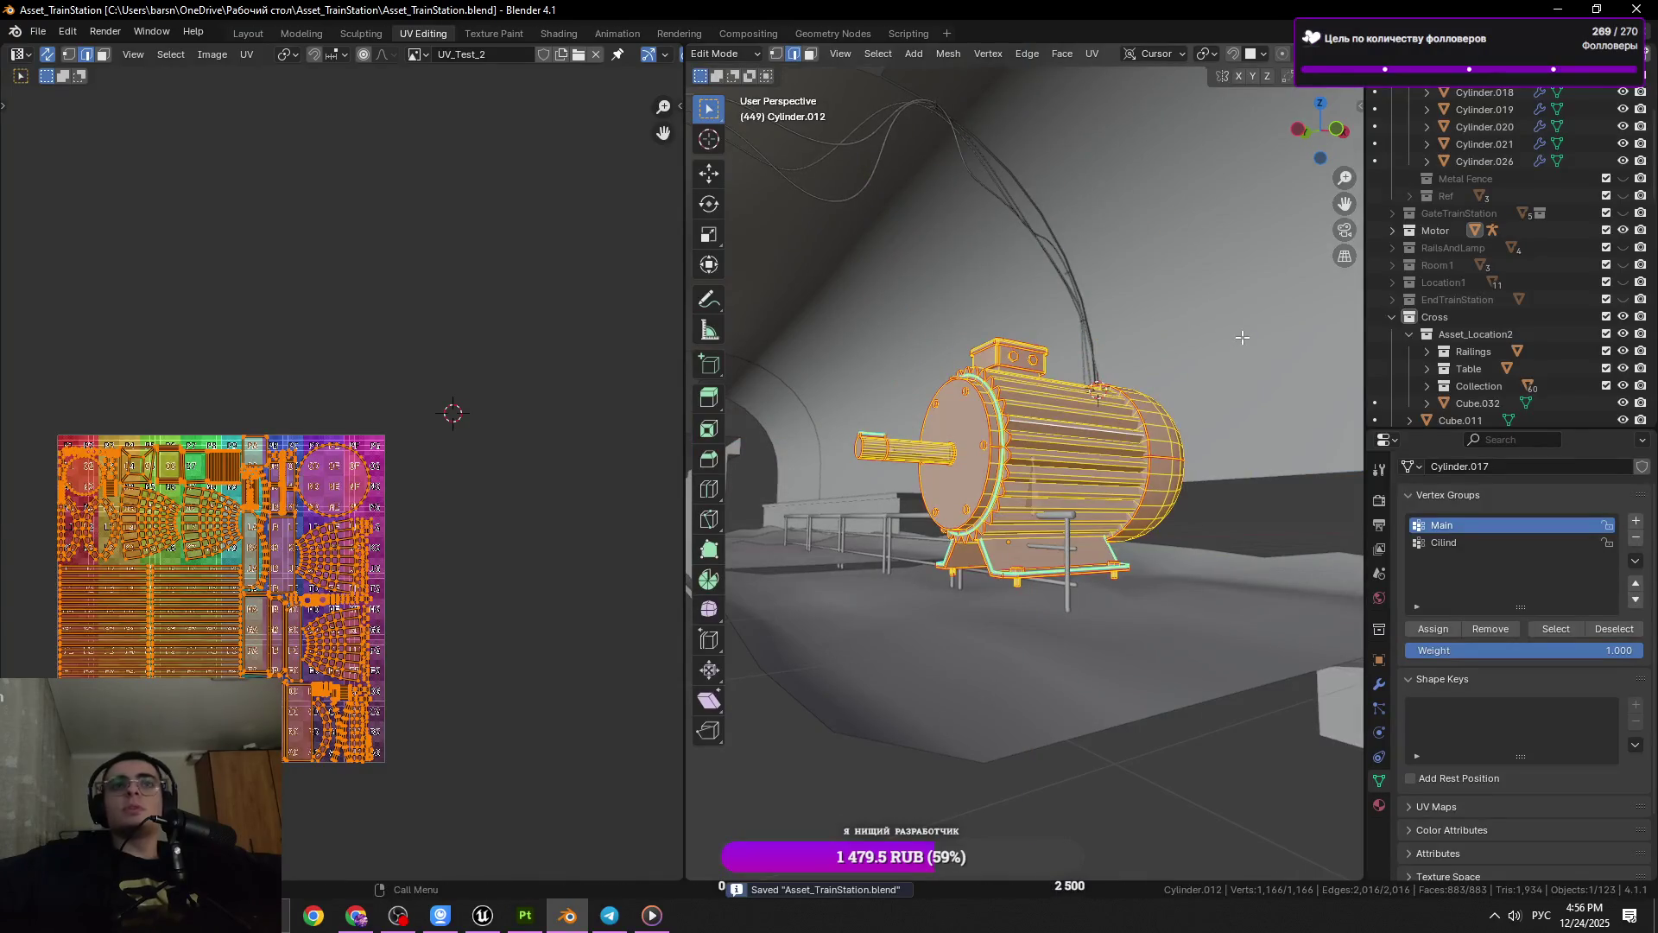
Inspect the motor toward its shaft end, return to Object Mode and save again
key(KP_Decimal)
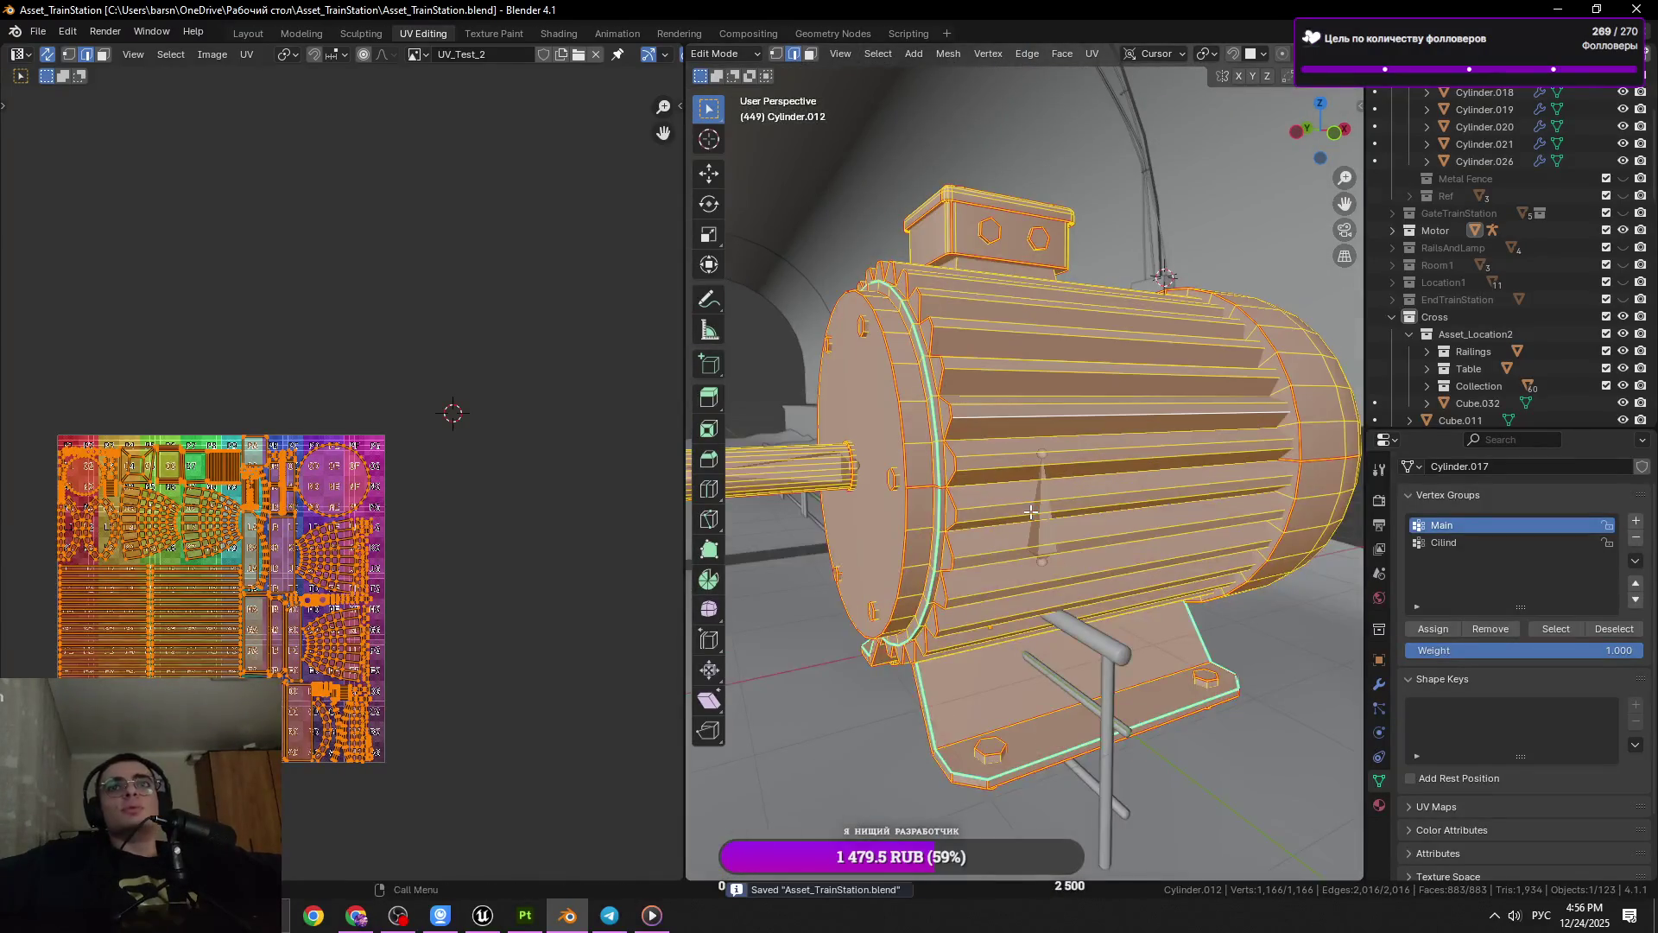
scroll(down, 3)
drag(1005, 540, 1286, 551)
key(Tab)
drag(1199, 506, 1060, 526)
key(ctrl+s)
key(alt+Tab)
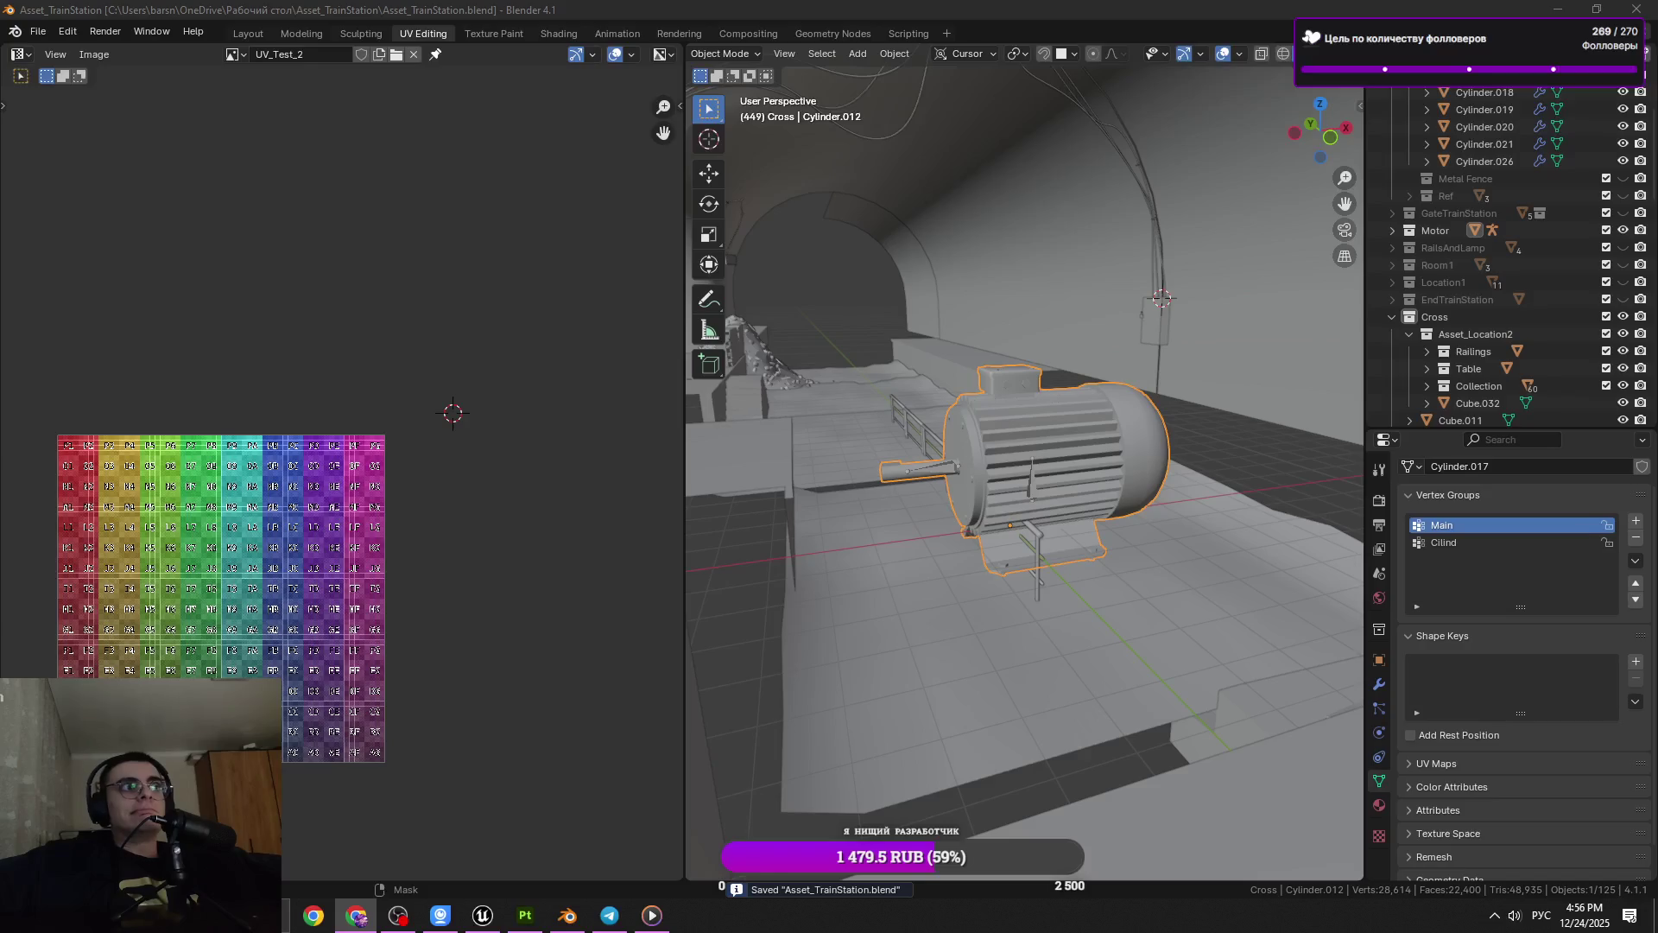
Collapse the IcantStop collection, toggle its visibility off and on, and hide the motor
drag(1185, 395, 1235, 413)
scroll(up, 3)
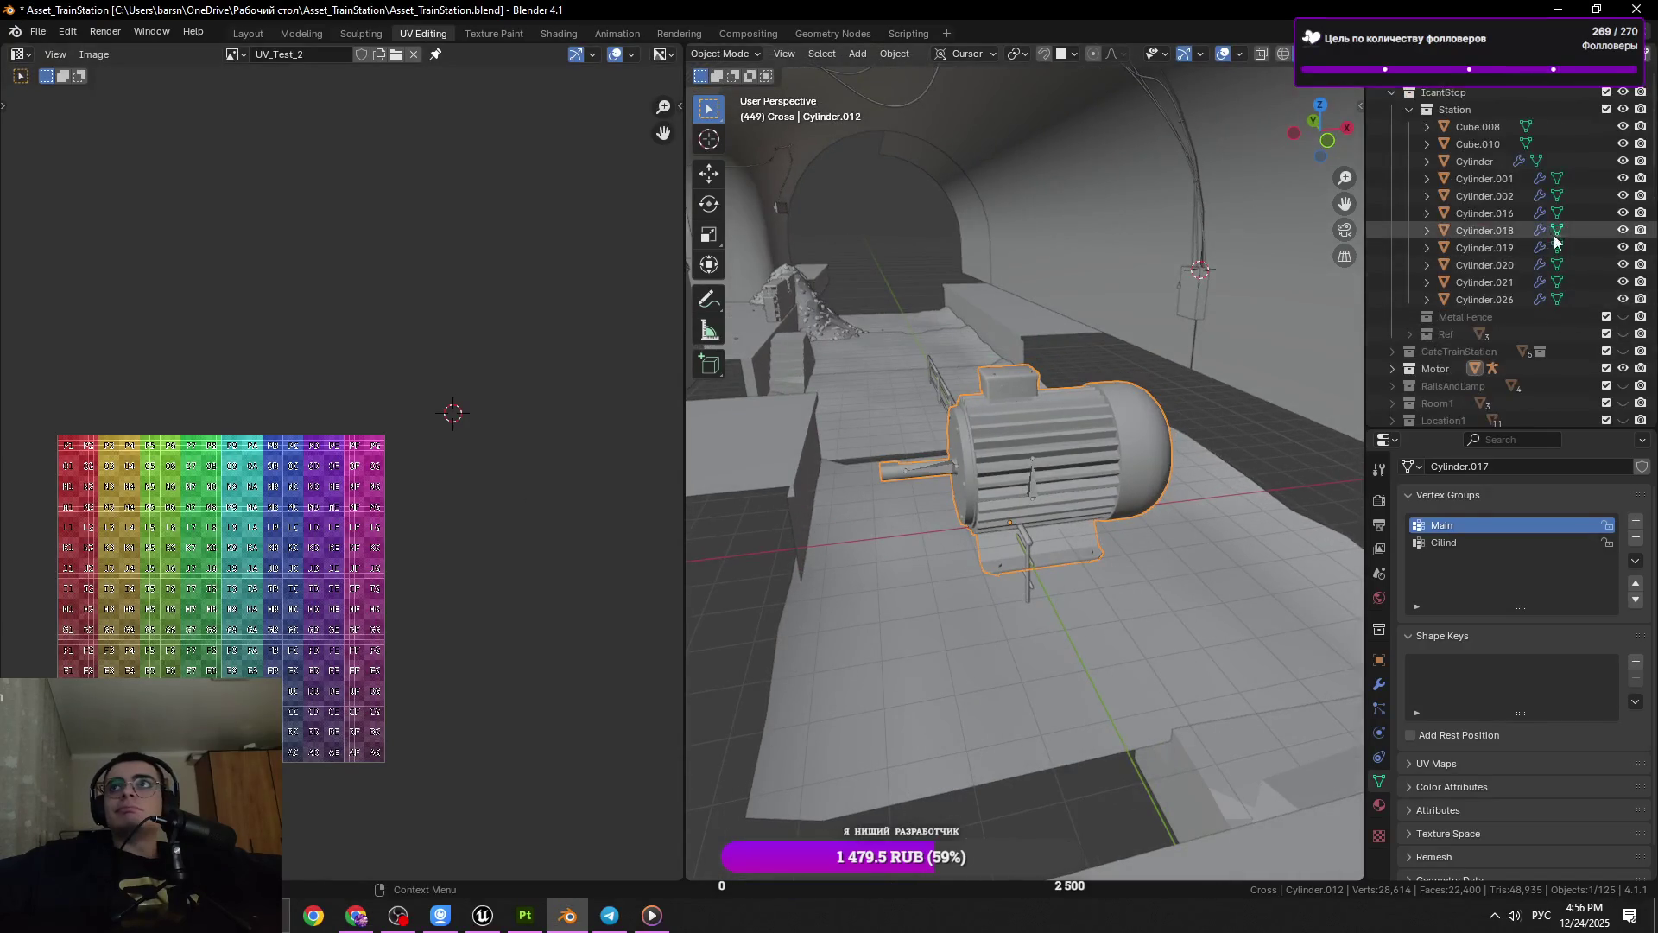
click(1392, 92)
click(1623, 93)
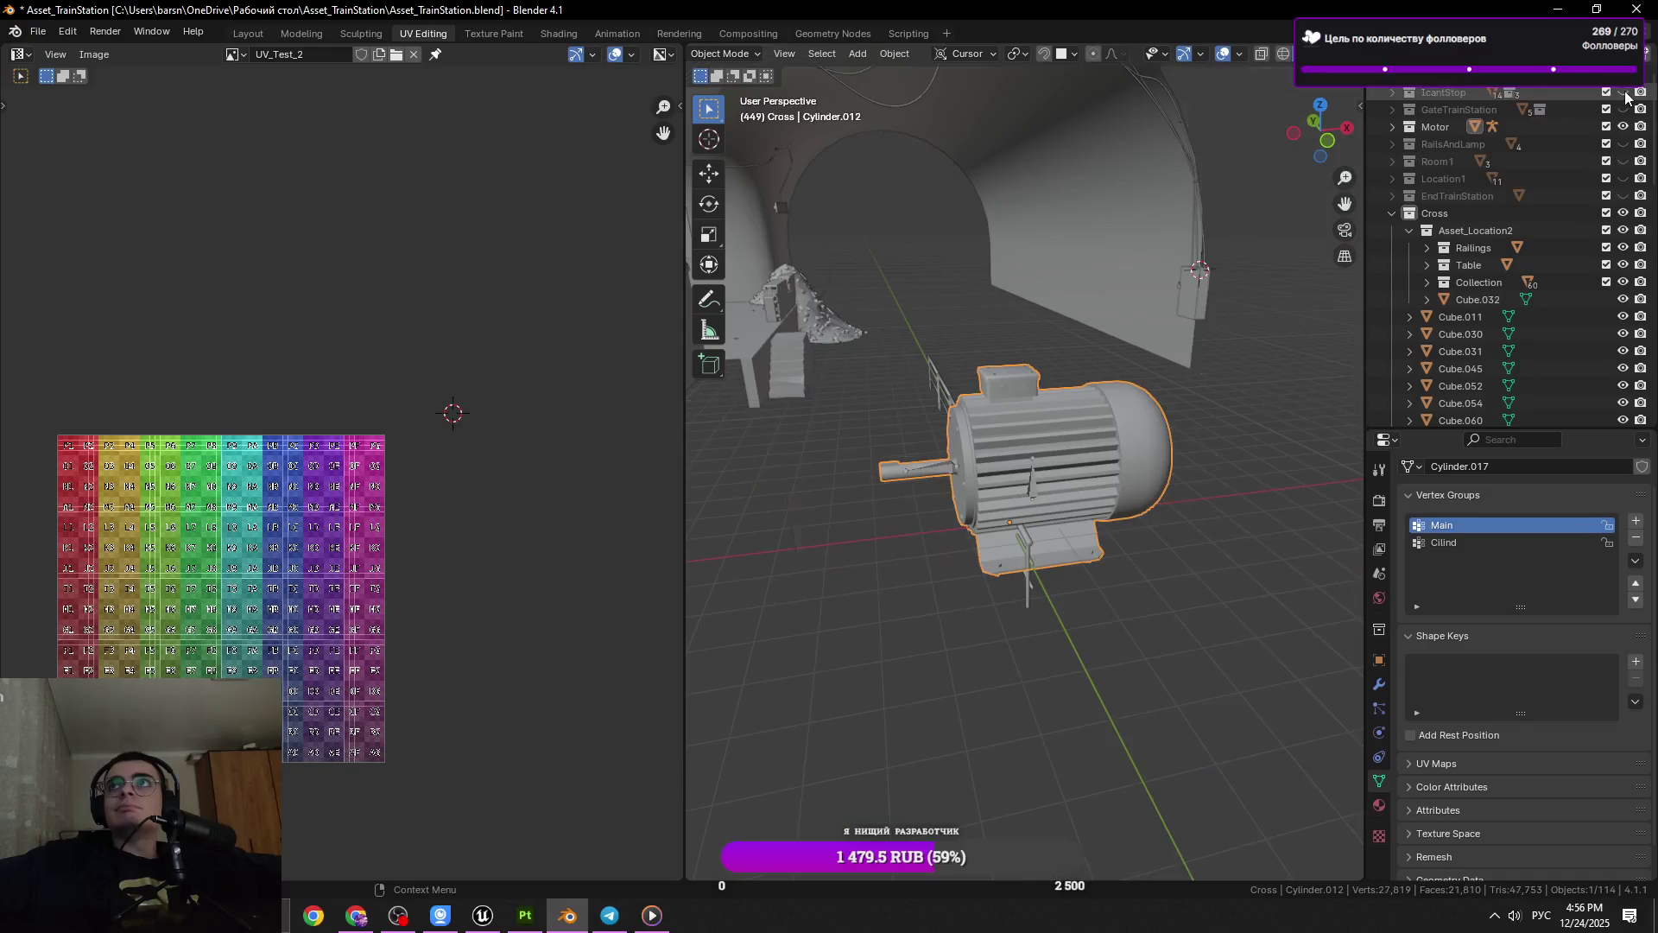
click(1624, 92)
click(1624, 127)
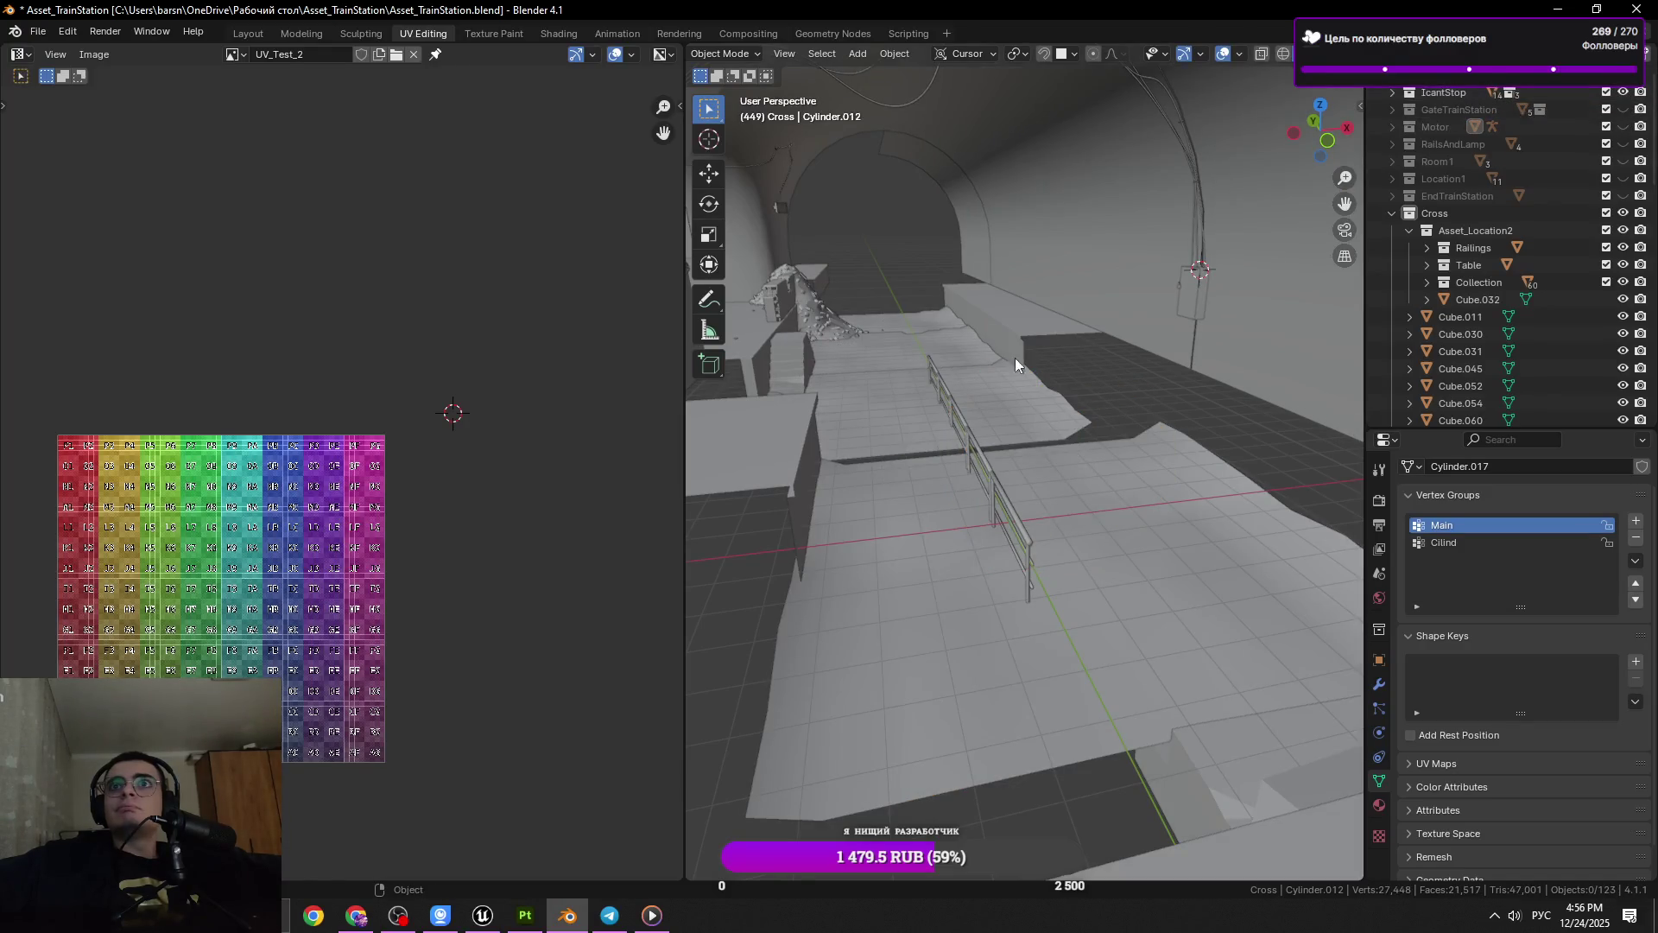
Select and frame the wall block beside the rubble pile, then save
drag(1013, 358, 970, 386)
click(1009, 216)
key(KP_Decimal)
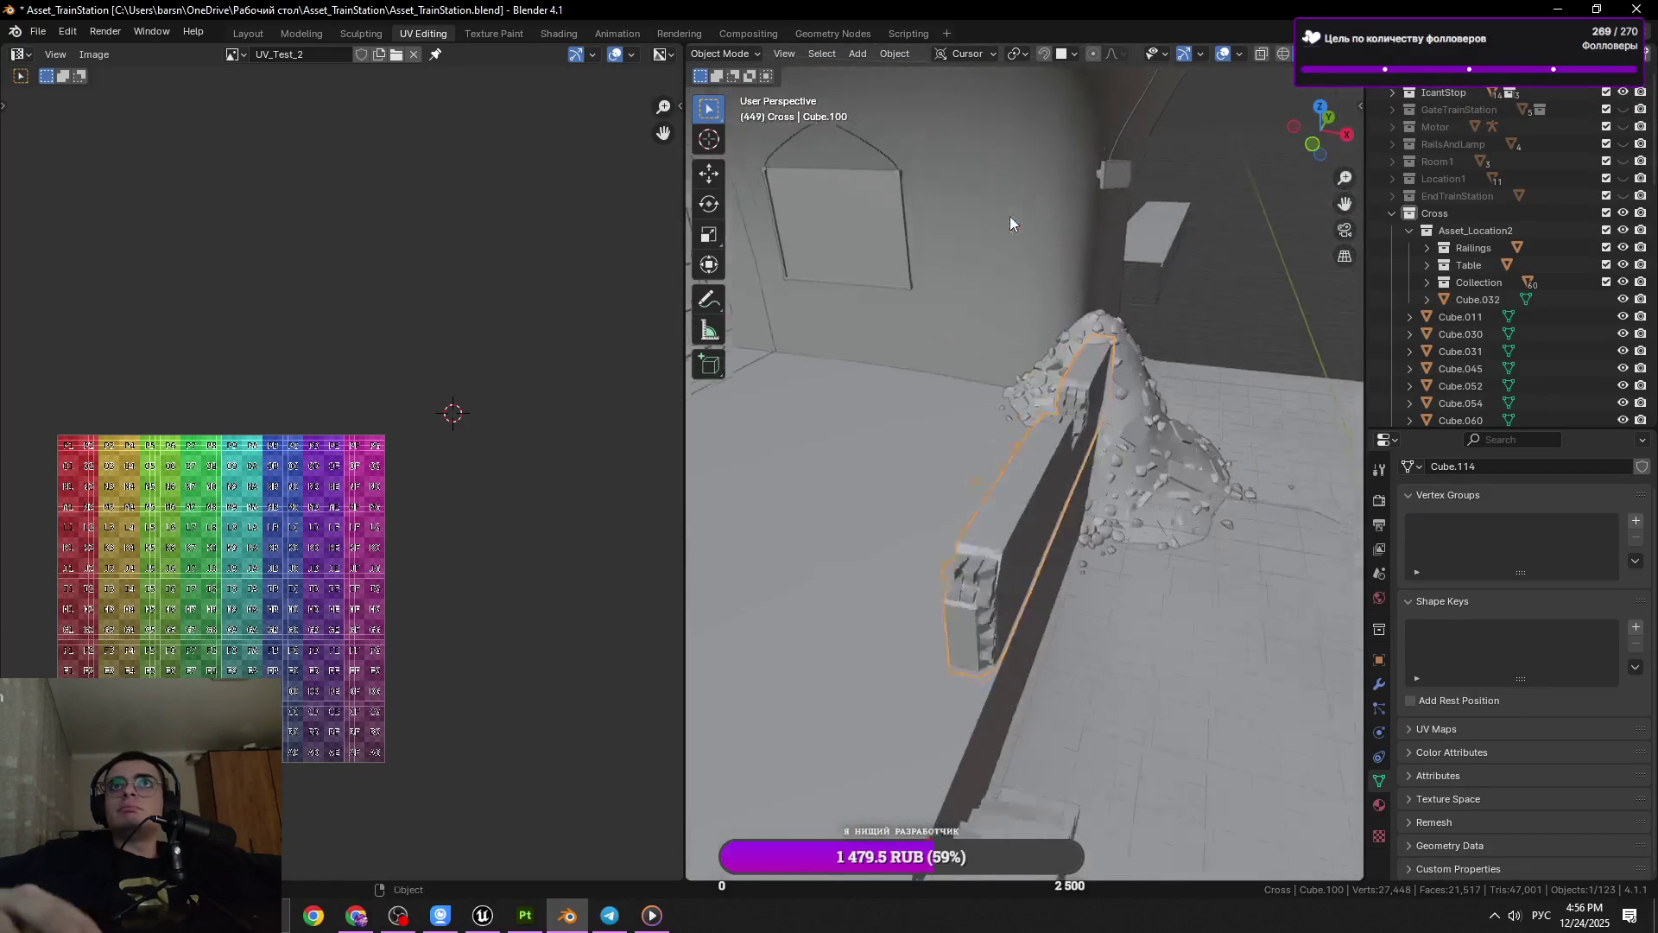
key(ctrl+s)
Select the NurbsPath.003 cable, frame it and enter Edit Mode
drag(1173, 345, 1254, 414)
click(781, 404)
key(KP_Decimal)
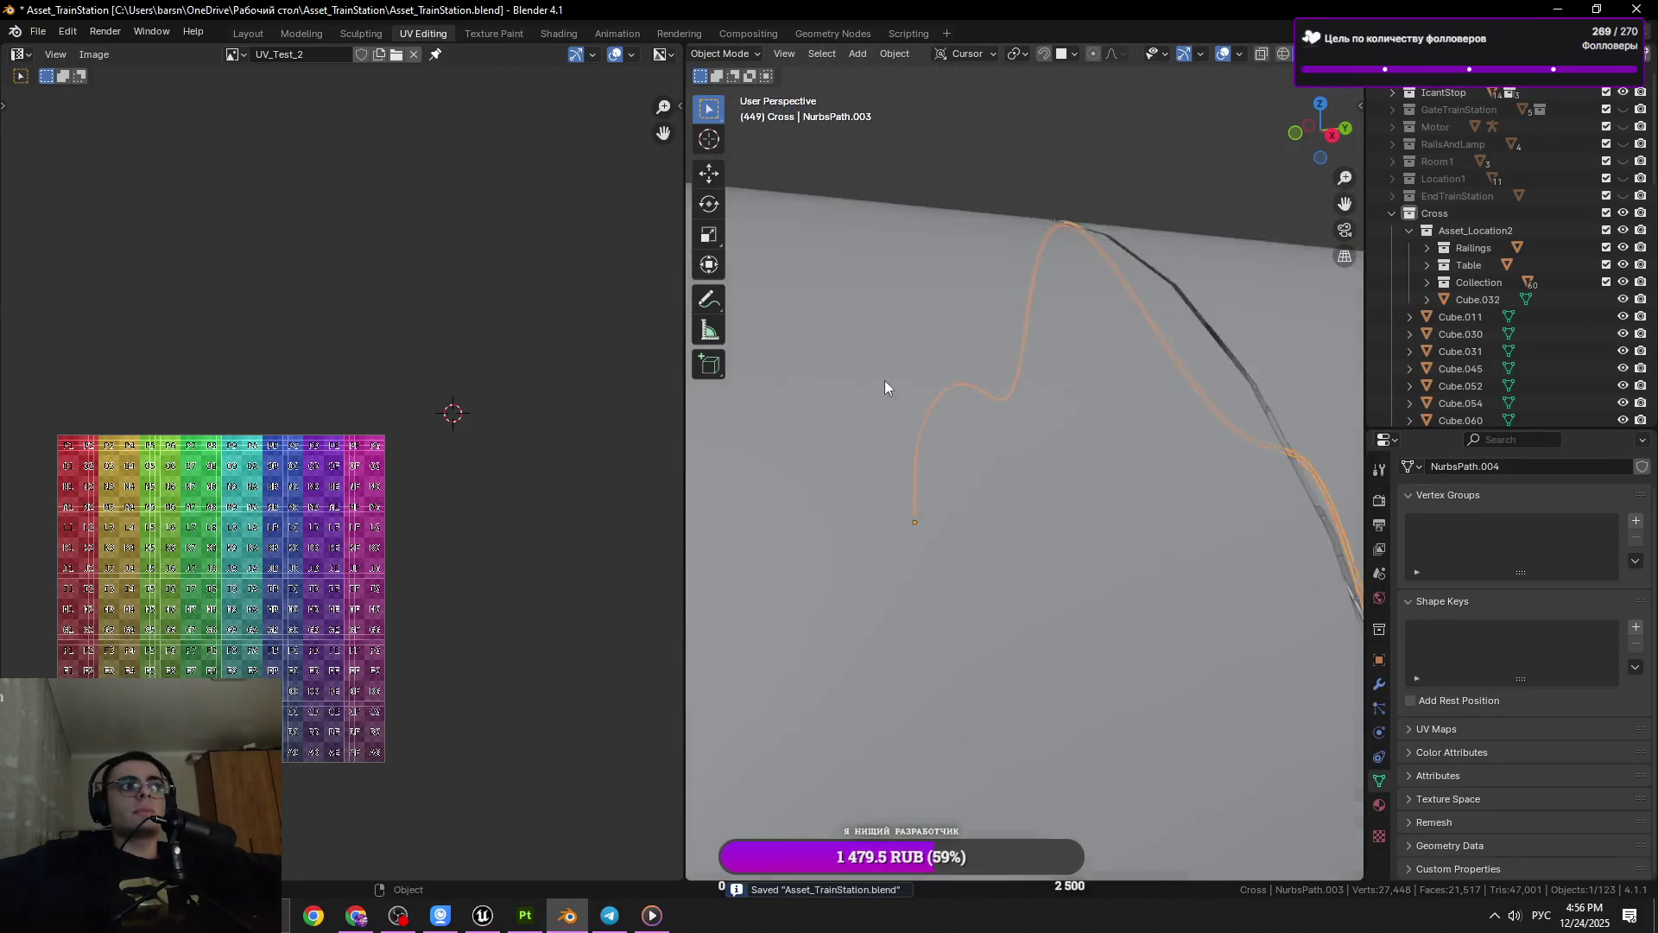
scroll(down, 3)
scroll(down, 3)
scroll(down, 3)
key(Tab)
Select a vertex on the cable by the junction box, then switch to edge select
key(1)
key(KP_Decimal)
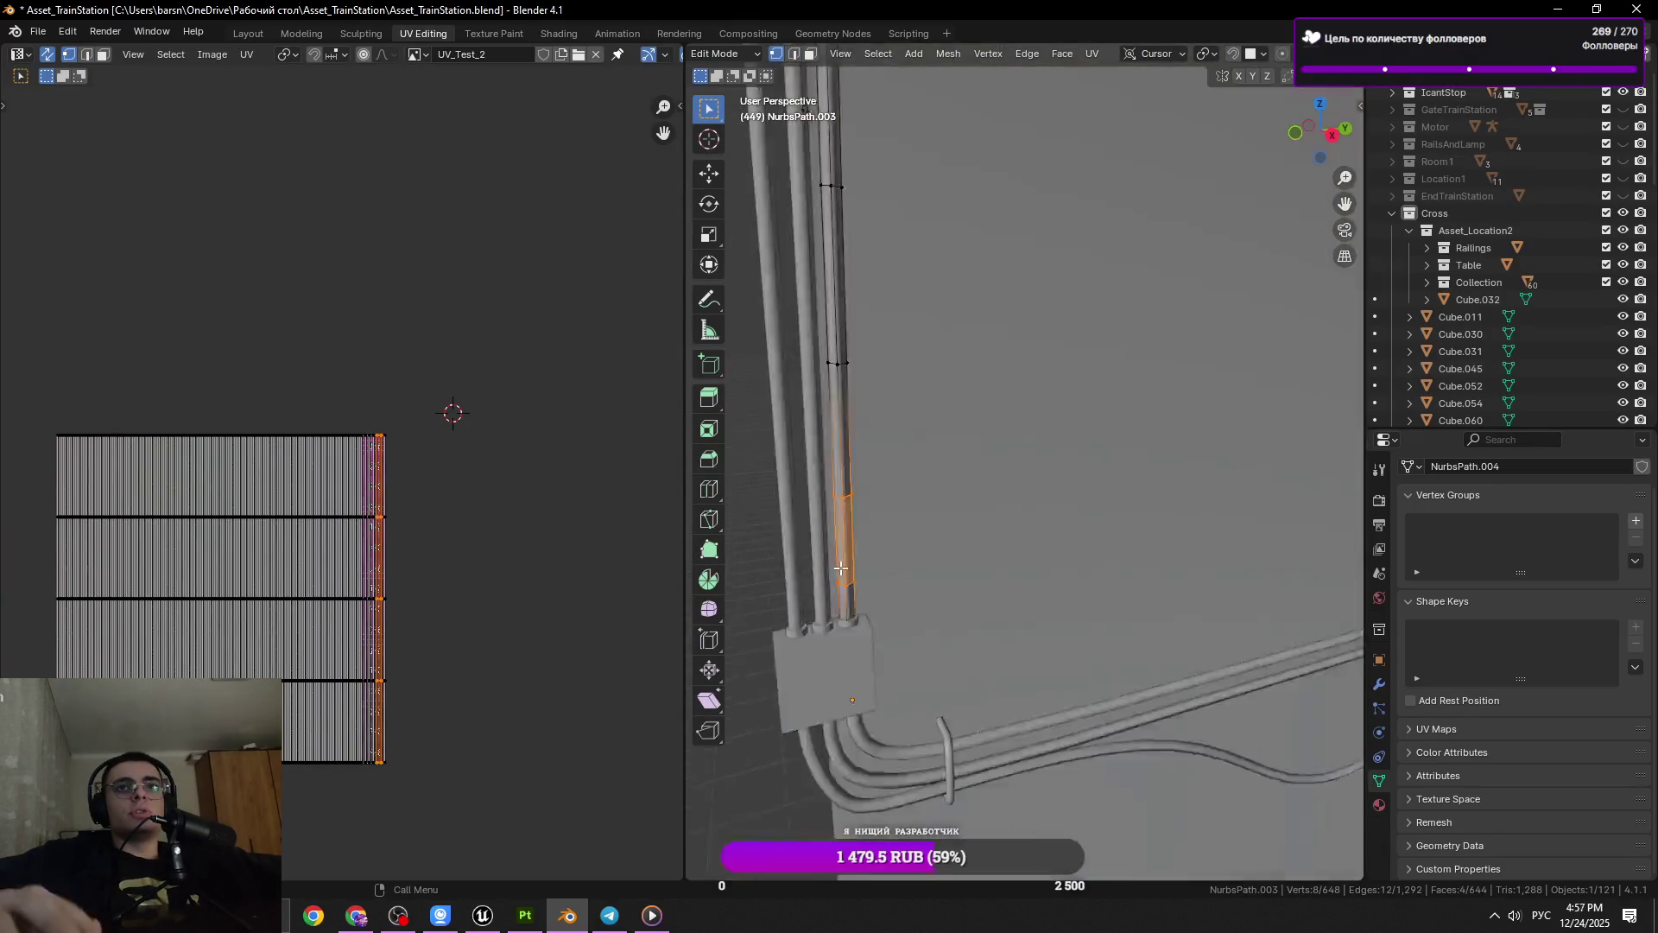
drag(834, 562, 1025, 388)
key(2)
key(1)
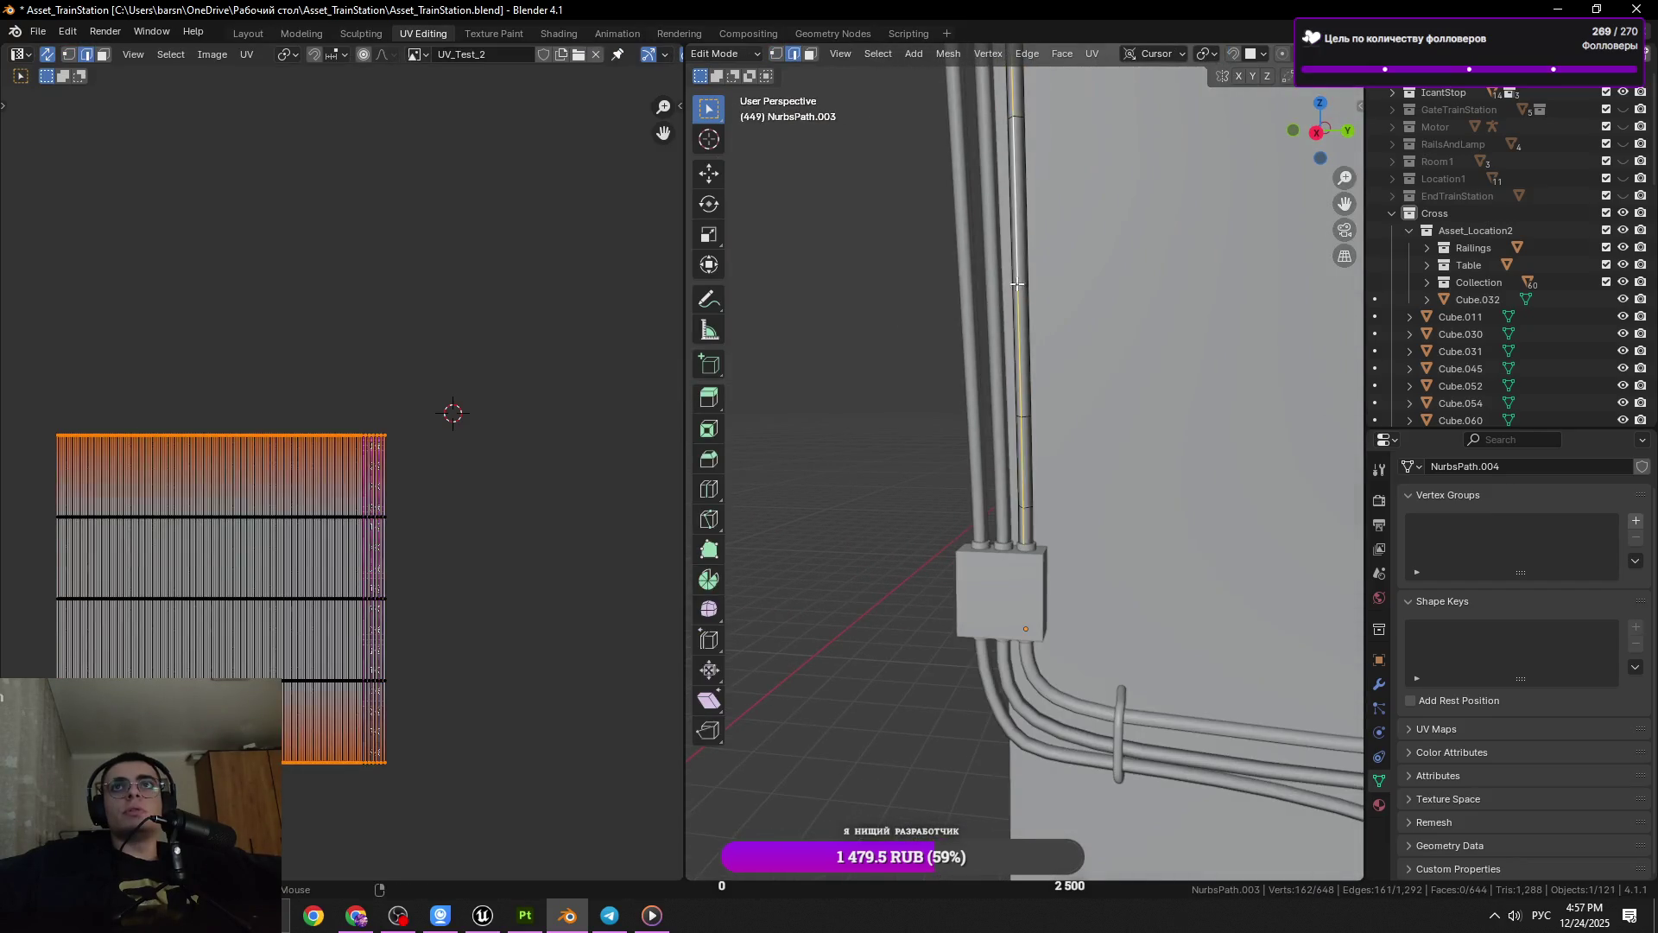
scroll(up, 3)
click(958, 362)
drag(993, 492, 948, 186)
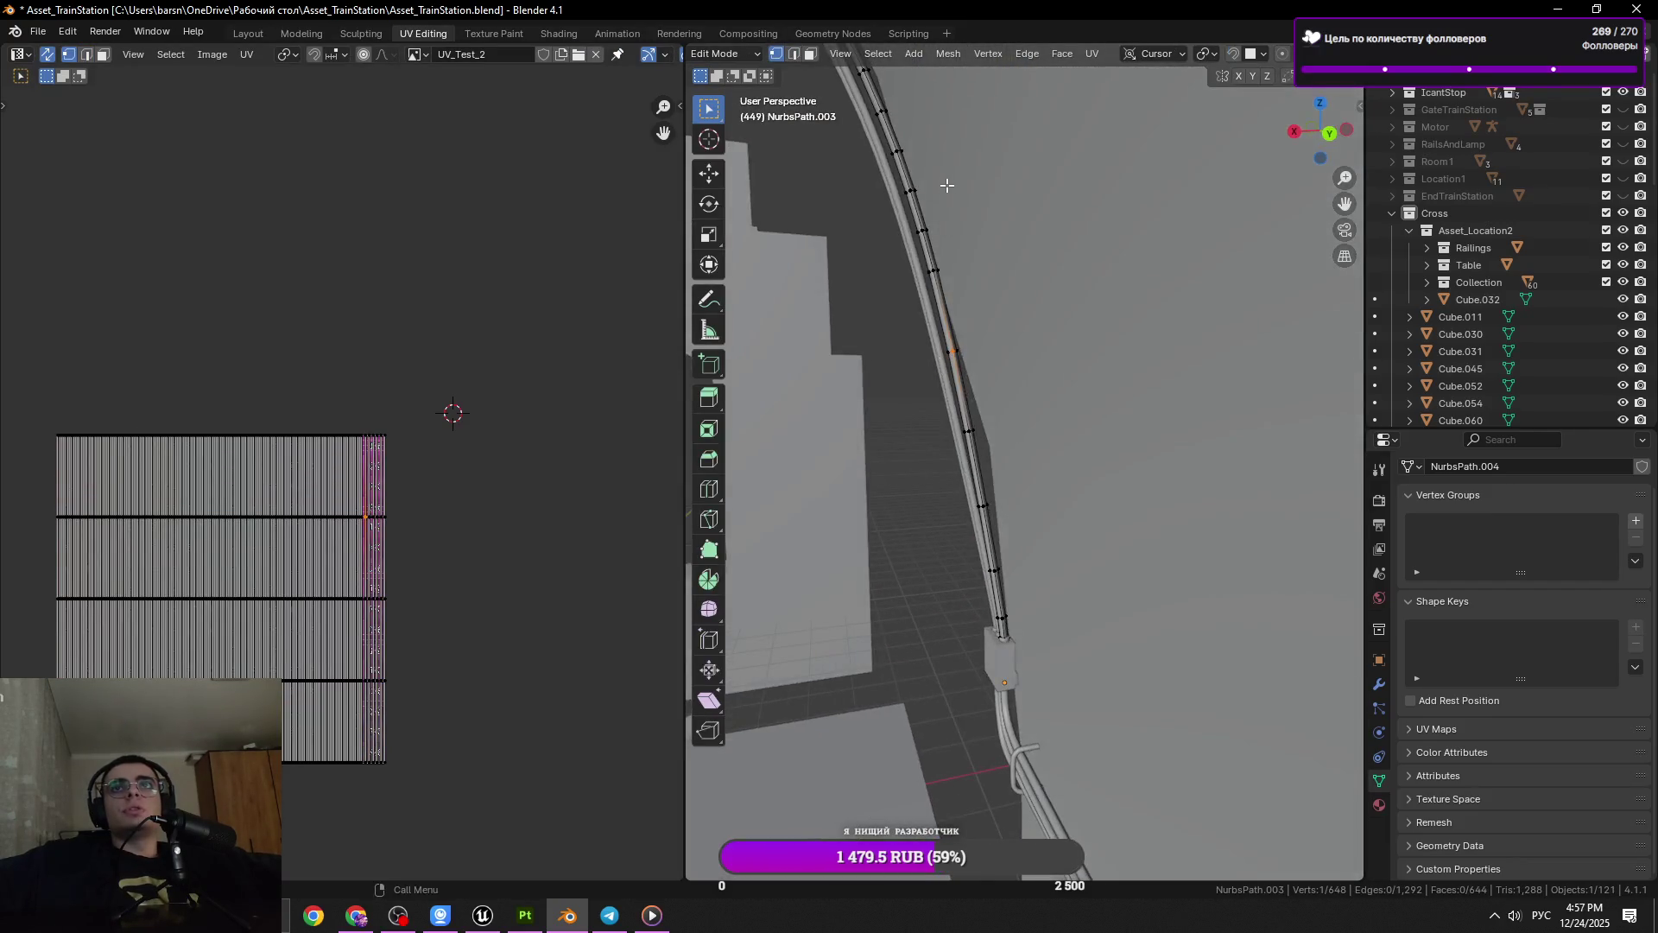
key(KP_Decimal)
drag(925, 248, 1070, 440)
key(2)
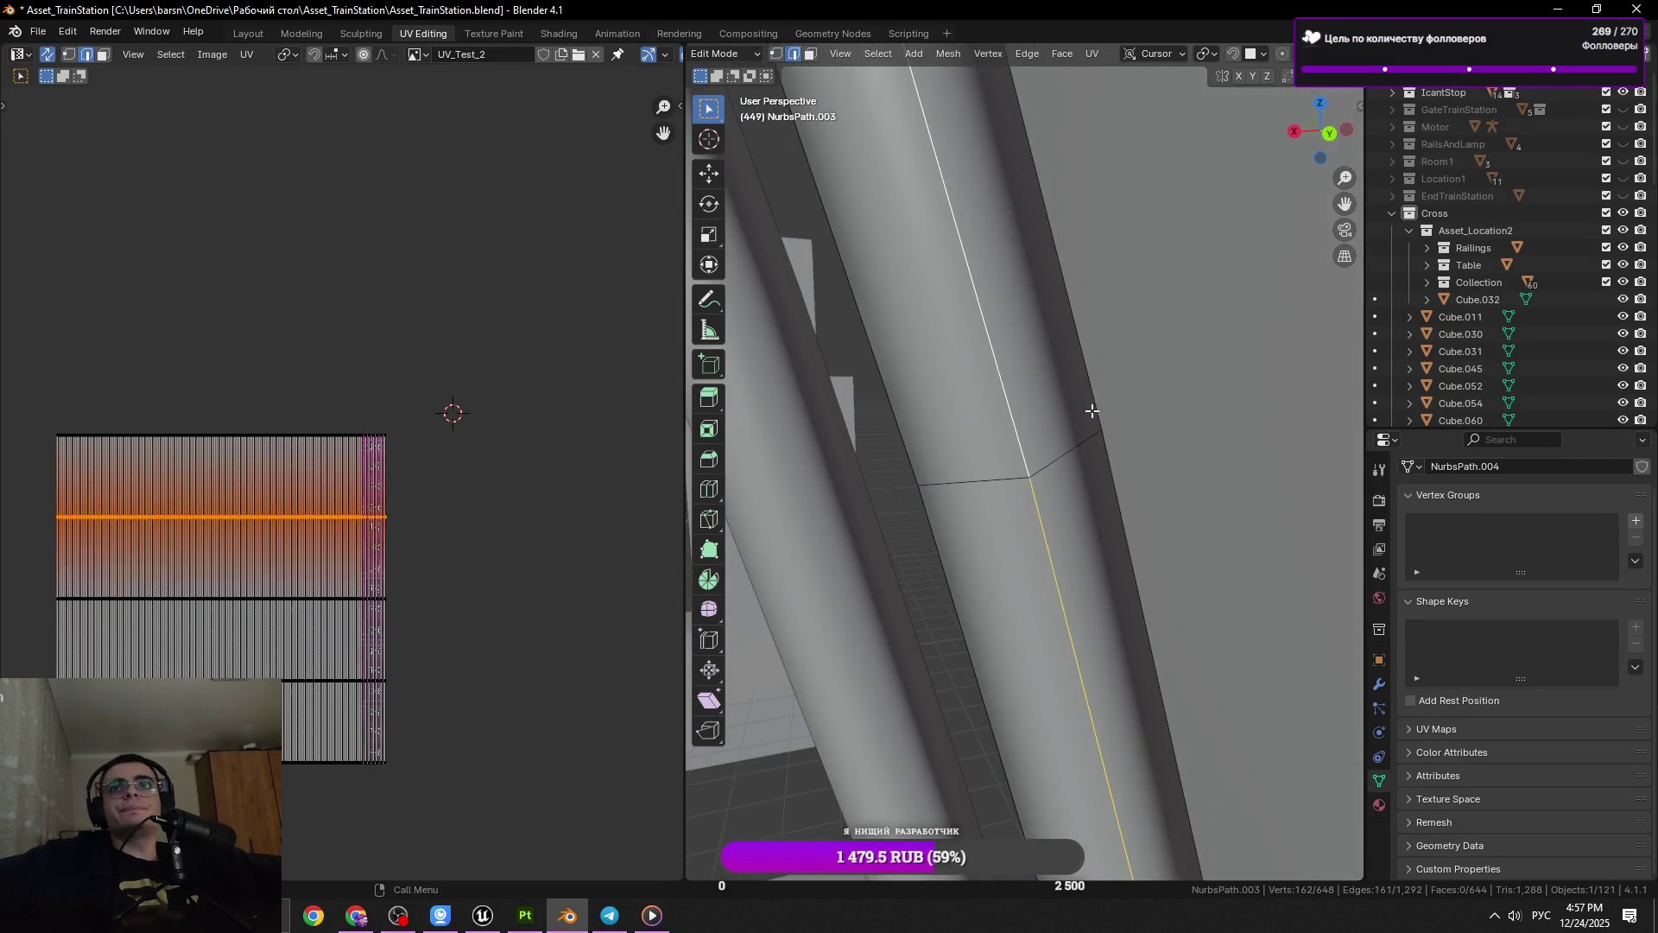
scroll(down, 3)
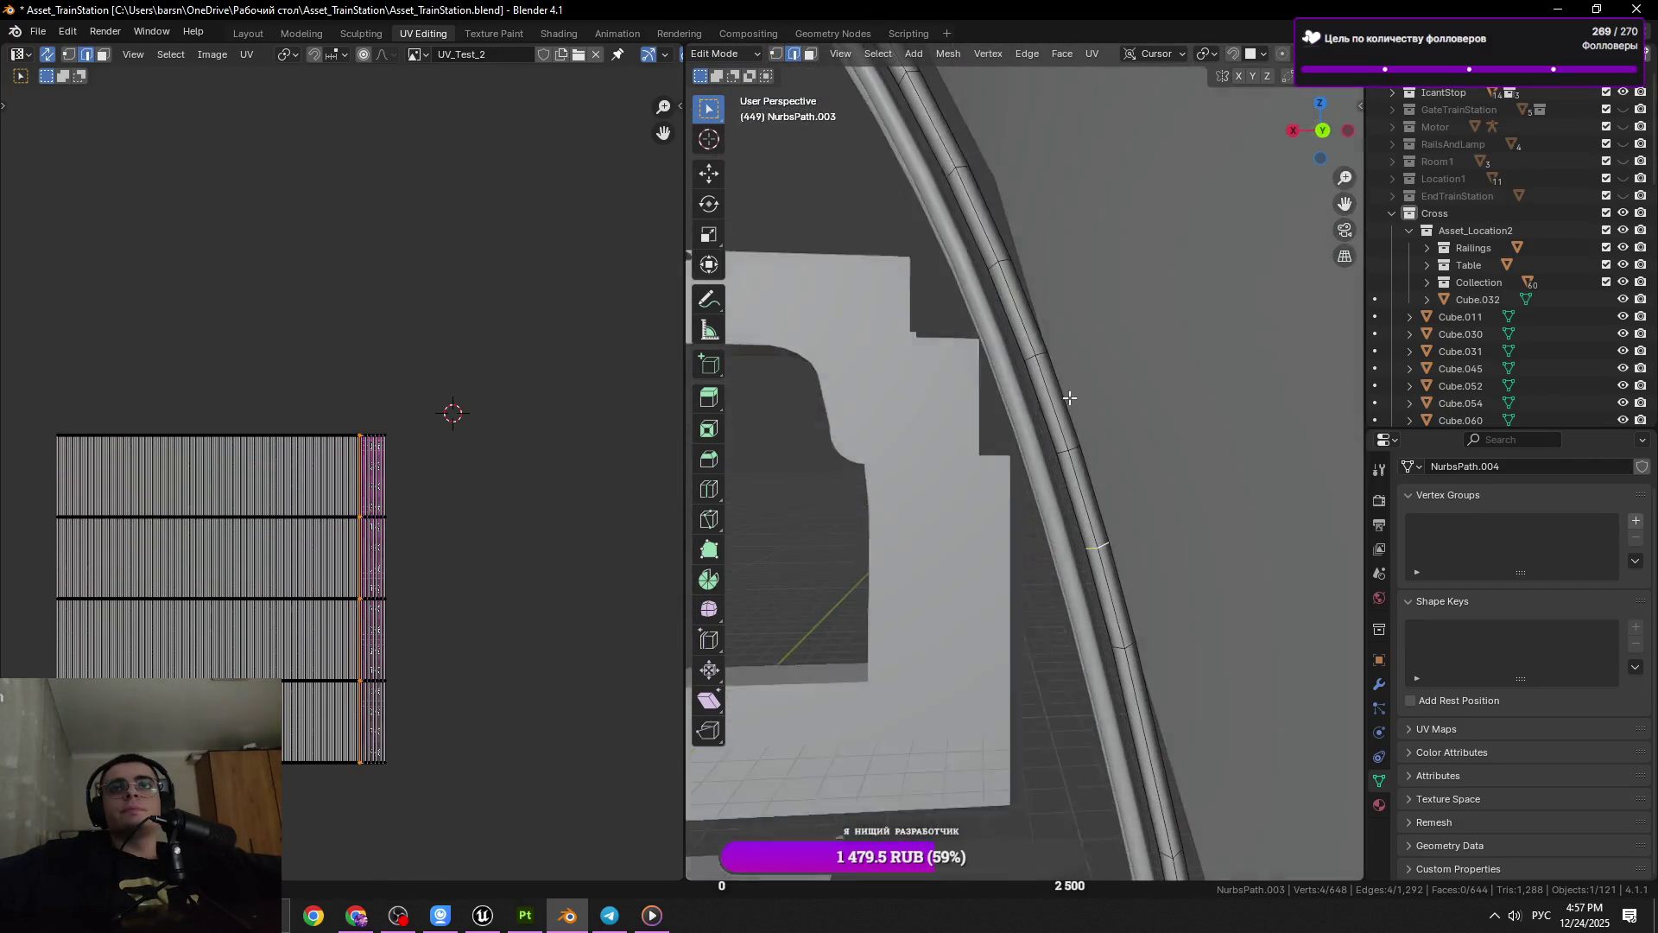
drag(1028, 326, 958, 287)
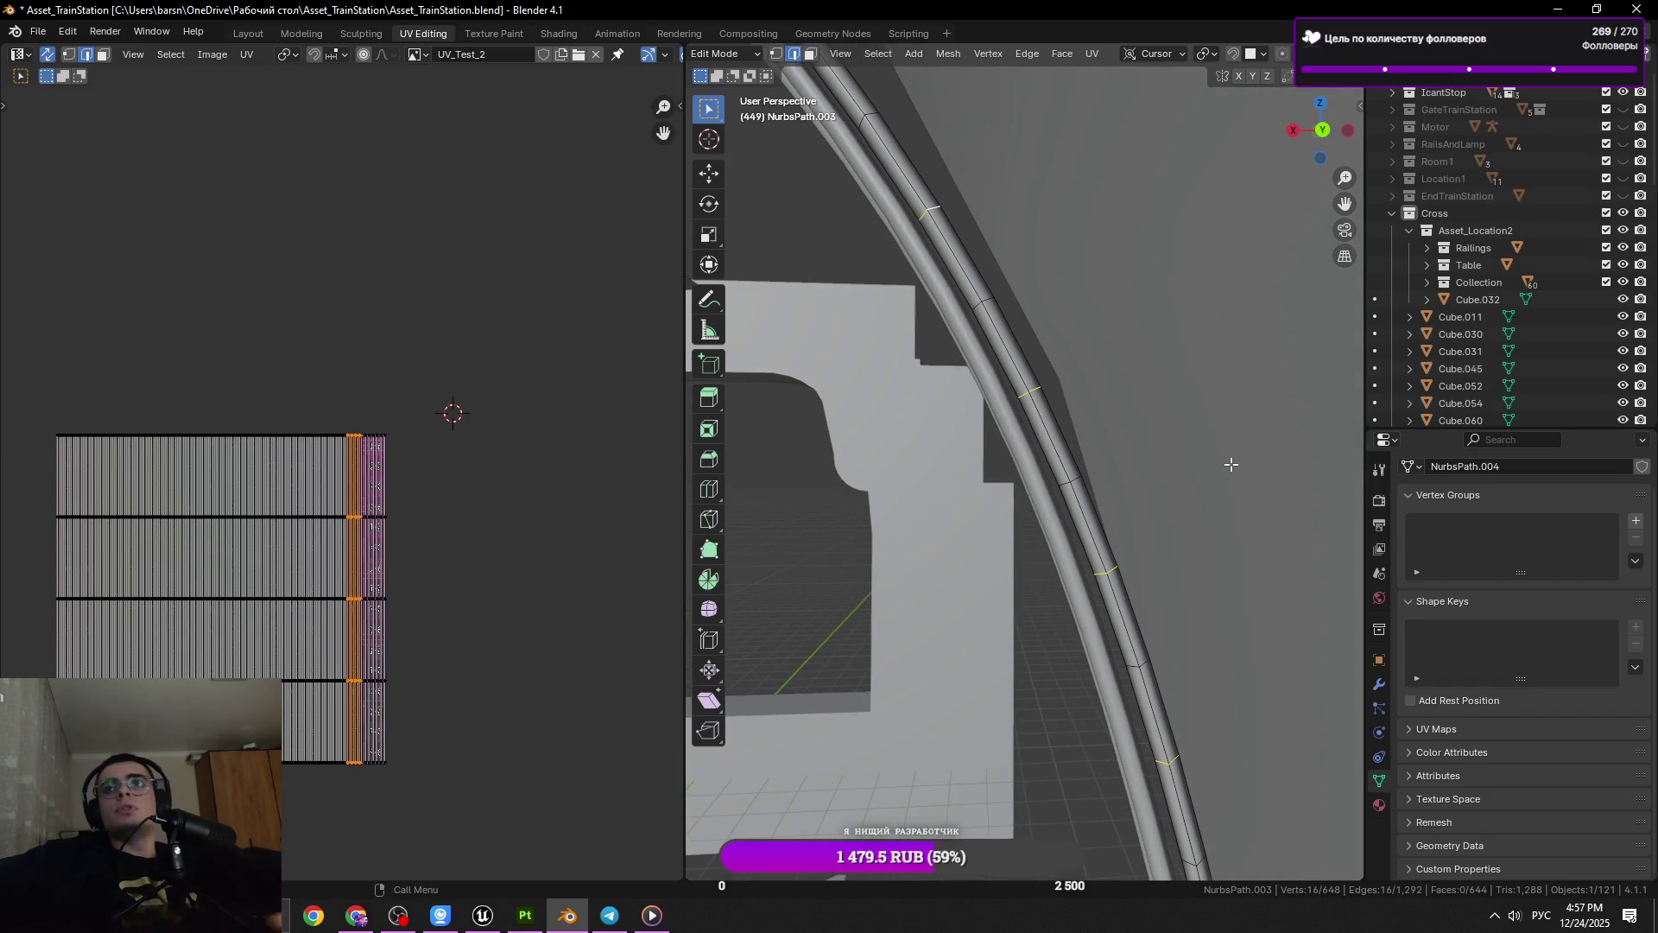
Dissolve the selected edge loops, save, then undo the dissolve
key(x)
click(1230, 464)
key(ctrl+s)
key(ctrl+z)
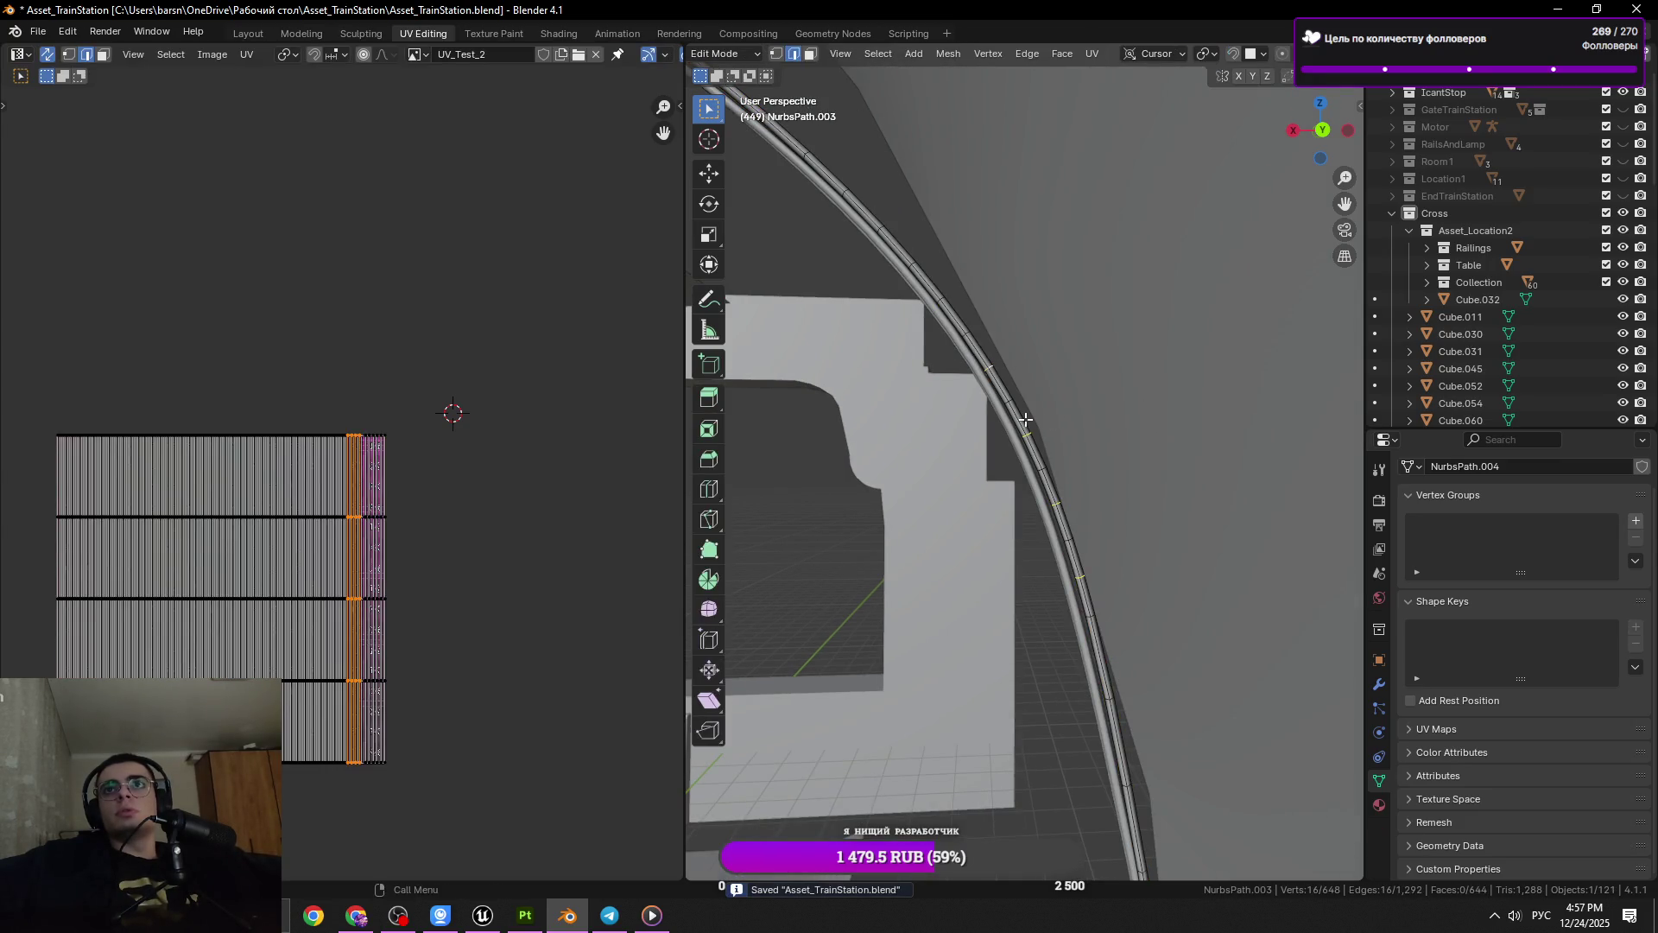
Grow the cable selection, then return the cable to Object Mode and save
drag(1025, 420, 1202, 594)
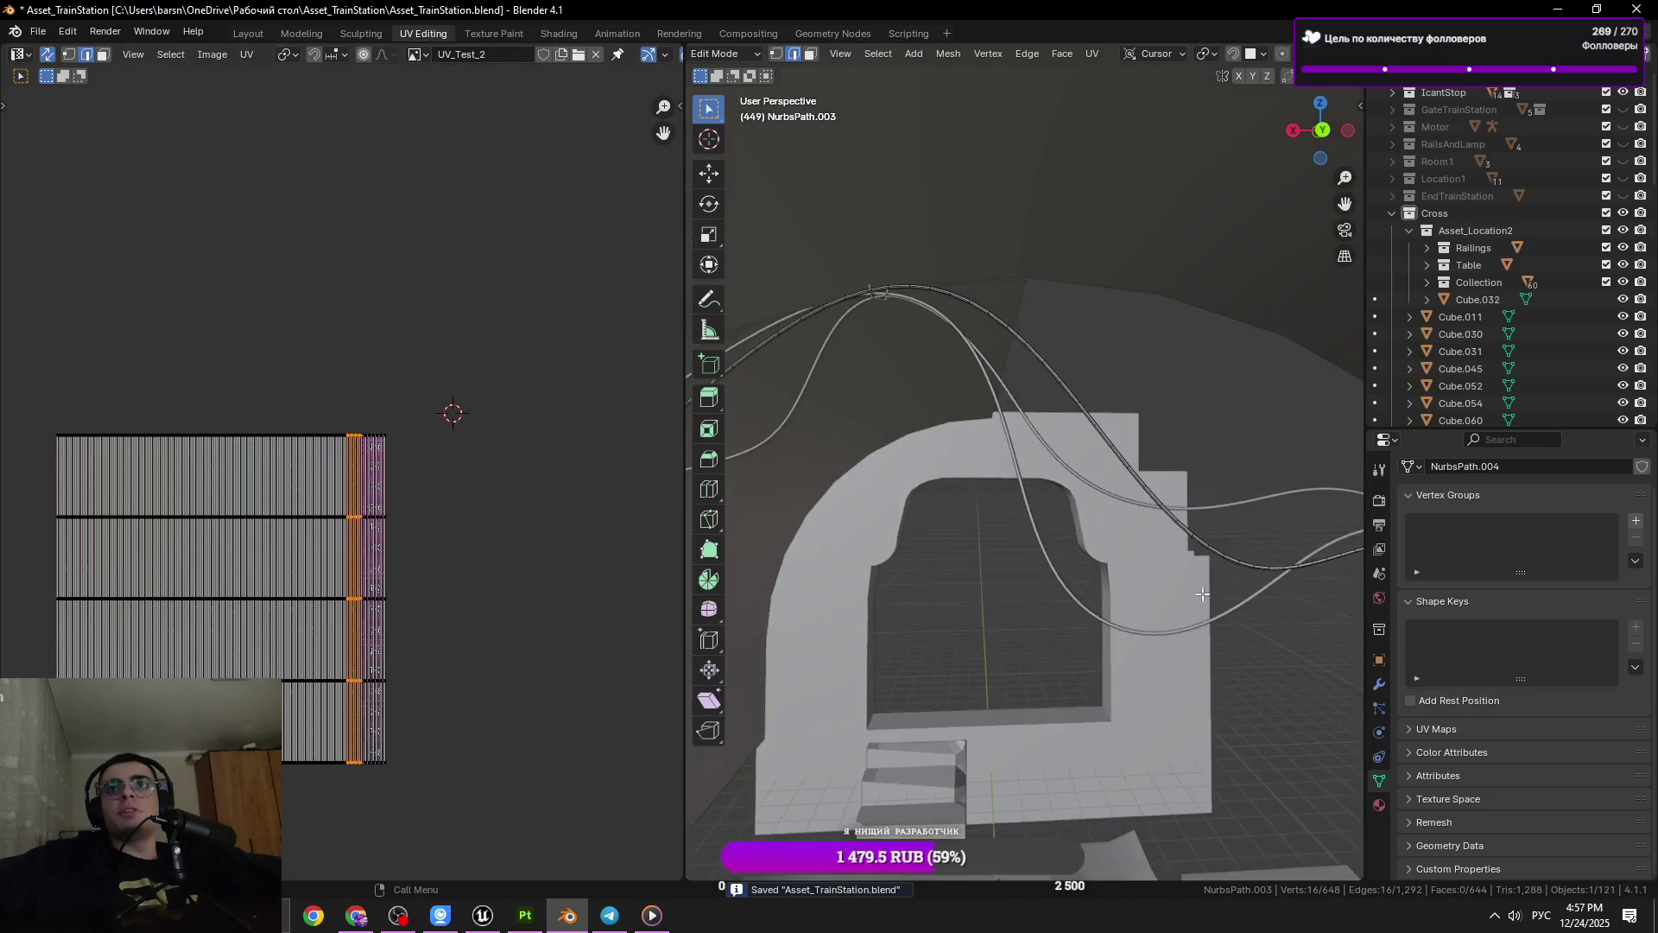
drag(1070, 298, 1085, 297)
key(Tab)
drag(988, 444, 893, 652)
key(Tab)
scroll(up, 3)
key(ctrl+KP_Add)
key(Tab)
key(ctrl+s)
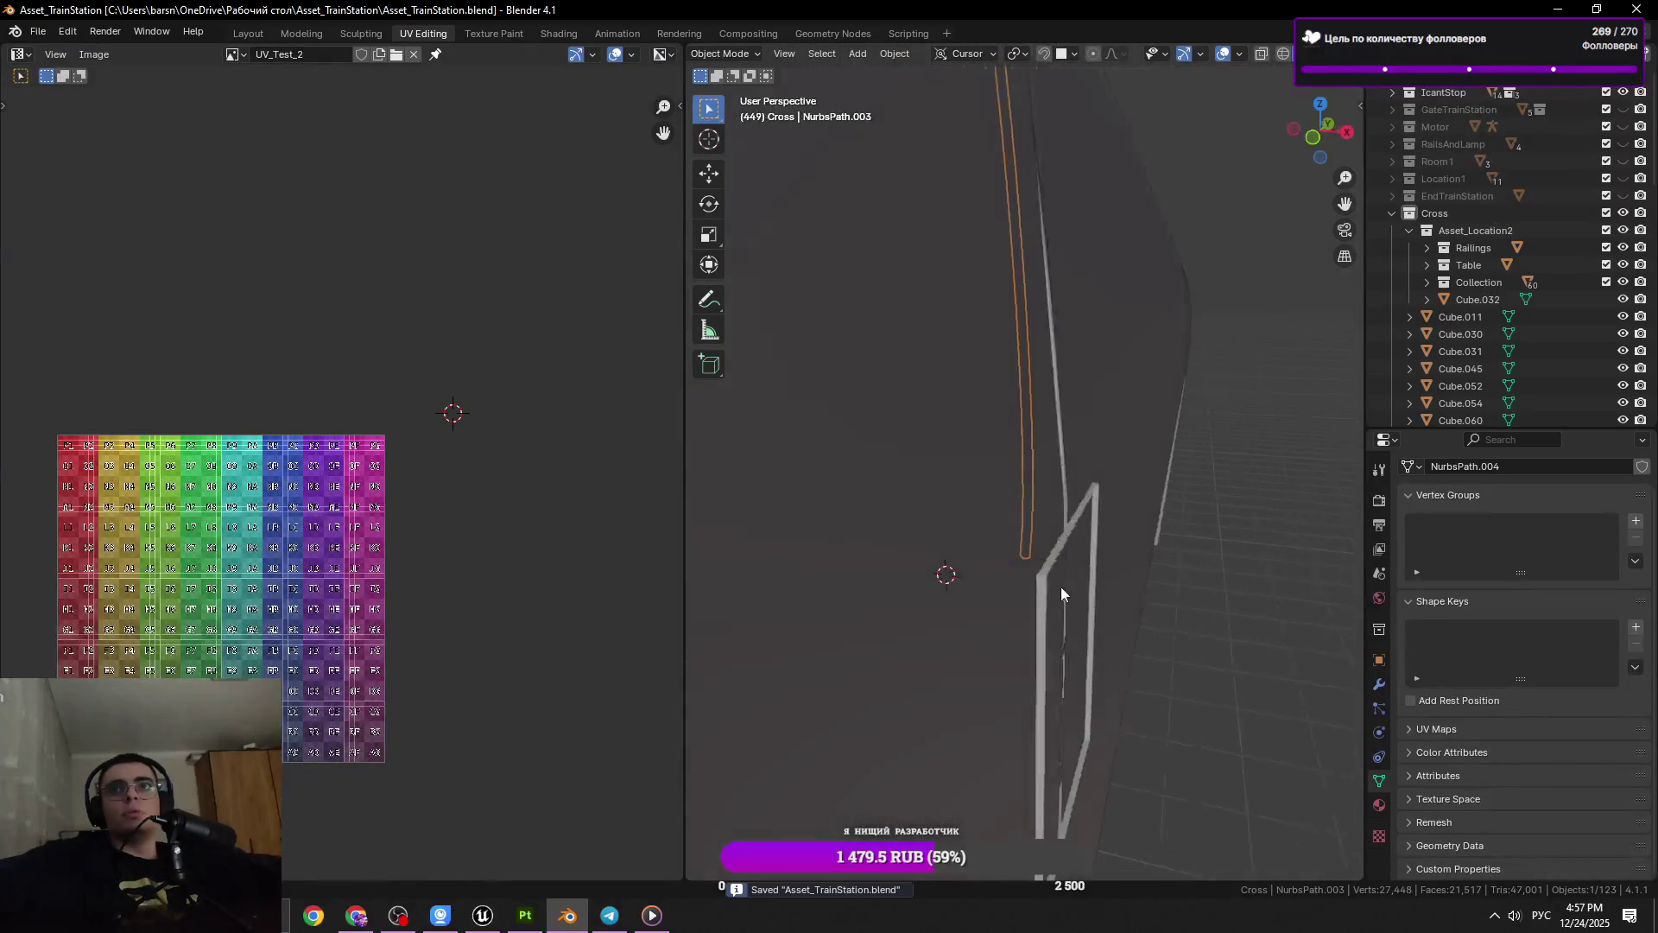
Back in Edit Mode on NurbsPath.003, dissolve the first two spare edge rings on the cable
key(Tab)
key(KP_Decimal)
click(1010, 535)
drag(1010, 534, 1165, 523)
click(1027, 368)
click(1028, 370)
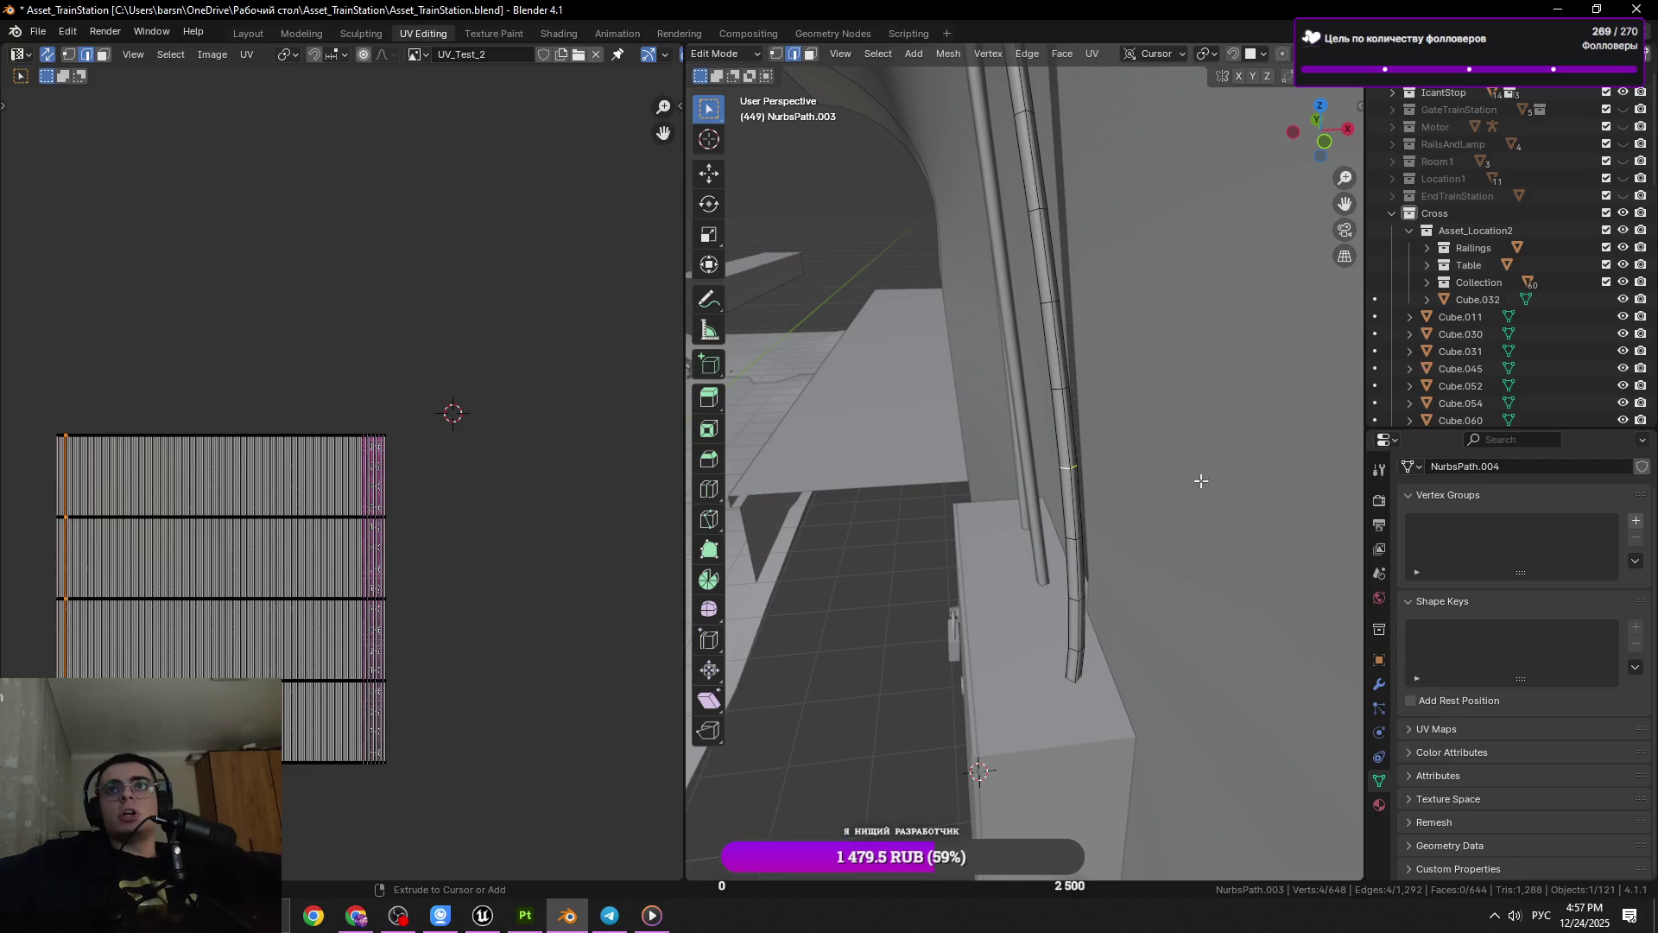
key(x)
click(1242, 499)
drag(1236, 513, 1076, 437)
click(1048, 371)
key(x)
click(1204, 407)
Dissolve three more redundant edge rings further along the cable
drag(1074, 351, 1025, 319)
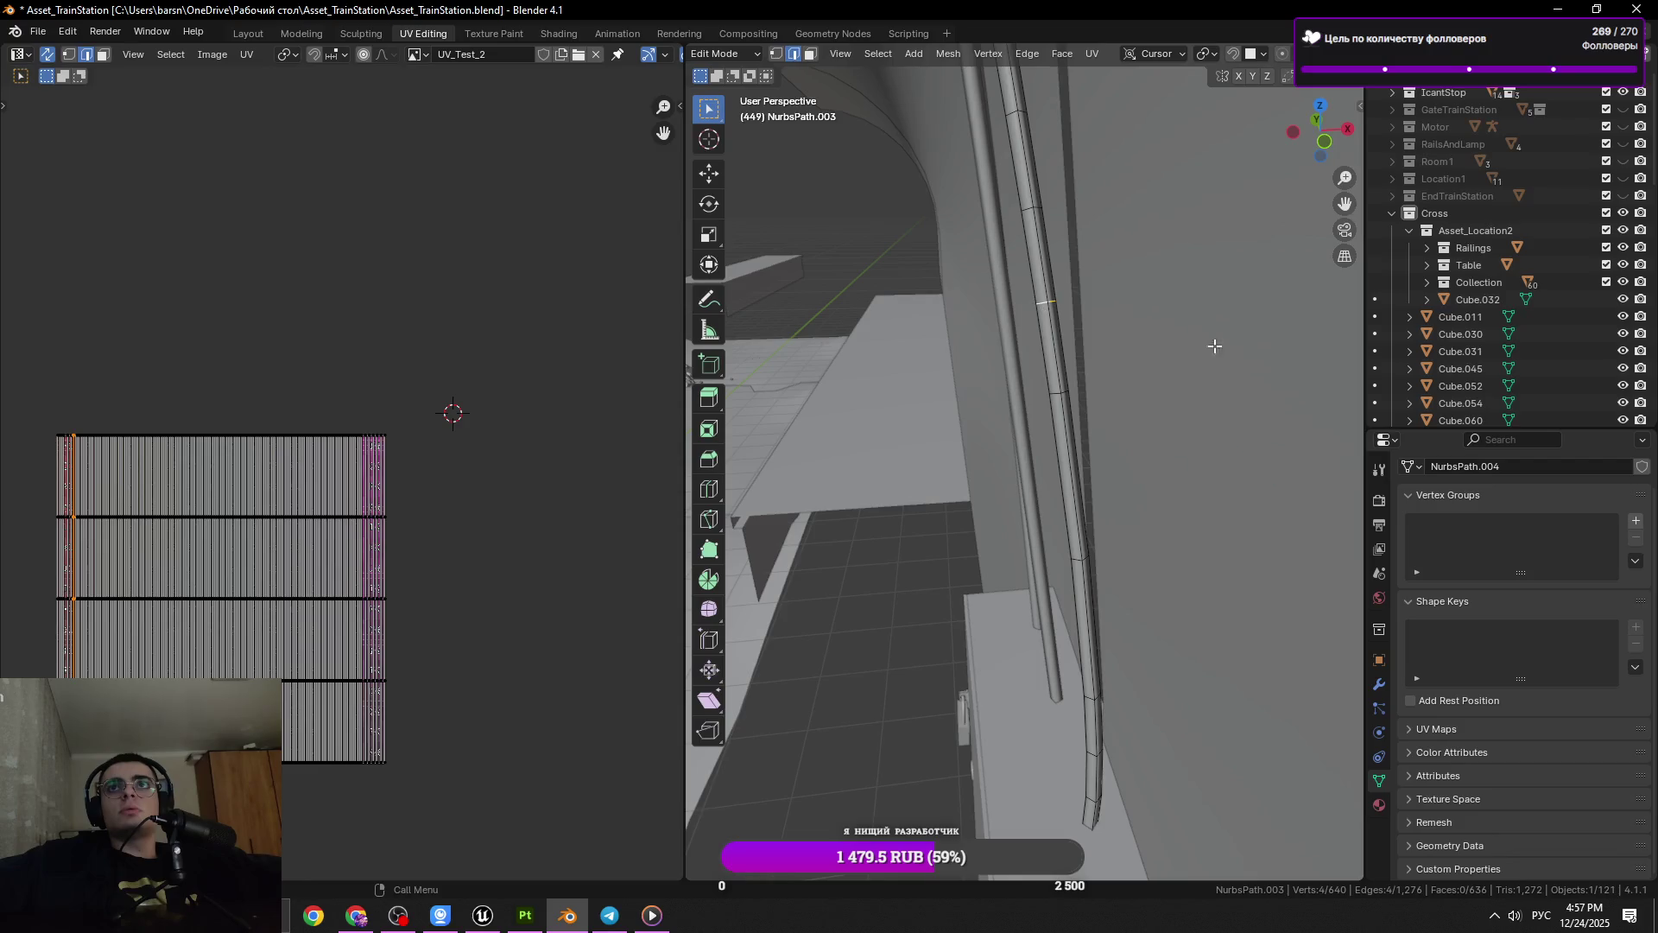
drag(1282, 349, 1058, 341)
click(1037, 239)
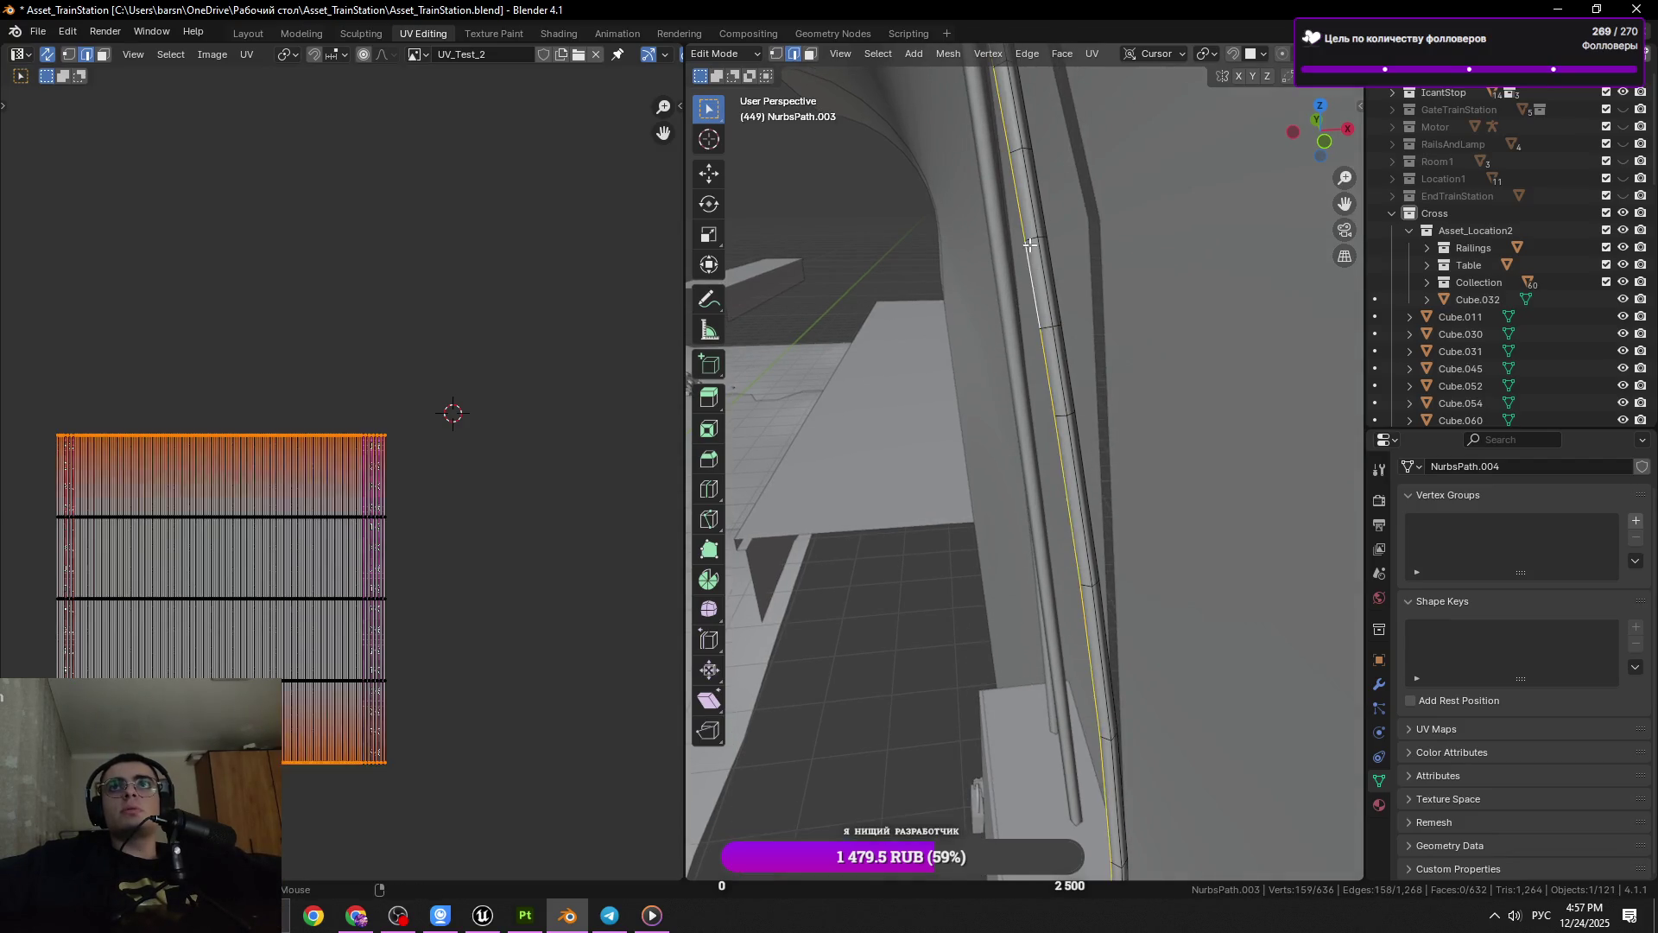
key(x)
click(1231, 374)
drag(1050, 363, 1065, 421)
click(1026, 332)
key(x)
click(1052, 335)
click(1034, 395)
key(x)
click(1168, 424)
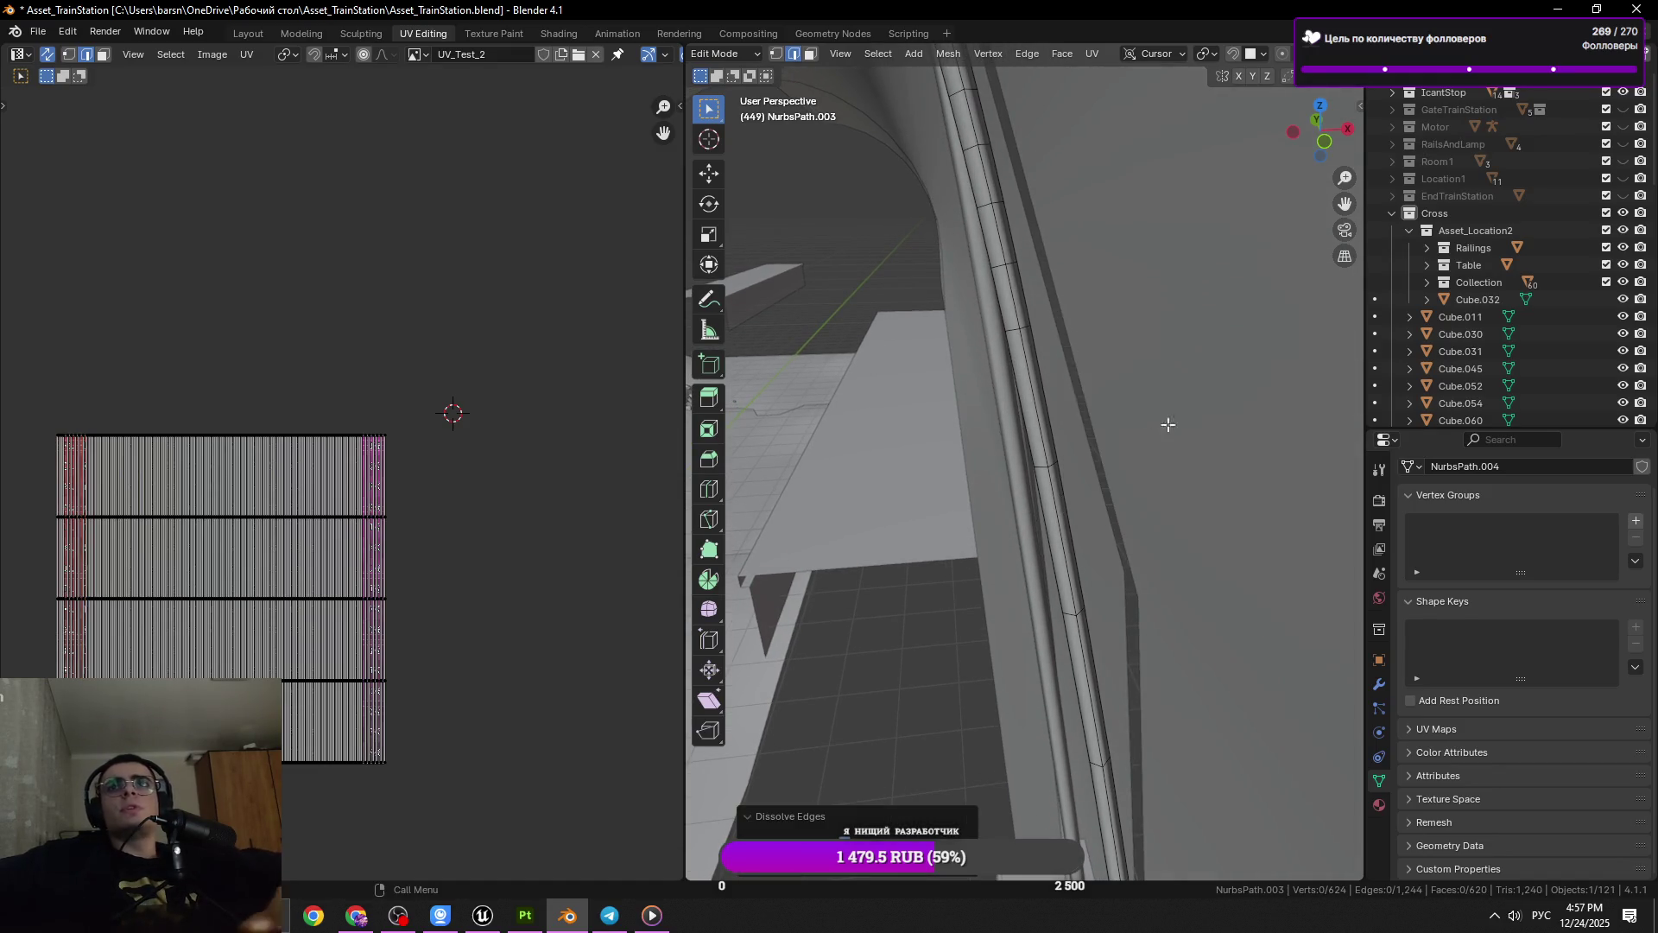
Dissolve another selected ring of cable edges, bringing the mesh to 616 vertices, then frame the remaining edge
drag(999, 268, 1107, 448)
key(x)
click(1112, 456)
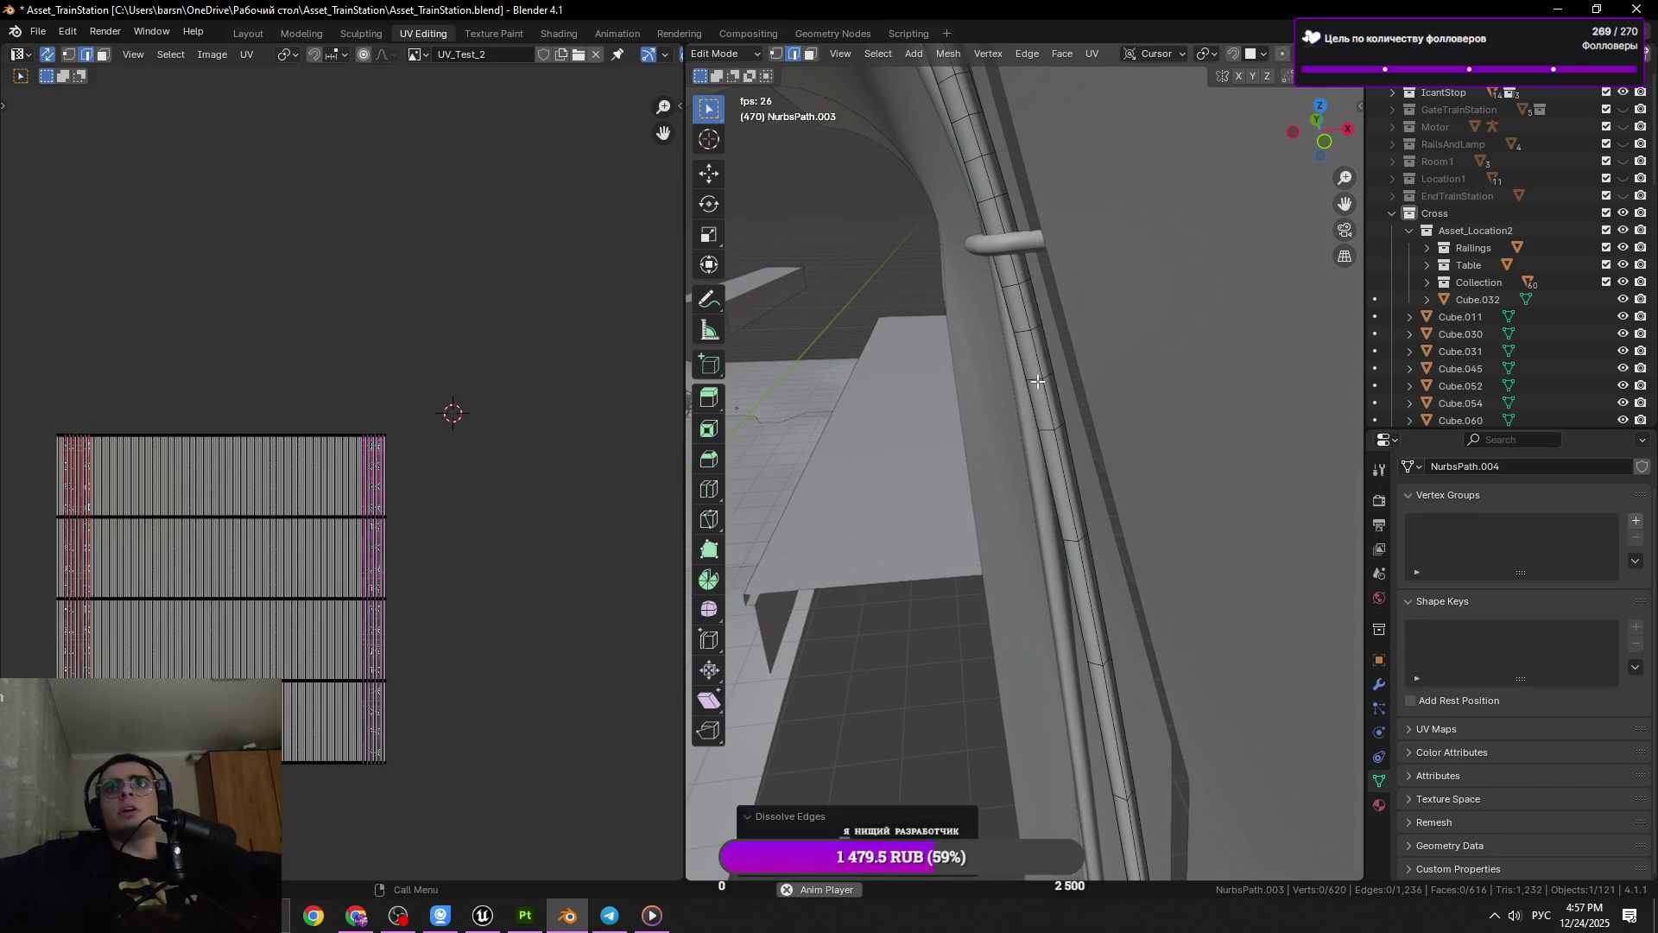
drag(1239, 436, 1128, 426)
key(ctrl+x)
key(KP_Decimal)
scroll(down, 3)
key(x)
key(Escape)
Dissolve the current ring, undo a stray selection, and dissolve the 16 selected loop edges
key(x)
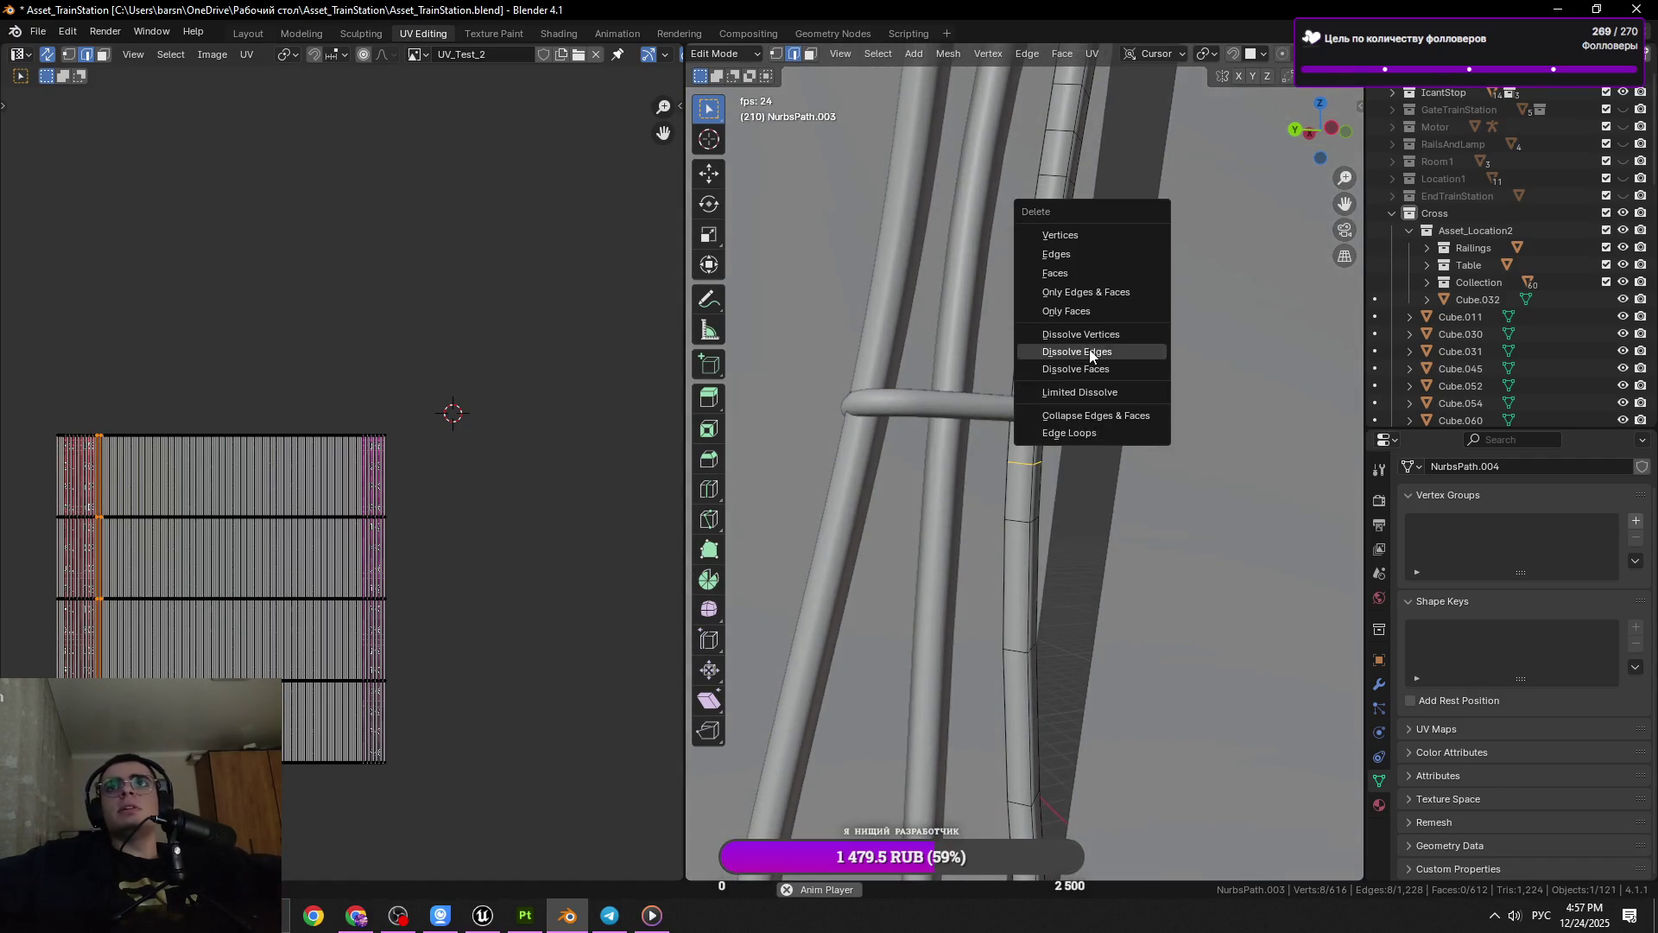
click(1101, 354)
drag(1101, 354, 971, 406)
click(985, 255)
key(ctrl+z)
drag(984, 233, 1006, 398)
key(x)
click(1116, 464)
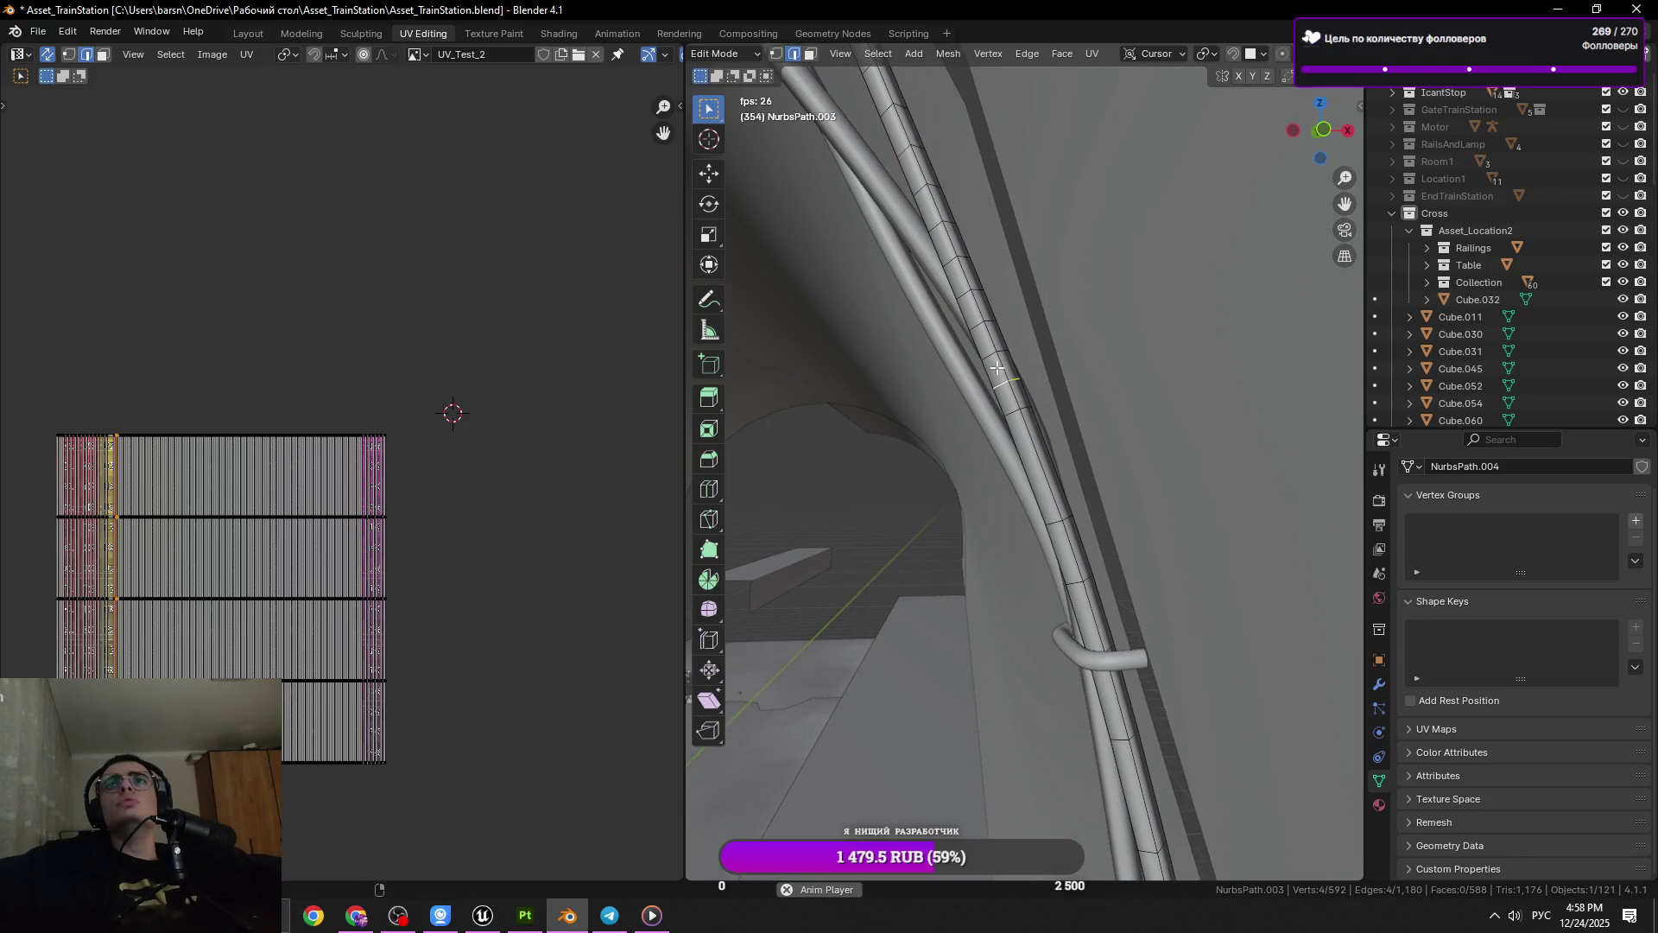
Dissolve one spare edge ring, then two adjacent rings together
click(1034, 375)
click(989, 360)
key(x)
click(1317, 415)
drag(1061, 386, 1022, 431)
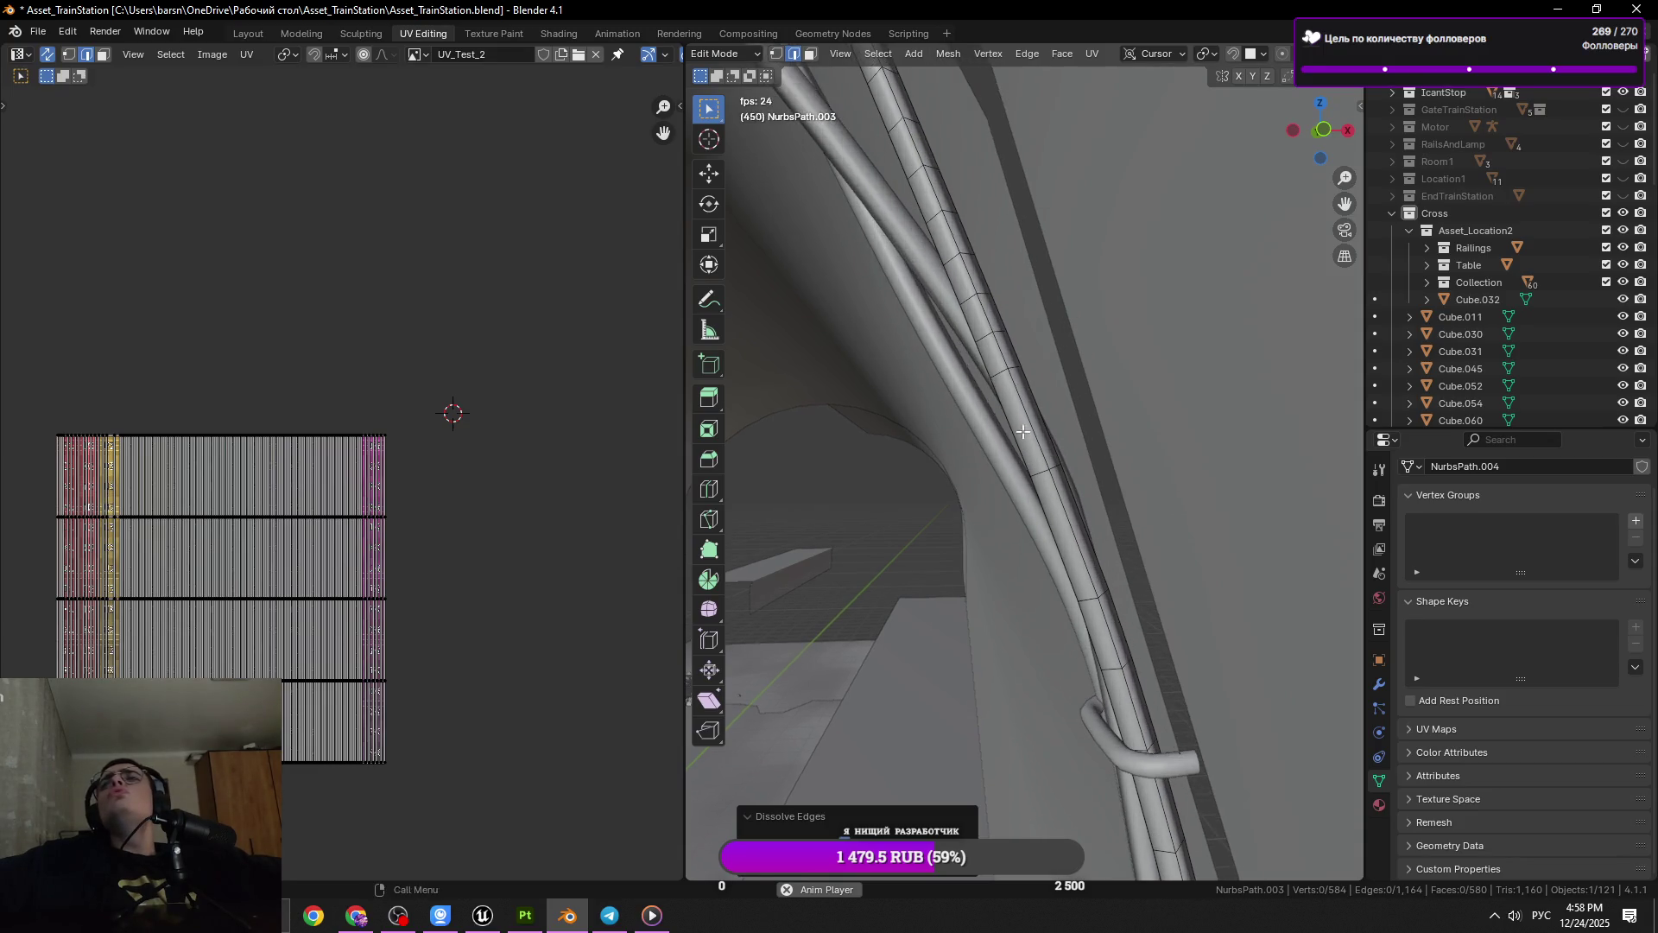
click(971, 333)
click(993, 373)
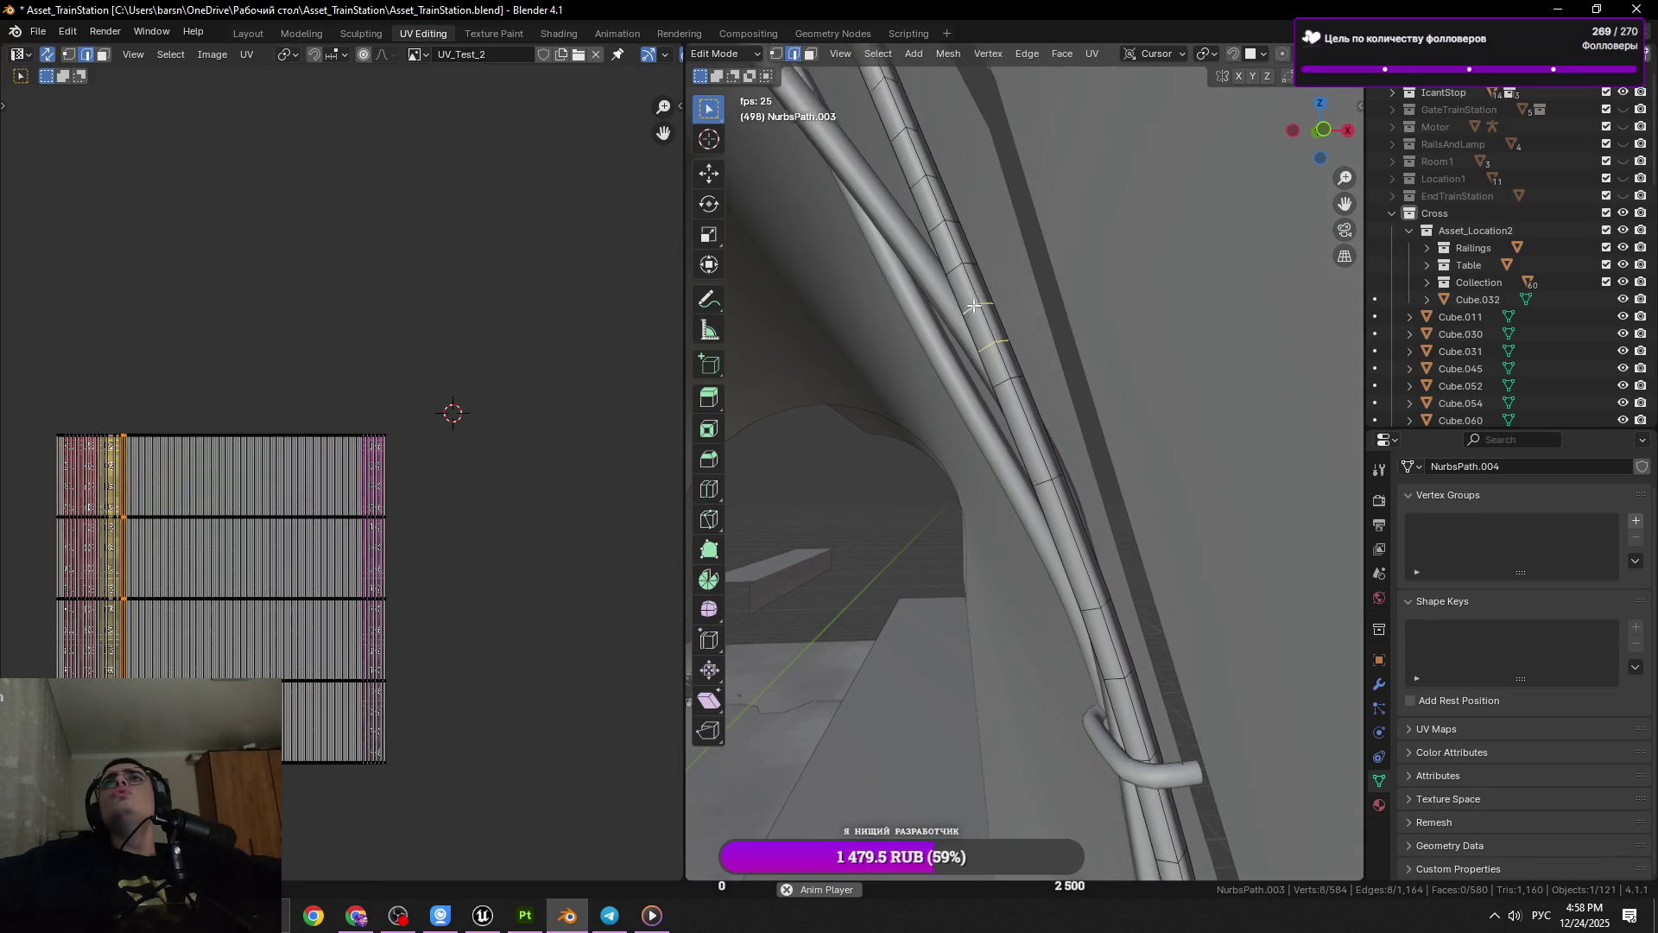
drag(969, 308, 937, 257)
key(x)
click(1206, 342)
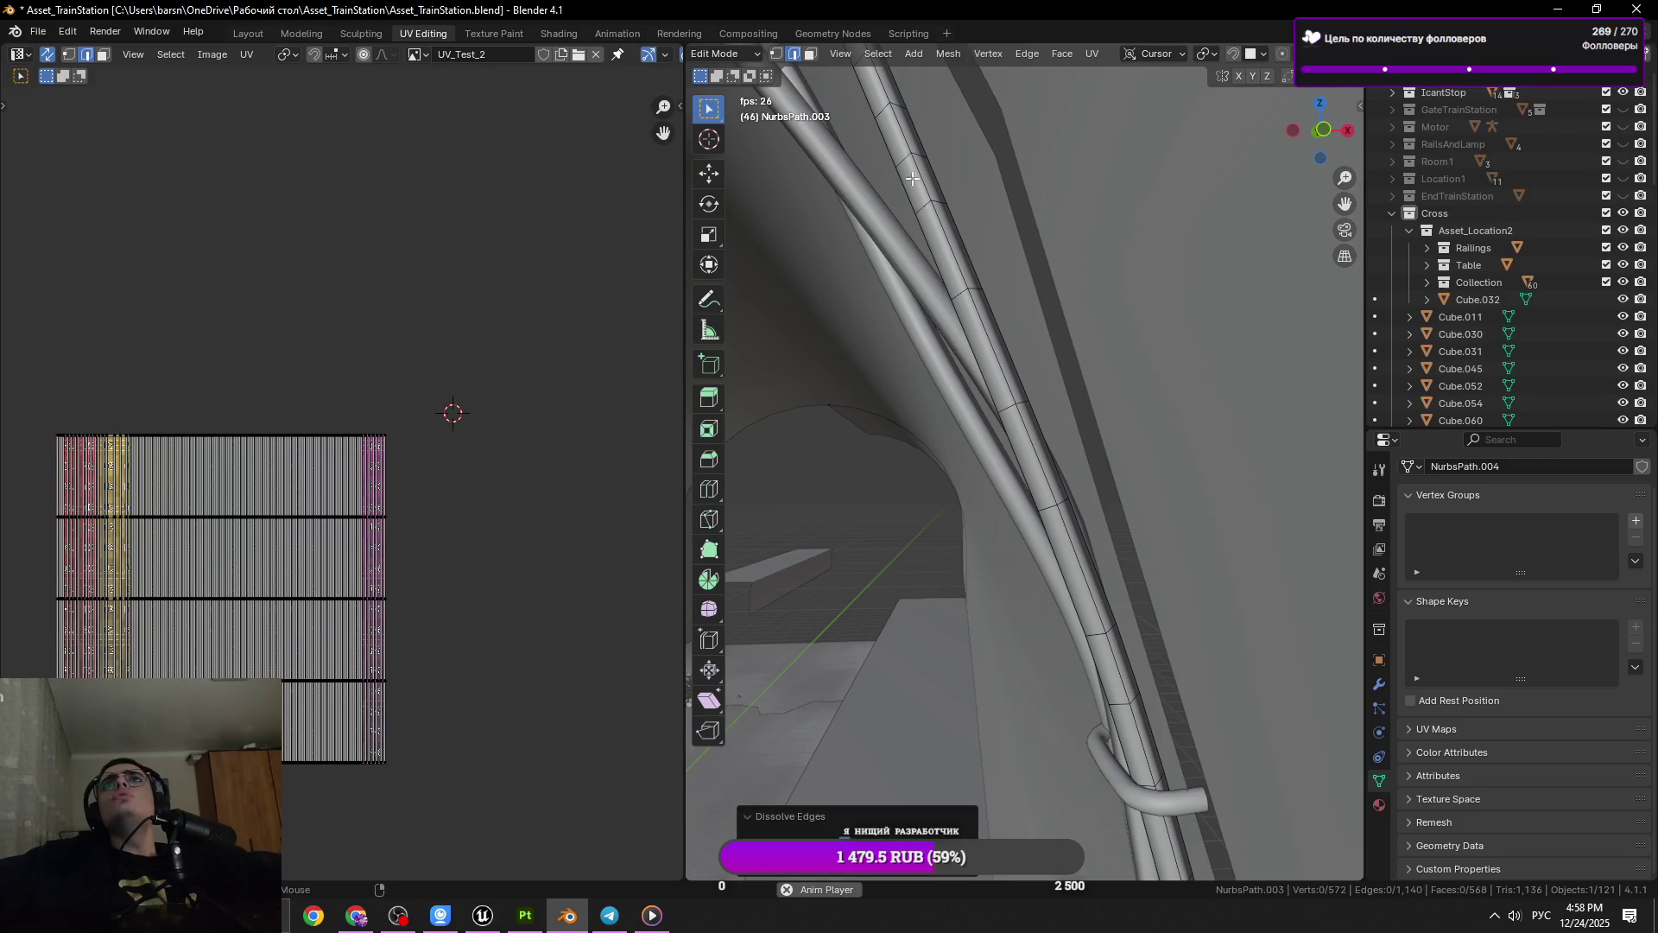
Dissolve the next redundant edge rings along the cable
click(936, 191)
key(x)
click(1192, 277)
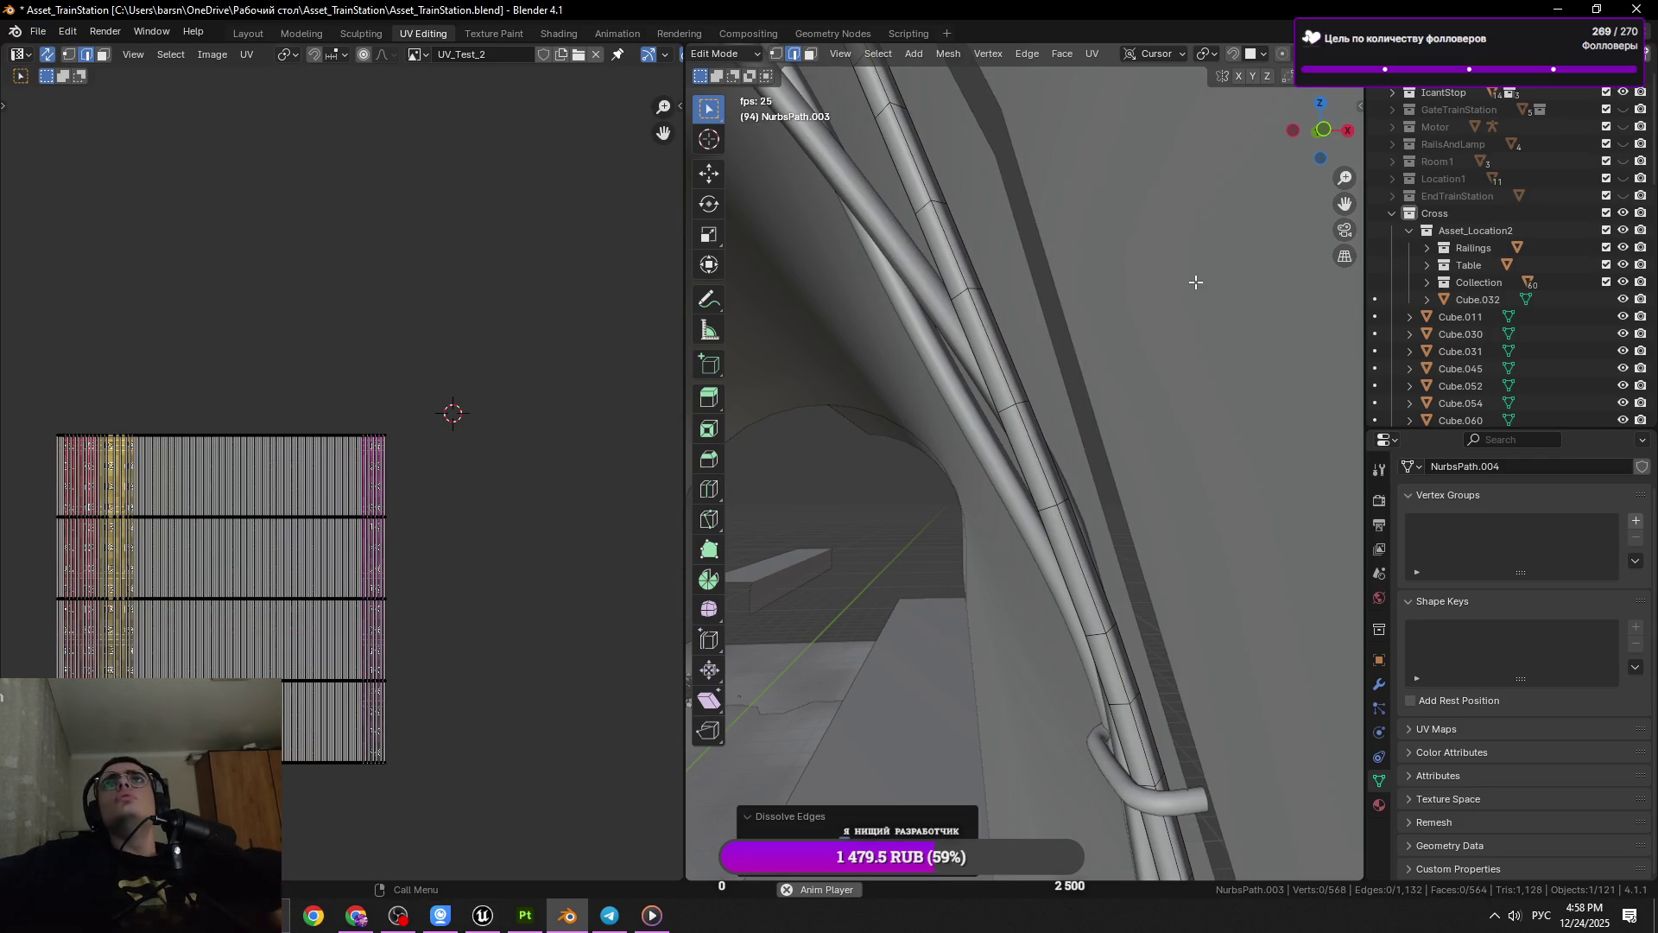
drag(1191, 277, 1041, 373)
click(1026, 369)
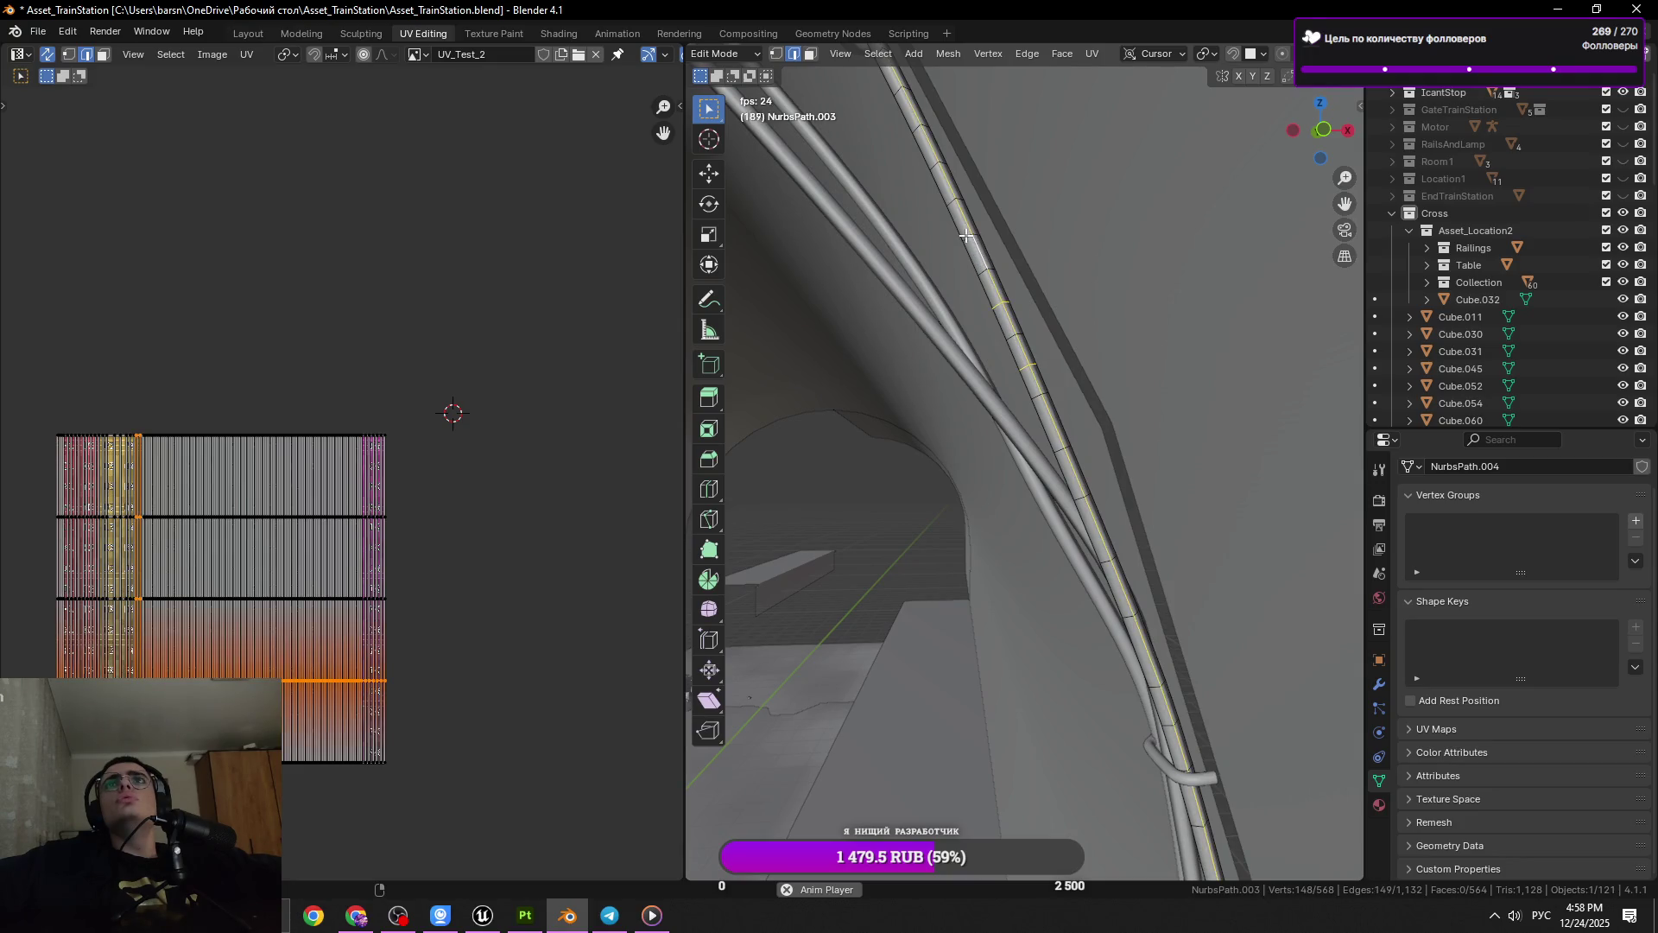
drag(937, 170, 1062, 277)
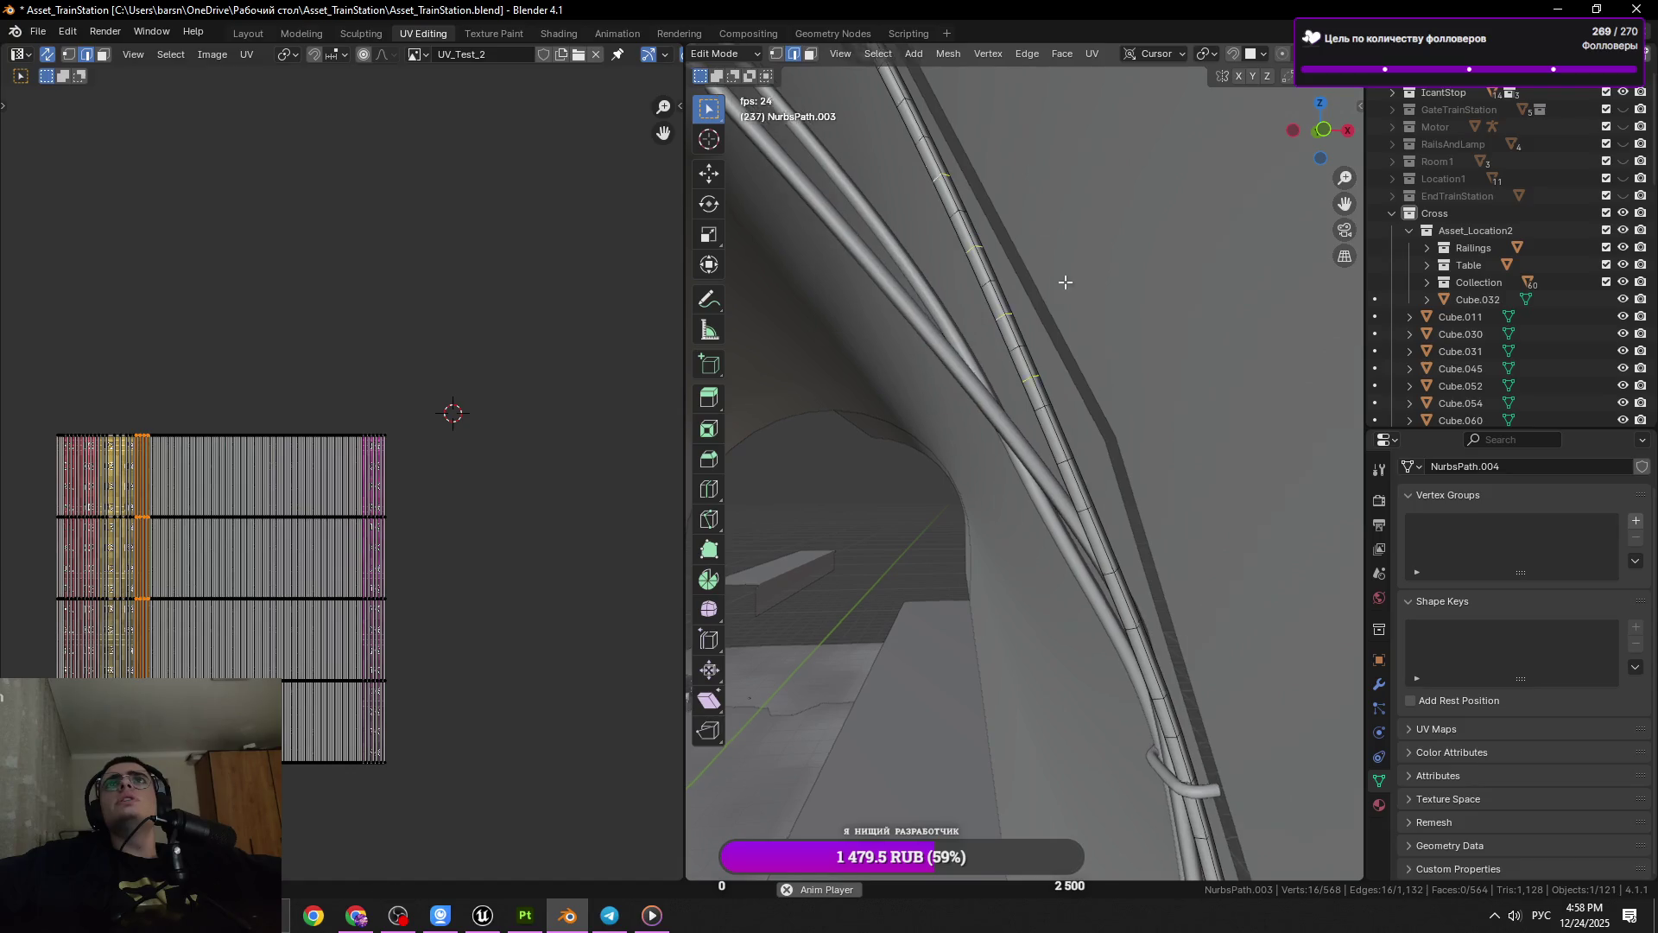
key(x)
click(1095, 326)
click(941, 164)
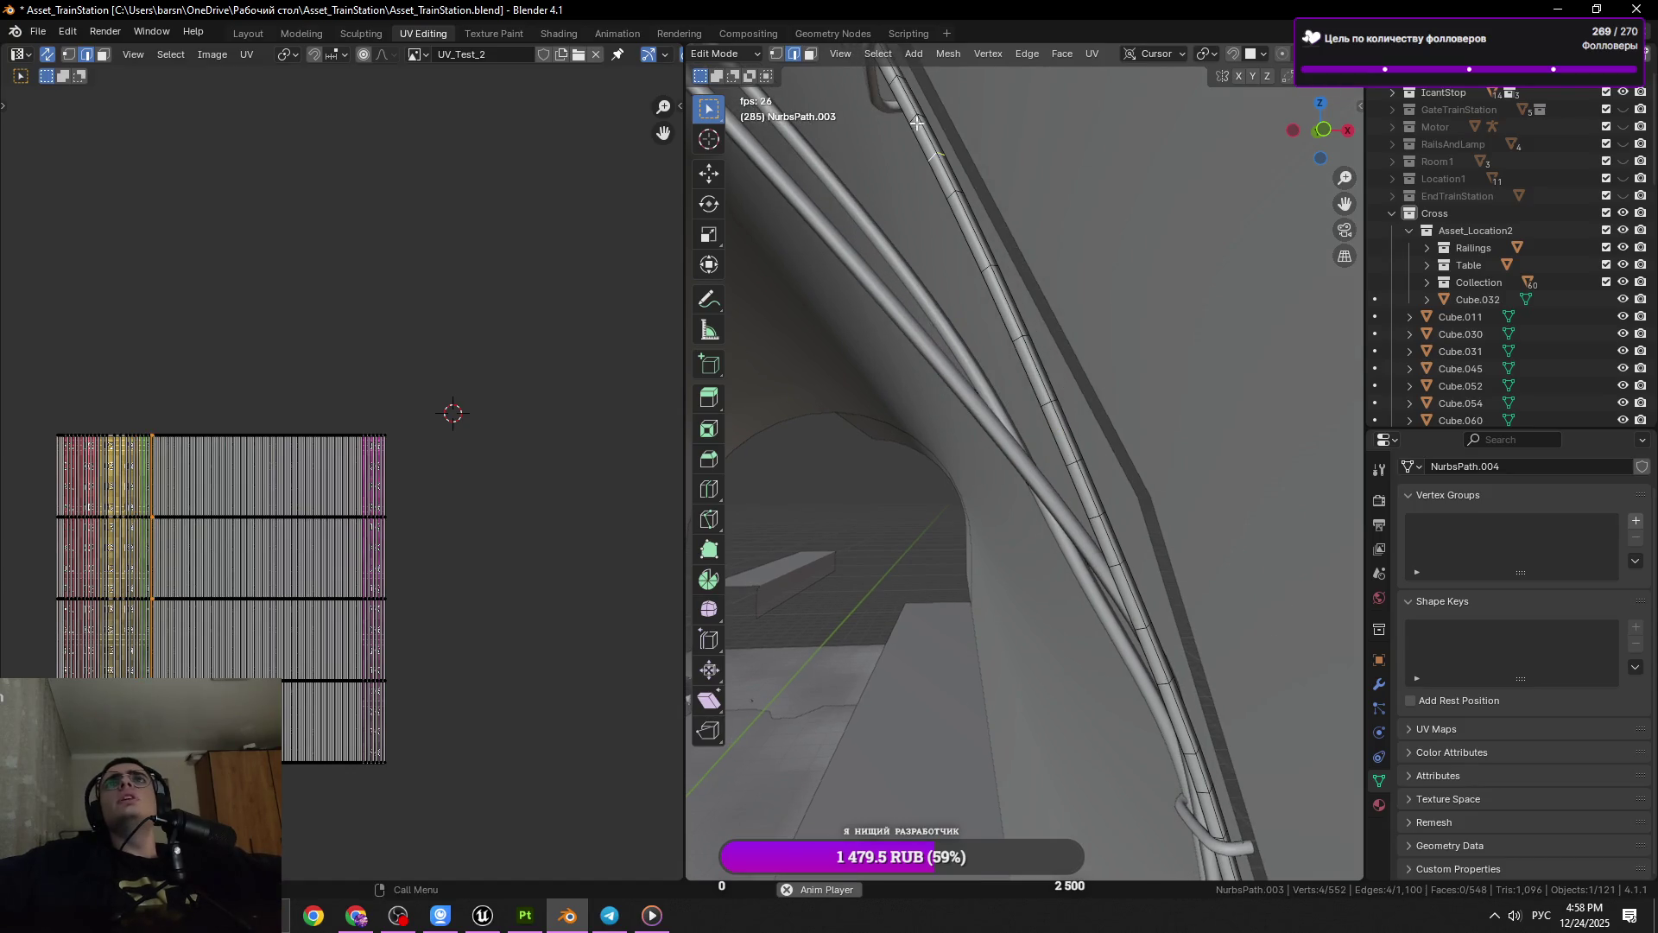
drag(944, 187, 1067, 414)
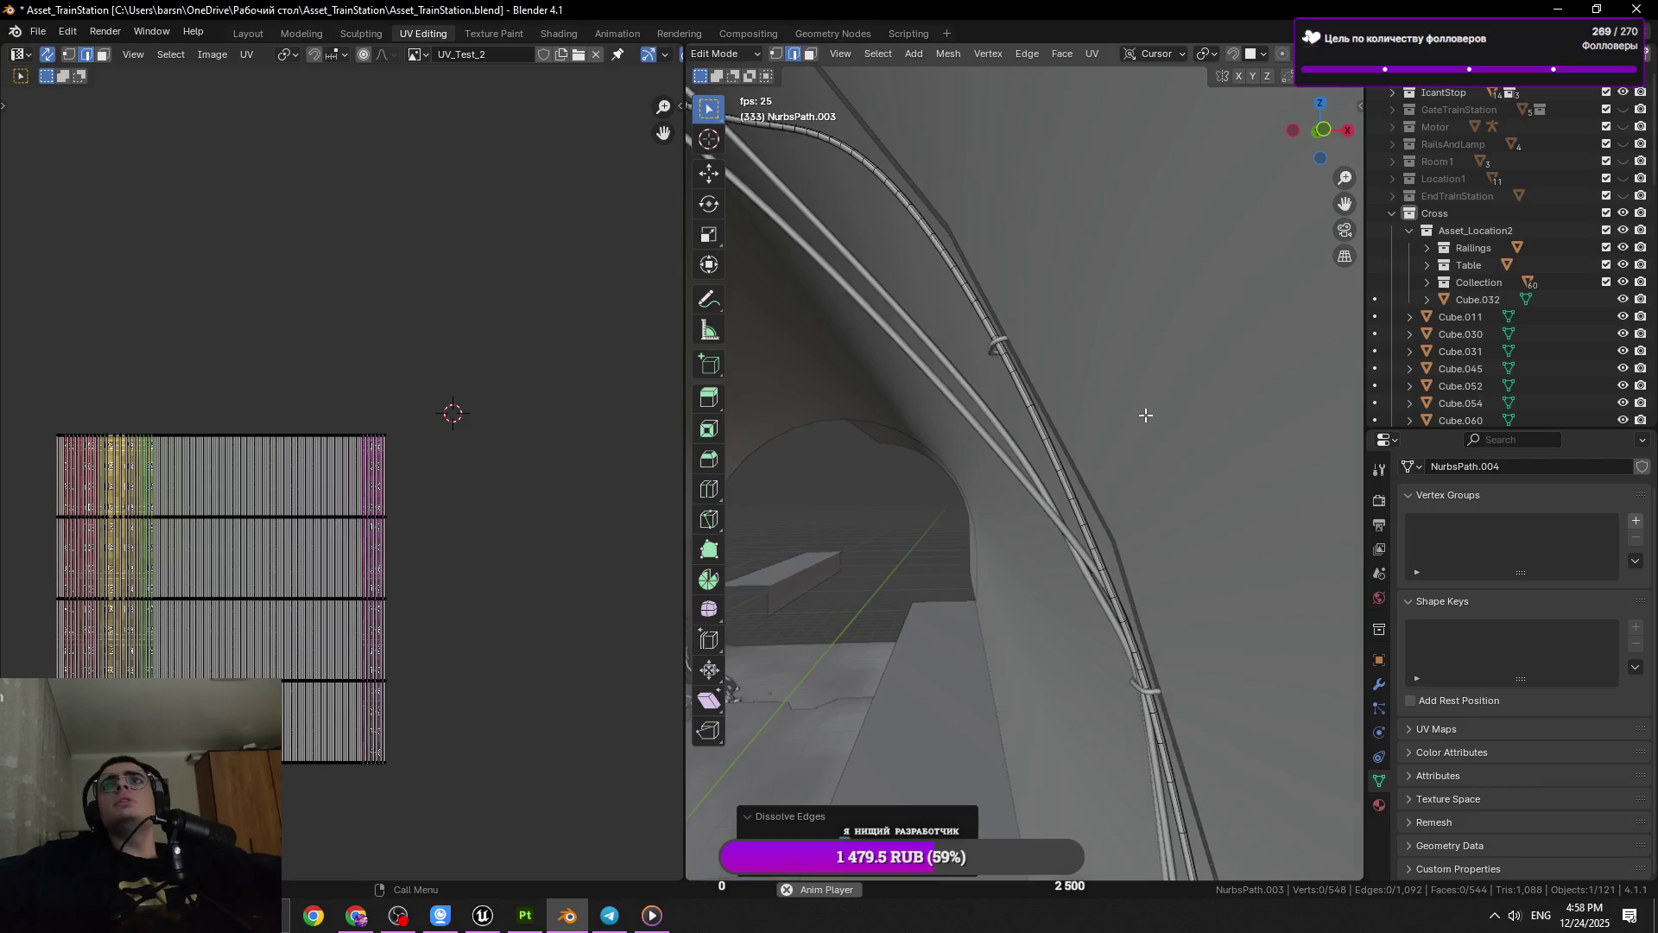
Reselect the cable, dissolve another ring, and switch out of and back into Edit Mode
key(Tab)
key(Tab)
click(1092, 511)
click(1118, 525)
key(x)
click(1195, 532)
click(1123, 583)
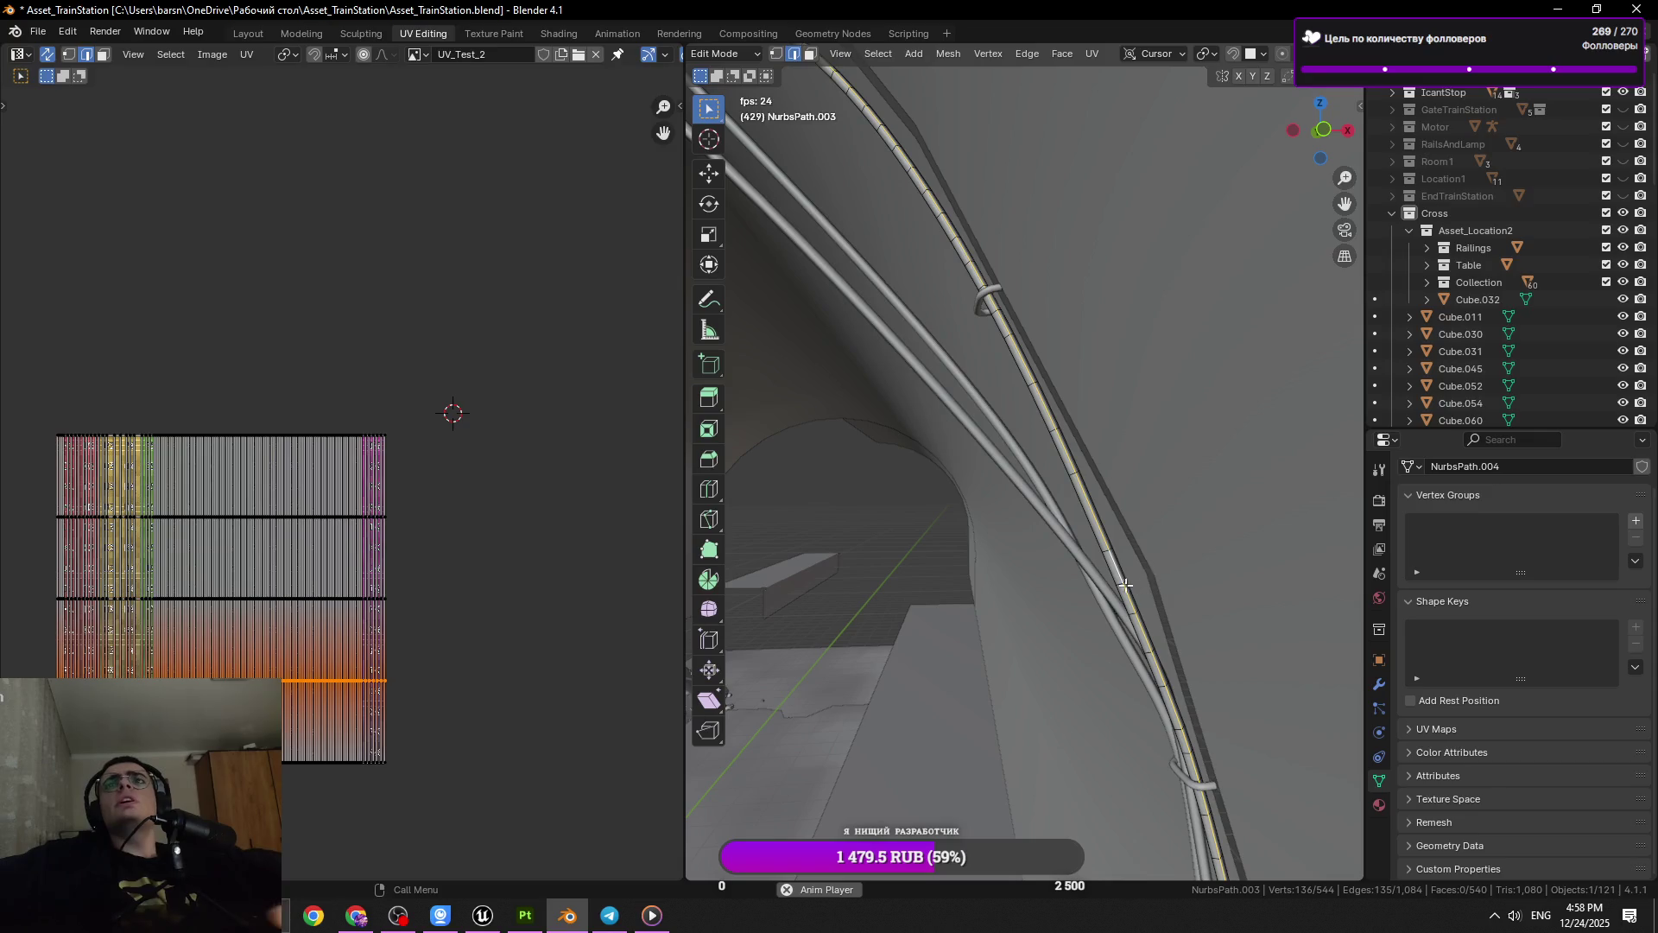
click(1121, 584)
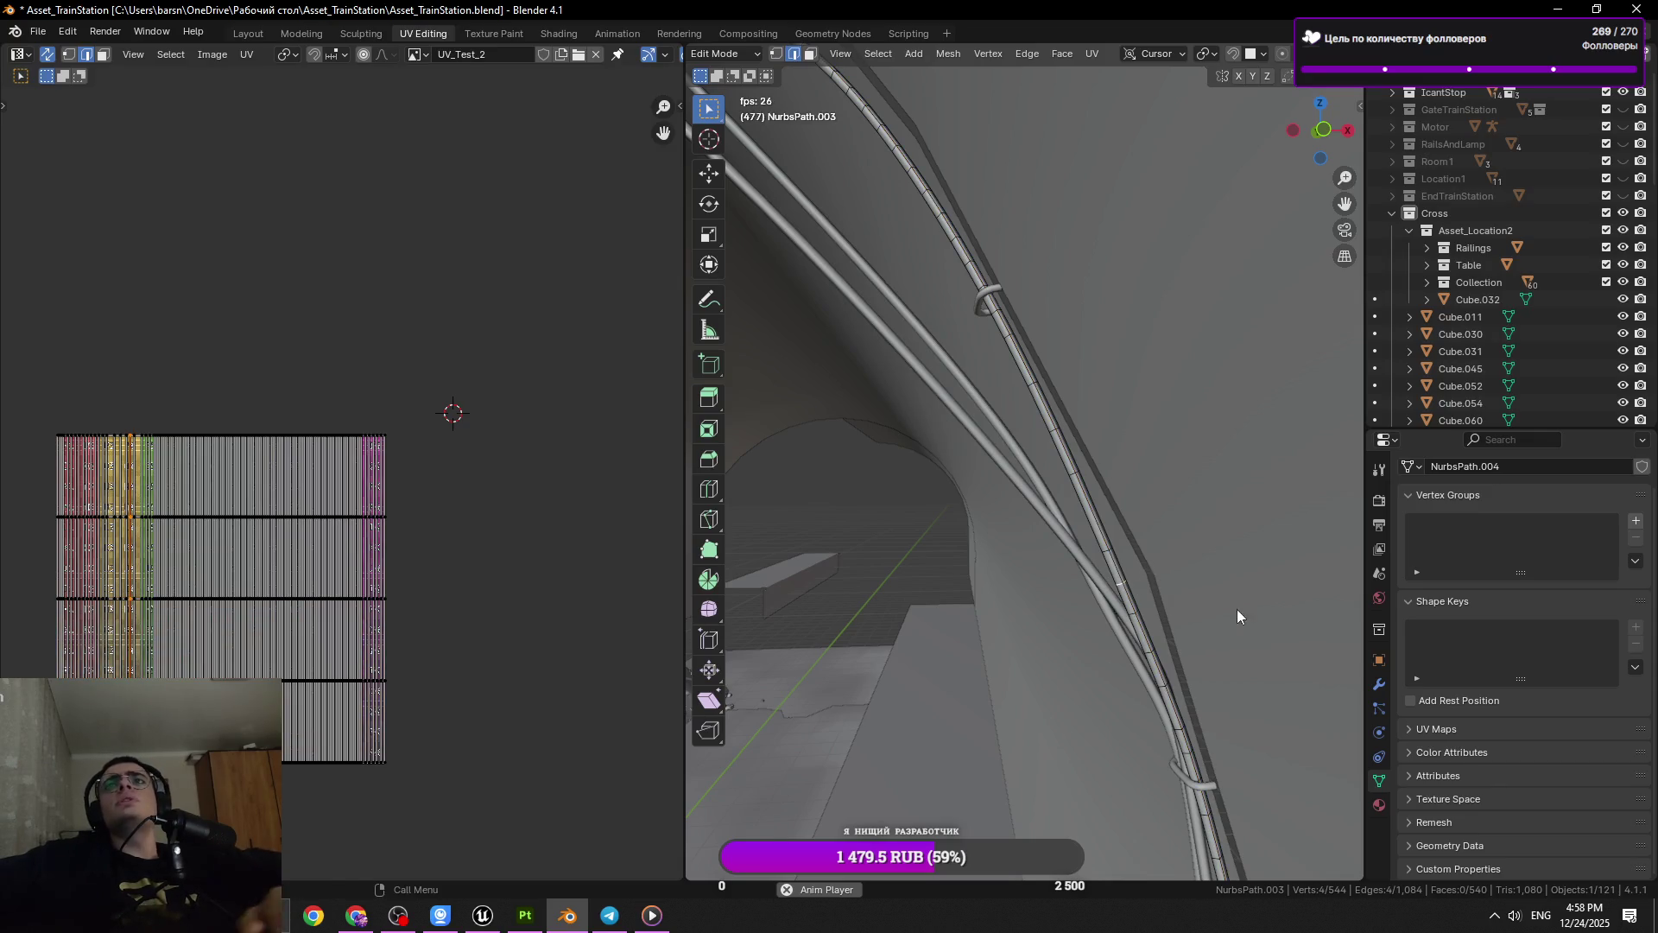
drag(1237, 616, 1034, 551)
key(Tab)
key(Tab)
right_click(1243, 612)
click(1249, 611)
key(Tab)
key(Tab)
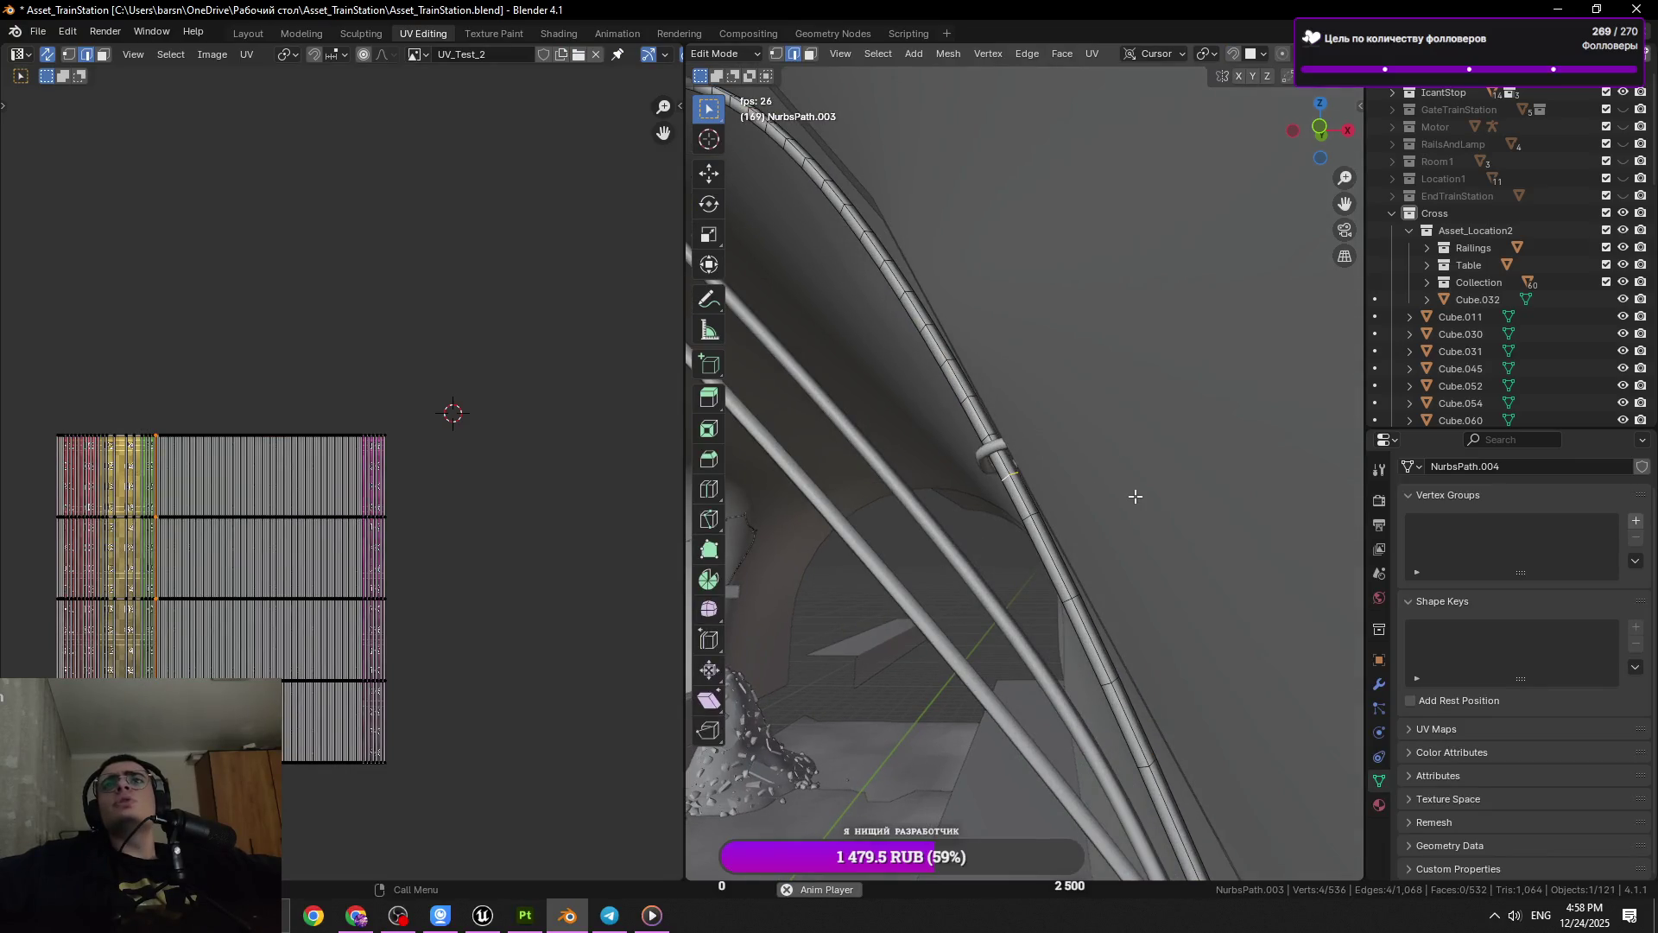
Frame the selected edge and dissolve two more rings on the cable
key(KP_Decimal)
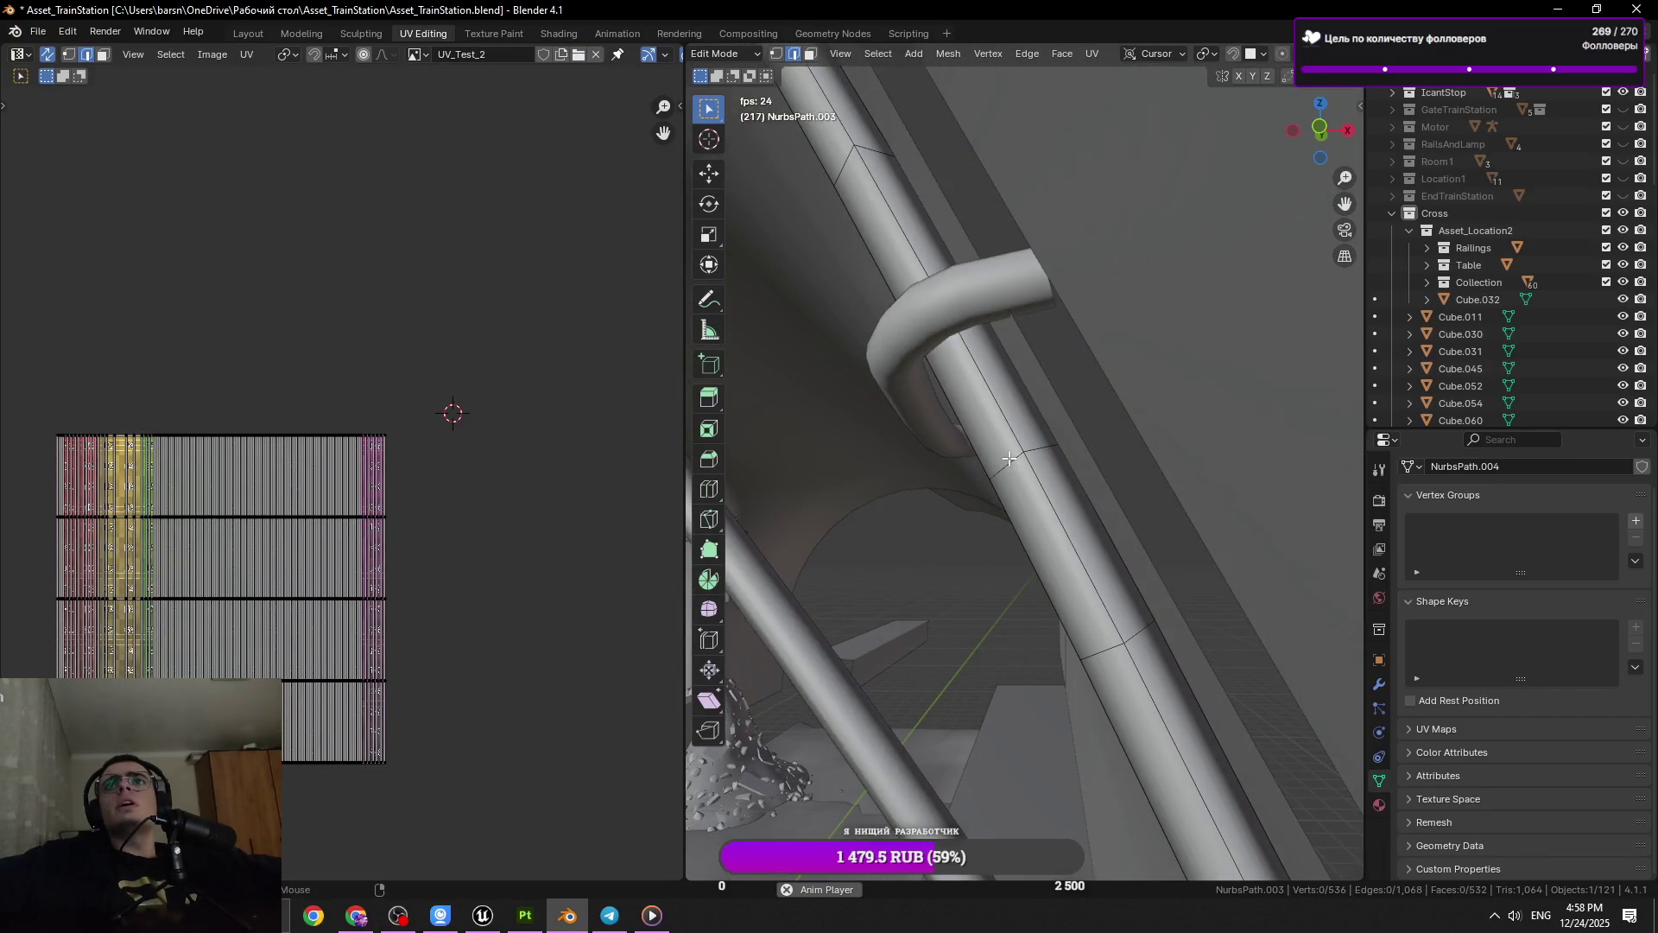
scroll(down, 3)
key(x)
click(1189, 548)
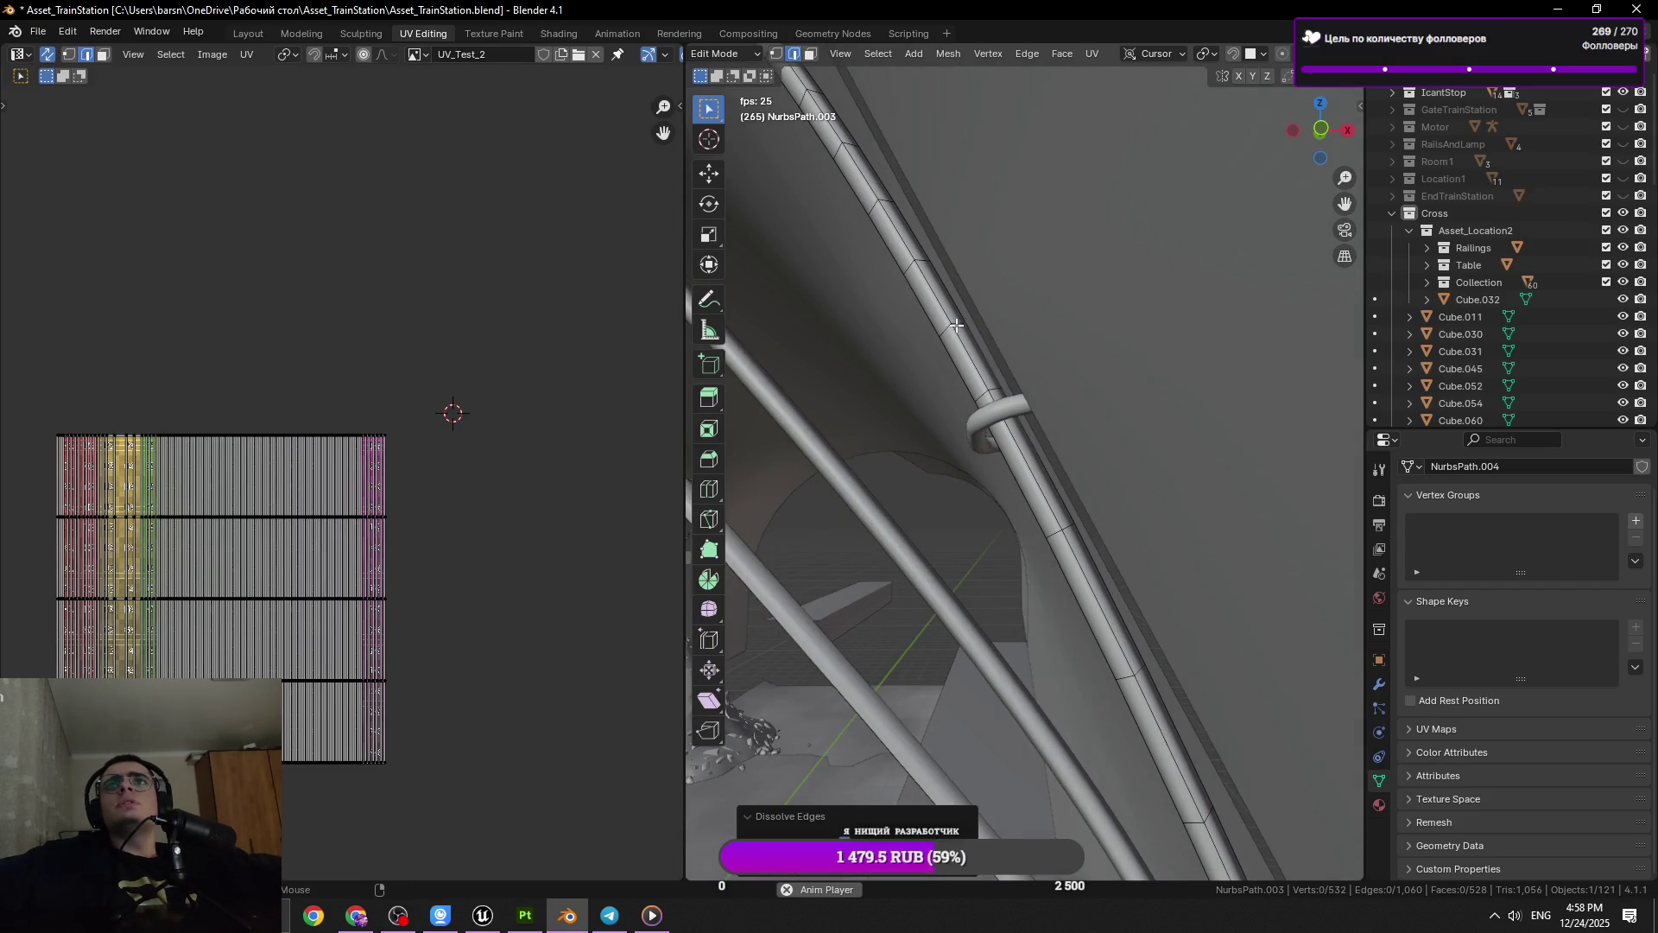
click(1114, 479)
key(x)
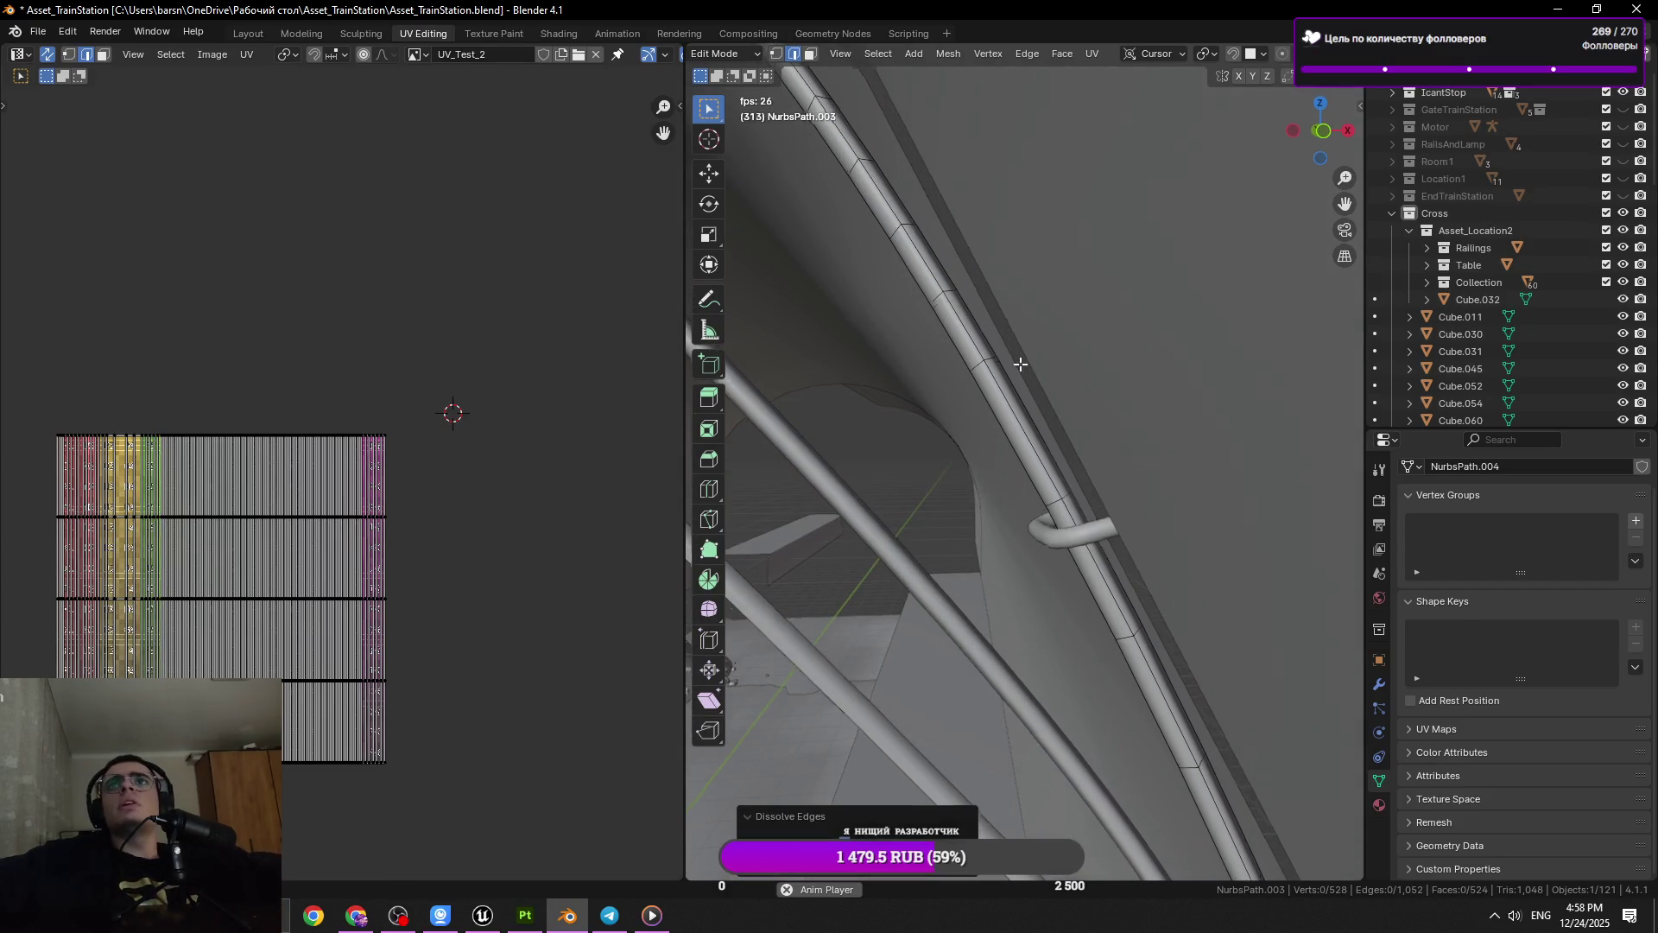
drag(1020, 364, 1008, 359)
click(1009, 365)
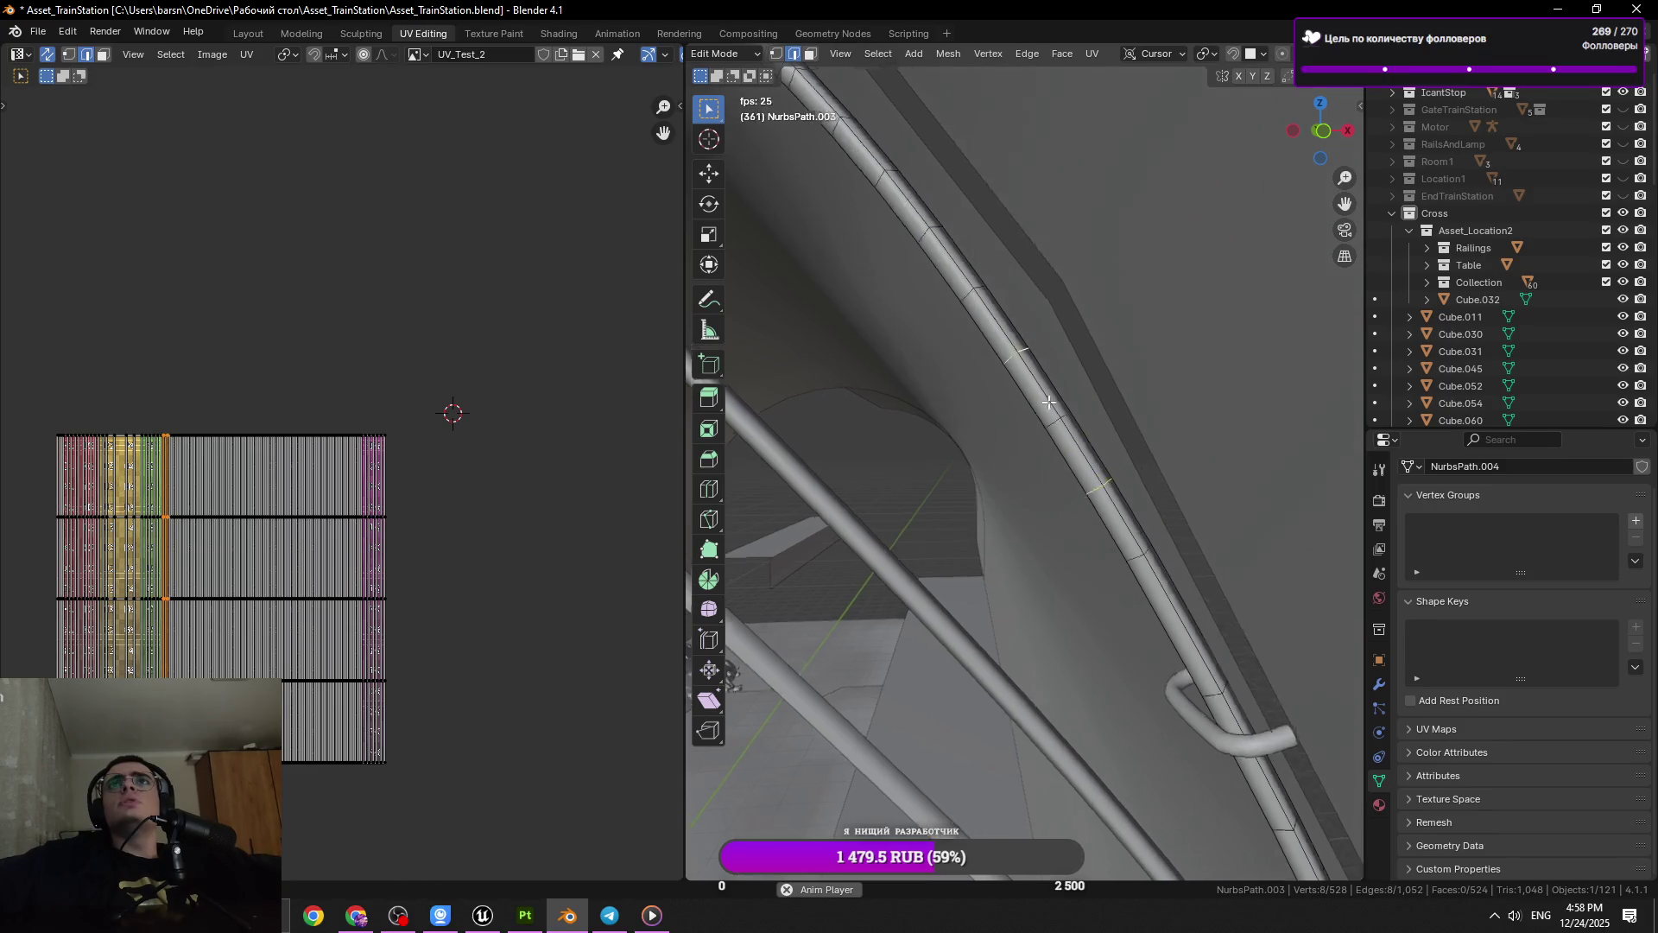
drag(927, 246, 1319, 458)
key(x)
click(1209, 429)
Dissolve the last spare rings, leaving the cable at 512 vertices, and return to Object Mode
click(1007, 274)
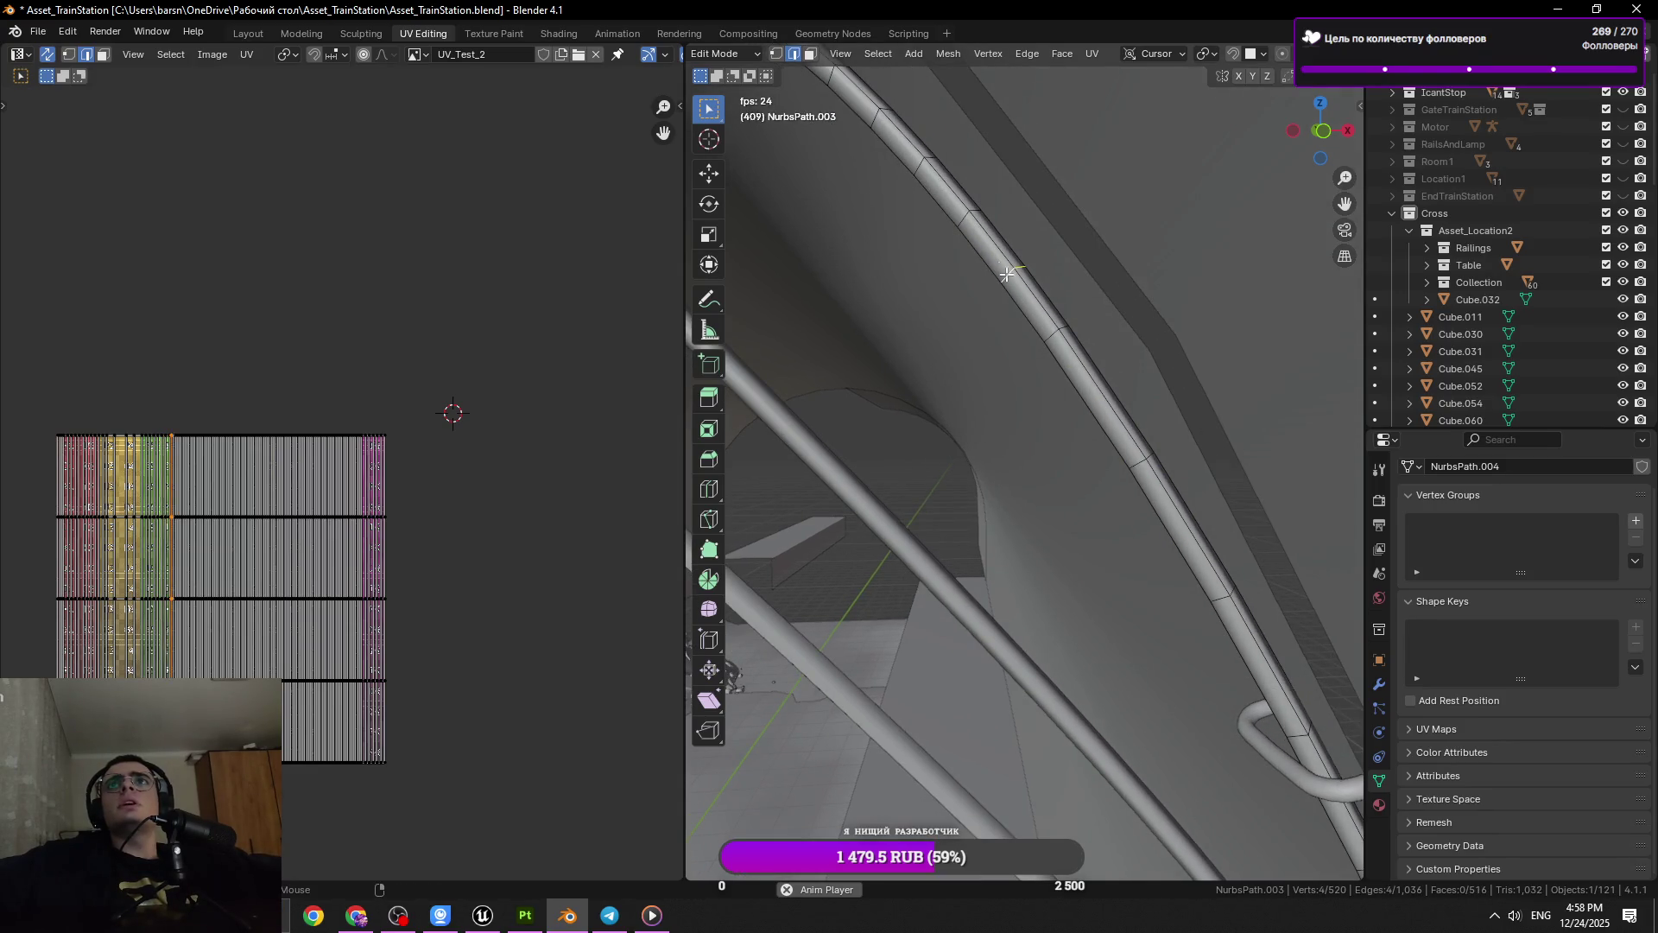
drag(925, 177, 1071, 359)
key(x)
click(1210, 401)
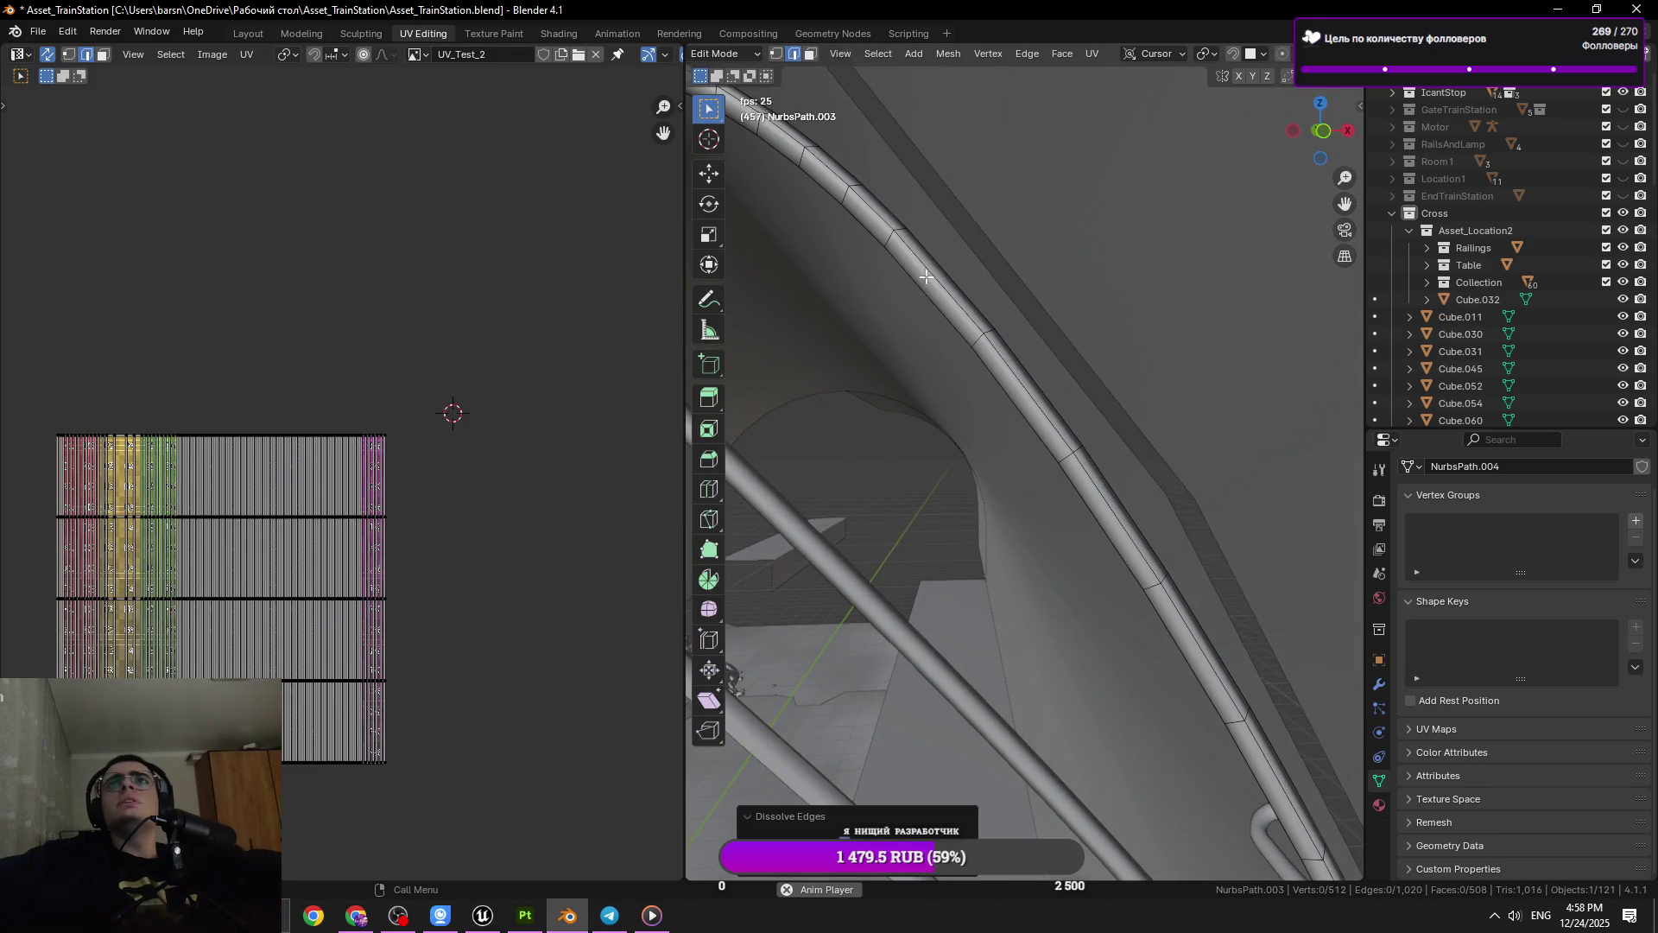
click(838, 197)
drag(838, 197, 943, 390)
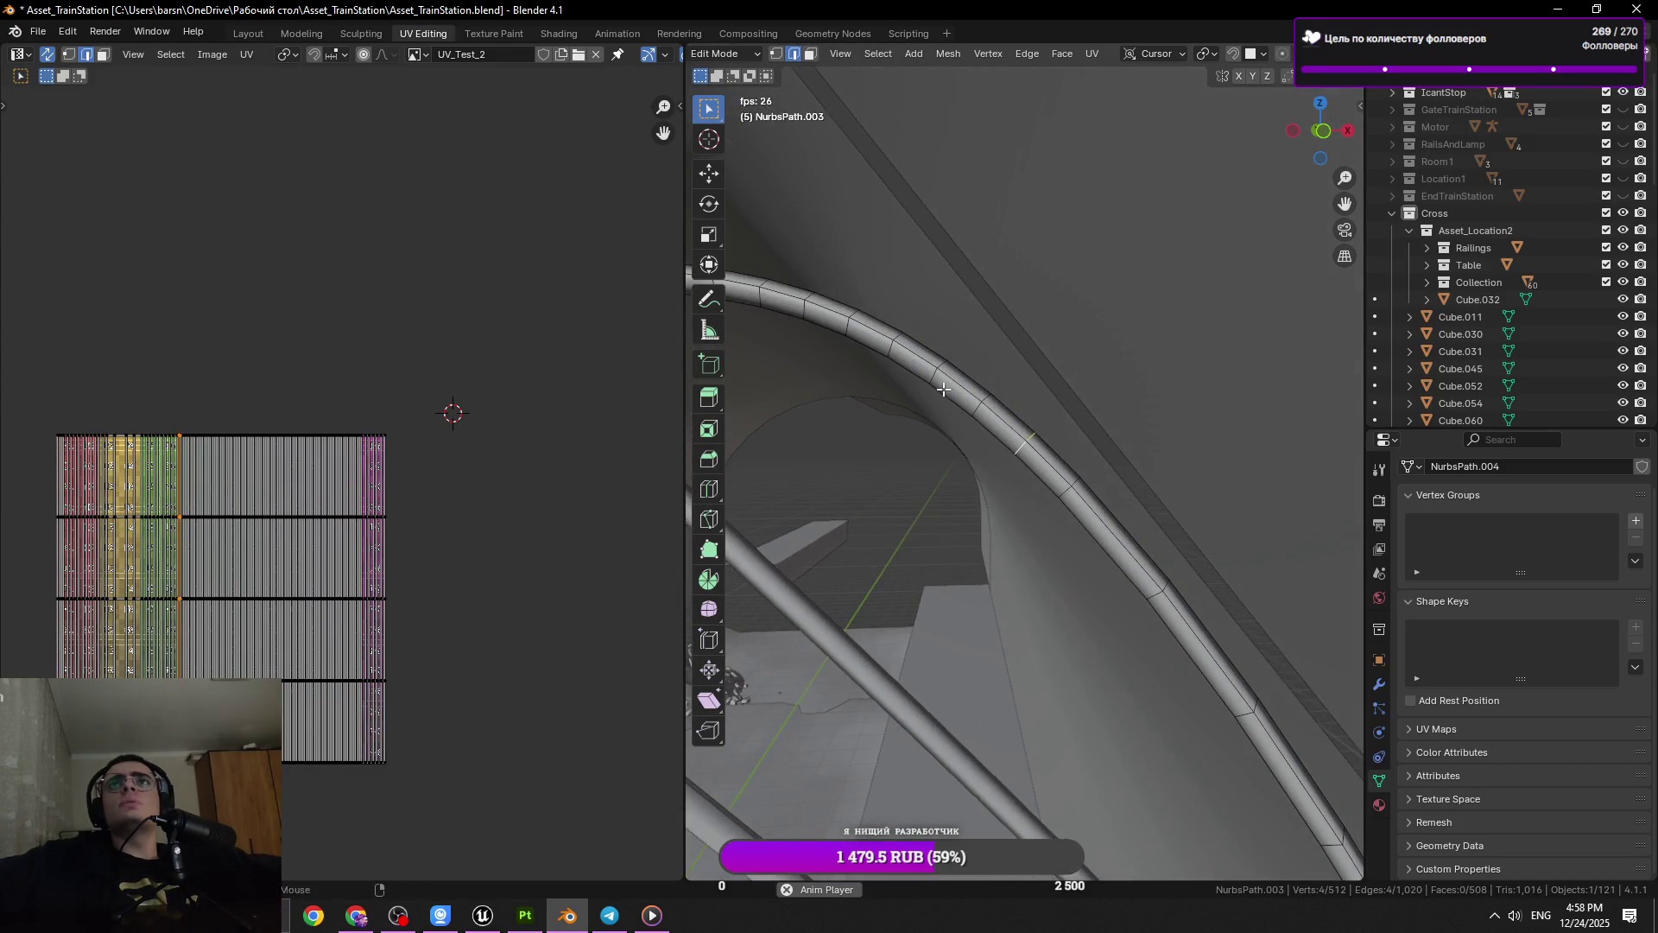
key(x)
click(1175, 476)
key(Tab)
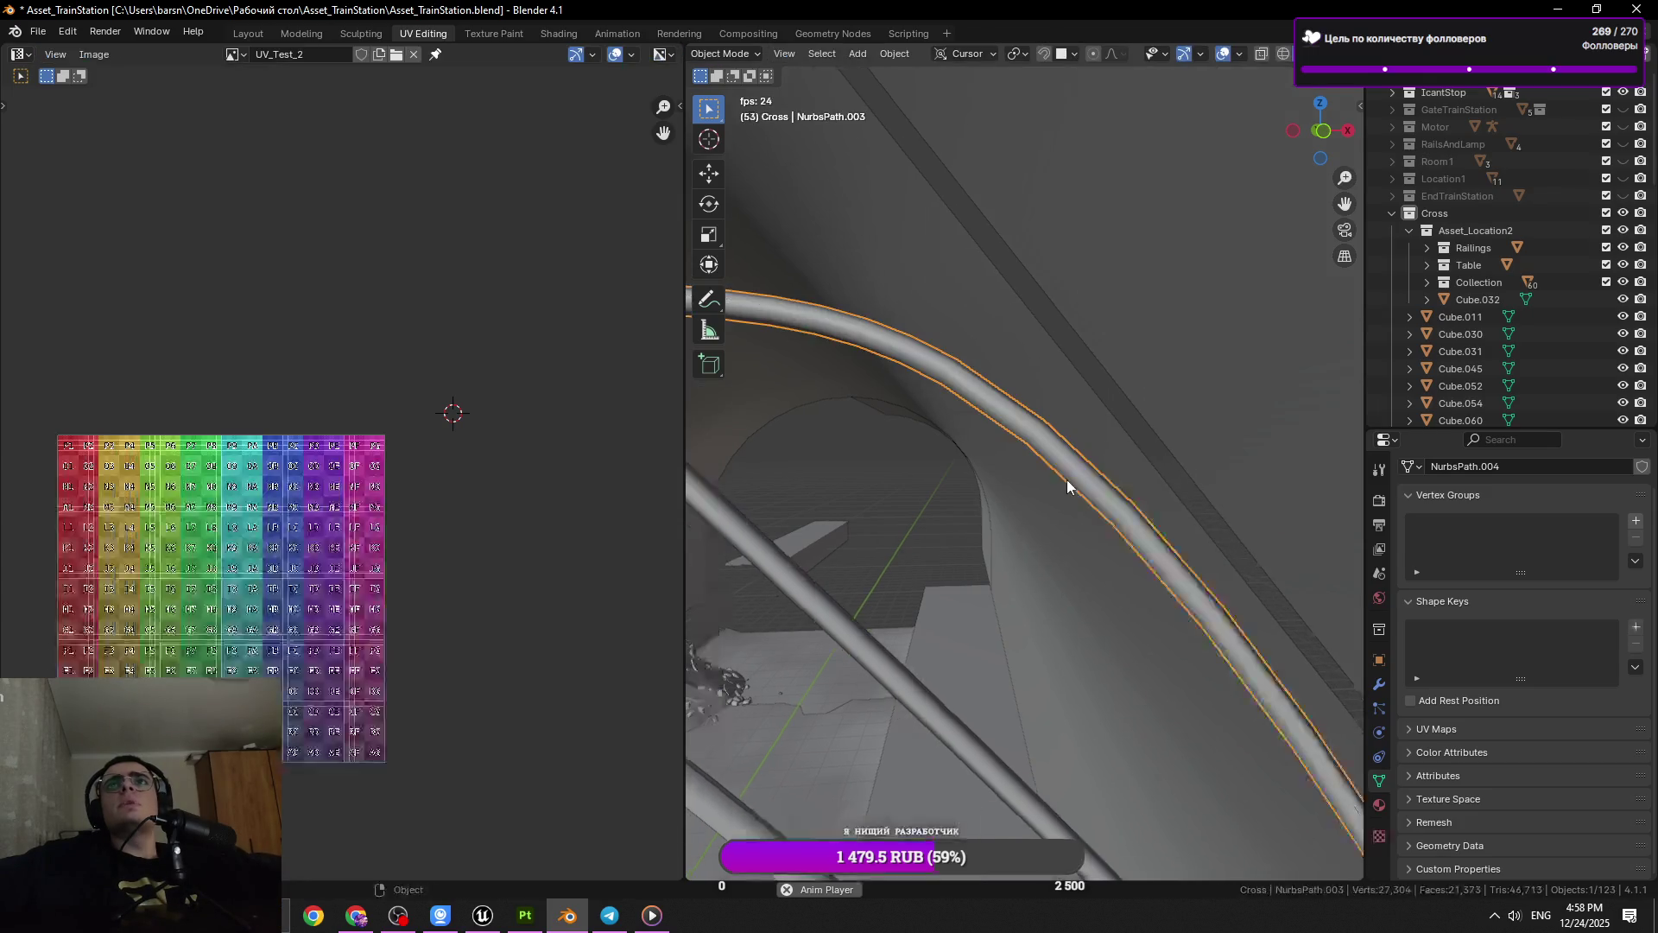
Return to Edit Mode on the cable and dissolve the first three redundant rings
key(Tab)
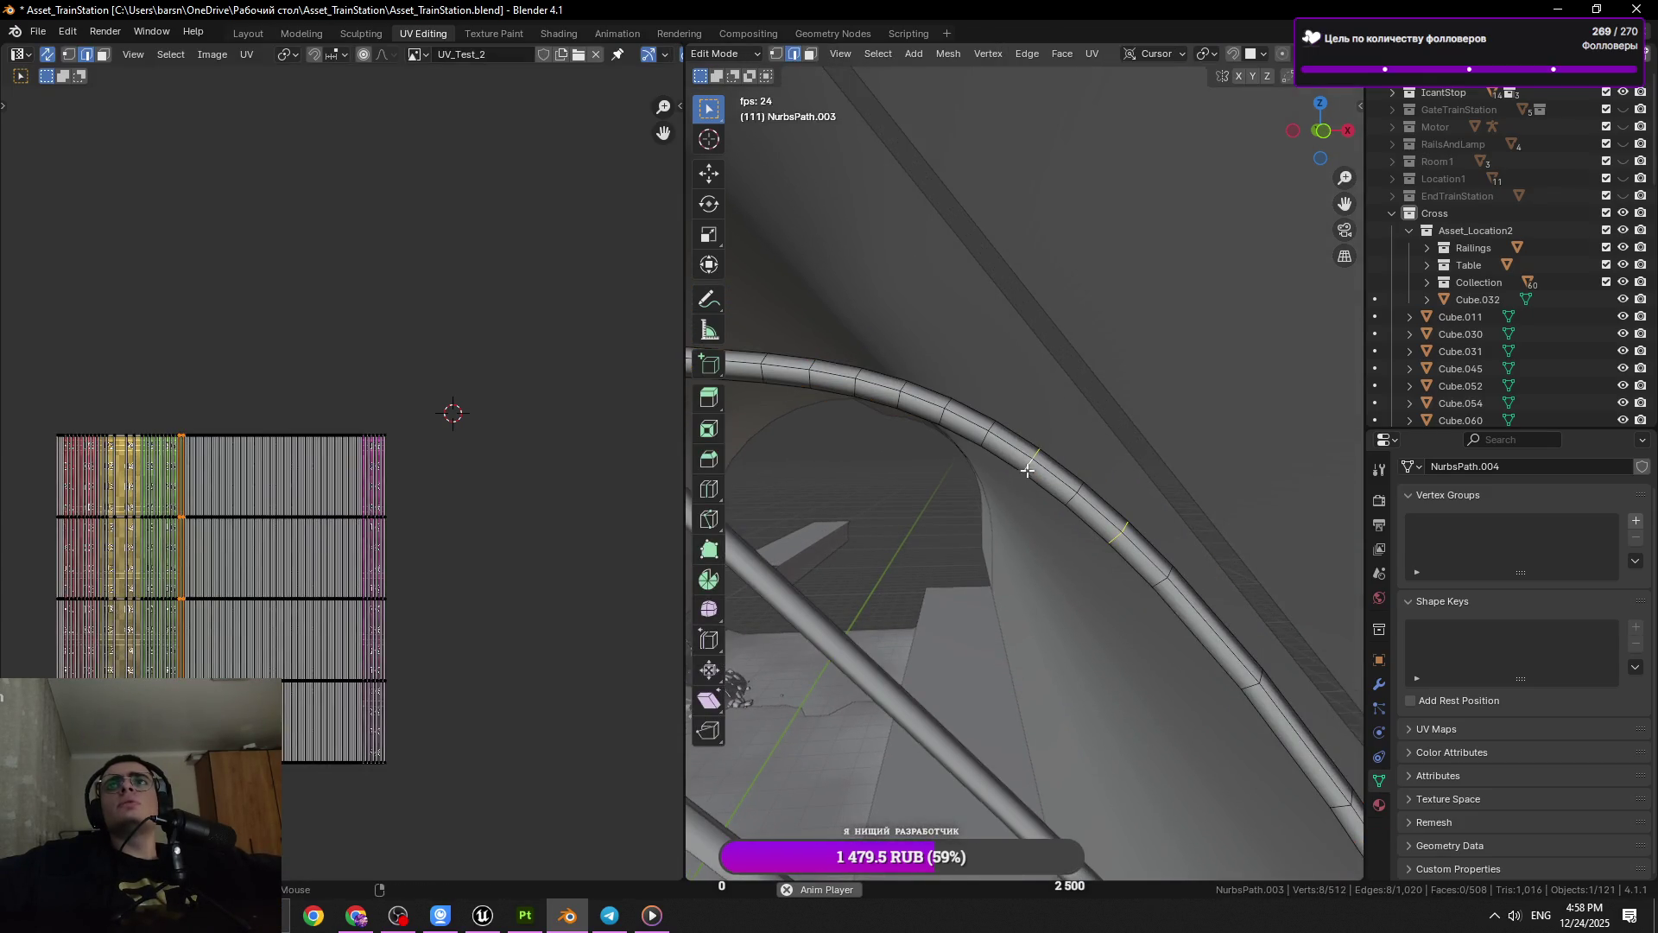
key(x)
click(1179, 500)
click(948, 403)
key(x)
click(1168, 469)
click(872, 383)
key(x)
click(864, 373)
drag(873, 389, 1015, 508)
Dissolve three more rings further along the cable
click(920, 425)
key(x)
click(1185, 483)
click(1066, 467)
key(x)
click(1070, 470)
click(930, 476)
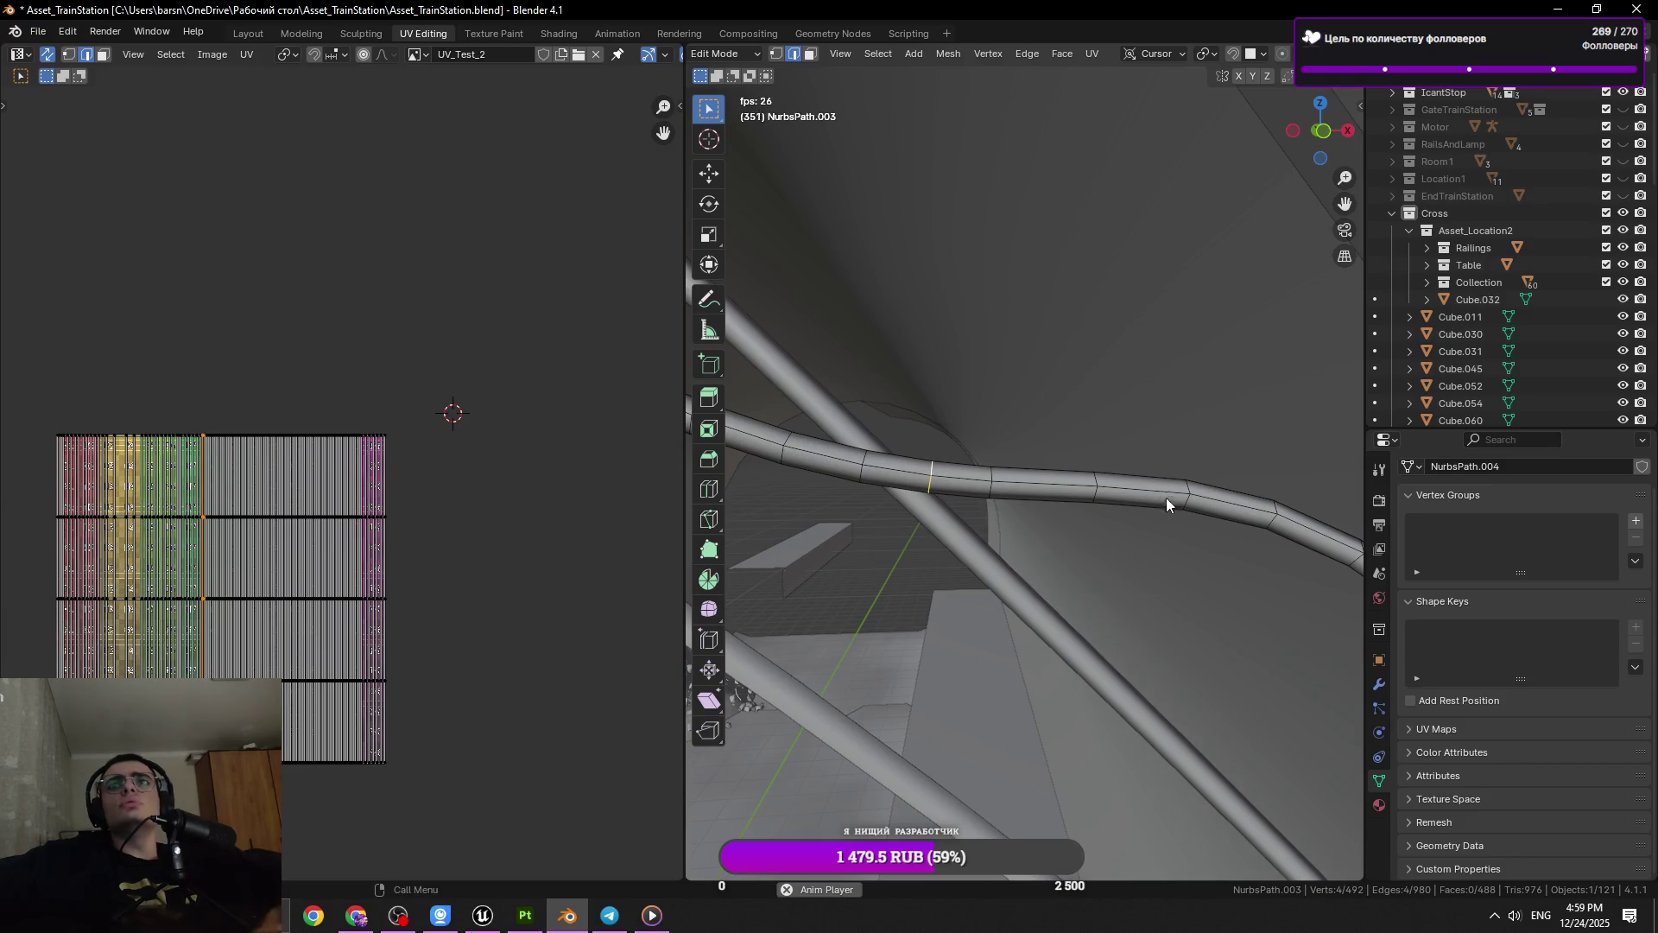
key(x)
click(1171, 510)
Dissolve another single ring around the cable from a new angle
drag(1171, 509, 895, 471)
click(895, 470)
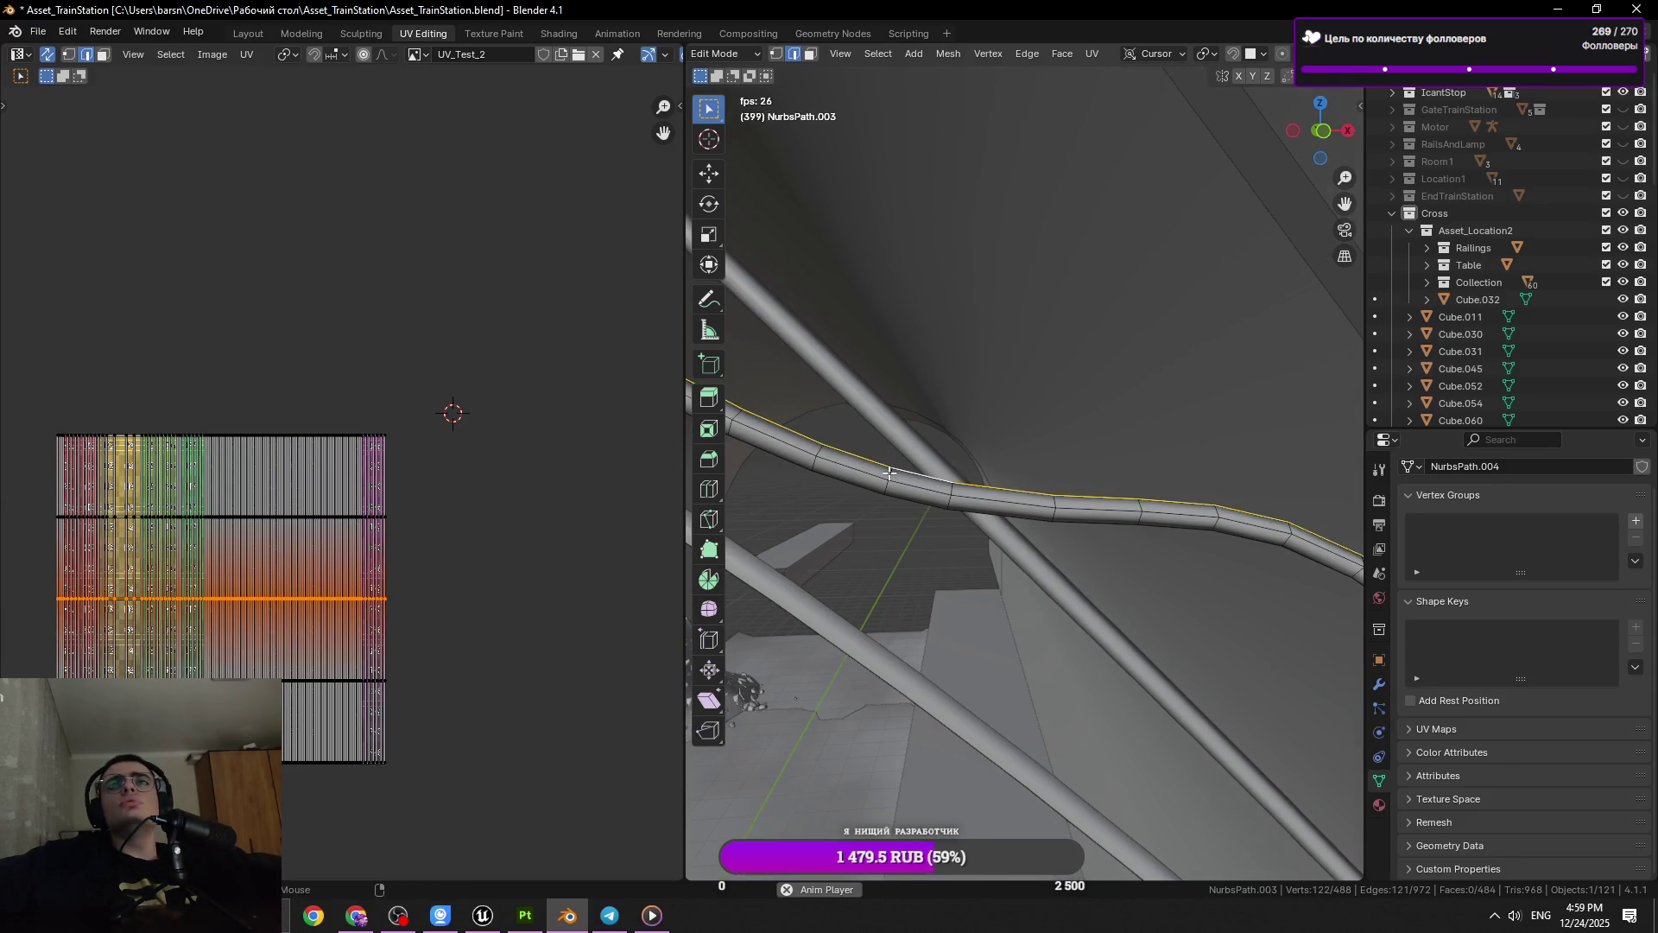
click(1029, 474)
key(x)
click(1029, 479)
drag(988, 466, 1083, 532)
Toggle full selection of the cable mesh, pick a ring, and save the file
key(a)
key(alt+a)
key(a)
key(alt+a)
key(a)
key(ctrl+r)
click(921, 498)
drag(921, 498, 906, 540)
key(ctrl+s)
Delete another ring from the cable, bringing it to 488 vertices, and save again
key(a)
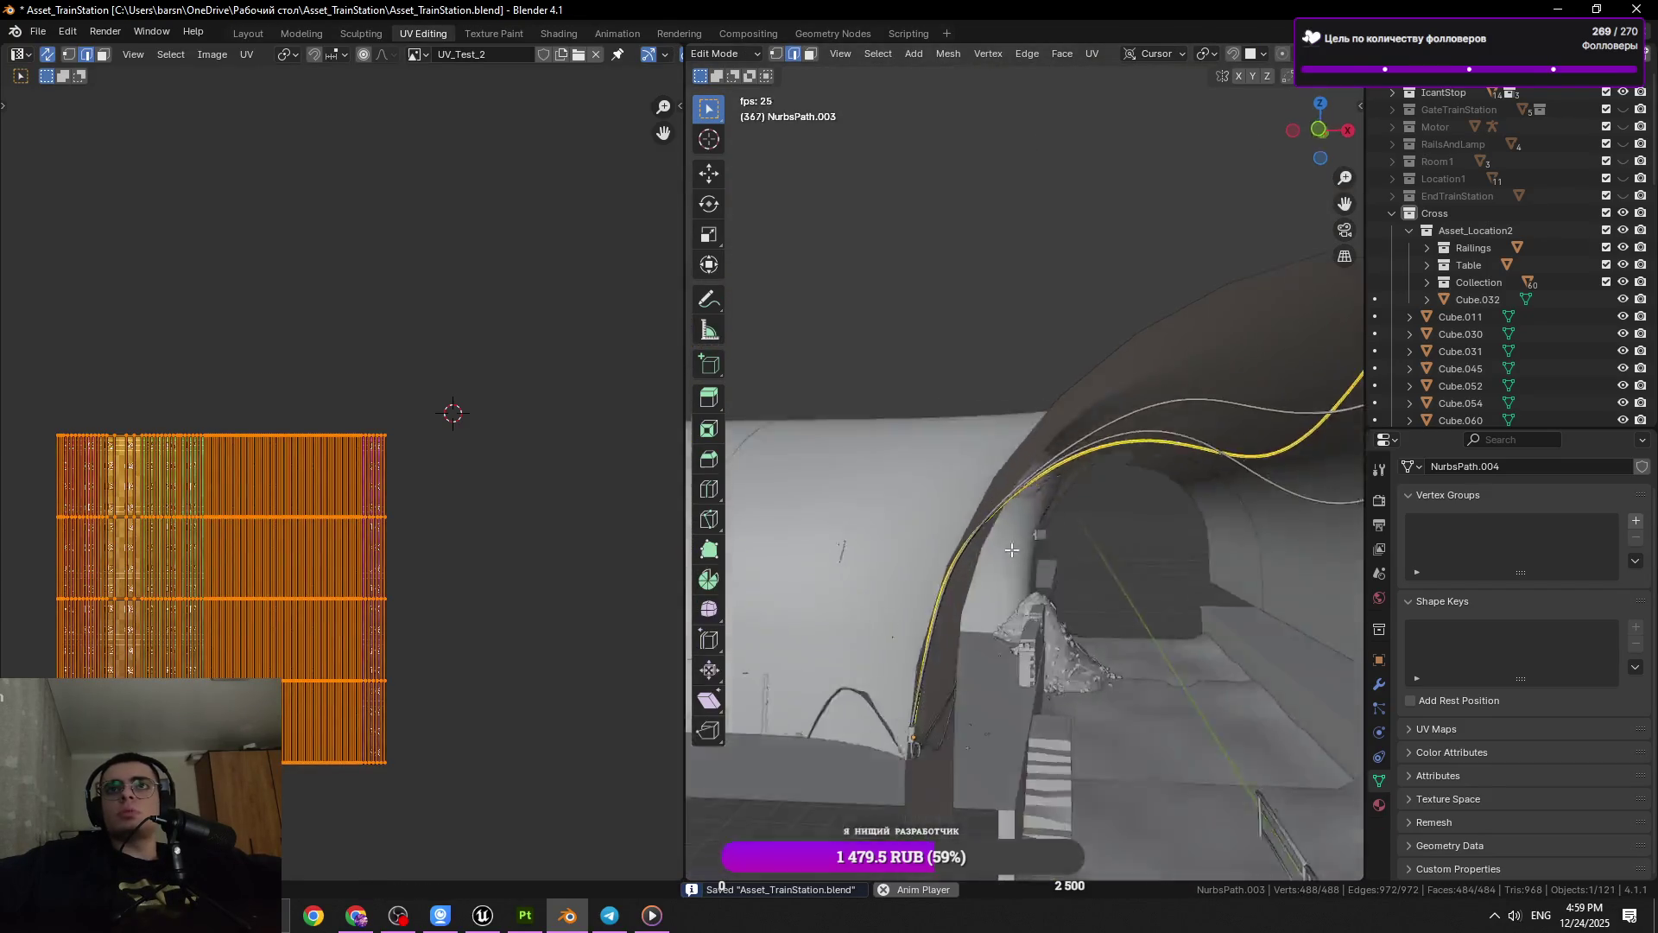
click(1080, 281)
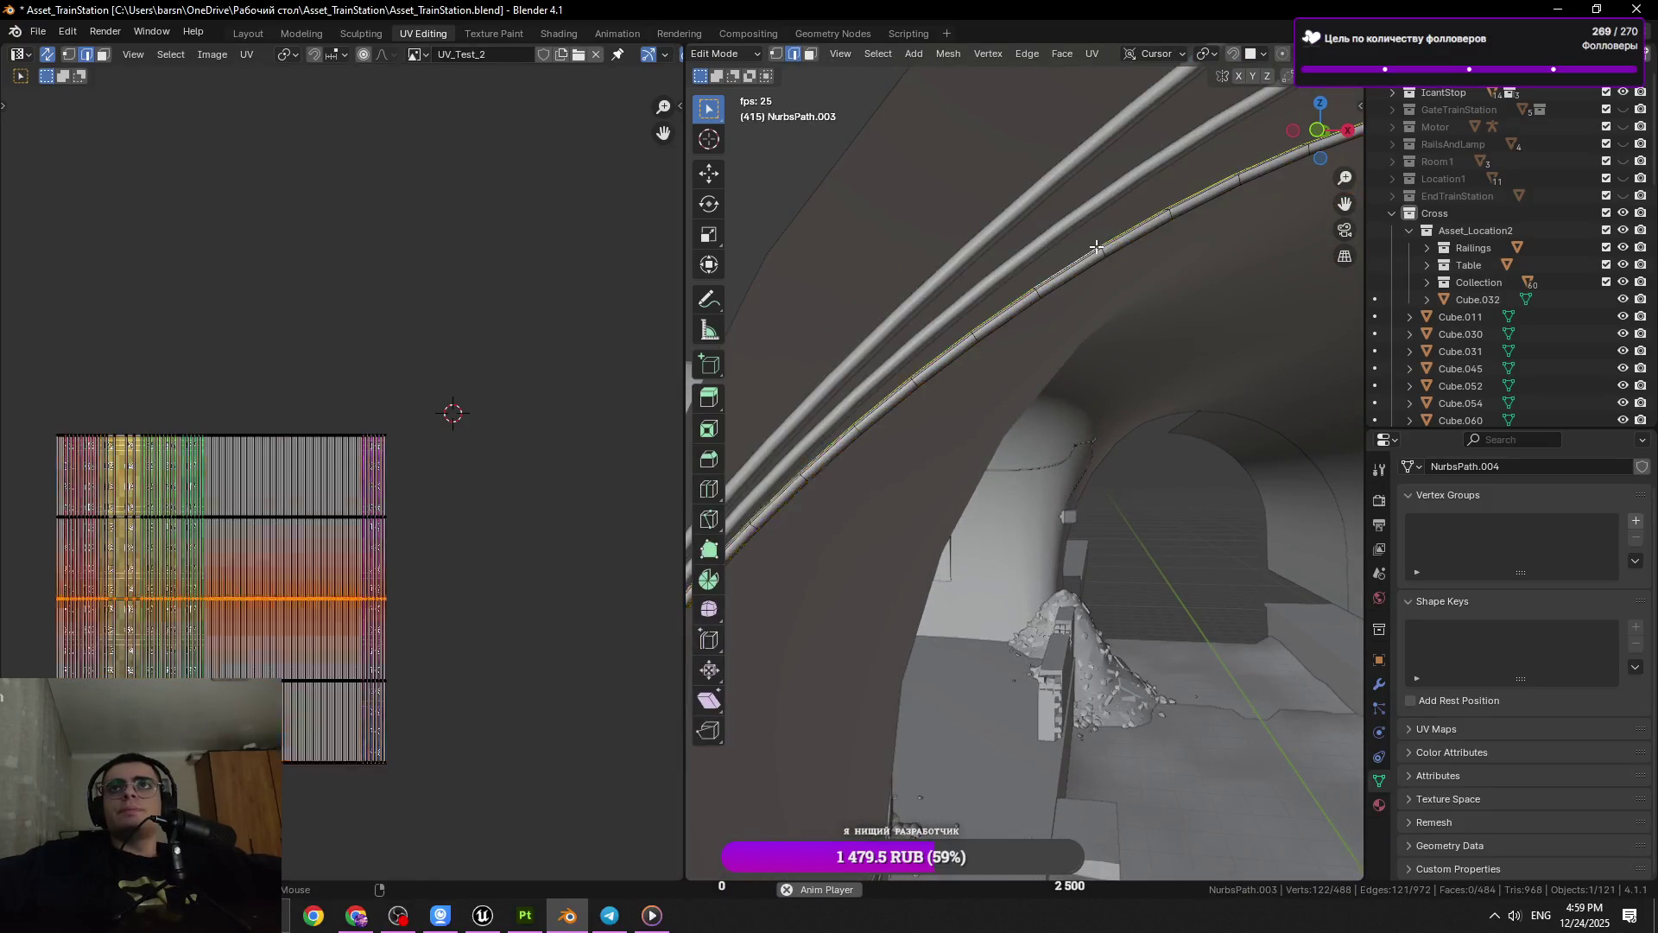
click(1117, 340)
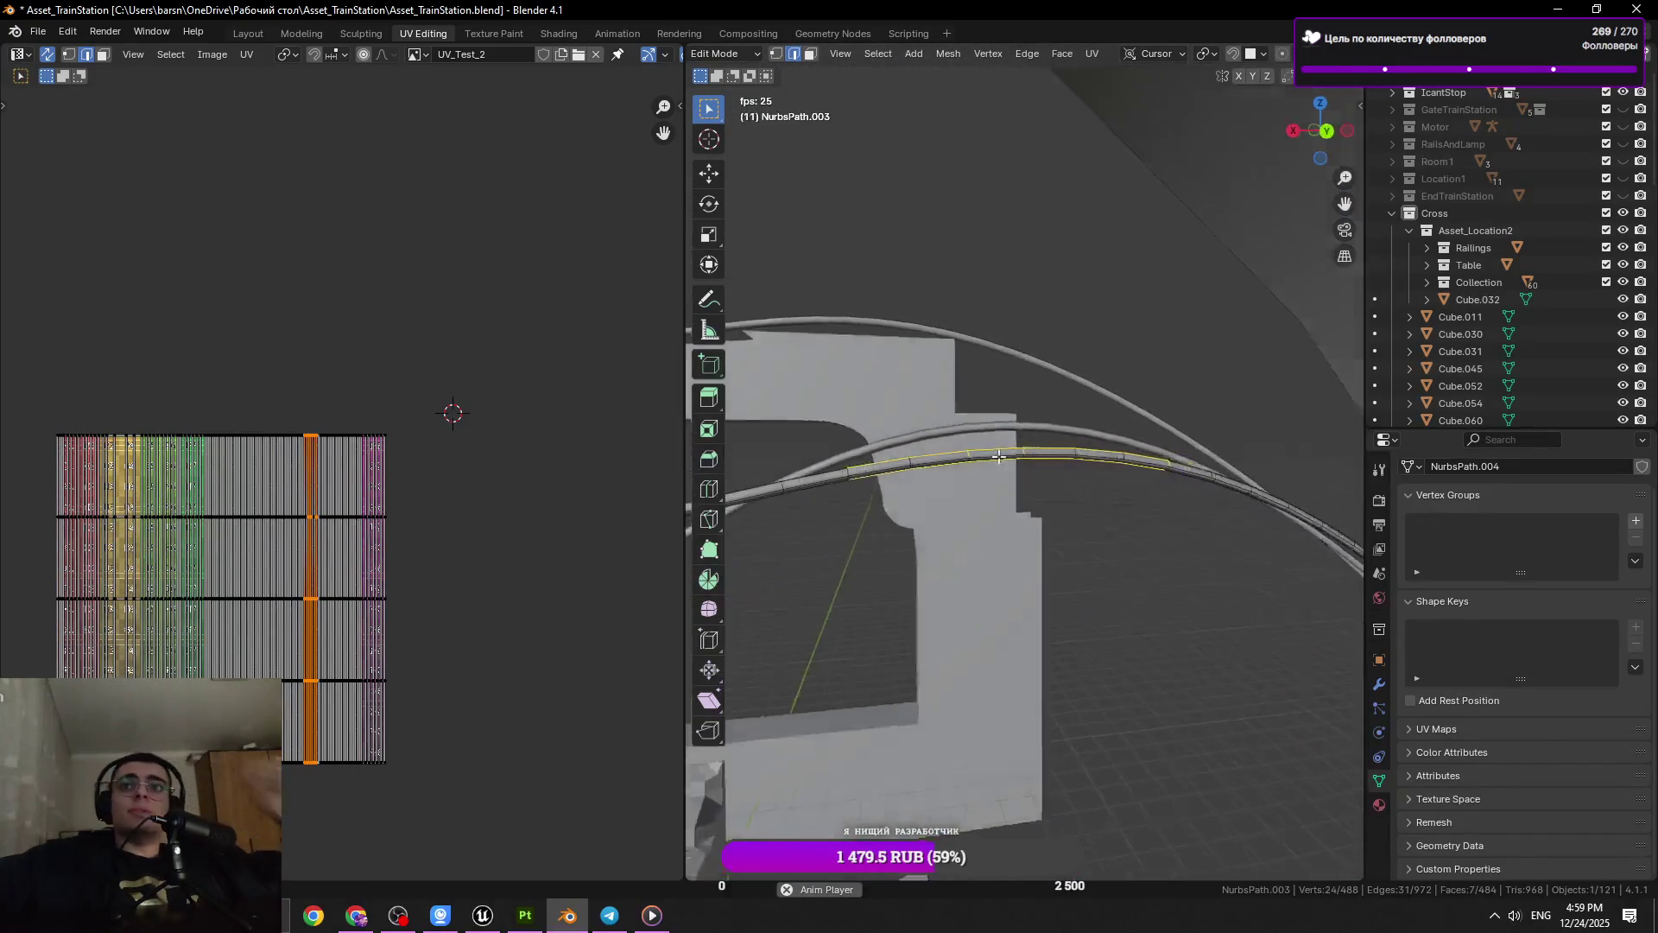
click(1020, 449)
key(x)
key(Return)
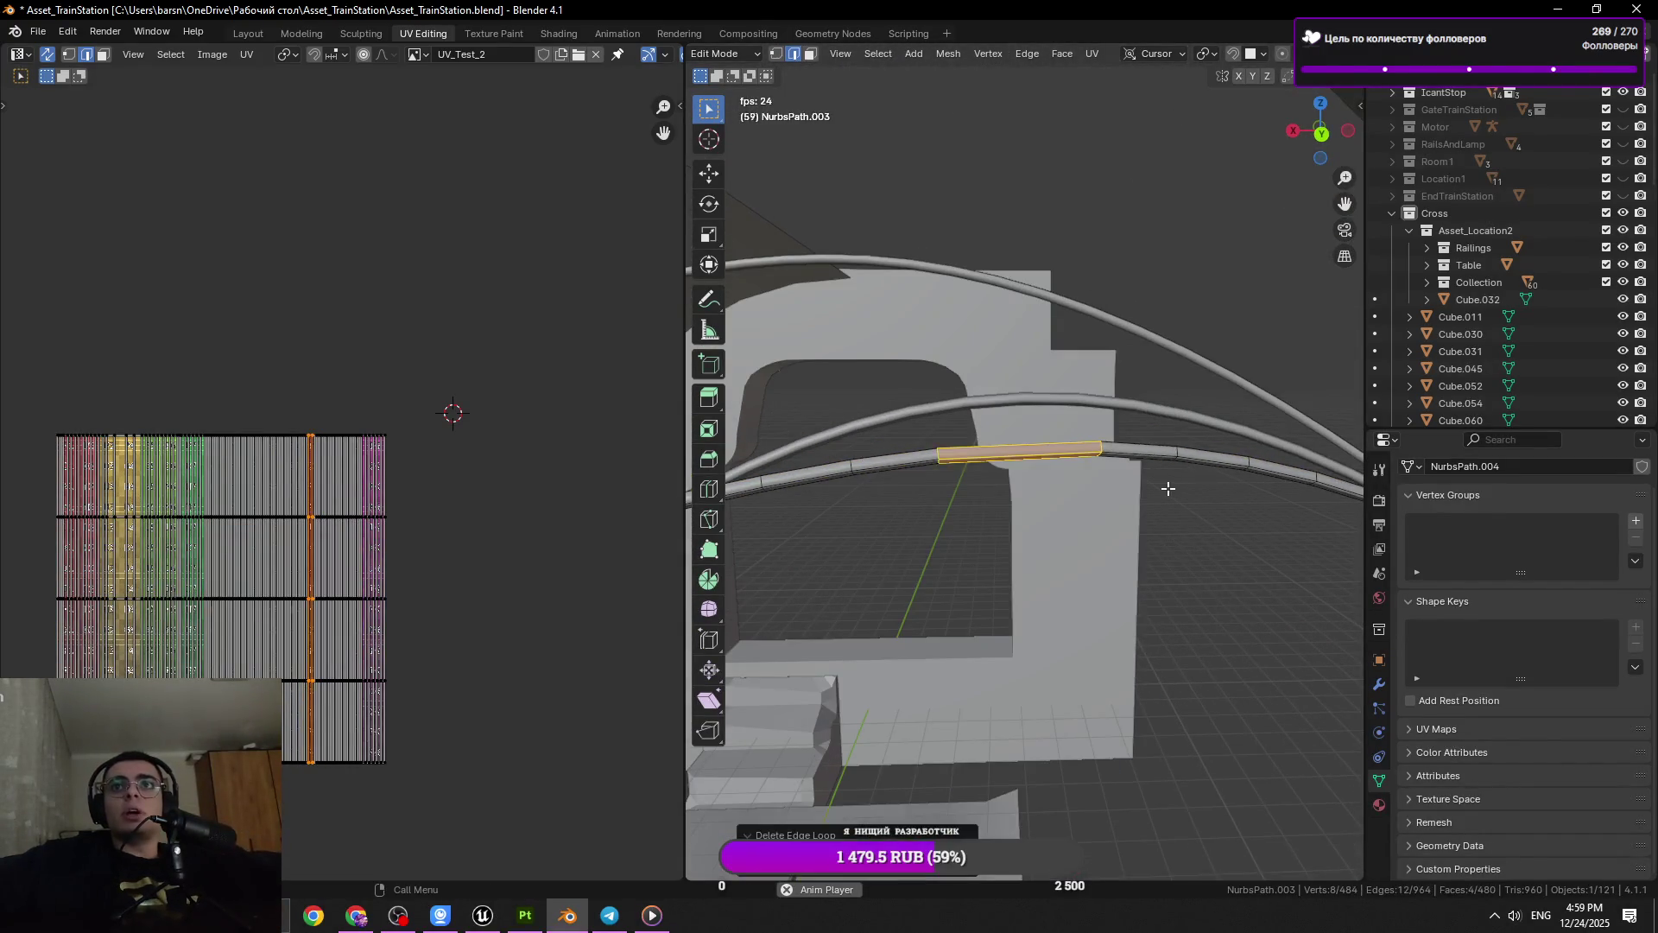
key(x)
key(Escape)
key(x)
click(1203, 475)
key(ctrl+s)
Re-enter Edit Mode, zoom in and select a single cable ring, then switch to Telegram
key(Tab)
drag(1141, 432, 1067, 461)
key(Tab)
drag(1178, 455, 1041, 469)
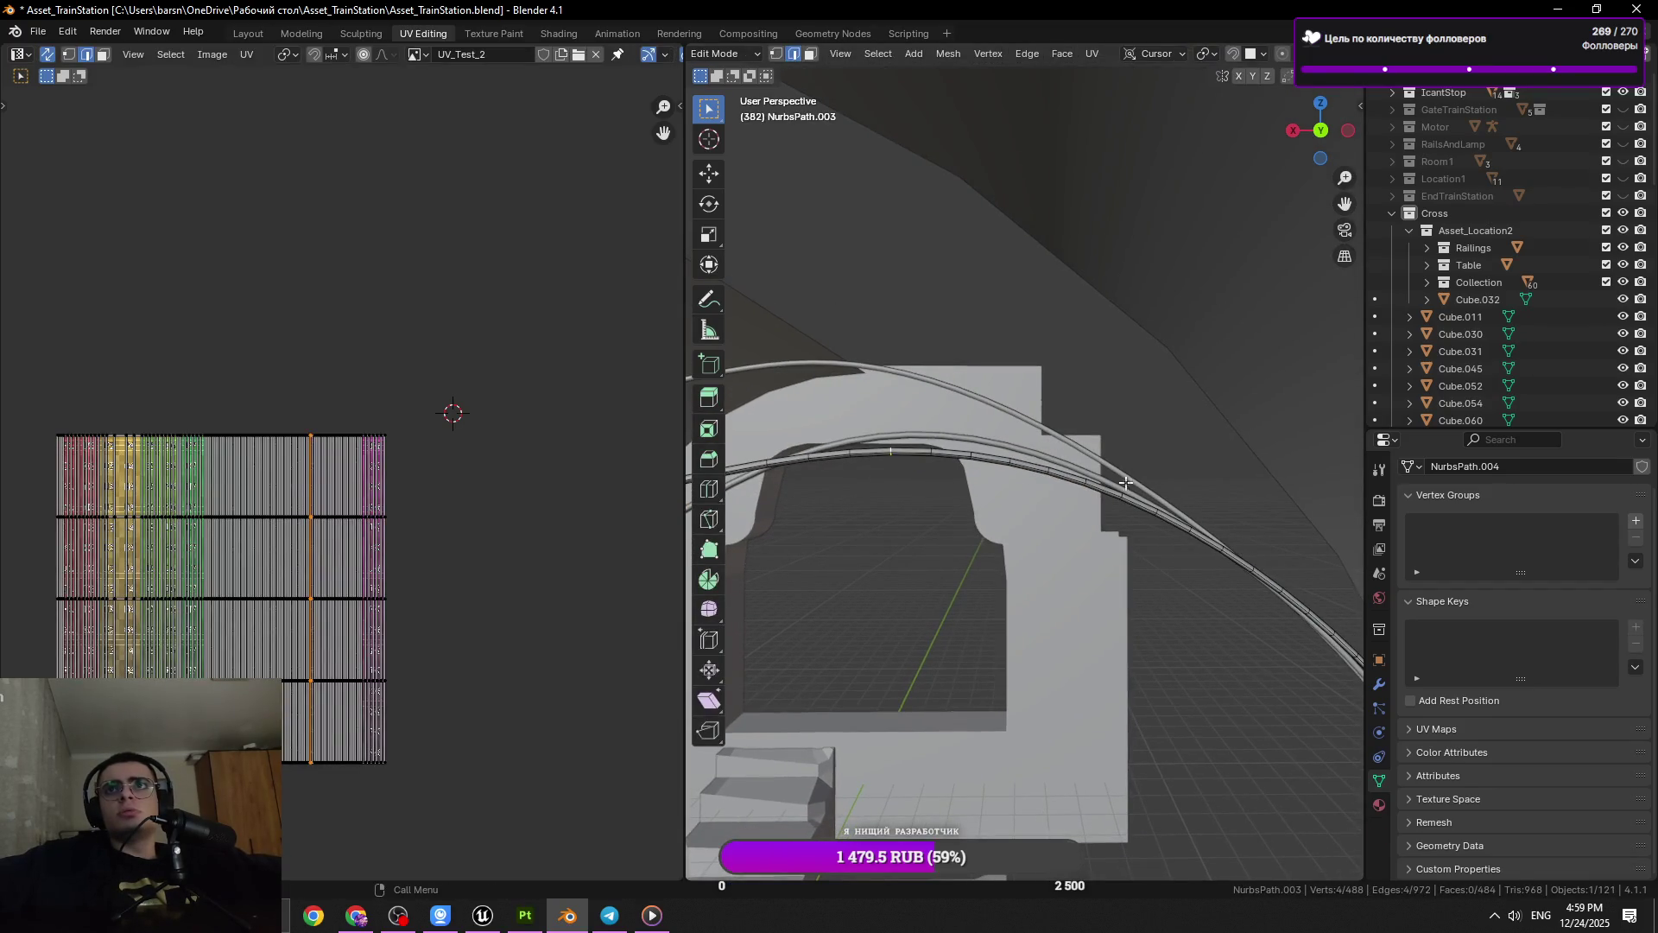
drag(1127, 484, 1171, 500)
key(a)
drag(1054, 560, 1049, 483)
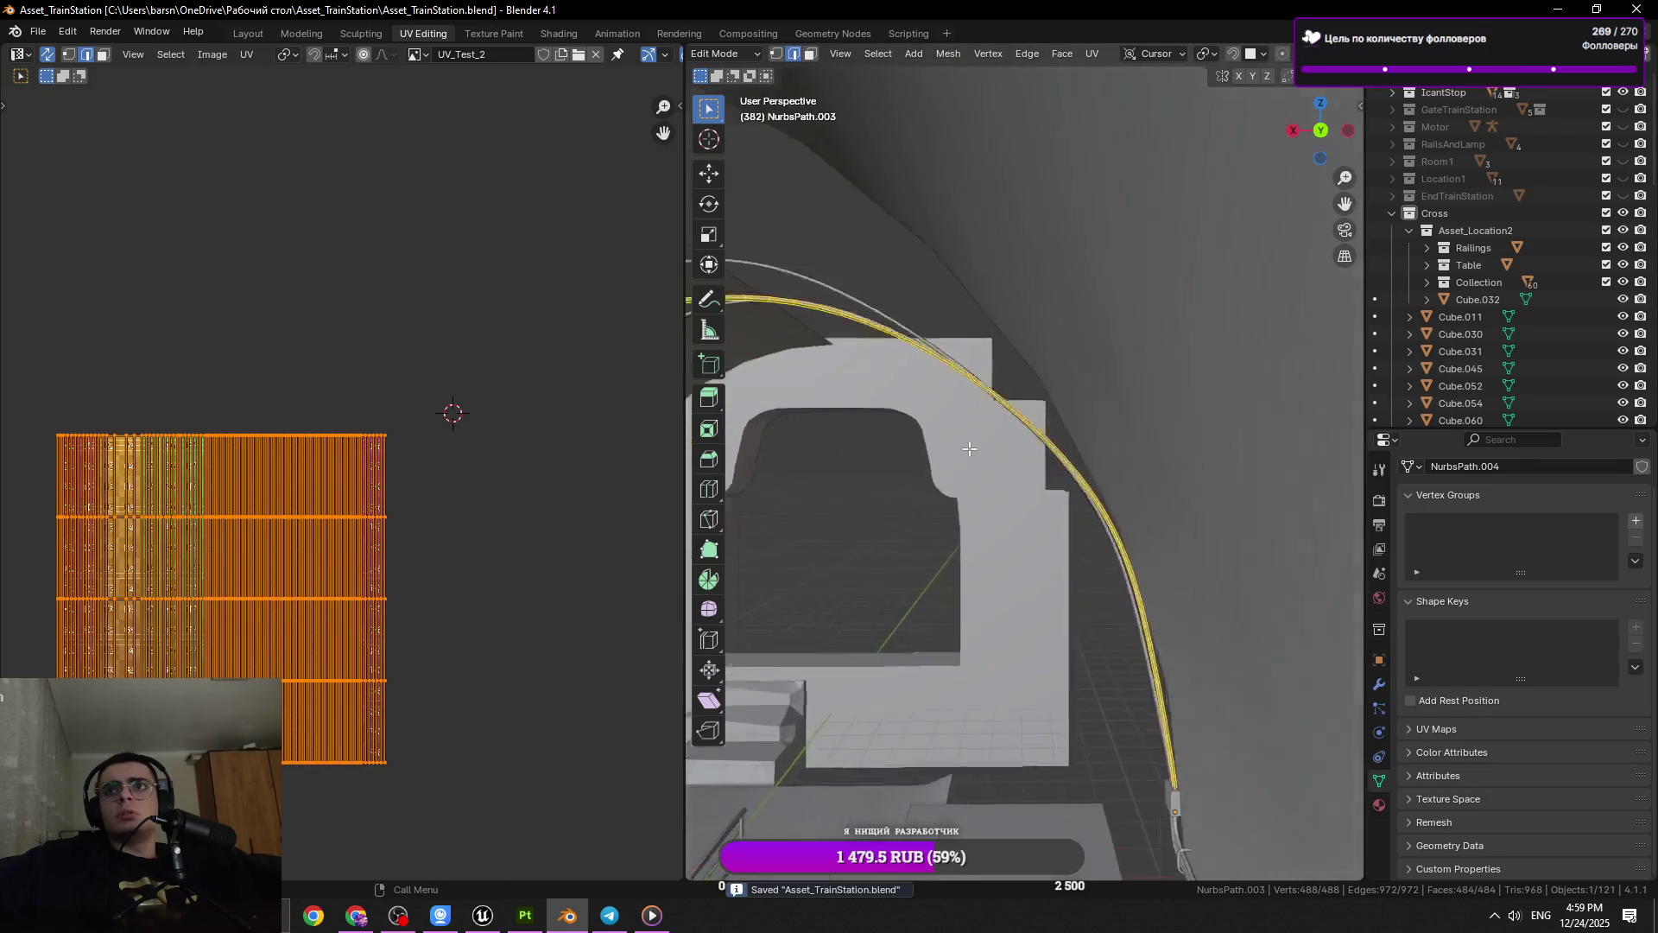
scroll(up, 3)
click(1046, 450)
click(1046, 451)
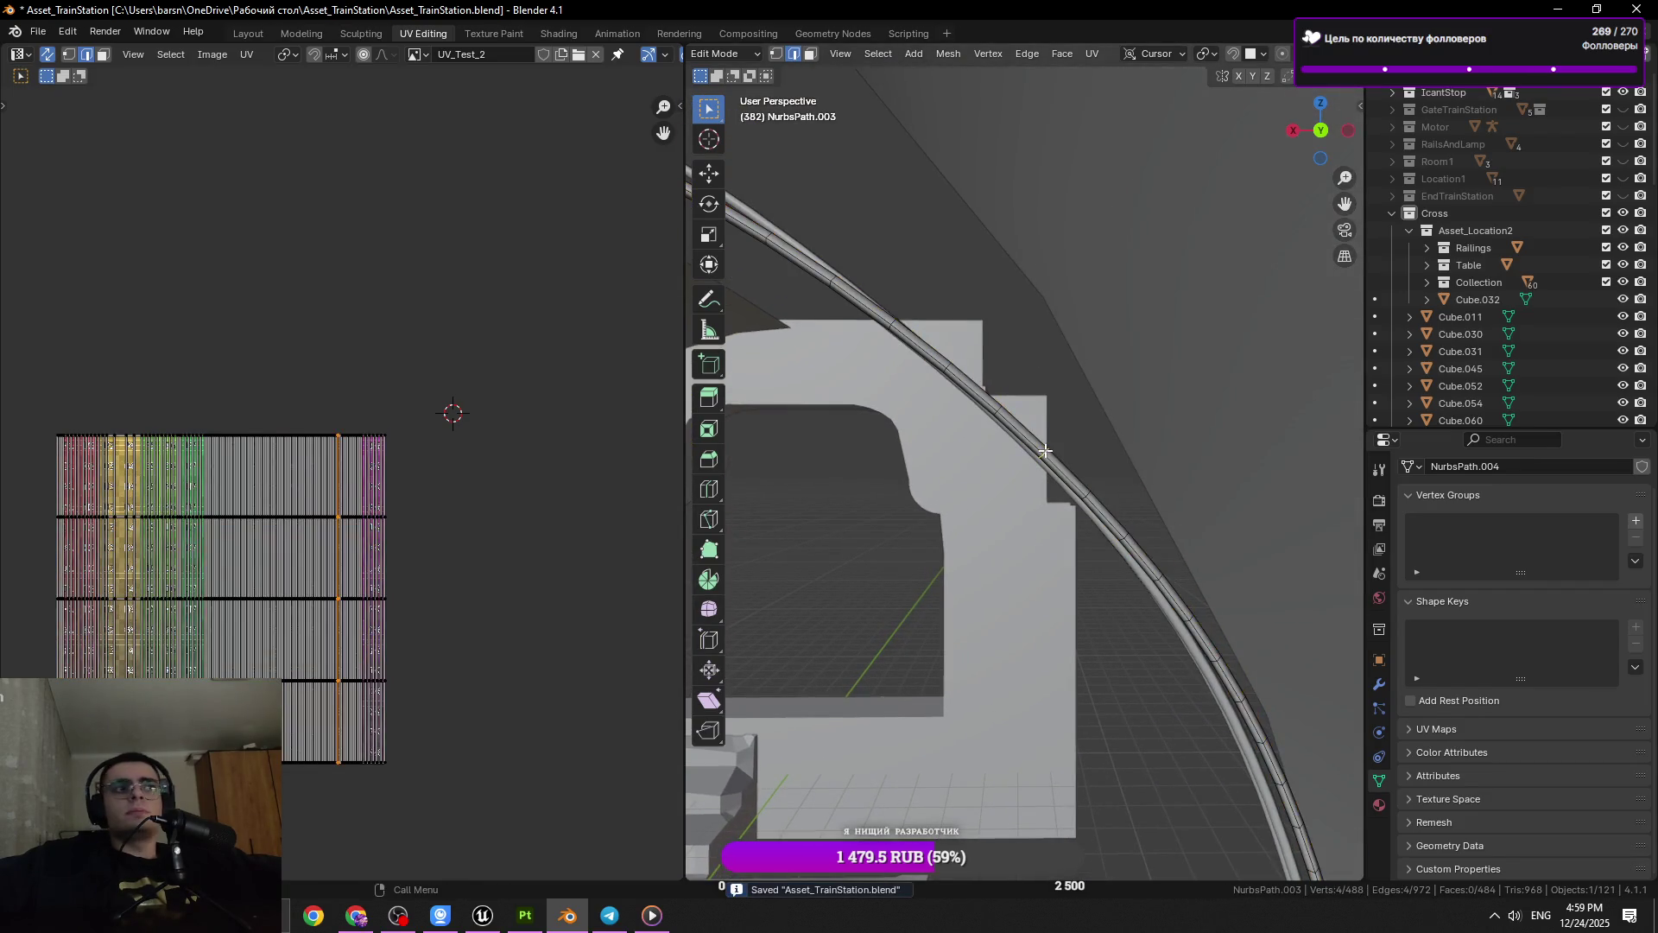
scroll(up, 3)
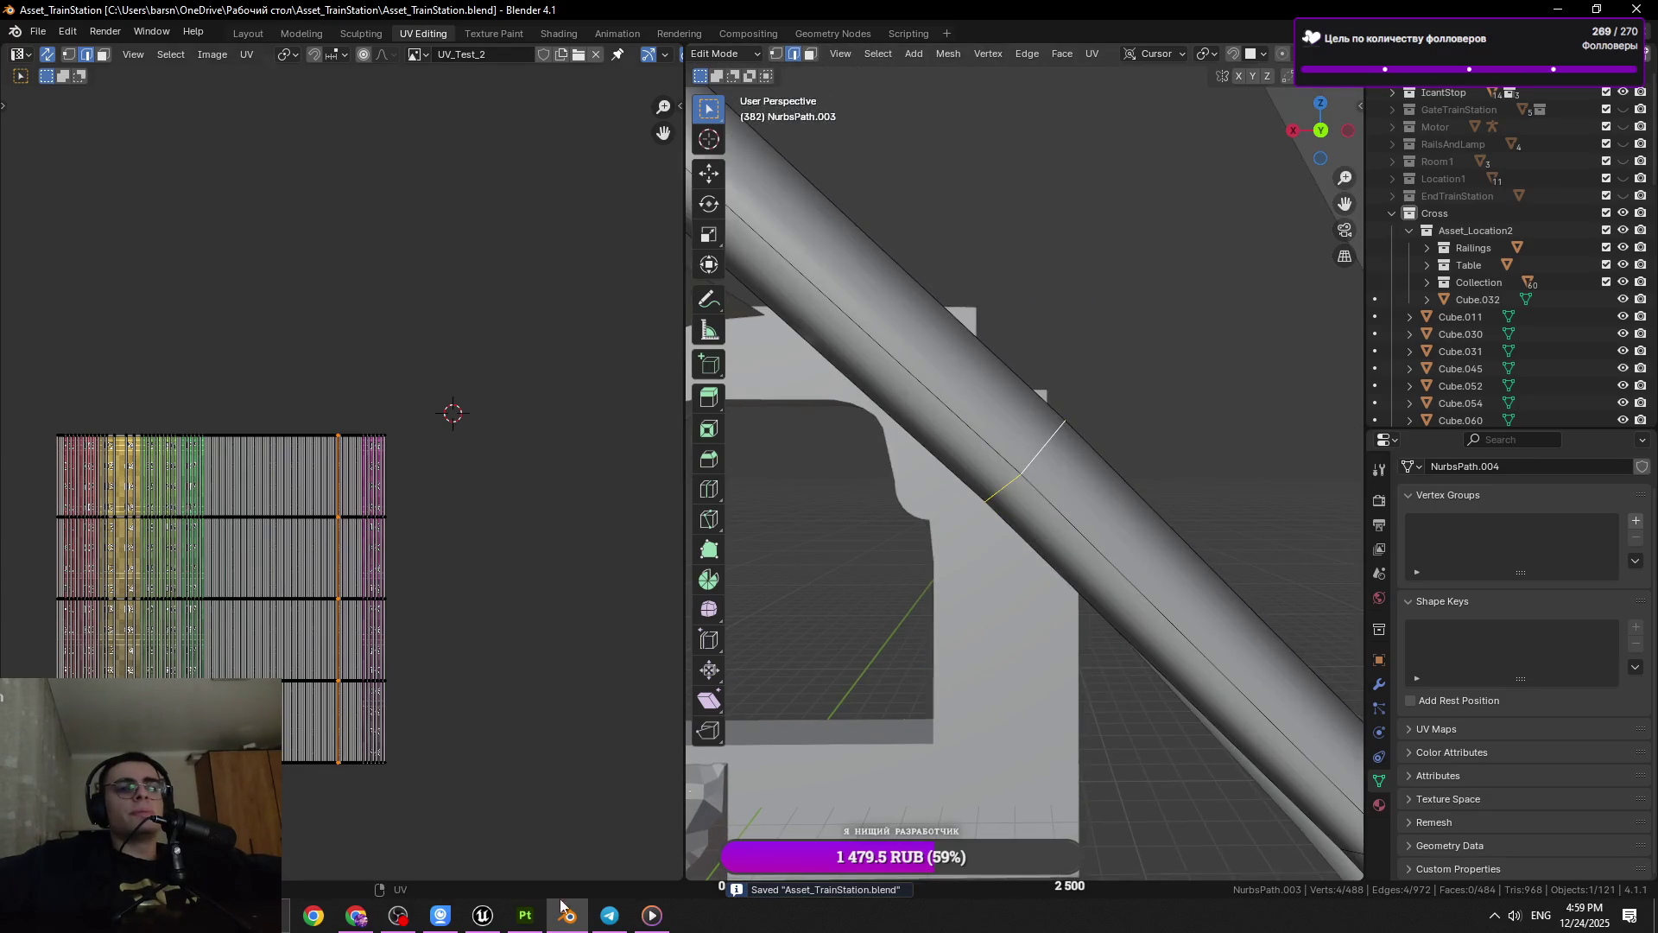
click(609, 916)
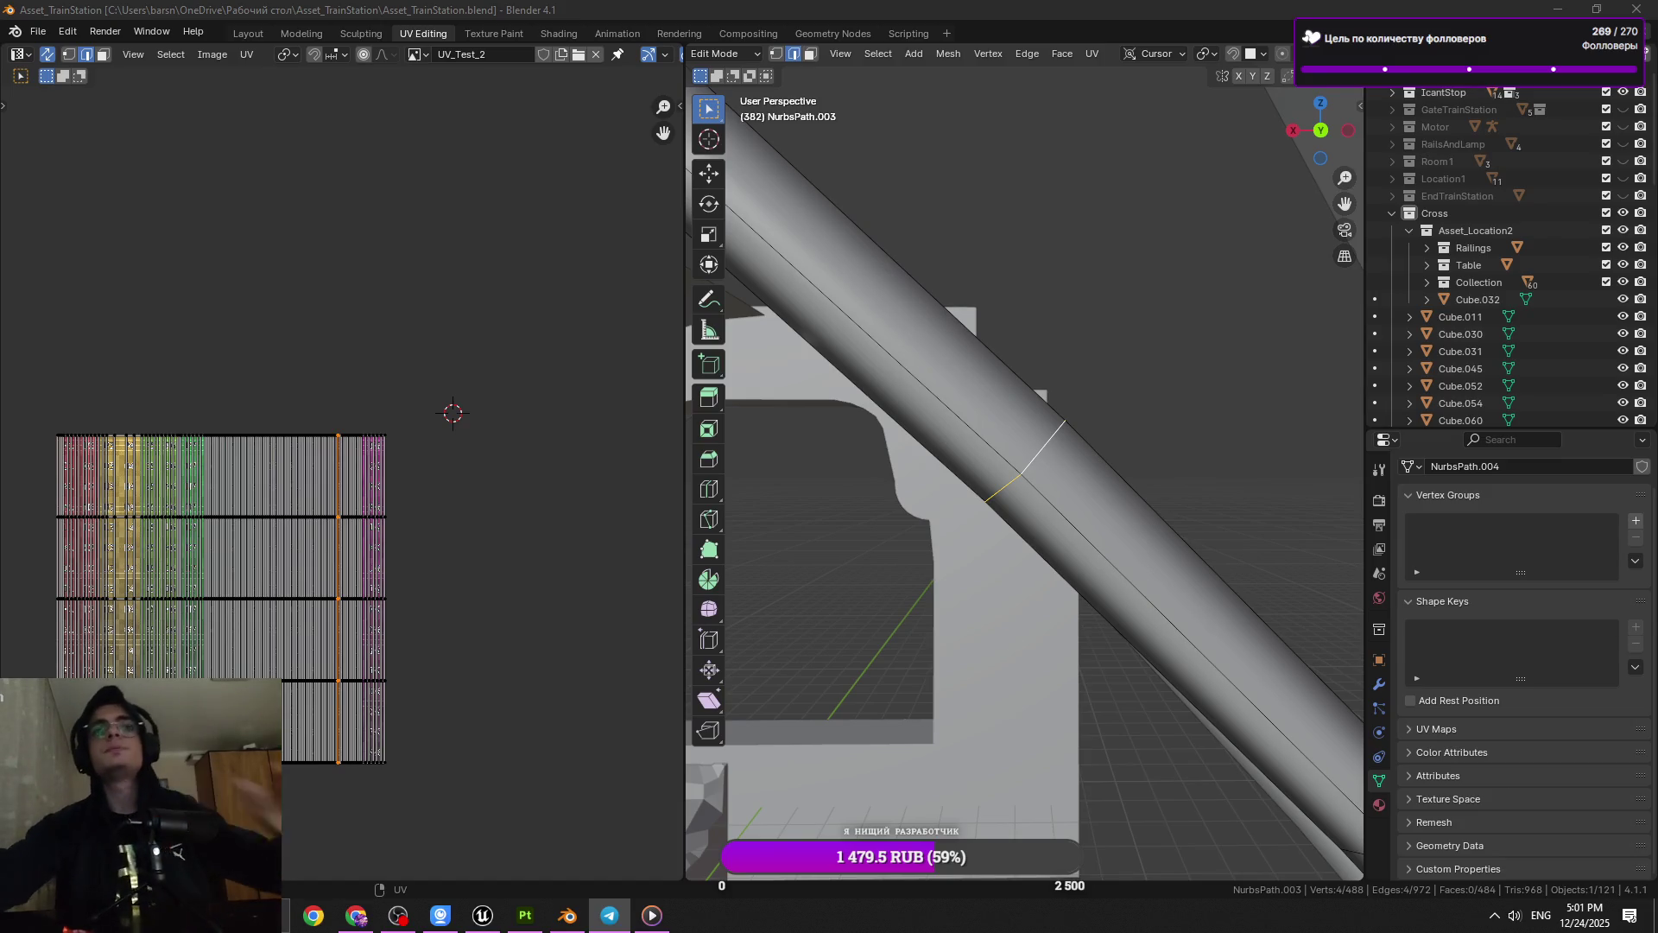
click(314, 915)
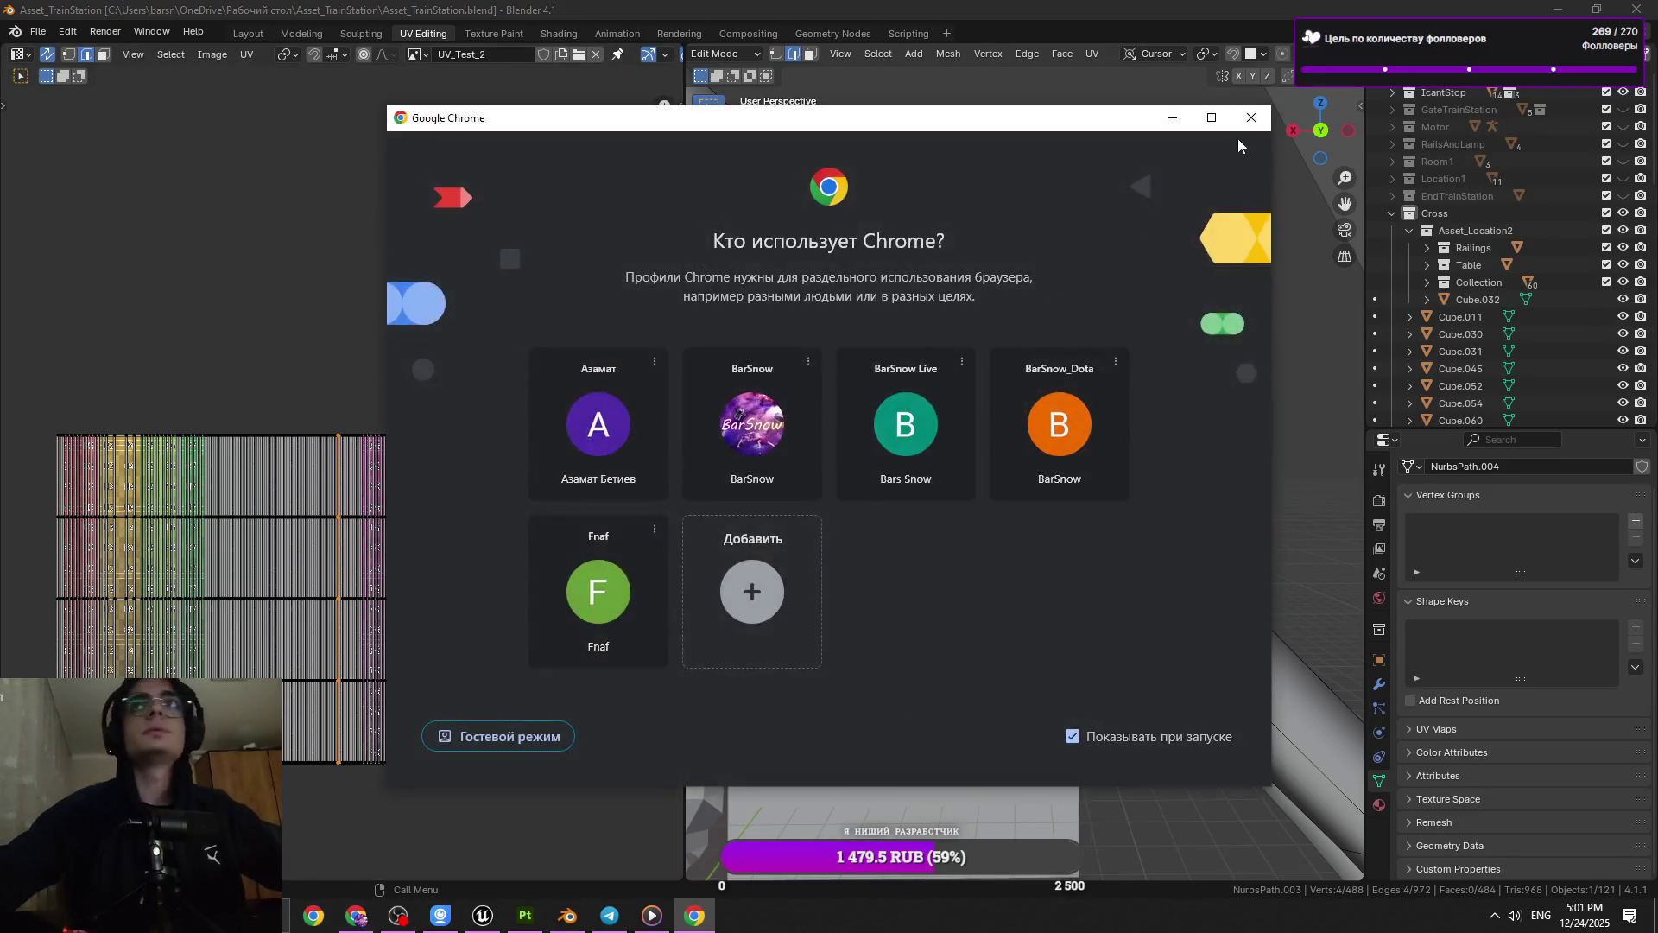
click(1251, 117)
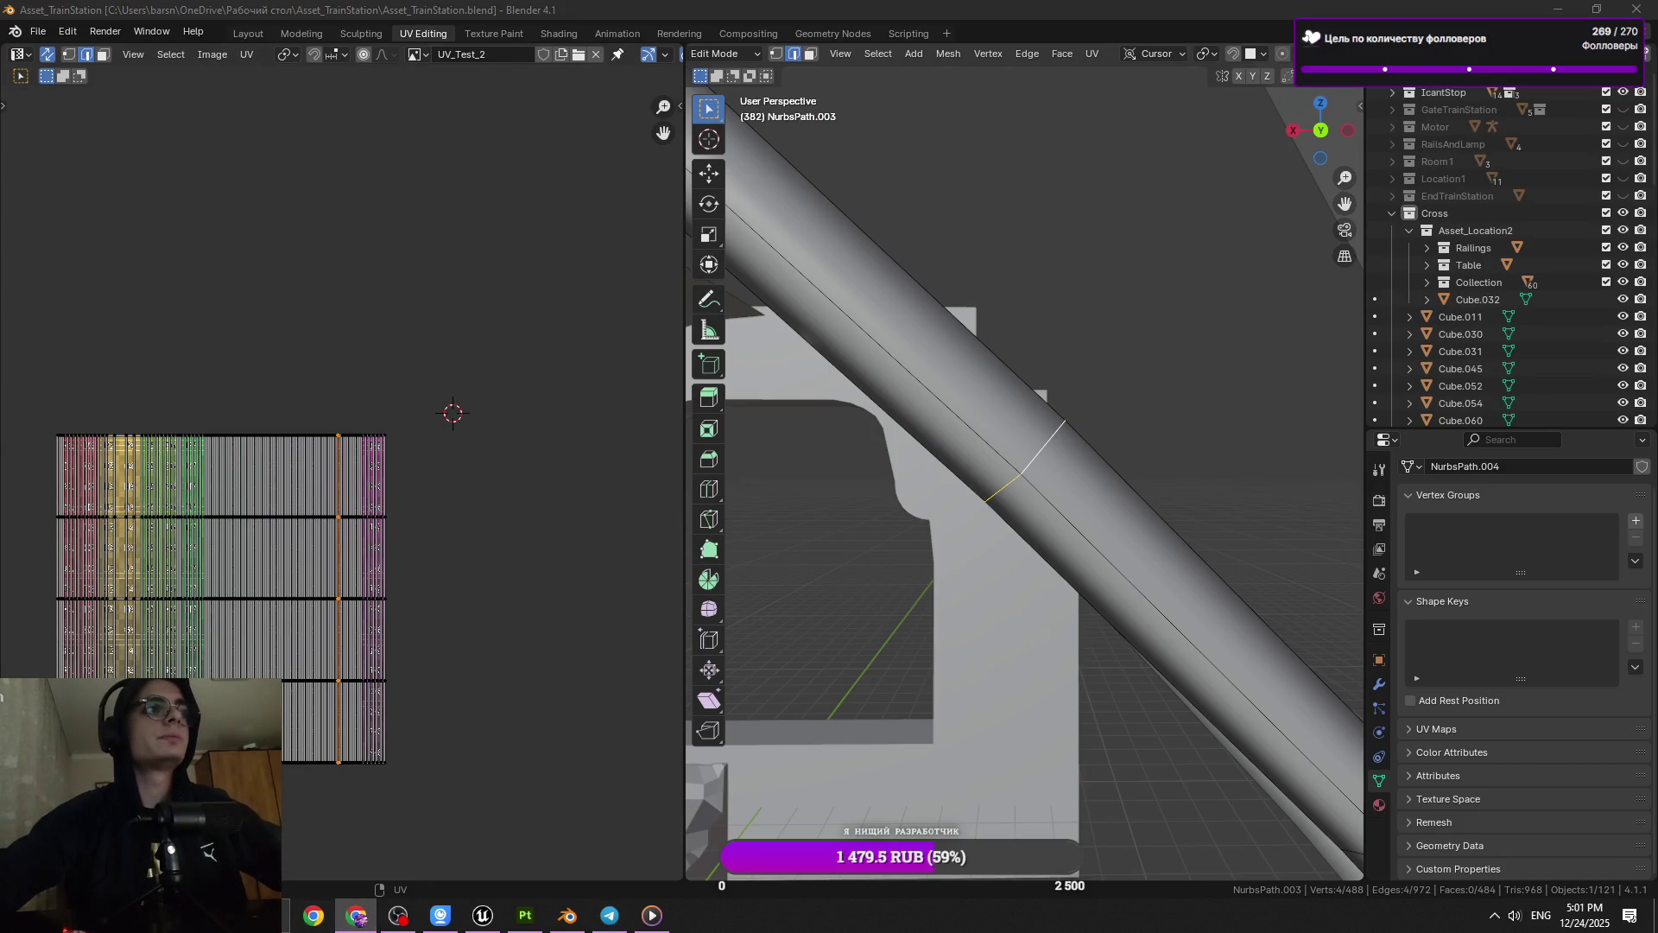
key(ctrl+z)
key(ctrl+z)
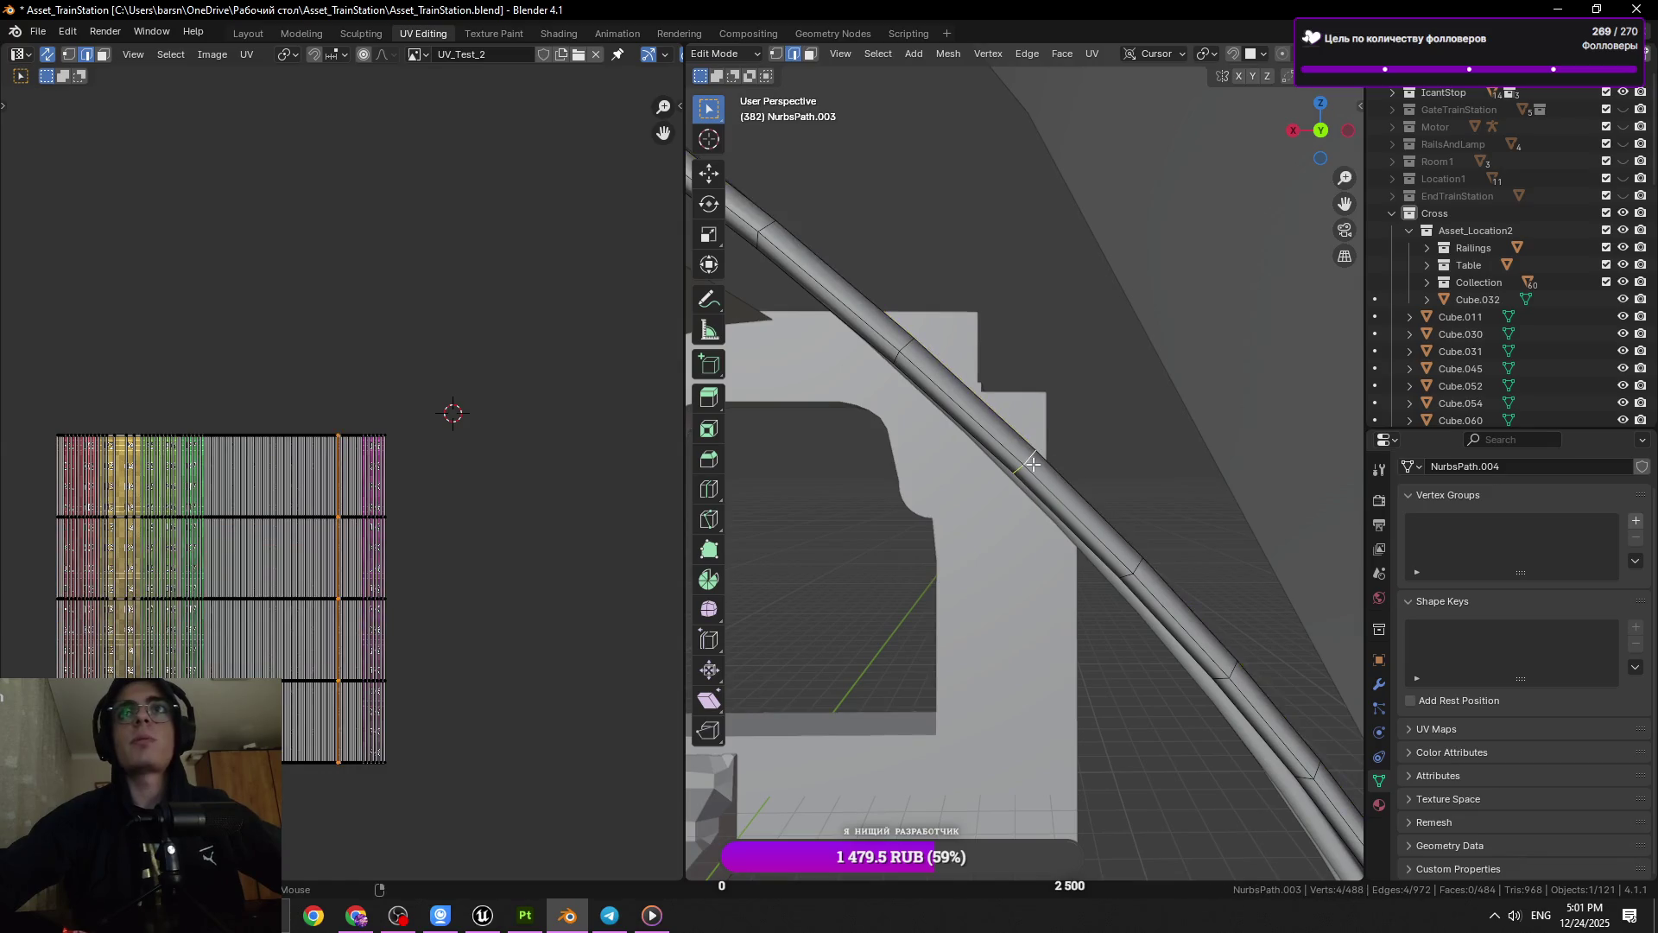
Dissolve the selected ring and save, then frame and dissolve the next ring
key(x)
click(1091, 482)
key(ctrl+s)
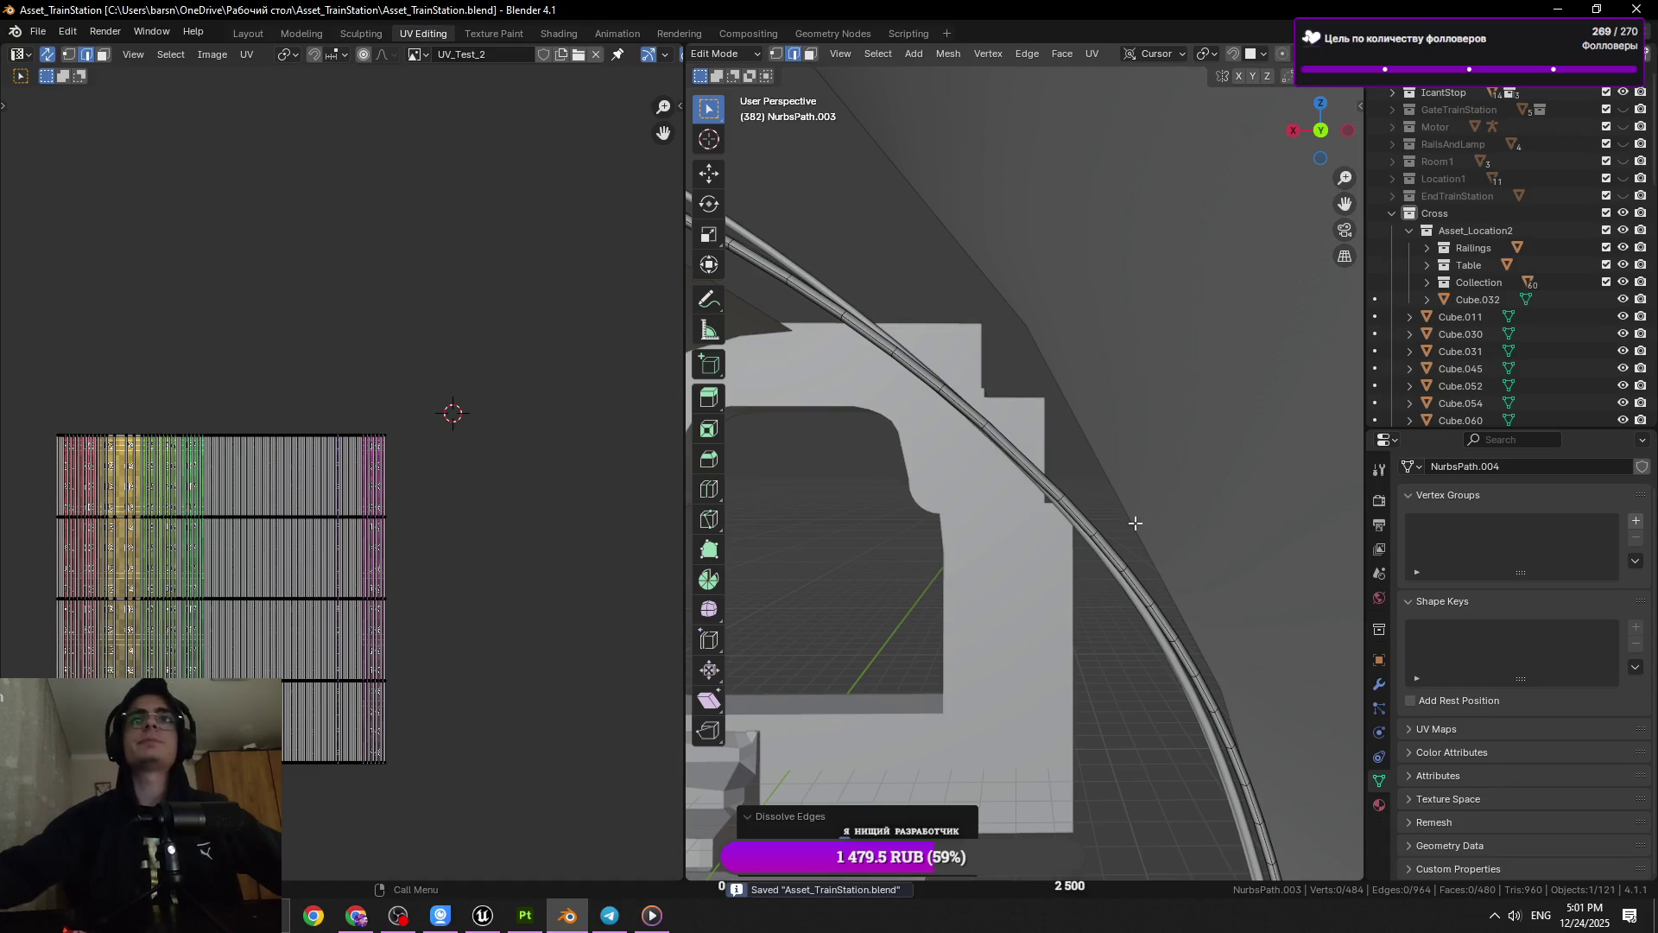
click(951, 389)
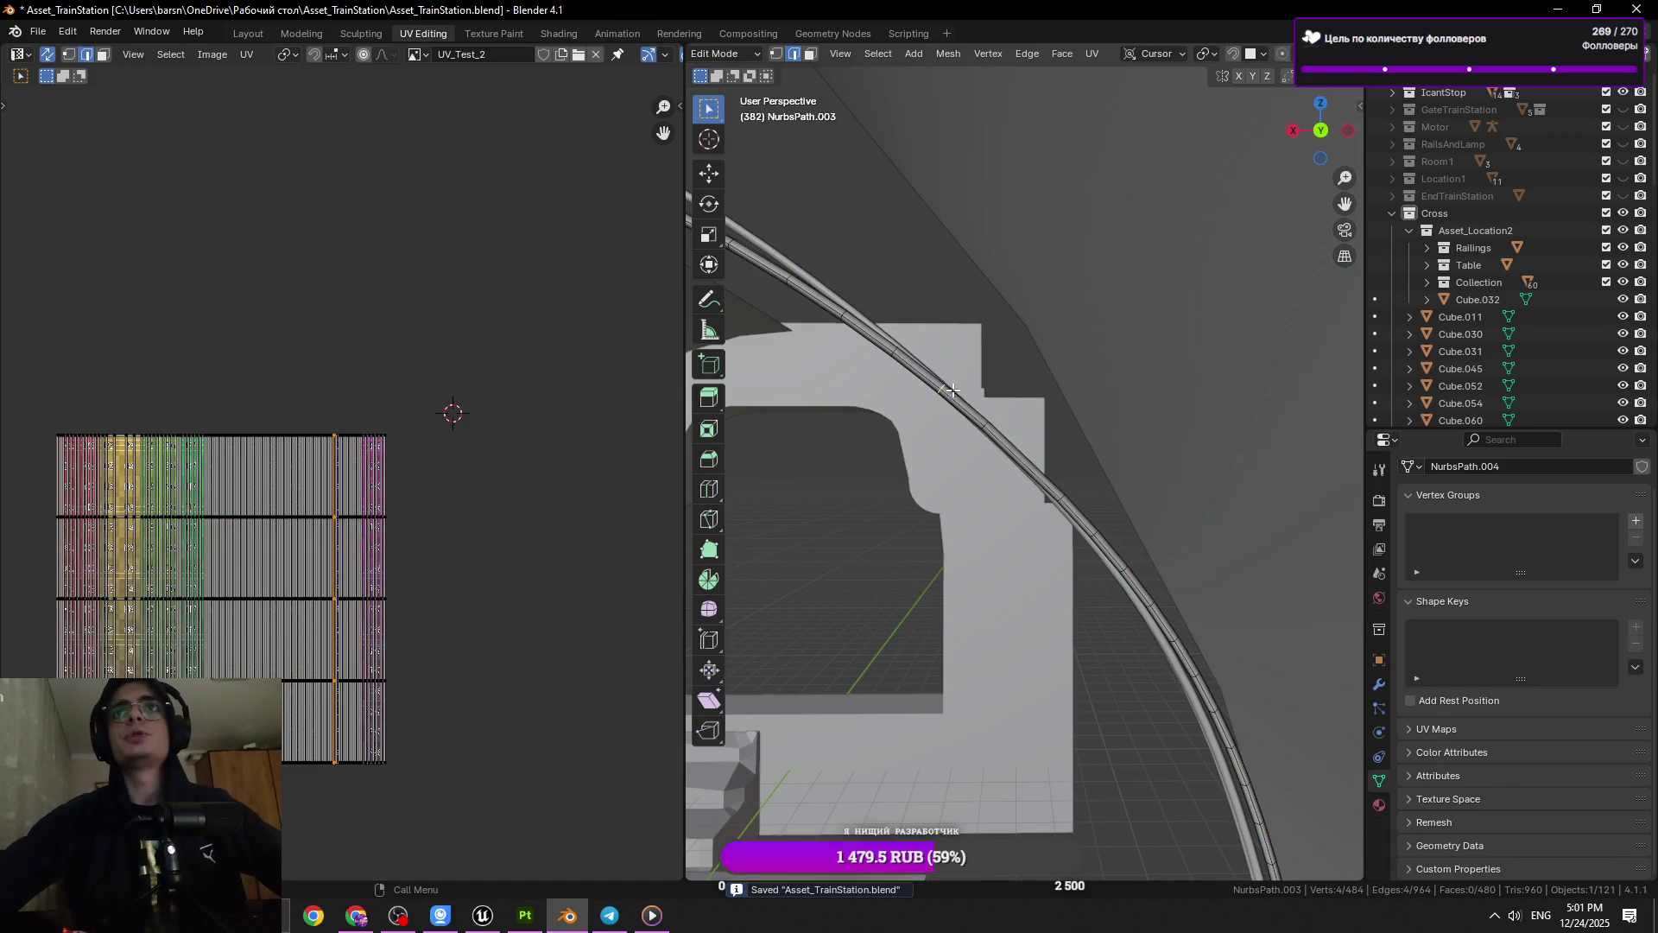
key(KP_Decimal)
scroll(down, 3)
scroll(down, 3)
right_click(1088, 589)
click(1088, 589)
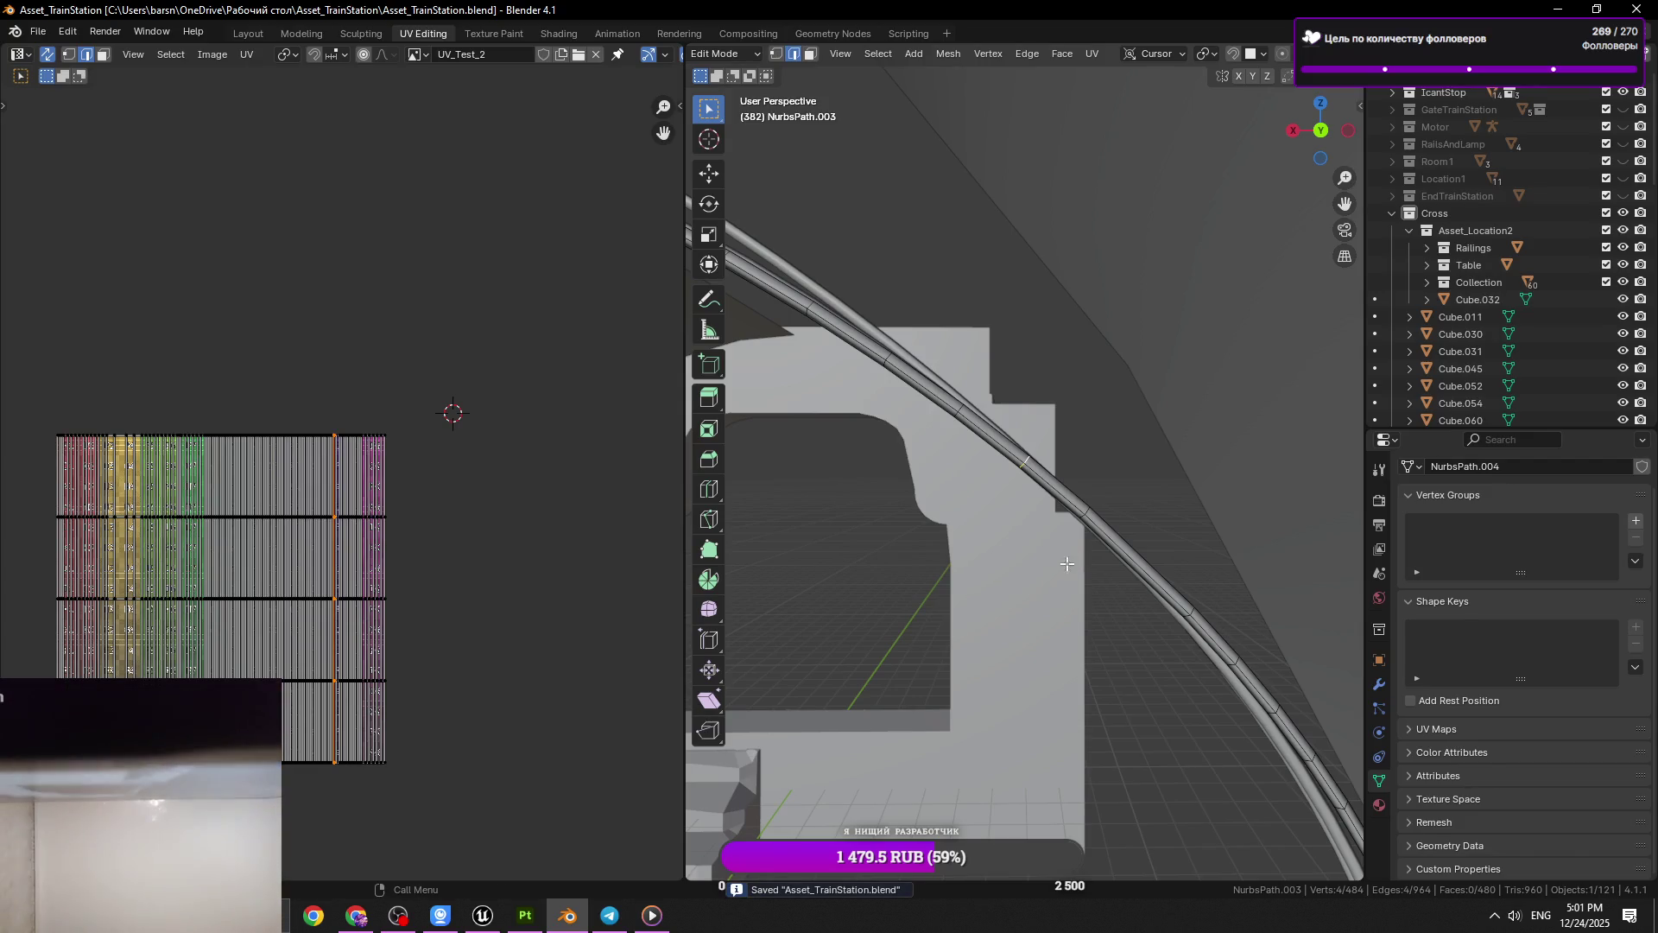
Dissolve two more edge rings along the cable and save the file
drag(979, 353, 1027, 460)
click(1027, 460)
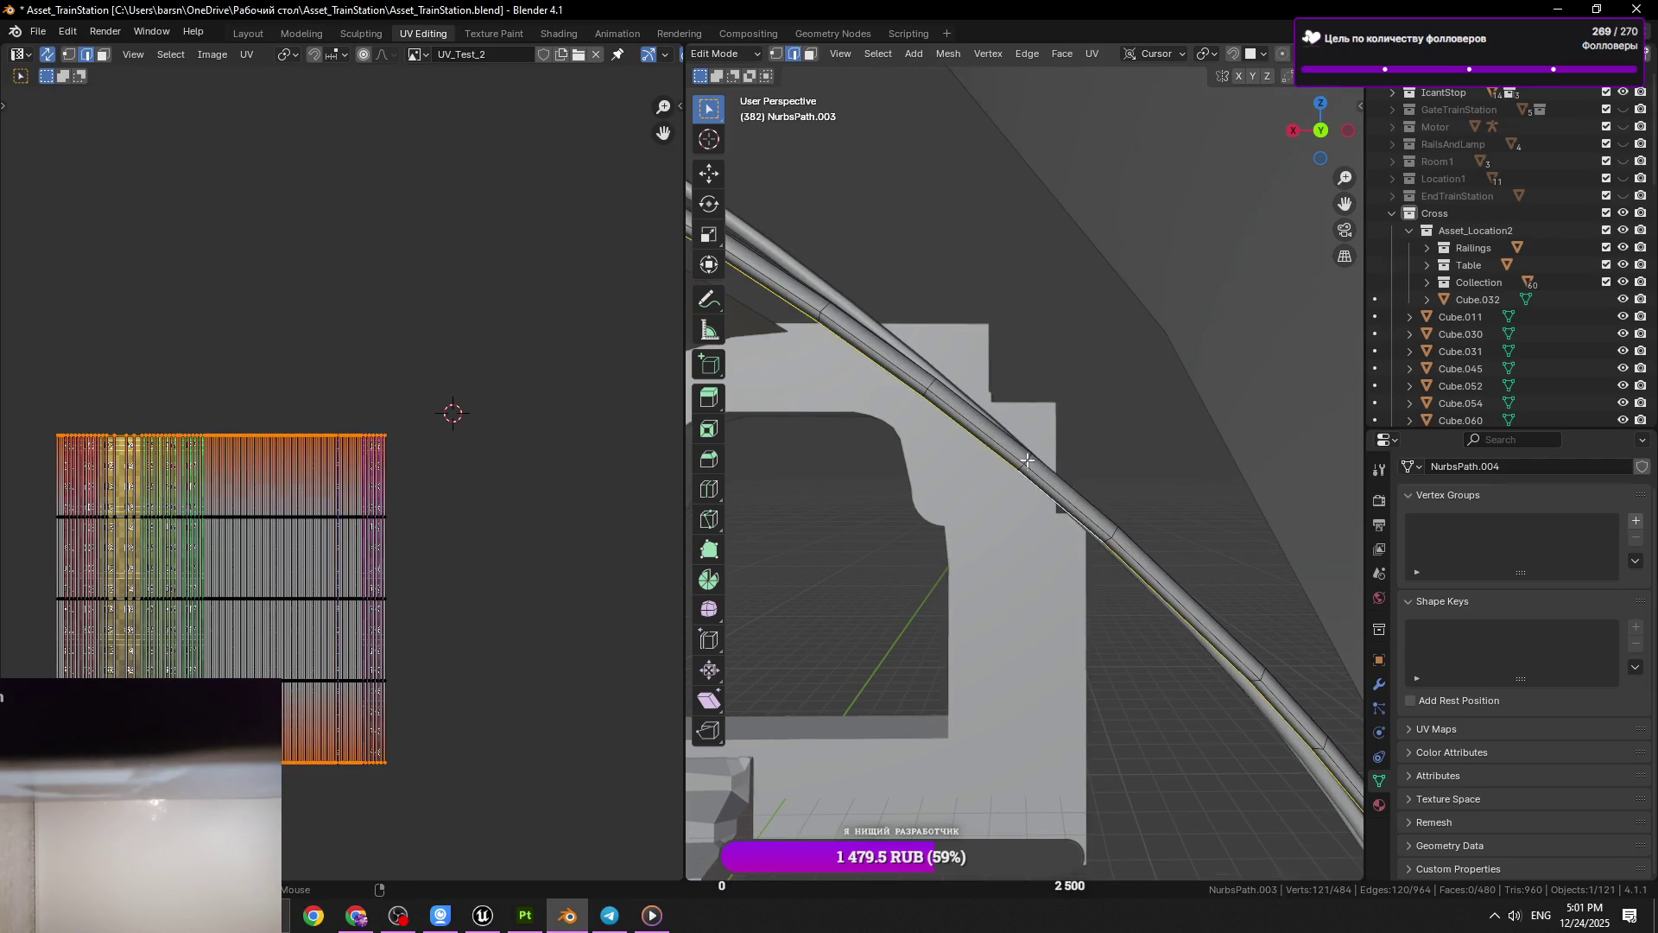
key(x)
click(1110, 463)
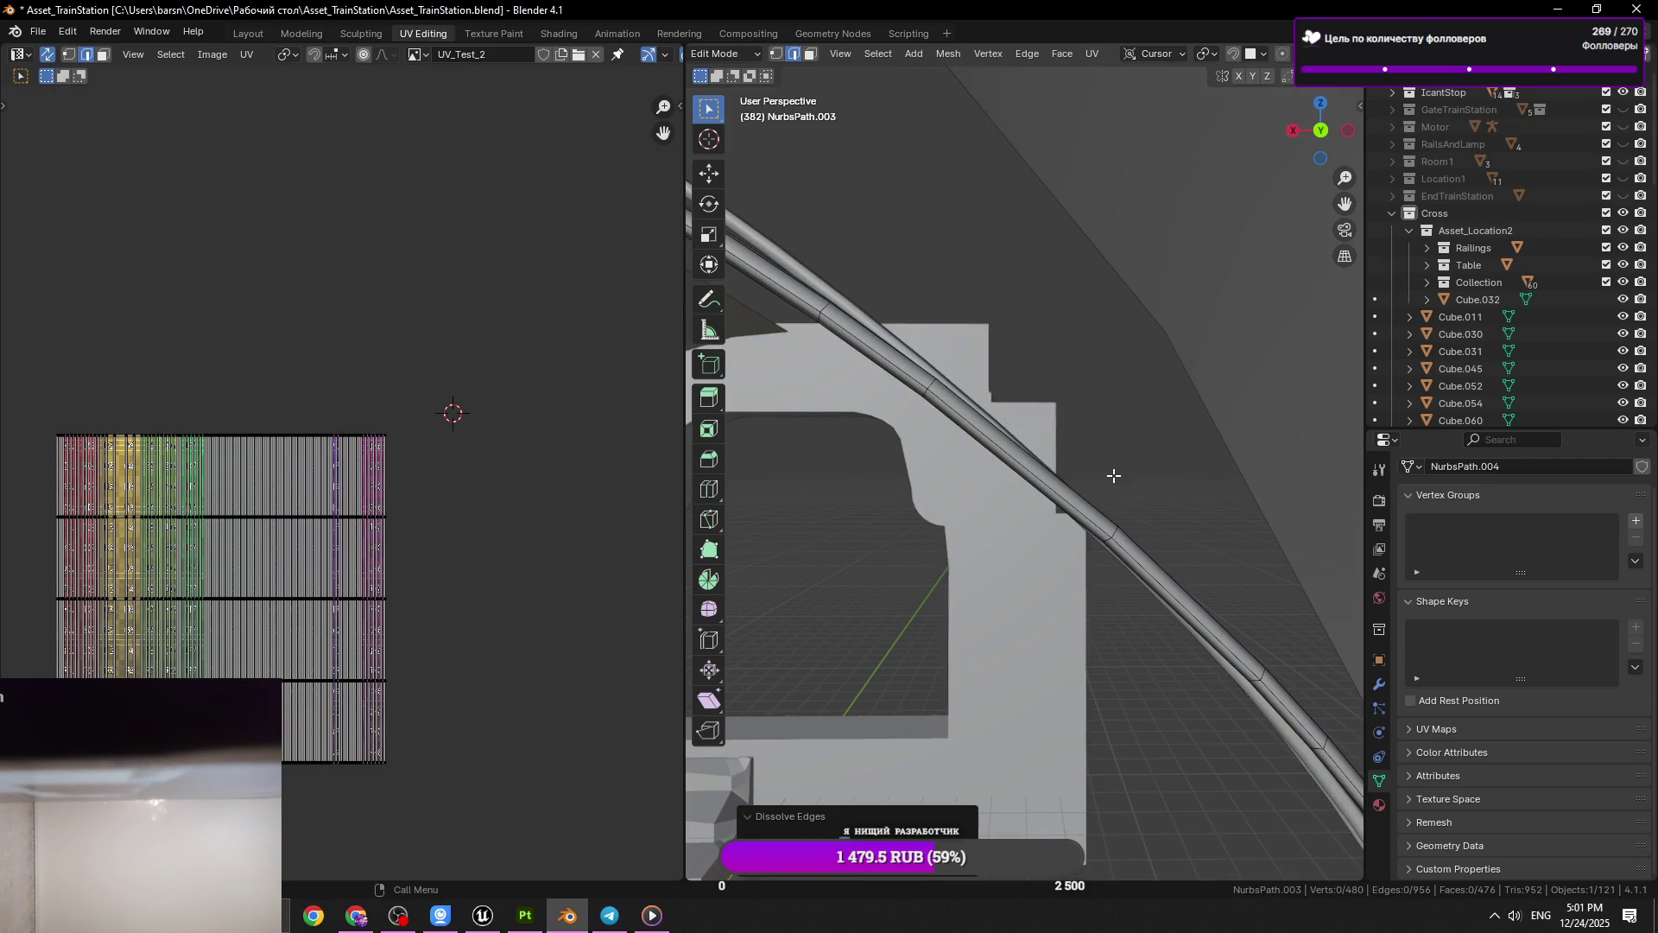
click(843, 297)
drag(838, 303, 843, 297)
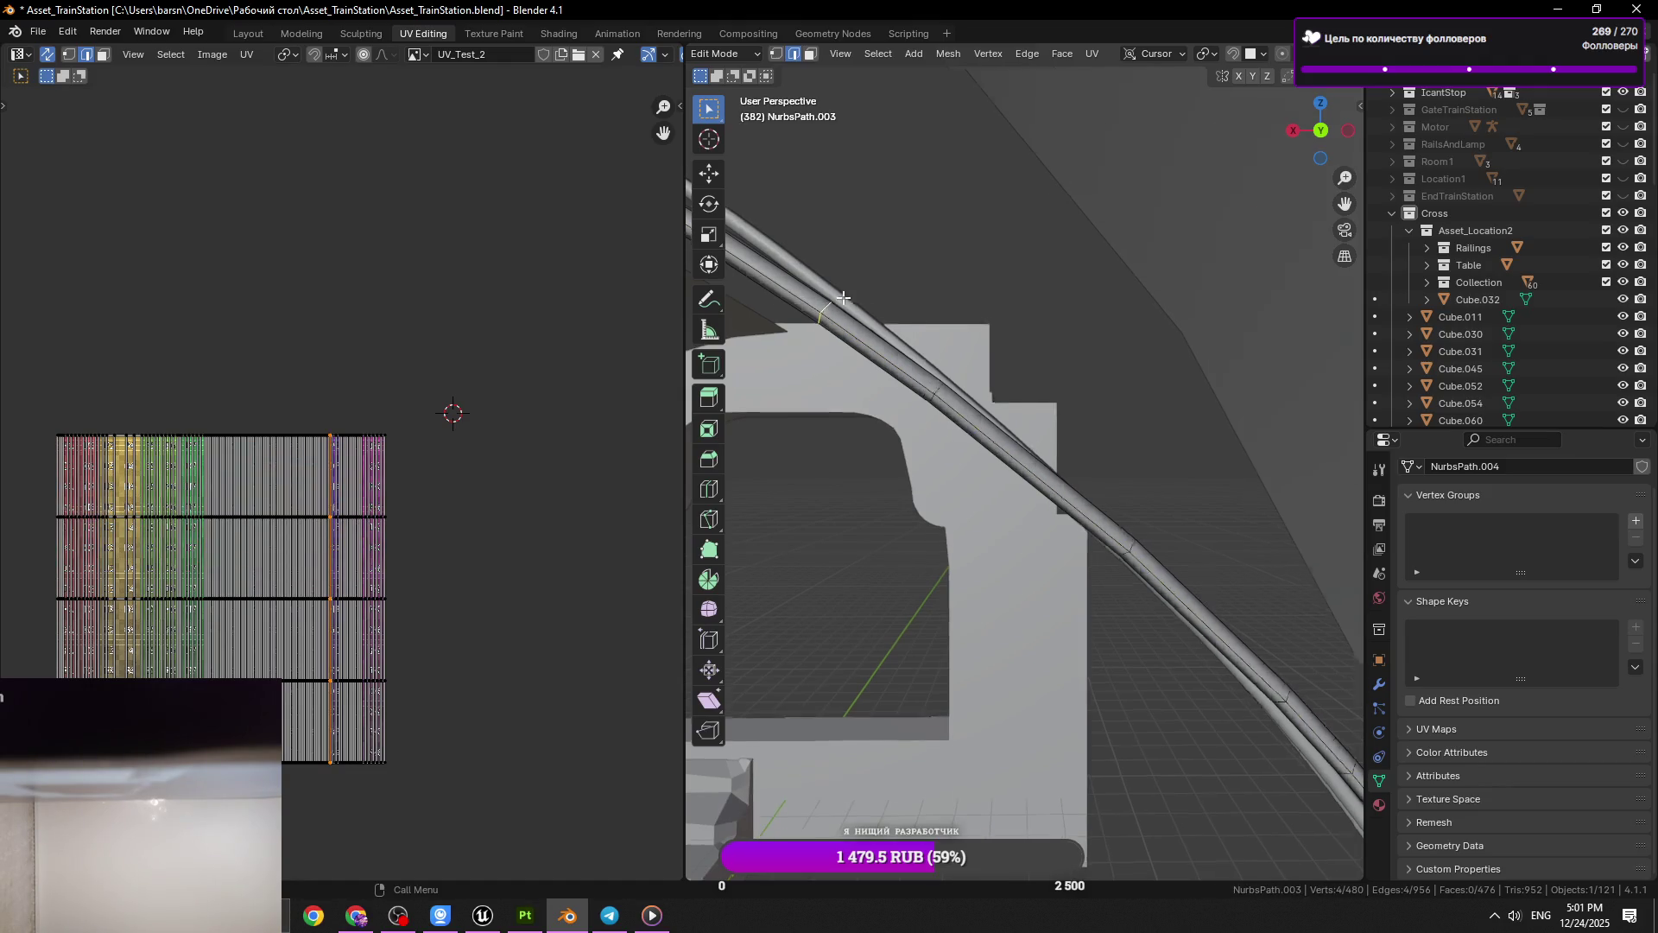
scroll(up, 3)
scroll(down, 3)
key(x)
click(1119, 413)
key(ctrl+s)
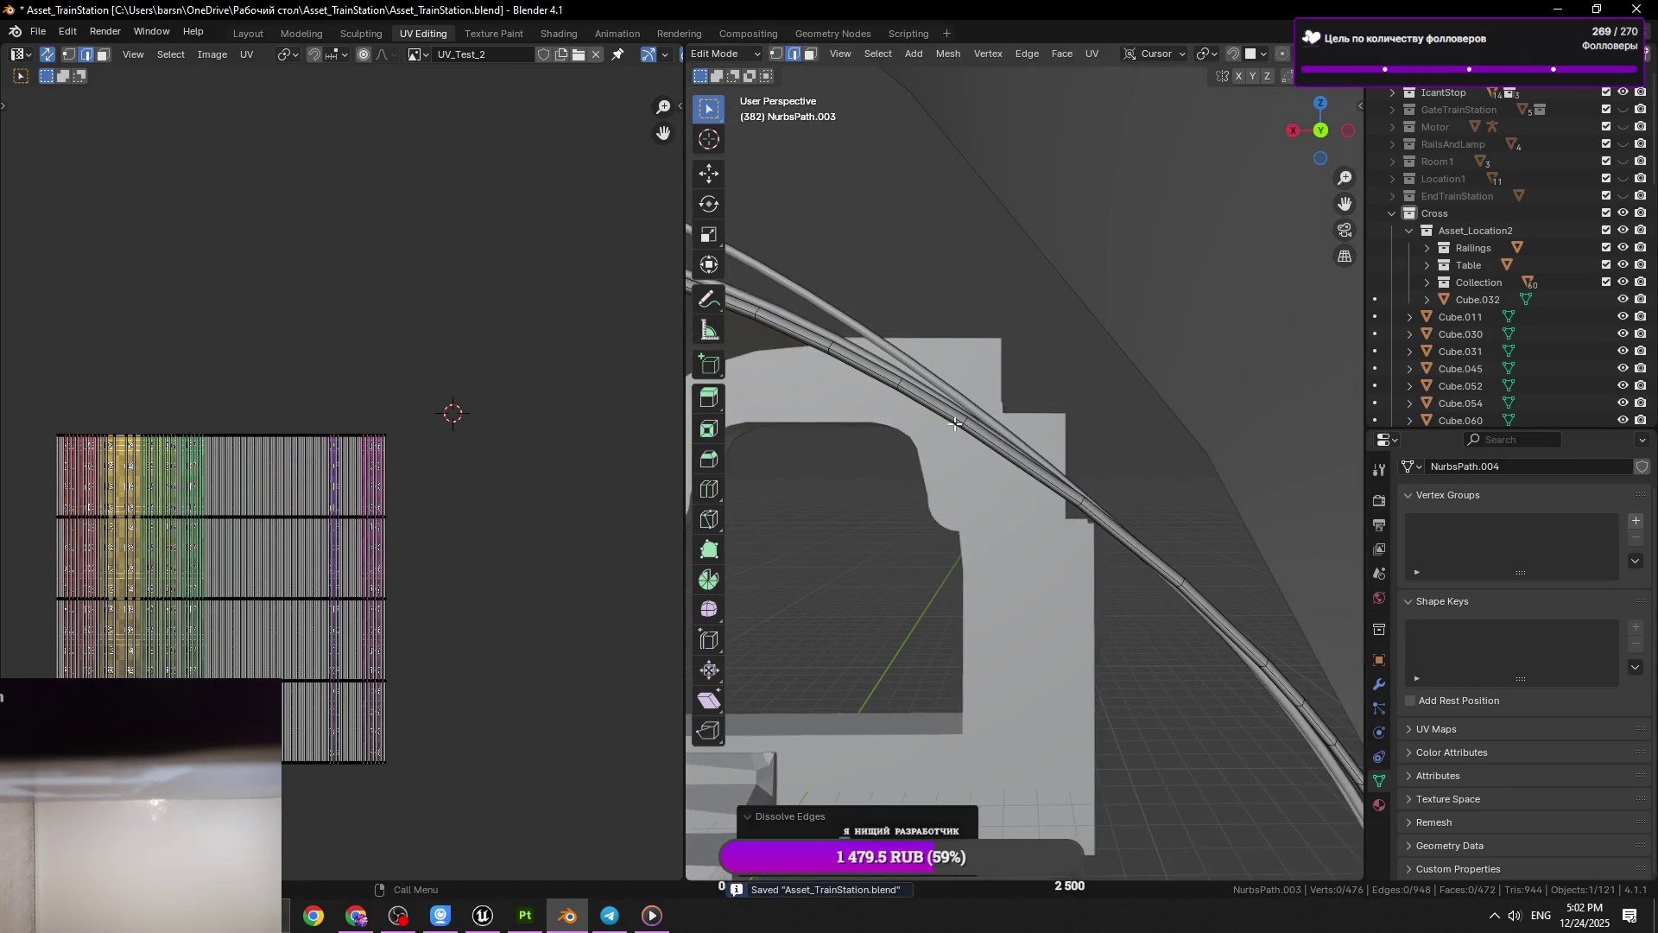
Dissolve one more ring, undo it, and save at 476 vertices and 472 faces
click(902, 385)
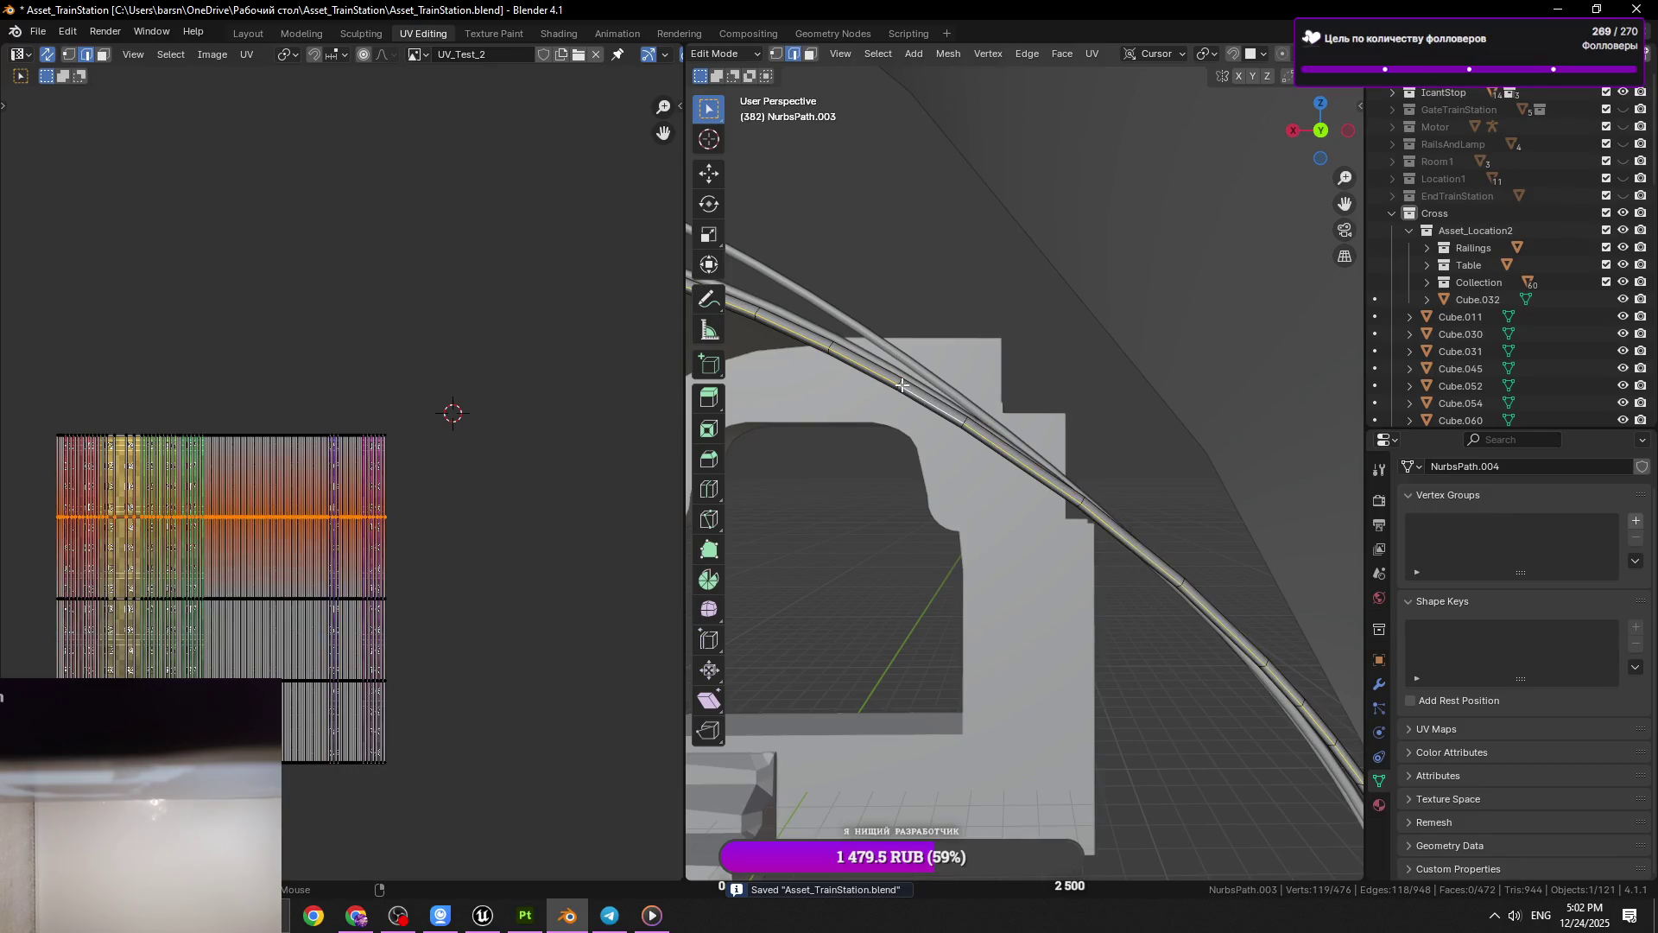
click(900, 385)
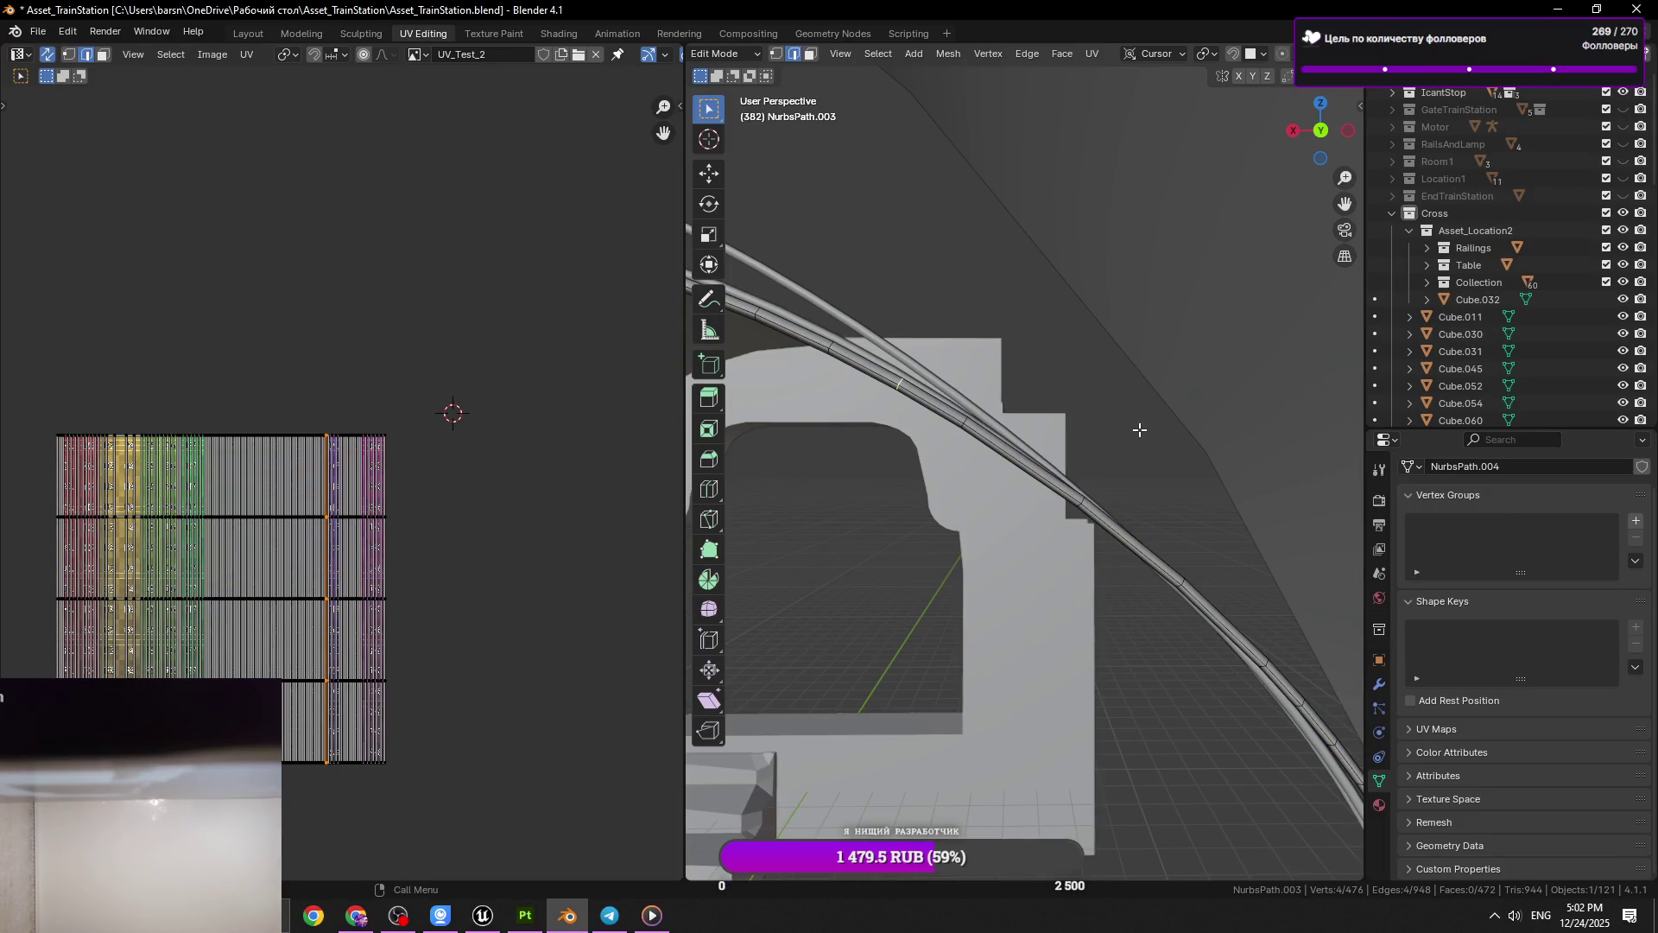
scroll(up, 3)
key(x)
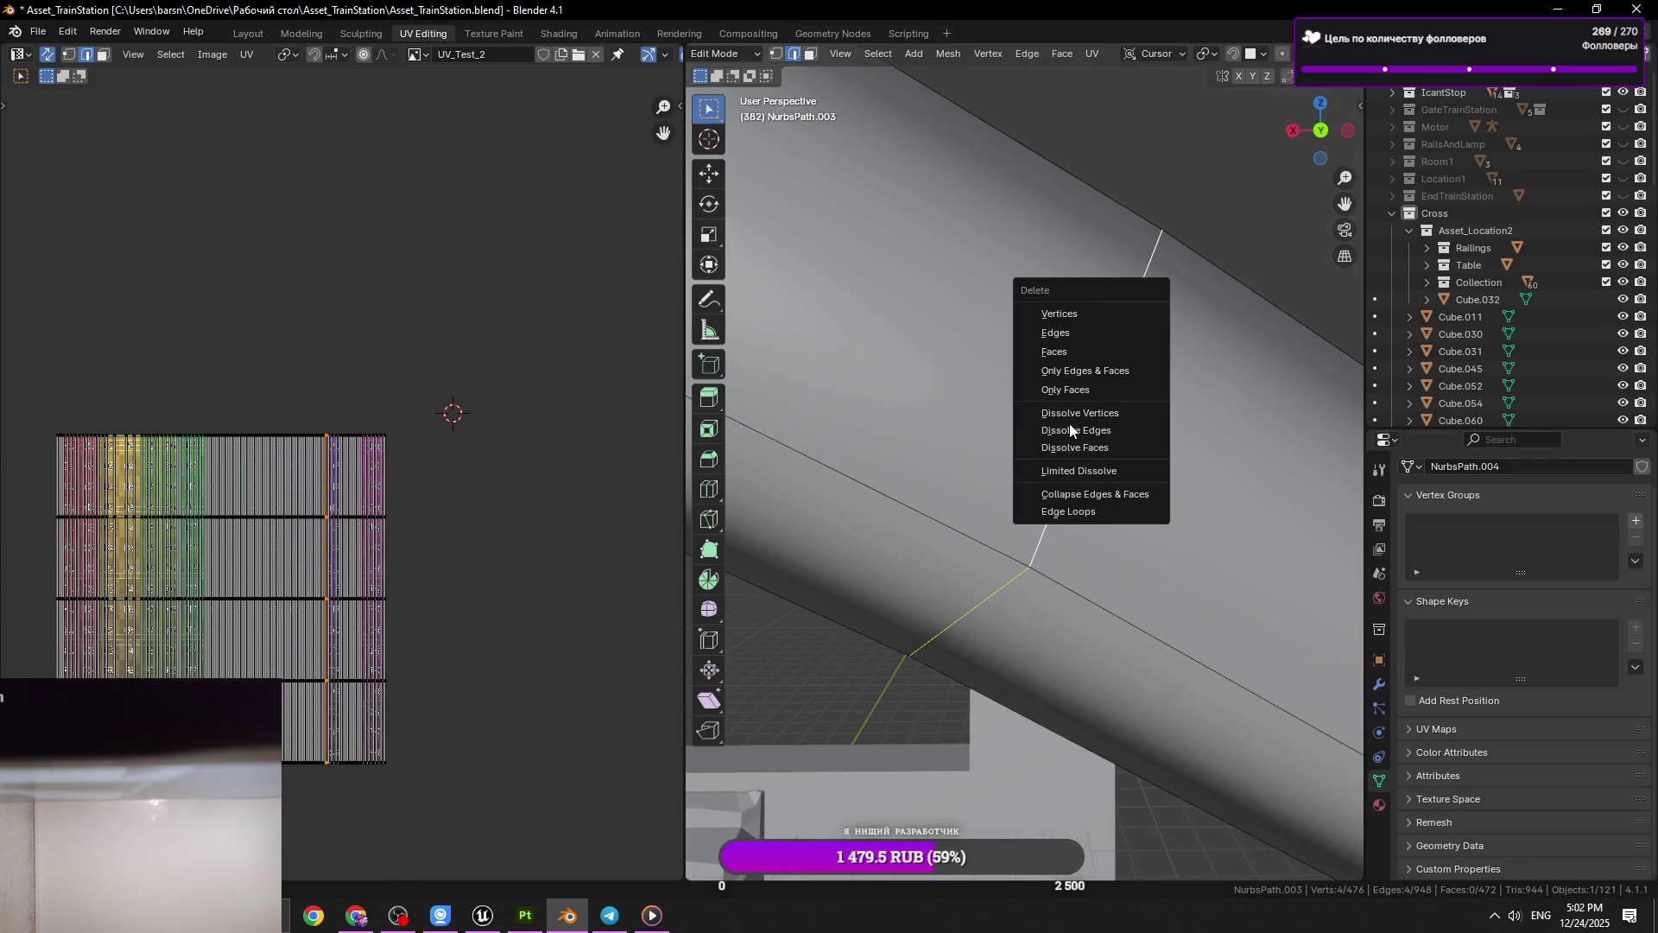
click(1069, 423)
key(ctrl+z)
key(ctrl+s)
scroll(down, 3)
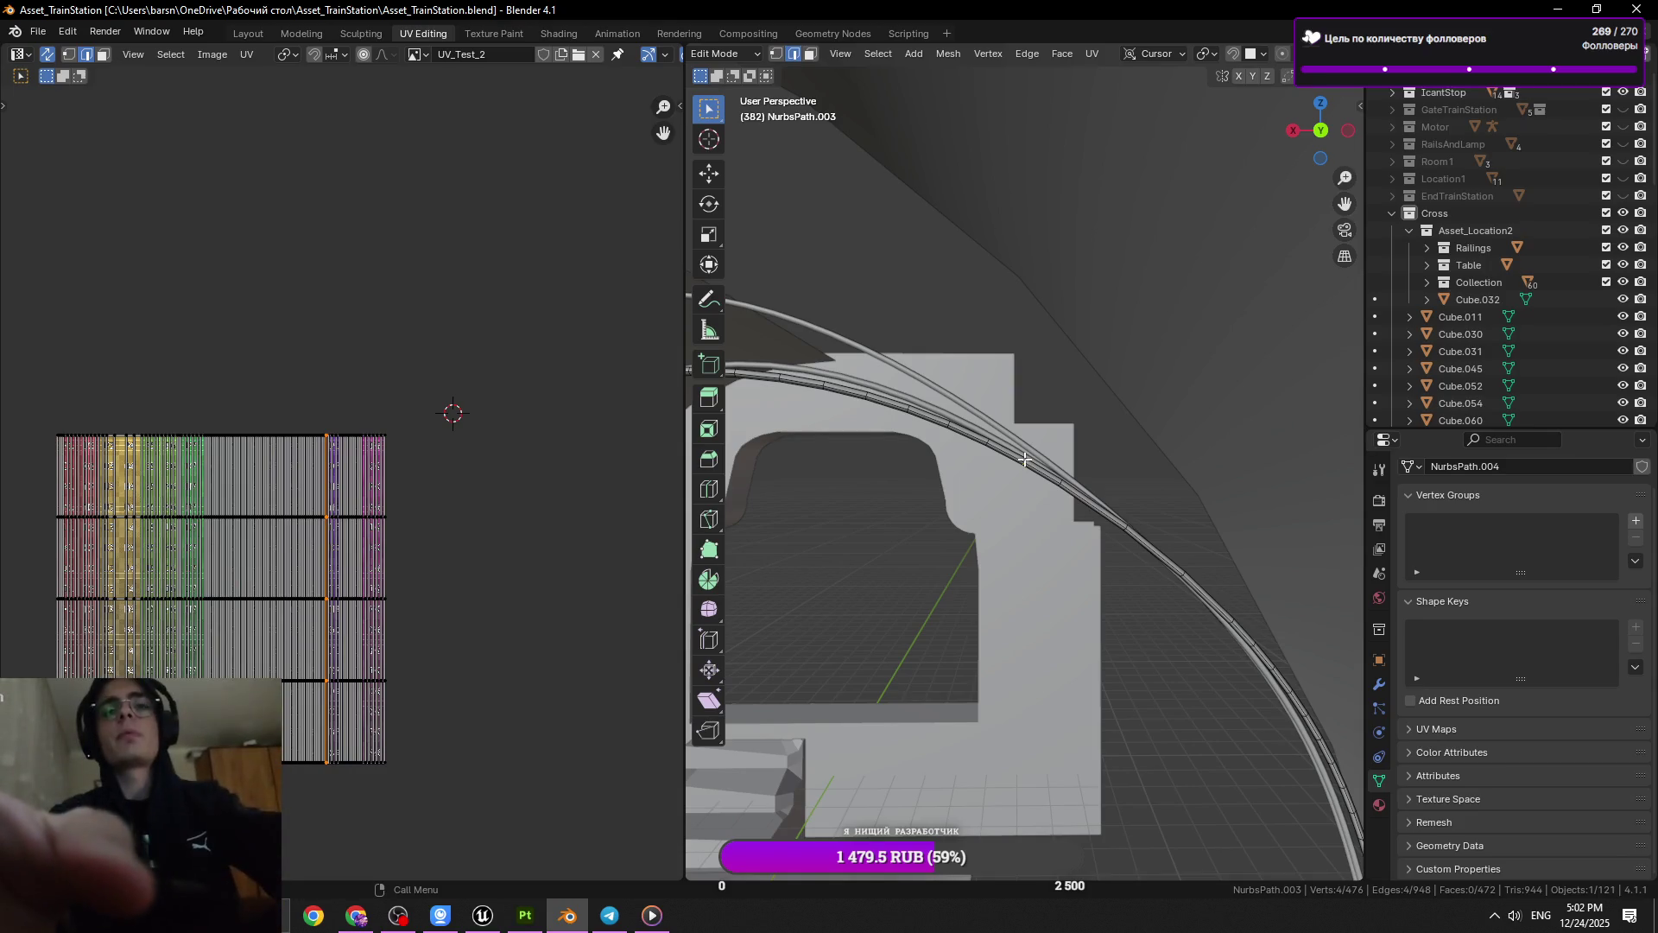
drag(1025, 459, 996, 460)
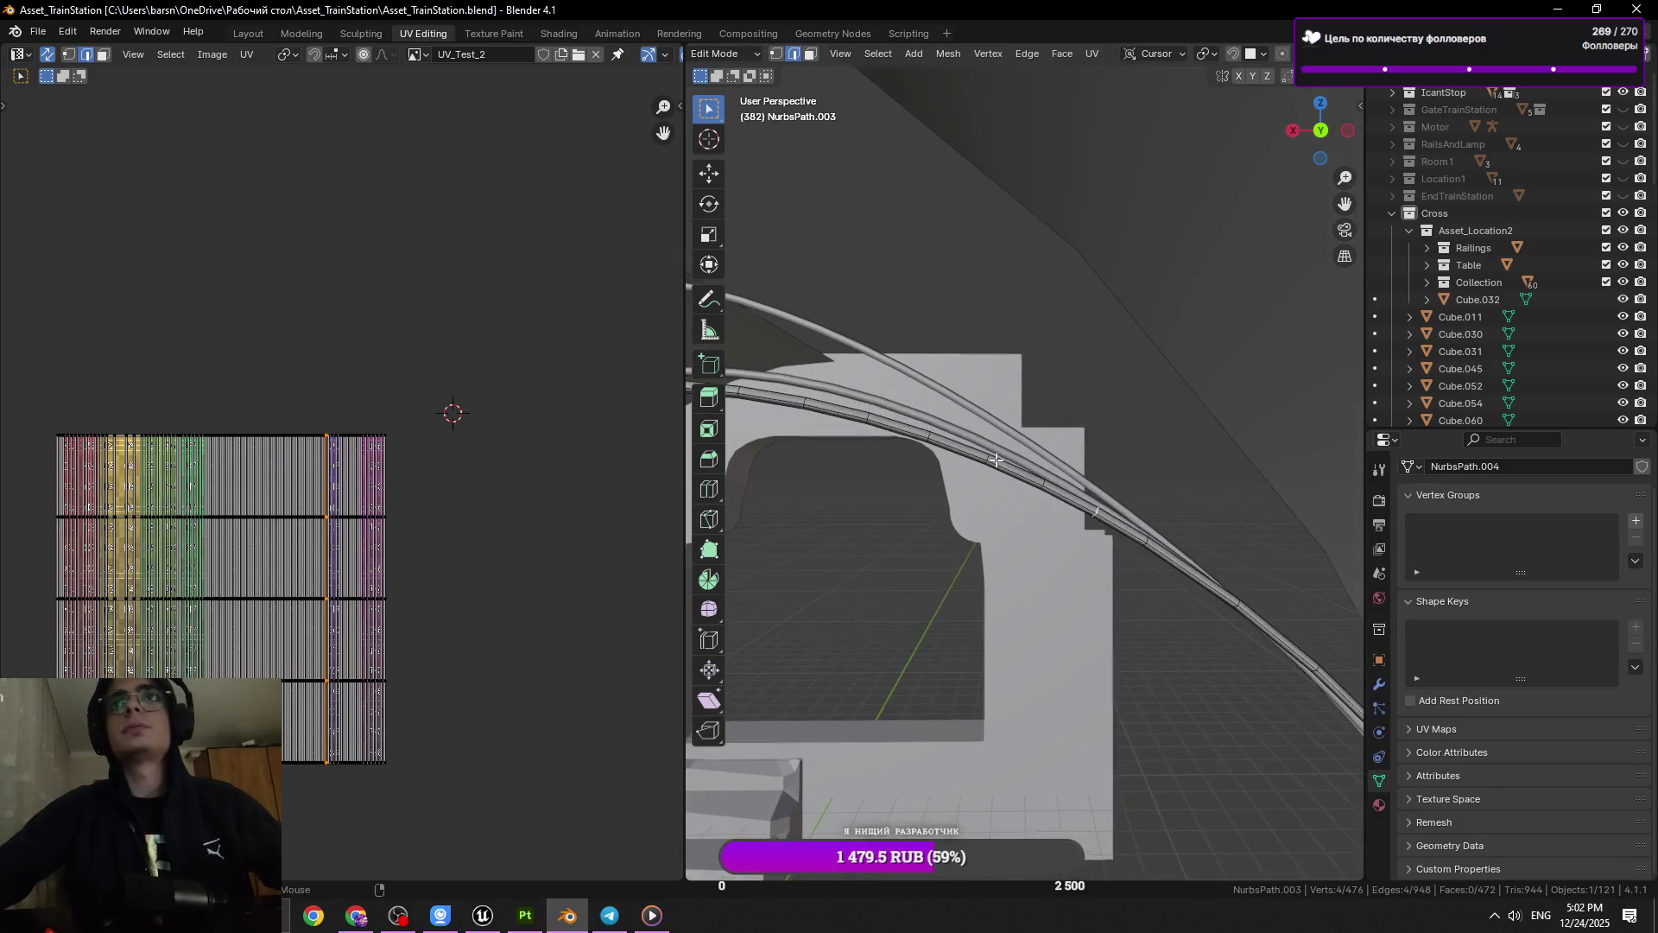
scroll(up, 3)
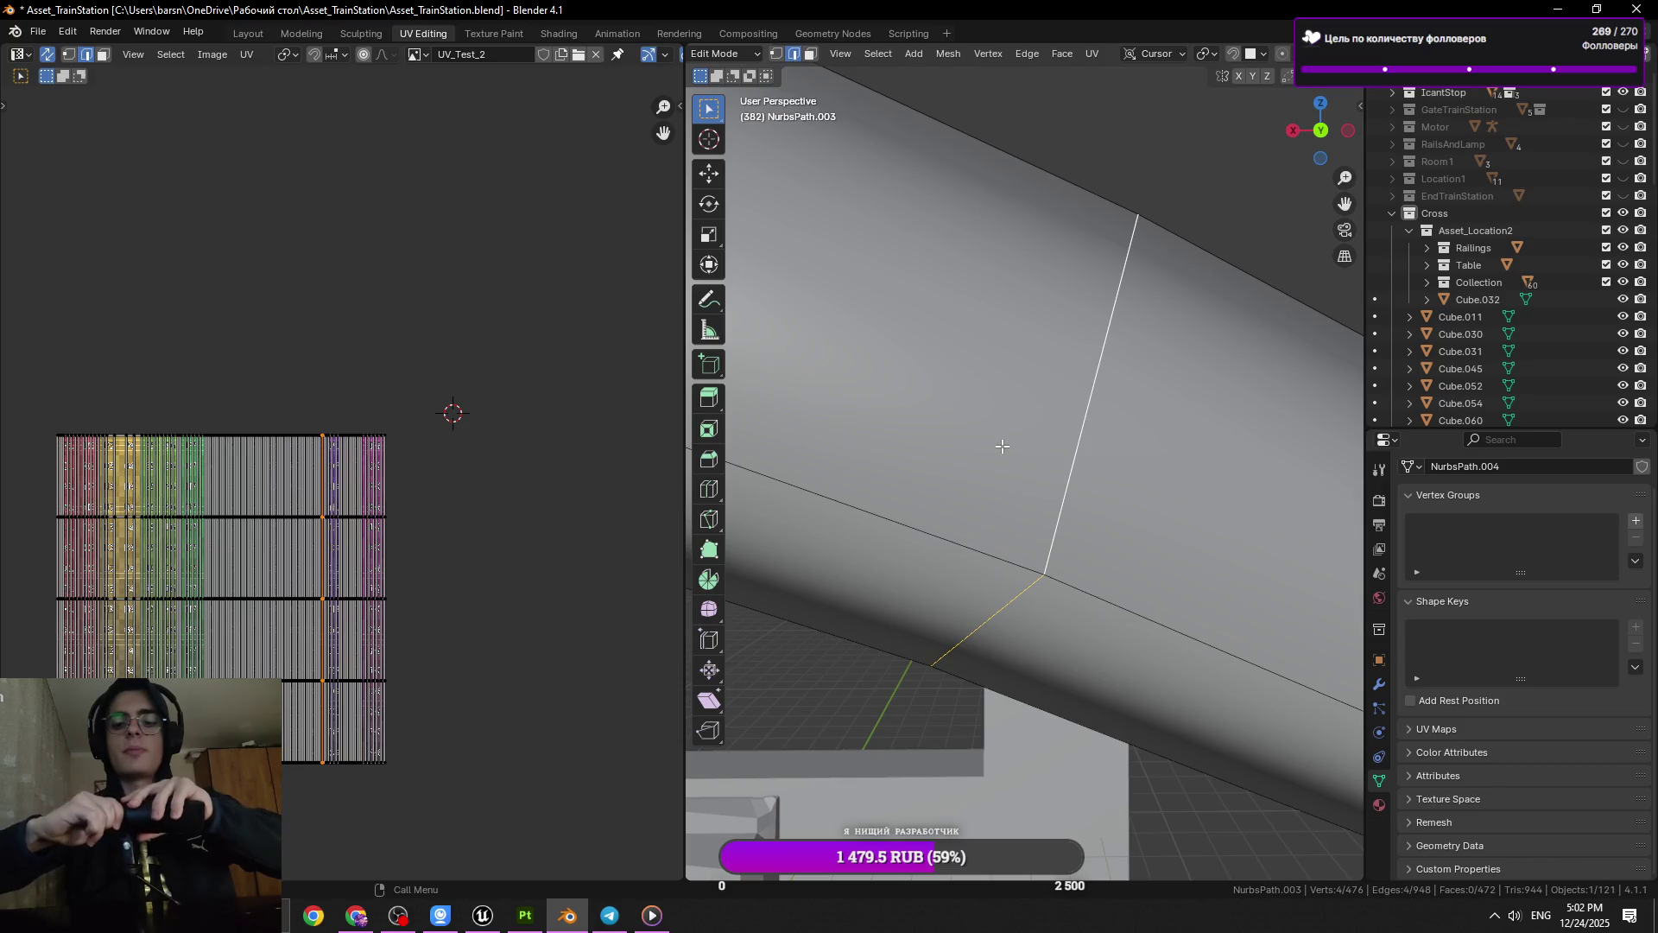
scroll(down, 3)
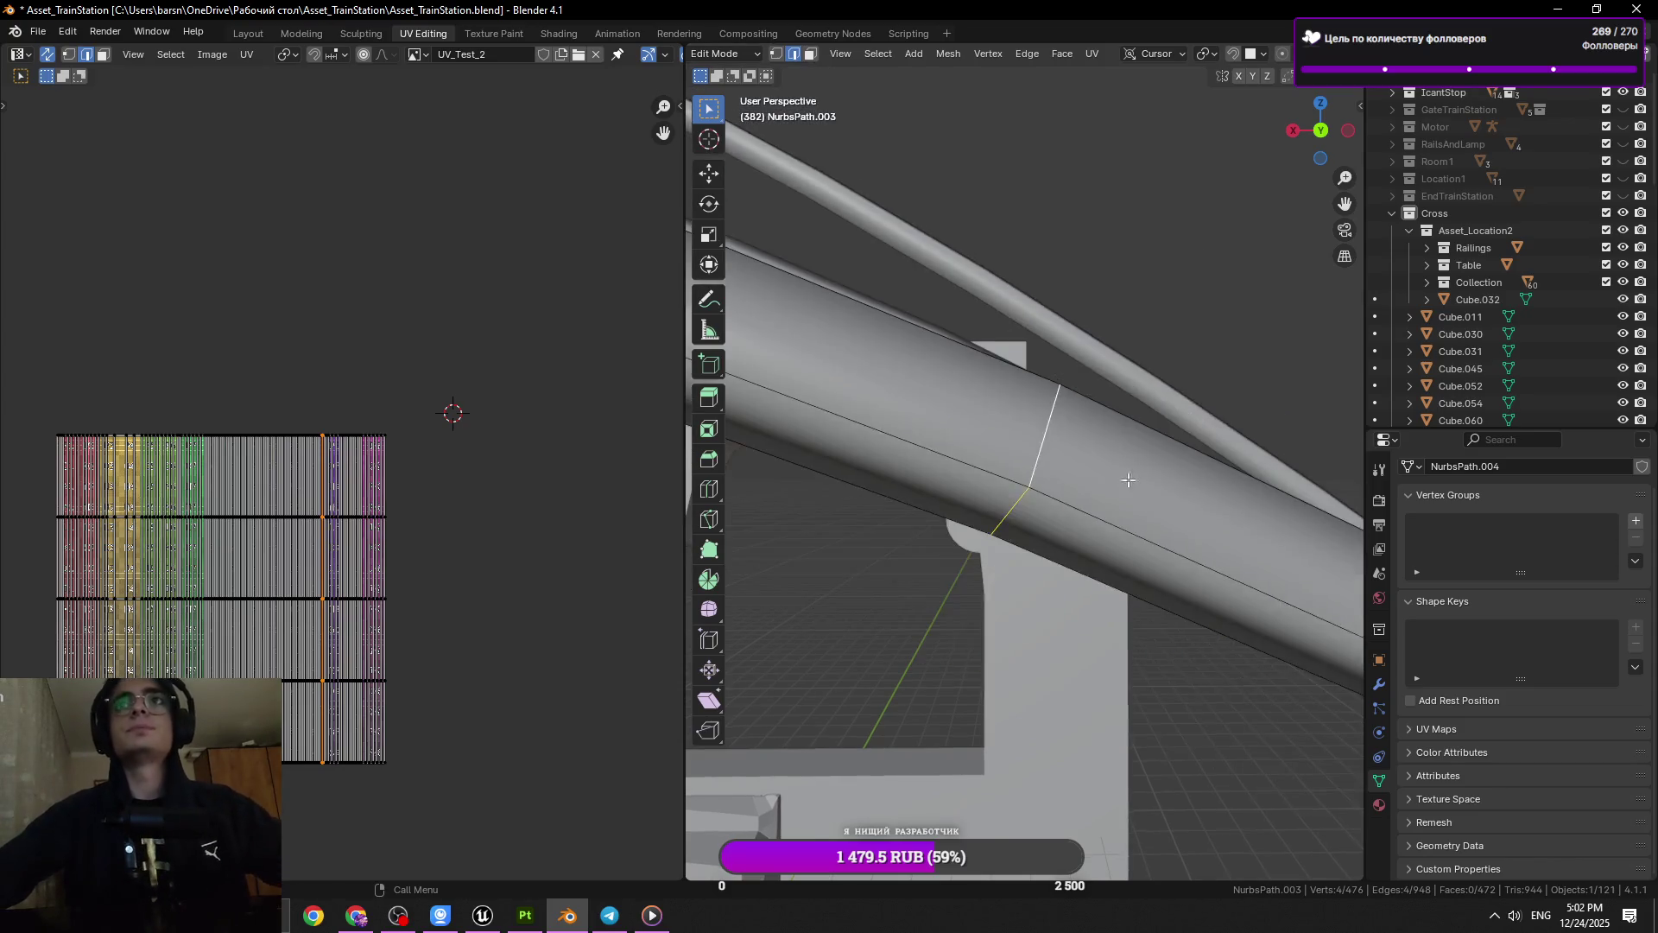
scroll(down, 3)
click(1002, 423)
key(ctrl+s)
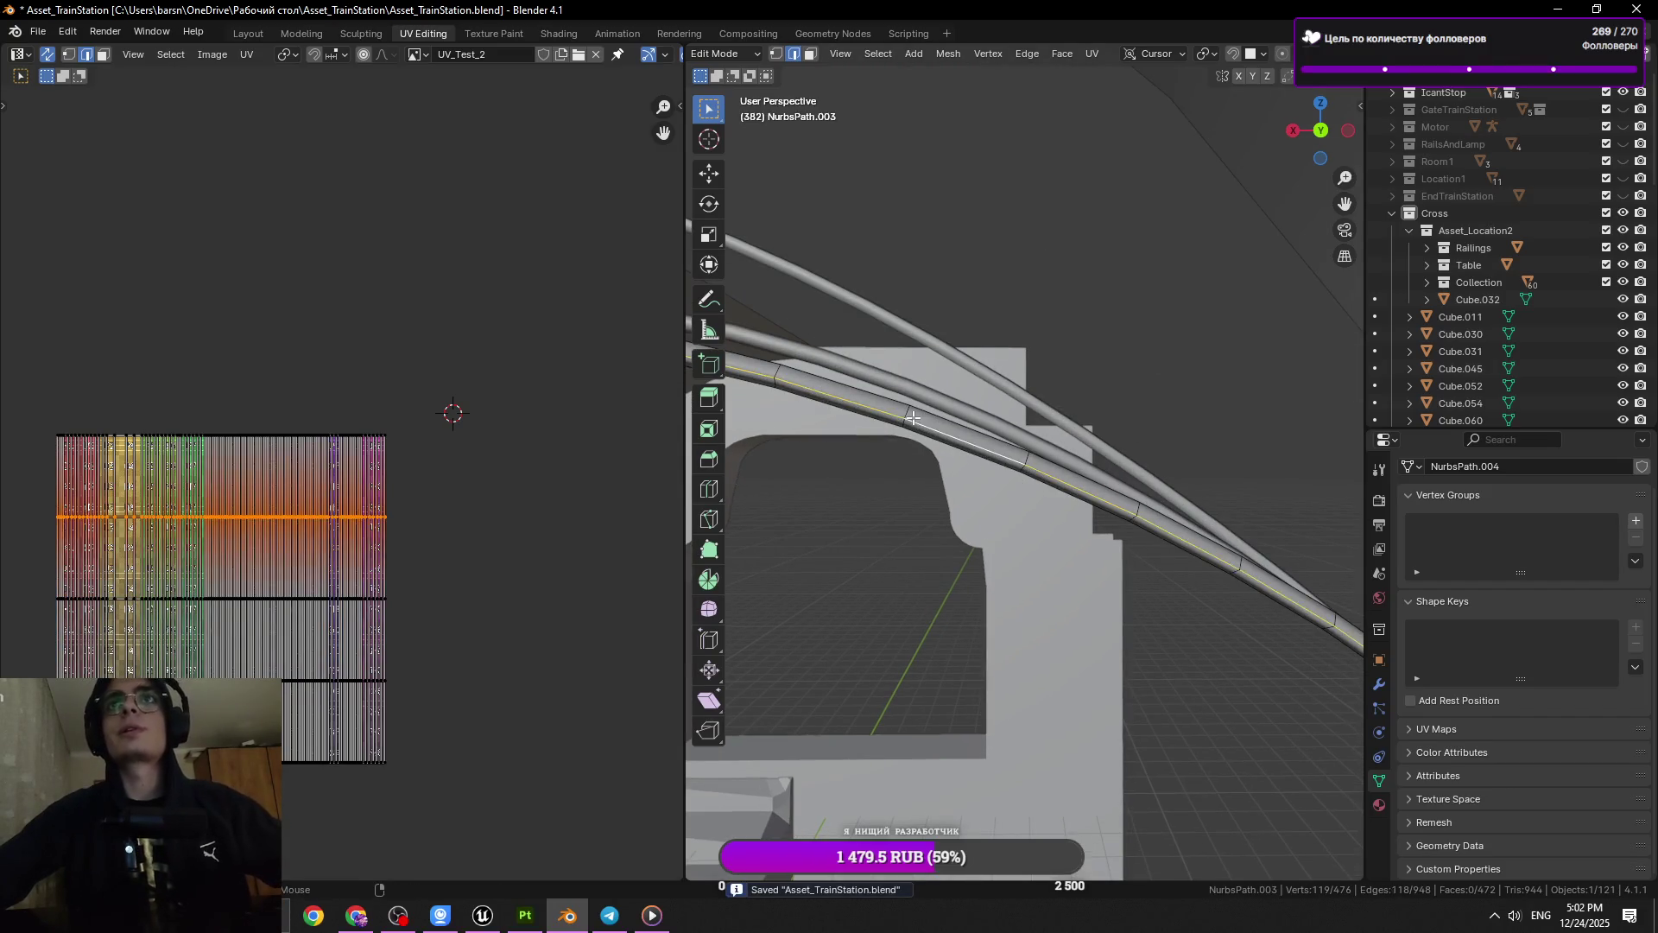
click(1030, 447)
click(1028, 451)
scroll(up, 3)
key(x)
click(1111, 486)
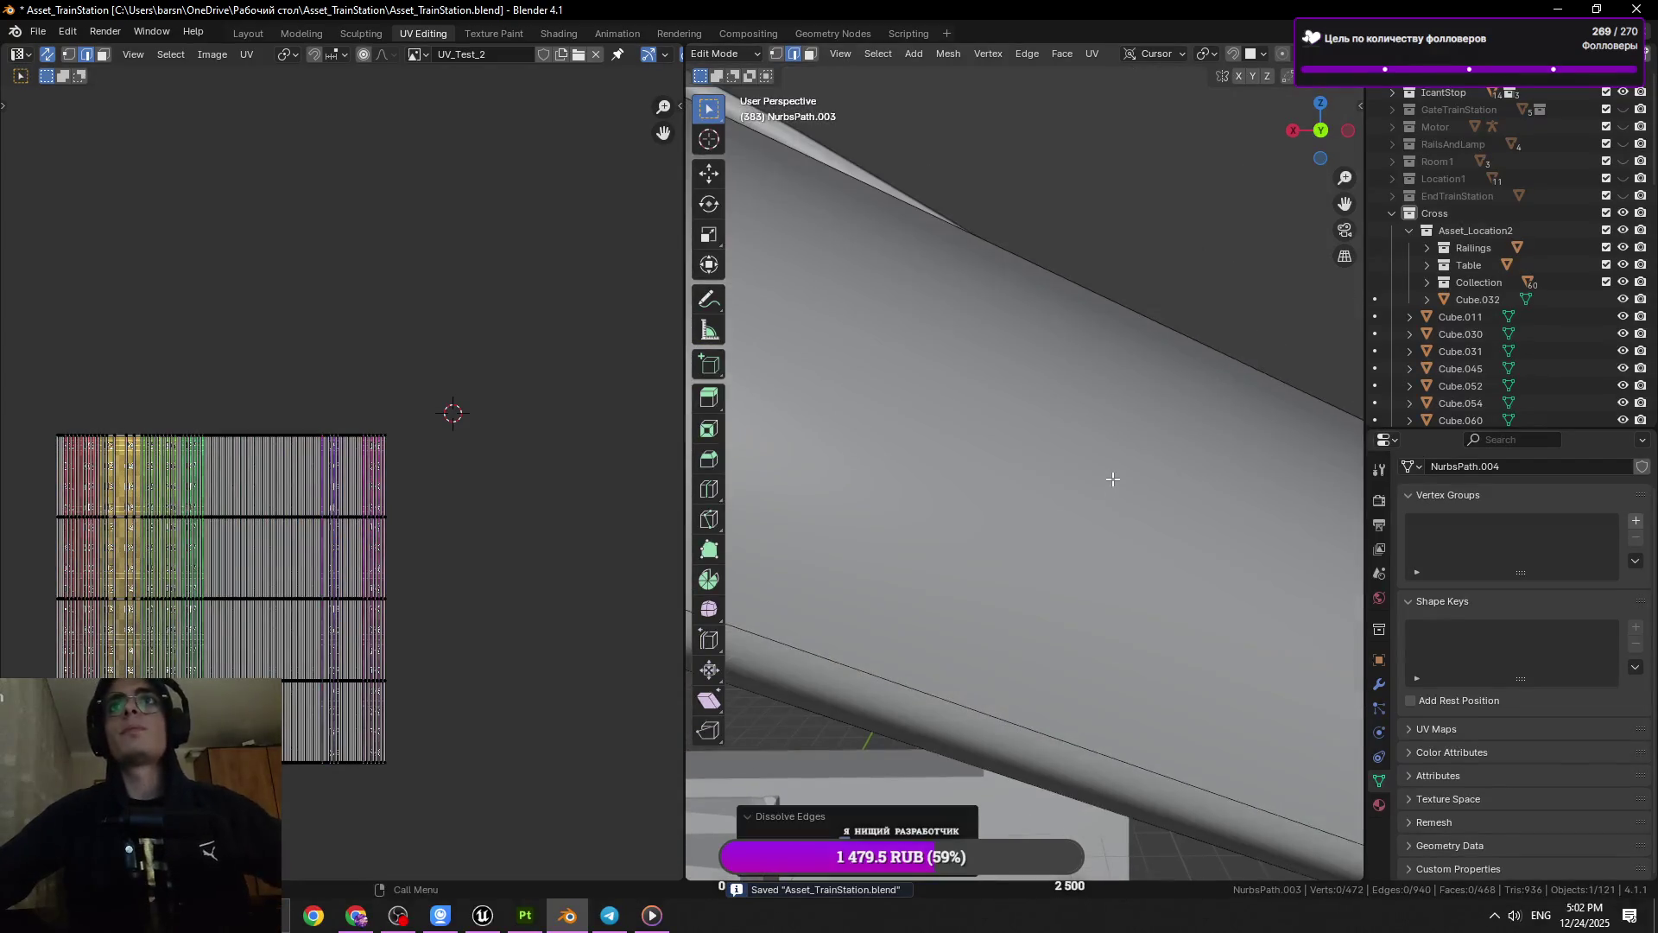
scroll(down, 3)
drag(1023, 504, 968, 489)
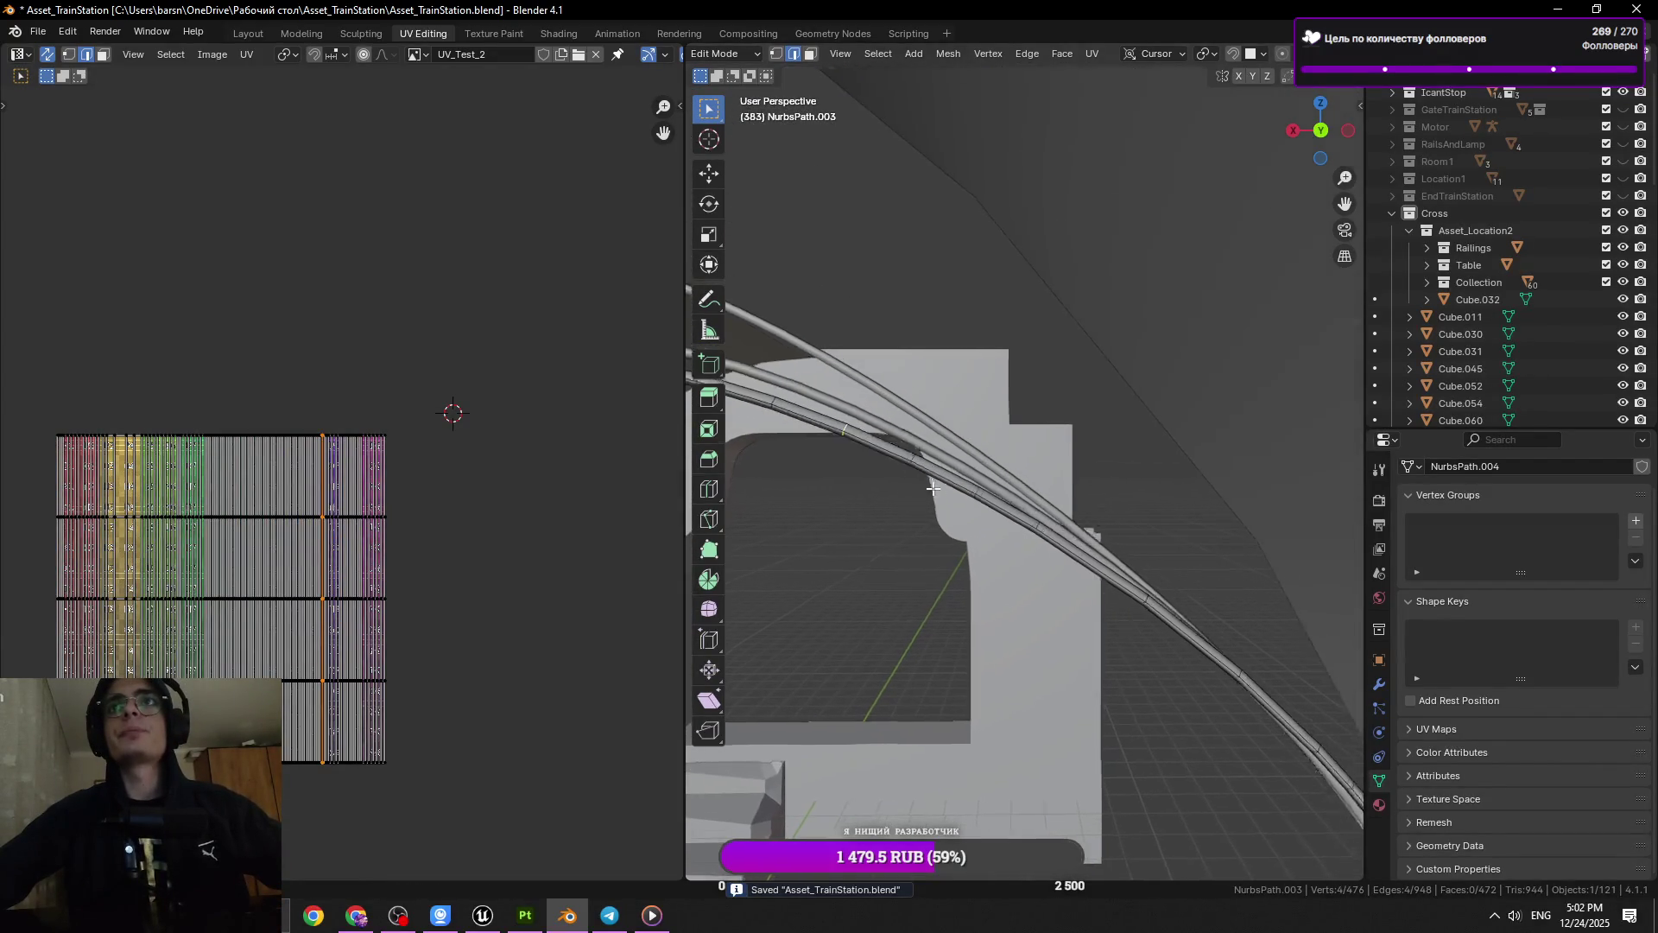
scroll(up, 3)
scroll(down, 3)
key(x)
click(1114, 523)
drag(1088, 533, 1132, 652)
key(ctrl+s)
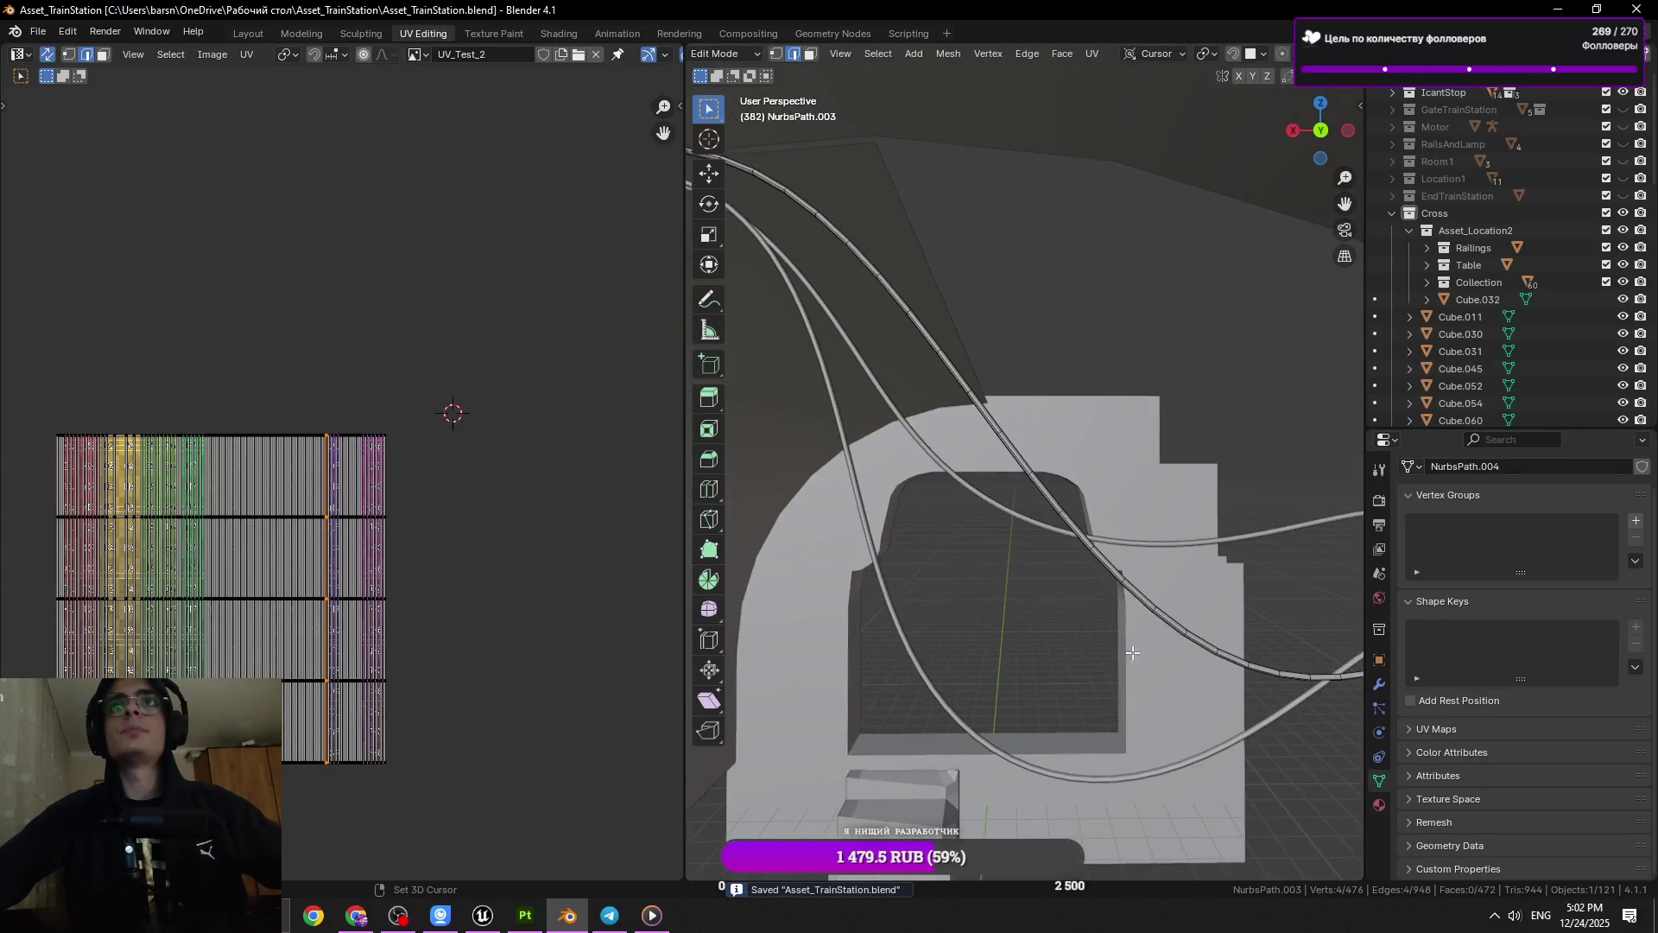
drag(881, 403, 1181, 349)
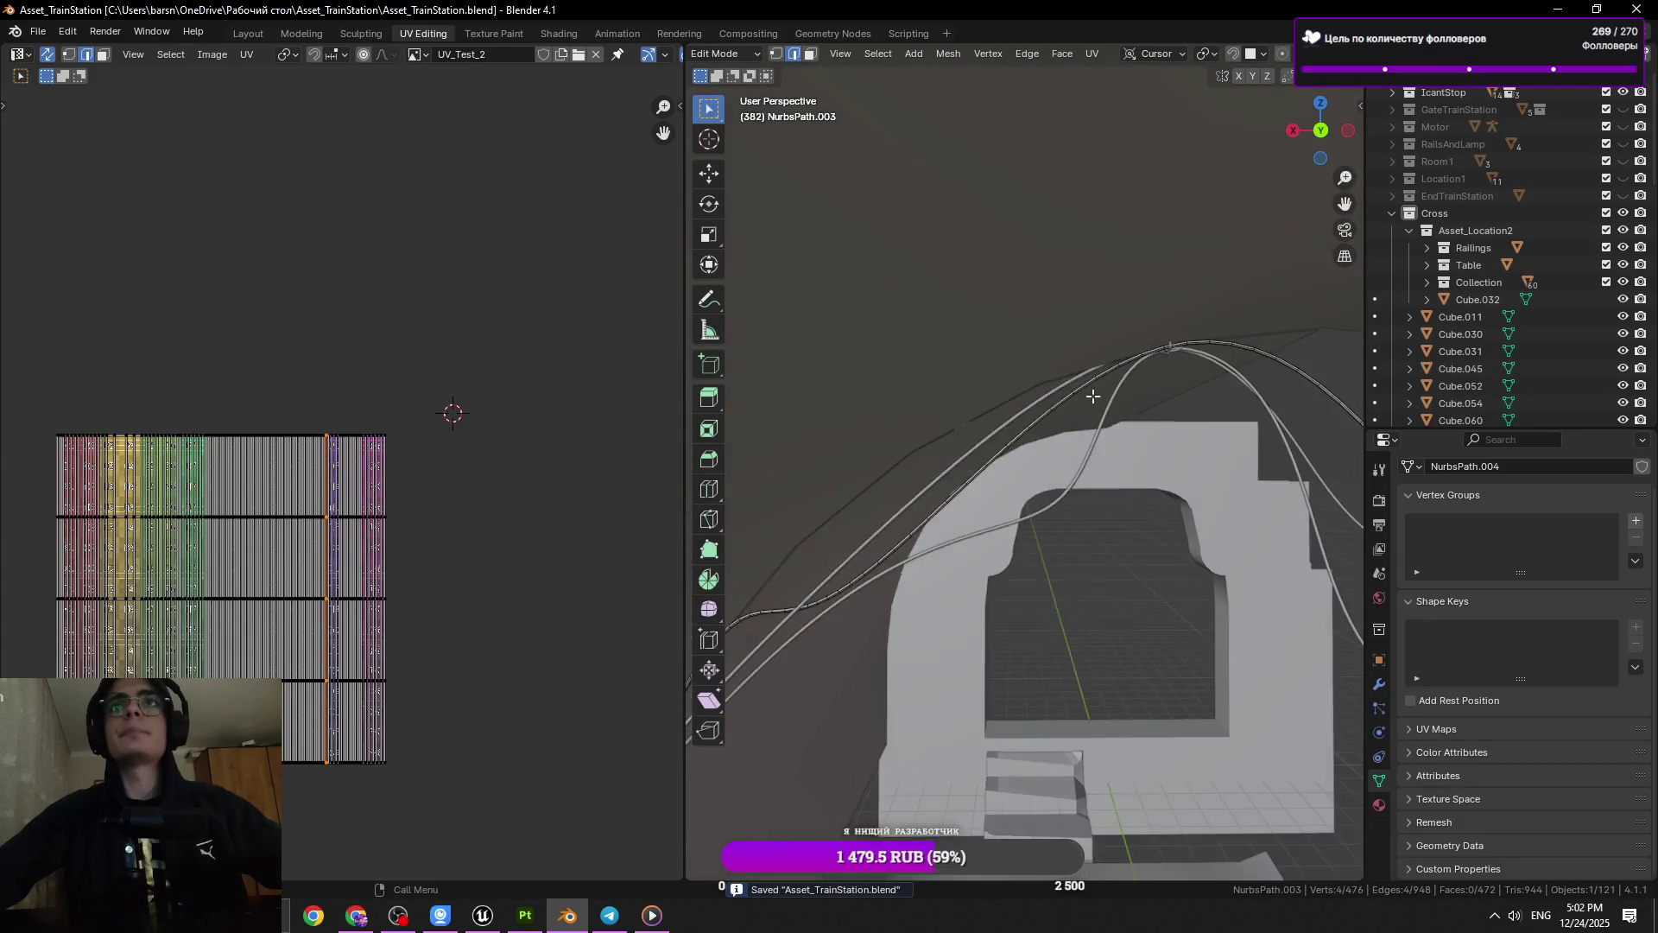
drag(1118, 407, 1188, 322)
Frame the cable over the arch and dissolve its first three redundant edge rings
click(1070, 344)
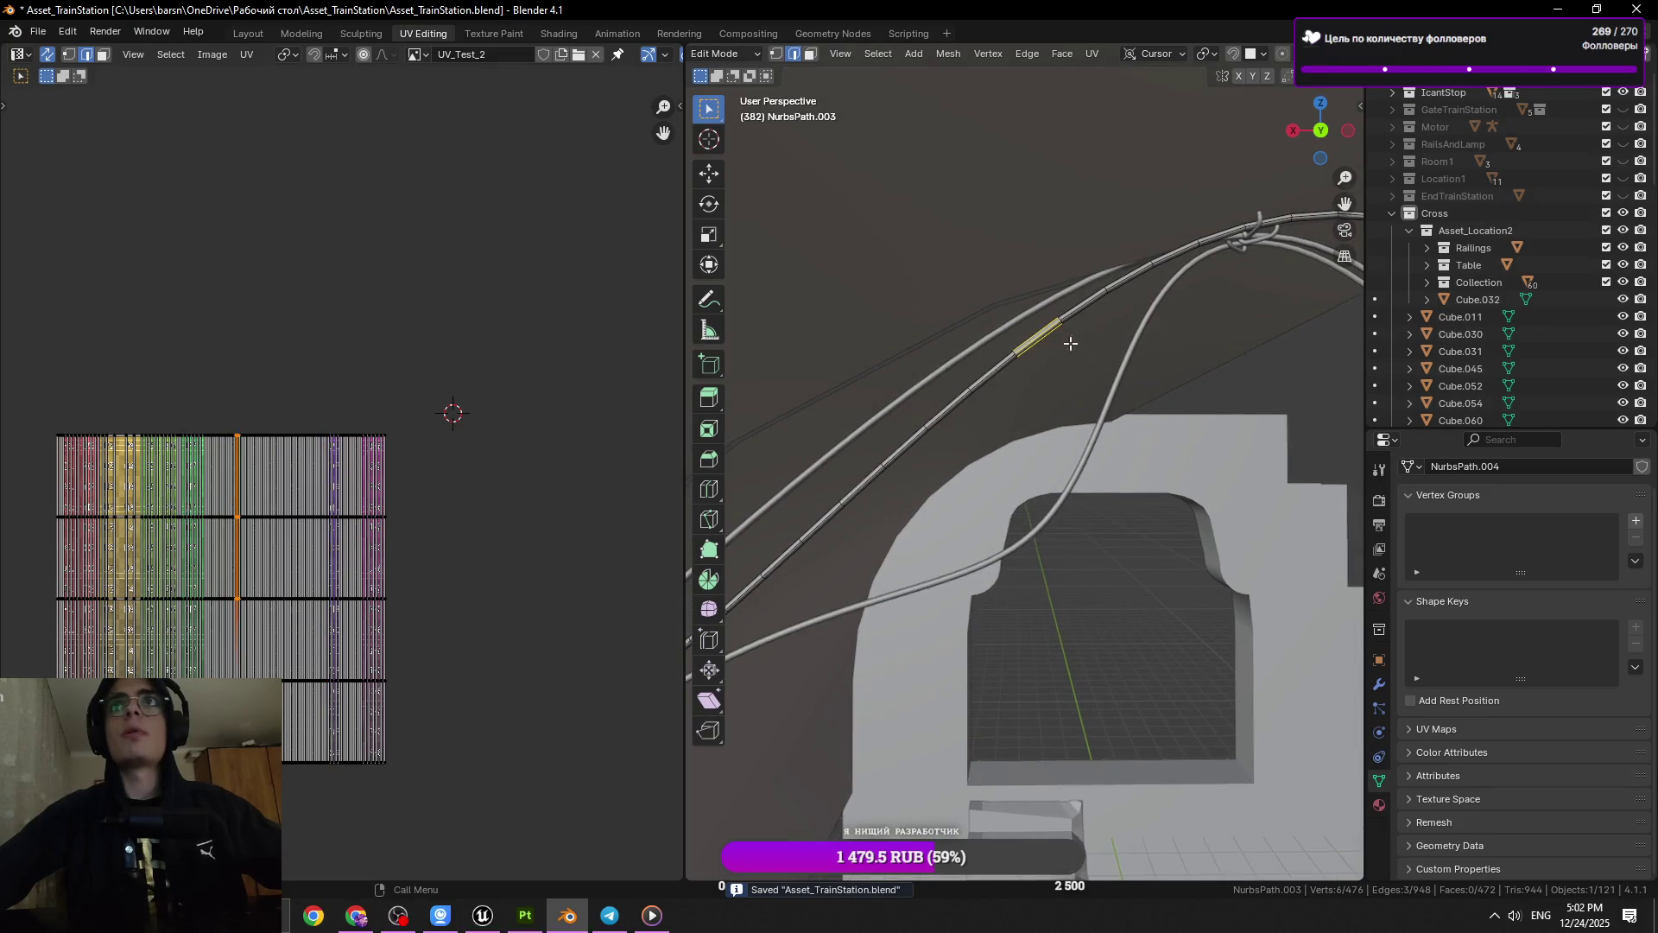
key(KP_Decimal)
scroll(down, 3)
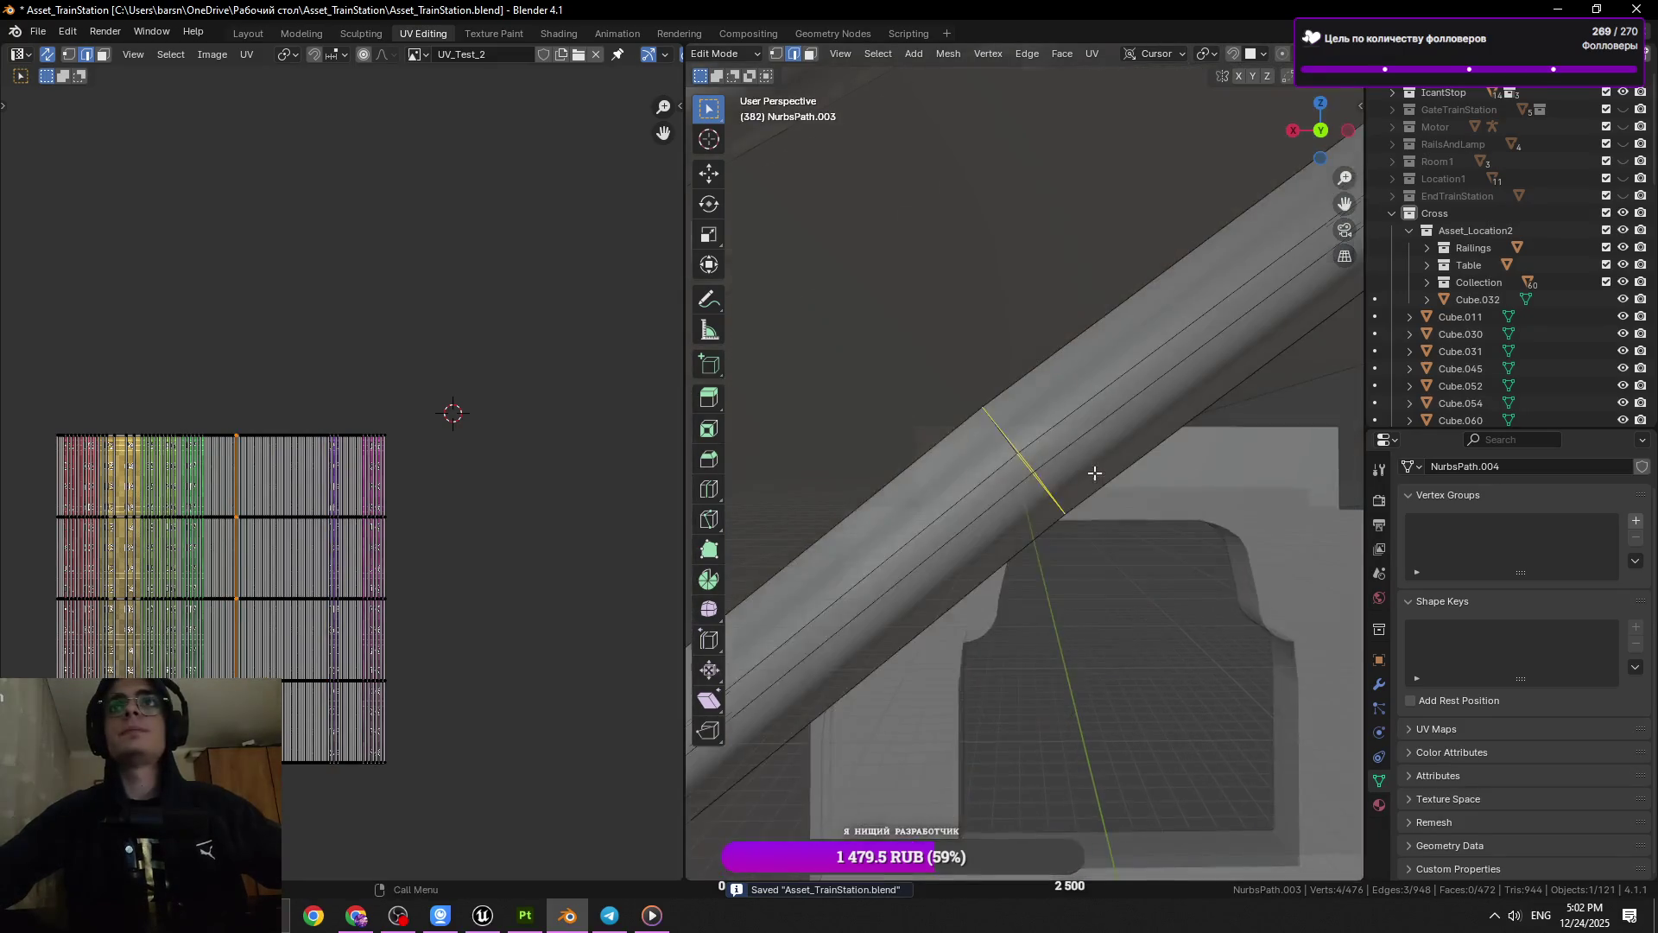
key(x)
click(1173, 412)
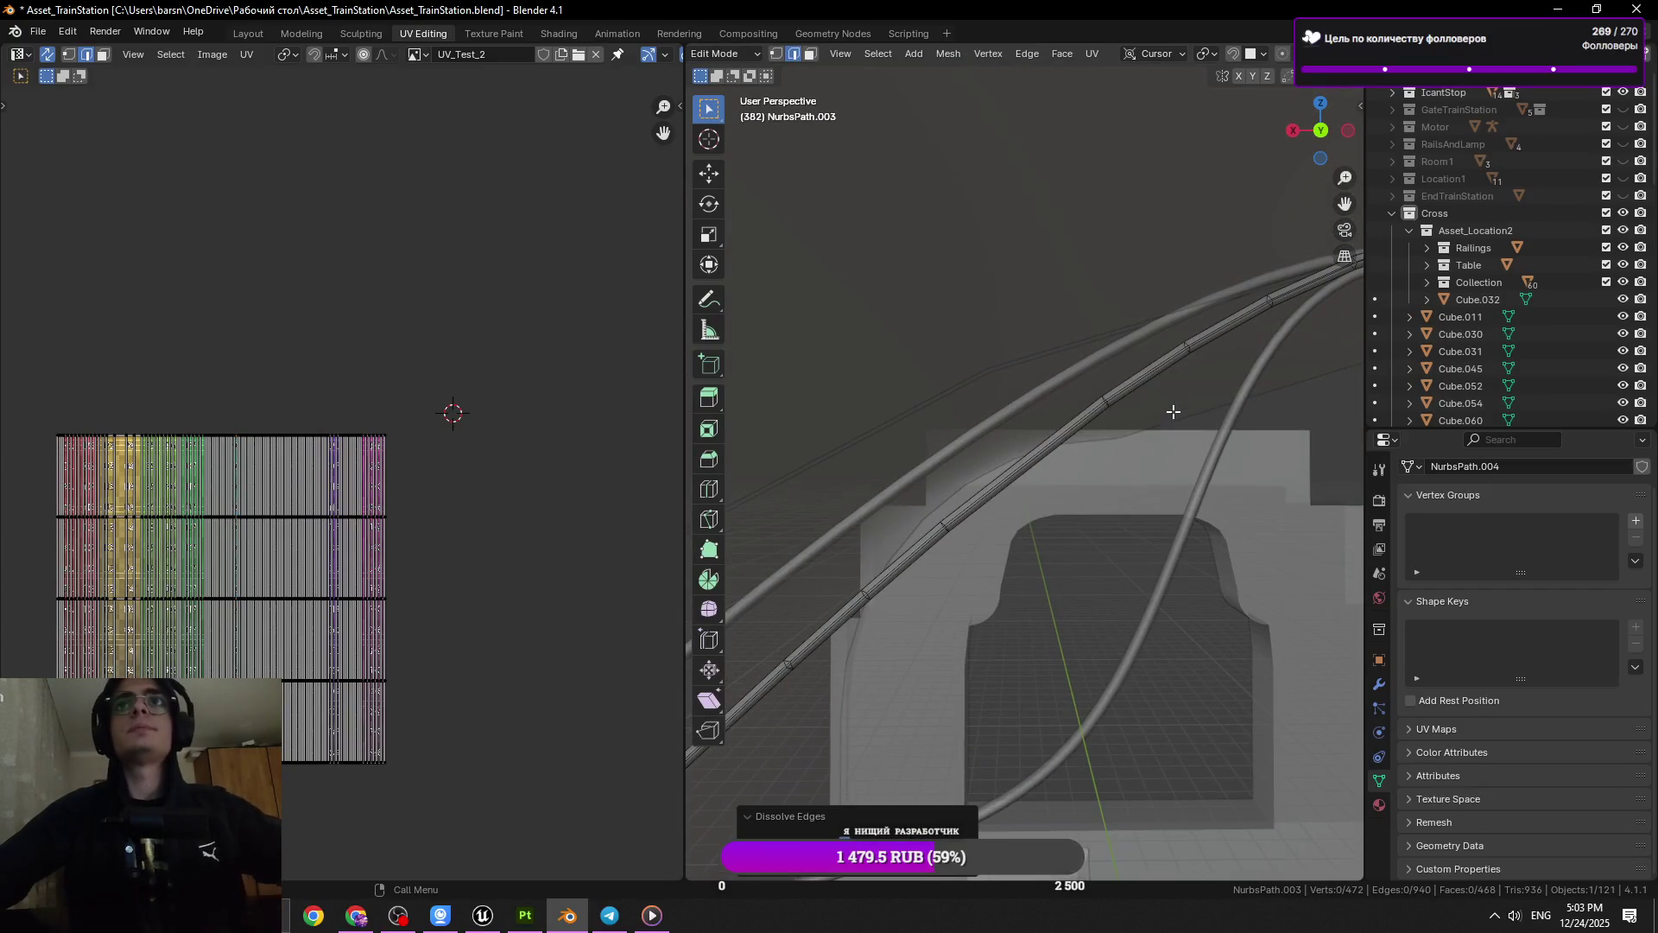
drag(960, 561, 1077, 508)
click(1039, 471)
key(x)
click(1076, 553)
click(961, 528)
key(x)
click(959, 531)
Dissolve four more edge rings further along the cable
drag(925, 637, 1011, 550)
click(936, 562)
key(x)
click(943, 568)
click(890, 580)
key(x)
click(898, 569)
click(907, 547)
key(x)
click(937, 556)
click(989, 498)
key(x)
click(1097, 541)
Keep the next ring, save, and scale that ring slightly smaller
click(956, 577)
key(x)
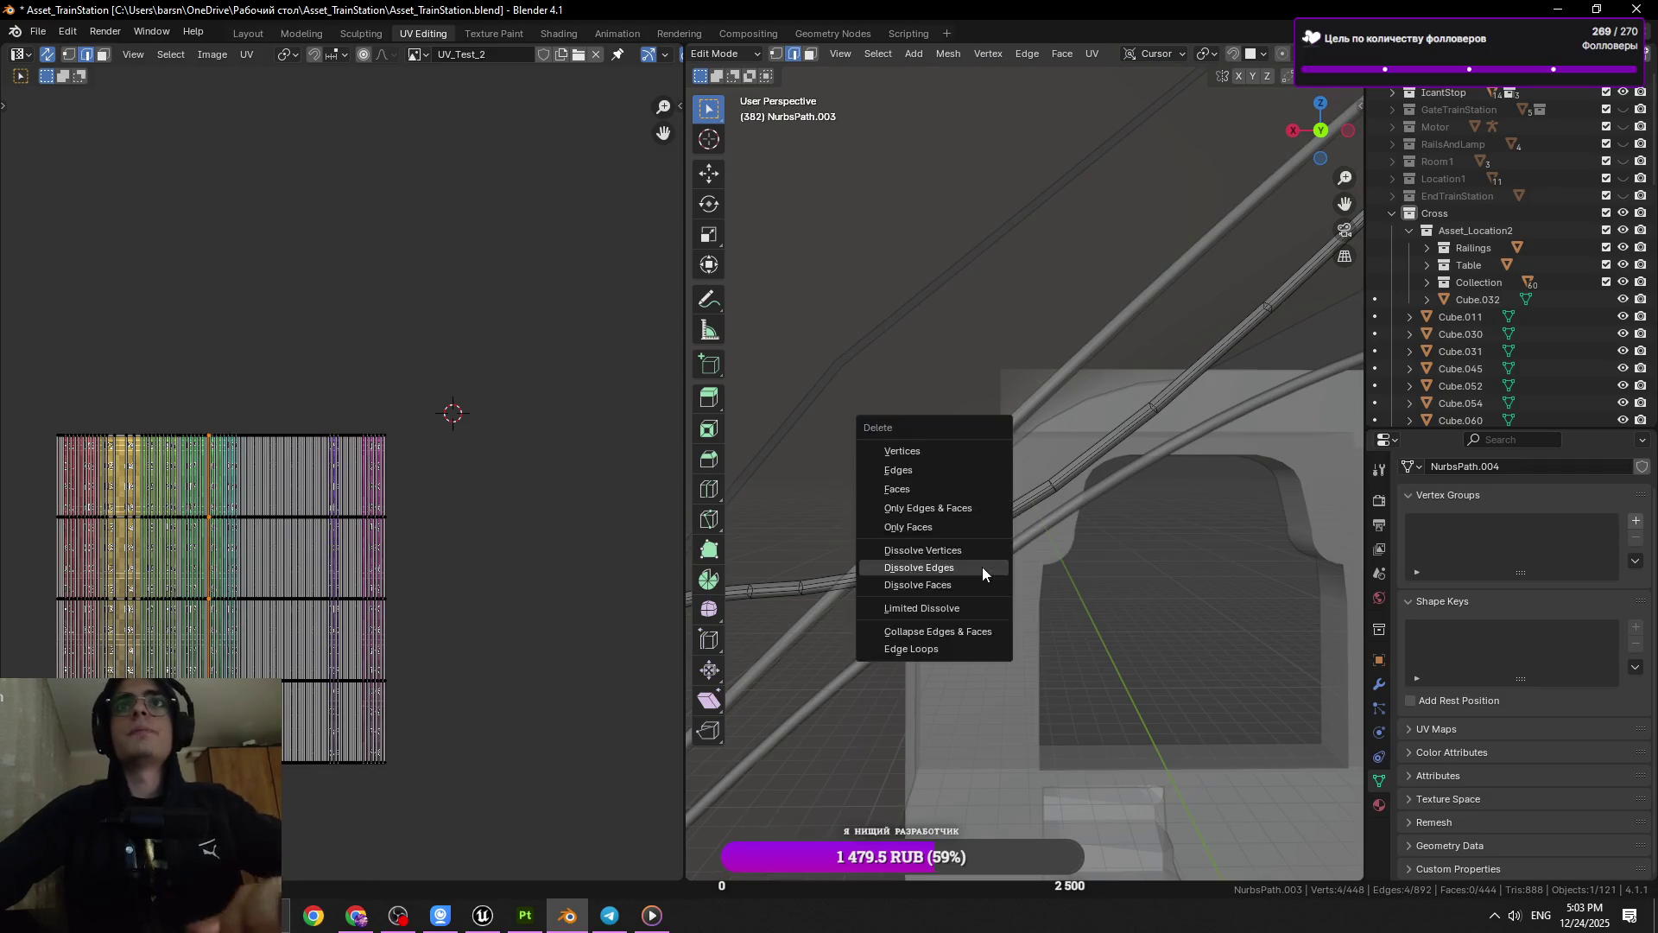
key(Escape)
drag(984, 569, 975, 532)
key(ctrl+s)
key(s)
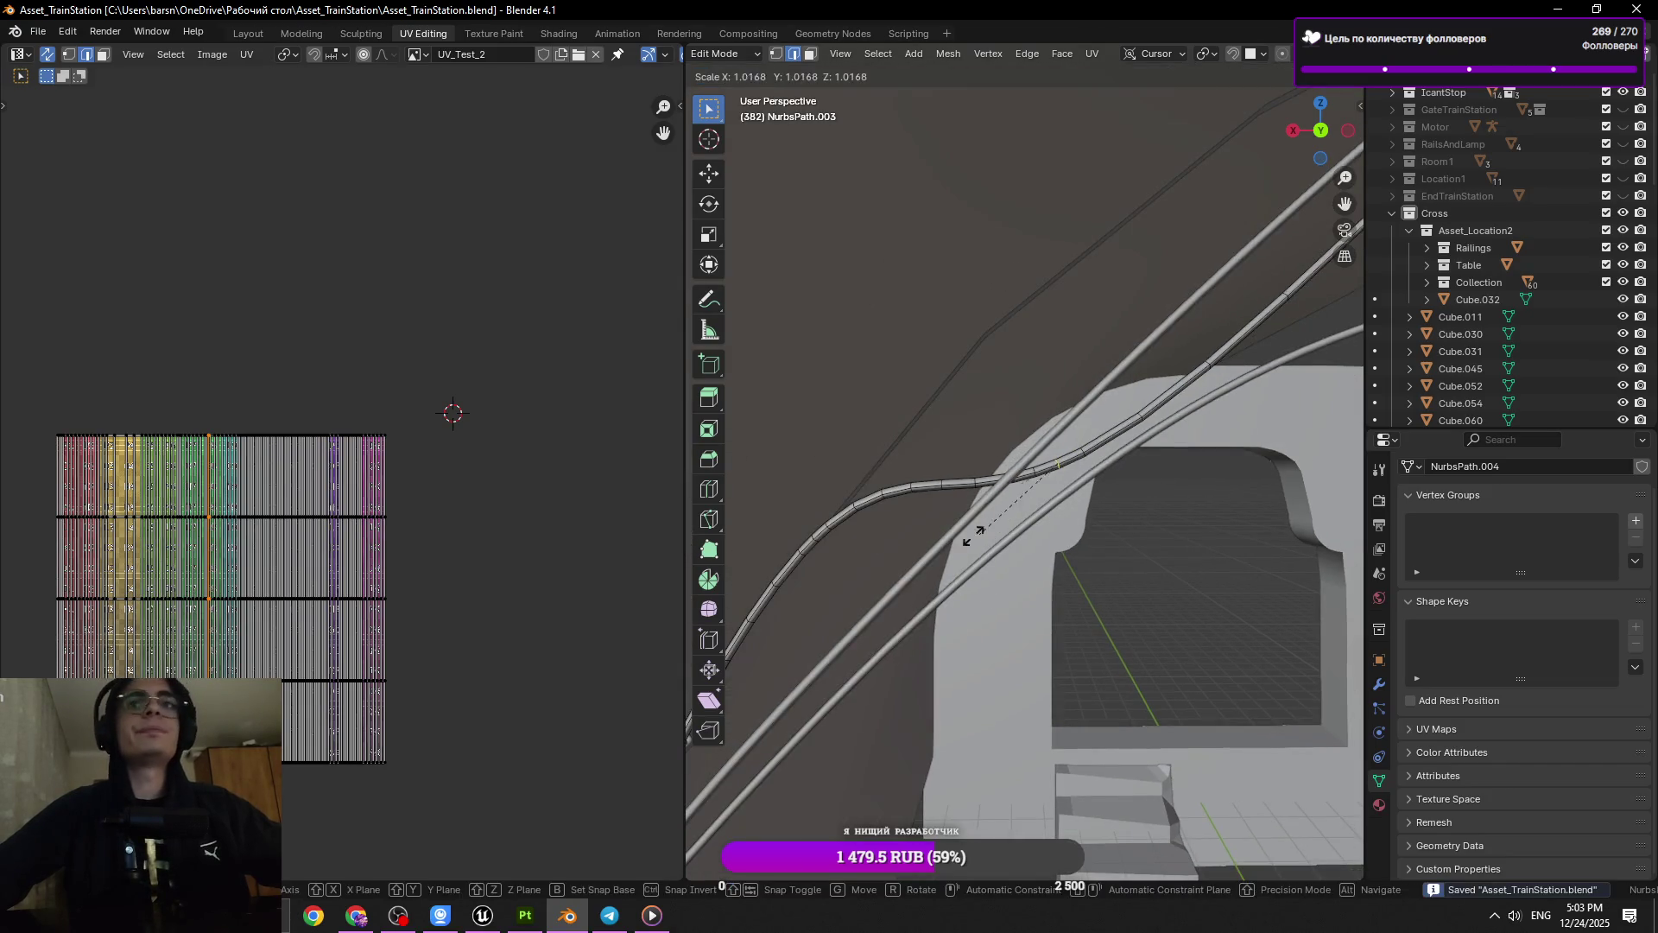
drag(1278, 417, 1024, 517)
click(1288, 518)
Dissolve a different edge ring, leaving 444 vertices and 440 faces
click(892, 478)
key(x)
click(1007, 506)
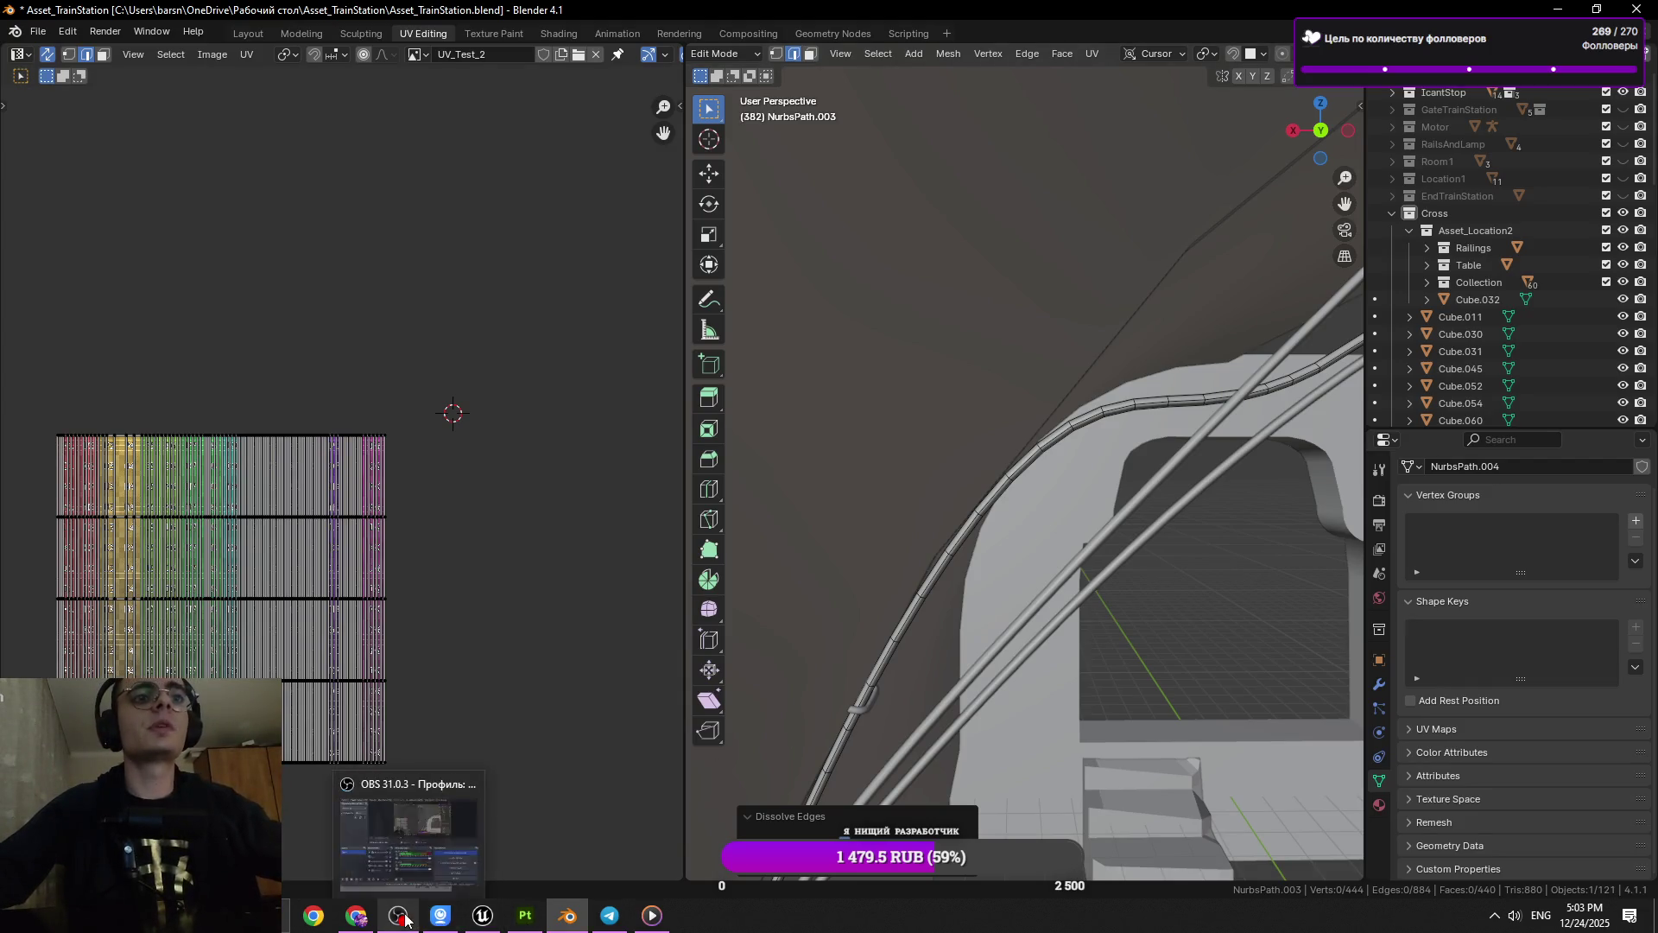
Check the taskbar while the cable mesh stays in Edit Mode at 444 vertices
mouse_move(378, 921)
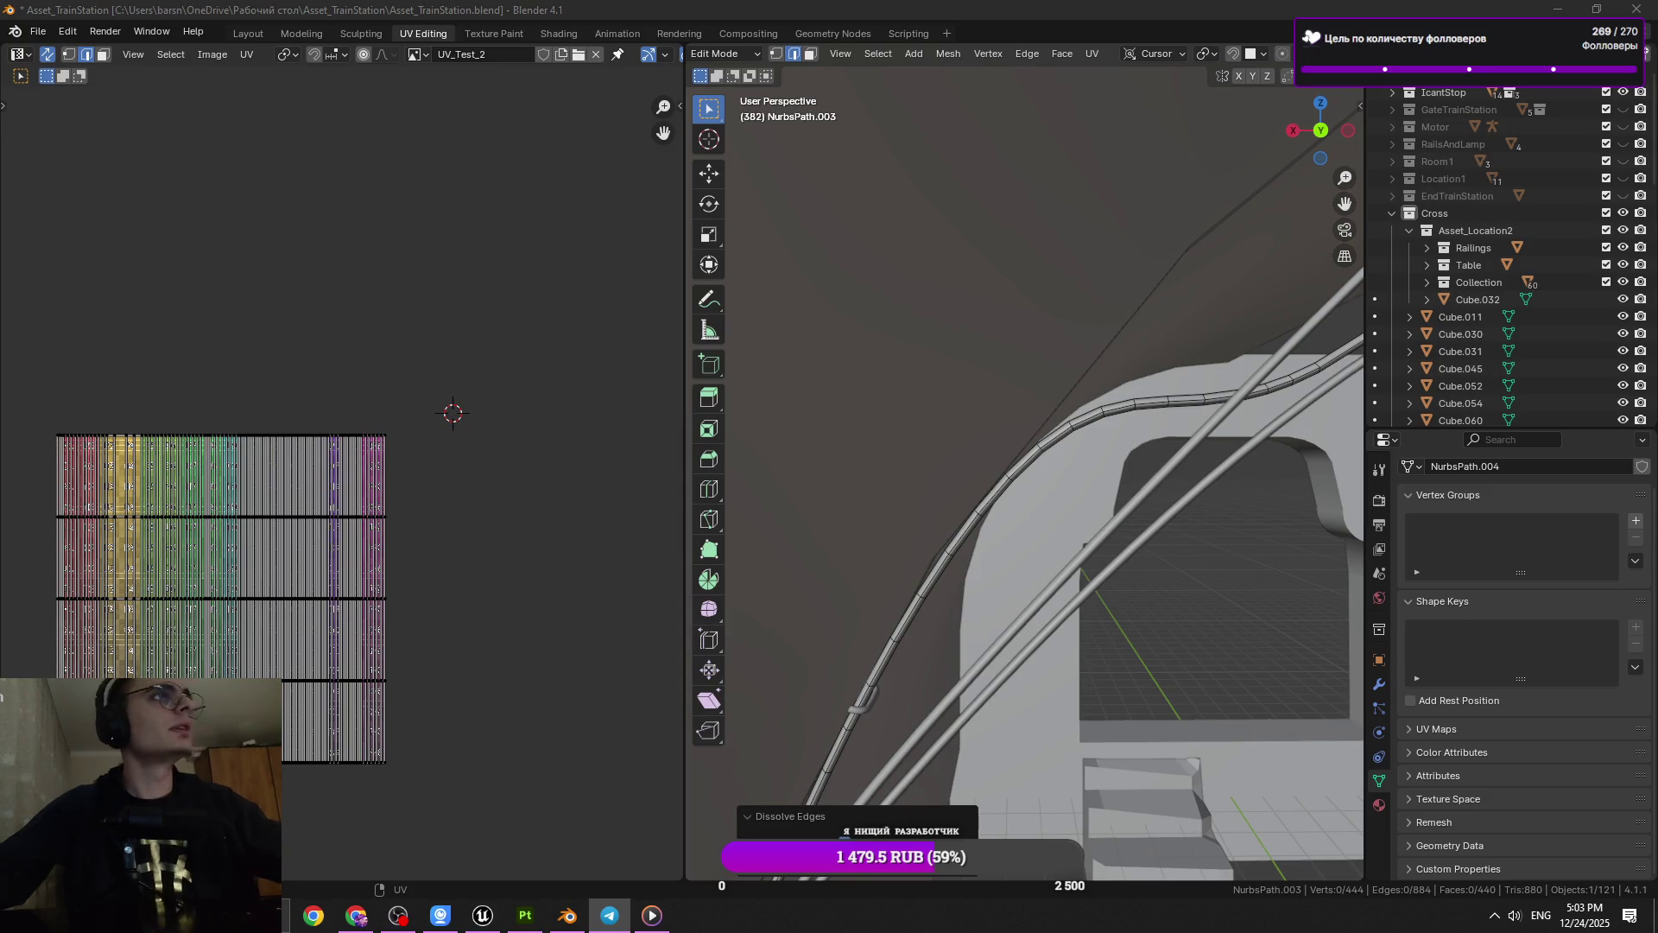
Orbit around the curved cables, select a face on NurbsPath.003, and save the station file
drag(758, 640, 1209, 289)
drag(1126, 451, 1073, 465)
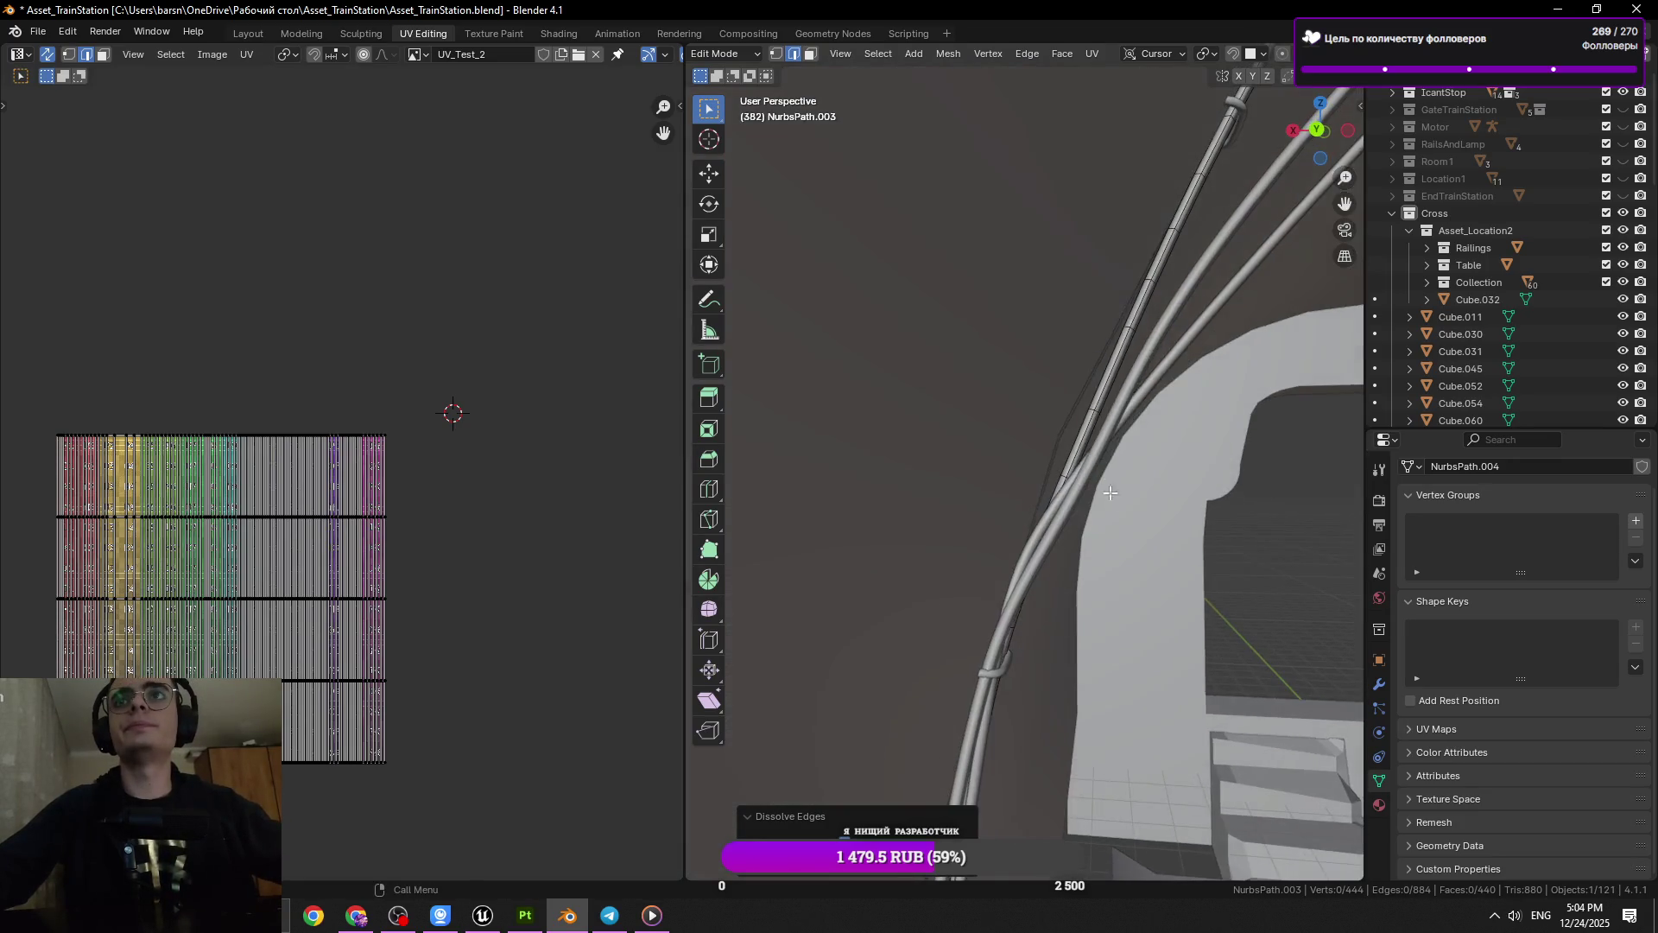
click(1073, 465)
scroll(up, 3)
scroll(down, 3)
drag(1044, 594, 1063, 359)
key(ctrl+s)
Select an edge ring around the cable using see-through display, and save the file
key(alt+z)
click(1020, 481)
key(alt+z)
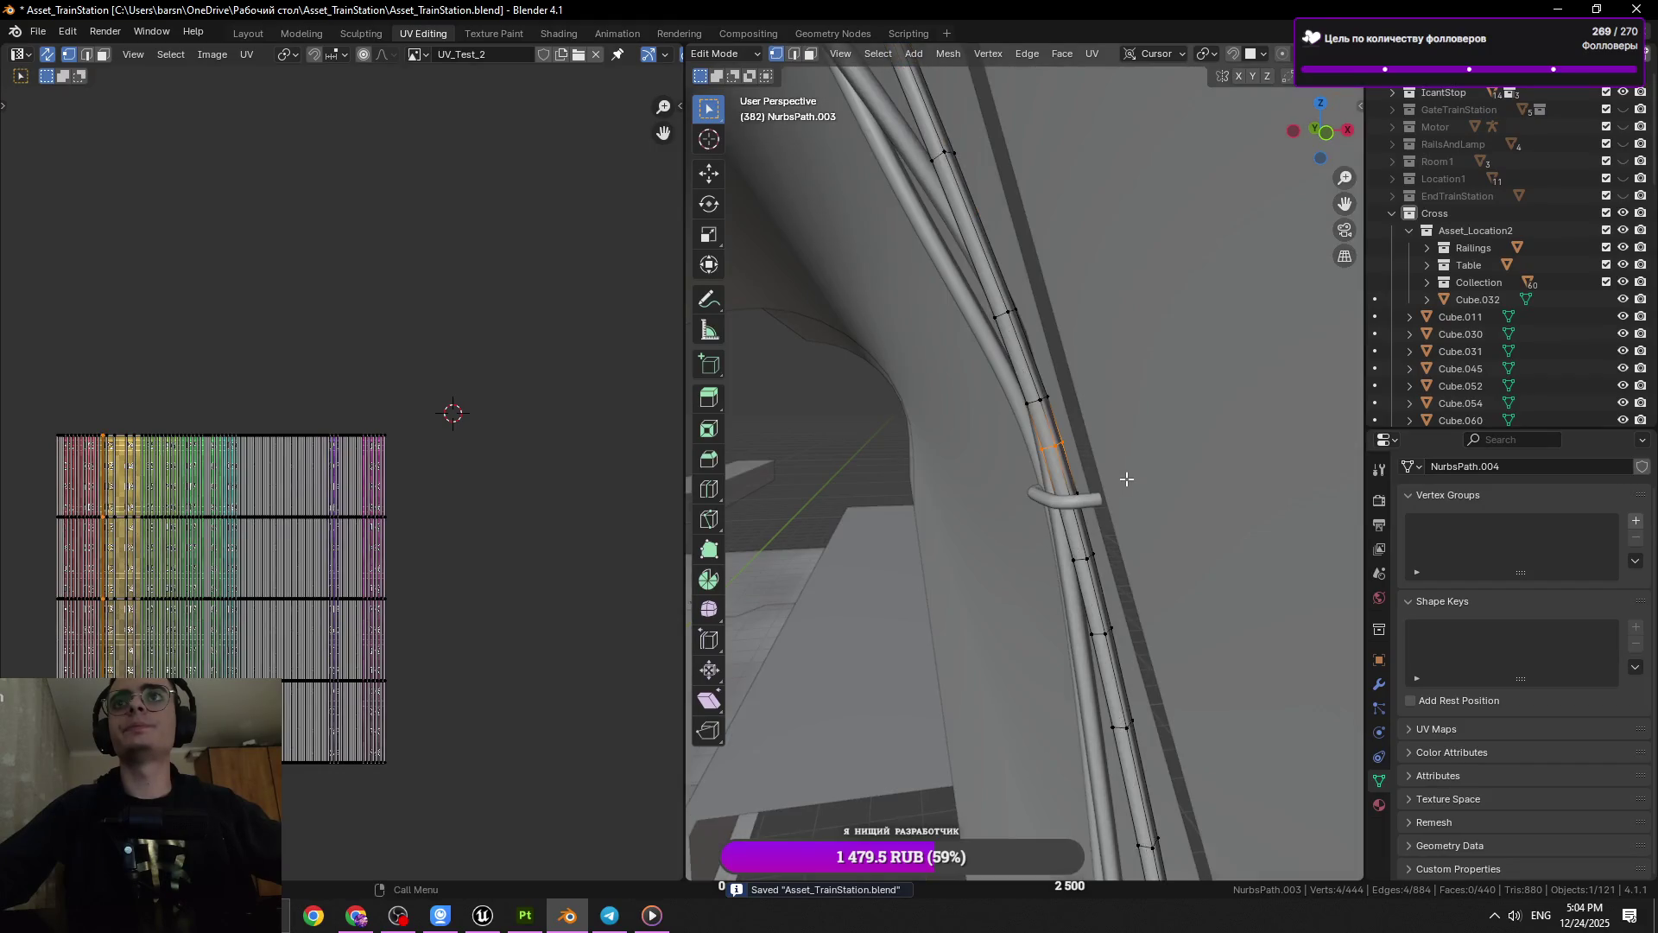
drag(1163, 481, 1149, 536)
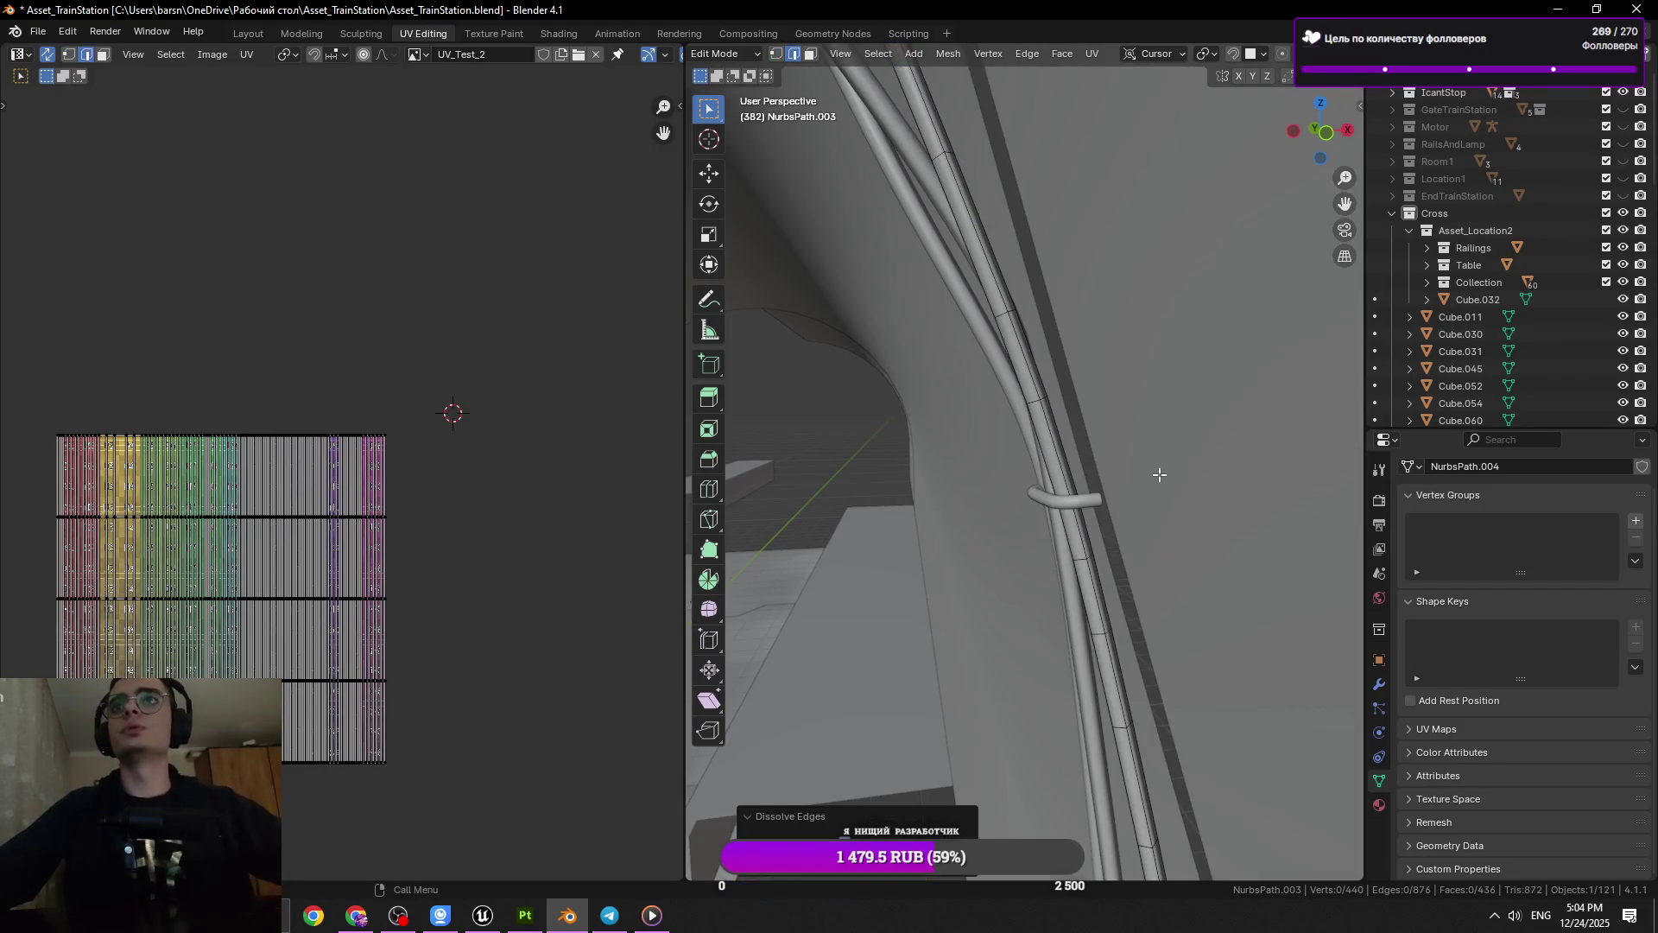
key(ctrl+s)
key(Tab)
drag(1138, 606, 1051, 468)
key(Tab)
scroll(up, 3)
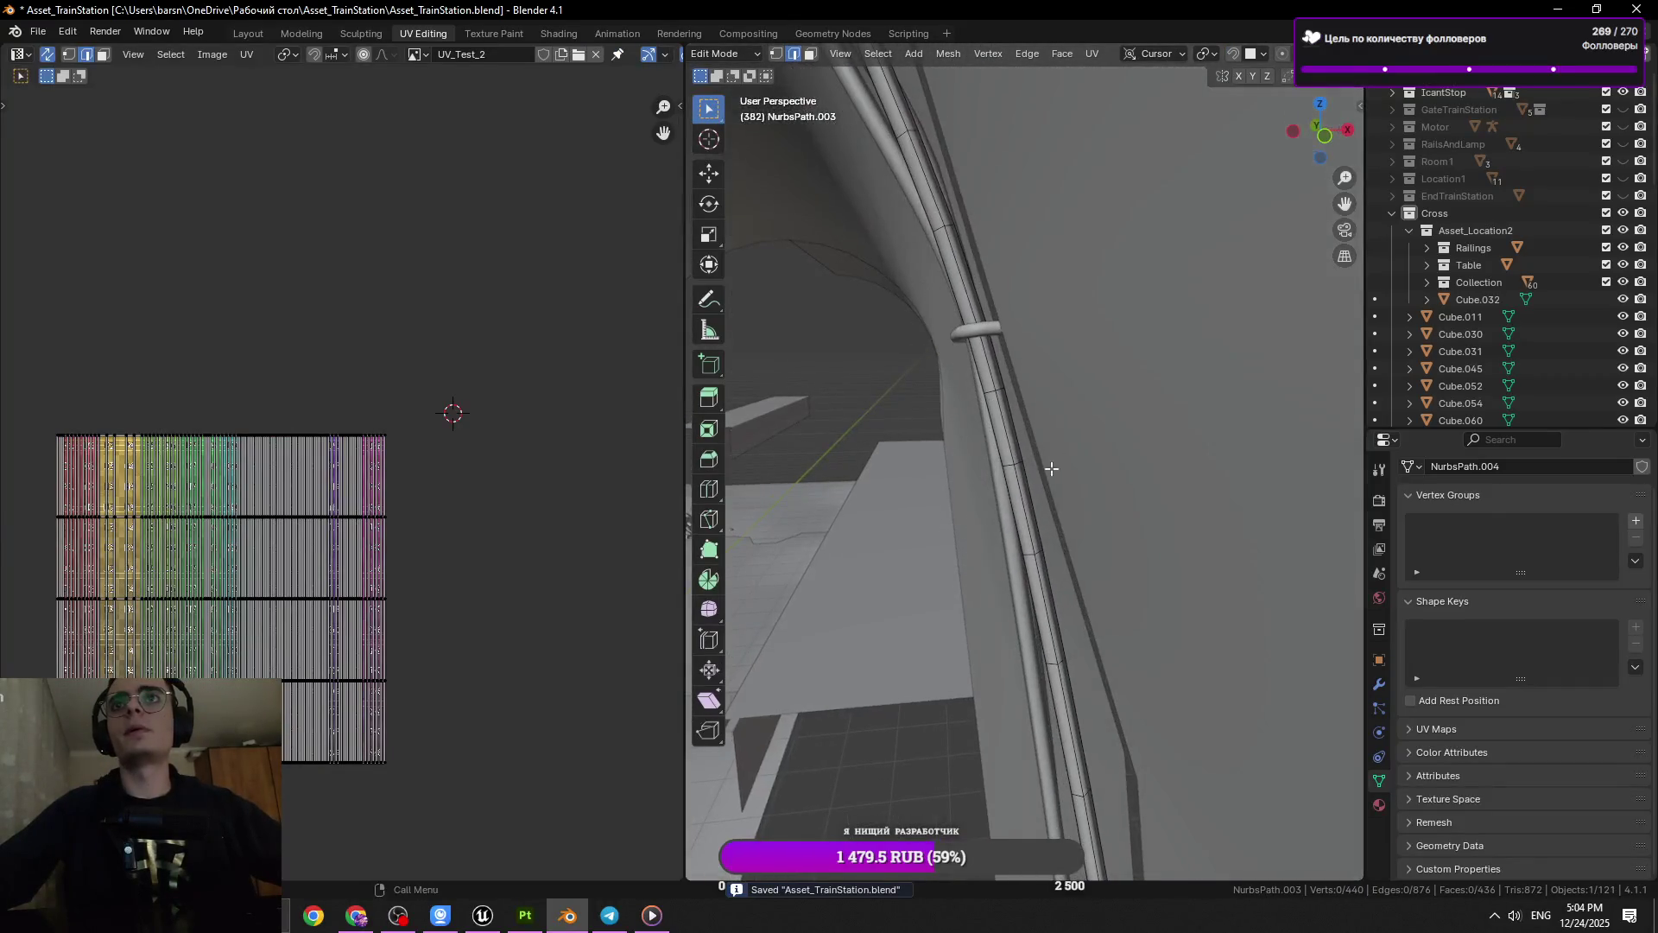
Dissolve the selected edge ring, save, then select and dissolve a second redundant ring
key(x)
click(1123, 484)
key(ctrl+s)
drag(927, 211, 1023, 386)
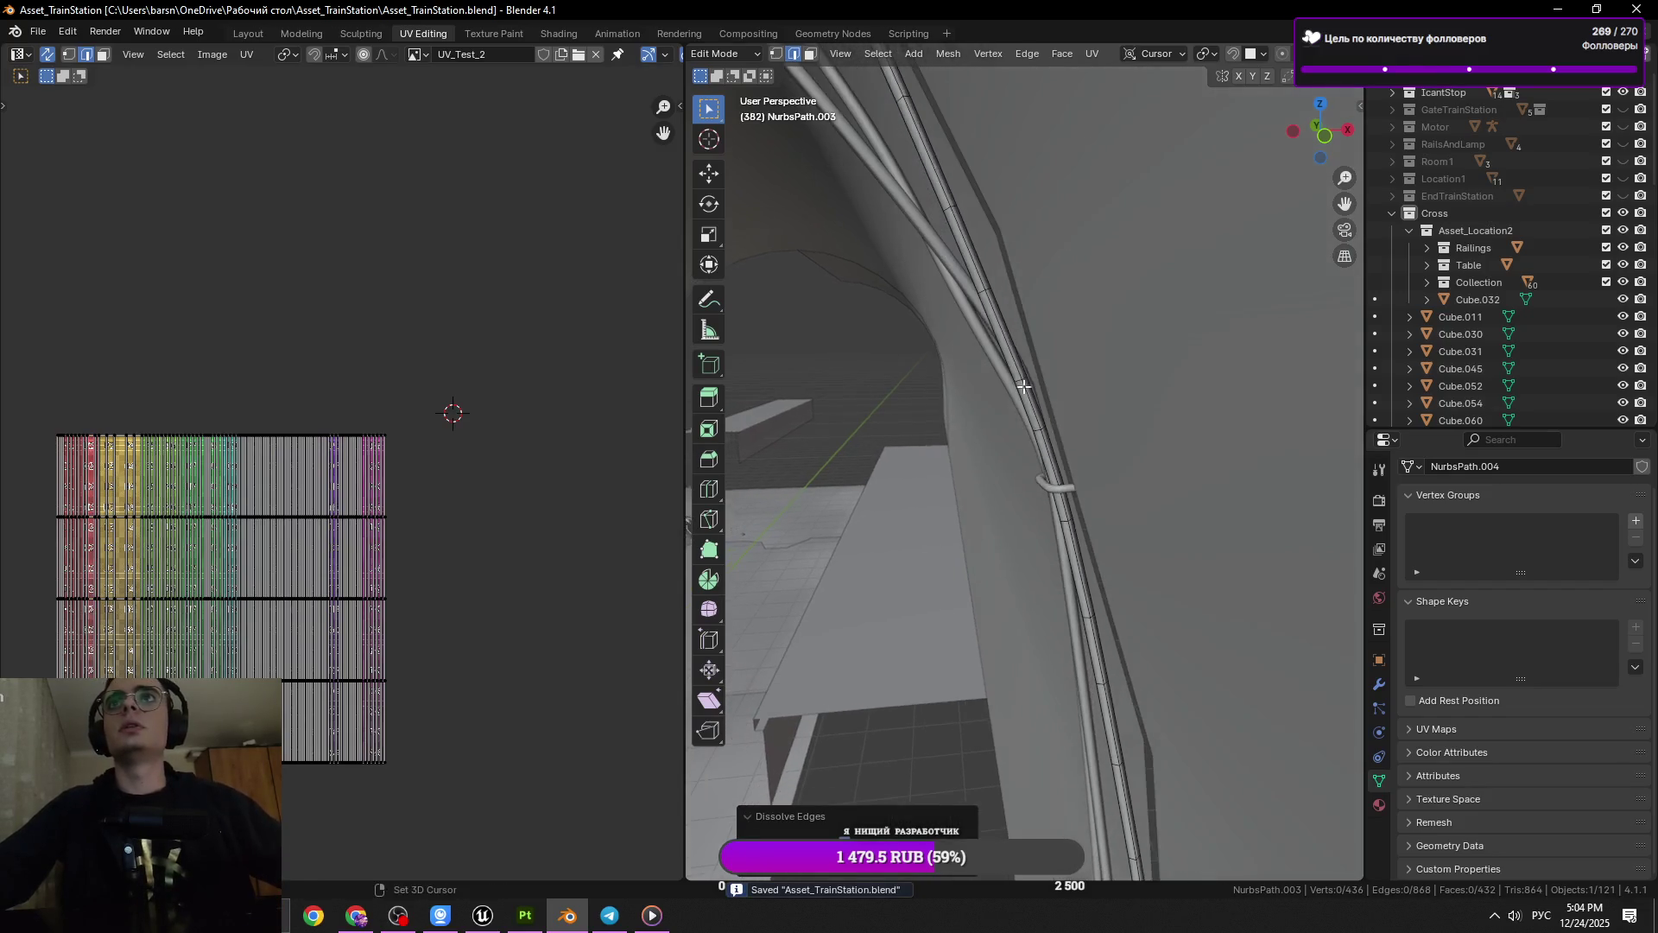
click(1028, 386)
right_click(1185, 439)
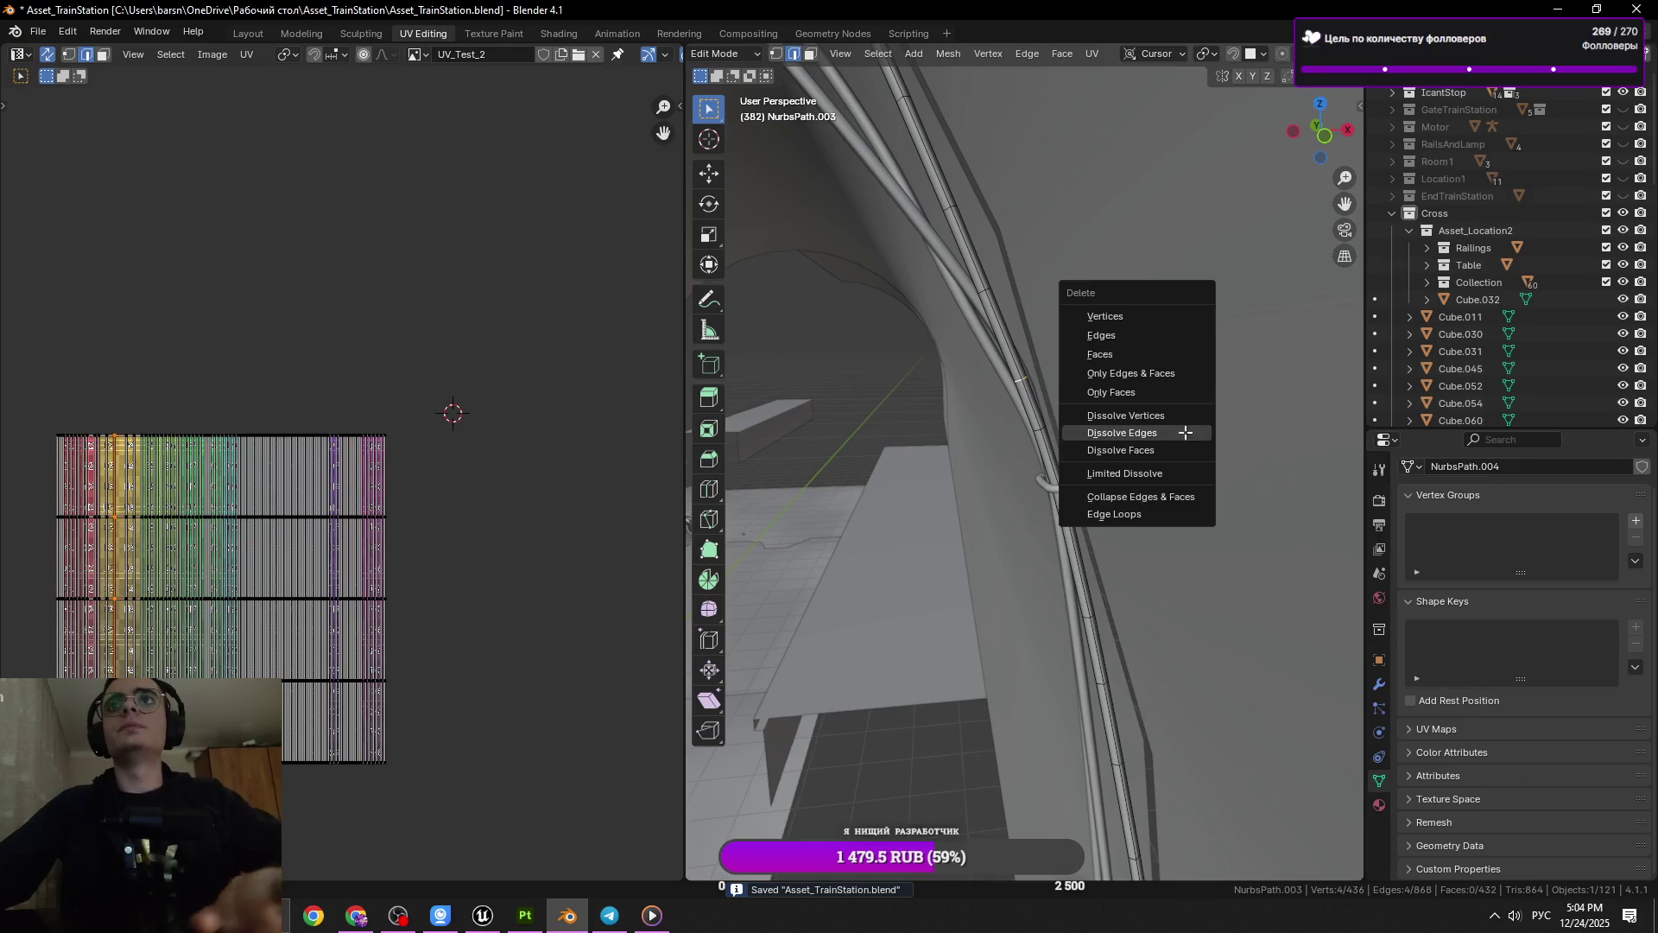
key(Escape)
scroll(up, 3)
key(x)
click(1302, 462)
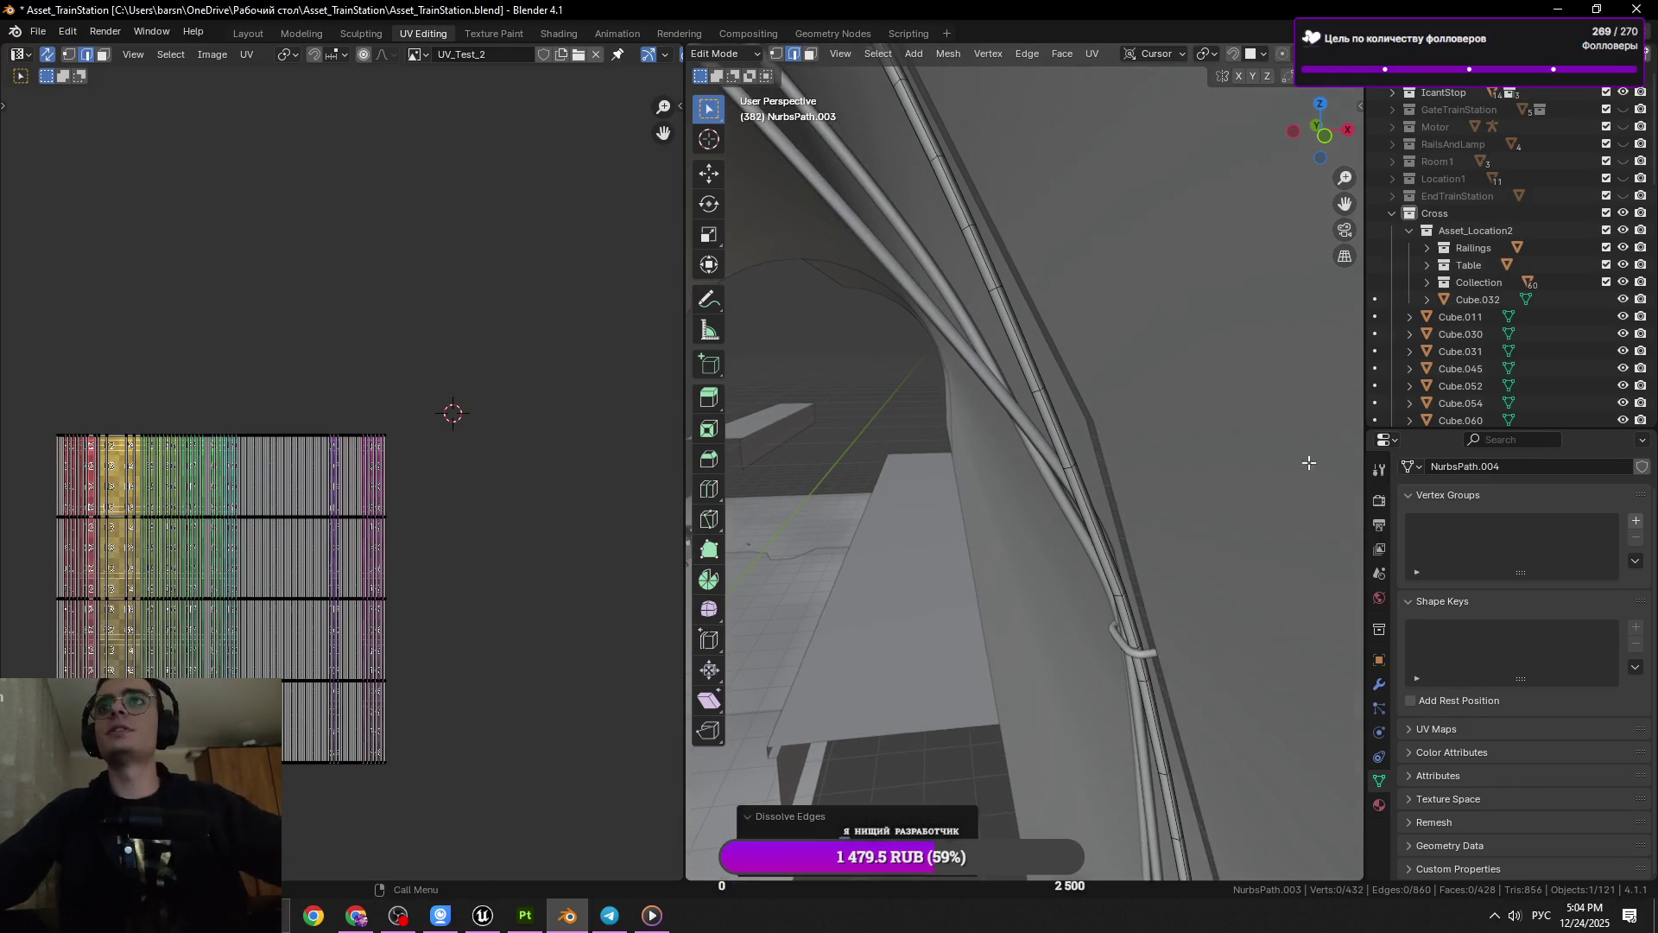
Dissolve two more redundant rings further along the cable with X > Dissolve Edges
scroll(up, 3)
click(1036, 354)
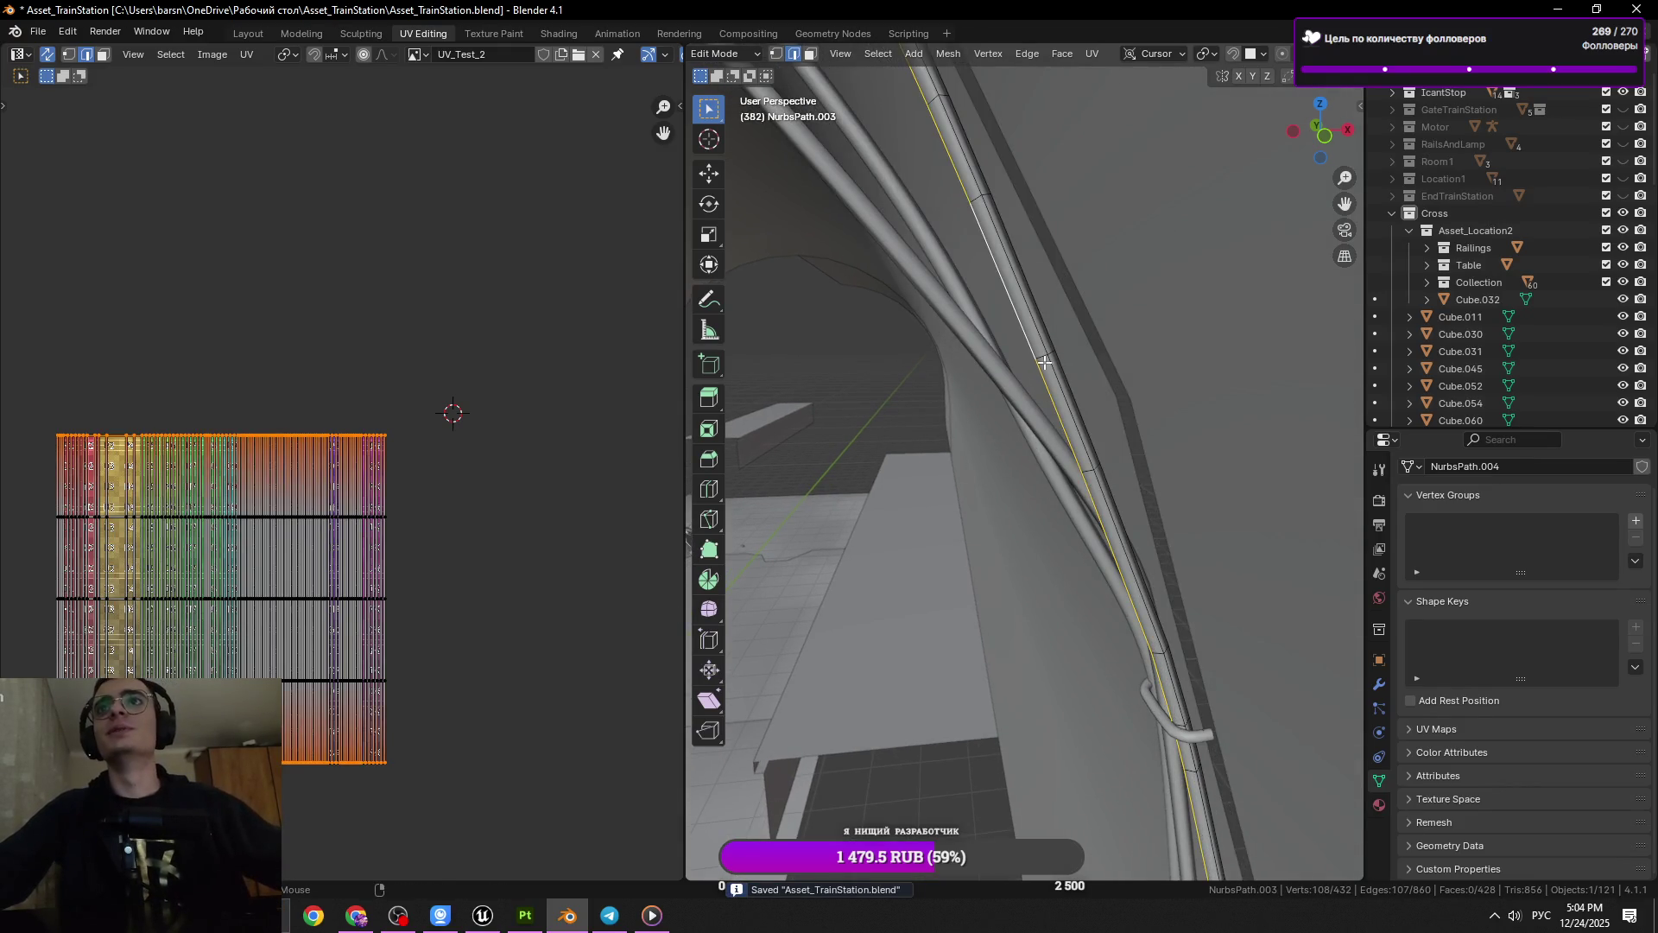
click(1044, 363)
drag(1044, 363, 1213, 388)
key(x)
click(1215, 387)
scroll(up, 3)
click(1044, 361)
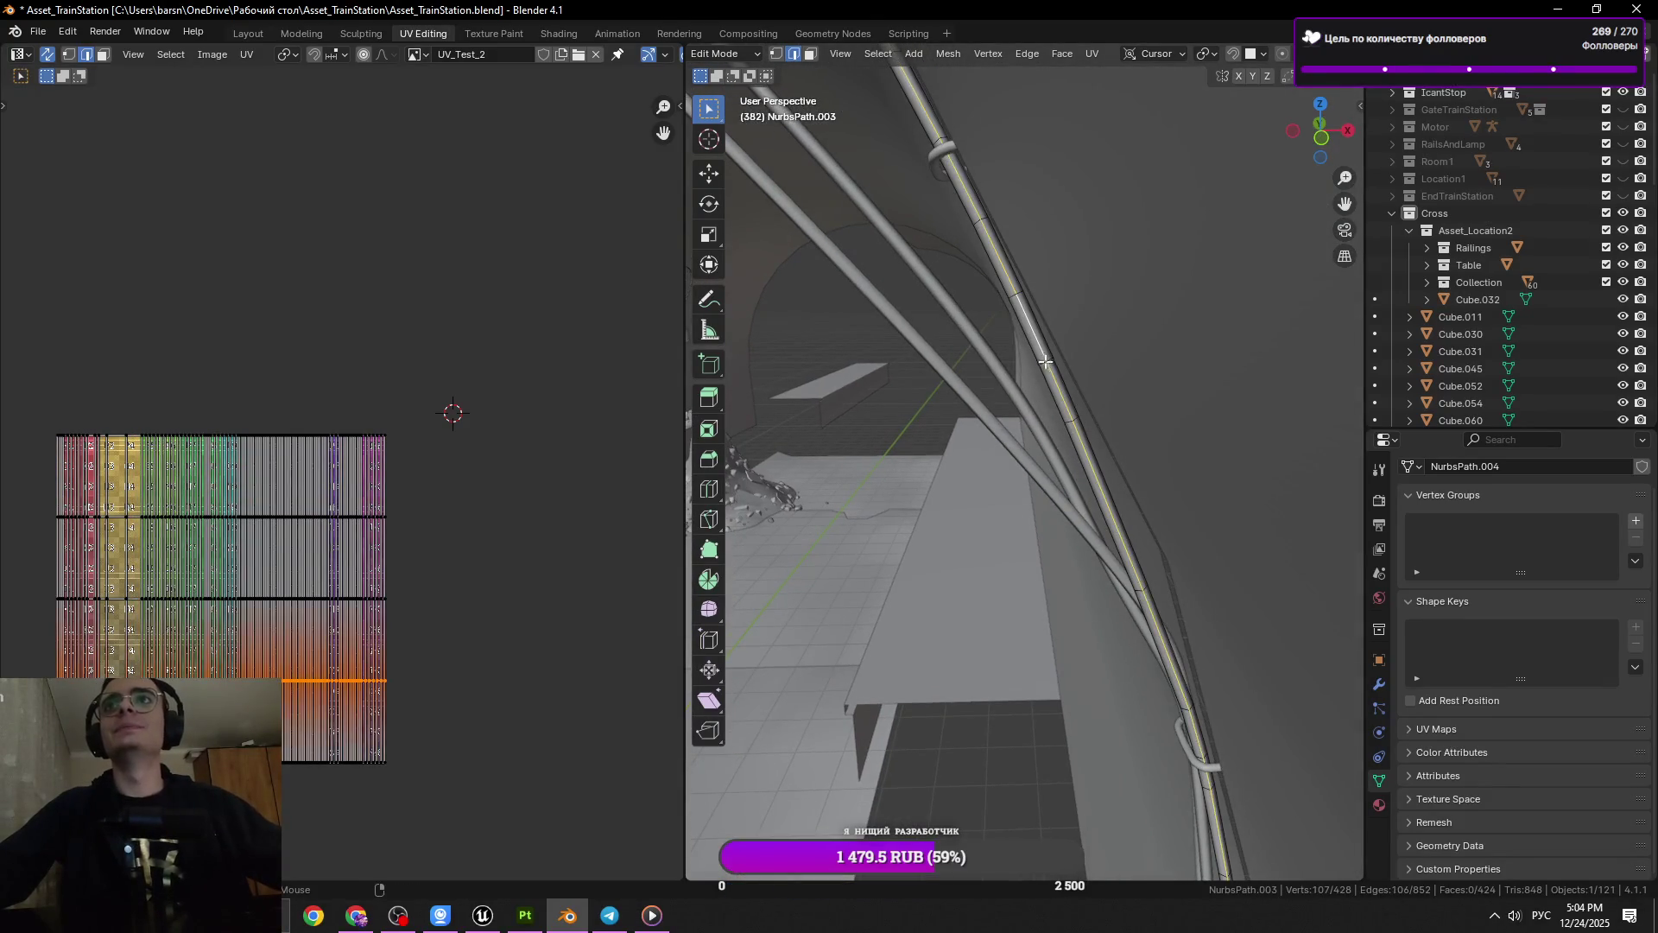
click(1052, 360)
drag(1053, 359, 1200, 385)
key(x)
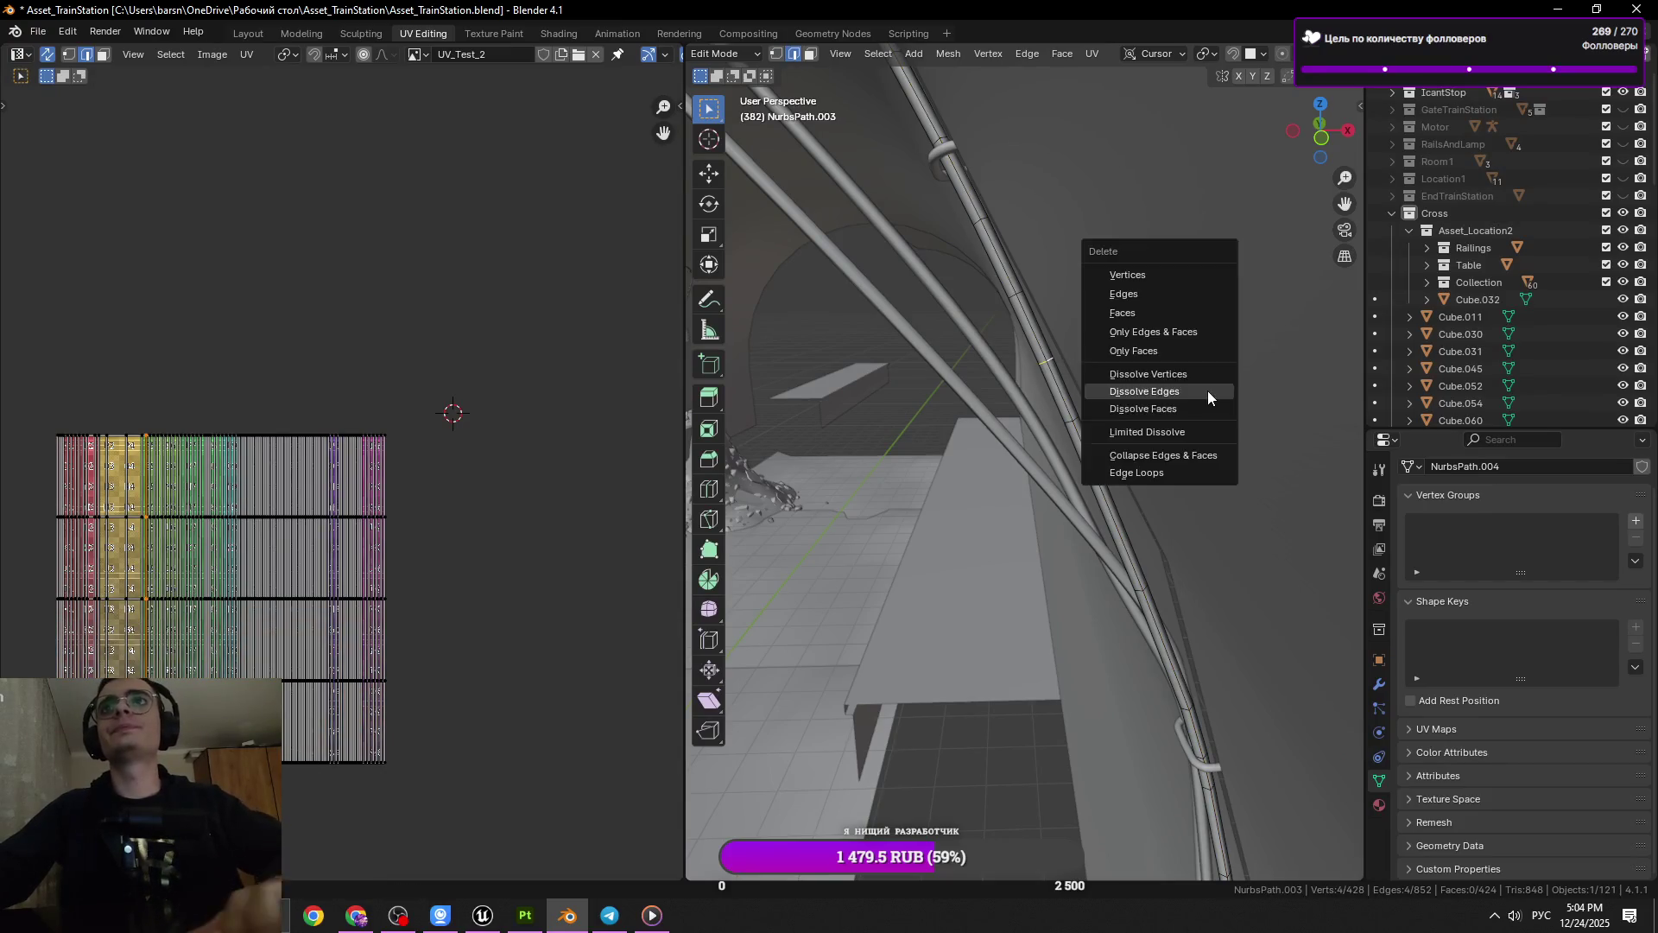
click(1207, 390)
Dissolve two further rings on the next part of the cable
scroll(up, 3)
click(1002, 304)
key(x)
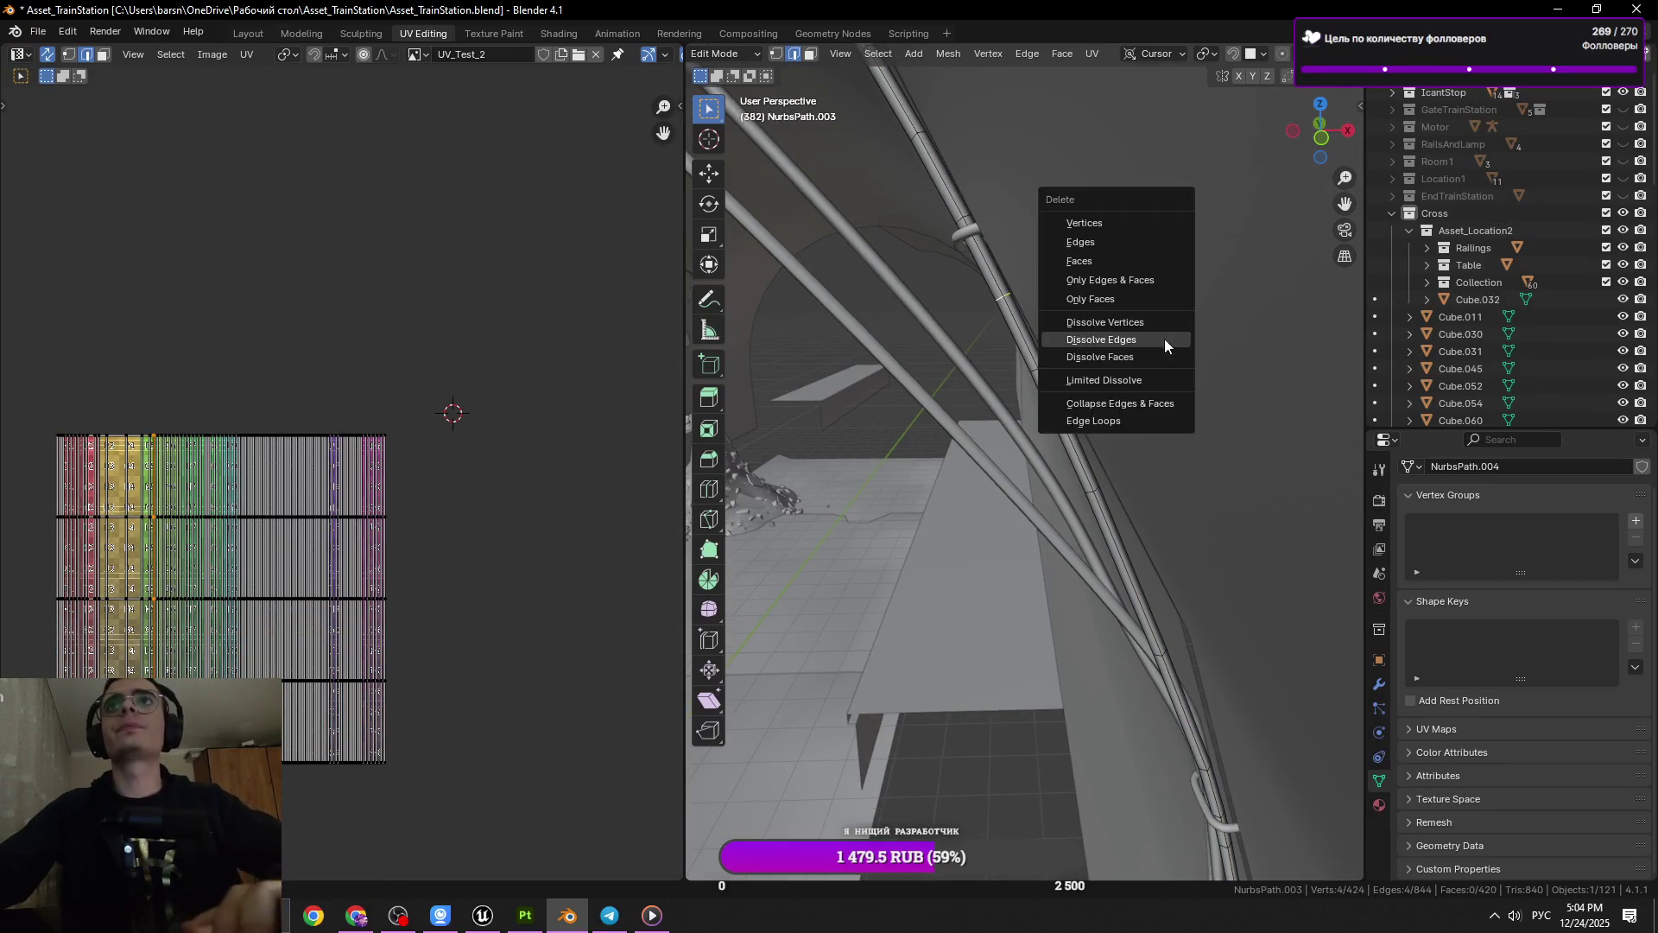
click(1164, 338)
drag(1164, 338, 1014, 370)
click(1042, 308)
key(x)
click(1266, 372)
Dissolve another ring, undo that dissolve, save, and select a different ring instead
click(1020, 285)
key(x)
click(1230, 341)
key(ctrl+z)
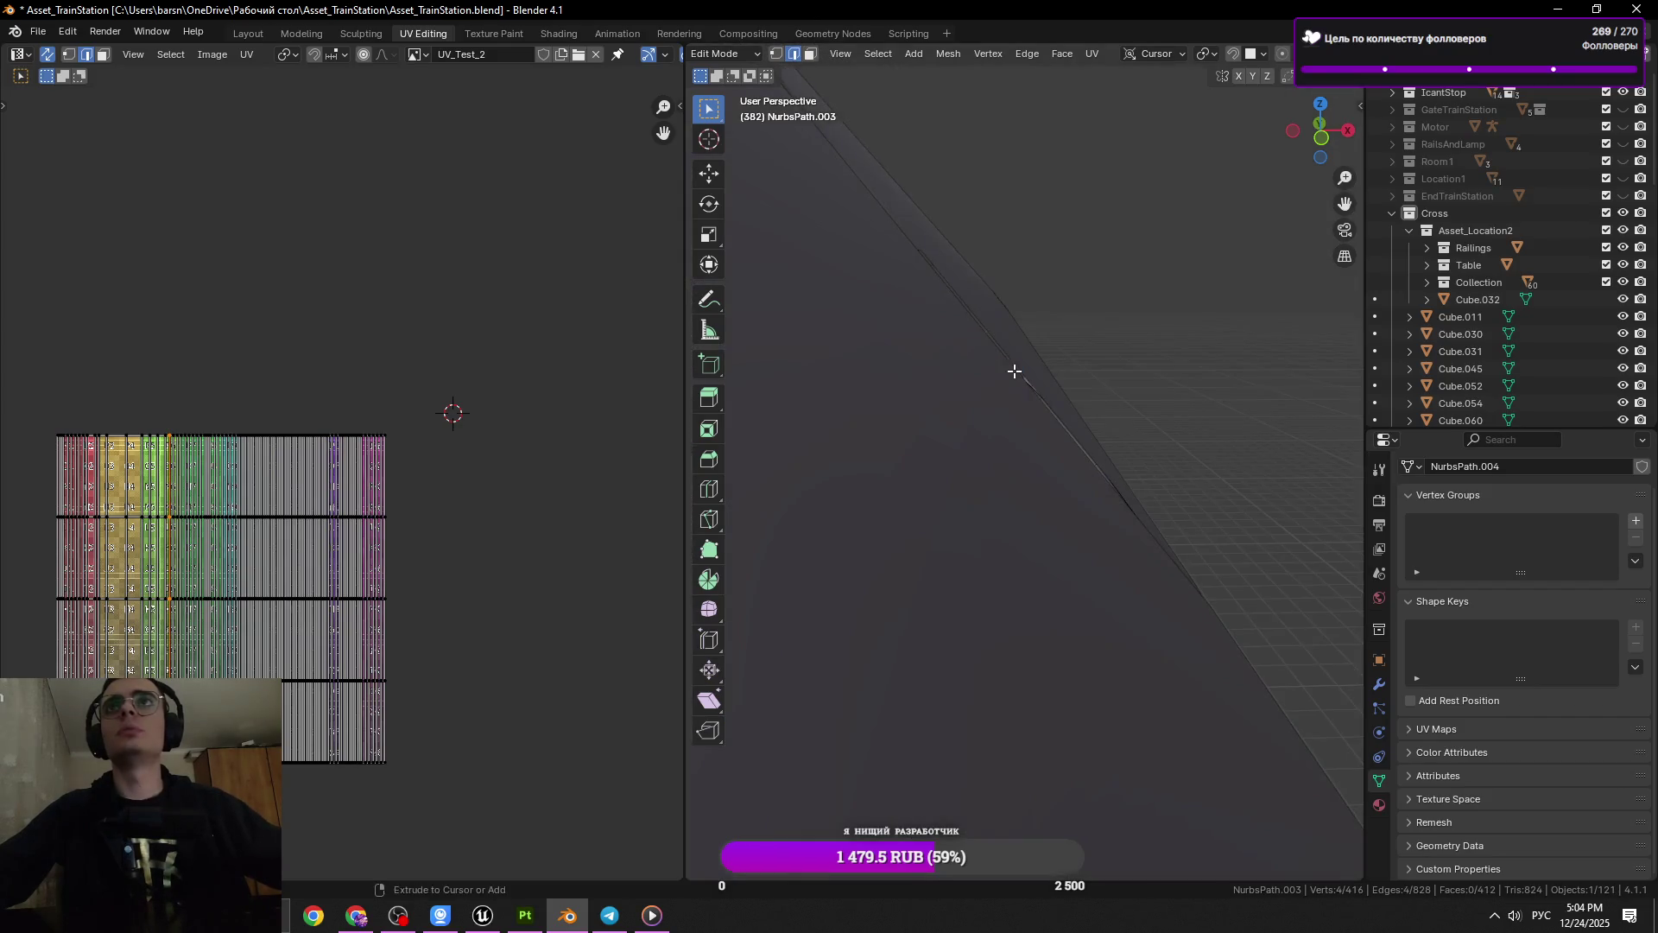
key(ctrl+s)
click(1024, 371)
key(x)
key(Escape)
Dissolve two more rings, including a short ring segment
drag(905, 303, 1044, 352)
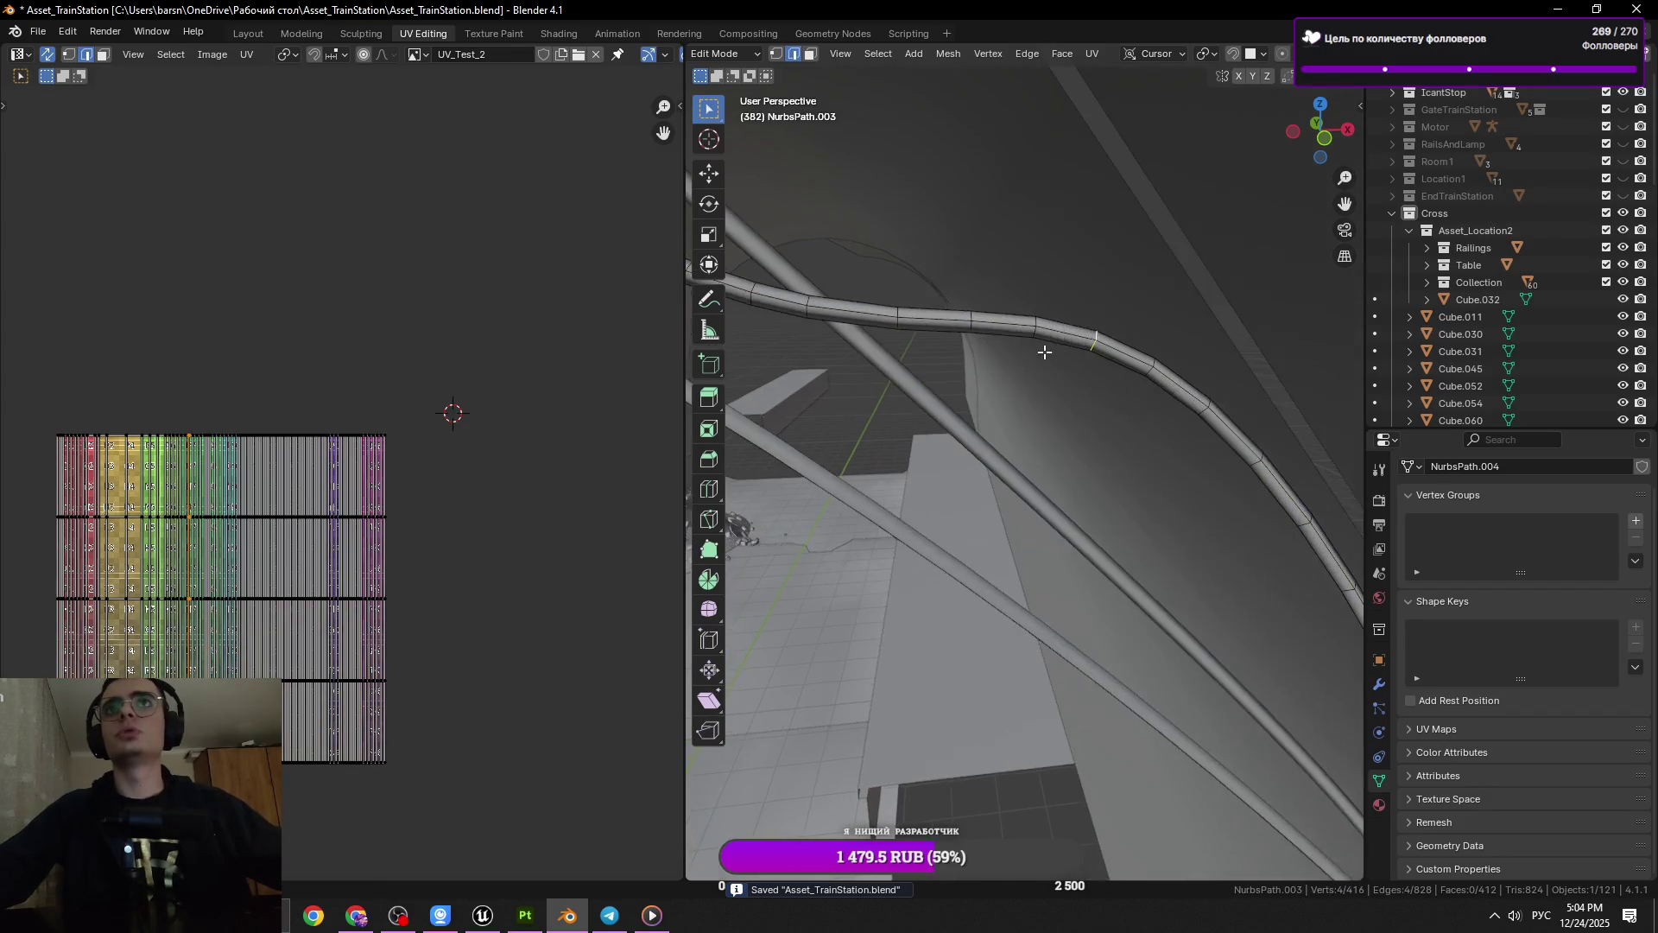
key(ctrl+x)
click(1221, 369)
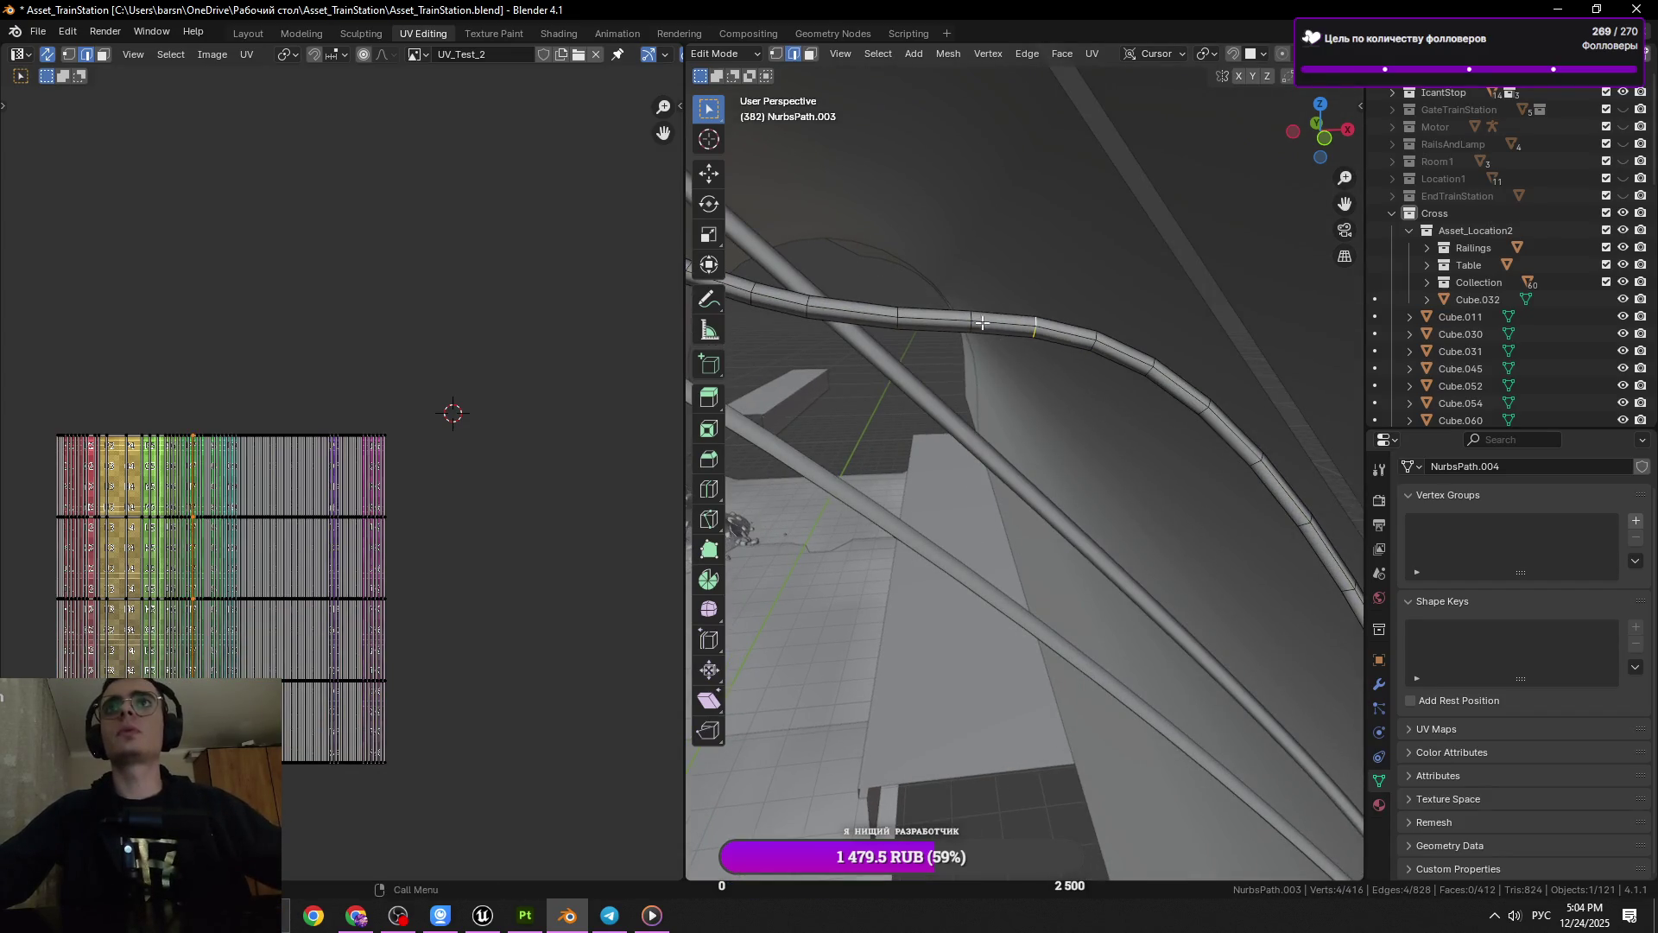
click(976, 321)
click(968, 314)
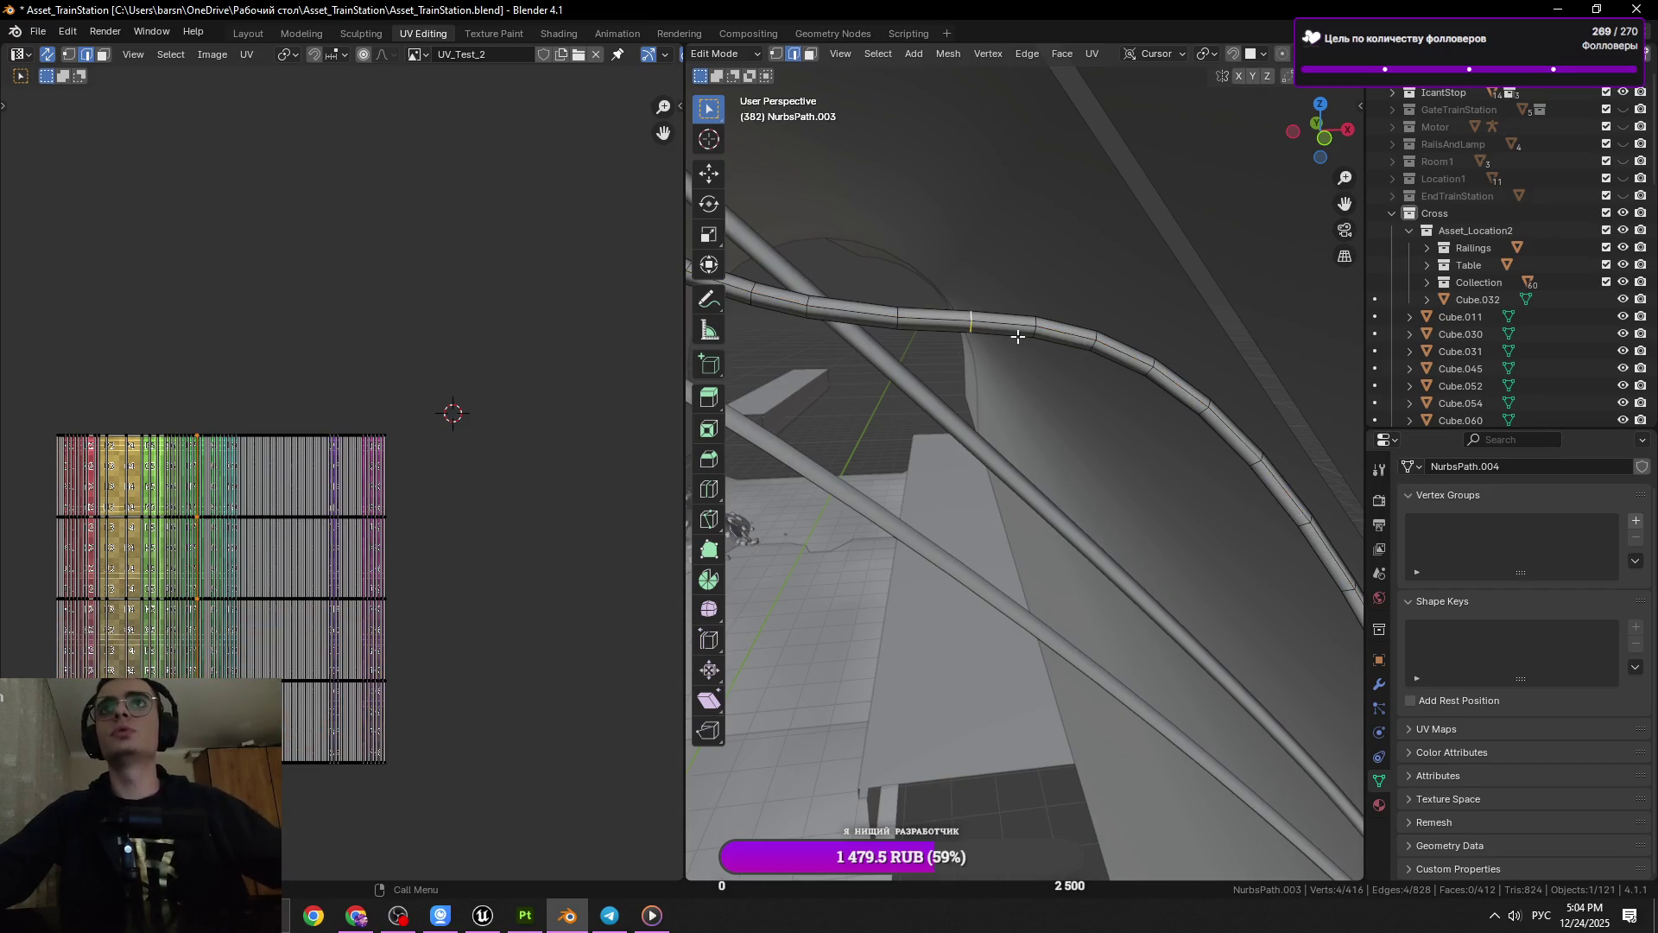
key(x)
click(1085, 313)
Select another ring along the cable and dissolve it
drag(1084, 313, 1100, 451)
click(1012, 456)
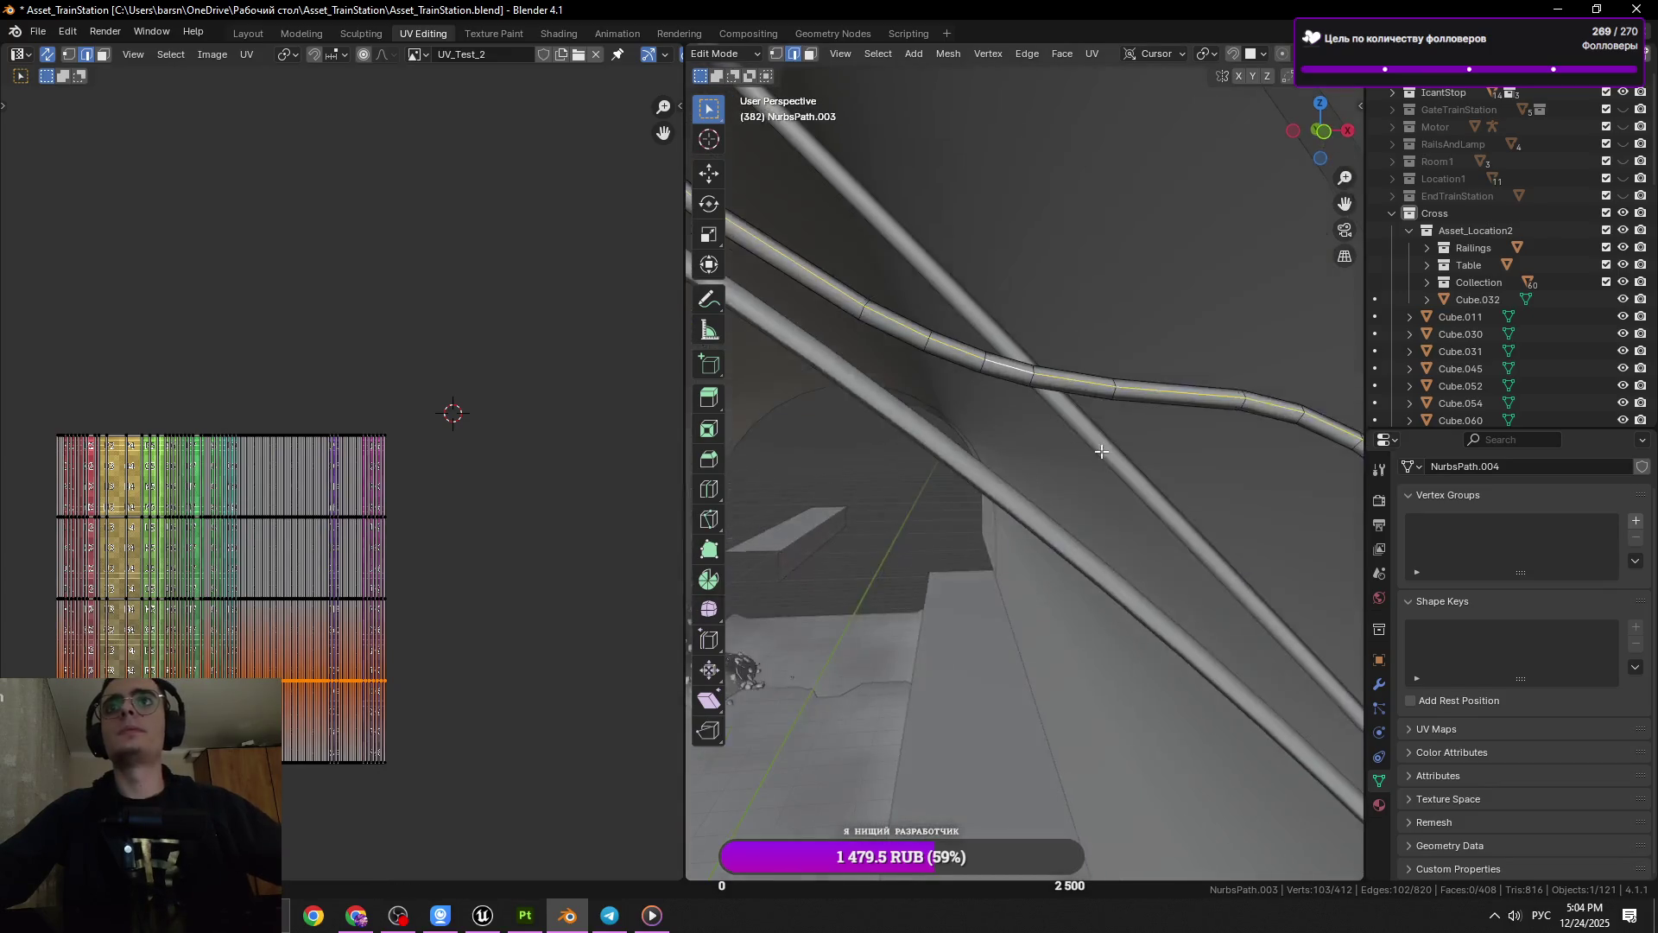
drag(1192, 407, 1005, 451)
key(x)
click(1148, 398)
Add a loop cut across the cable and edge-slide a ring into place
key(ctrl+r)
click(1005, 452)
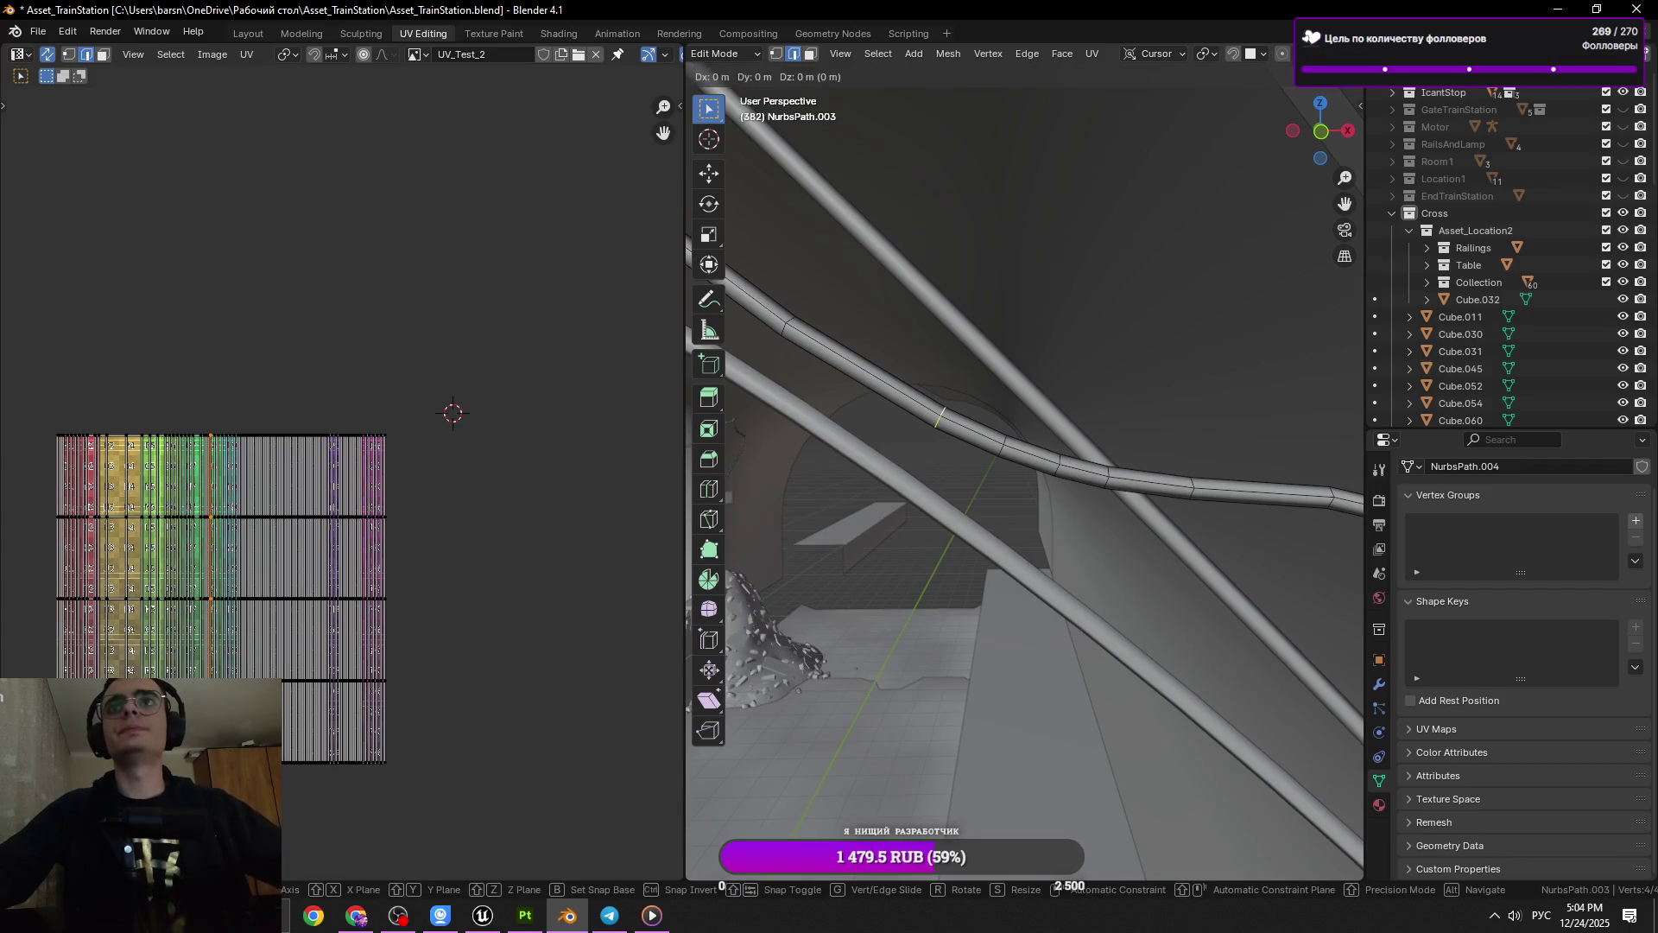
click(984, 432)
click(995, 448)
click(997, 446)
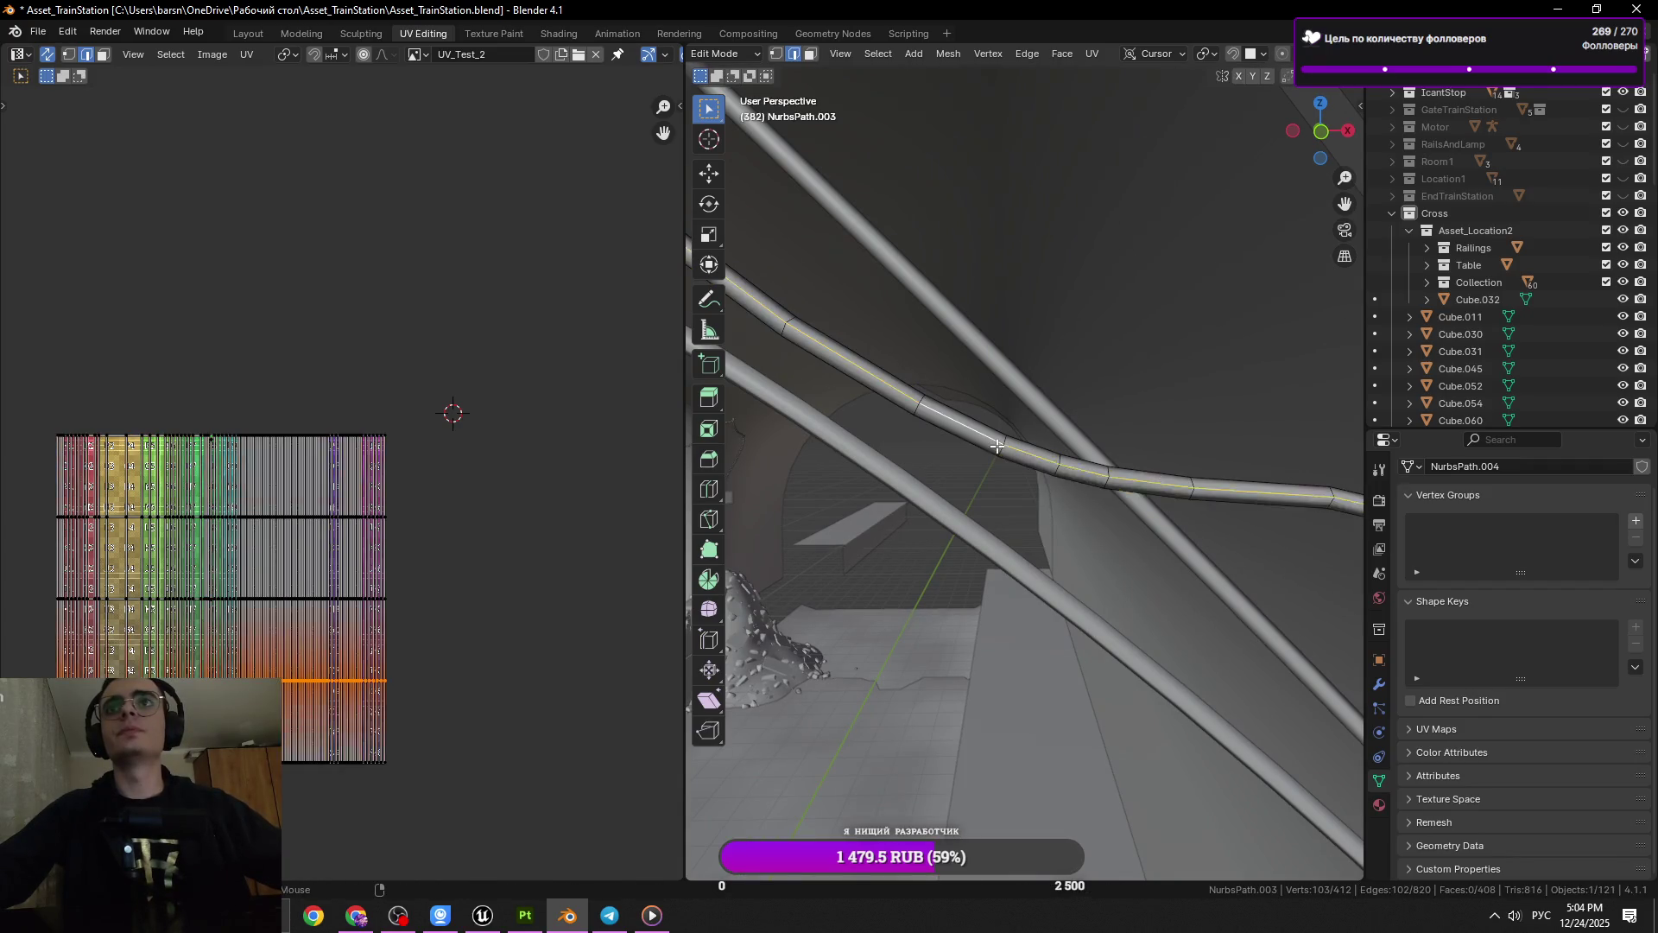
click(993, 440)
key(g)
key(g)
click(940, 414)
Slide two more rings along the cable, one to a 0.165 offset, and save
click(920, 401)
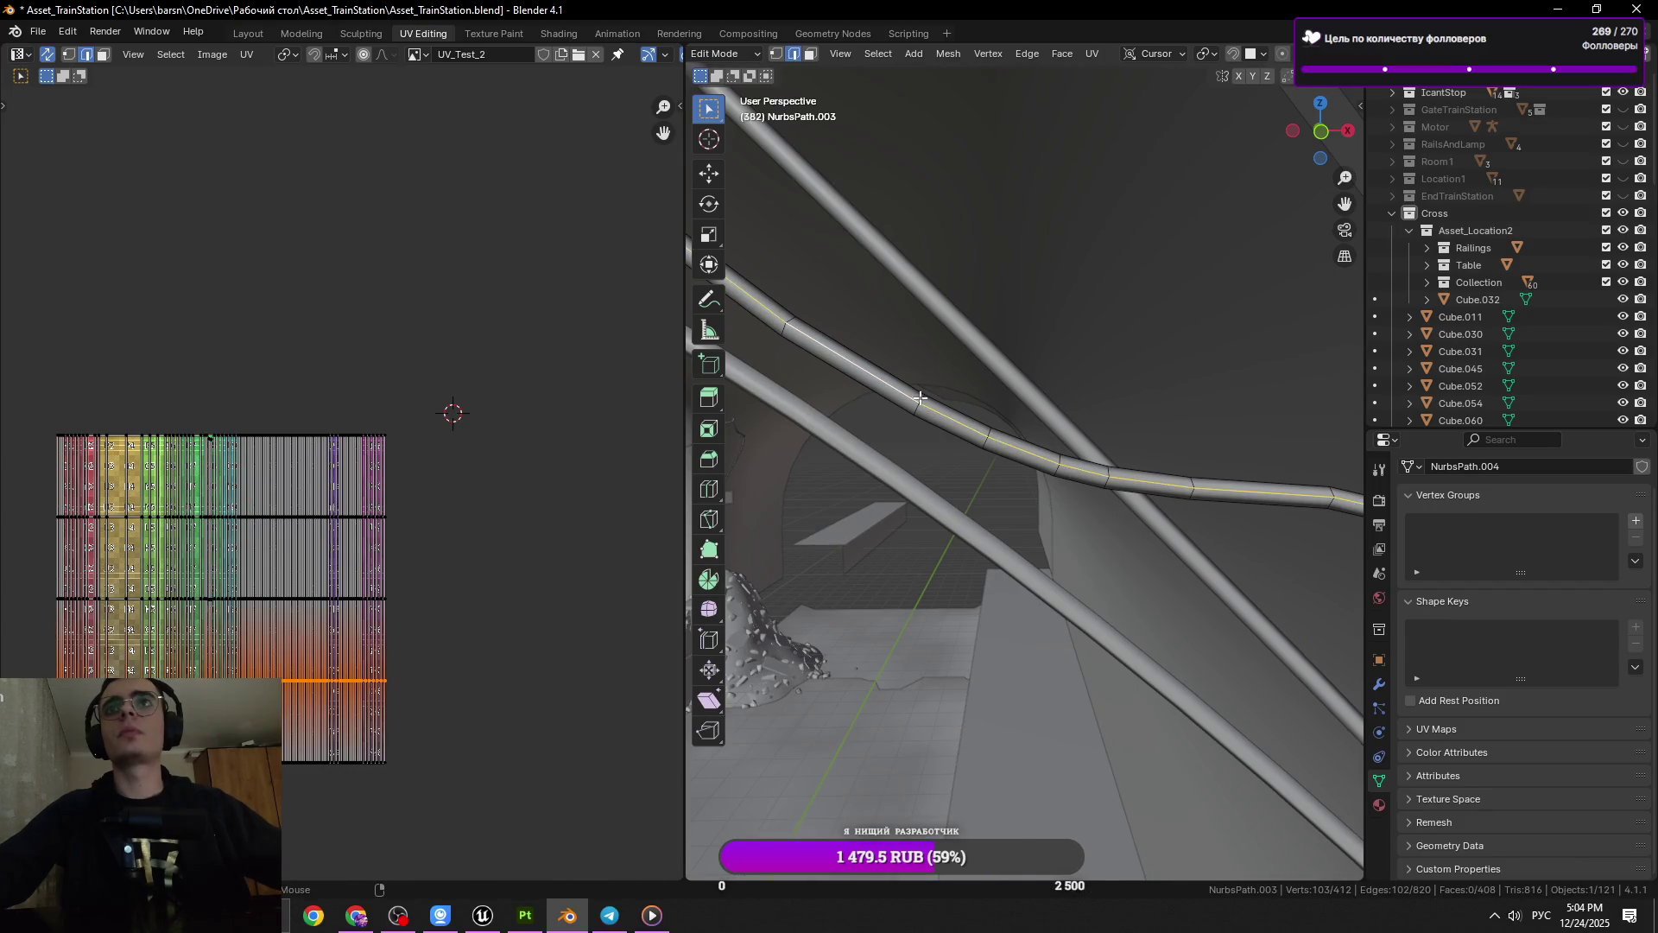
click(920, 398)
key(g)
key(g)
click(1062, 465)
click(985, 437)
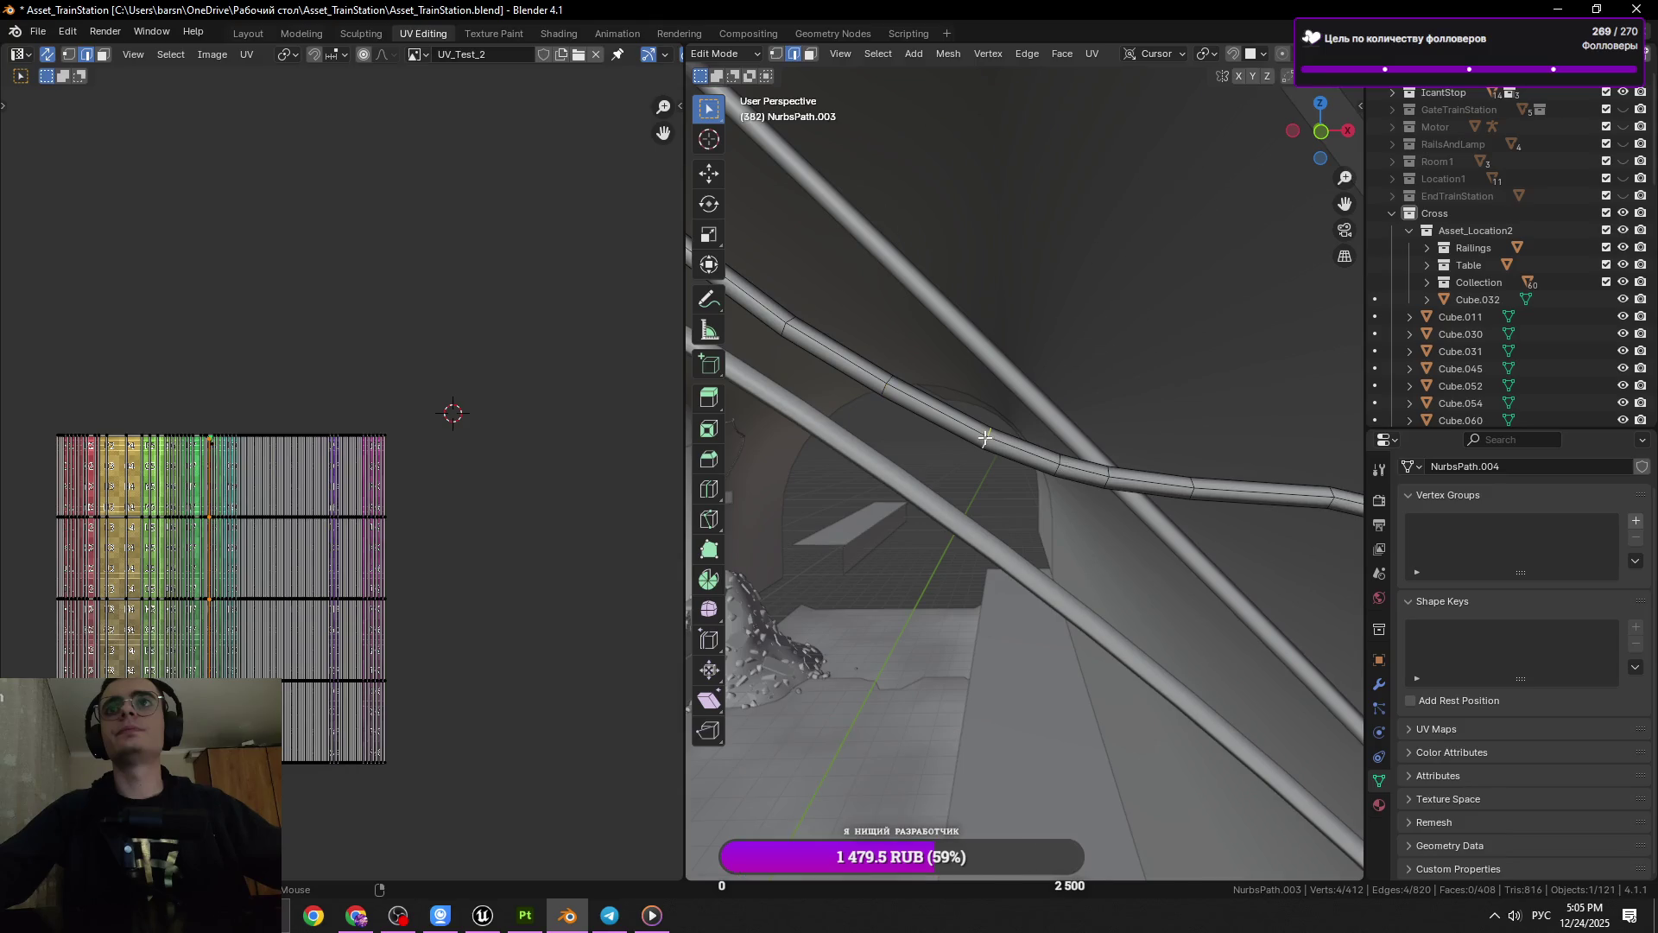
key(g)
key(g)
click(1329, 549)
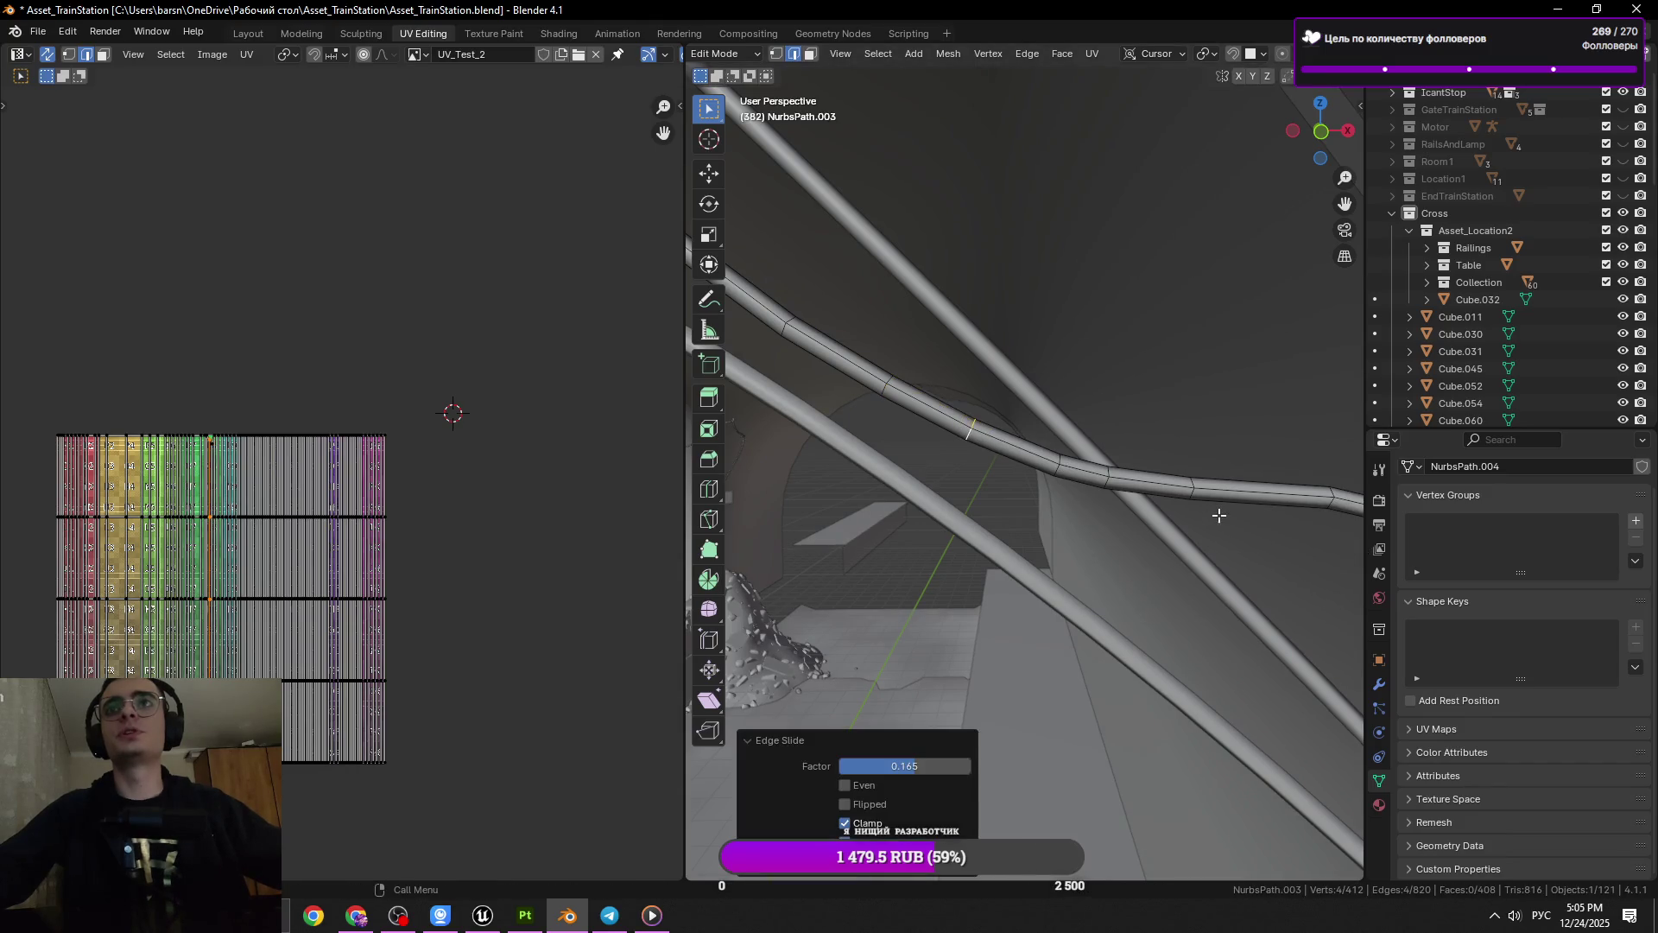
key(g)
key(g)
click(1010, 472)
key(ctrl+s)
Undo a slide, cancel another, and dissolve the final redundant ring
drag(992, 486, 1058, 470)
key(ctrl+z)
key(g)
key(g)
right_click(1182, 503)
key(x)
click(1187, 516)
key(x)
click(1159, 496)
Re-enter Edit Mode on the cable, slide a ring, and dissolve the first edge ring
key(Tab)
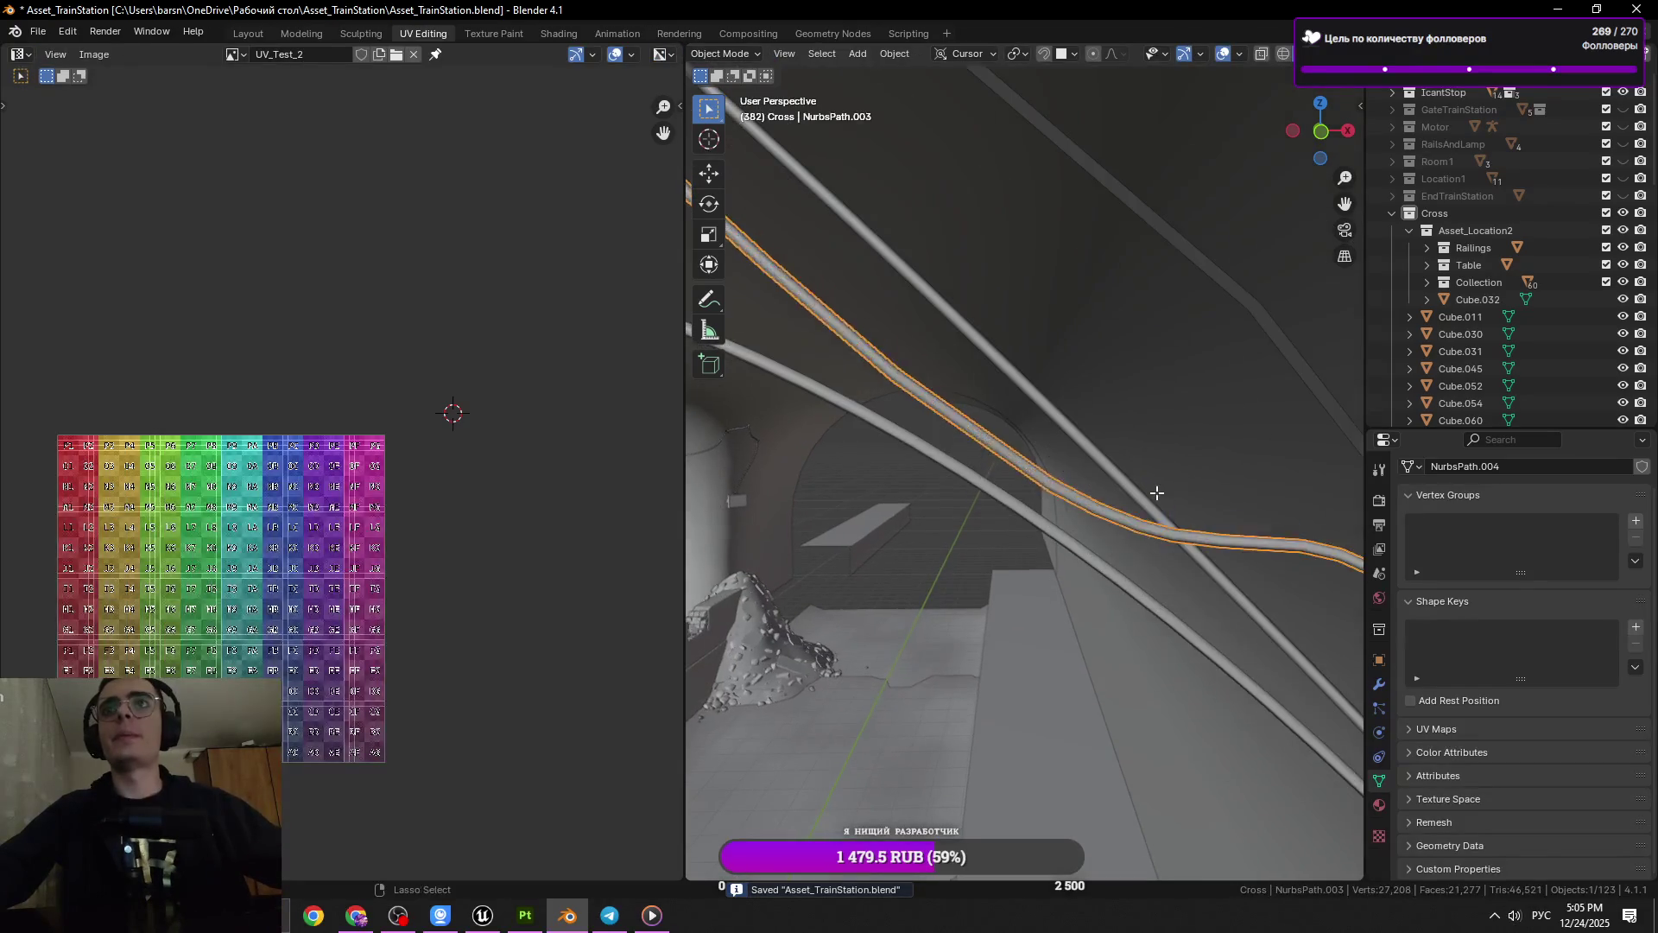
key(Tab)
key(g)
key(g)
click(1329, 546)
drag(1330, 546, 1019, 475)
click(950, 408)
key(x)
click(1095, 442)
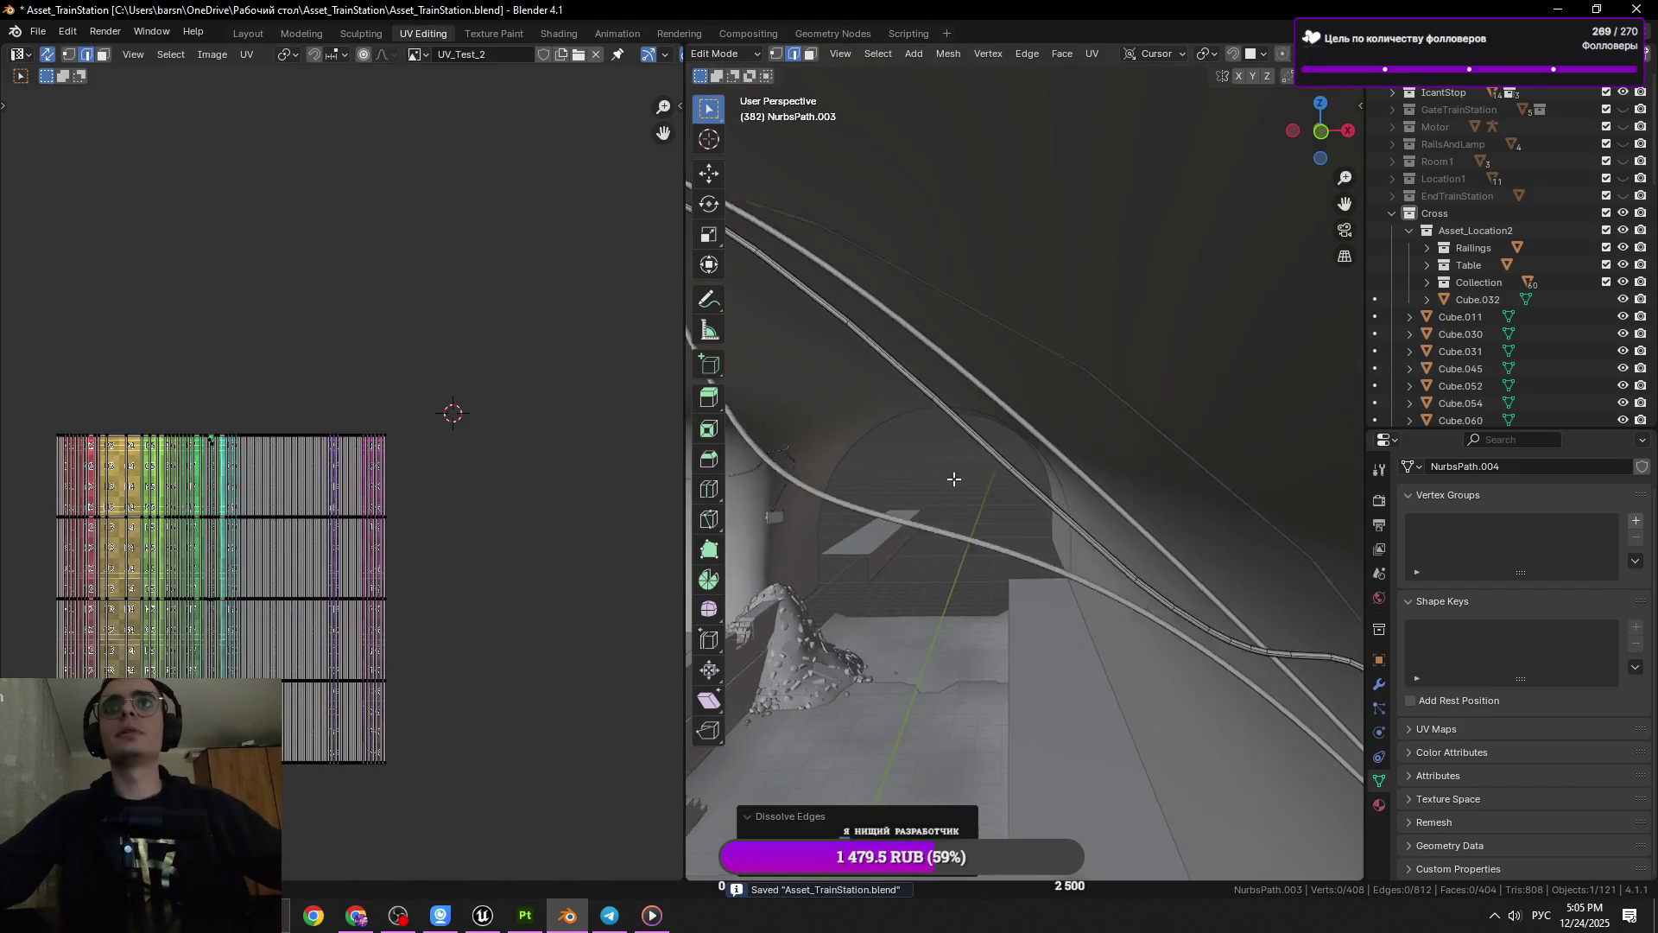
Dissolve another ring on the cable and save the station file
key(x)
click(1169, 484)
drag(1169, 485, 1136, 473)
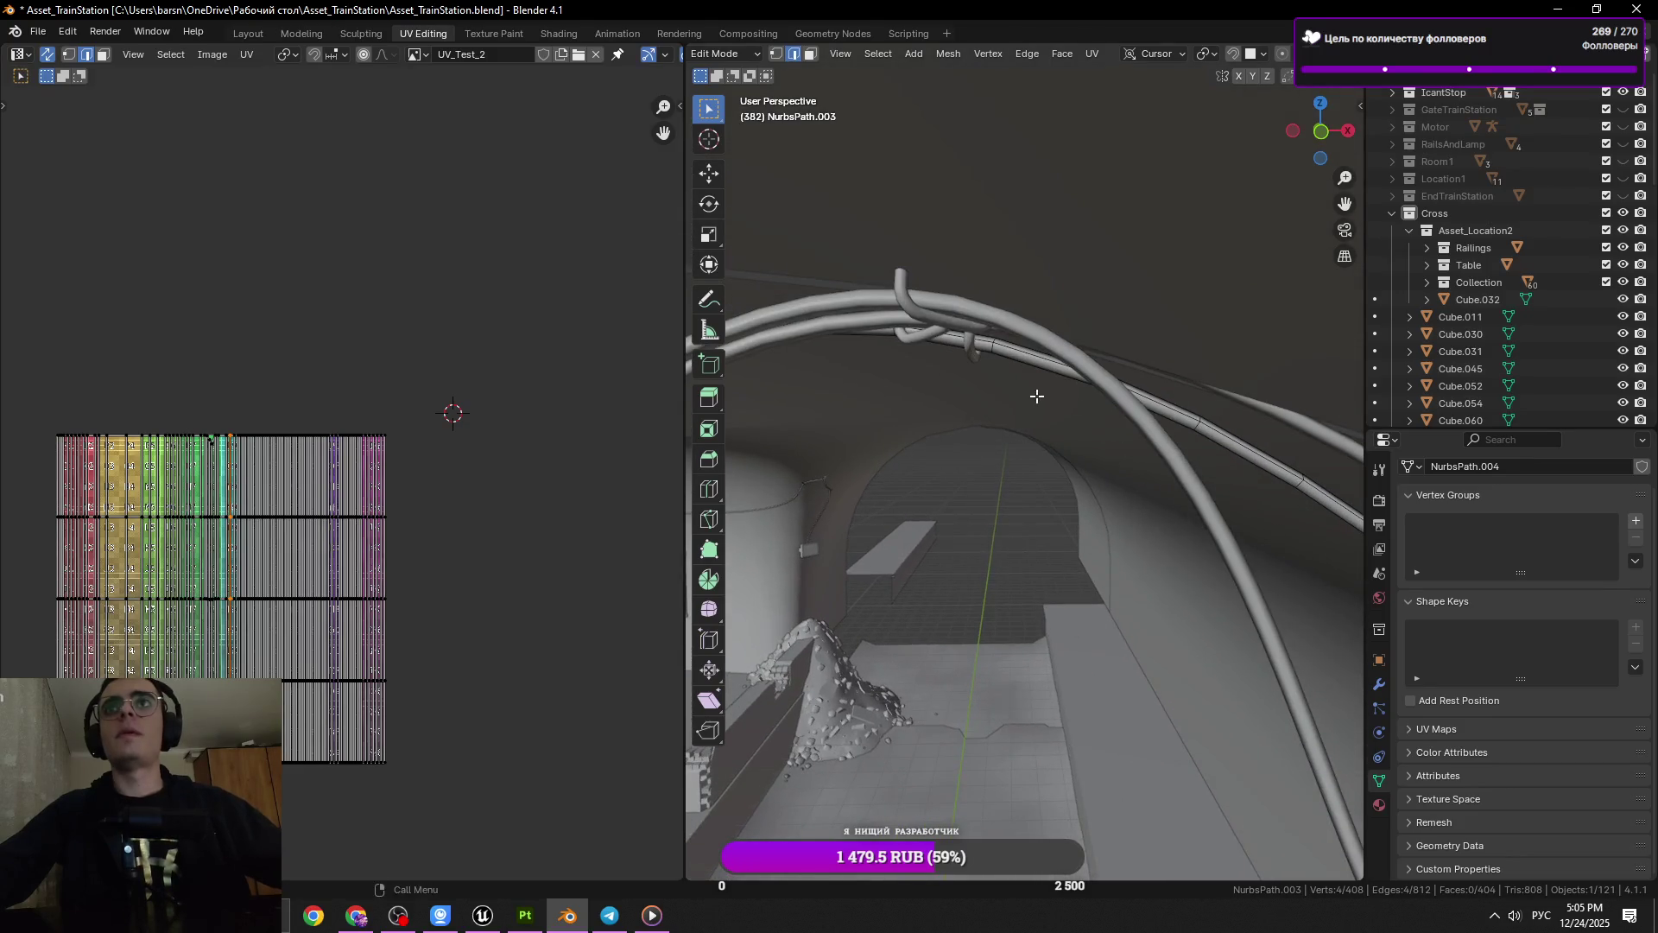
drag(1037, 396, 1011, 341)
key(ctrl+s)
Frame and dissolve a ring higher up the cable, then undo that dissolve
click(1008, 275)
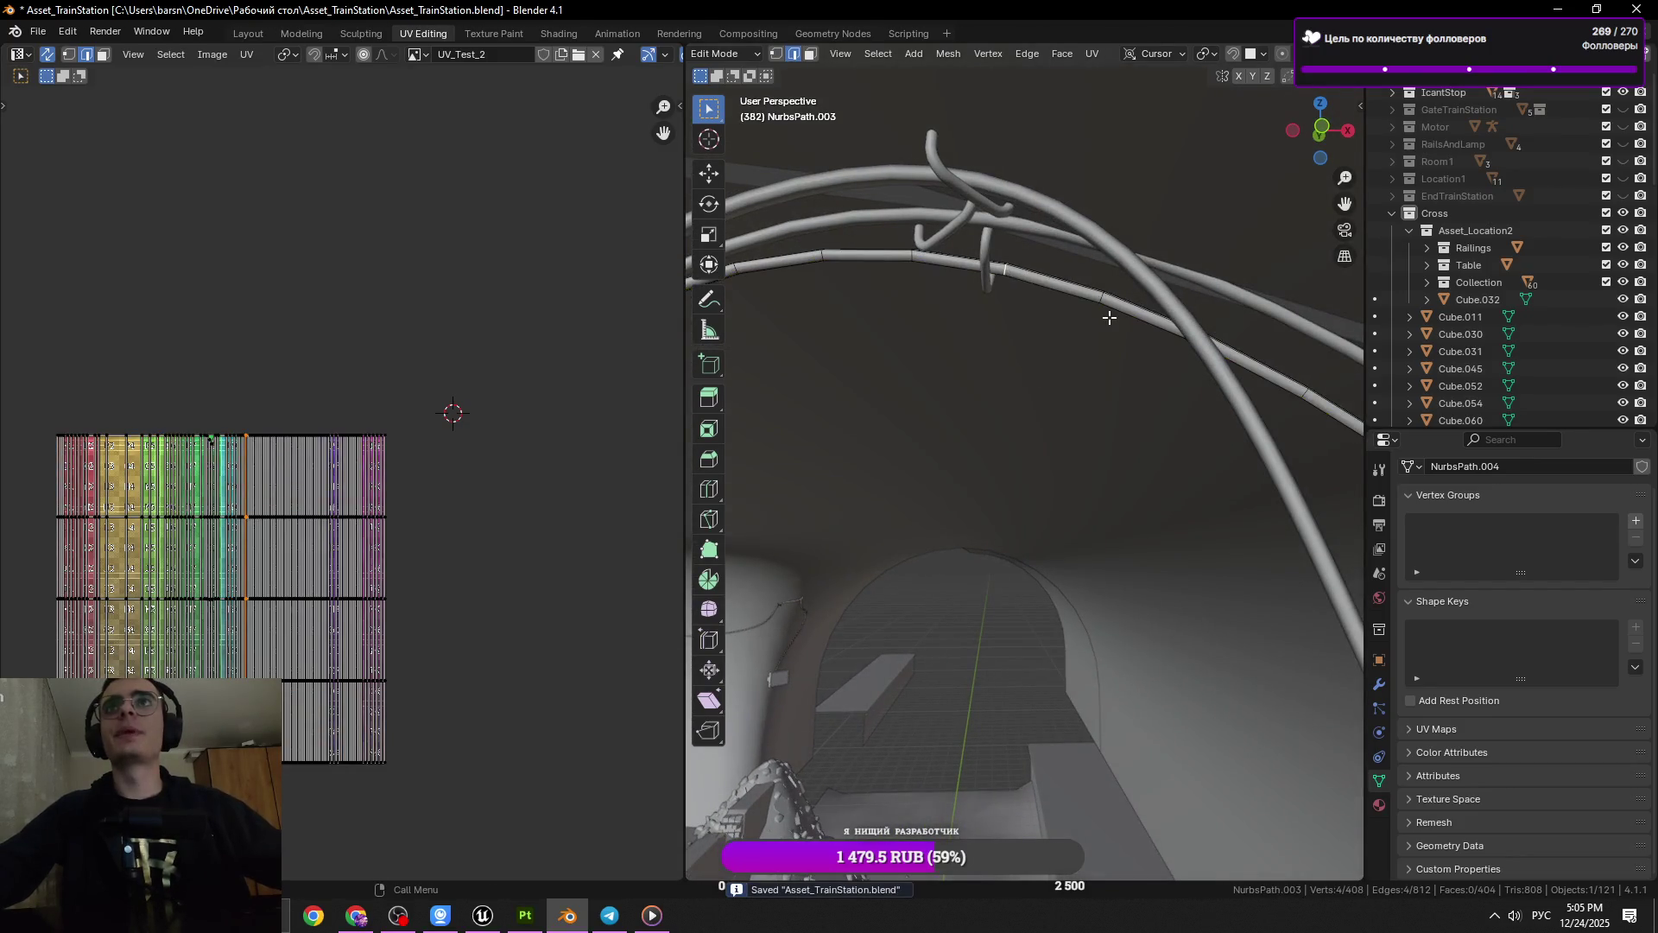
key(KP_Decimal)
drag(1109, 317, 993, 548)
scroll(down, 3)
key(x)
click(1183, 477)
key(ctrl+z)
right_click(1337, 516)
click(1336, 515)
Select the full ring around the cable, save, and dissolve it
click(932, 535)
click(1148, 536)
click(947, 560)
key(ctrl+s)
key(KP_Decimal)
scroll(down, 3)
drag(1047, 500, 968, 479)
key(x)
click(1044, 495)
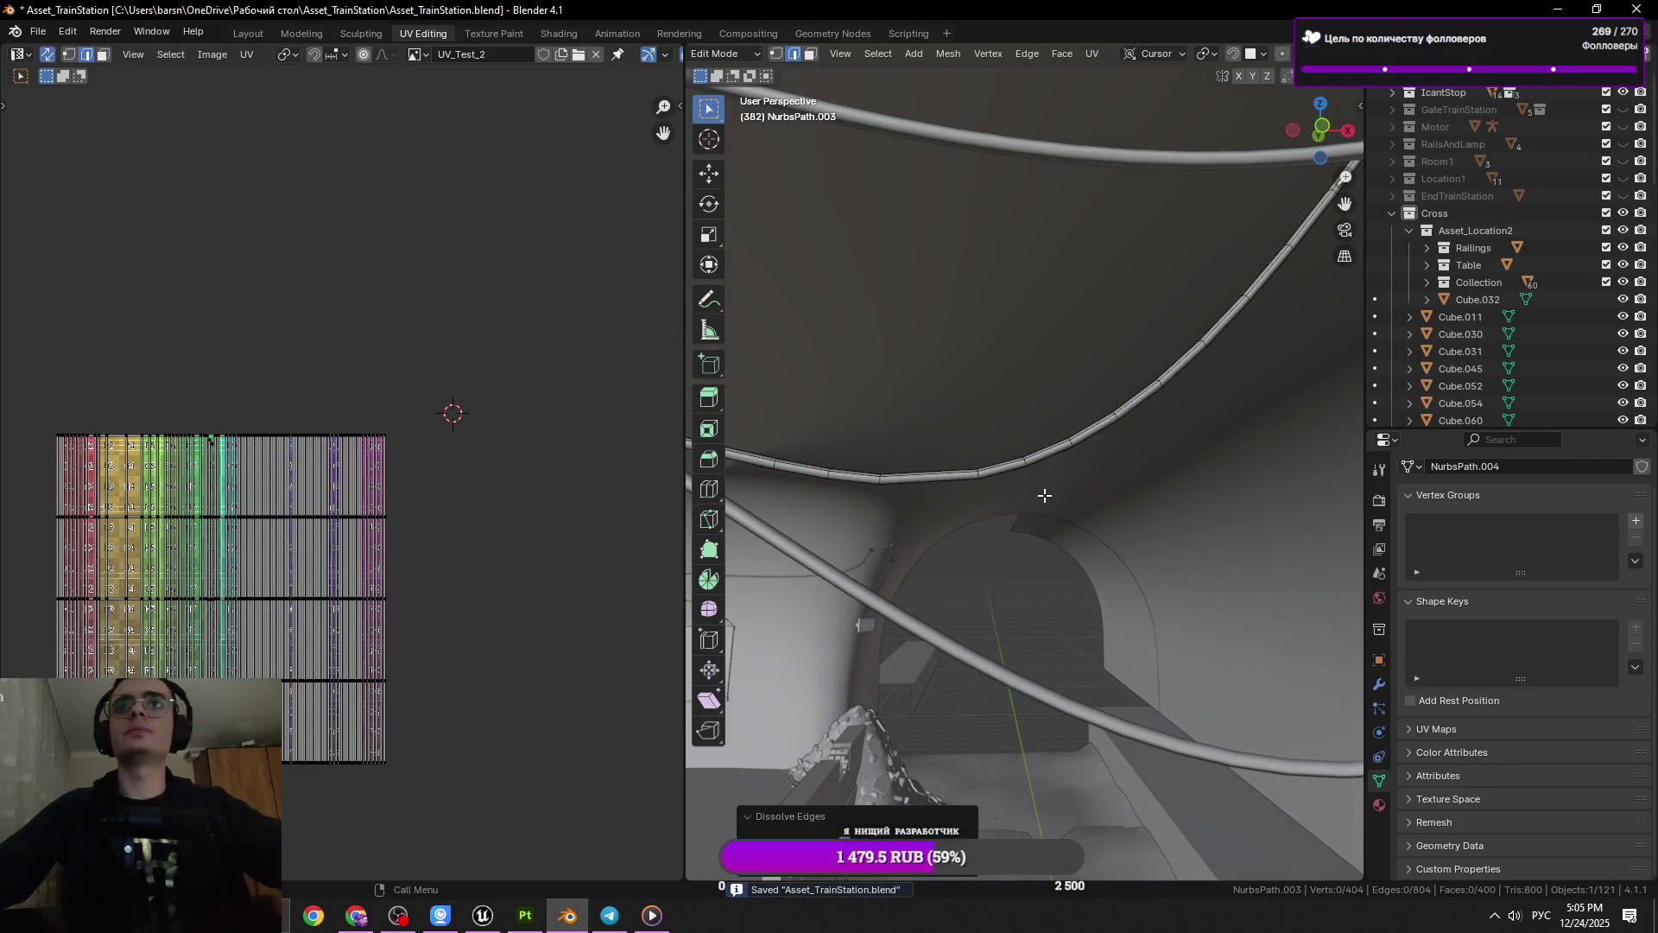
Dissolve the next few rings along the cable and save the file
click(1017, 467)
drag(1281, 519, 953, 575)
key(alt+a)
key(x)
click(1177, 596)
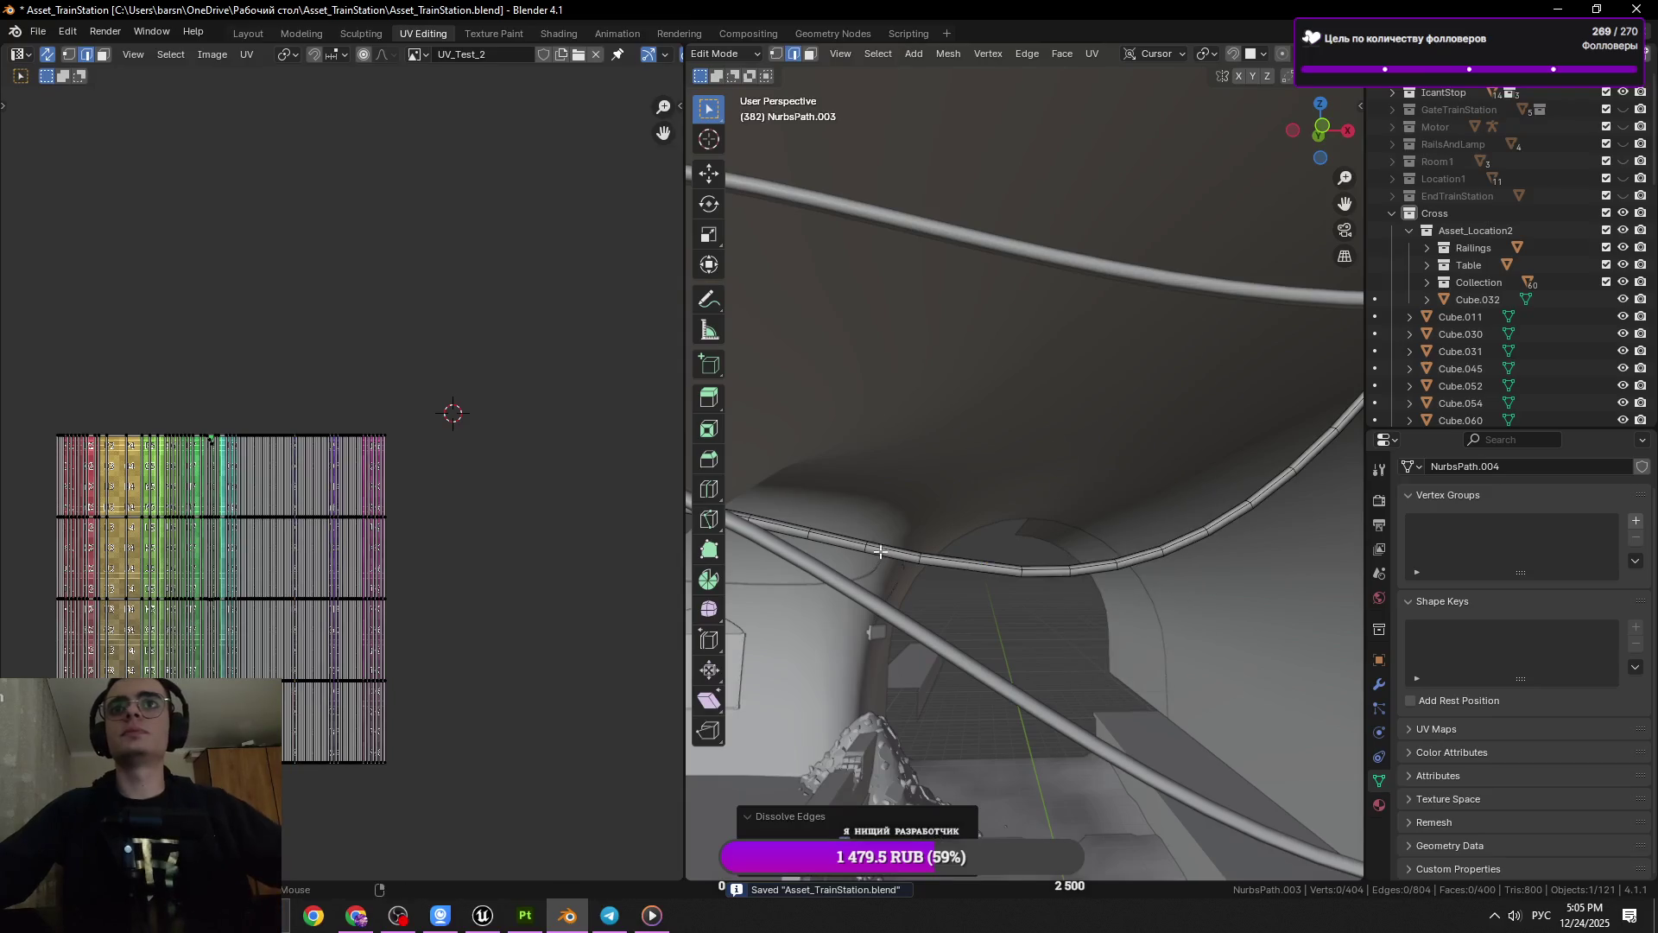
key(x)
click(1220, 602)
click(811, 536)
key(x)
click(993, 563)
key(ctrl+s)
Dissolve two more consecutive rings further along the cable
drag(985, 569, 1009, 546)
click(1074, 505)
key(x)
click(1074, 562)
drag(950, 518, 870, 477)
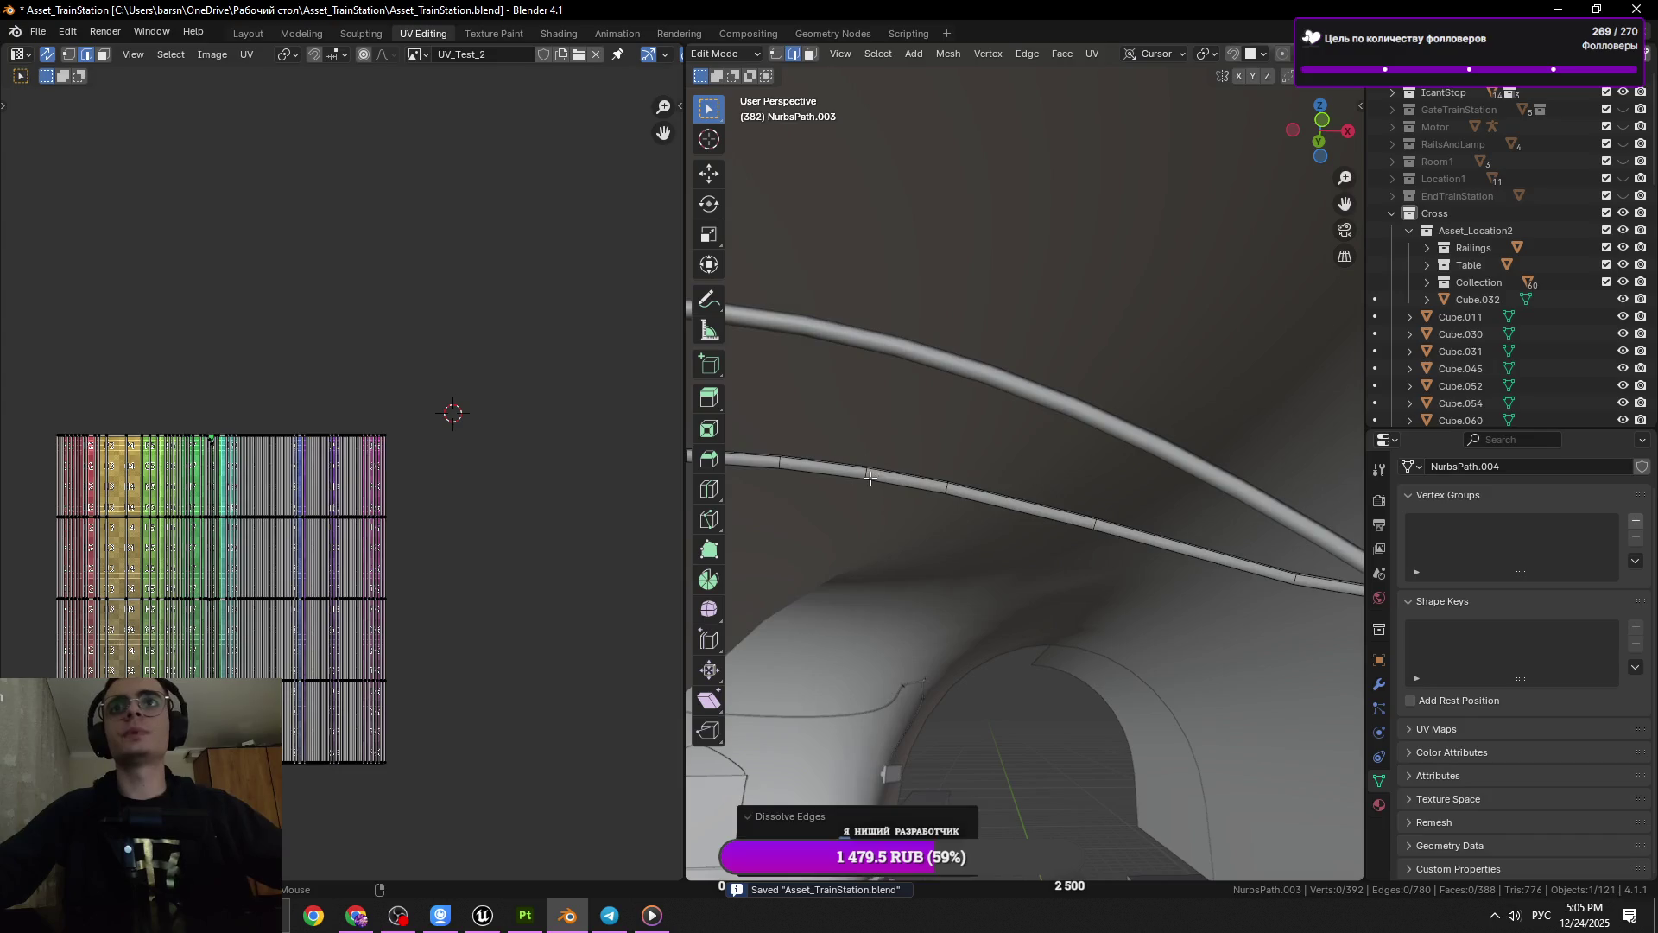
click(870, 477)
key(x)
click(1052, 513)
Dissolve the next ring along the cable and save the file
drag(1008, 504, 930, 526)
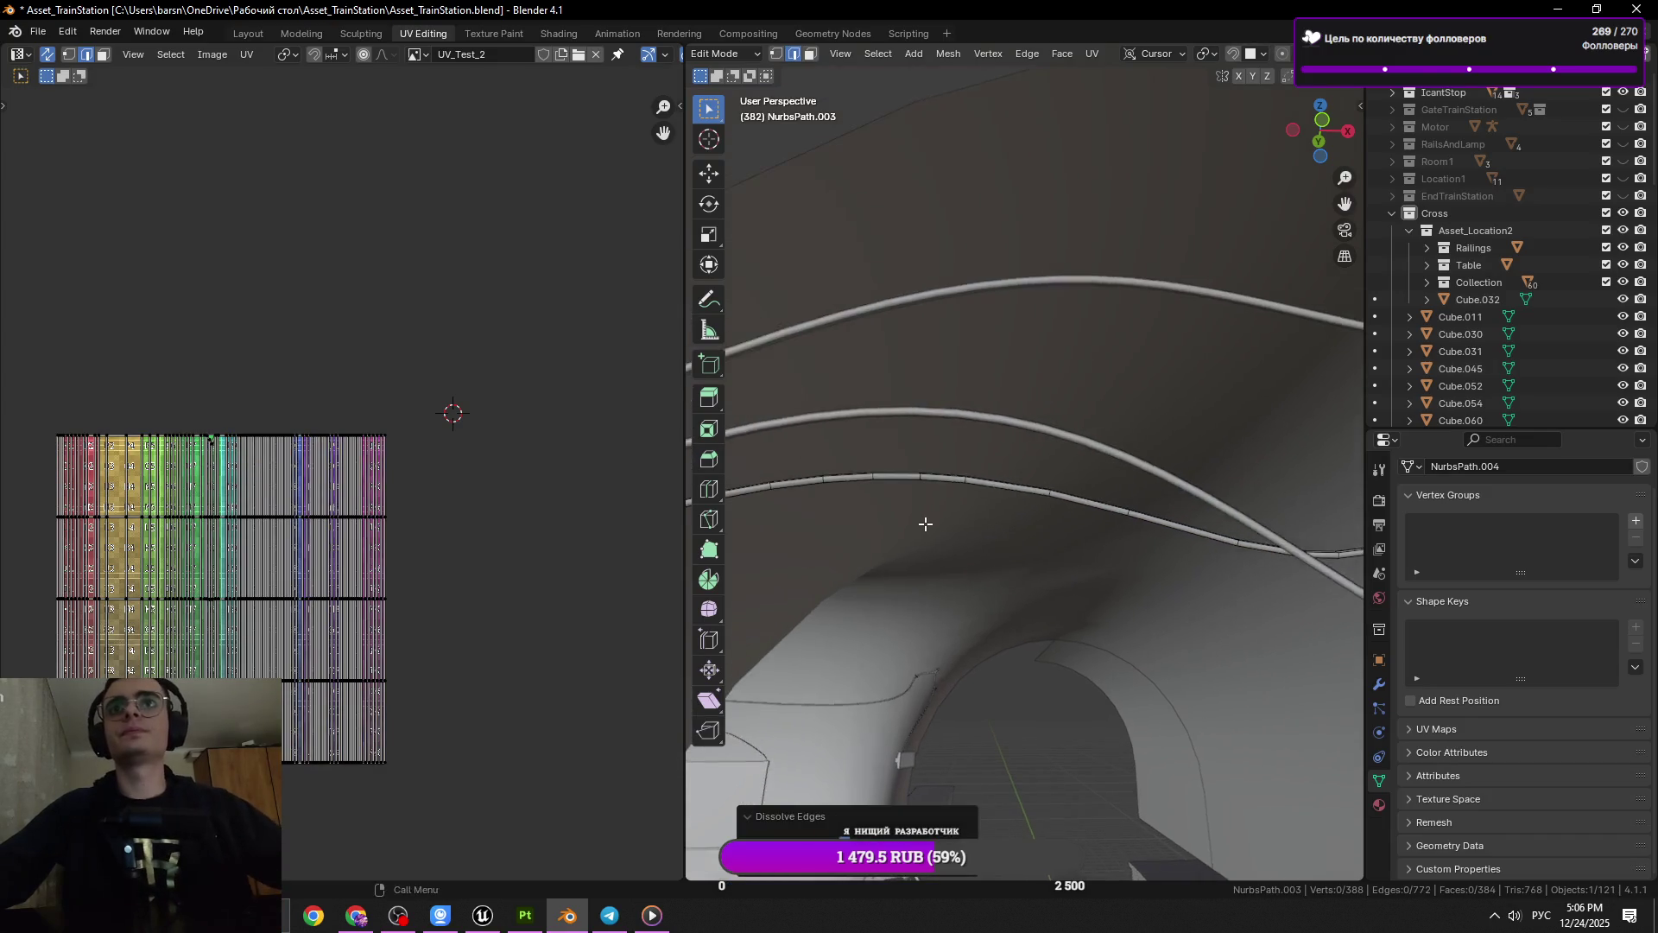
click(927, 518)
click(1090, 523)
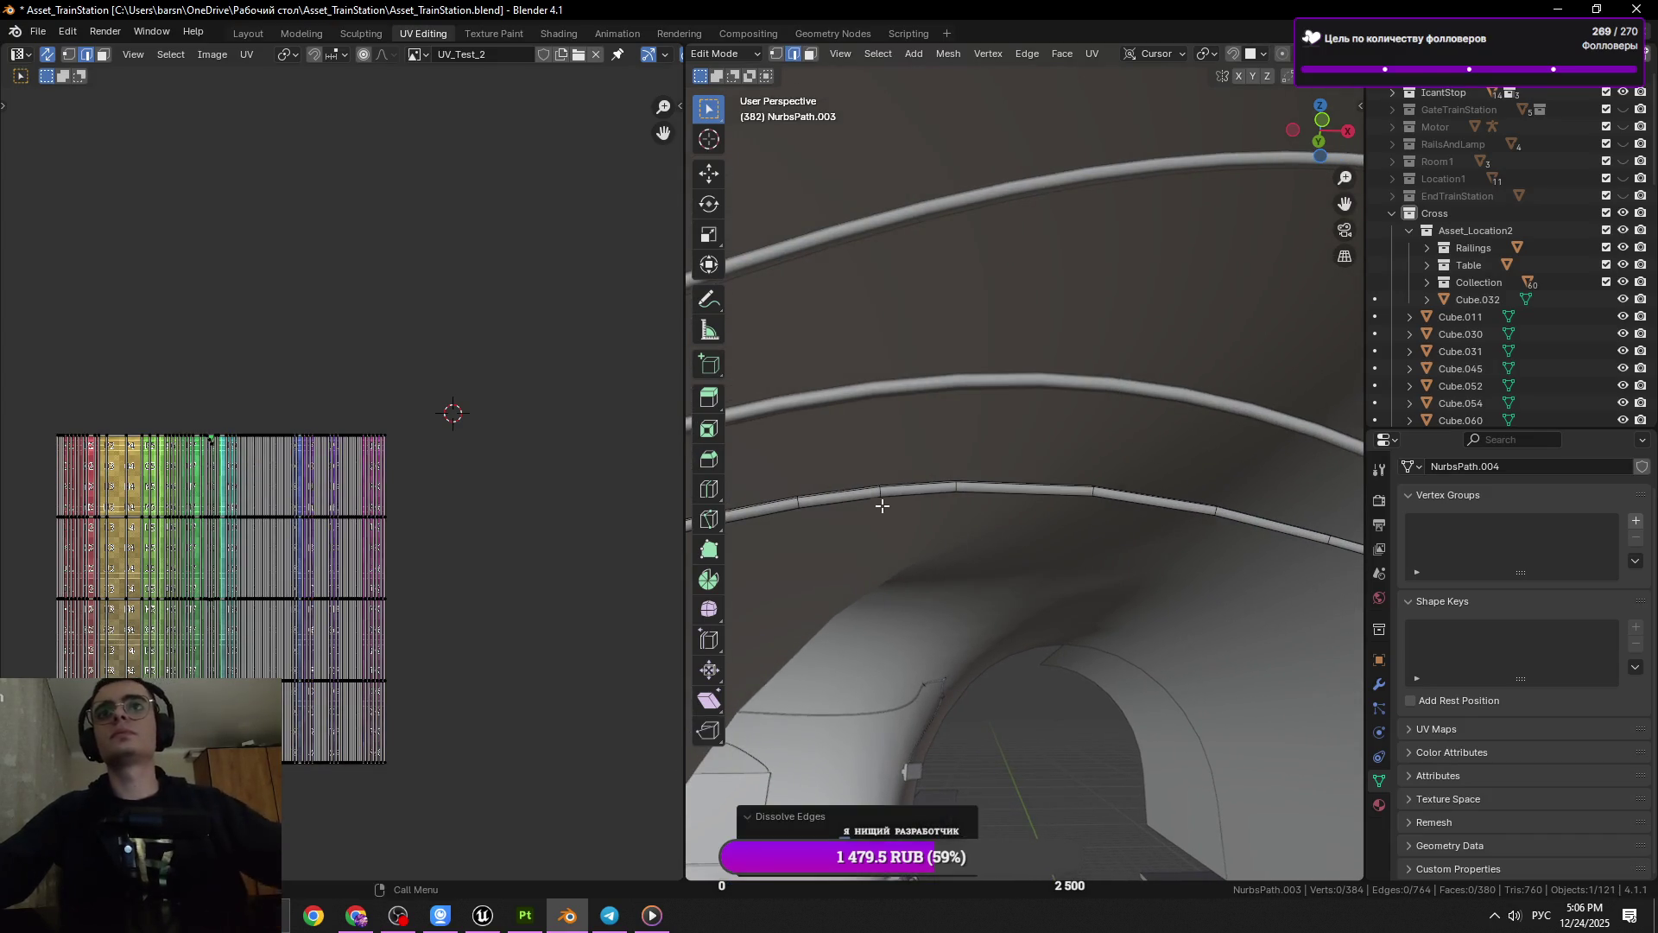
drag(1158, 529, 915, 562)
key(ctrl+s)
Dissolve one last edge ring, leaving 376 vertices, and return to Object Mode
click(857, 562)
drag(1002, 590, 898, 565)
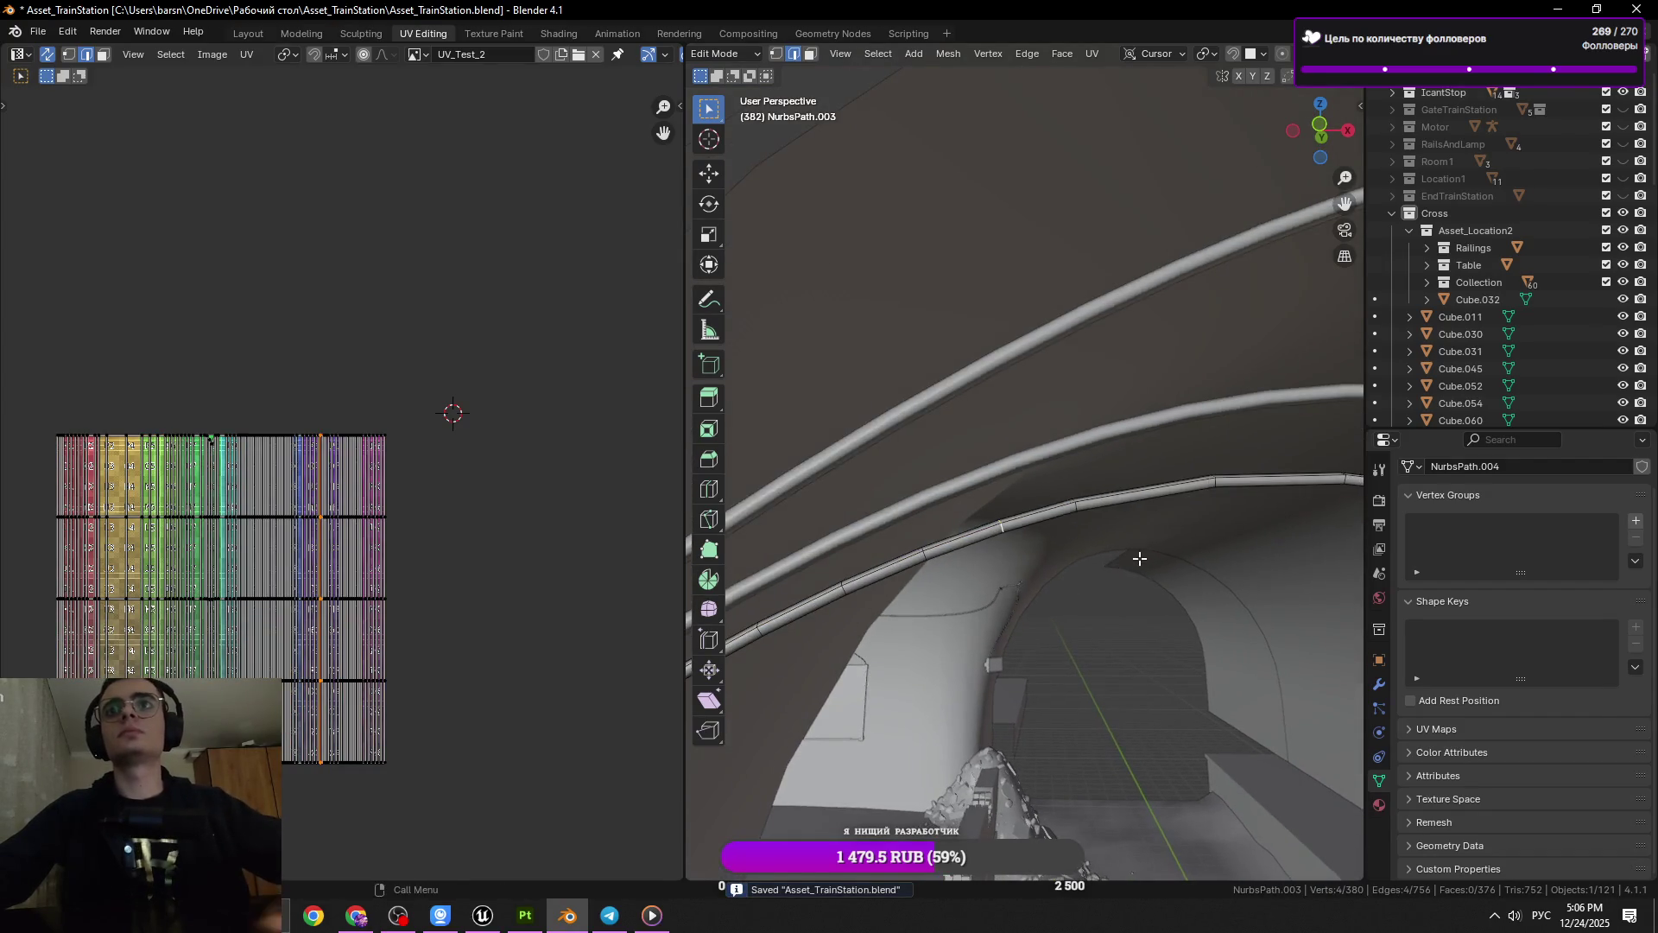
key(x)
click(897, 564)
key(x)
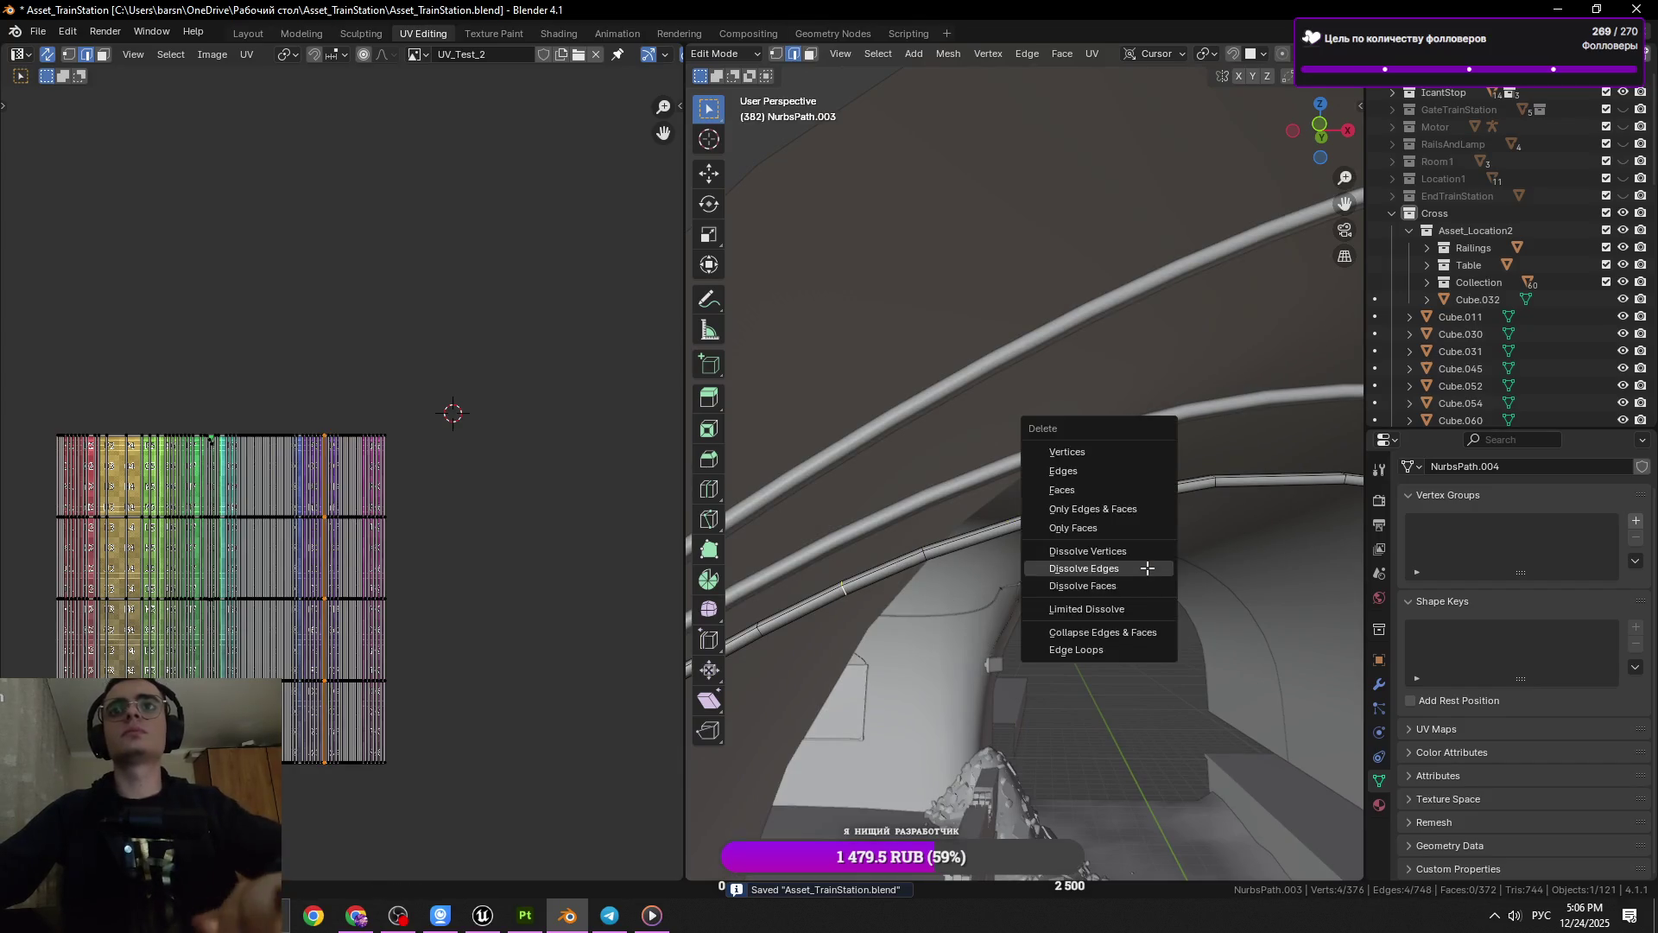
click(1093, 566)
key(Tab)
drag(1001, 591, 1108, 604)
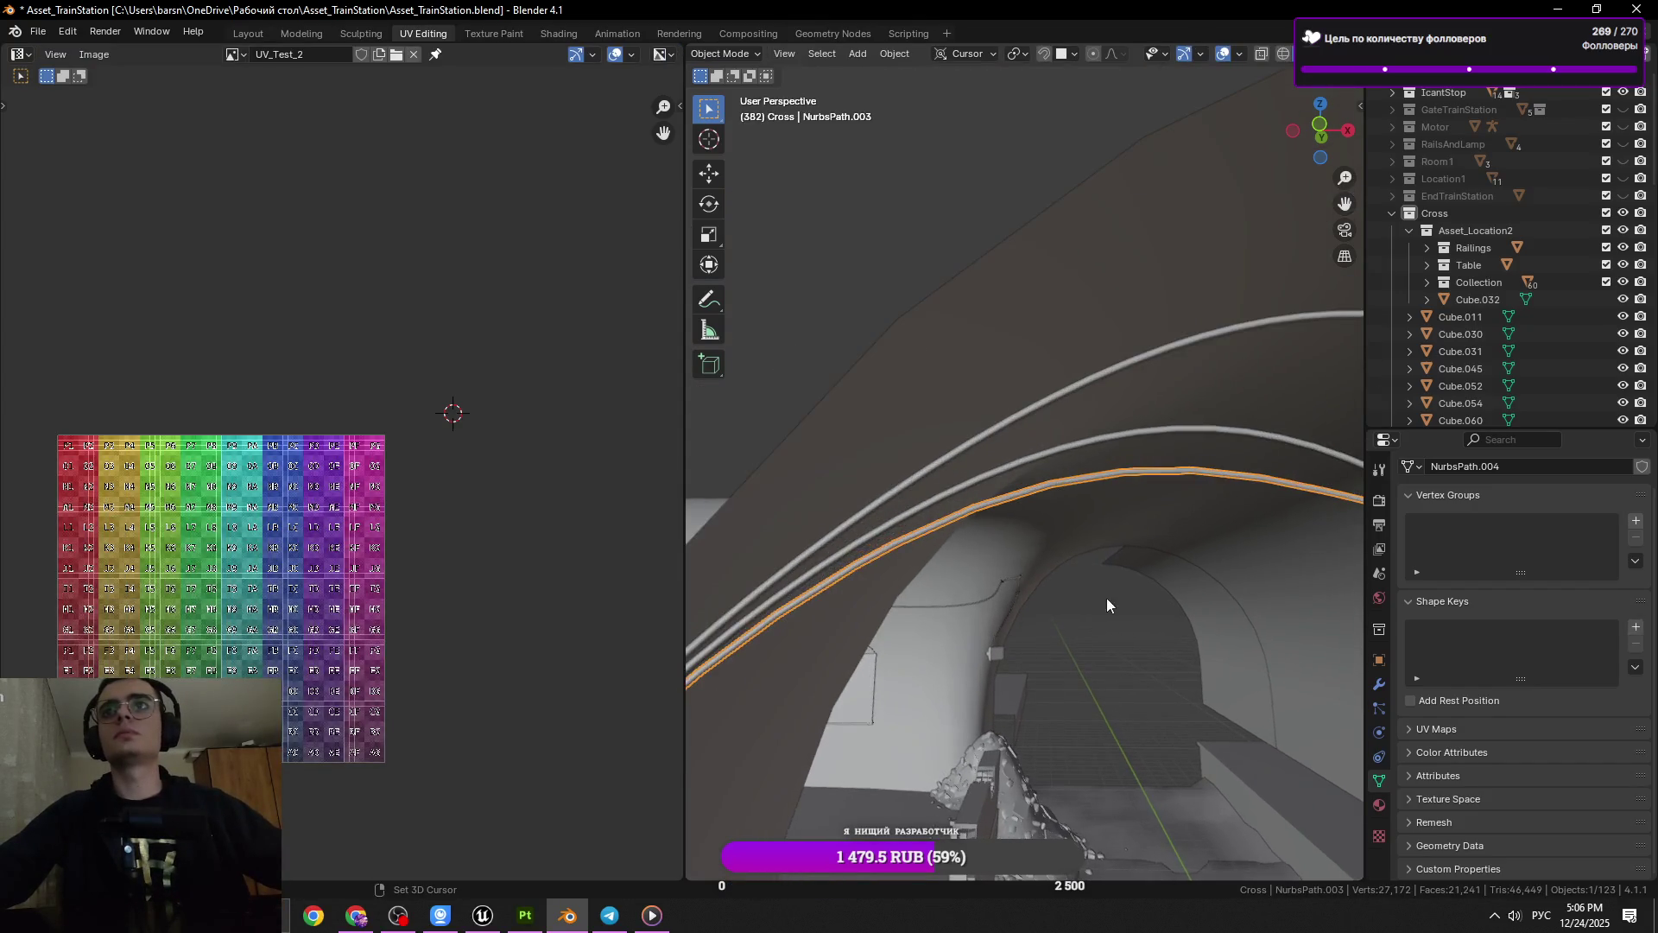
Select the cable on the tunnel arch and run a context-menu mesh operation in Edit Mode
drag(1114, 507, 1066, 545)
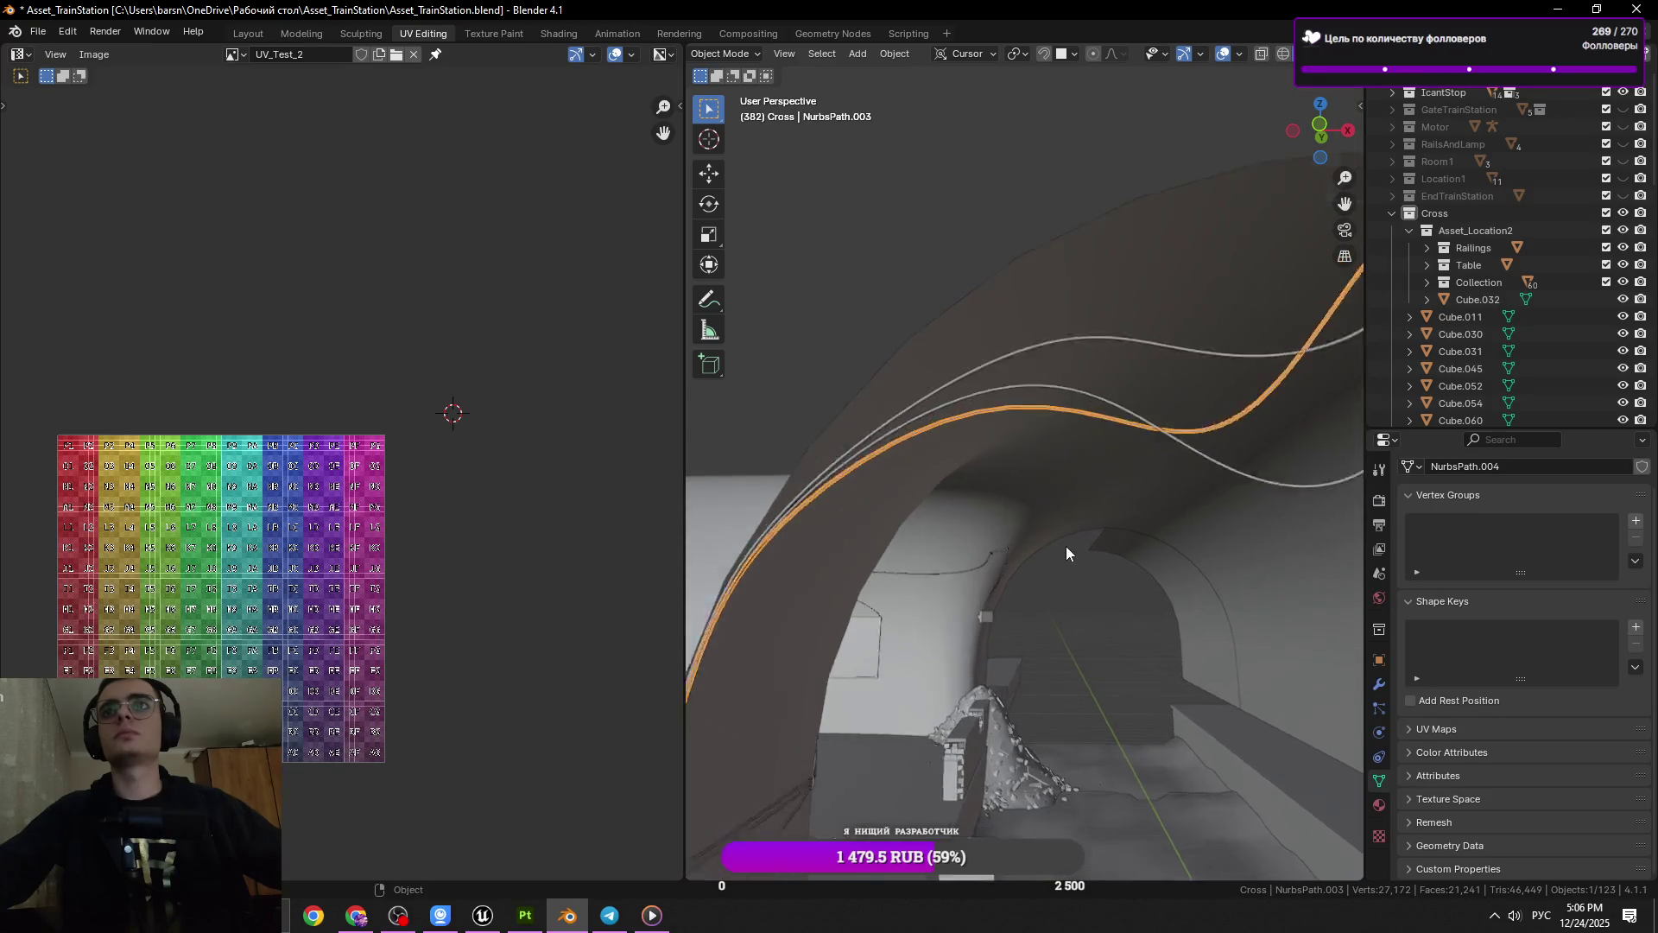
key(Tab)
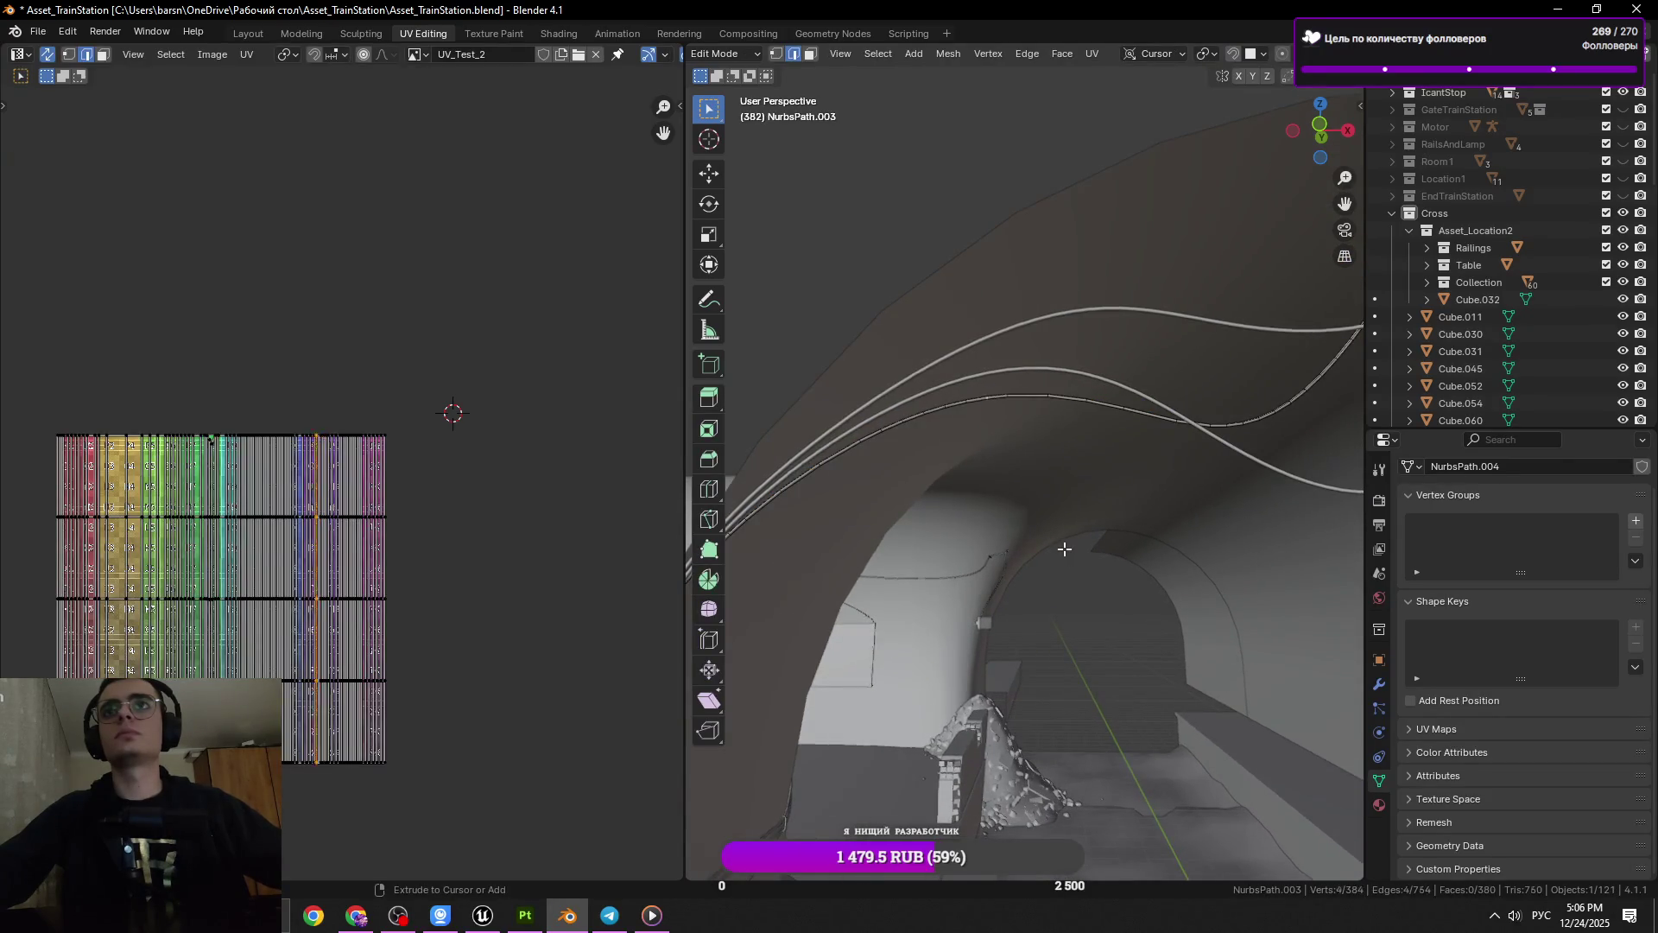
key(Tab)
key(alt+a)
drag(1058, 538, 976, 407)
click(992, 384)
key(Tab)
drag(858, 485, 1141, 488)
right_click(1258, 470)
click(1276, 484)
Toggle between Object and Edit Mode to check the cable along the arch
key(Tab)
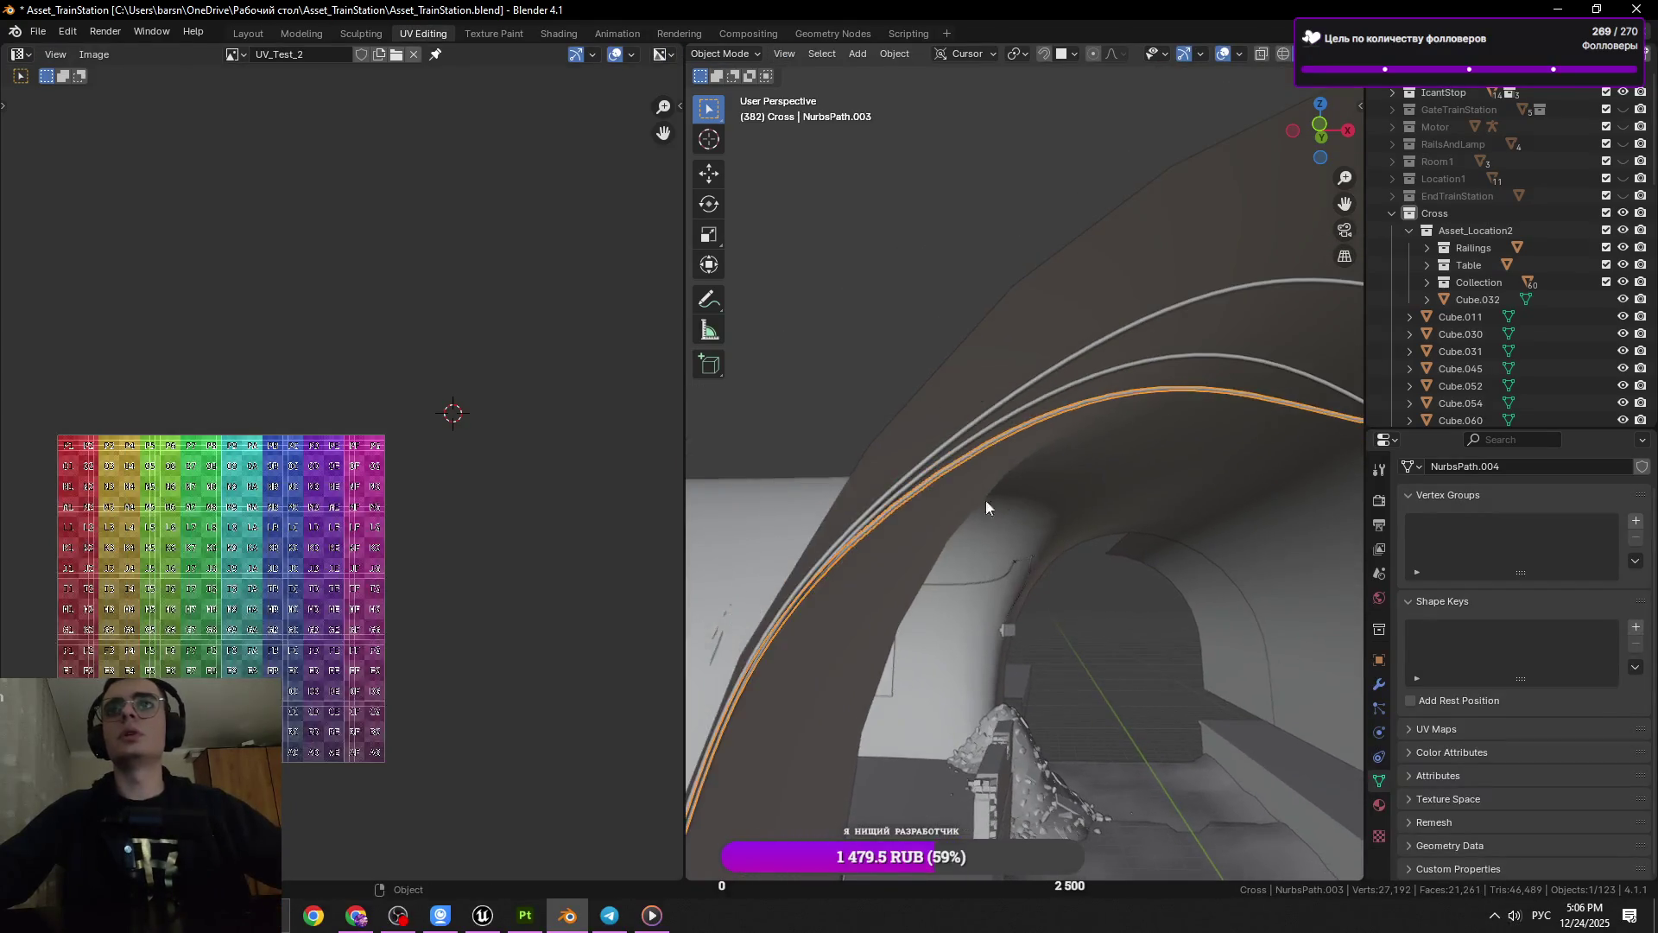
key(Tab)
drag(986, 507, 953, 466)
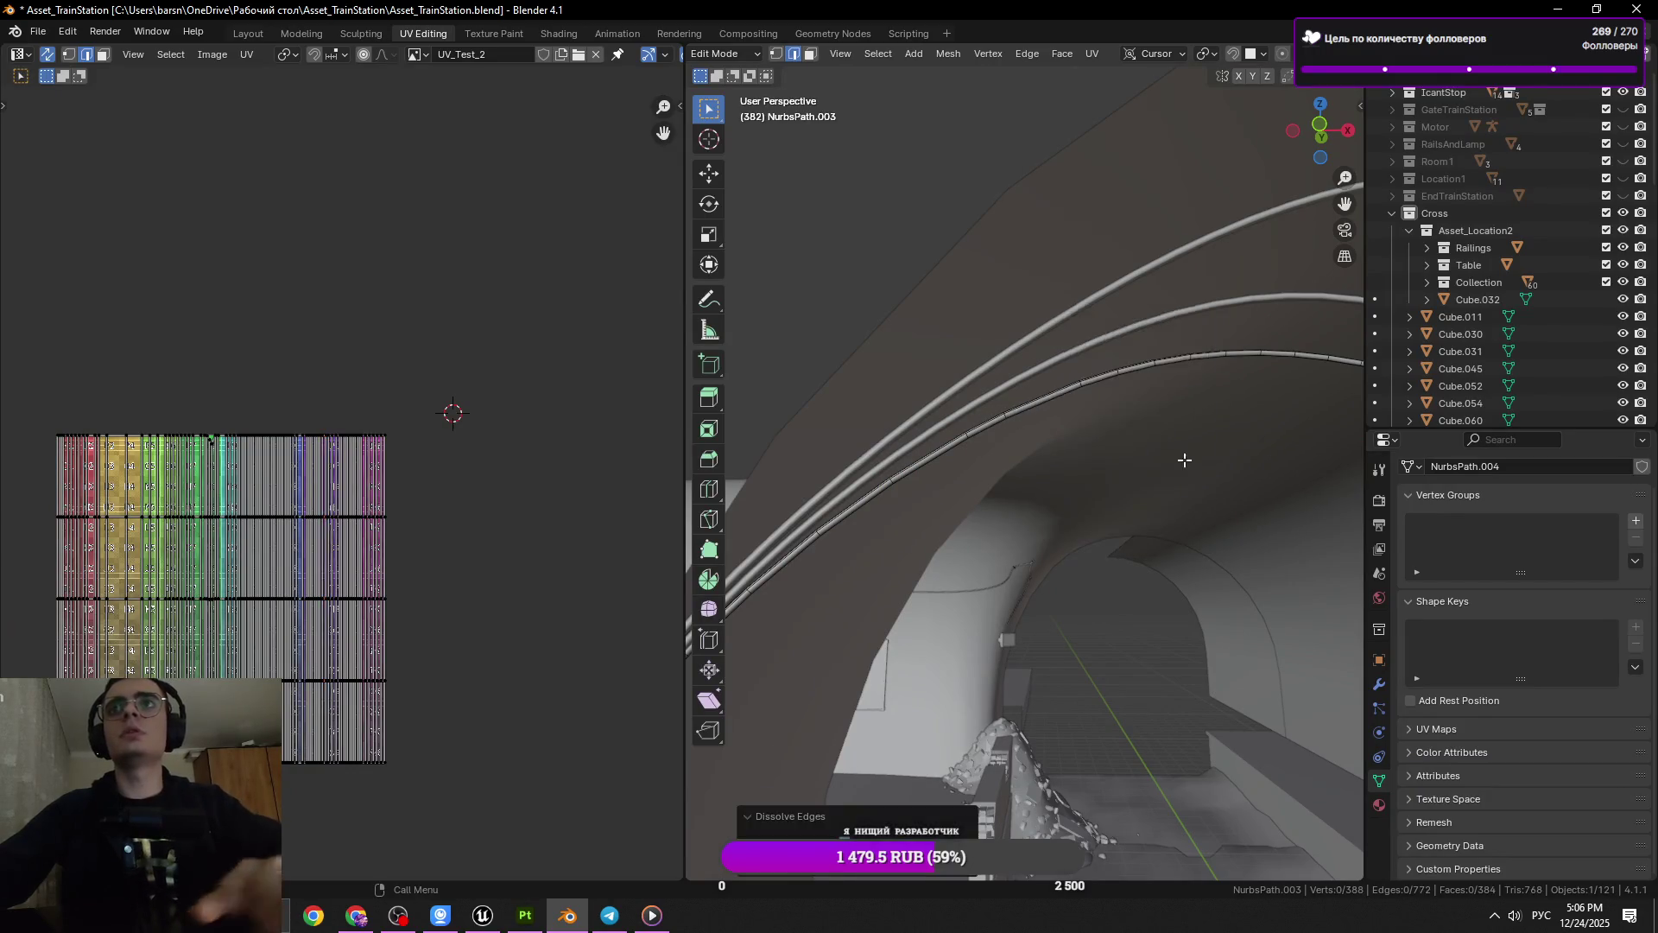
key(Tab)
drag(1152, 423, 1054, 464)
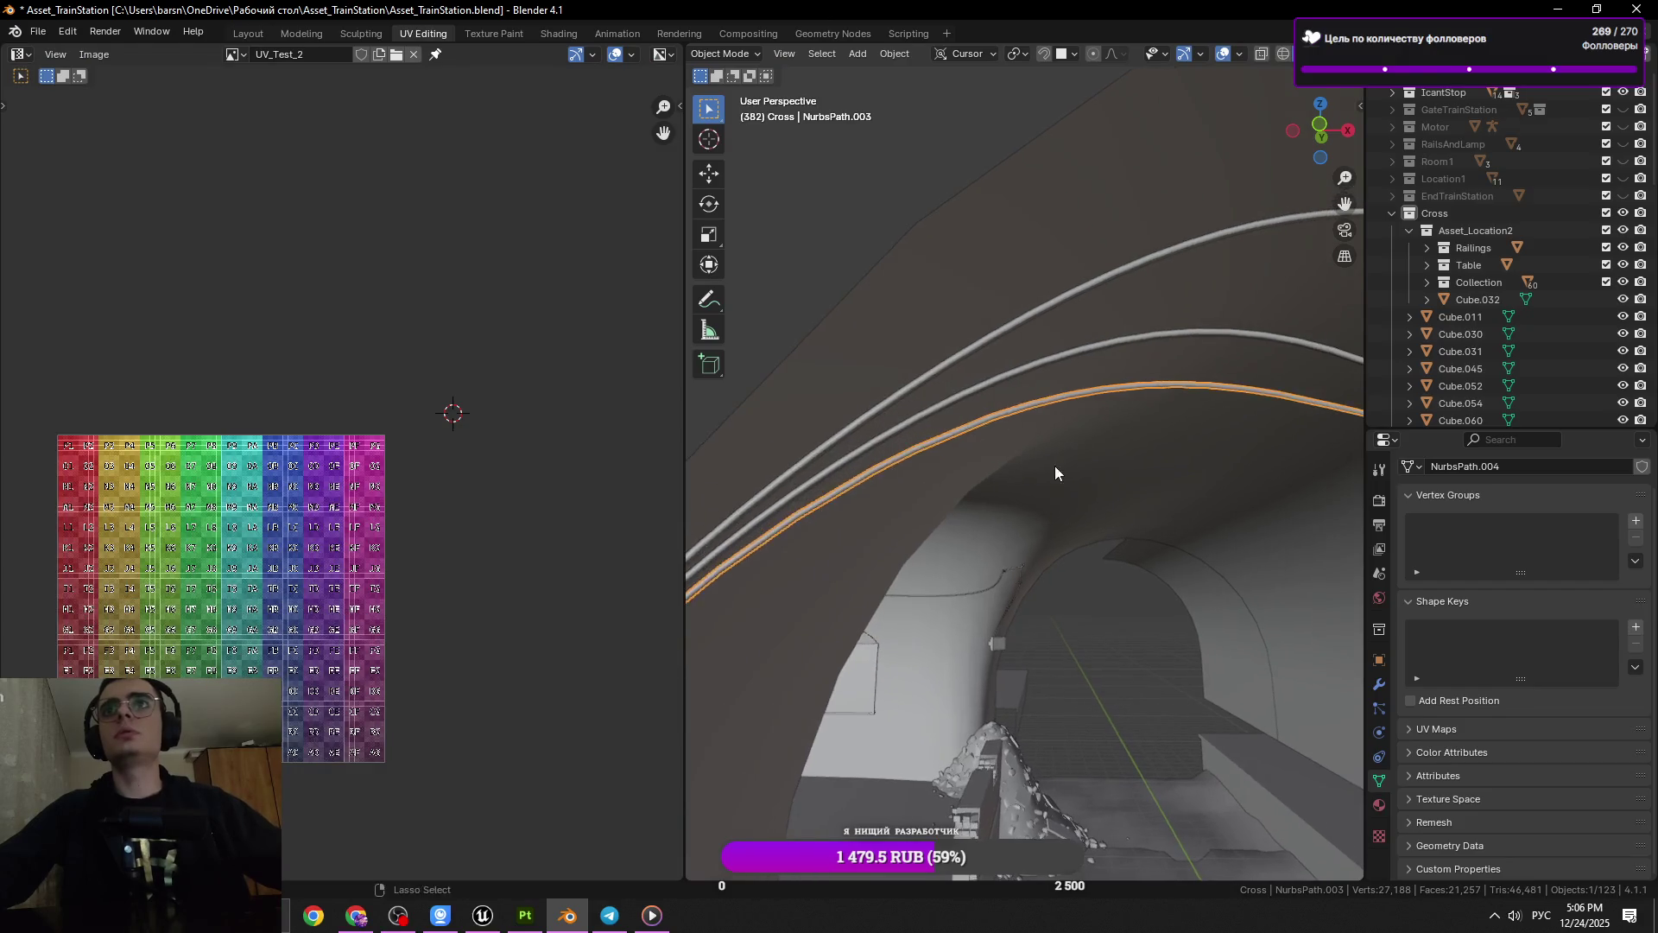
key(Tab)
drag(928, 542, 878, 504)
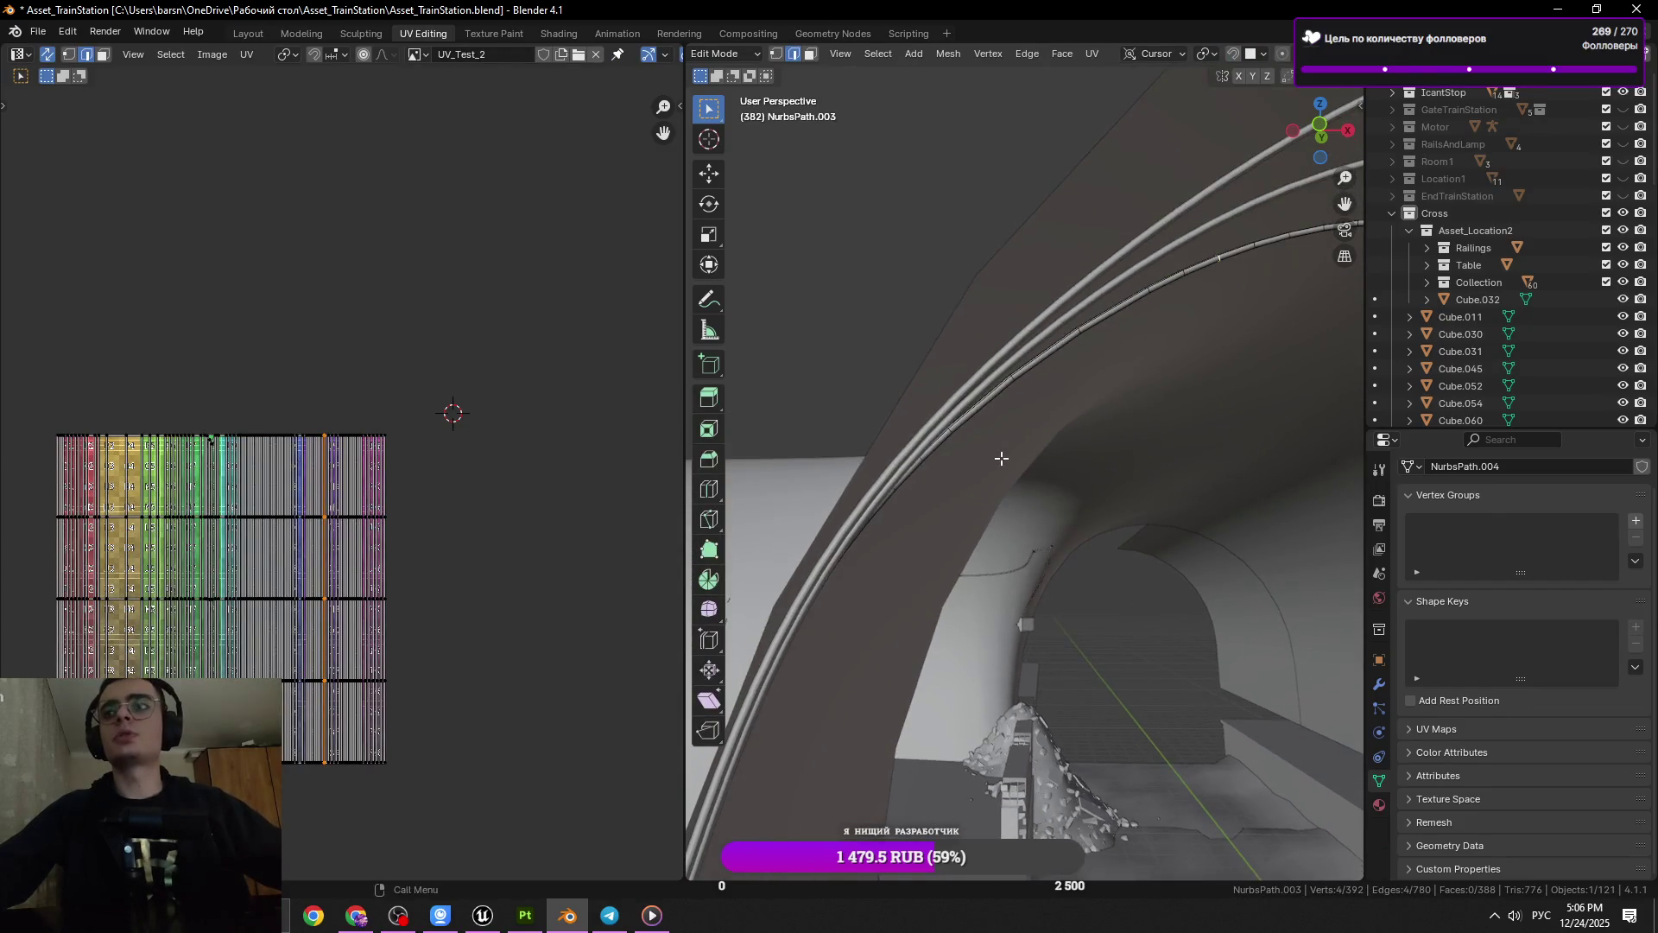
key(Tab)
key(Tab)
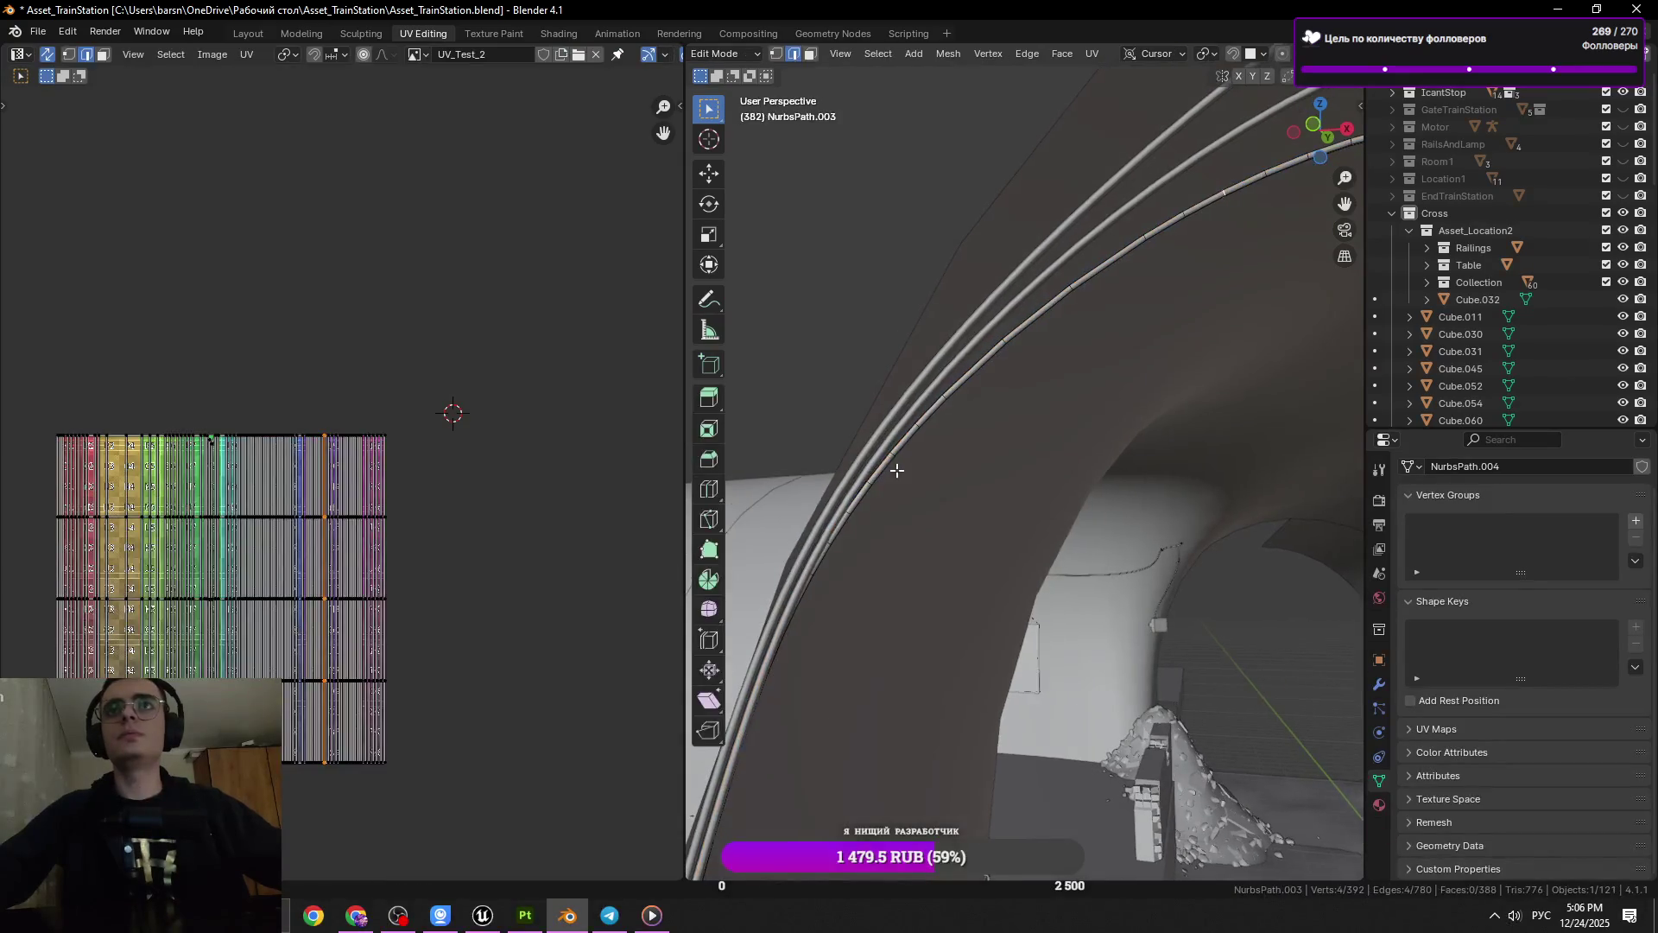
Save the file and dissolve the selected ring edges, leaving 388 vertices
drag(892, 473, 826, 411)
key(ctrl+s)
drag(869, 521, 1148, 414)
key(x)
click(909, 348)
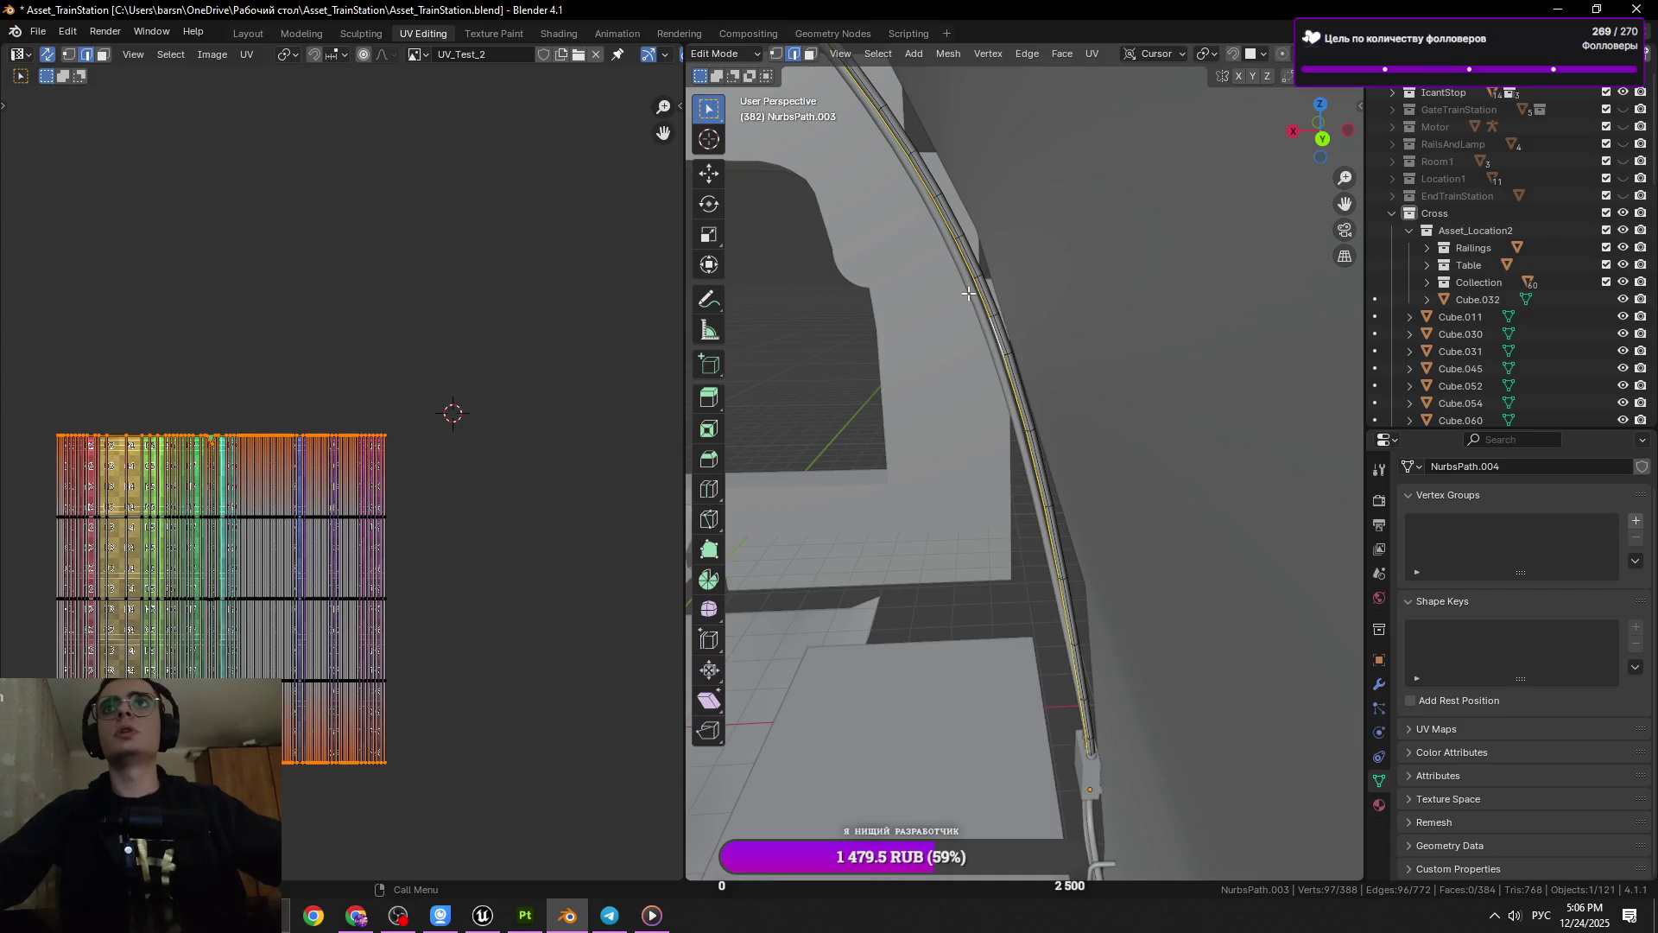
Dissolve the selected edges on the cable
click(983, 275)
key(x)
click(1215, 344)
key(Tab)
key(Tab)
Edge-slide a cross-section ring to a new spot along the cable
click(997, 317)
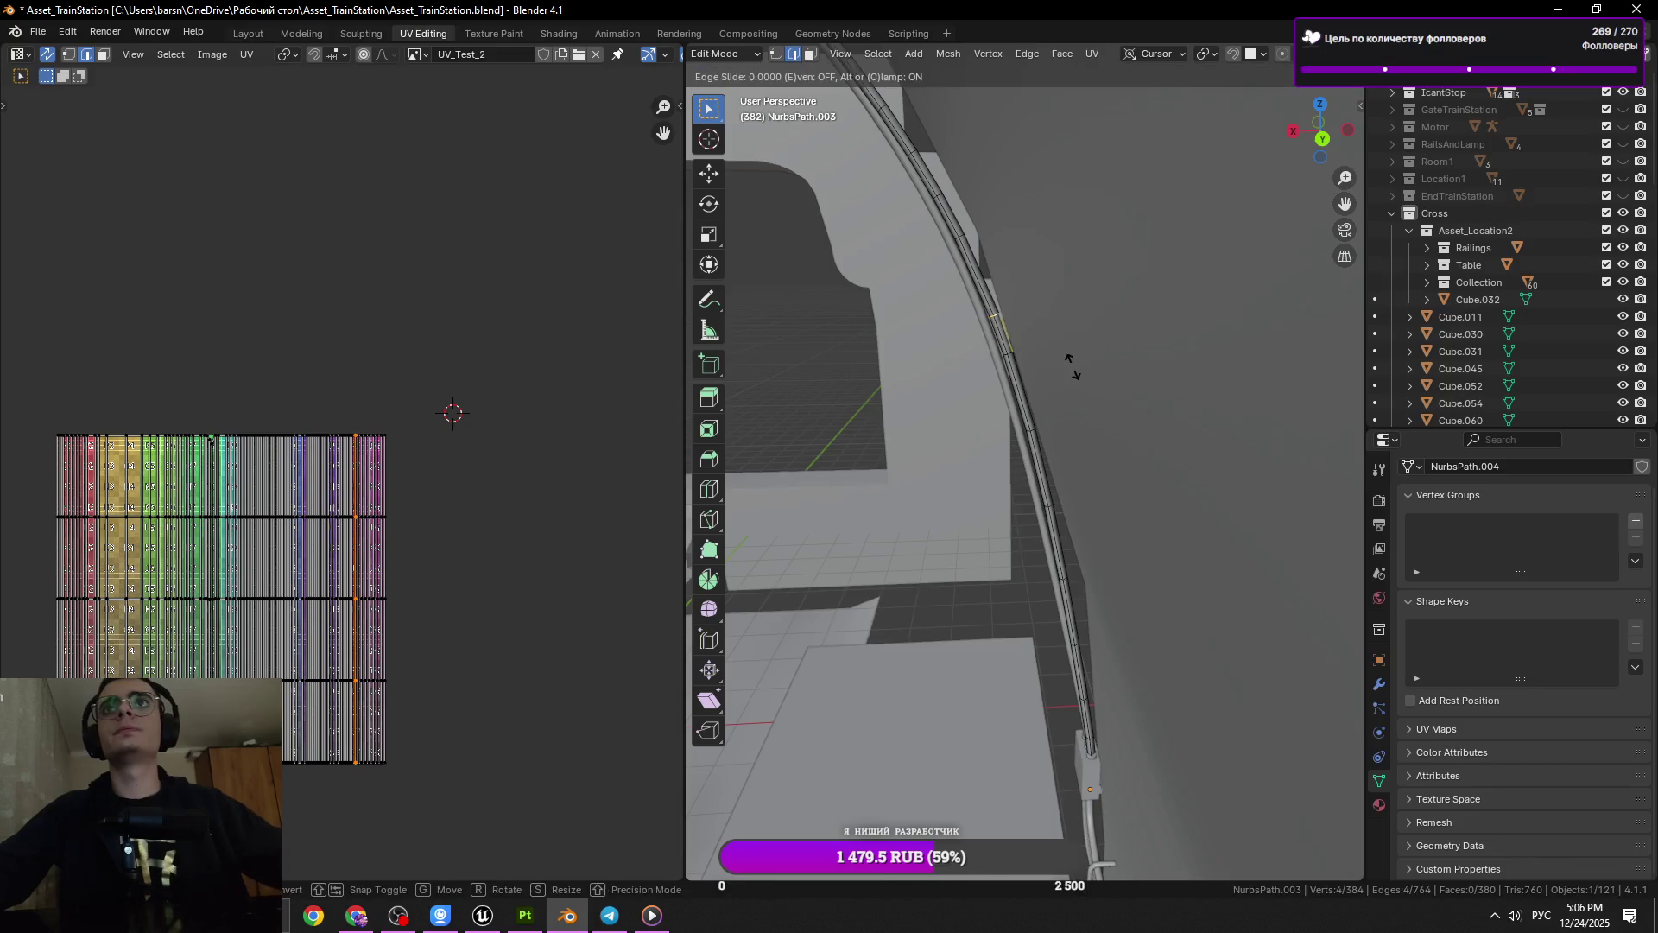
key(g)
key(g)
click(1069, 351)
key(ctrl+z)
key(g)
key(g)
click(1110, 383)
key(ctrl+z)
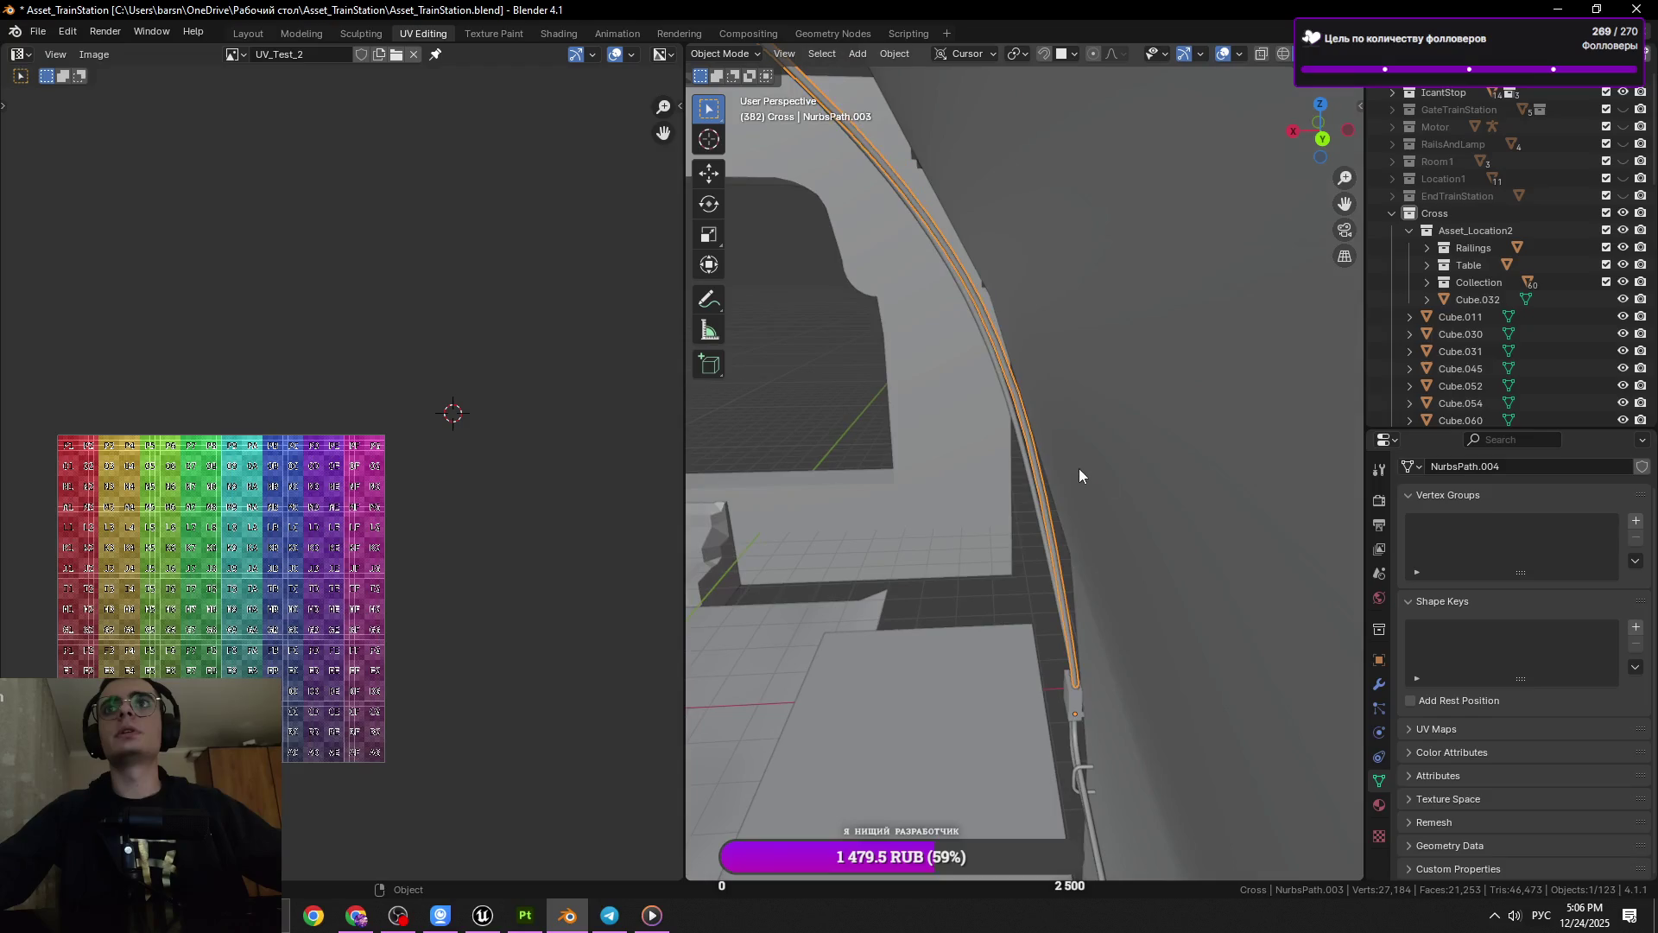
key(ctrl+shift+z)
key(g)
key(g)
click(1208, 493)
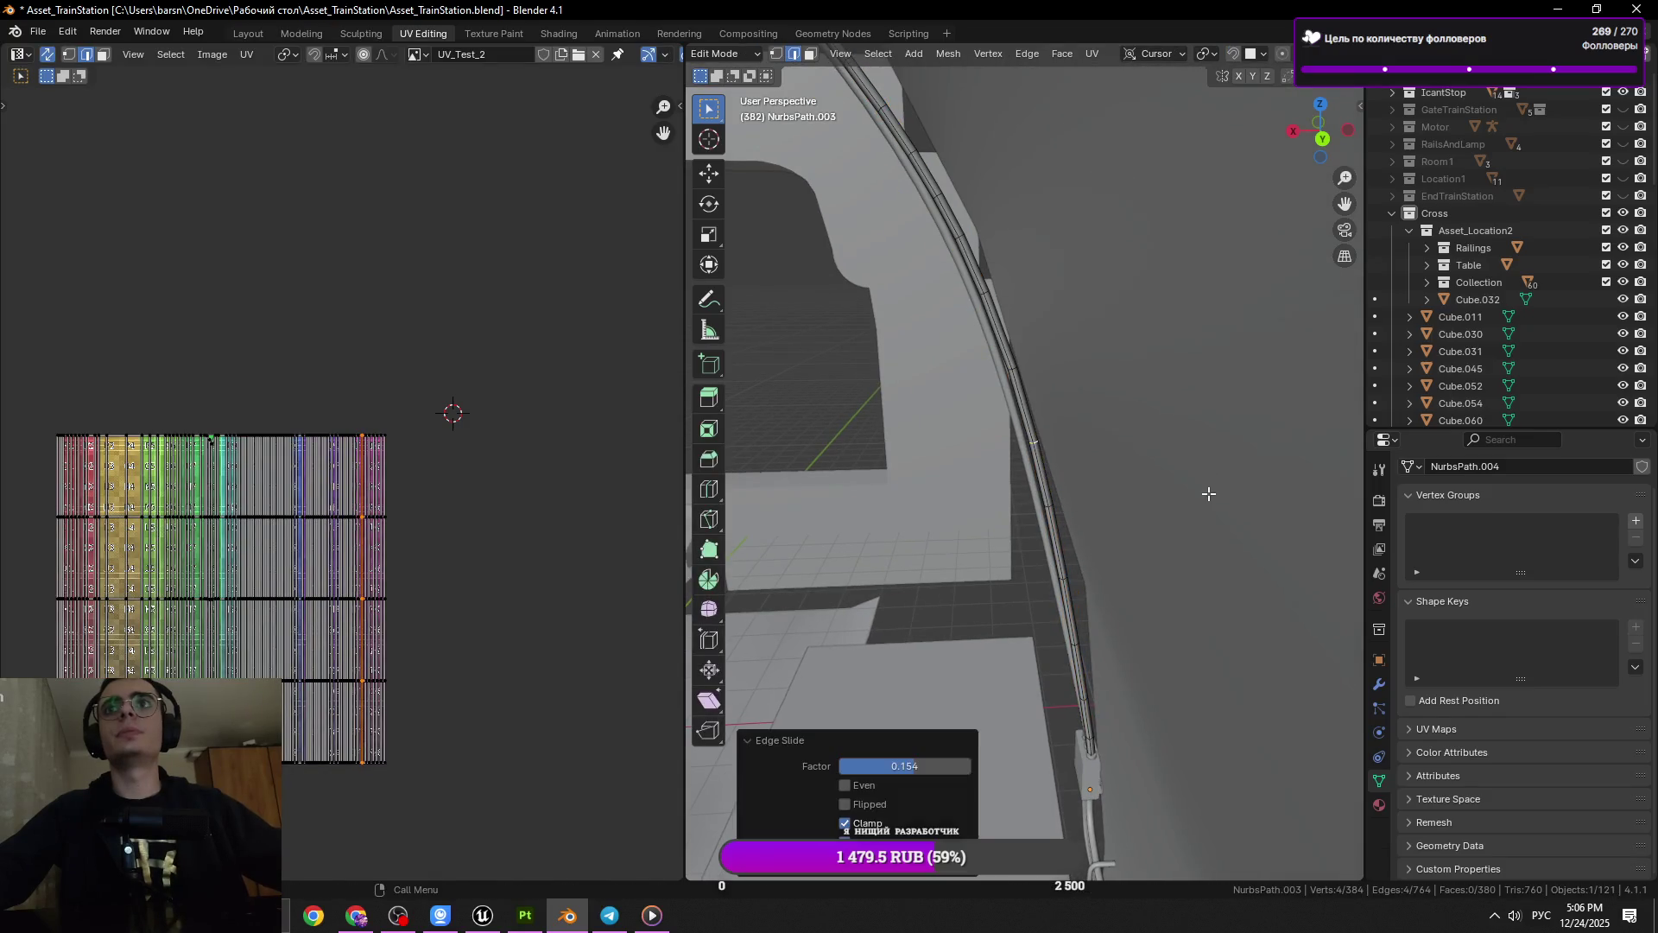
Dissolve another ring further along and slide the selected ring into place
click(1054, 510)
drag(1054, 511, 1027, 286)
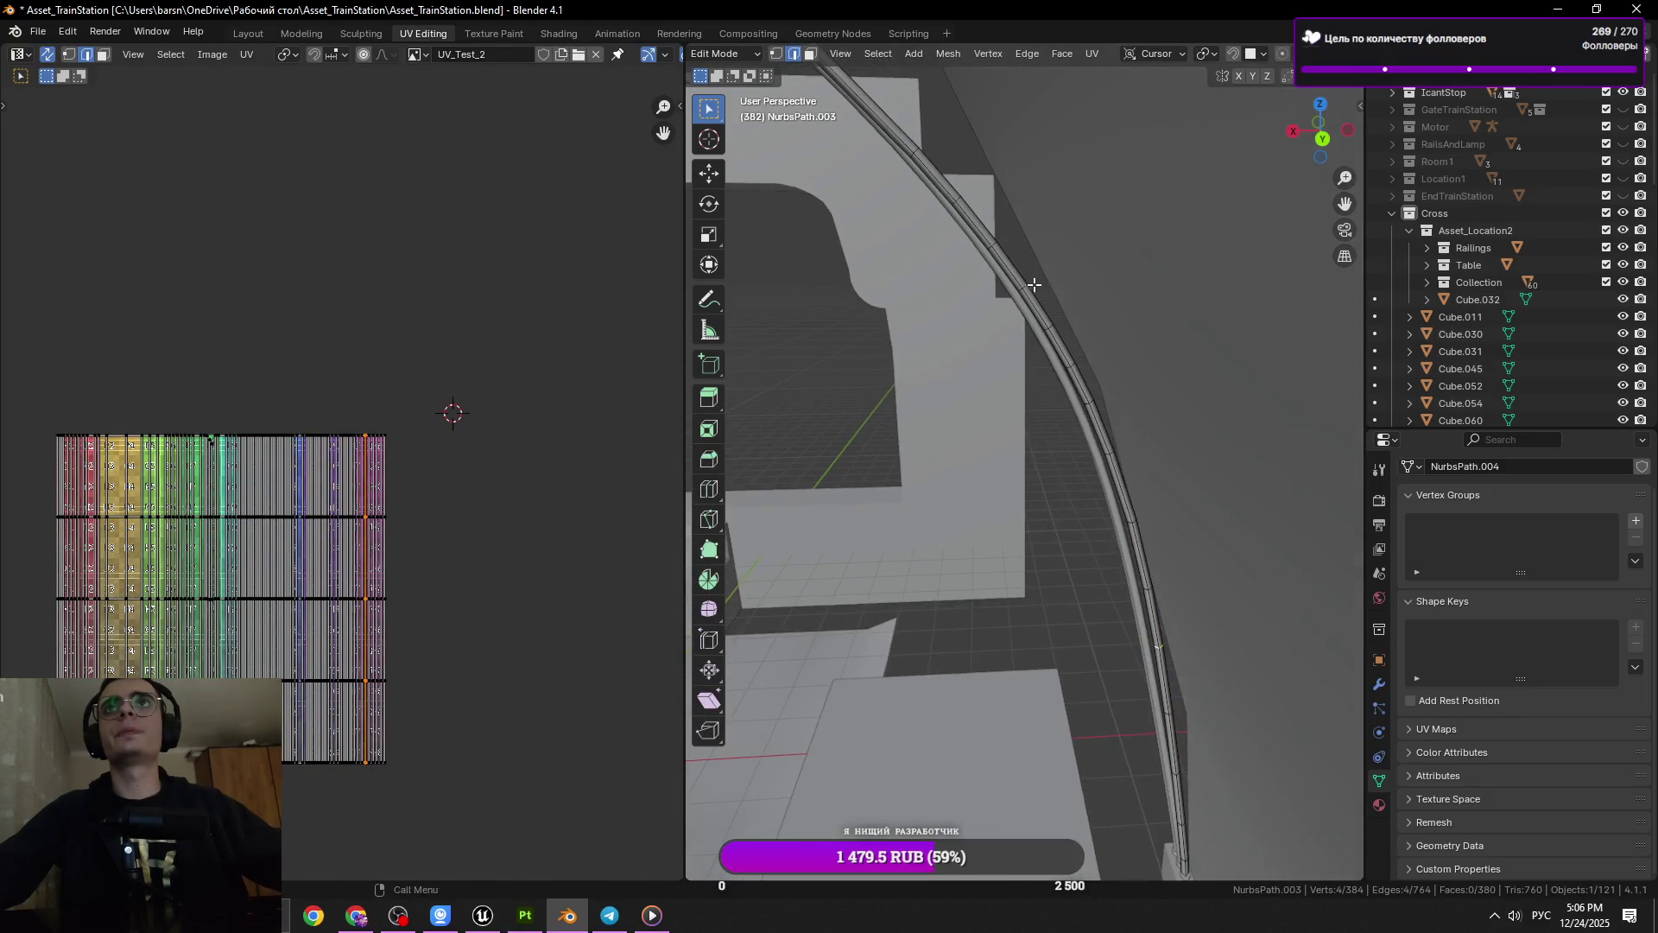
click(1027, 286)
key(x)
click(1137, 340)
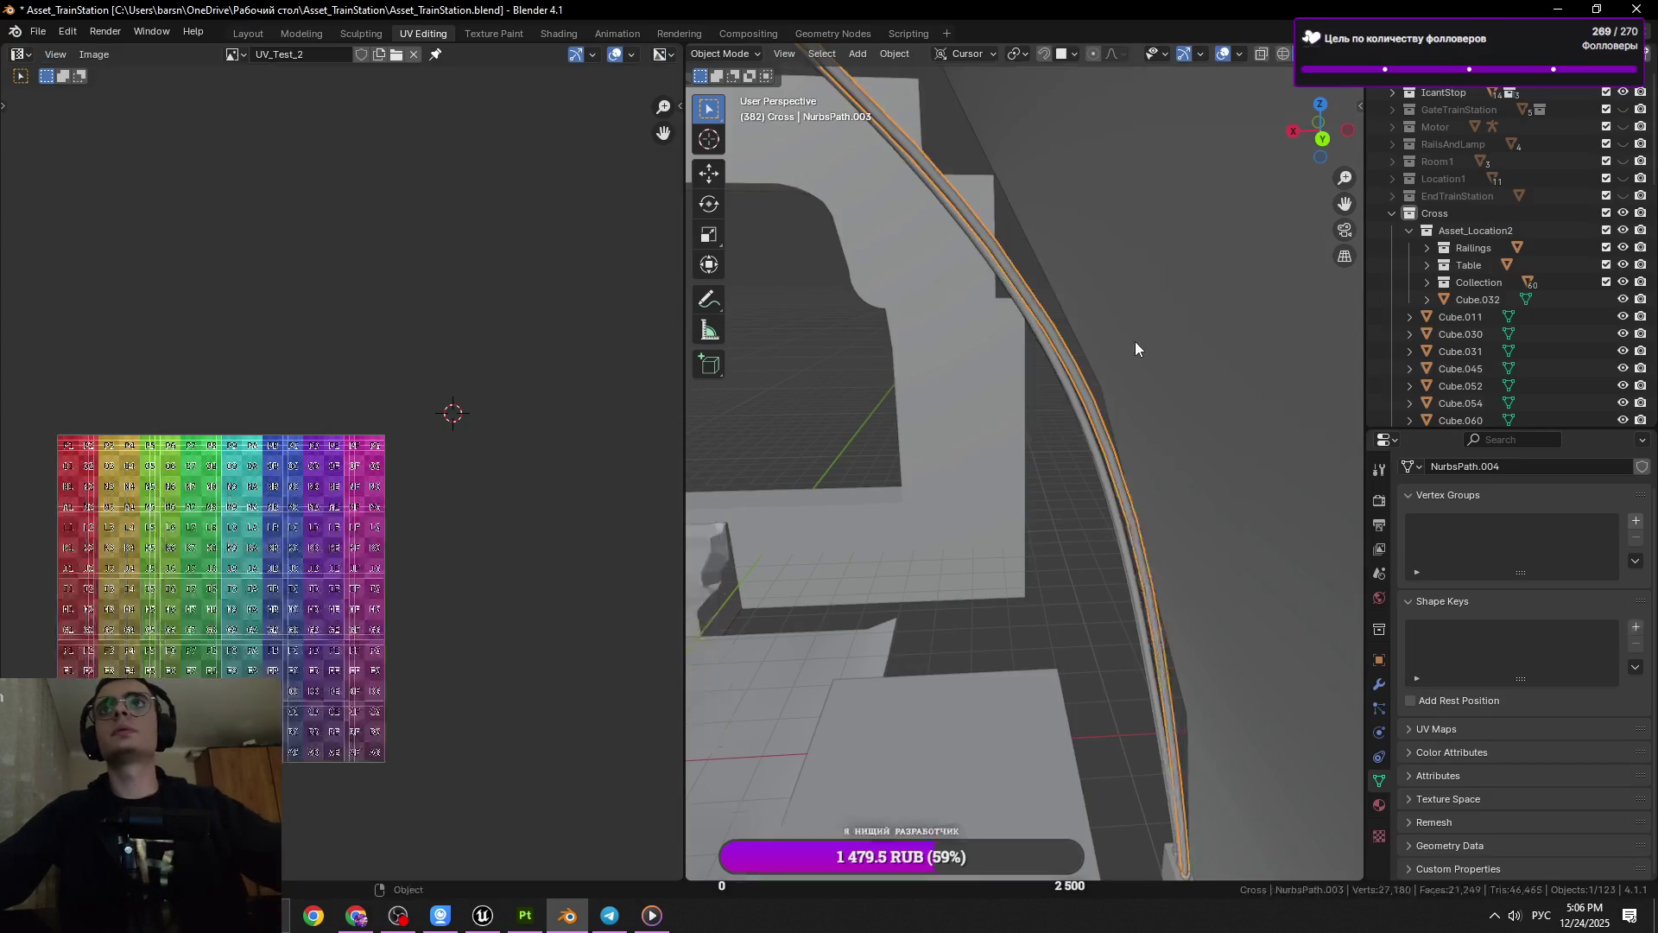
drag(1135, 340, 1113, 335)
key(g)
key(g)
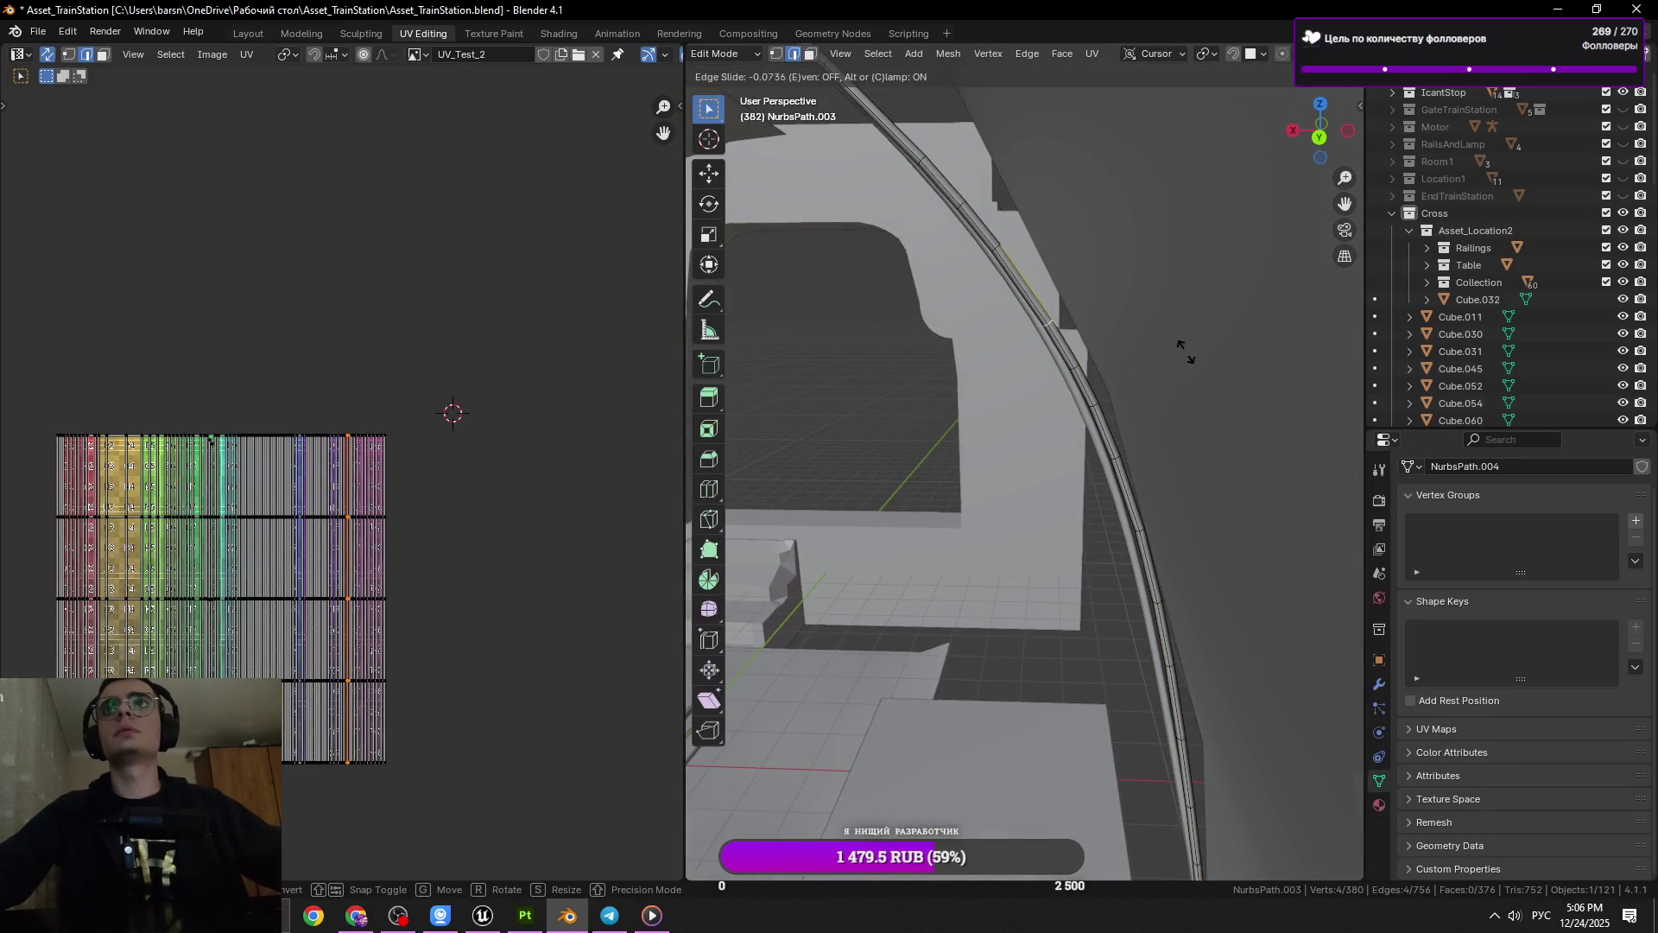
click(1163, 351)
Slide three more rings along the cable for more even spacing
click(1077, 367)
key(g)
key(g)
click(1048, 323)
click(1076, 366)
key(g)
key(g)
click(1074, 369)
drag(1075, 369, 1030, 316)
click(1044, 331)
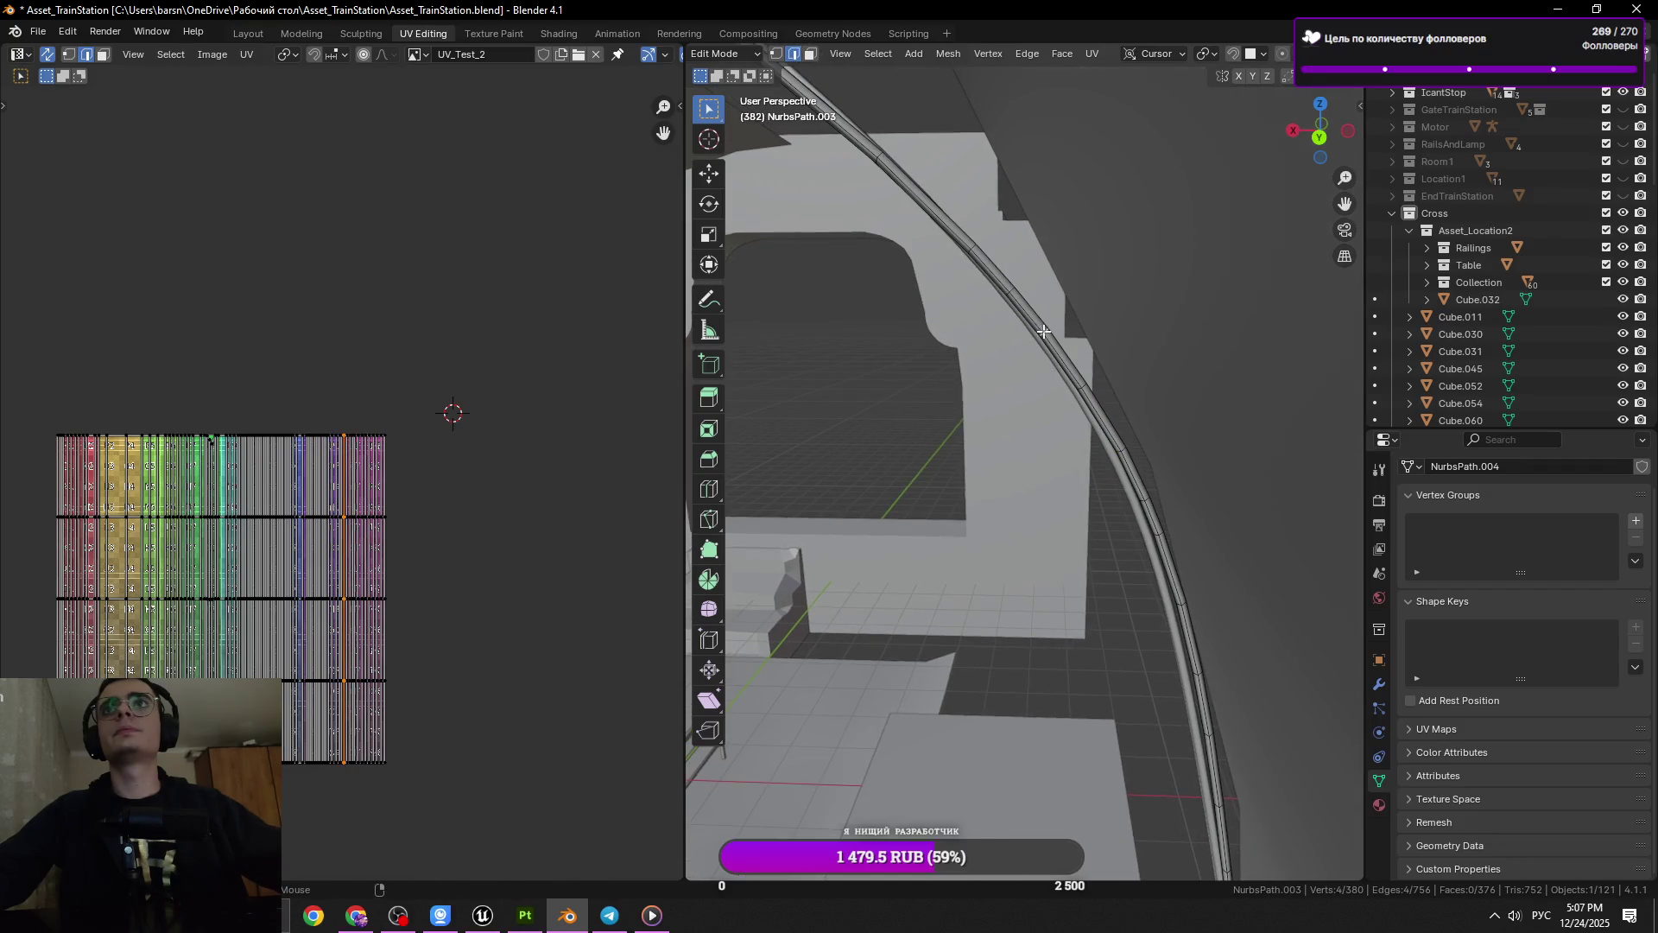
key(g)
key(g)
click(1103, 343)
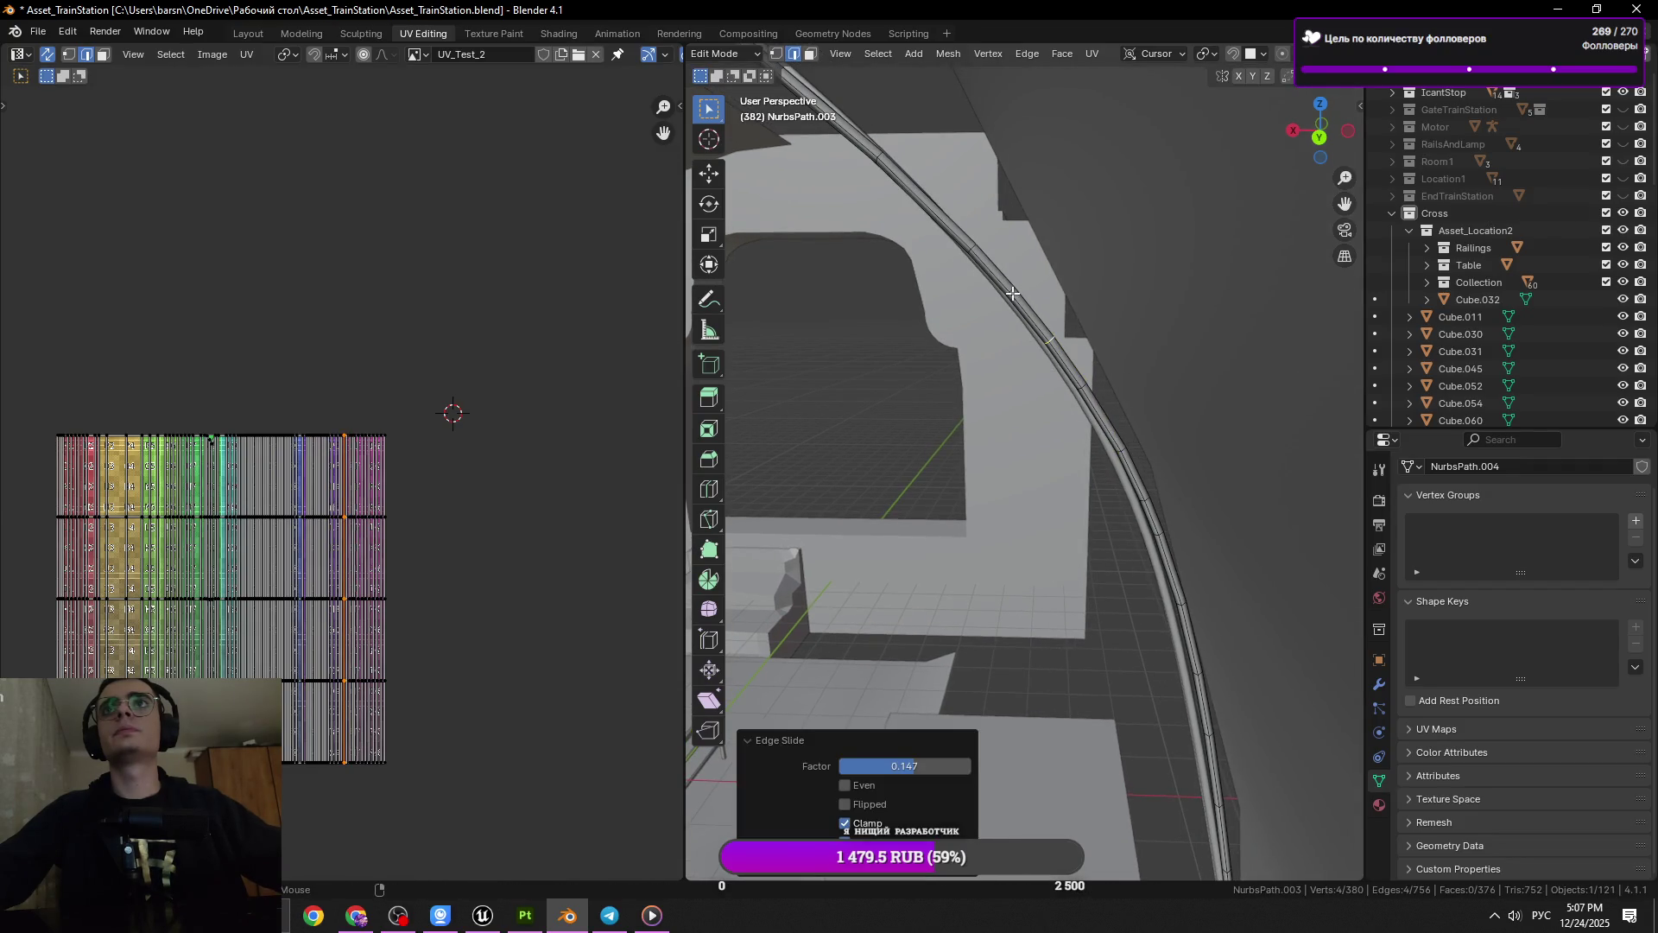
Slide a final cross-section ring, save the file, and return to Object Mode
click(1013, 294)
click(968, 246)
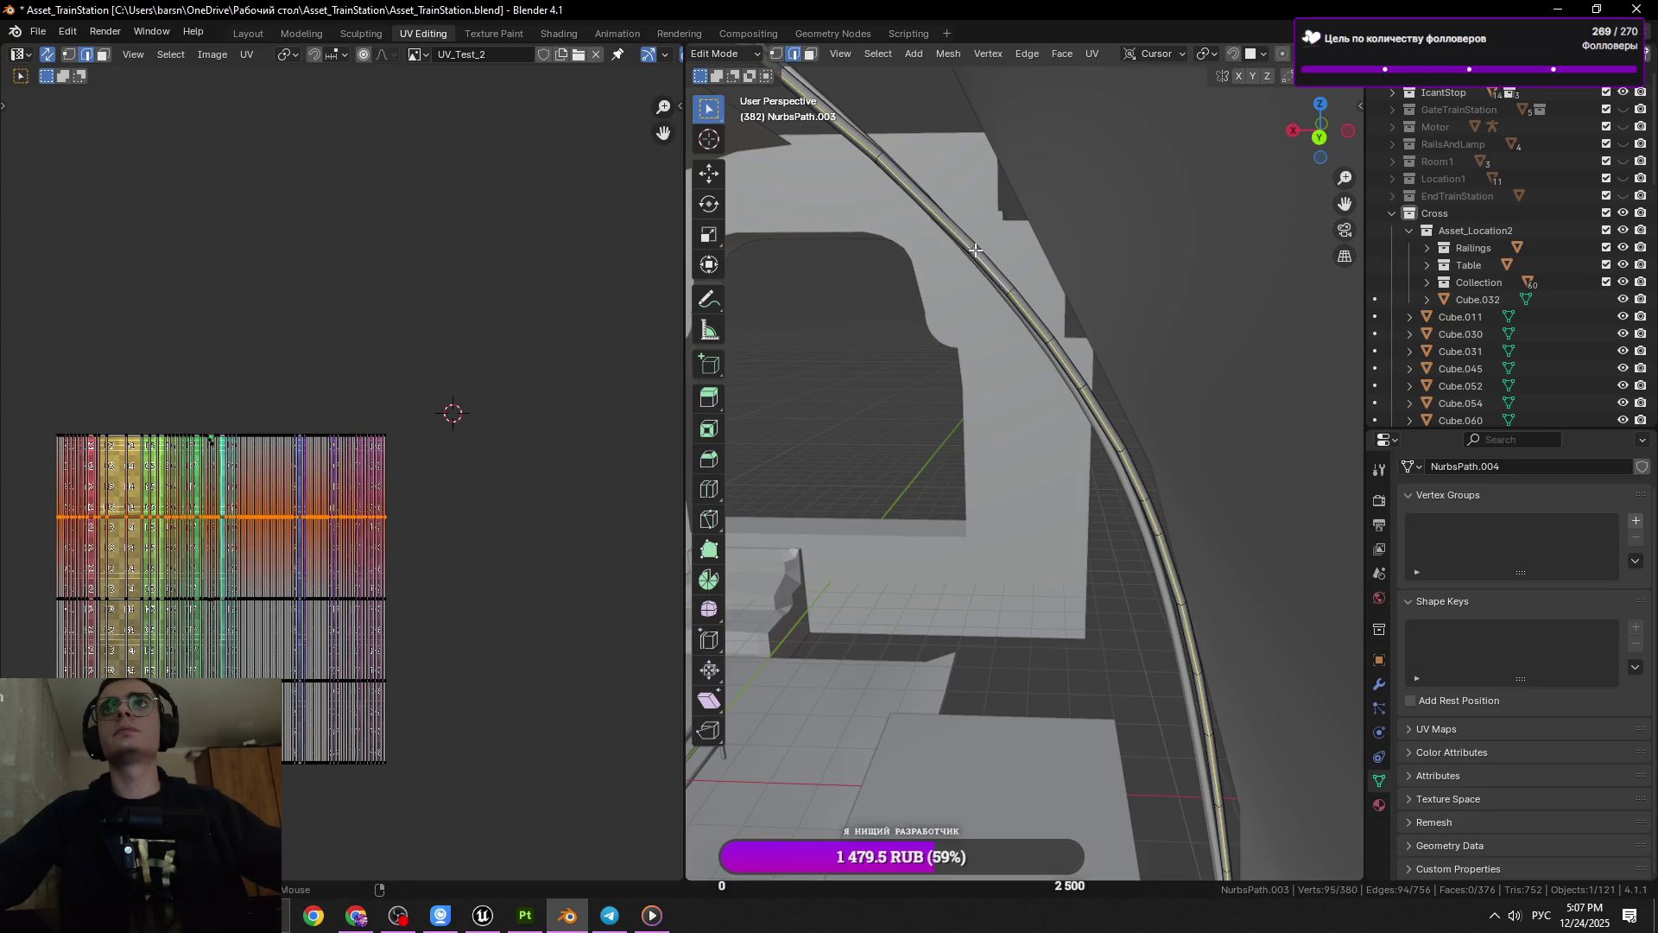
click(974, 251)
key(g)
key(g)
click(1115, 284)
drag(1117, 285, 1062, 474)
key(ctrl+s)
key(Tab)
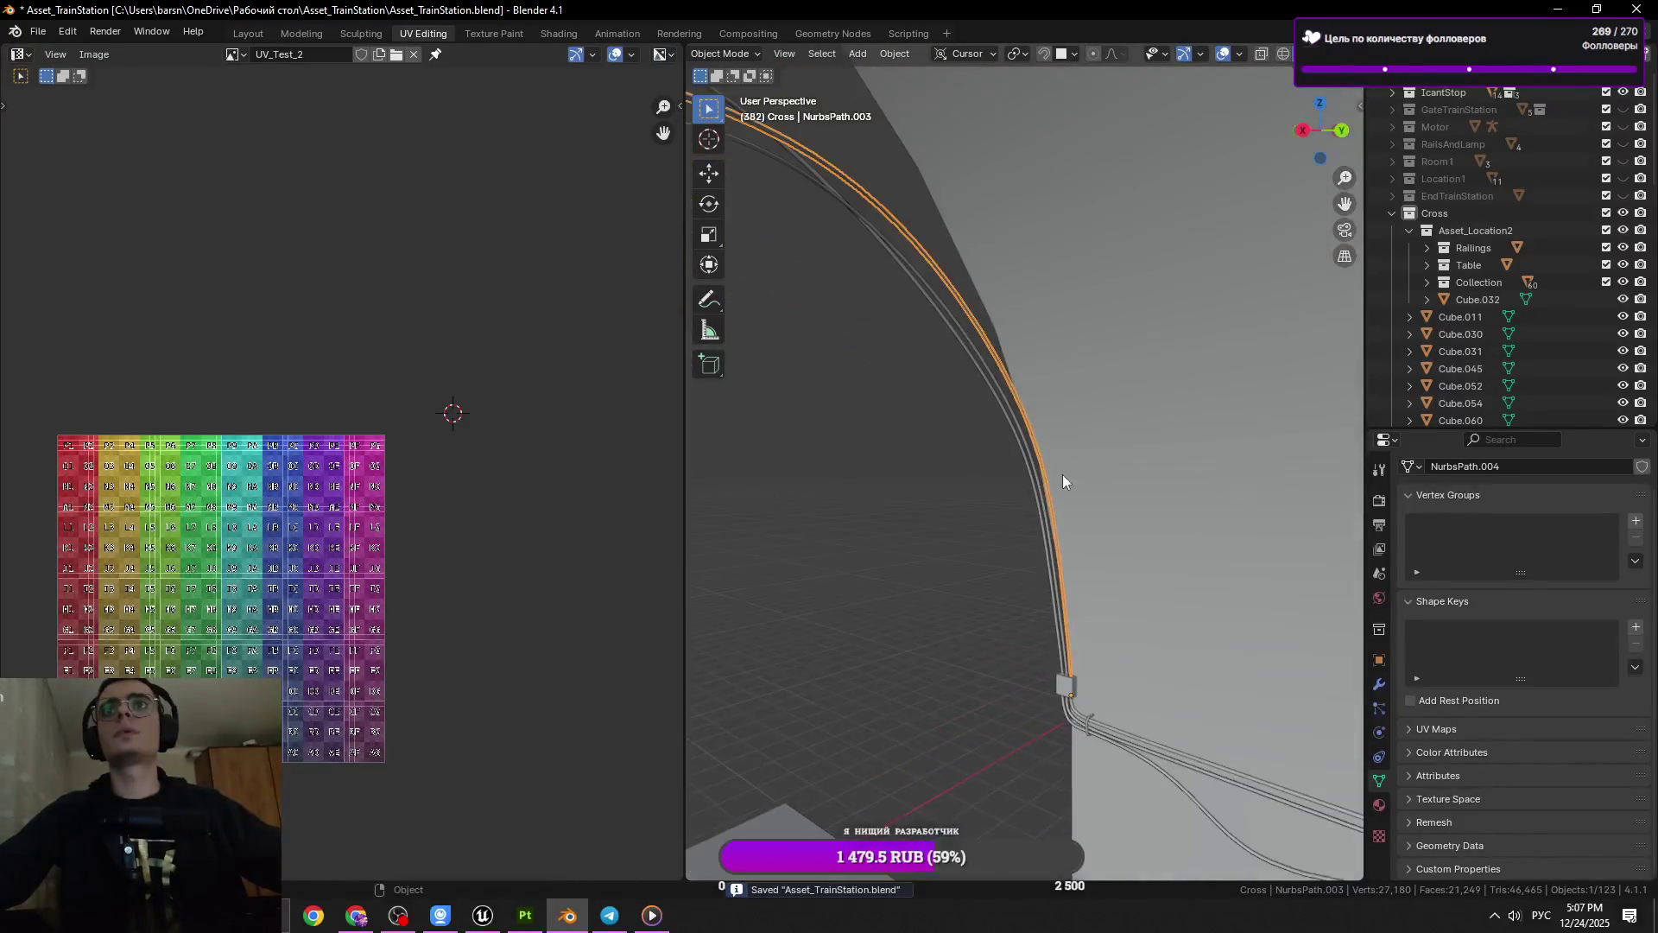
Add the NurbsPath.005 cable to the selection and convert it to a mesh
click(1020, 466)
key(KP_Decimal)
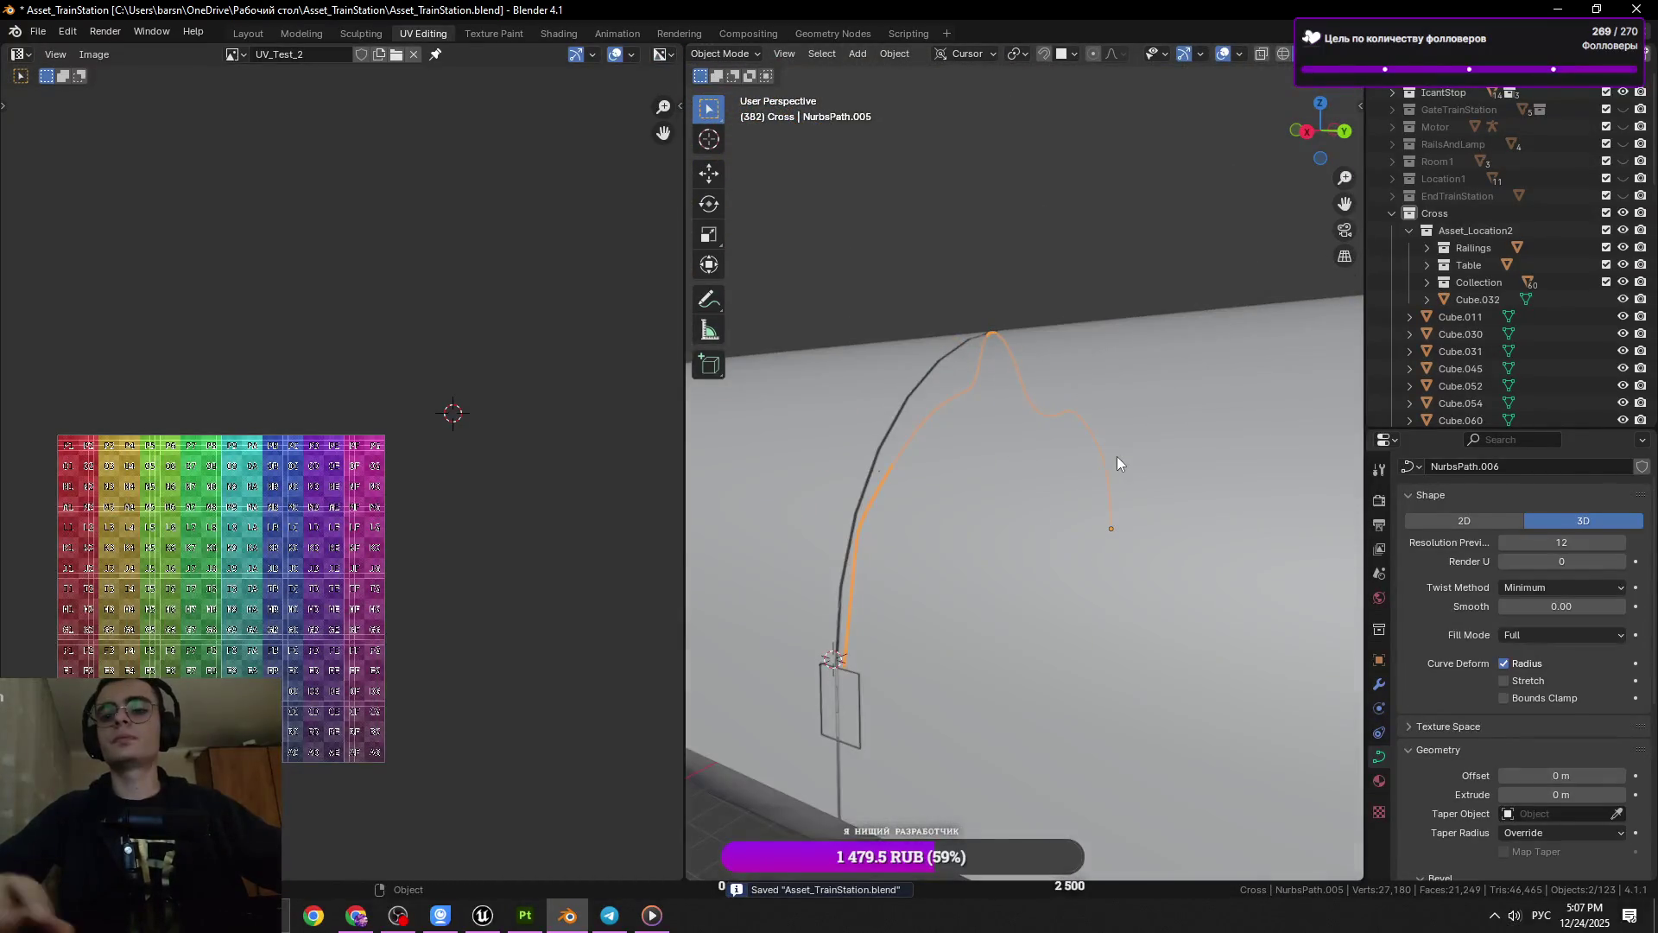
key(KP_Decimal)
scroll(down, 3)
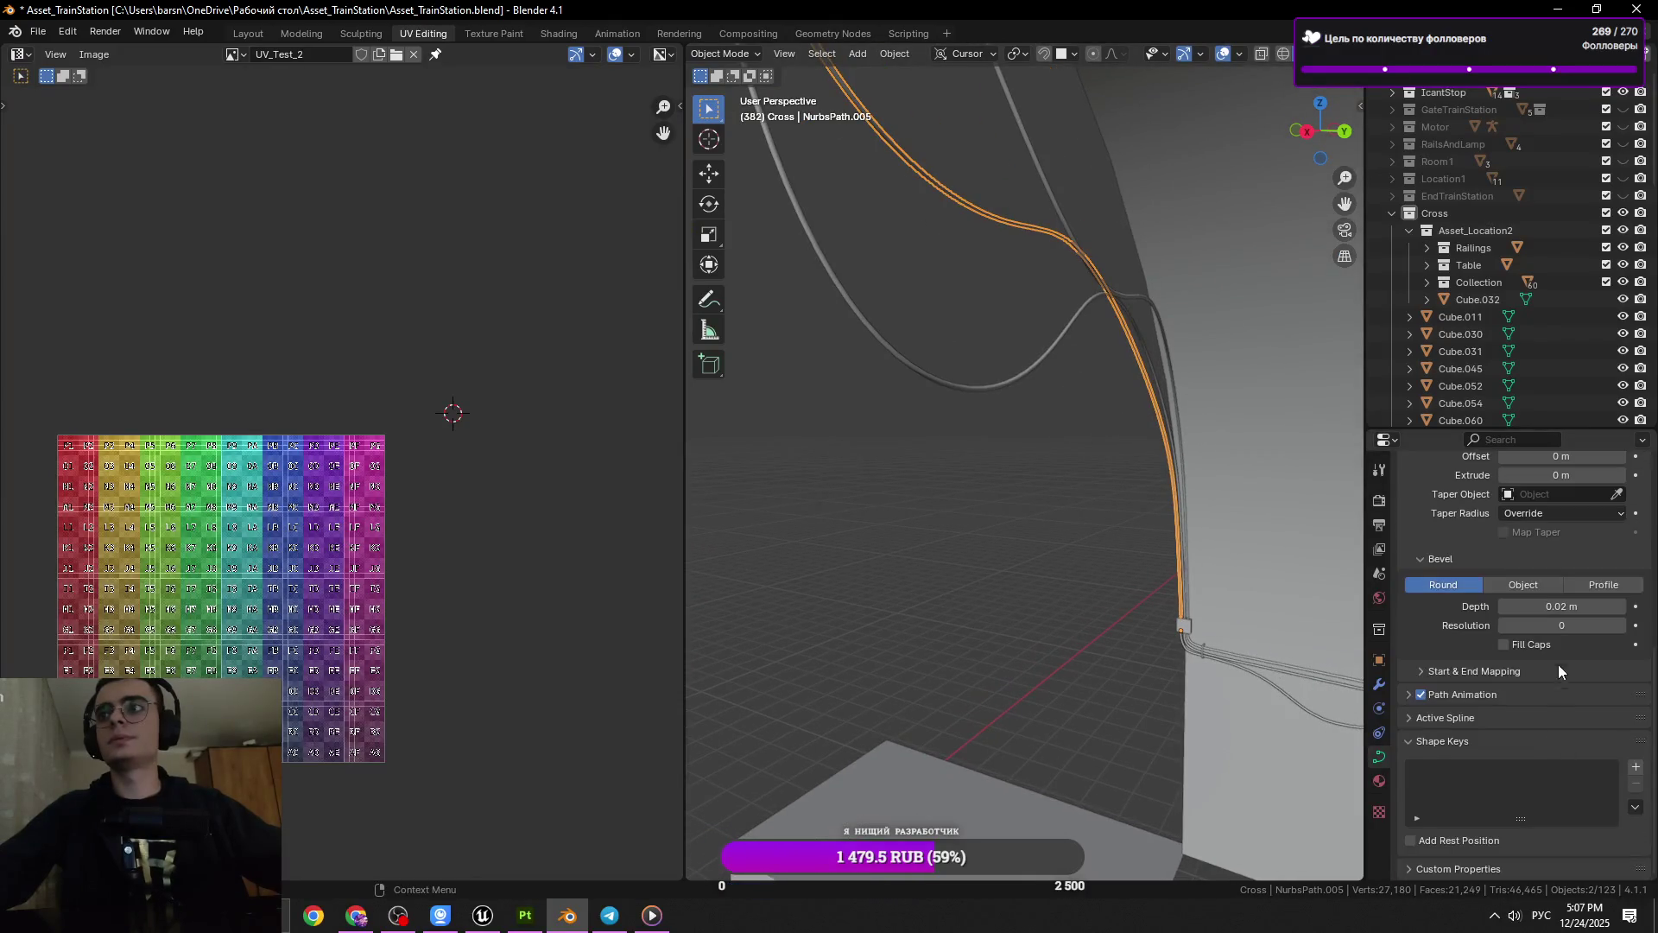
click(895, 53)
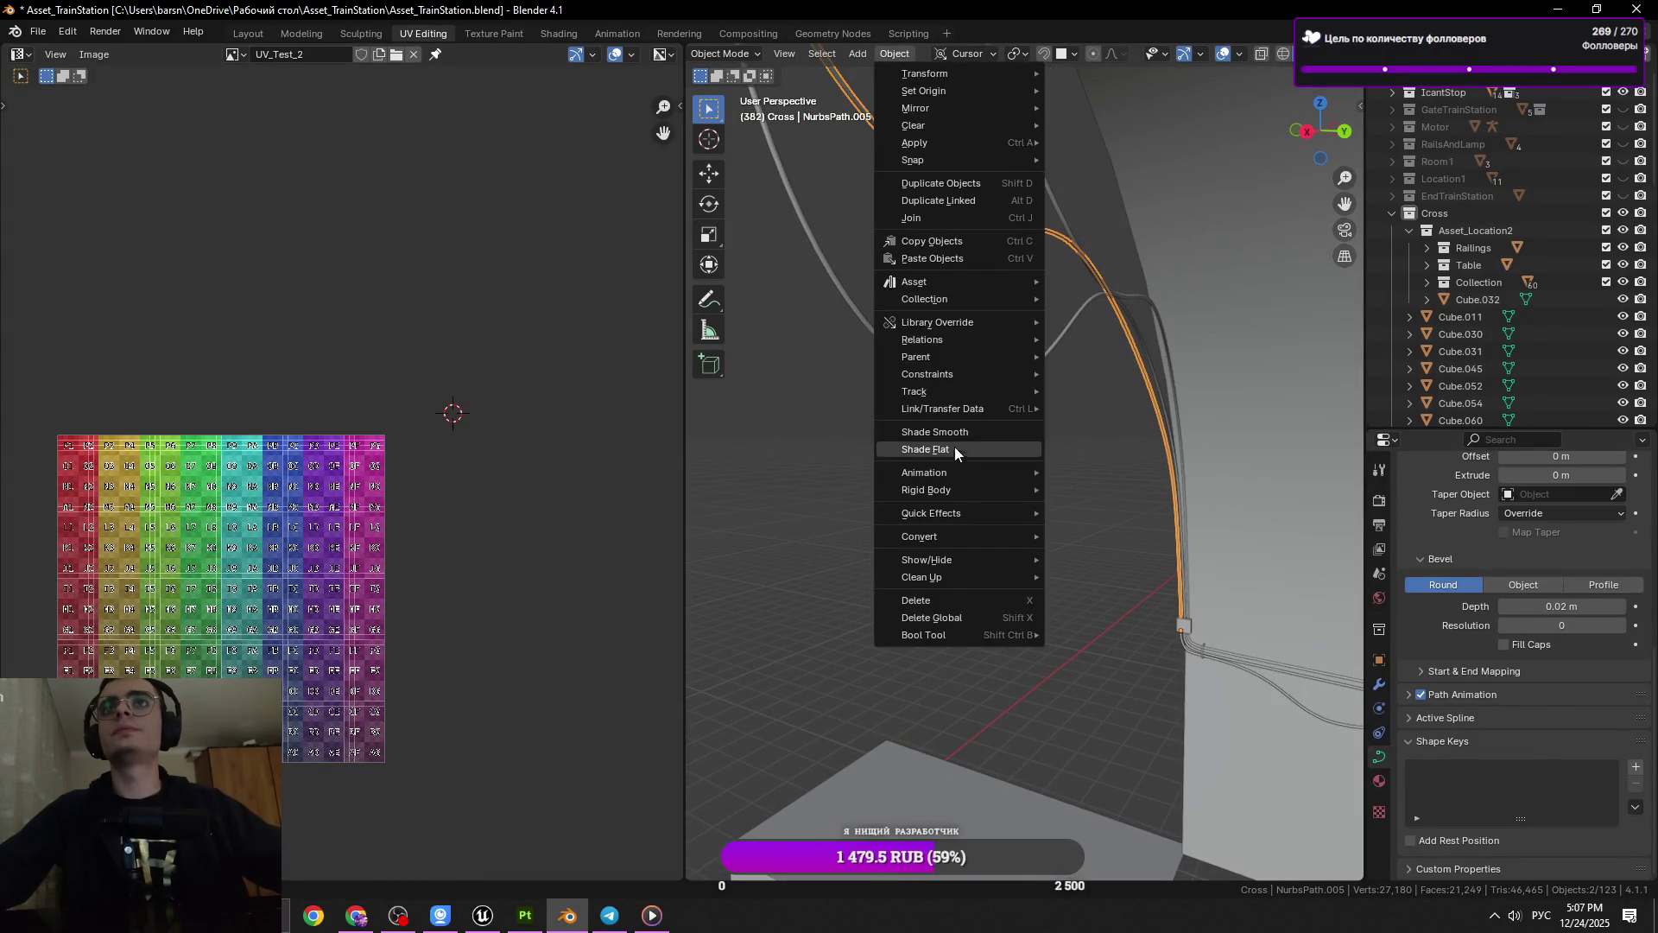
mouse_move(969, 515)
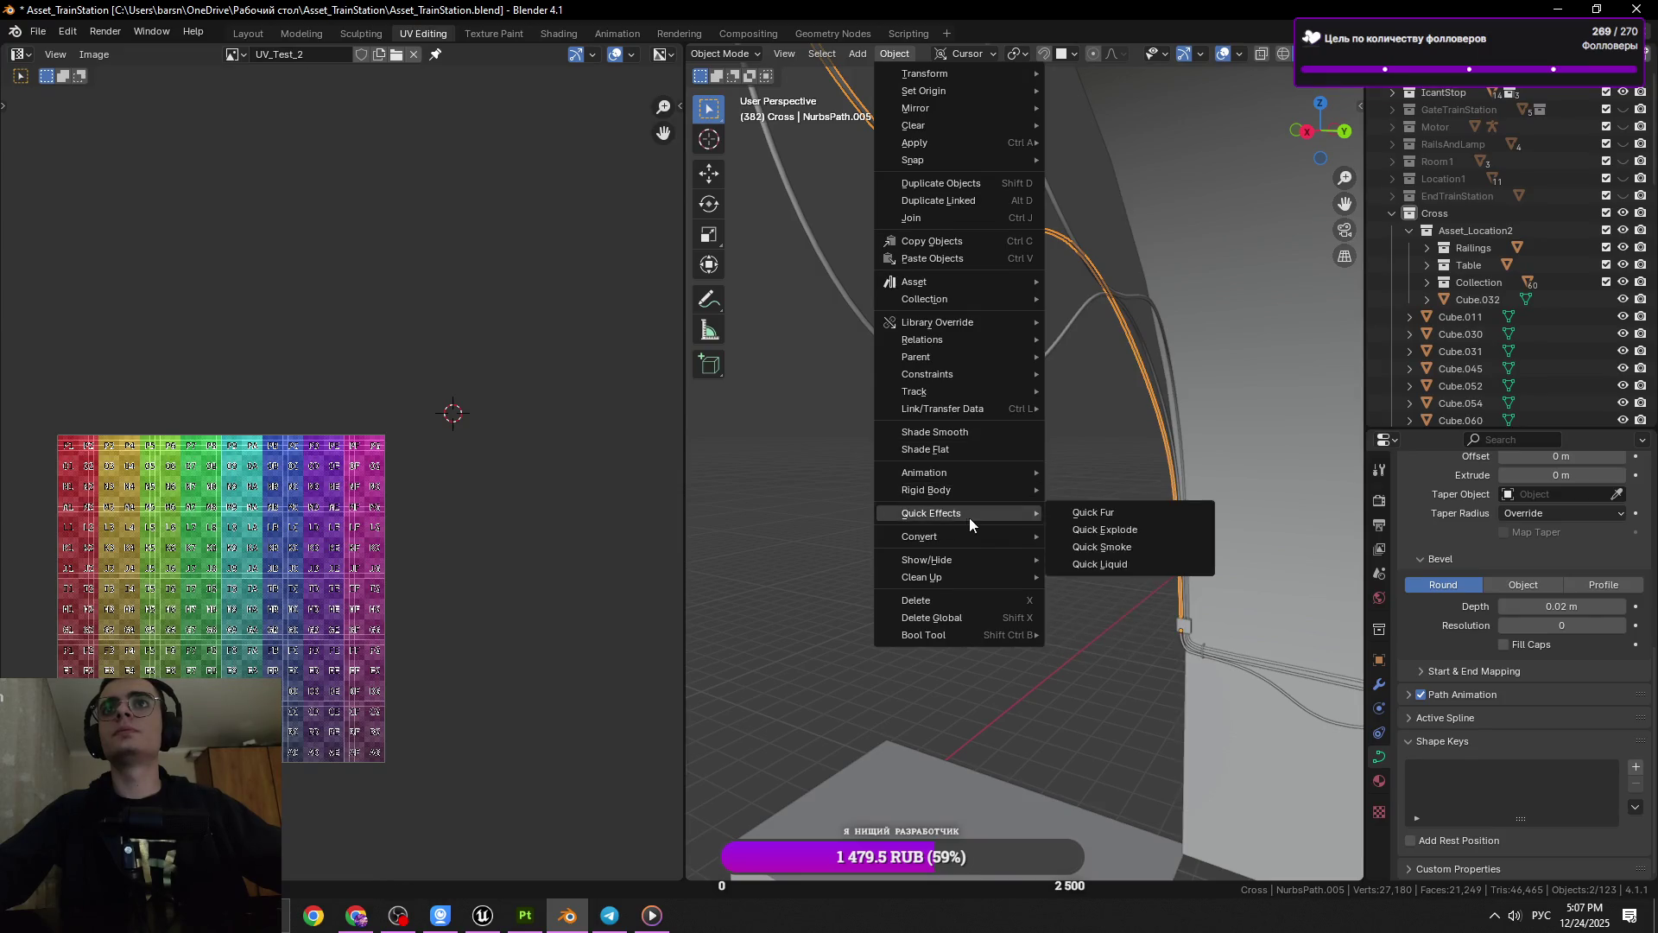
click(1116, 560)
In Edit Mode on the new mesh, save, switch to edge select and pick an edge
key(Tab)
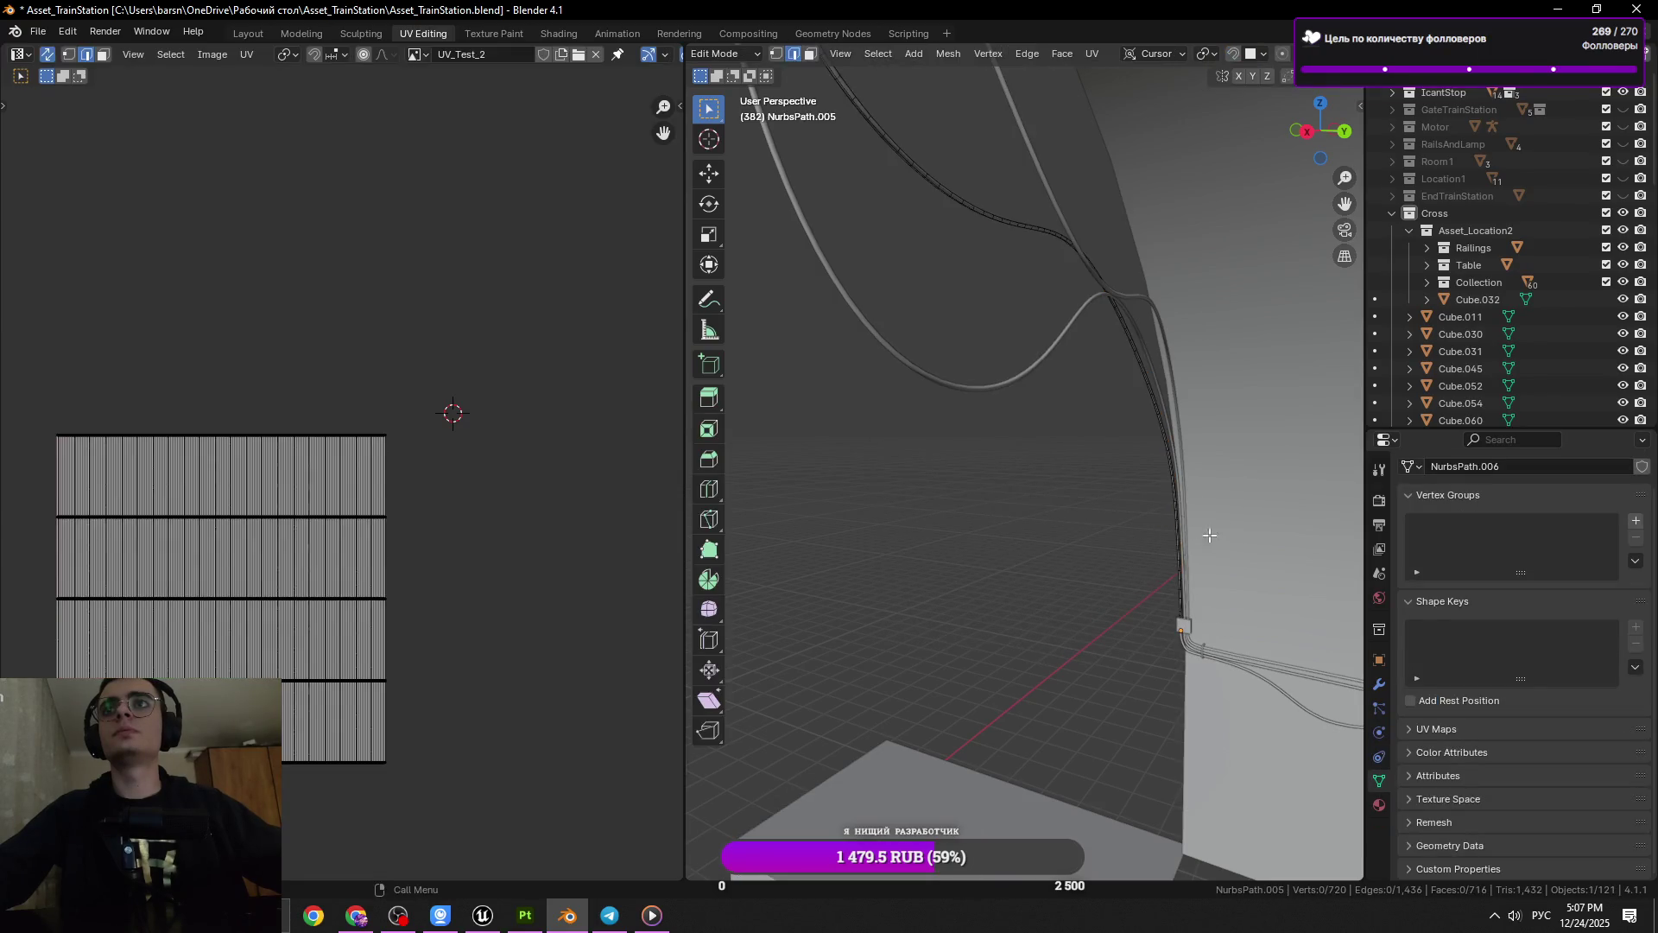
key(KP_Decimal)
key(ctrl+s)
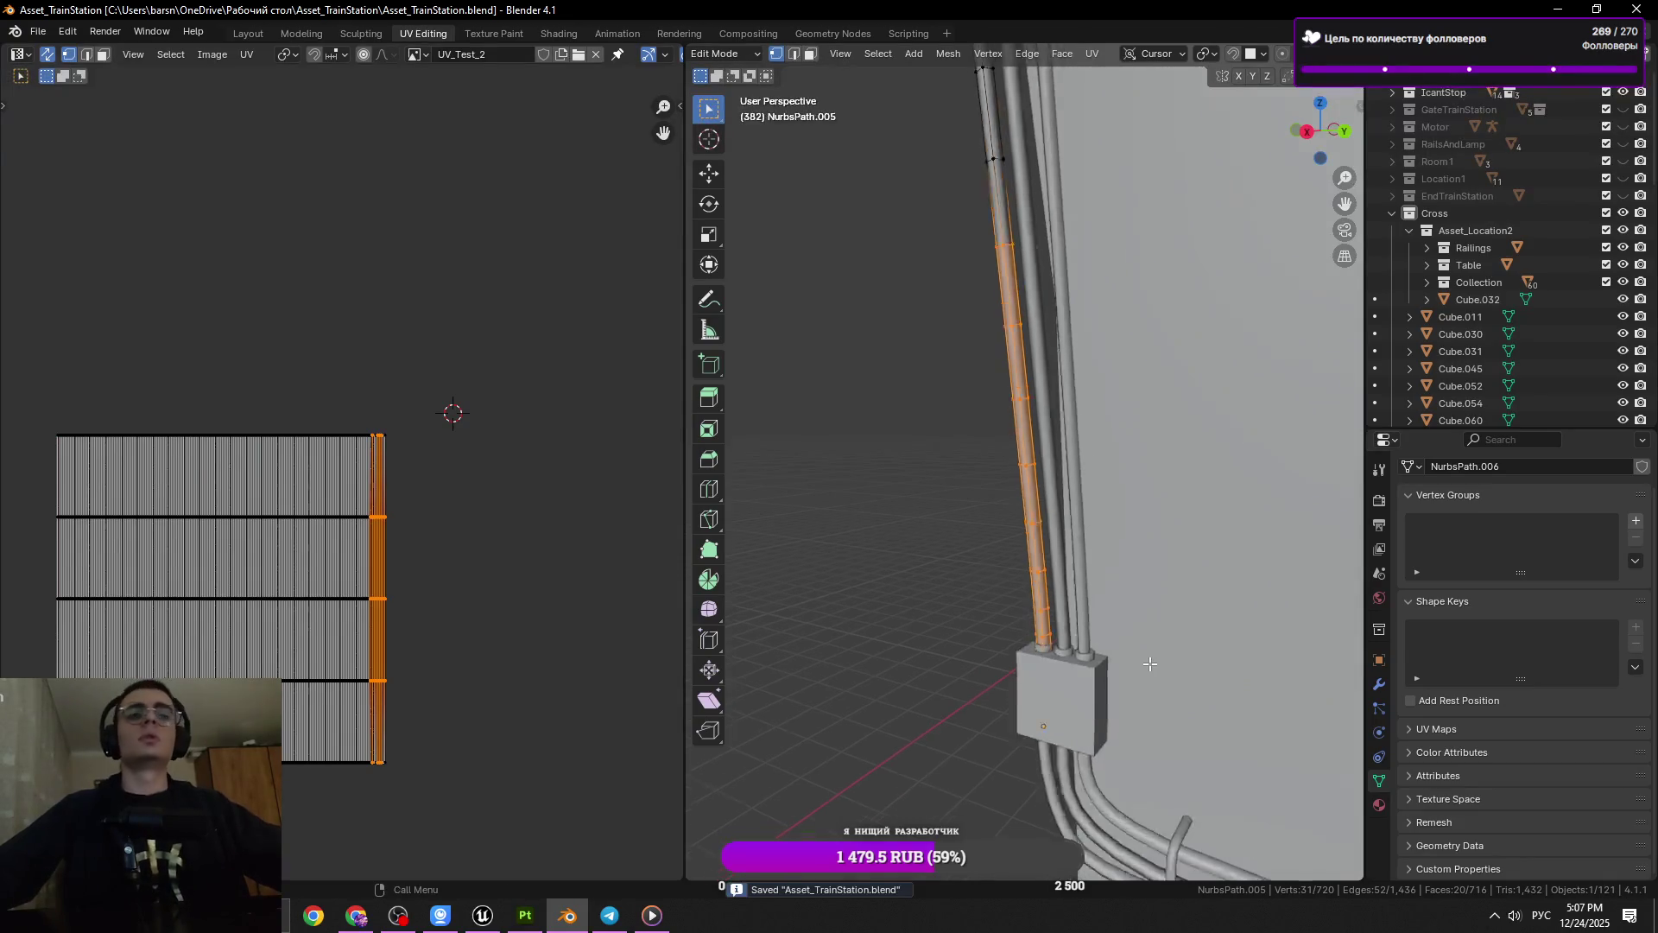
key(2)
click(1041, 635)
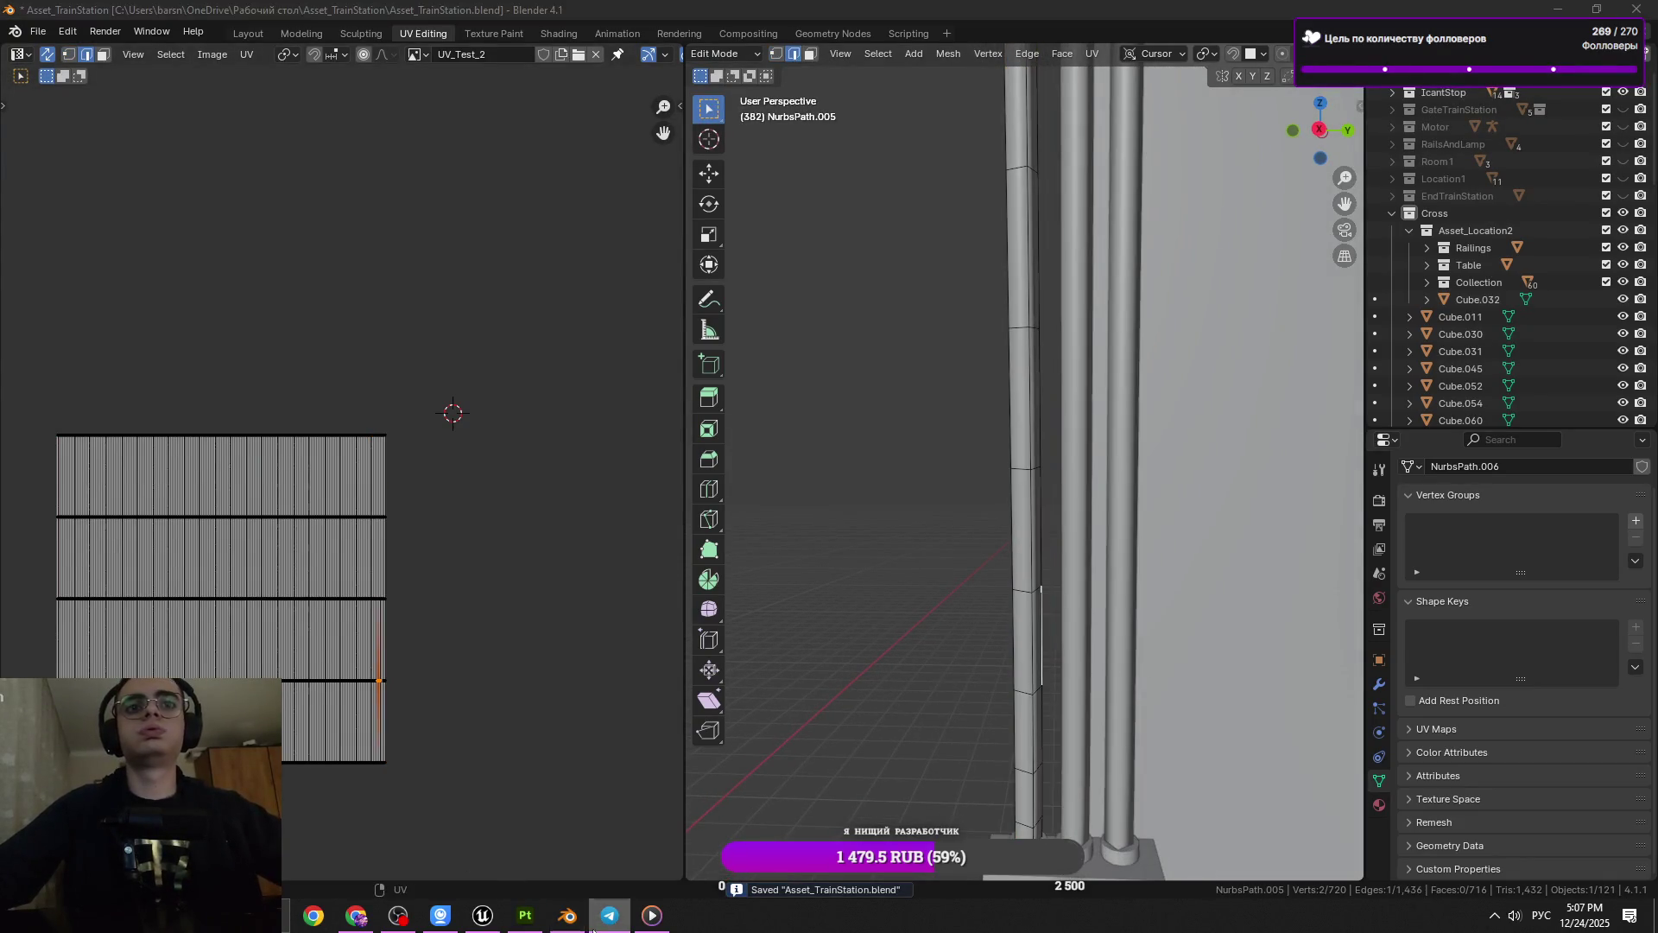
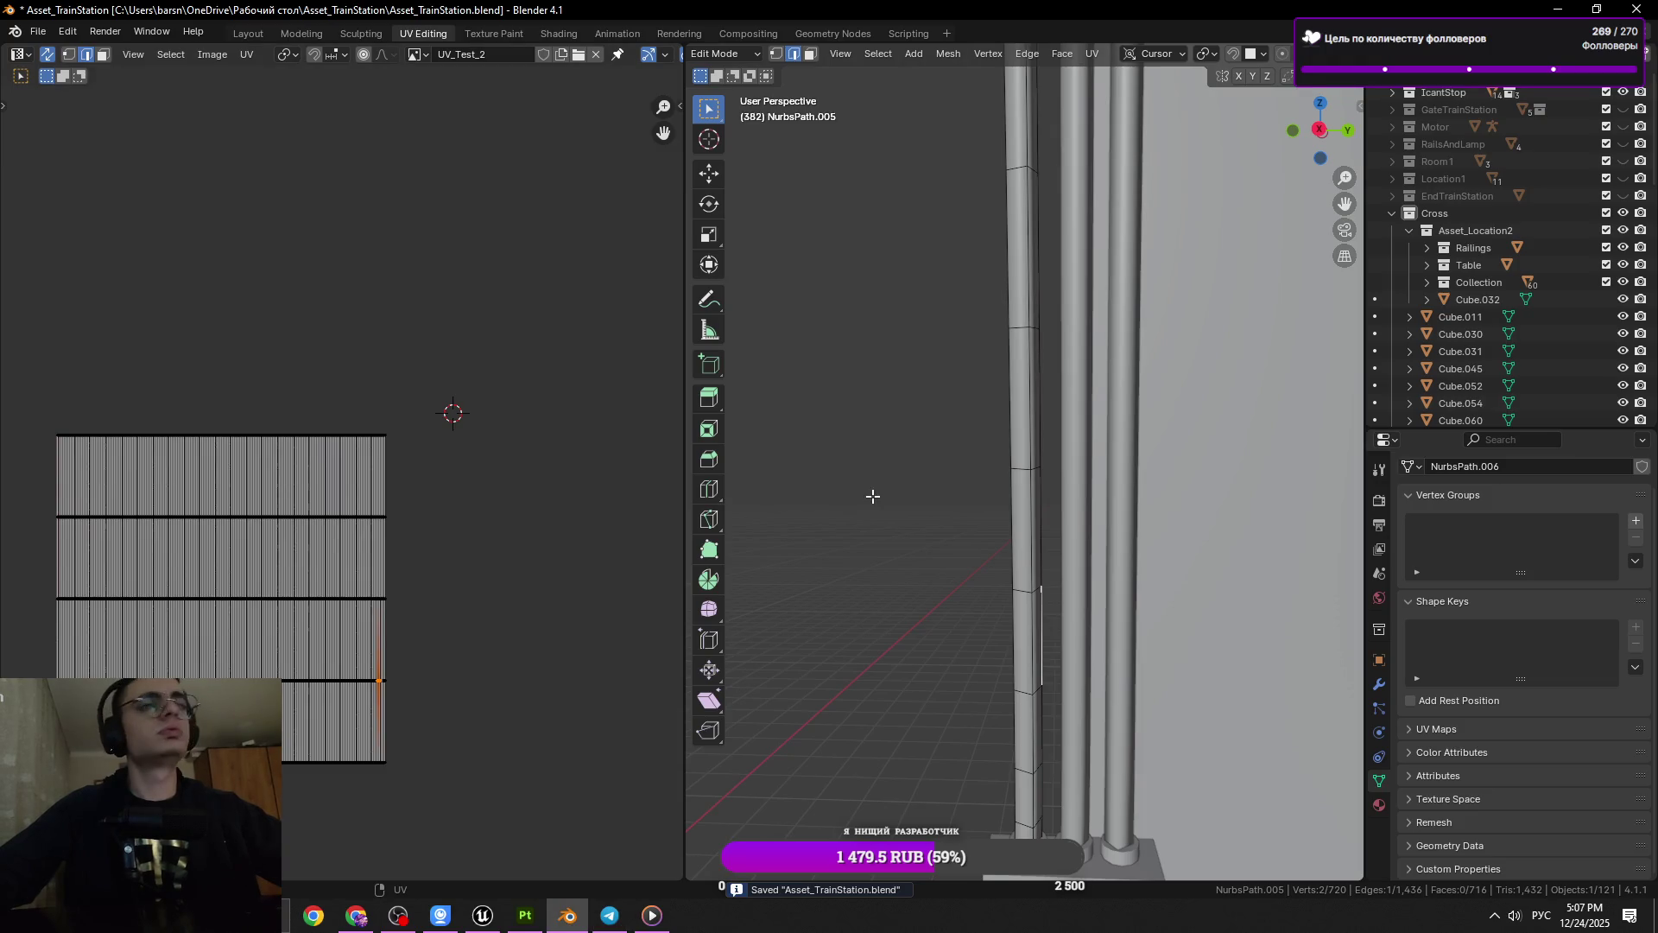
Inspect the vertical pipes from around the scene, frame the selected edge, and save Asset_TrainStation.blend
drag(873, 496, 520, 533)
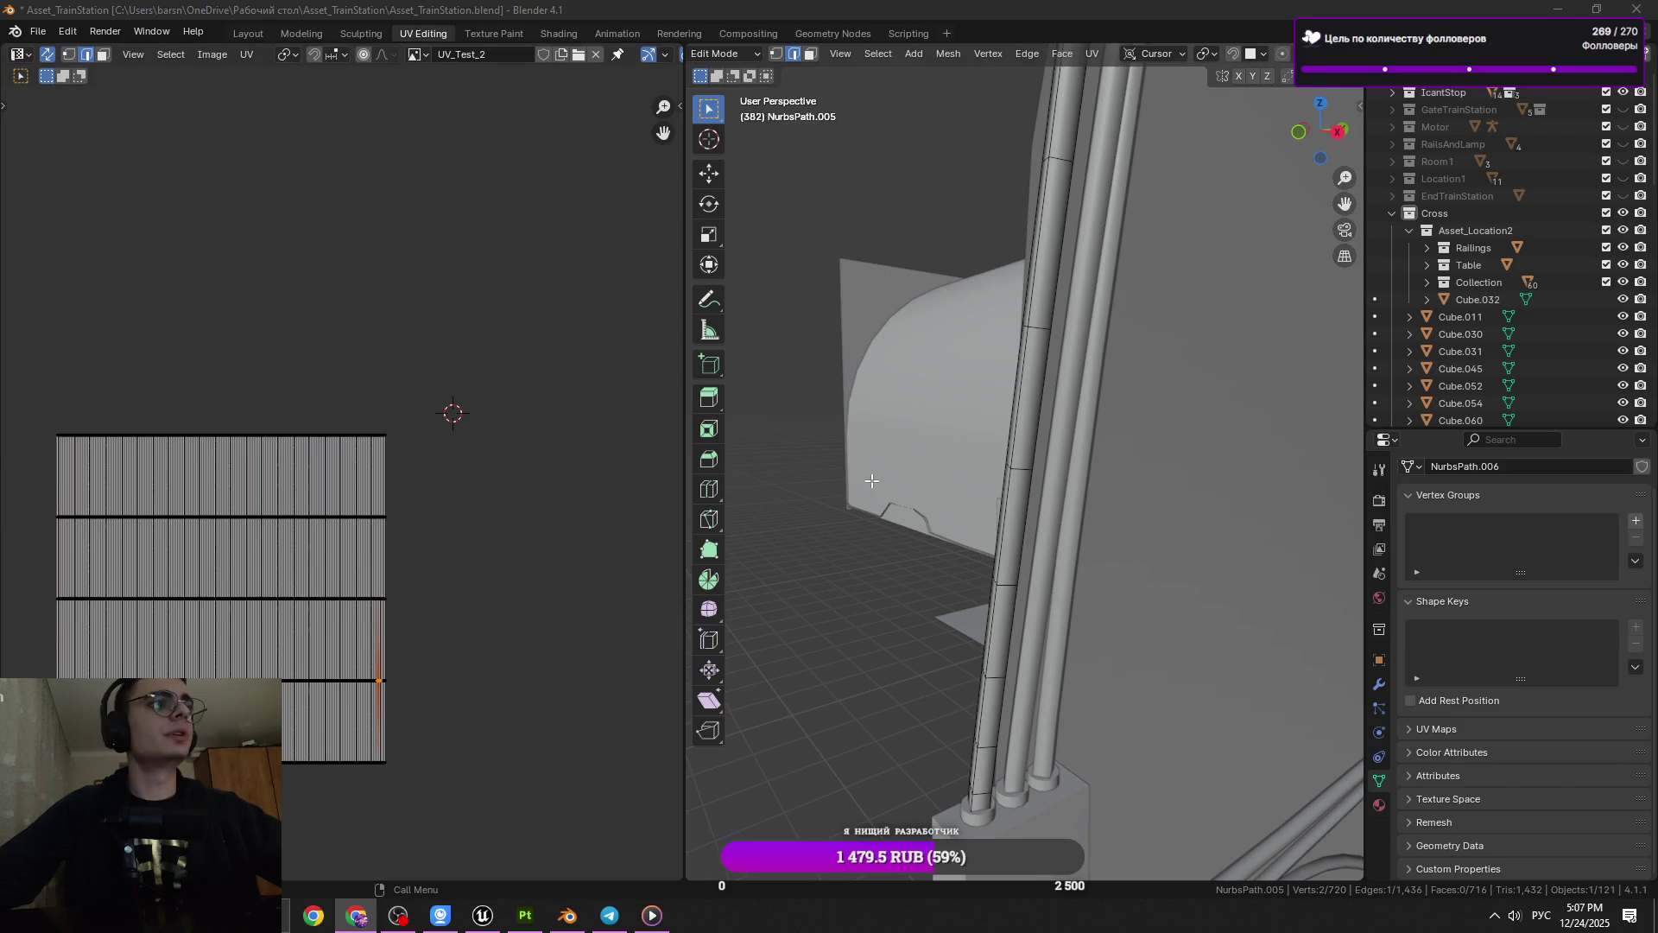
drag(872, 481, 1006, 537)
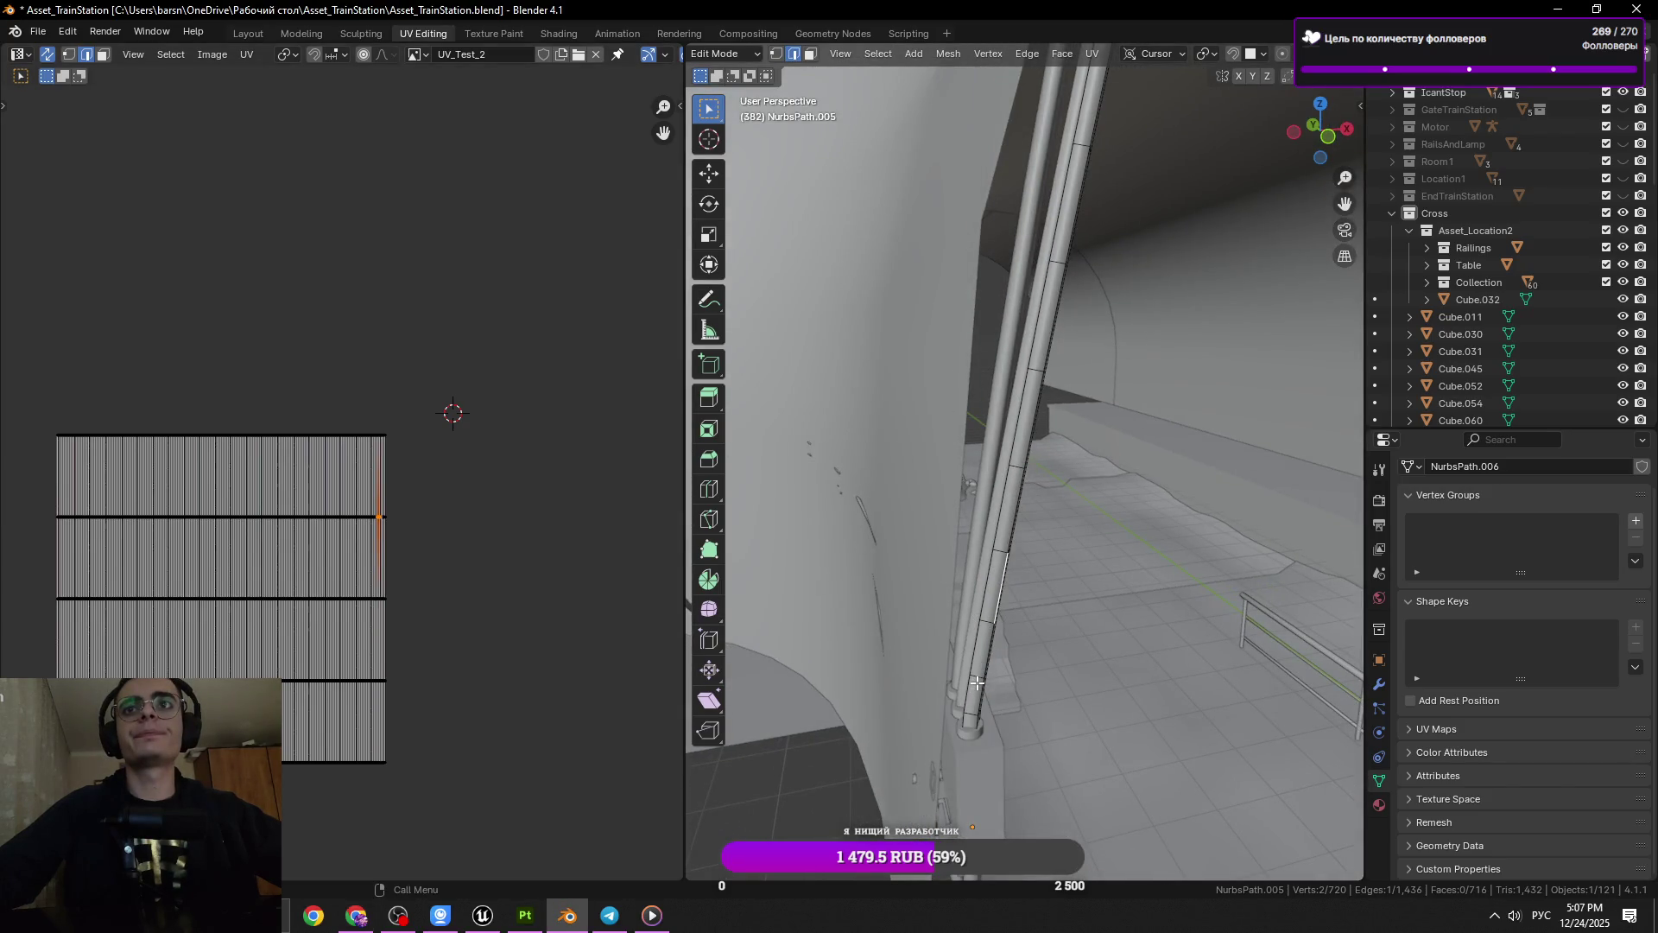
key(KP_Decimal)
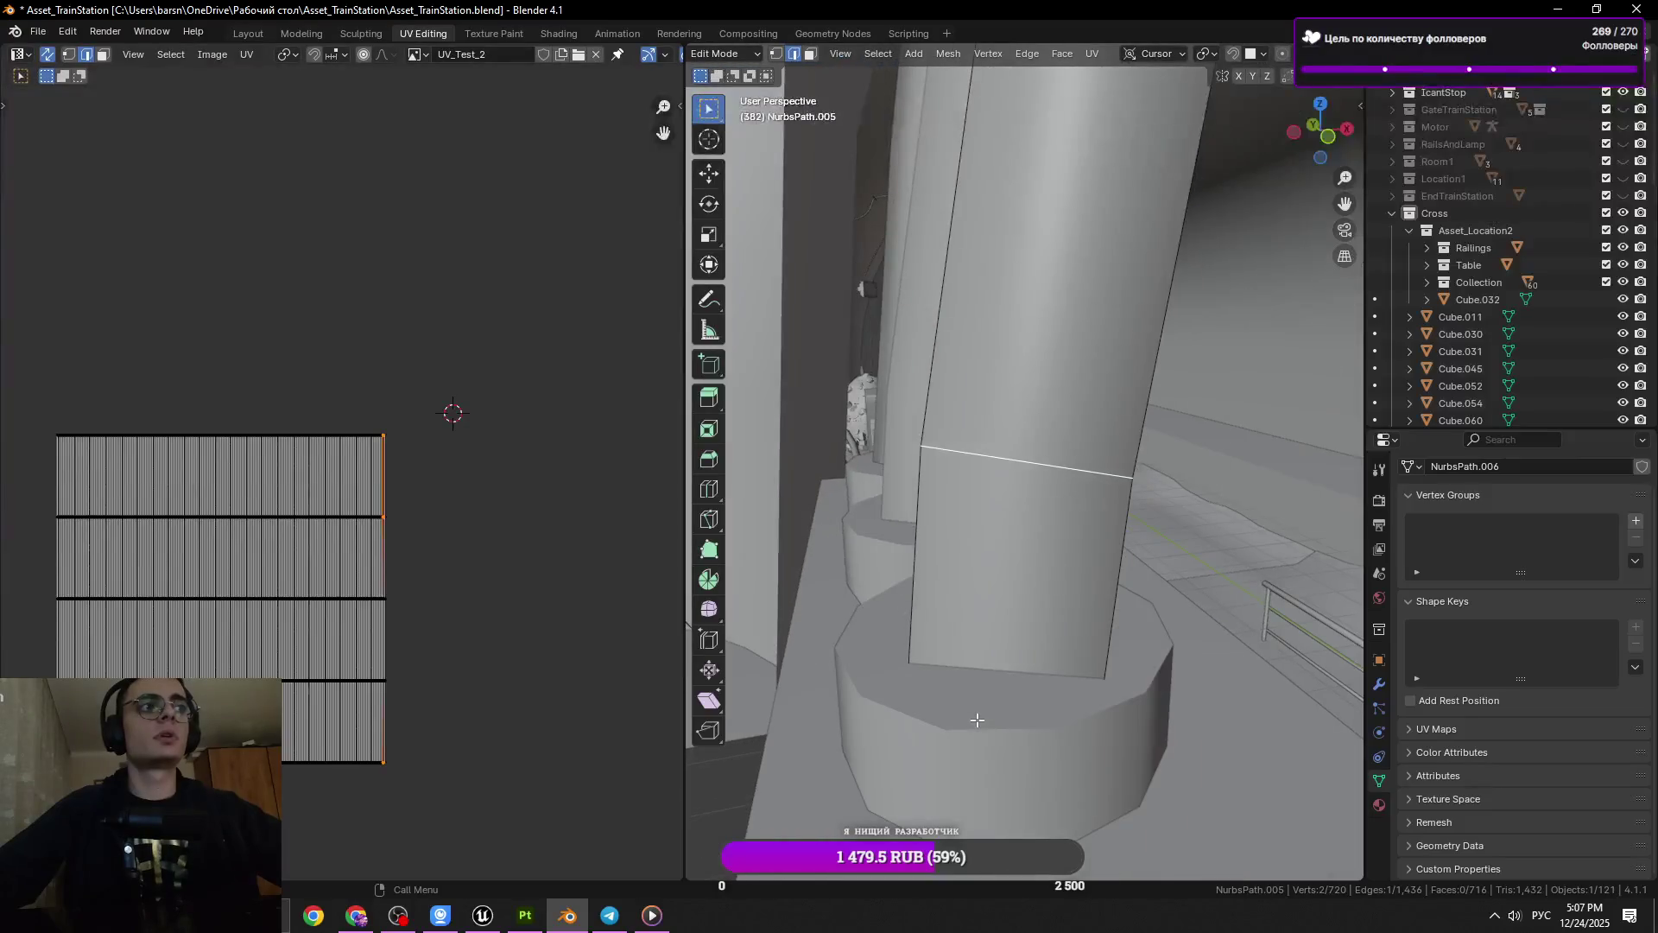
key(ctrl+s)
Select and frame an edge loop on the pipe near its base block
drag(976, 720, 981, 502)
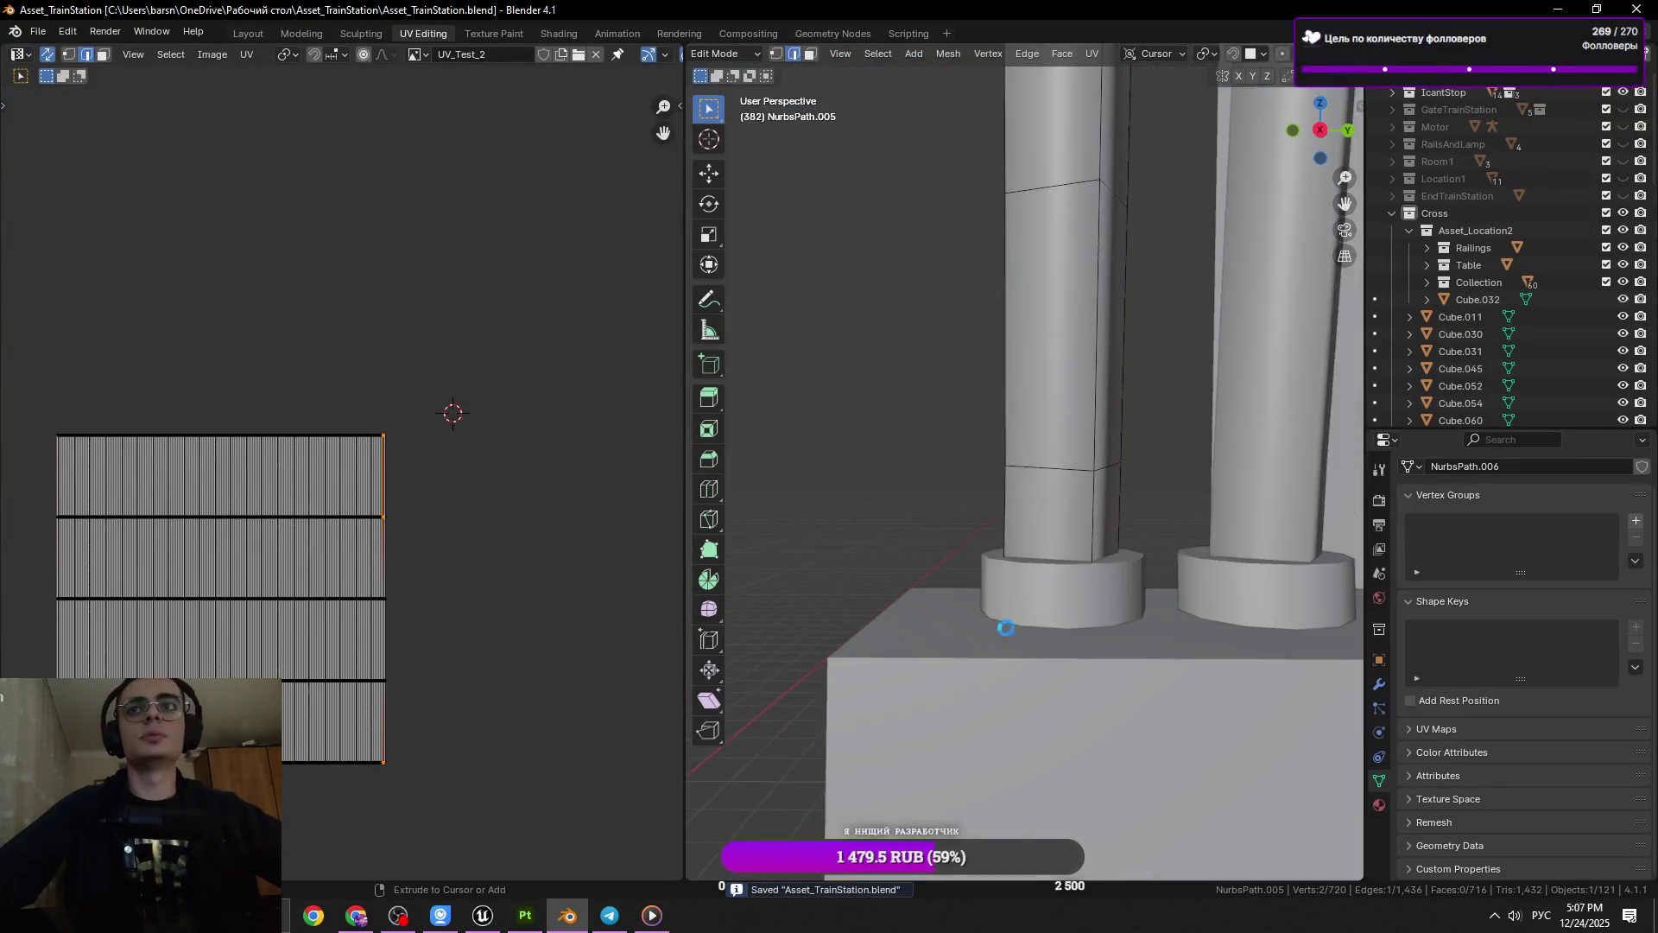
click(1044, 474)
key(KP_Decimal)
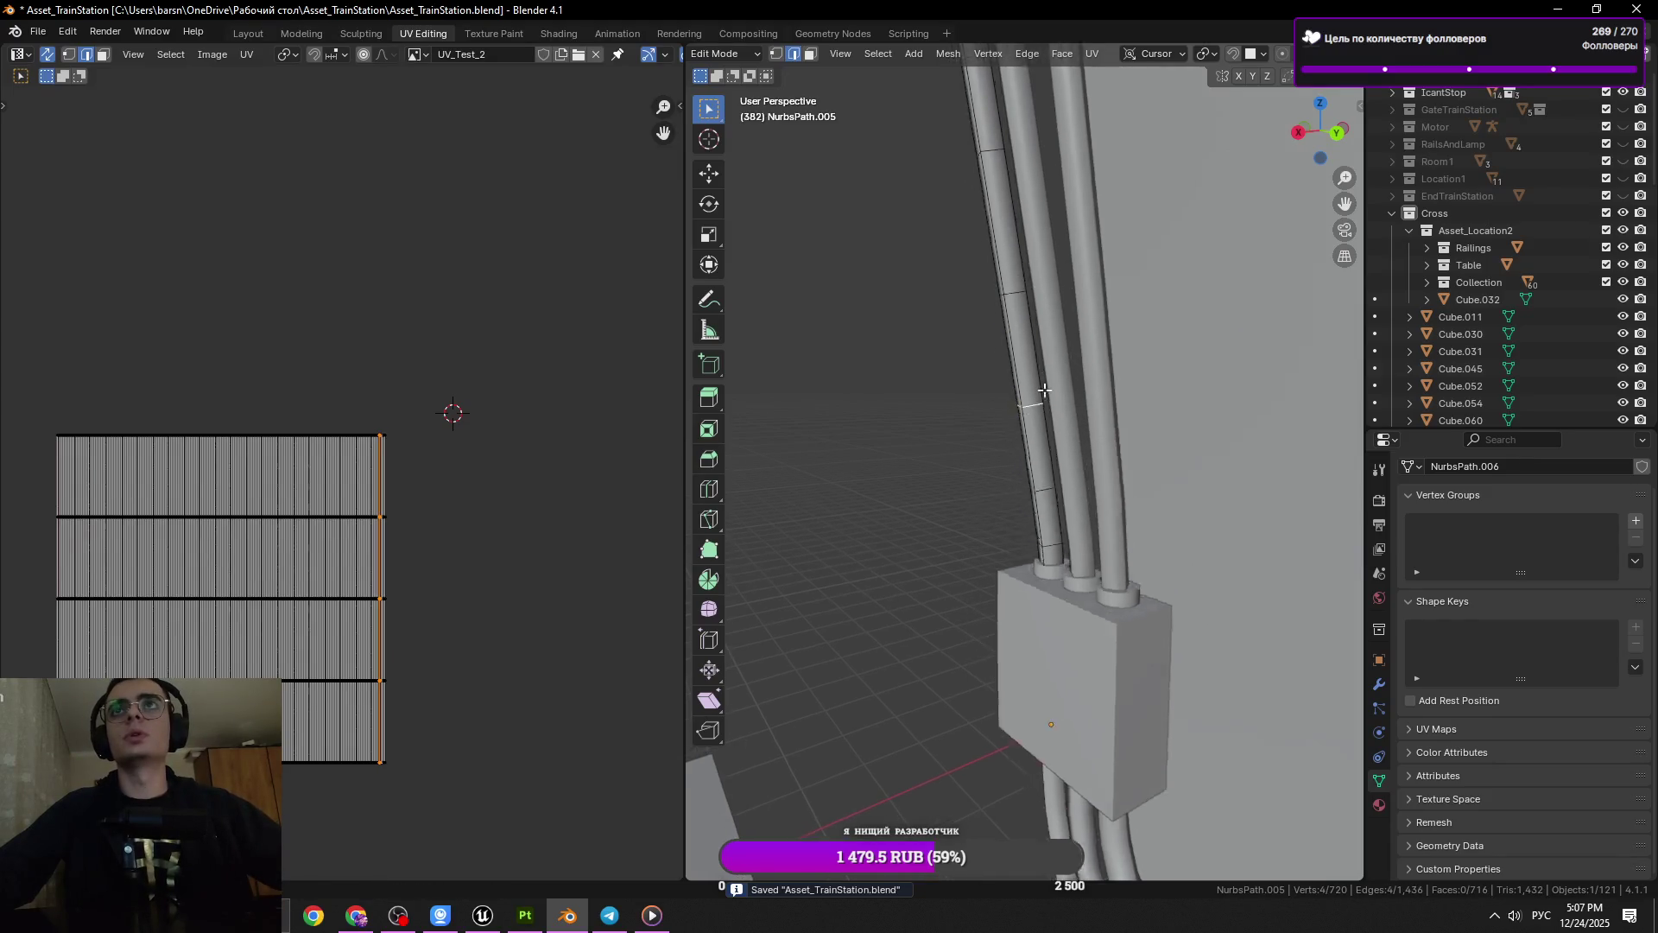
drag(1044, 385, 1058, 490)
Dissolve the selected edge loop and vertices on the pipe
key(x)
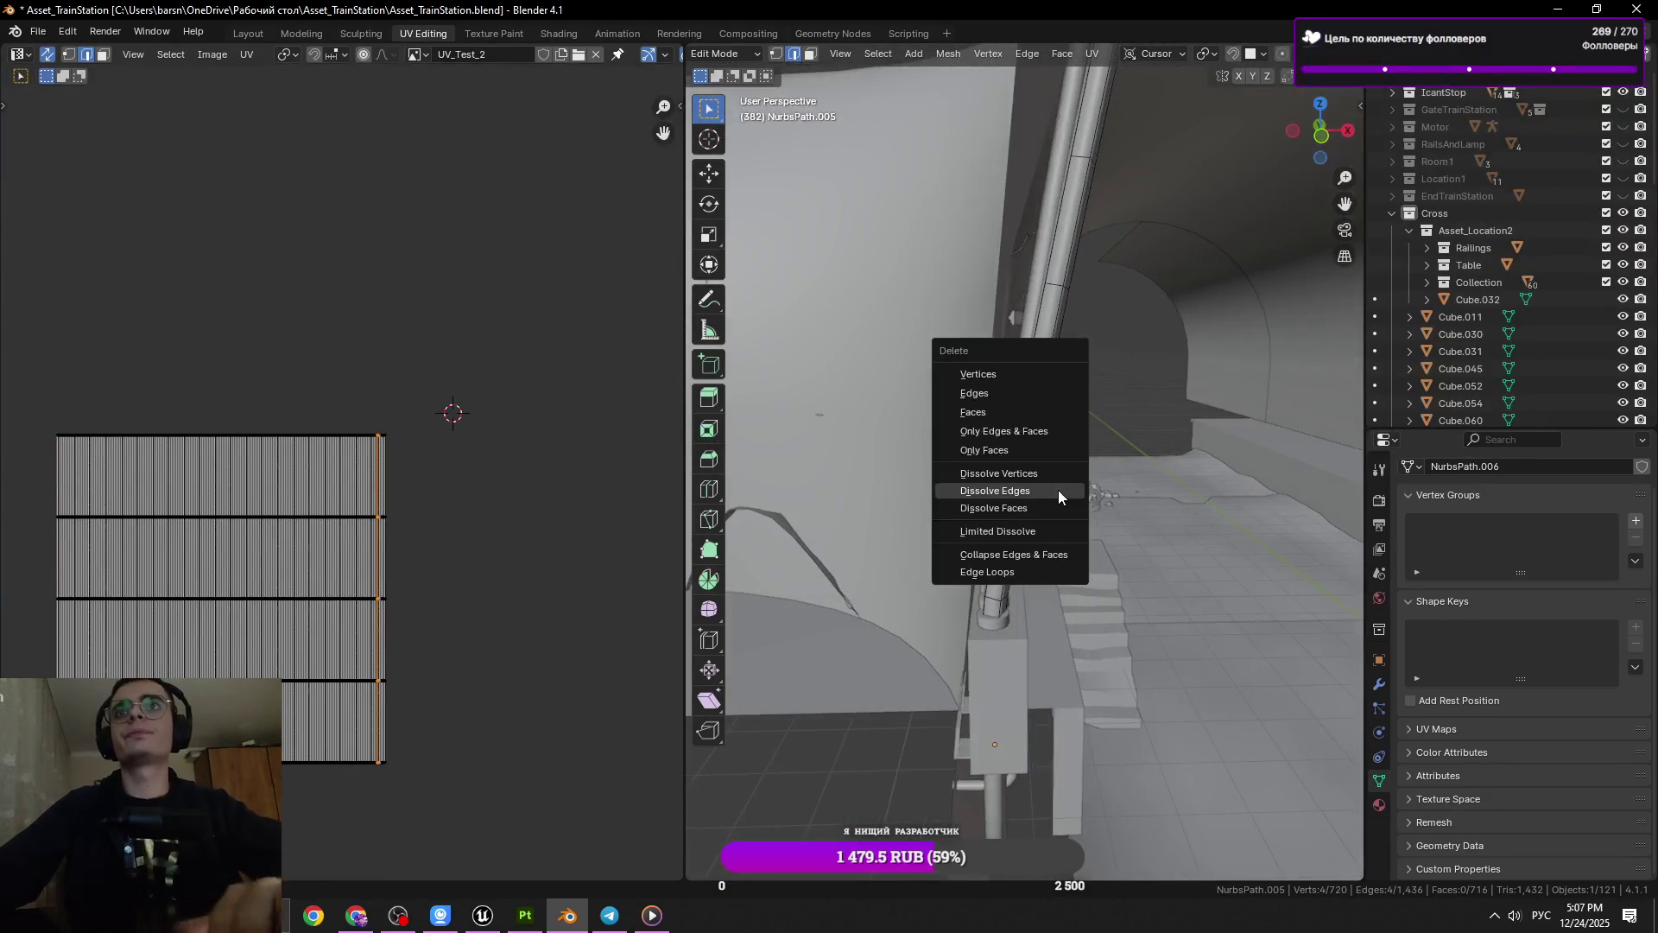
click(1059, 490)
key(x)
key(Escape)
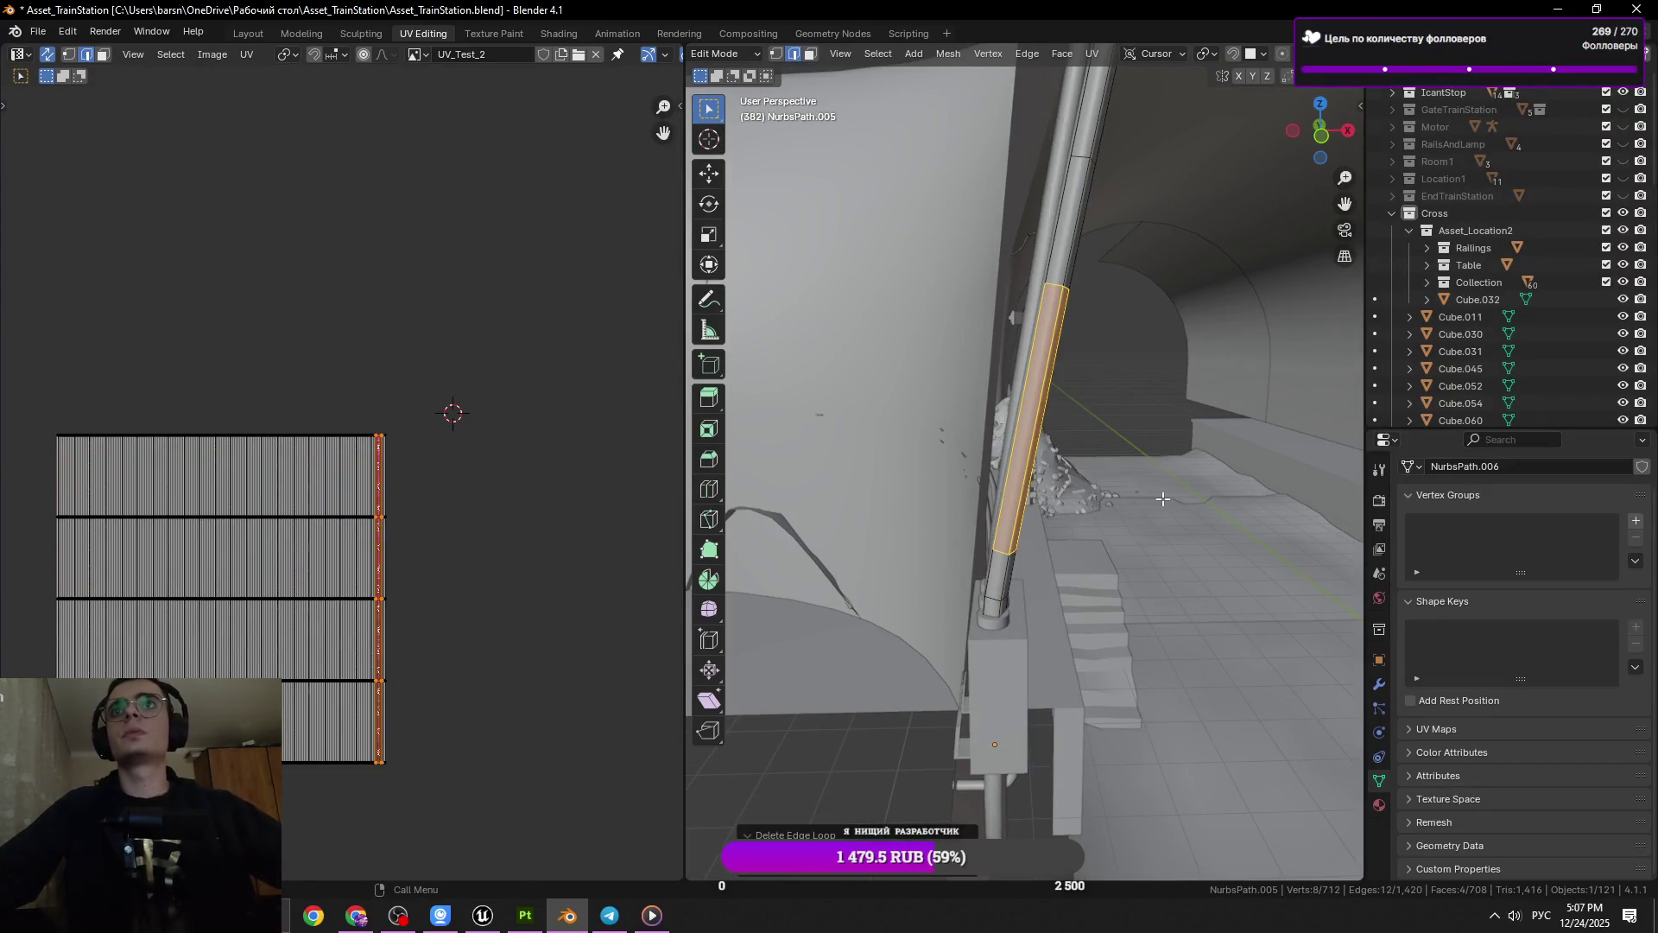
key(x)
click(1114, 400)
drag(1114, 400, 1040, 438)
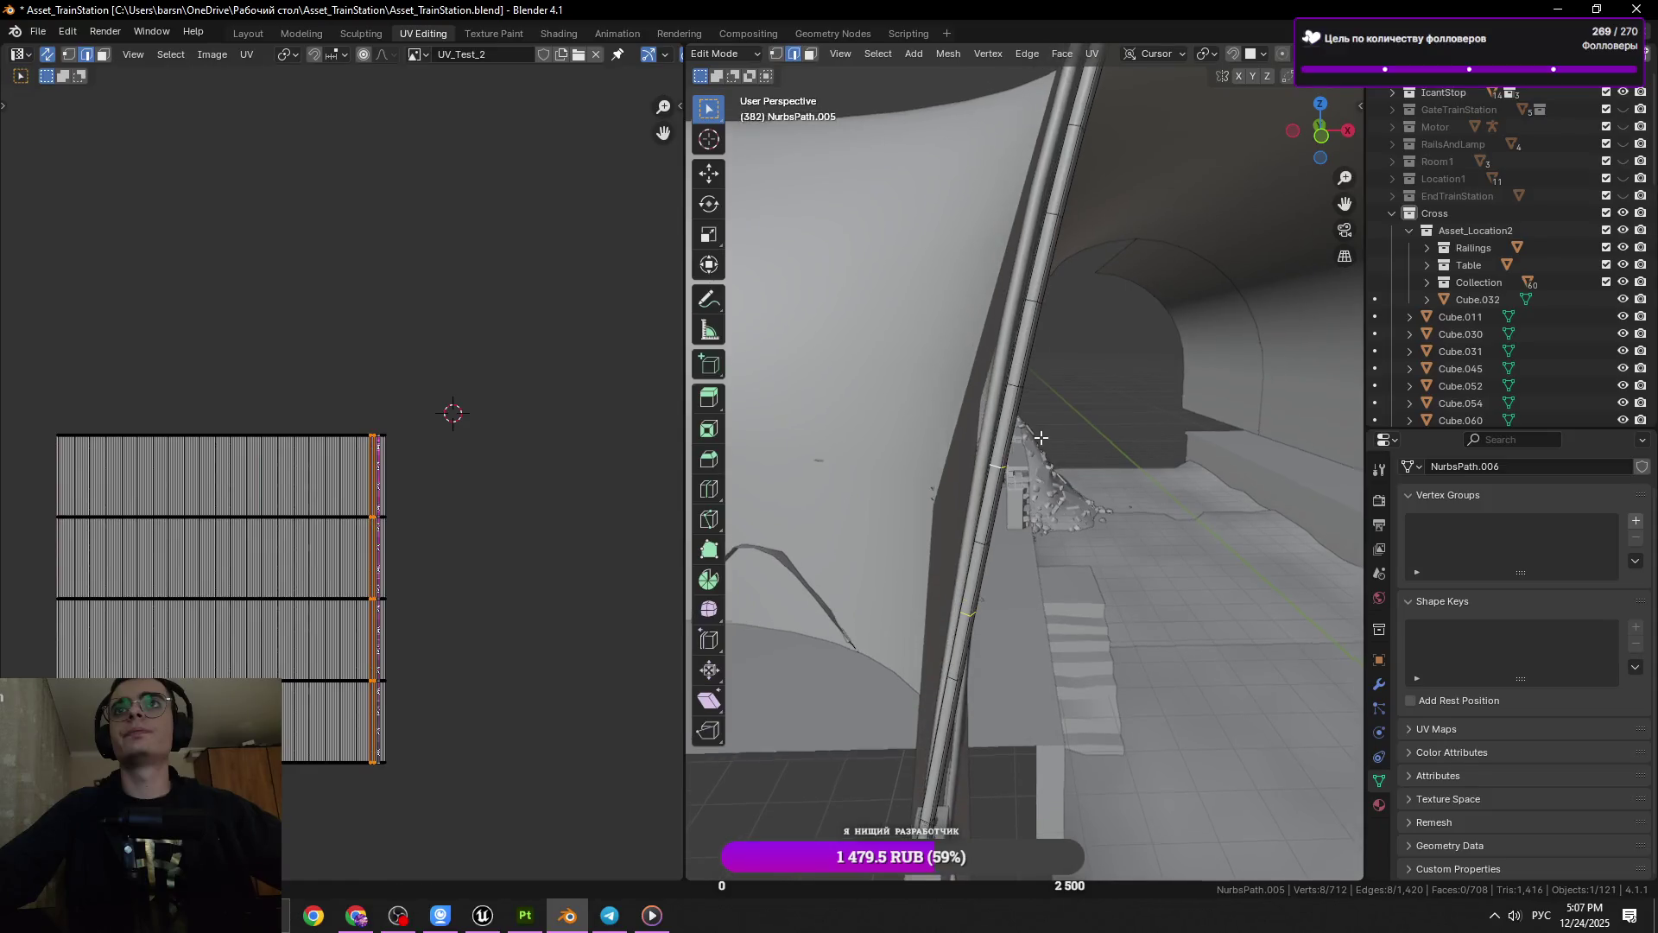
drag(1094, 313, 1020, 355)
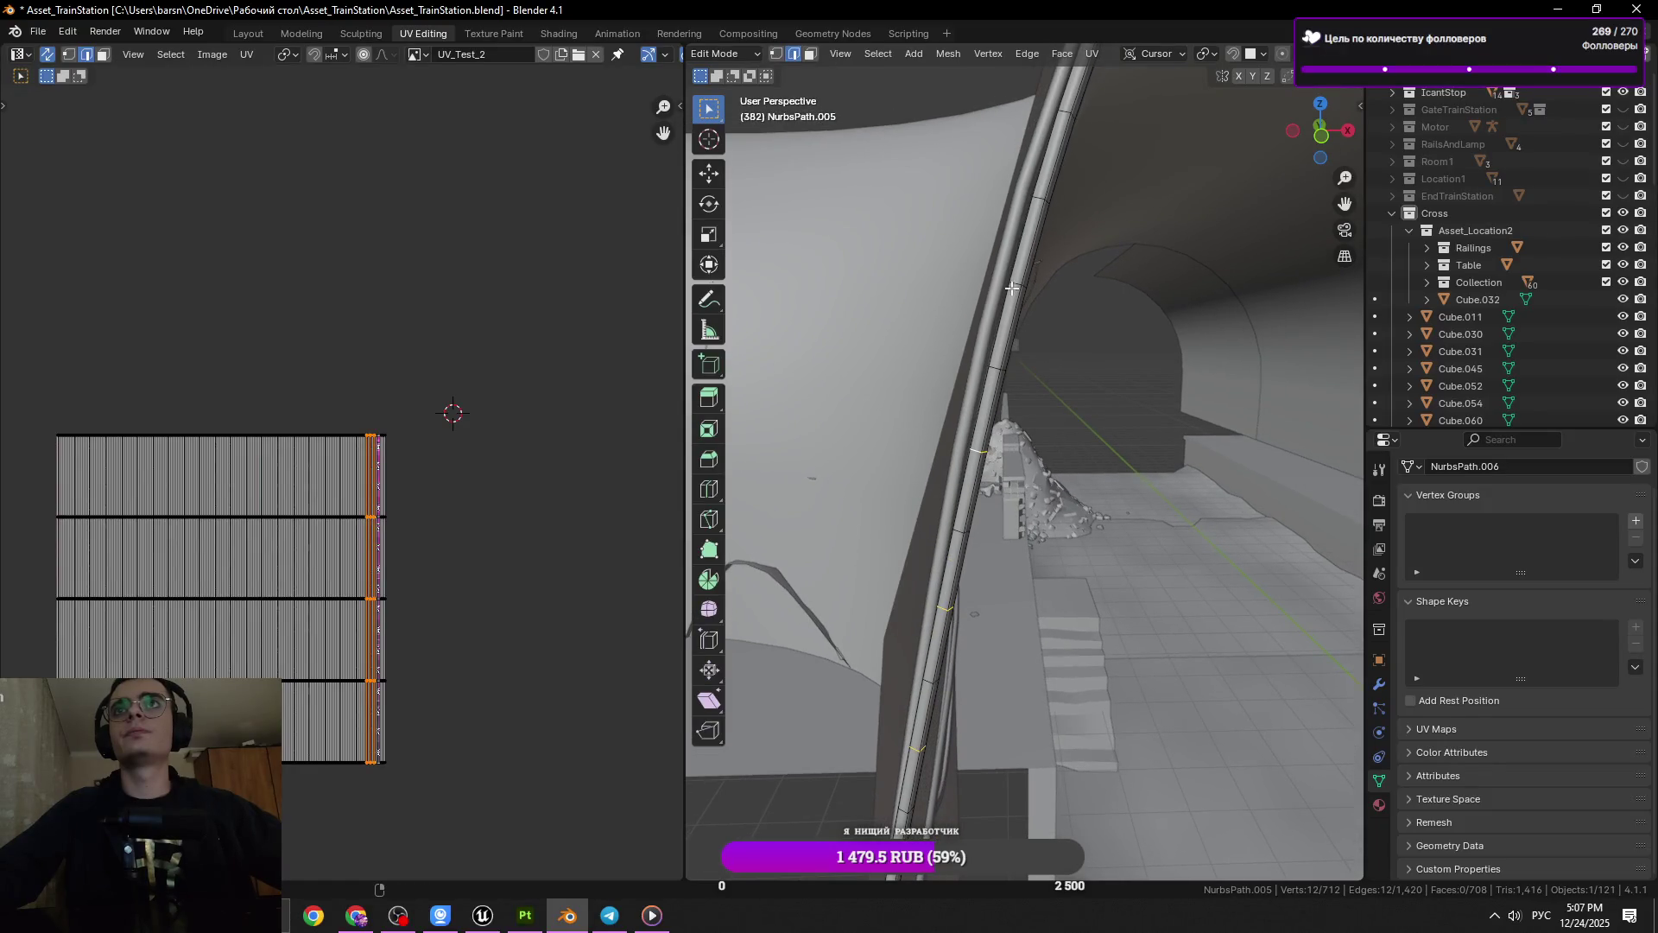
drag(1019, 282, 1068, 460)
Dissolve two more edge rings on the pipe and save the file
key(x)
click(1171, 380)
click(1033, 370)
click(1084, 204)
key(x)
click(1230, 286)
drag(1230, 286, 1110, 308)
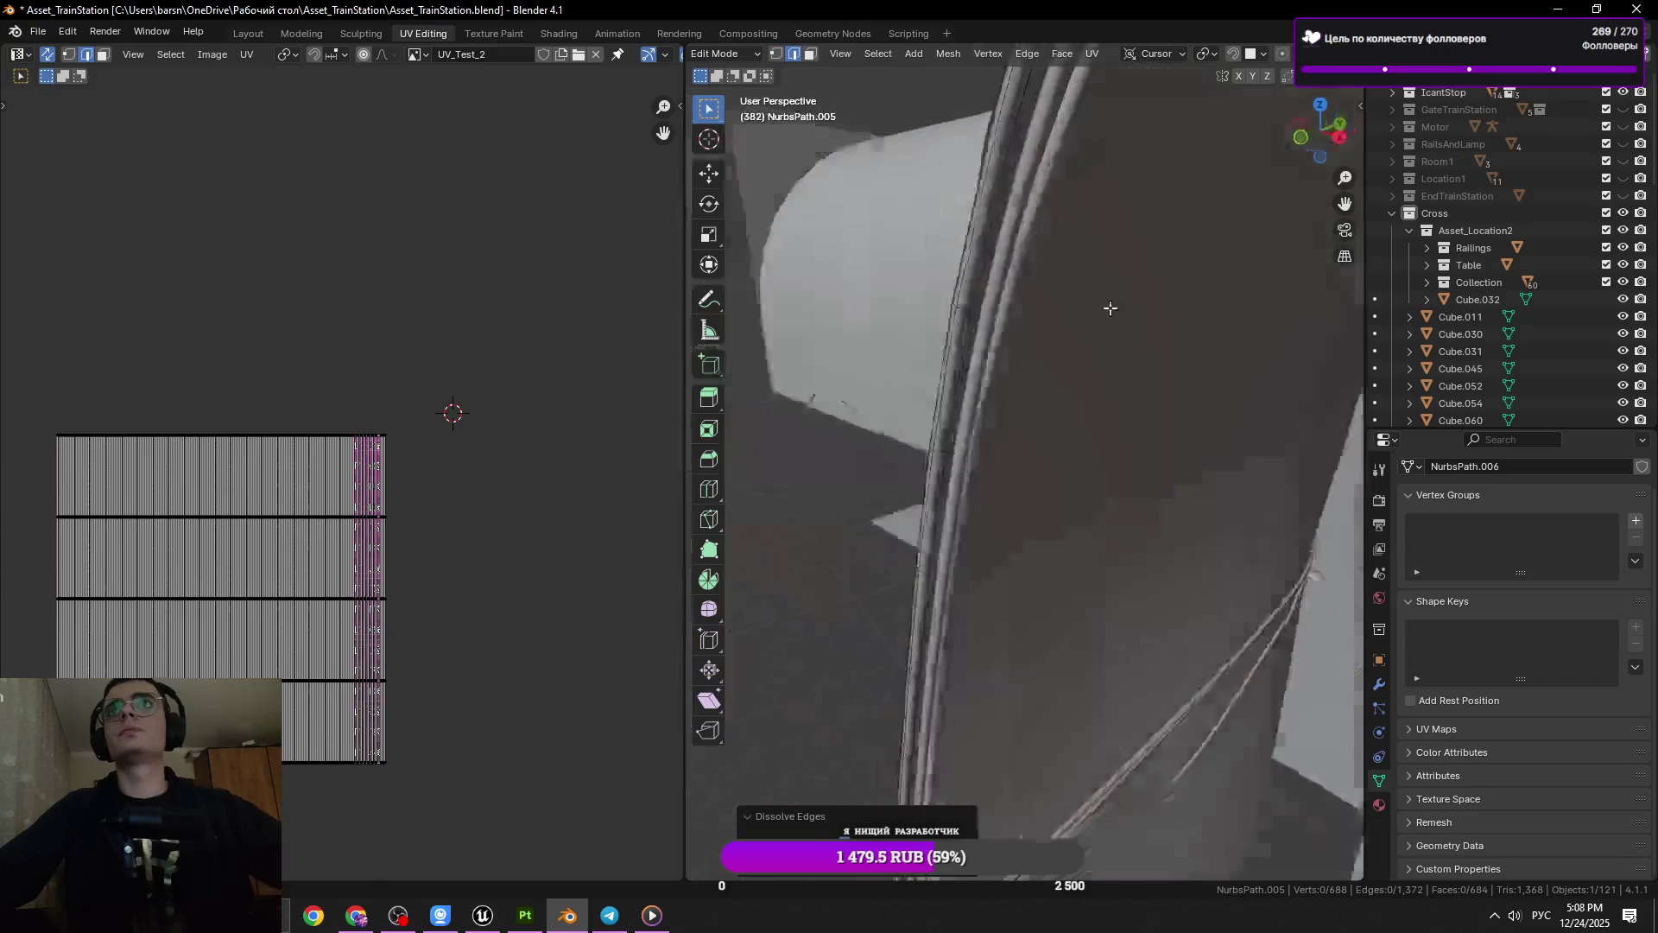
key(ctrl+s)
Remove the next pipe edge ring and save again
drag(993, 271, 1003, 366)
click(1065, 310)
drag(1066, 310, 999, 444)
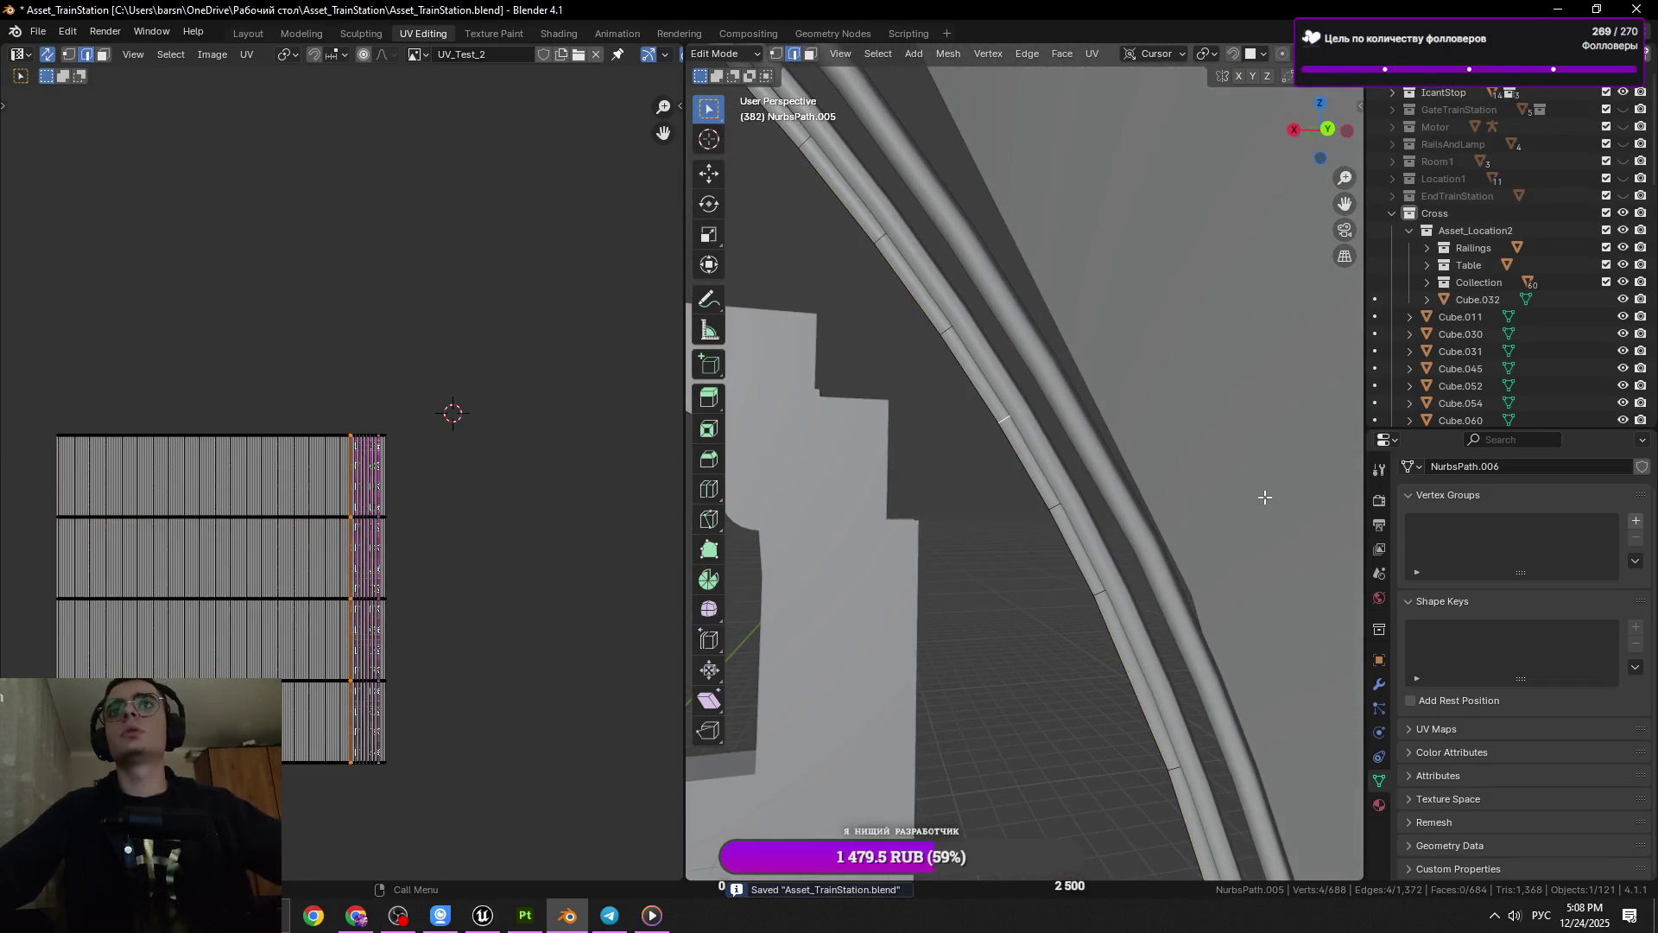
key(x)
click(1264, 498)
key(ctrl+s)
drag(1156, 482, 1092, 495)
Dissolve two further rings farther along the pipes
click(1031, 490)
key(x)
click(1085, 493)
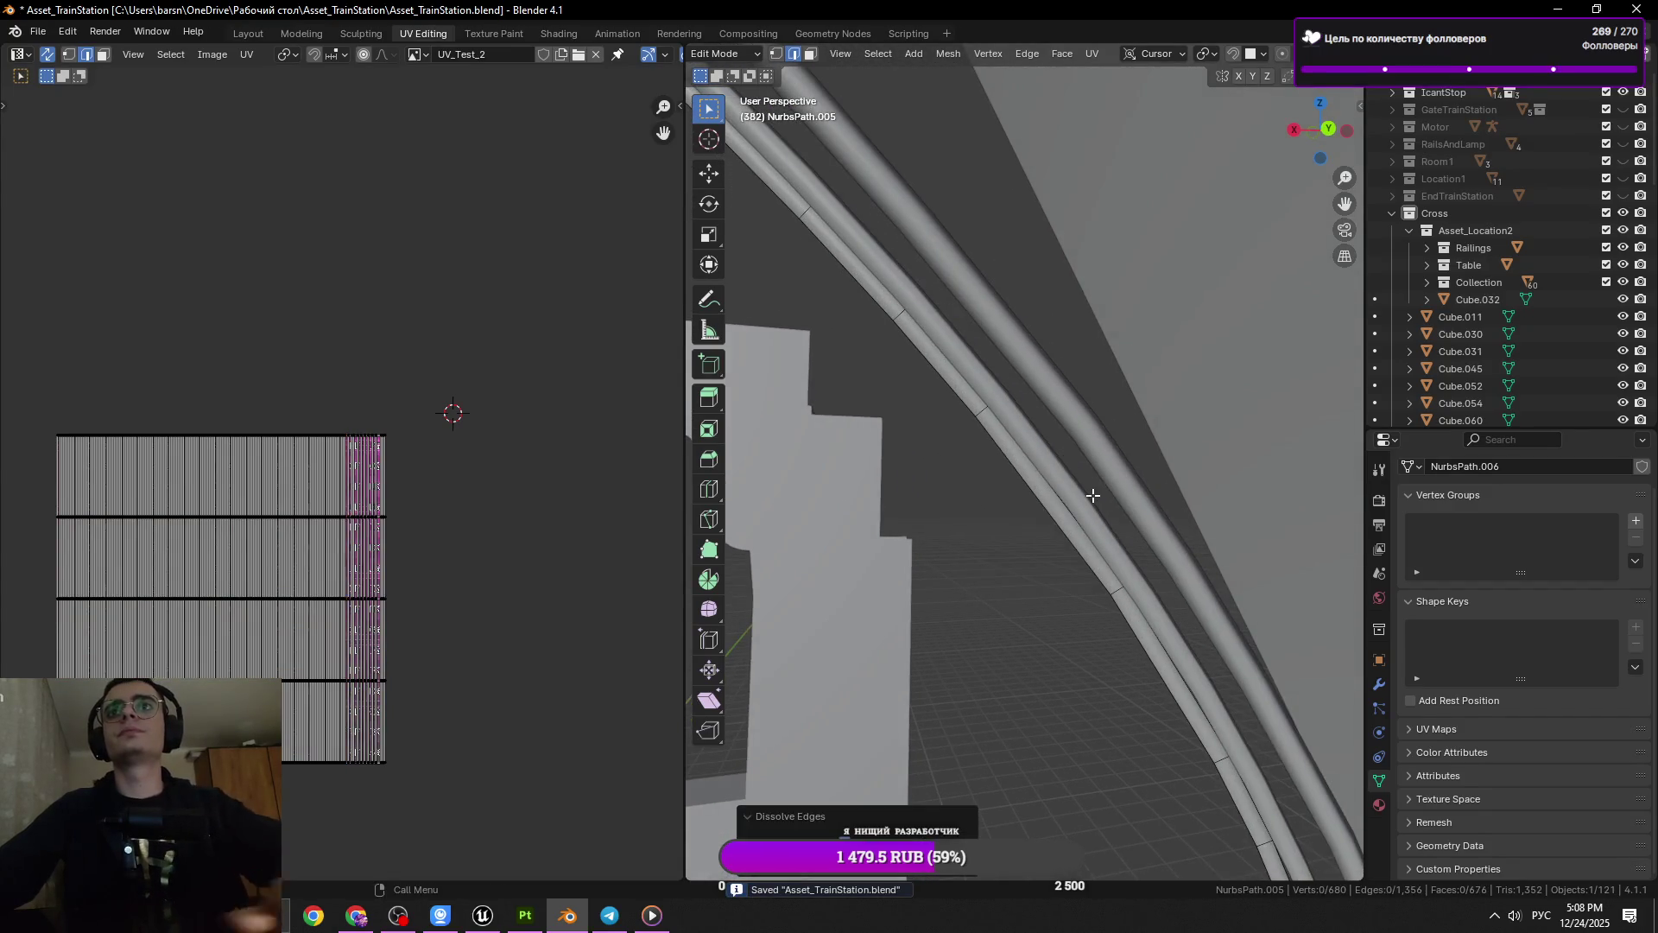
click(922, 339)
key(x)
click(1100, 429)
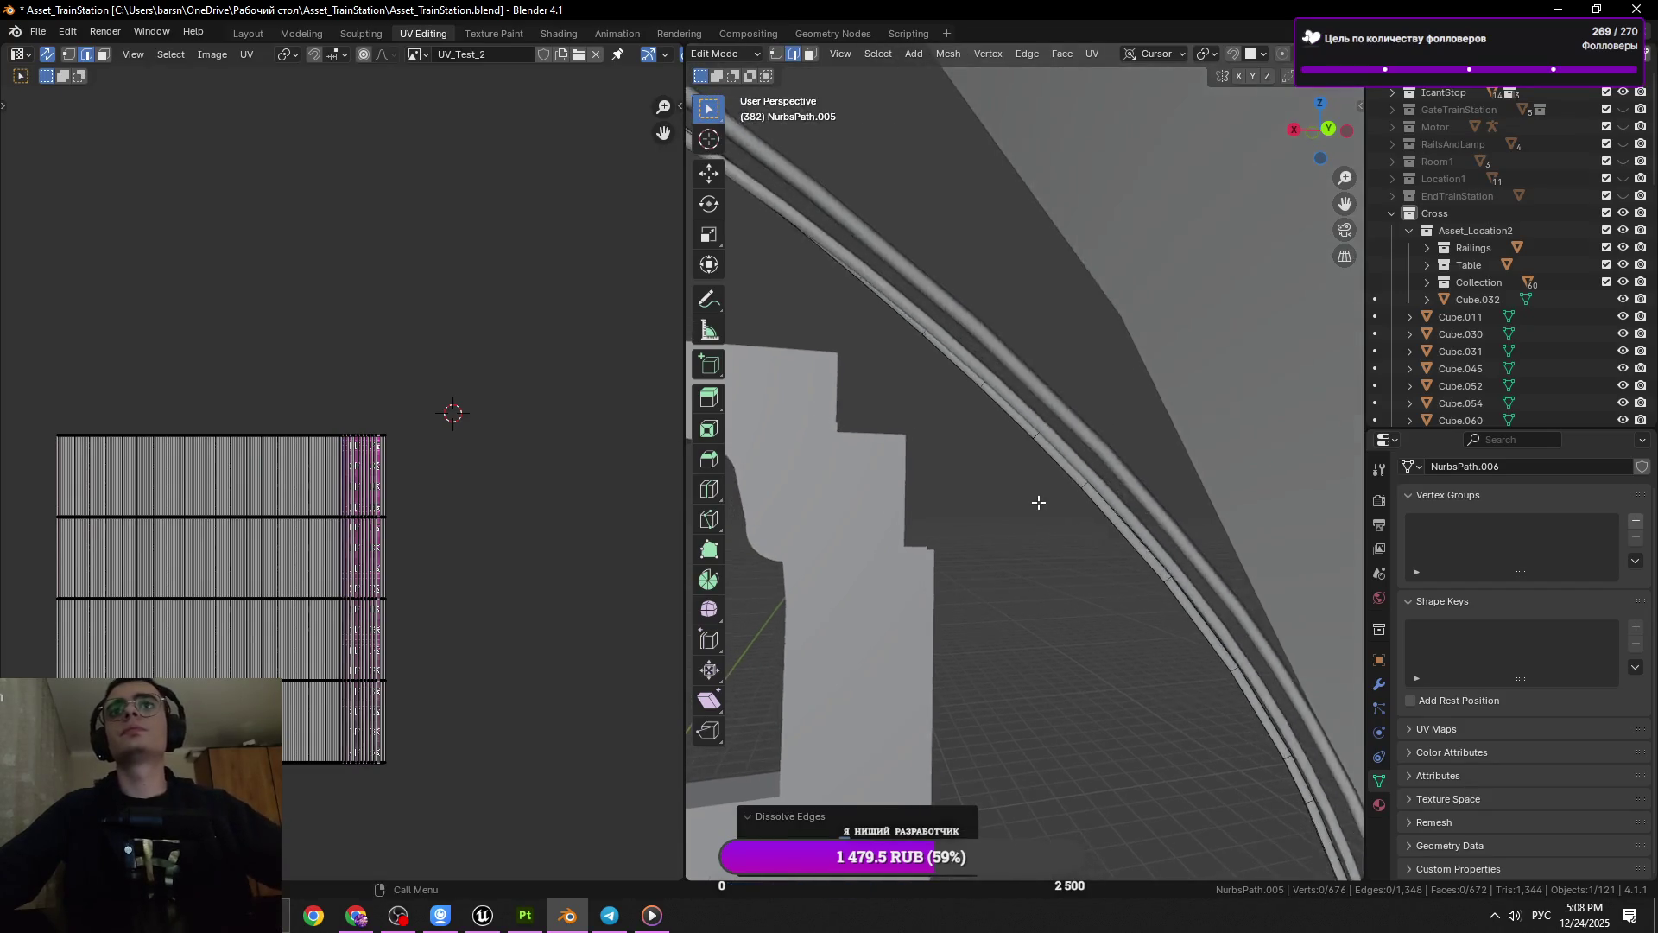
drag(1099, 429, 1039, 417)
Dissolve two more adjacent pipe rings with Dissolve Edges
click(1140, 393)
key(x)
click(1140, 395)
click(1154, 430)
key(x)
click(1155, 431)
drag(1154, 431, 1179, 581)
Dissolve two single rings on the curved overhead pipe
click(930, 560)
click(930, 560)
key(x)
click(1181, 582)
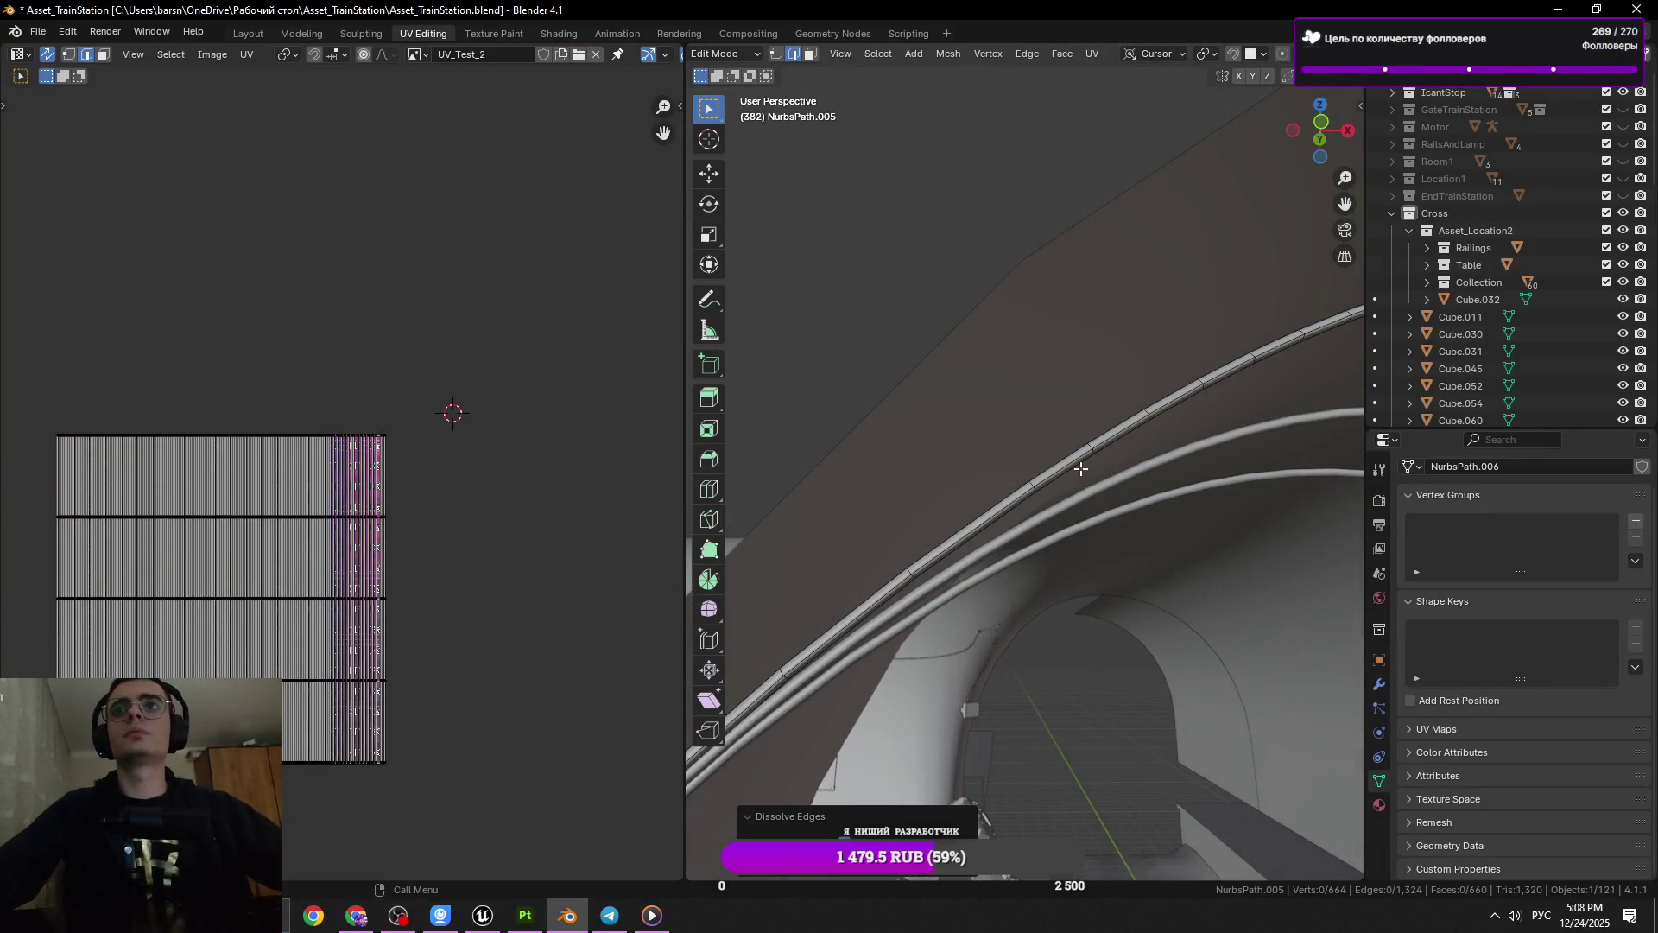
click(1094, 445)
key(x)
click(1250, 437)
drag(1250, 437, 1136, 509)
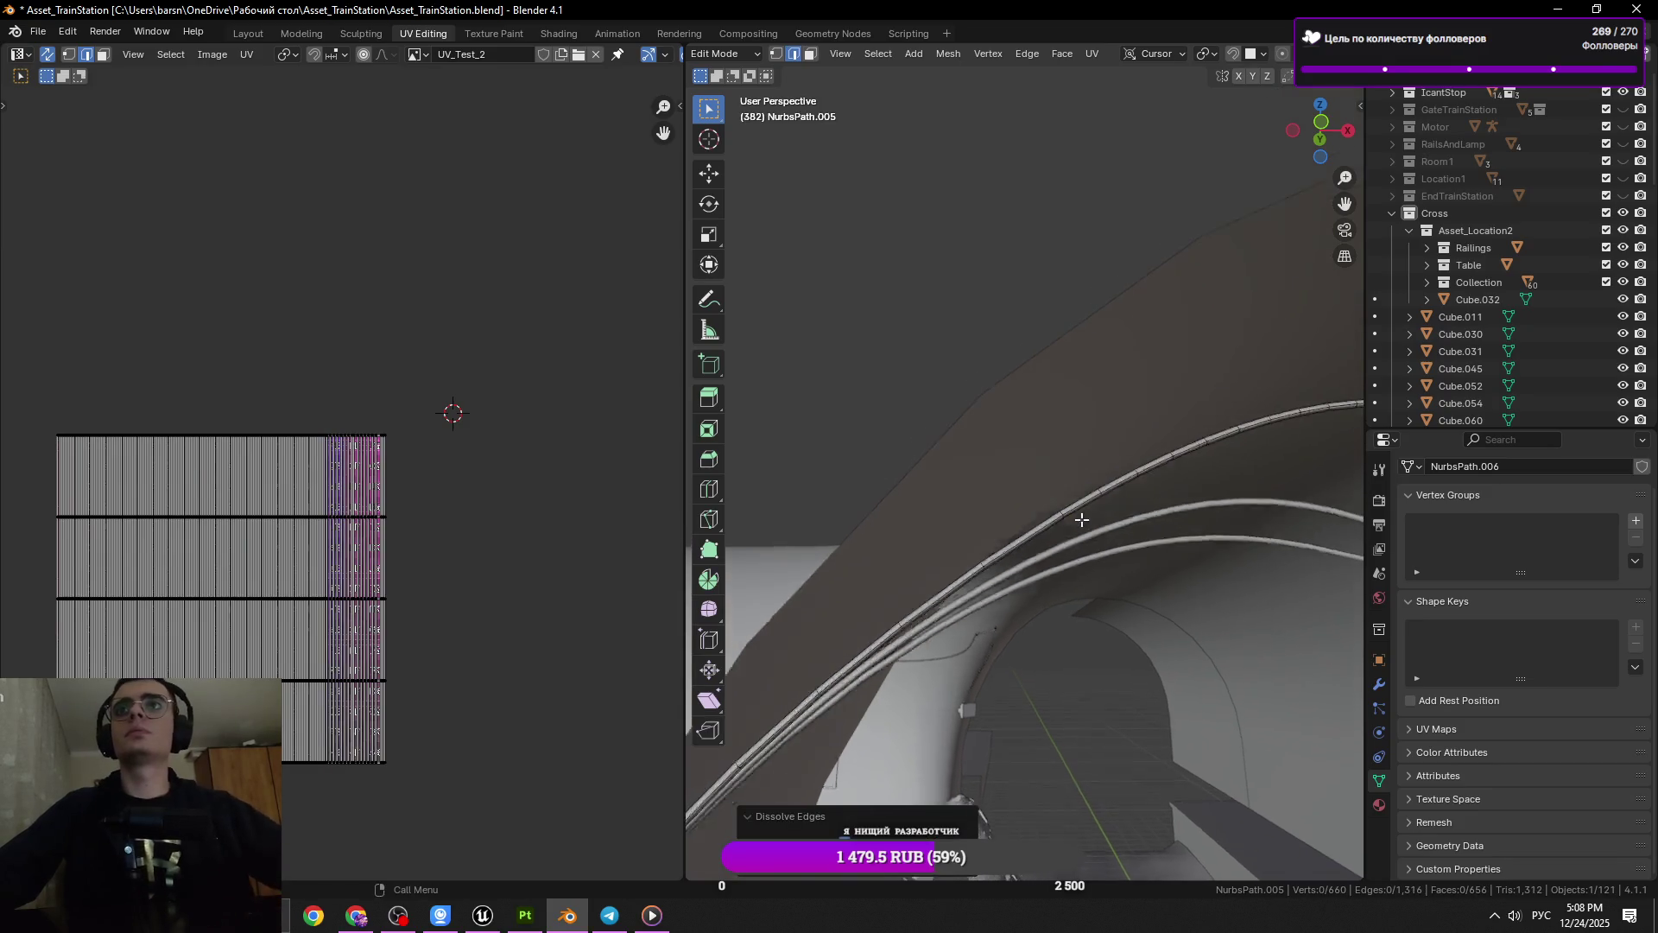
Dissolve another ring, then preview the checker texture in Object Mode before returning to Edit Mode
click(1136, 509)
key(x)
click(1243, 531)
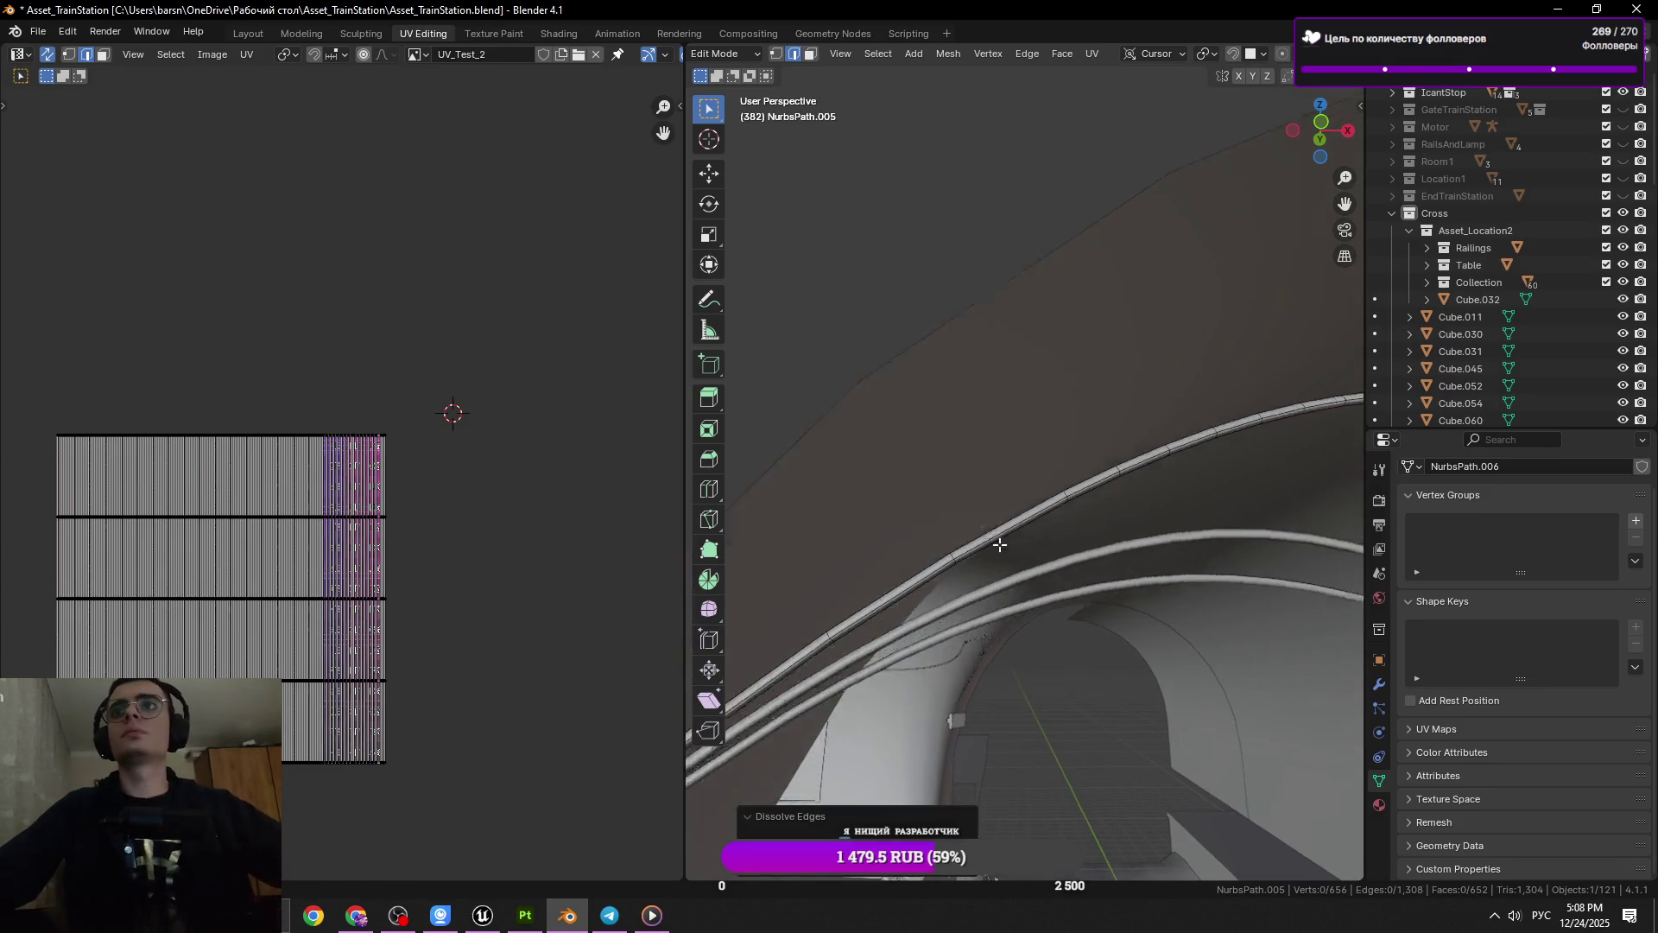
key(Tab)
drag(1017, 551, 896, 513)
key(Tab)
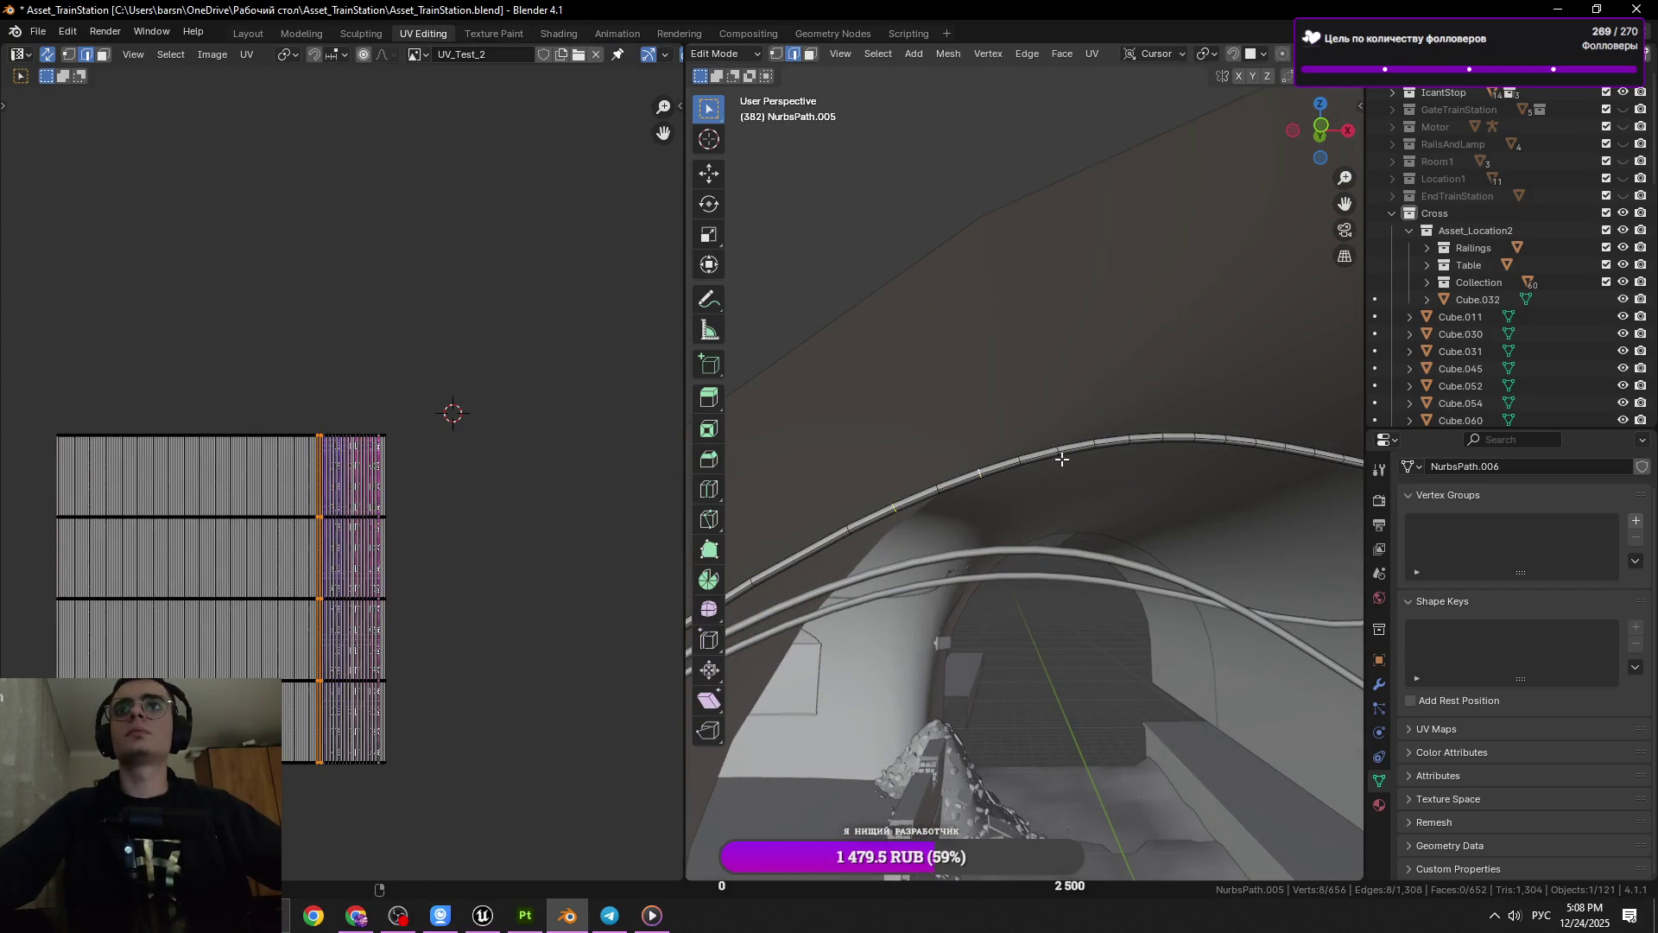
Dissolve three more edge rings on the curved pipe
key(x)
click(1254, 530)
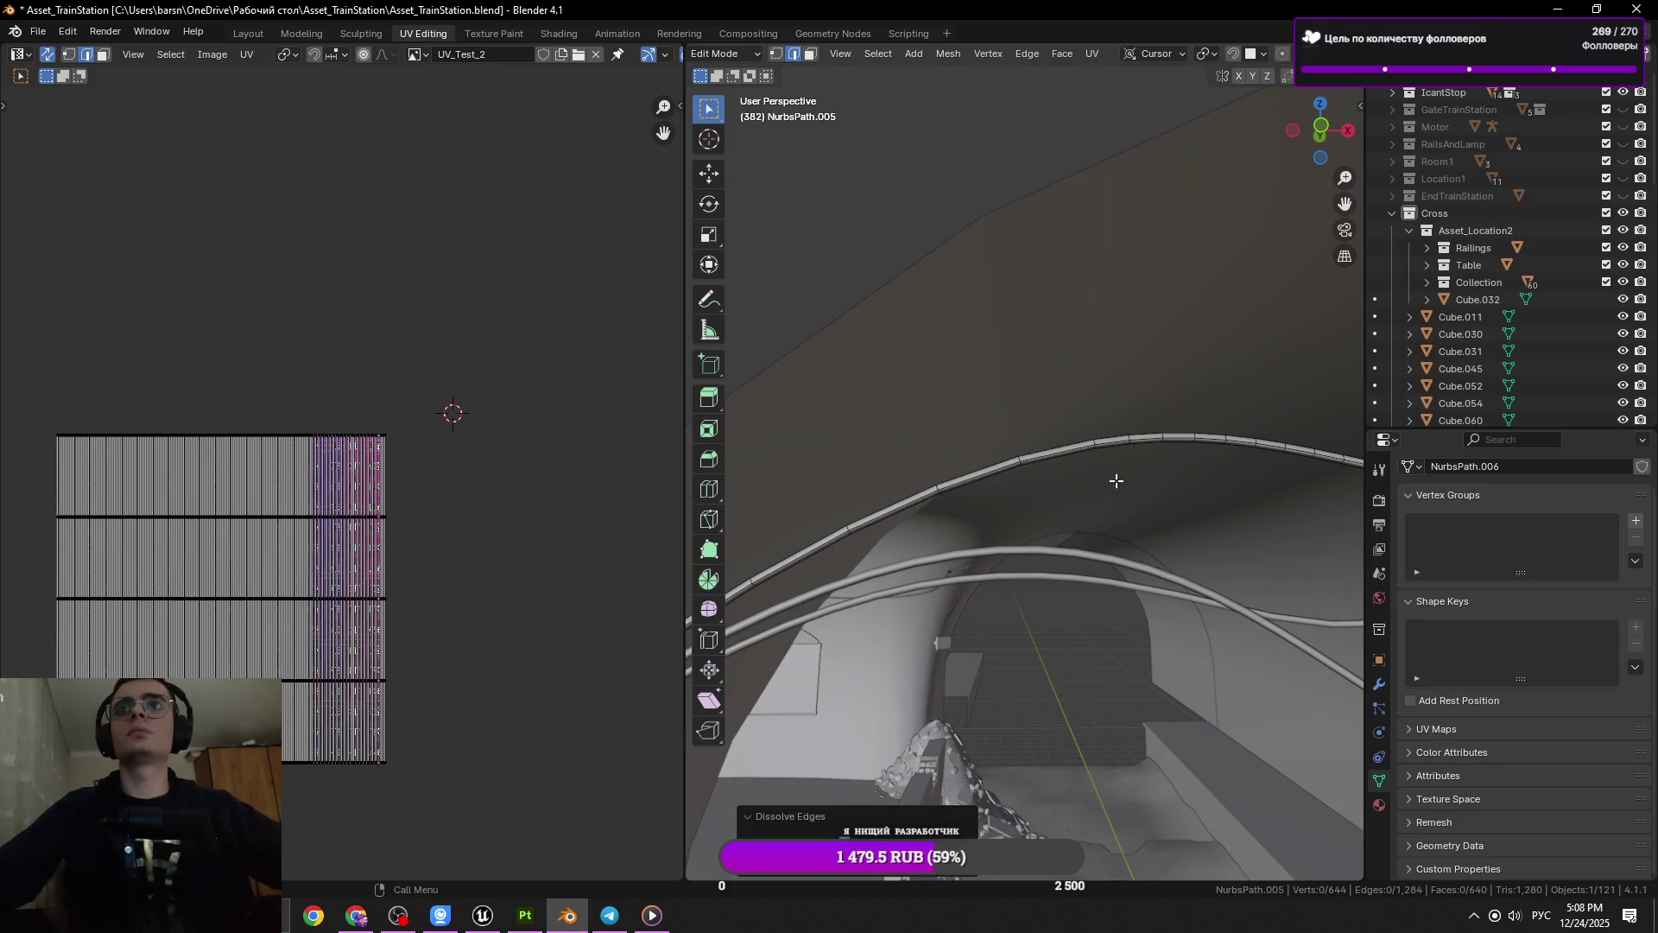
click(1129, 439)
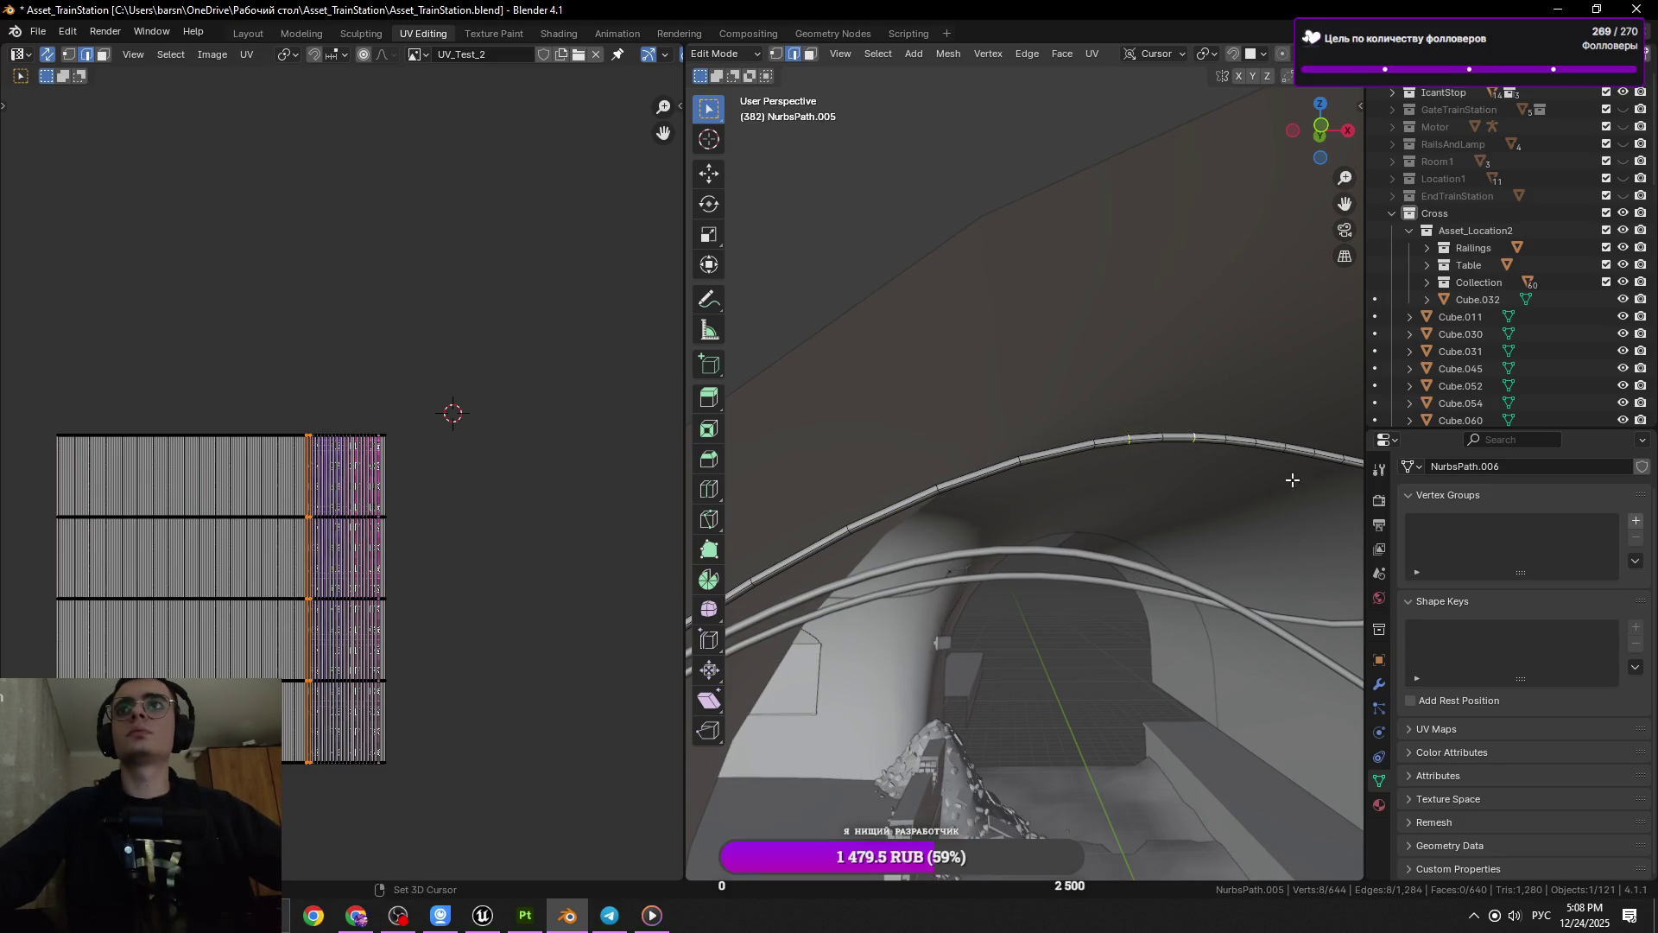
drag(1293, 480, 1140, 541)
key(x)
click(1146, 537)
click(1003, 482)
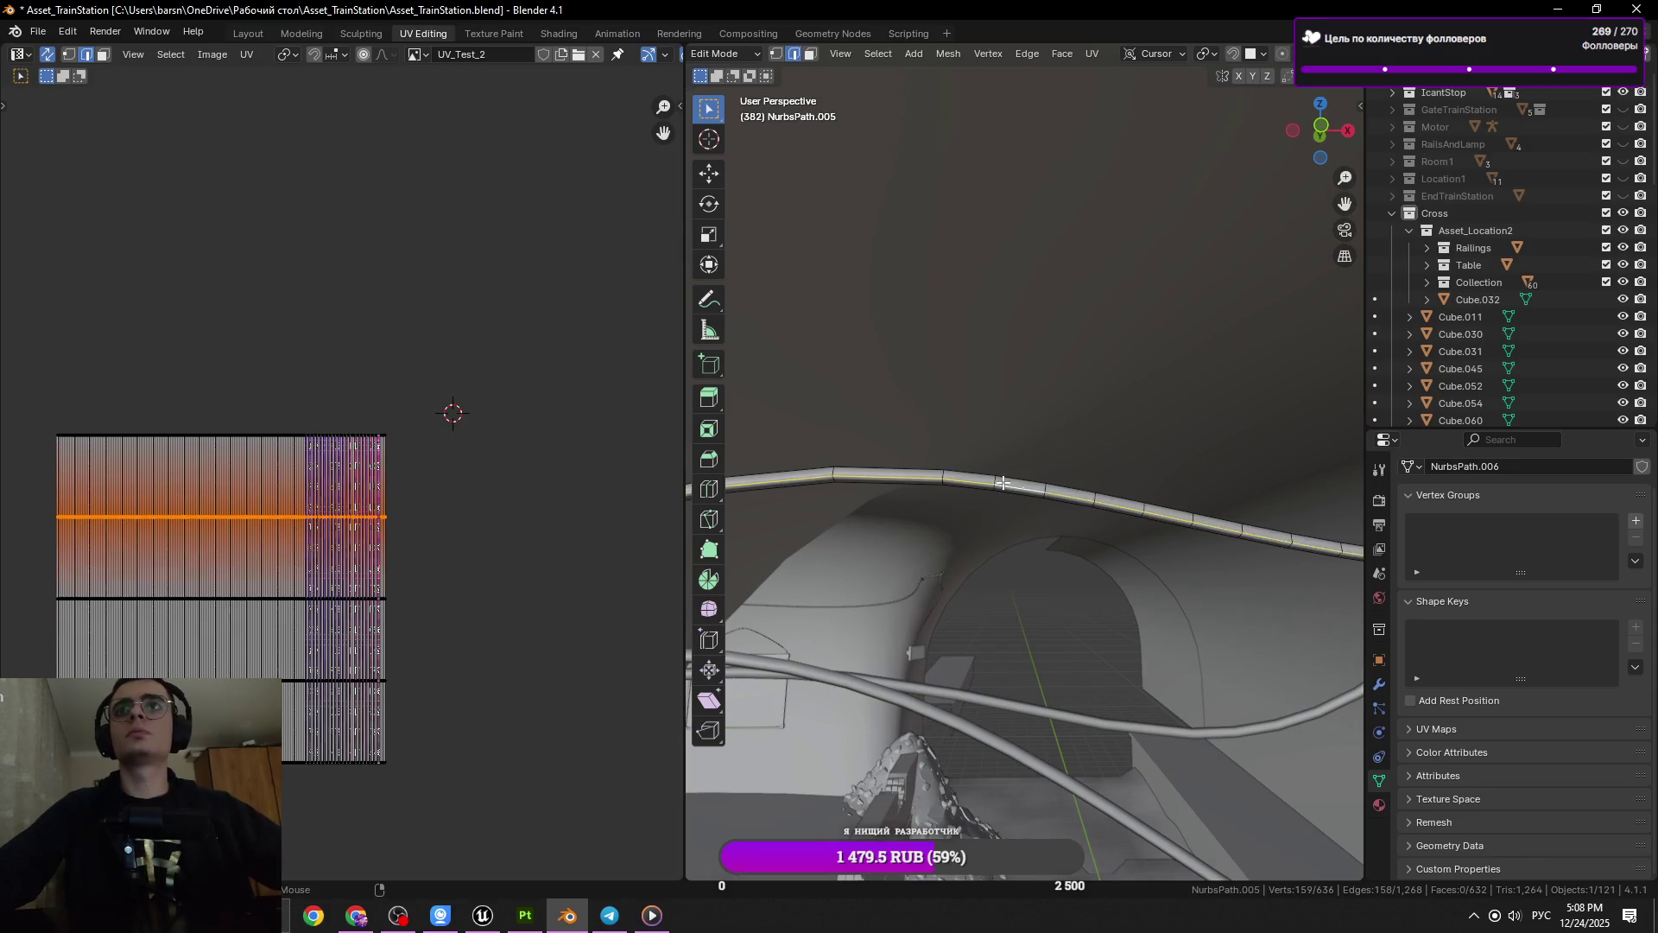
click(1002, 480)
key(x)
click(1209, 559)
Remove the next rings along the pipe with Dissolve Edges
click(1101, 501)
key(x)
click(1209, 545)
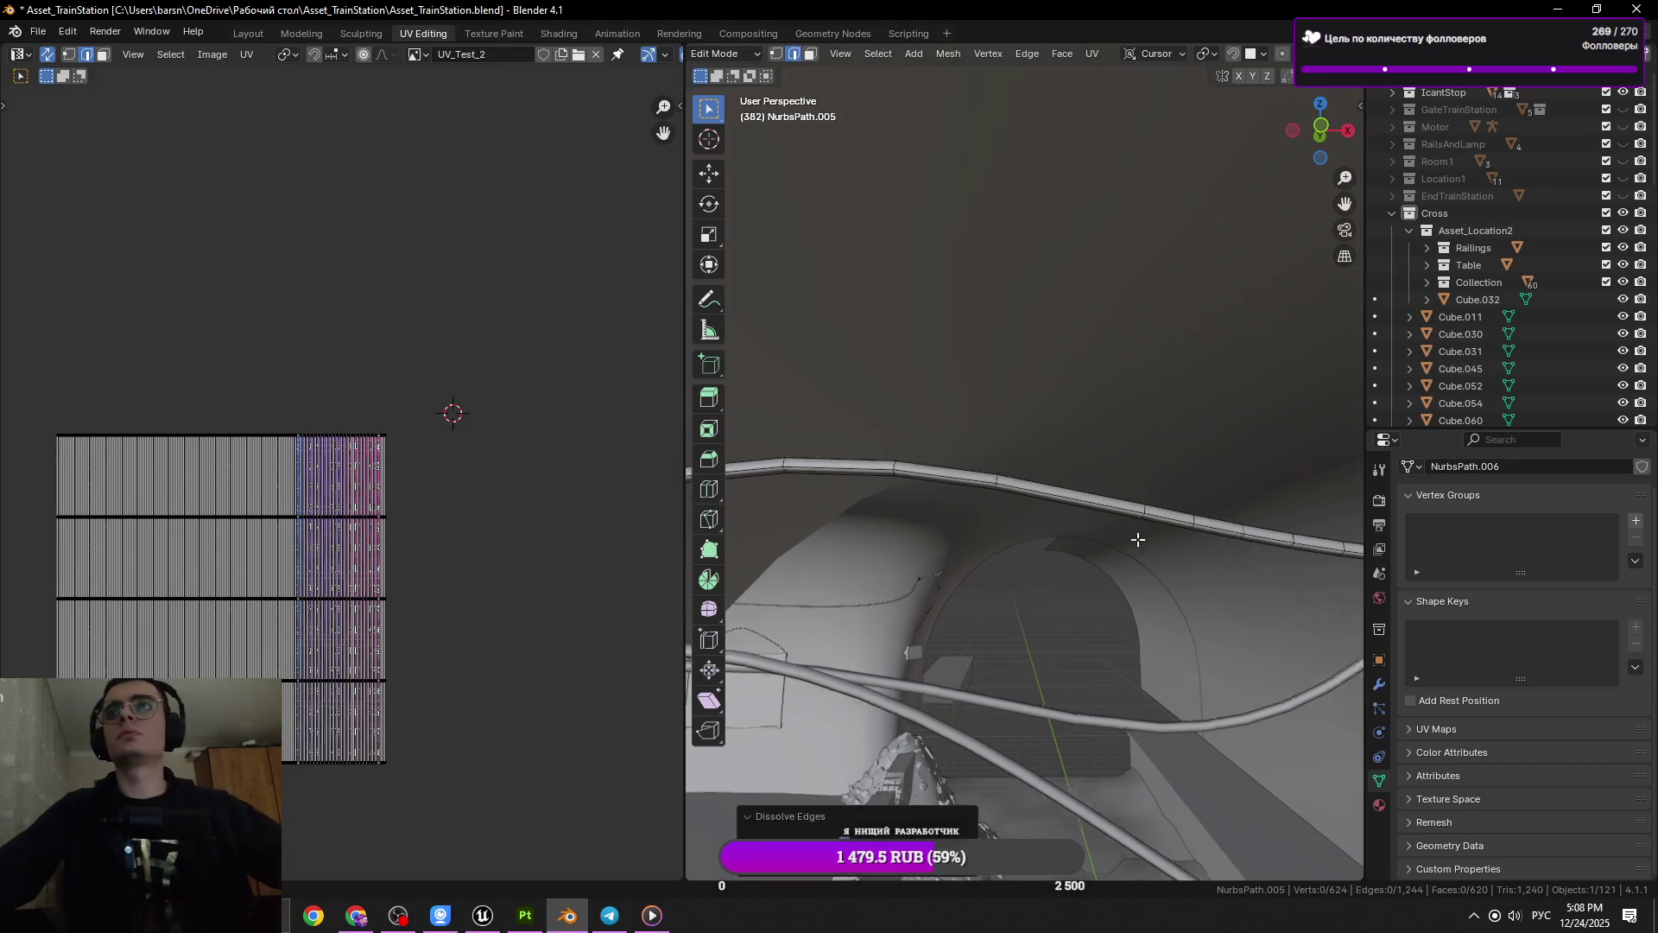
drag(1136, 541, 1148, 526)
click(1148, 526)
key(x)
click(1251, 555)
click(1200, 528)
key(x)
click(1265, 576)
drag(1266, 576, 1244, 587)
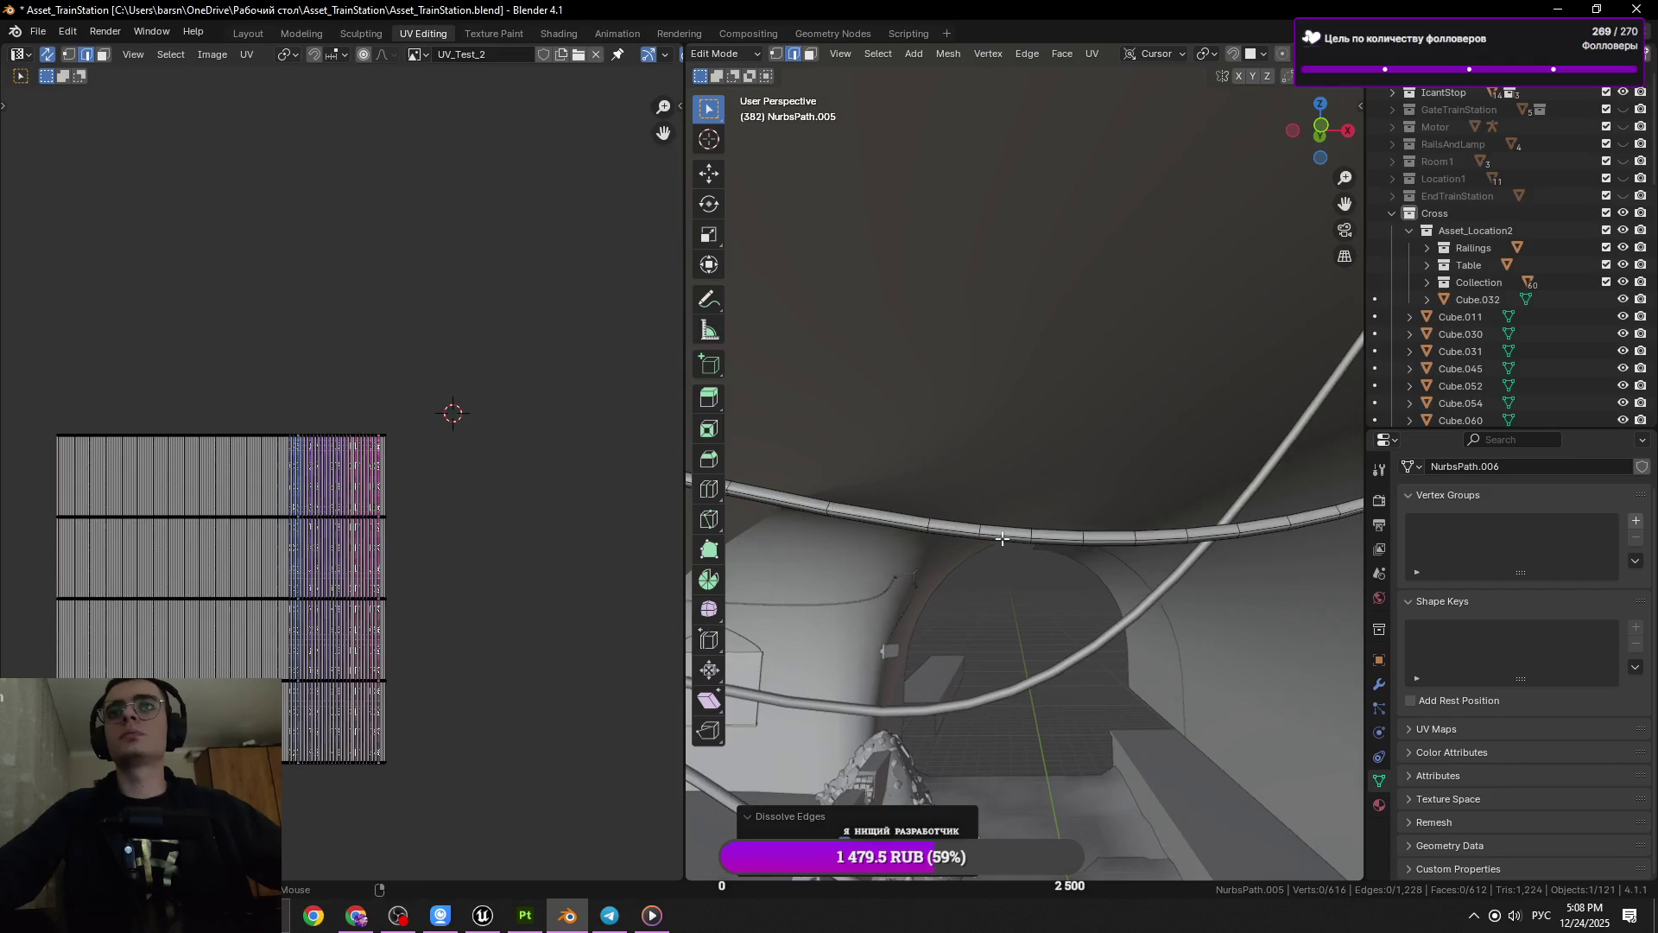
Dissolve two more rings and a lengthwise edge loop on the pipe
click(982, 535)
key(x)
click(1185, 570)
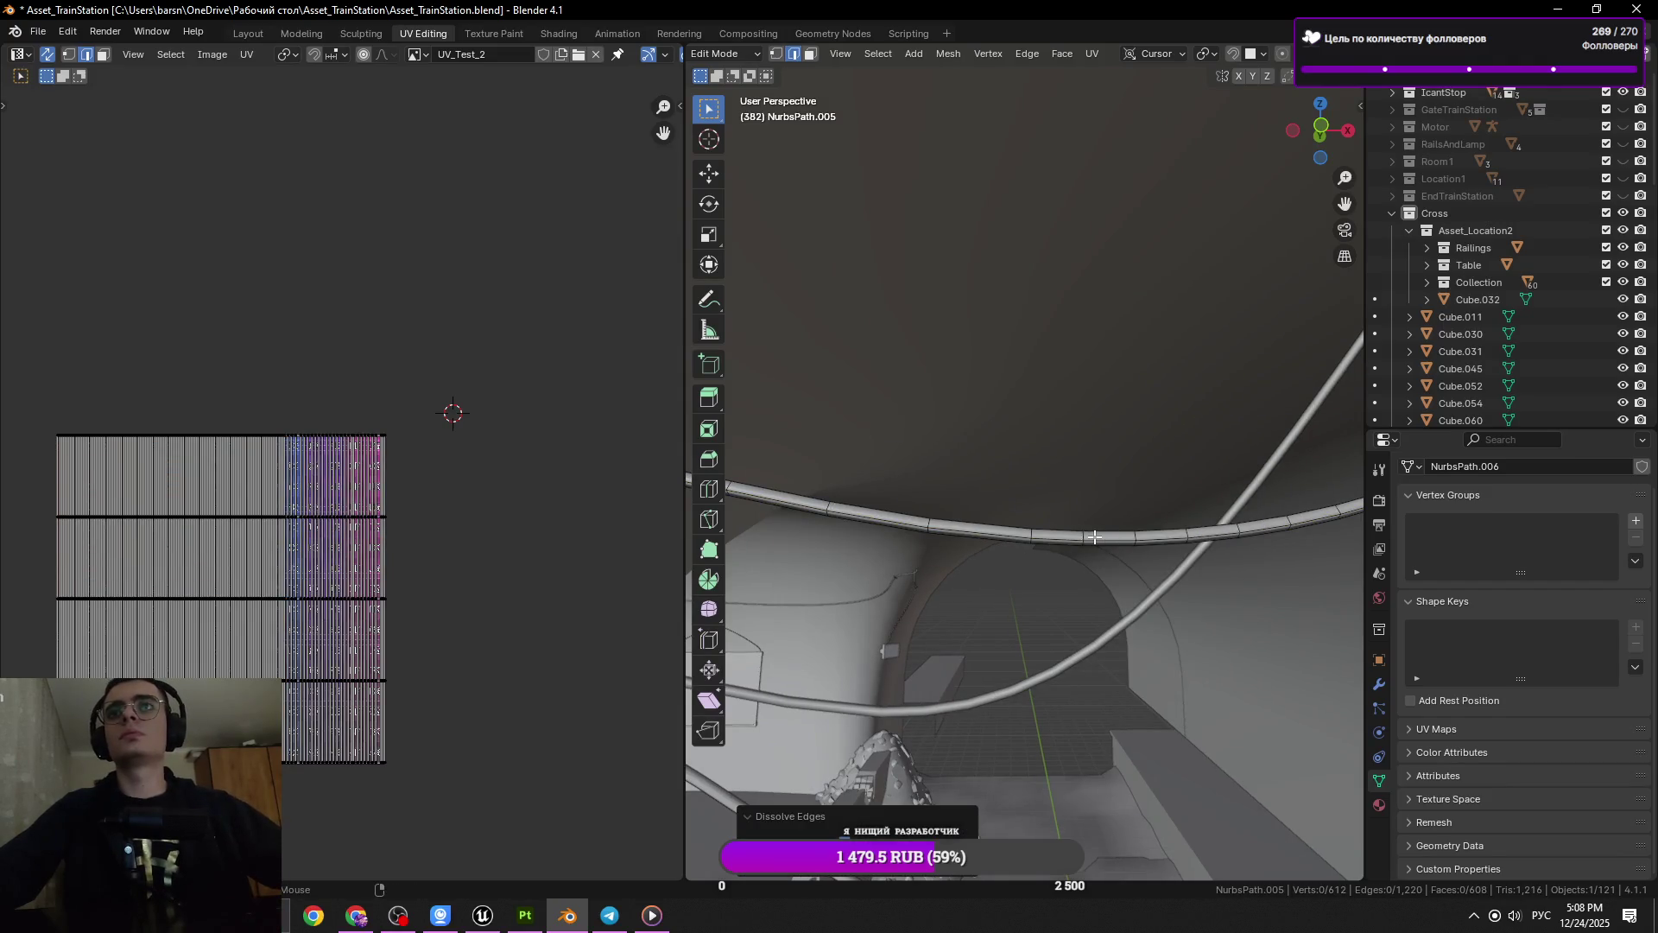
click(1094, 537)
key(x)
click(1271, 585)
click(1238, 557)
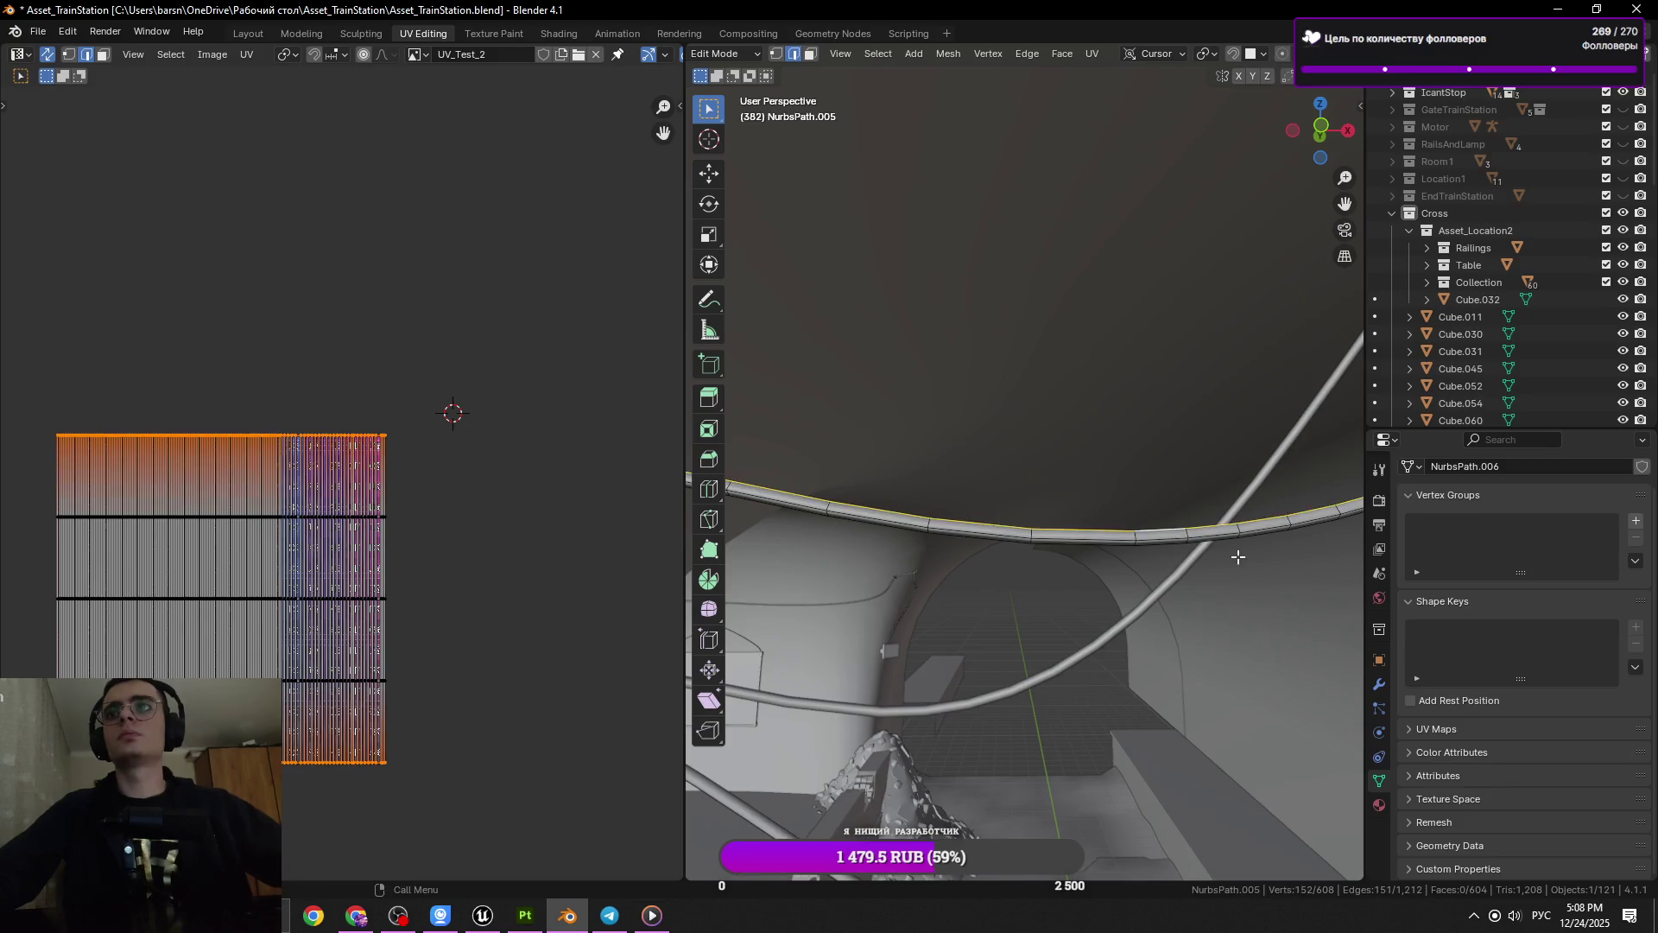
key(x)
click(1278, 577)
Dissolve a final ring to bring the mesh to 600 vertices, then toggle out of Edit Mode
drag(1284, 580, 1101, 584)
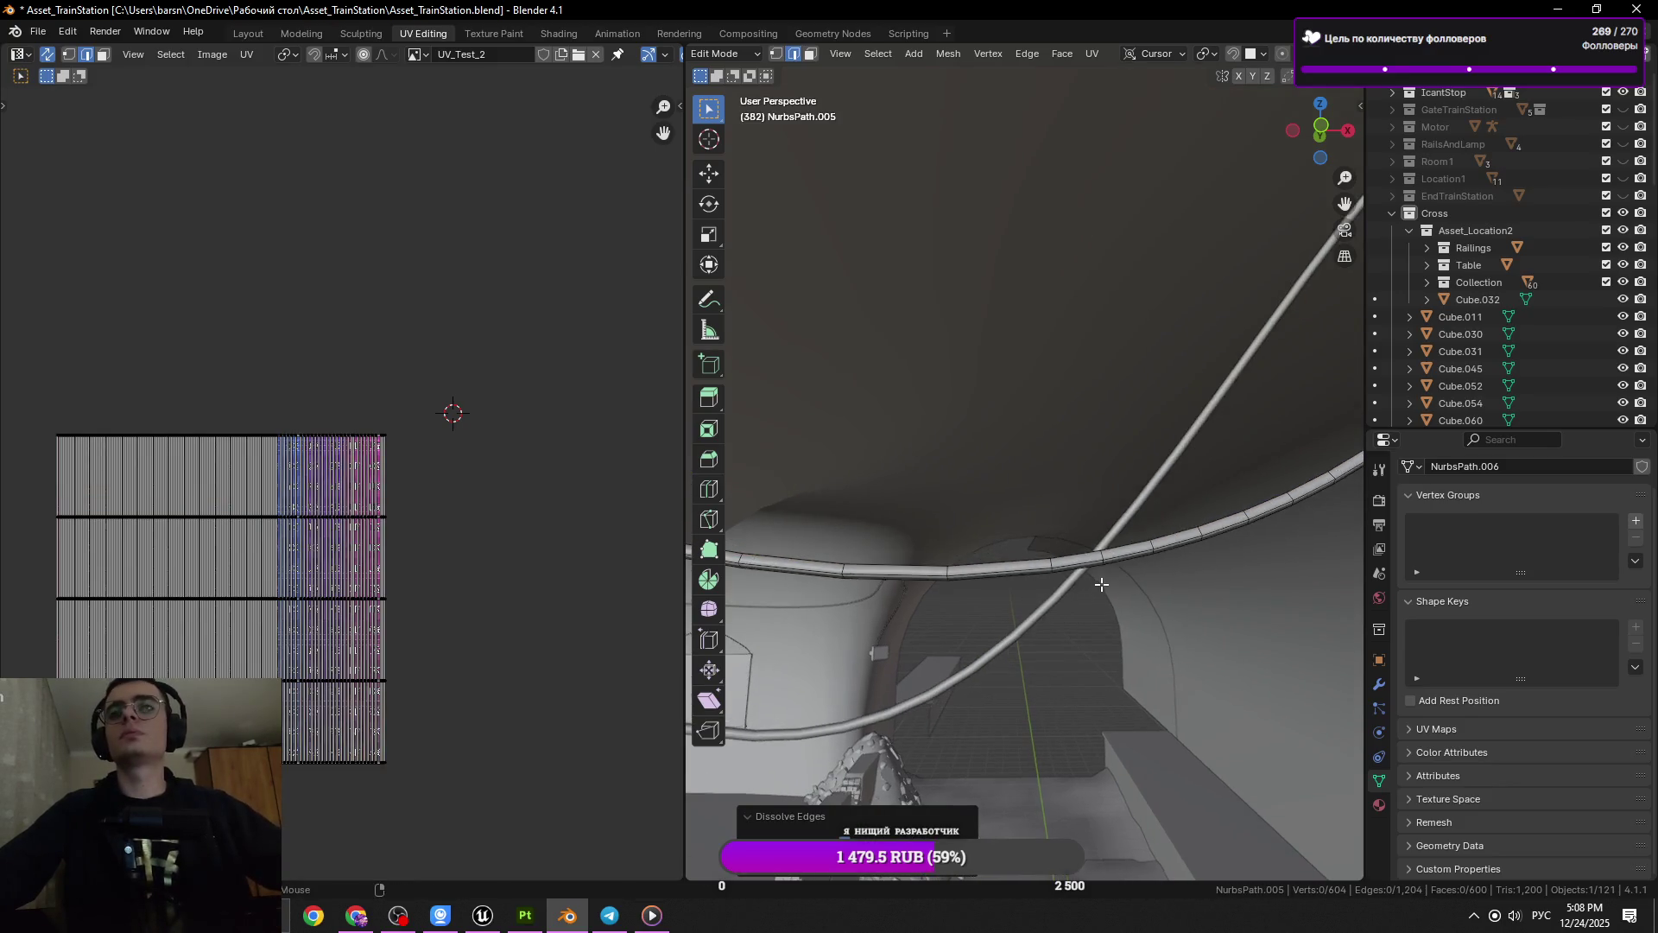
click(1099, 557)
key(x)
click(1145, 596)
key(Tab)
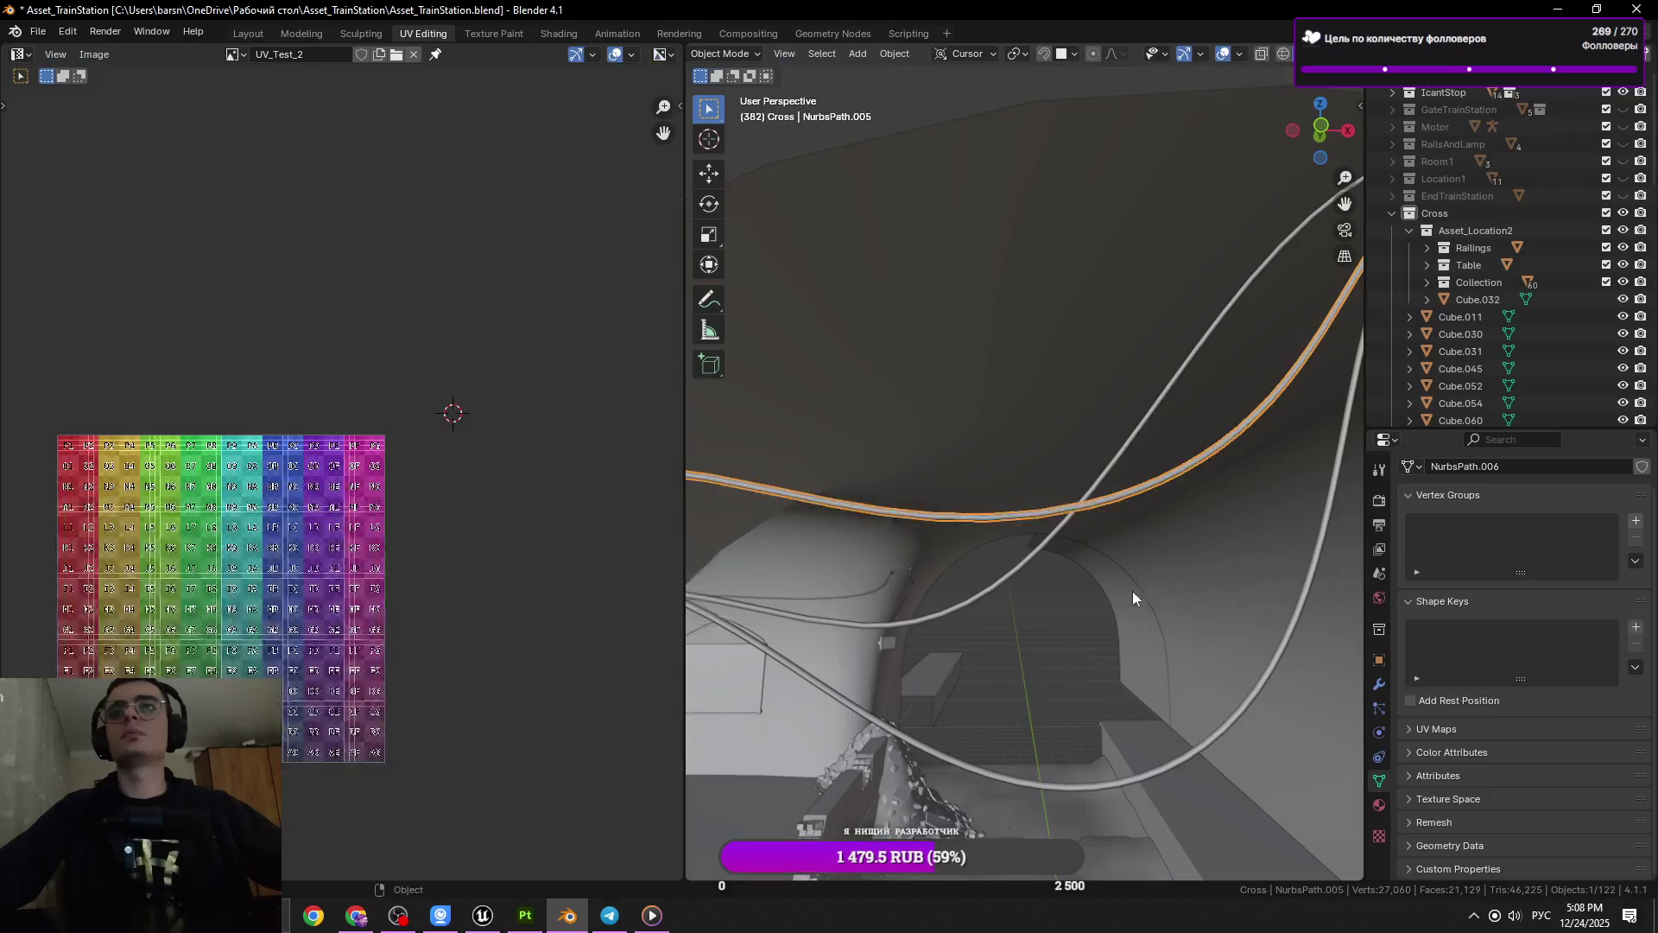
Re-enter Edit Mode and dissolve two ring loops on the NurbsPath.005 rail tube
key(Tab)
drag(1094, 550, 976, 557)
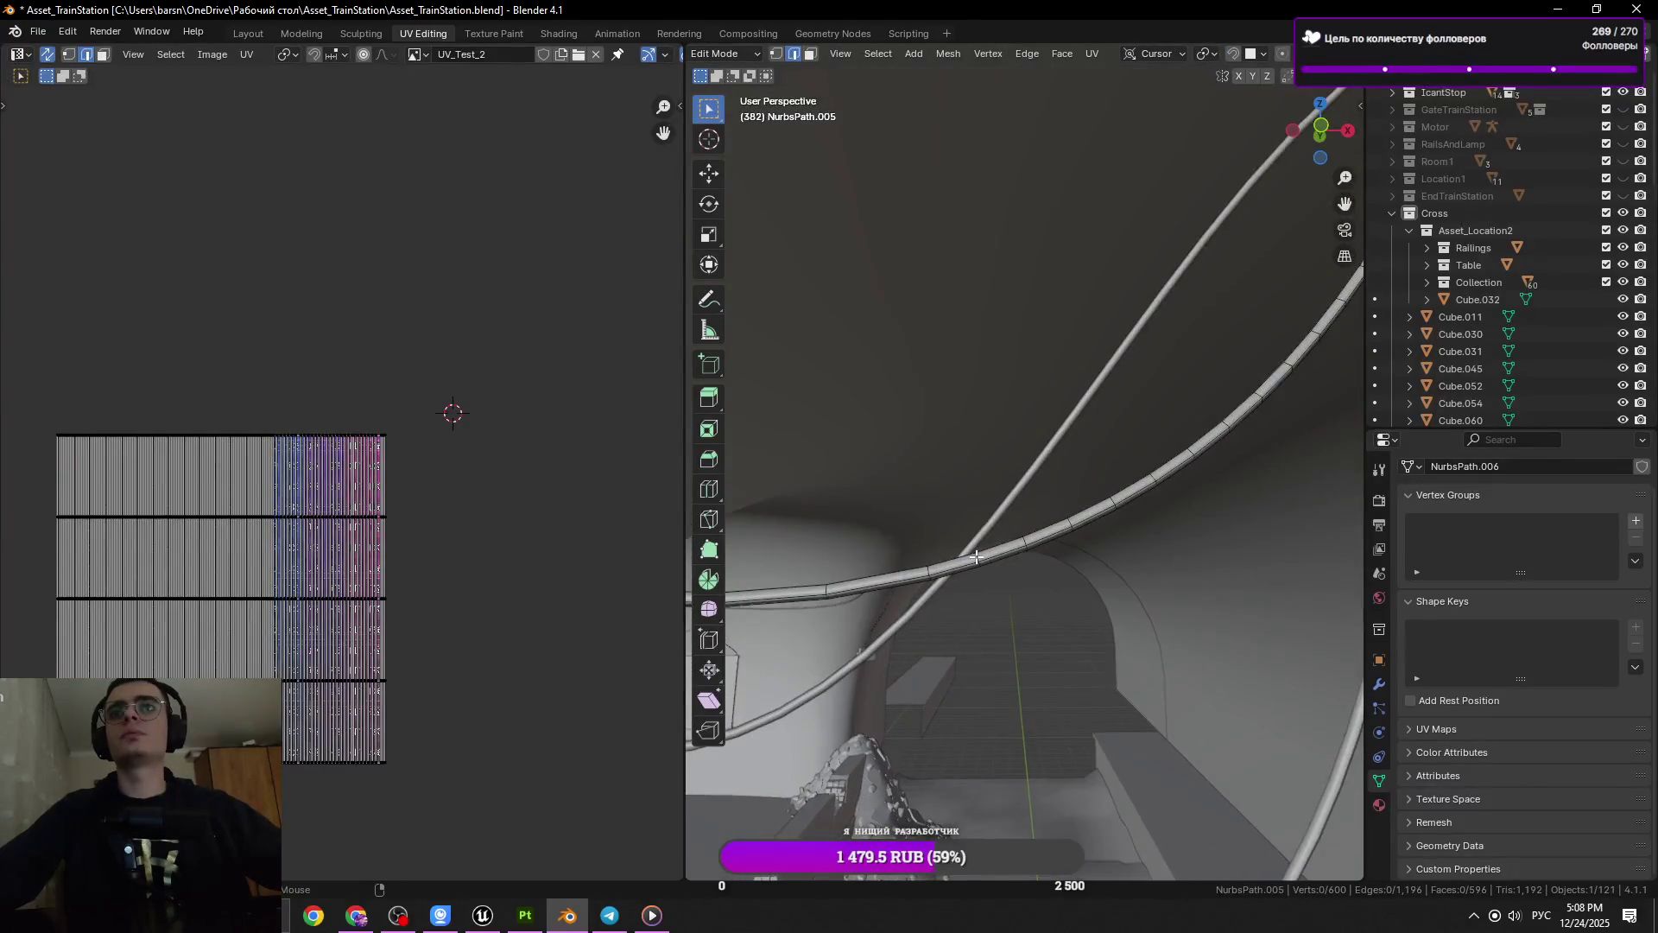
key(x)
click(1240, 564)
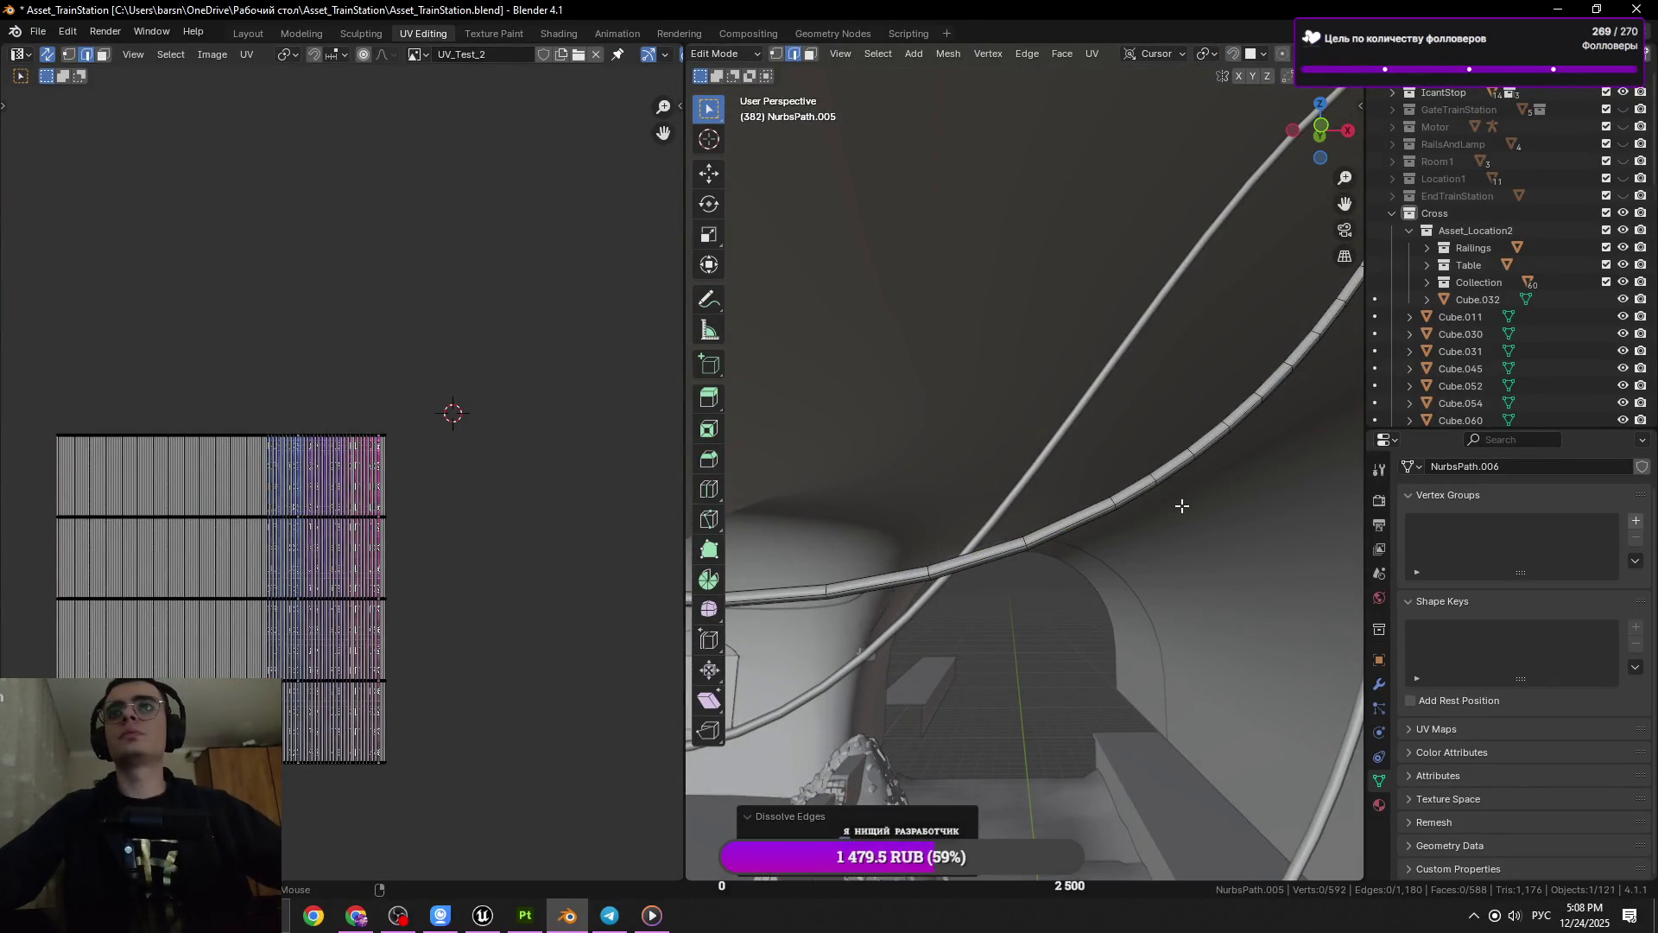
click(1156, 479)
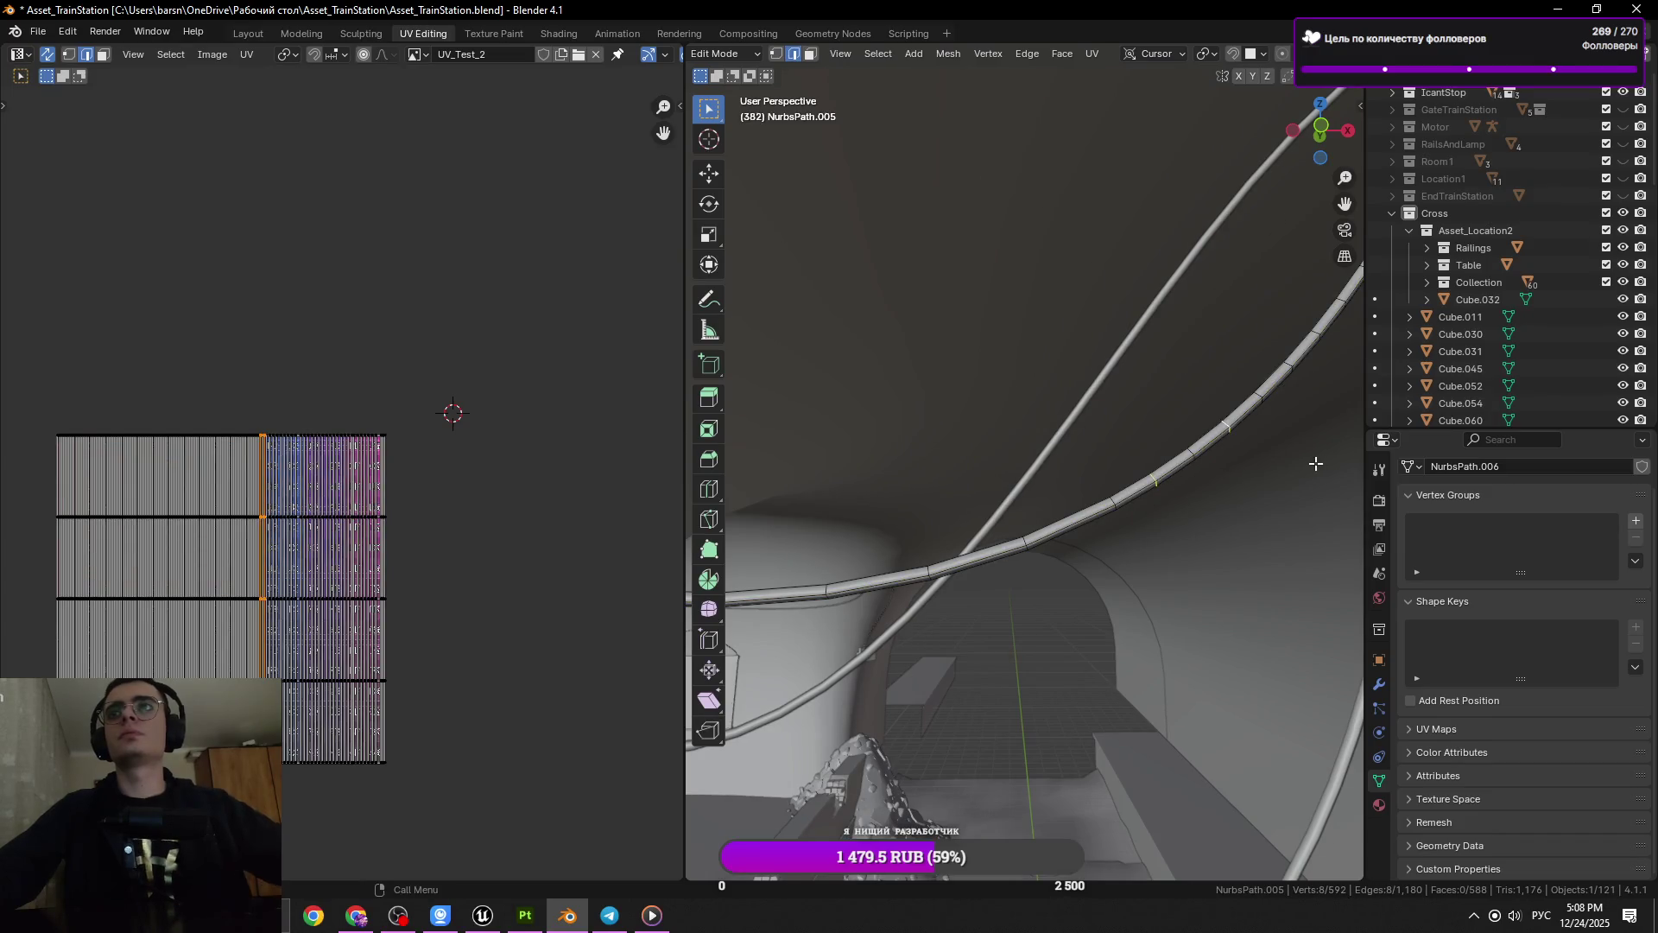
key(x)
click(1313, 464)
Dissolve two more ring loops farther along the rail tube
drag(1313, 464, 1054, 553)
click(1094, 510)
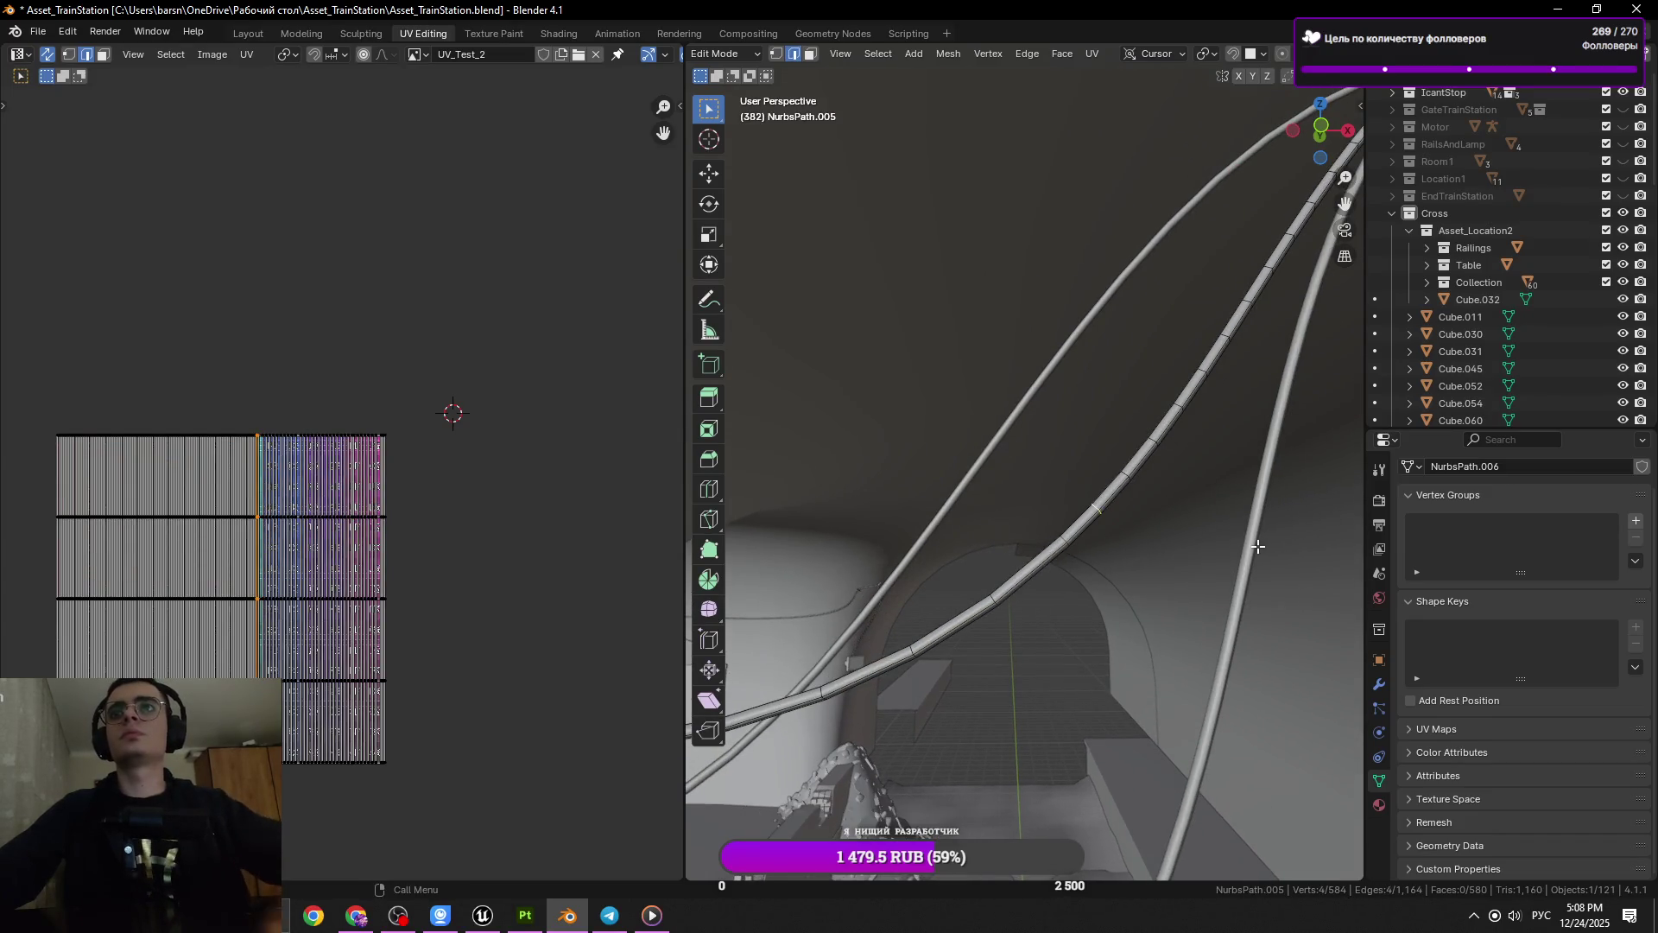
key(x)
click(1224, 538)
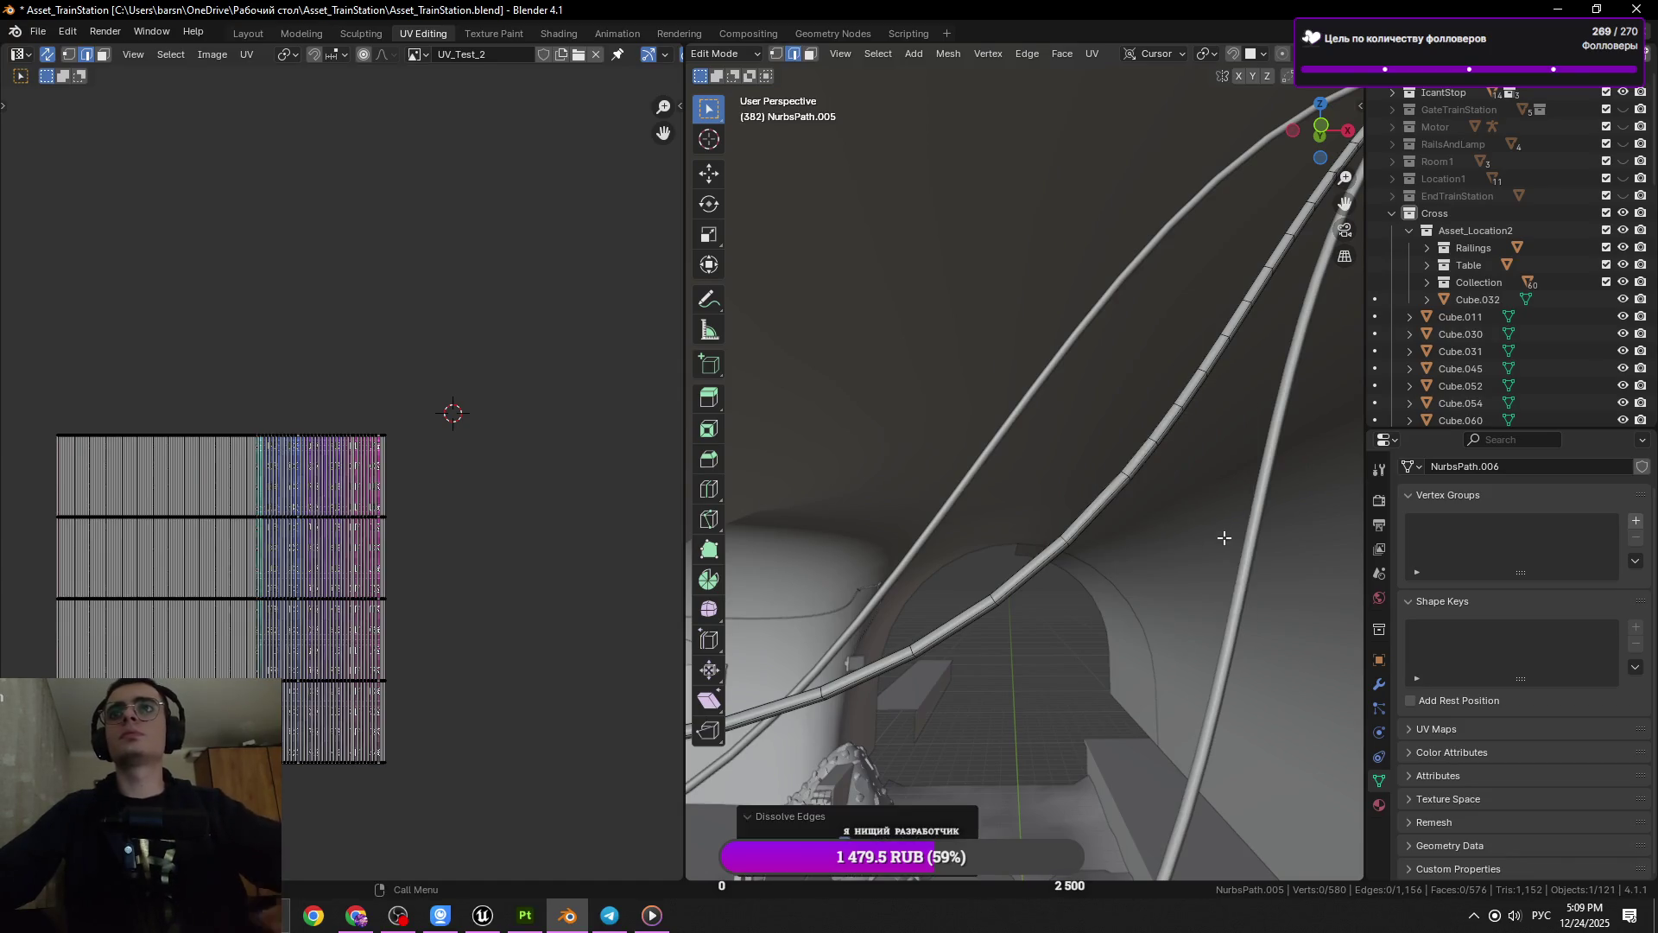
key(x)
key(Escape)
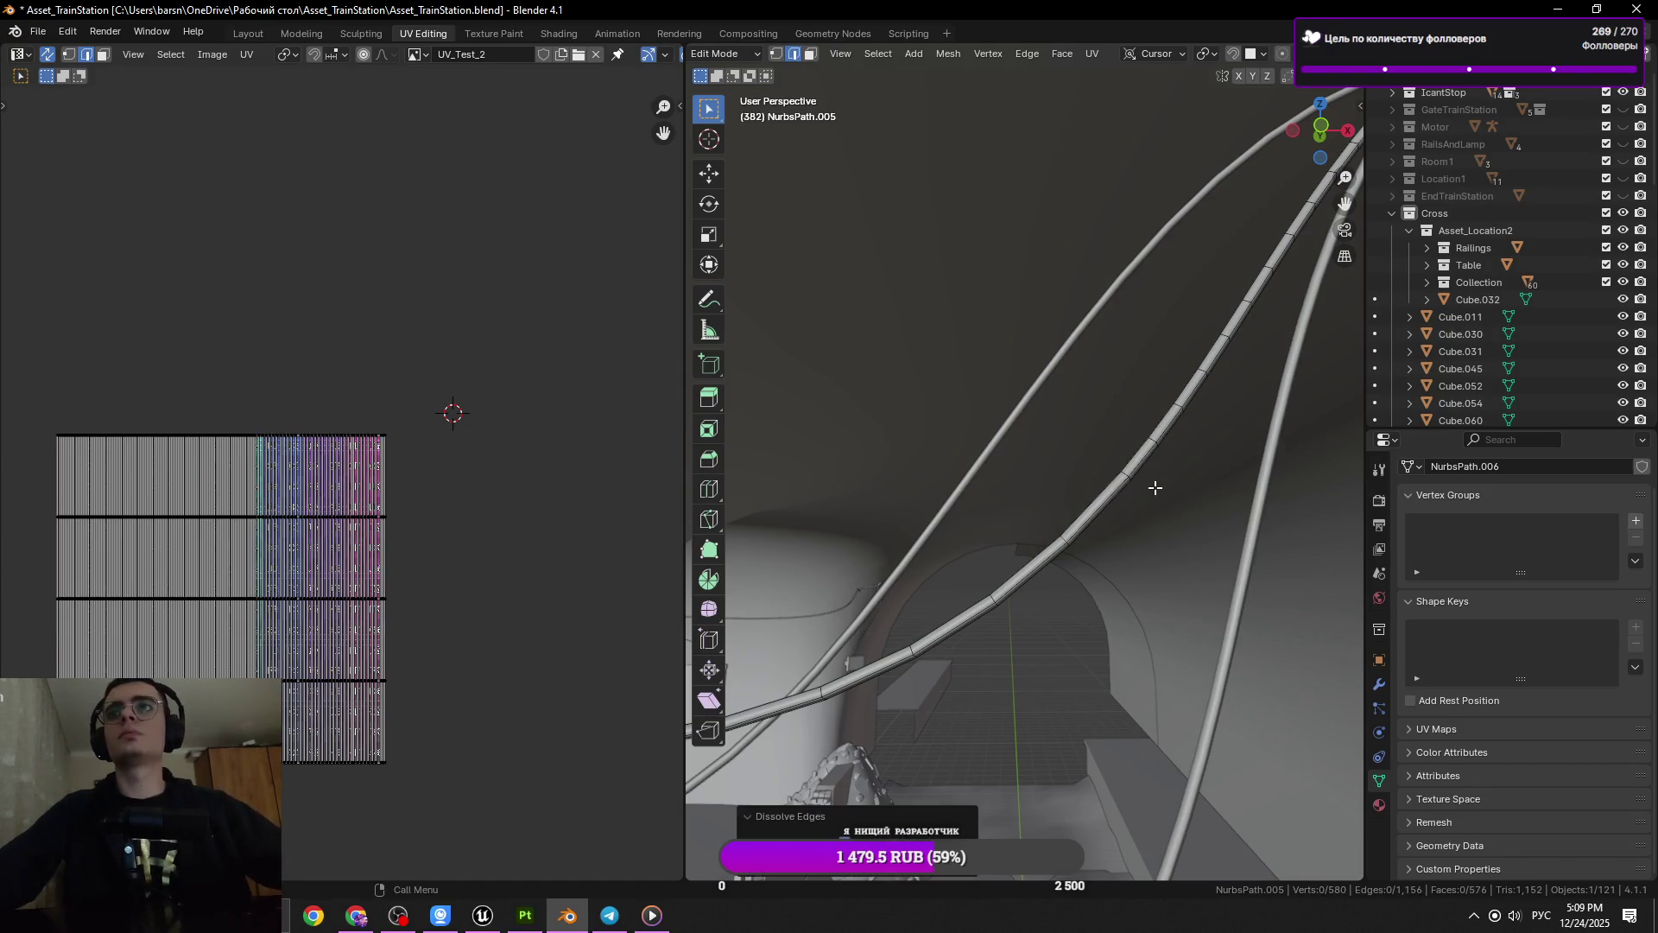
click(1151, 444)
key(x)
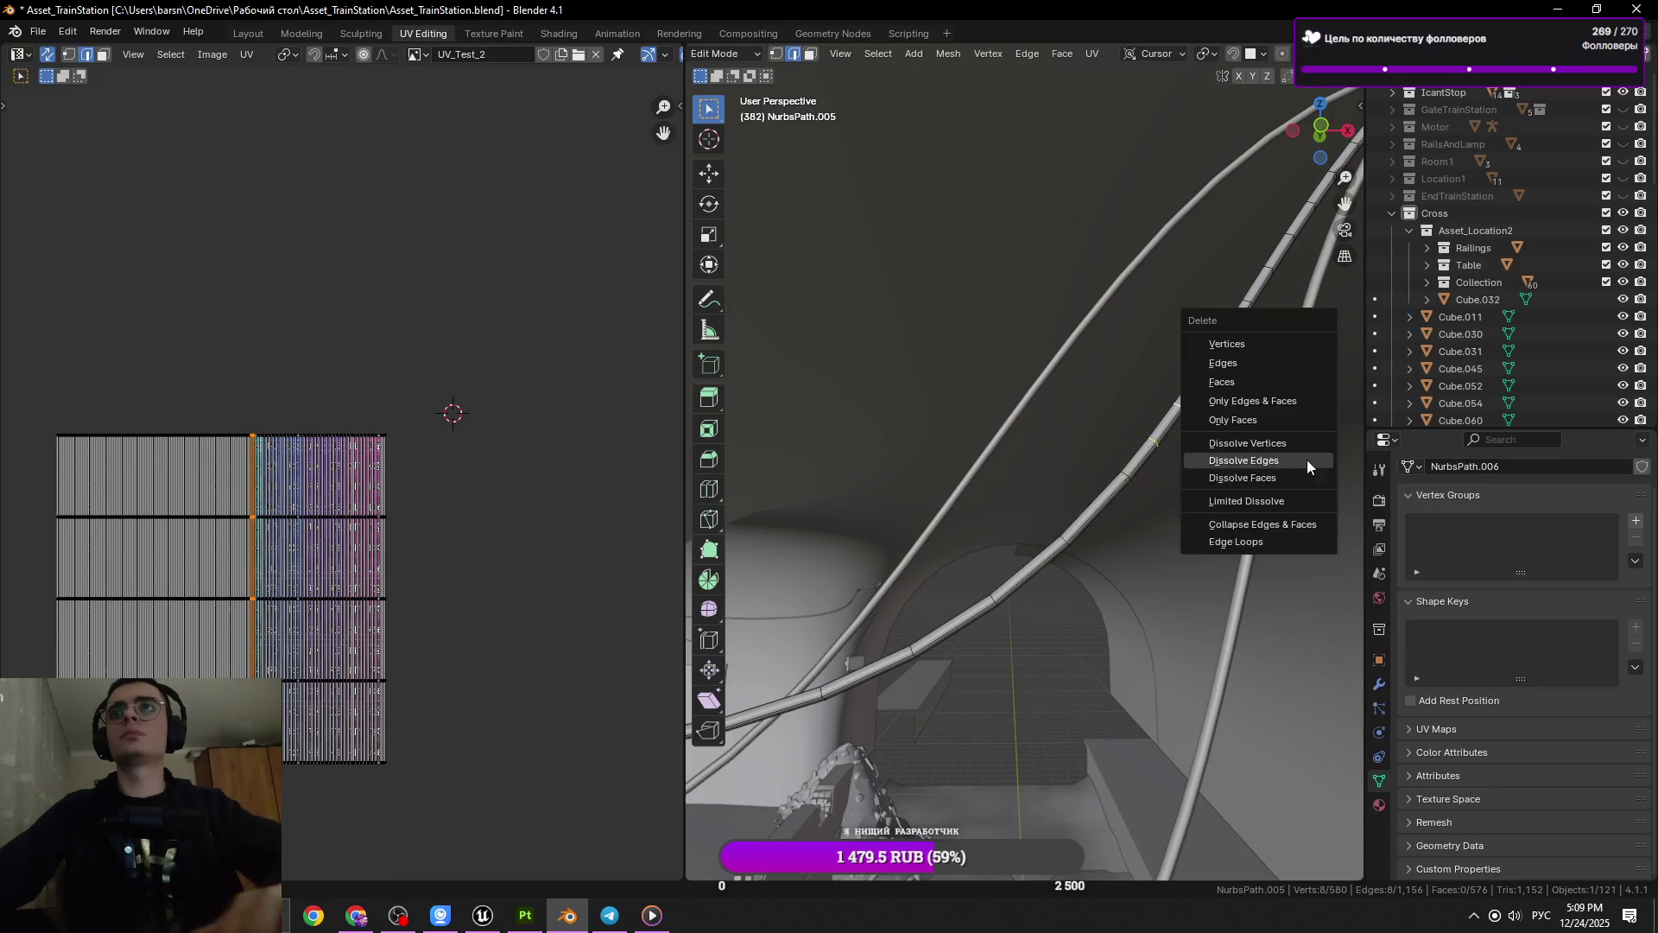
click(1248, 455)
Slide the next ring loop along the tube and check the 544-vertex result in Object Mode
click(1104, 482)
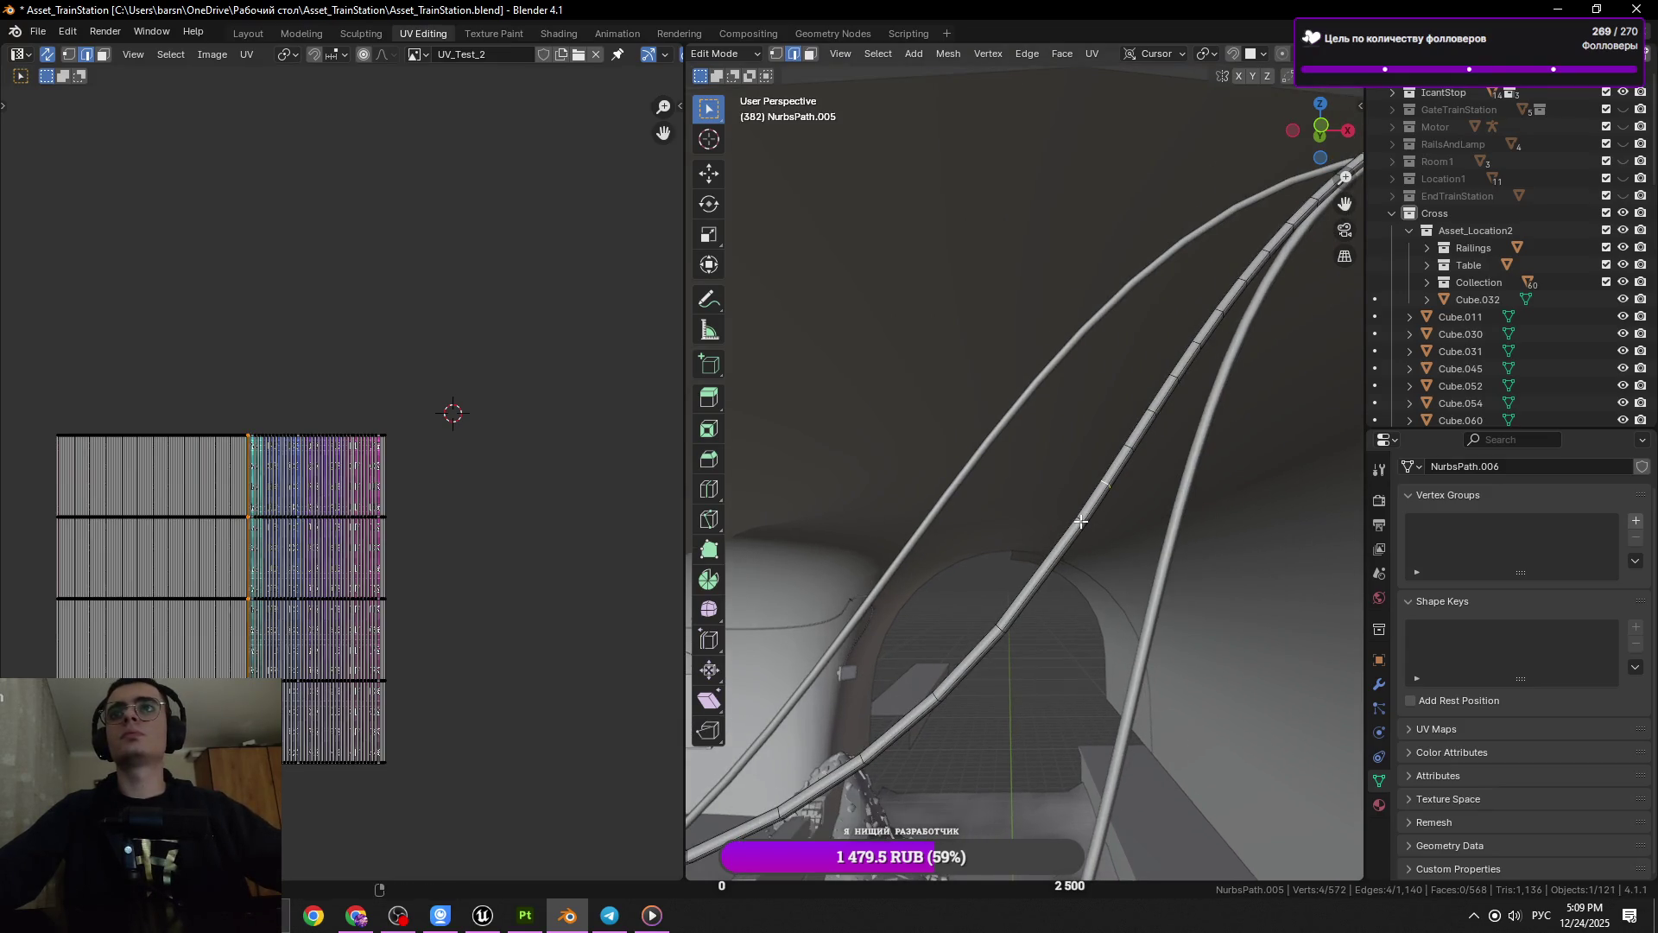
key(Tab)
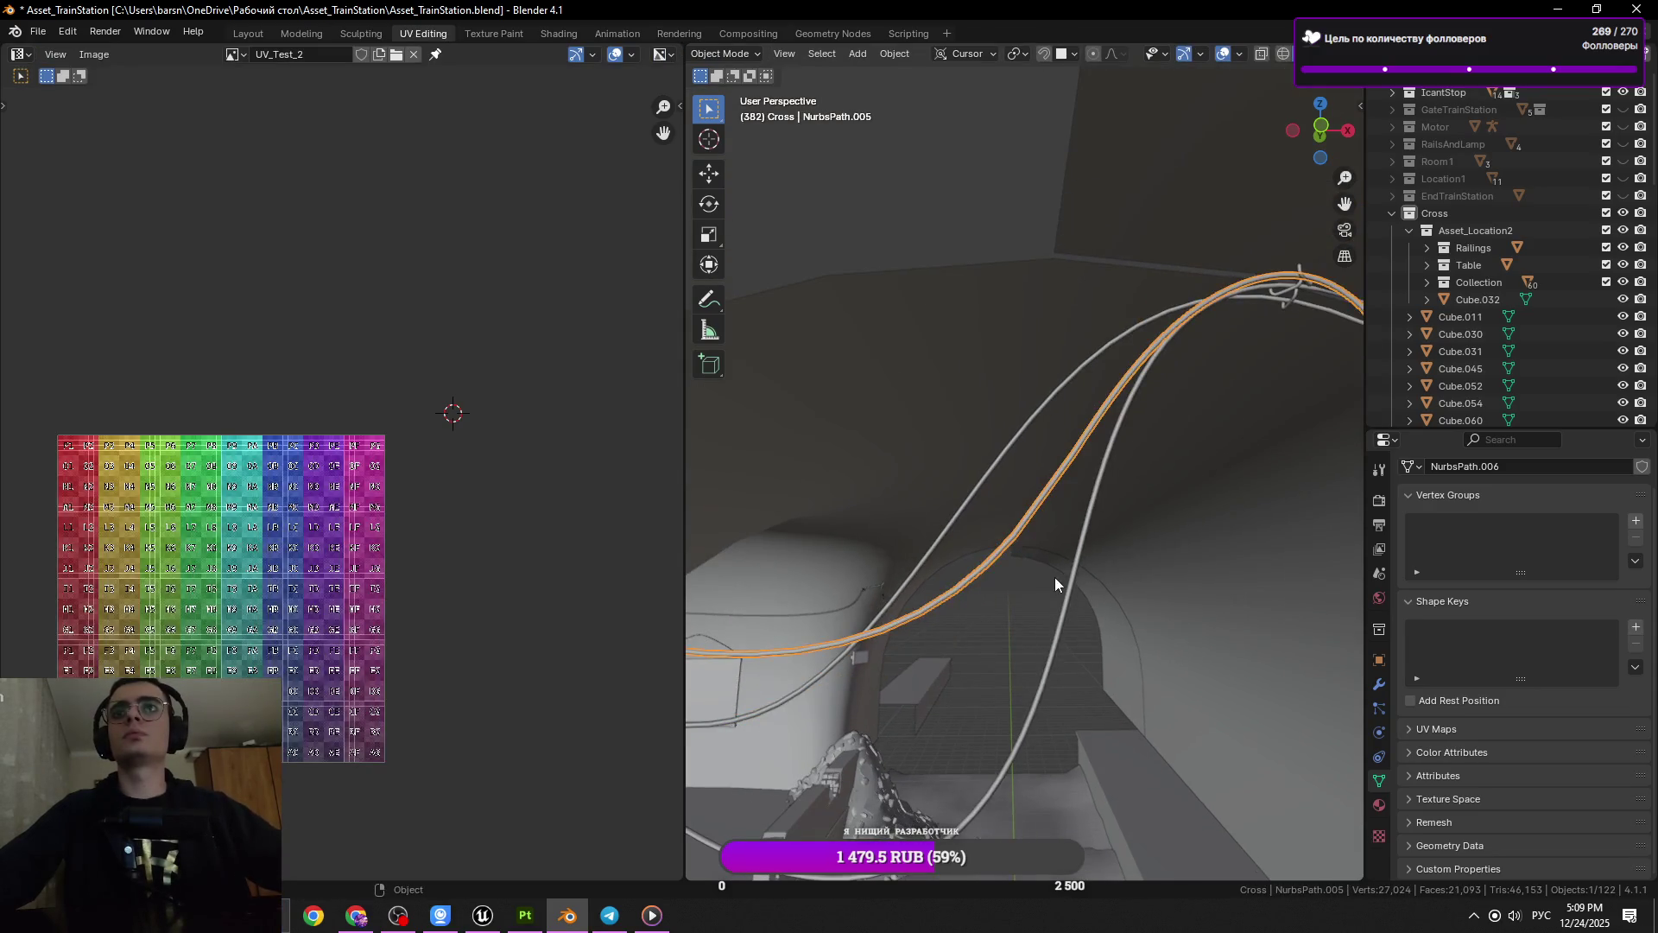
key(Tab)
key(g)
key(g)
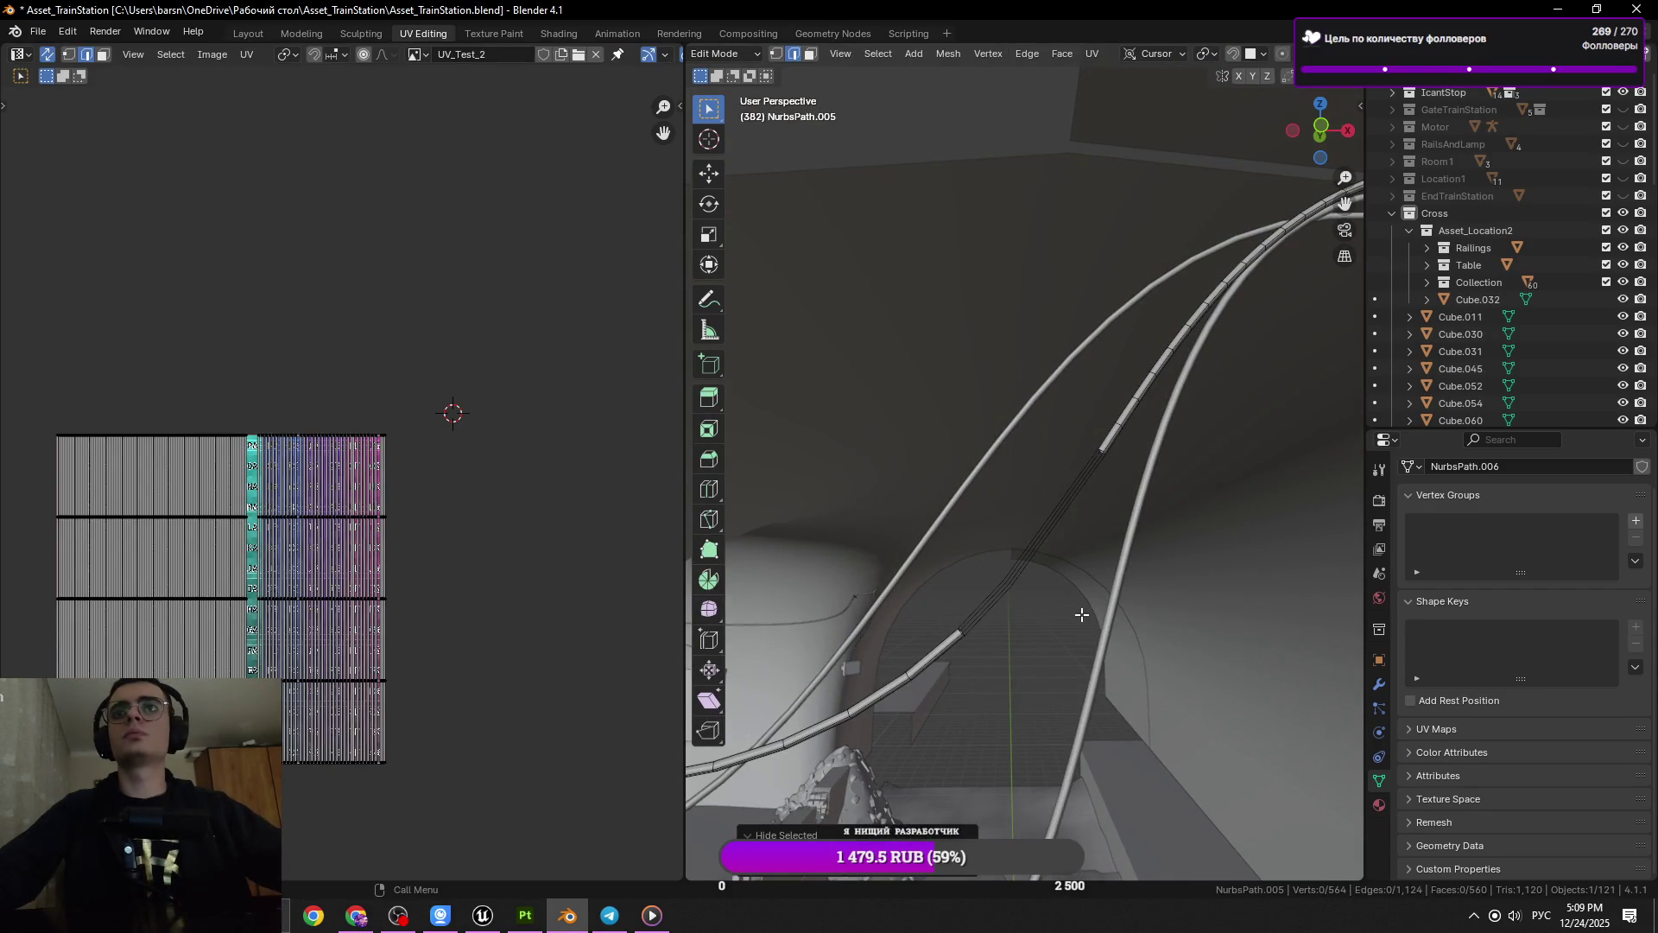
click(1096, 608)
key(Tab)
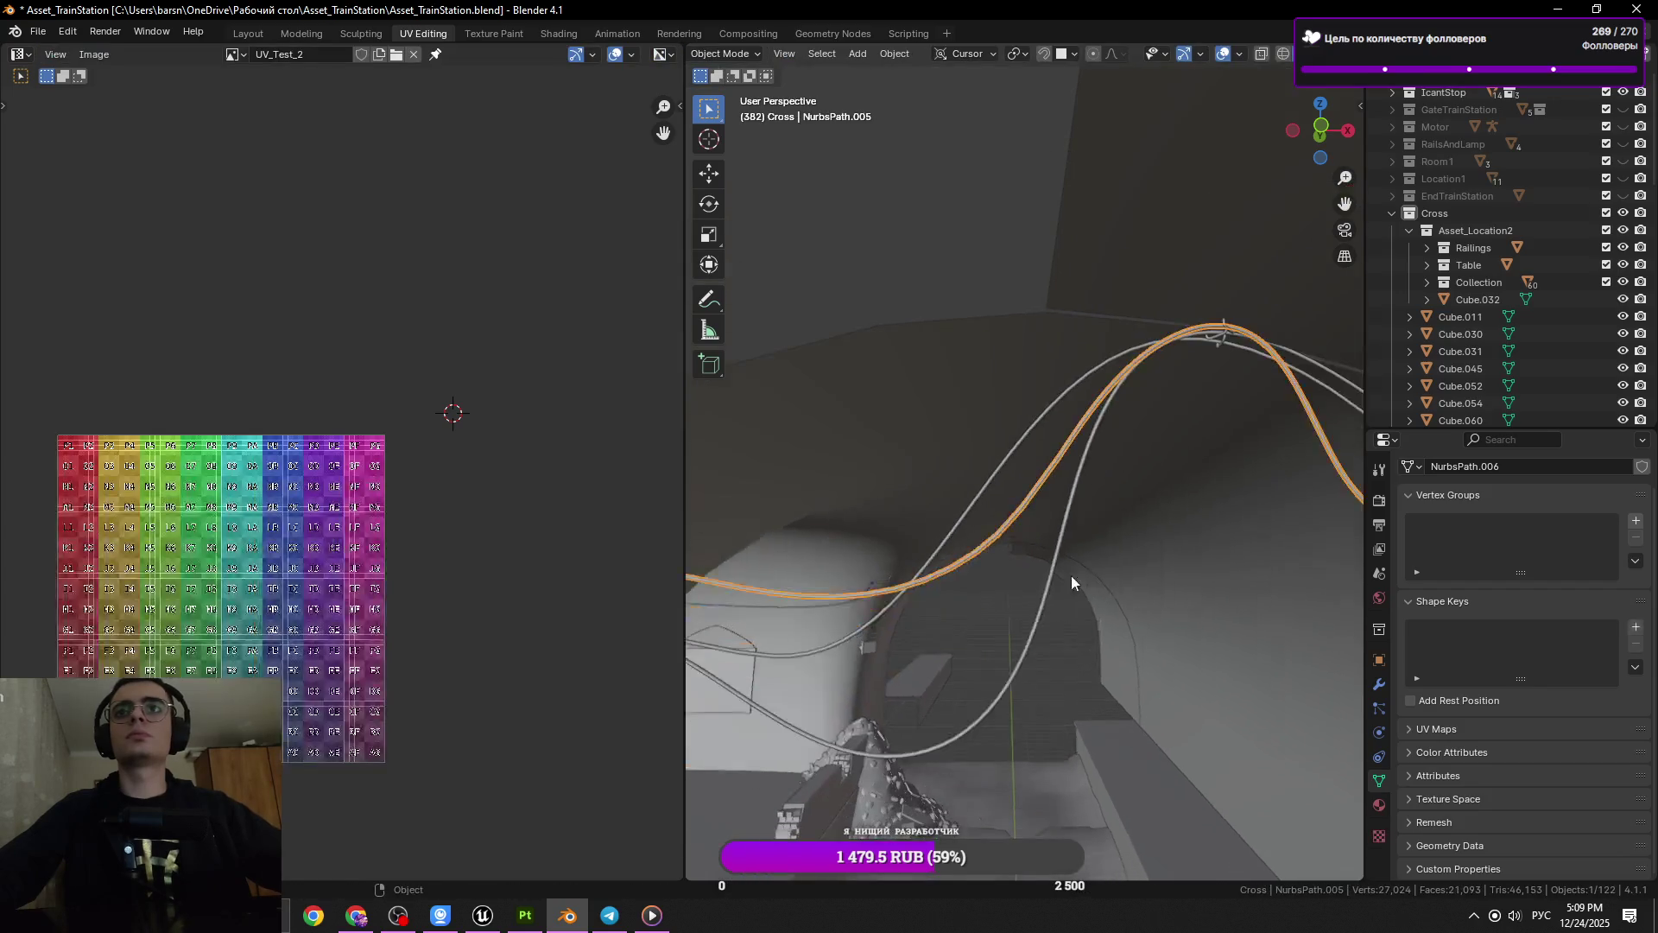
Return to Edit Mode on the rail tube and dissolve its first ring loop
drag(1071, 575, 1040, 609)
key(Tab)
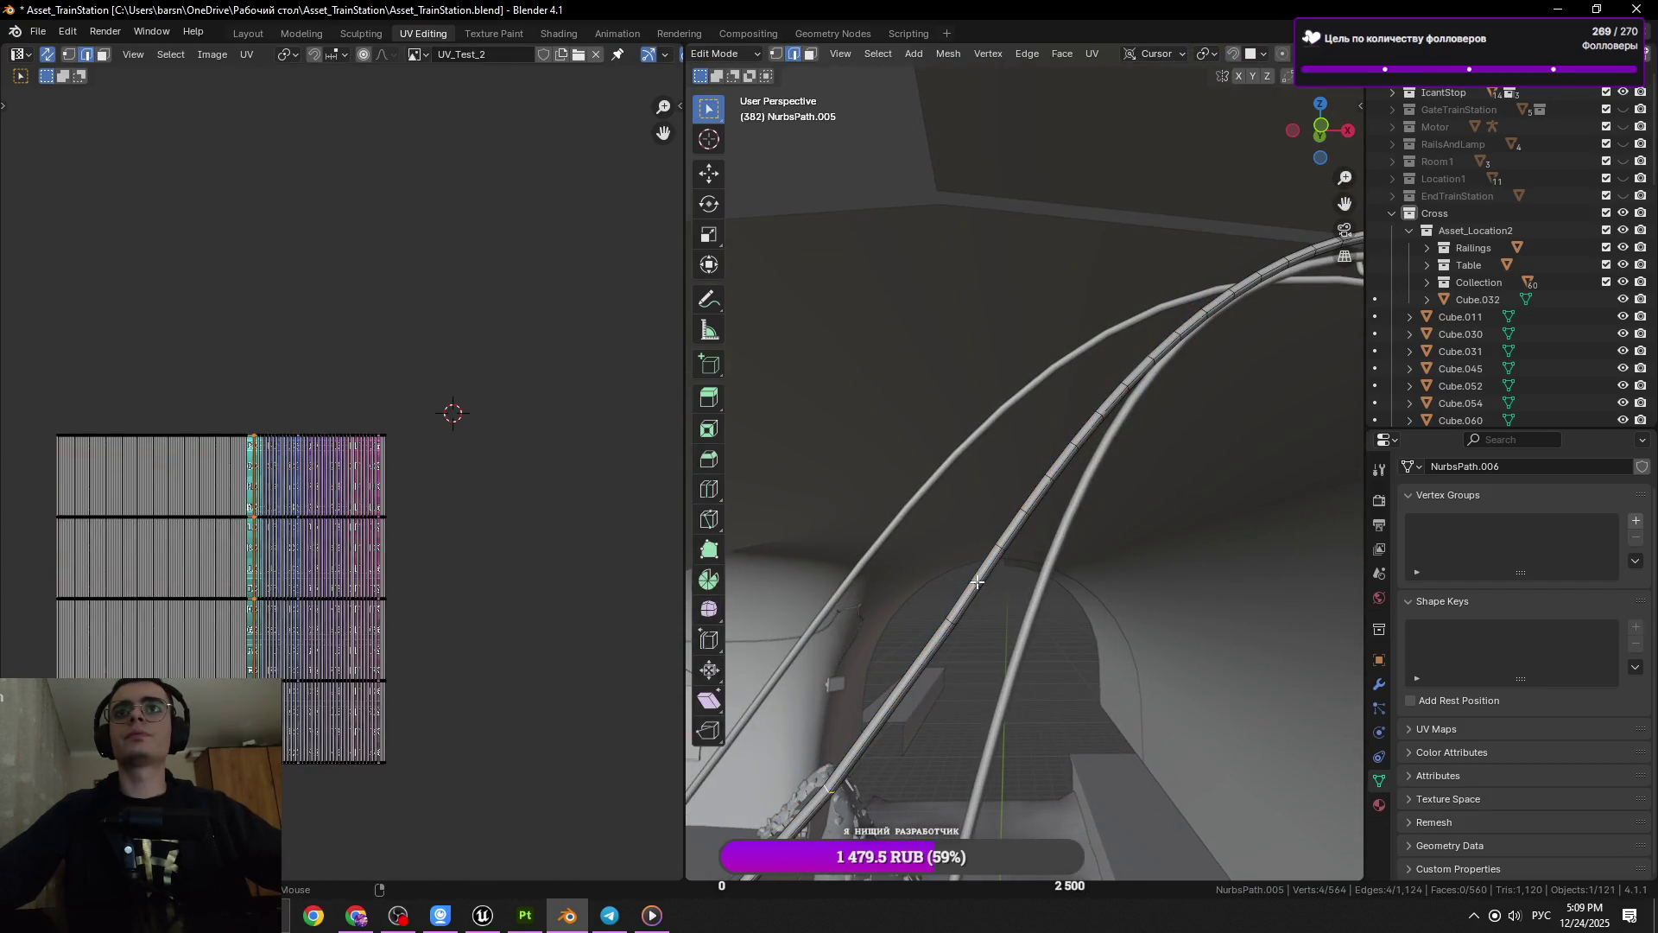
click(977, 582)
click(974, 584)
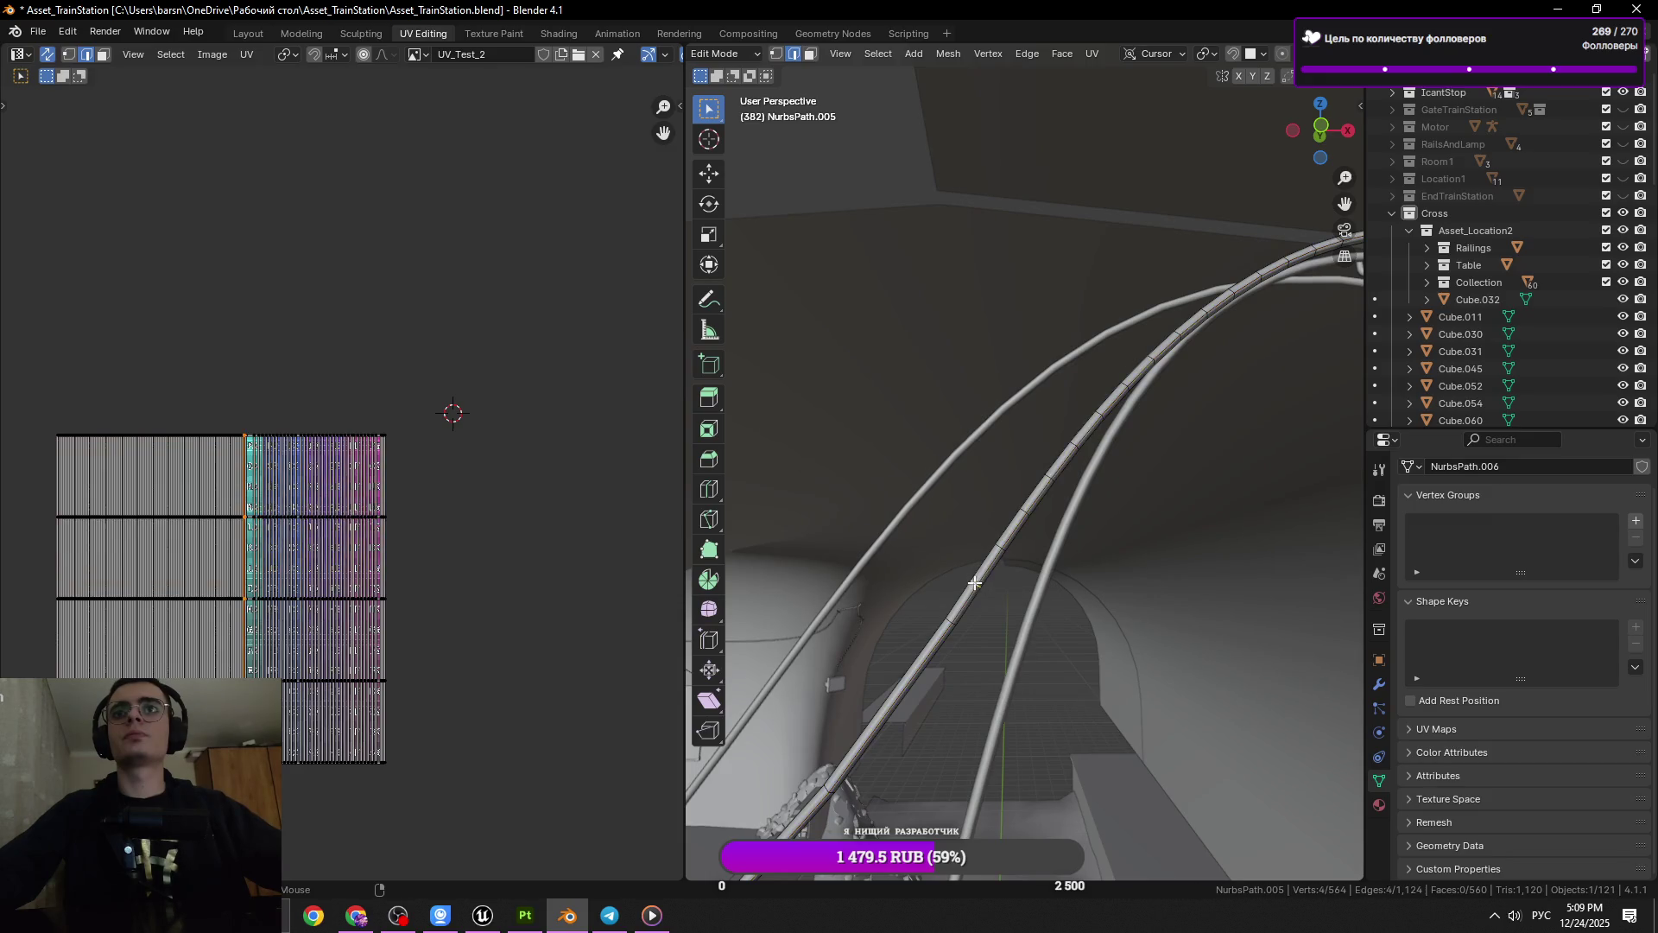
key(ctrl+x)
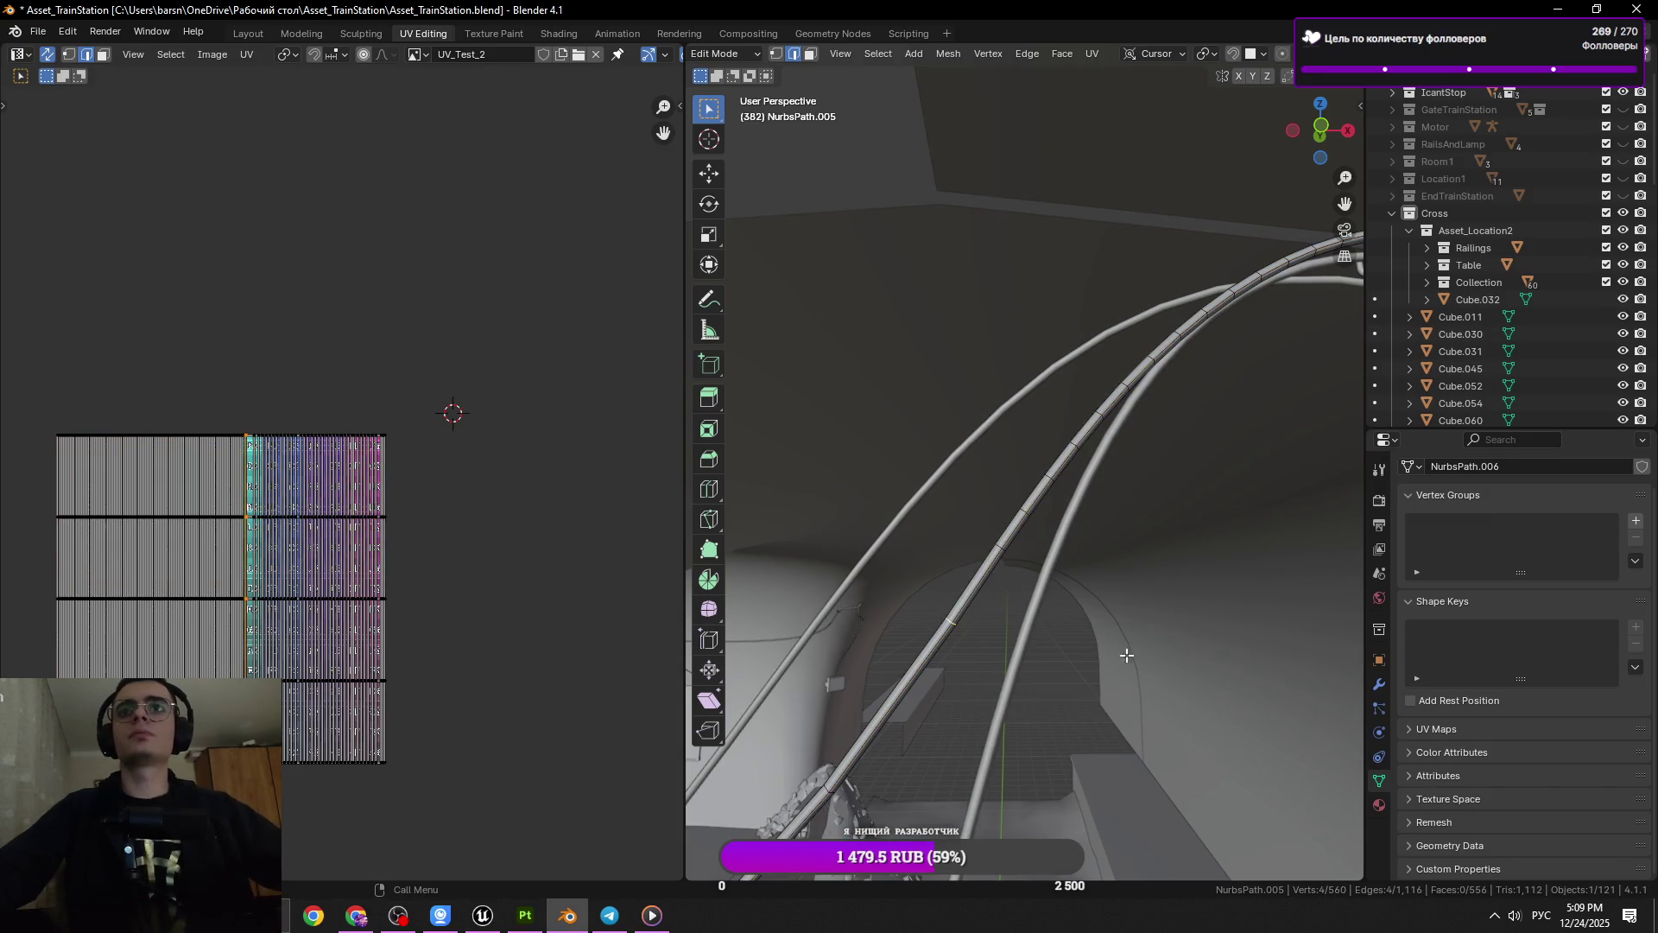
key(g)
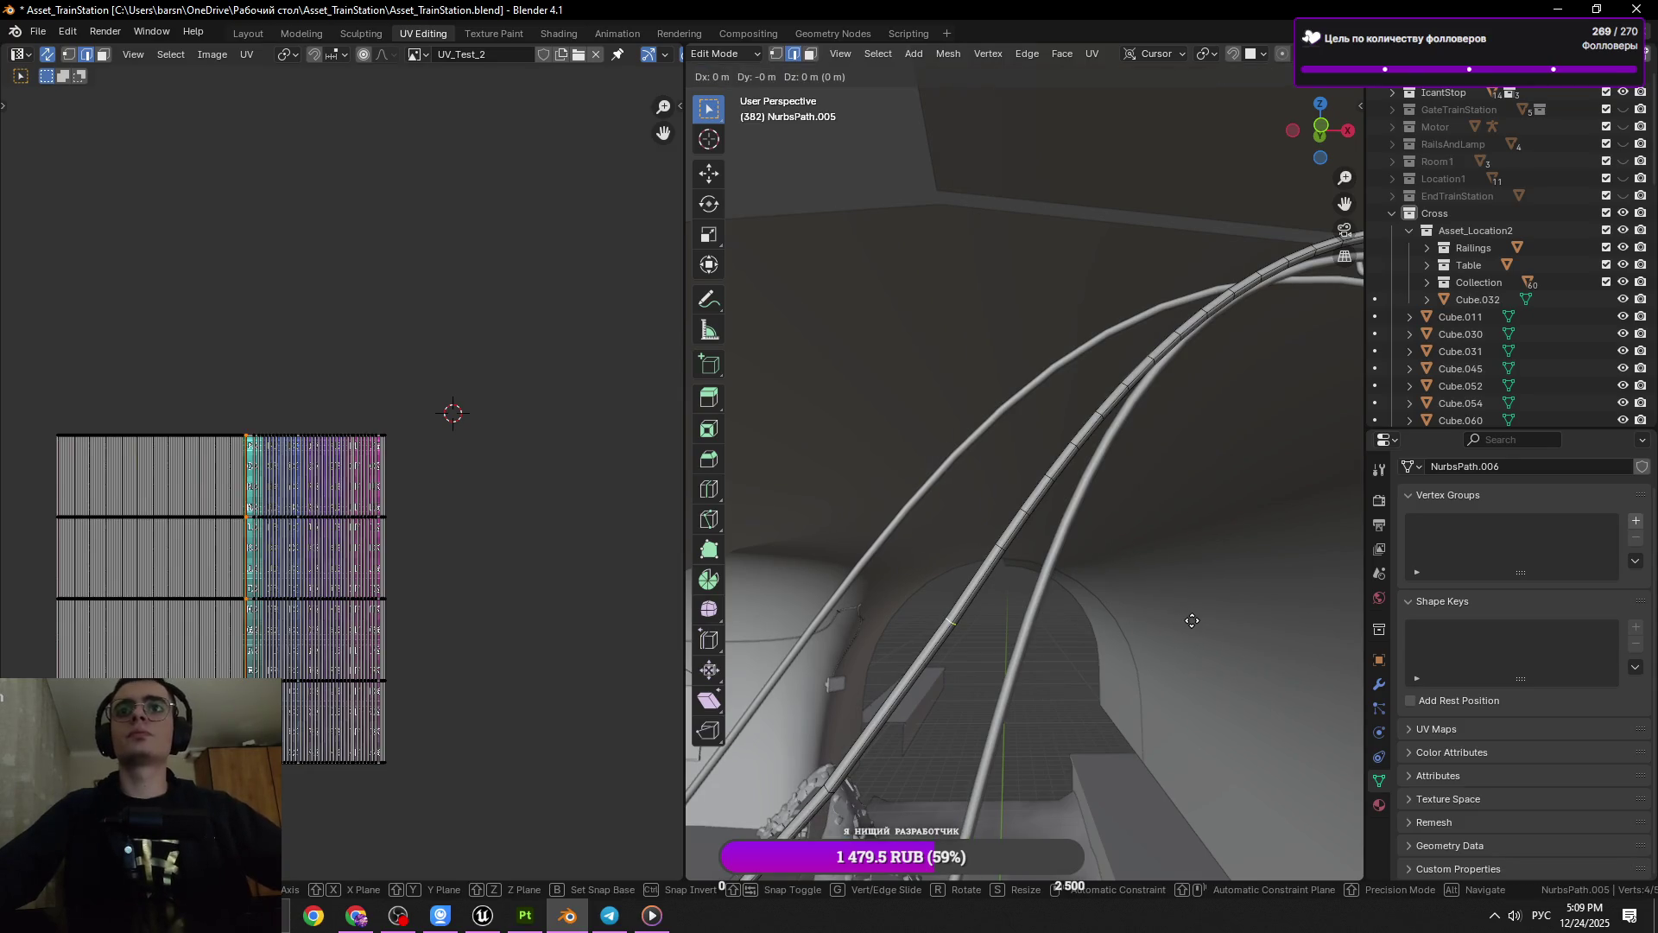
key(Escape)
Dissolve another edge loop on the tube and save the file
drag(1122, 587, 1079, 570)
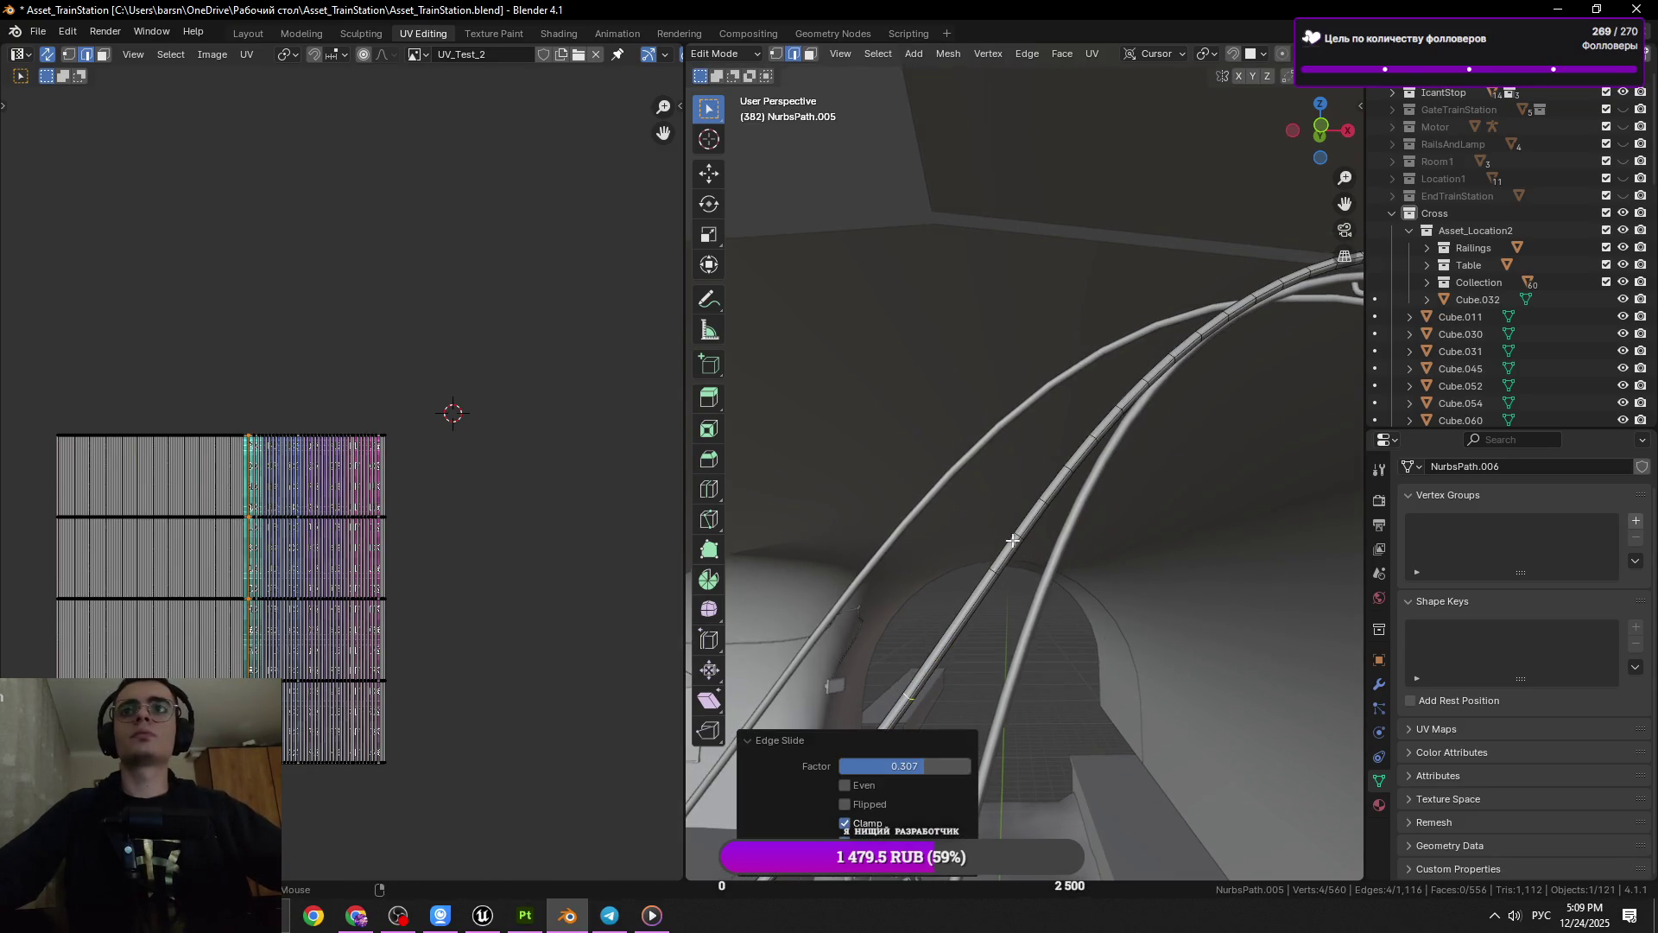
click(1016, 533)
key(ctrl+x)
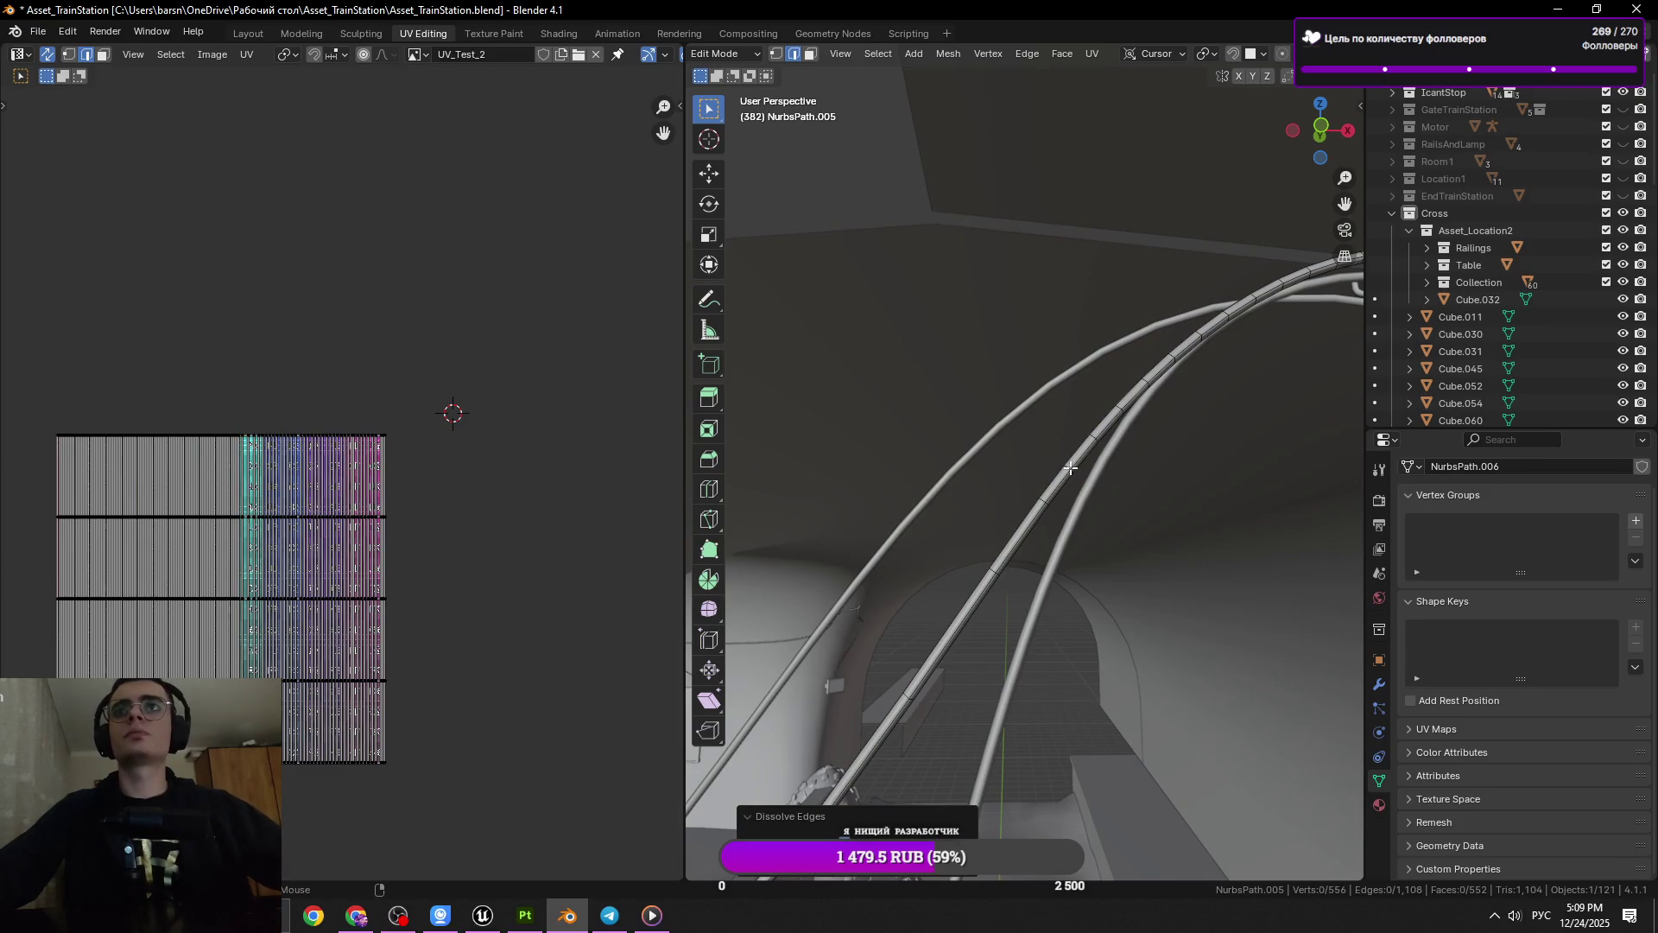
click(1071, 467)
click(1067, 471)
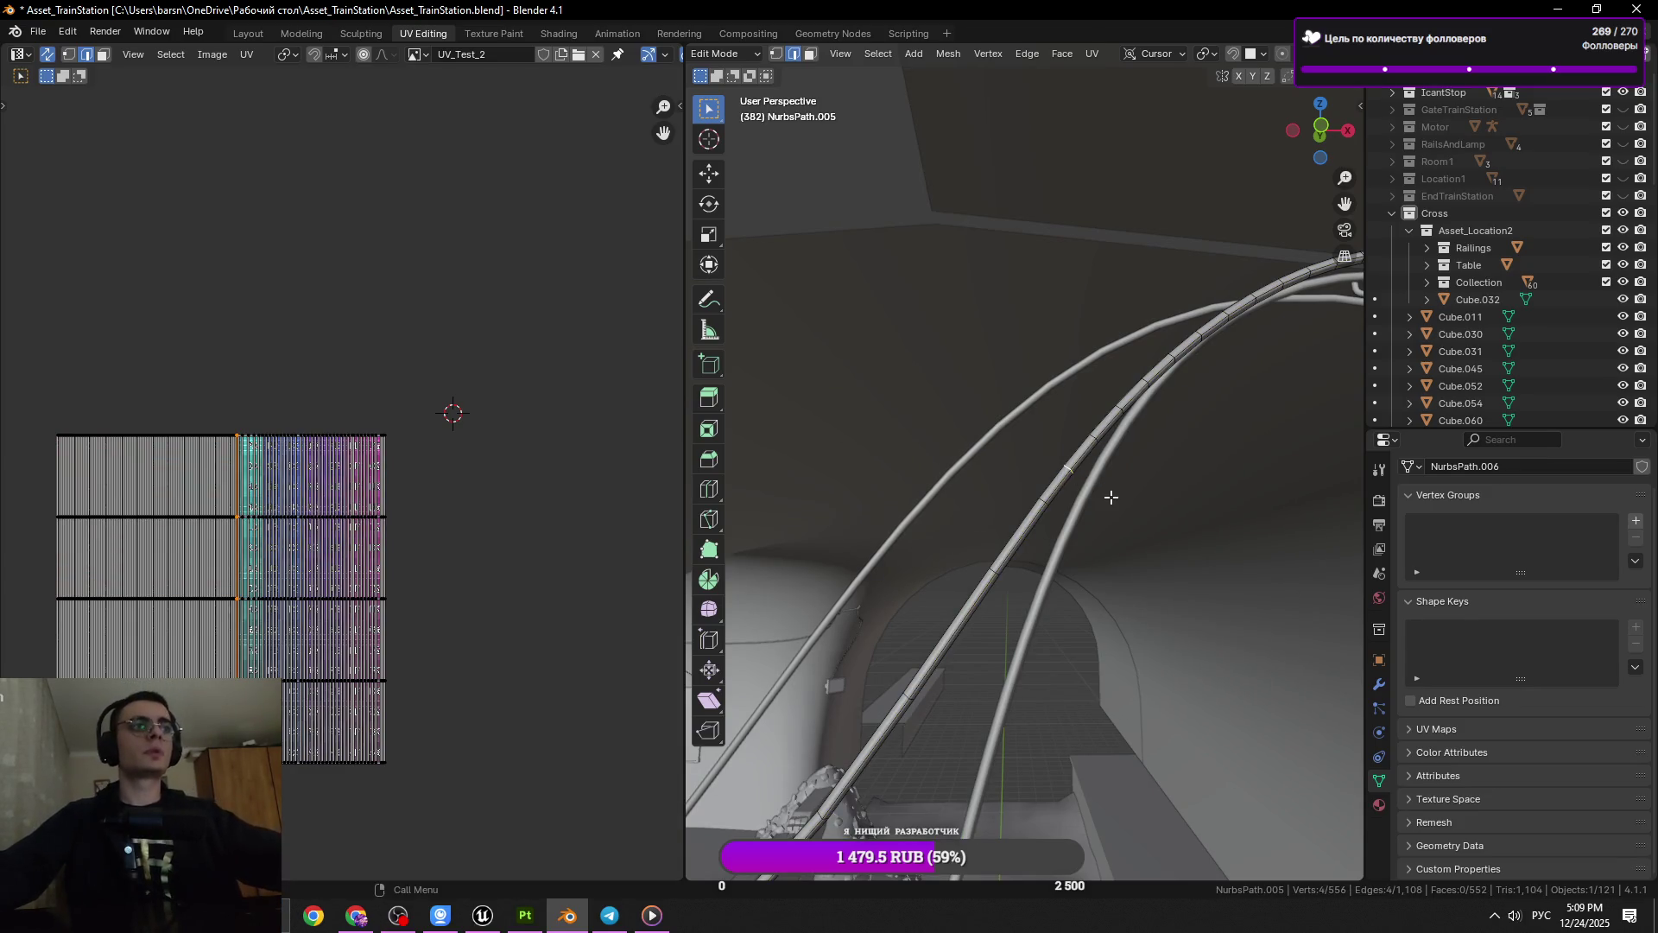
scroll(up, 3)
key(ctrl+s)
scroll(down, 3)
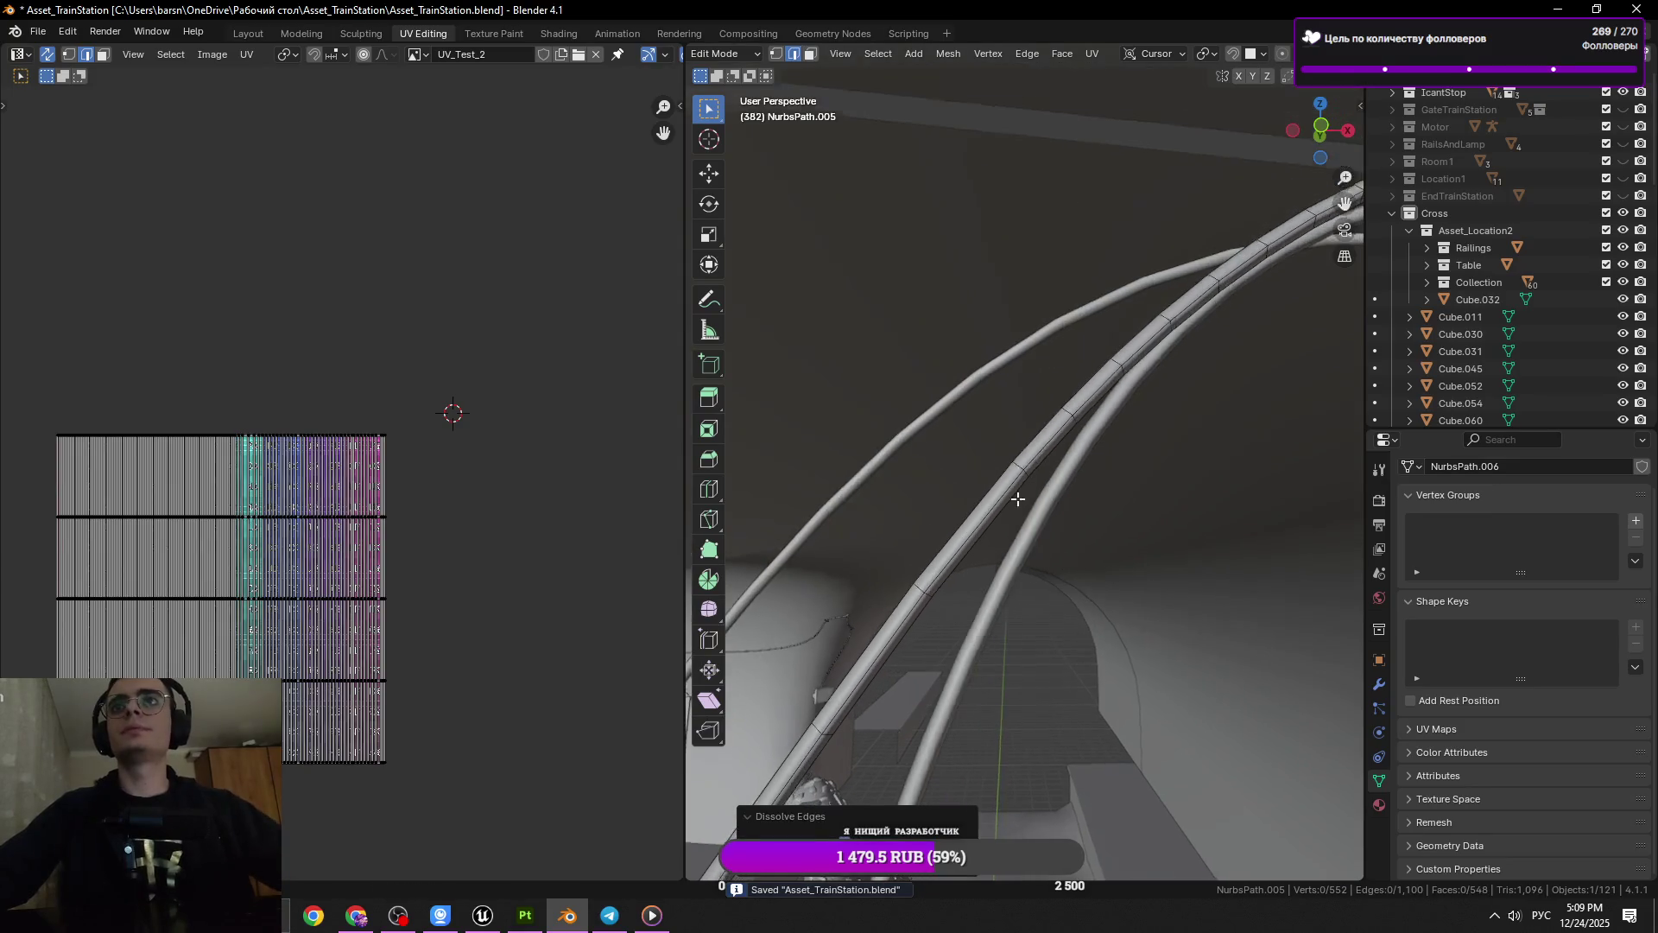
Dissolve three more ring loops along the rail tube
click(1079, 405)
drag(1215, 474, 987, 562)
key(ctrl+x)
click(995, 451)
key(ctrl+x)
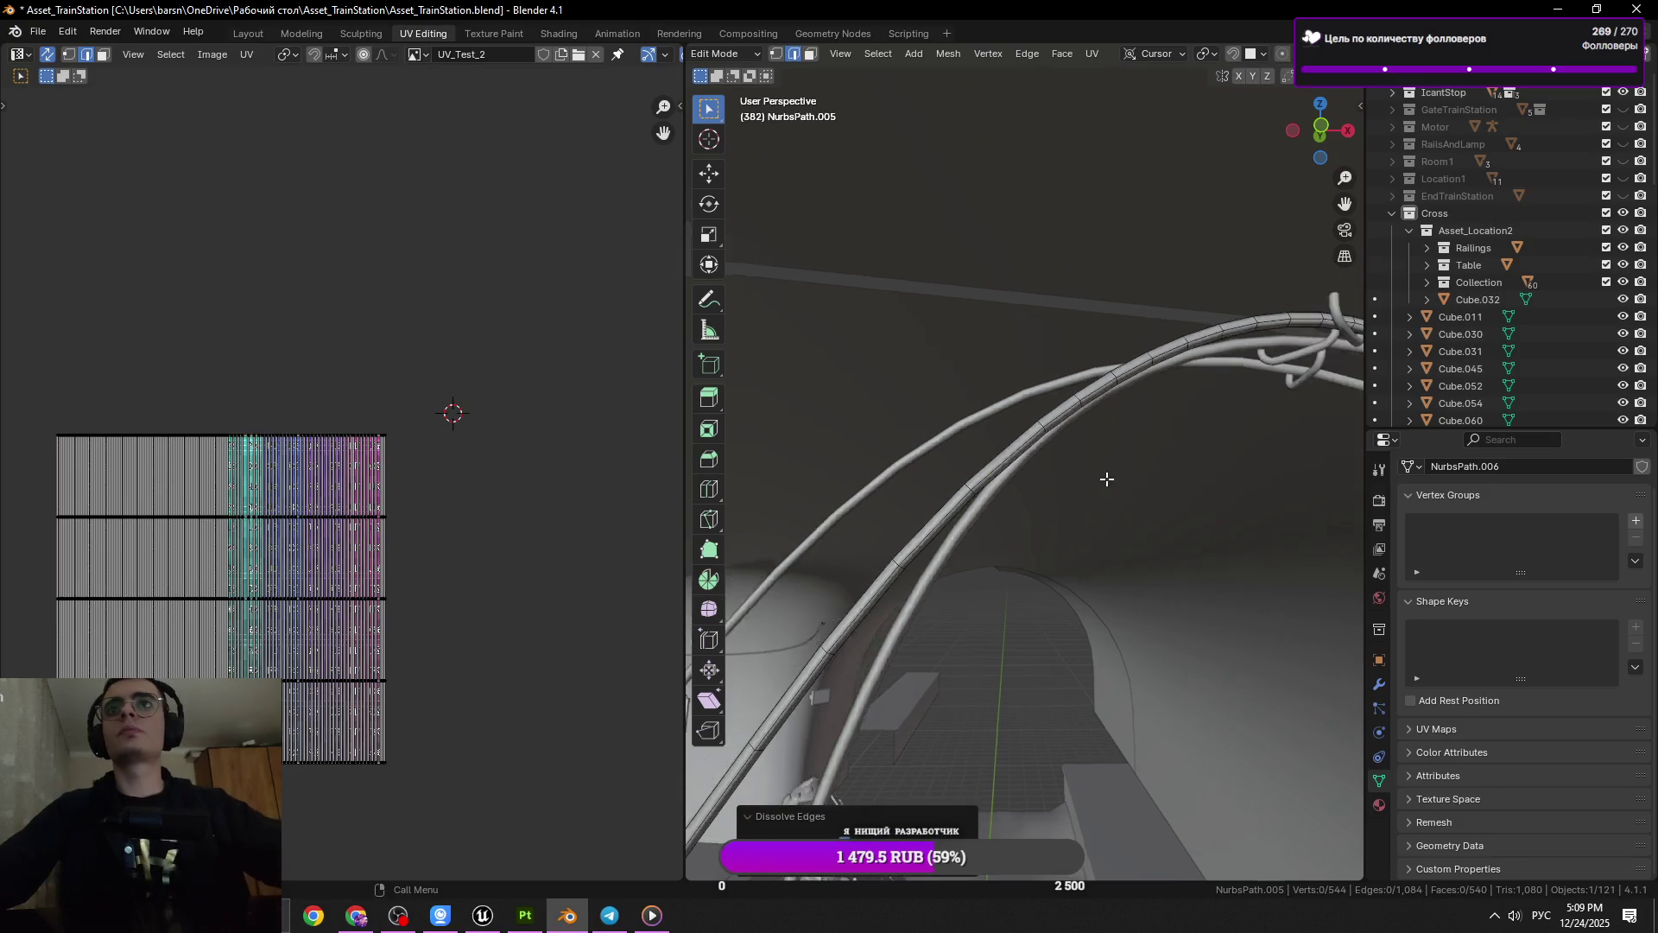
click(986, 455)
key(x)
click(1228, 494)
Clear the selection and dissolve a ring loop on the arched rail tubes
click(1148, 376)
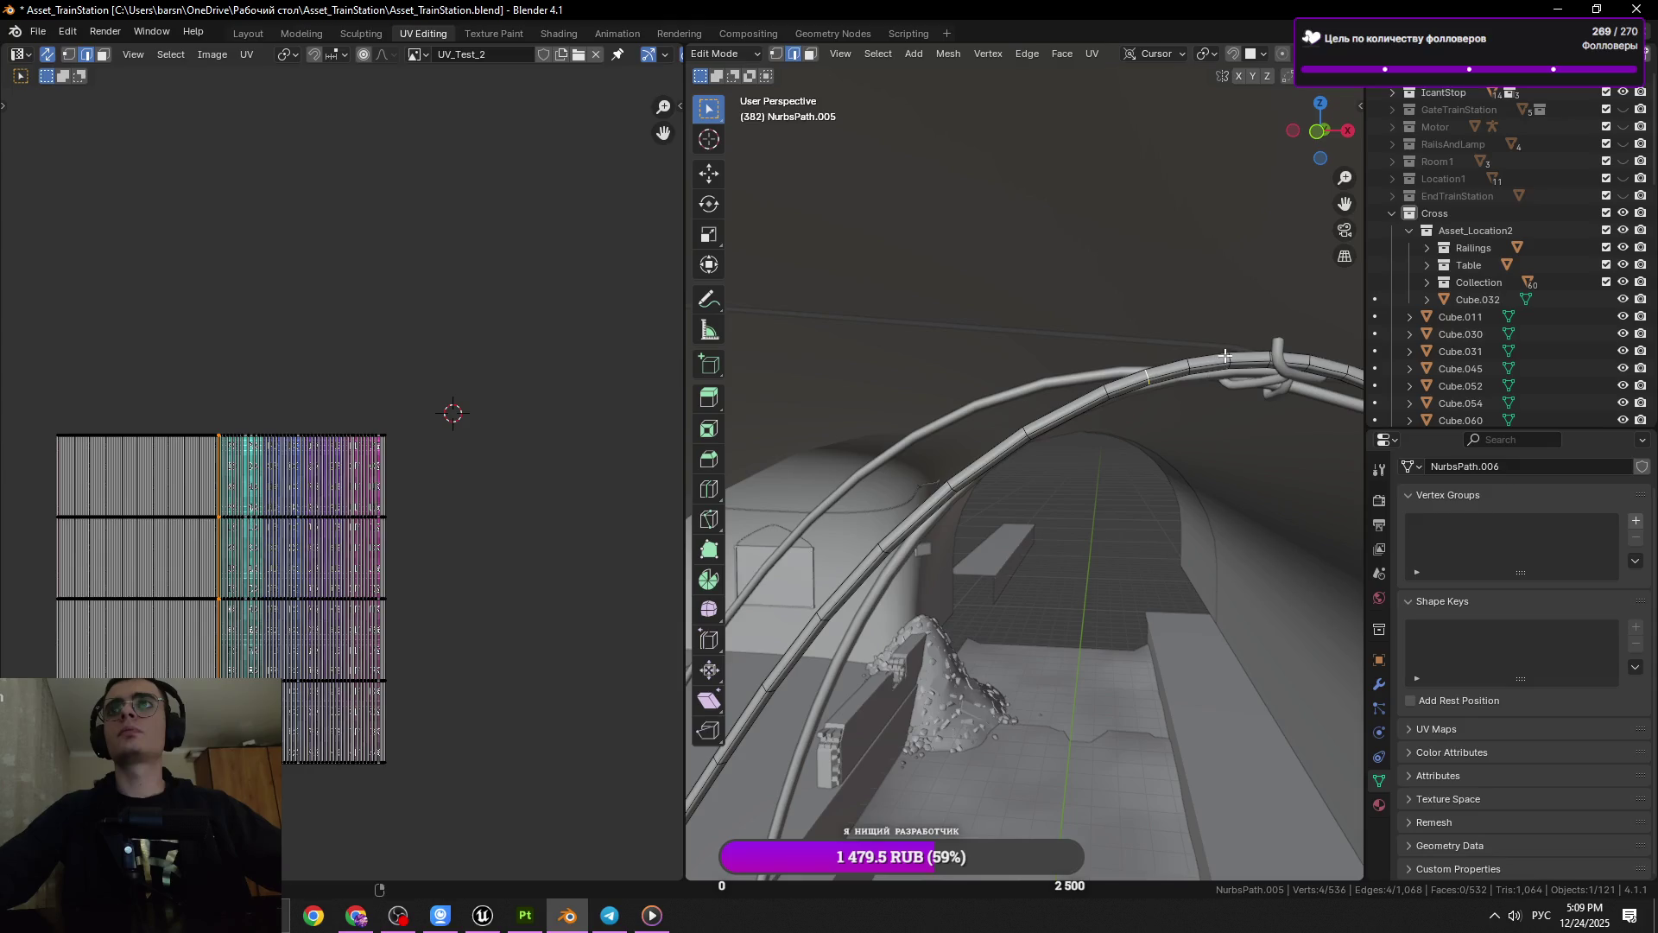
drag(1329, 465, 1264, 444)
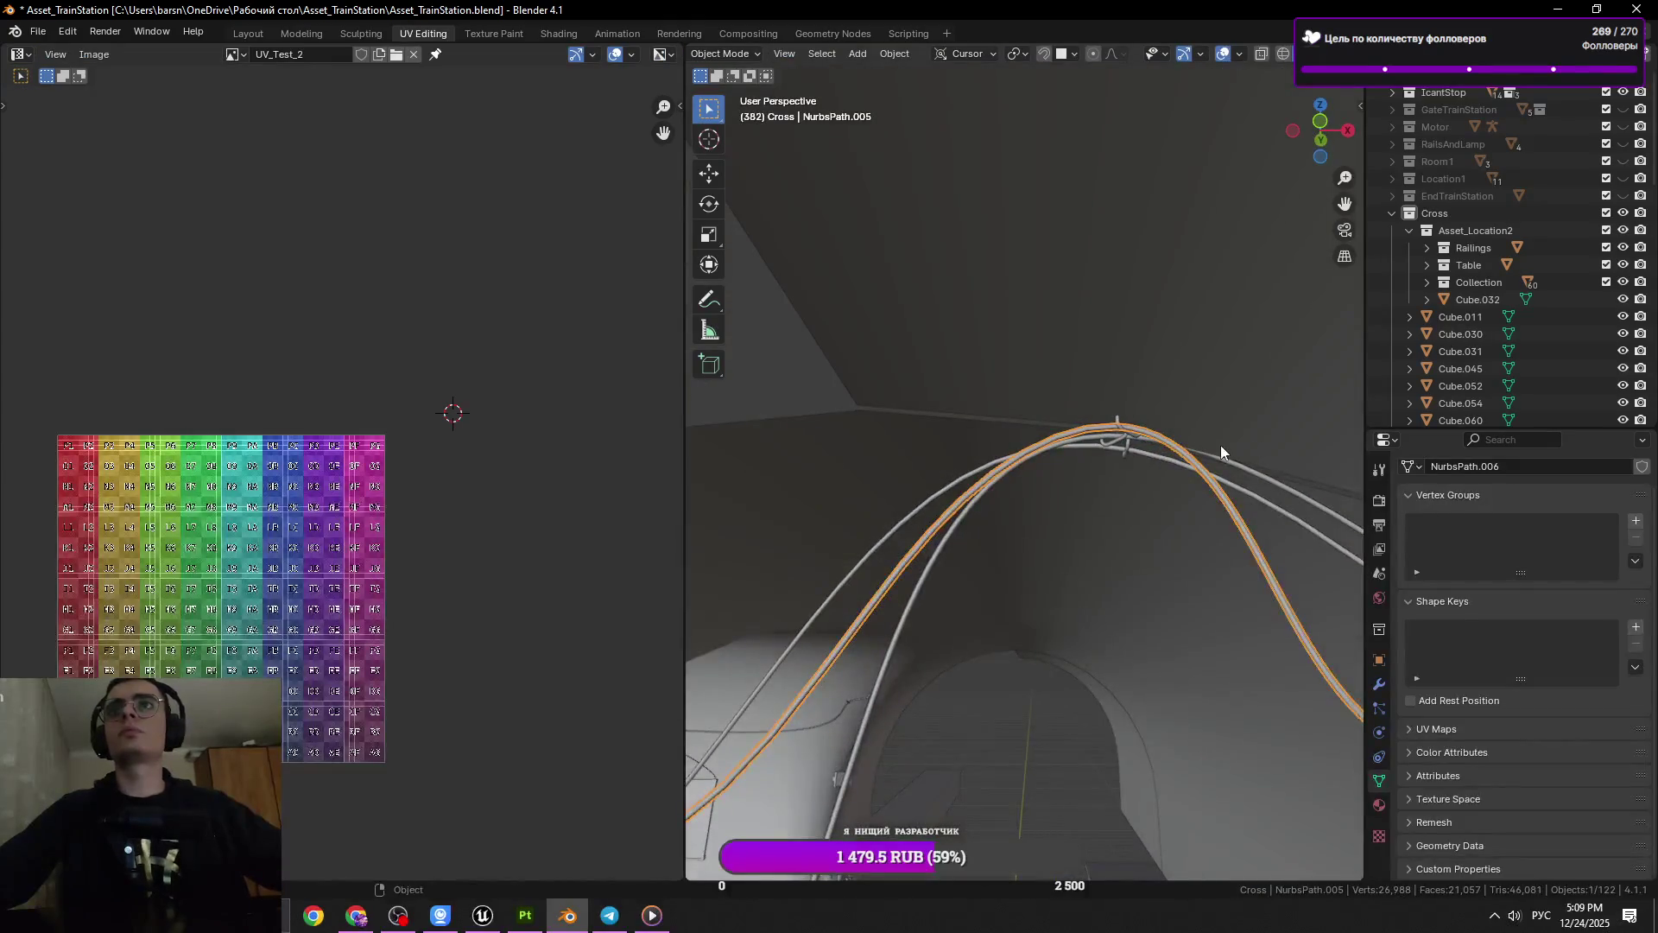
click(1220, 444)
key(a)
drag(1220, 444, 1026, 516)
key(alt+a)
click(1091, 519)
click(1125, 527)
key(x)
click(1211, 573)
Dissolve the next two ring loops further along the tube
click(1139, 666)
key(x)
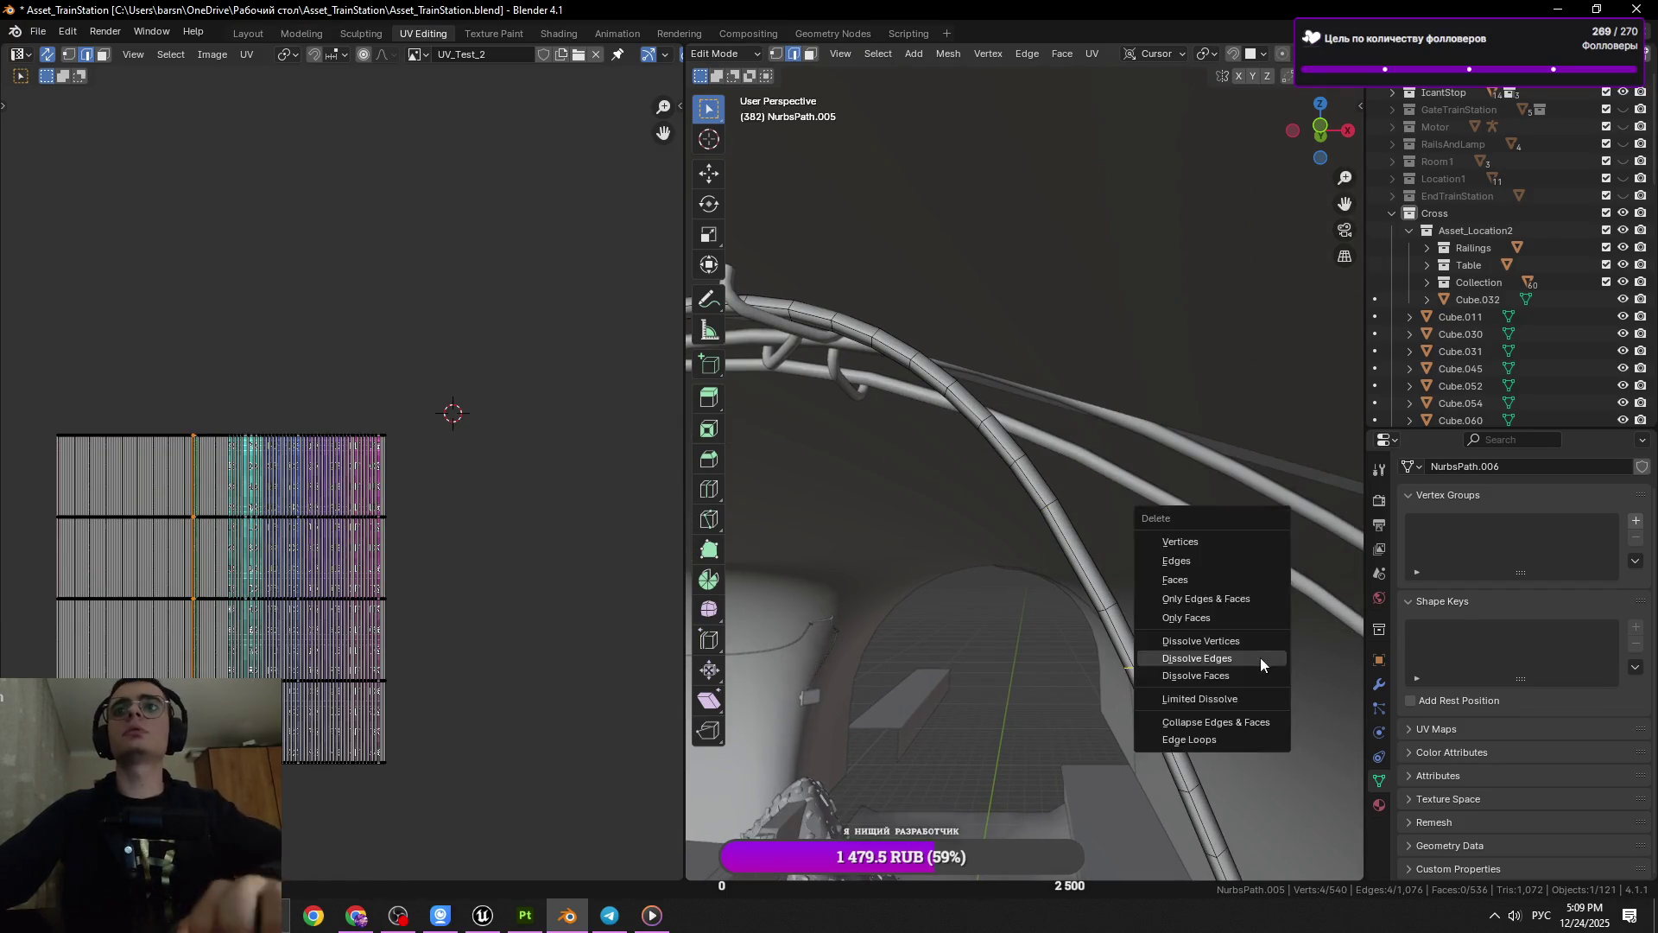
click(1261, 656)
drag(1260, 656, 1001, 542)
click(1020, 592)
click(1020, 593)
key(x)
click(1257, 657)
Dissolve two final ring loops, reaching 520 vertices, and save Asset_TrainStation.blend
drag(1258, 656, 1002, 536)
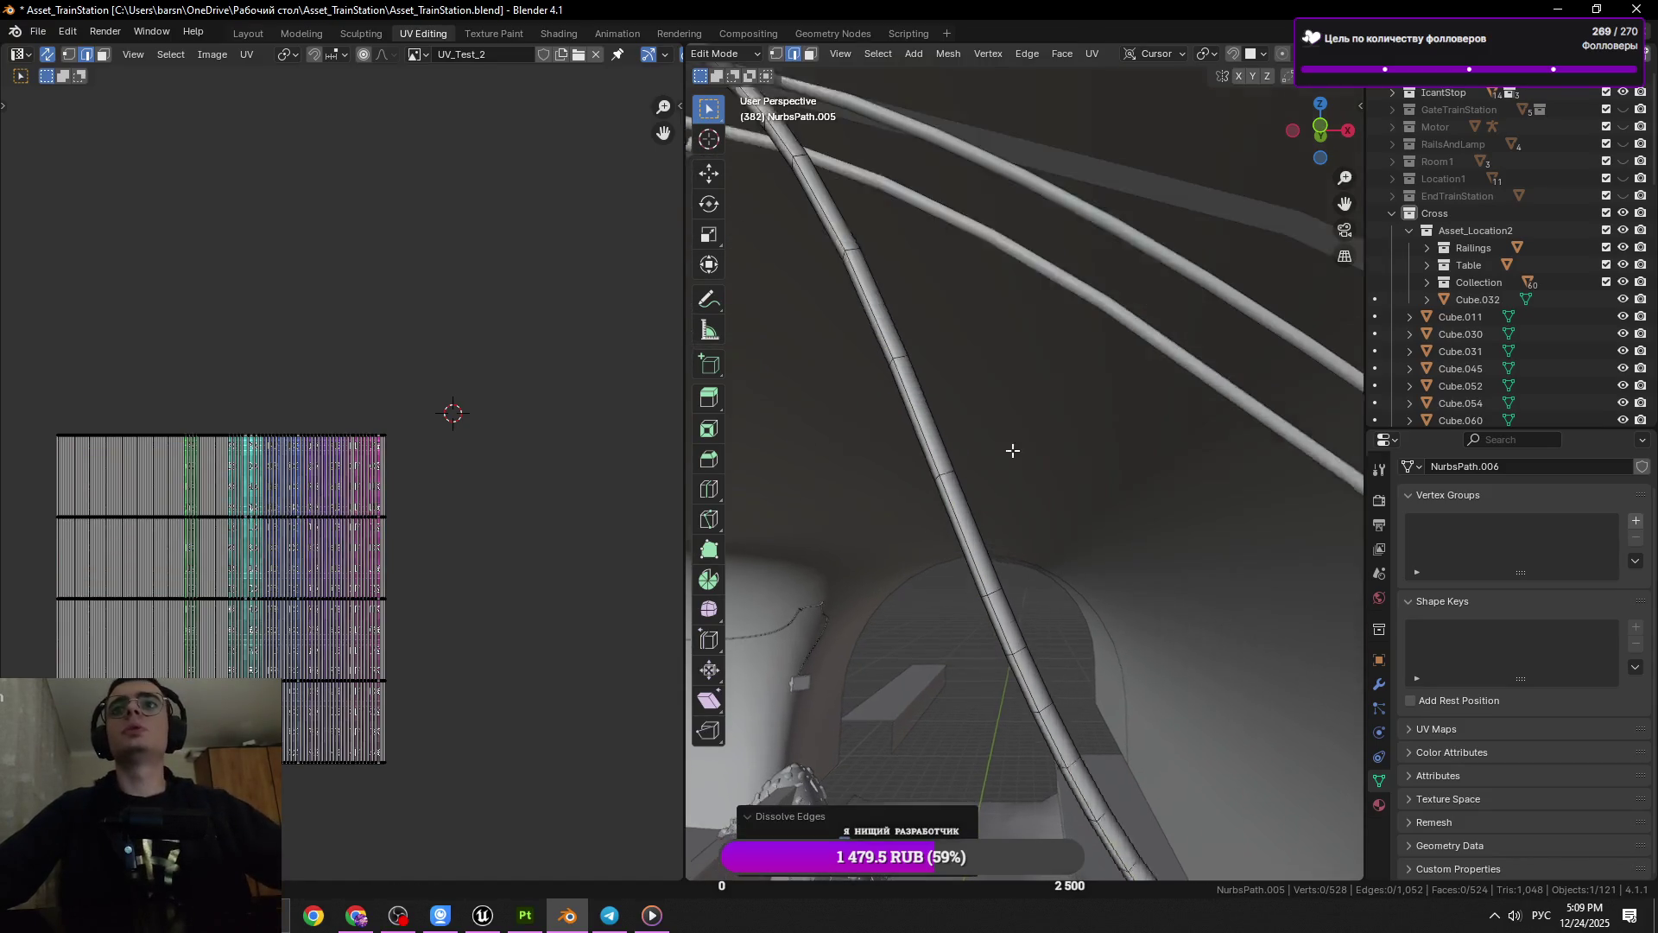
click(1012, 613)
key(x)
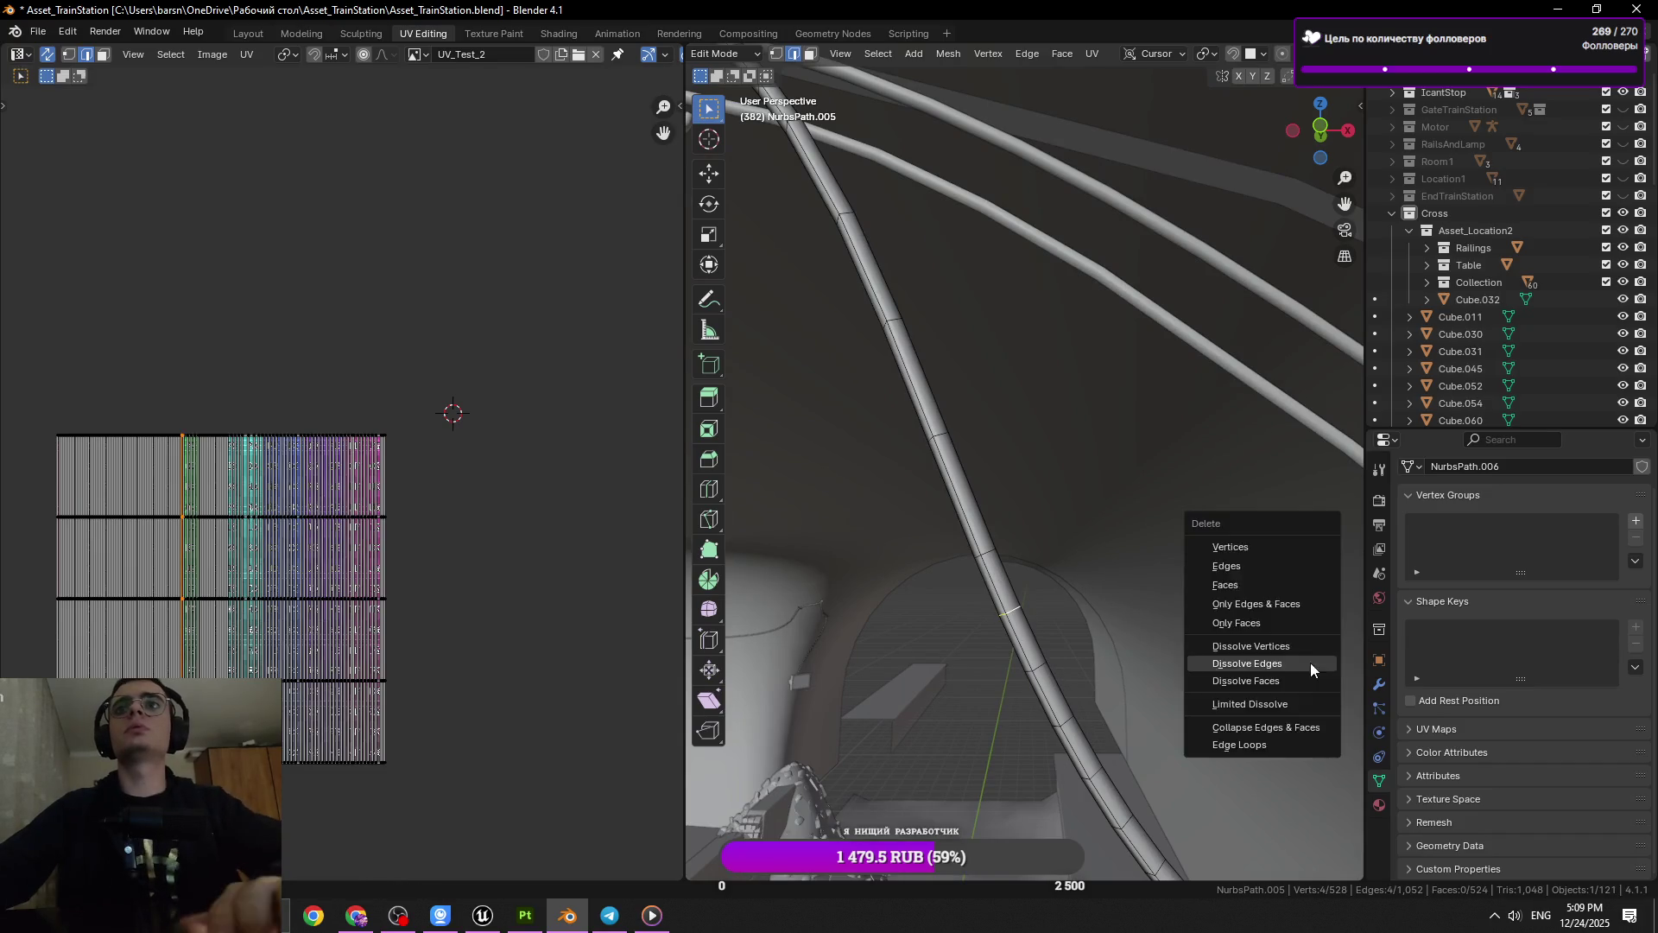
click(1309, 661)
drag(1309, 661, 1065, 521)
click(954, 520)
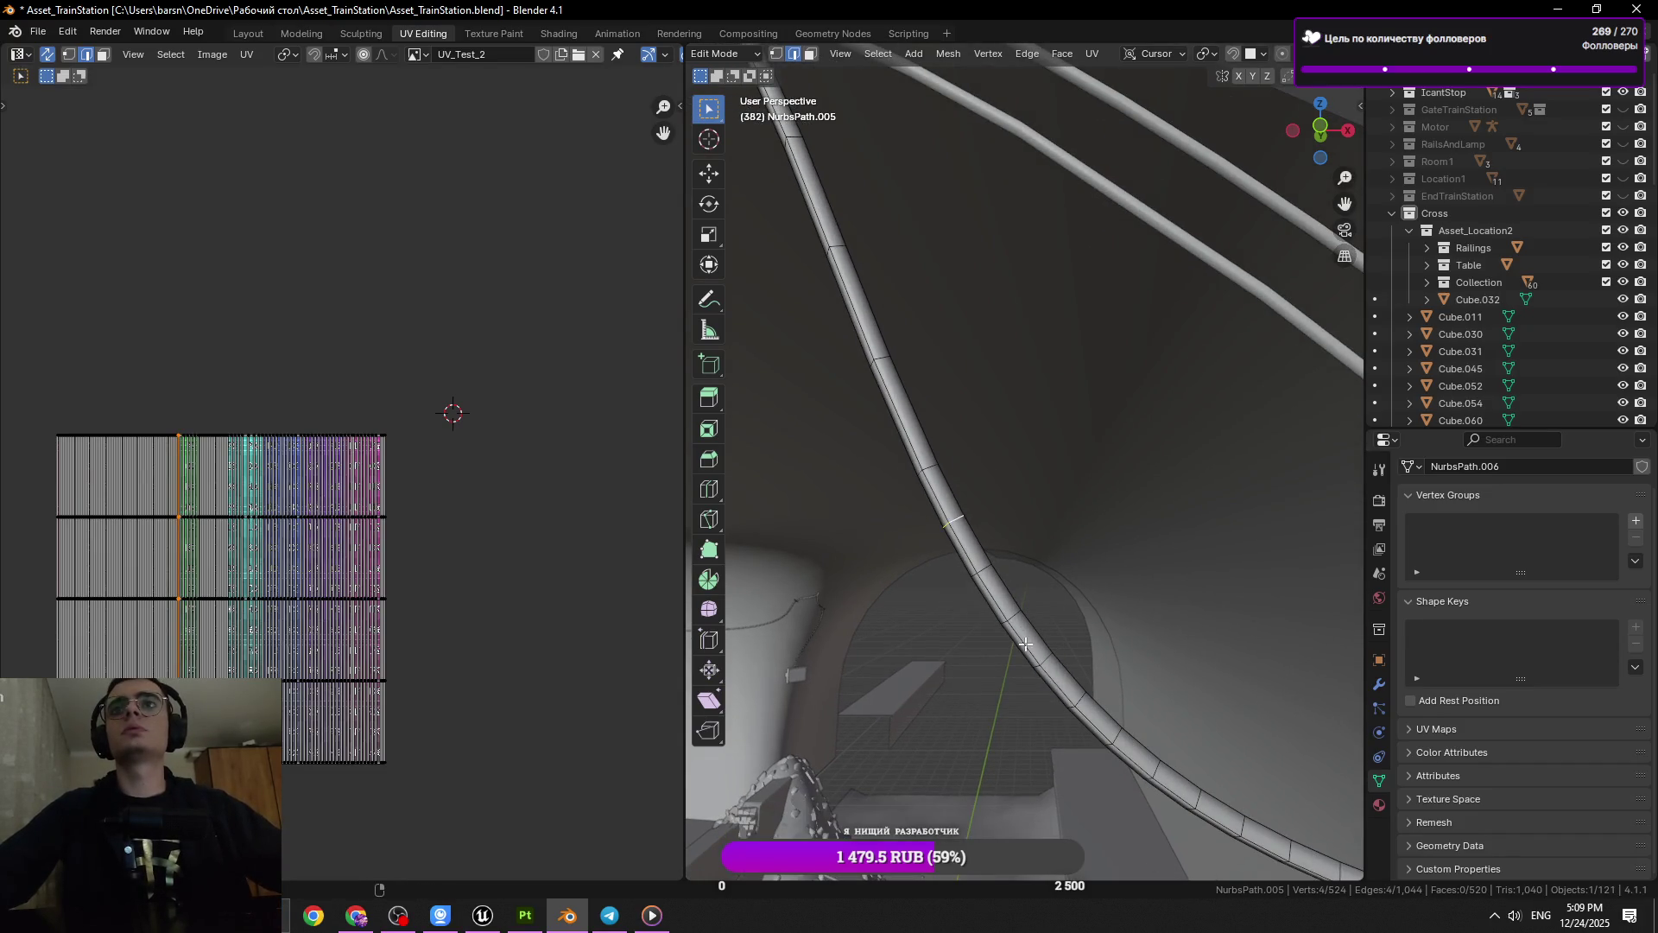
key(x)
click(1150, 609)
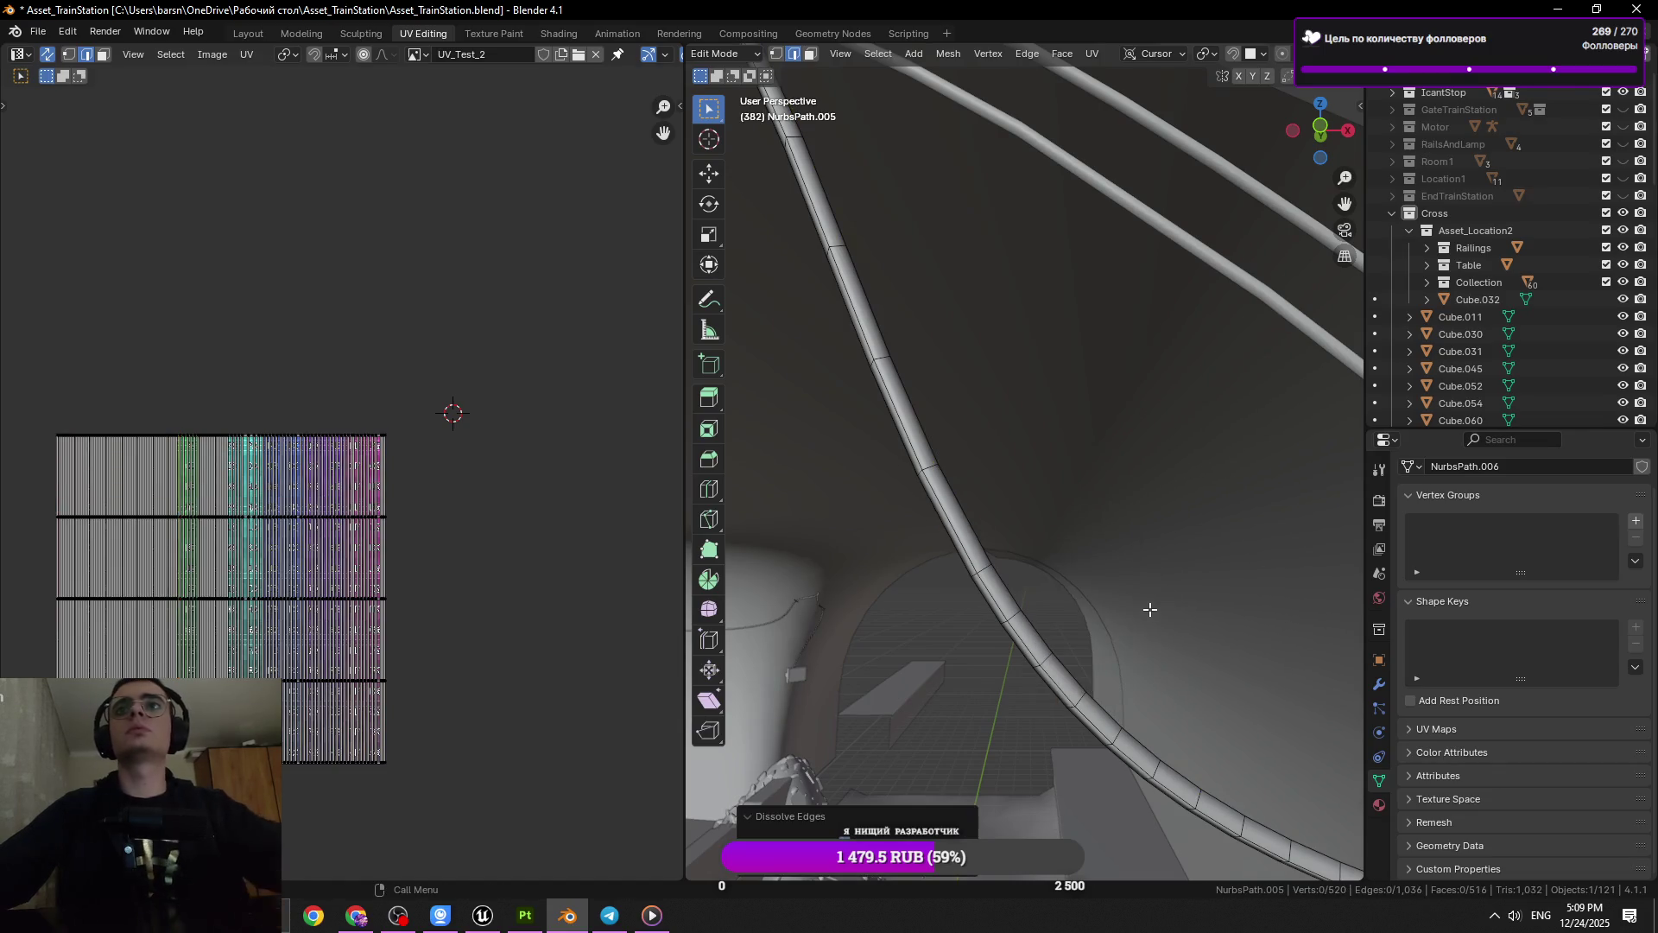
key(ctrl+s)
drag(1147, 602, 1108, 529)
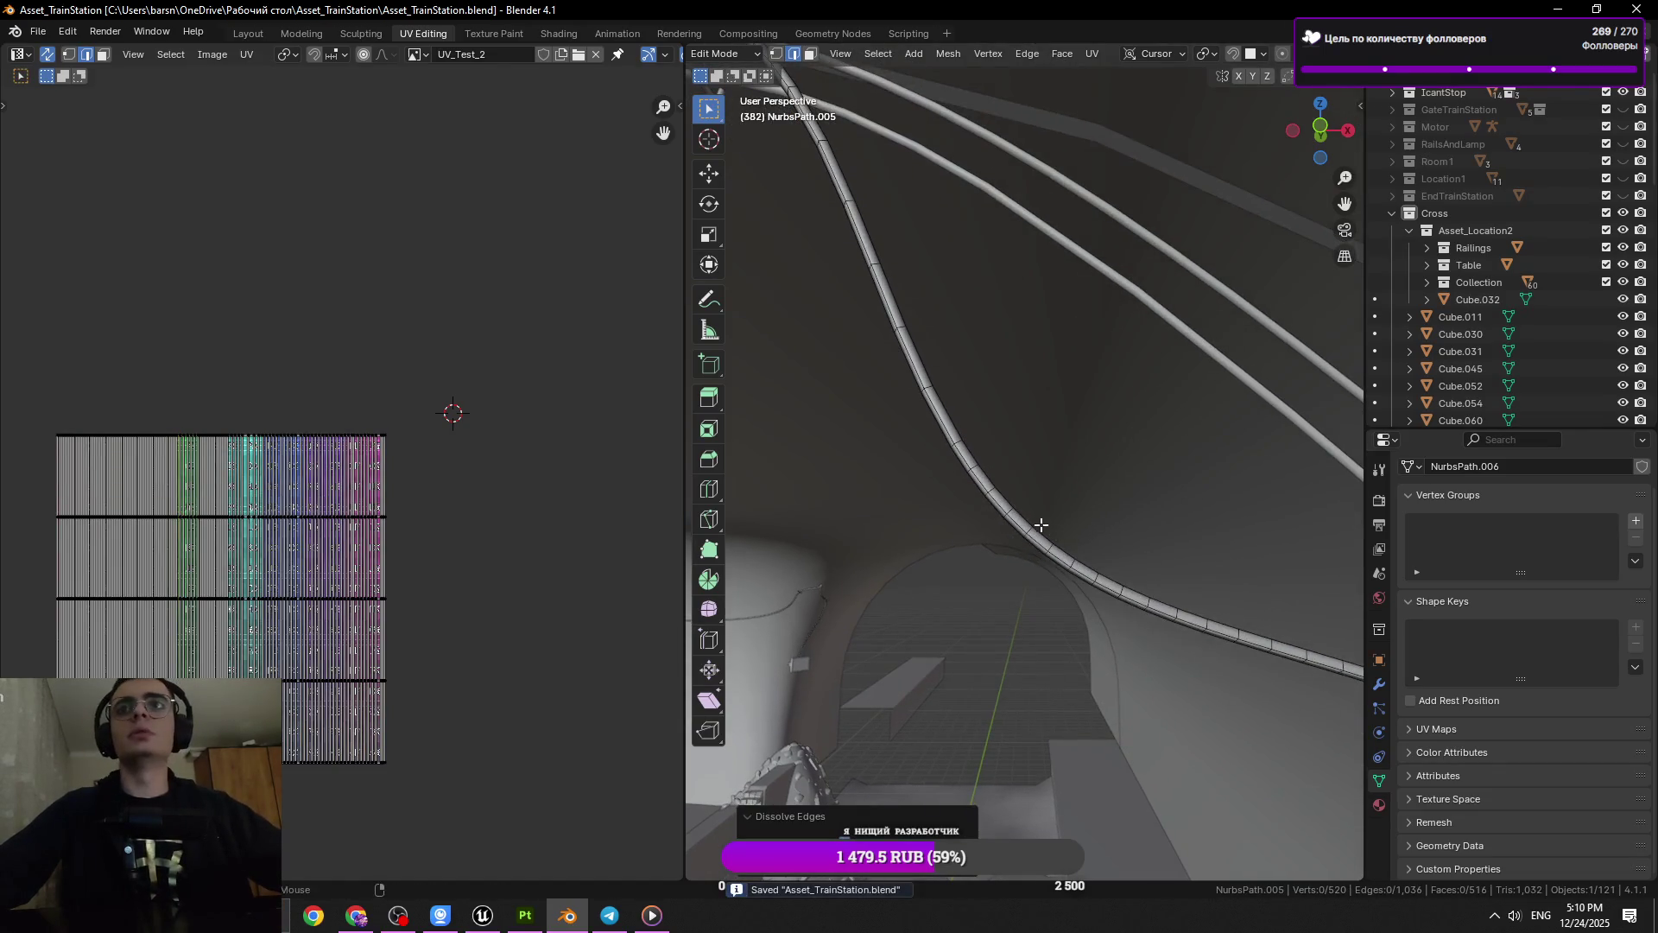
Dissolve two ring loops on the near side of the rail tube
drag(1186, 599, 1114, 552)
click(989, 536)
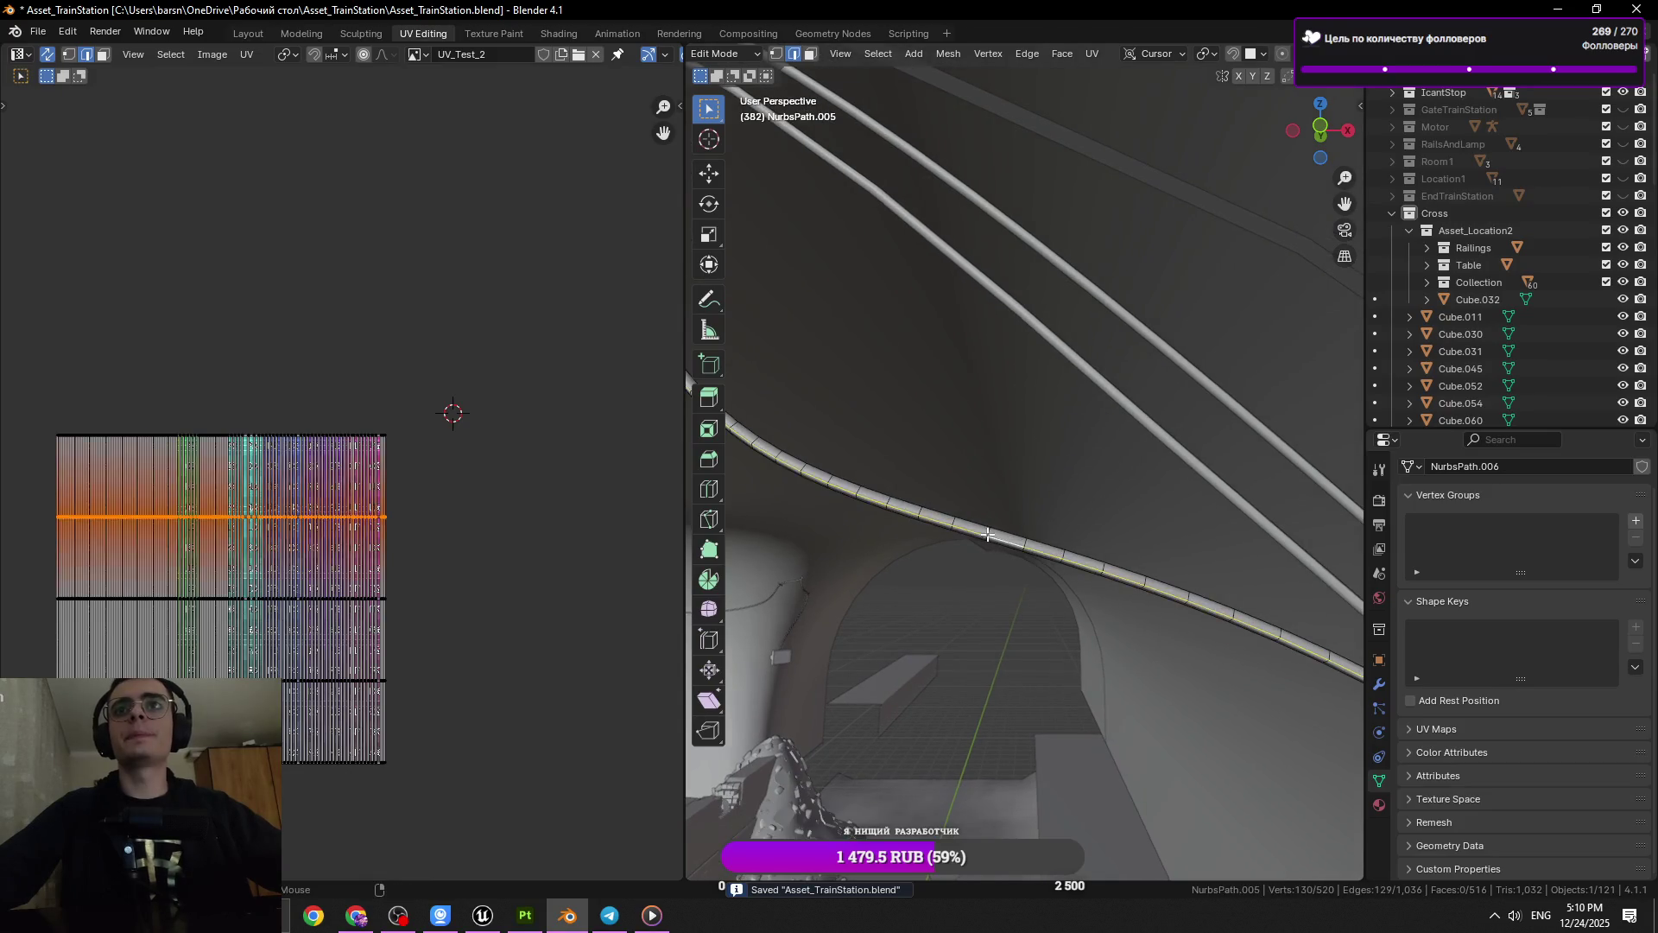
key(x)
click(1137, 542)
click(861, 492)
drag(1140, 517, 1074, 492)
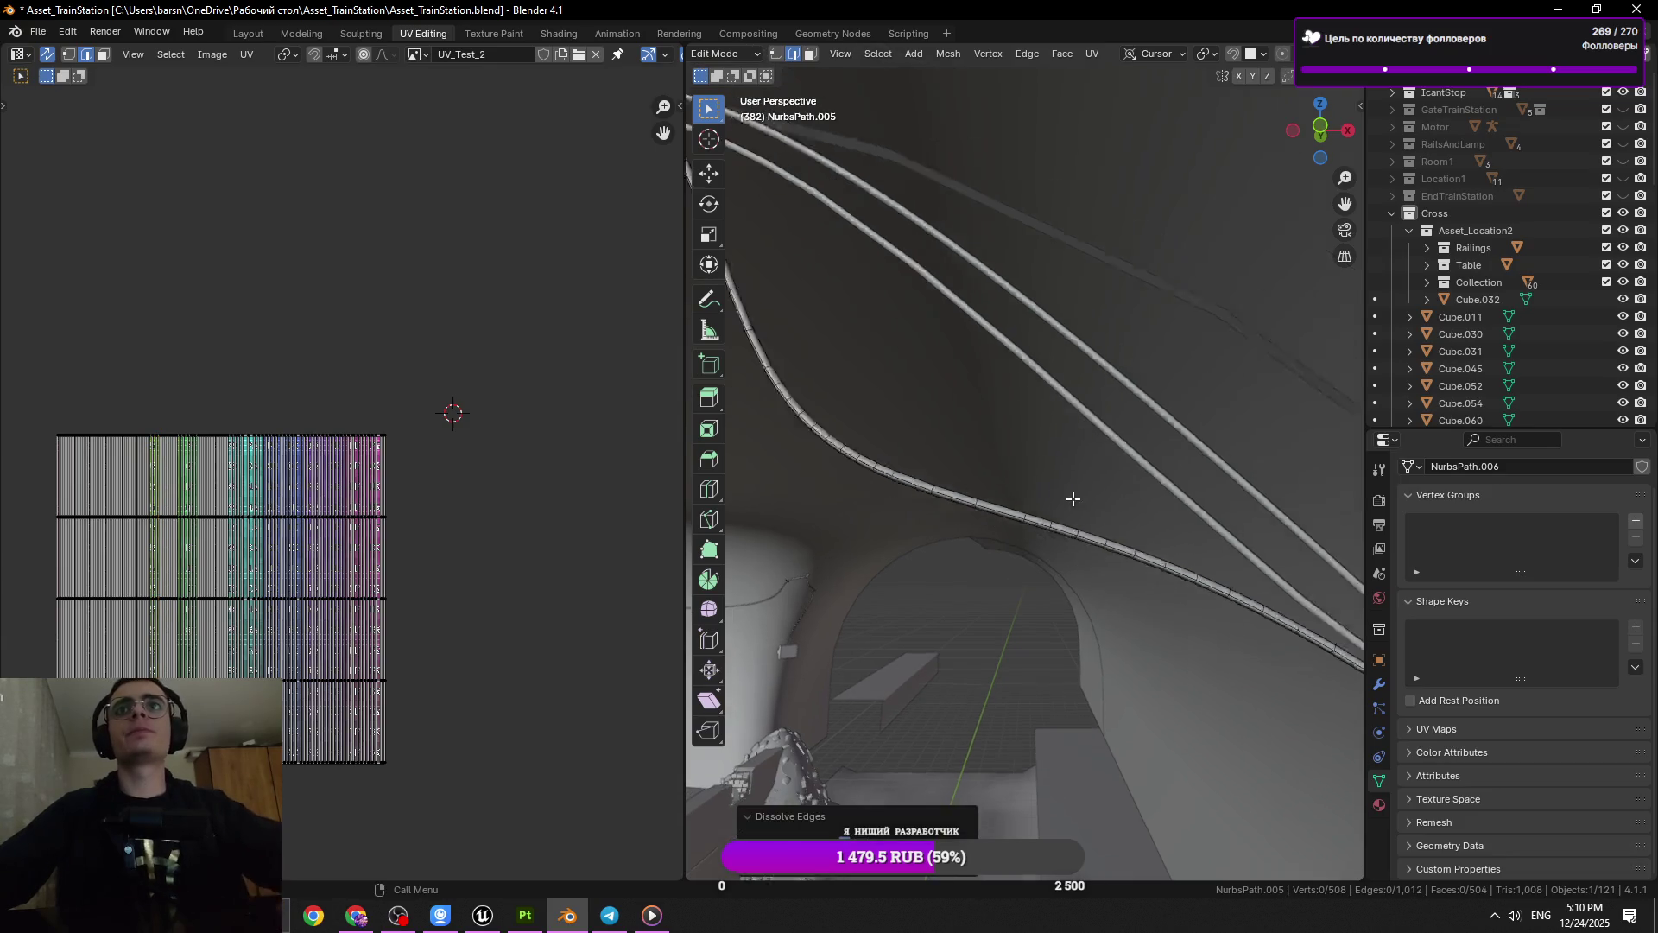
key(x)
click(1013, 489)
scroll(up, 3)
Dissolve the next cross-section loops further along the rail
click(1108, 569)
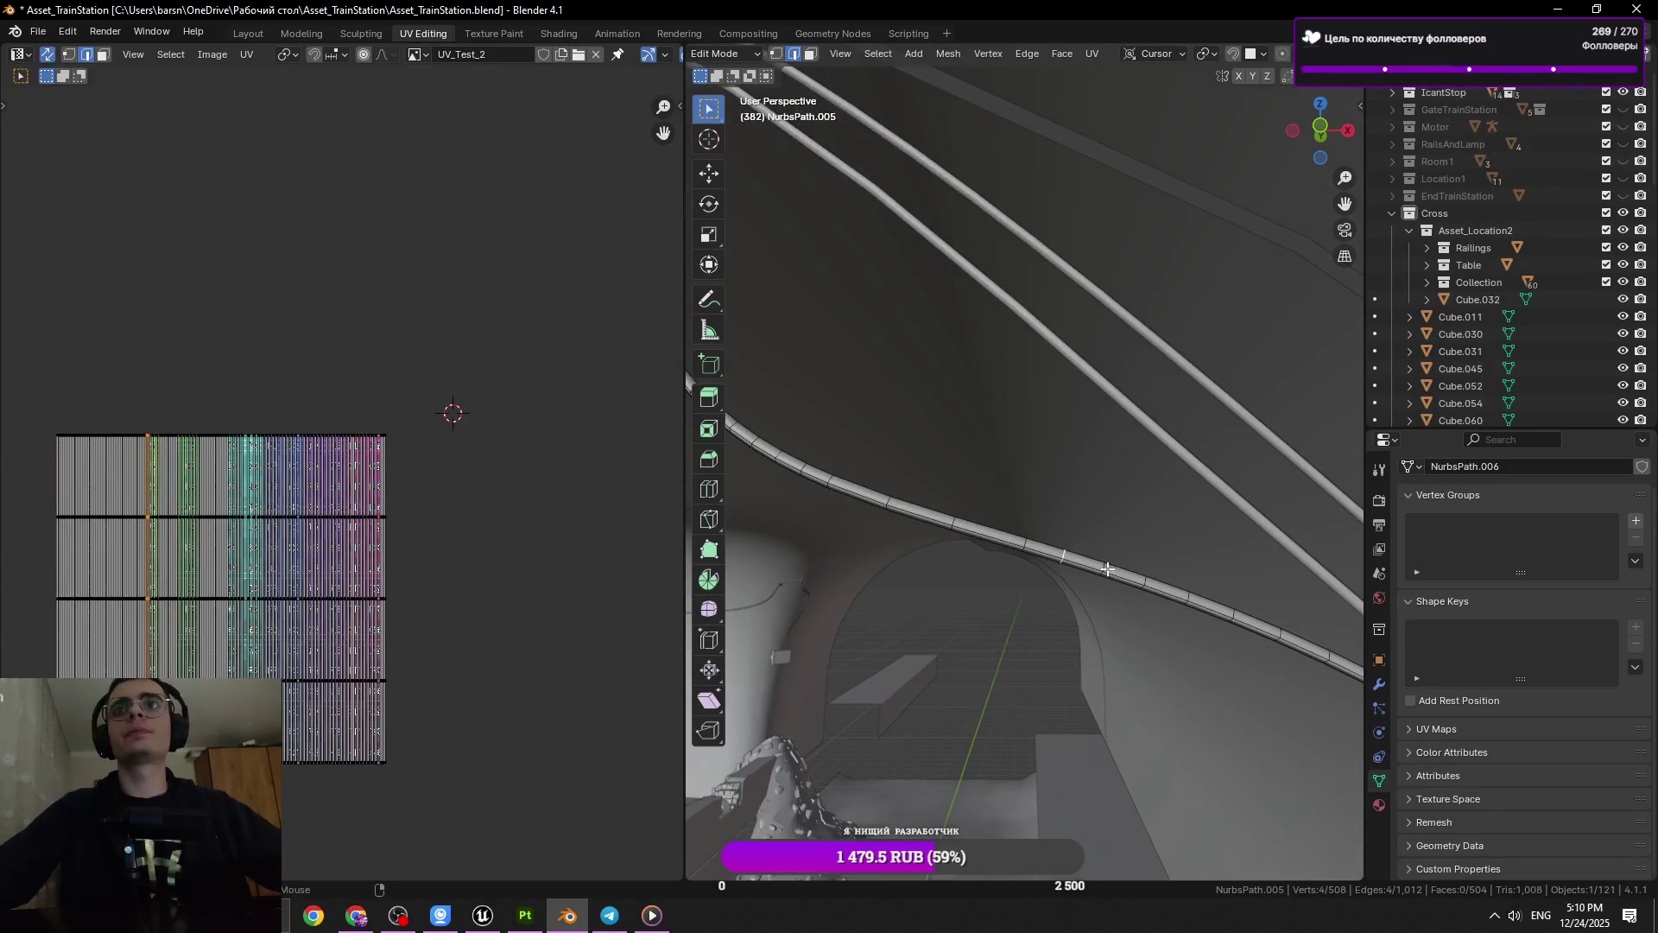
key(ctrl+x)
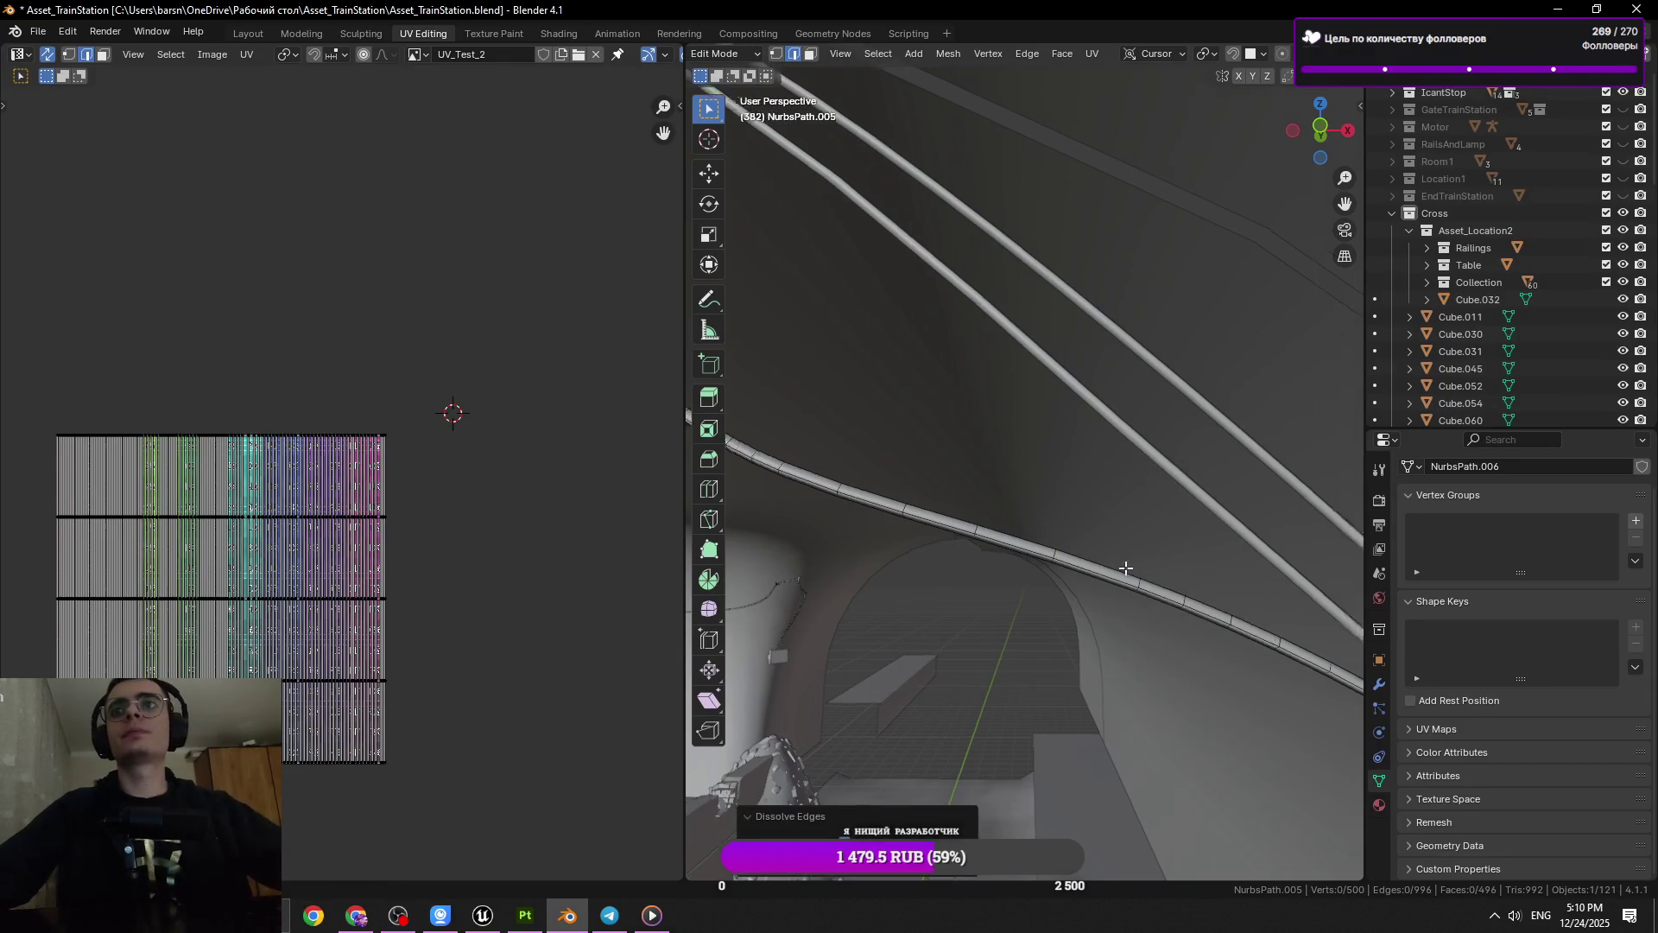
drag(1129, 574, 1265, 585)
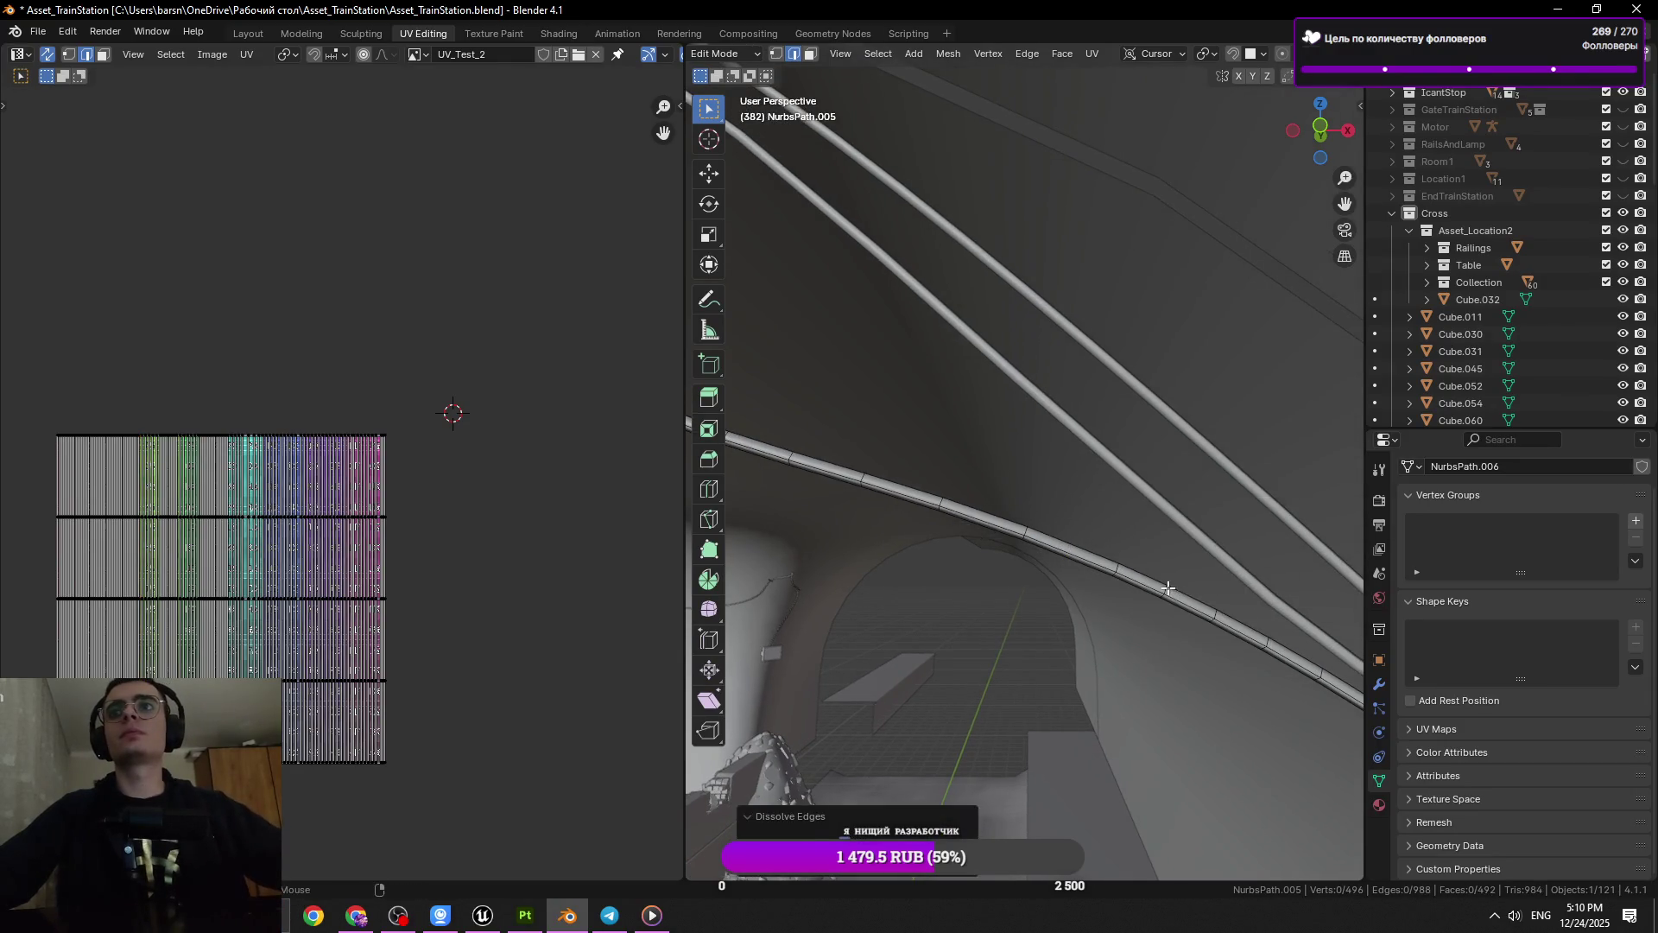
key(ctrl+x)
click(1164, 592)
right_click(1165, 592)
click(1217, 637)
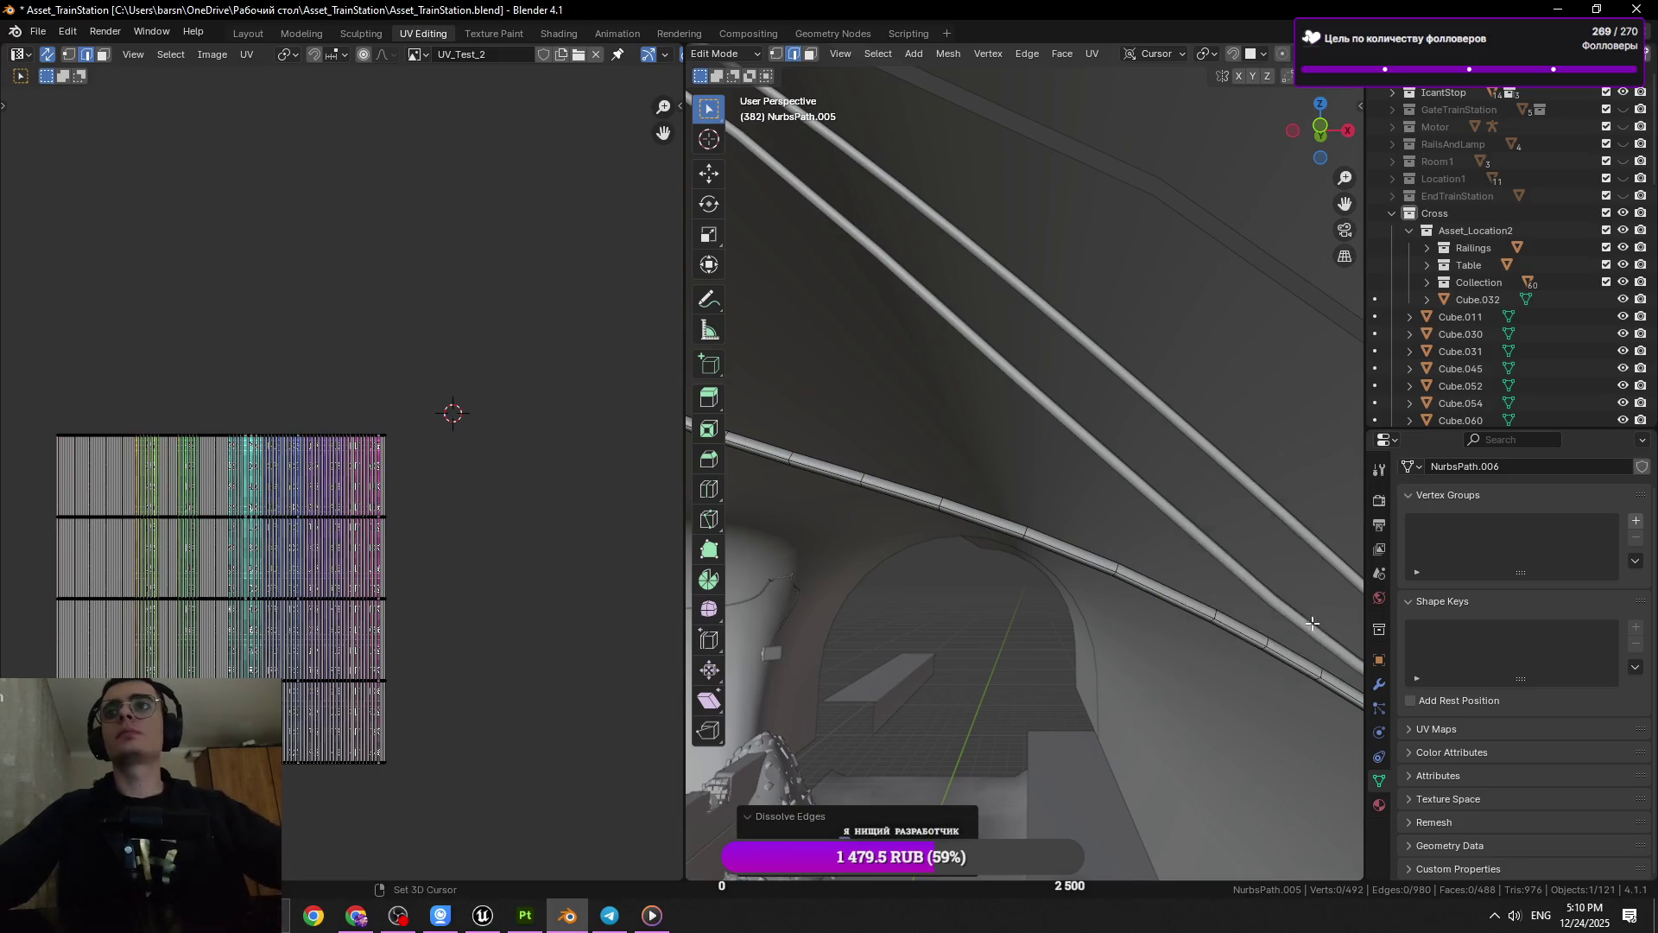
drag(1217, 636, 976, 557)
Remove two more cross loops, down to 480 vertices, then start animation playback
click(969, 554)
click(973, 550)
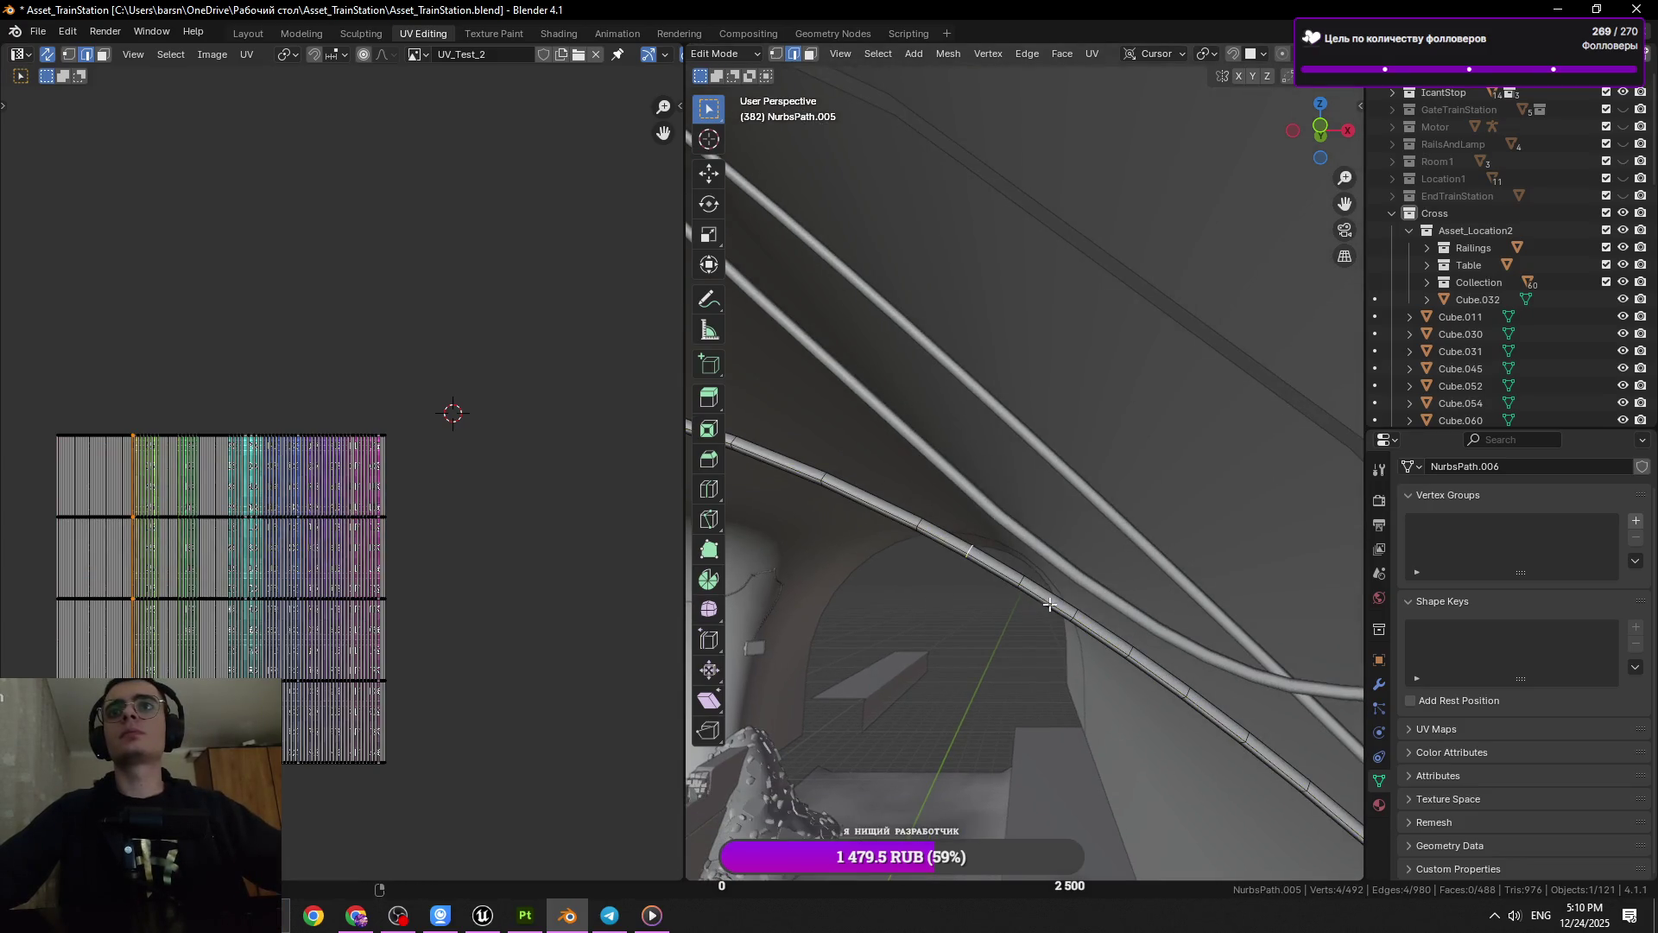
key(x)
click(1215, 605)
click(1075, 615)
key(x)
click(1208, 639)
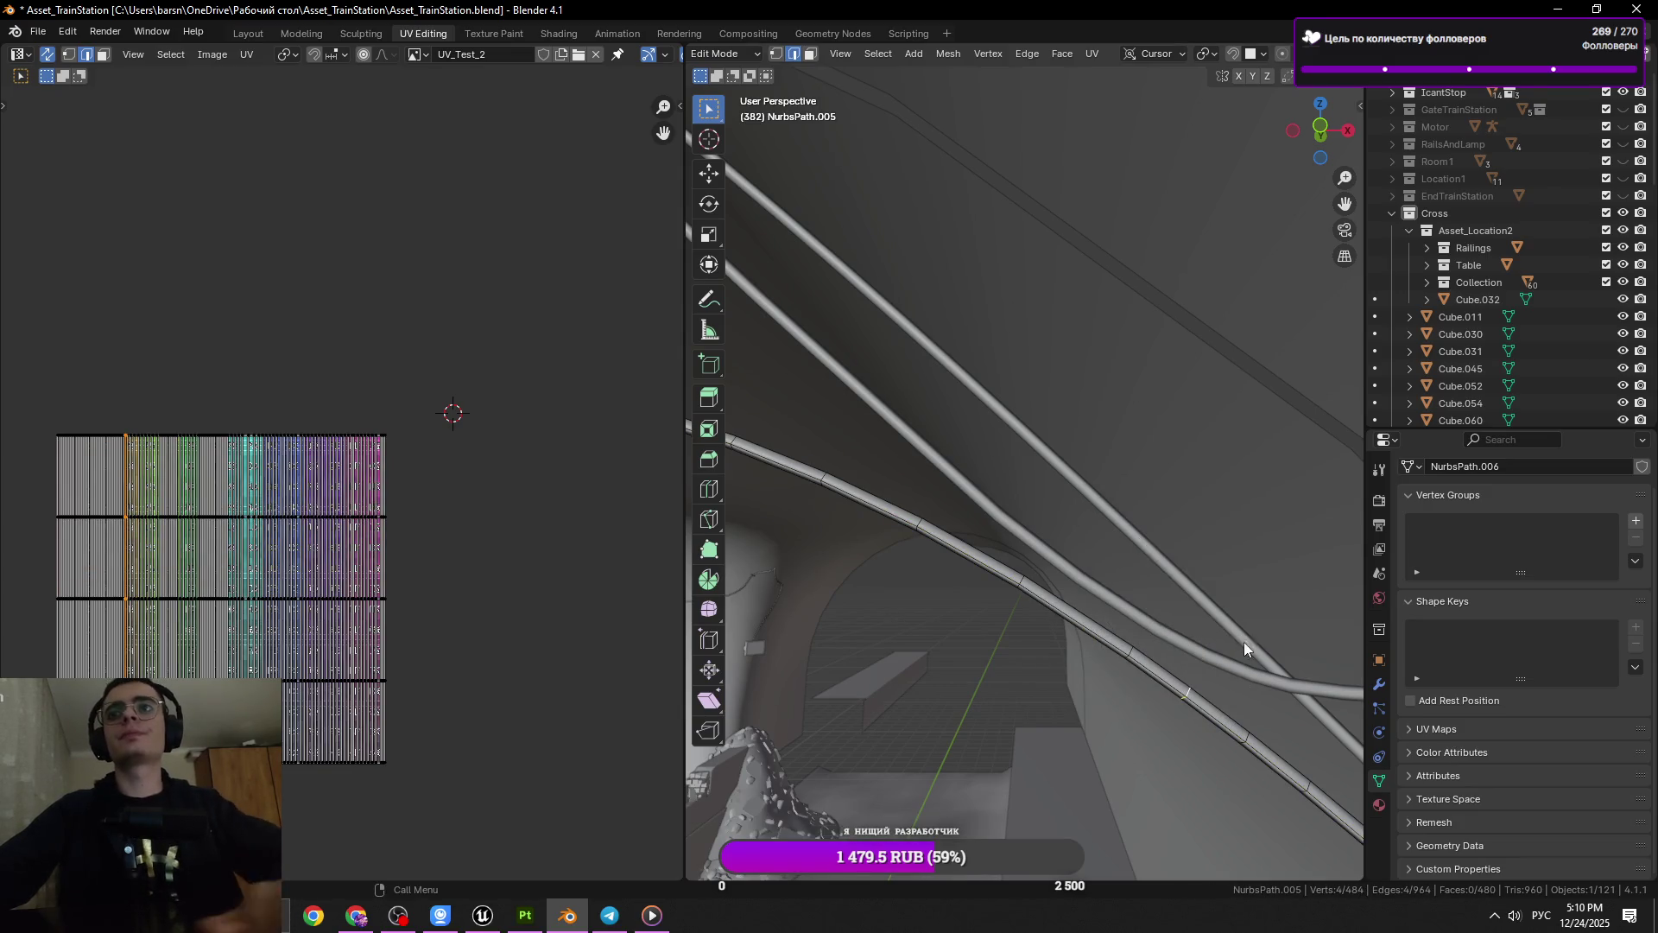
key(space)
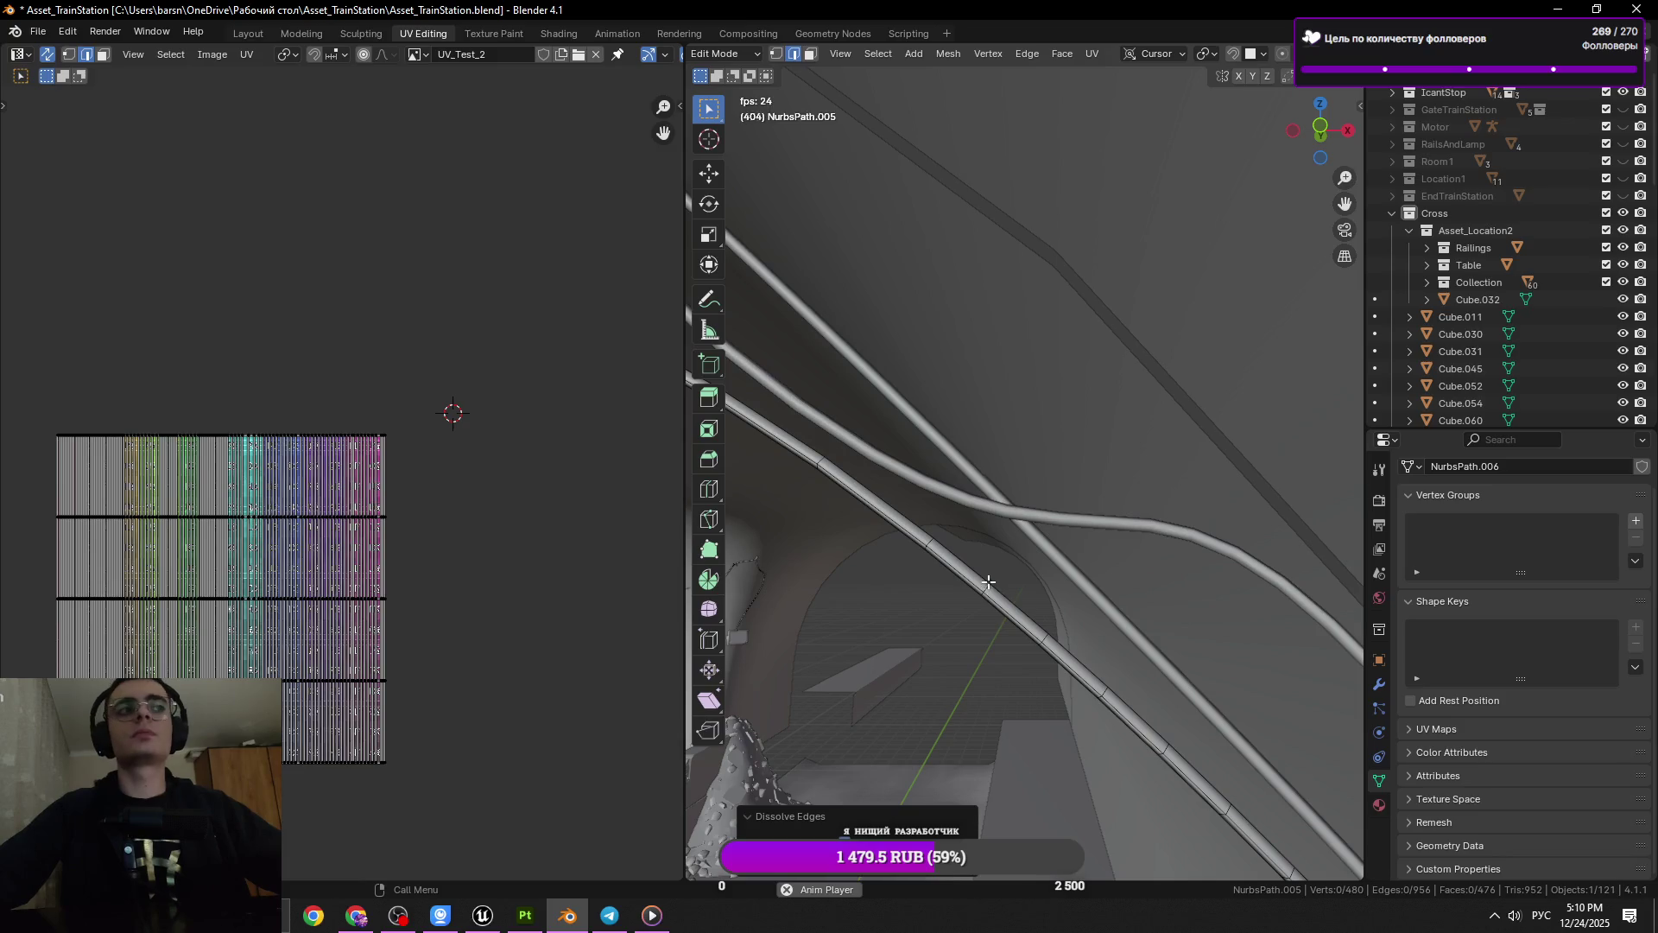
Save, undo the last dissolve, then dissolve a chosen cross loop on the rail
key(ctrl+s)
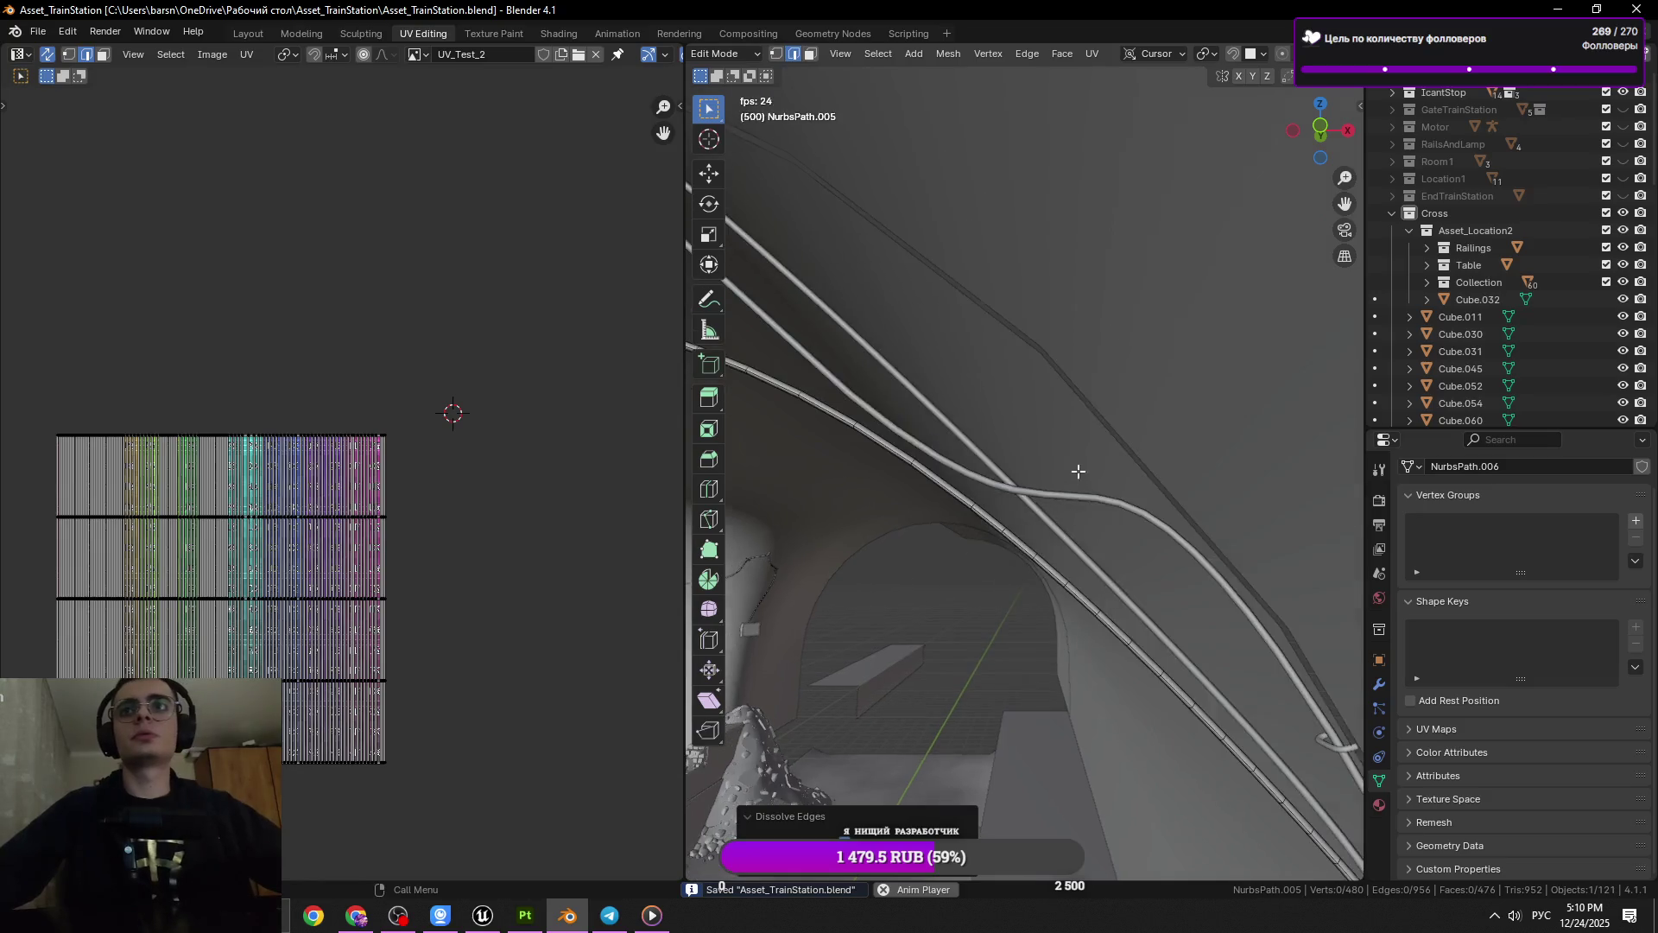
key(ctrl+z)
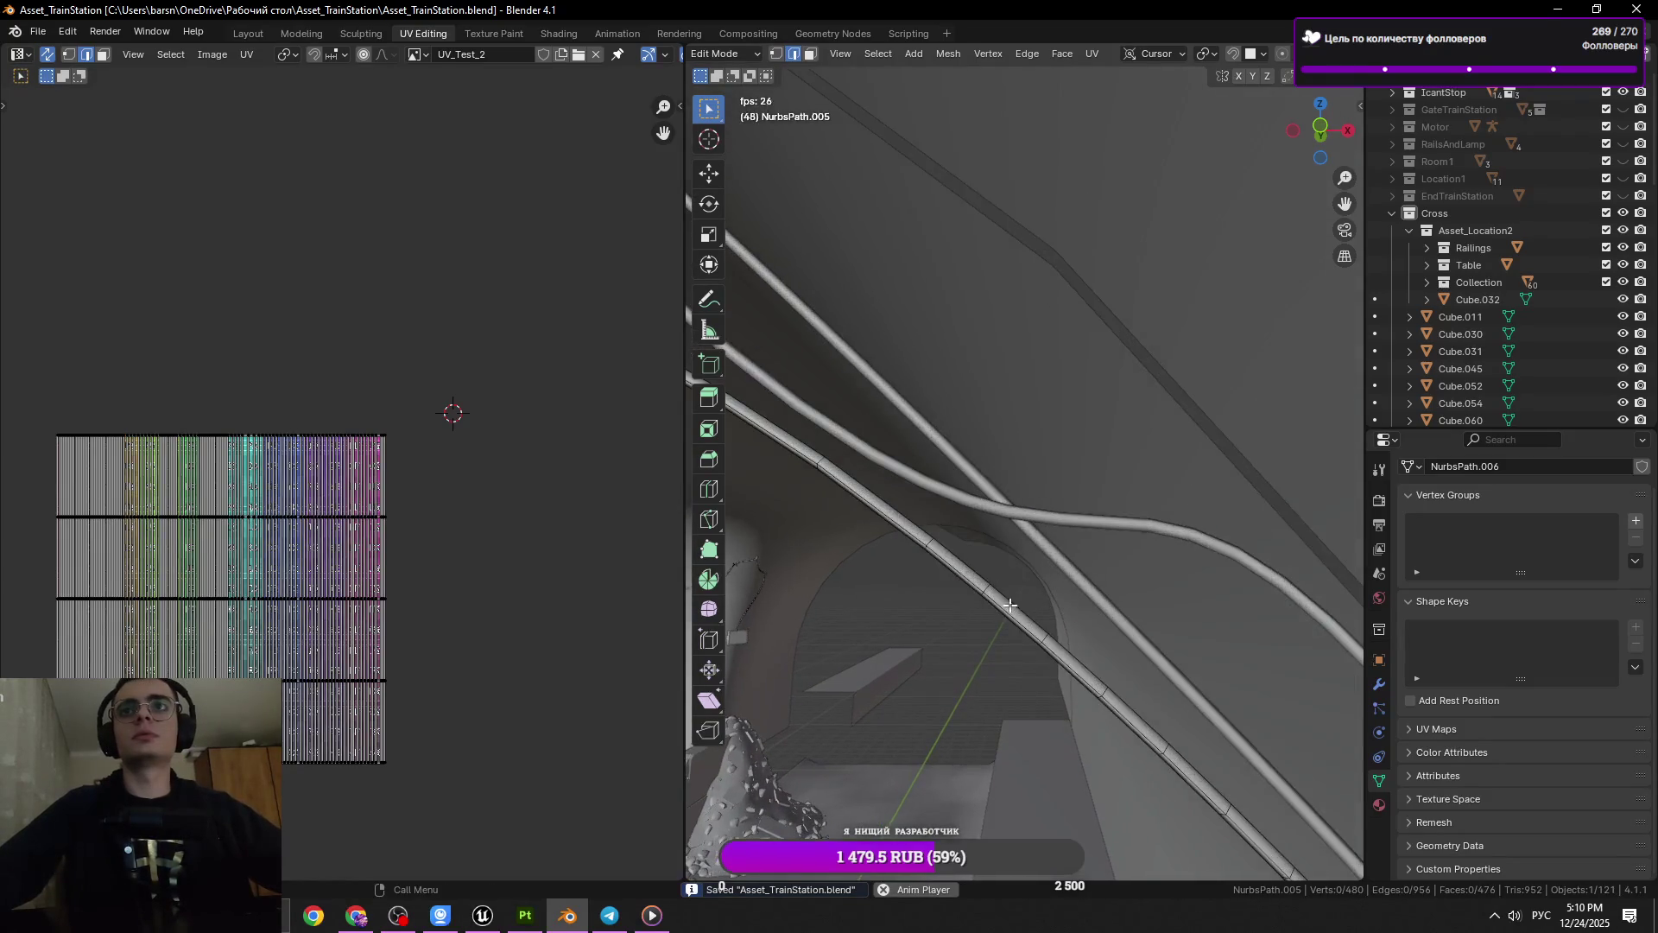
click(999, 590)
click(992, 587)
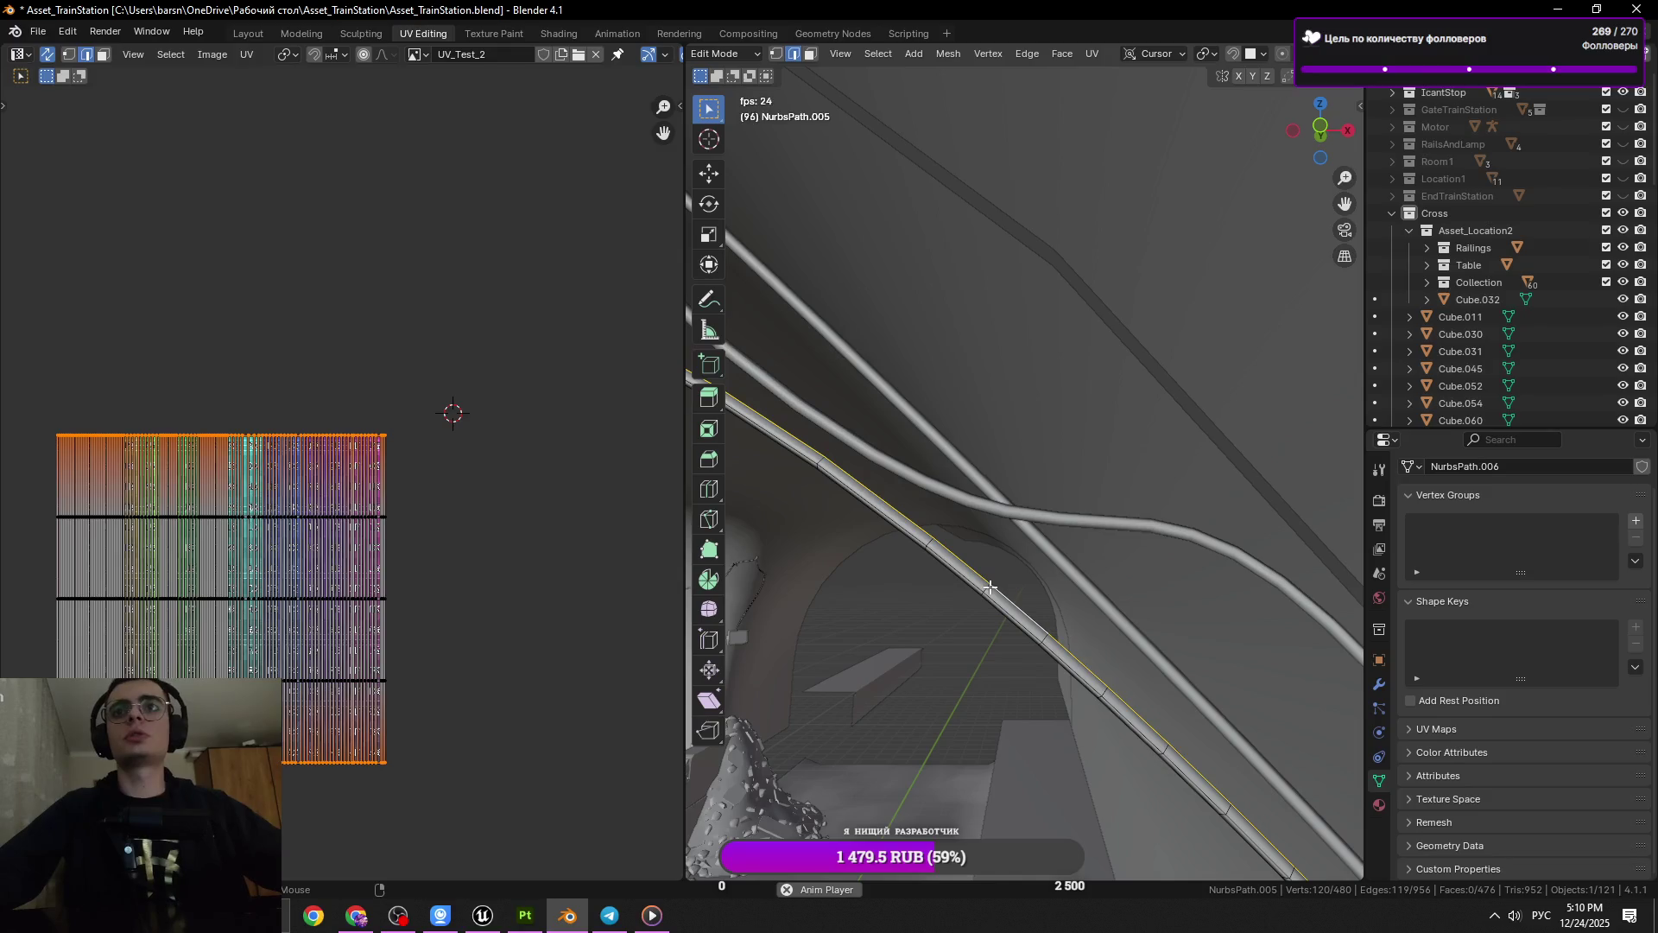
click(986, 588)
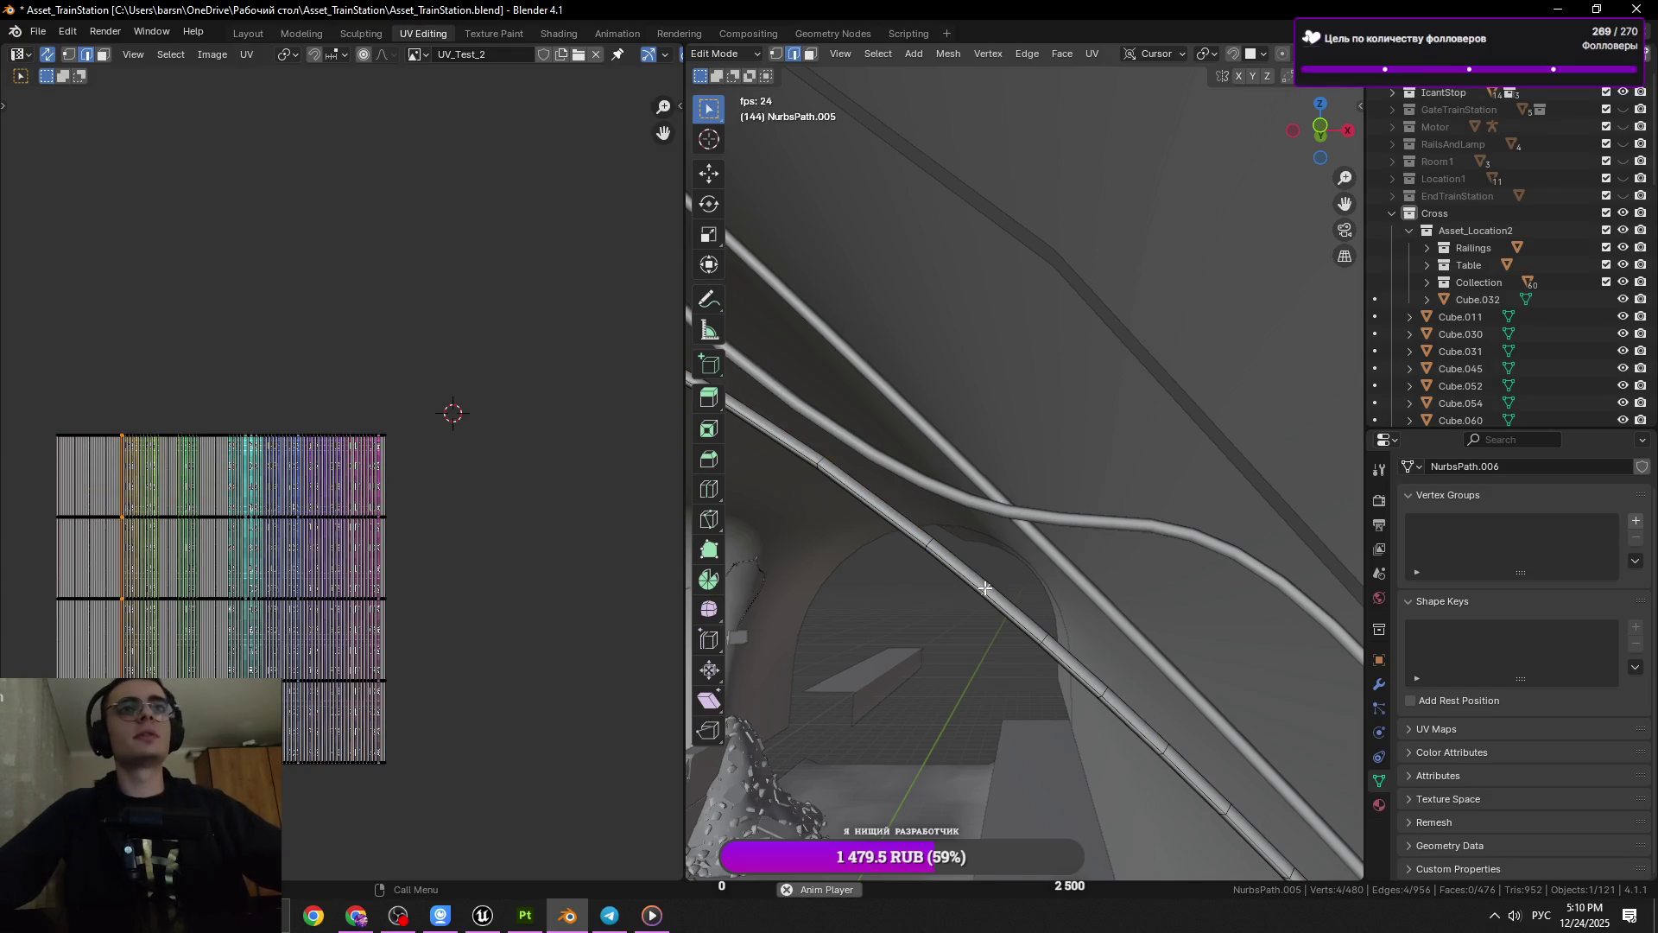
click(1067, 594)
click(1098, 601)
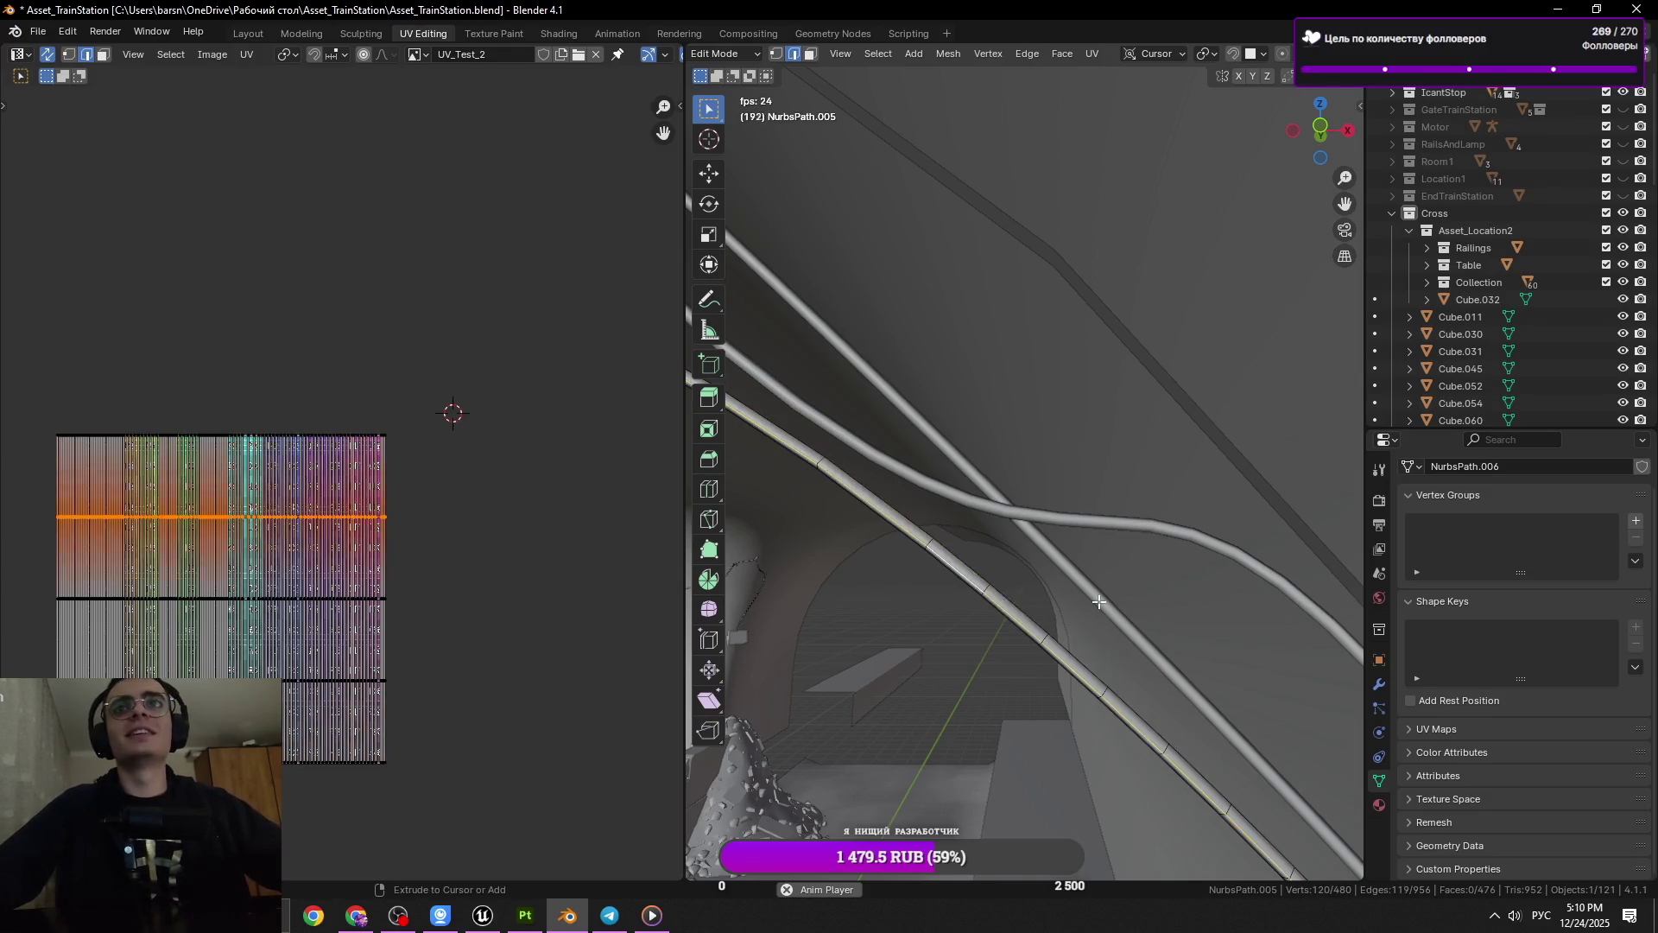
click(1055, 613)
click(995, 589)
key(x)
click(1140, 599)
Dissolve a small cross loop on the rail and save the file
click(1102, 689)
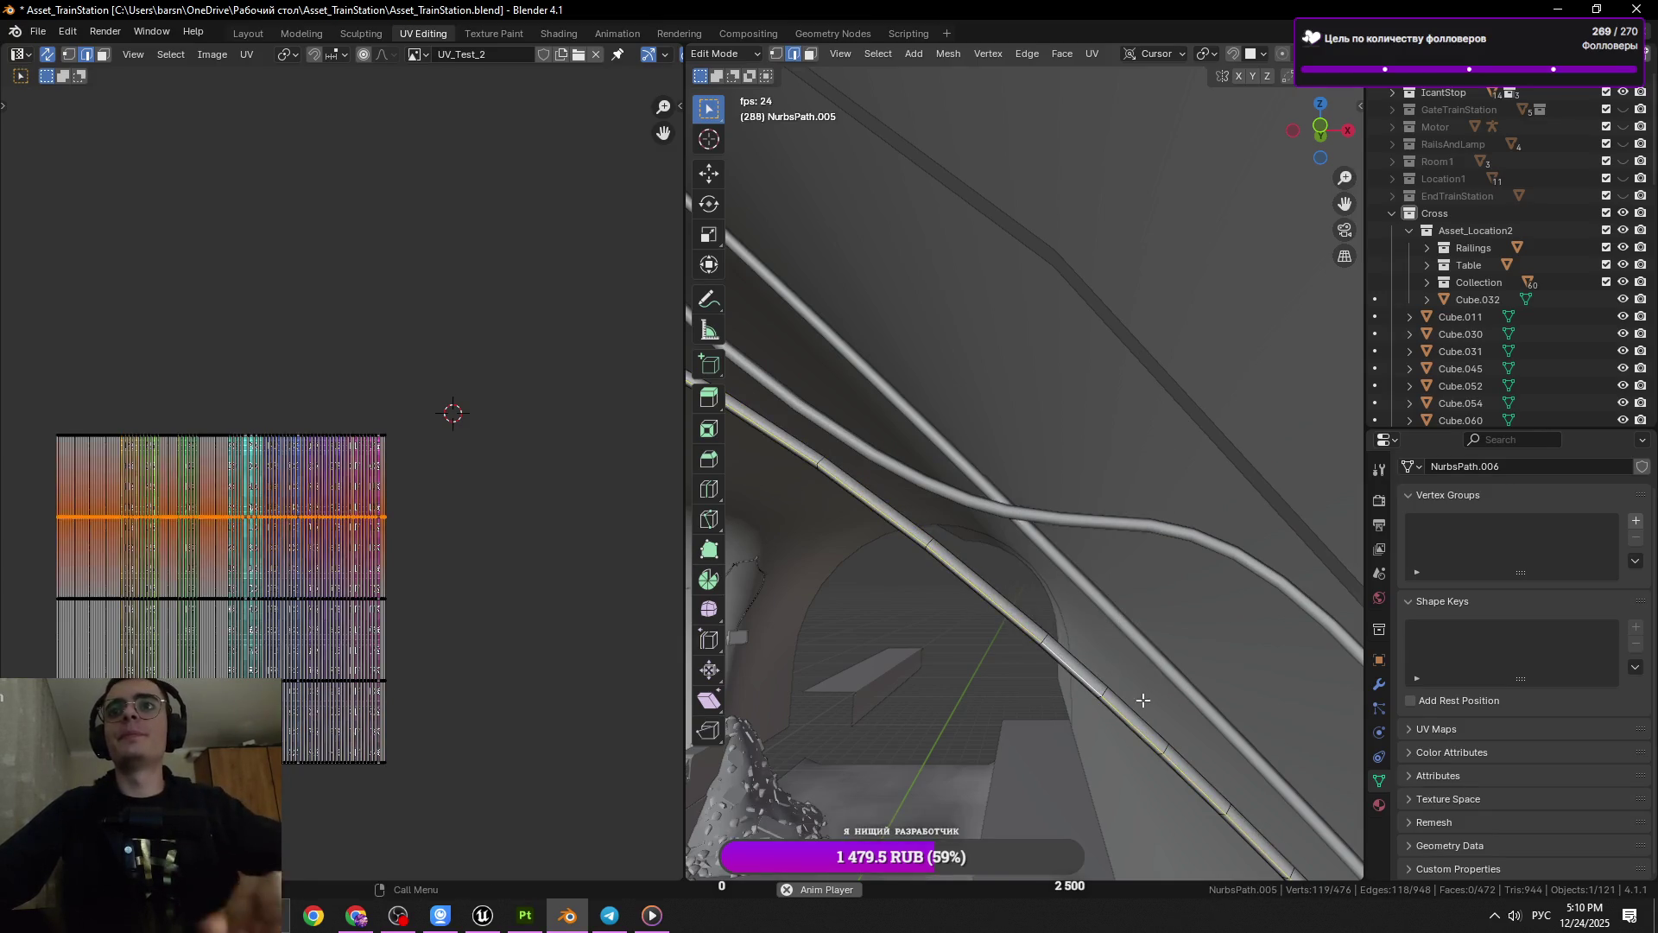
click(1106, 687)
key(x)
click(1235, 684)
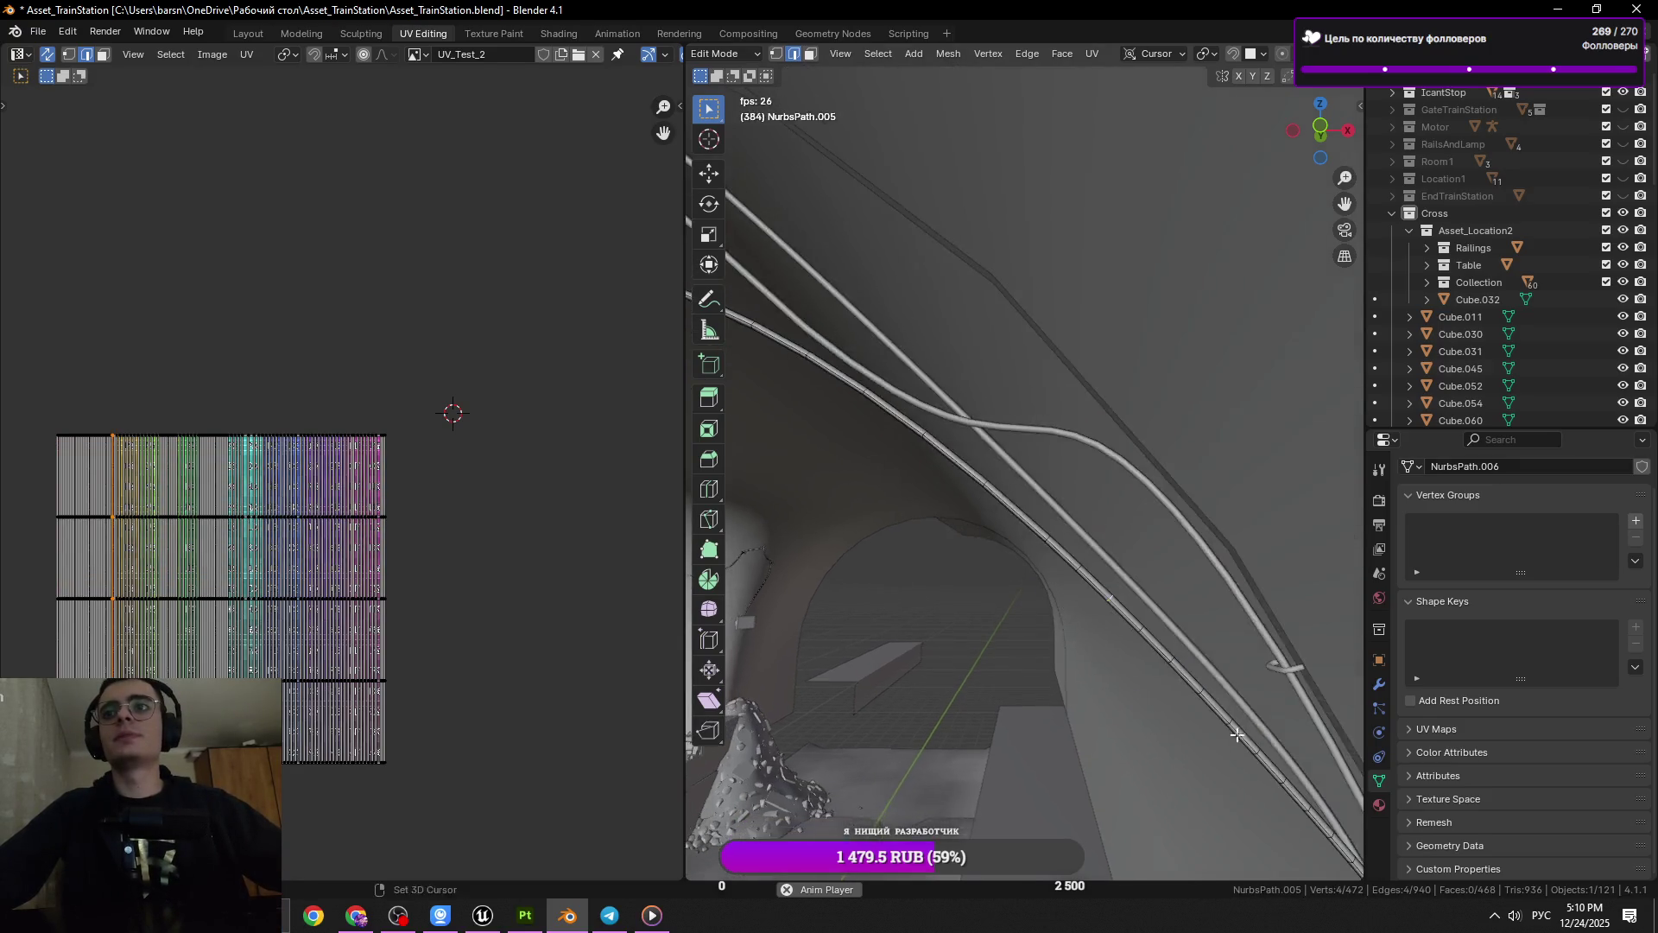
key(ctrl+s)
Dissolve three more cross loops along the rail
click(901, 521)
key(x)
click(902, 522)
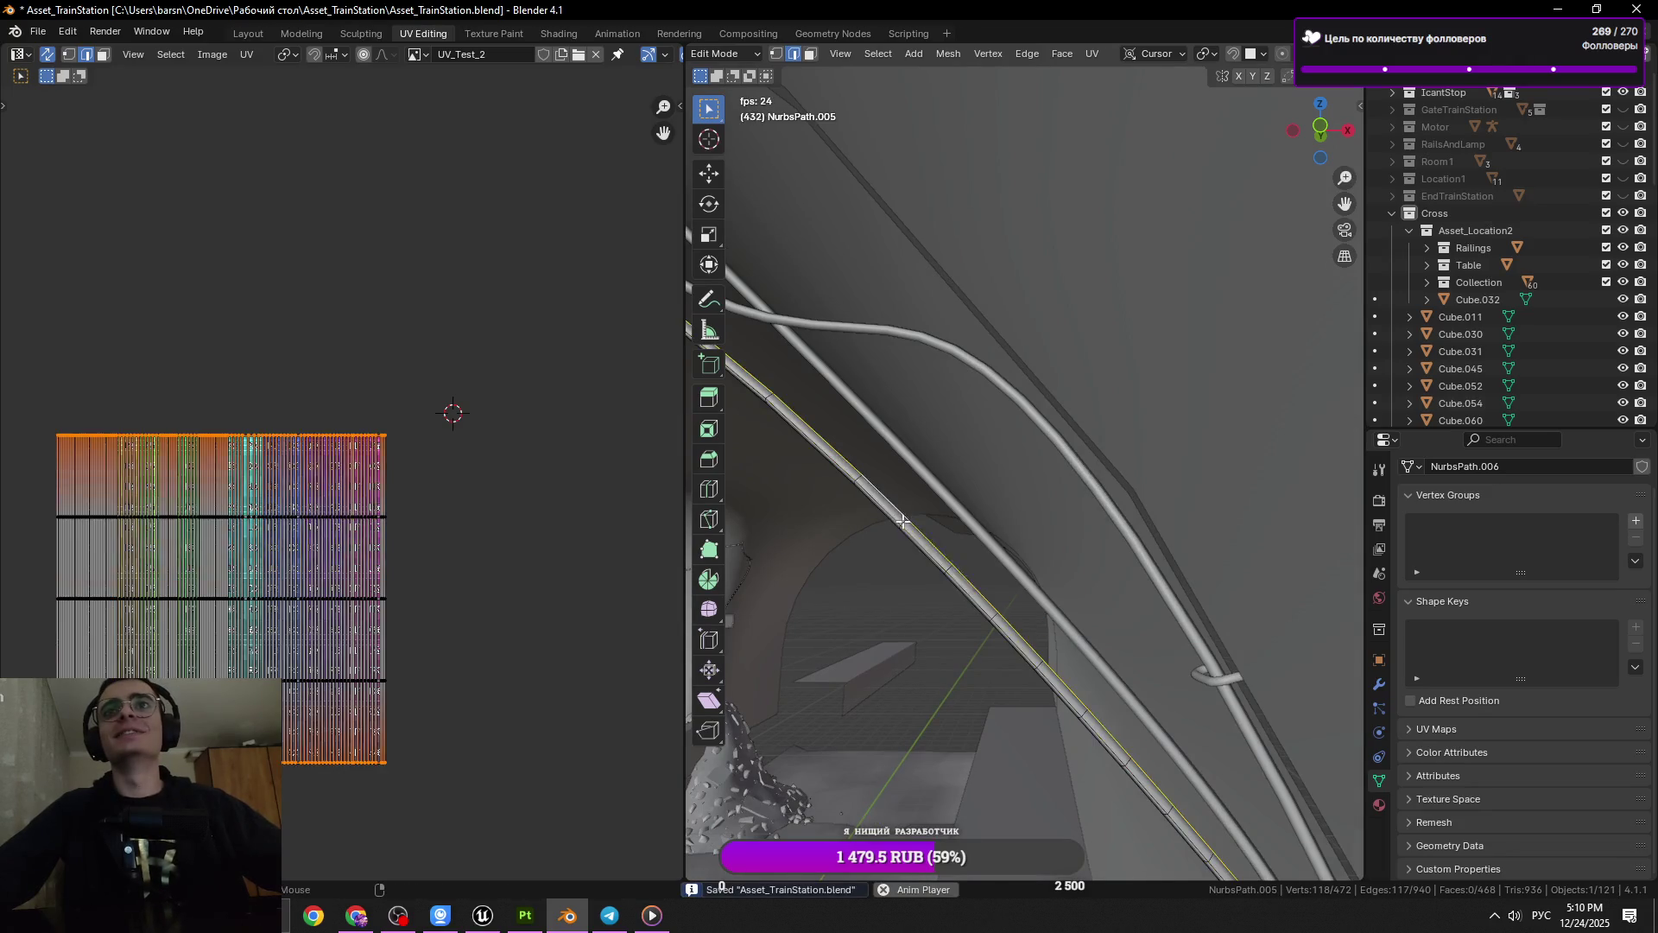
click(1002, 620)
key(x)
click(1083, 635)
click(1080, 703)
key(x)
click(1079, 704)
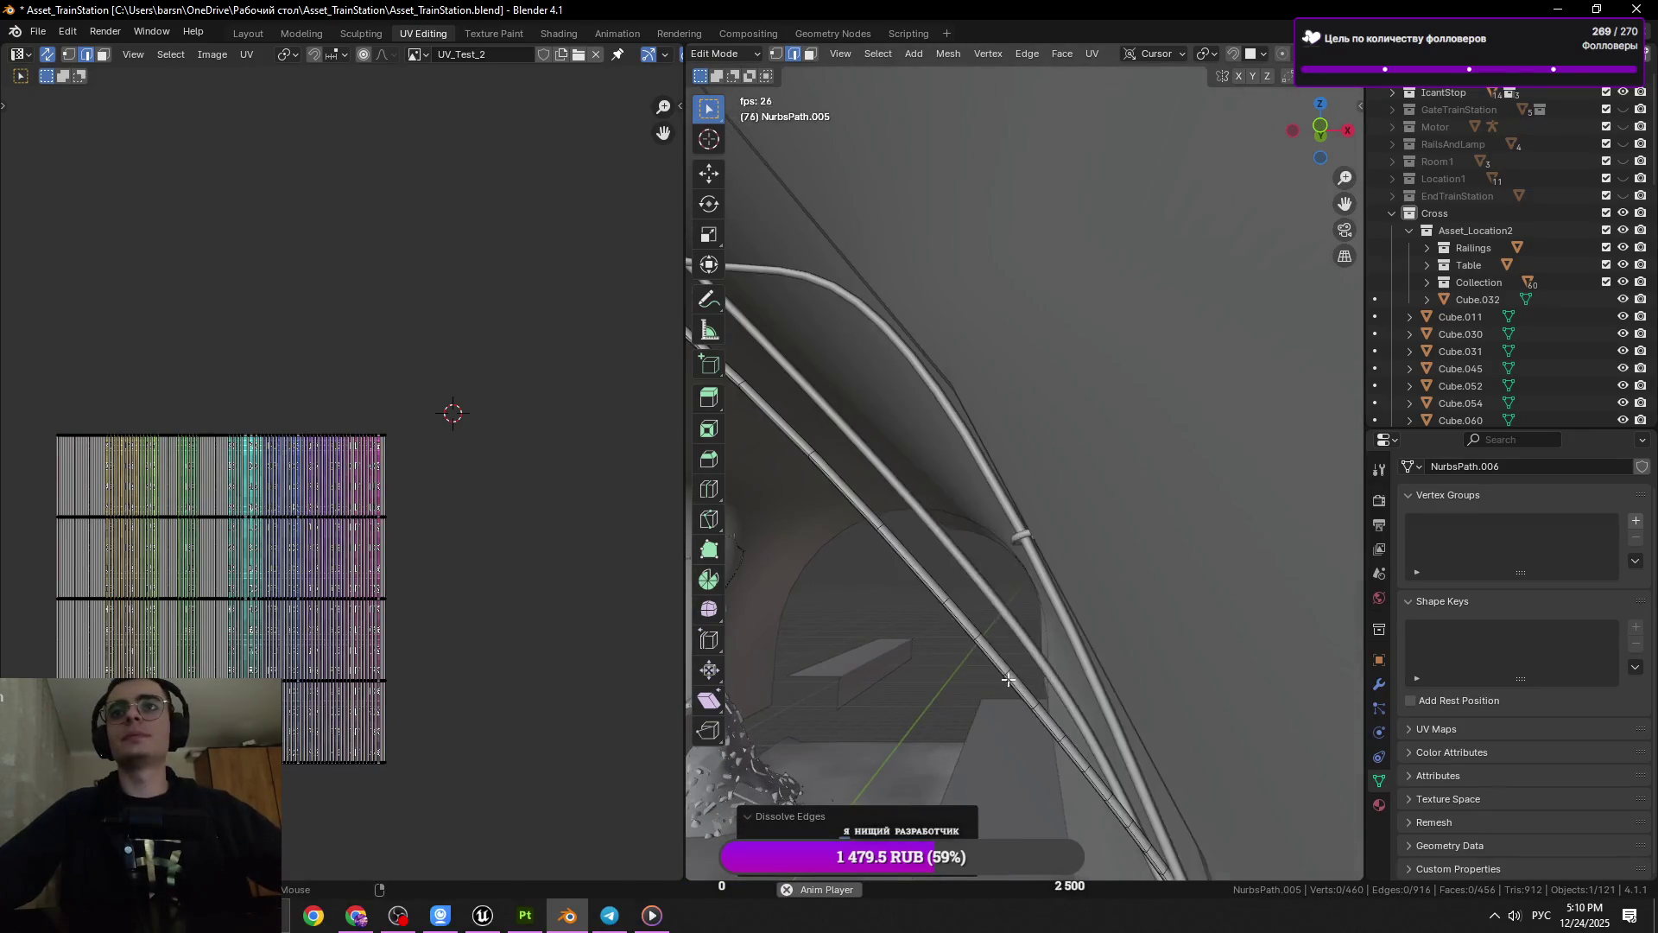
Dissolve two further loops on the rail tube
click(974, 636)
key(x)
click(985, 639)
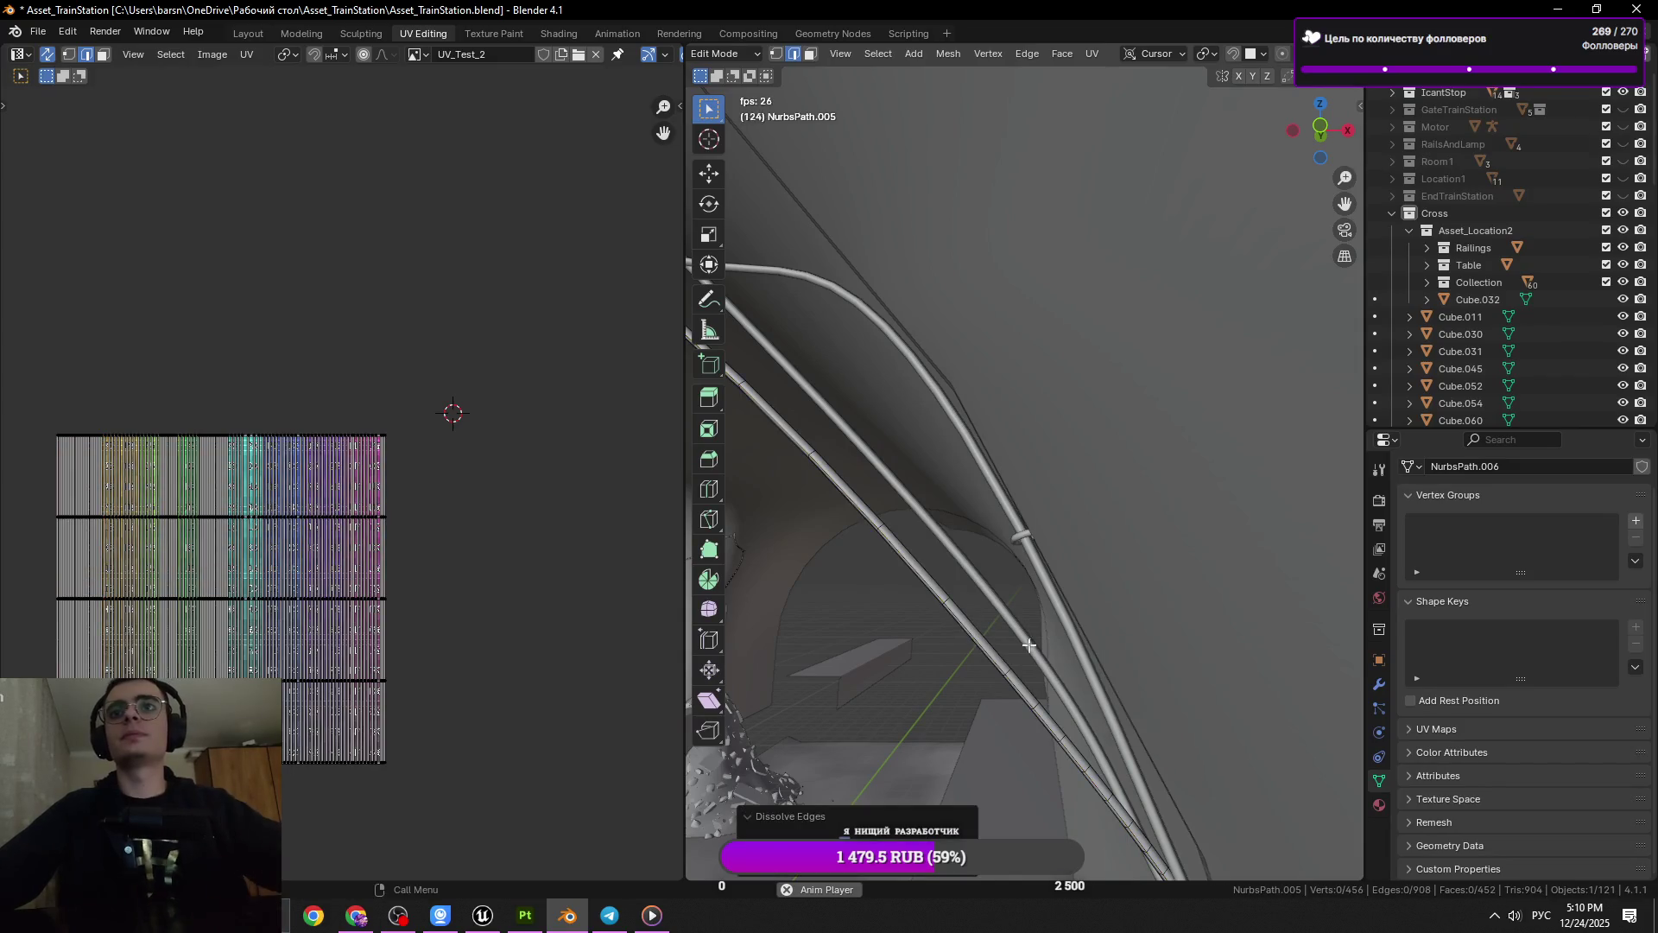
click(949, 595)
key(x)
click(1027, 705)
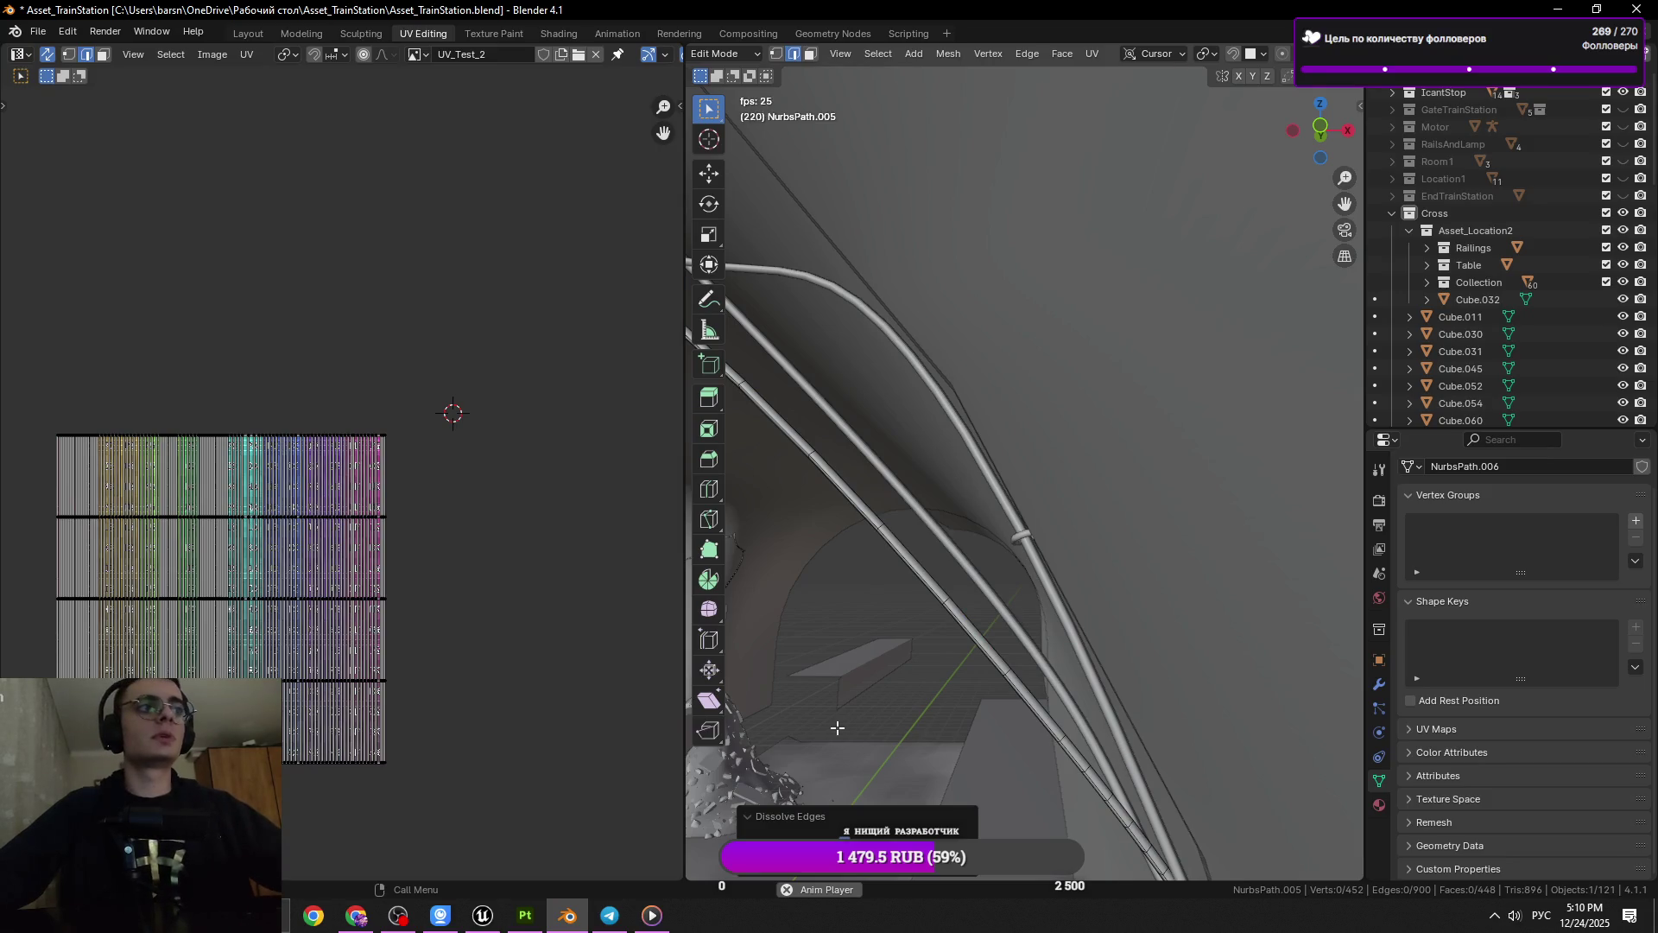
click(607, 916)
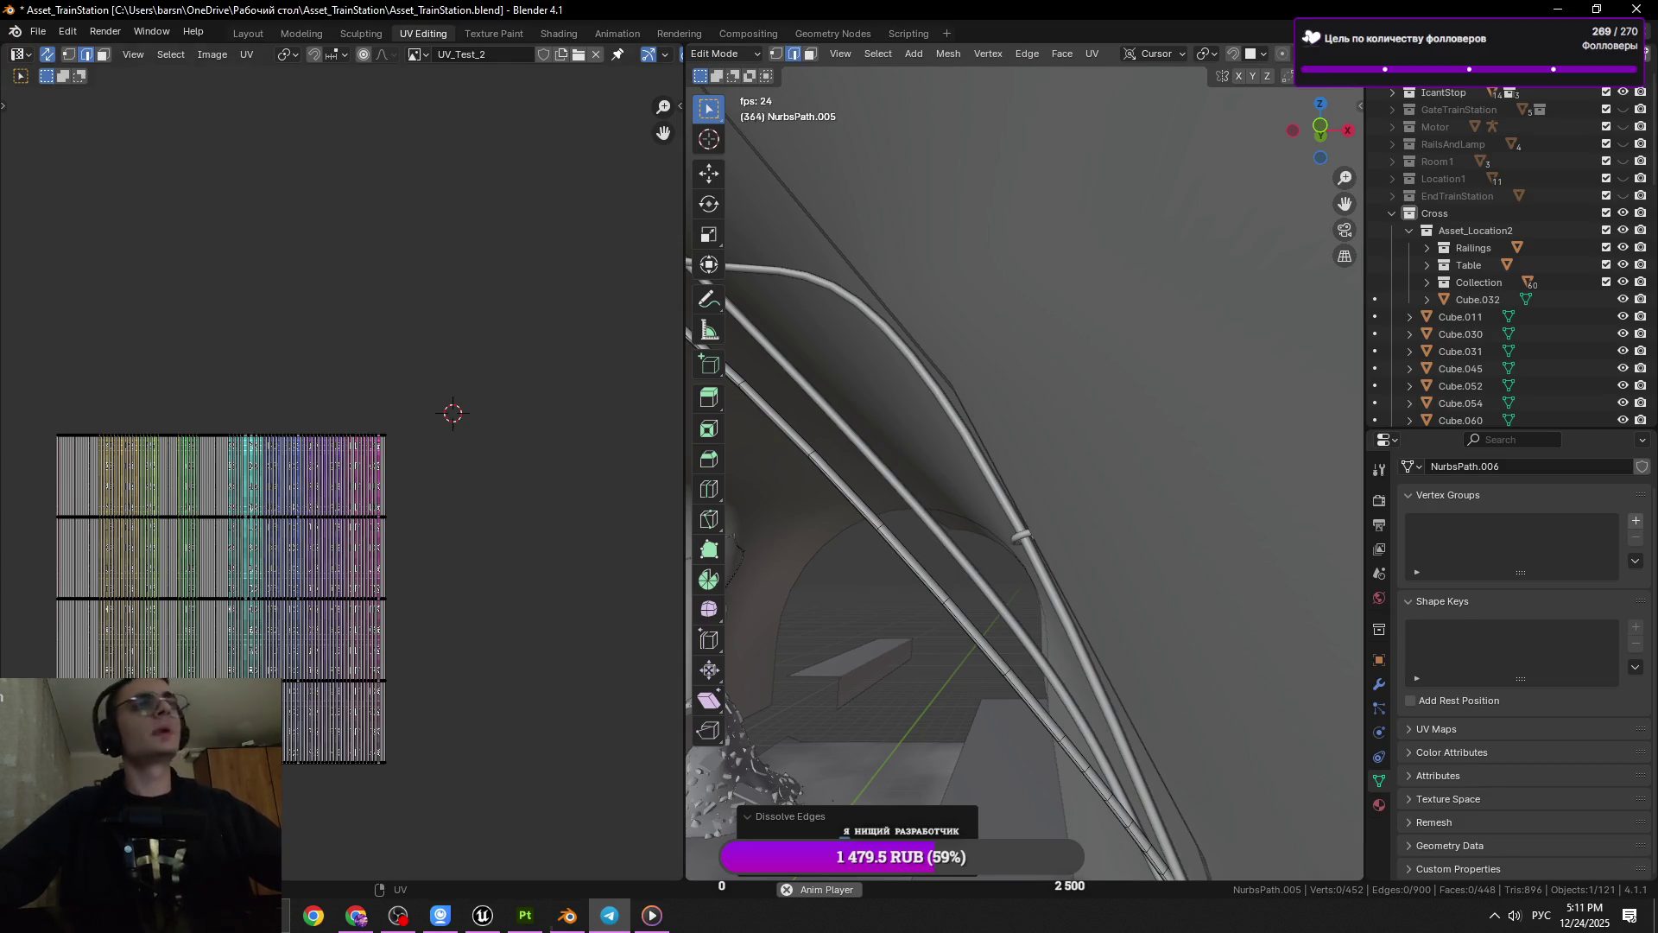
drag(915, 535, 930, 478)
Dissolve three more cross loops, bringing the rail down to 440 vertices
click(1008, 608)
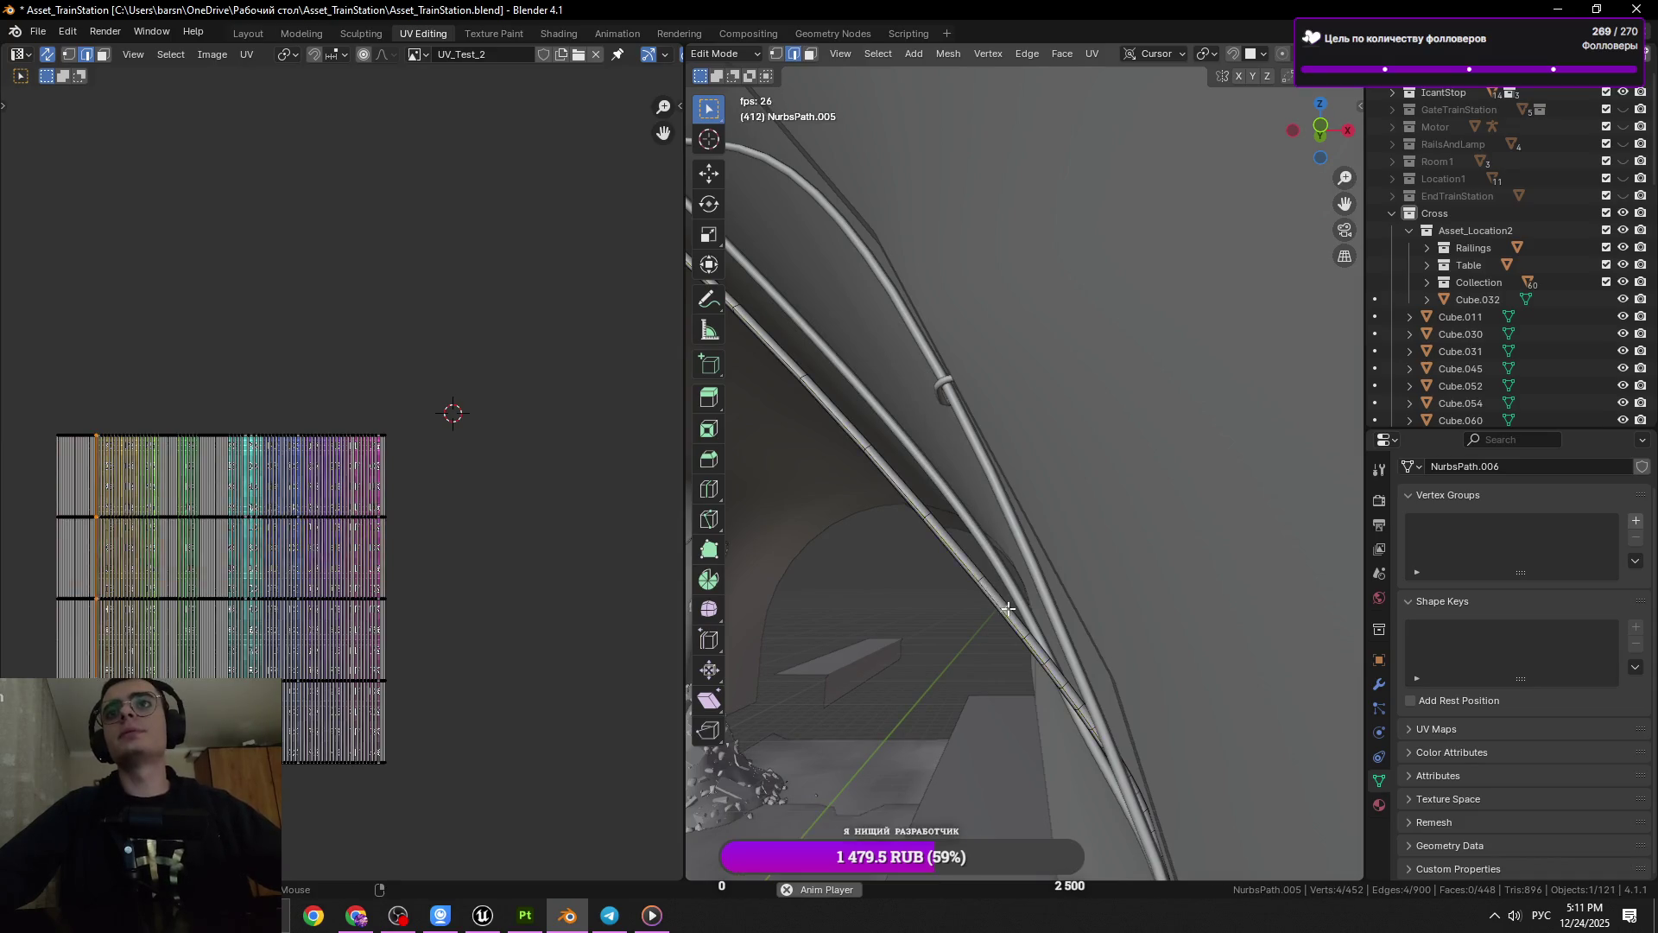
key(x)
click(1180, 616)
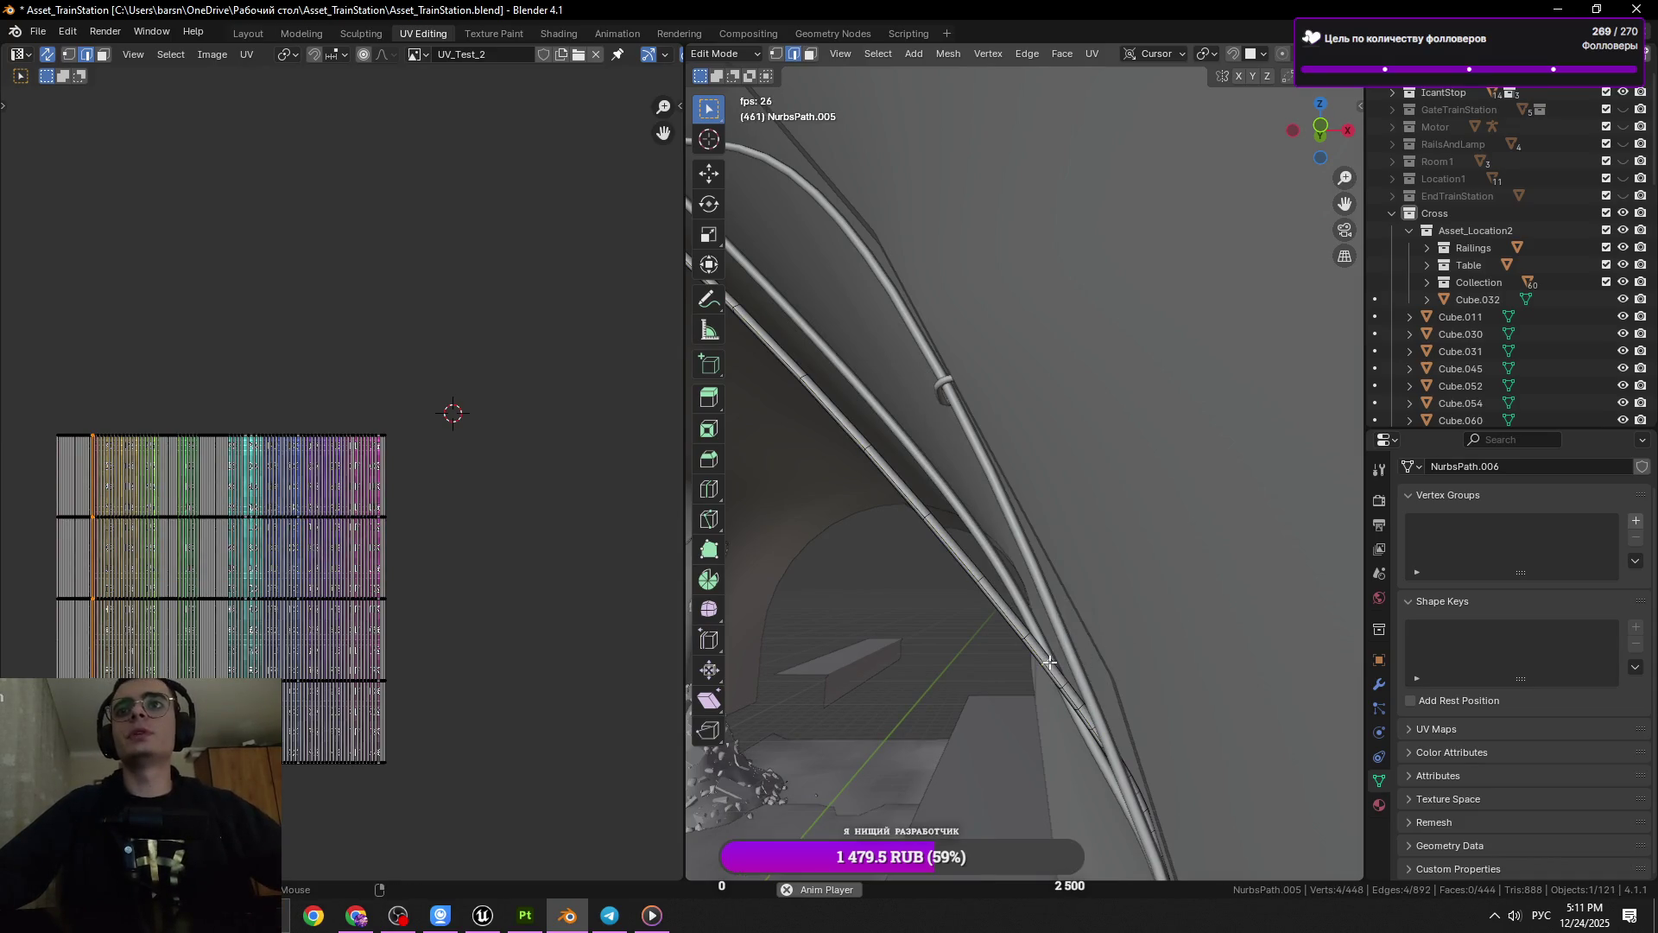
key(x)
click(1114, 706)
click(1080, 705)
key(x)
click(1229, 707)
Clear the selection, return to edge select mode, and zoom in on the rails
click(1102, 744)
key(1)
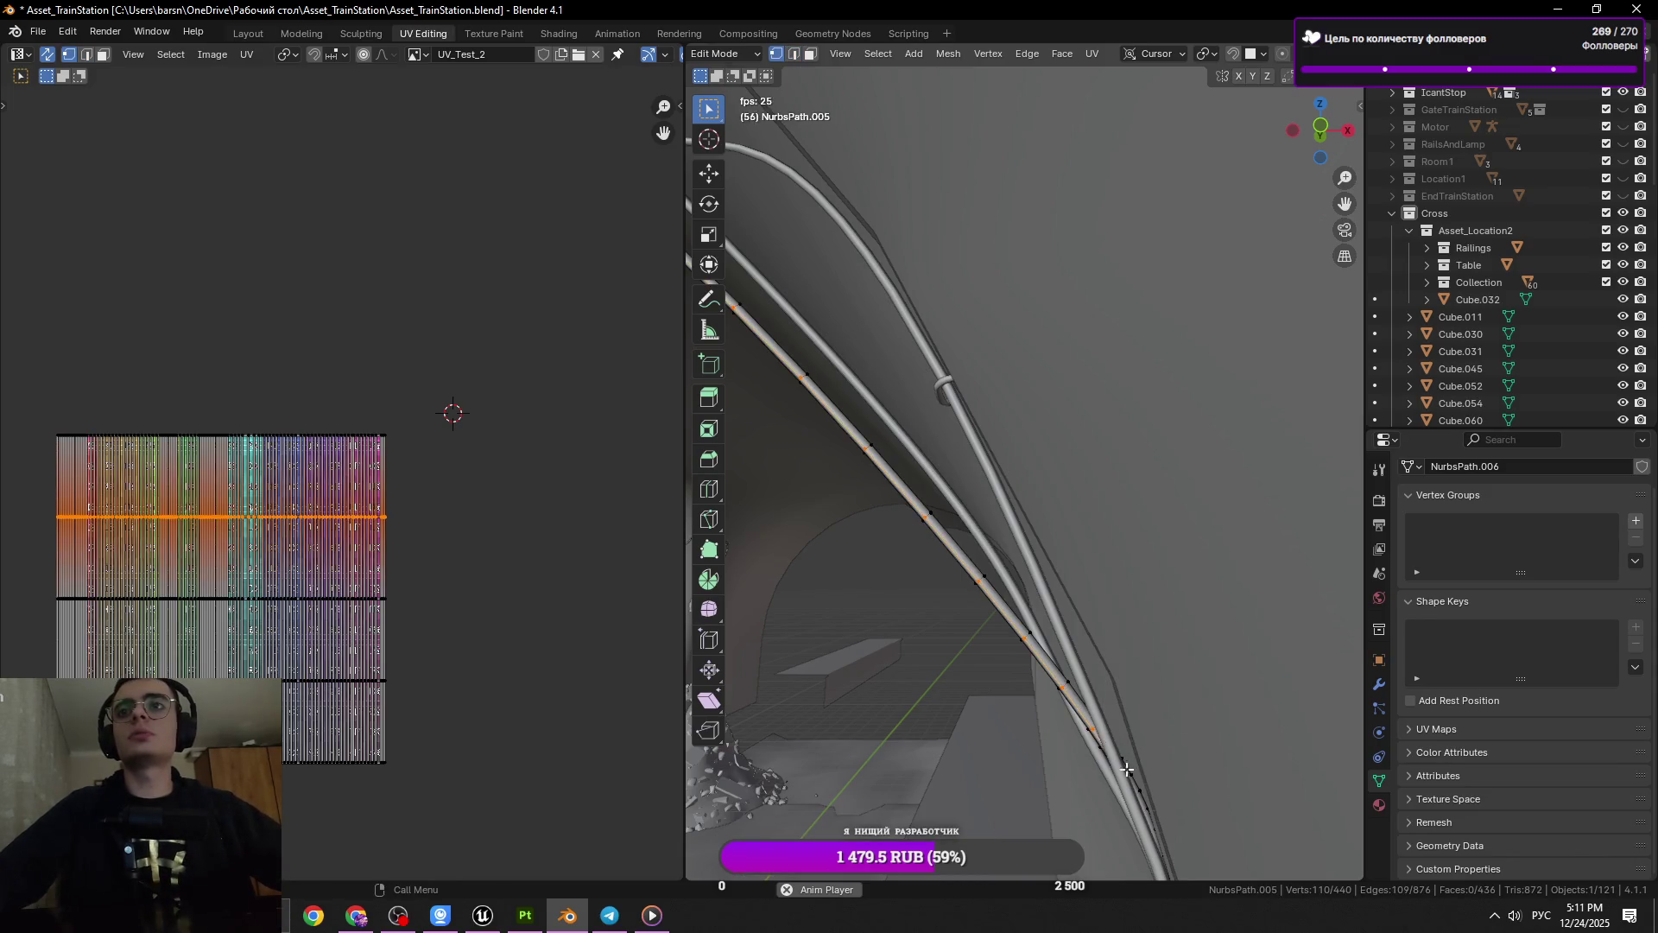
key(alt+a)
key(2)
drag(1133, 775, 1038, 484)
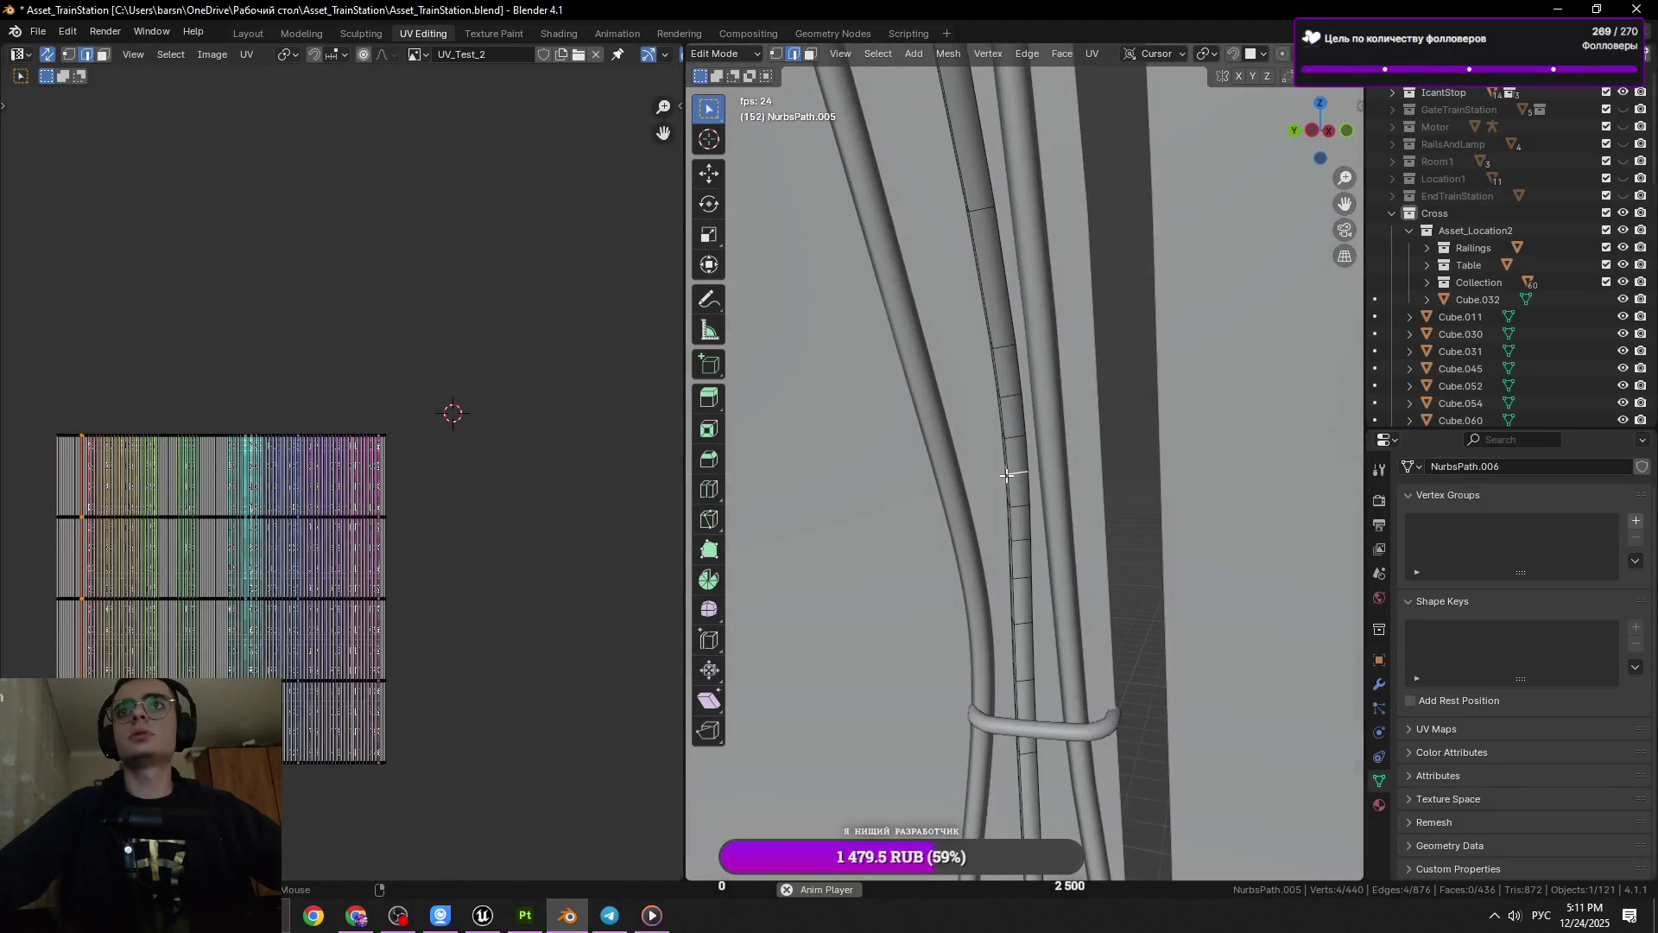
Dissolve the lengthwise and cross loops near the clamp on the rail tube
click(1021, 528)
click(1020, 533)
right_click(1114, 483)
click(1114, 483)
key(ctrl+x)
drag(1106, 432, 1030, 467)
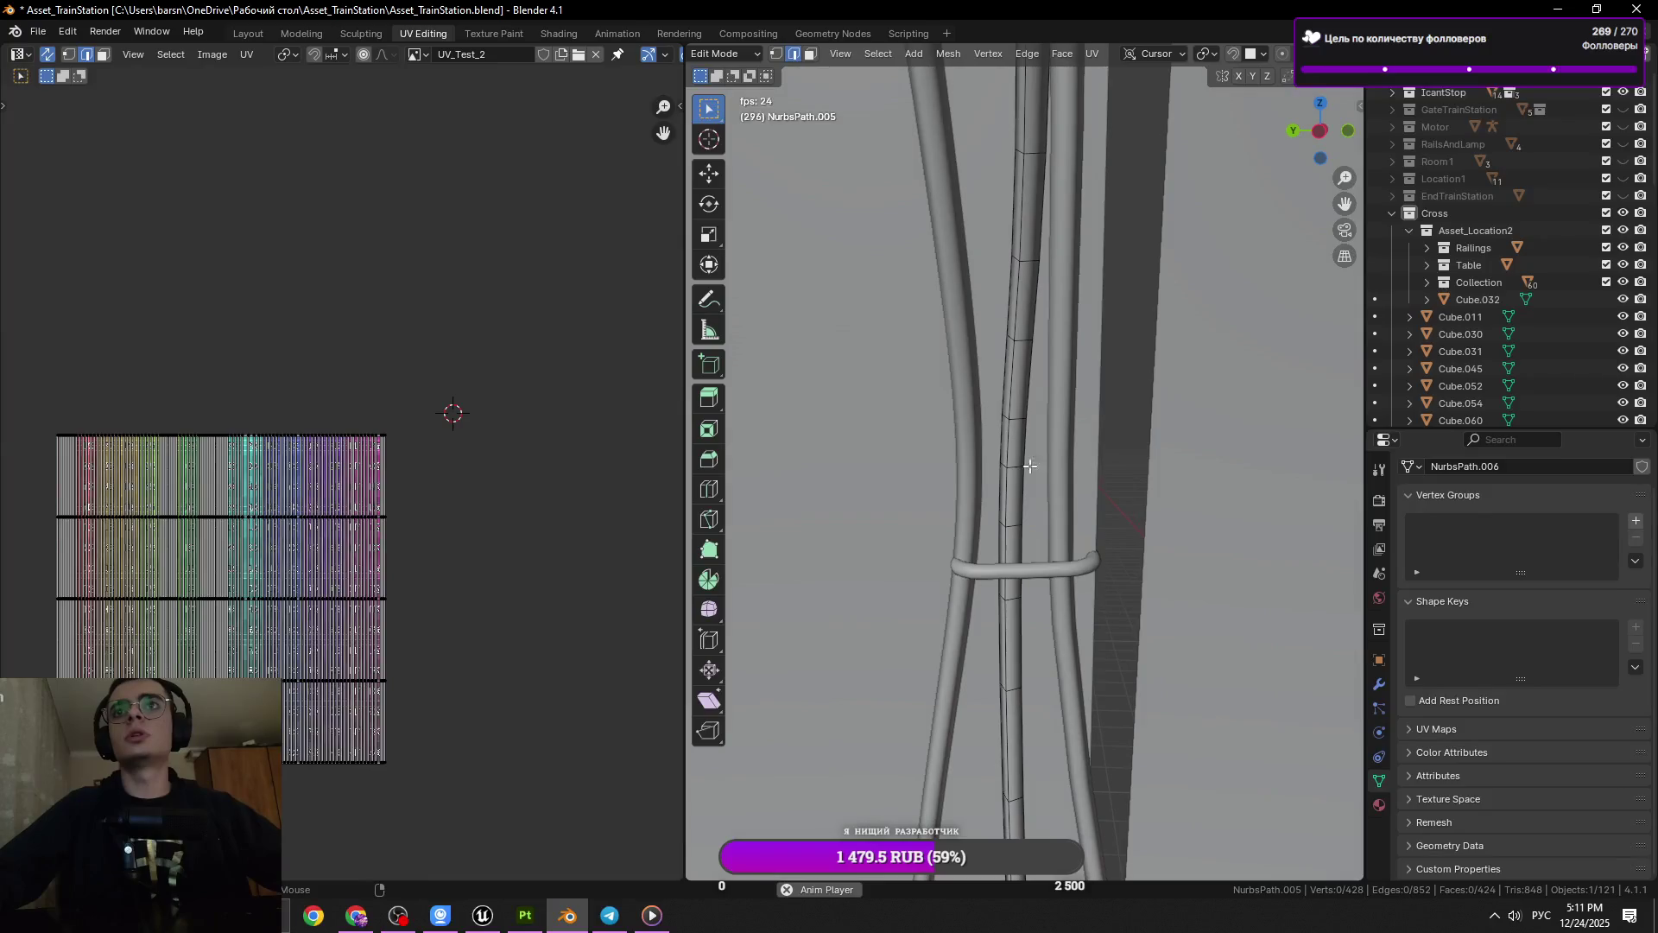
right_click(1173, 496)
click(1173, 496)
Dissolve two more cross loops further along the rail tube
drag(1173, 495, 1020, 424)
right_click(1043, 530)
click(1042, 530)
click(971, 528)
right_click(972, 527)
click(971, 528)
drag(972, 527, 1096, 552)
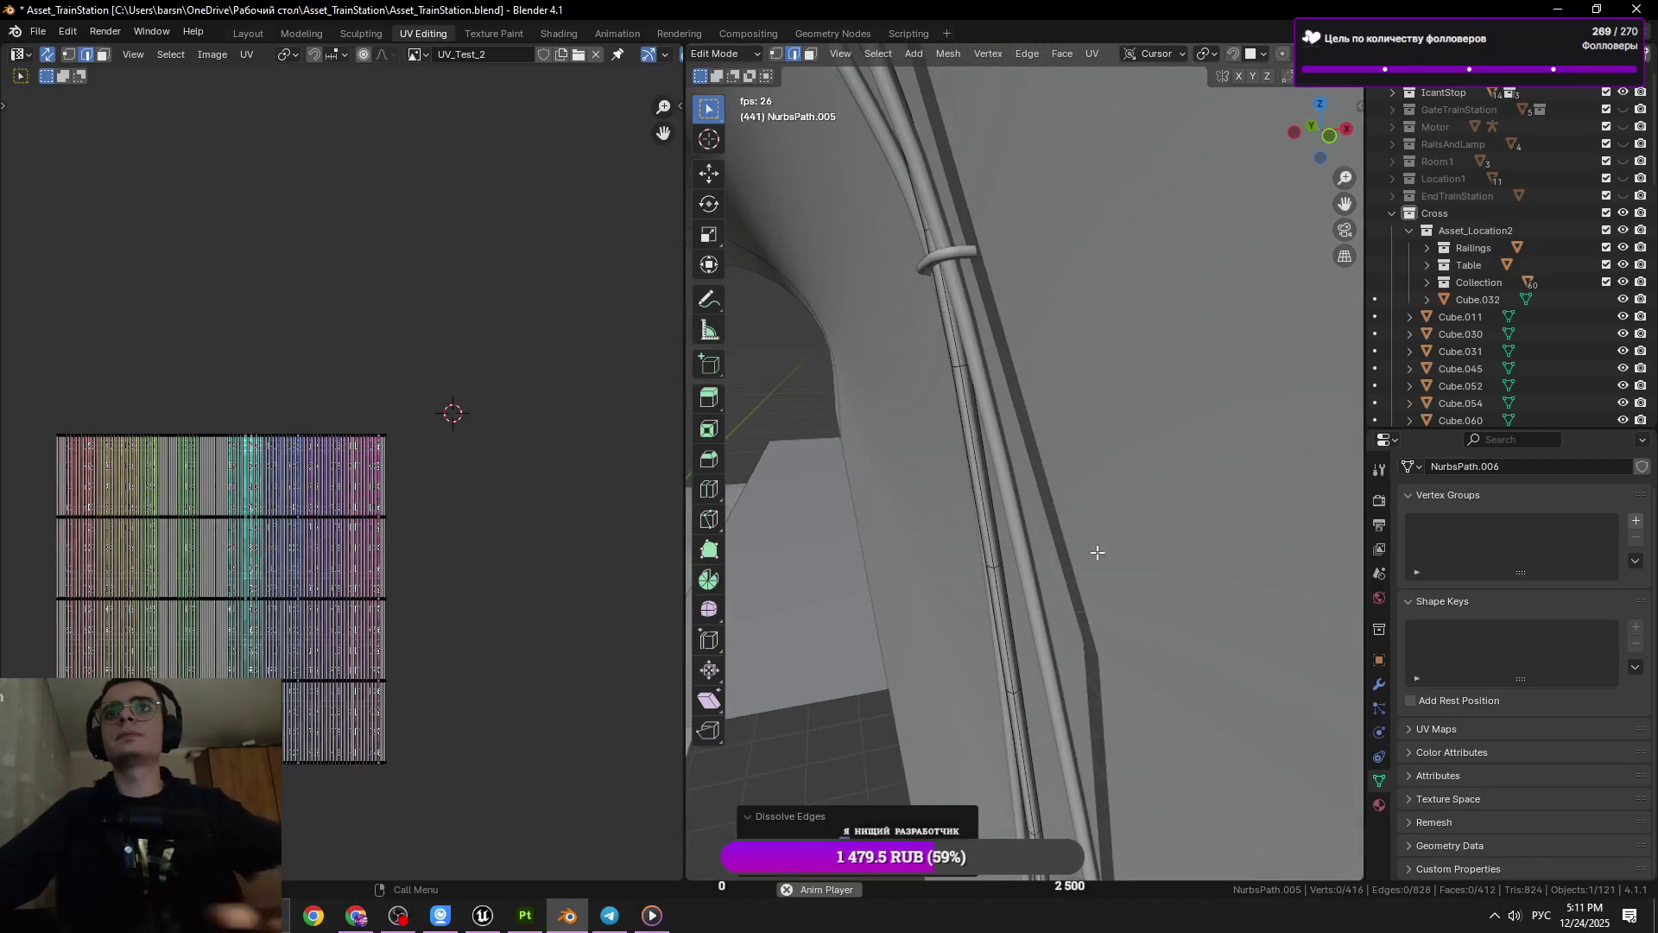
Slide one cross loop up the tube, dissolve another, then return to Object Mode and save
click(991, 570)
key(g)
key(g)
click(1148, 572)
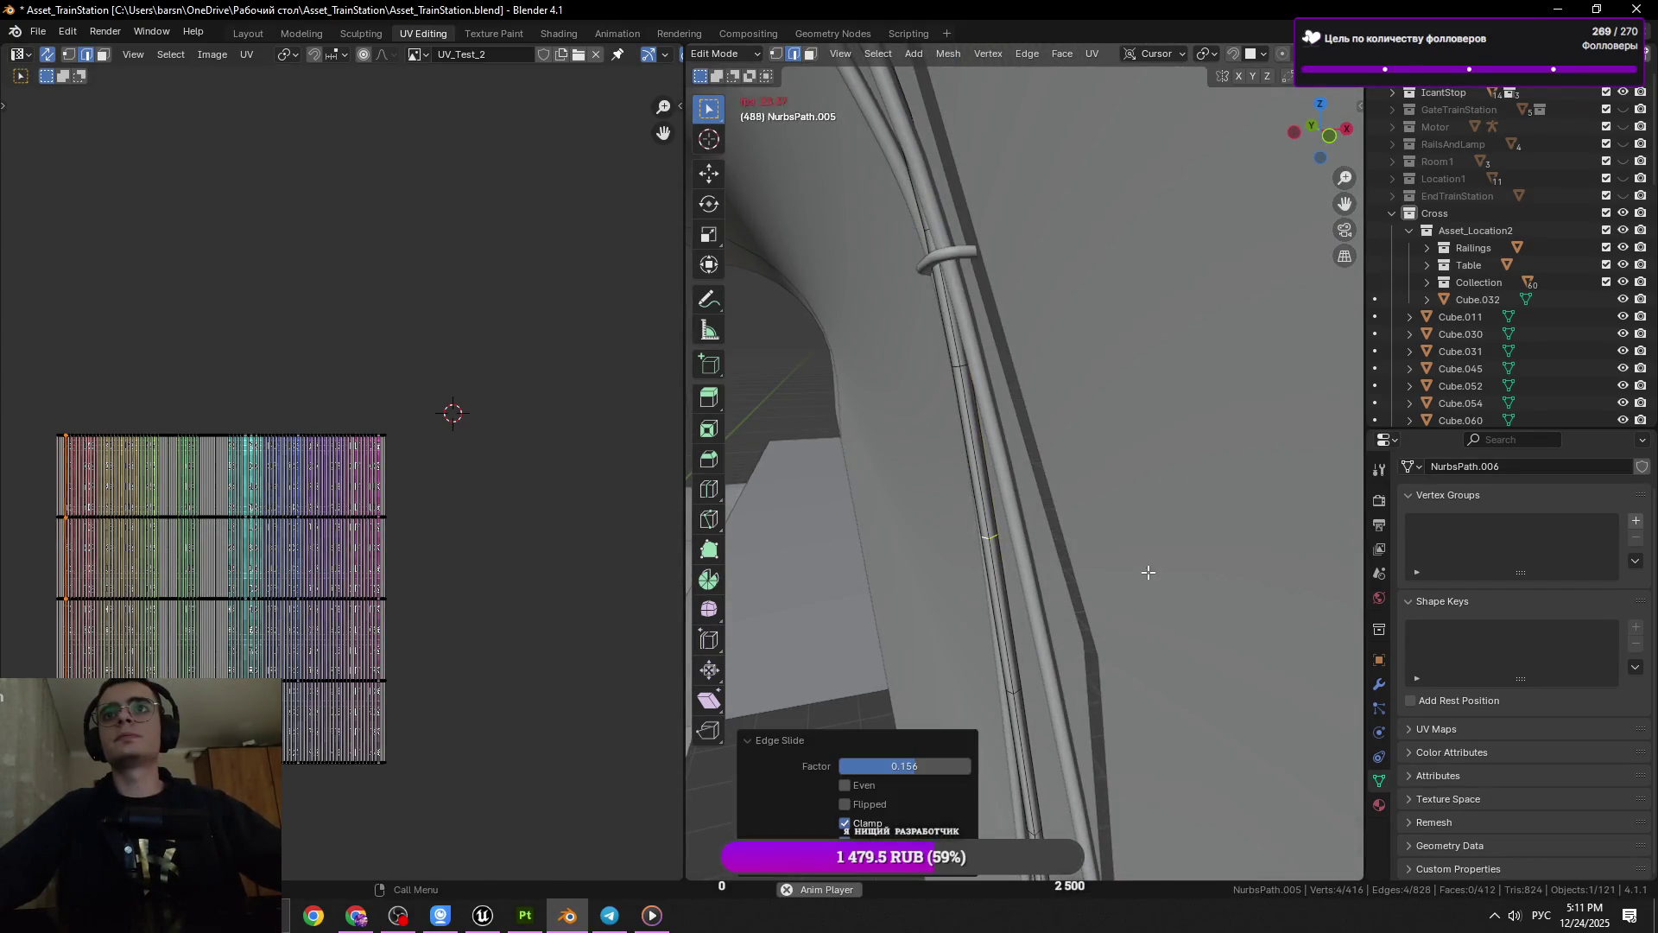
drag(1046, 699, 1006, 655)
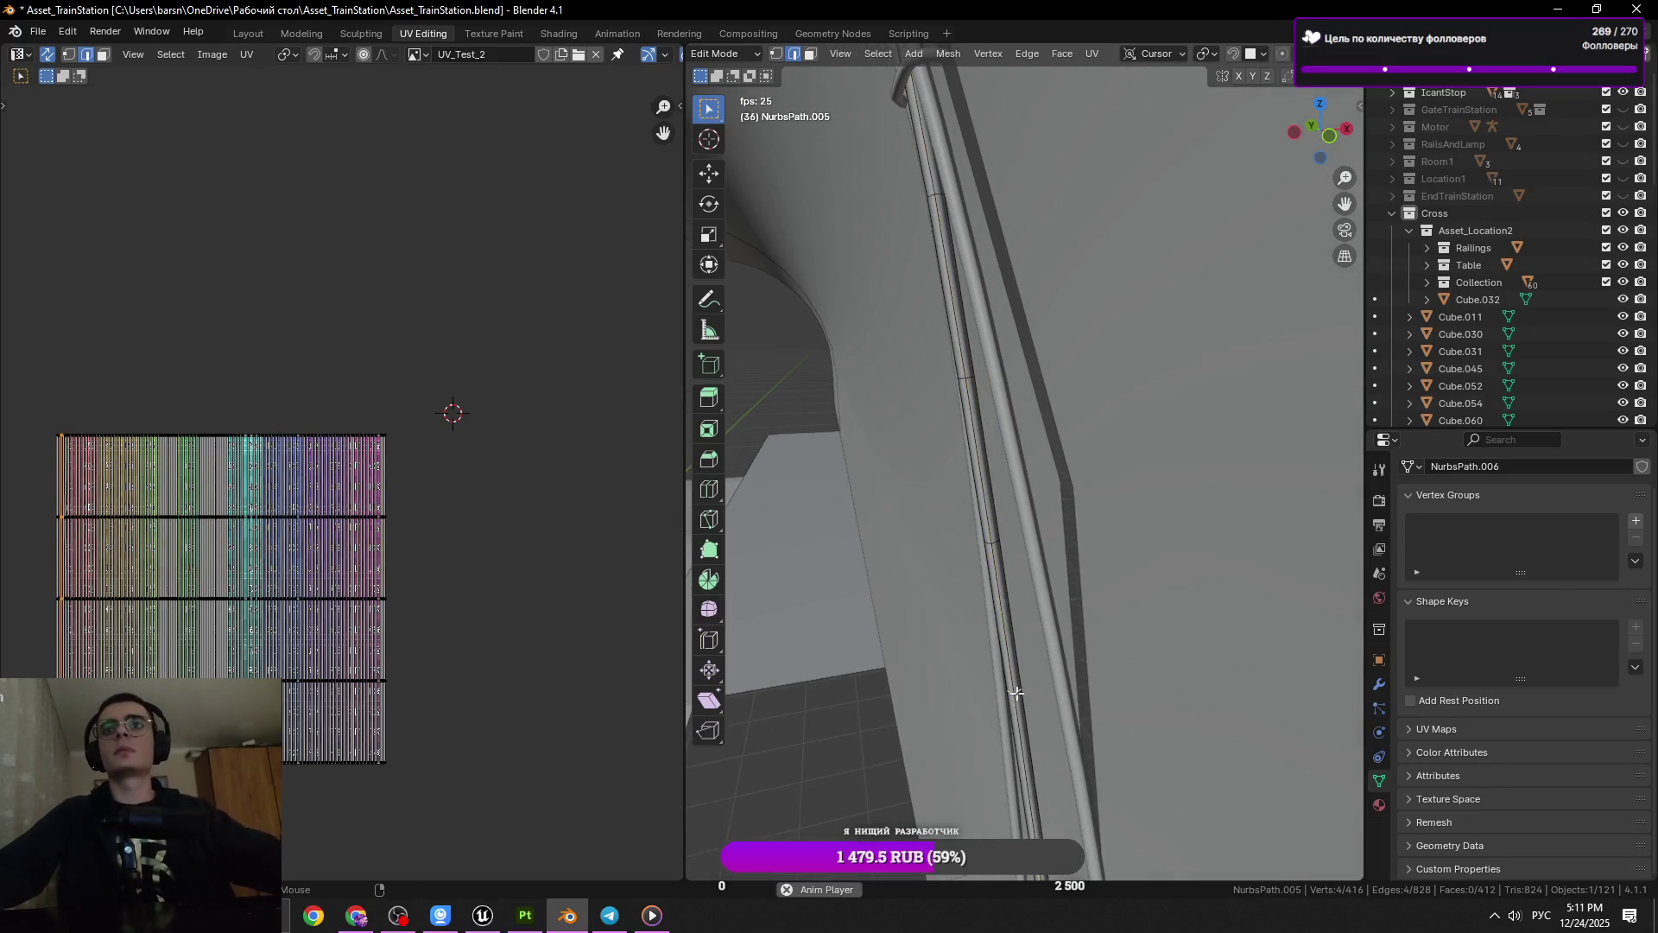
key(x)
click(1224, 567)
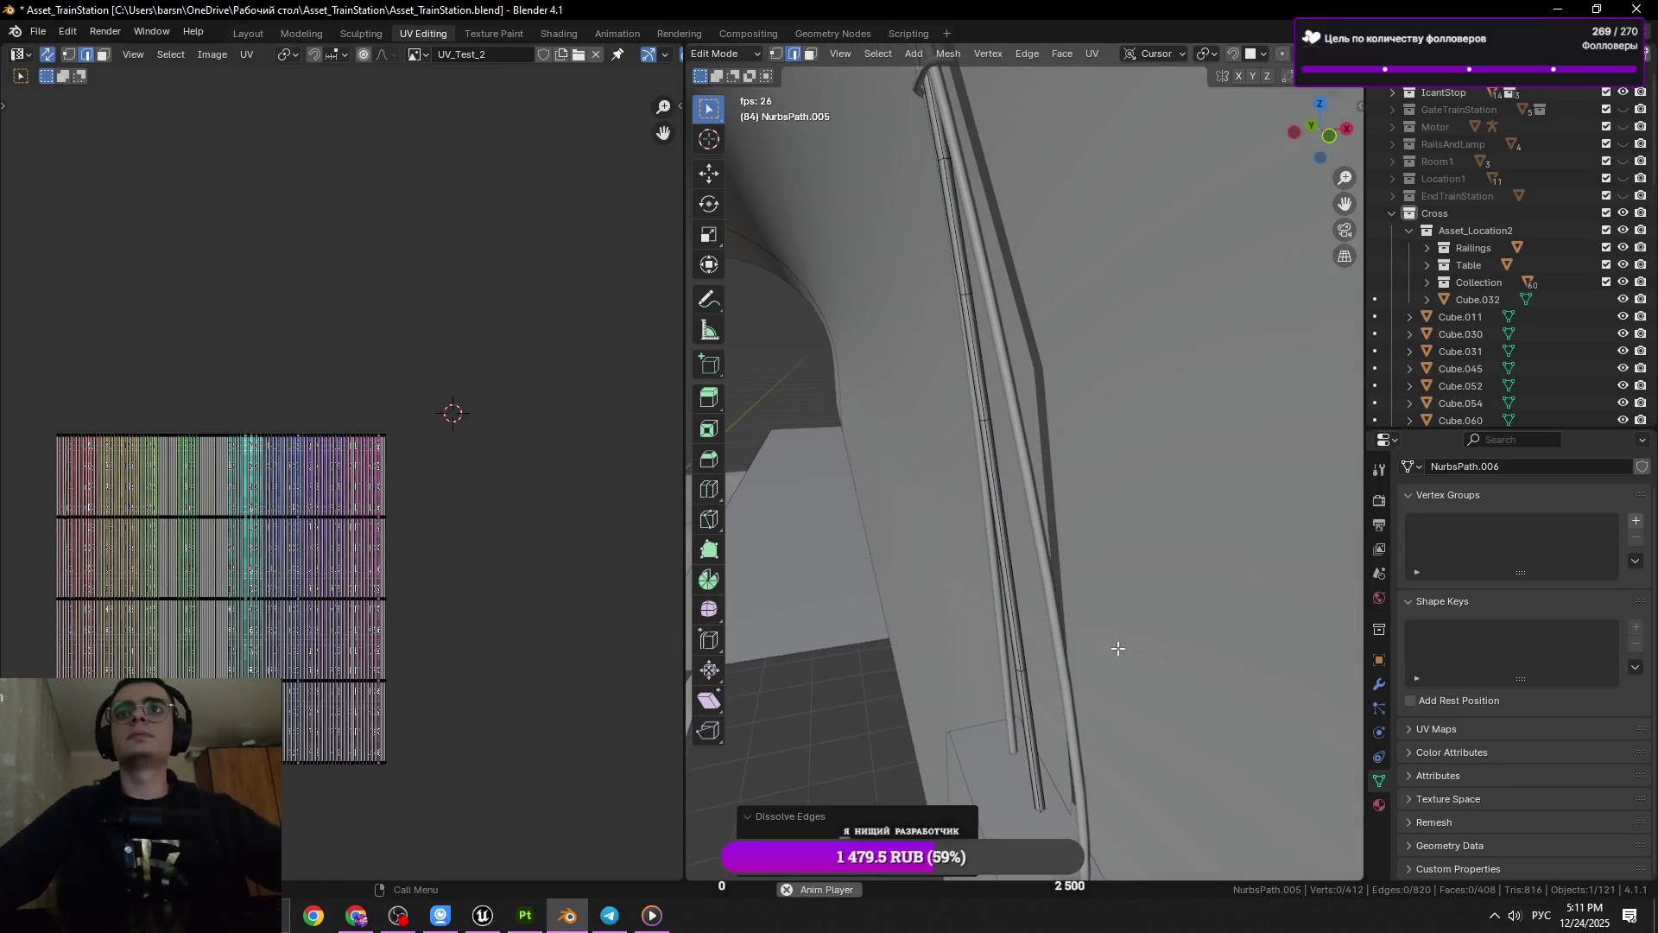
key(Tab)
key(ctrl+s)
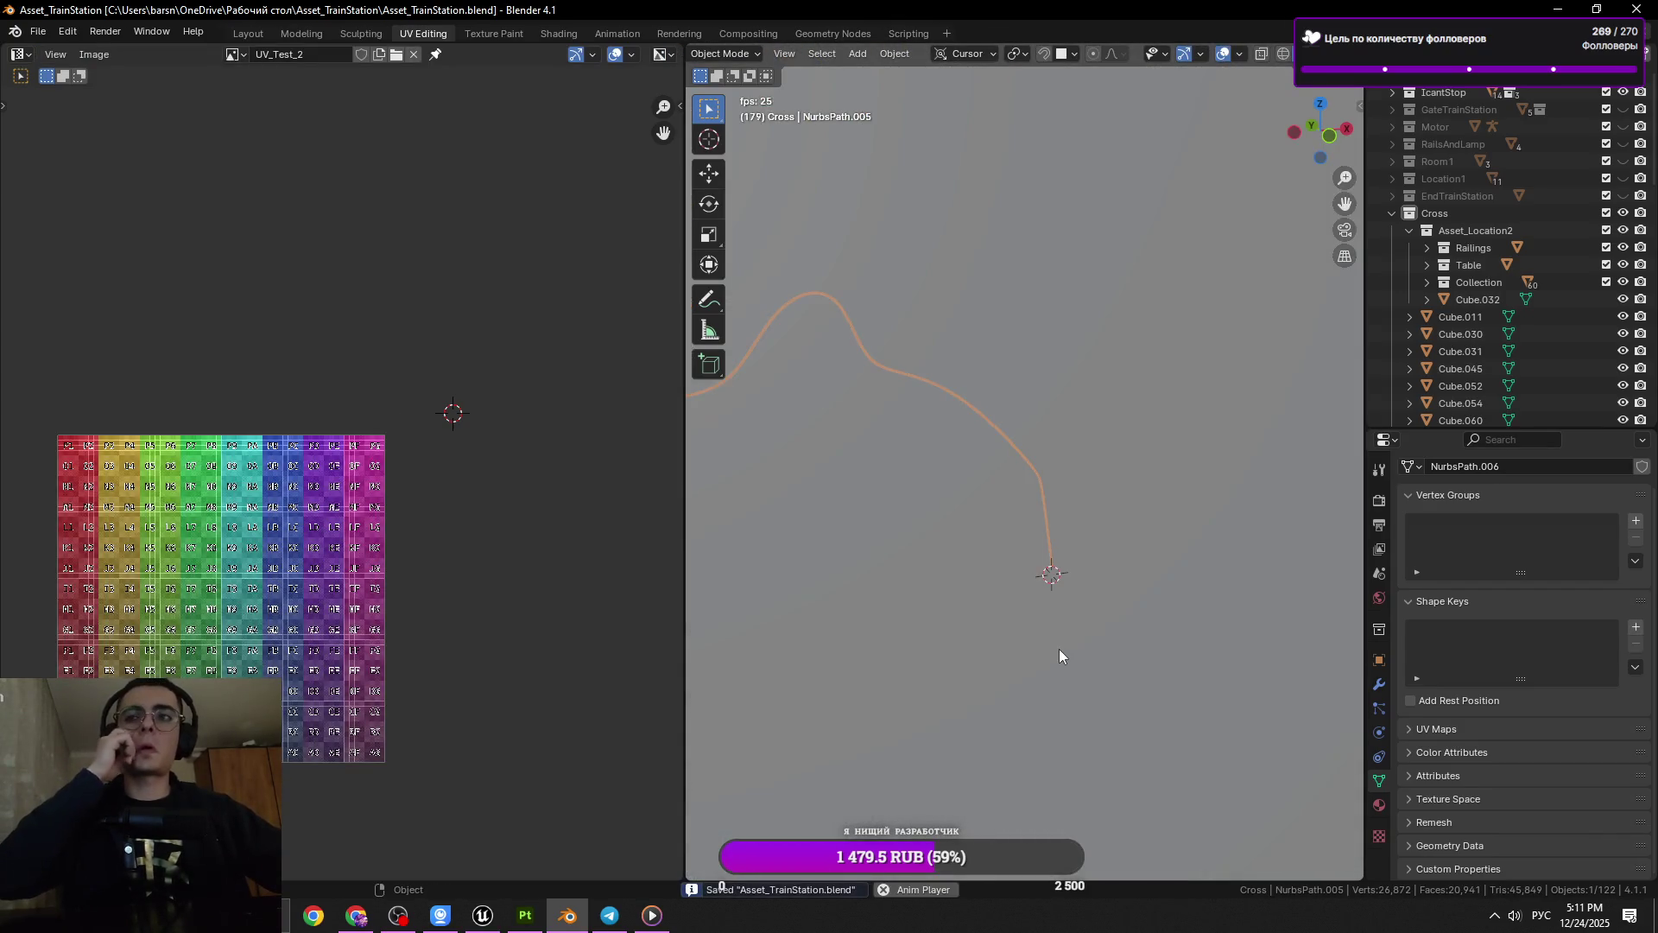
key(Tab)
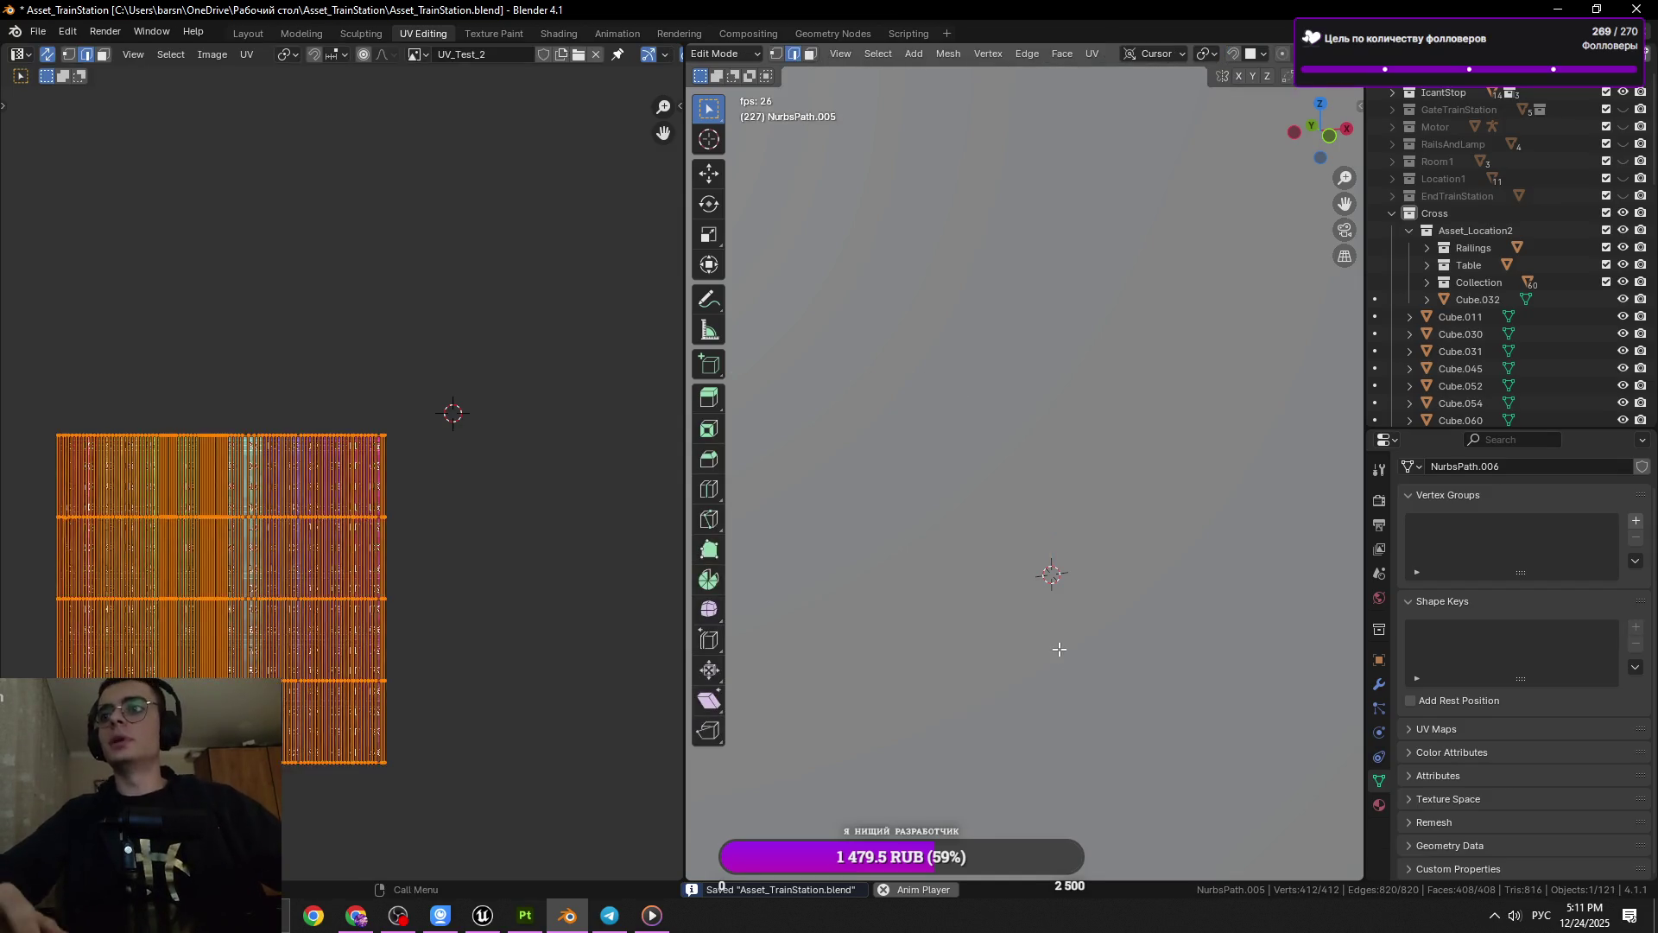
key(Tab)
key(ctrl+s)
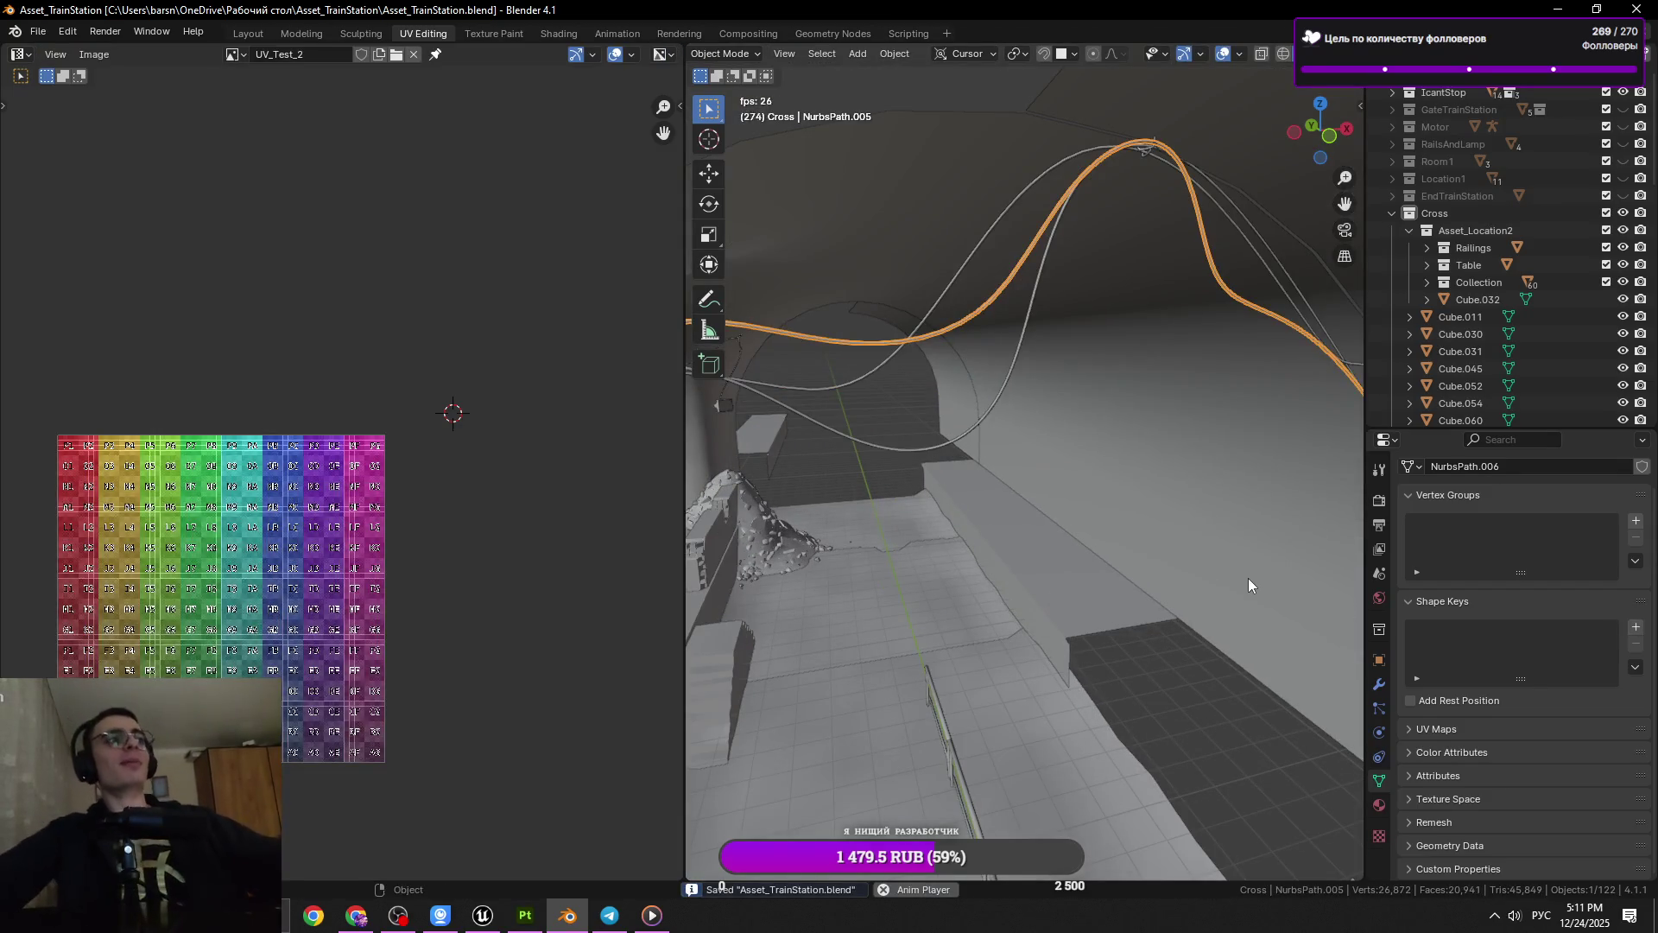
key(alt+Tab)
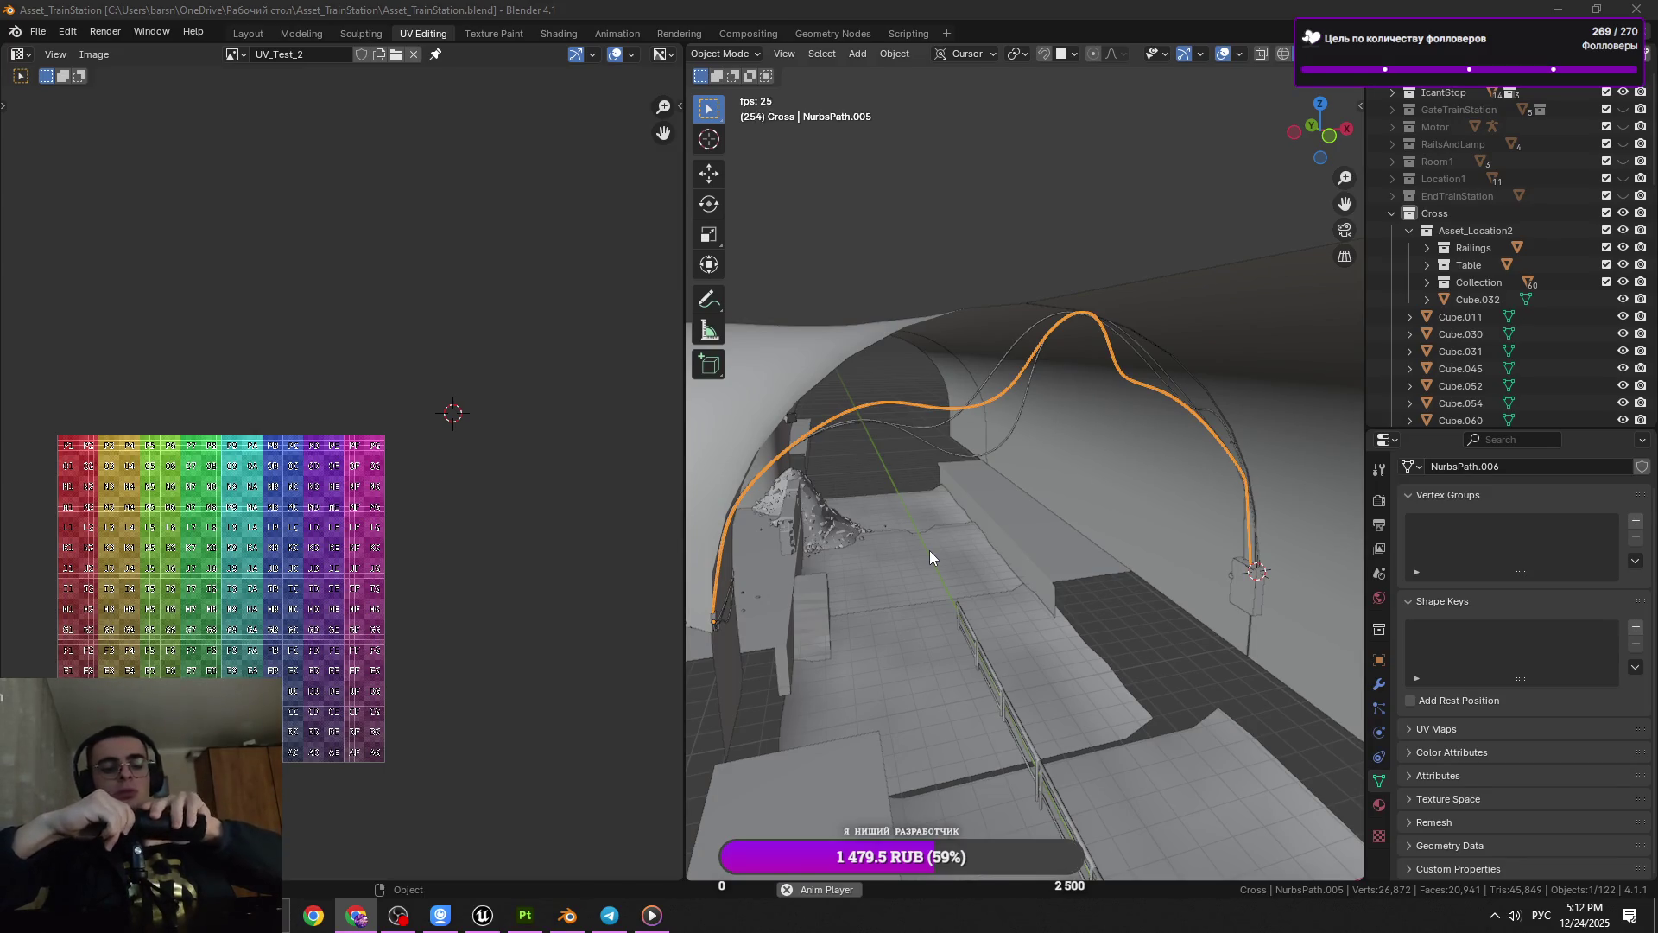
click(1038, 376)
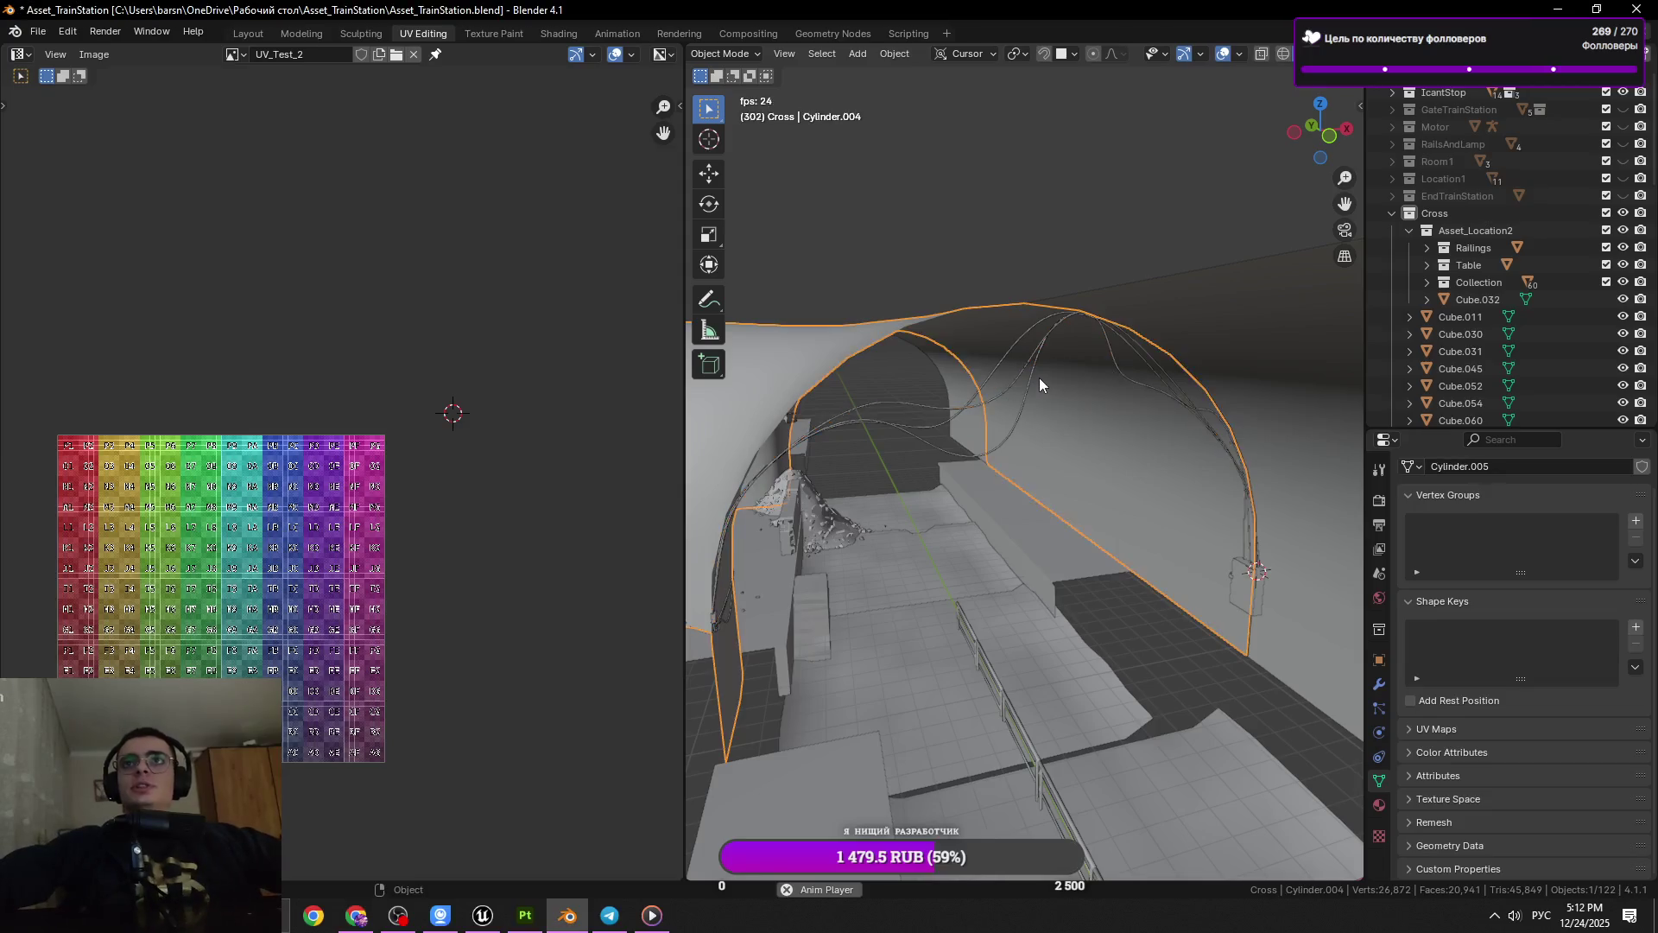
click(1033, 376)
key(Tab)
key(Tab)
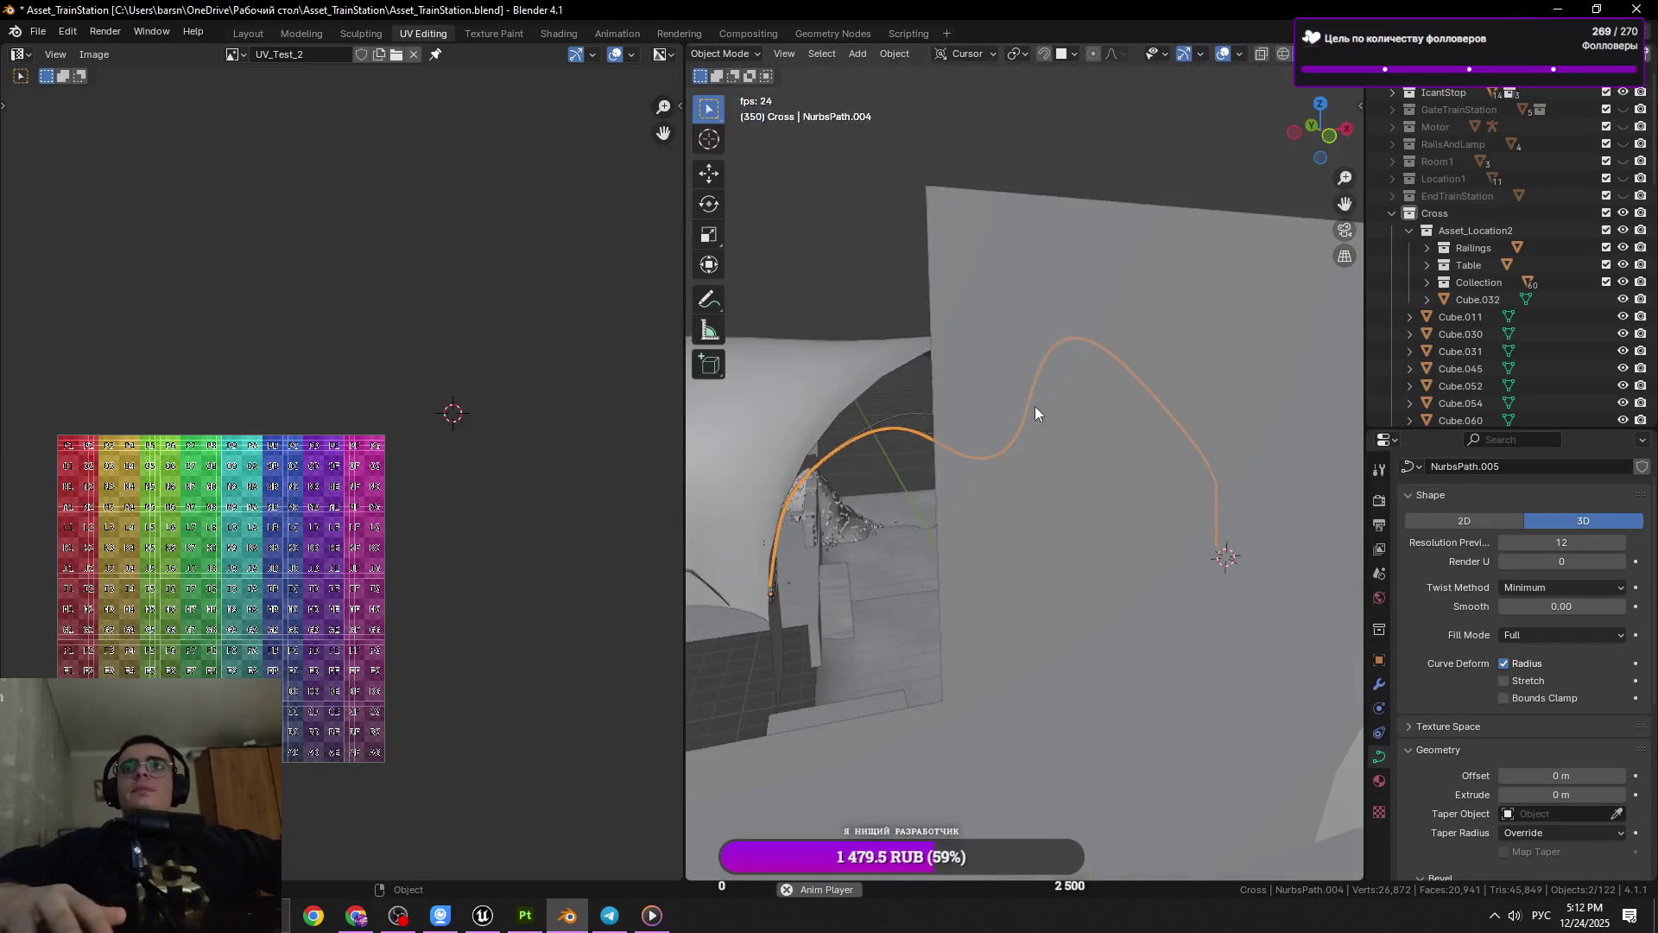
click(1018, 416)
key(Tab)
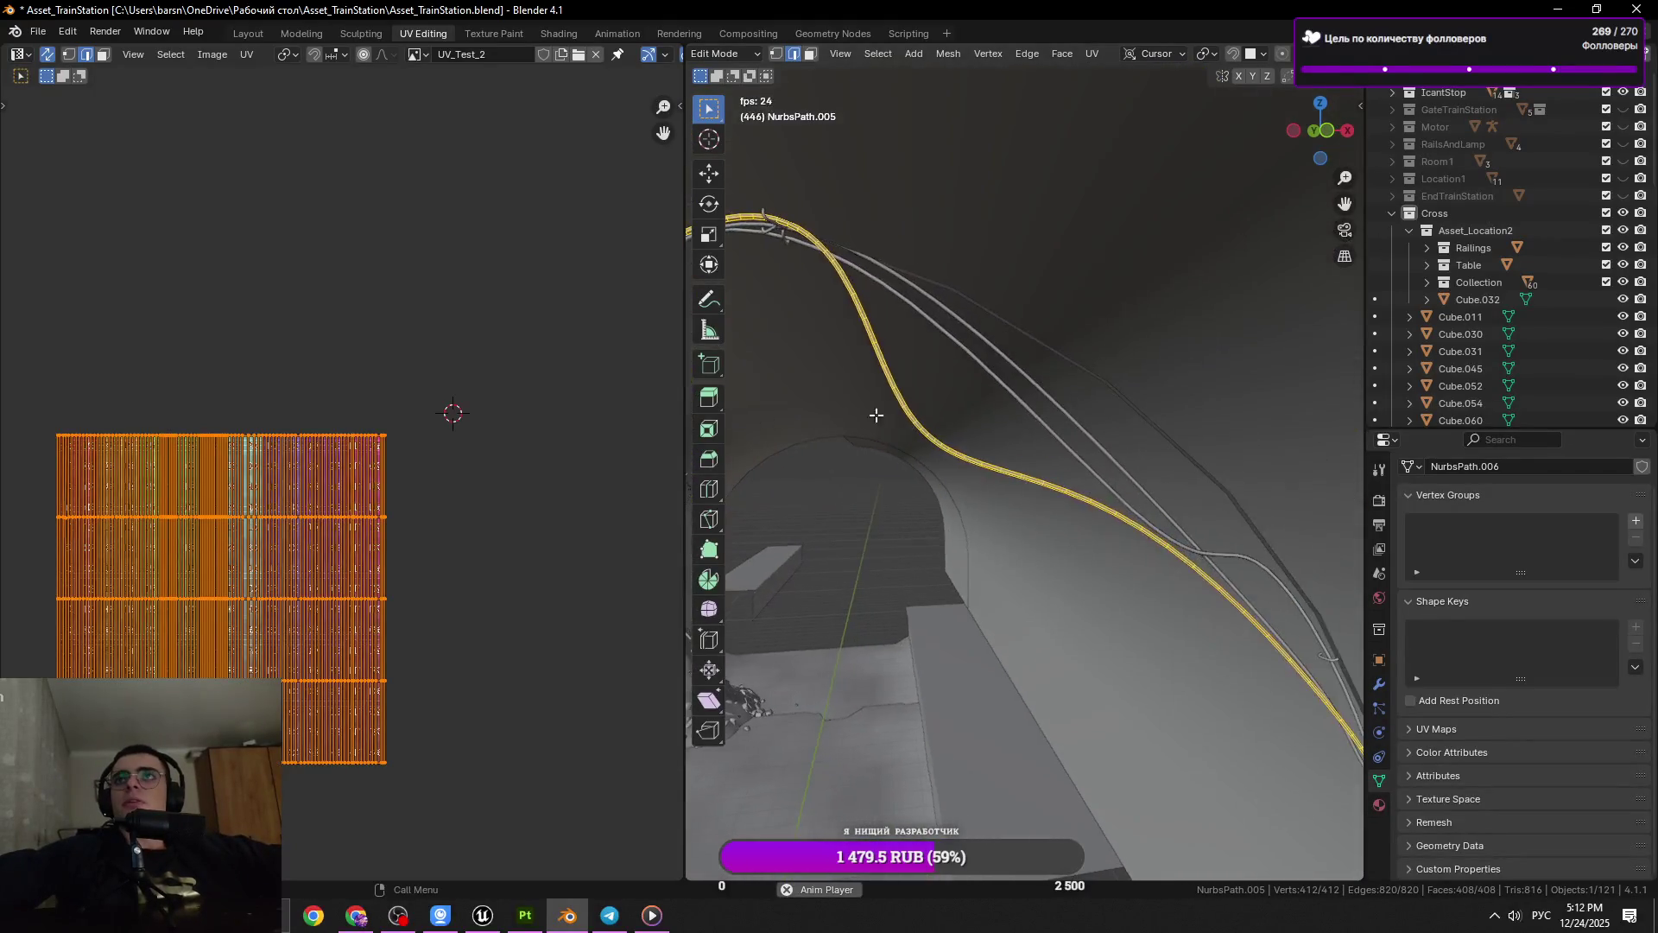
key(Tab)
click(1103, 480)
key(Tab)
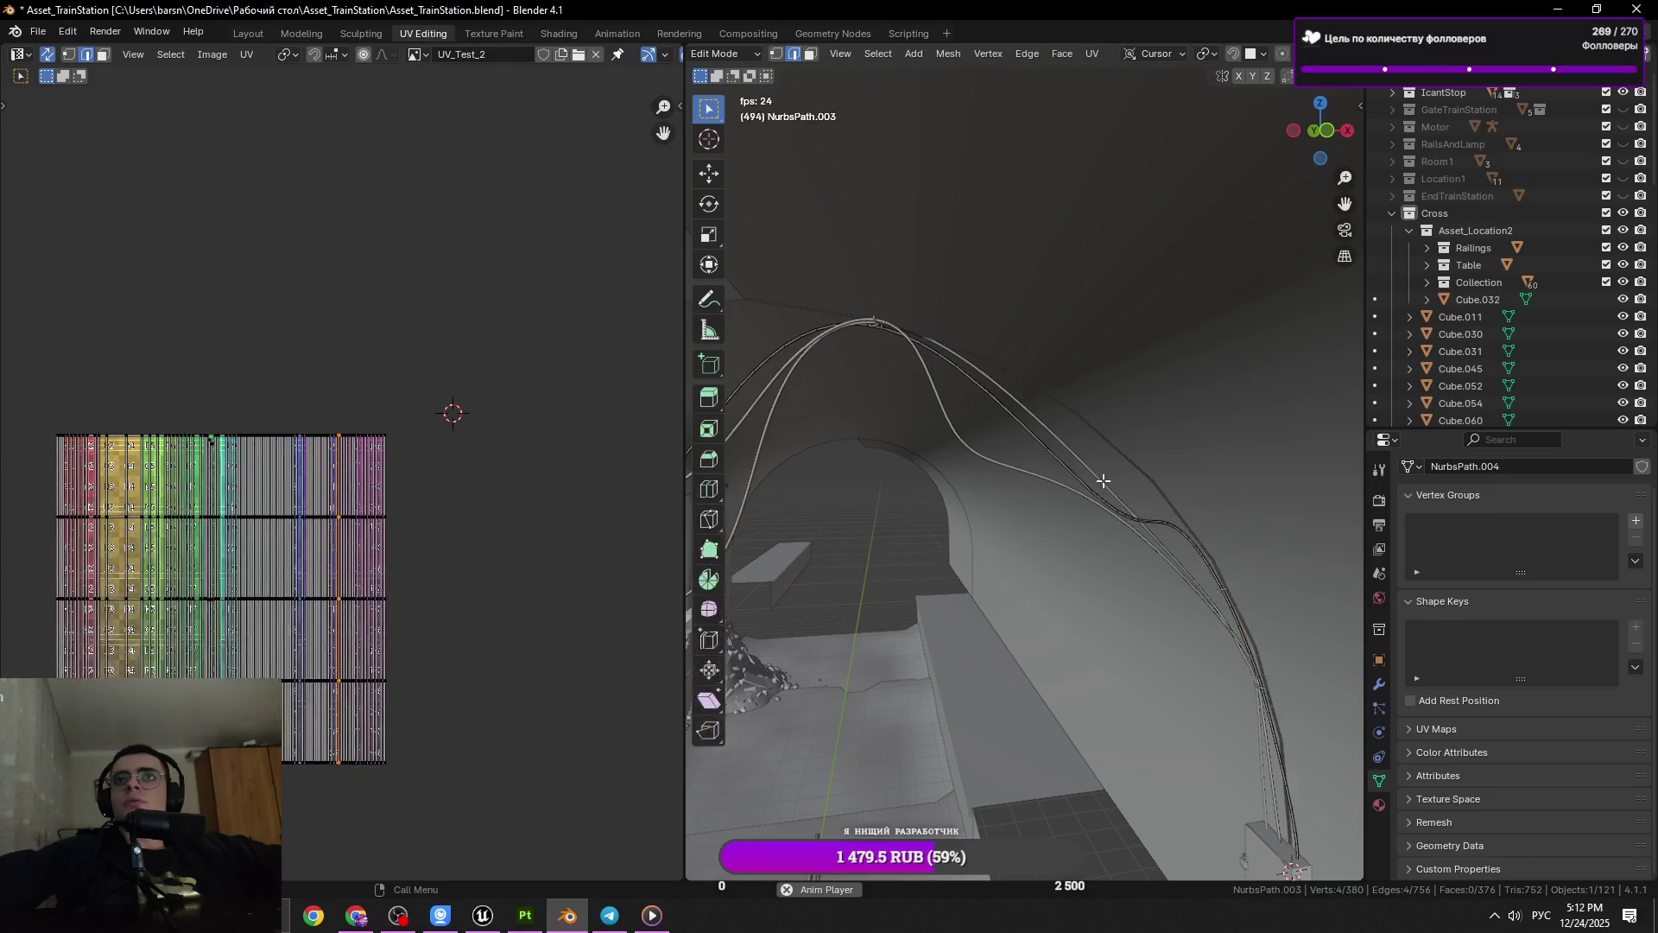
key(Tab)
key(Tab)
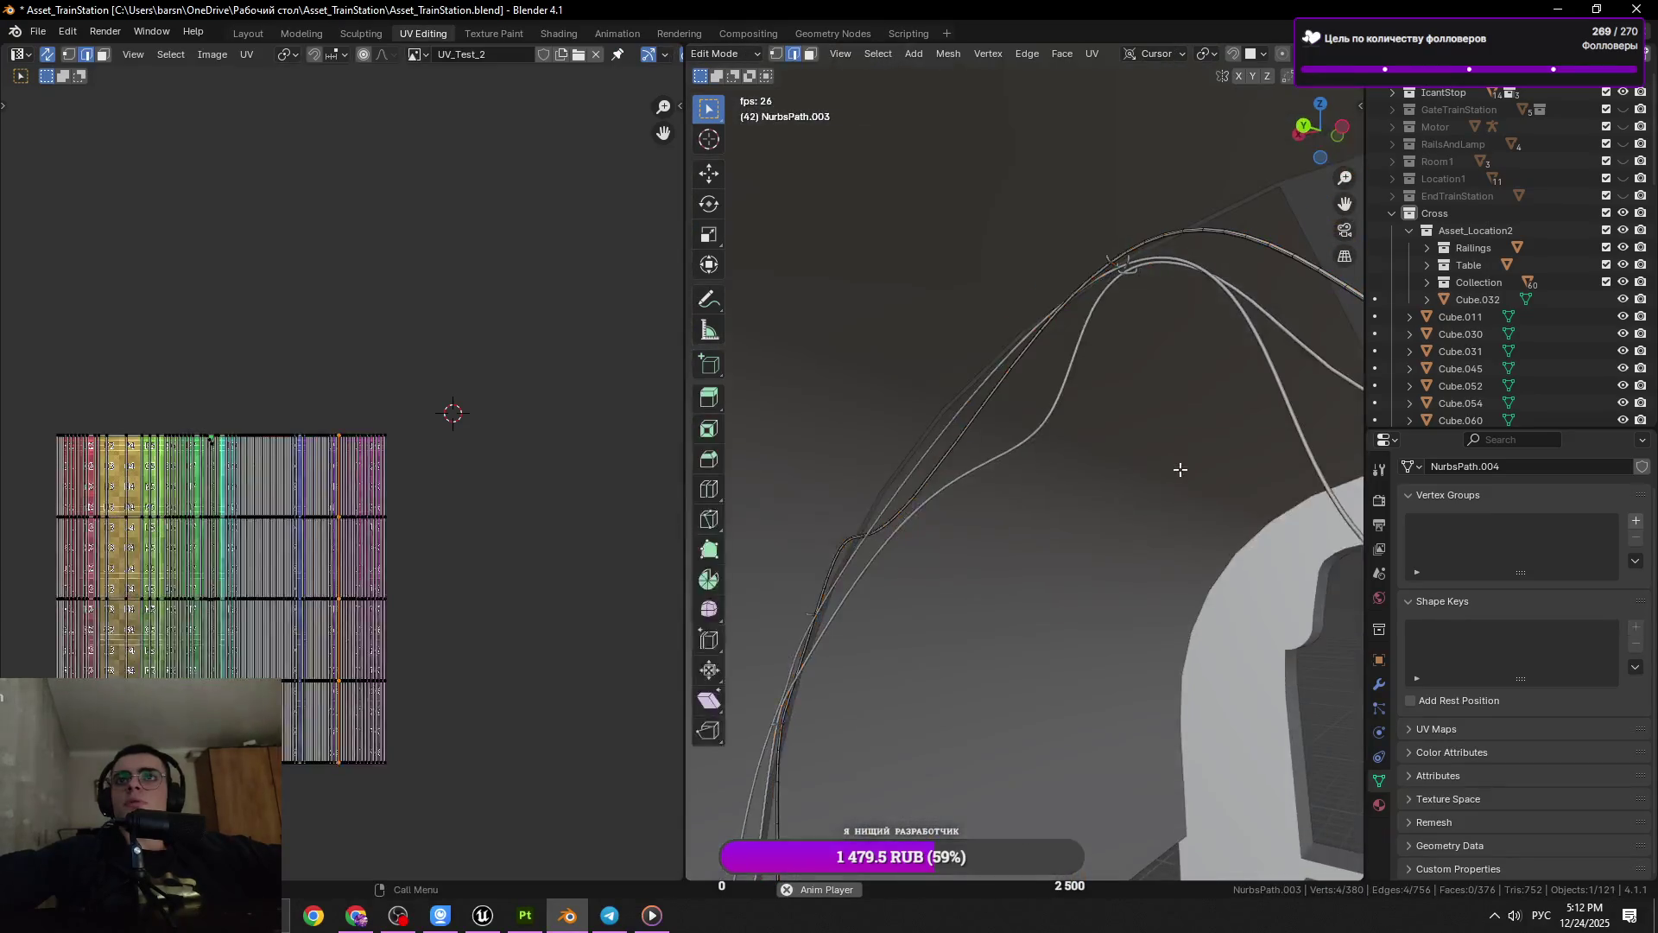
key(Tab)
click(986, 459)
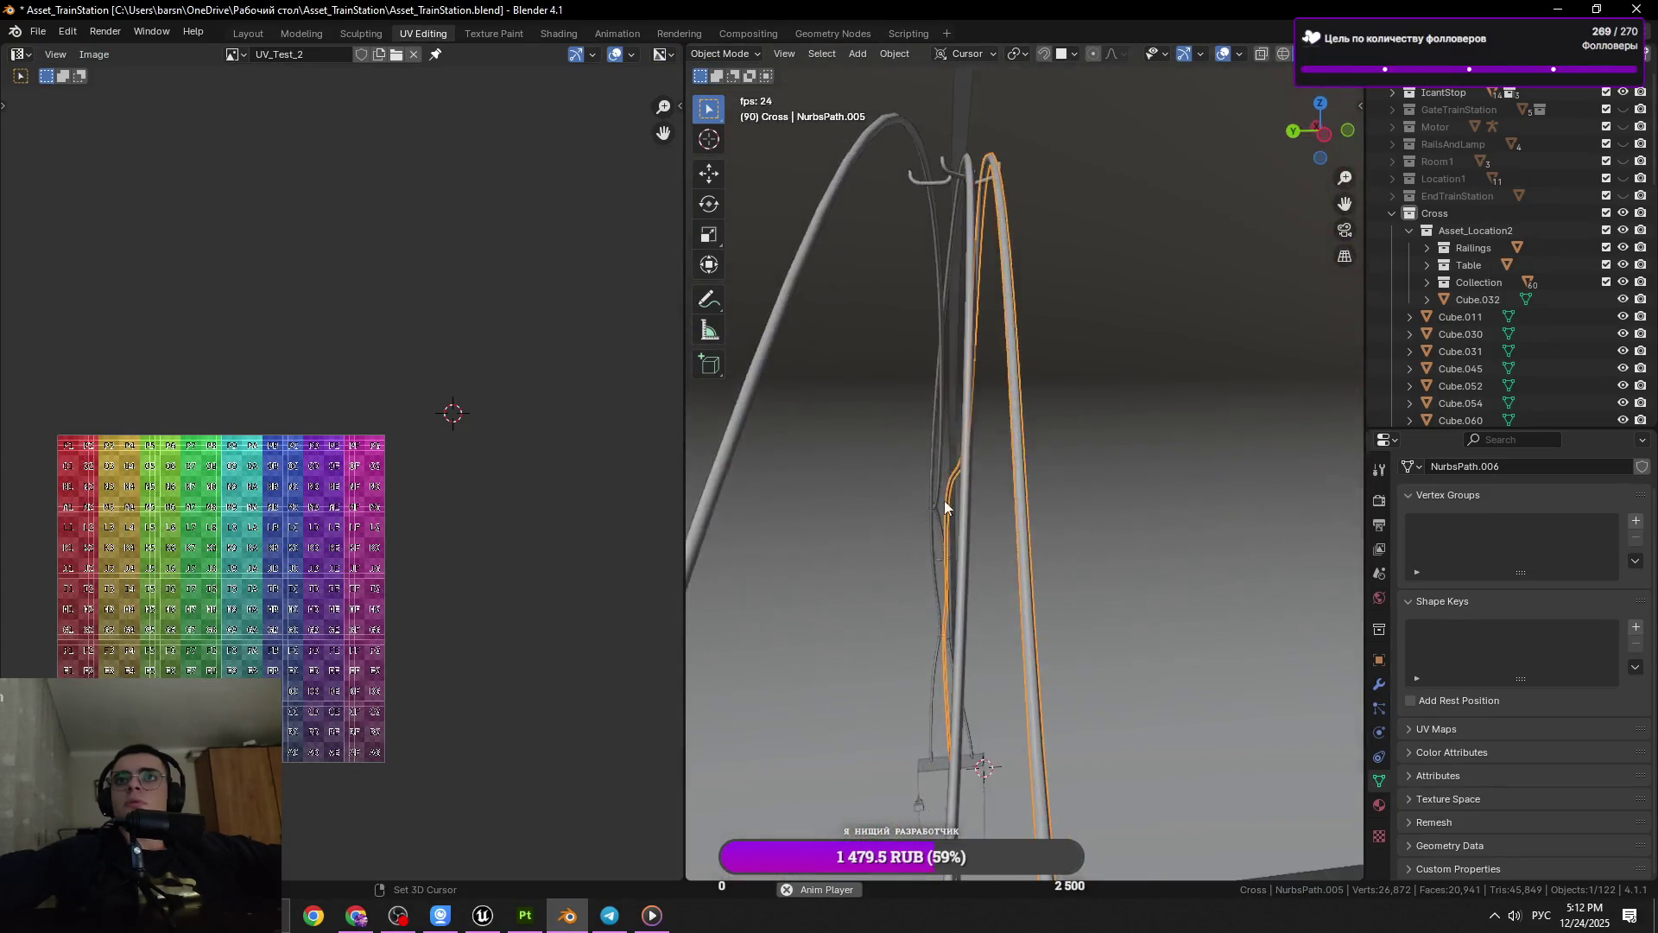
Convert the NurbsPath.004 cable curve to a mesh via Object > Convert, then enter Edit Mode
key(Tab)
key(Tab)
click(954, 354)
key(Tab)
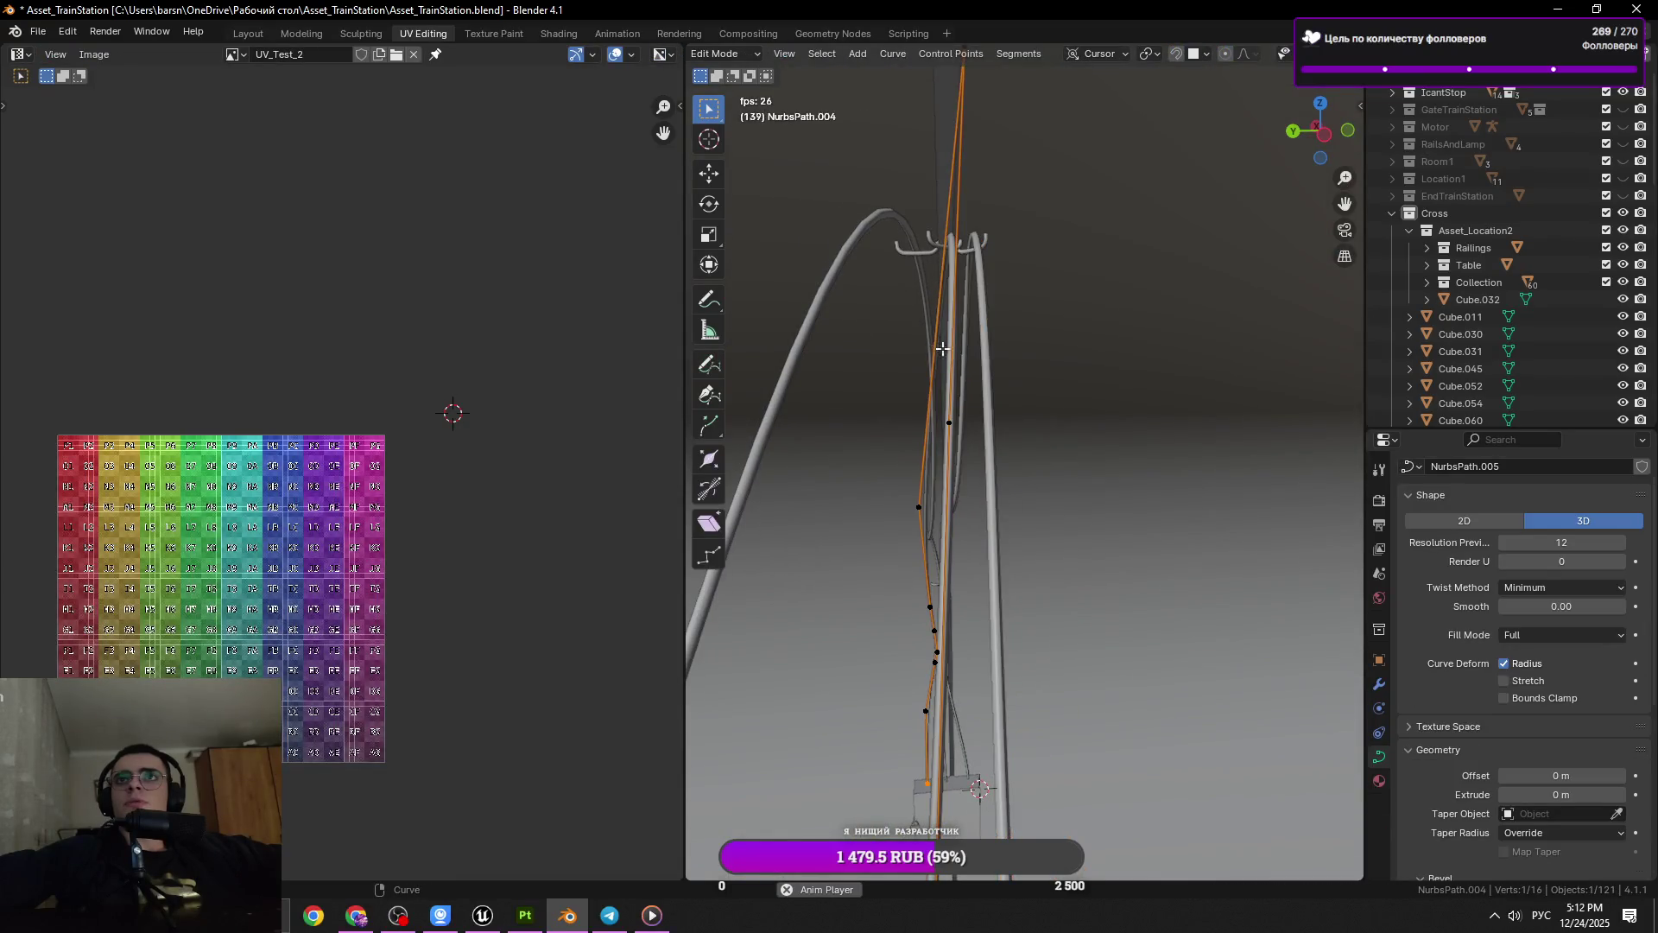
key(Tab)
click(896, 55)
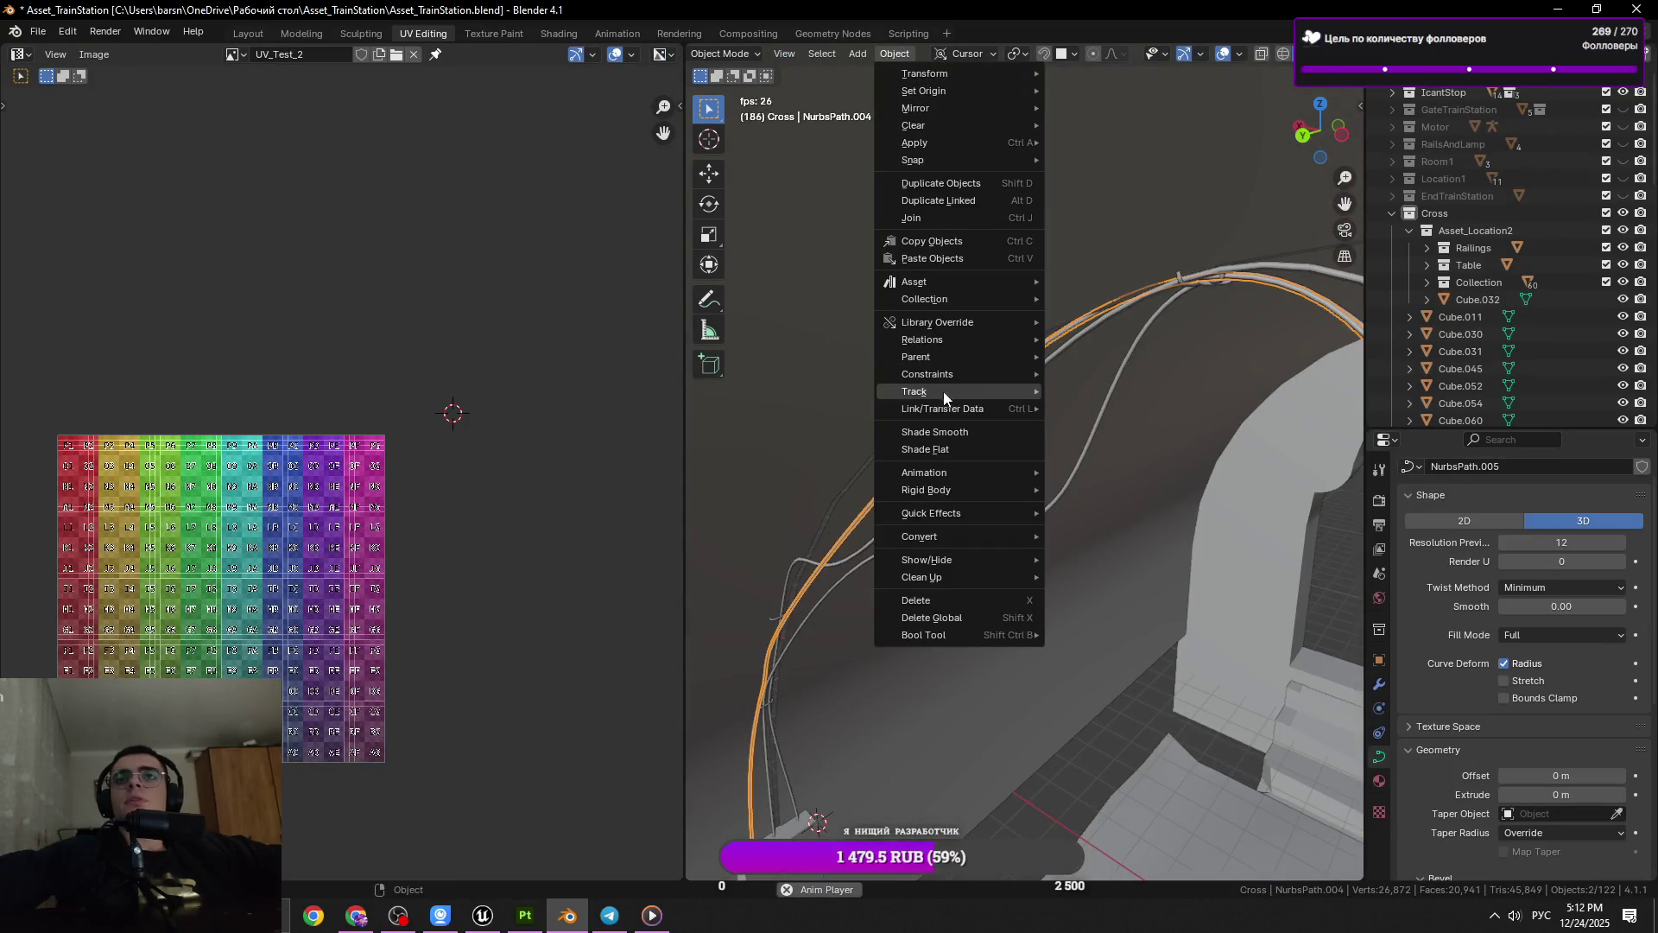
mouse_move(981, 518)
click(1126, 552)
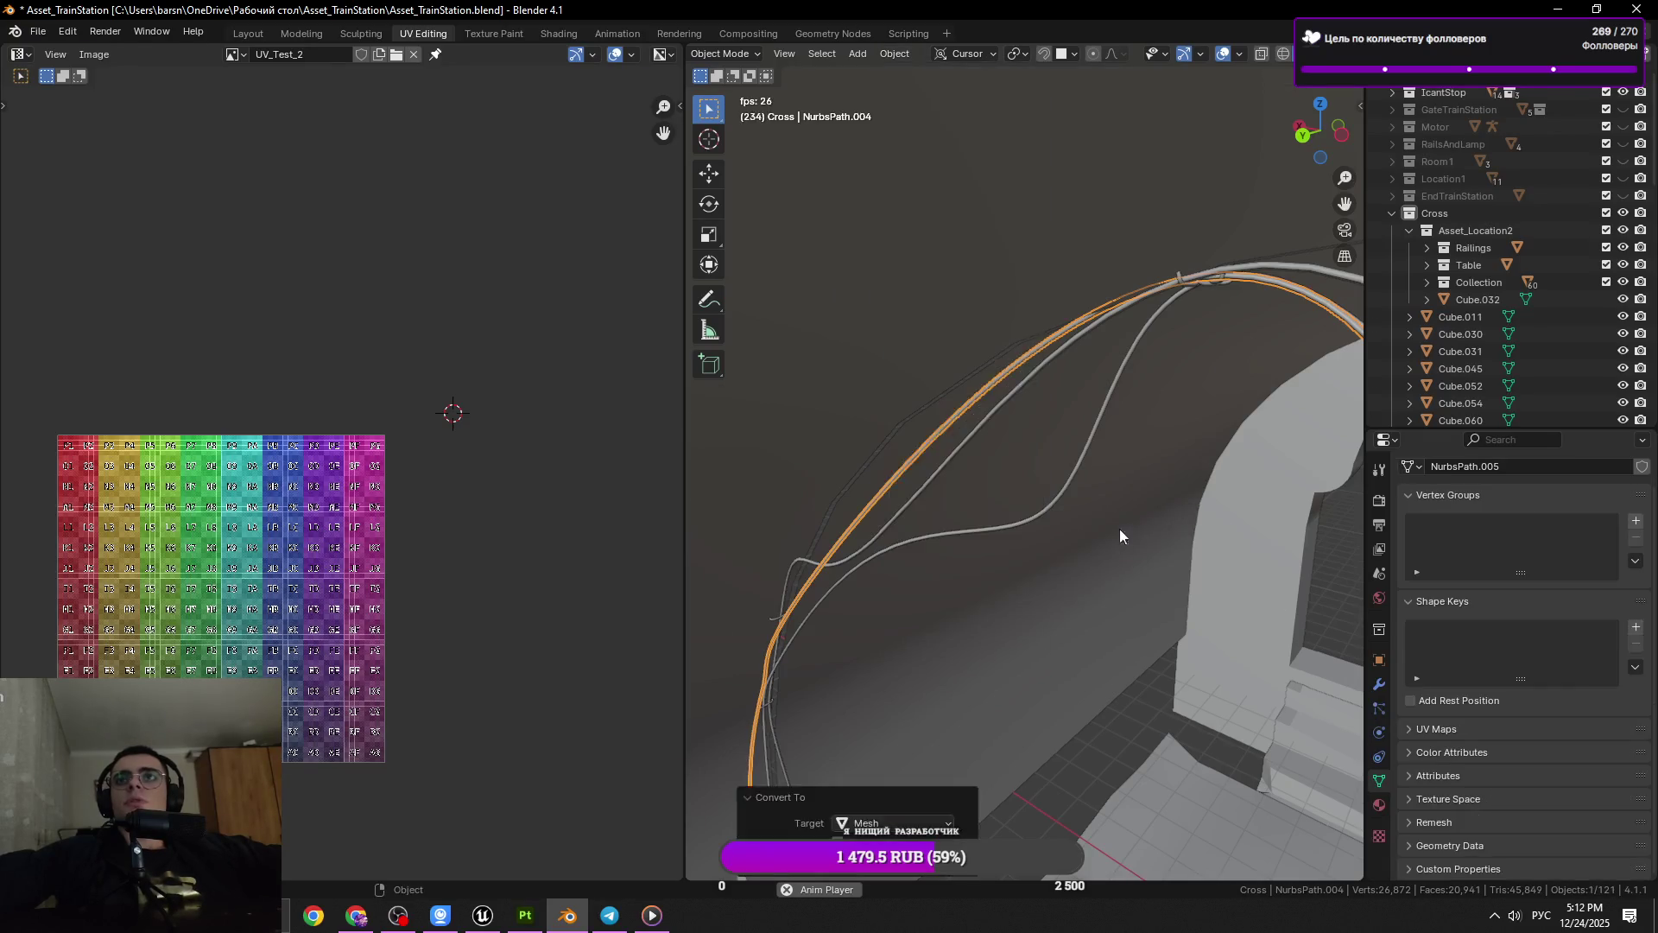
key(Tab)
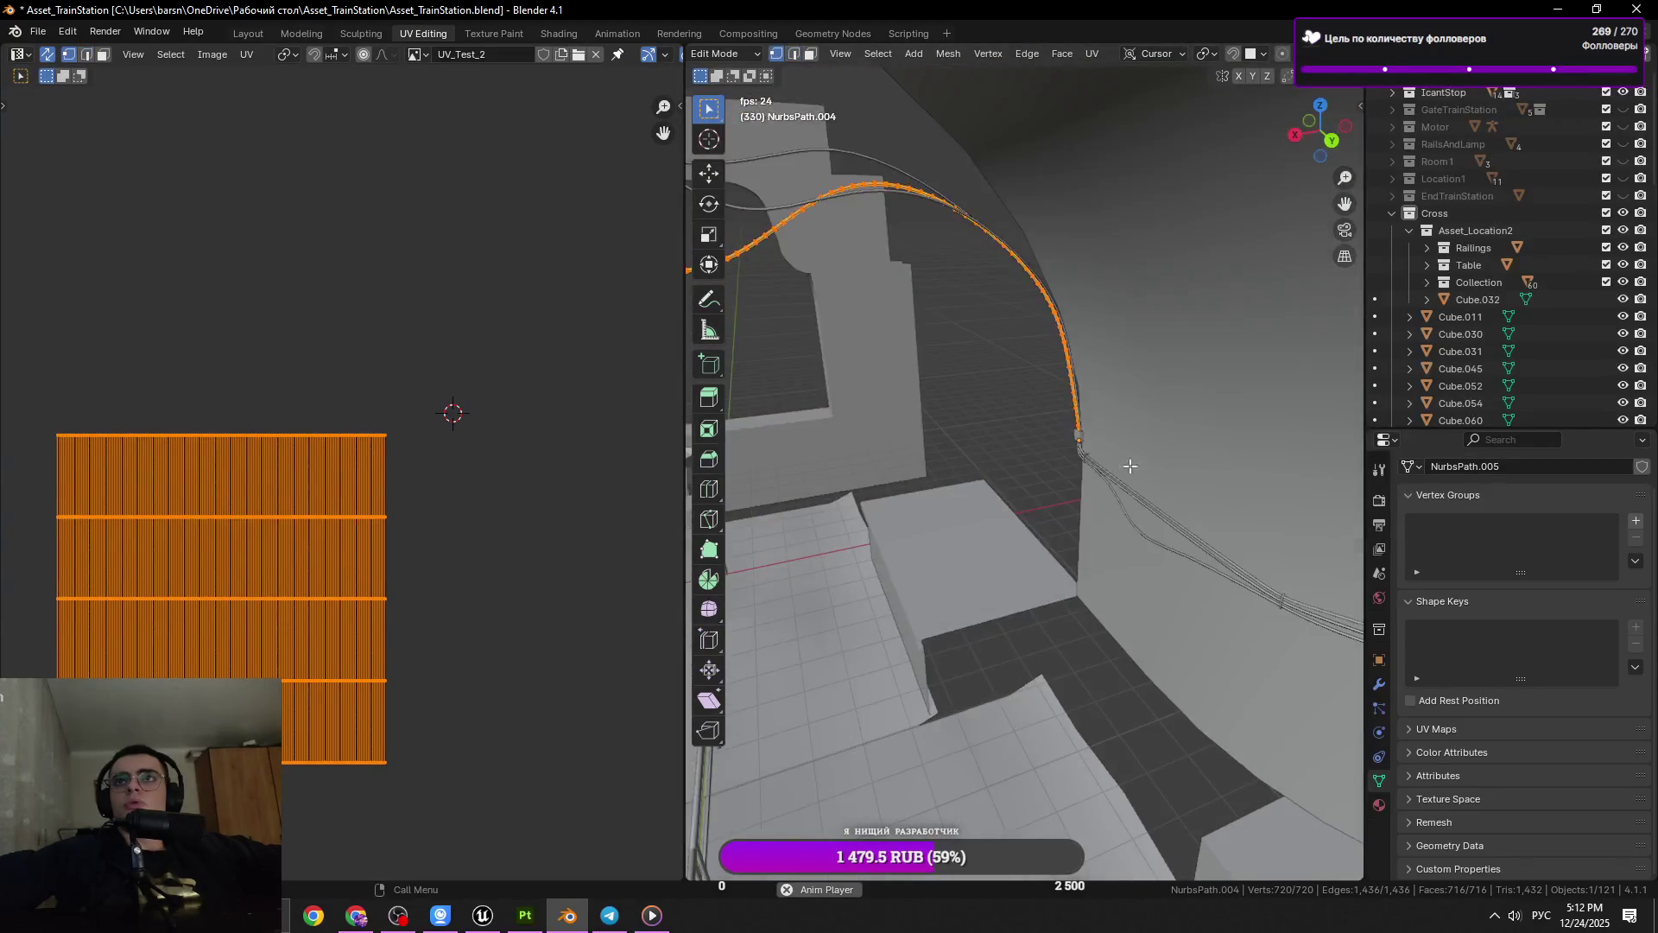
Switch to edge select mode and dissolve two cross-section rings on the cable
click(1075, 458)
key(2)
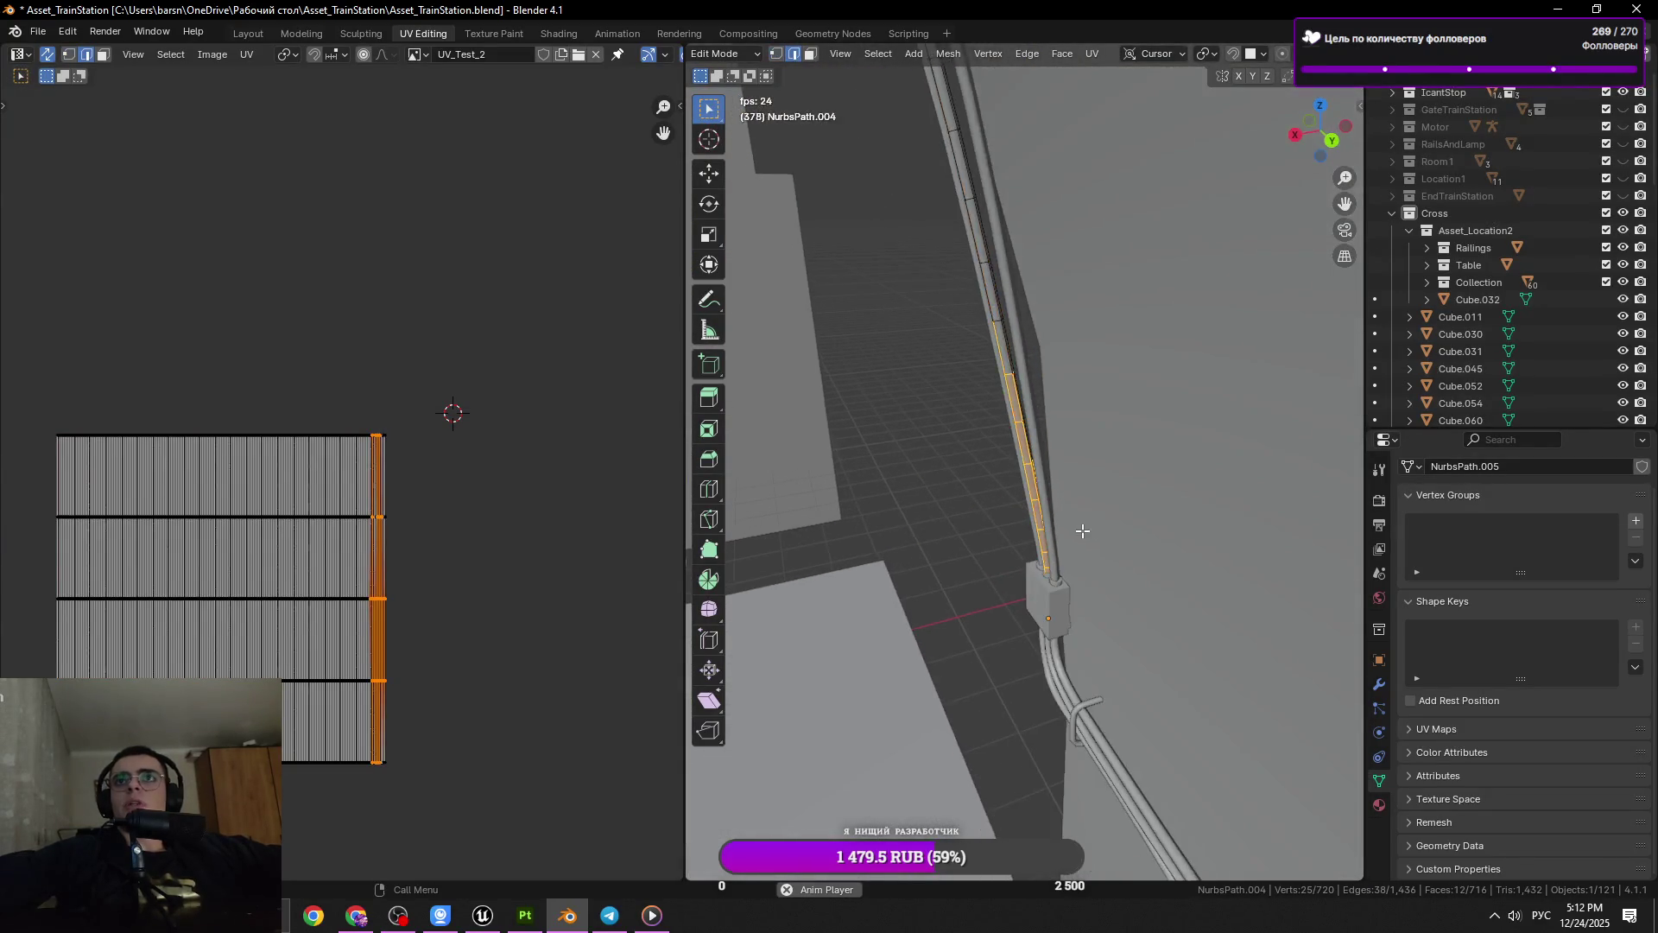
click(1056, 623)
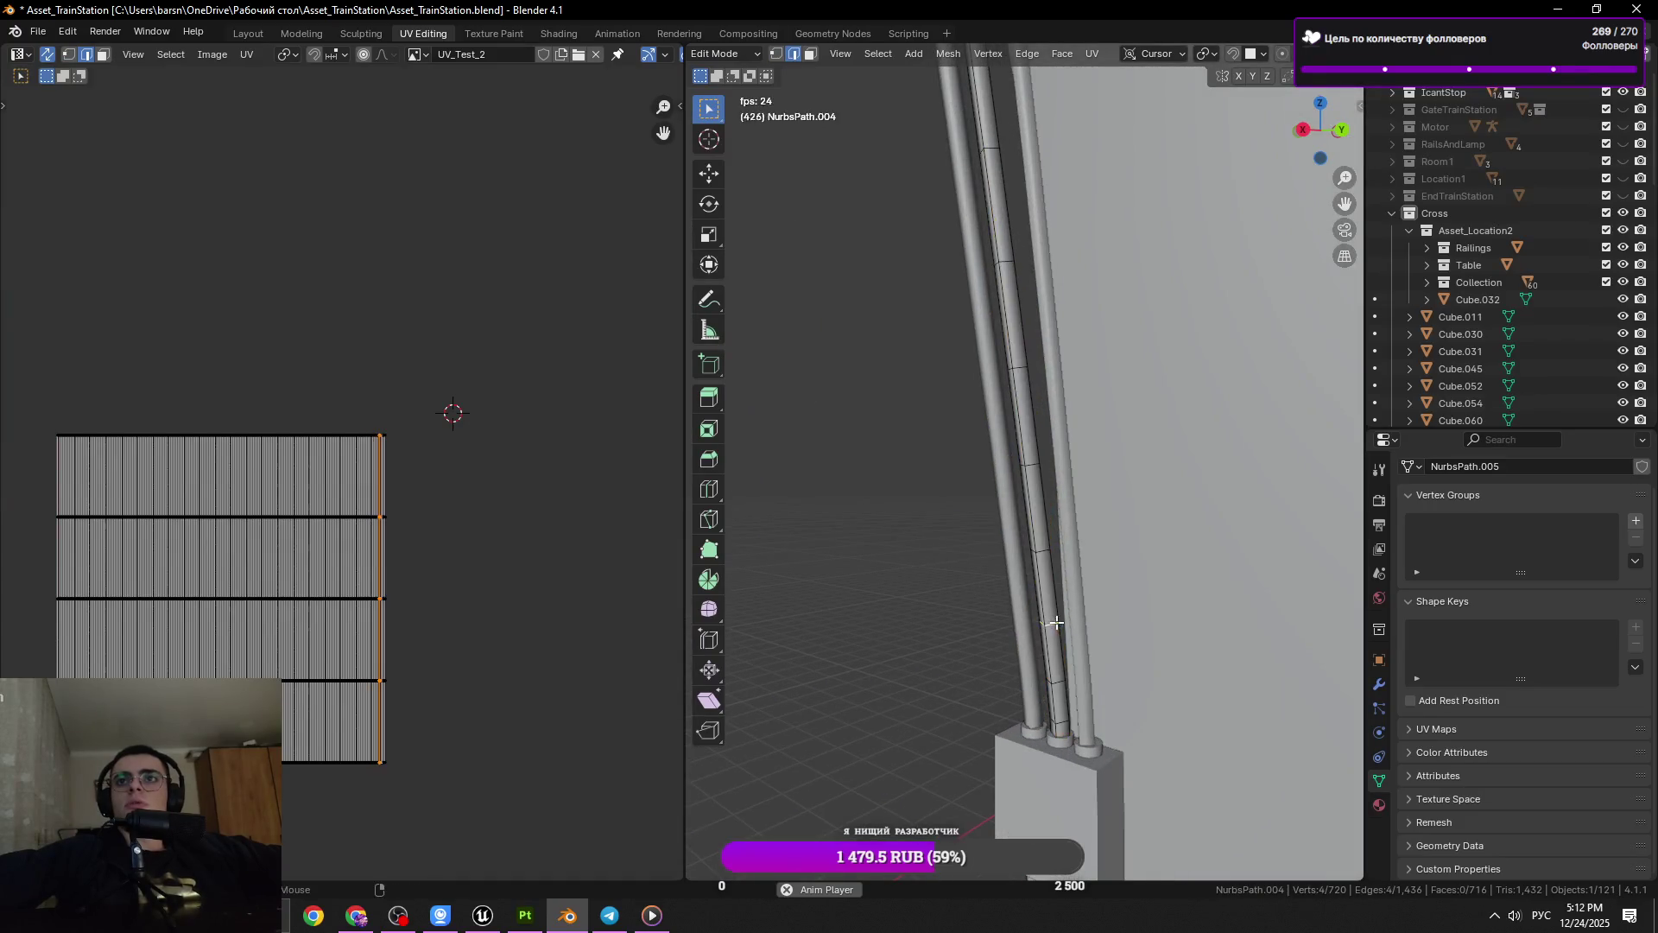
click(1035, 542)
key(x)
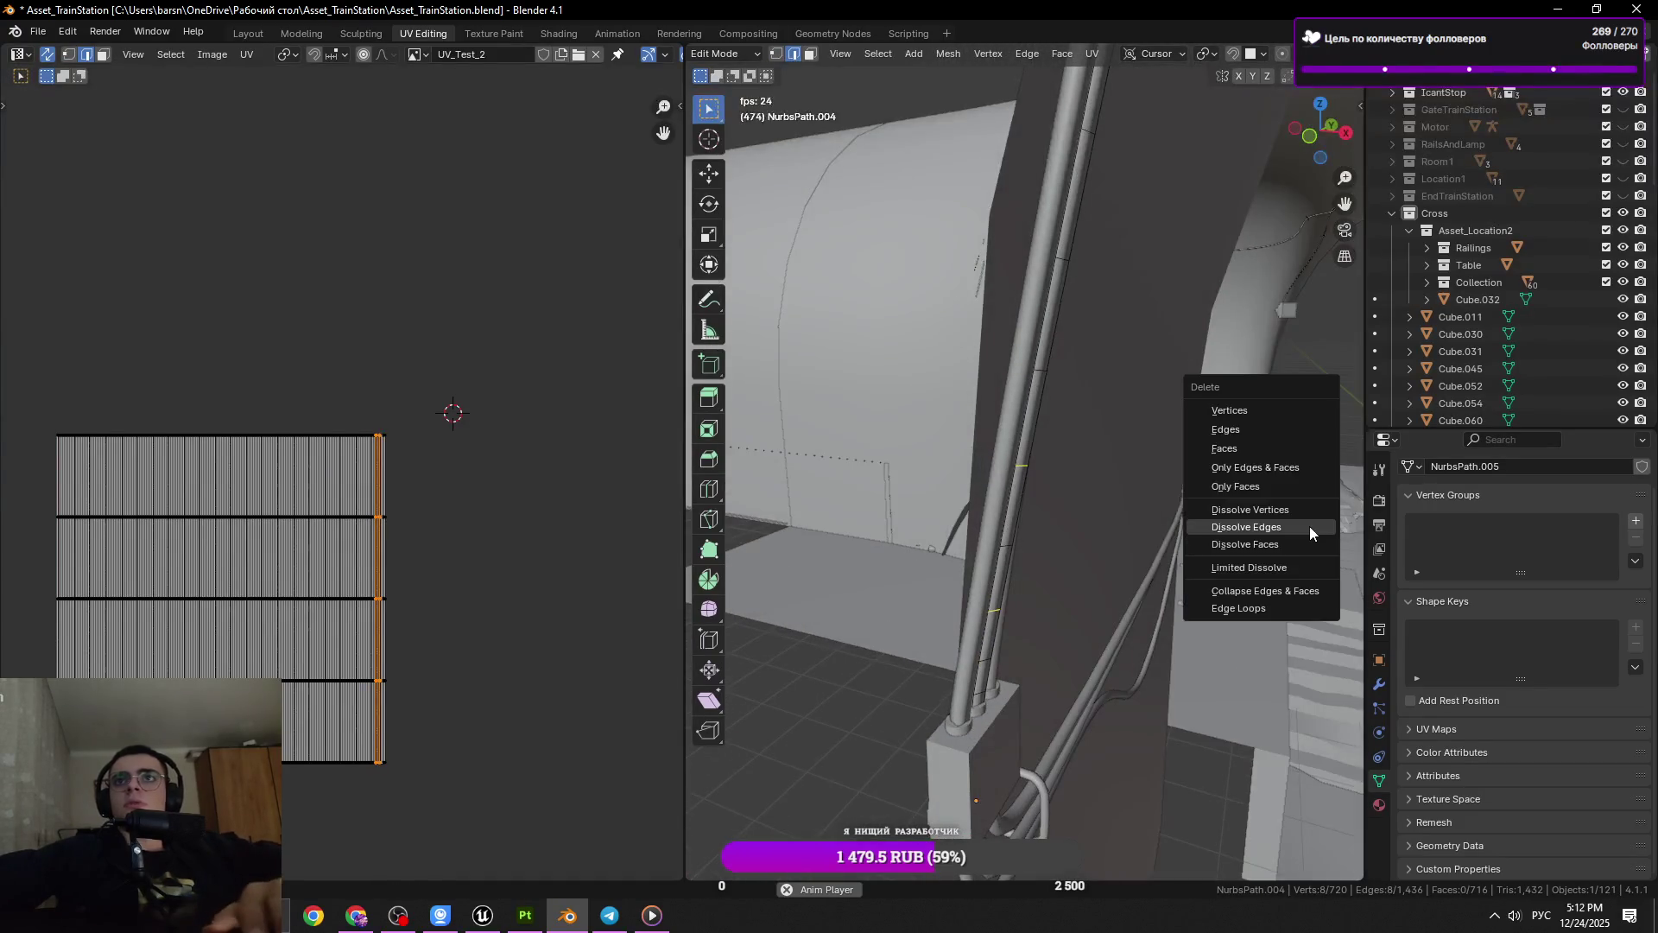
click(1298, 527)
Dissolve two more edge rings along the tube and save the file
click(1039, 371)
key(x)
click(1166, 445)
click(1008, 303)
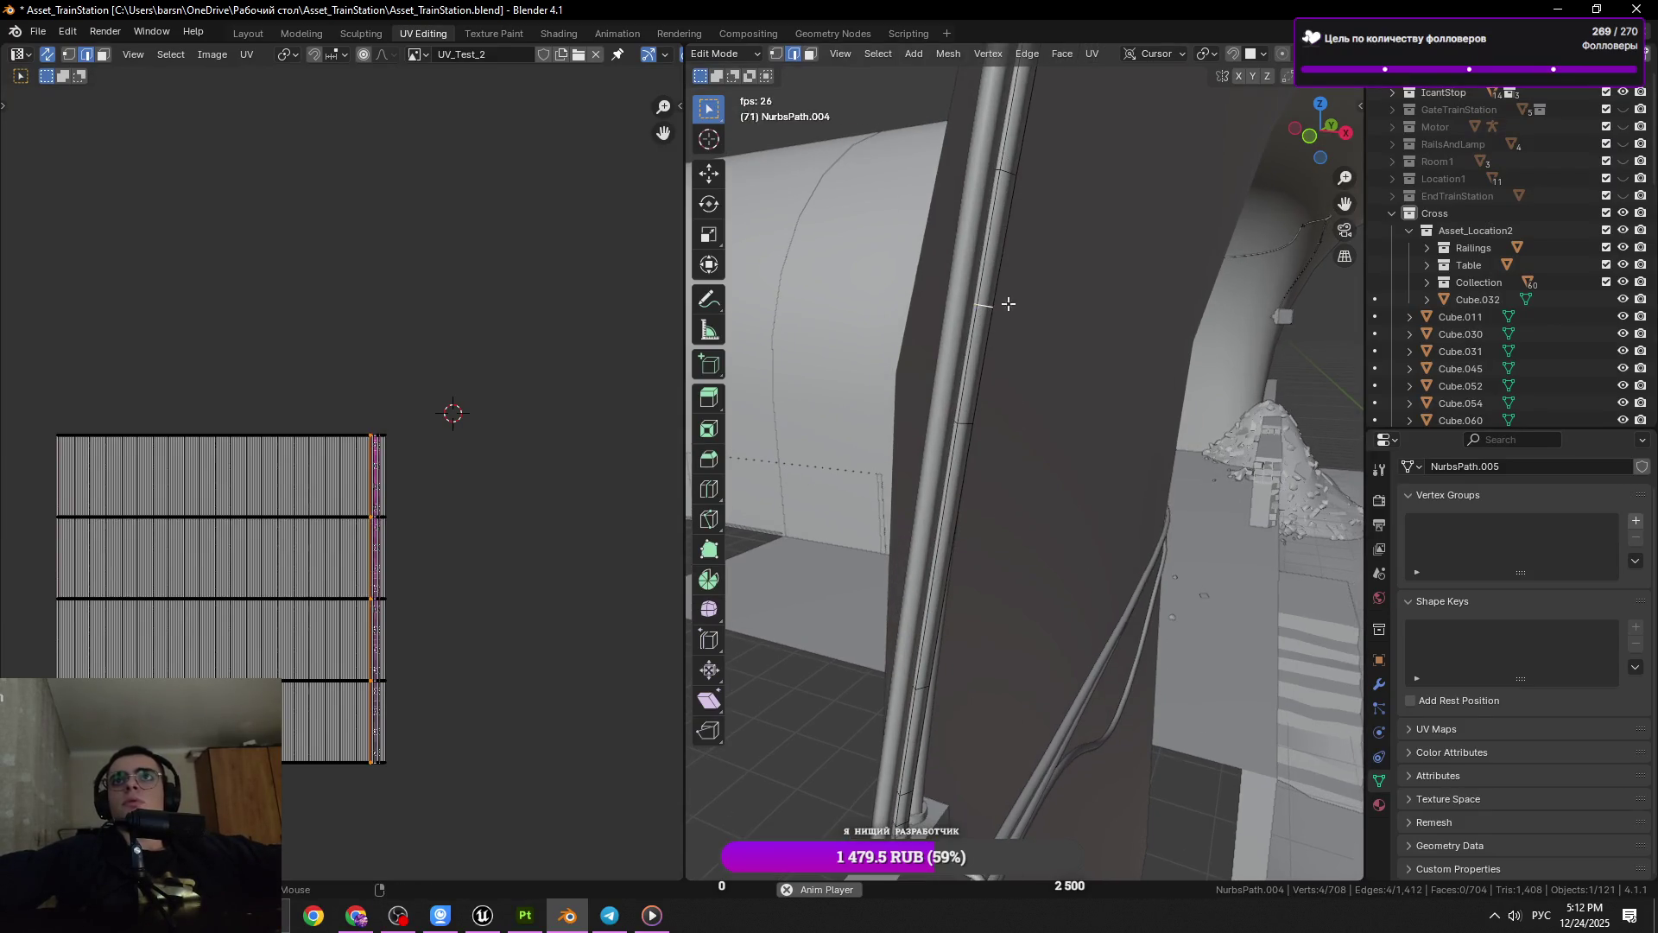
key(x)
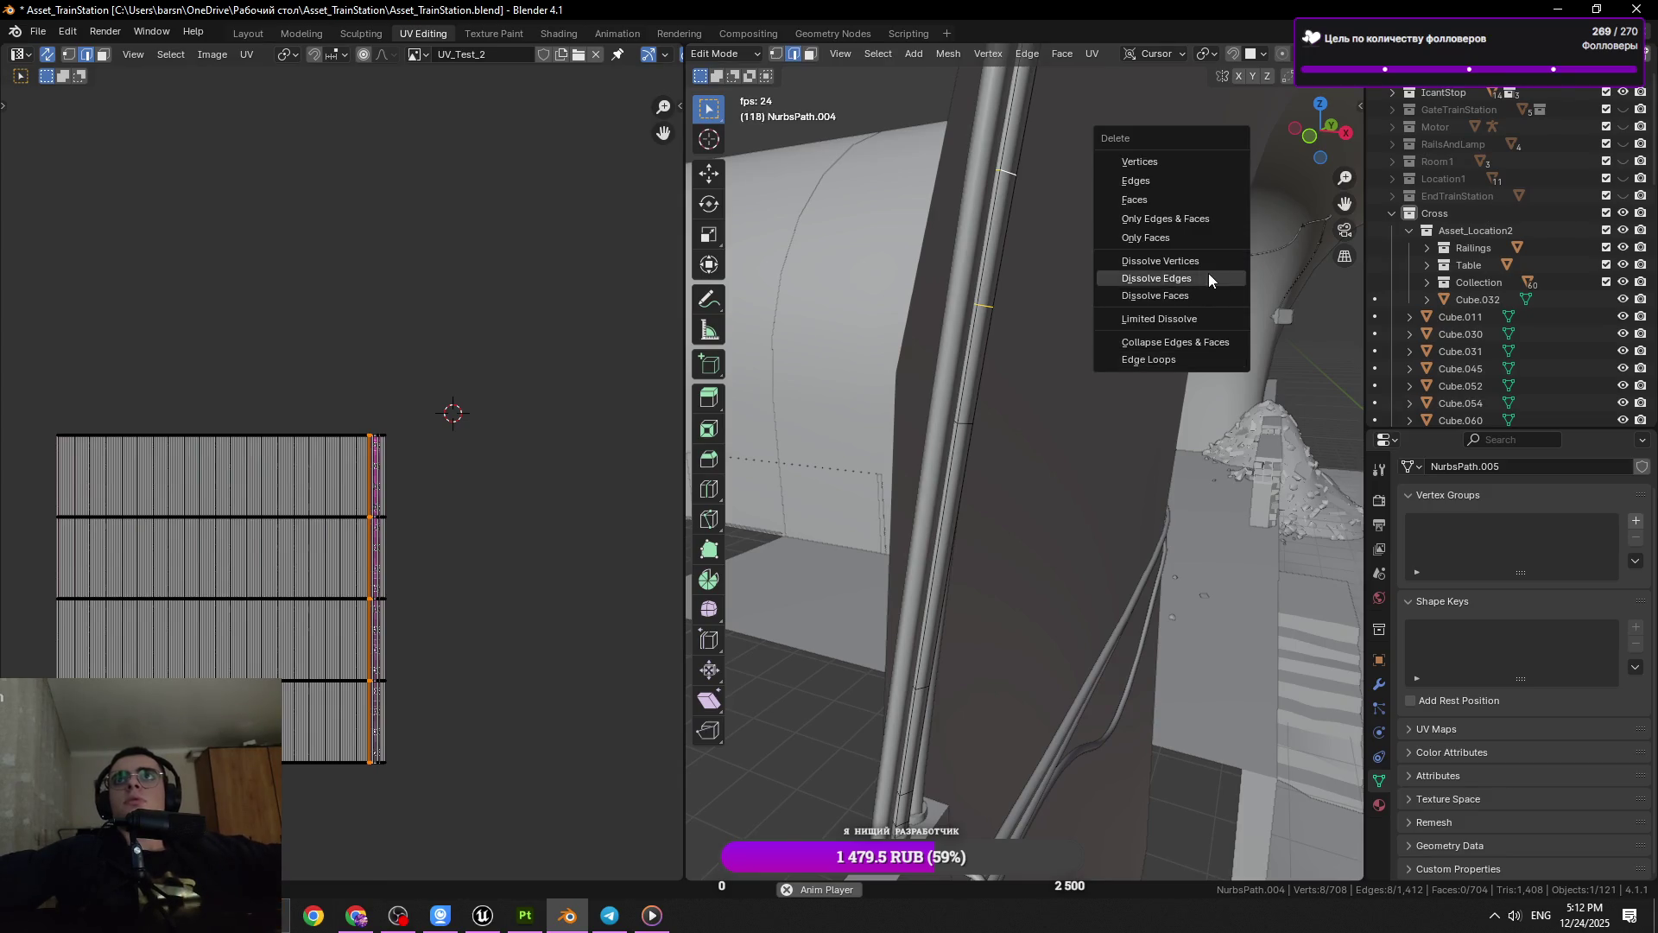
click(1208, 273)
drag(1072, 492, 1010, 310)
click(1005, 365)
click(1004, 363)
key(ctrl+s)
Dissolve three further edge rings along the cable tube
drag(1064, 371, 966, 375)
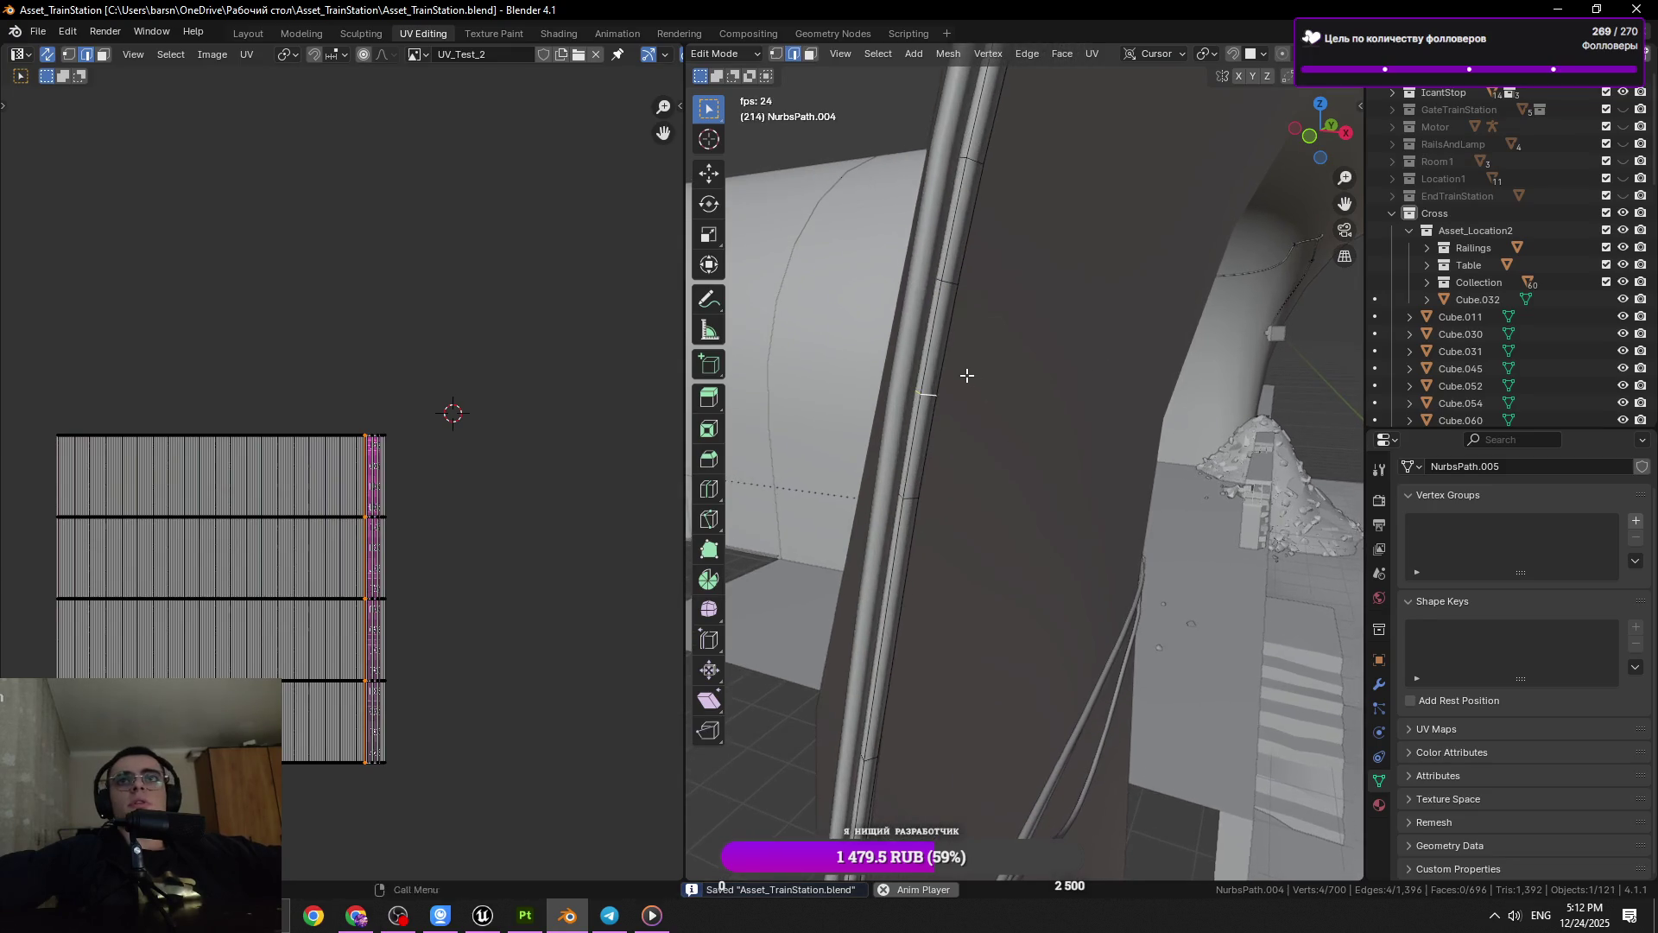
key(x)
click(1007, 358)
click(957, 195)
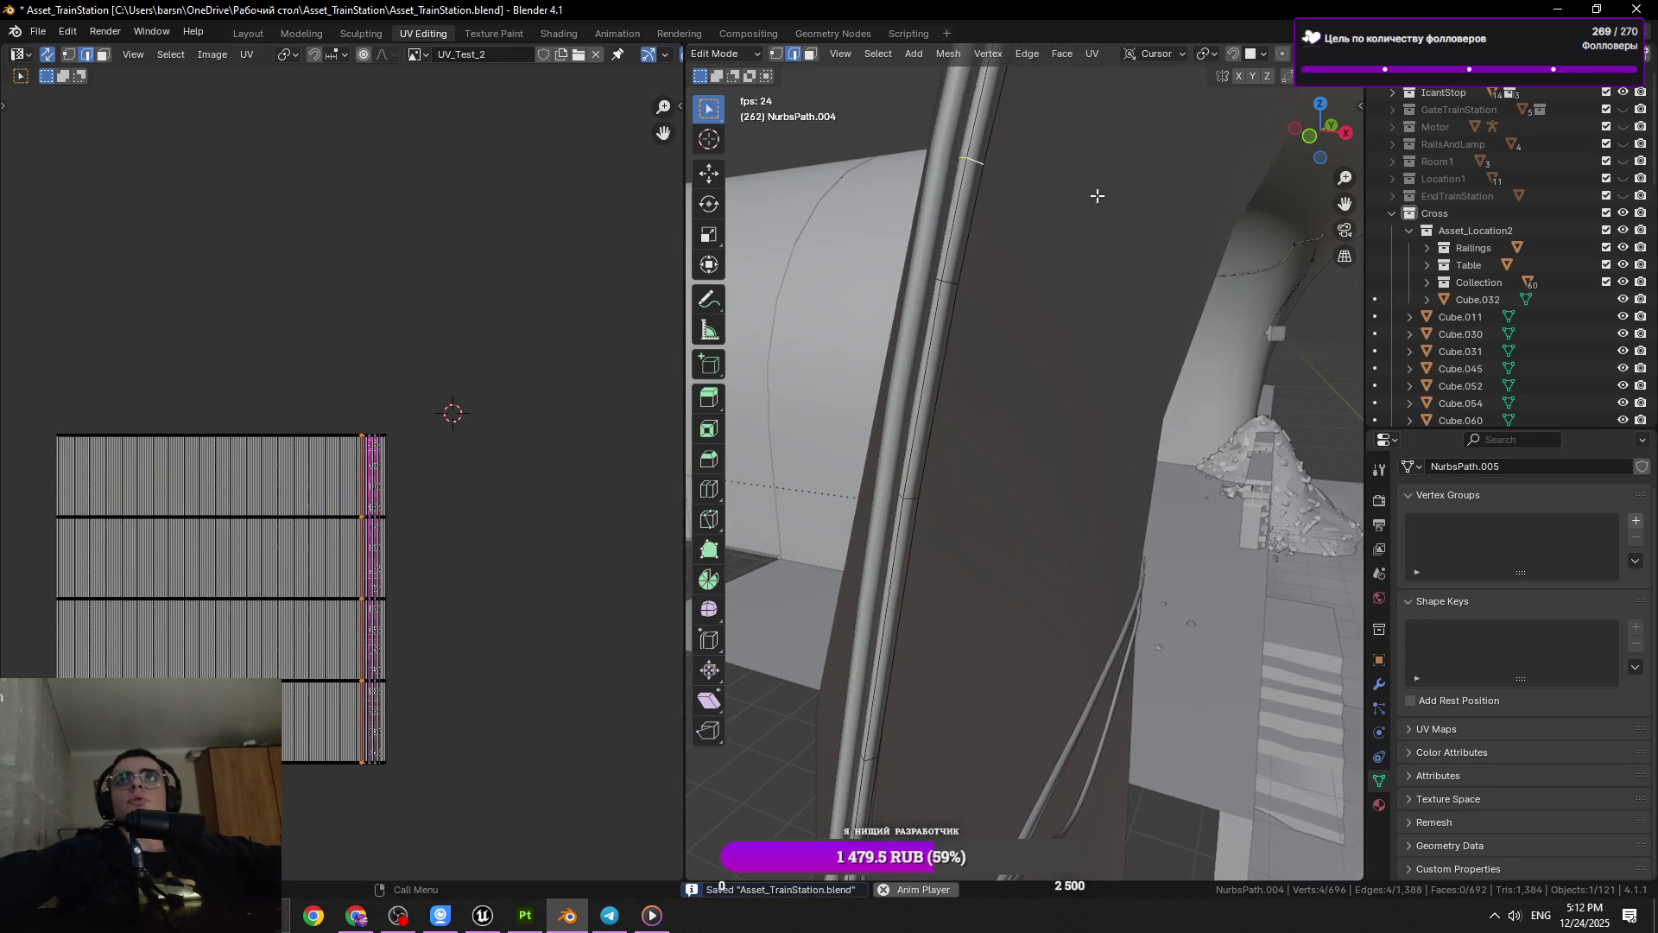
drag(1095, 192, 1069, 359)
key(x)
click(1070, 359)
click(976, 287)
key(x)
click(1256, 334)
Select one more ring, then save and return to Object Mode
drag(1256, 334, 957, 363)
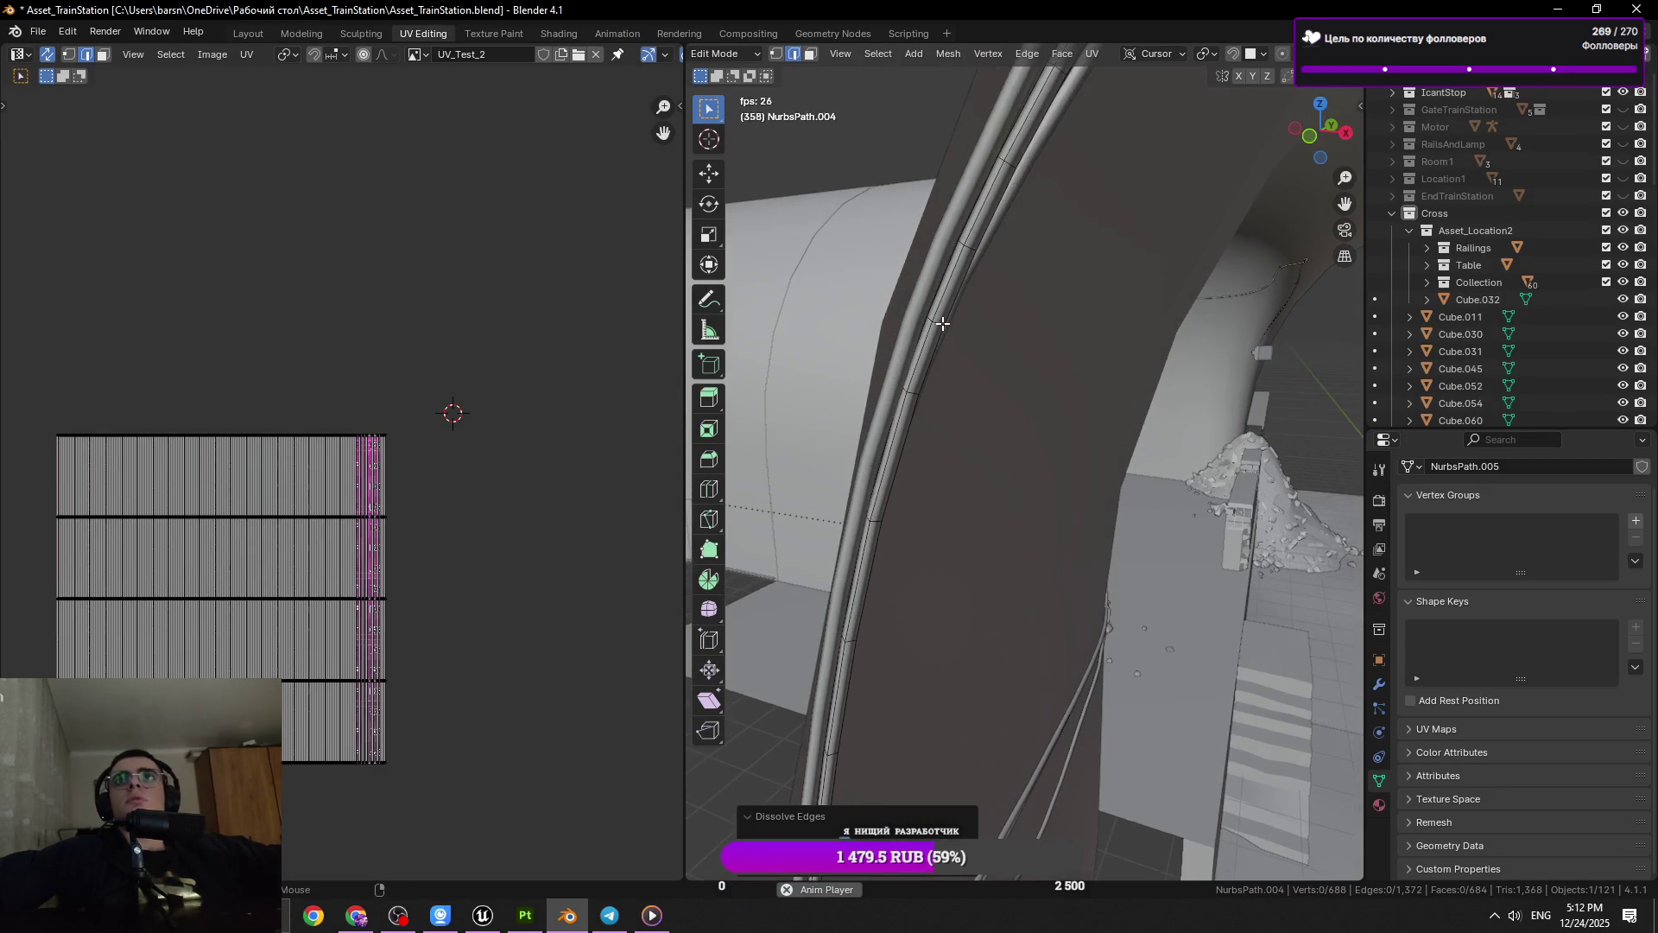
click(939, 324)
key(x)
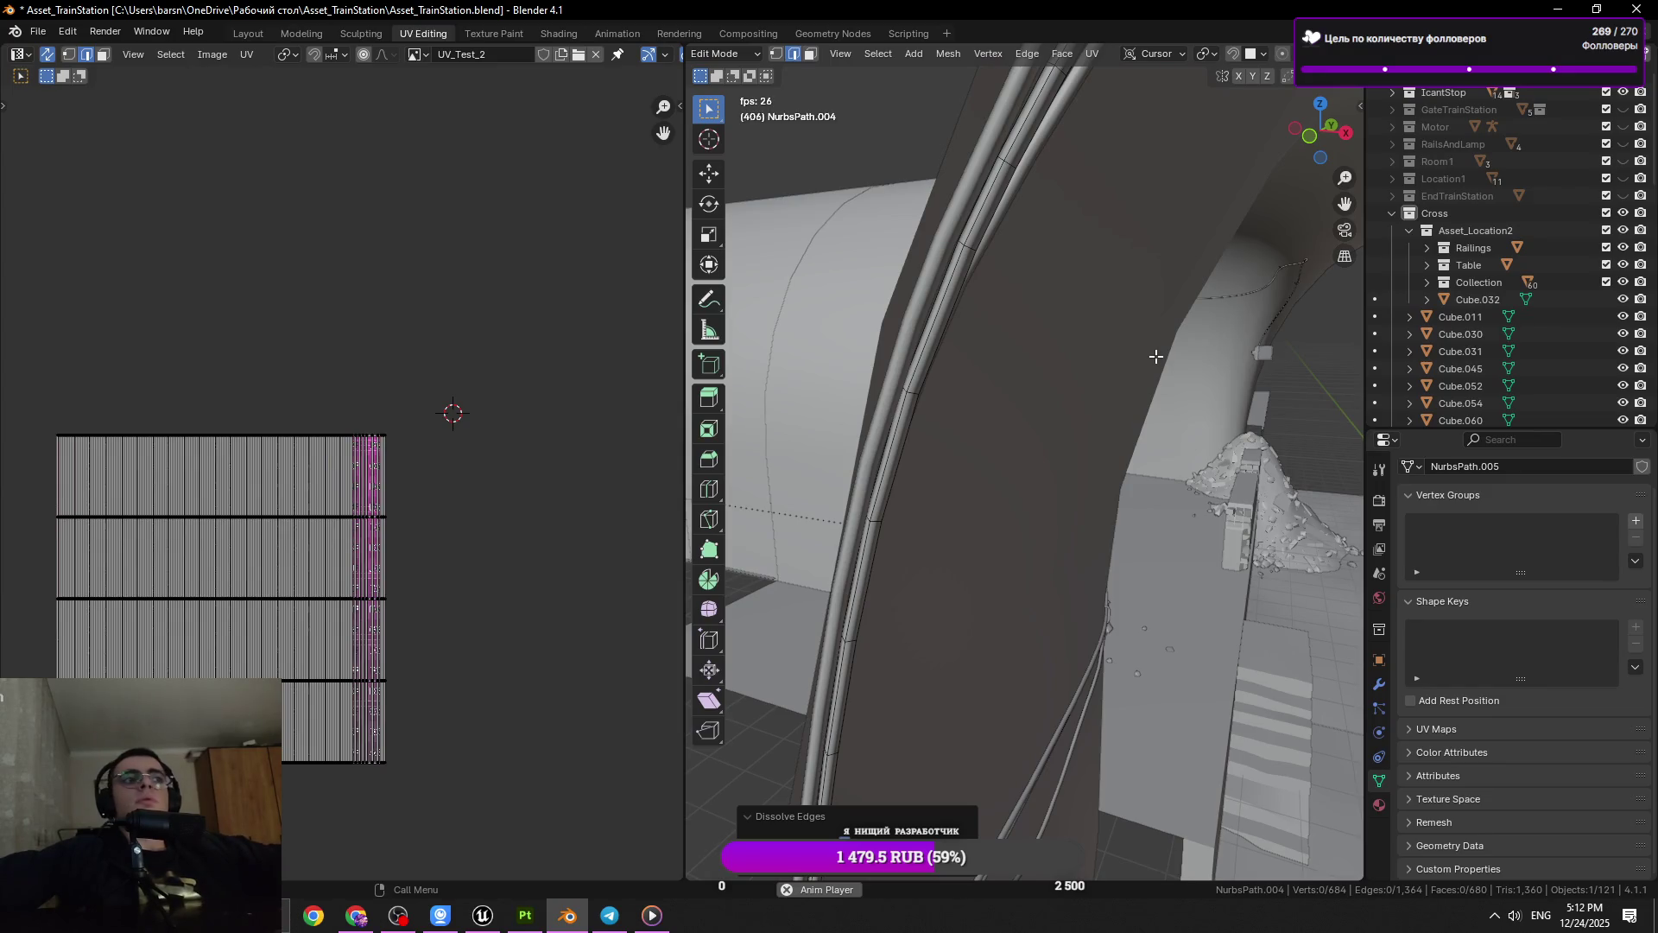
key(ctrl+s)
key(Tab)
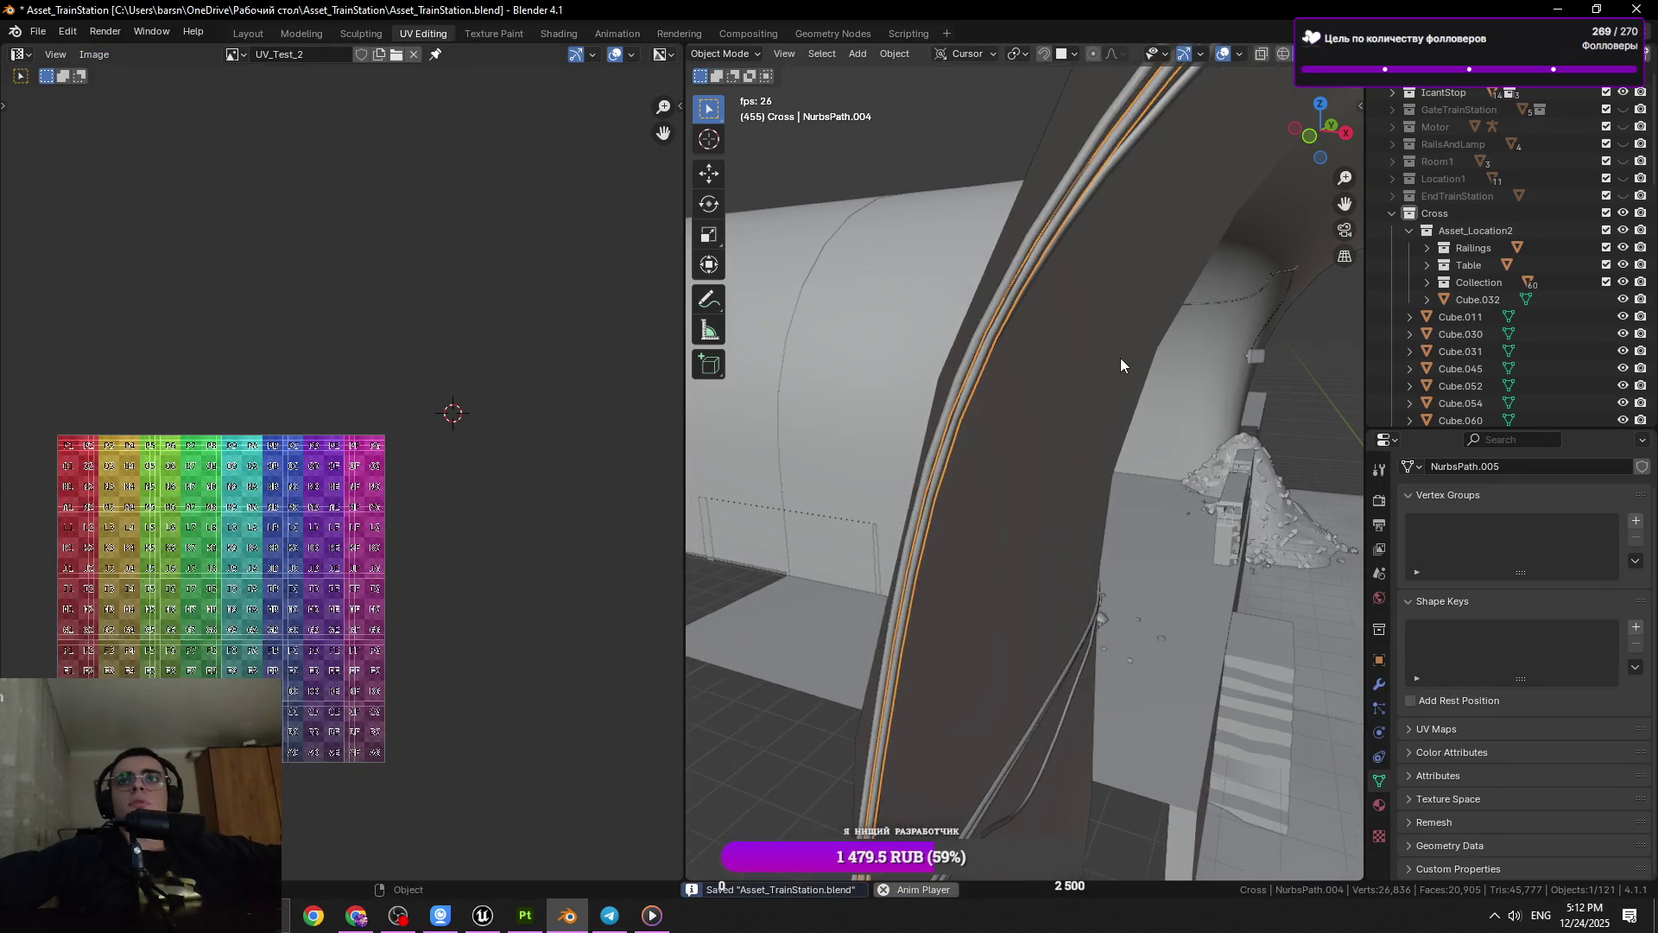
Re-enter Edit Mode on the cable and dissolve two short cross rings
key(Tab)
scroll(up, 3)
click(956, 275)
click(953, 275)
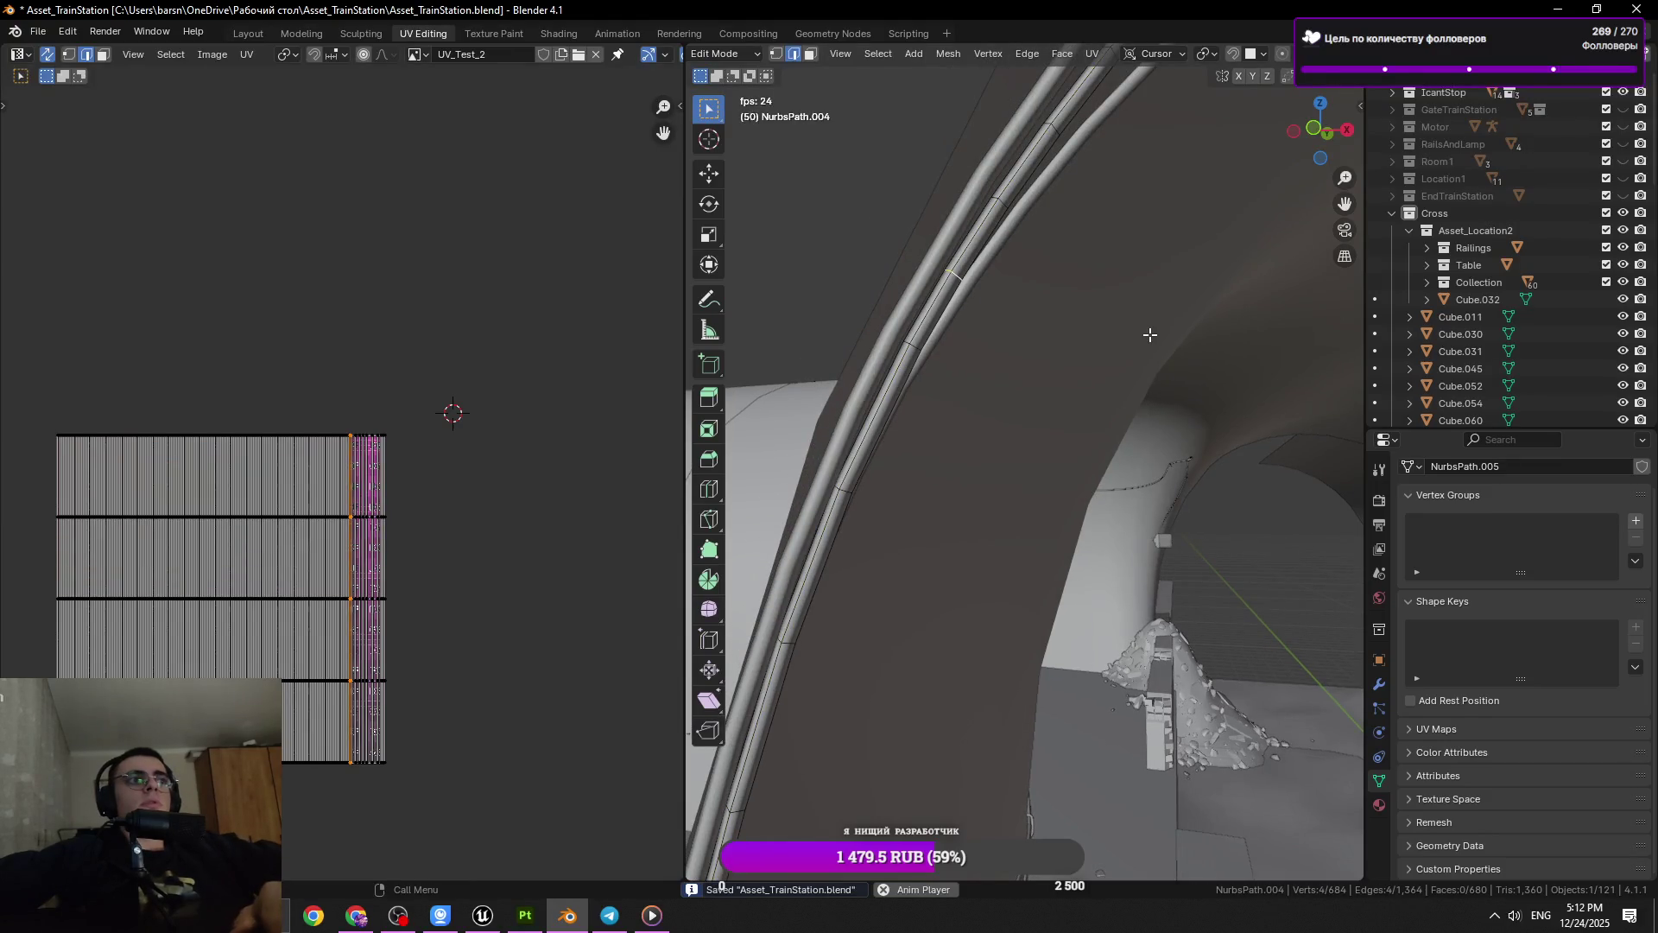
key(x)
click(1147, 340)
scroll(up, 3)
click(1013, 358)
key(x)
click(1148, 381)
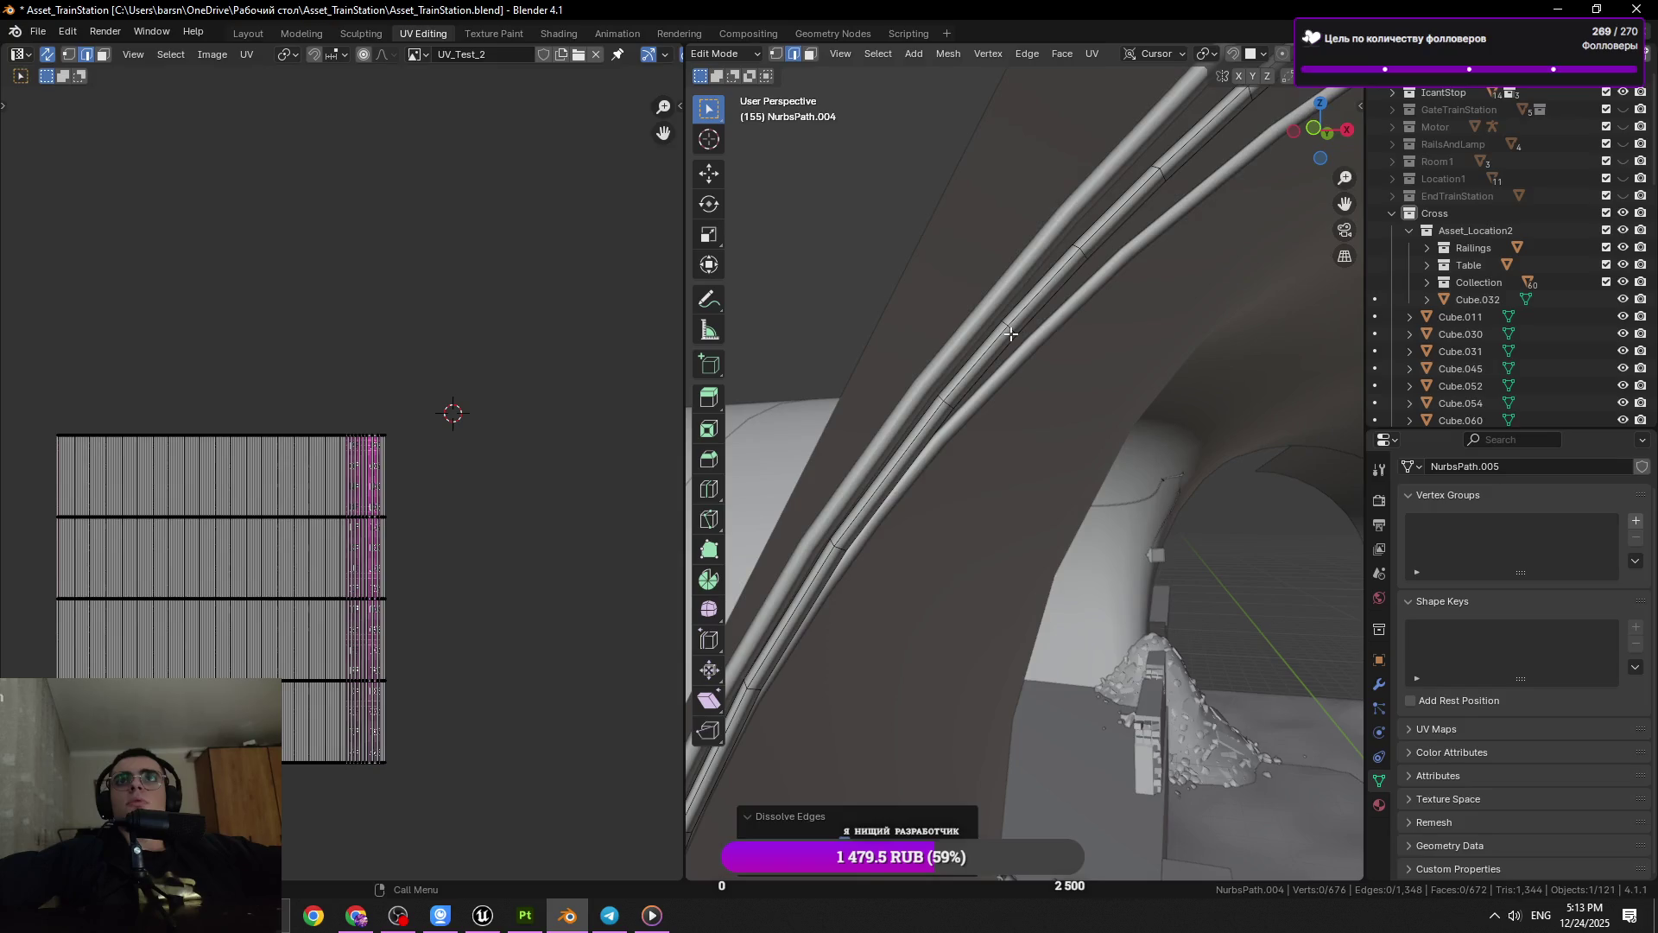
Dissolve another ring, check the checker texture in Object Mode, then dissolve one more
scroll(down, 3)
key(x)
click(1169, 371)
key(Tab)
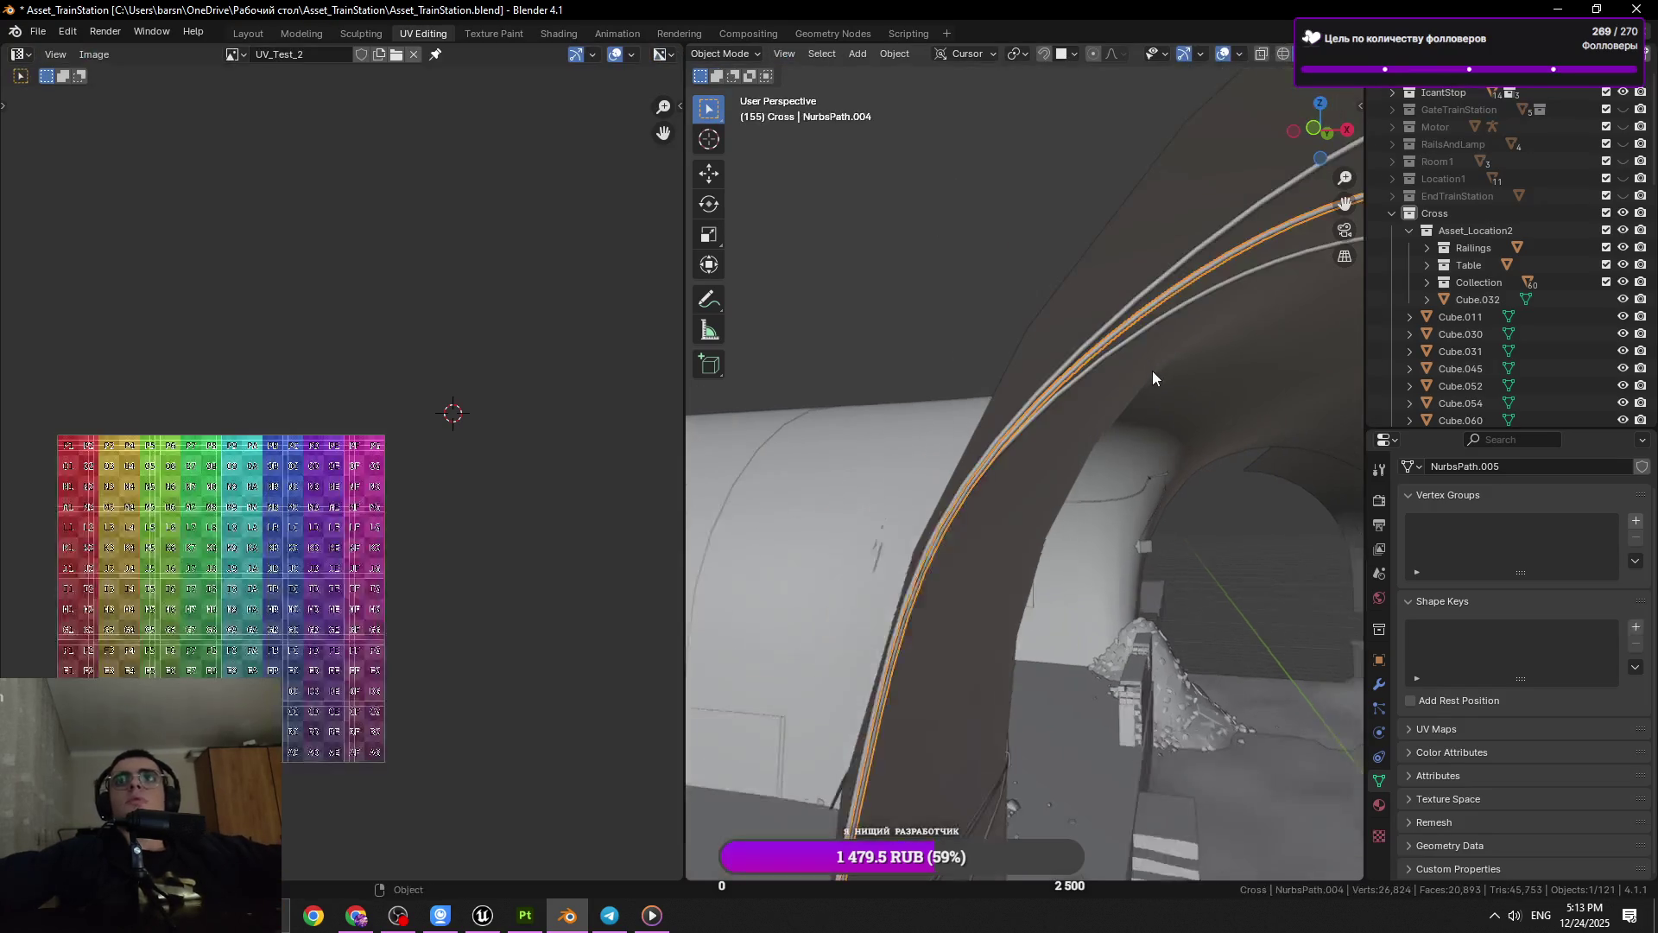
drag(1152, 377, 1002, 416)
key(Tab)
key(x)
click(1008, 457)
Dissolve a further cable ring, compare the texture and UVs, and save the file
click(1034, 378)
key(x)
click(1081, 382)
key(Tab)
drag(991, 337, 1017, 385)
key(Tab)
key(Tab)
key(ctrl+s)
key(Tab)
Dissolve two cross rings on the rails, then view the checker texture in Object Mode
click(977, 373)
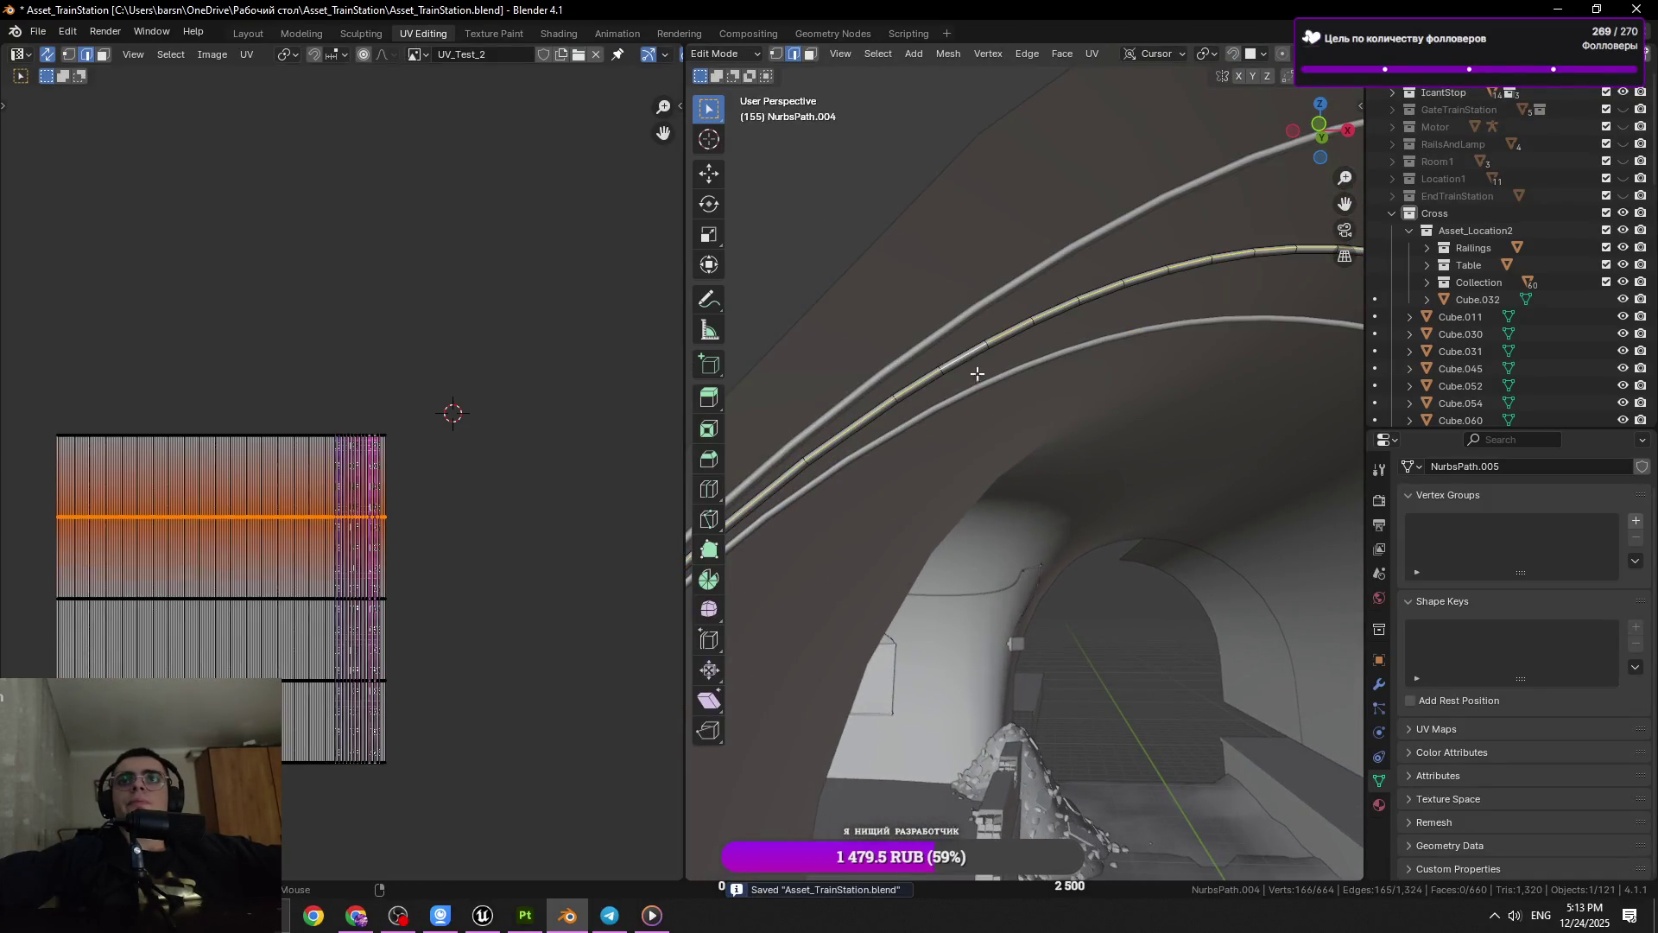
click(944, 369)
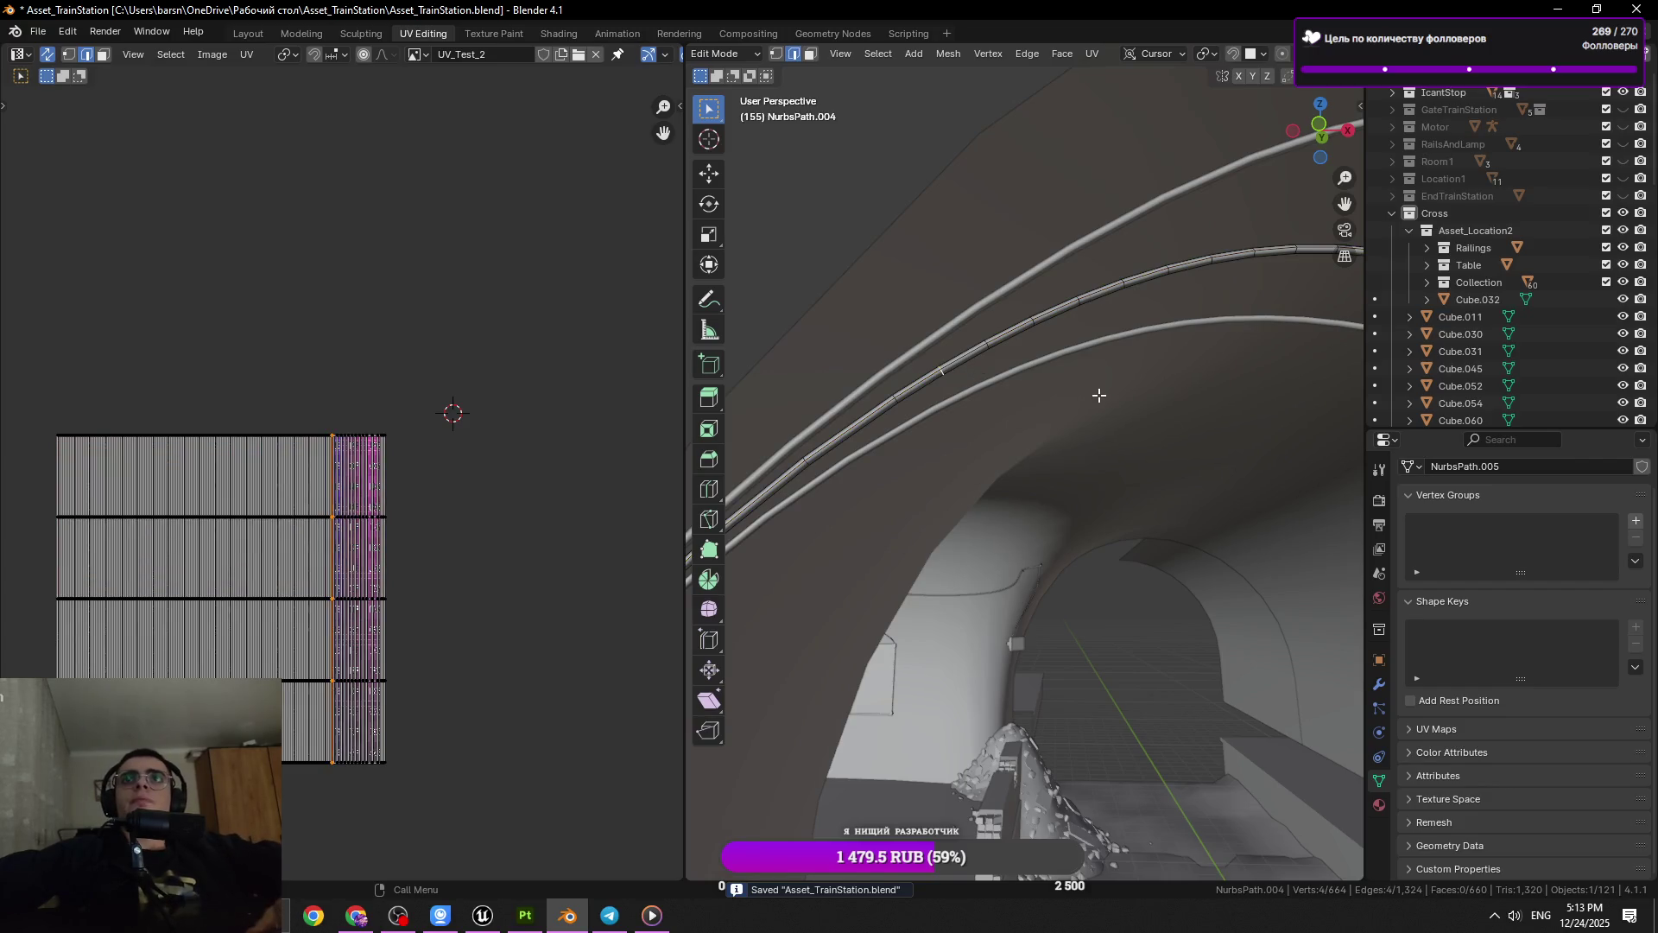
key(x)
click(1066, 377)
click(1033, 321)
key(x)
click(1187, 373)
click(1125, 283)
key(Tab)
drag(1183, 331, 1018, 437)
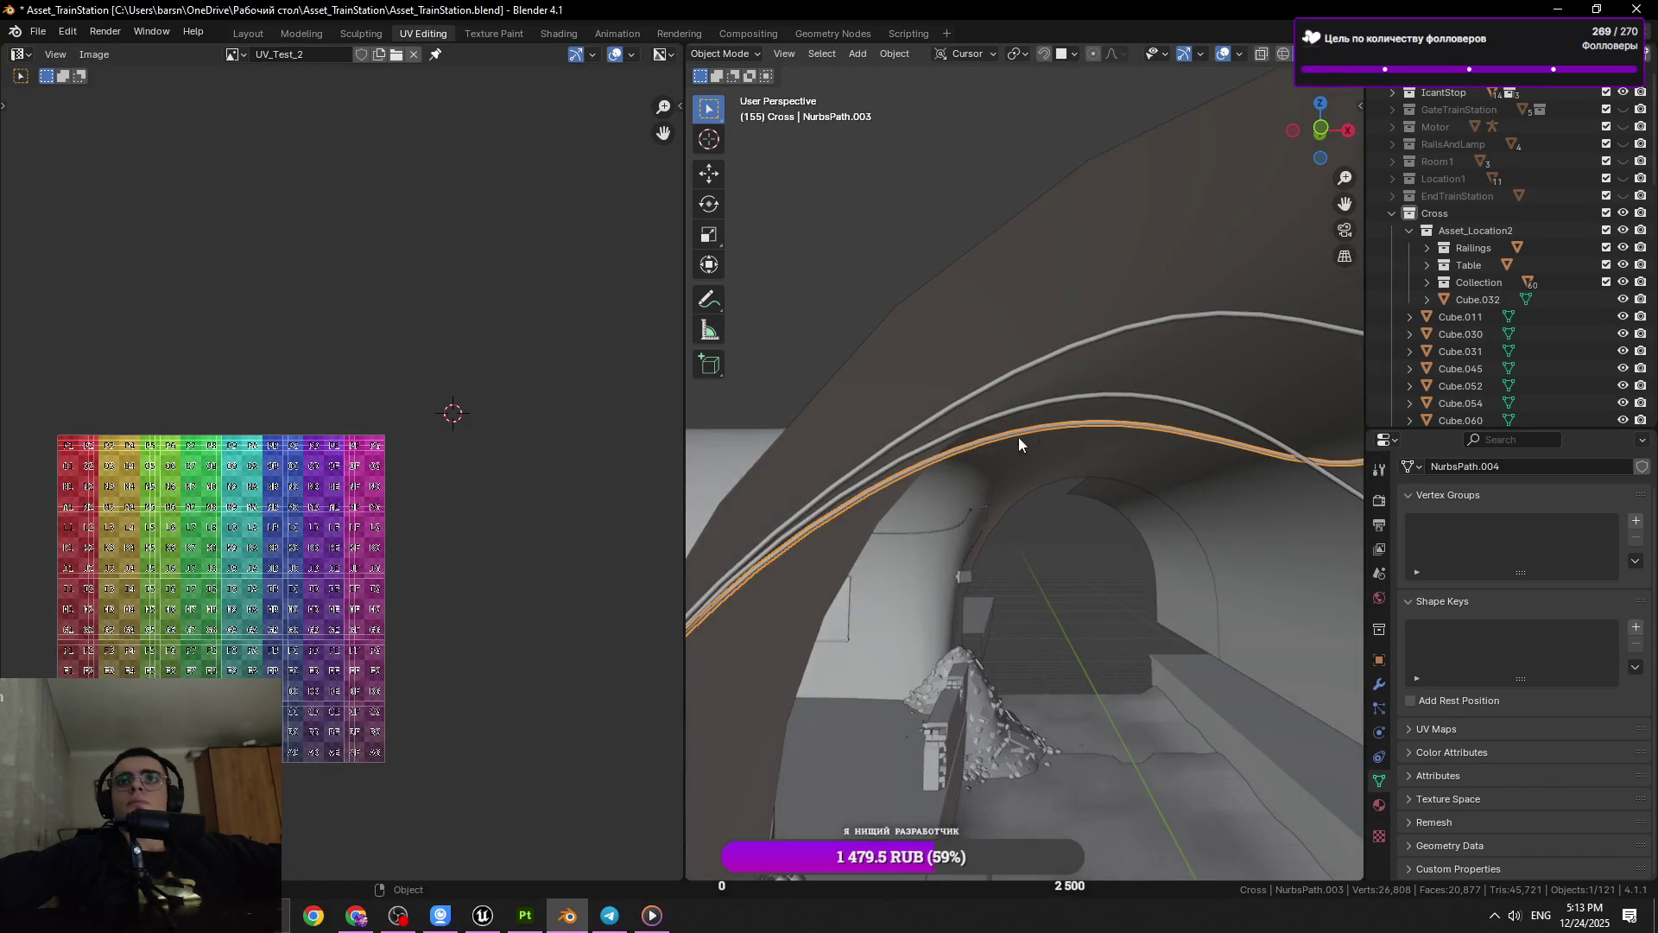
Toggle between Edit and Object Mode to compare the checker texture, then save
key(Tab)
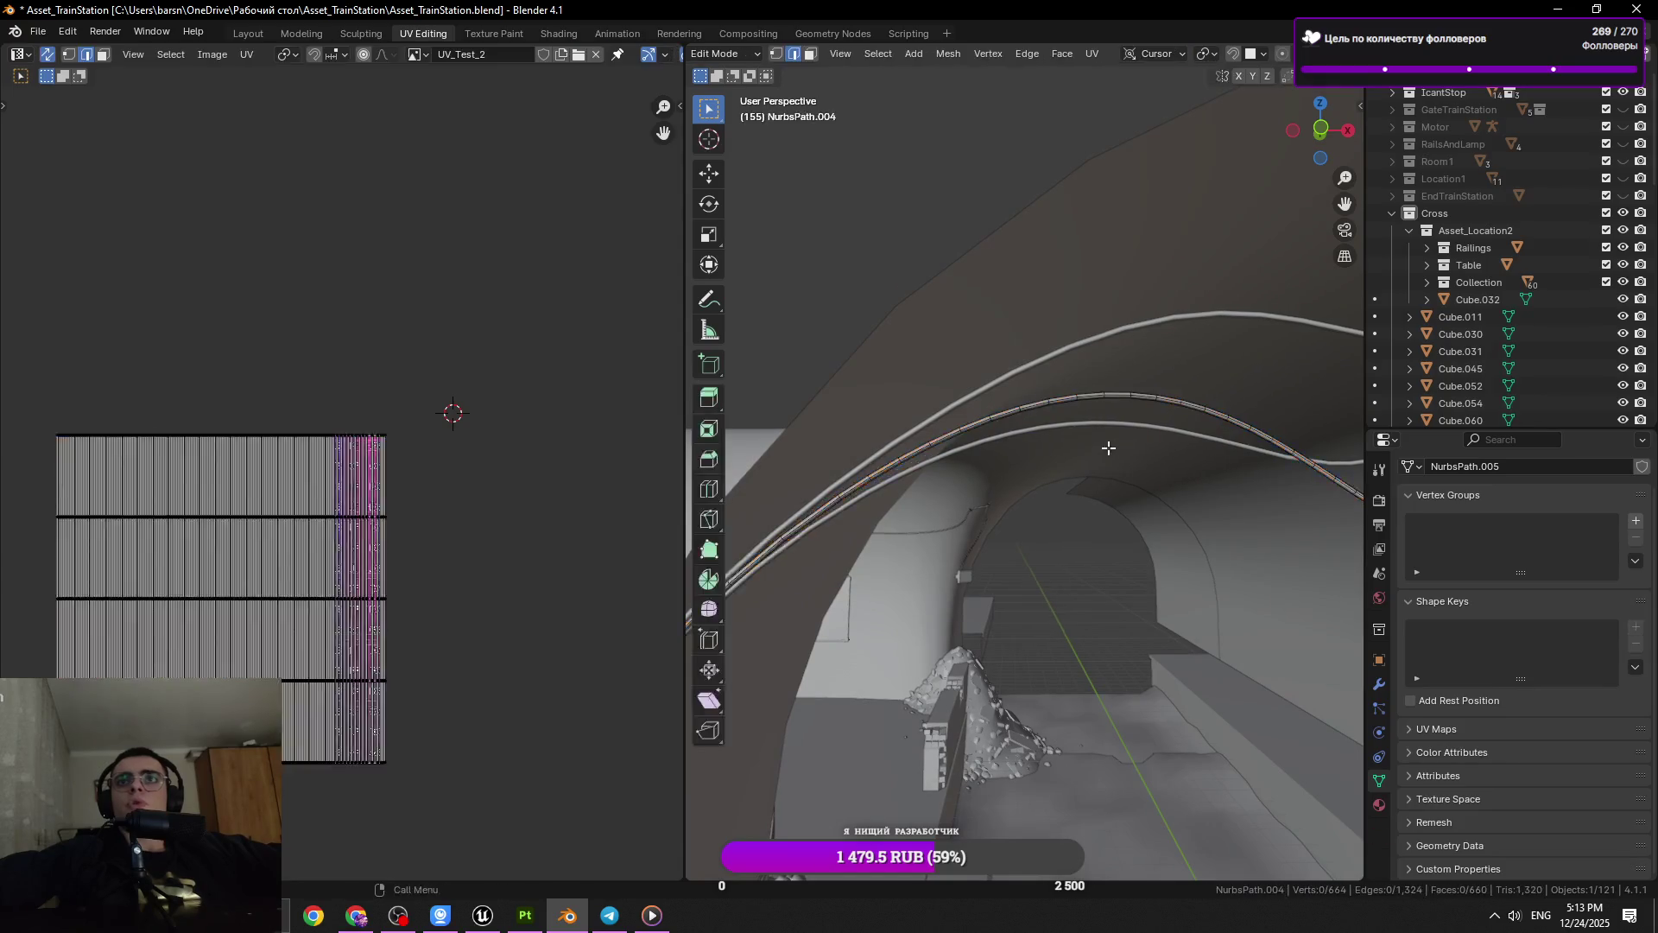
key(Tab)
drag(1148, 459, 952, 513)
key(Tab)
key(ctrl+s)
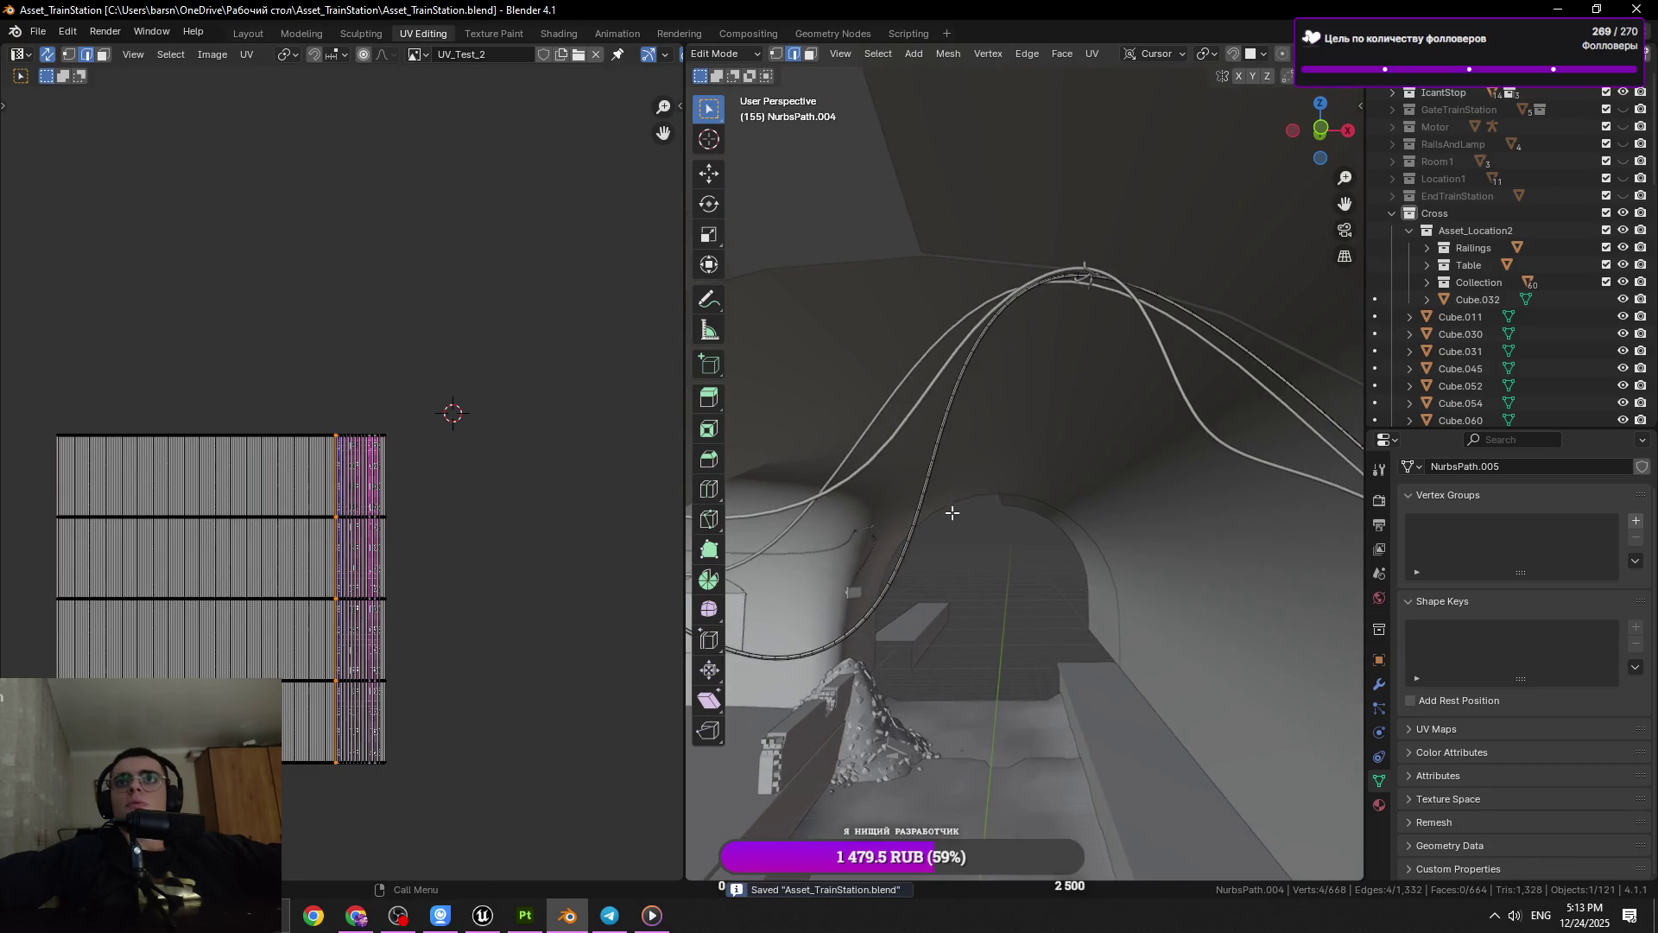
Centre the view on the cable near the box and dissolve two ring loops there
drag(1157, 431, 987, 666)
click(1081, 561)
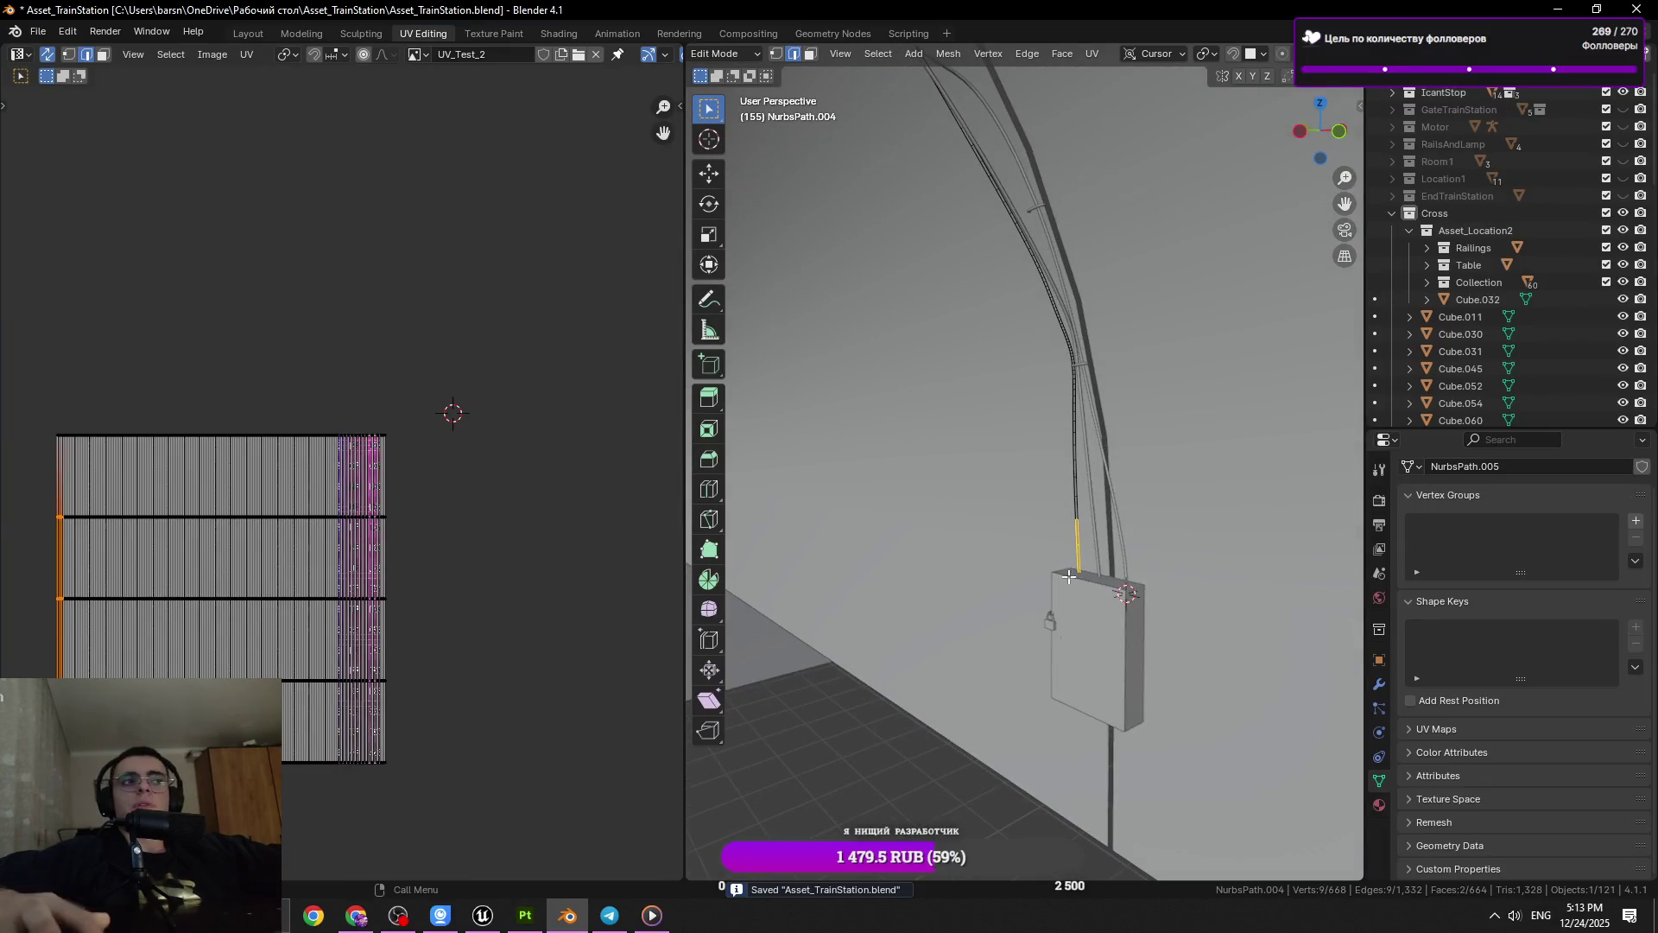
key(KP_Decimal)
drag(769, 510, 990, 410)
key(x)
click(1117, 467)
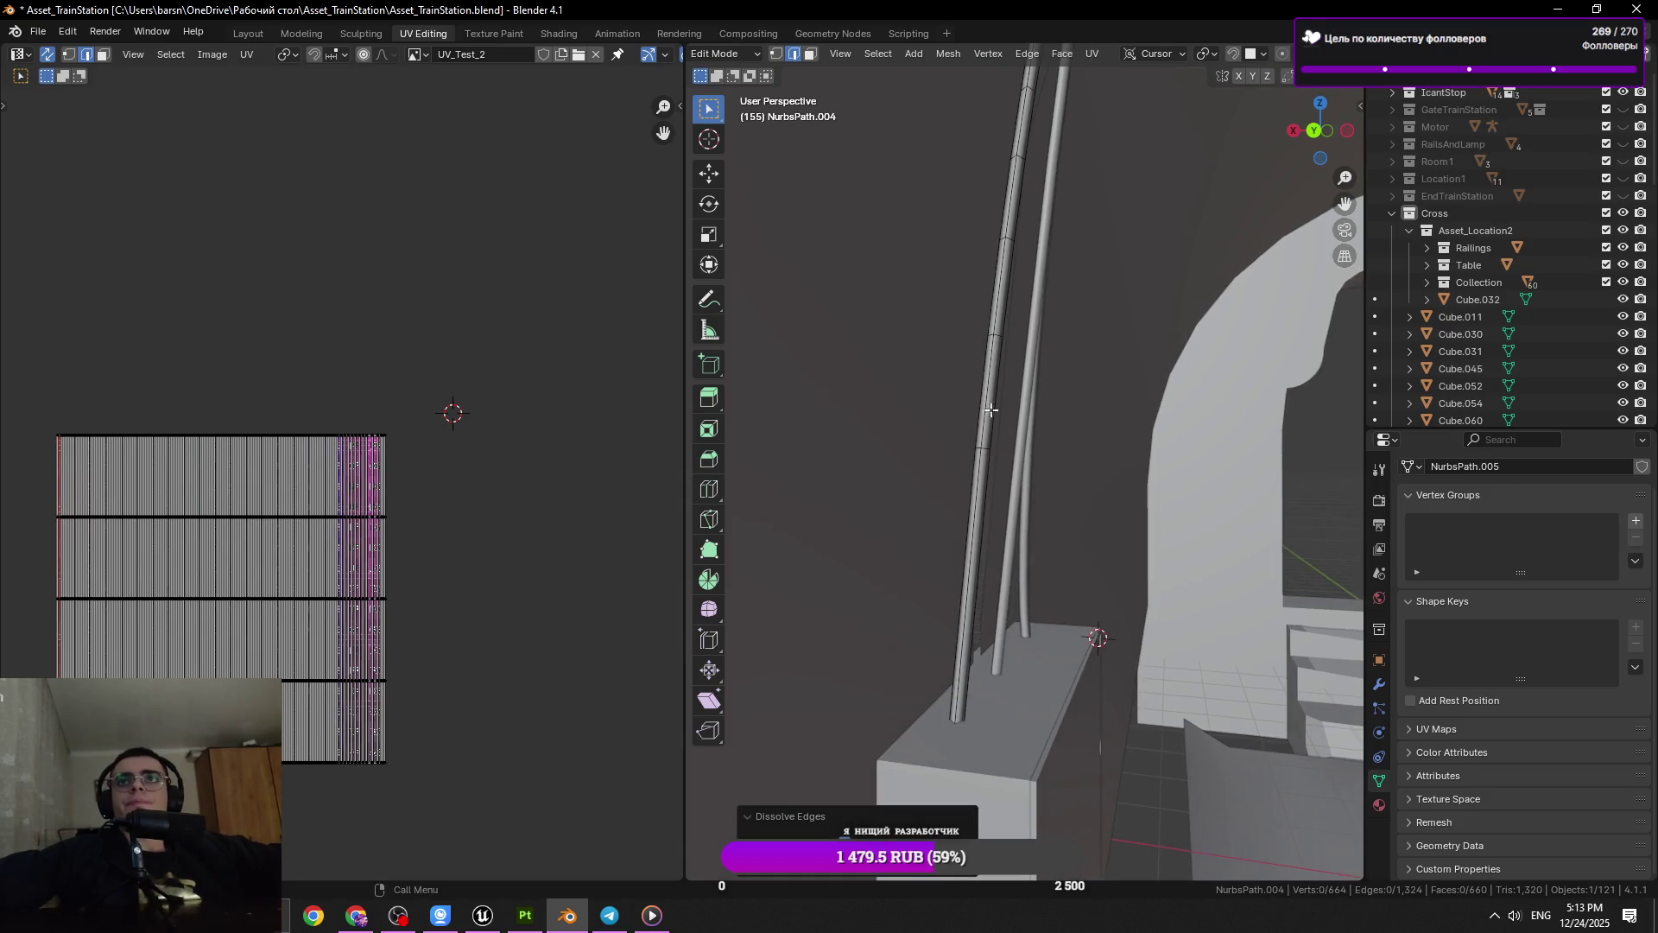
click(994, 339)
drag(994, 339, 1018, 461)
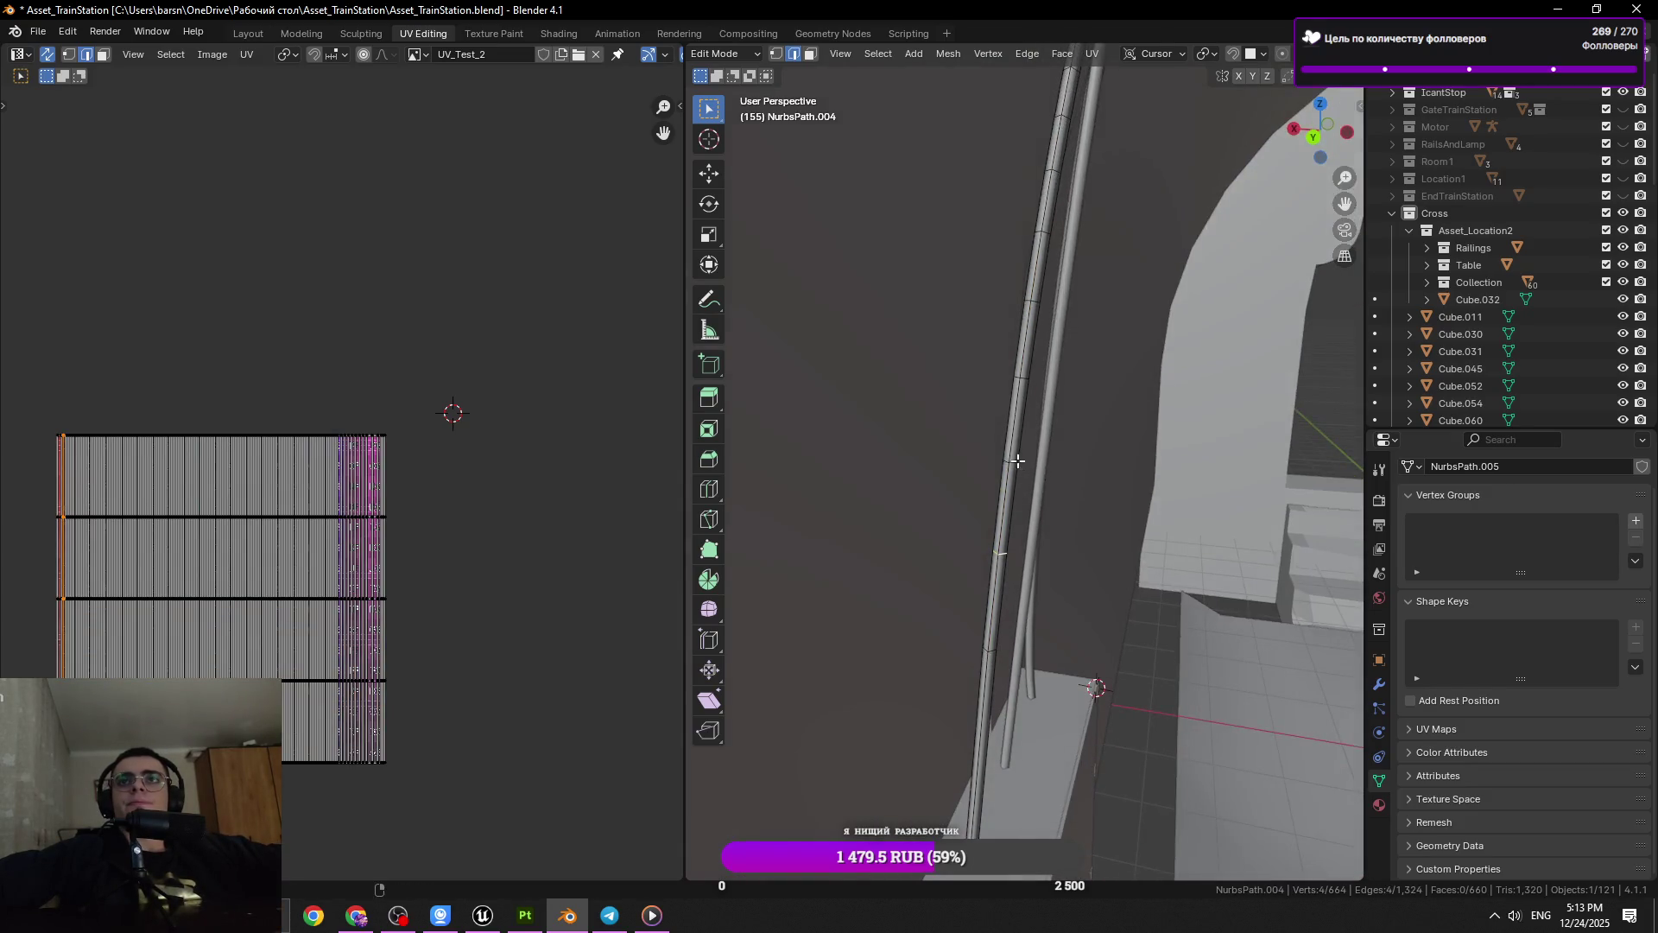
key(x)
click(1021, 412)
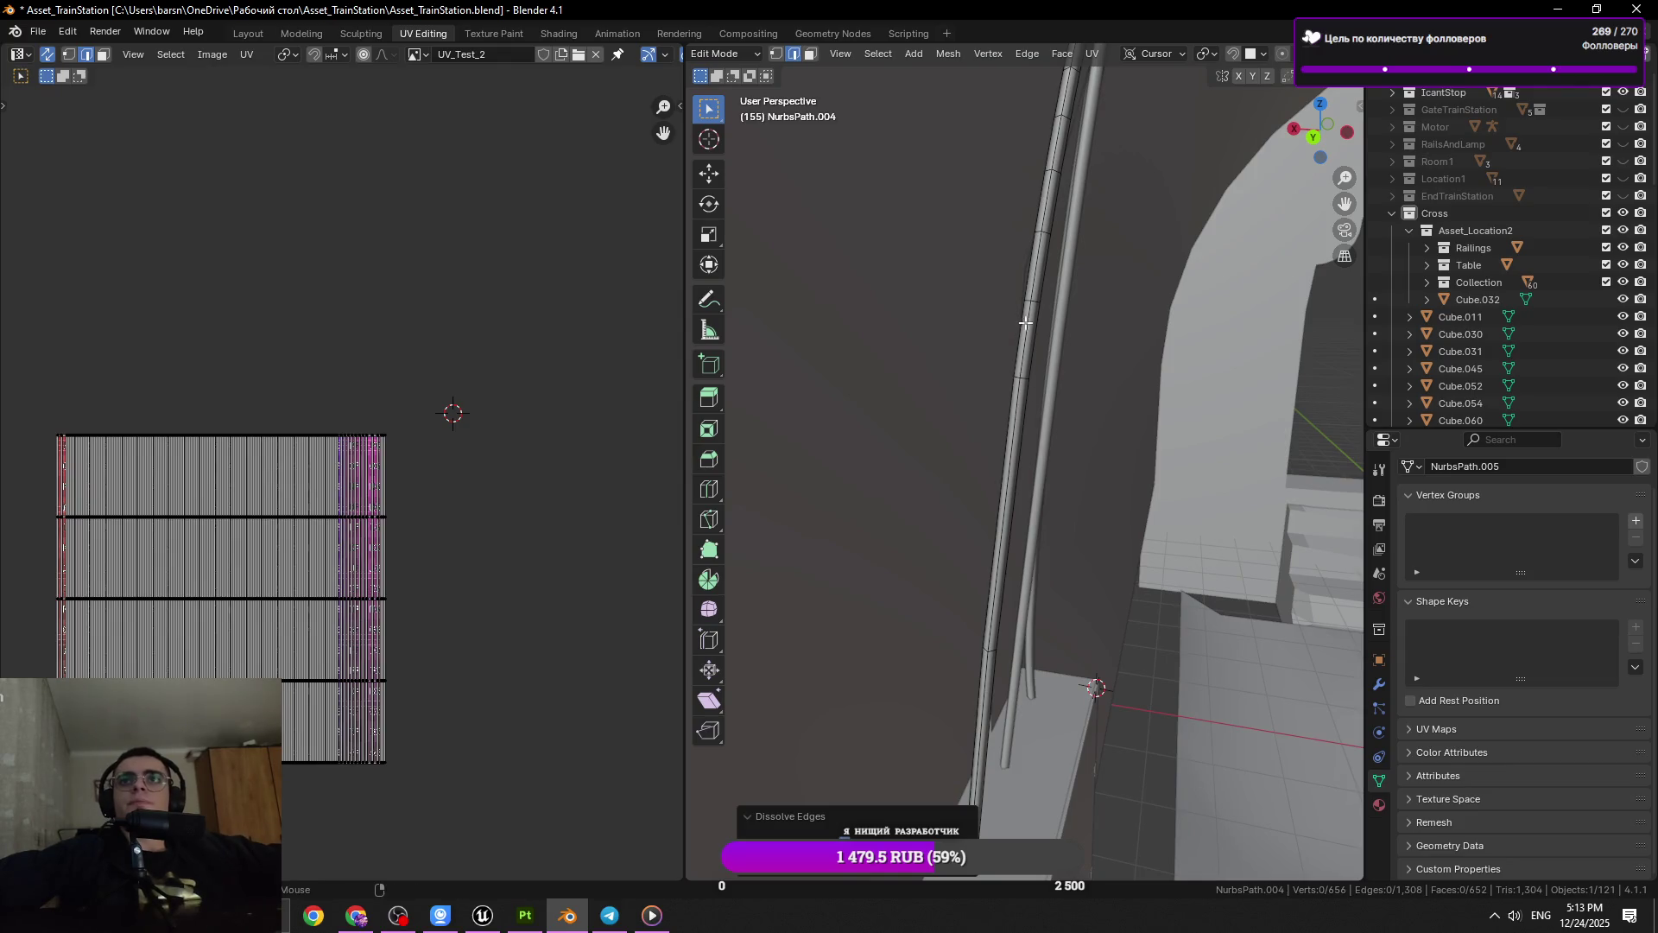
Dissolve the remaining ring loops further along the NurbsPath.004 cable
click(1030, 304)
key(x)
click(1304, 339)
drag(1304, 338, 1062, 512)
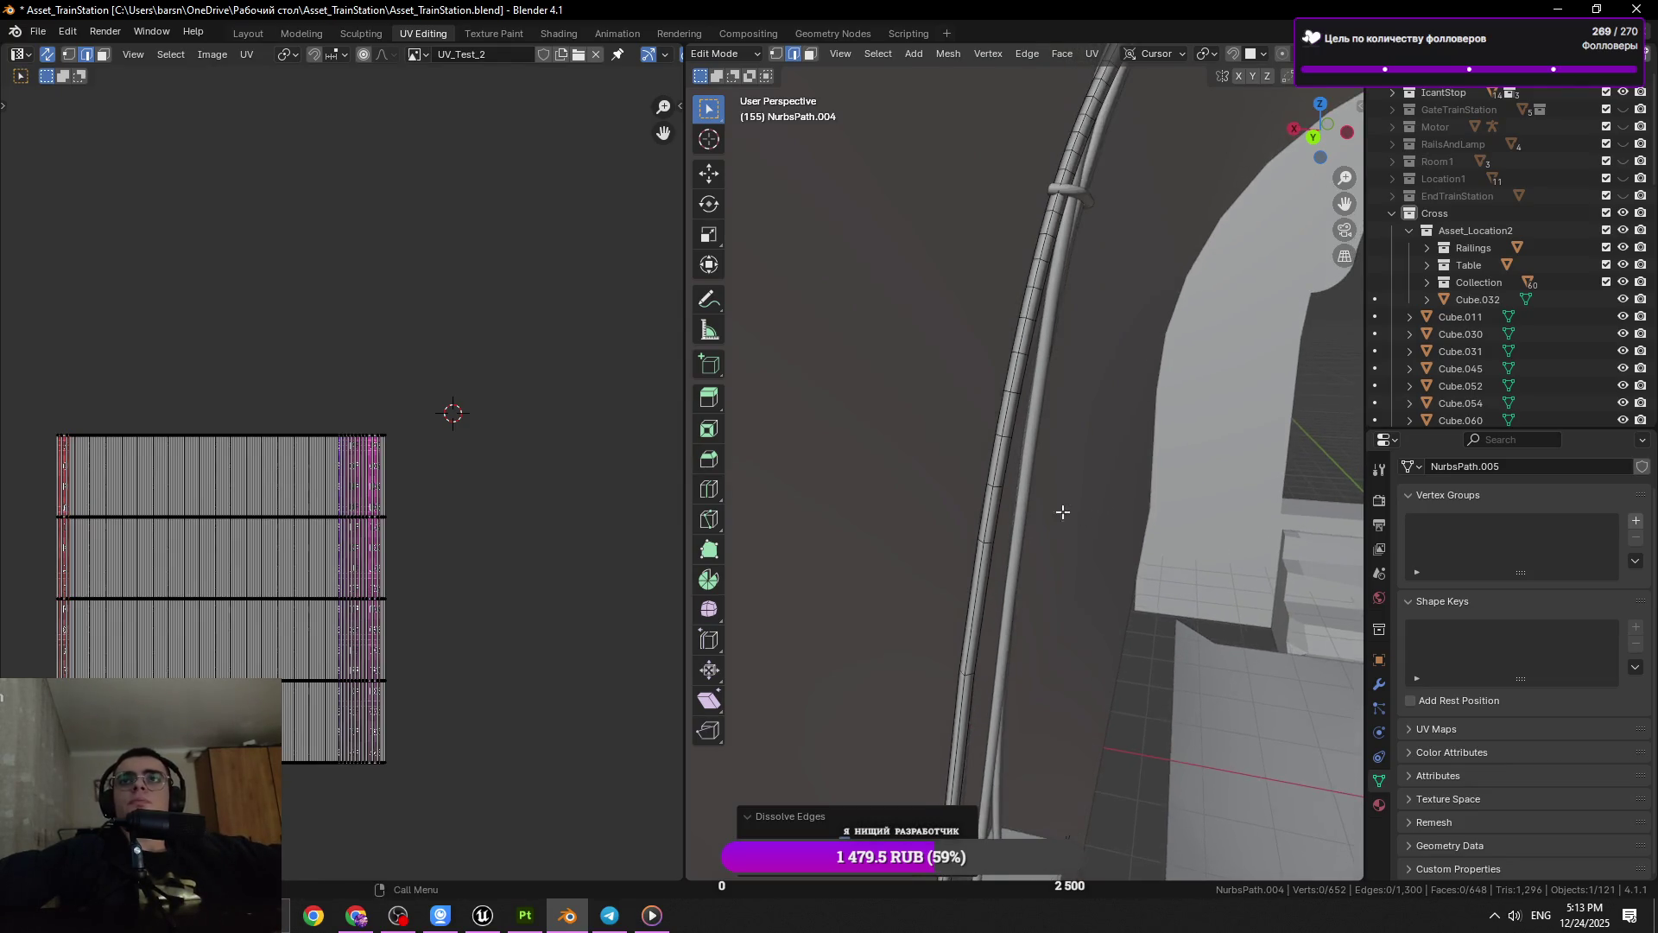
click(998, 486)
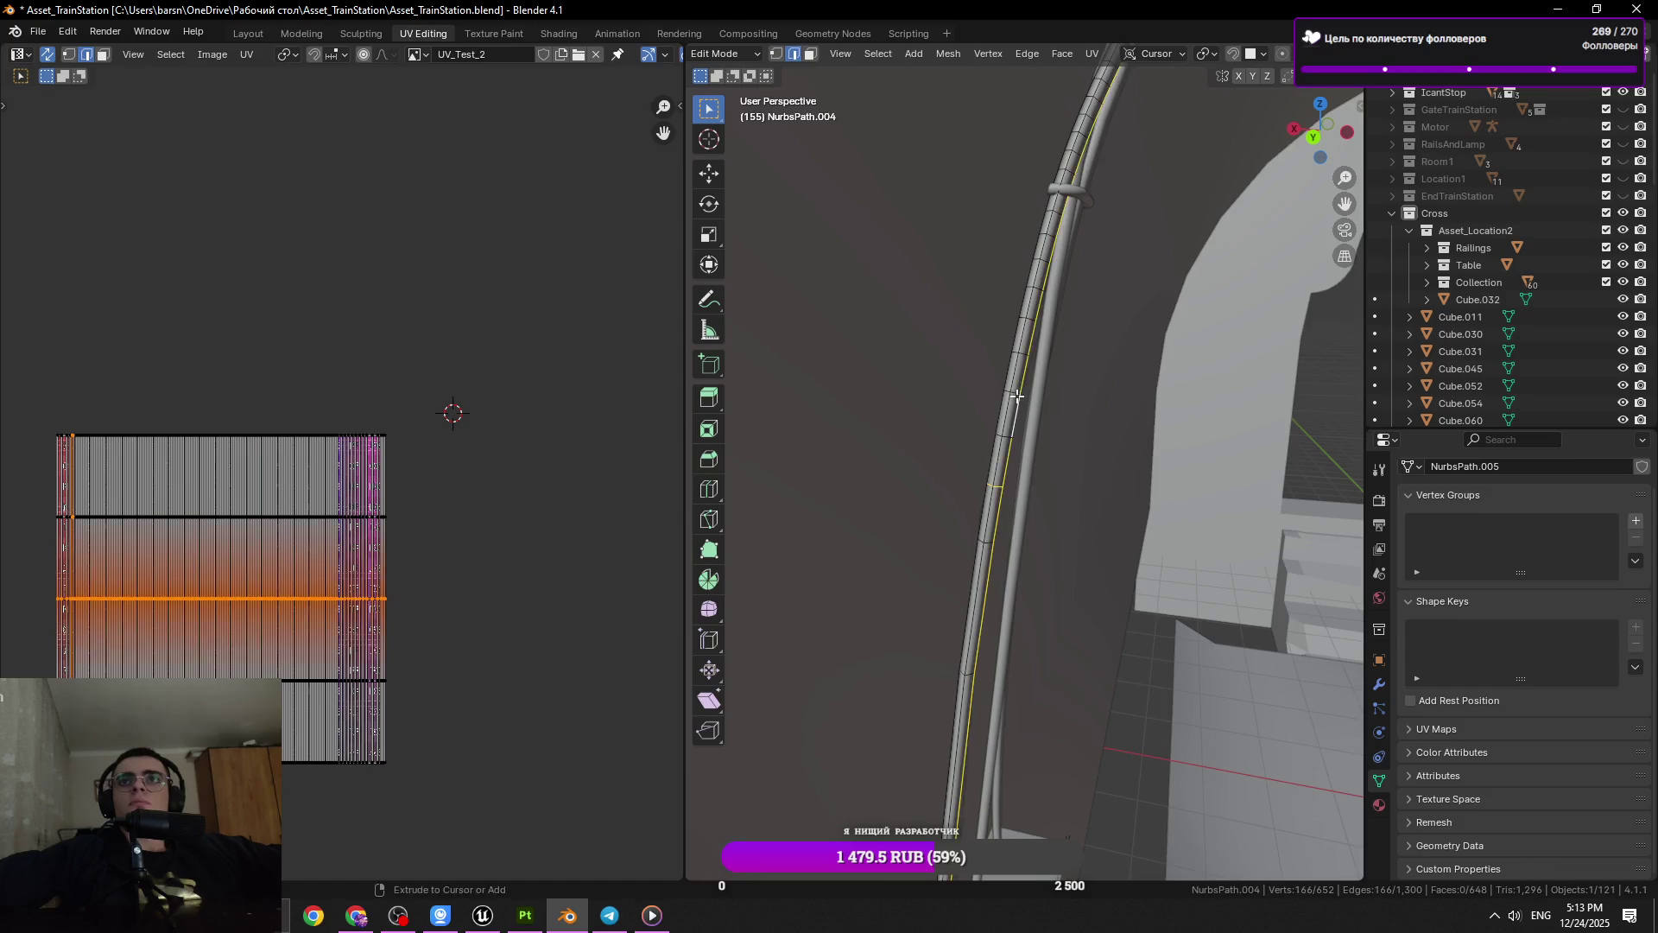
key(ctrl+Tab)
drag(1141, 415, 1015, 389)
key(ctrl+x)
click(995, 317)
key(ctrl+x)
Select a batch of ring loops along the length of the cable
click(1015, 389)
click(1052, 205)
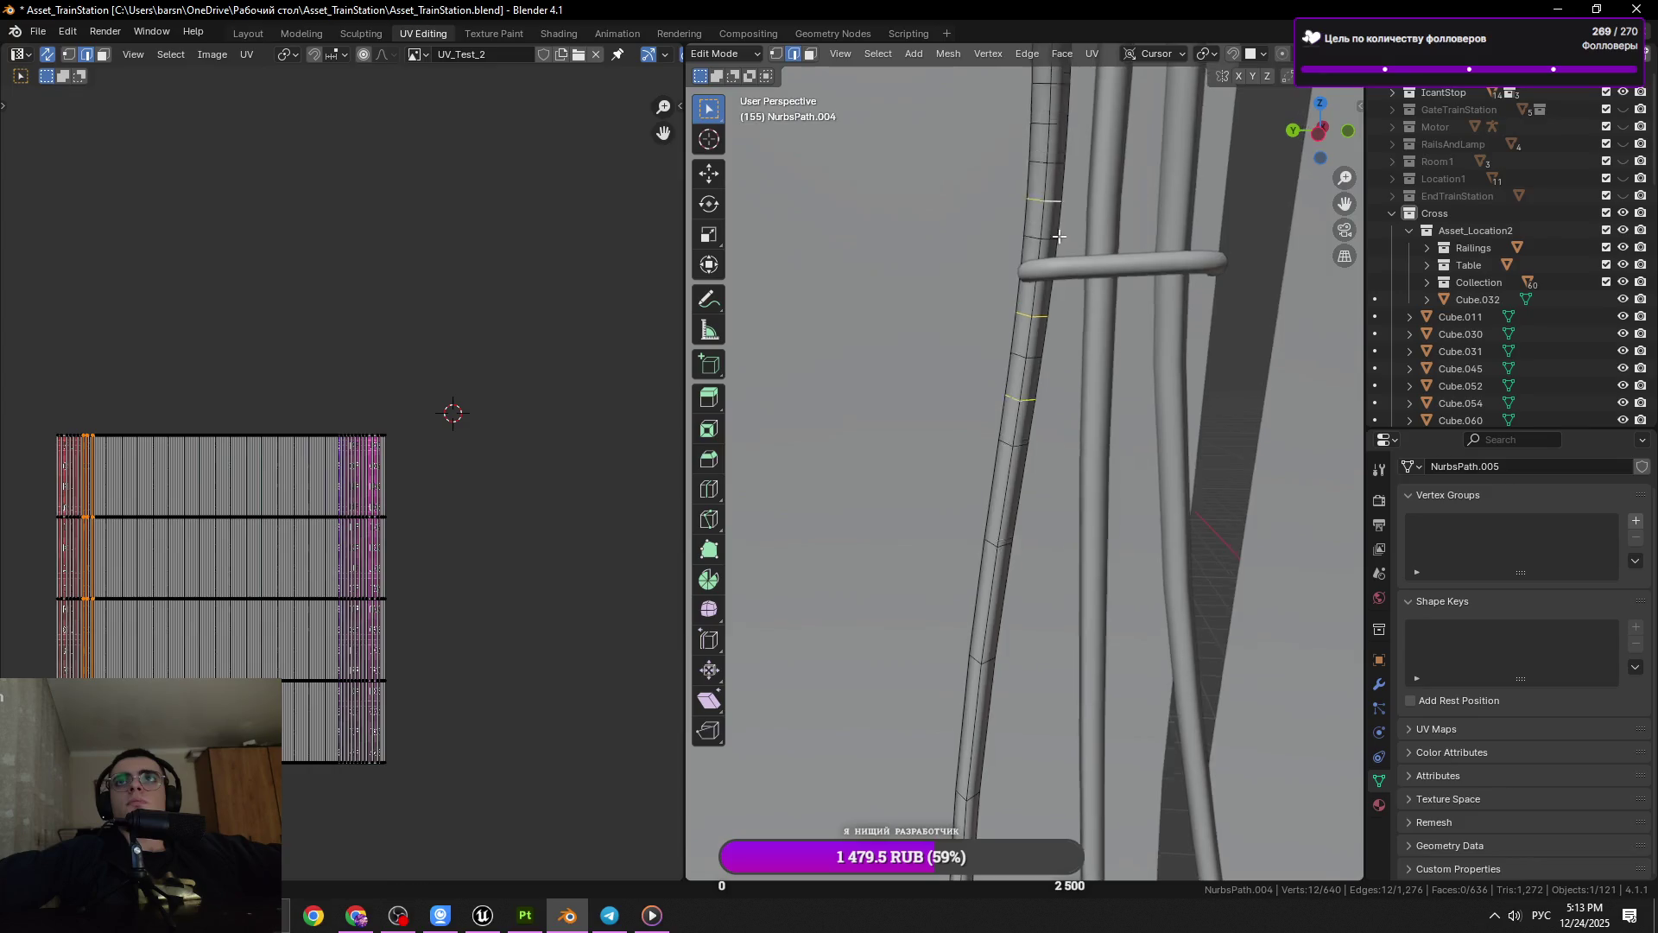
drag(1052, 205, 1050, 398)
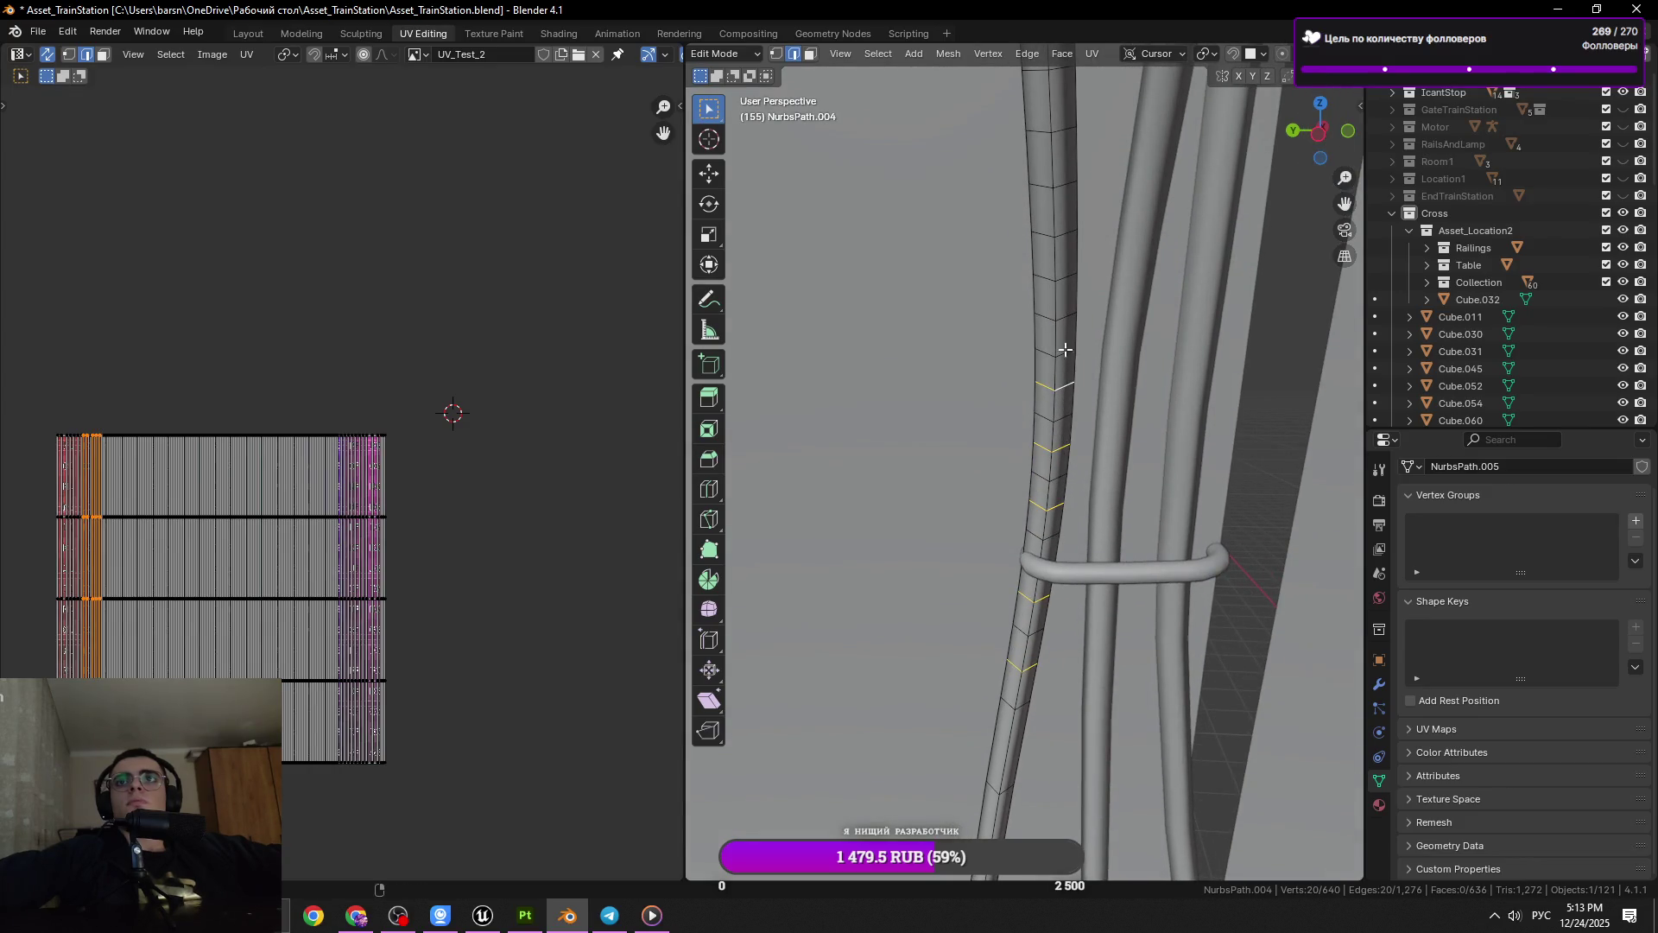
click(1065, 246)
click(1063, 226)
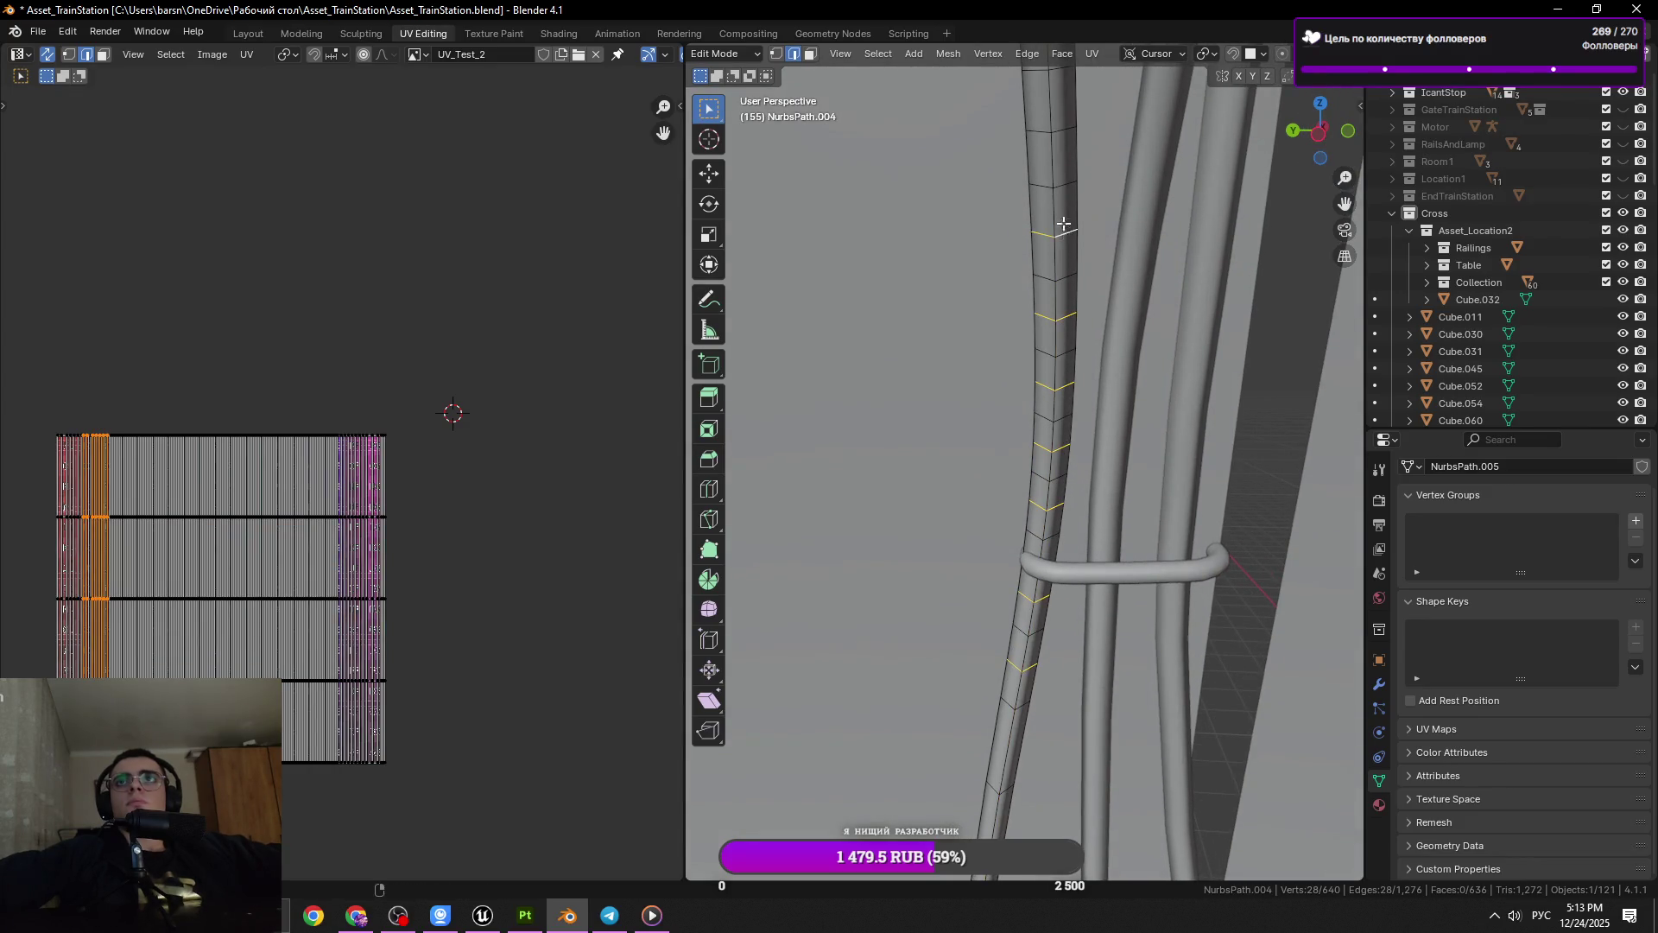
click(1057, 136)
drag(1058, 135, 1024, 434)
click(1045, 480)
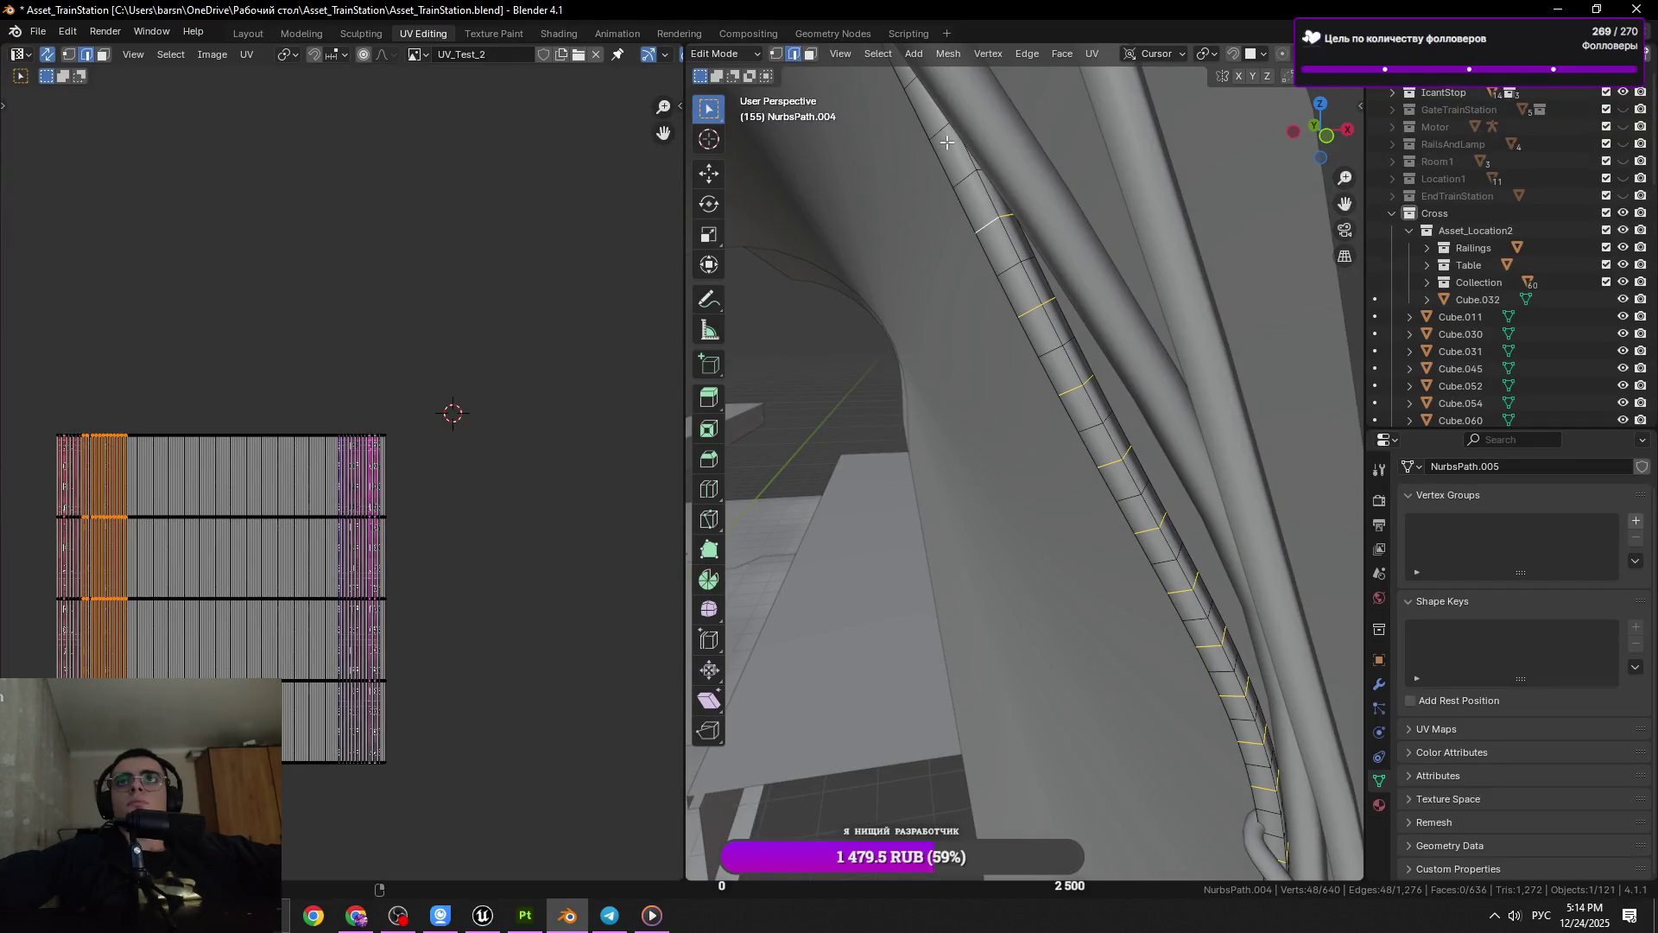
click(946, 143)
drag(947, 143, 1144, 383)
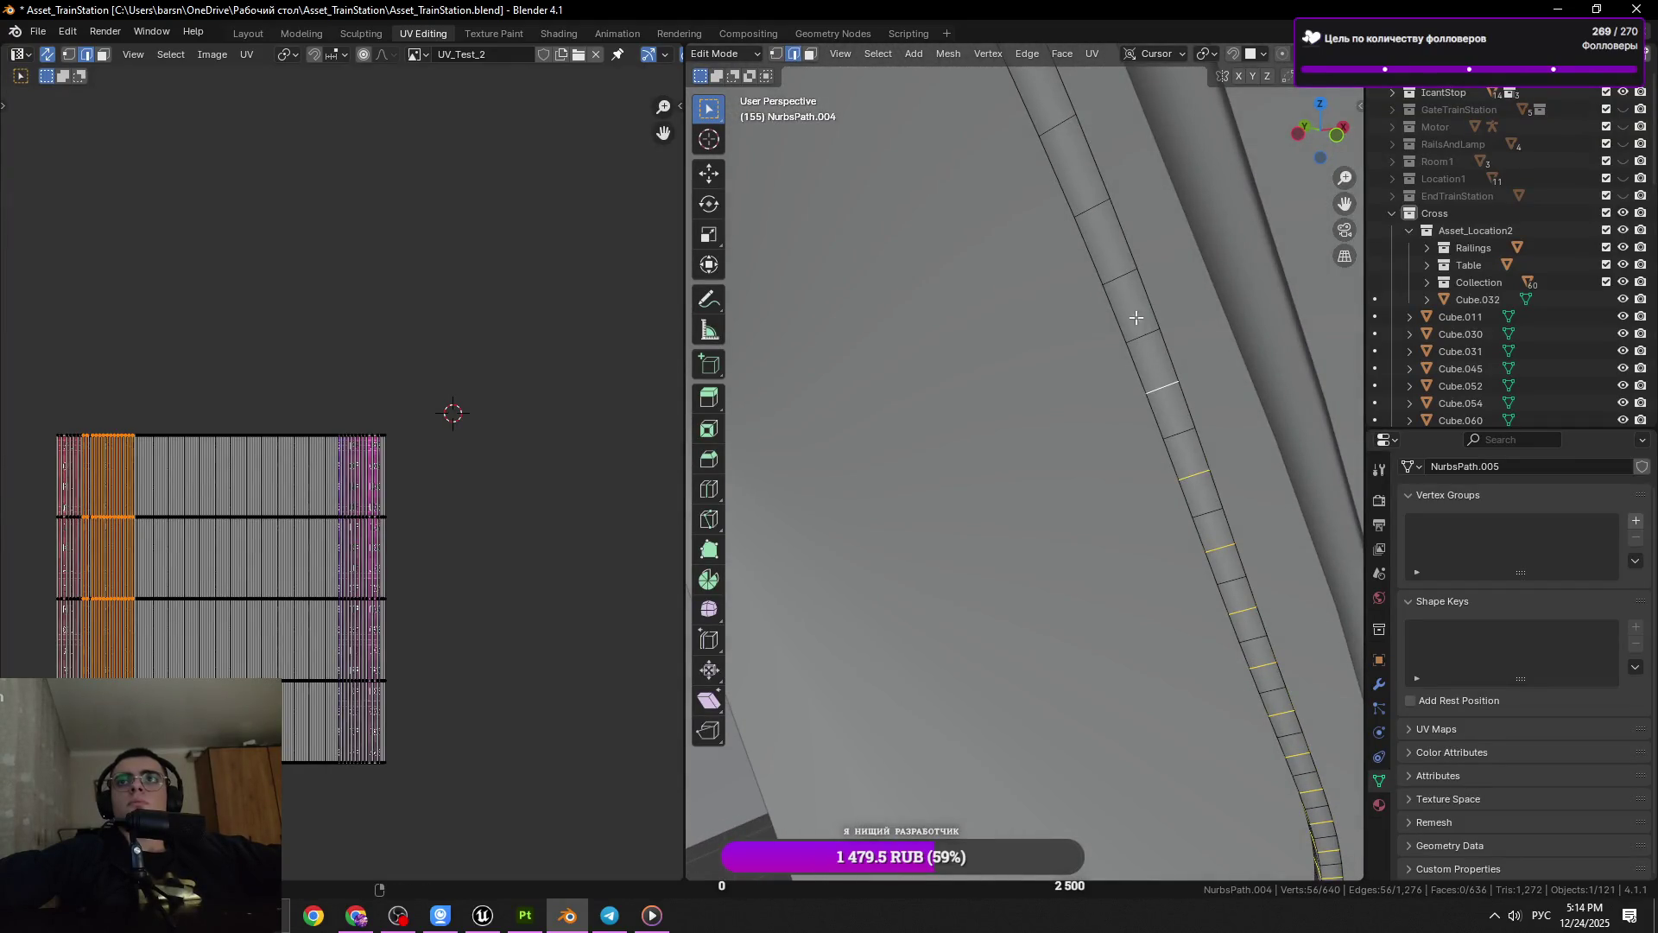
Dissolve all the selected ring loops with Dissolve Edges, plus the last remaining loop
scroll(down, 3)
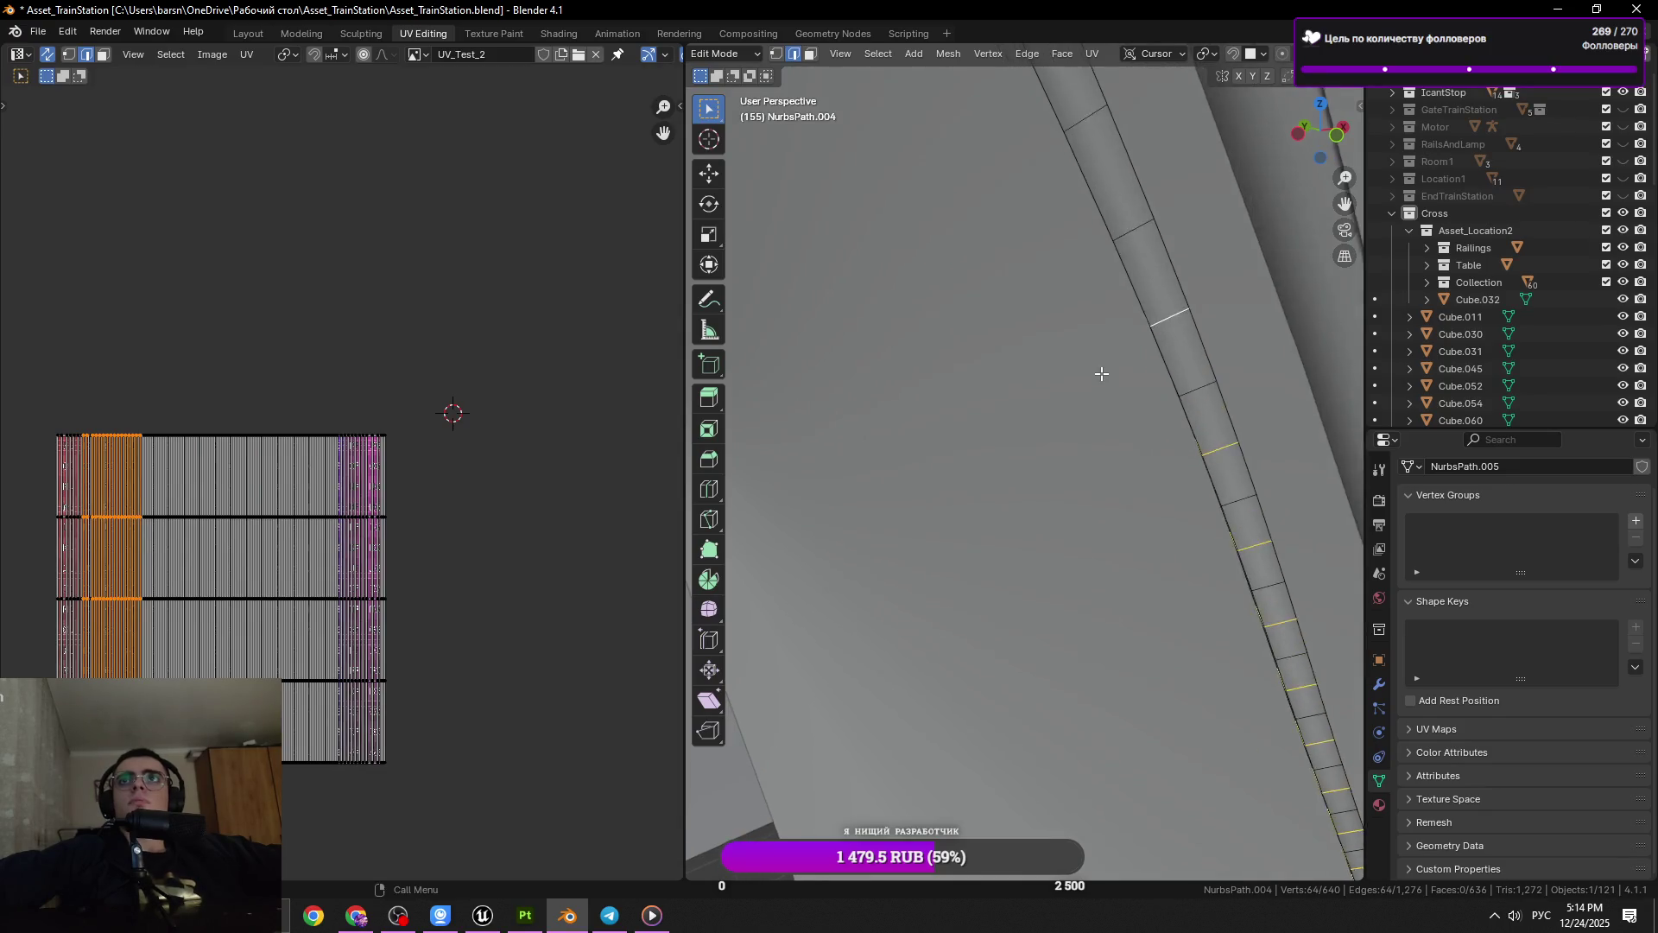
drag(1053, 300, 1058, 277)
right_click(1216, 370)
click(1234, 408)
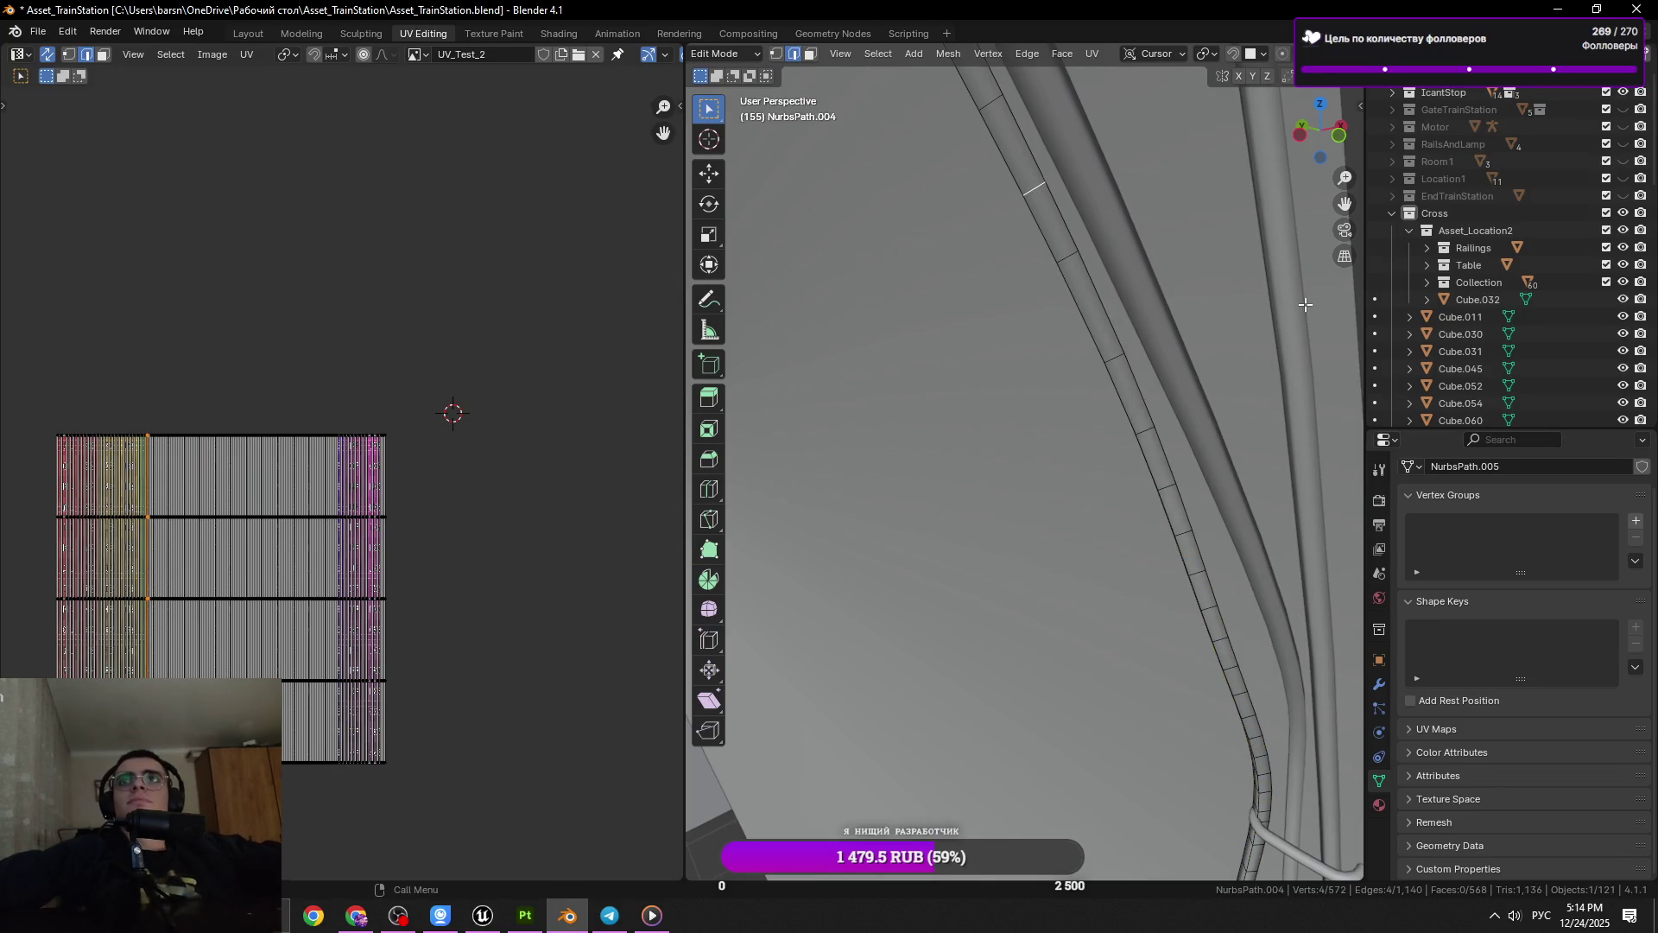
key(shift+r)
drag(1040, 252, 1042, 429)
Dissolve the first three cross-section ring loops on the NurbsPath.004 cable
click(1048, 310)
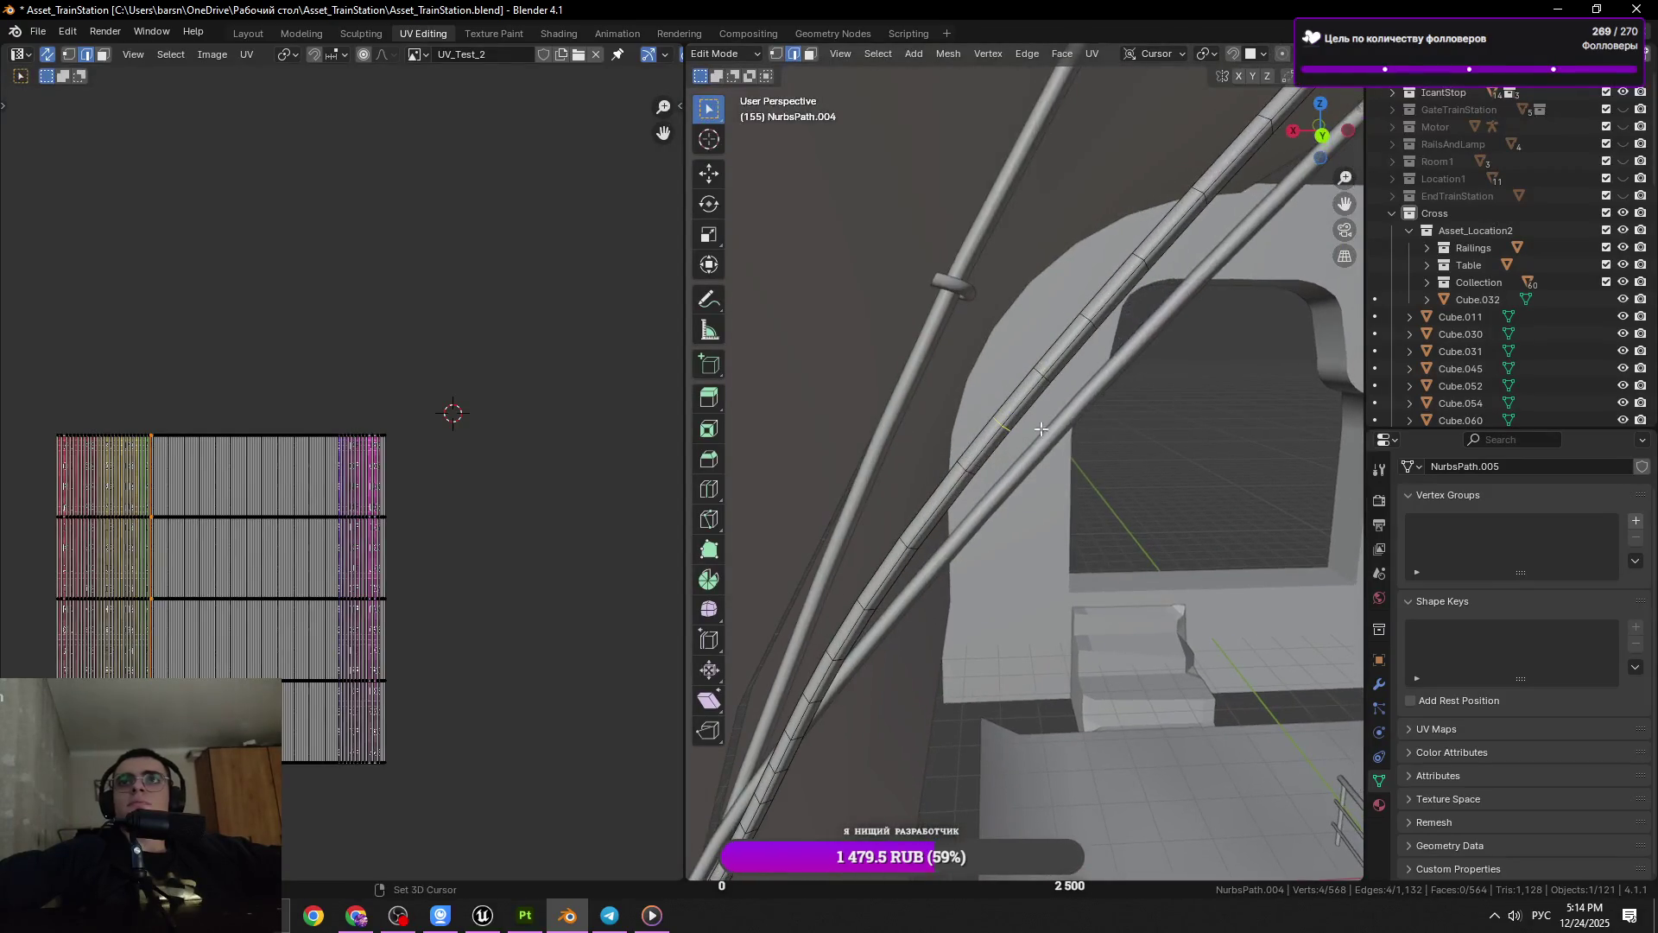
drag(1196, 300, 1112, 422)
key(x)
click(1245, 379)
drag(1016, 538, 948, 420)
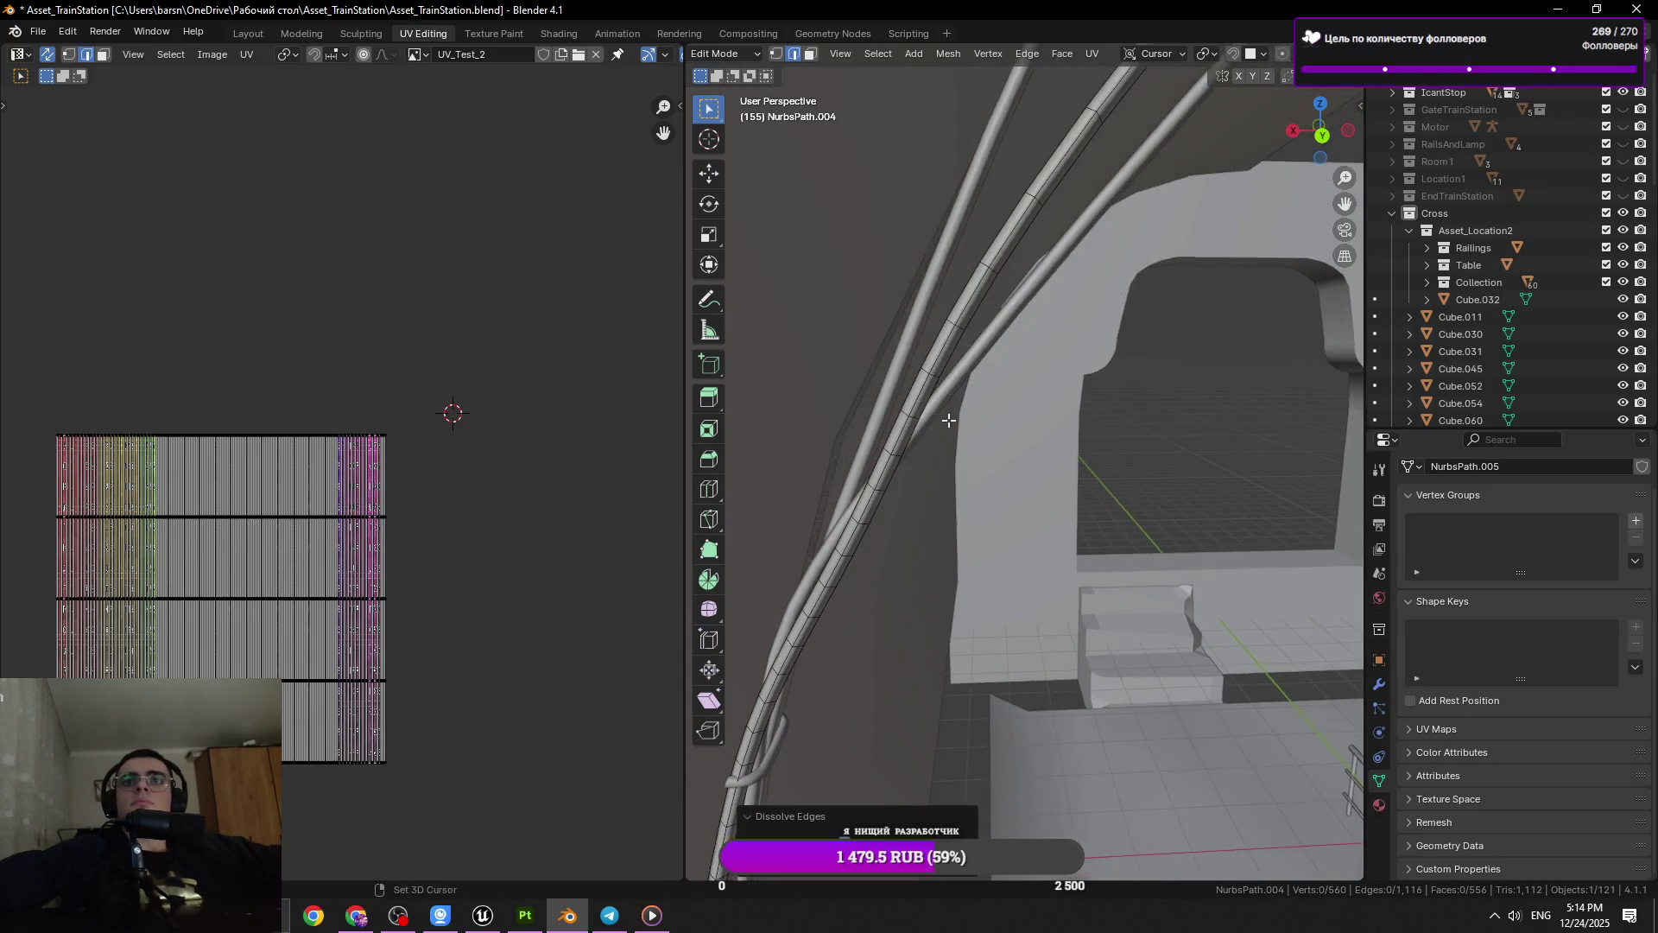
click(916, 418)
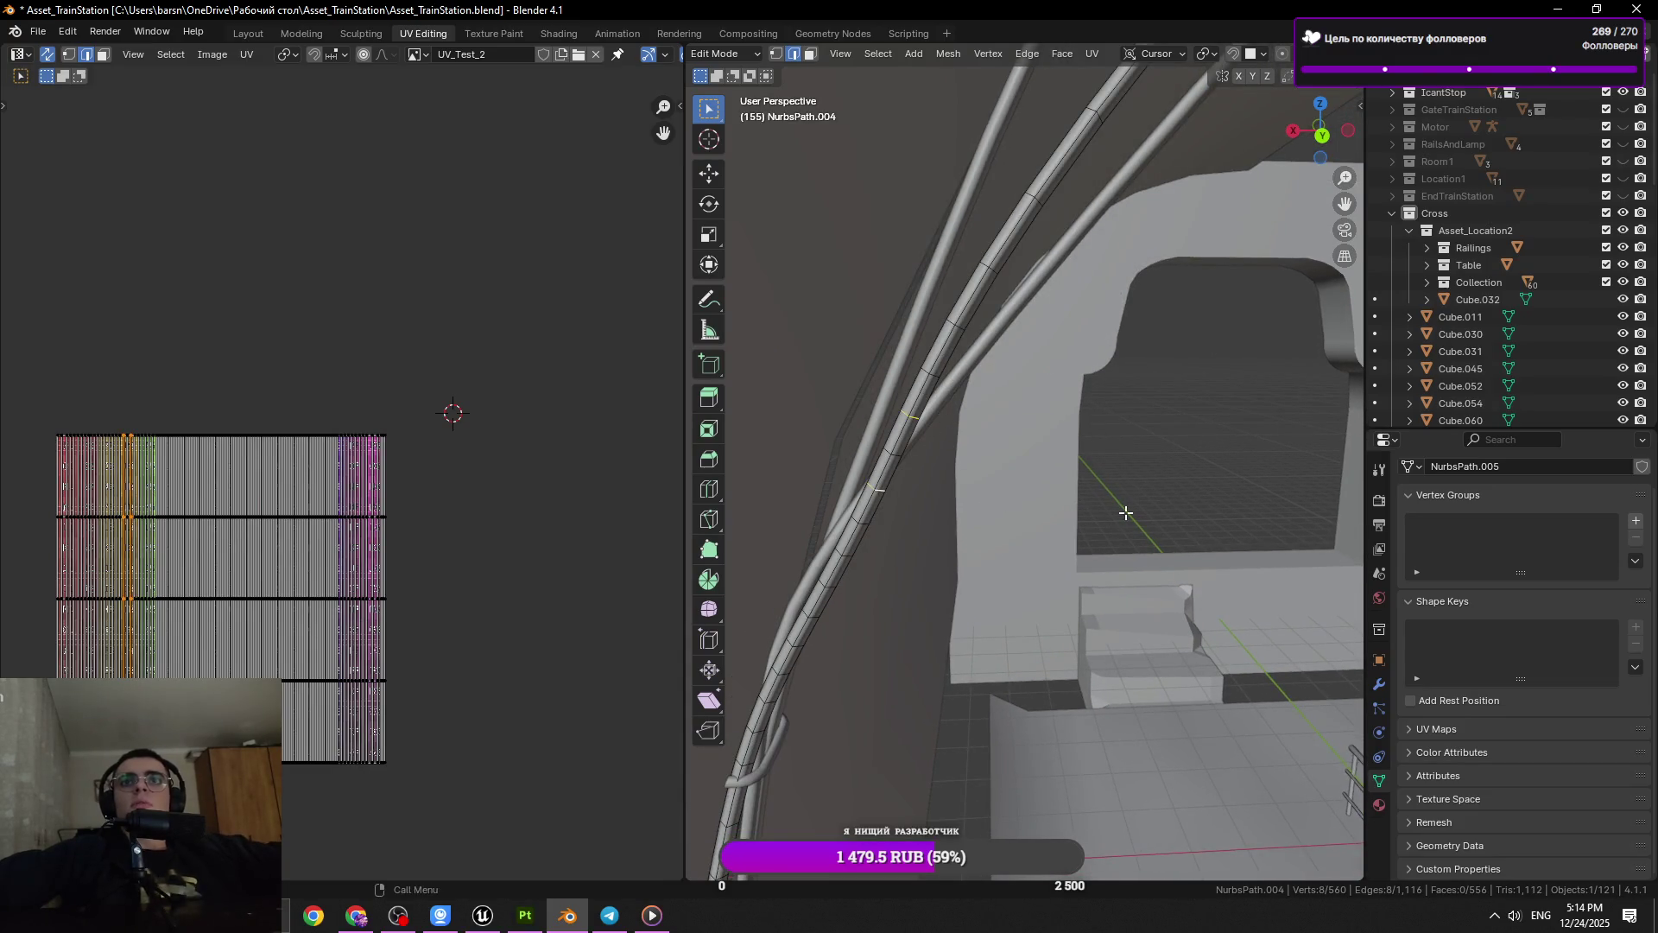
key(x)
click(1082, 514)
click(844, 566)
click(855, 557)
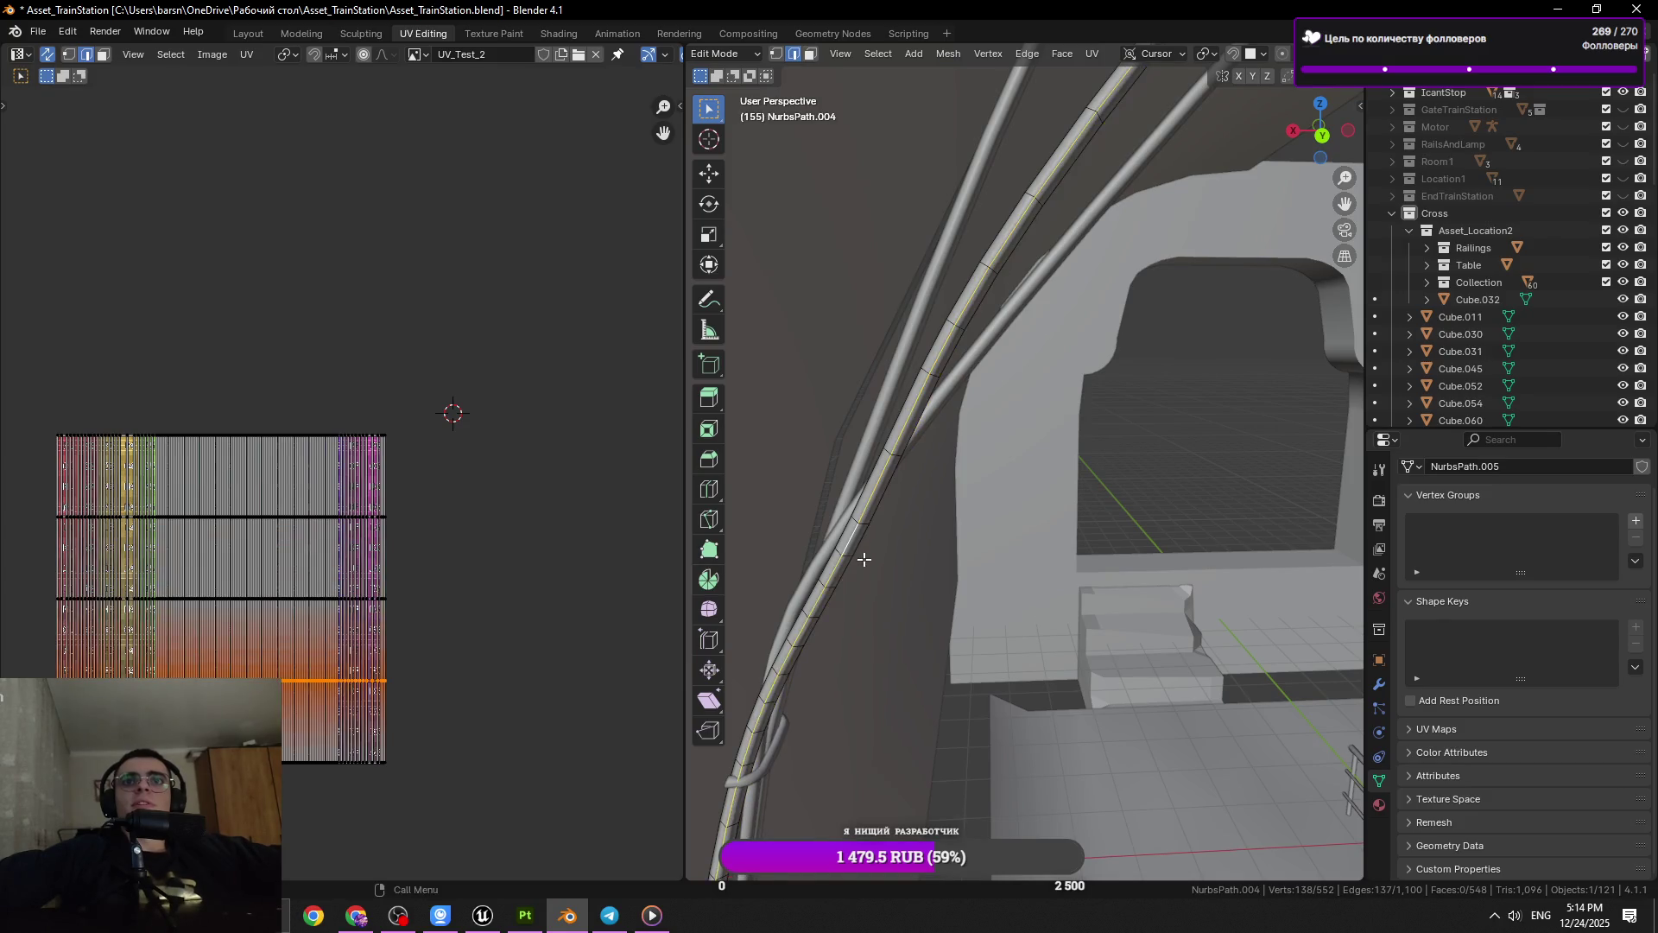
drag(860, 567, 1162, 486)
key(x)
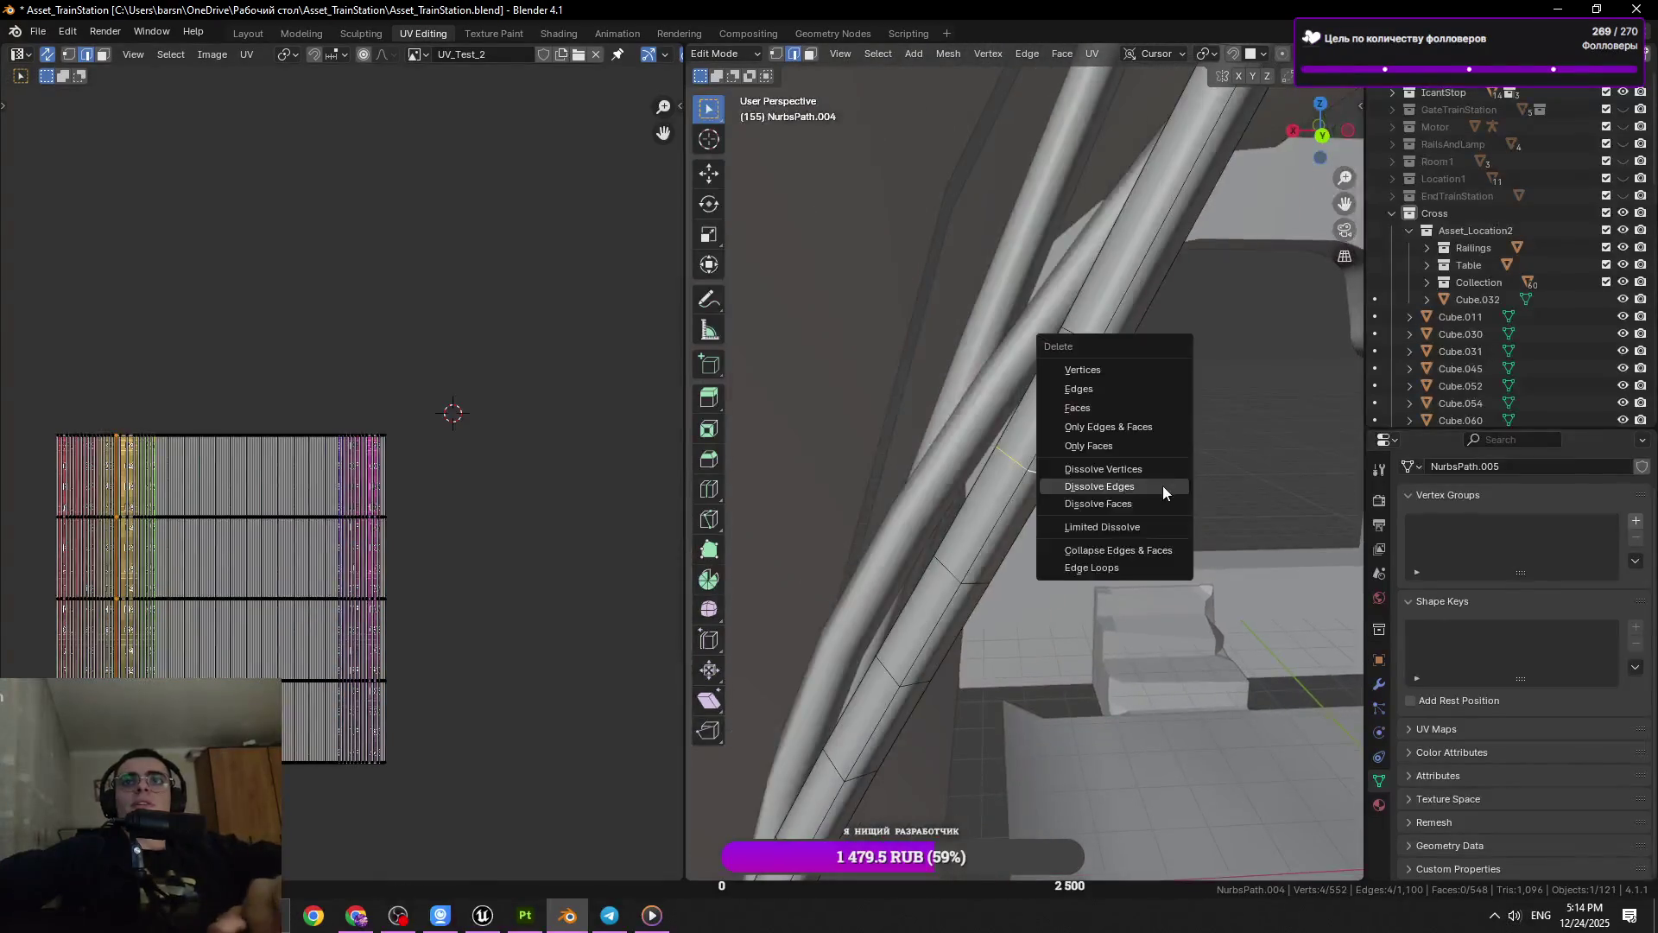
click(1162, 485)
Dissolve three more ring loops along the cable, then save the file
click(960, 568)
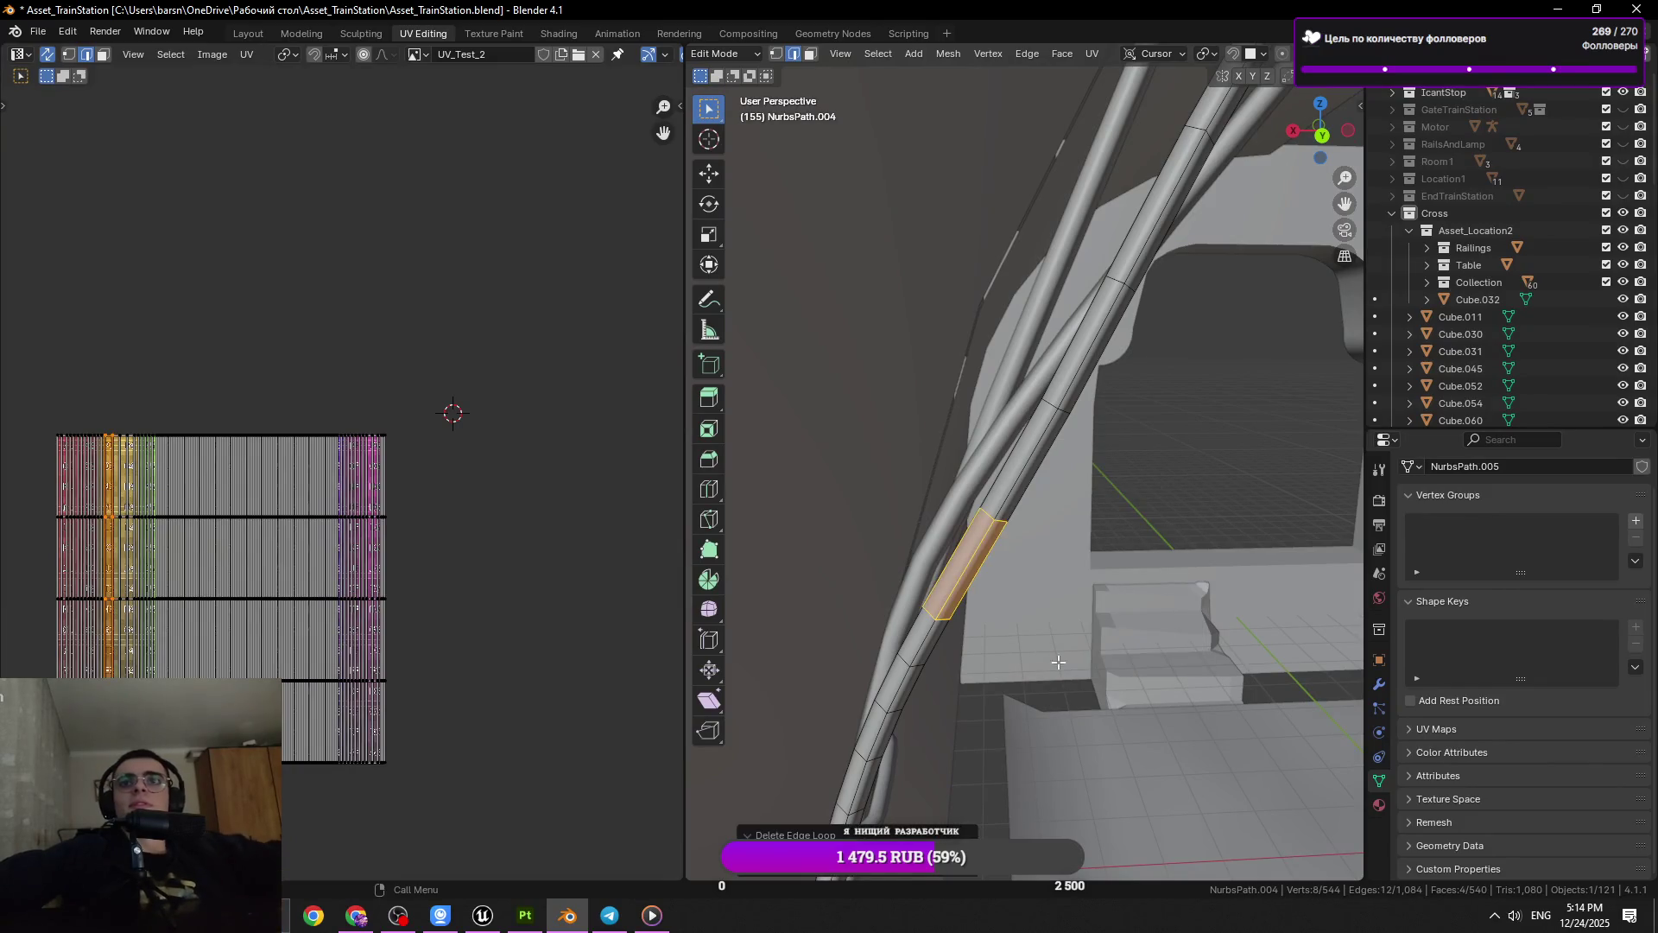
key(x)
click(1122, 523)
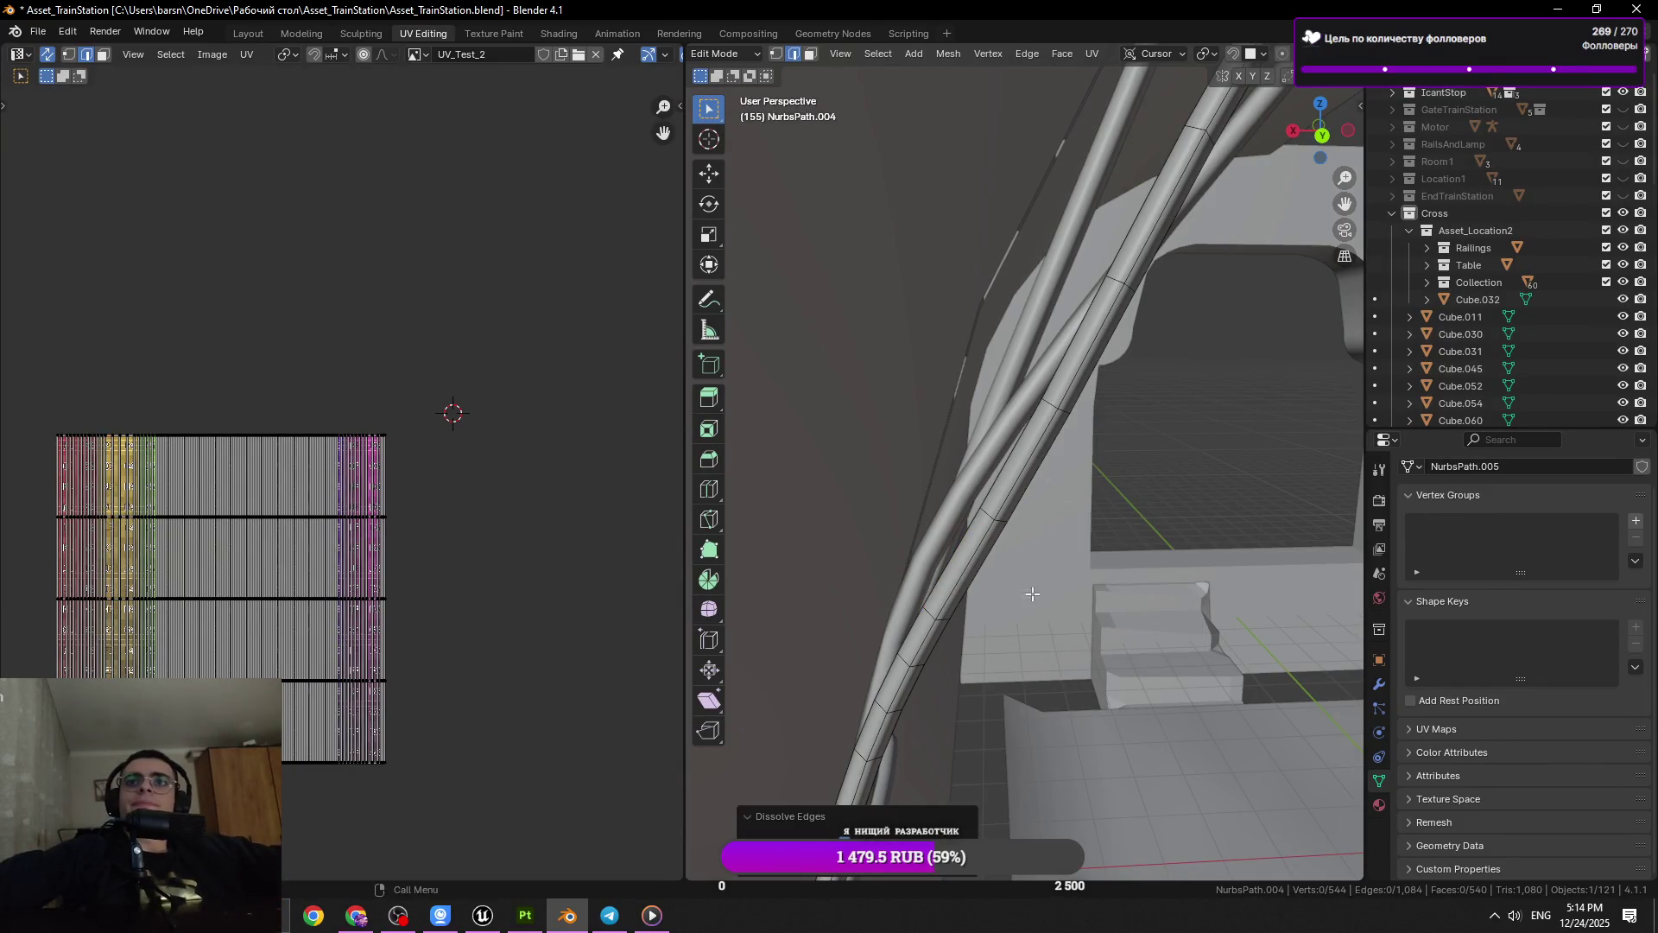
drag(1122, 523, 975, 468)
click(975, 468)
key(x)
click(1138, 558)
drag(1138, 558, 1031, 646)
click(941, 563)
click(1031, 646)
key(x)
click(1172, 643)
drag(1172, 643, 899, 498)
click(931, 637)
key(ctrl+s)
Dissolve another loop and save, then slide a ring along the path and dissolve two more
click(899, 498)
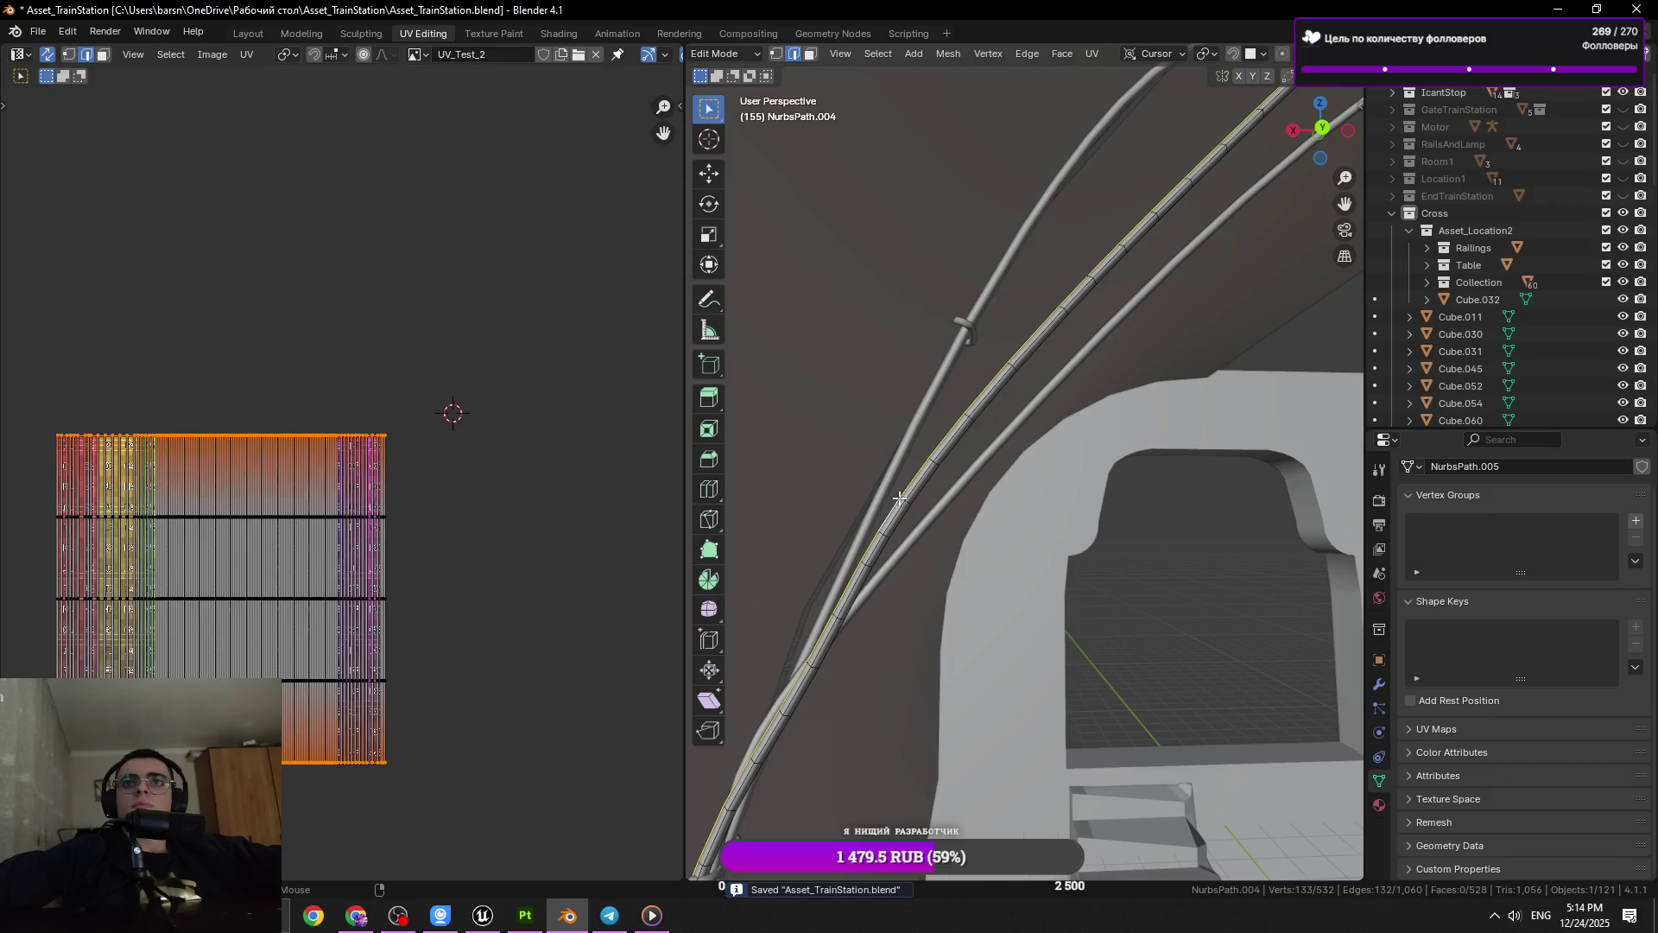
click(902, 501)
drag(906, 499, 884, 530)
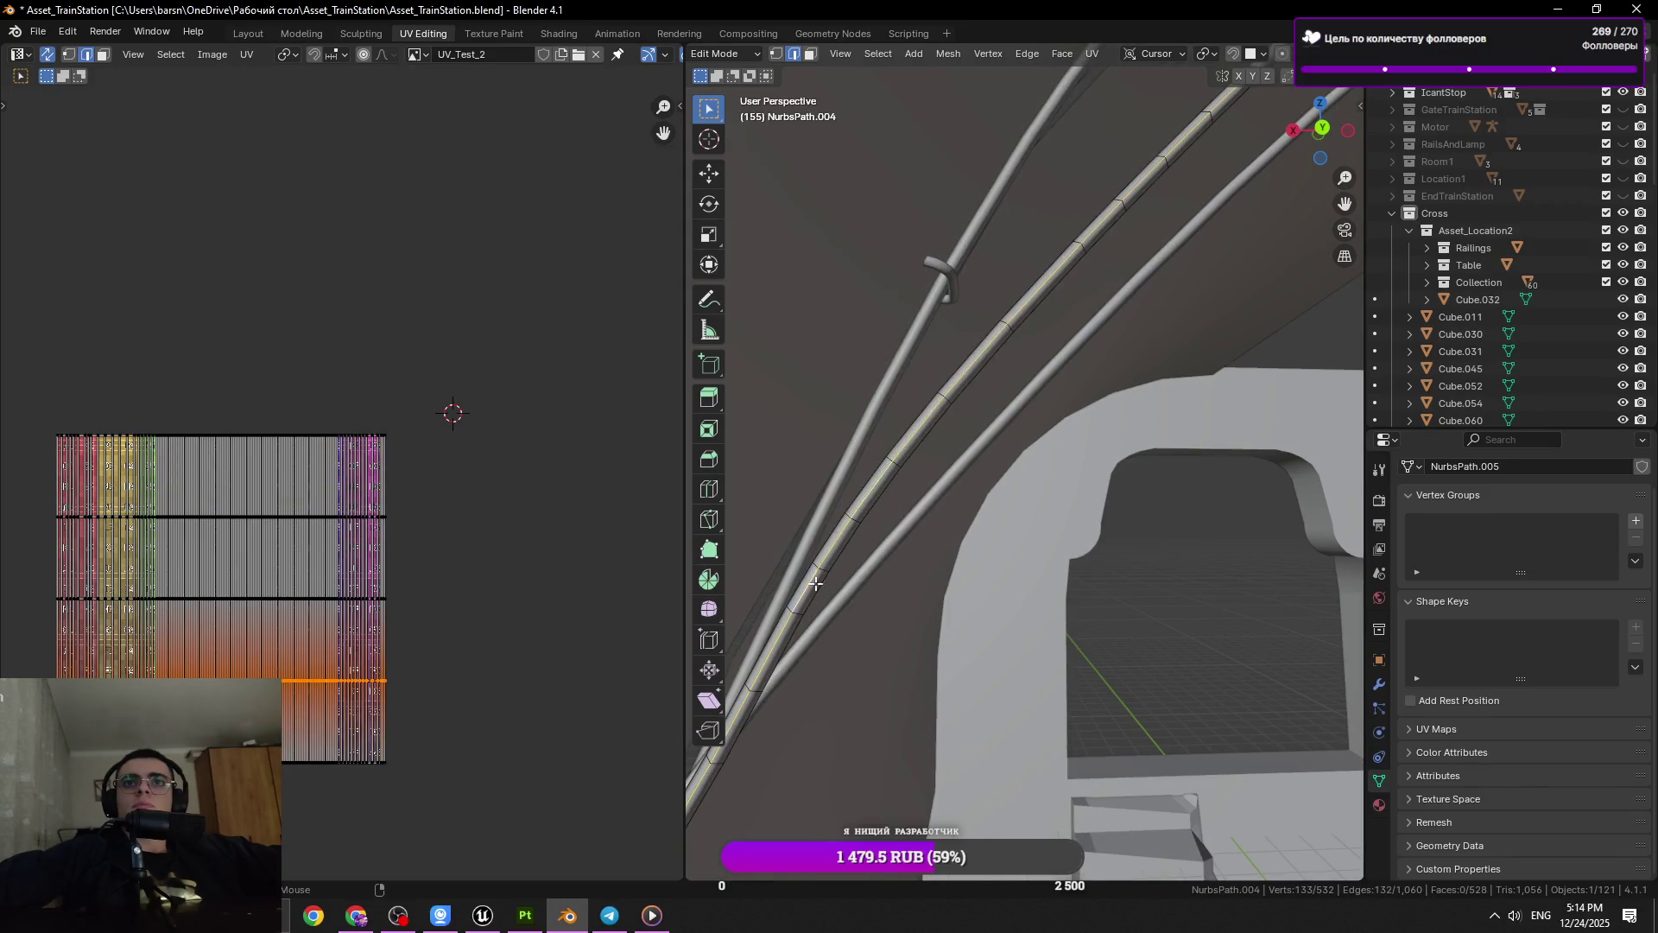
key(x)
click(815, 584)
key(ctrl+s)
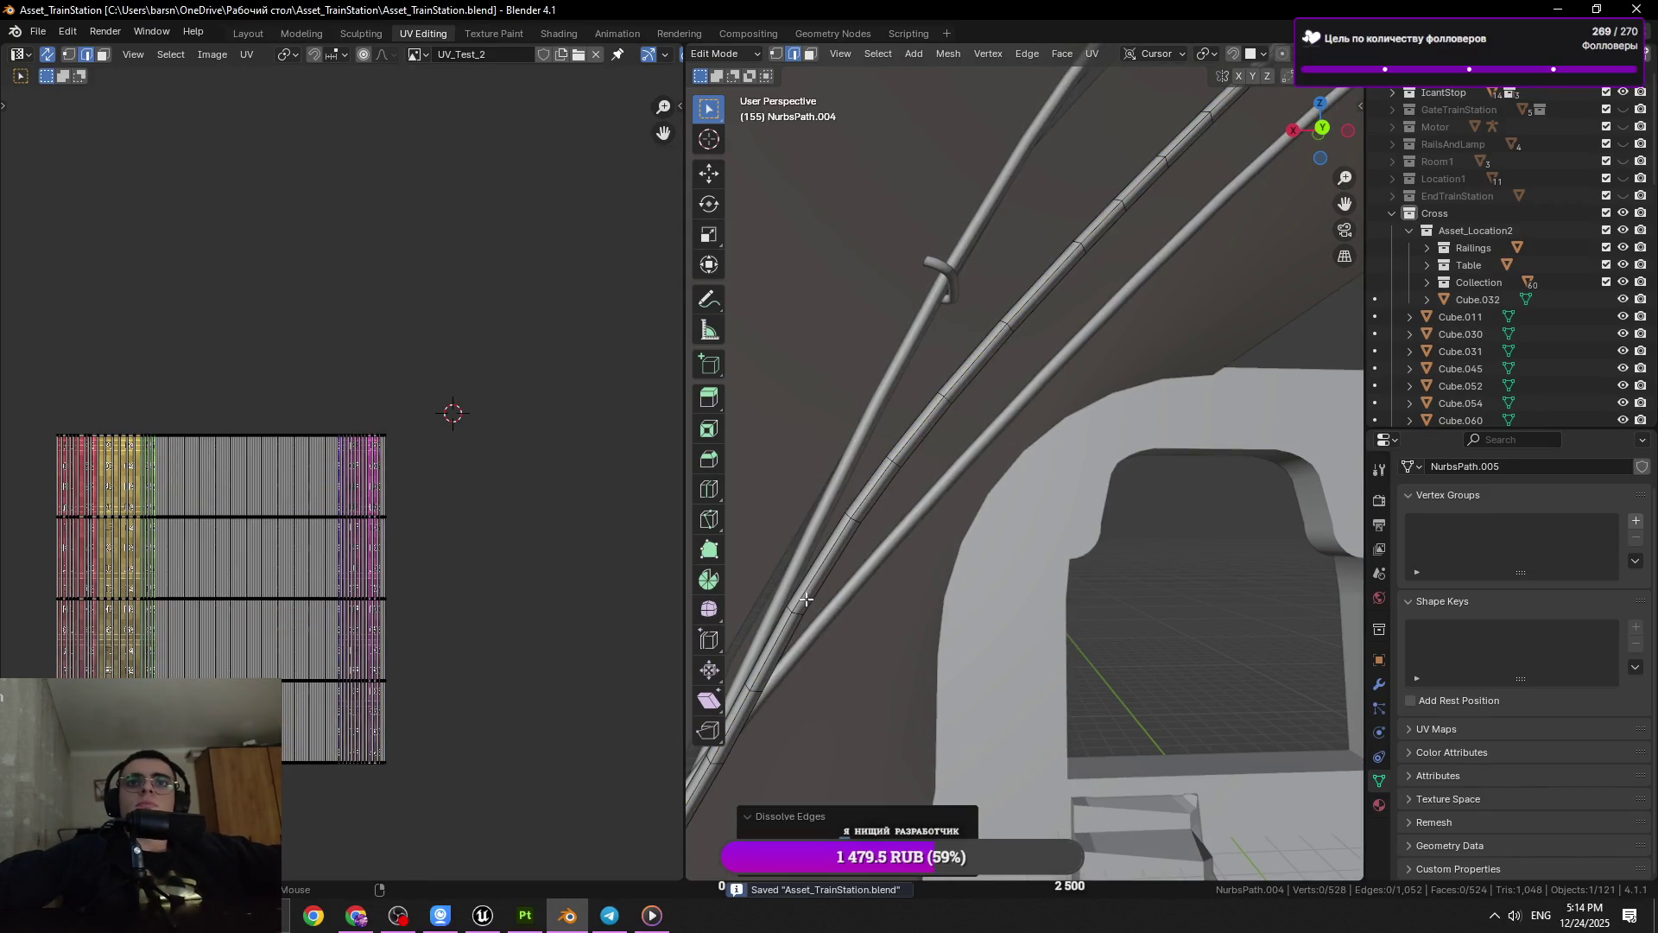
click(806, 598)
key(g)
key(g)
click(898, 596)
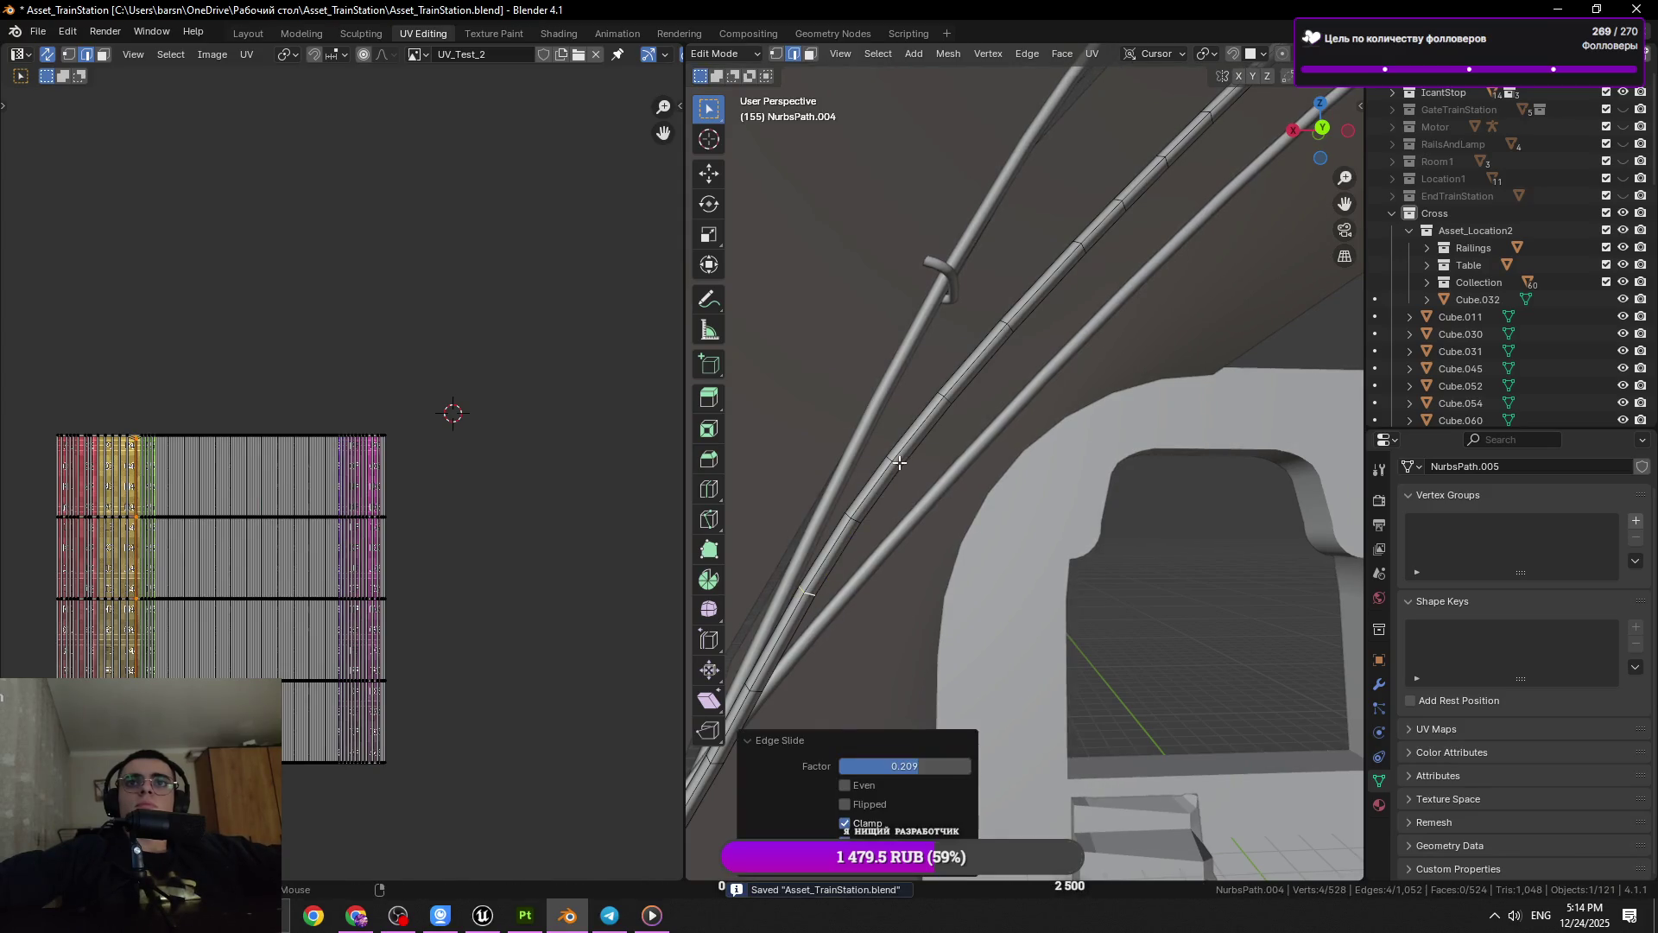
key(x)
click(1131, 493)
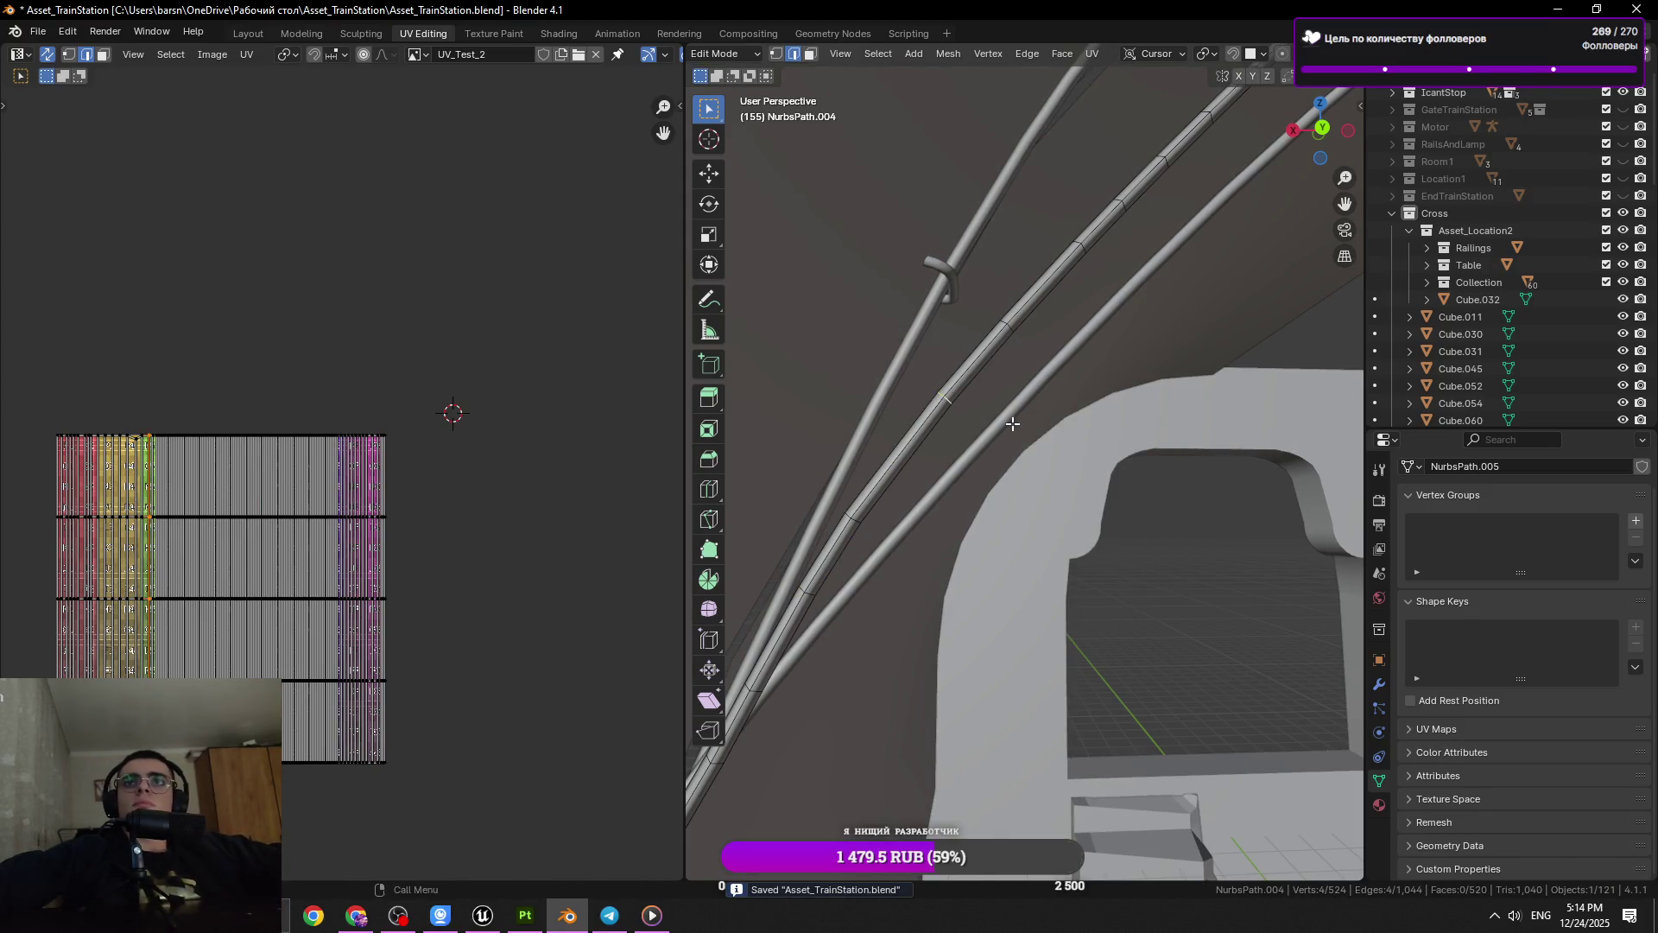
key(x)
click(1169, 366)
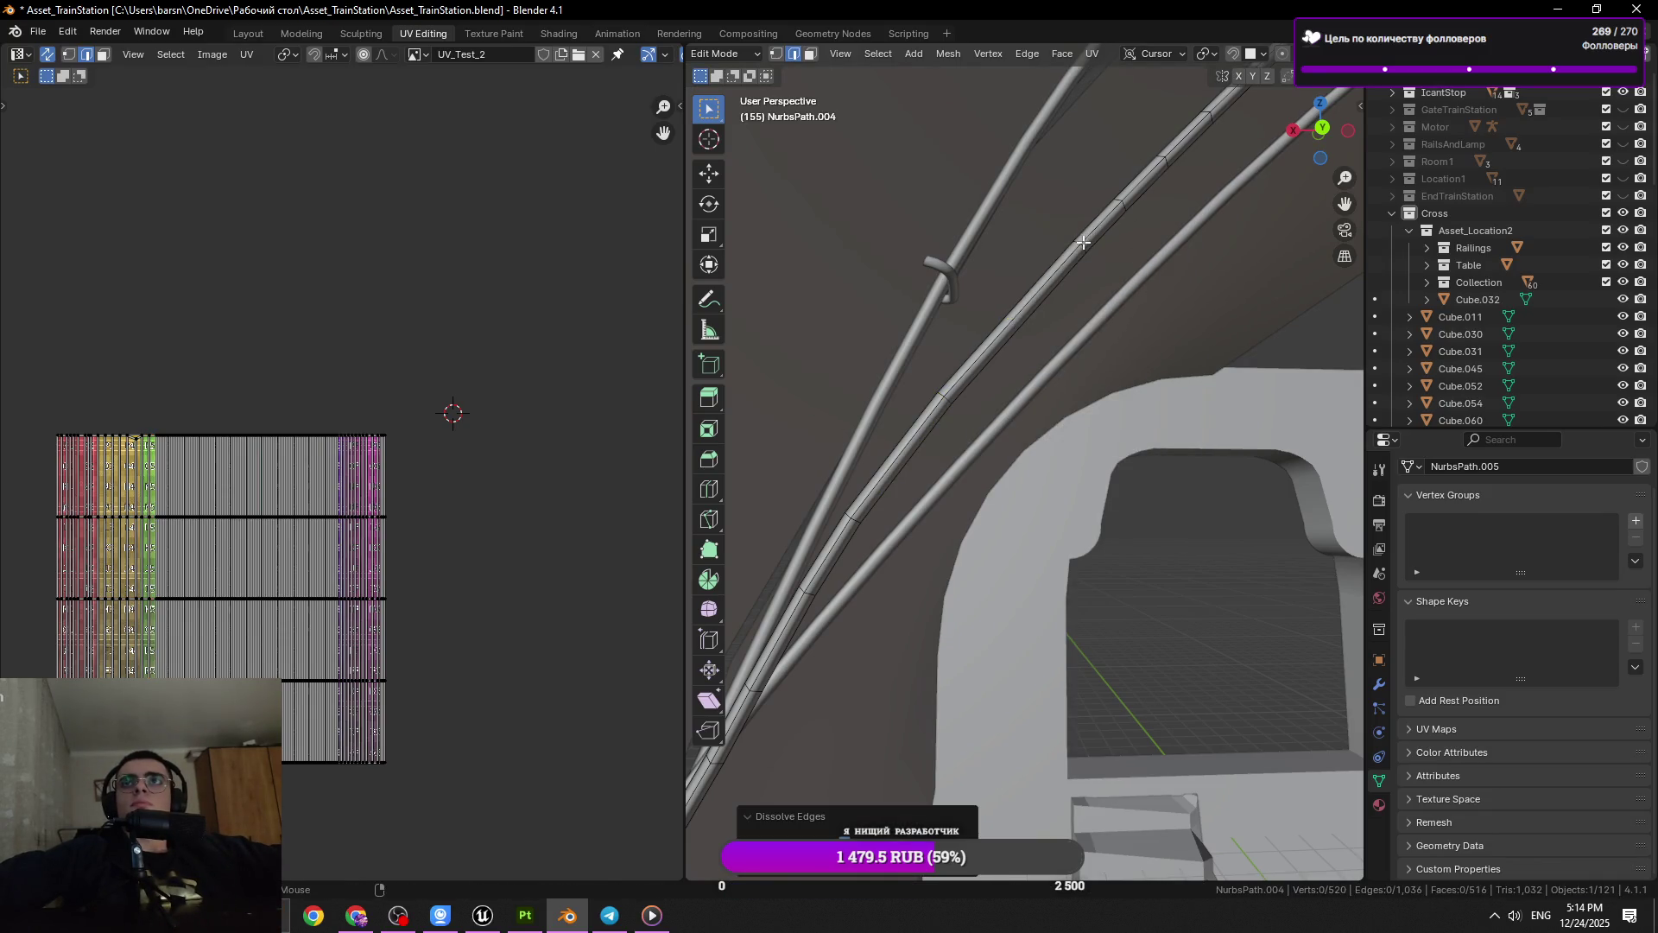
Slide one more ring along the path and dissolve three ring loops on the rail
click(1083, 243)
key(g)
key(g)
click(1124, 224)
click(1191, 241)
key(x)
click(1248, 293)
drag(1184, 166, 924, 482)
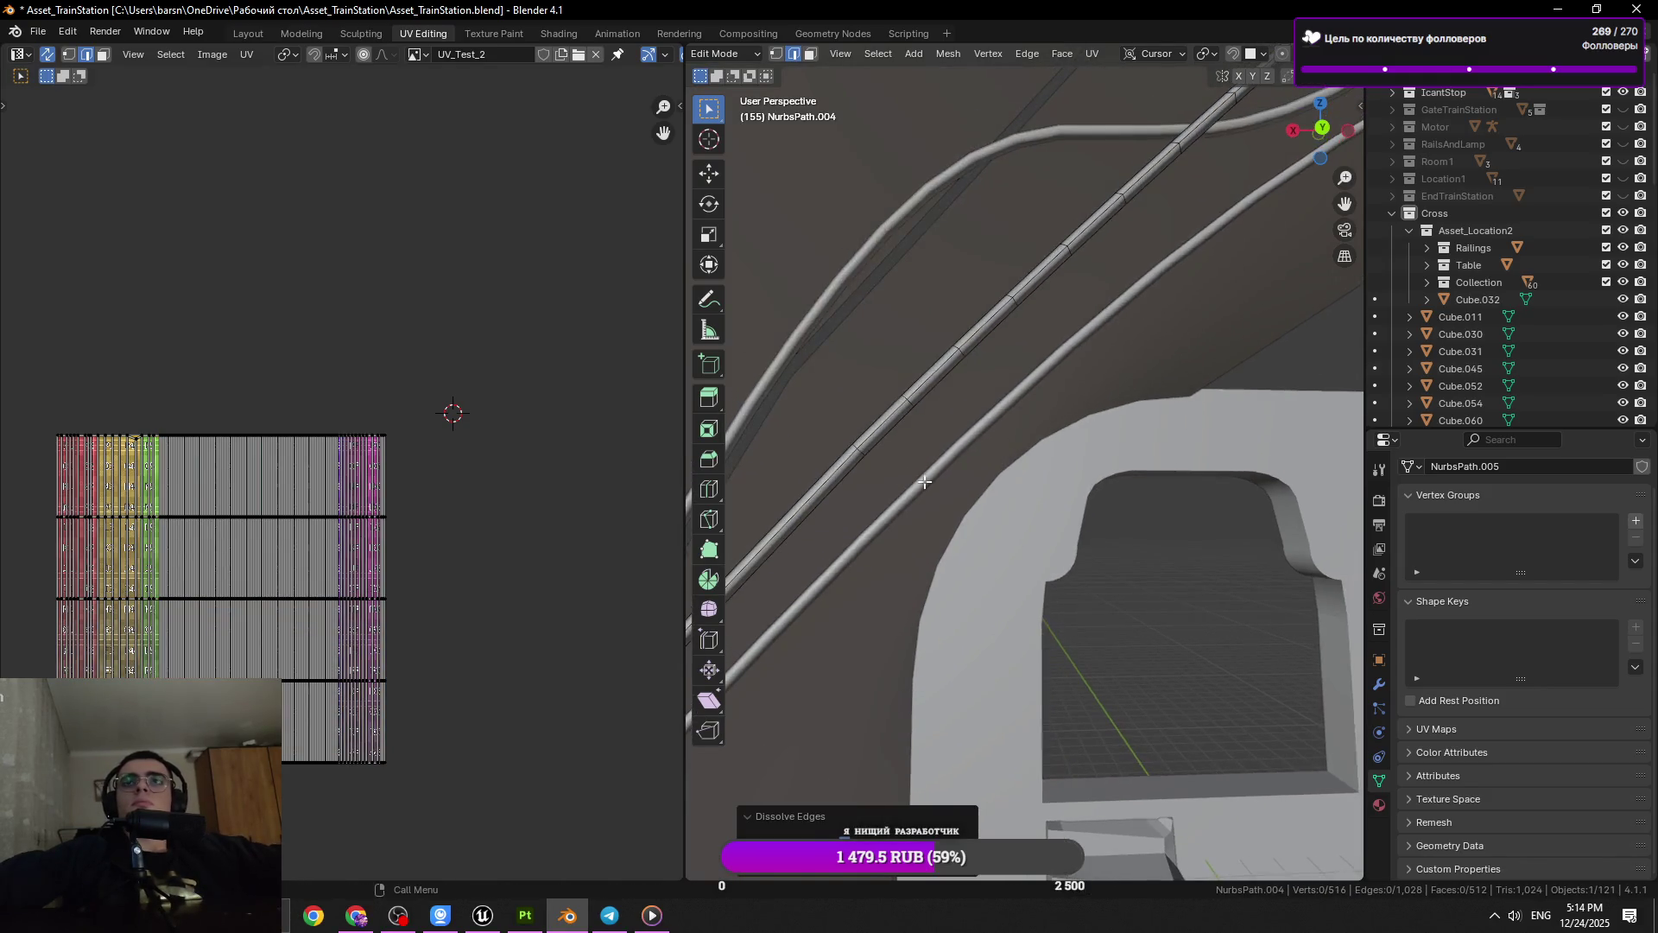
click(898, 408)
key(x)
click(1027, 372)
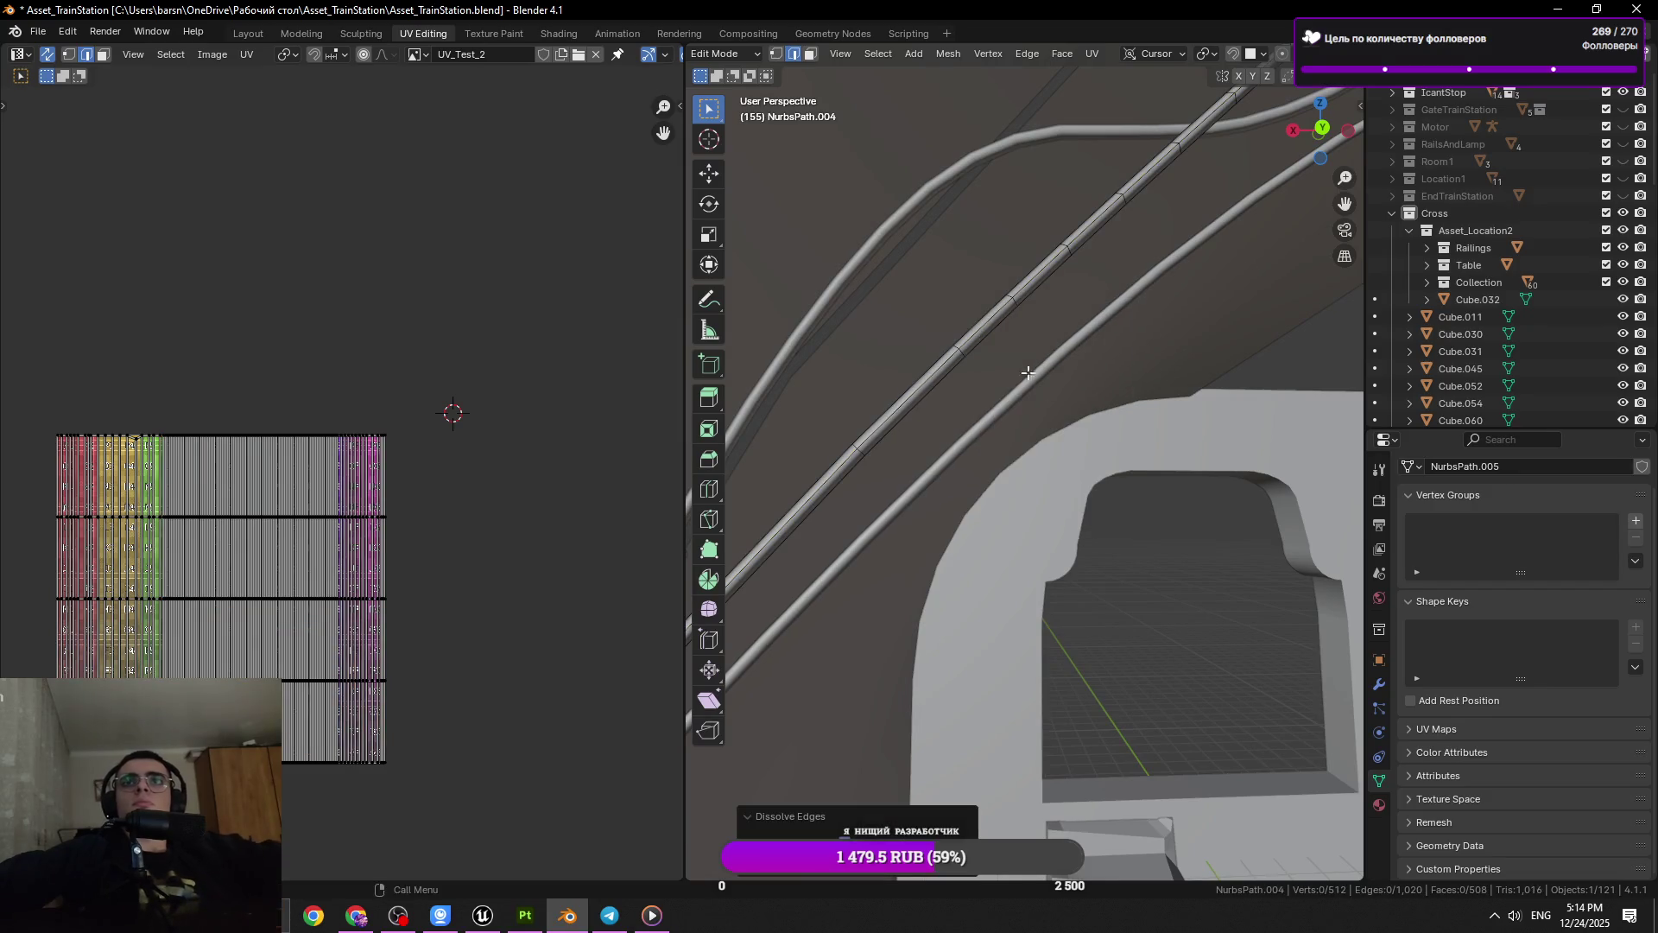
click(1019, 301)
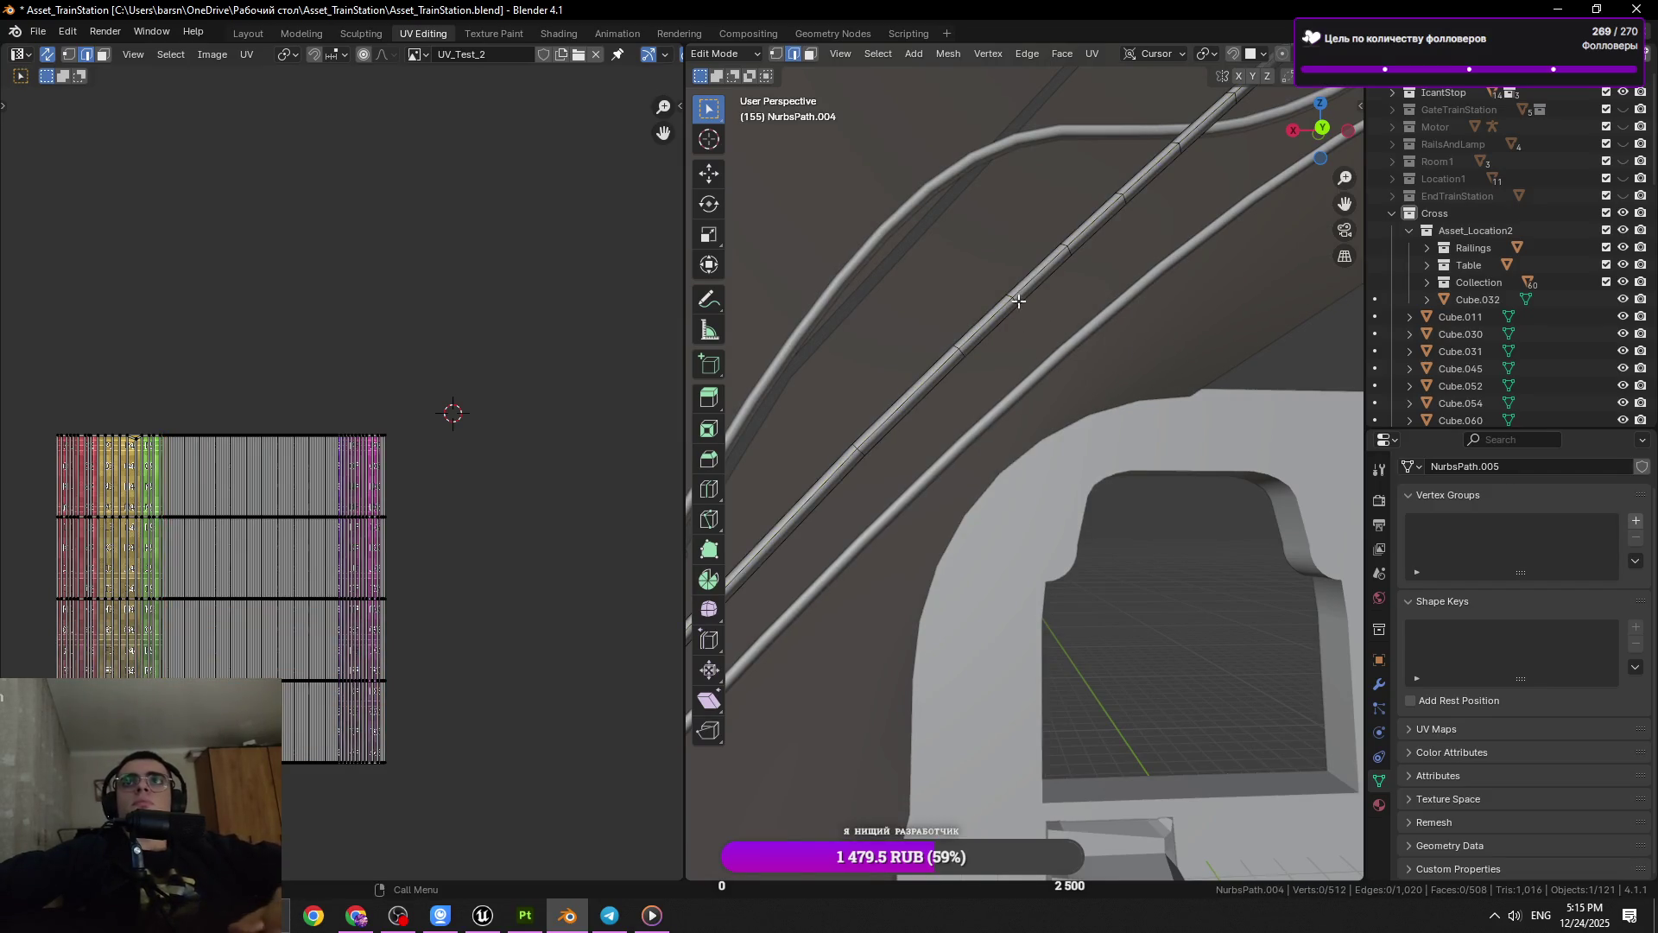
key(x)
click(1240, 367)
Dissolve one more rail loop, then select just a single cross-section ring on the rail
drag(1110, 259, 980, 469)
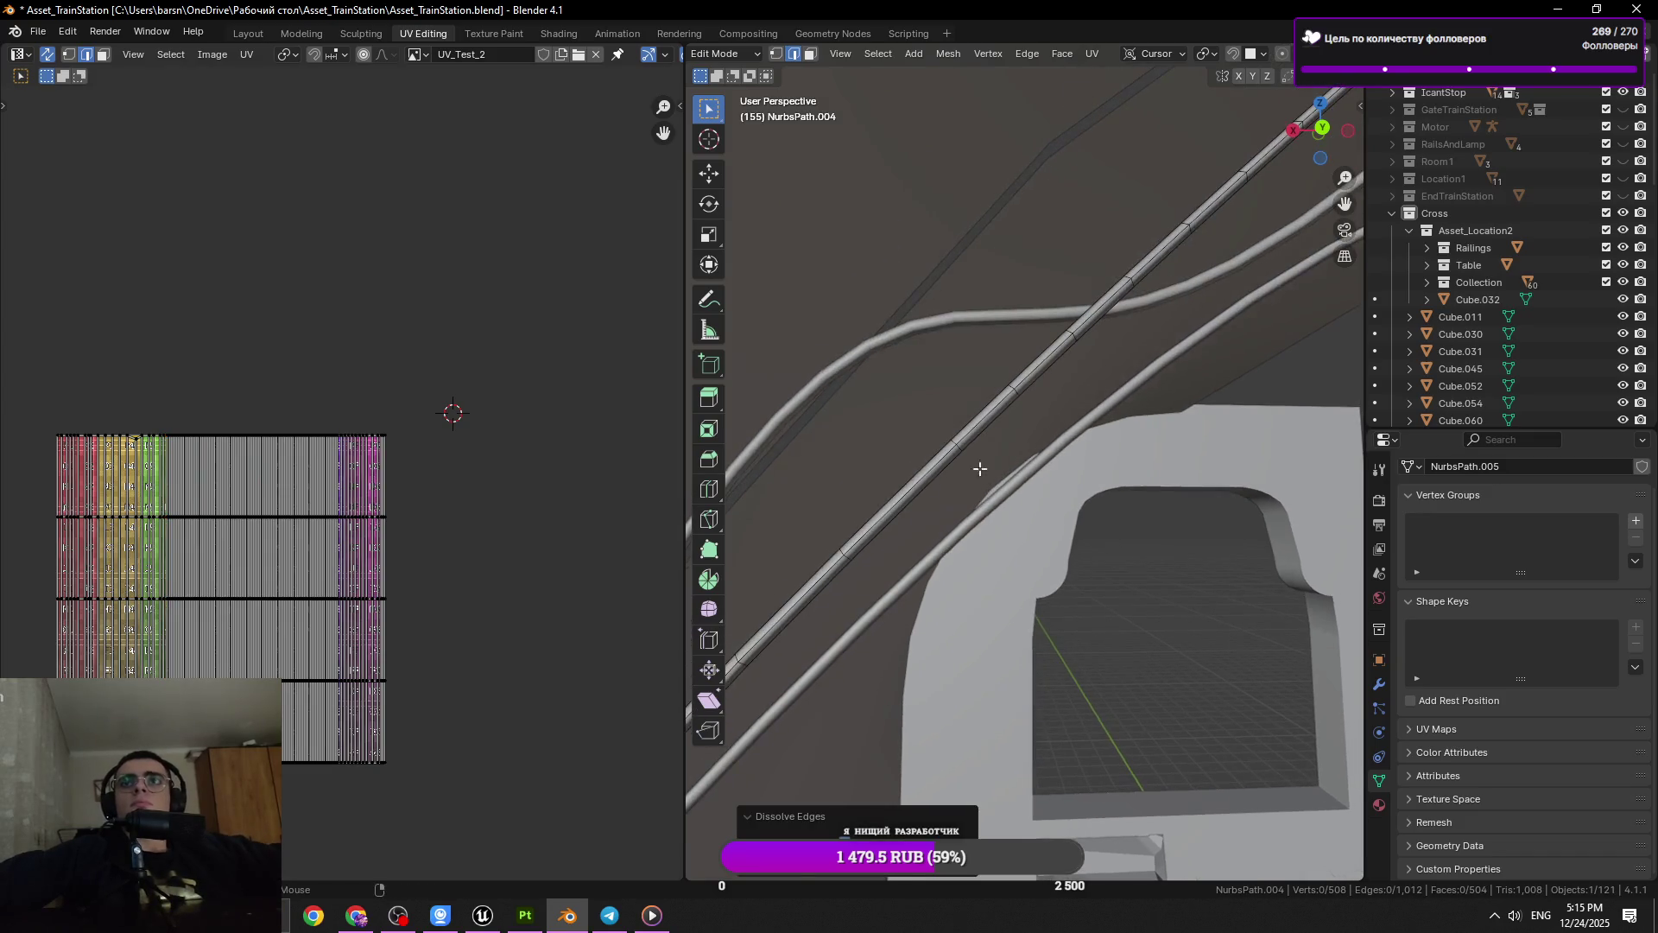
click(1019, 390)
key(x)
click(1176, 429)
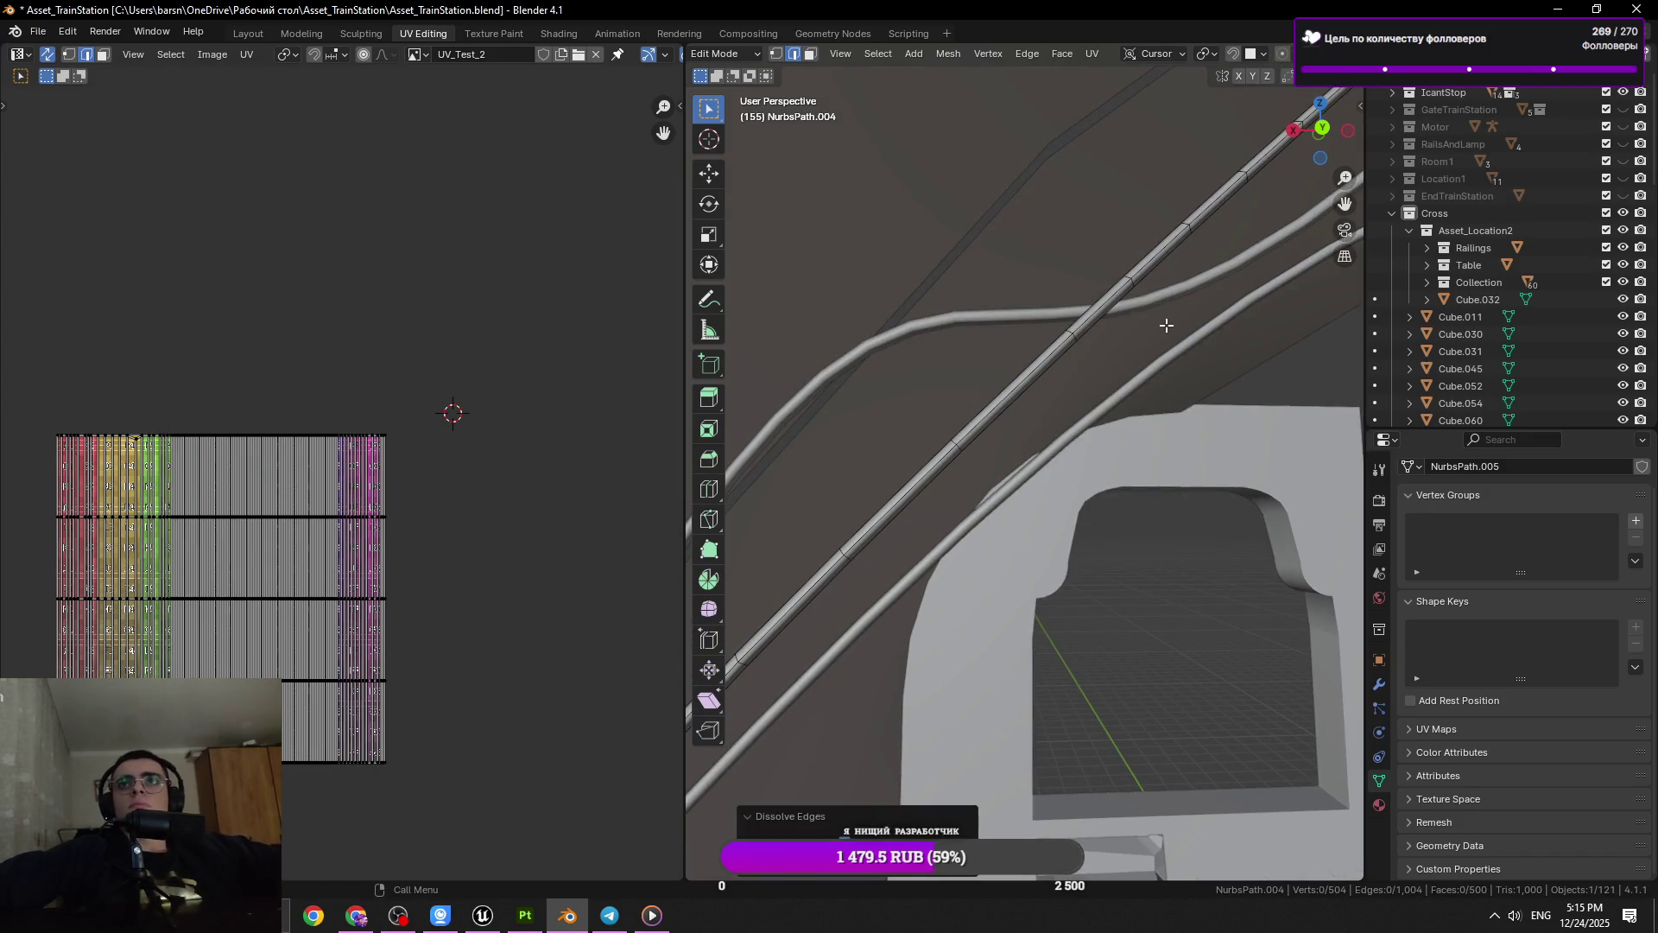
drag(1166, 324, 1091, 452)
click(967, 445)
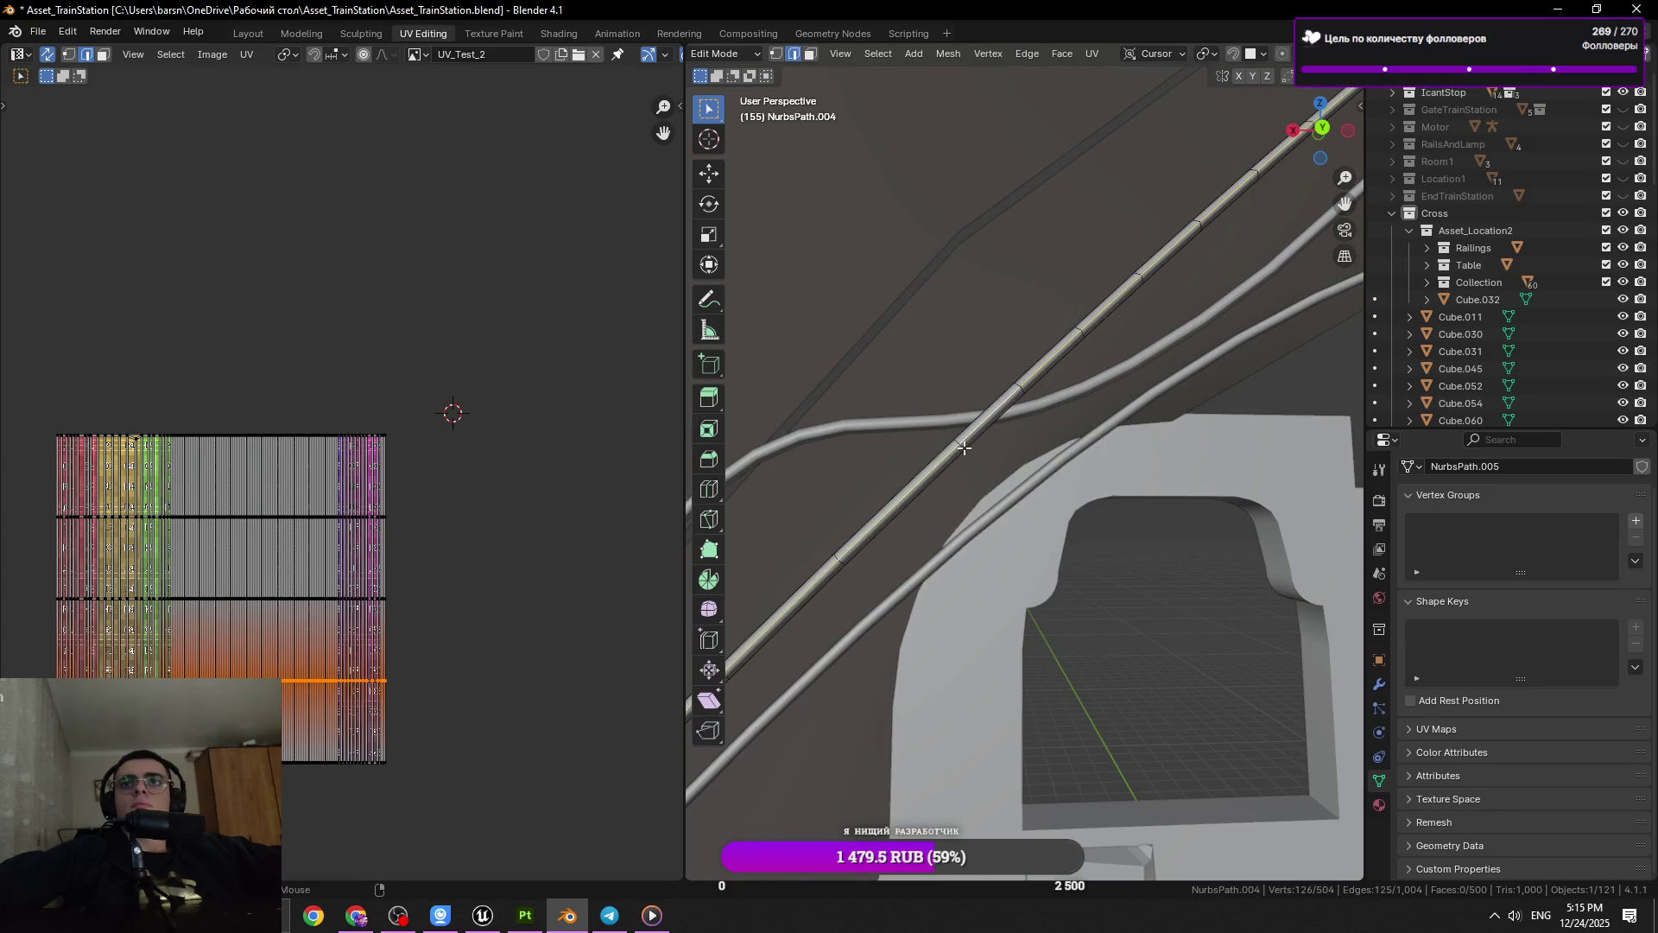
click(1021, 386)
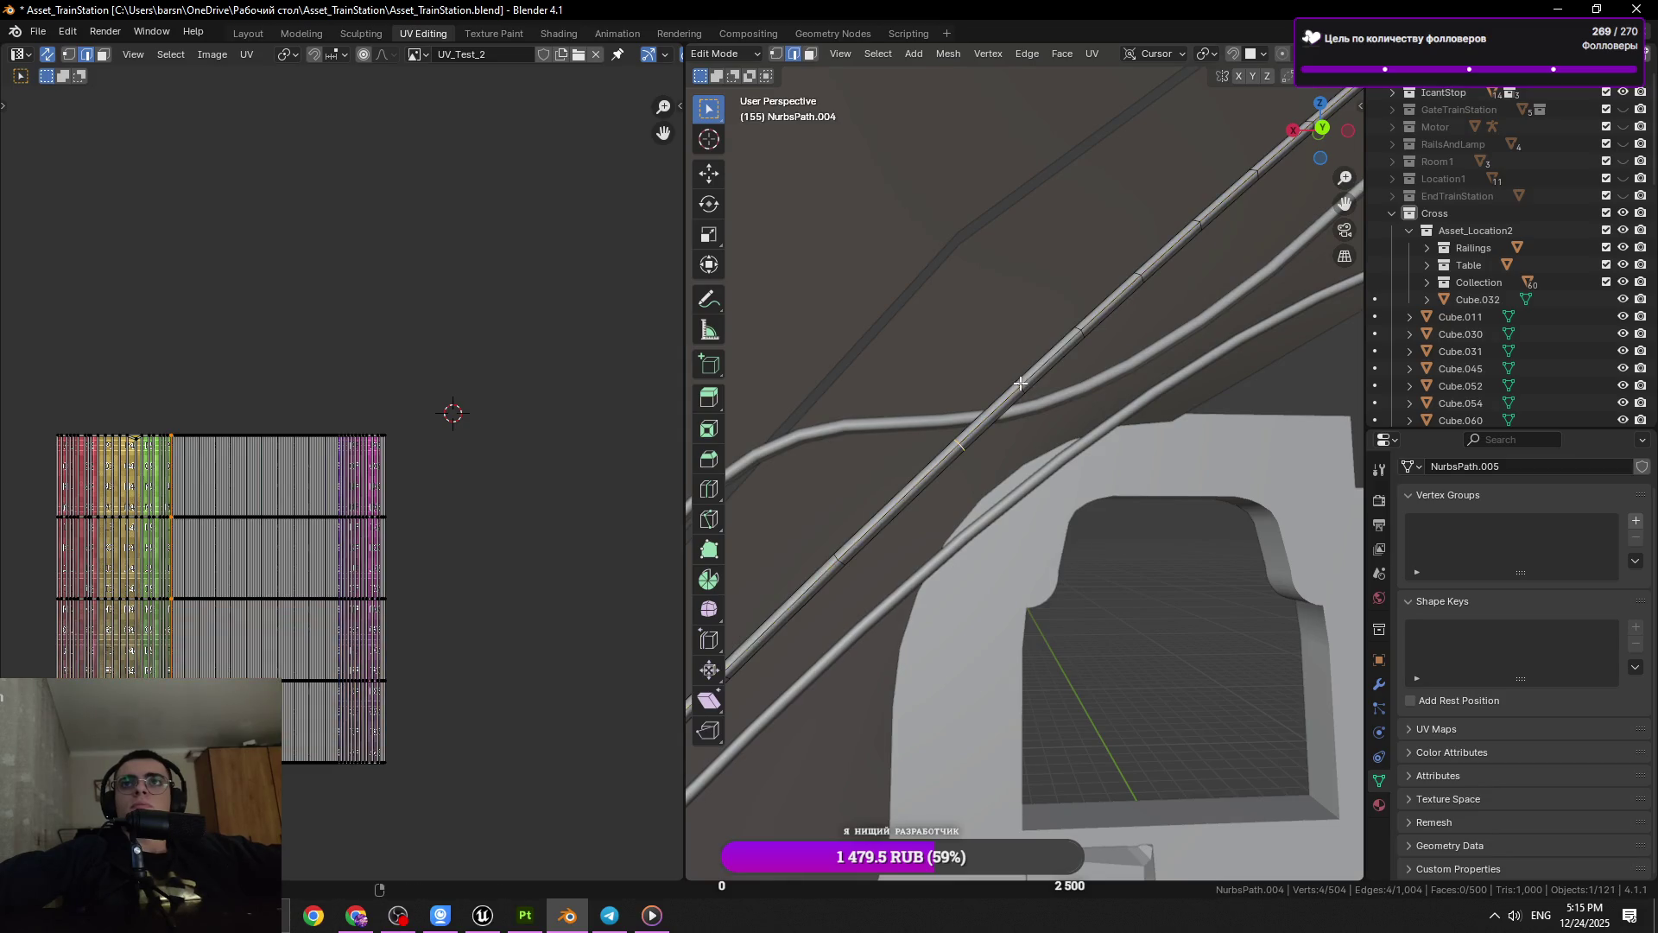
click(1033, 390)
scroll(up, 3)
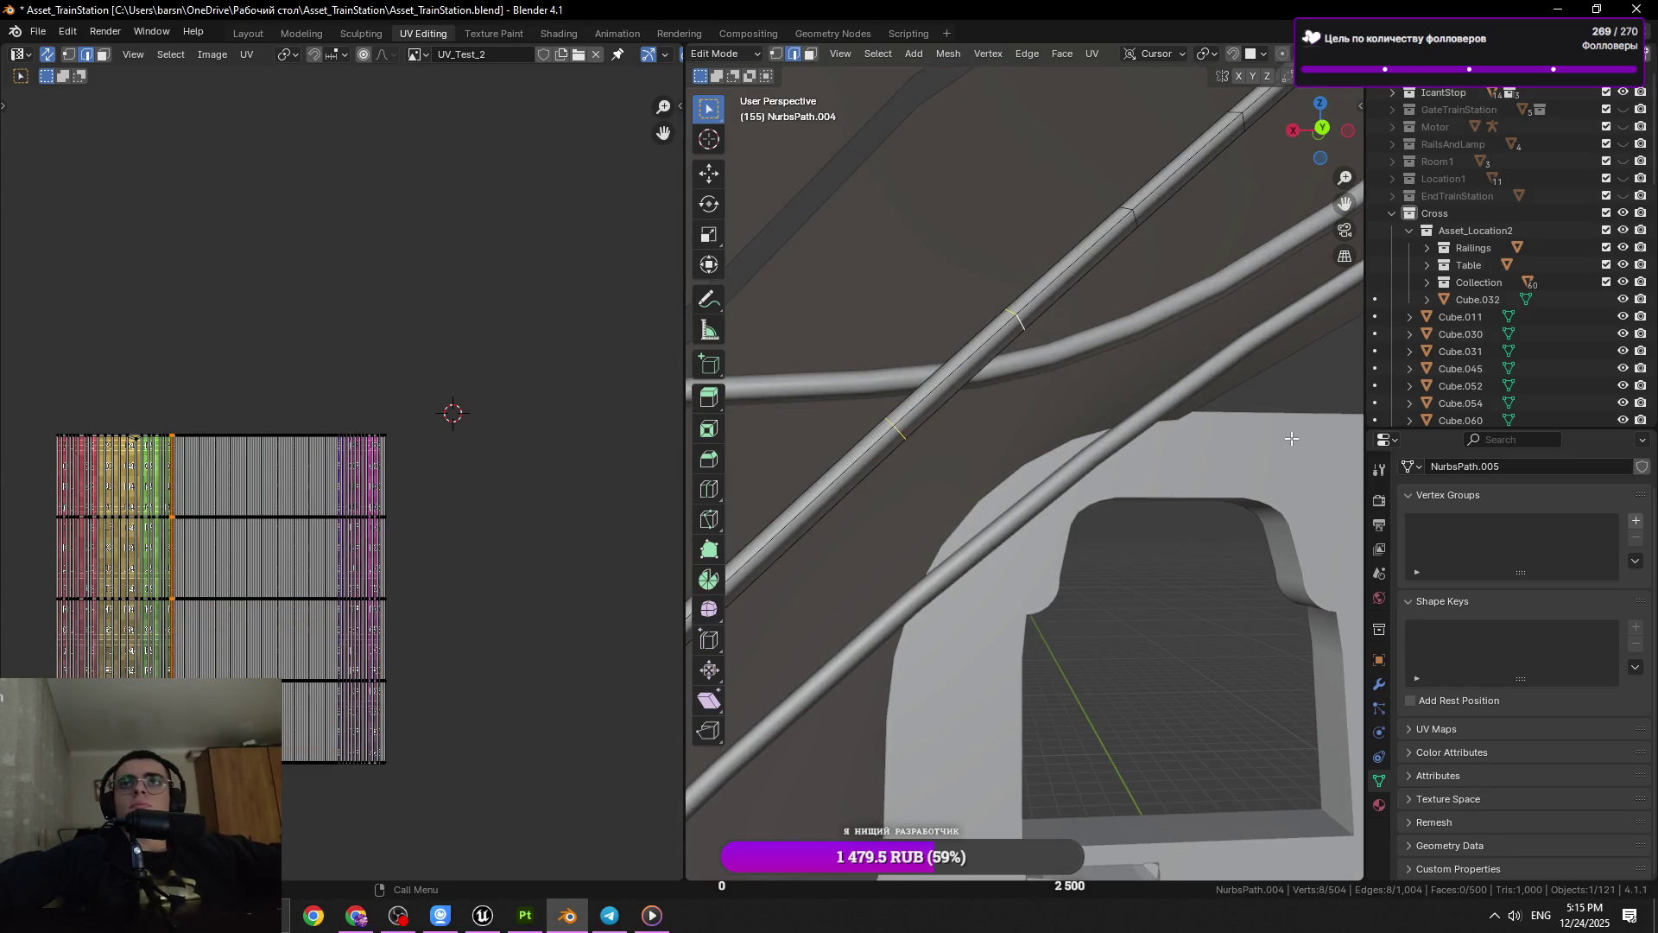
Dissolve the selected ring and two further rail edge rings, then save the file
key(x)
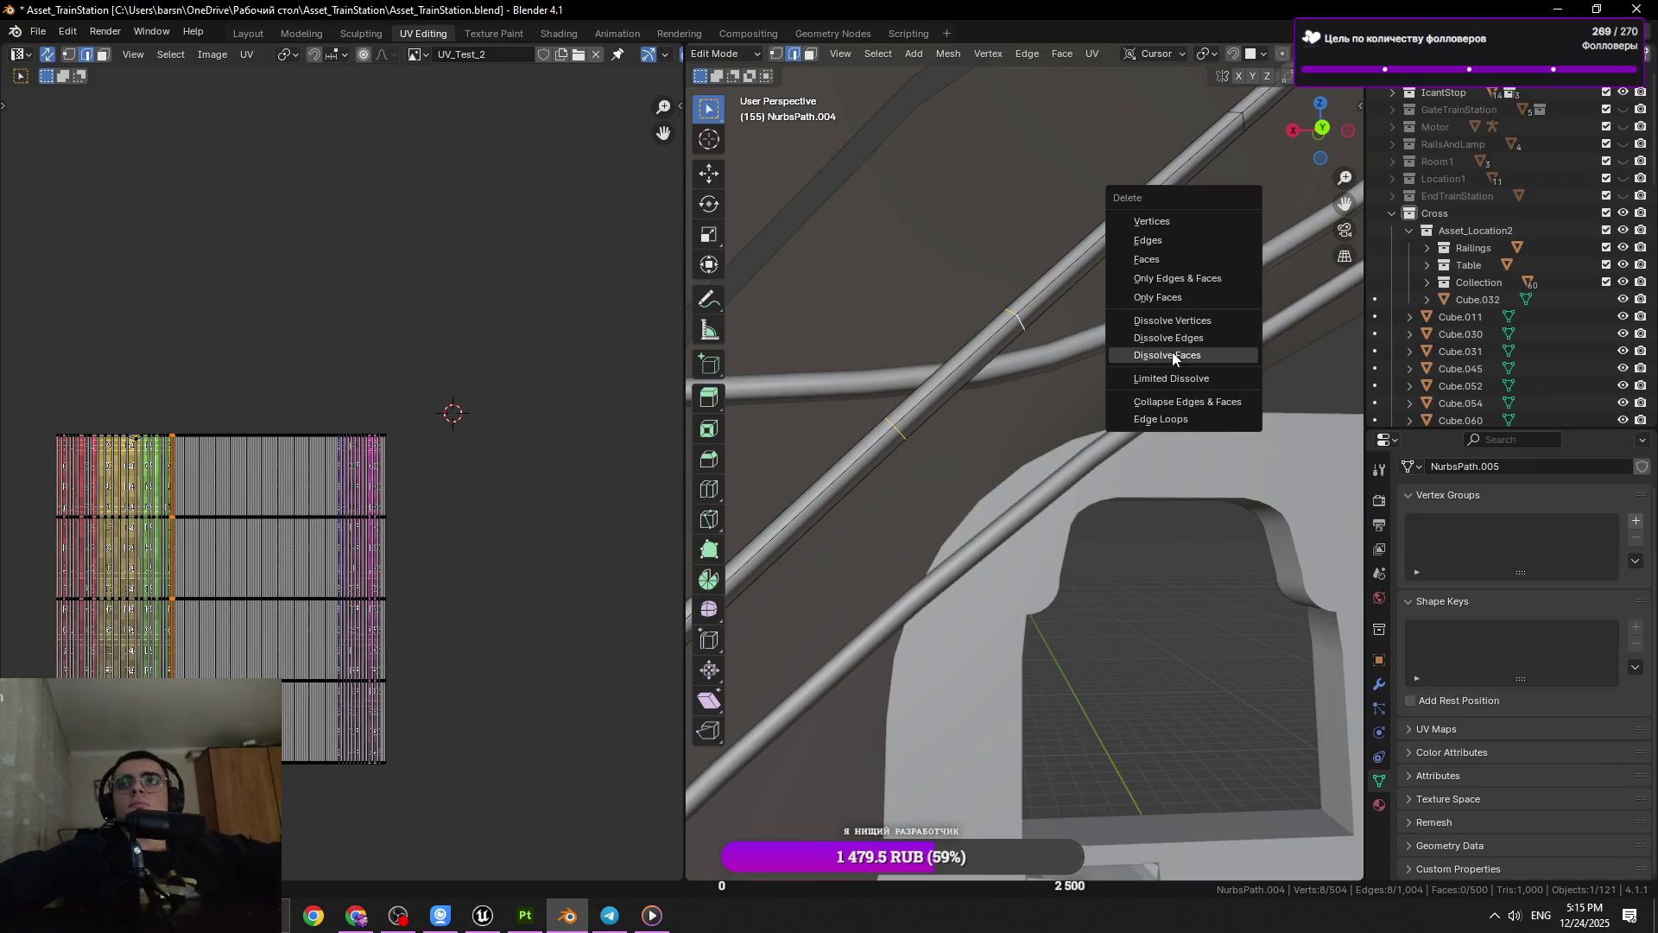
click(1173, 350)
drag(1092, 385, 1052, 331)
click(1051, 331)
key(x)
click(1051, 311)
drag(844, 566, 896, 495)
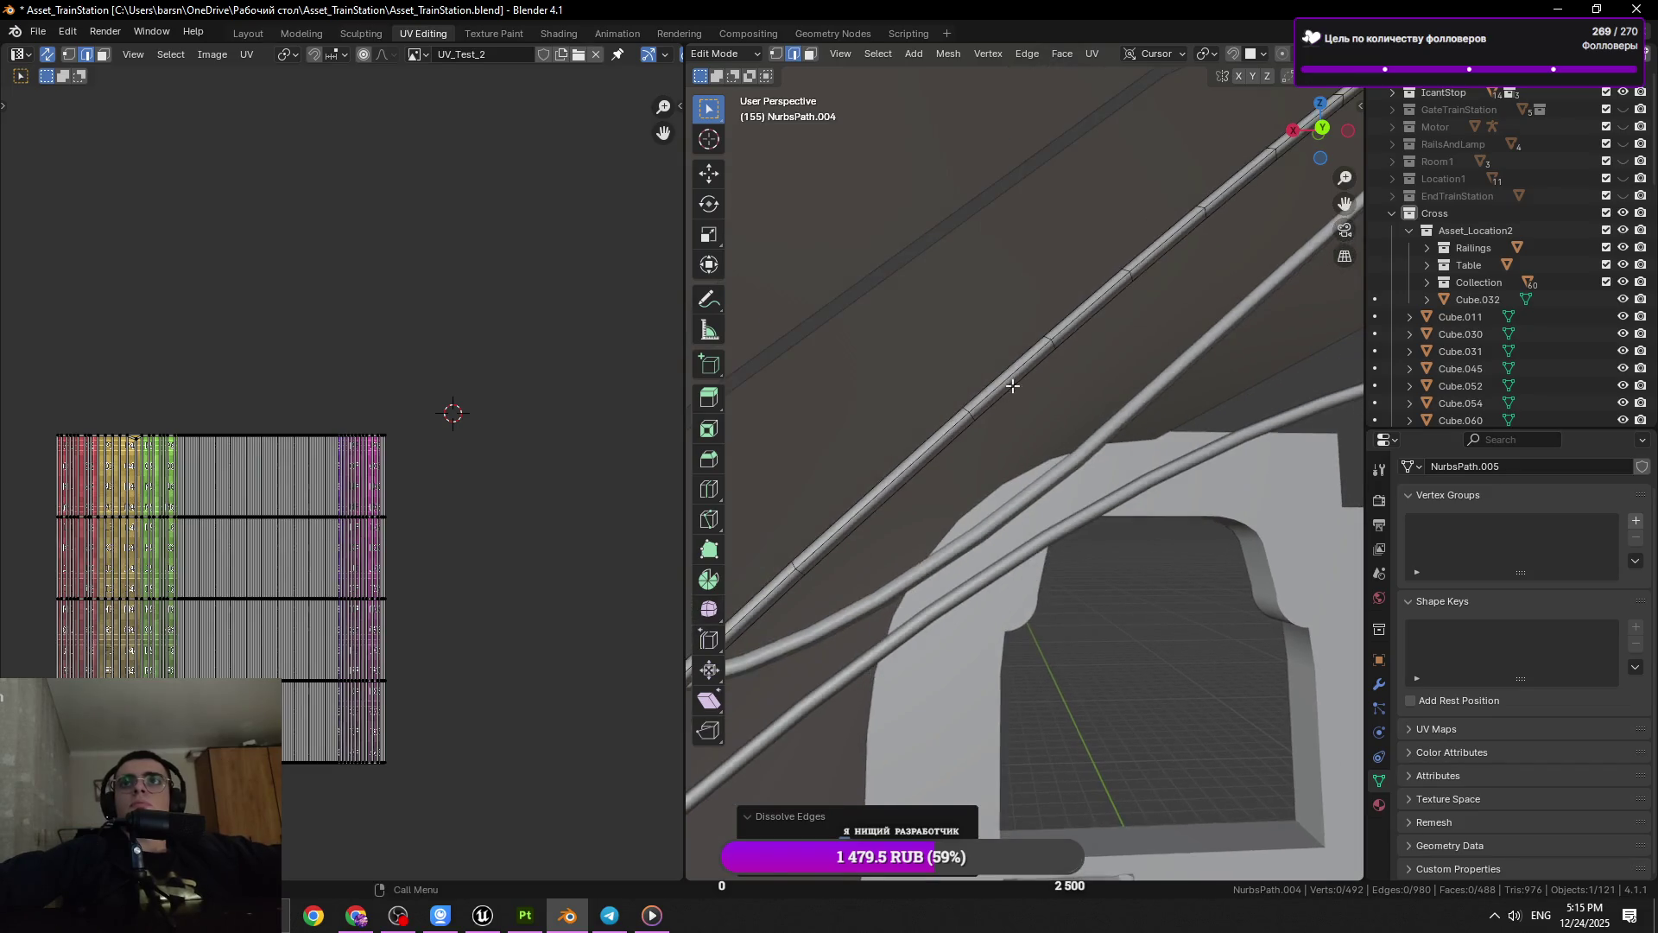
click(1012, 386)
scroll(up, 3)
key(x)
click(1184, 410)
scroll(down, 3)
key(ctrl+s)
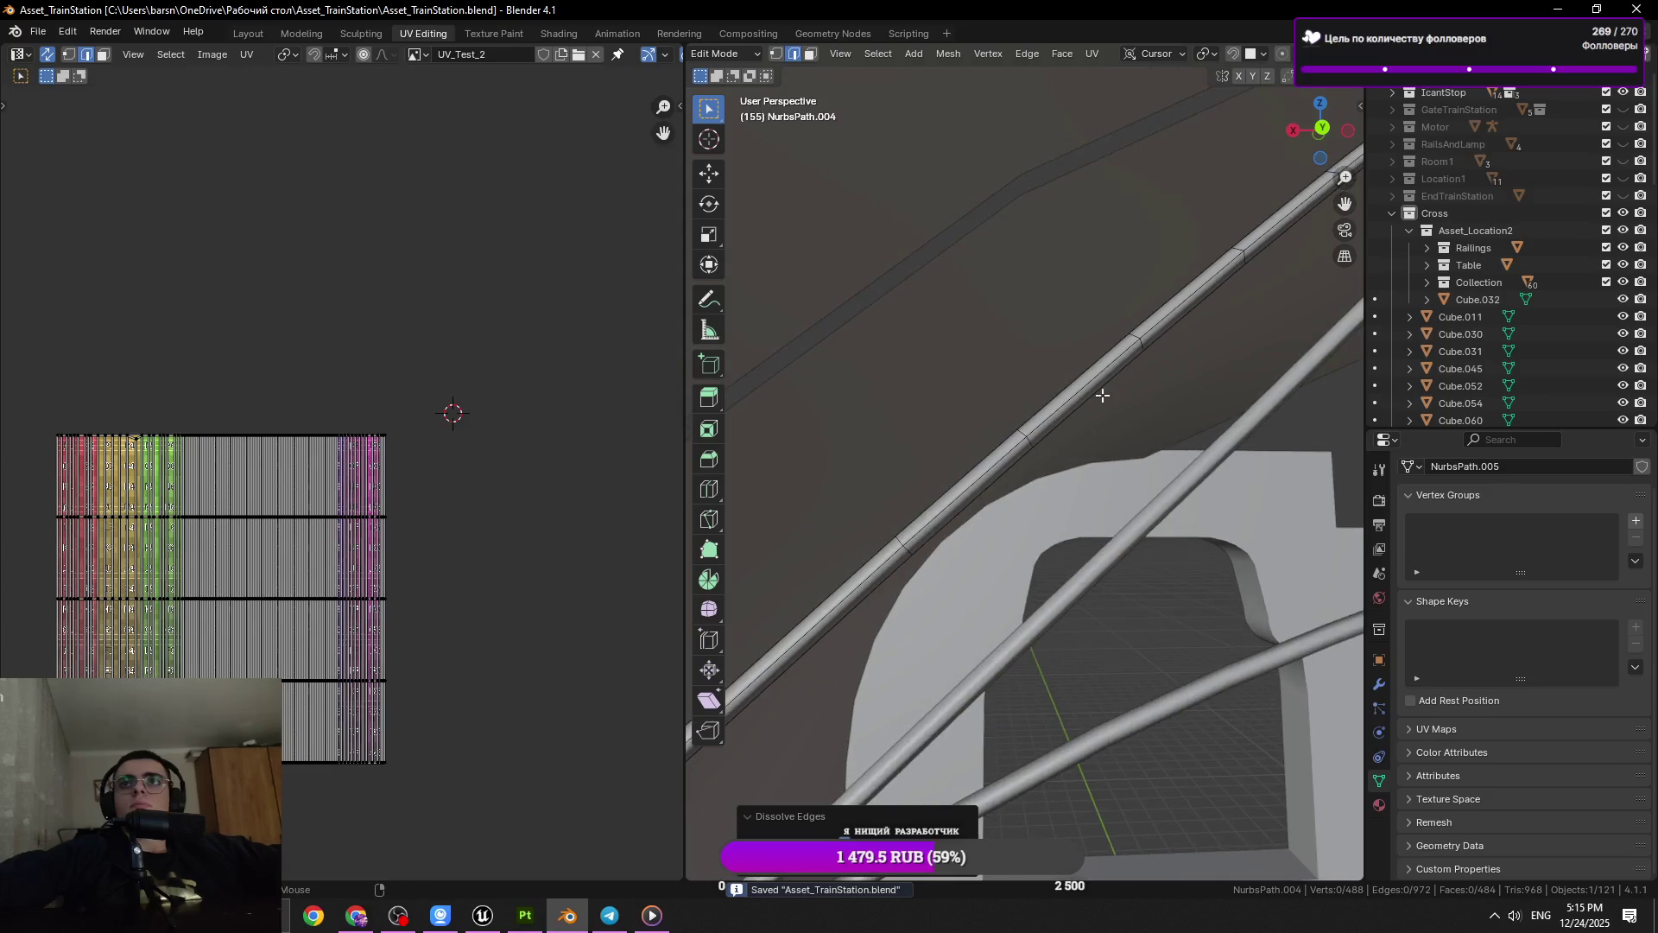
Dissolve two more edge rings farther along the rail pipe
scroll(up, 3)
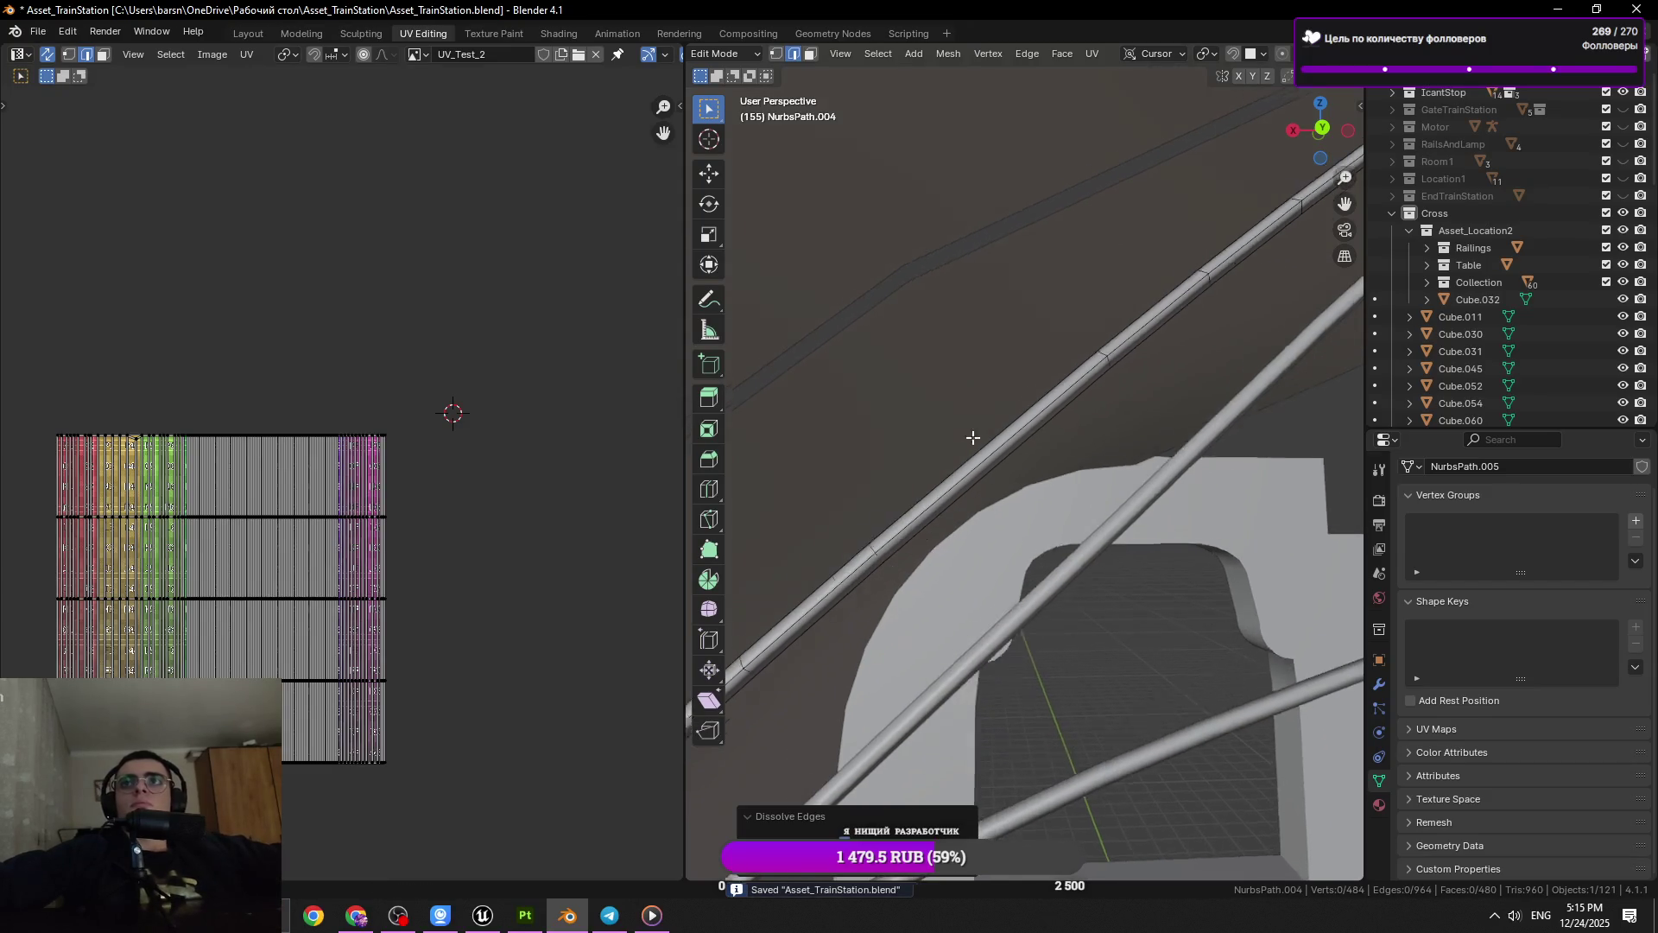
scroll(up, 3)
click(936, 450)
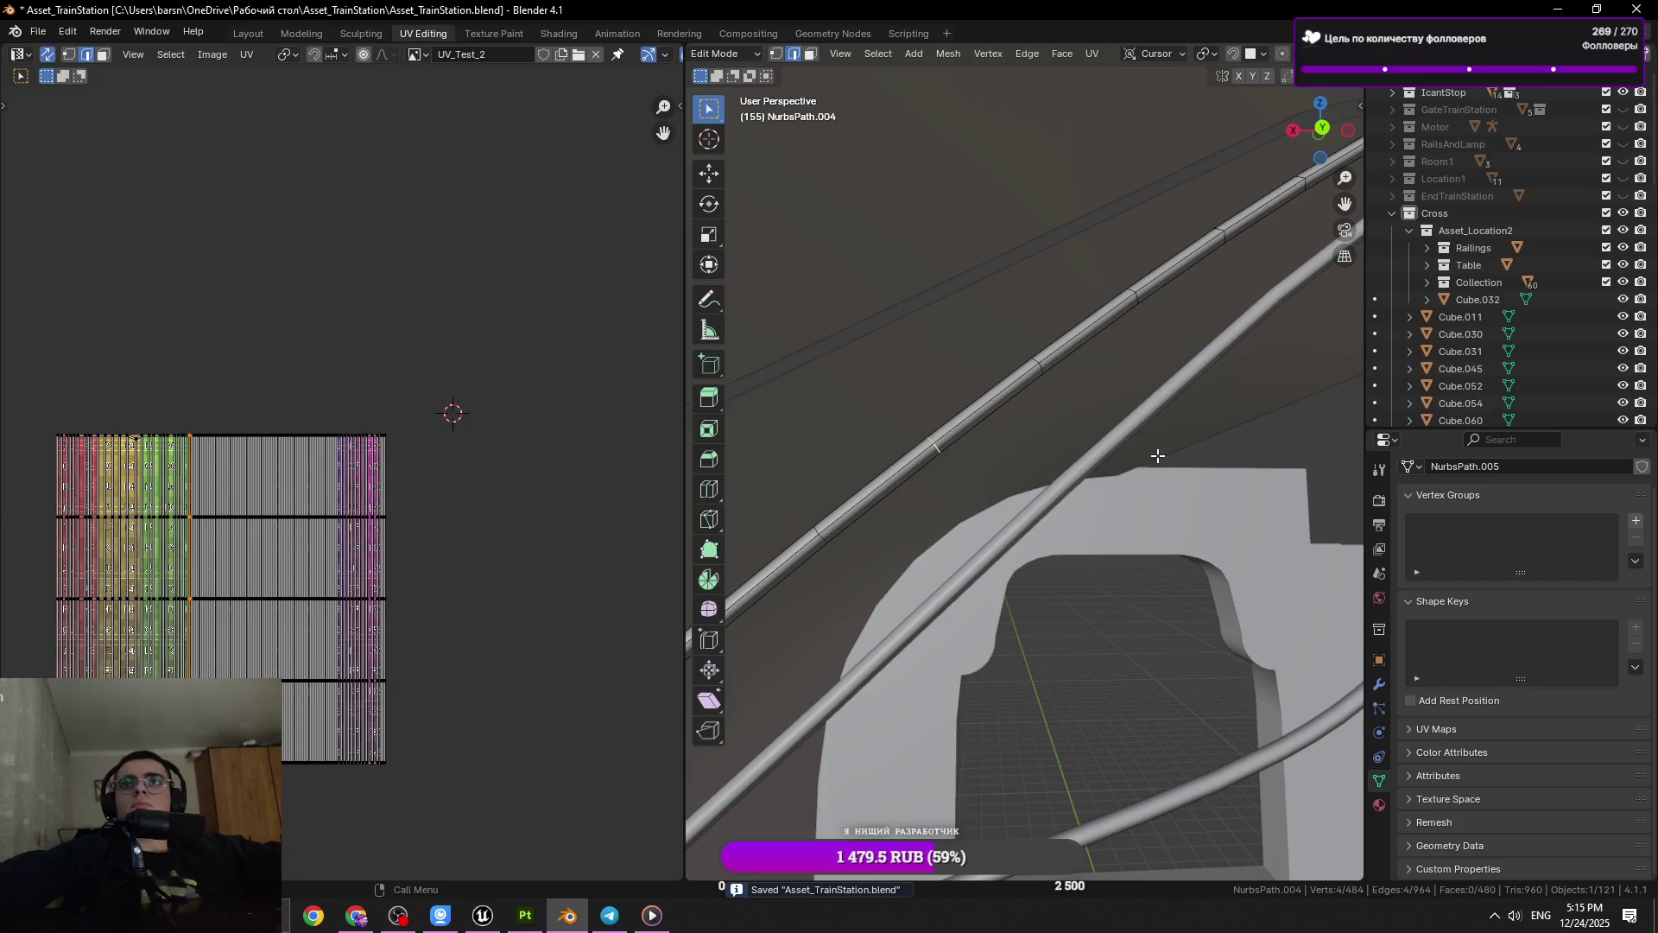
key(x)
click(1157, 451)
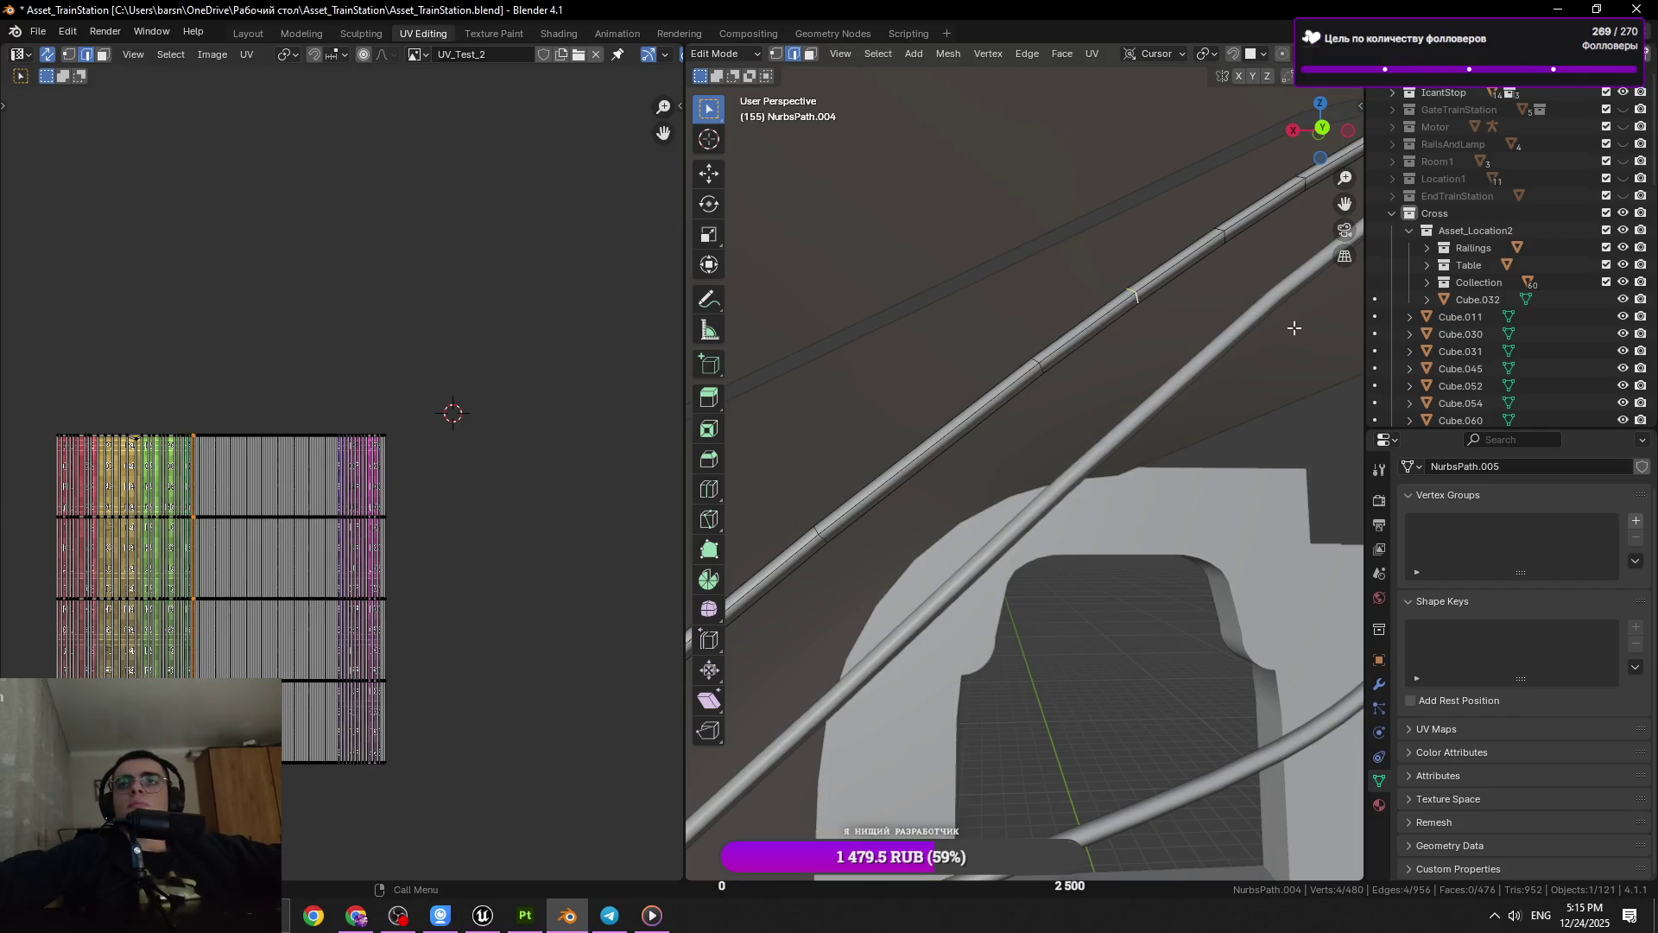
scroll(up, 3)
scroll(down, 3)
click(1027, 465)
key(x)
click(1171, 454)
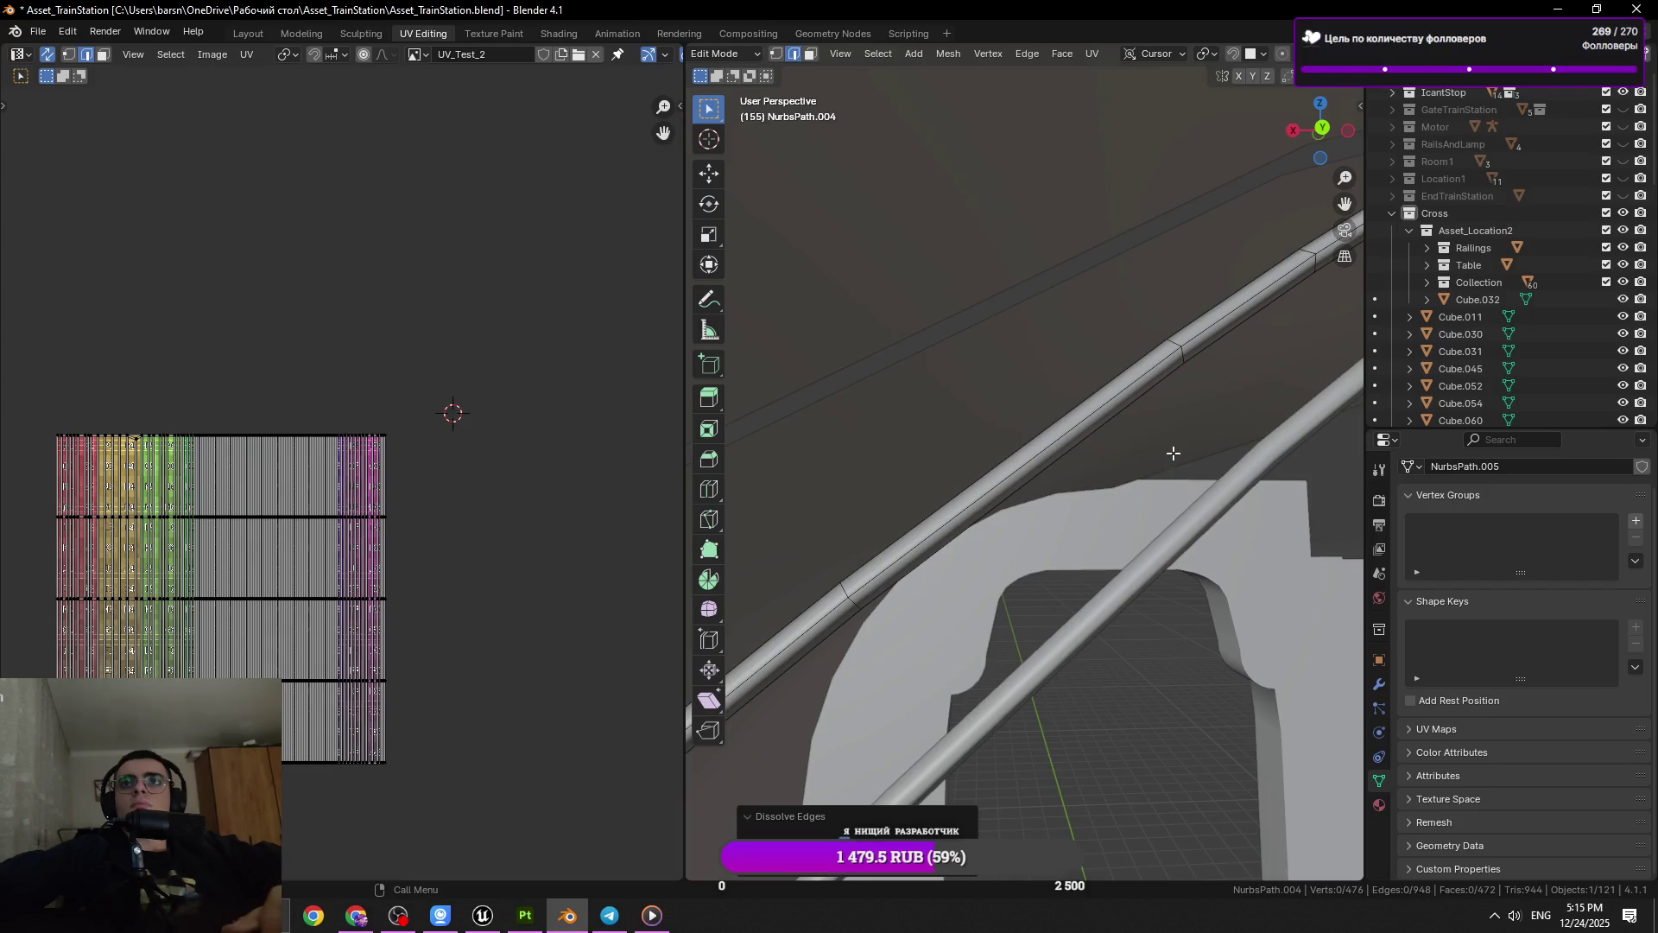
Dissolve a short edge ring on the rail, reaching 472 vertices, and pick the next loop
drag(1177, 451, 992, 471)
click(935, 477)
click(935, 476)
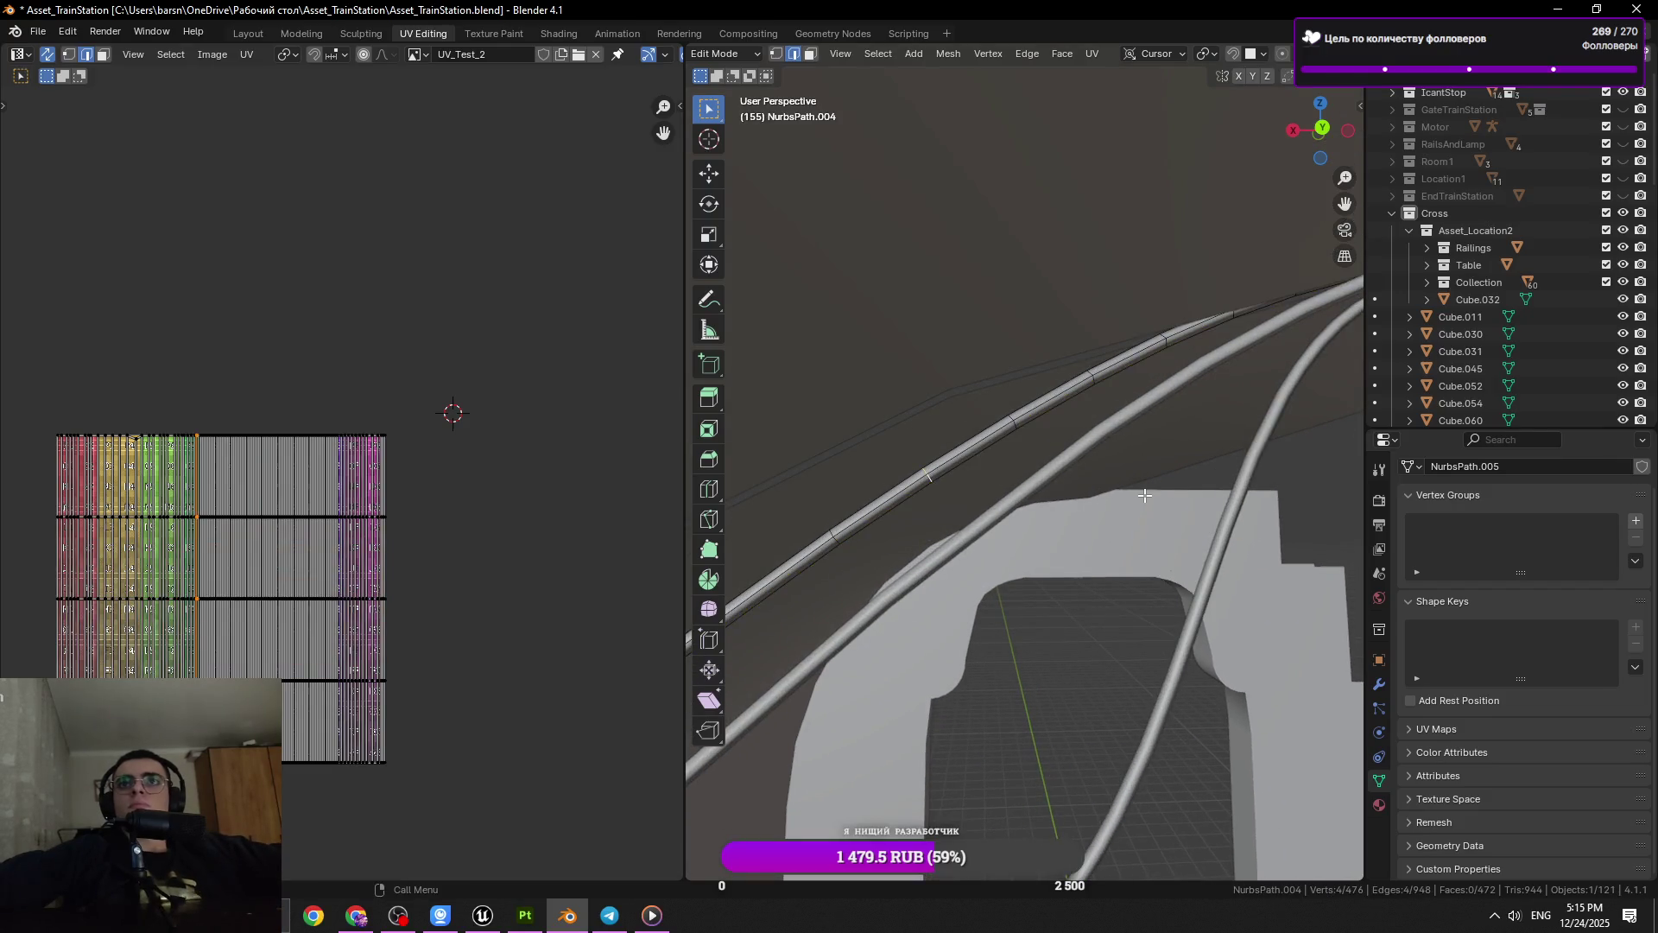
key(x)
click(958, 518)
click(1195, 385)
drag(1195, 385, 1054, 469)
Duplicate the Cylinder.001 hanging cable and offset the copy along Y
key(Tab)
click(1054, 470)
key(g)
key(x)
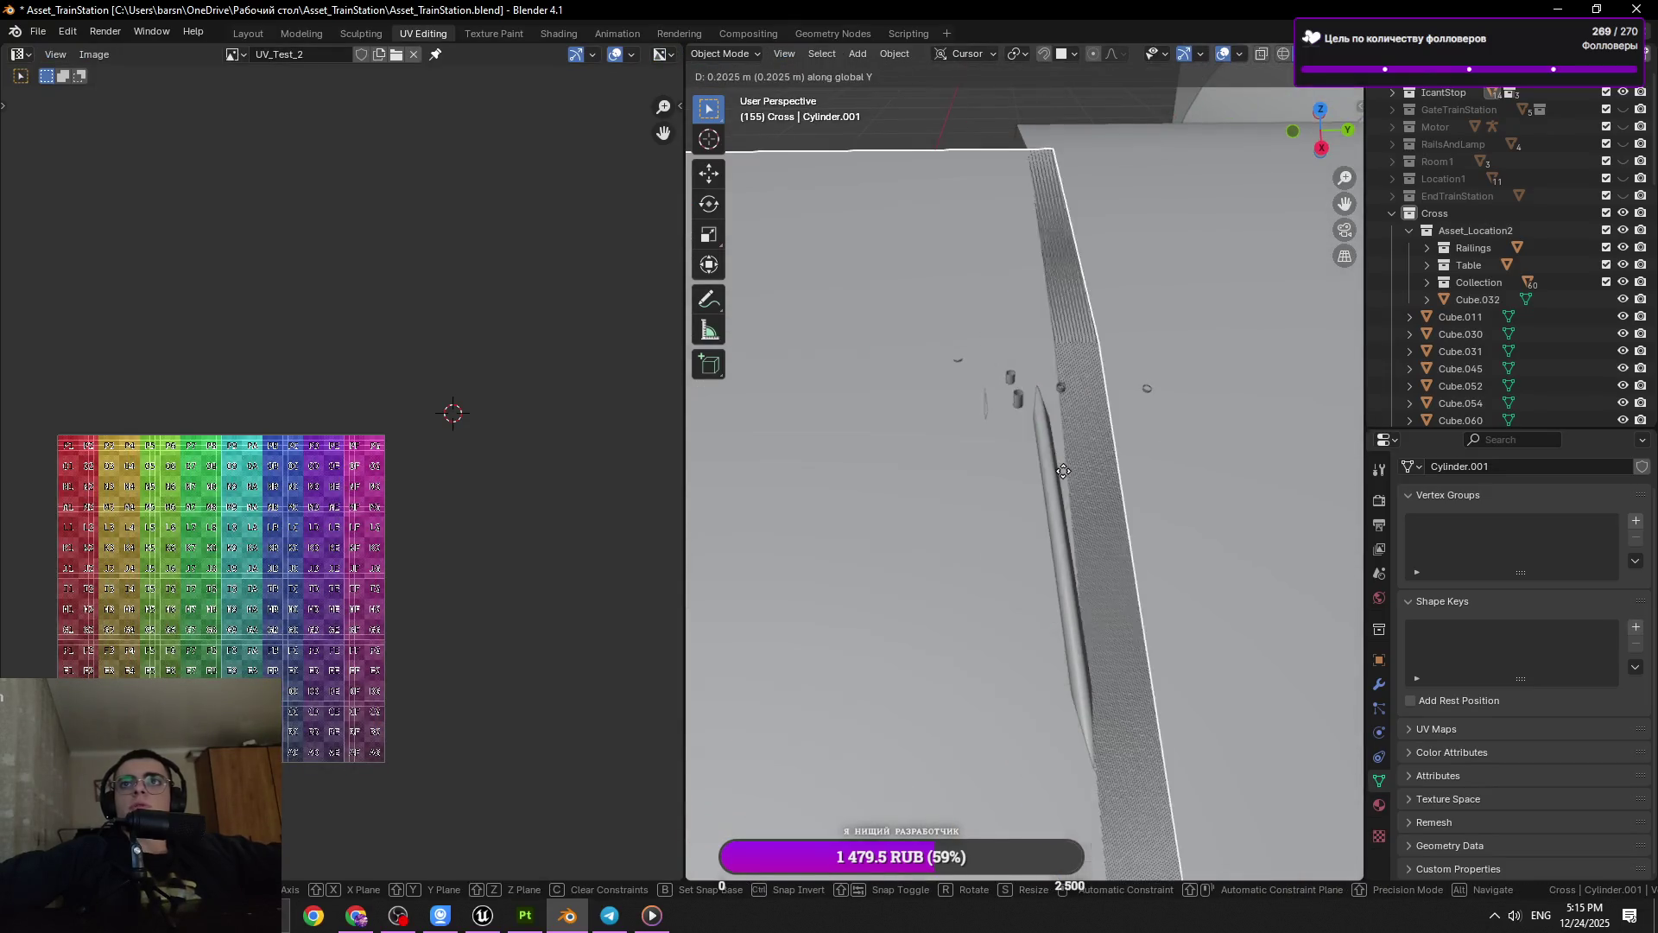
key(Escape)
key(shift+d)
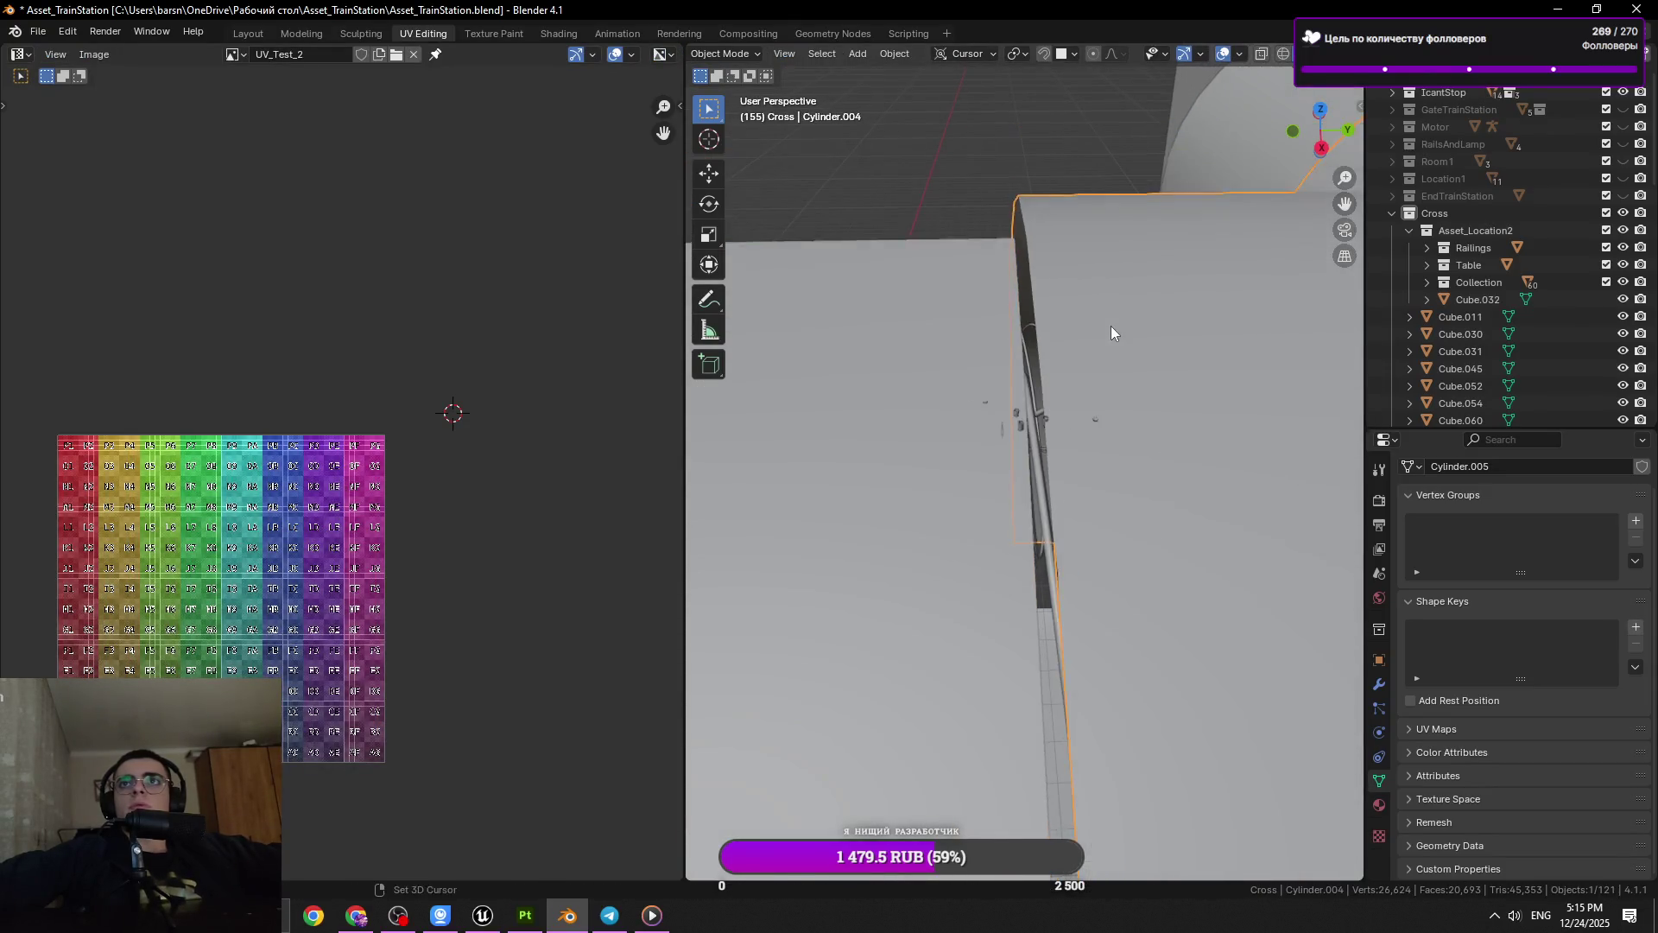
key(y)
click(1067, 332)
drag(1067, 332, 1091, 438)
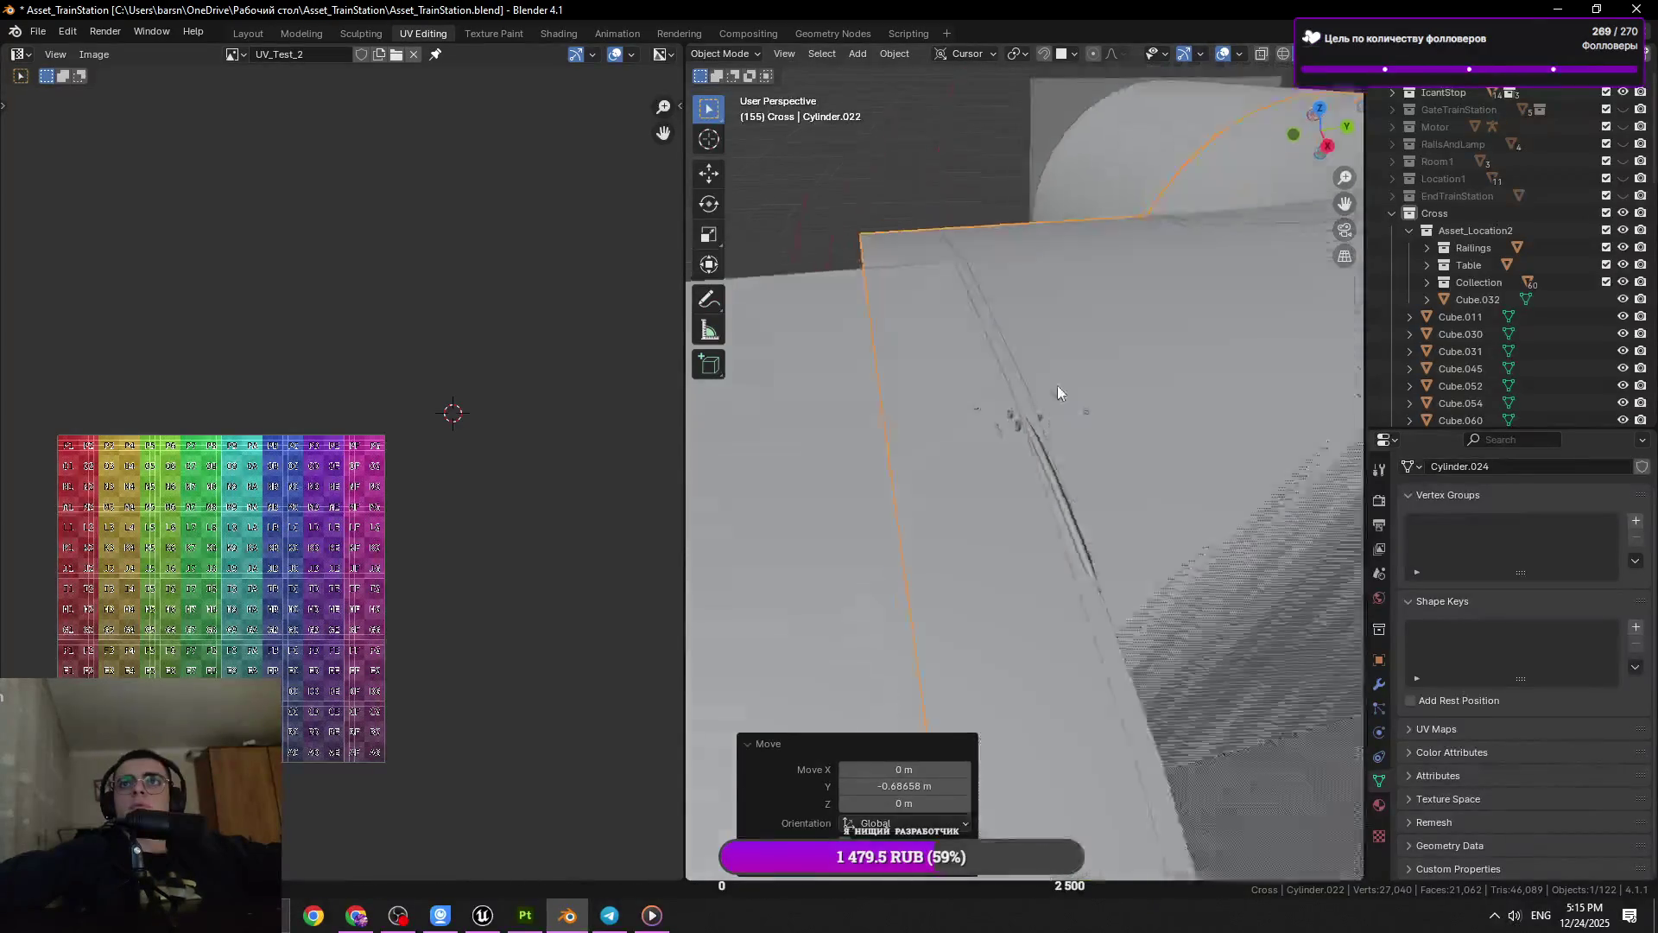
Lower a NurbsPath.004 rail section 0.060092 m on Z with smooth proportional falloff, then save
click(1097, 439)
key(Tab)
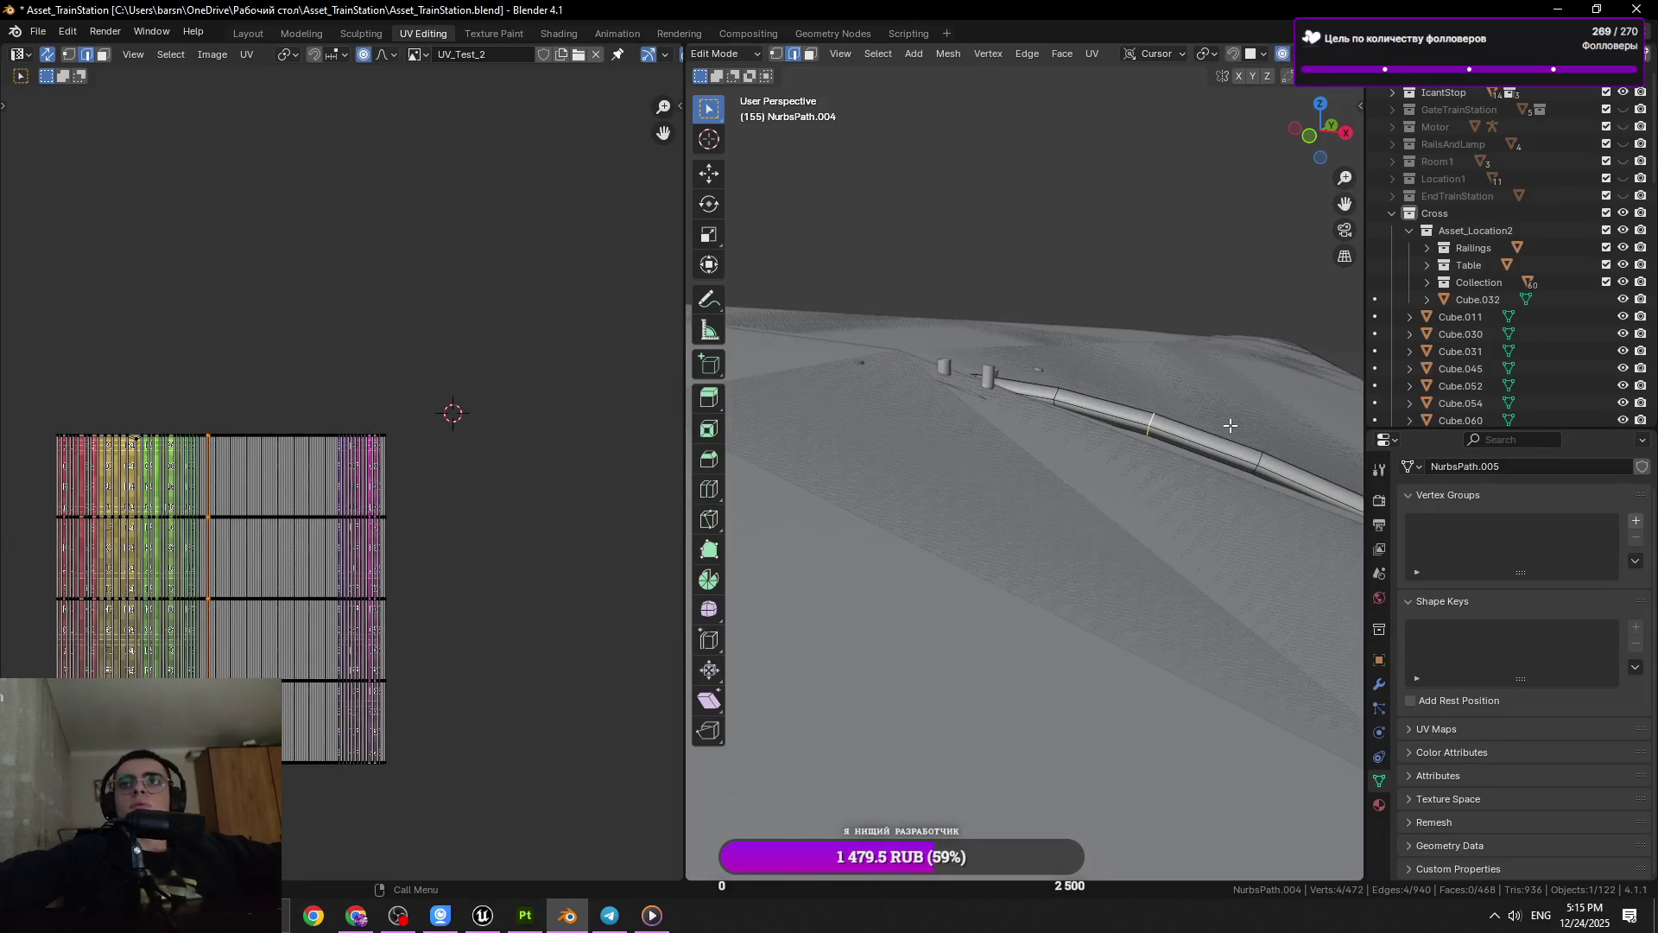
key(g)
key(z)
scroll(up, 3)
click(1230, 441)
drag(1231, 440, 1246, 391)
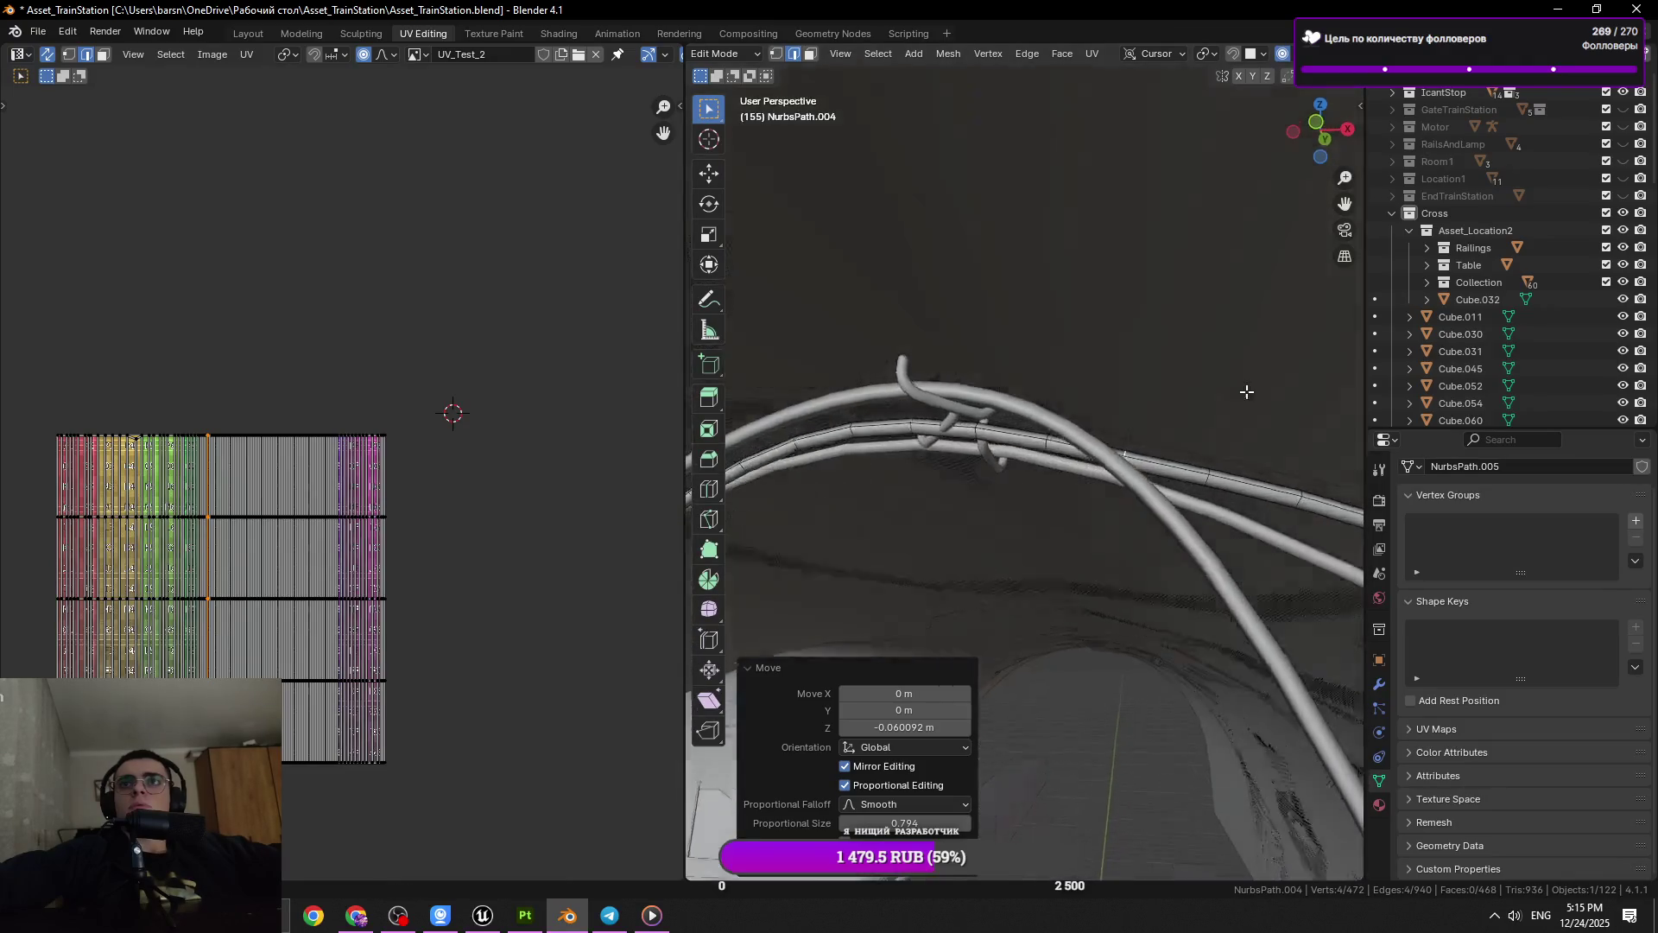
drag(980, 470, 984, 449)
key(Tab)
key(Tab)
key(Tab)
key(ctrl+s)
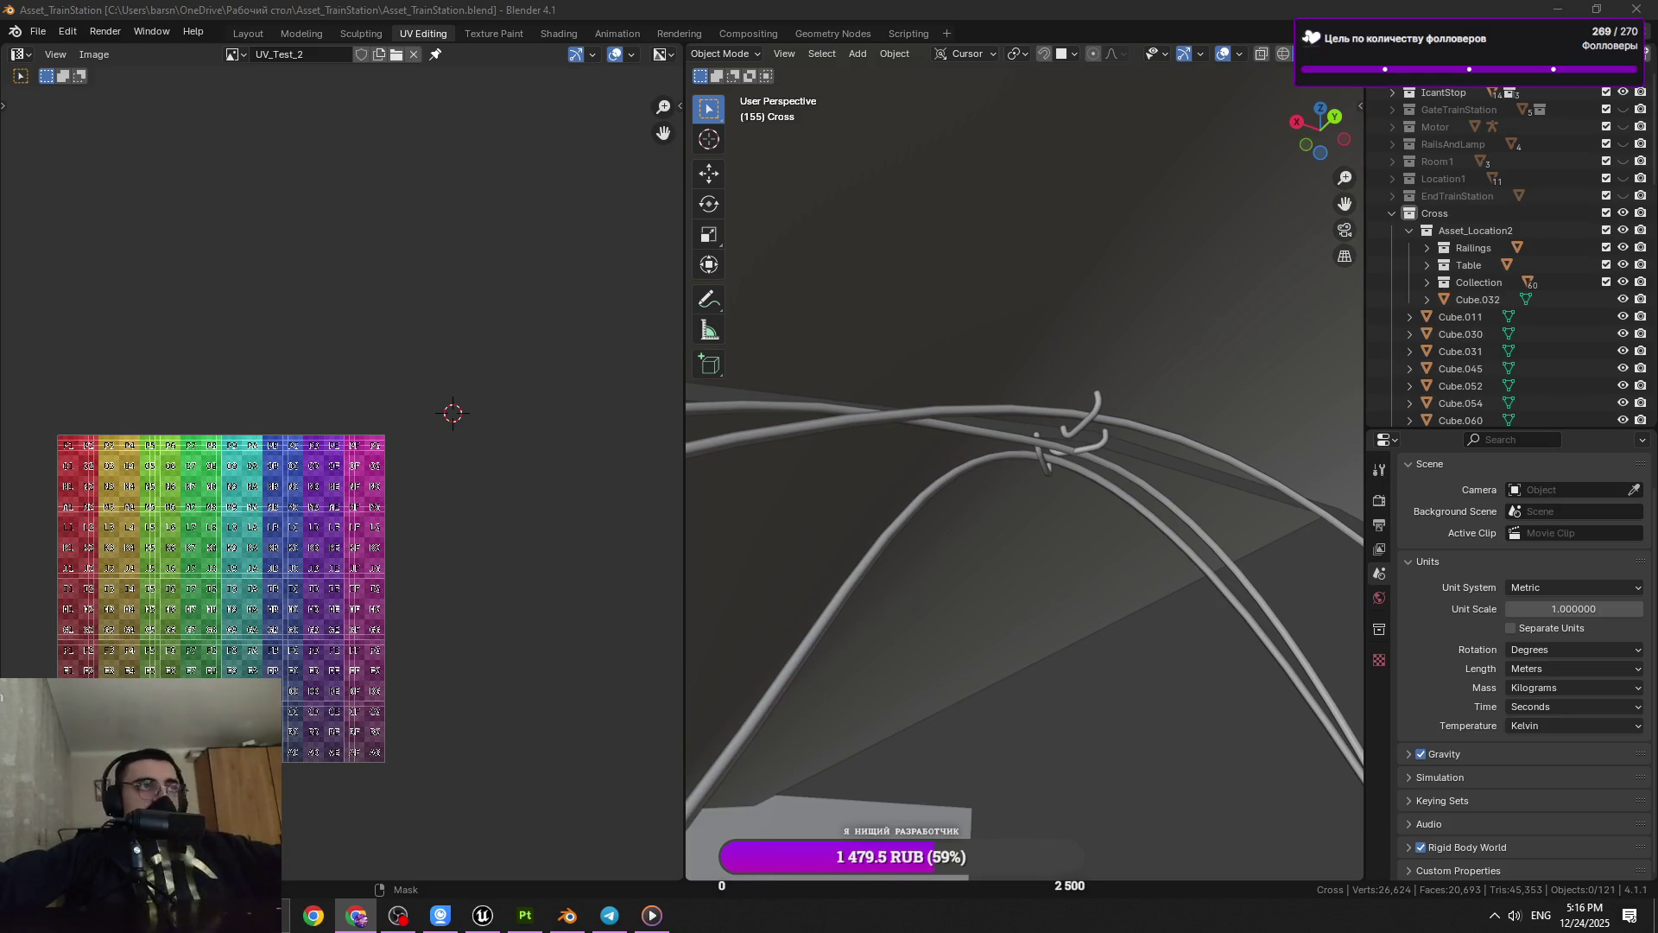
drag(1096, 400, 1024, 402)
click(1112, 433)
key(Tab)
drag(1063, 470, 1053, 494)
key(ctrl+s)
drag(1086, 498, 1080, 495)
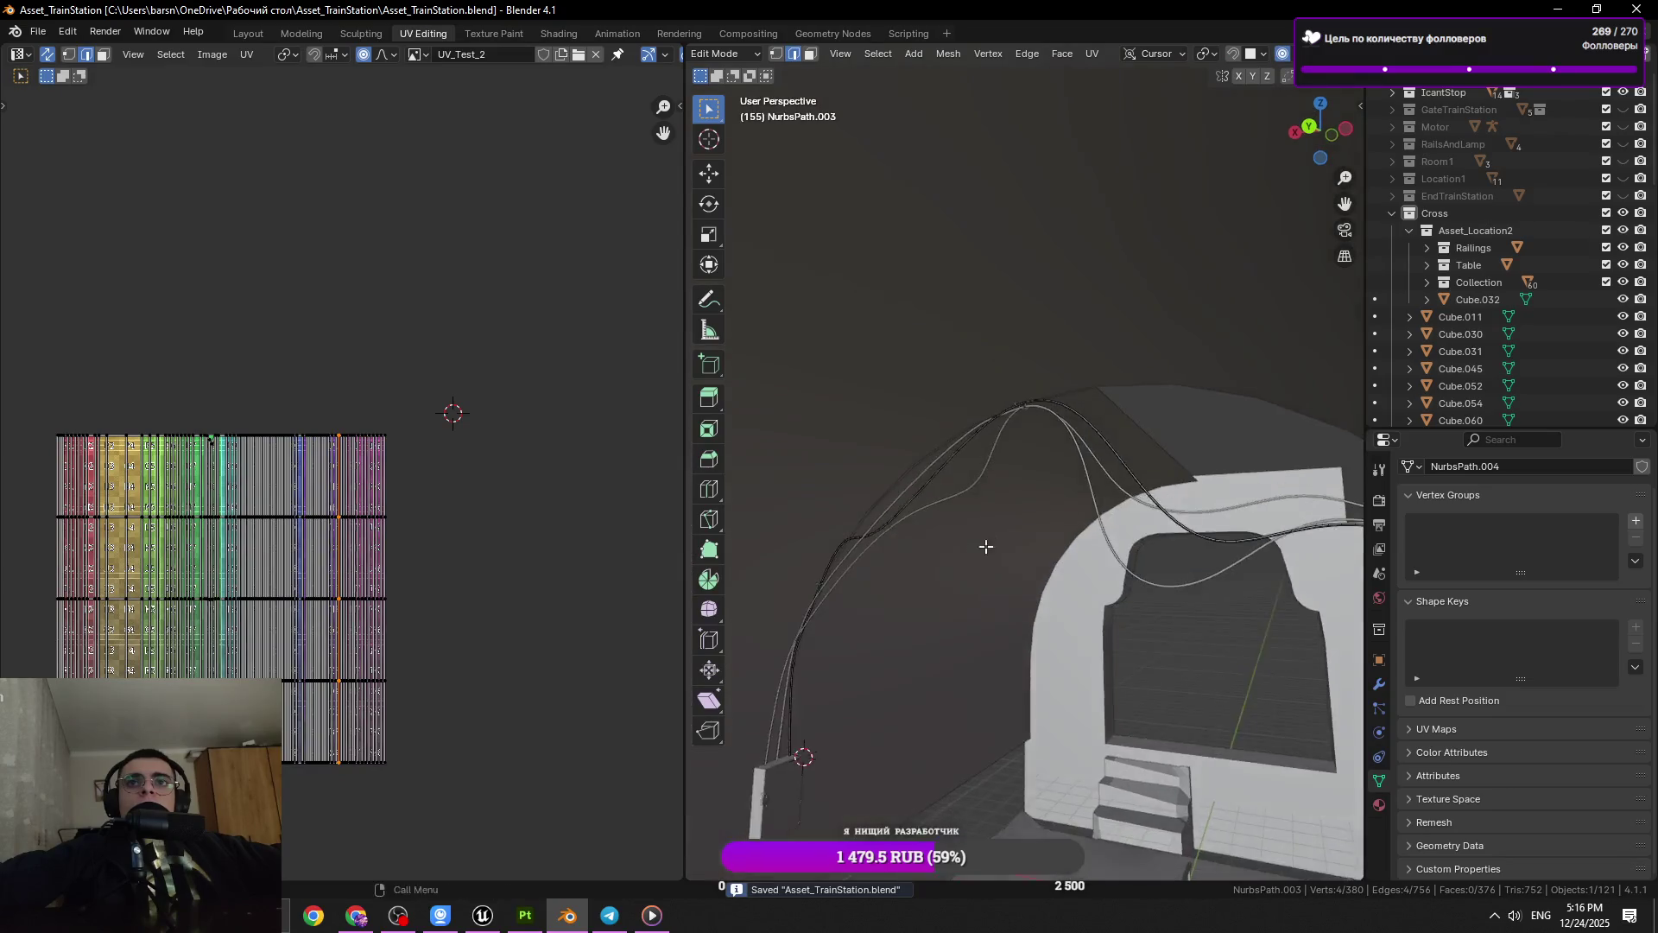
key(a)
drag(1257, 477, 1113, 544)
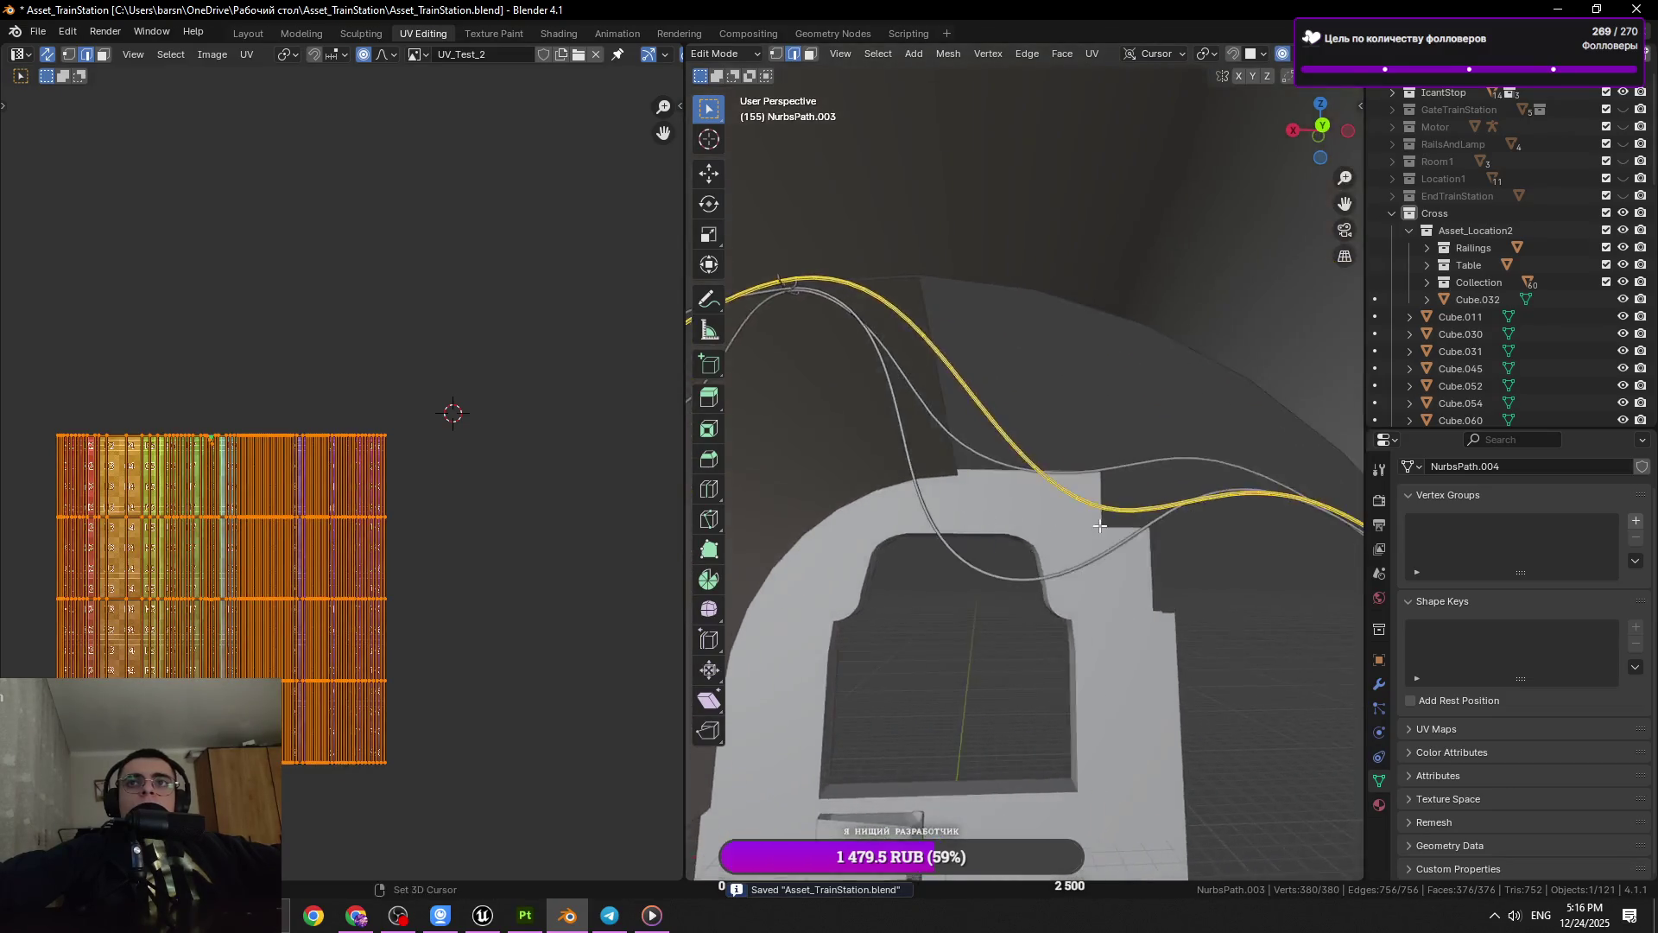
click(1125, 495)
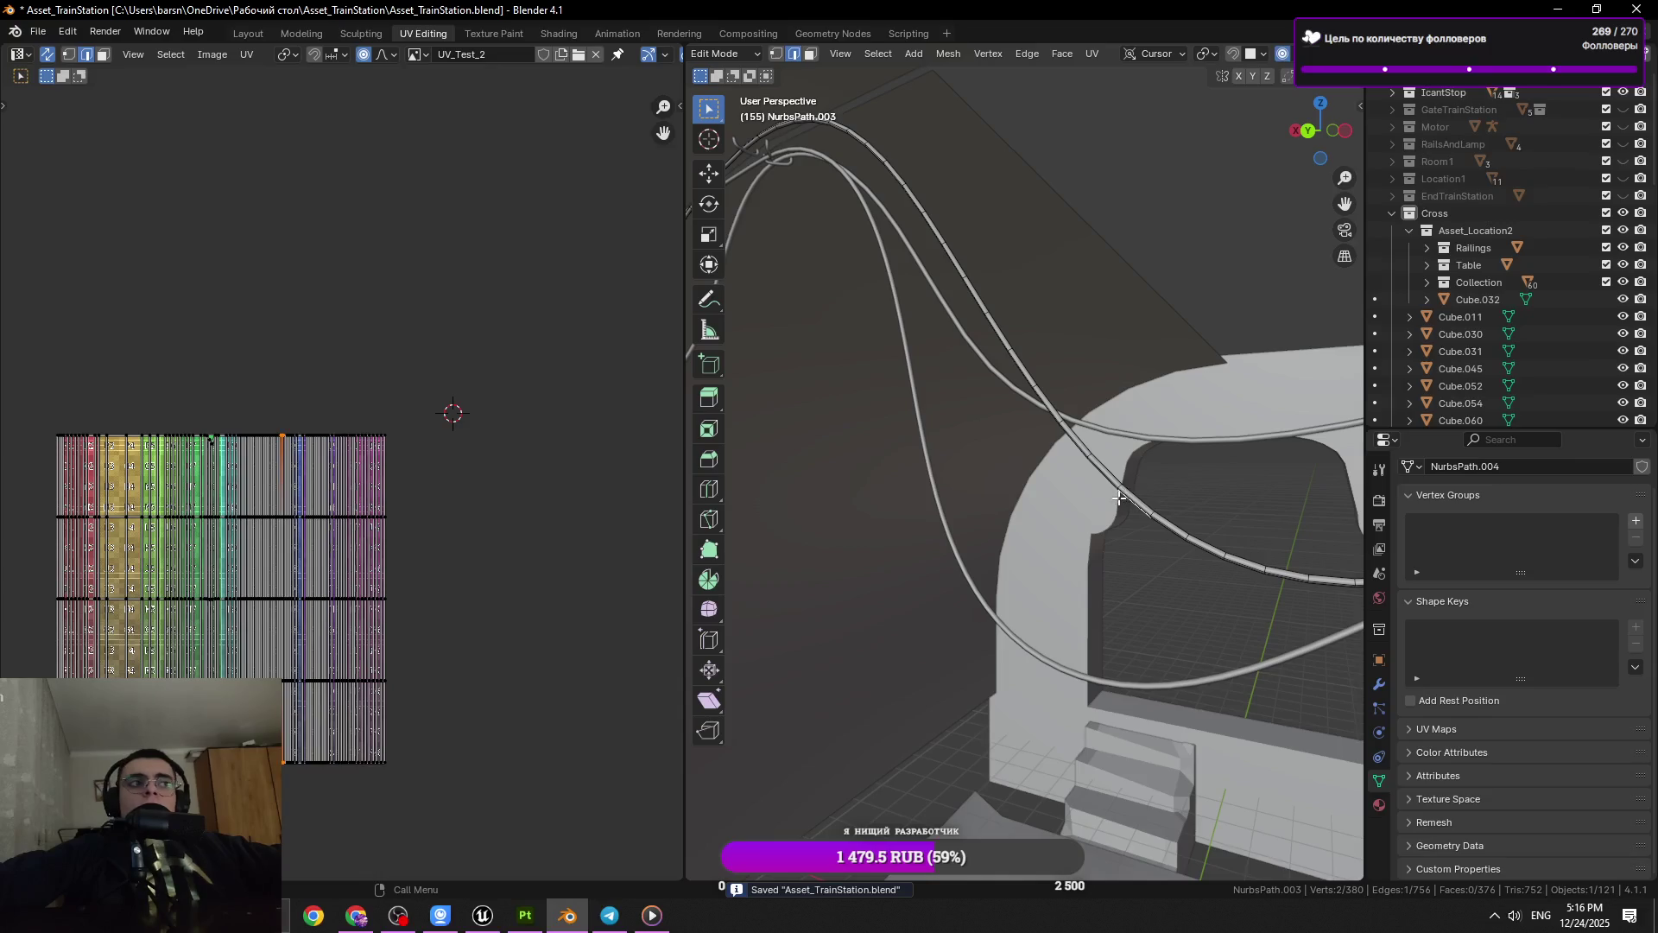
drag(1120, 498, 1043, 185)
key(Tab)
key(Tab)
key(a)
key(Tab)
scroll(down, 3)
click(1195, 532)
key(ctrl+s)
click(1008, 483)
click(931, 251)
drag(930, 251, 998, 320)
click(1090, 333)
click(1181, 162)
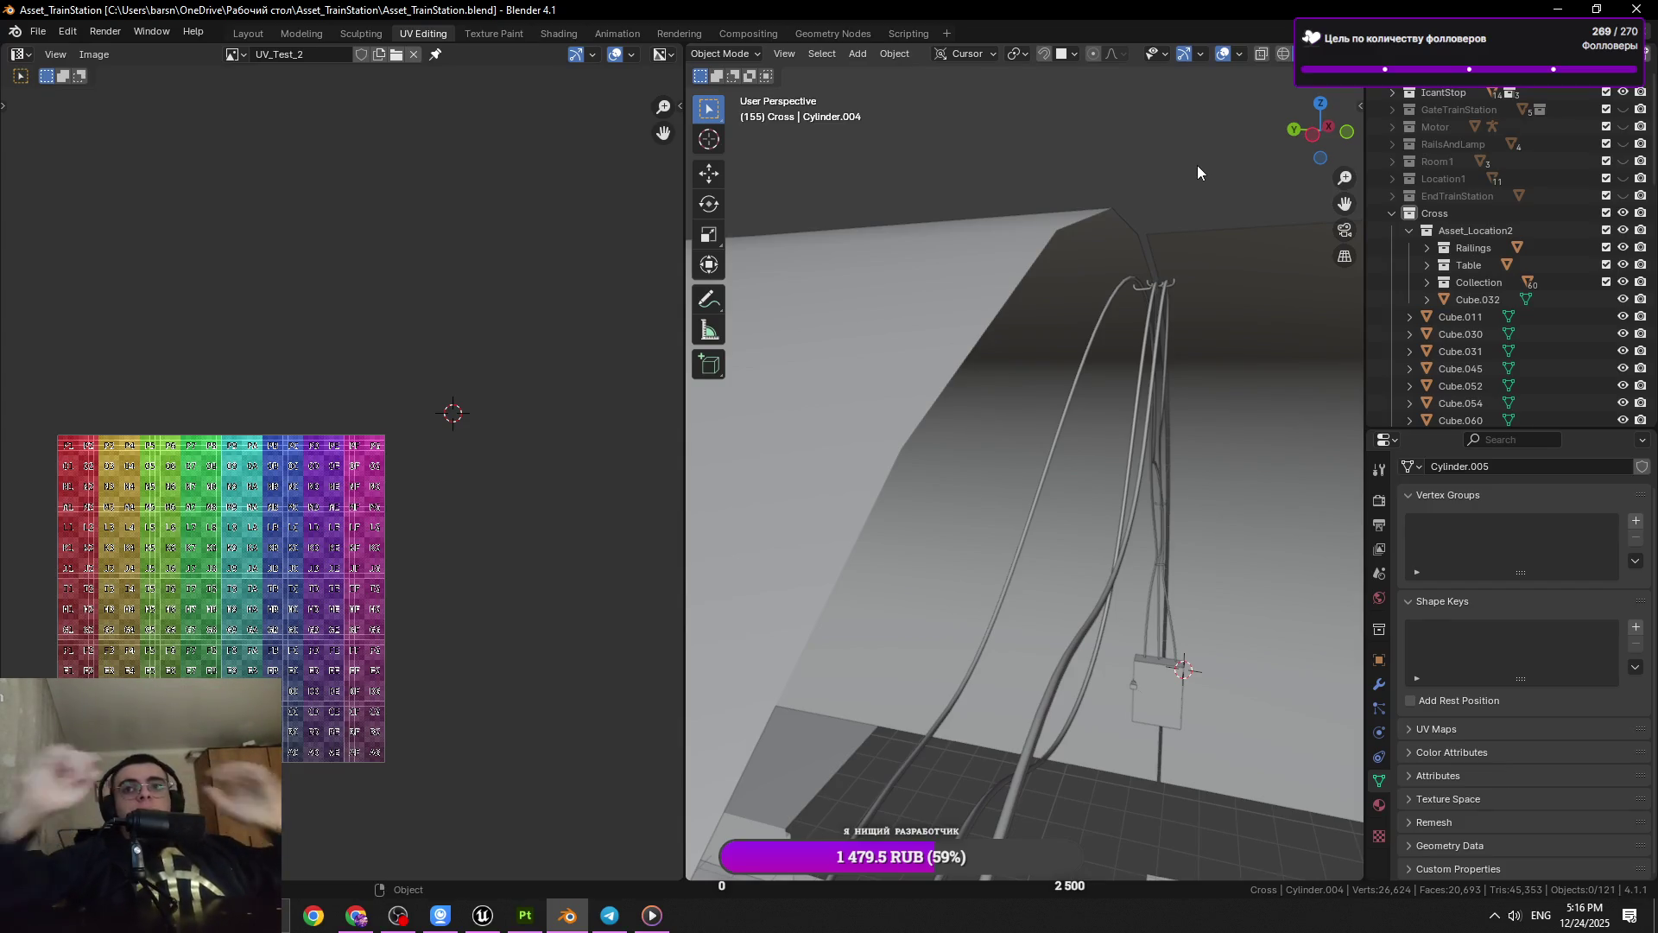
Save, then select the Cylinder.029 shelf unit and enter Edit Mode after checking Plane.024 and the couch
drag(1079, 562, 972, 754)
key(ctrl+s)
drag(1088, 661, 1055, 540)
click(960, 671)
click(1048, 473)
key(KP_Decimal)
click(1055, 540)
key(Tab)
Move the shelf's left-column UV islands above the checker texture with proportional editing off
key(a)
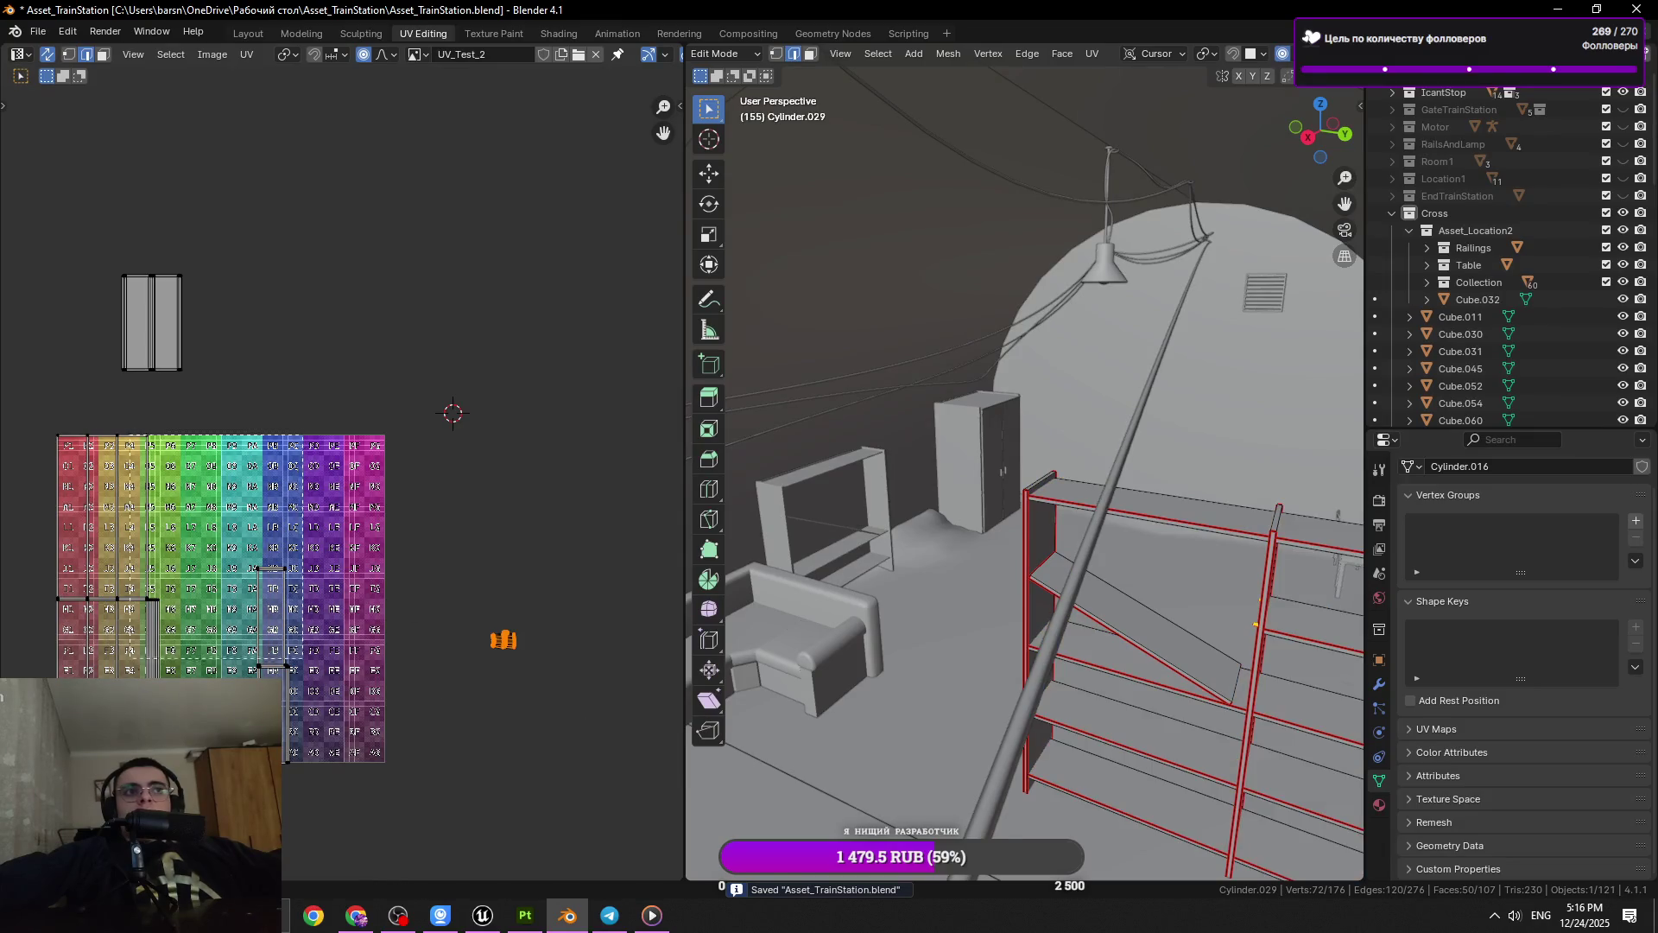
drag(301, 436, 36, 777)
key(g)
key(o)
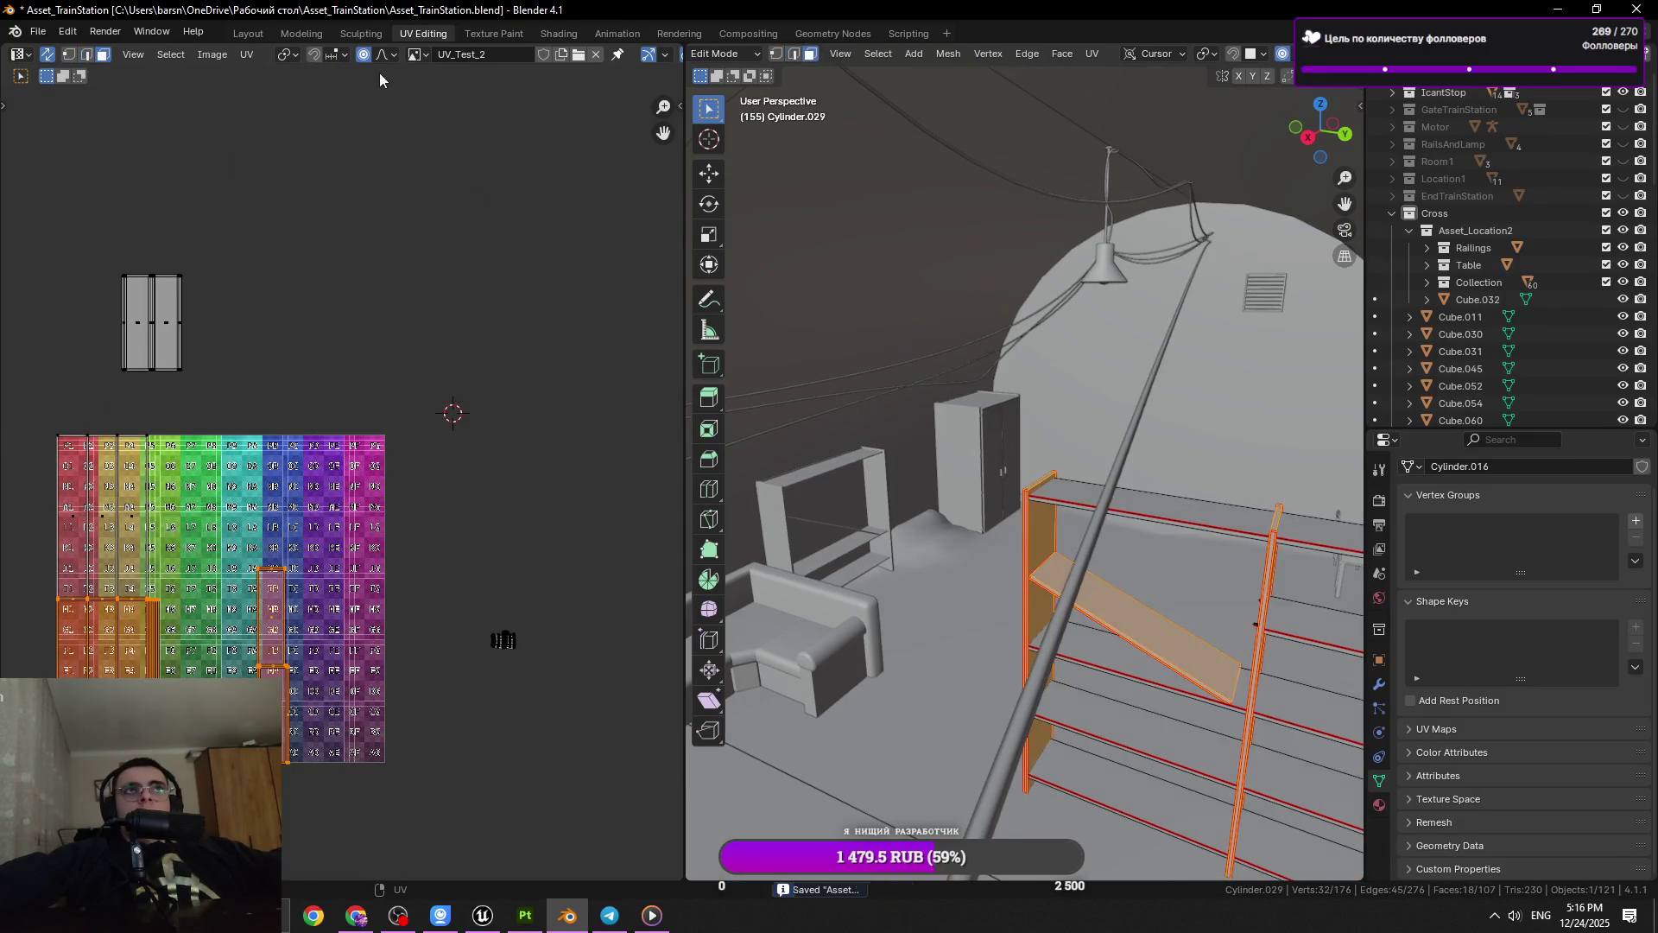
click(464, 134)
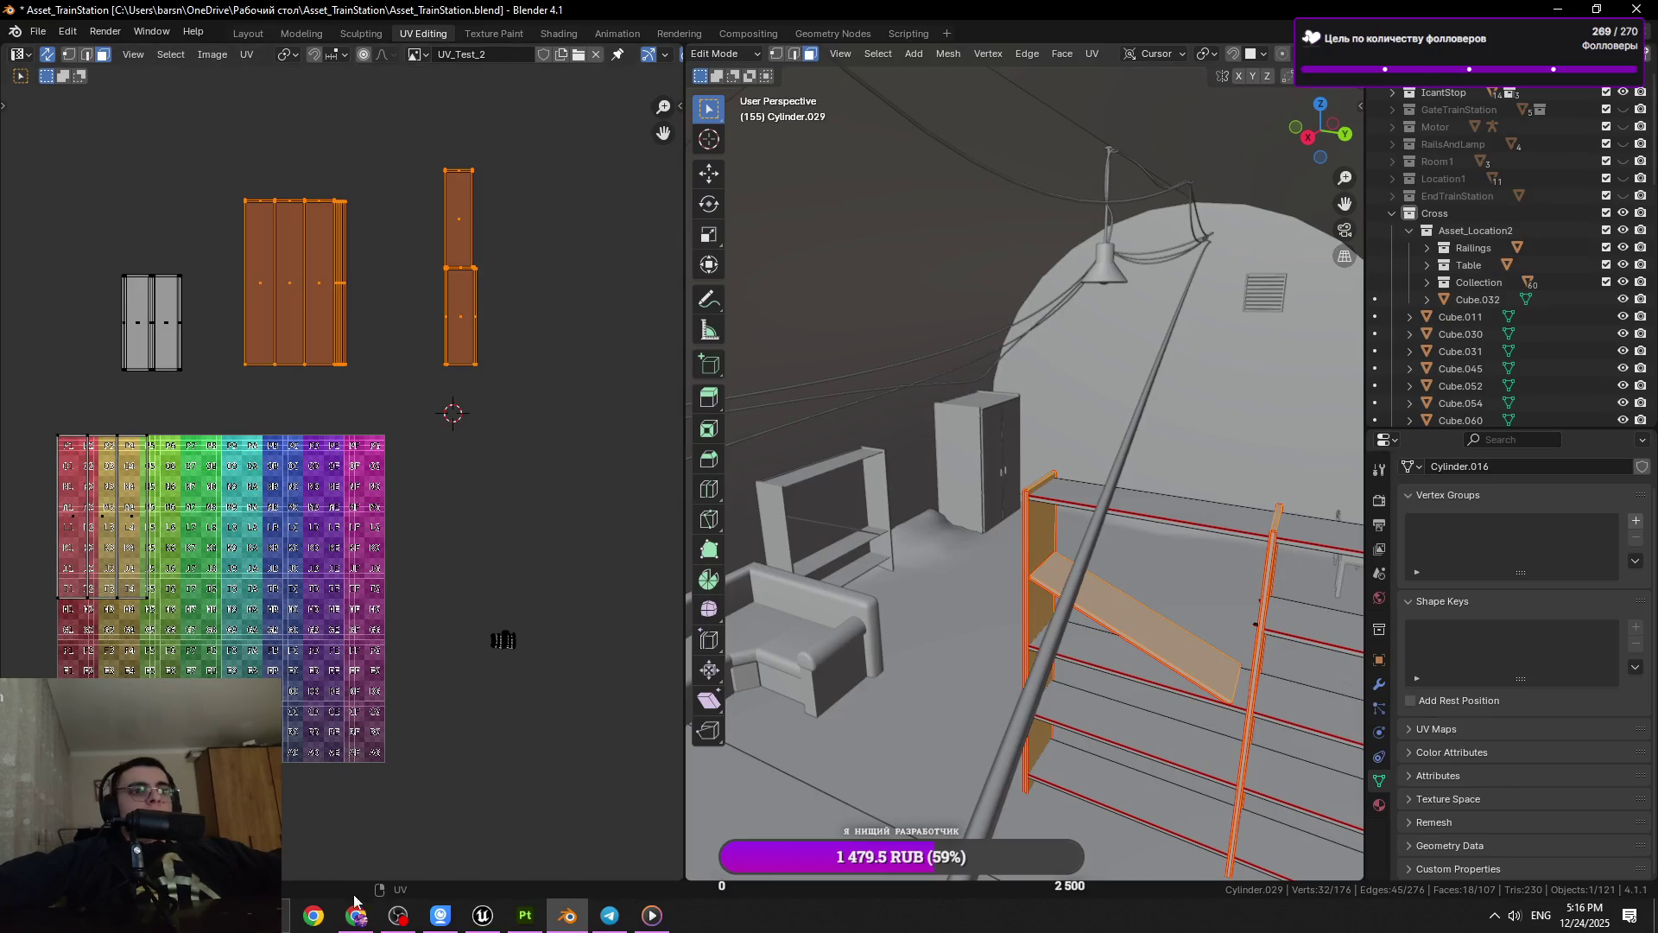
Return from the messaging app, view the shelf unit, and save Asset_TrainStation.blend
click(610, 915)
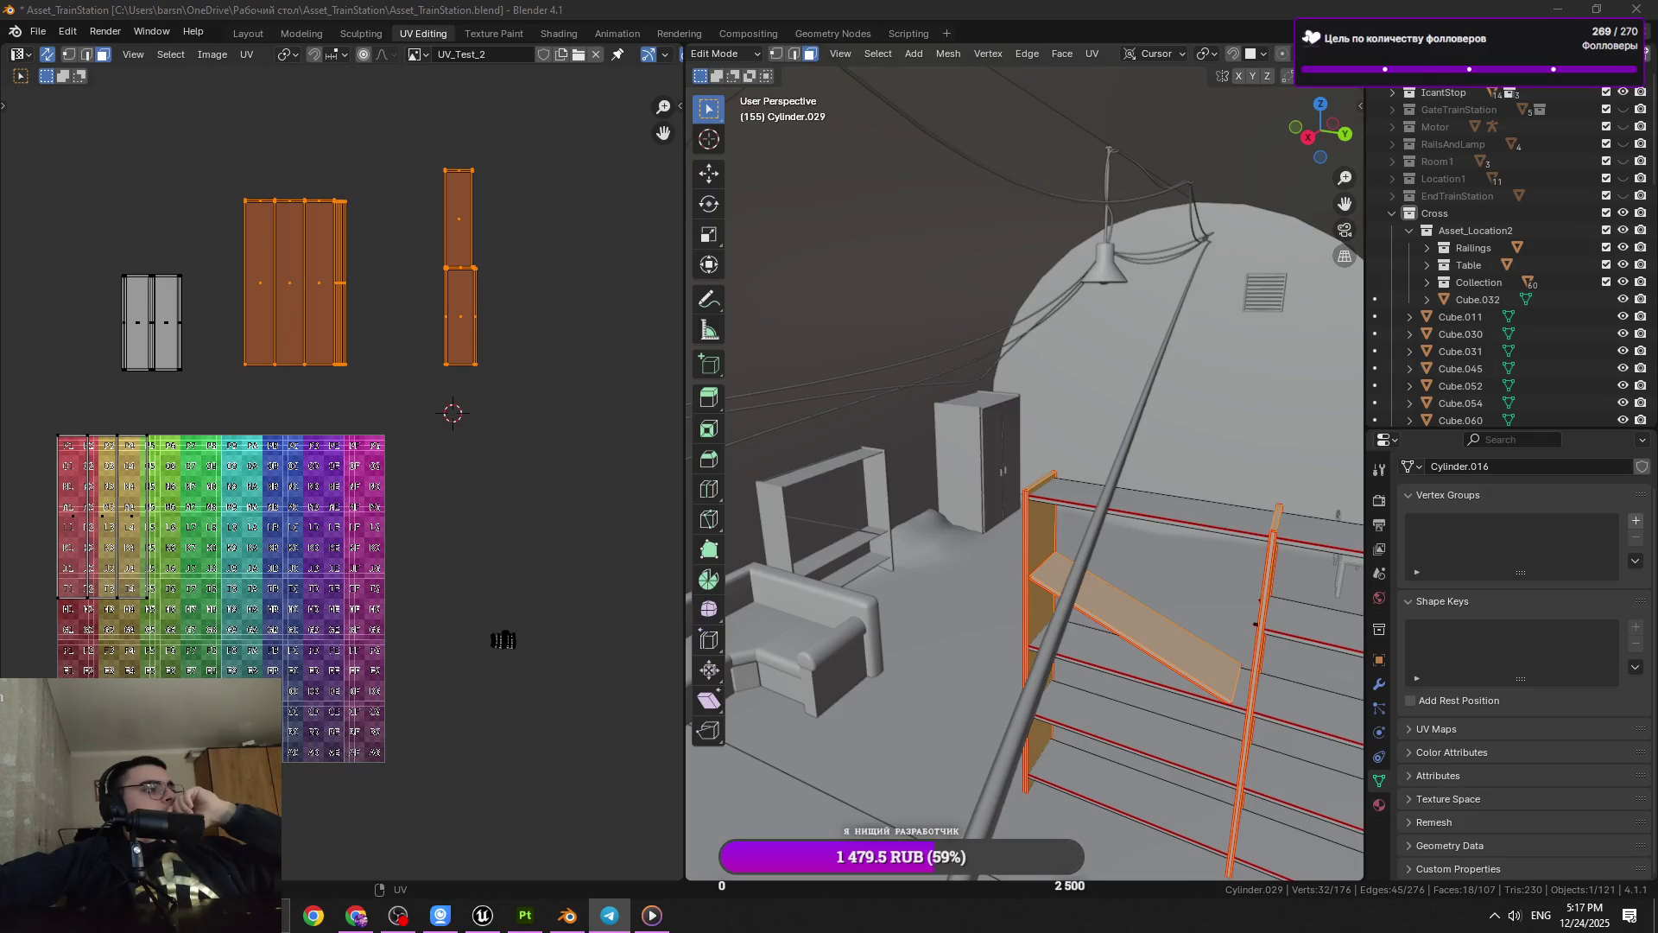
drag(993, 484, 1038, 489)
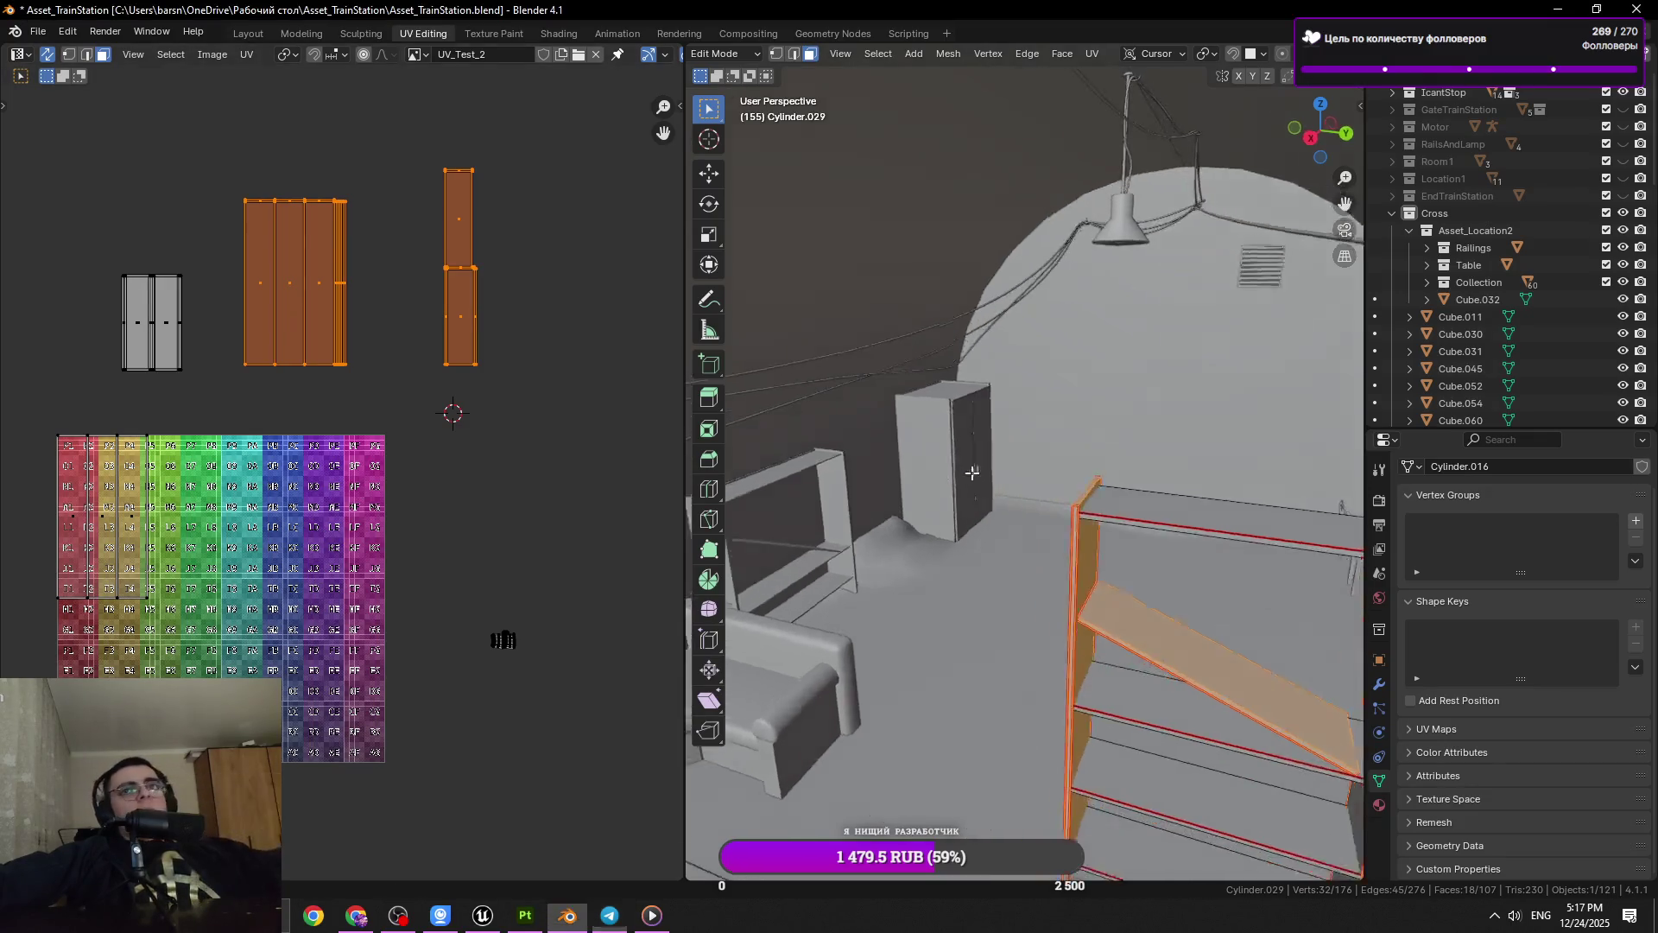
scroll(up, 3)
scroll(down, 3)
key(ctrl+s)
drag(1123, 544, 1048, 578)
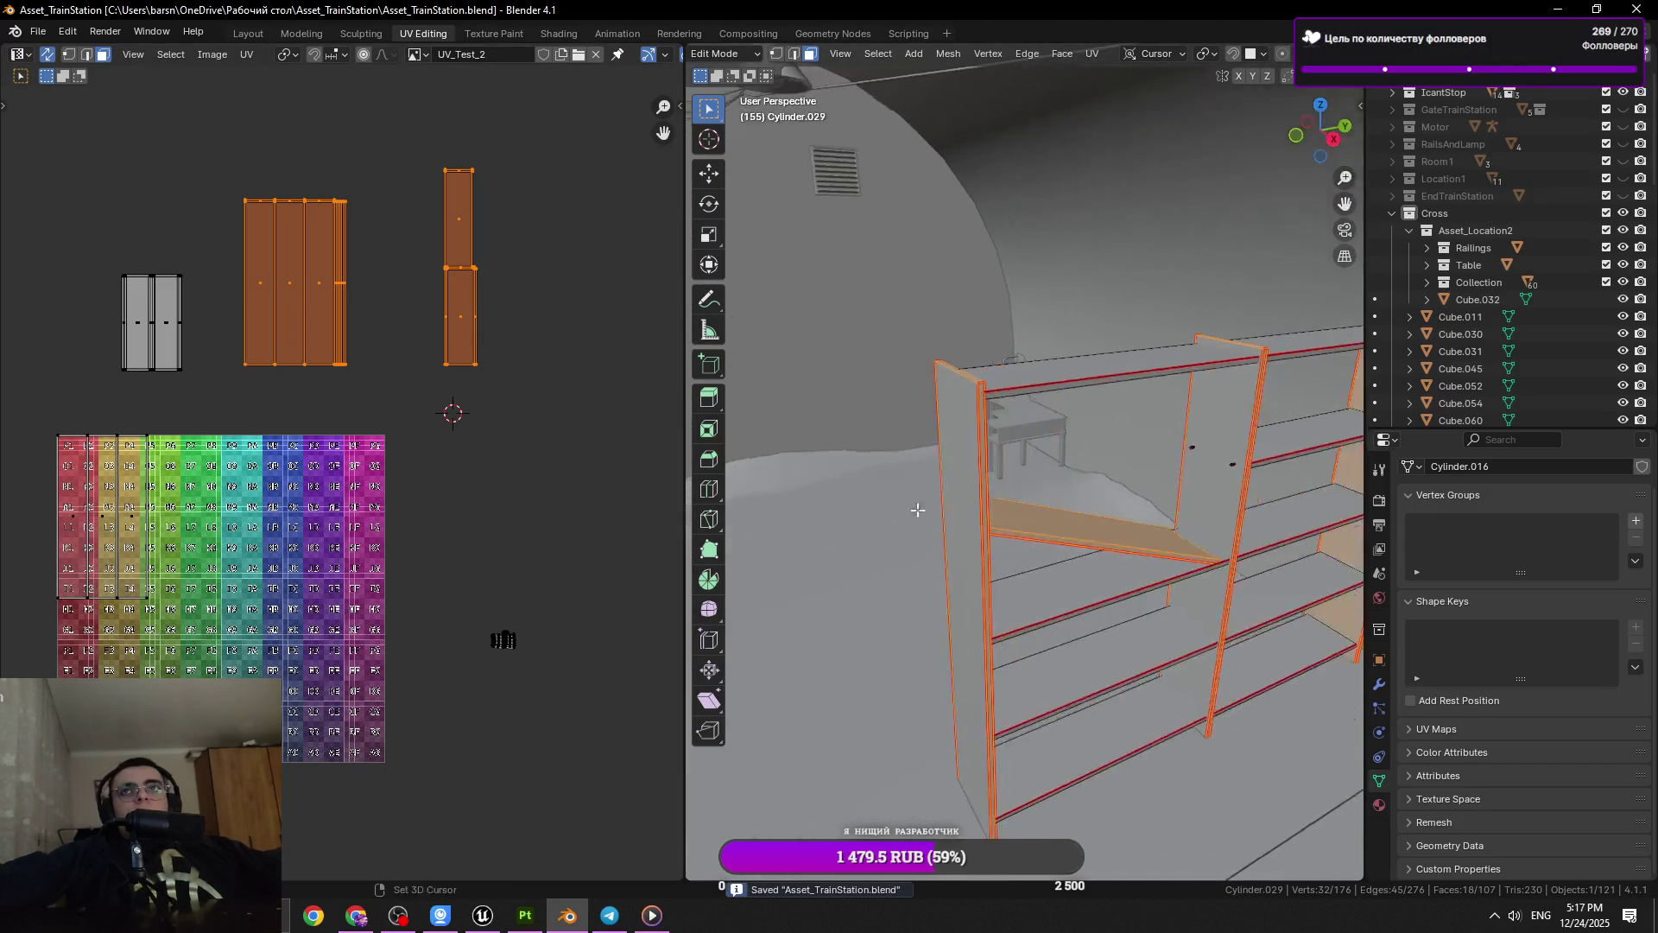
Flip the lower shelf board 180° around X and save the file
click(1047, 577)
scroll(up, 3)
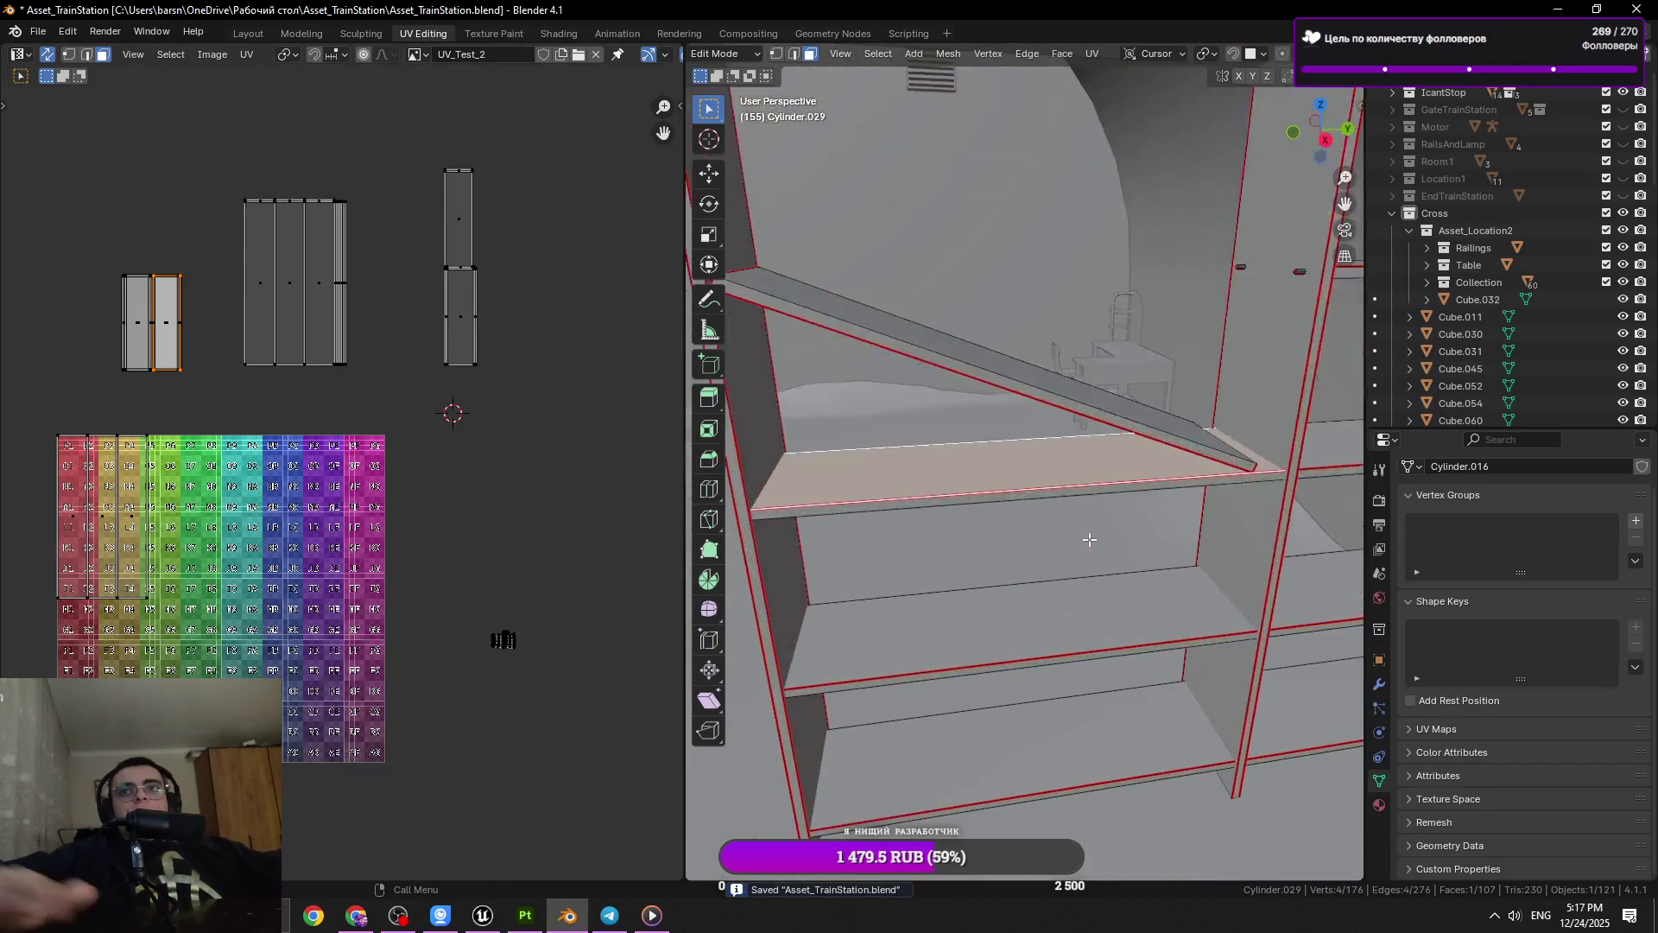
click(979, 637)
key(l)
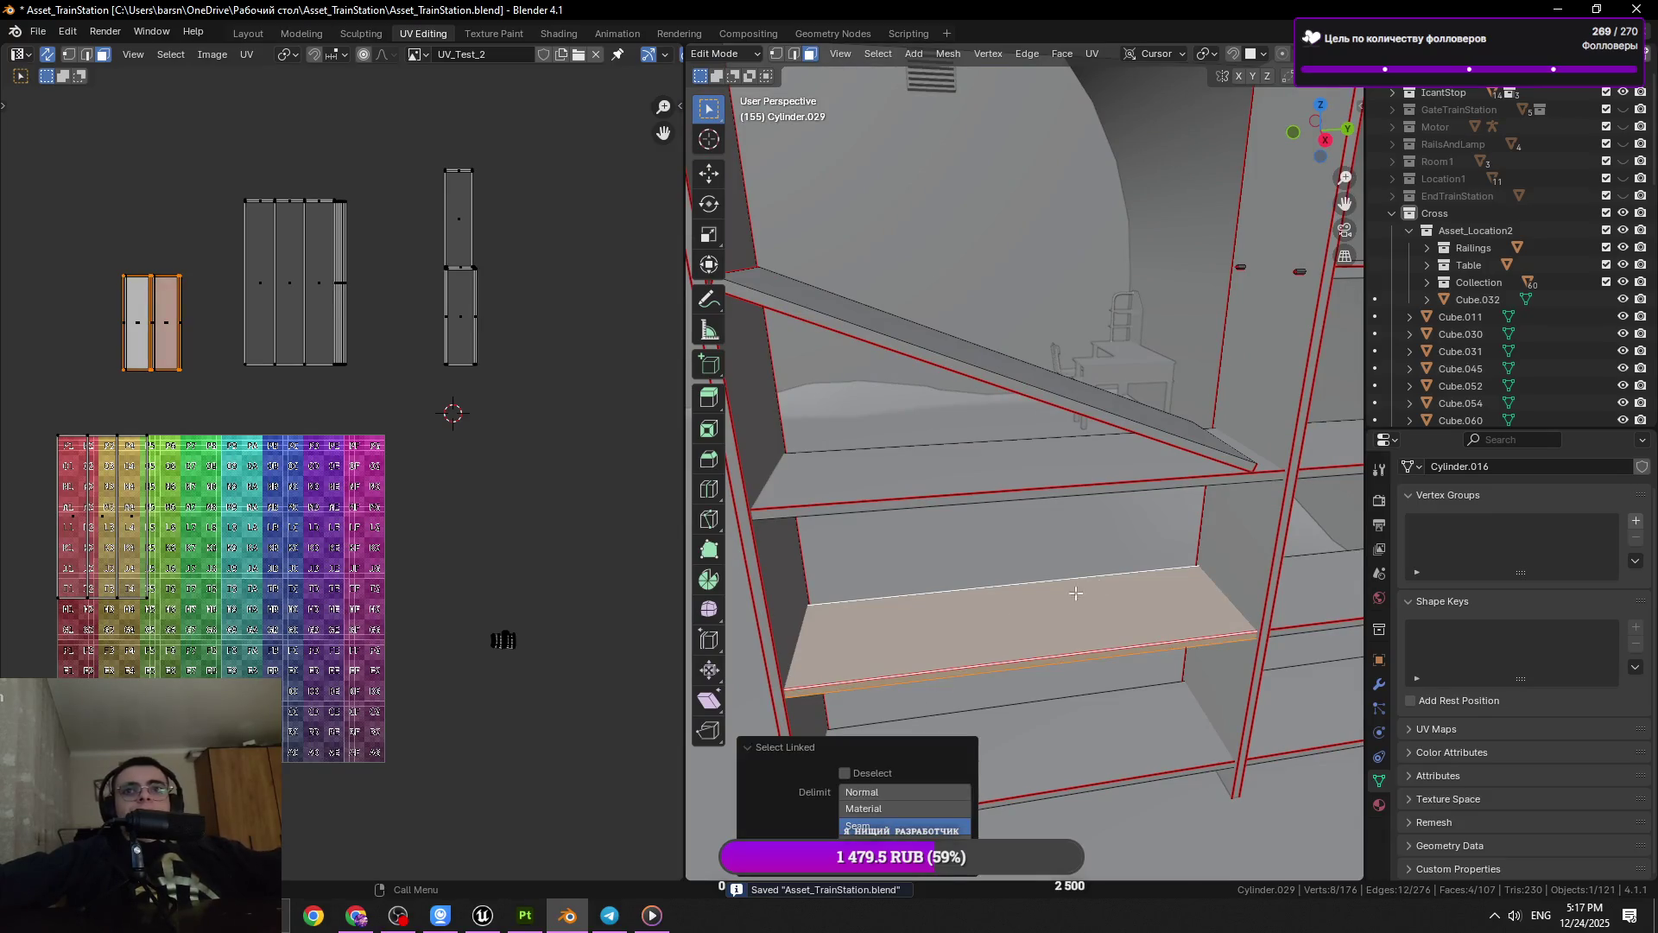
key(r)
text(x)
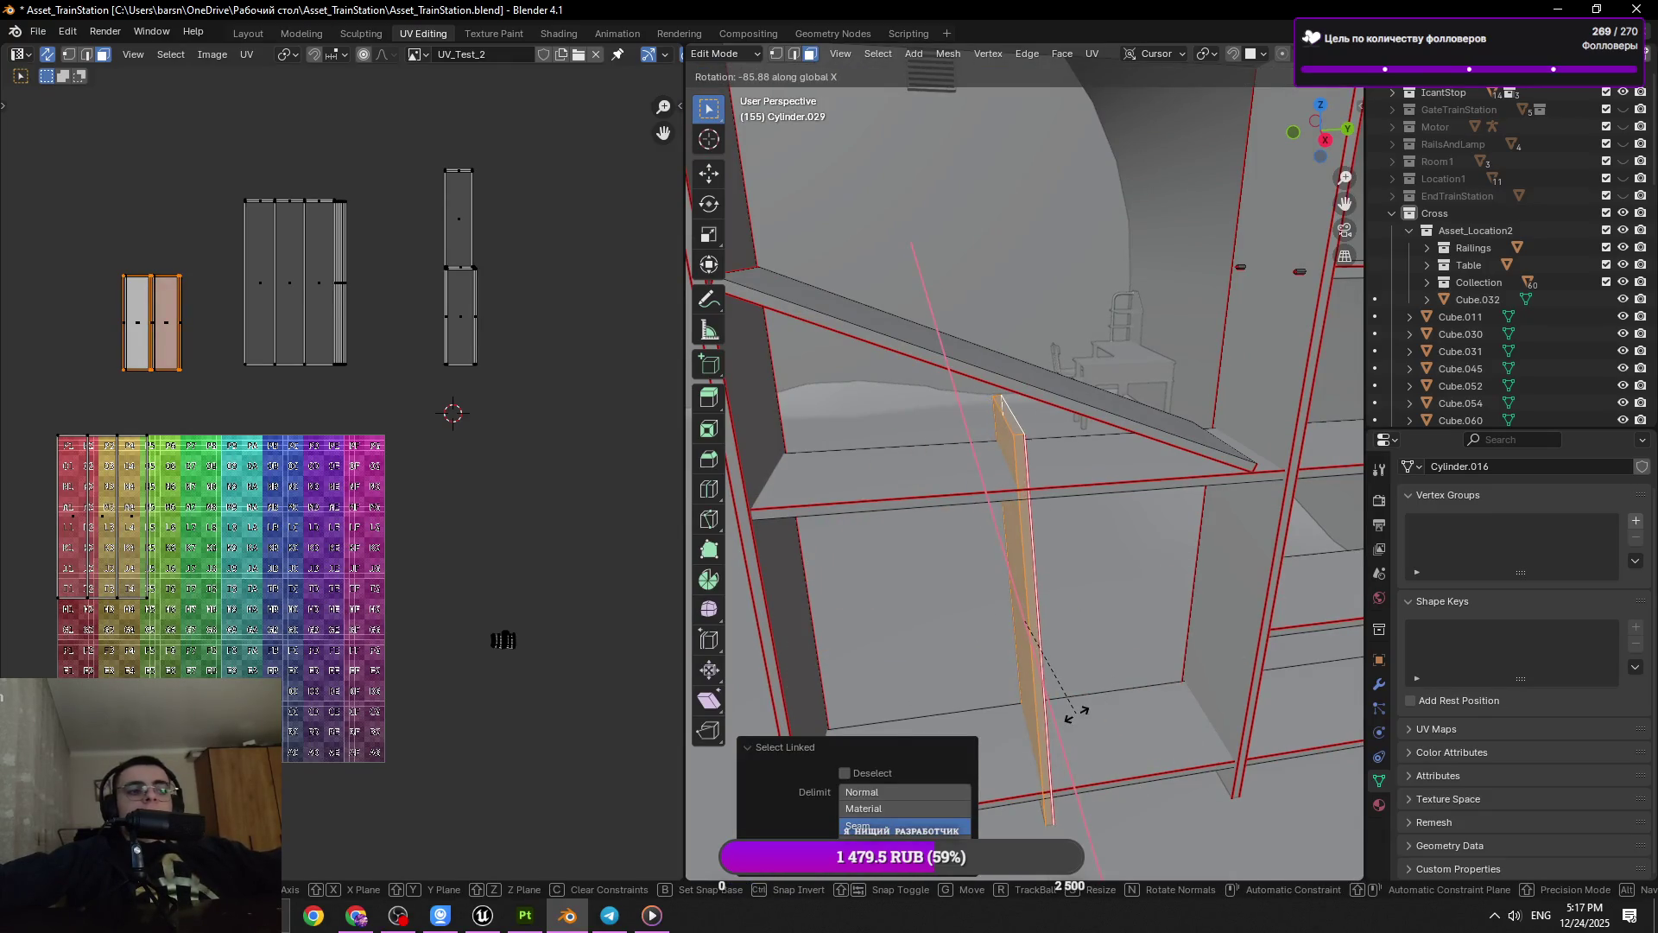
text(180)
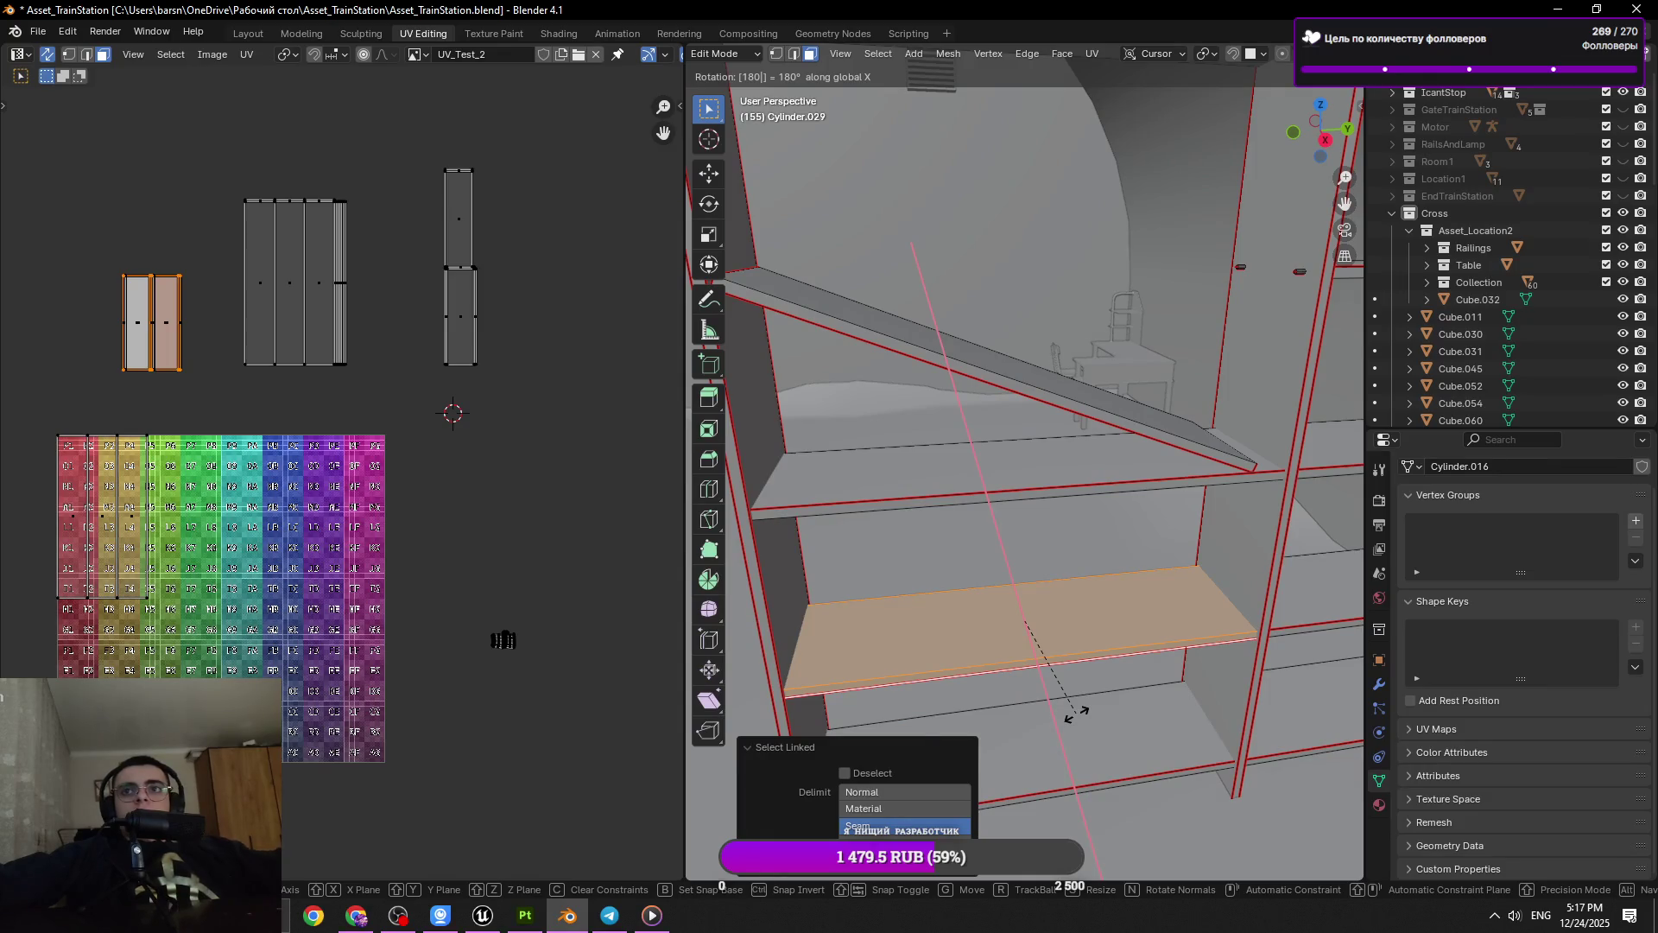
key(Return)
key(ctrl+s)
Select the next shelf board from below and tilt it 18° around X
drag(1077, 713, 958, 539)
click(957, 540)
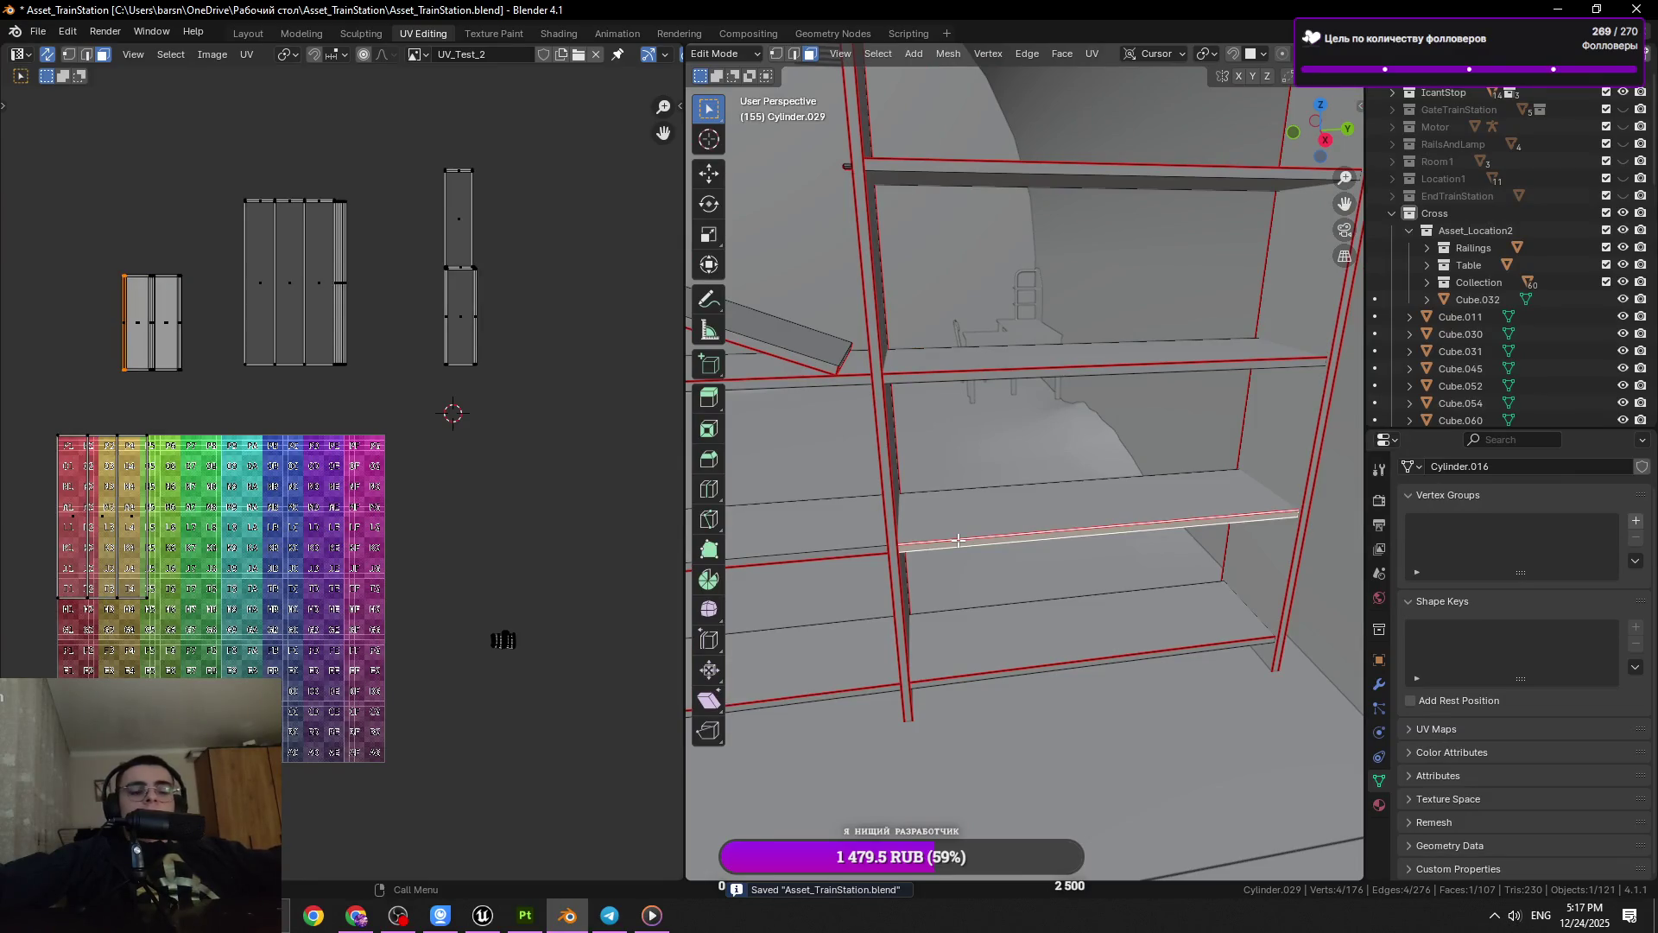
key(l)
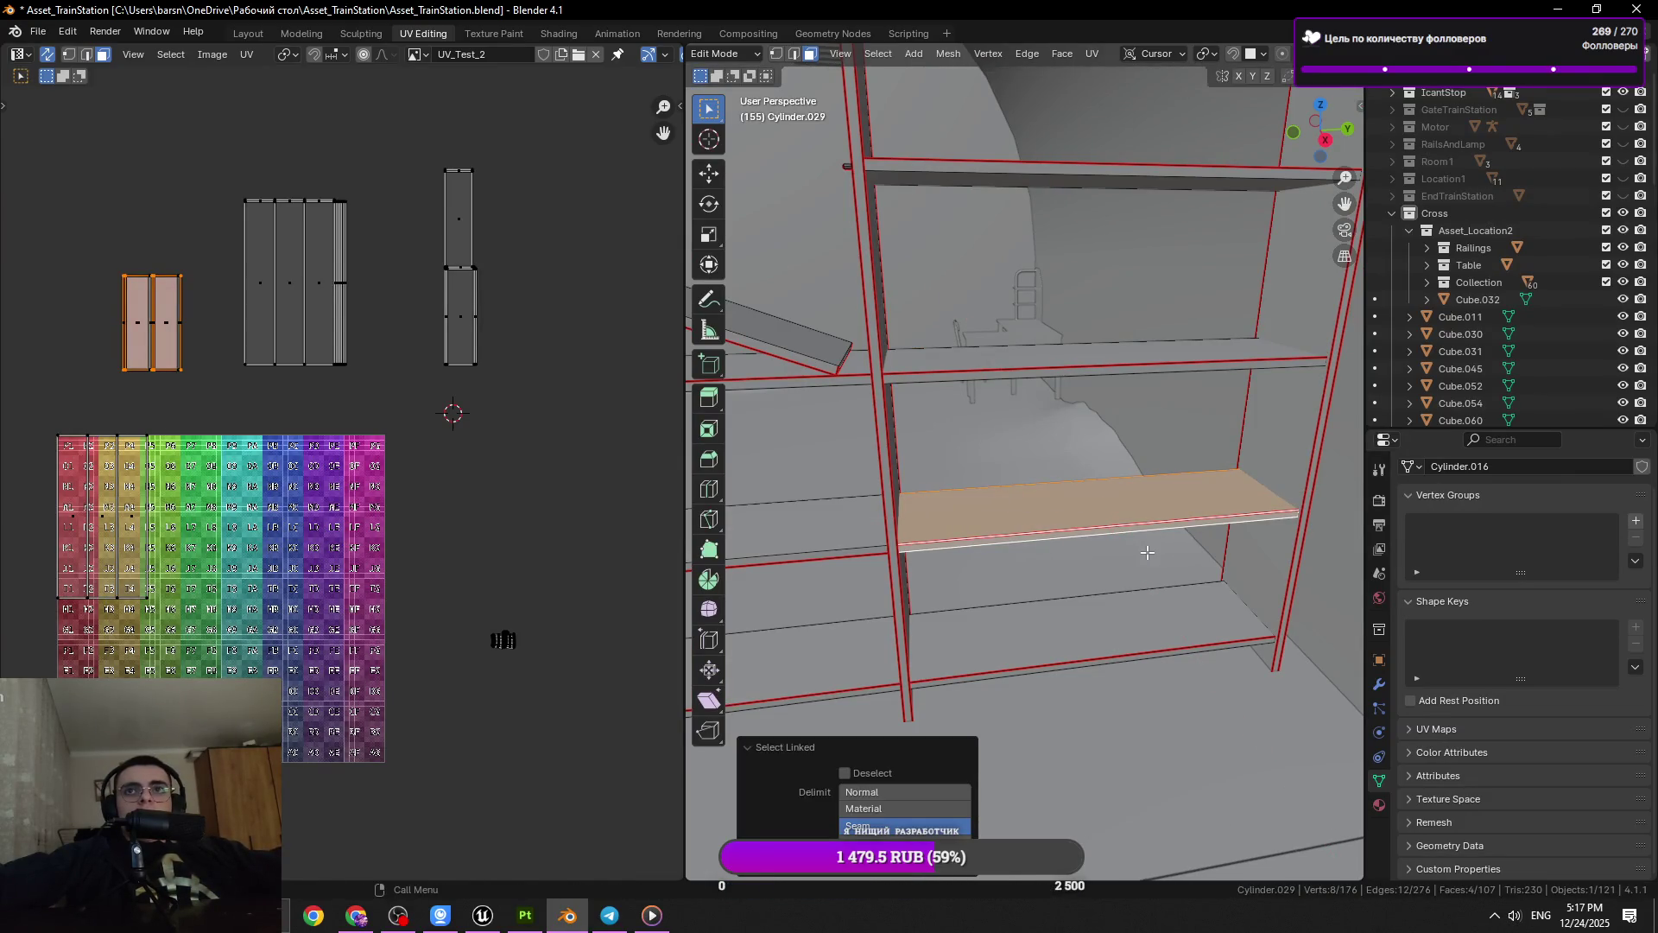
key(r)
text(x)
text(18)
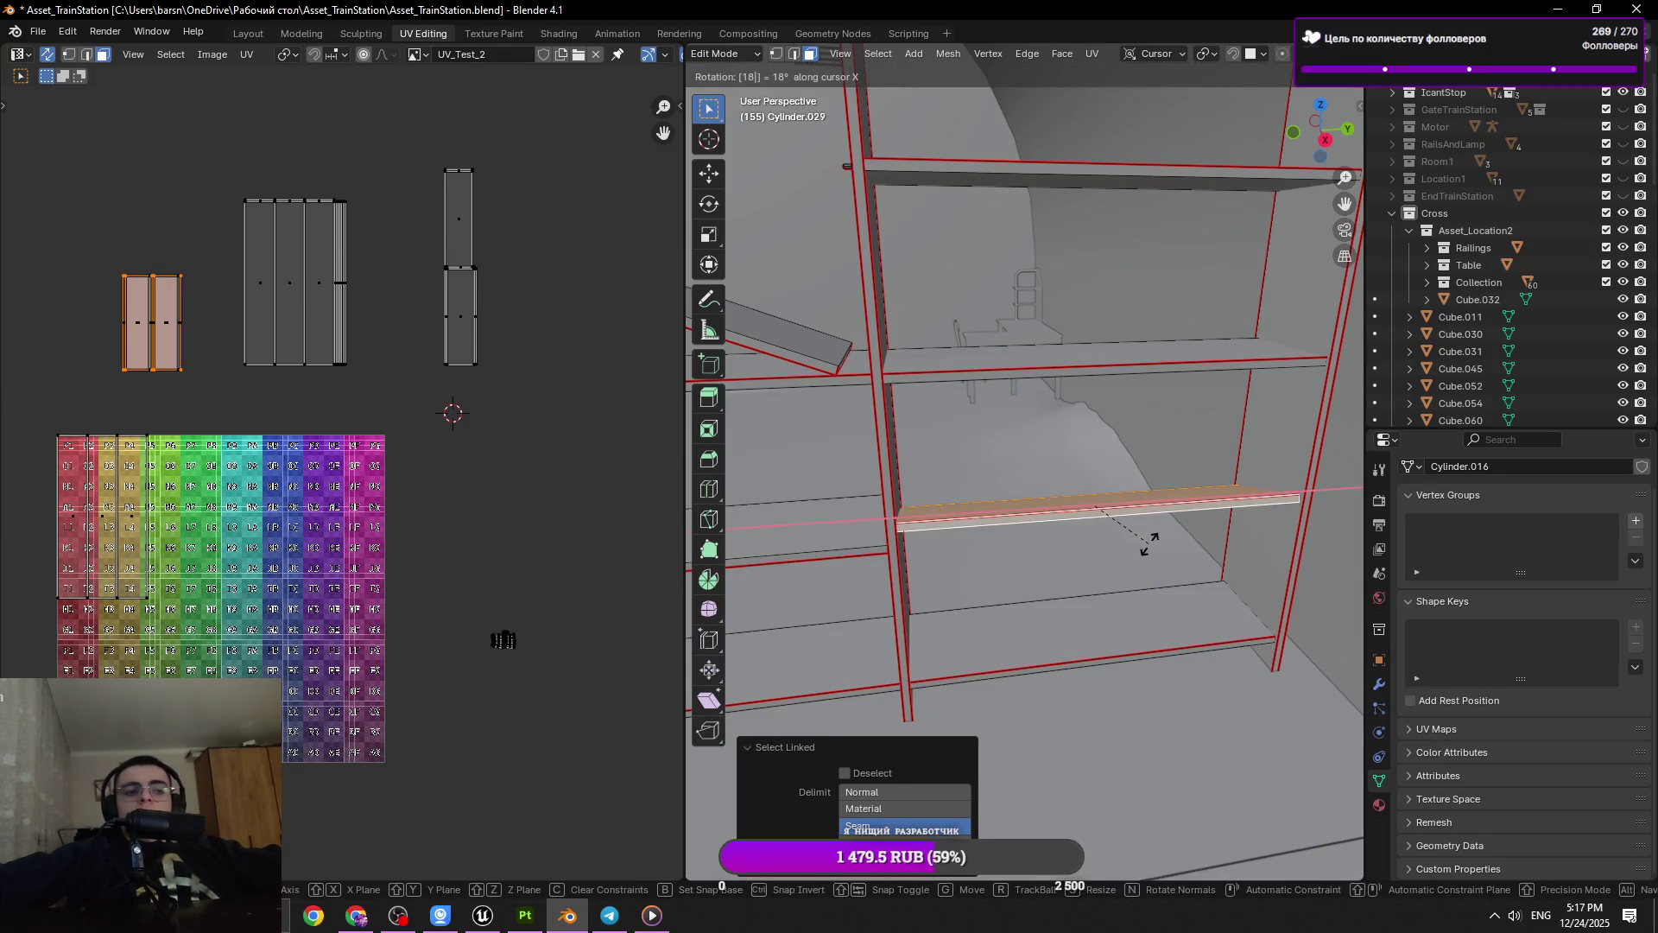
key(Return)
Flip that board 180° around X, then 180° around Y, and save
drag(1151, 544, 1168, 574)
text(r)
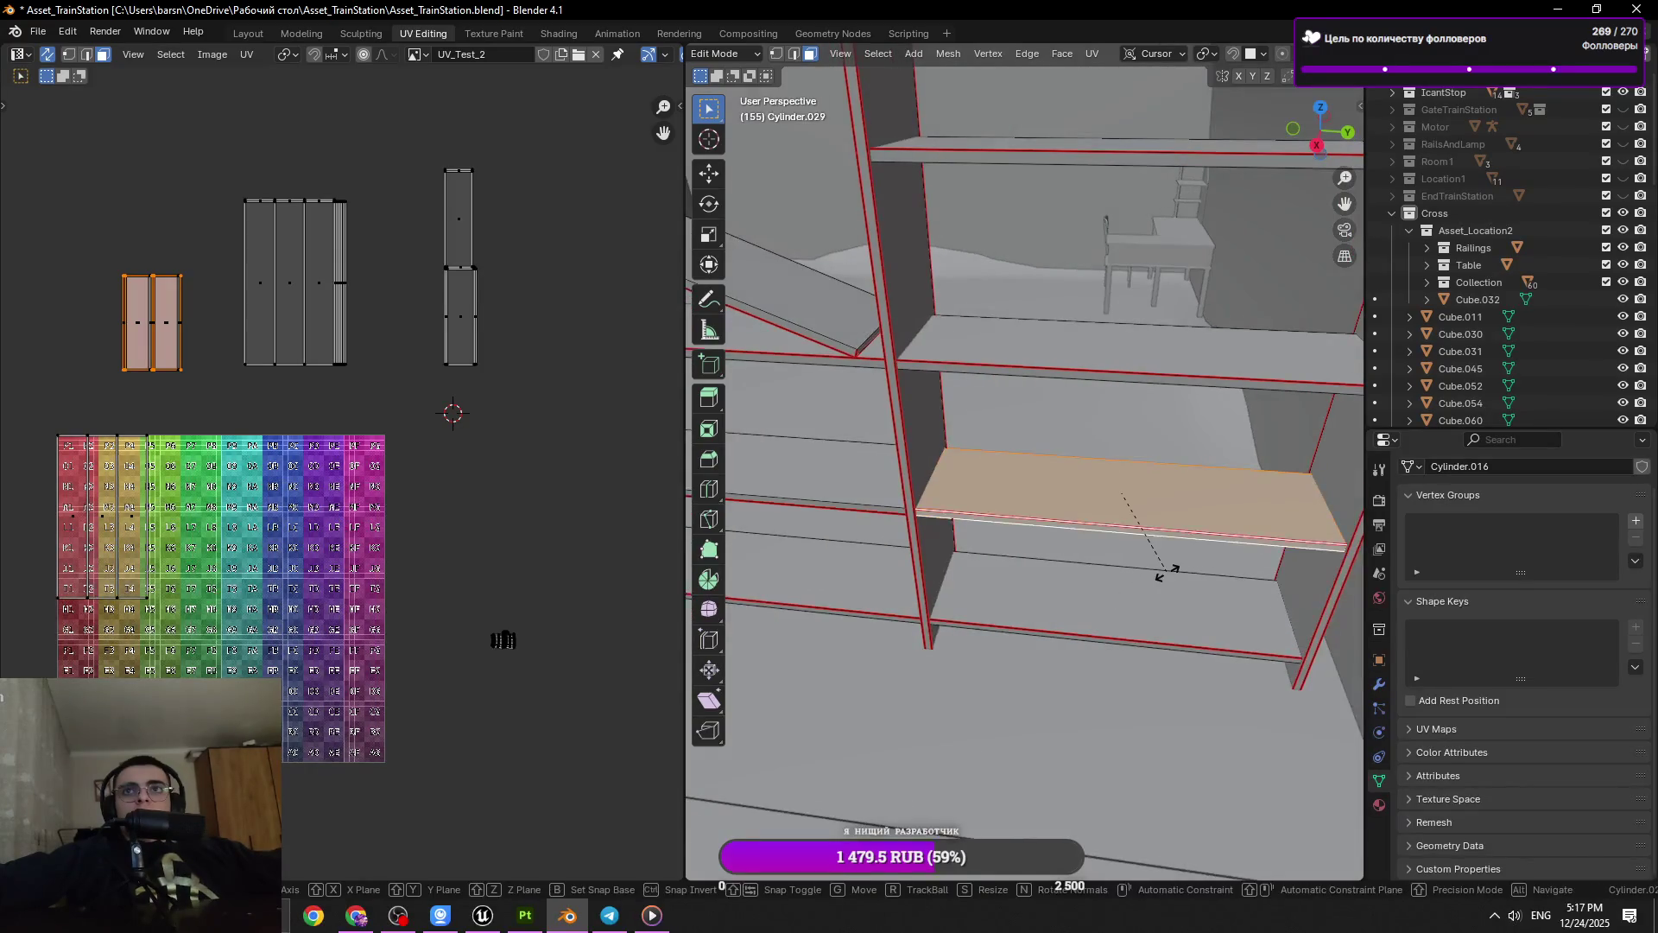
text(x18)
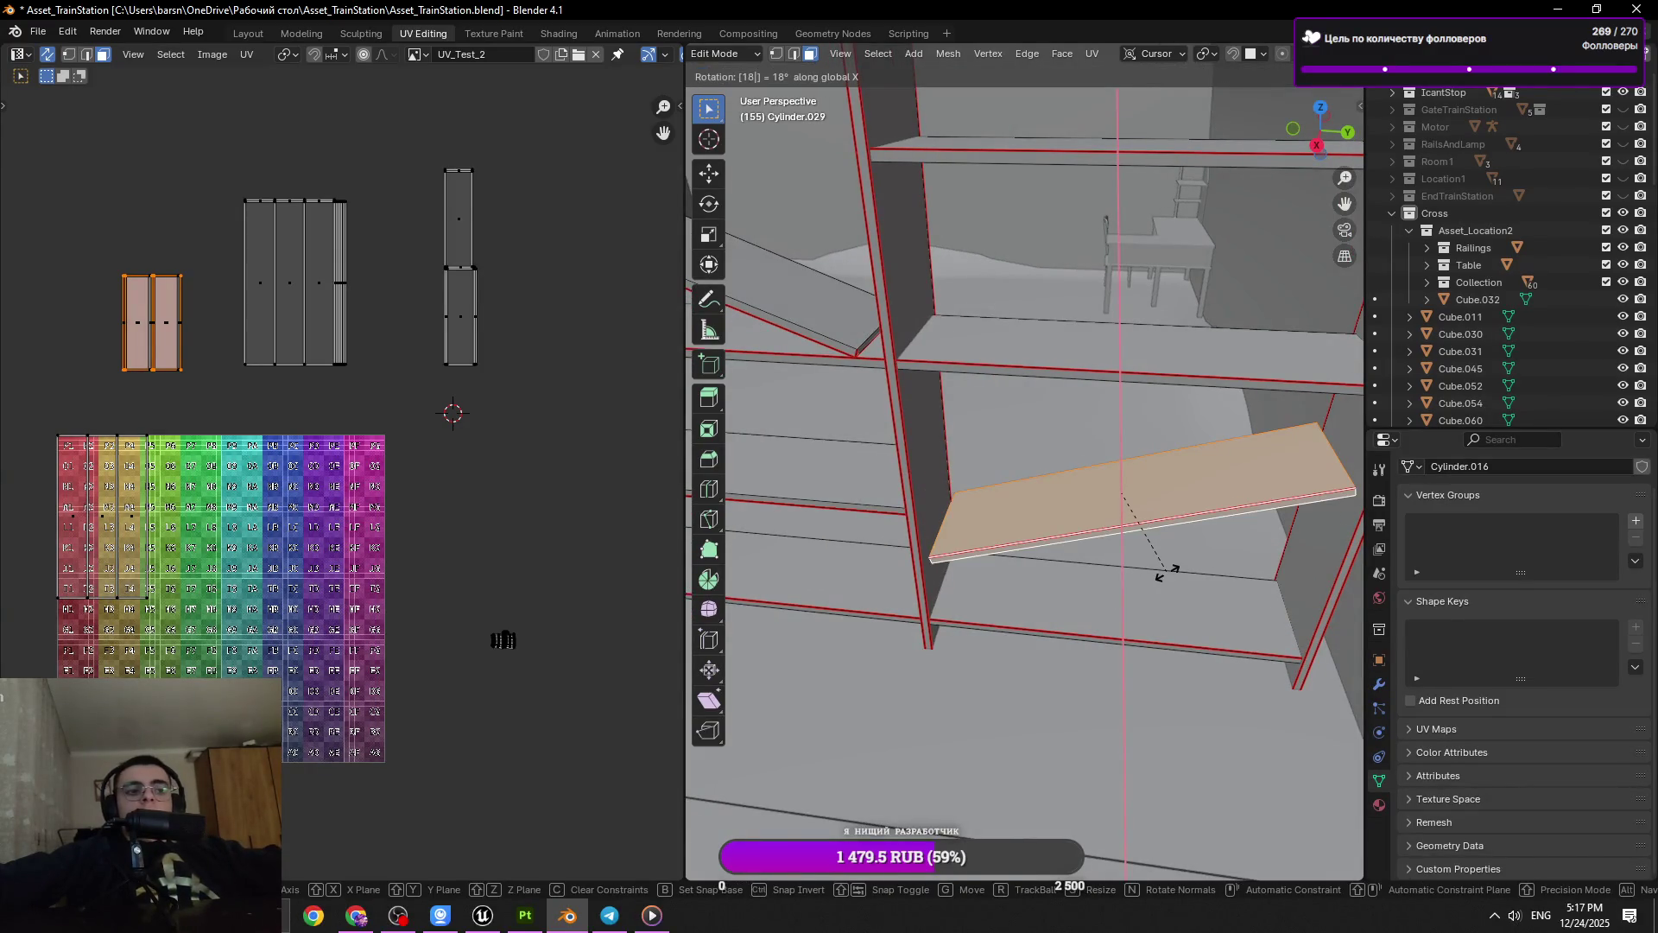
text(0)
key(Return)
key(r)
key(y)
key(y)
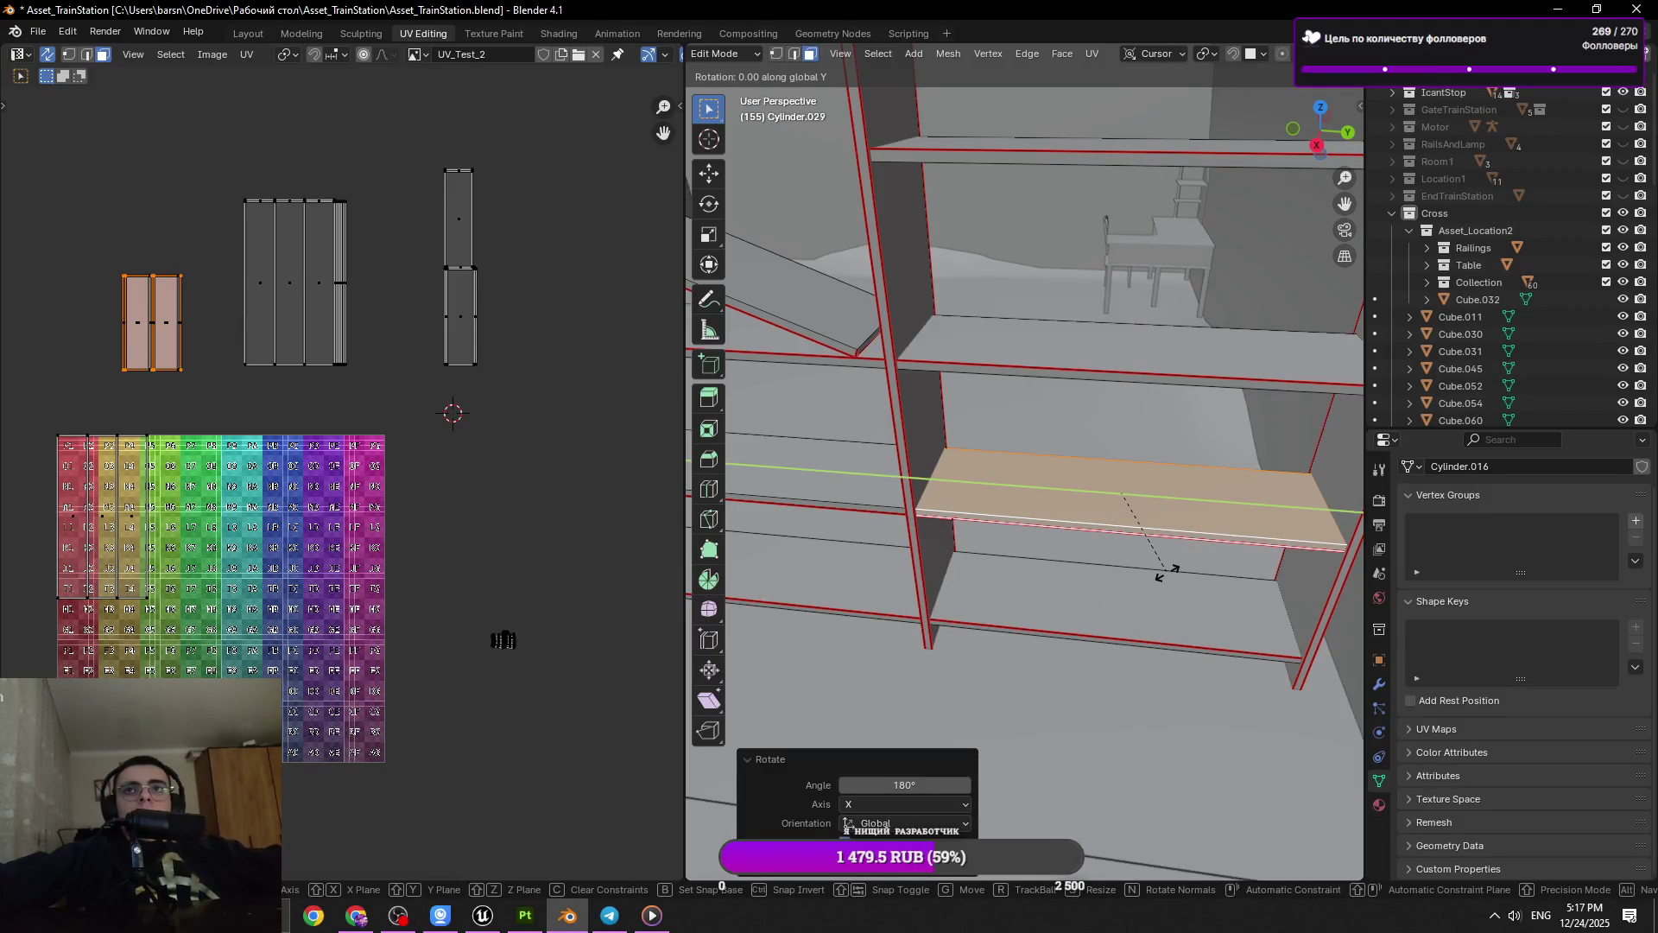
text(180)
key(Return)
key(ctrl+s)
Rotate the lower shelf board 18° around Y, then undo the rotation
drag(1166, 573, 1070, 645)
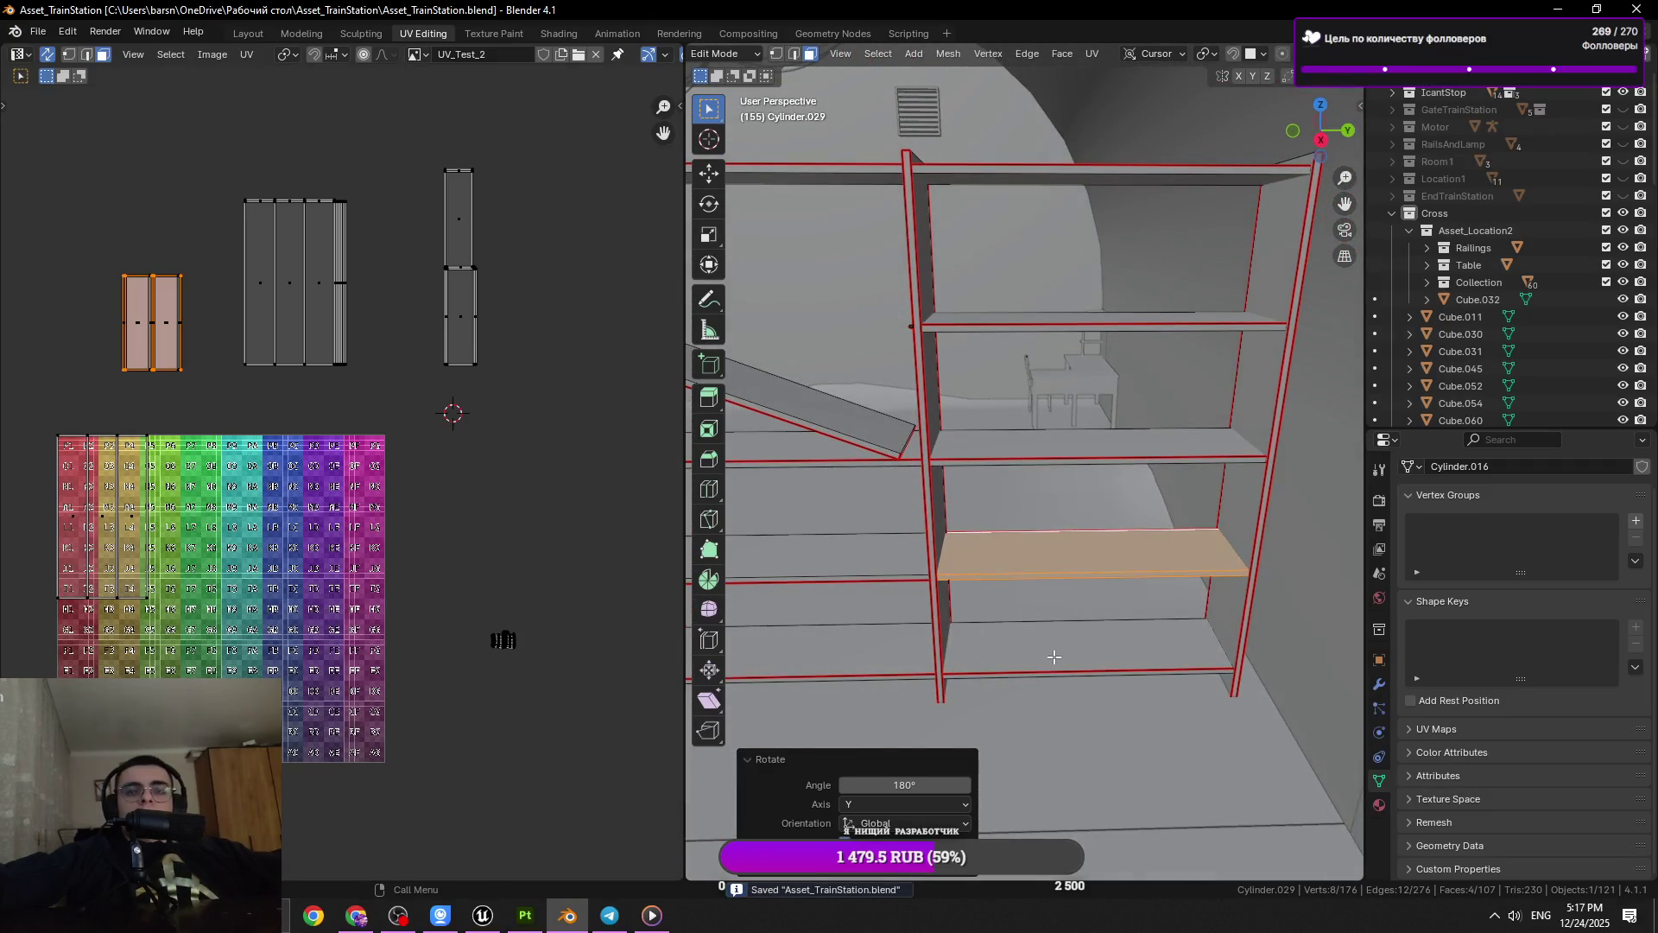
click(1053, 656)
key(l)
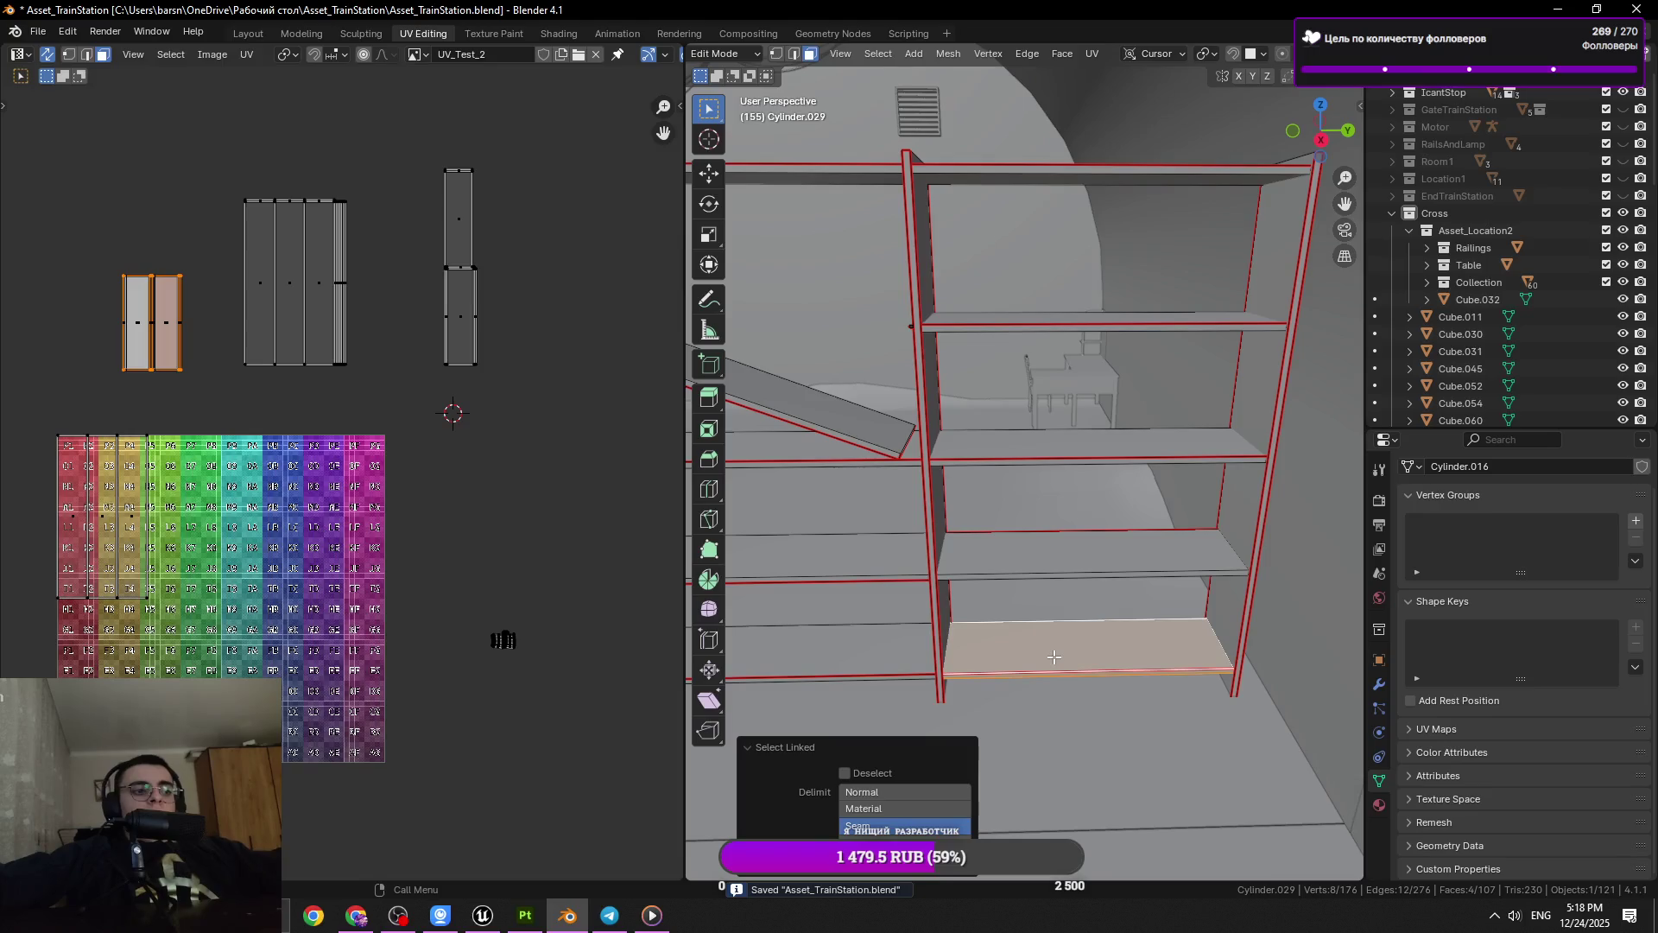
key(r)
key(y)
key(y)
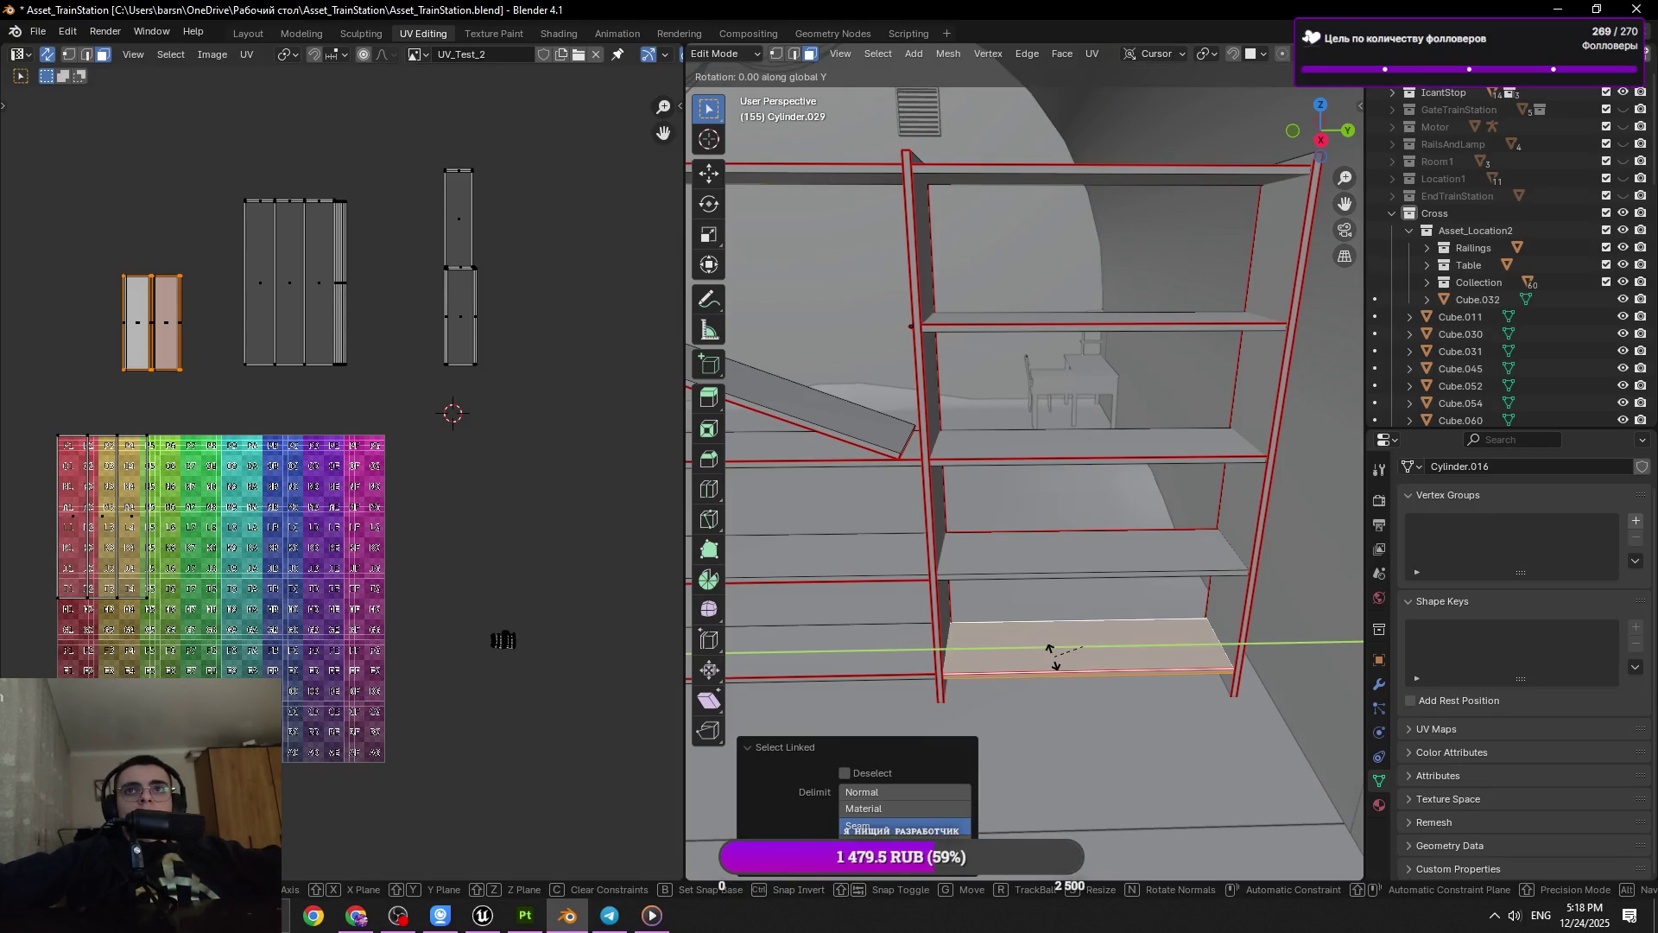
text(1)
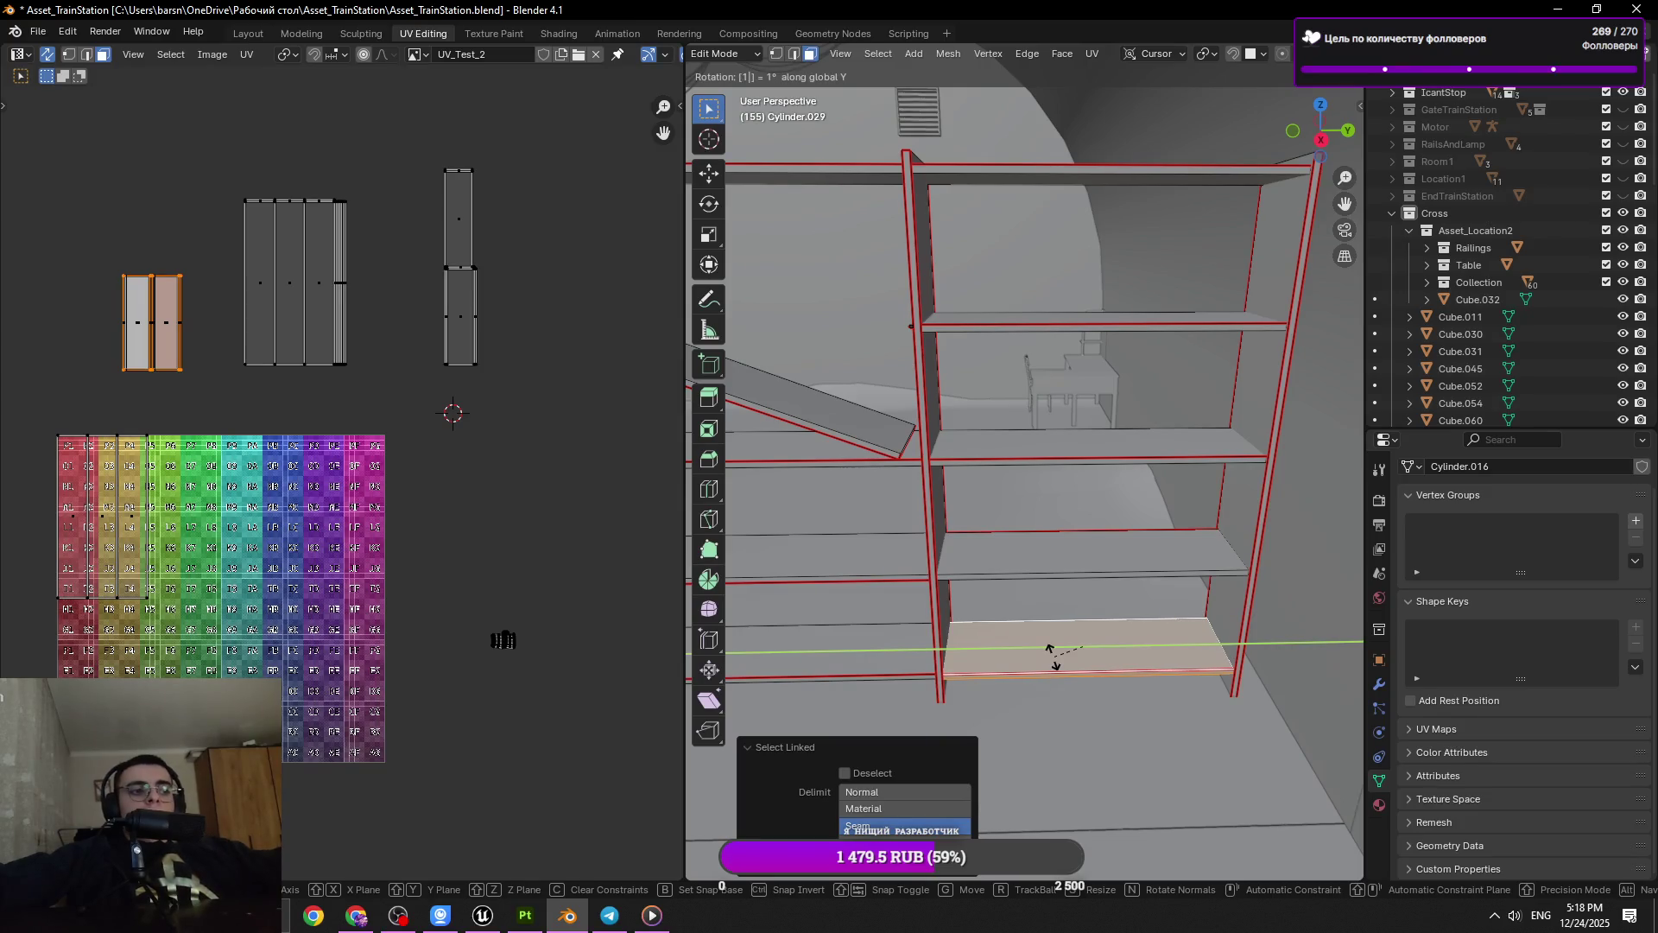
text(8)
click(1052, 656)
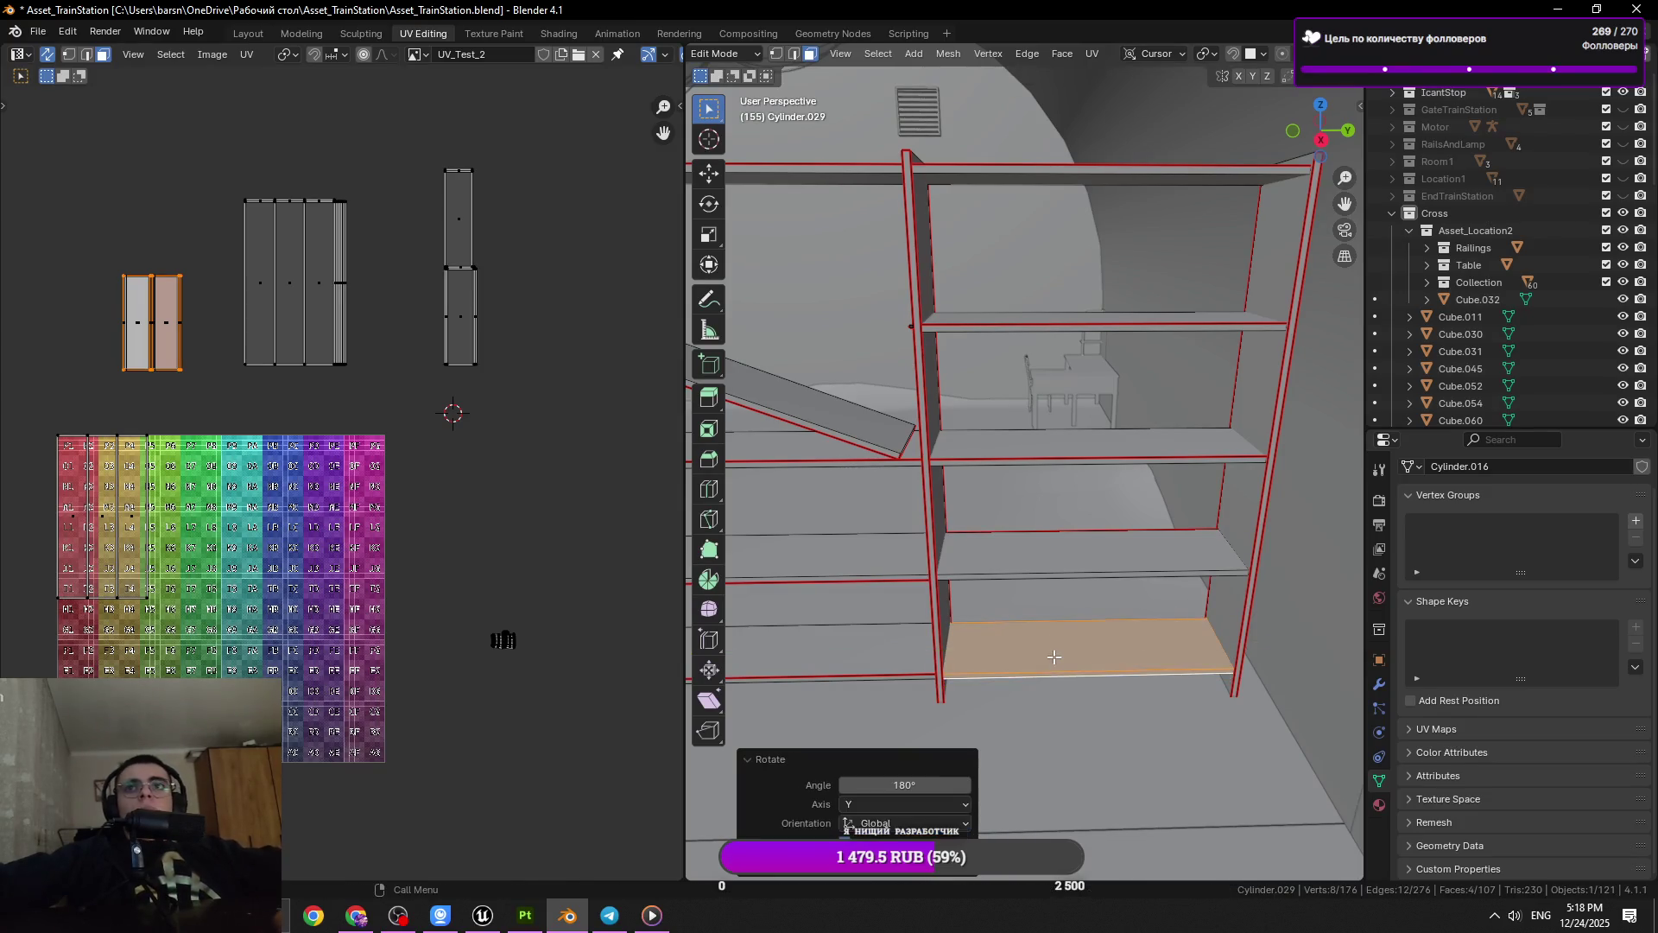
key(ctrl+z)
Pick the boards near the top shelf, save, and clear the selection
drag(1129, 561, 1052, 428)
click(1019, 386)
click(926, 511)
key(ctrl+s)
click(1066, 499)
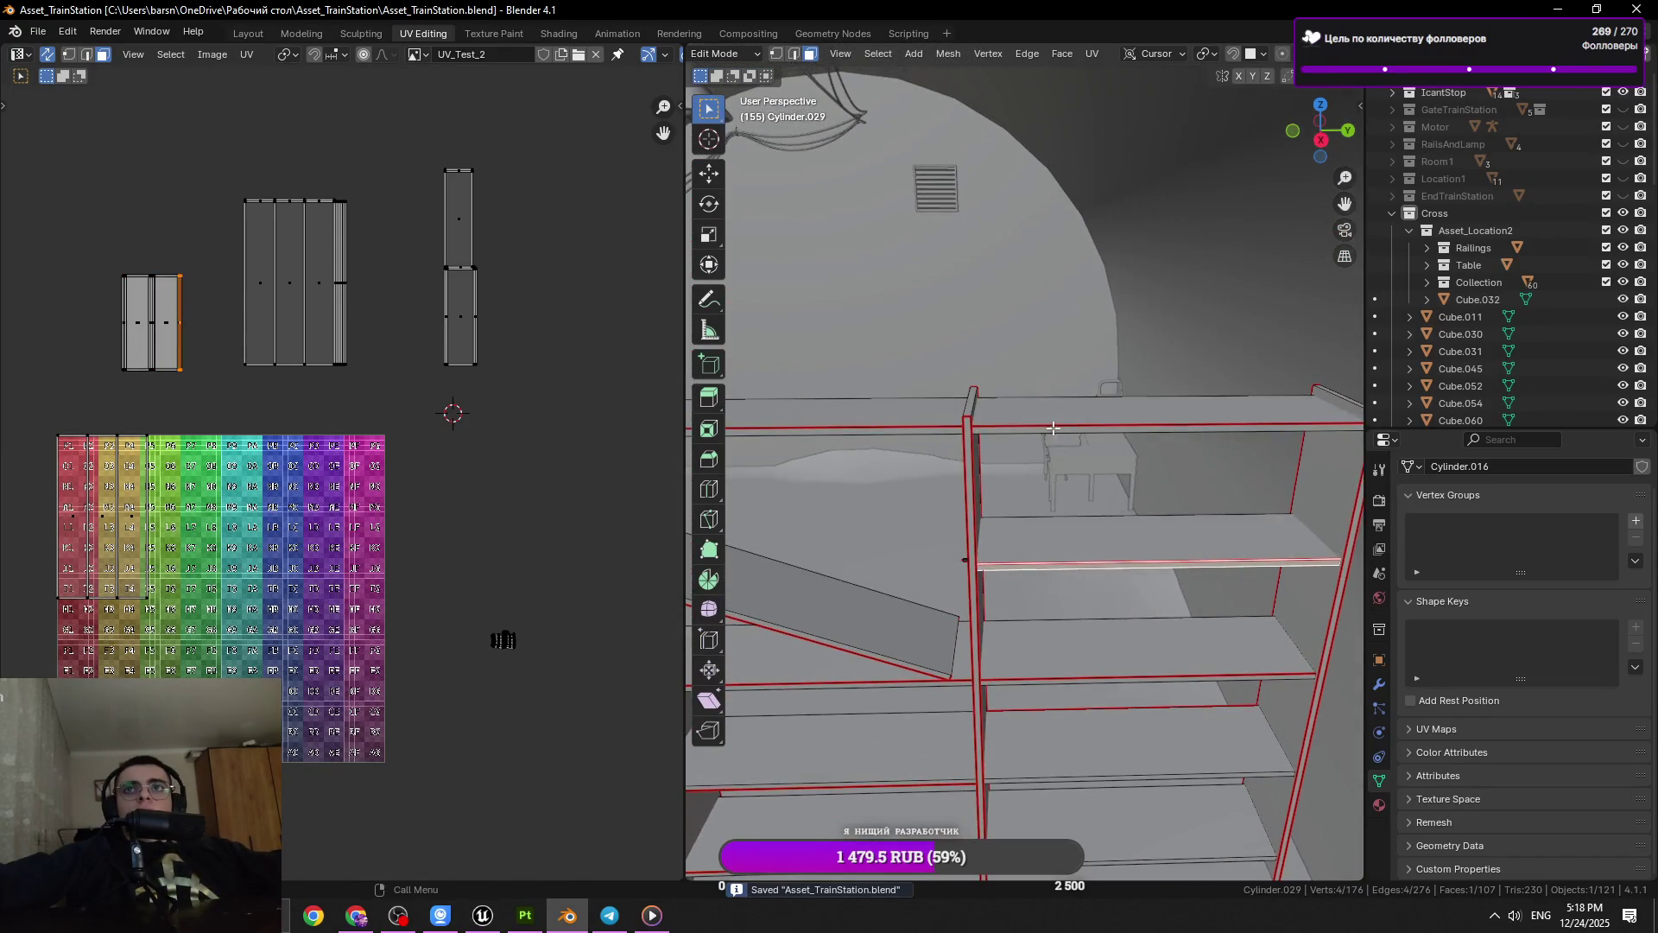
Flip the right top shelf strip 180° around X
click(1053, 429)
key(ctrl+l)
key(r)
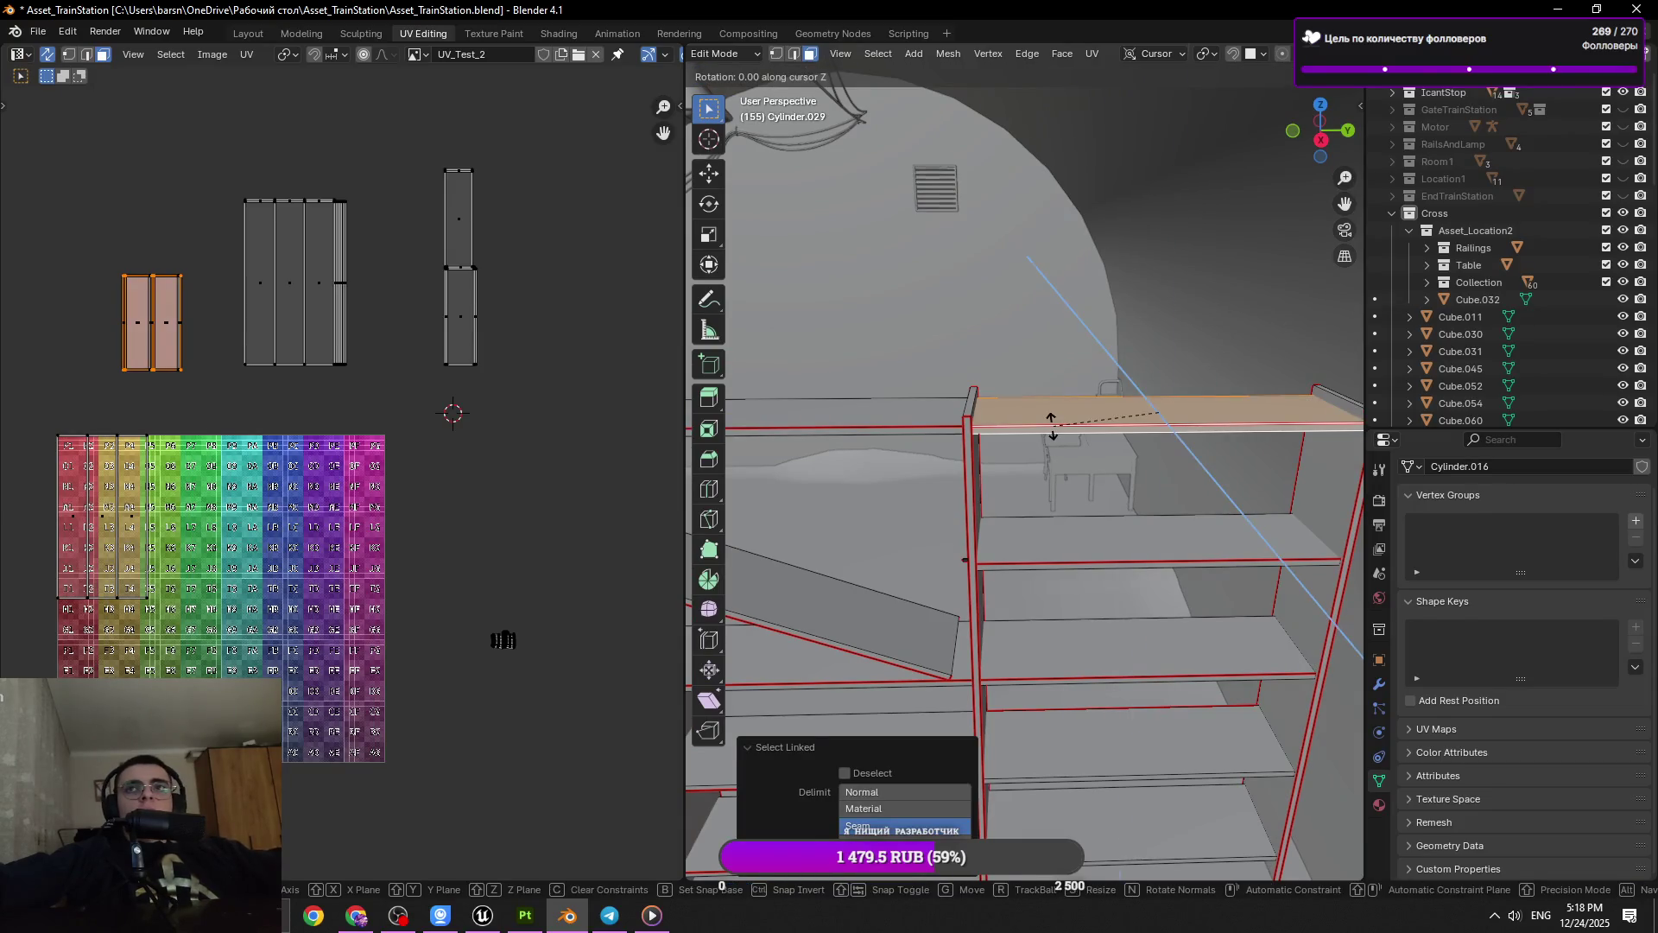
key(z)
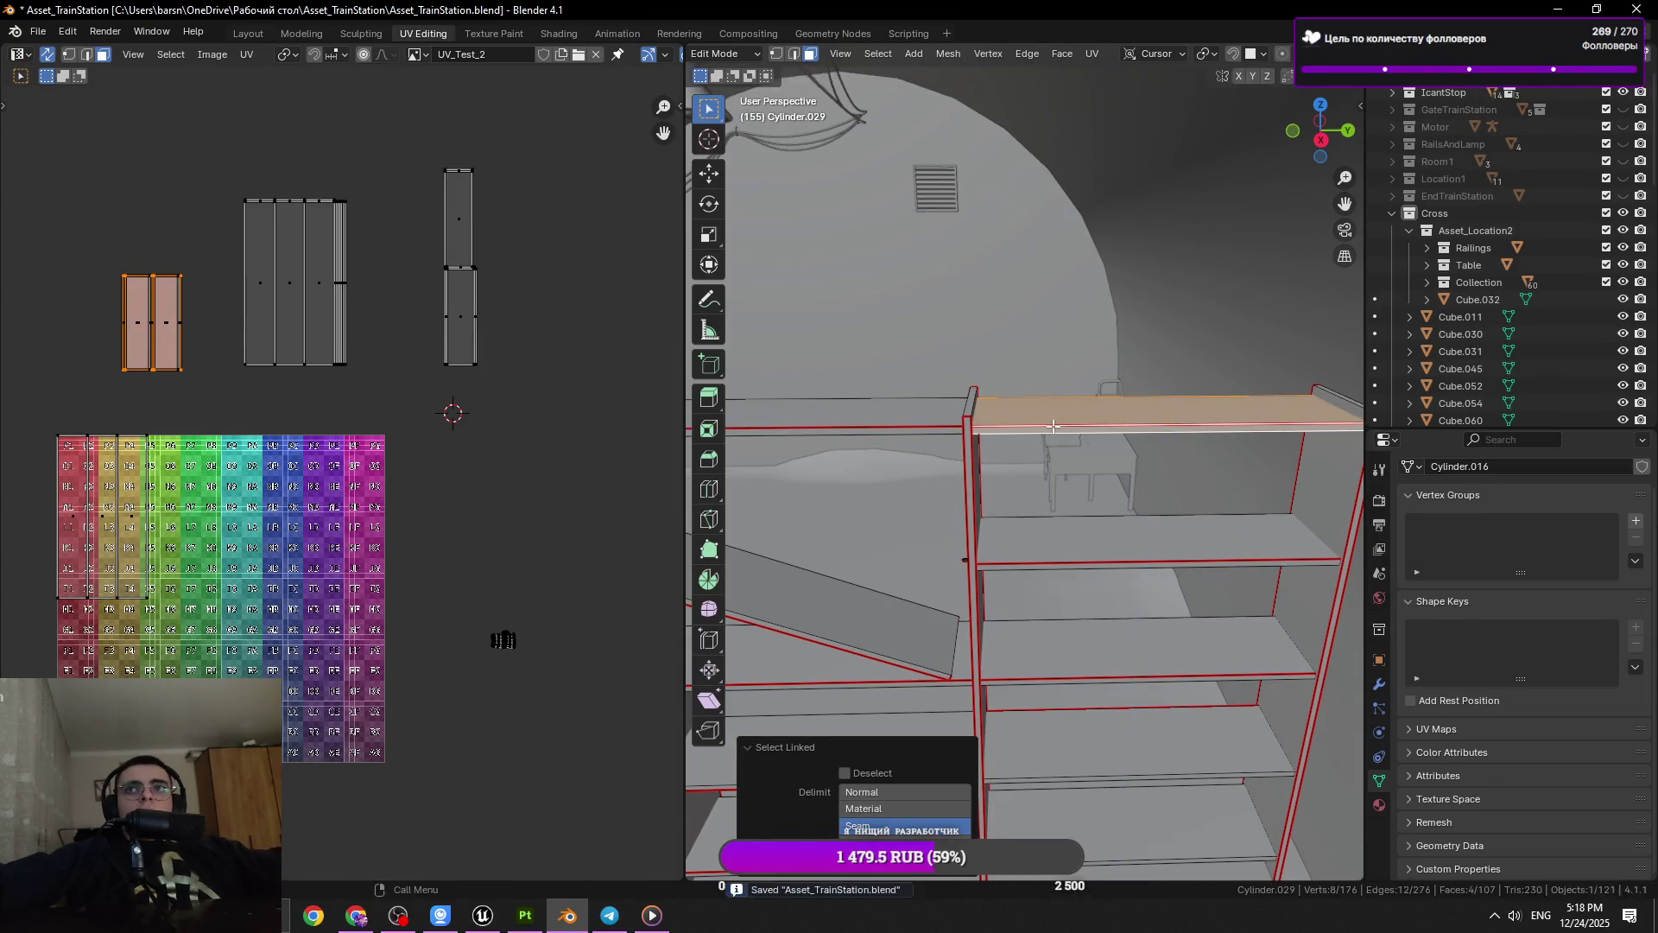
key(z)
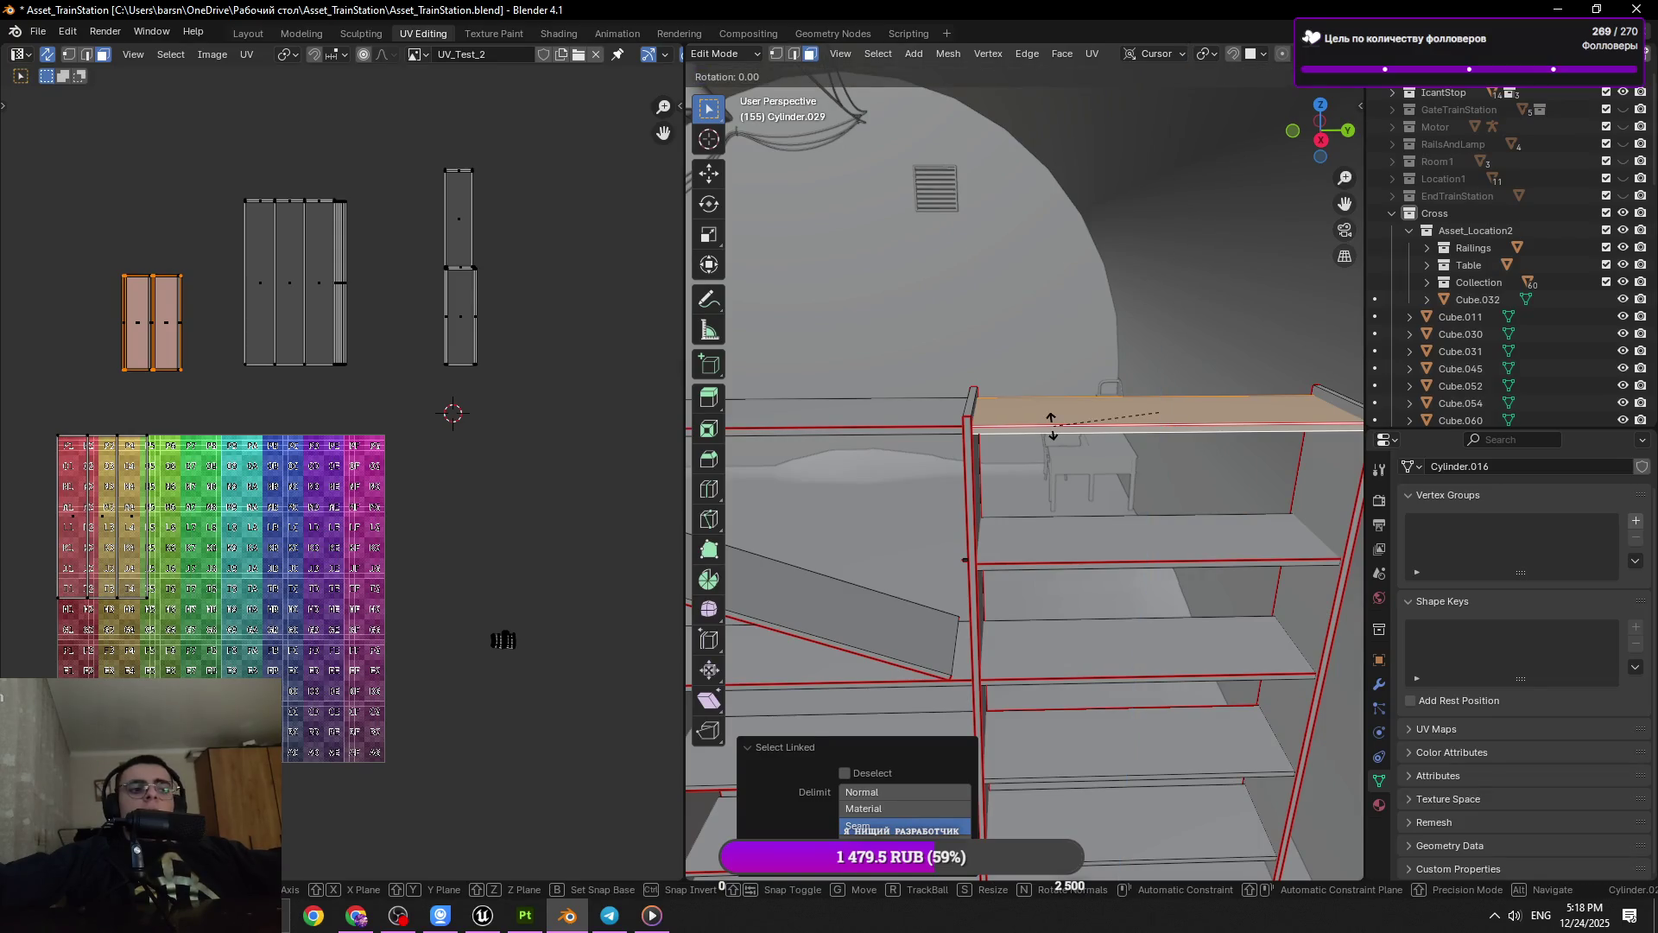
text(x180)
key(Return)
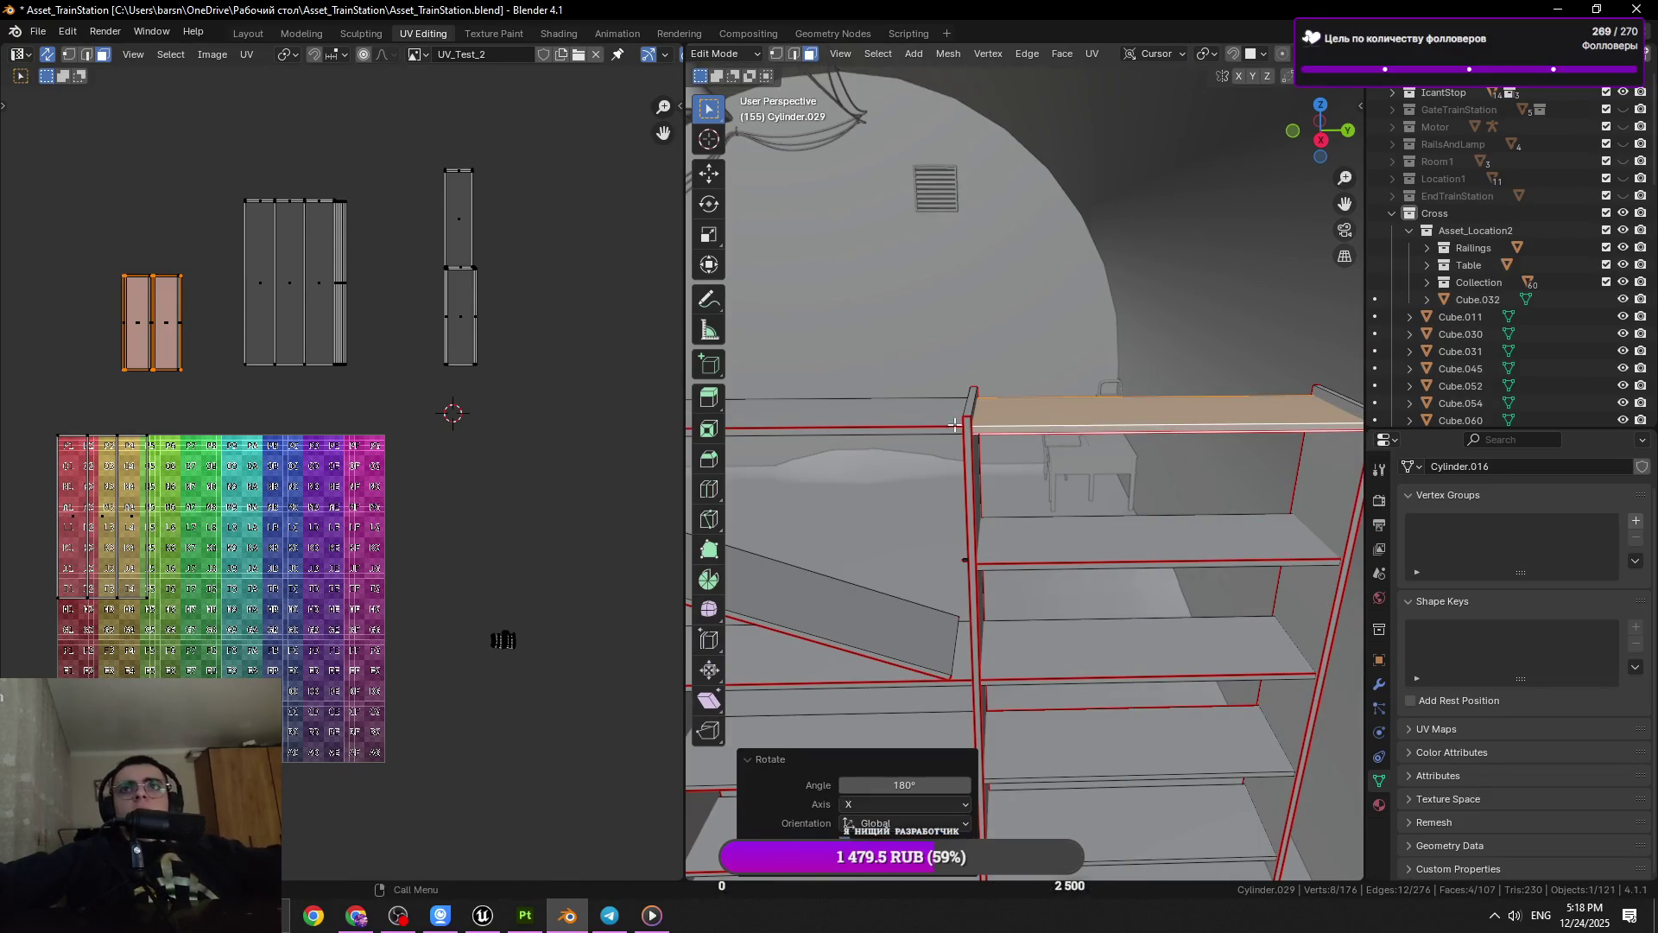
Flip the left top shelf strip 180° around X, cancelling a further Y rotation
click(954, 424)
key(l)
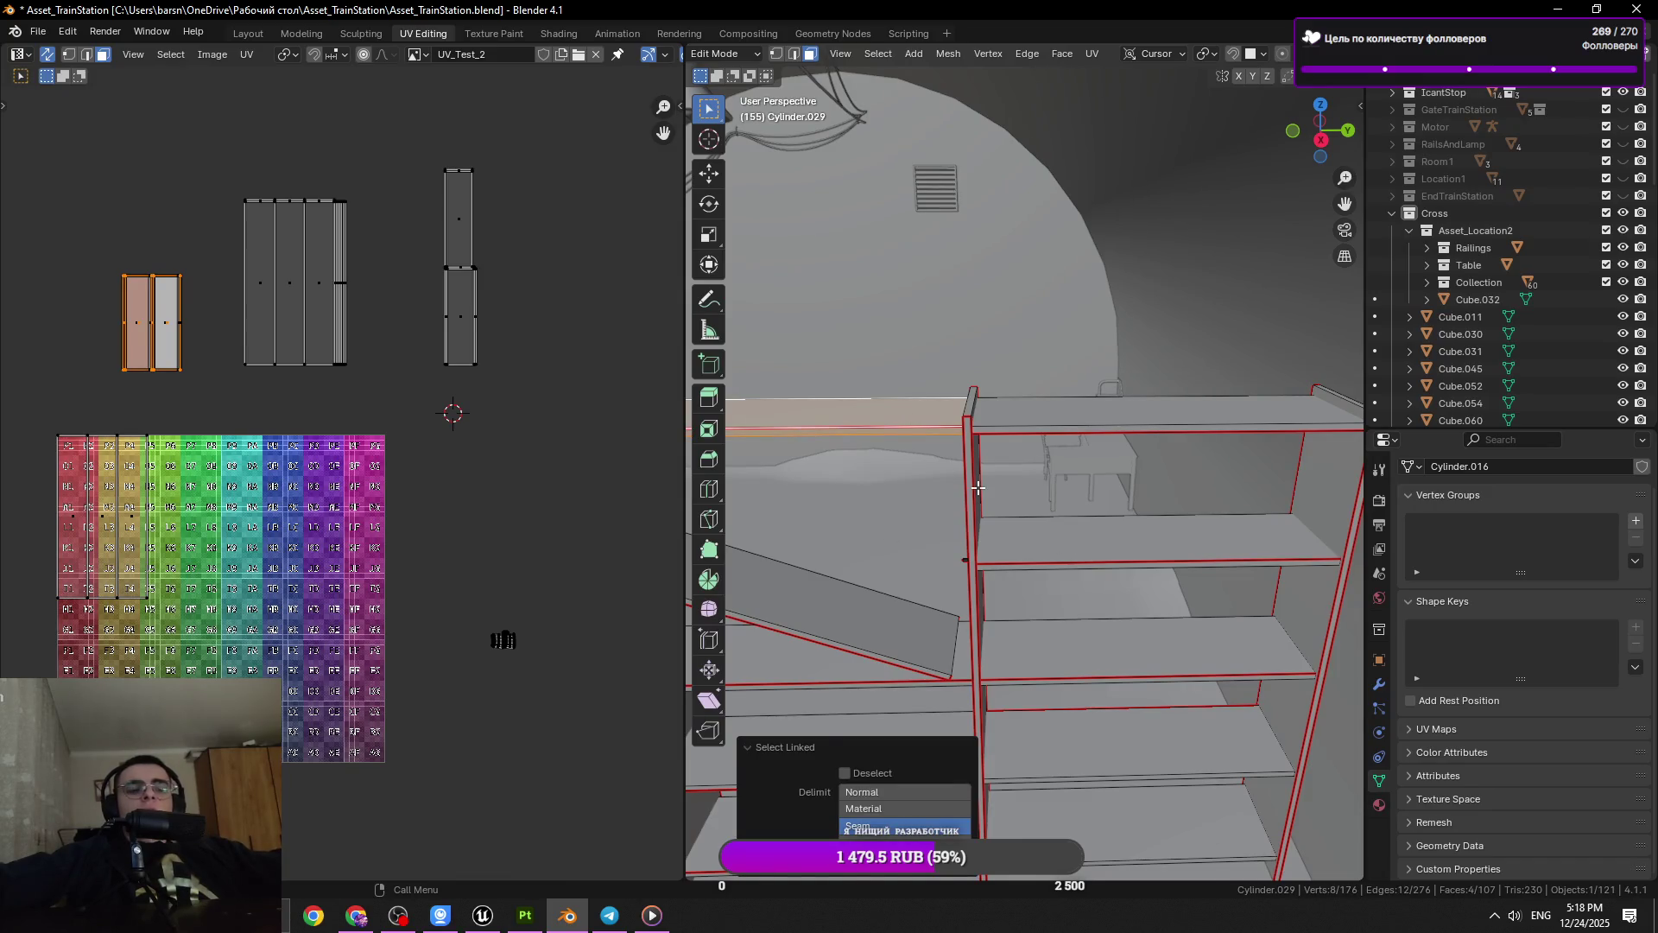
key(r)
key(x)
key(x)
text(180)
key(Return)
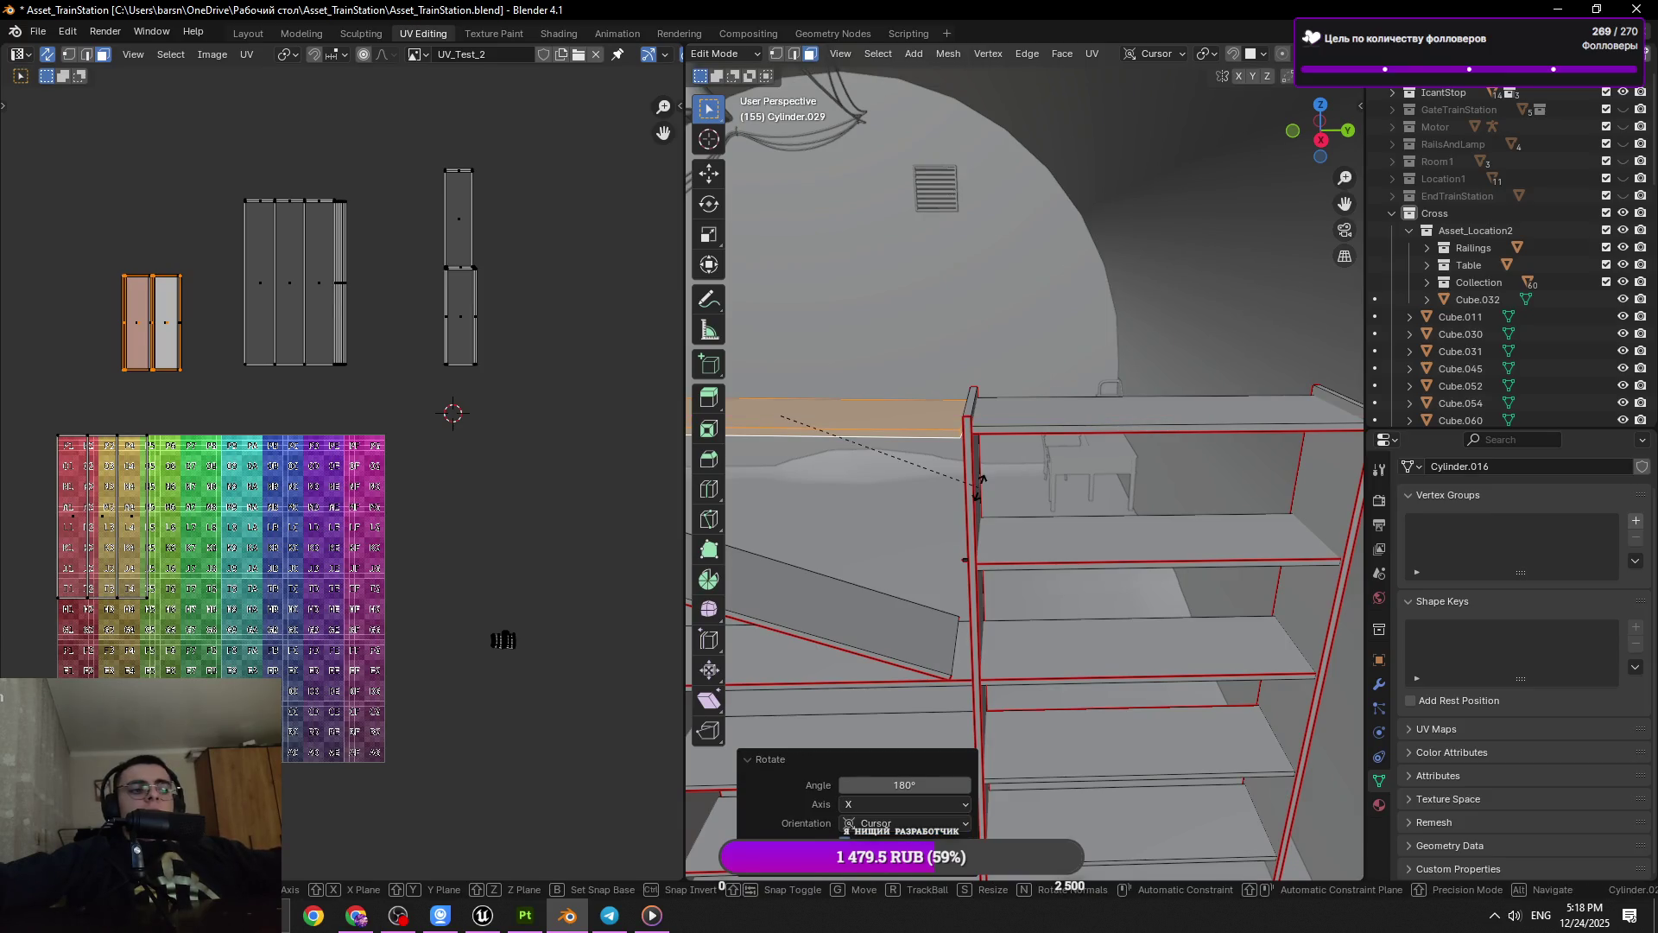
key(r)
key(y)
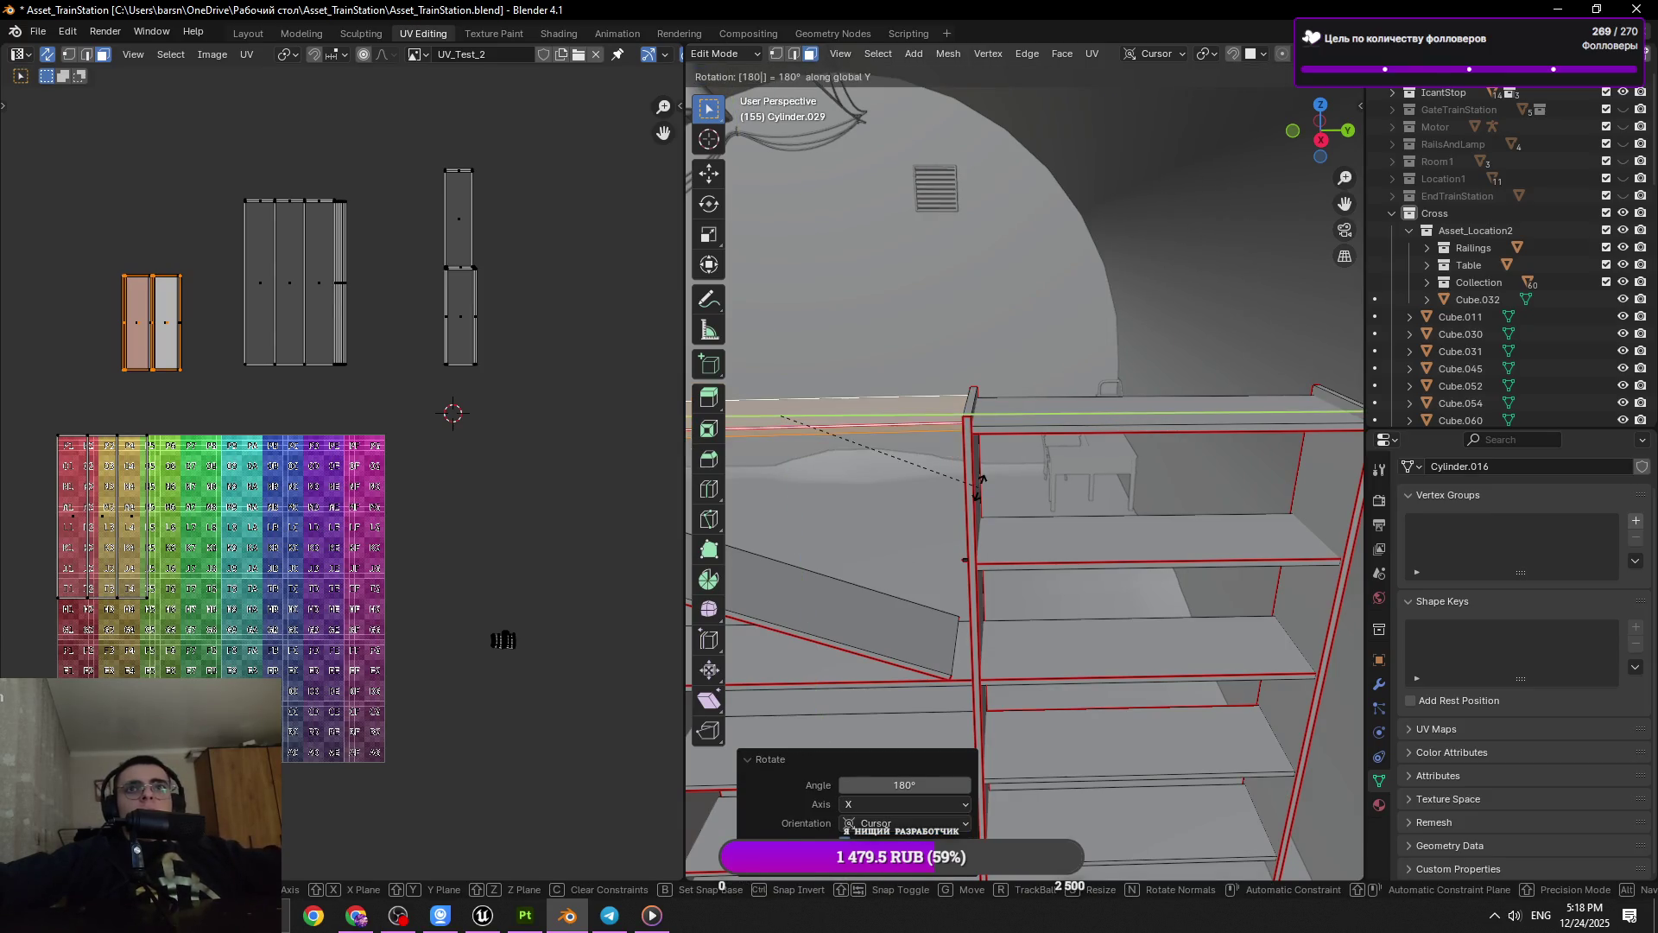
key(Escape)
Leave local view, save, switch the shelf to Object Mode, and box-select the narrow UV island
click(1088, 541)
key(KP_Divide)
key(ctrl+s)
key(Tab)
key(Tab)
drag(563, 115, 400, 444)
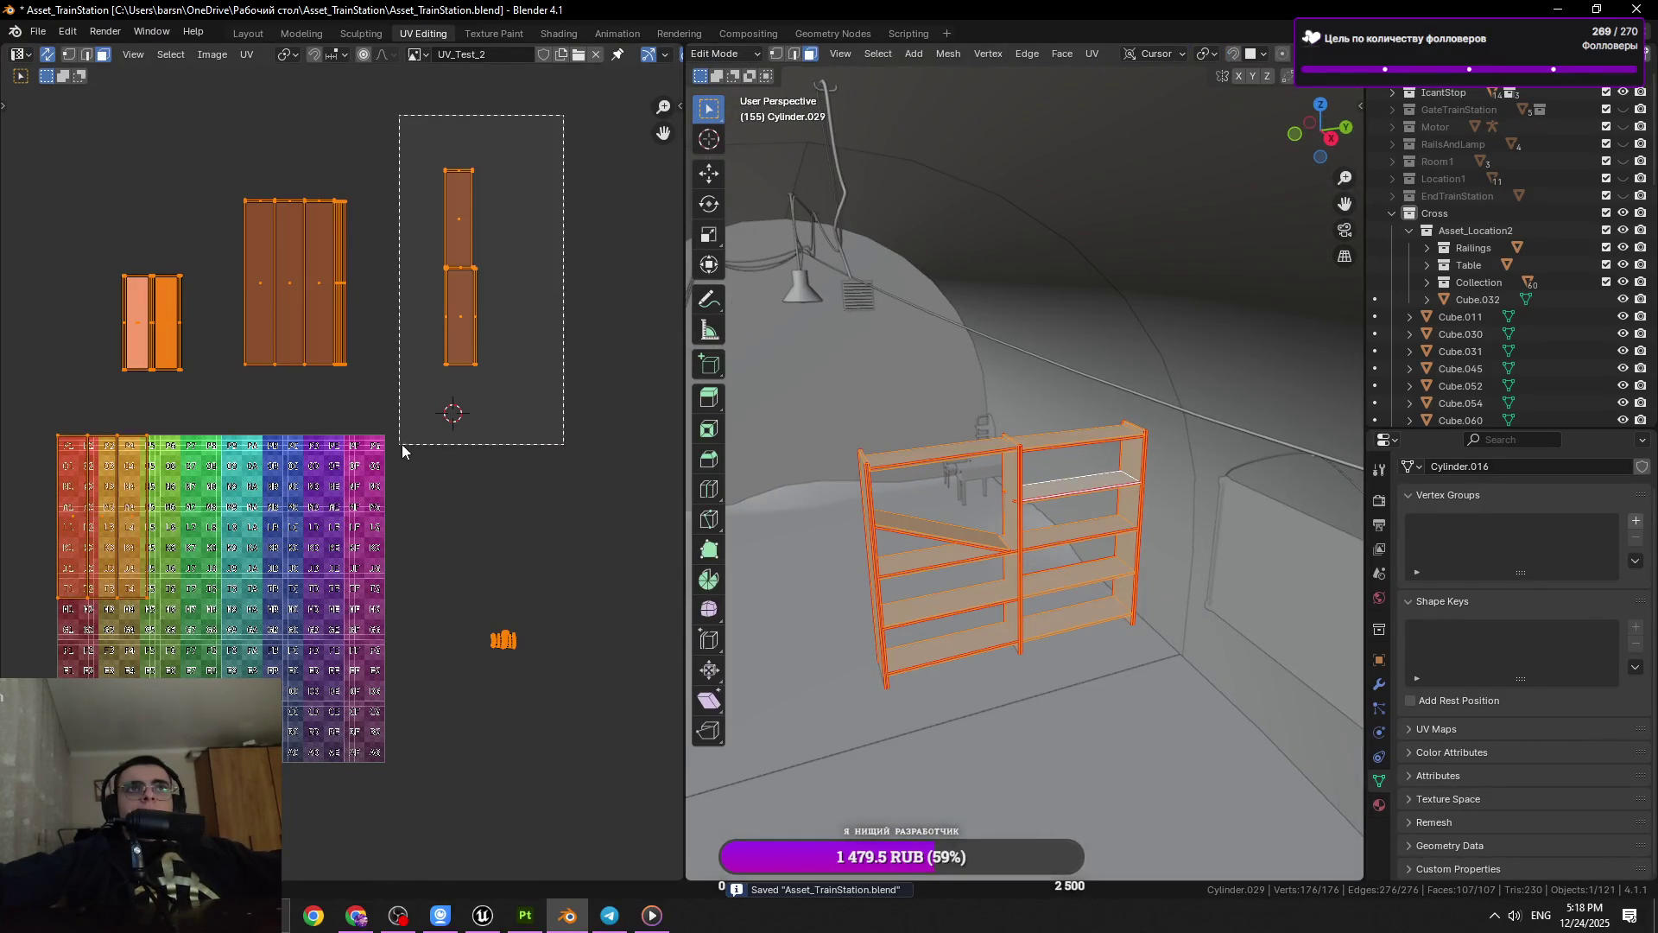
Move the narrow UV island slightly left and compare selections of the other islands
key(g)
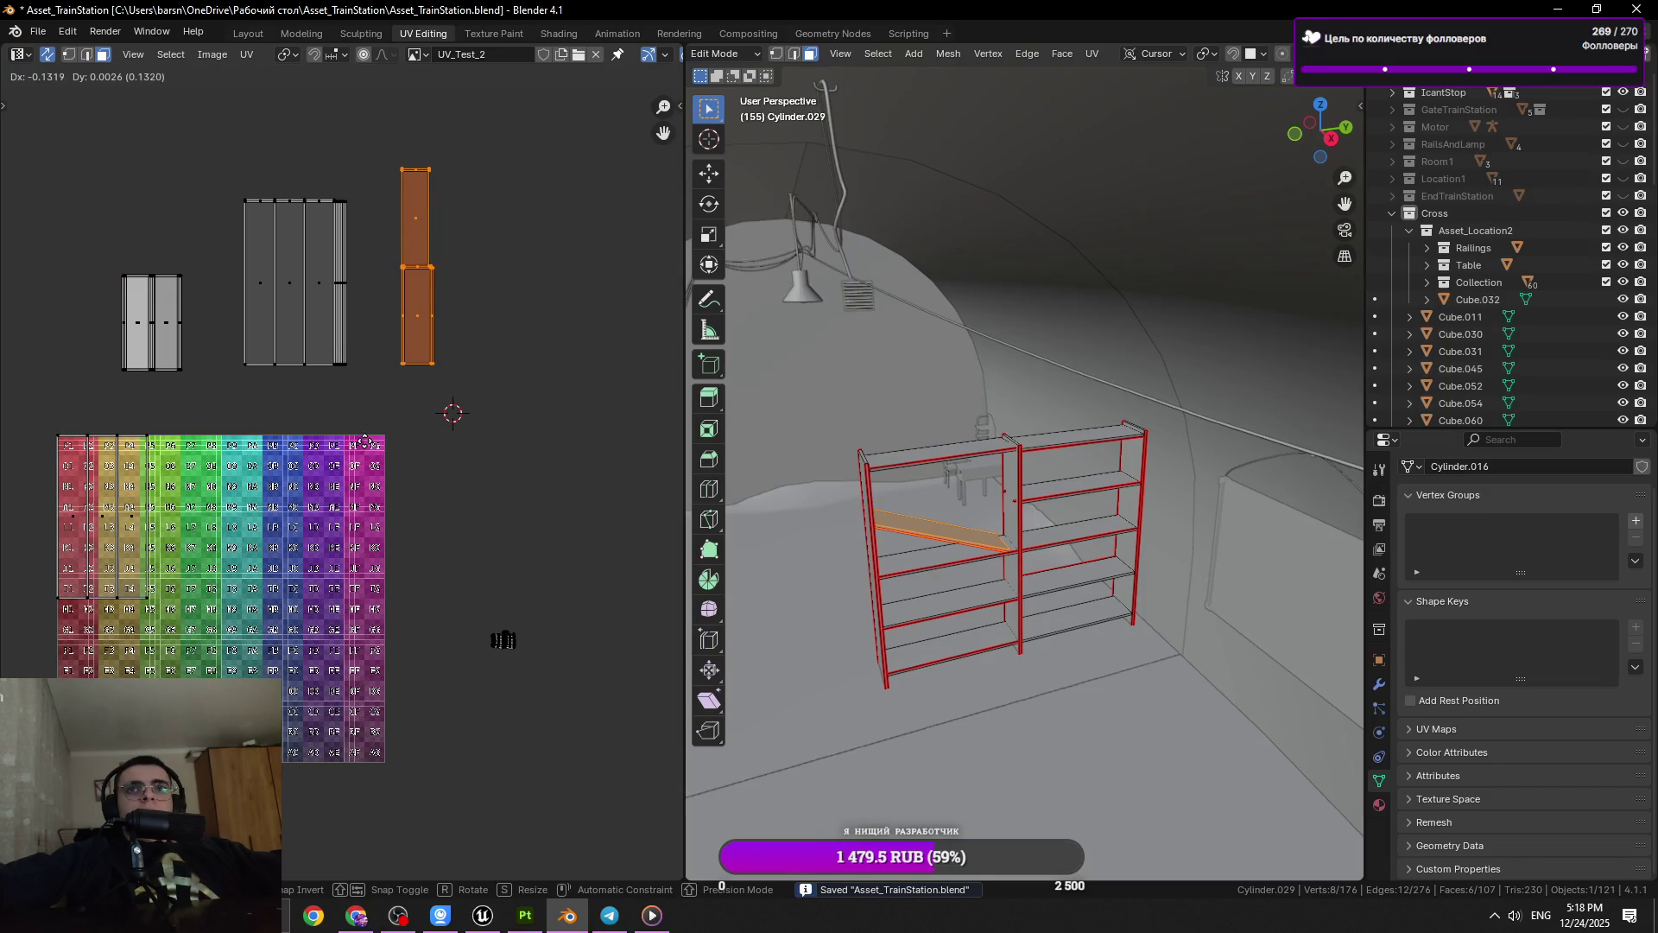
click(366, 442)
drag(200, 266, 93, 402)
drag(500, 146, 370, 417)
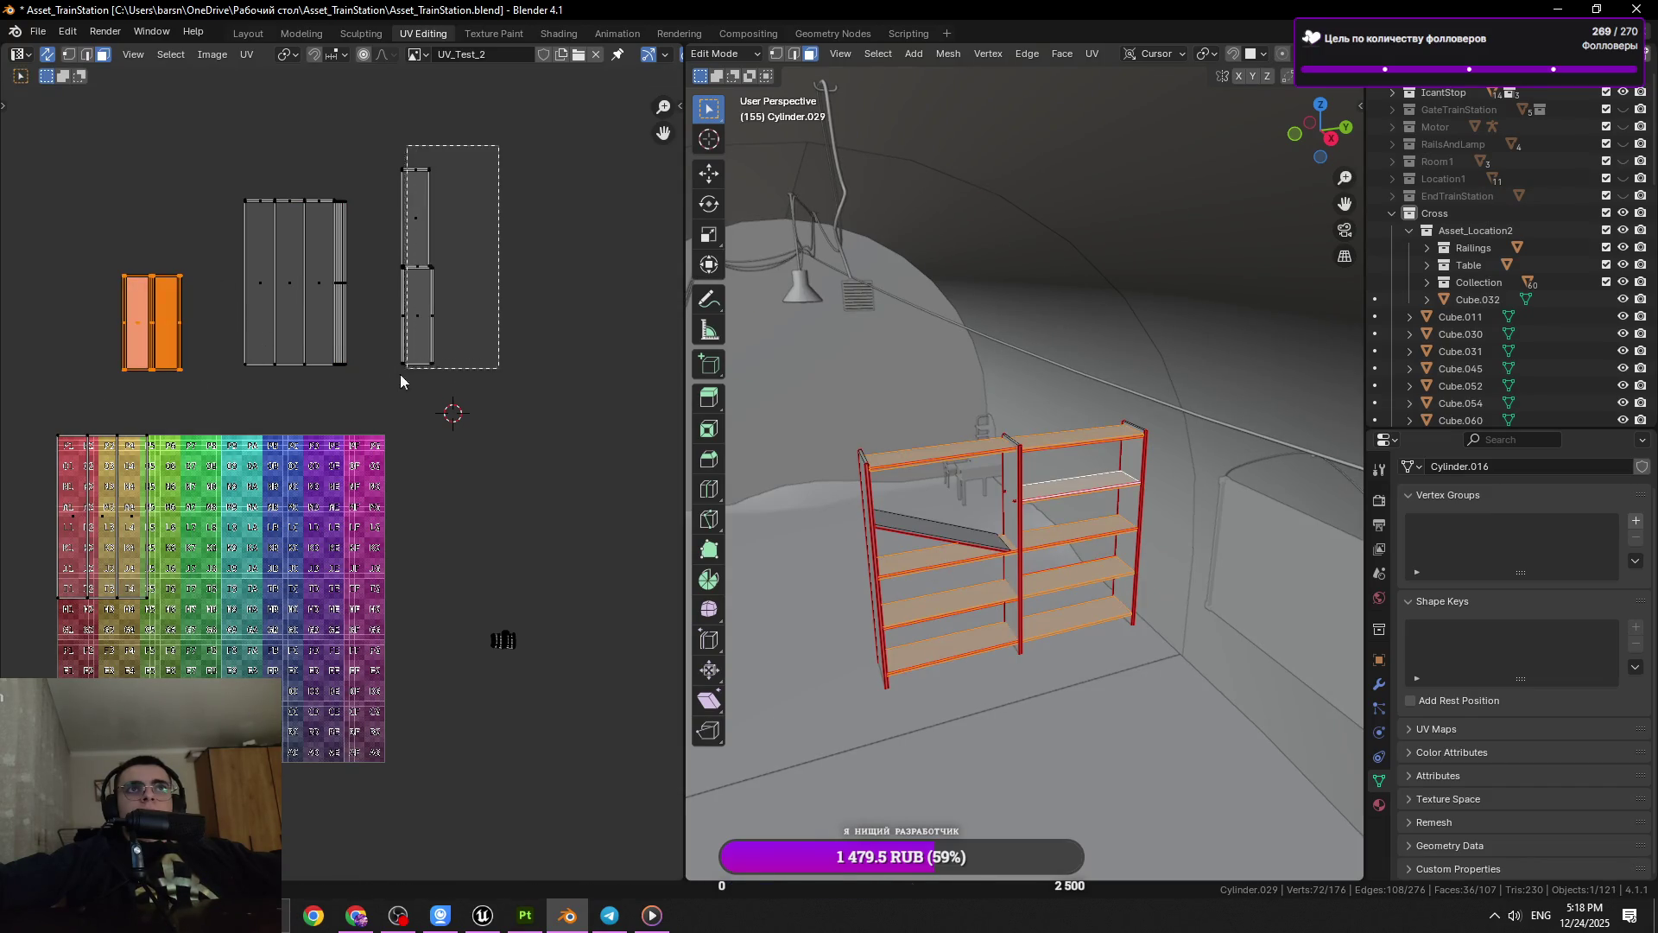
drag(480, 397, 87, 133)
drag(153, 259, 10, 85)
key(ctrl+s)
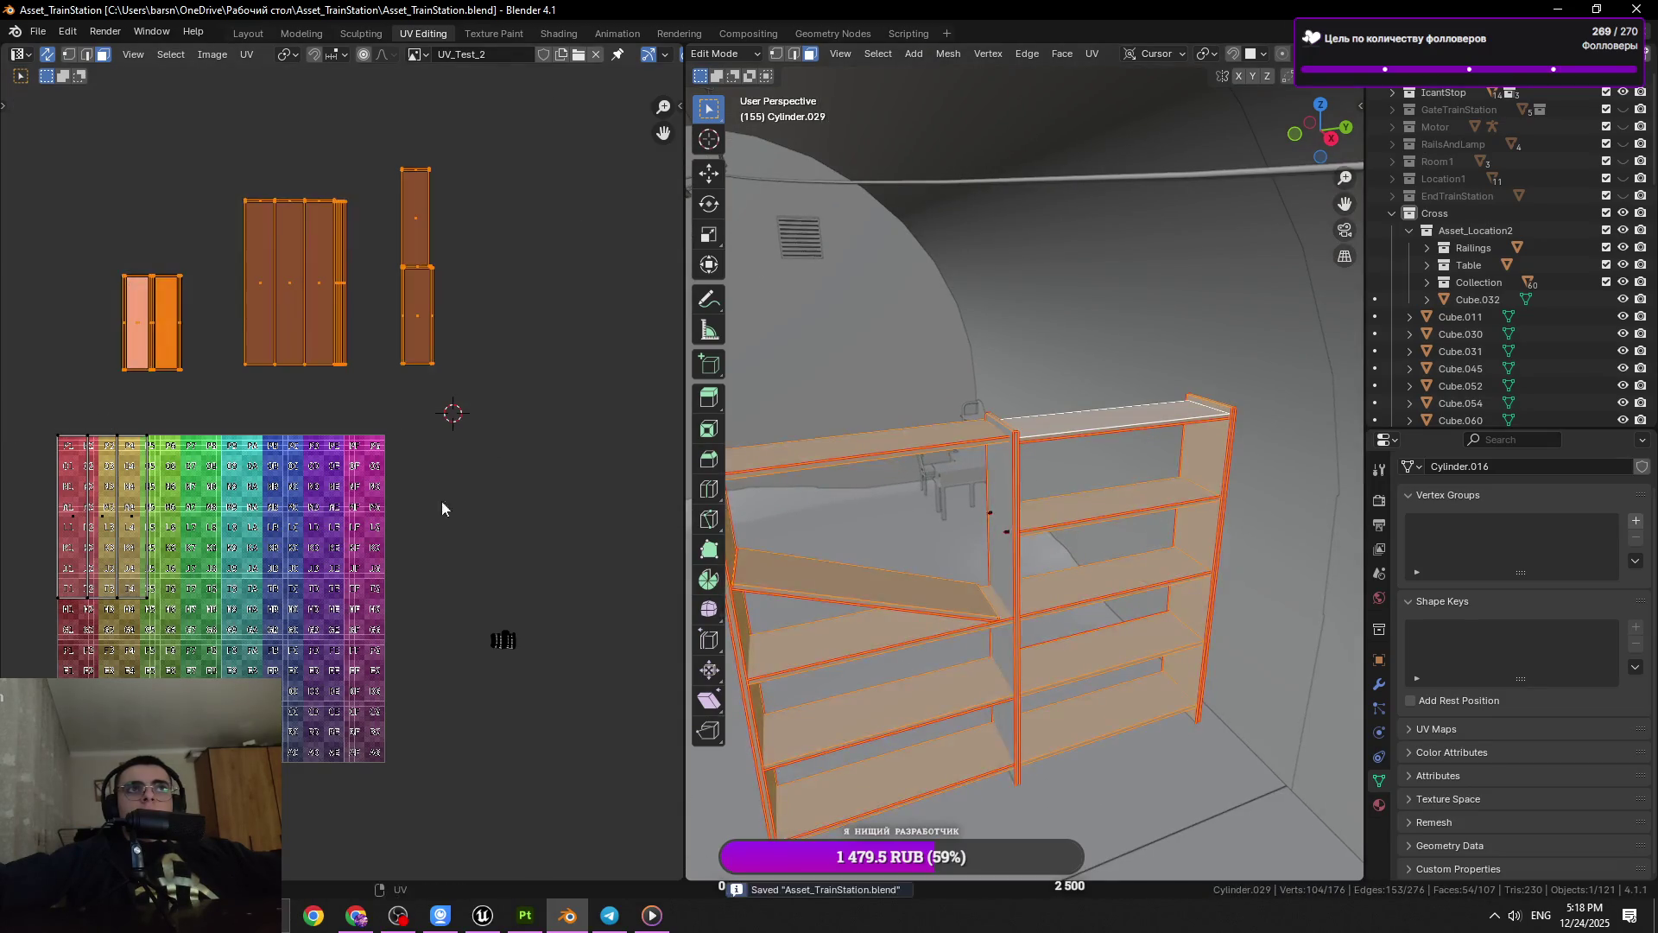
click(521, 657)
Toggle the shelf out to Object Mode and back into Edit Mode
key(Tab)
scroll(up, 3)
scroll(down, 3)
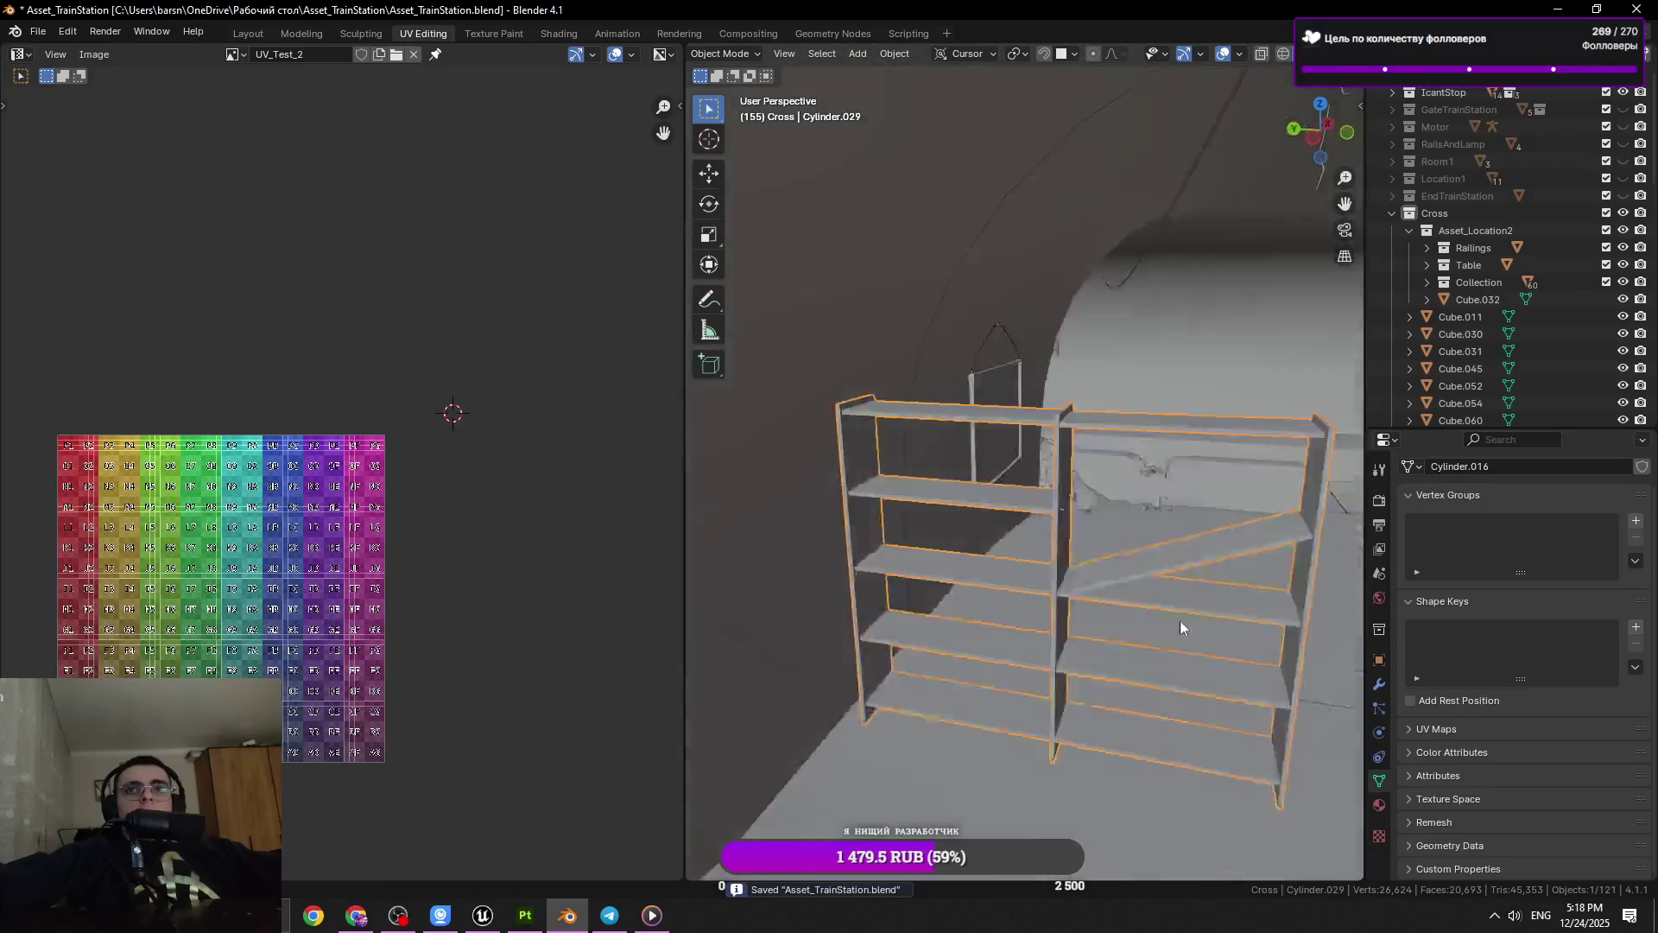
drag(1179, 620, 945, 620)
key(Tab)
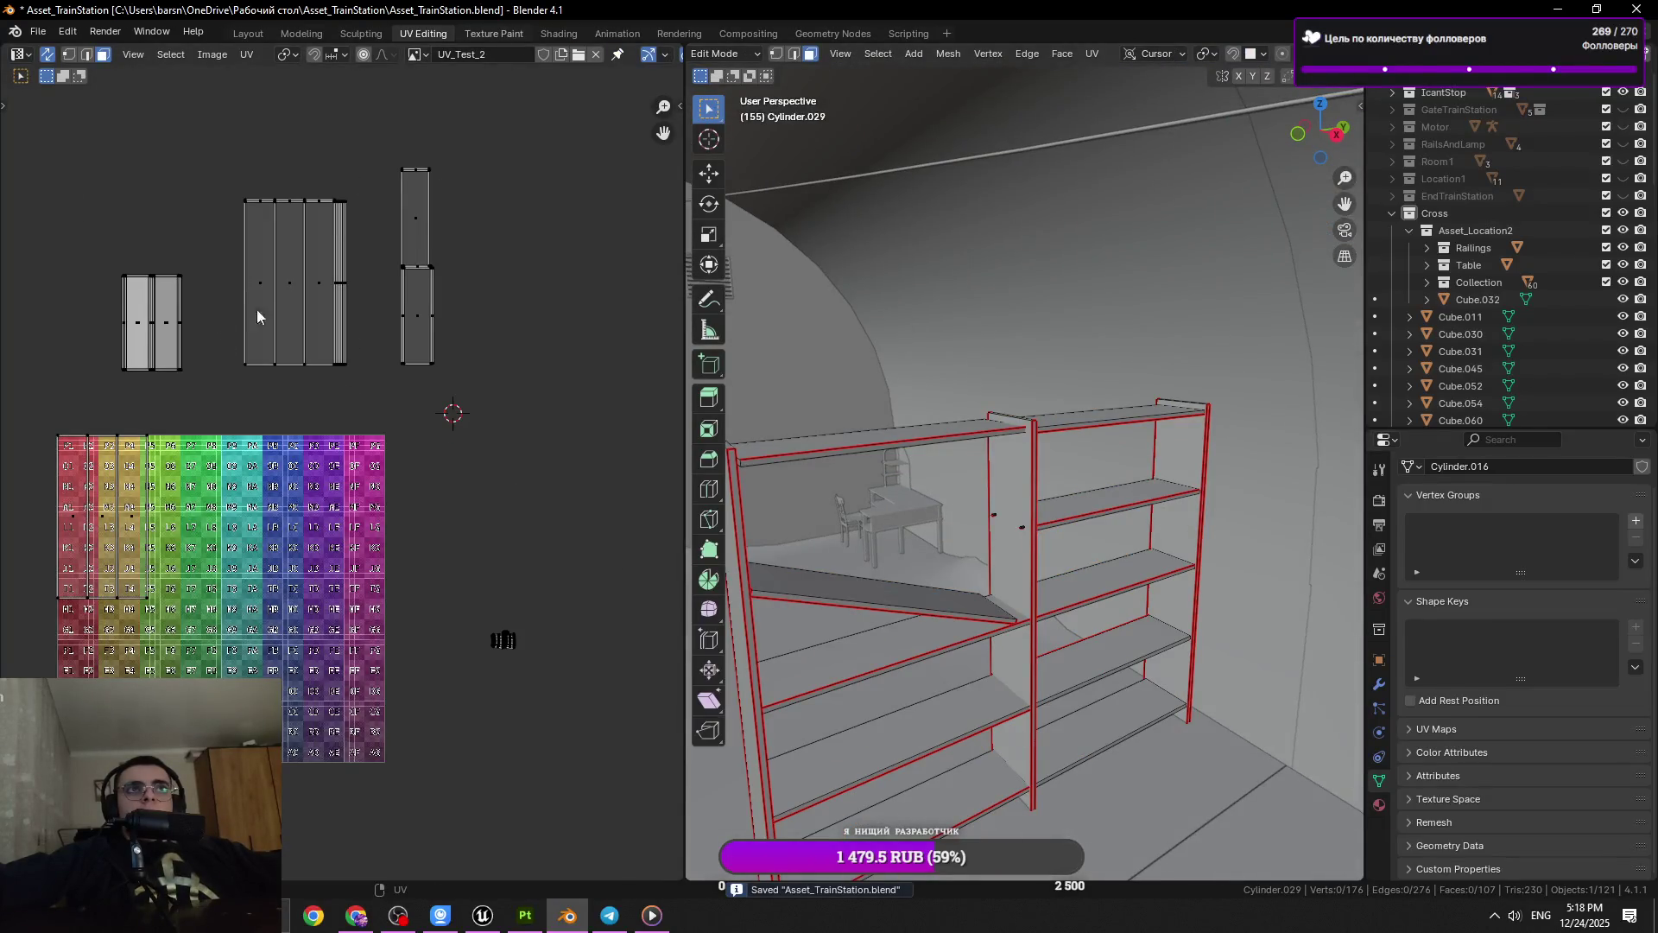
Switch to the Texture Paint workspace and undo a stray white paint stroke
key(ctrl+Page_Down)
scroll(down, 3)
scroll(down, 3)
drag(795, 536, 1036, 540)
key(ctrl+z)
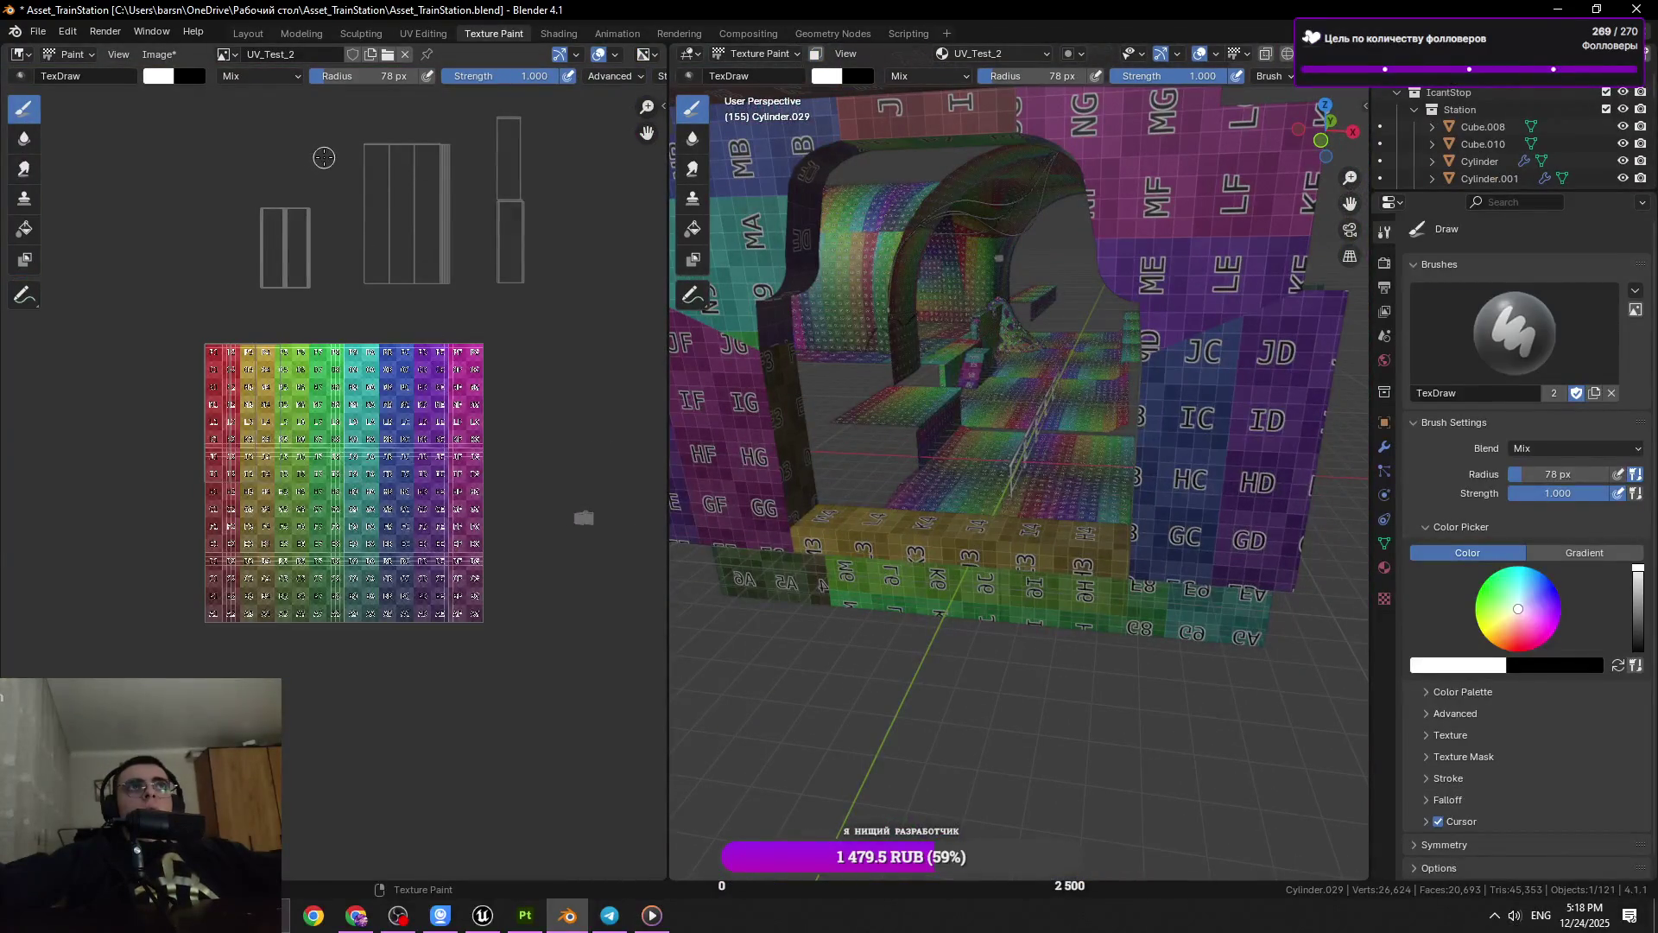
Cycle the image editor through View and Mask modes, ending in View
click(69, 54)
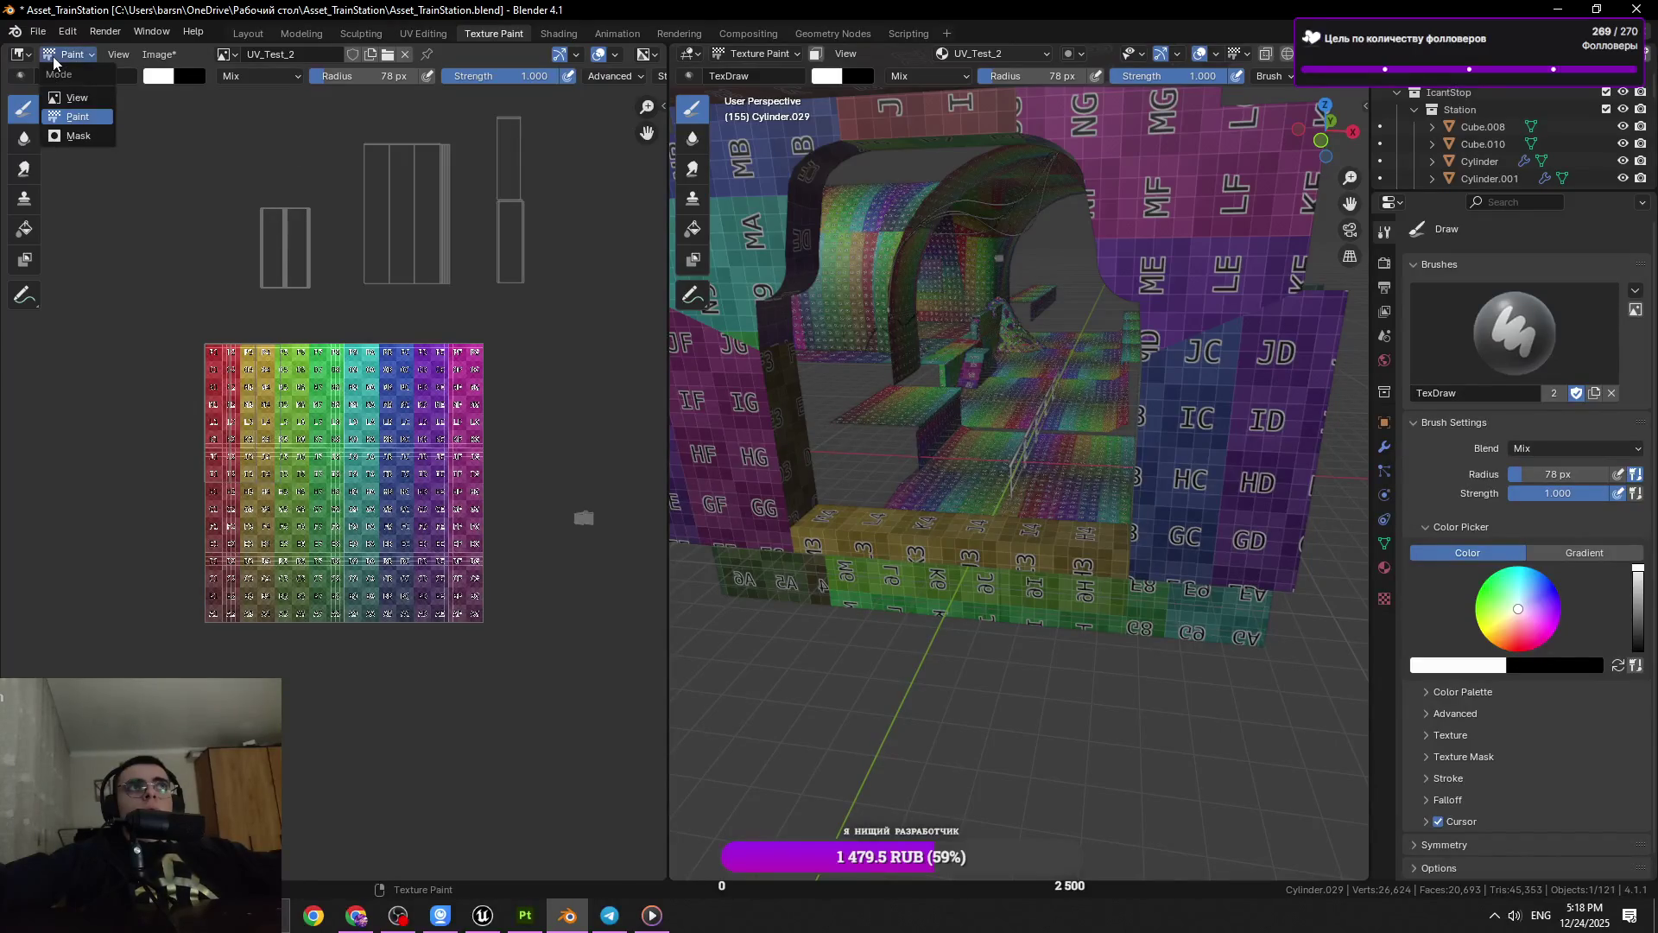
click(71, 98)
click(73, 54)
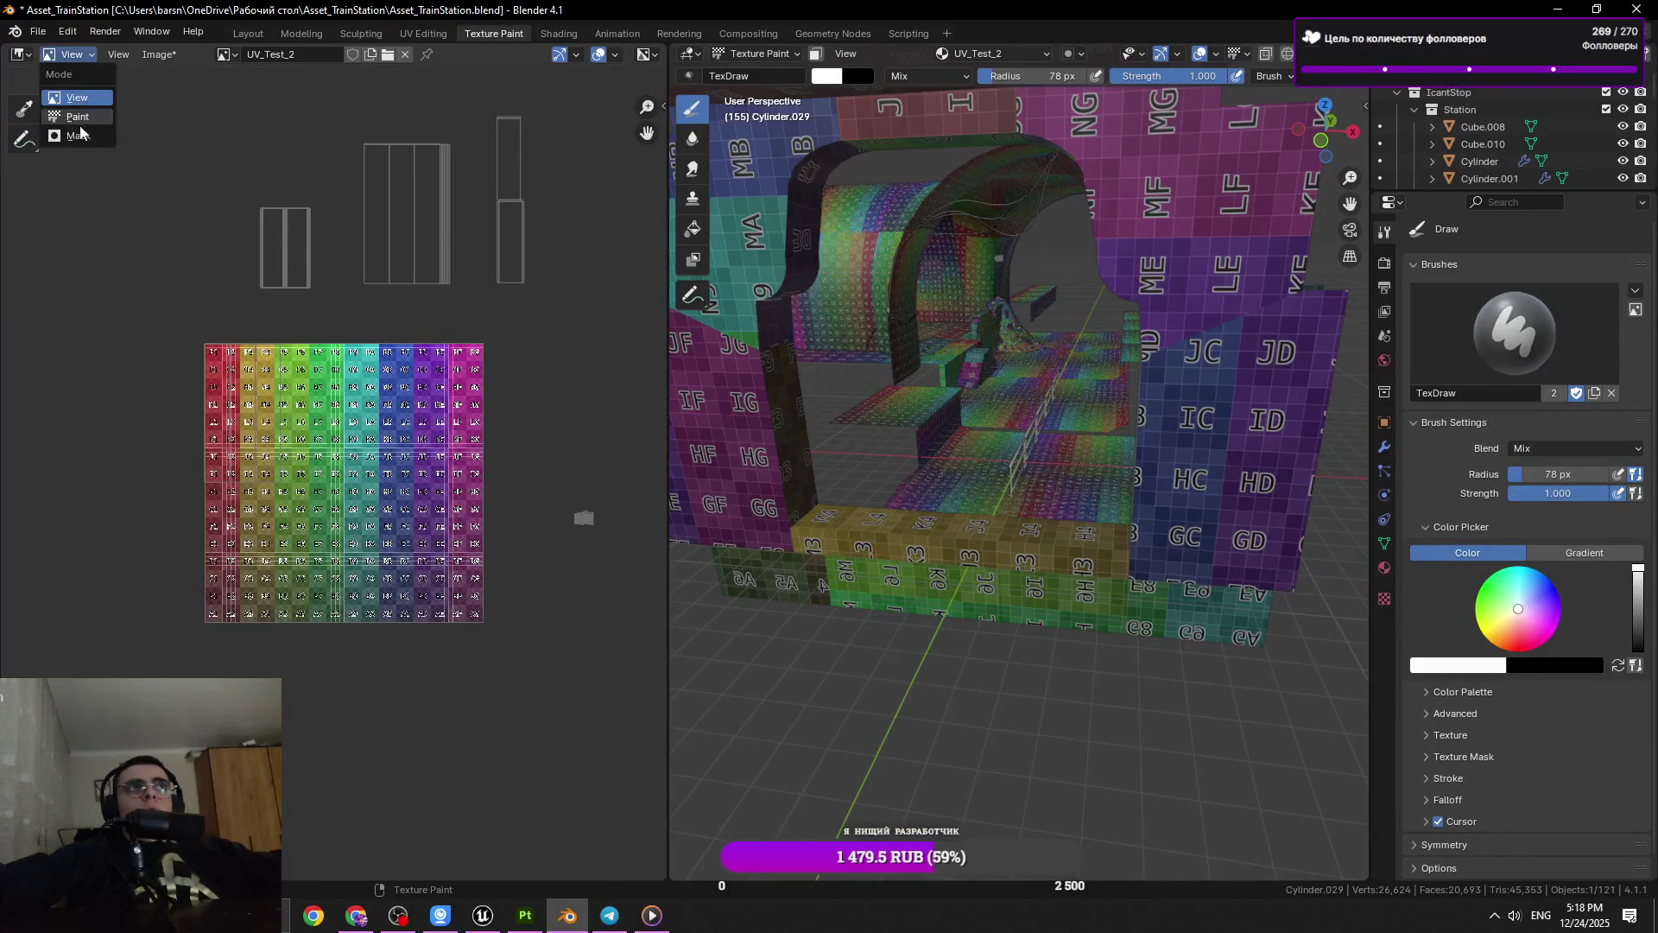
click(80, 135)
click(73, 55)
click(77, 98)
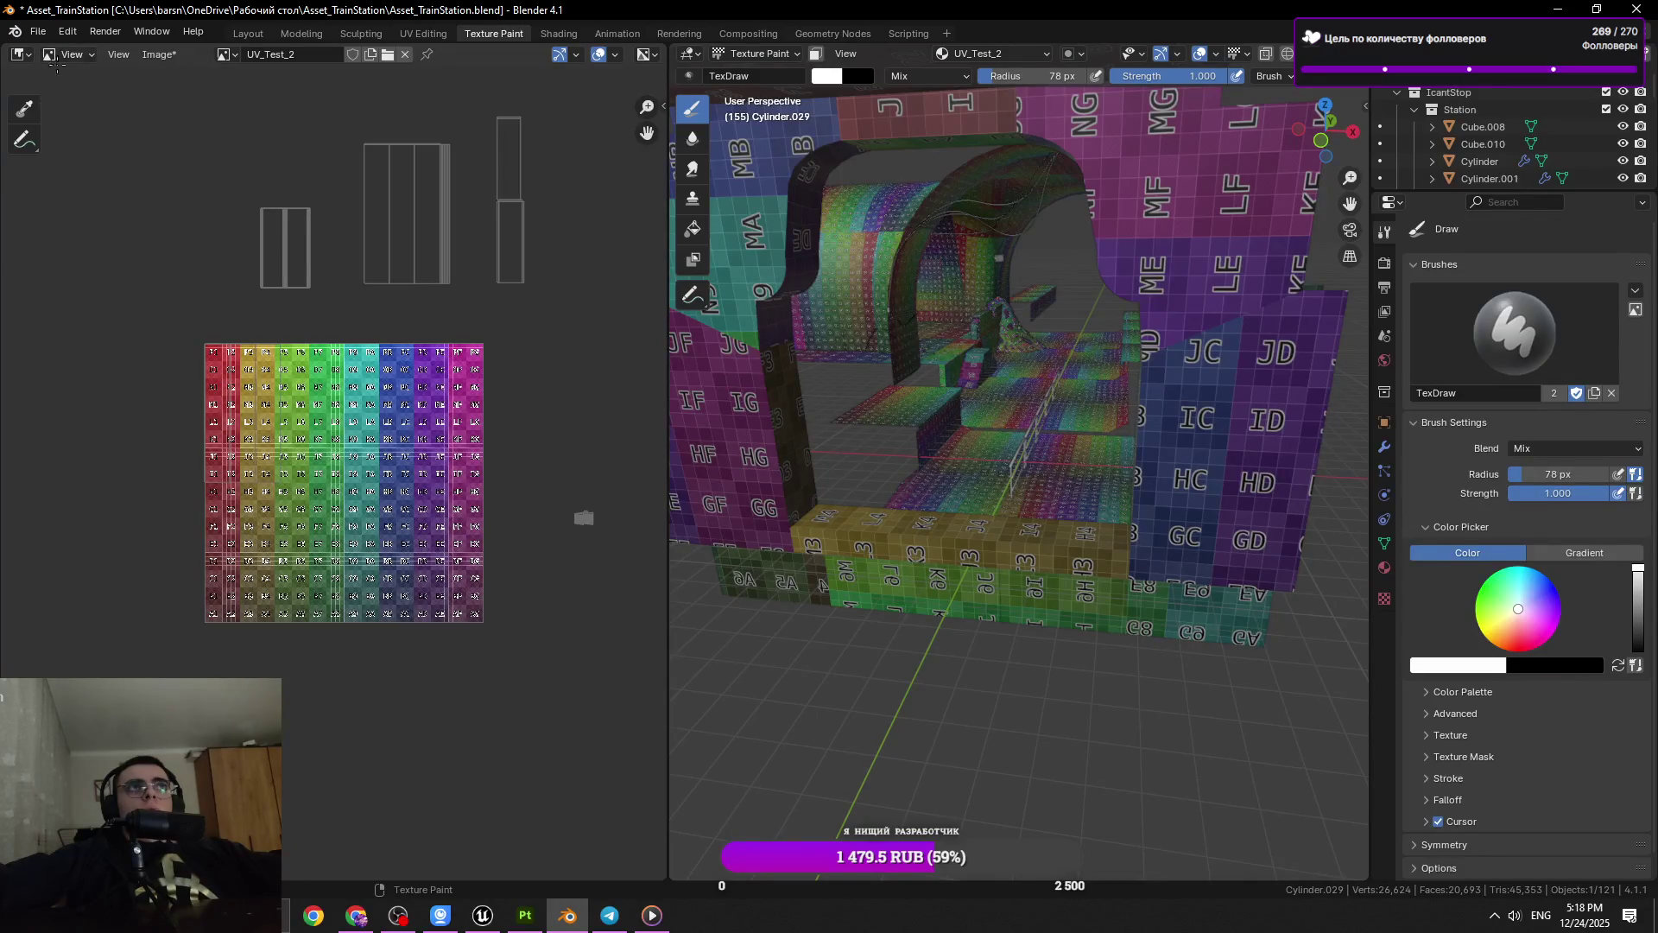
Turn the left area into a 3D view, then a UV Editor showing the checker
click(19, 54)
click(51, 104)
drag(298, 371, 259, 198)
click(18, 55)
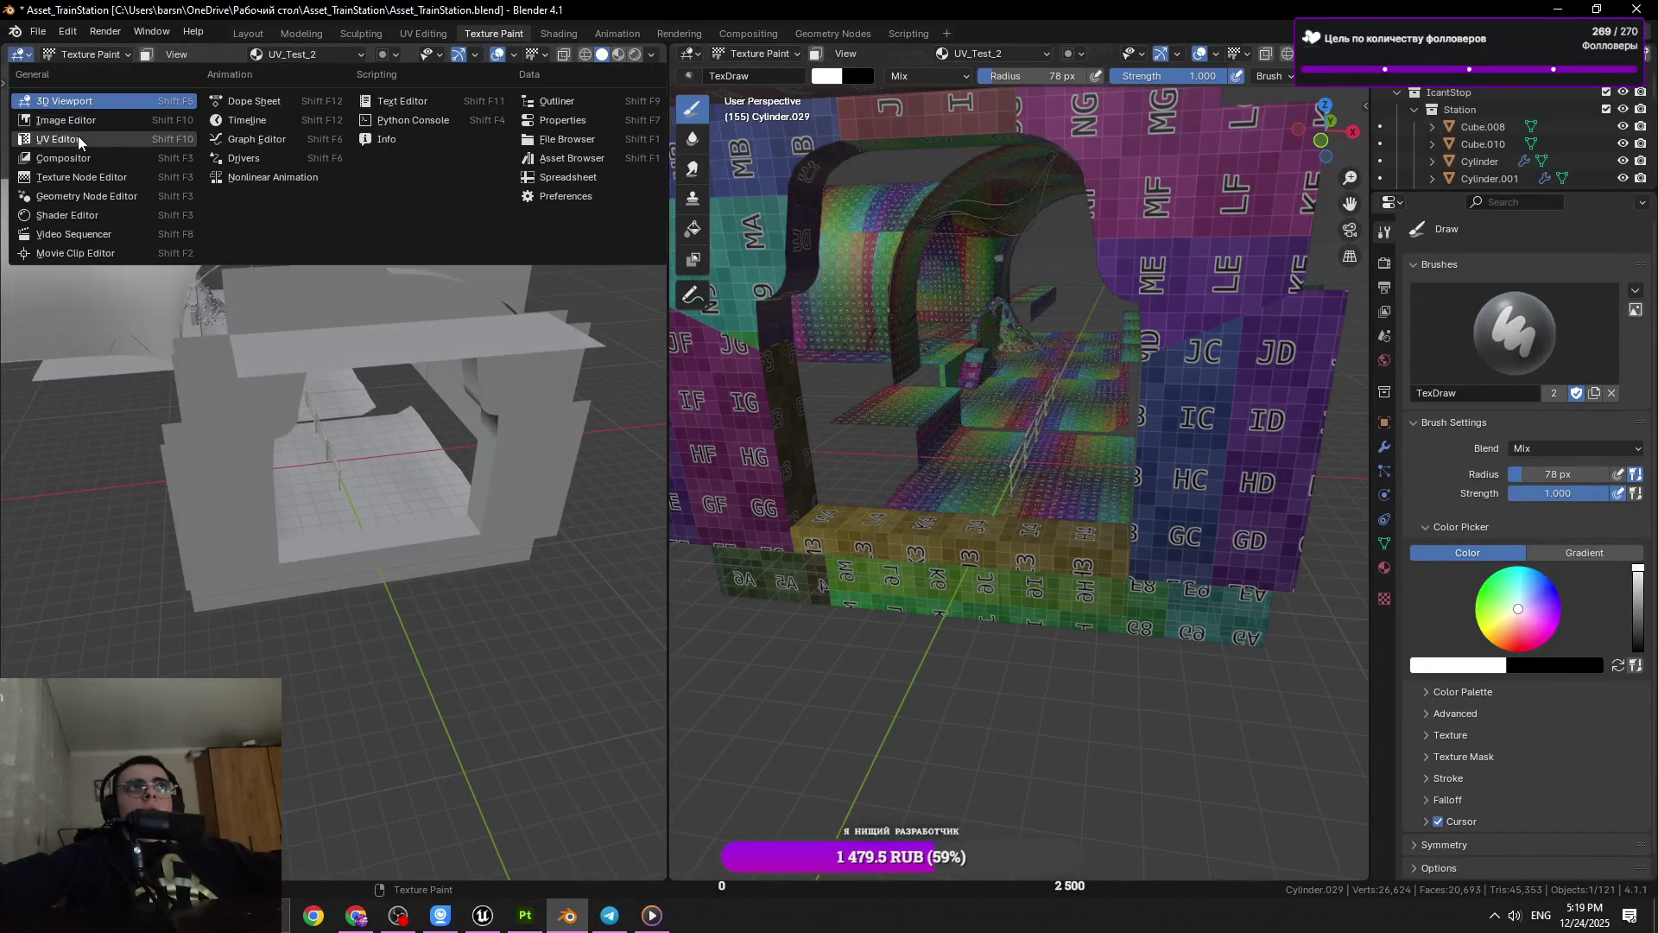
click(77, 137)
scroll(up, 3)
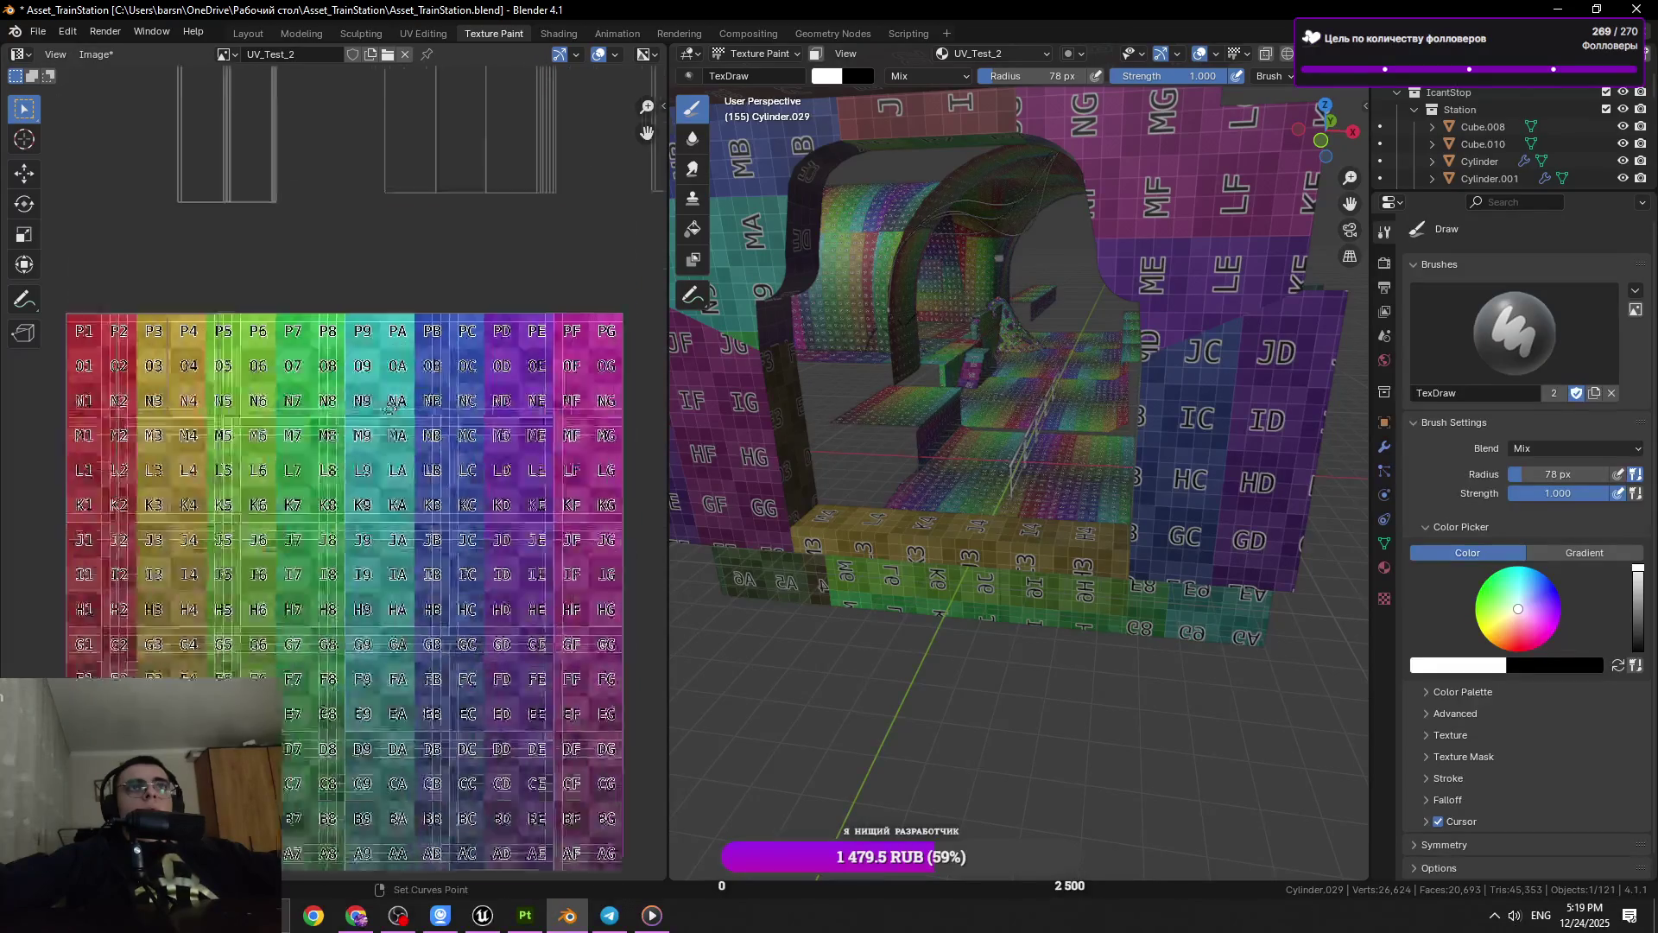
drag(381, 239, 336, 391)
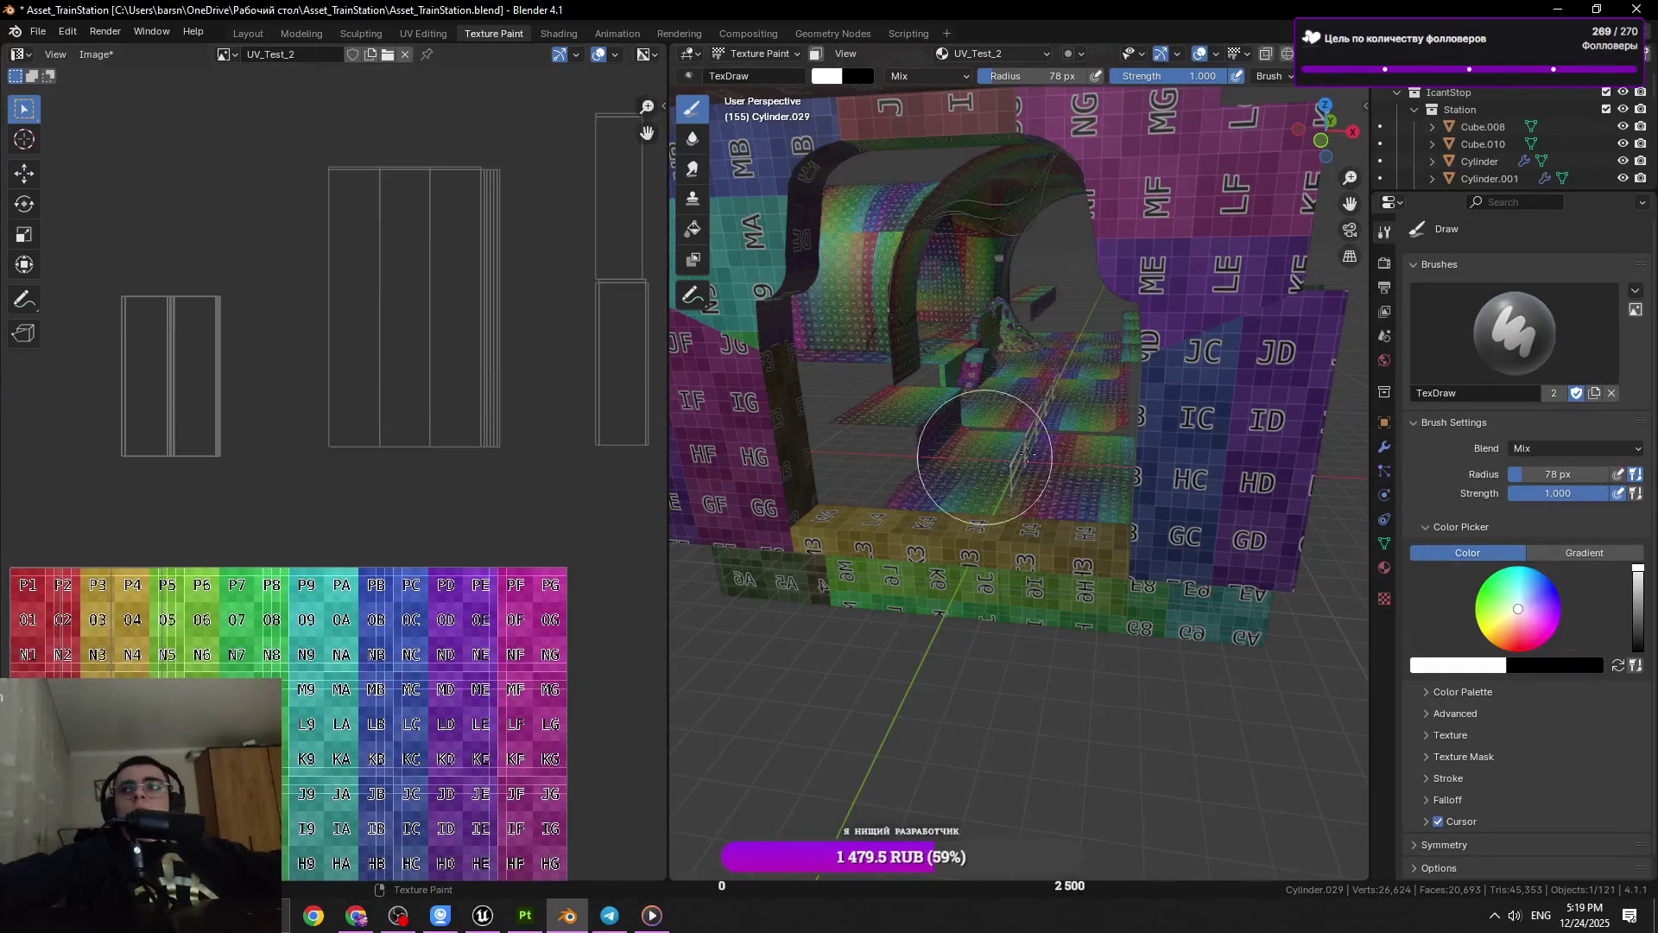
Switch the viewport from Texture Paint to Object Mode
click(1383, 265)
click(1385, 232)
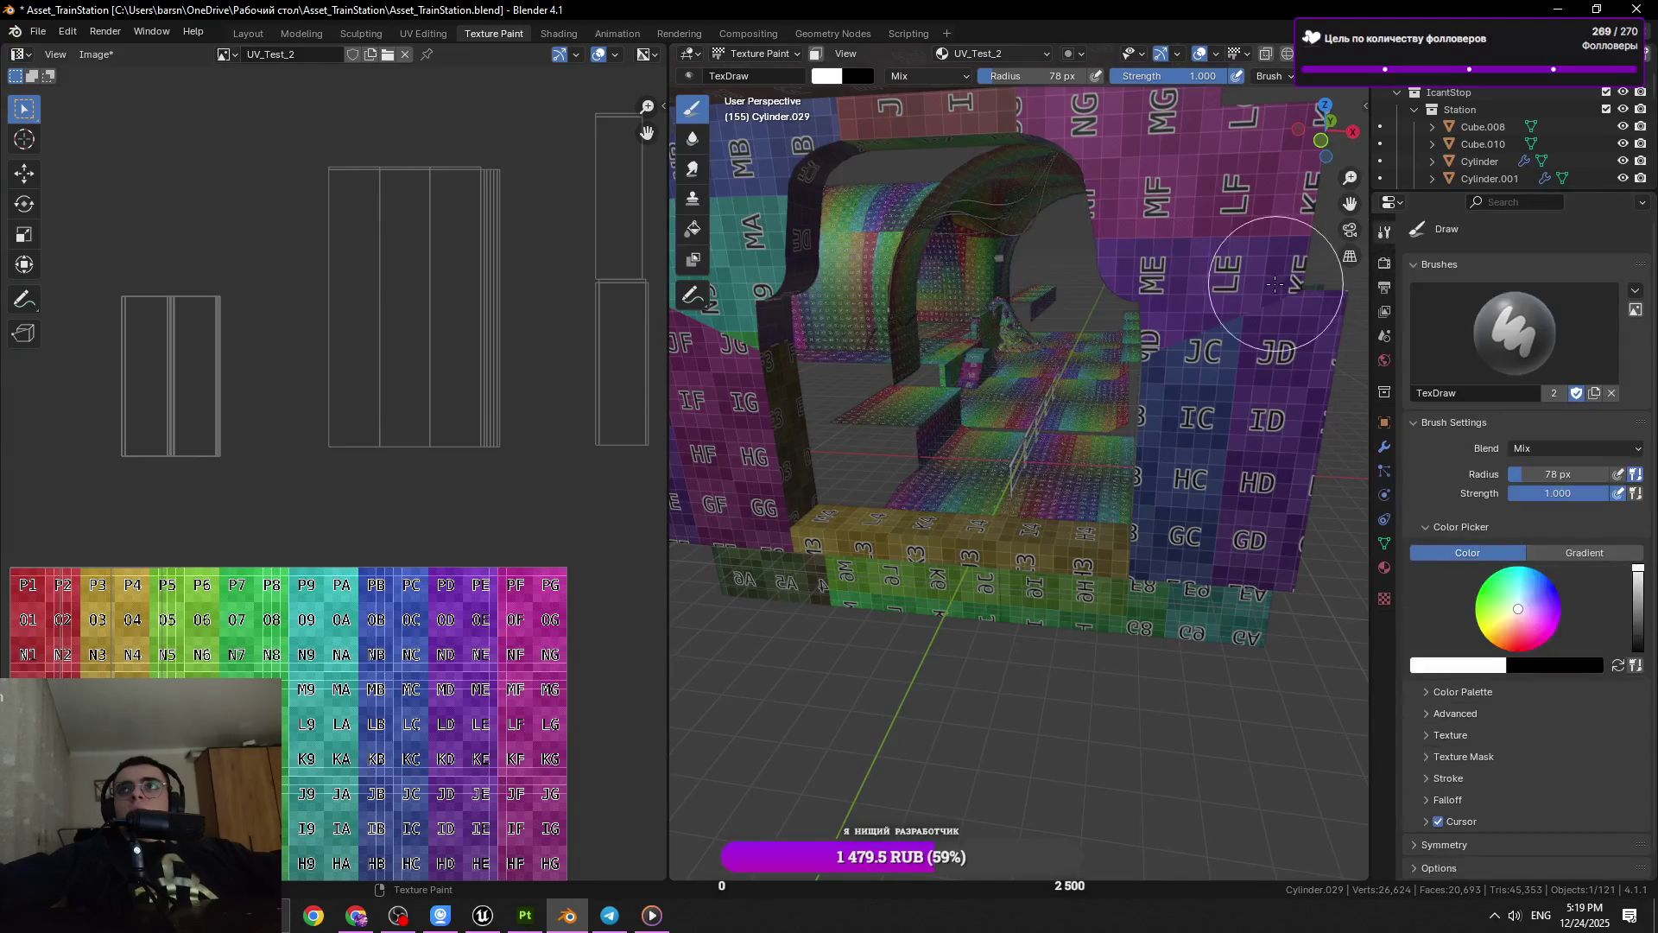
click(729, 56)
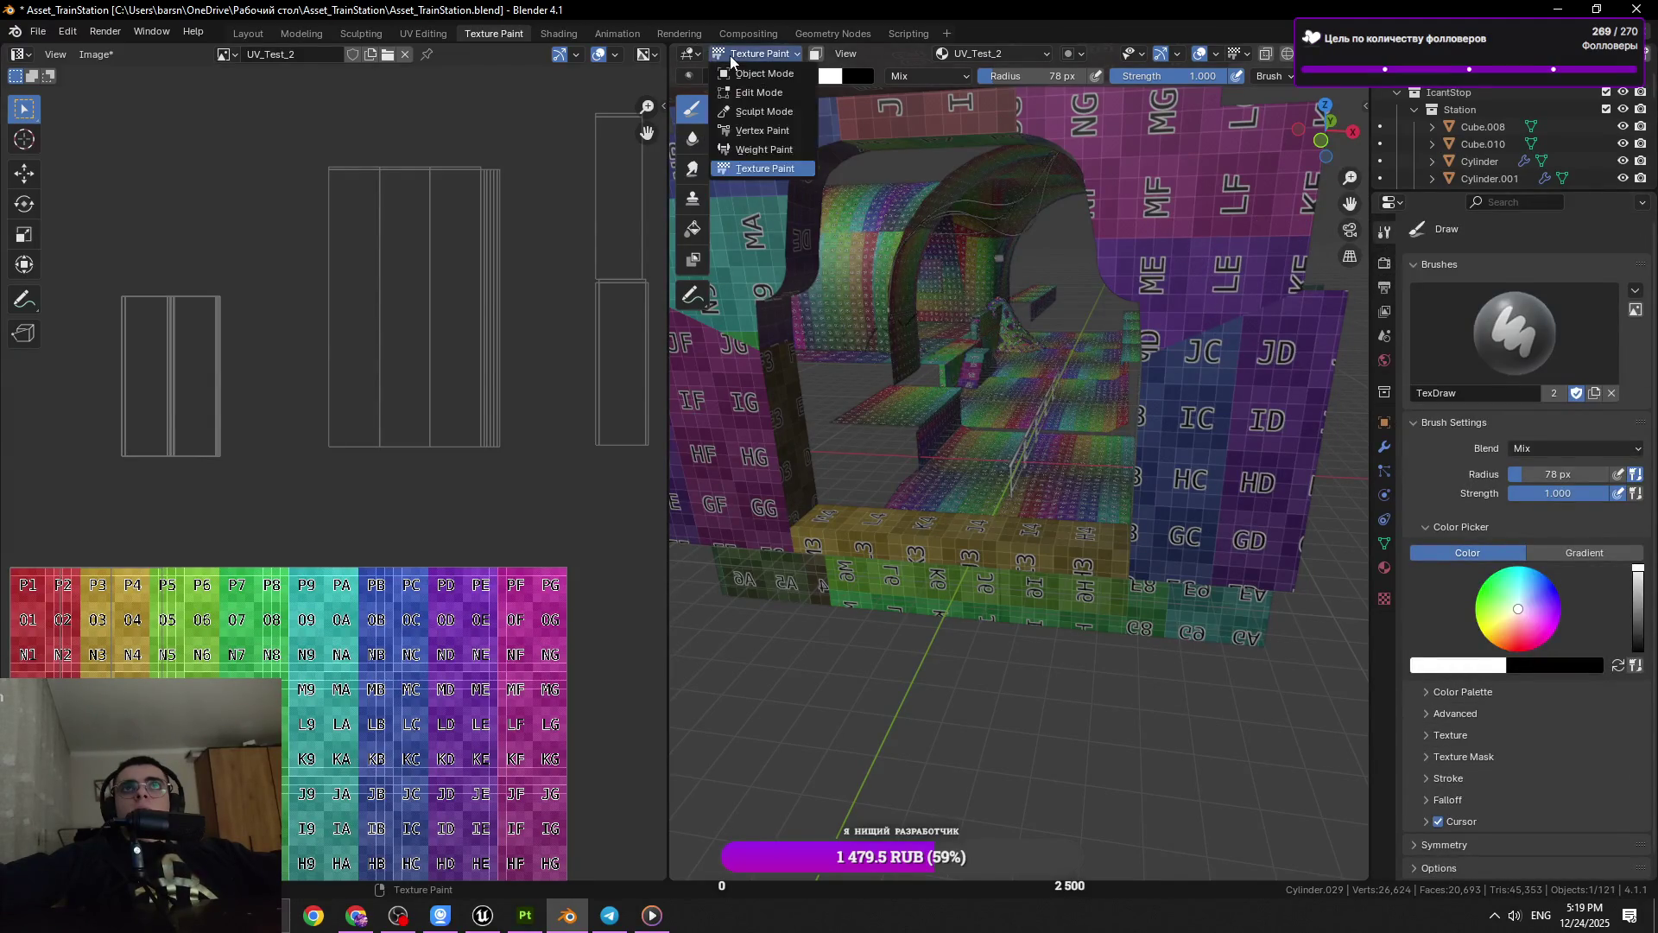
click(738, 75)
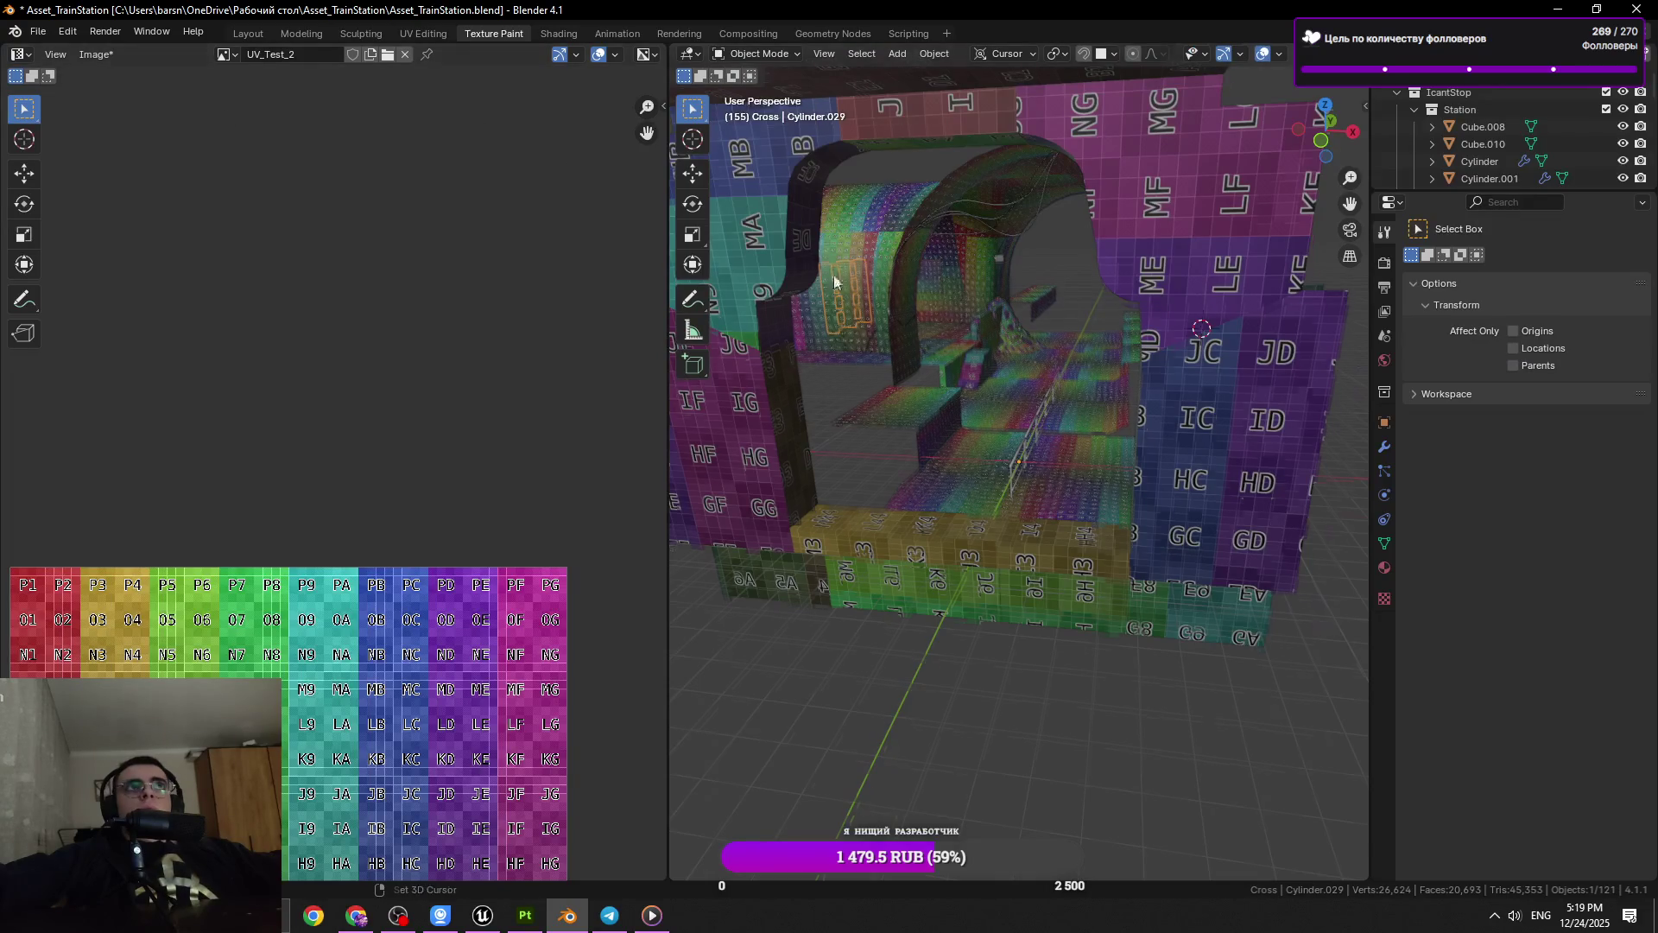
Select the arched wall Cube.008 and the NURBS curve while viewing the station
scroll(down, 3)
click(919, 532)
key(shift+z)
key(shift+z)
scroll(up, 3)
scroll(up, 3)
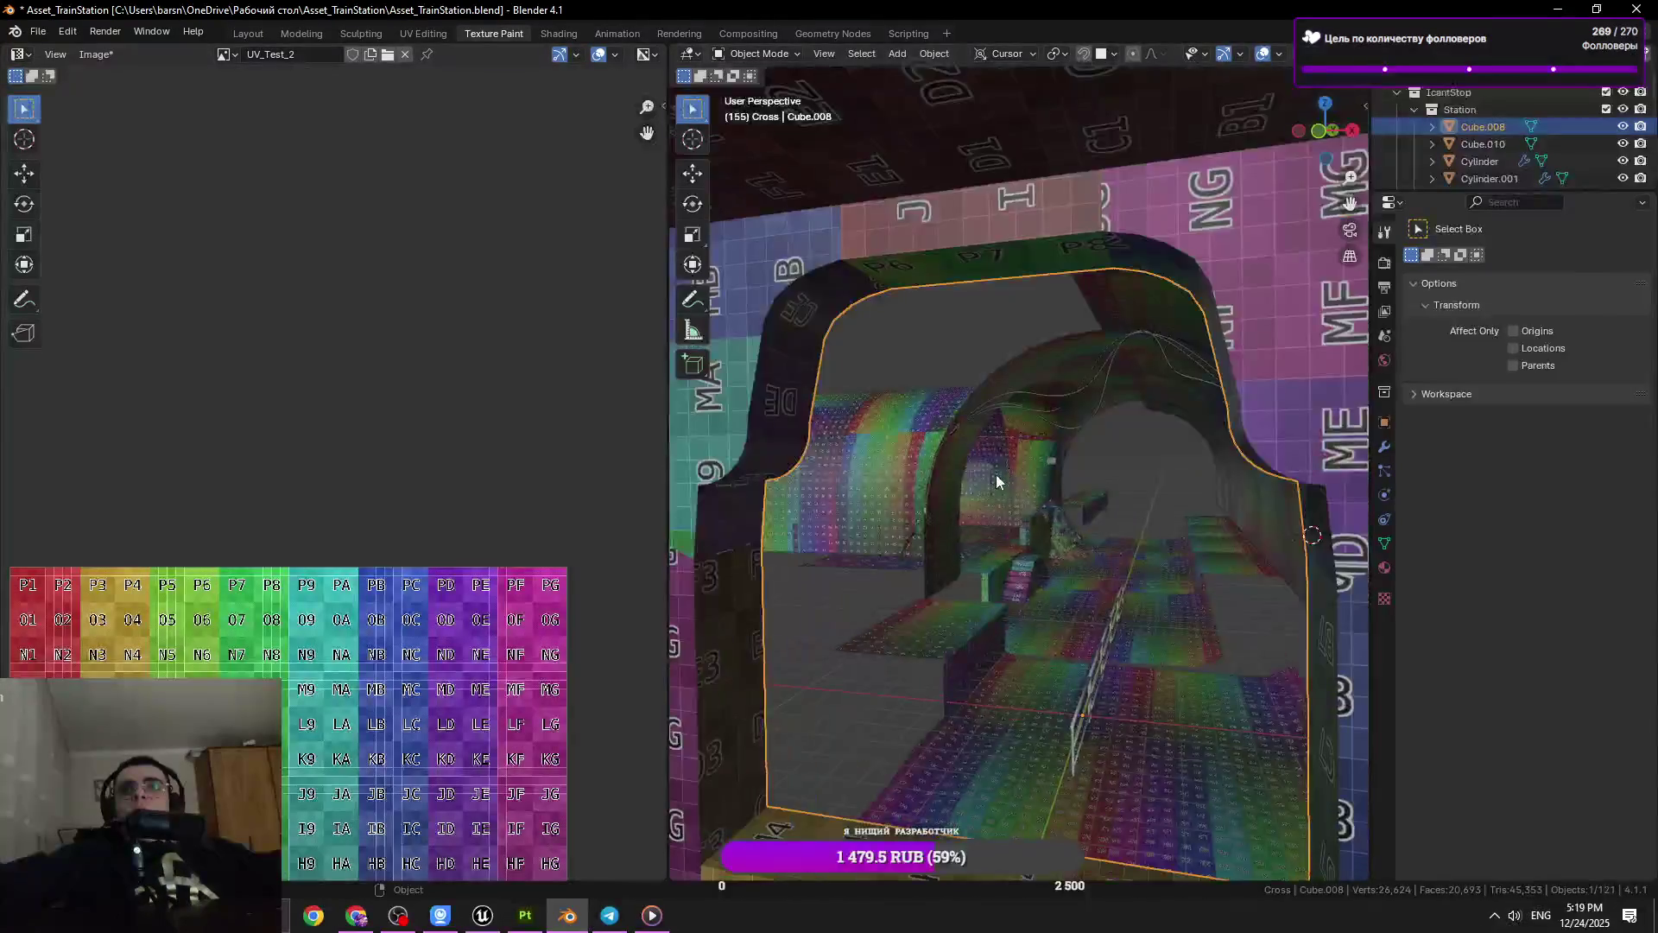
scroll(up, 3)
click(1049, 373)
scroll(up, 3)
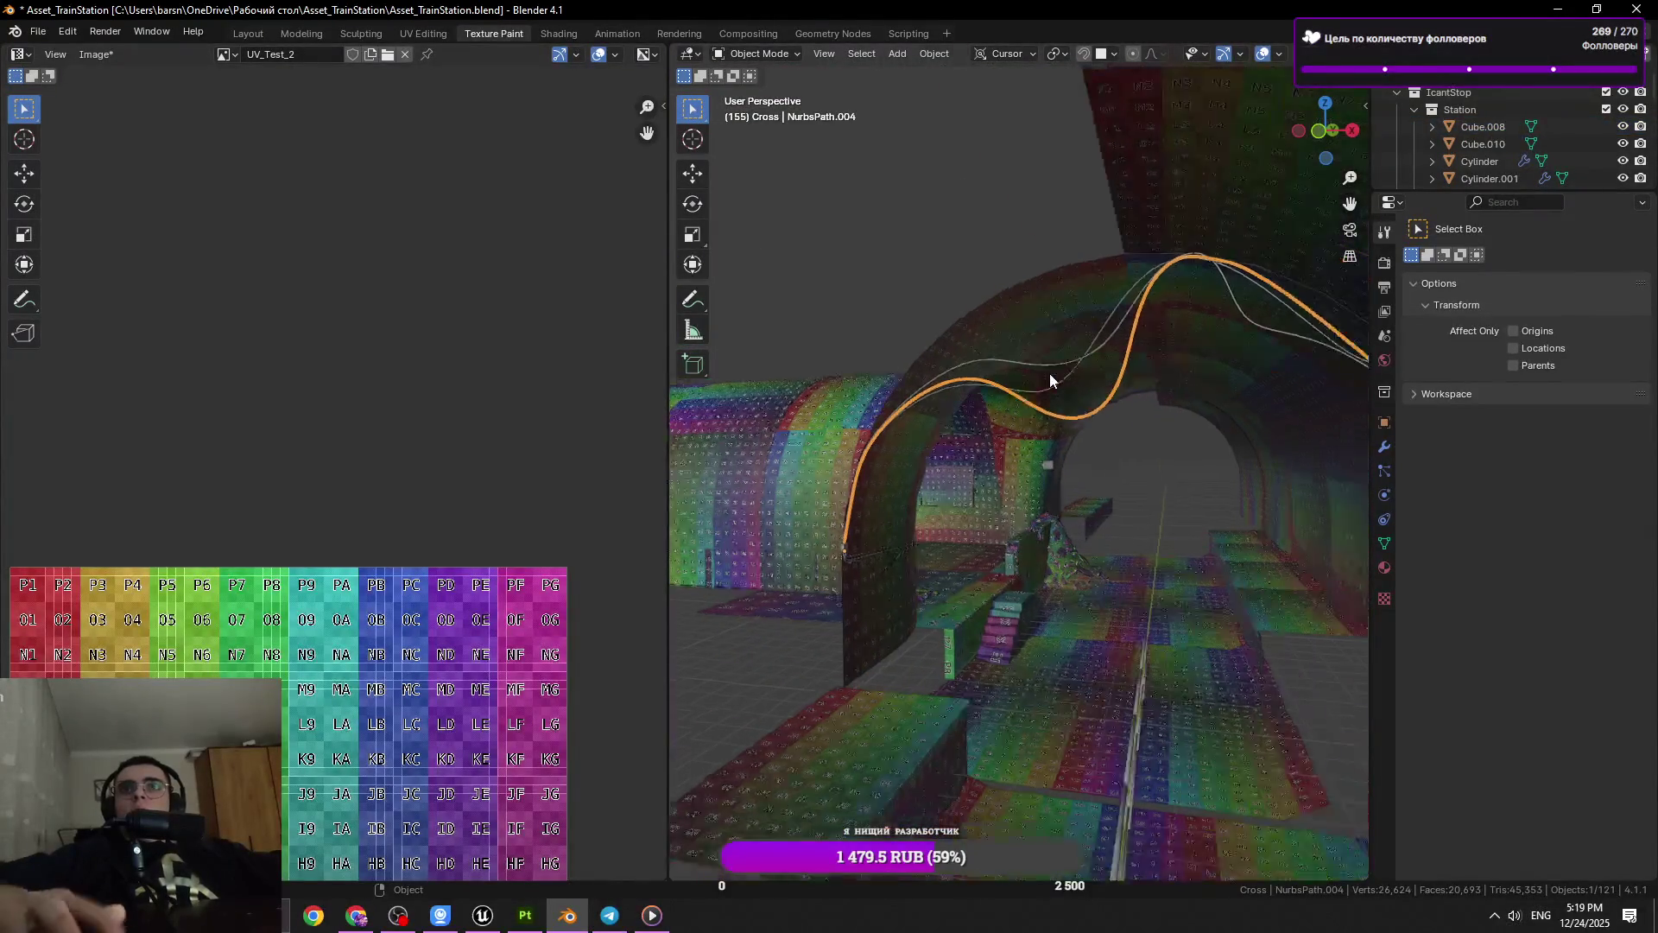
drag(1049, 373, 939, 402)
scroll(down, 3)
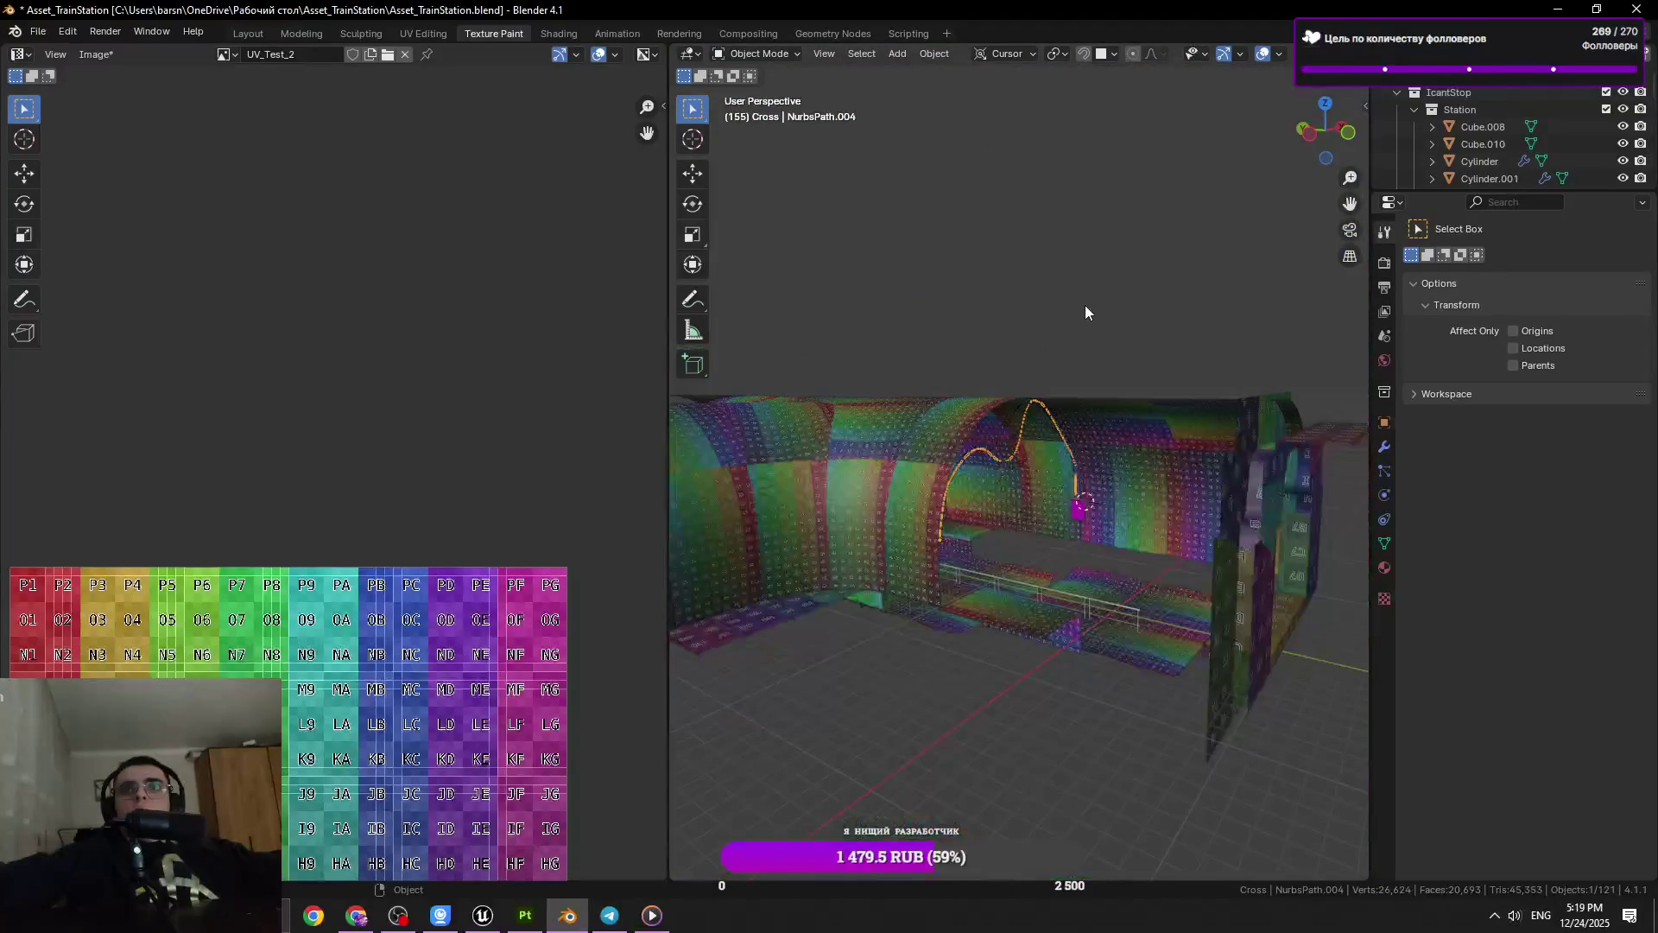
Select Cylinder.029, enter Edit Mode, and select all its faces
click(1081, 350)
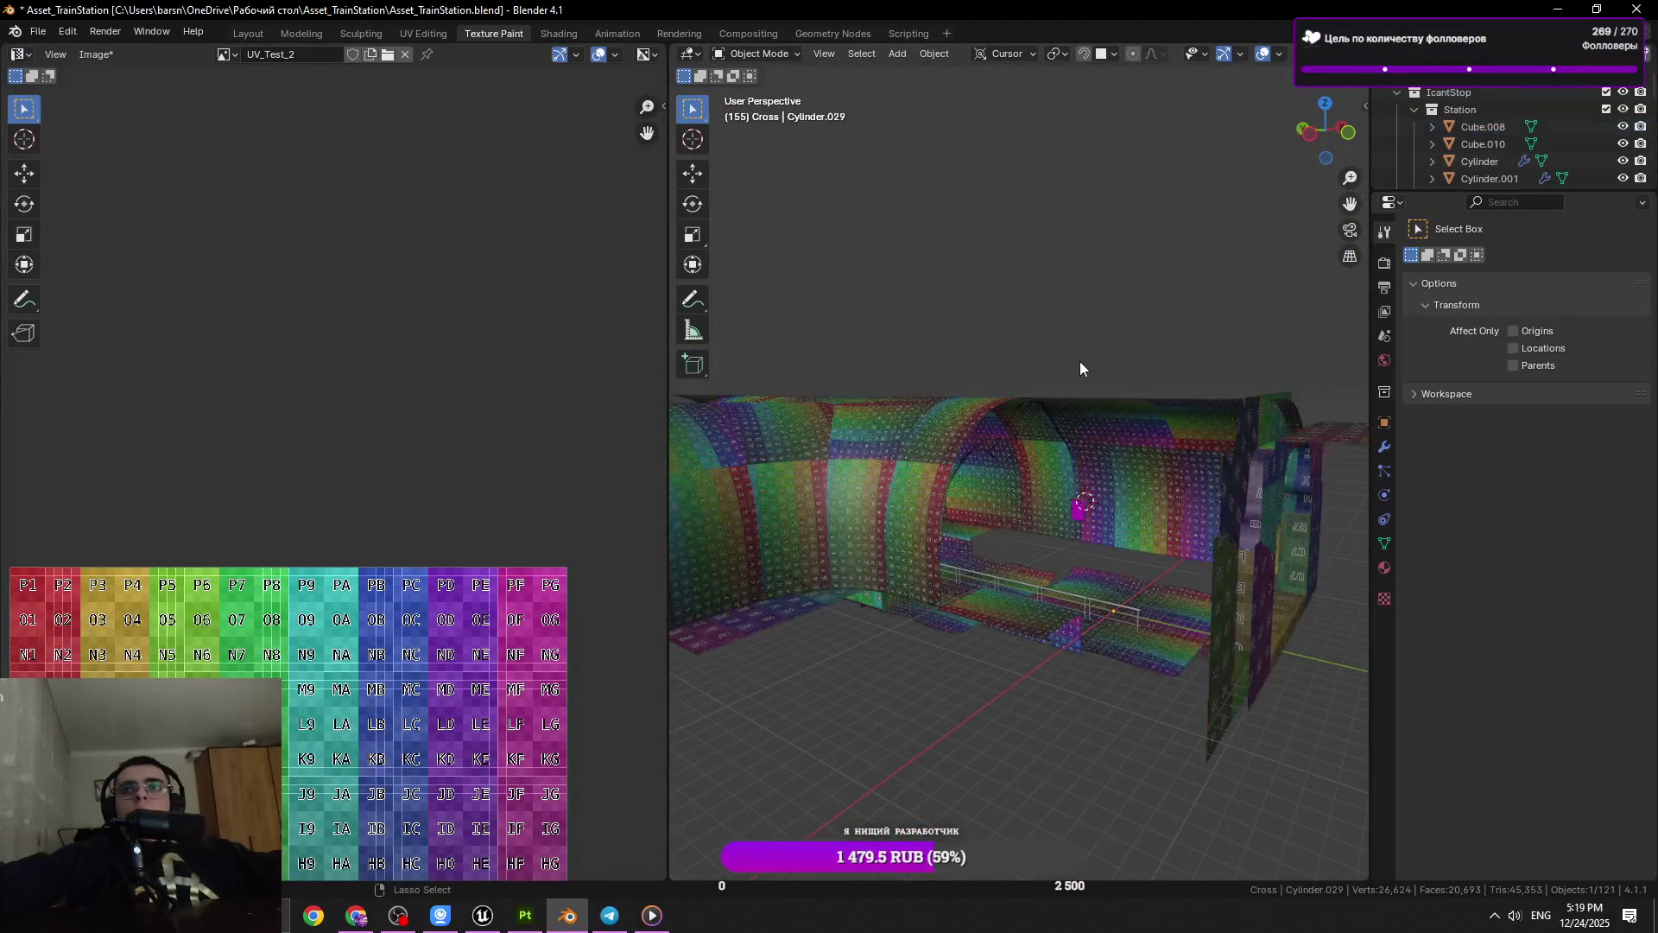
key(ctrl+Tab)
key(Tab)
scroll(down, 3)
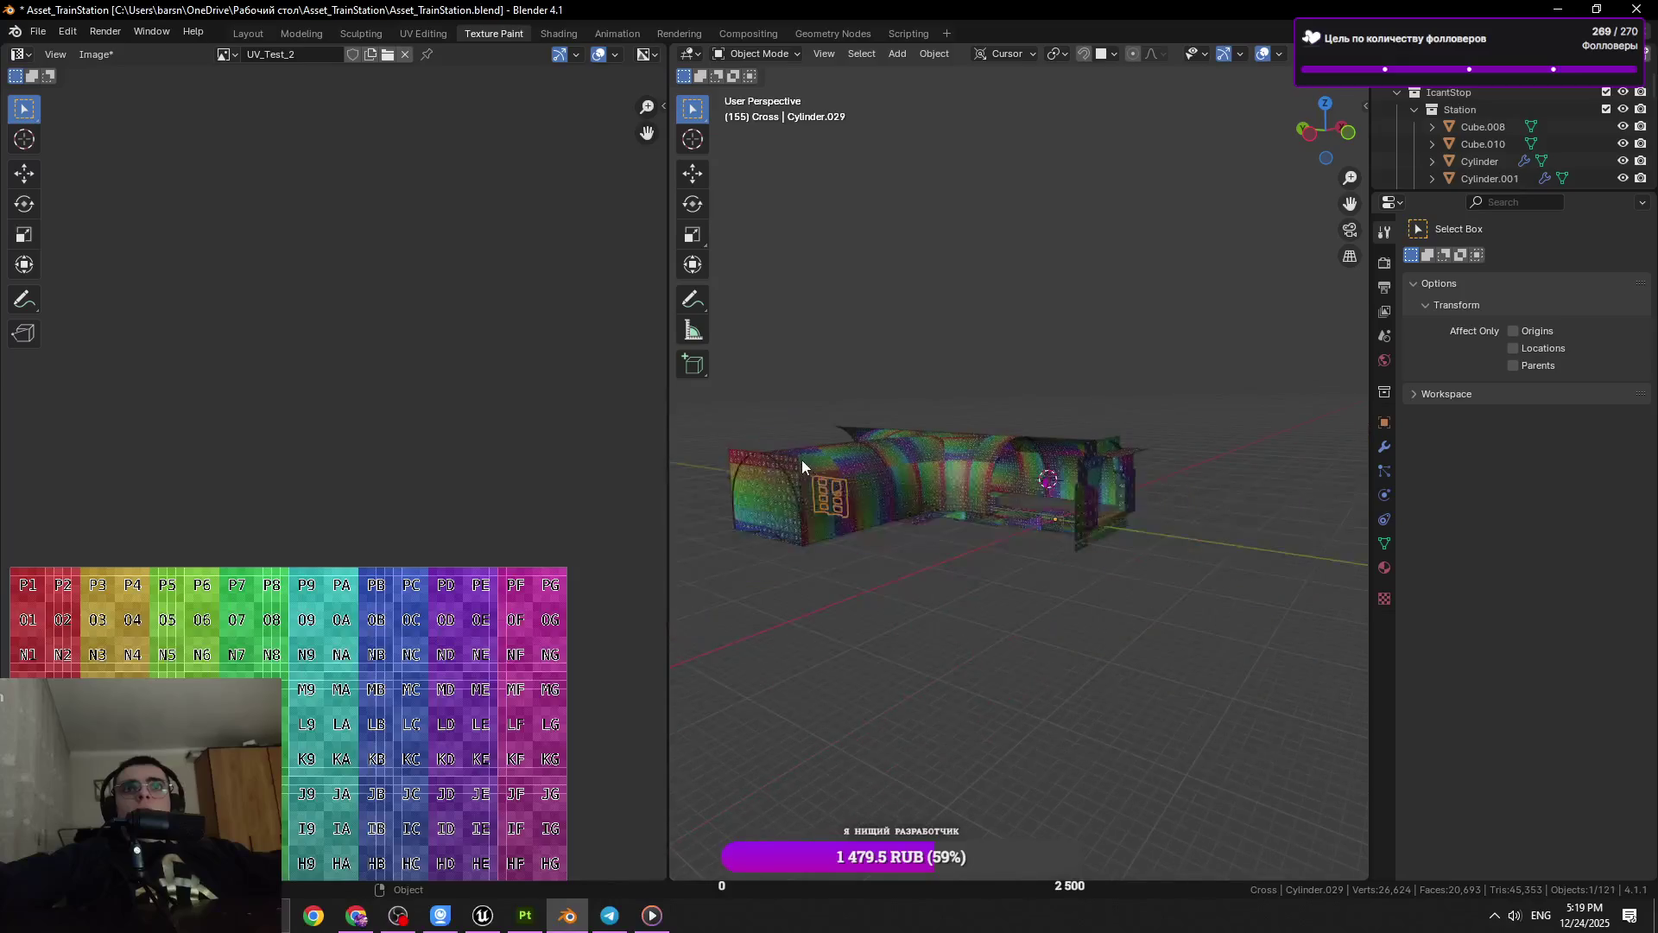
key(a)
key(alt+a)
Zoom in on a shelf plank, box-select the three UV islands, and return to Object Mode
key(a)
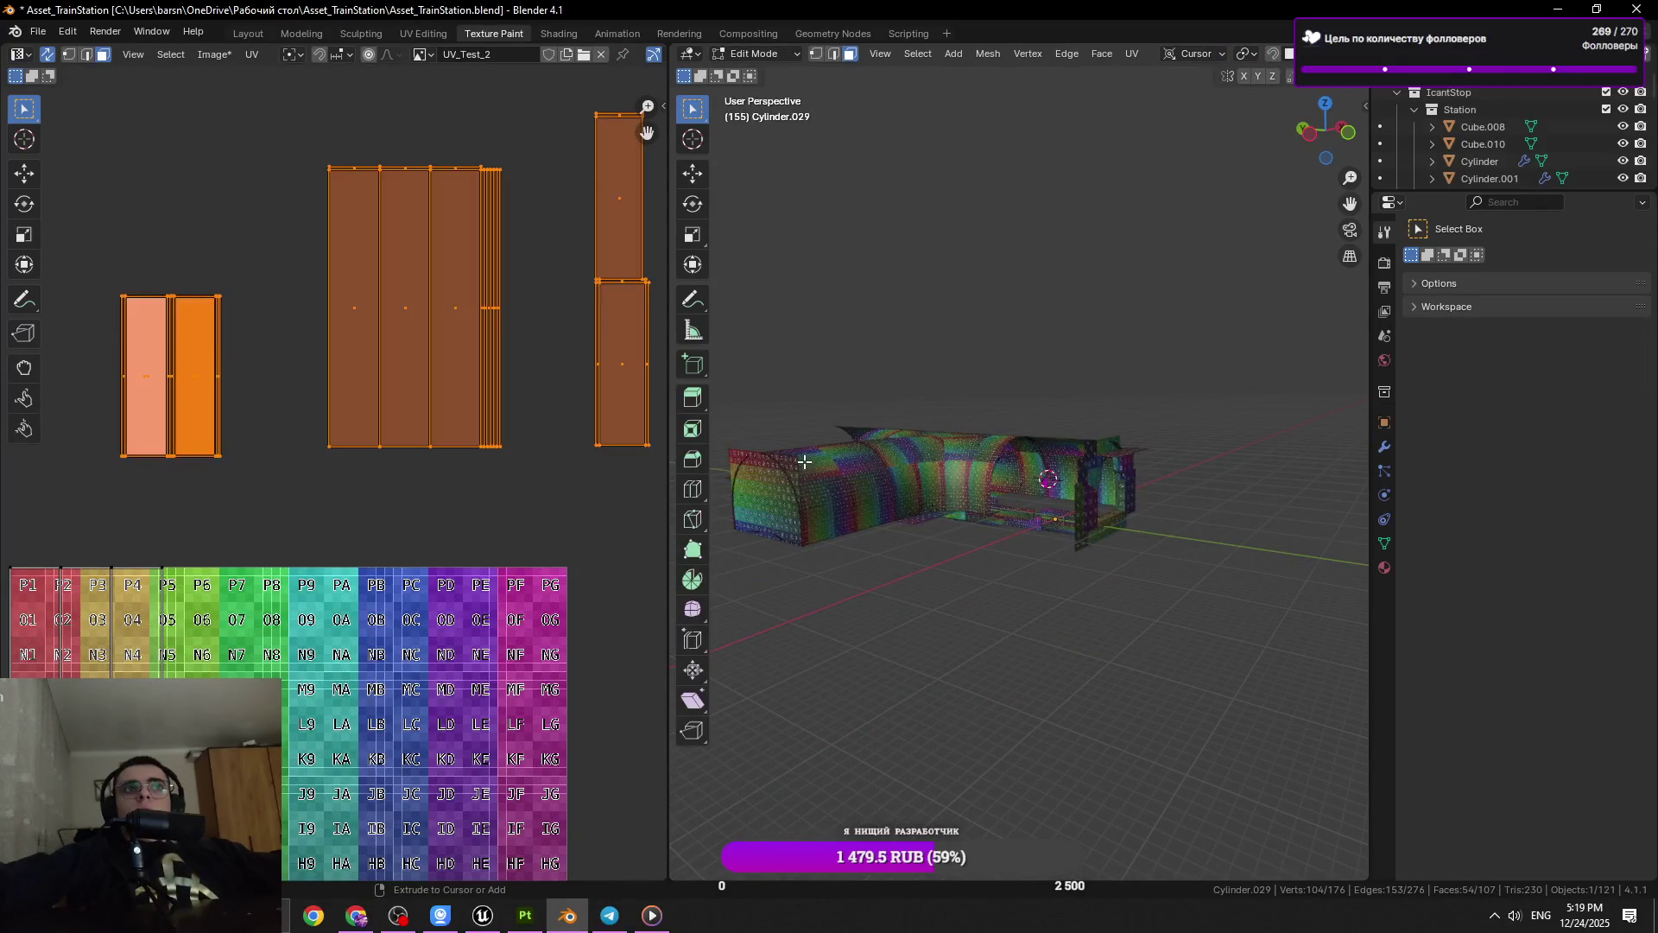
drag(804, 462, 870, 474)
key(KP_Decimal)
click(1148, 402)
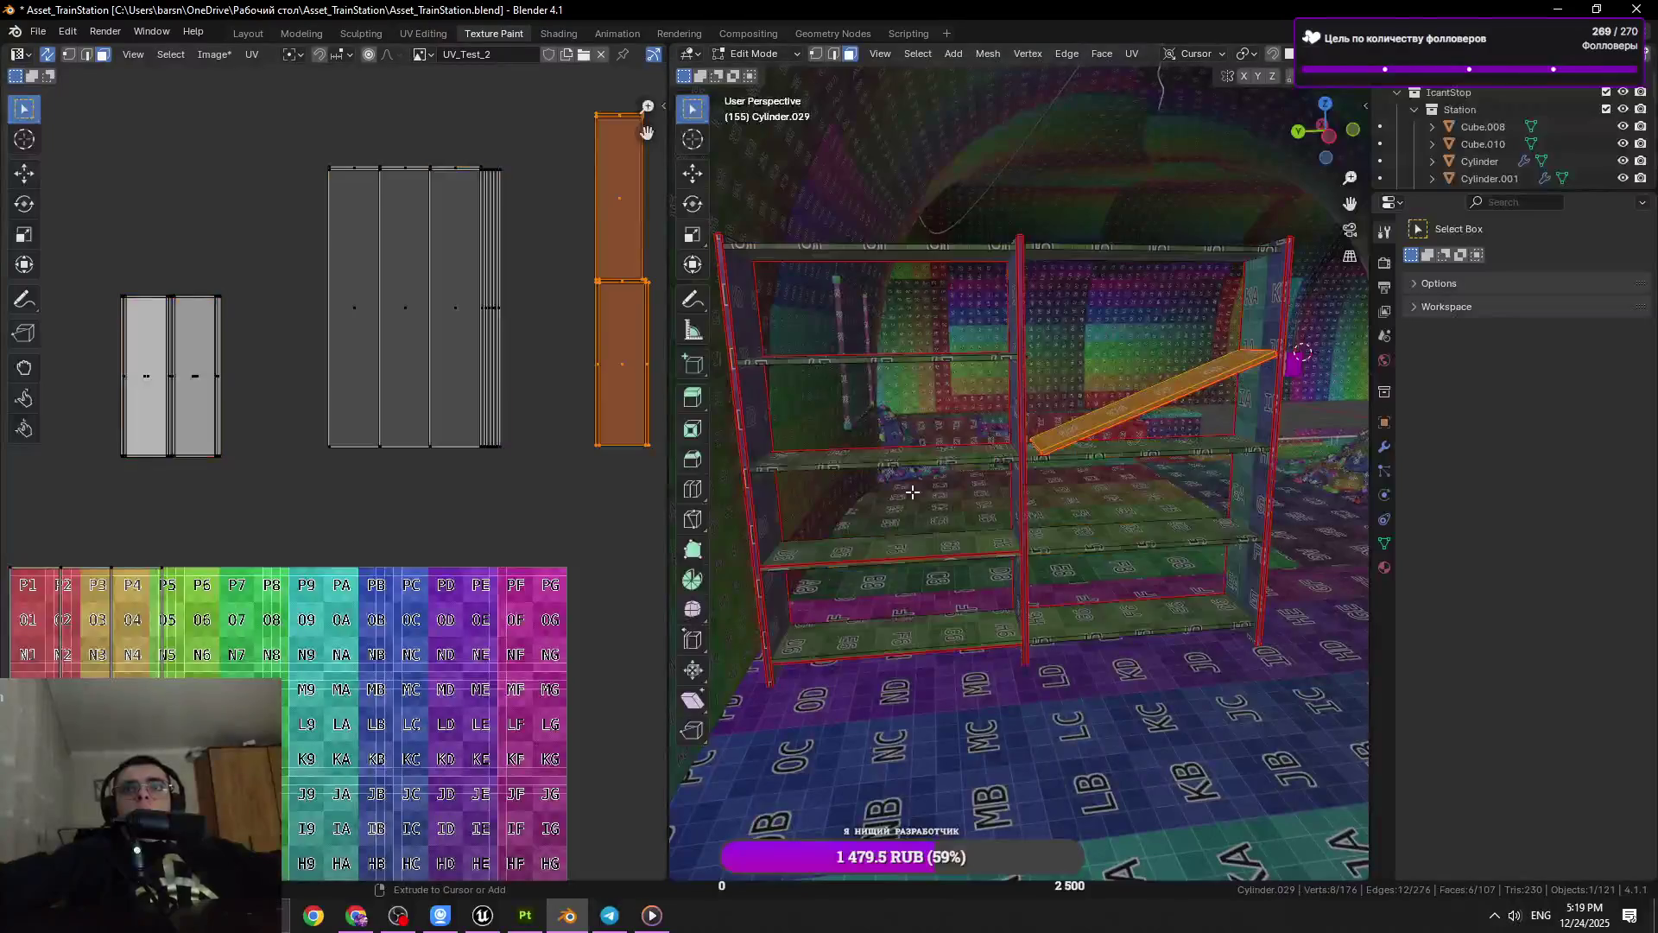
key(alt+a)
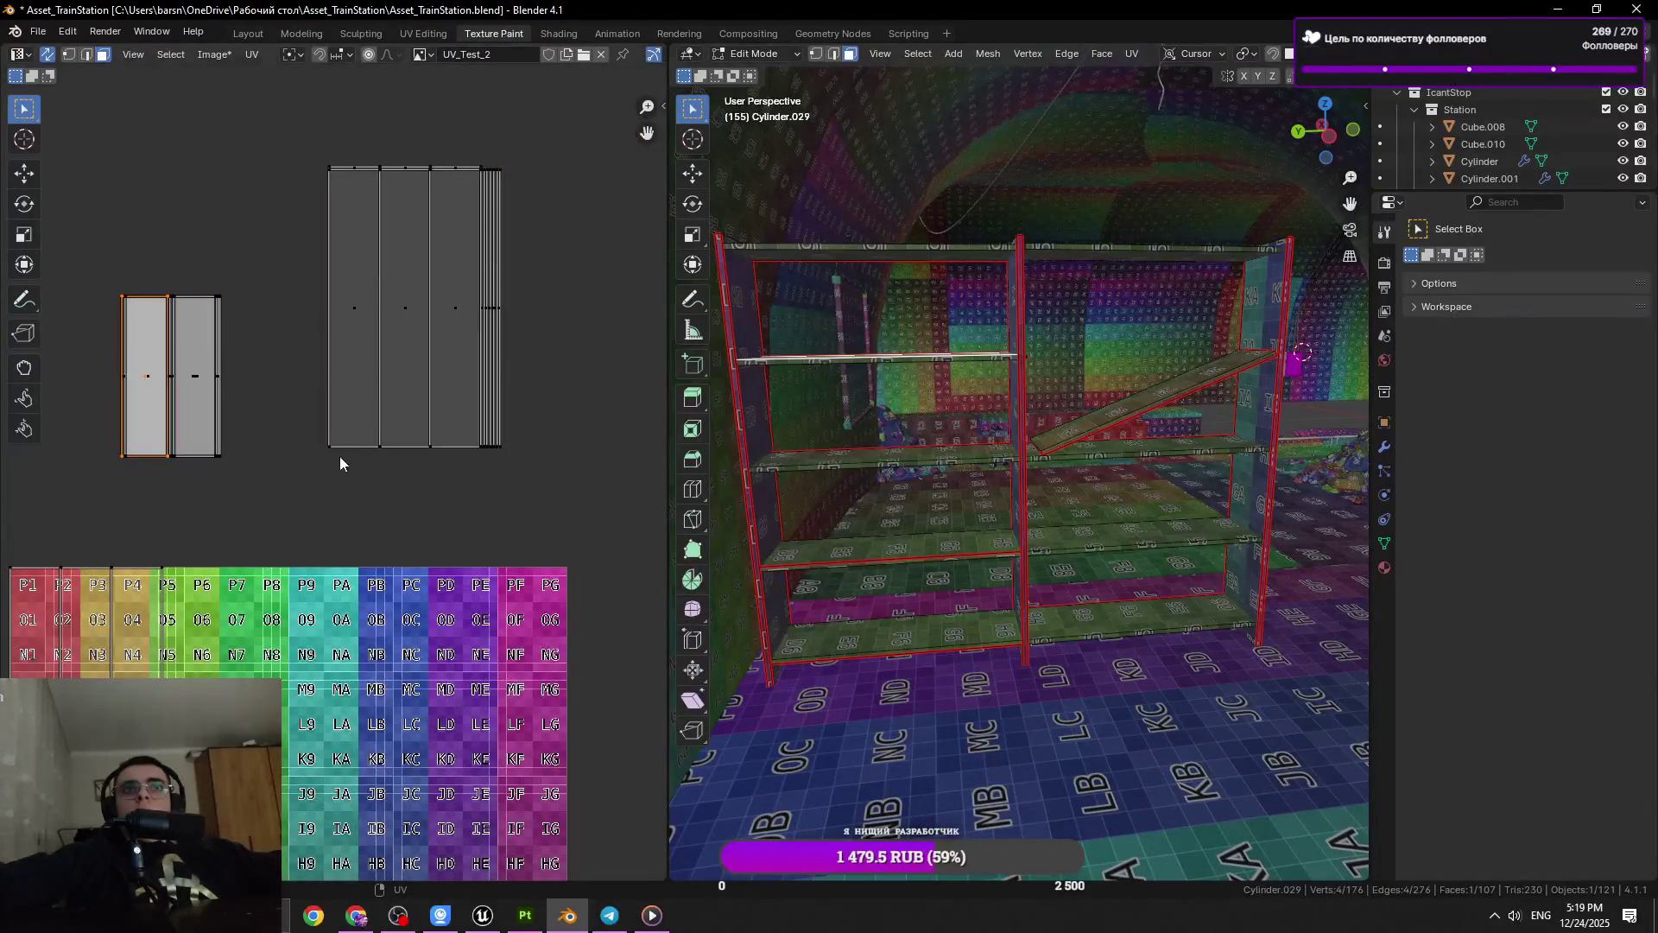
scroll(down, 3)
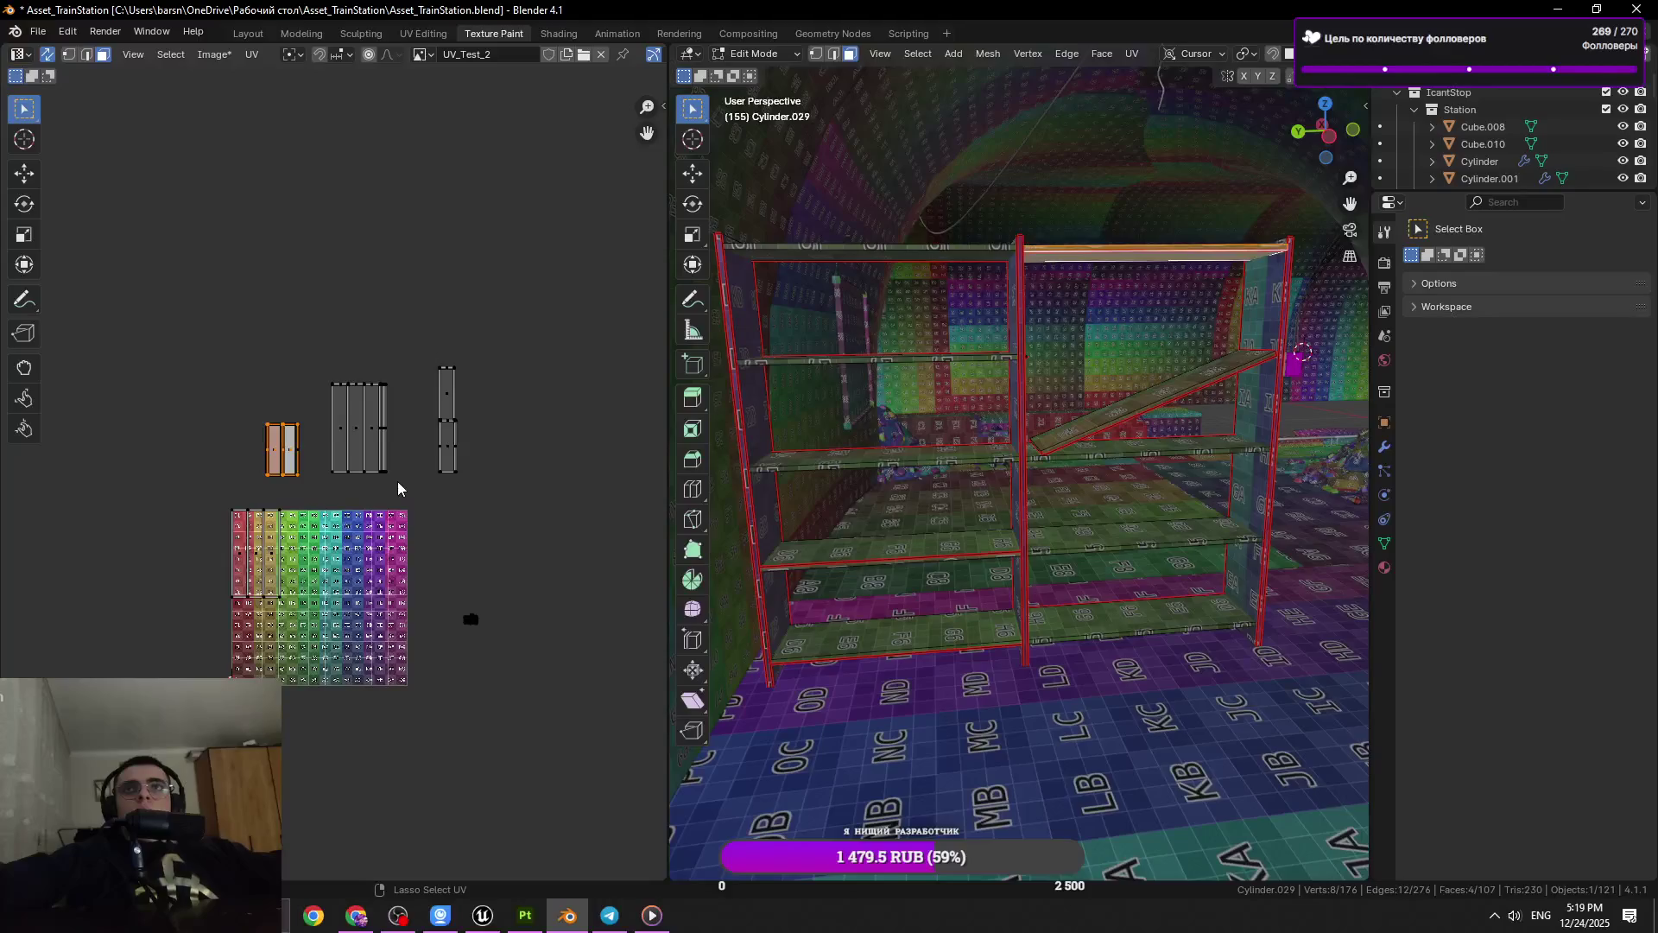
drag(509, 307, 227, 518)
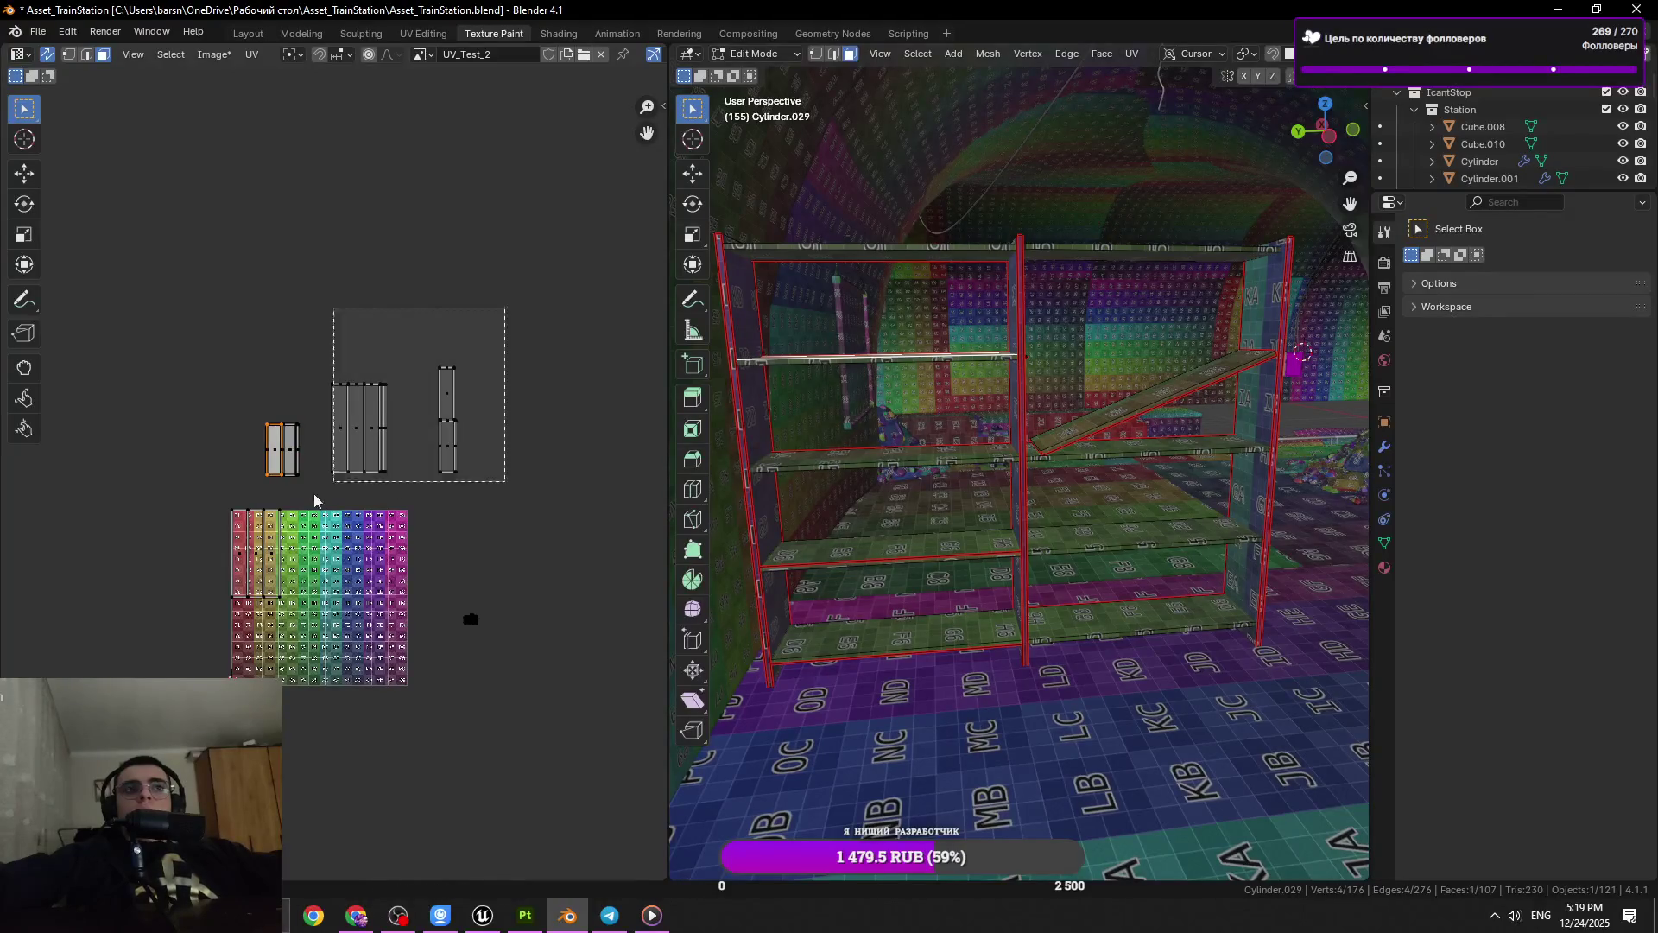
key(Tab)
drag(943, 507, 1319, 91)
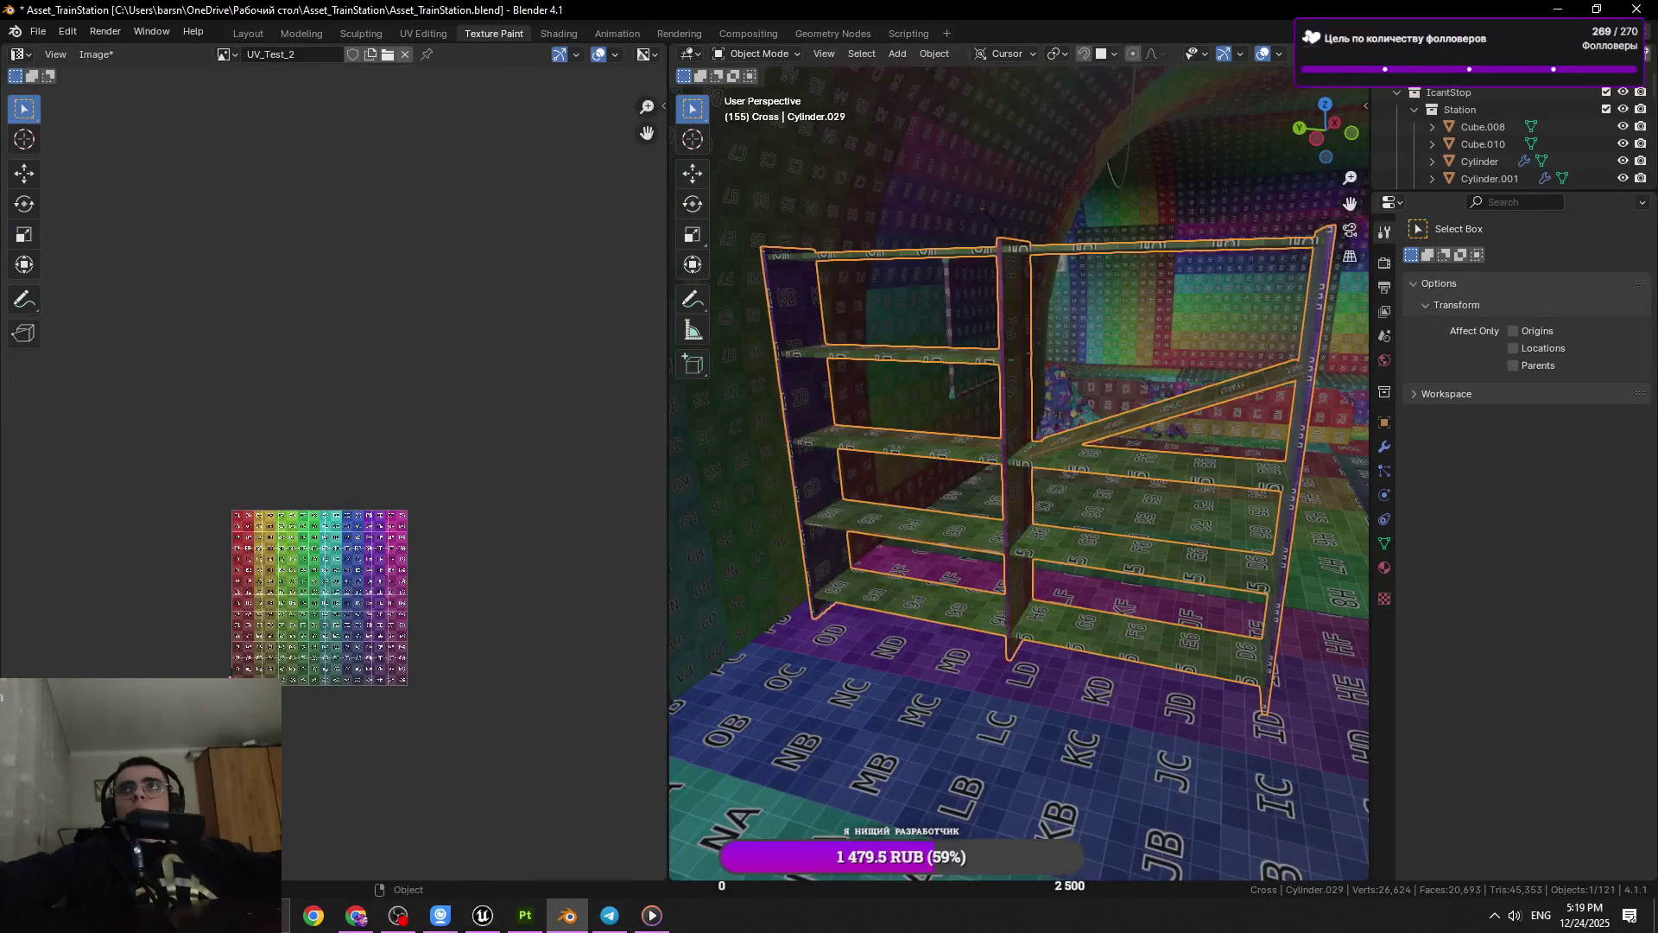
Face the shelf, reselect Cylinder.029 over Cube.031, and save Asset_TrainStation.blend
scroll(up, 3)
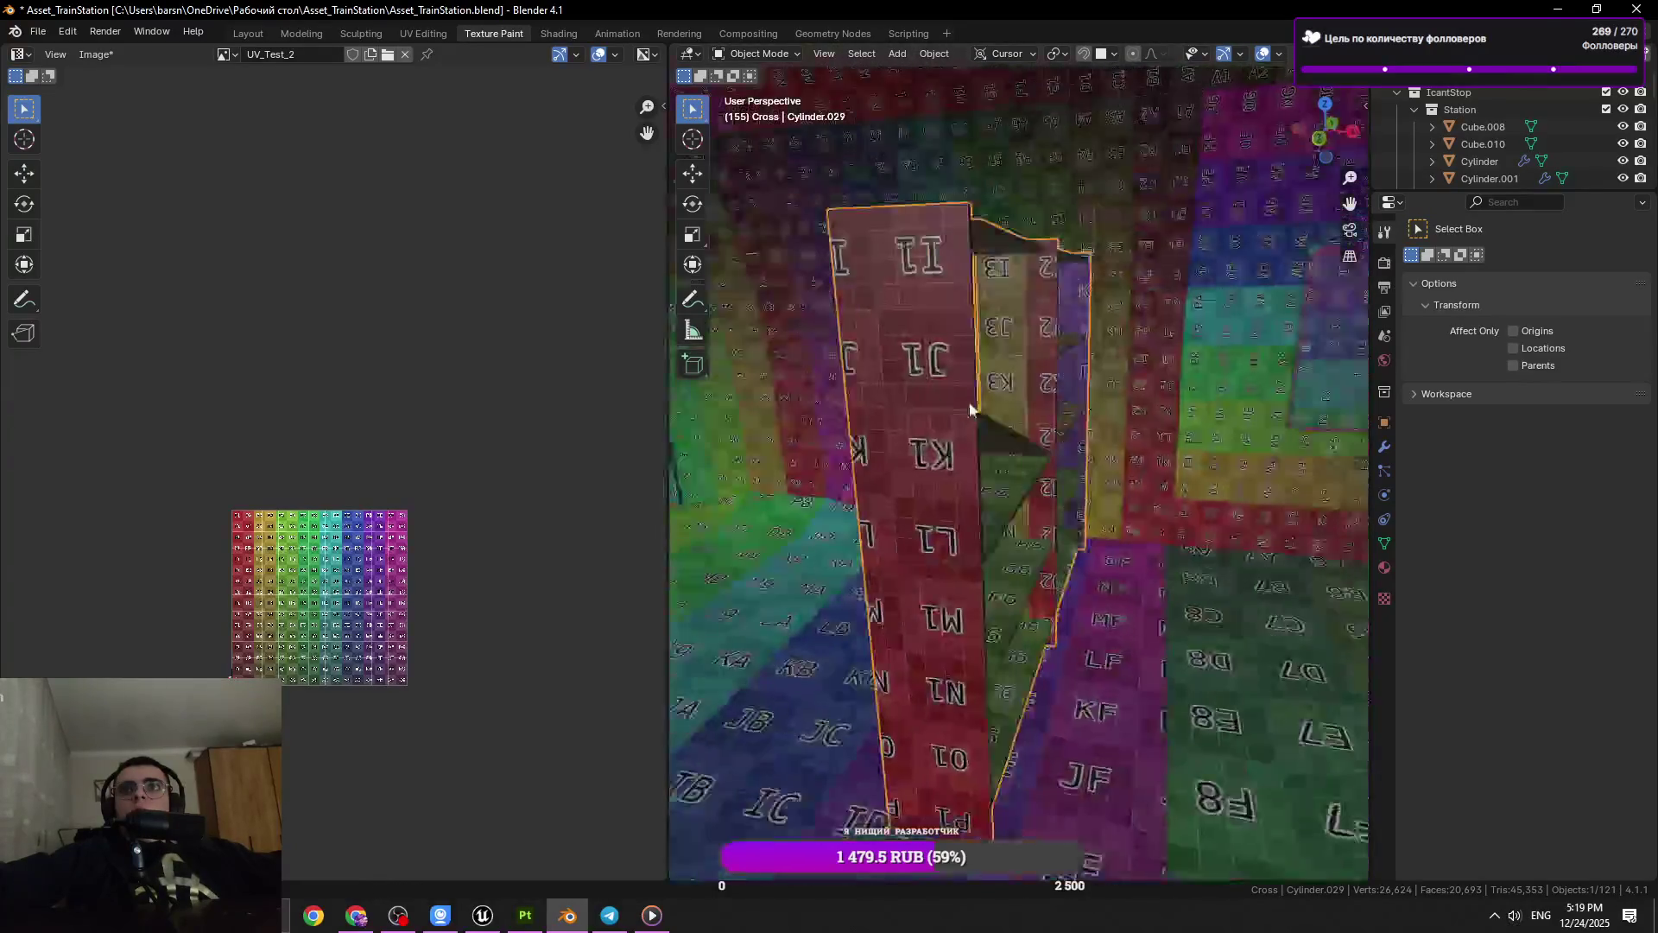
scroll(down, 3)
drag(898, 436, 1025, 370)
scroll(up, 3)
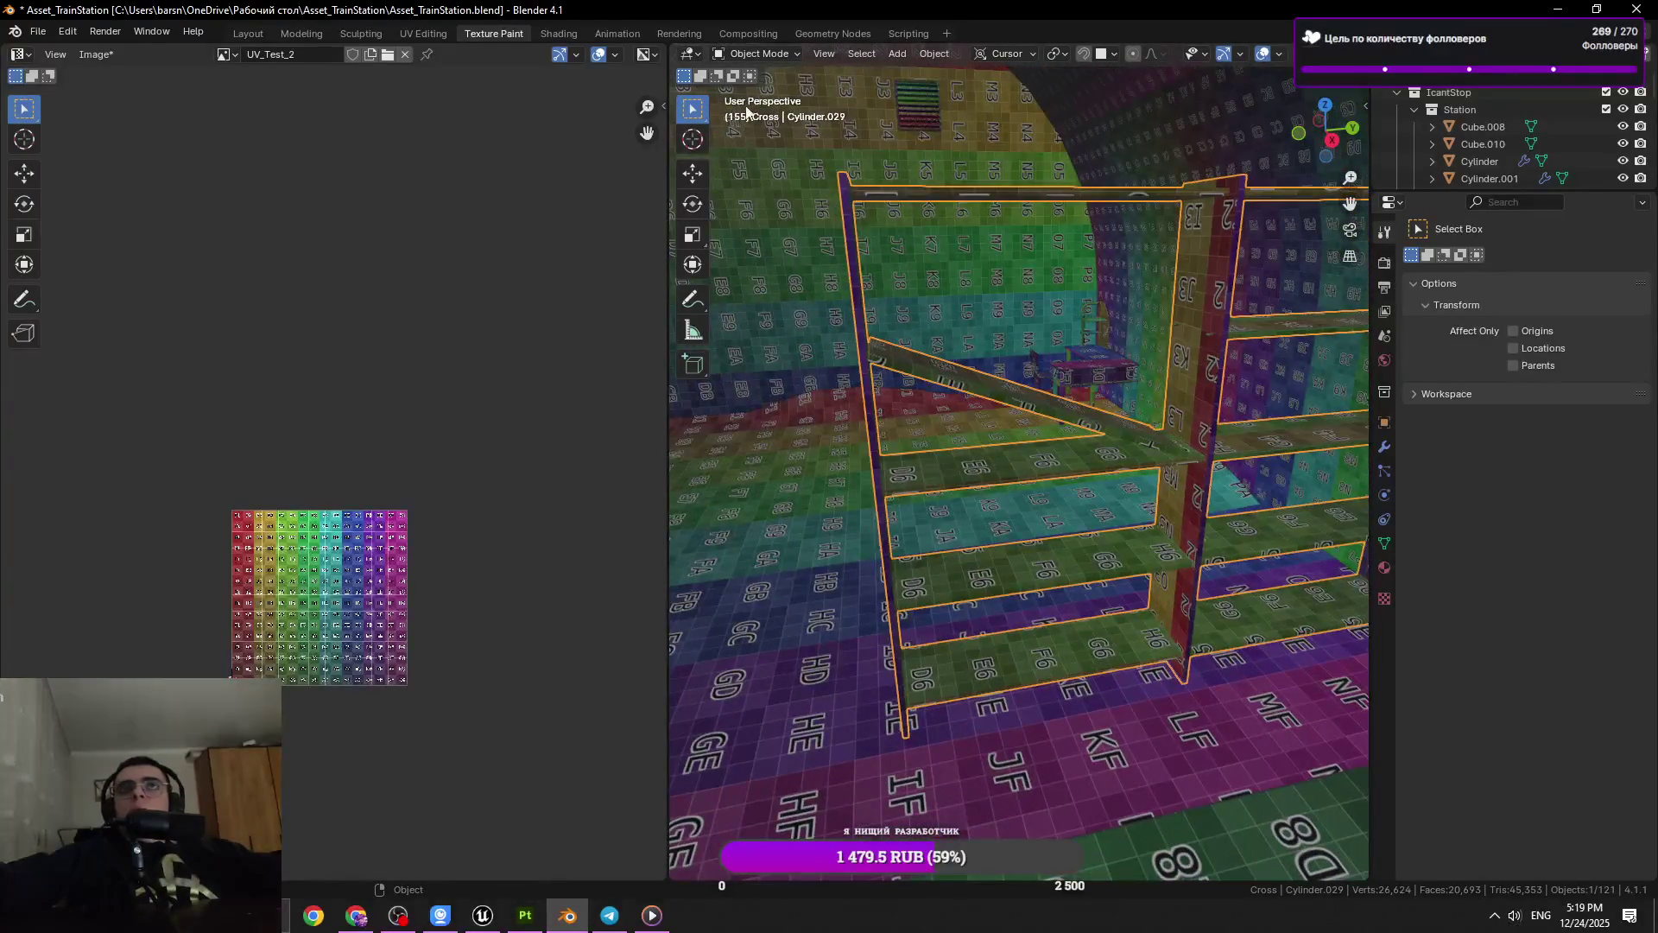
click(744, 56)
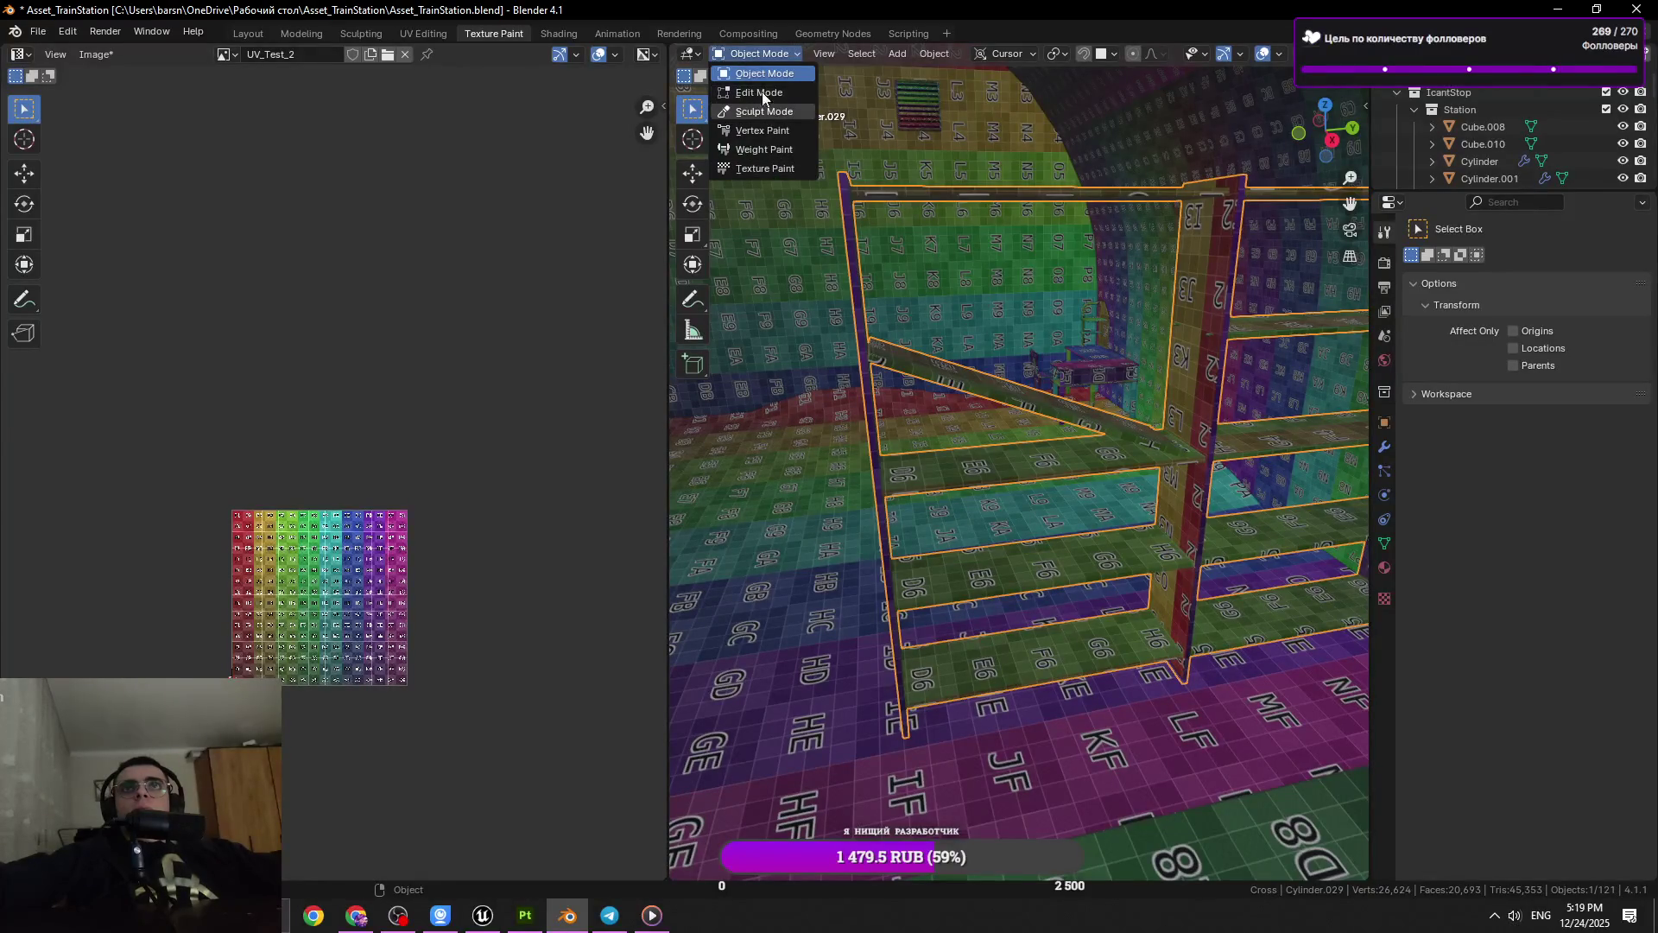
scroll(up, 3)
scroll(up, 3)
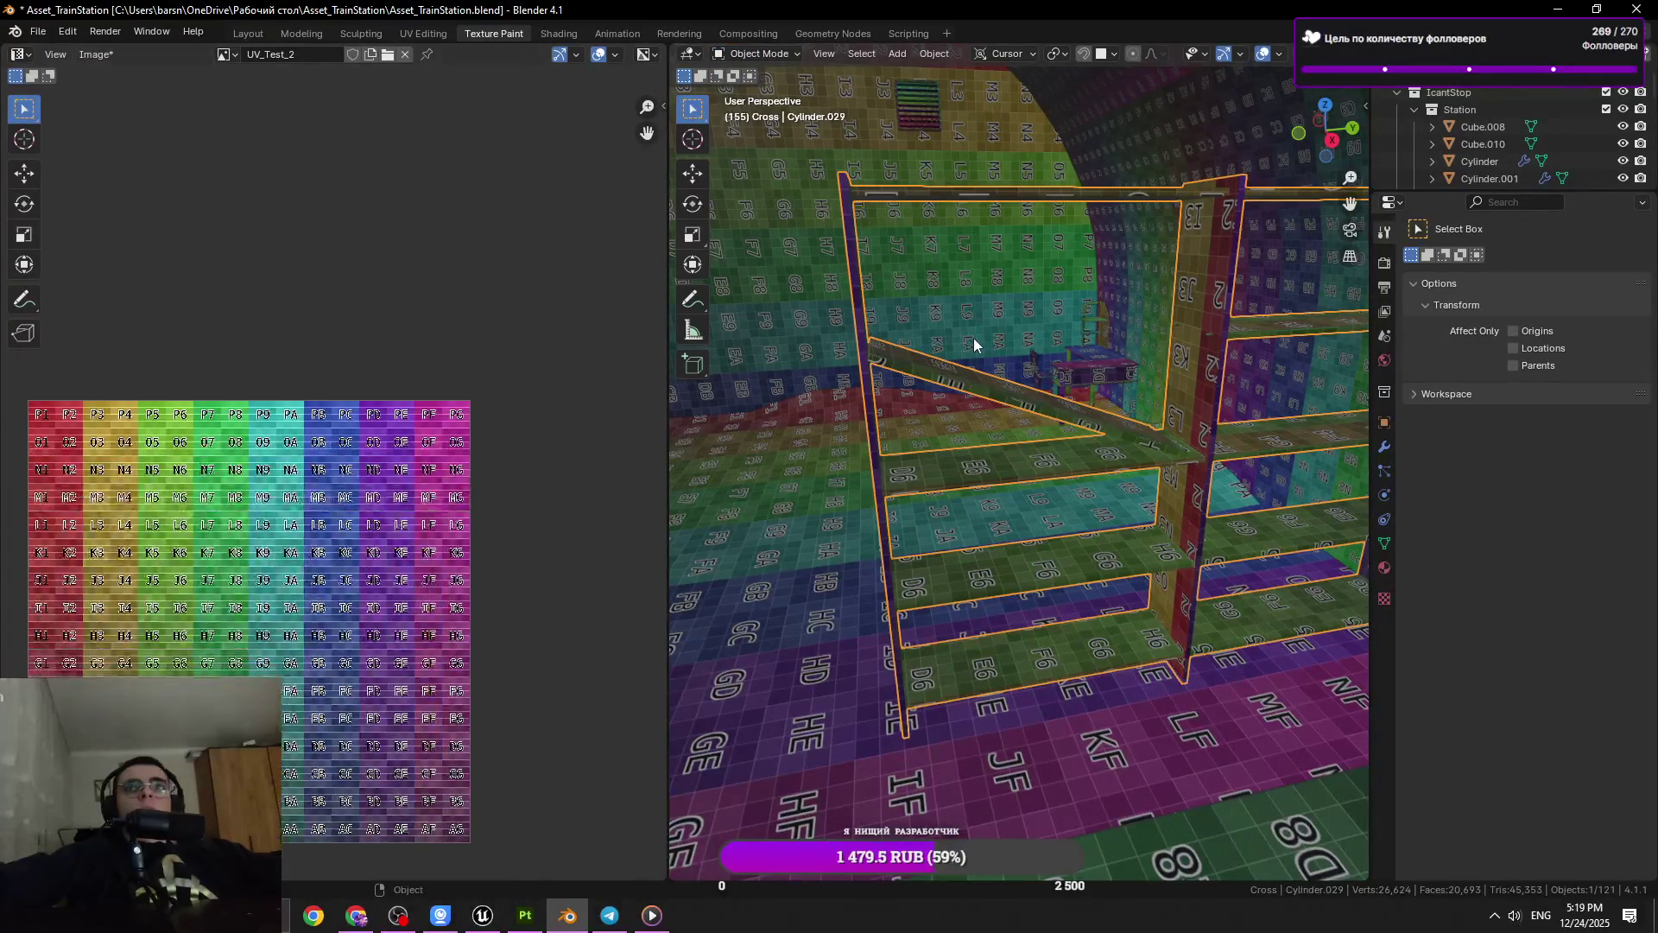
click(990, 390)
click(990, 390)
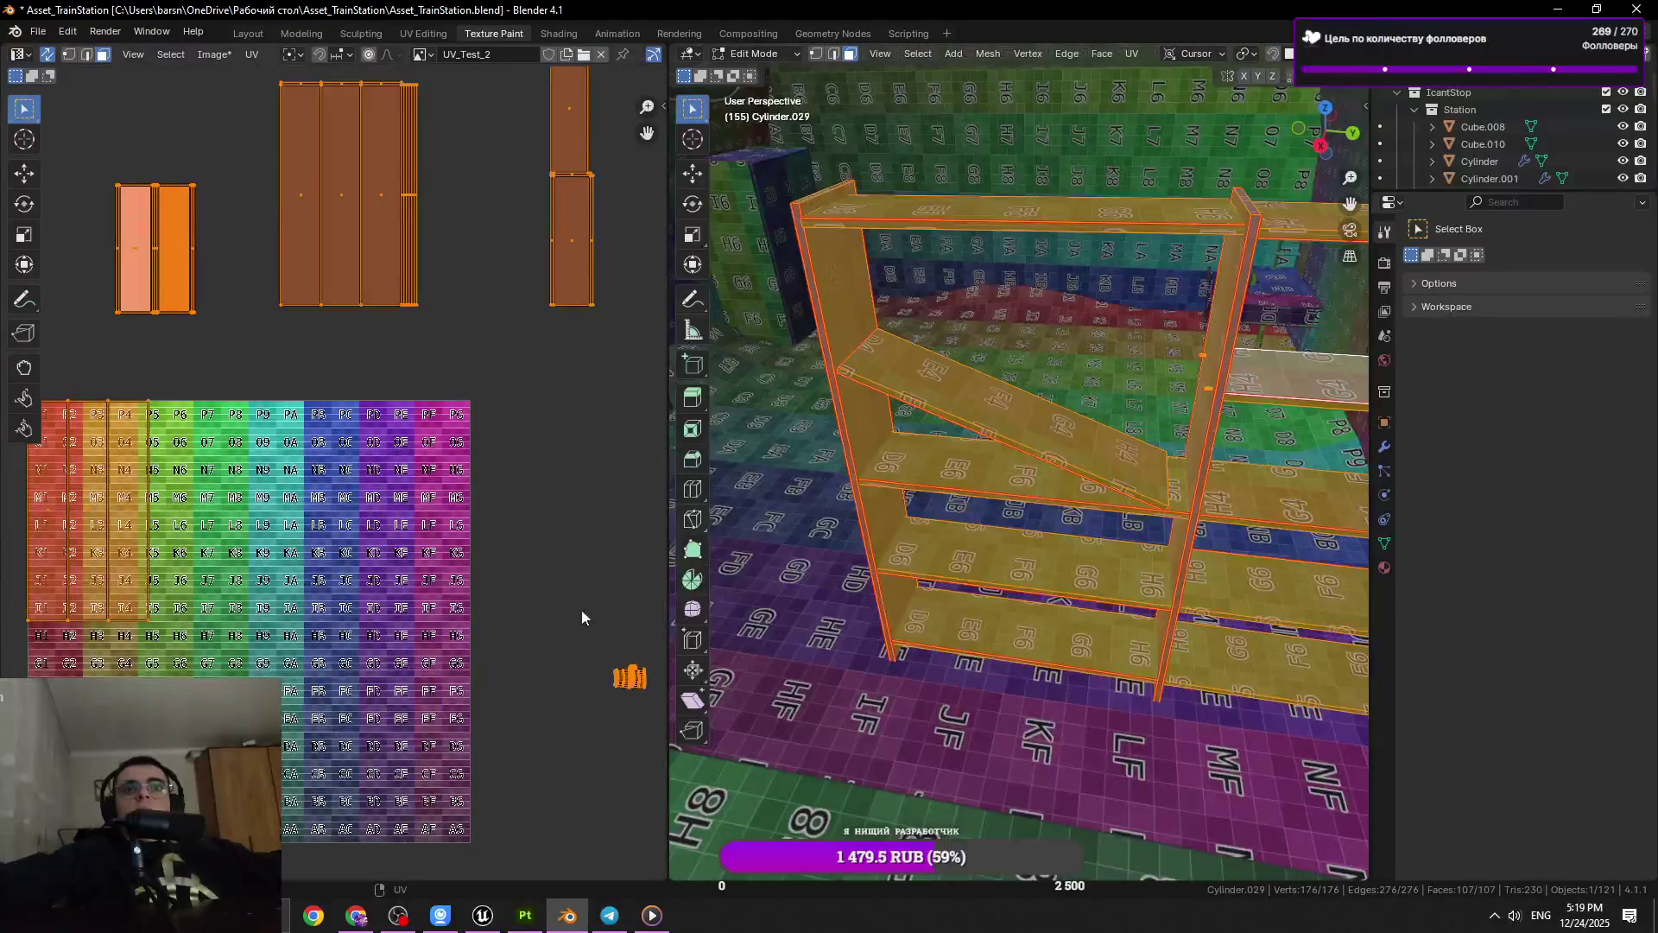
scroll(up, 3)
scroll(down, 3)
key(ctrl+s)
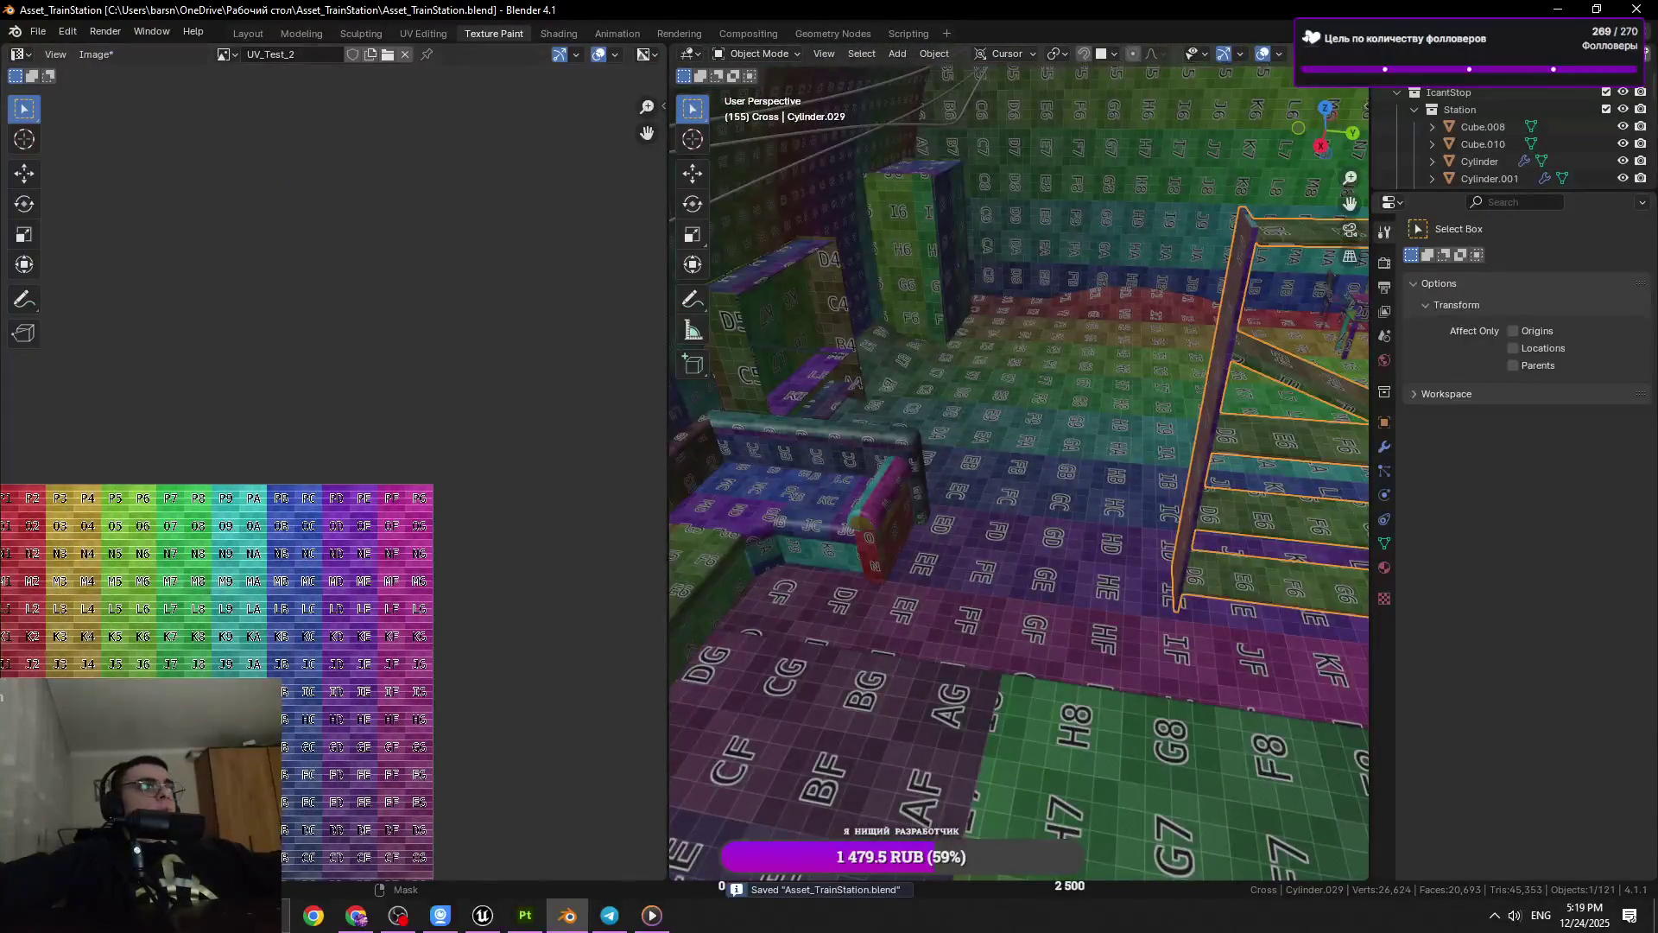
Reselect the shelf Cylinder.029, enter Edit Mode, and frame it
drag(955, 537, 986, 562)
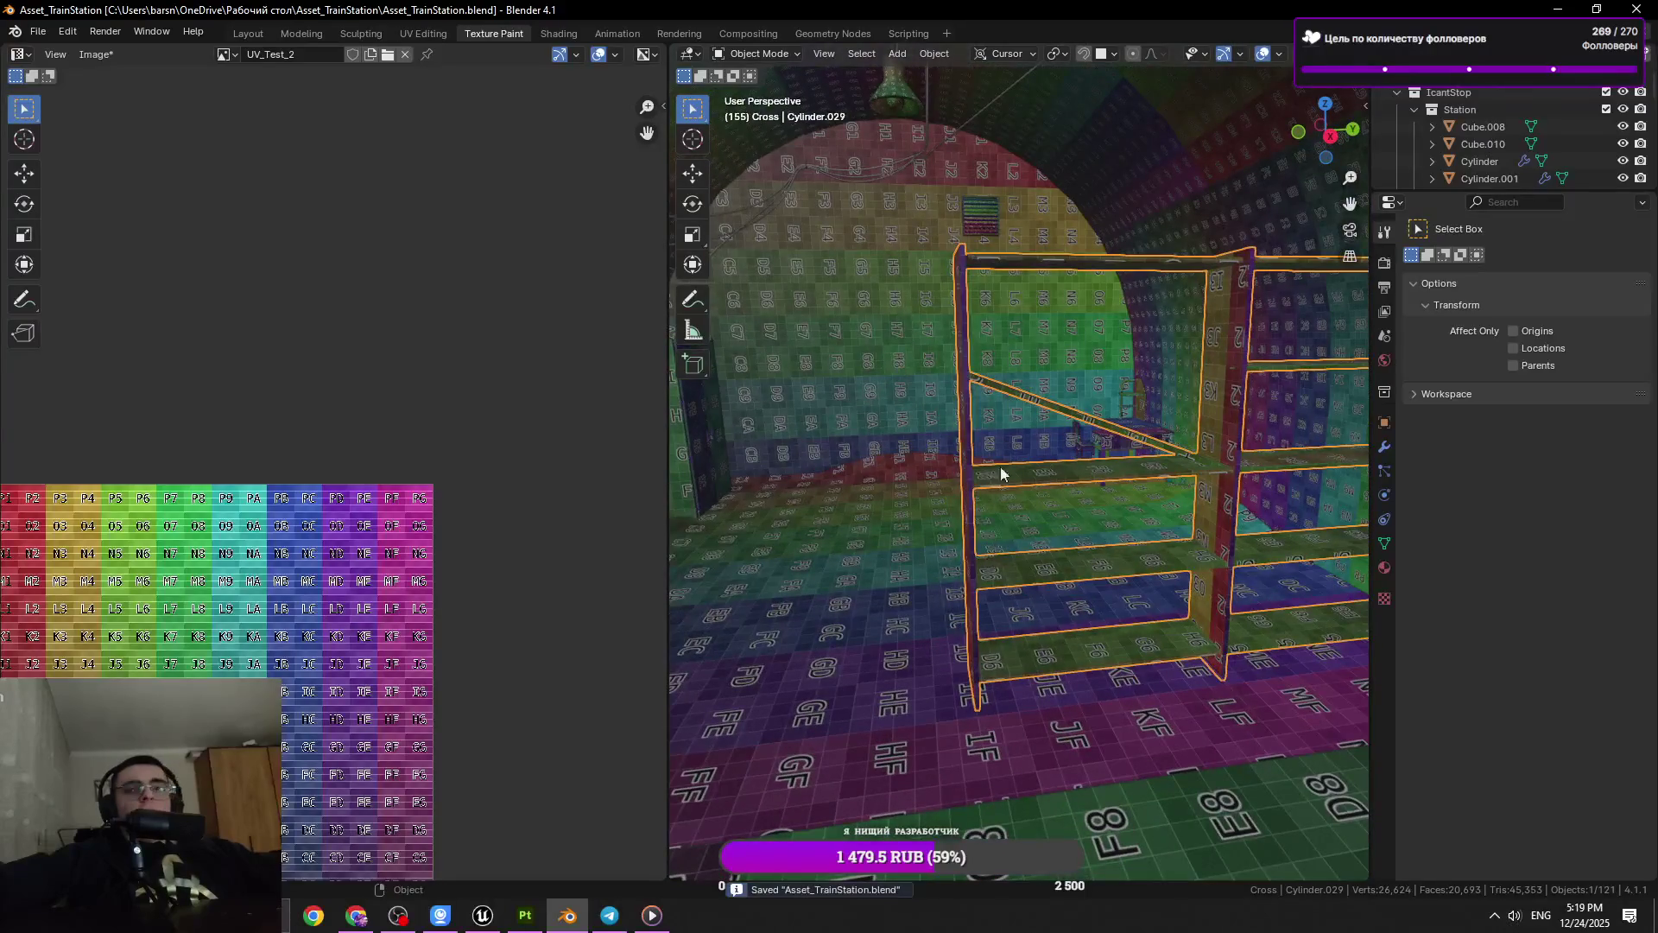
click(955, 437)
click(943, 436)
key(Tab)
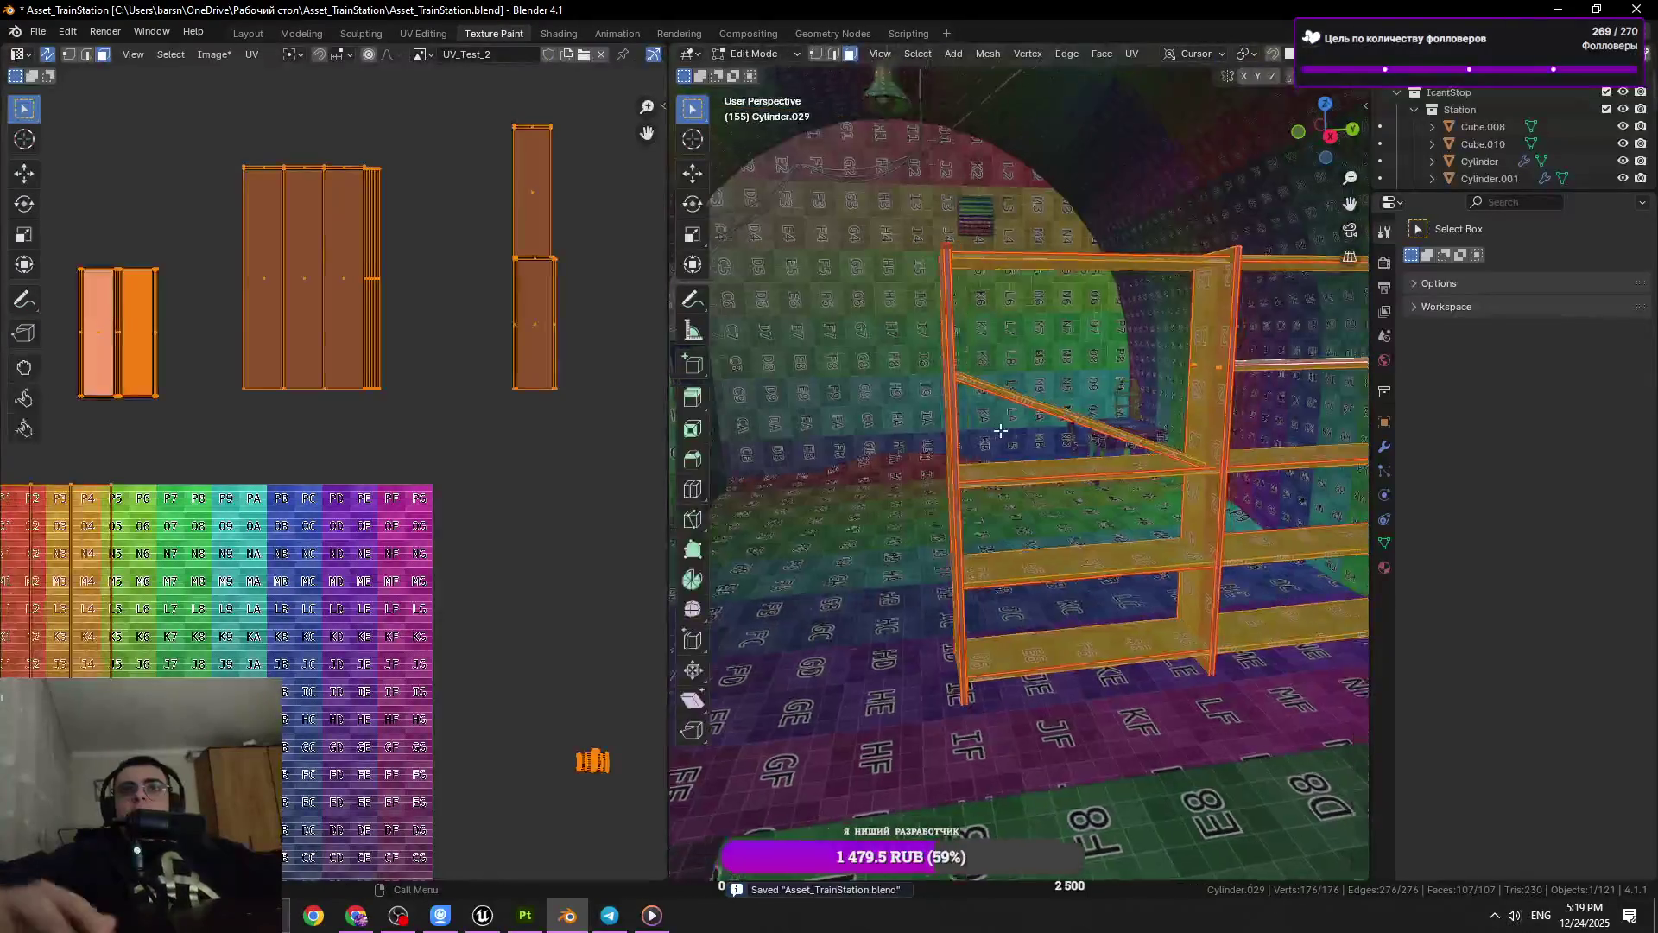
key(KP_Decimal)
scroll(up, 3)
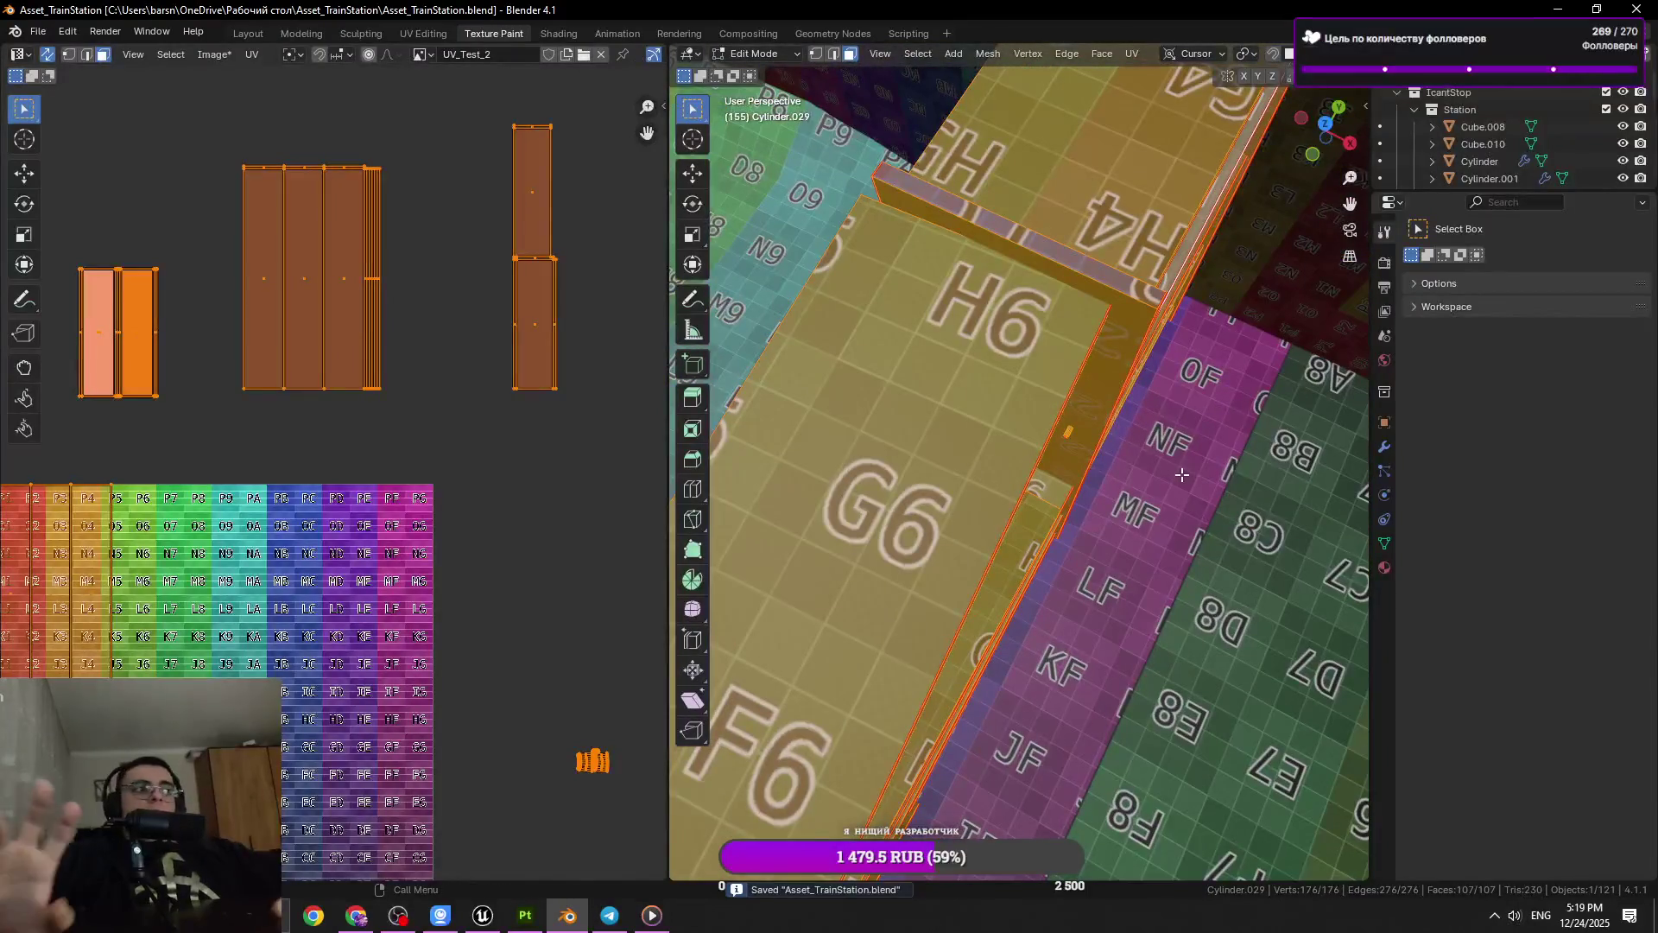
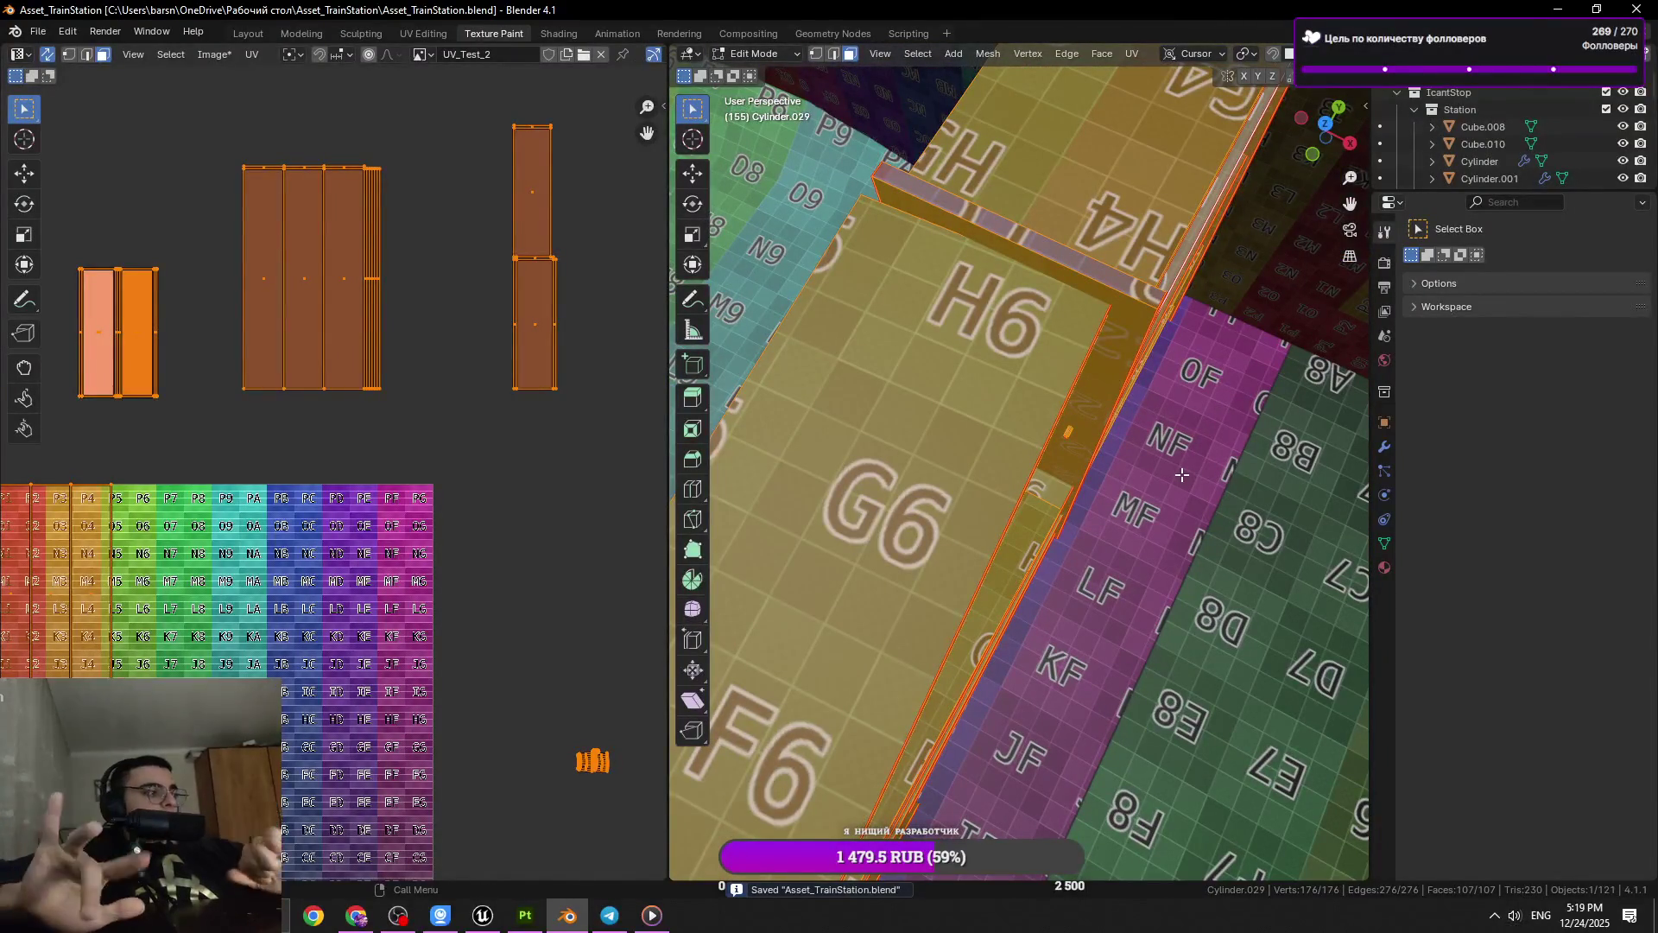
Orbit the shelf view and briefly switch to the messaging and music apps before returning to Blender
drag(1111, 403, 893, 450)
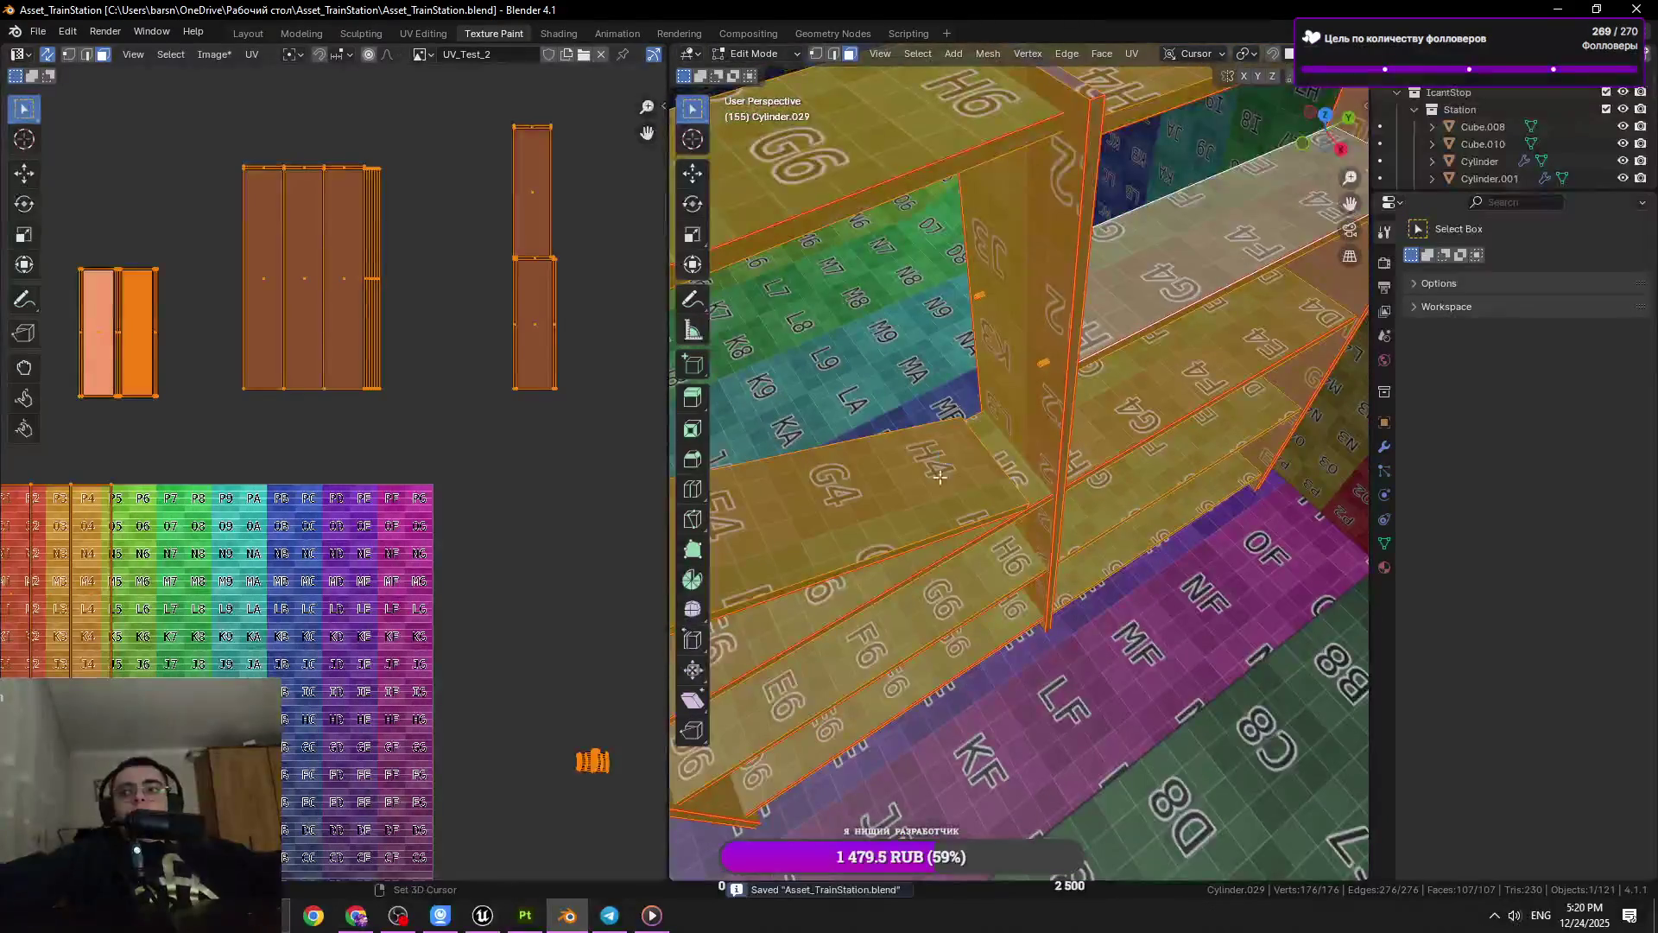
click(625, 916)
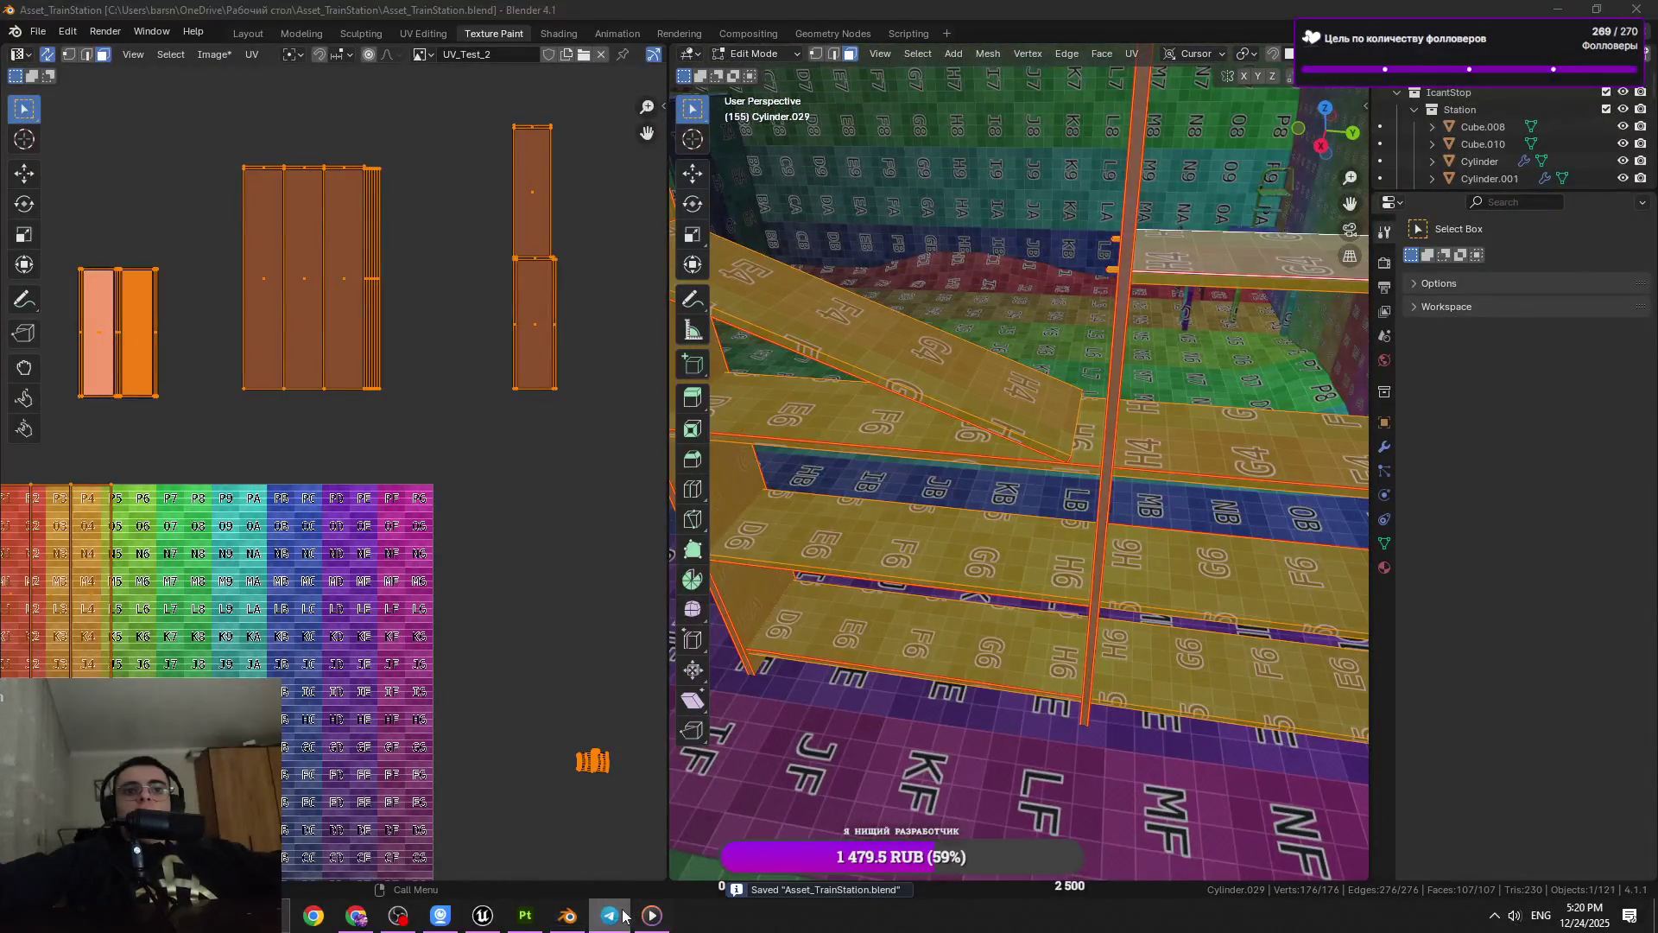
click(634, 922)
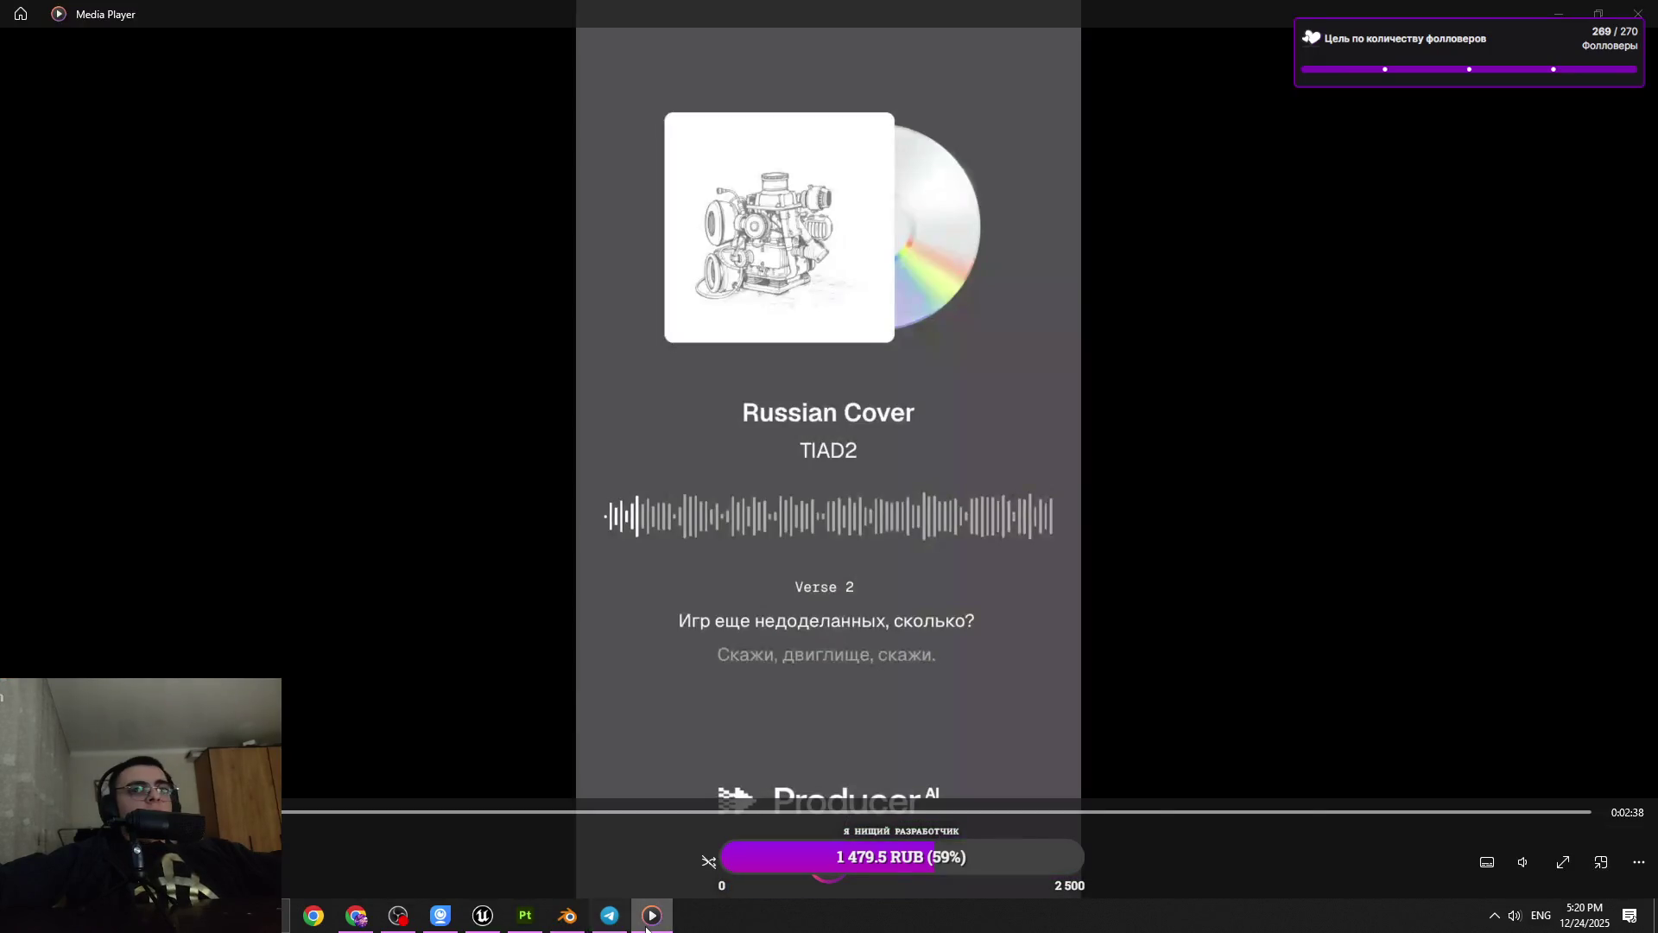
click(646, 926)
Select the shelf's right side panel in the viewport
scroll(down, 3)
scroll(down, 3)
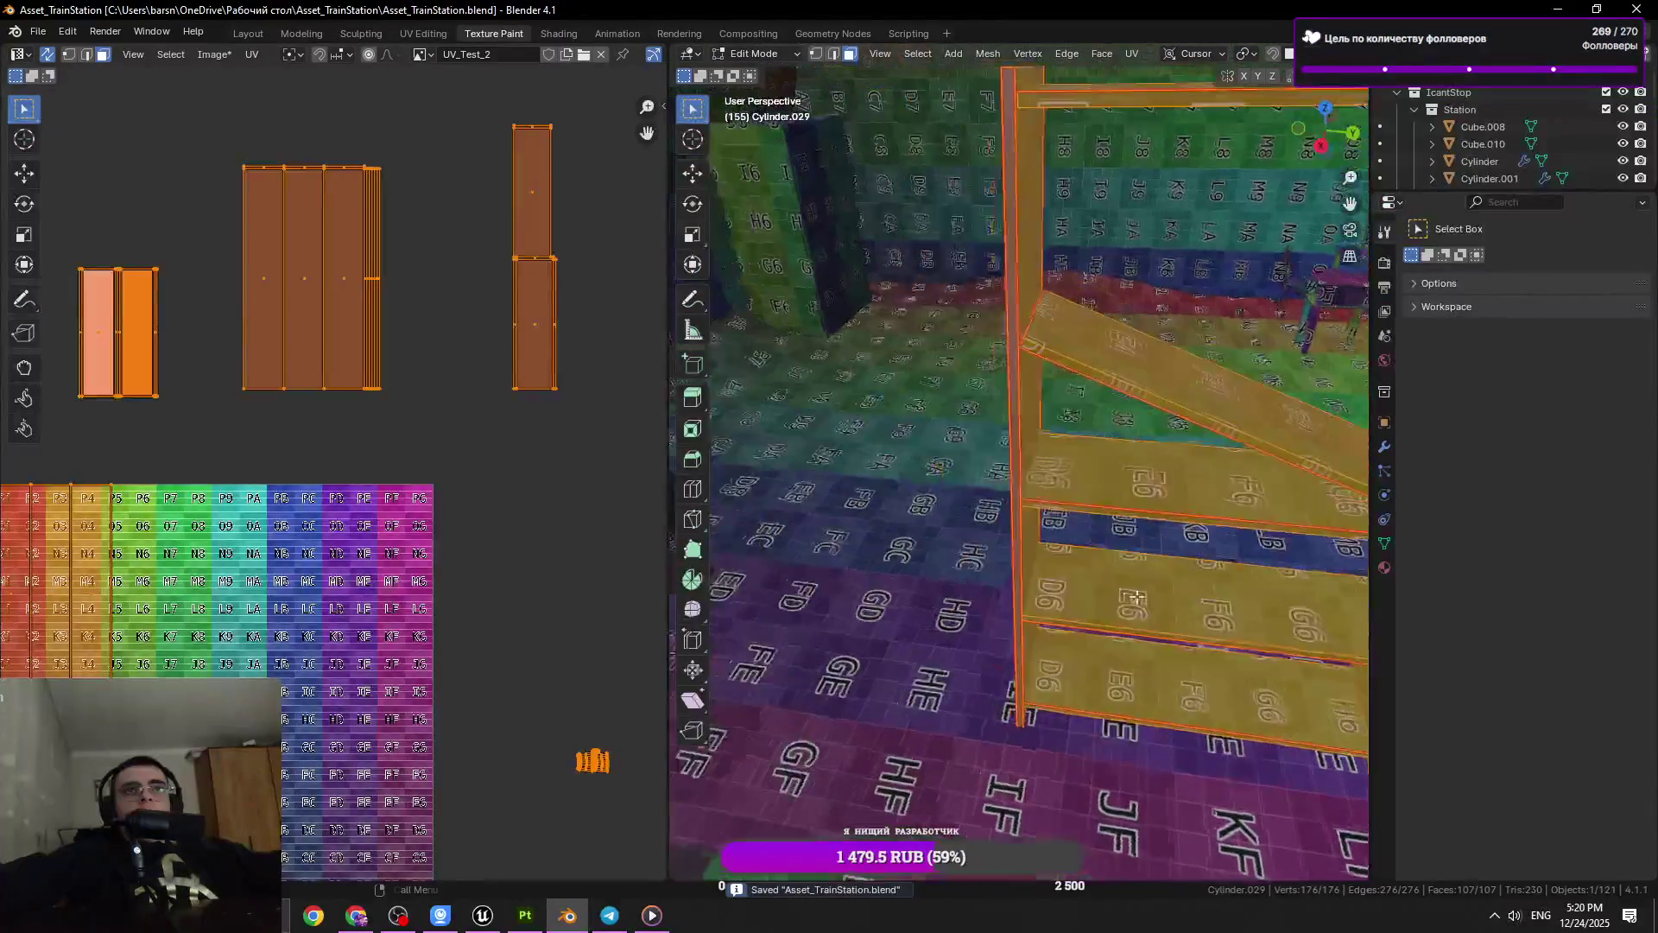
scroll(down, 3)
scroll(down, 3)
key(l)
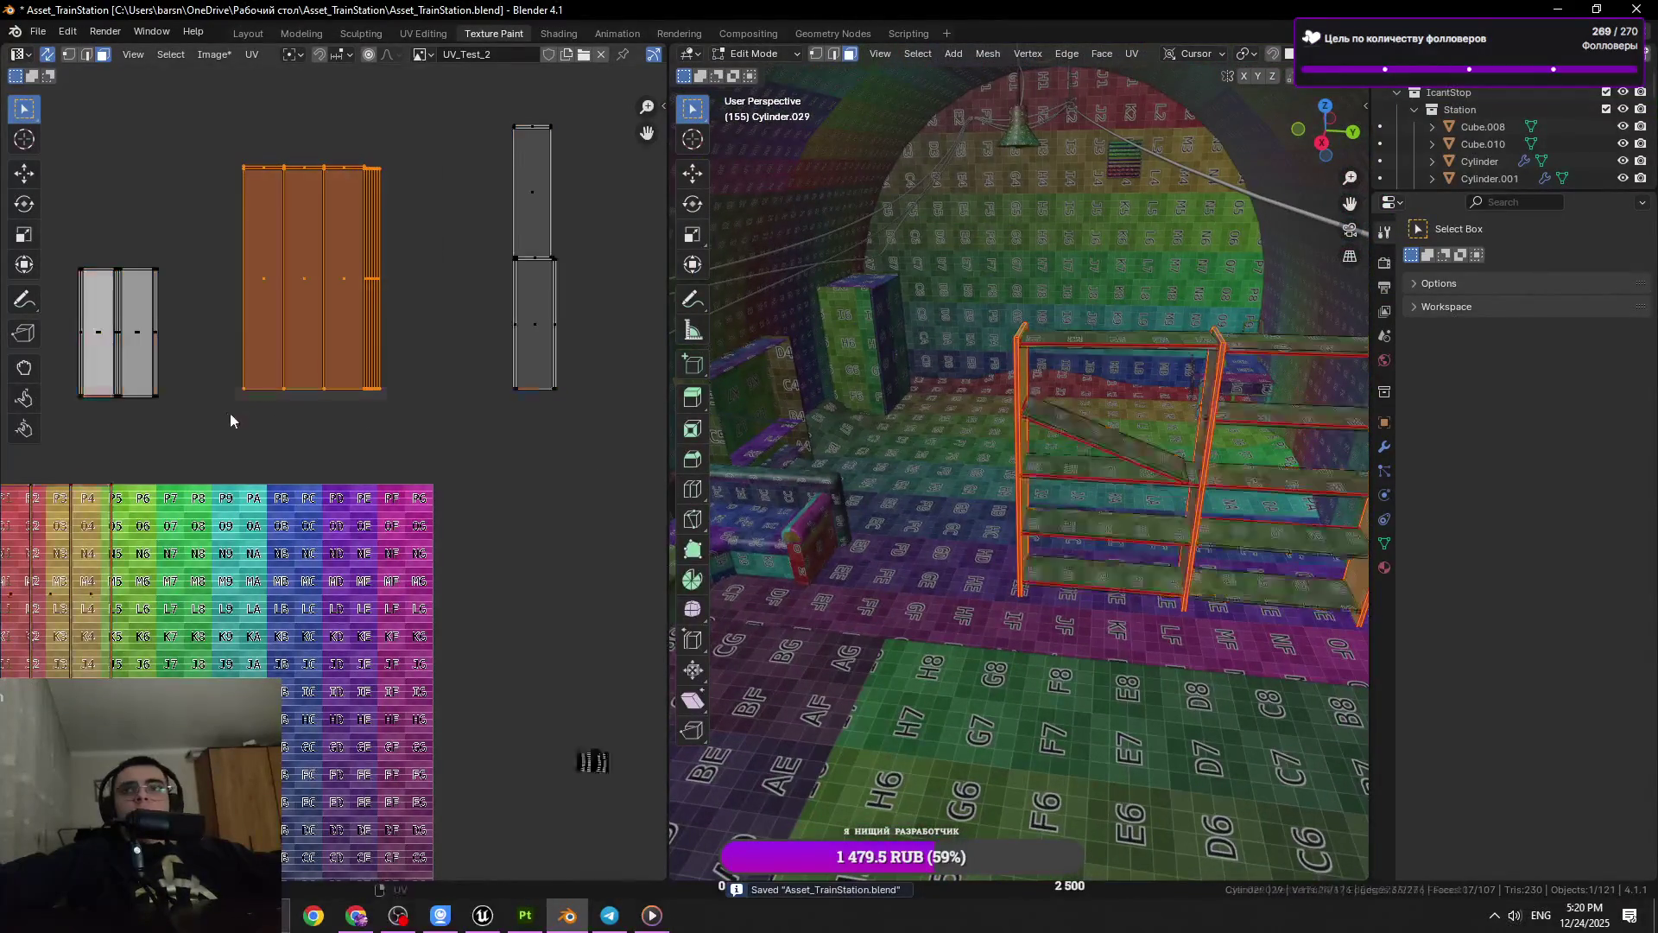
drag(1028, 483, 1048, 522)
scroll(down, 3)
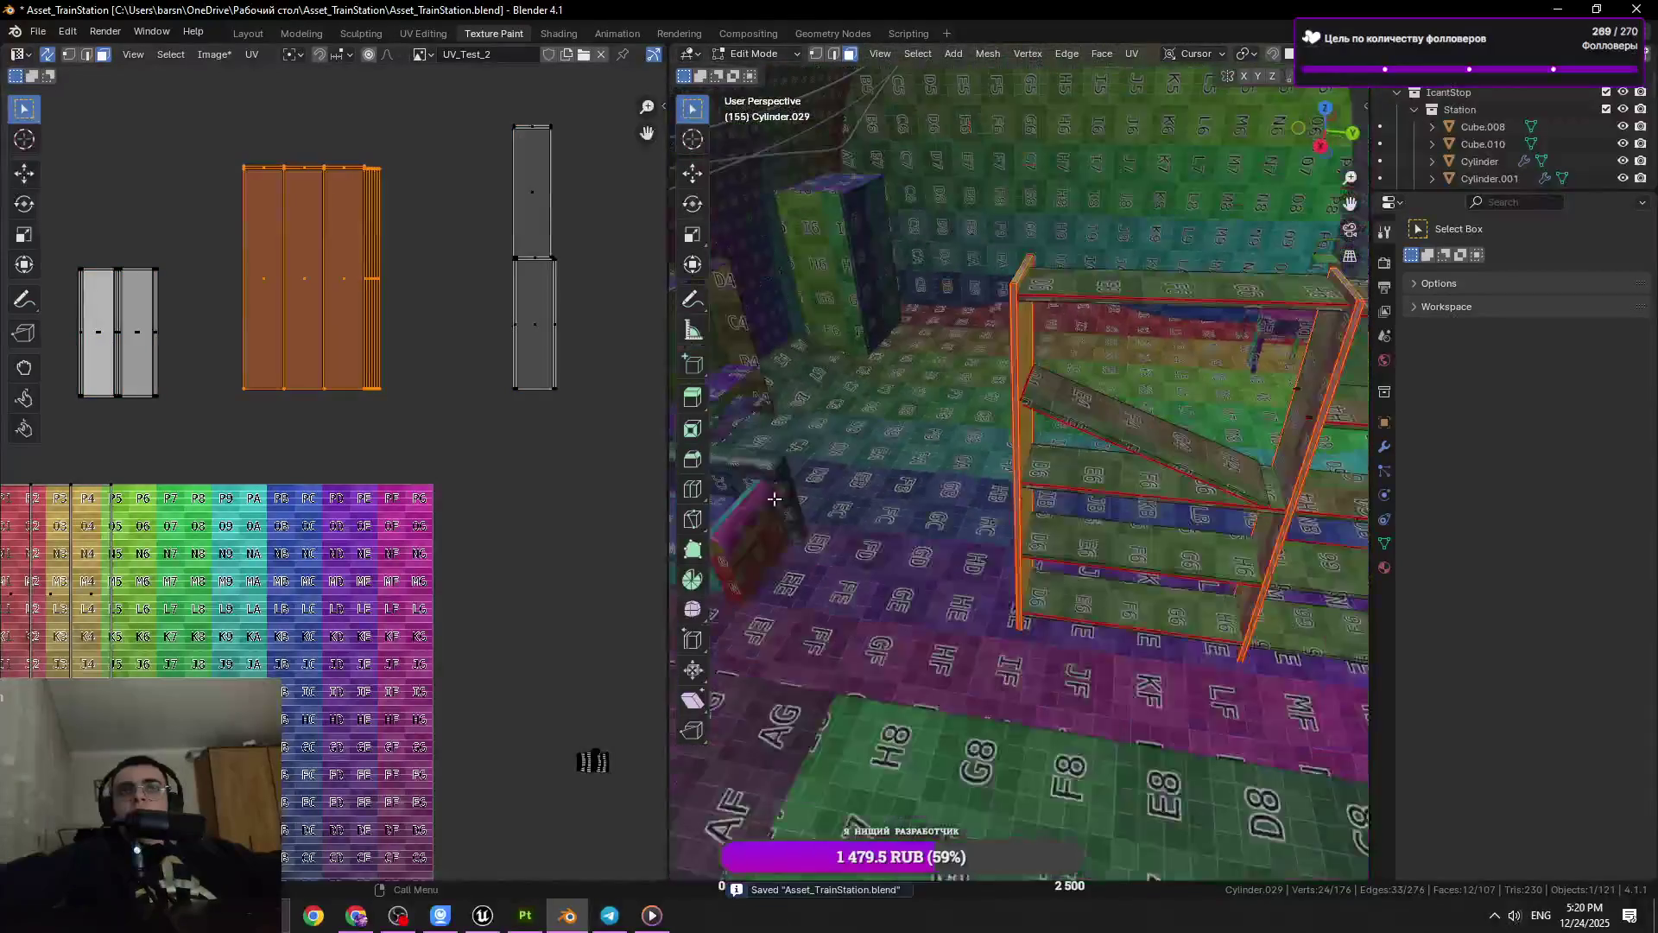
scroll(down, 3)
click(1295, 432)
Move the right side panel's UV island to the right of the others
key(g)
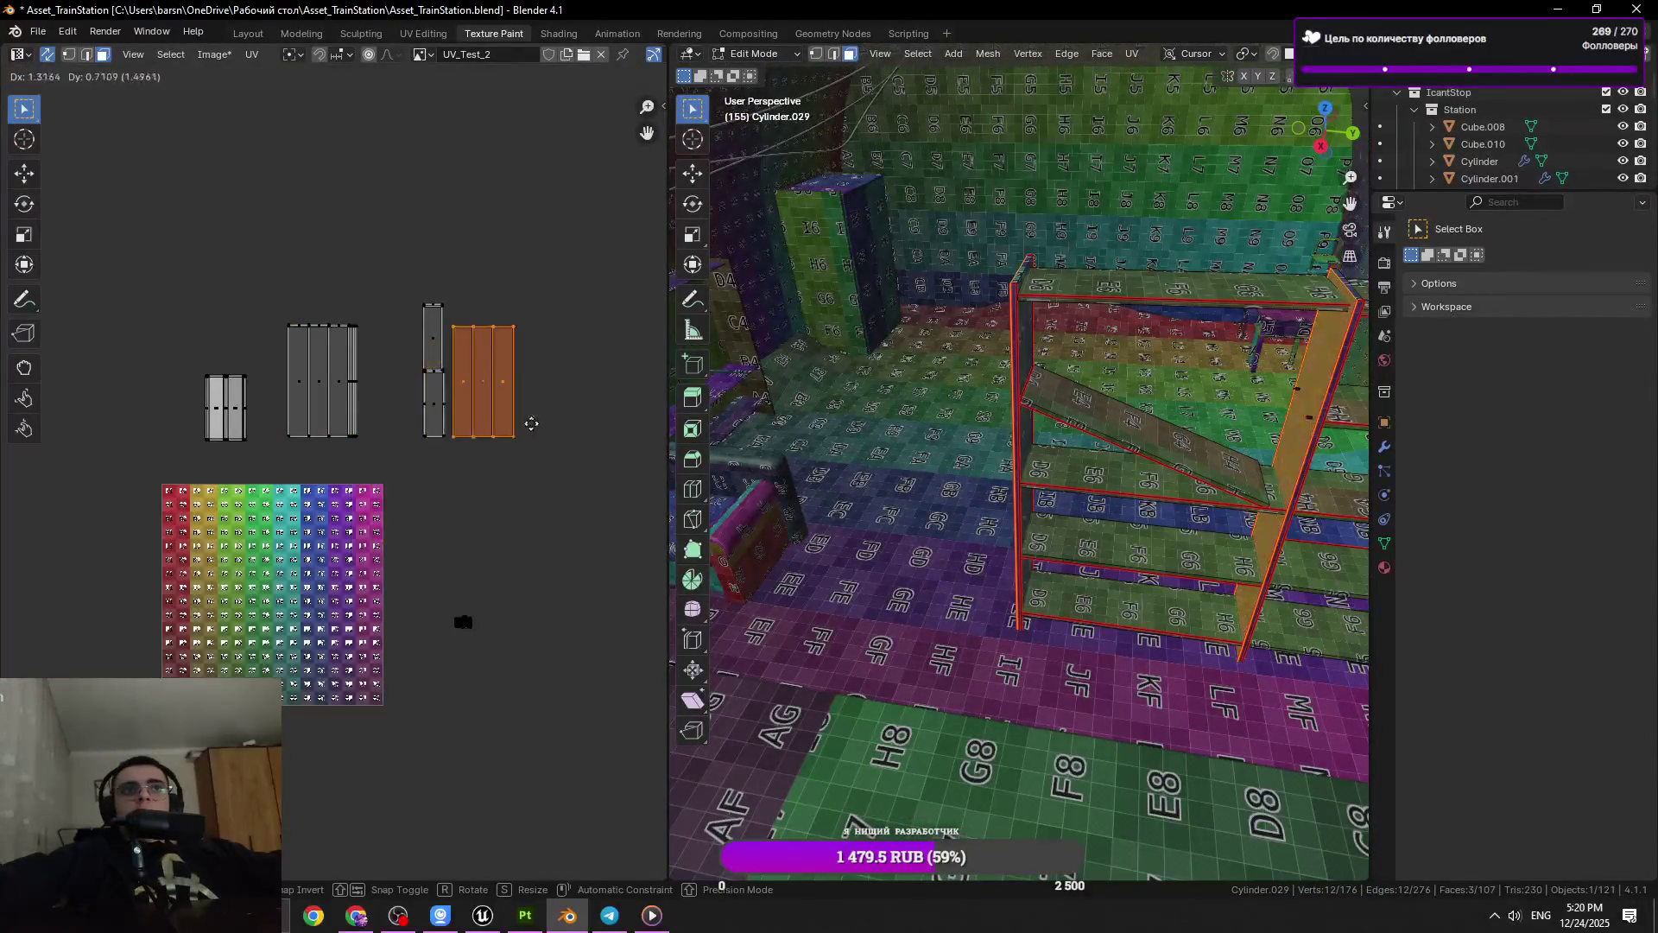
click(528, 418)
drag(614, 429, 481, 481)
drag(1036, 483, 1167, 514)
Box-select all UV islands, scale them down twice and move them as a group
drag(463, 337, 328, 499)
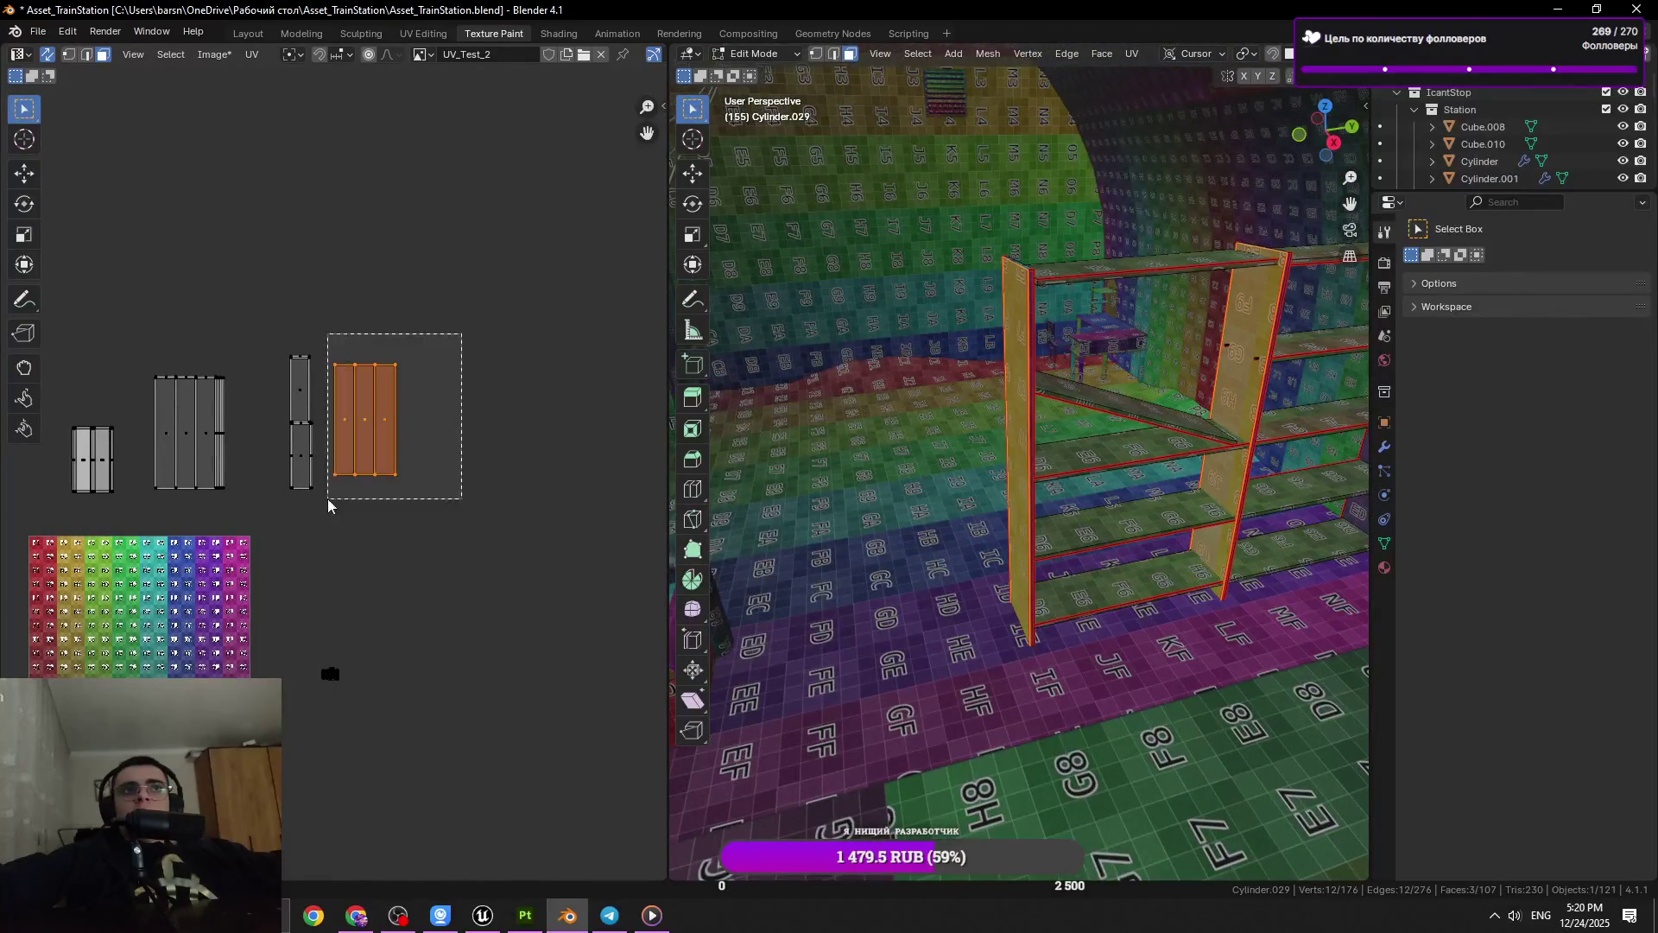
drag(464, 336, 73, 553)
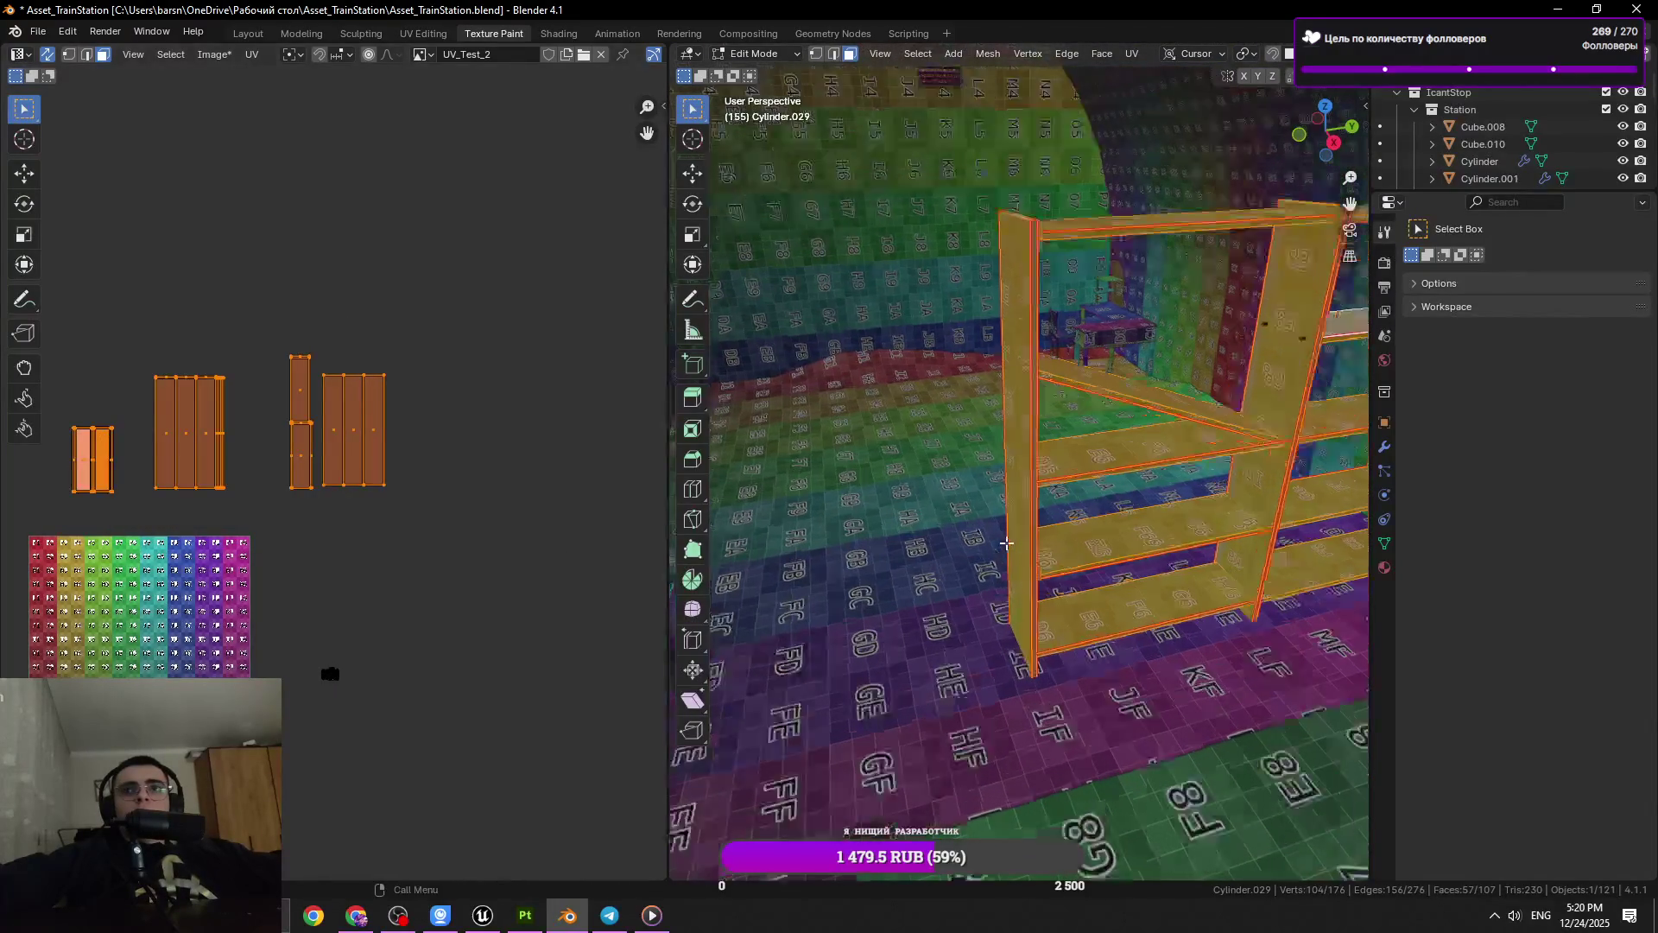
scroll(up, 3)
key(s)
click(405, 634)
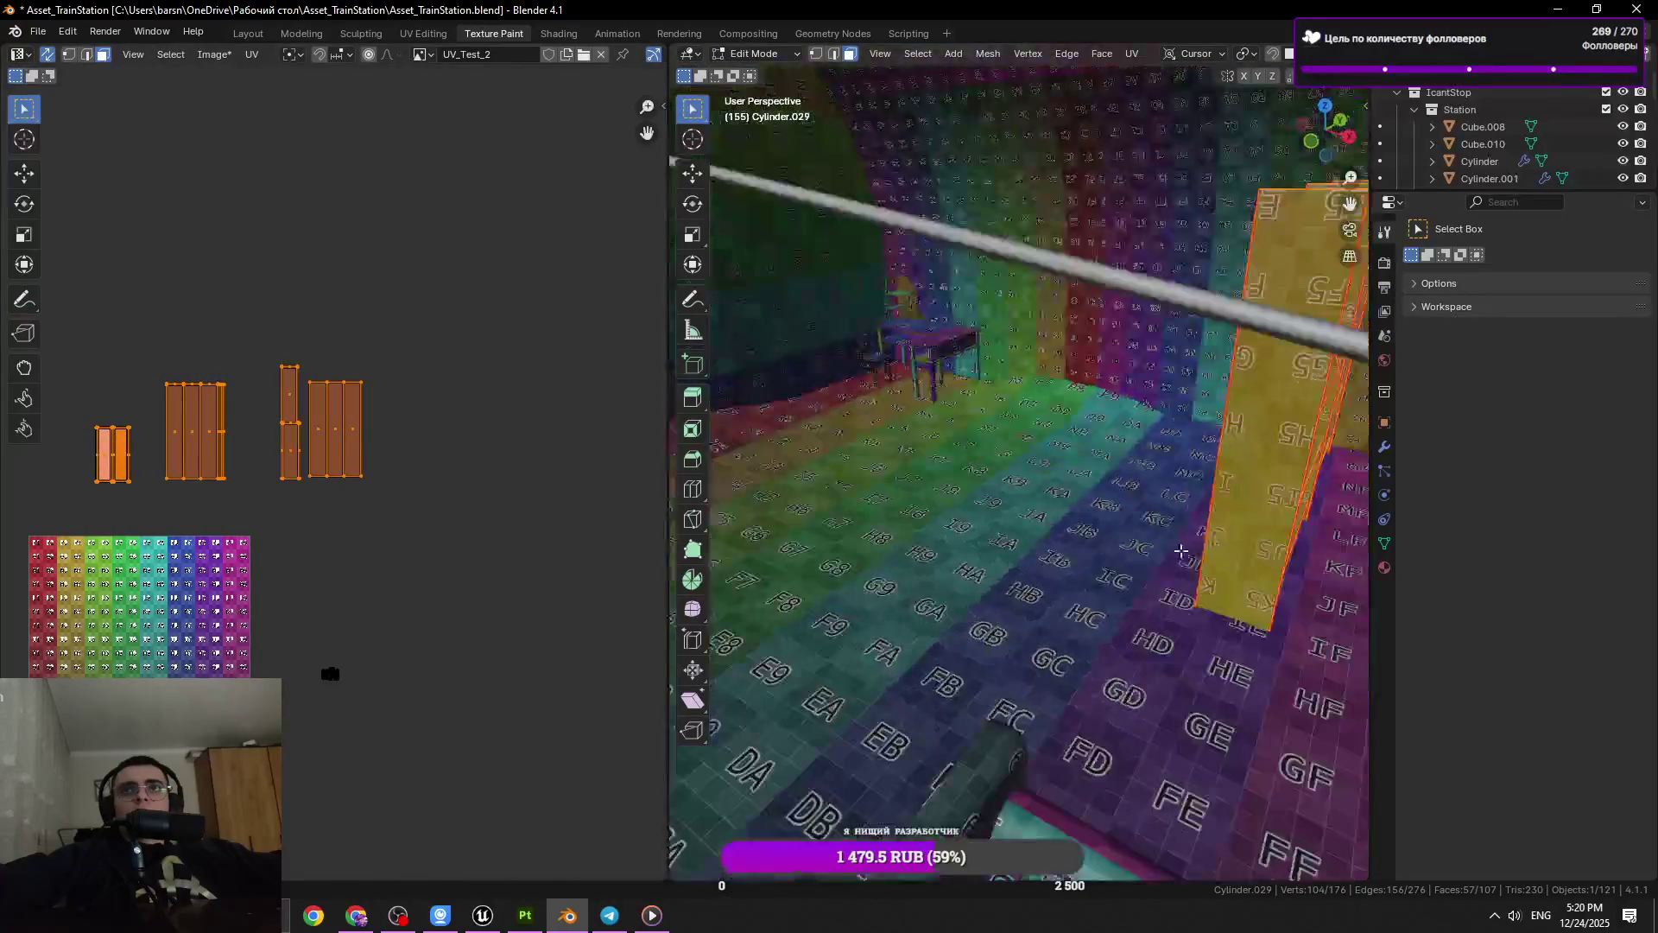
drag(1025, 564, 1055, 626)
key(s)
click(423, 312)
key(g)
click(334, 556)
Move the rightmost UV island lower and place the thin island beside the orange one
drag(581, 359, 495, 521)
key(g)
click(476, 611)
drag(493, 348, 427, 495)
key(g)
click(428, 567)
Select the side panel's thin edge face and its whole connected panel
click(472, 544)
drag(863, 536, 1000, 495)
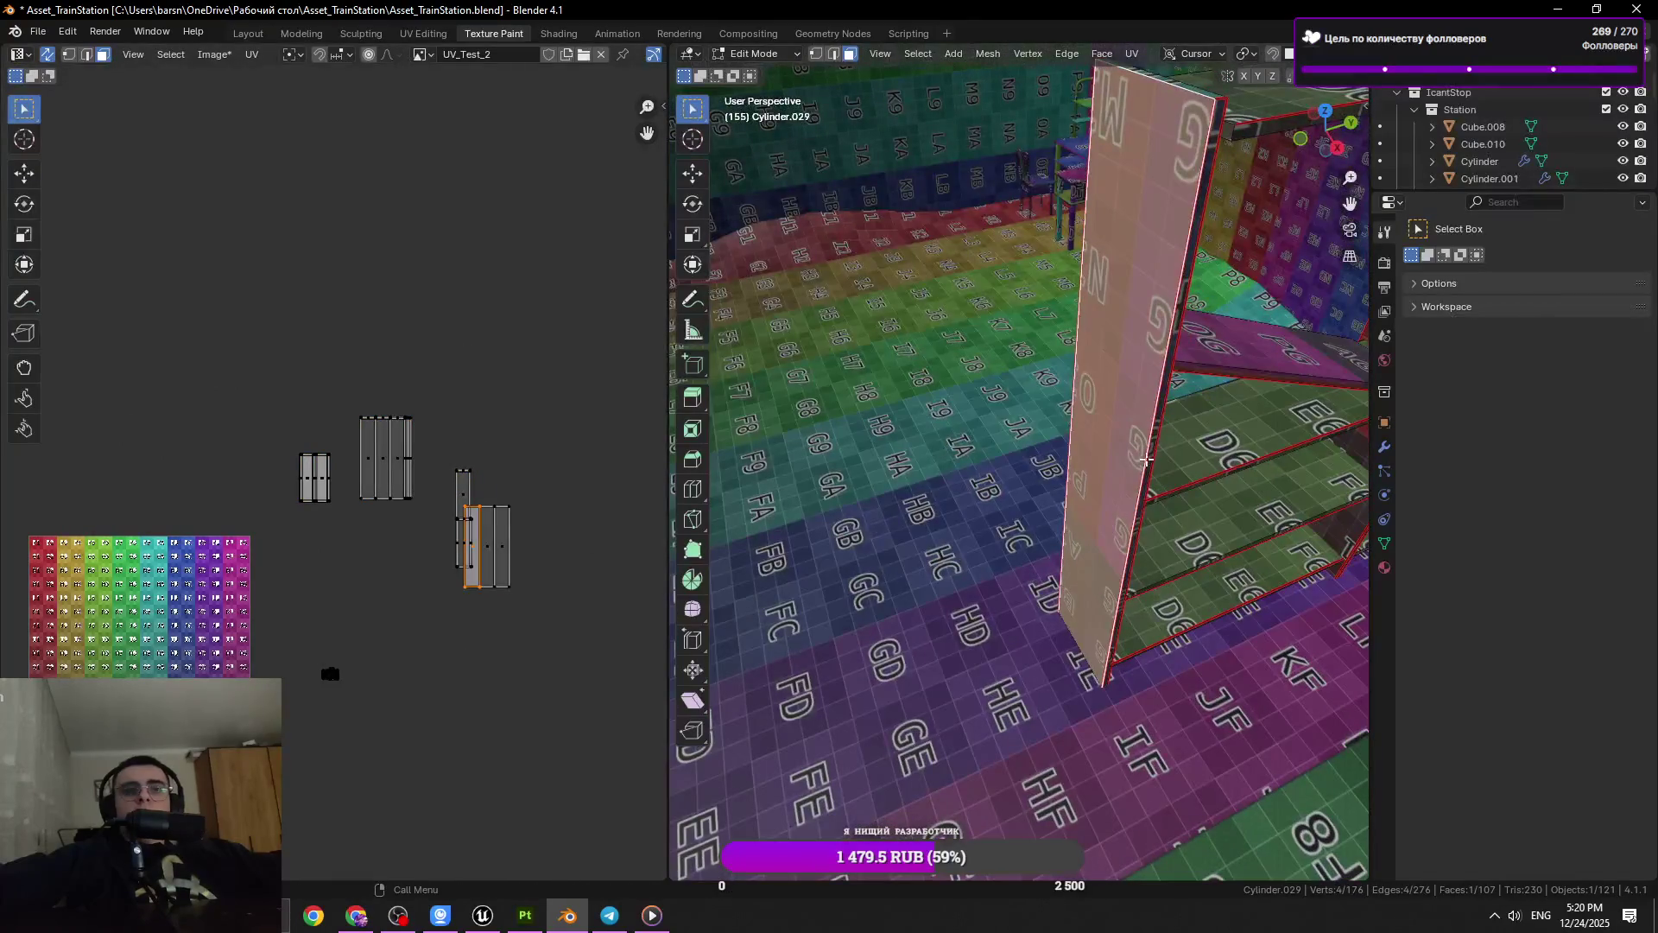
drag(1149, 458, 1149, 457)
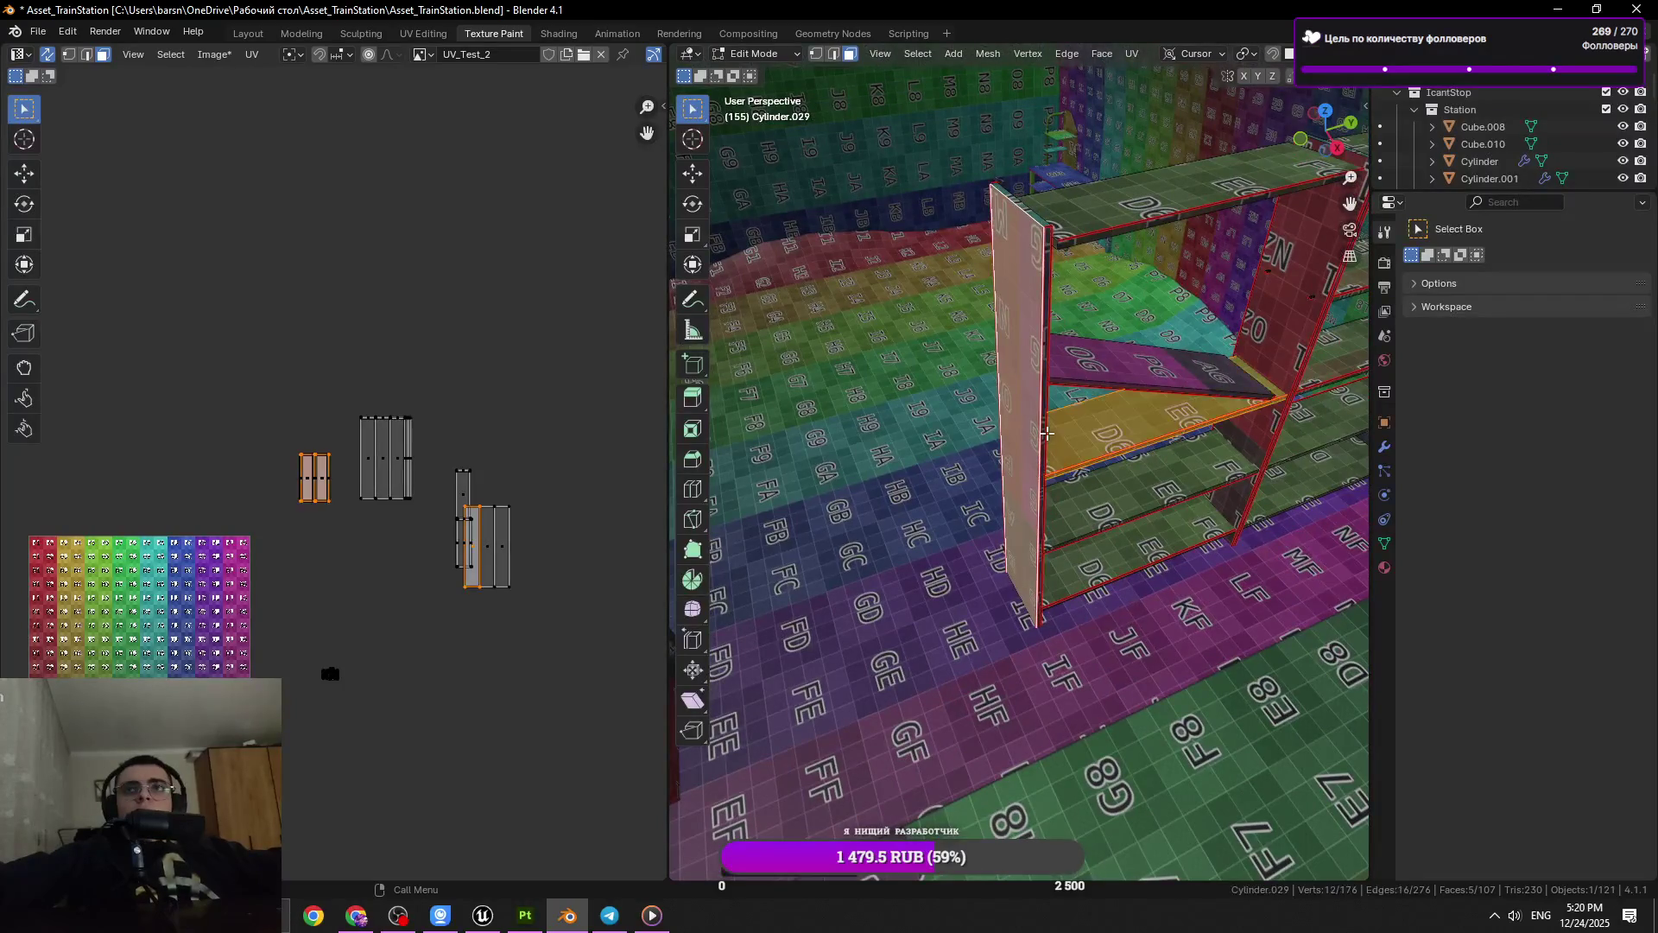
click(1043, 427)
key(l)
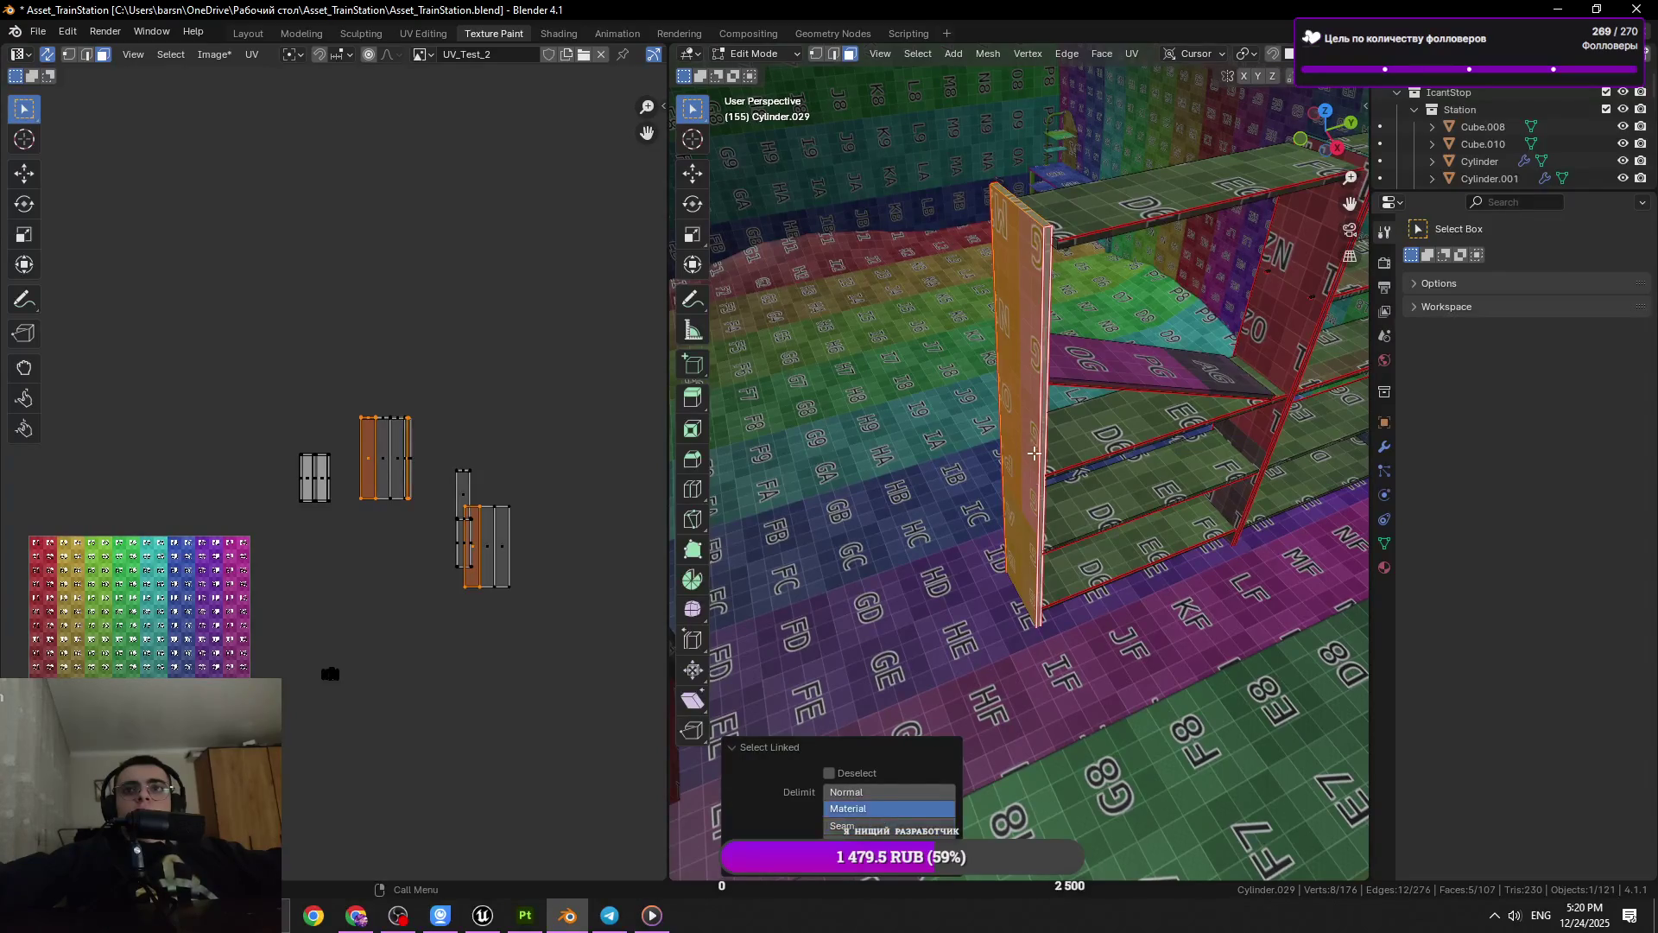
Re-unwrap the selected side panel with UV > Unwrap
key(l)
key(u)
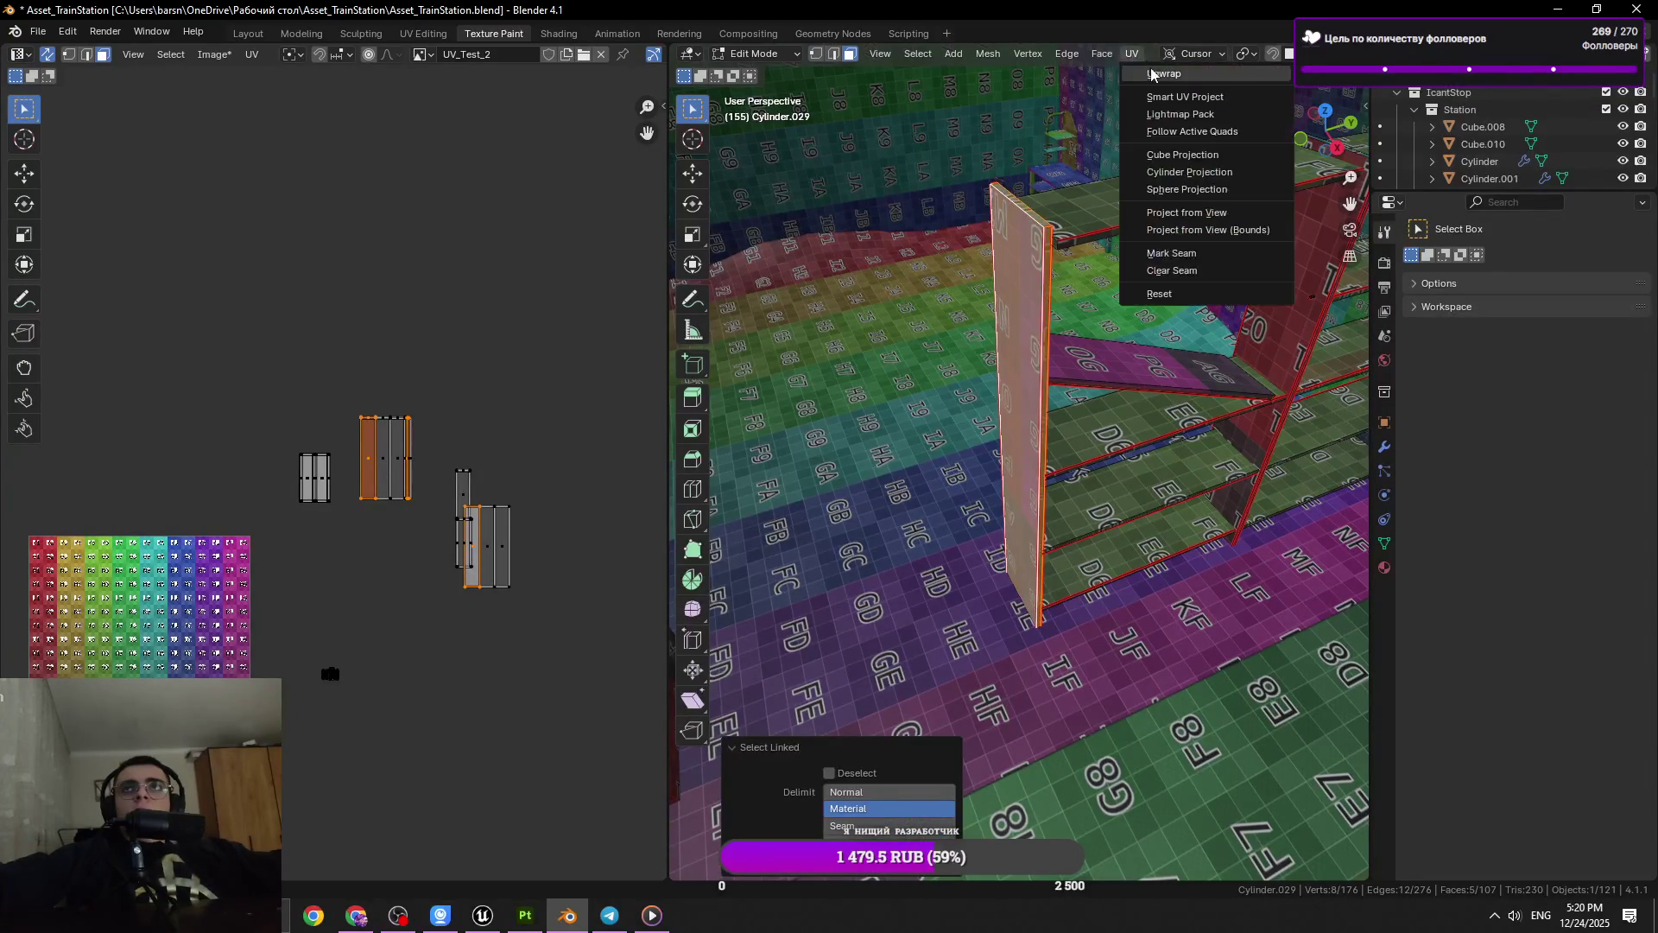
click(1157, 86)
Select the thin vertical divider board and unwrap it
drag(1071, 259, 965, 481)
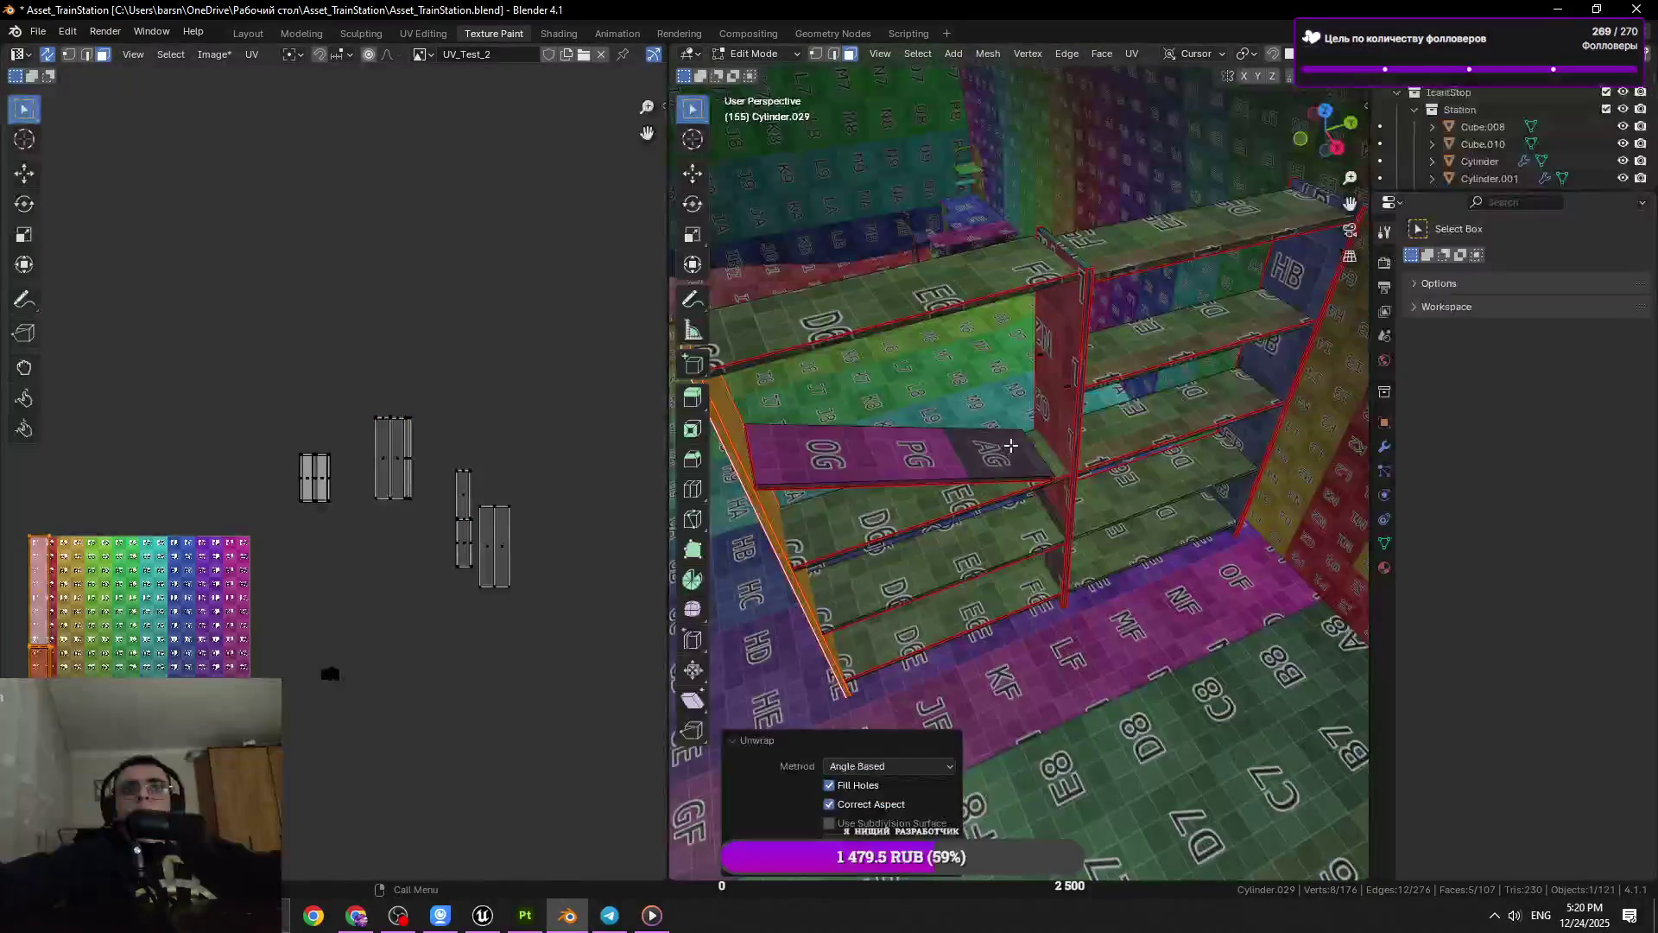
click(1080, 373)
key(l)
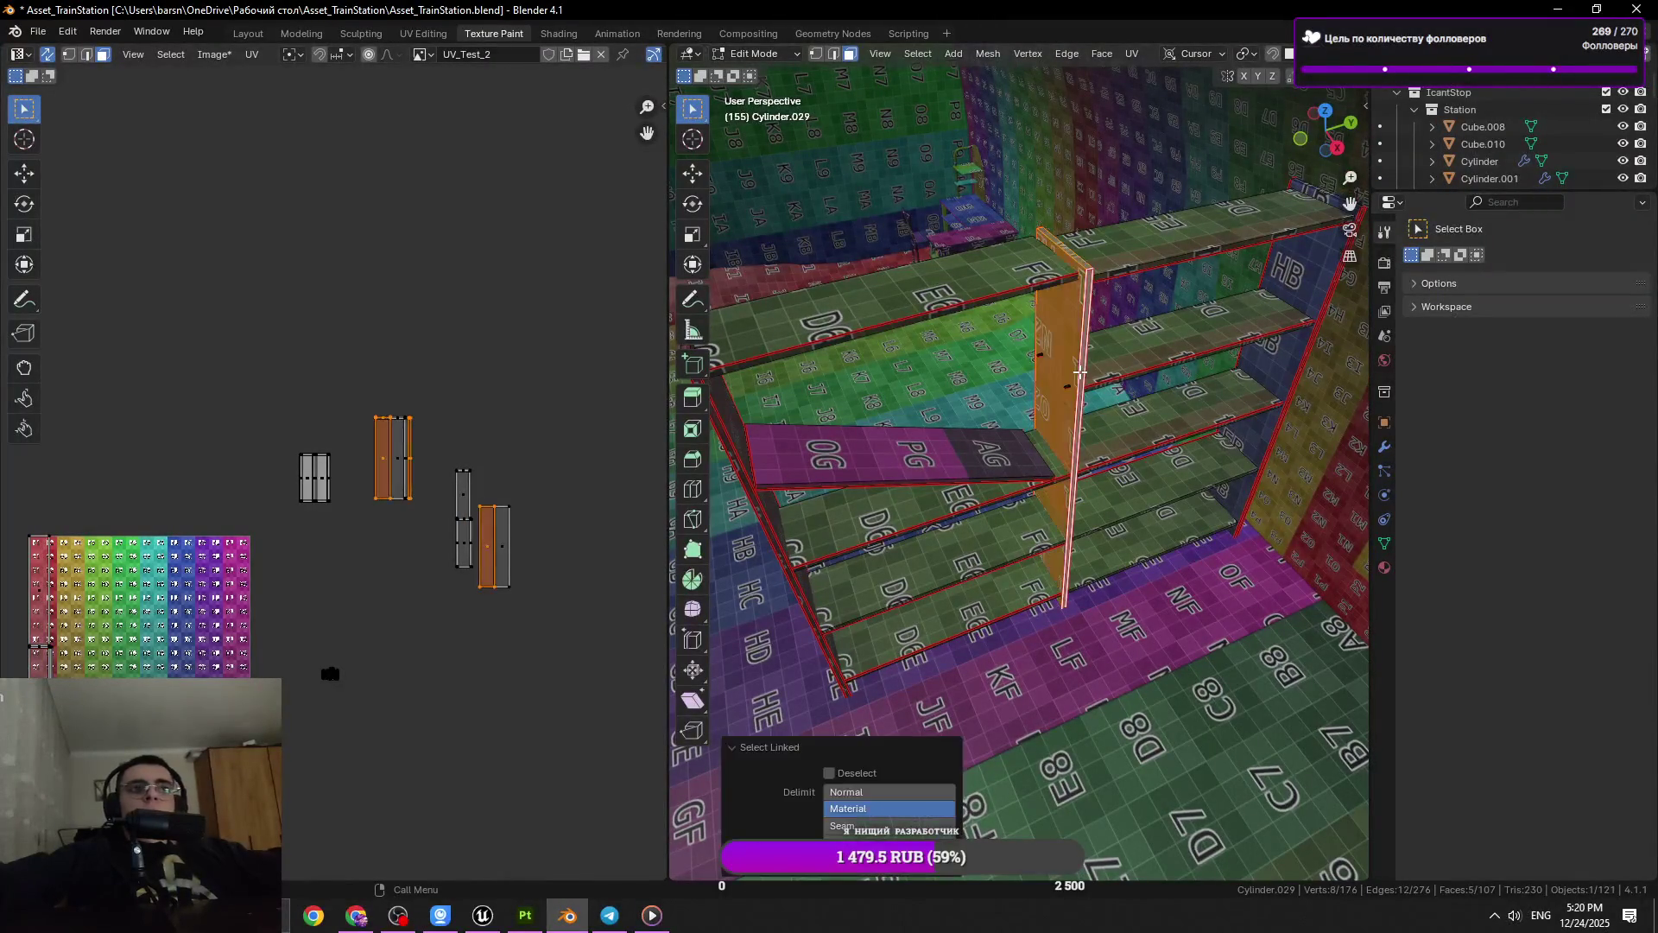
click(1131, 53)
click(1157, 96)
Turn the selected board 180° about the Z axis
click(1303, 259)
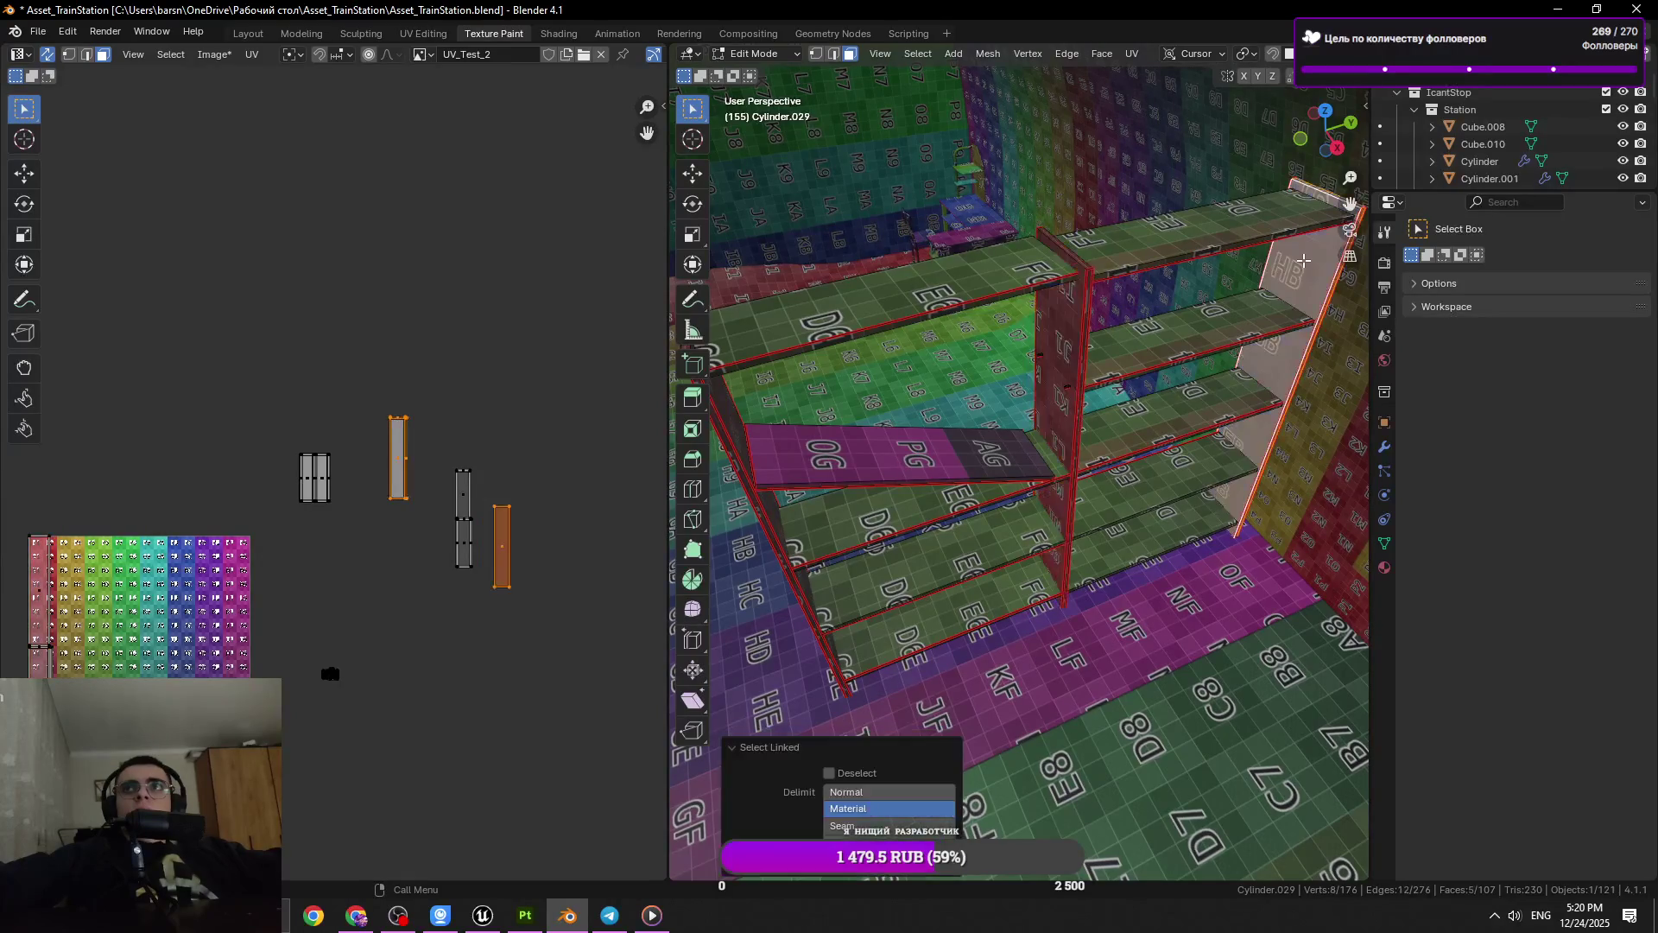
click(1126, 54)
key(ctrl+z)
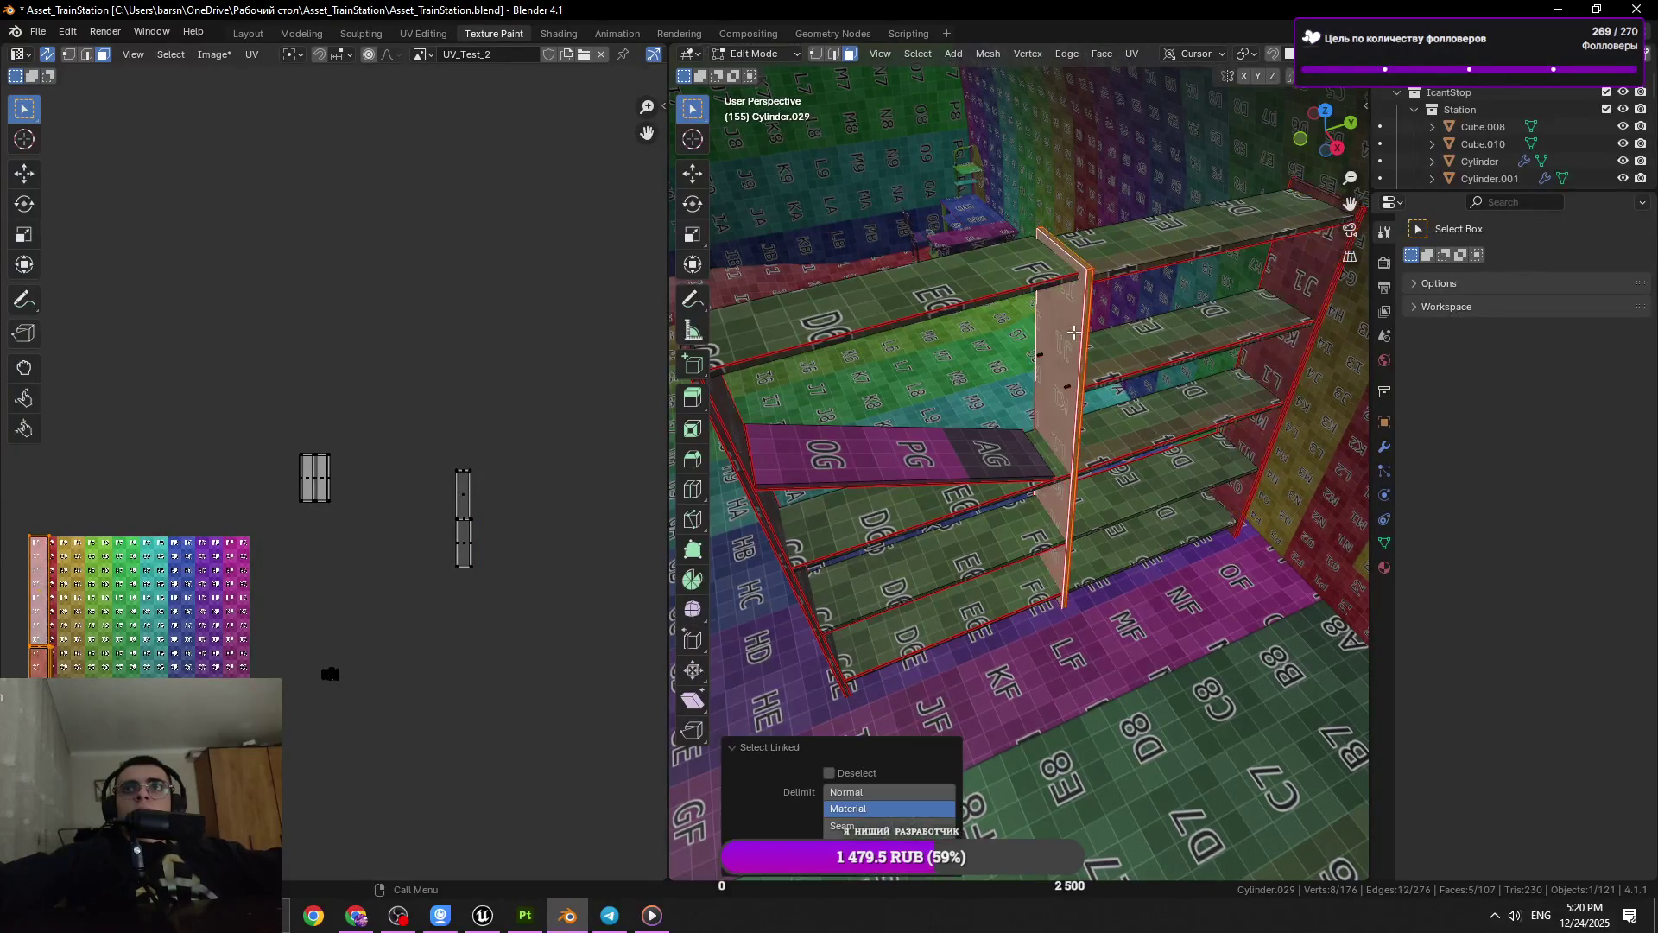
text(z)
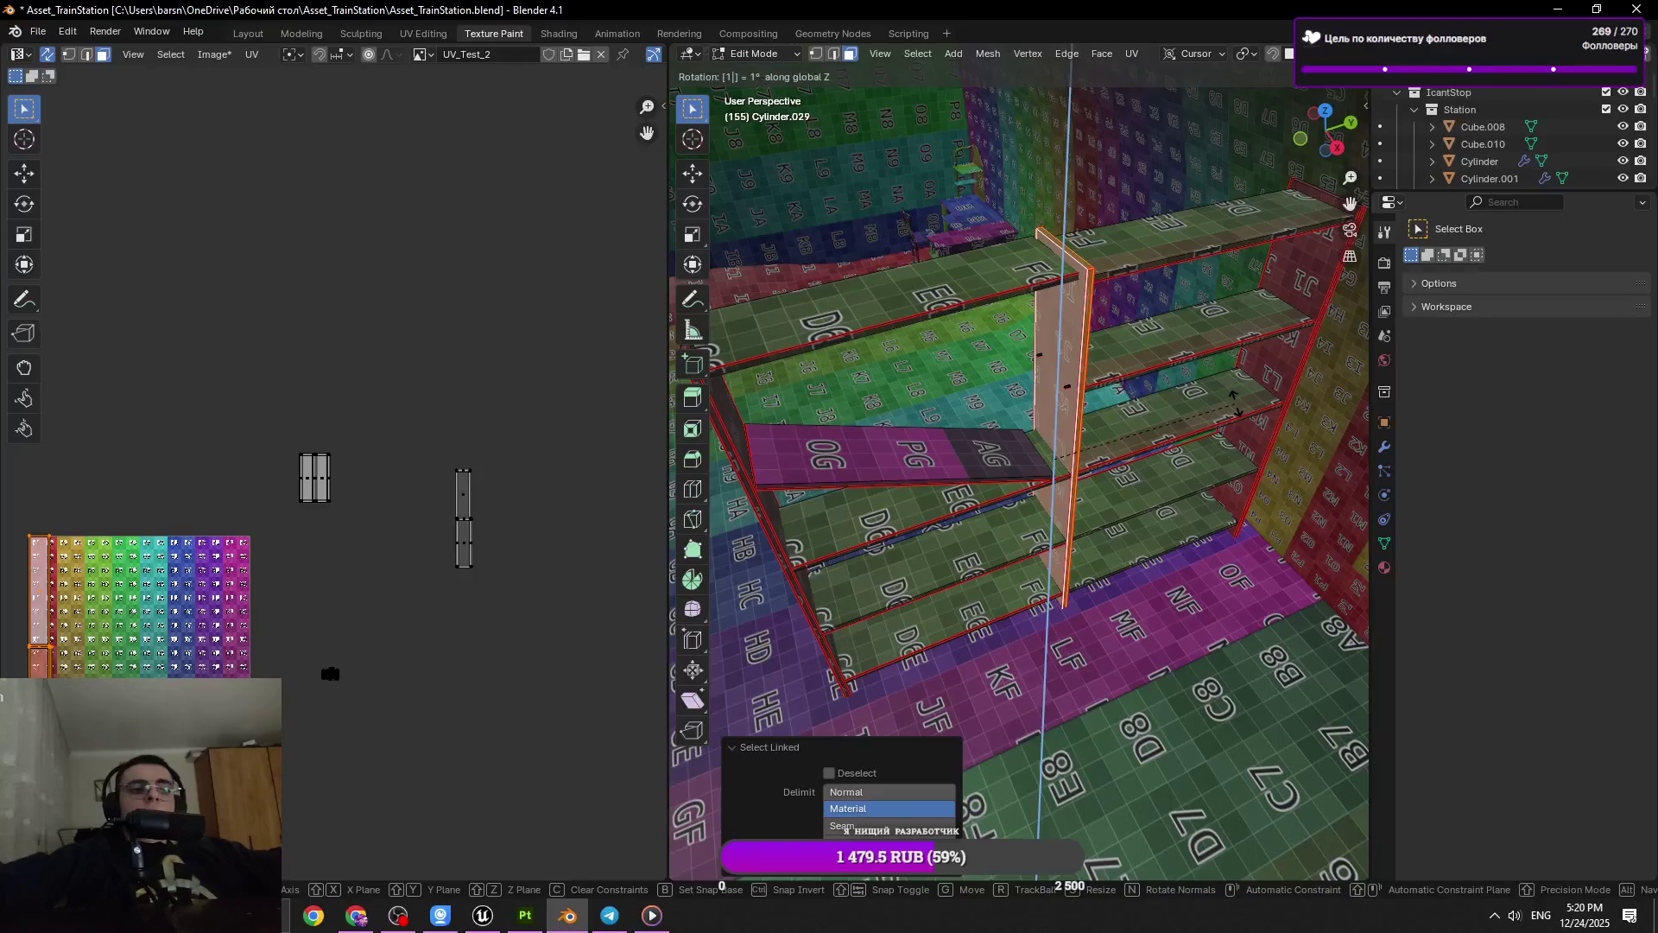
text(80)
key(Return)
Select the left frame and rotate it 180° about Z, then 180° about X
click(731, 447)
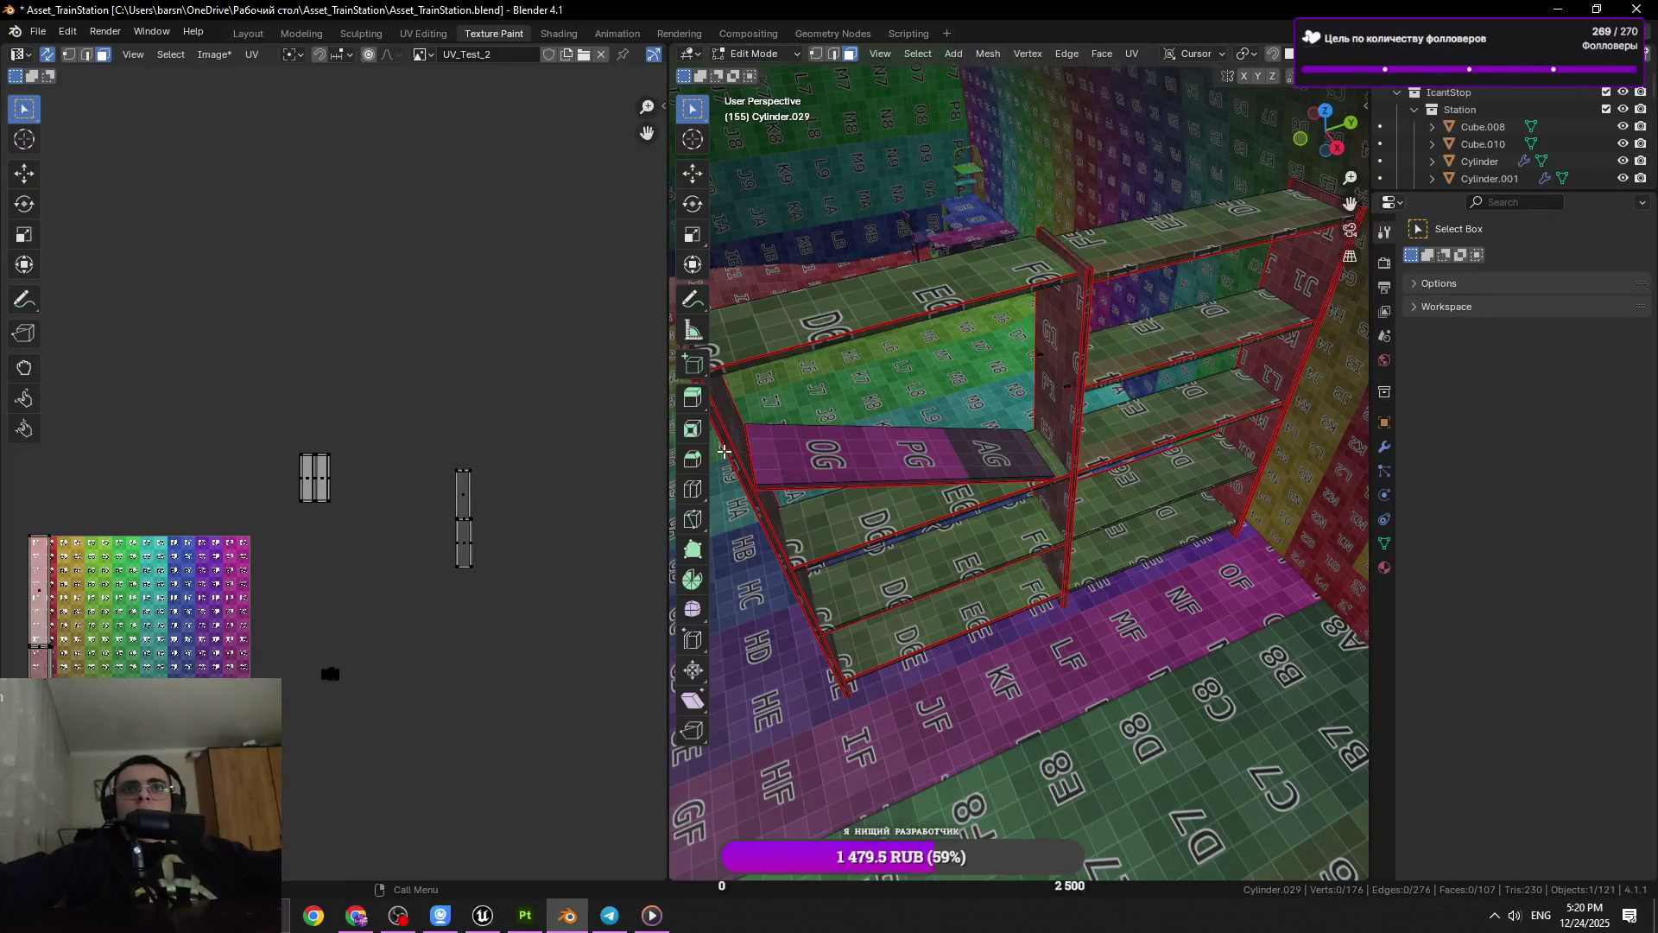
key(ctrl+l)
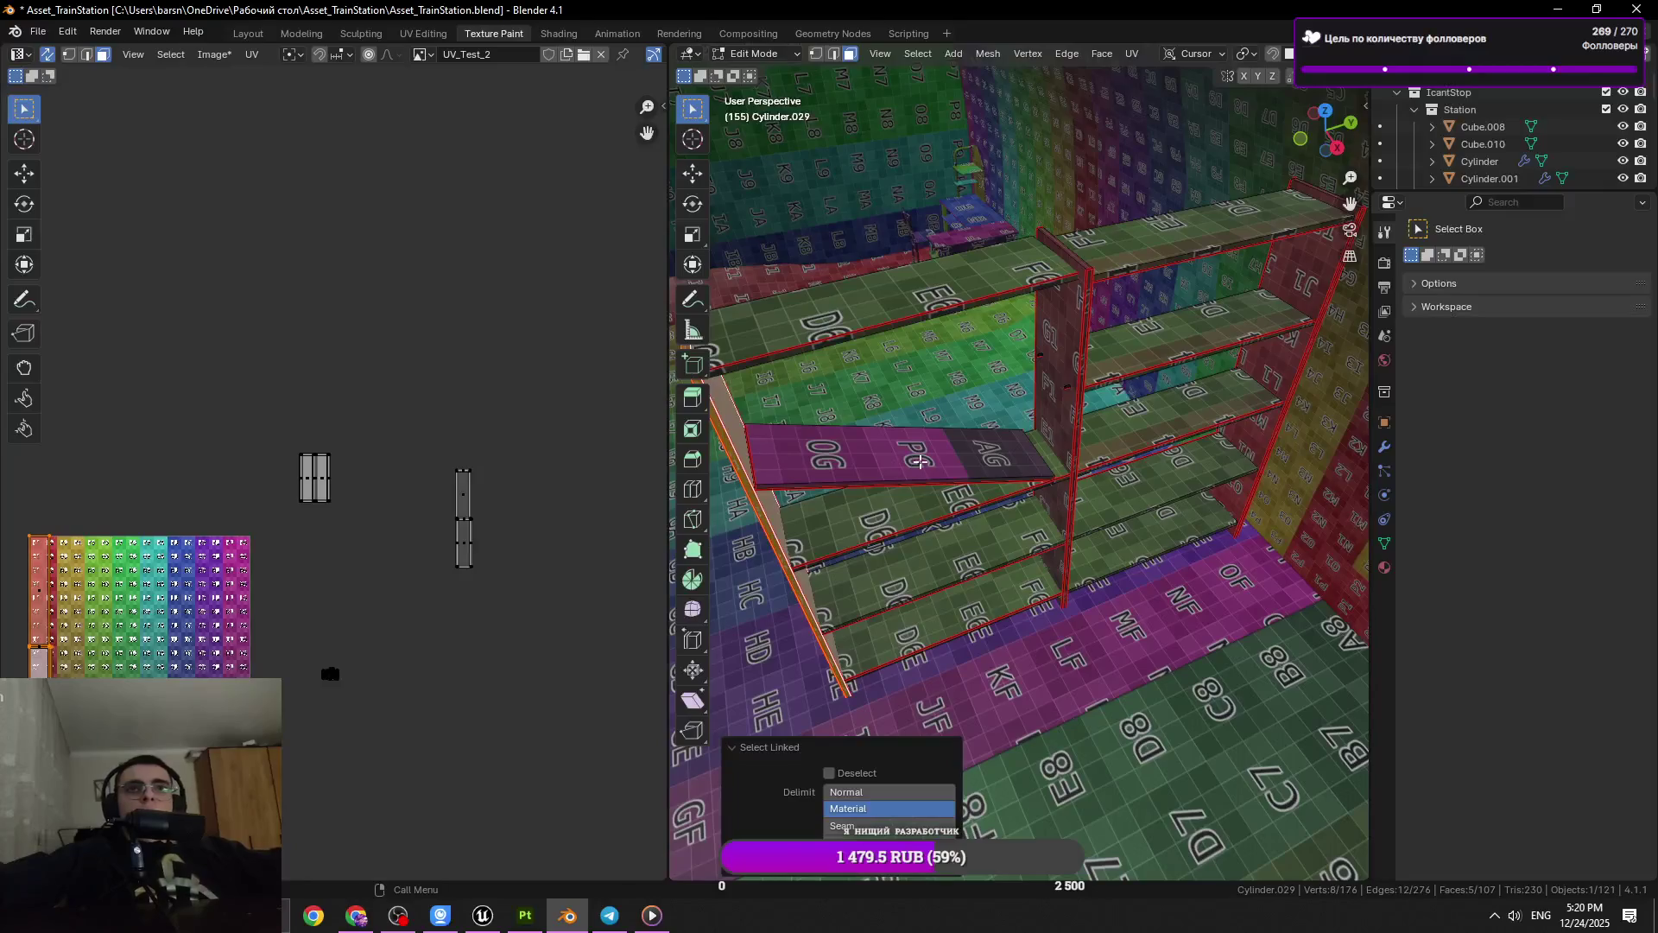
key(r)
key(z)
key(z)
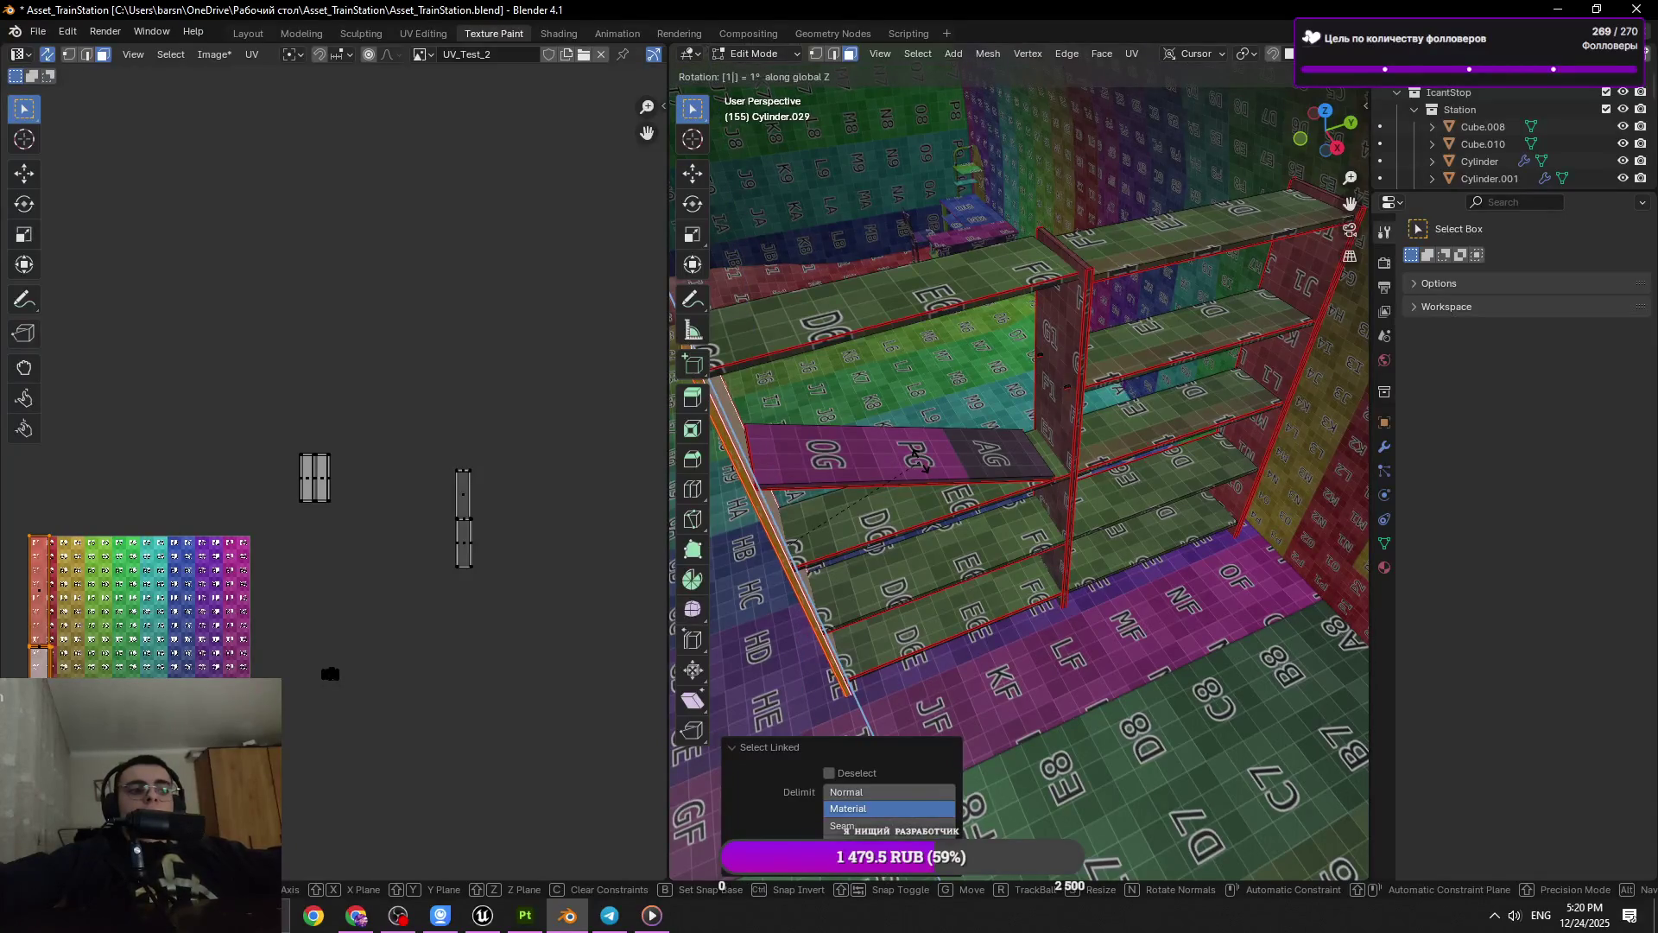
text(80)
key(Return)
key(x)
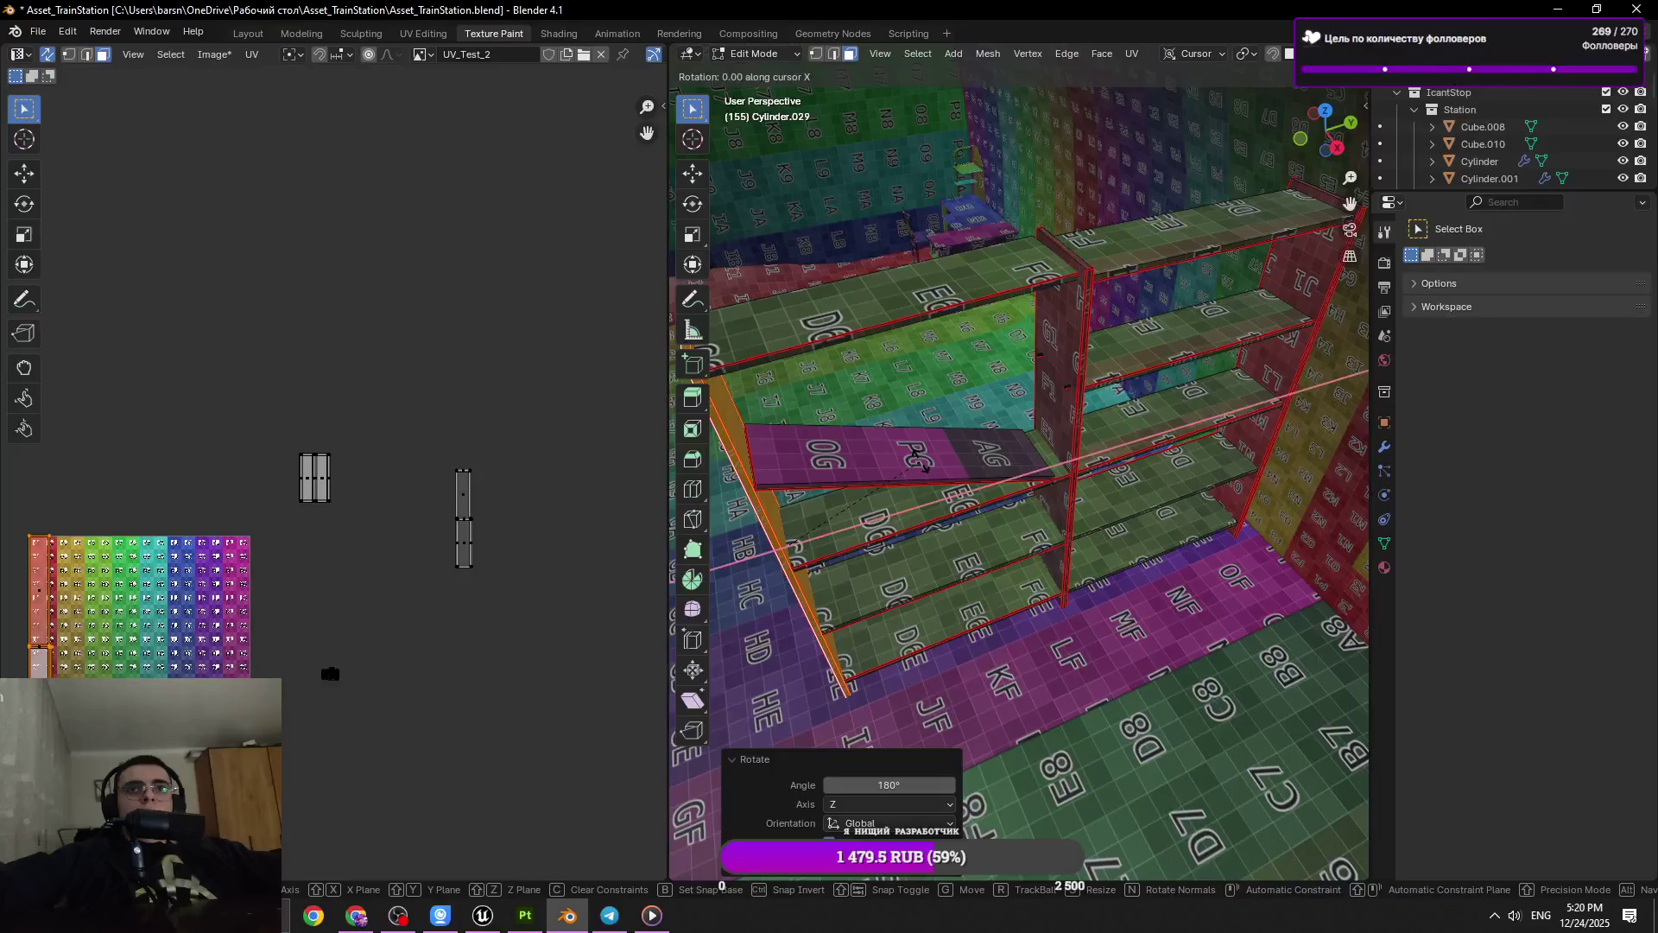
text(80)
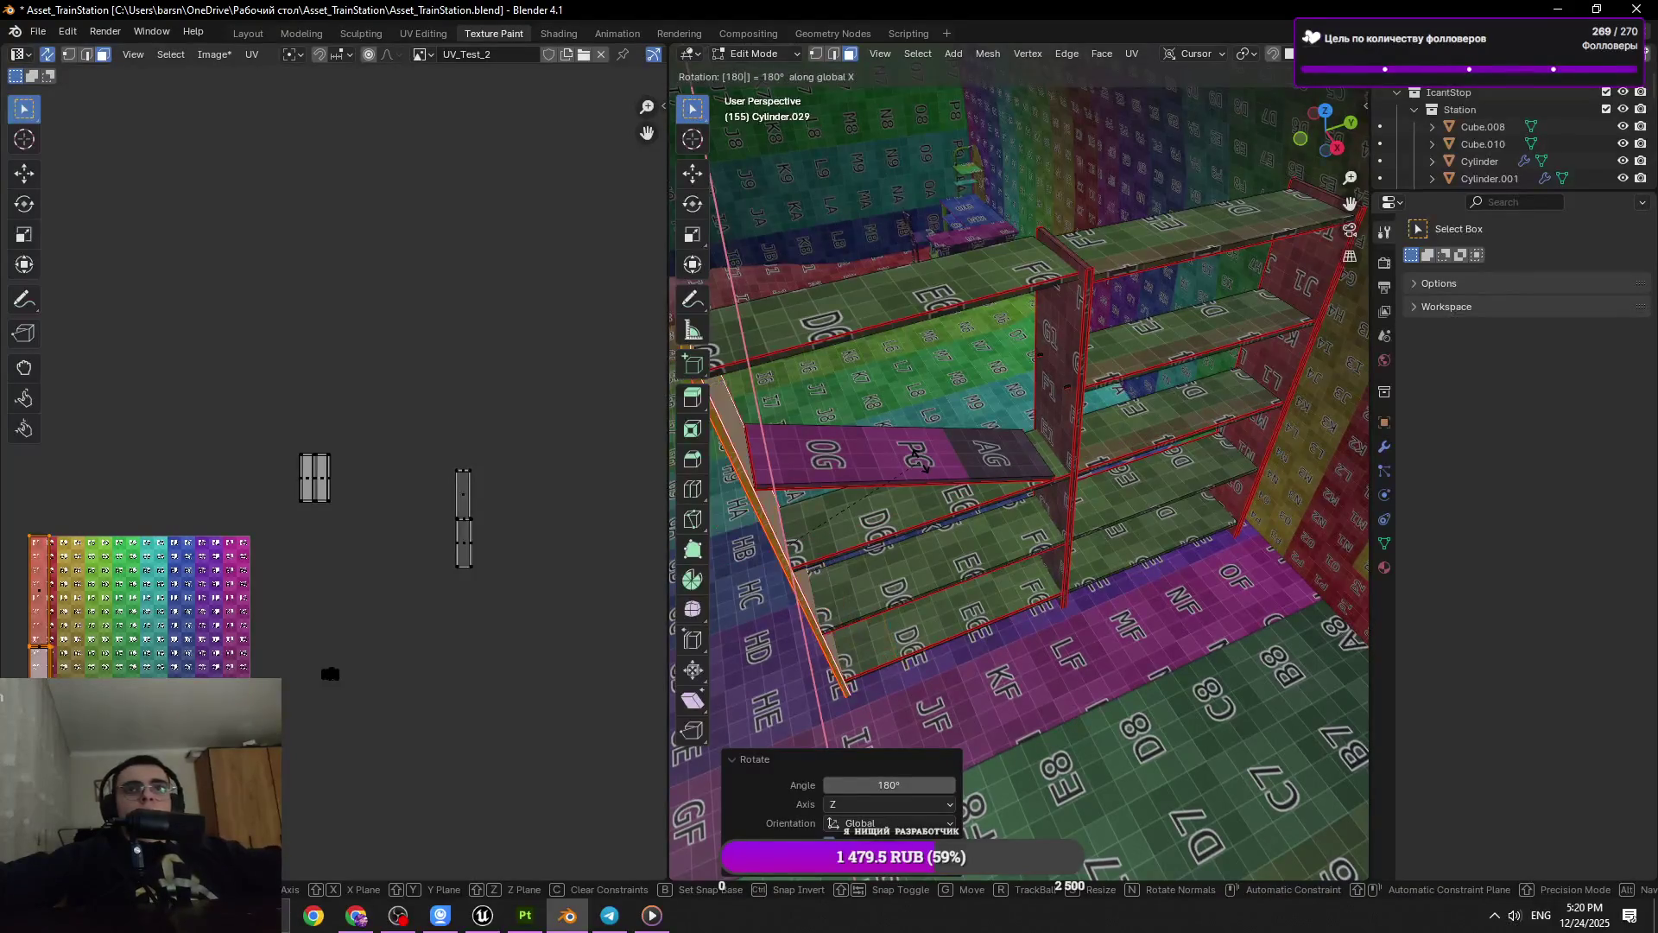
key(Return)
Save the blend file, undo the last rotation and select the left open box
drag(915, 457, 1024, 545)
key(ctrl+s)
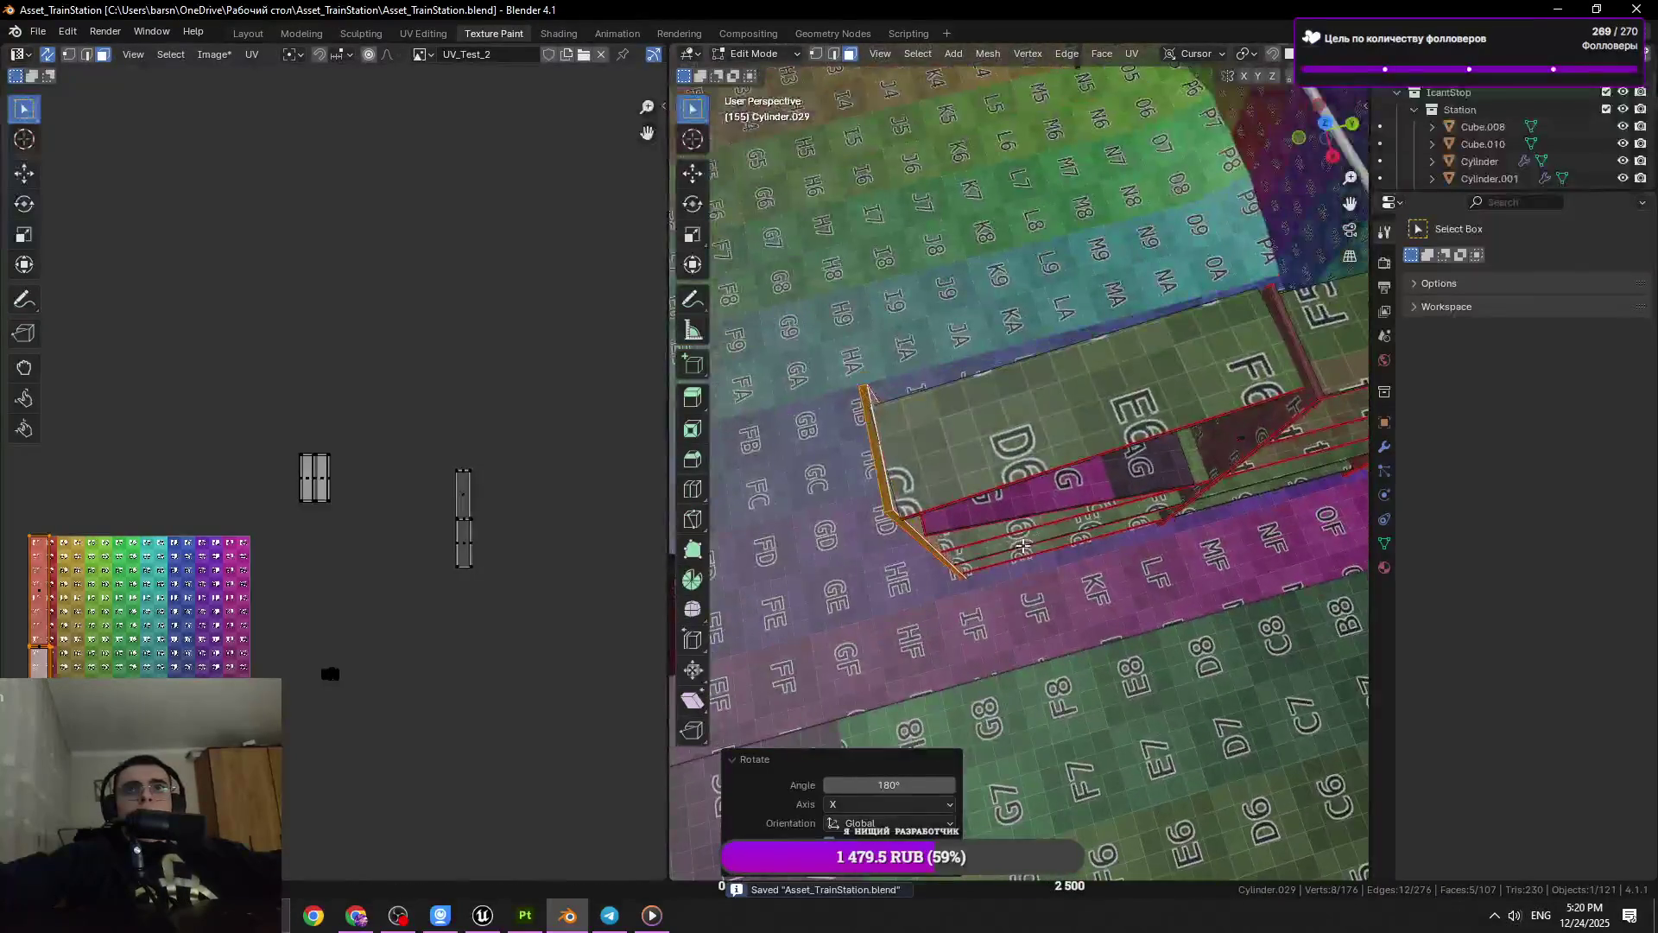
key(ctrl+z)
key(l)
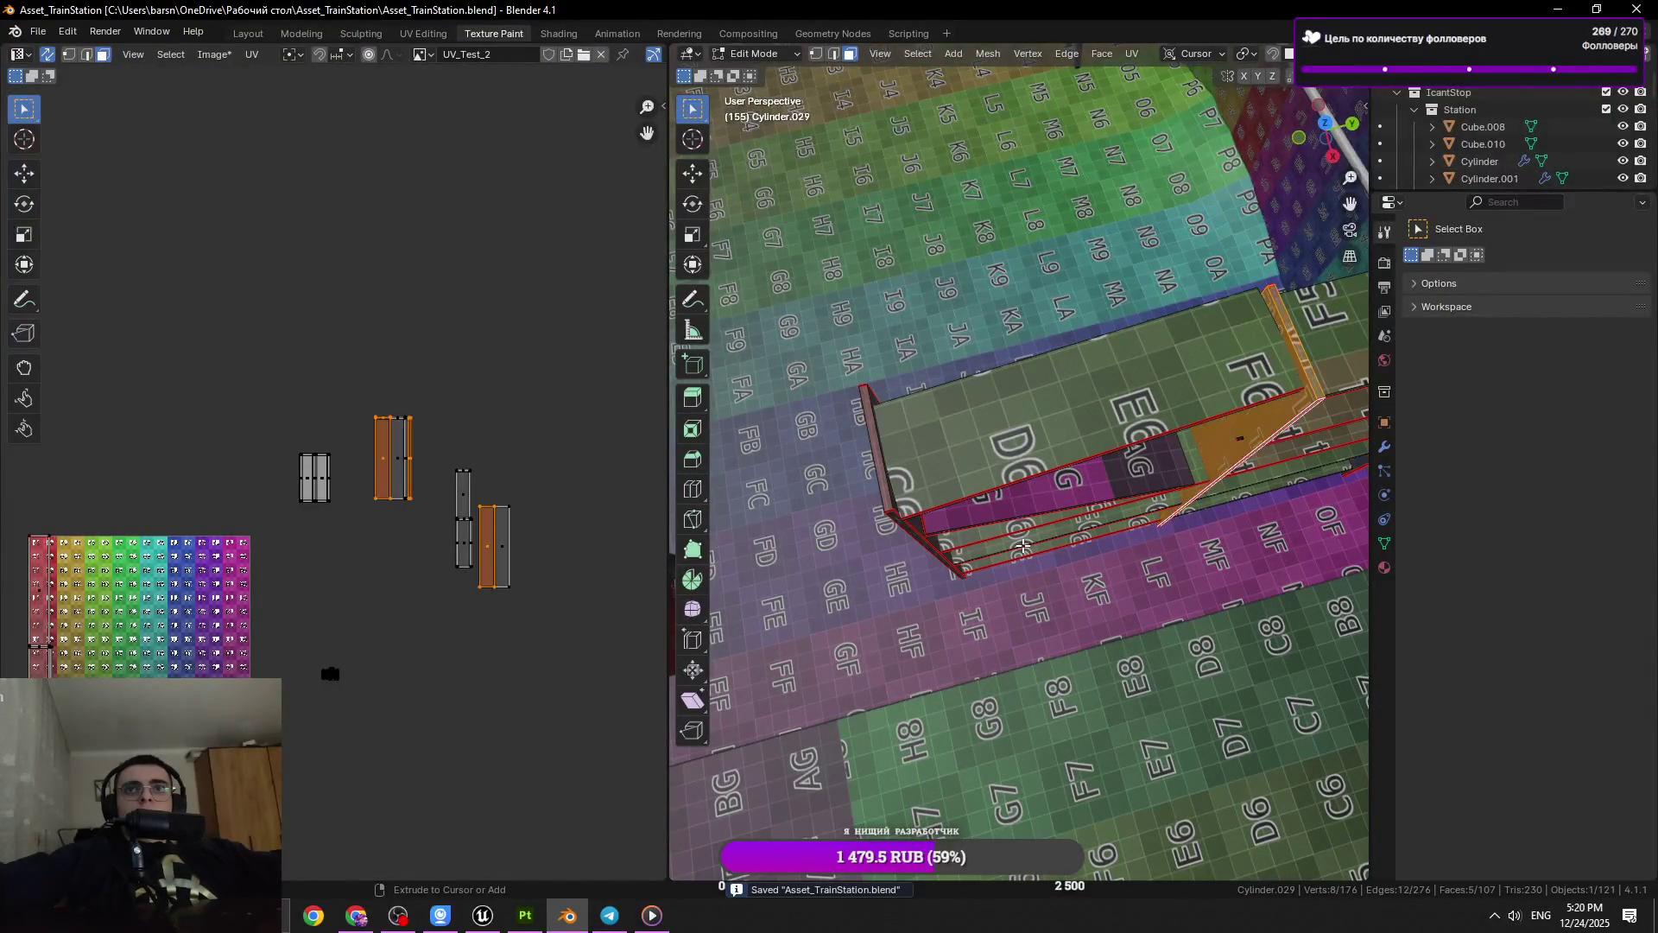
key(l)
Select the connected piece under the board and rotate it about the vertical axis
drag(1024, 545, 1122, 542)
click(1001, 492)
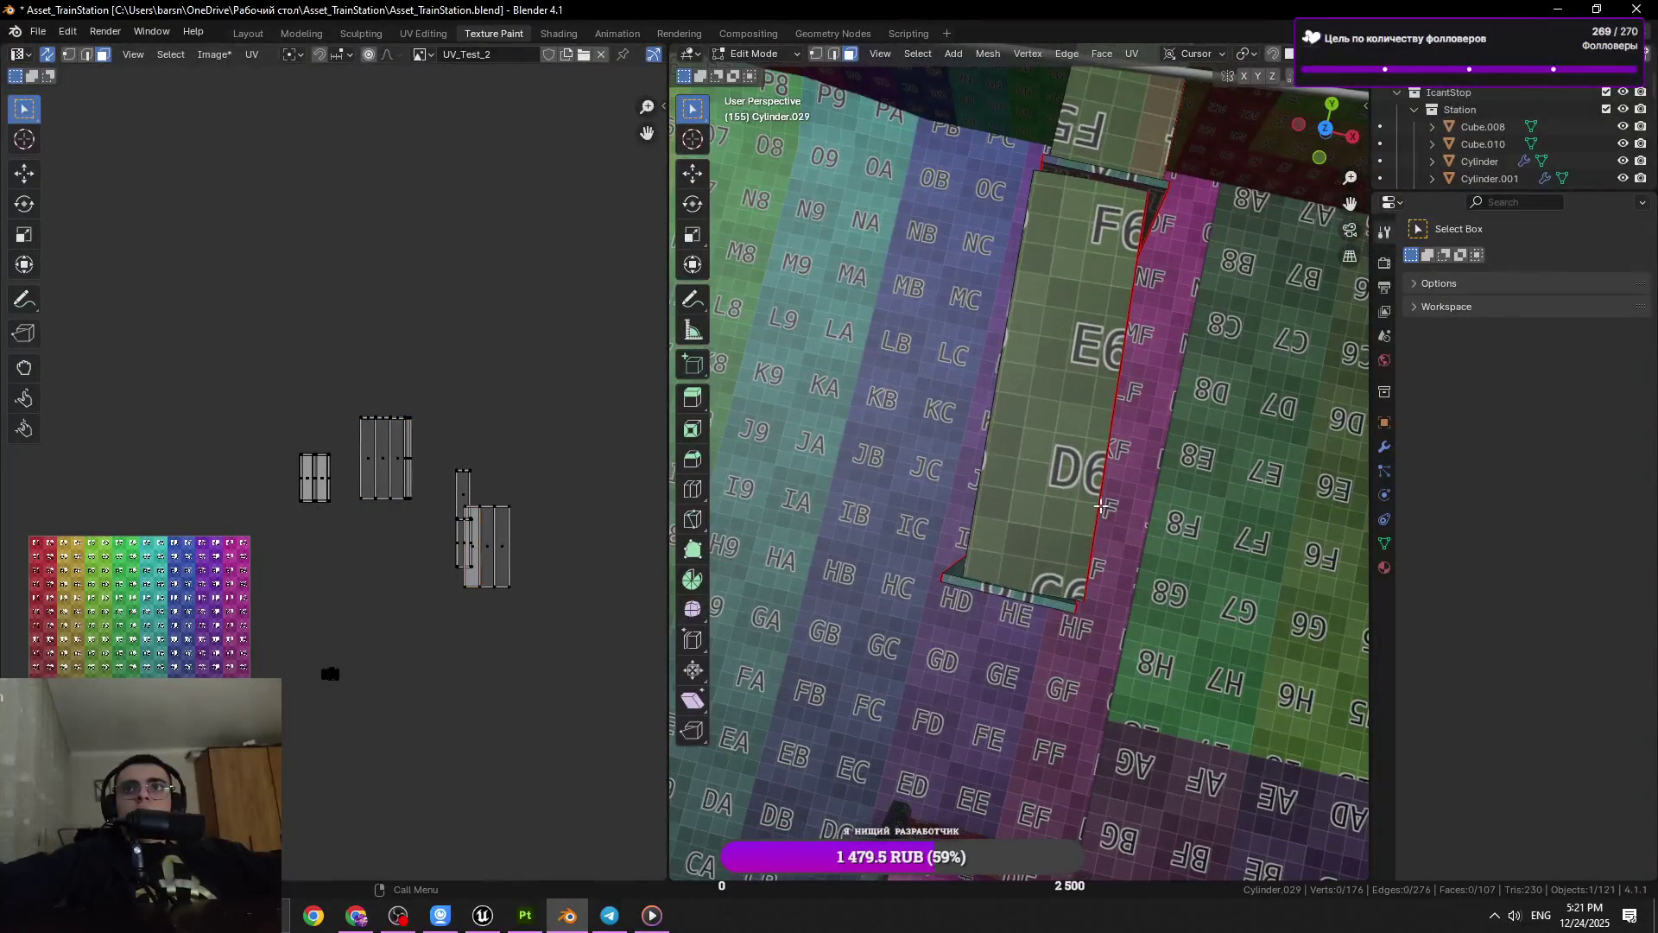
key(l)
key(r)
key(z)
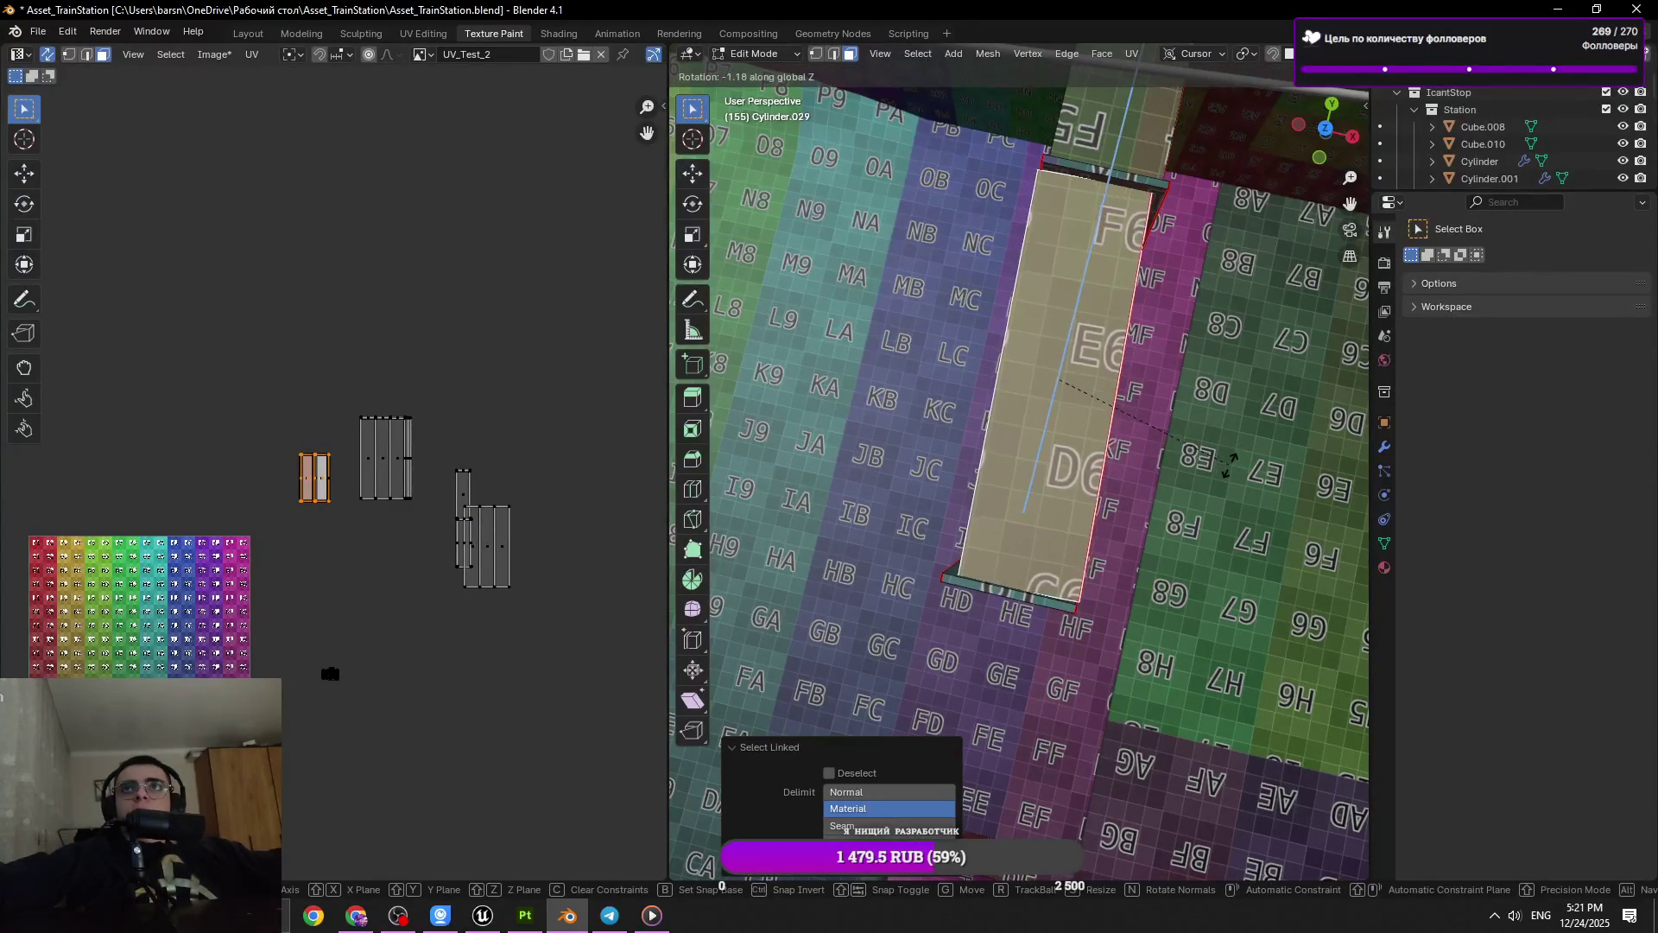
click(1228, 466)
Return to Object Mode and save the blend file
key(Tab)
drag(1228, 466, 1032, 562)
key(ctrl+s)
Enter Edit Mode and re-unwrap the left vertical post
key(Tab)
click(1032, 562)
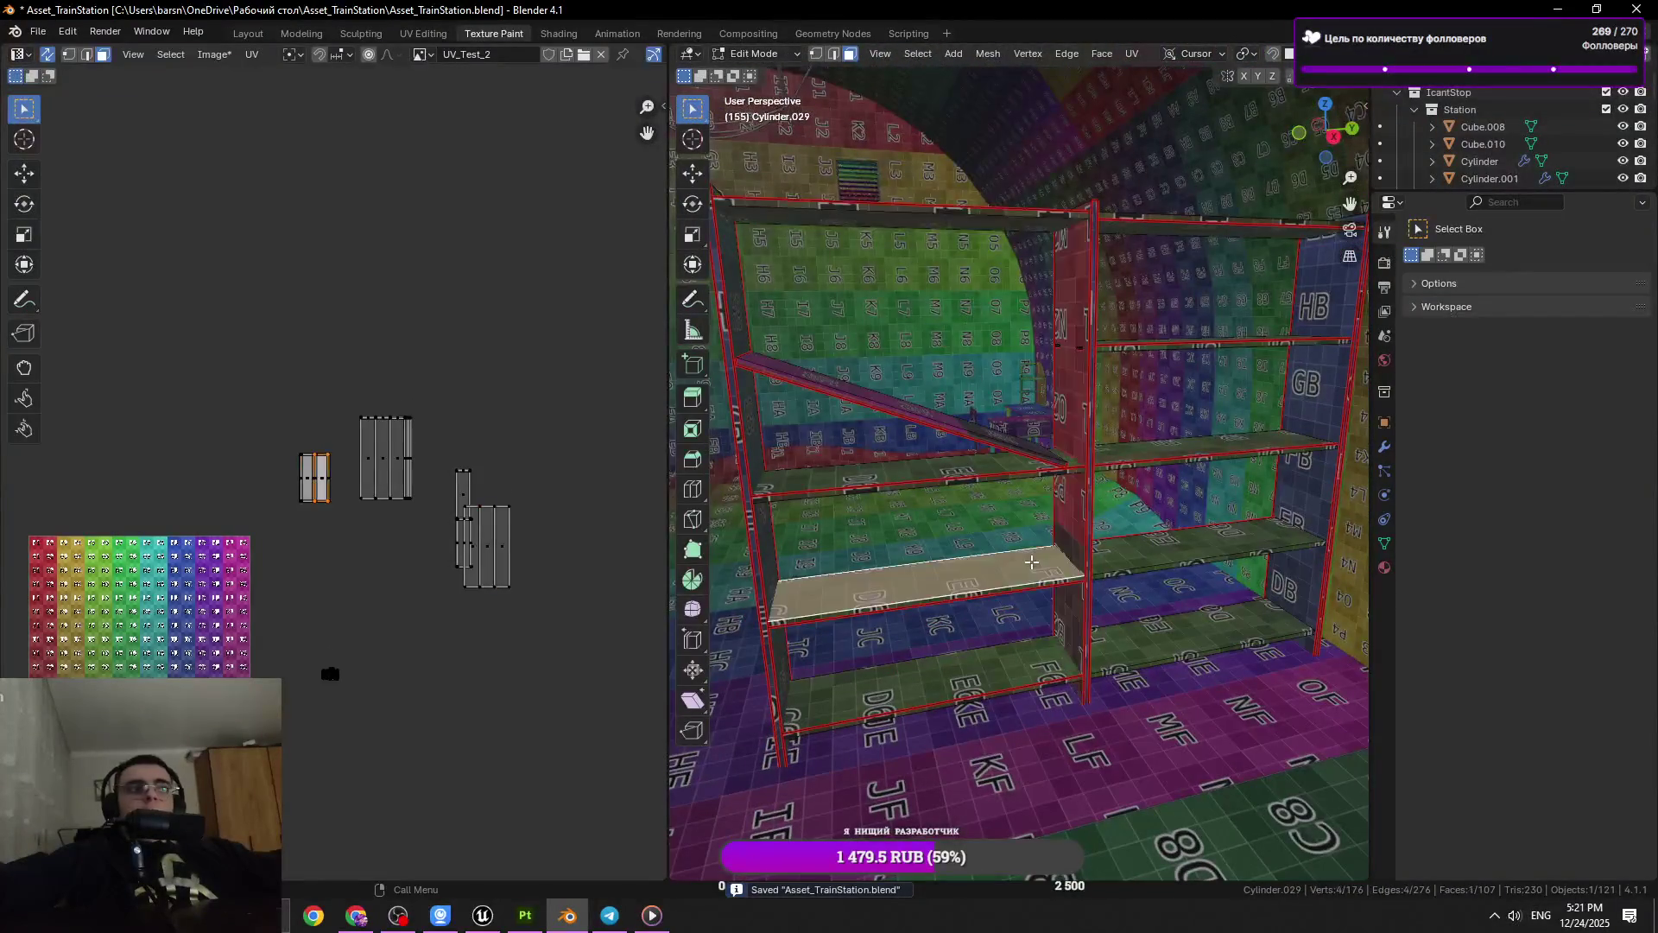
scroll(down, 3)
click(851, 484)
drag(850, 483, 1180, 426)
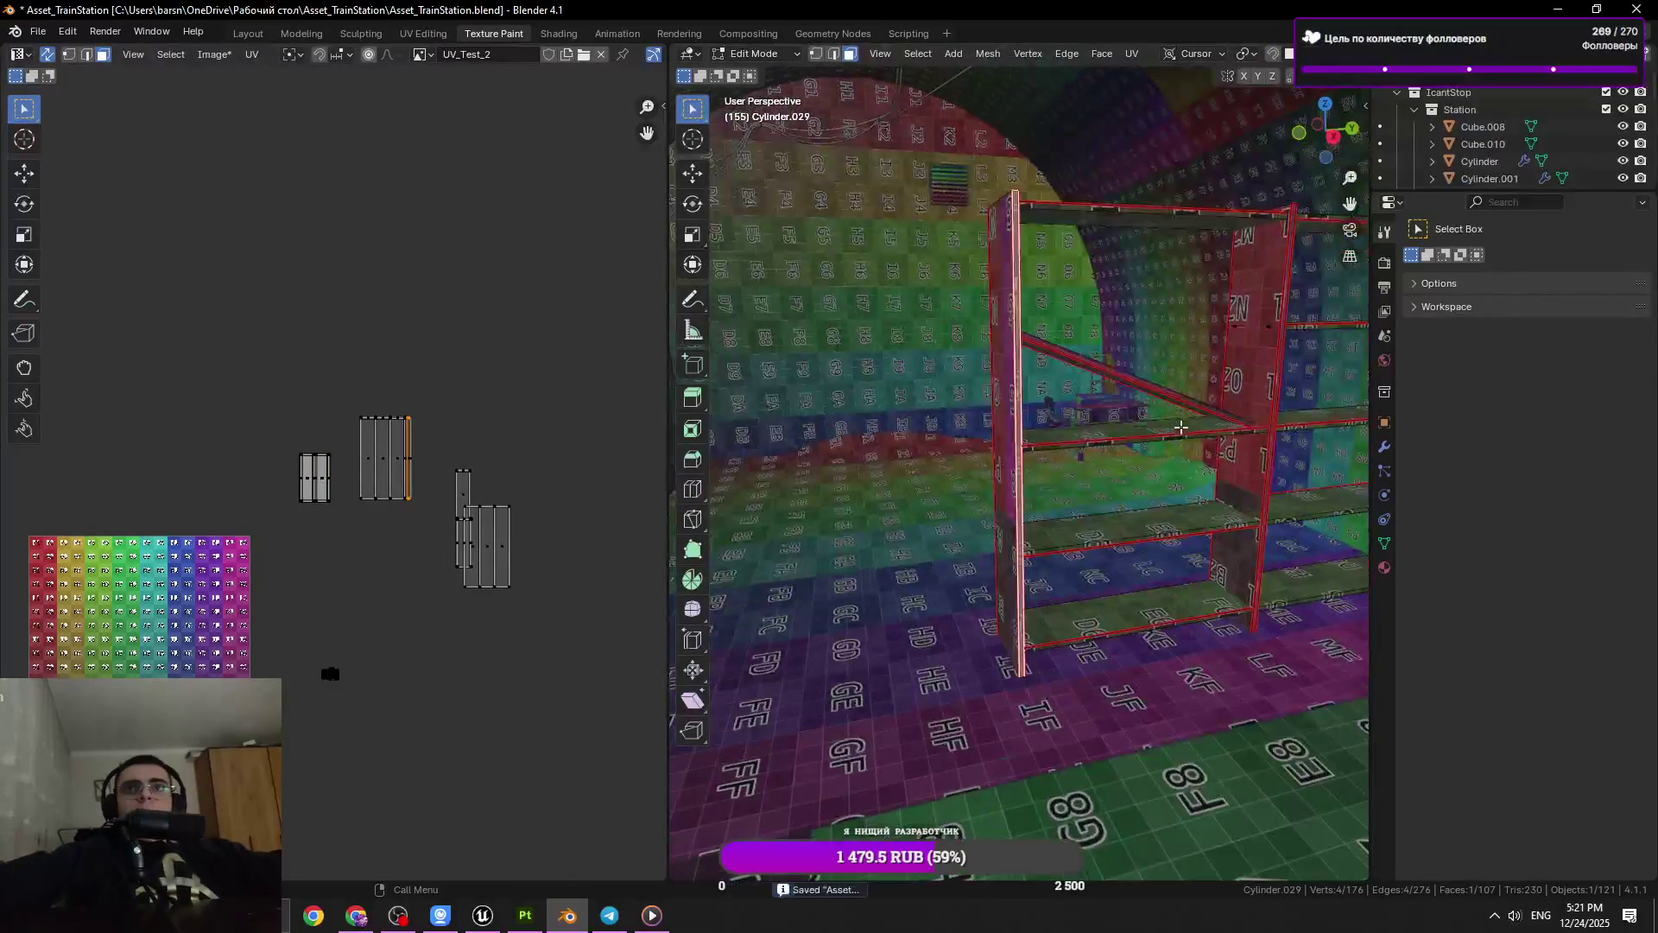
key(l)
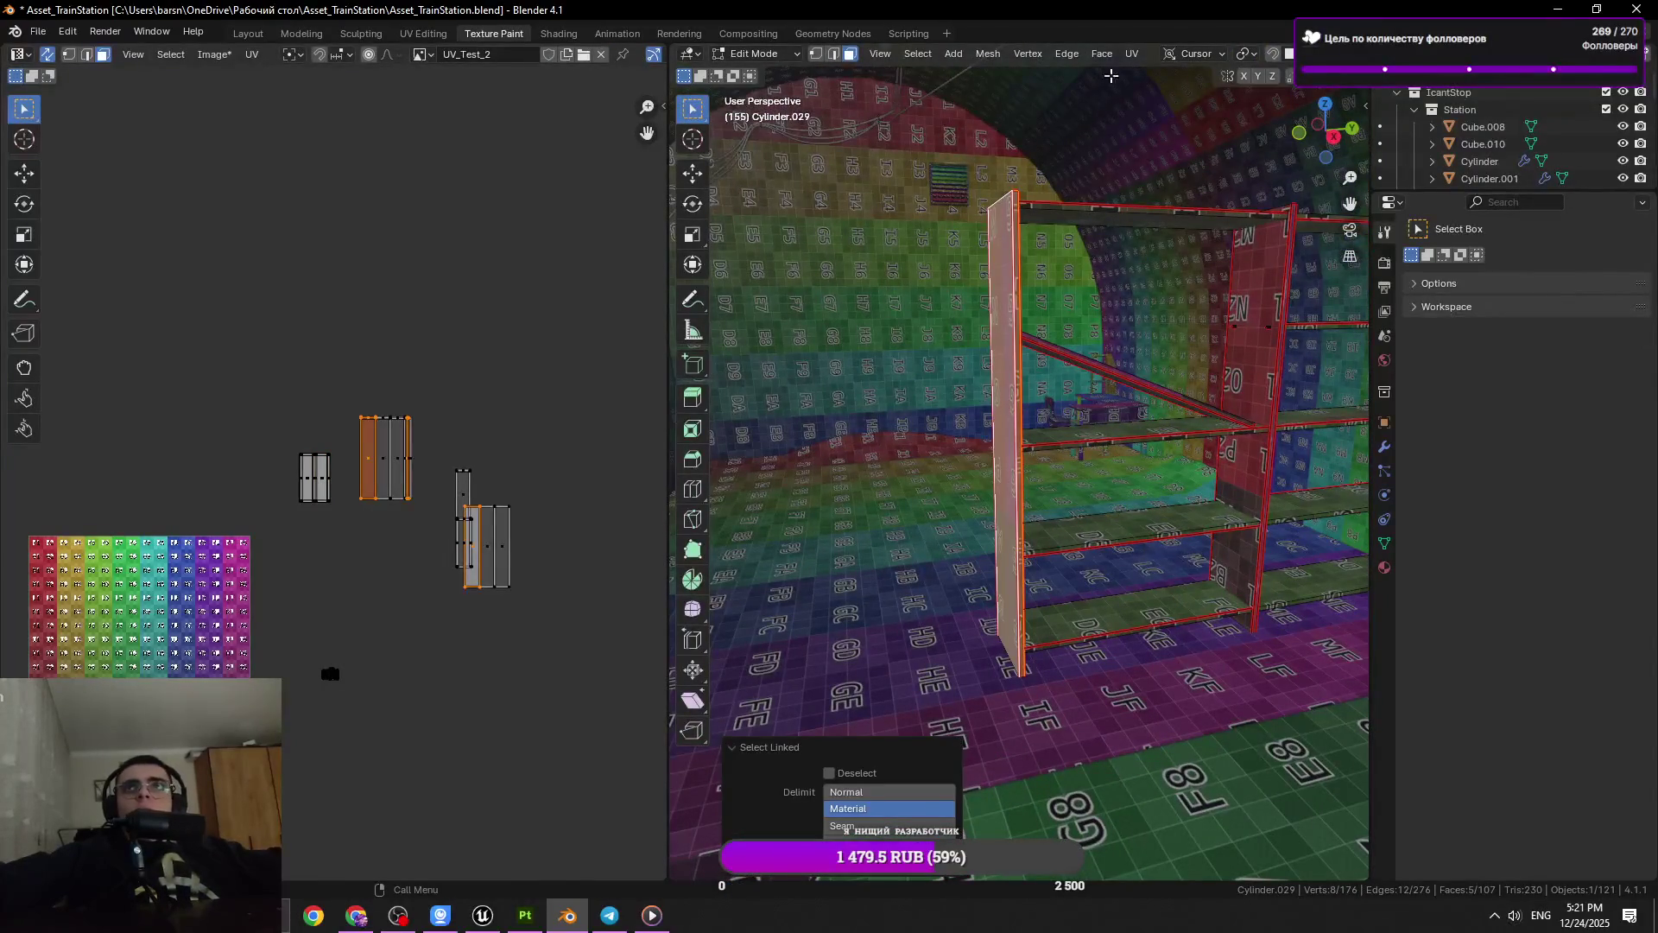
click(1131, 53)
click(1148, 98)
Select another vertical board and unwrap it
drag(1149, 97, 1149, 352)
click(1150, 353)
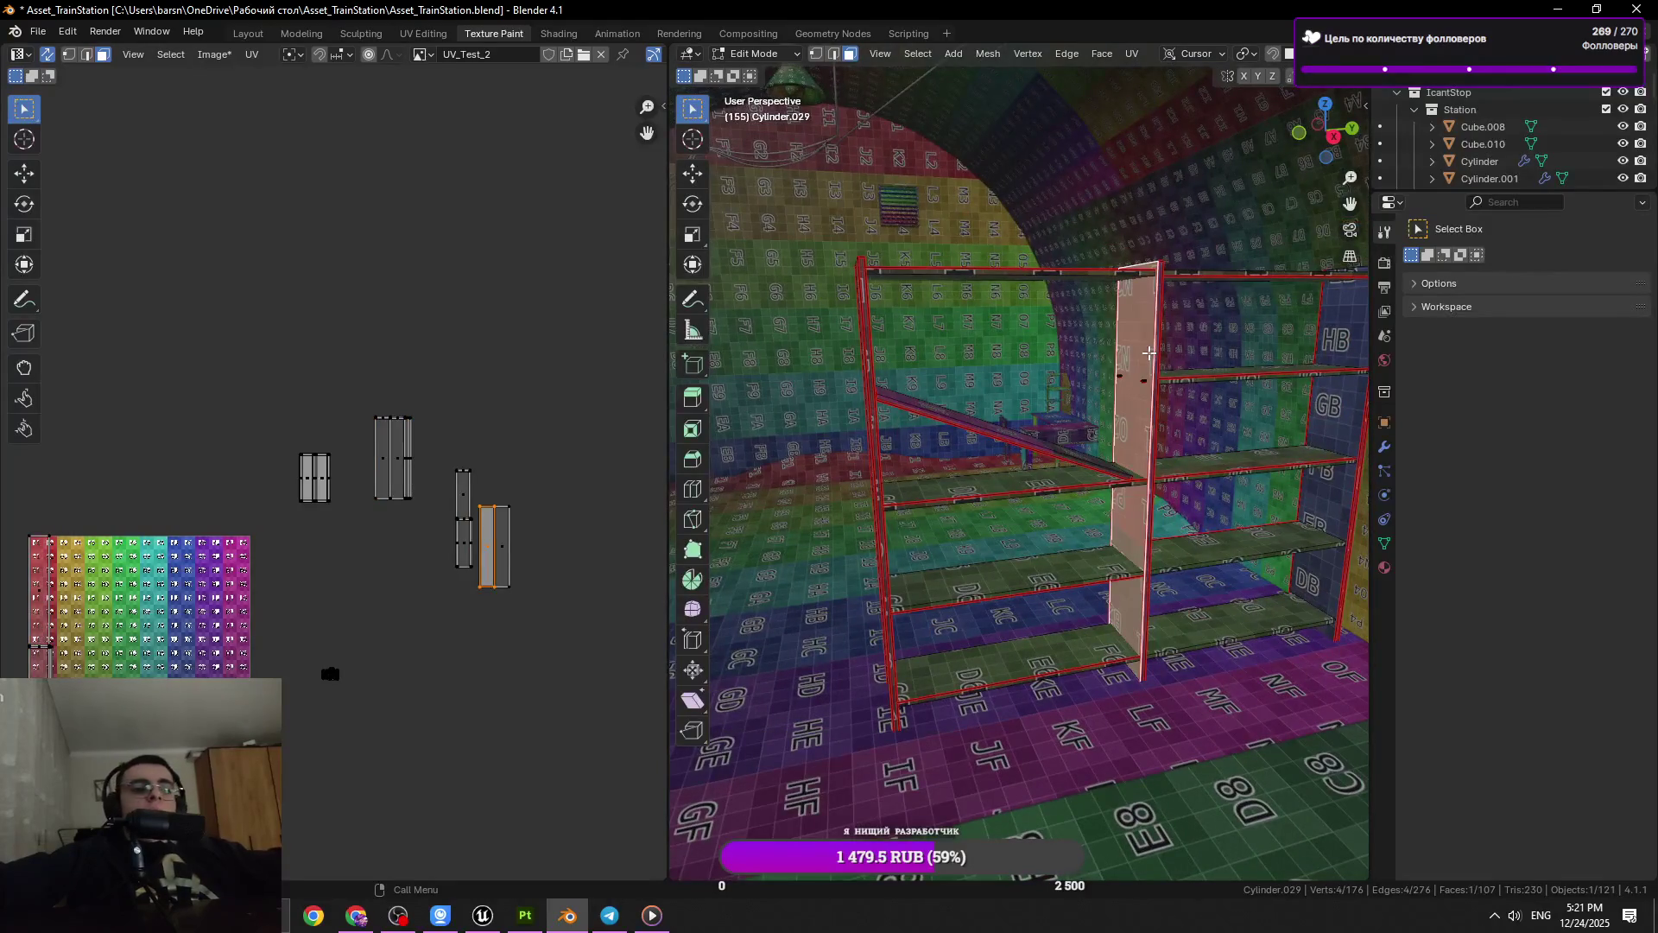
key(l)
drag(1151, 172, 1154, 274)
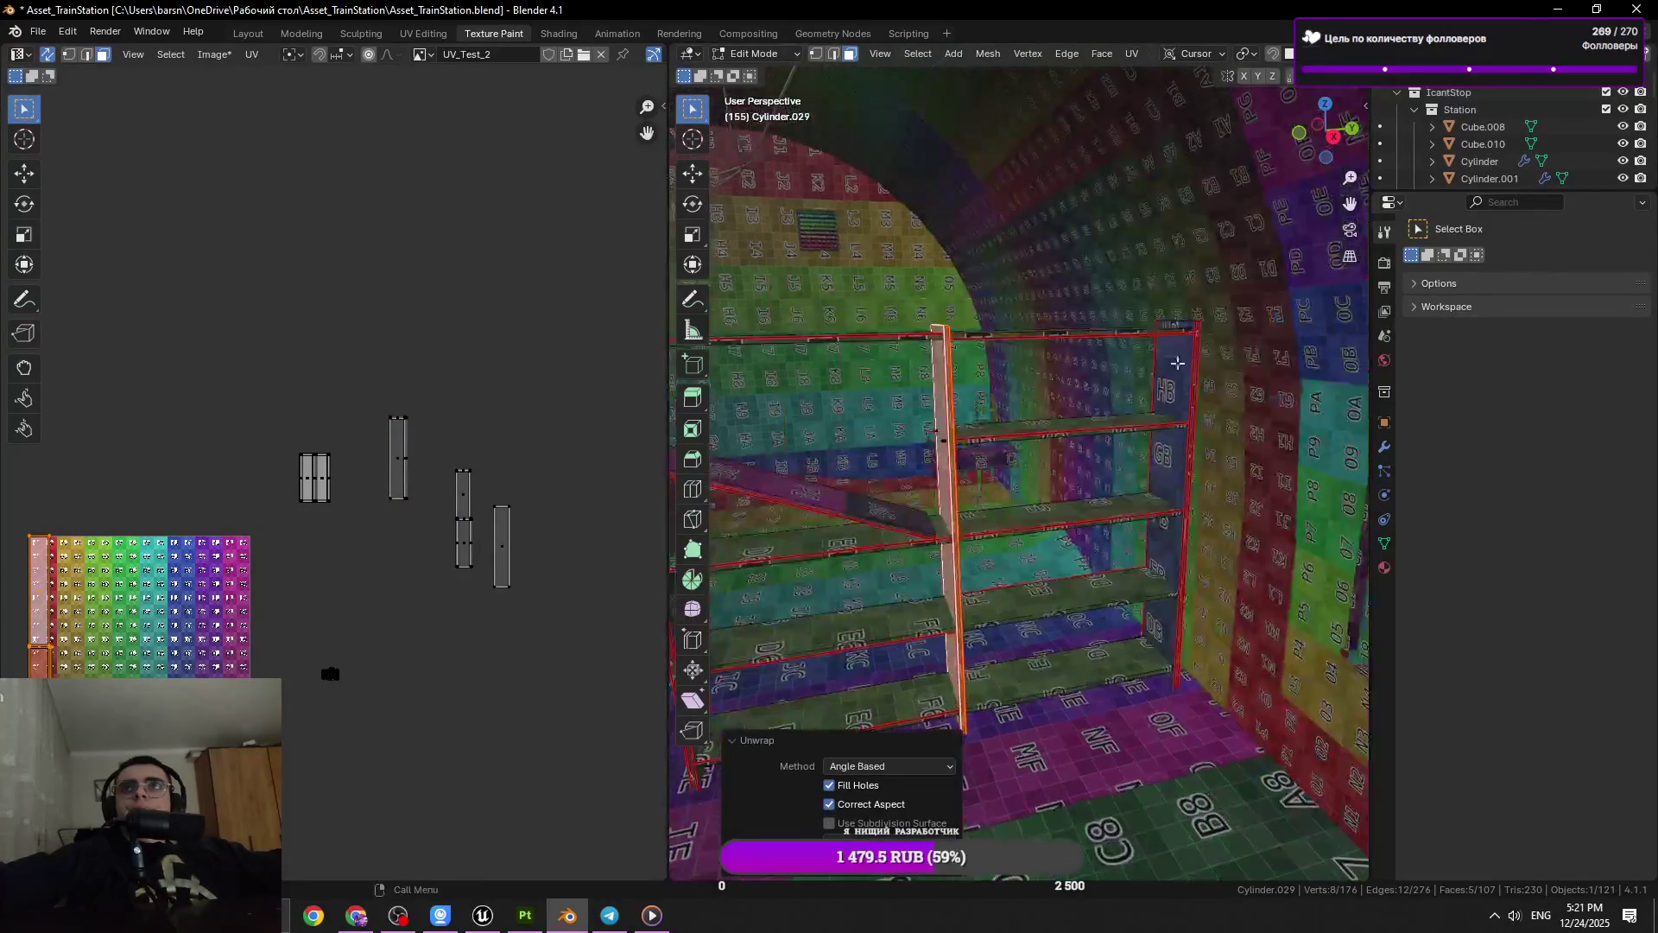
key(u)
click(1156, 87)
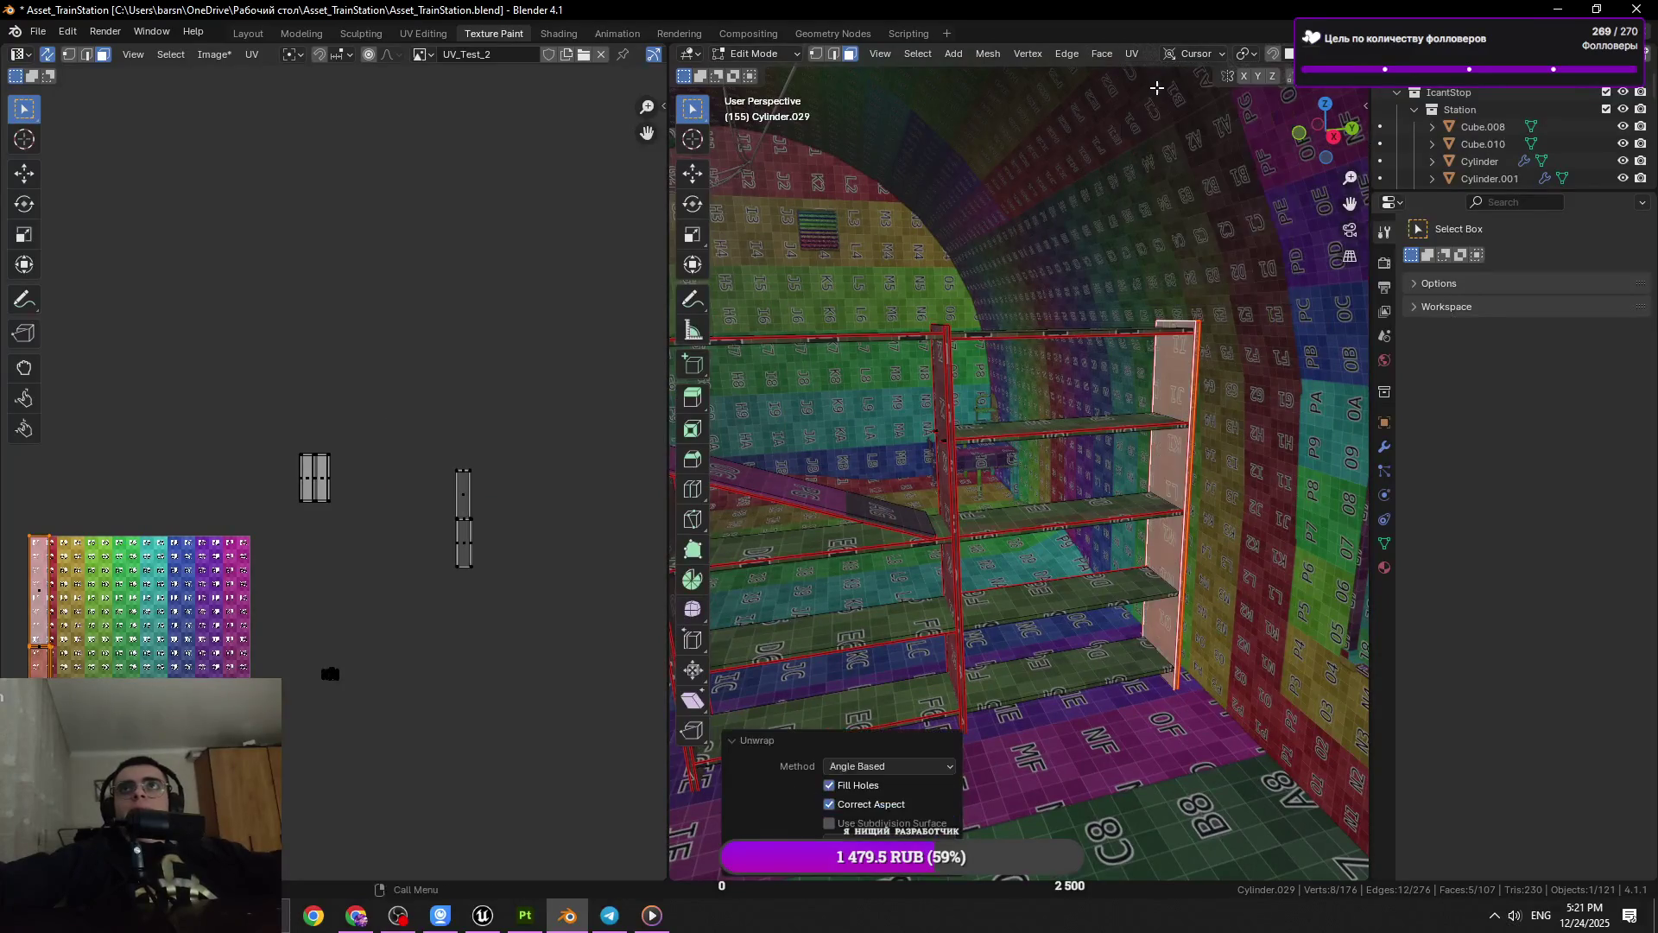
Select the middle upright and try rotating it about Z, then cancel
drag(1036, 577, 1045, 518)
click(1052, 418)
key(l)
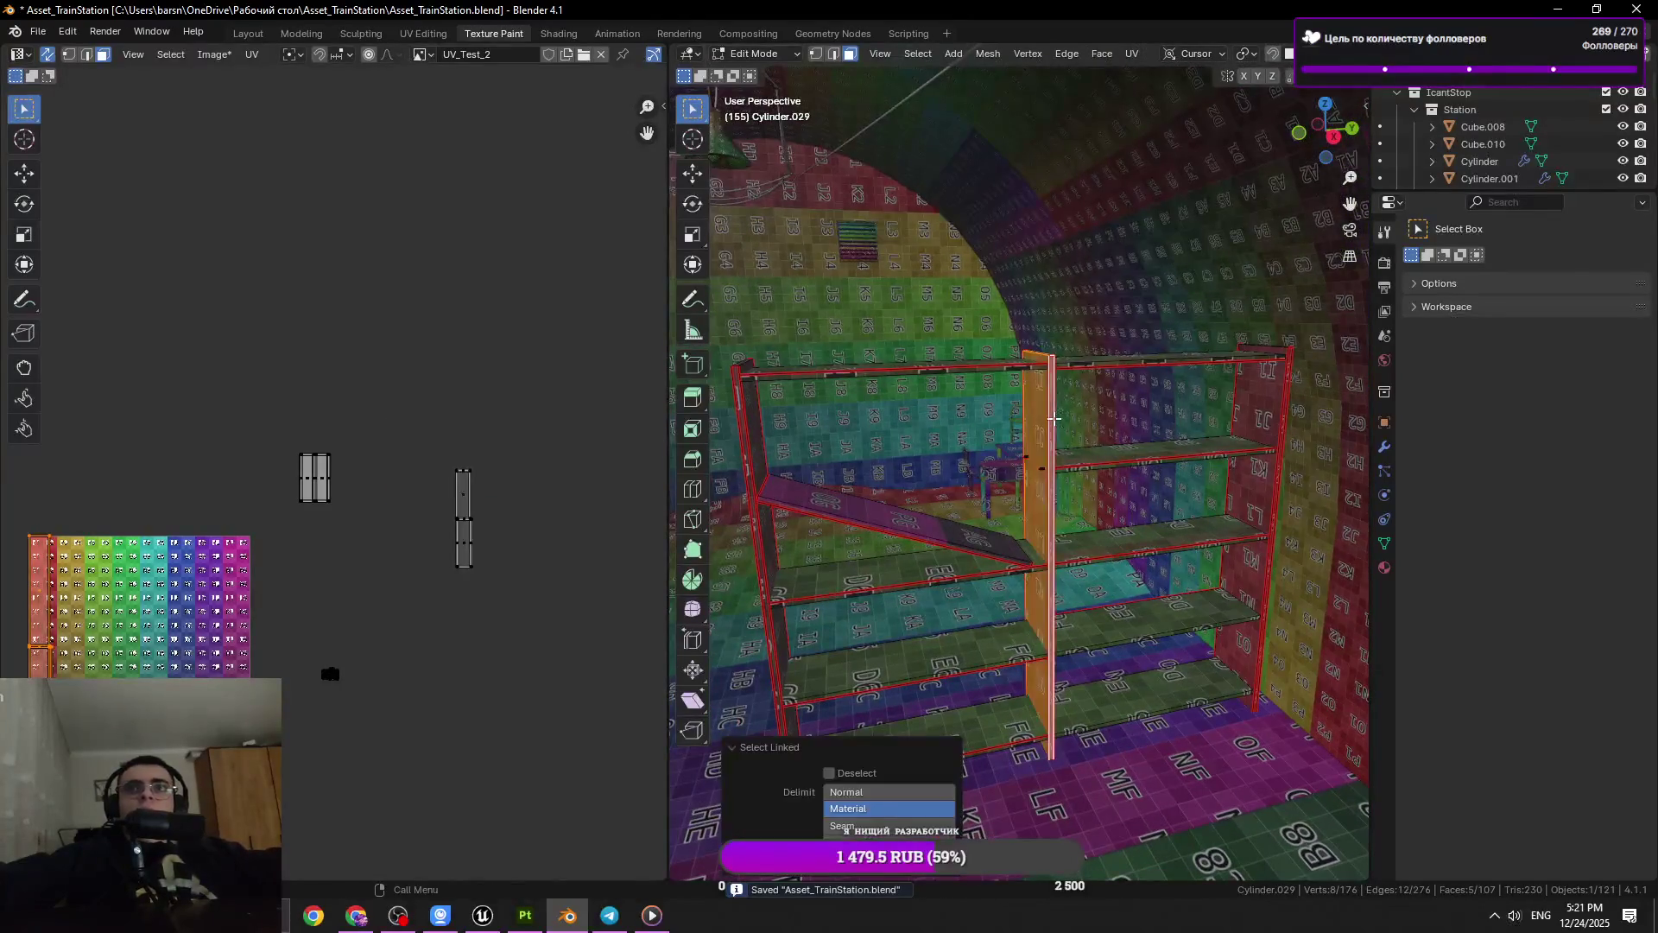
key(r)
drag(1052, 418, 1119, 456)
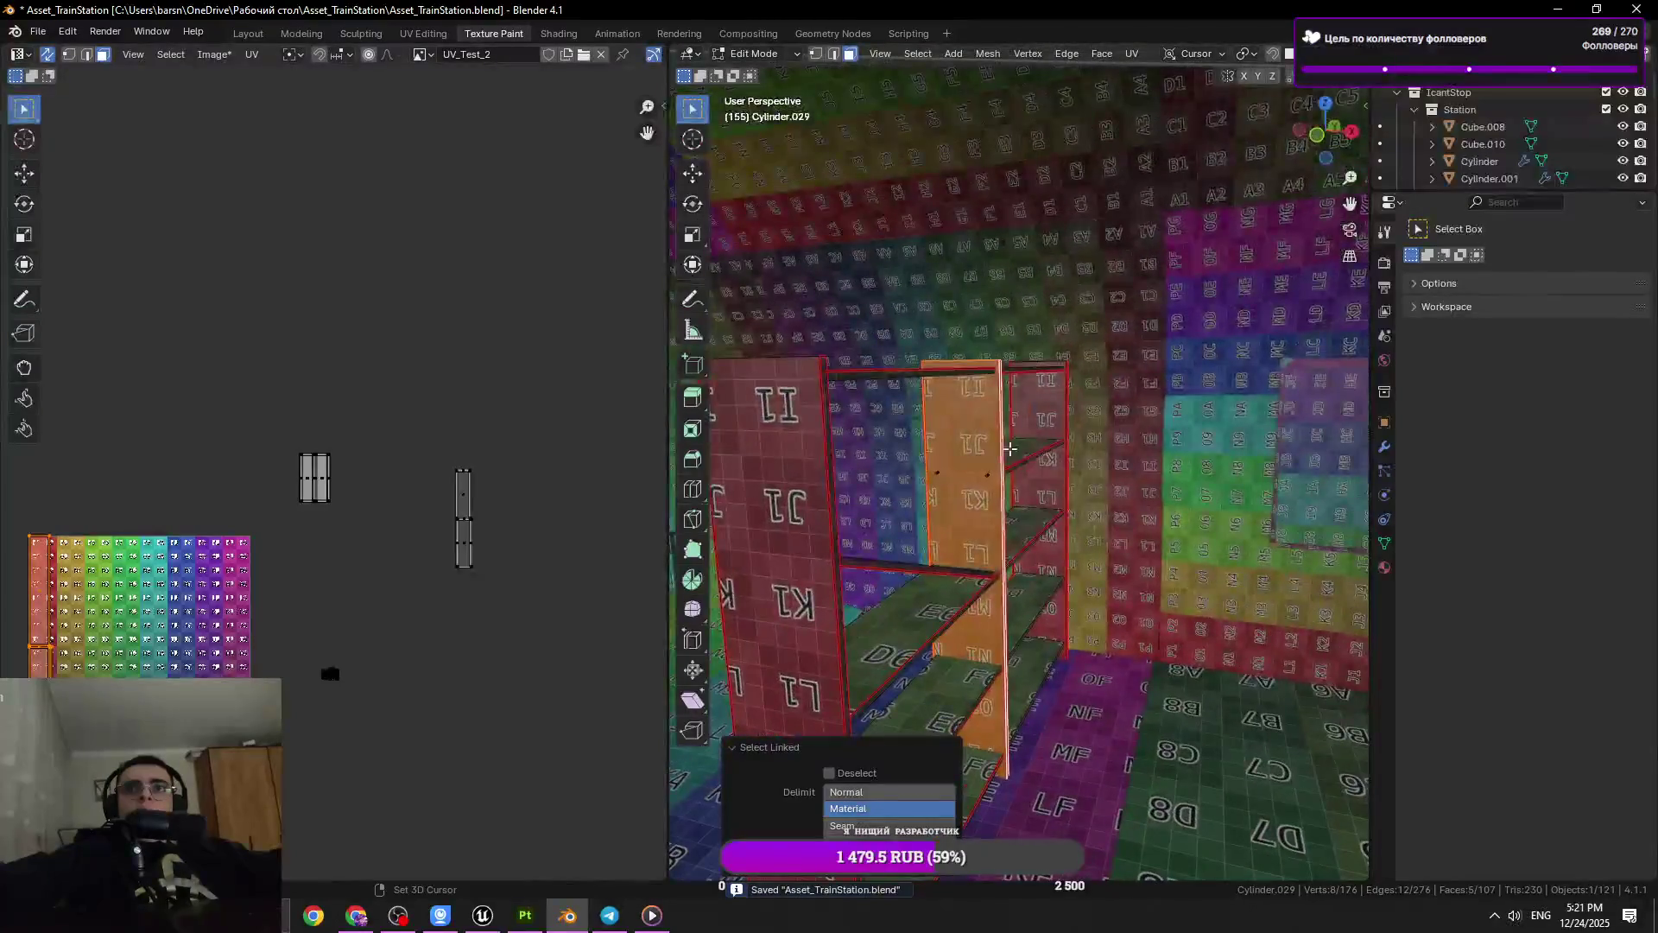
key(z)
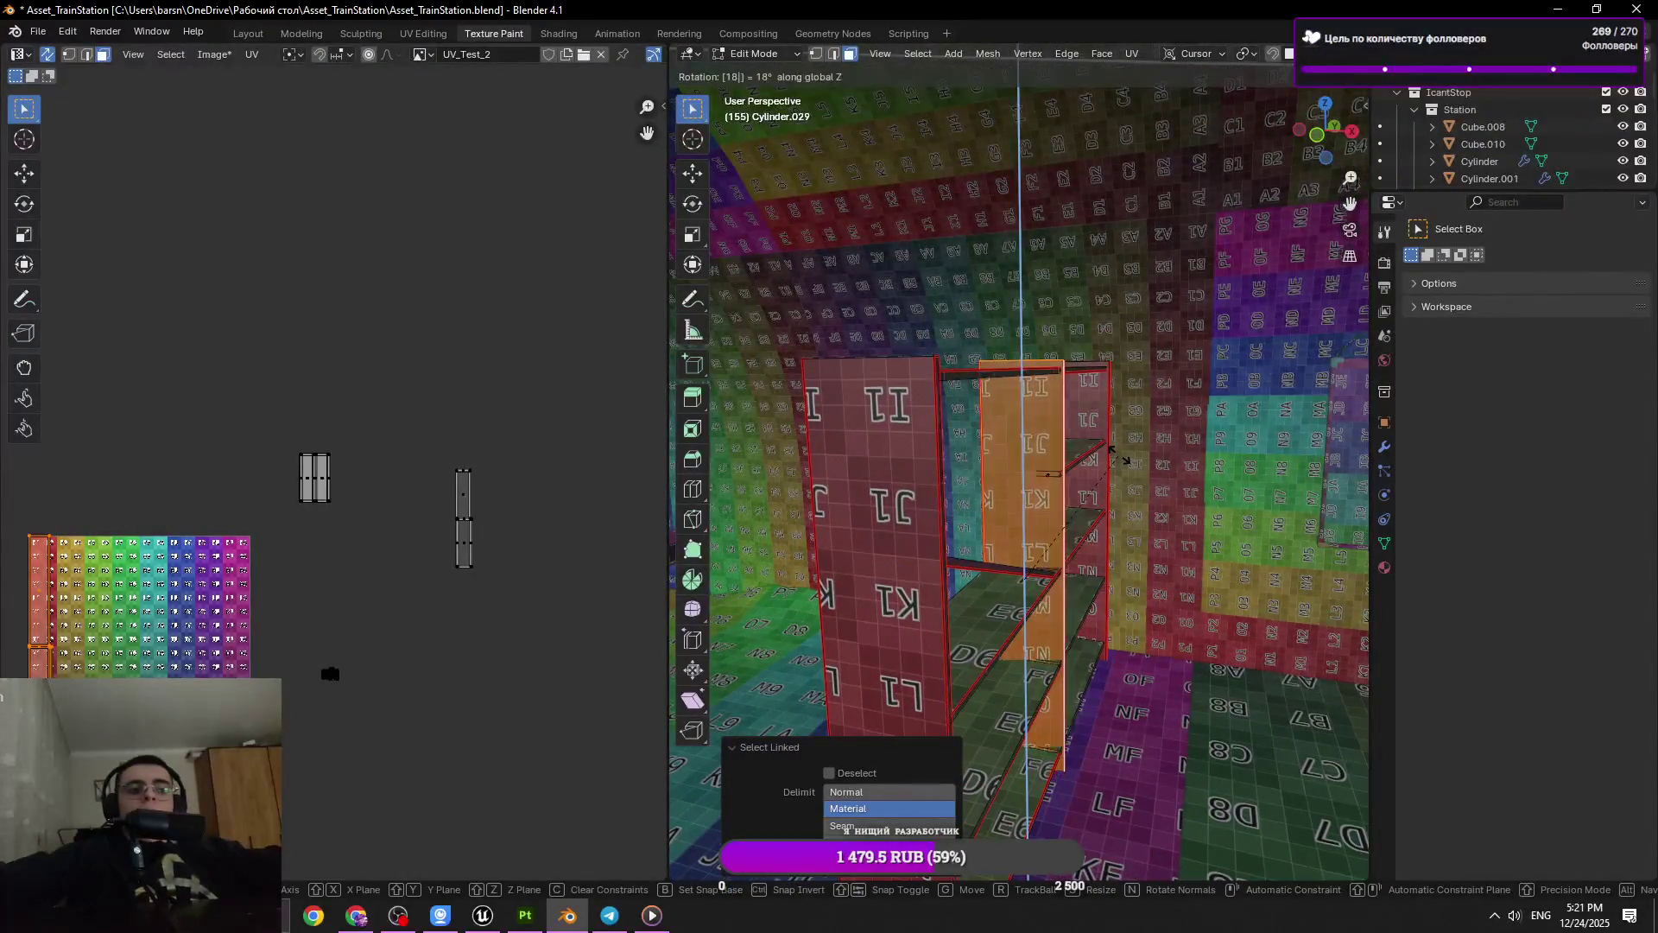
key(Escape)
Flip the left side board end over end with 180° rotations about Z and Y
click(885, 468)
key(l)
key(r)
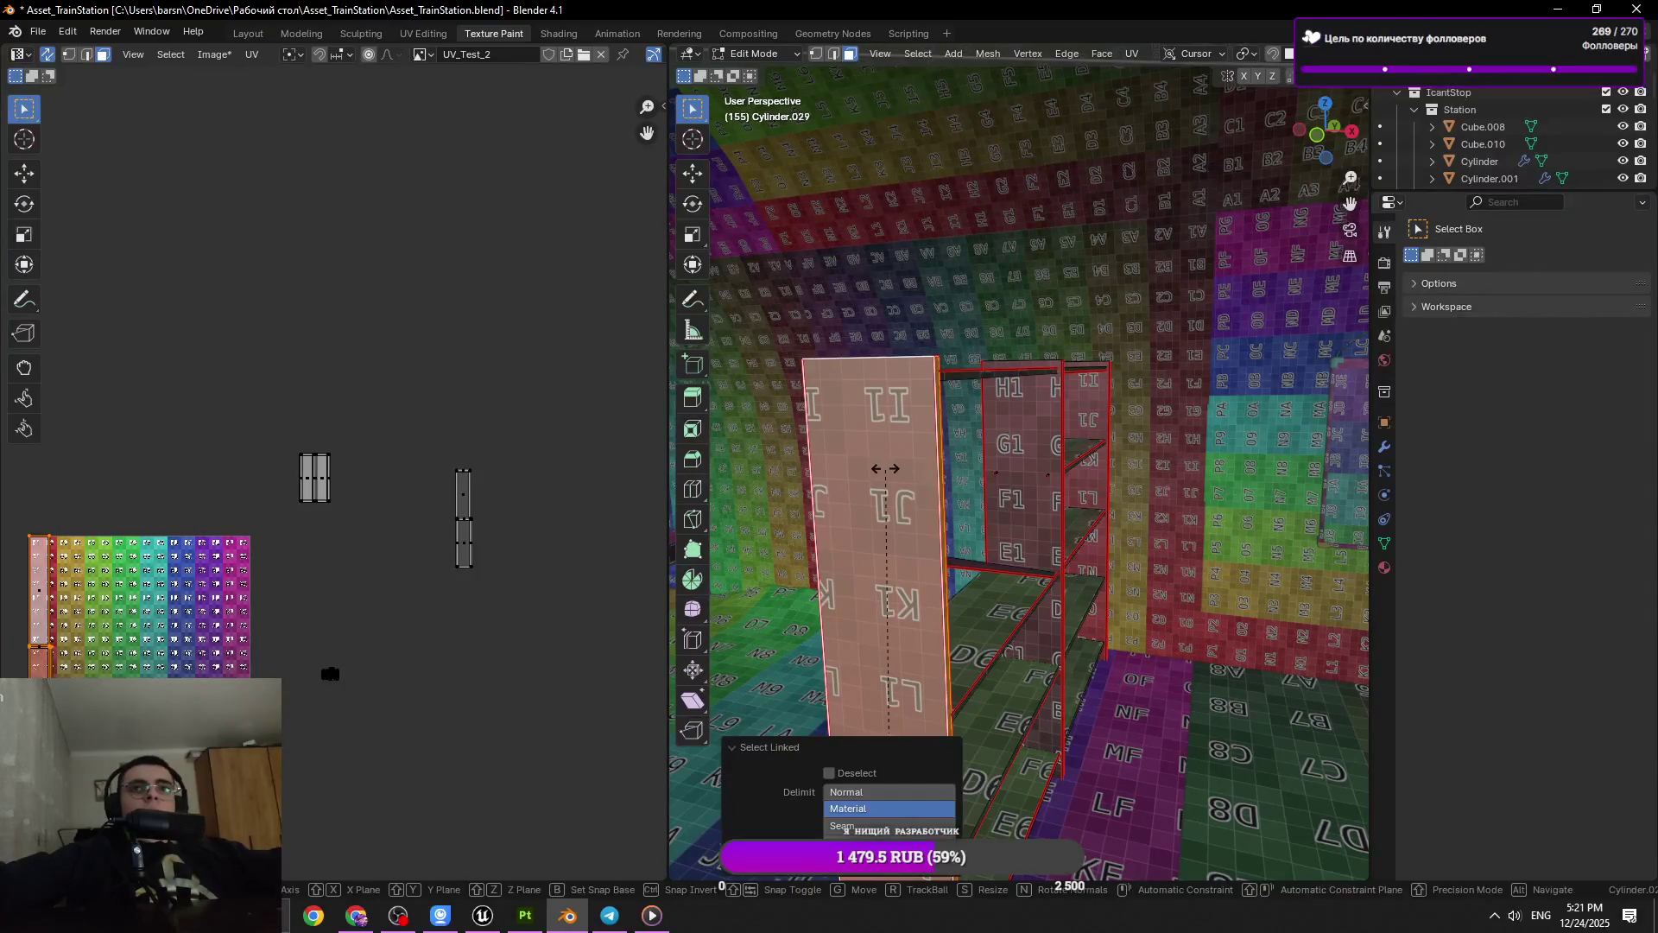
text(z)
text(80)
key(Return)
key(r)
text(y)
text(180)
key(Return)
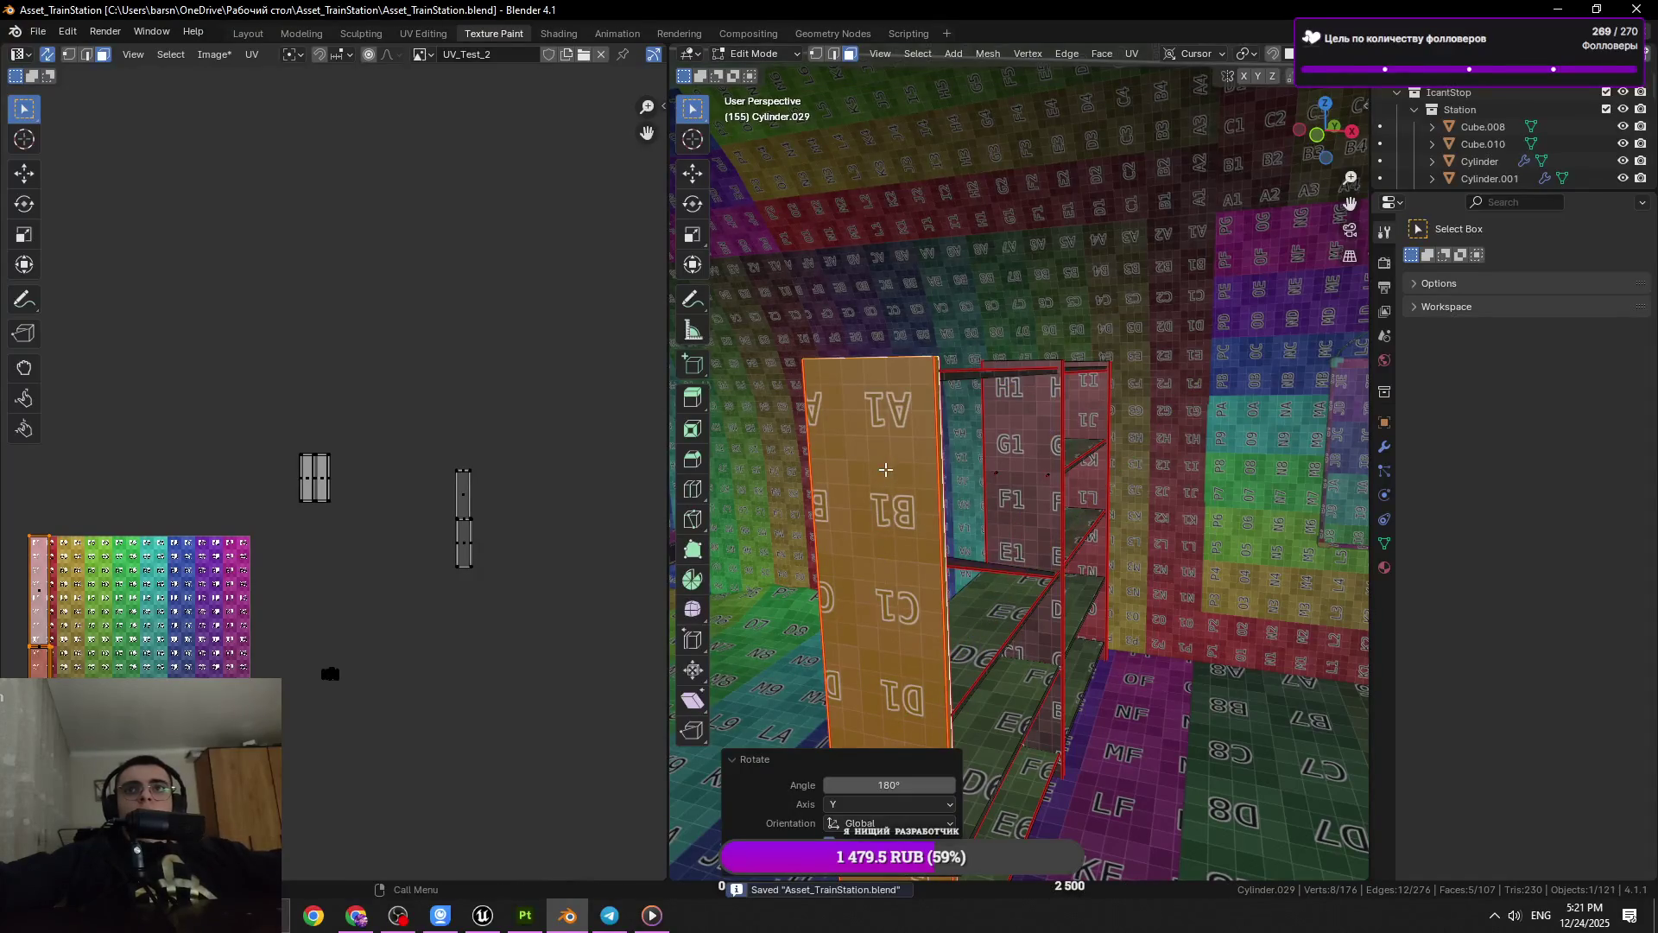
Select the narrow right board, then toggle out of and back into Edit Mode
key(alt+a)
key(l)
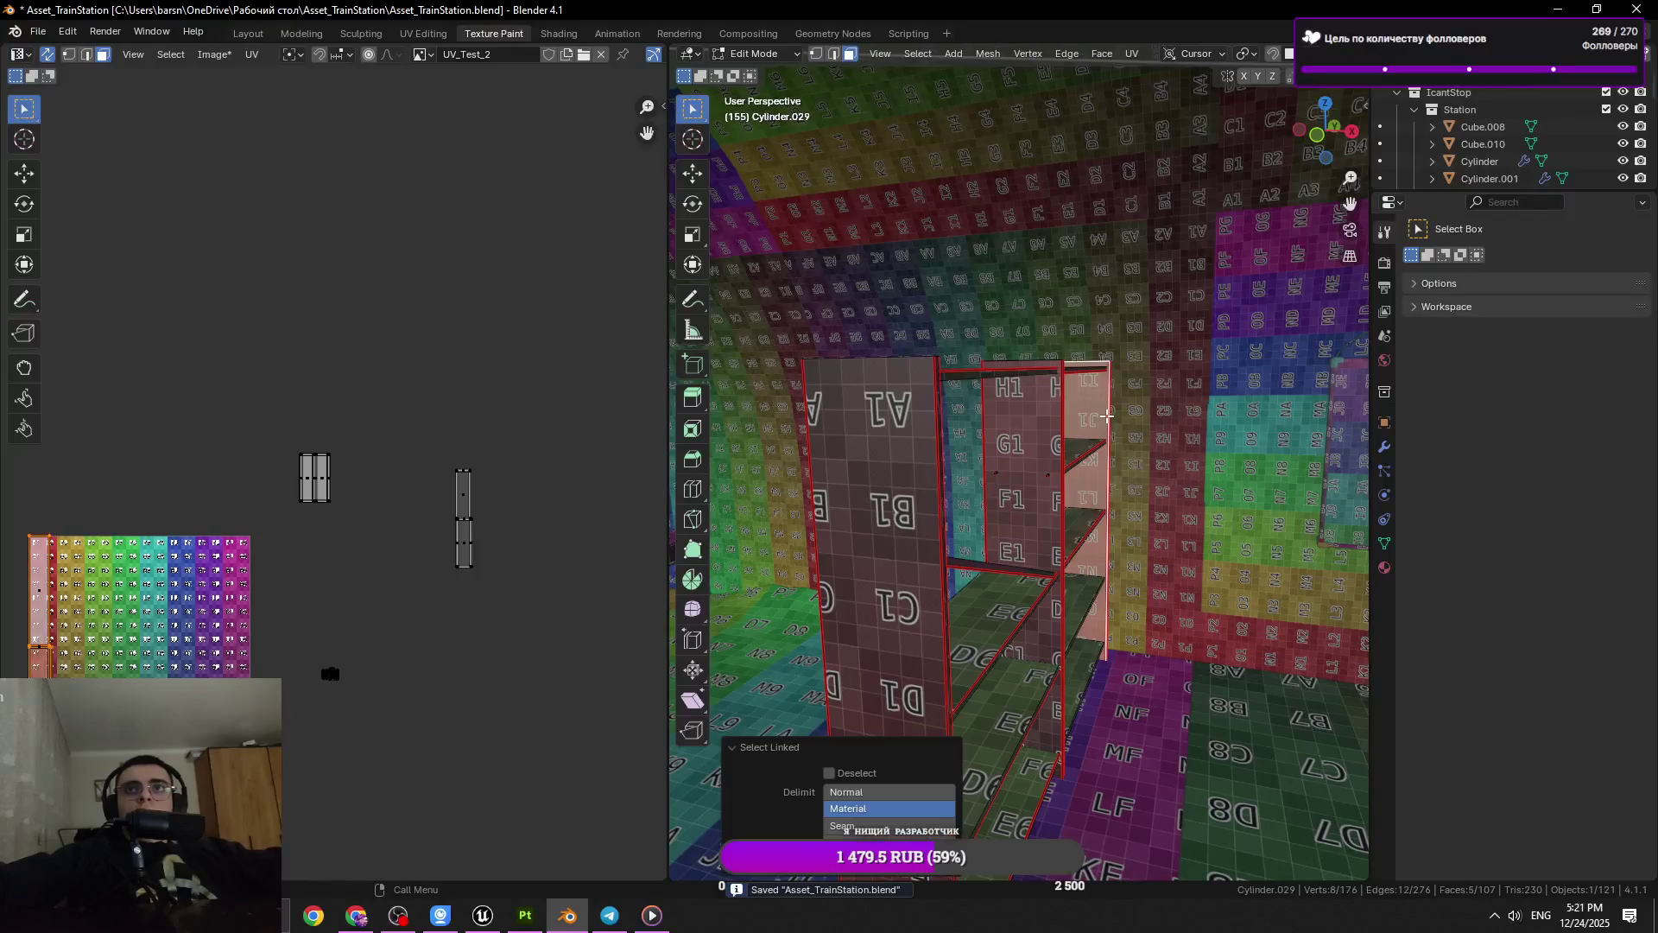
drag(1118, 454, 1092, 489)
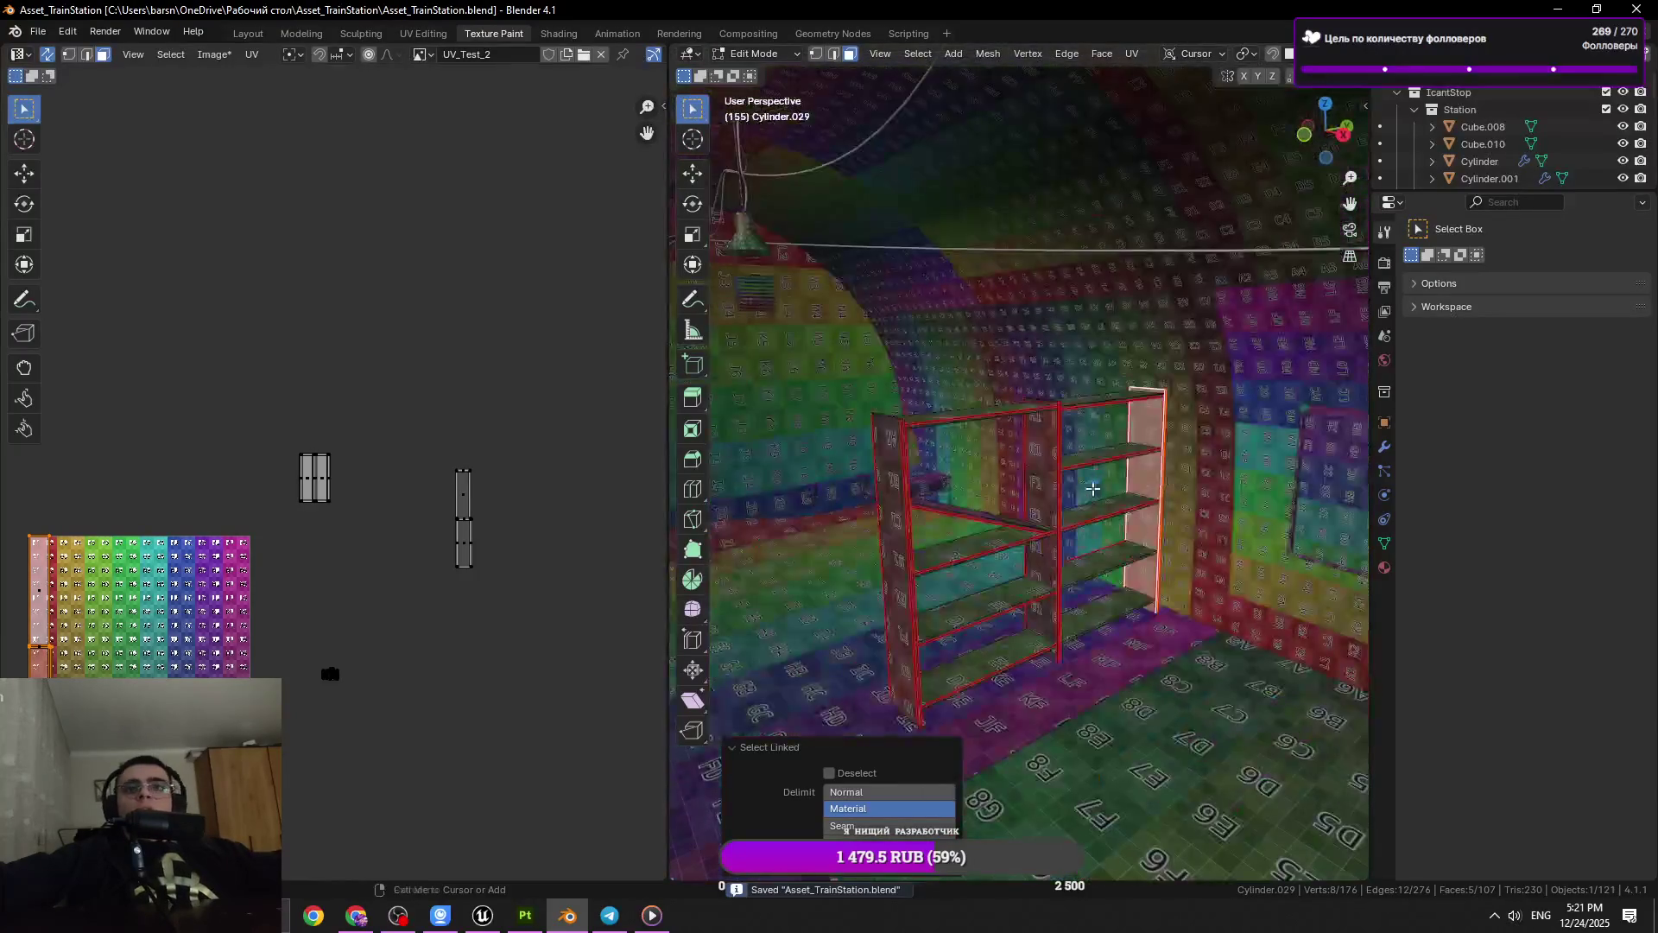
key(Tab)
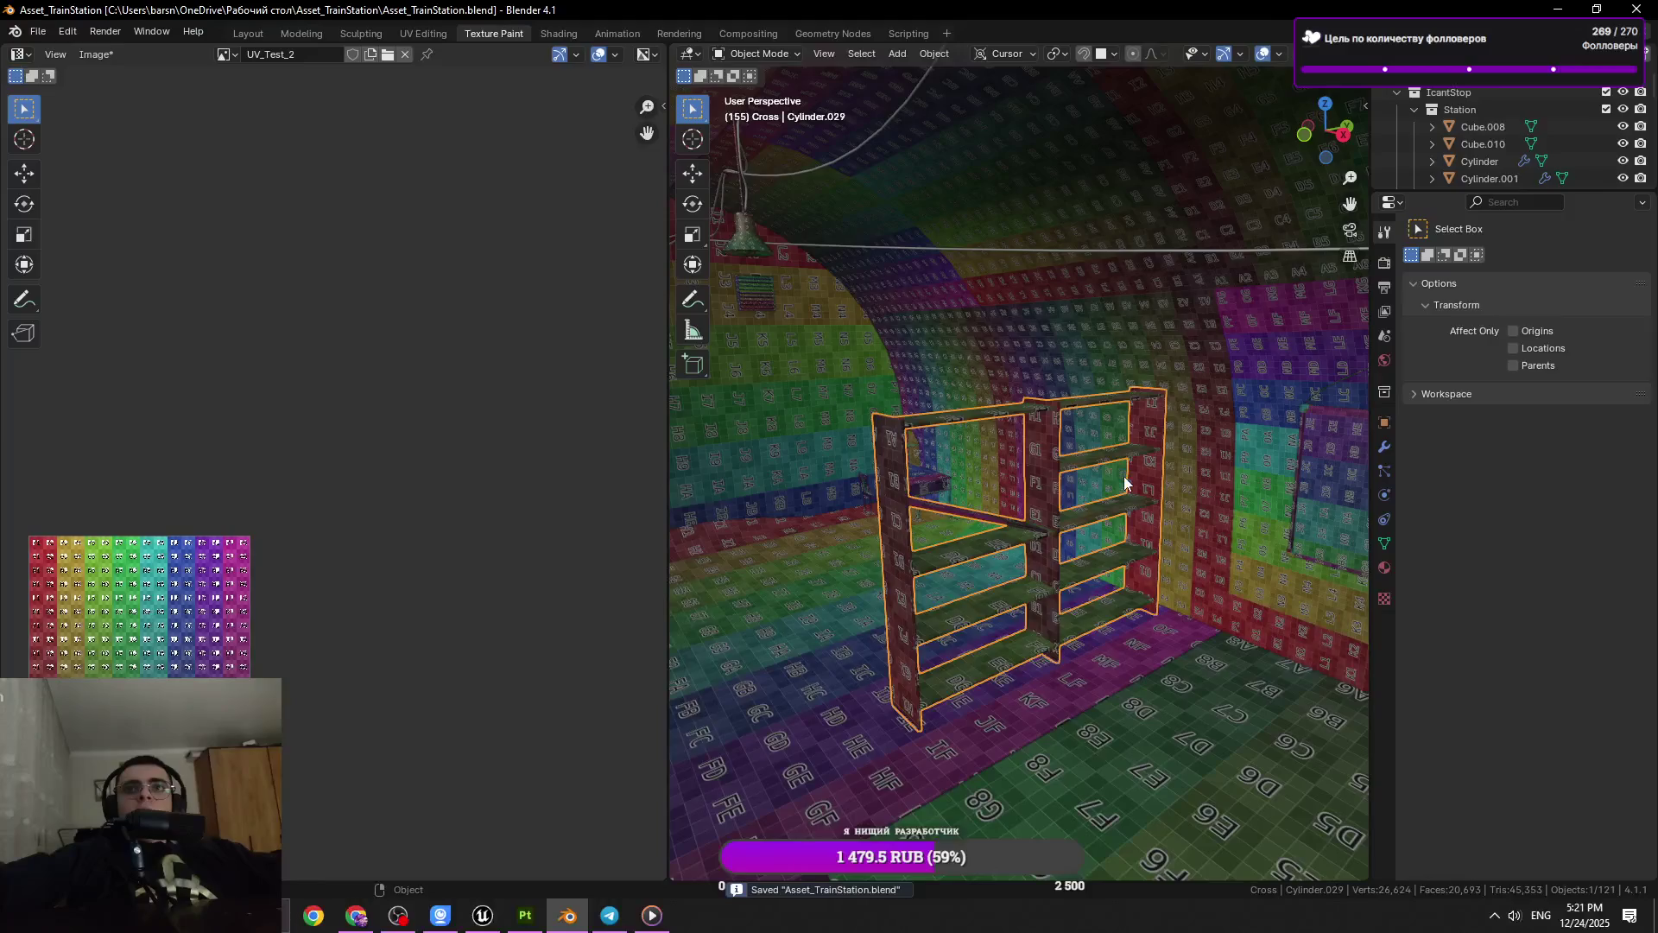
key(Tab)
drag(1132, 471, 1020, 537)
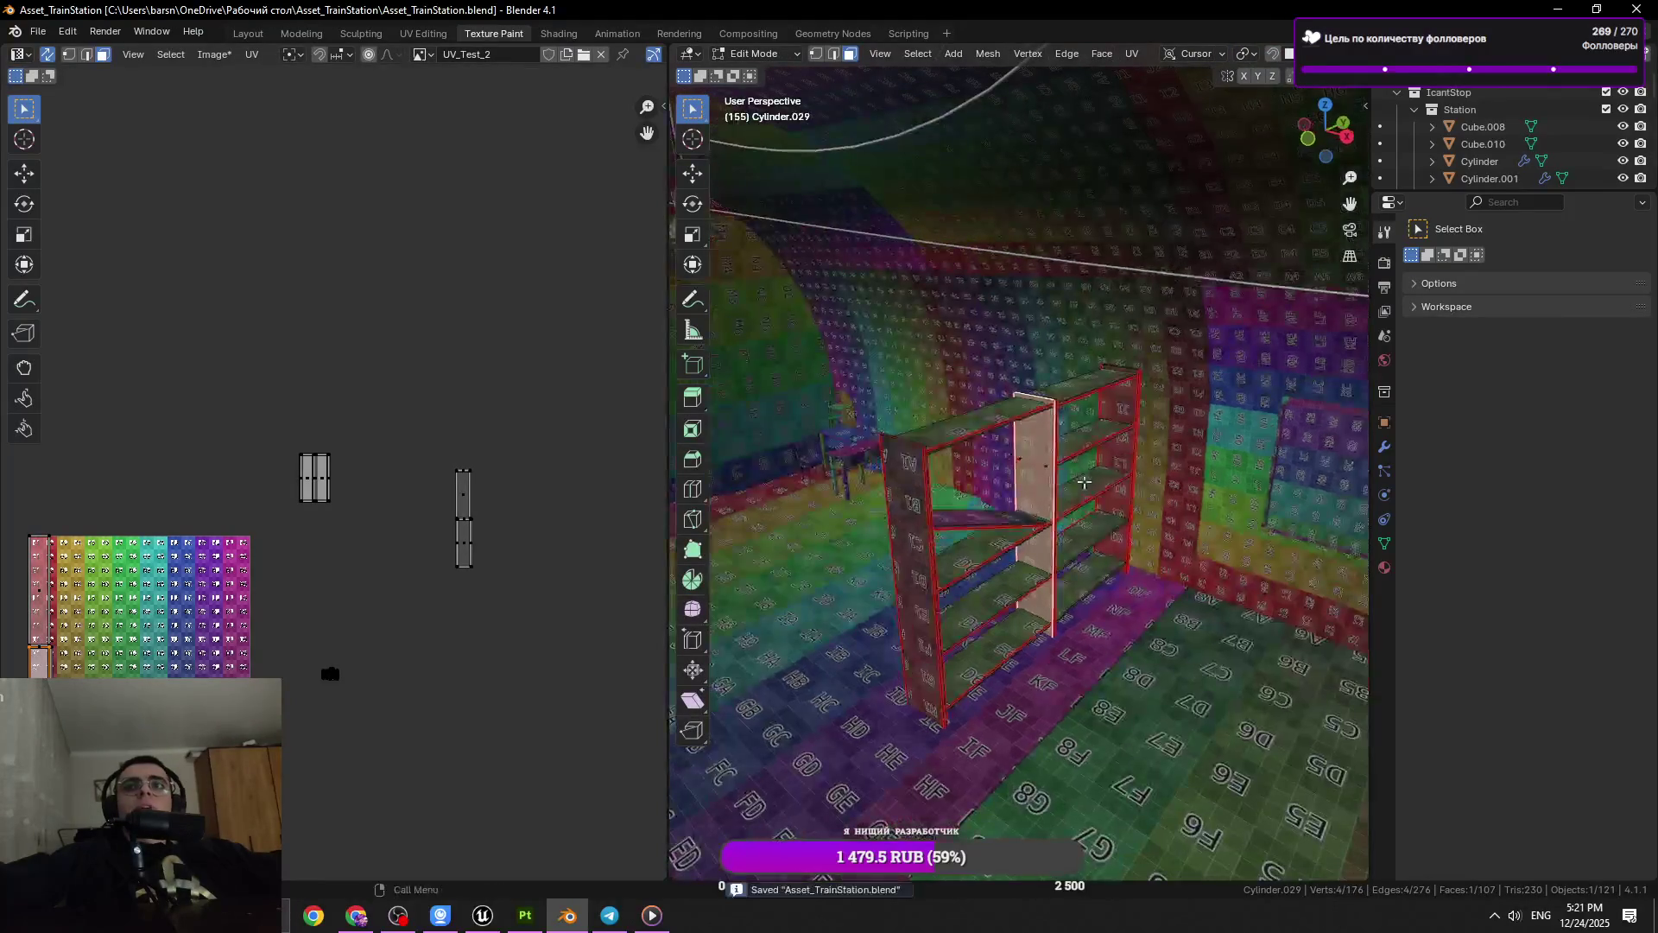
Move a UV island off the image's left edge and shrink the selected UV islands
click(525, 411)
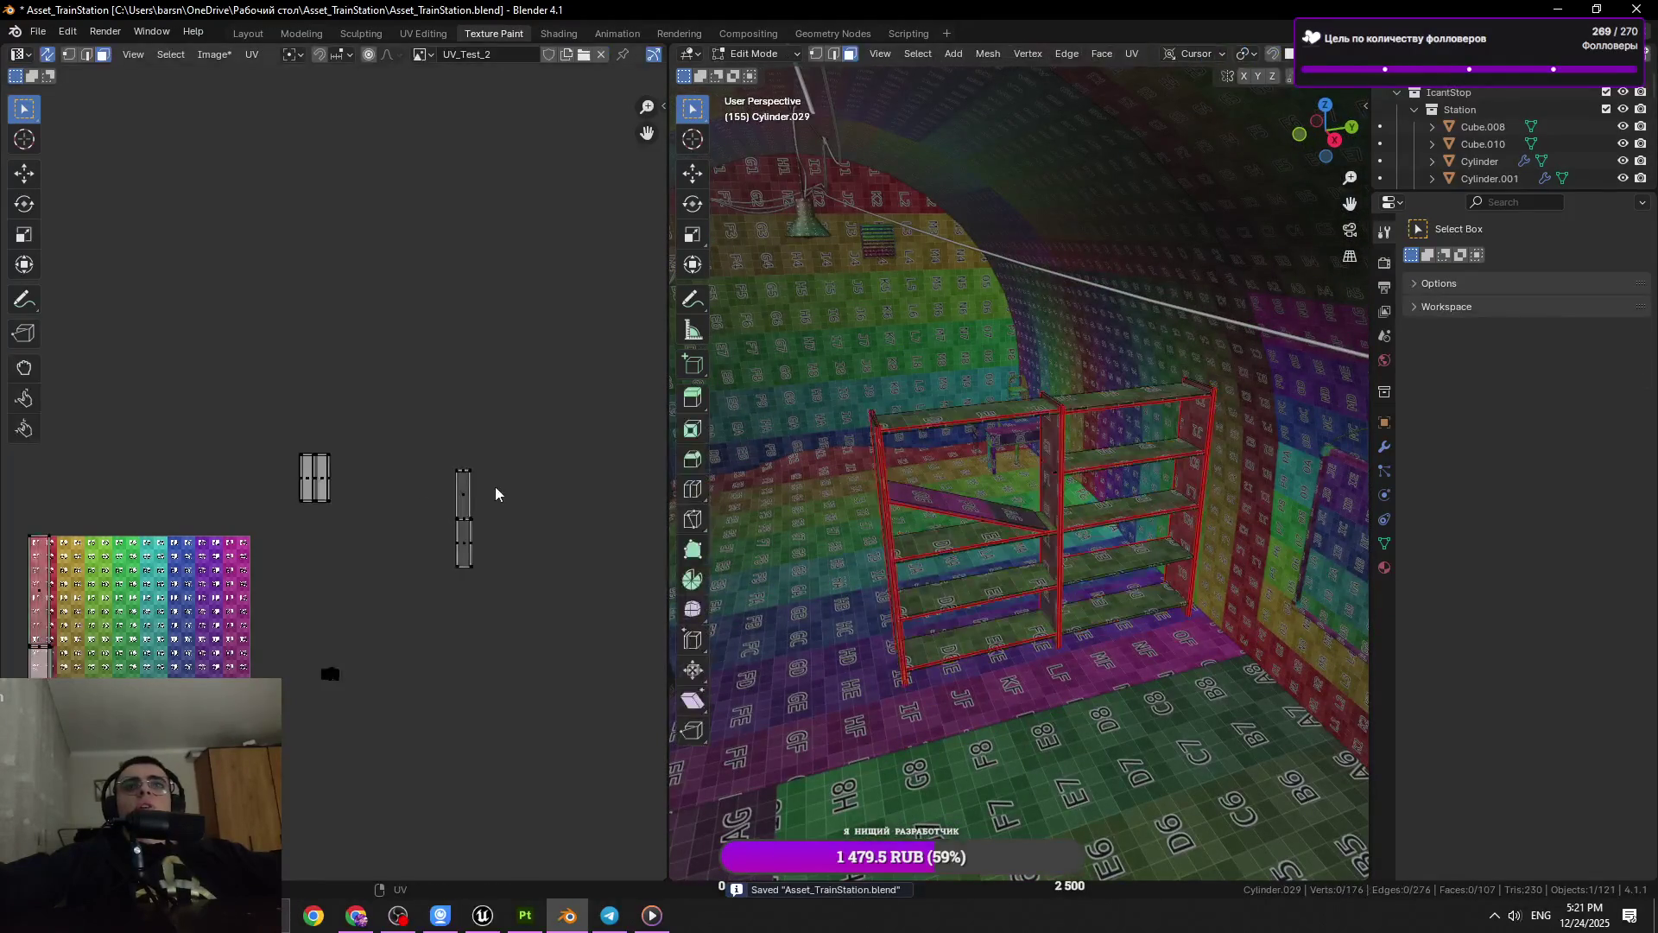
drag(108, 518, 22, 678)
key(g)
click(380, 562)
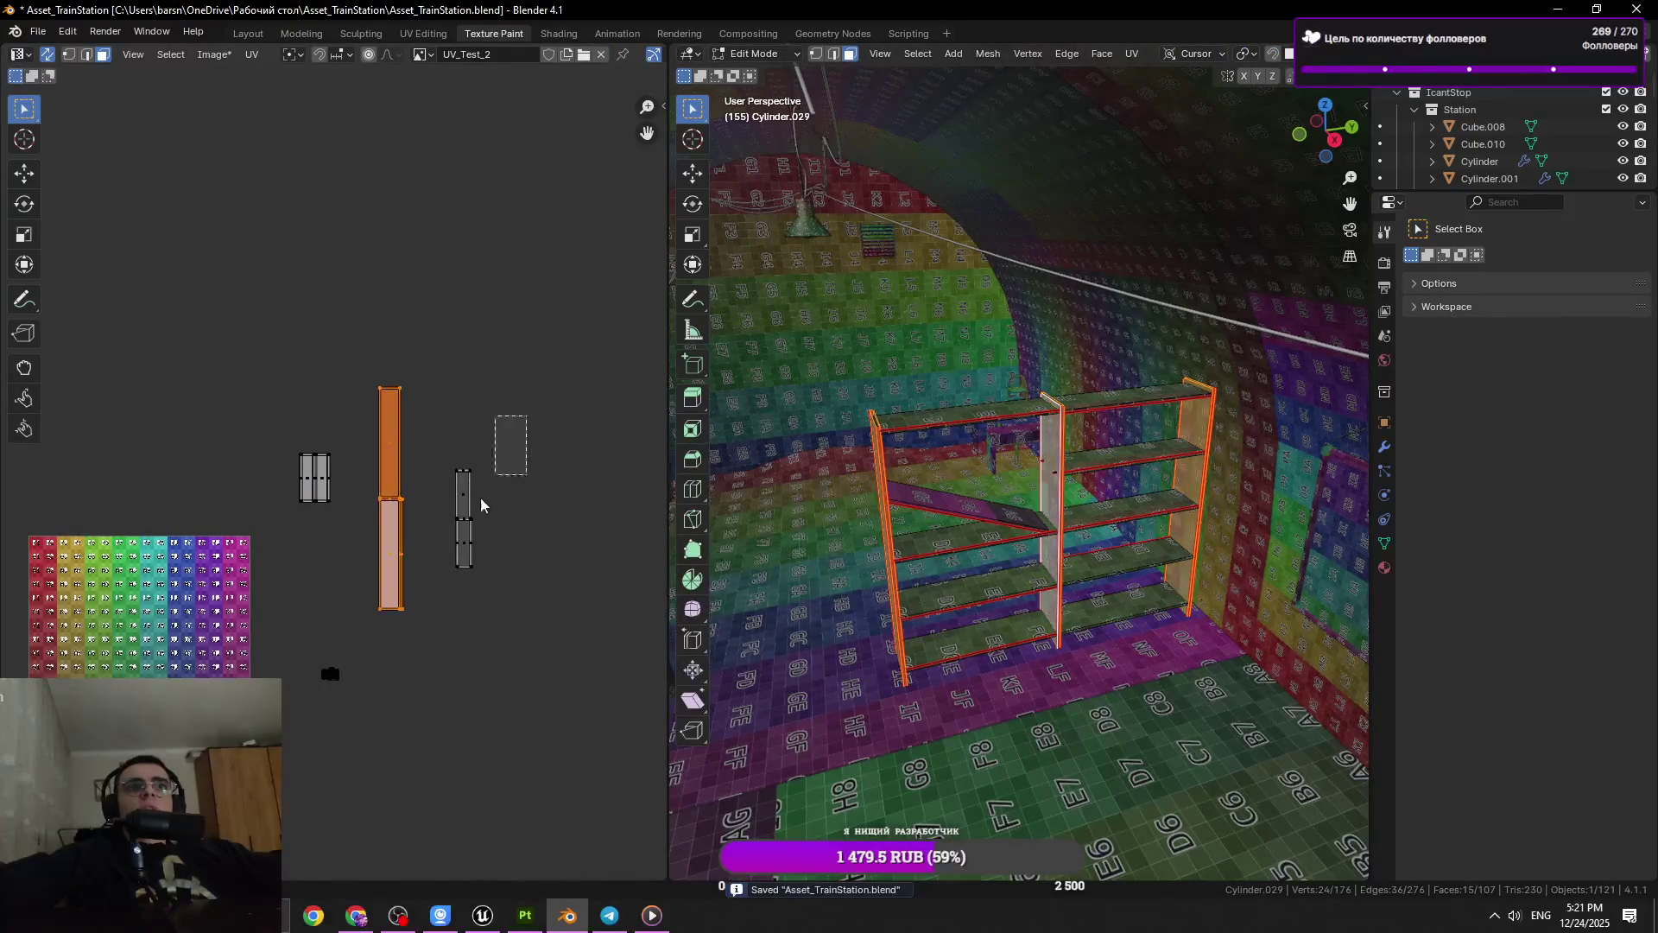
click(464, 518)
click(390, 432)
drag(950, 562, 994, 607)
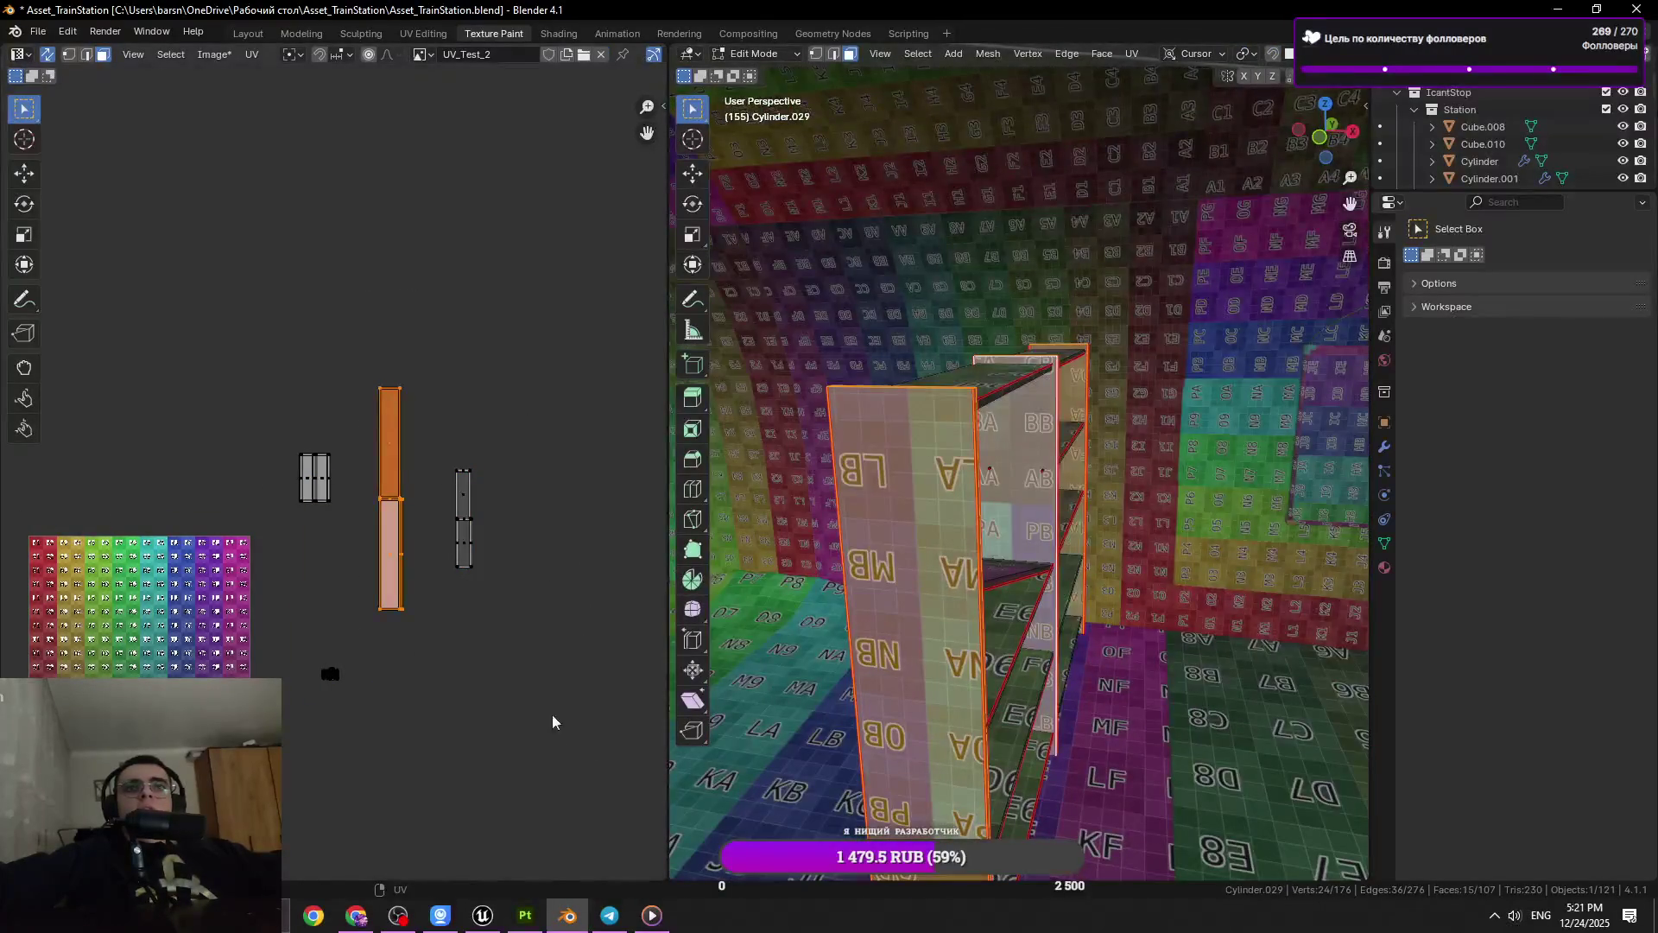
key(s)
click(527, 682)
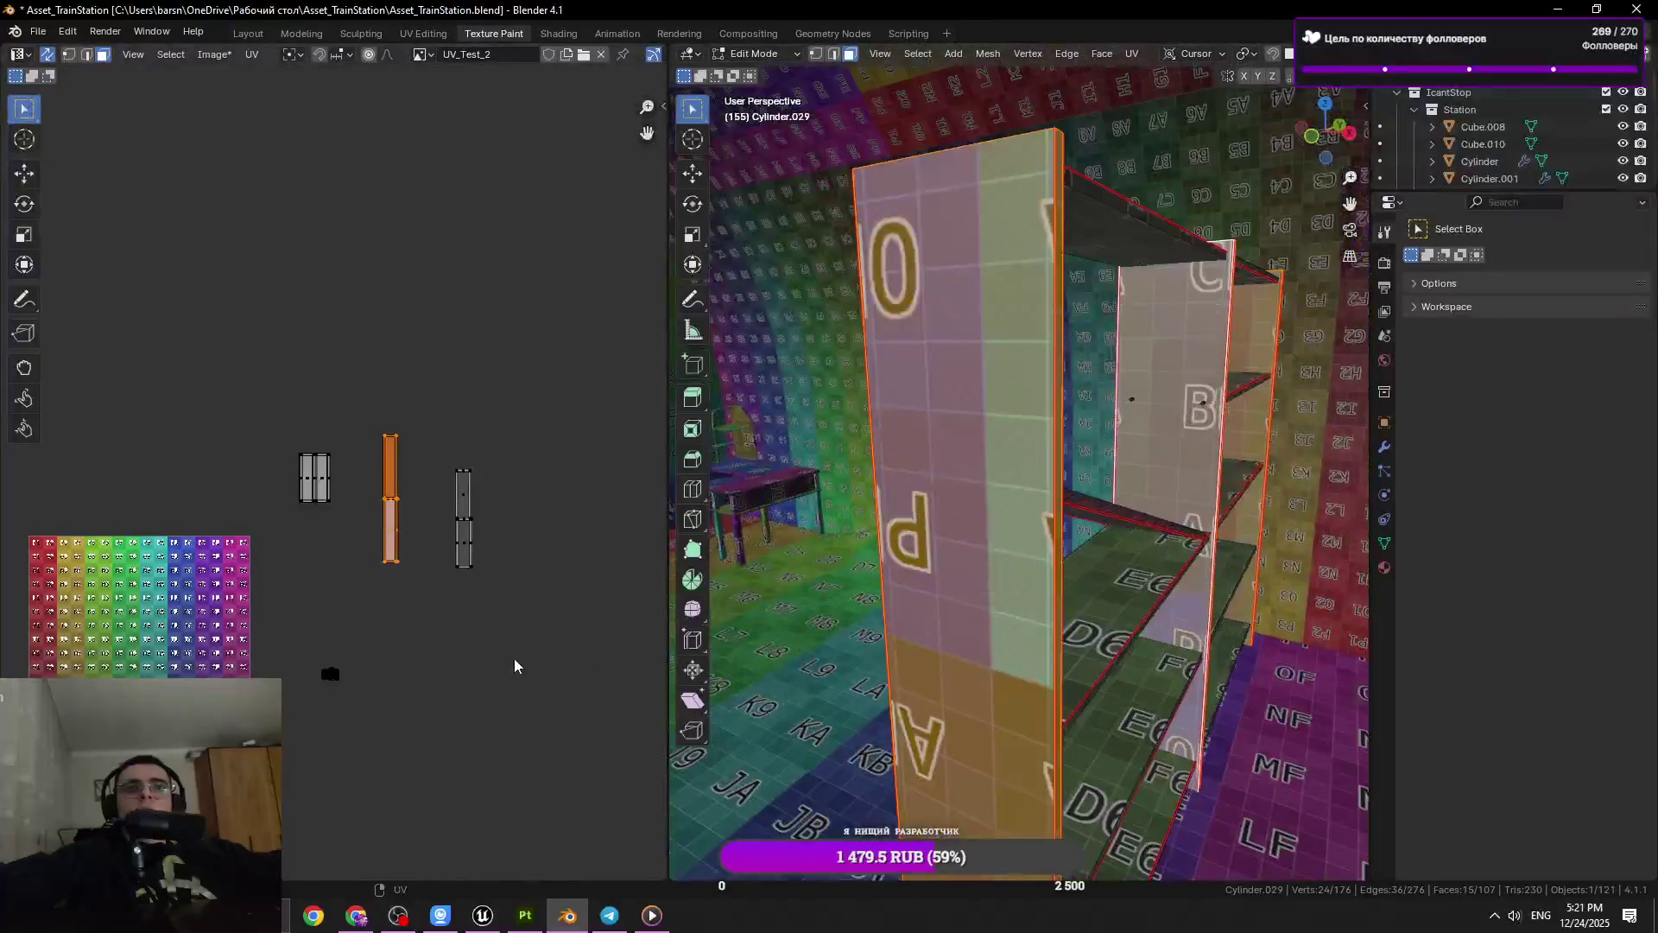
Move the UV strip into its new spot, save Asset_TrainStation.blend and exit to Object Mode
drag(950, 518, 1002, 553)
scroll(up, 3)
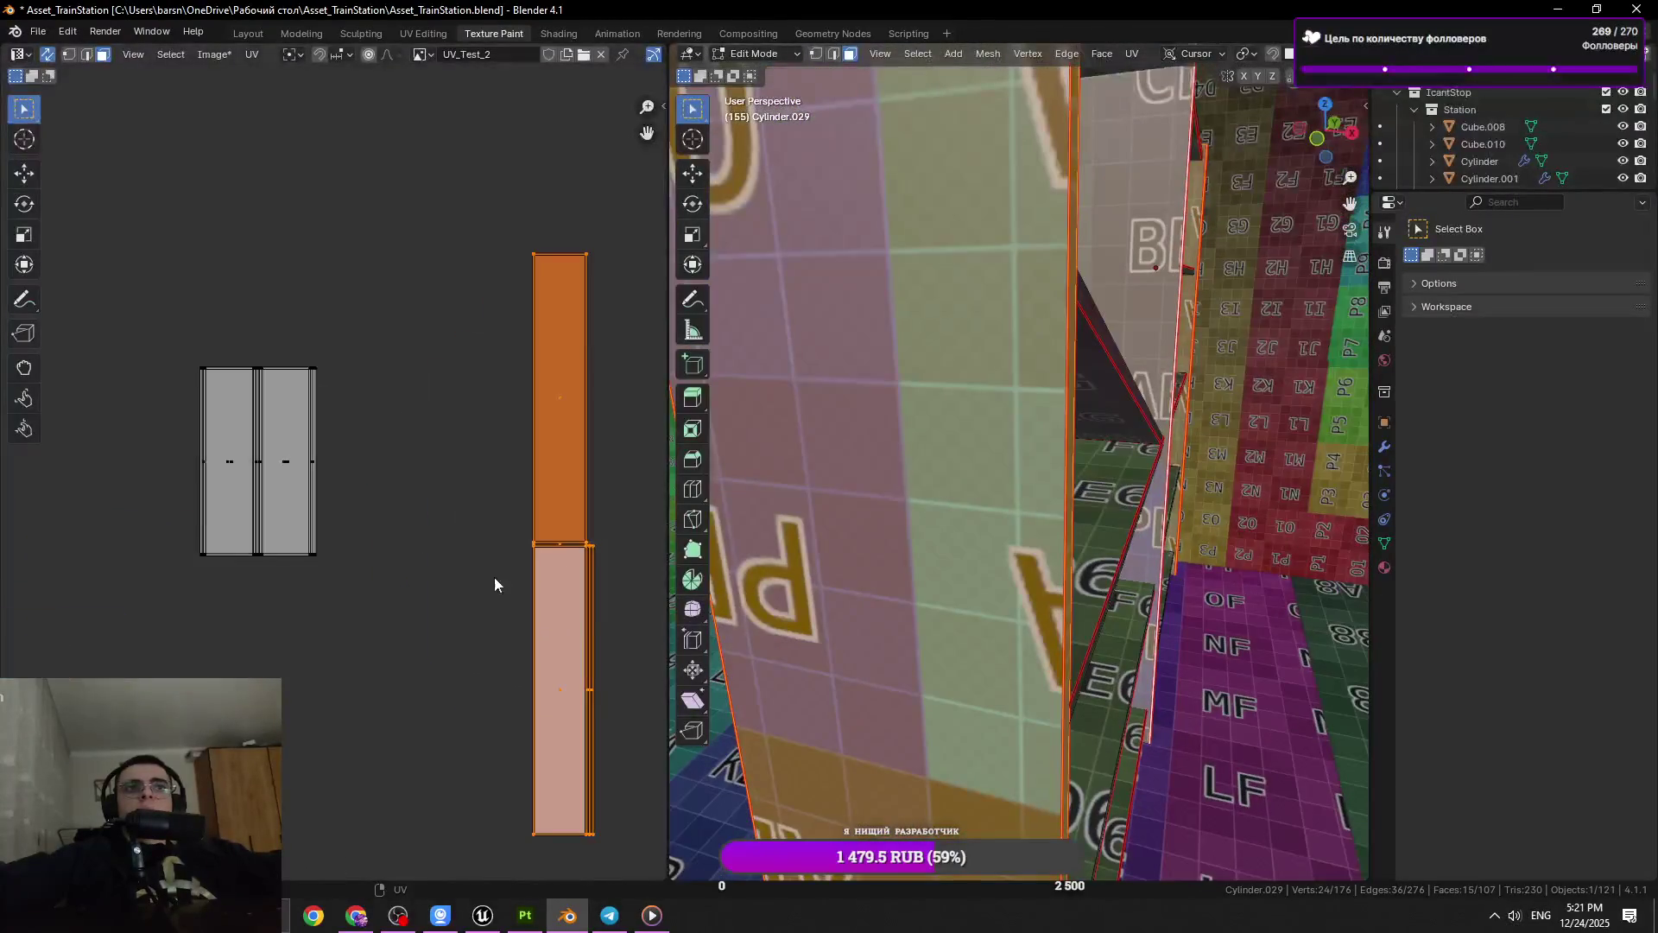
key(g)
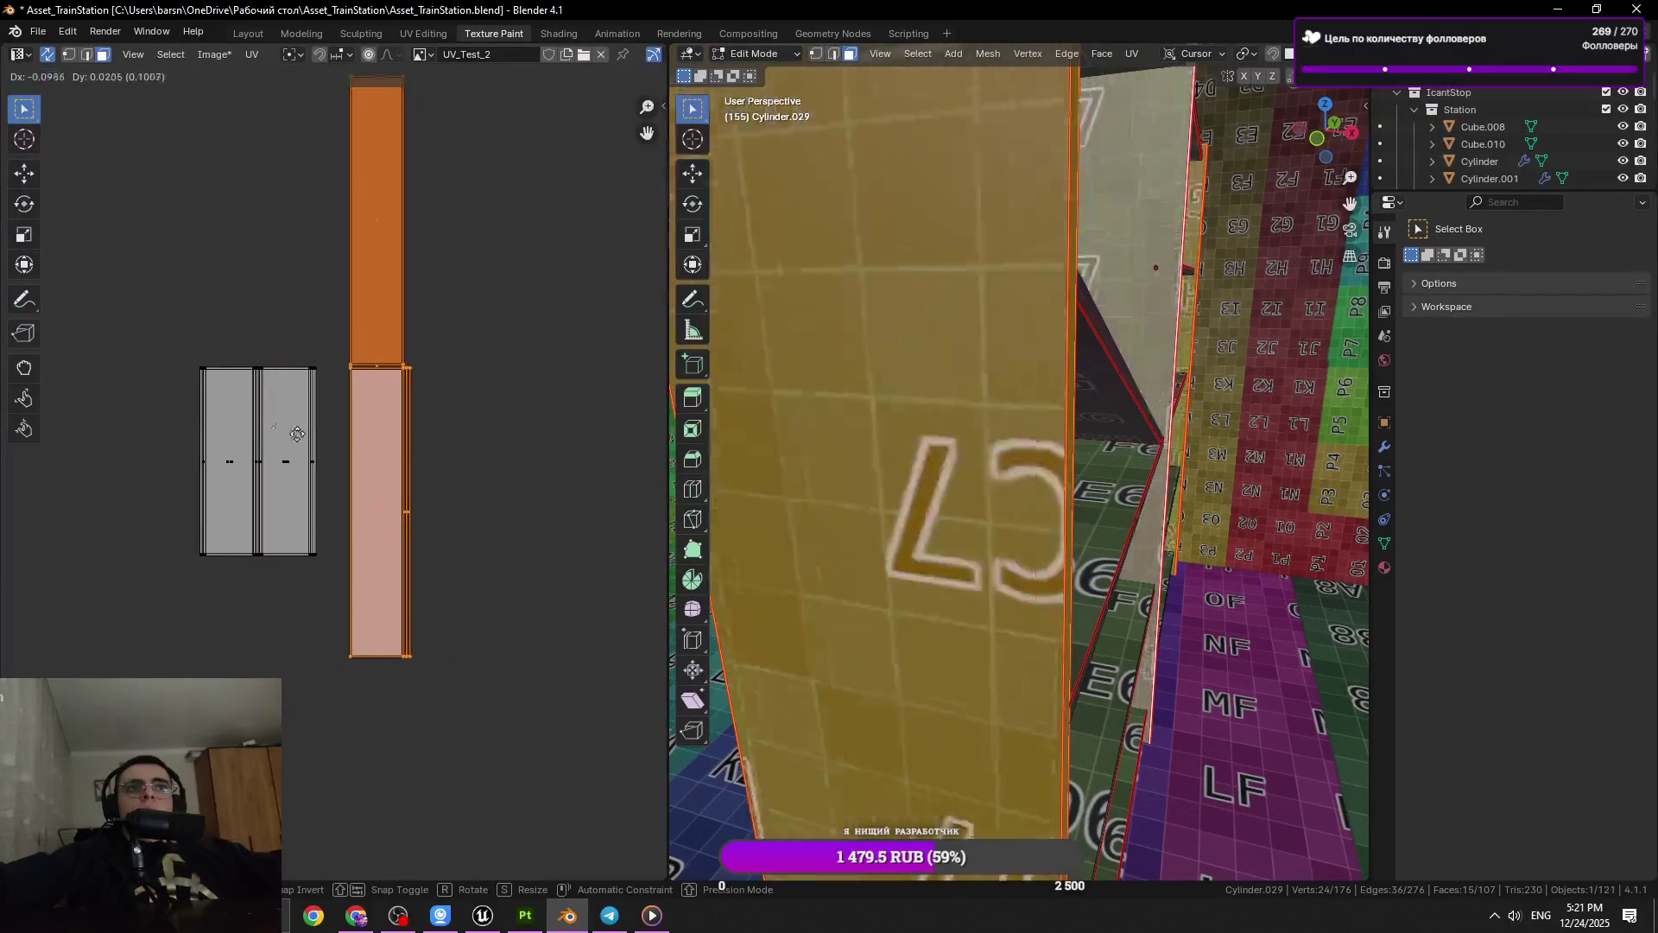
click(365, 433)
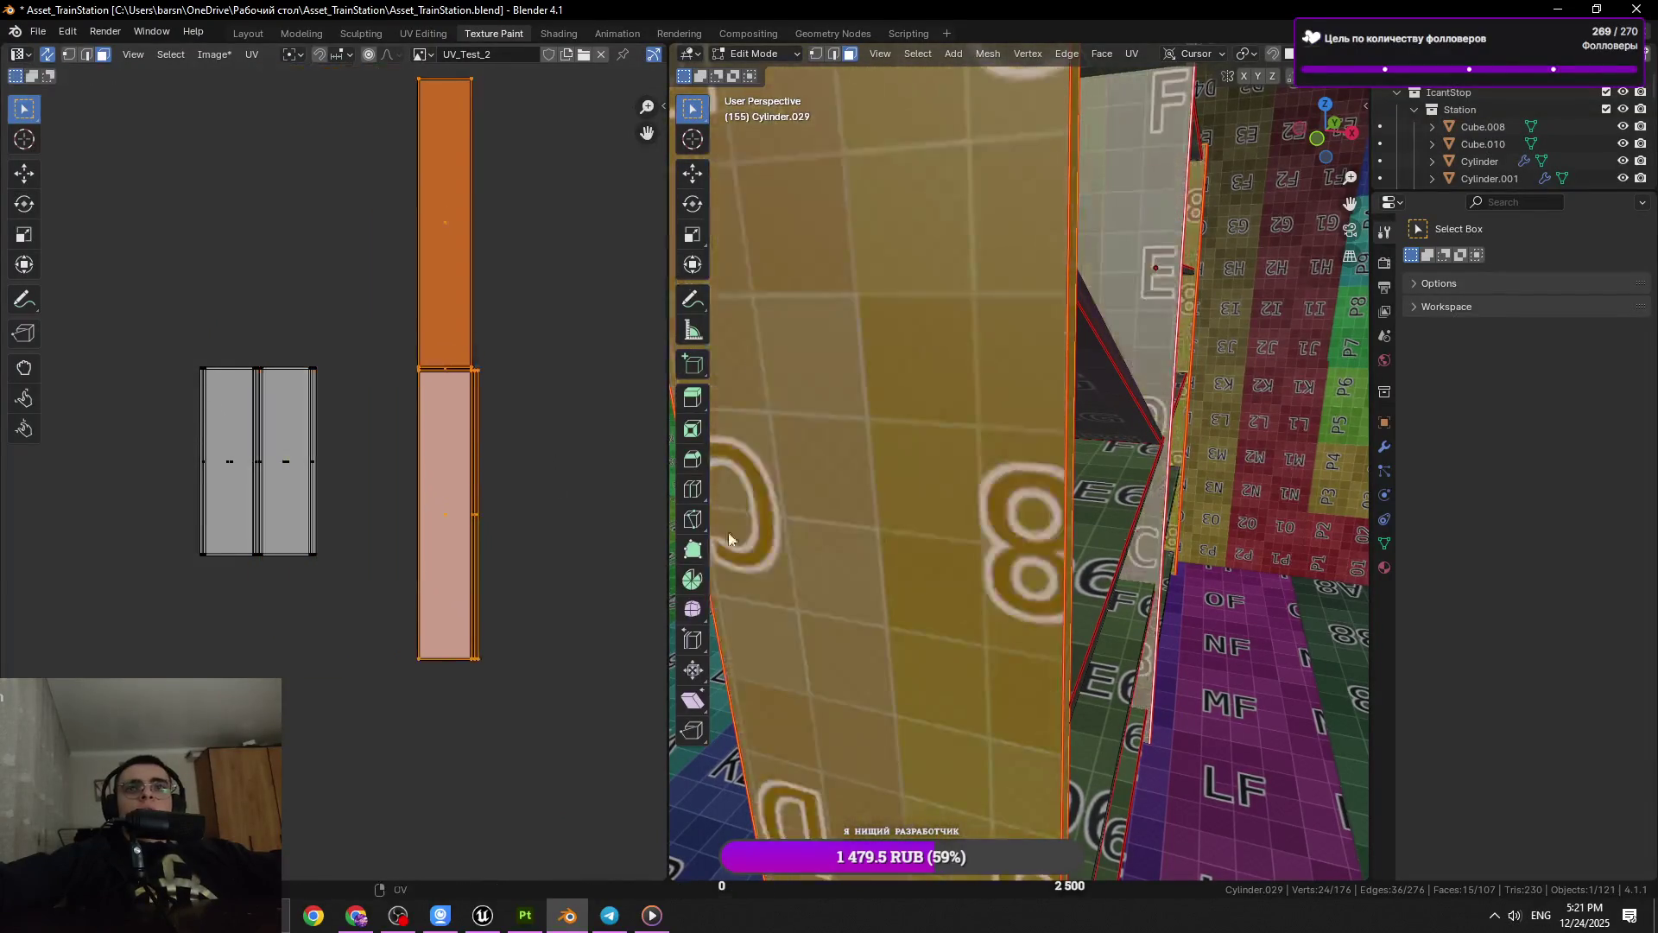
scroll(down, 3)
key(ctrl+s)
scroll(down, 3)
key(a)
key(Tab)
scroll(down, 3)
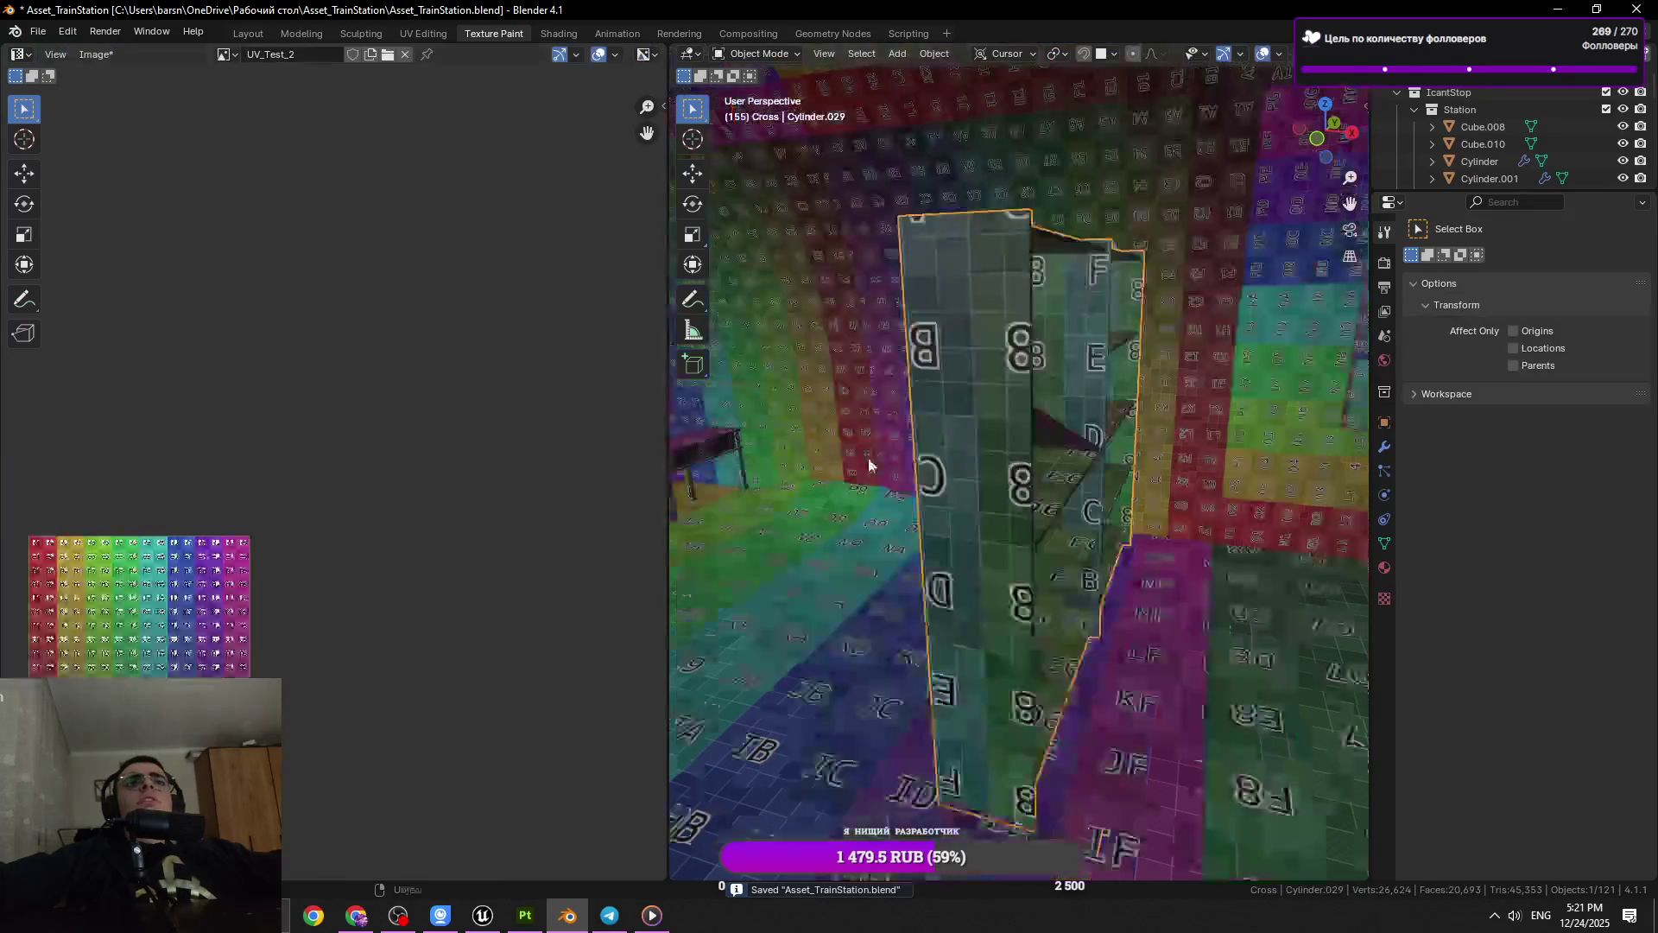
Select the chair, shelf and tall box together and enter Edit Mode on them
drag(867, 465, 941, 428)
click(1074, 423)
click(1044, 392)
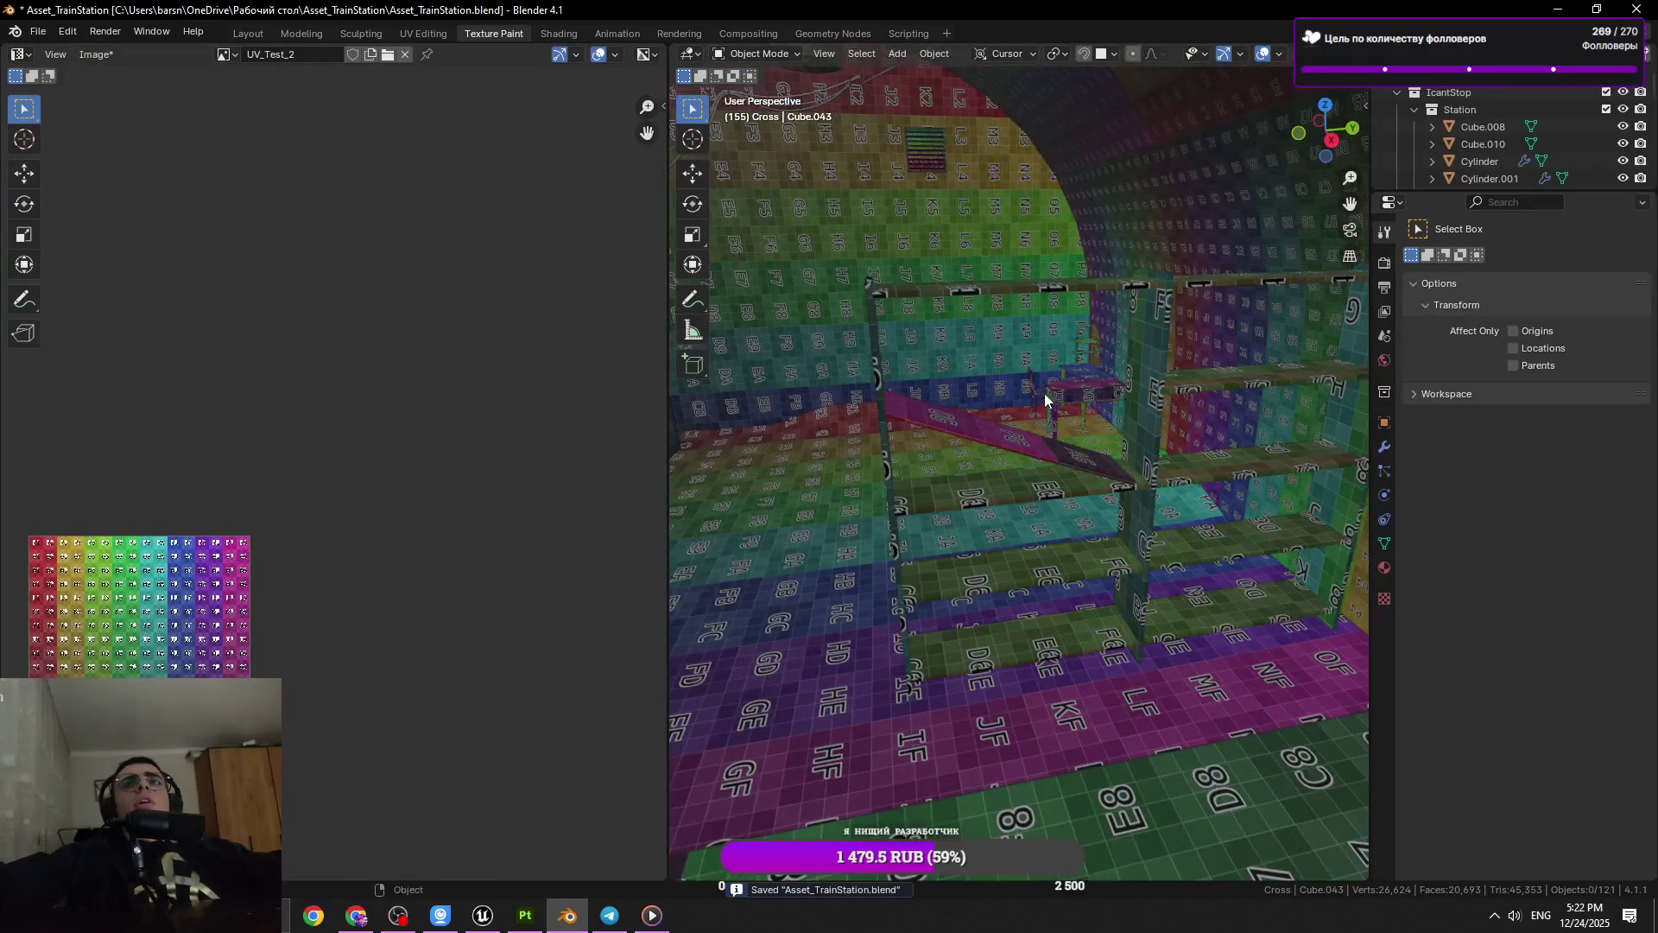
click(1049, 392)
scroll(up, 3)
drag(990, 495, 862, 420)
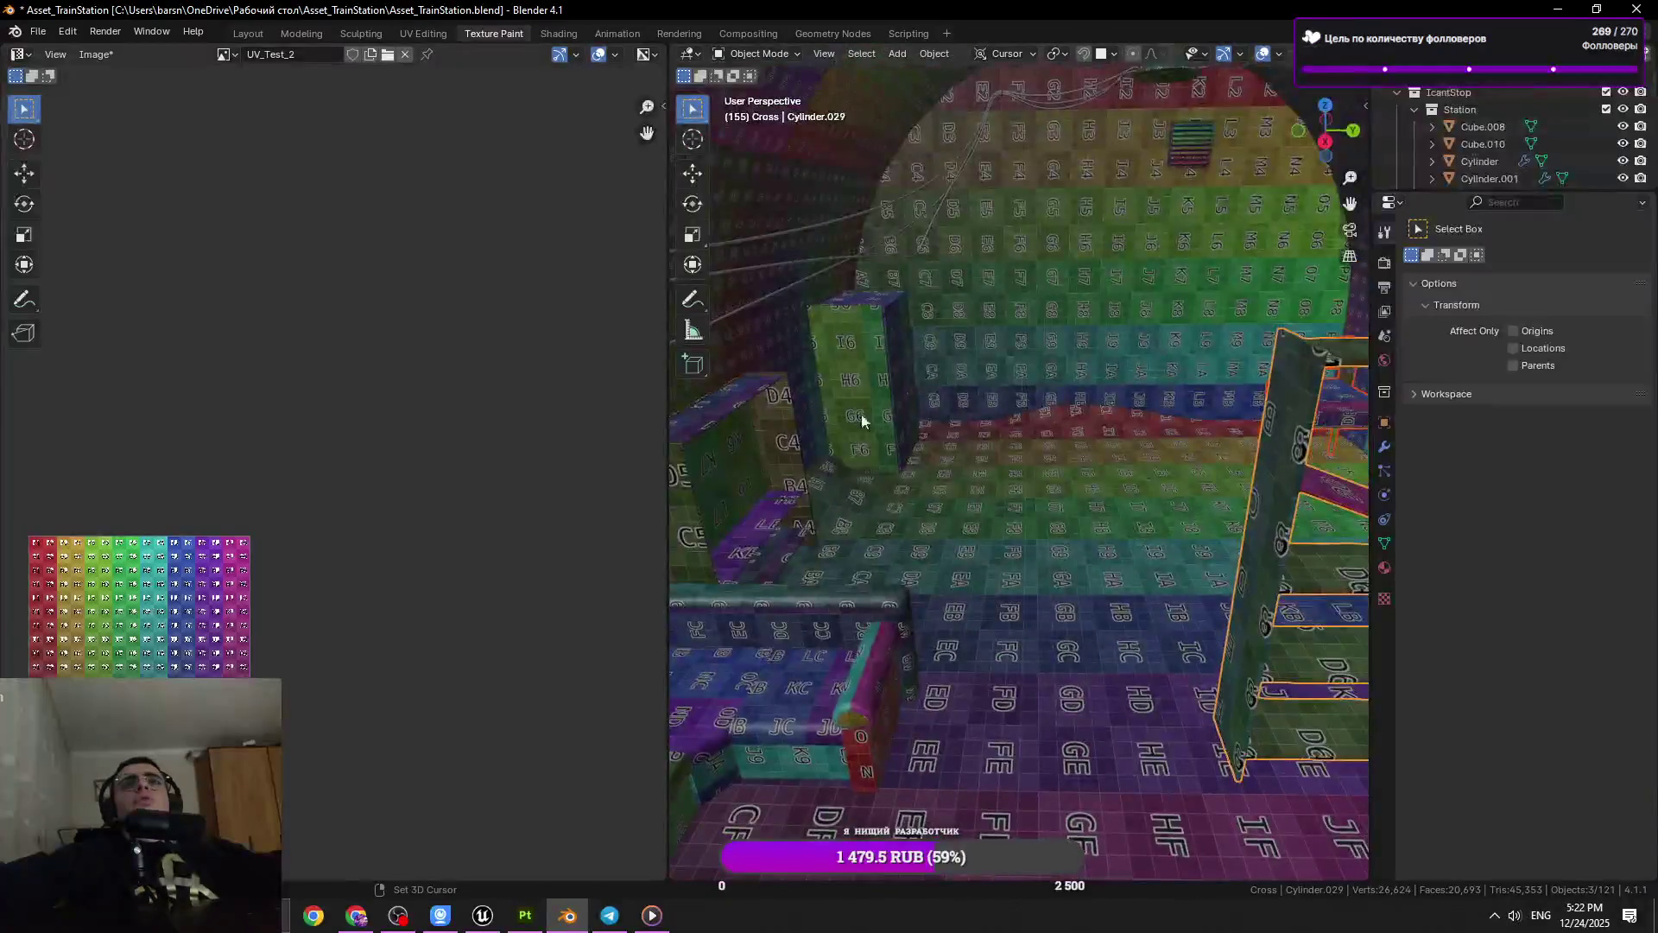
click(851, 401)
key(Tab)
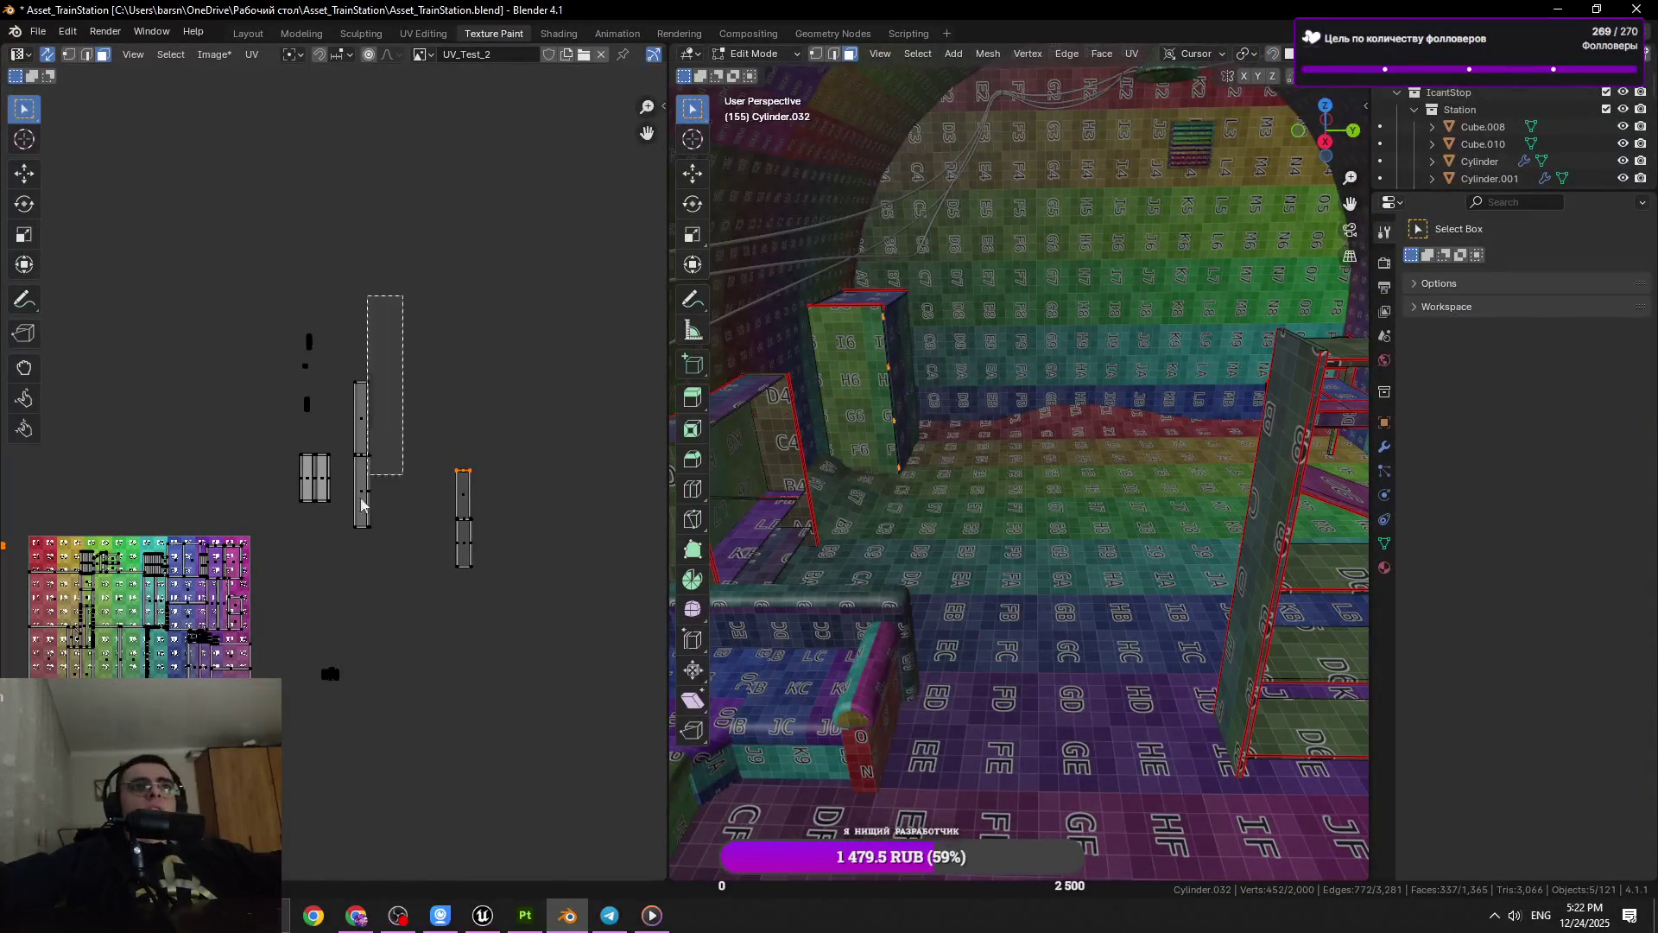
Move one of the tall box's UV islands to a new spot in the UV layout
click(361, 505)
scroll(up, 3)
scroll(down, 3)
key(g)
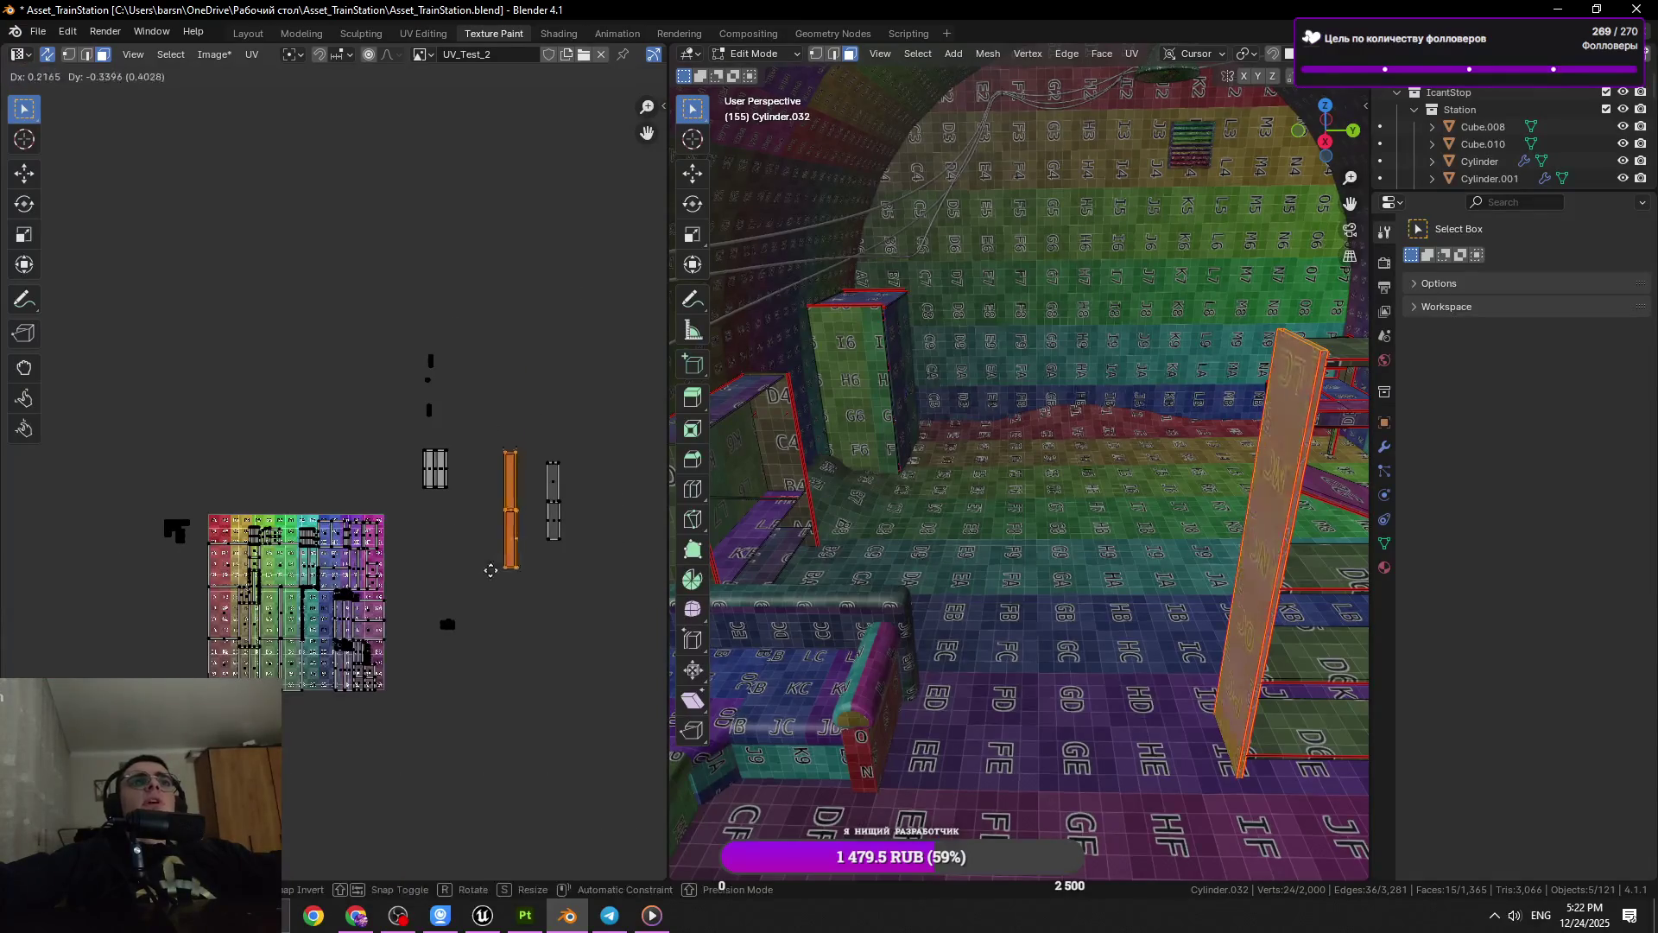
click(467, 419)
Edit the shelf on its own and select all of its faces and UV islands
key(Tab)
drag(1073, 582, 1017, 543)
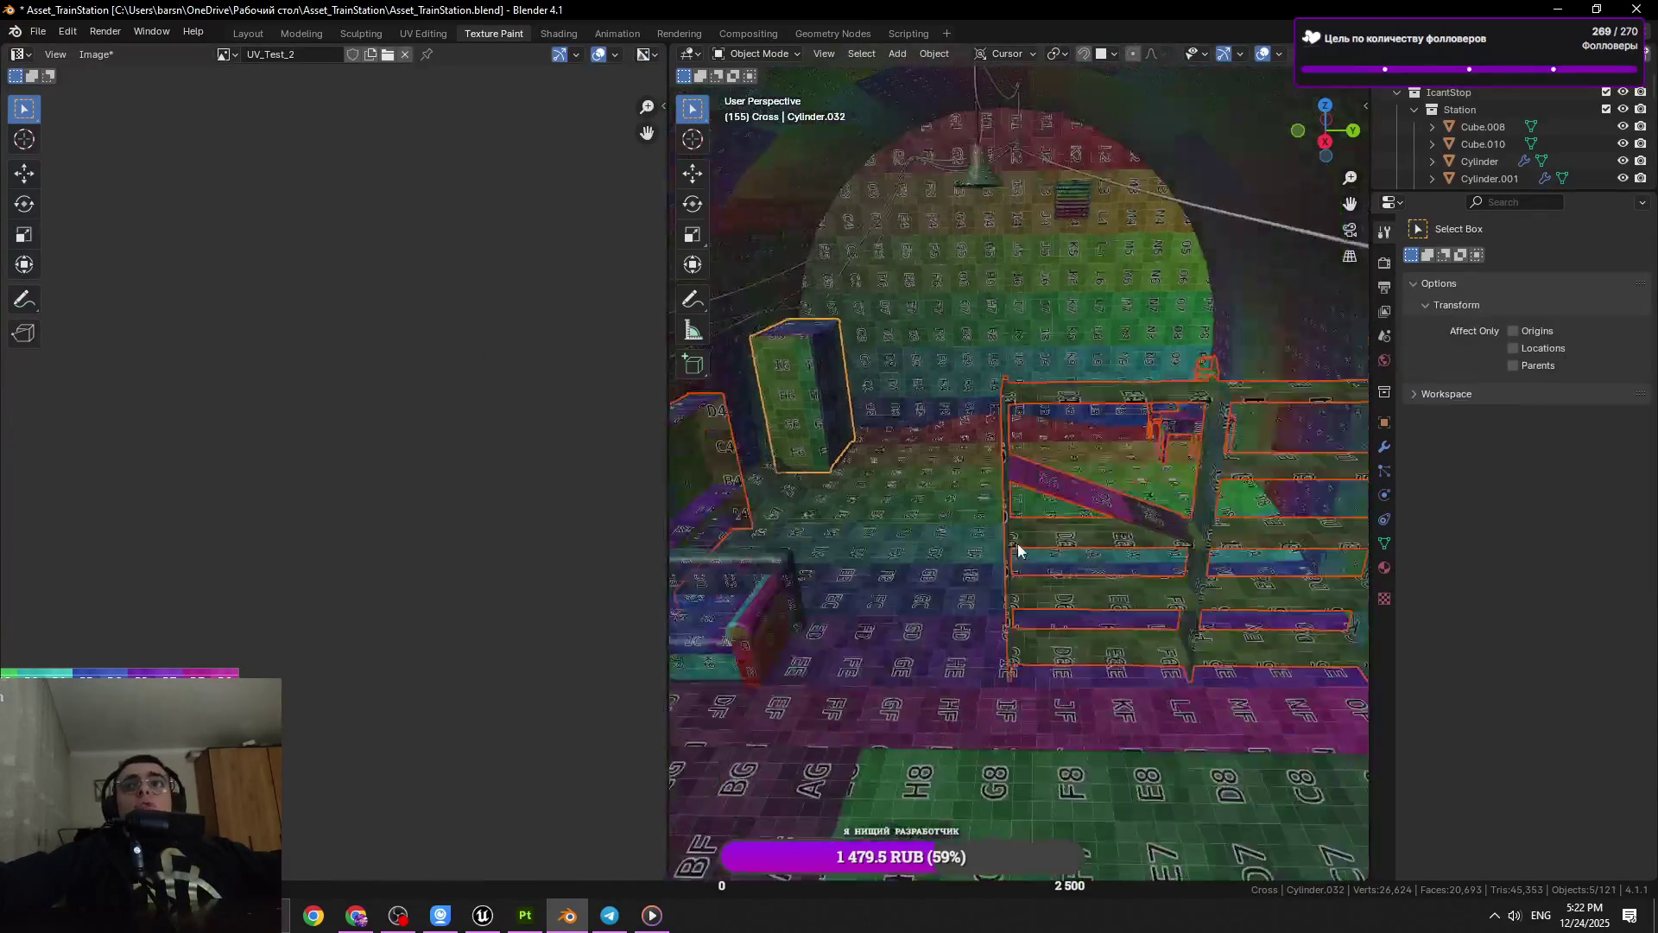
click(1067, 525)
key(Tab)
scroll(down, 3)
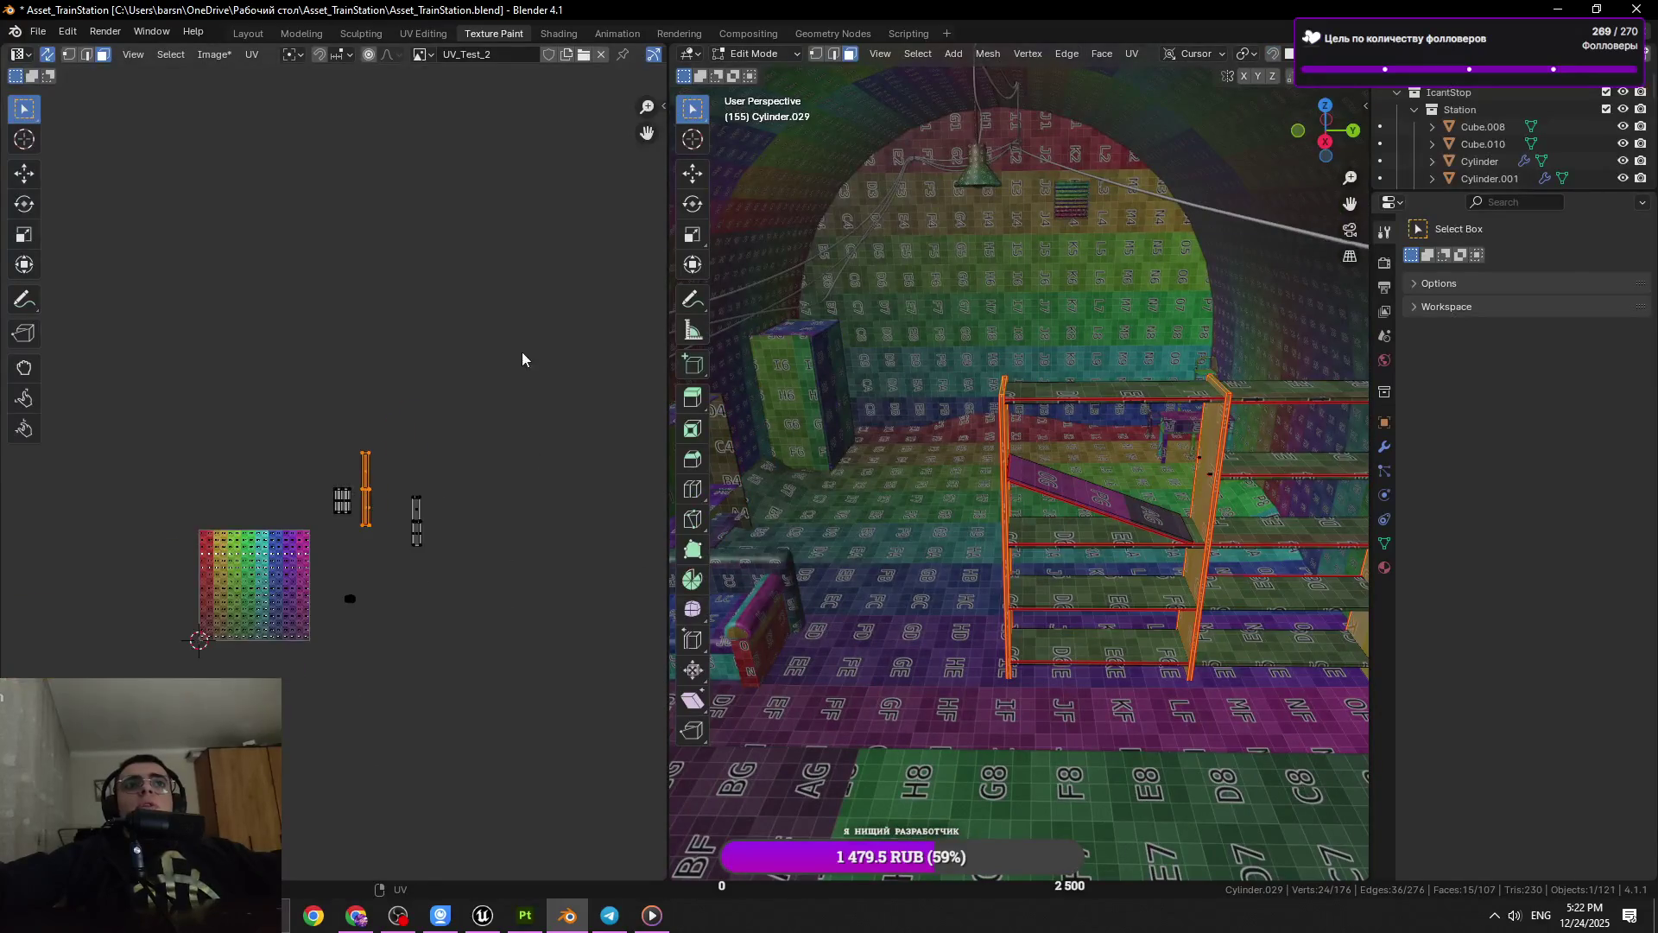
key(a)
key(g)
click(336, 122)
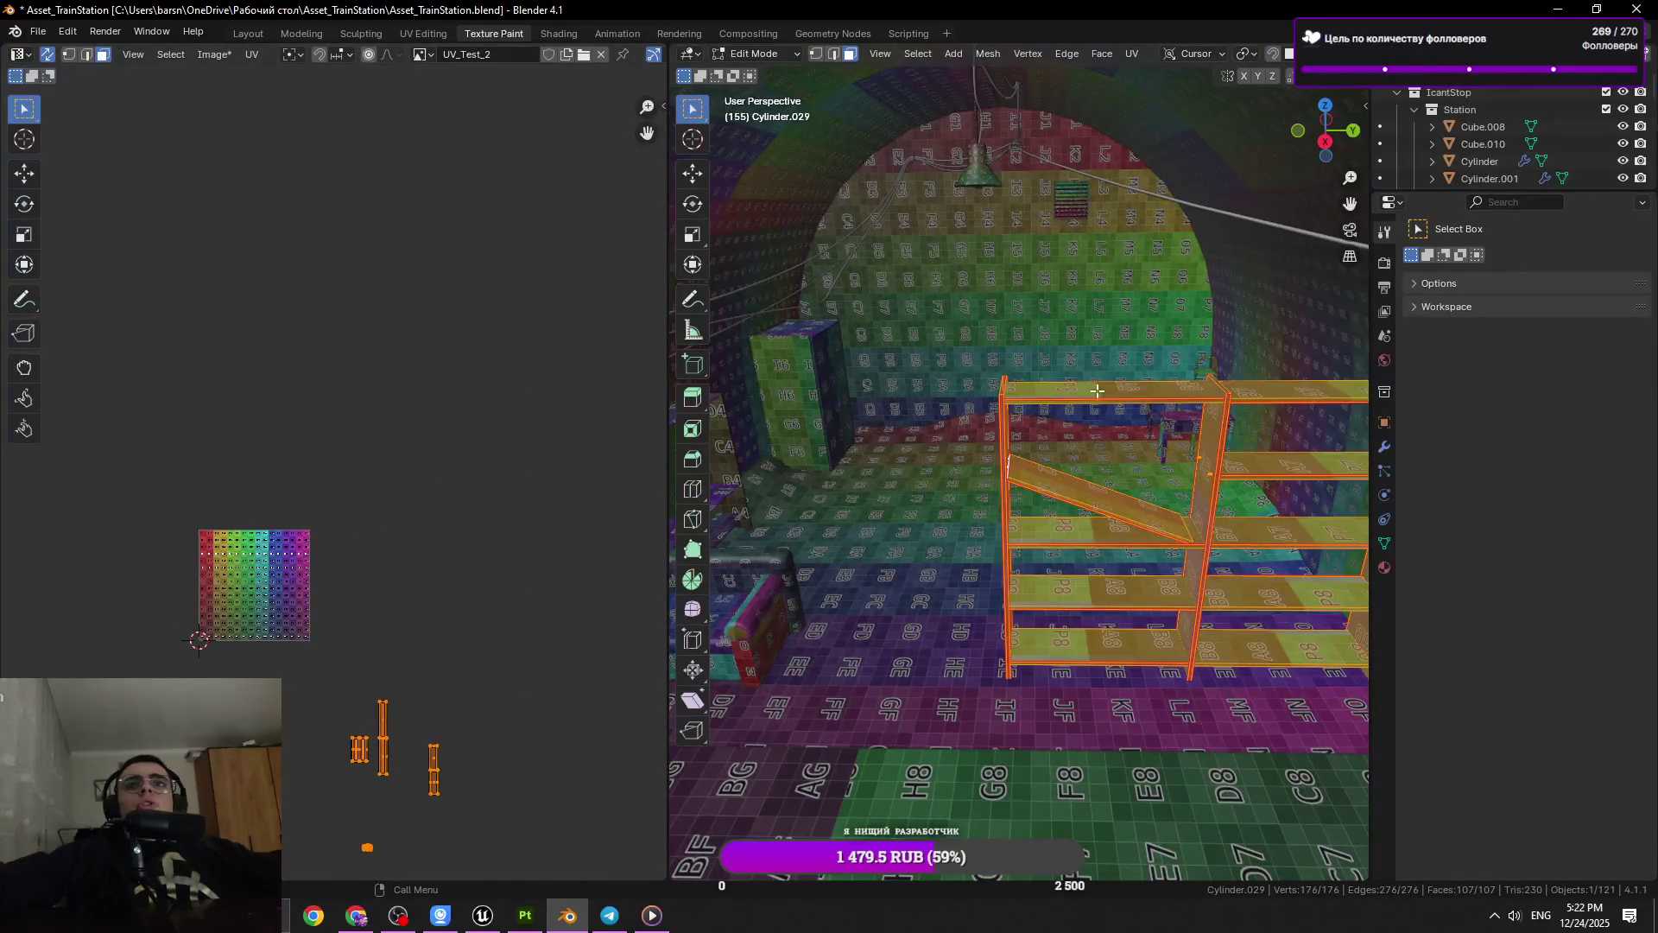
Add the chair, the box's dark side panel and the left panel to a shared Edit Mode
key(Tab)
click(1155, 423)
click(831, 373)
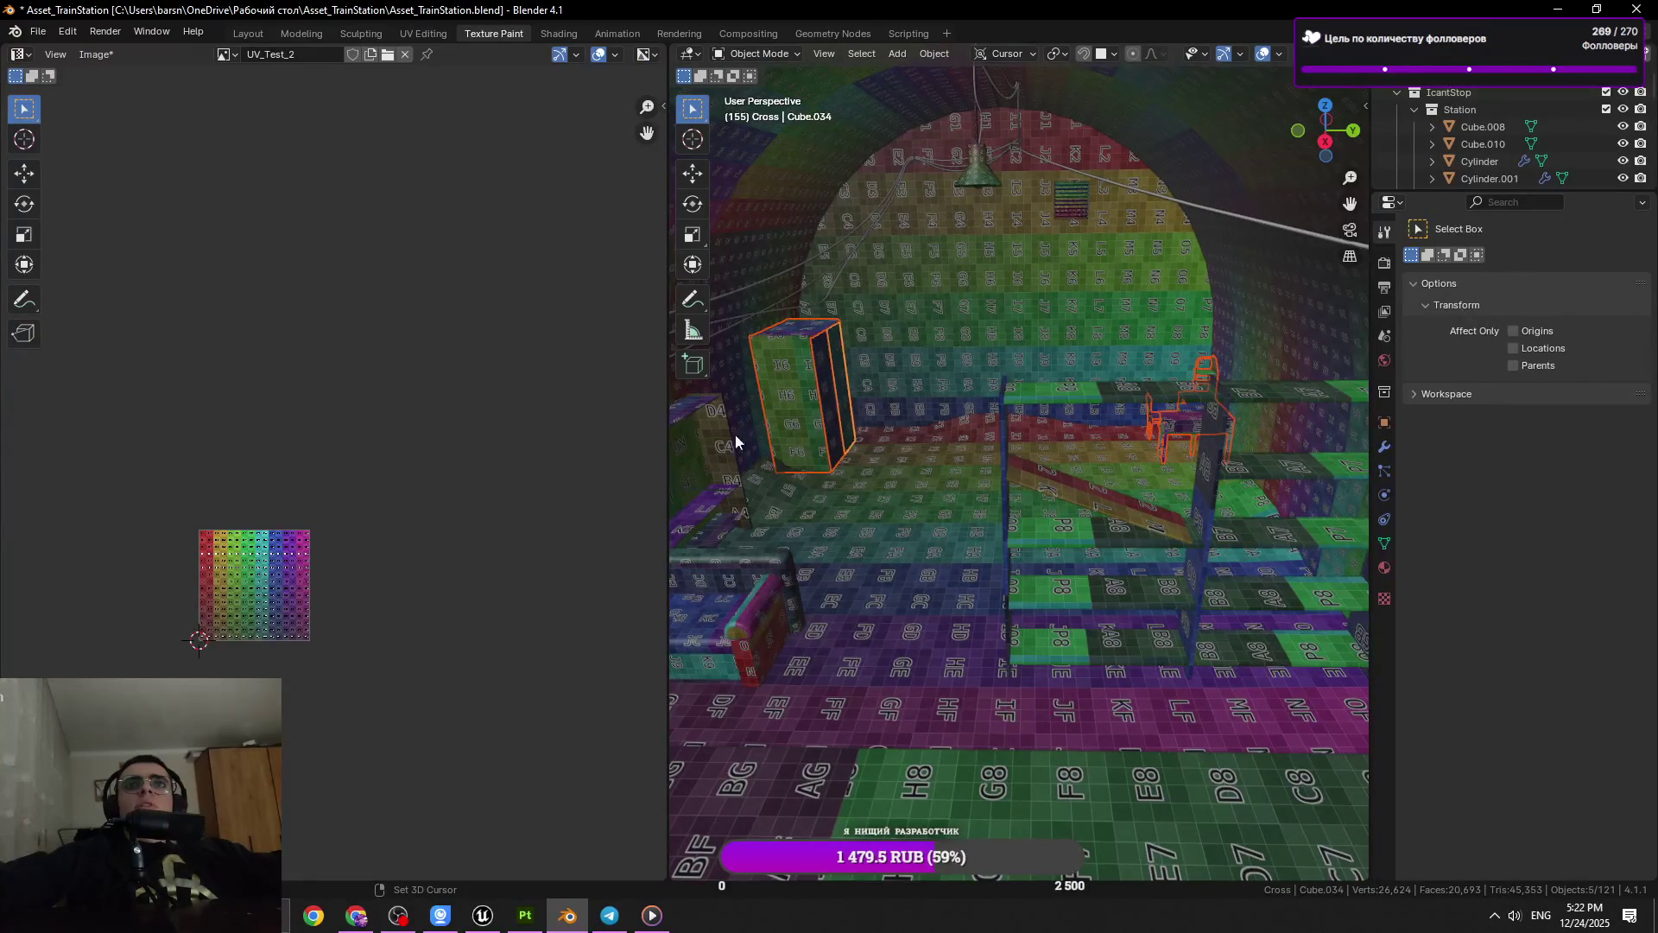
click(735, 442)
key(Tab)
Select all elements, then add the shelf and re-enter Edit Mode with everything together
drag(311, 499, 311, 497)
drag(993, 483, 1015, 497)
key(a)
key(Tab)
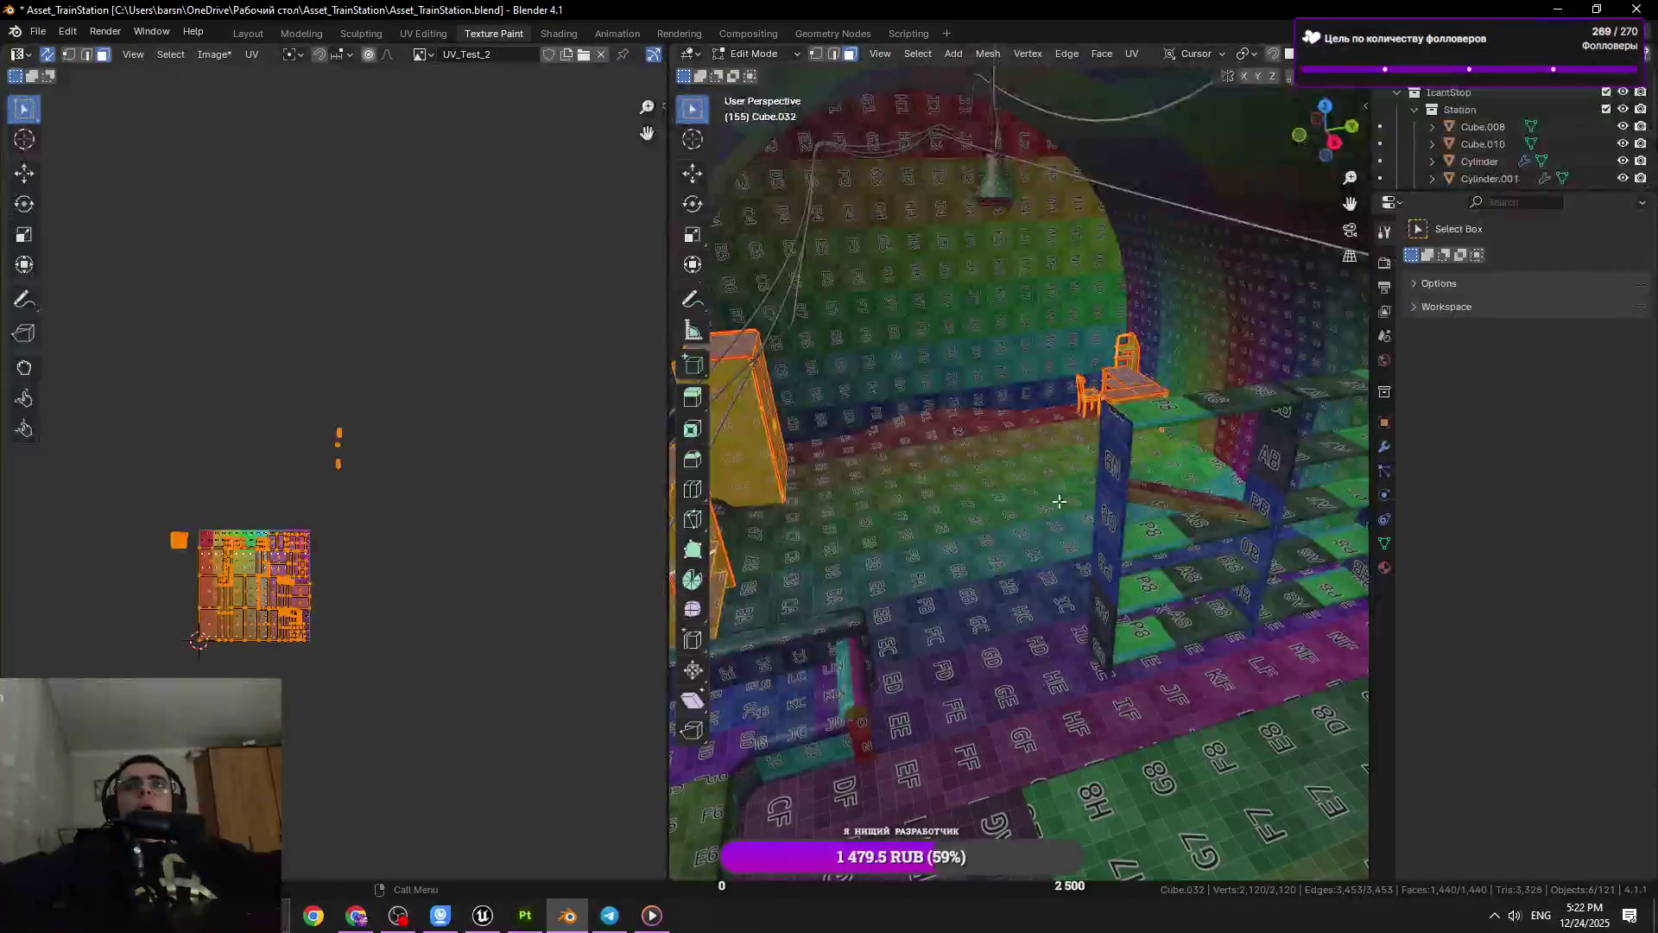
click(1115, 469)
key(Tab)
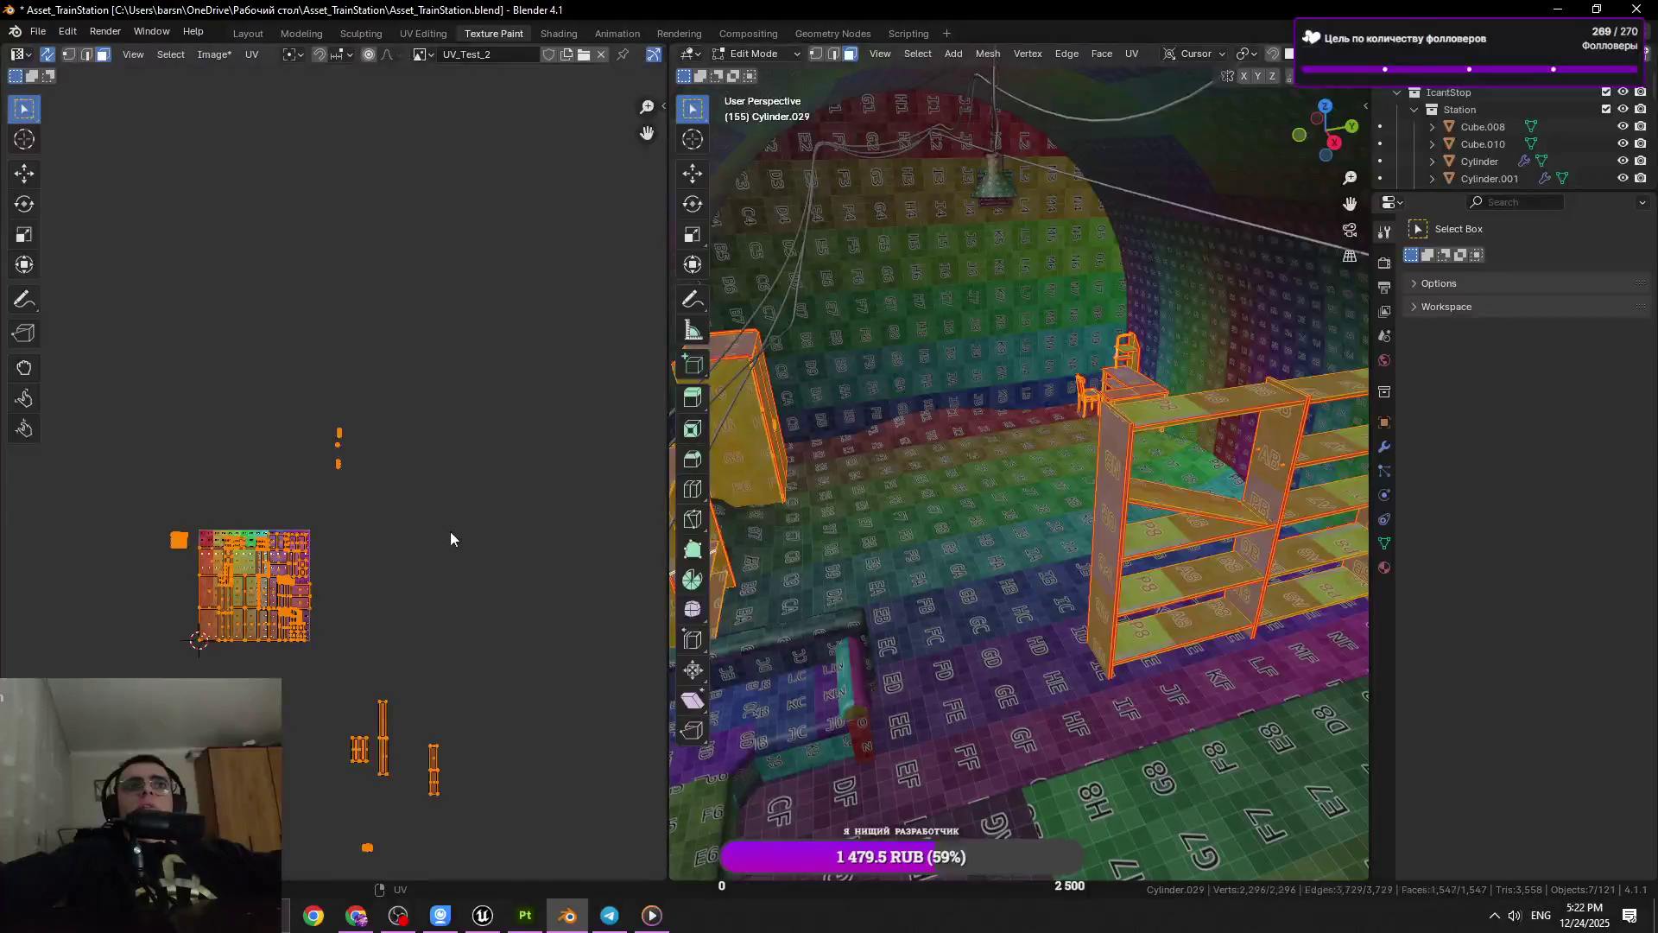
Rotate the tall UV island 90° and place it along the texture's top
drag(450, 538, 433, 427)
scroll(up, 3)
scroll(up, 3)
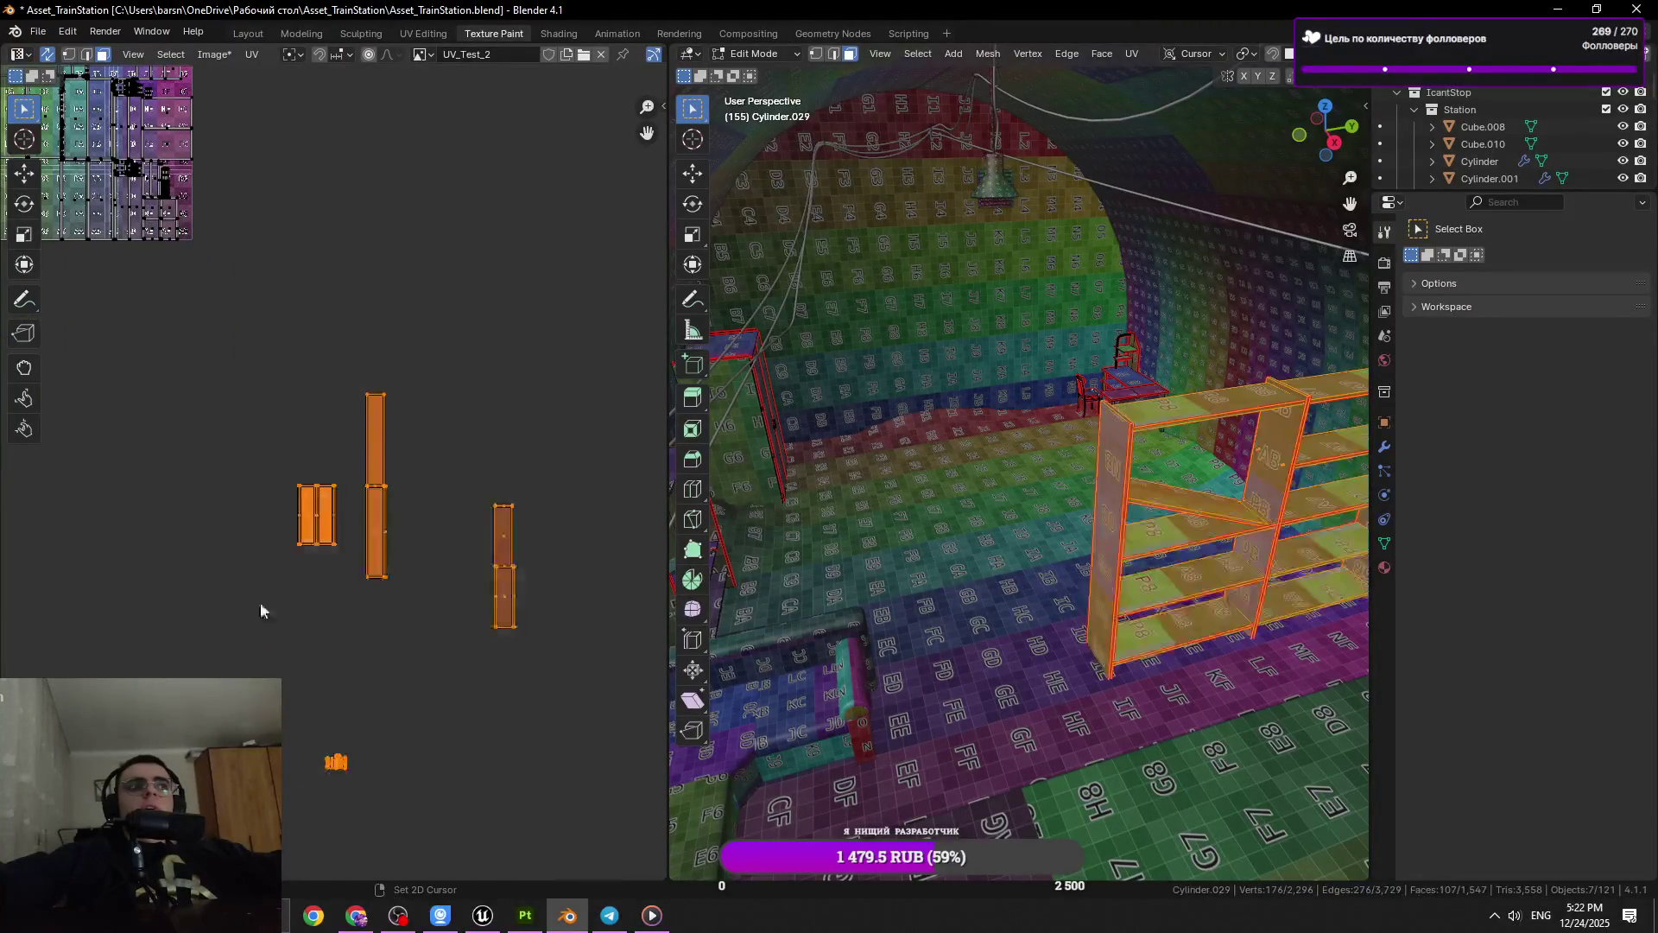
drag(261, 611, 387, 580)
click(488, 581)
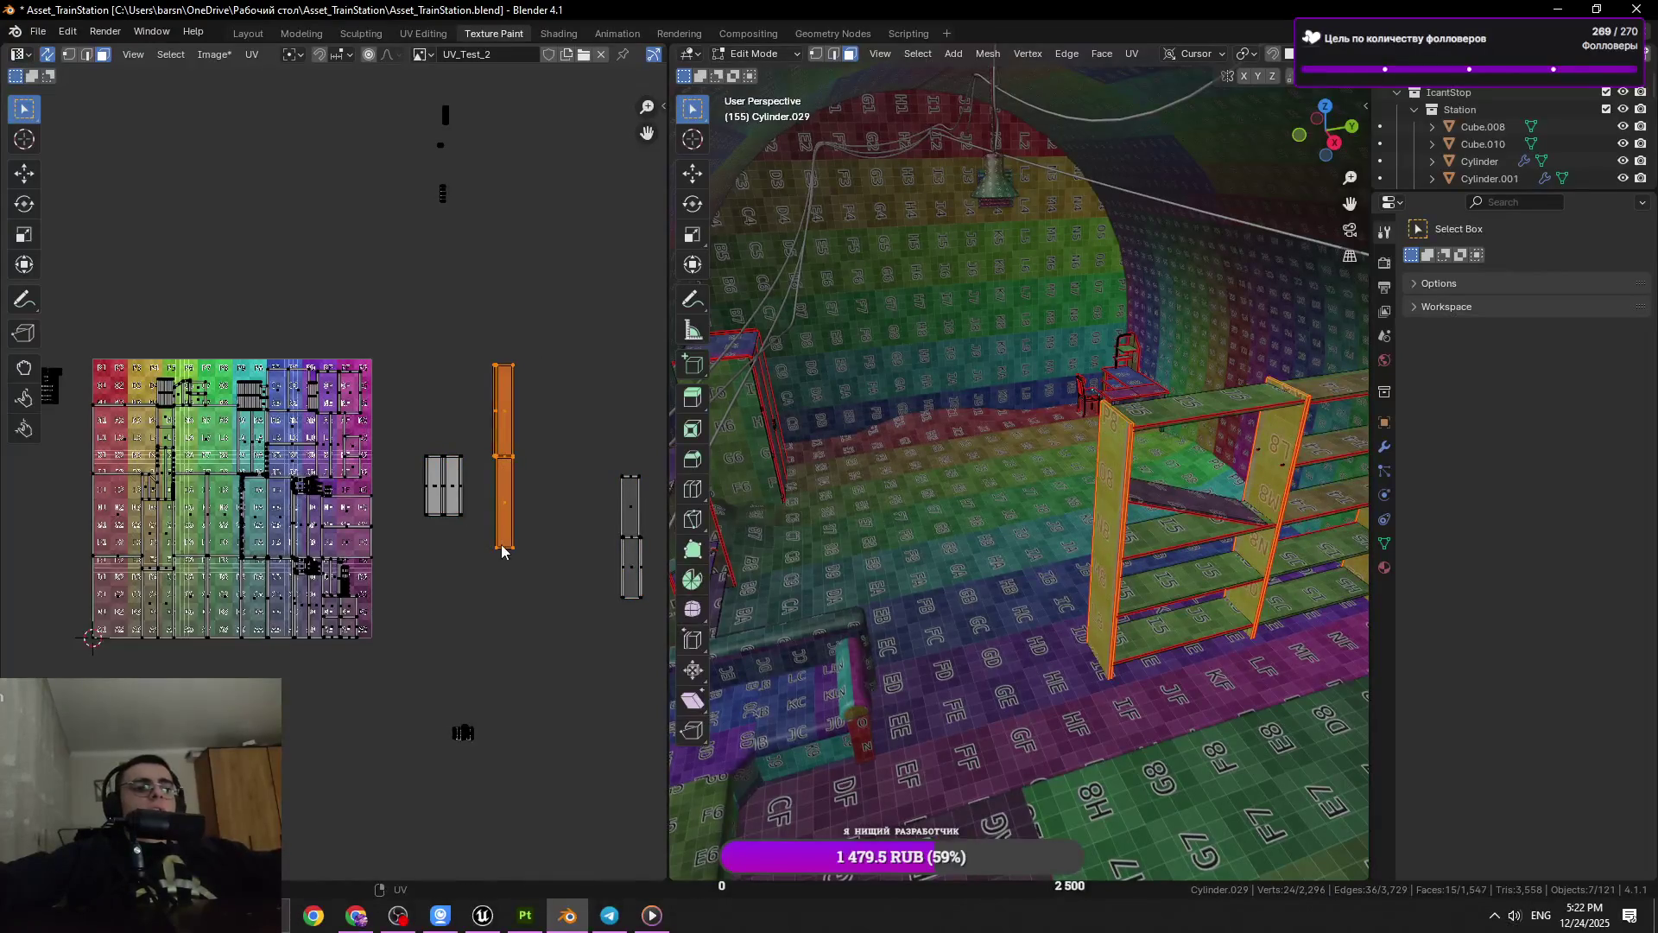
key(0)
key(Return)
key(g)
click(183, 466)
Box-select the islands right of the texture and move them onto its top-left
scroll(up, 3)
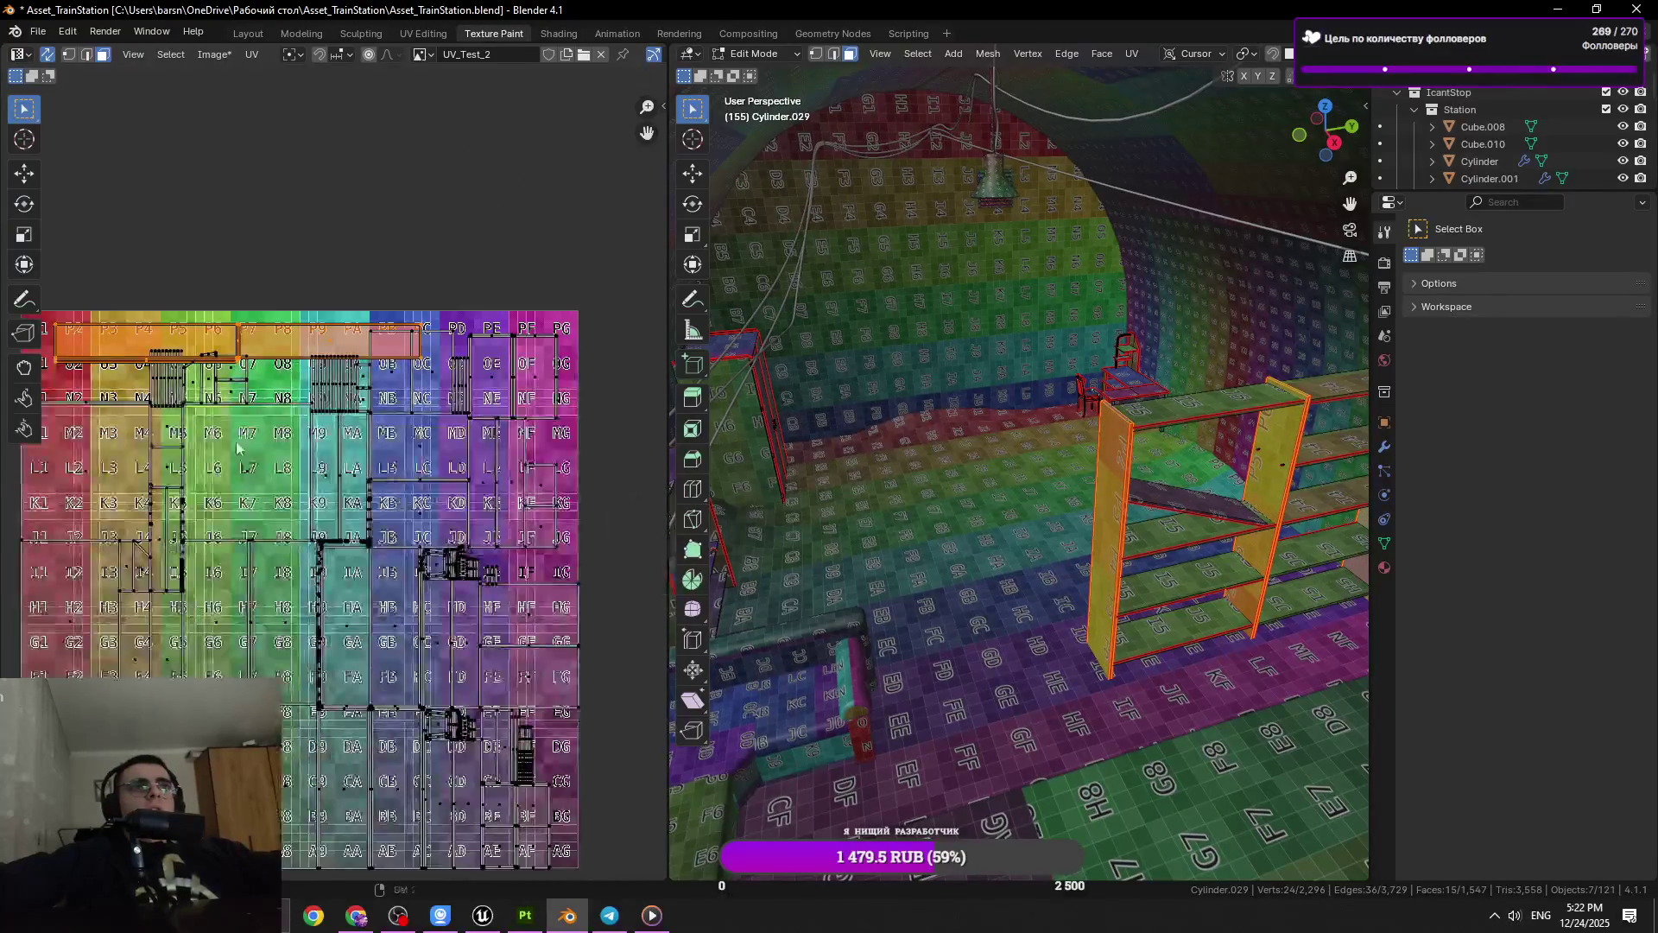
scroll(up, 3)
drag(582, 444, 387, 487)
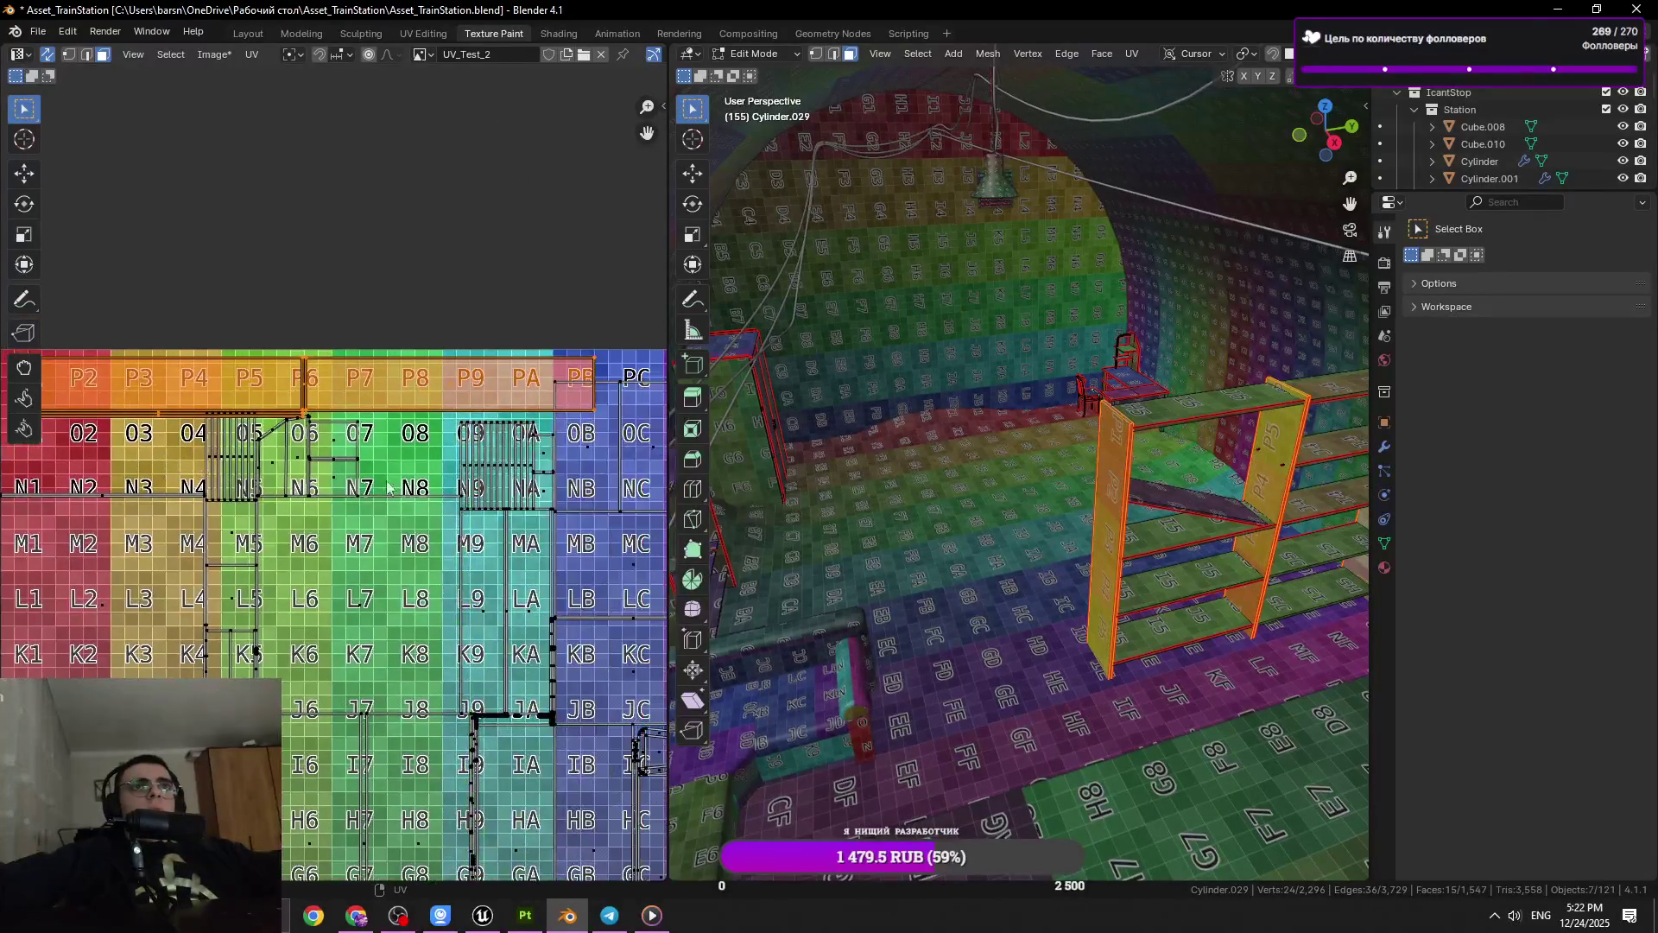
scroll(down, 3)
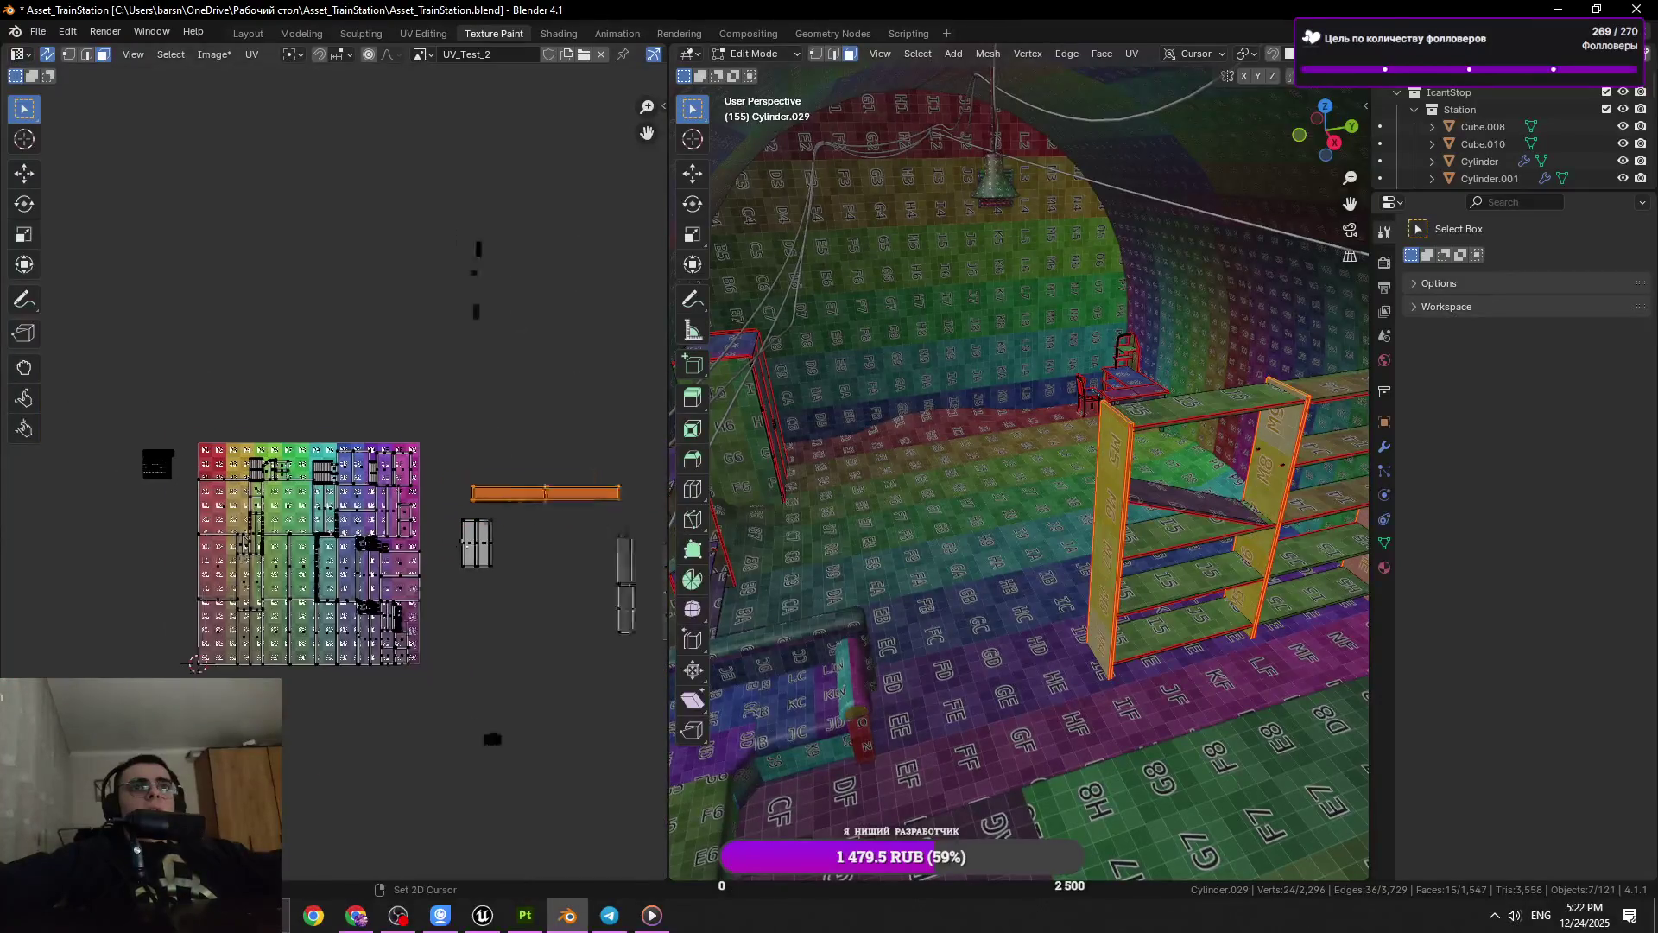
drag(484, 518, 367, 479)
drag(565, 404, 346, 738)
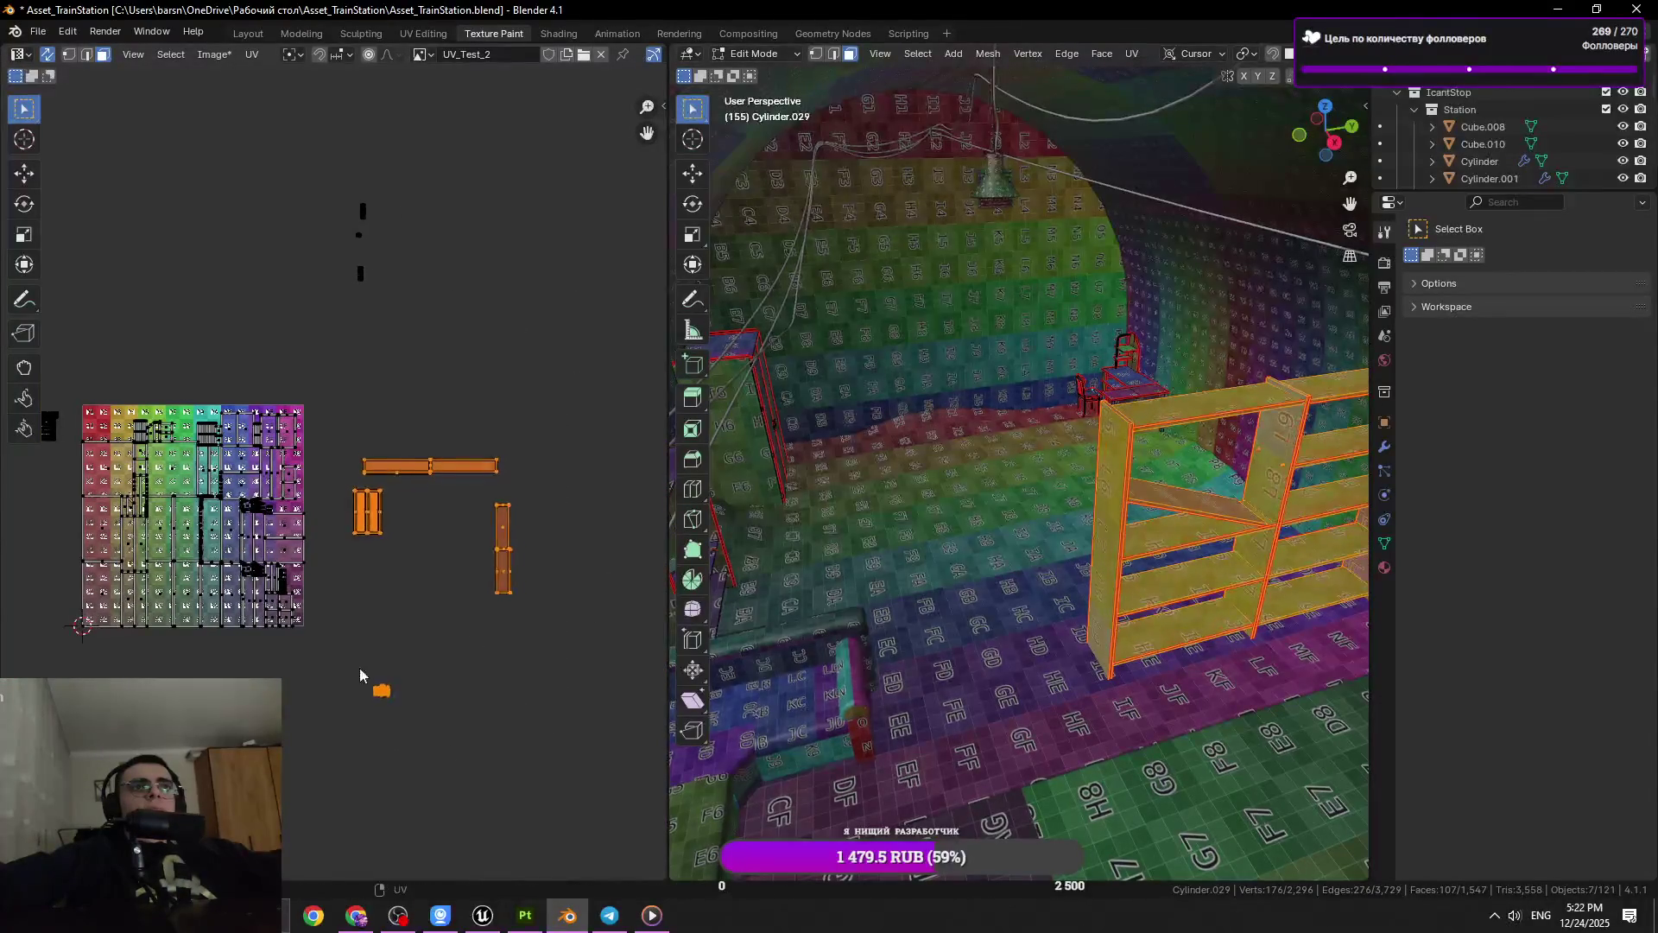
key(g)
click(109, 614)
Reposition the selected islands along the texture's top row
scroll(up, 3)
scroll(up, 3)
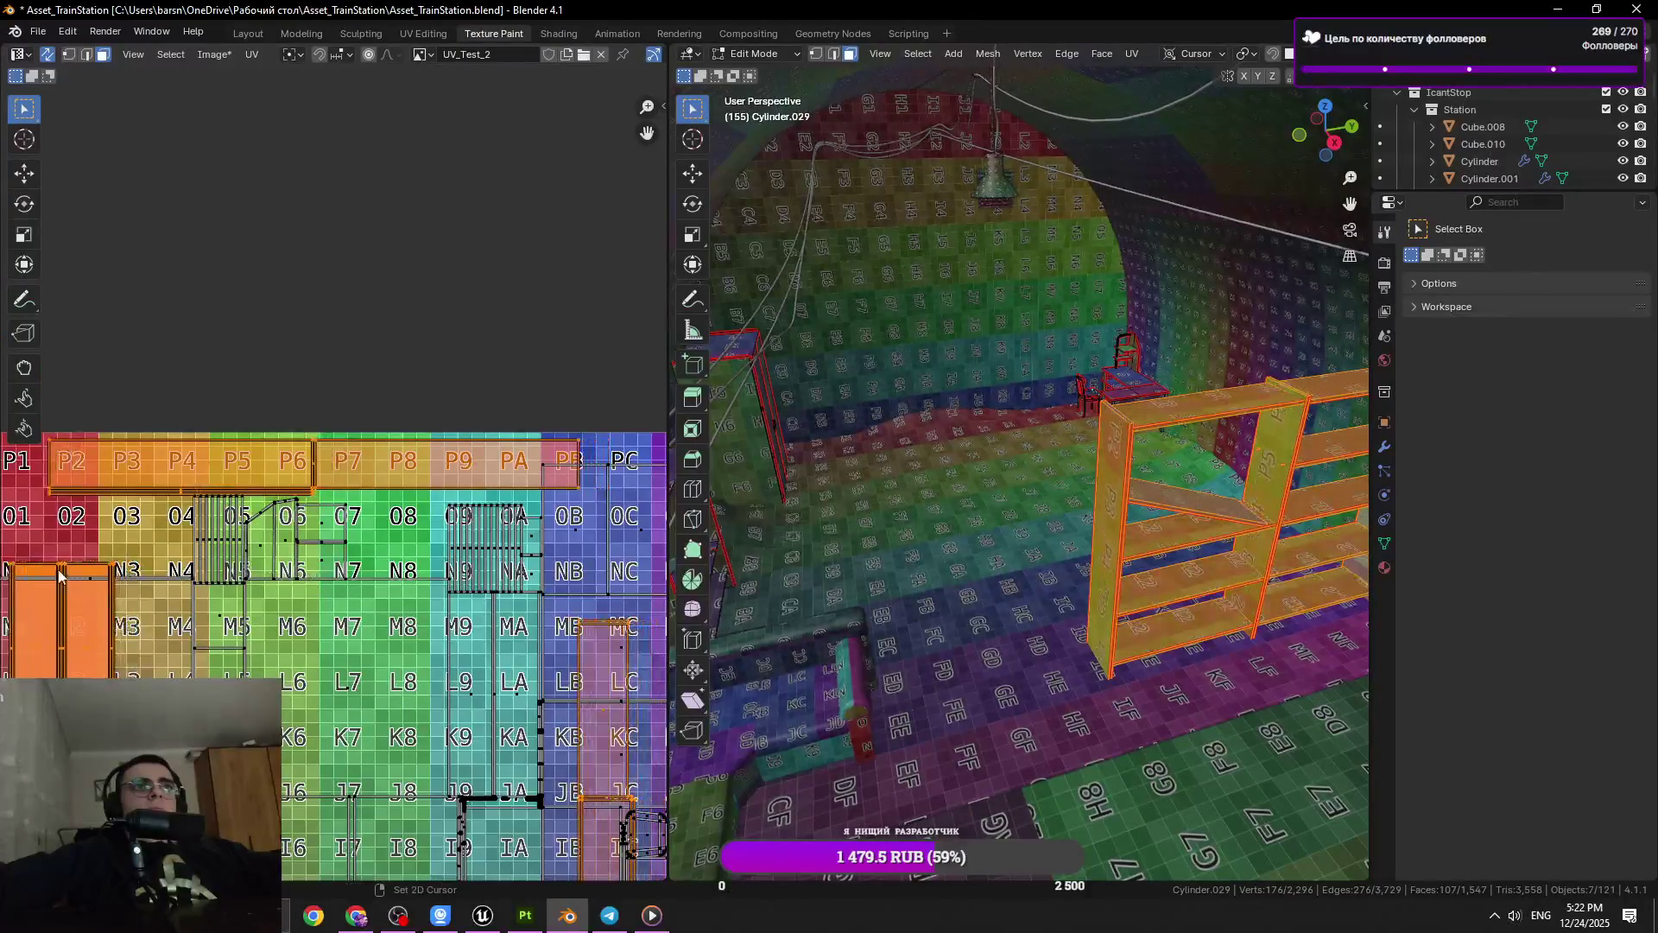
drag(59, 575, 172, 593)
key(g)
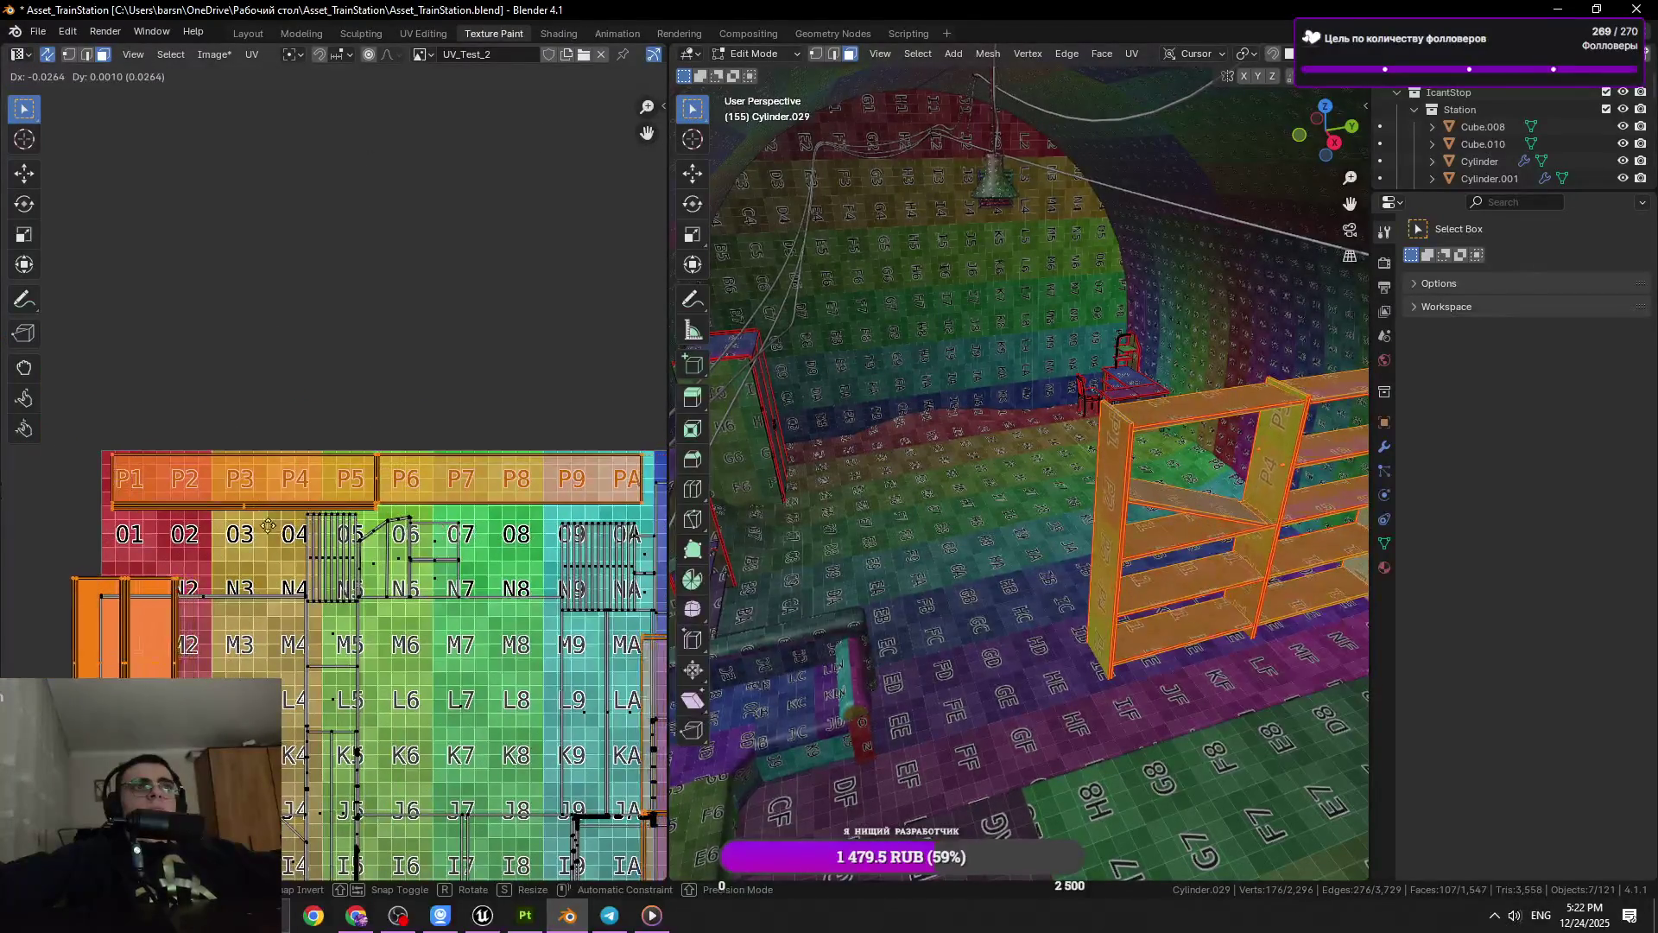
scroll(down, 3)
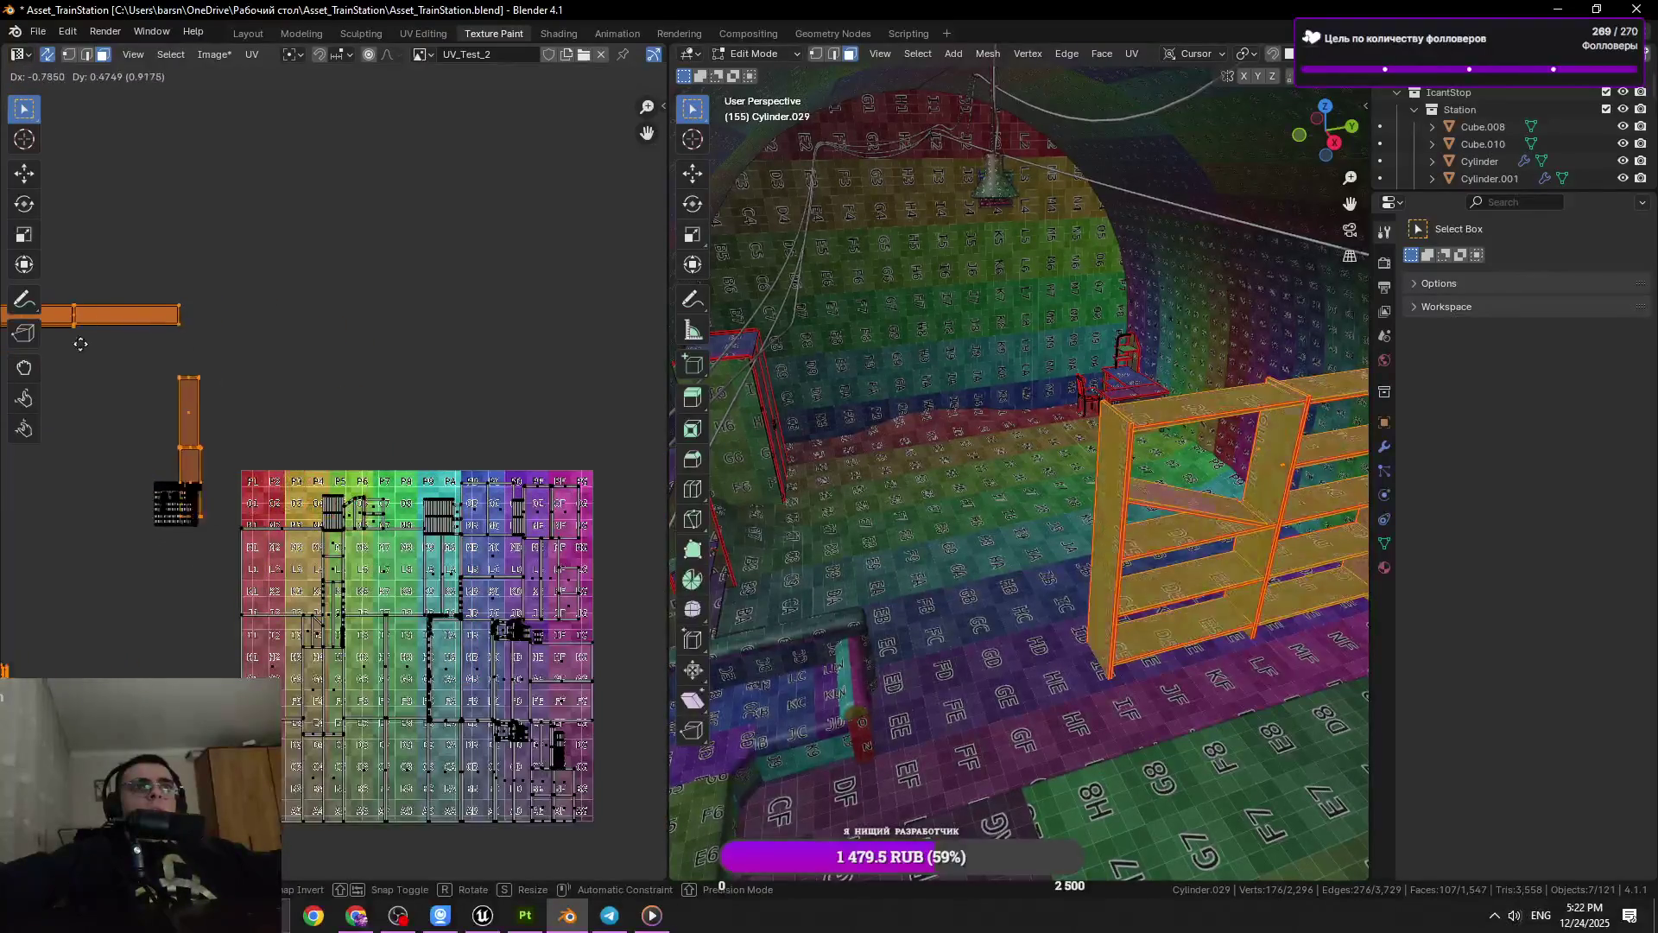
click(116, 275)
Nudge the long horizontal P1–P5 island to sit along the texture's top edge
drag(115, 274, 259, 365)
click(242, 339)
key(g)
click(548, 640)
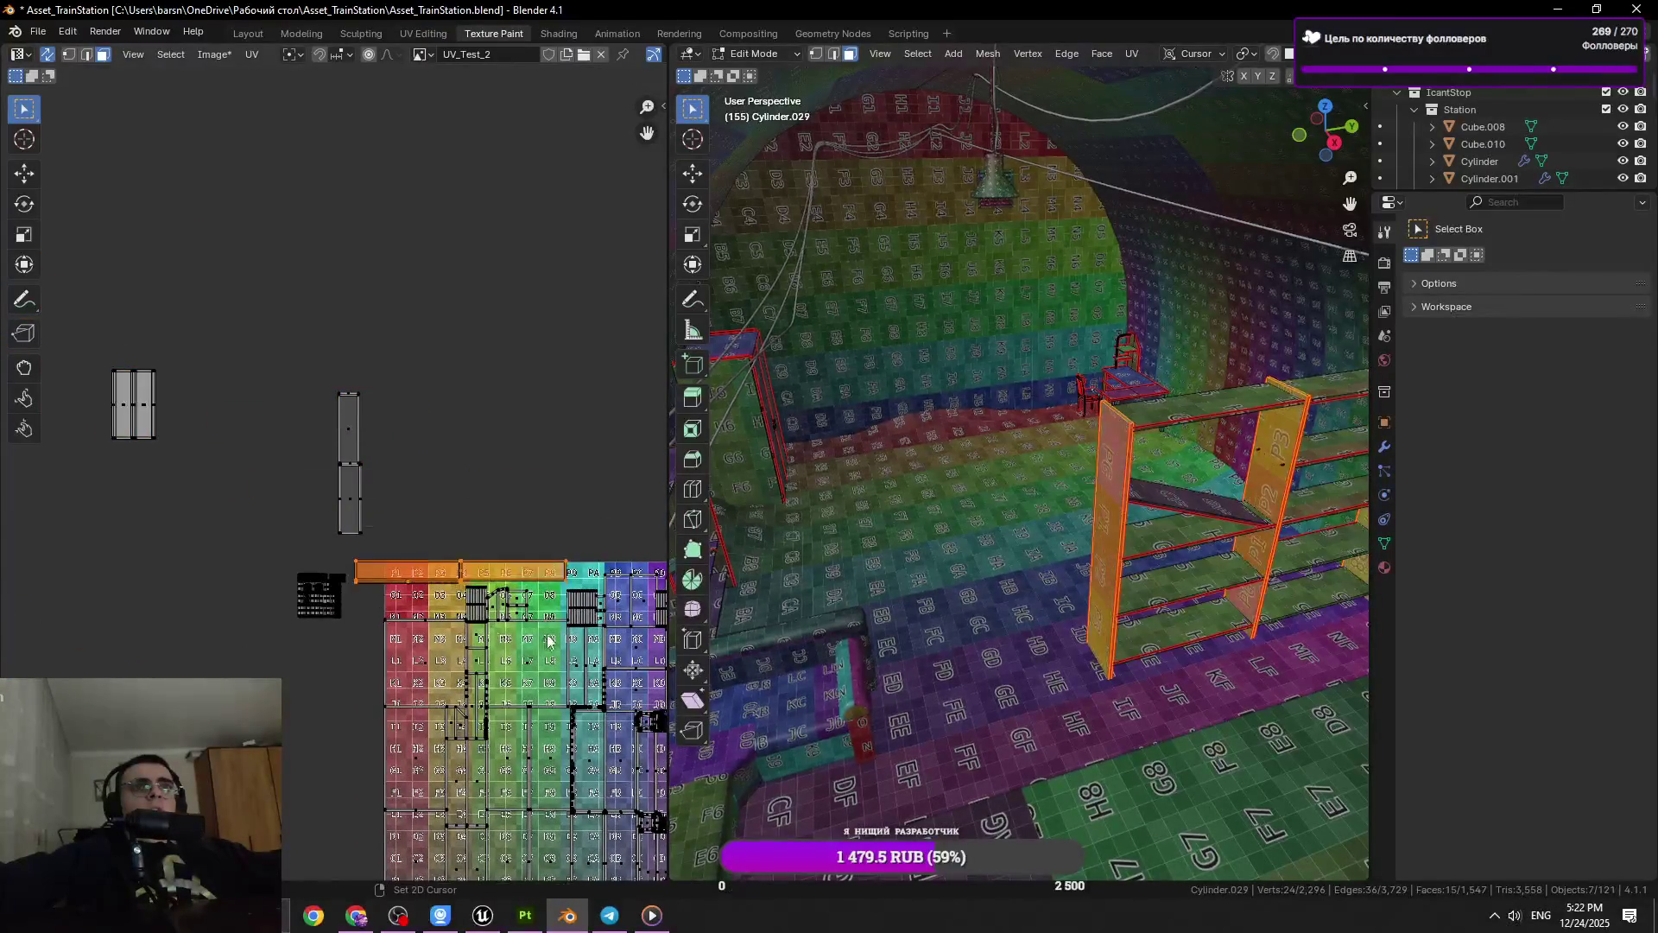
scroll(up, 3)
key(g)
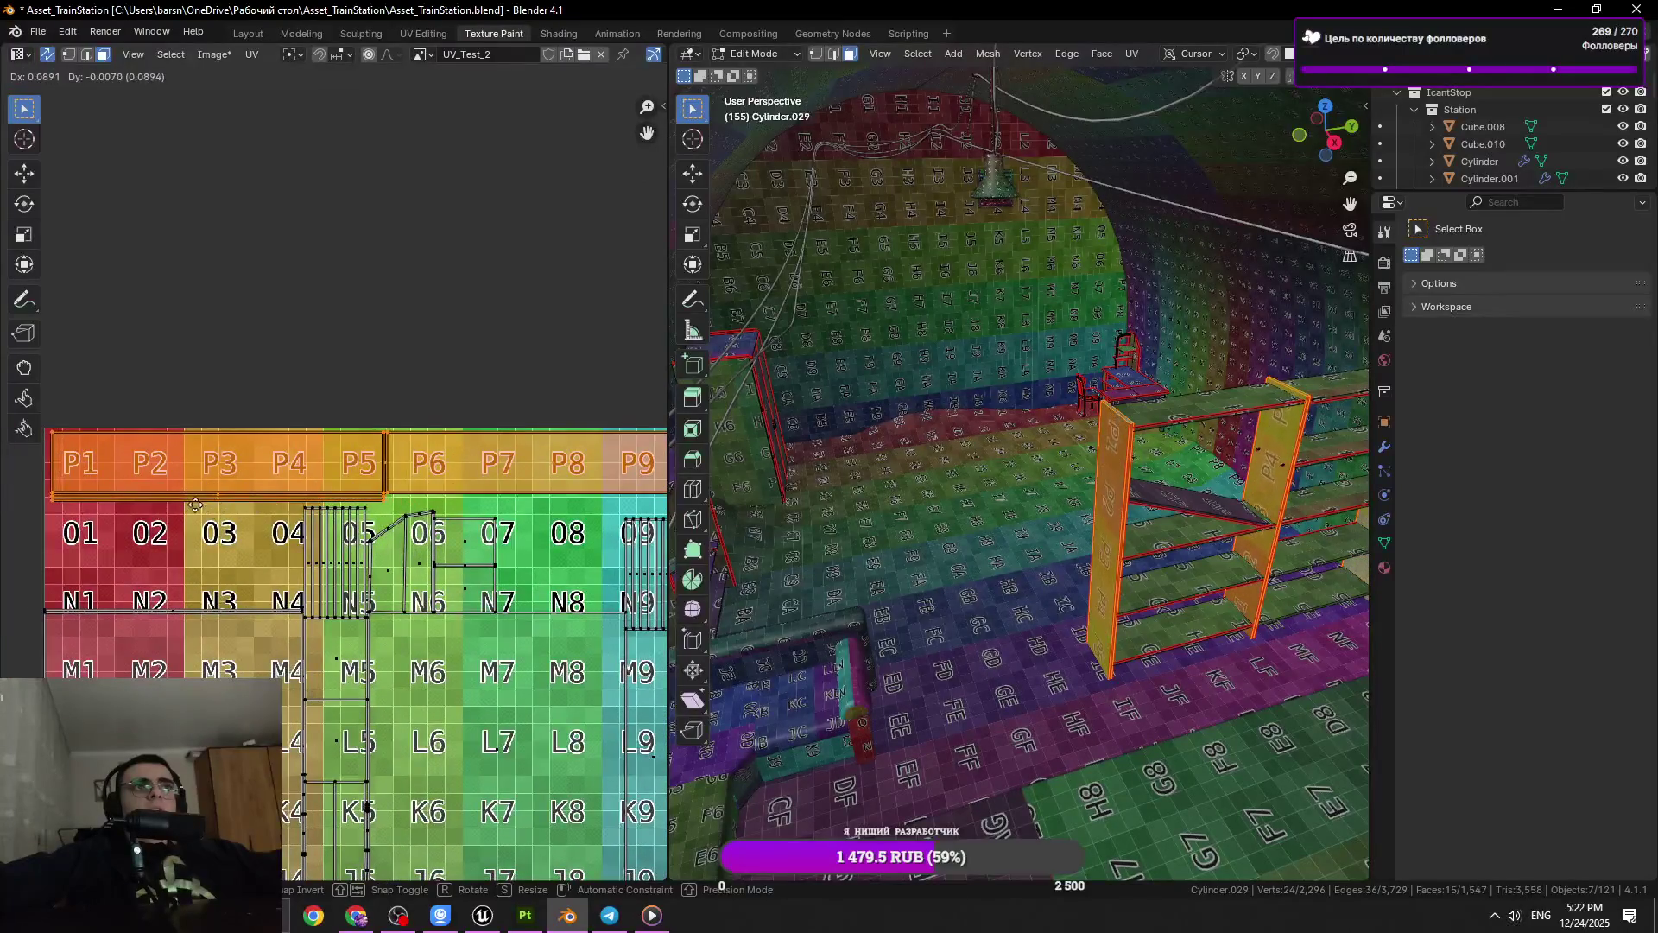
click(353, 517)
scroll(down, 3)
drag(331, 593, 399, 585)
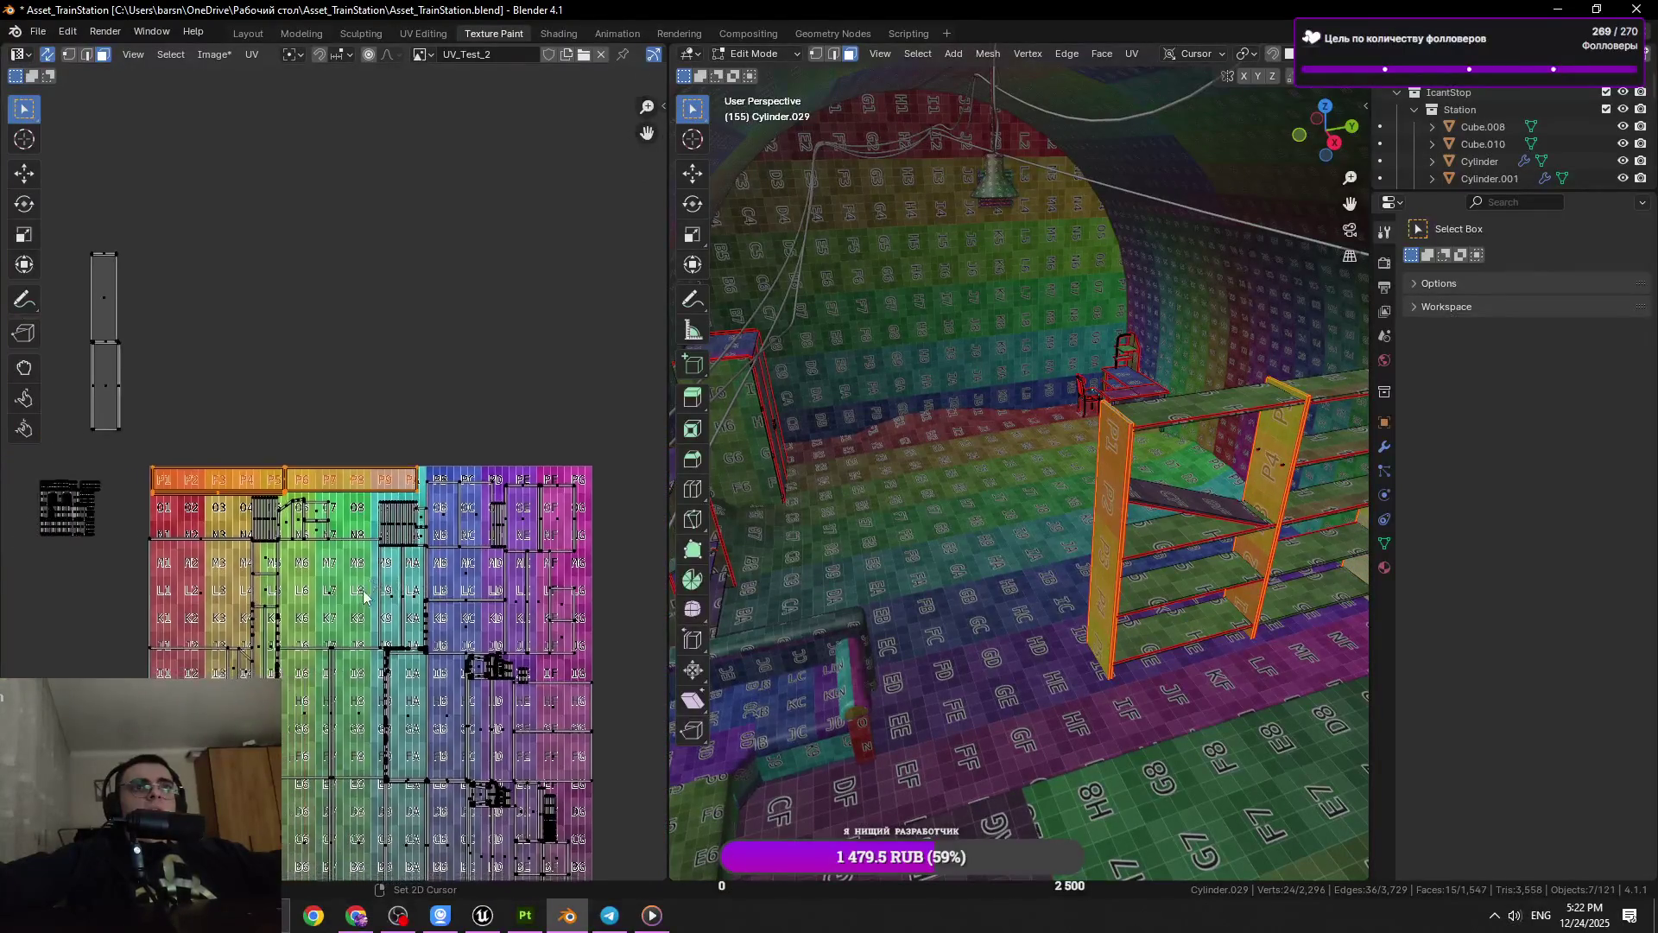
Move the tall UV strip to the left and the grey two-strip island down
key(a)
drag(302, 642, 407, 555)
drag(213, 405, 355, 478)
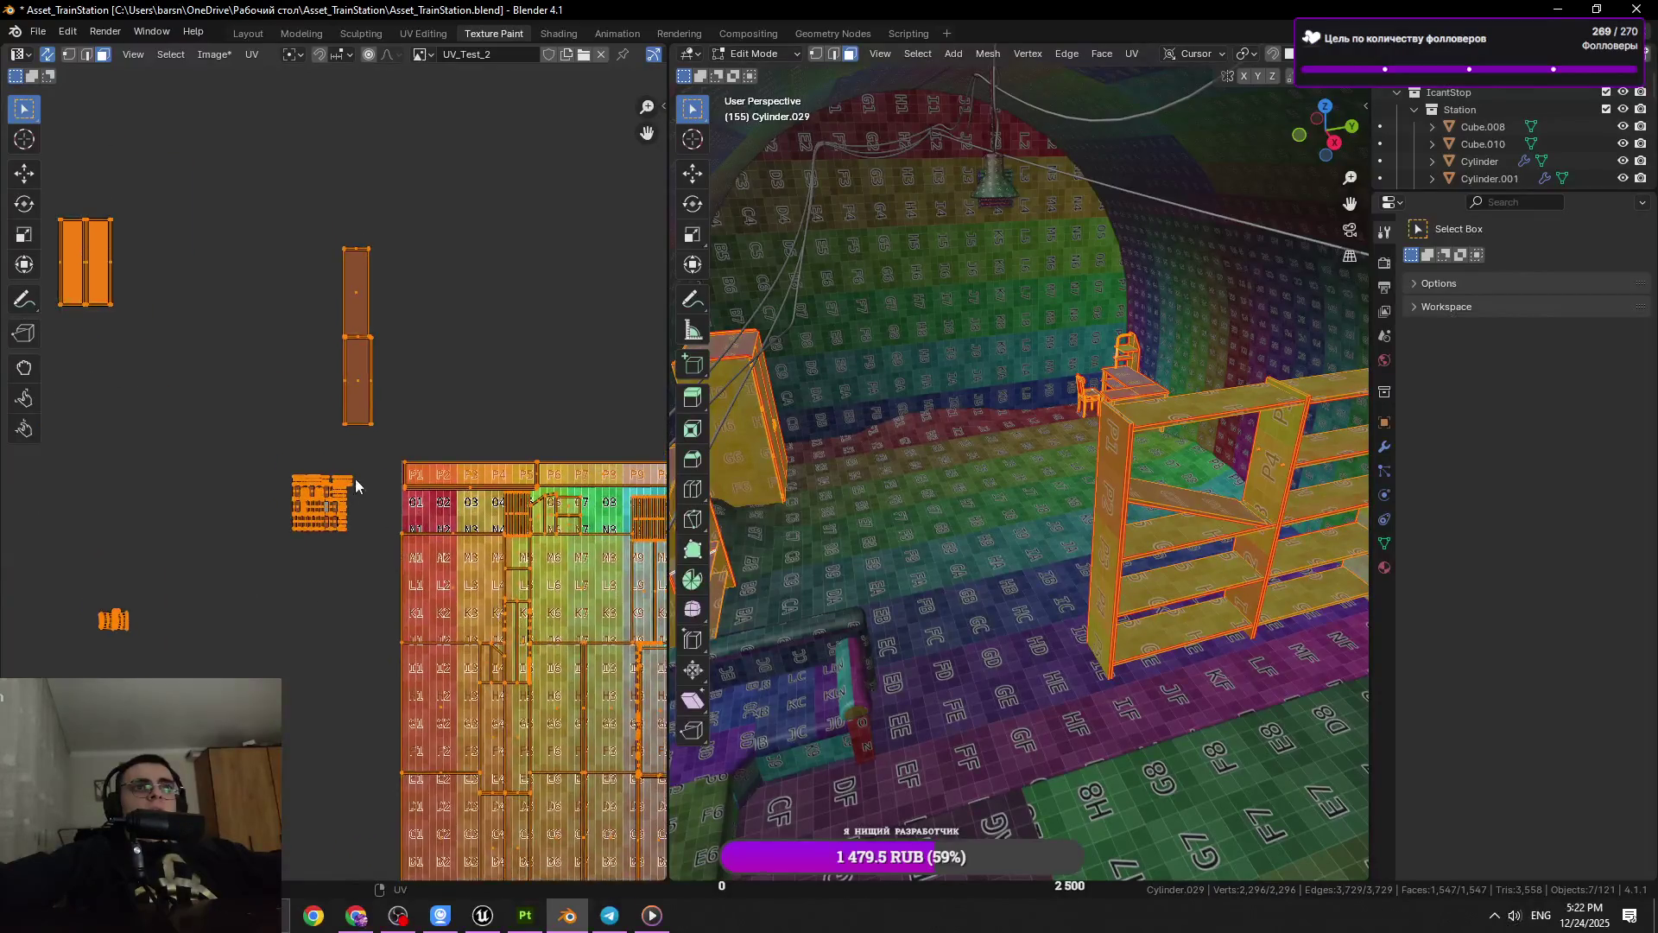
click(370, 293)
key(g)
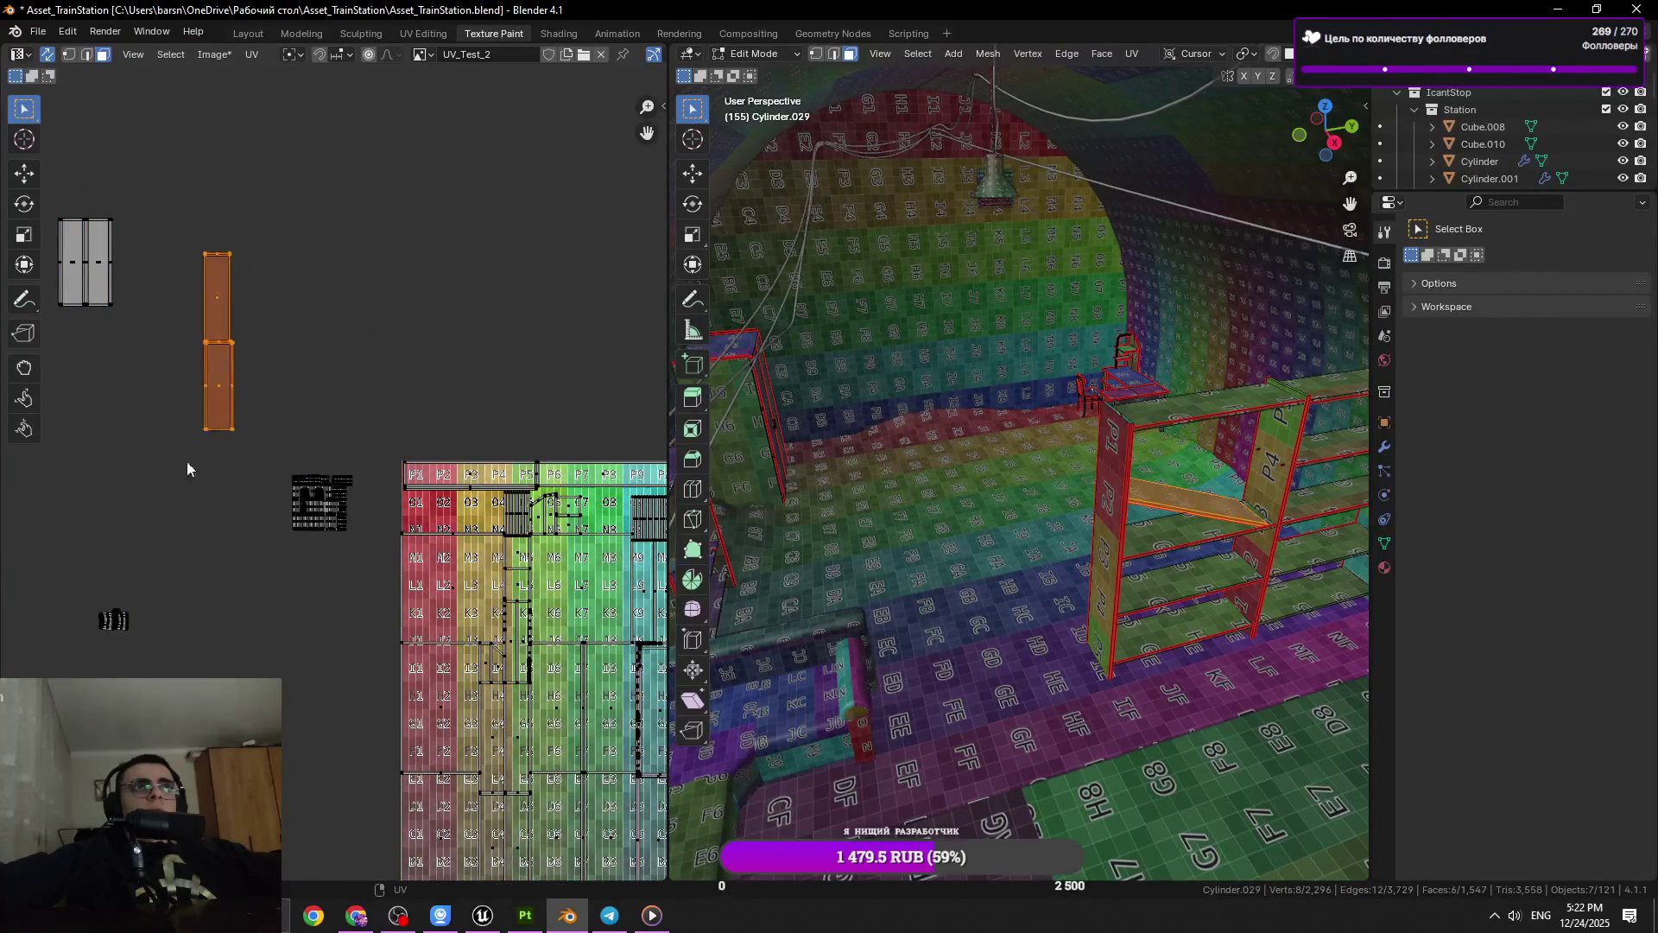
click(187, 461)
scroll(down, 3)
click(240, 393)
key(g)
click(359, 665)
click(359, 537)
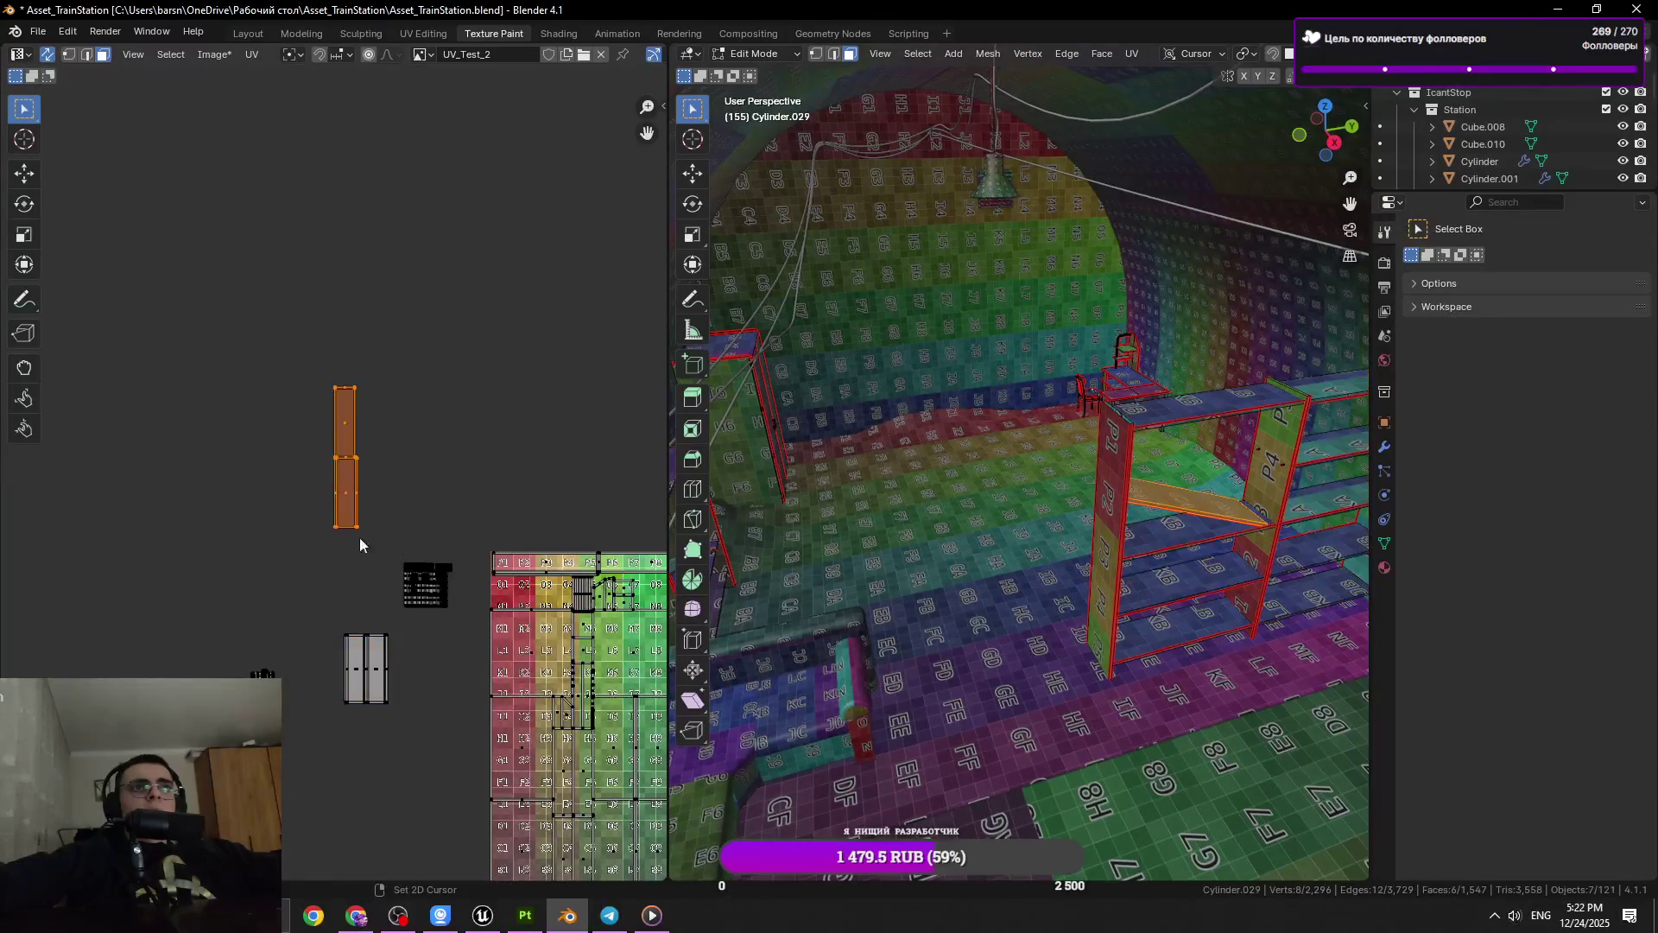
Move the tall strip island up and out of the texture square
drag(536, 579, 372, 541)
scroll(up, 3)
scroll(up, 3)
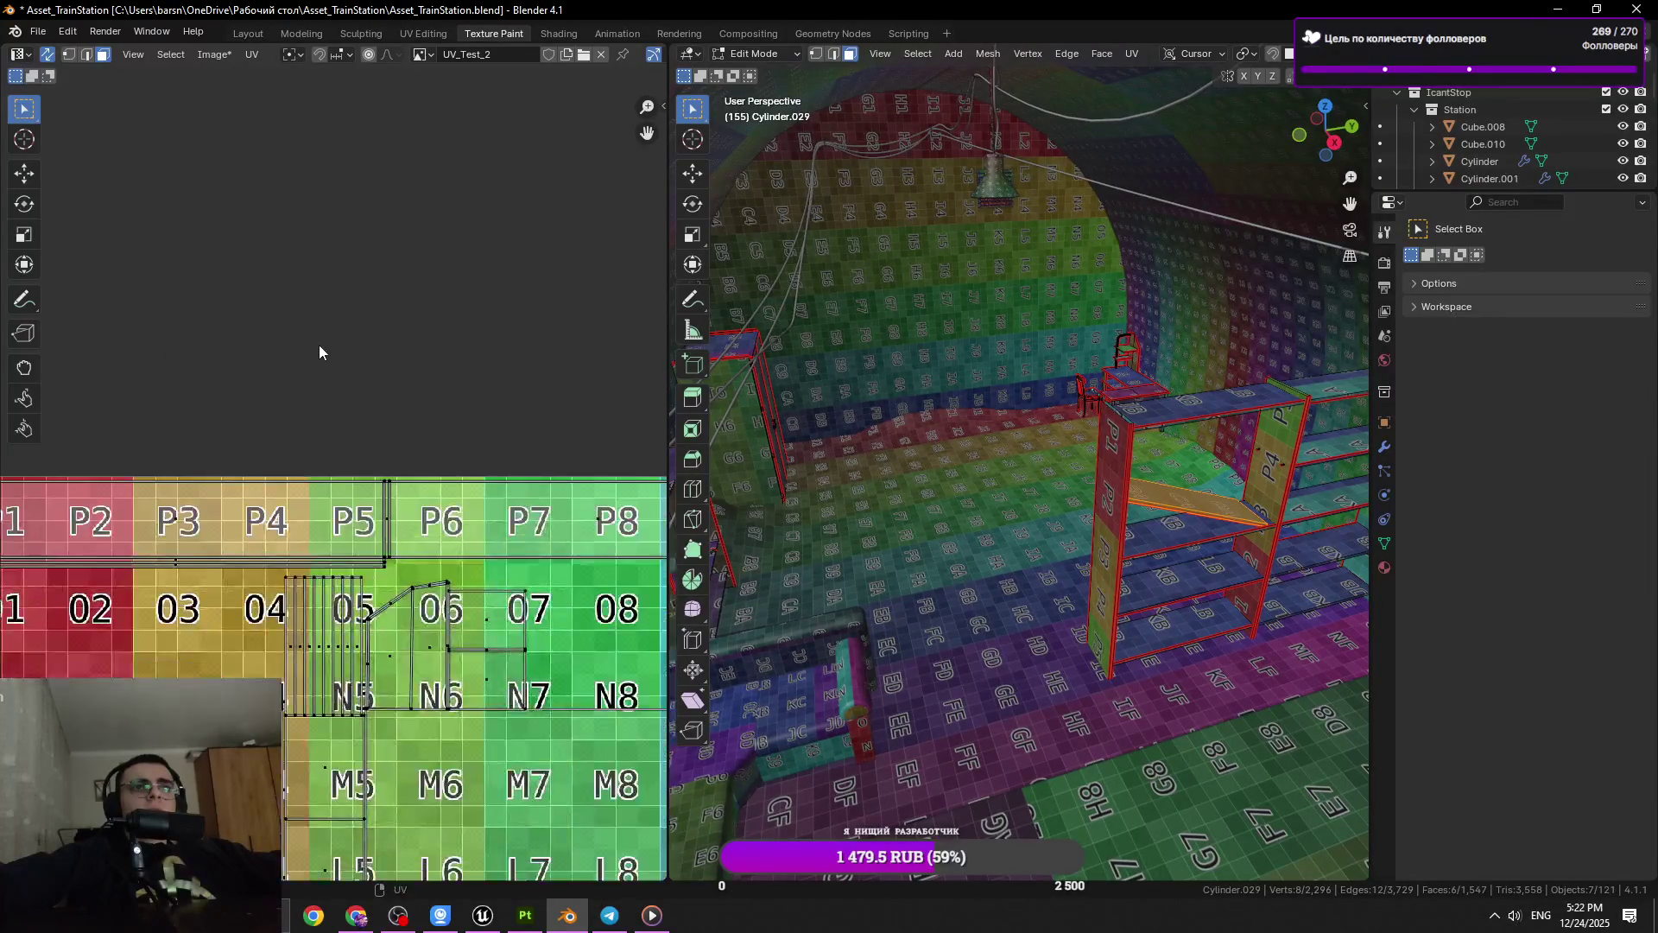
click(311, 647)
scroll(down, 3)
key(g)
click(556, 390)
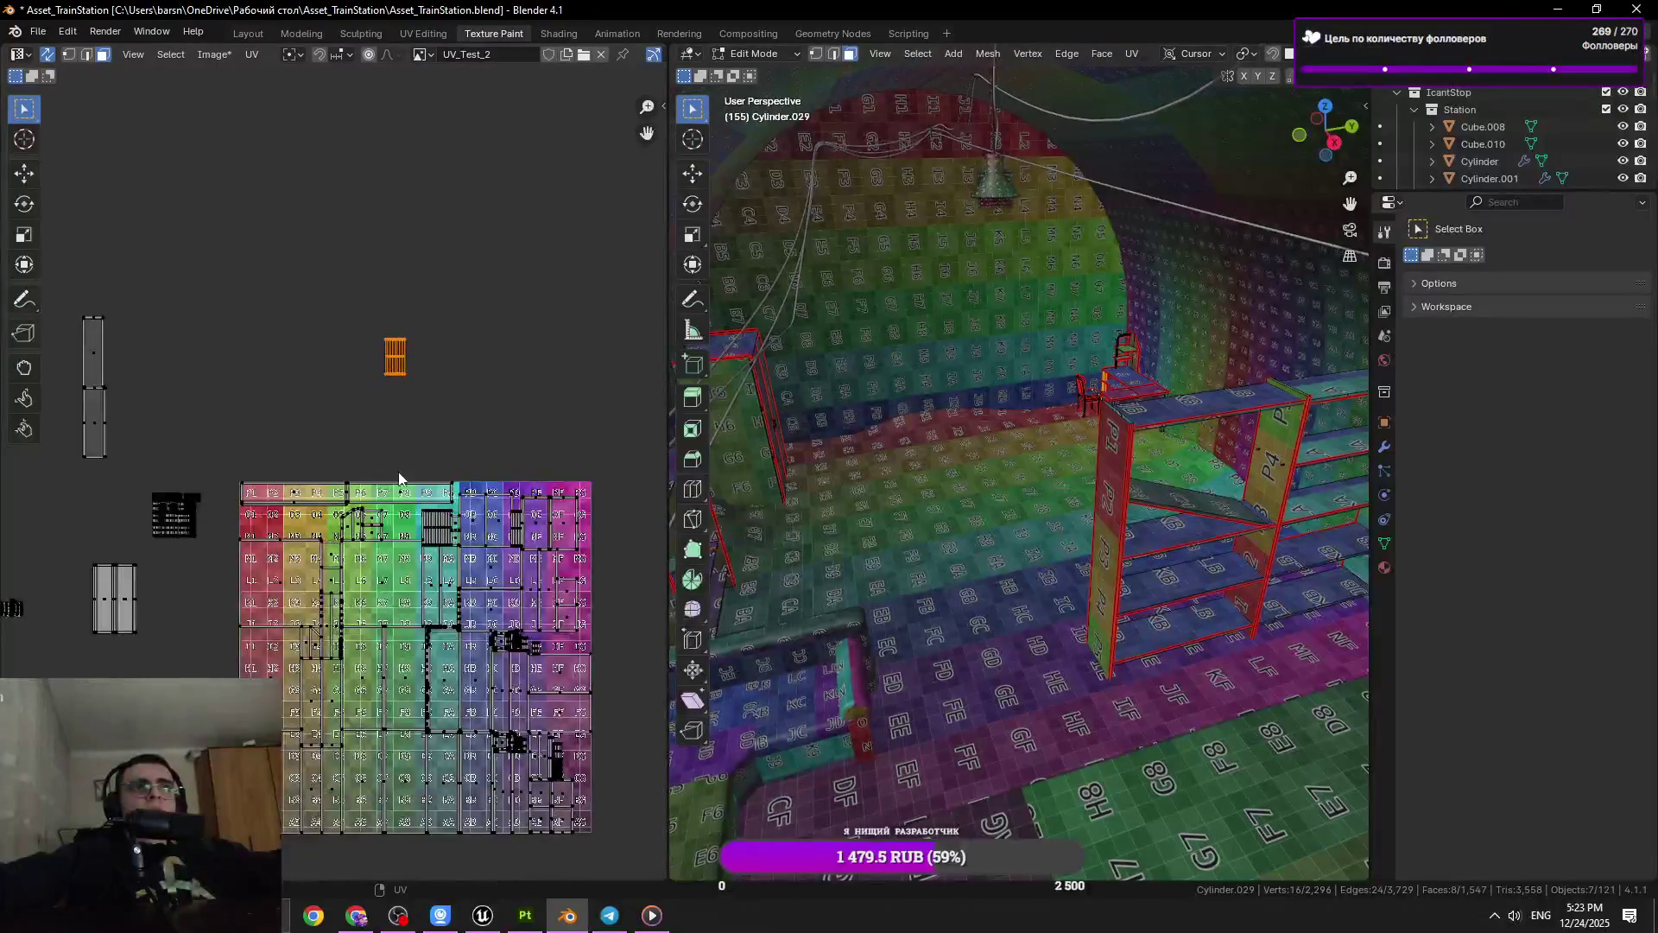
scroll(up, 3)
key(g)
click(428, 407)
Clear the selection, pick the small island, then select all UVs
click(430, 421)
scroll(down, 3)
key(l)
drag(259, 352, 258, 351)
scroll(down, 3)
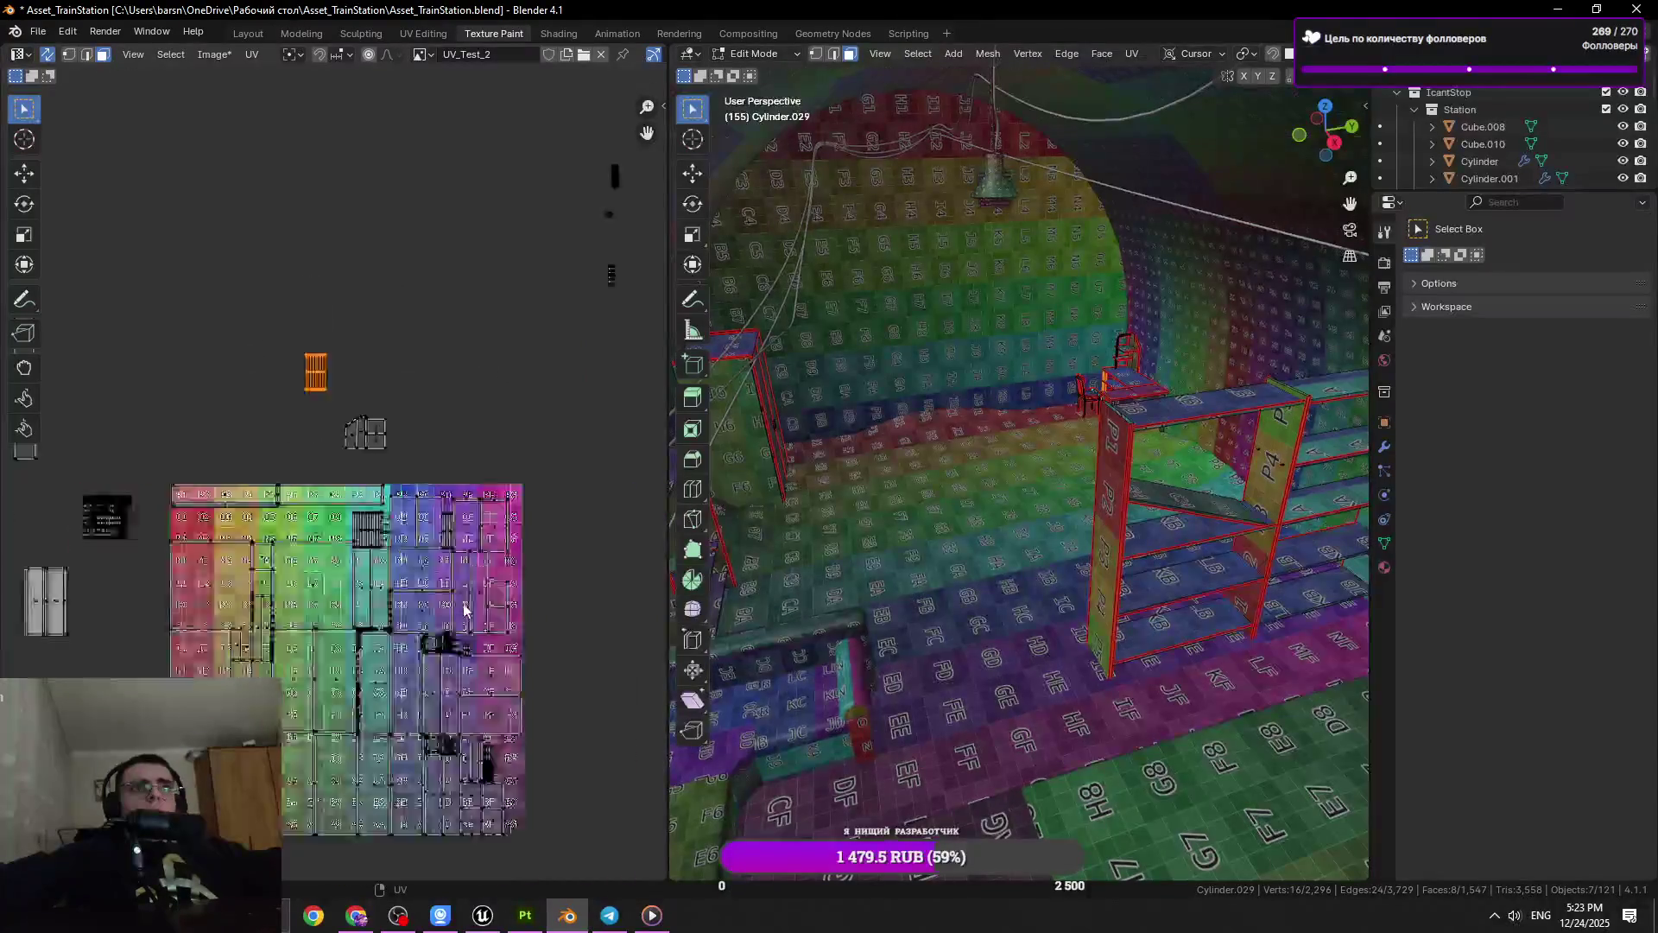
key(a)
scroll(down, 3)
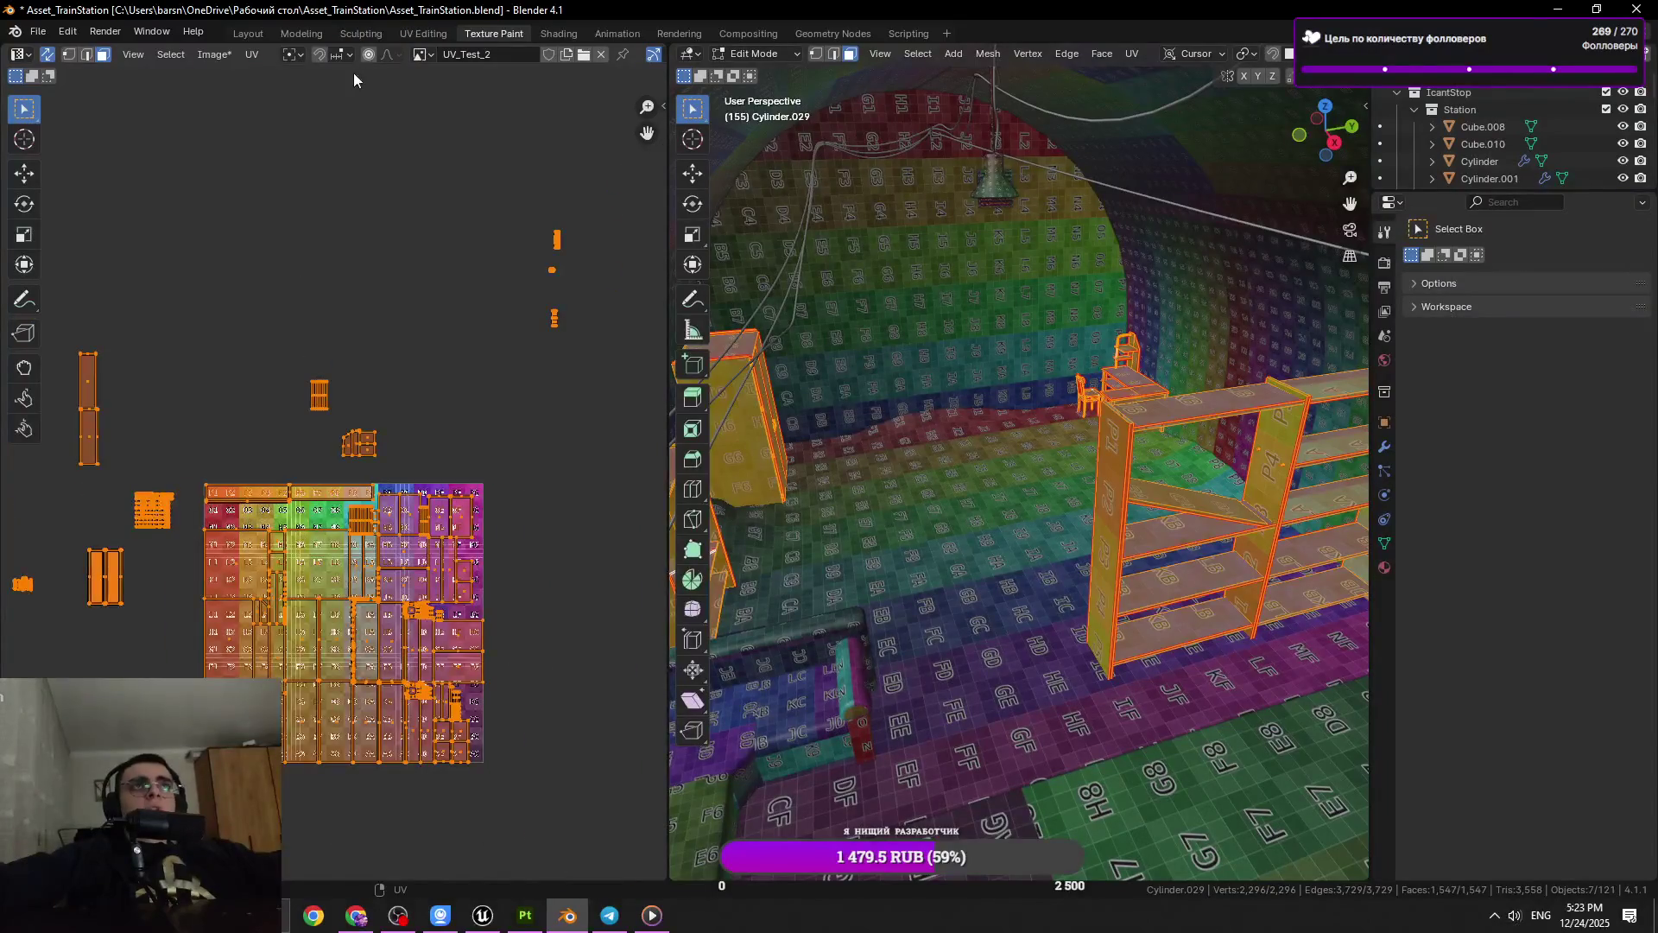
Set the pivot to Individual Origins, scale the islands, and save the blend file
click(300, 55)
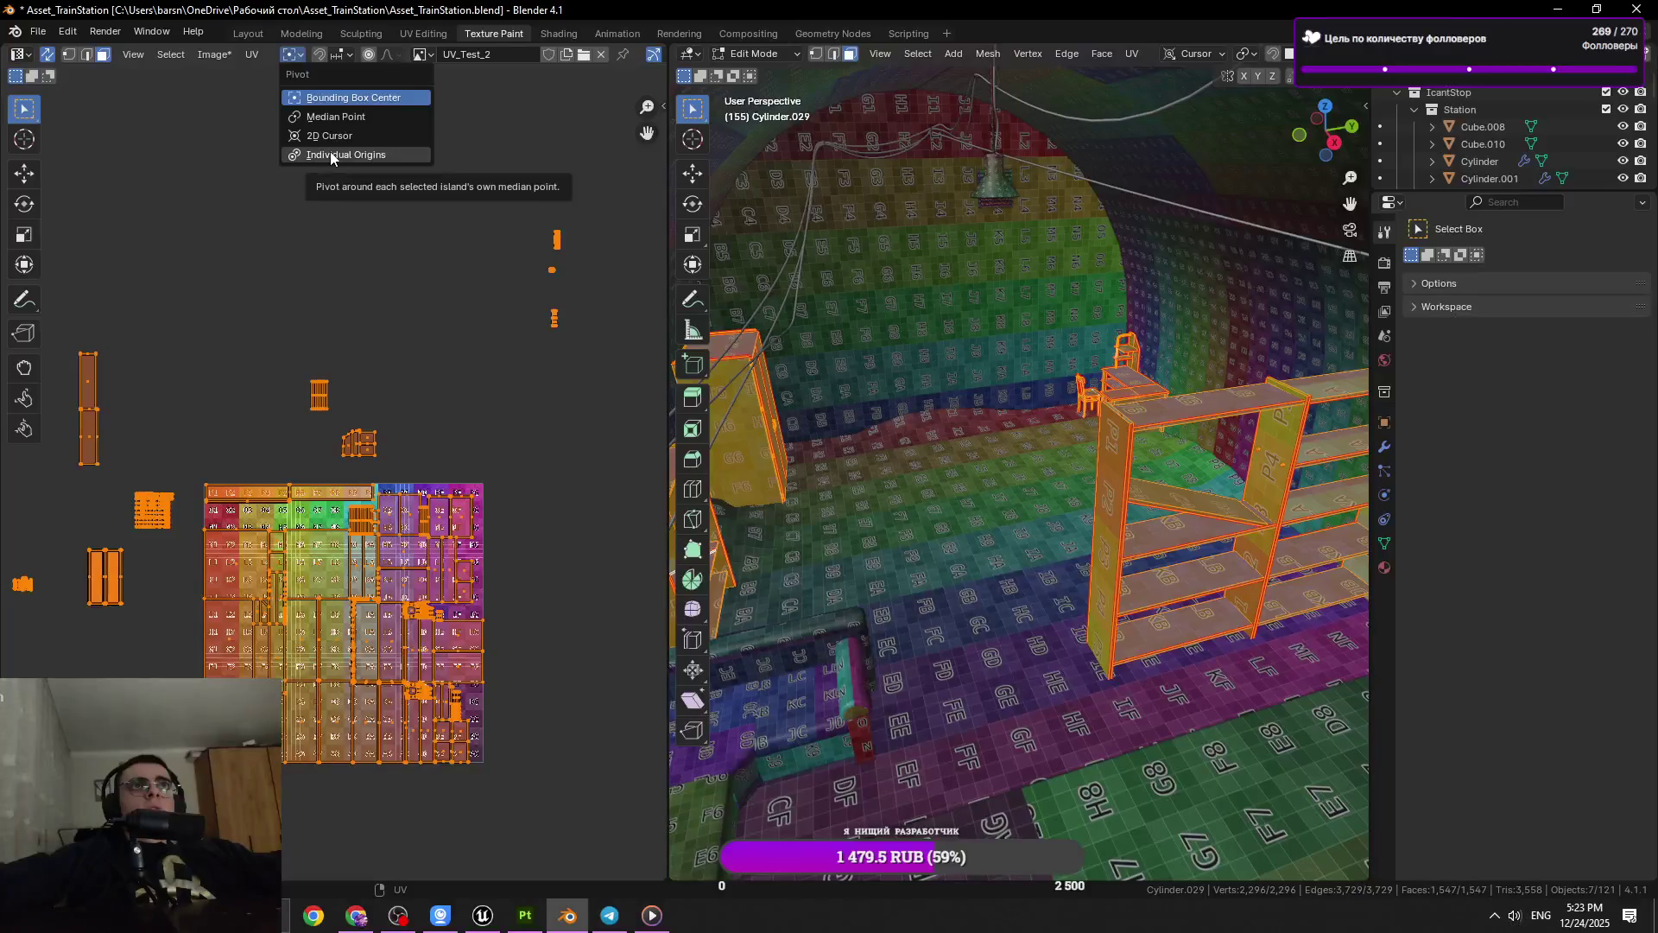
click(330, 154)
scroll(up, 3)
key(s)
mouse_move(408, 396)
scroll(up, 3)
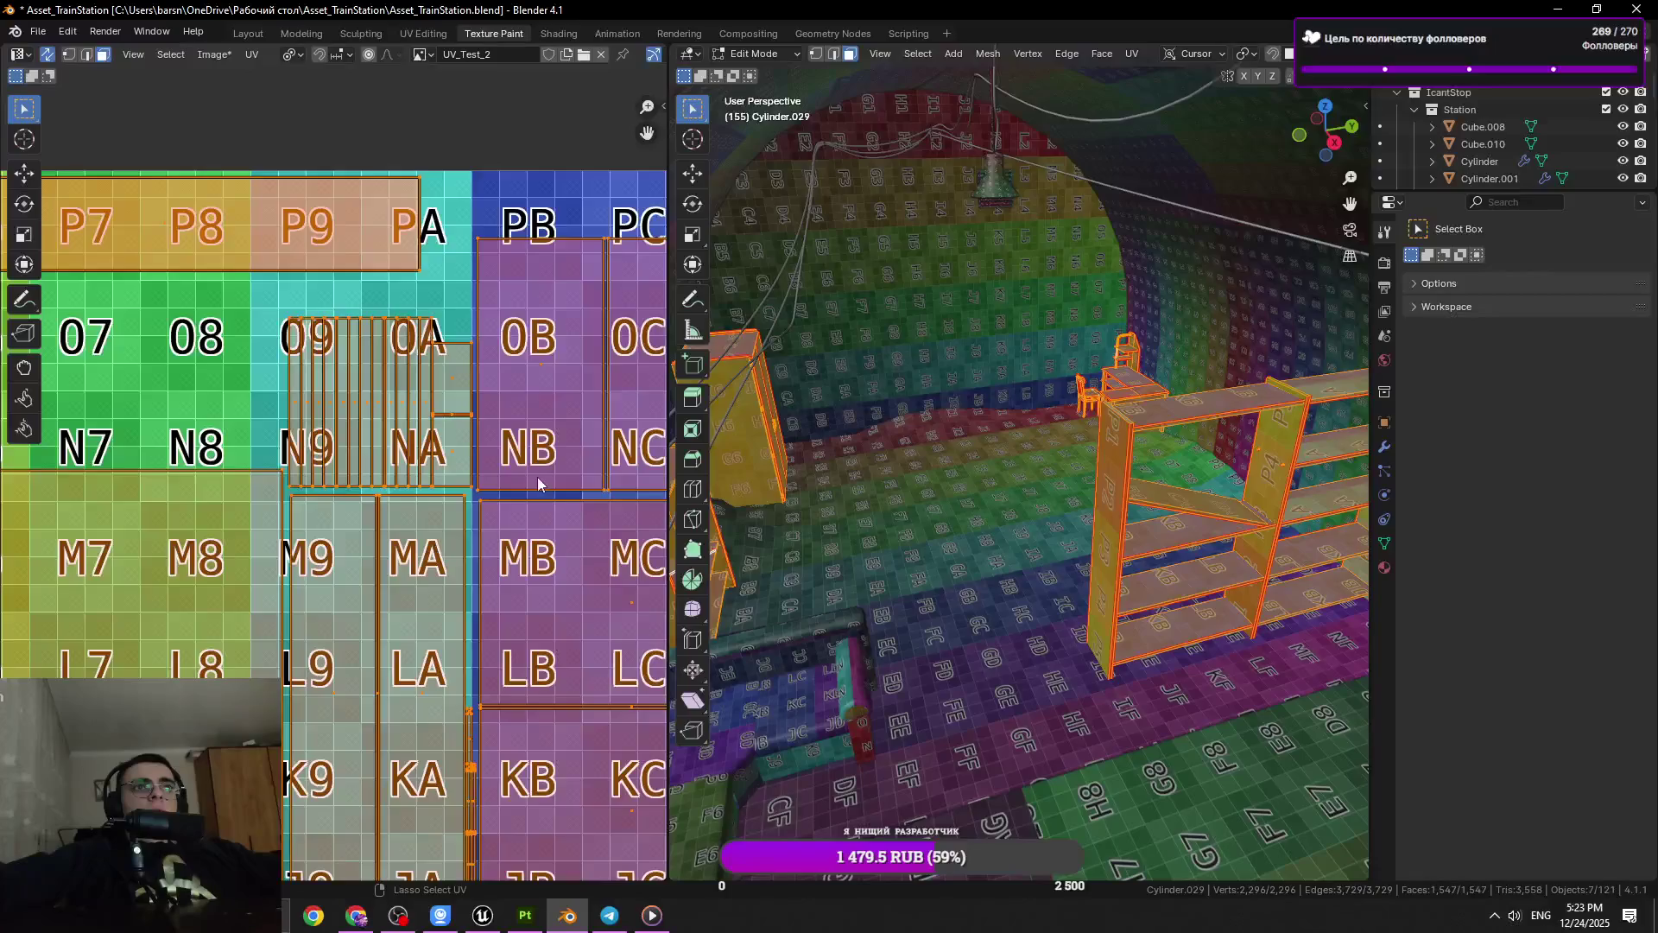
key(s)
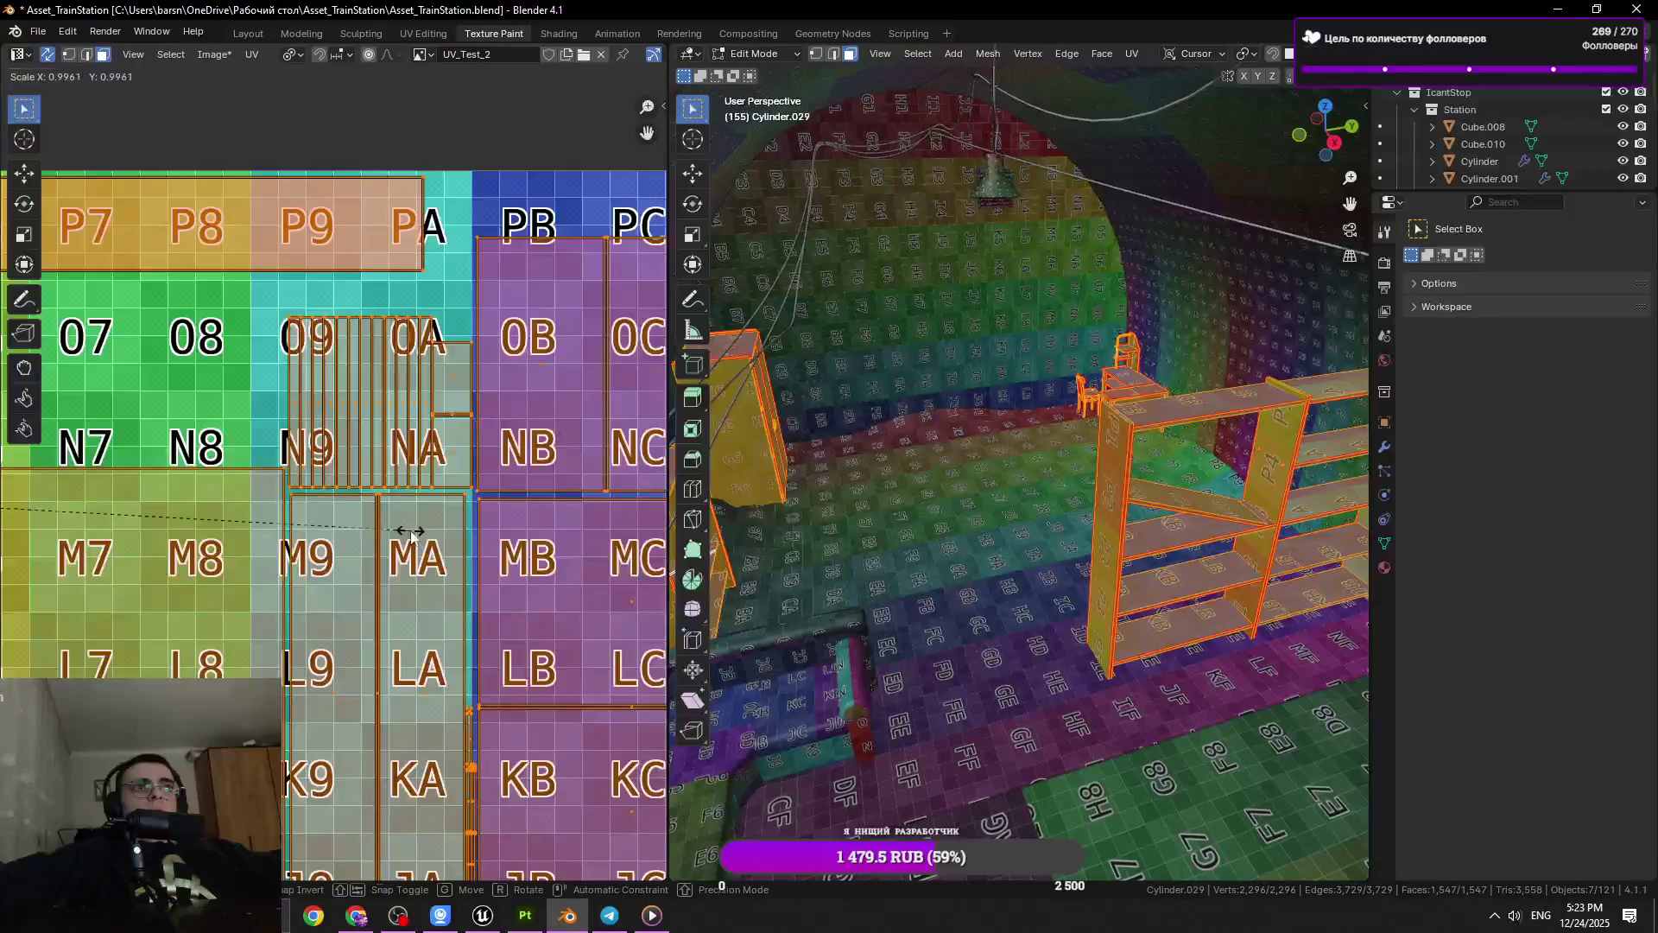
key(ctrl+s)
scroll(down, 3)
Select the small and tall two-strip islands and move the rotated island onto the texture
click(436, 348)
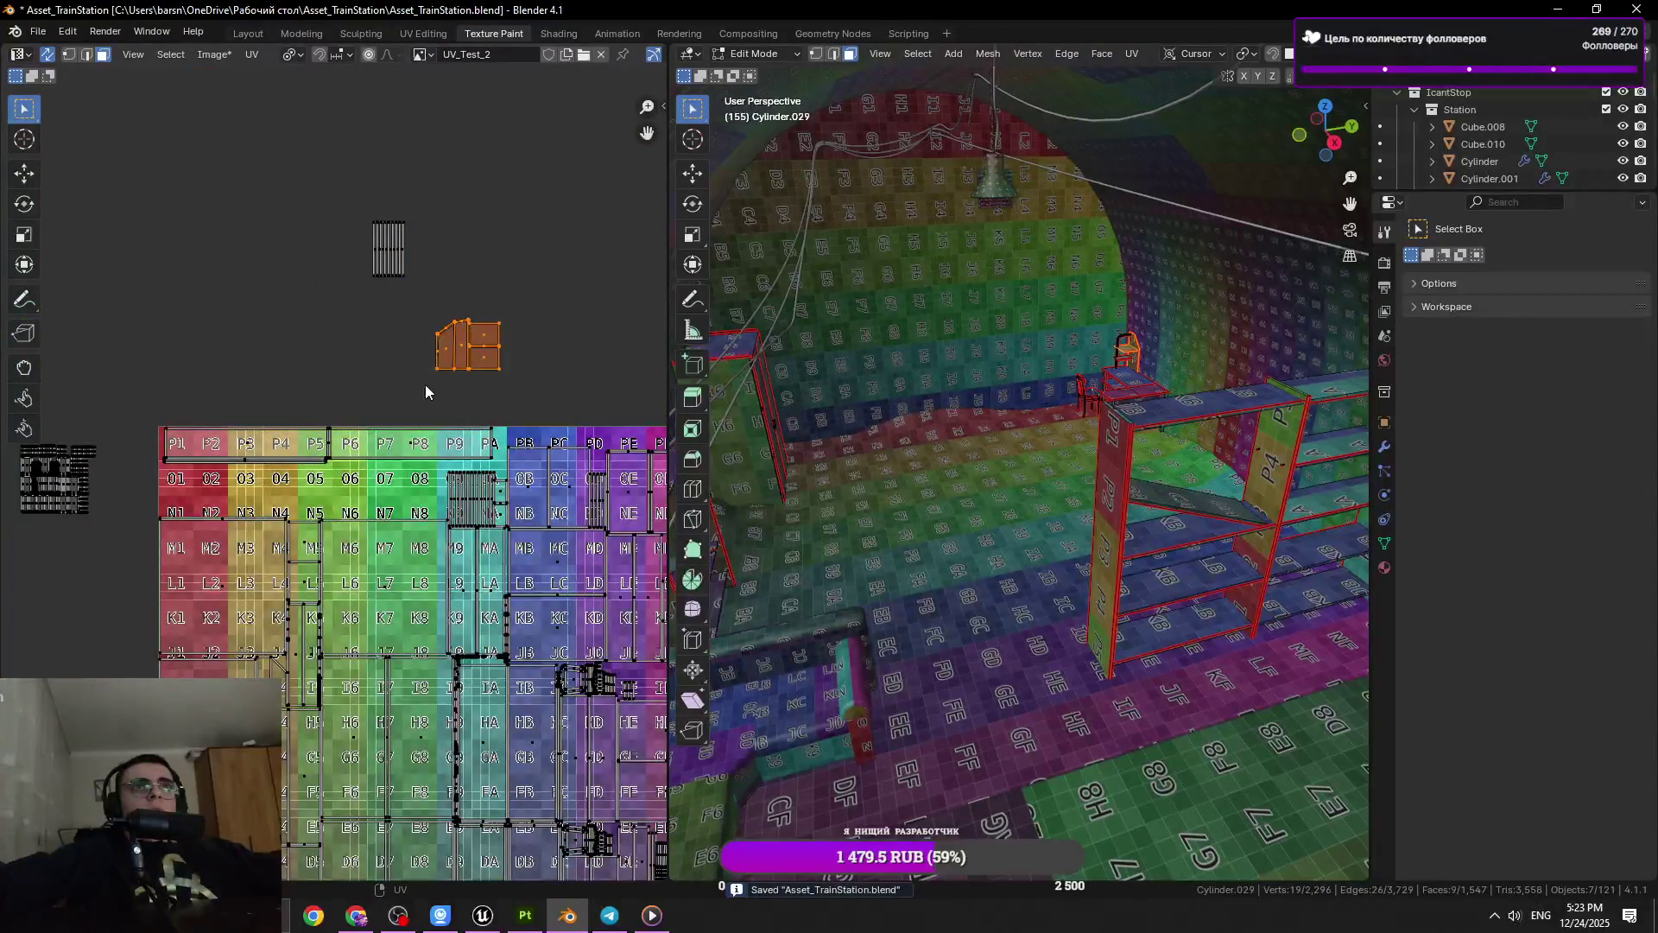
scroll(down, 3)
drag(180, 373, 52, 451)
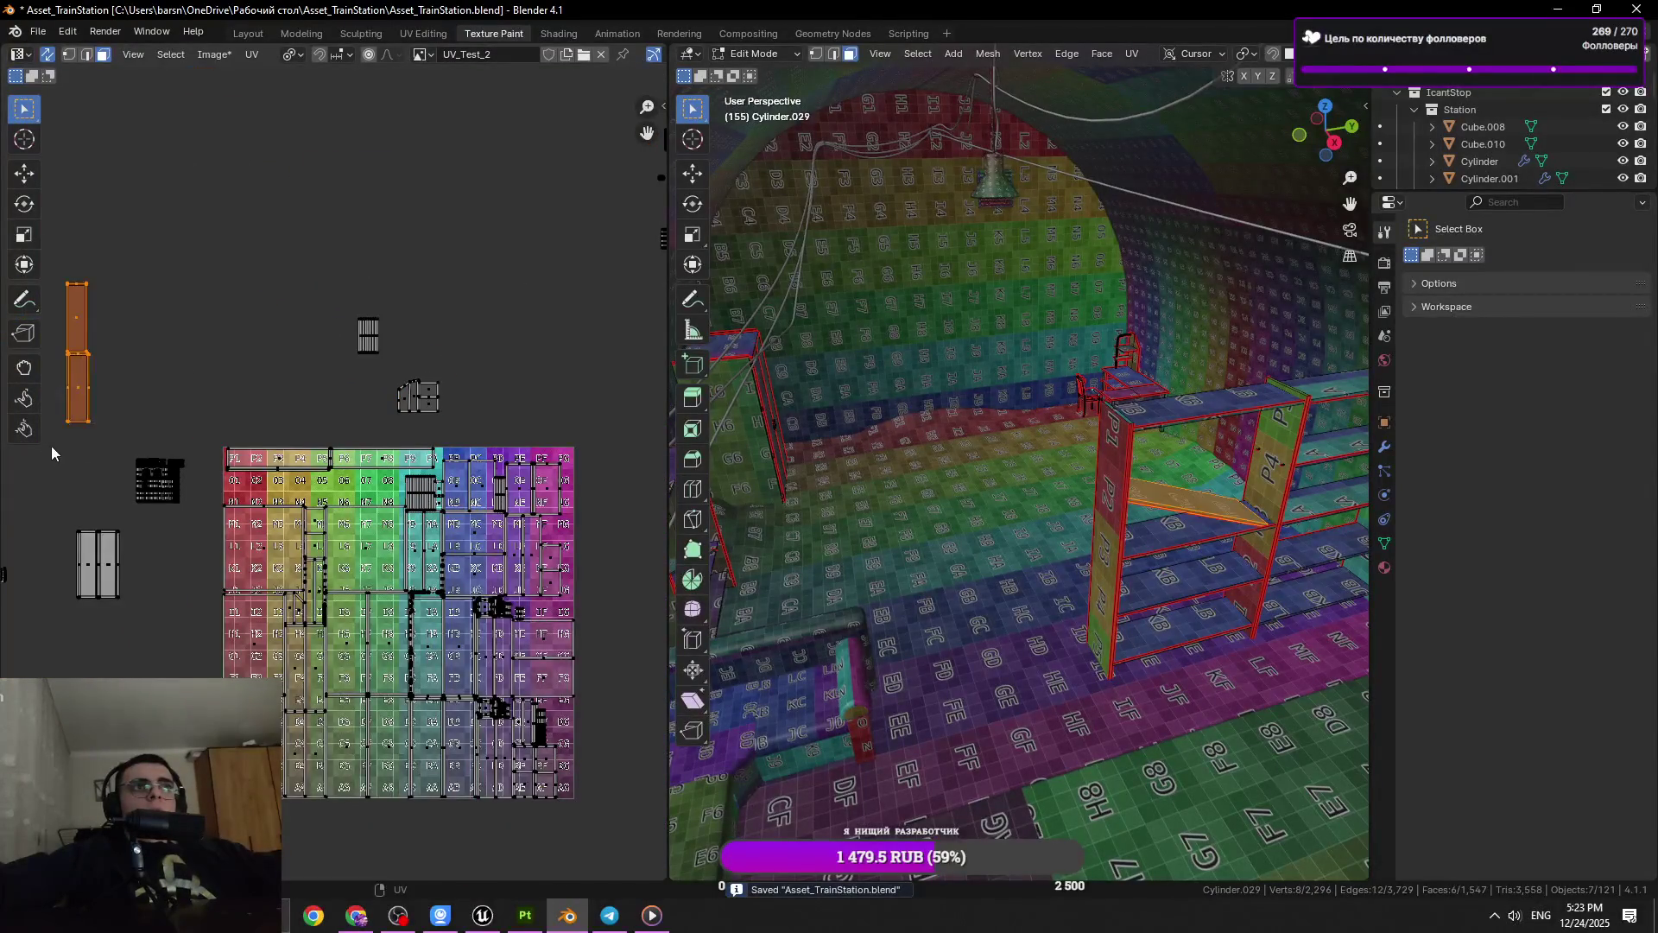
key(Escape)
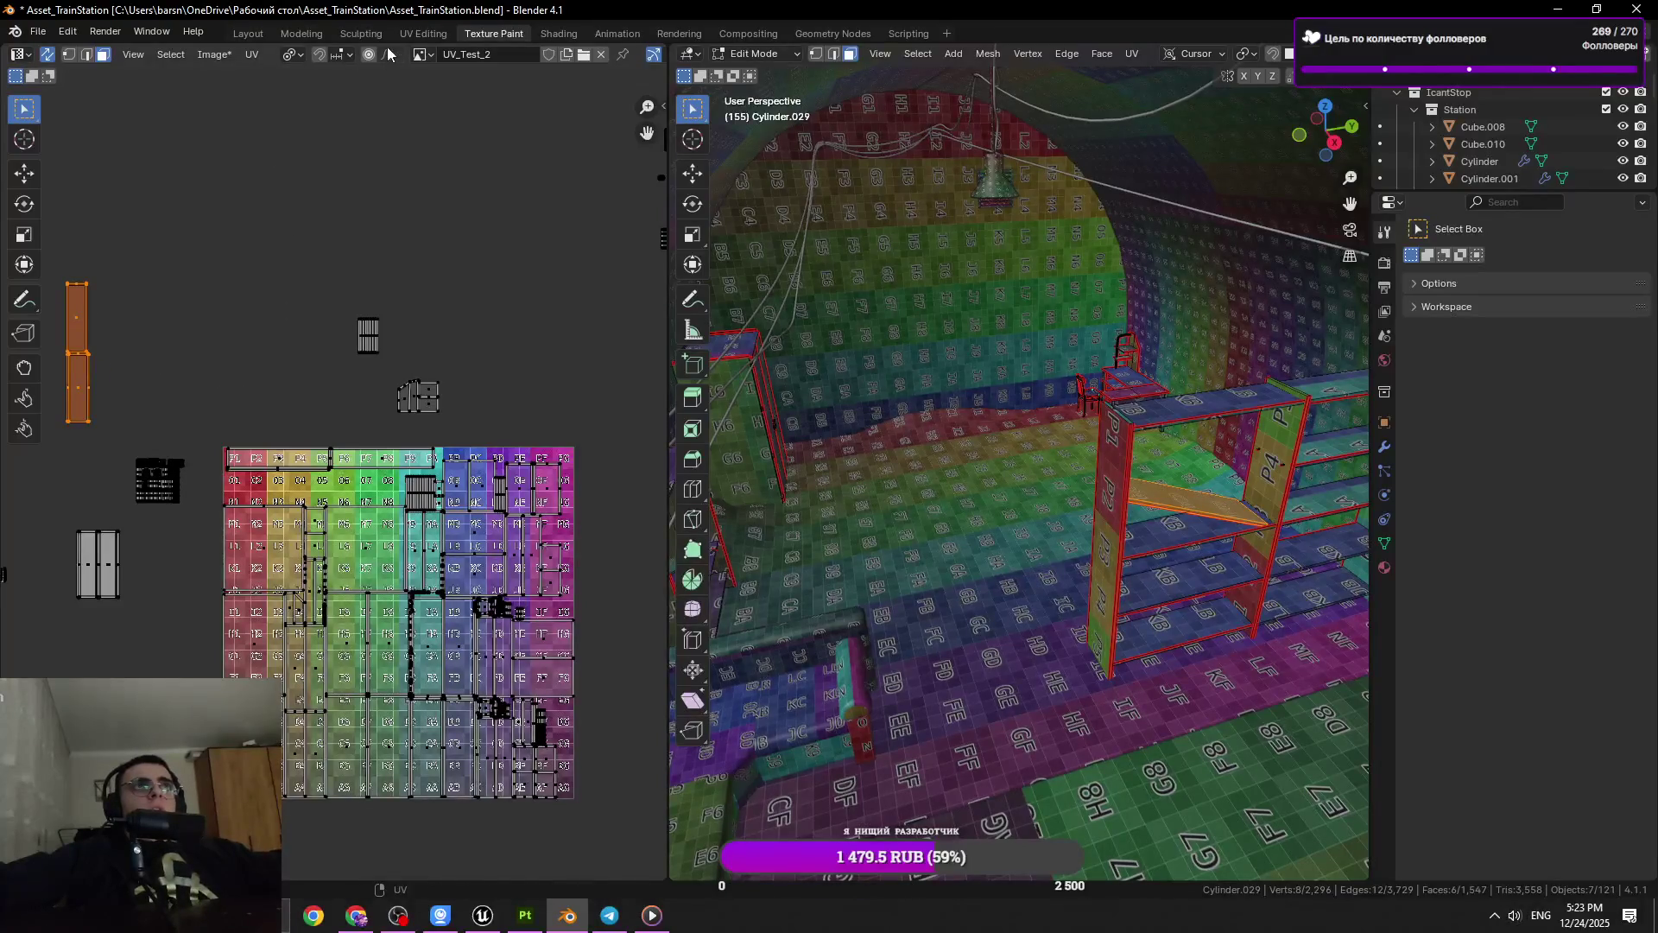
click(291, 54)
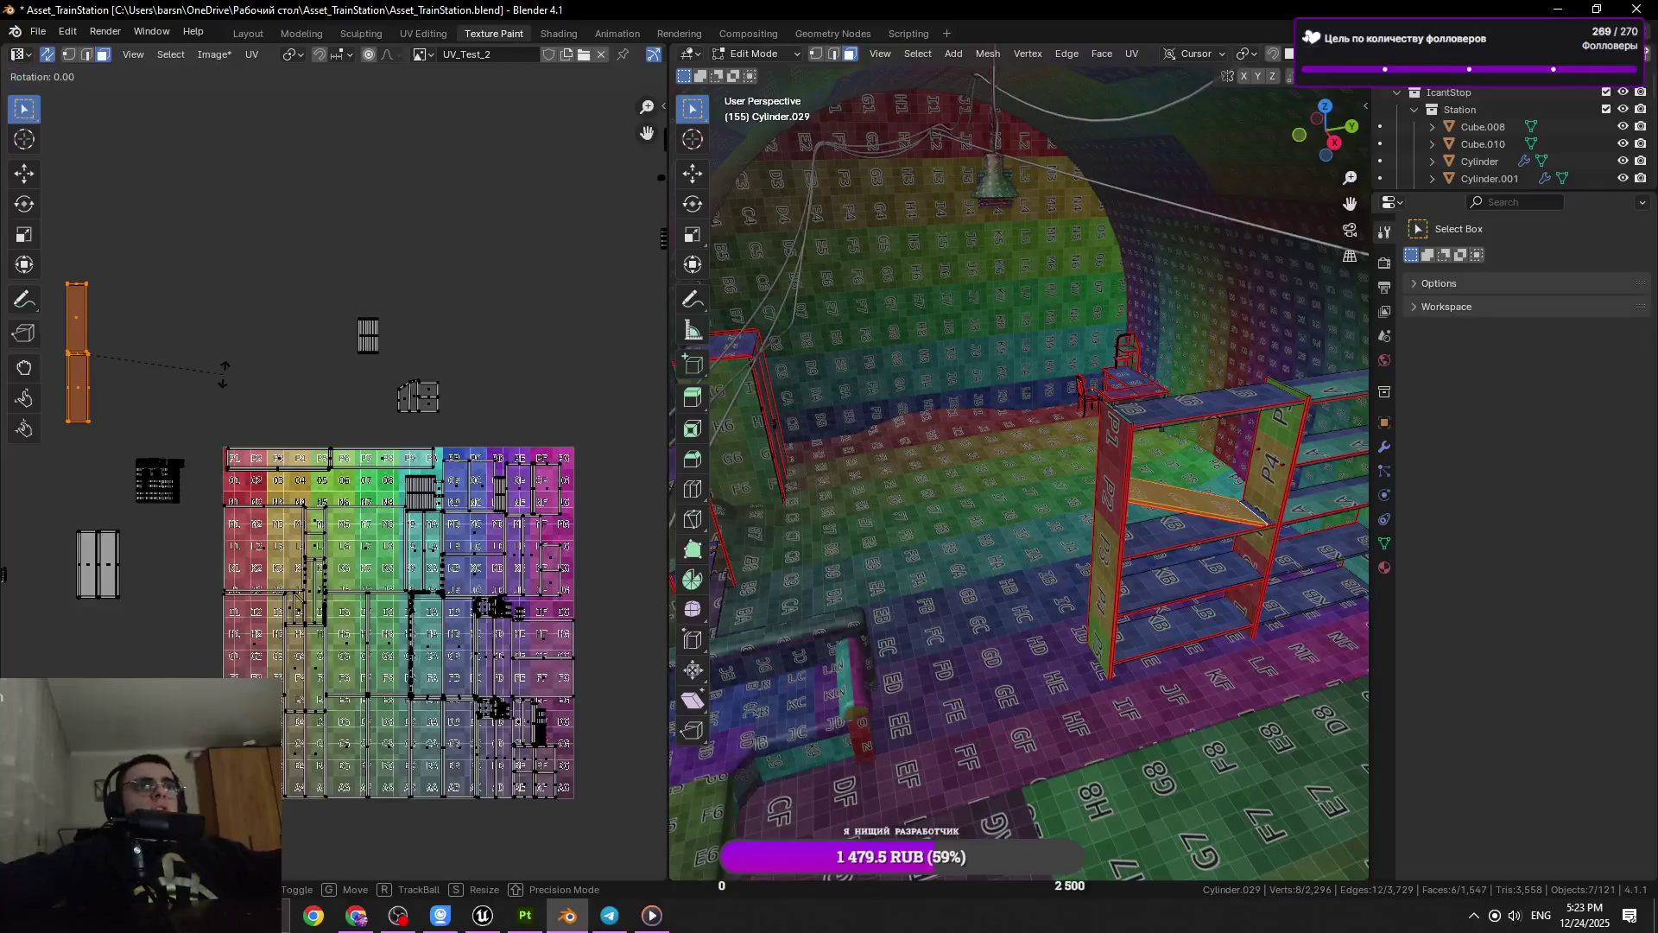
key(g)
click(267, 607)
Box-select the two small islands above the texture, leaving them in place
scroll(up, 3)
key(g)
click(230, 448)
scroll(down, 3)
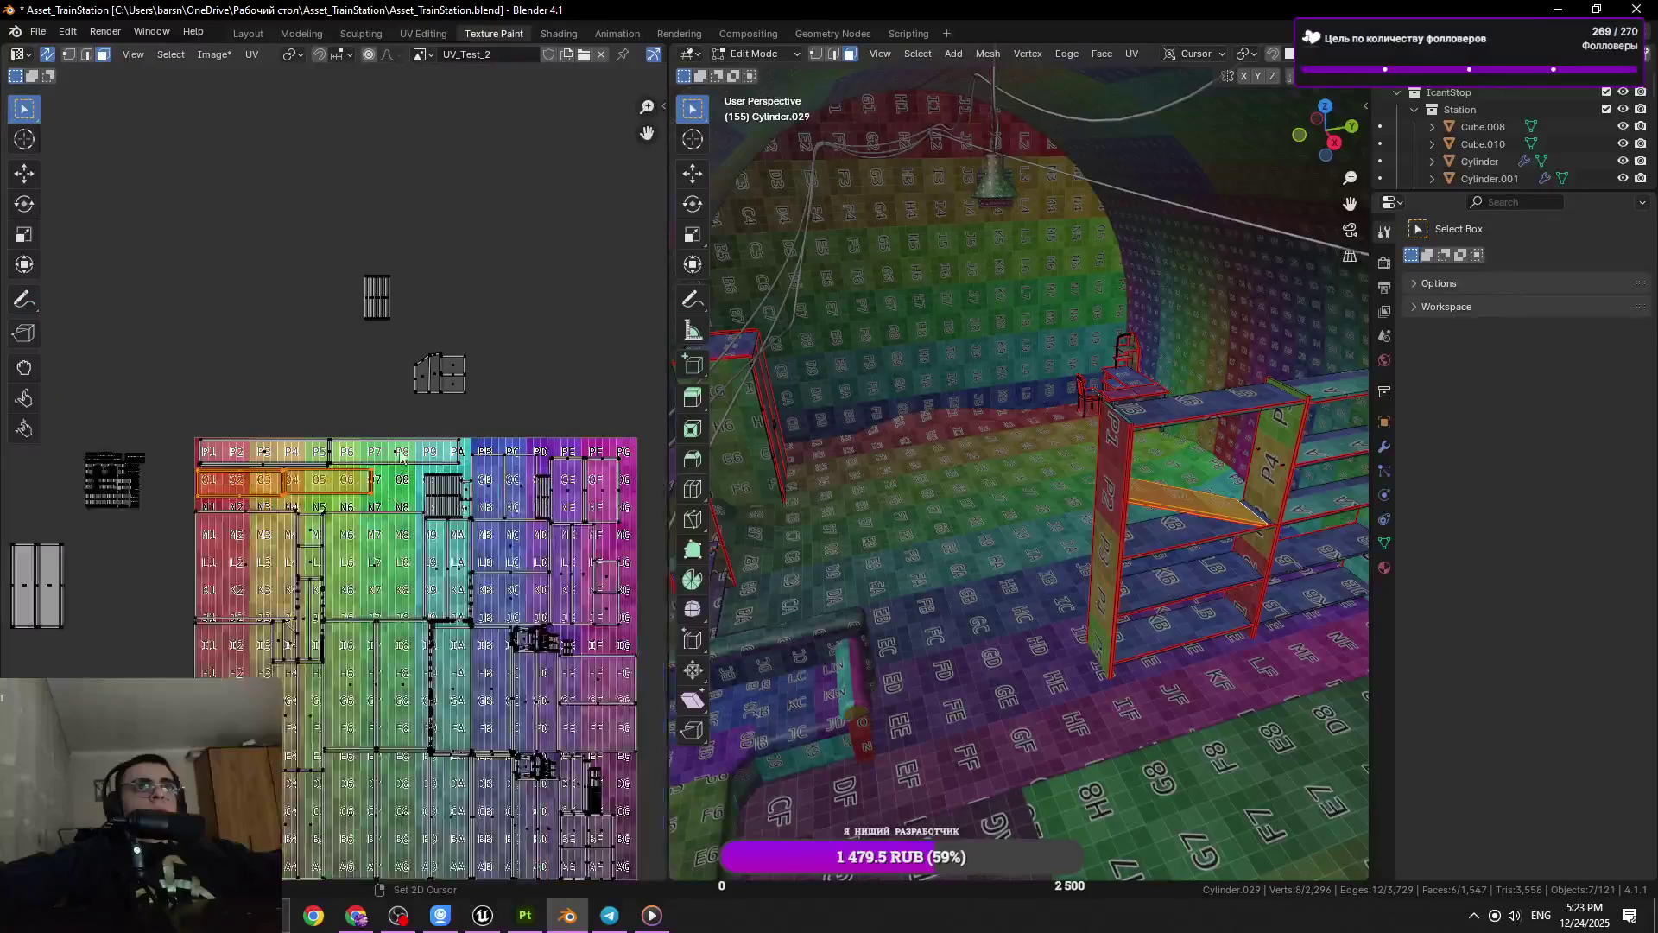
drag(500, 337, 391, 451)
key(g)
key(Escape)
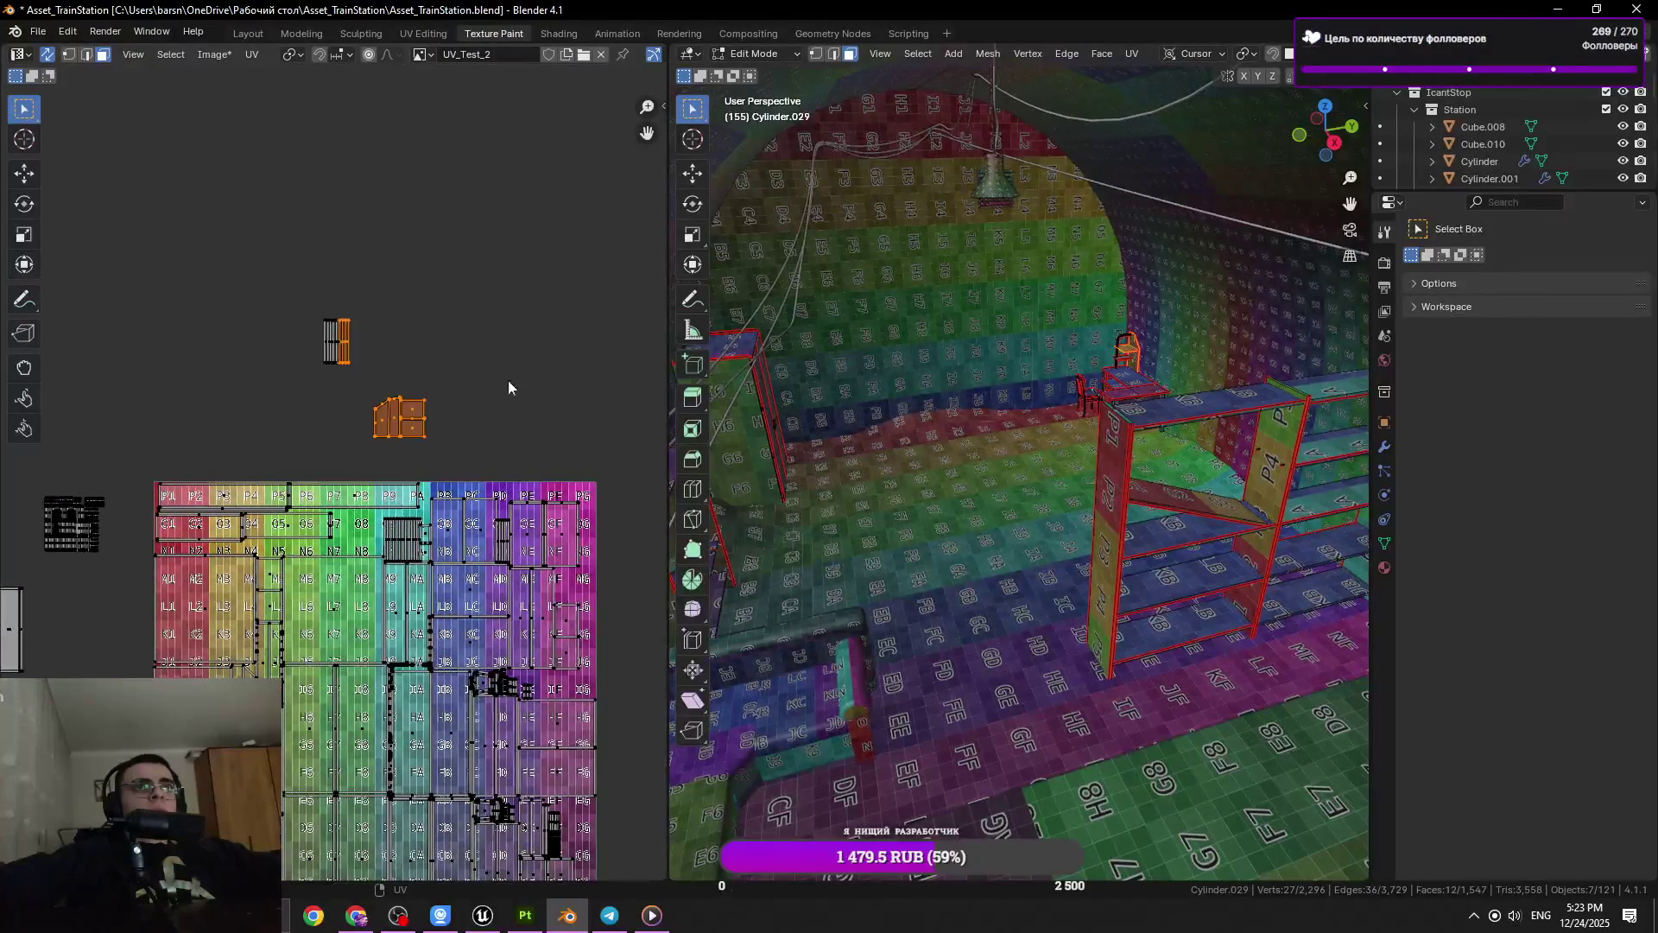
drag(393, 411, 531, 344)
Park the tall island just right of the checker texture, then select all UVs
click(151, 544)
key(g)
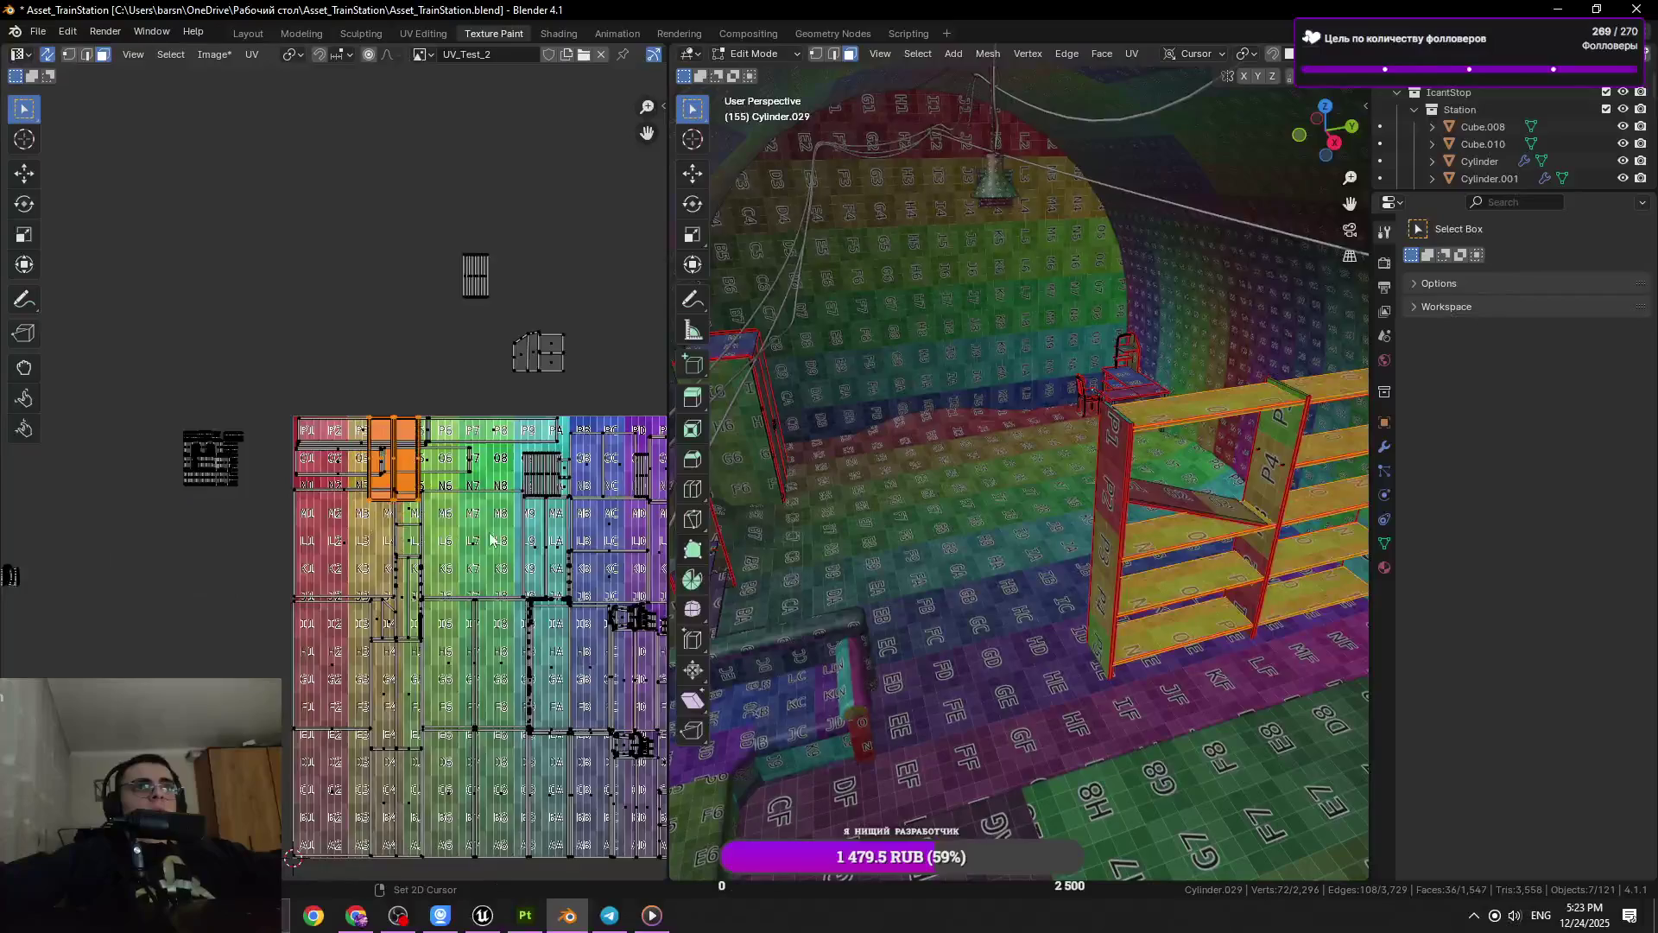
drag(518, 484, 332, 504)
click(593, 676)
scroll(up, 3)
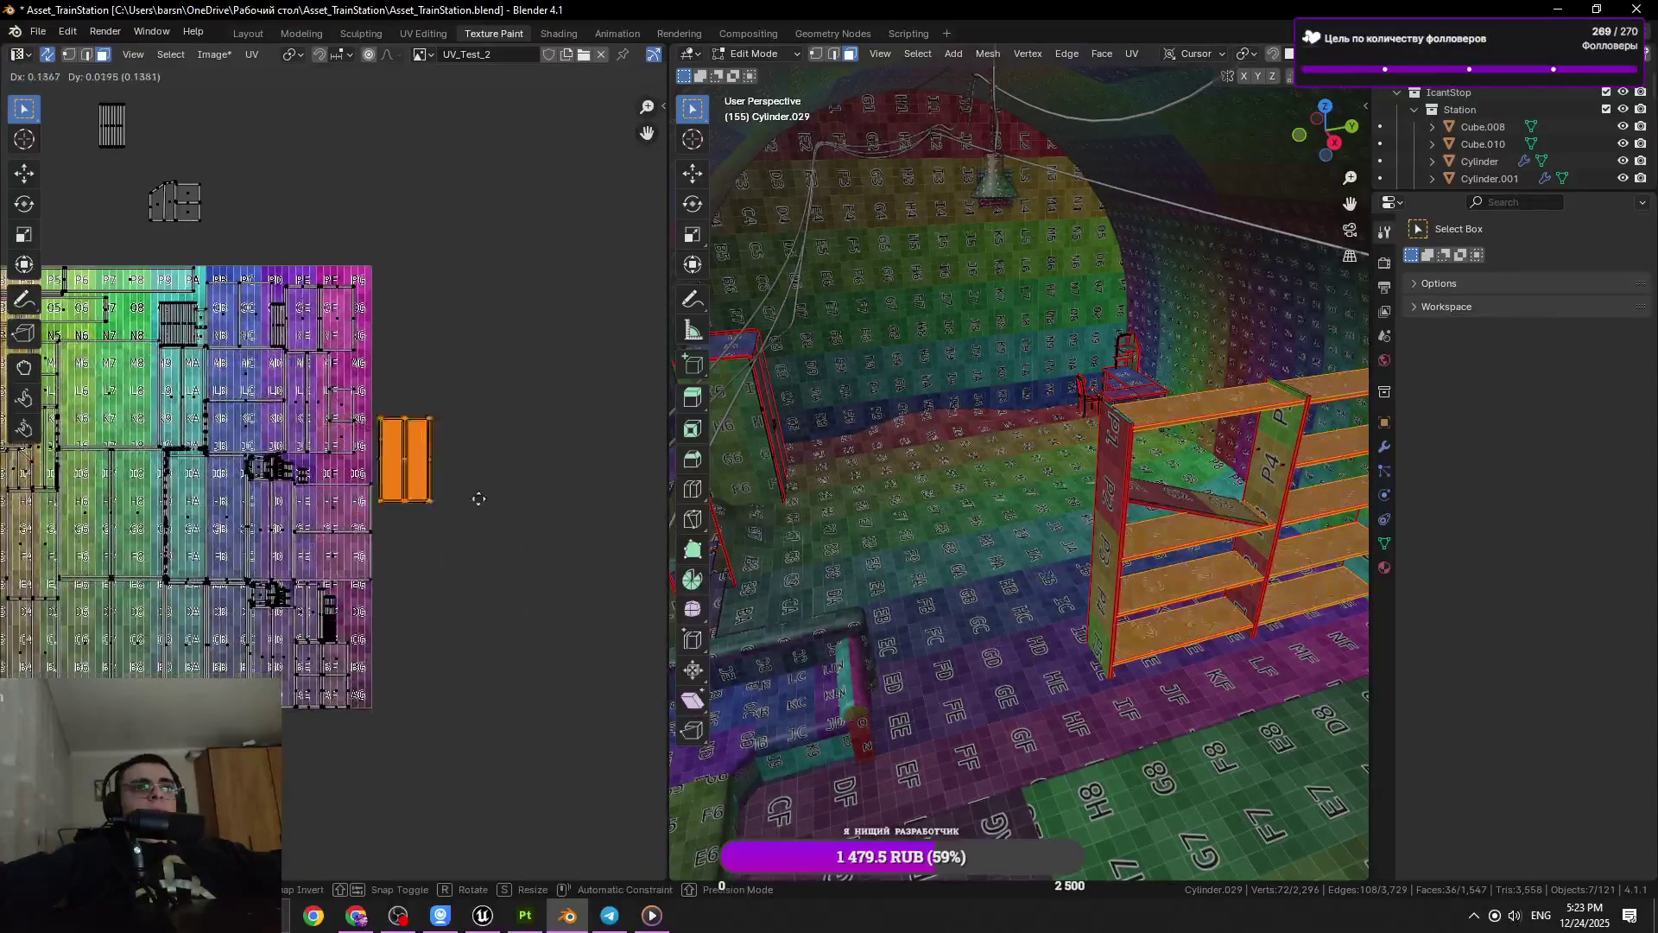
key(a)
scroll(down, 3)
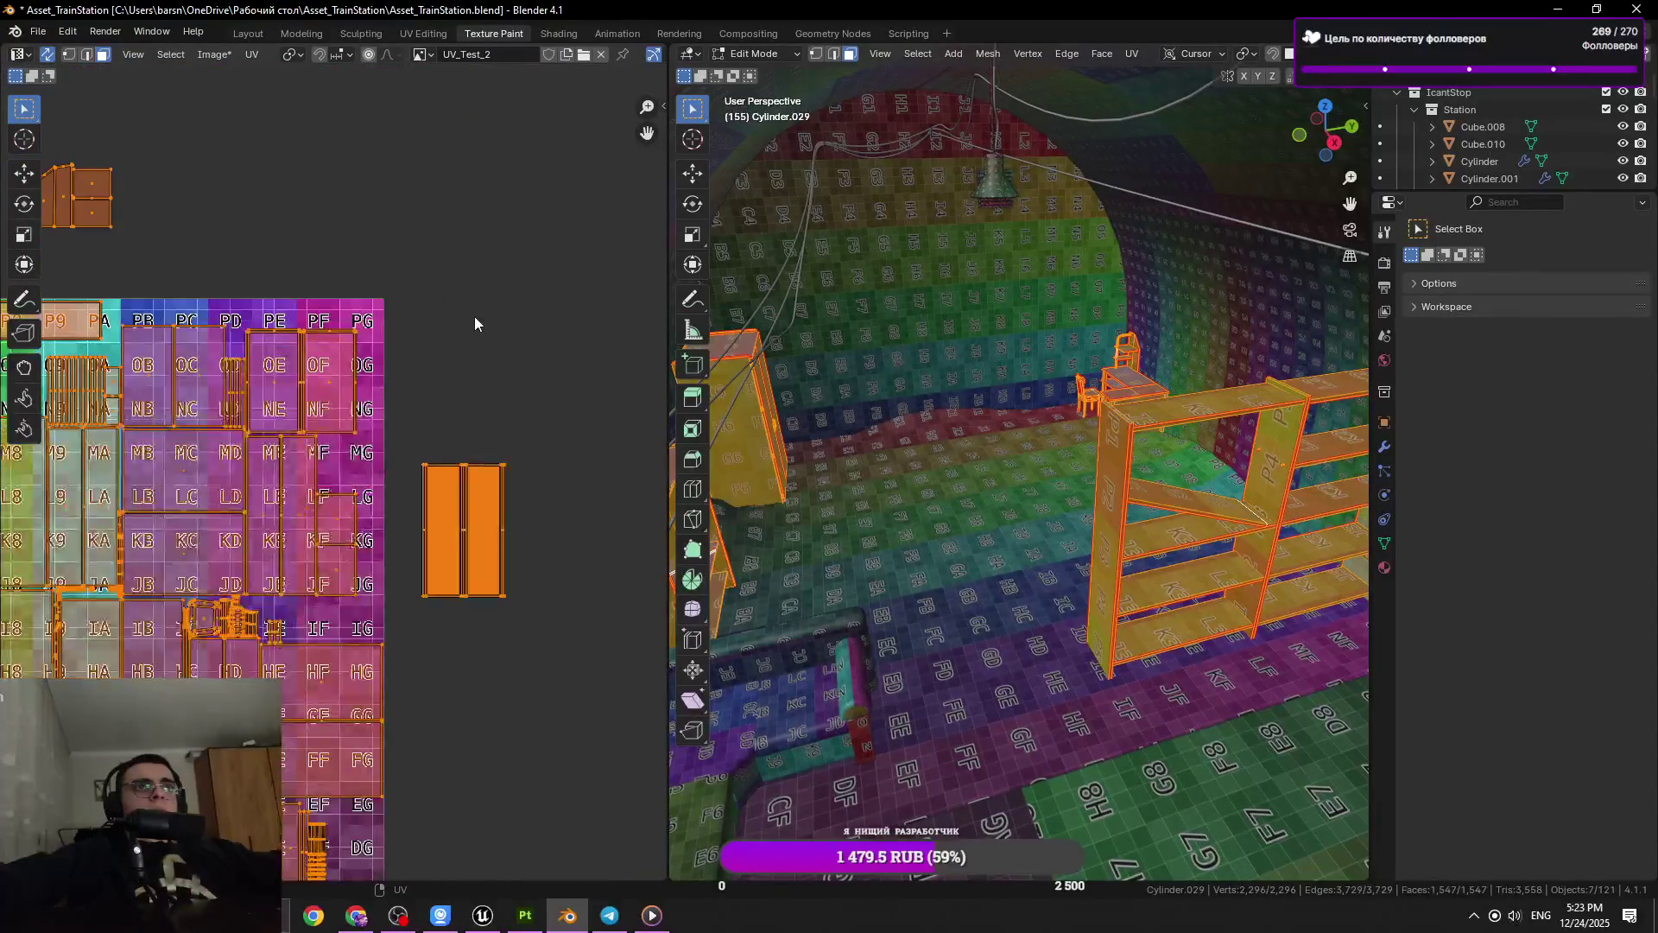
Clear the selection and move the OF/NF island out of the UV grid
key(alt+a)
scroll(up, 3)
scroll(down, 3)
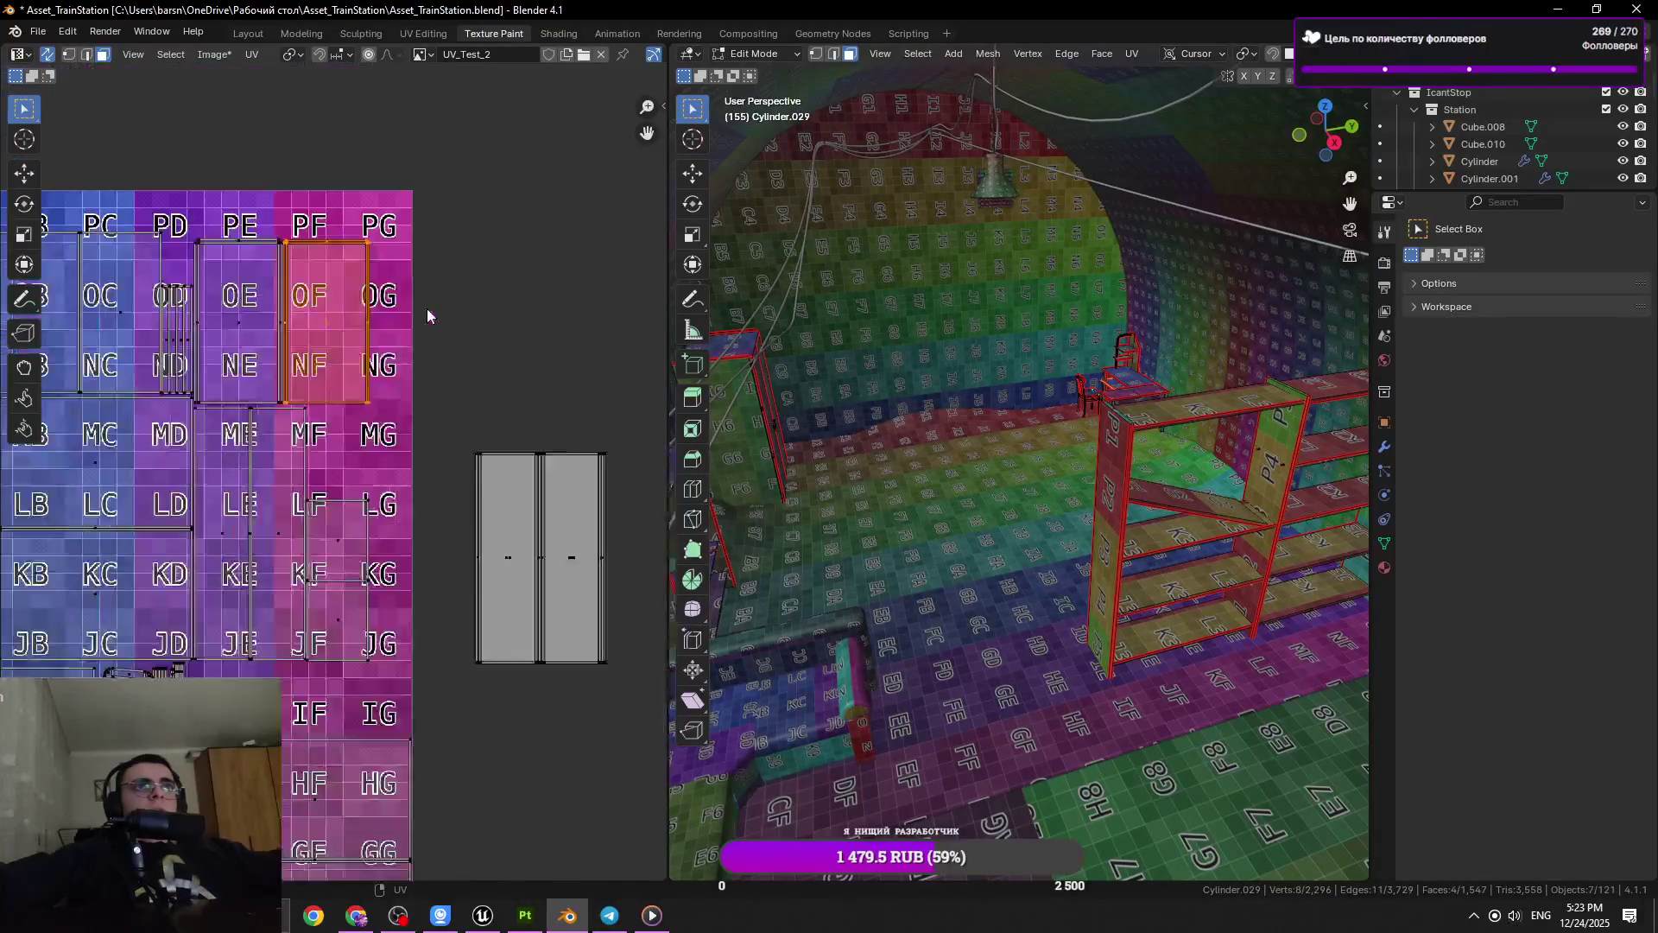
key(g)
click(665, 276)
Box-select the two grey strip islands, then cancel their move, leaving them in place
drag(508, 430, 423, 473)
drag(570, 463, 378, 725)
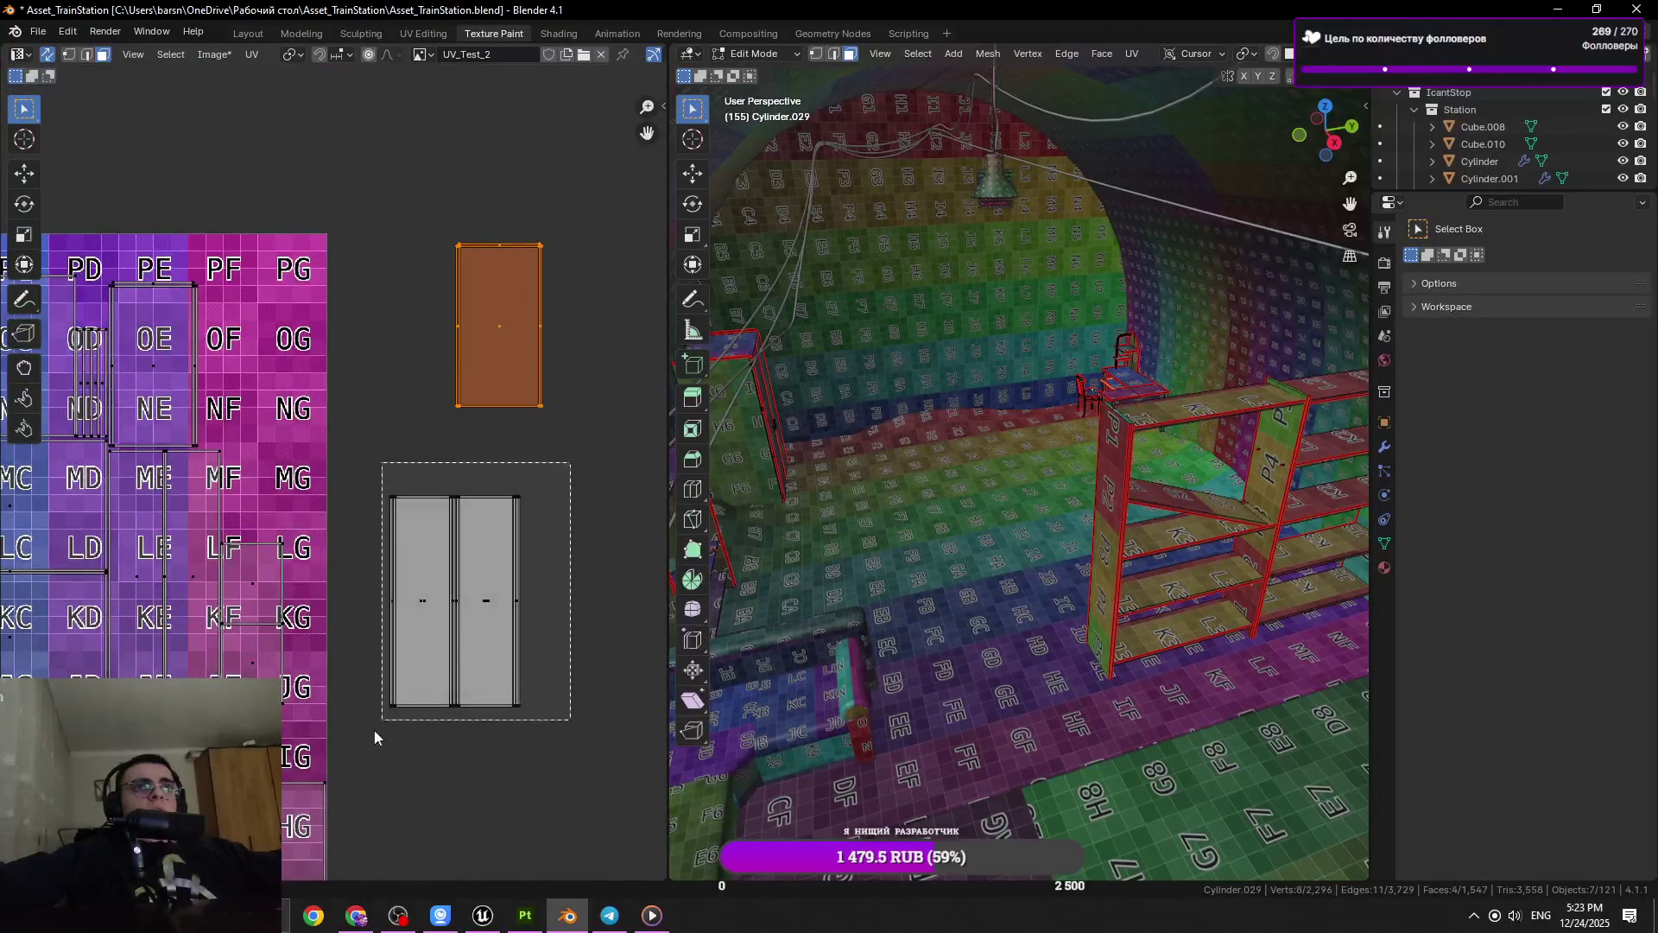
key(g)
scroll(up, 3)
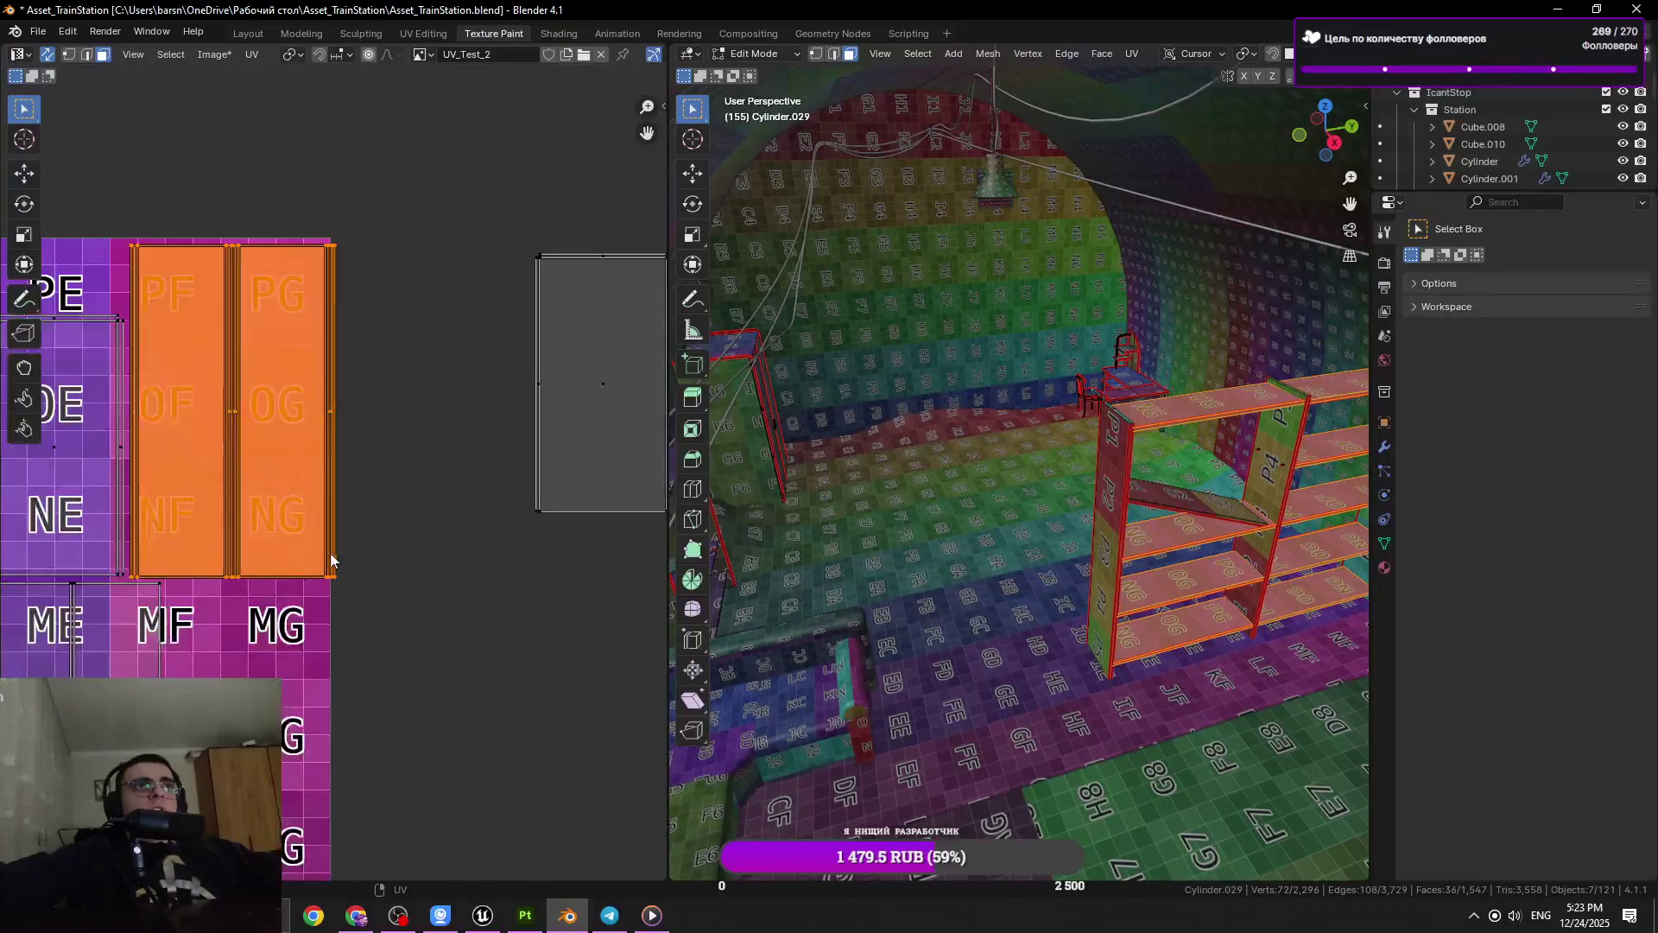
scroll(down, 3)
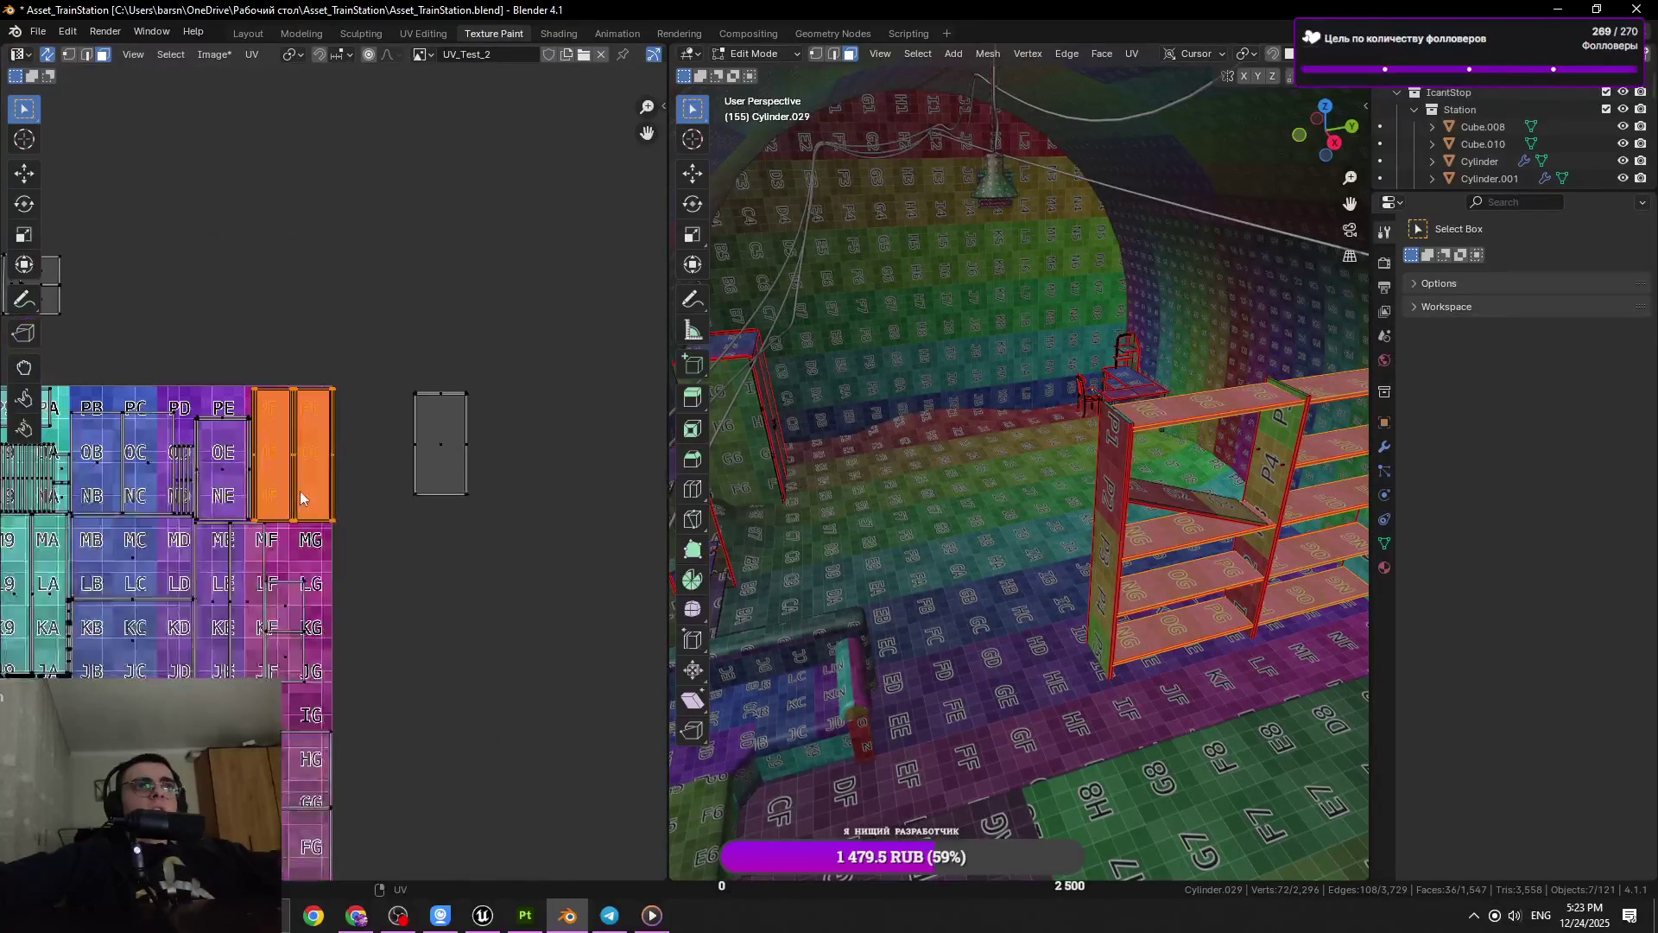
key(Escape)
scroll(up, 3)
scroll(down, 3)
Place the small islands in the free cells at 08/09
key(alt+a)
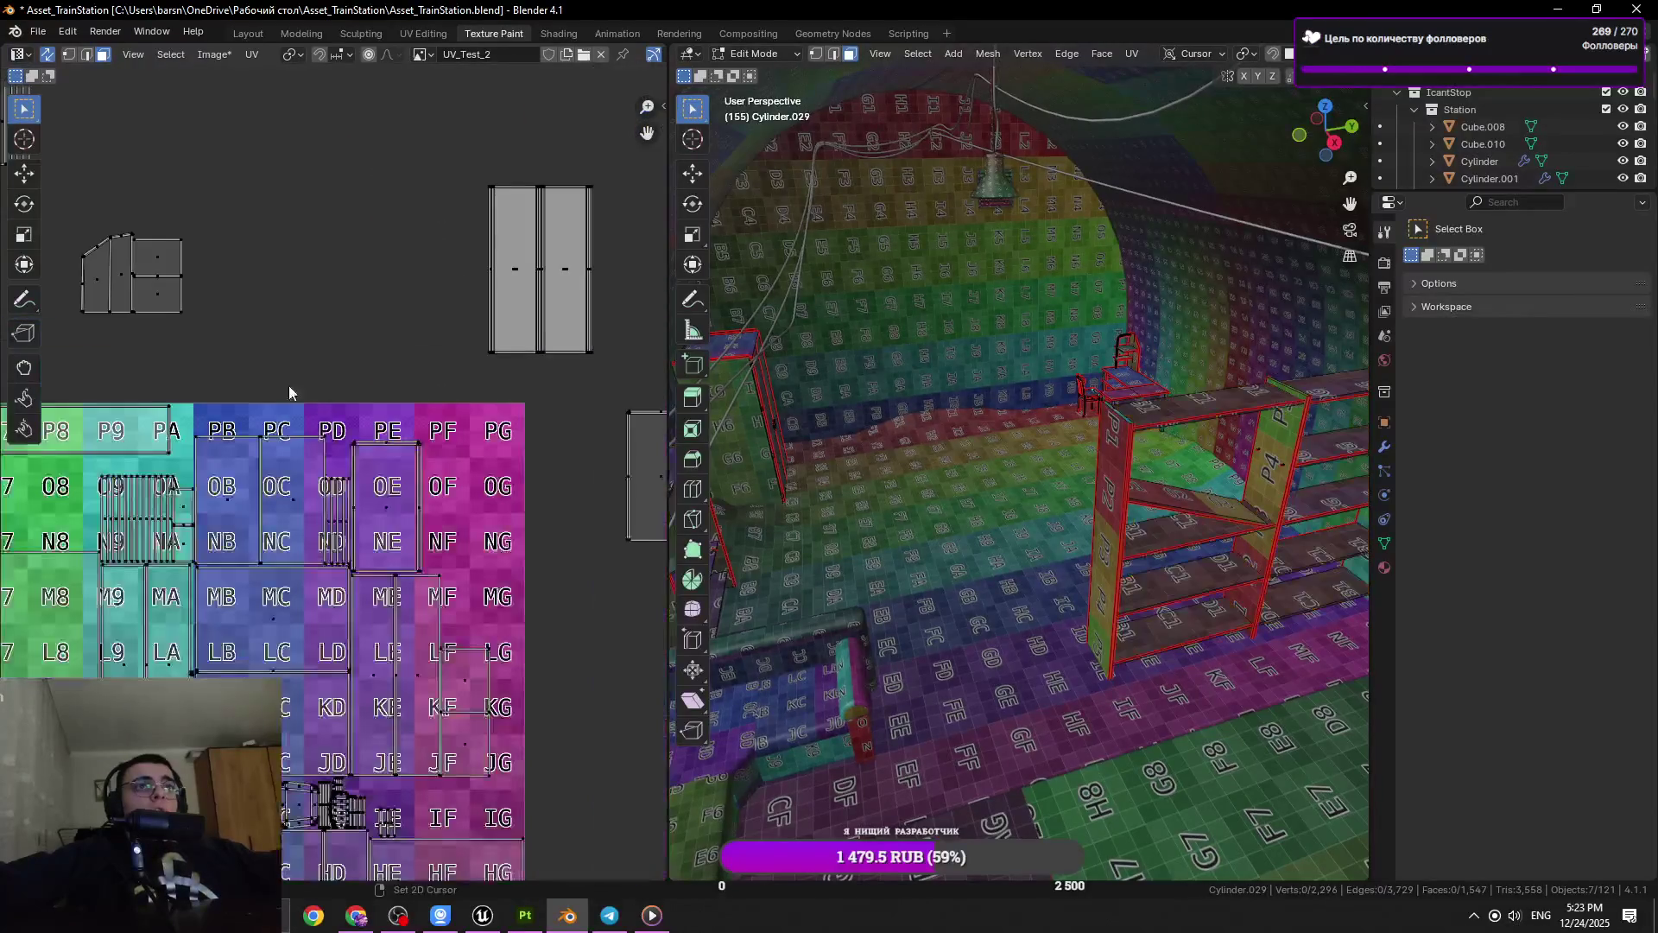
drag(224, 486, 320, 486)
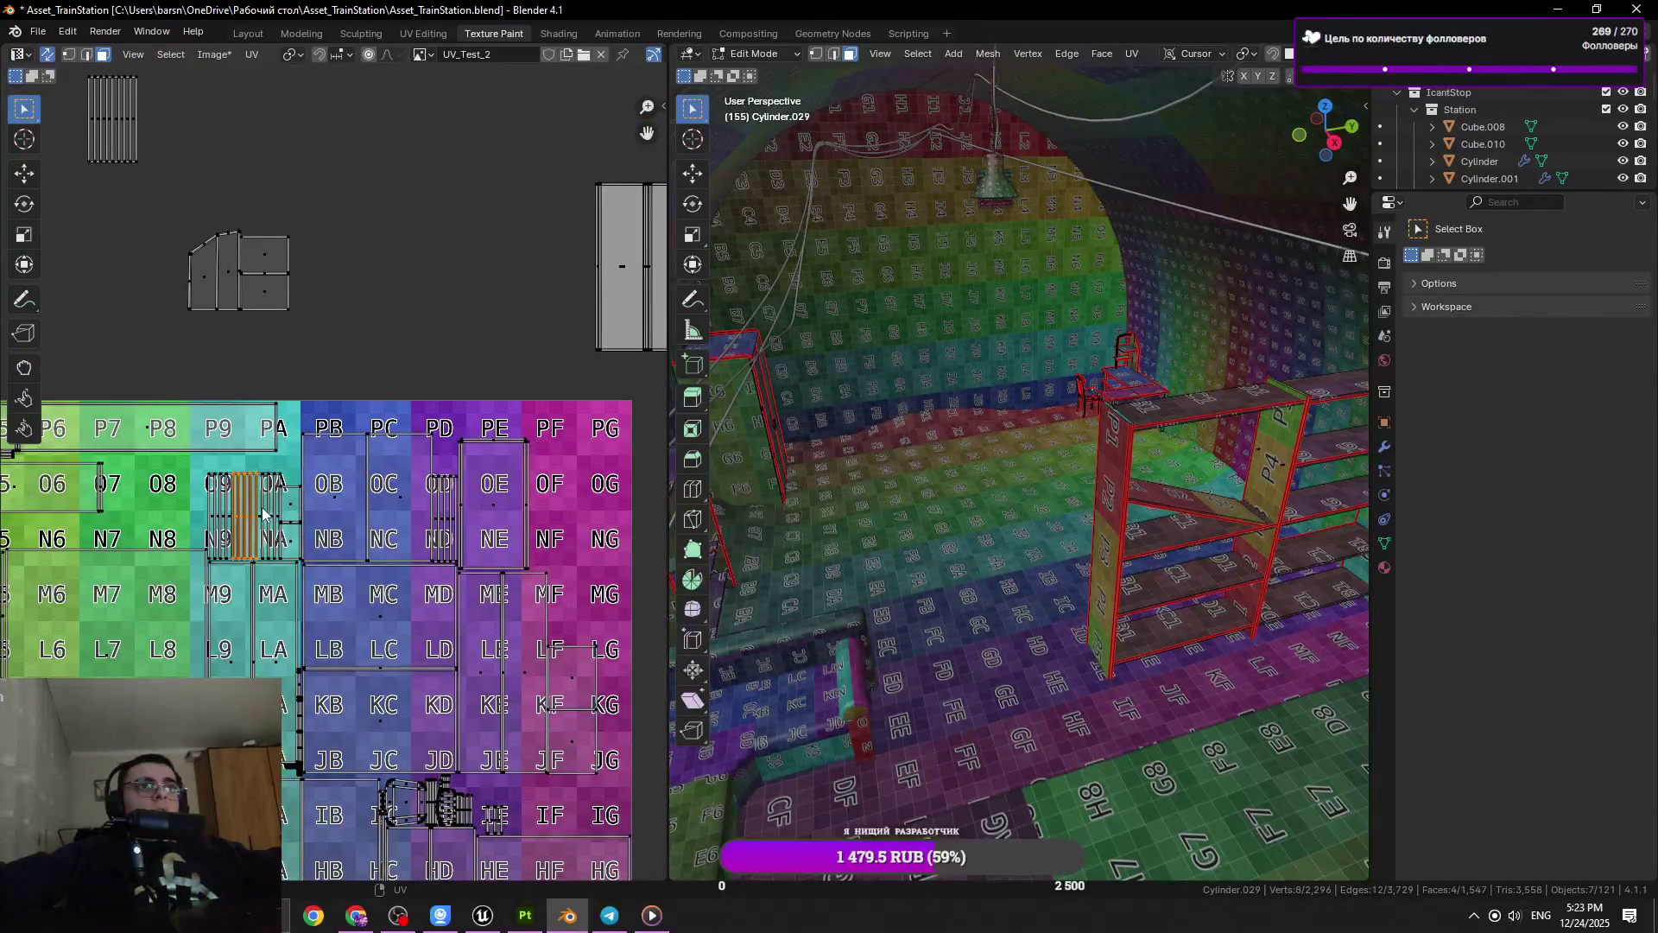
key(g)
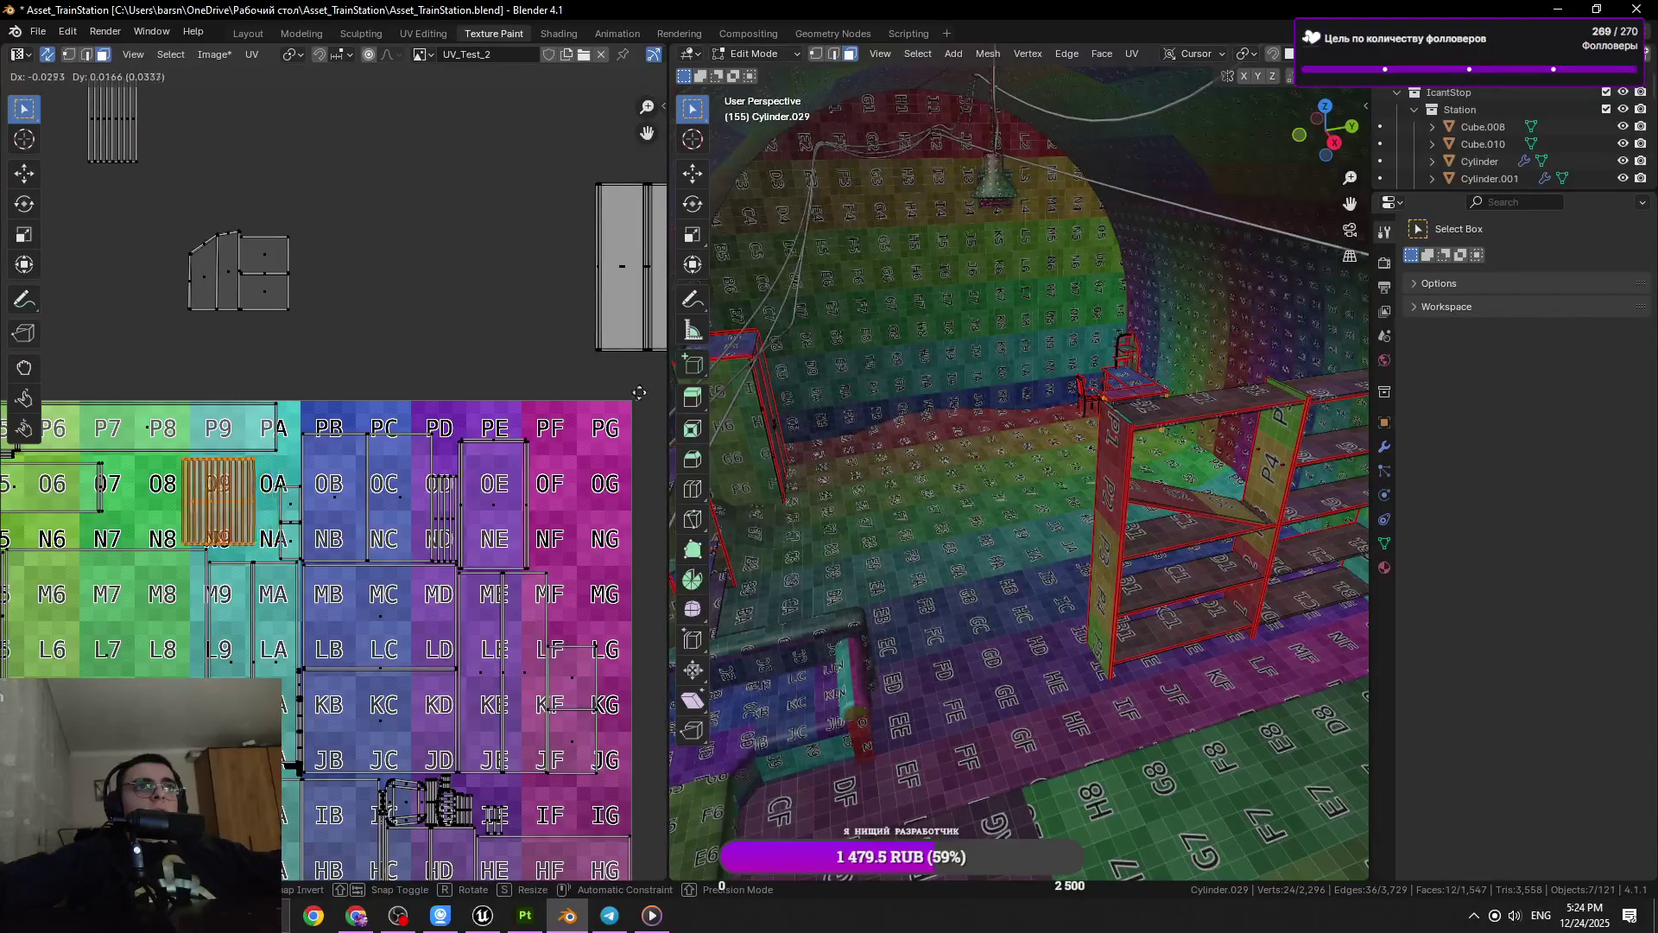
click(465, 403)
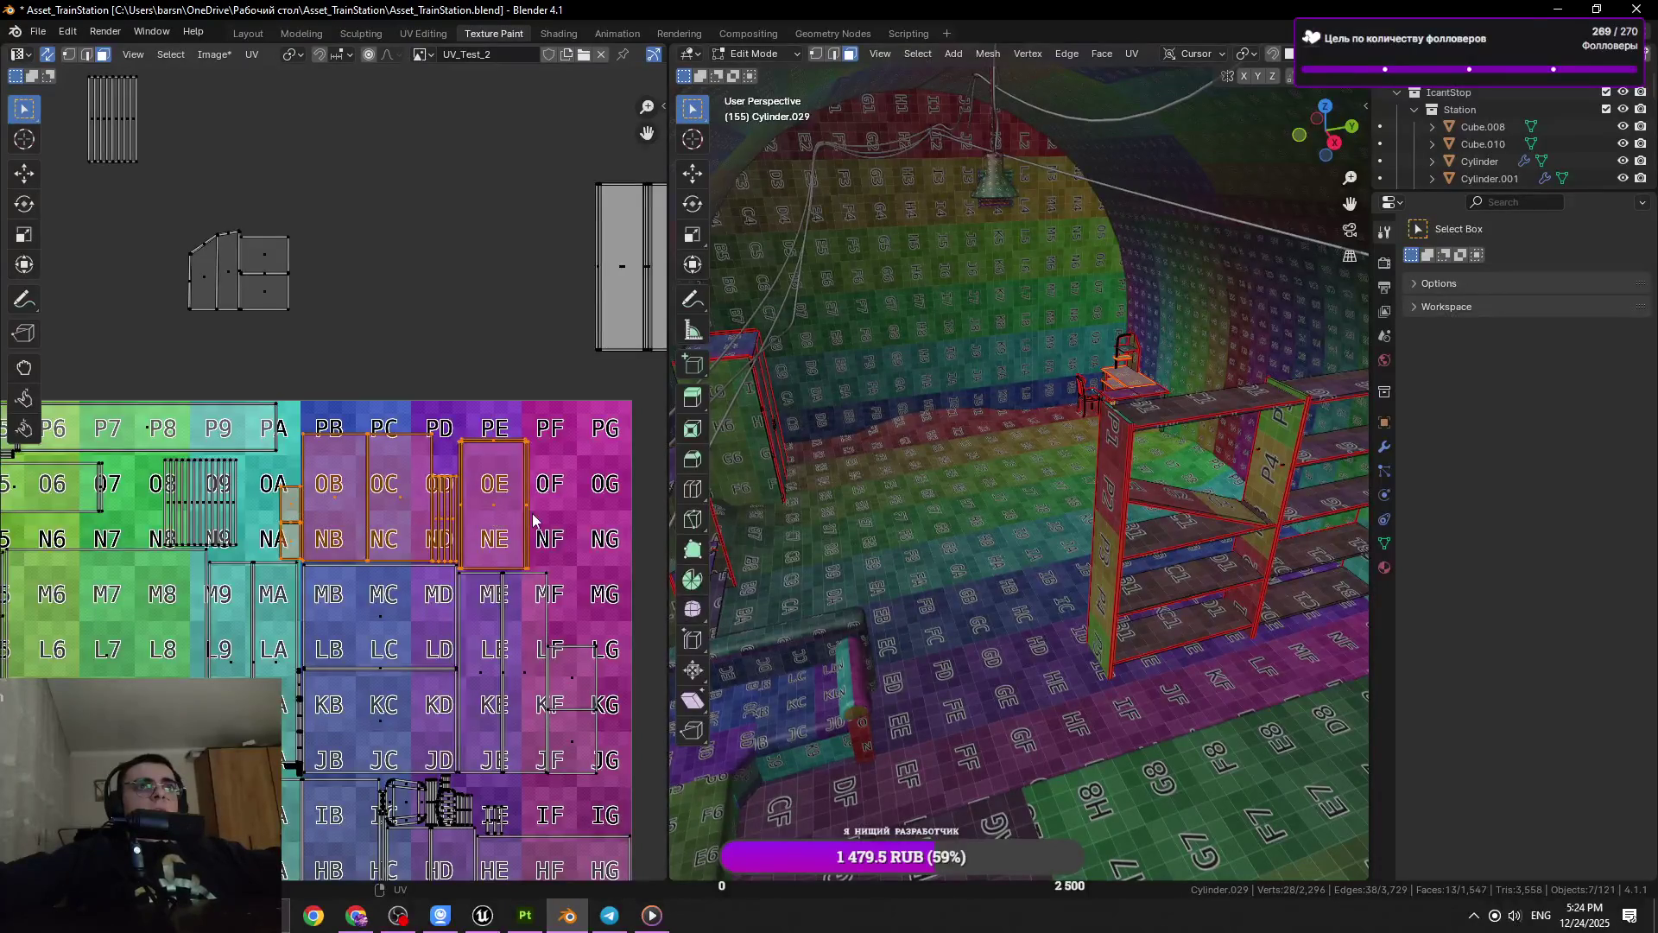
key(g)
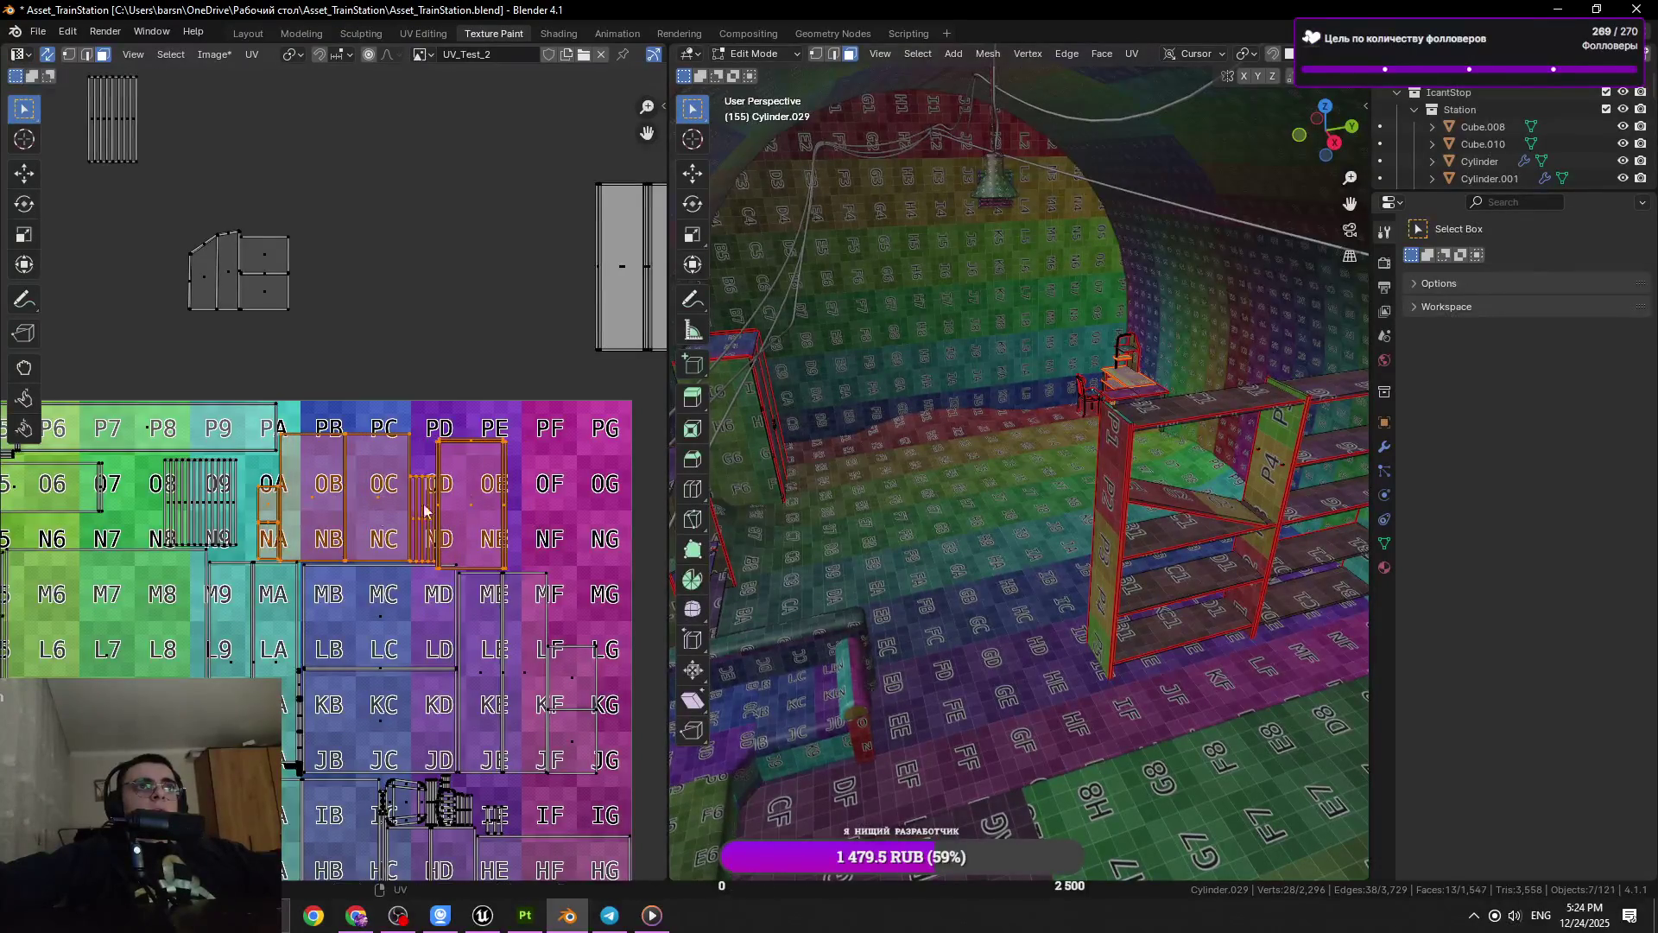
Move the tall strip island onto the PF/PG columns and line it up
drag(424, 510, 263, 521)
key(alt+a)
click(492, 287)
key(g)
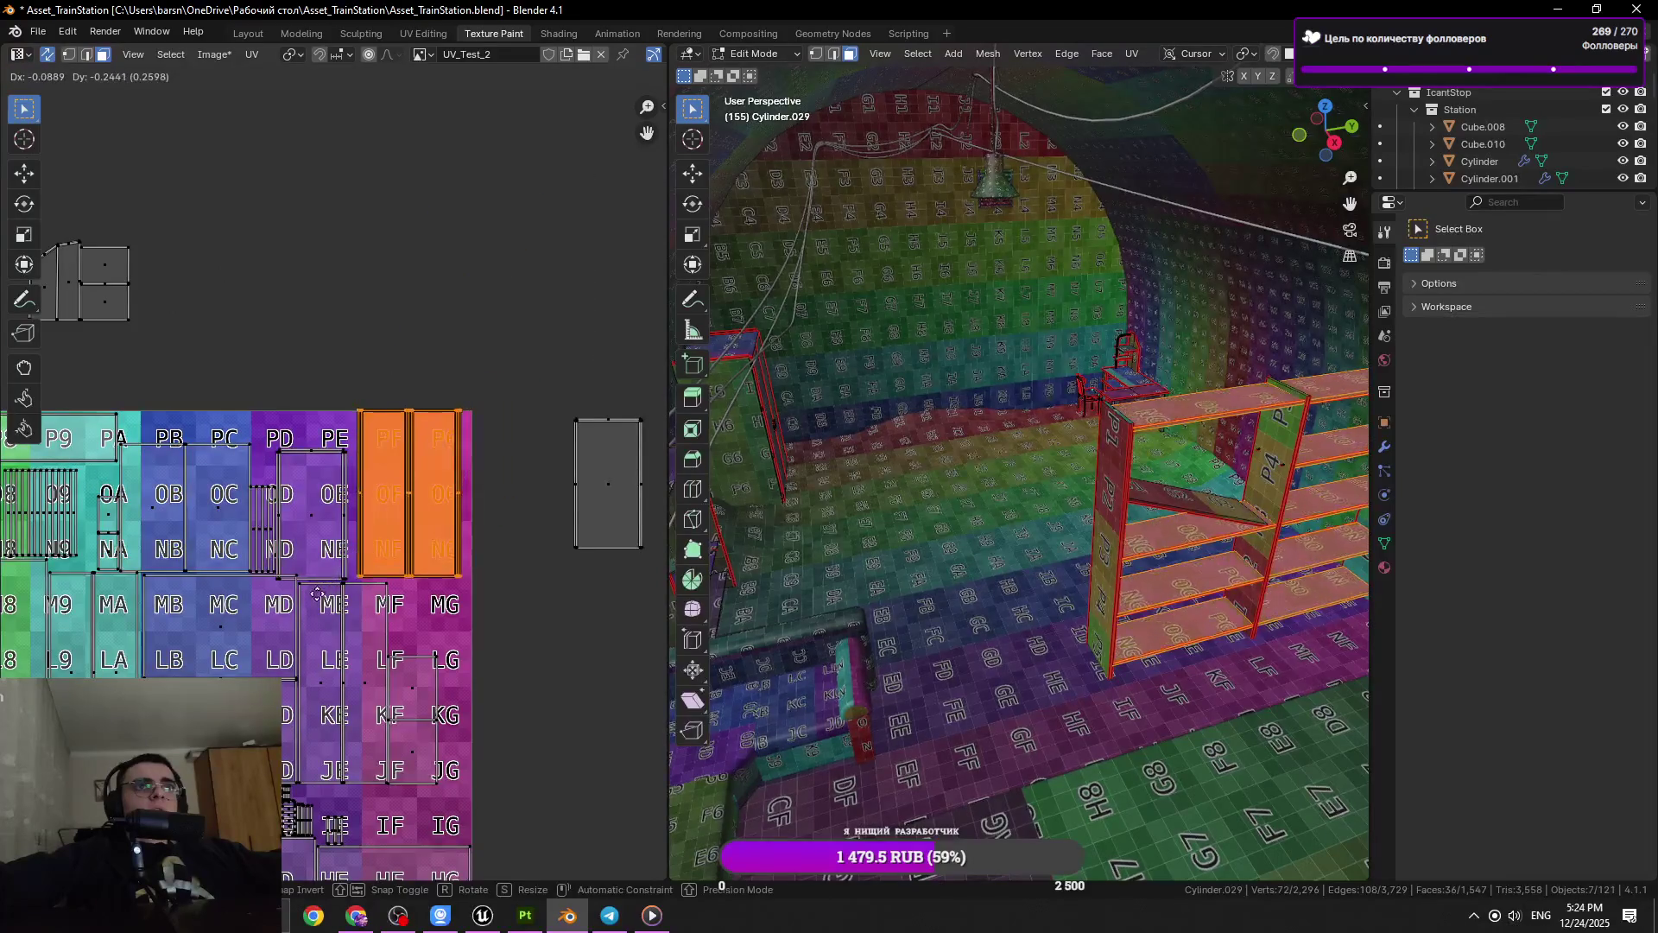
scroll(up, 3)
drag(541, 526, 418, 555)
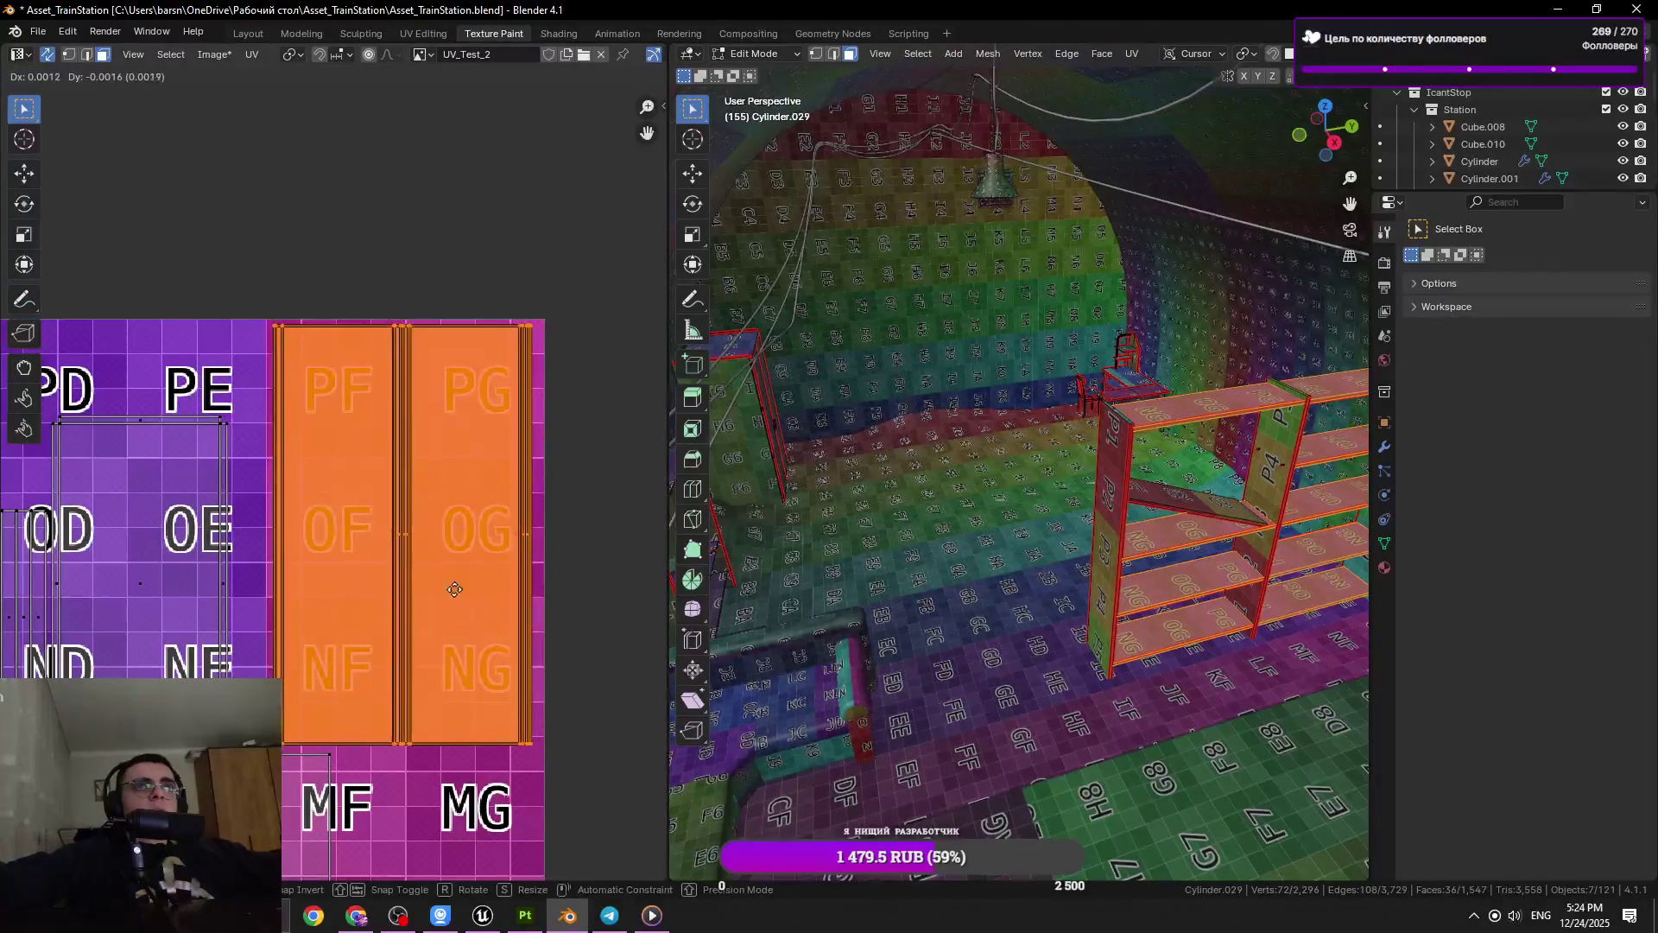
click(319, 537)
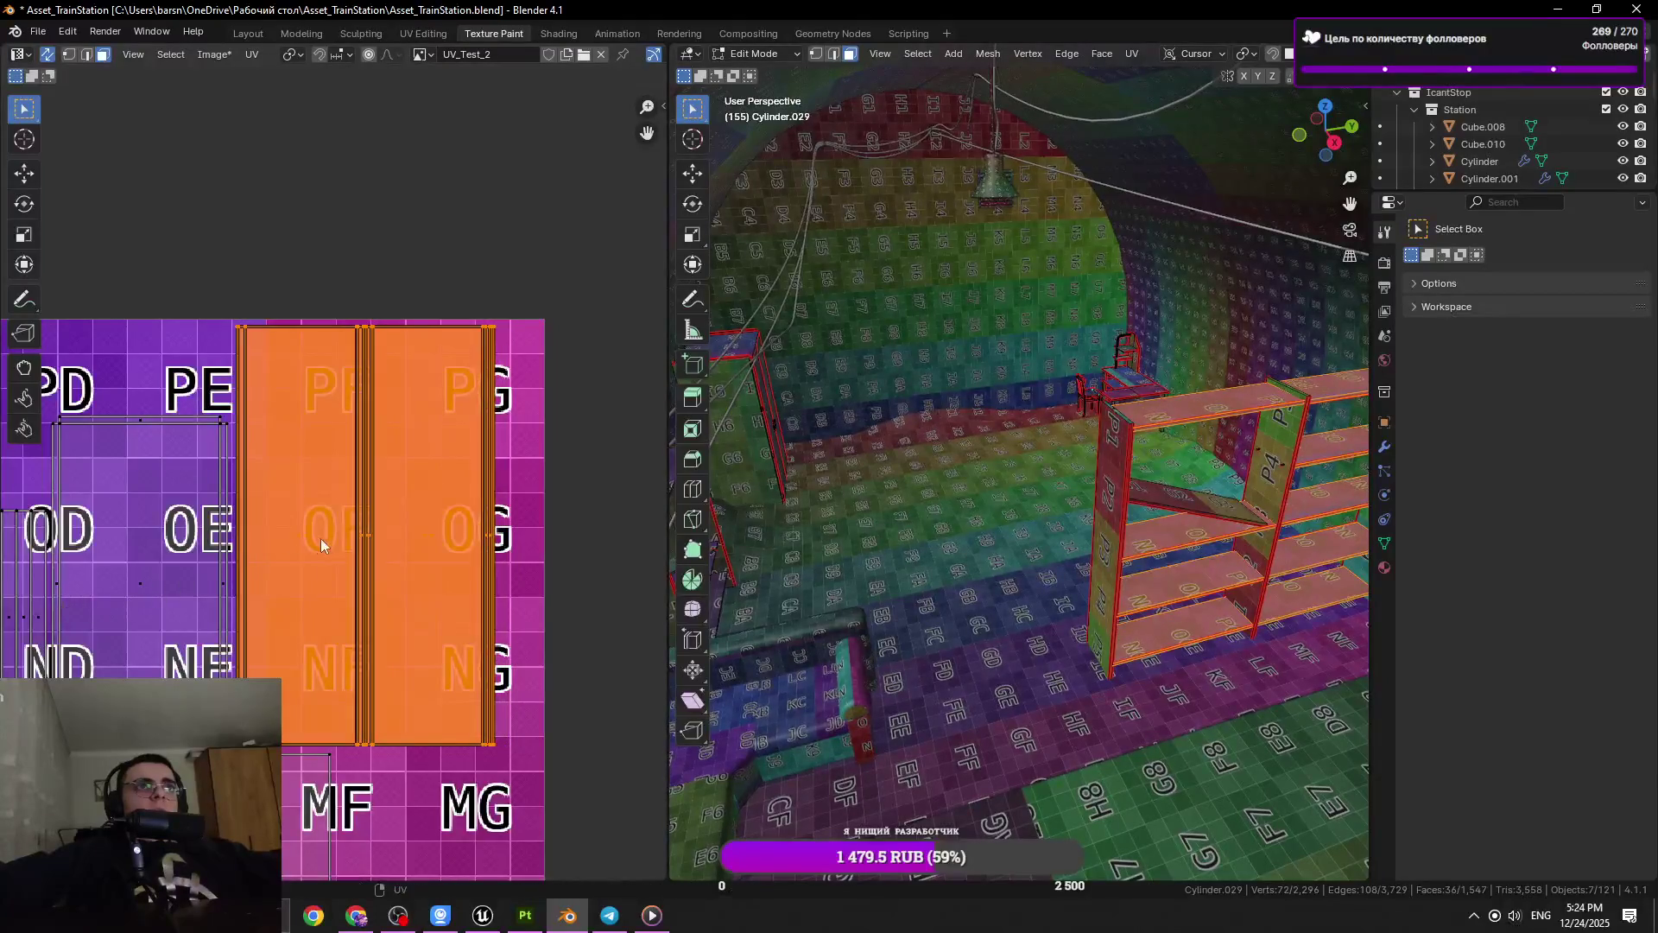
scroll(down, 3)
Nudge the selected islands upward into the grid
click(542, 497)
drag(430, 725, 430, 560)
click(413, 550)
key(g)
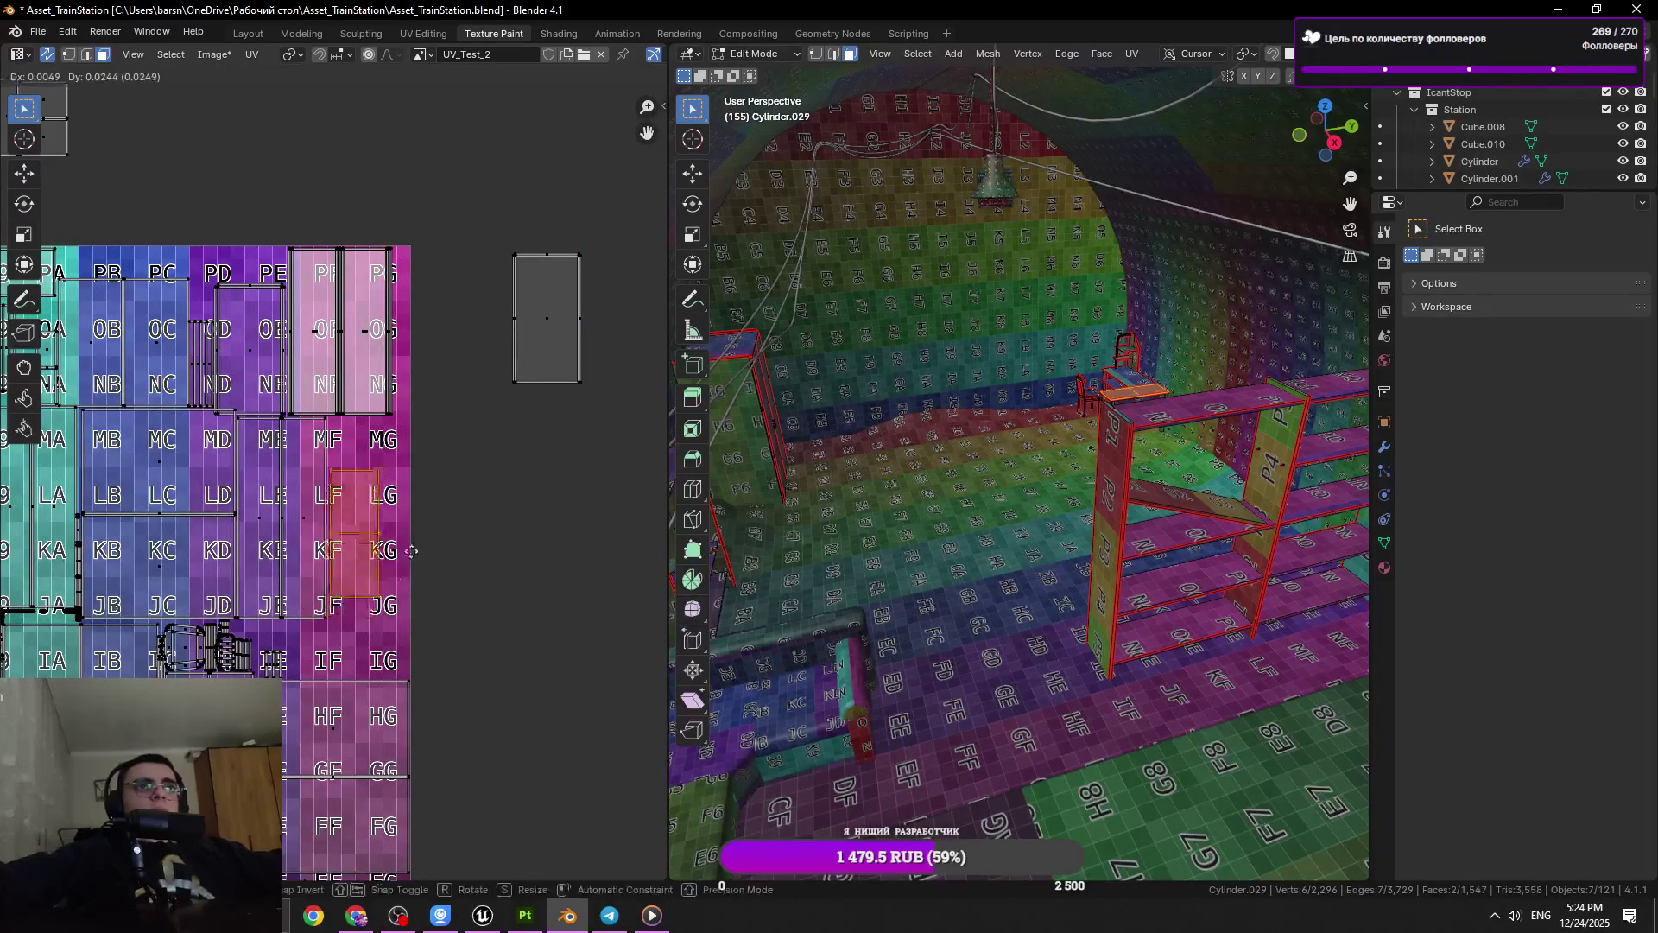
scroll(up, 3)
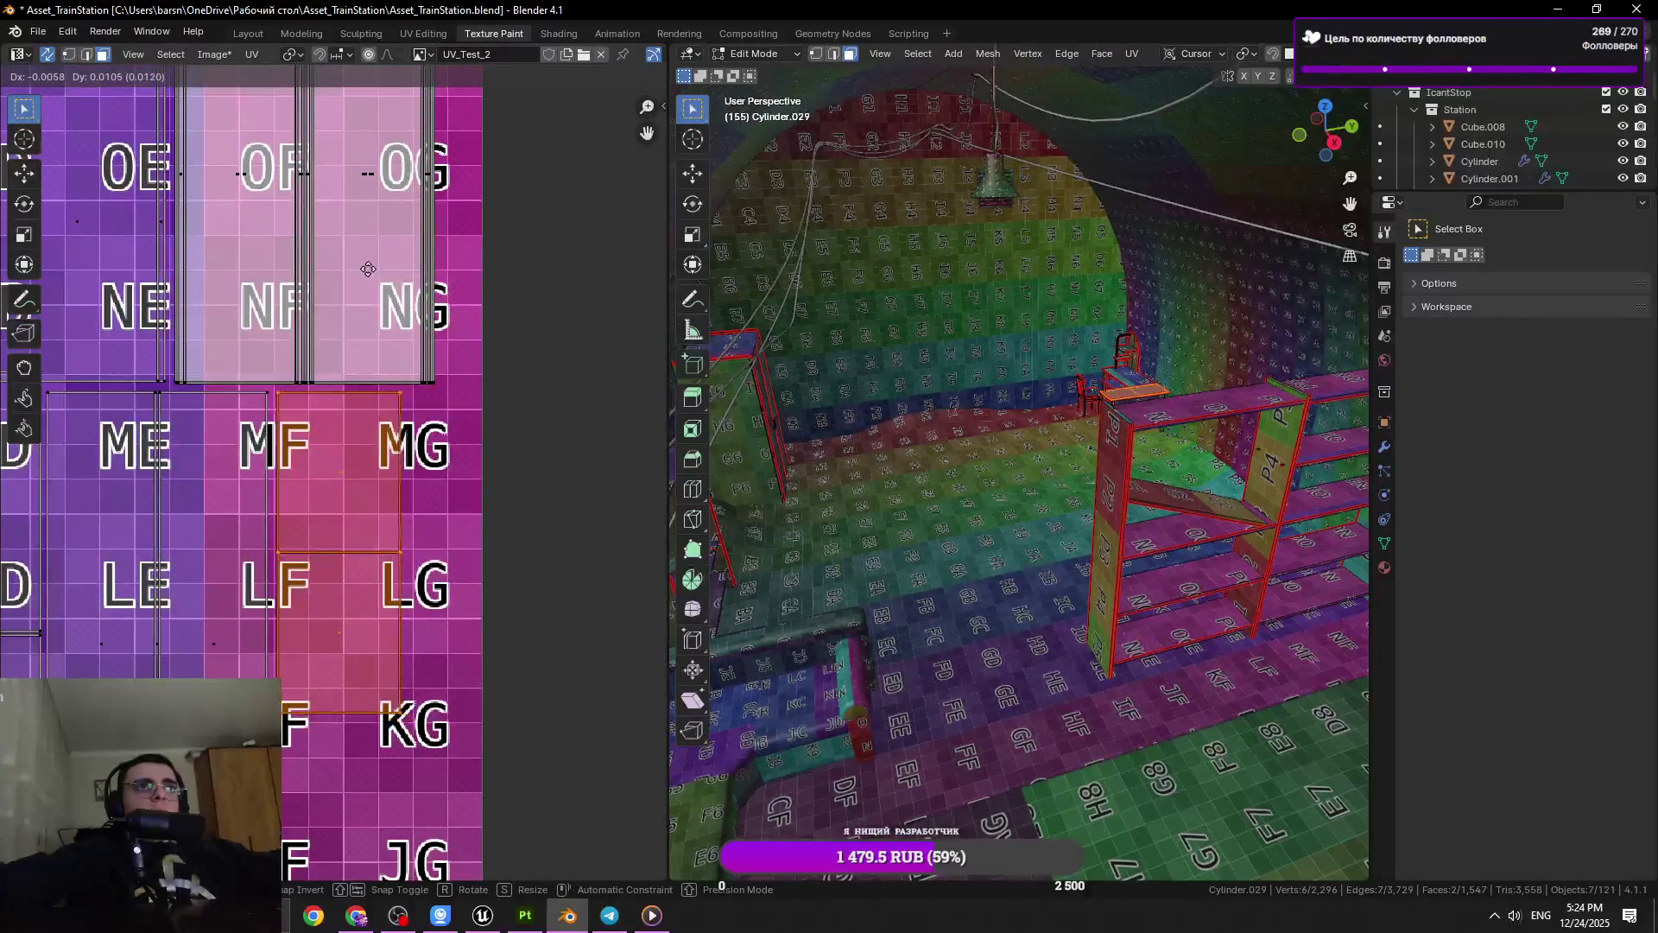
click(322, 260)
scroll(down, 3)
Move the stray grey island onto the KG/JG cells and fine-tune its position
drag(560, 248, 369, 515)
key(g)
click(120, 843)
scroll(up, 3)
key(g)
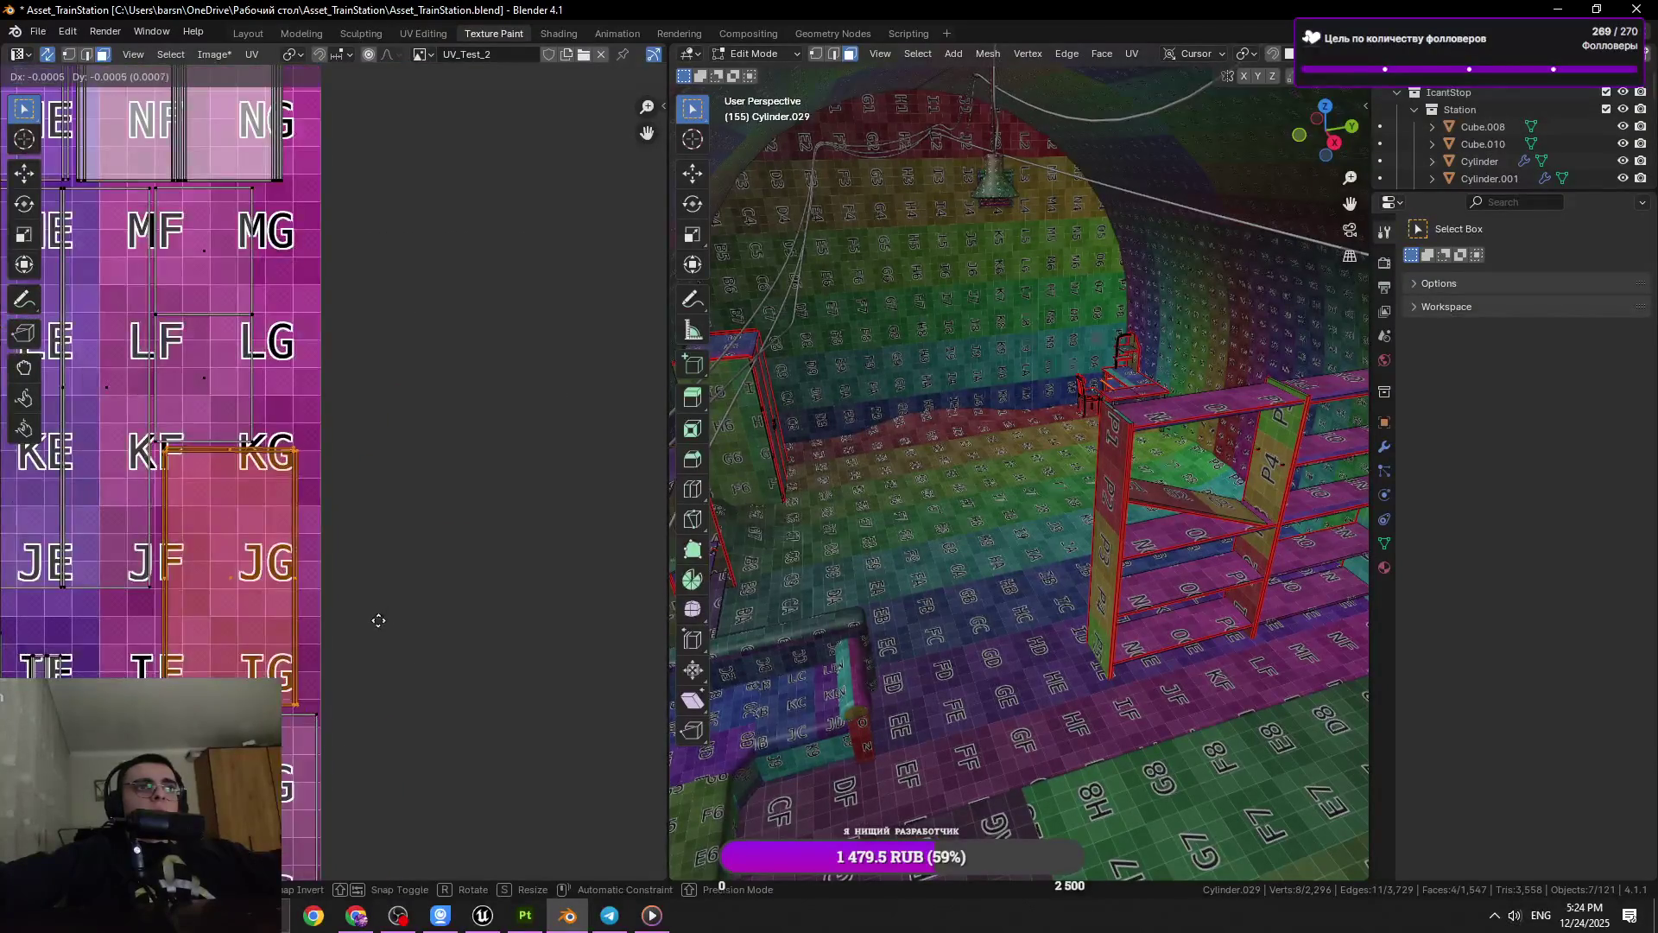
click(316, 624)
scroll(down, 3)
Frame the whole UV layout and select the small island left of the grid
key(a)
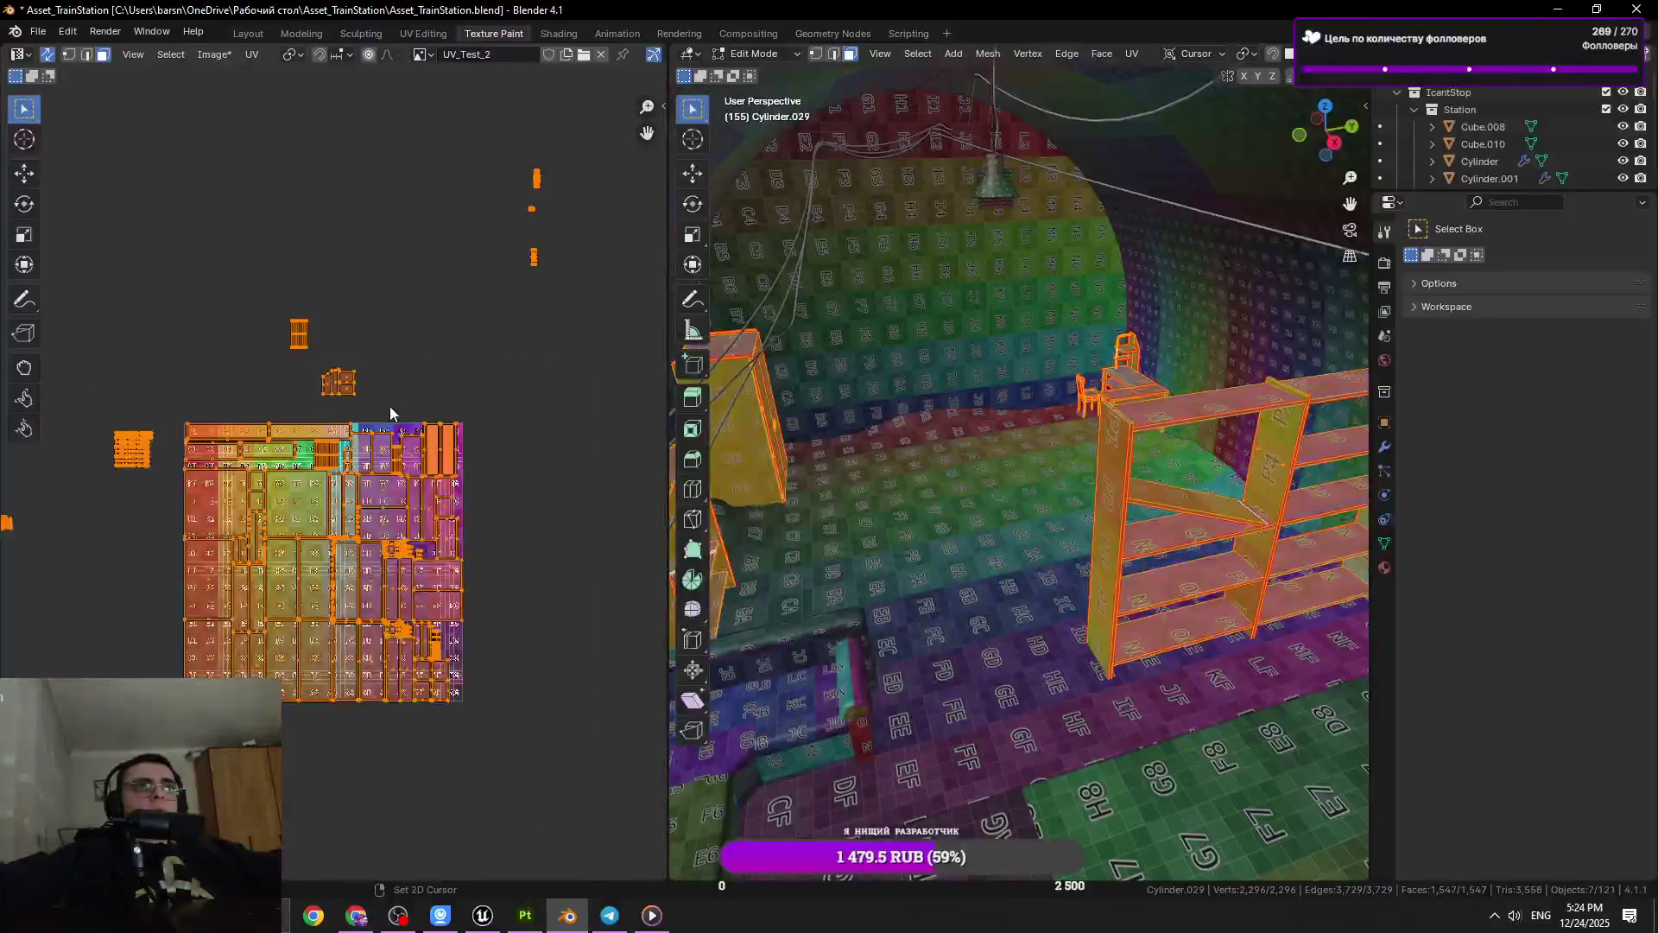
scroll(up, 3)
drag(315, 473, 438, 468)
drag(464, 439, 459, 441)
click(510, 491)
click(326, 523)
scroll(up, 3)
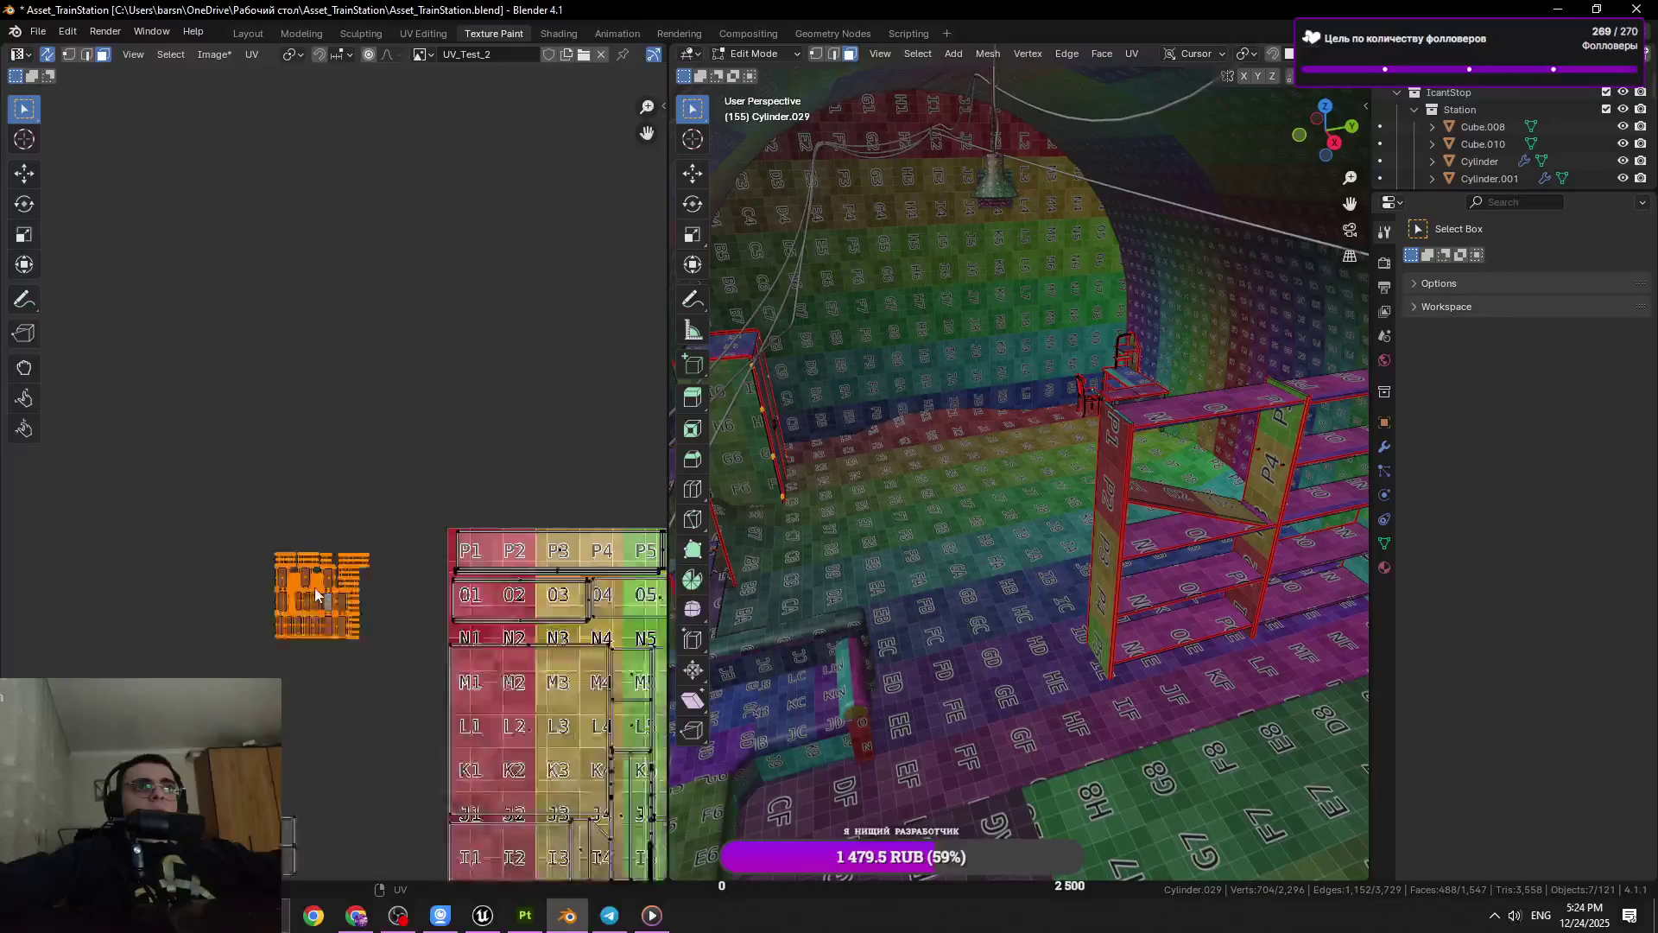
Place the small island next to the grid and shrink it slightly, then undo
key(g)
click(408, 671)
scroll(up, 3)
key(s)
click(373, 604)
scroll(down, 3)
key(ctrl+z)
Rotate a small island 90° upright and drop it beside the LG cell
key(g)
scroll(up, 3)
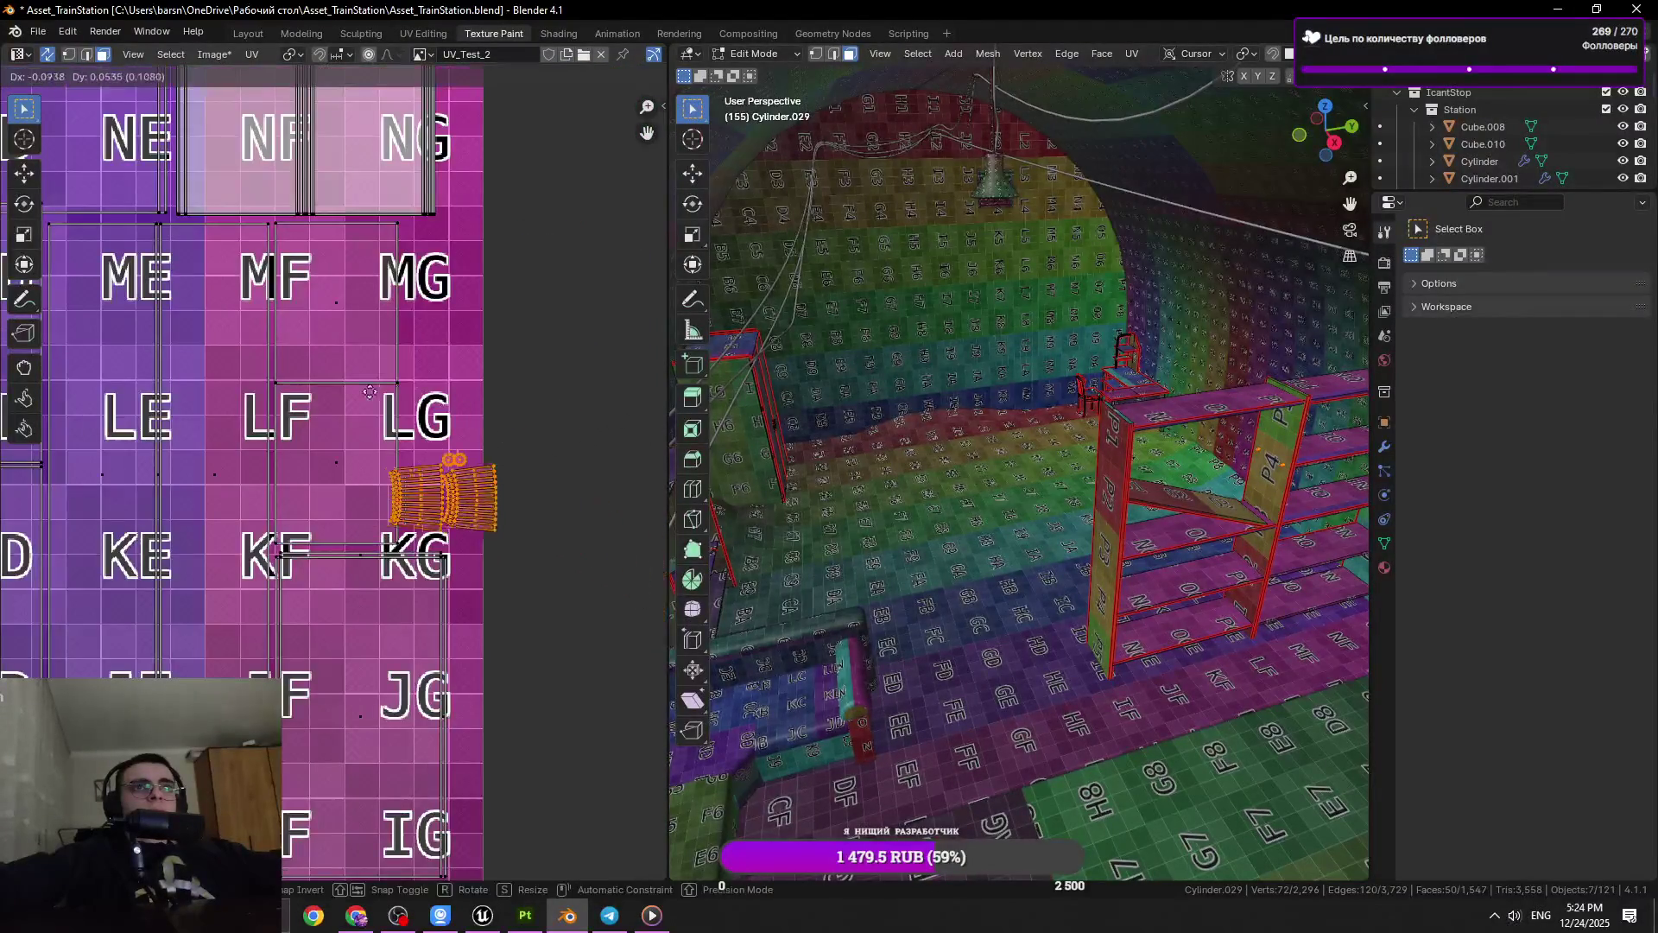
key(r)
key(g)
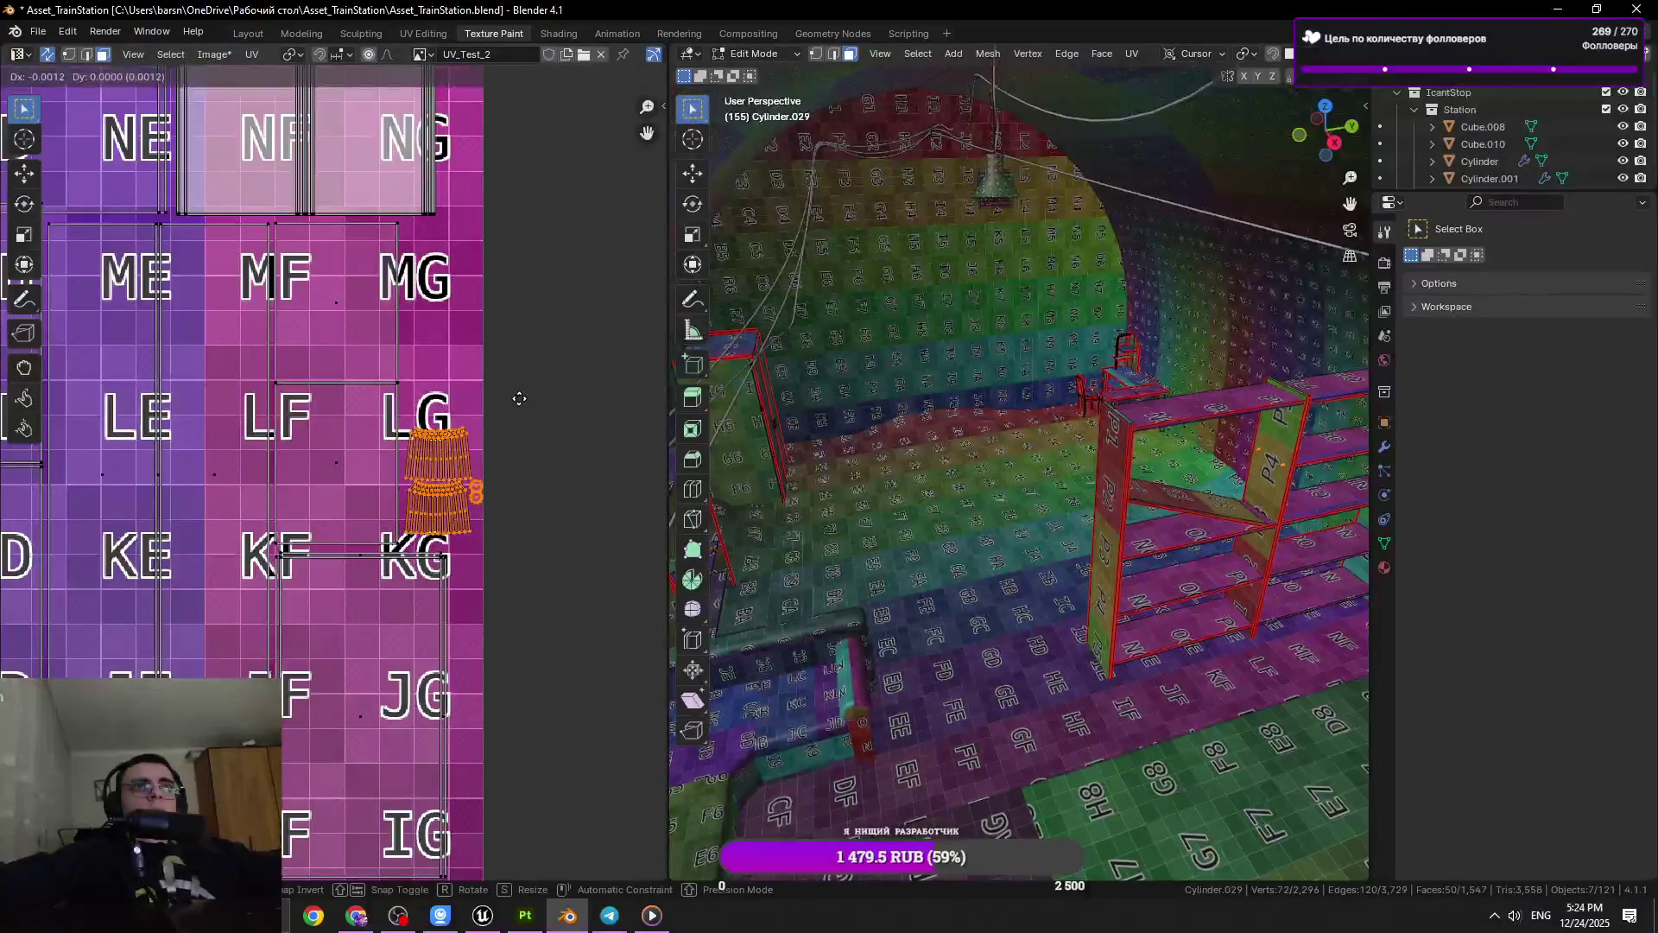
click(518, 399)
scroll(up, 3)
scroll(down, 3)
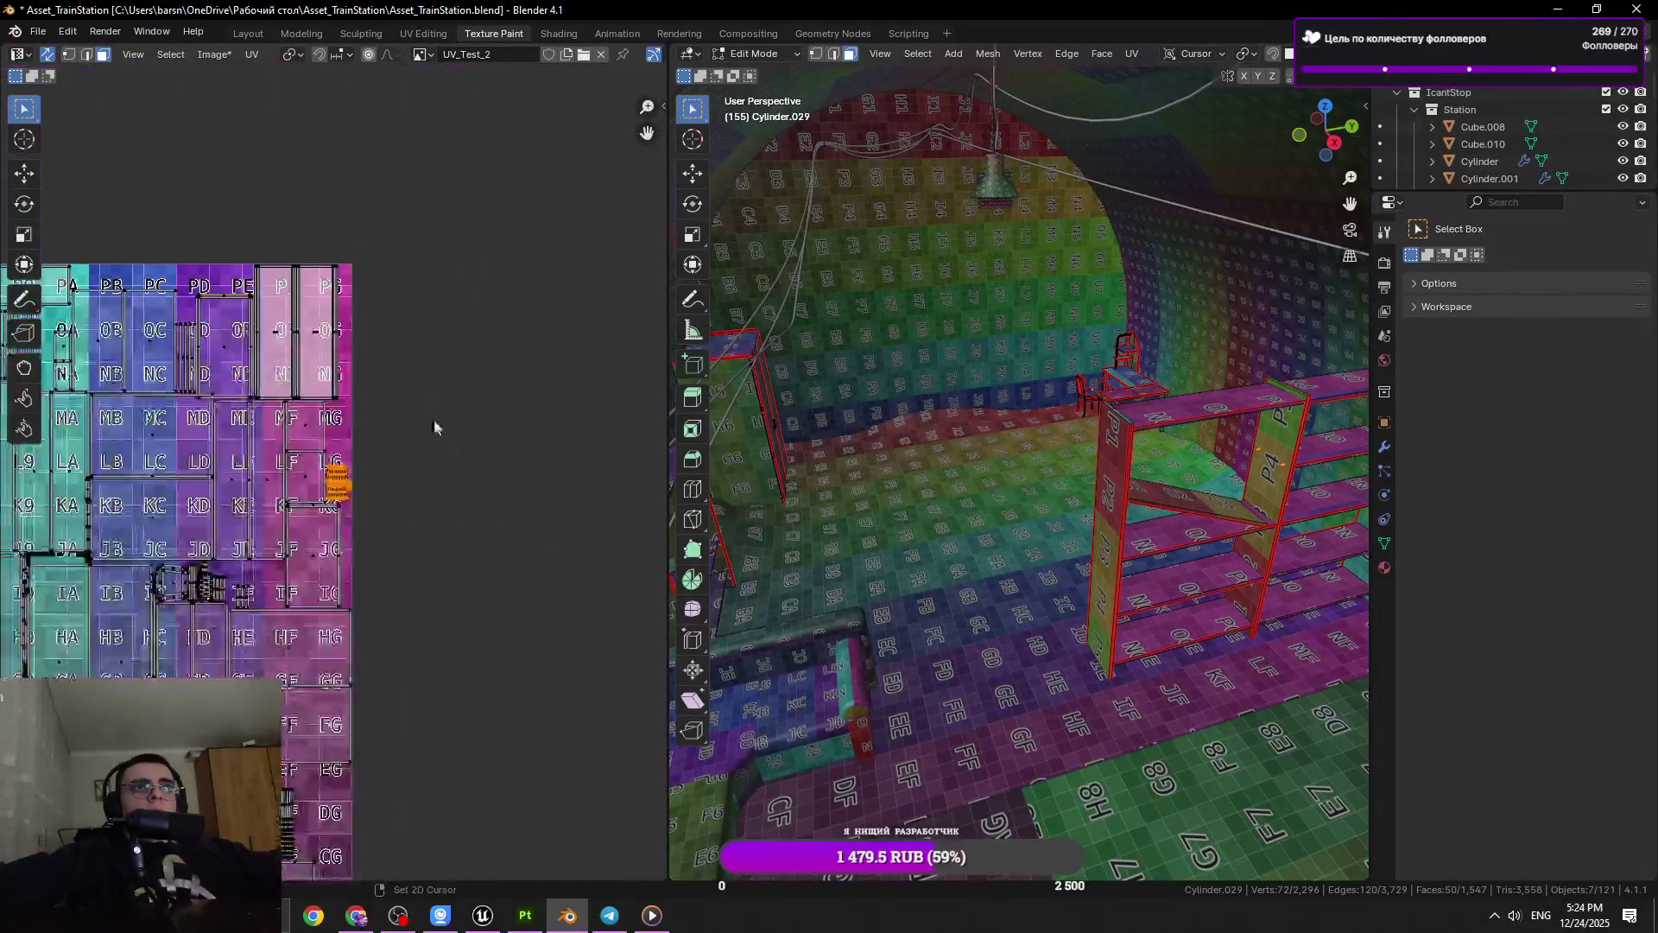
scroll(down, 3)
scroll(down, 3)
Move the islands outside the texture toward the grid, putting the column island beside MG
drag(487, 223, 402, 380)
scroll(up, 3)
key(g)
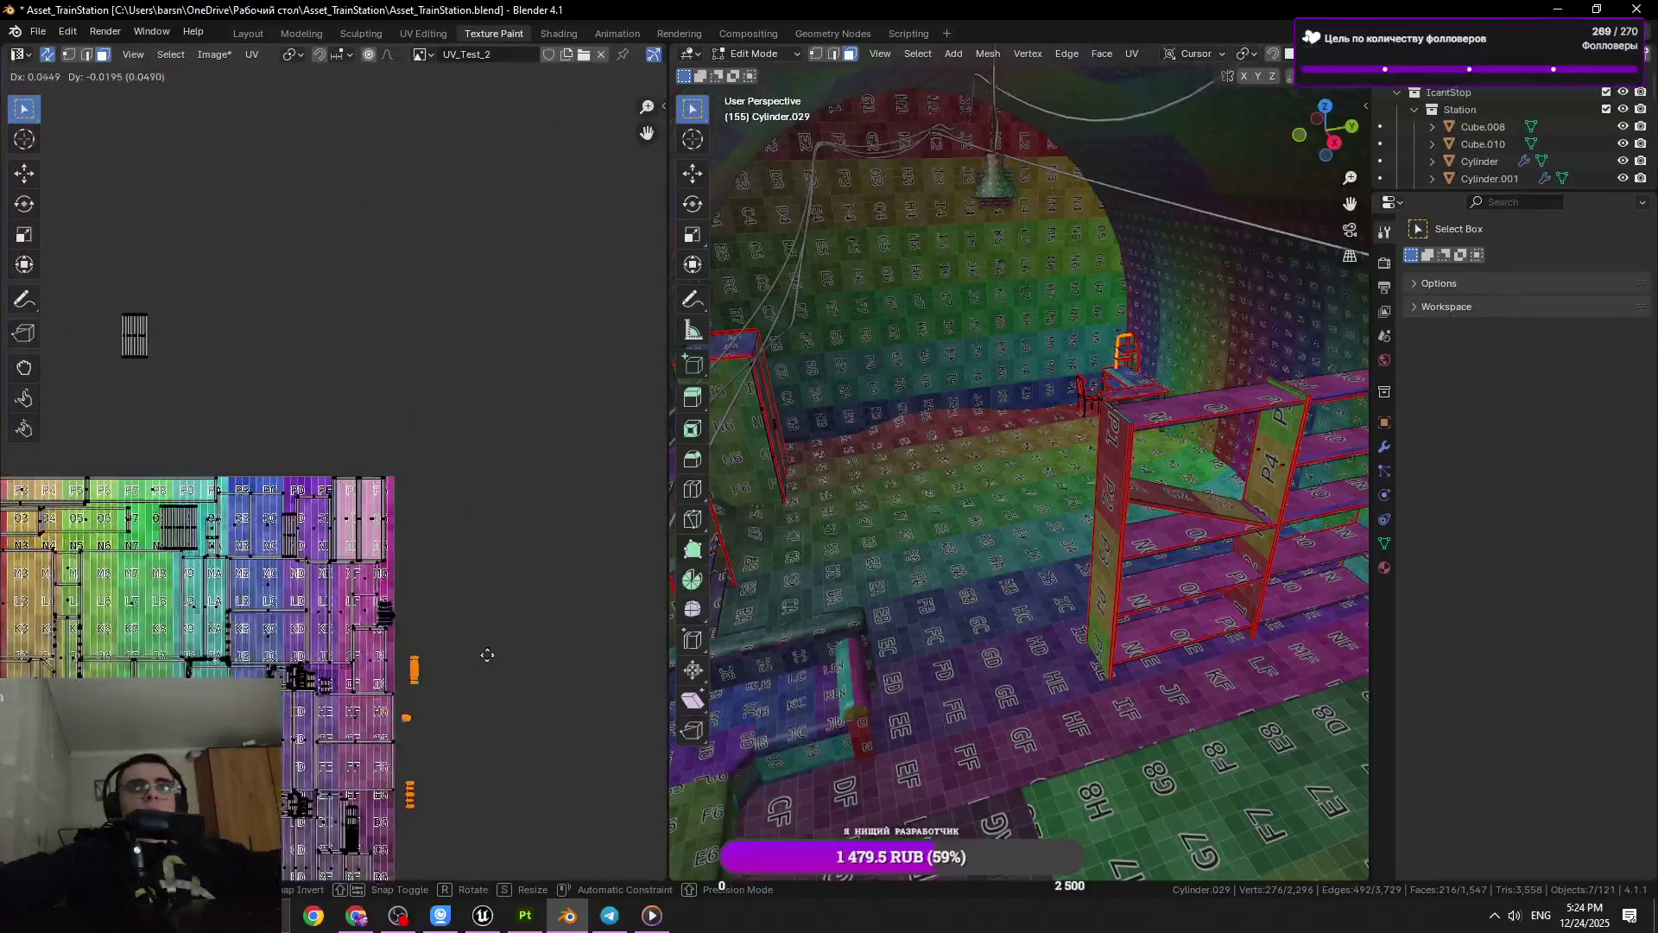
scroll(up, 3)
key(g)
click(542, 207)
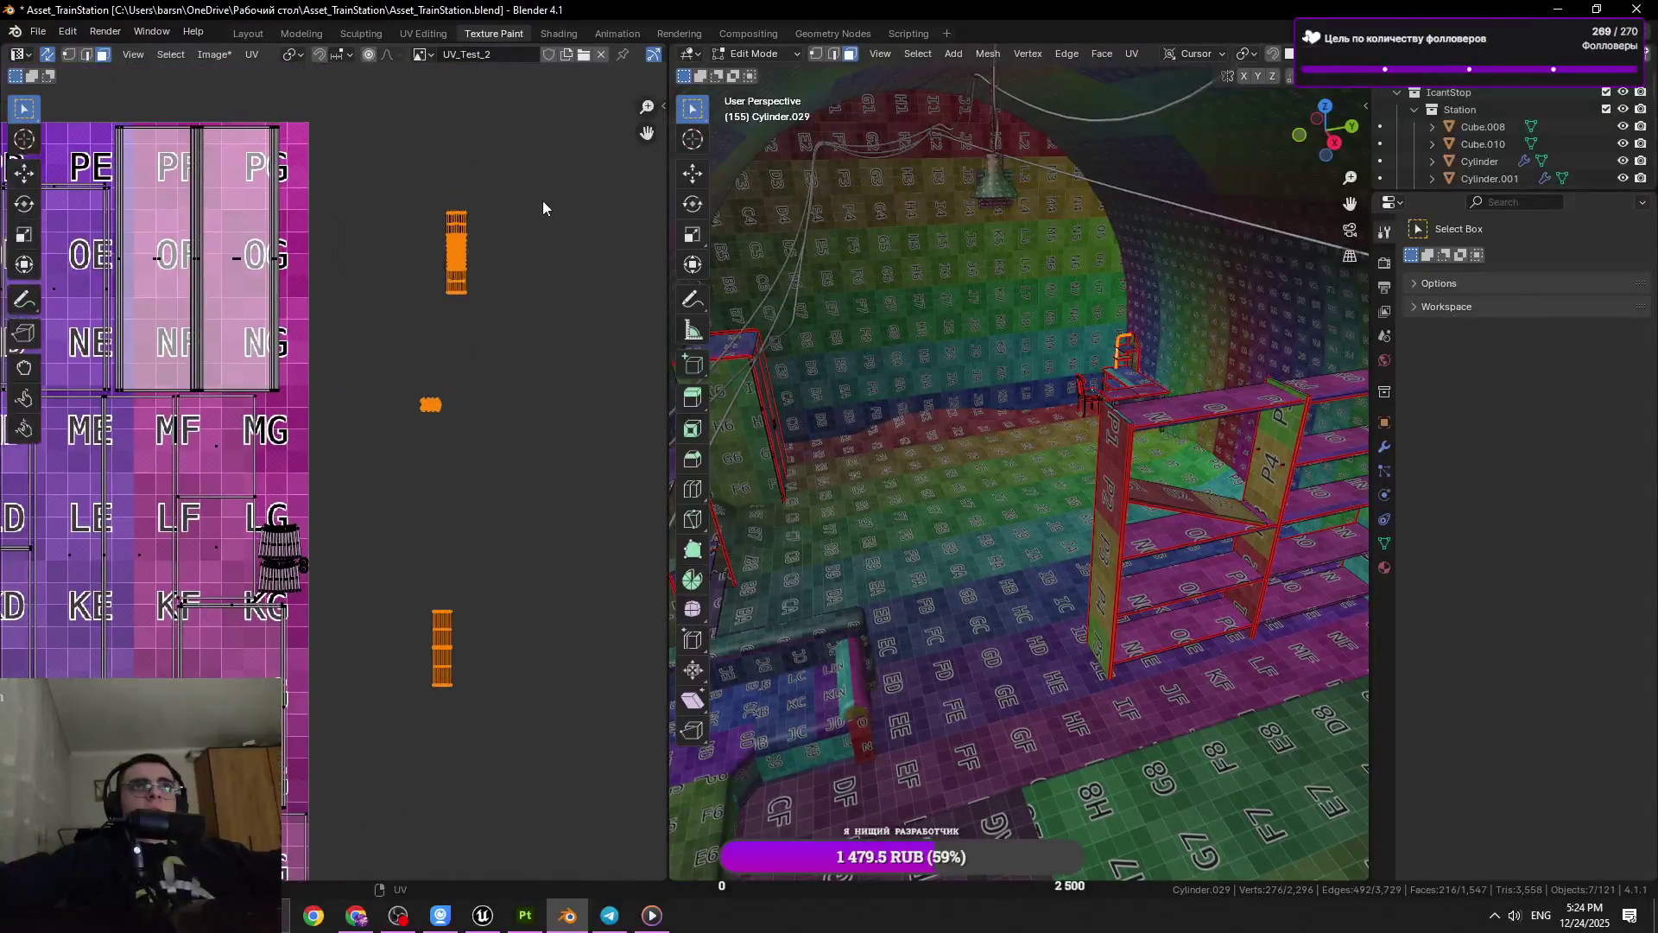
key(g)
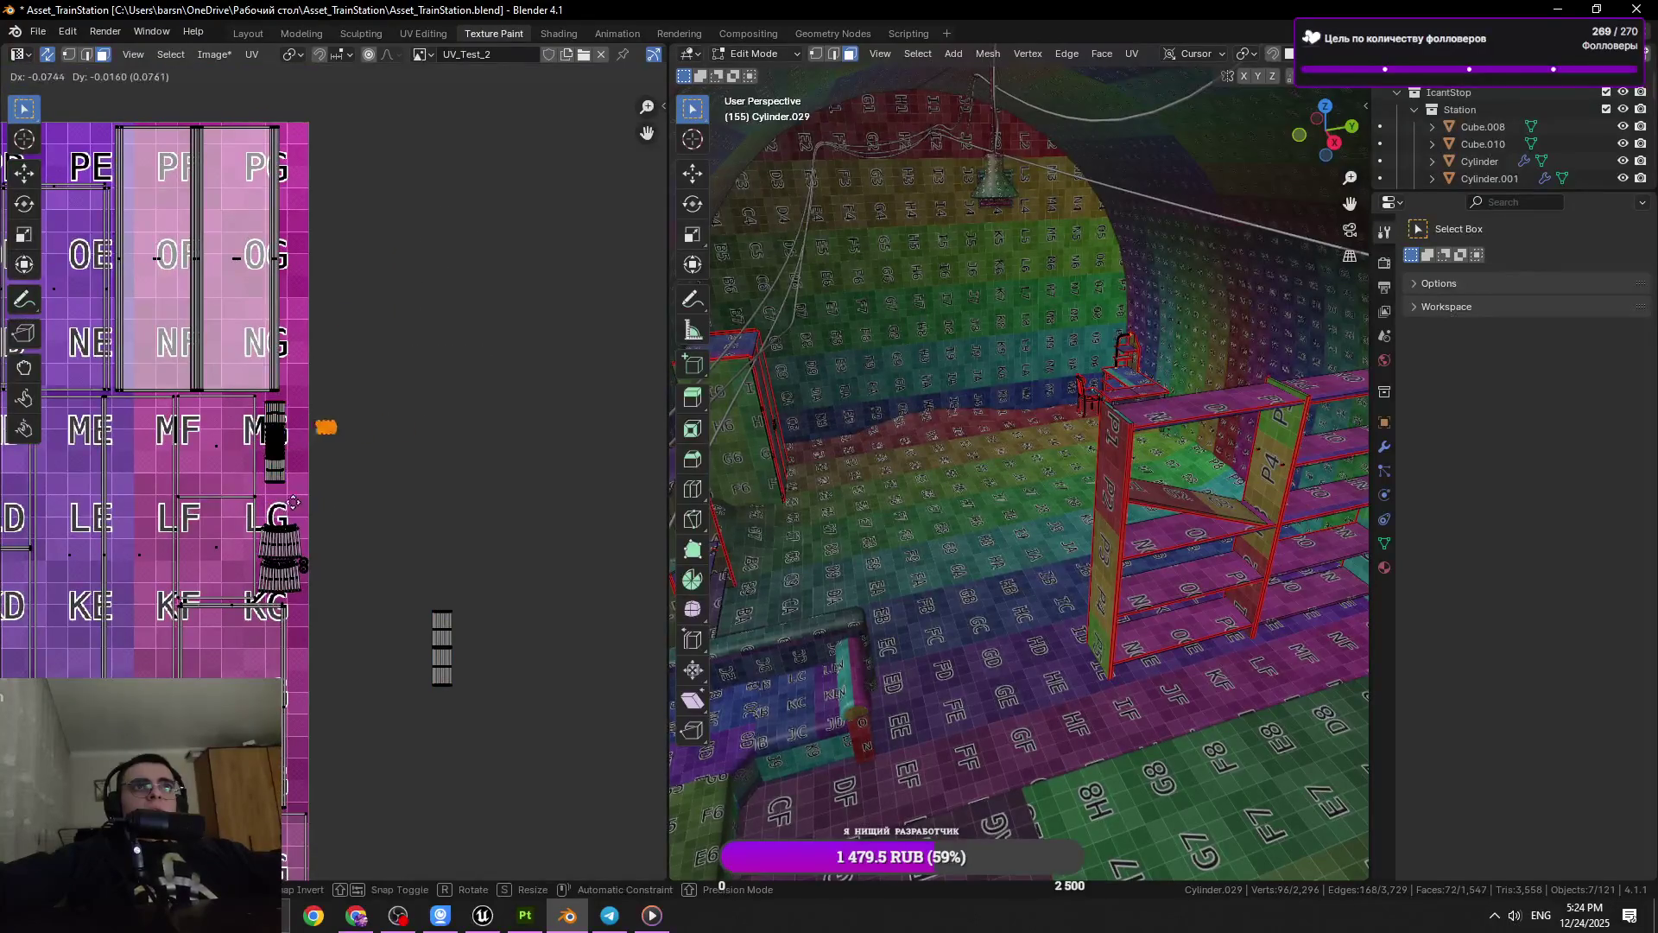
drag(412, 665, 313, 546)
key(KP_Decimal)
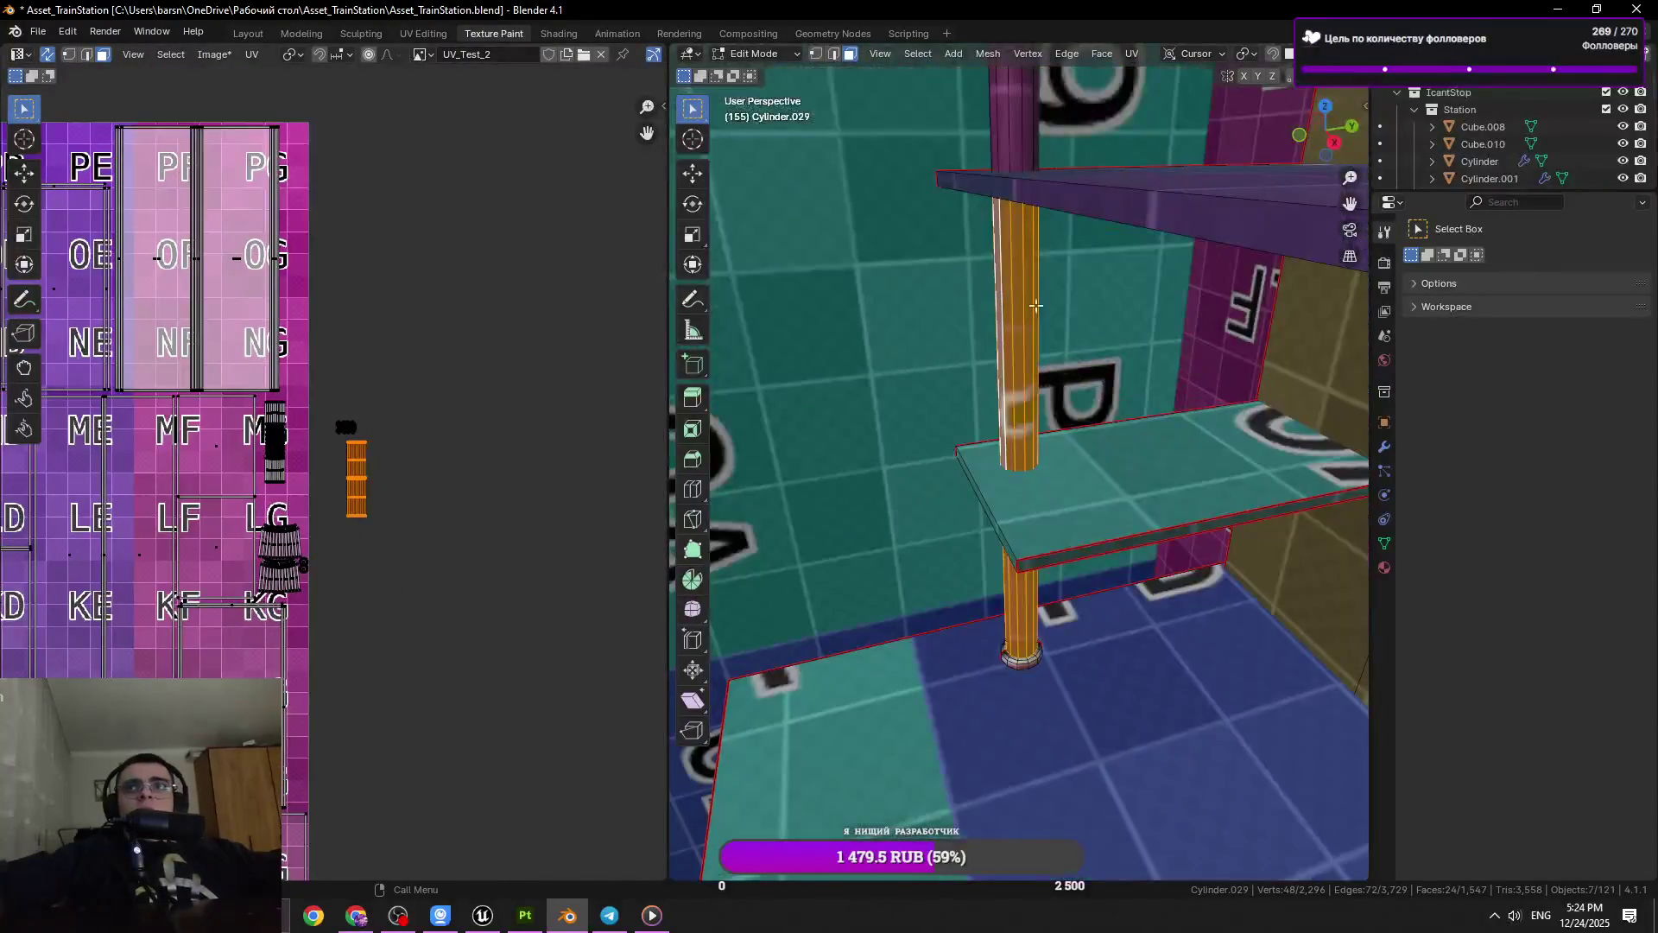
Move the column's UV islands toward the MG tiles and reposition the small X island
drag(272, 511, 279, 517)
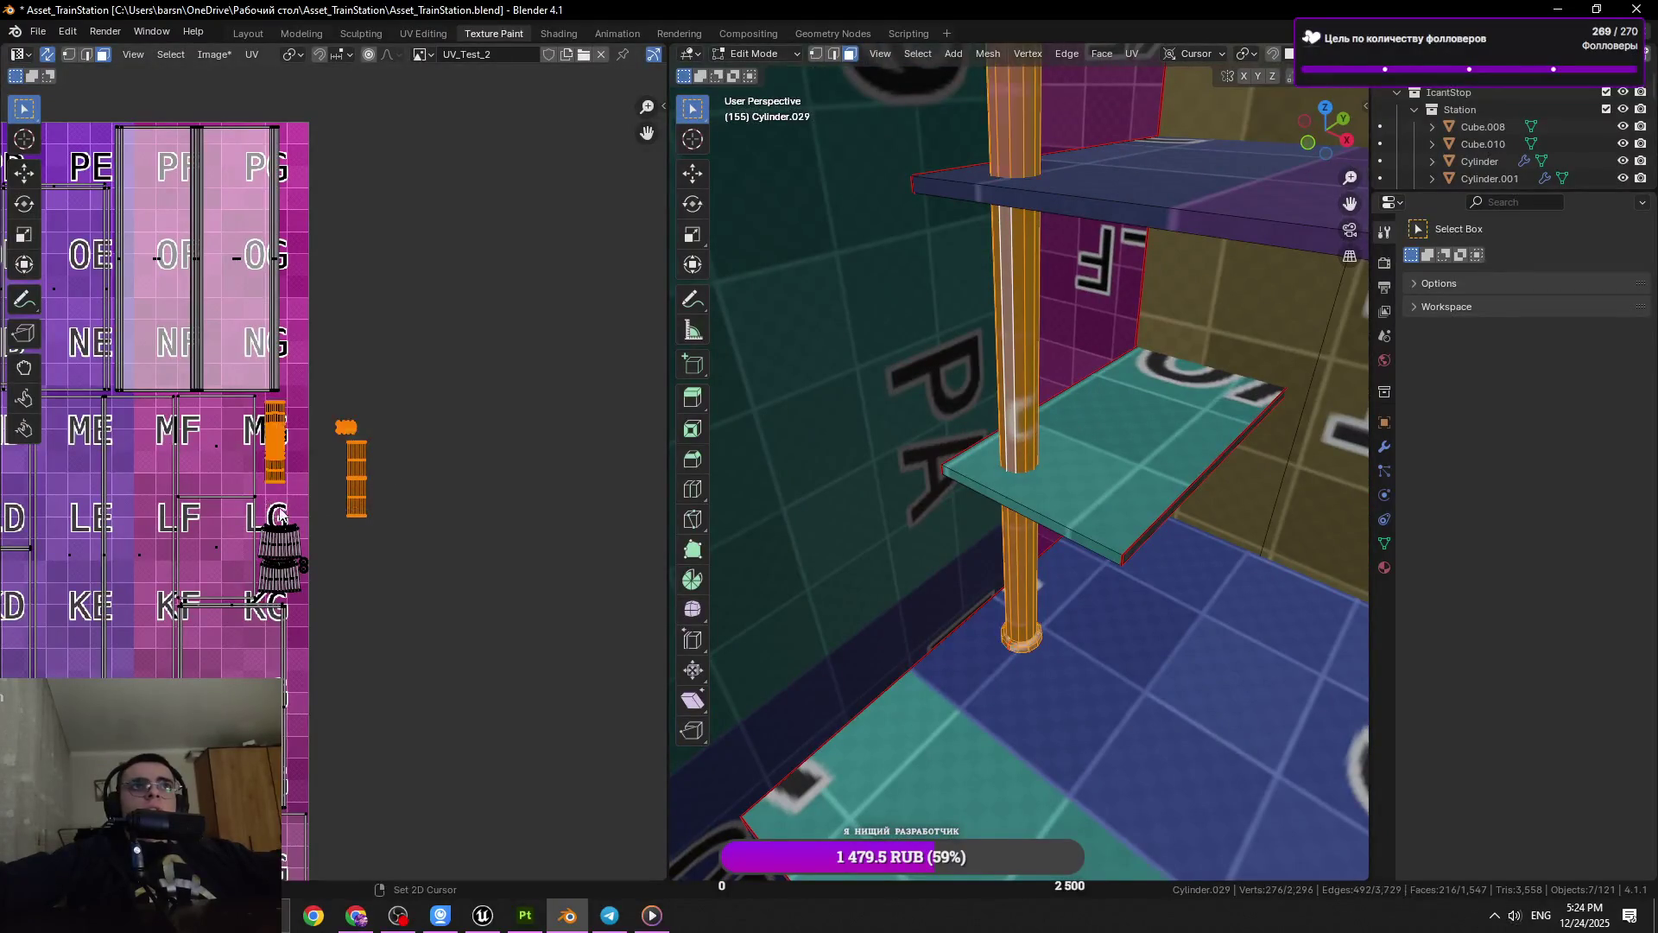
key(g)
scroll(up, 3)
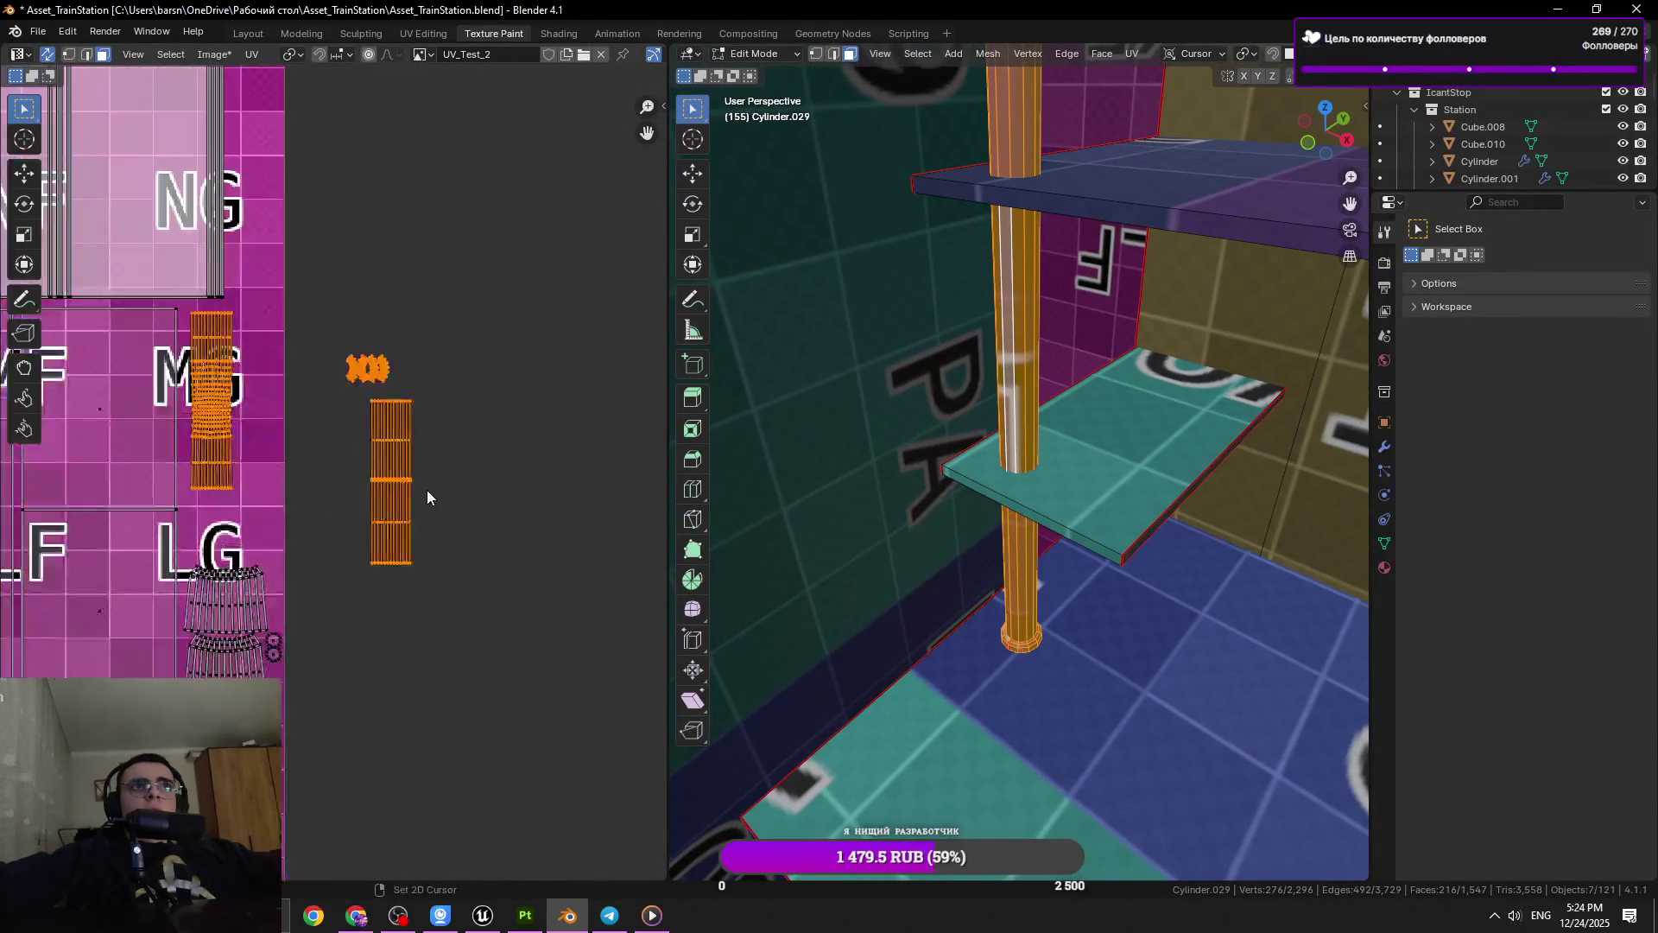
click(403, 497)
drag(447, 310, 318, 381)
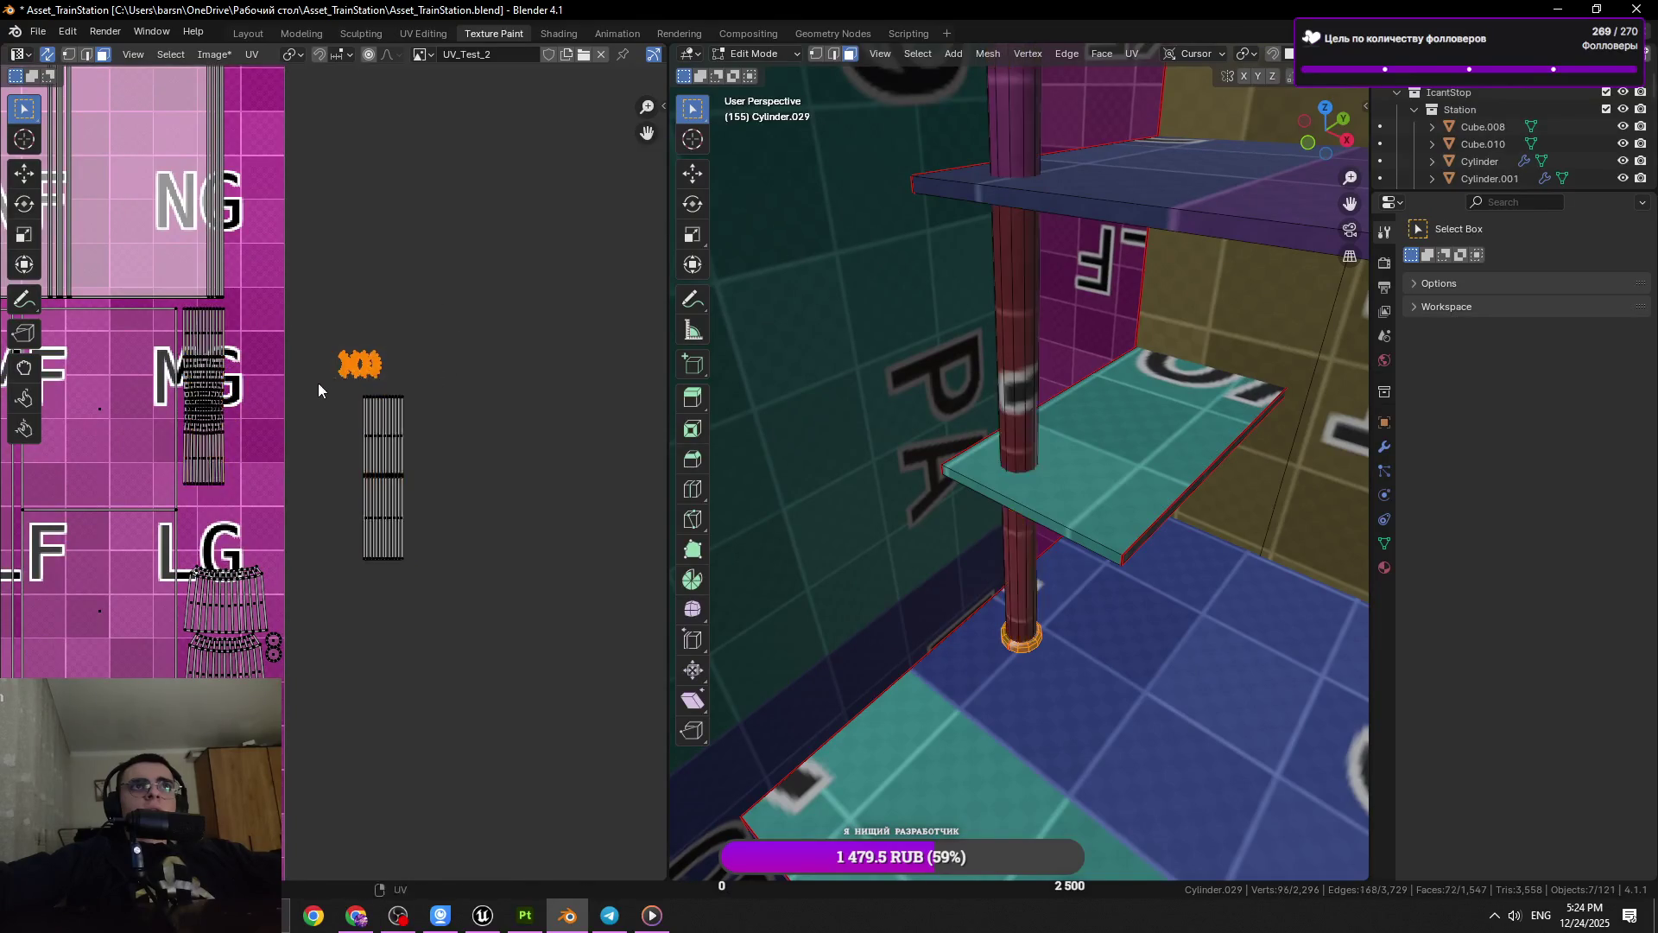
key(g)
click(221, 345)
Place the long column island beside the MG tiles and save Asset_TrainStation.blend
drag(469, 355, 334, 557)
key(g)
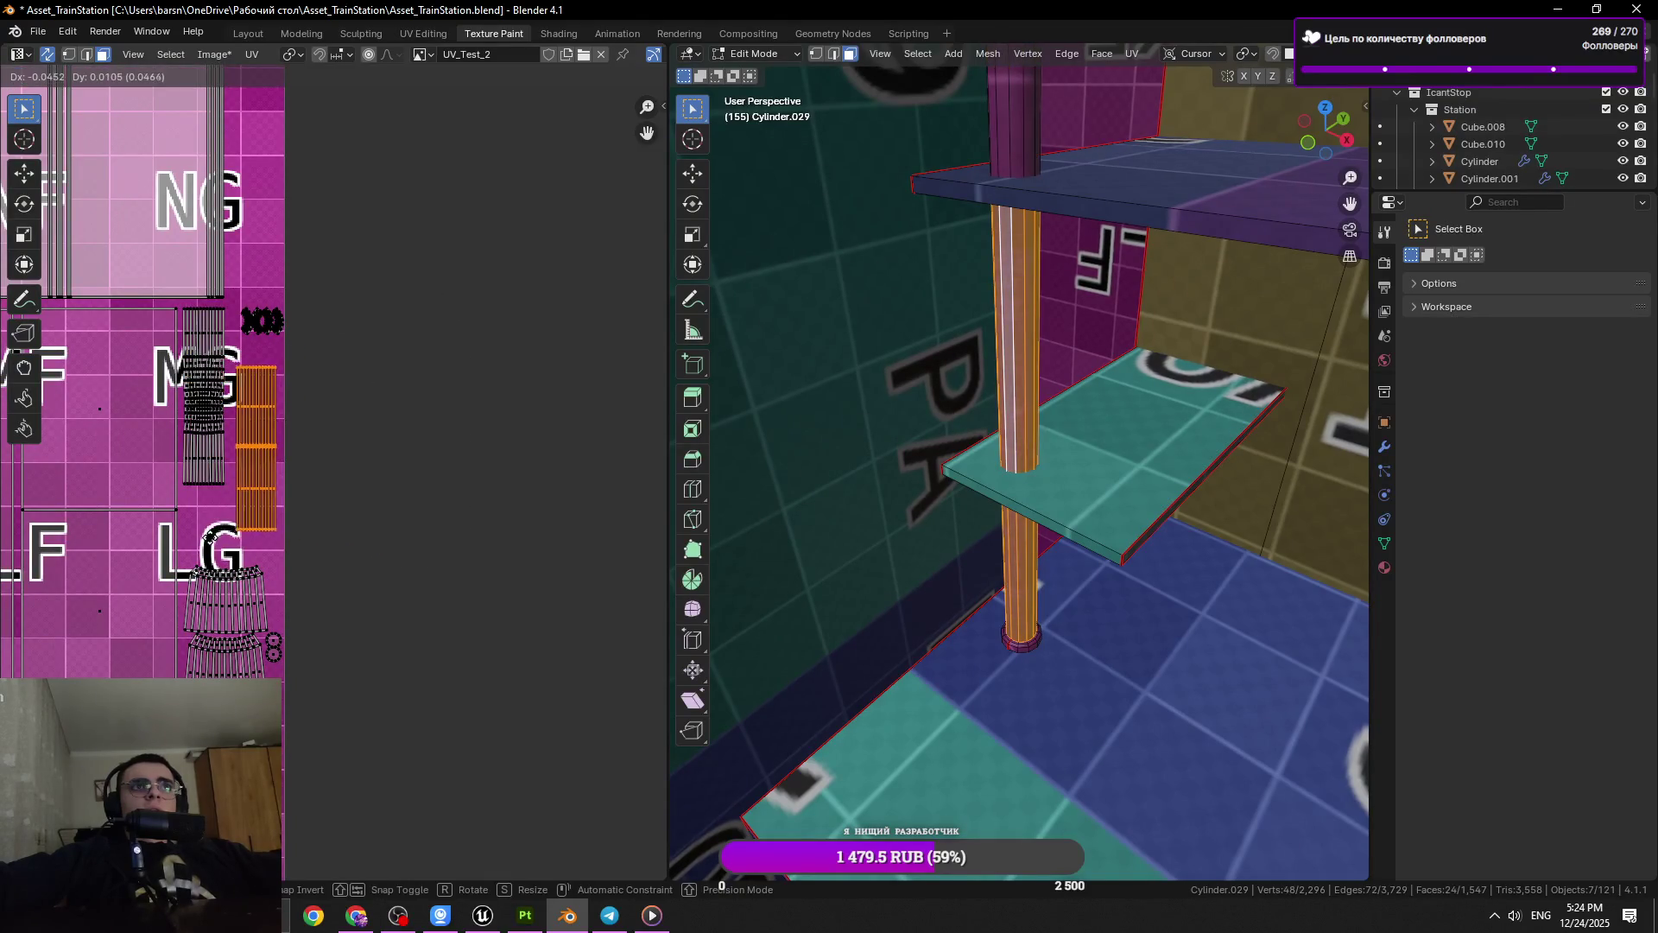
click(257, 499)
click(255, 347)
key(ctrl+s)
scroll(down, 3)
scroll(down, 3)
scroll(up, 3)
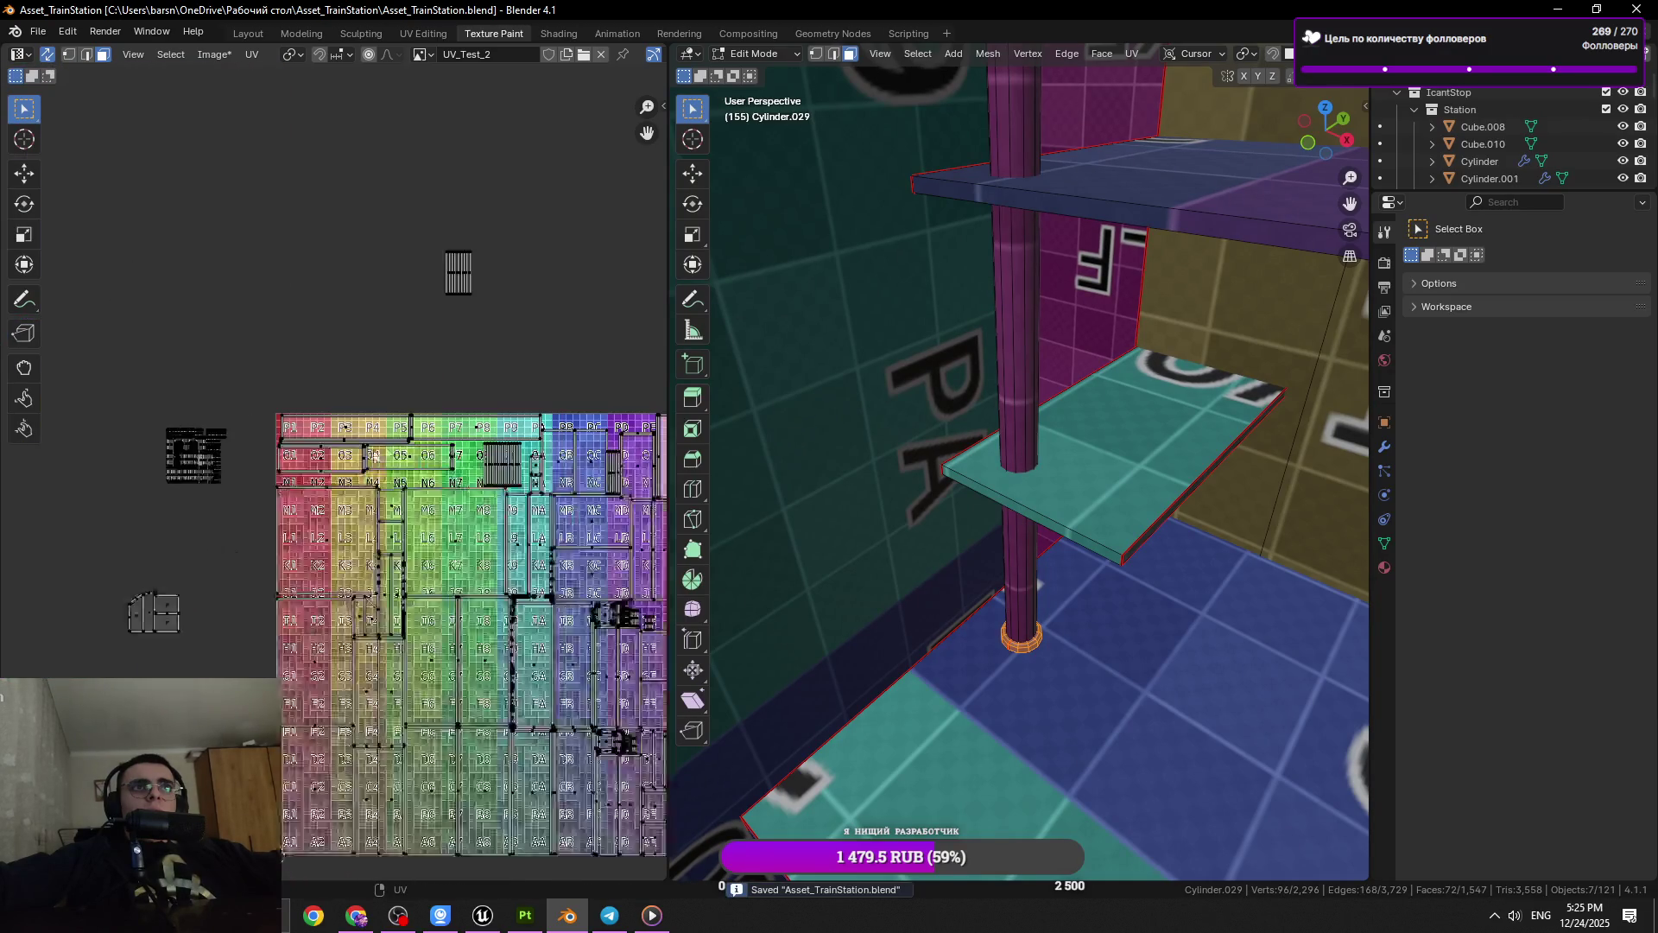
drag(172, 480, 200, 540)
Frame the UV layout and select the slanted shelf's UV island
click(154, 614)
drag(349, 653, 239, 561)
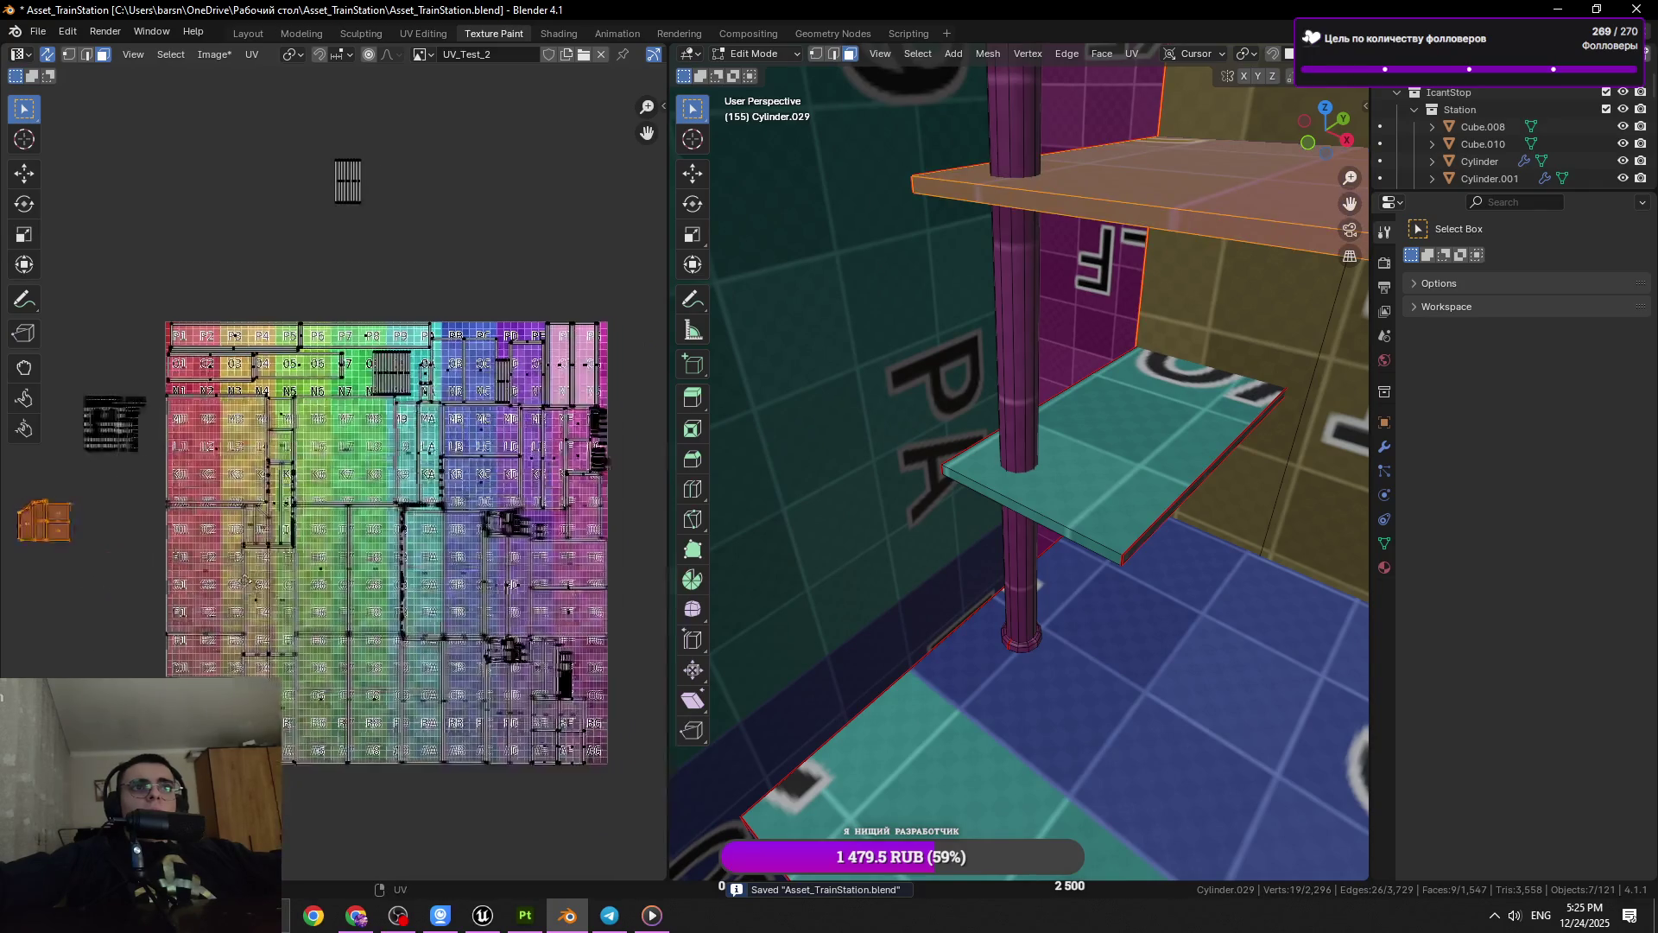
key(a)
scroll(up, 3)
scroll(down, 3)
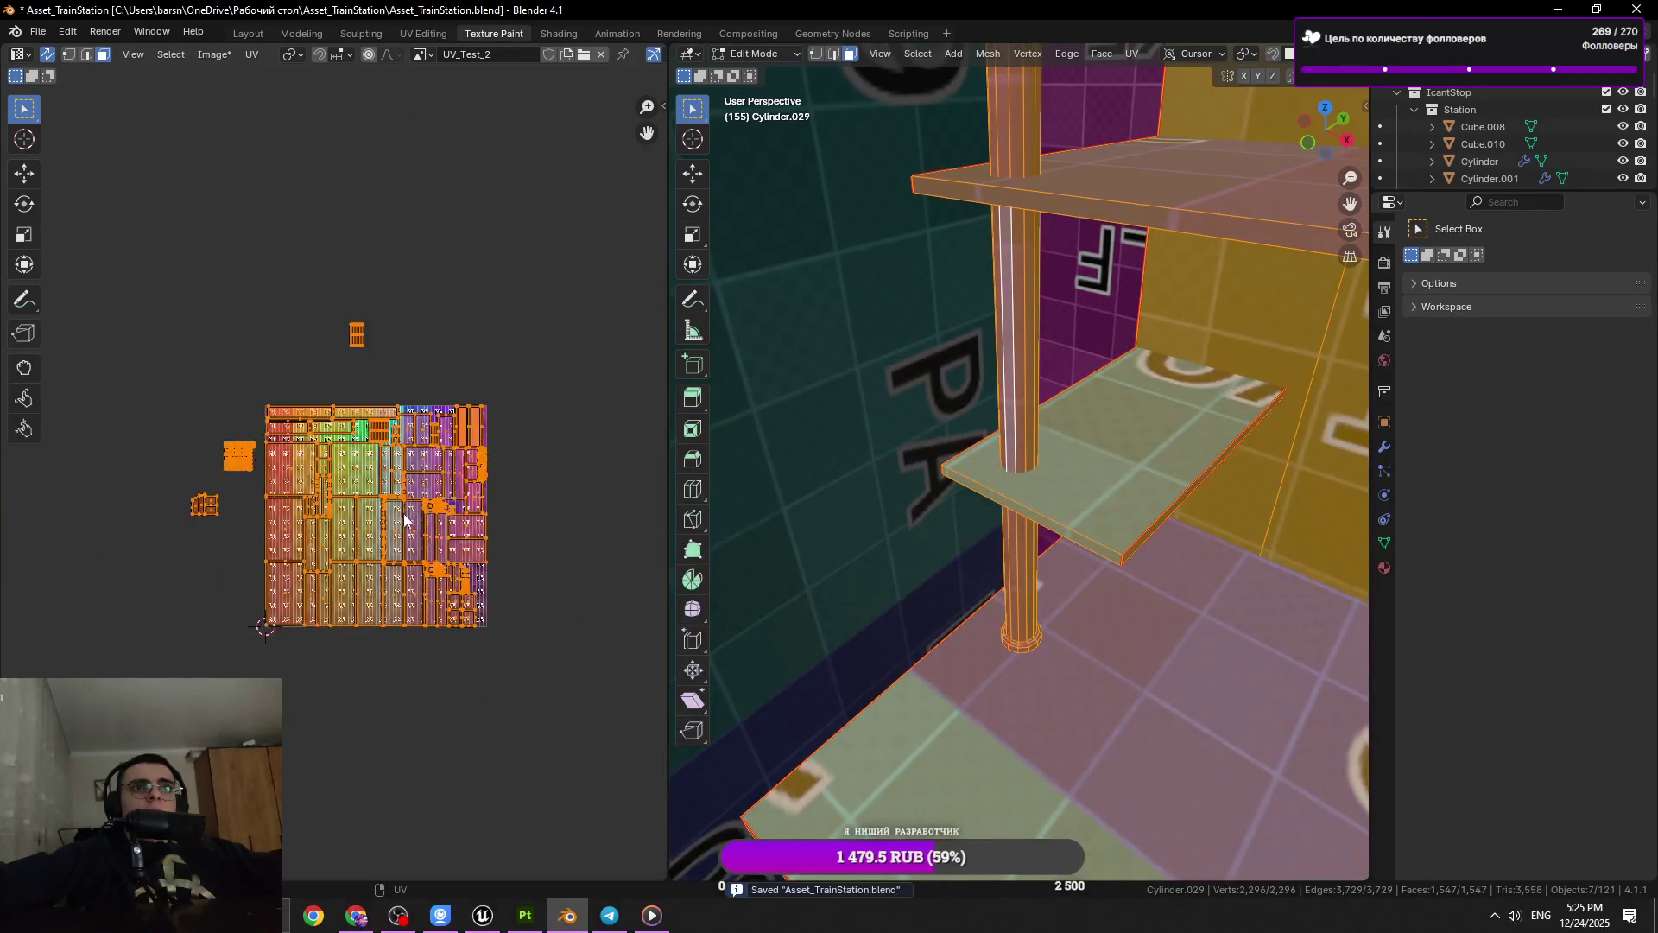
scroll(up, 3)
scroll(down, 3)
scroll(left, 3)
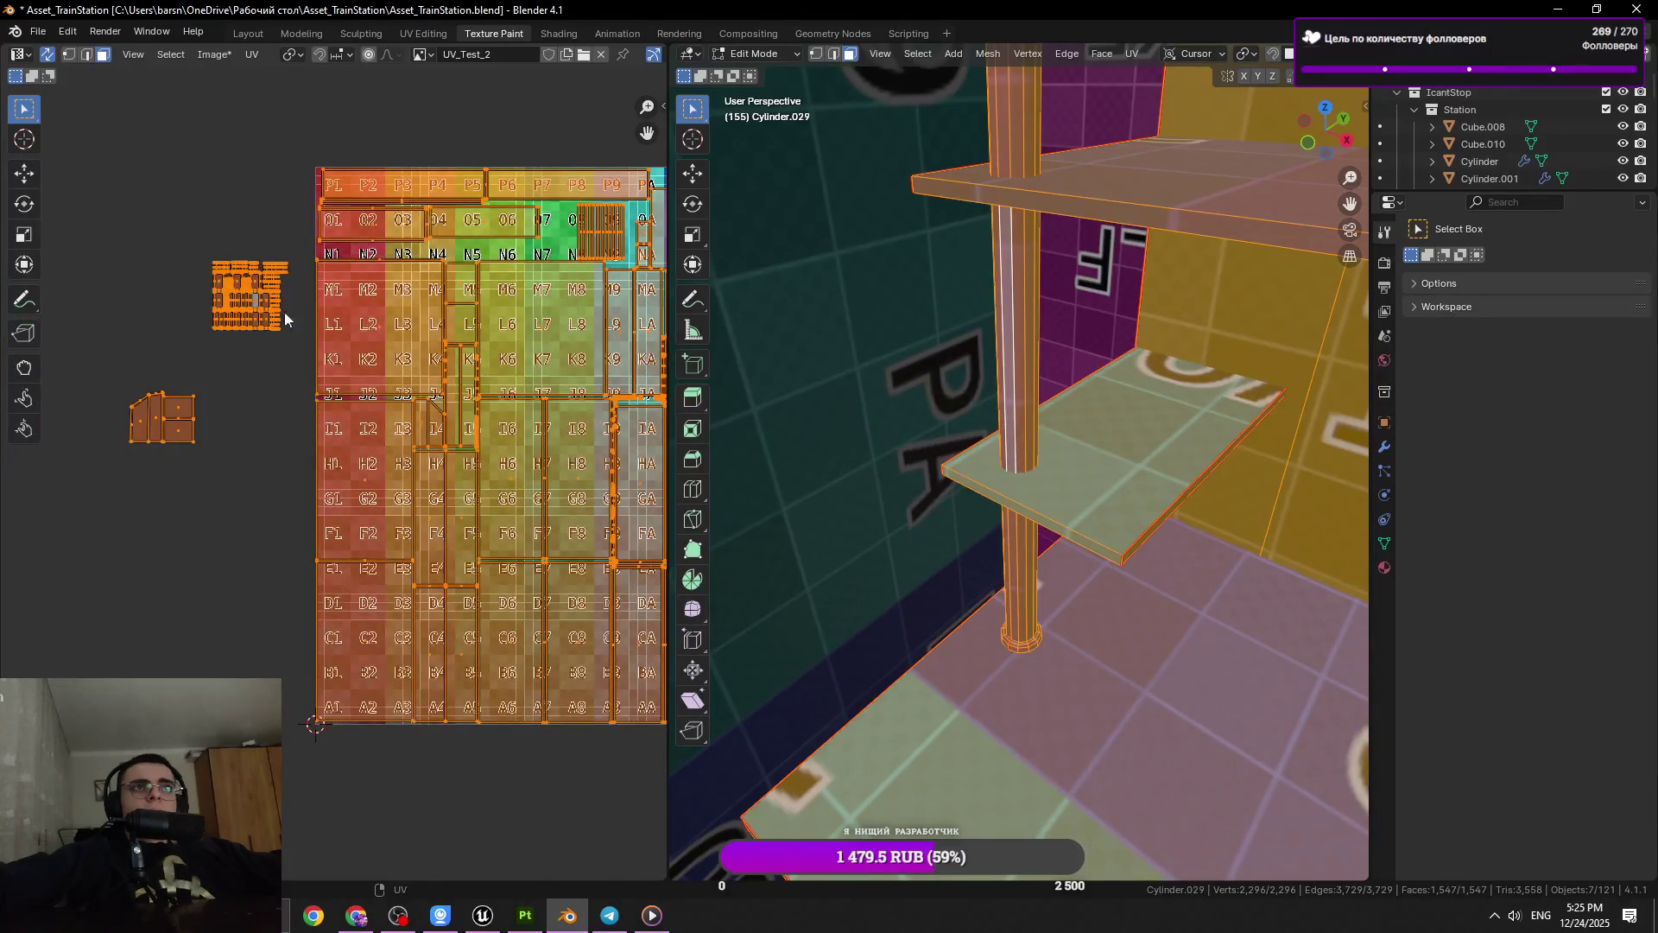
click(213, 376)
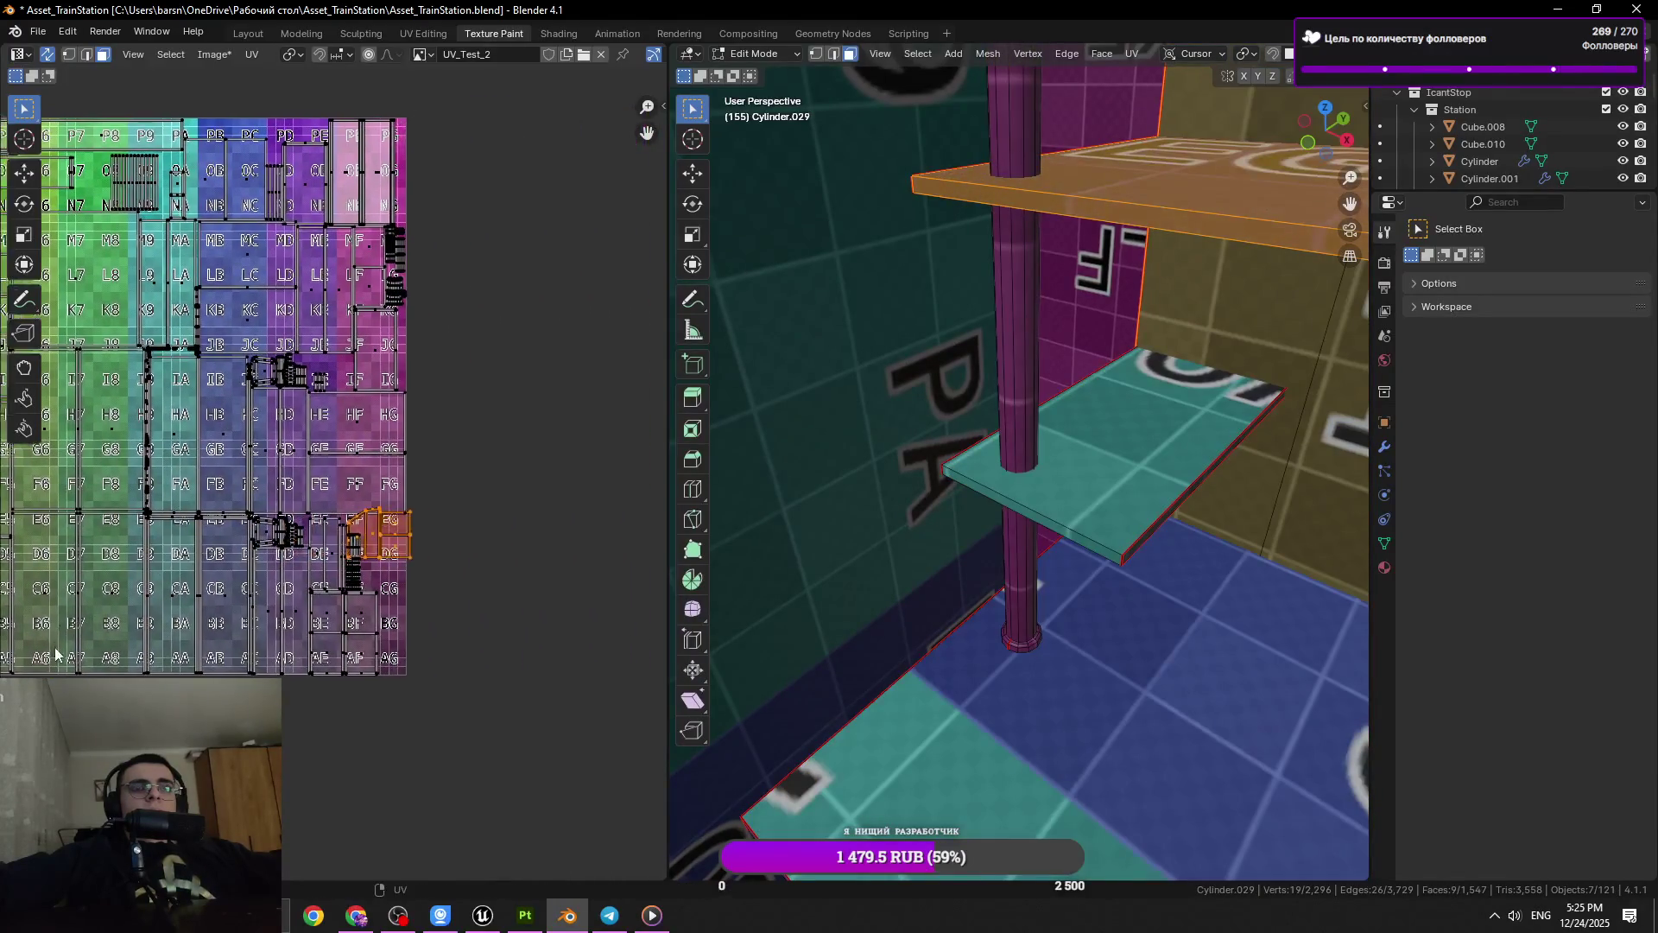
scroll(up, 3)
Rotate the shelf island 90° and shift it to the right
key(r)
key(Return)
key(g)
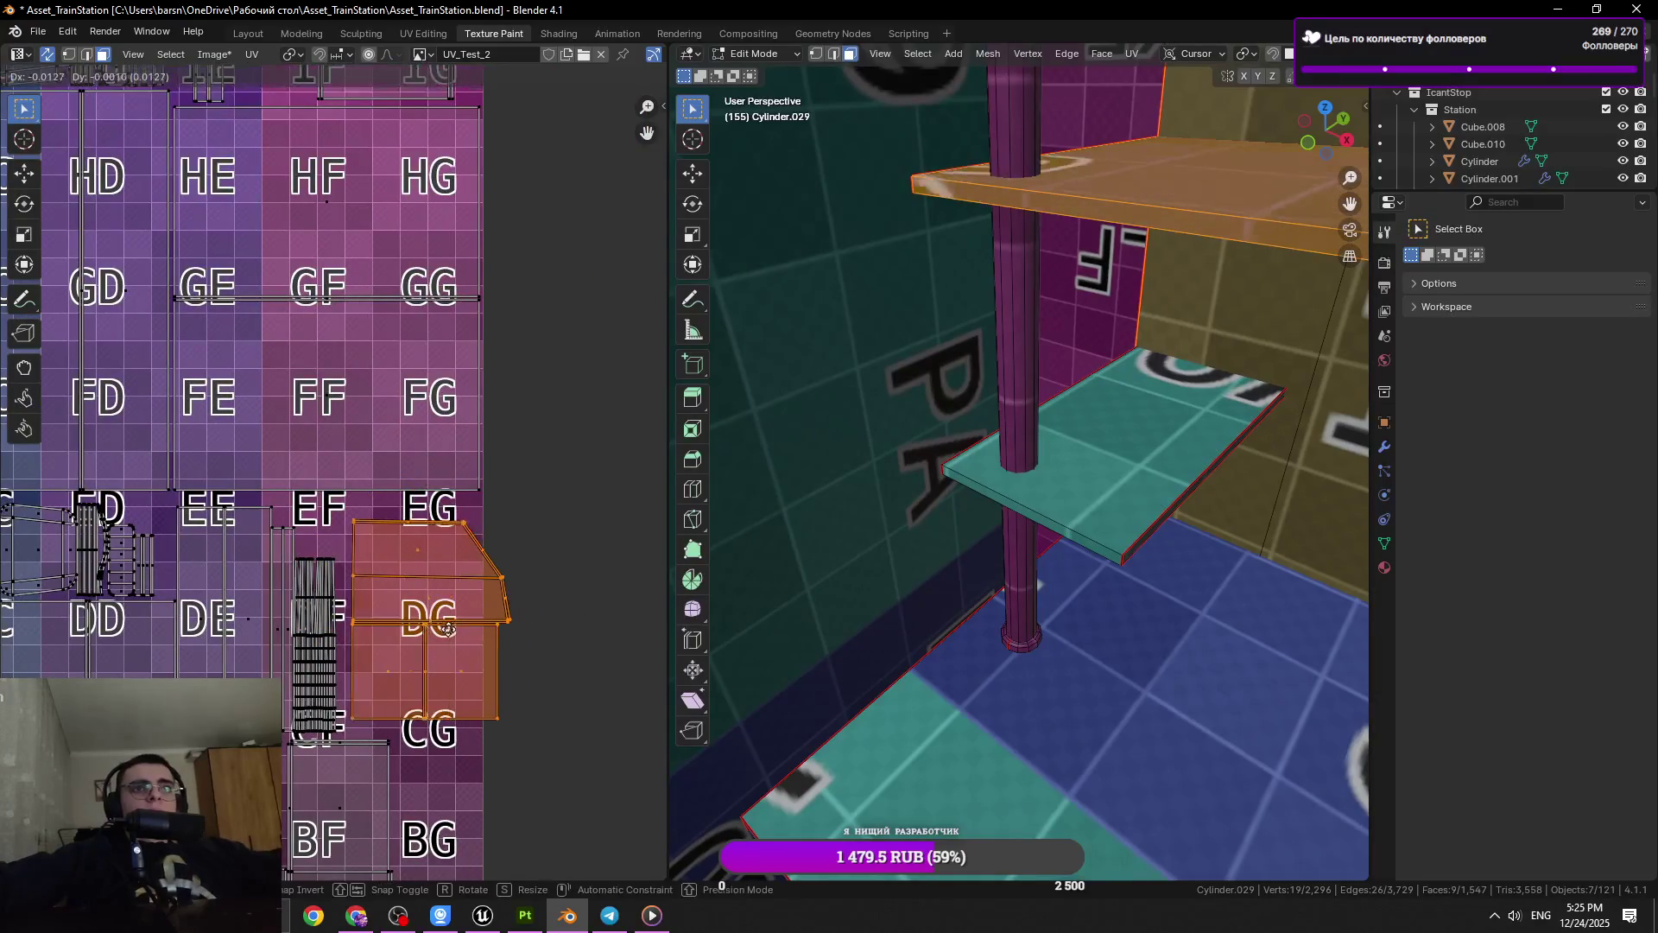
click(542, 642)
key(alt+a)
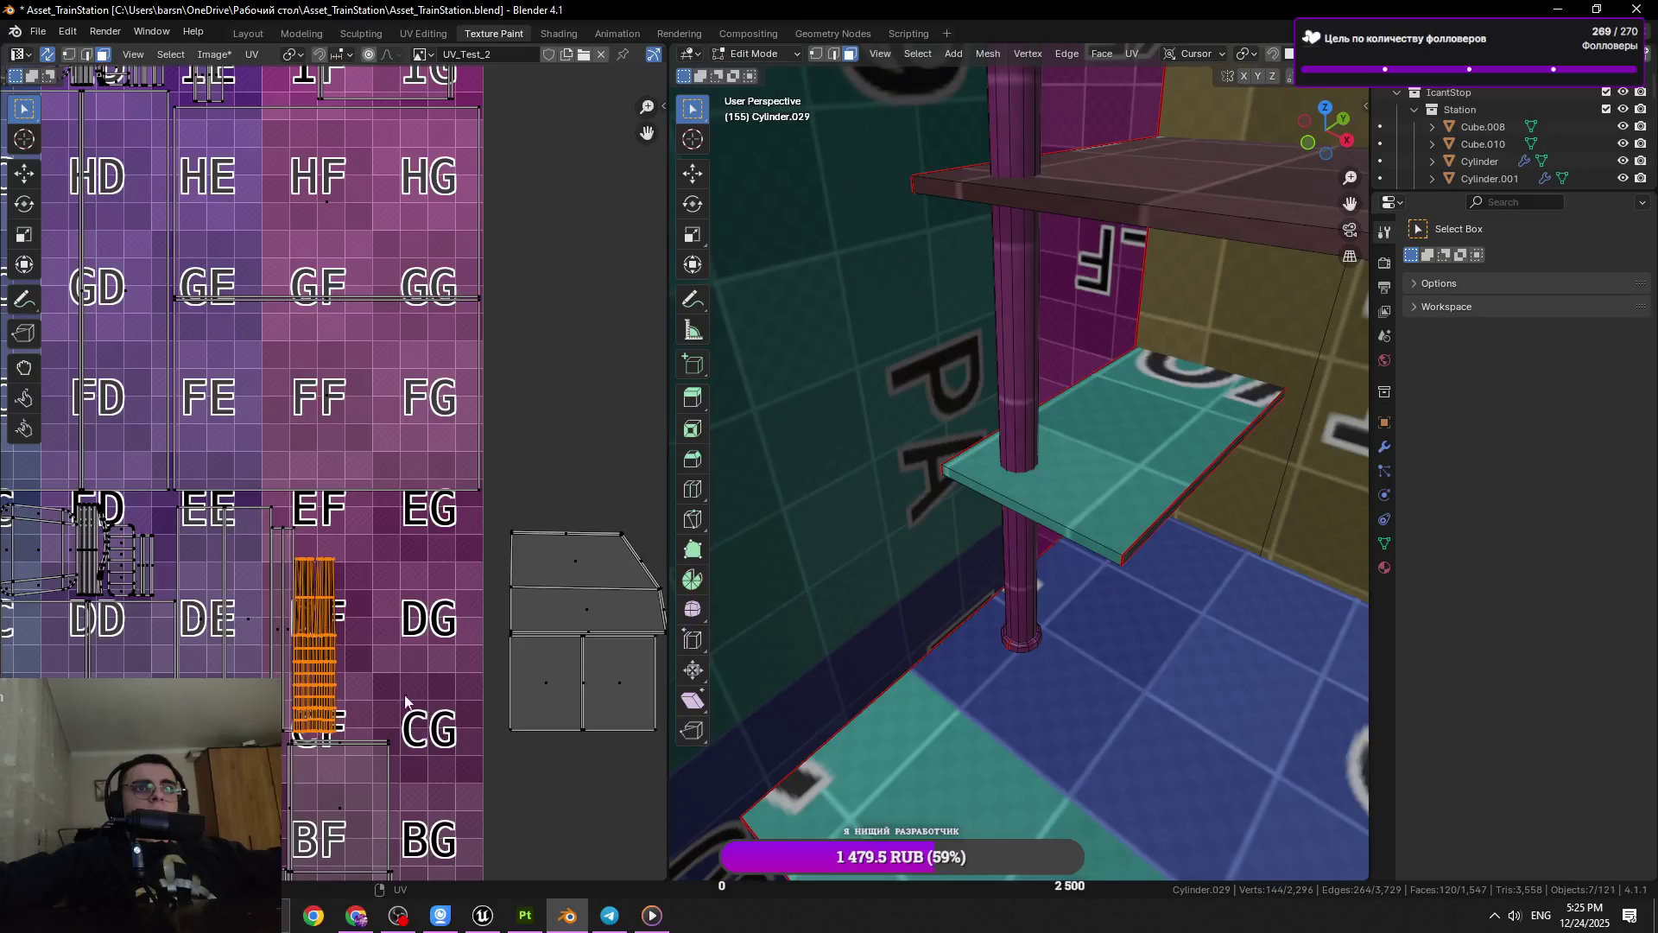
scroll(down, 3)
key(g)
Place the grey shelf island over the DF/DG tiles and save the blend file
click(622, 691)
drag(637, 664, 511, 344)
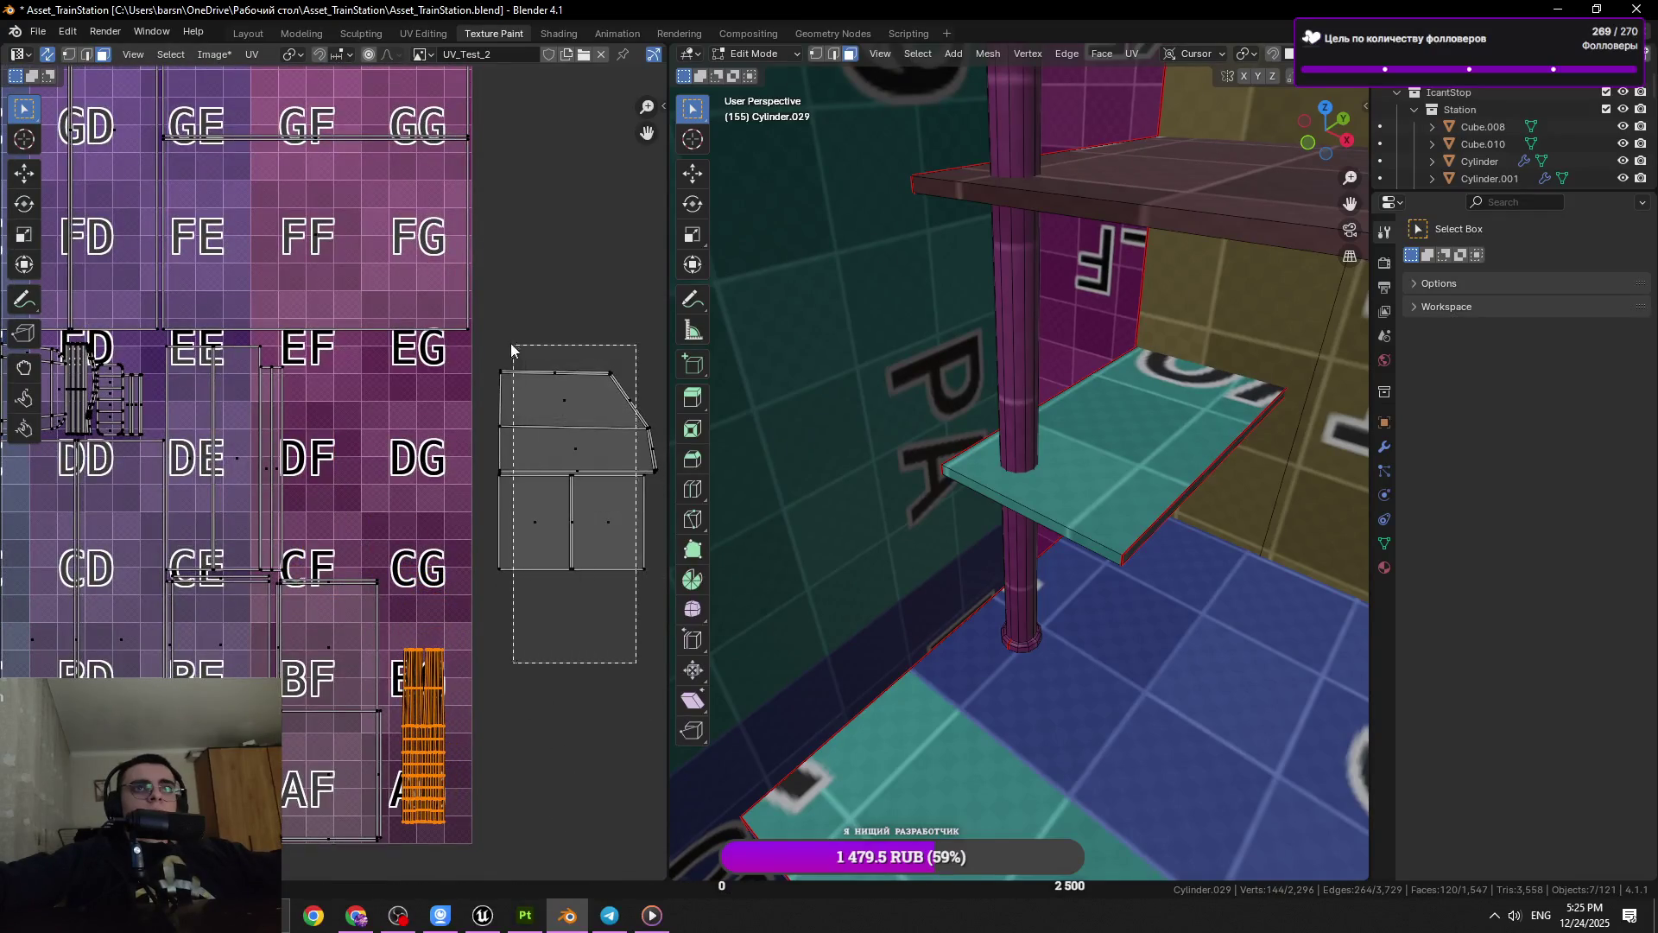
key(g)
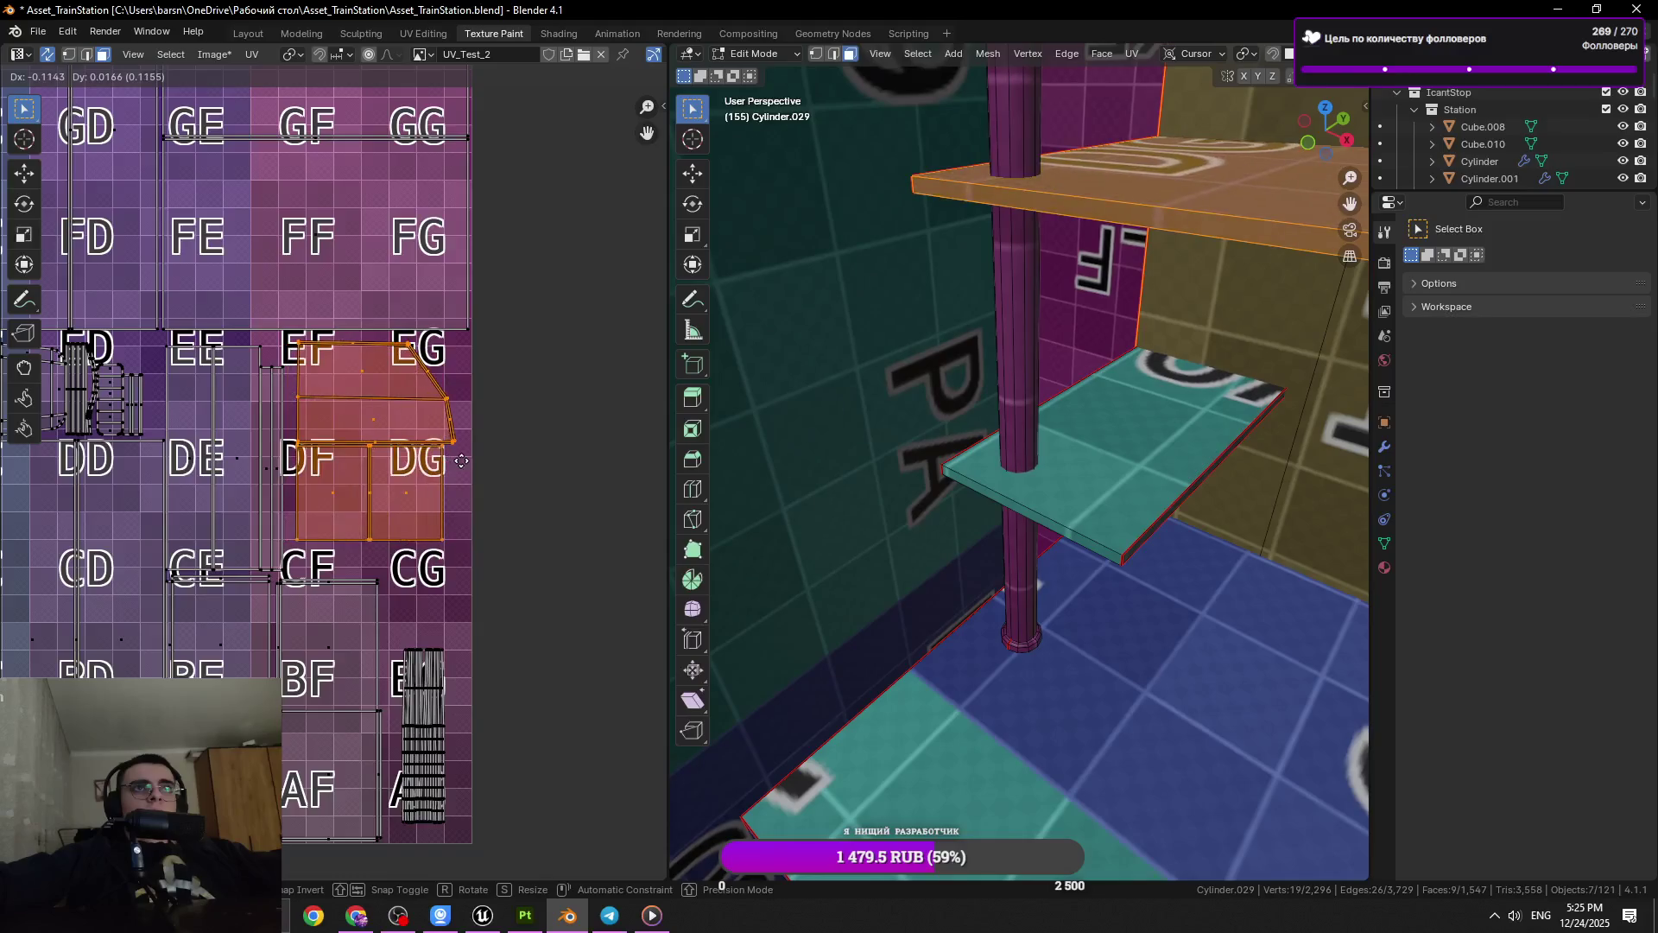
click(461, 461)
key(a)
scroll(down, 3)
key(ctrl+s)
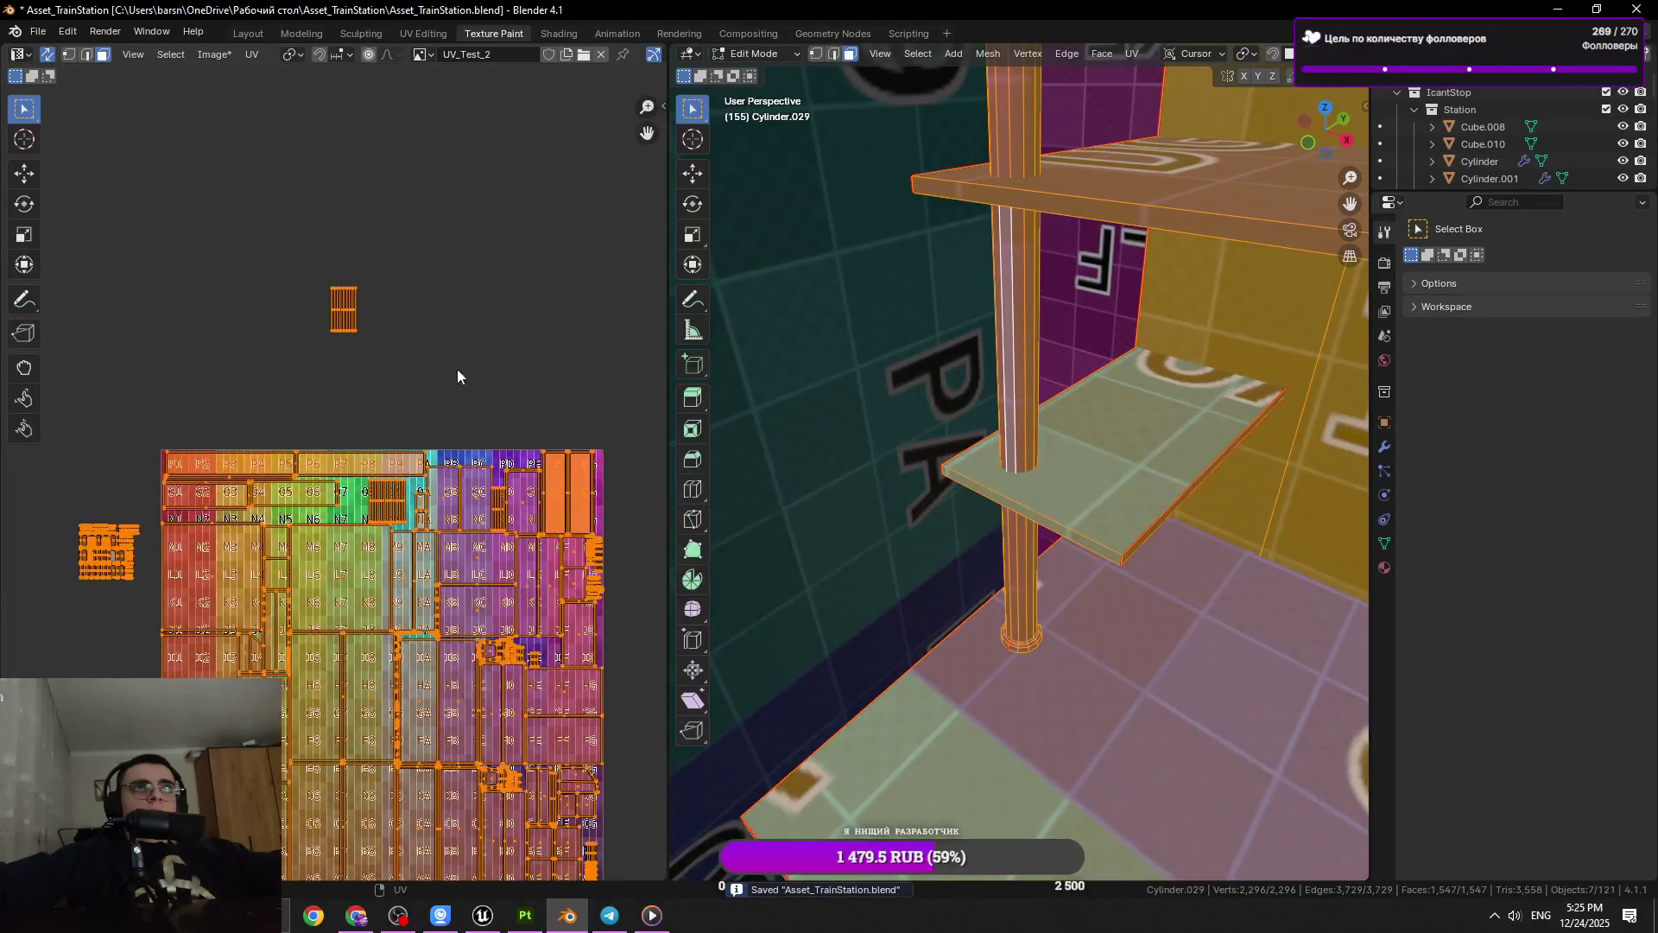
Reposition the grate island, then undo the latest selection changes
key(ctrl+z)
key(ctrl+z)
key(g)
scroll(up, 3)
scroll(up, 3)
click(433, 622)
scroll(down, 3)
key(a)
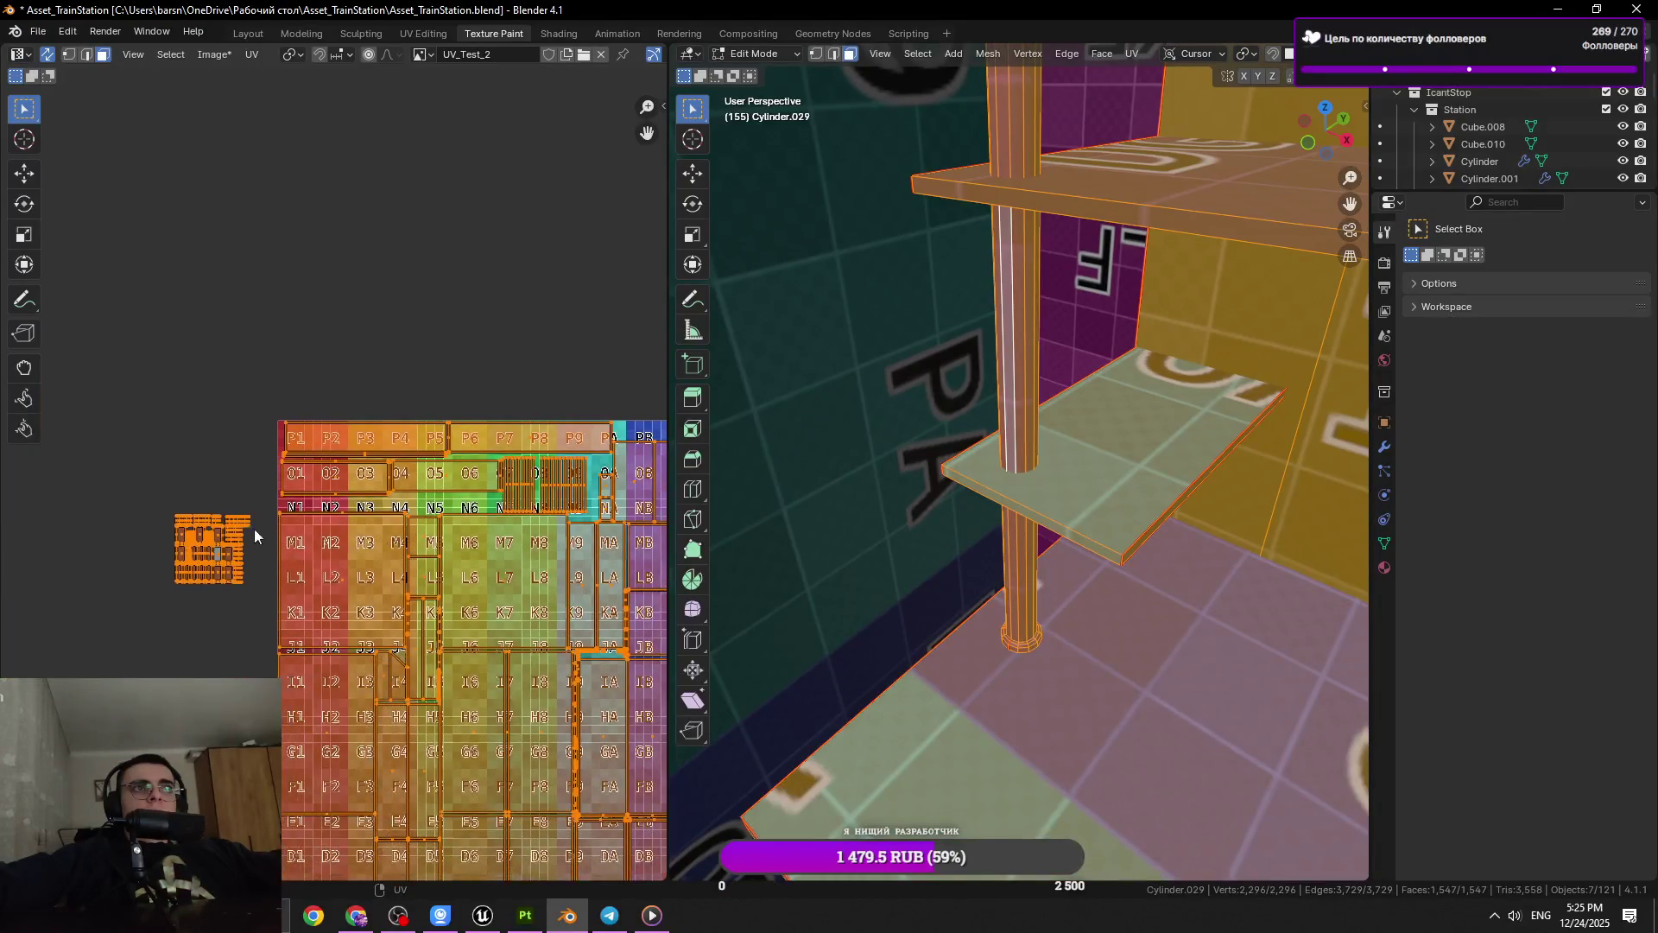
key(ctrl+z)
drag(646, 787, 352, 620)
key(ctrl+z)
Shrink the selected detail UV island and move it left near the IE tile
drag(925, 574, 870, 555)
key(g)
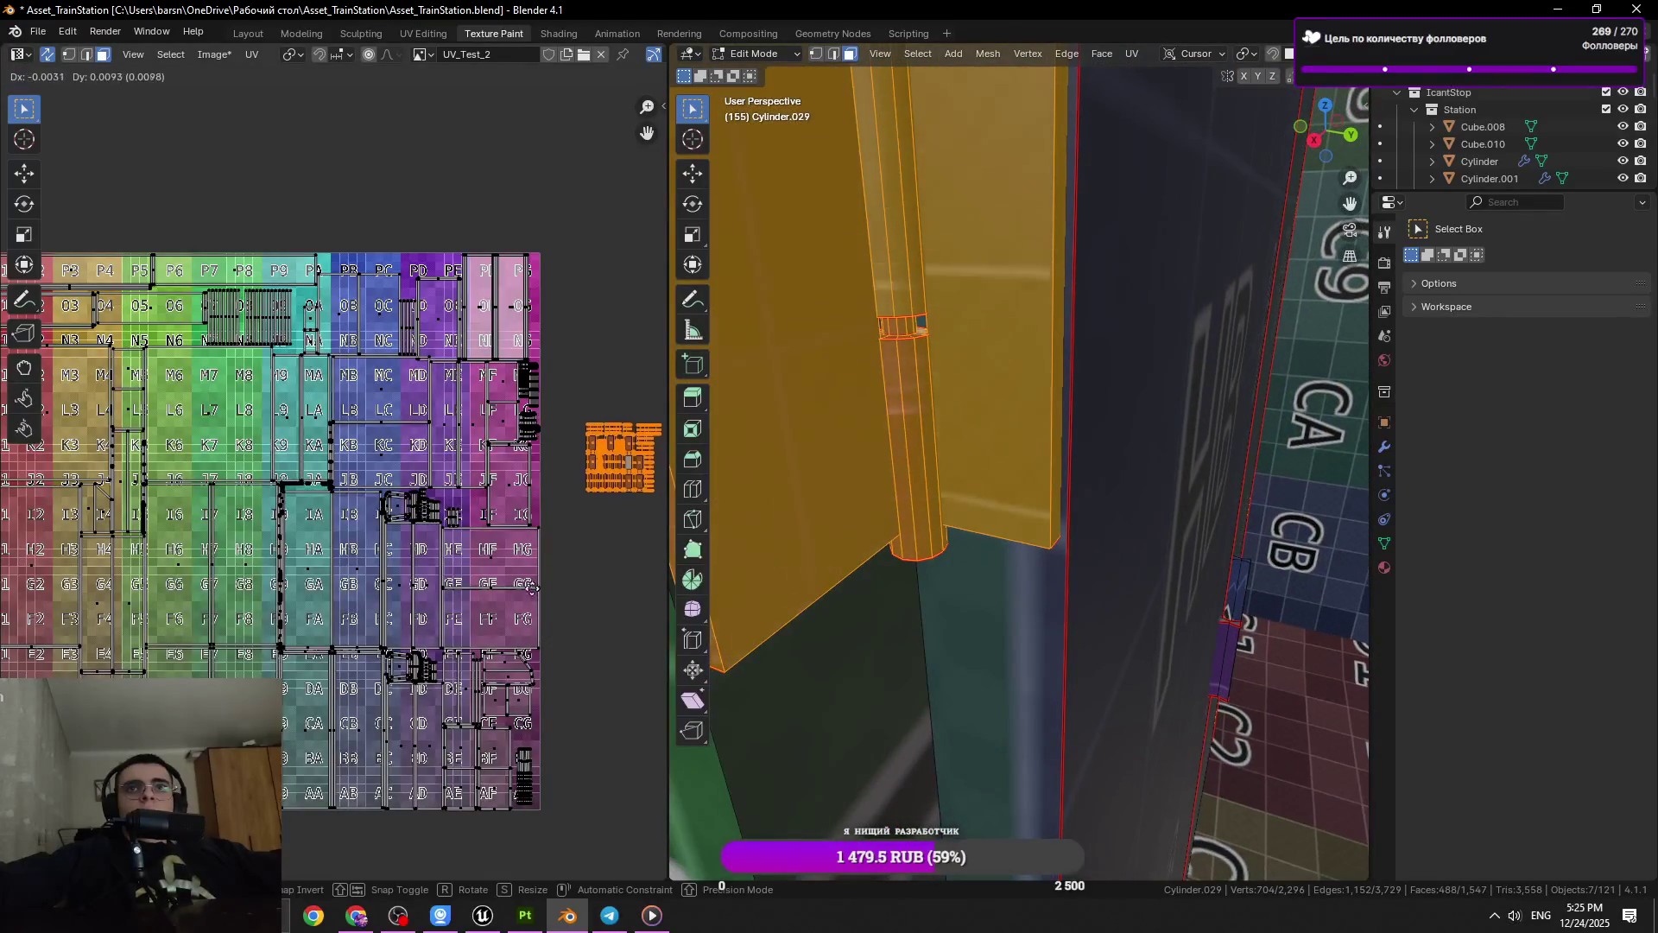
click(556, 792)
drag(1026, 598, 972, 588)
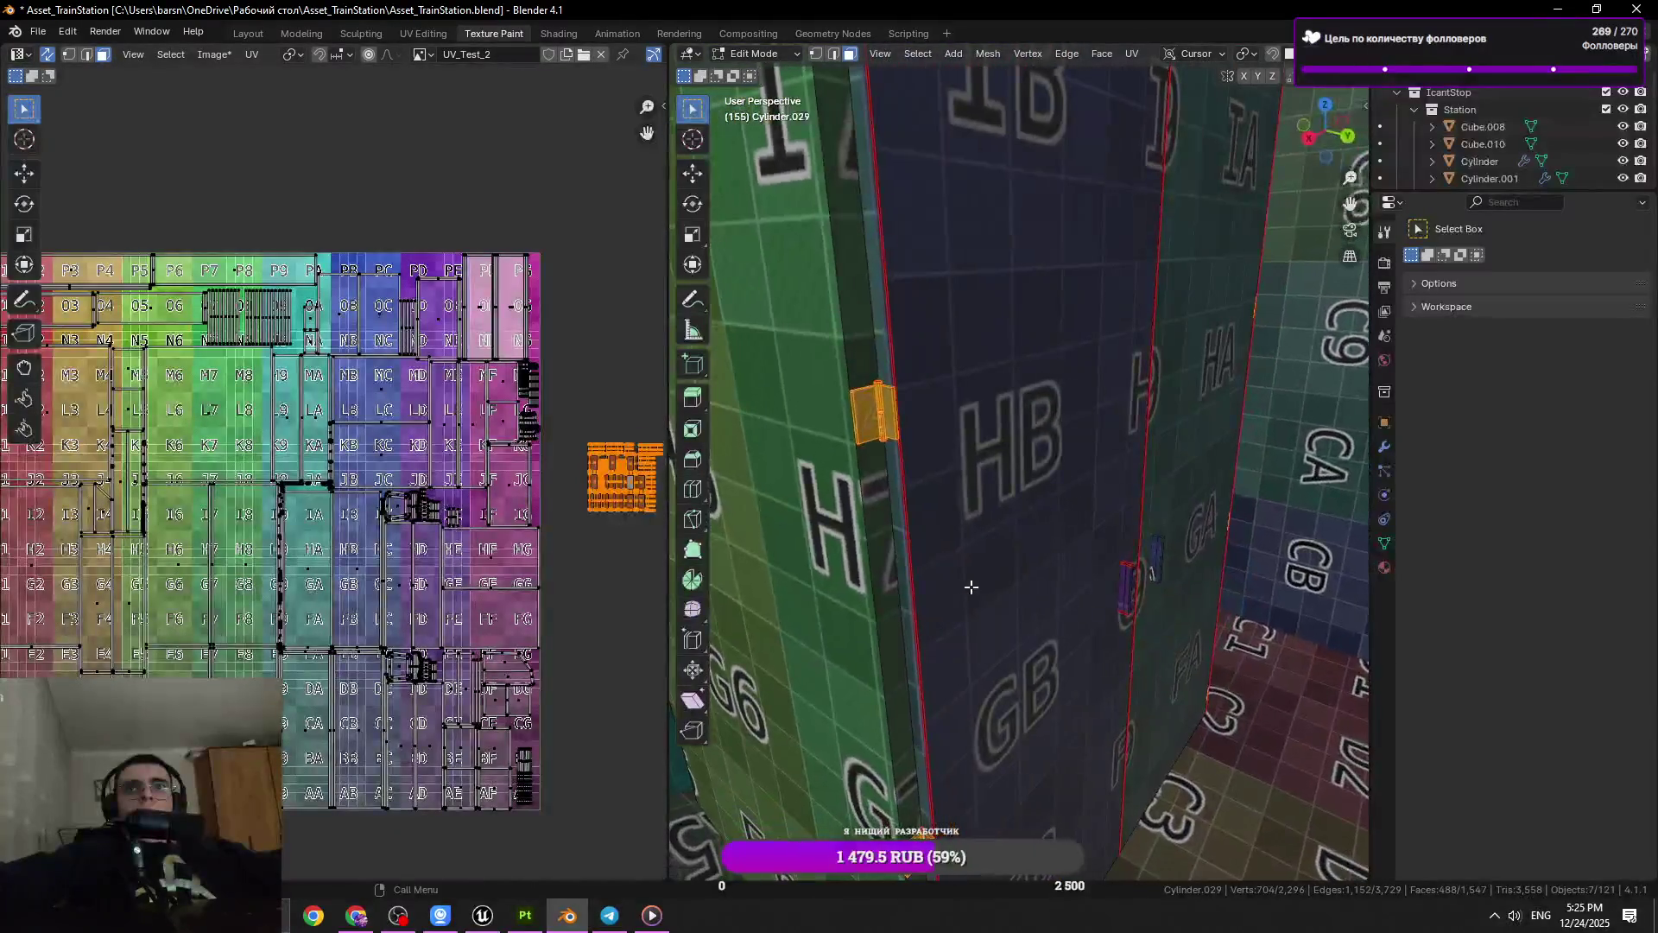
key(s)
click(596, 600)
scroll(up, 3)
key(g)
click(342, 642)
scroll(up, 3)
click(246, 591)
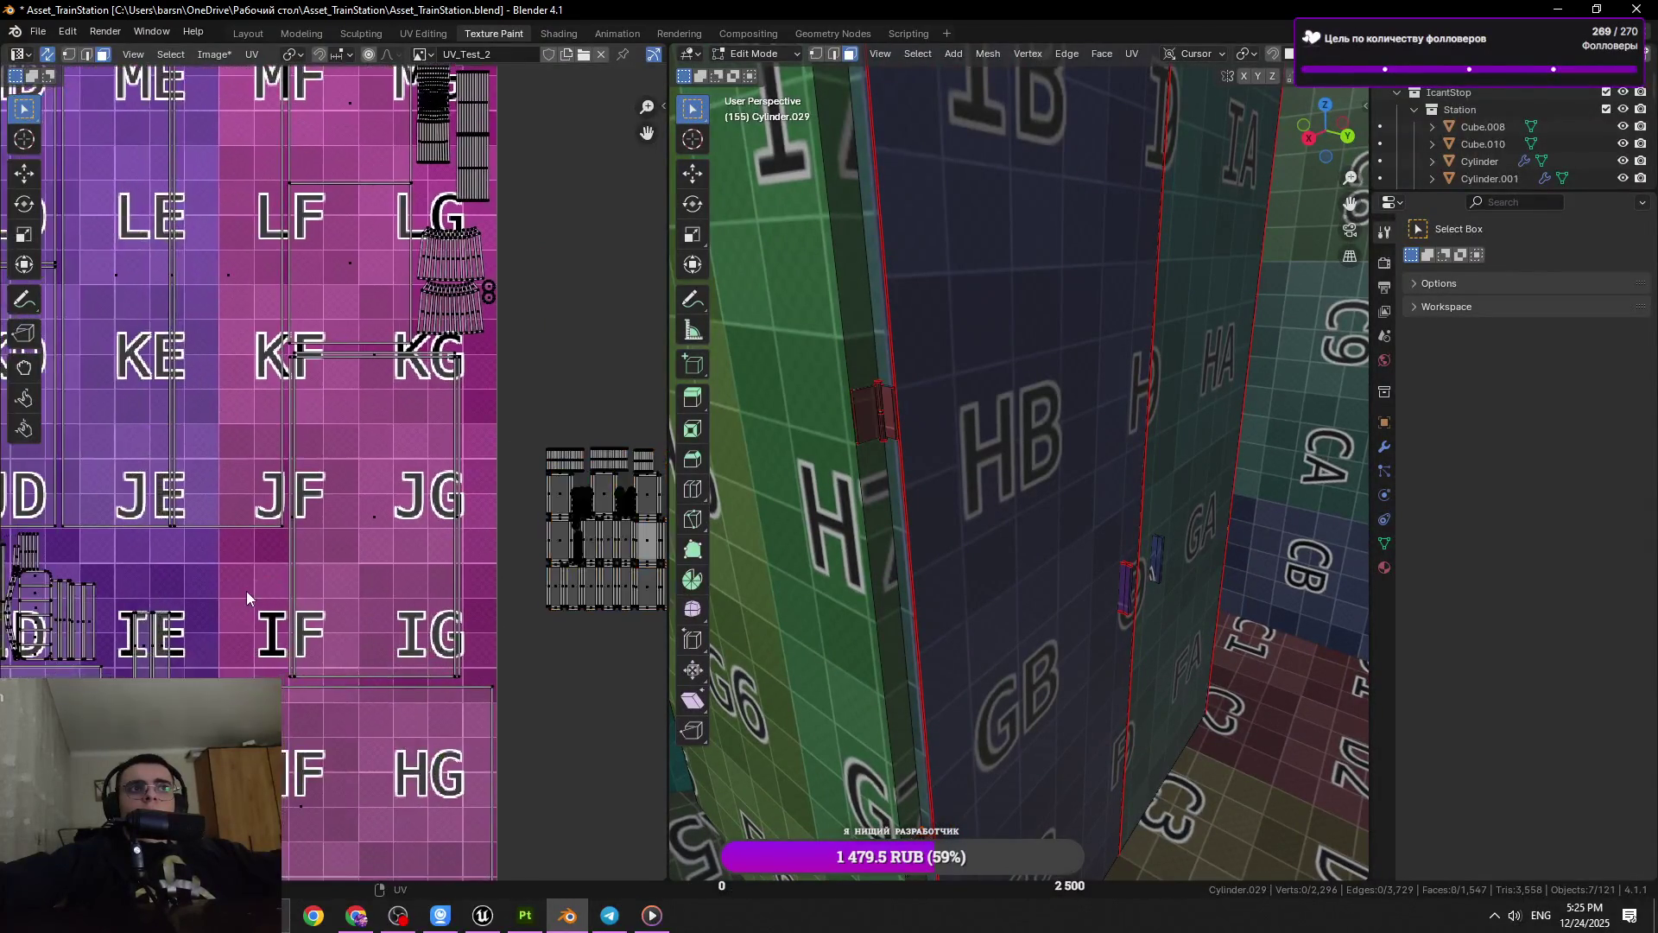
Carry another small island from IE over to the CG tile
scroll(down, 3)
key(g)
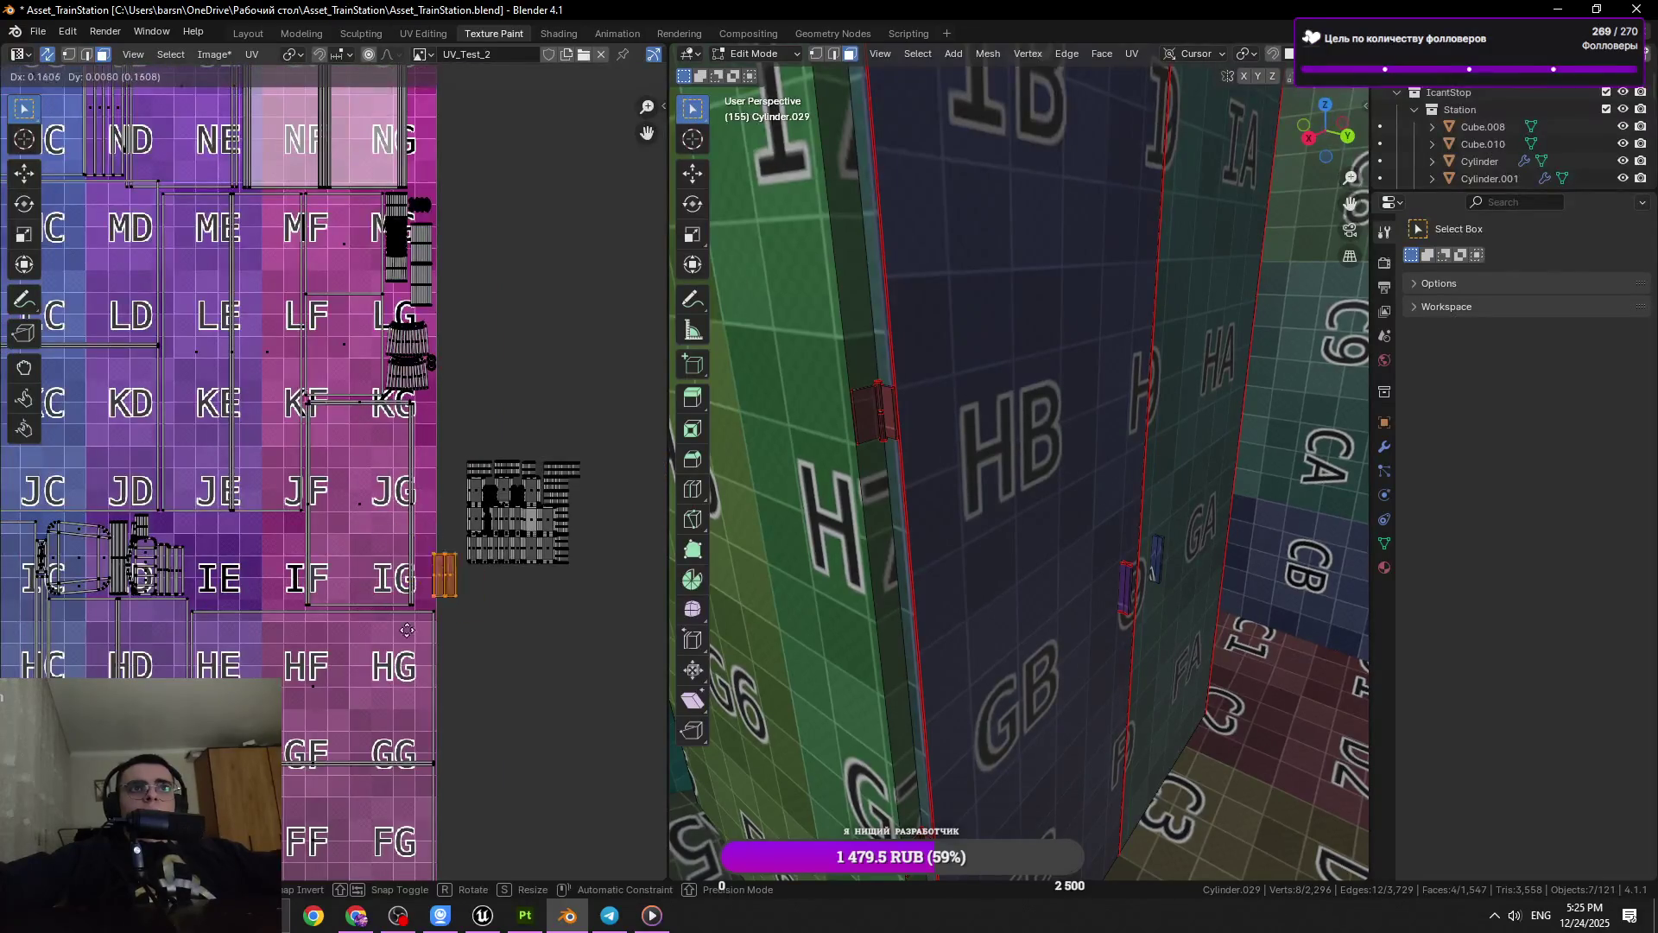
scroll(down, 3)
scroll(up, 3)
drag(456, 620, 416, 410)
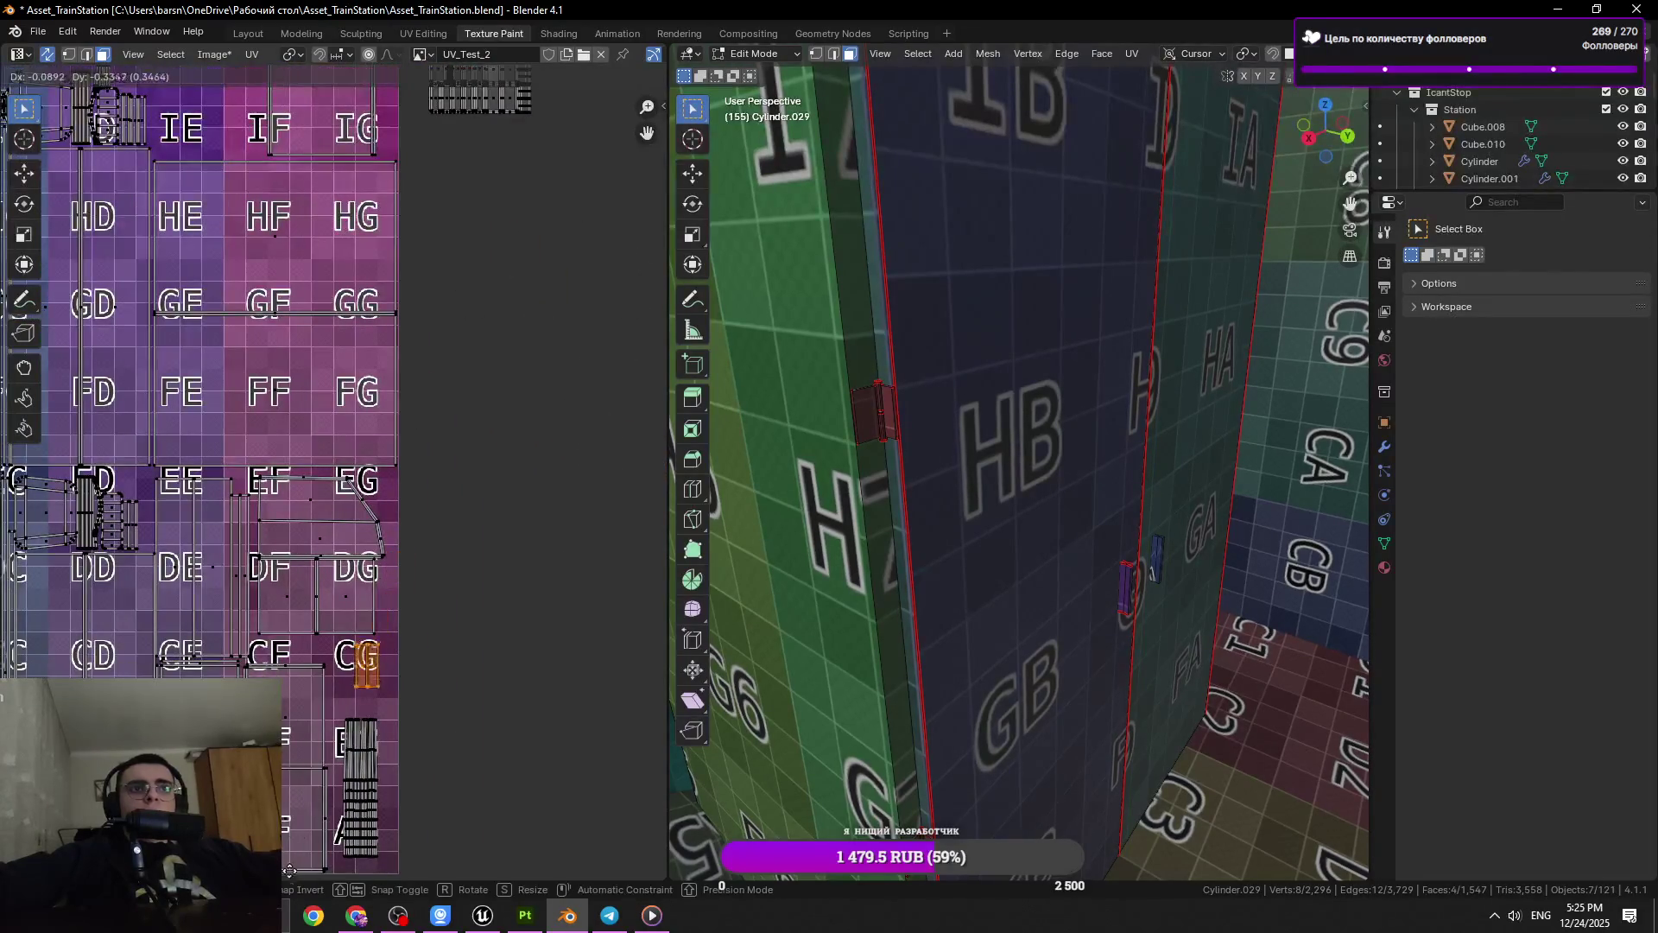
click(289, 870)
scroll(down, 3)
scroll(up, 3)
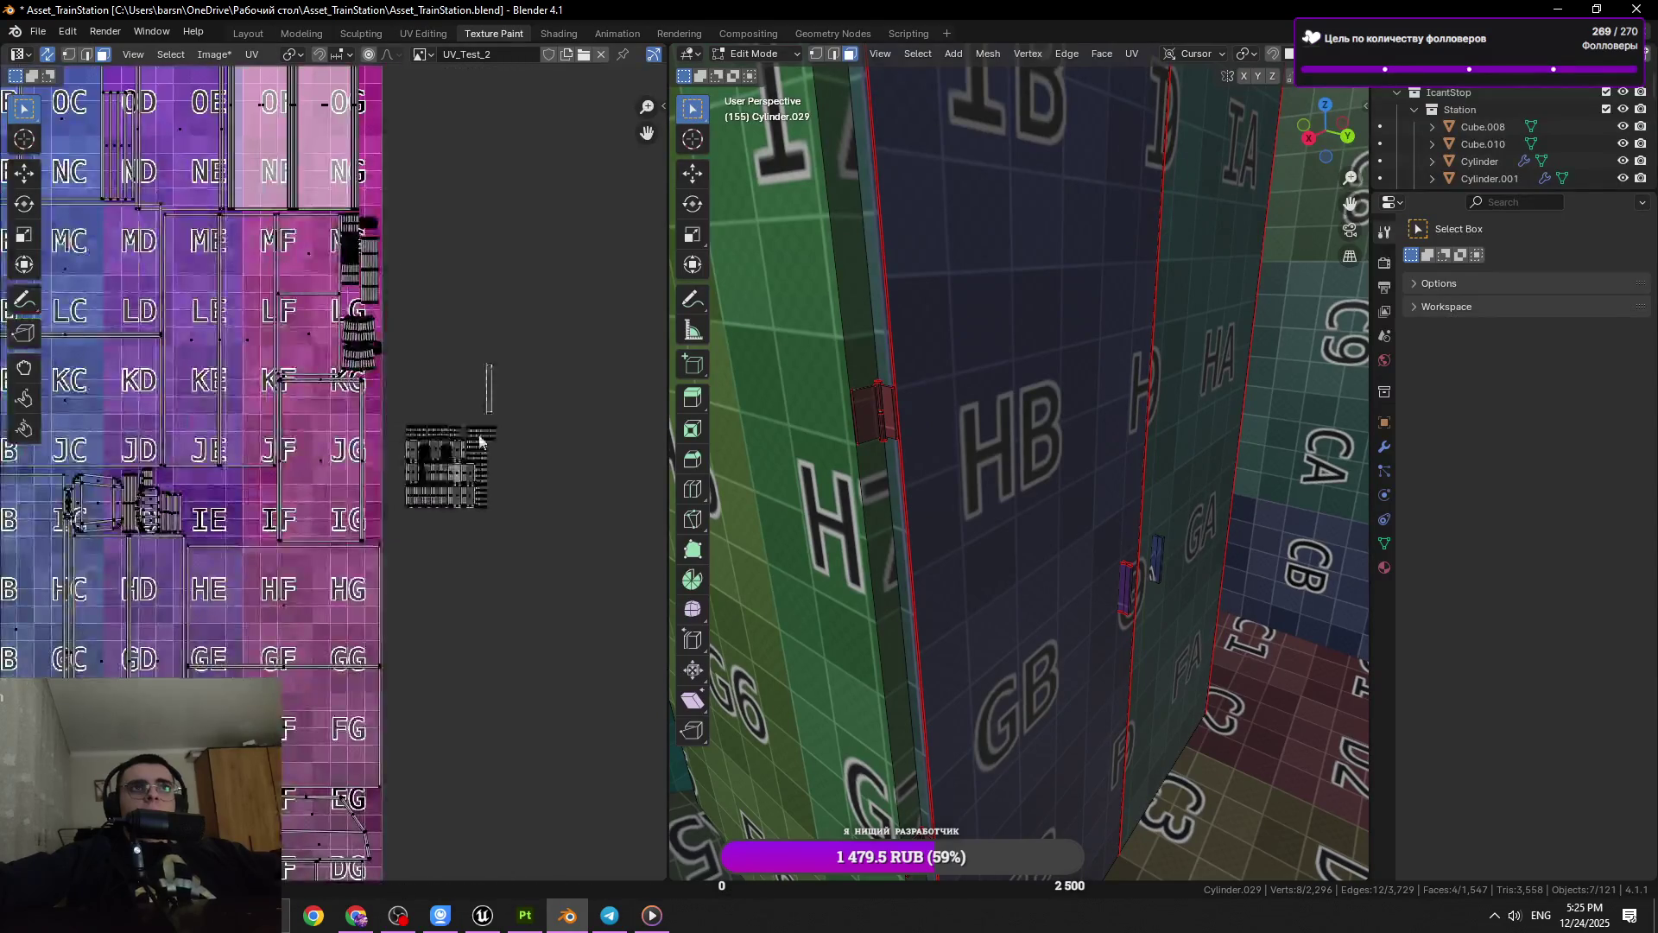
Select the cabinet detail island with L and place it in the IE/IF area
key(l)
key(g)
click(199, 587)
scroll(up, 3)
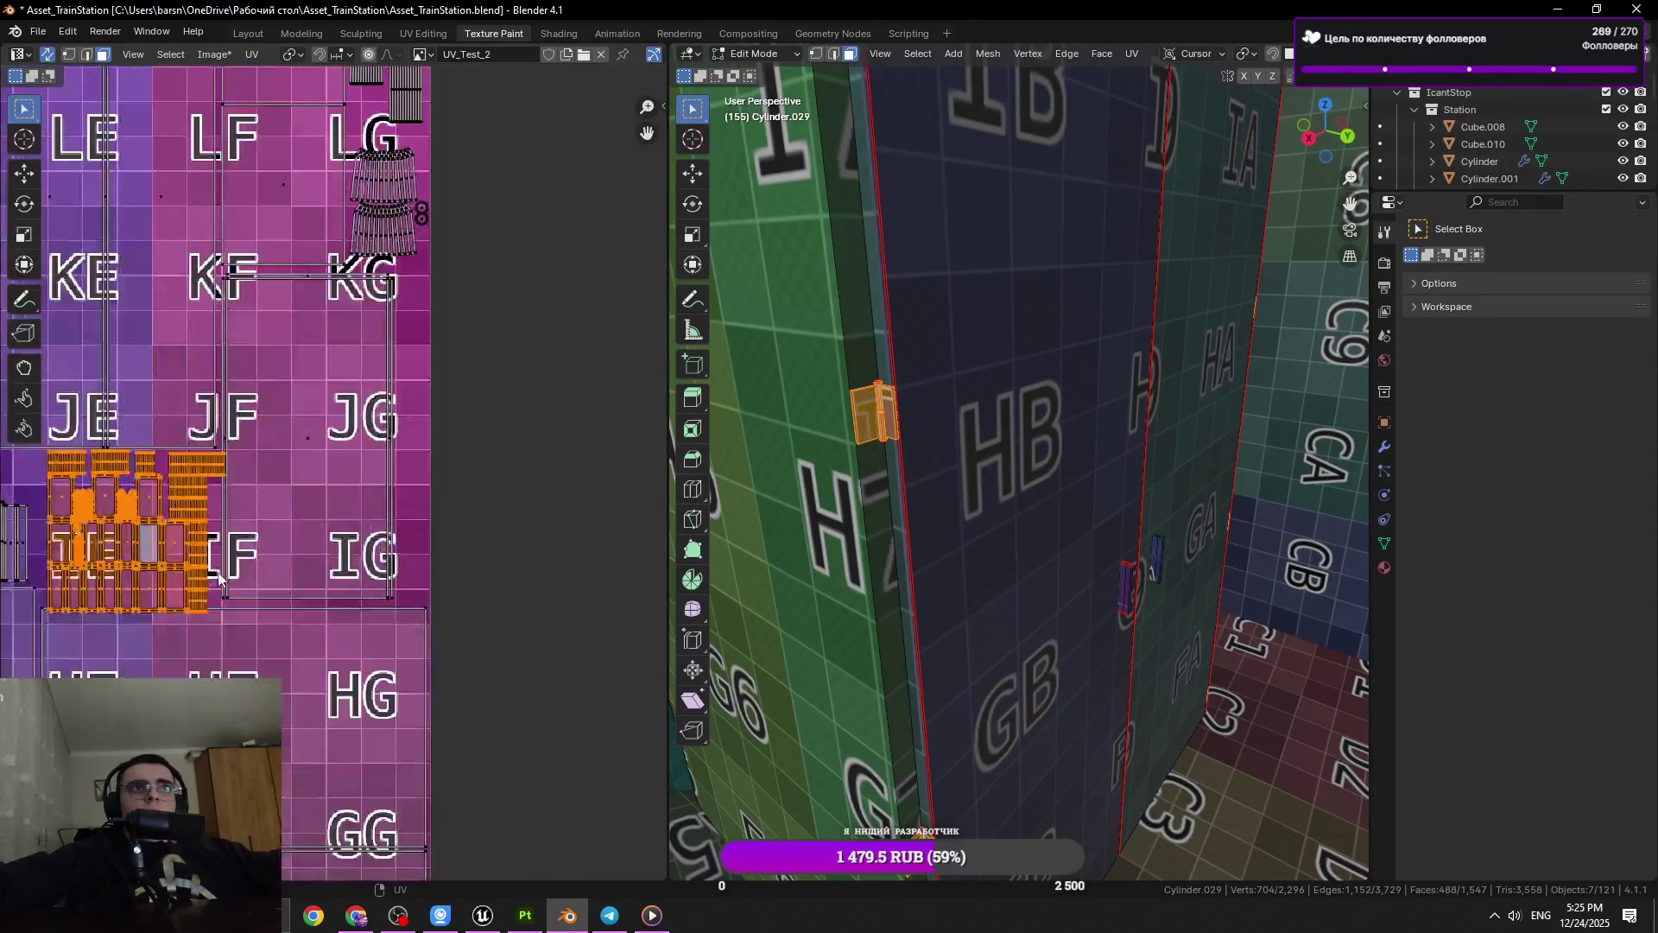
scroll(up, 3)
key(g)
click(345, 522)
Select all faces, save Asset_TrainStation.blend, and return to Object Mode
key(a)
scroll(down, 3)
scroll(down, 3)
key(ctrl+s)
scroll(up, 3)
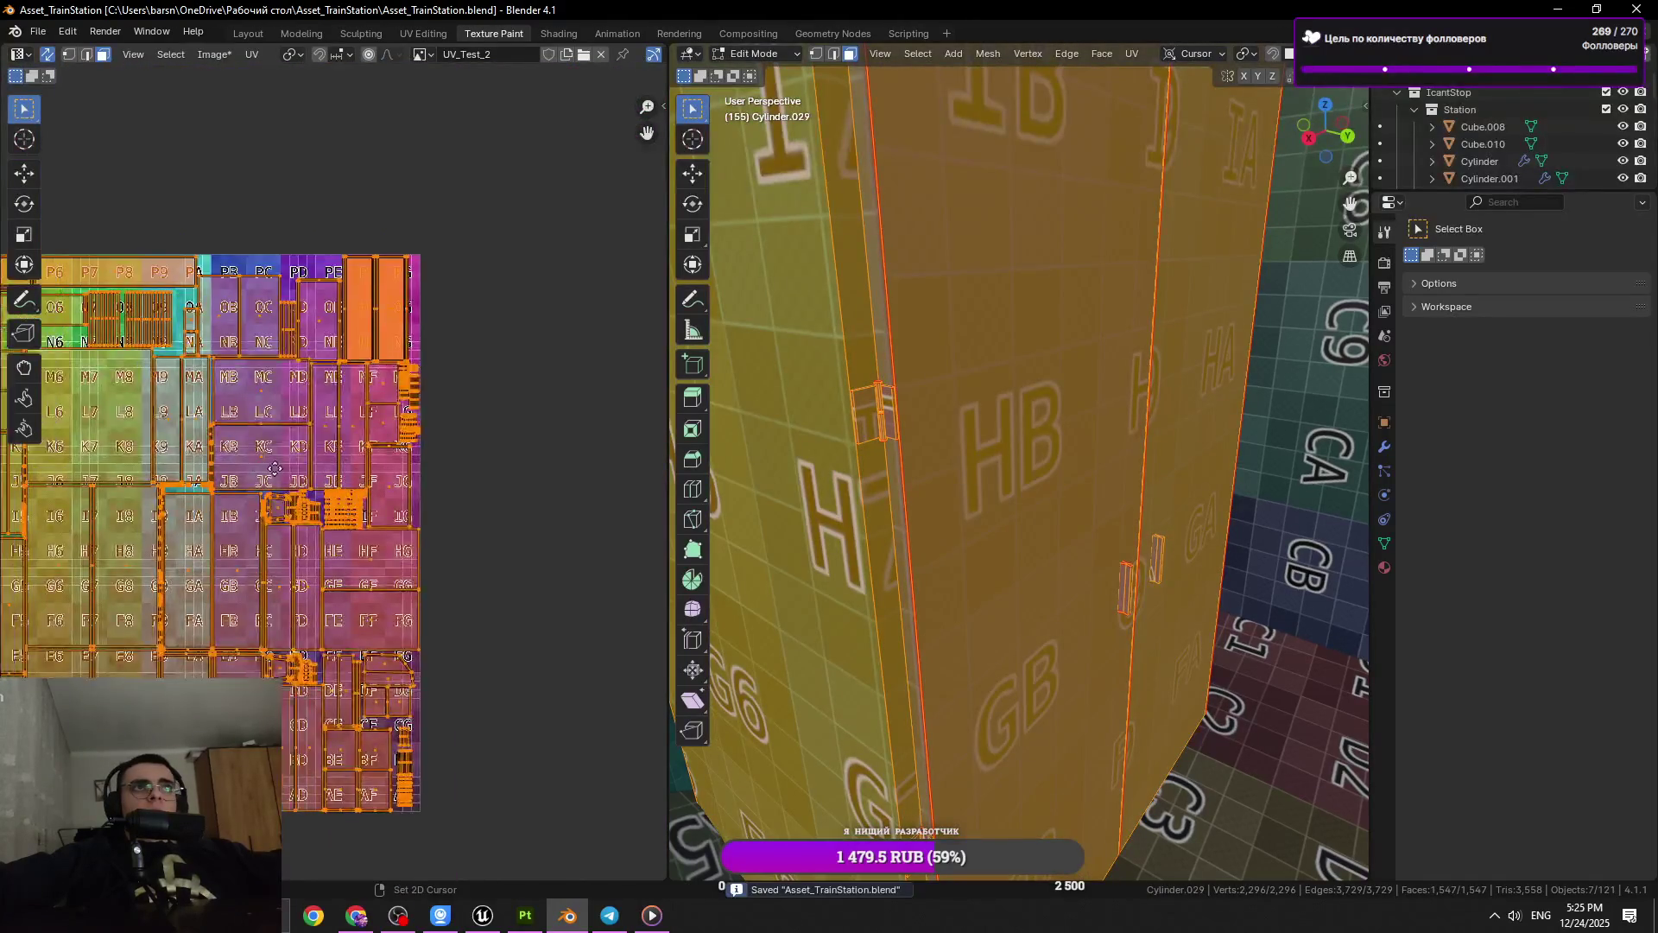
scroll(down, 3)
scroll(down, 3)
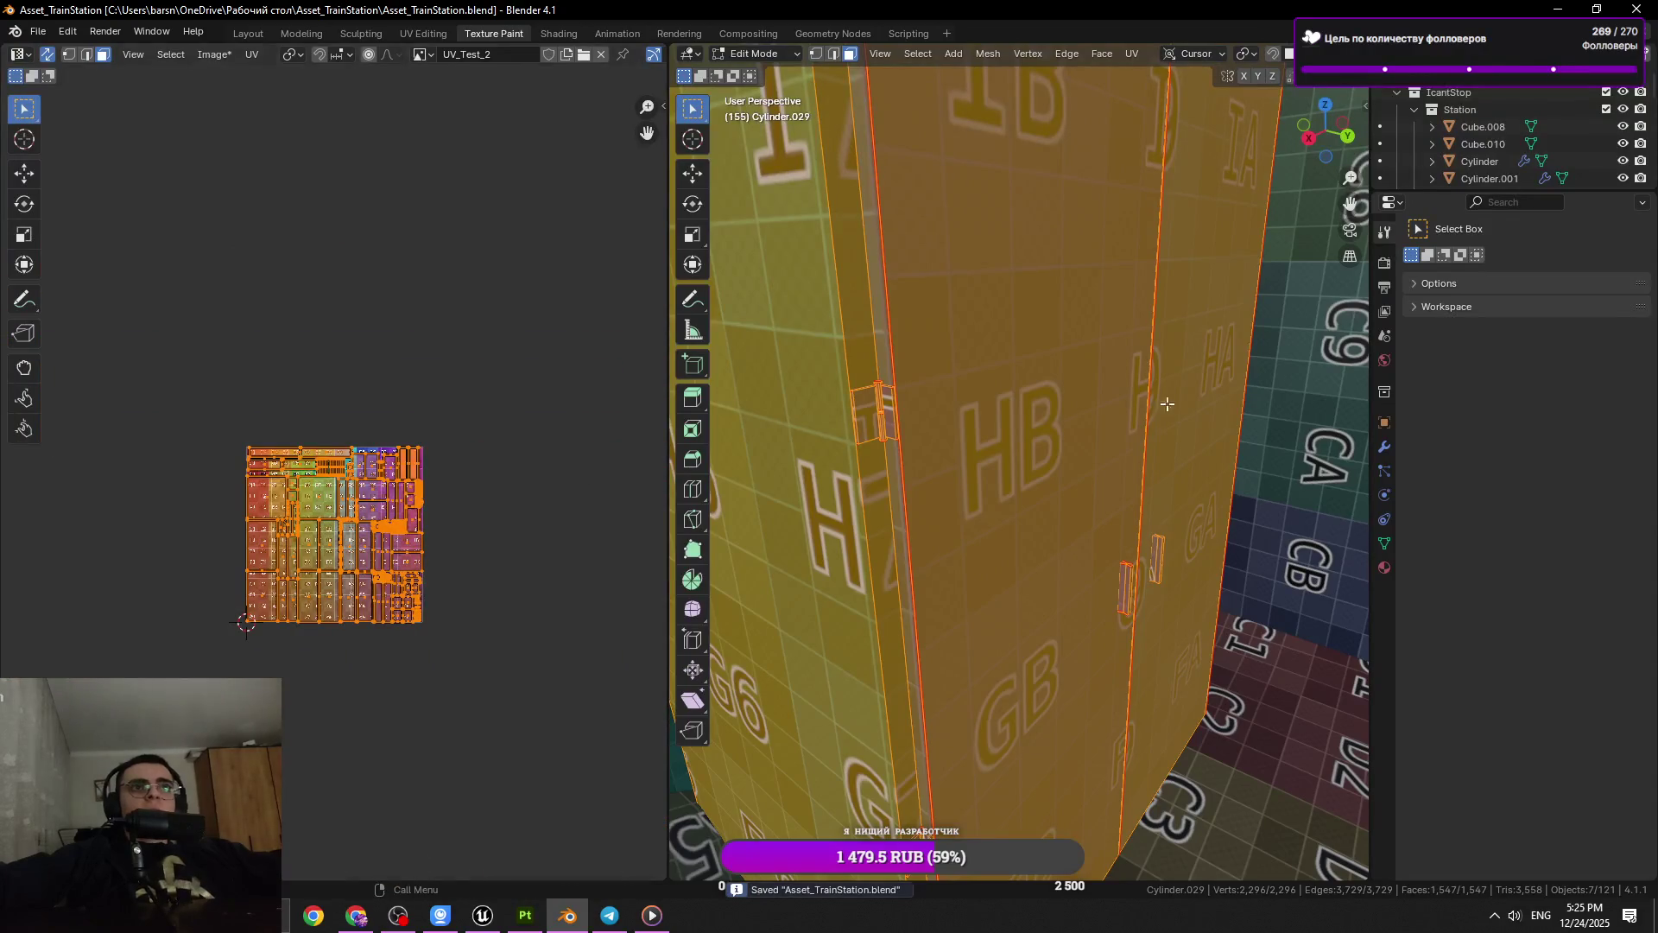
scroll(down, 3)
scroll(up, 3)
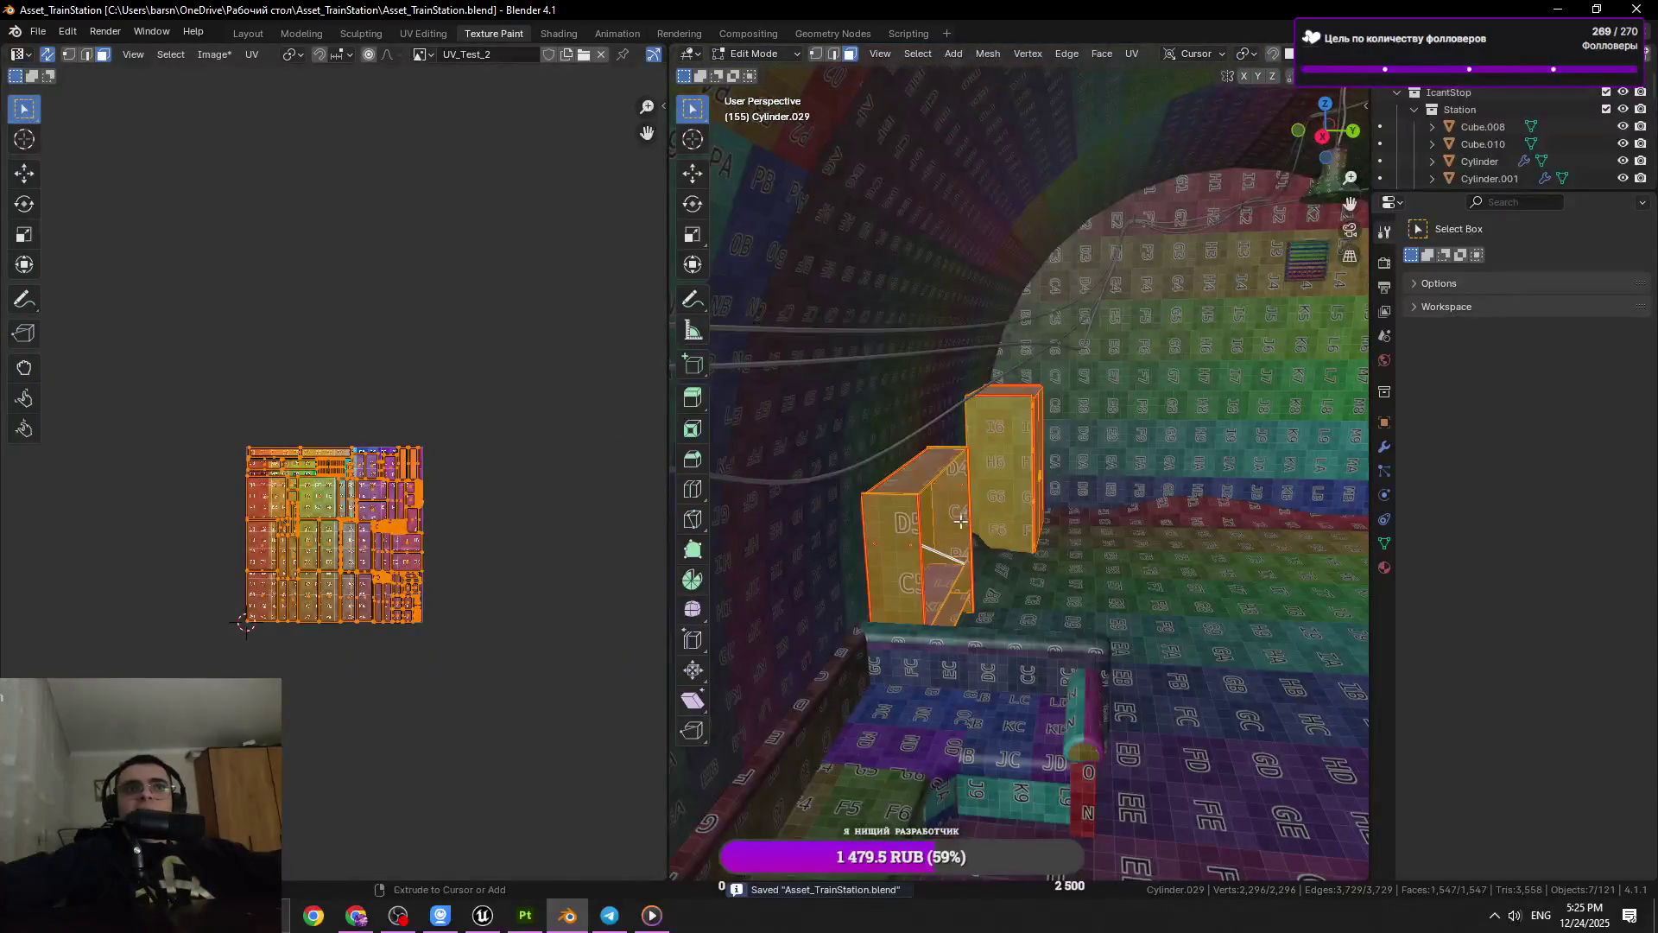
scroll(up, 3)
scroll(up, 3)
scroll(down, 3)
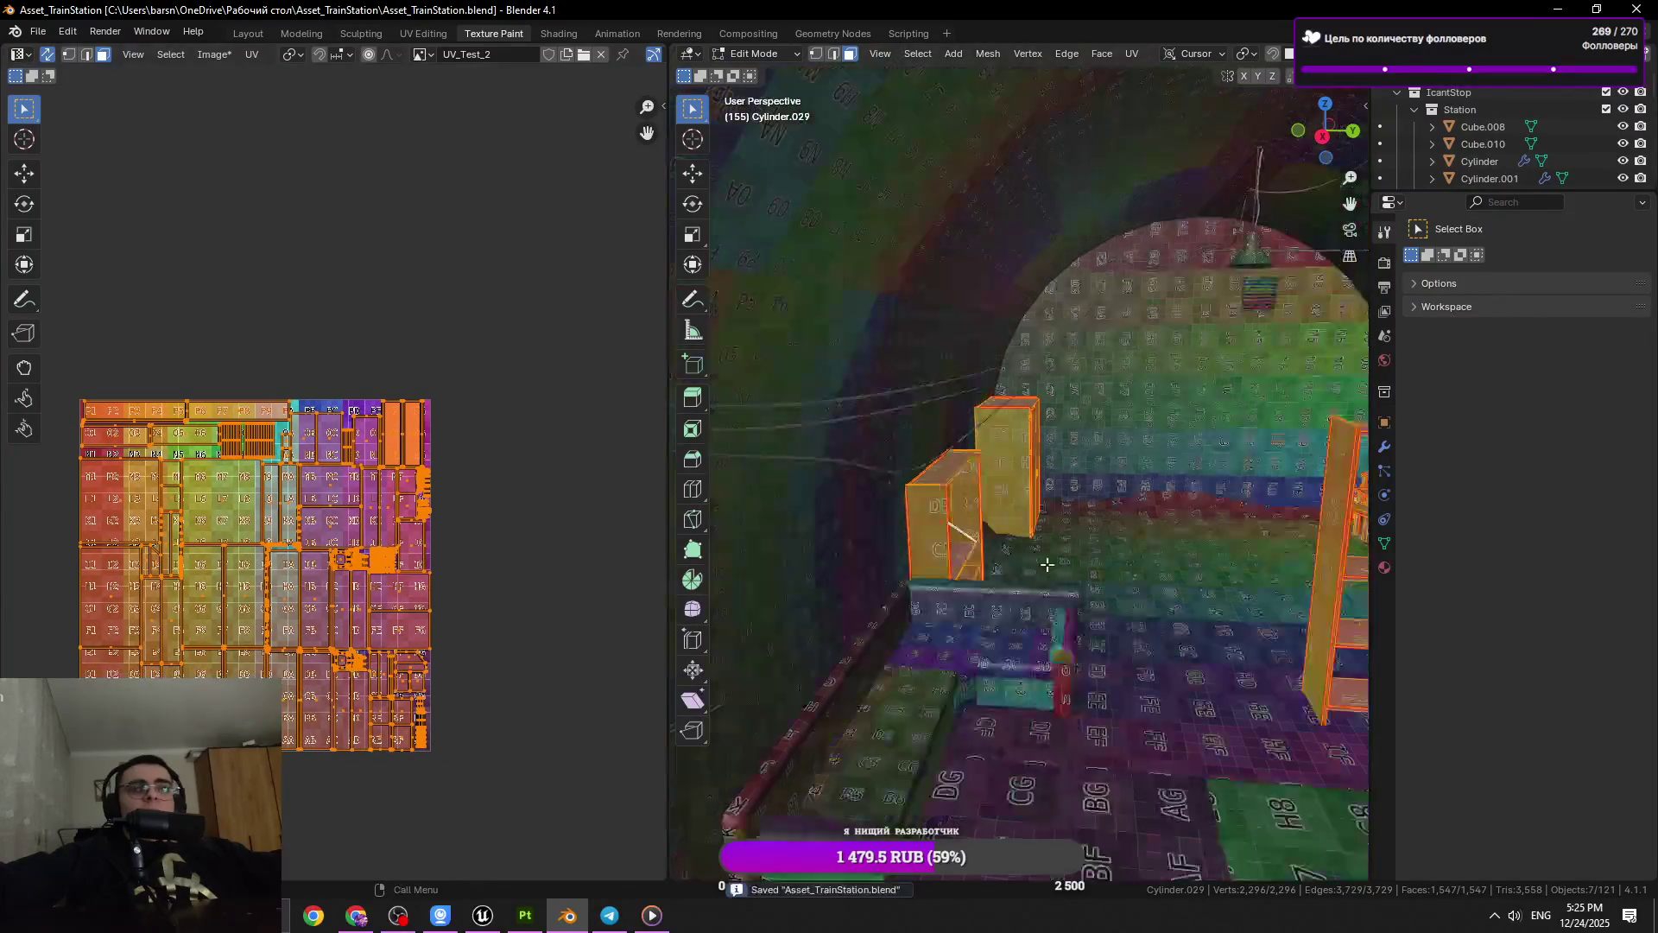
scroll(up, 3)
key(Tab)
click(1148, 402)
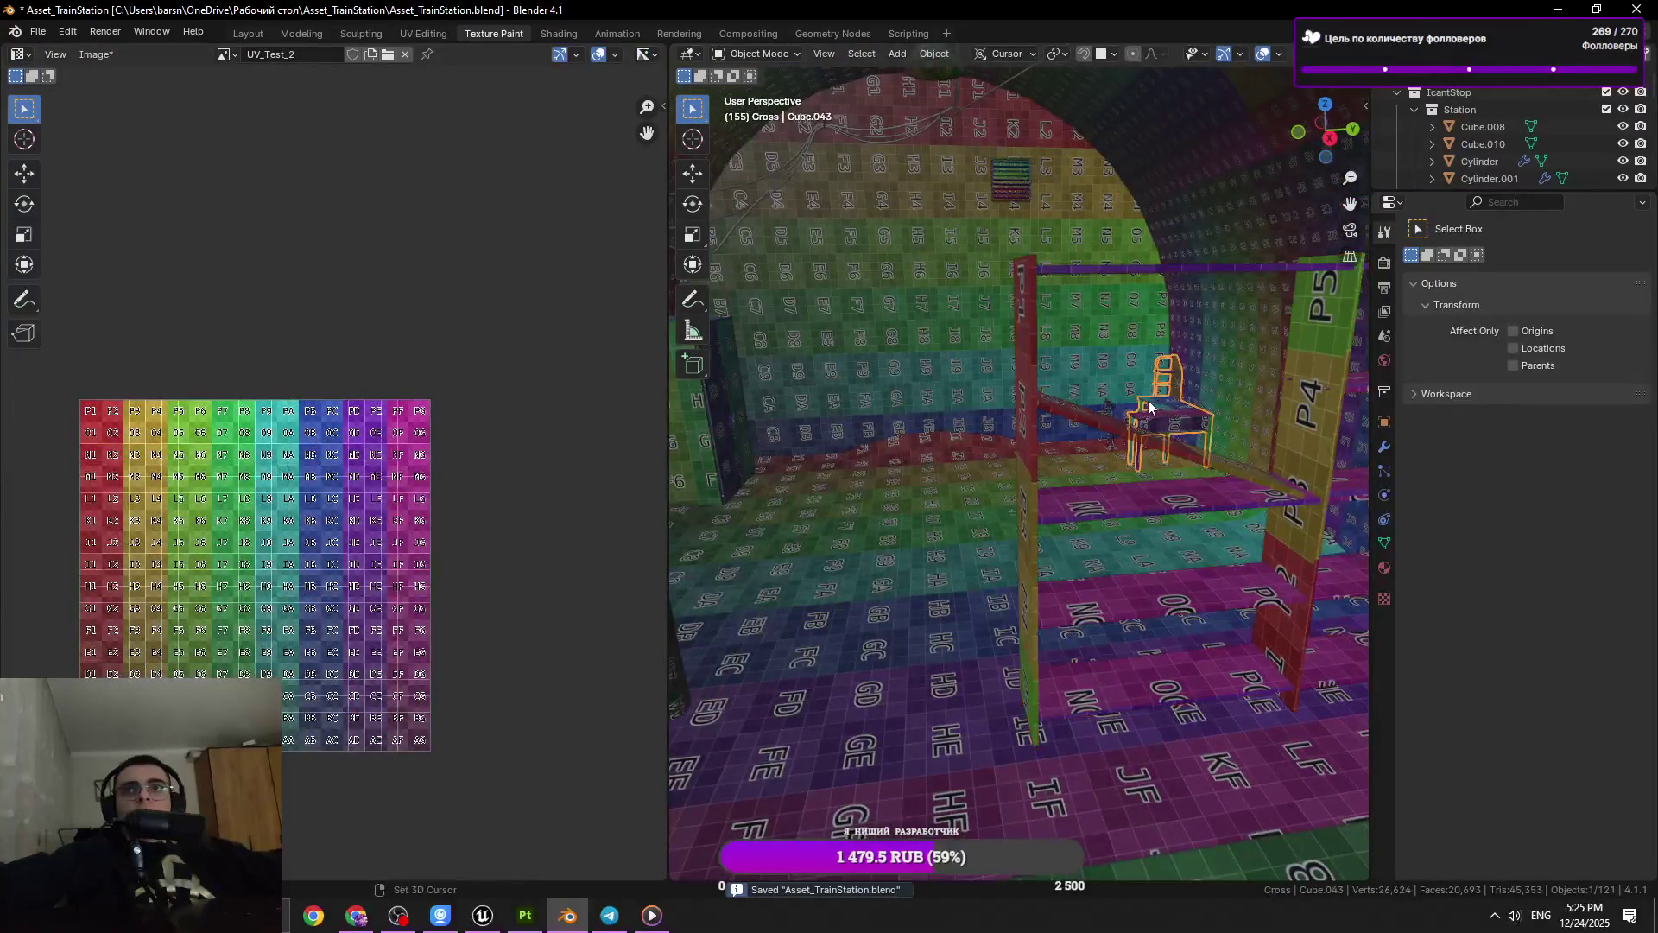
Select the shelf and wall vent, framing and orbiting the view around them
click(1108, 421)
click(1013, 193)
key(KP_Decimal)
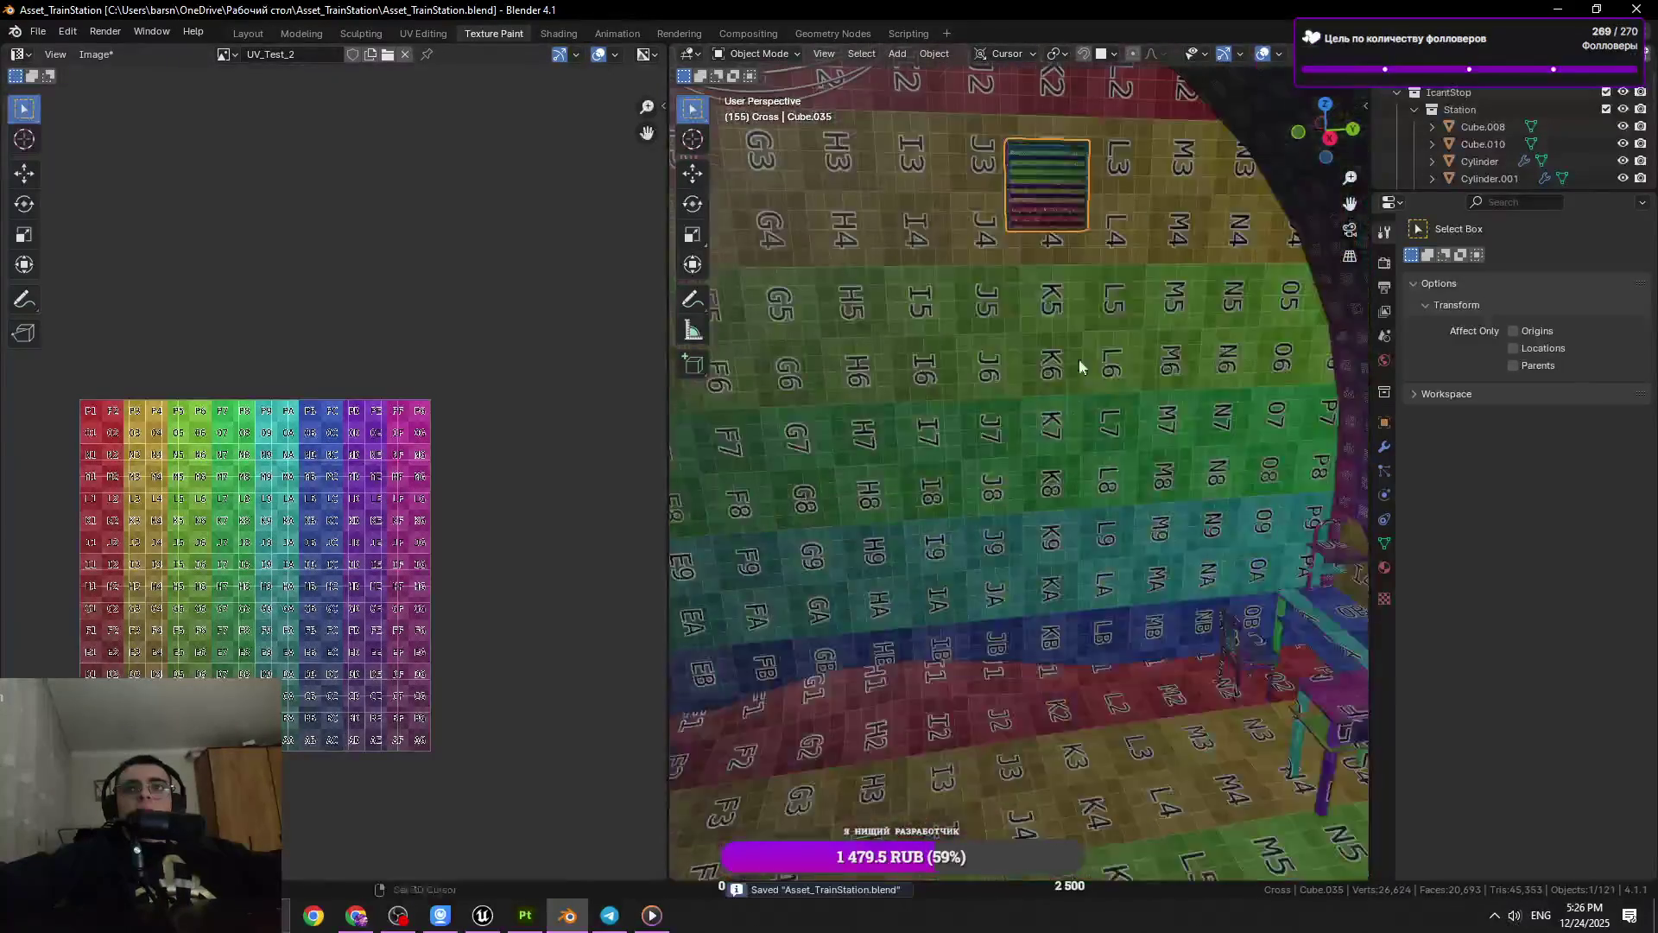
scroll(down, 3)
click(1154, 584)
key(KP_Decimal)
drag(1154, 585, 879, 449)
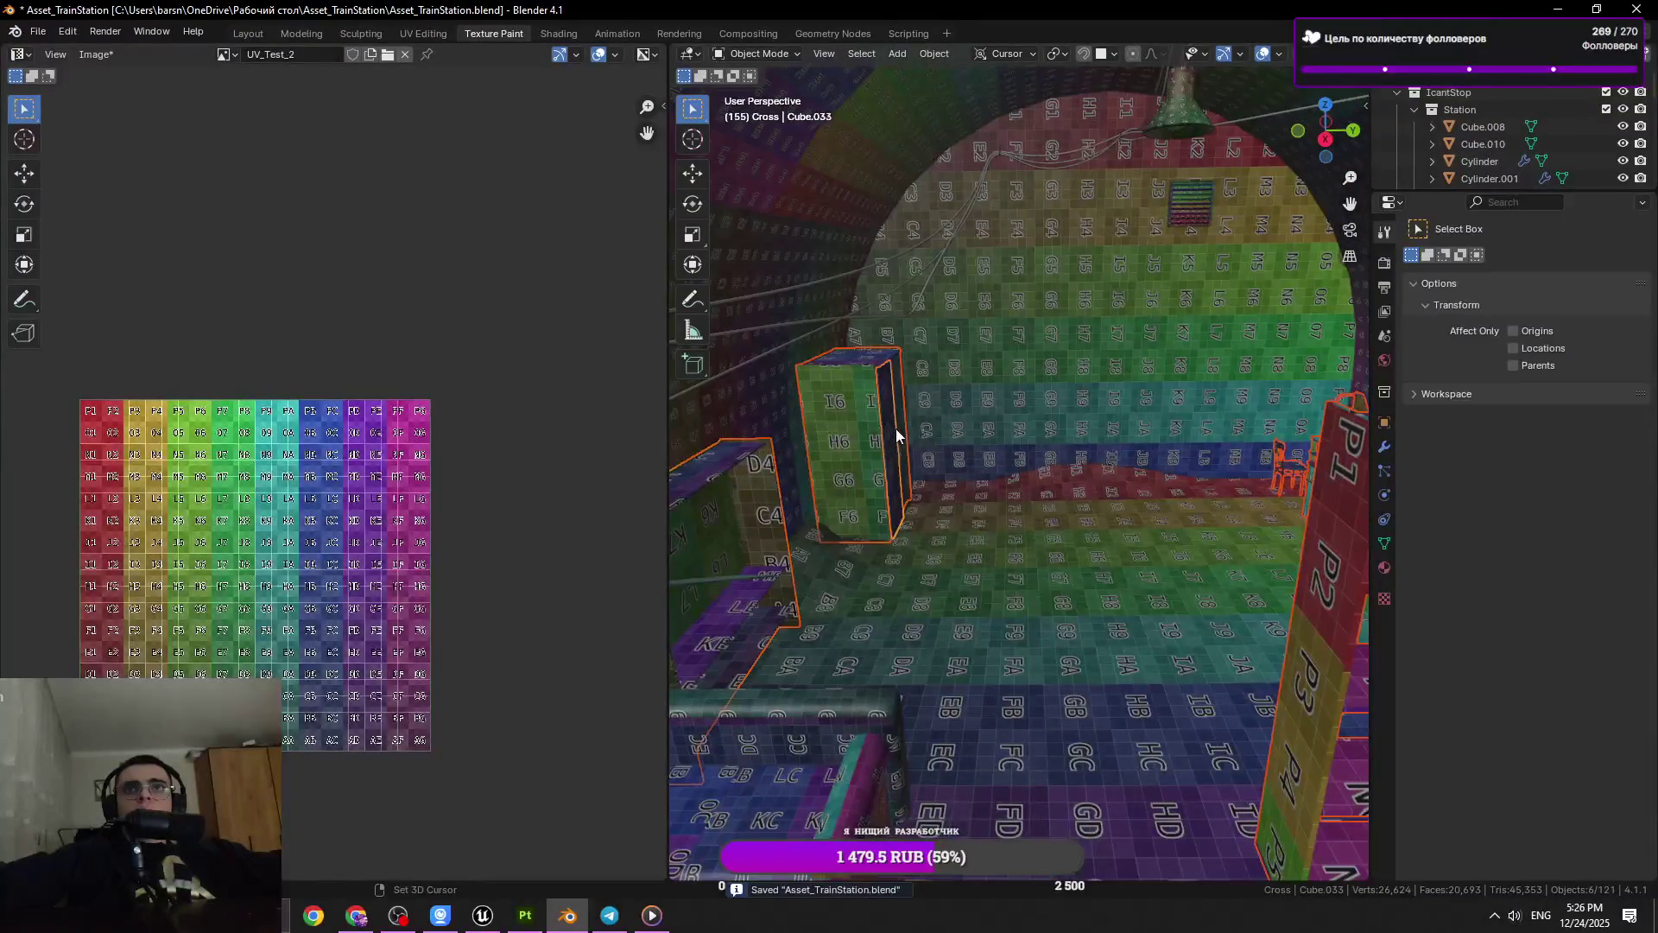
click(896, 449)
Inspect the box panel's UVs in Edit Mode, then select its thin side panel and save
key(Tab)
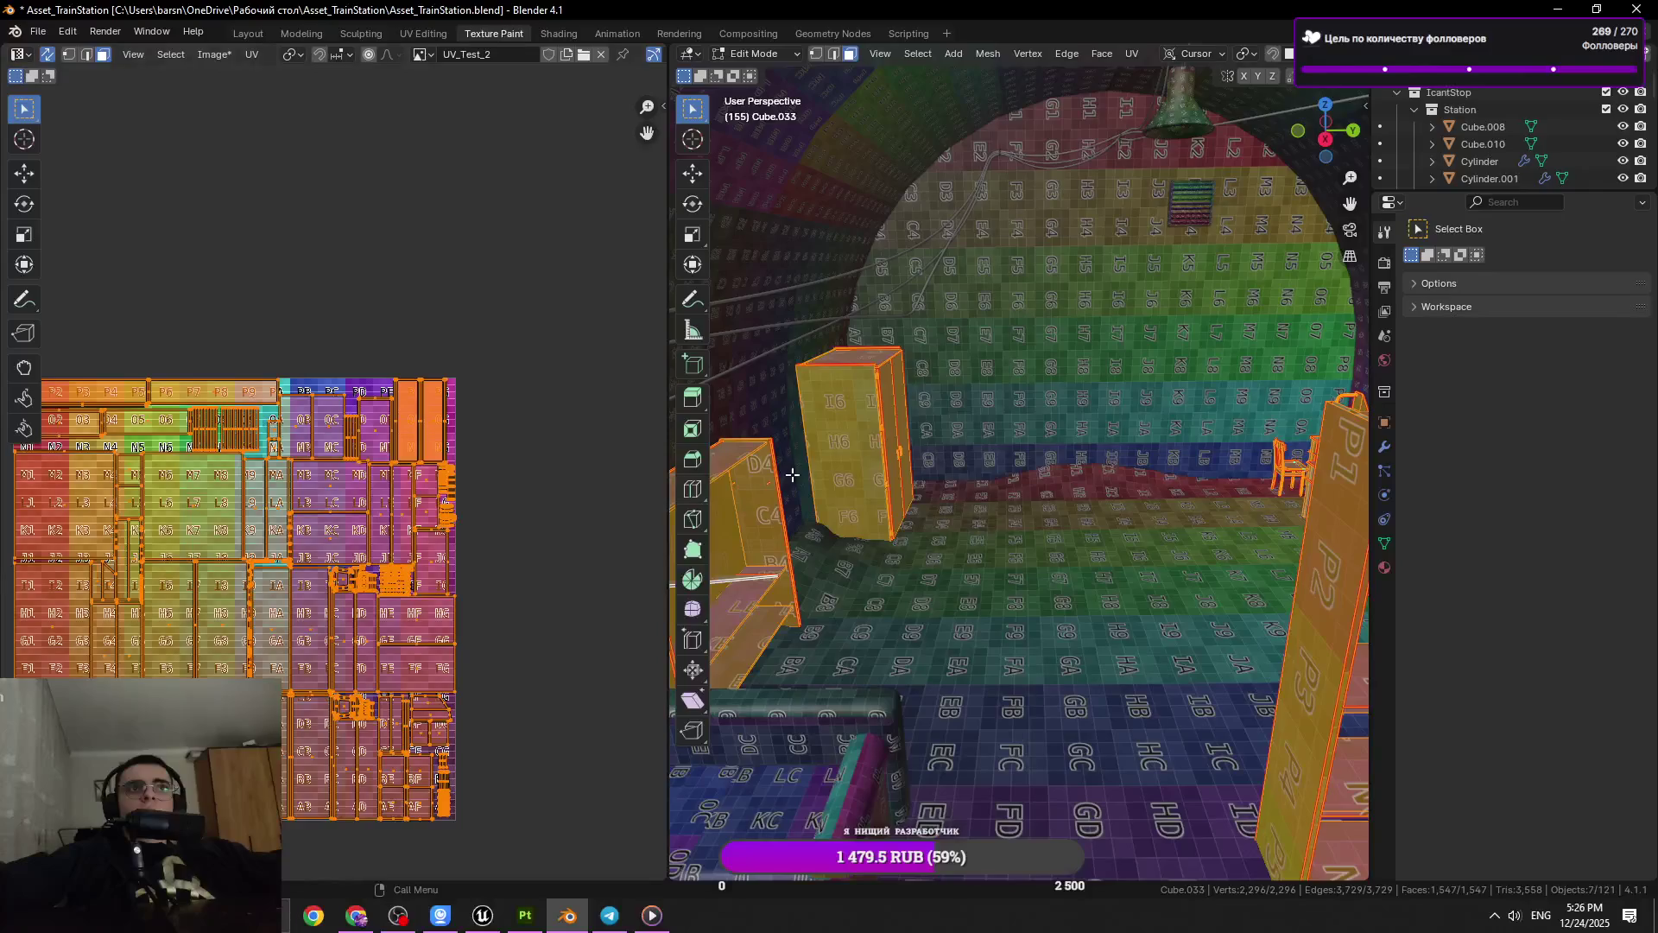
key(Tab)
click(889, 427)
key(Tab)
click(891, 423)
key(Tab)
click(892, 424)
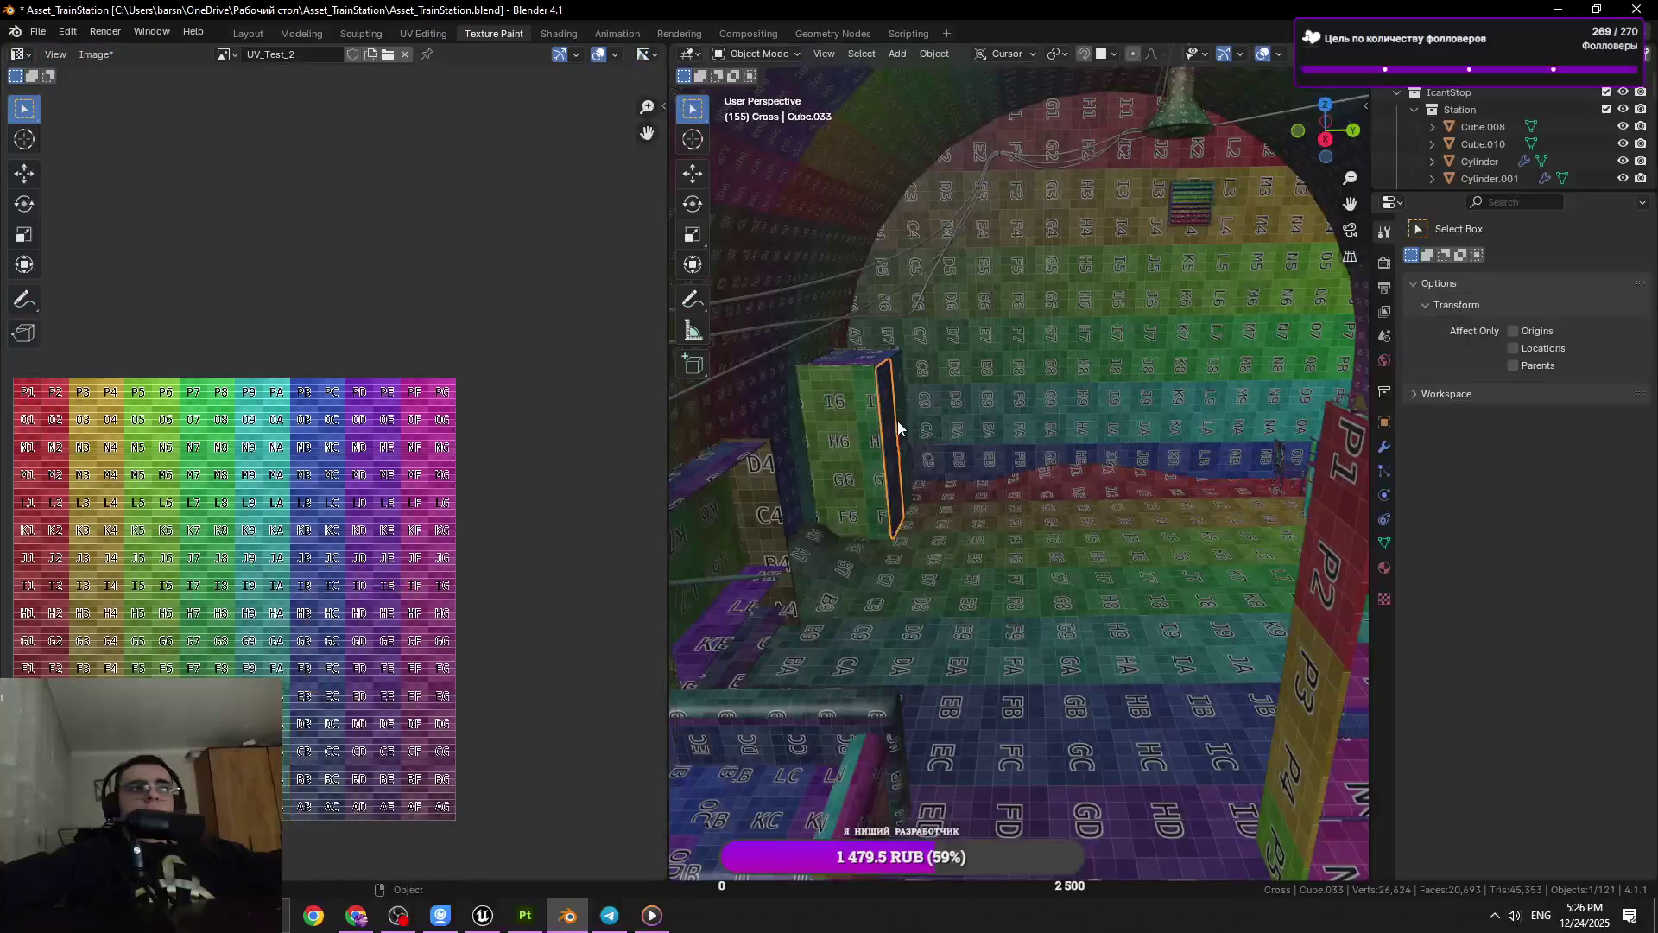
key(ctrl+s)
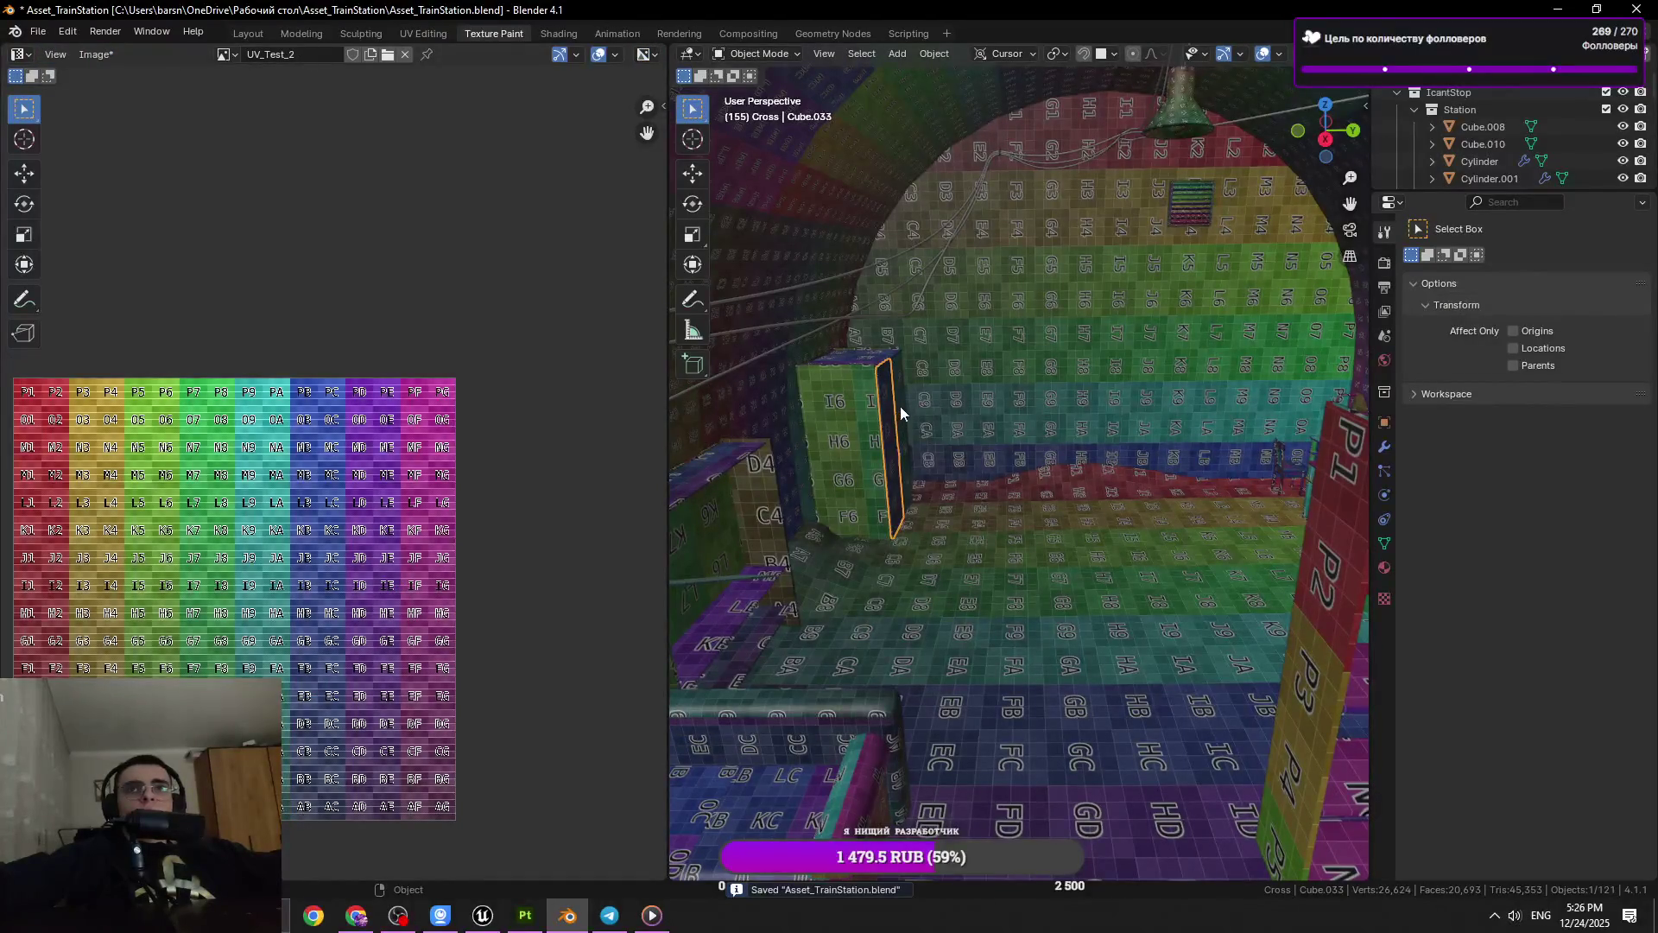
Add the tall box, bench block, shelf and chair to the selection and save
click(869, 410)
drag(1063, 550, 1101, 499)
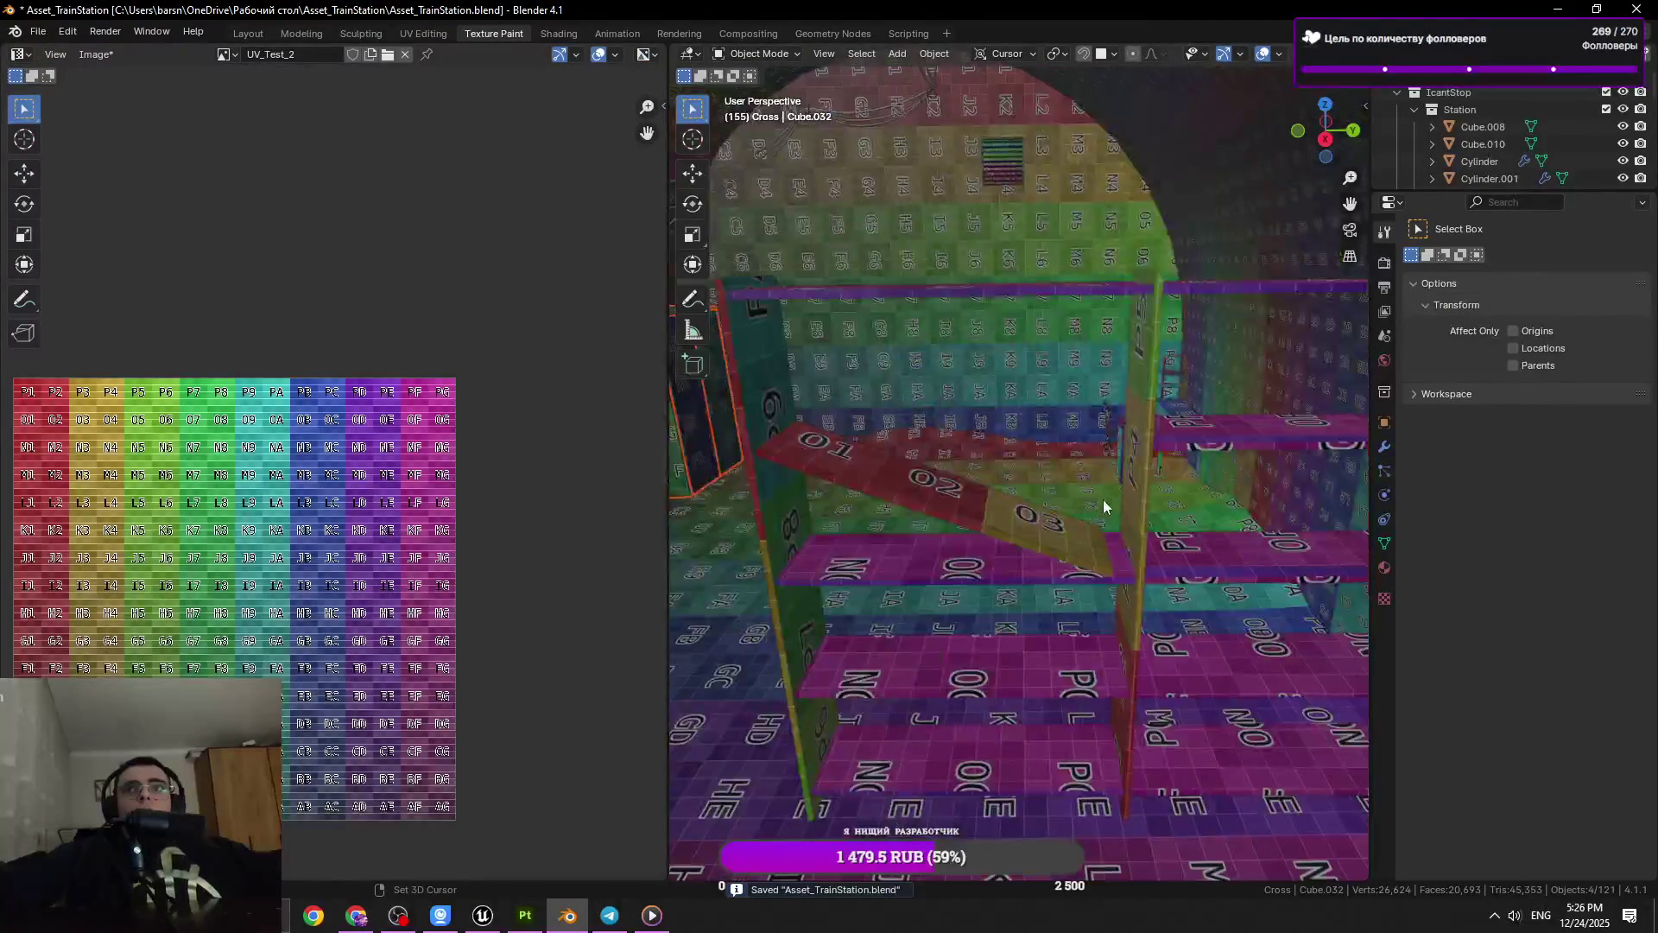
drag(1112, 442, 1106, 432)
click(1102, 428)
key(ctrl+s)
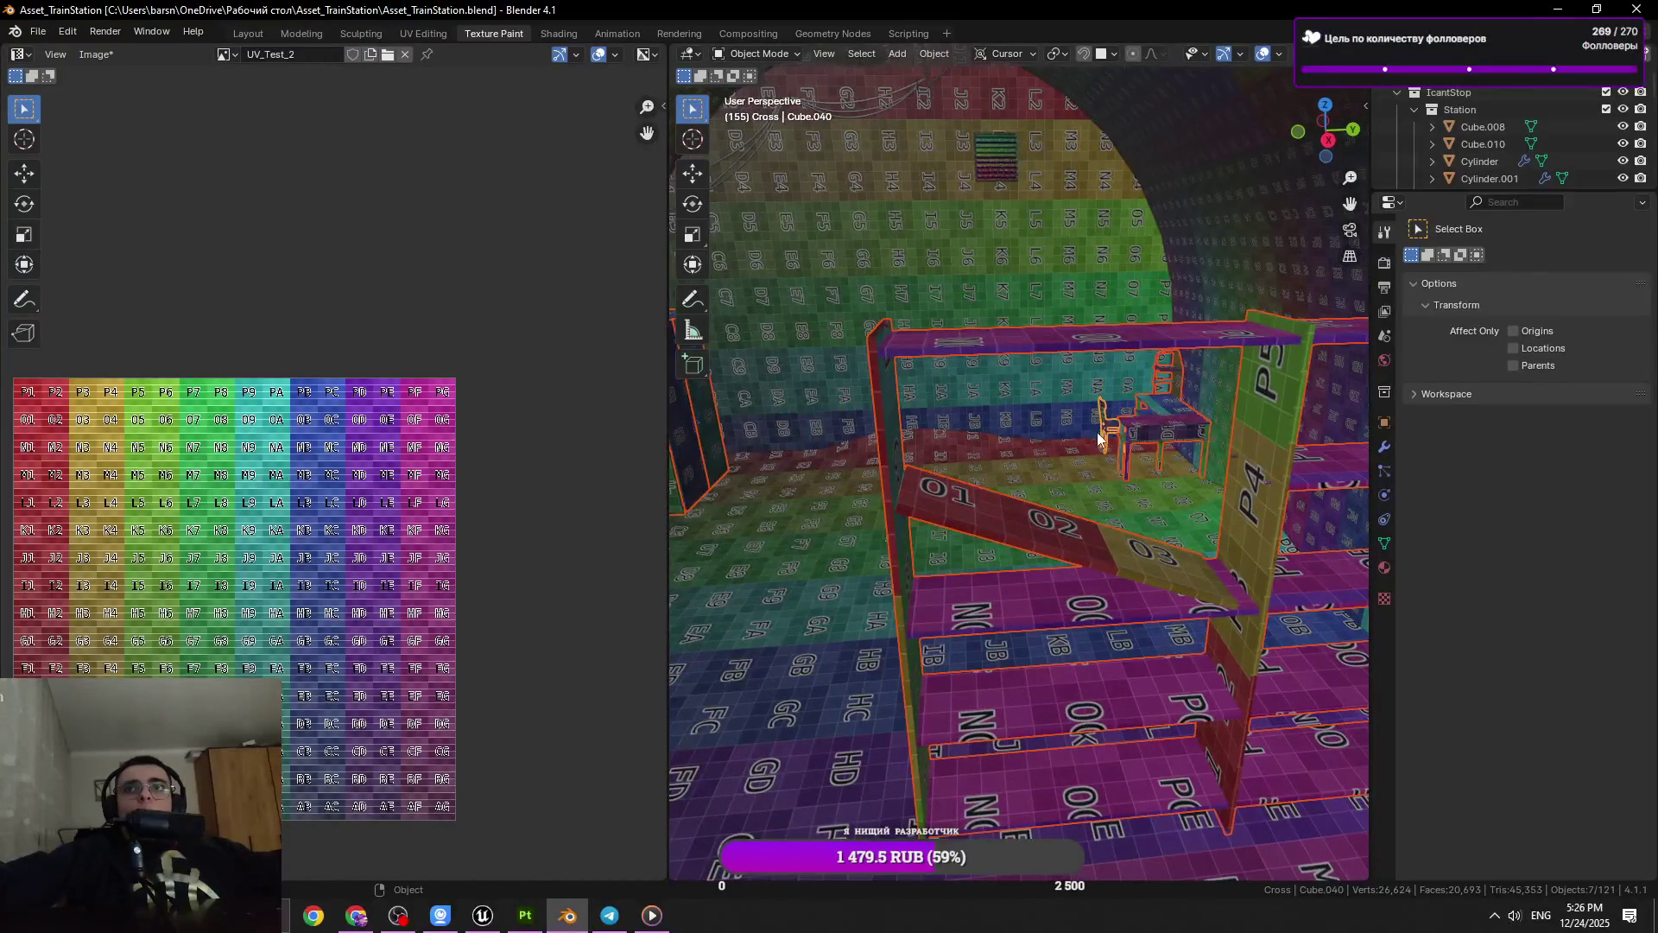
Frame the chosen furniture, cancel the test moves, and save the station file
key(KP_Decimal)
key(g)
right_click(1023, 330)
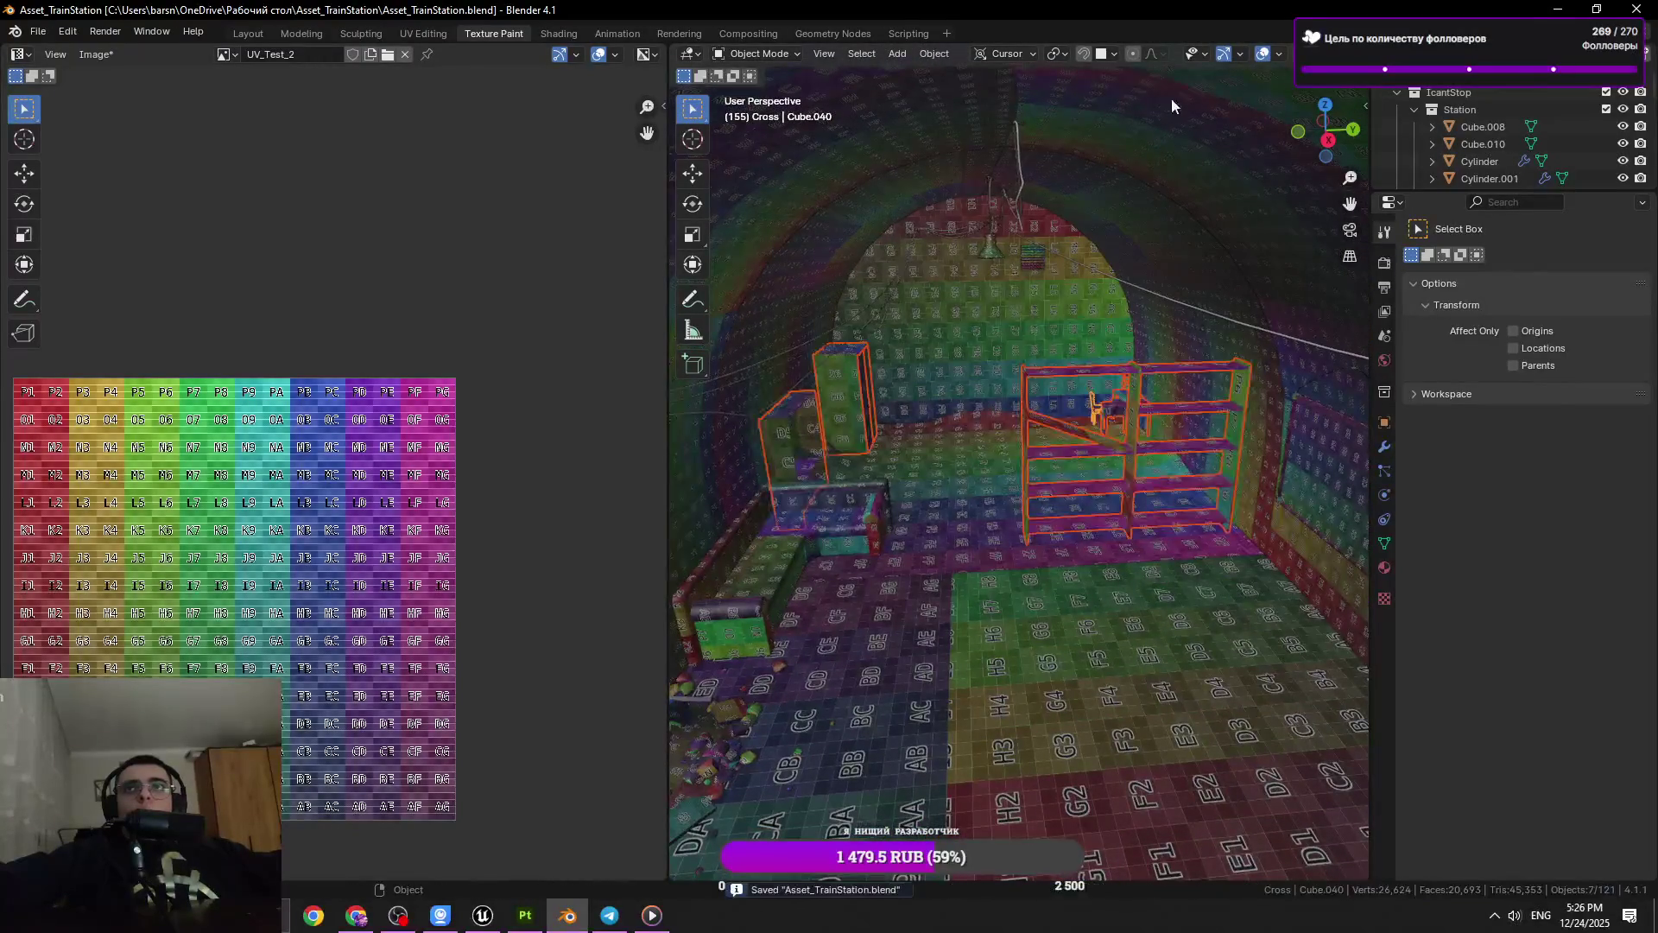
scroll(down, 3)
key(KP_Decimal)
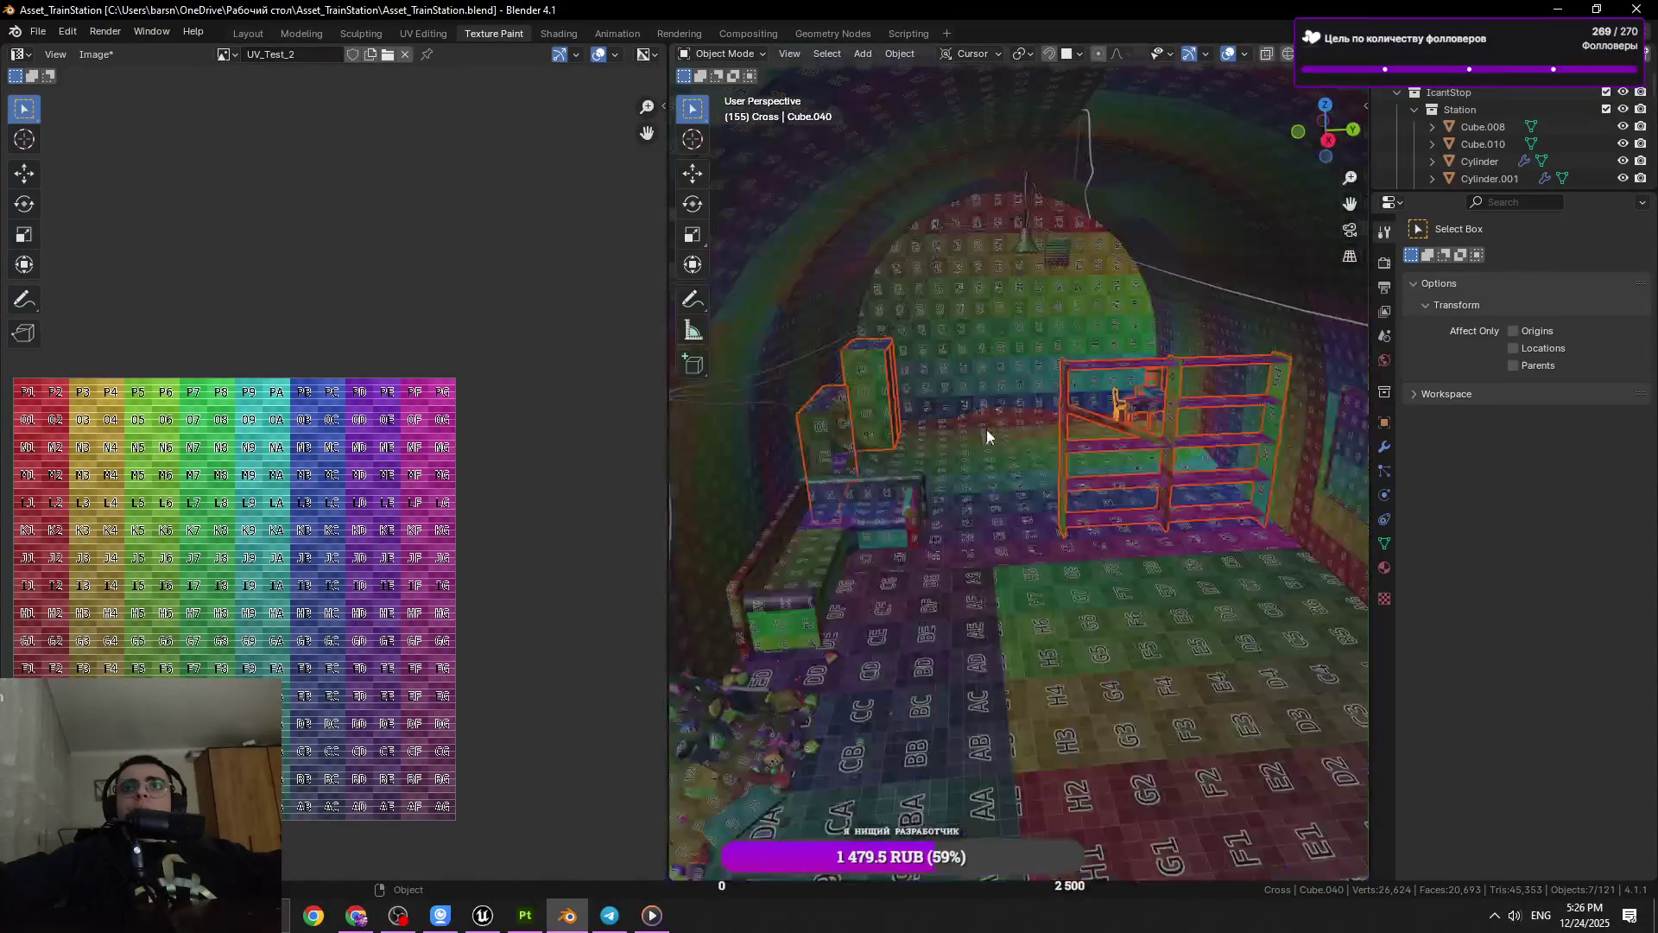
key(g)
key(z)
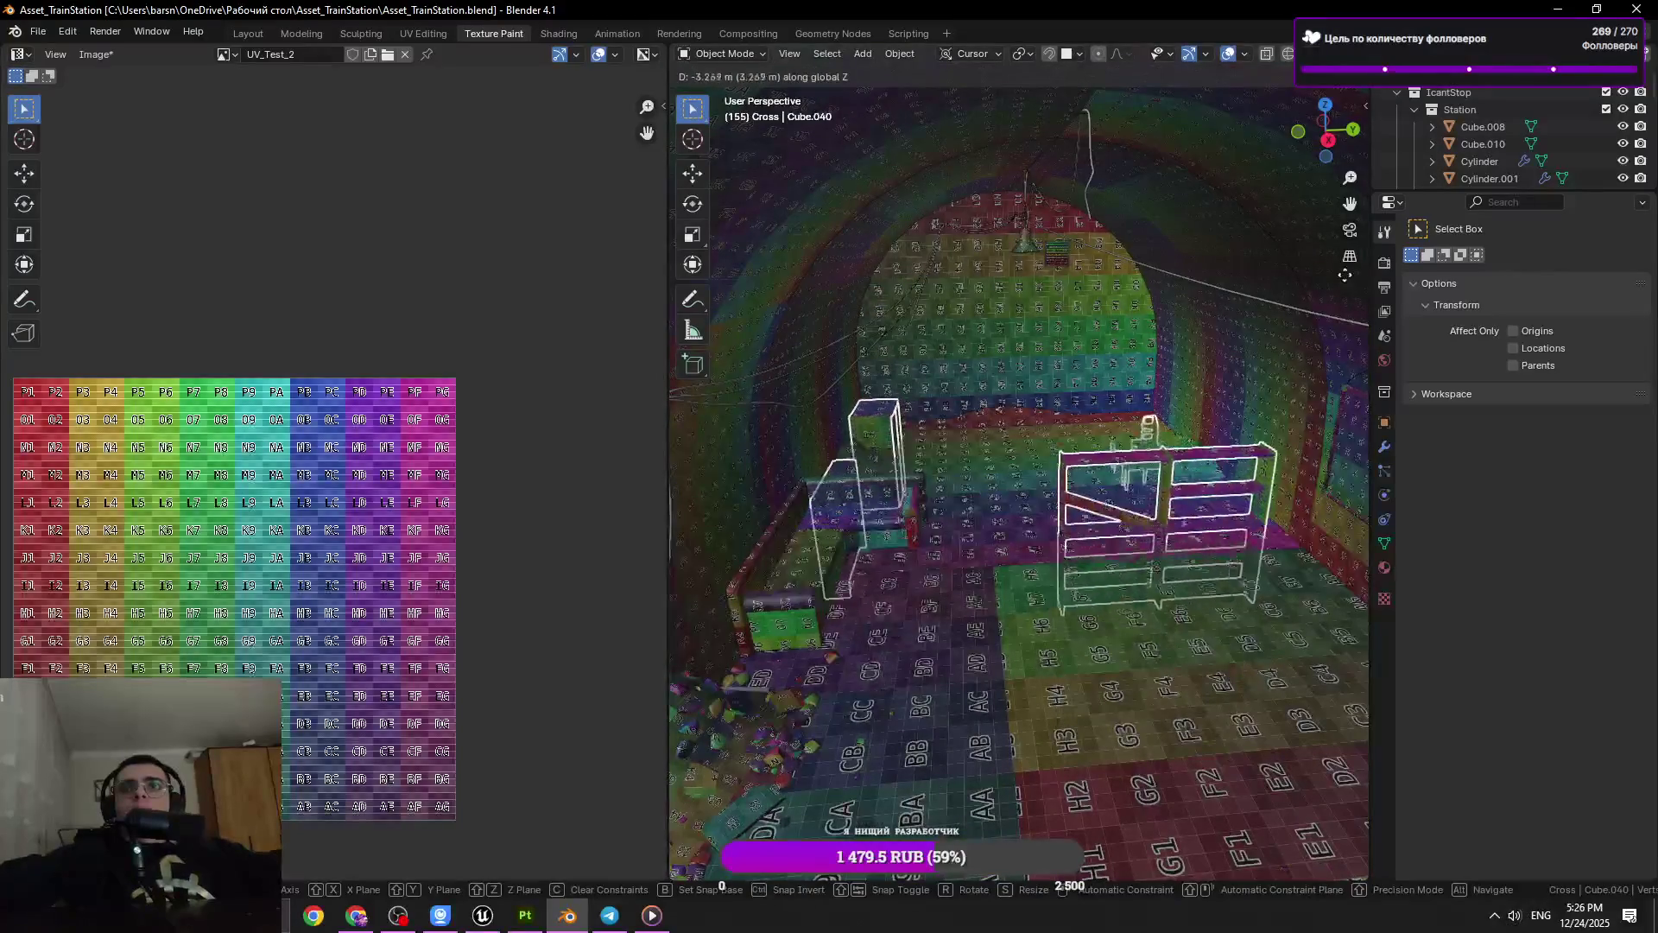
right_click(1216, 480)
key(ctrl+s)
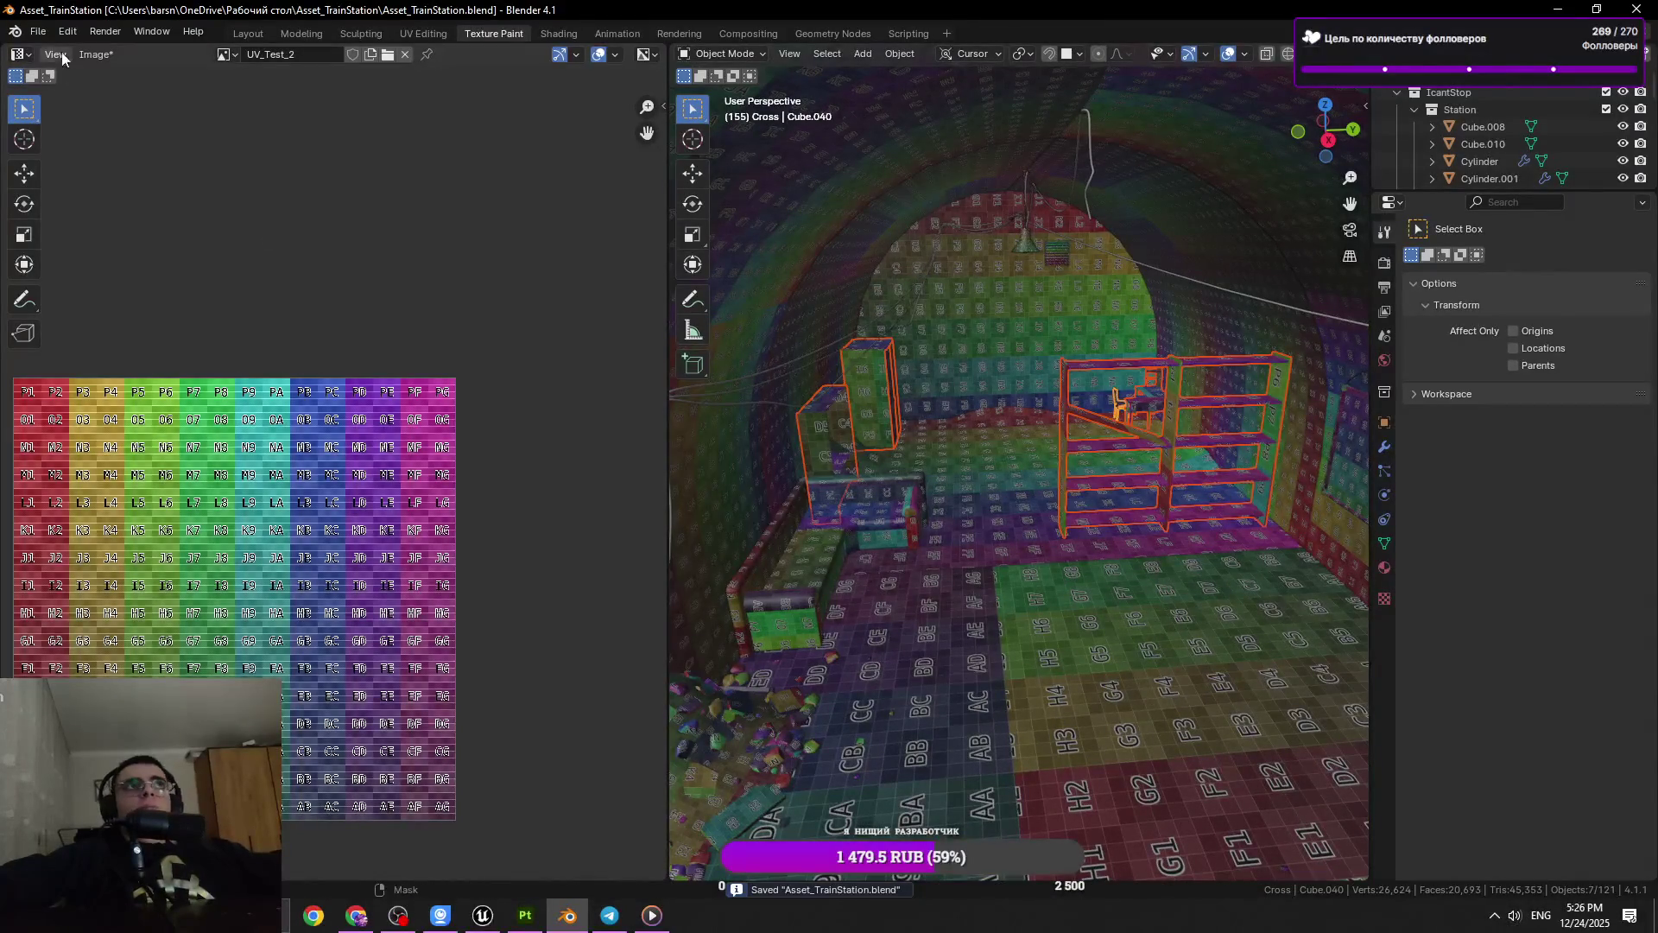
click(38, 31)
Start an FBX export and create a Location2_Furniture folder inside TrainStation_Location2
mouse_move(130, 295)
click(302, 470)
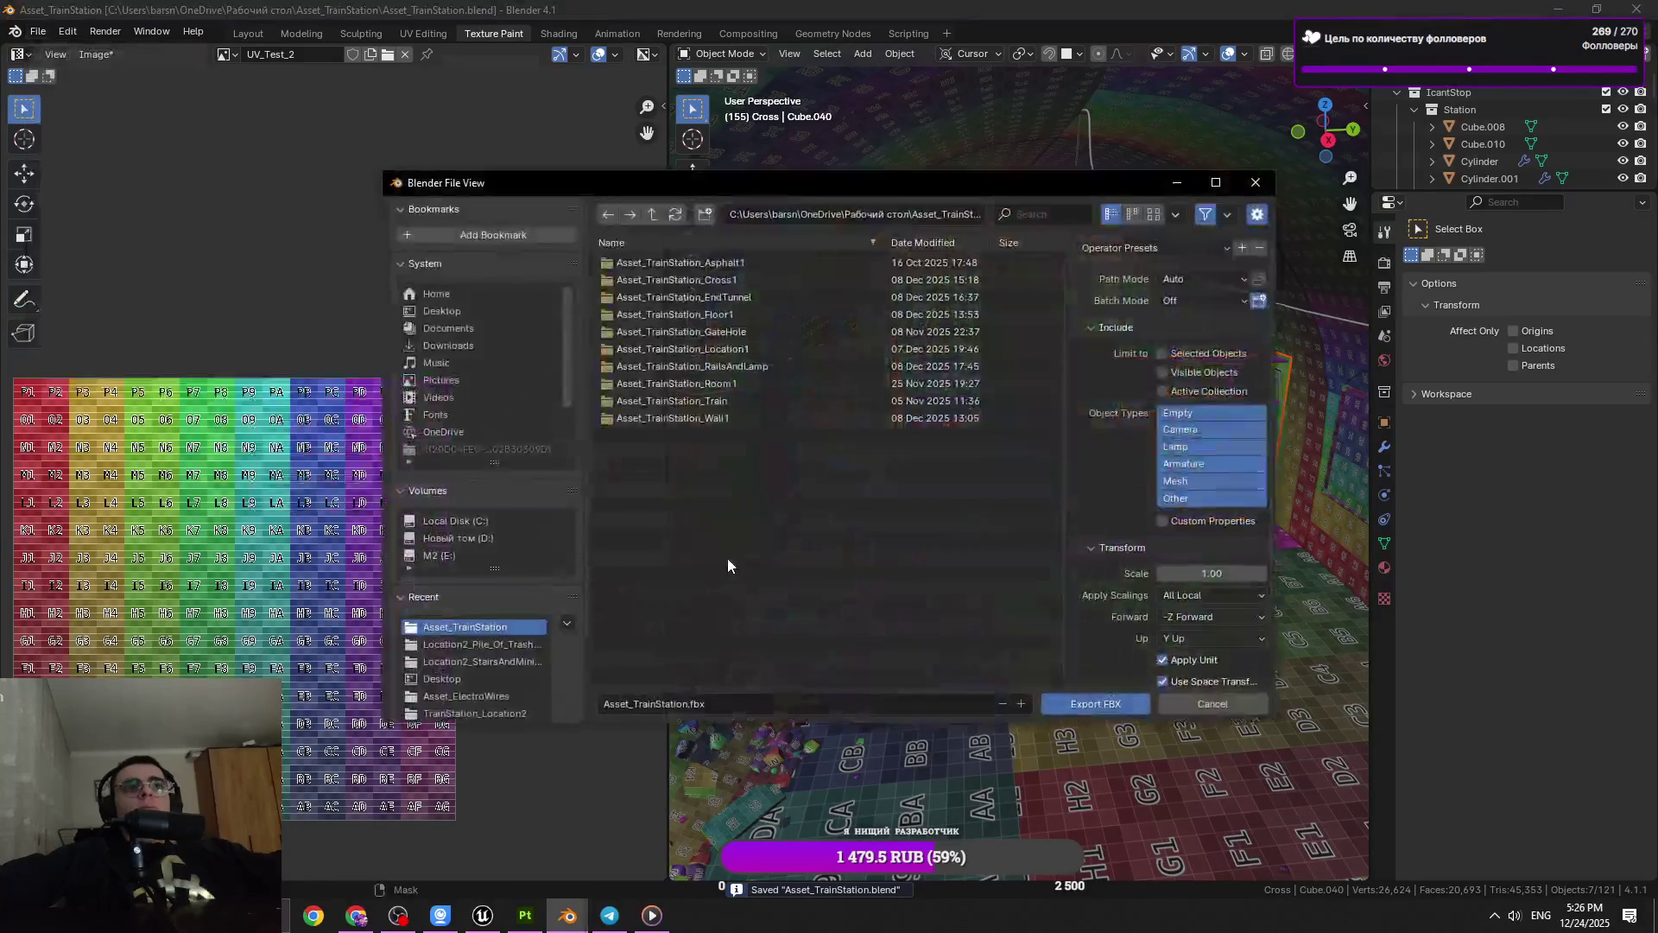
click(484, 312)
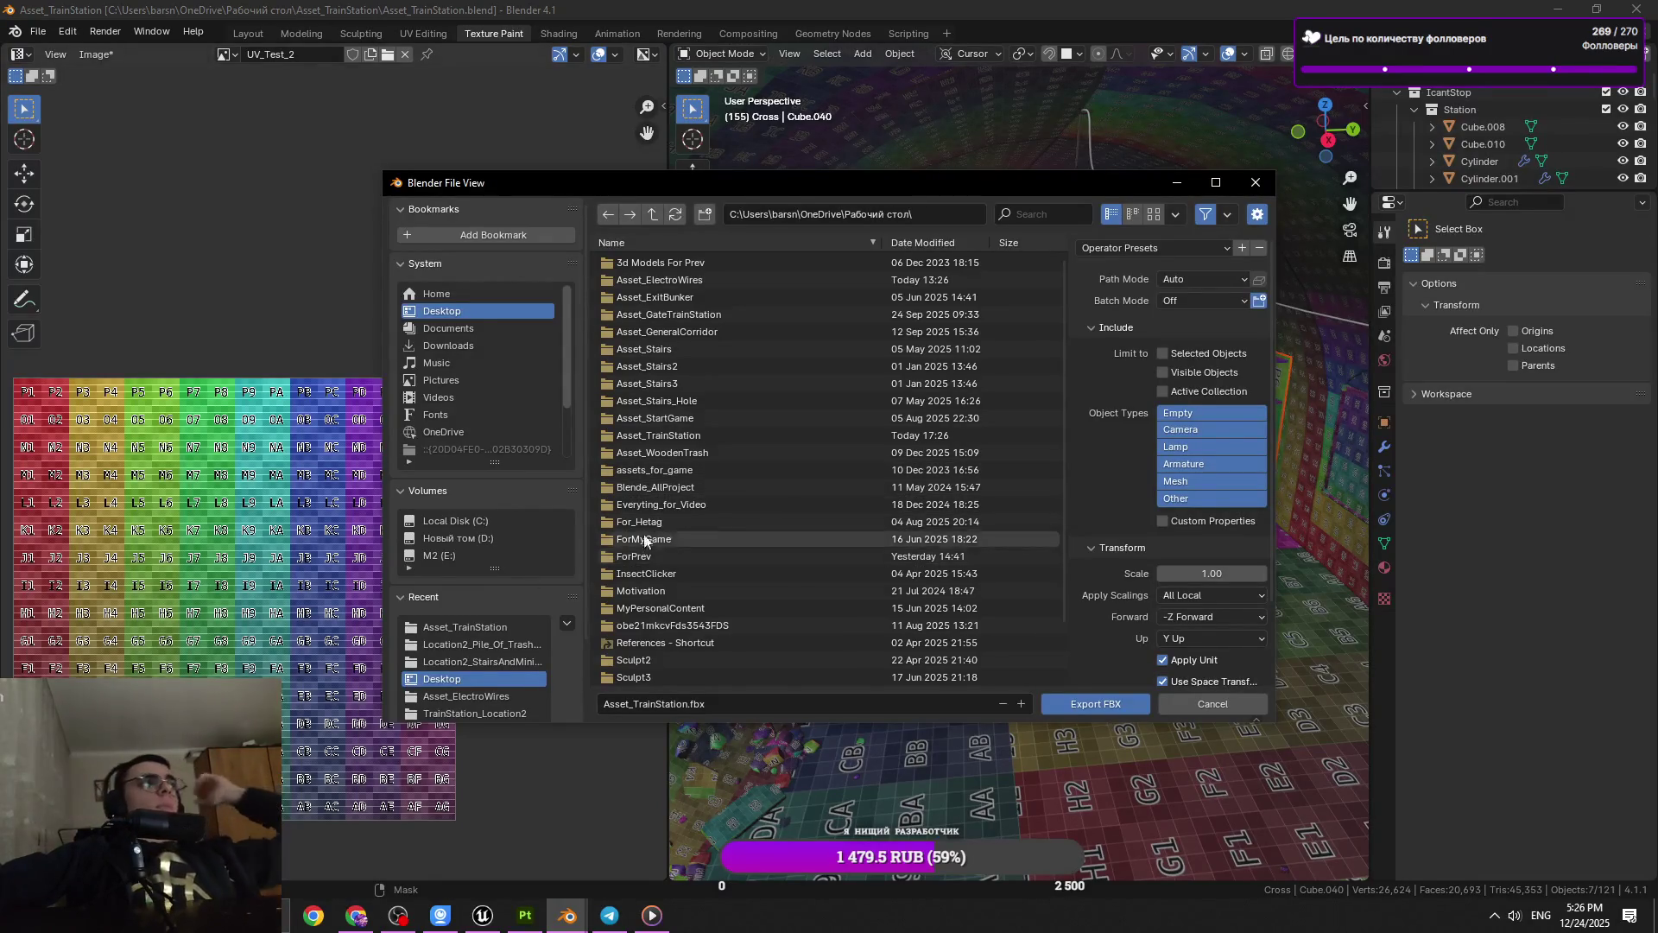
scroll(down, 3)
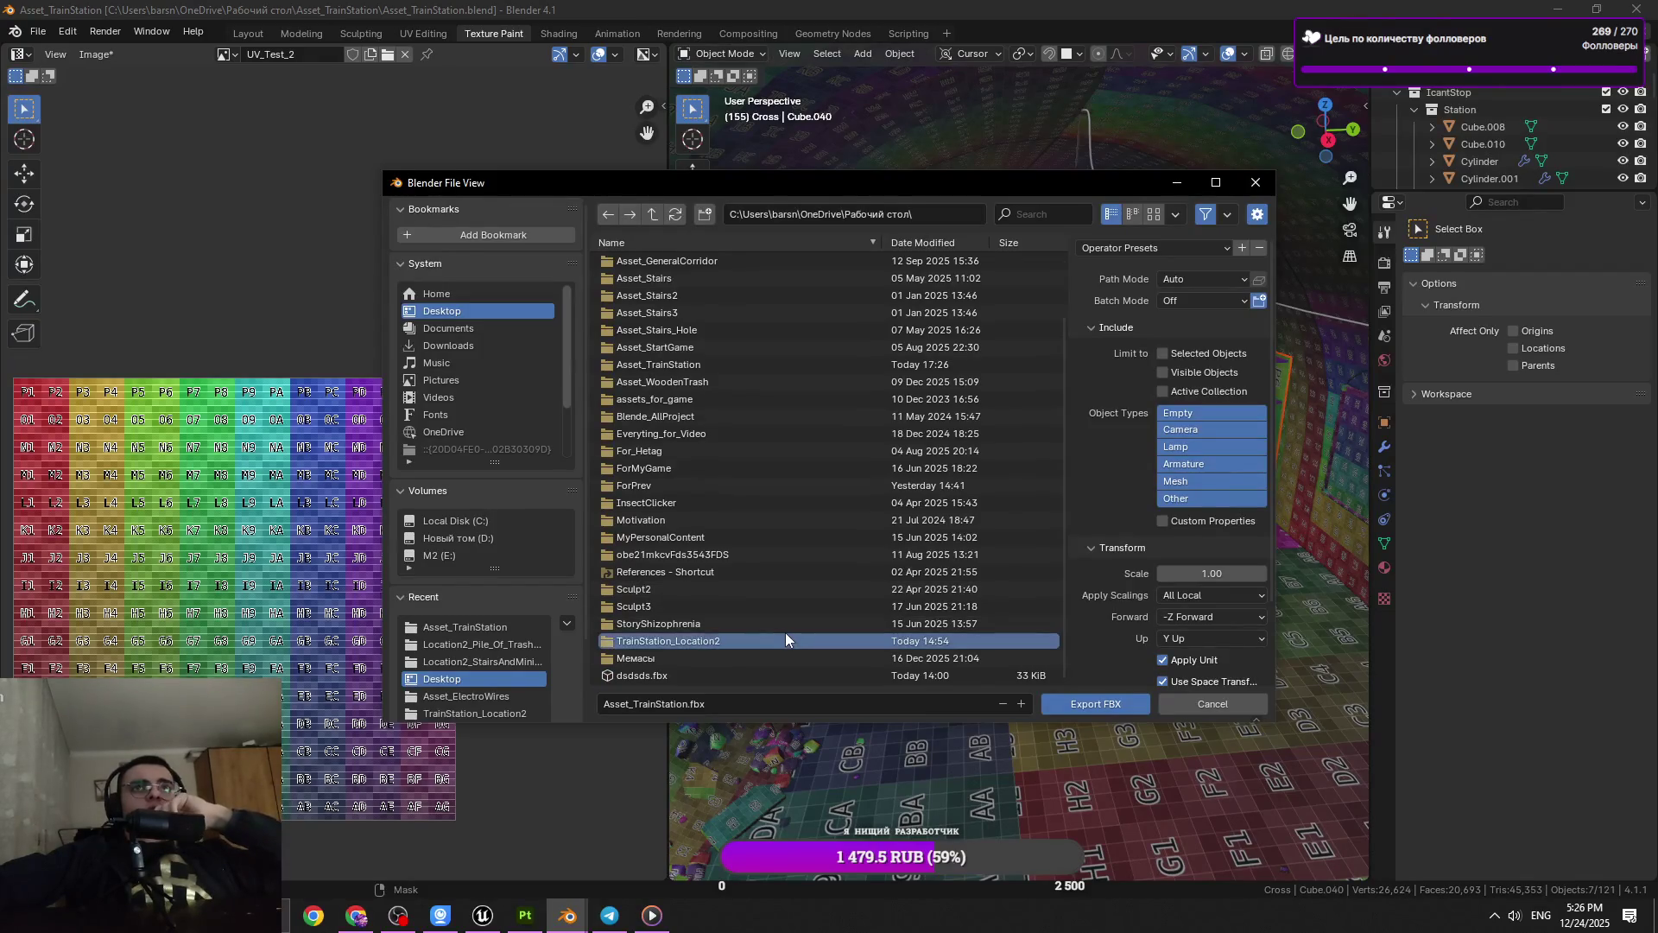
double_click(785, 639)
right_click(714, 363)
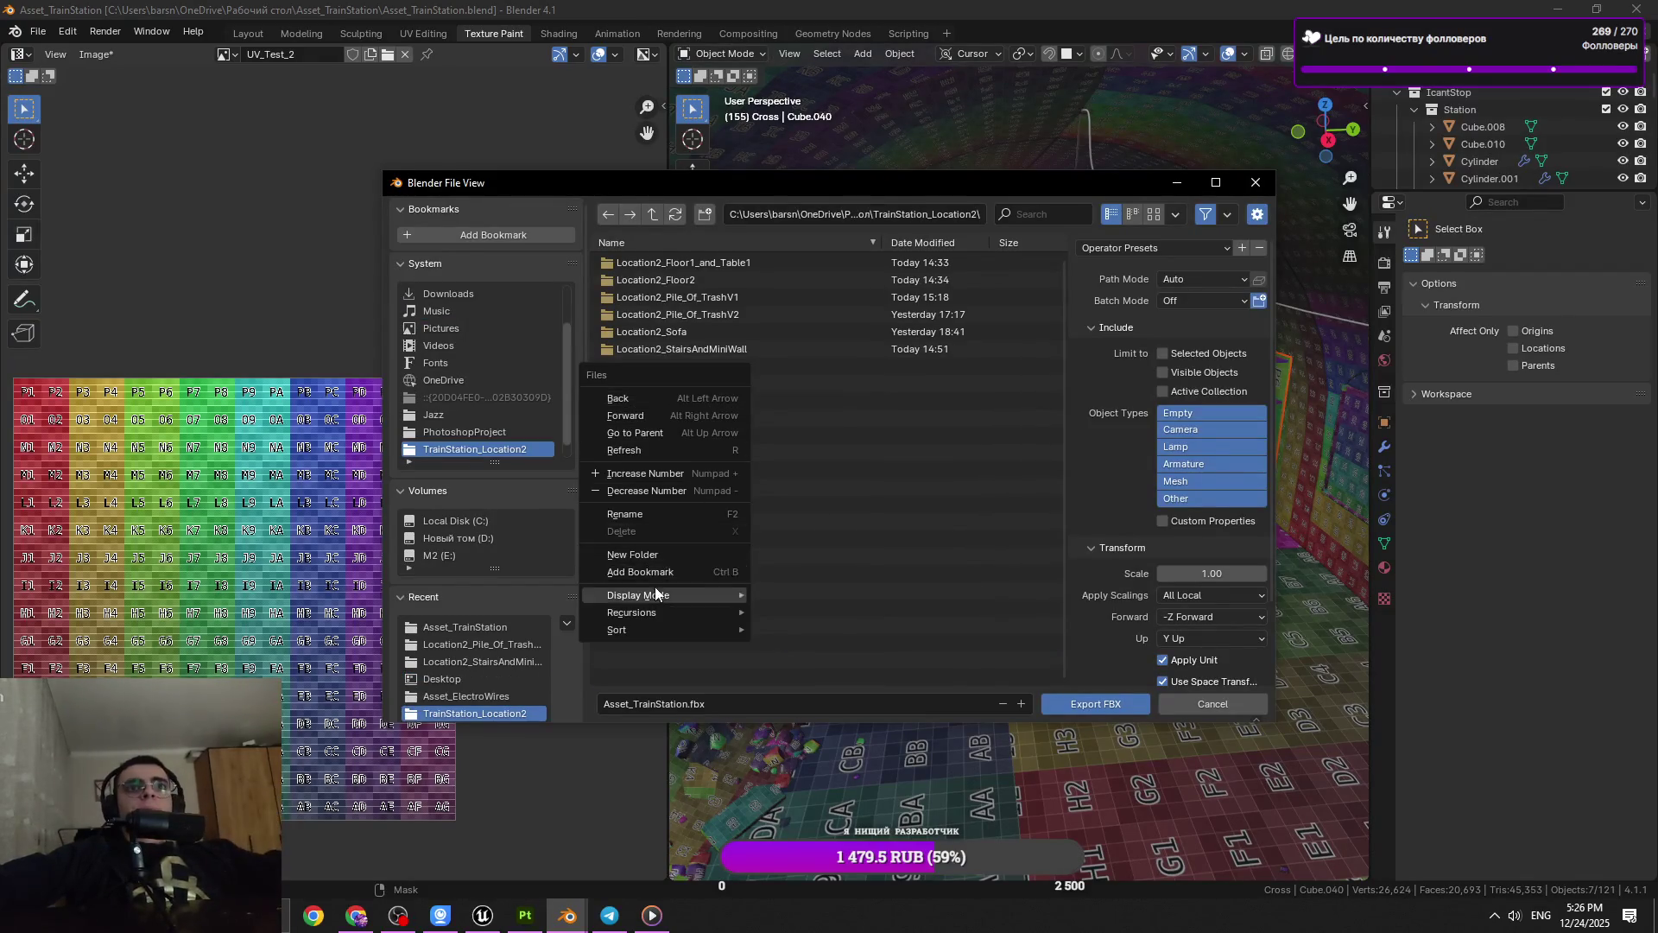
click(656, 588)
text(IO)
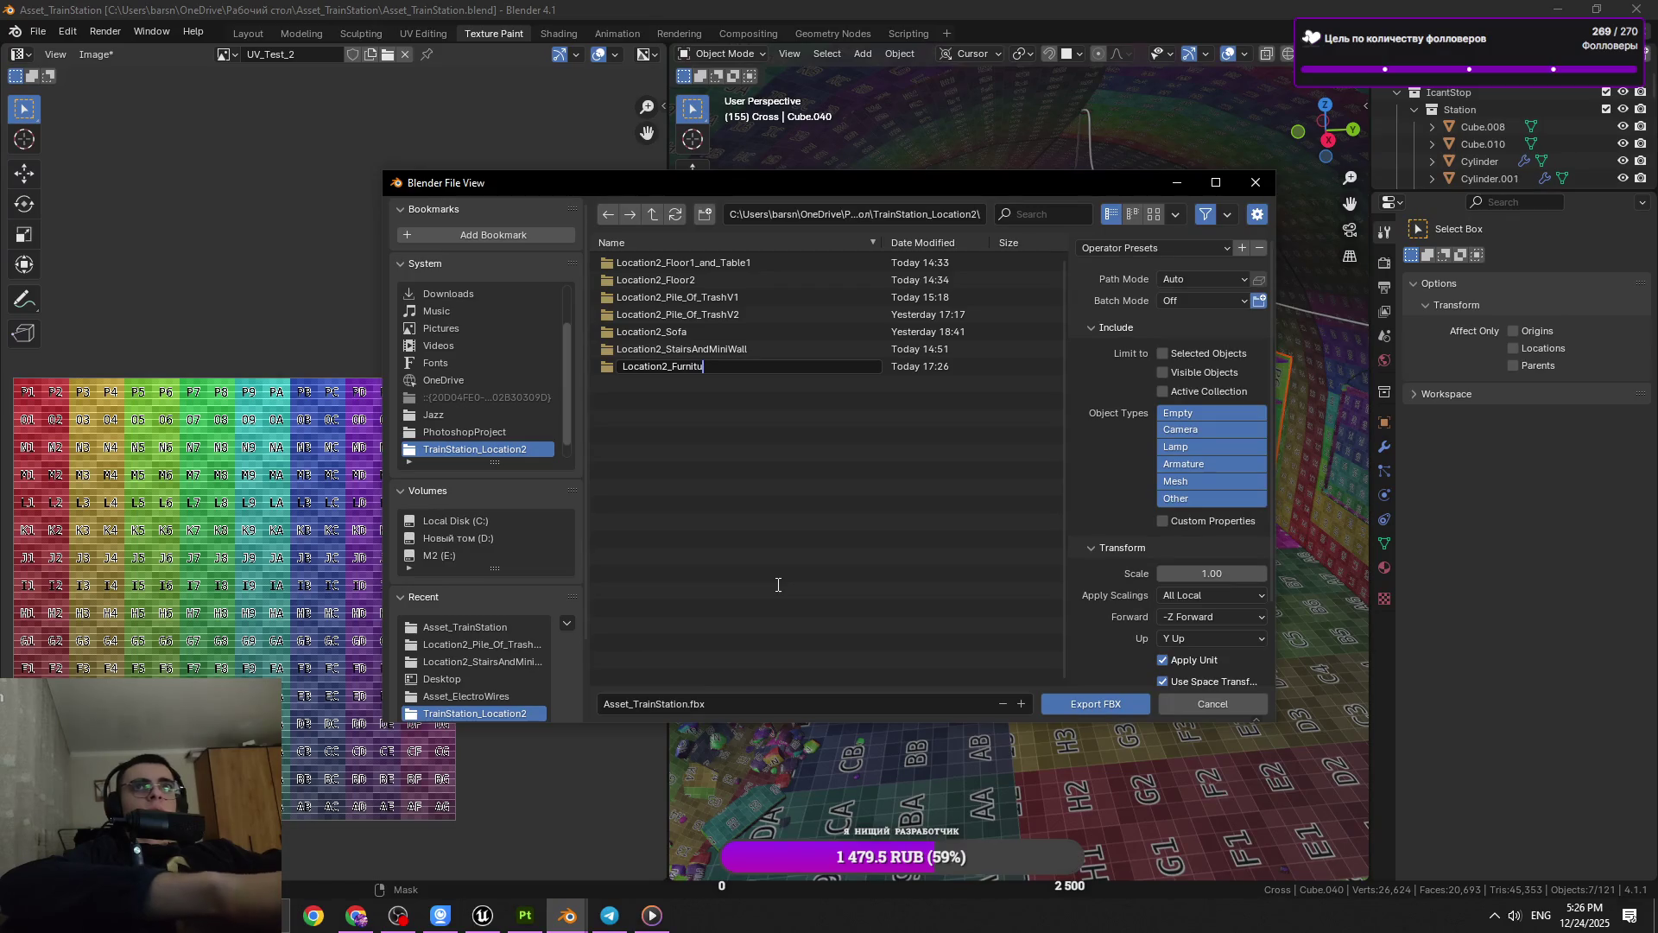
key(Return)
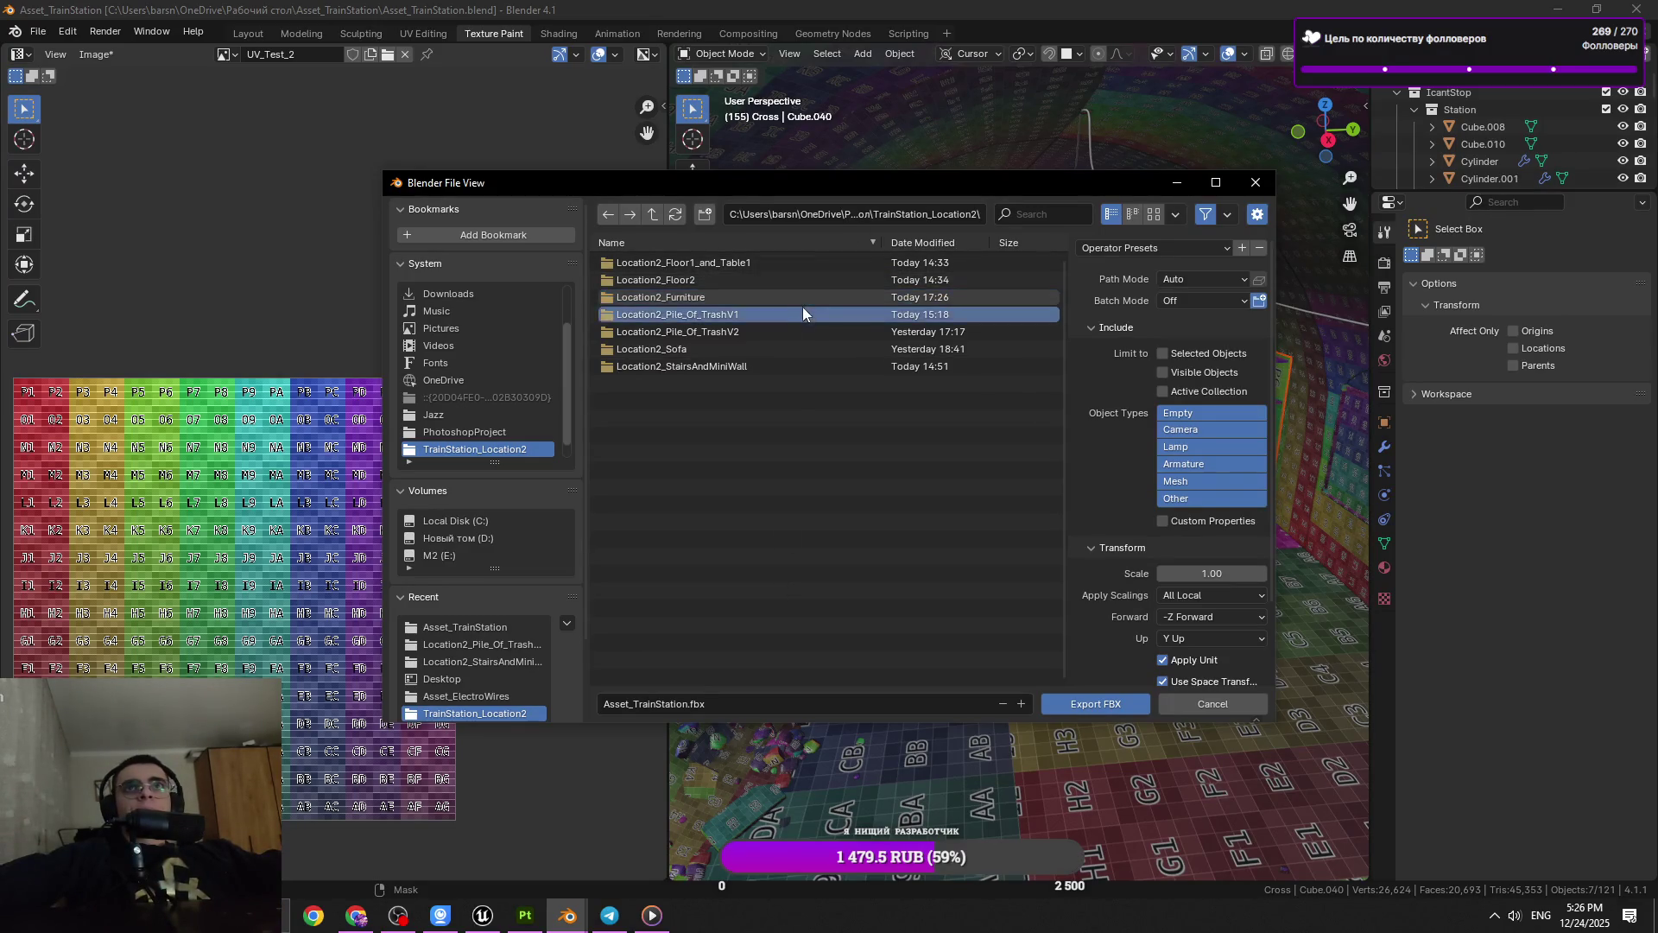
Export the furniture as Location2_Furniture.fbx into the new Location2_Furniture folder
double_click(795, 302)
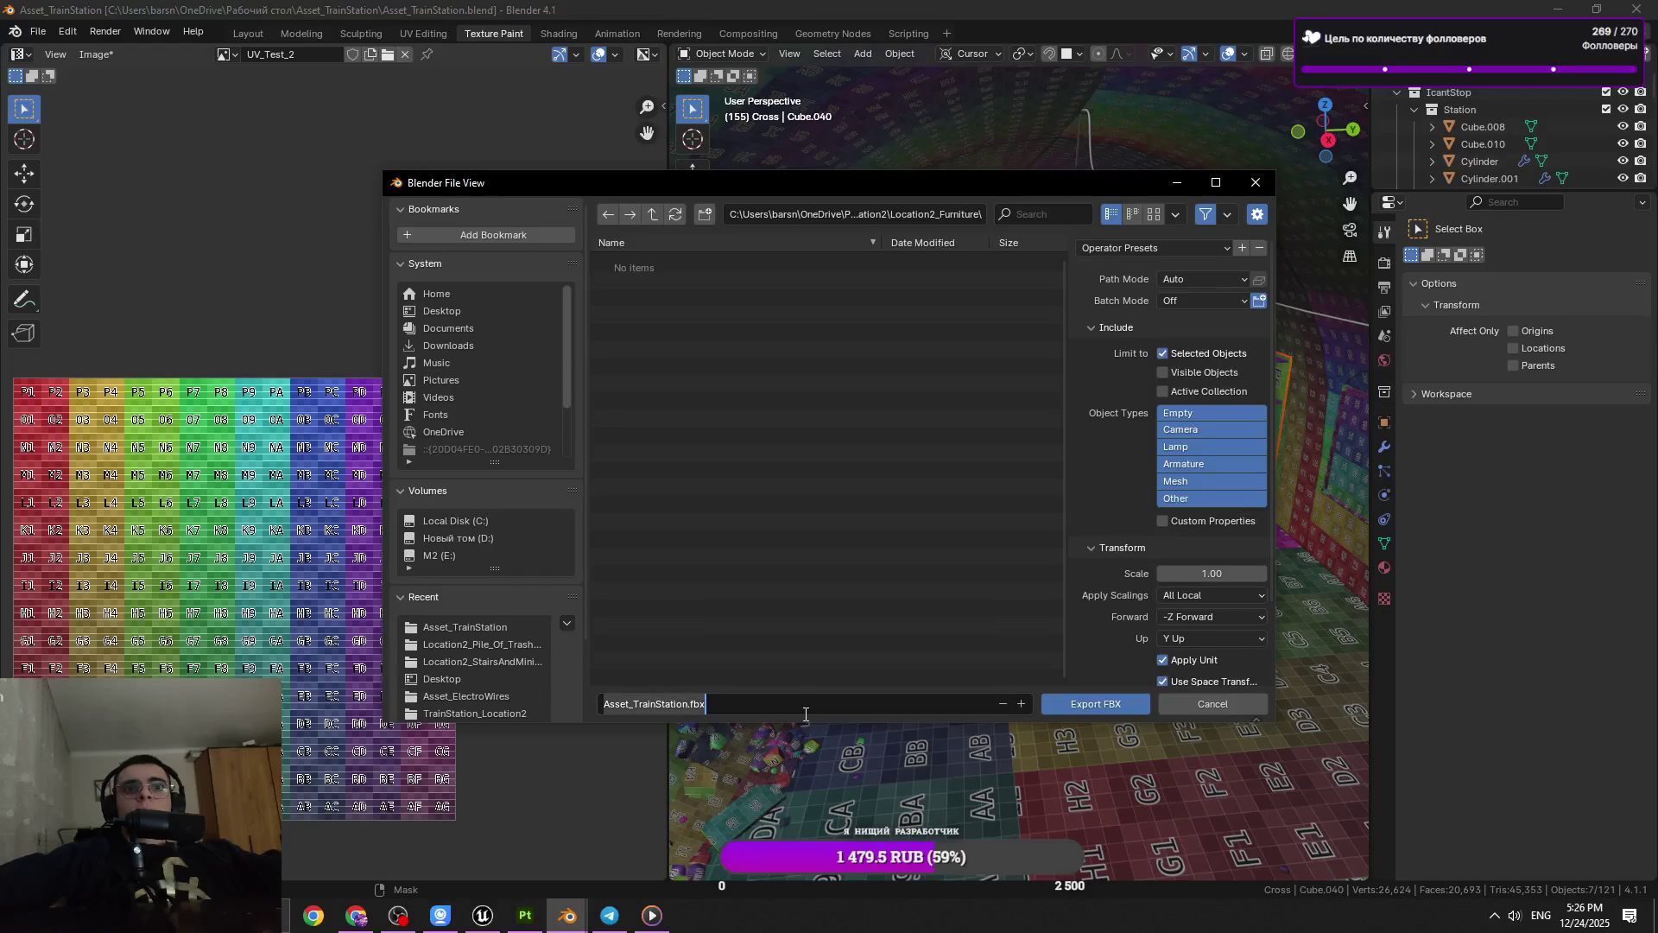
text(Locationb)
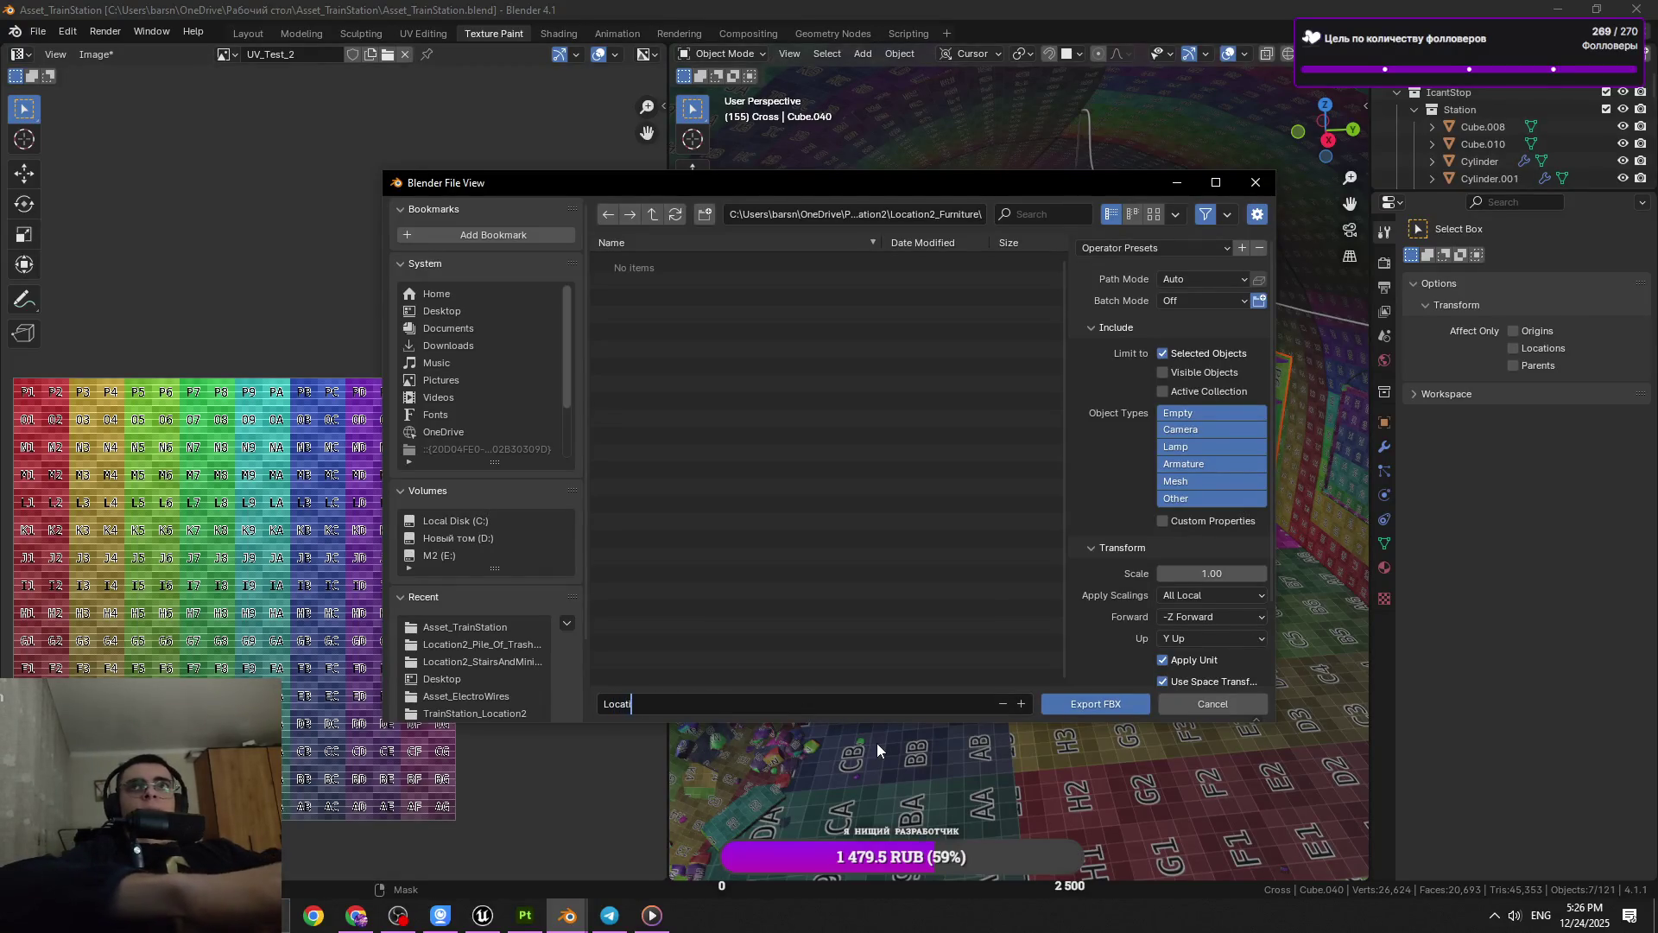
key(BackSpace)
text(2_)
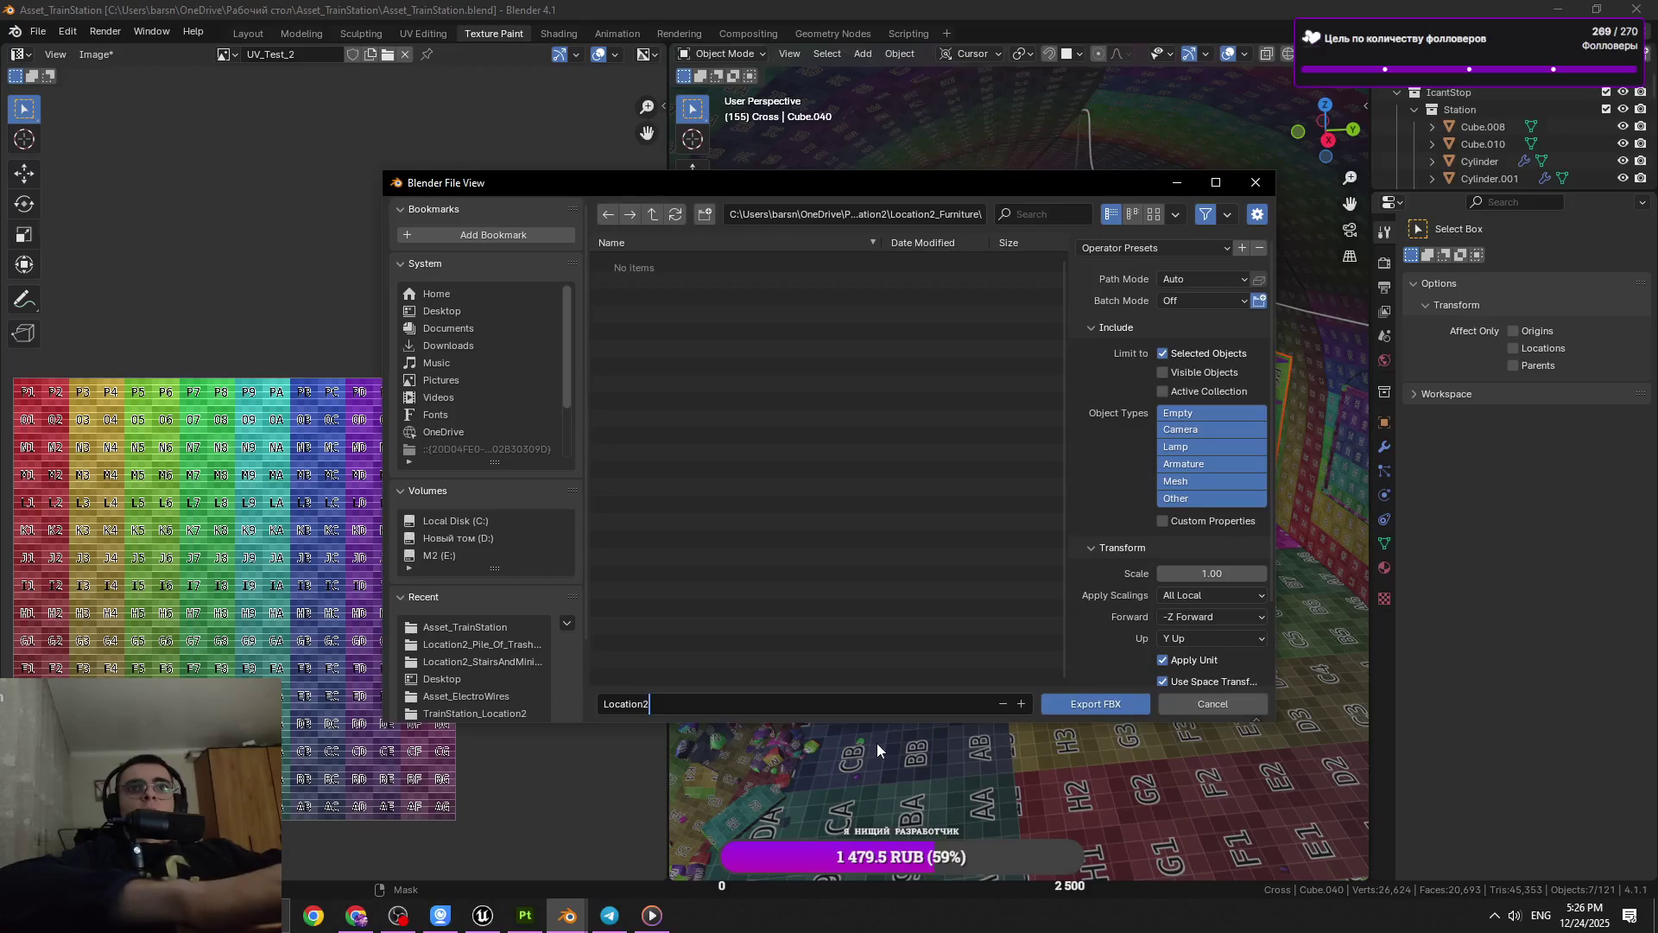
text(F)
text(ir)
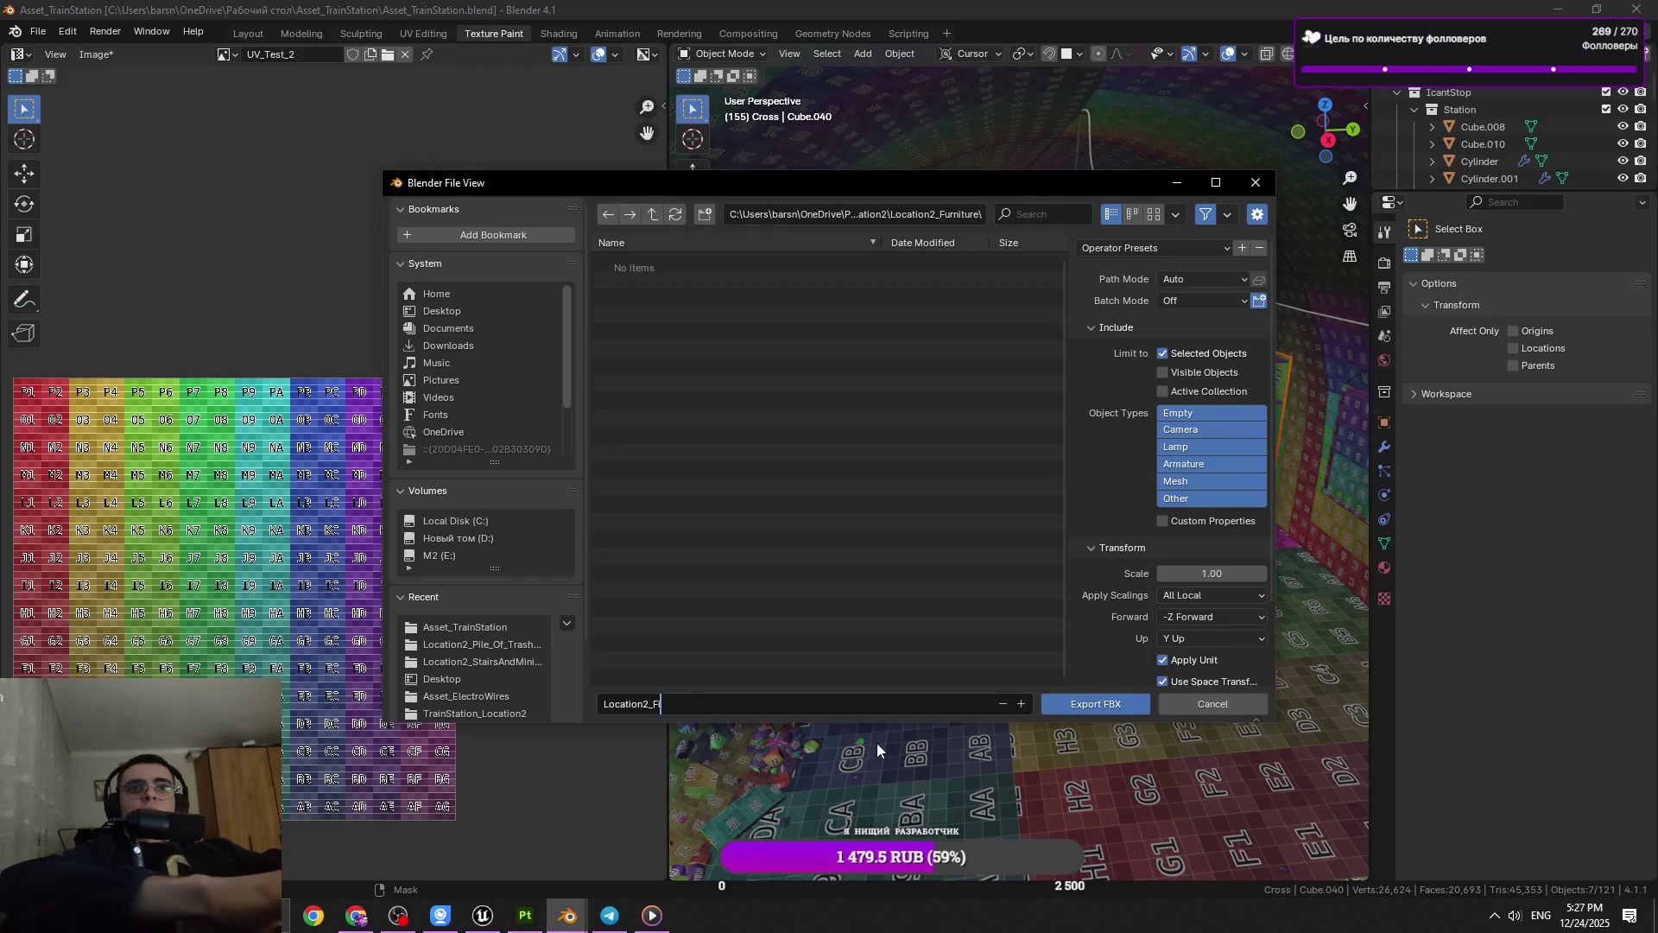
text(ni)
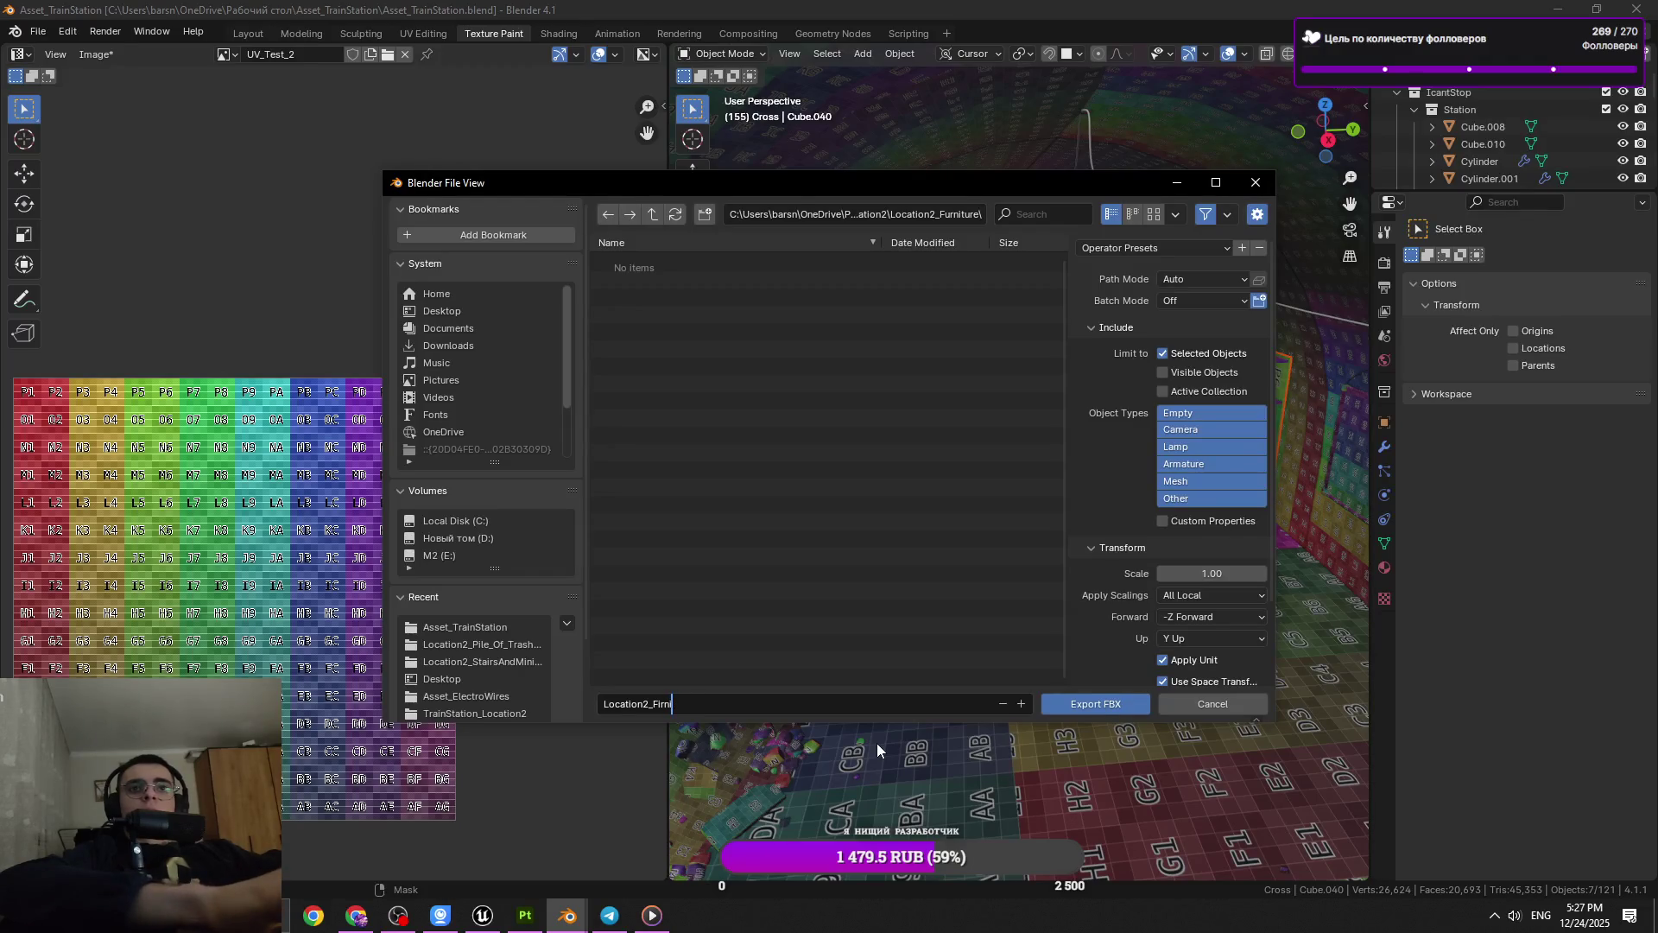
text(ture)
key(Return)
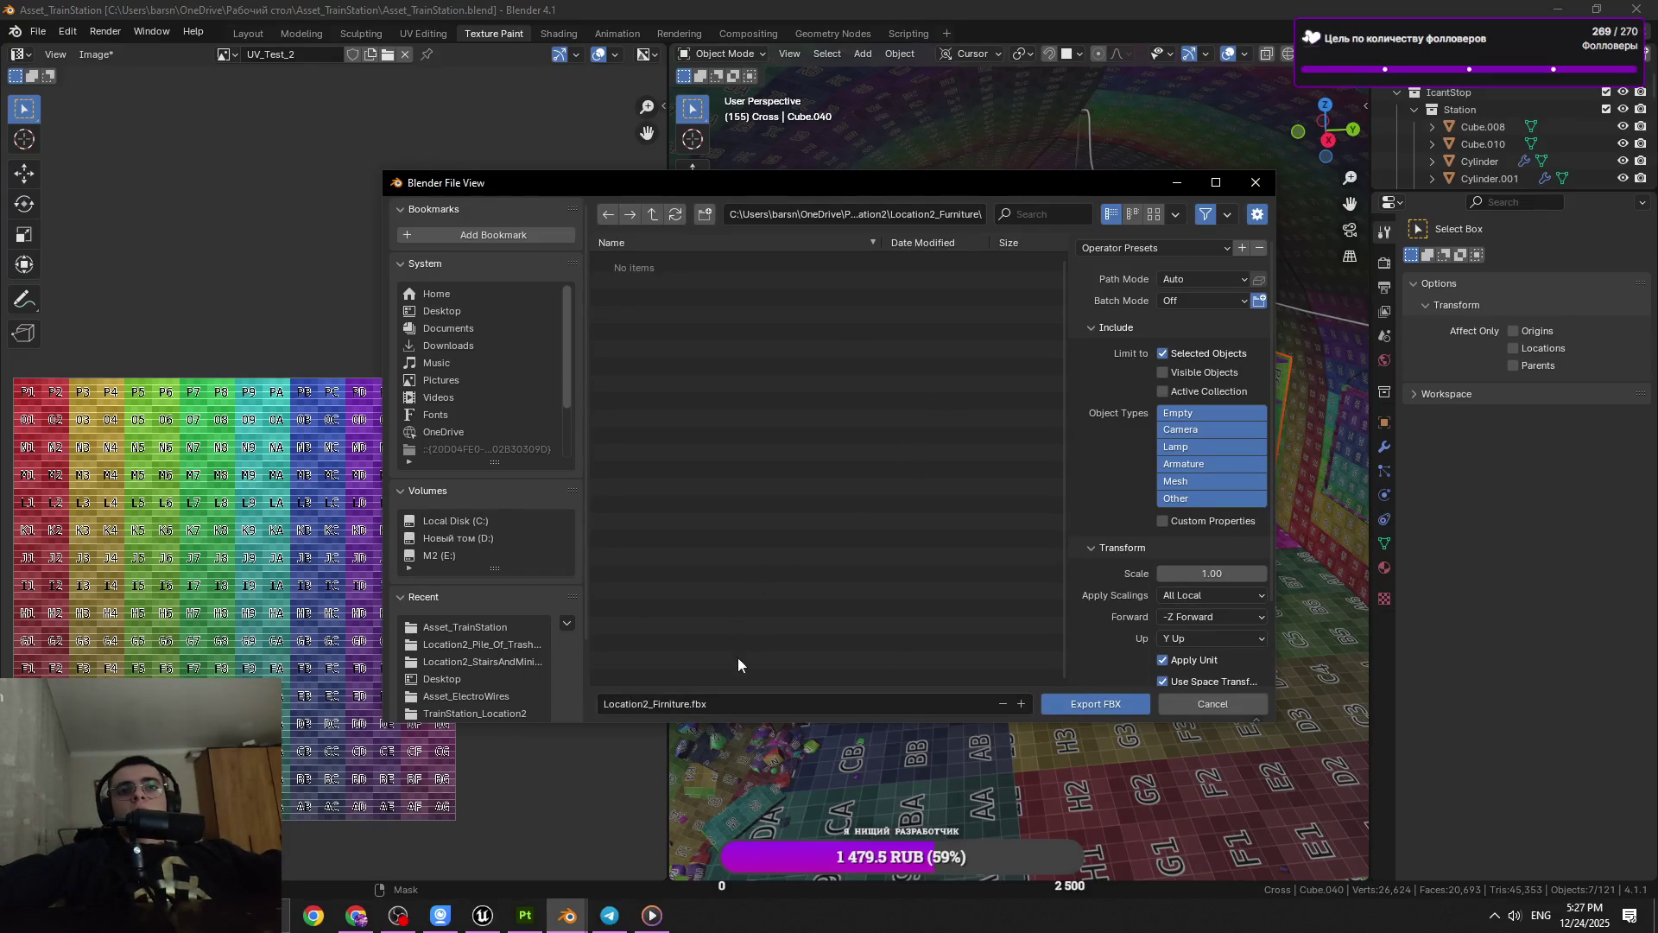
click(666, 703)
key(BackSpace)
text(u)
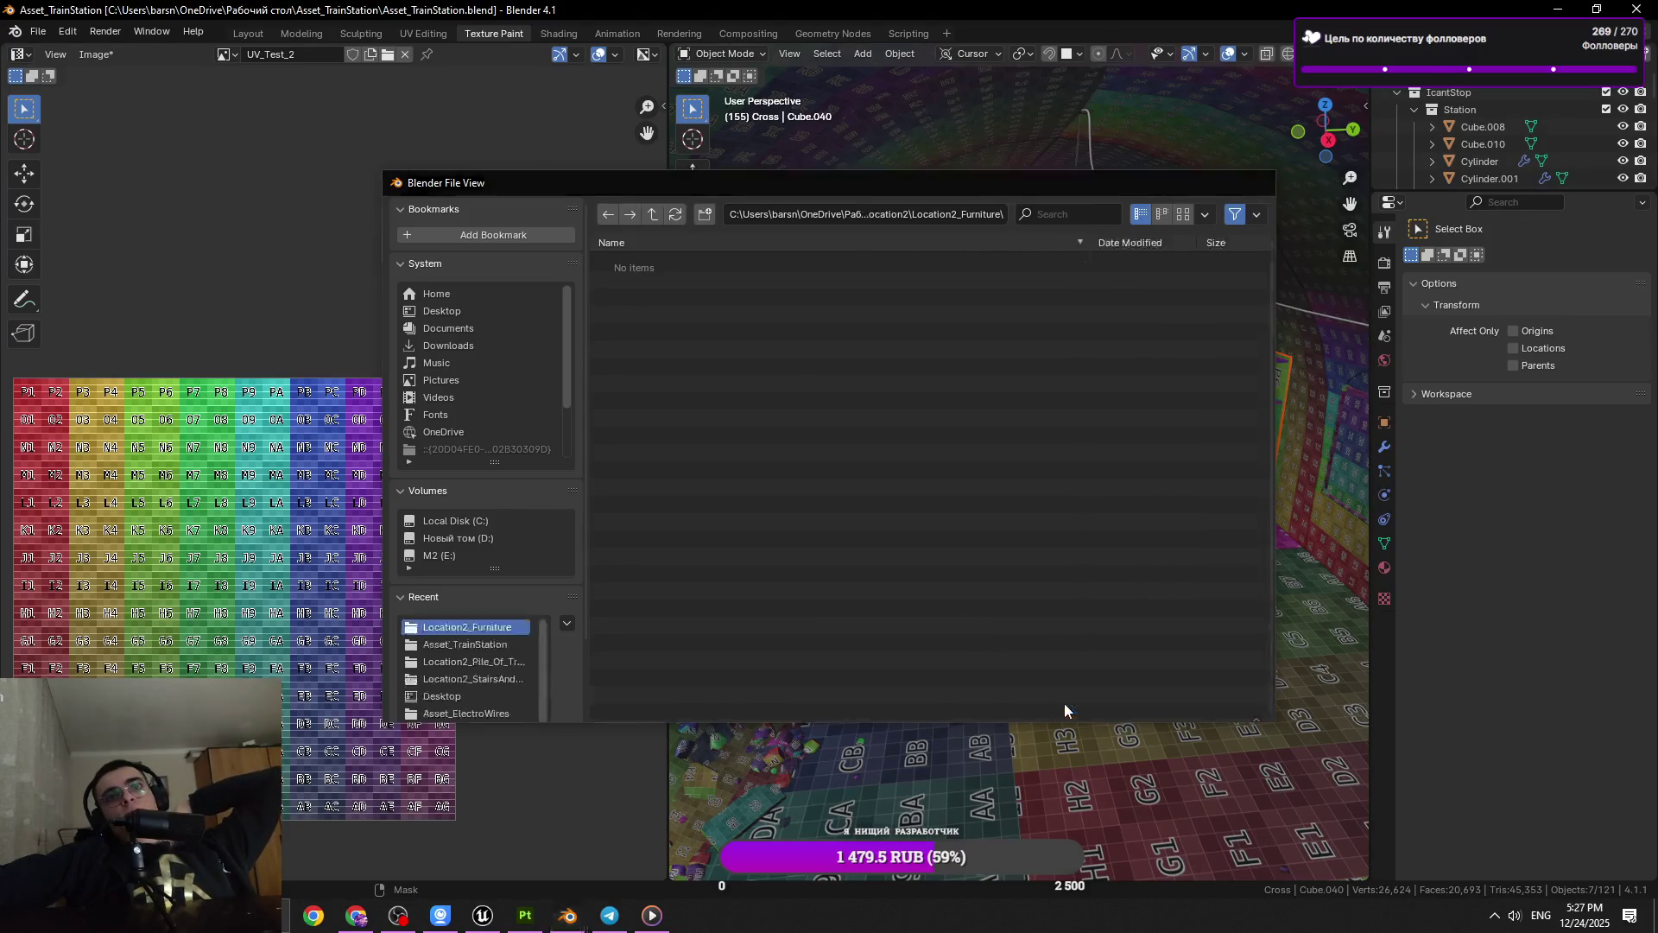
click(1064, 703)
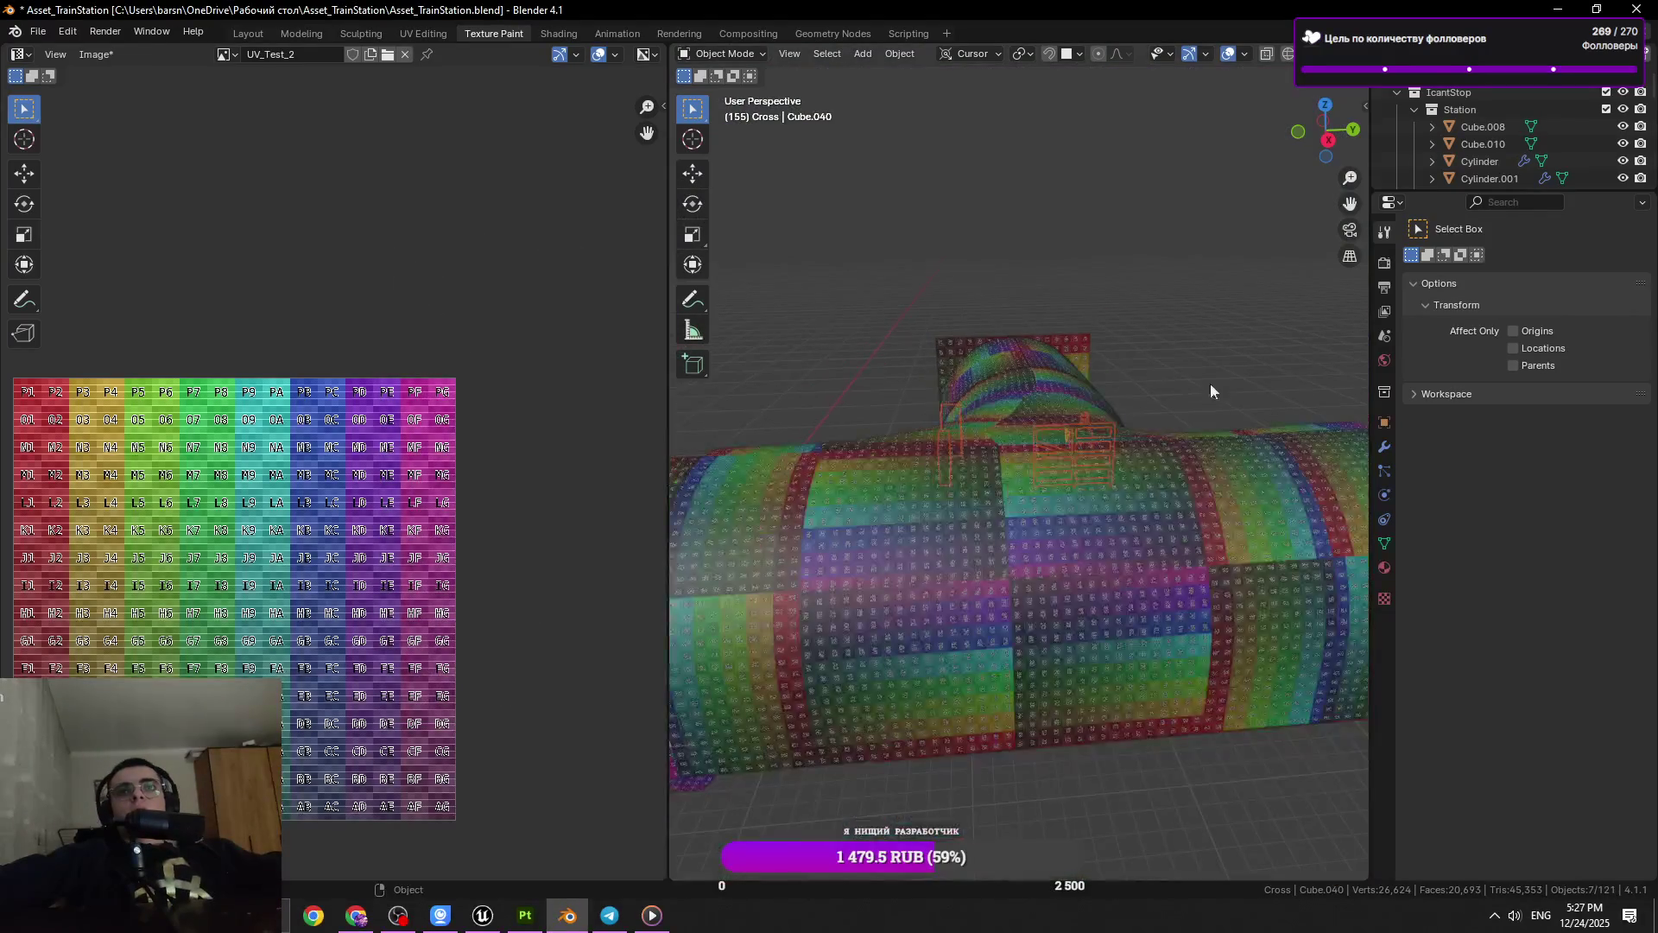
Save the station file, quit Blender, and bring Substance 3D Painter forward
key(ctrl+s)
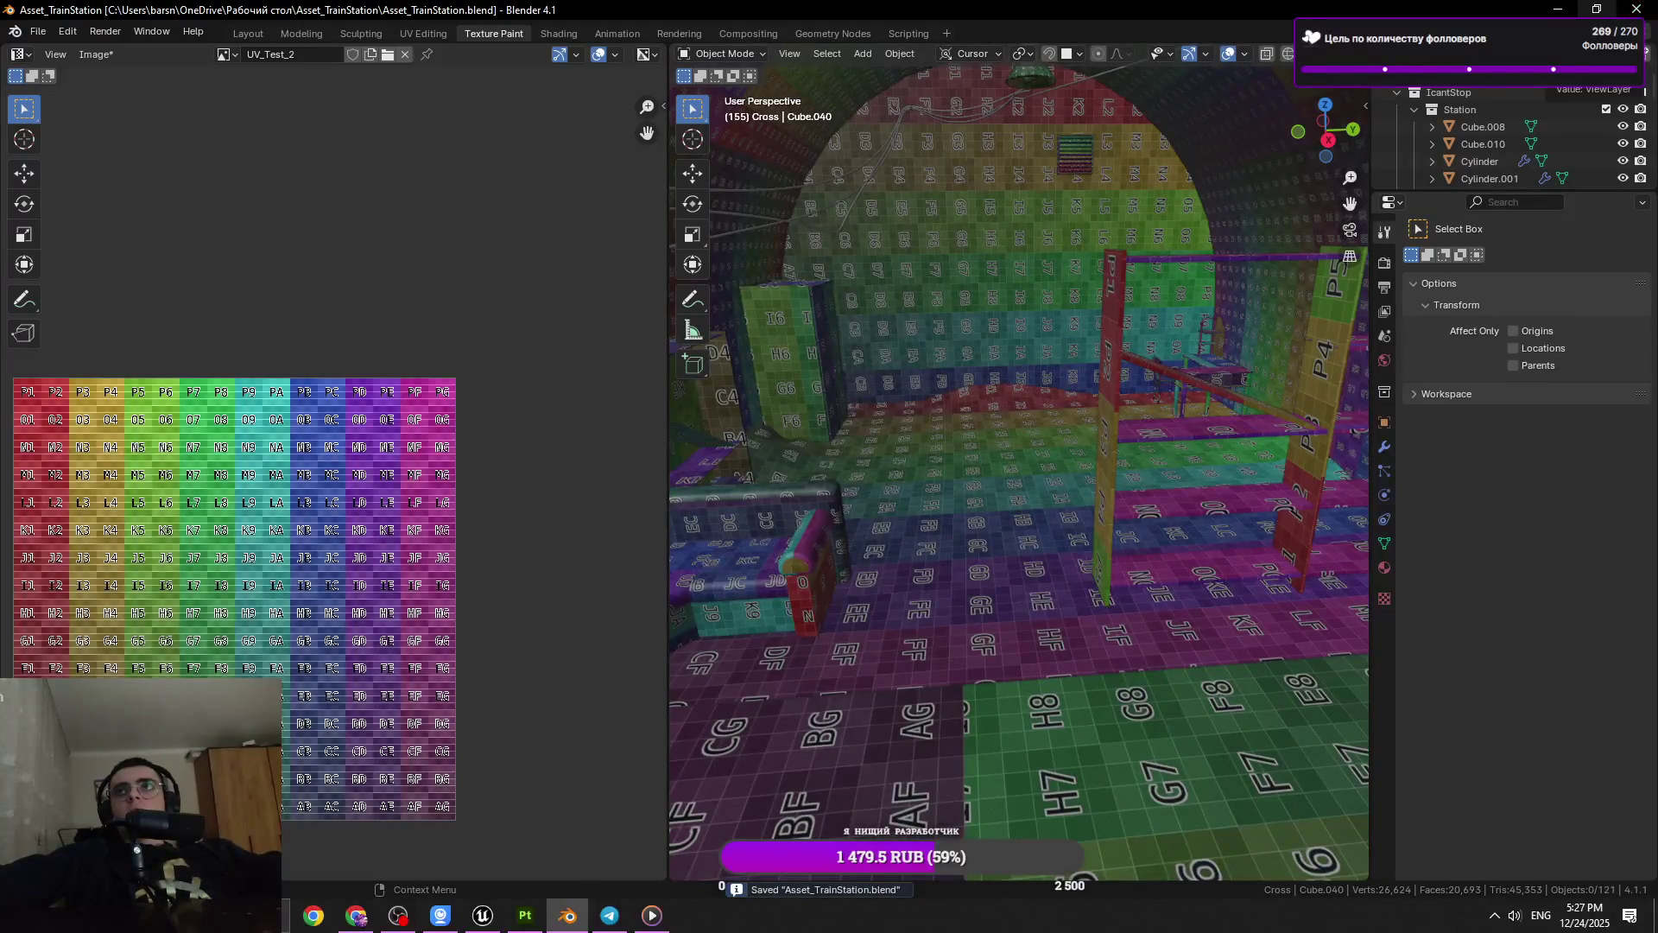
click(1636, 8)
click(751, 489)
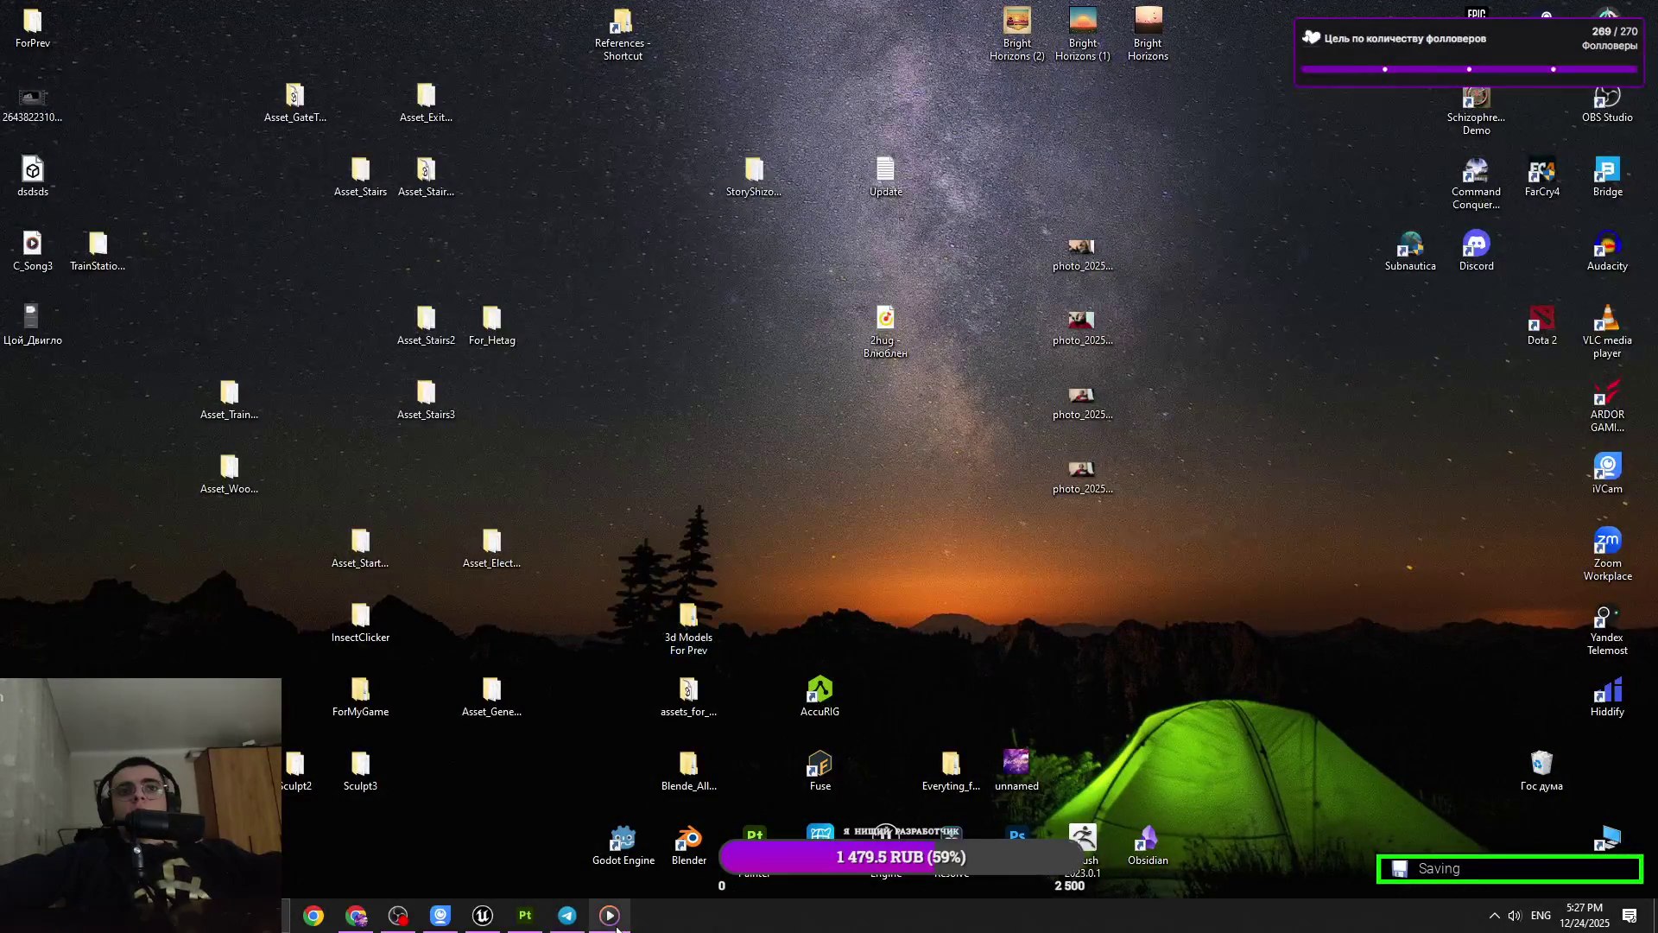
click(525, 915)
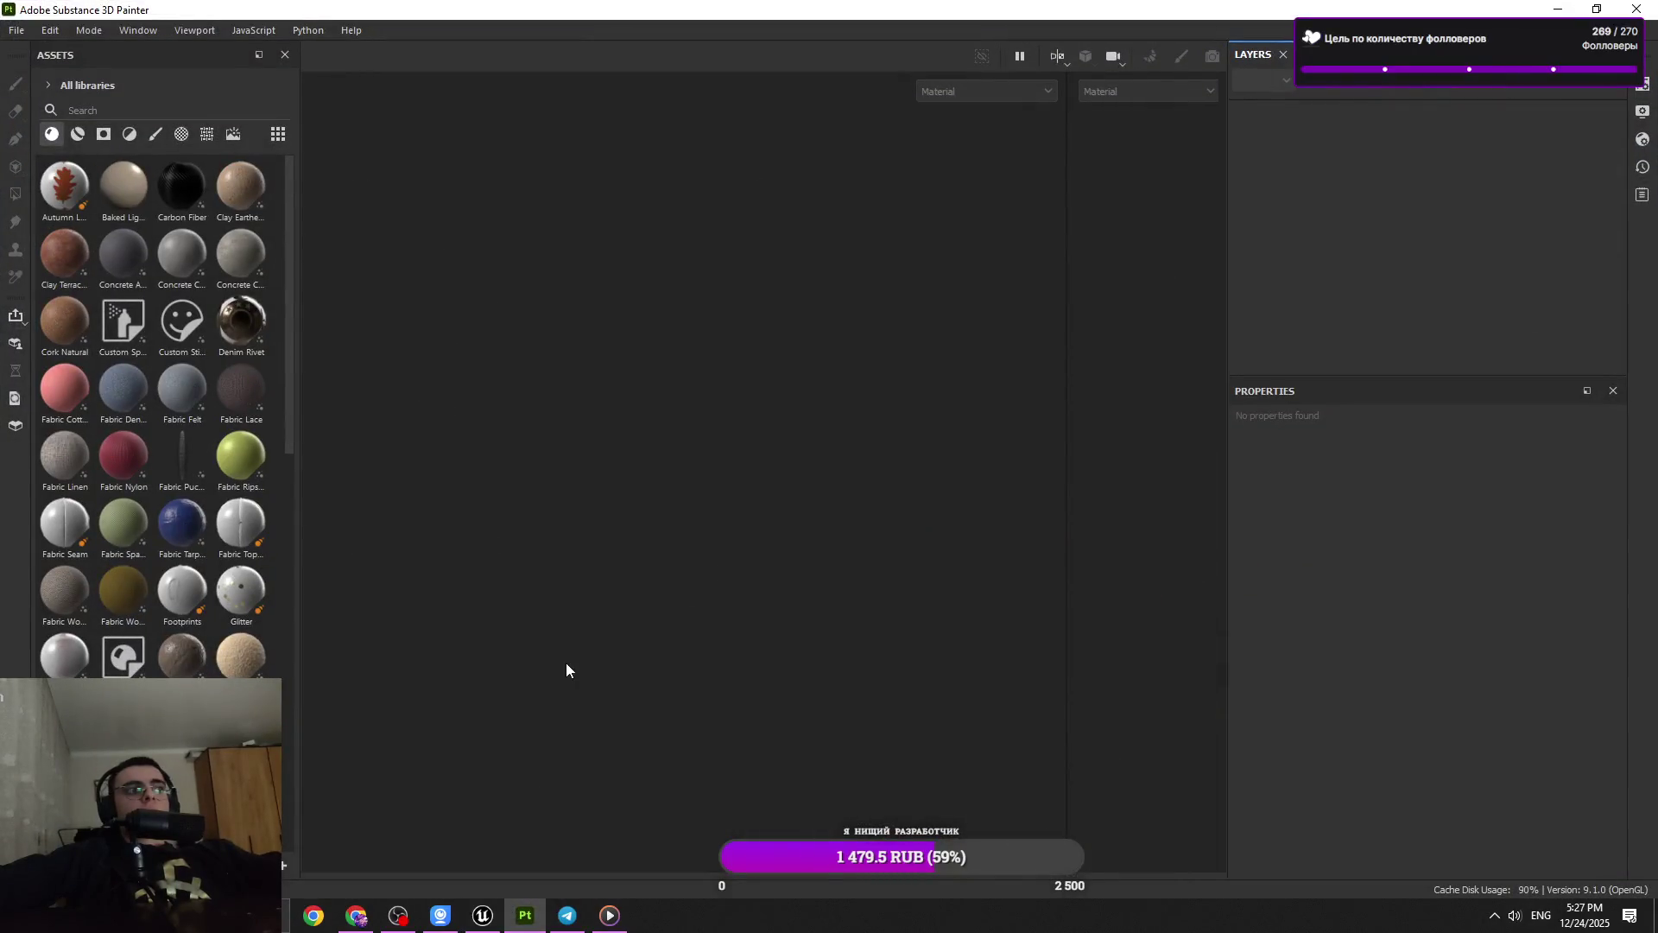
Drag Location2_Furniture.fbx from its folder into Painter and confirm the 2048, OpenGL-normal project
click(356, 915)
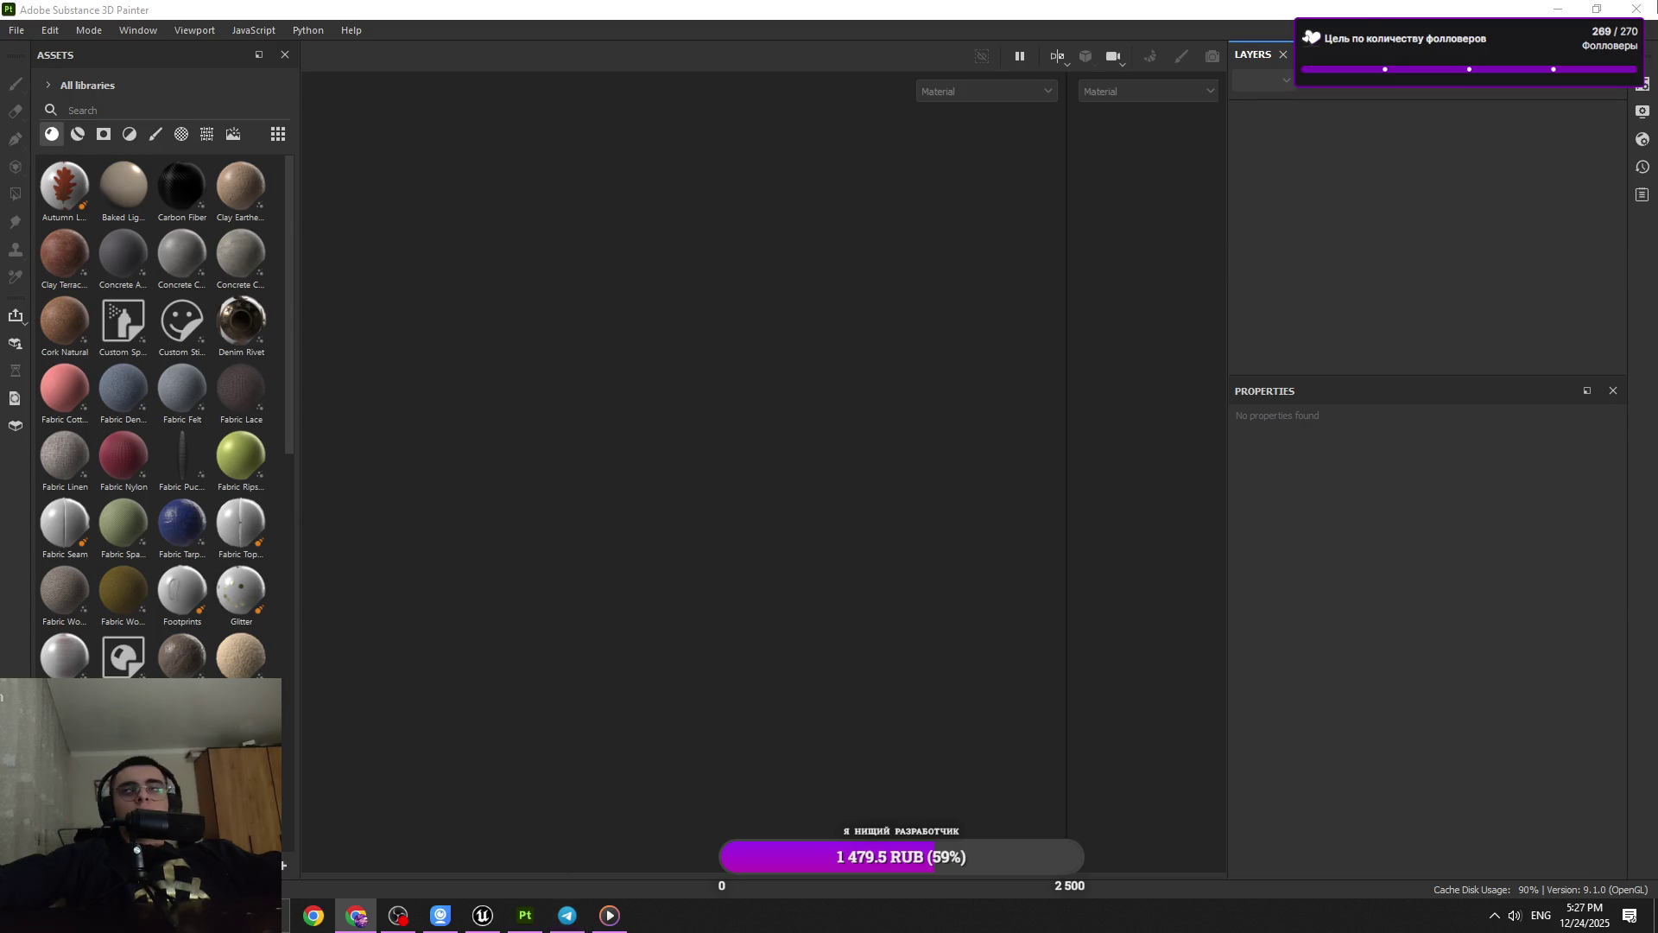
click(1543, 11)
double_click(97, 249)
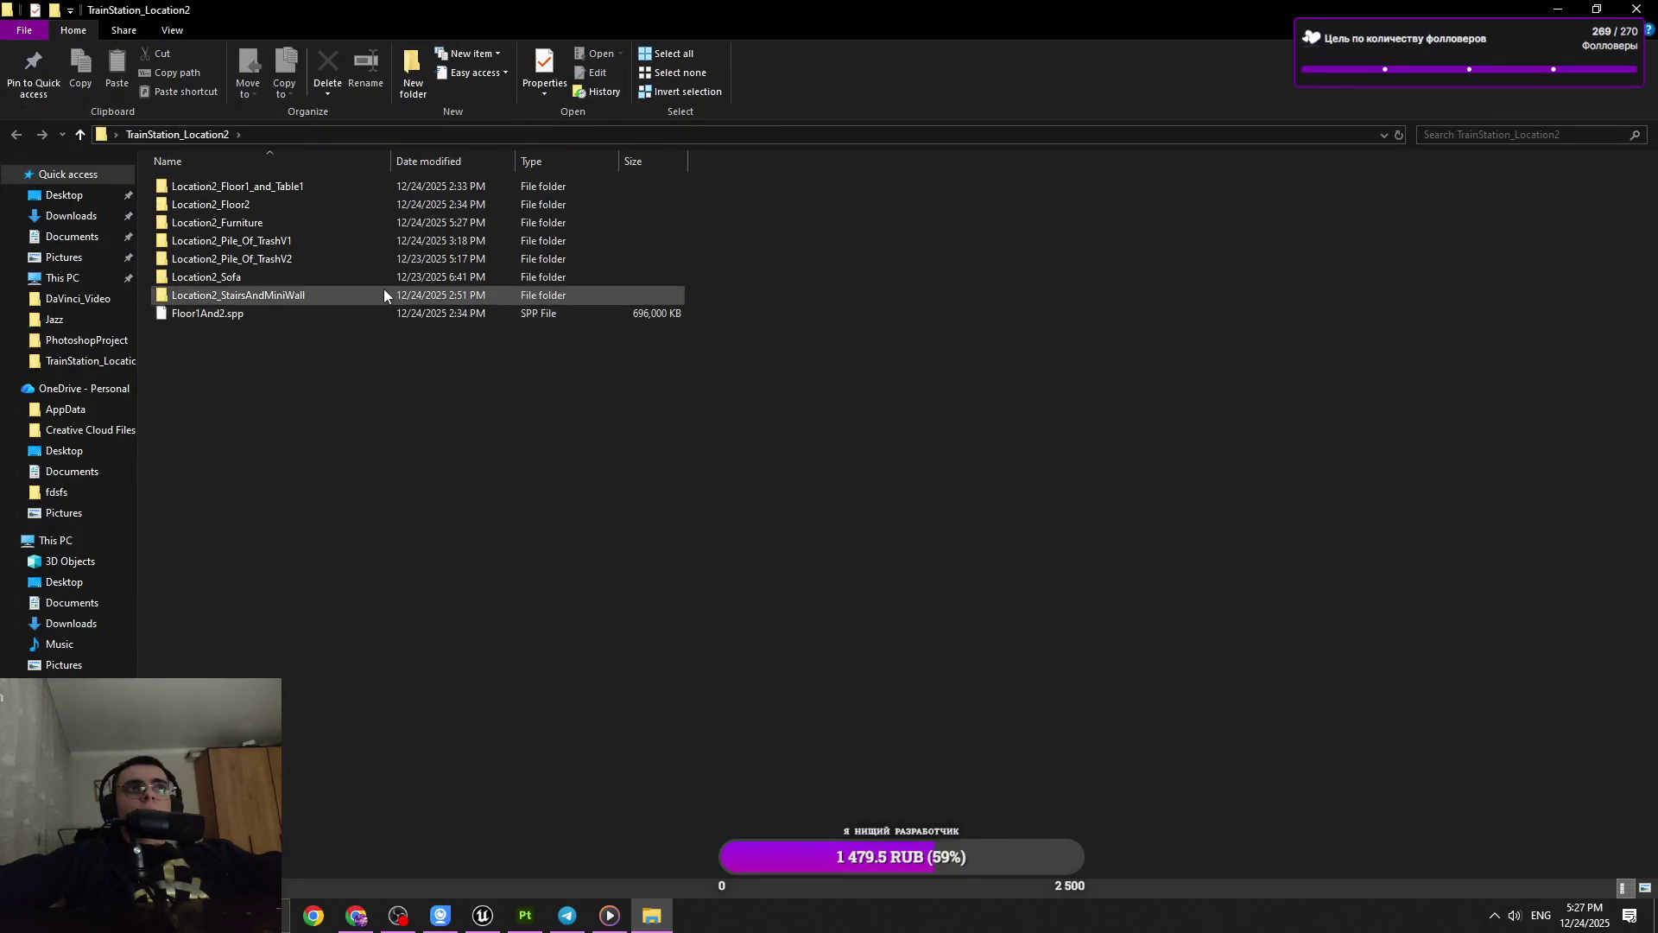
double_click(372, 224)
drag(278, 186, 523, 771)
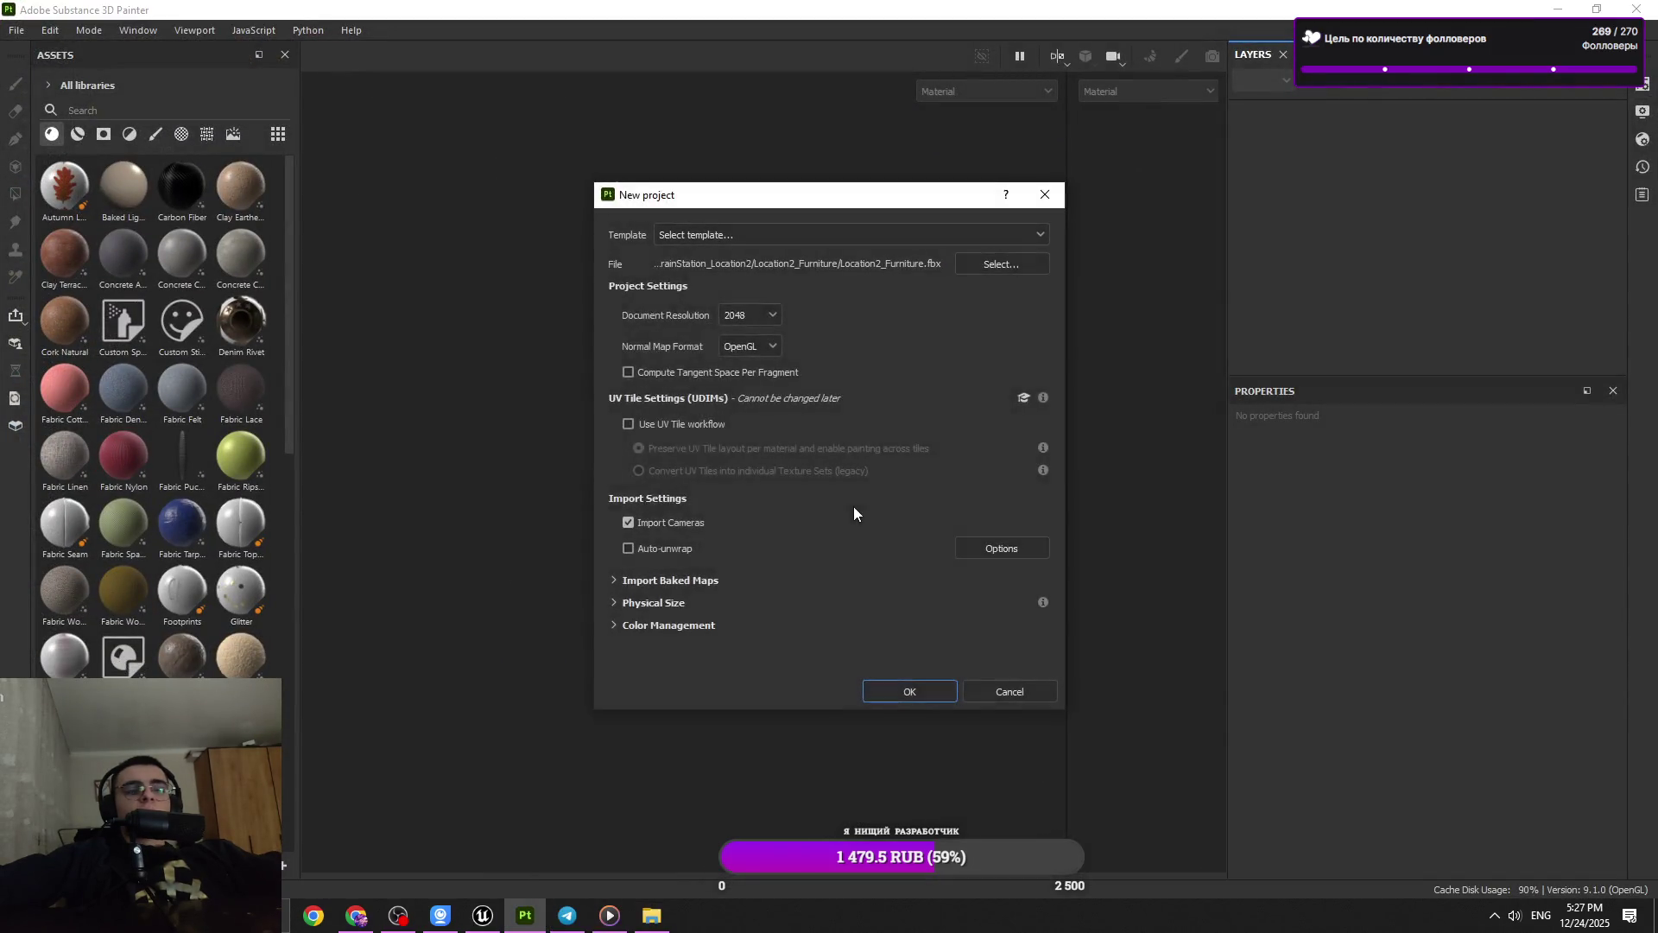
click(902, 689)
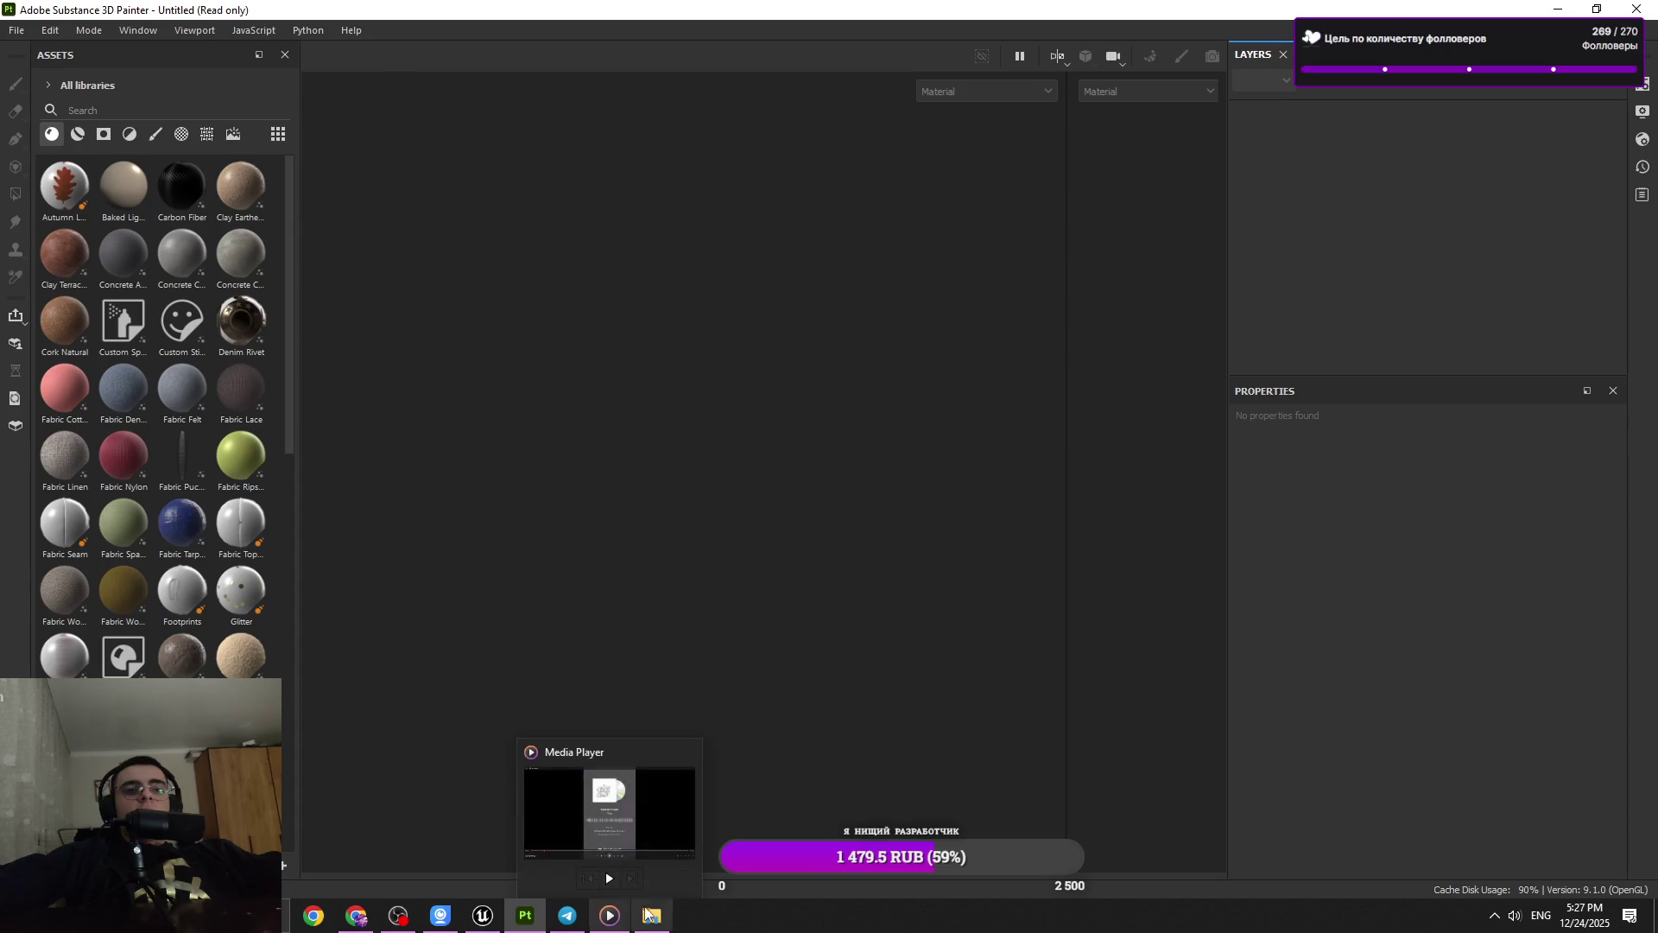
click(652, 915)
right_click(392, 356)
Return to the loaded furniture project and browse the save dialog to the Location2_Furniture folder
key(Escape)
key(alt+Tab)
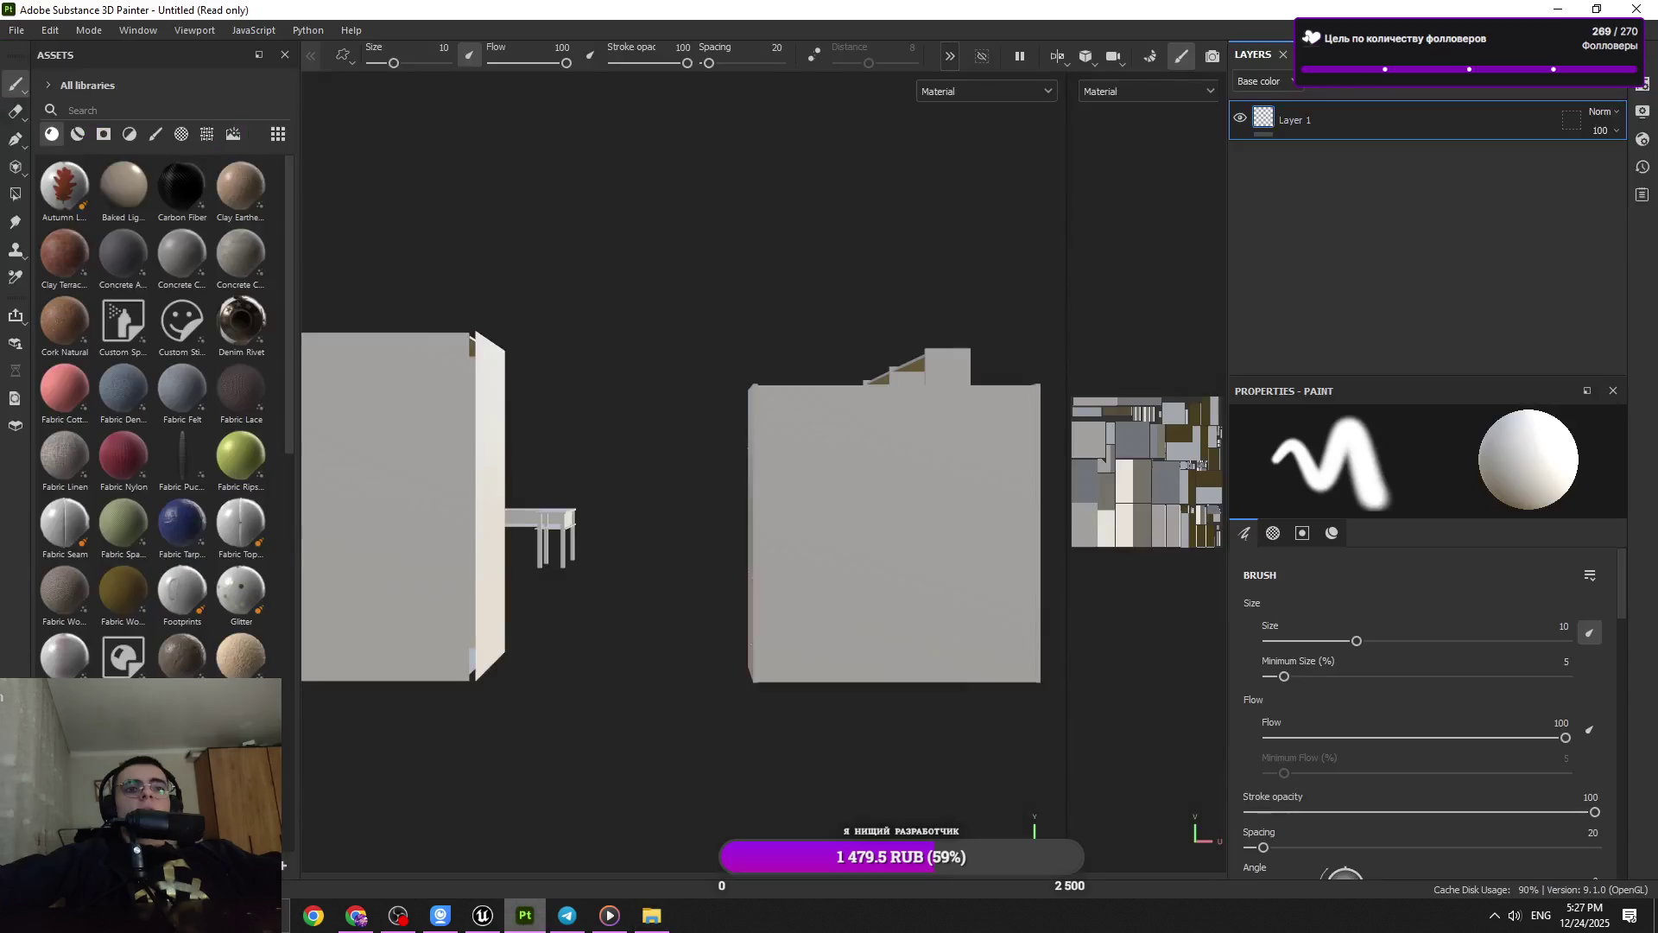
drag(522, 418, 728, 375)
key(ctrl+s)
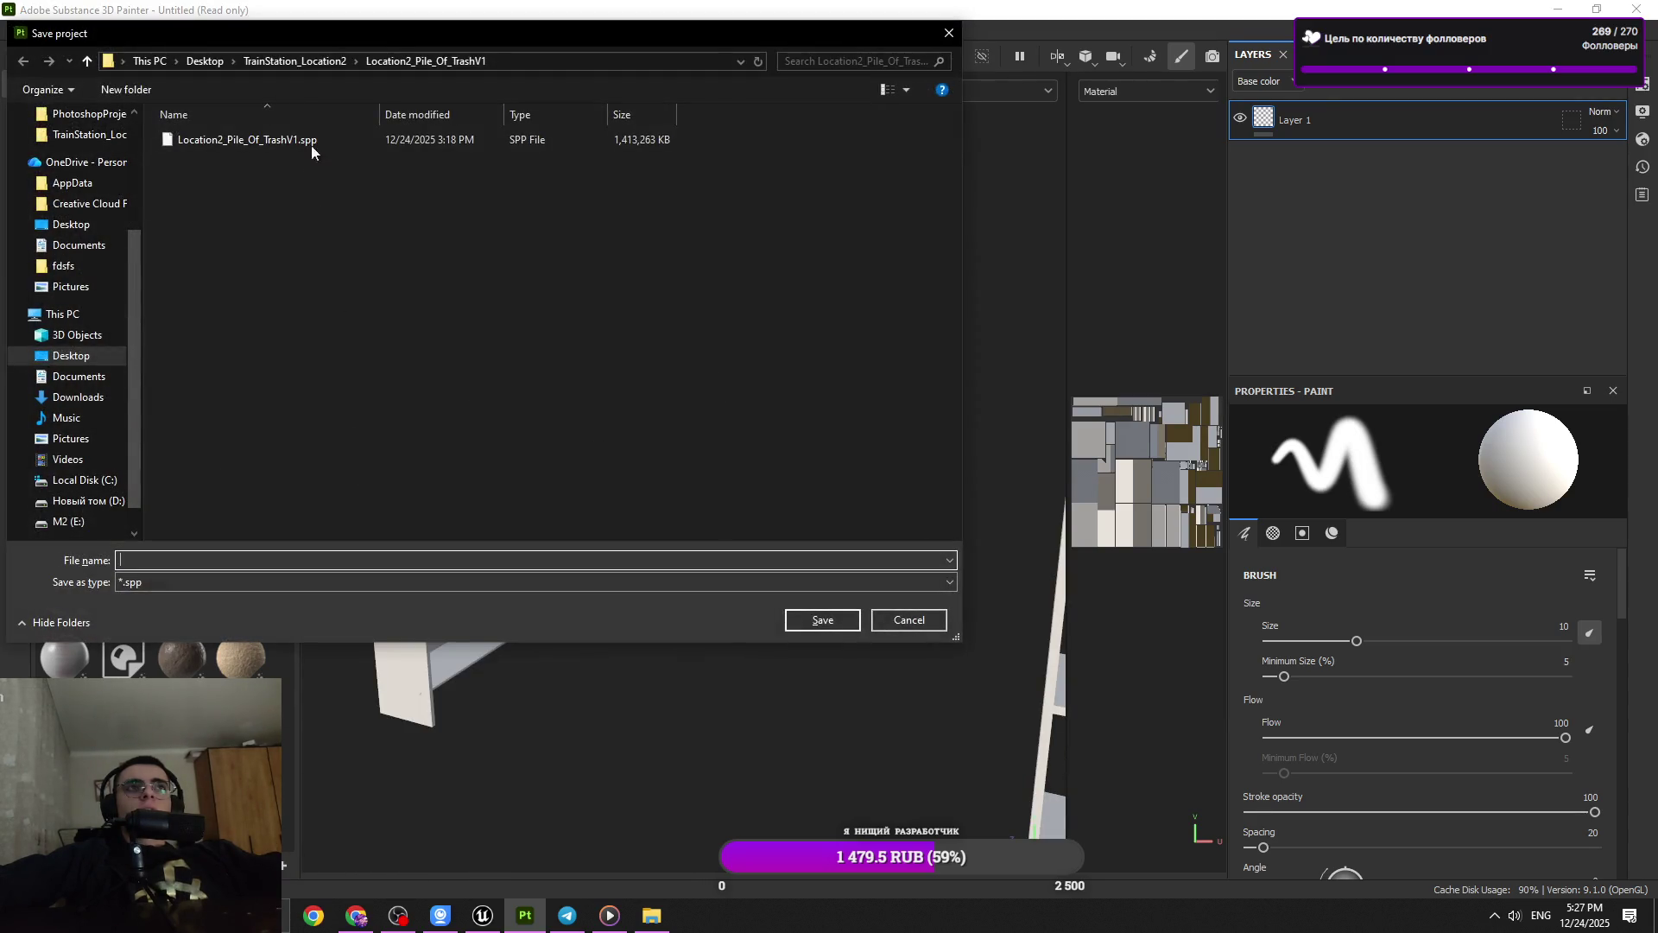
click(332, 62)
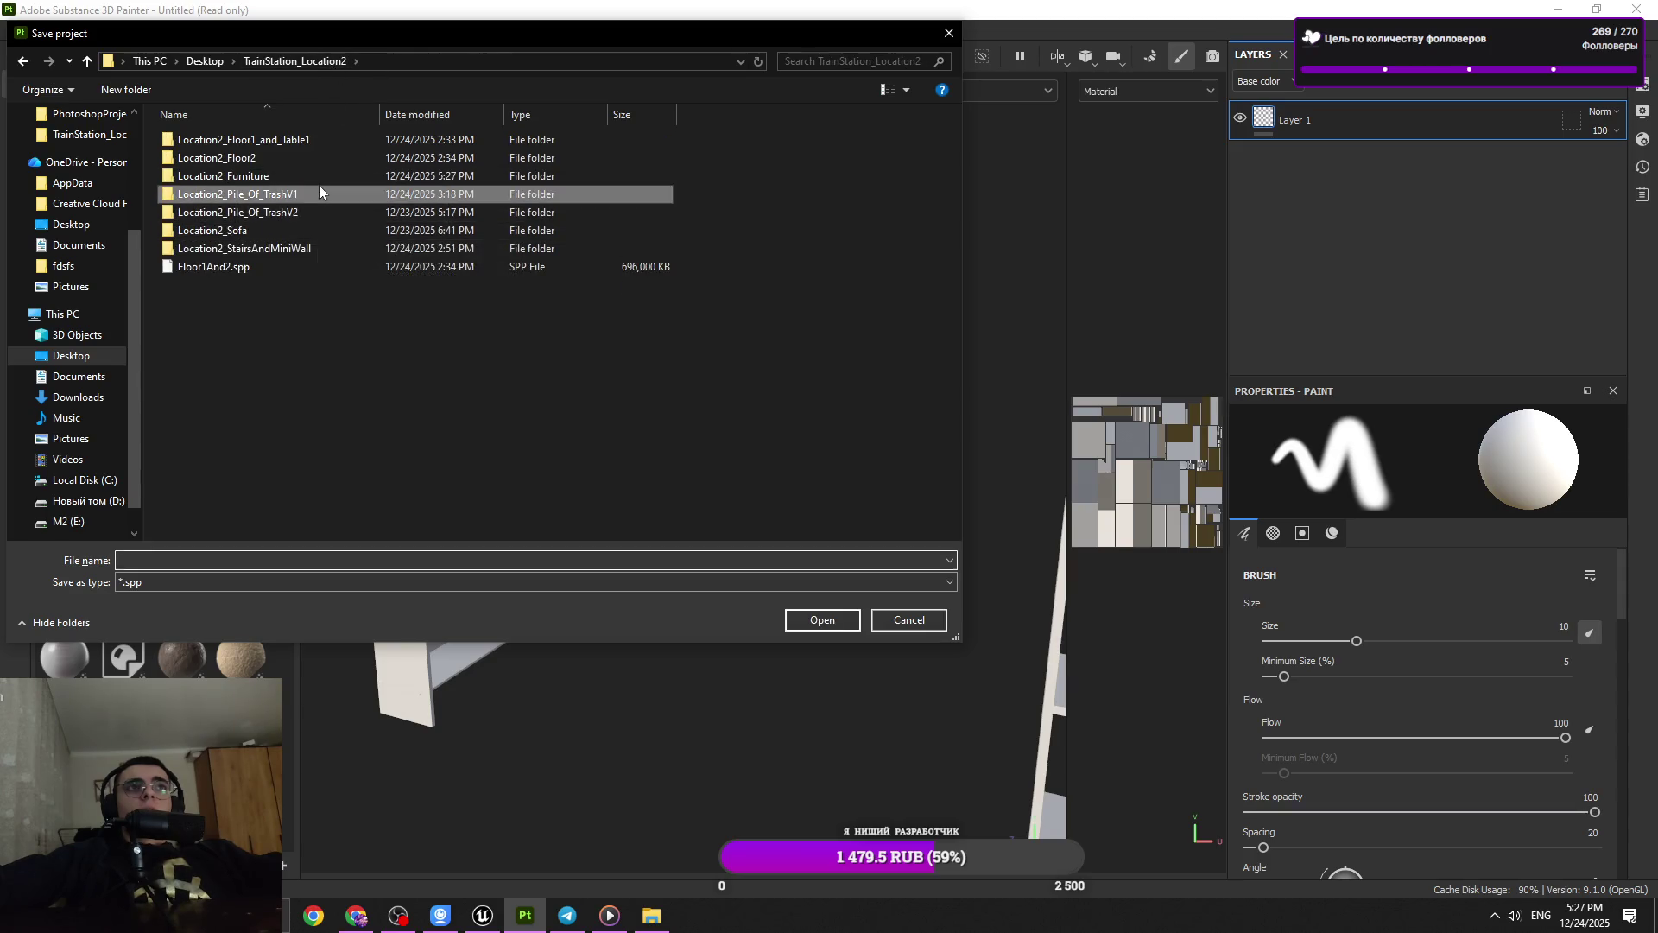
double_click(319, 176)
Save the project as Location2_Furniture, dropping the .fbx extension instead of replacing the mesh
click(477, 559)
text(Loca)
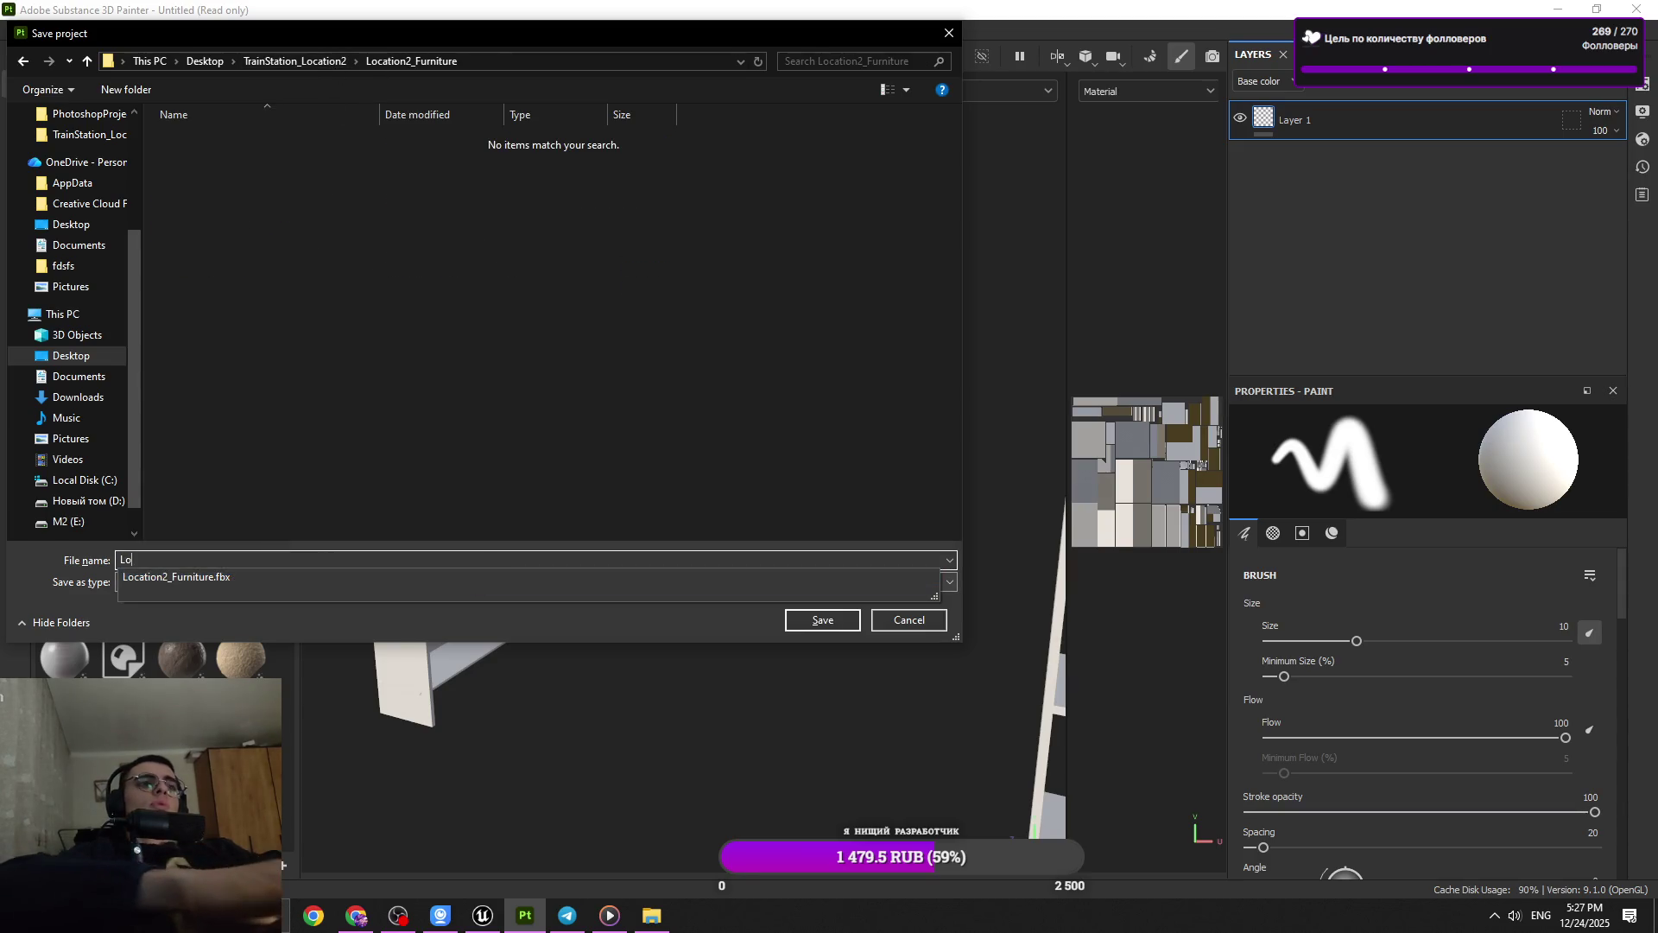
click(600, 578)
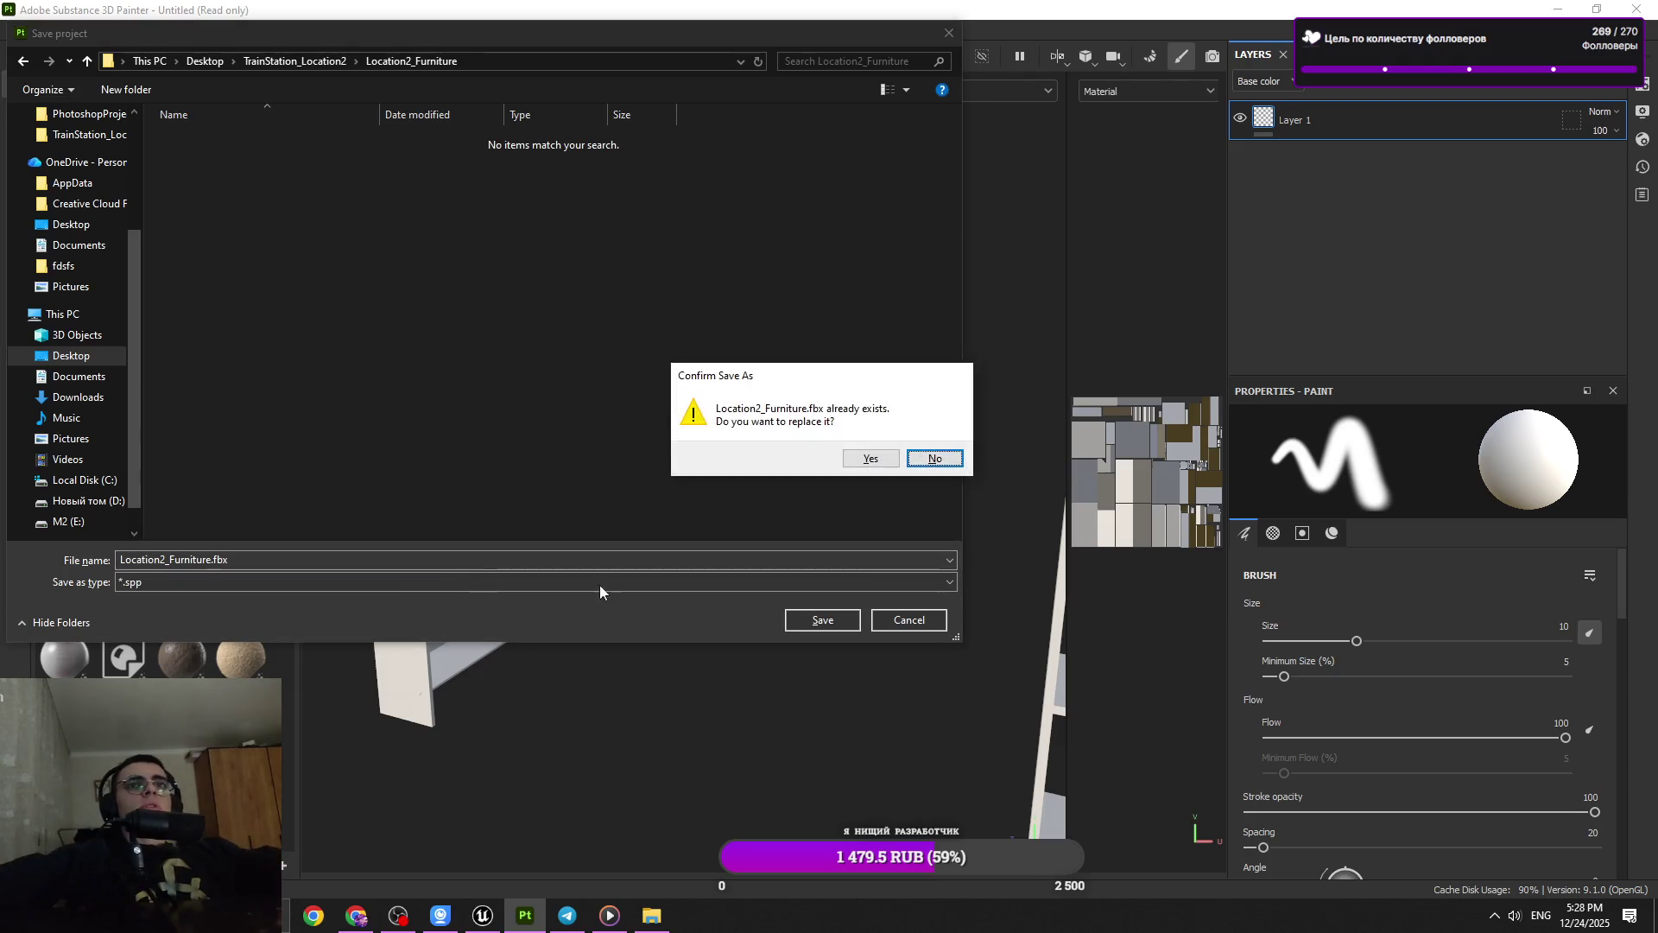
click(937, 460)
key(BackSpace)
key(BackSpace)
key(BackSpace)
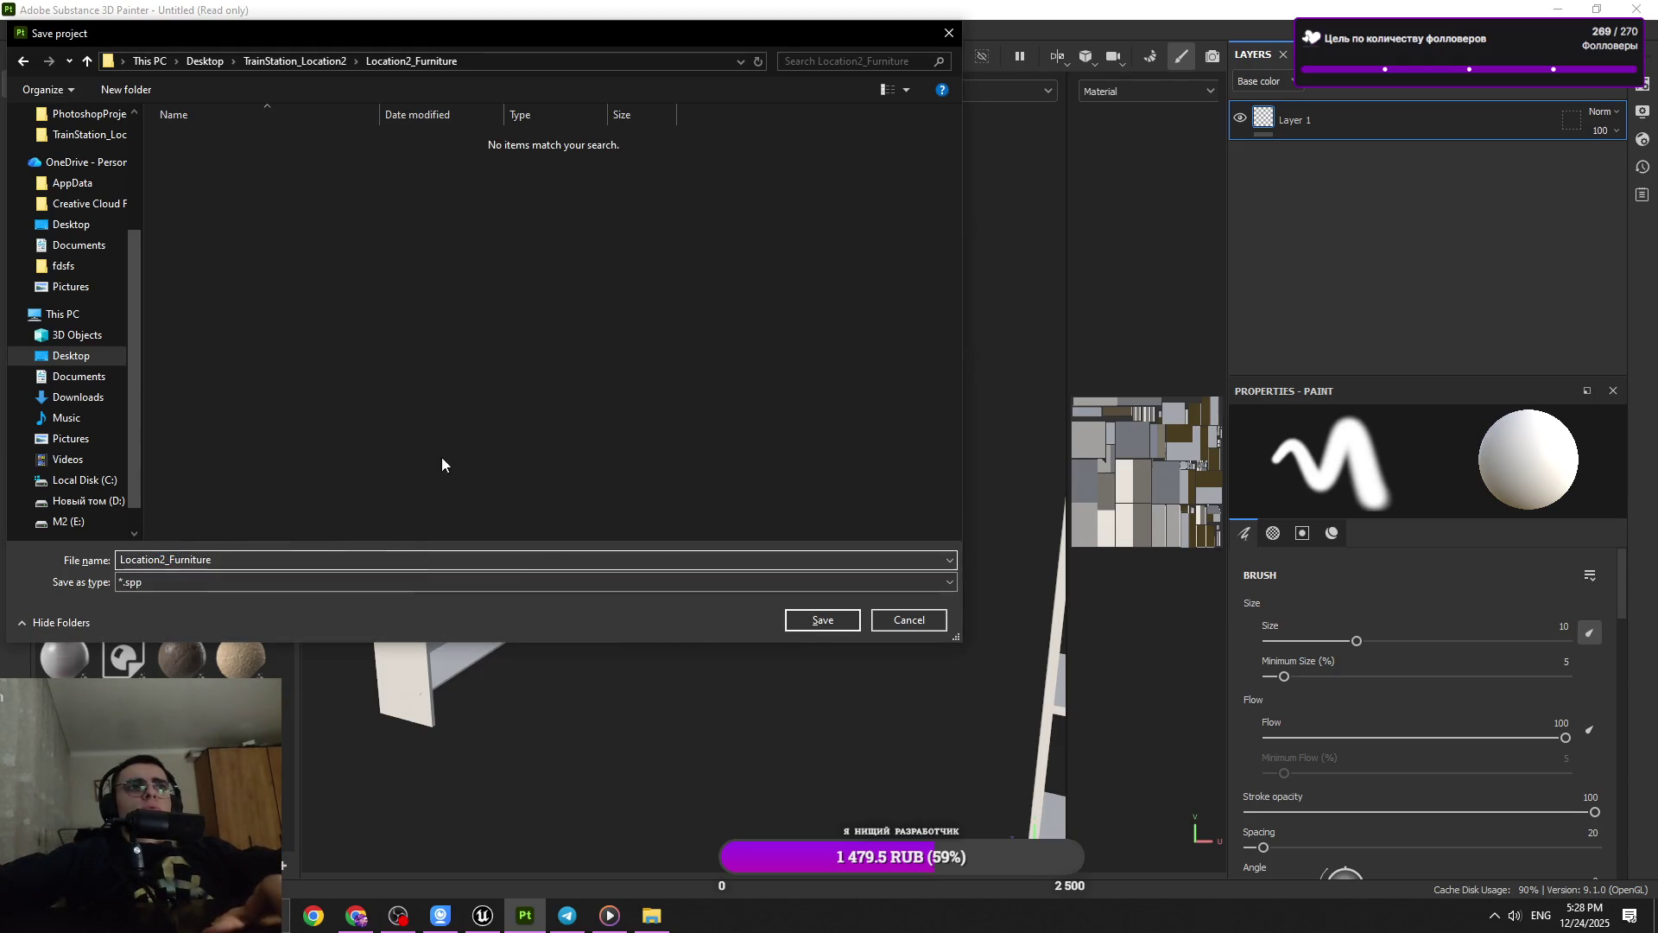
click(813, 623)
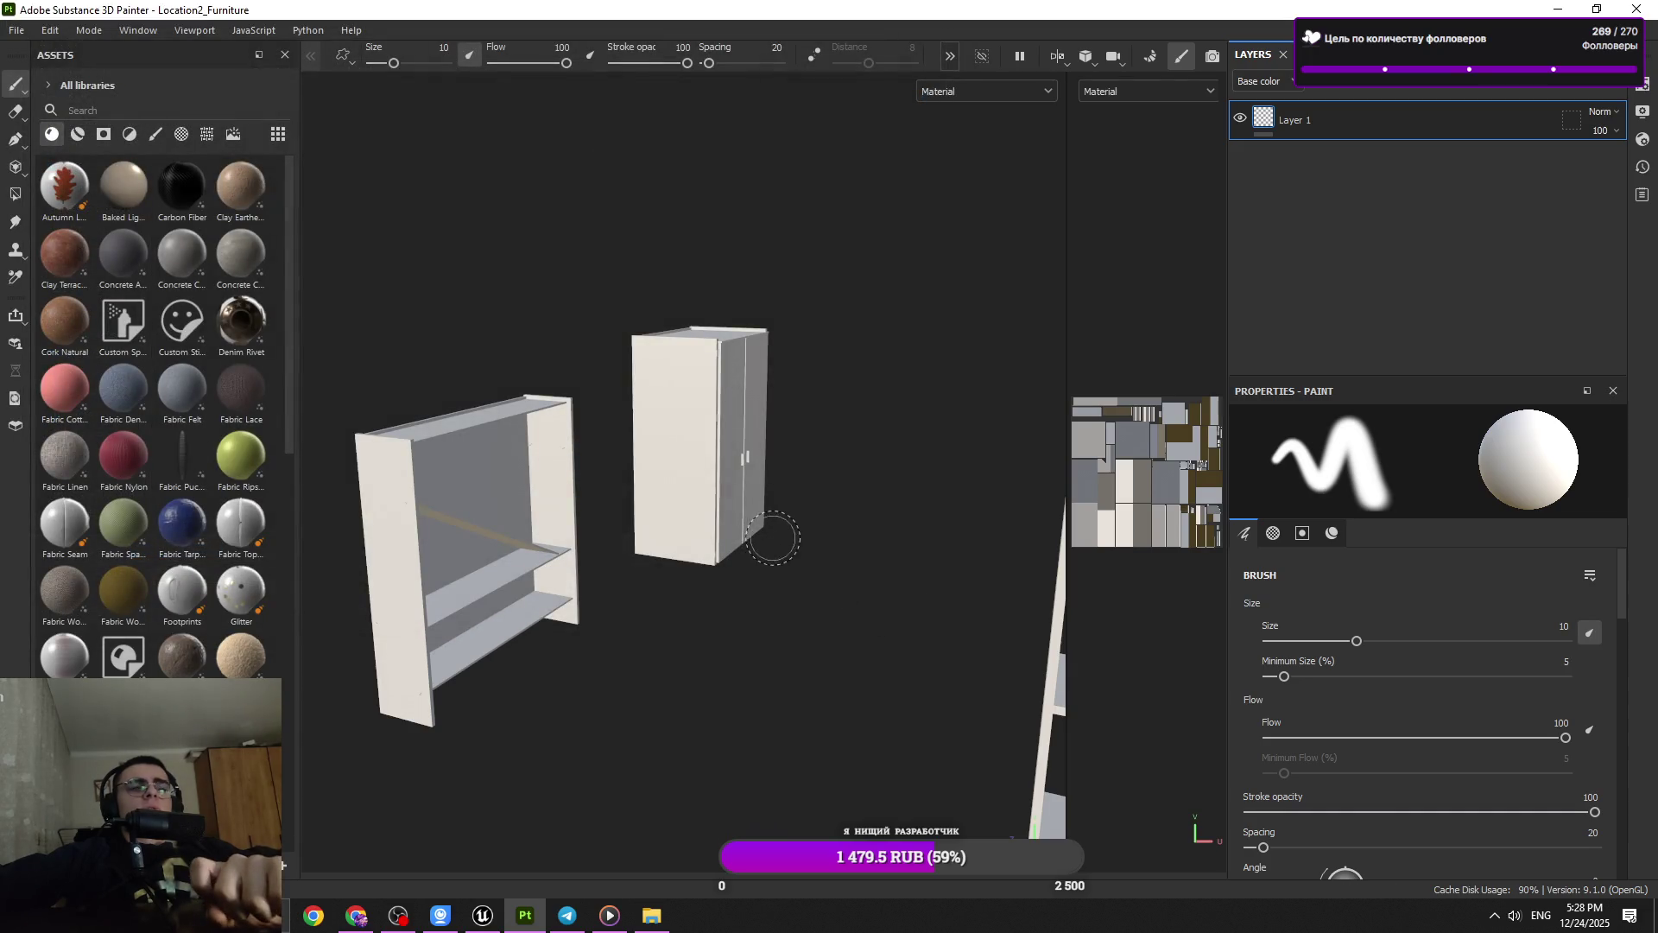
drag(859, 536, 1320, 117)
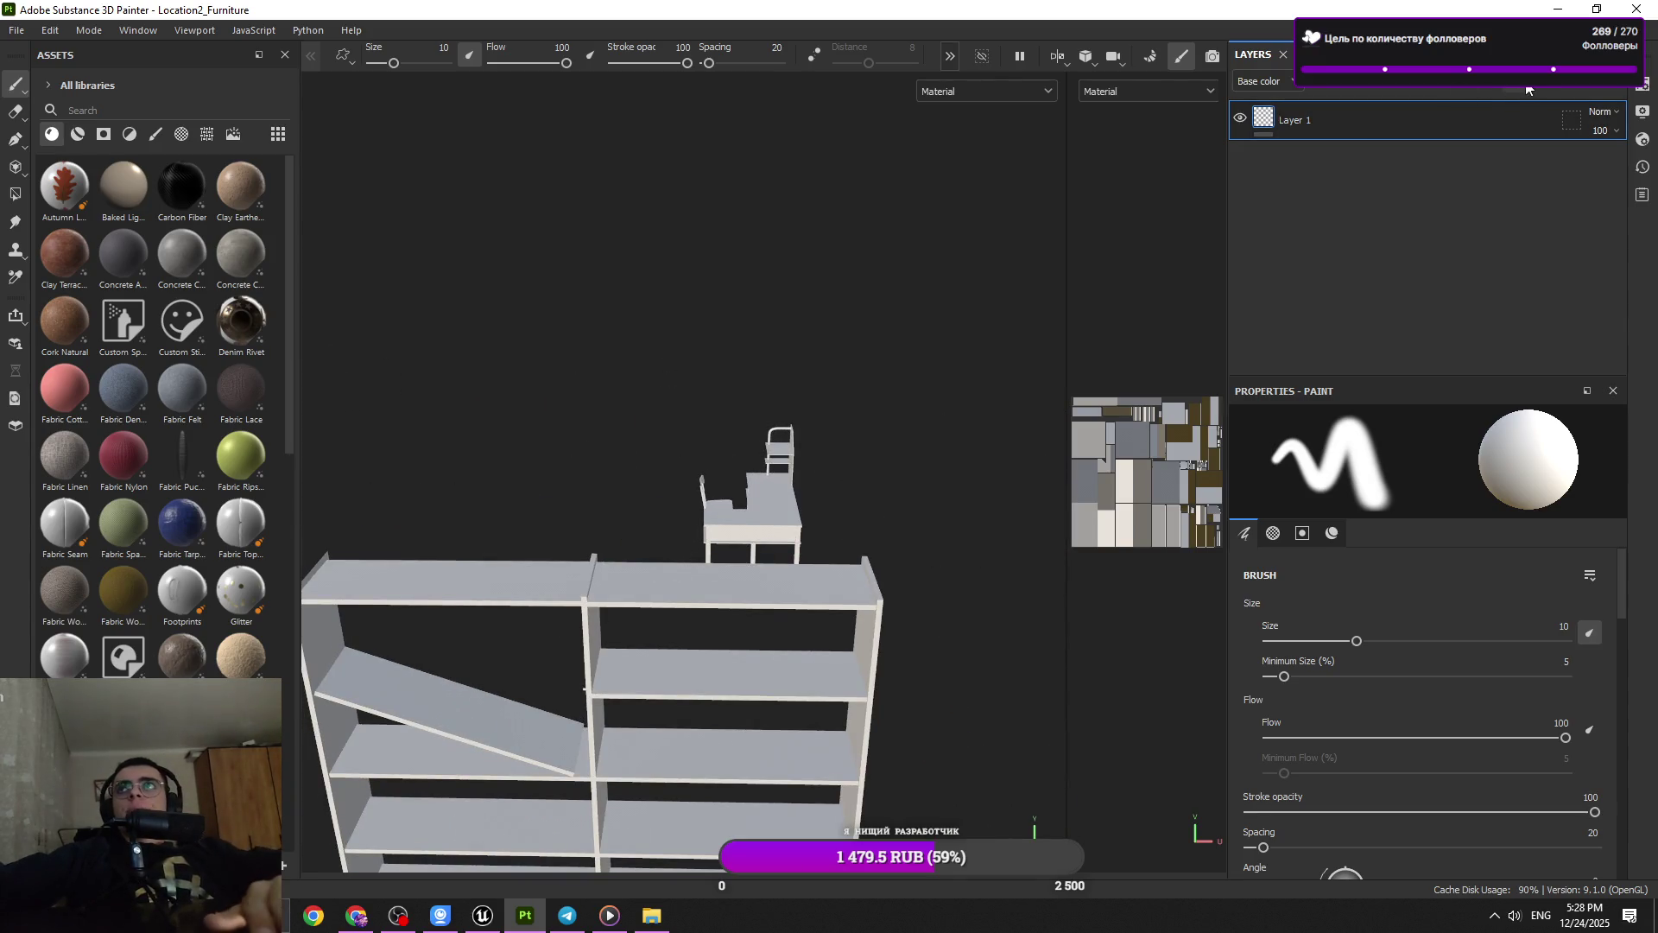
click(1526, 90)
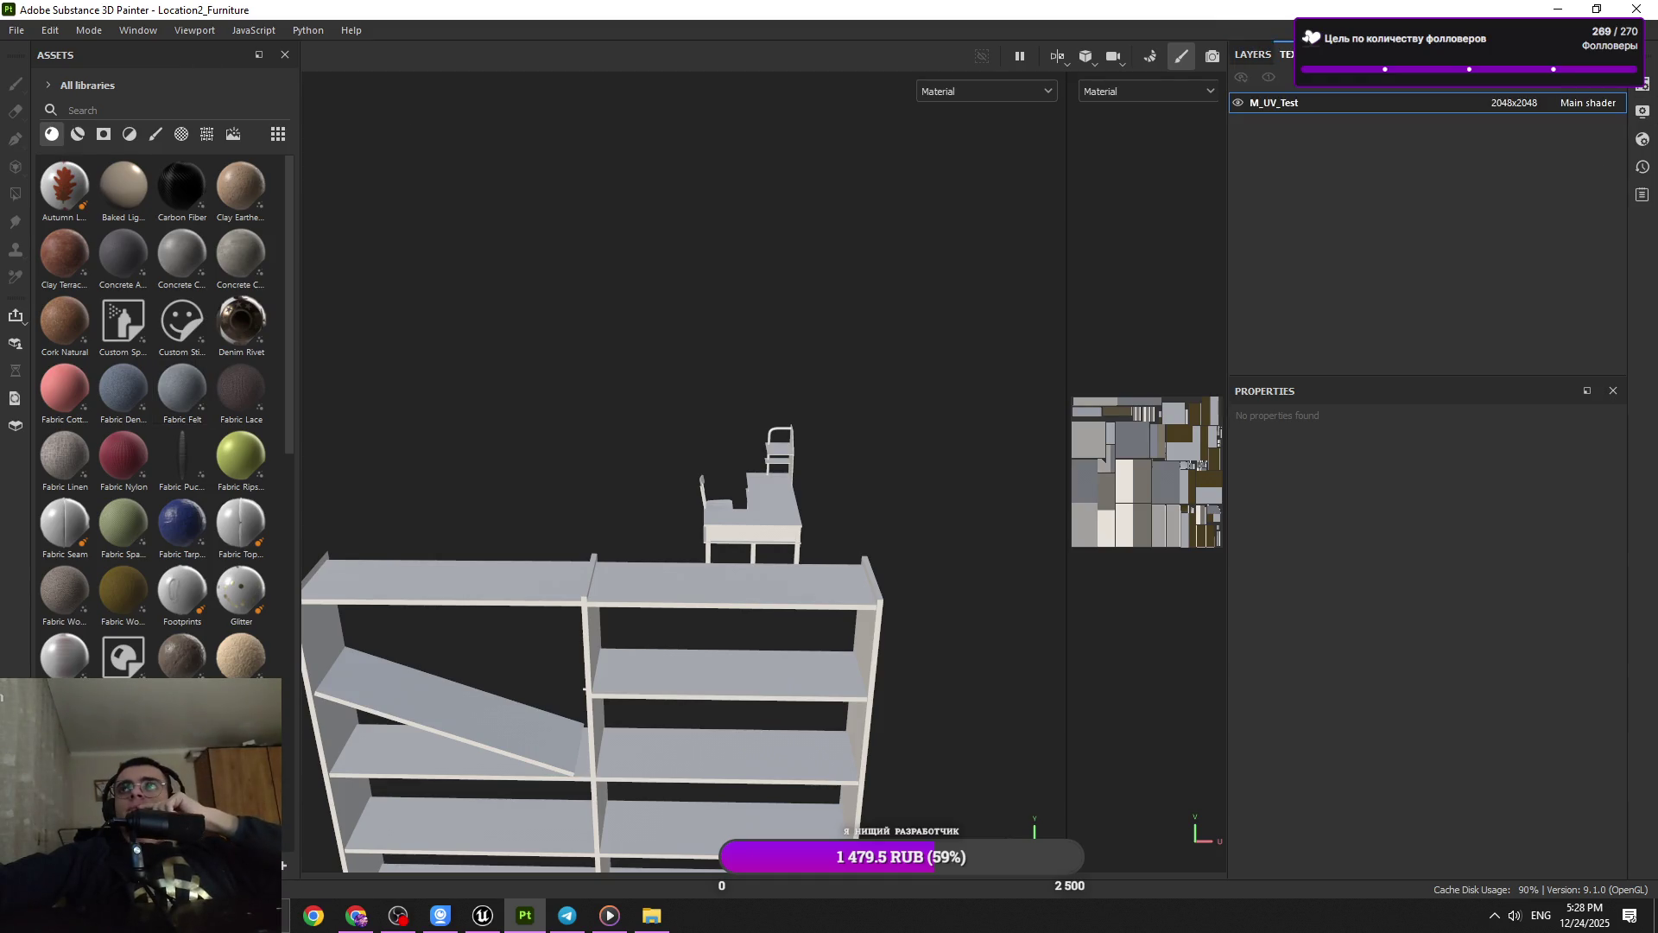
Bake all mesh maps from Texture Set Settings and return to painting mode
click(1642, 83)
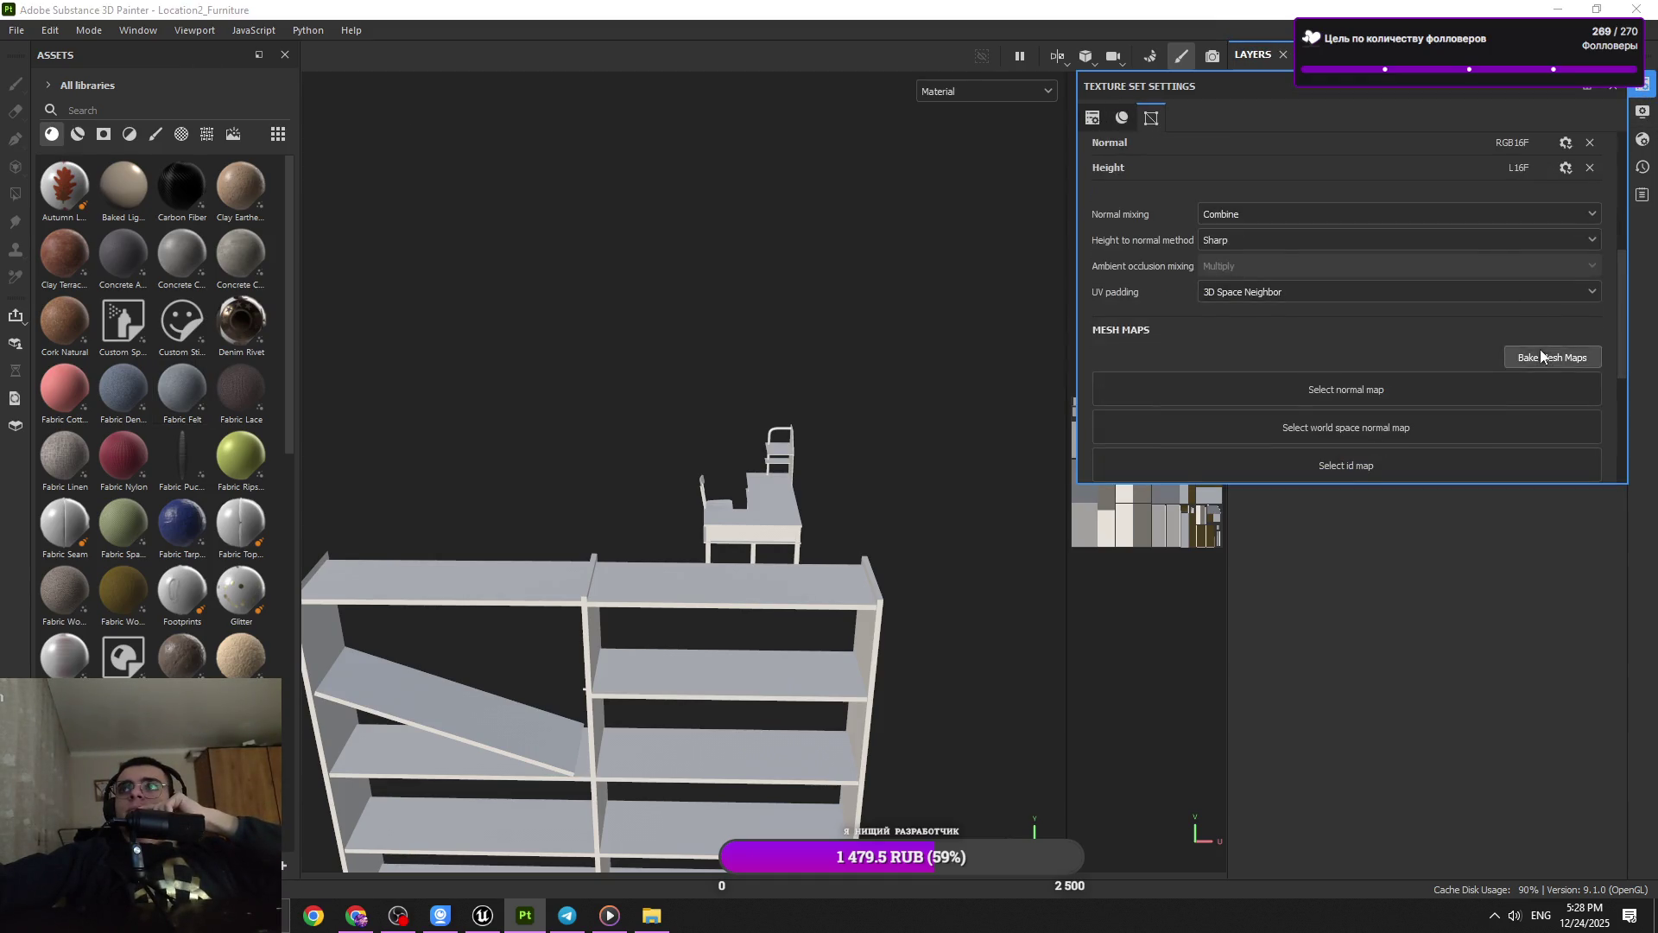
click(1533, 356)
click(989, 827)
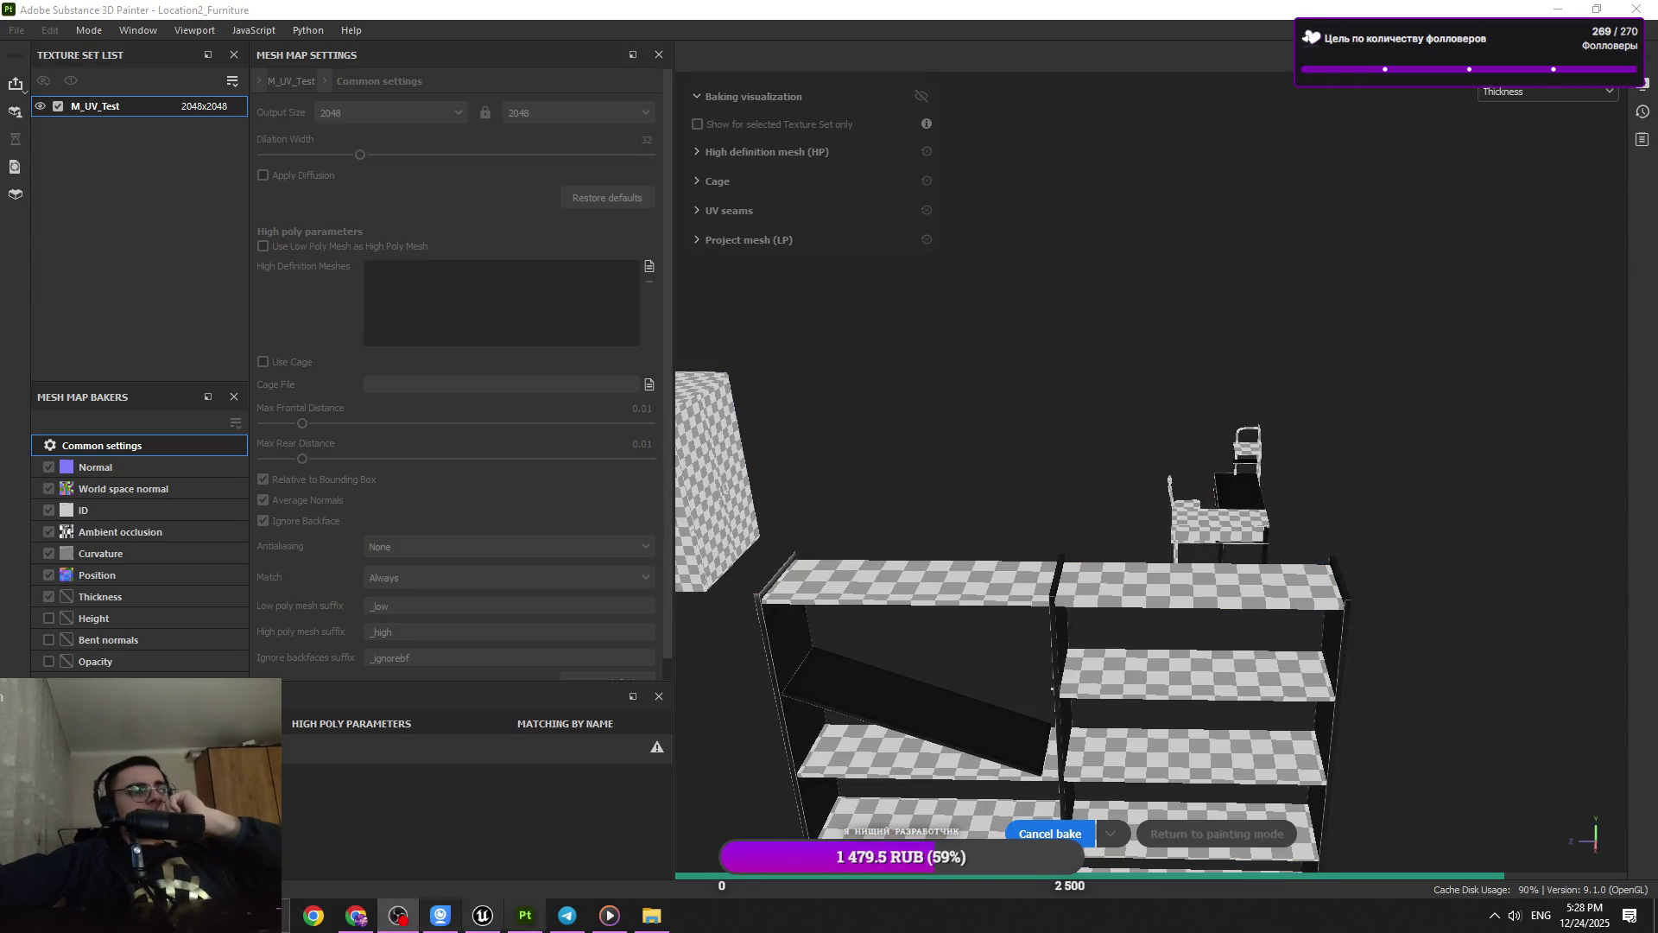
mouse_move(564, 922)
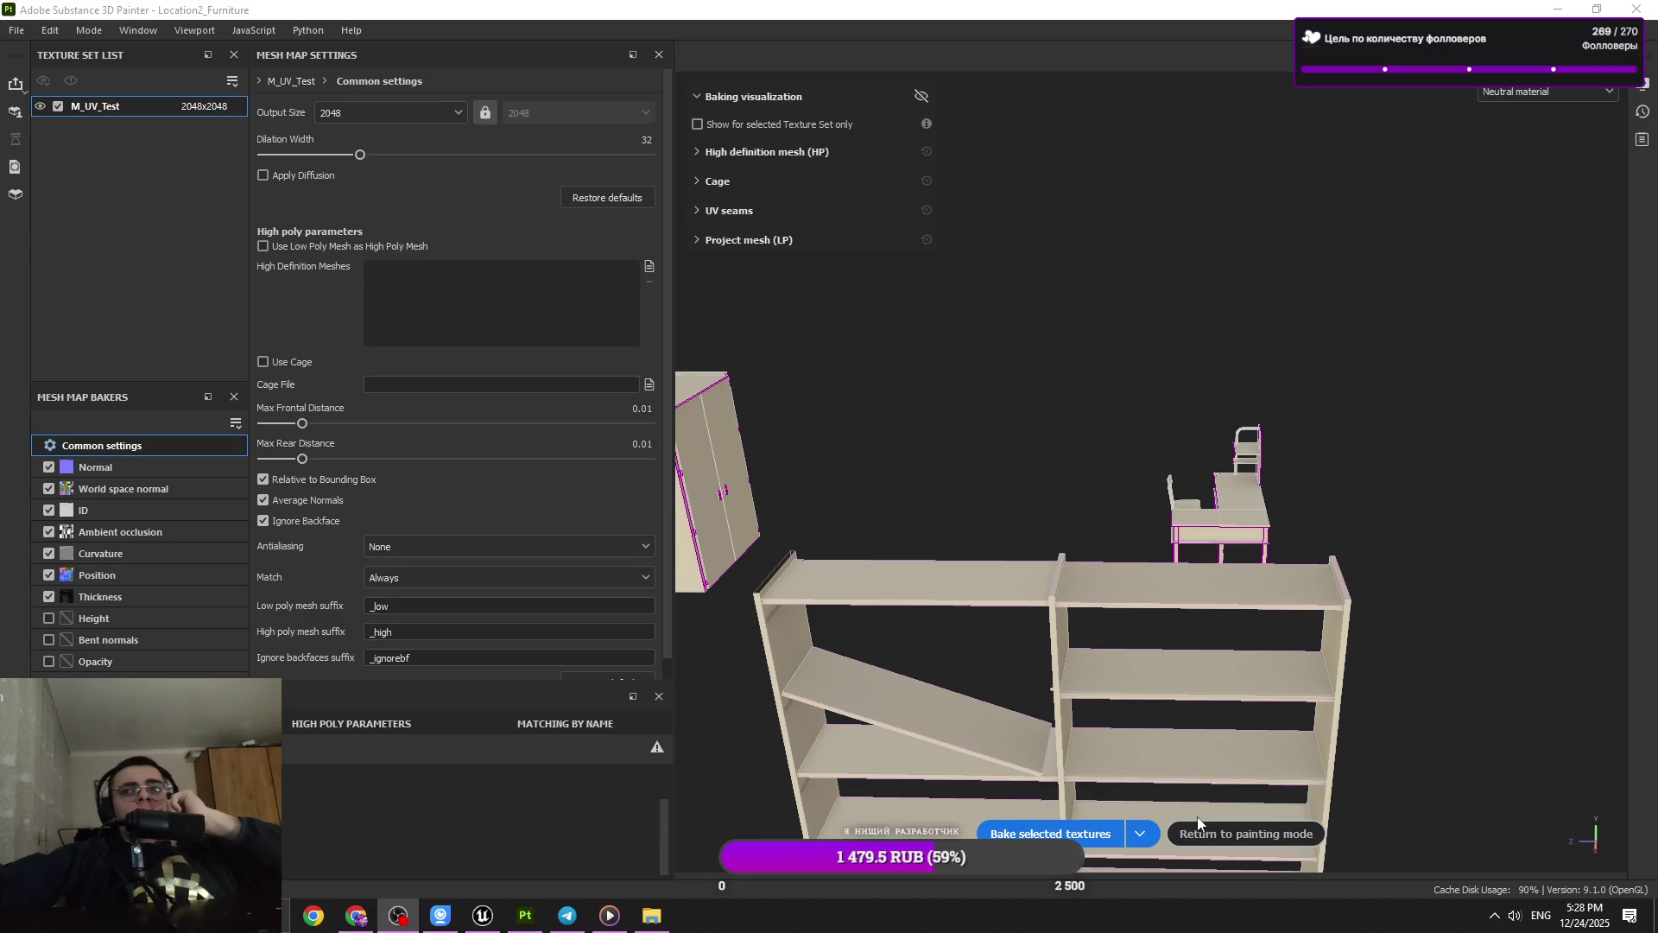
click(1219, 831)
drag(1017, 547, 622, 458)
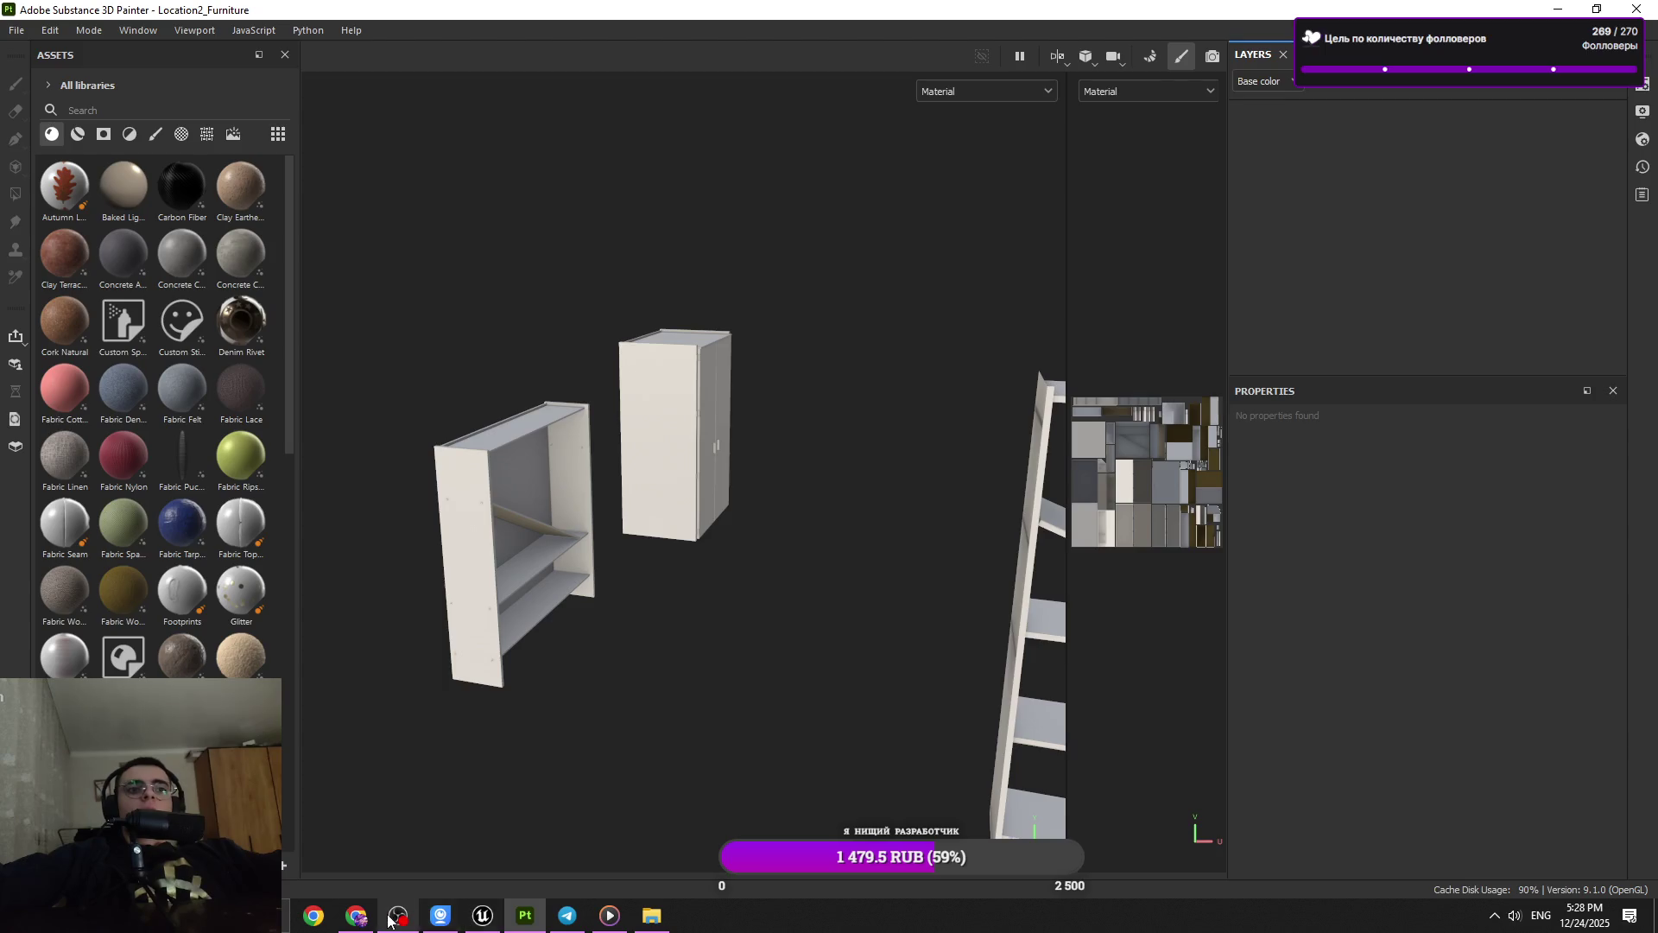
Glance at the browser and messenger, skip ahead in the music track, then minimize the player
click(379, 922)
click(563, 915)
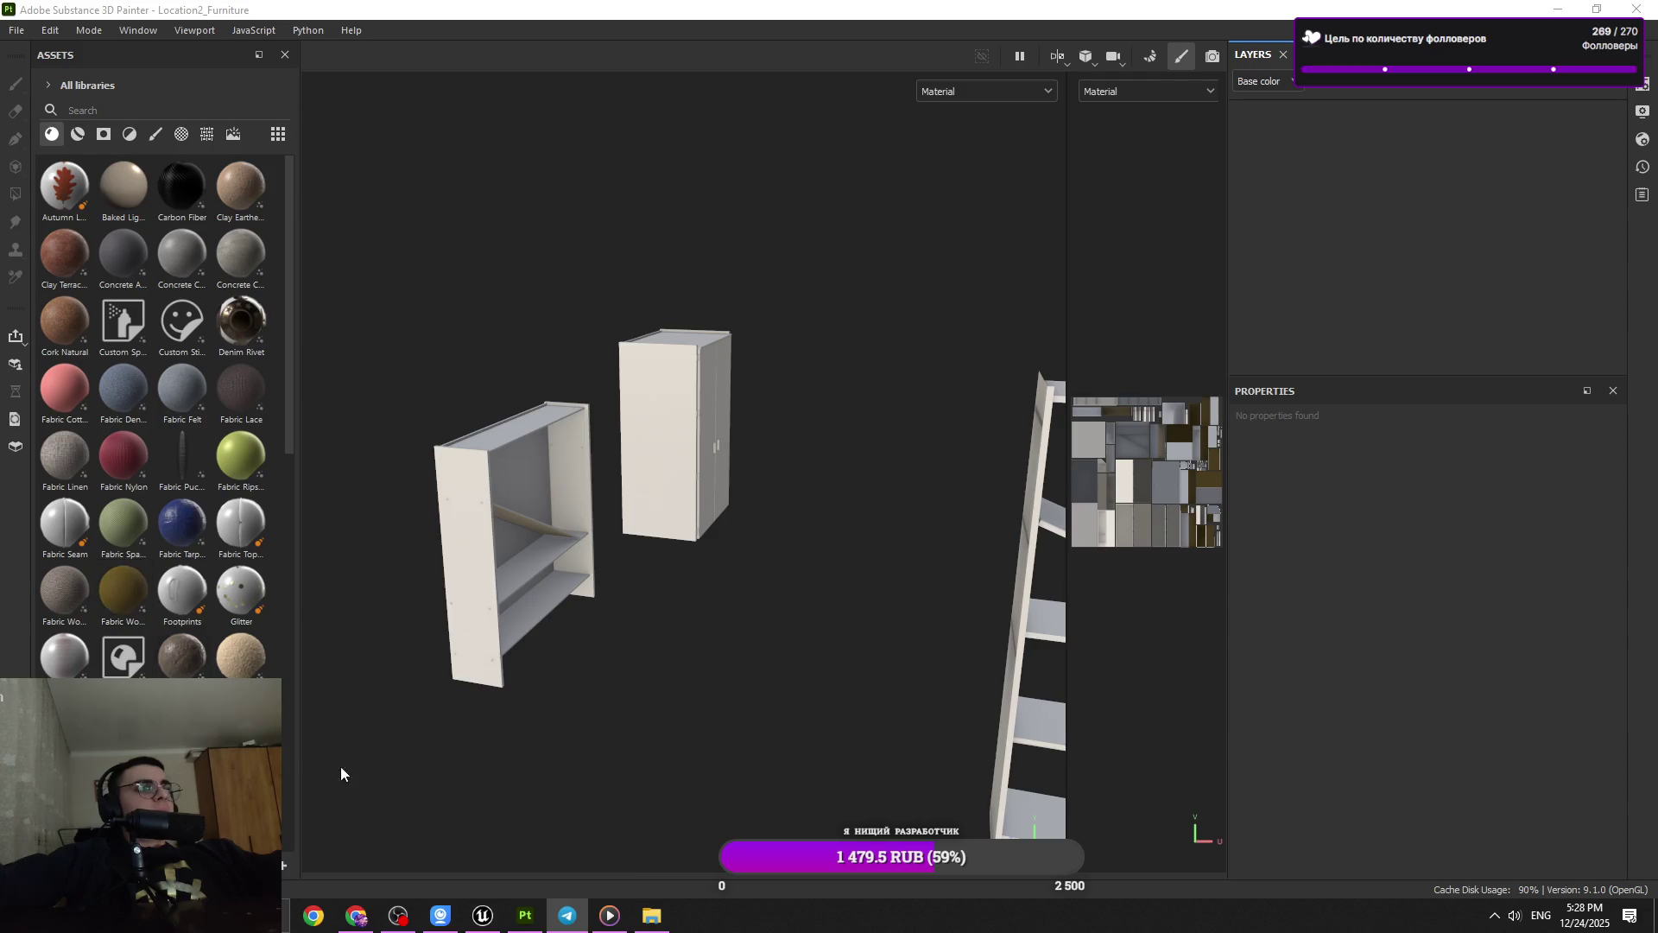
click(619, 916)
click(341, 812)
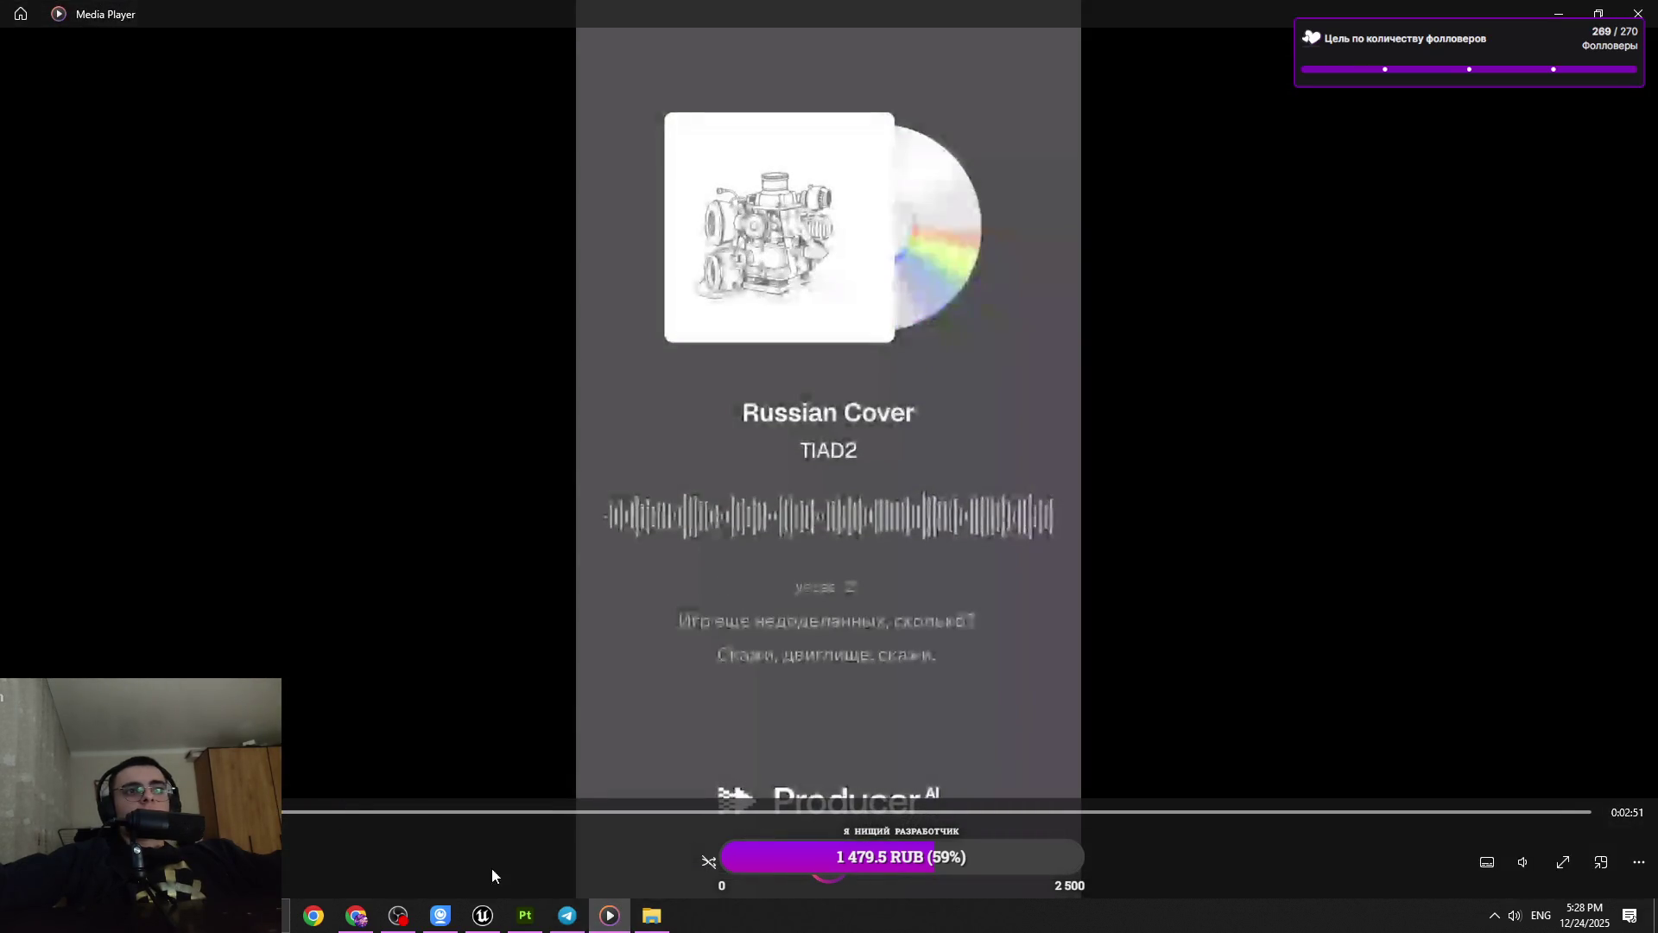
mouse_move(1506, 850)
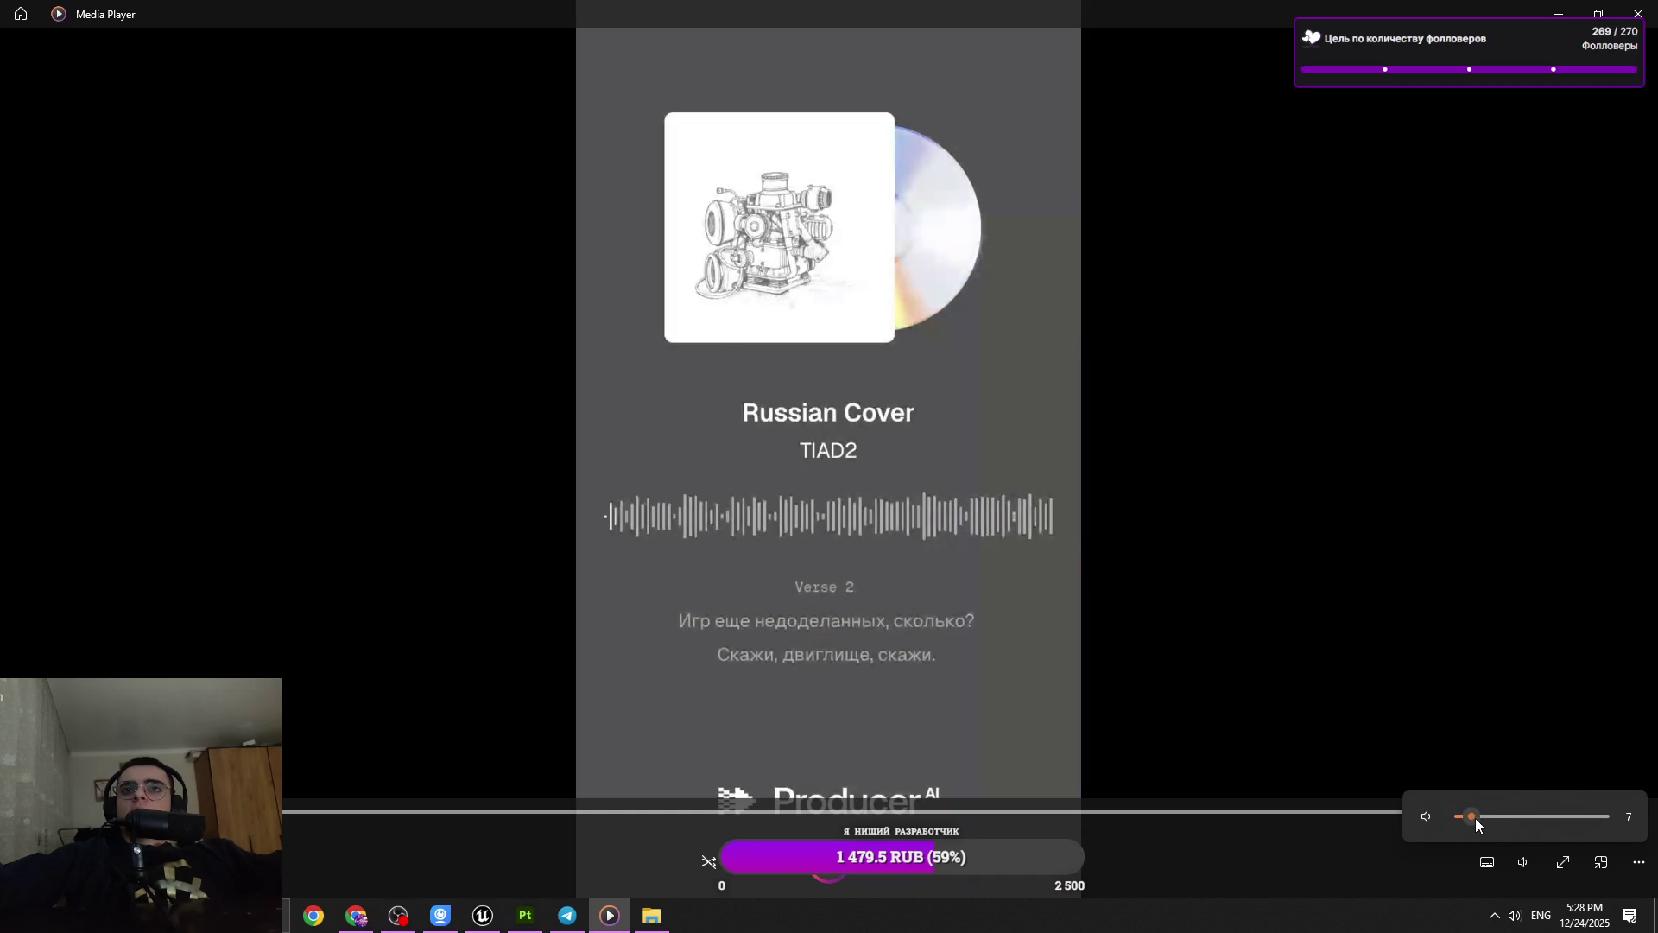
click(1558, 14)
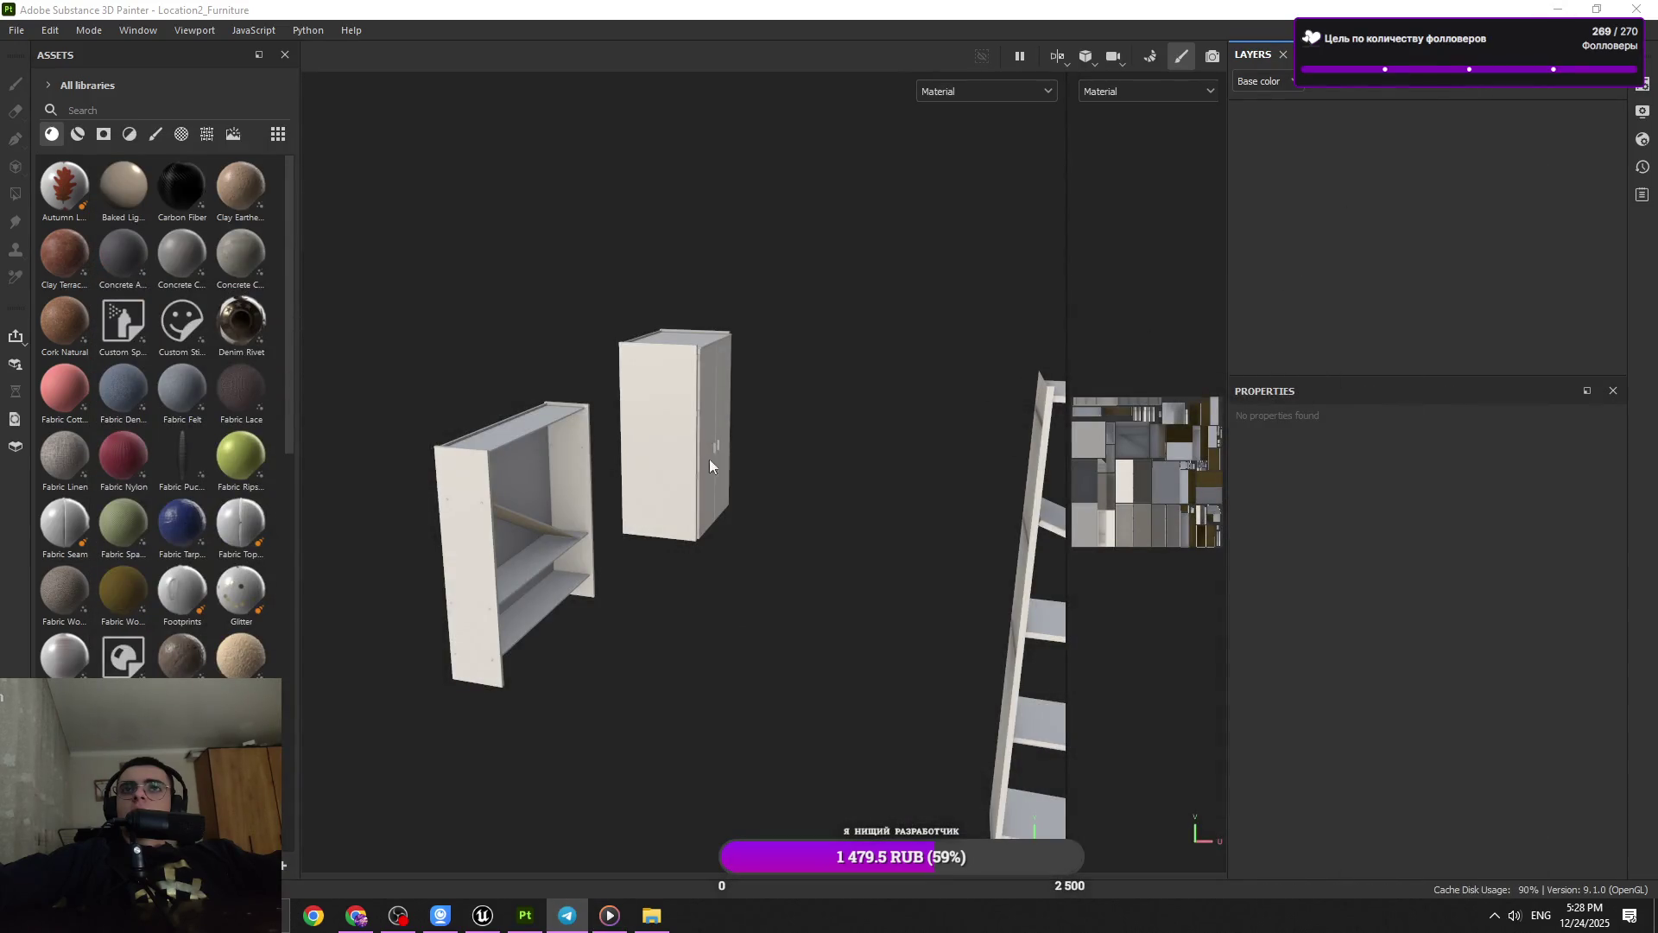
Apply a wood smart material from the asset library to the shelf, cabinet and ladder
drag(710, 467, 993, 340)
click(78, 133)
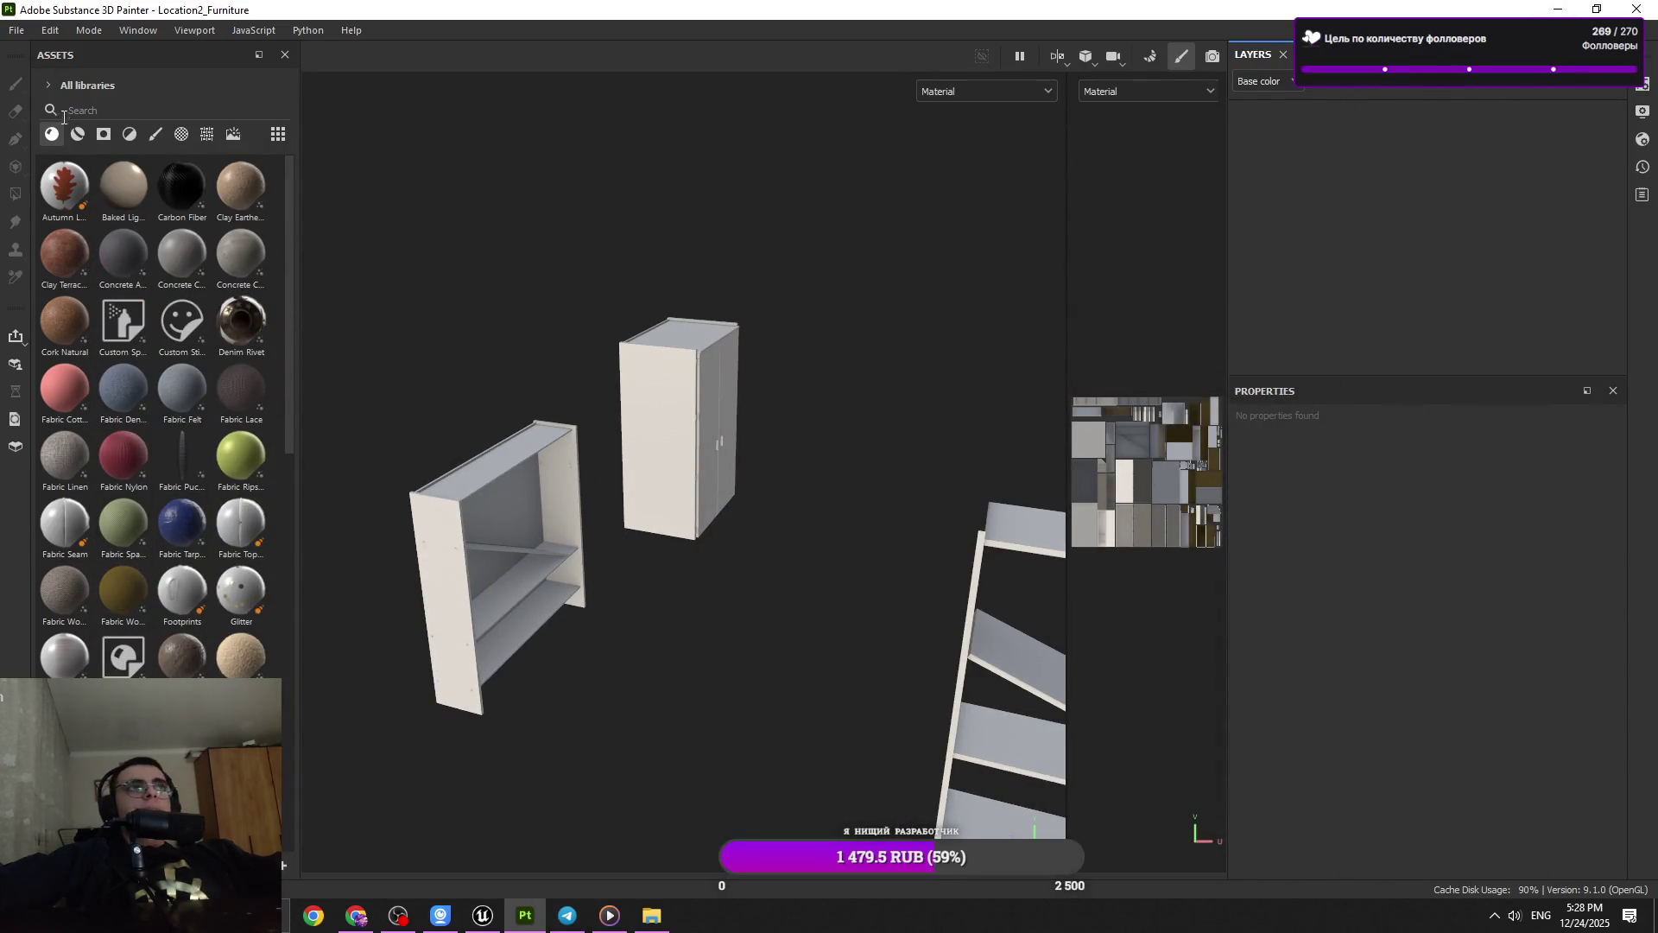
scroll(down, 3)
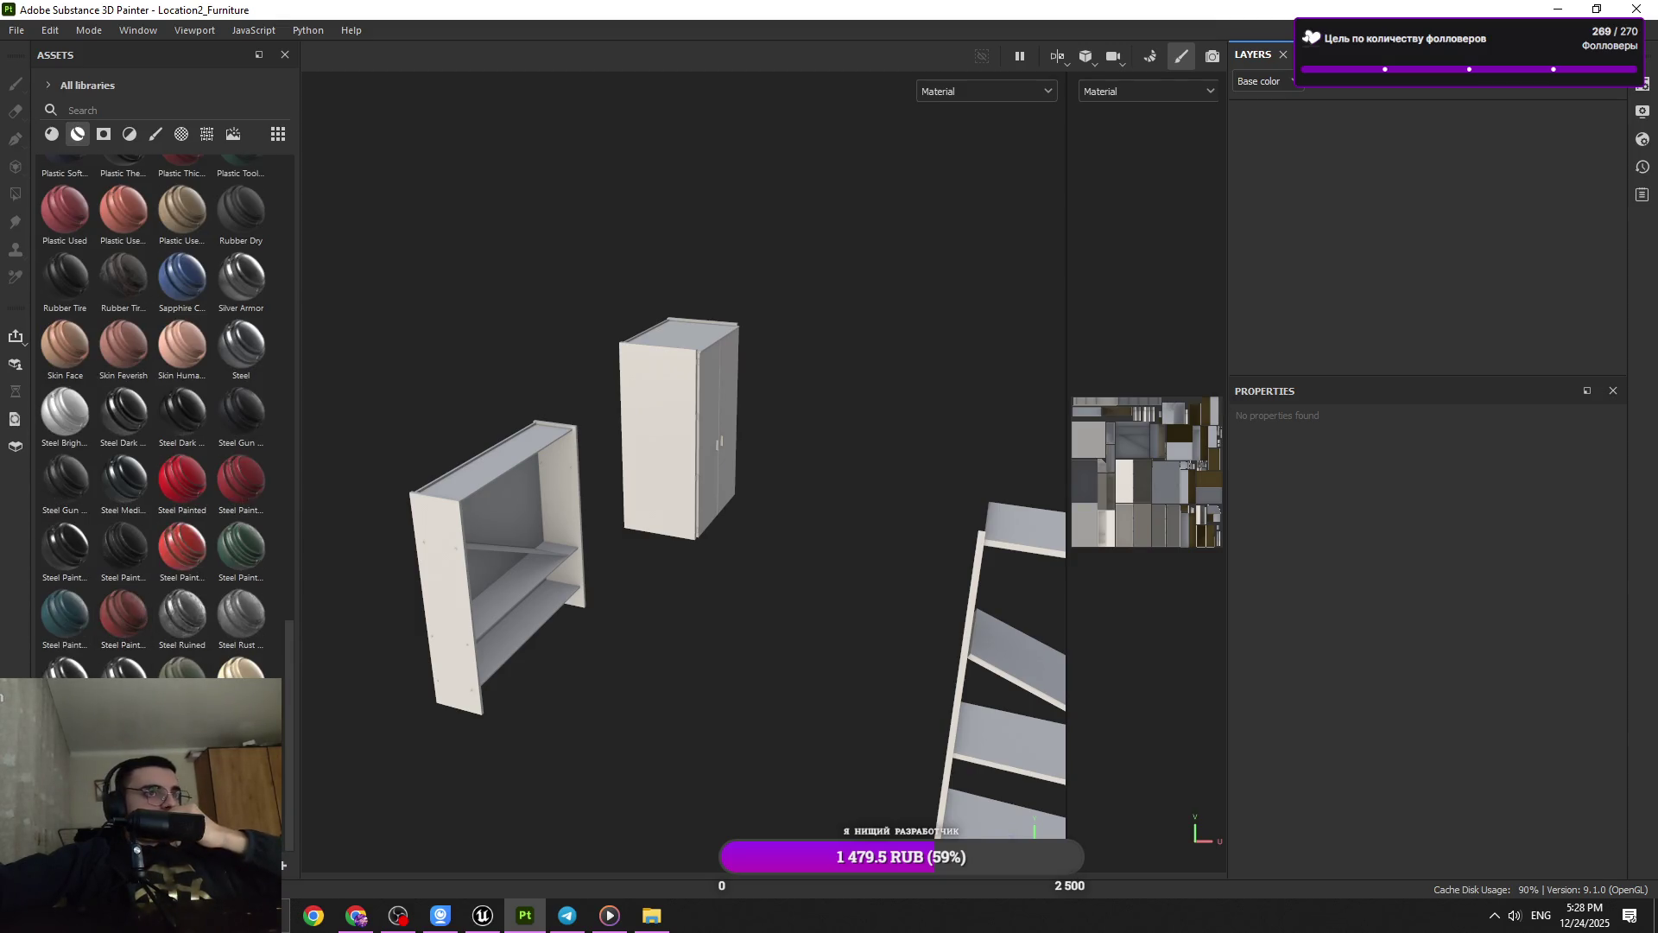
drag(138, 598, 1376, 366)
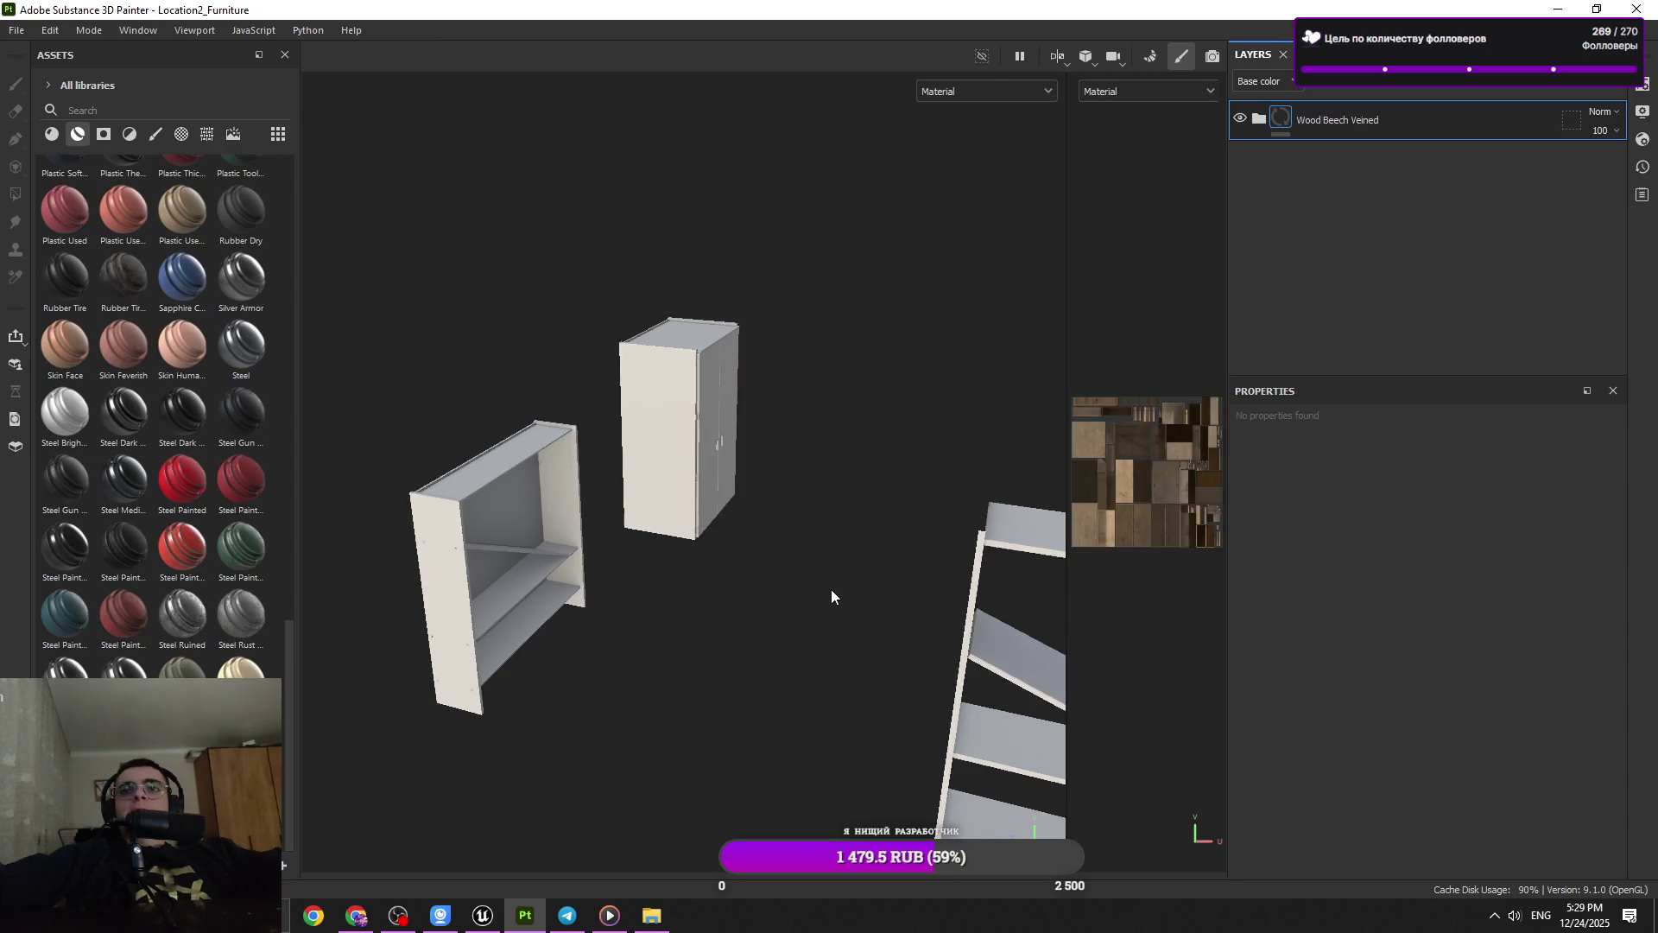
Inspect the wooden shelves and cabinet, then swap the wood for Wood Chest Stylized
drag(907, 637, 650, 610)
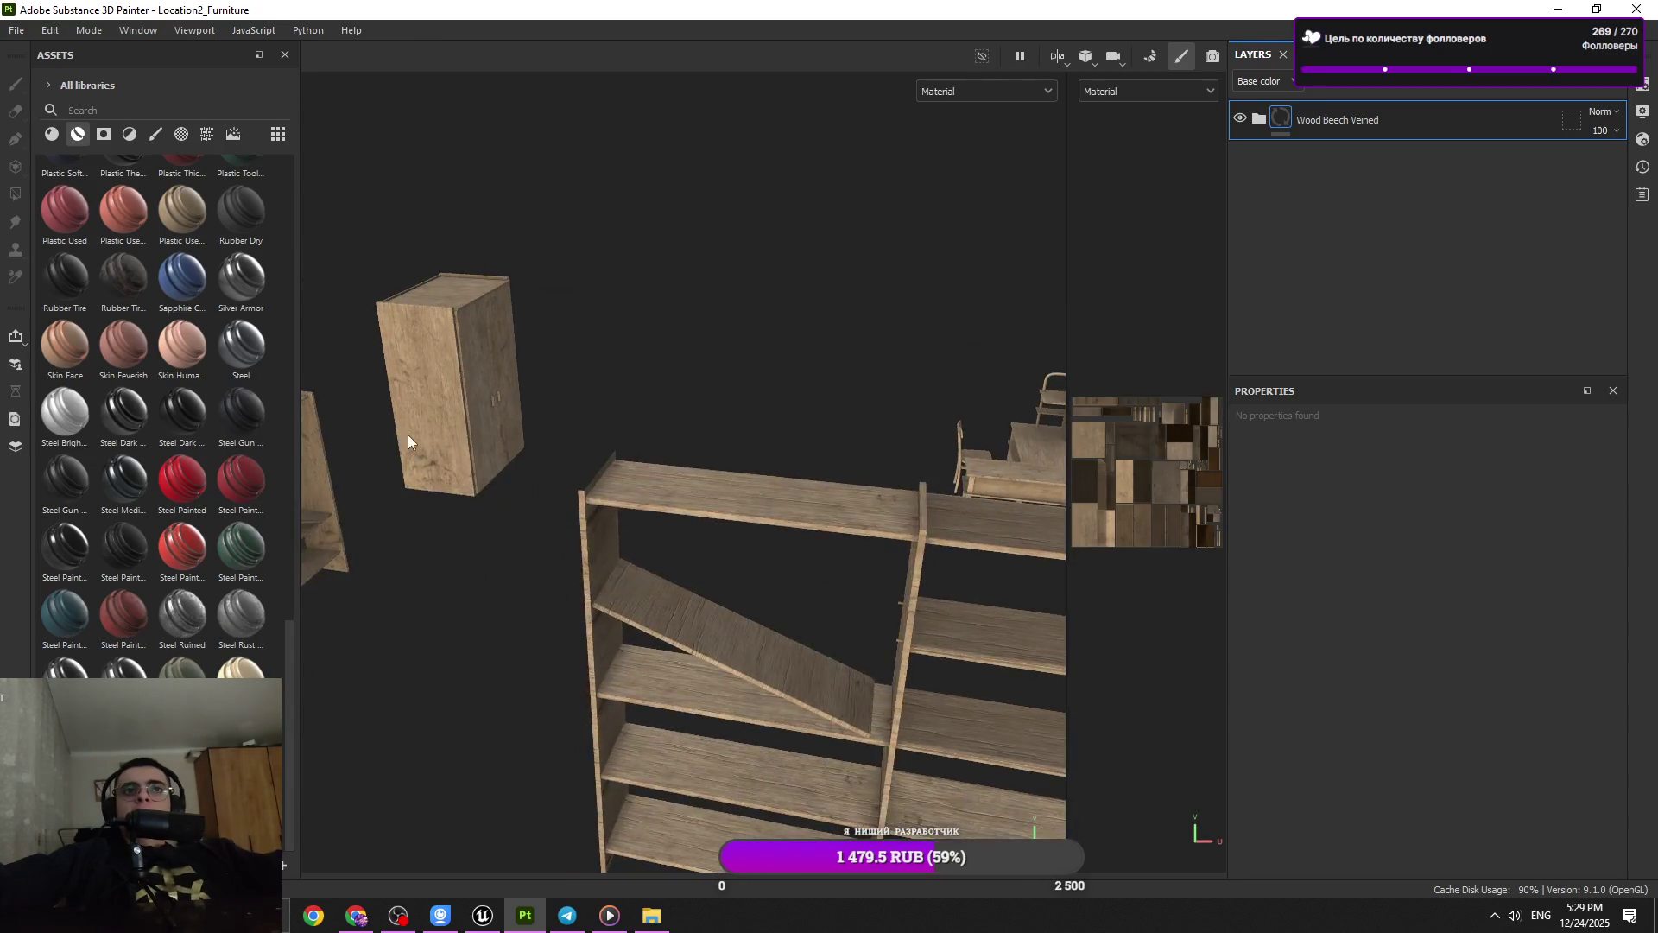
drag(488, 592, 483, 570)
drag(484, 570, 520, 708)
drag(520, 708, 701, 575)
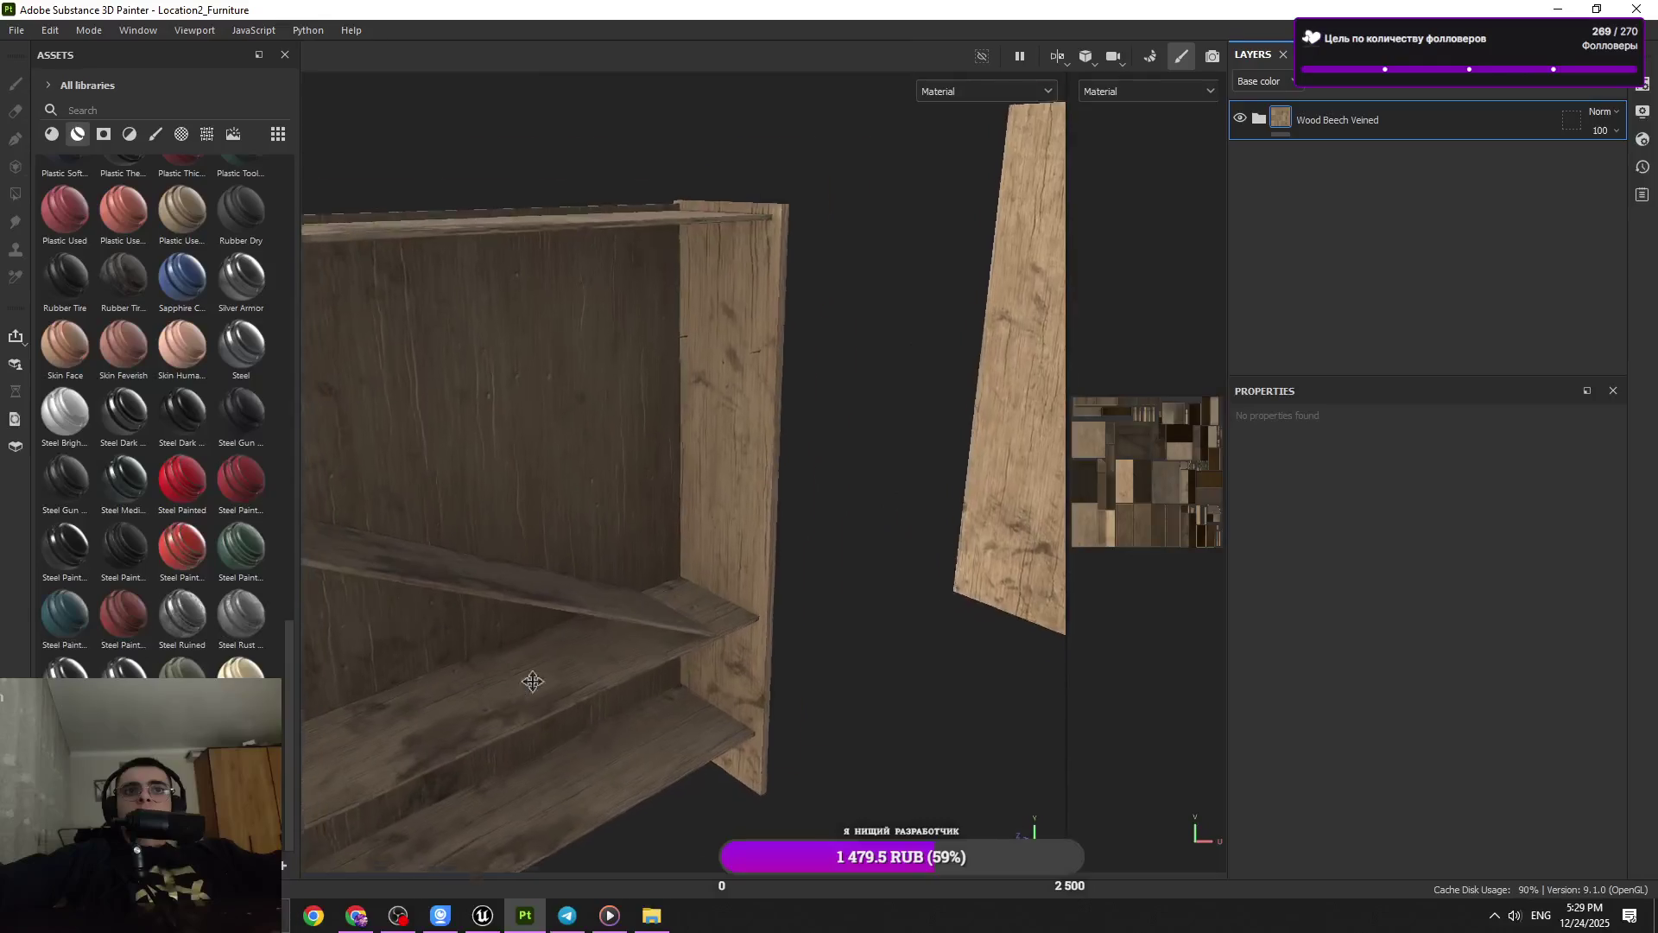
key(alt+shift)
drag(701, 575, 789, 597)
drag(790, 598, 722, 555)
drag(721, 555, 962, 481)
drag(962, 481, 844, 539)
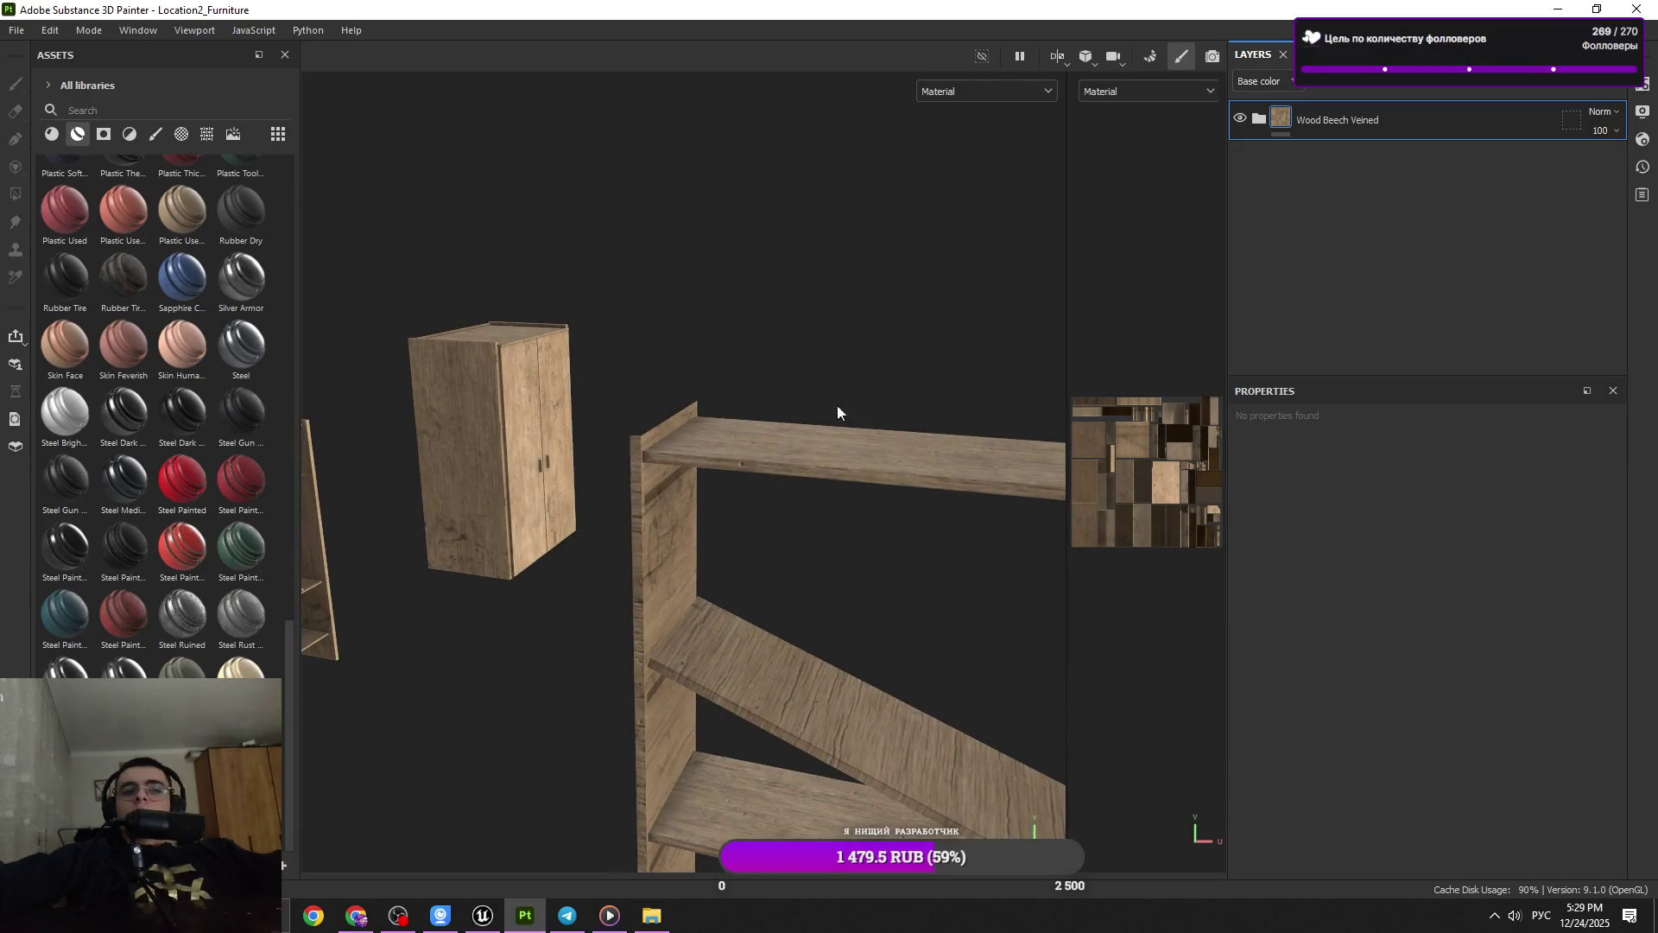
drag(123, 669, 1480, 304)
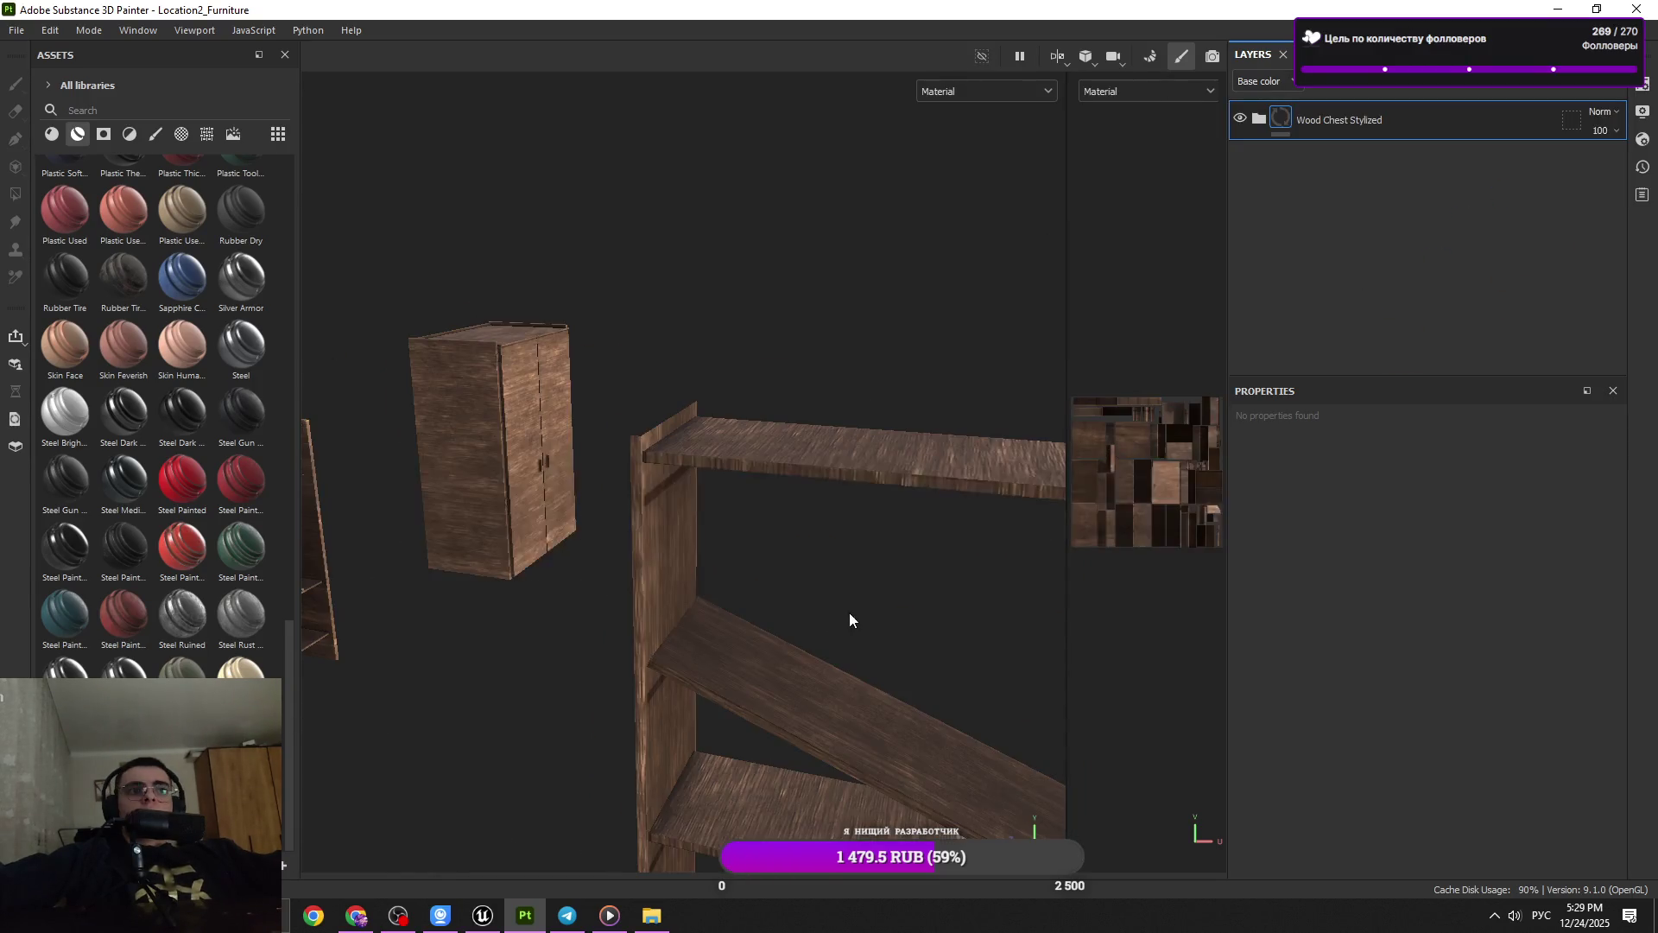
Minimize Painter and launch Blender 4.1 from the desktop, dismissing the splash screen
click(572, 917)
click(572, 918)
drag(603, 852, 801, 477)
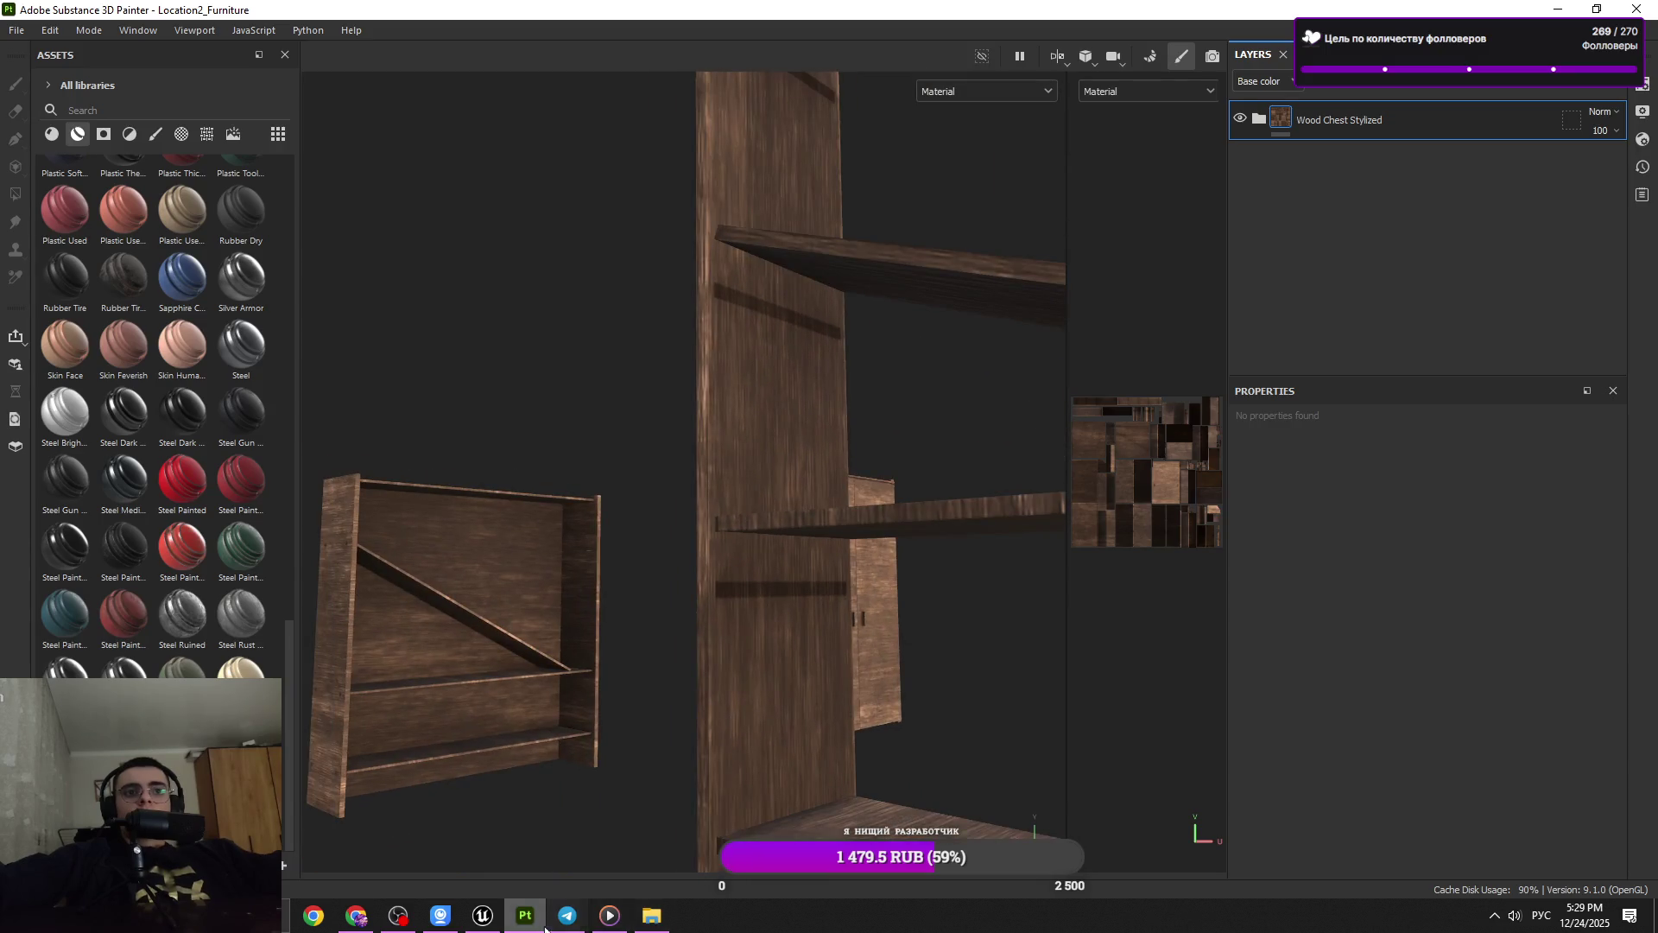
mouse_move(443, 915)
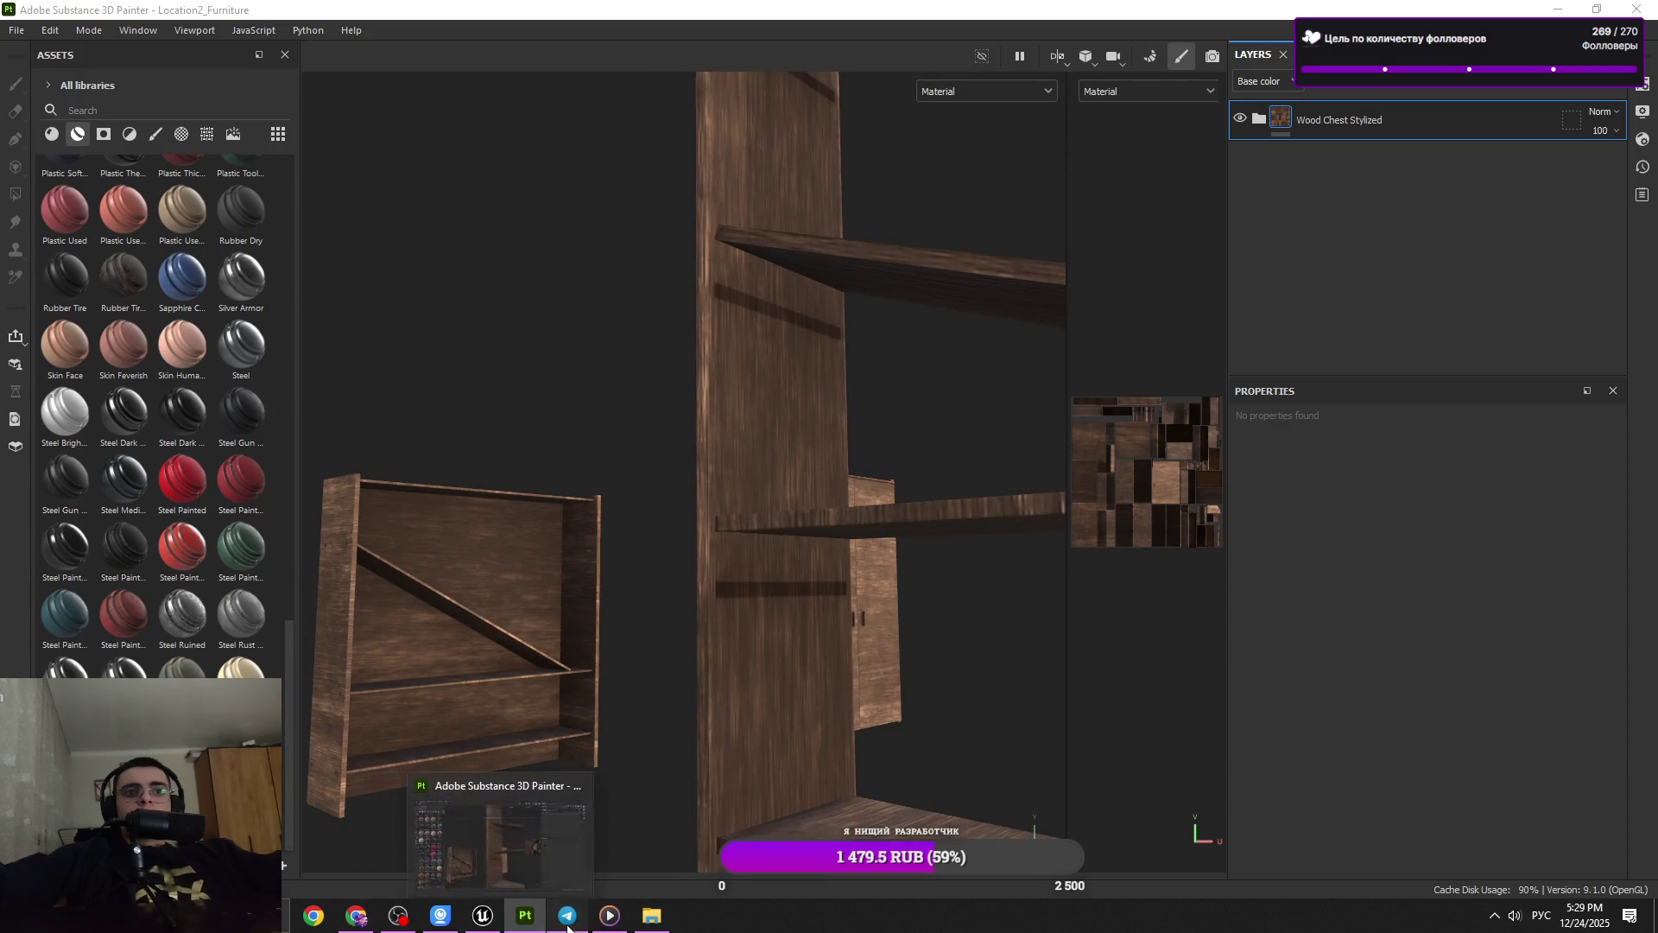
click(1554, 6)
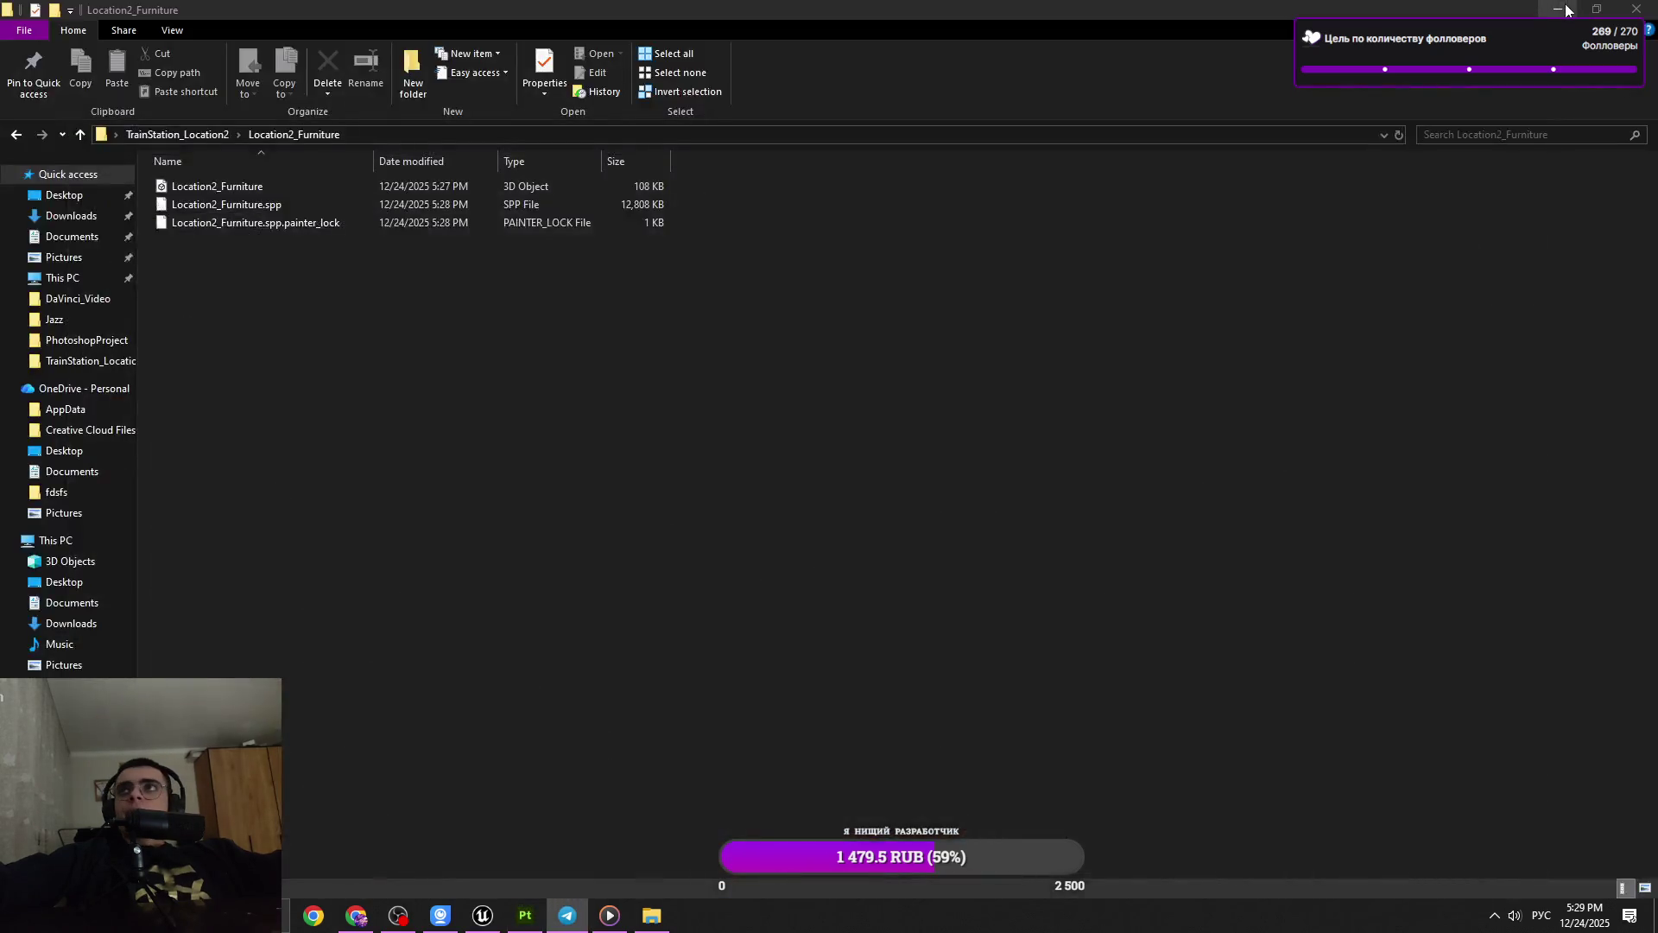
click(1554, 7)
double_click(697, 834)
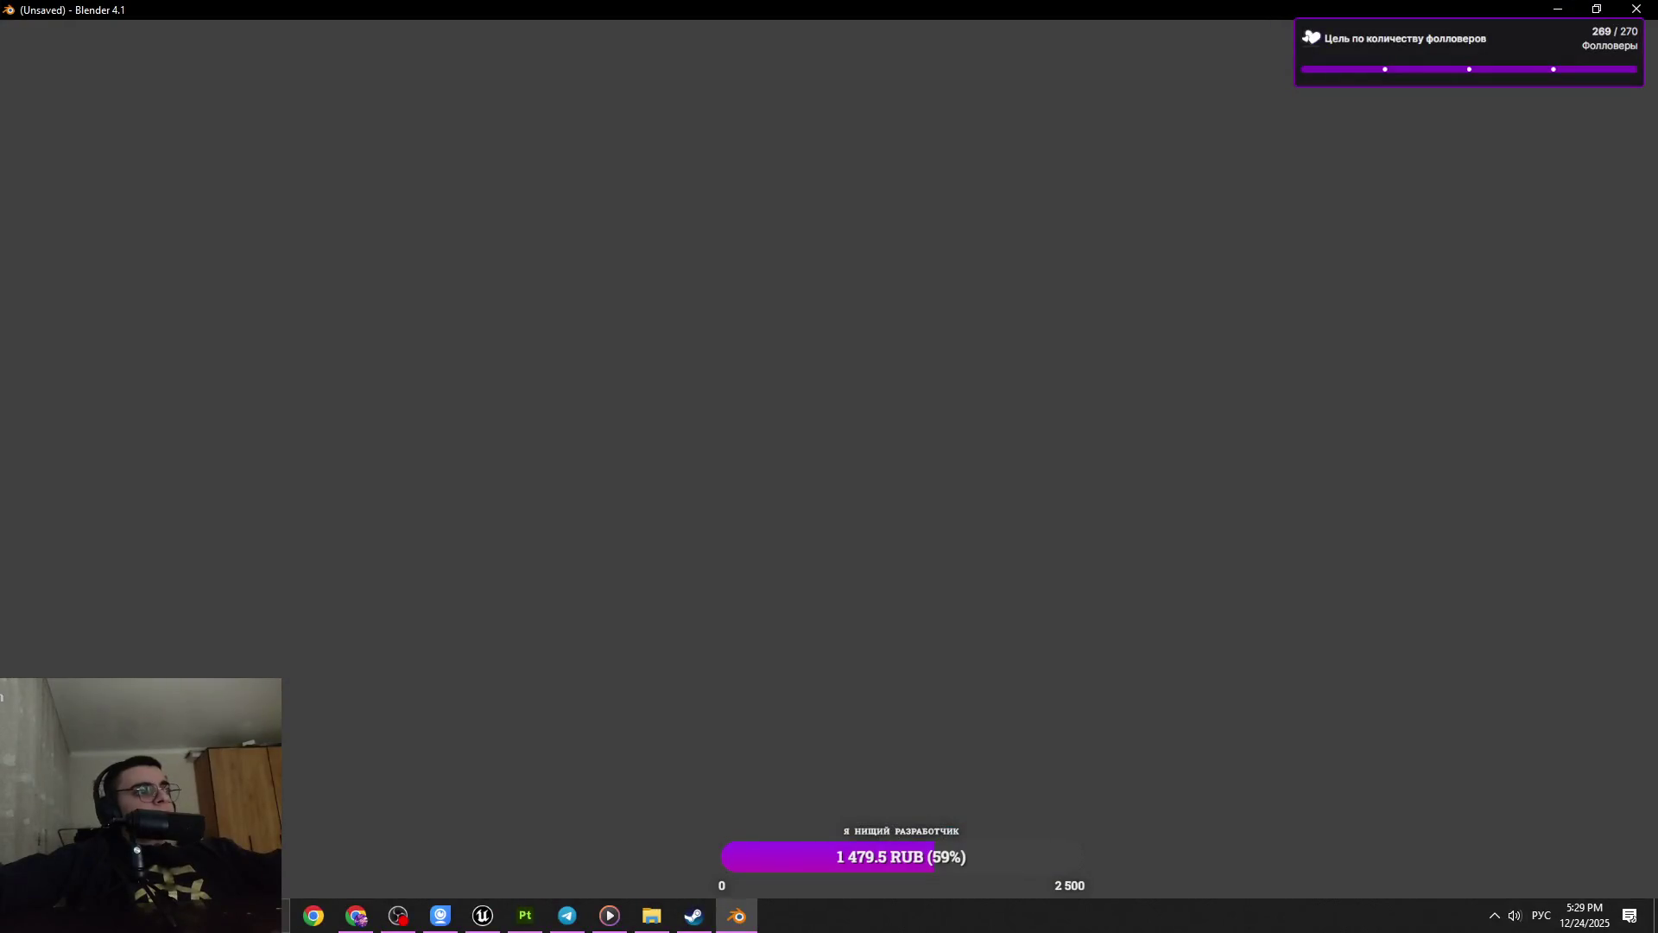
click(425, 575)
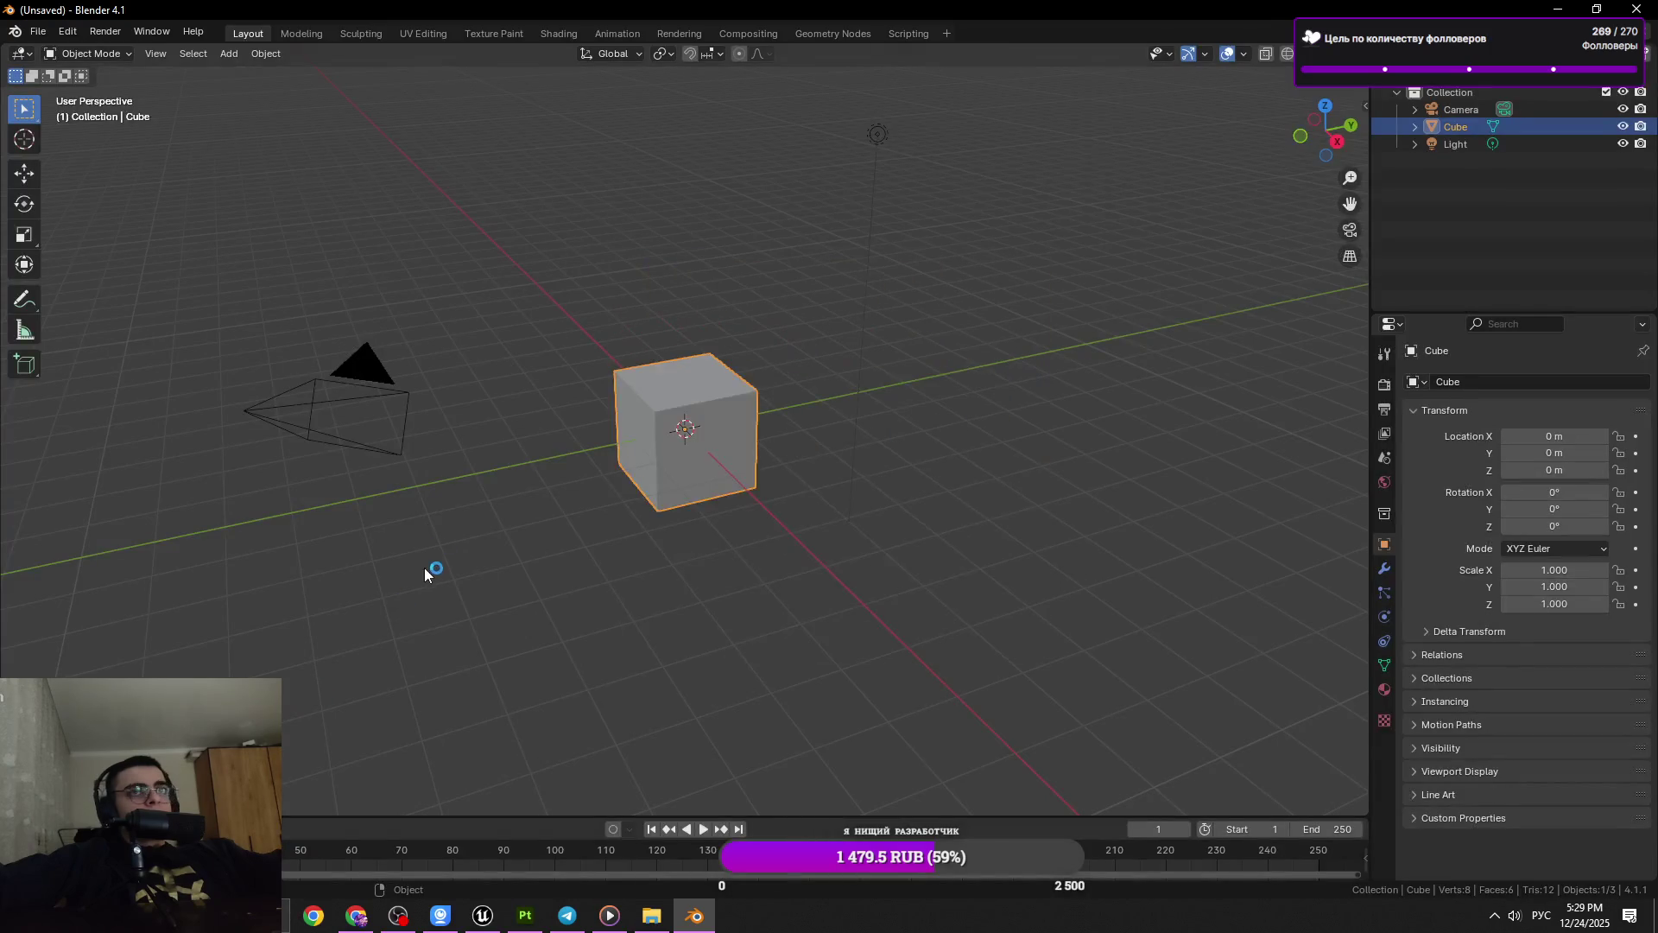
Open Asset_TrainStation.blend via File > Open
click(46, 30)
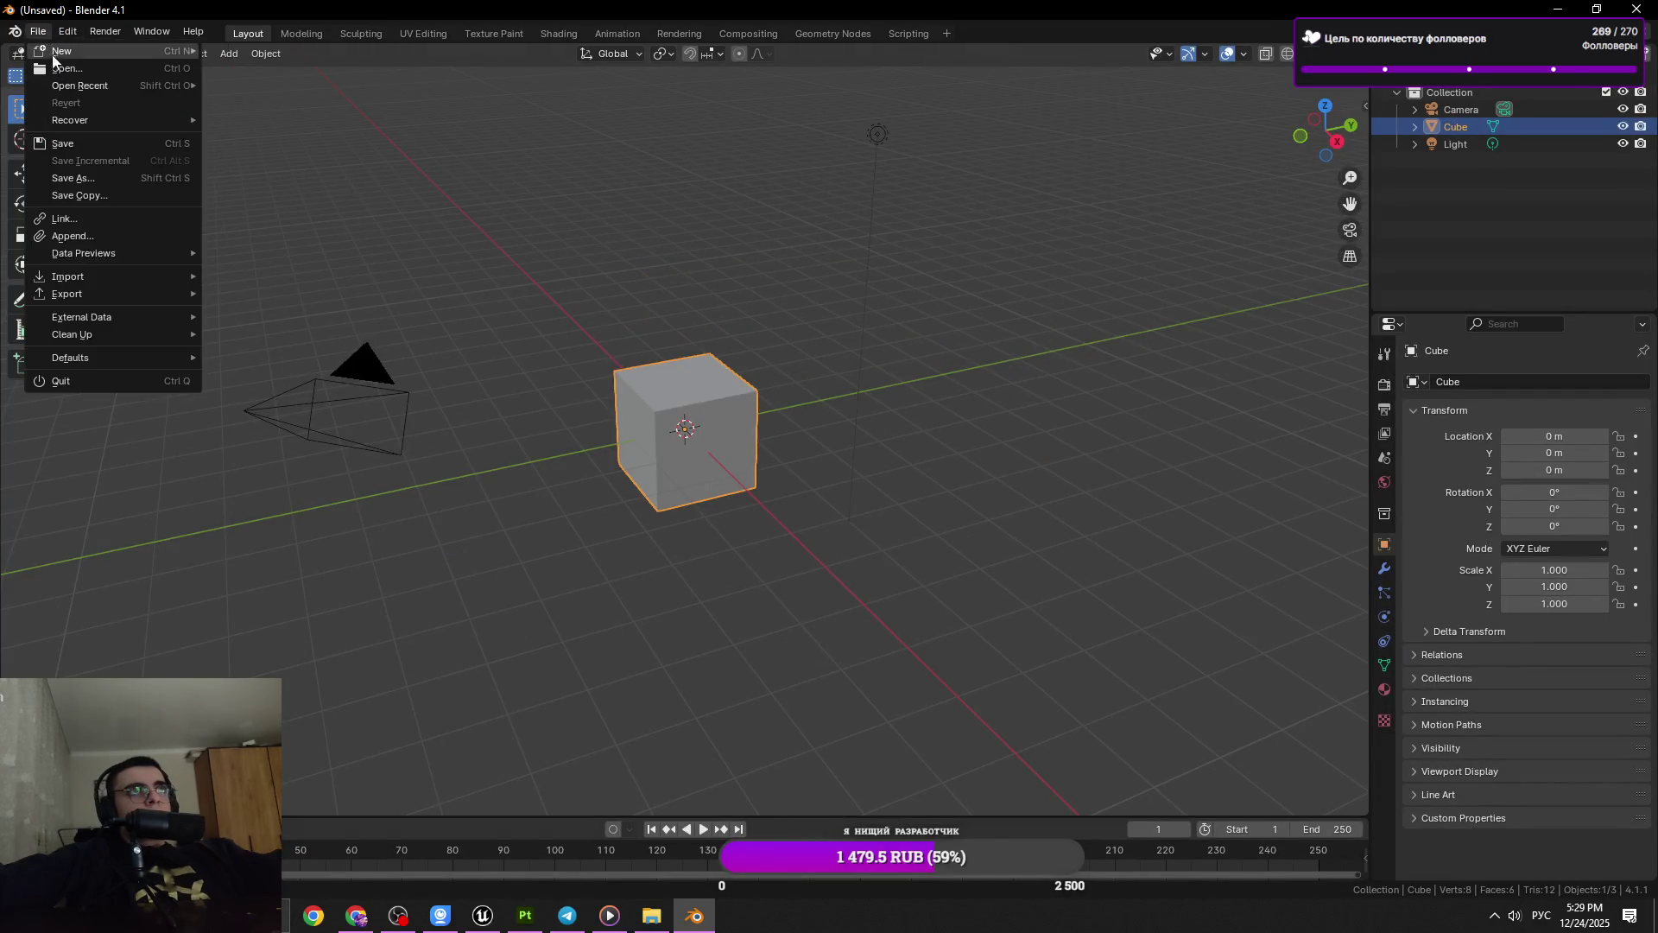
click(65, 68)
double_click(716, 437)
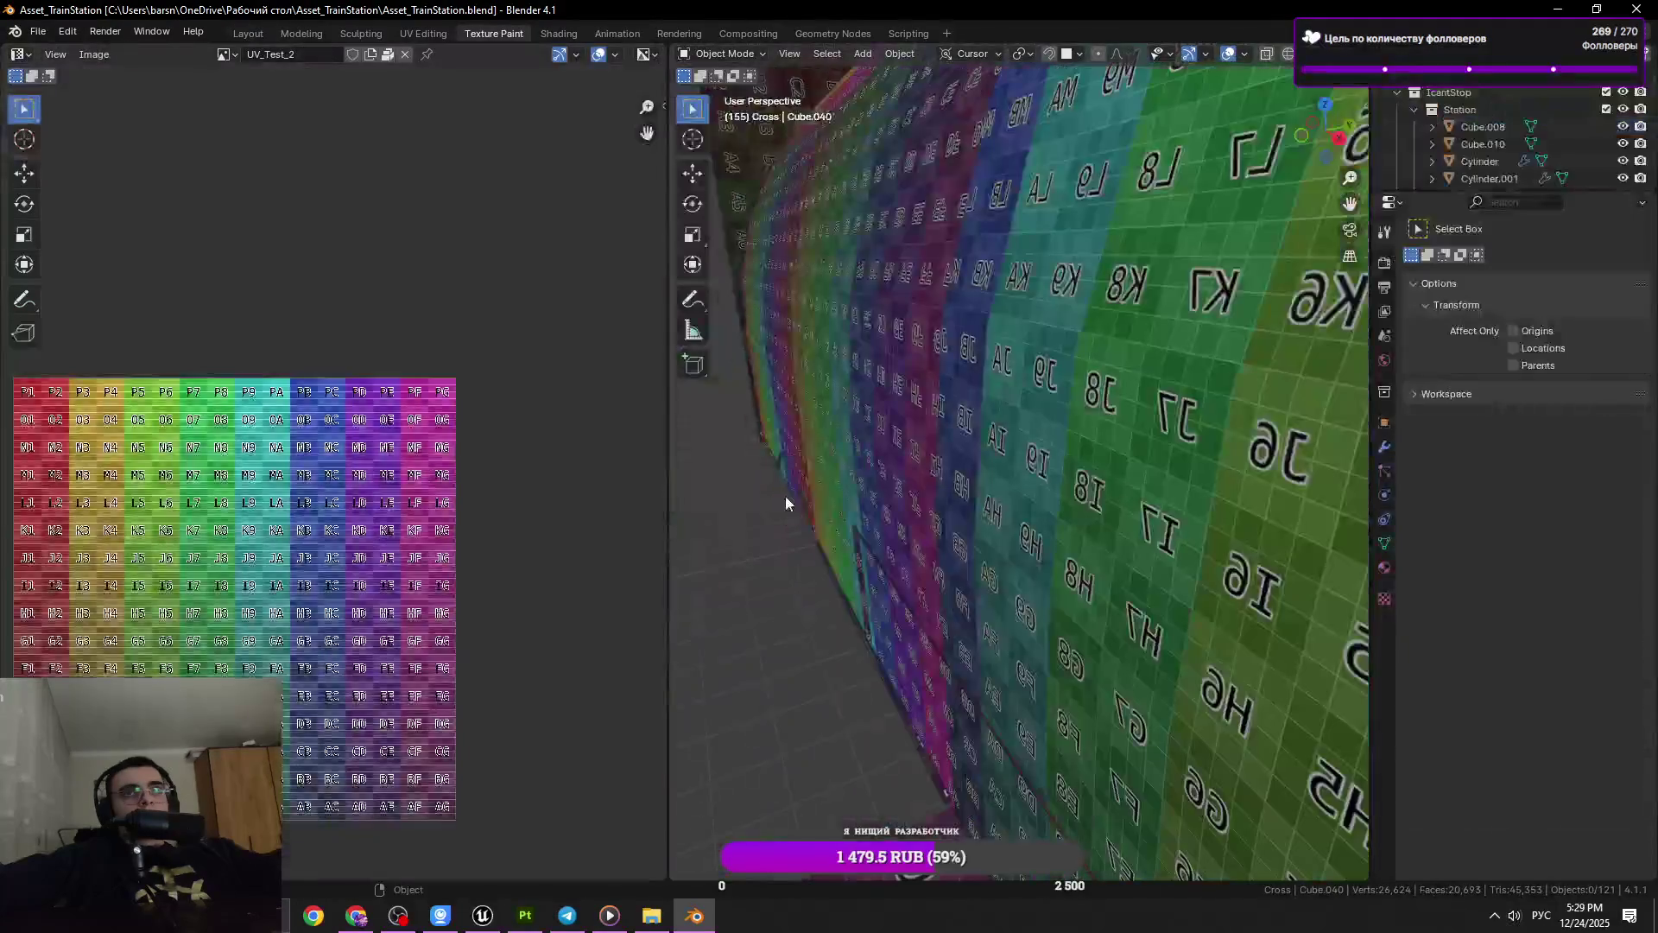
drag(907, 556, 1036, 489)
scroll(up, 3)
Enter Edit Mode and select a single shelf face to see its UVs
key(Tab)
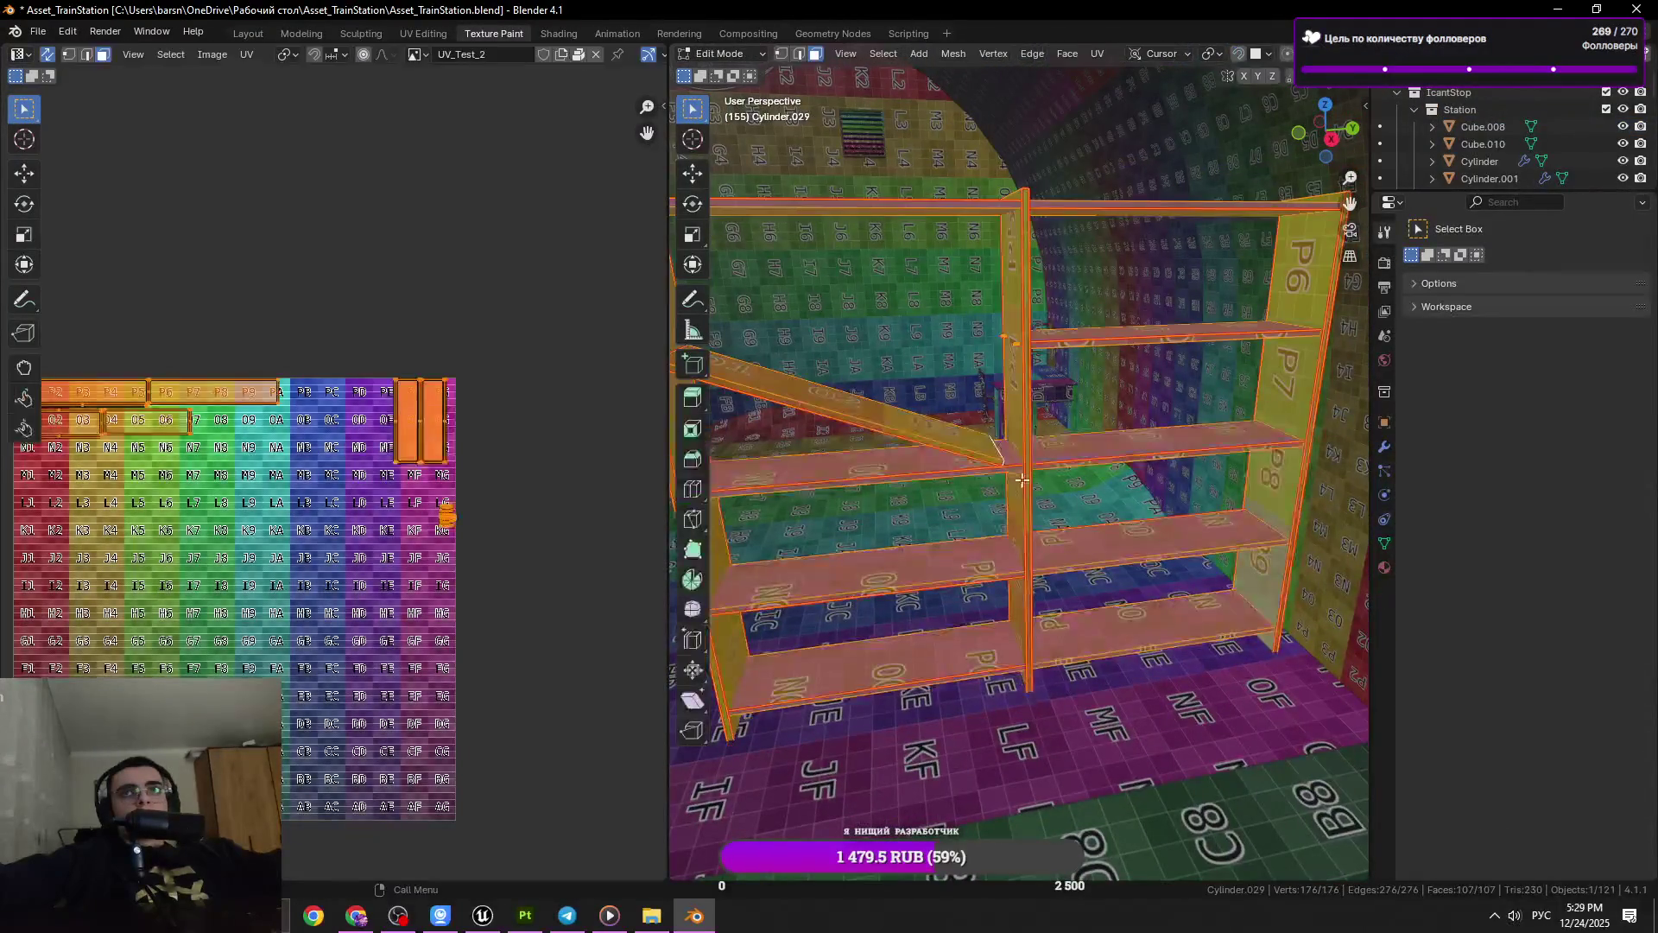
drag(901, 511, 1080, 561)
scroll(up, 3)
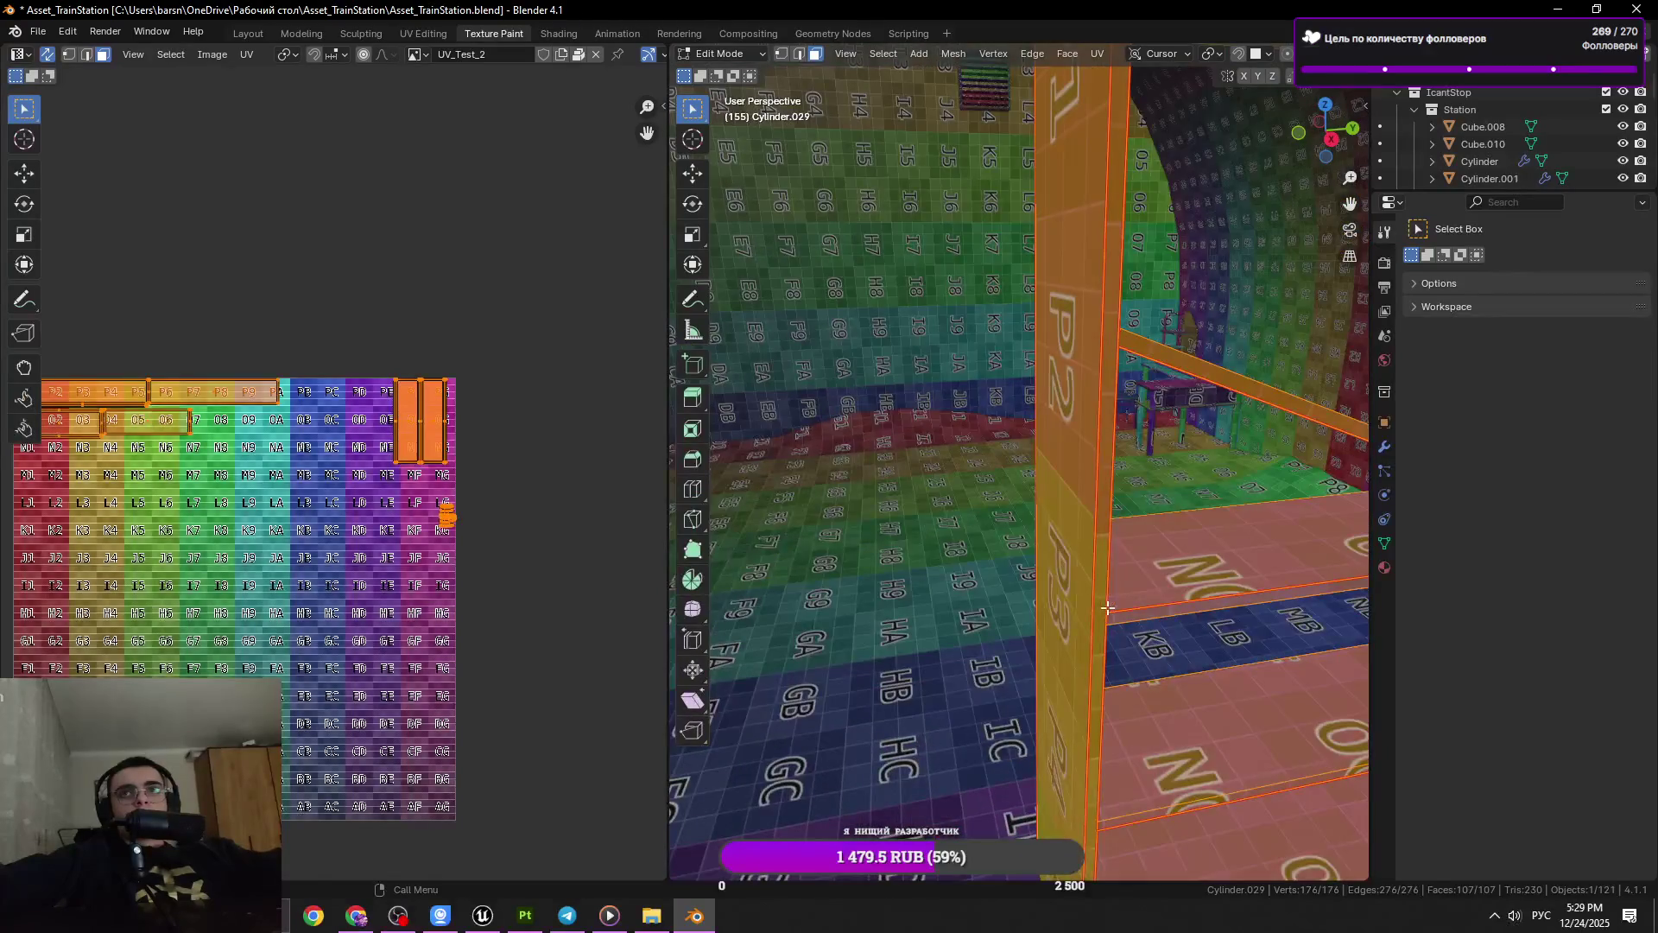
click(1128, 583)
scroll(down, 3)
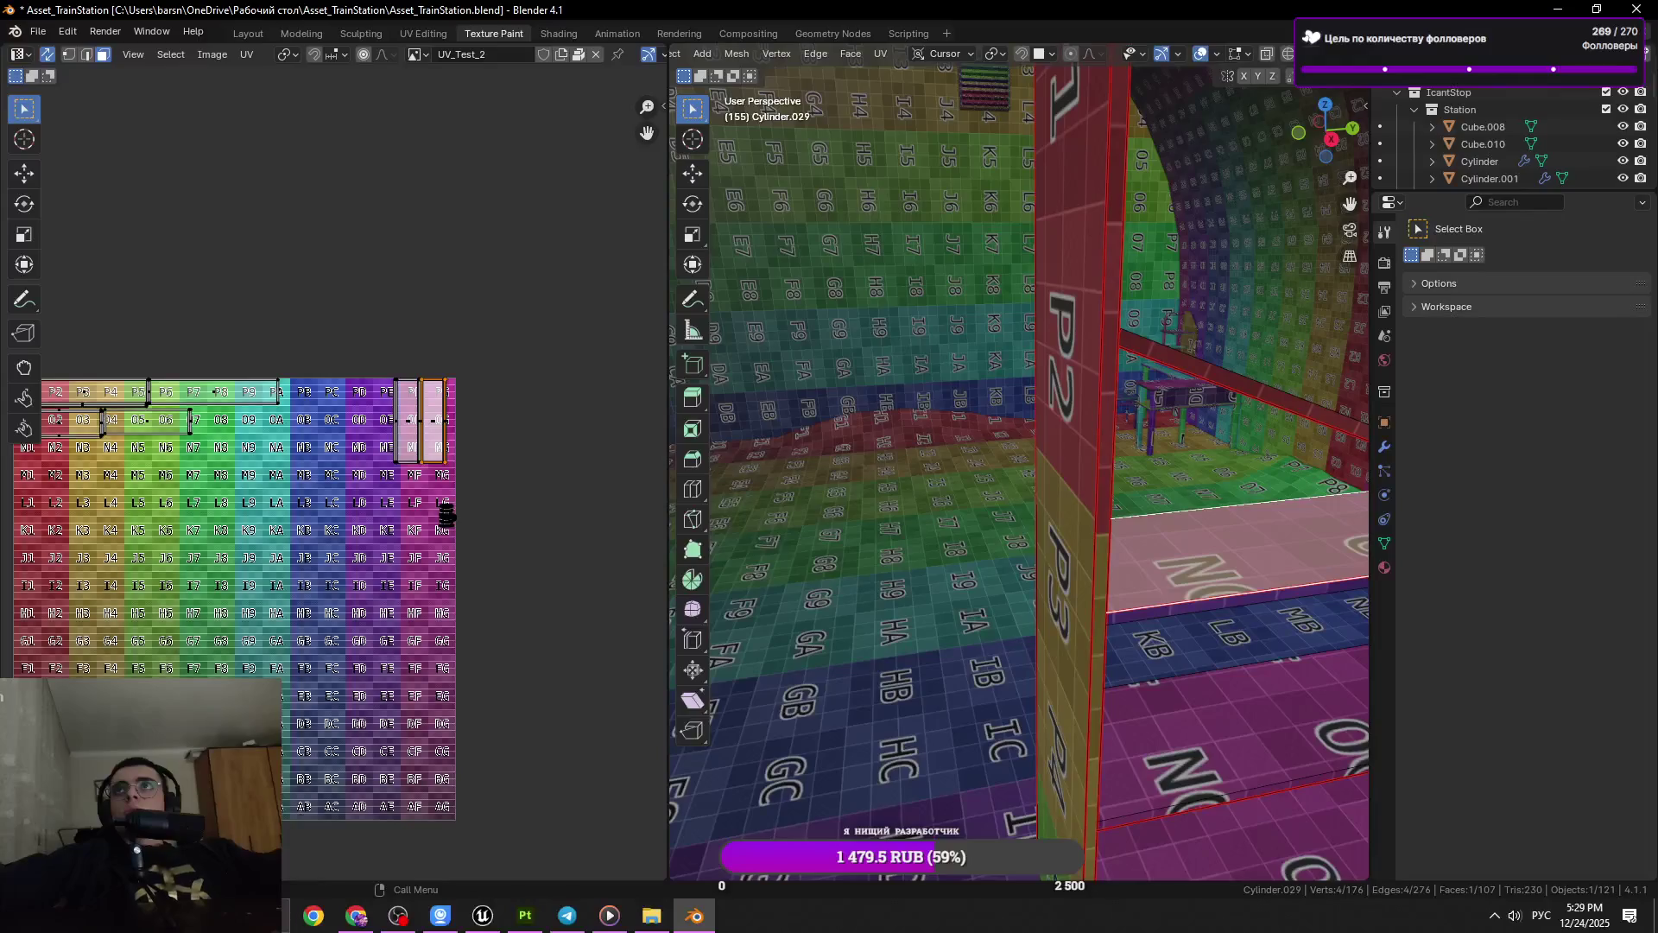
scroll(down, 3)
scroll(down, 3)
Save the file, return to Object Mode and switch to the Layout workspace
key(ctrl+s)
scroll(up, 3)
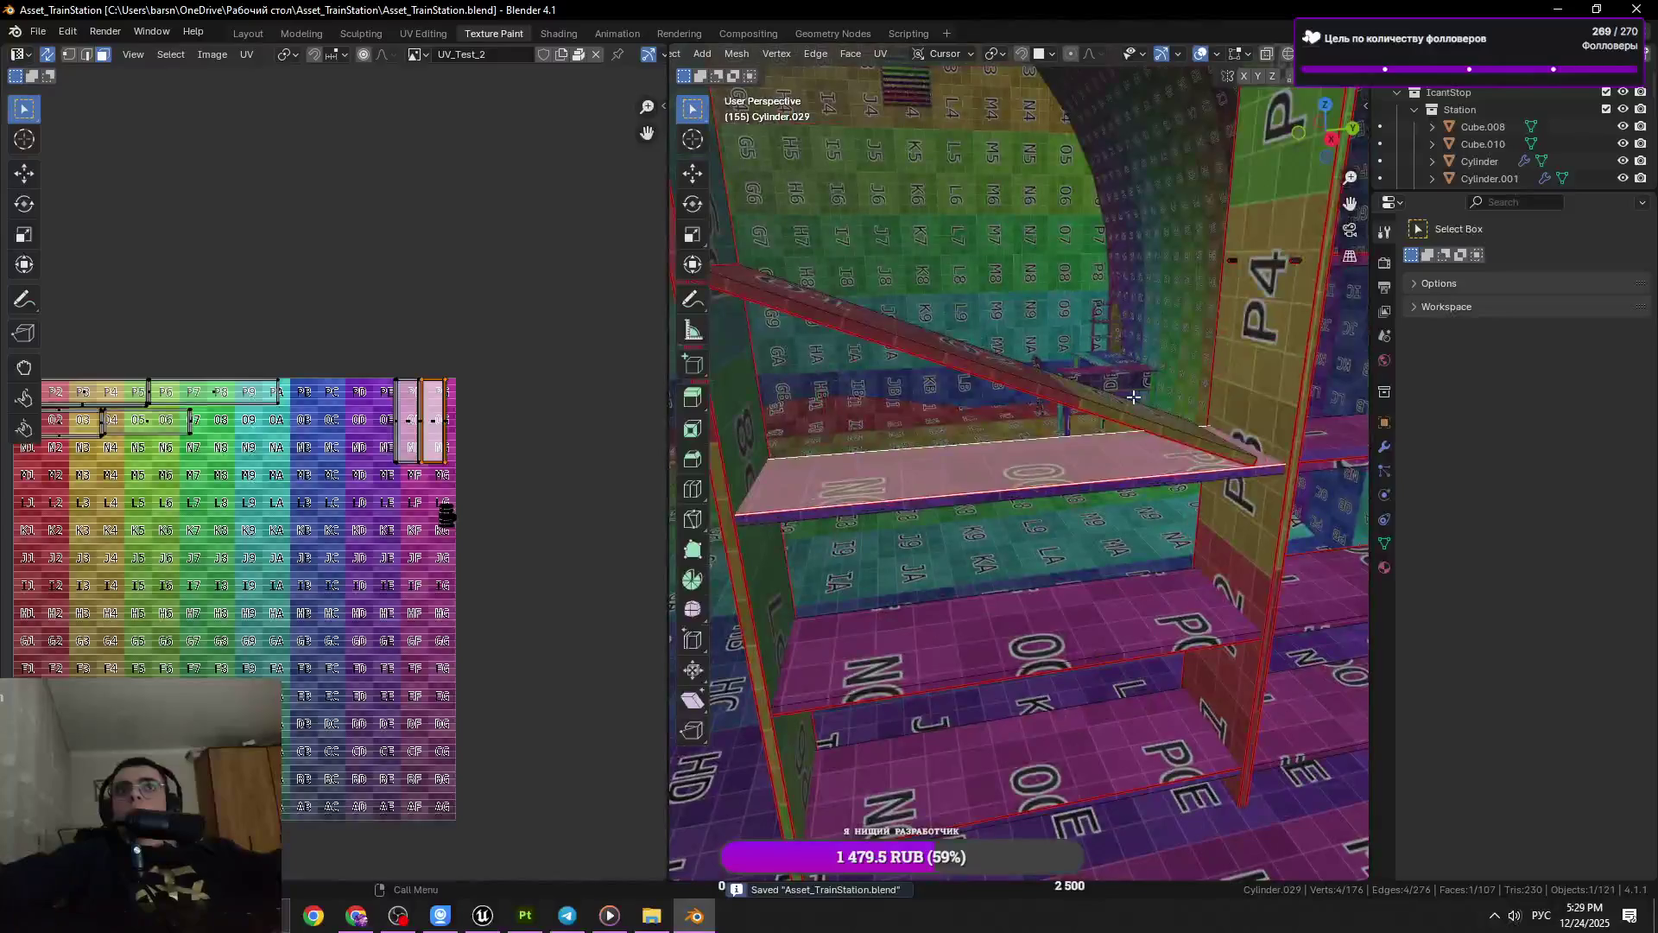
scroll(up, 3)
scroll(down, 3)
drag(1117, 437, 1087, 459)
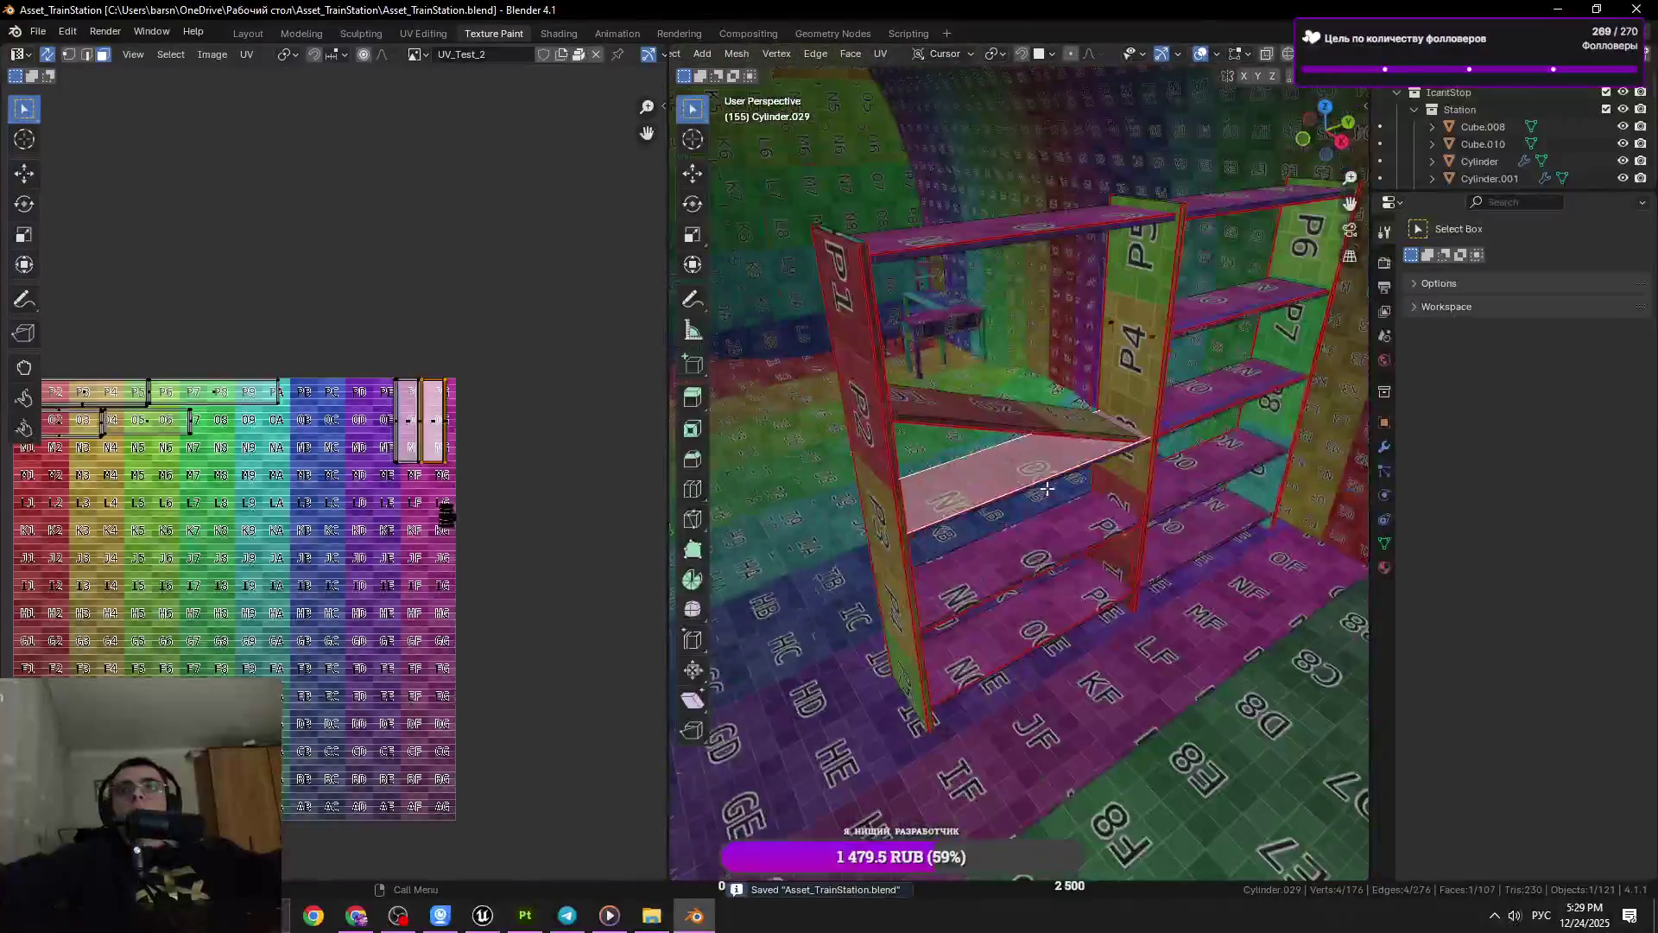
scroll(up, 3)
key(Tab)
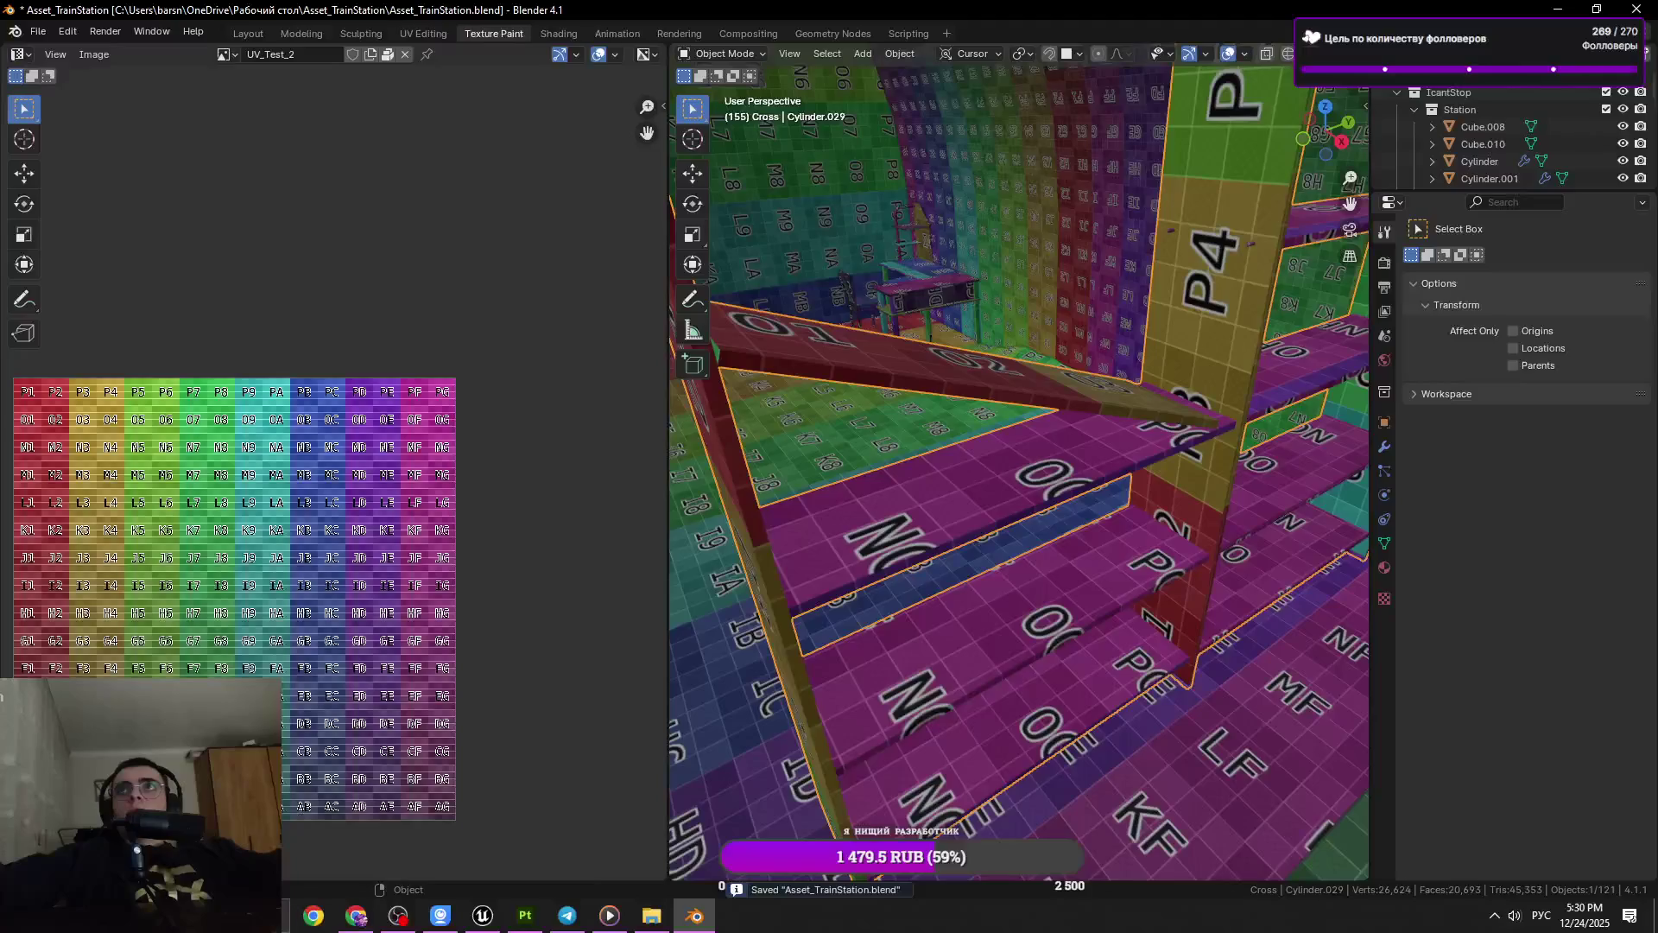
click(247, 33)
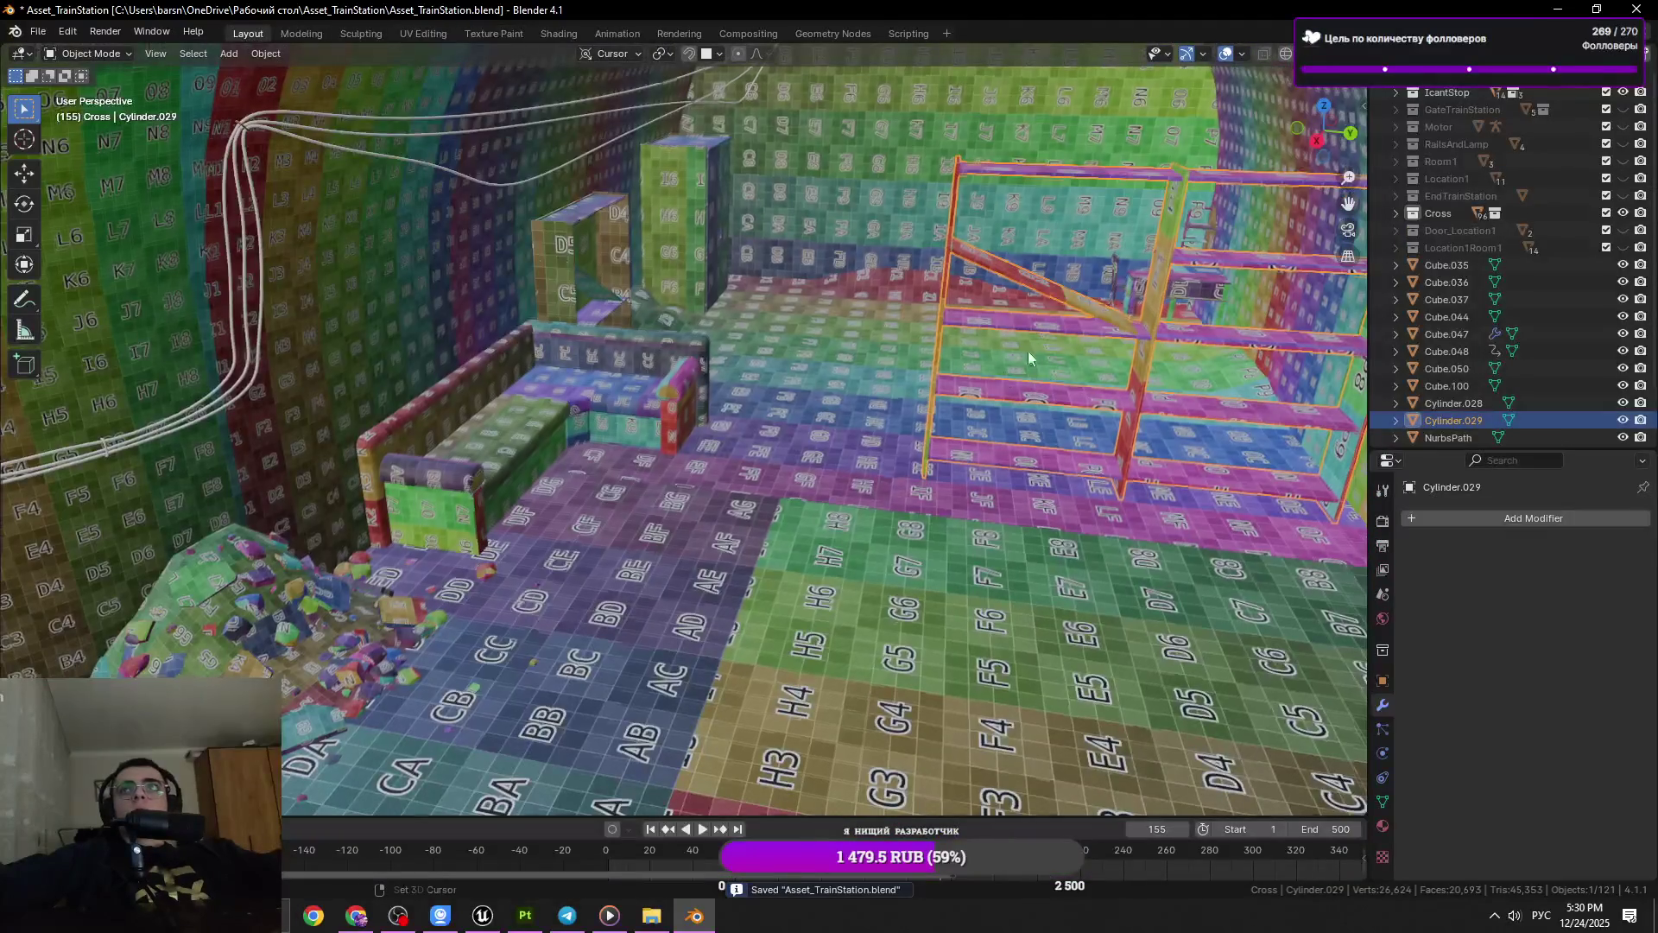
Save Asset_TrainStation.blend again
scroll(up, 3)
scroll(down, 3)
scroll(up, 3)
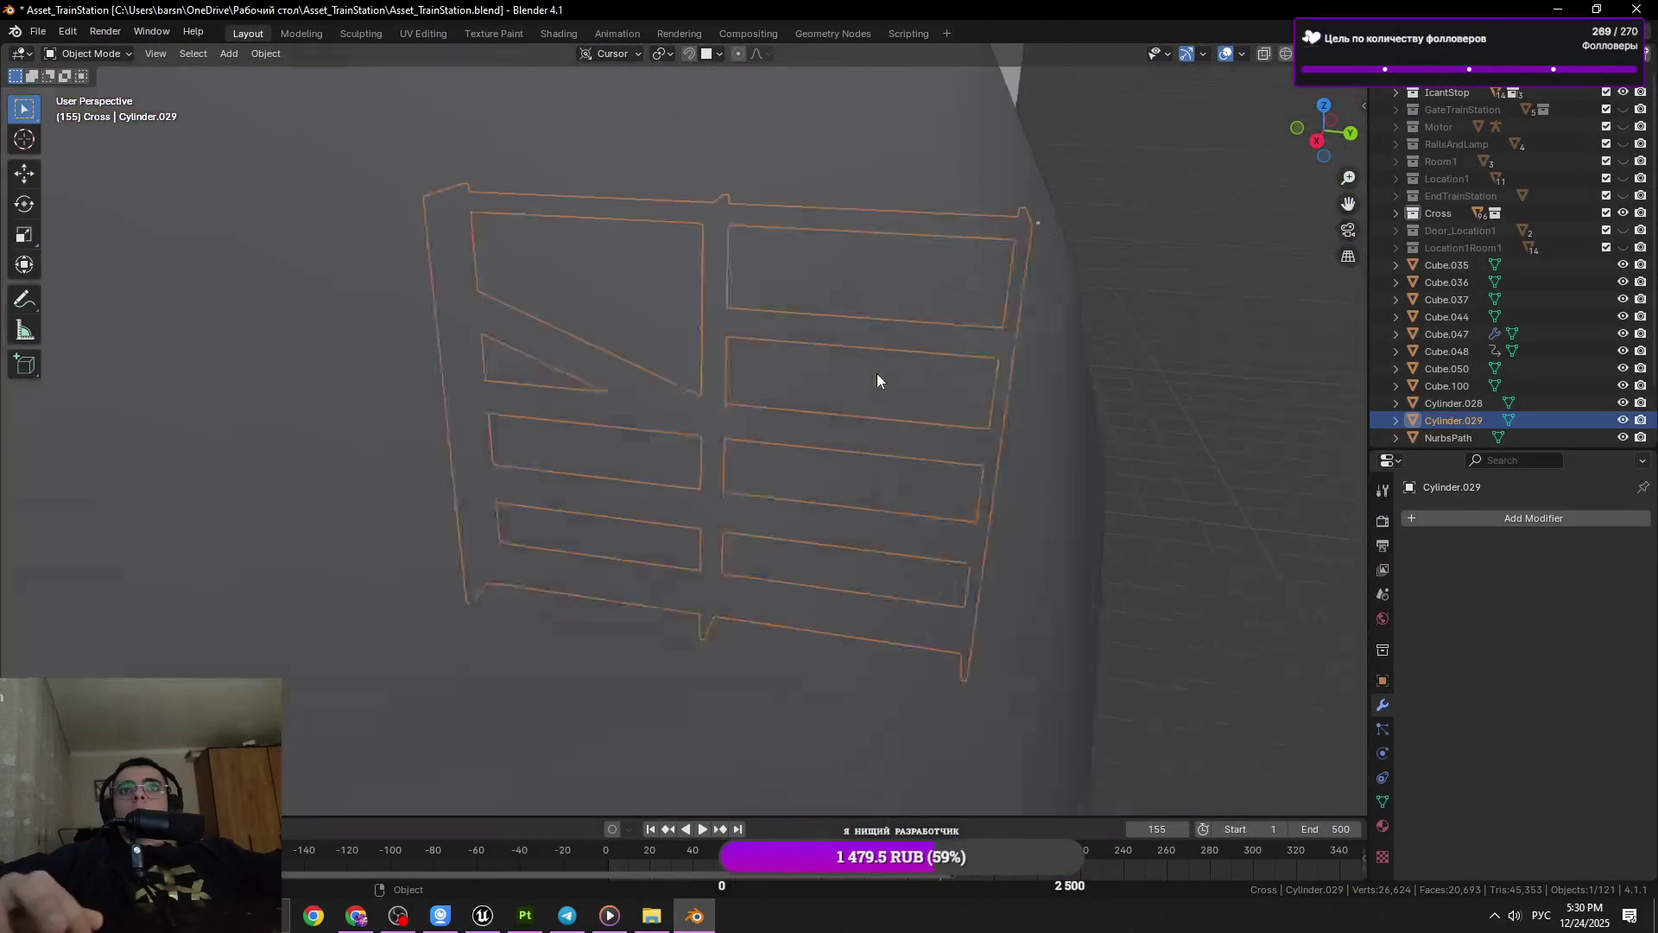
key(ctrl+s)
Inspect the shelf mesh in Edit Mode with X-ray on, selecting all its vertices
drag(825, 388, 903, 230)
key(Tab)
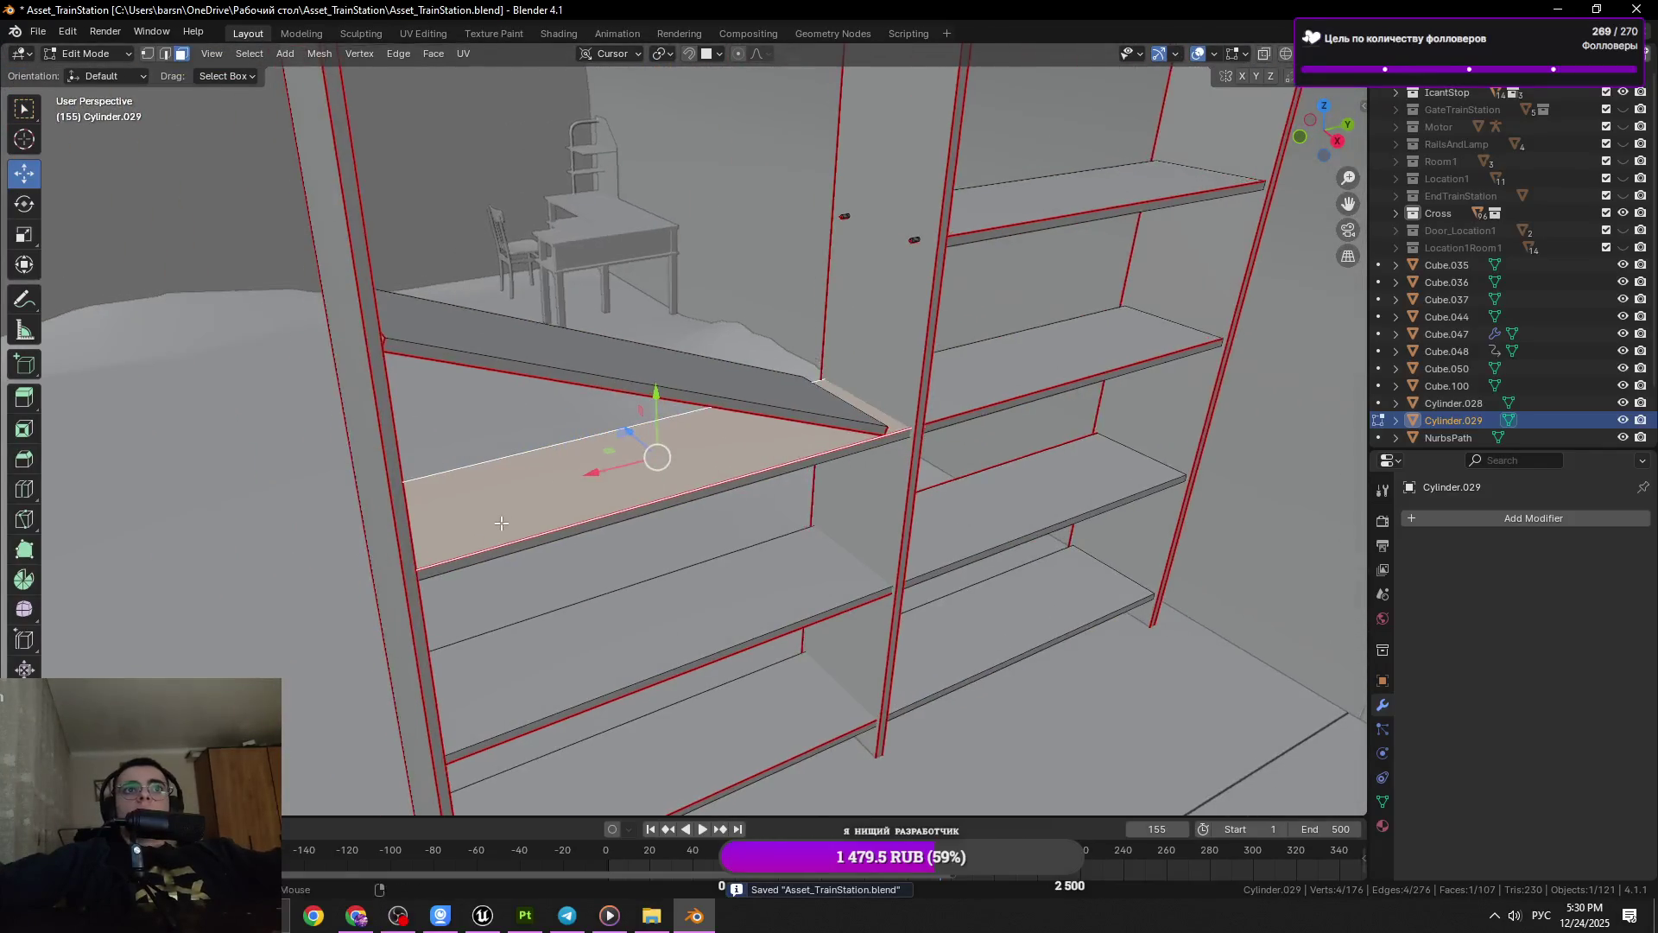
key(alt+z)
drag(406, 547, 559, 526)
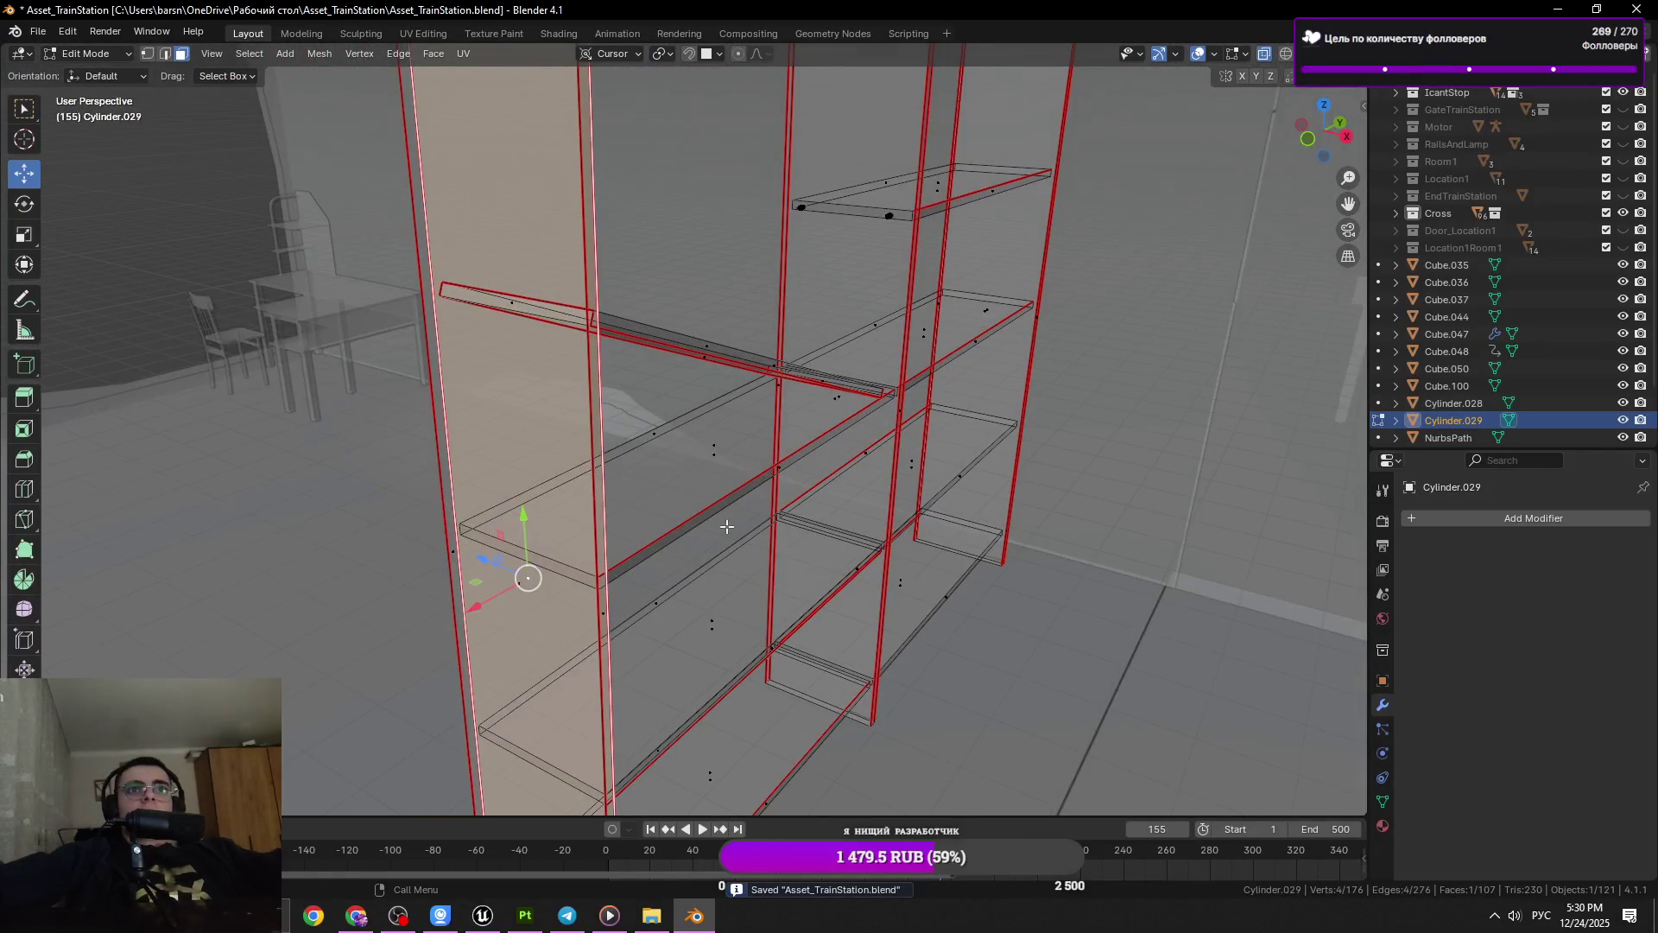
drag(727, 526, 500, 535)
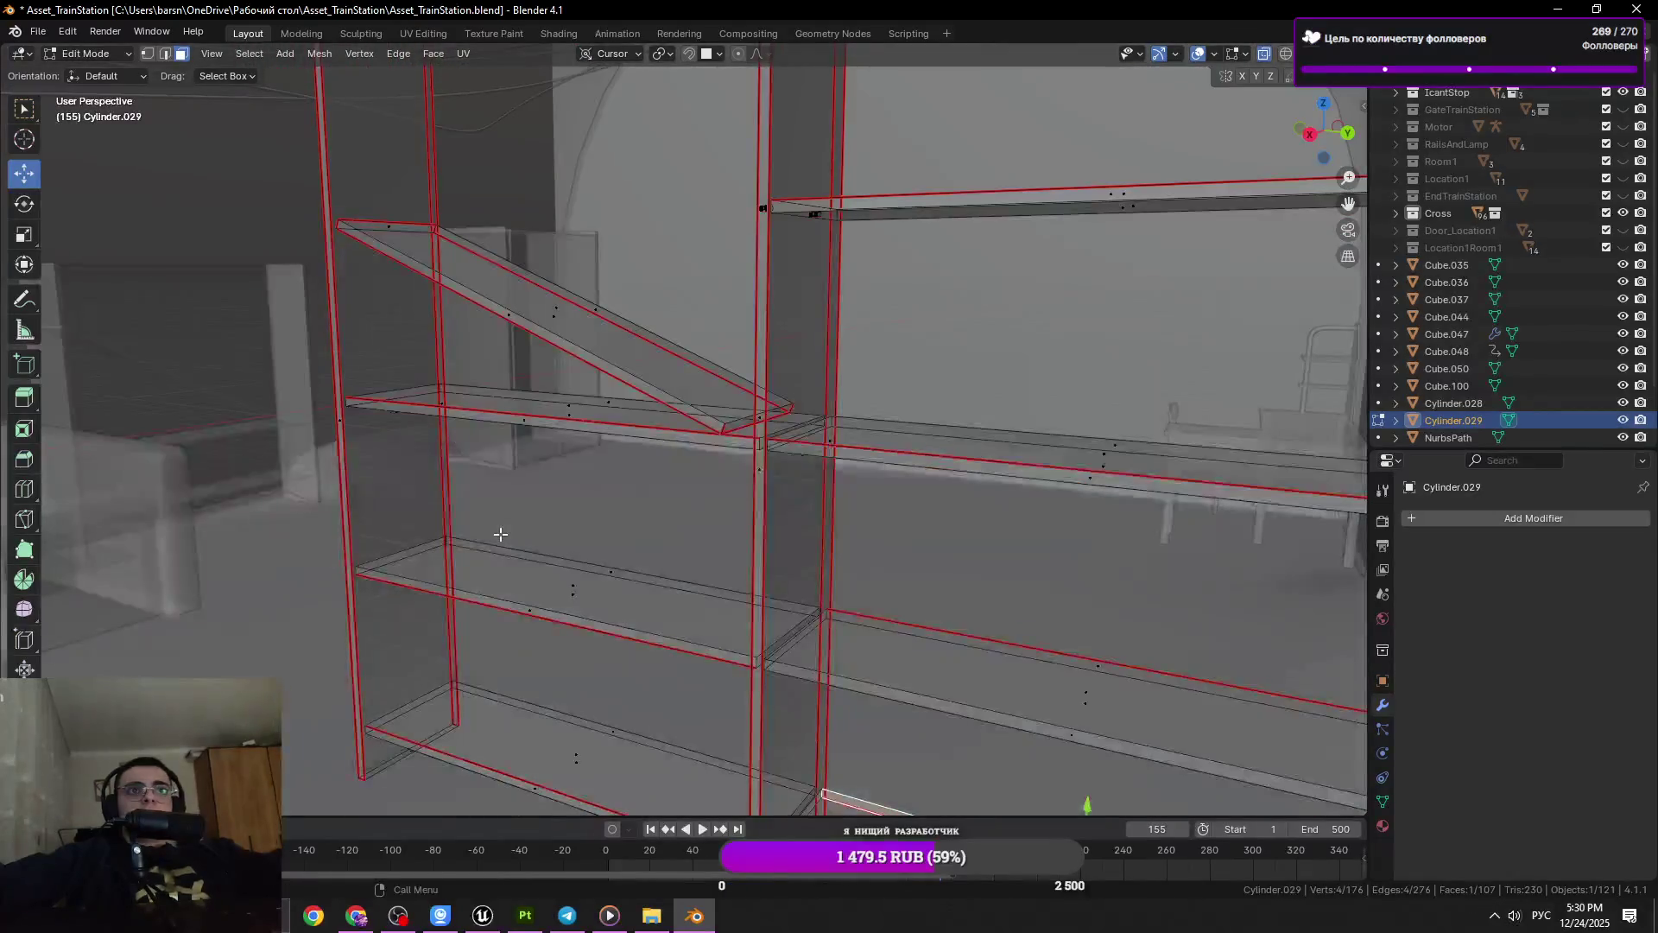
key(a)
key(alt+z)
Check the shelf's normals with the Face Orientation overlay, then switch back to Substance 3D Painter
click(1208, 55)
key(Tab)
scroll(down, 3)
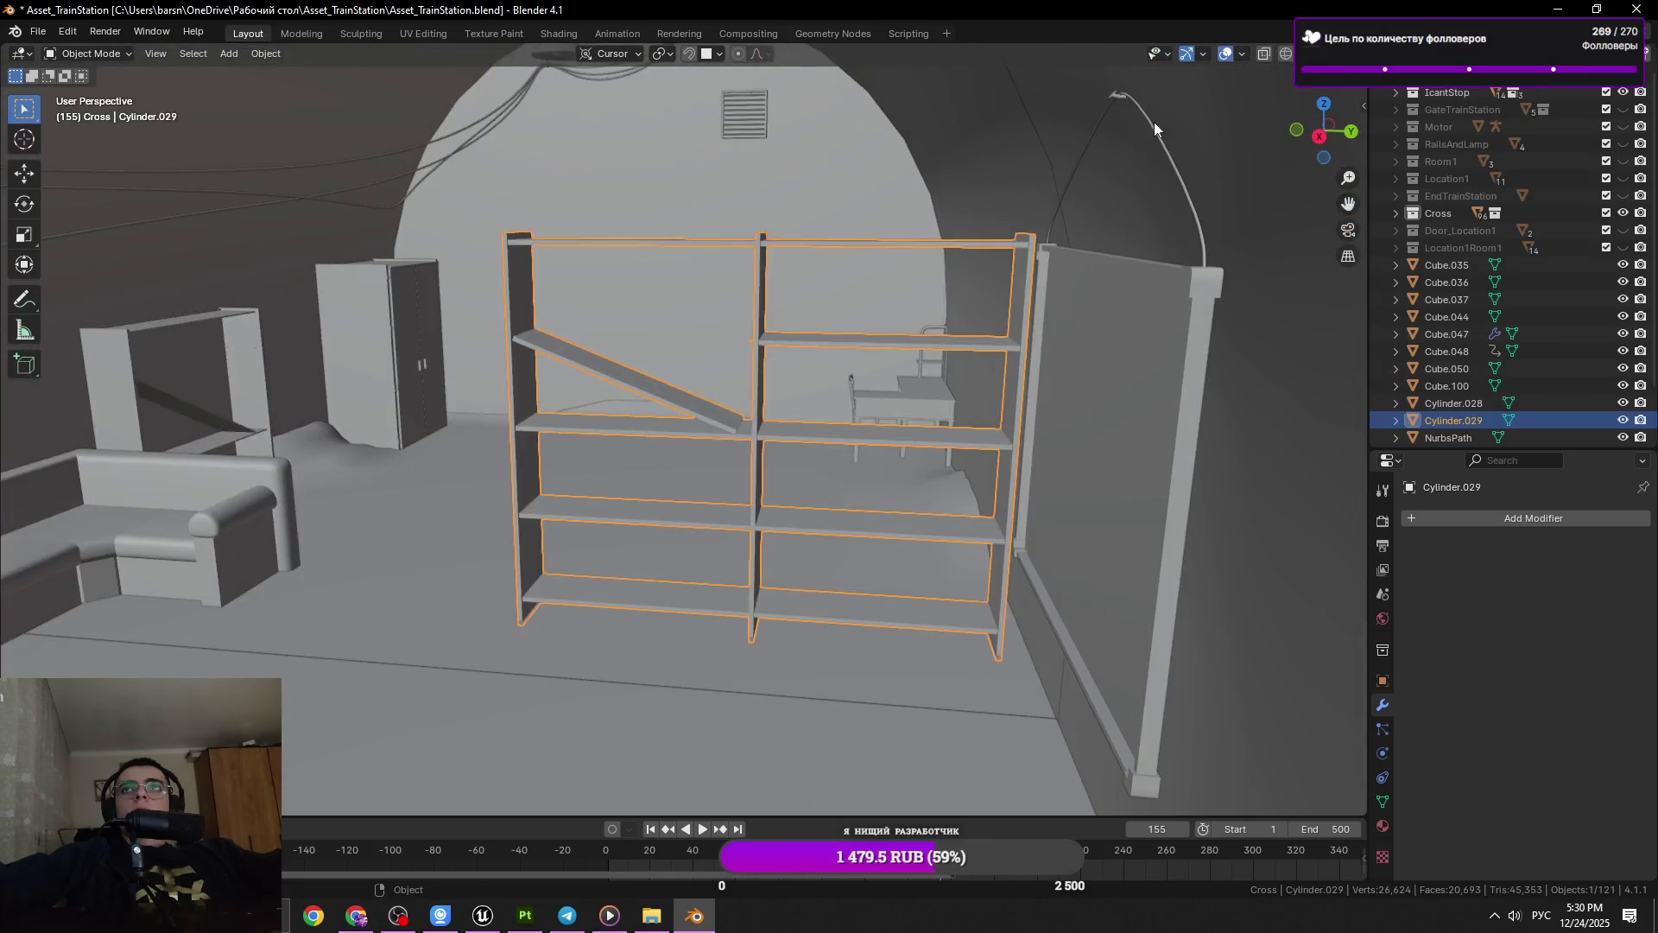
click(1242, 54)
click(1188, 367)
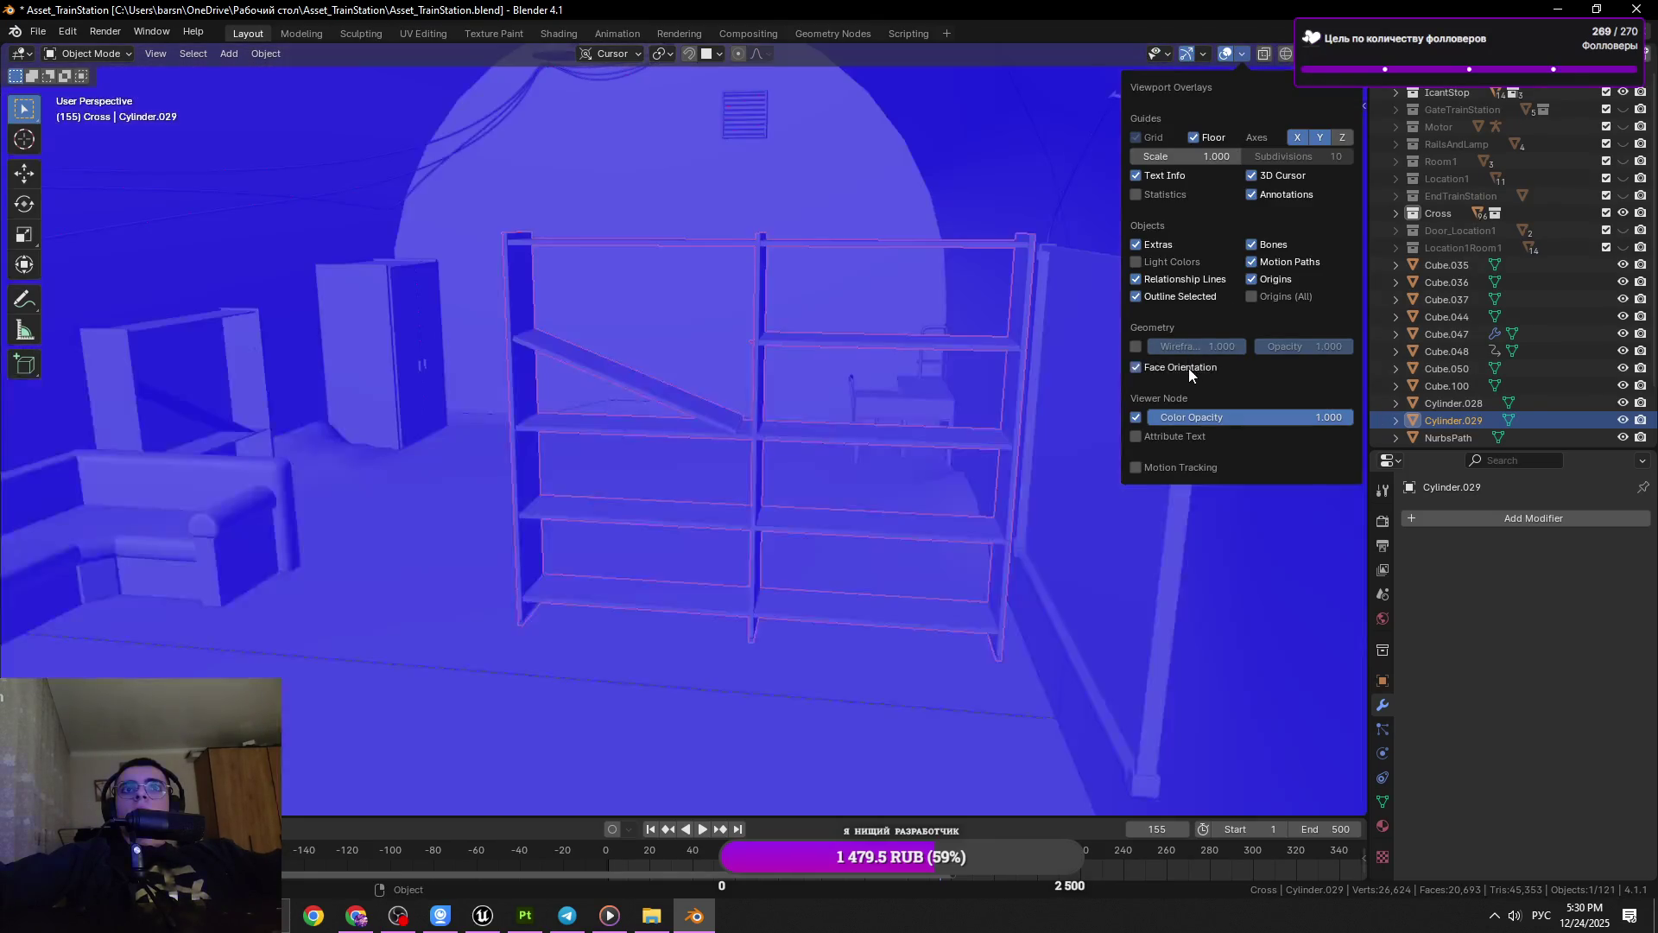
click(1188, 367)
click(483, 915)
click(483, 915)
click(525, 915)
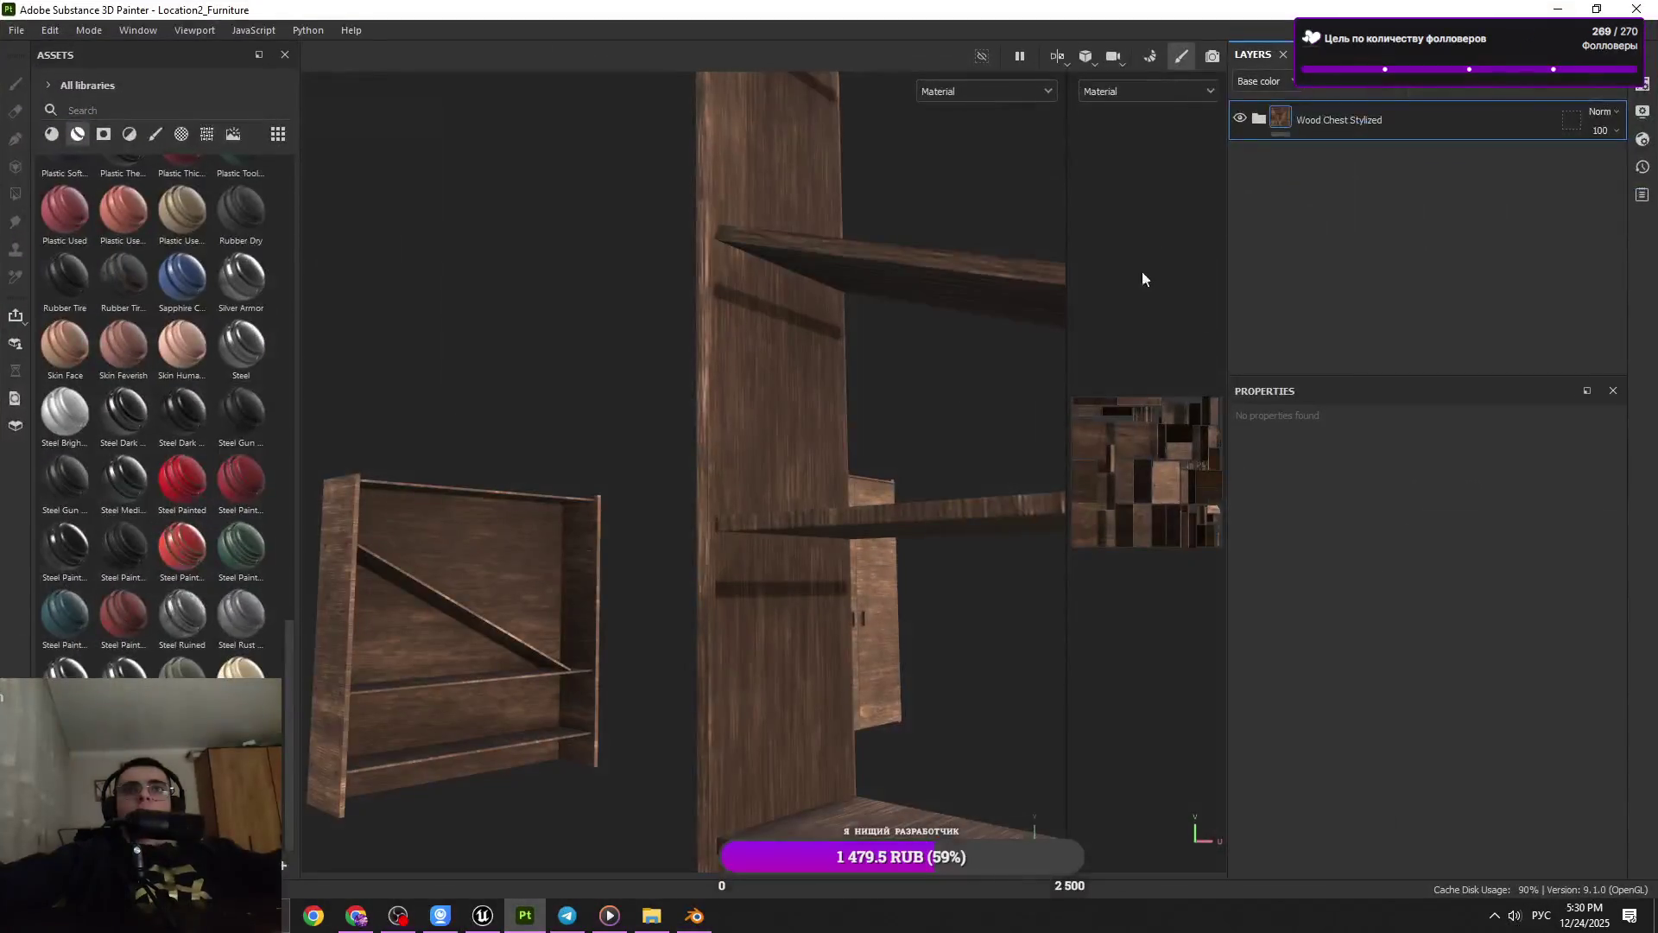
Remove the baked ambient occlusion map in Texture Set Settings
click(1330, 54)
click(1640, 138)
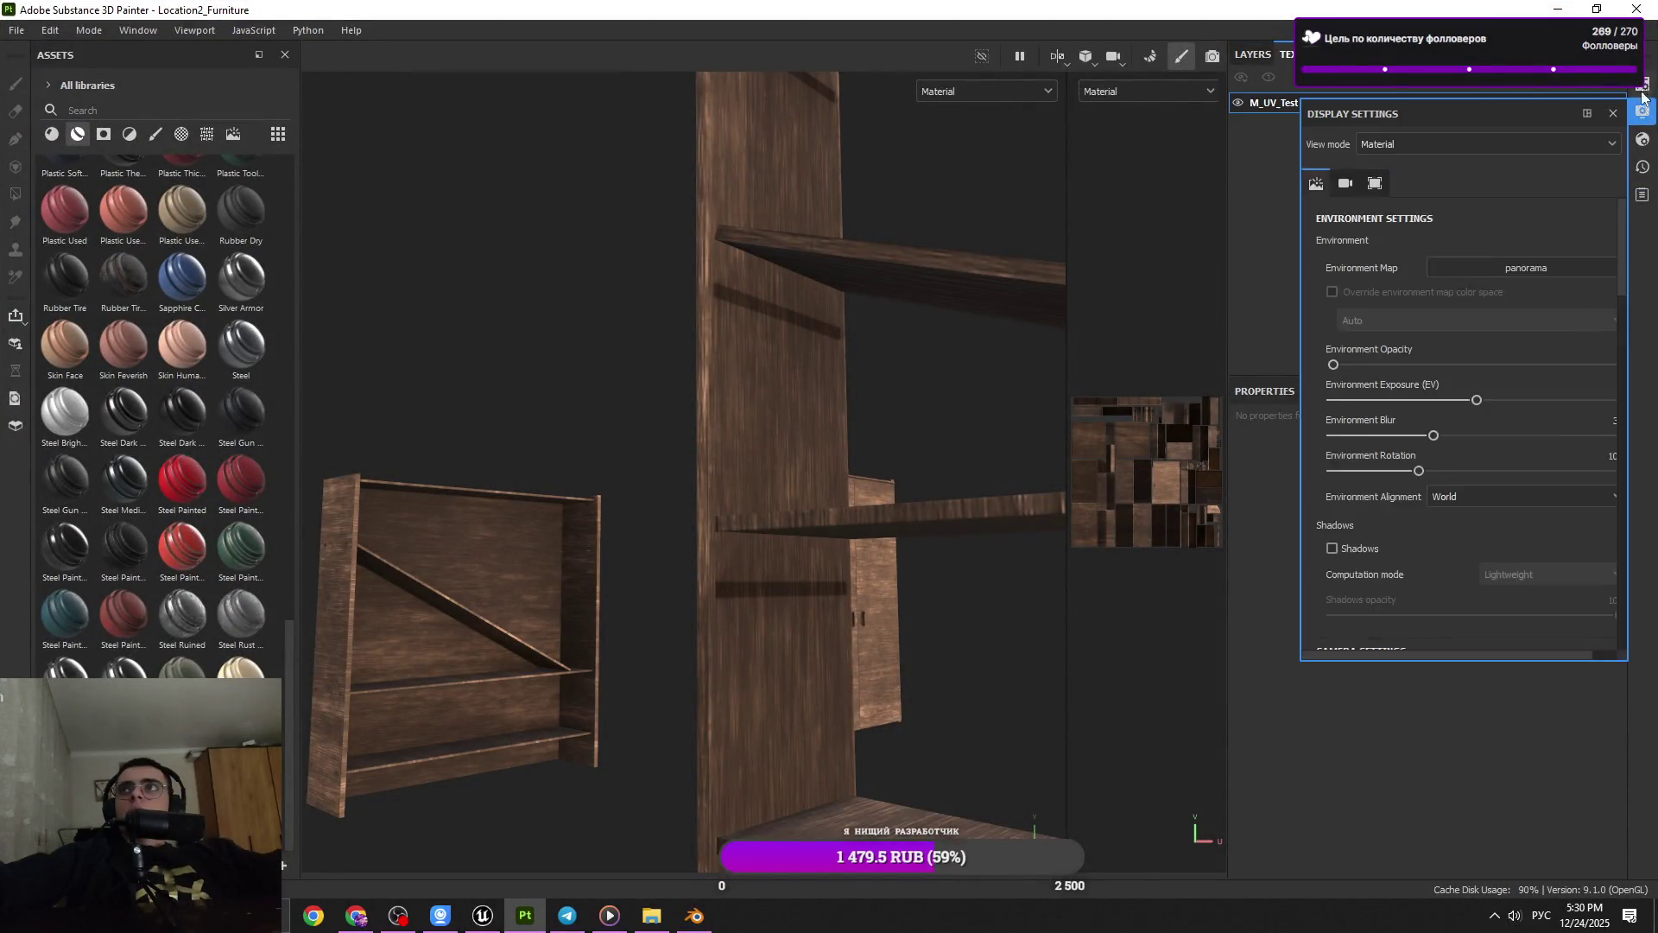
click(1641, 110)
scroll(down, 3)
click(1592, 243)
drag(851, 549, 1221, 59)
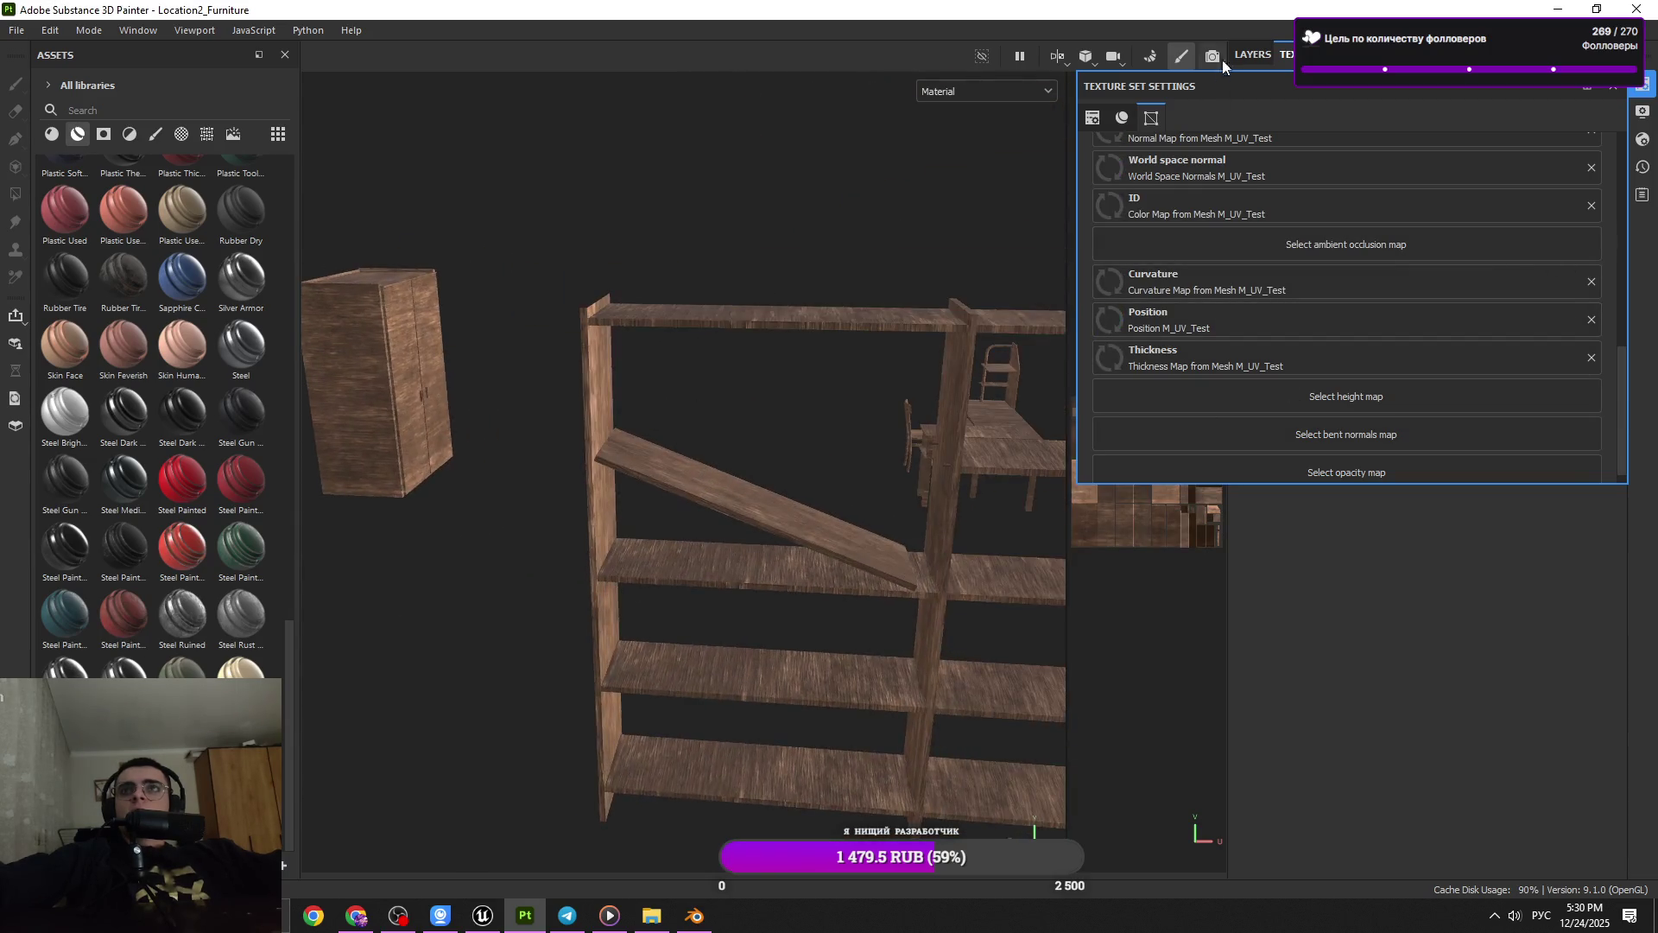
click(1609, 90)
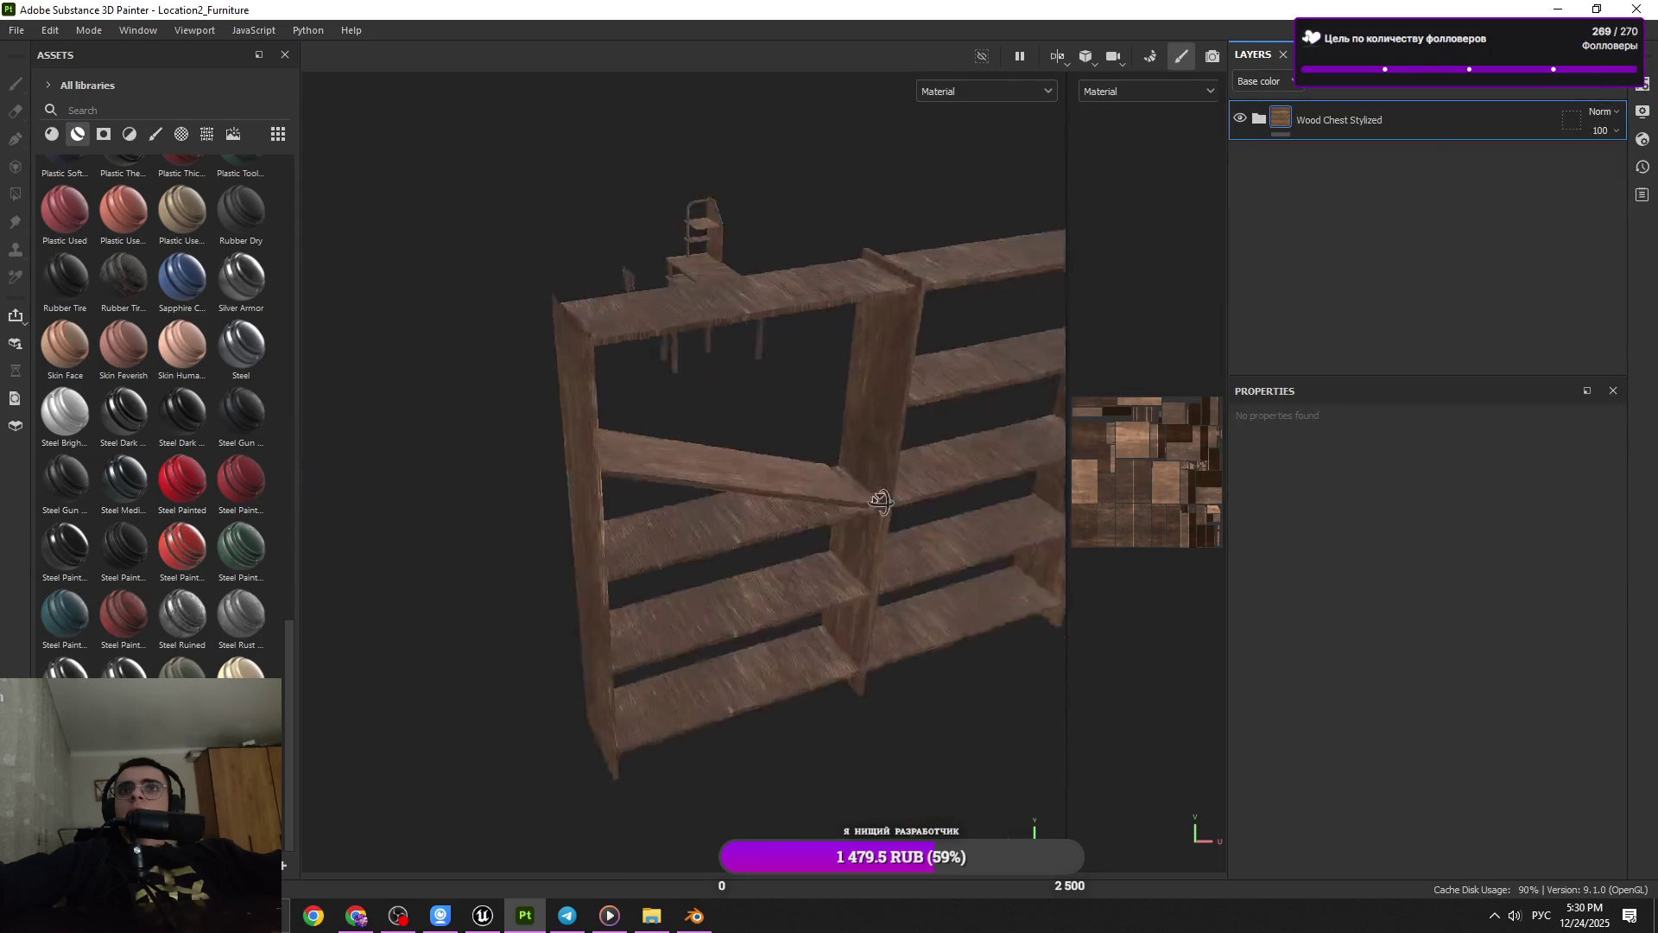
Delete the Wood Chest Stylized layer and apply Wood Walnut to the furniture
drag(609, 334, 755, 701)
scroll(up, 3)
drag(773, 770, 949, 337)
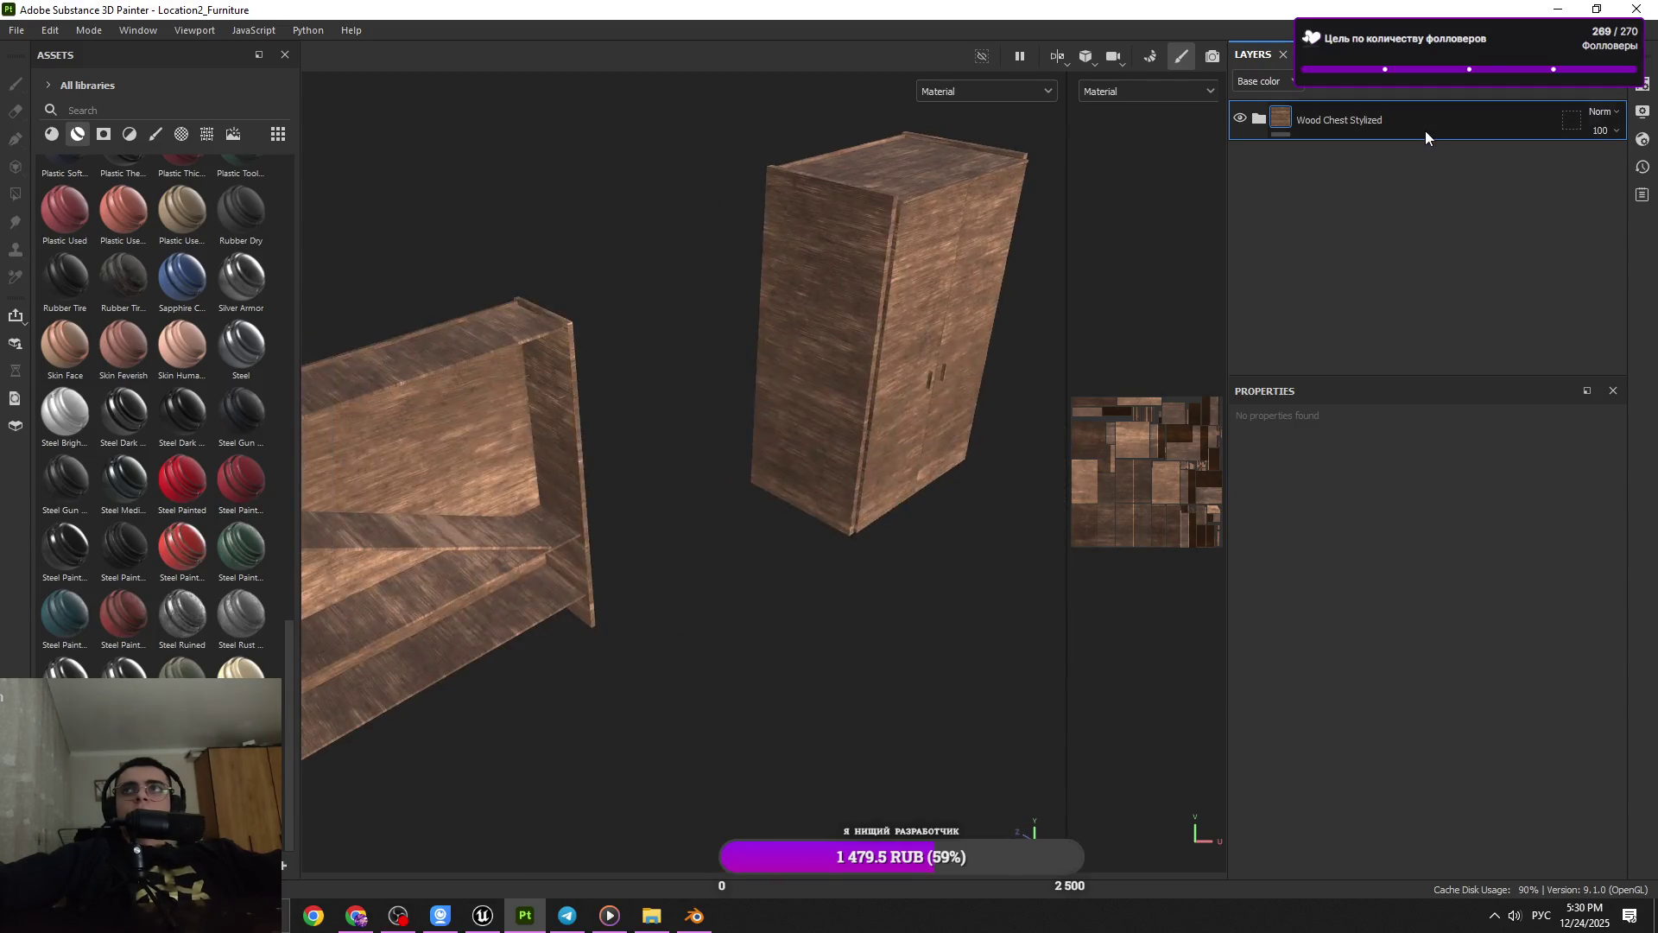
key(Delete)
drag(124, 725, 397, 566)
drag(579, 599, 579, 600)
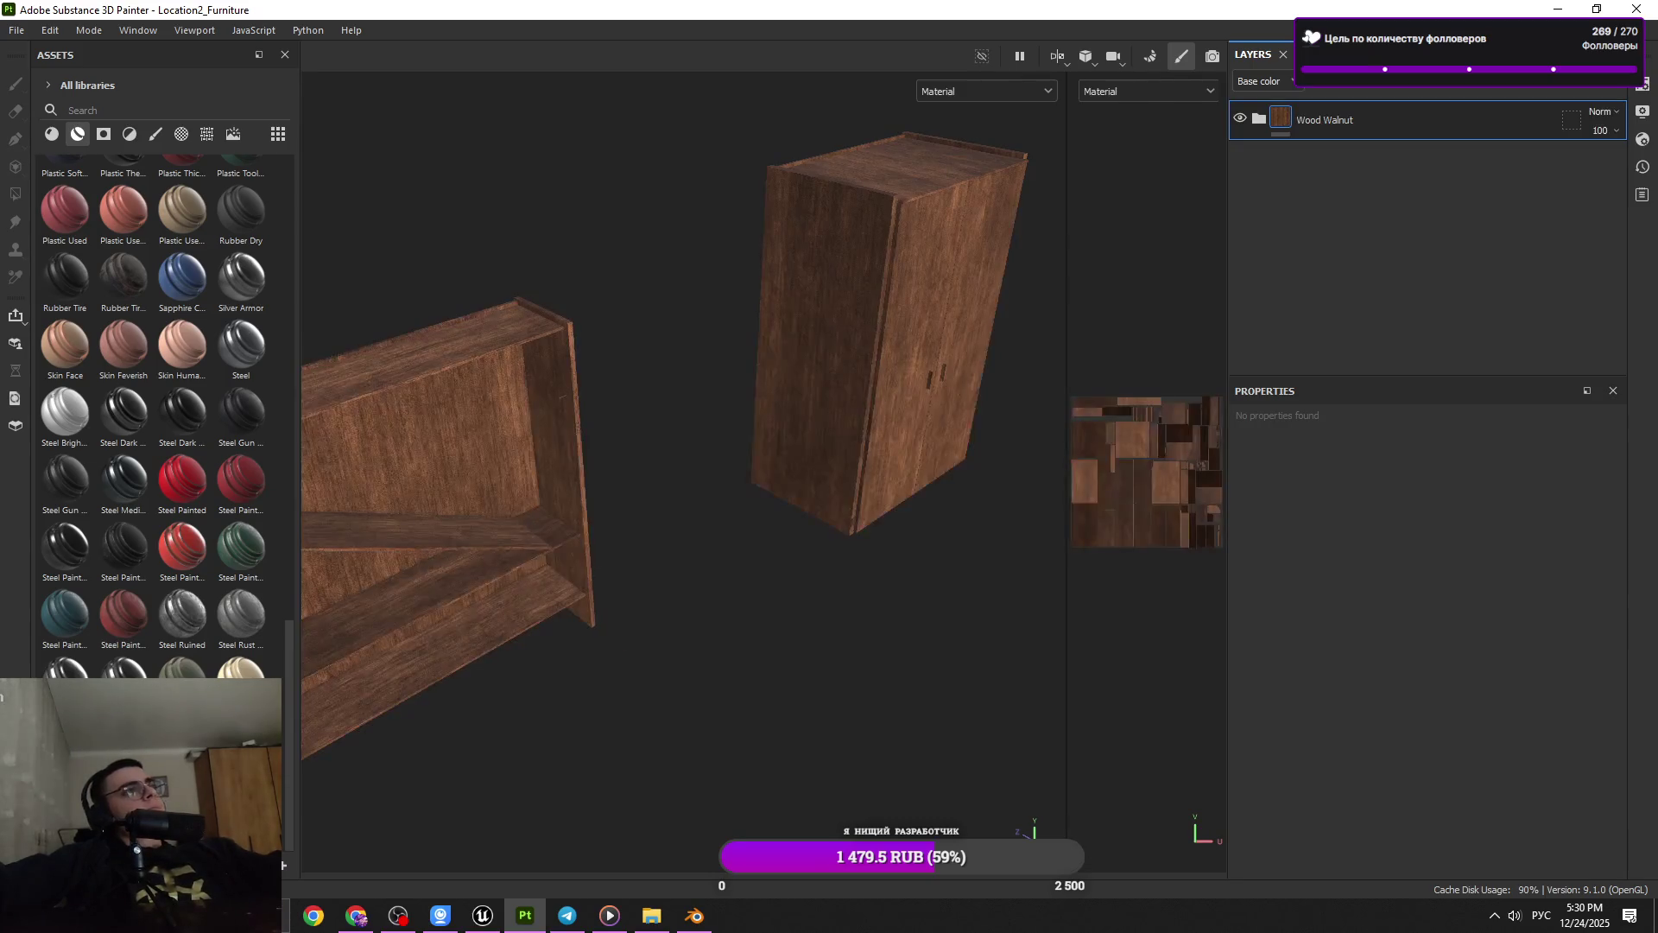
drag(409, 491, 567, 530)
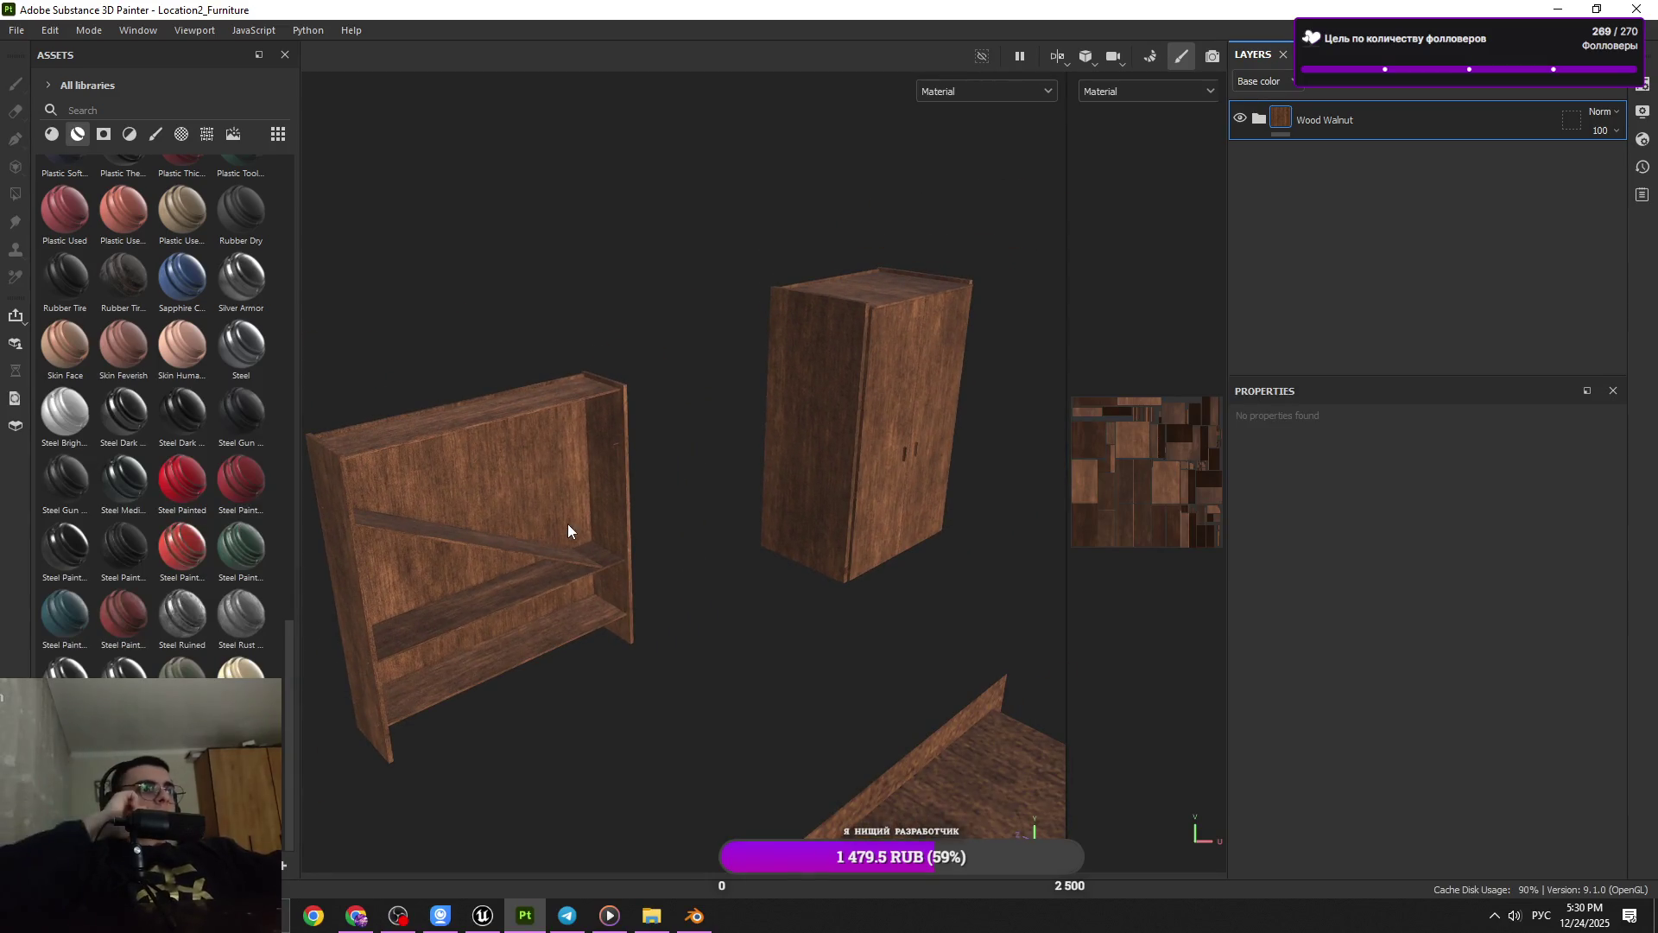
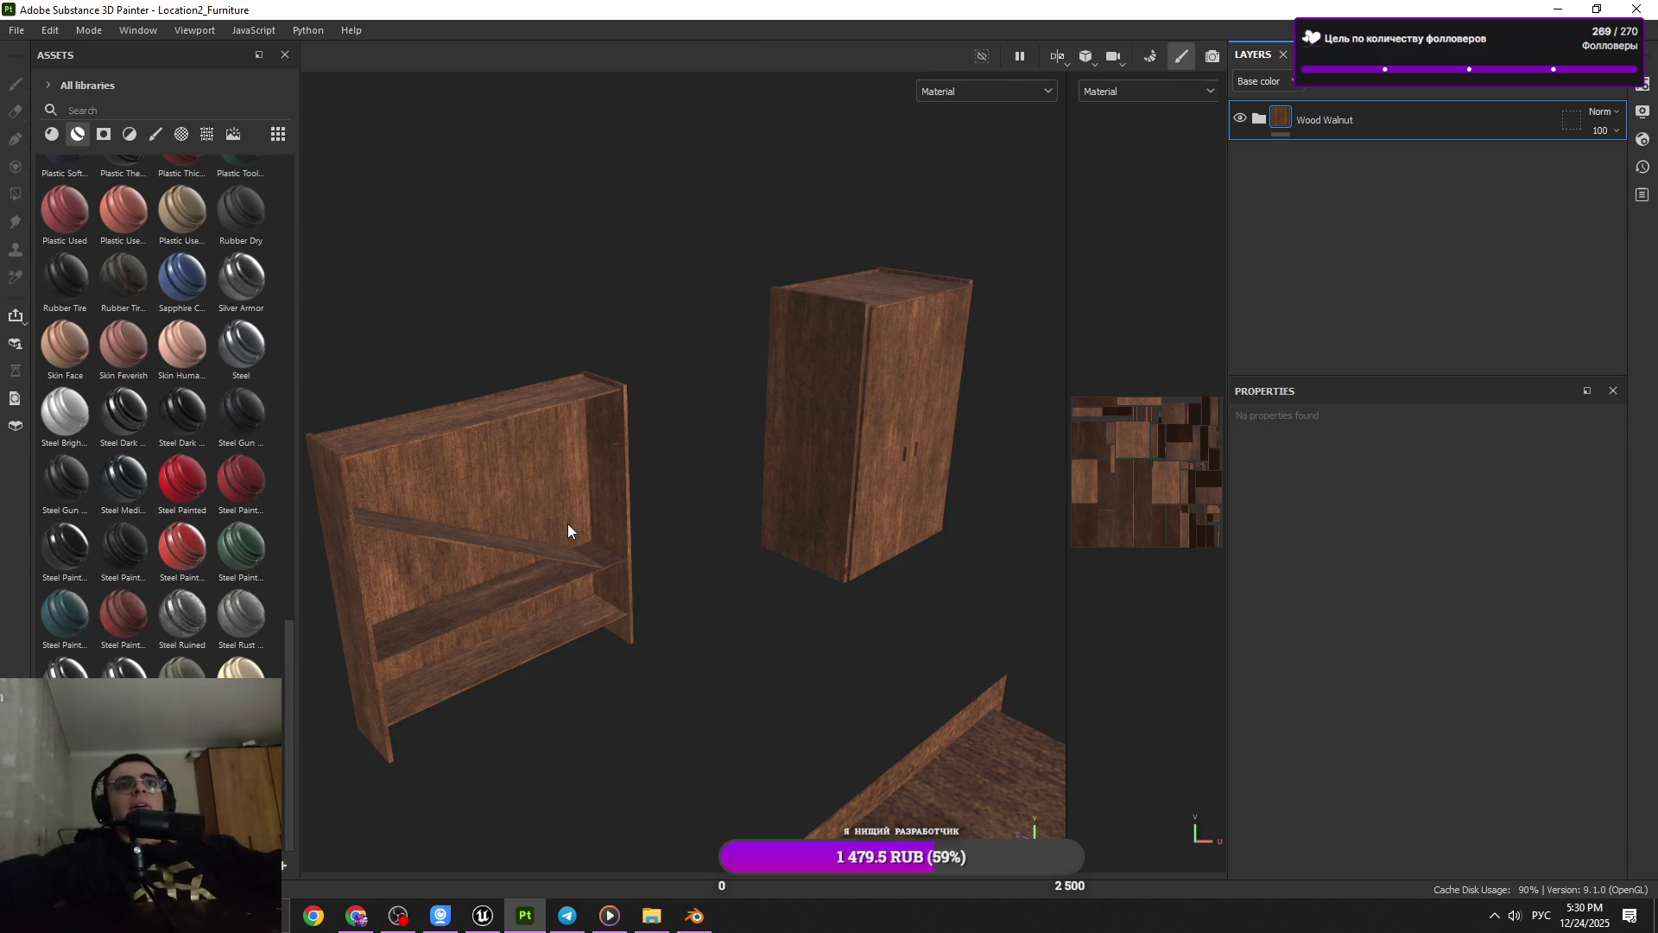
Frame and orbit around the desk and chair to inspect the furniture
drag(567, 523, 787, 546)
key(f)
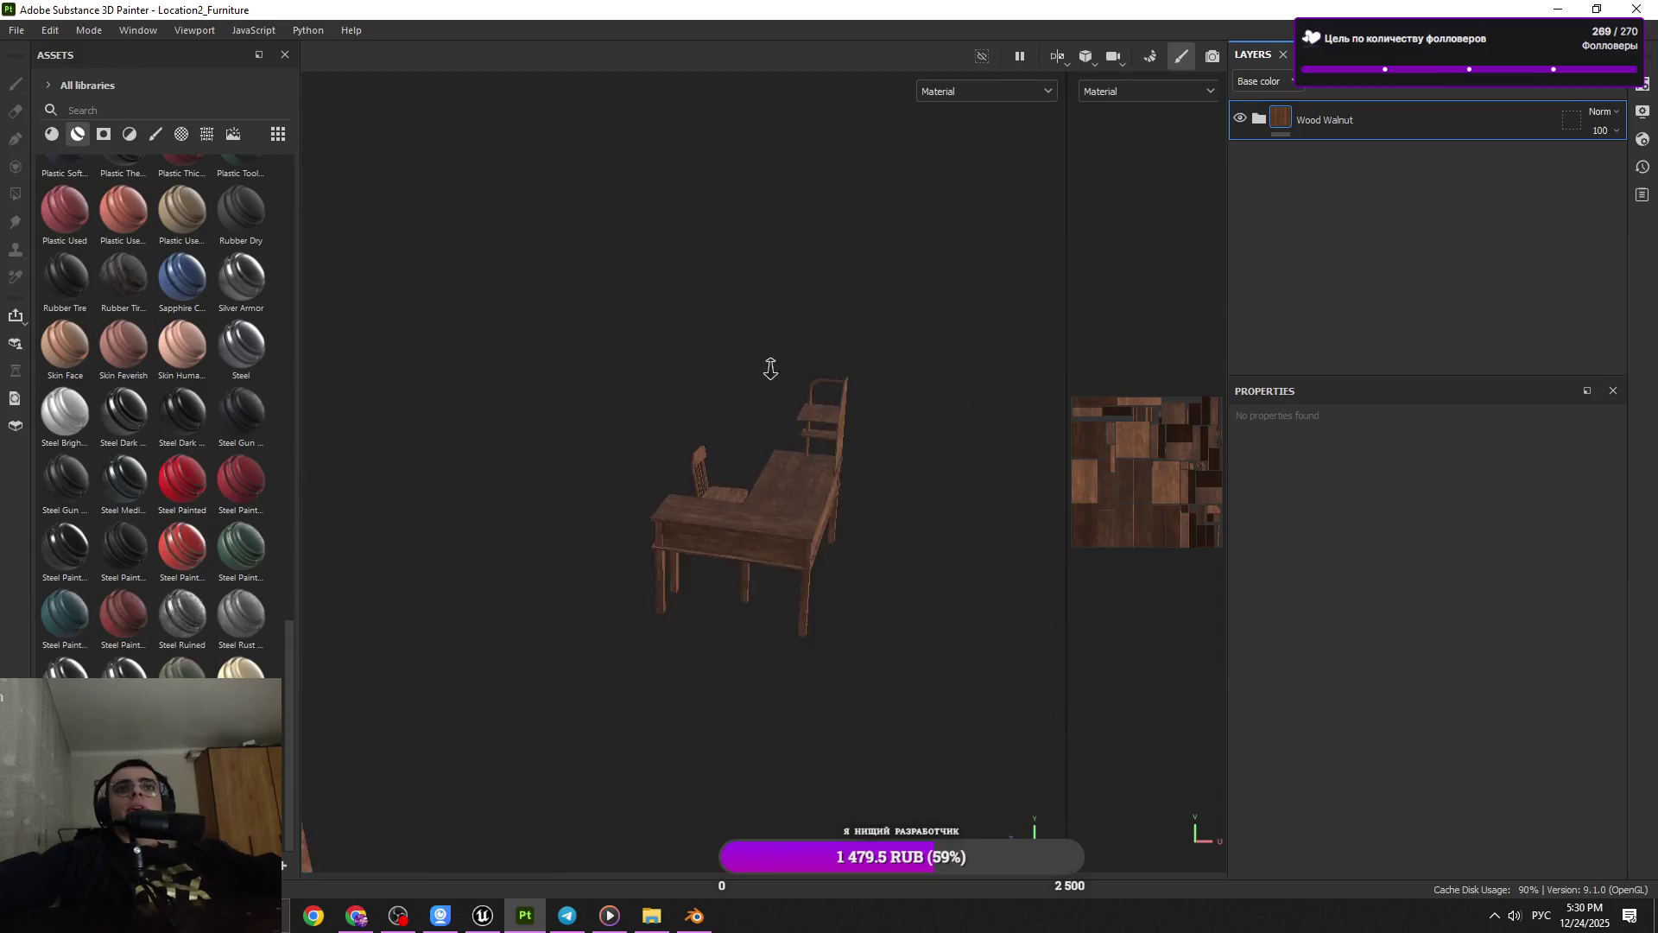
scroll(up, 3)
scroll(up, 3)
drag(811, 583, 672, 558)
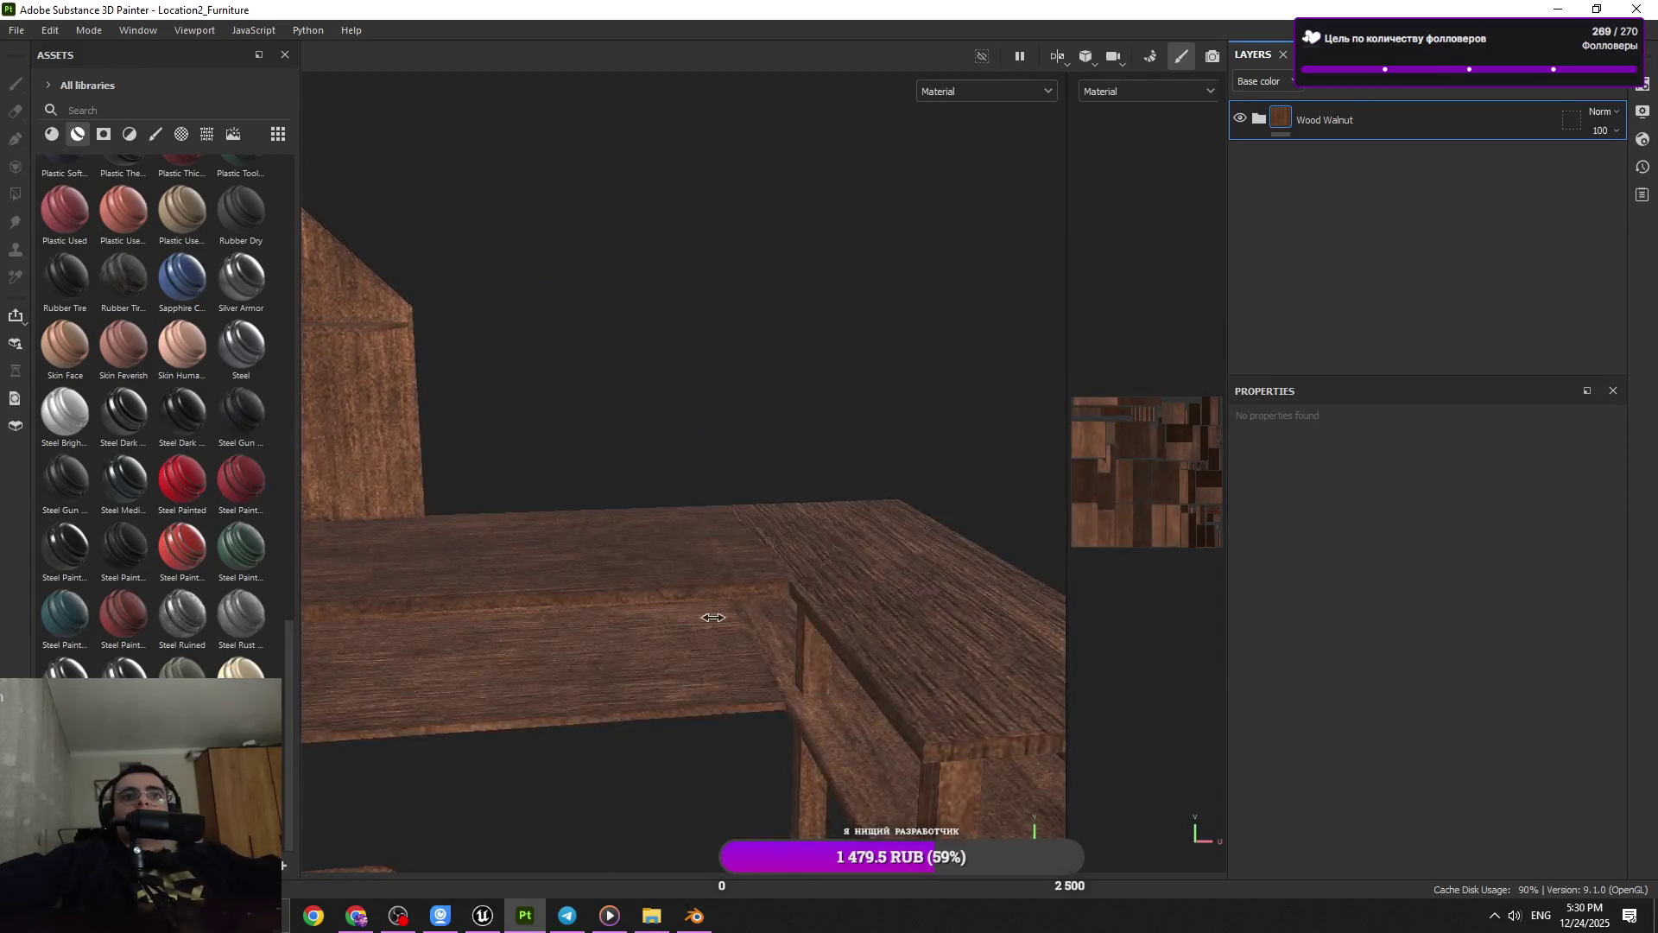
key(f)
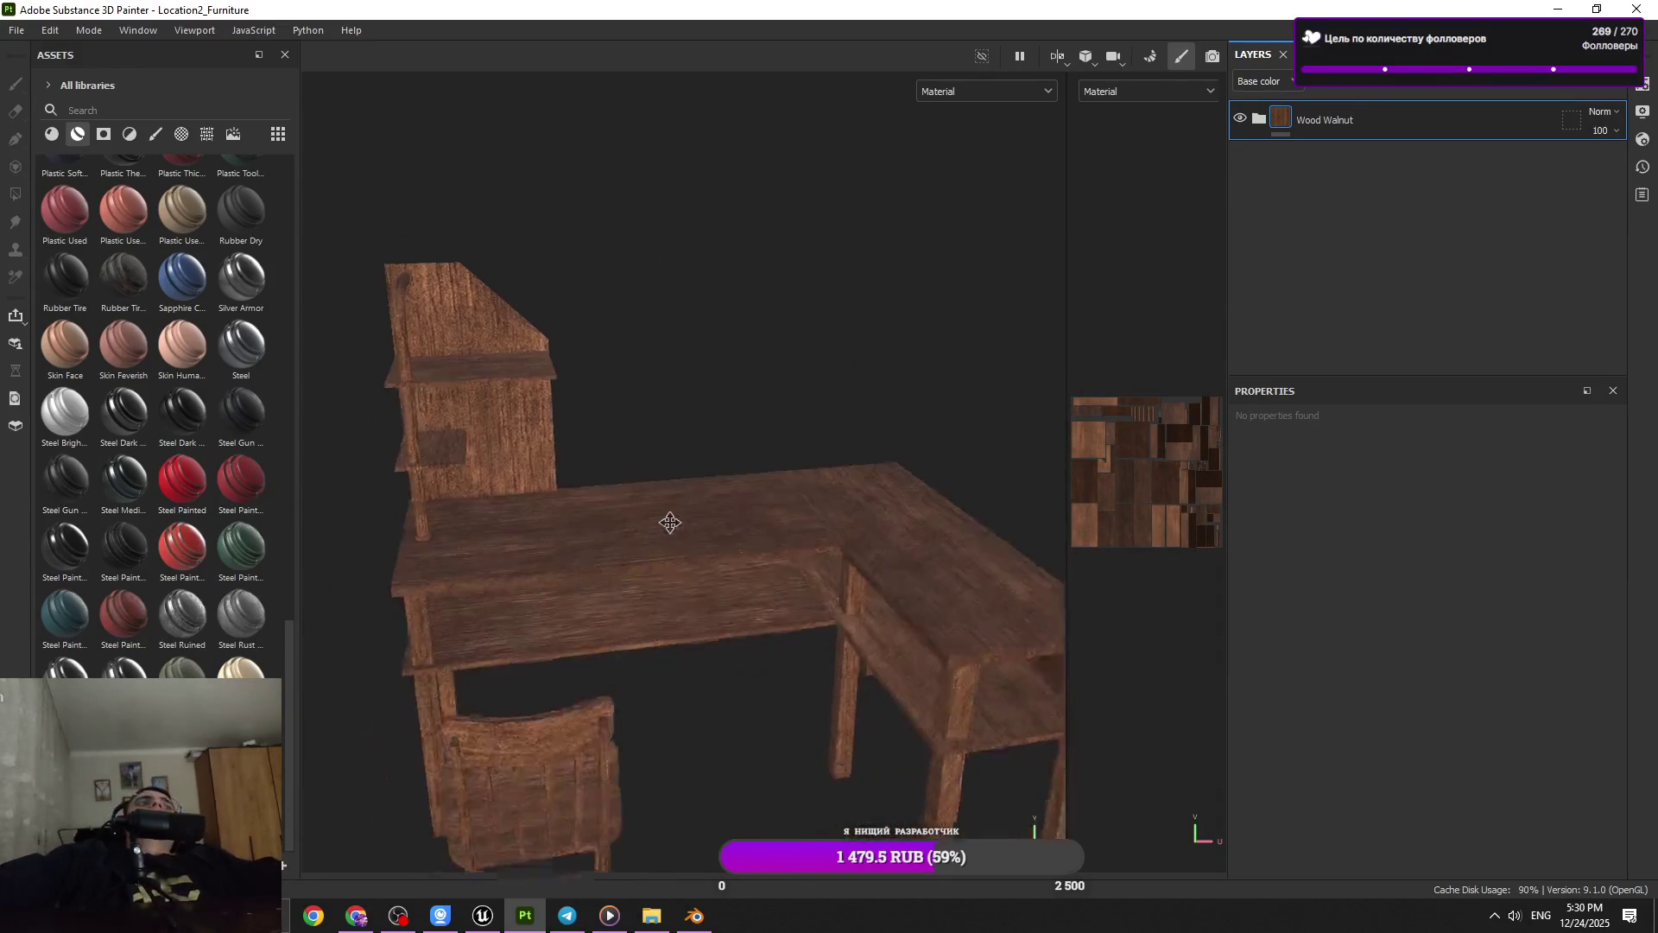
drag(683, 553, 651, 567)
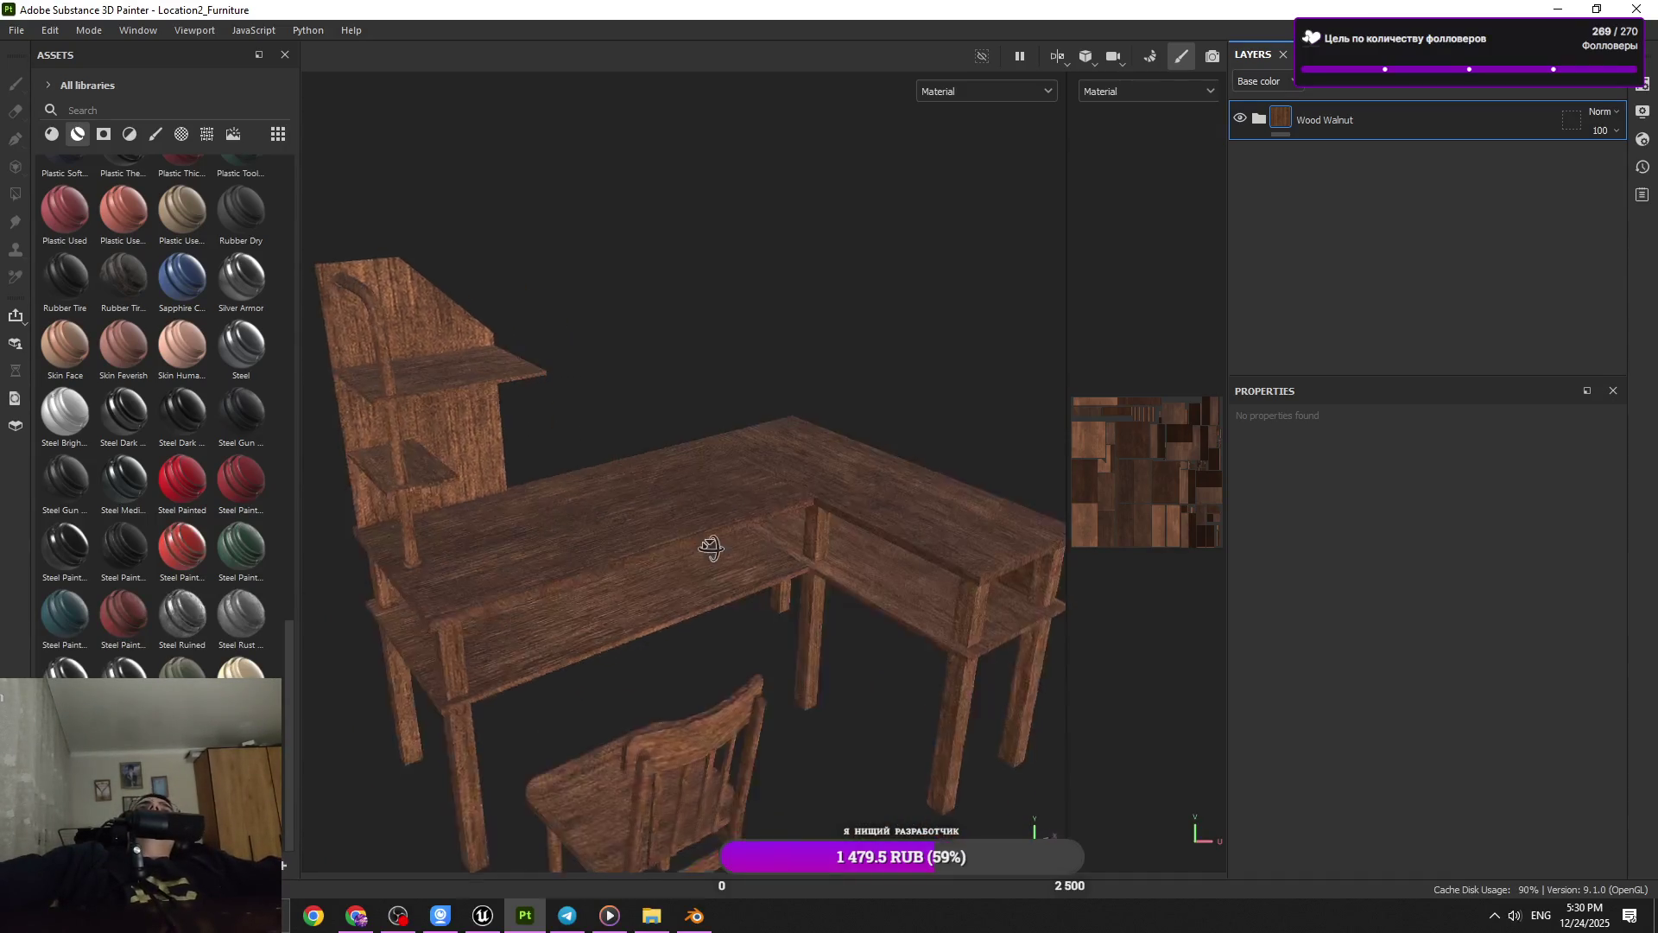
drag(651, 566, 707, 509)
scroll(down, 3)
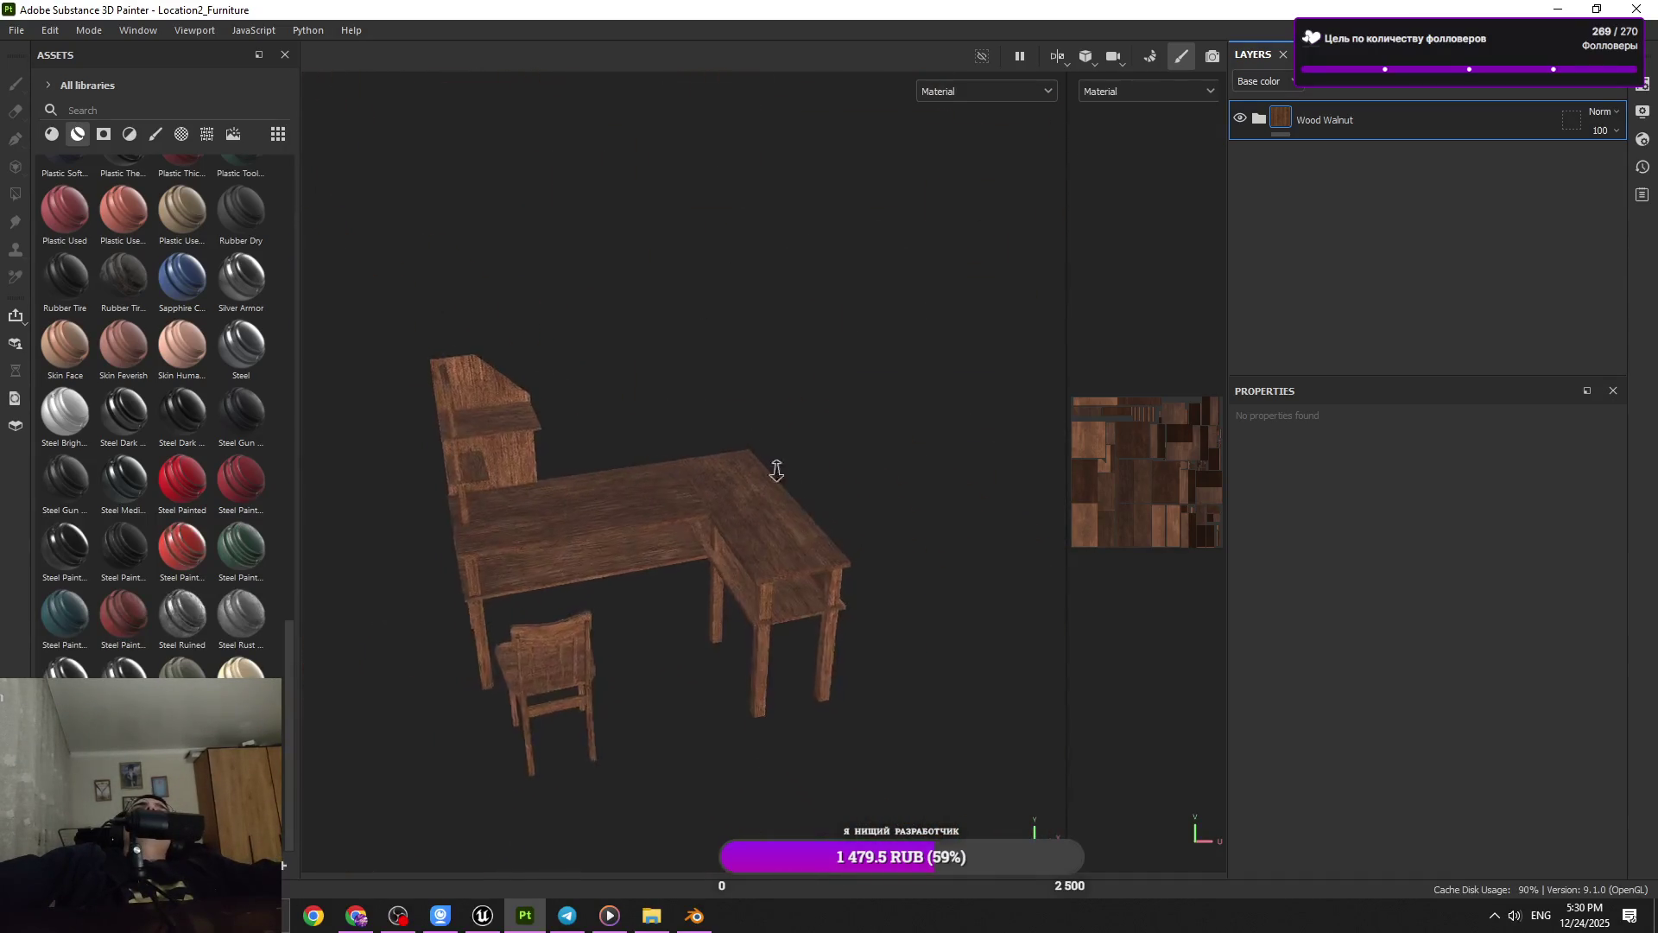
Orbit and zoom around the bookcase to inspect the stacked shelf boards
drag(777, 470, 706, 670)
scroll(up, 3)
drag(810, 514, 679, 605)
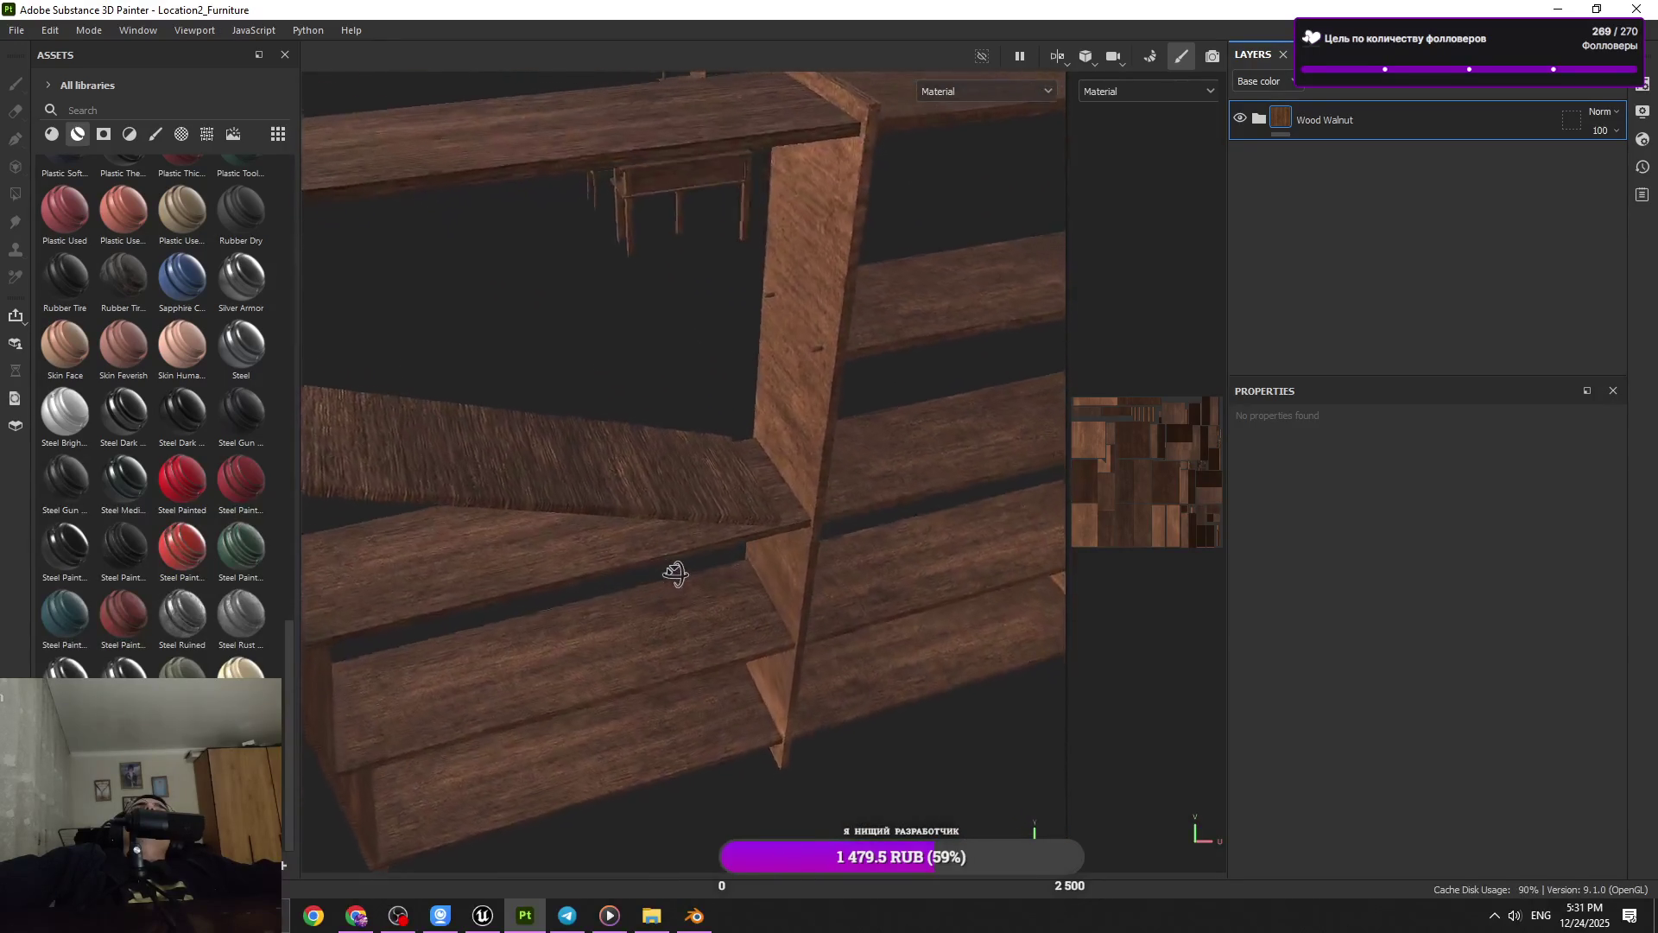
drag(768, 521, 584, 466)
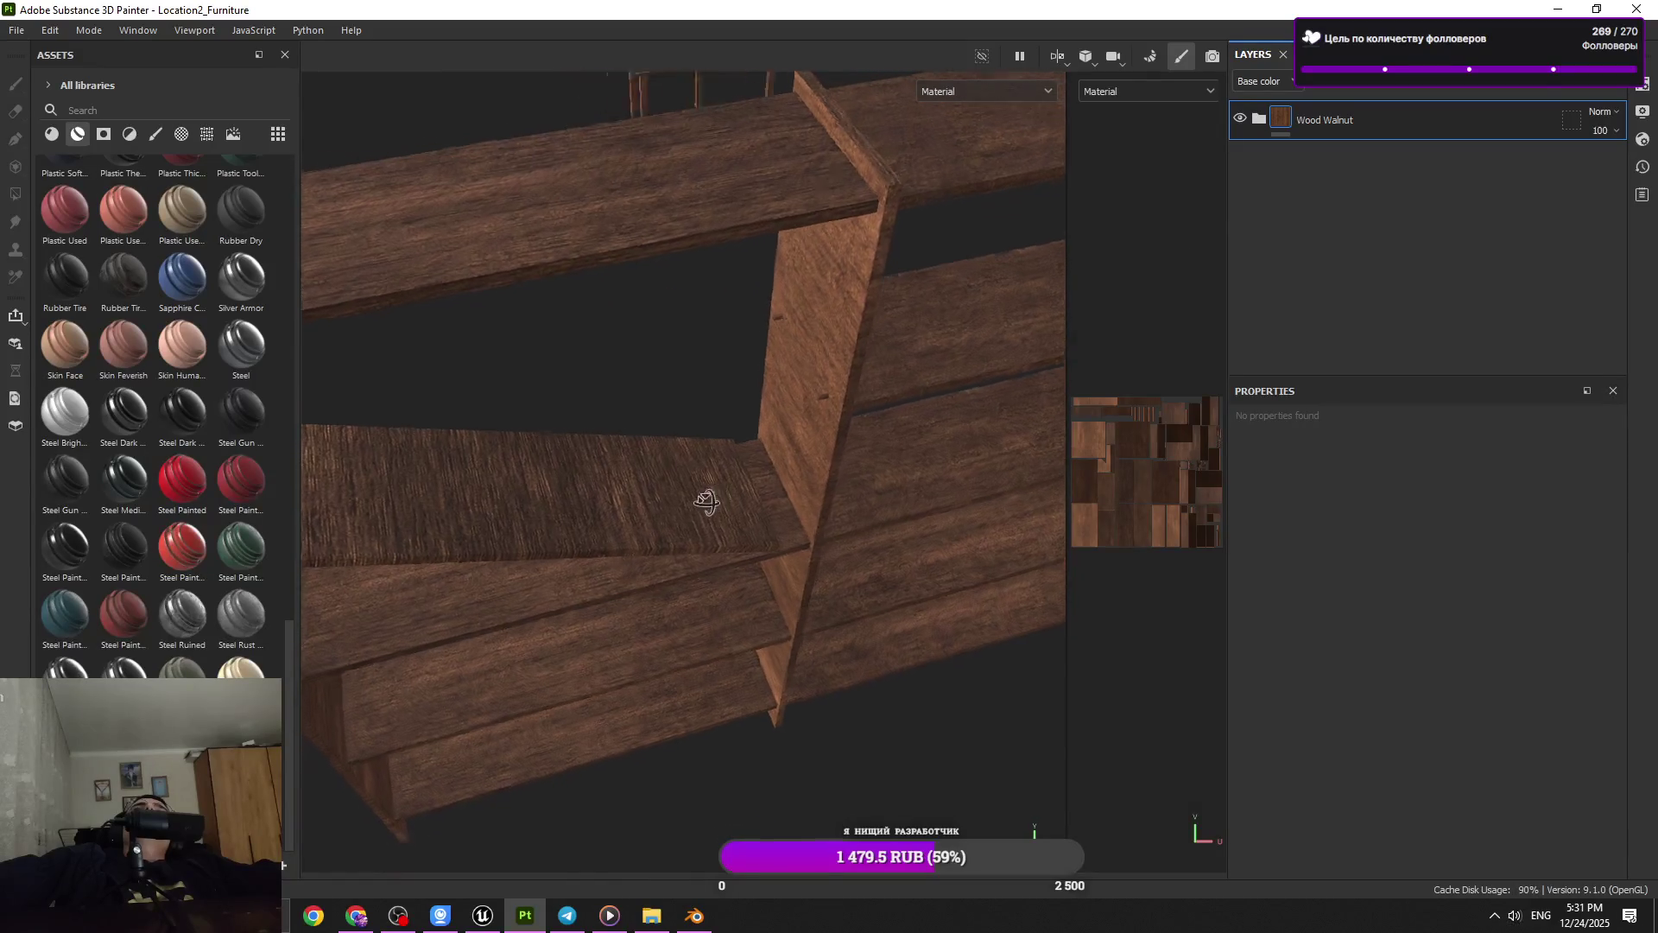
drag(585, 467, 671, 463)
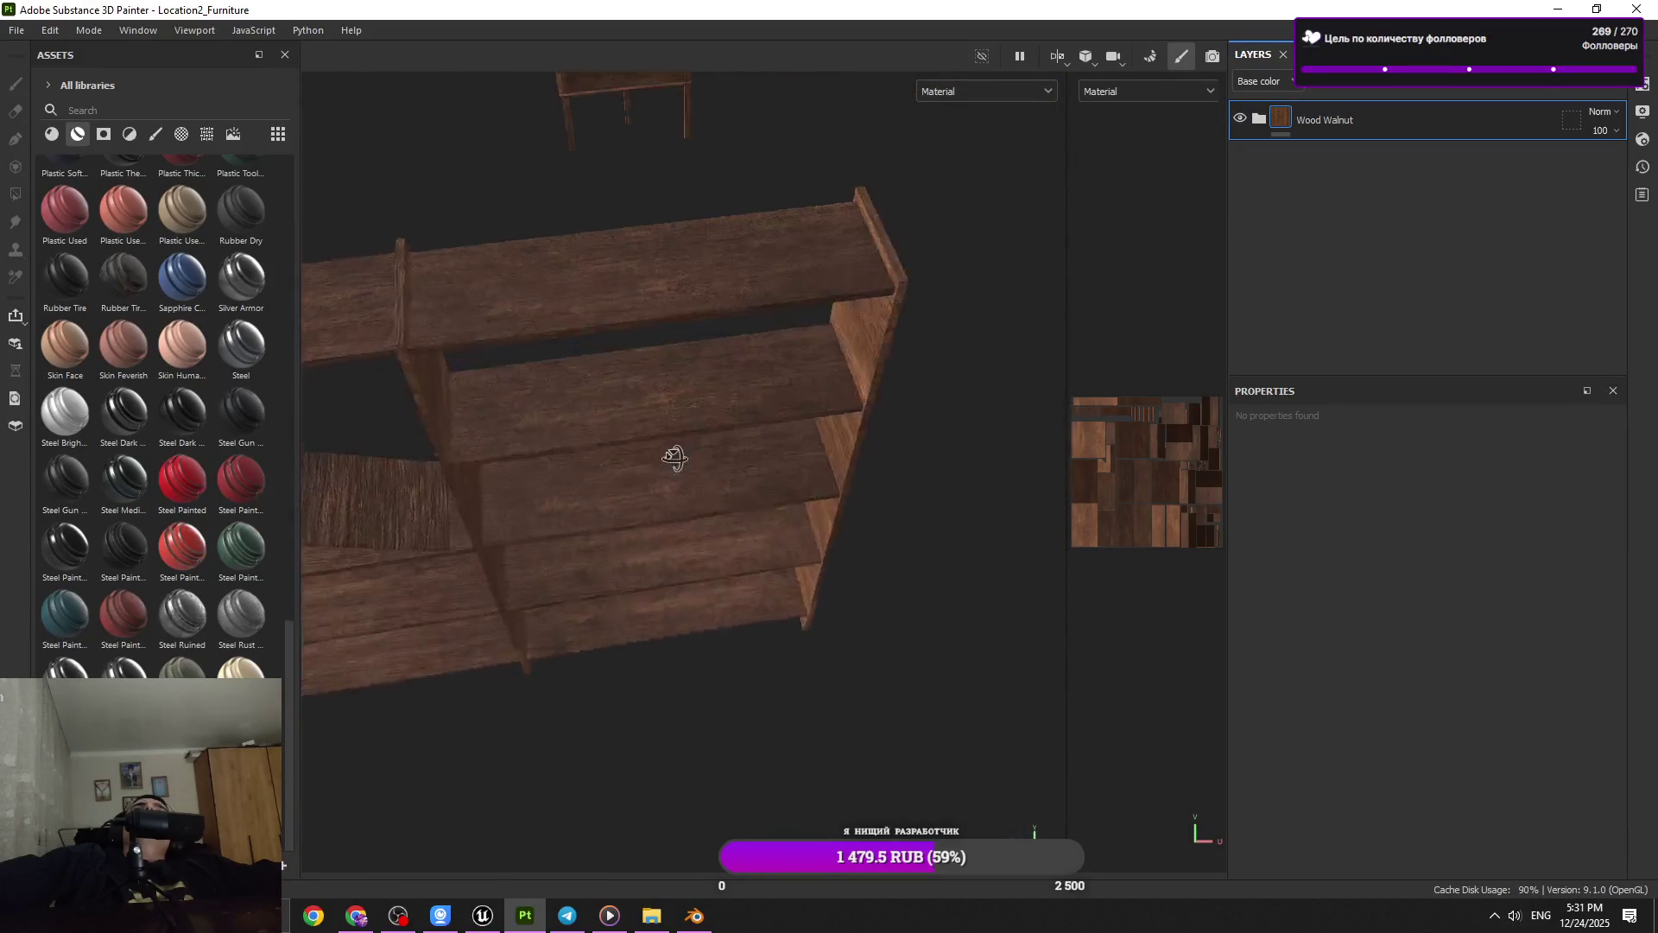
drag(671, 463, 822, 488)
drag(822, 489, 890, 462)
drag(890, 462, 721, 233)
drag(756, 461, 792, 459)
drag(792, 458, 740, 418)
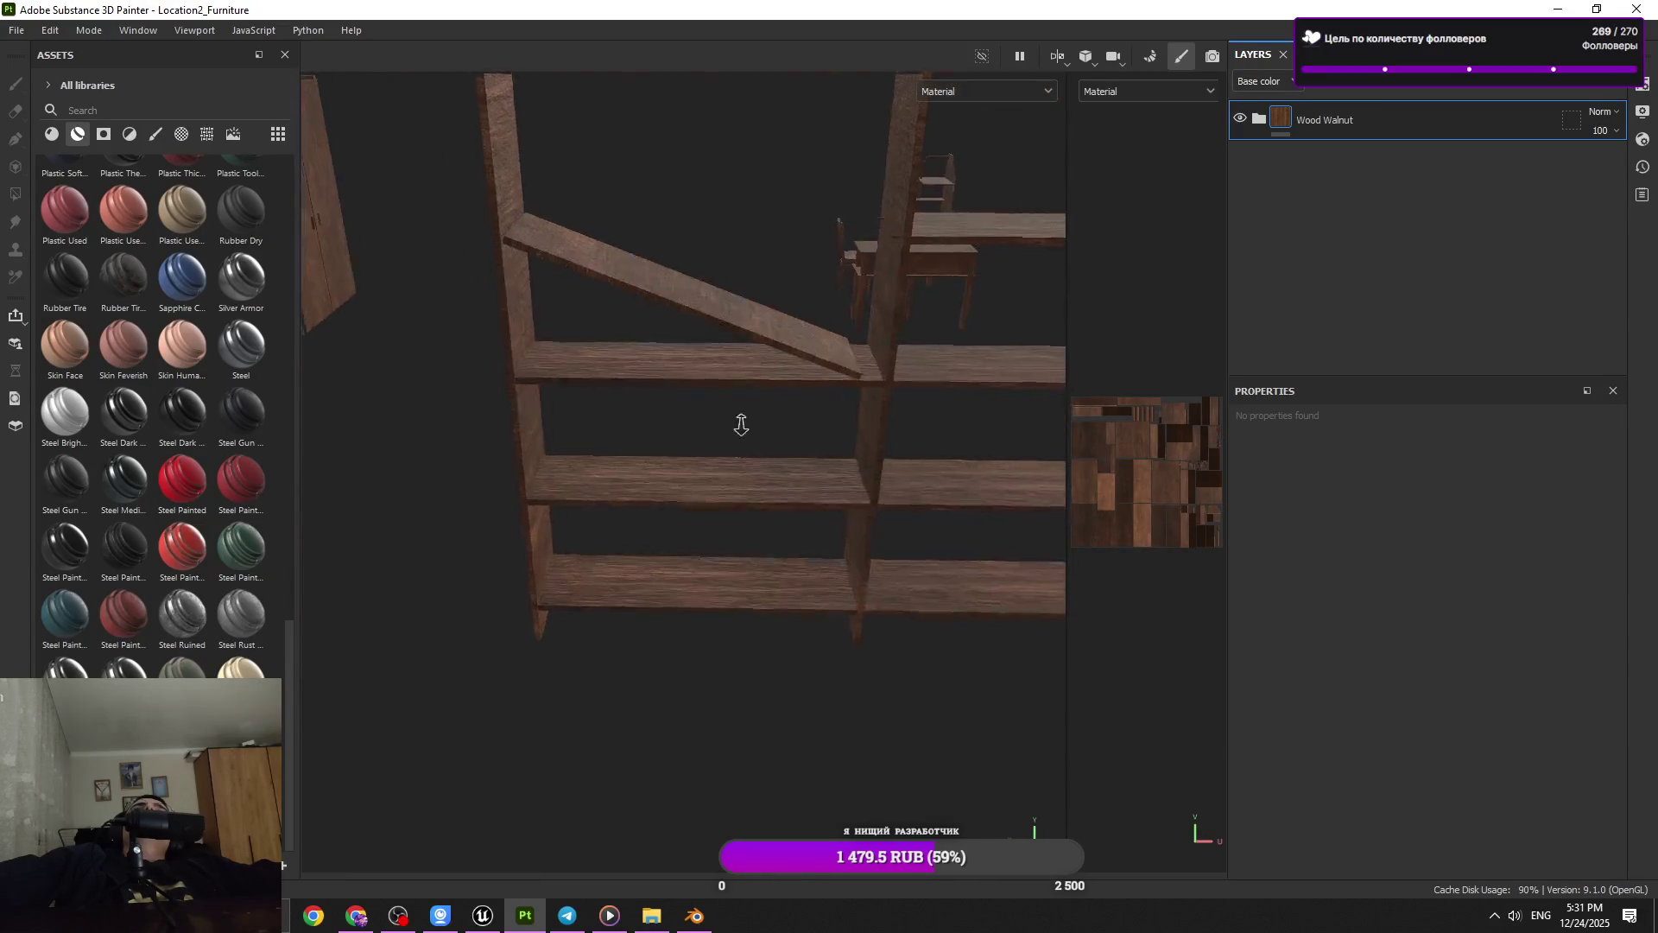
drag(740, 418, 806, 444)
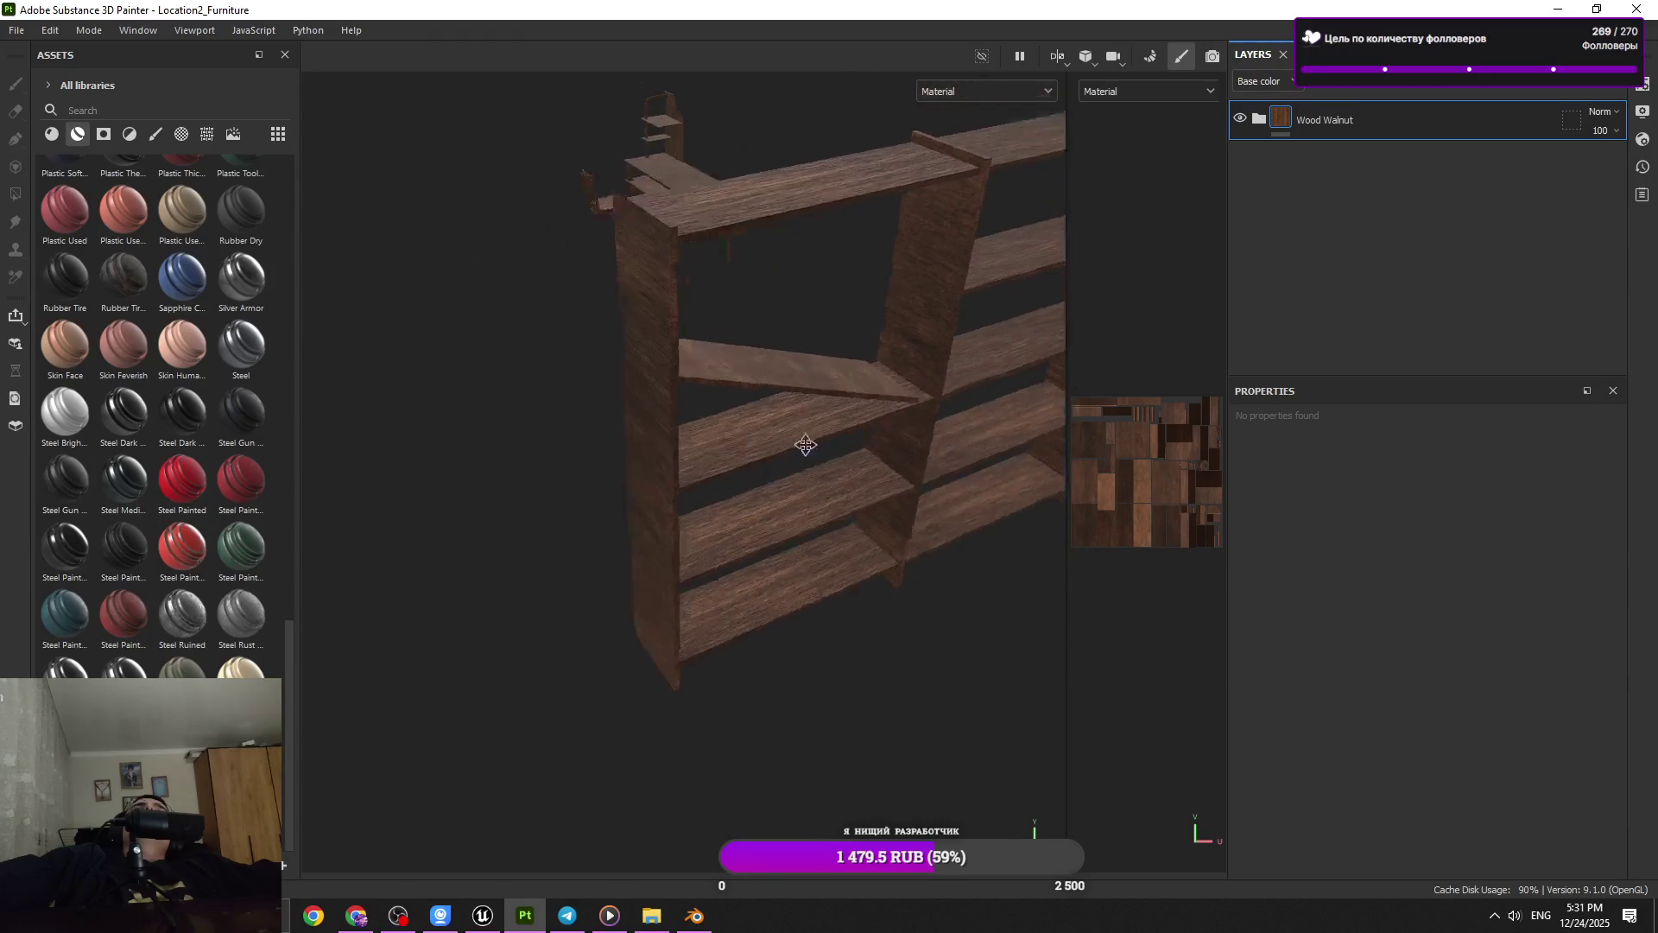
drag(807, 444, 522, 521)
drag(522, 521, 688, 222)
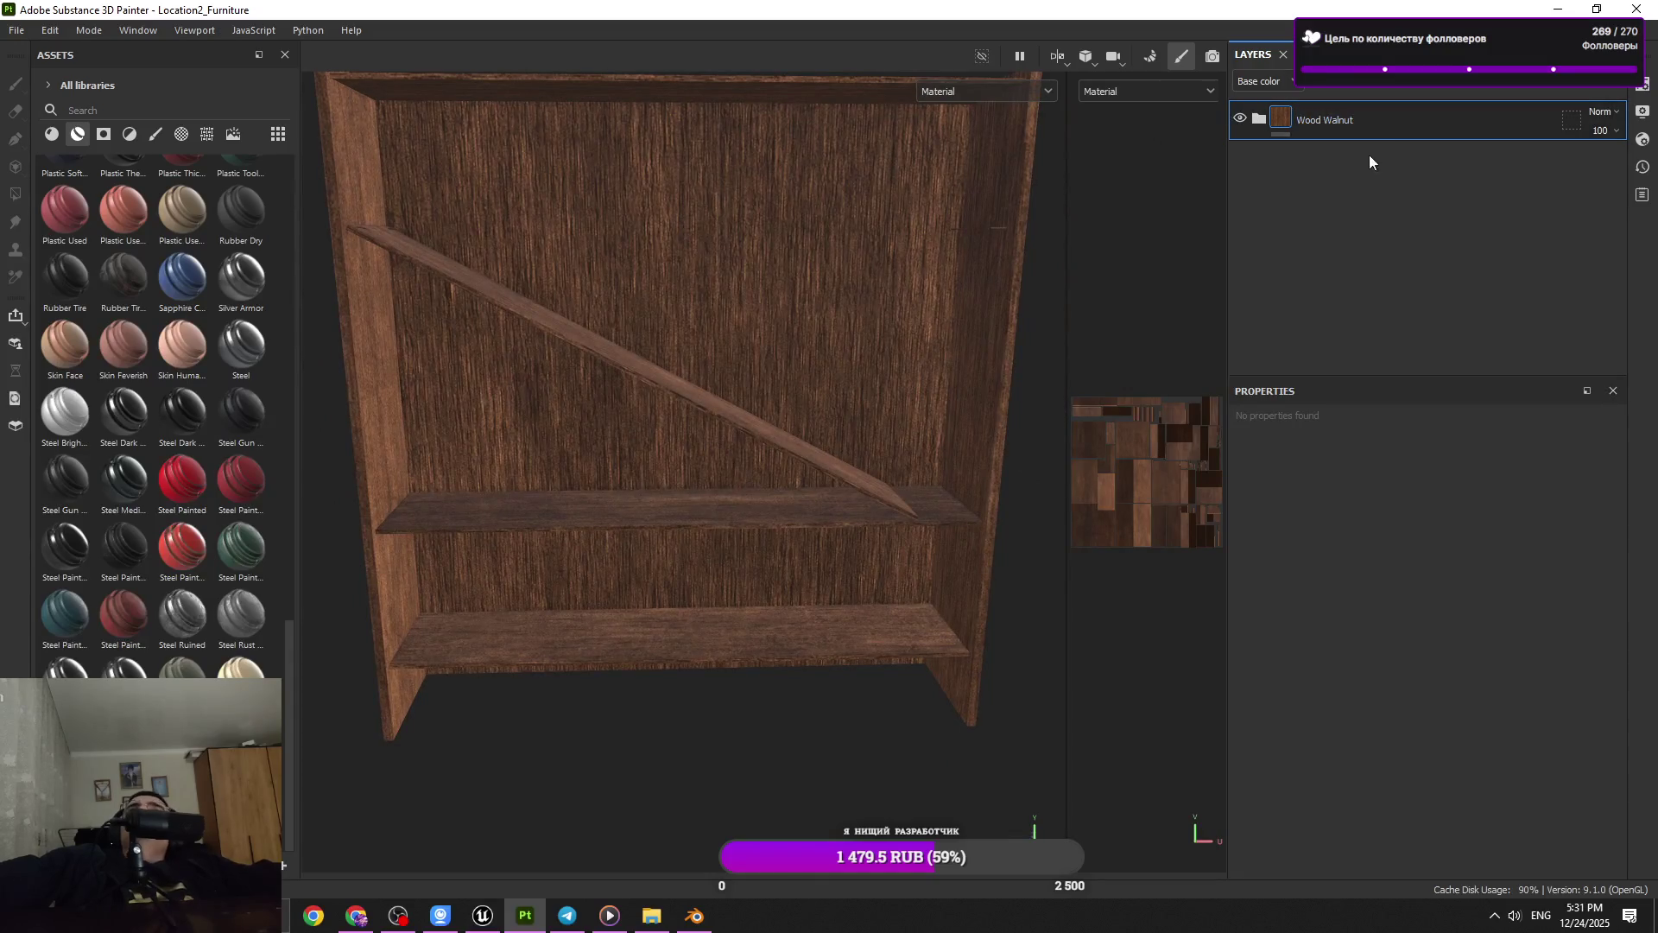
scroll(up, 3)
scroll(down, 3)
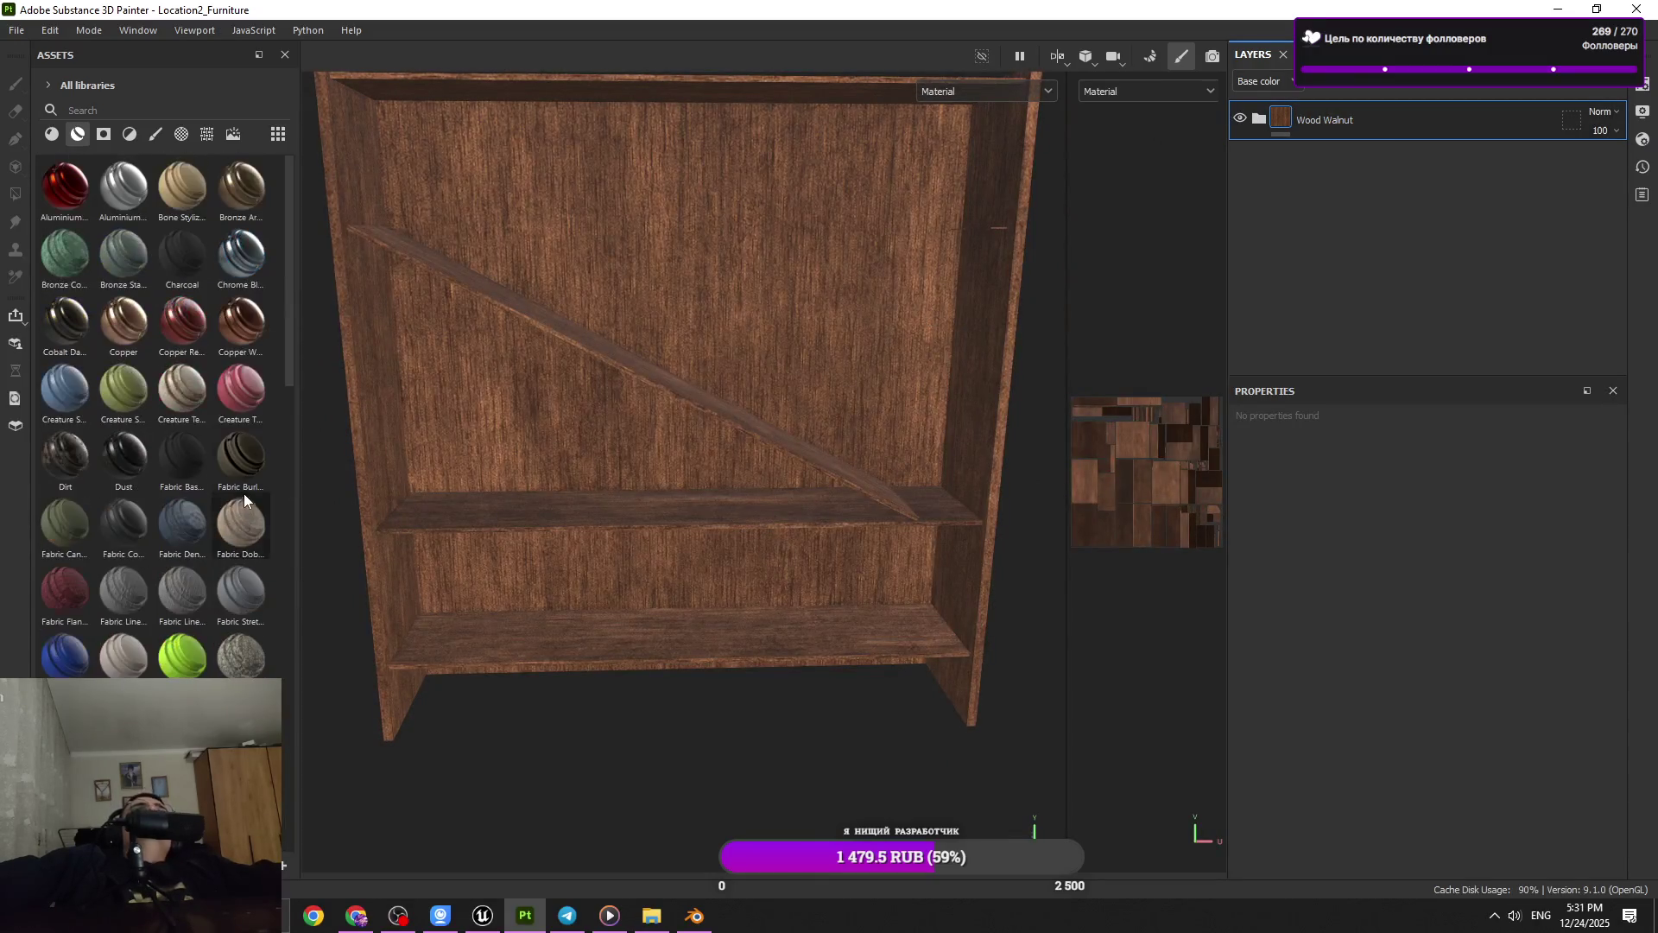
scroll(down, 3)
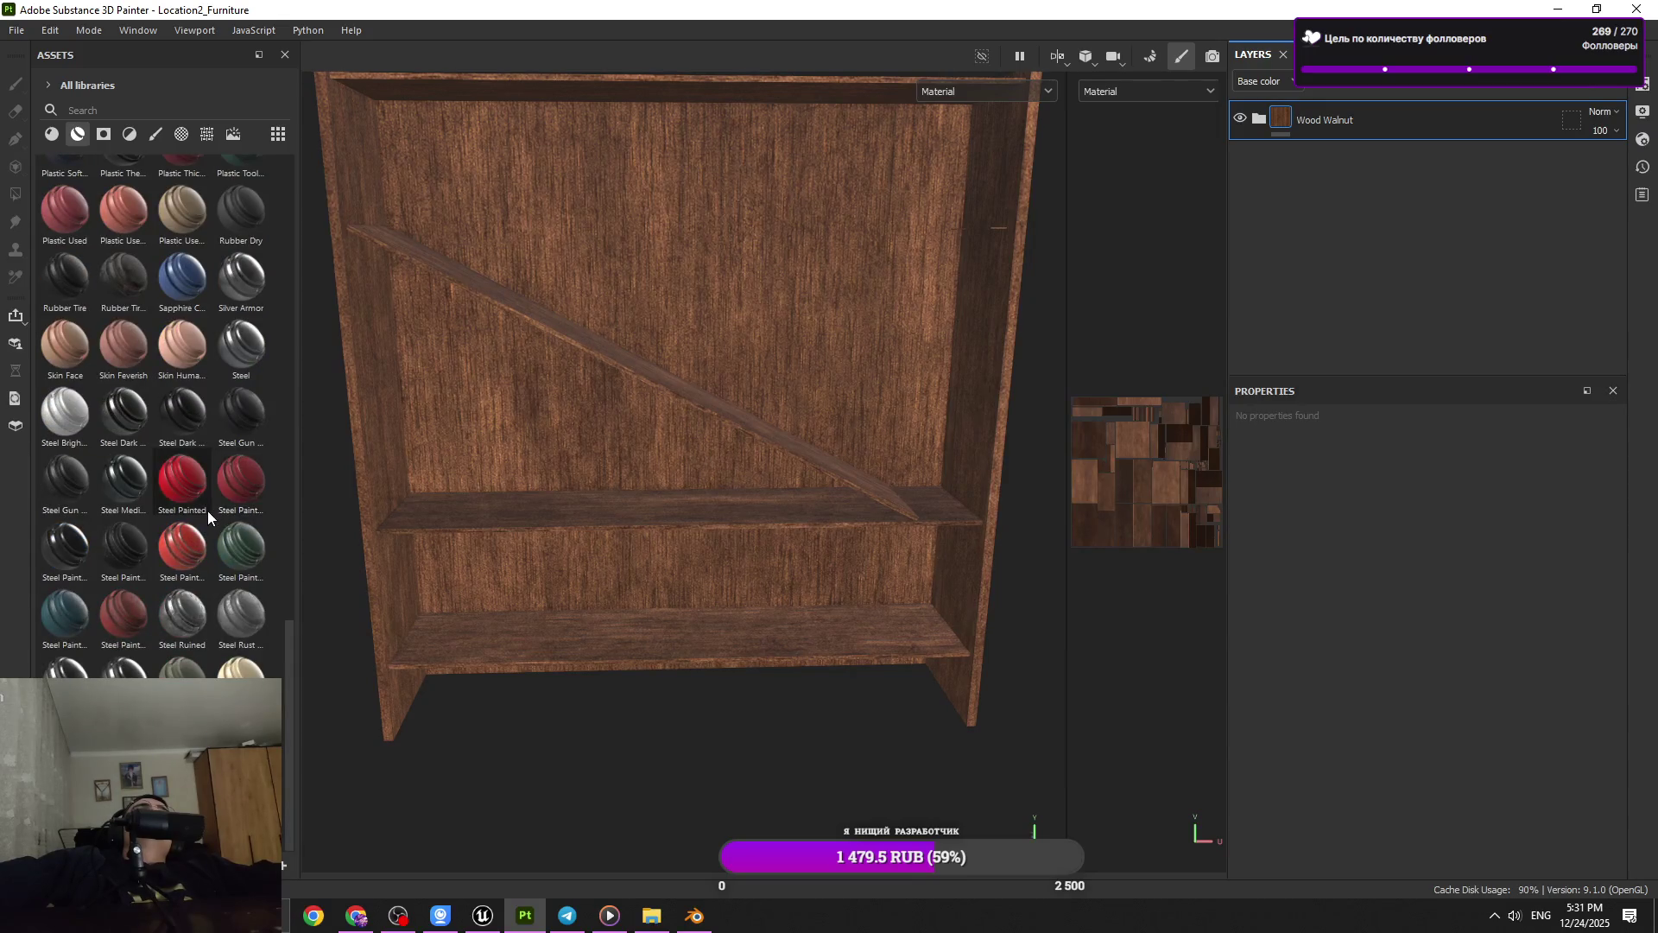
scroll(up, 3)
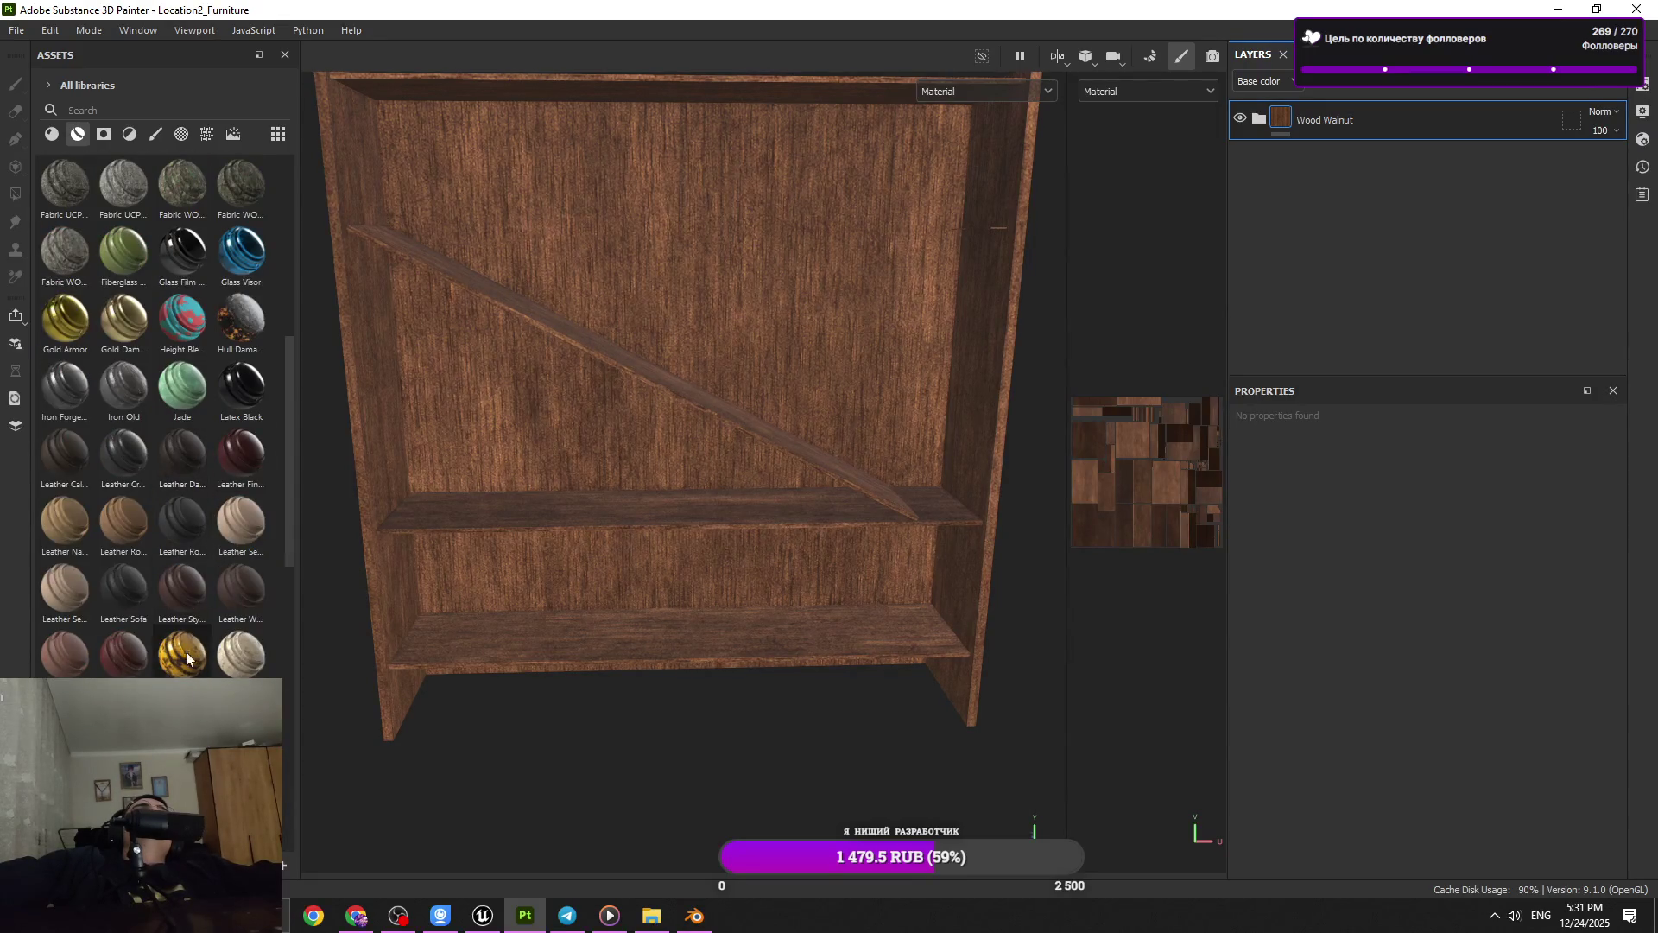
Add Machinery above Wood Walnut and delete its Rust, Dirt and Metal Base layers
drag(1315, 163, 1340, 99)
drag(980, 304, 1272, 136)
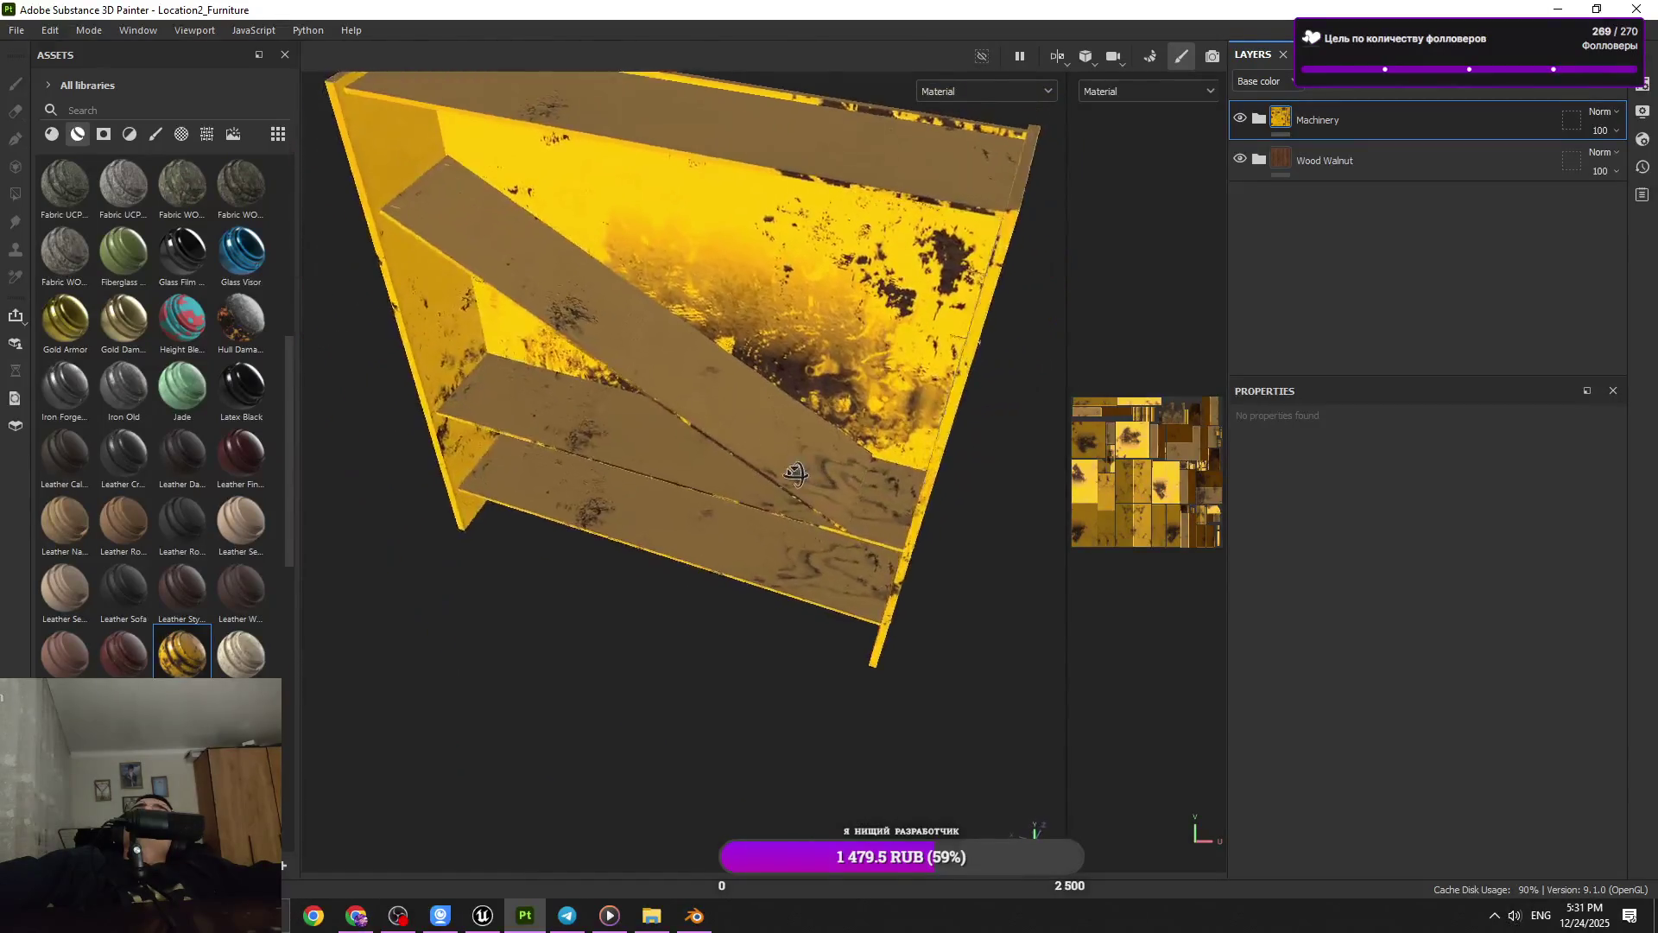
click(1258, 119)
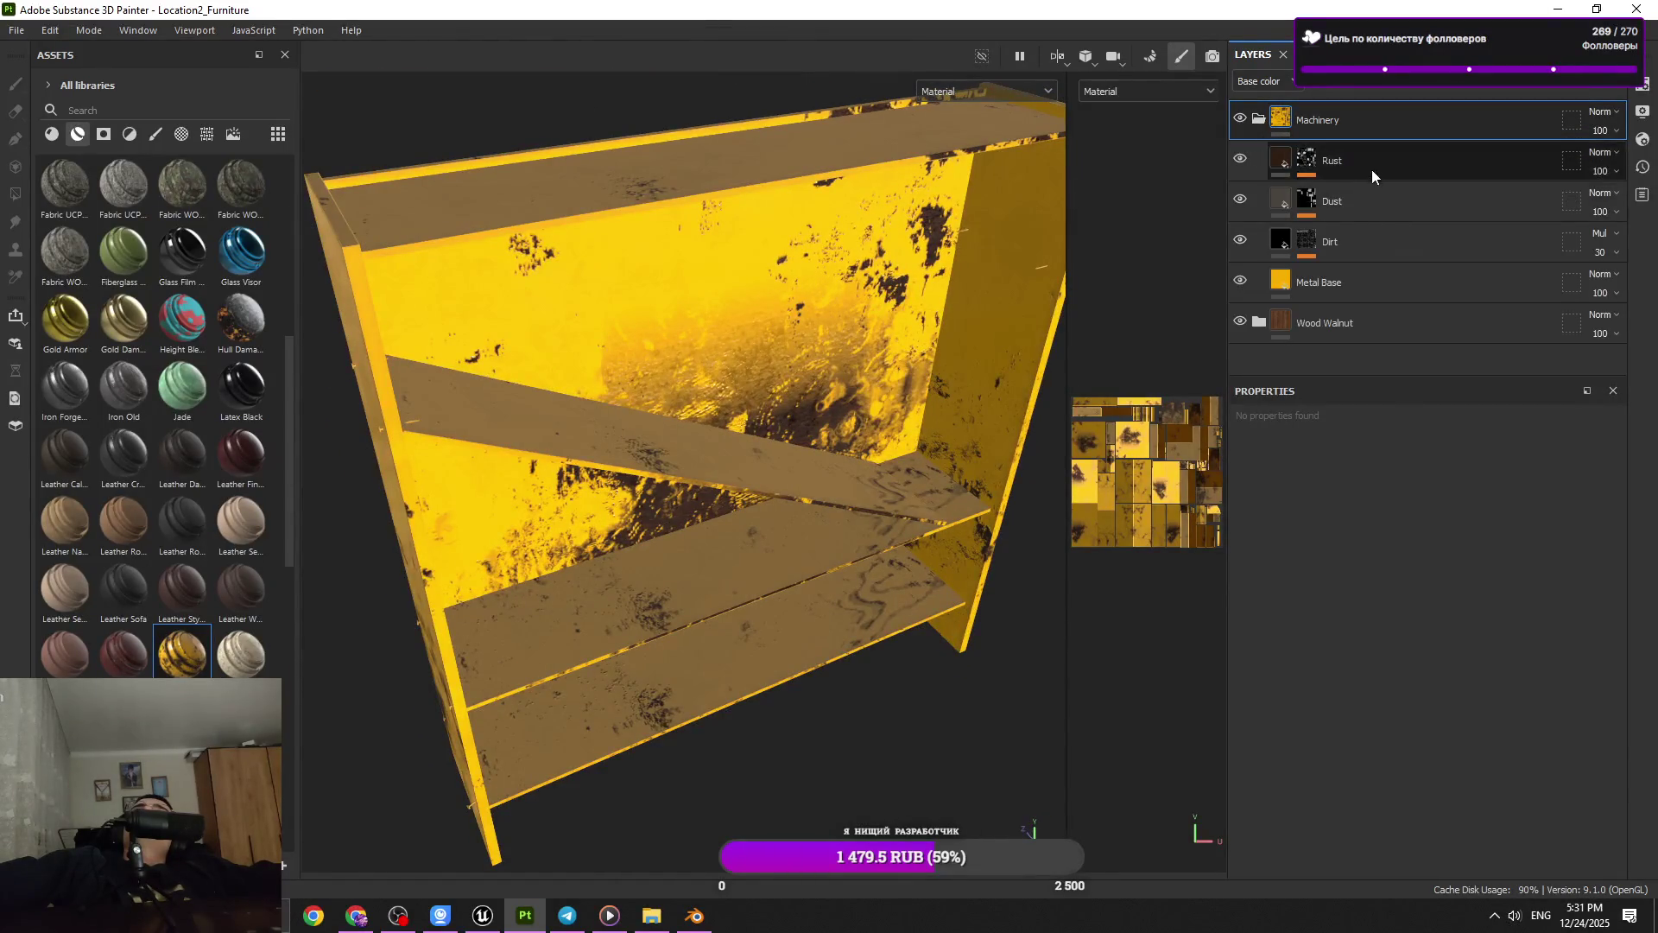
click(1349, 286)
key(Delete)
Try a fill effect on the Dust mask, remove it, and group Dust into Folder 1
drag(955, 406, 884, 522)
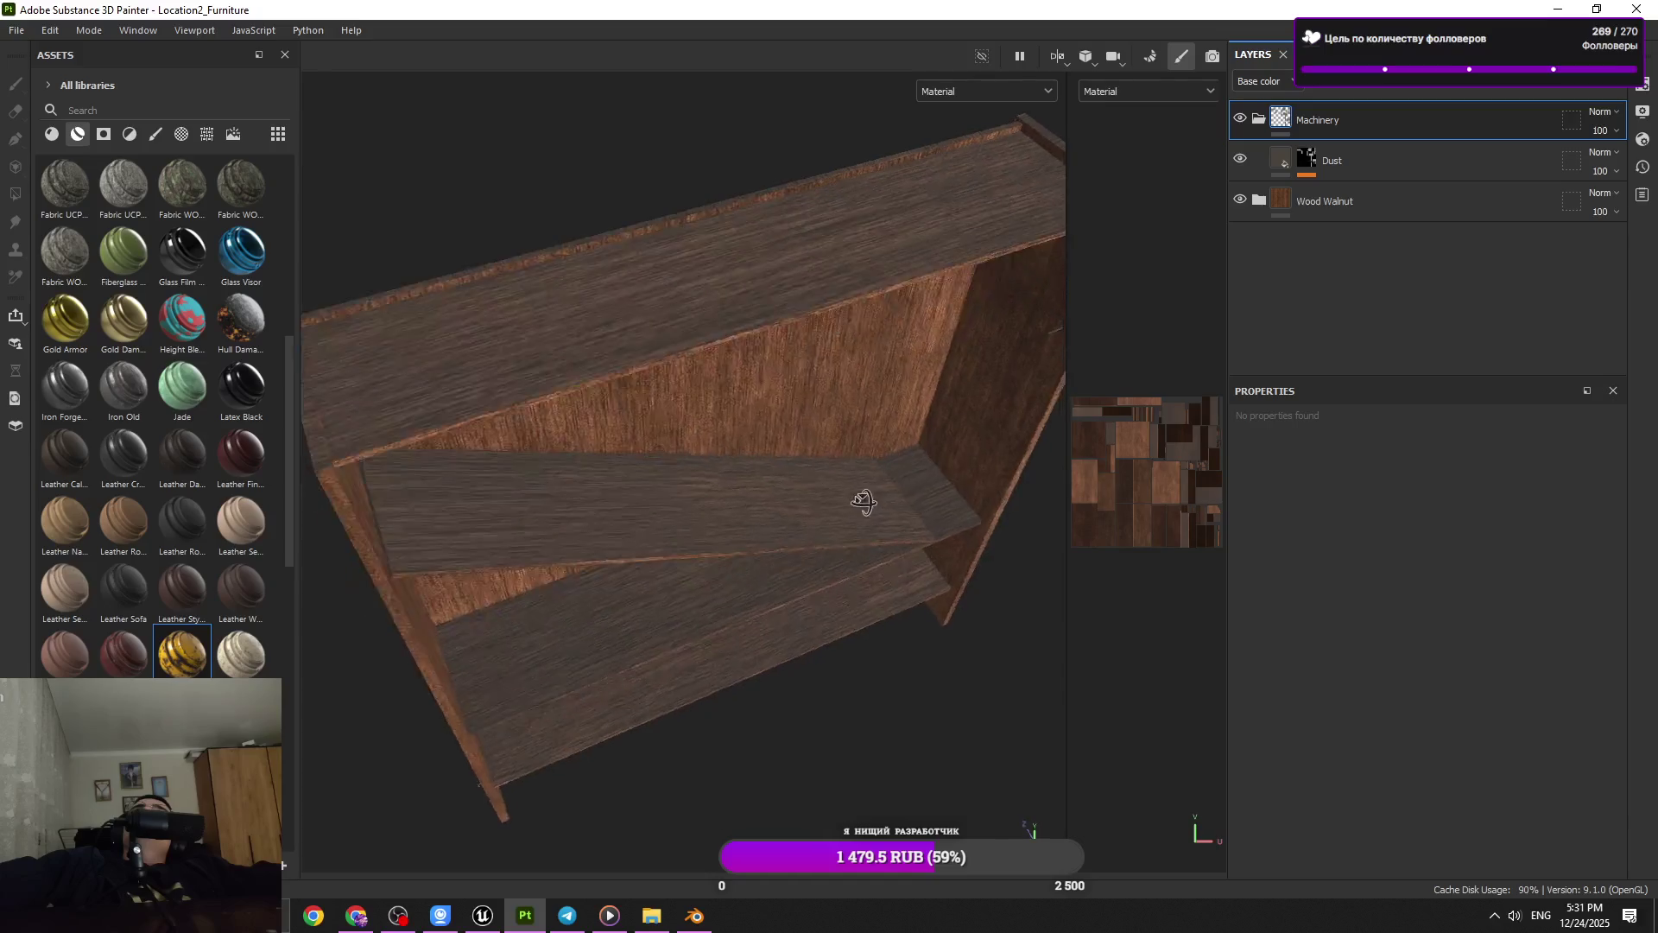
drag(884, 523, 812, 449)
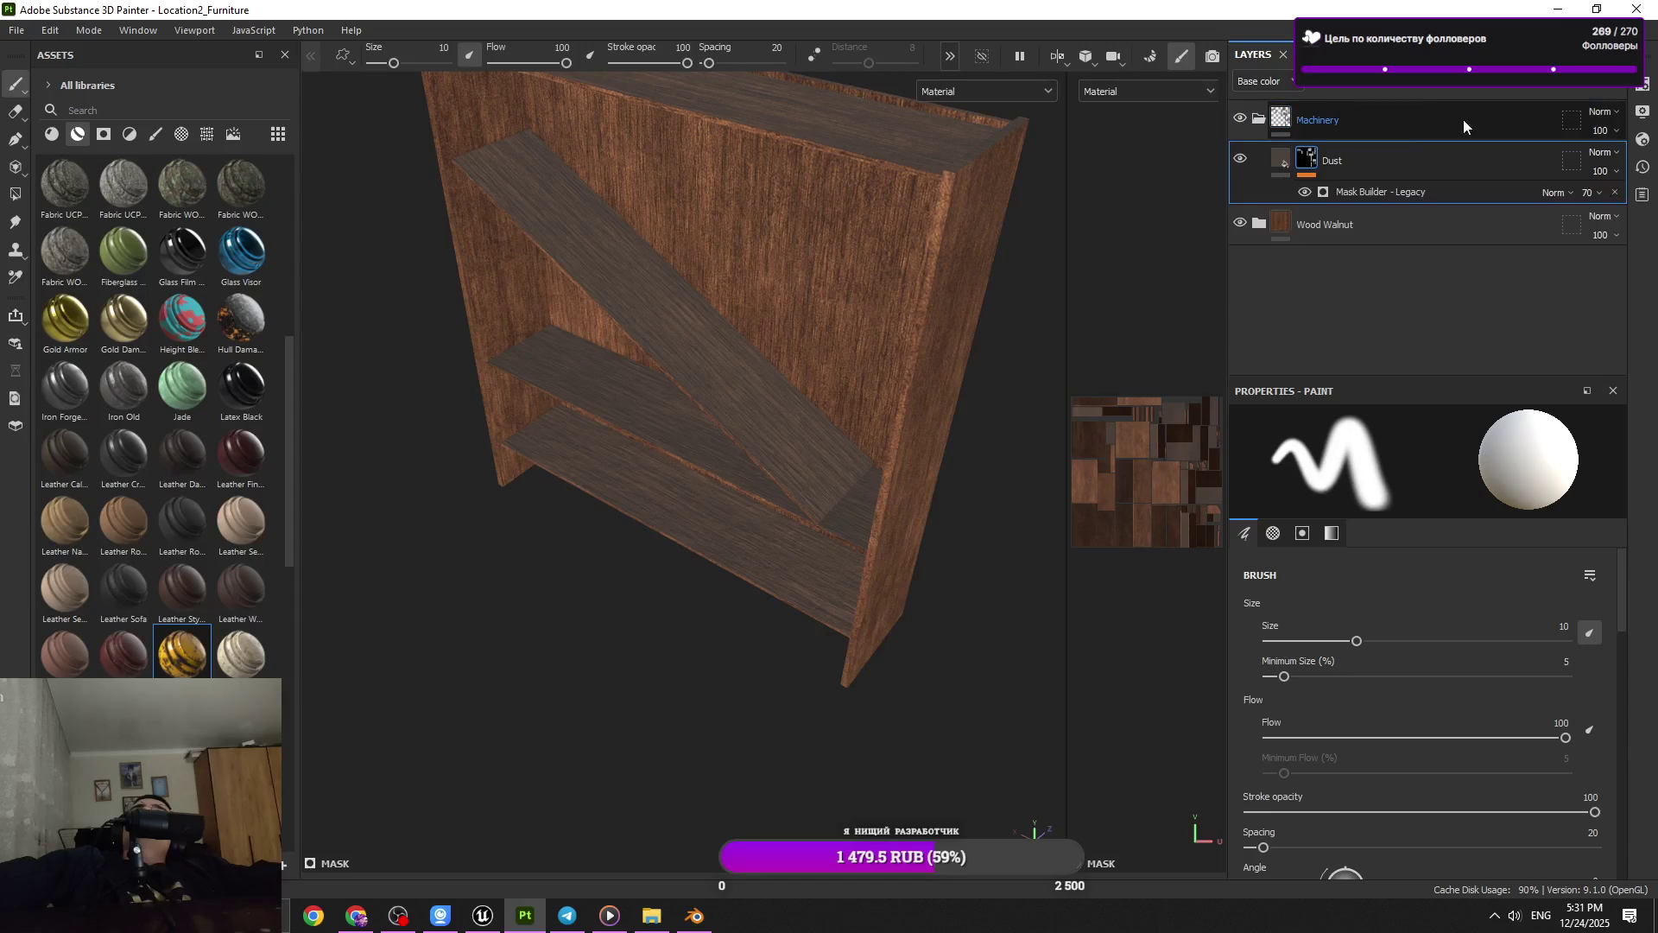
click(1475, 87)
click(1489, 145)
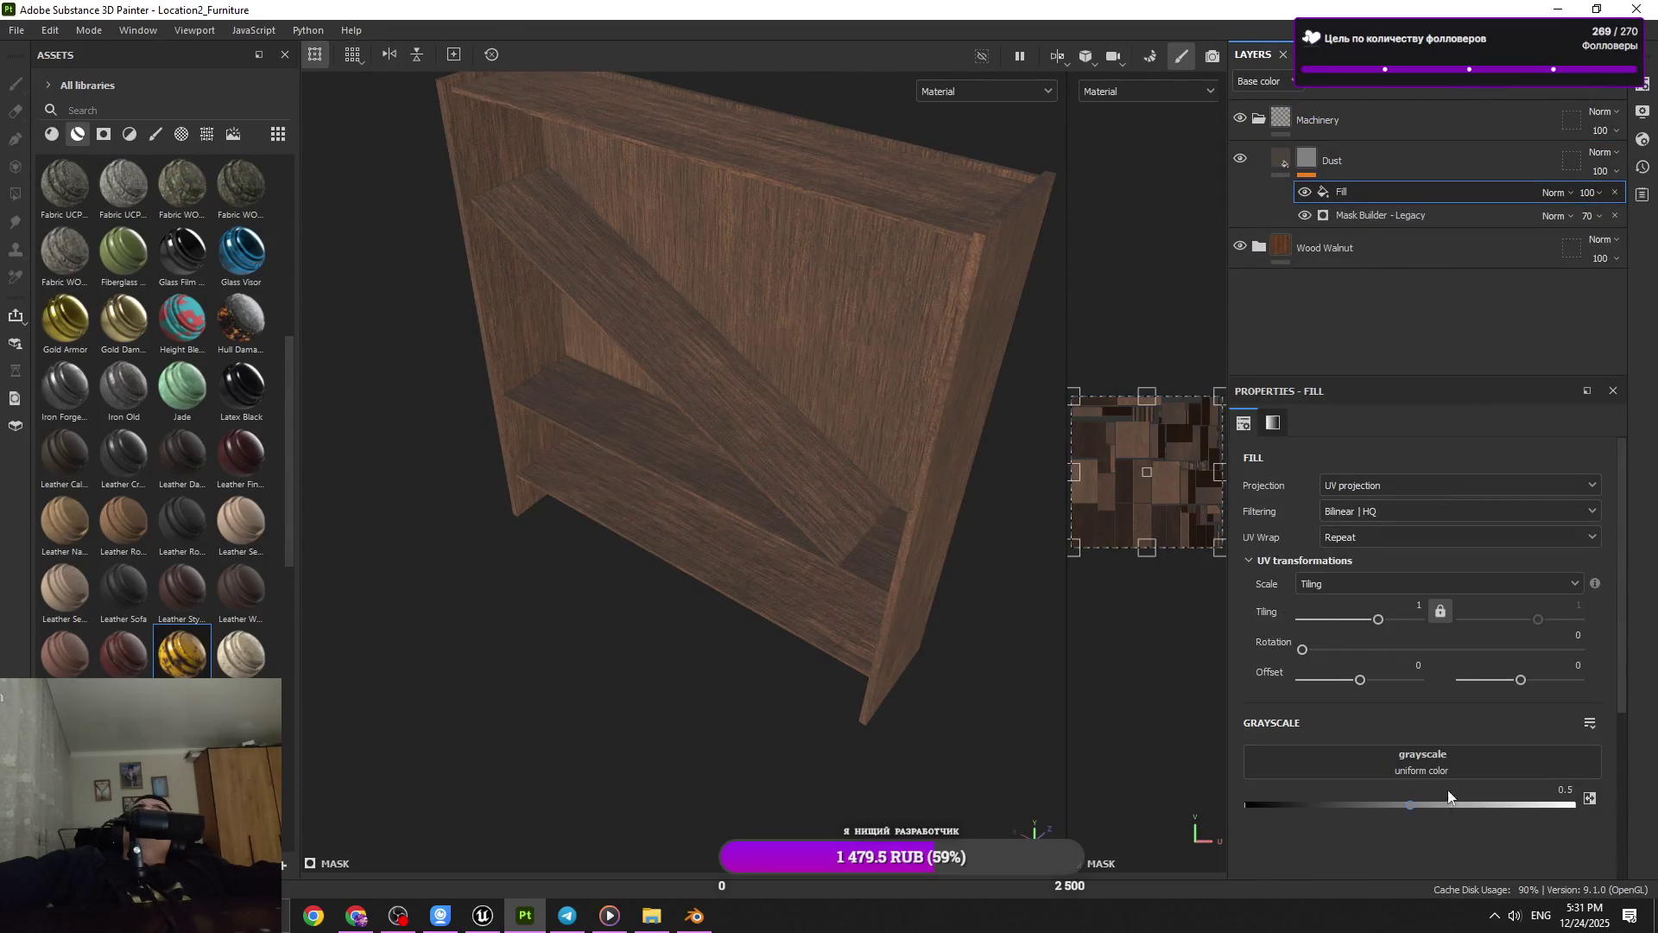
drag(978, 361, 996, 347)
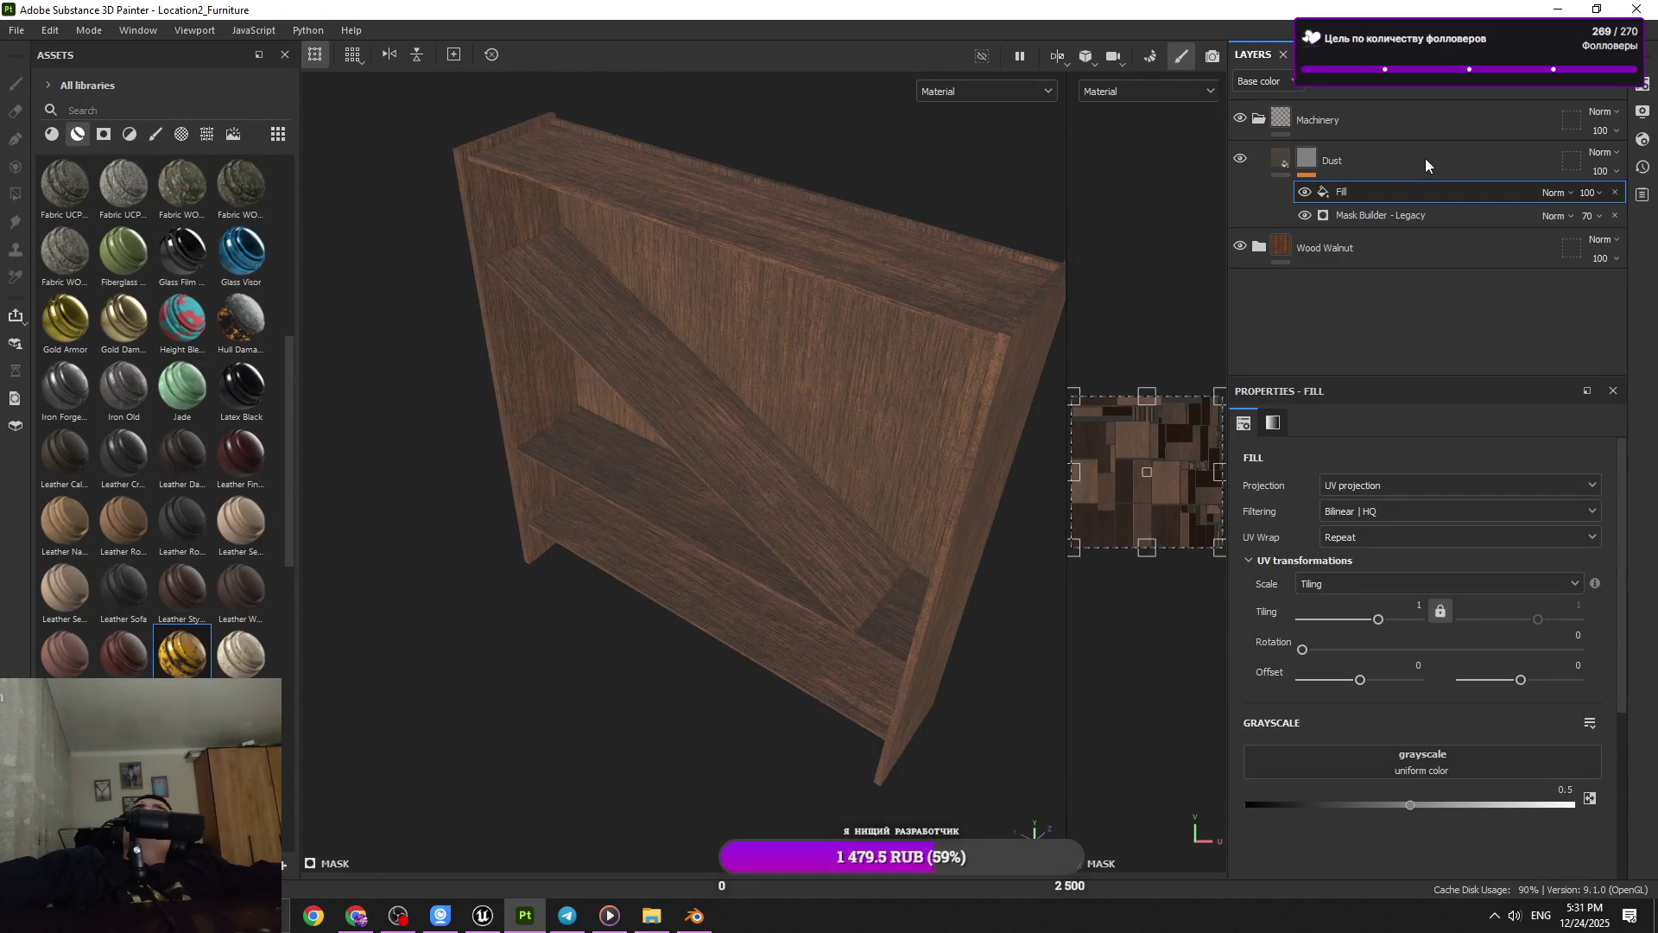
key(Delete)
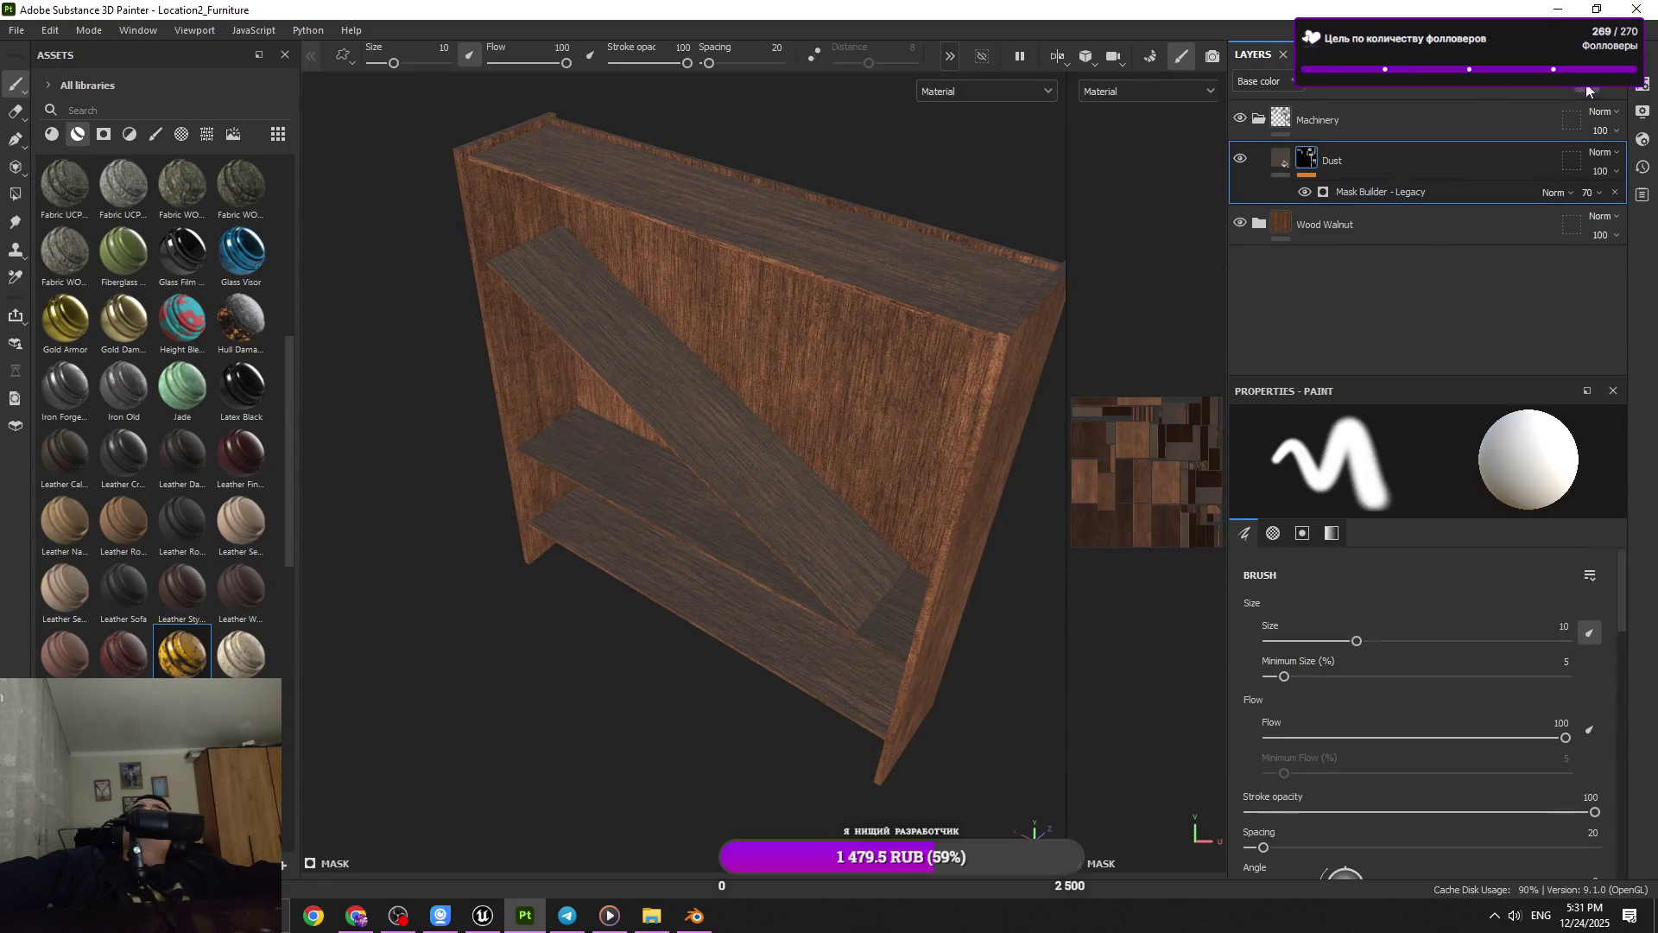
click(1586, 91)
click(1370, 167)
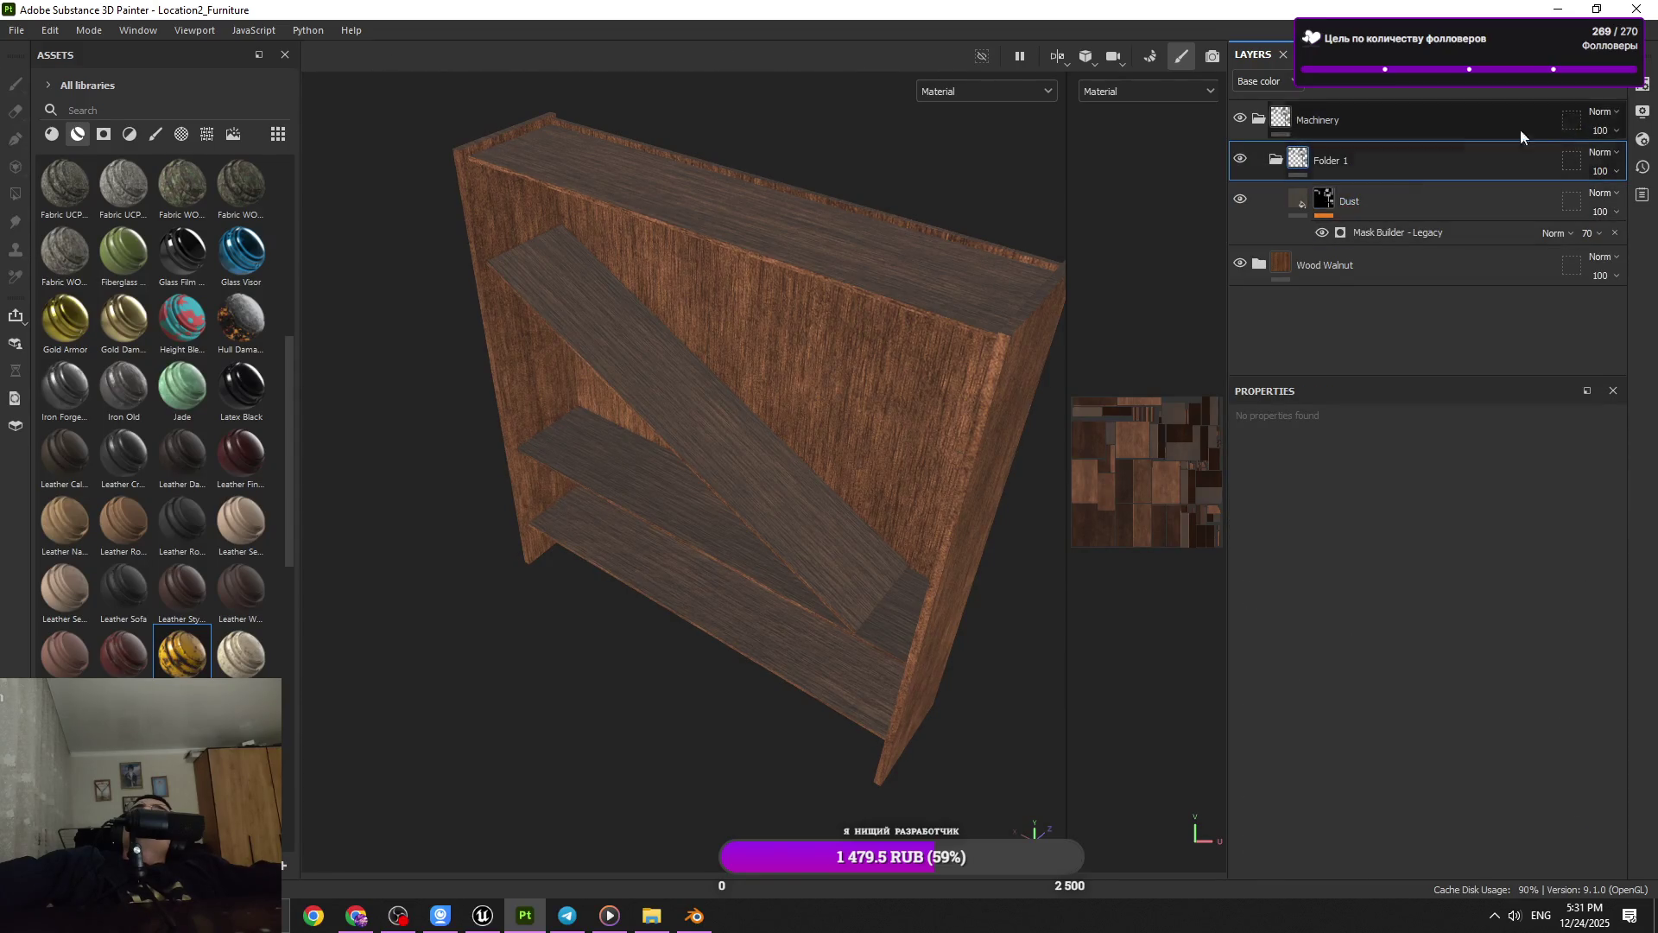
Give Folder 1 a black mask with a fill effect using the Grunge Dirt Muddy texture
click(1519, 81)
click(1489, 111)
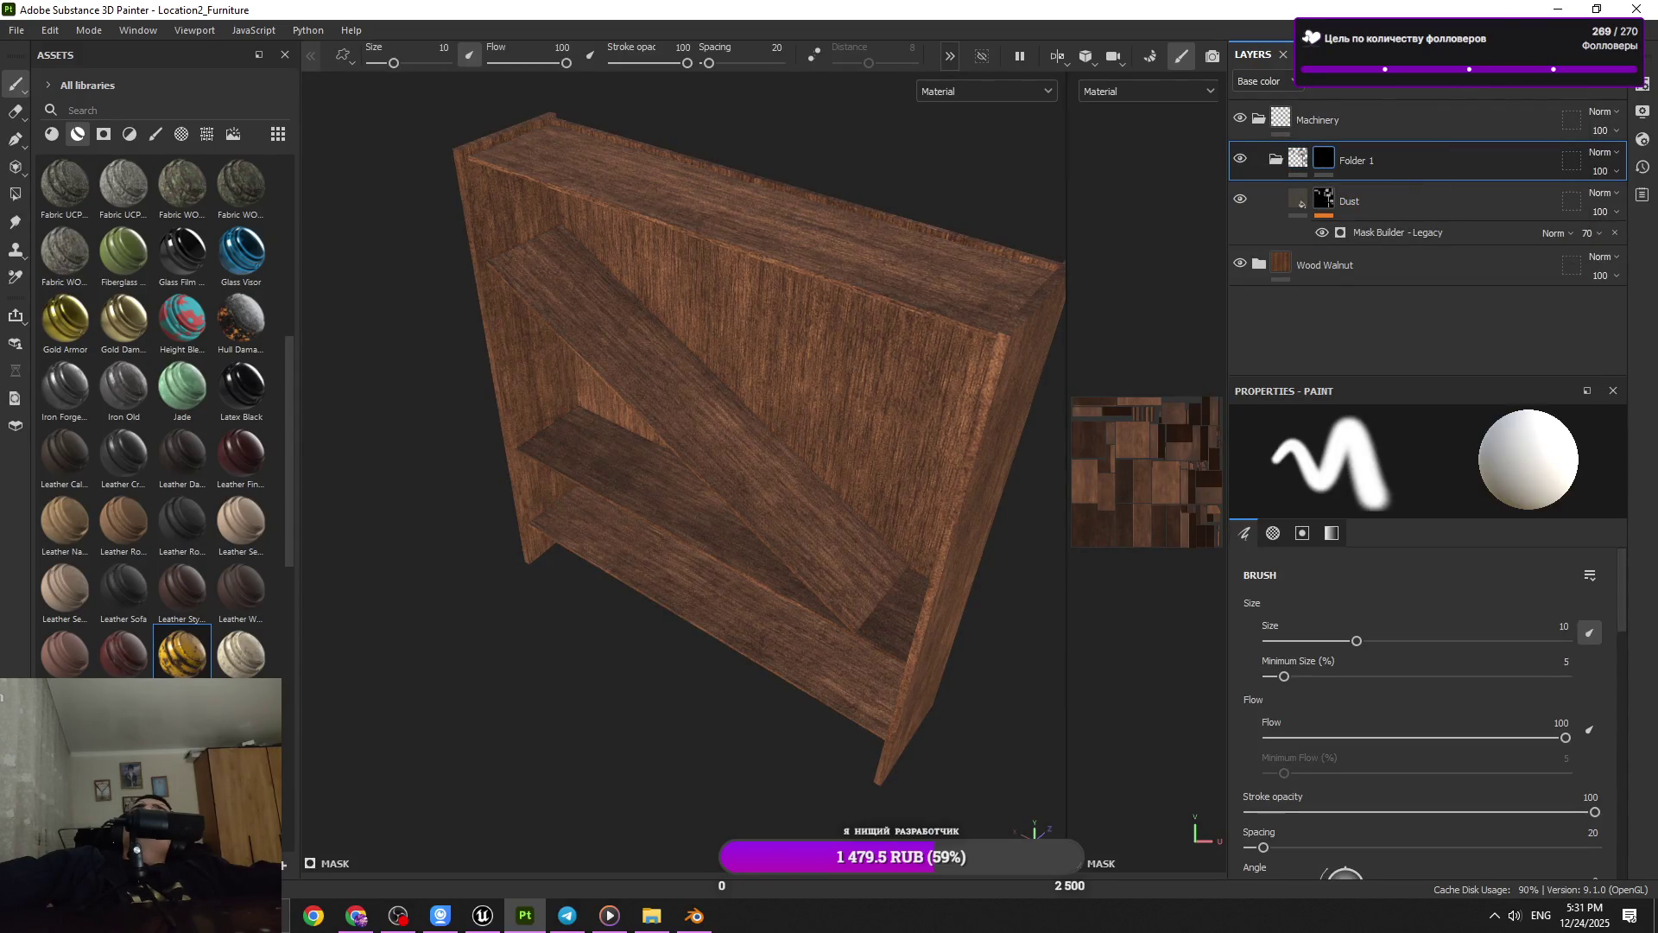
click(207, 133)
scroll(down, 3)
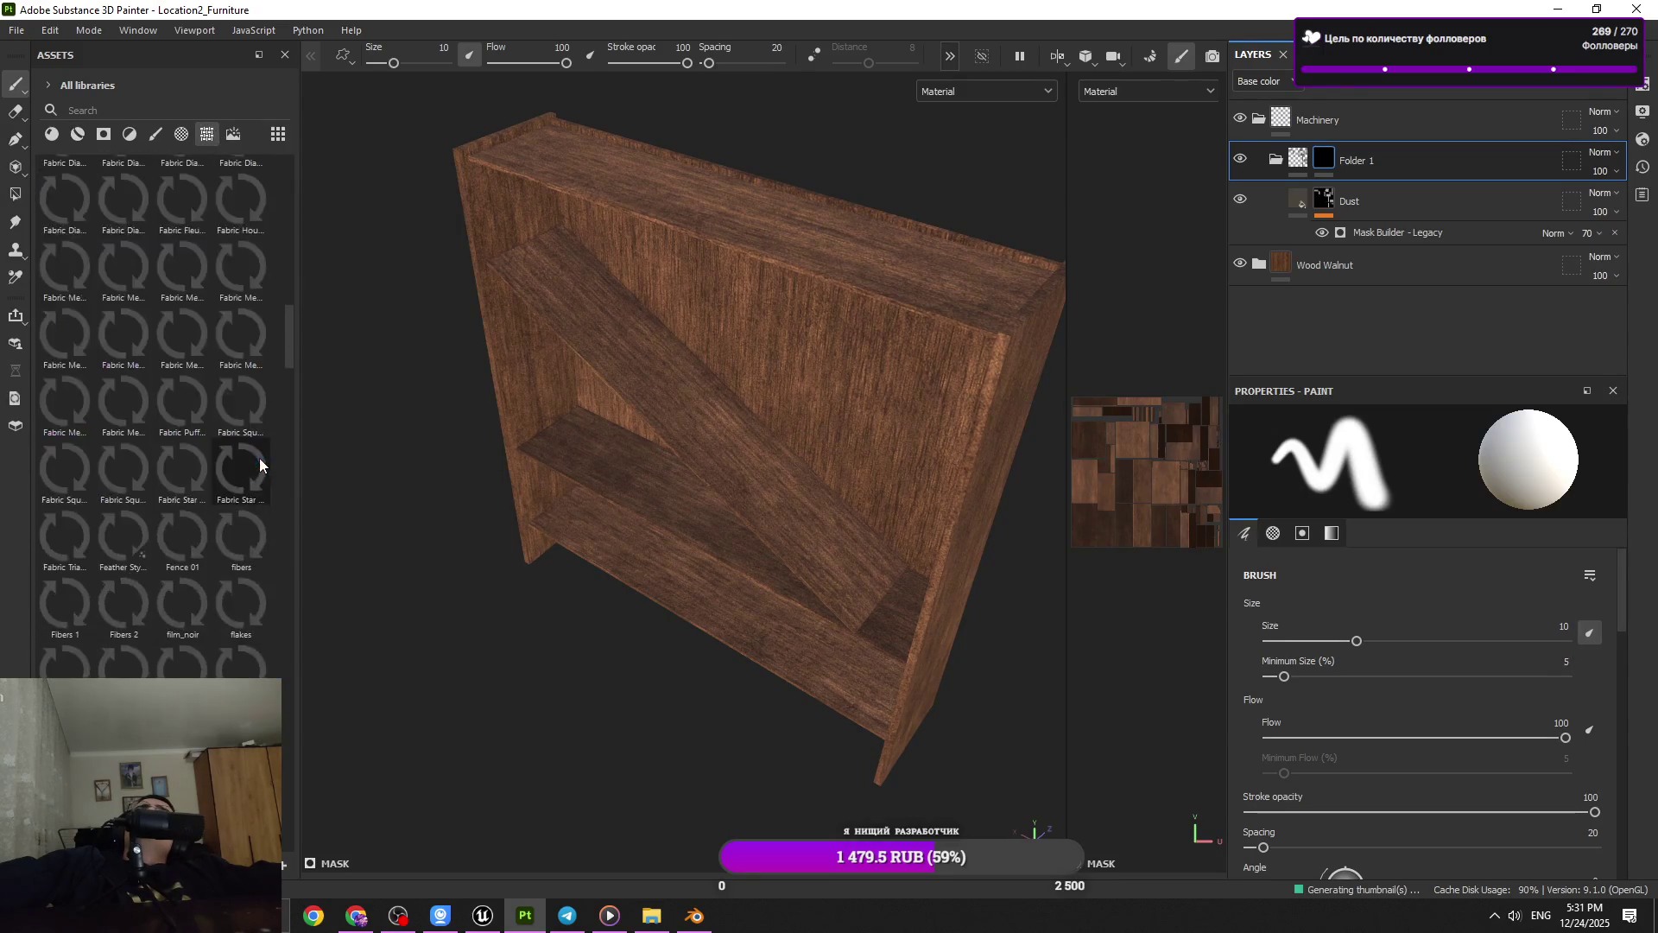
scroll(down, 3)
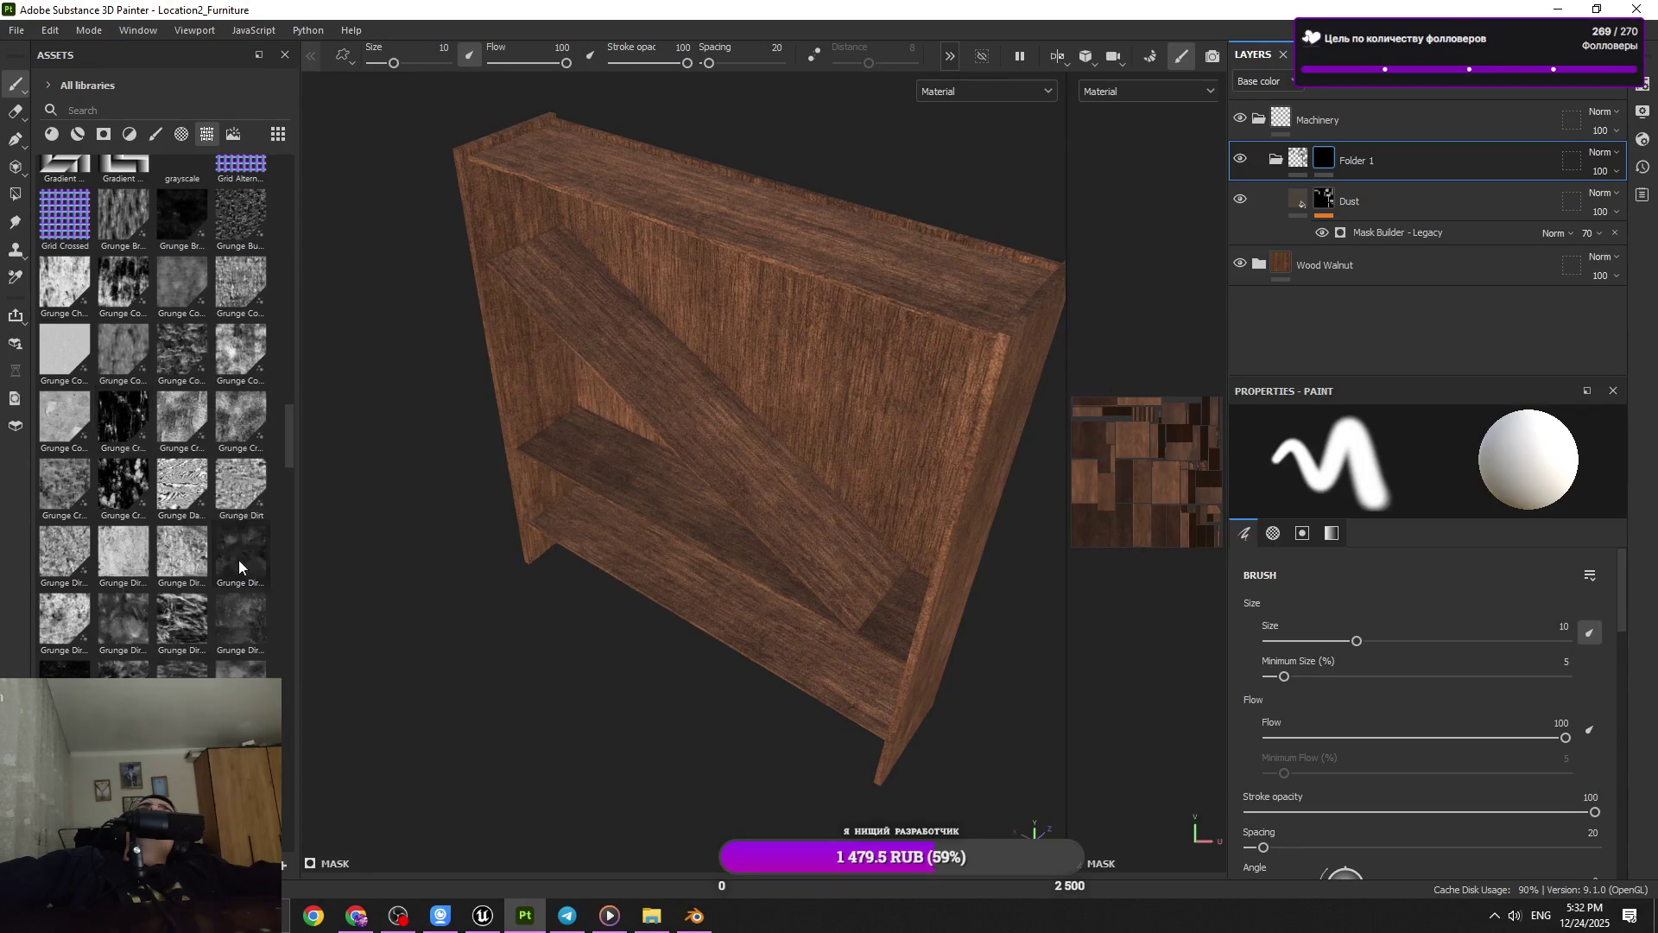
drag(245, 555, 149, 485)
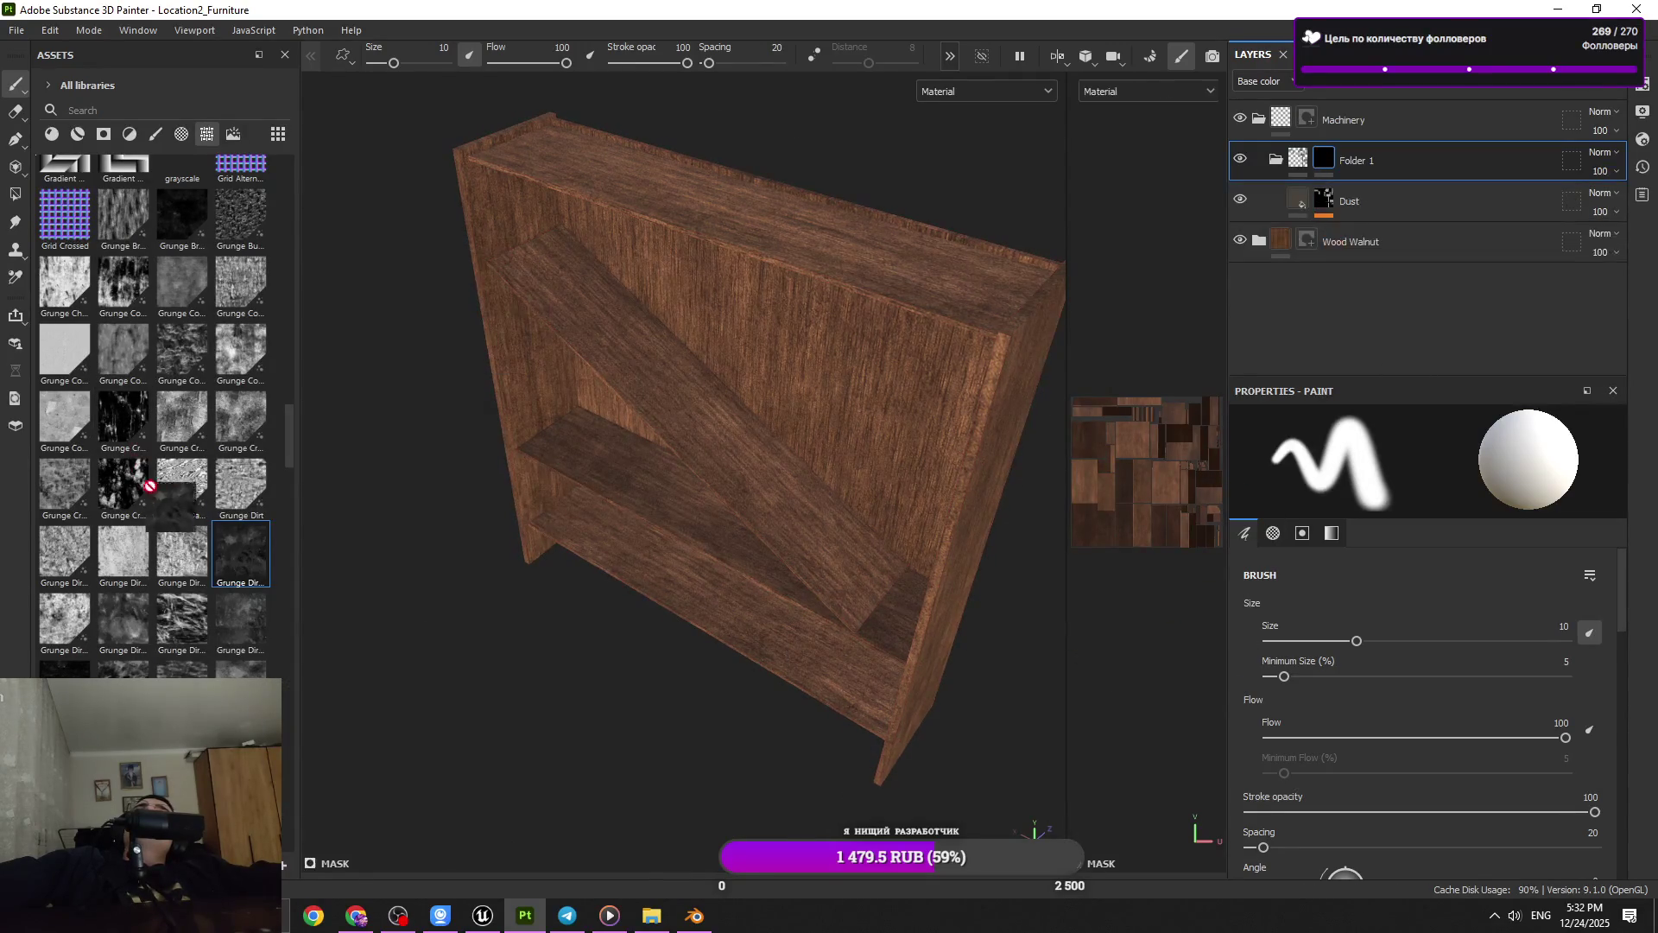
click(1471, 85)
click(1502, 138)
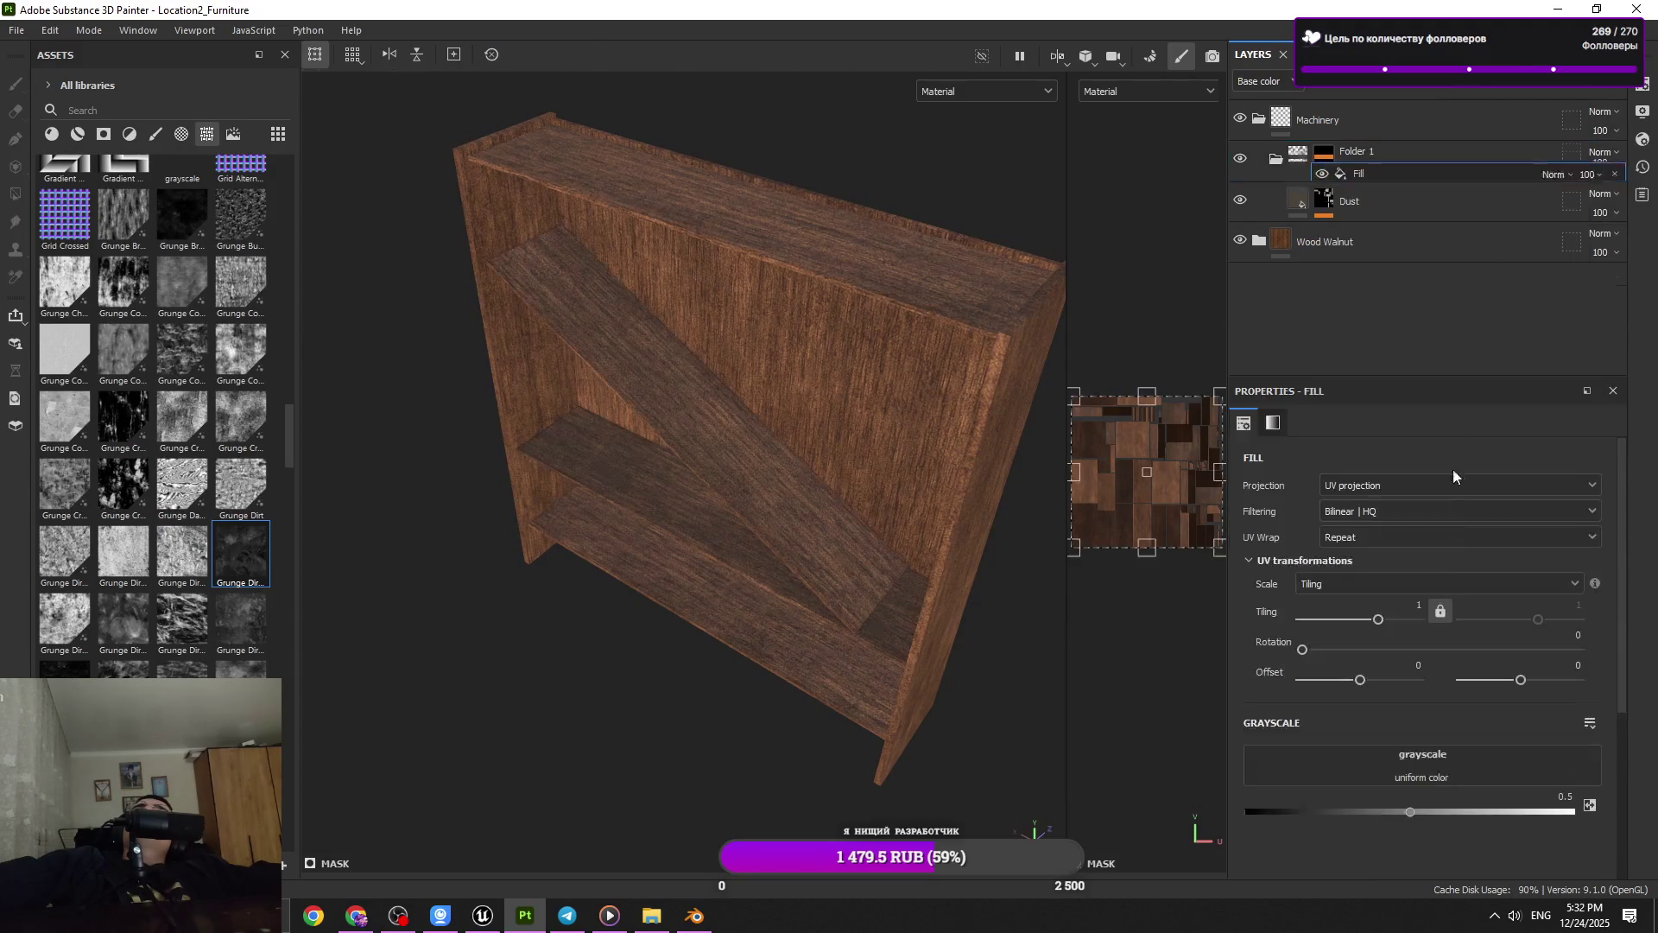
drag(1329, 763, 1331, 764)
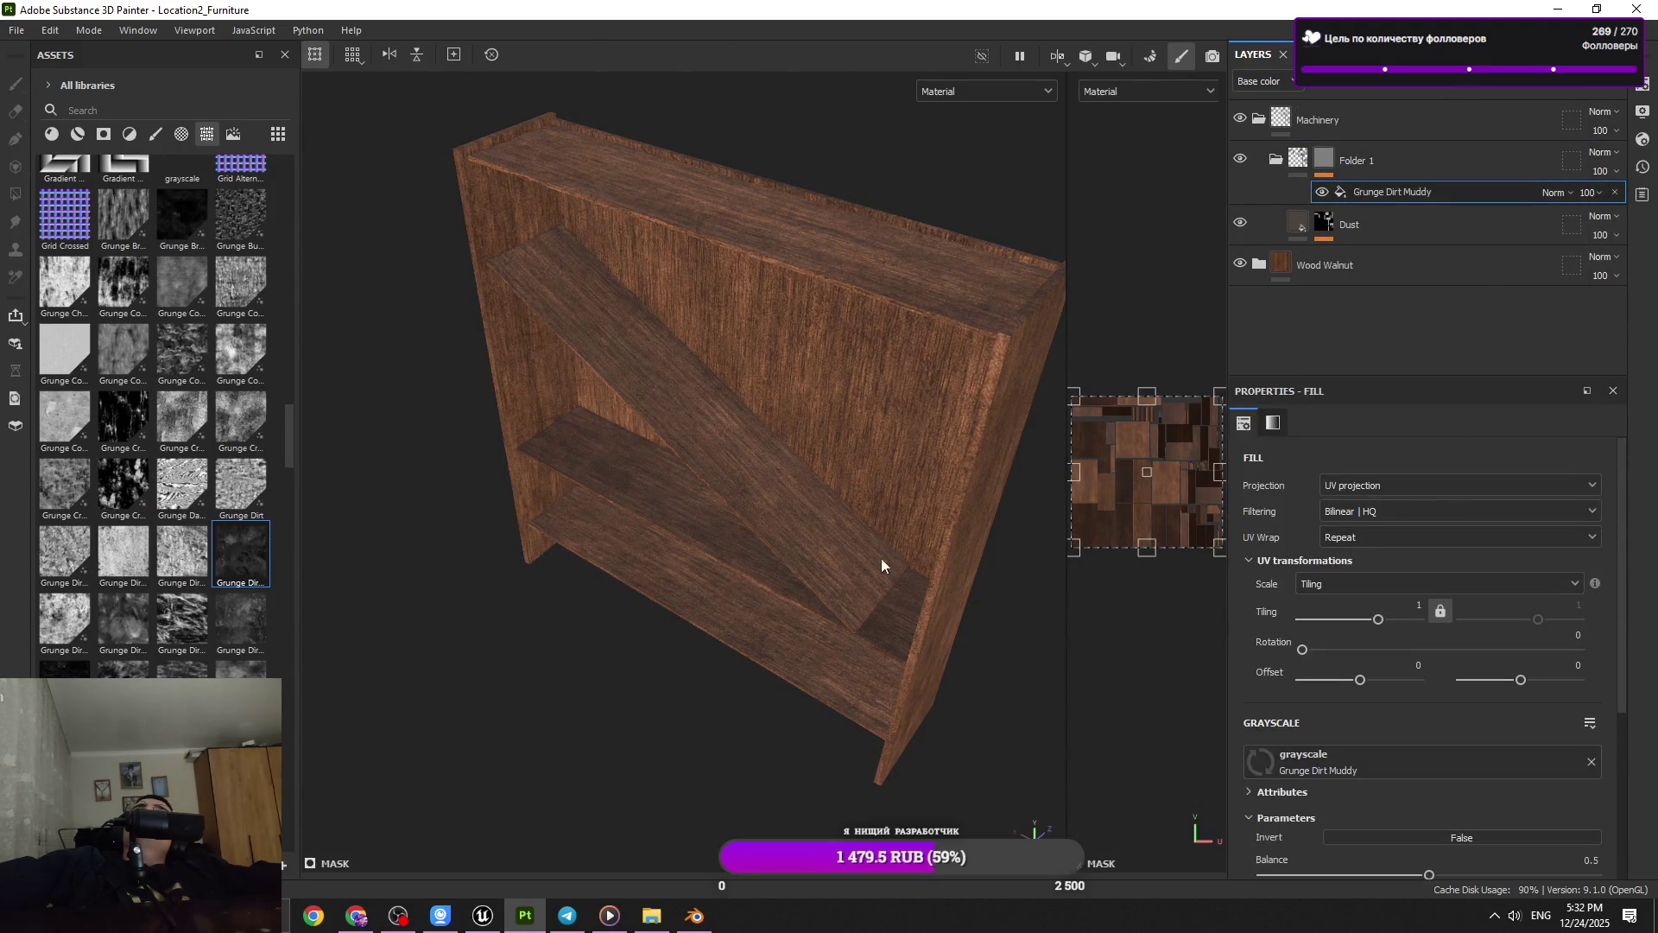
Adjust the dirt tiling and raise its balance to about 0.9
drag(1396, 619, 1402, 620)
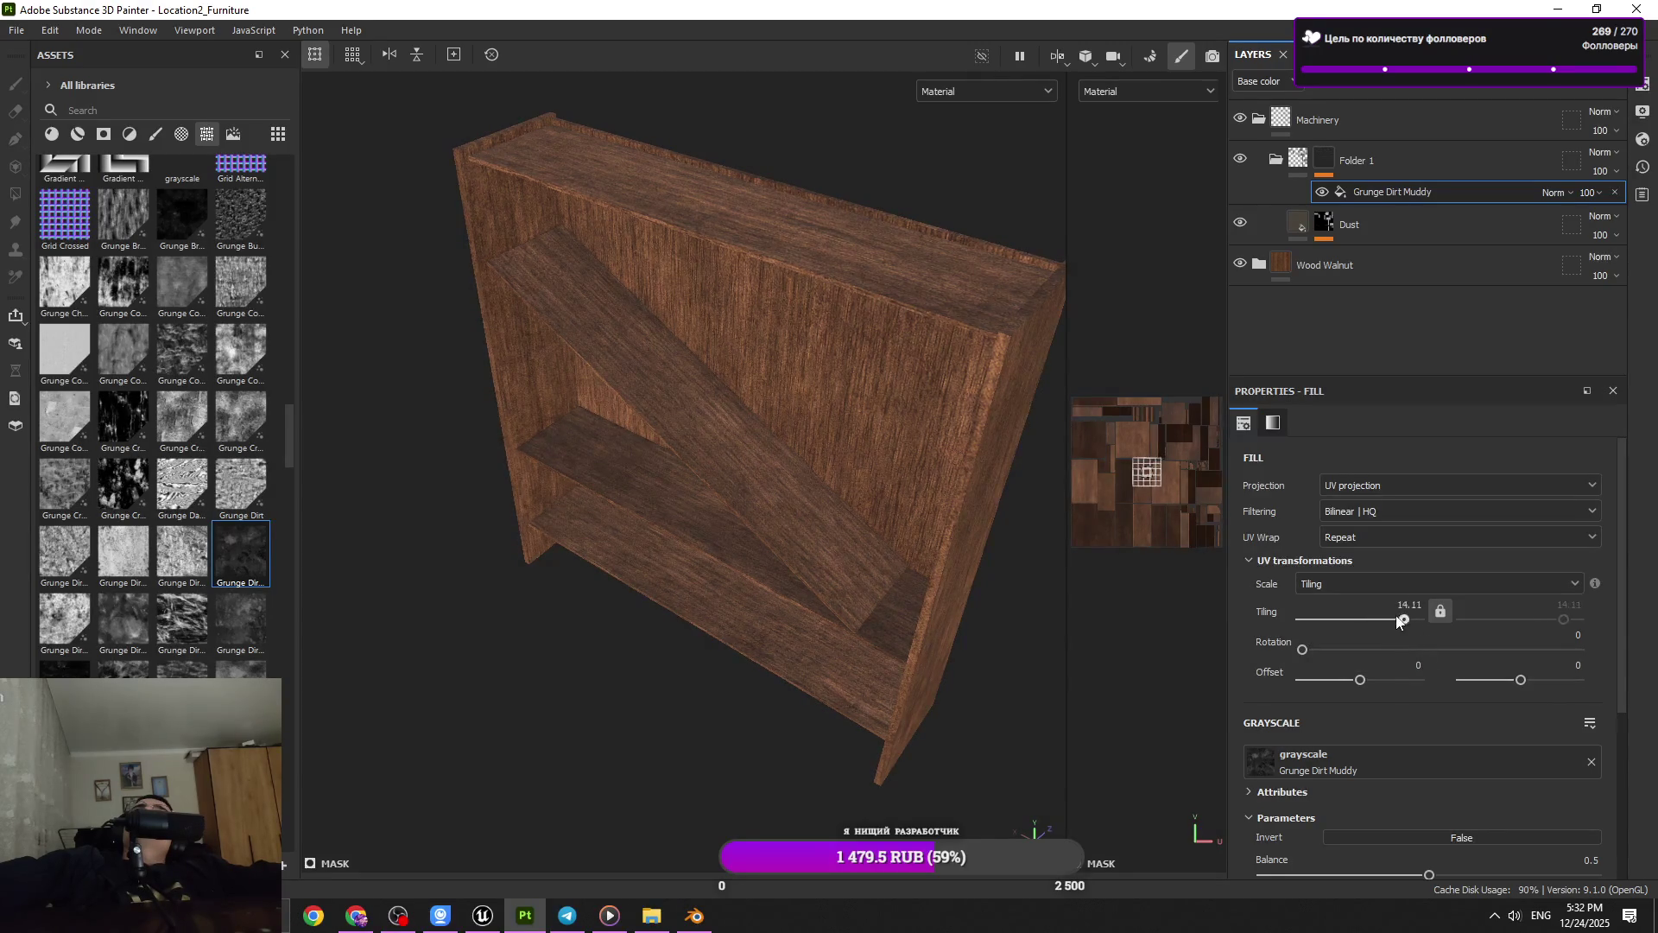
drag(1419, 612, 1410, 615)
scroll(down, 3)
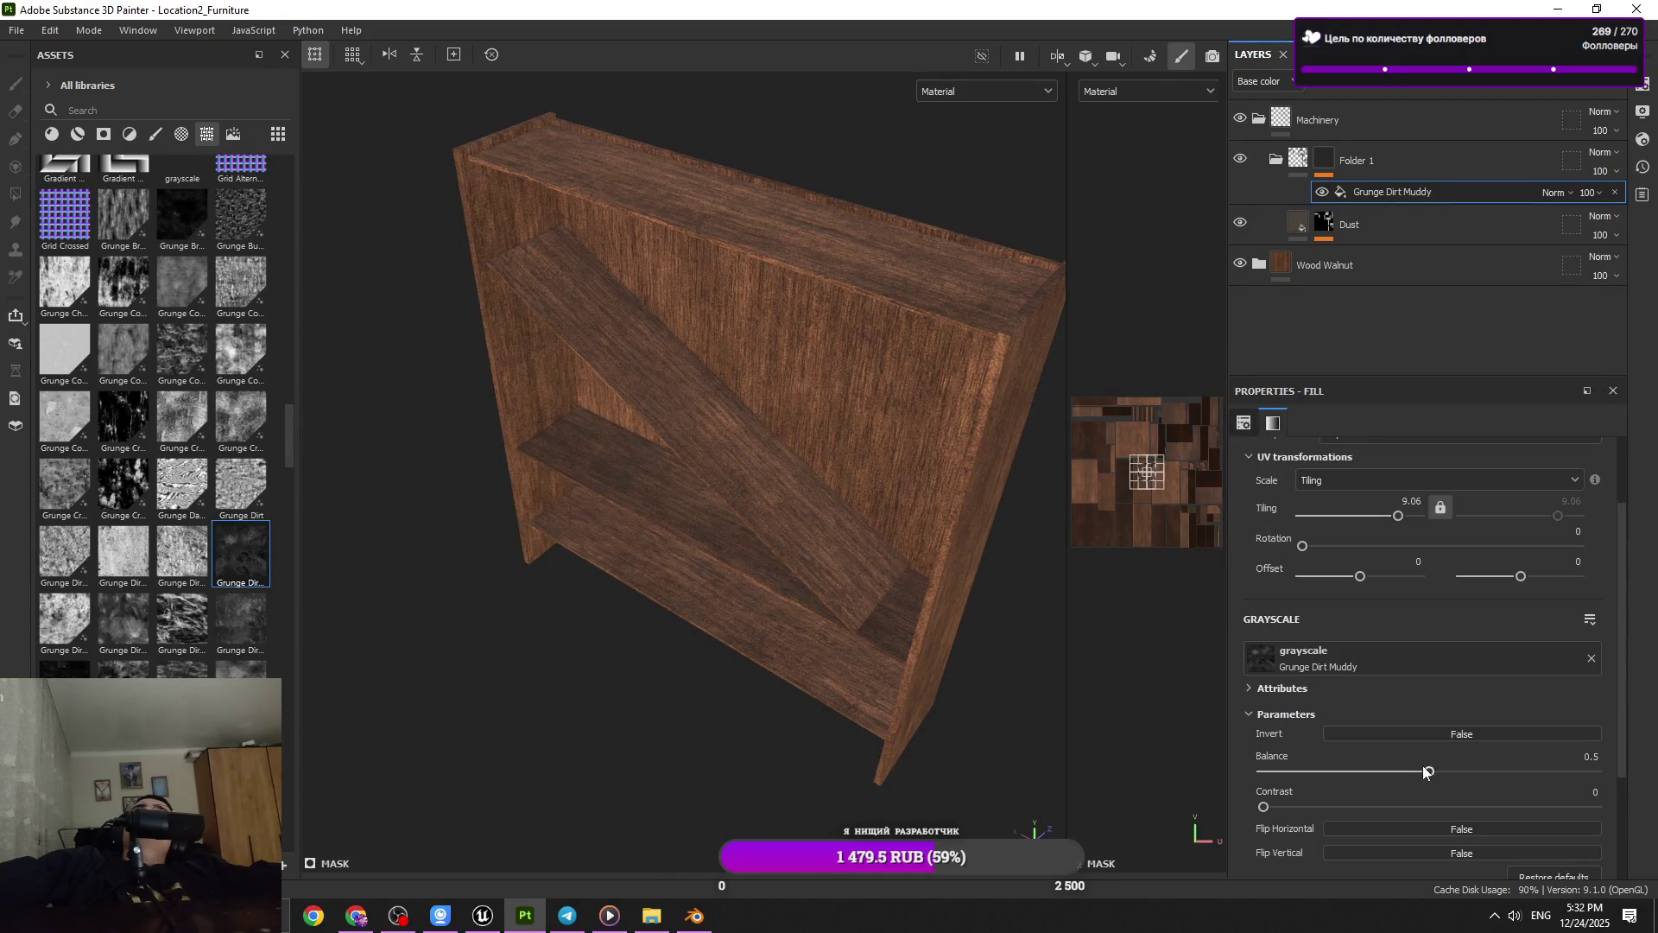
drag(1431, 770, 1568, 770)
drag(903, 559, 976, 600)
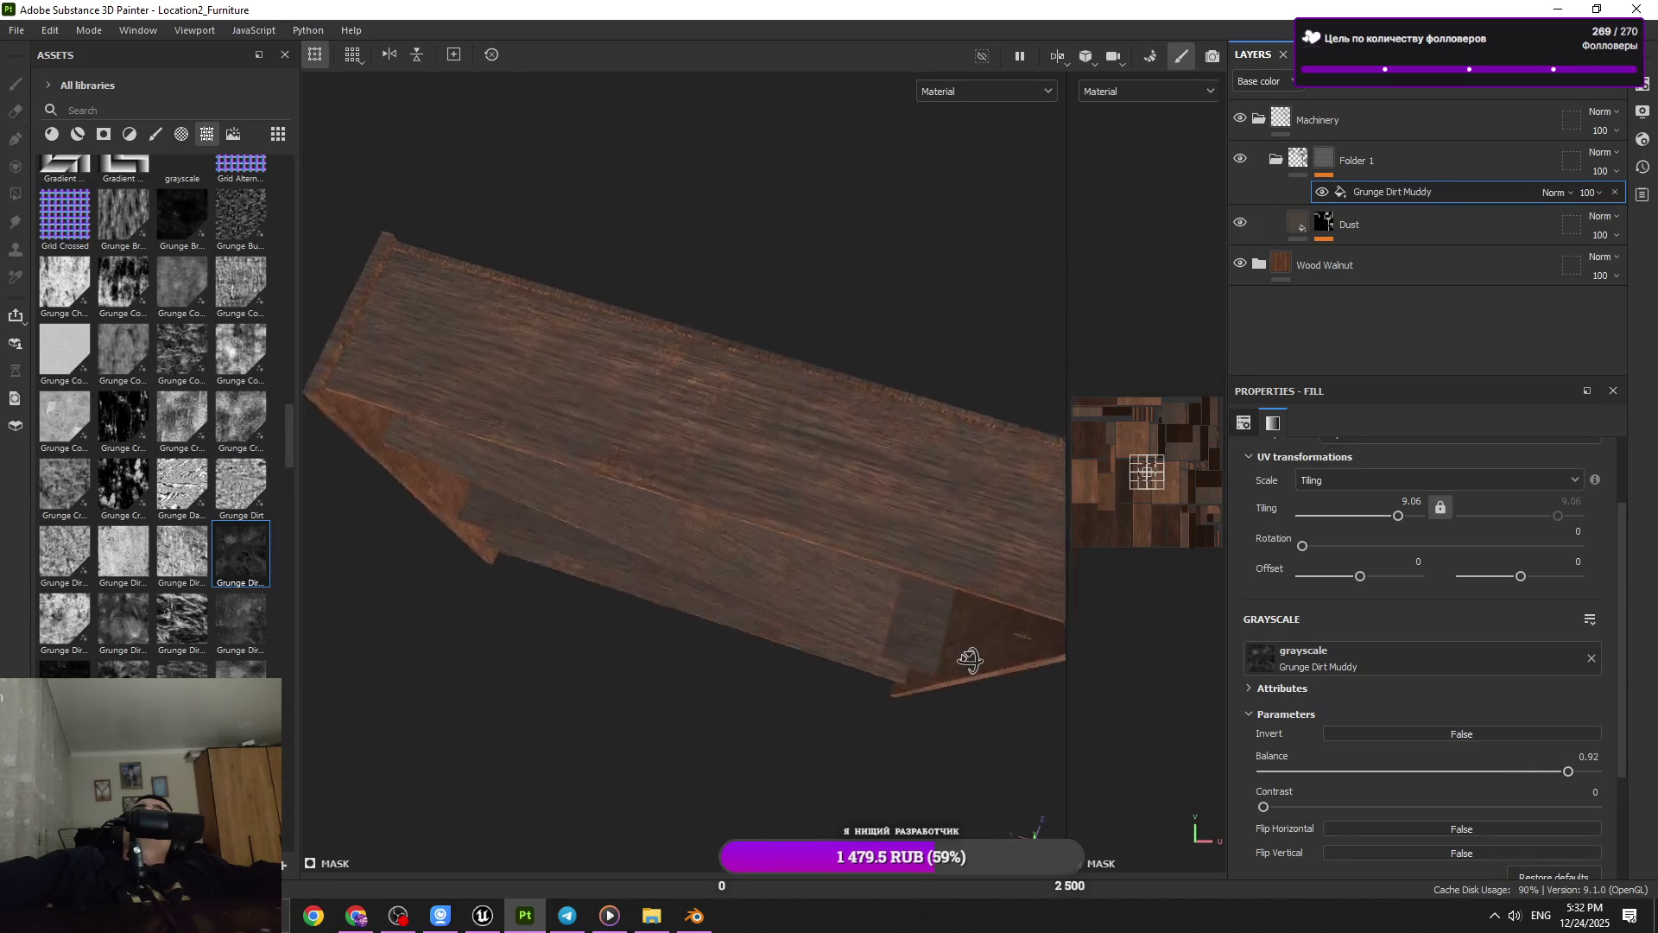
Lower the Grunge Dirt Muddy tiling to 2, then to 1
drag(976, 600, 836, 677)
scroll(up, 3)
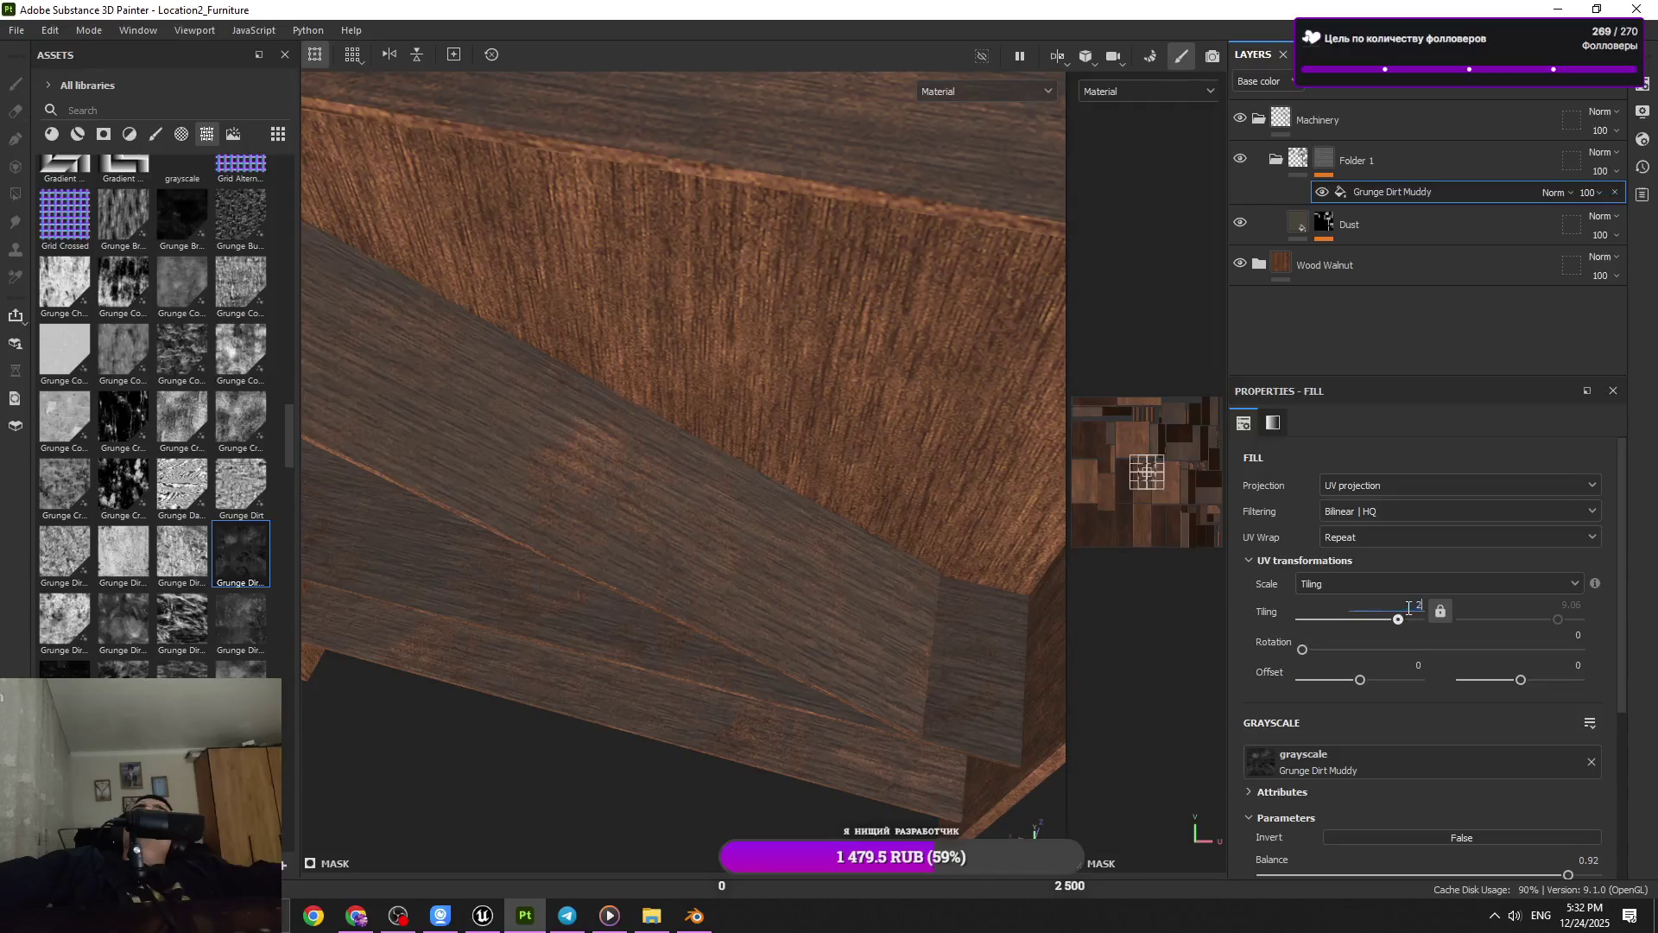
key(Return)
drag(850, 608, 857, 616)
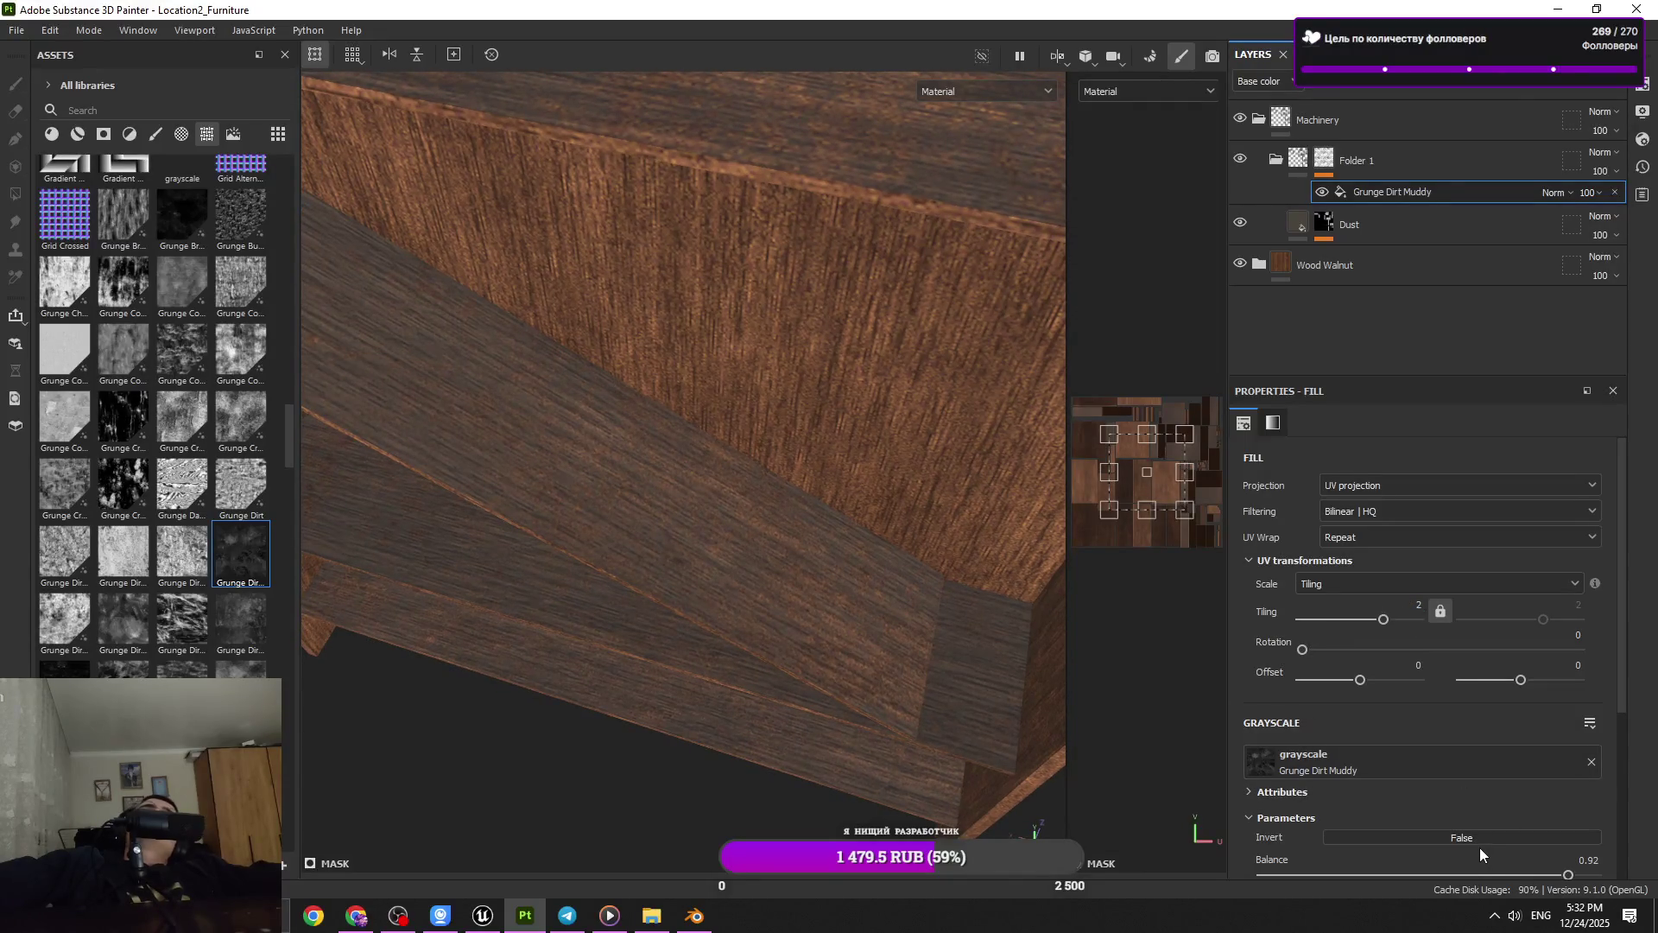
scroll(down, 3)
drag(759, 687, 711, 640)
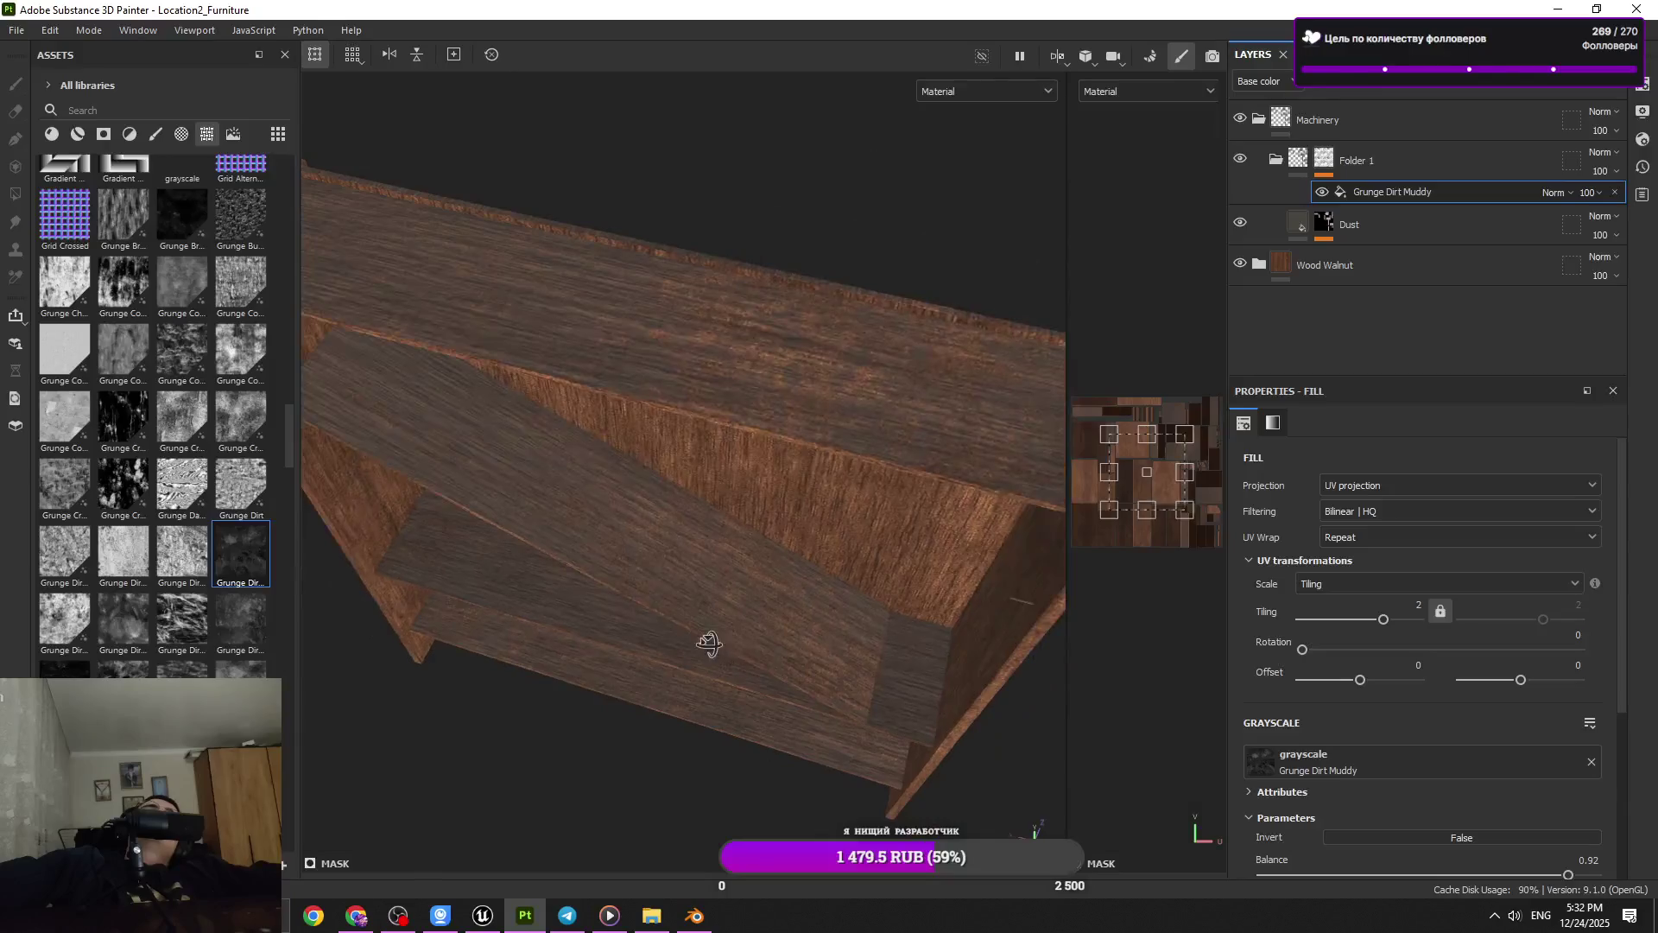
scroll(down, 3)
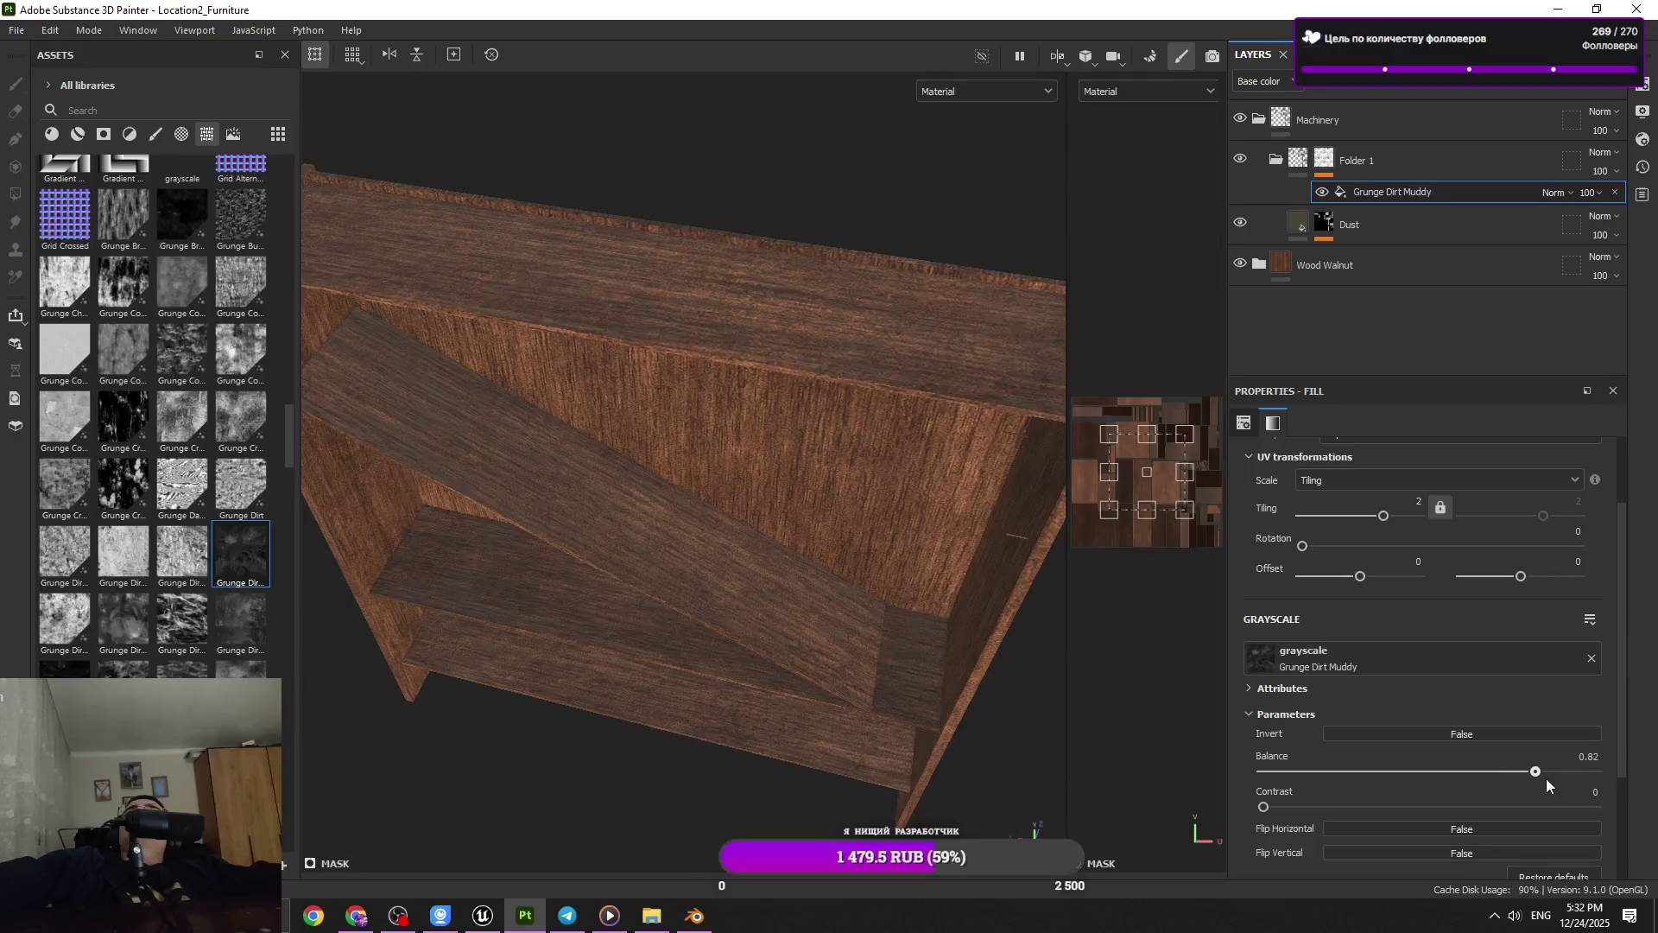
drag(659, 500, 769, 599)
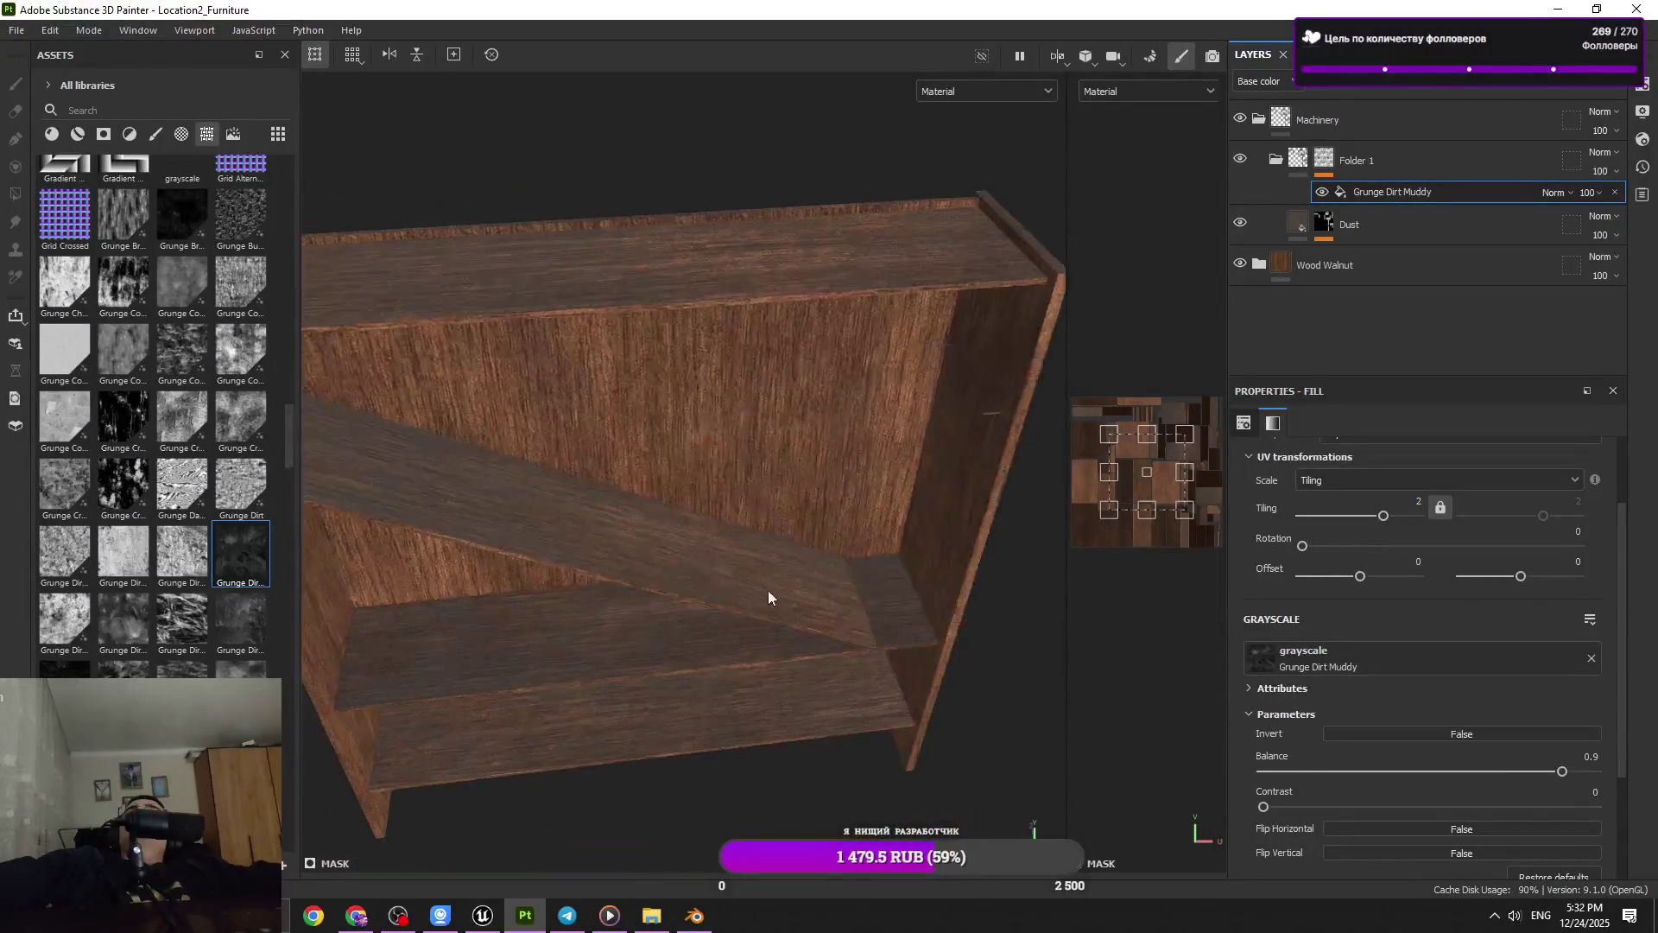
drag(769, 599, 848, 745)
text(1)
drag(918, 581, 955, 691)
Orbit around the bookshelf and nearby cabinets, rotating the lighting to check the dirt
drag(955, 692, 899, 599)
drag(899, 599, 955, 620)
drag(955, 620, 637, 740)
drag(636, 740, 863, 504)
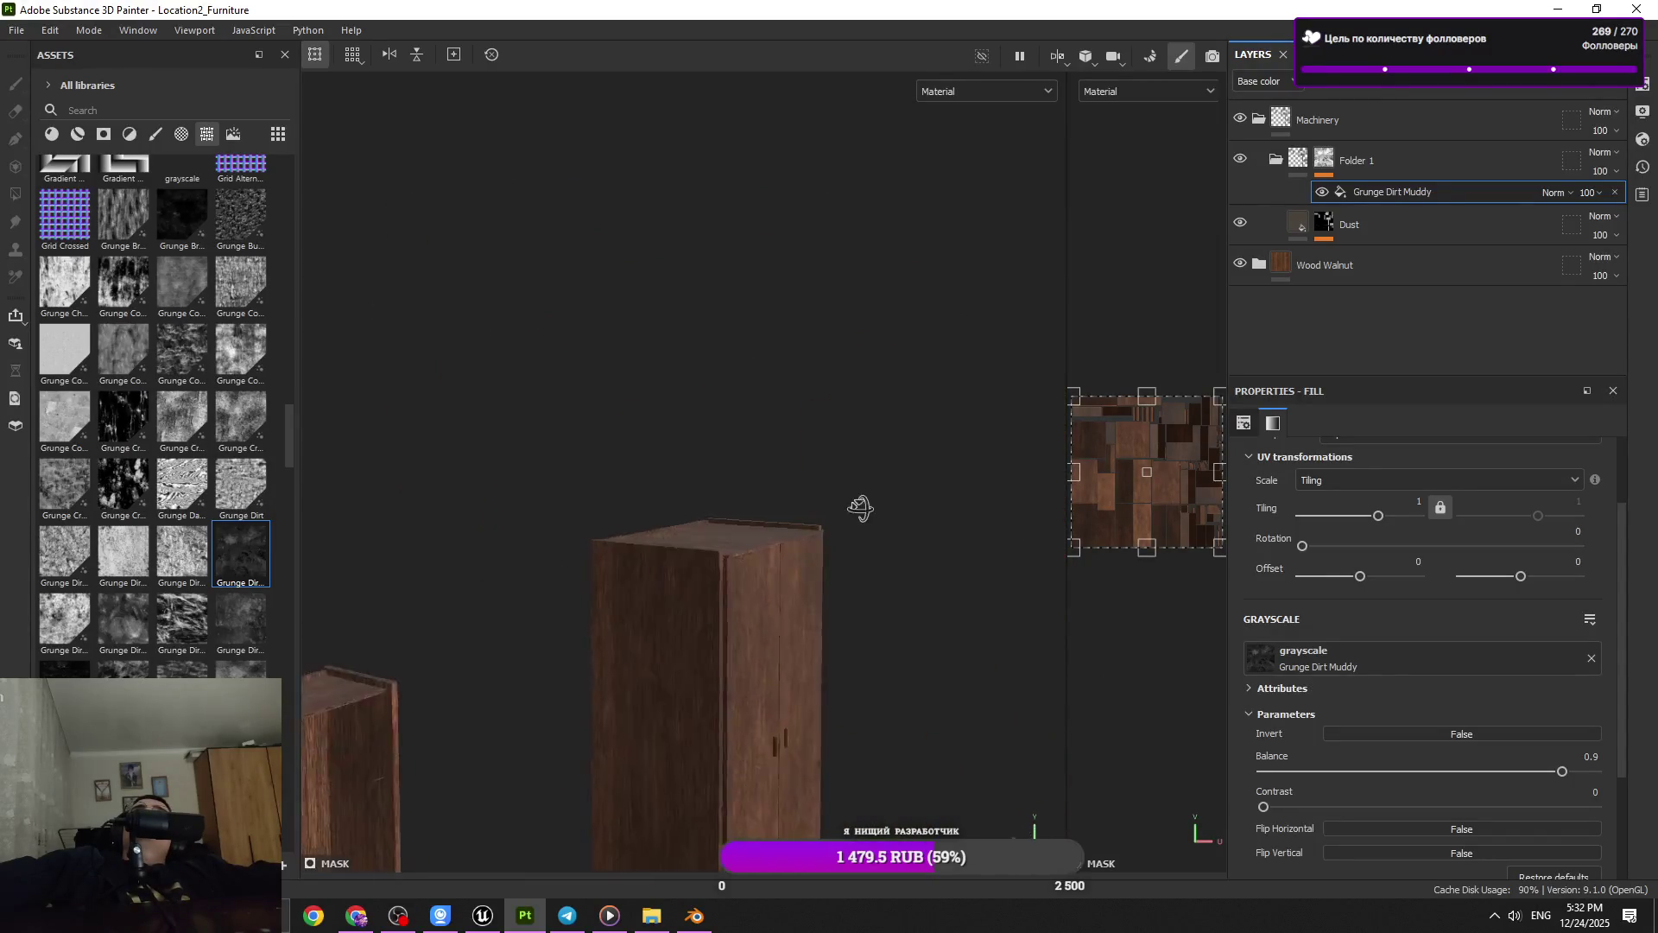
drag(863, 503, 878, 655)
drag(878, 656, 753, 631)
drag(753, 631, 724, 632)
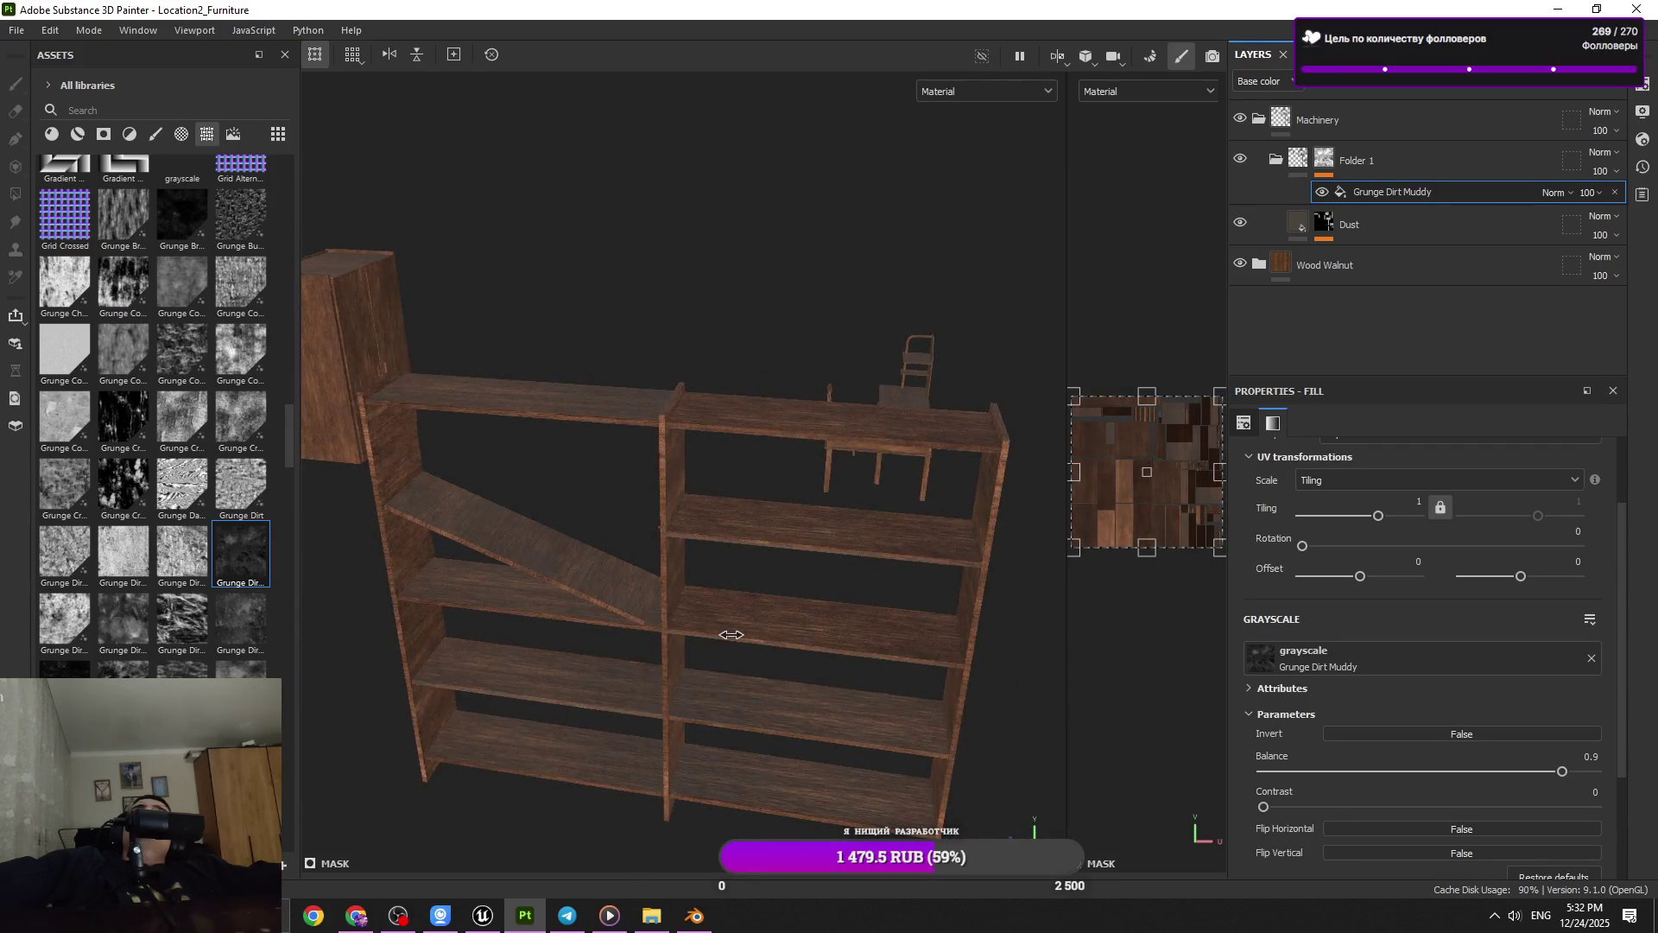
drag(722, 639, 731, 668)
drag(789, 592, 1029, 250)
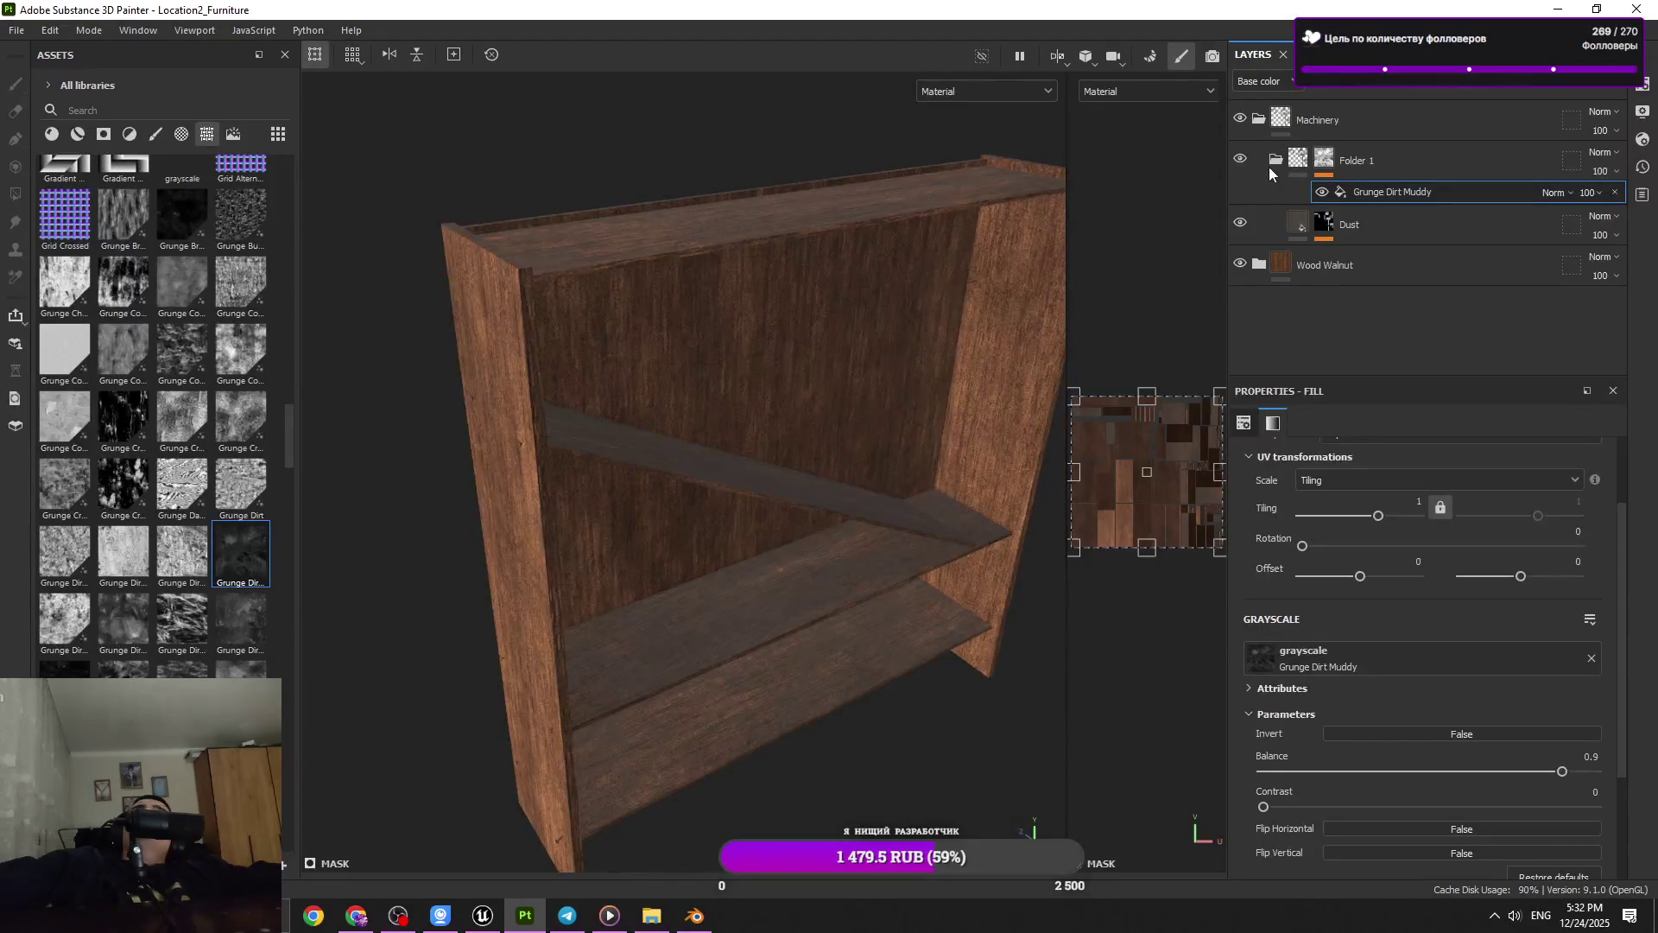
Move Folder 1 out of Machinery to below Wood Walnut
click(1258, 119)
click(1527, 132)
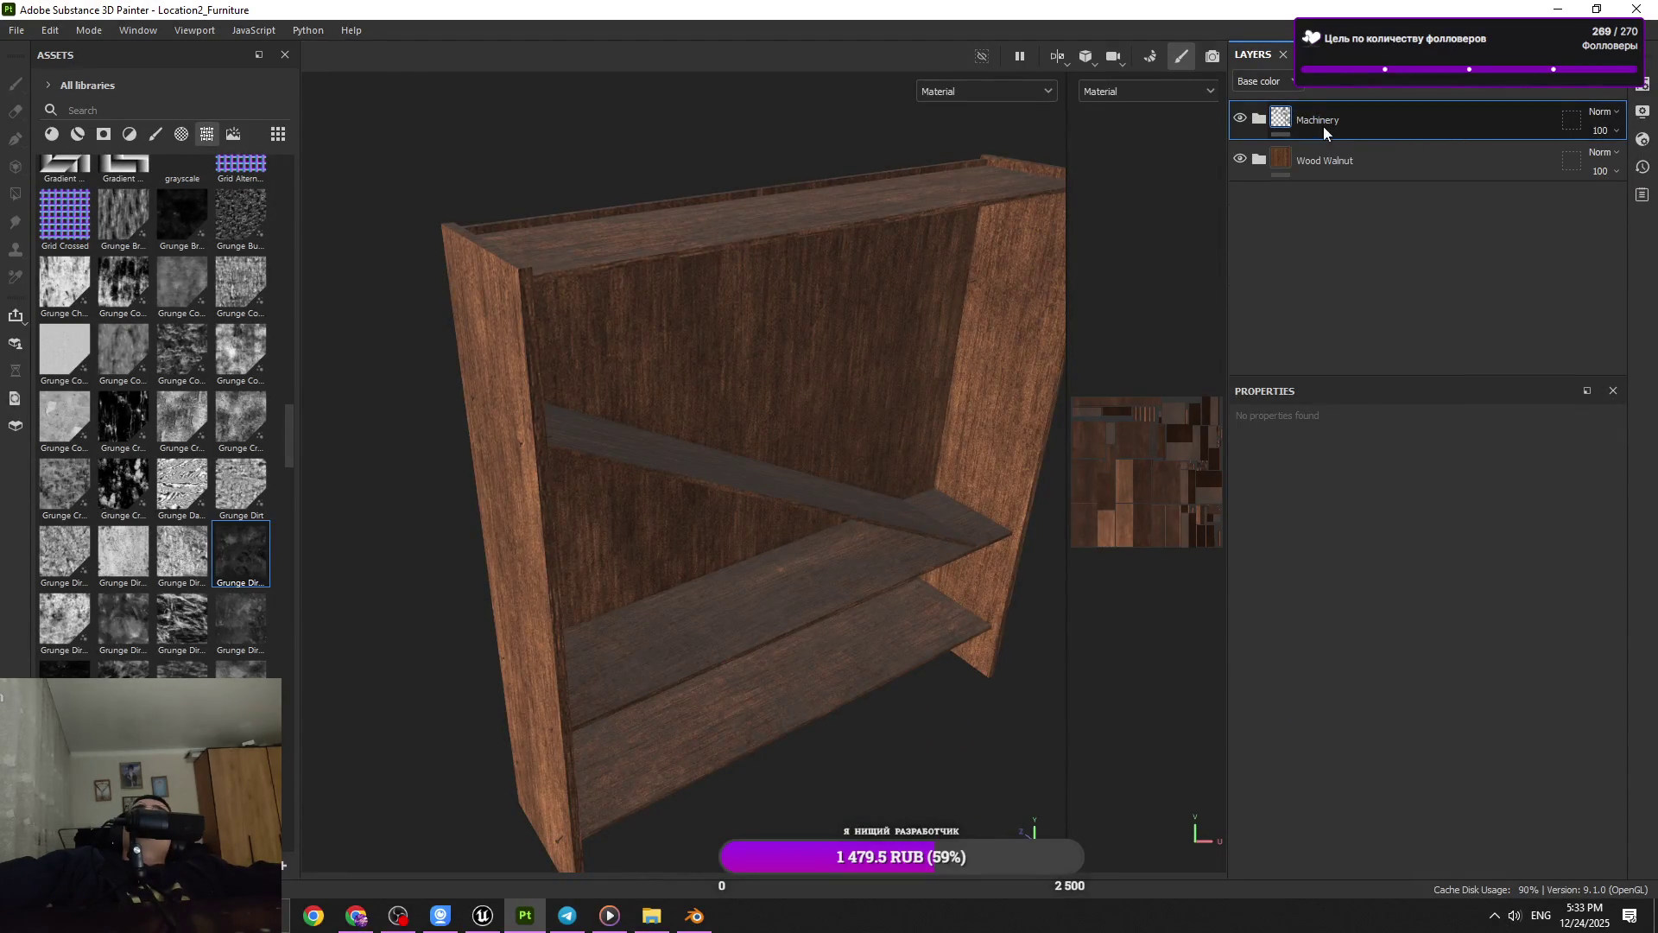
click(1259, 121)
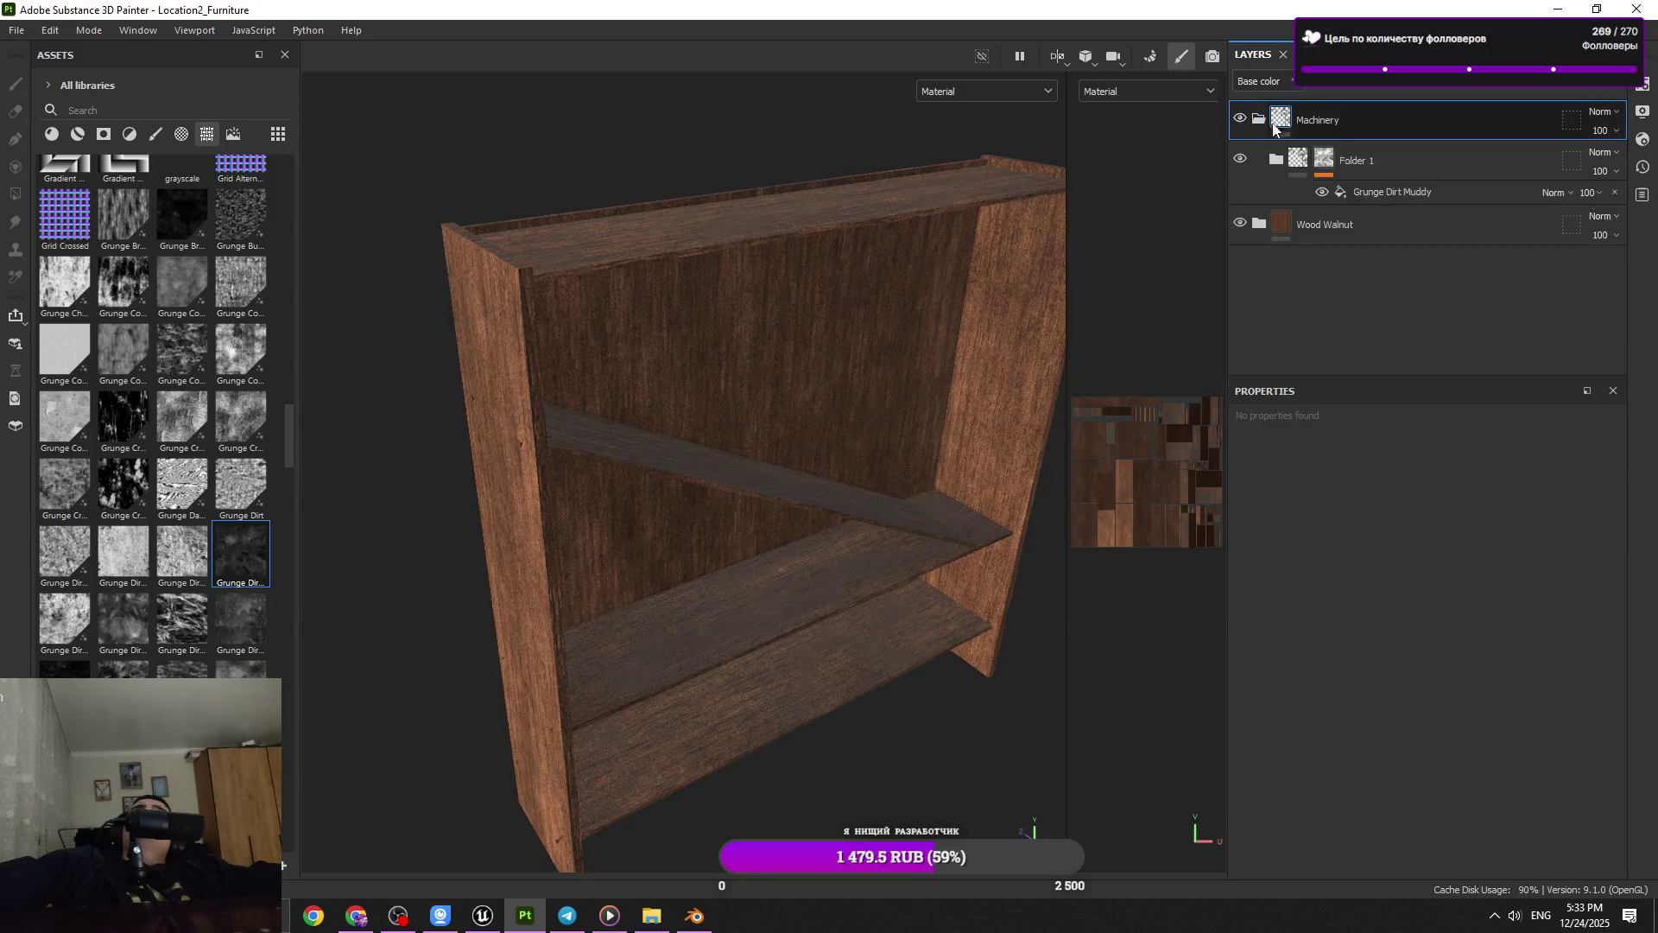
drag(1370, 160, 1356, 303)
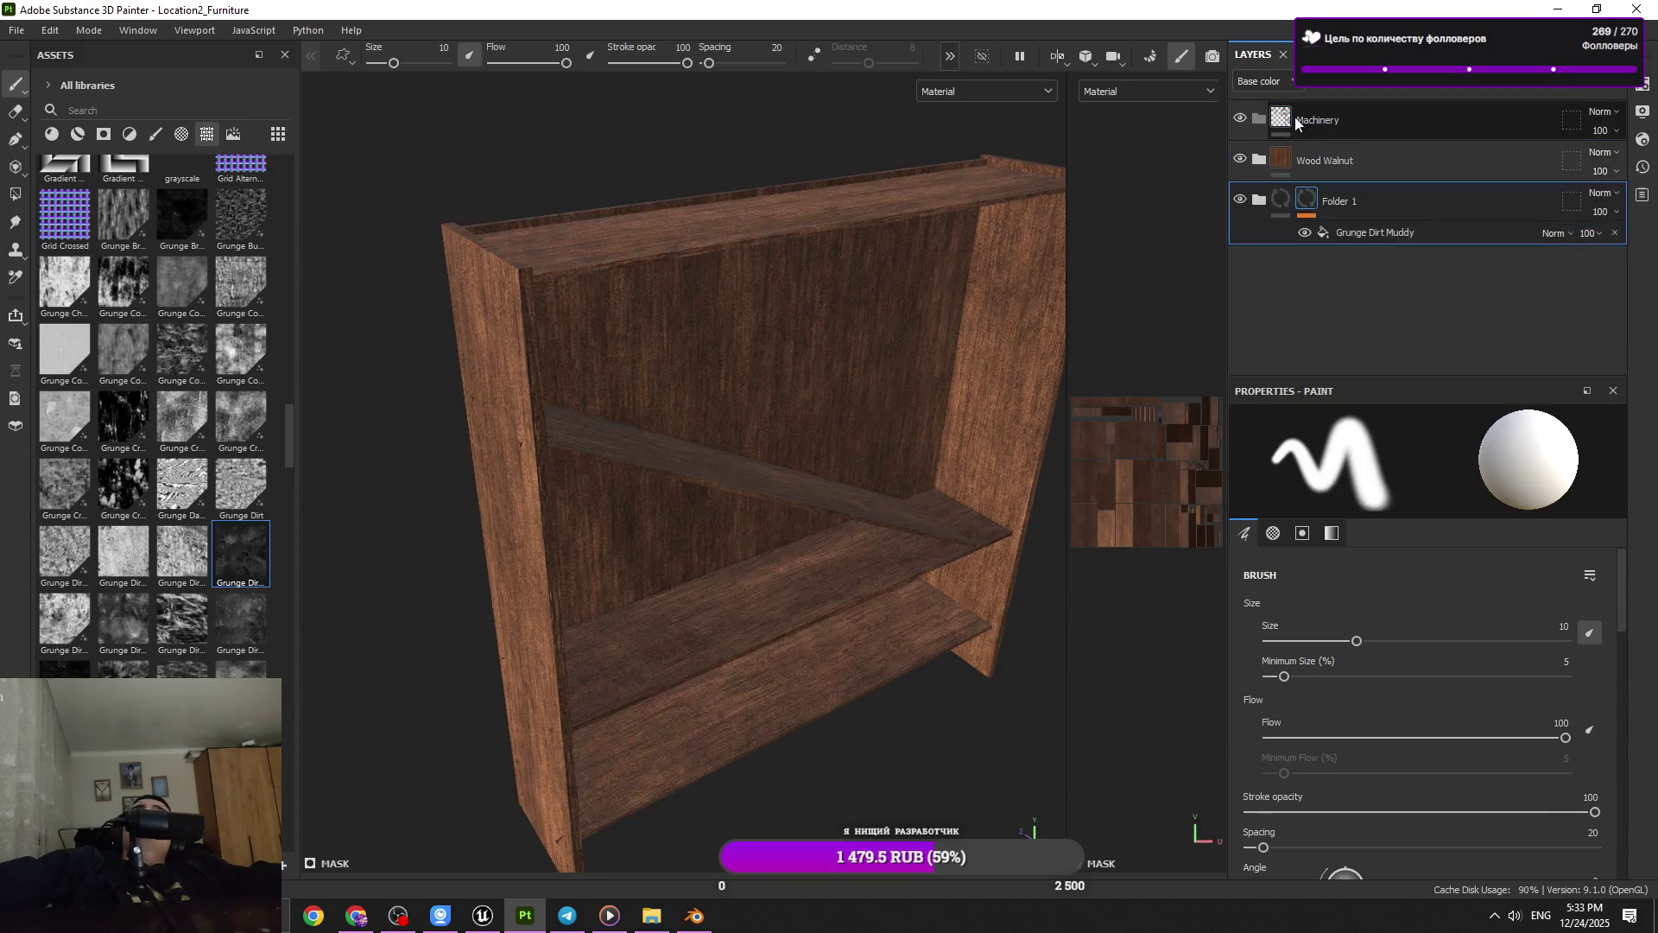
Move Folder 1 up above Wood Walnut in the layer stack
click(1295, 123)
drag(1375, 179, 1370, 106)
drag(829, 397, 604, 484)
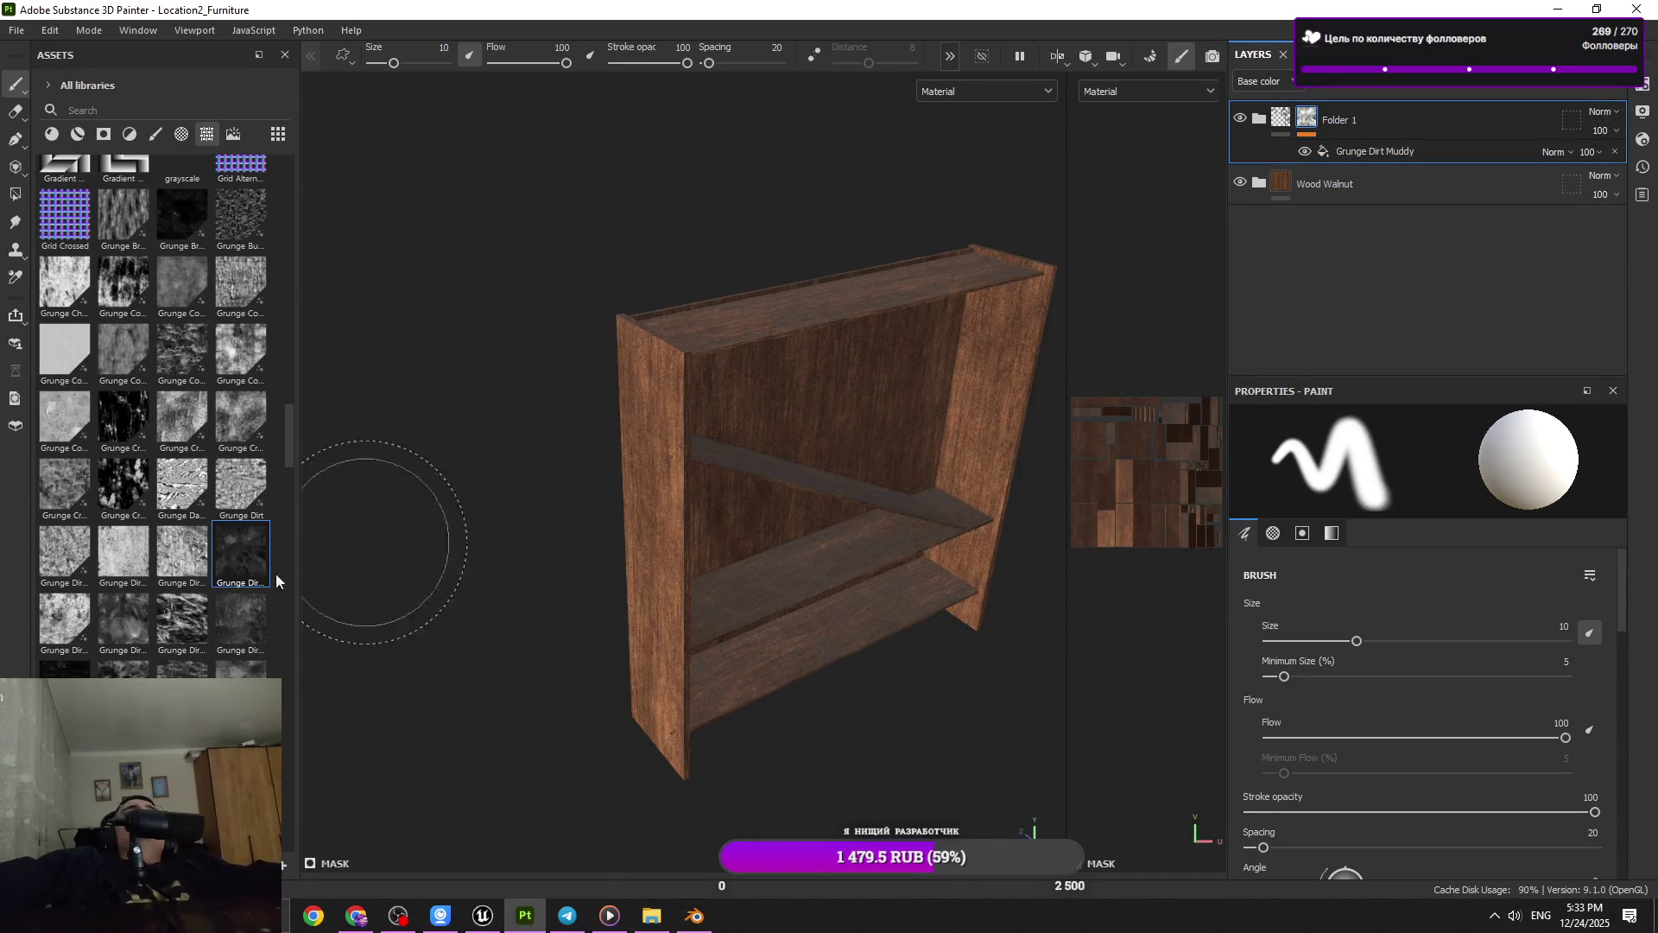
Add the Wood Rough material as a new layer at the top of the stack
click(52, 137)
click(78, 134)
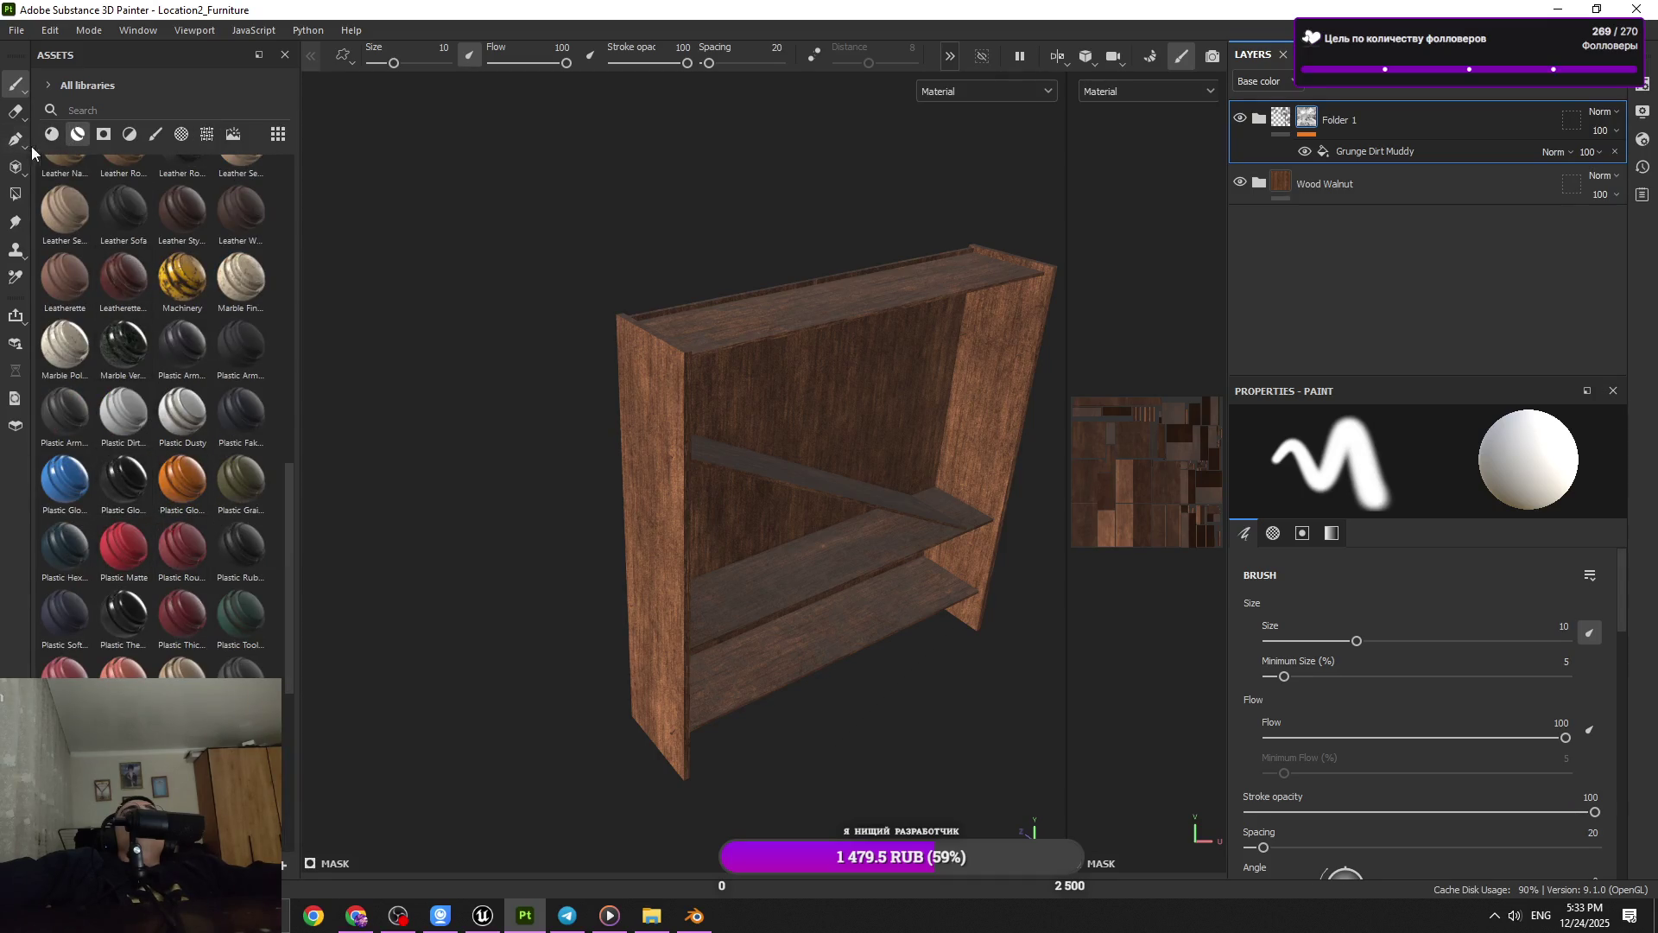
click(52, 134)
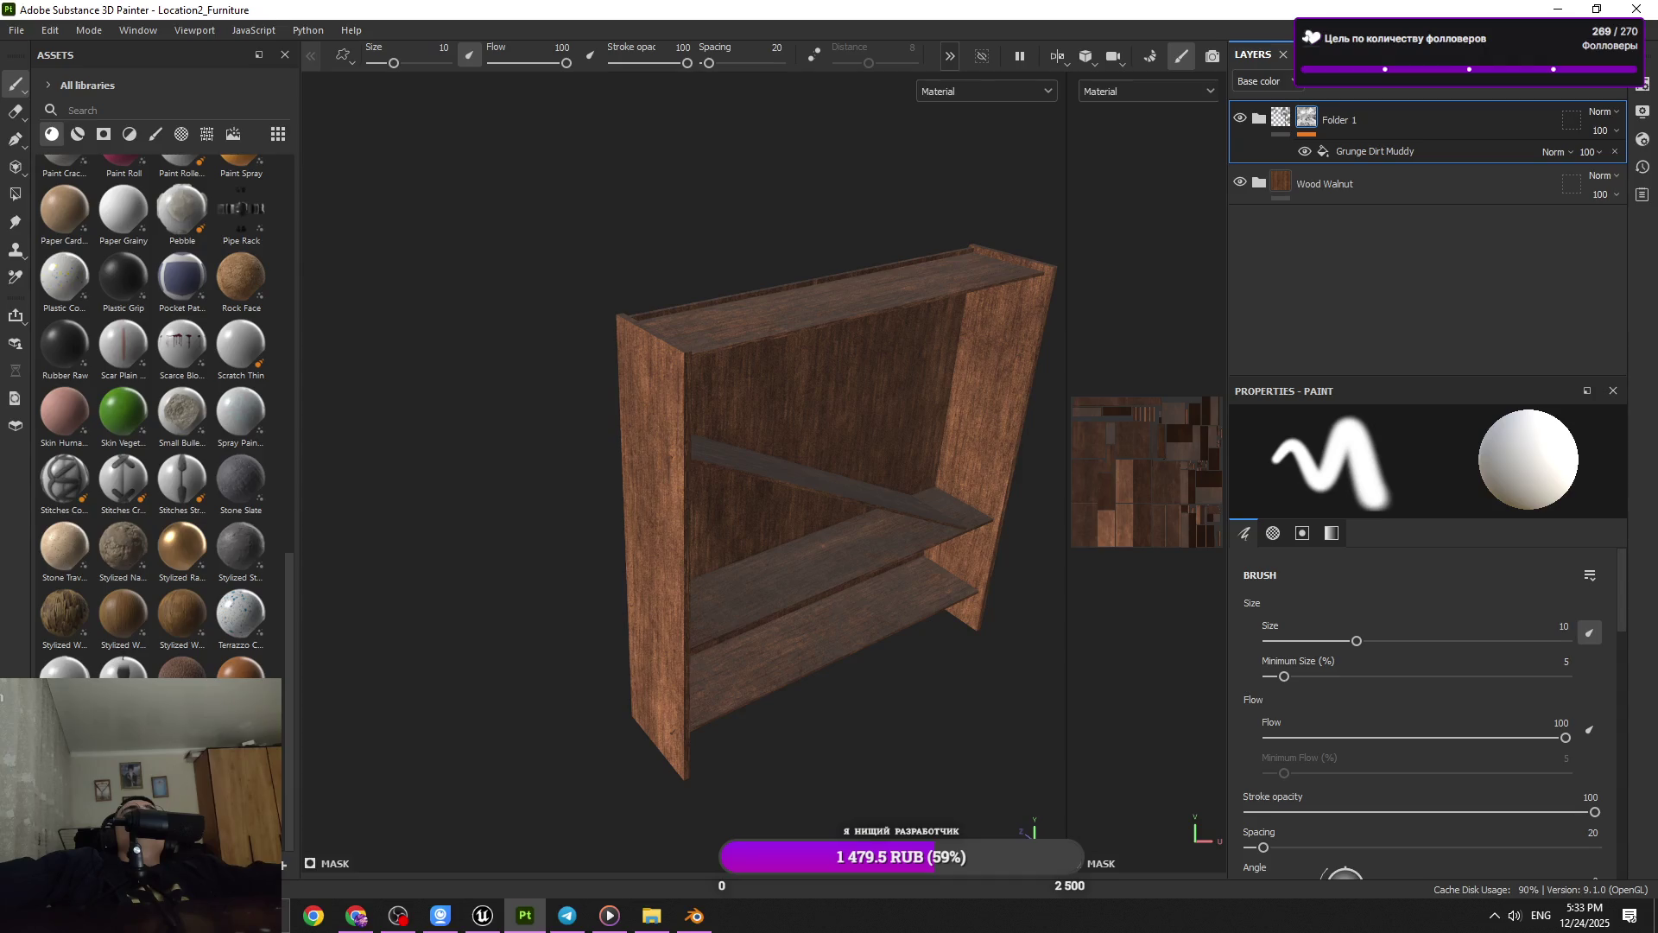
mouse_move(124, 613)
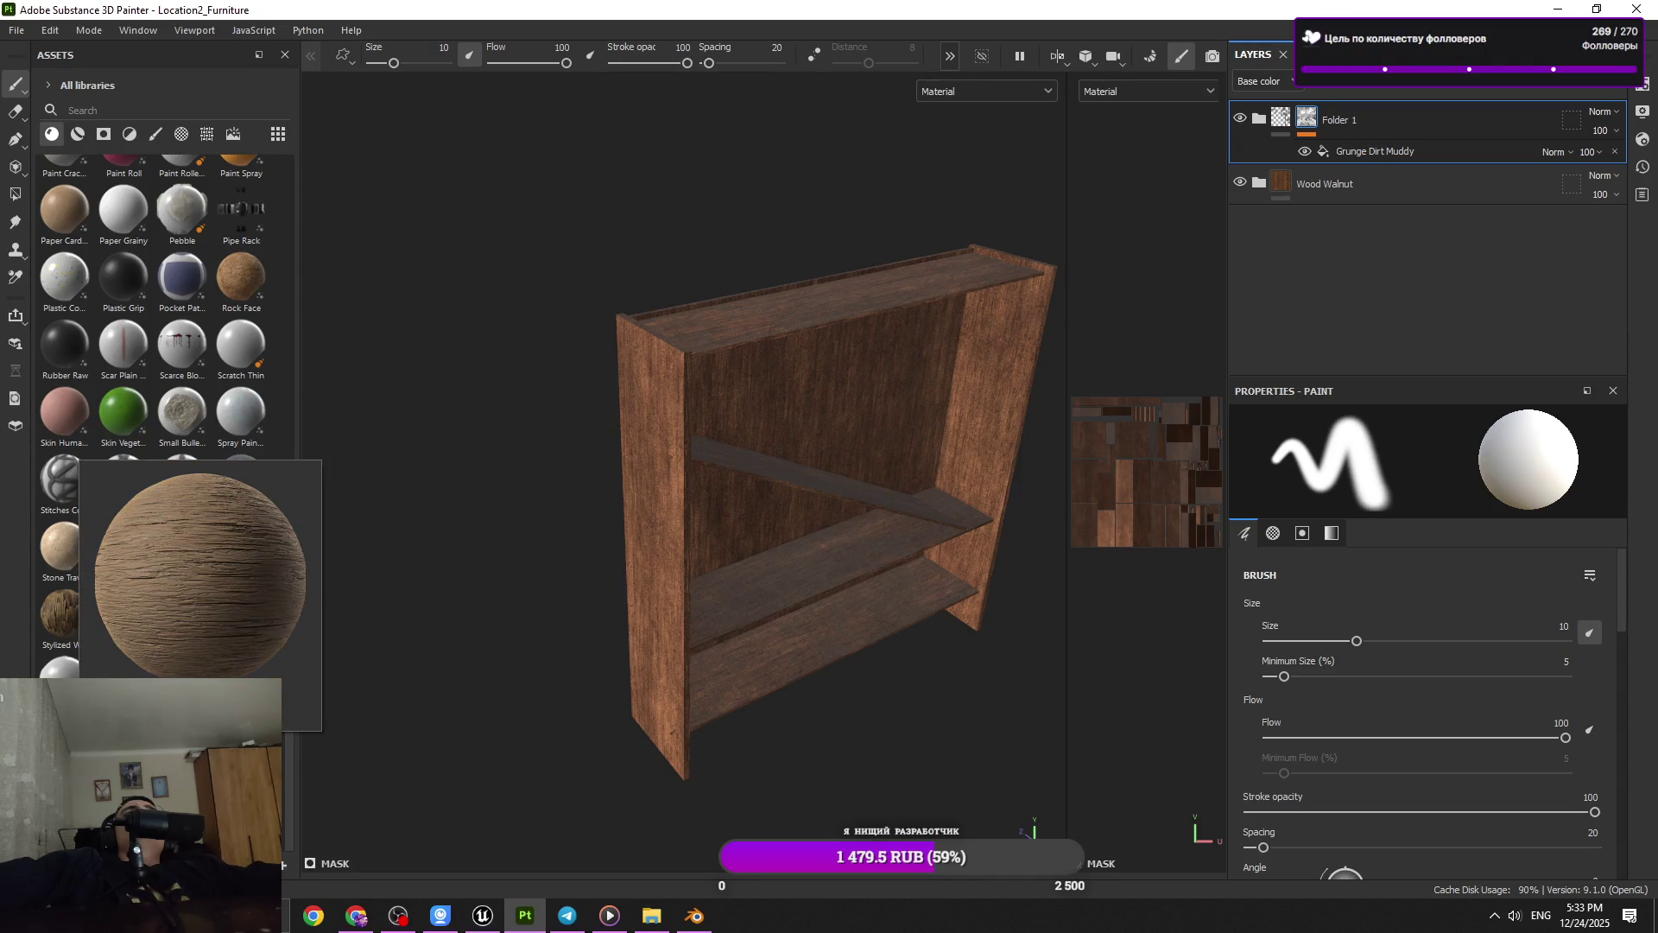
drag(124, 613, 1347, 184)
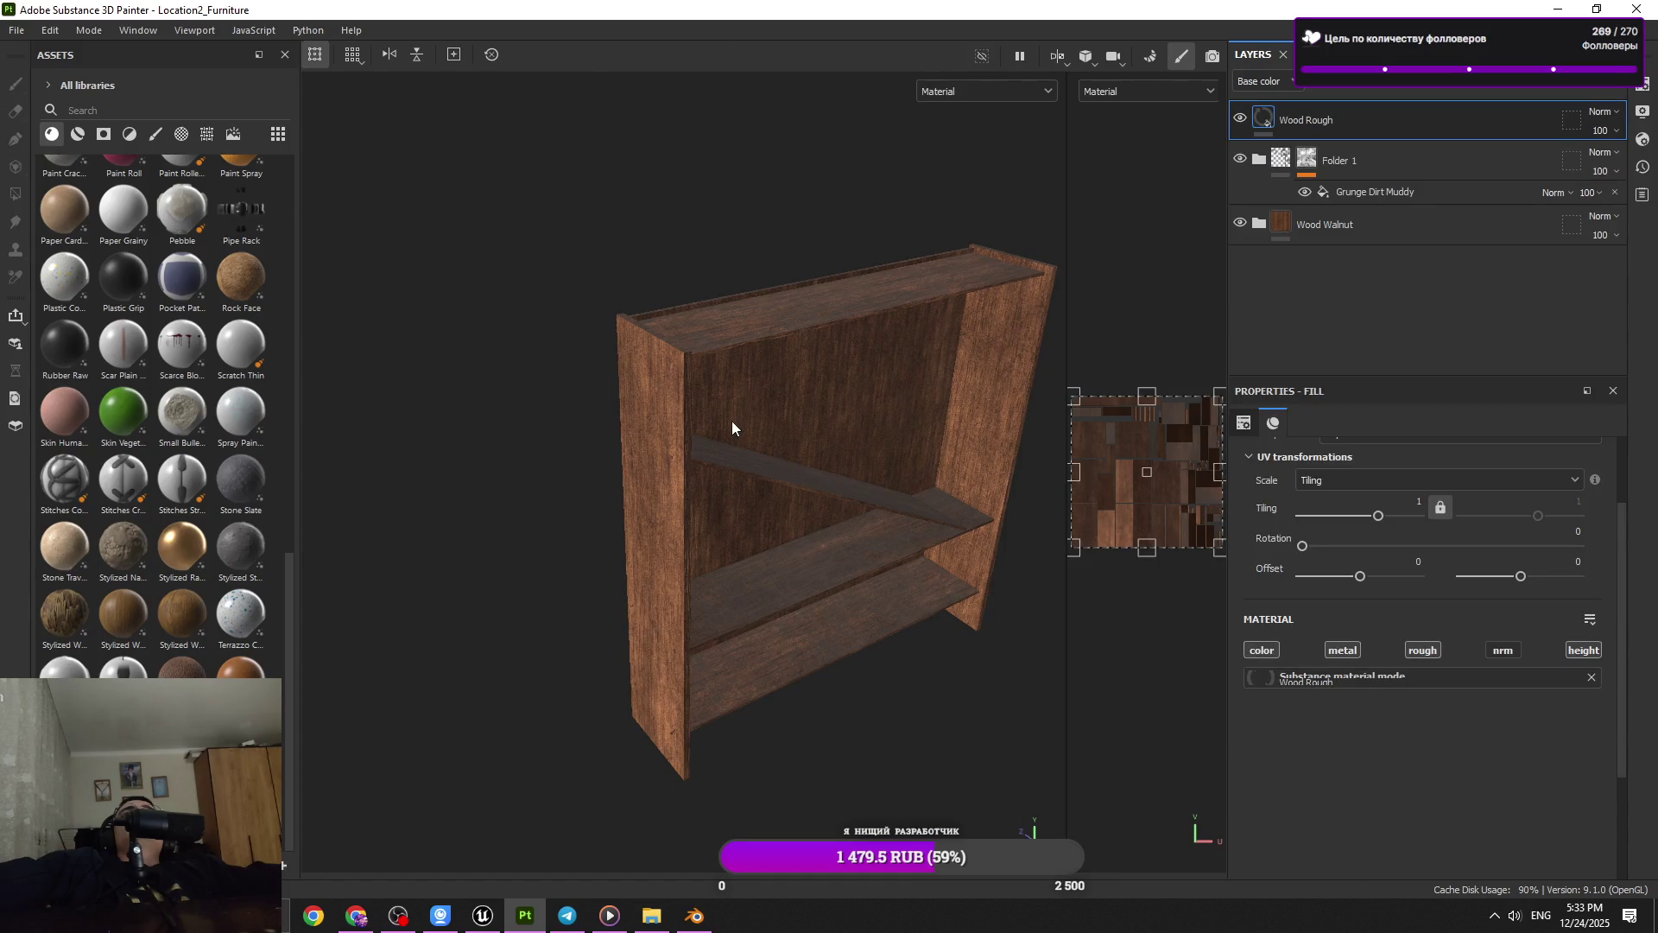
Enable the normal channel on the Wood Rough fill layer
scroll(up, 3)
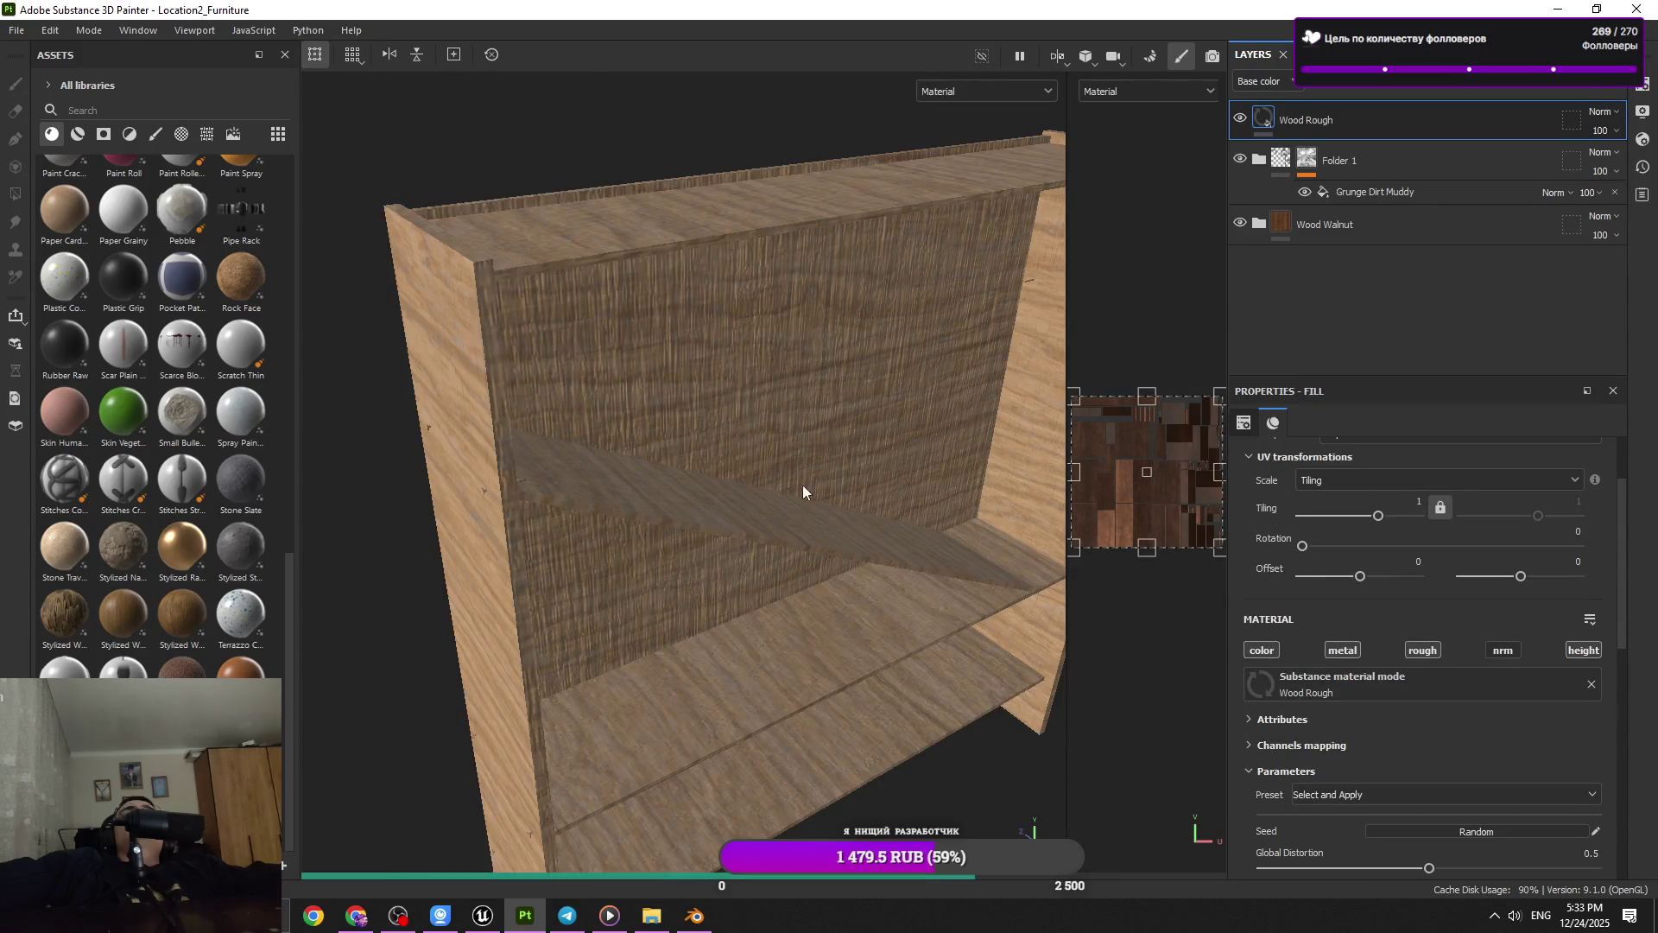
scroll(up, 3)
drag(724, 482, 1284, 588)
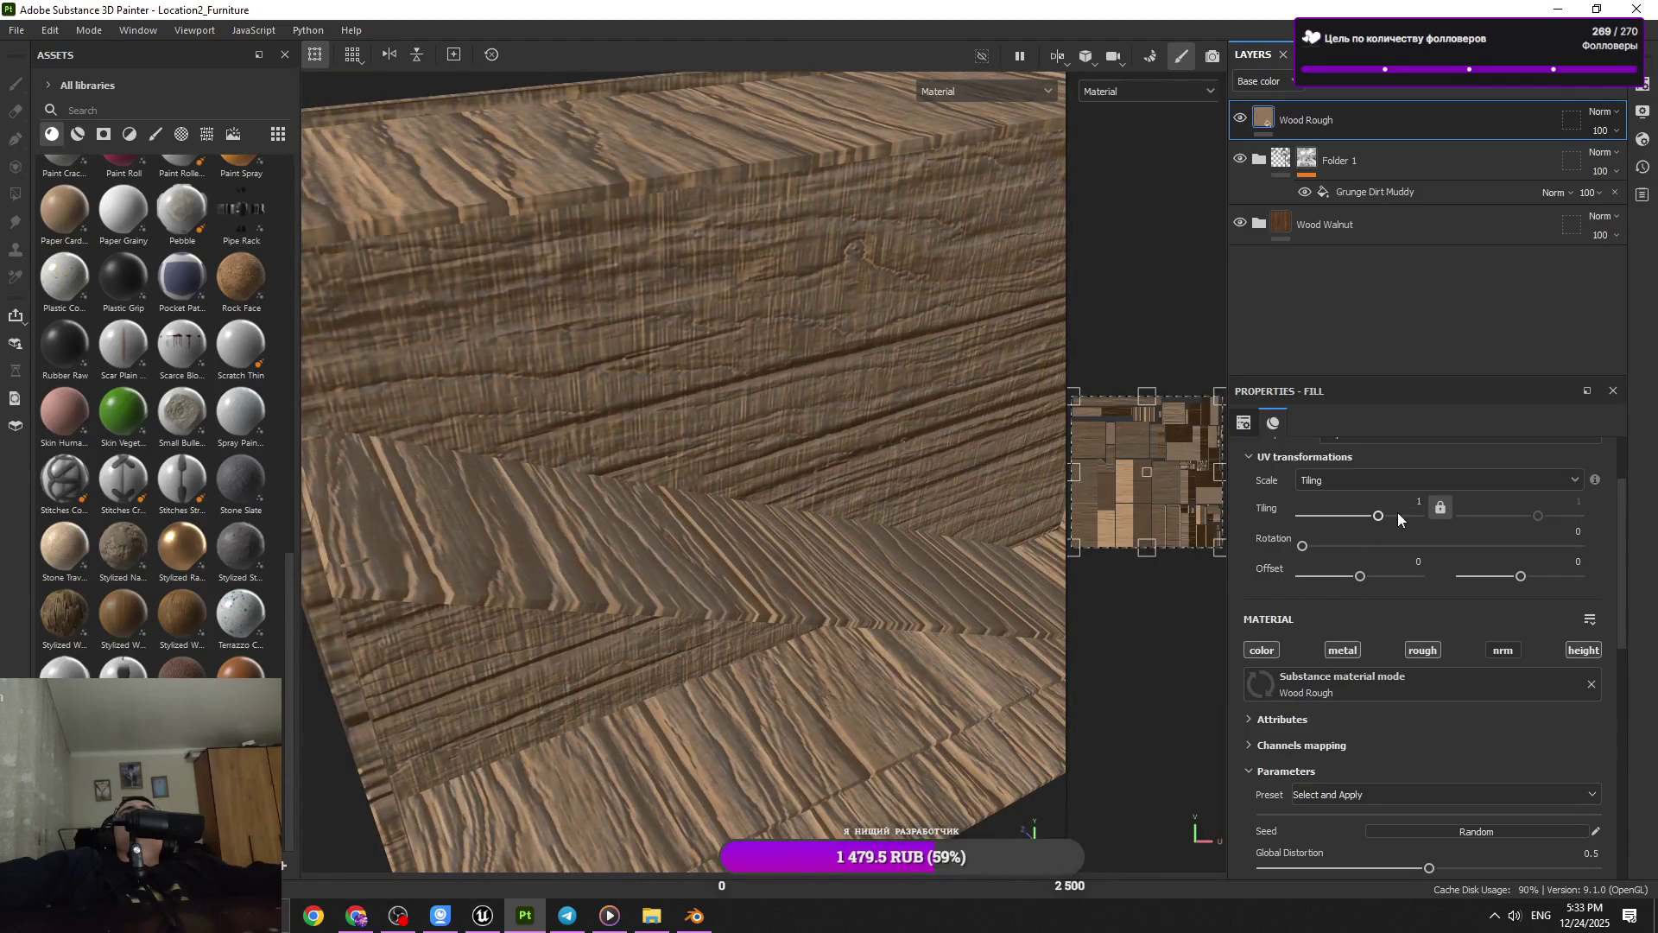
scroll(down, 3)
scroll(down, 3)
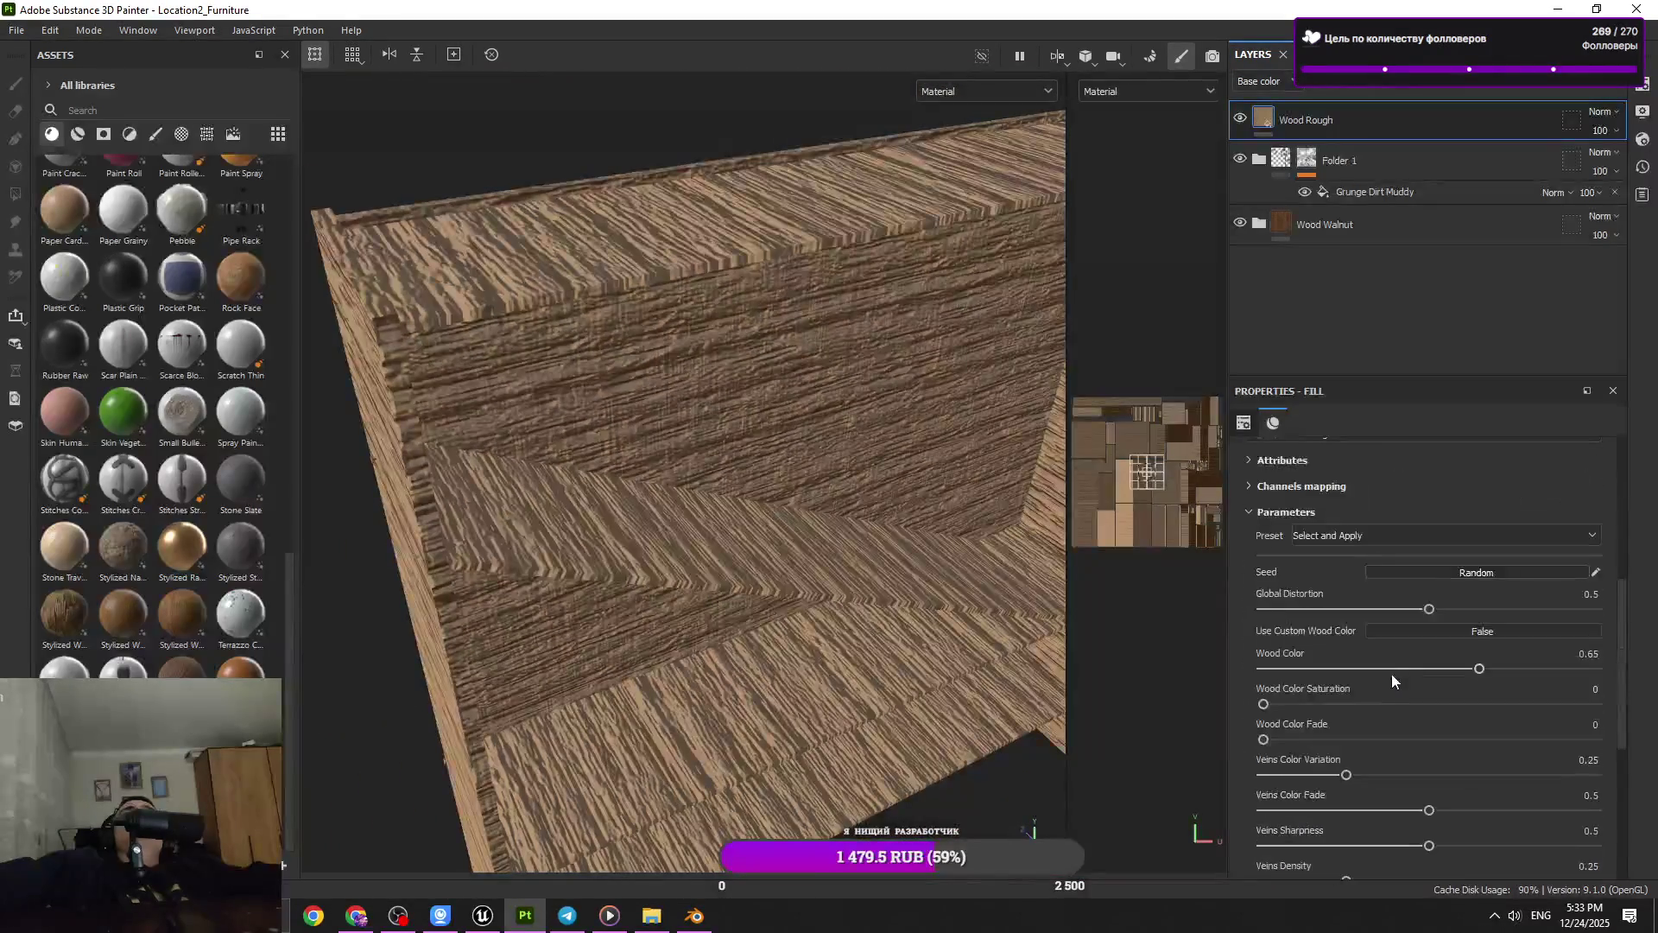
scroll(up, 3)
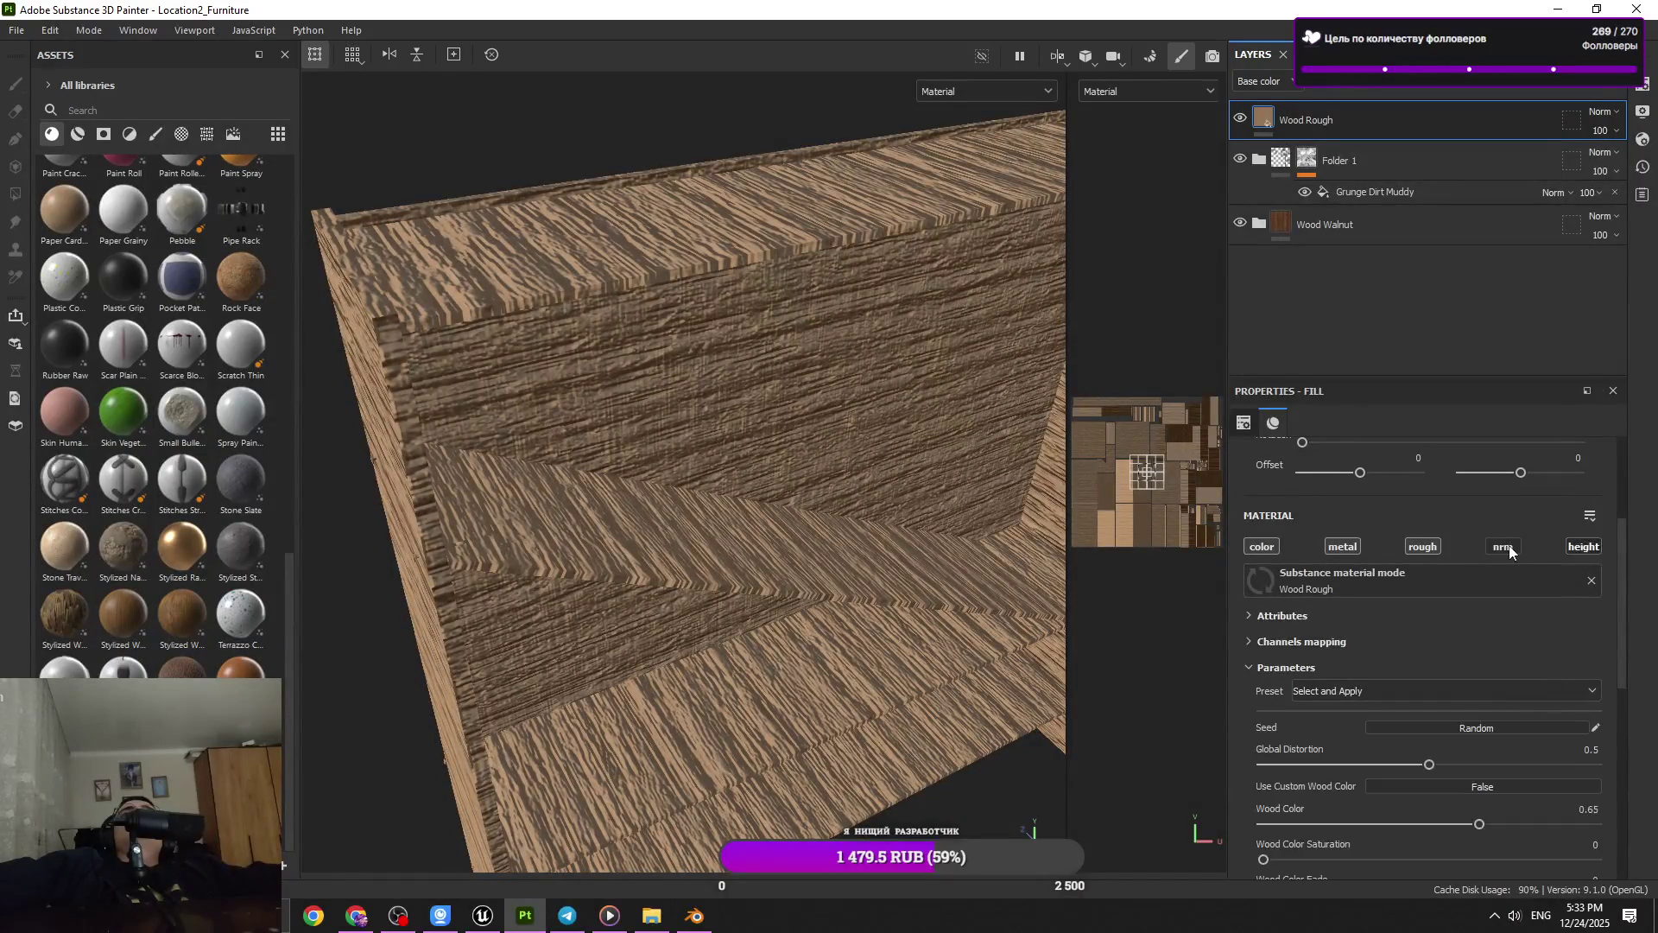
click(1504, 549)
Add a black mask to the Wood Rough layer
drag(789, 563, 750, 457)
scroll(up, 3)
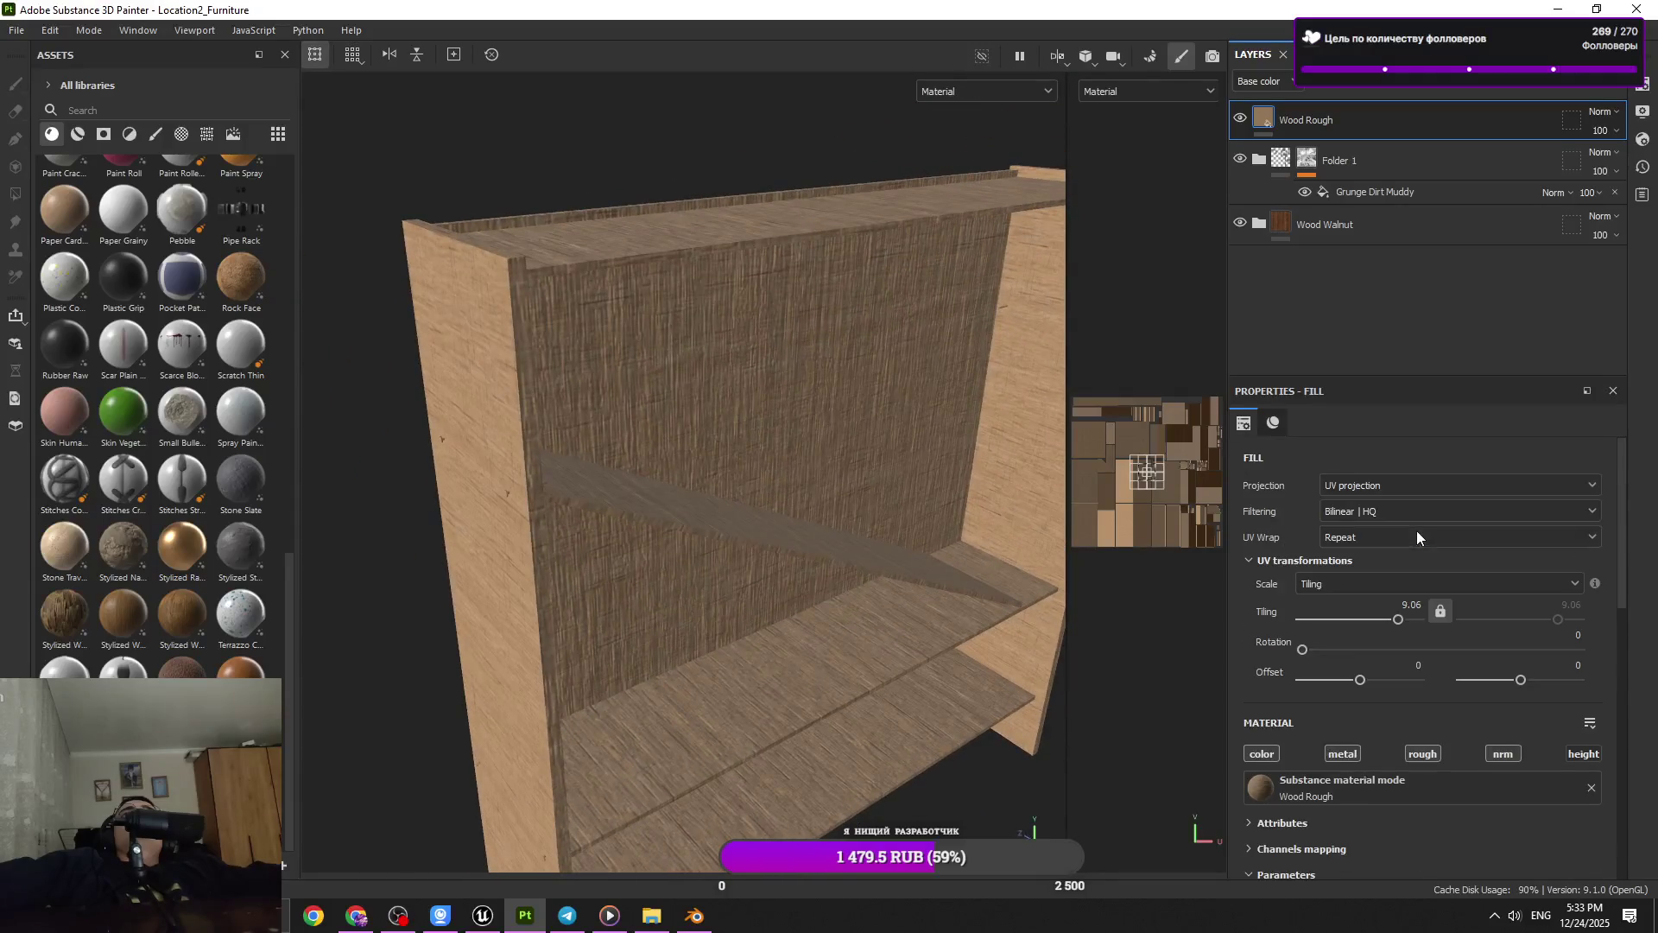
click(1501, 88)
click(1504, 117)
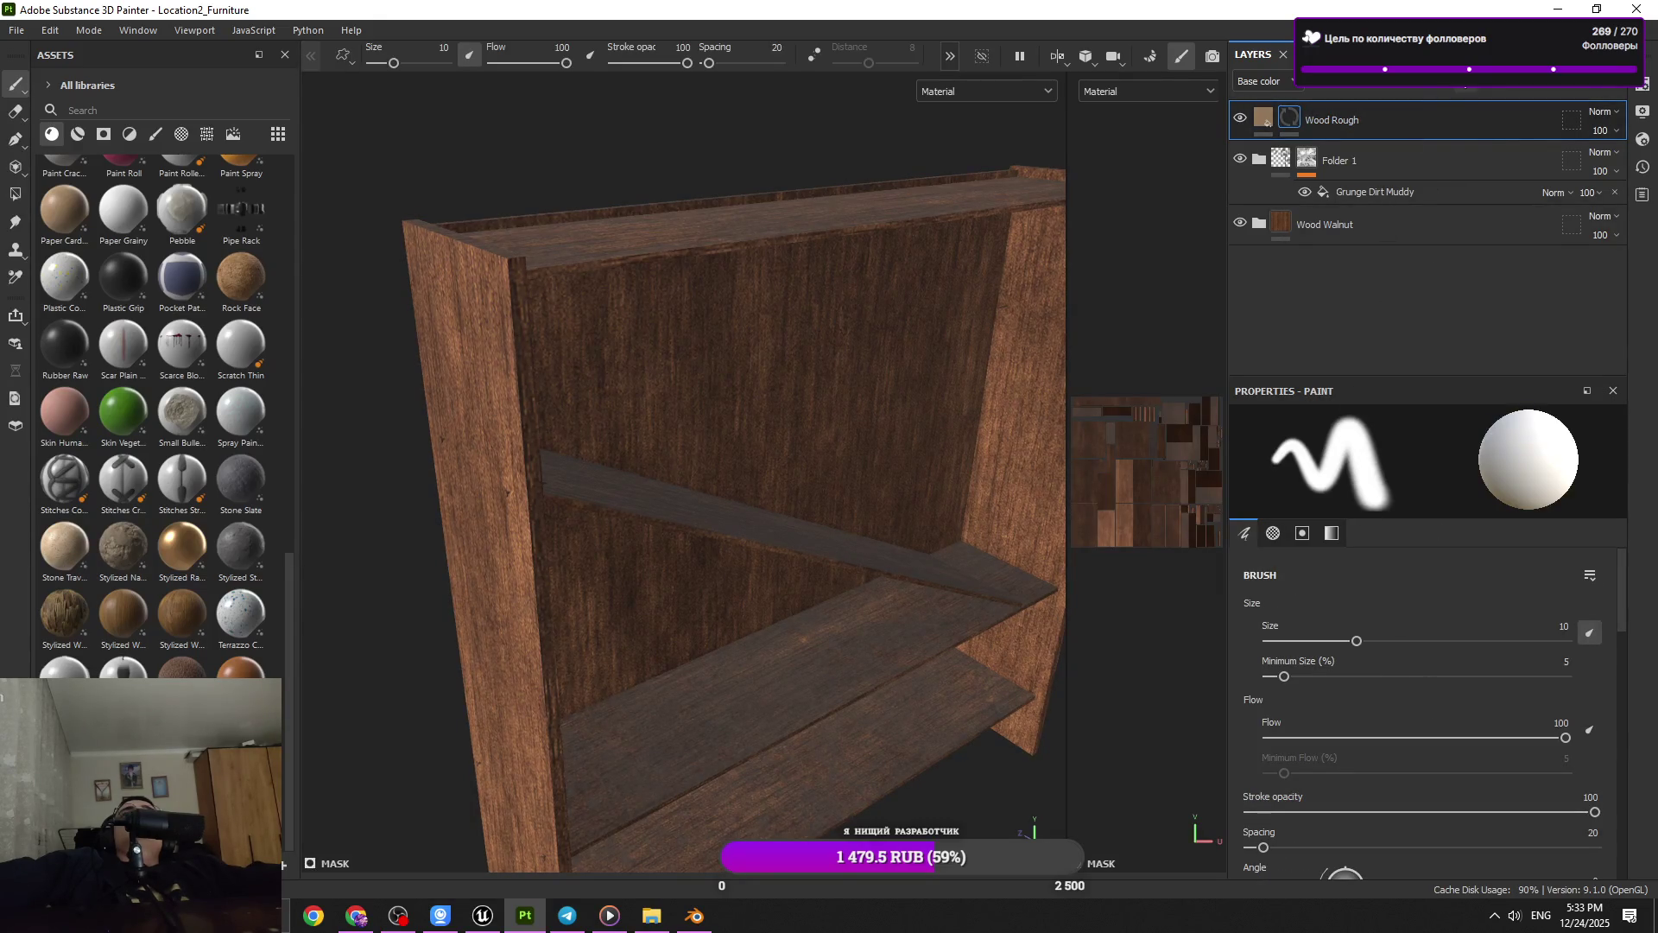
Add a Metal Edge Wear generator to the Wood Rough mask
click(1471, 82)
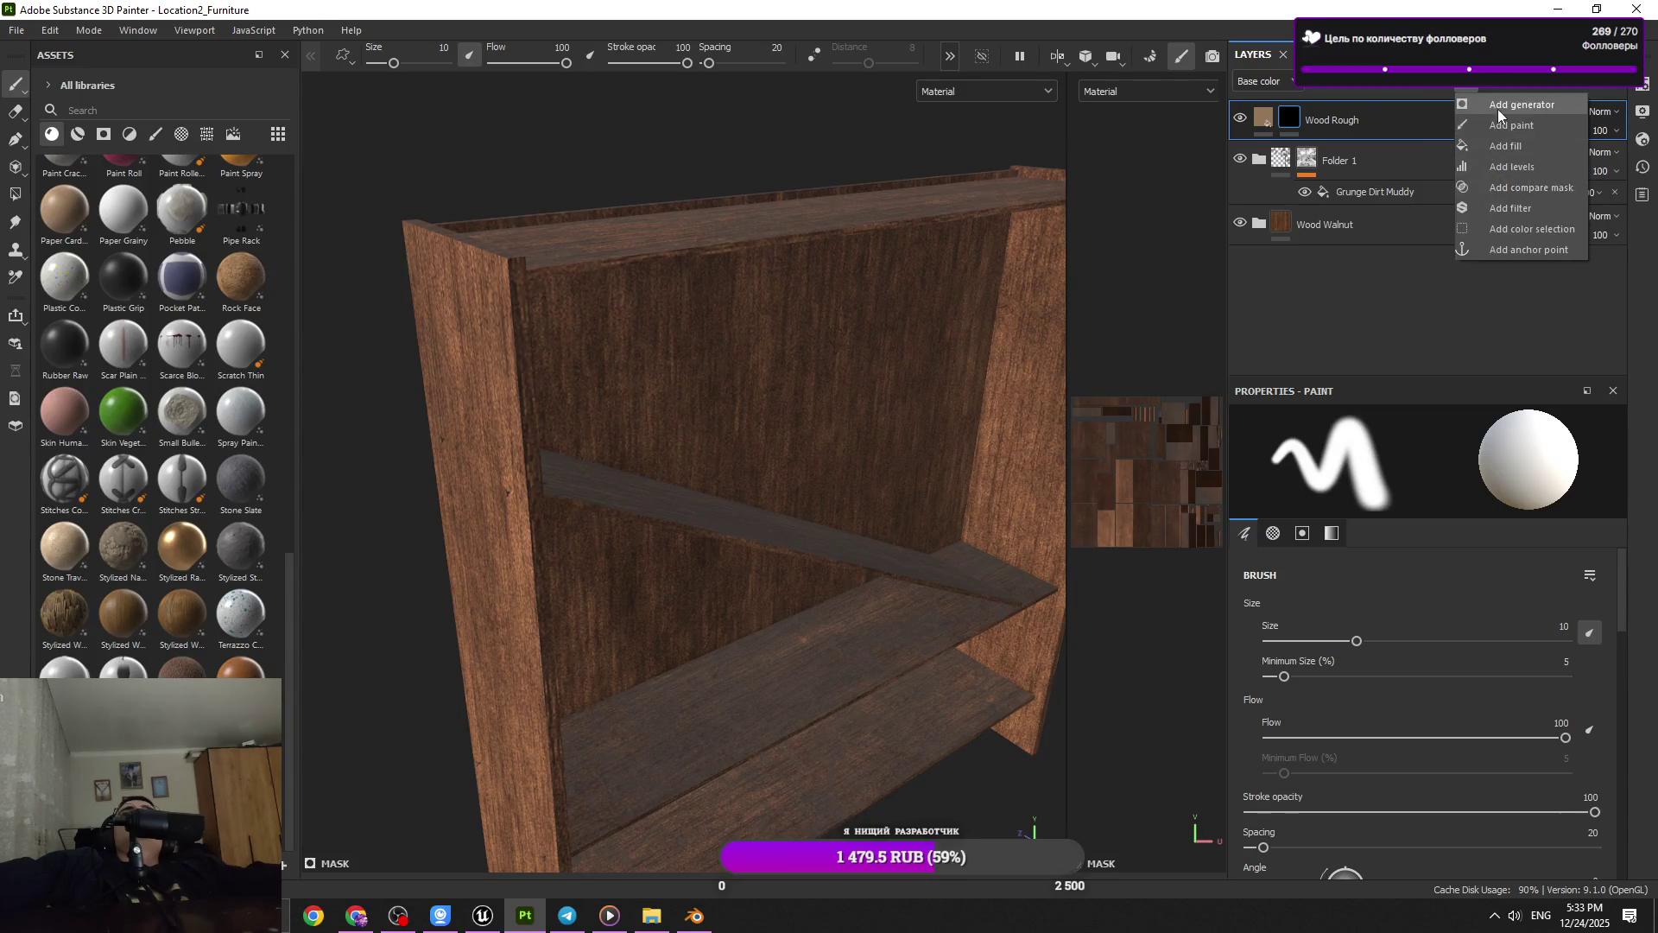
click(1498, 107)
click(1434, 473)
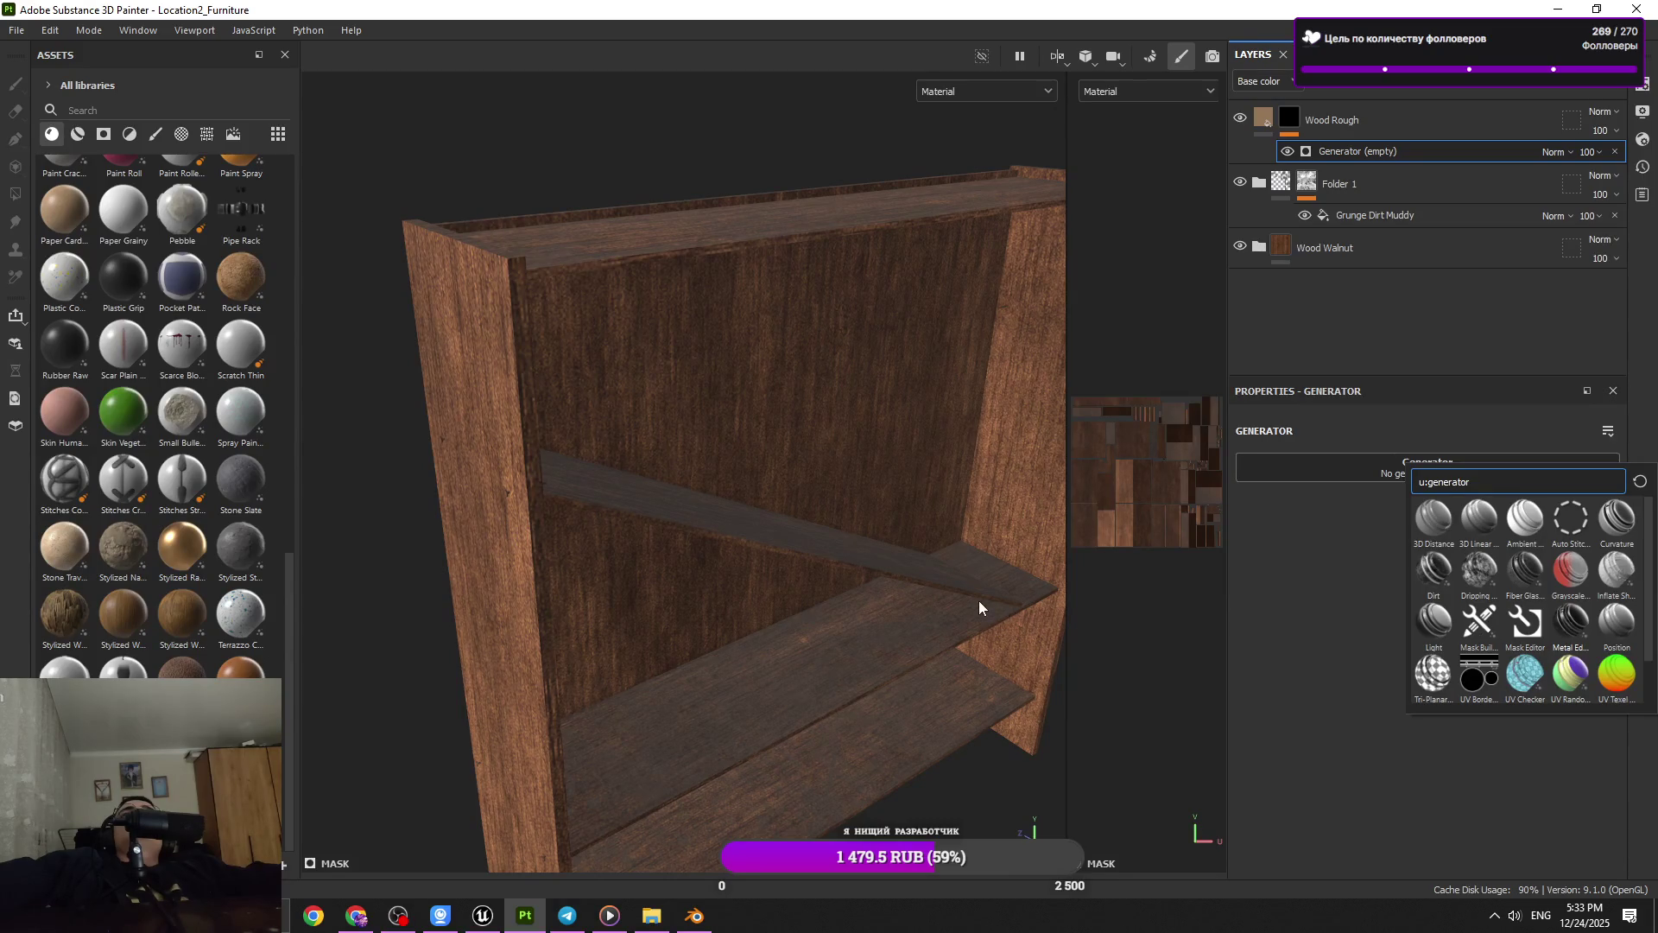
text(metal)
key(Return)
Set the wear grunge scale to 15 and grunge amount to 0.7
drag(874, 556, 847, 458)
drag(847, 459, 886, 582)
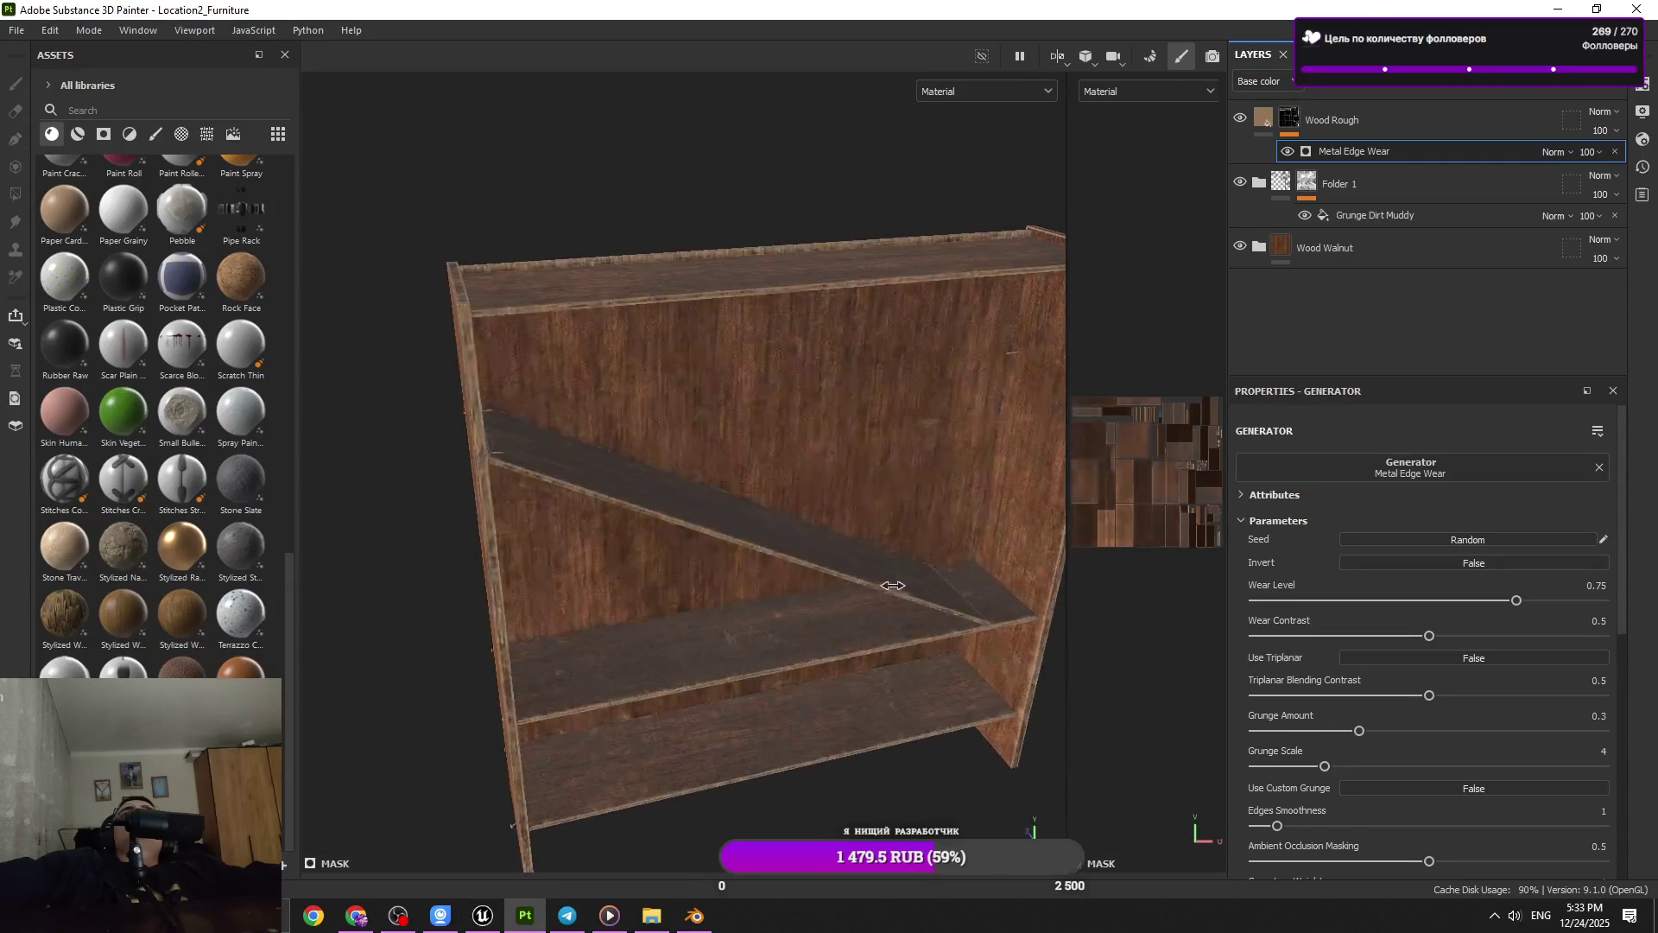
drag(886, 583, 987, 587)
scroll(down, 3)
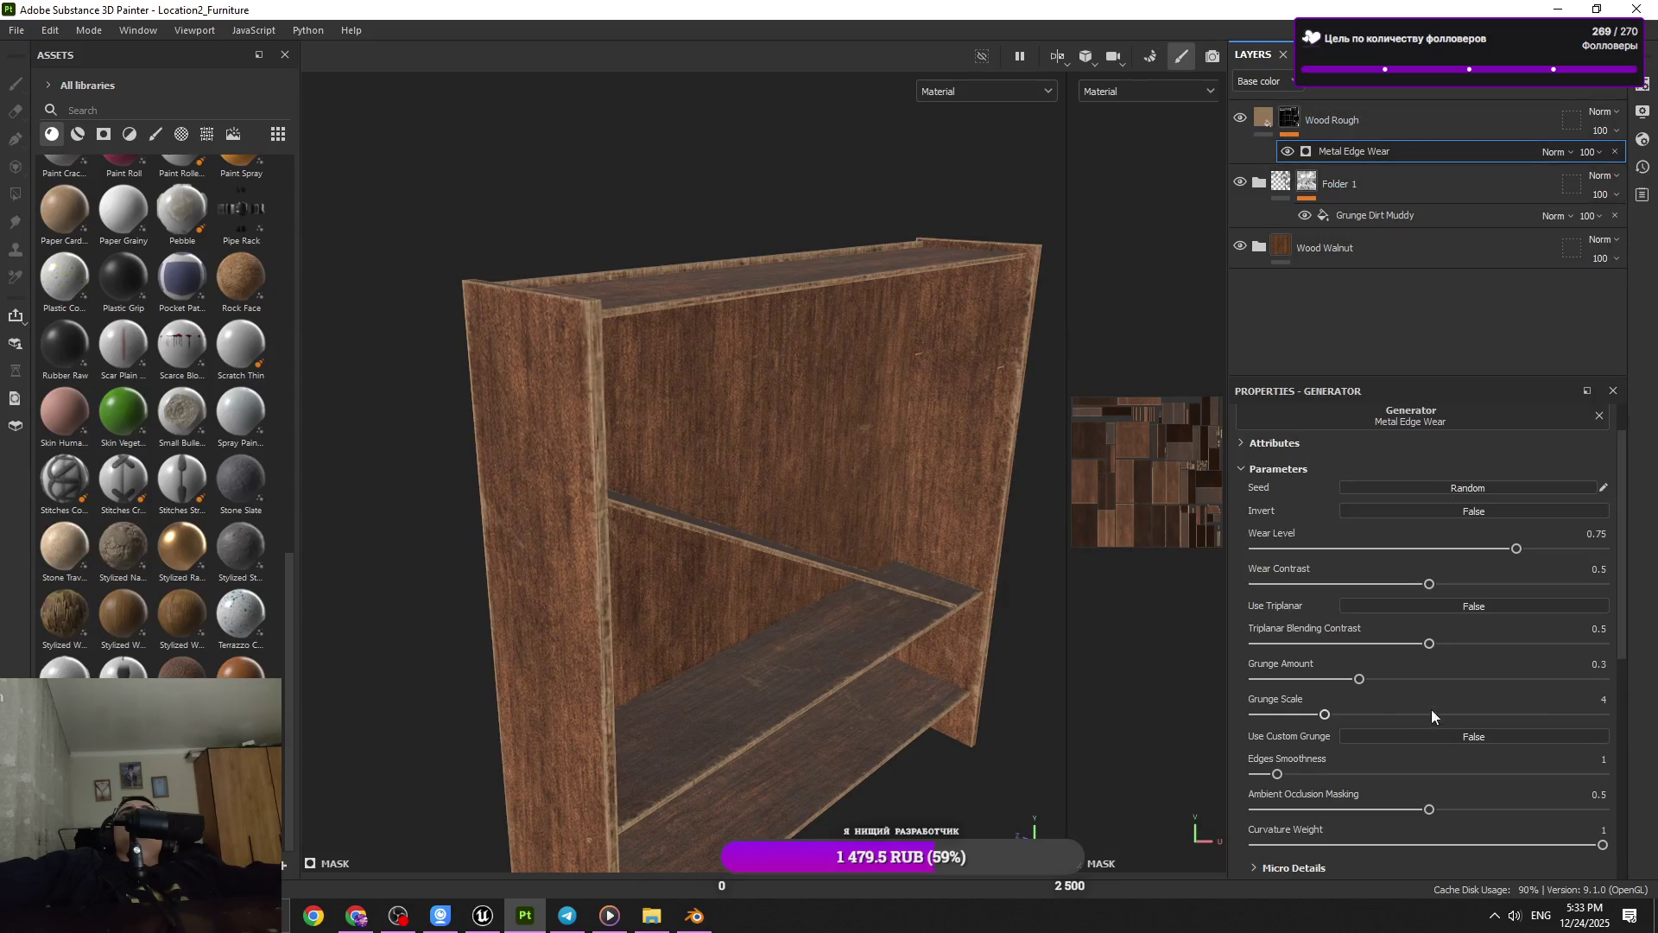
drag(1324, 714, 1371, 714)
drag(1553, 724, 1418, 683)
click(1500, 679)
drag(835, 633, 894, 572)
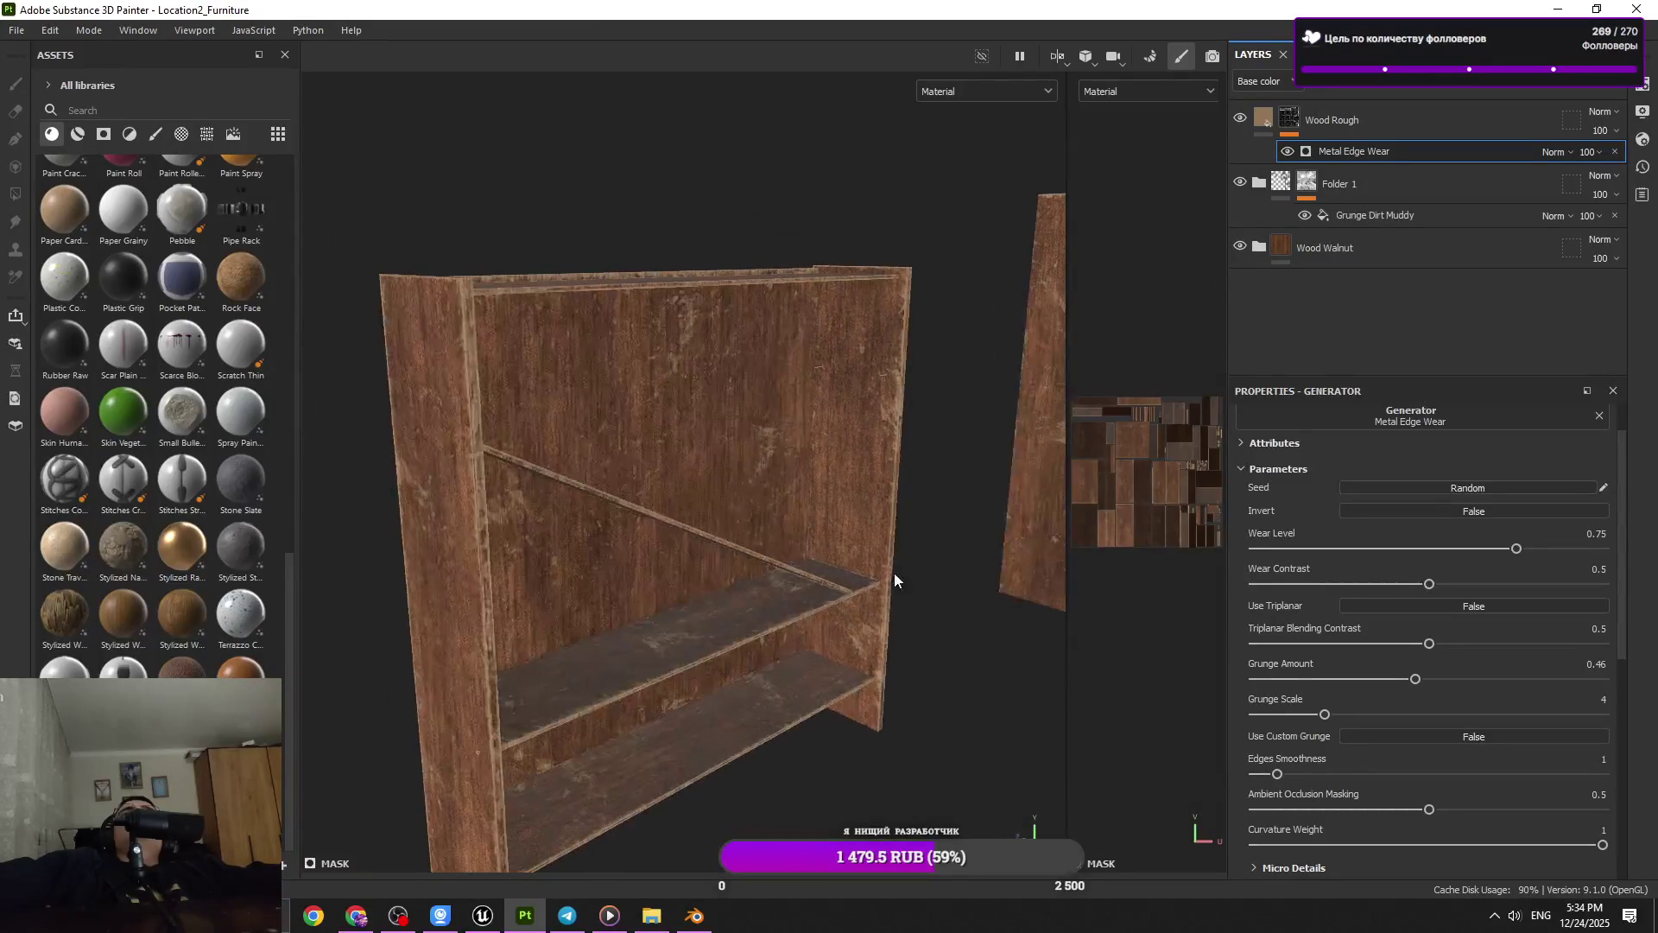
Create a new folder and move Wood Rough into it
click(1392, 130)
click(1550, 93)
drag(1365, 162, 1373, 123)
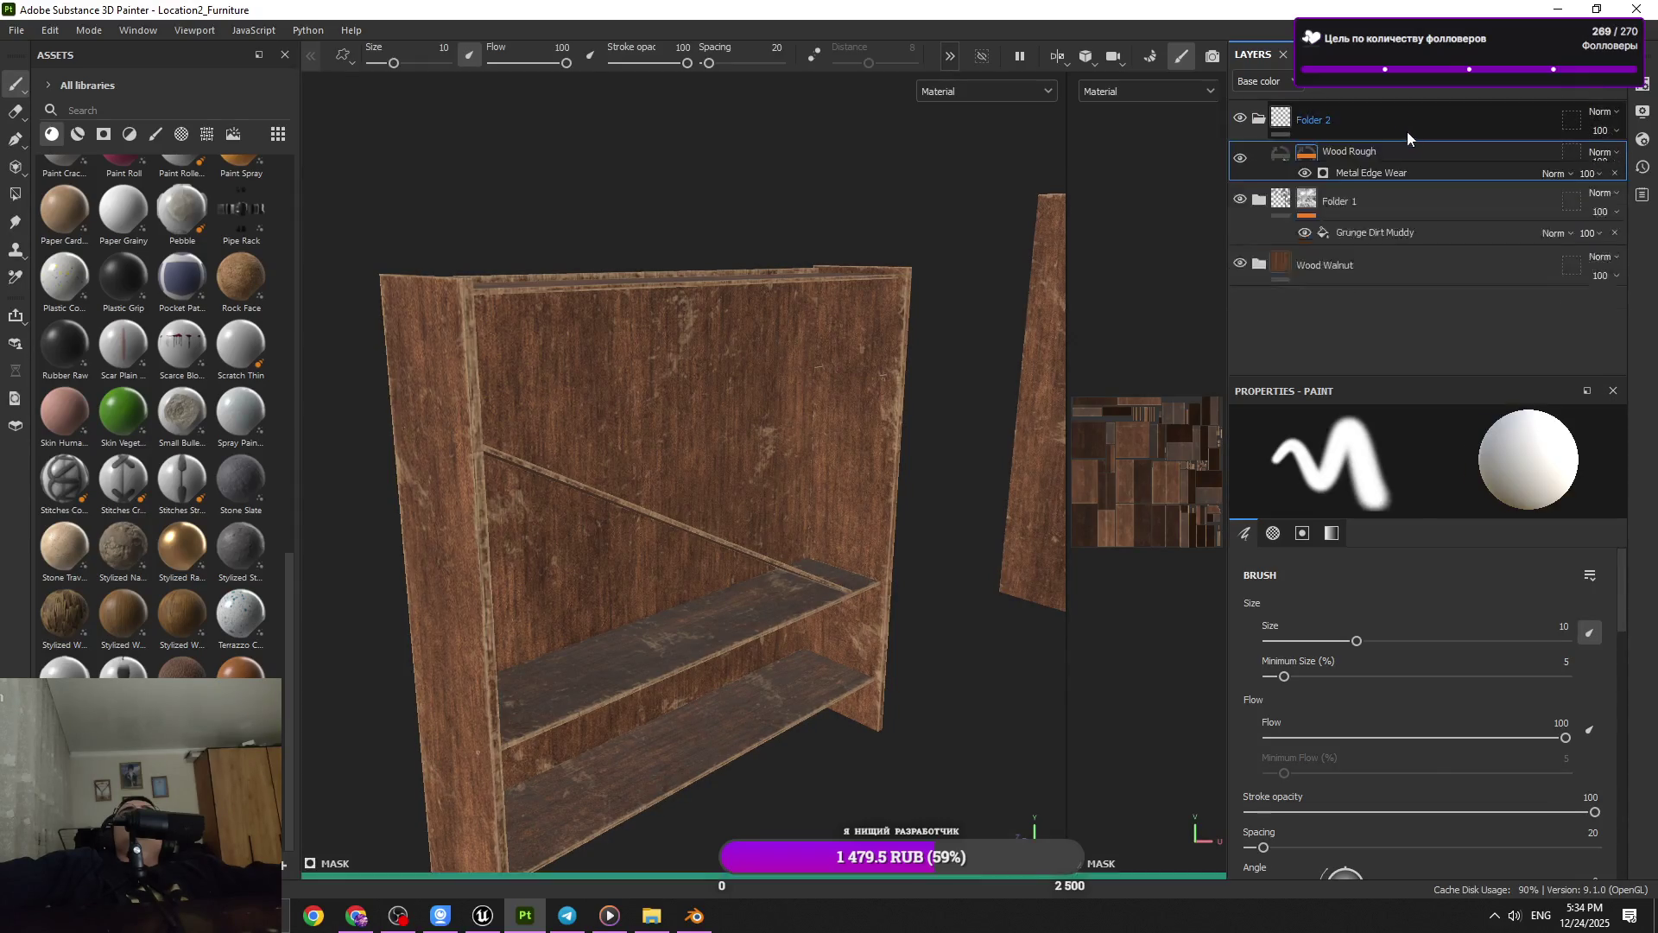
Add a black mask to Folder 2 and browse to the smart masks library
click(1472, 90)
click(1485, 123)
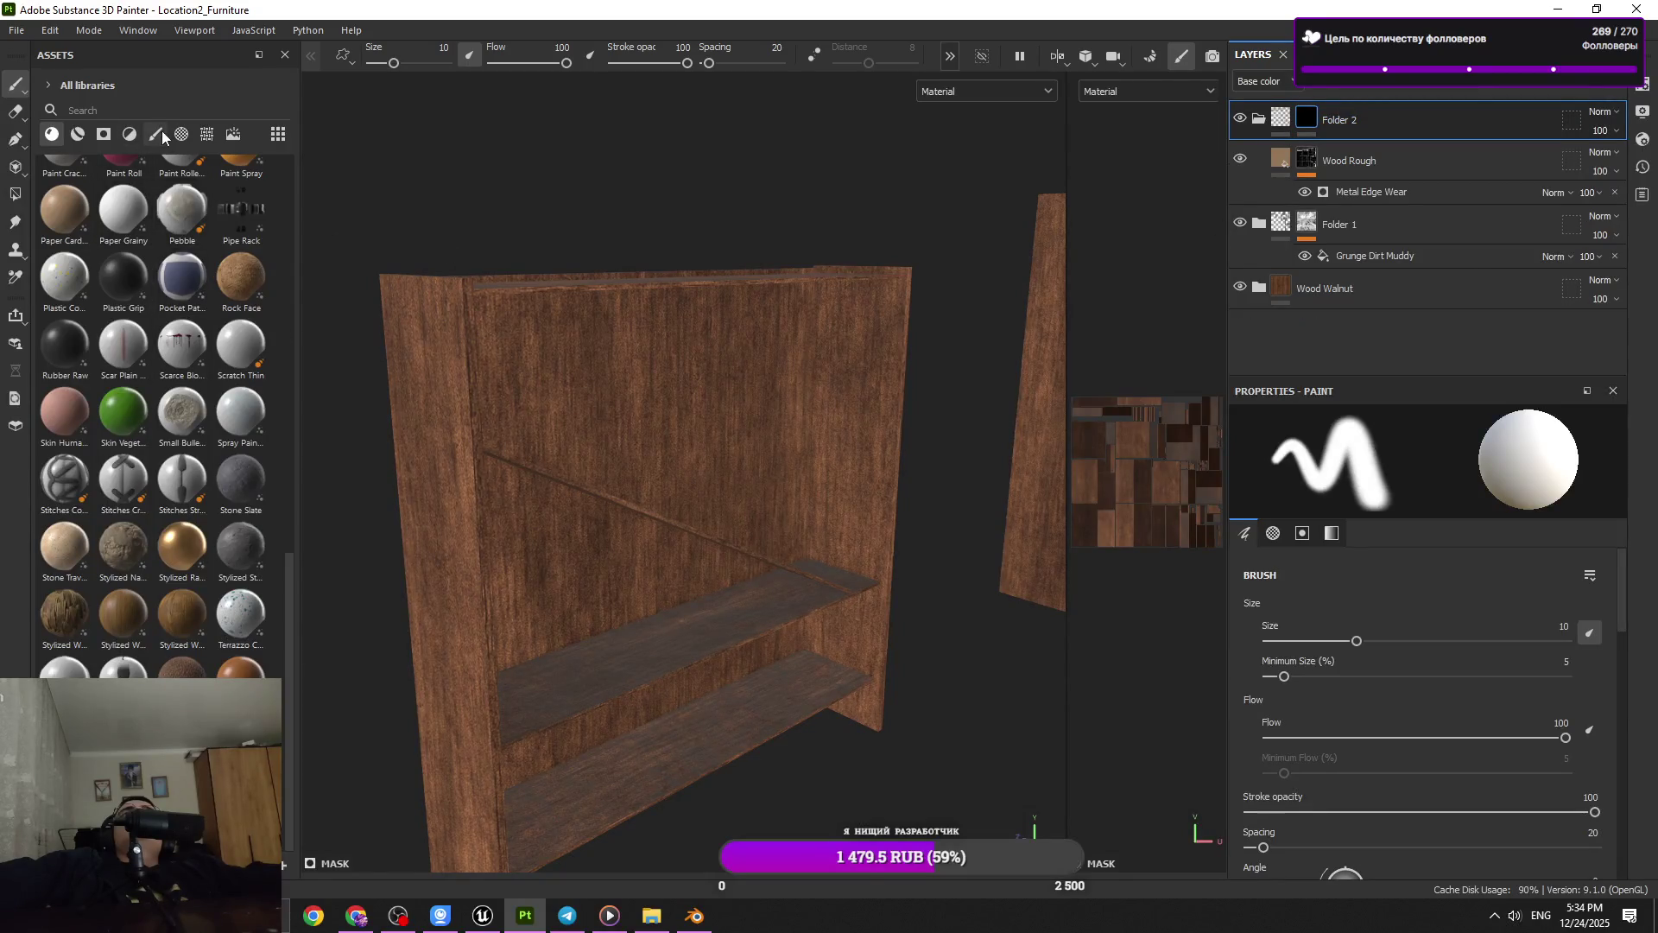
click(157, 134)
click(206, 134)
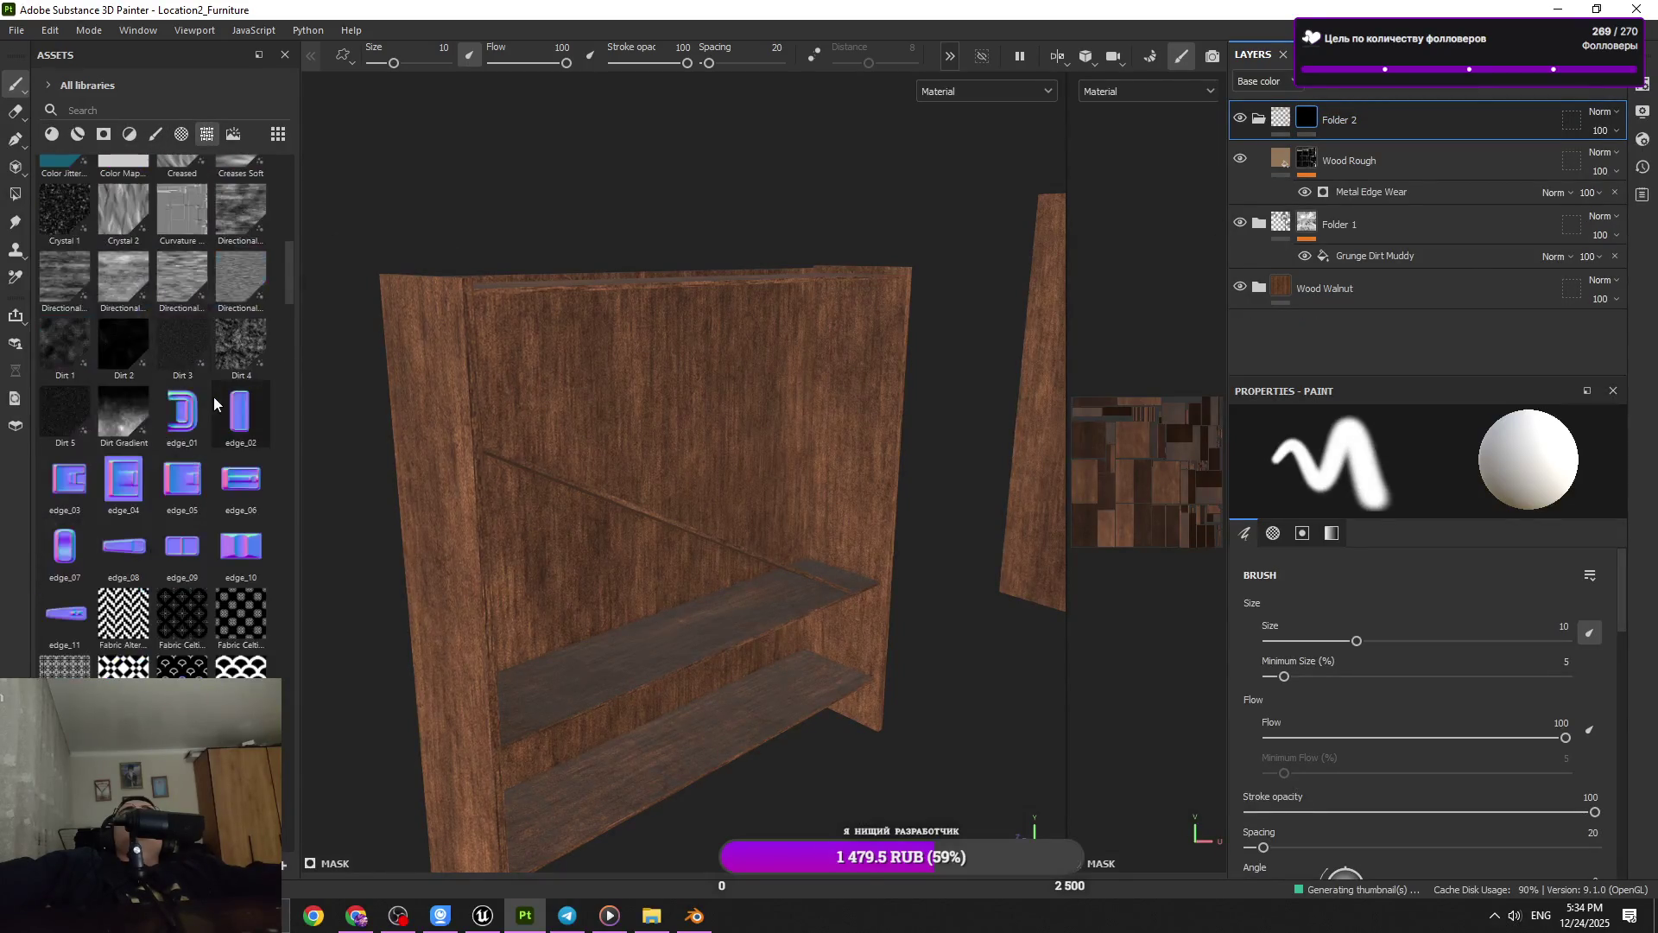
click(99, 135)
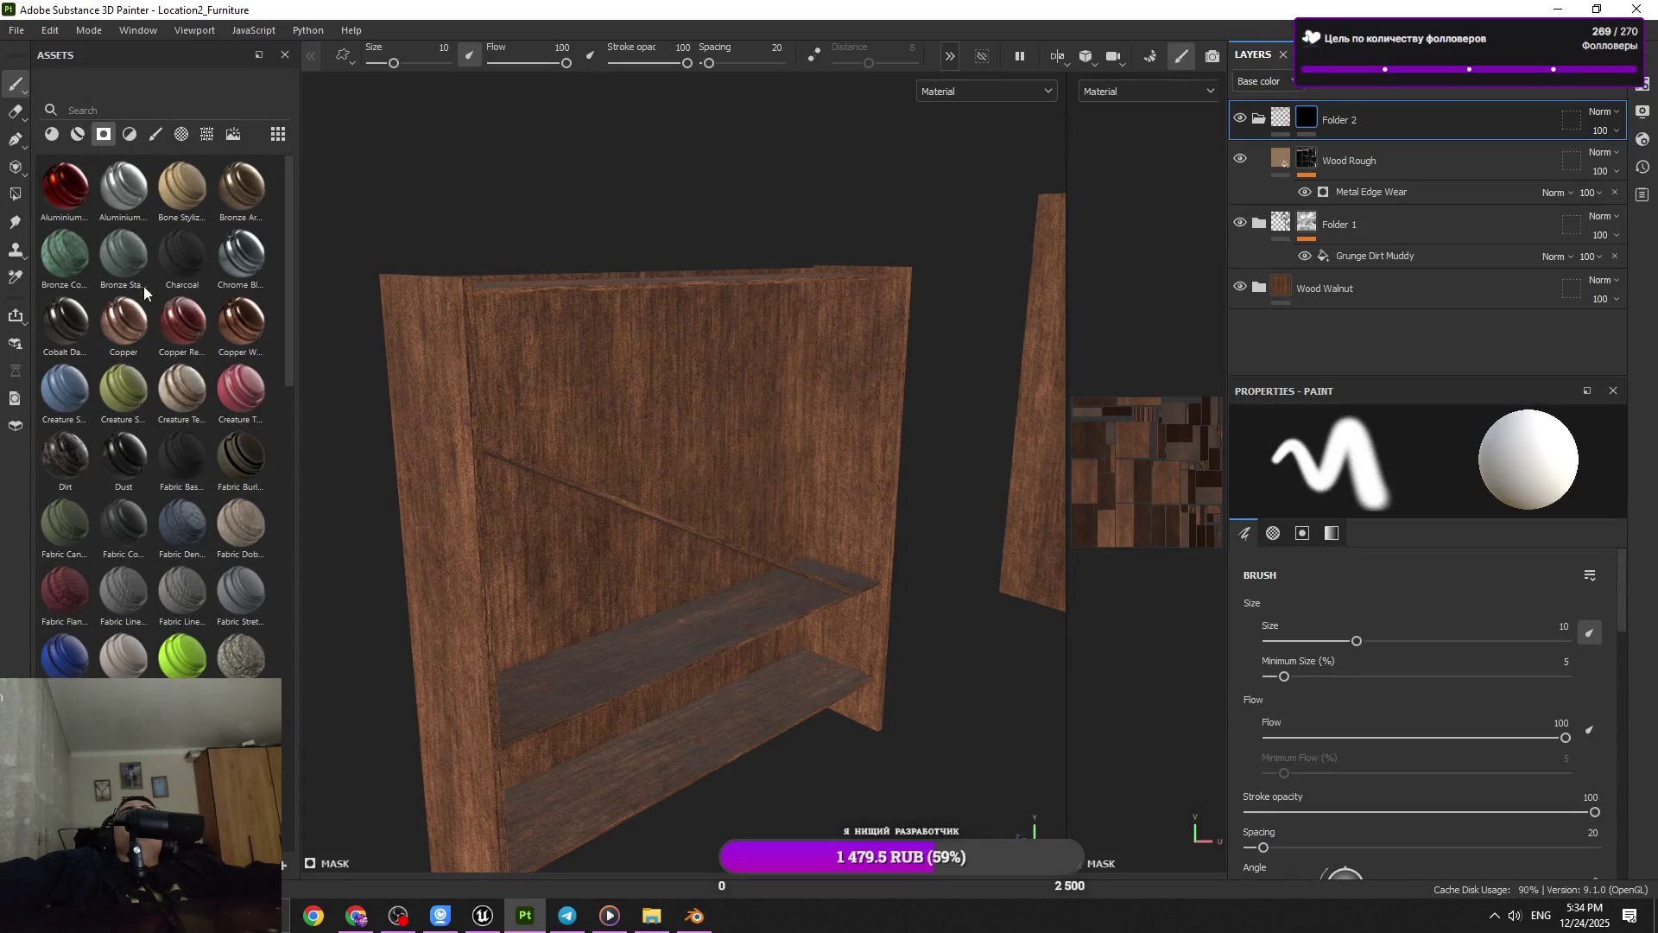
Try the Dirt Ground and Moss smart masks on Folder 2, undoing each
click(48, 323)
drag(48, 323, 831, 475)
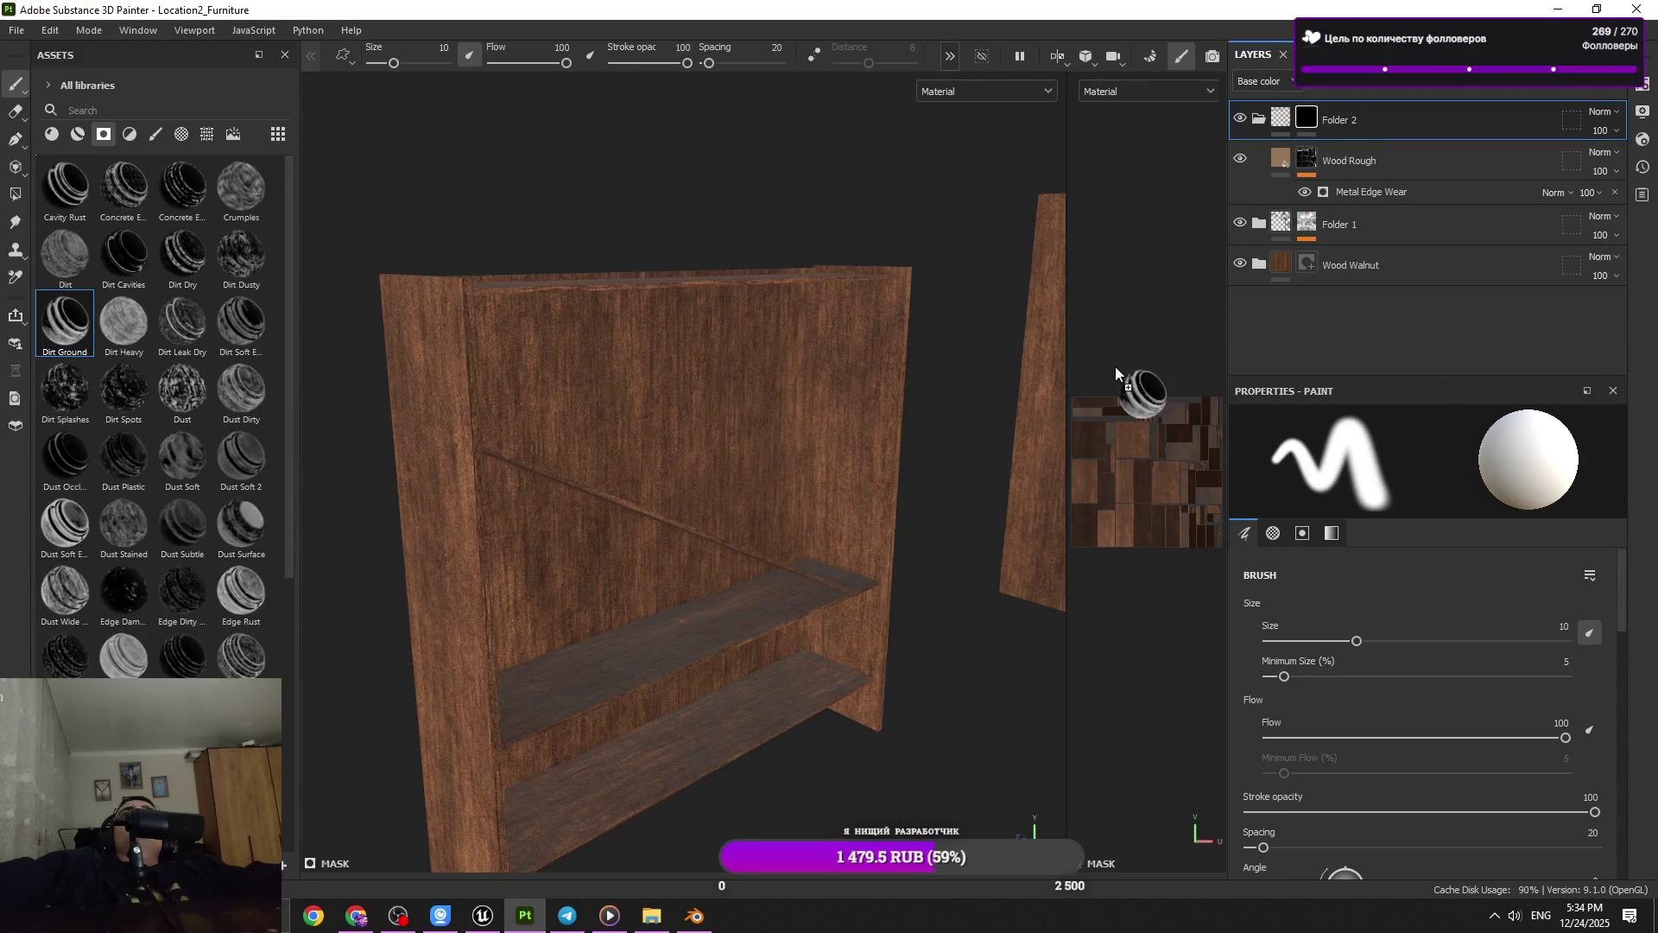
drag(608, 608, 691, 590)
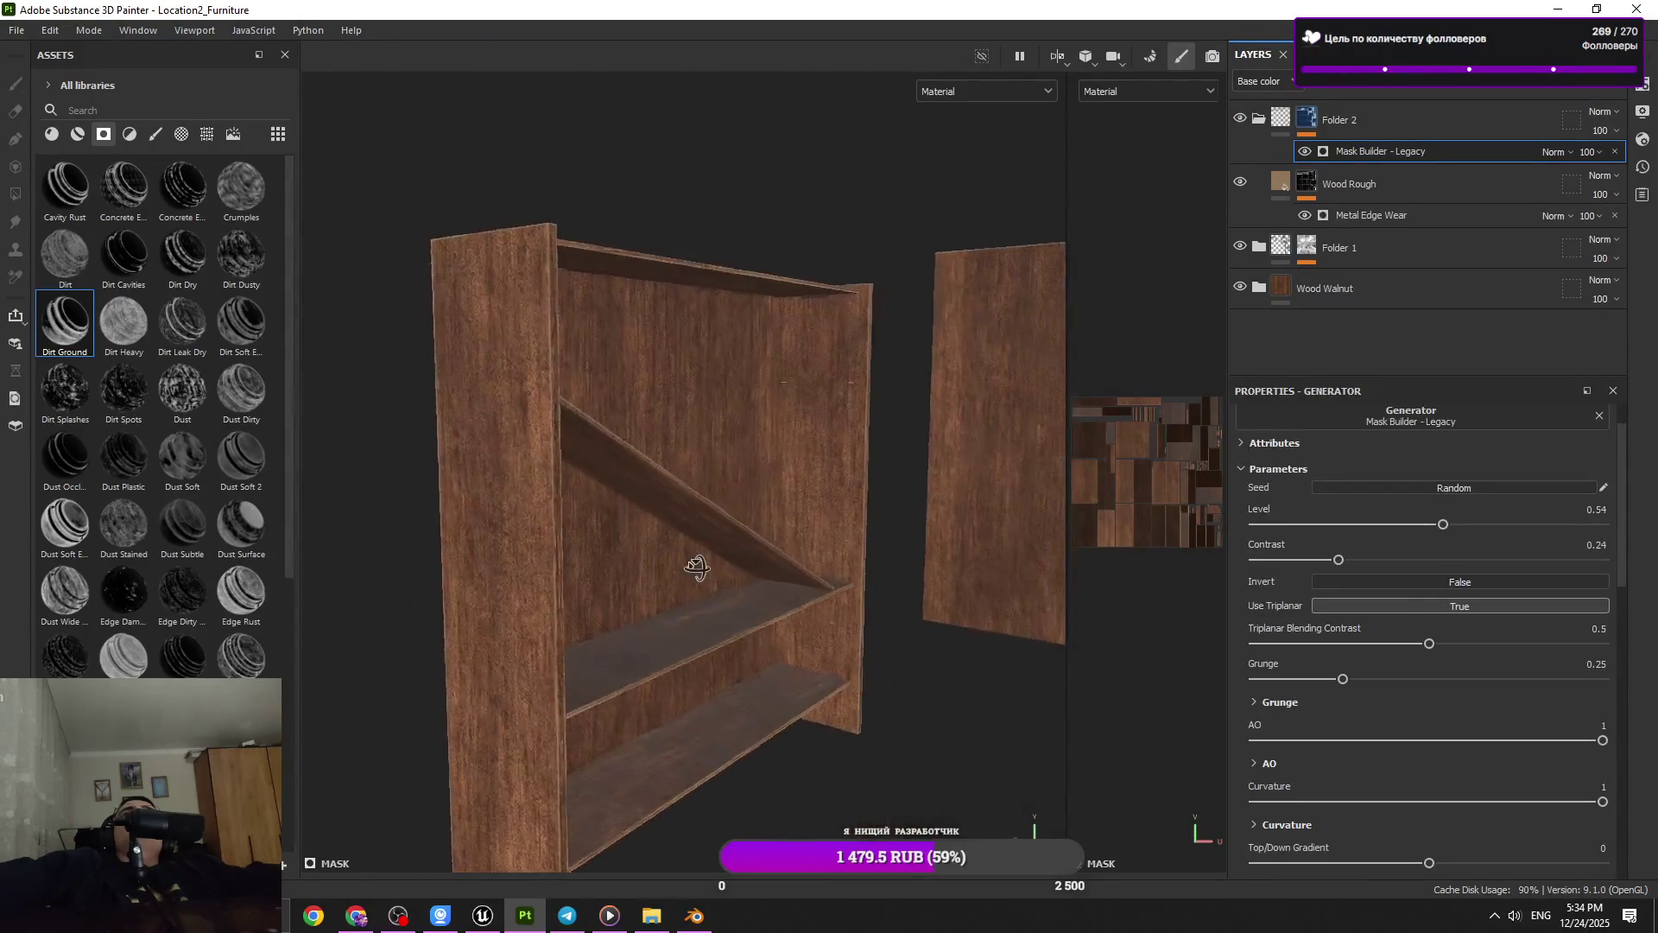
key(ctrl+z)
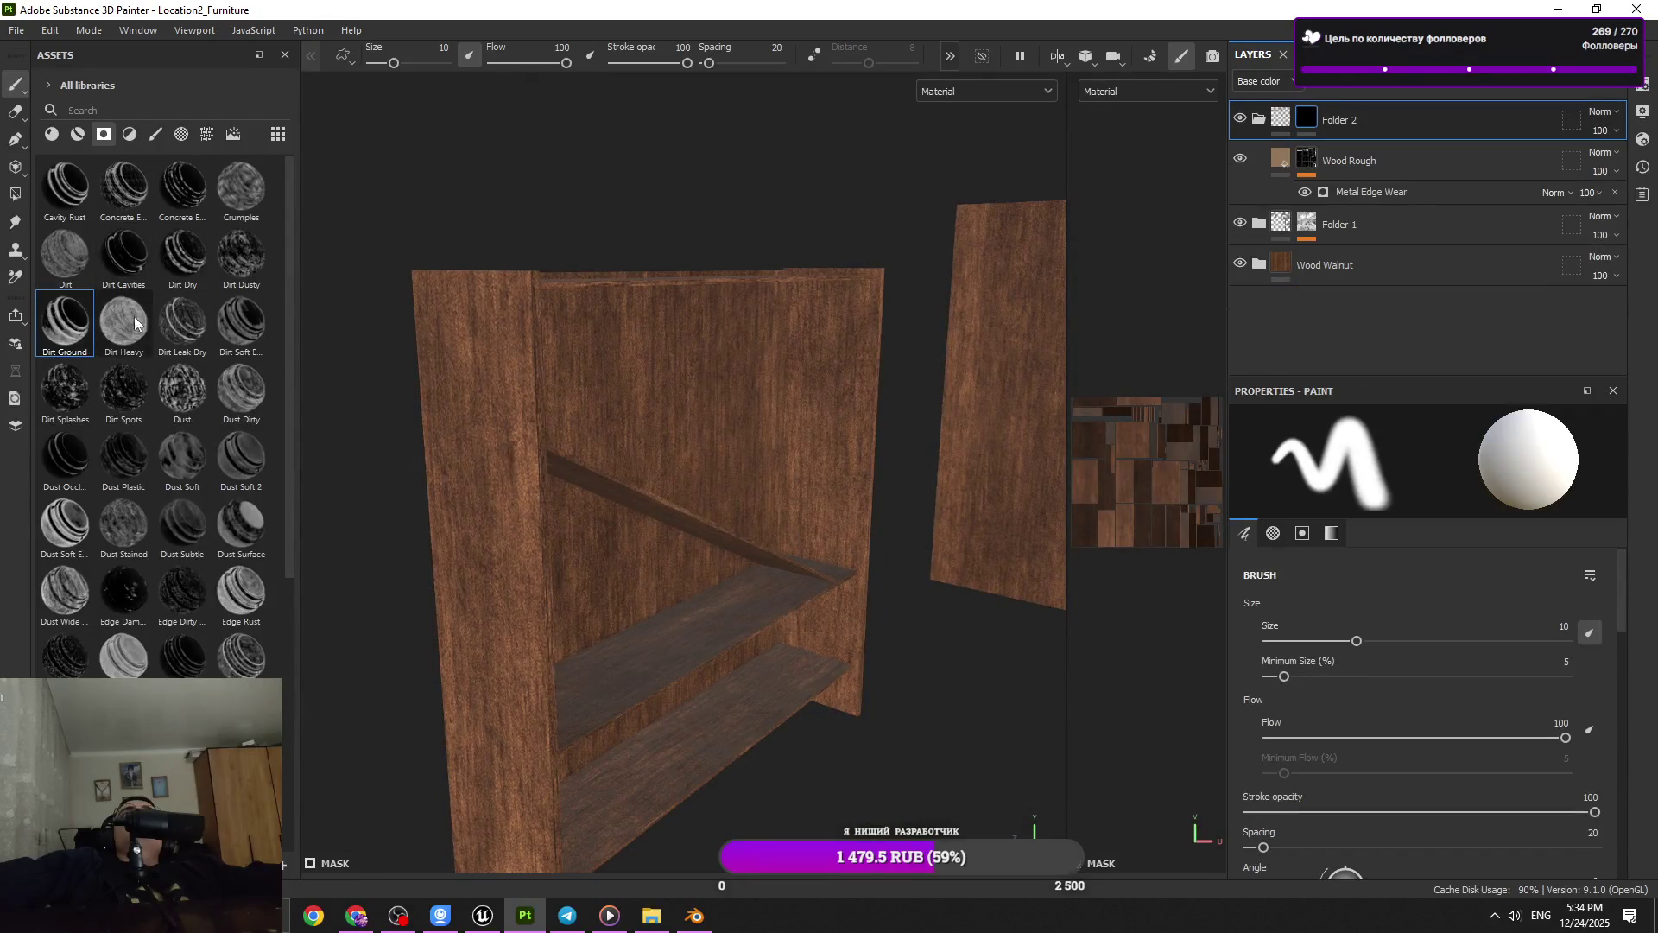
scroll(down, 3)
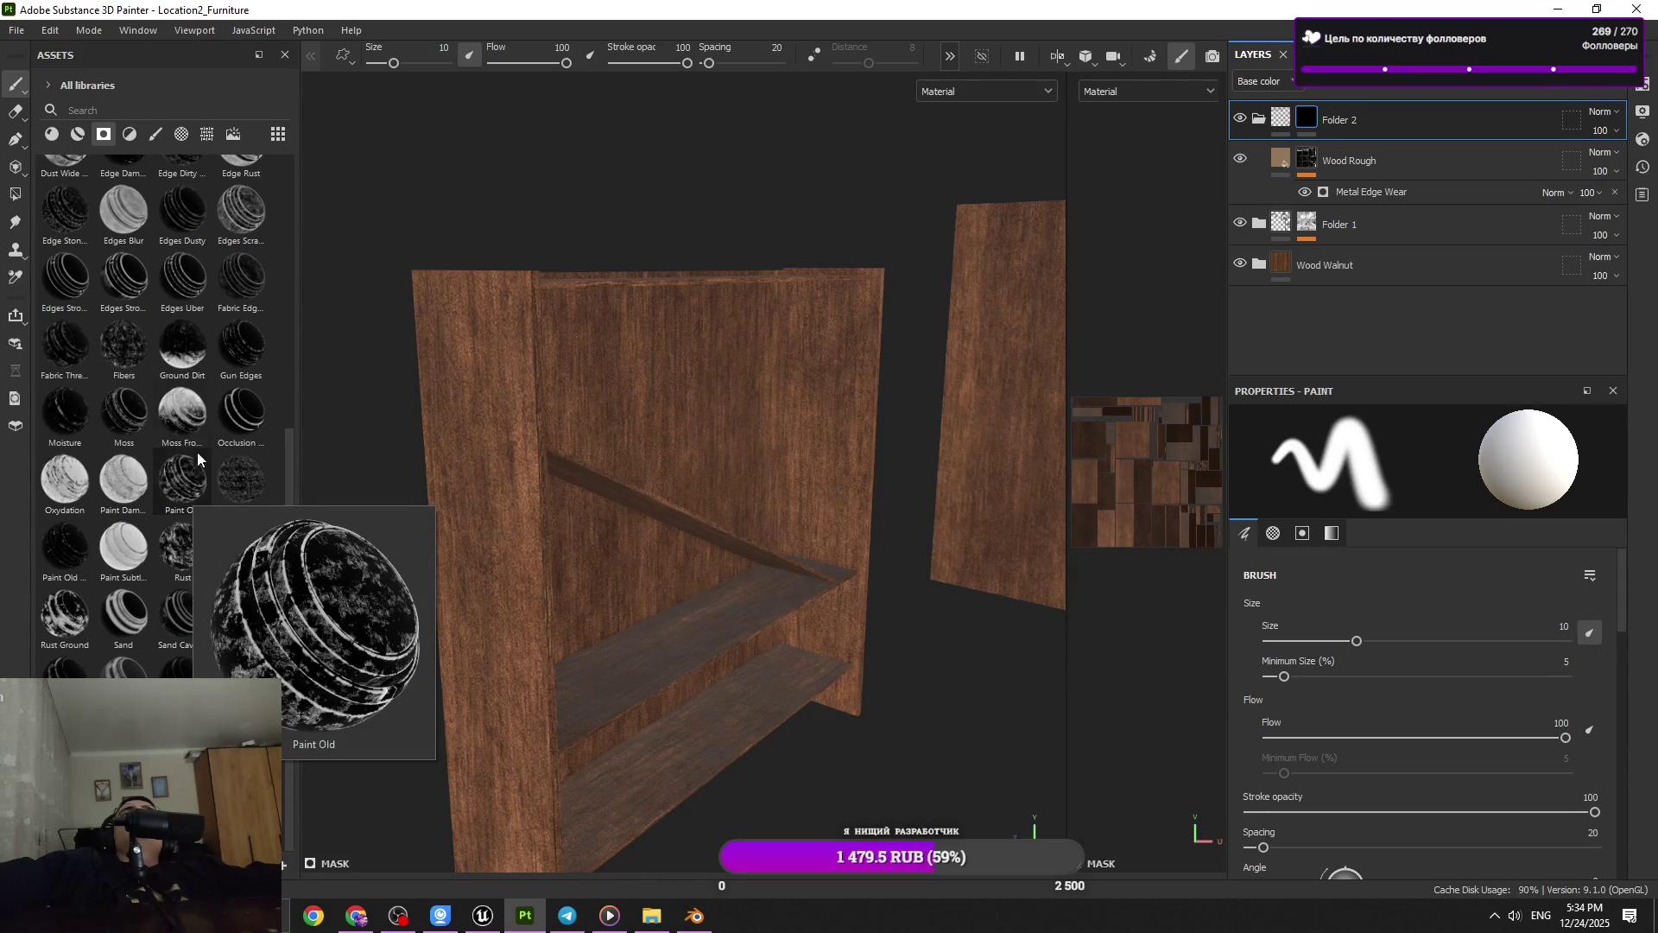
mouse_move(128, 422)
drag(128, 421, 692, 489)
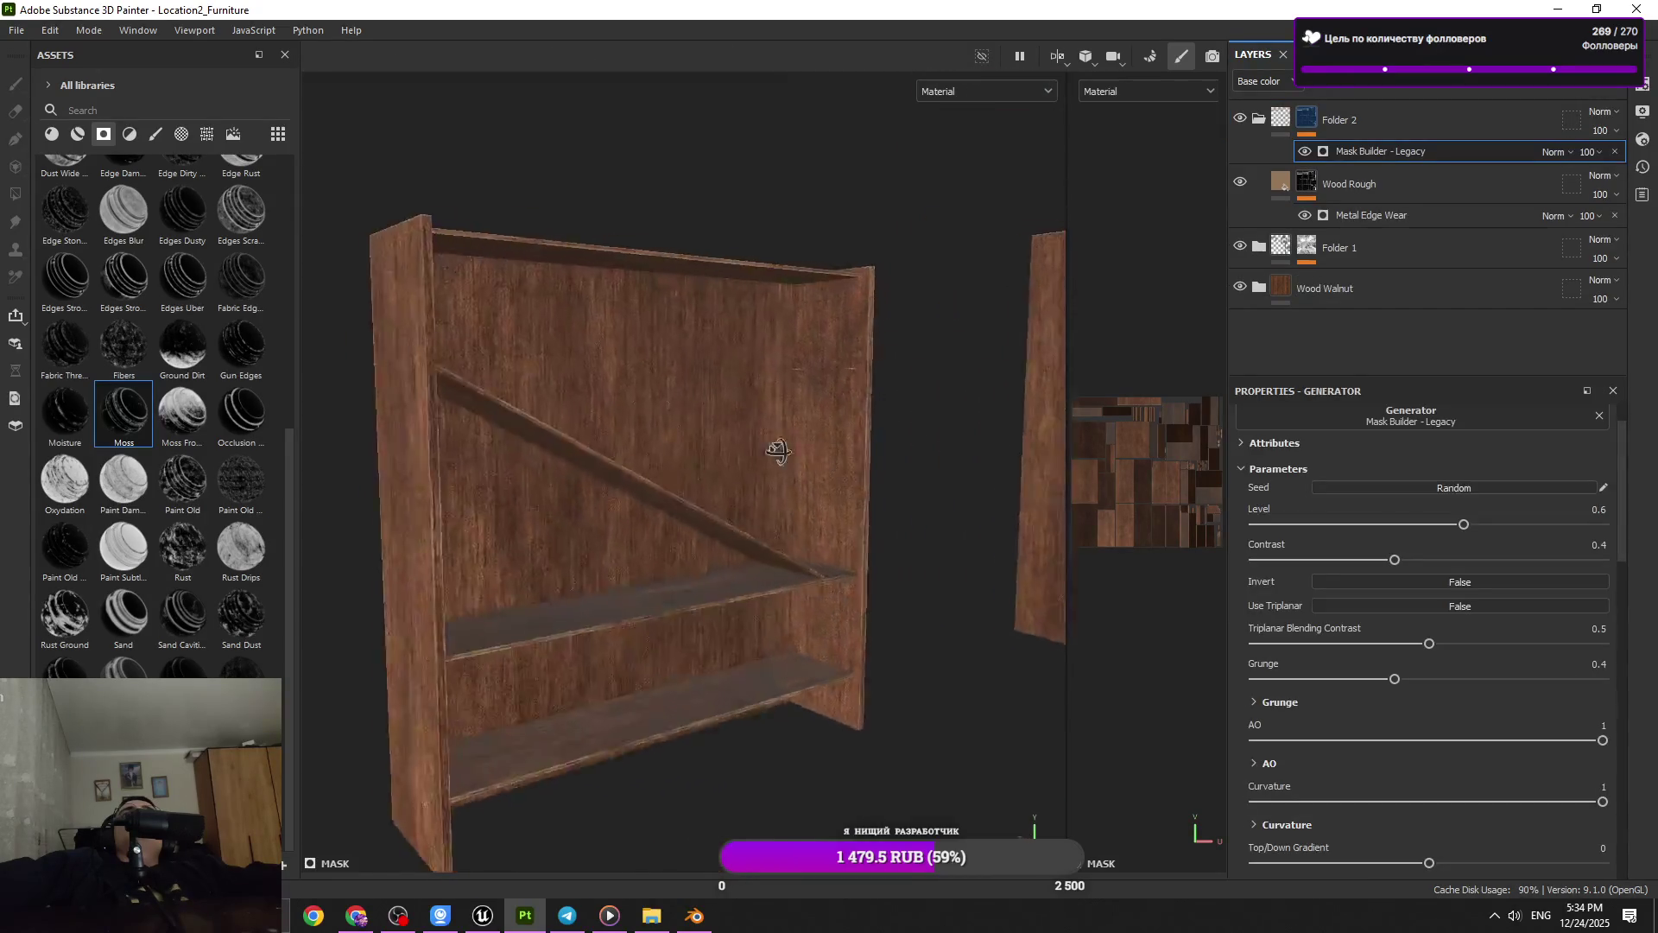
key(ctrl+z)
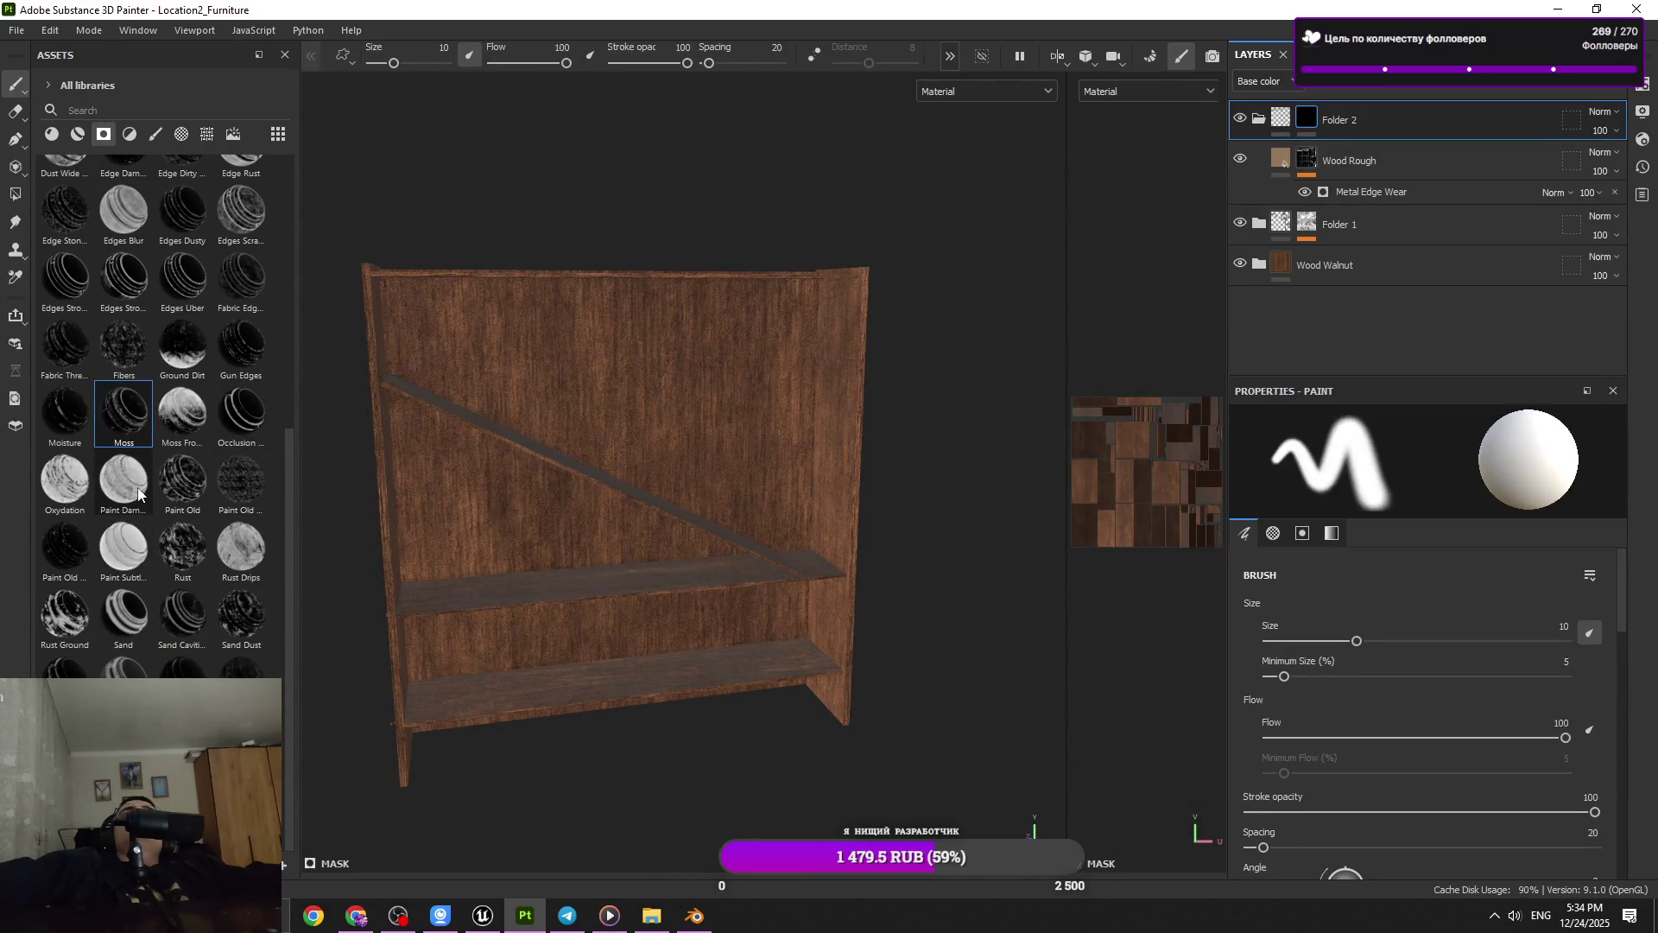
Apply the Oxydation smart mask to Folder 2 and add an empty generator
drag(64, 479, 696, 437)
drag(696, 437, 674, 471)
drag(674, 471, 773, 455)
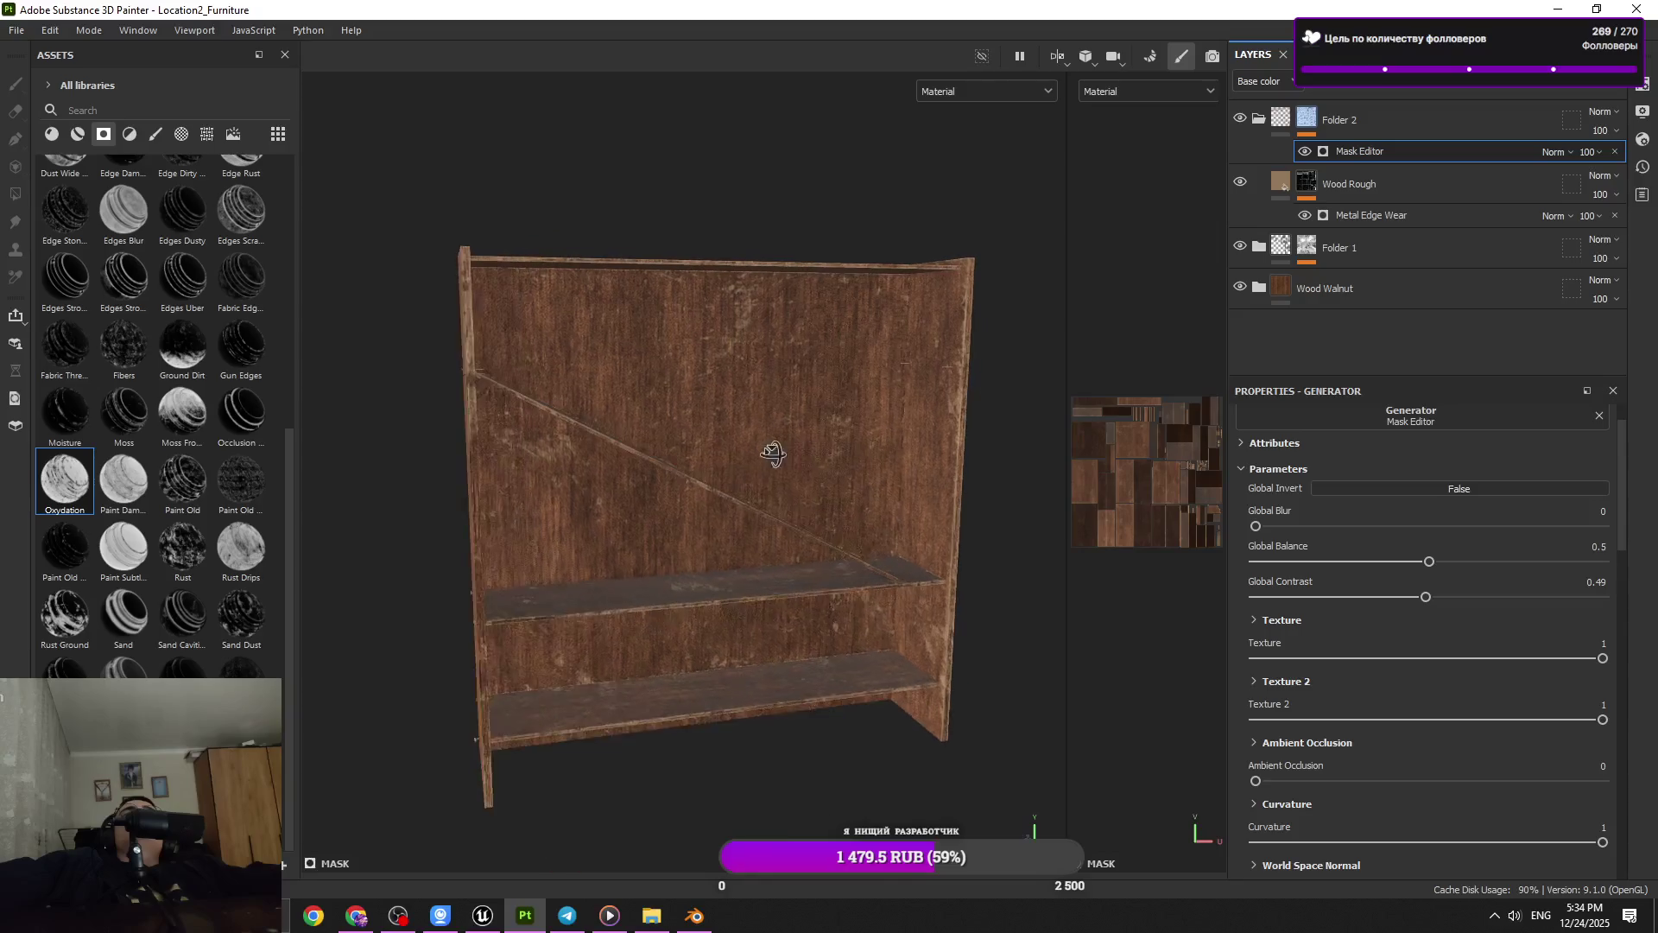
right_click(1452, 103)
click(1473, 113)
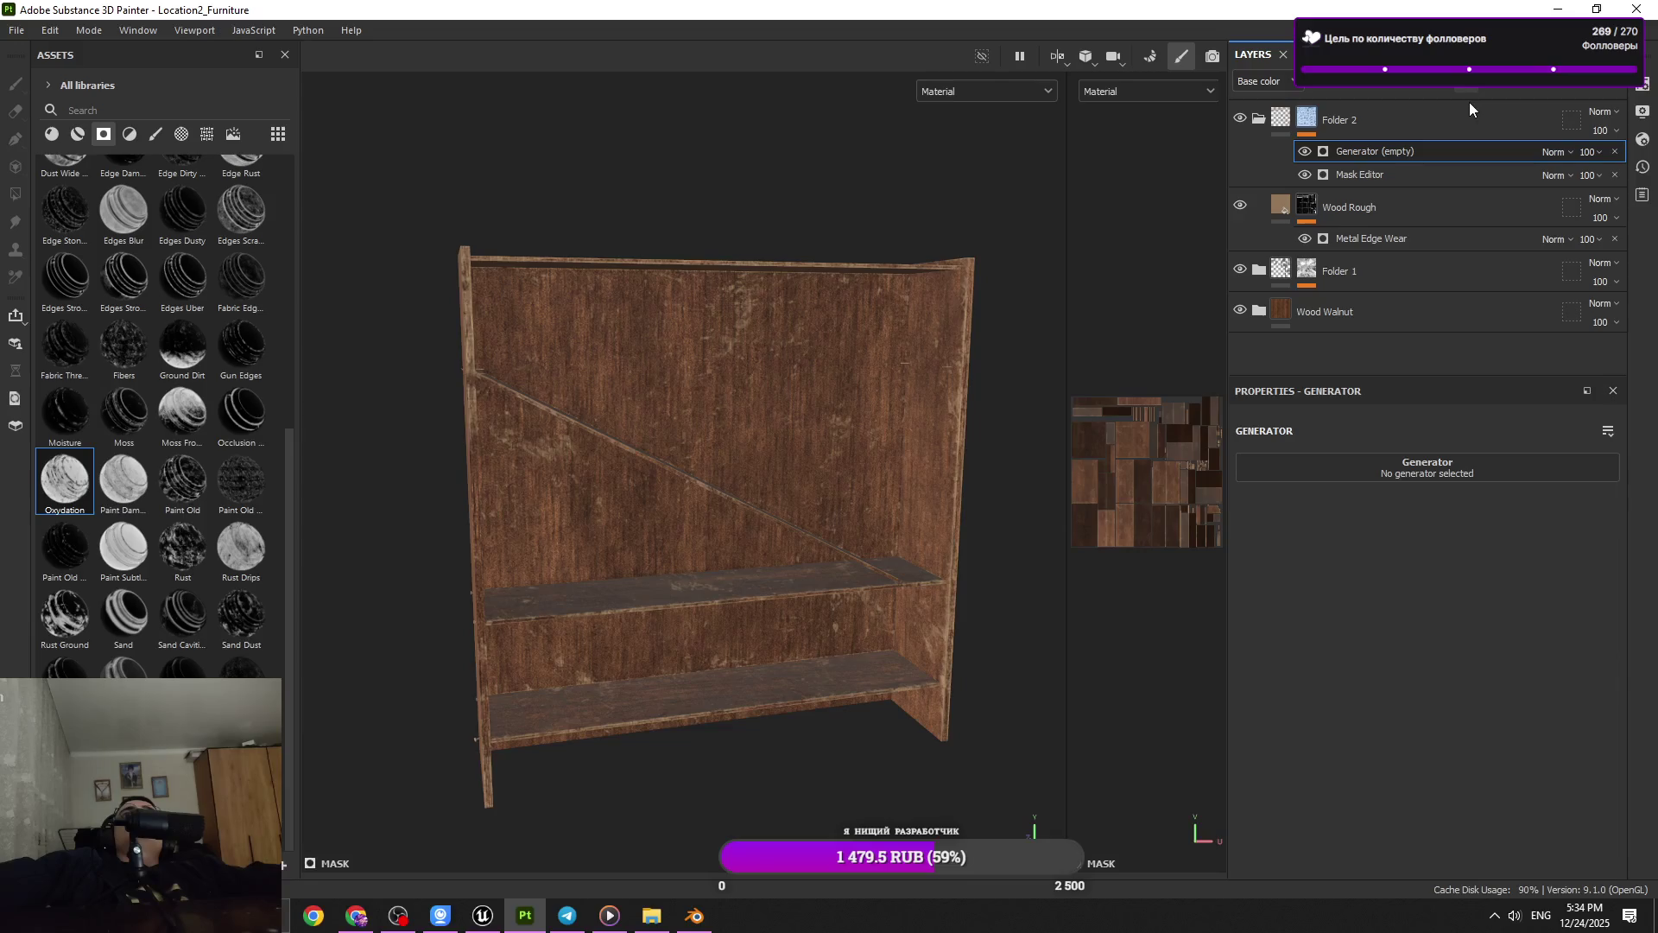
Delete the empty generator and add a paint layer to Folder 2's mask with the Bark brush
key(Delete)
right_click(1461, 102)
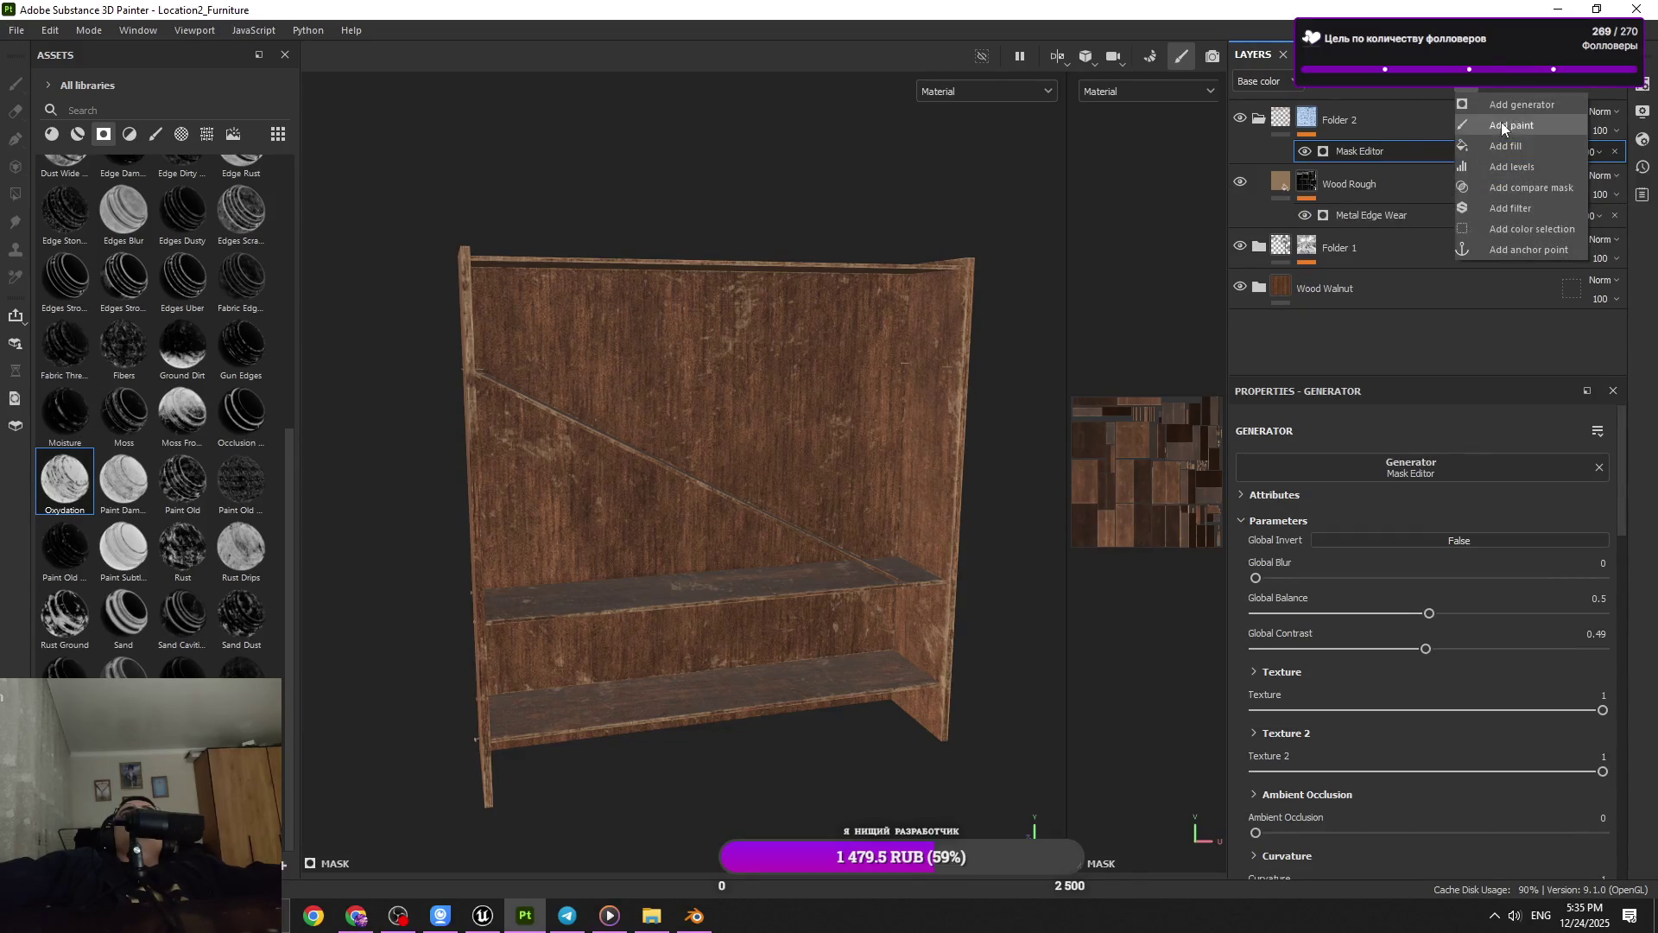
click(1502, 125)
click(149, 135)
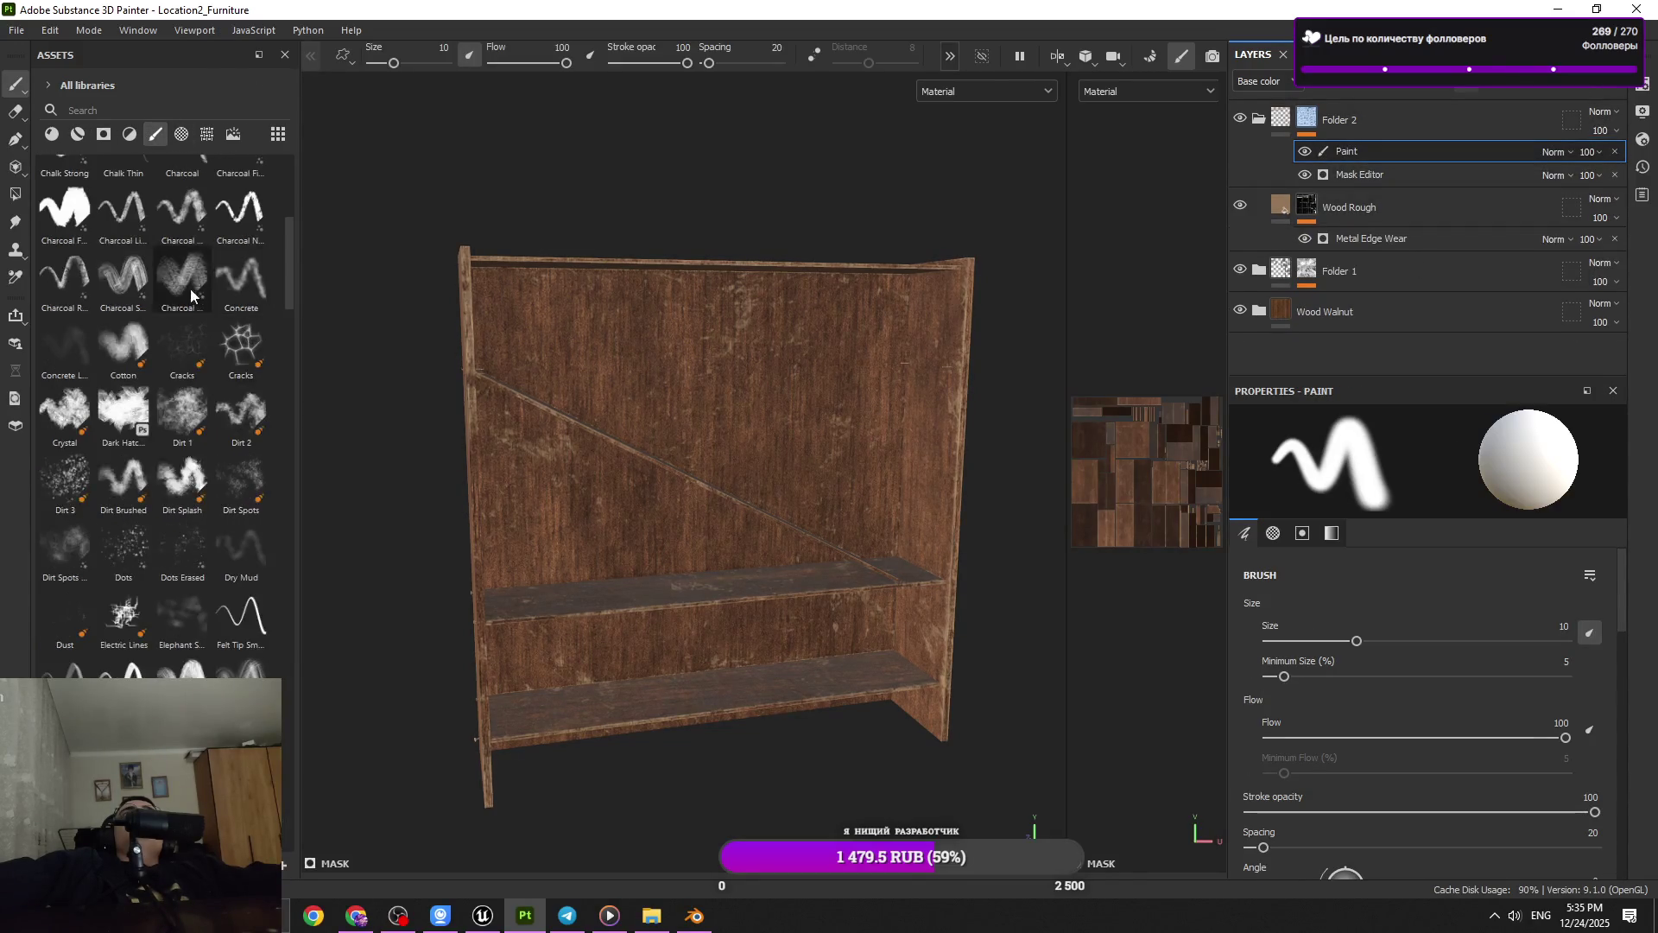
click(123, 323)
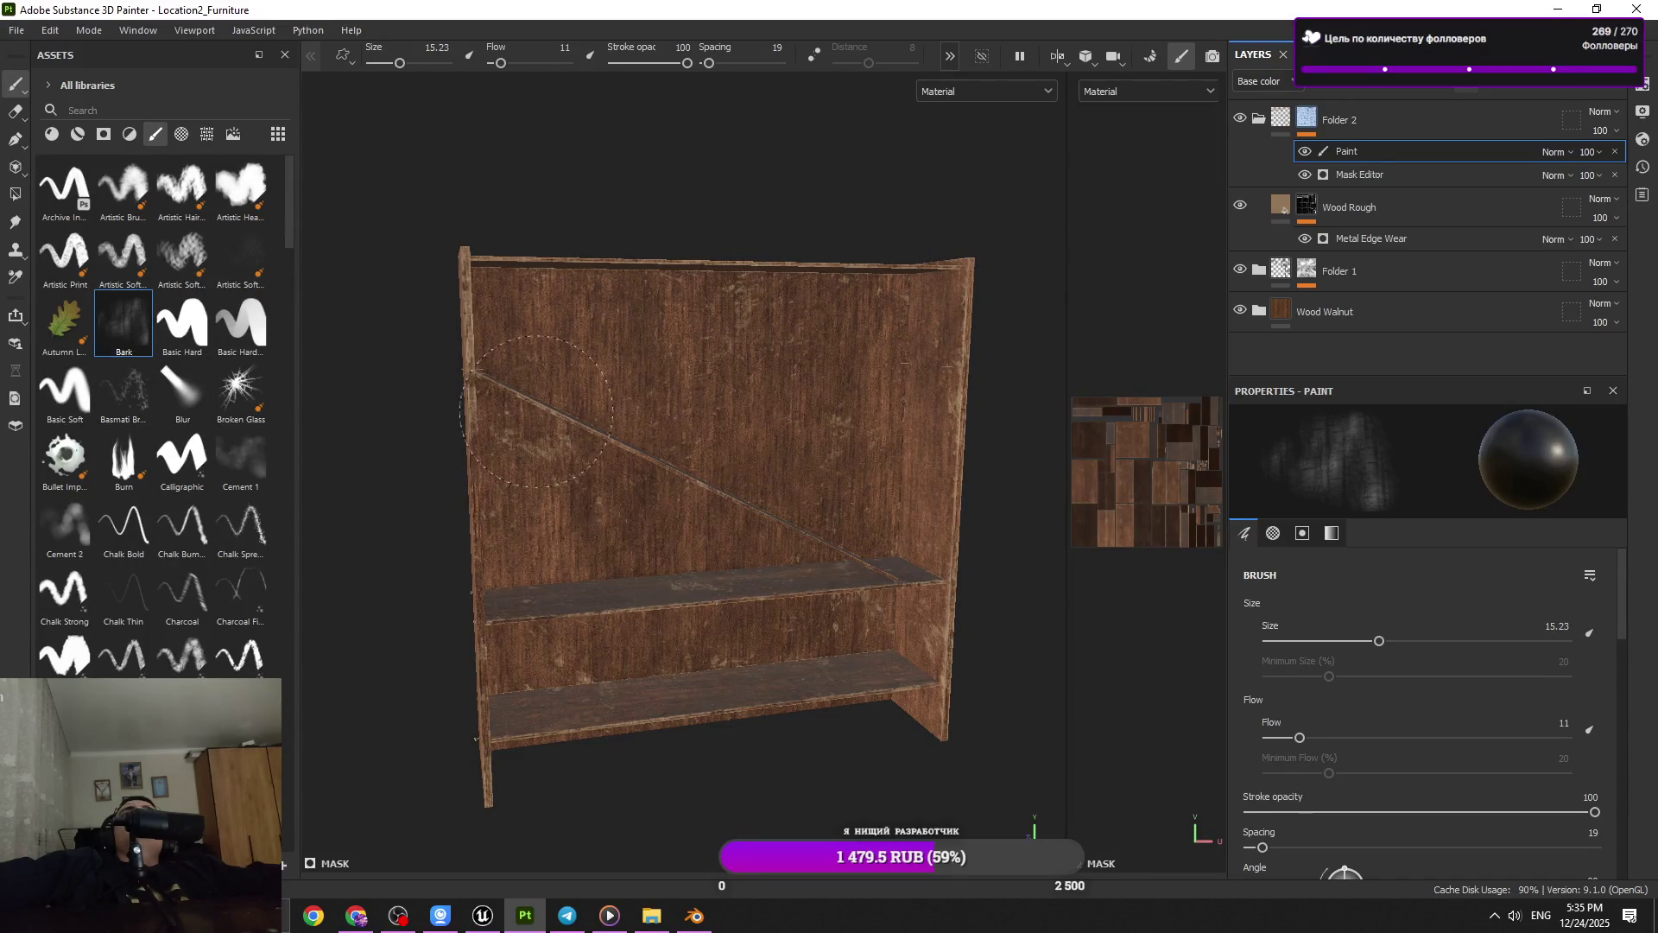
Enlarge the Bark brush to size 17.16
drag(537, 411, 626, 459)
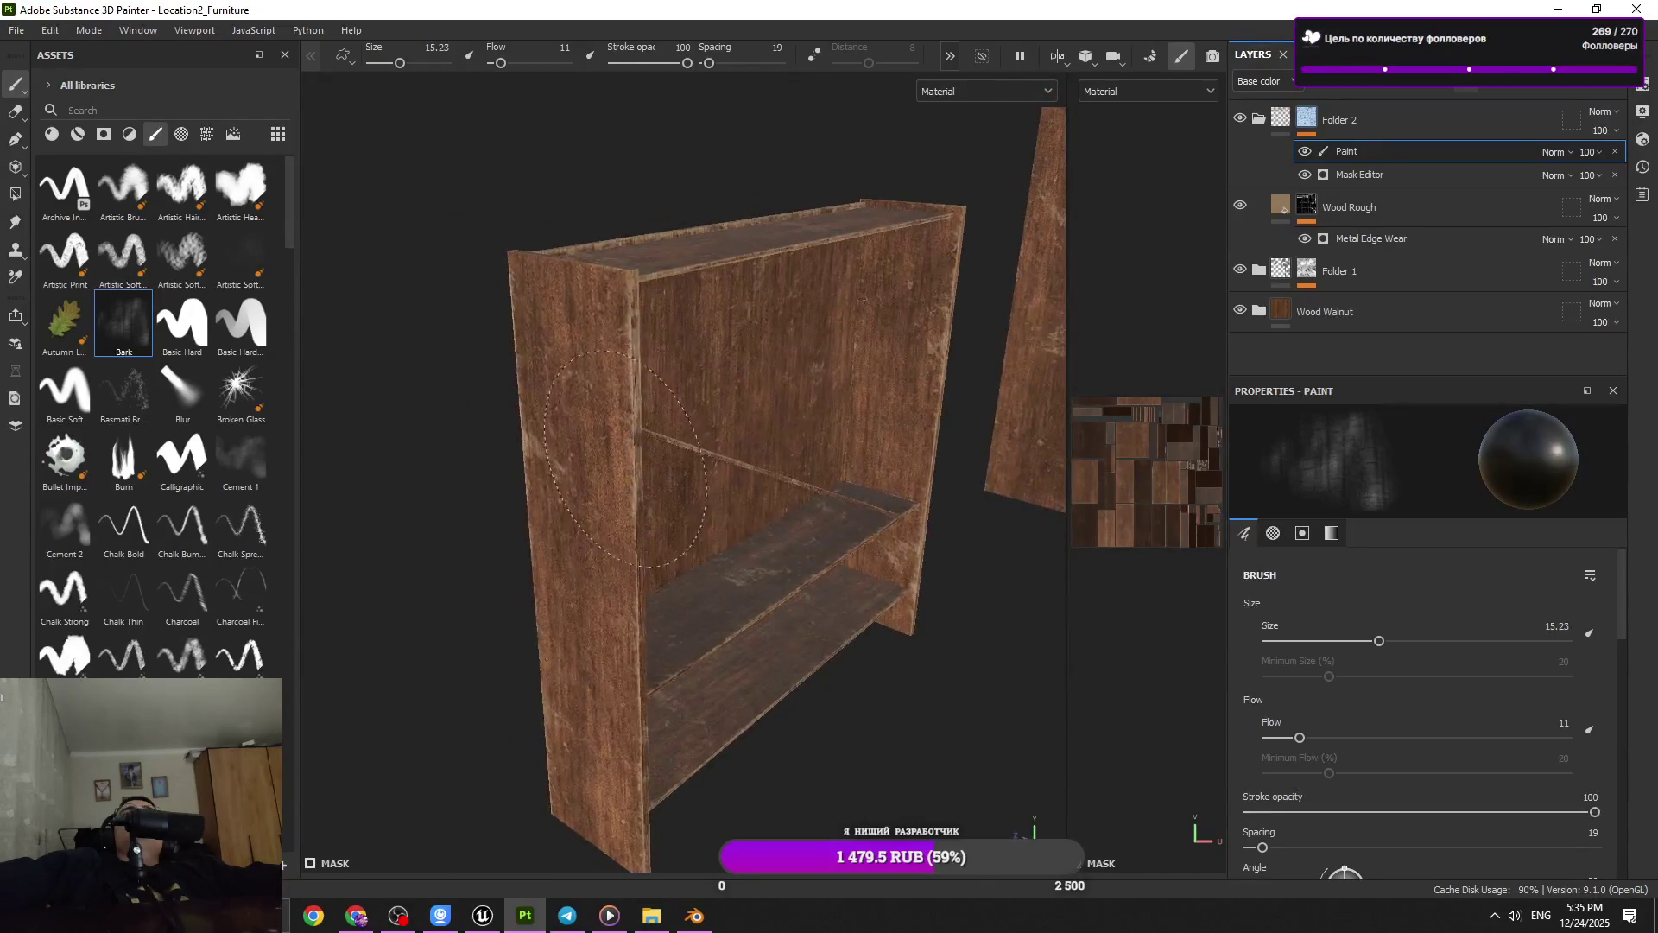
drag(535, 525, 648, 296)
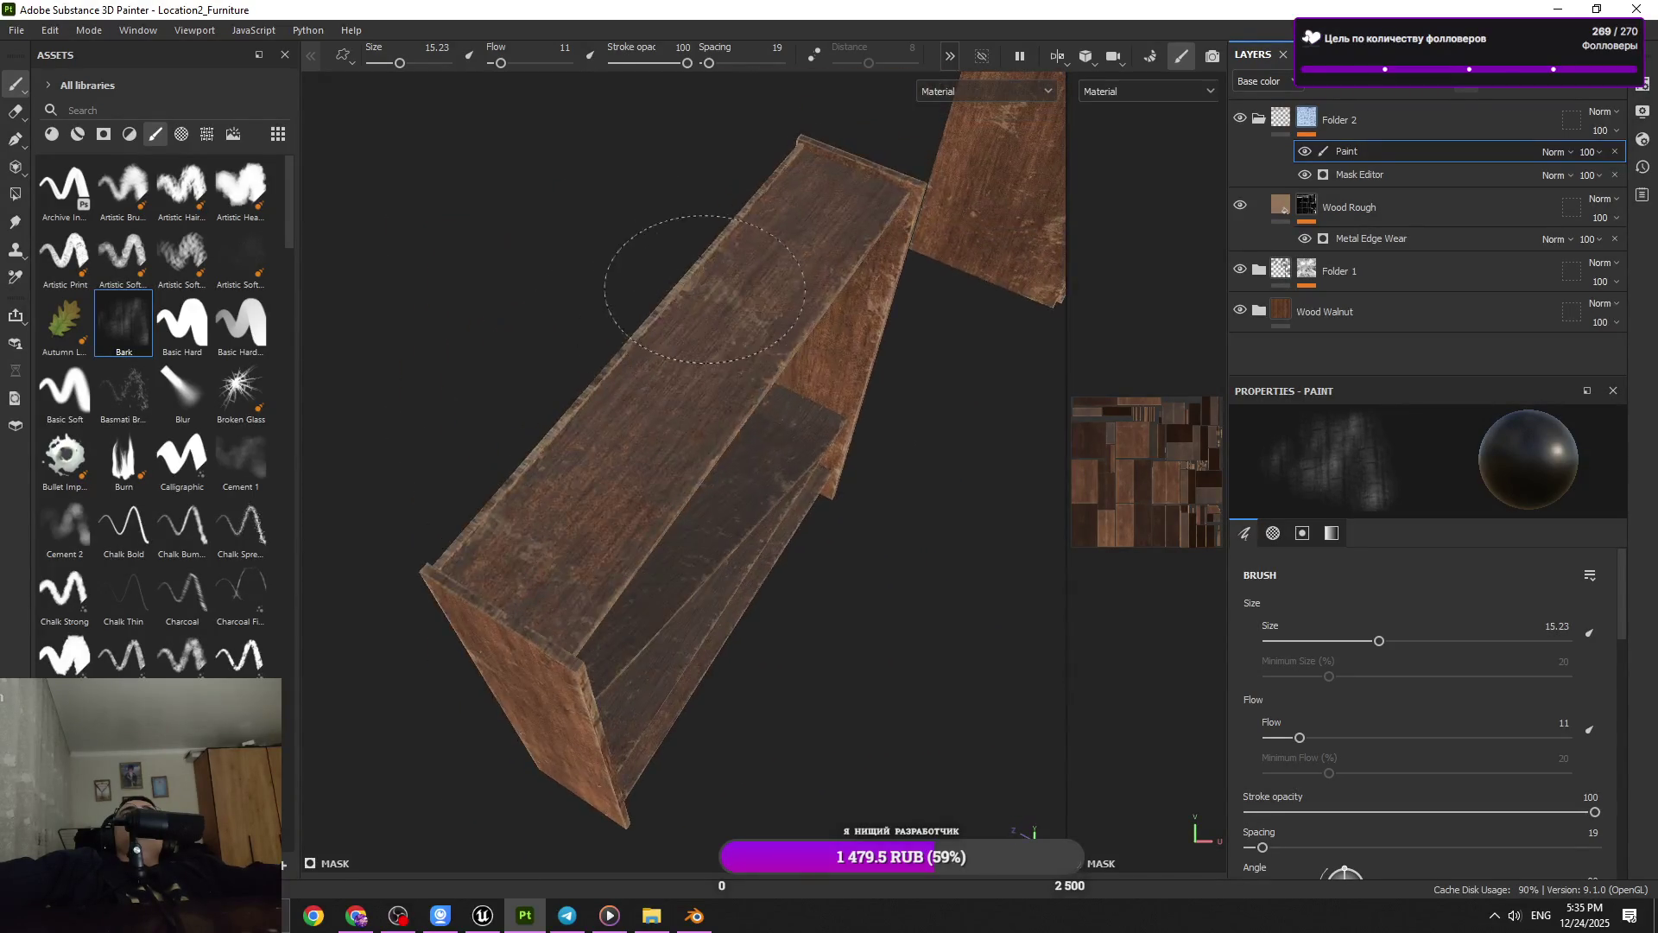
drag(759, 370, 603, 433)
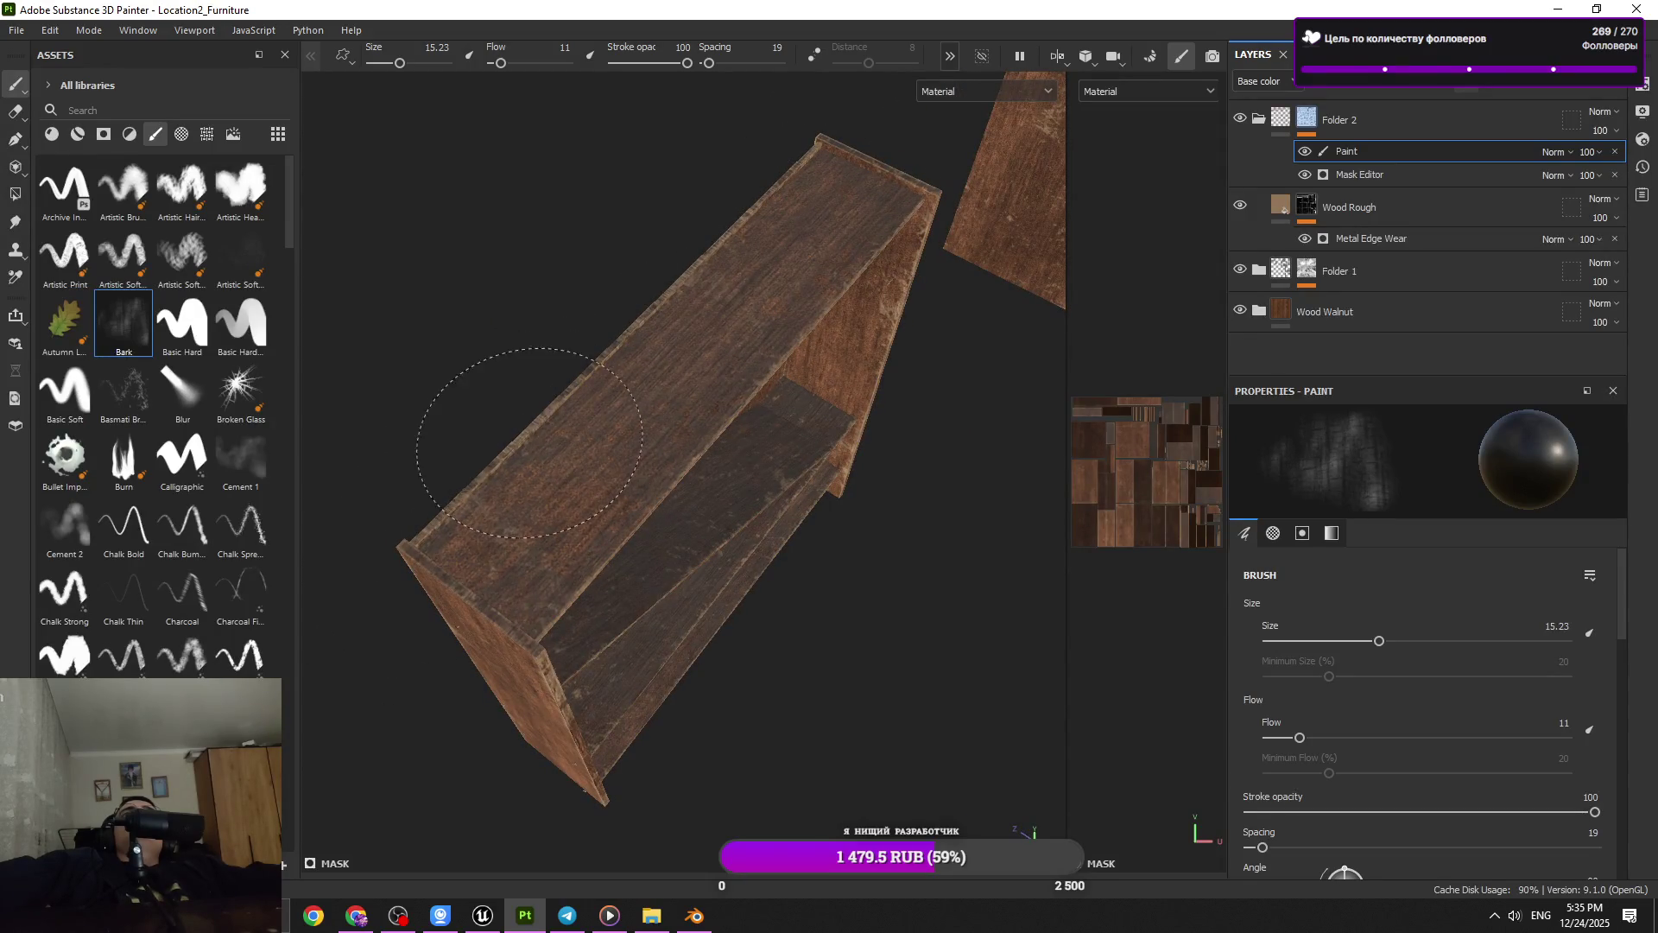
drag(860, 286, 815, 259)
drag(794, 272, 811, 271)
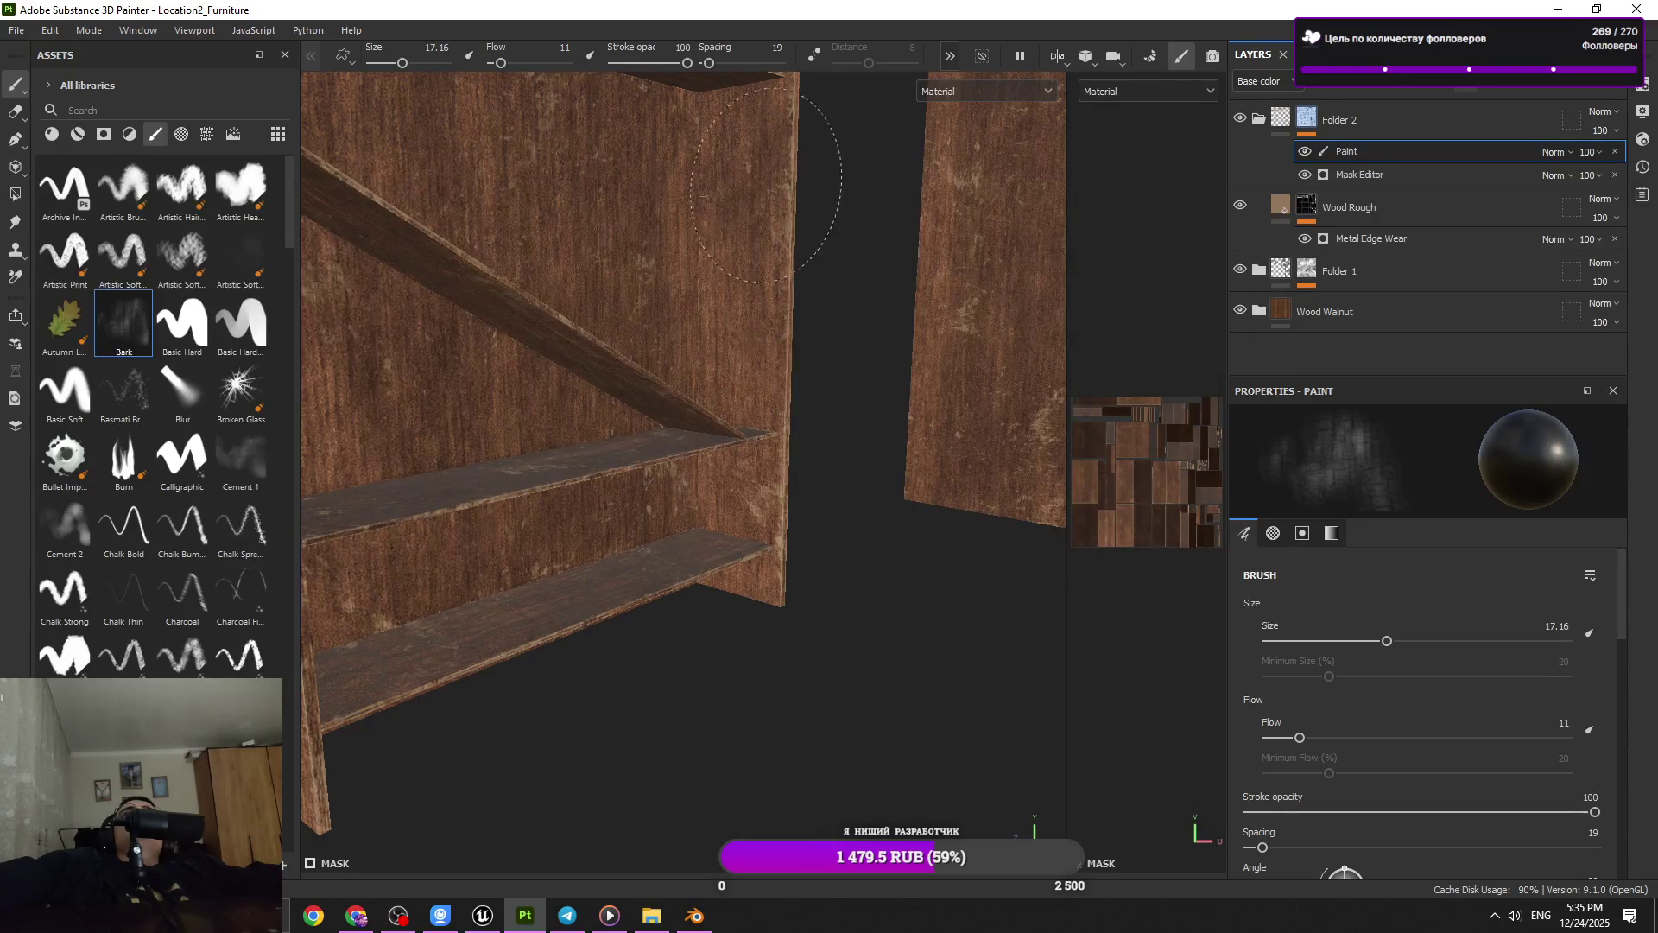
Orbit and zoom around the shelf, toggling Wood Rough off and on to compare shading
drag(751, 484, 1099, 343)
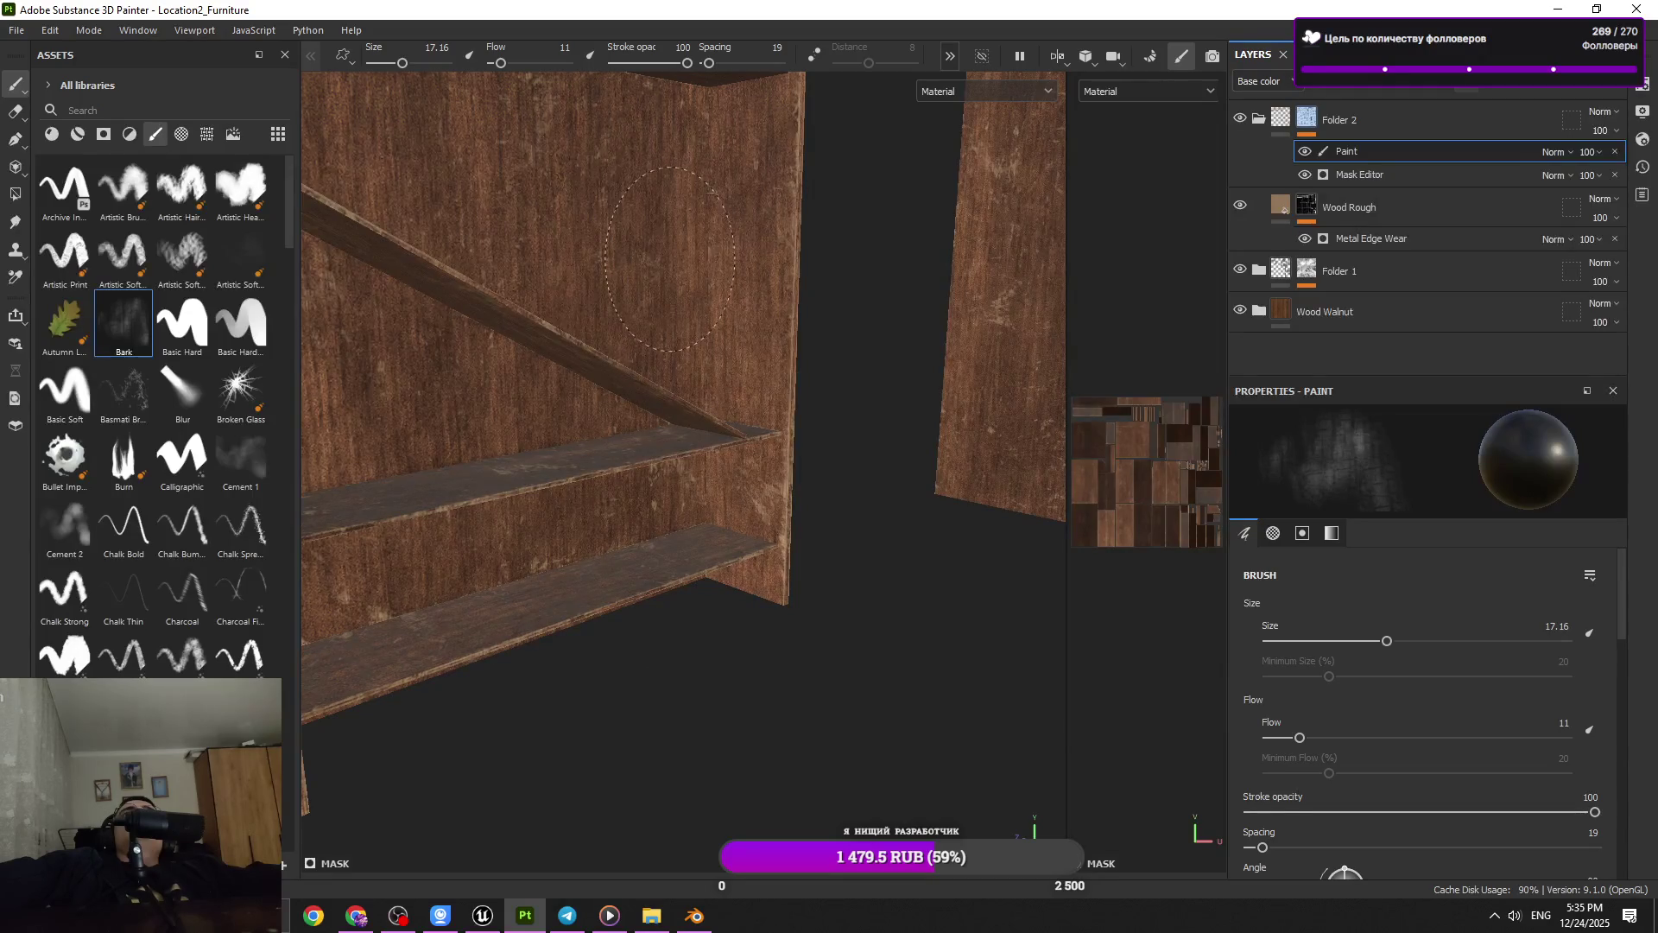
key(f)
drag(644, 186, 576, 307)
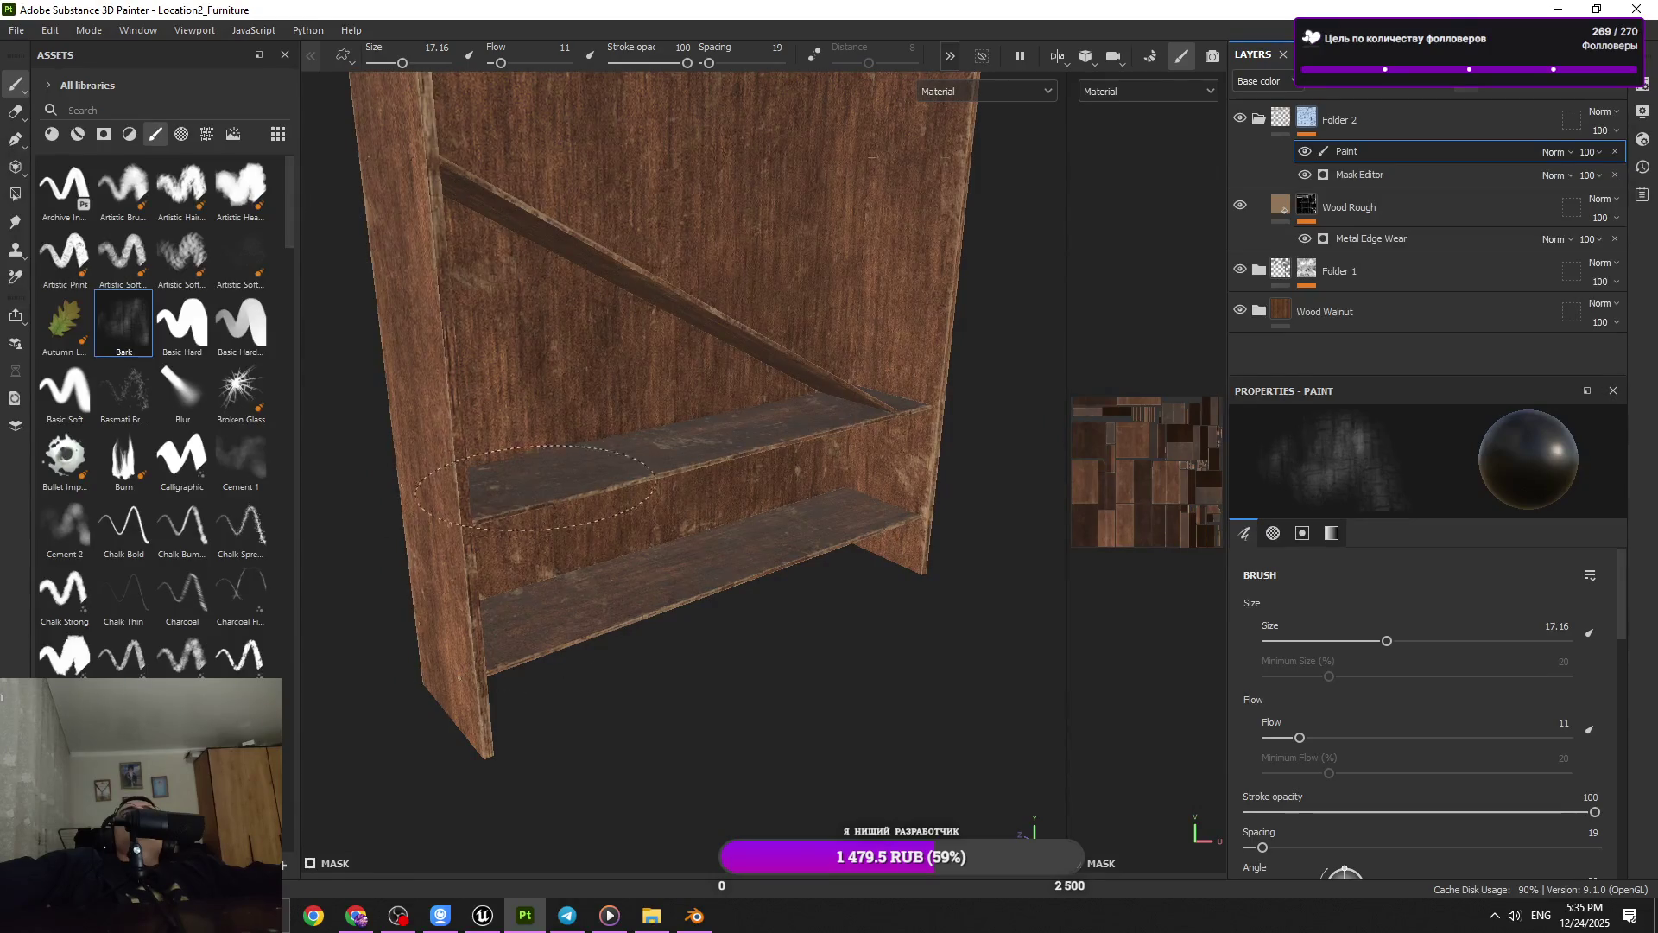
drag(950, 484, 760, 570)
scroll(up, 3)
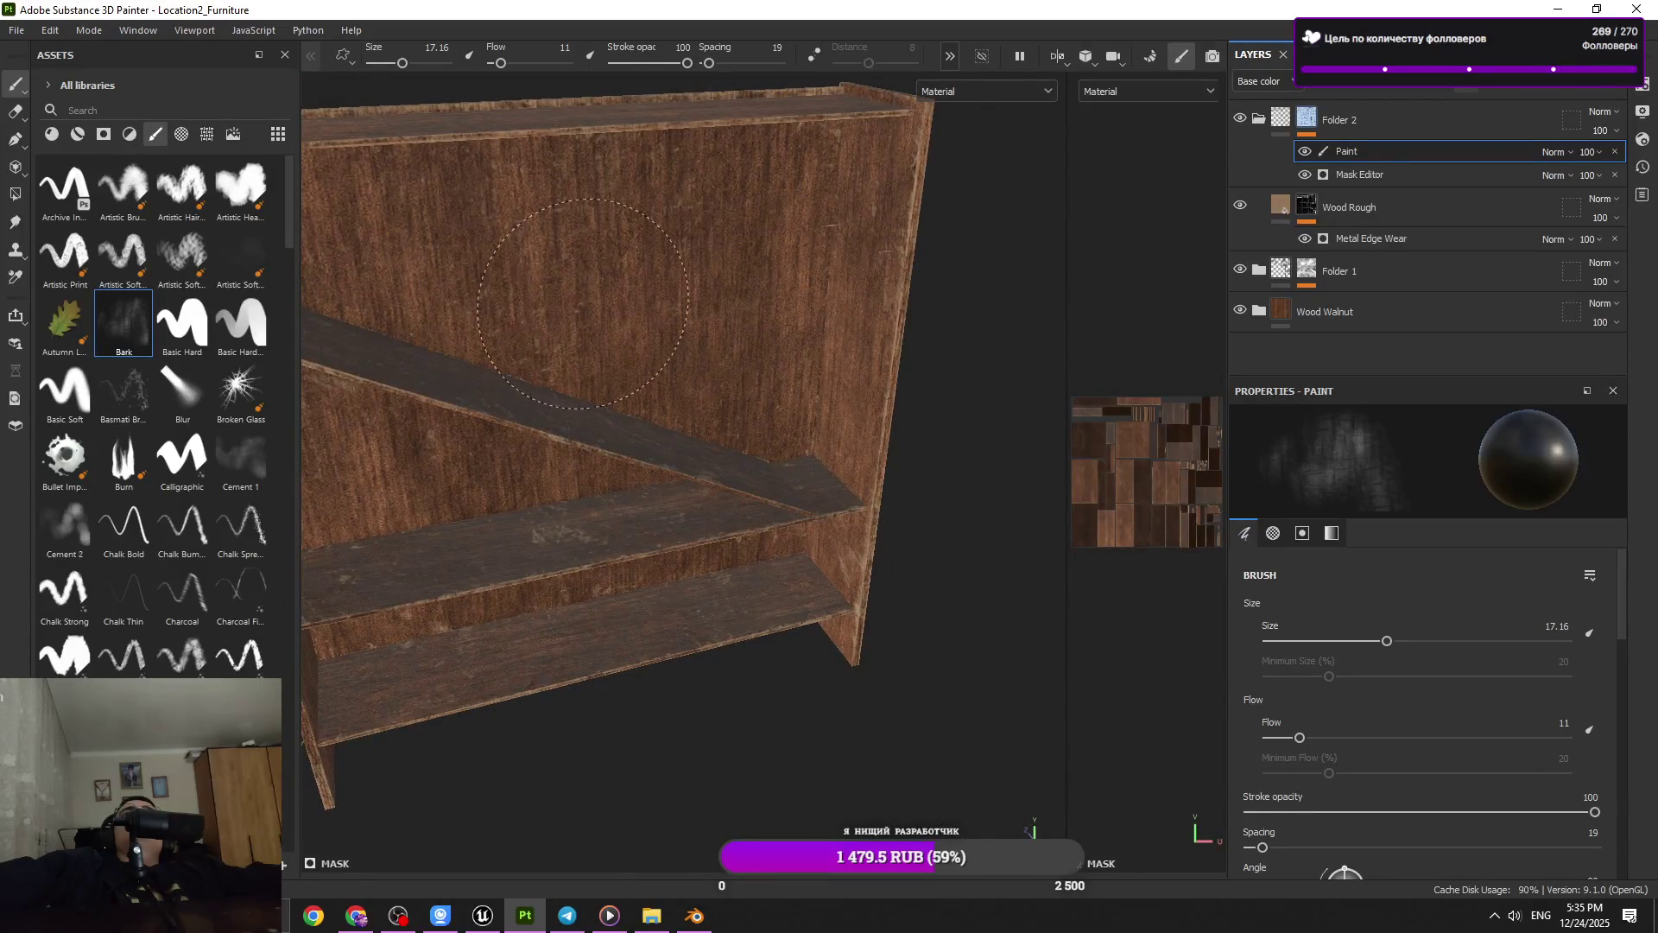
drag(740, 426, 620, 376)
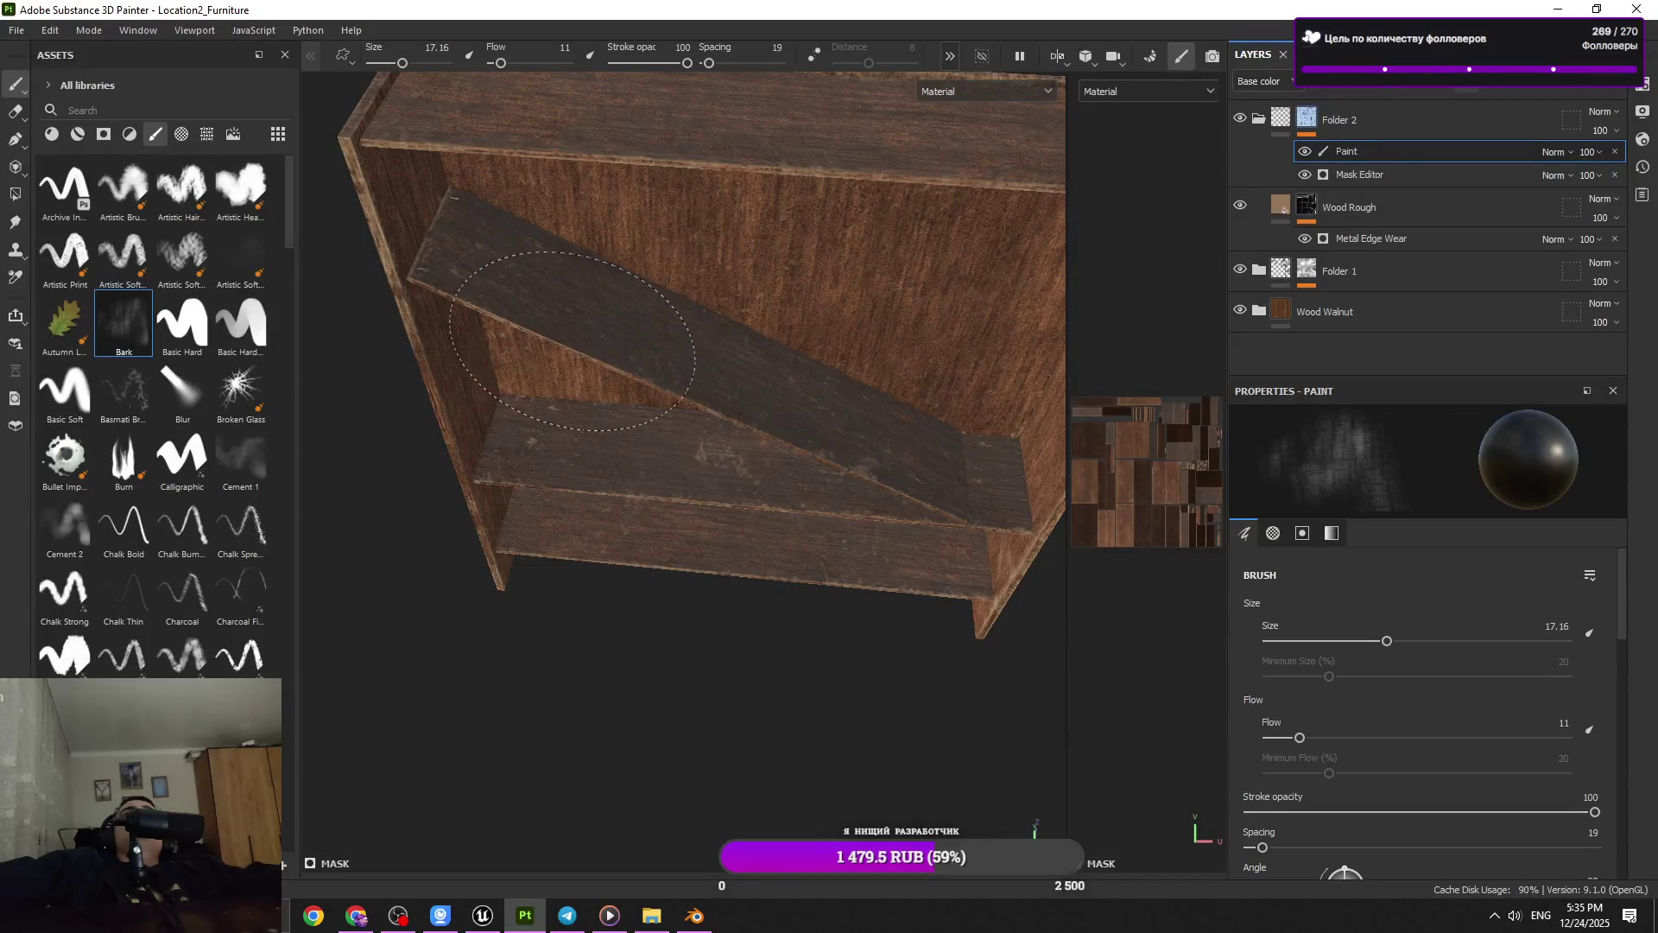
drag(572, 341, 618, 419)
scroll(up, 3)
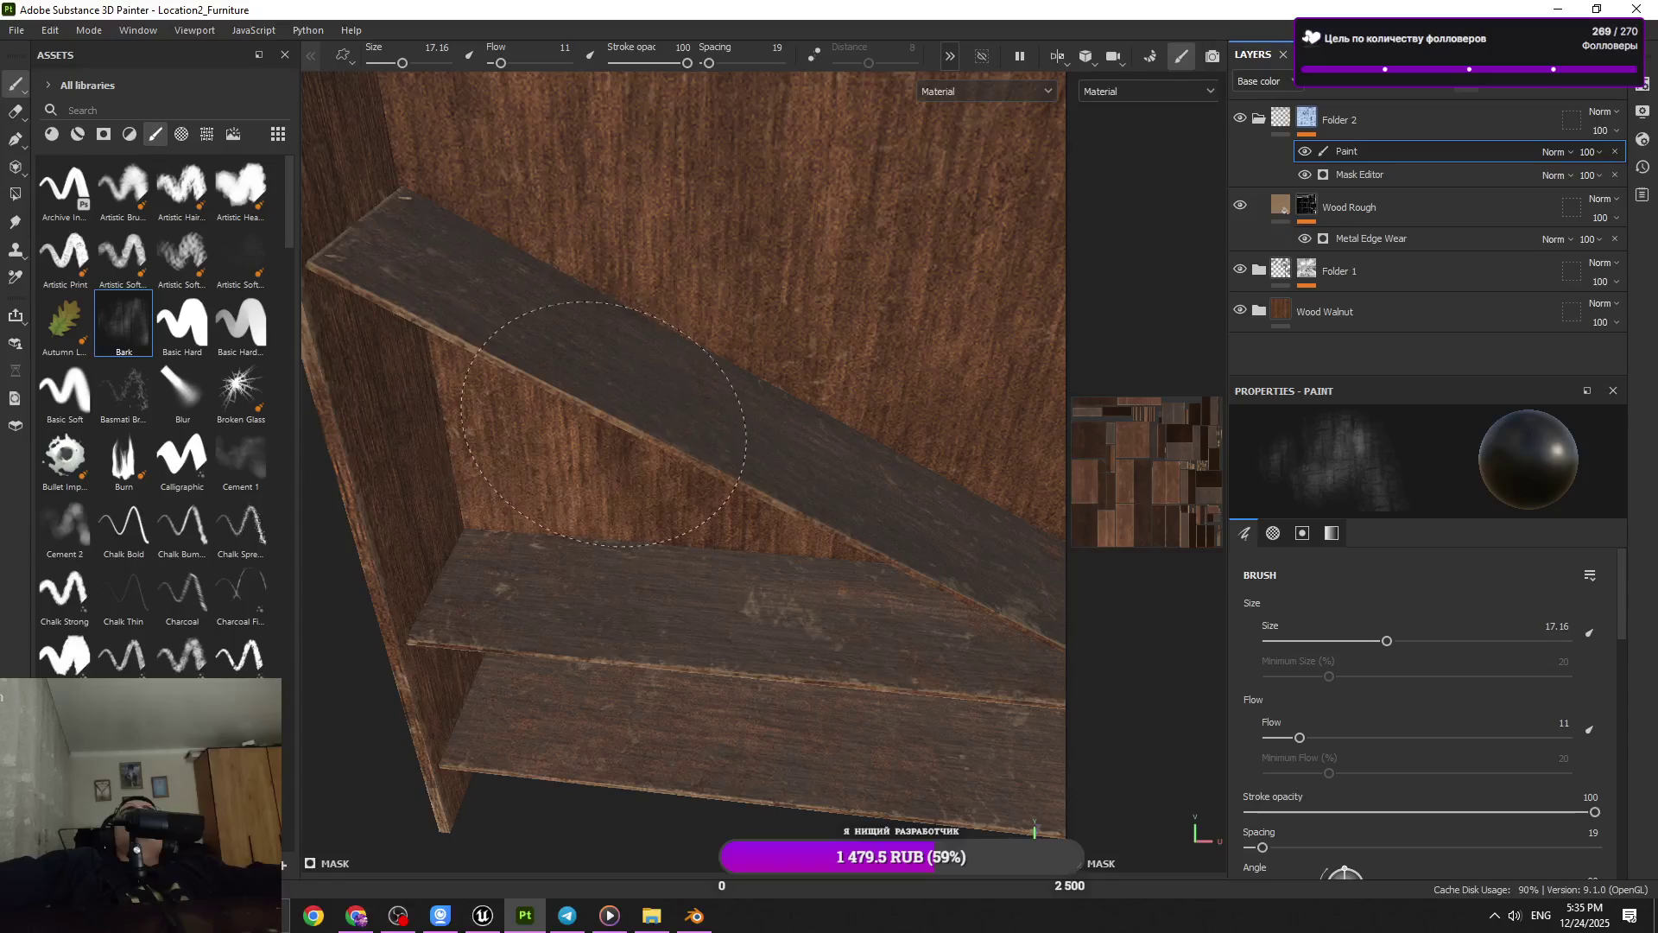
drag(603, 423, 583, 363)
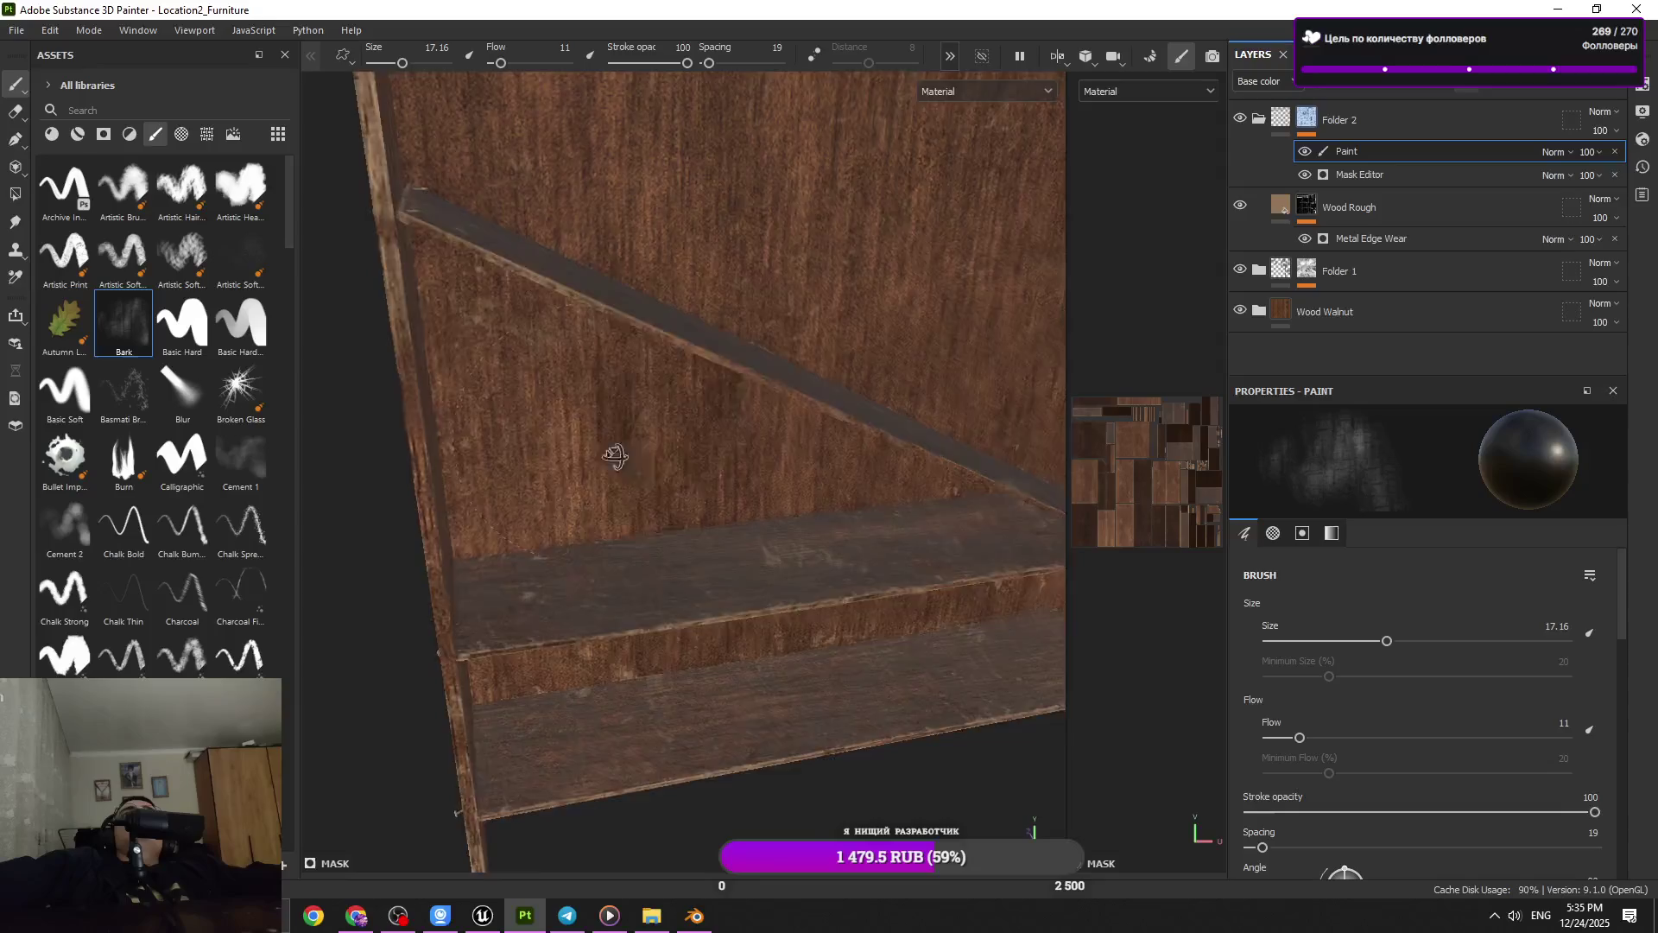
drag(628, 303, 660, 382)
drag(610, 481, 674, 501)
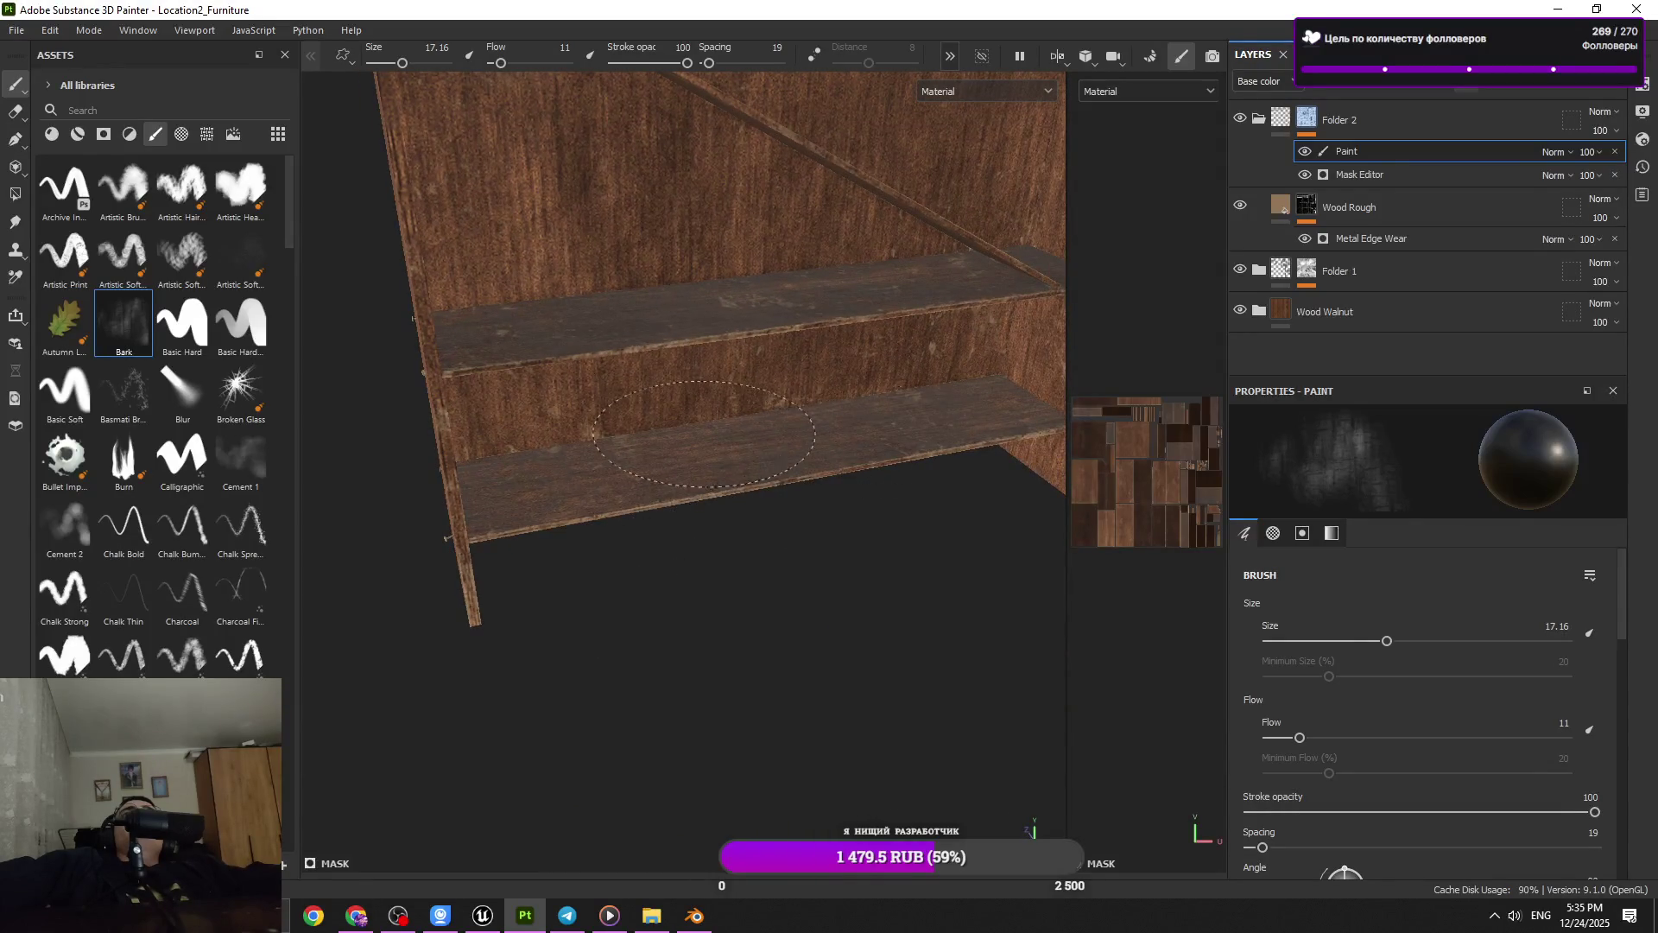
drag(865, 381, 925, 423)
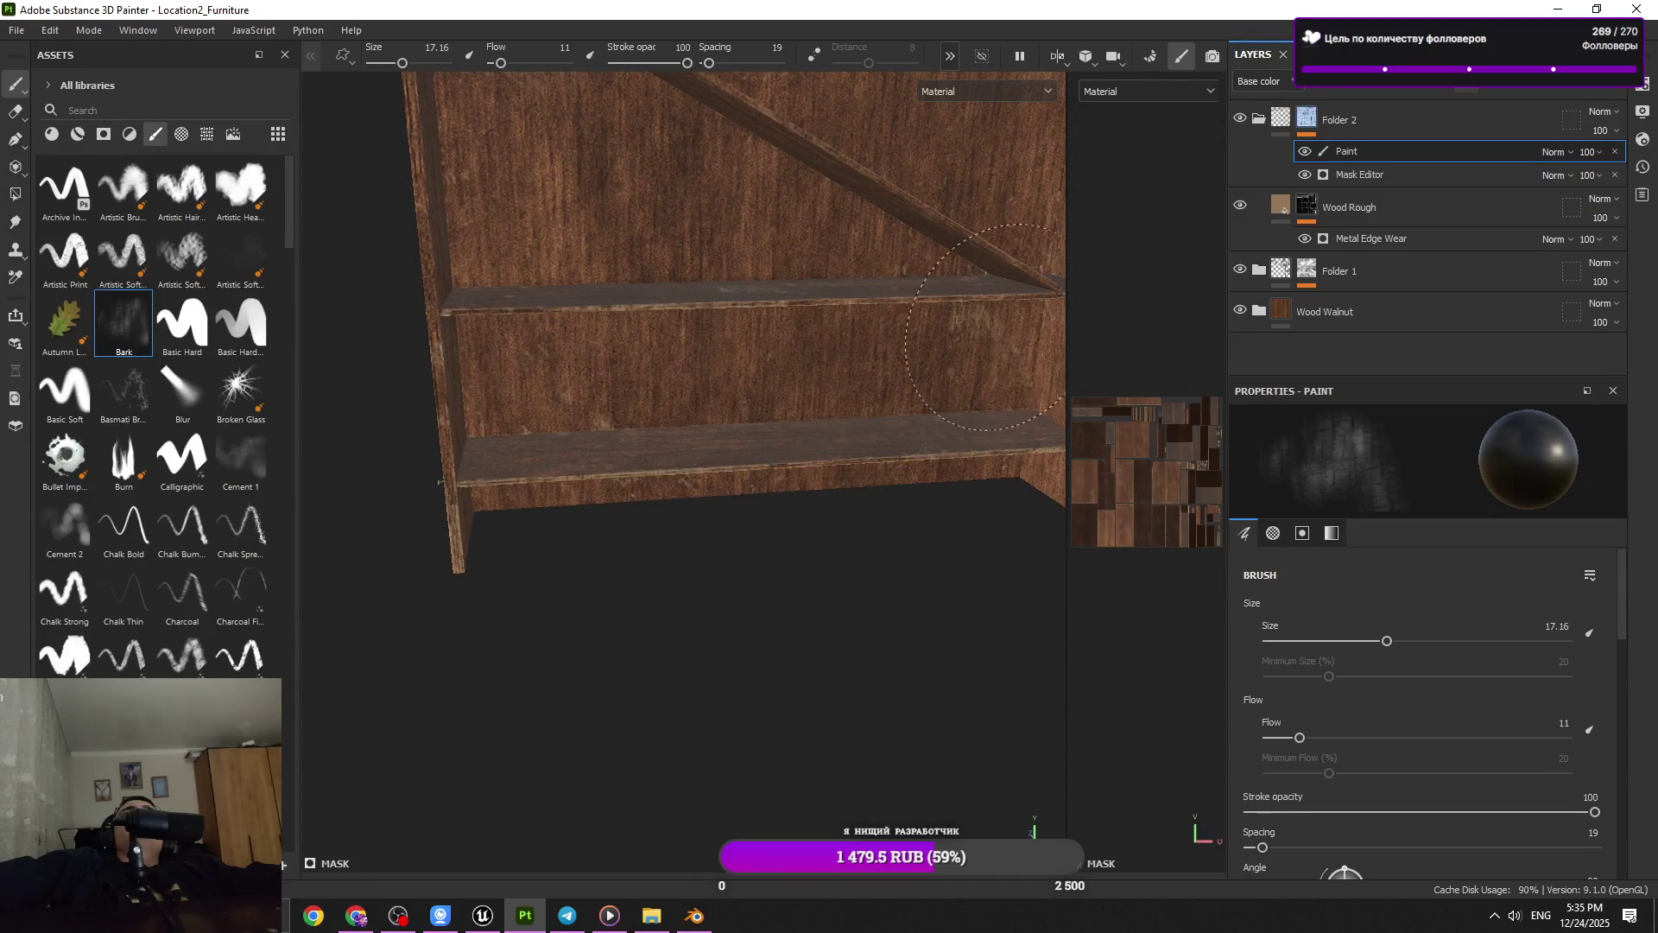
drag(986, 326, 921, 385)
click(1240, 208)
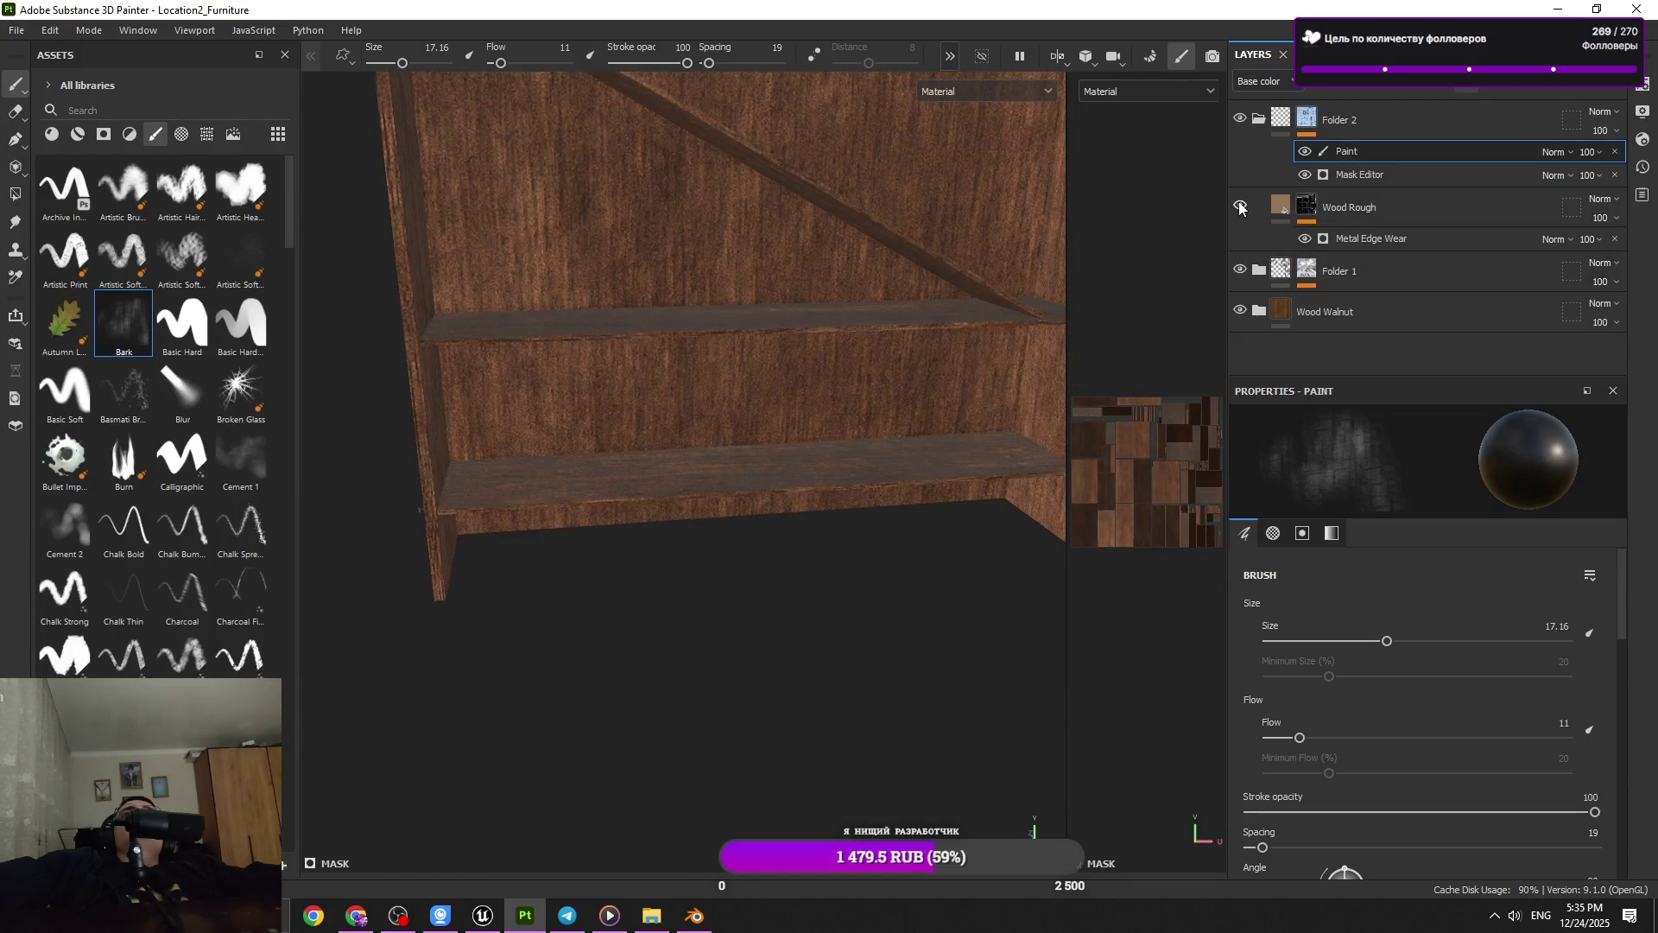
click(1240, 208)
Undo the last action and orbit around the shelf to inspect it from all sides
key(ctrl+z)
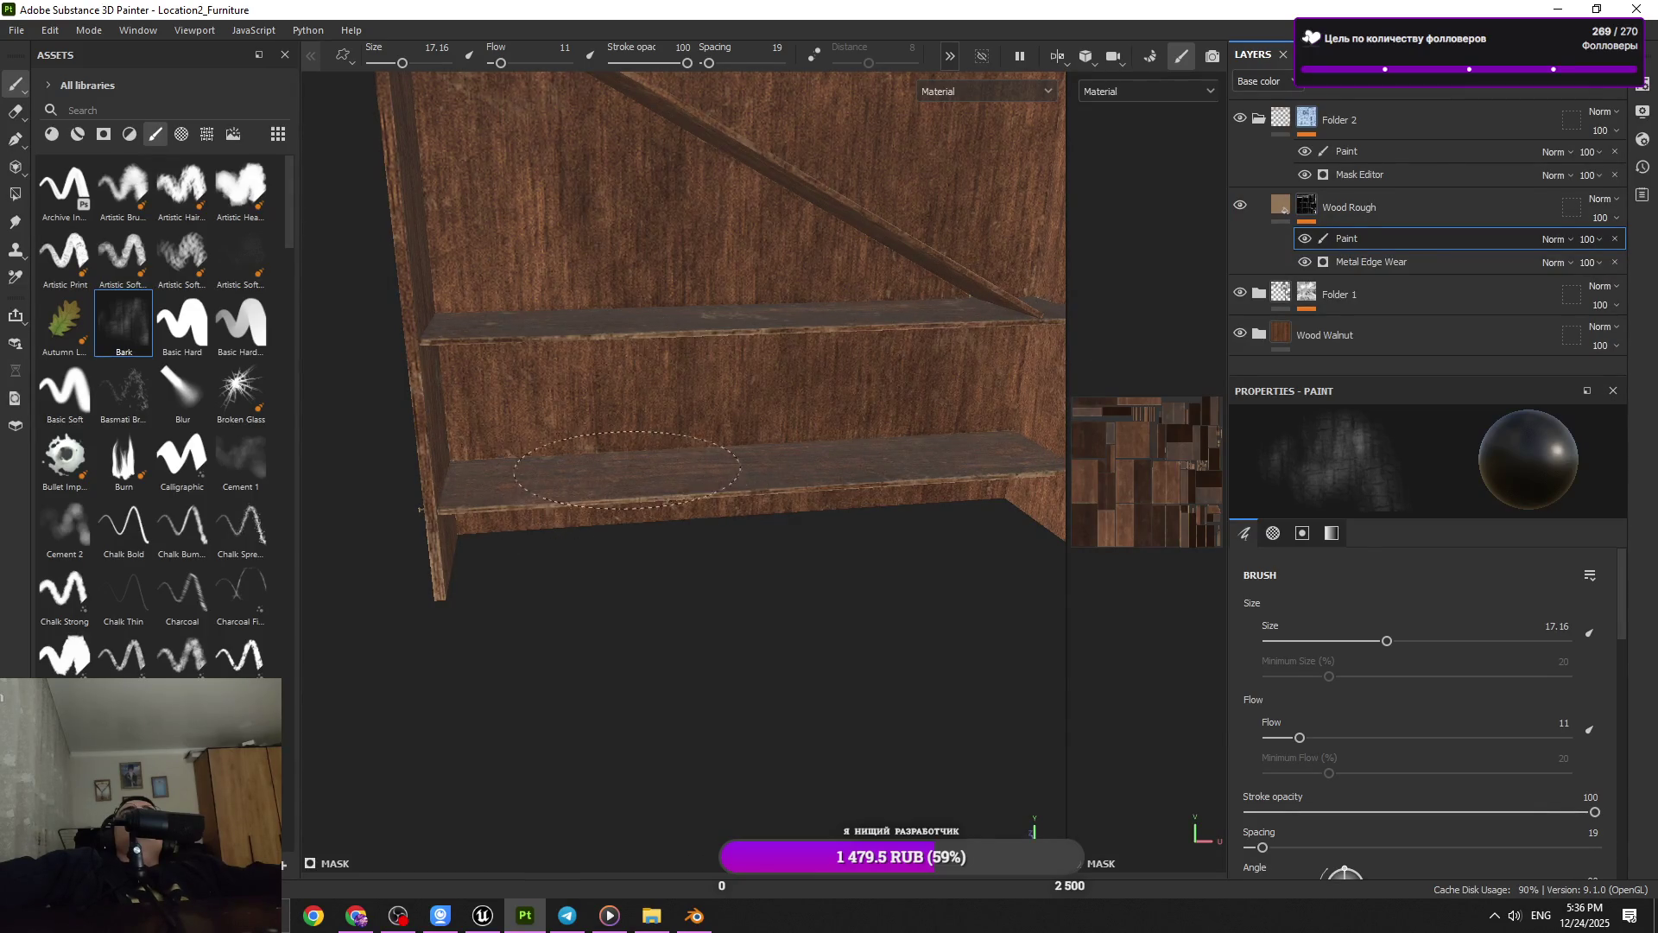
drag(669, 285, 734, 336)
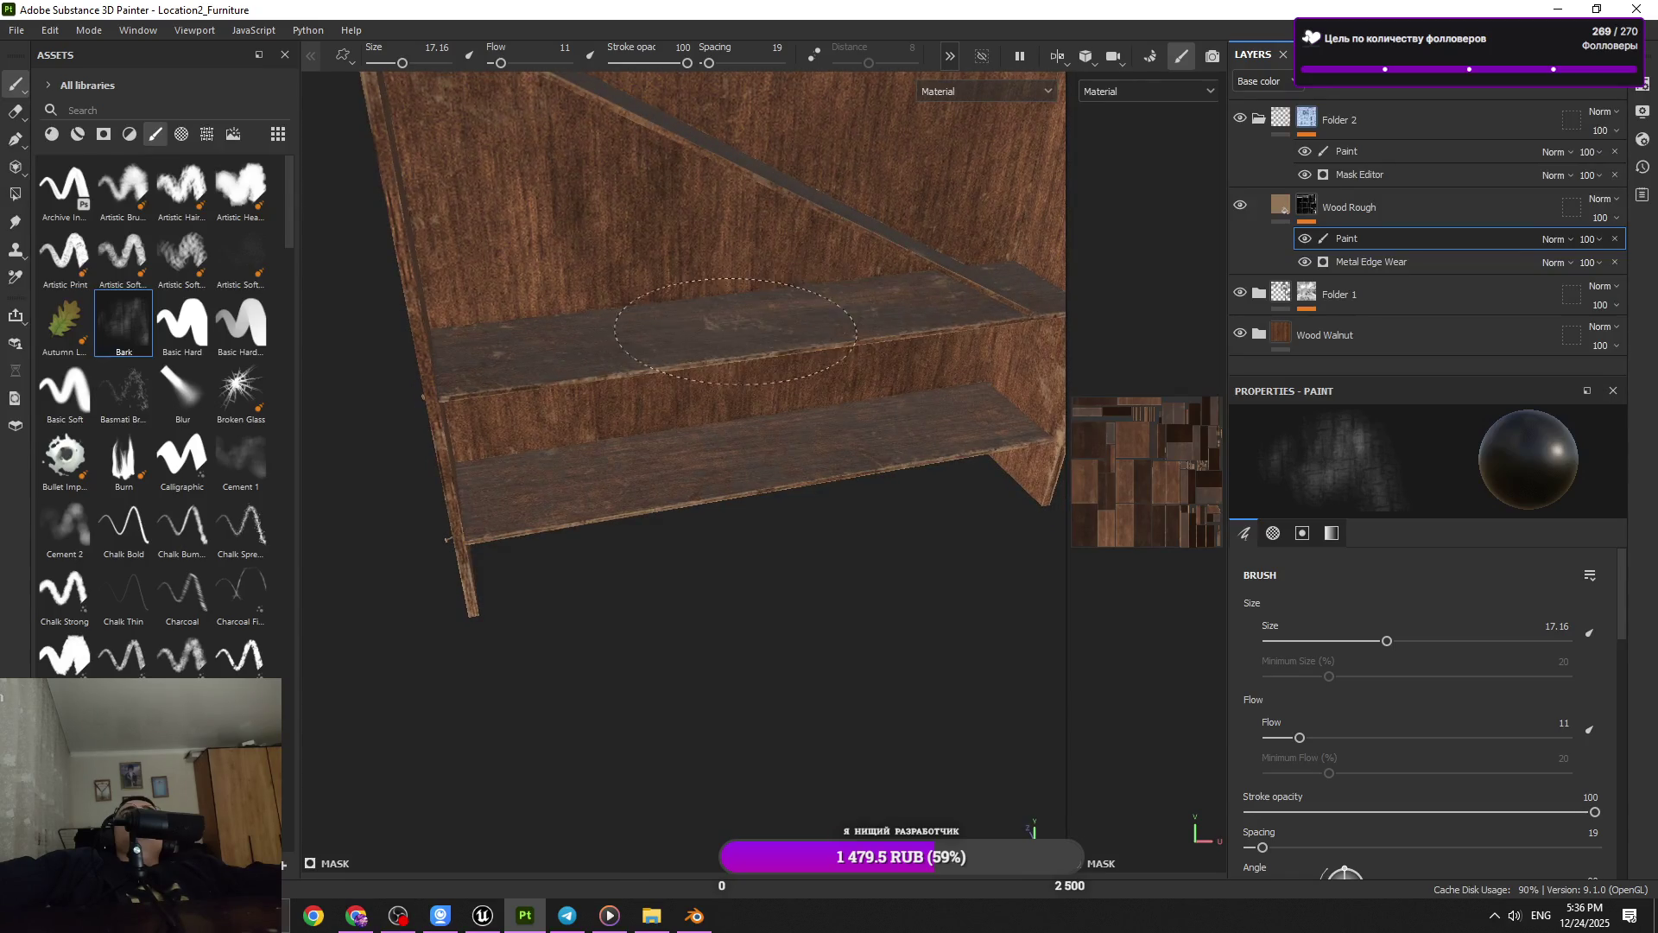
drag(714, 452, 819, 524)
drag(876, 363, 848, 291)
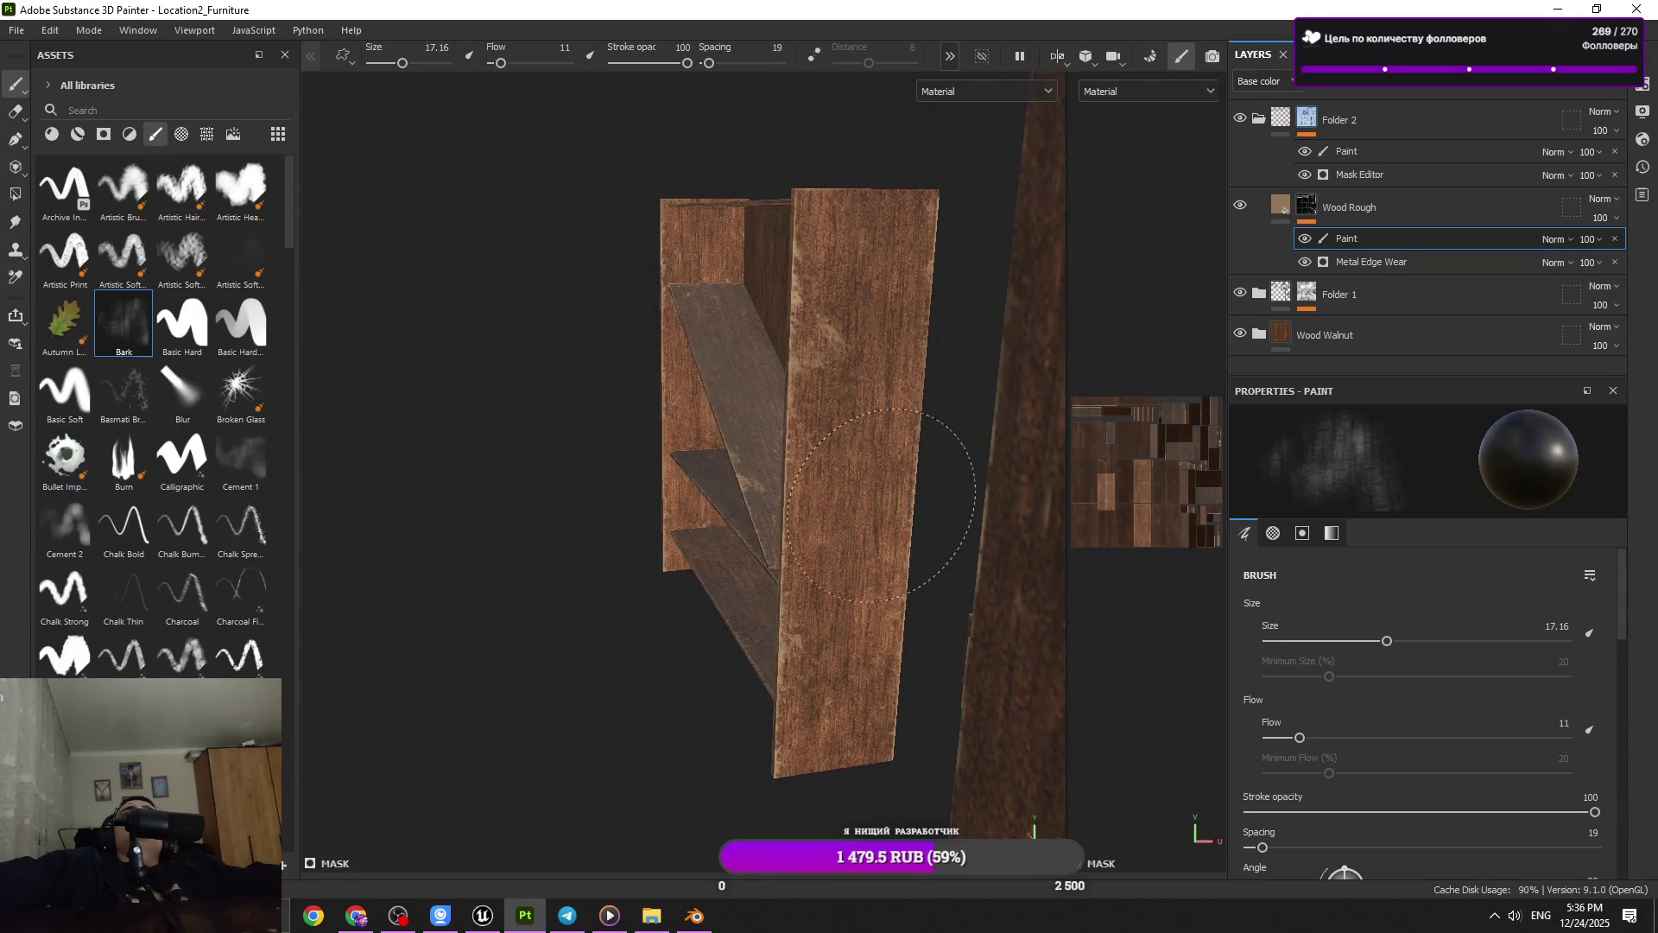
drag(841, 409, 1019, 406)
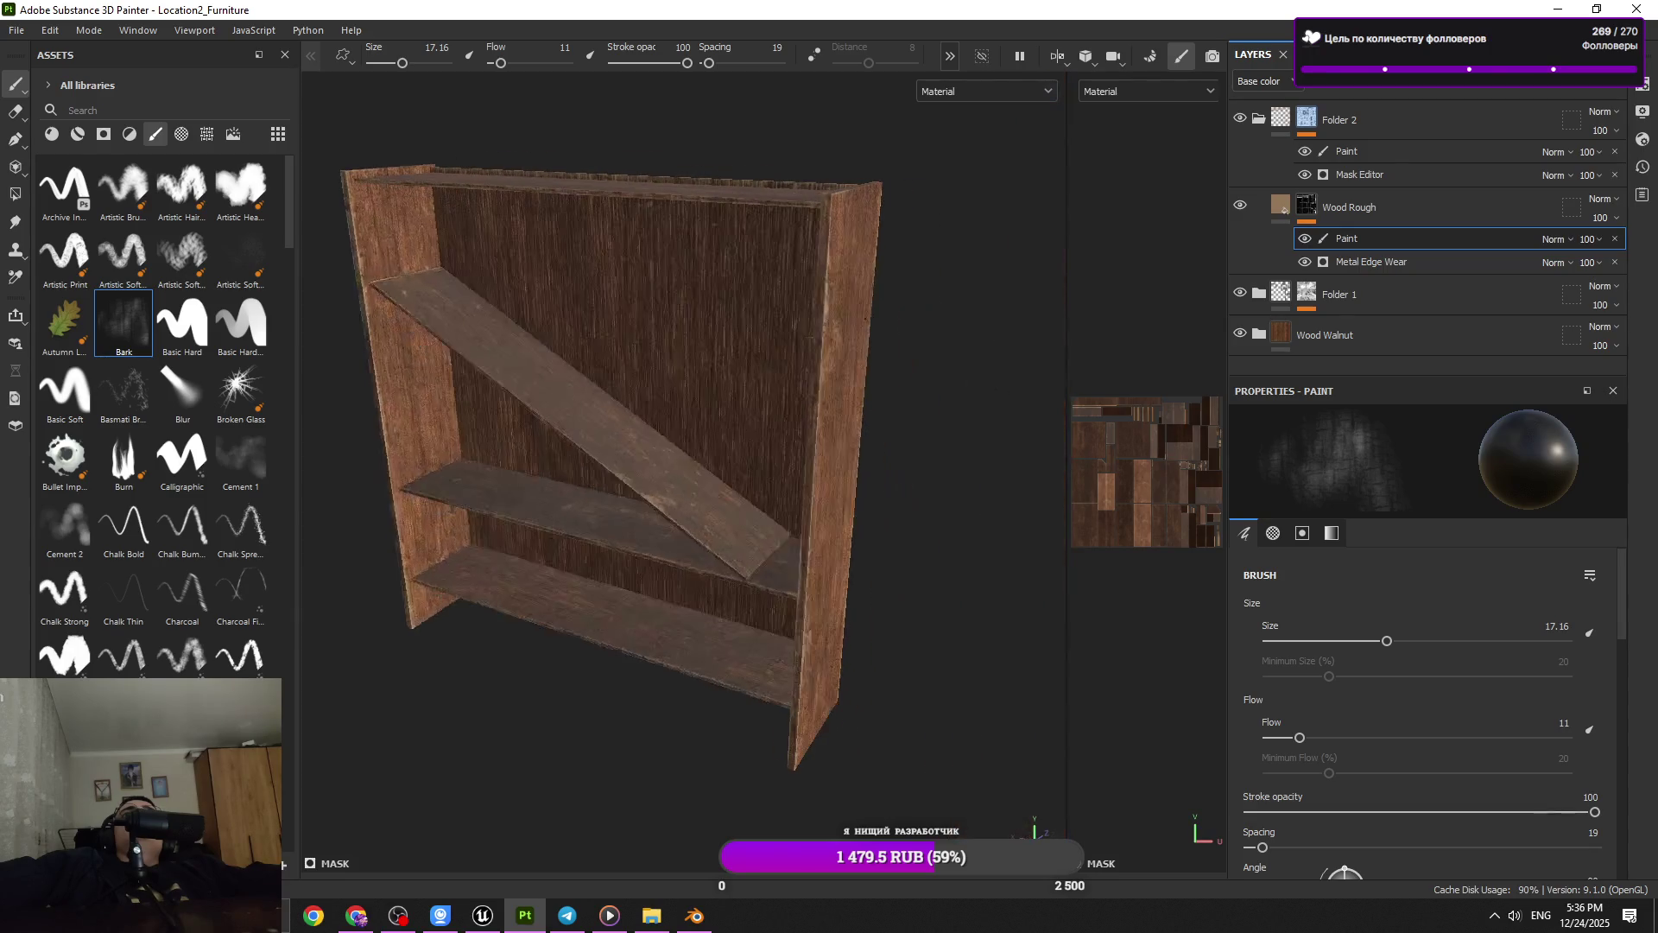
drag(834, 337, 776, 245)
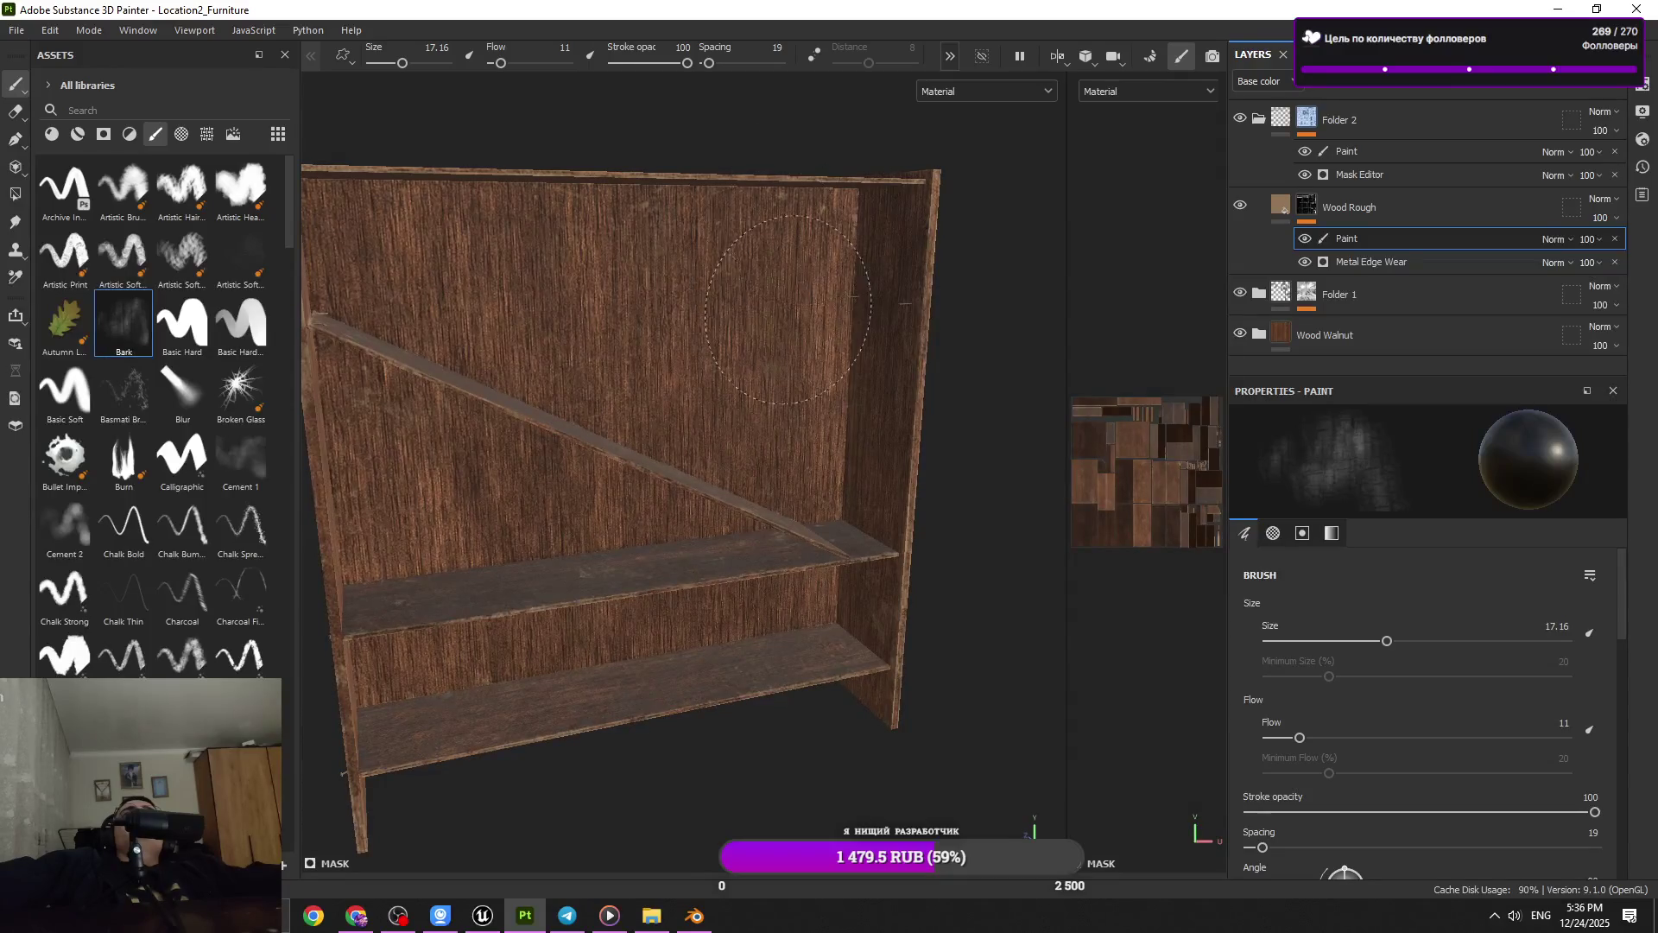
drag(787, 309, 820, 249)
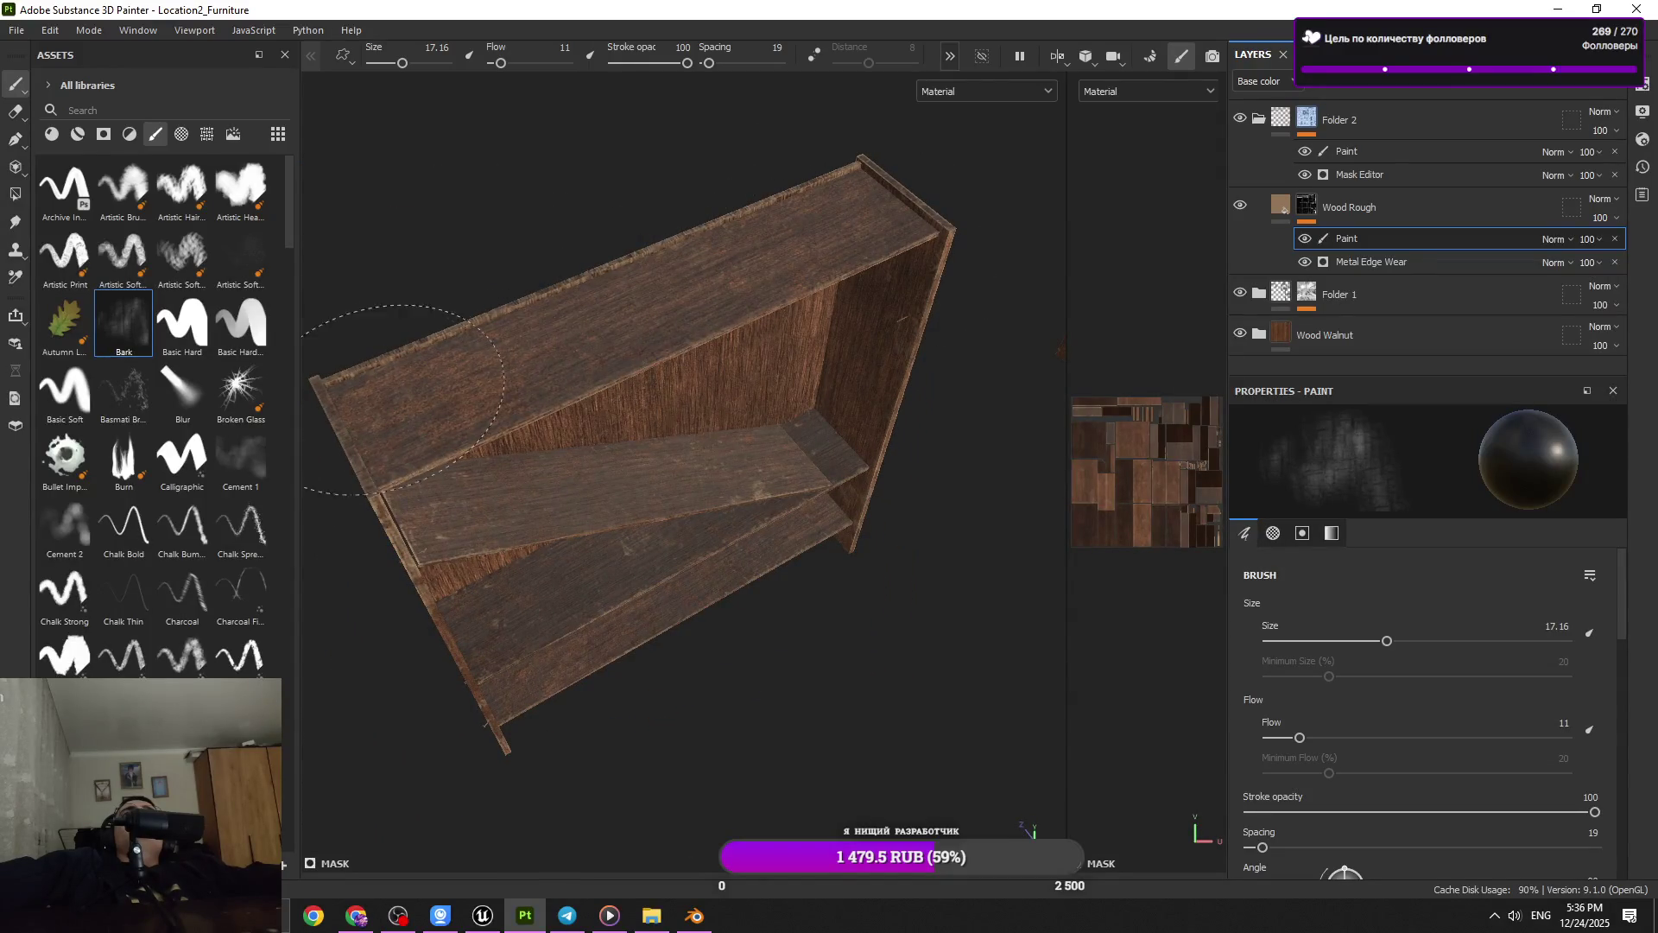
drag(403, 399, 531, 432)
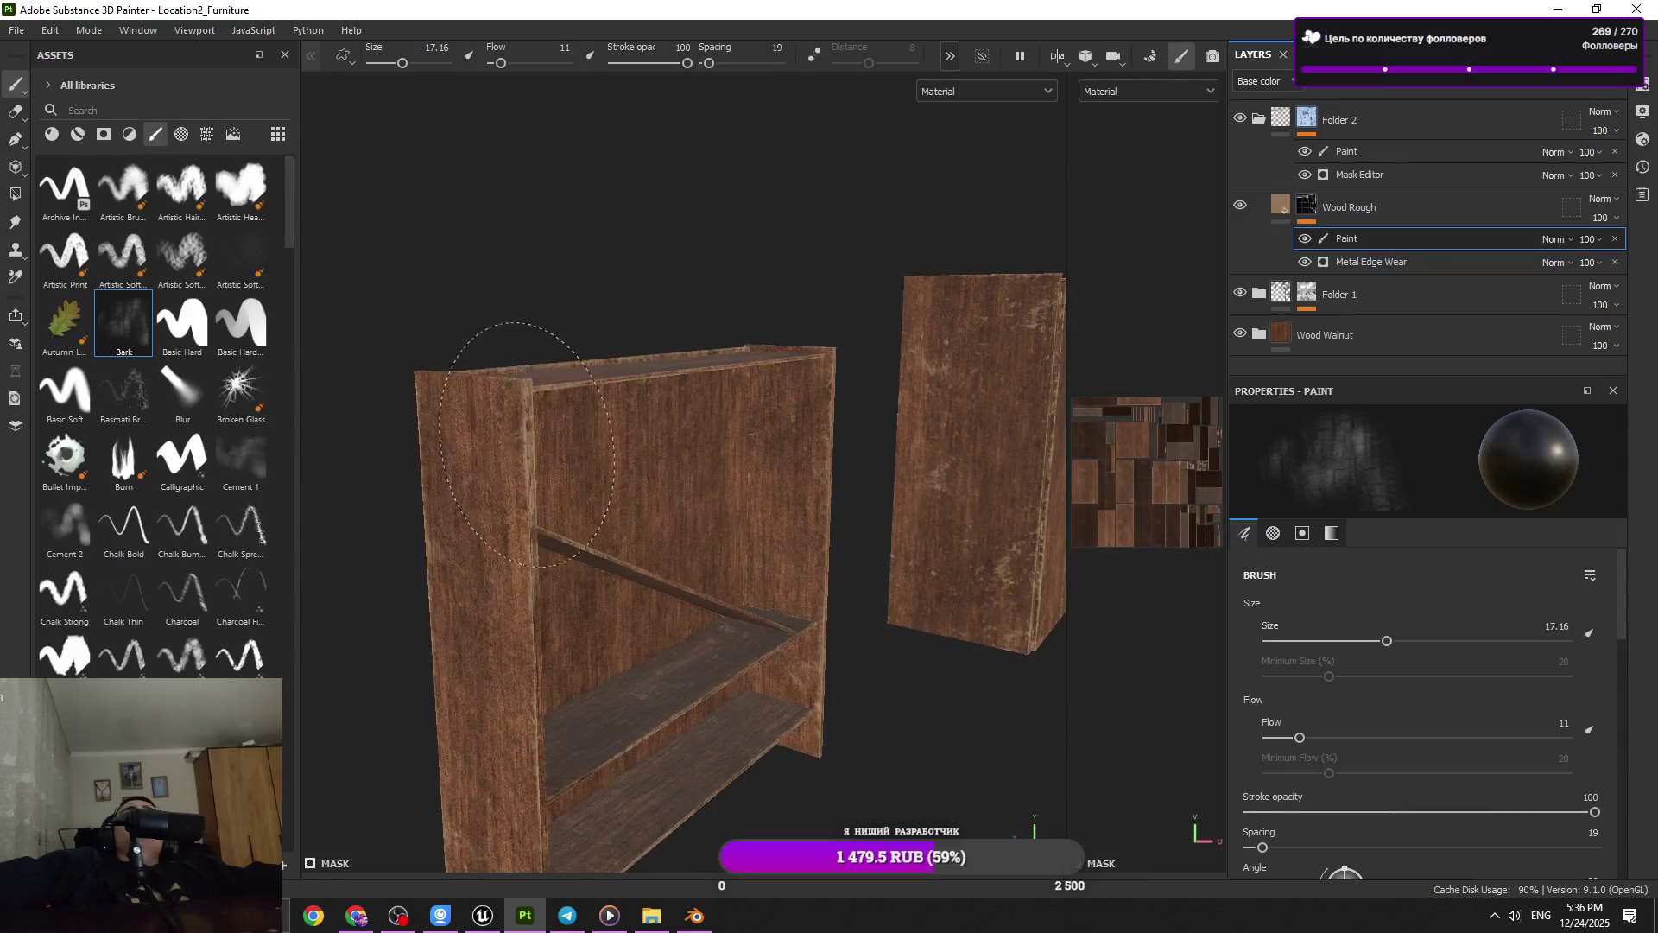
drag(442, 557, 604, 587)
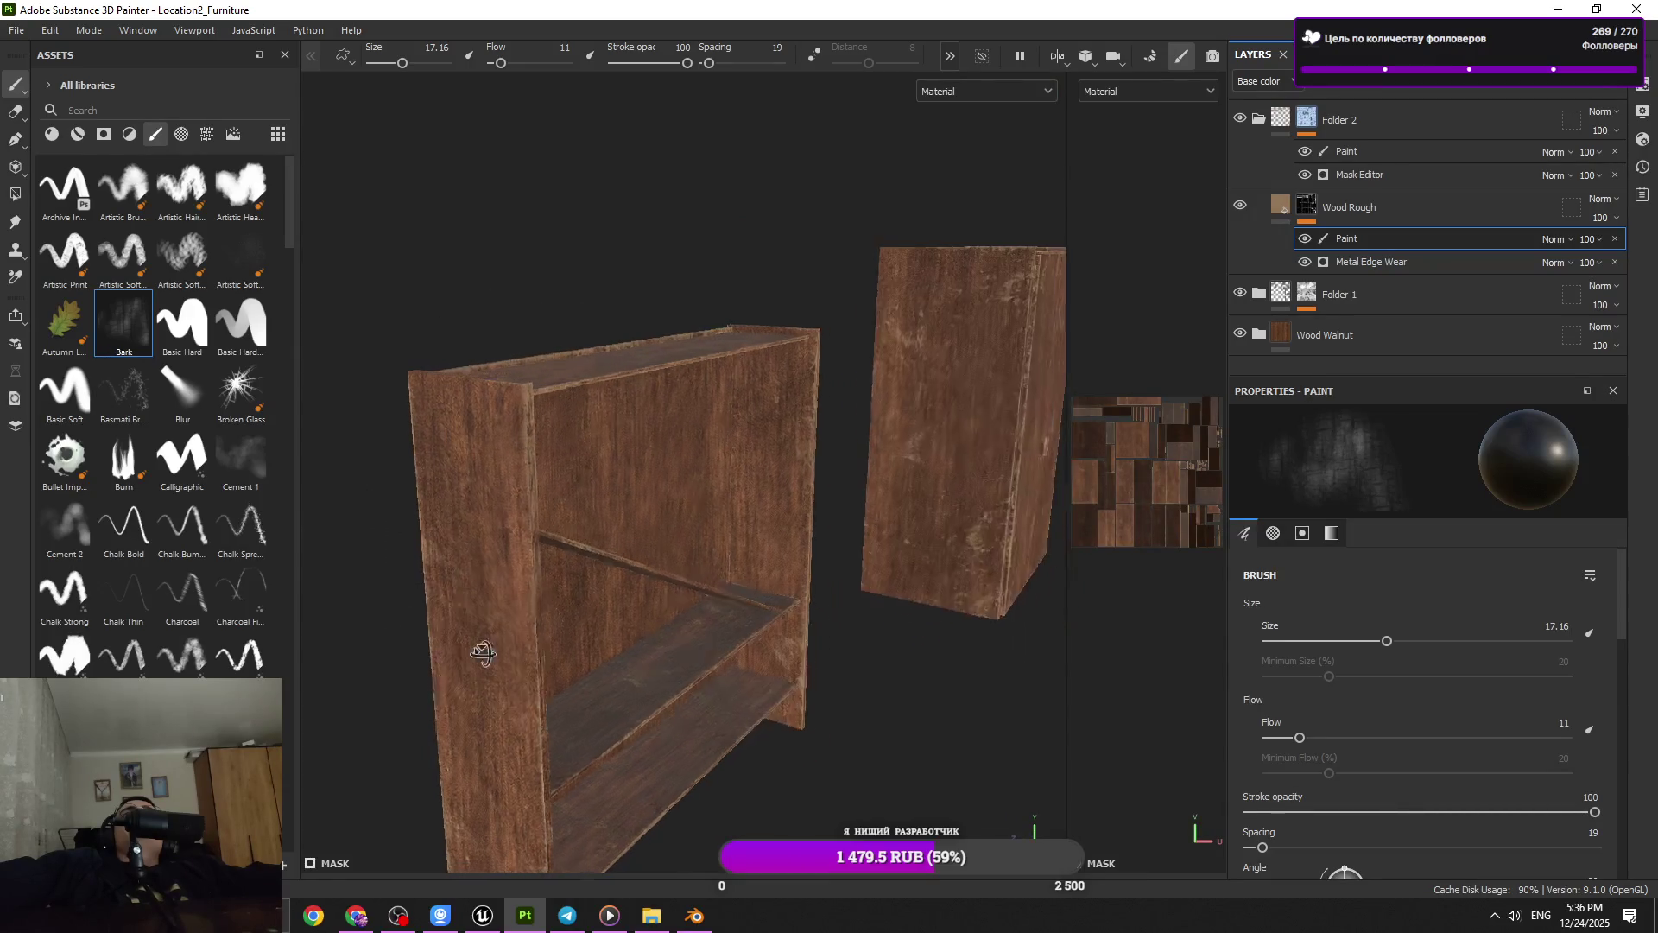
drag(652, 455, 561, 639)
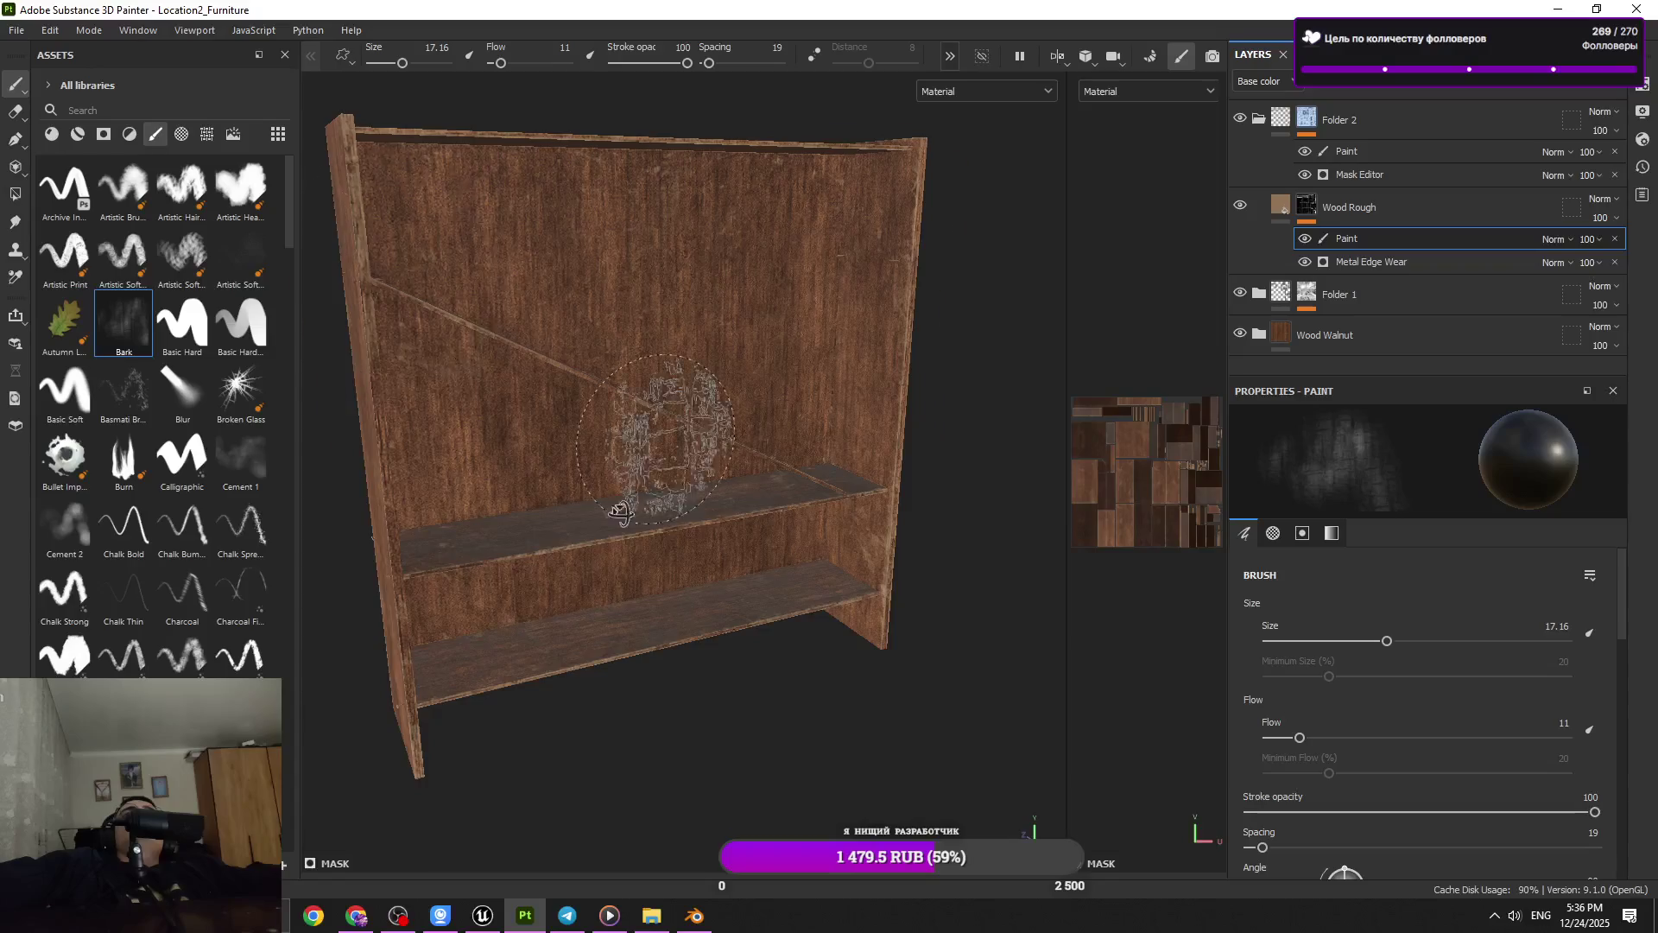
drag(620, 511, 786, 496)
drag(832, 555, 928, 471)
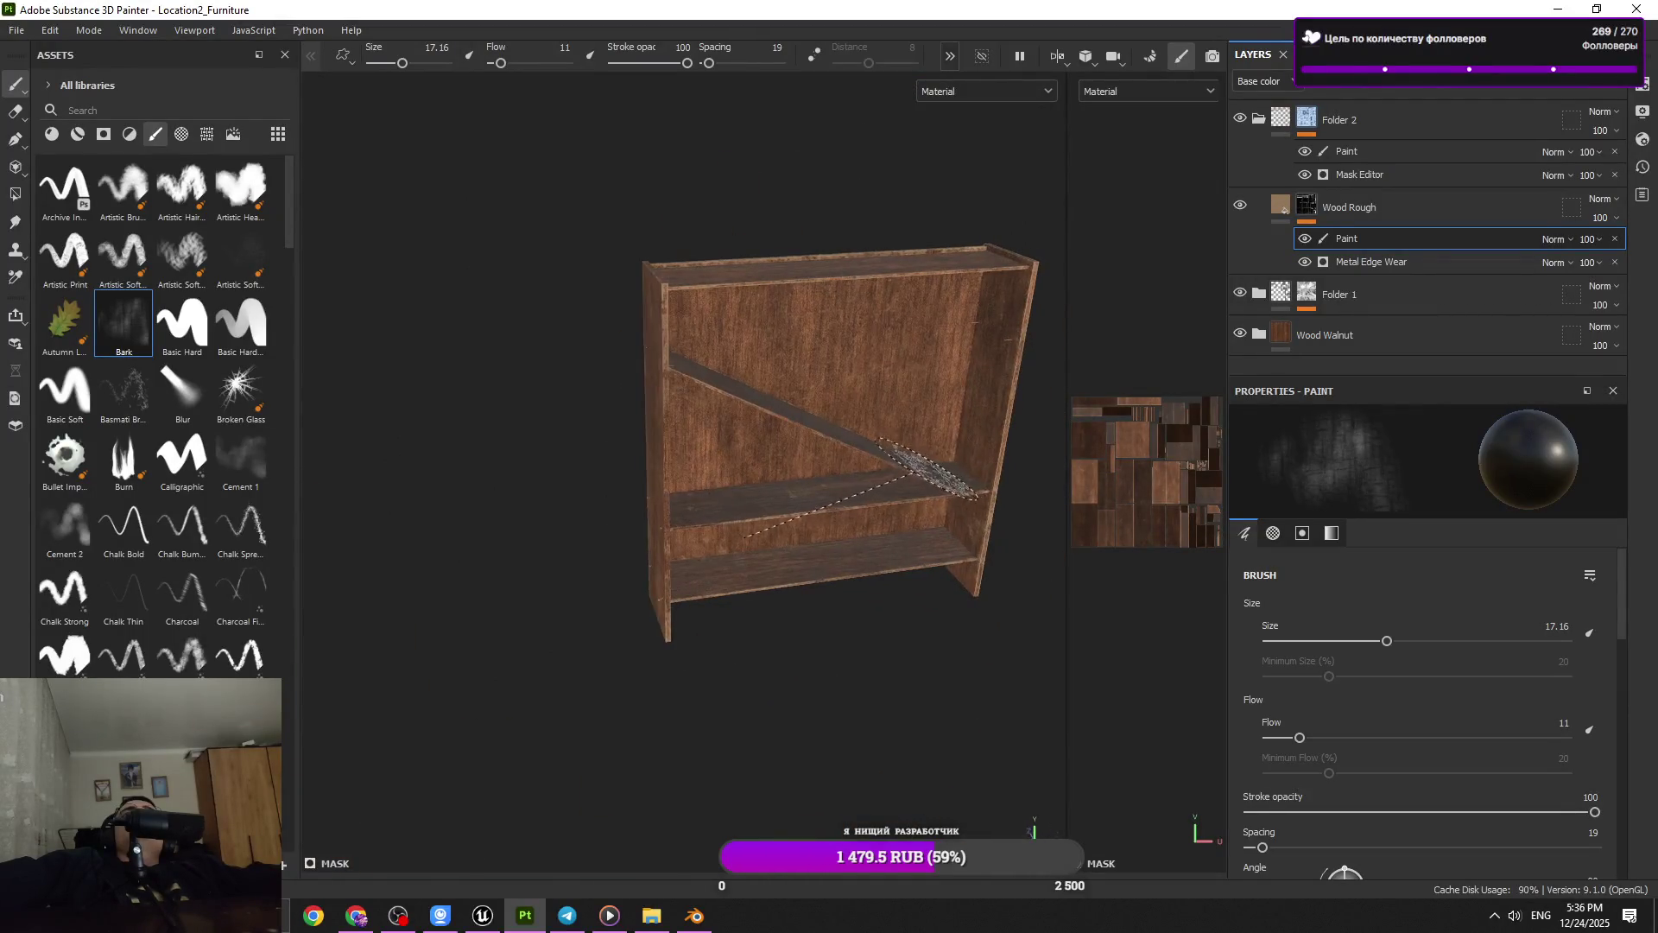
Zoom in on the top plank and shrink the brush to size 1.82
scroll(up, 3)
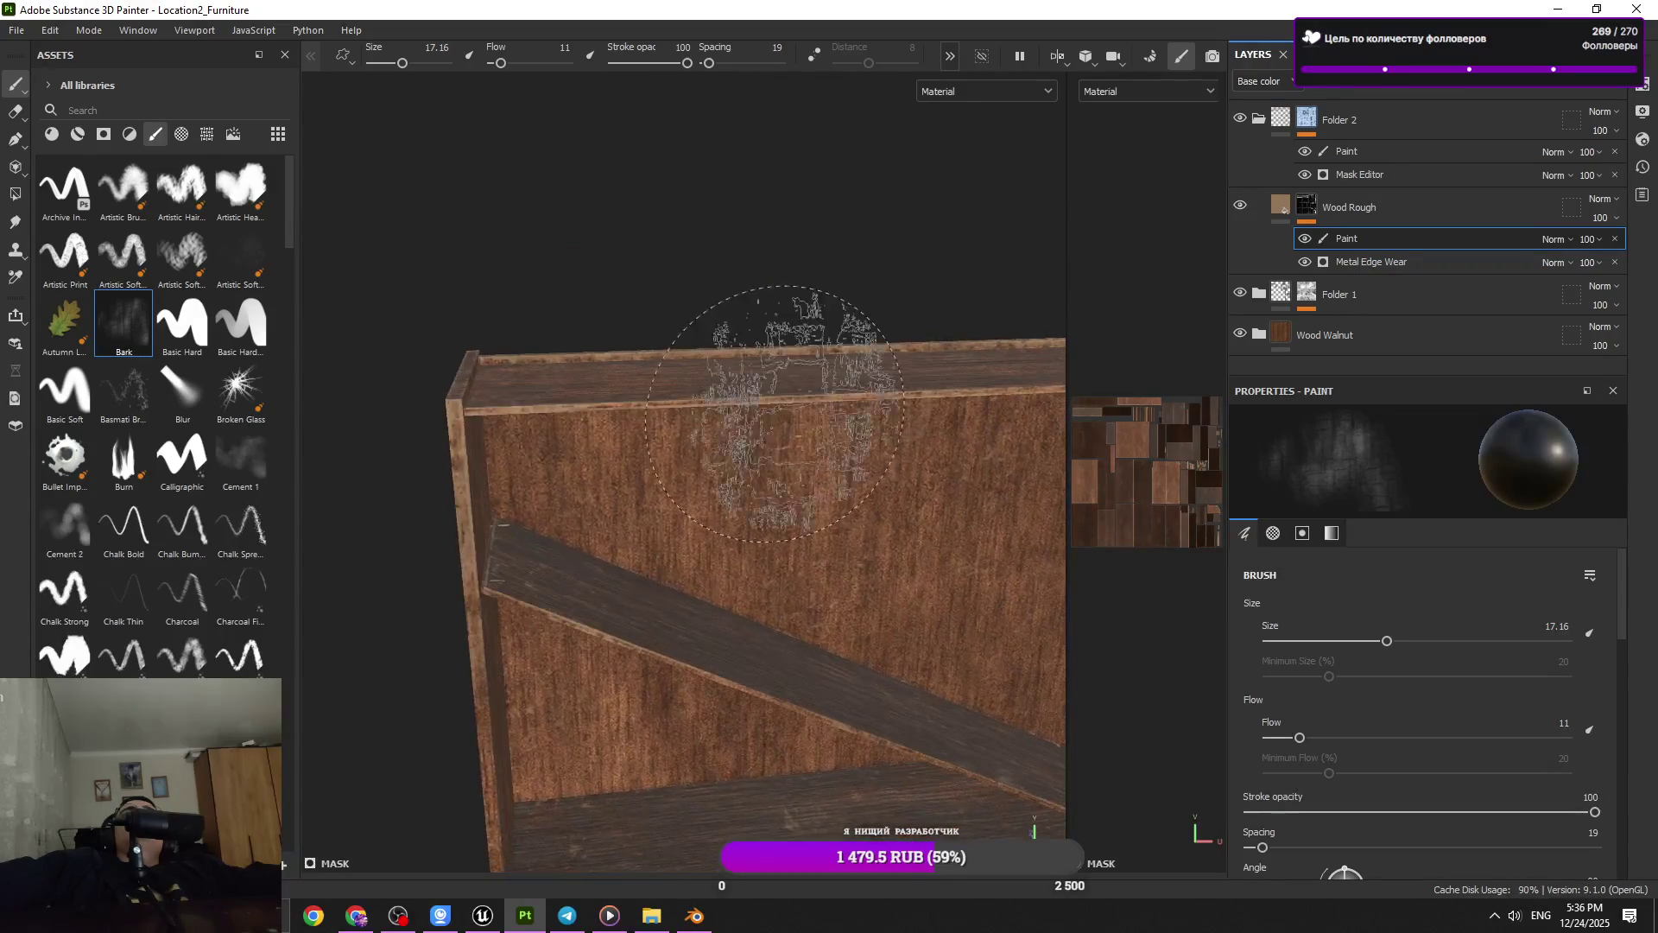
scroll(up, 3)
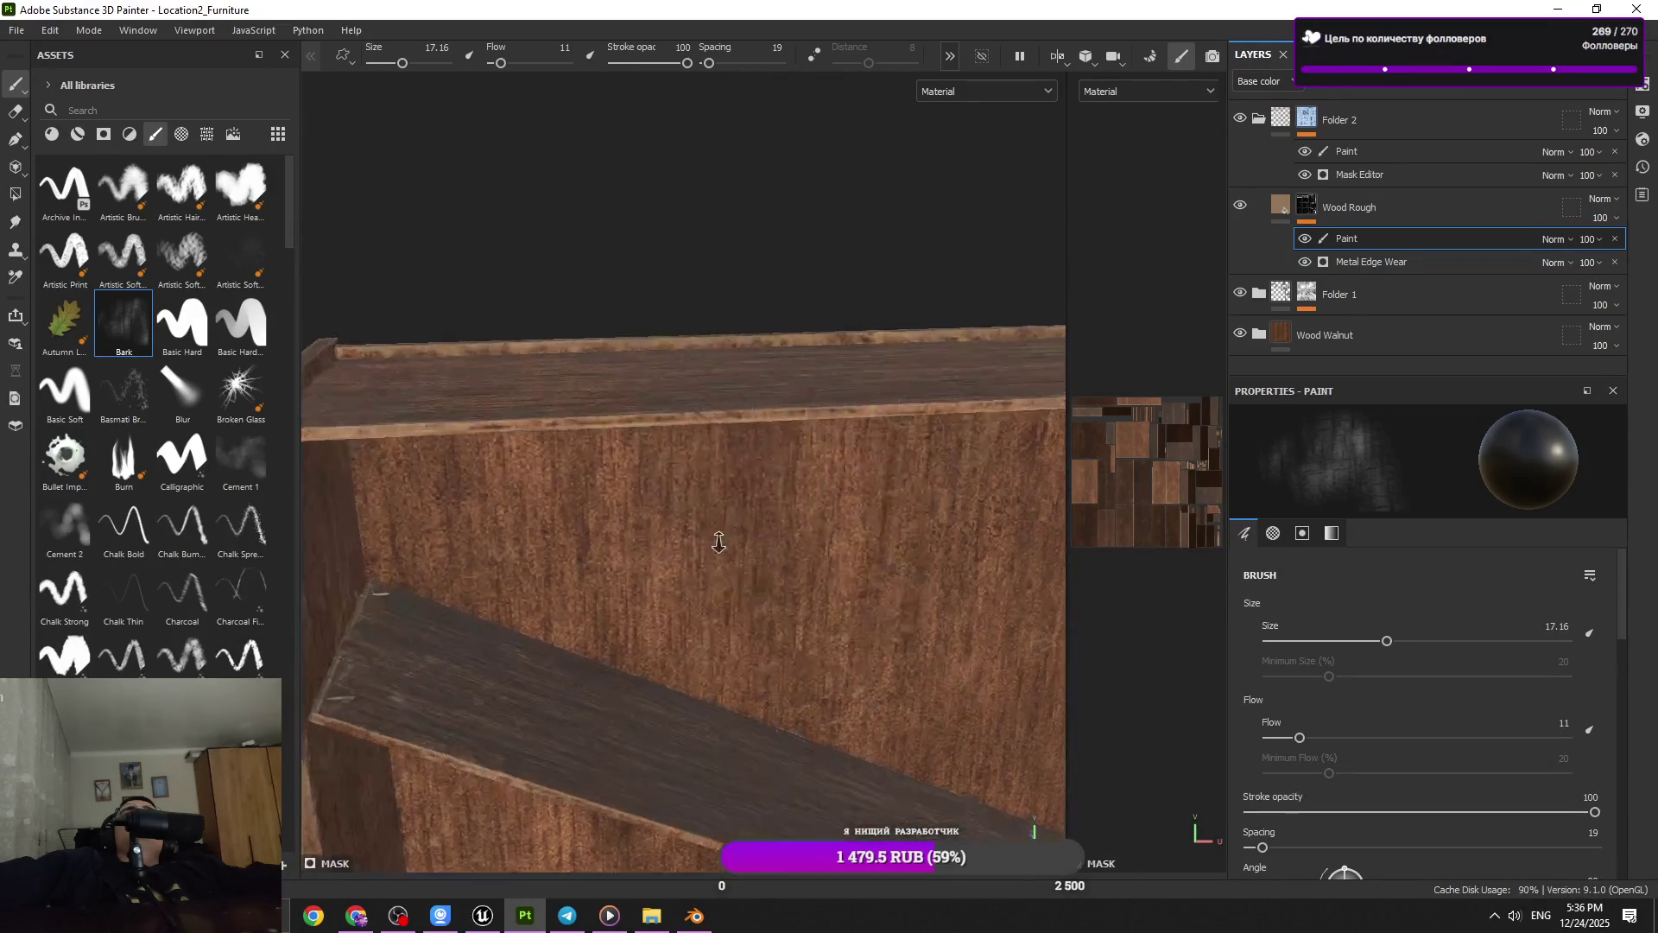
scroll(up, 3)
scroll(up, 3)
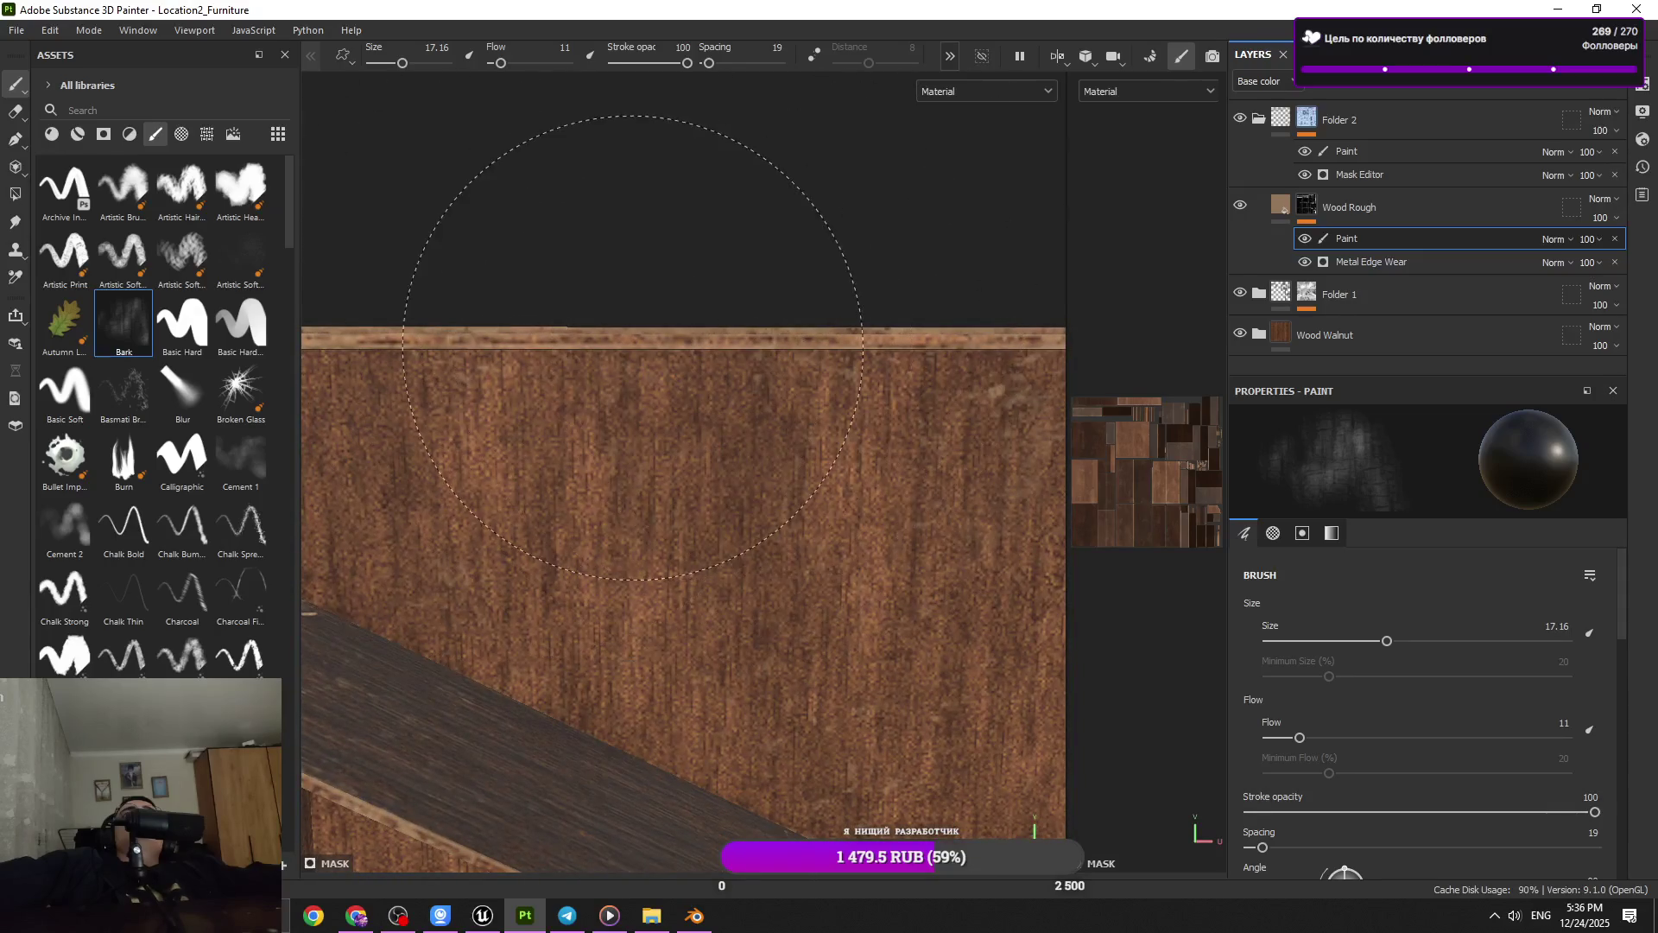
drag(632, 347, 713, 213)
drag(713, 213, 776, 261)
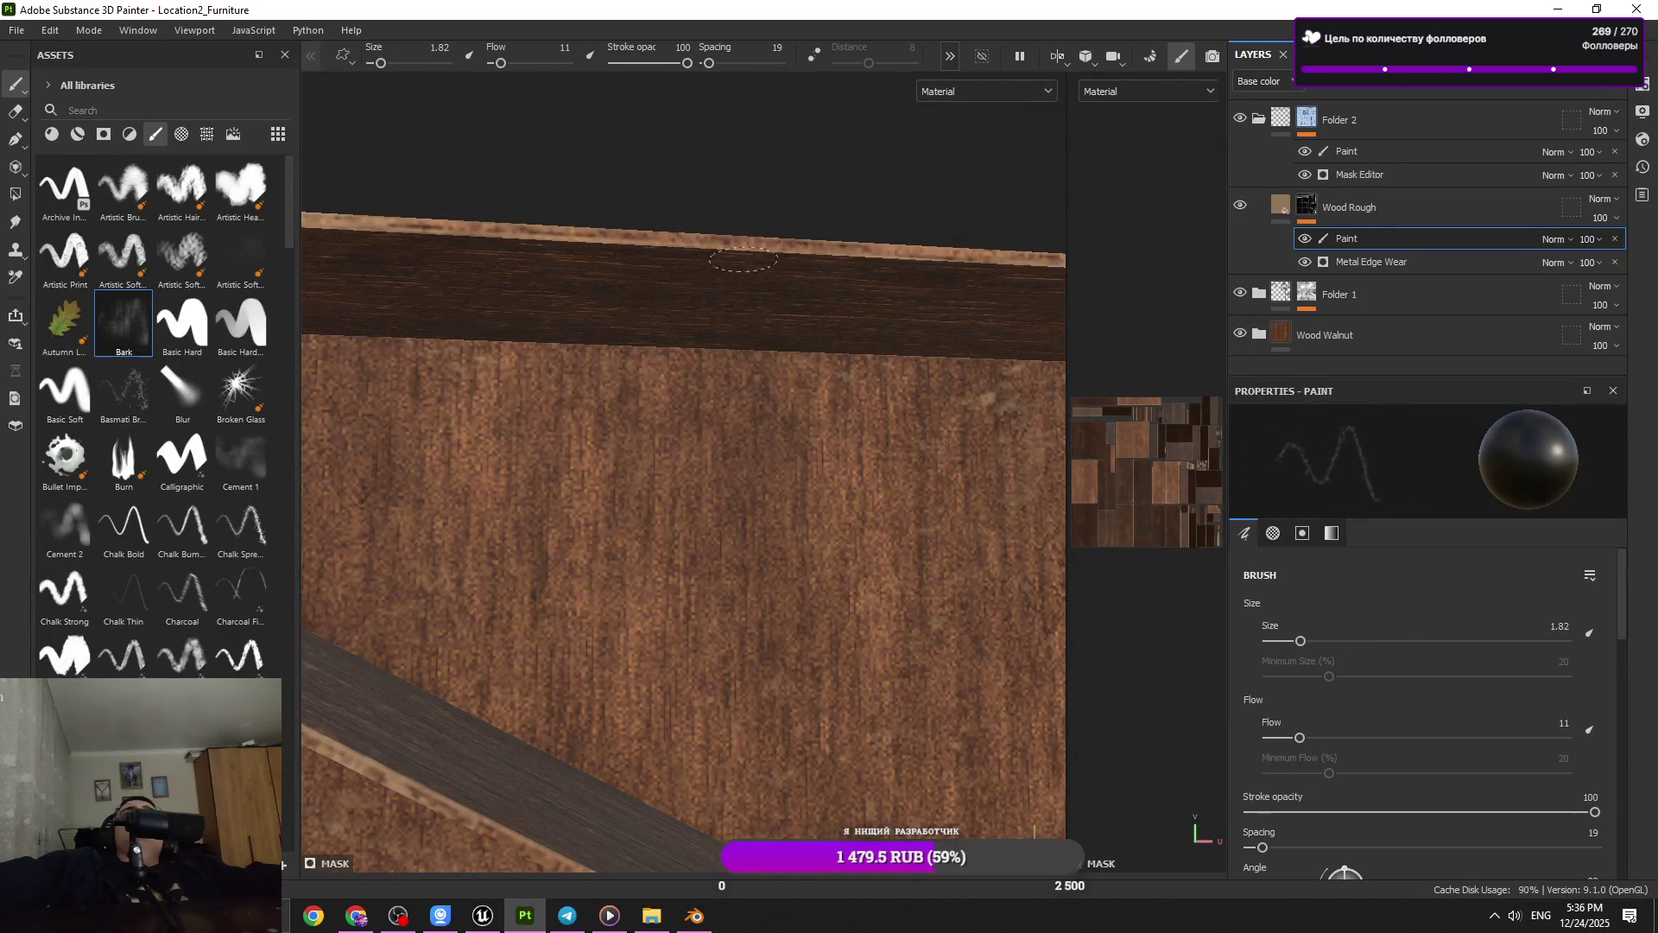
Raise the brush flow to 65 and orbit to view the front and inner panels
drag(500, 63, 541, 64)
drag(722, 418, 824, 388)
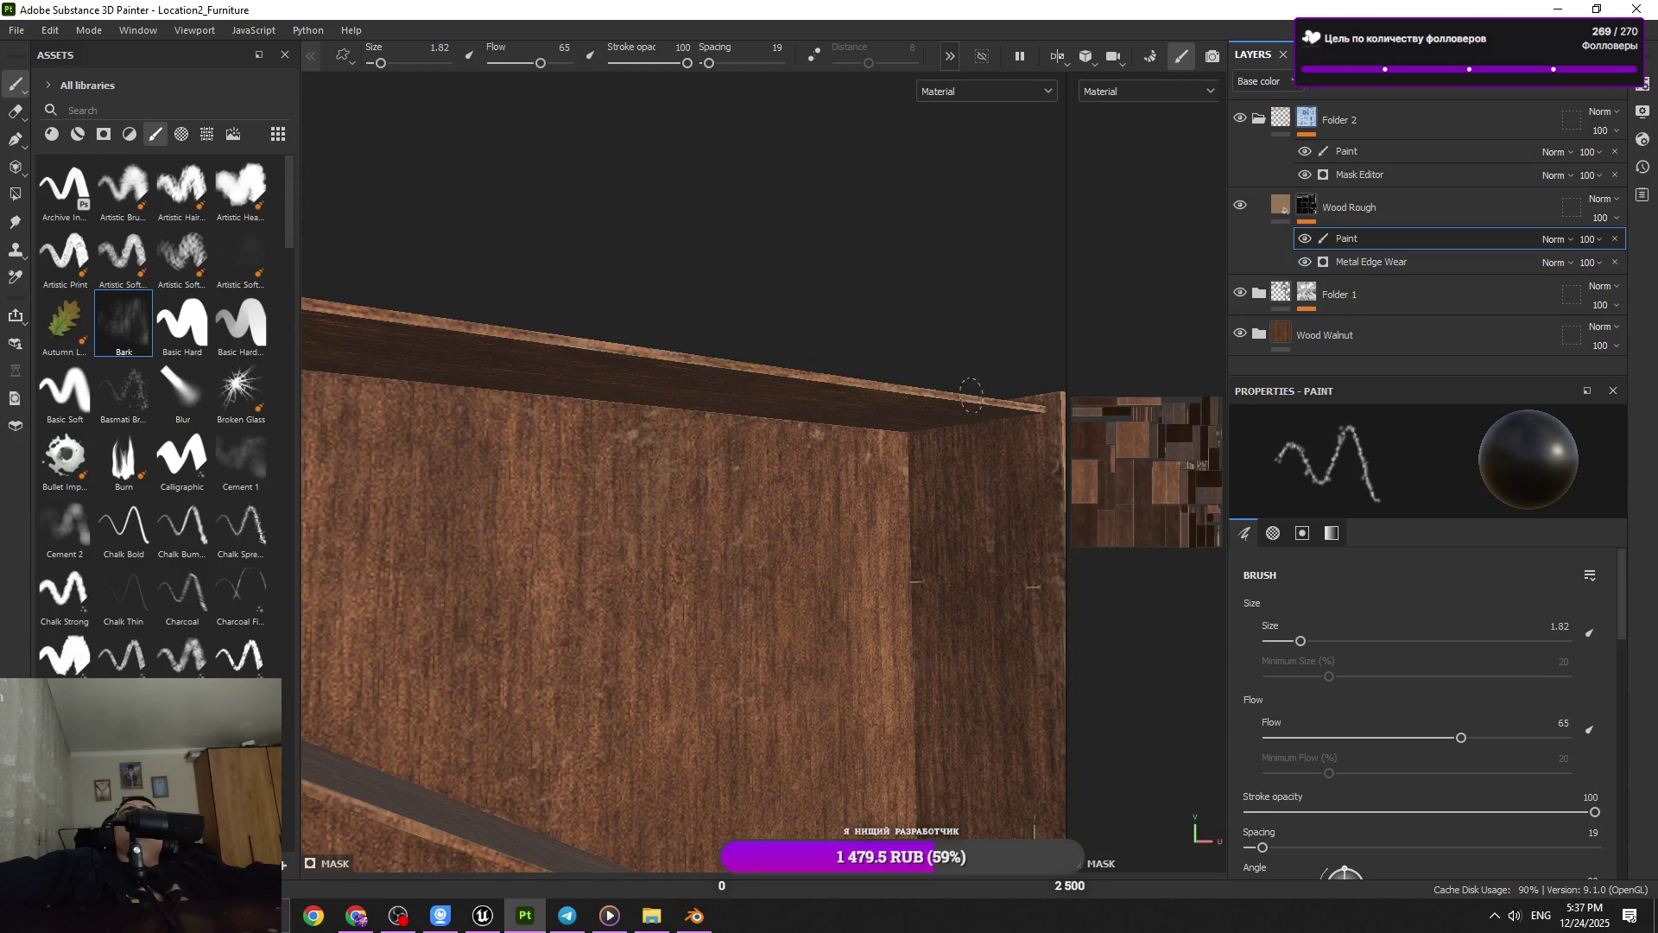
drag(950, 403, 597, 455)
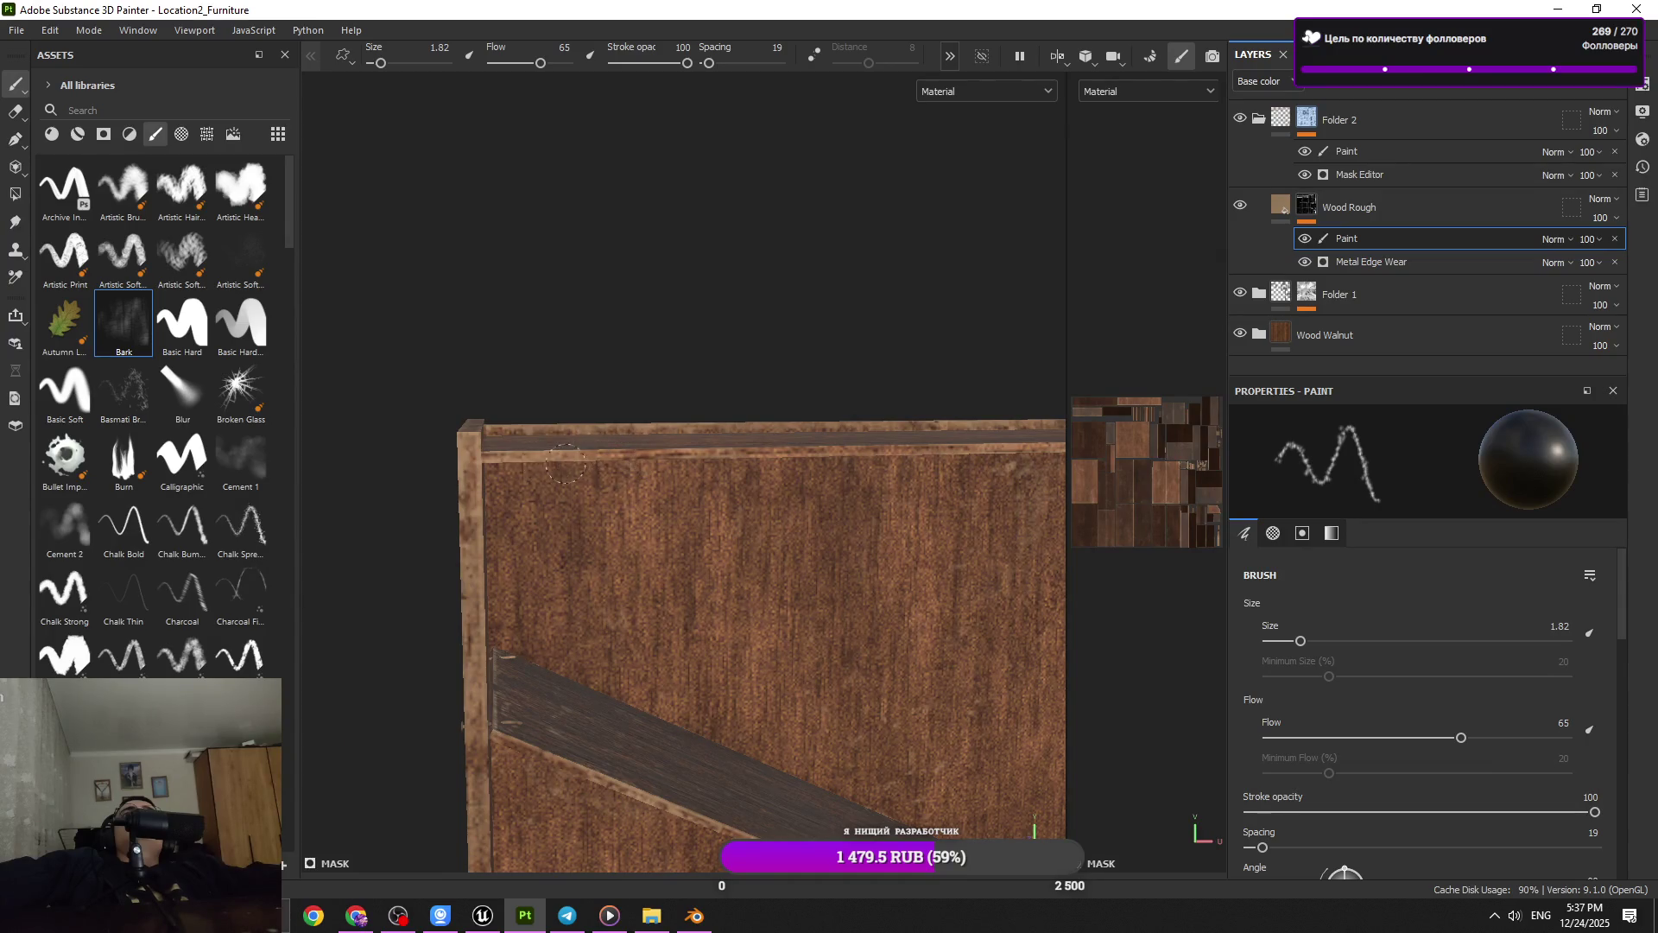
drag(651, 556, 643, 521)
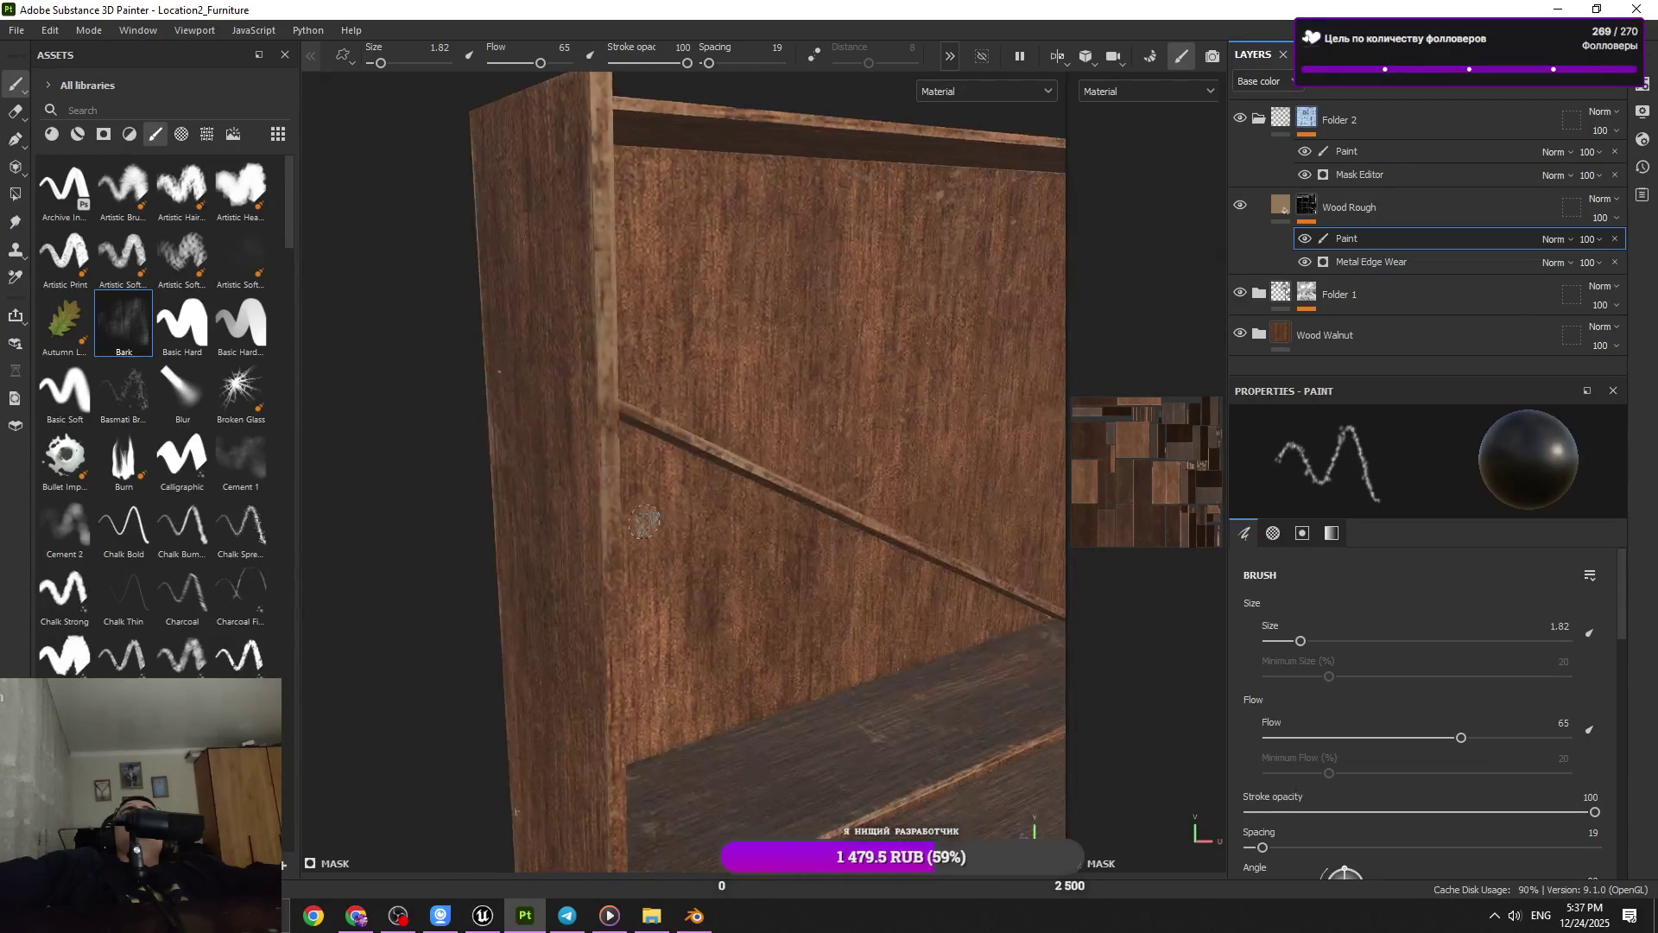
drag(661, 602, 711, 450)
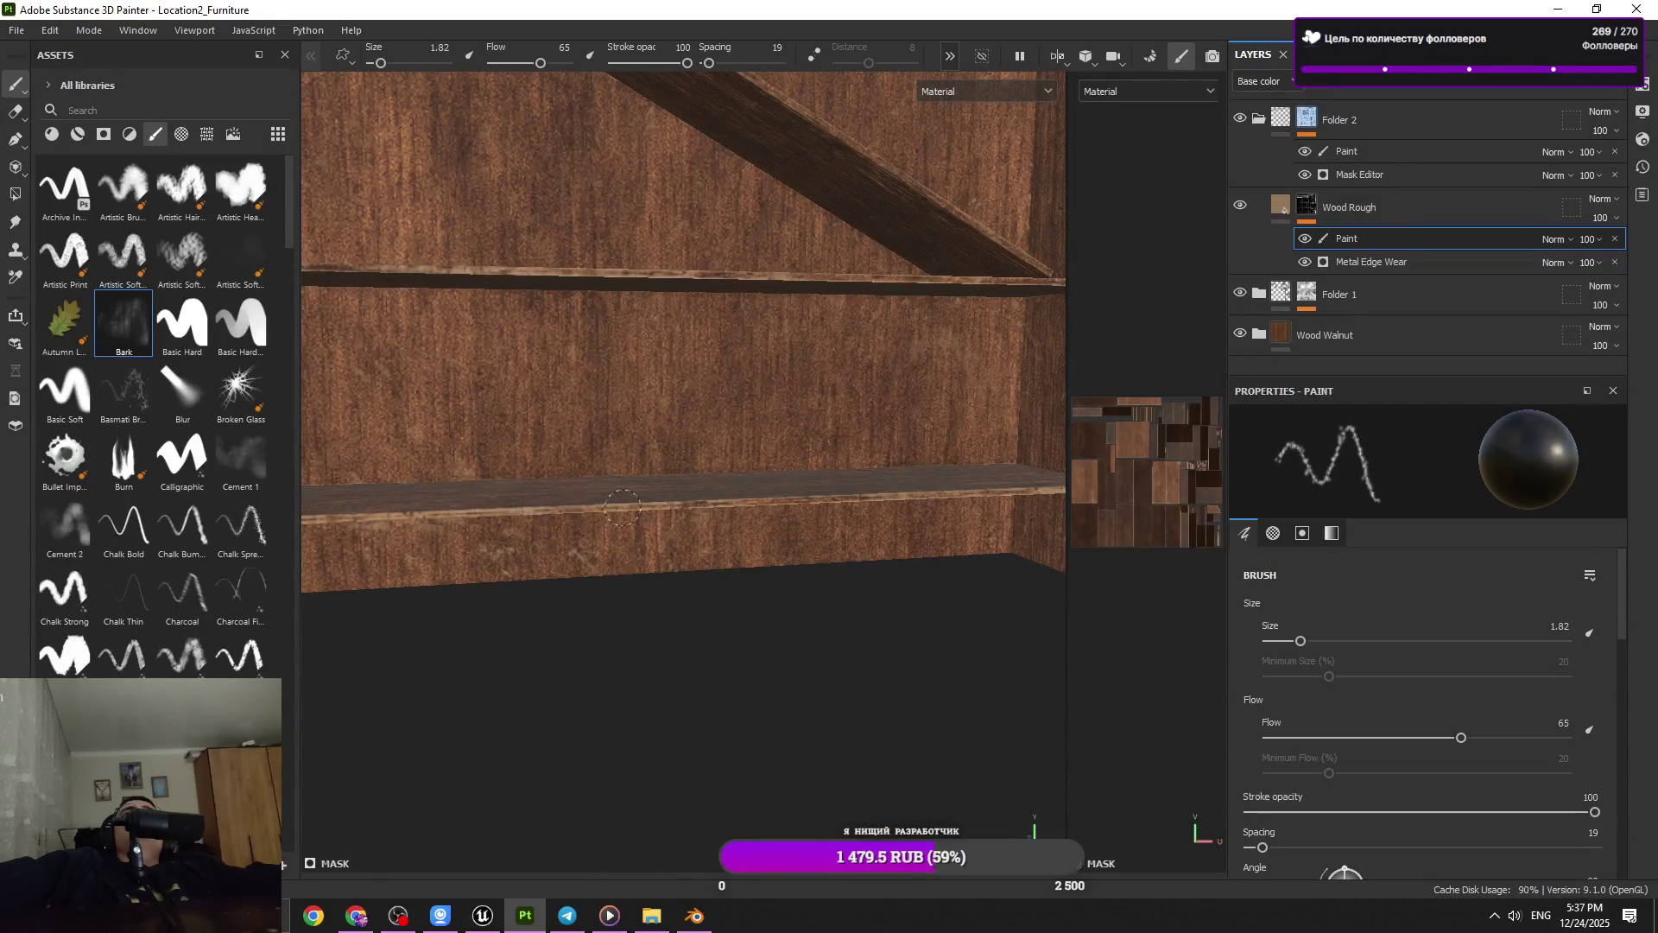
drag(663, 504, 673, 411)
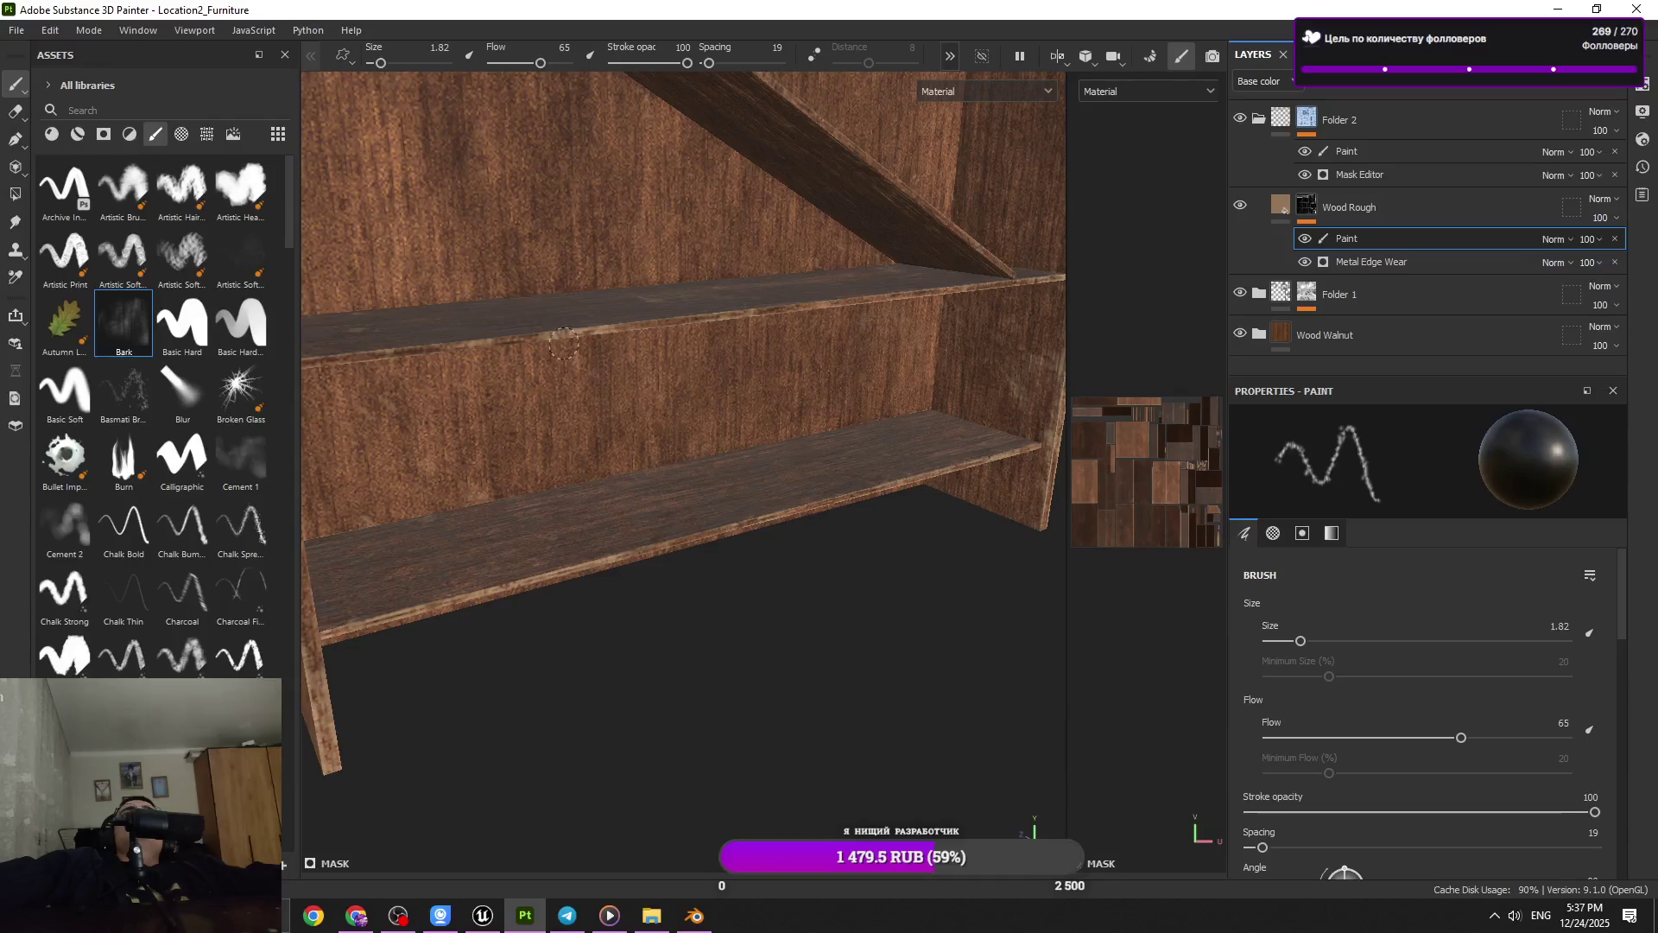
drag(374, 355, 675, 404)
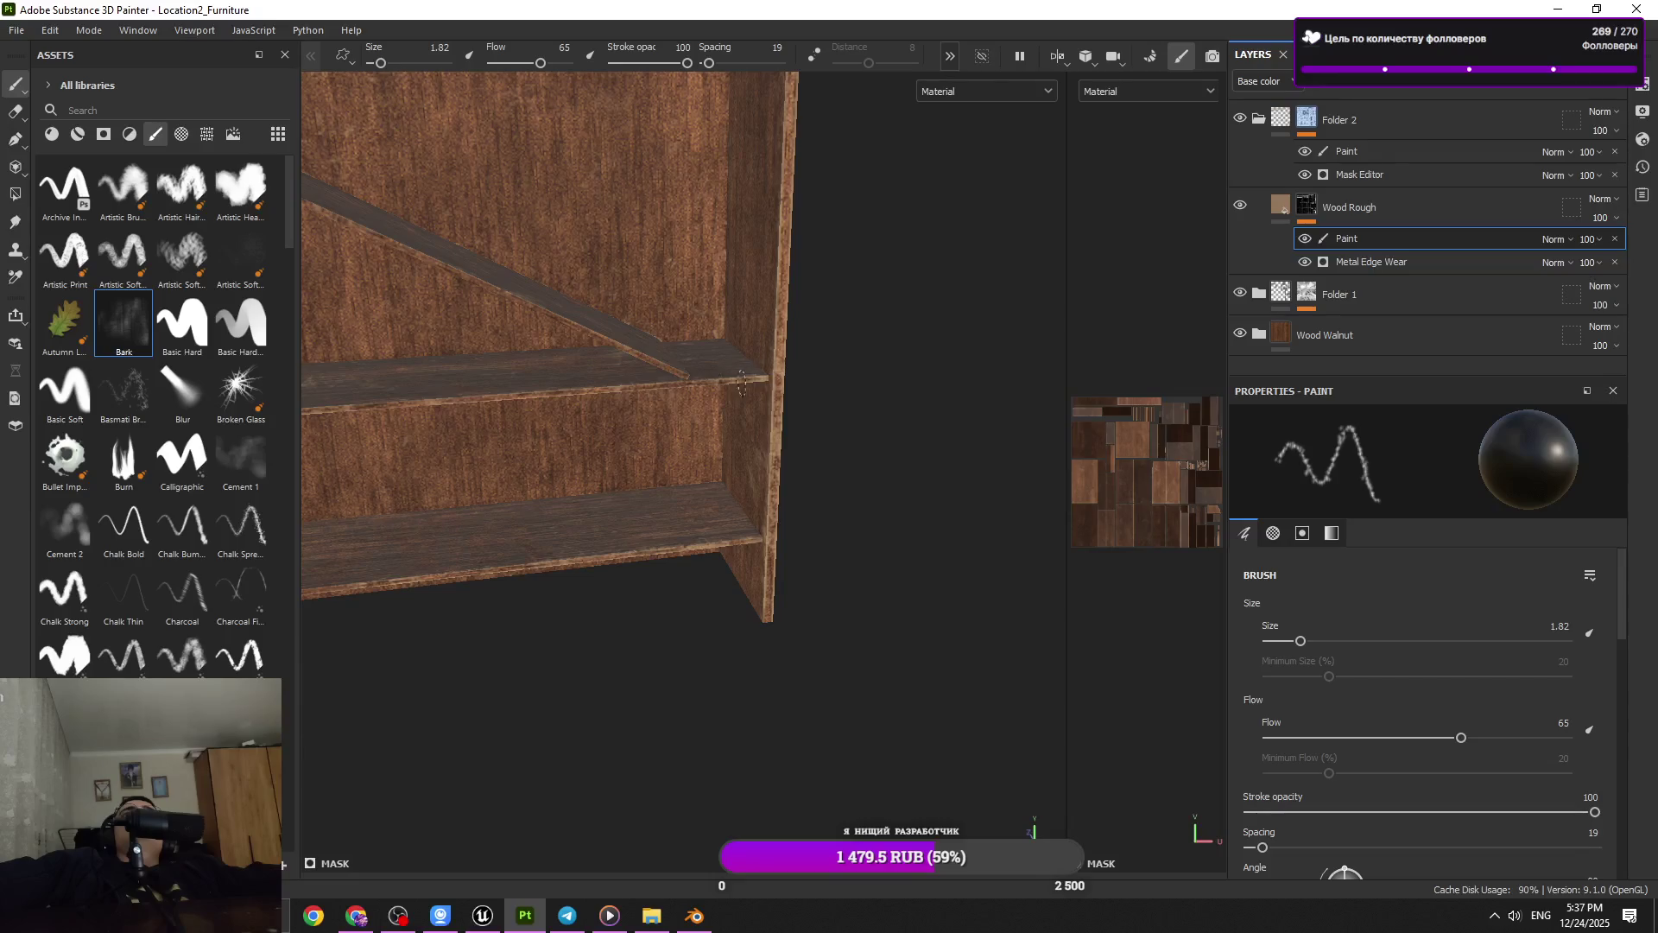
Zoom and orbit to inspect the bookshelf's side panels and top
scroll(up, 3)
scroll(up, 3)
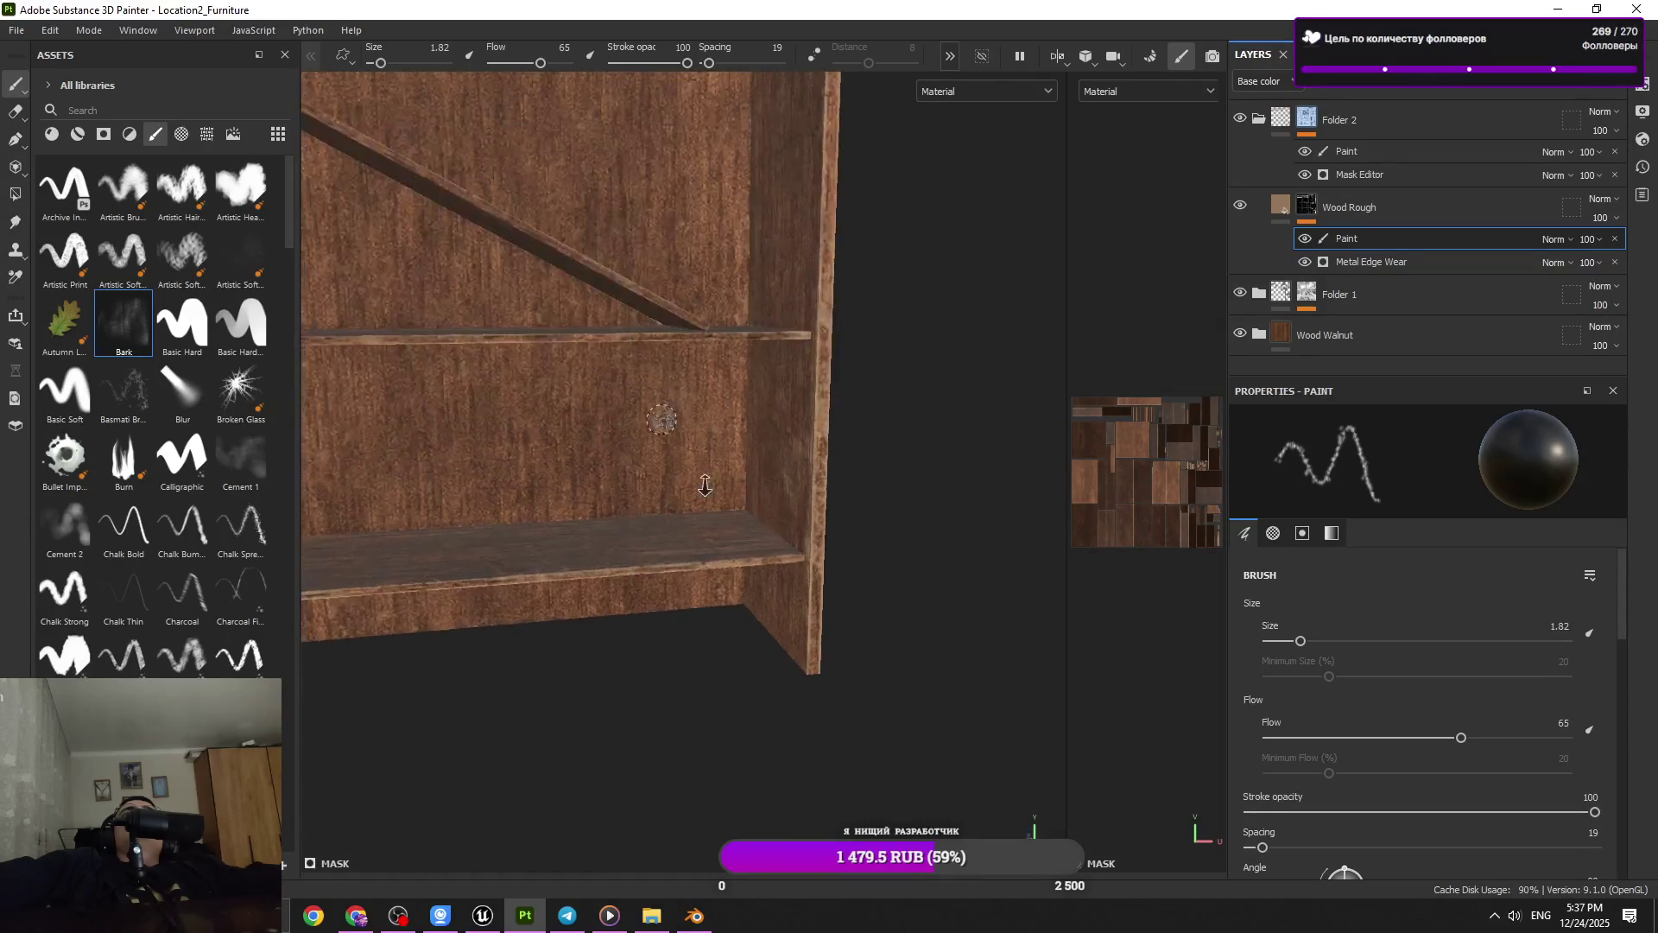
scroll(up, 3)
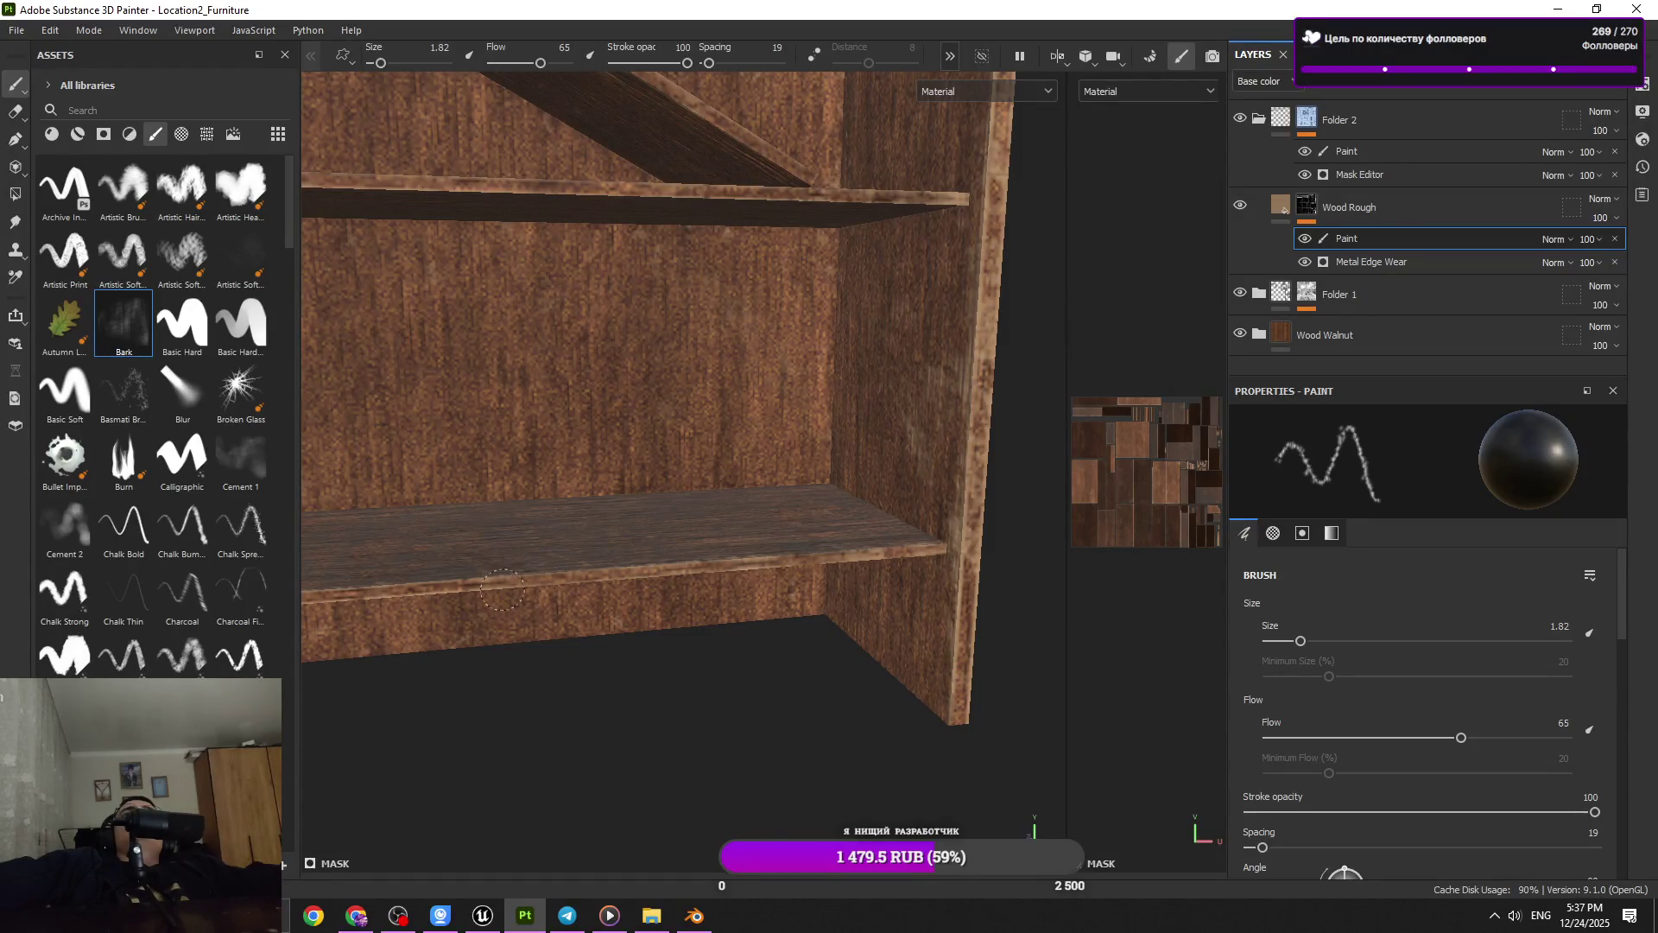
scroll(up, 3)
scroll(up, 3)
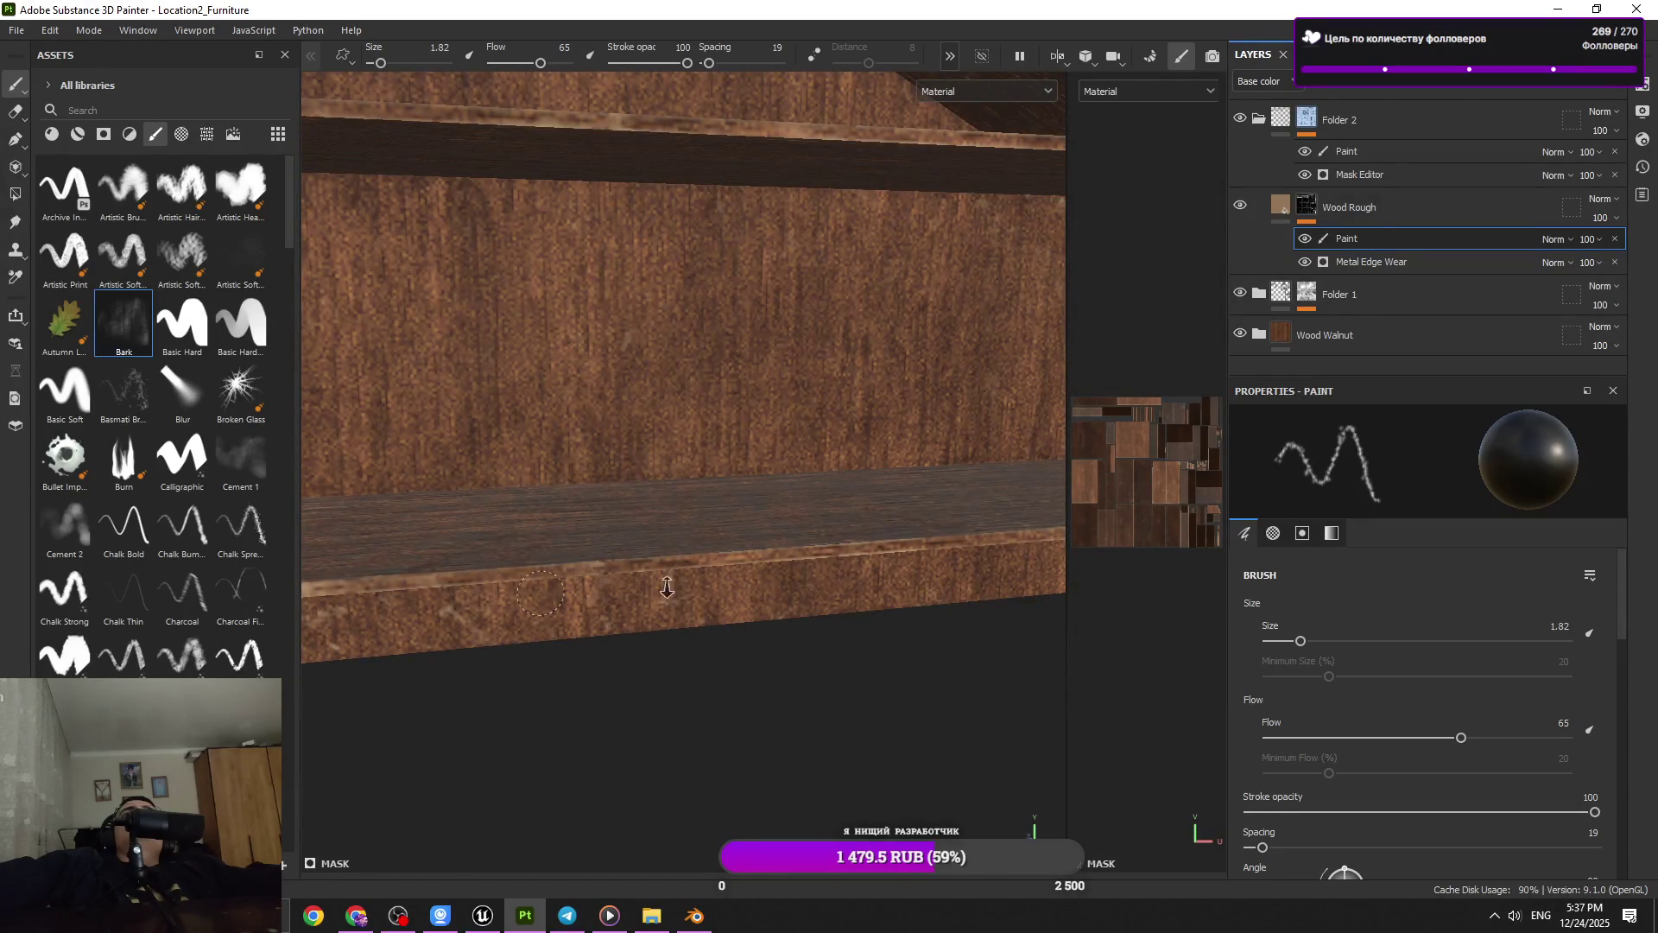
scroll(down, 3)
scroll(down, 3)
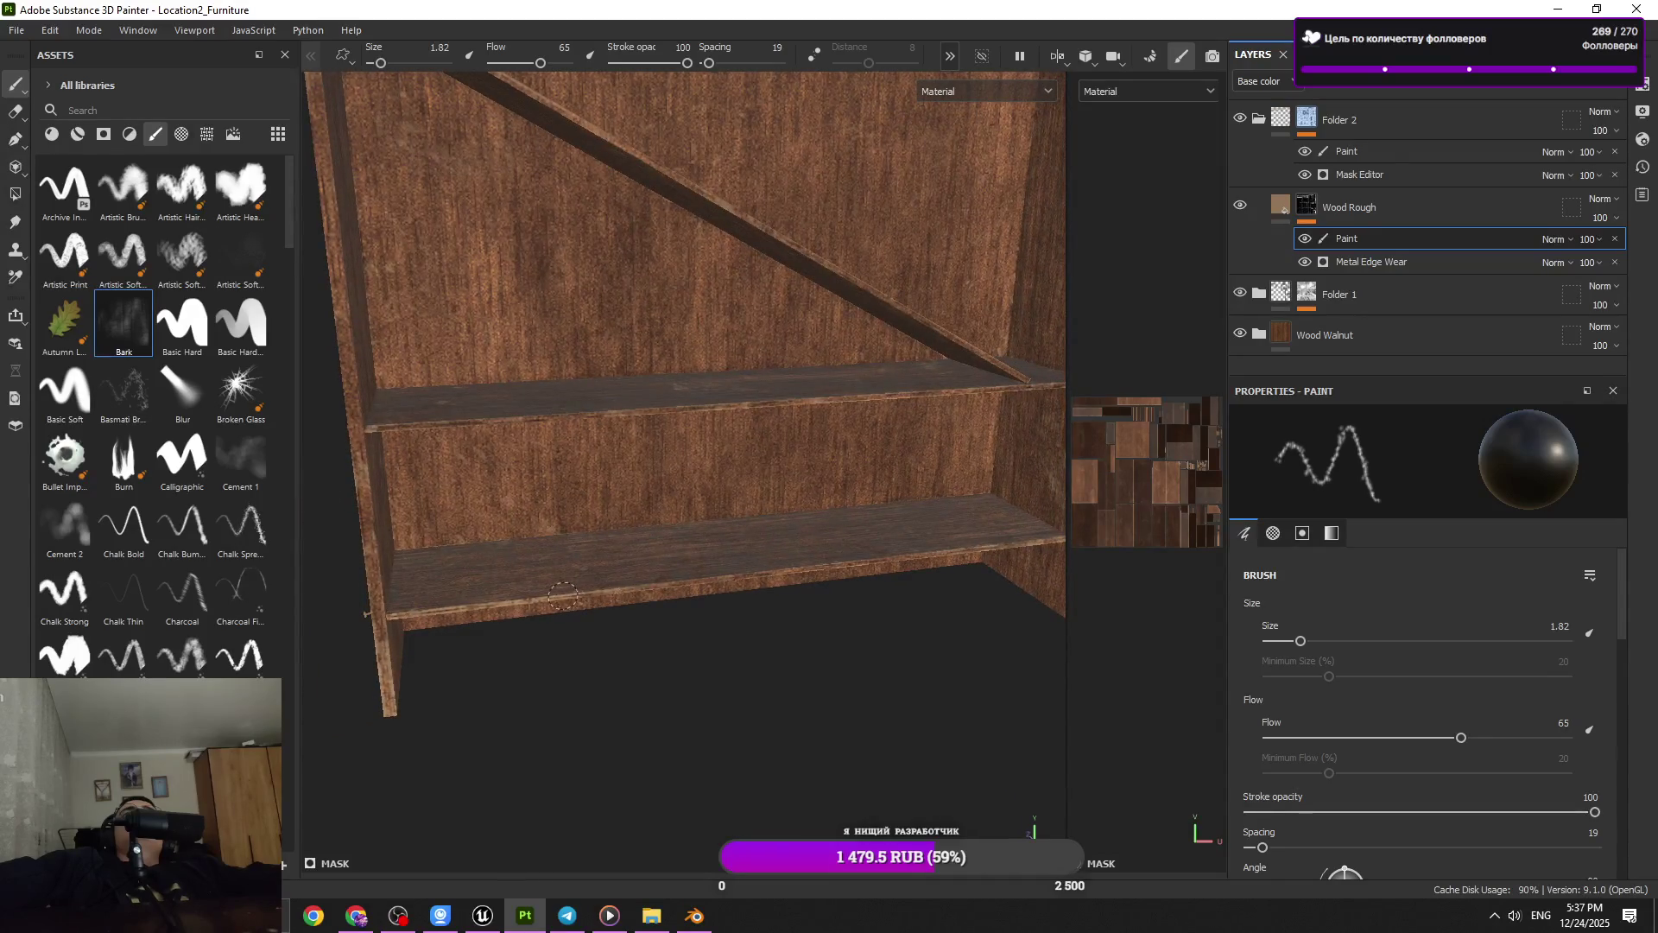
drag(656, 495, 622, 493)
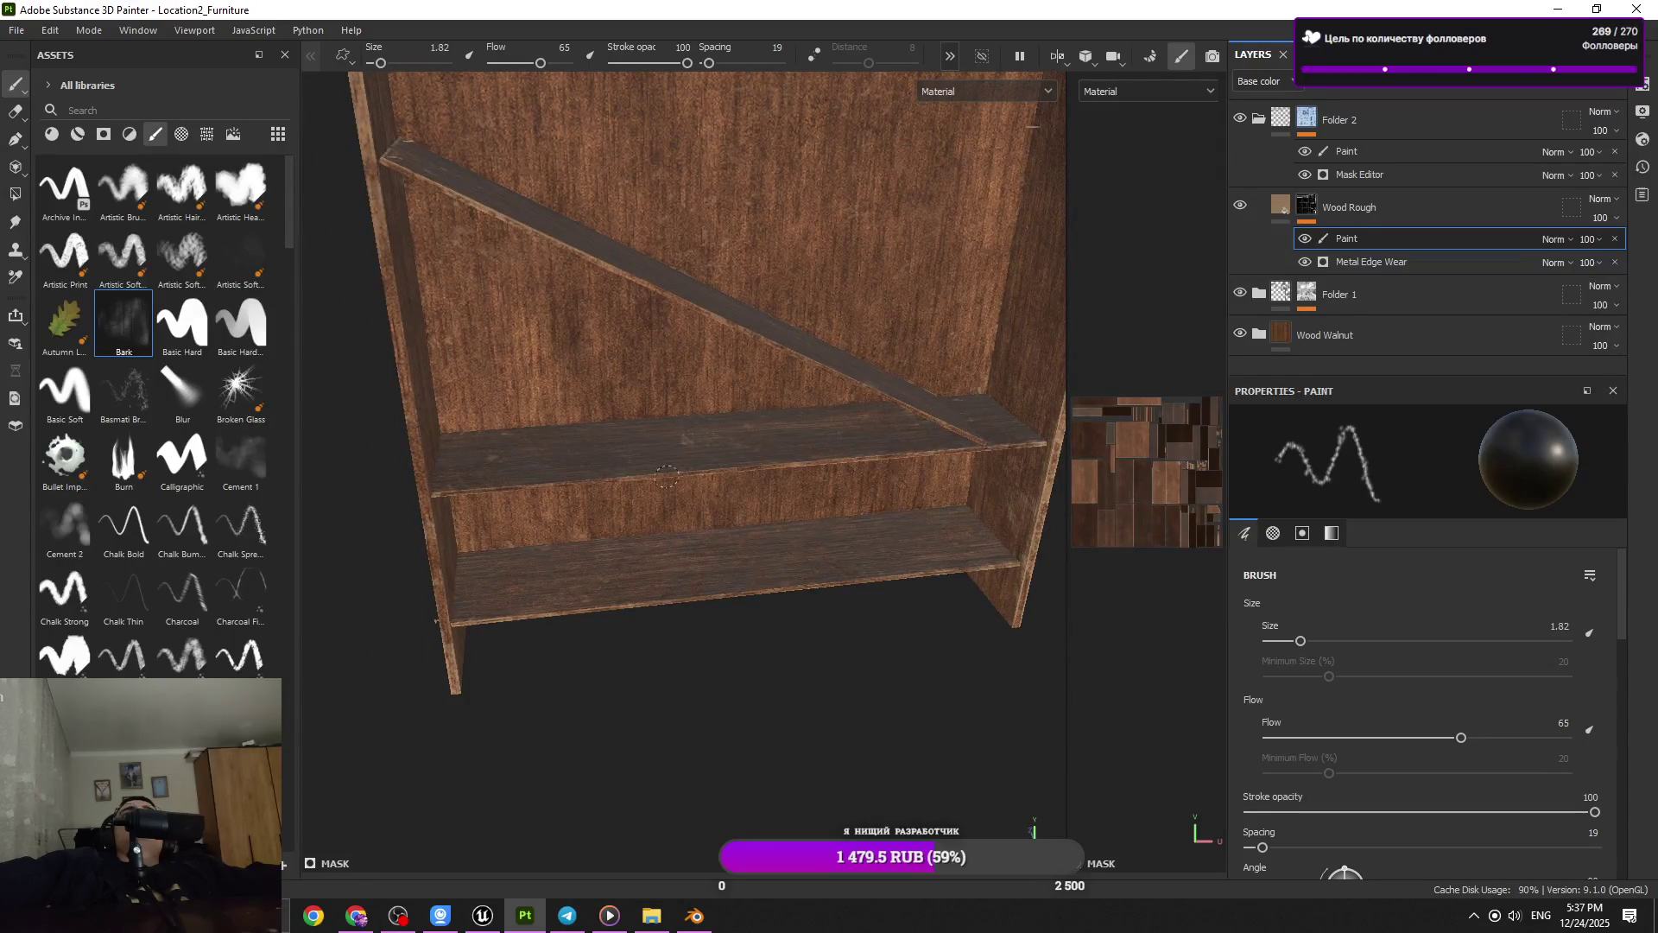
drag(642, 477, 788, 541)
scroll(down, 3)
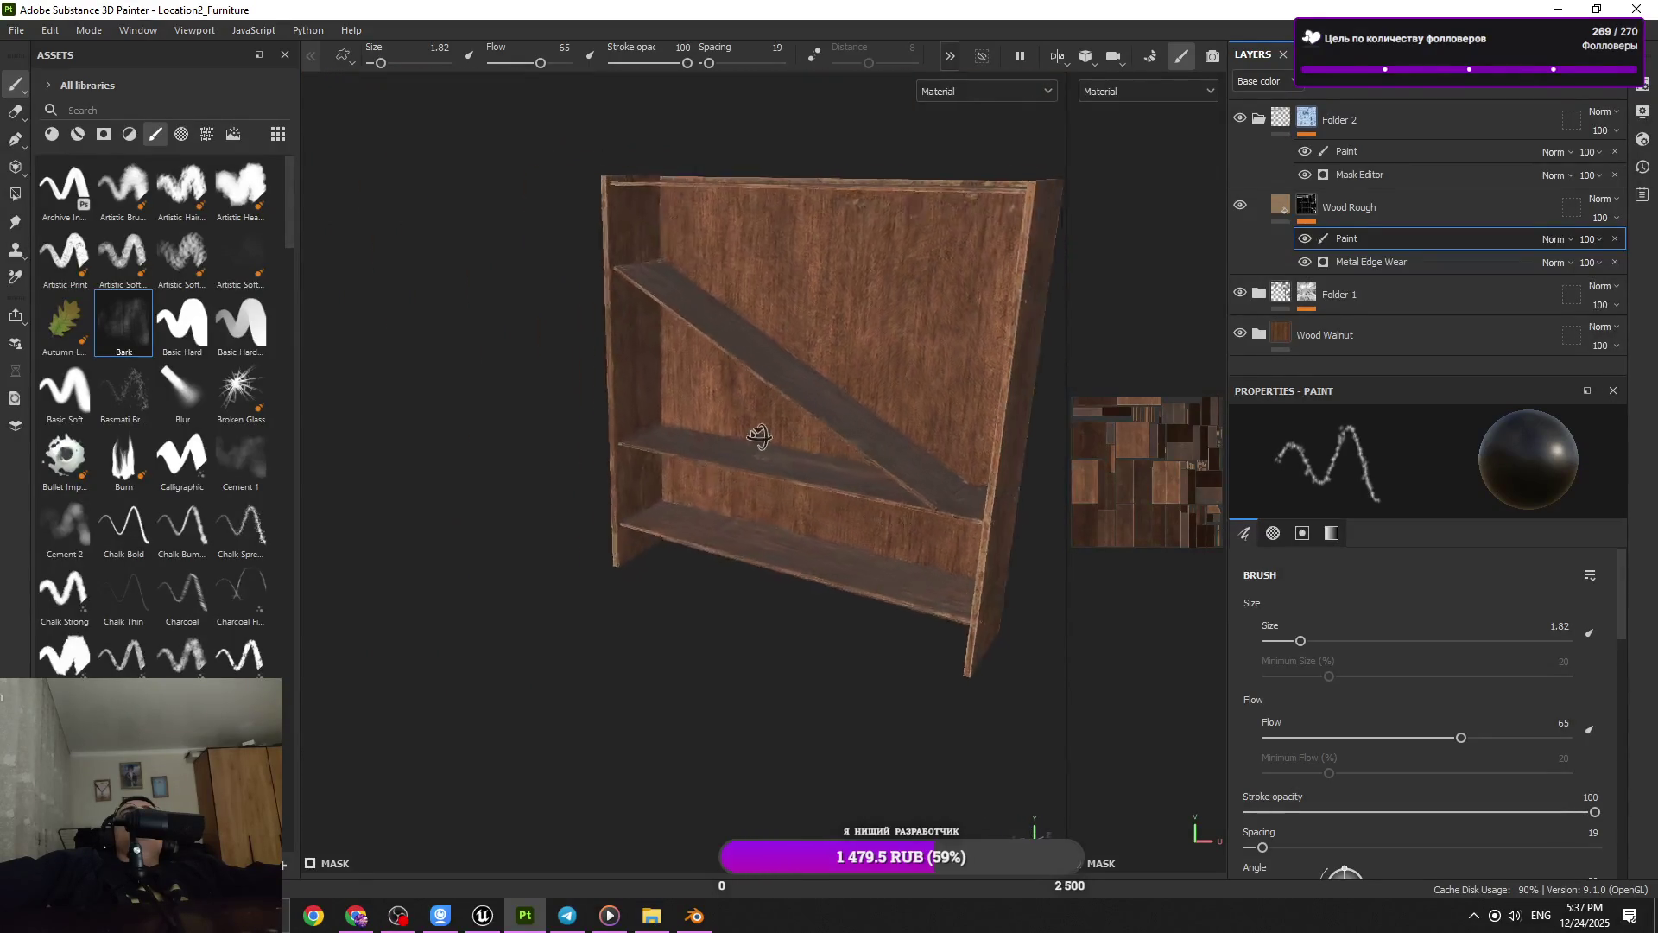
drag(926, 542, 927, 351)
scroll(up, 3)
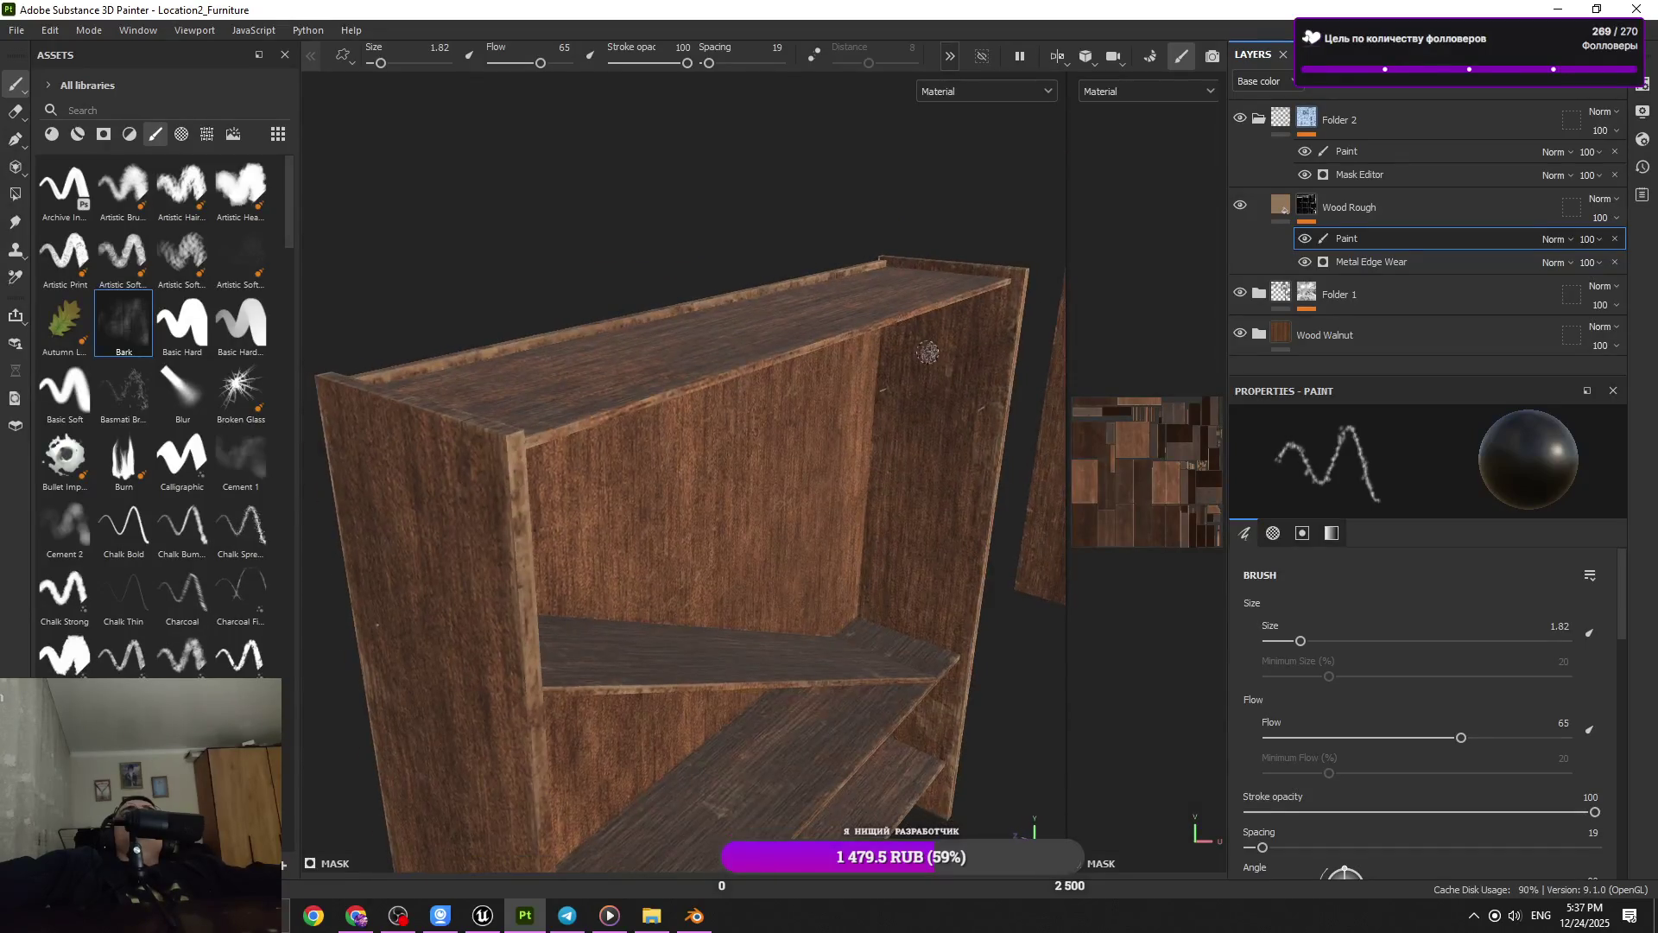
drag(643, 649, 691, 635)
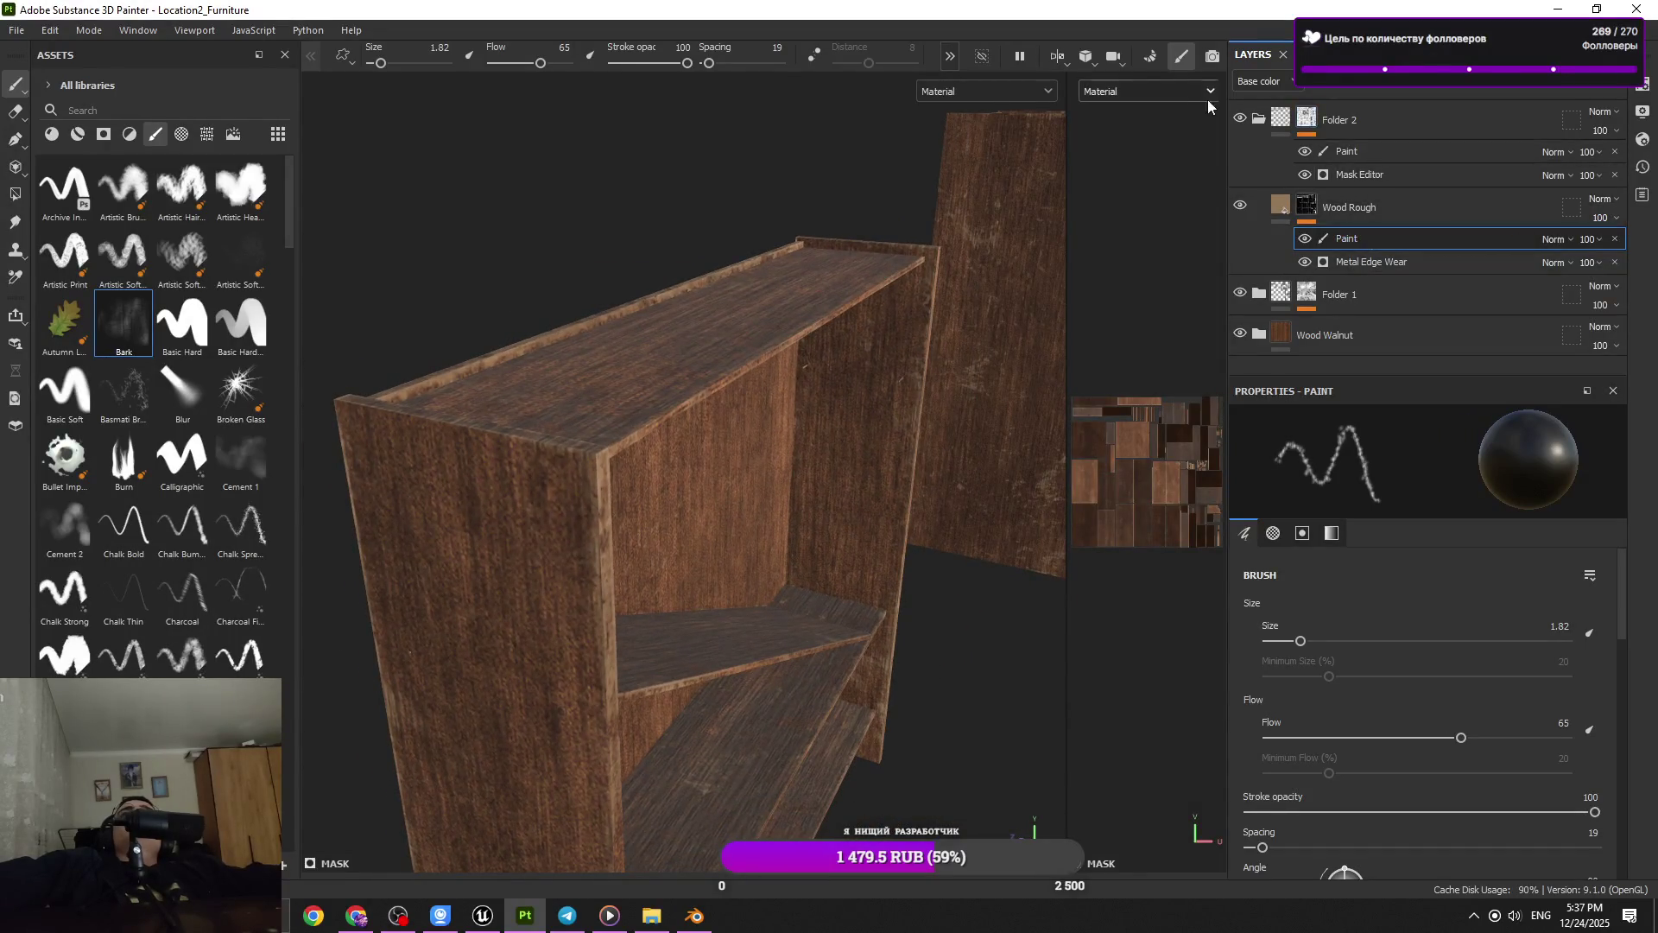
Delete the Wood Rough layer and move Folder 1 above Folder 2
click(1347, 207)
key(Delete)
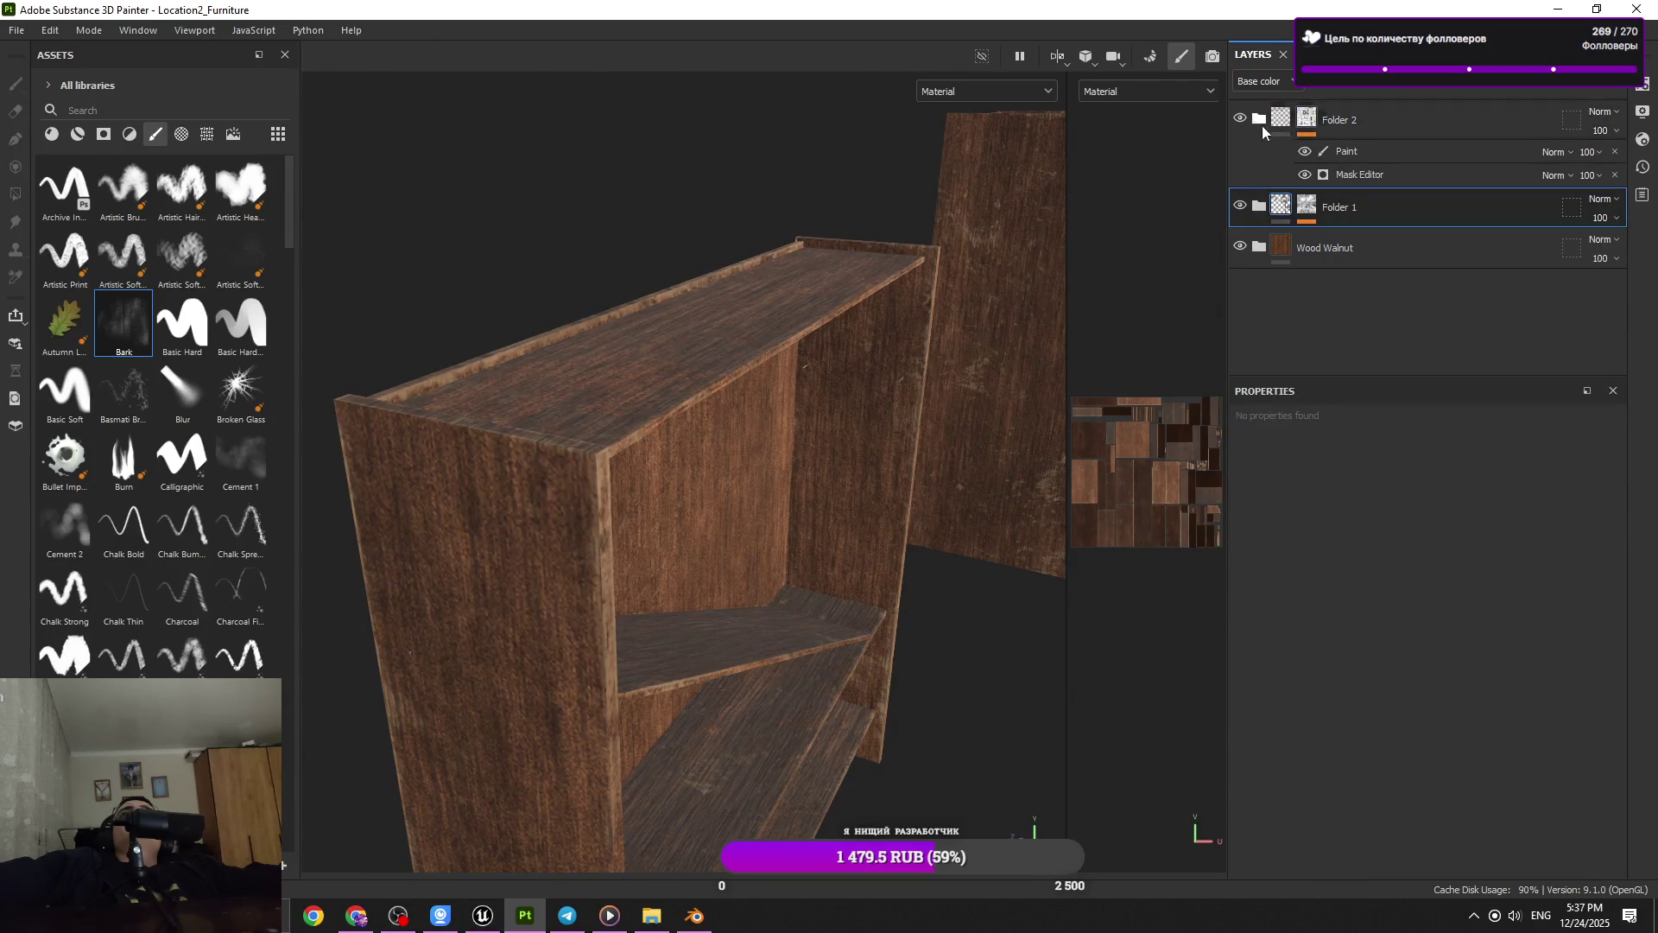
click(1405, 131)
click(1241, 119)
click(1241, 119)
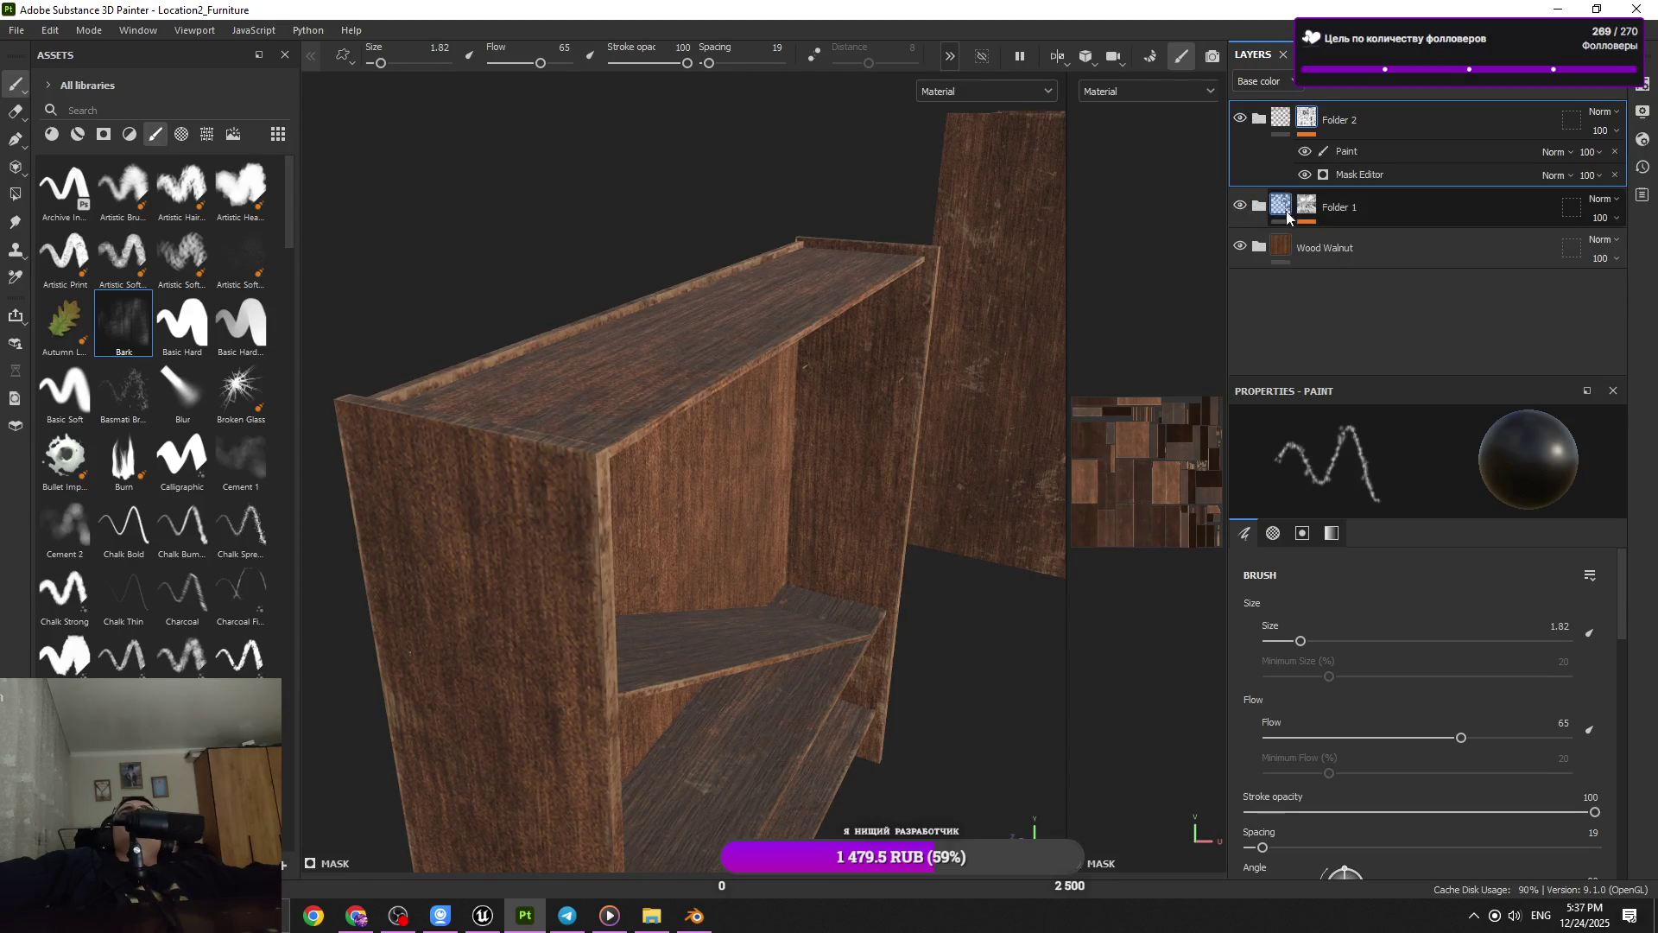
drag(1377, 211, 1379, 113)
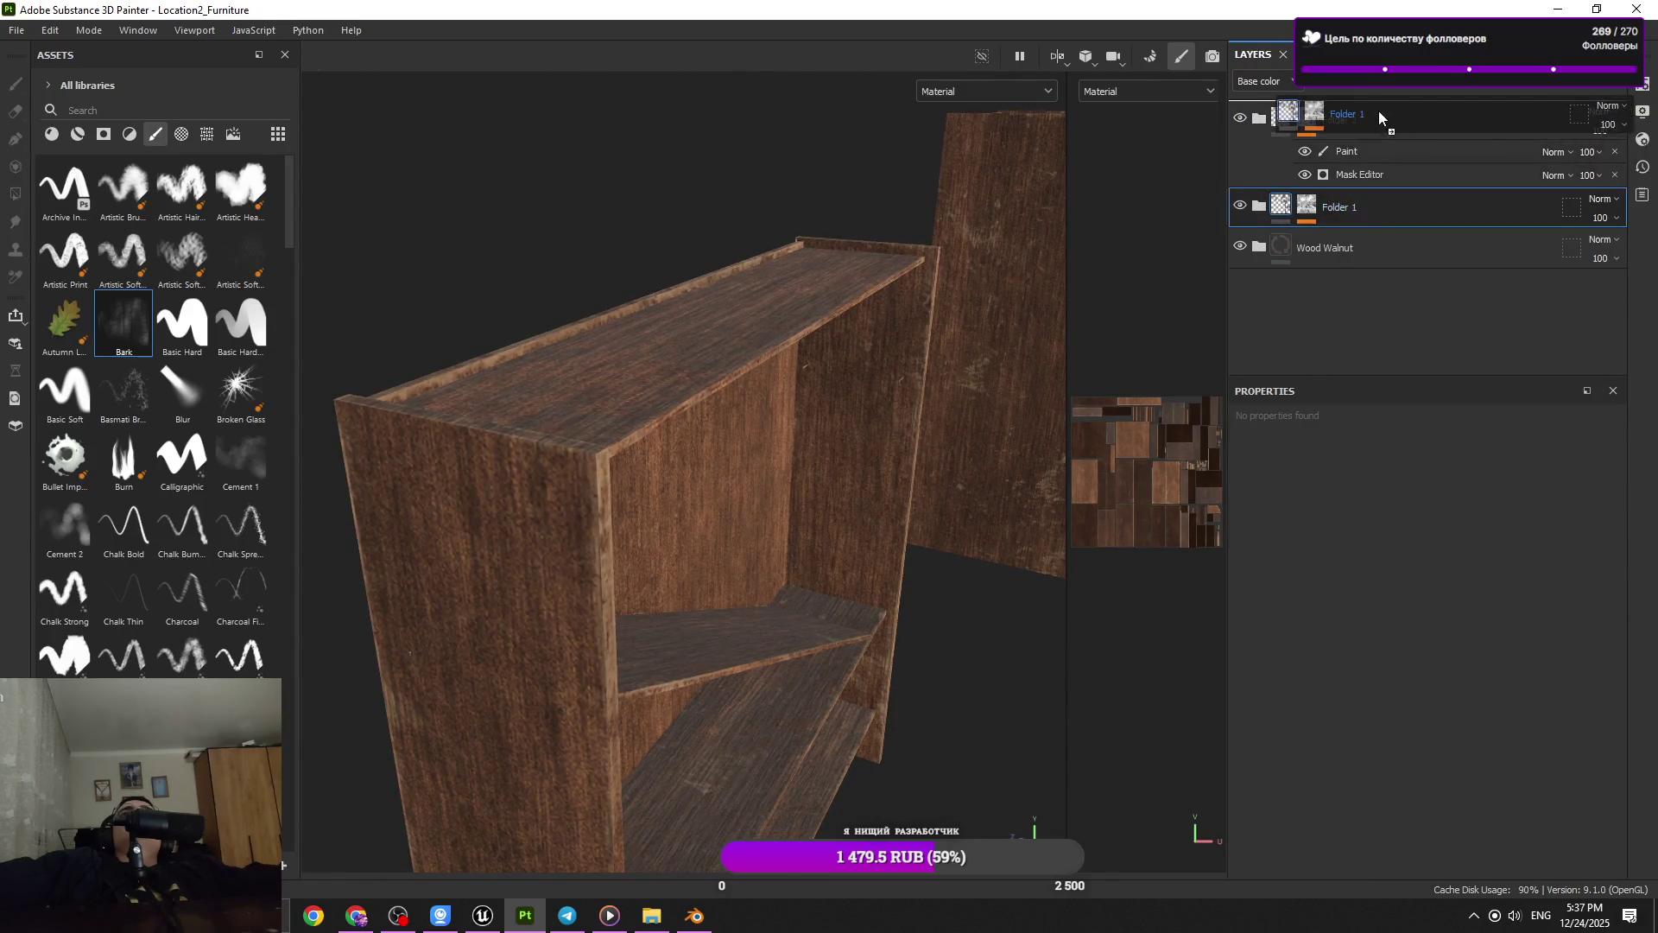
Group Folder 2 and Wood Walnut into a new folder named 'Shelf'
drag(816, 399, 855, 404)
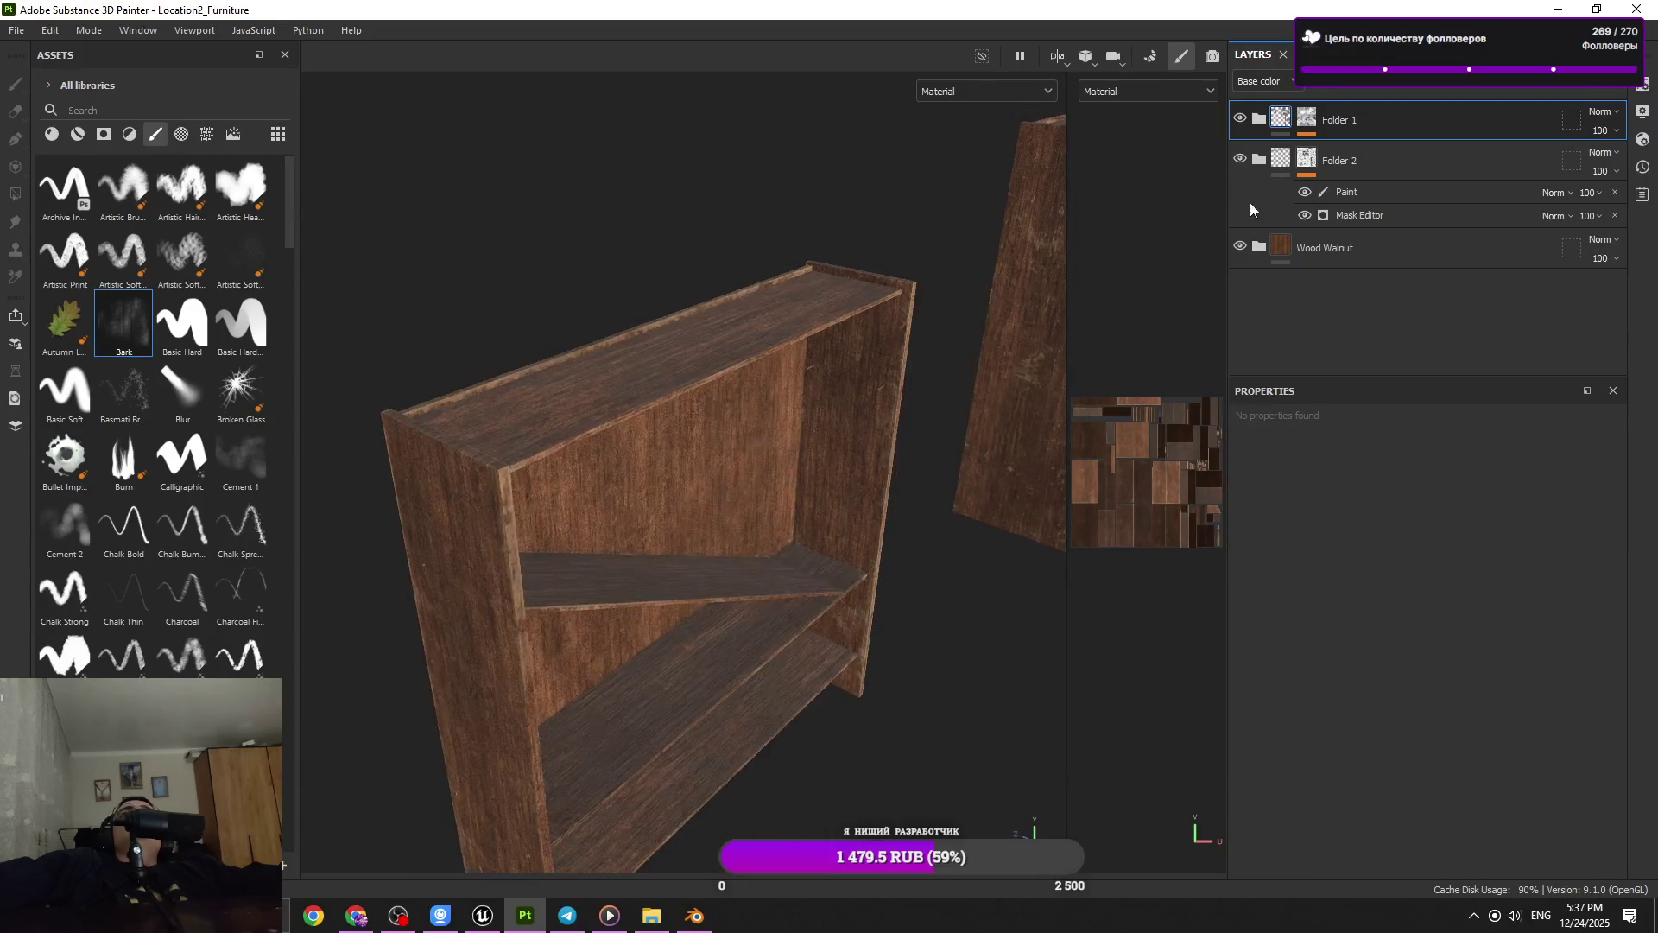
click(1347, 192)
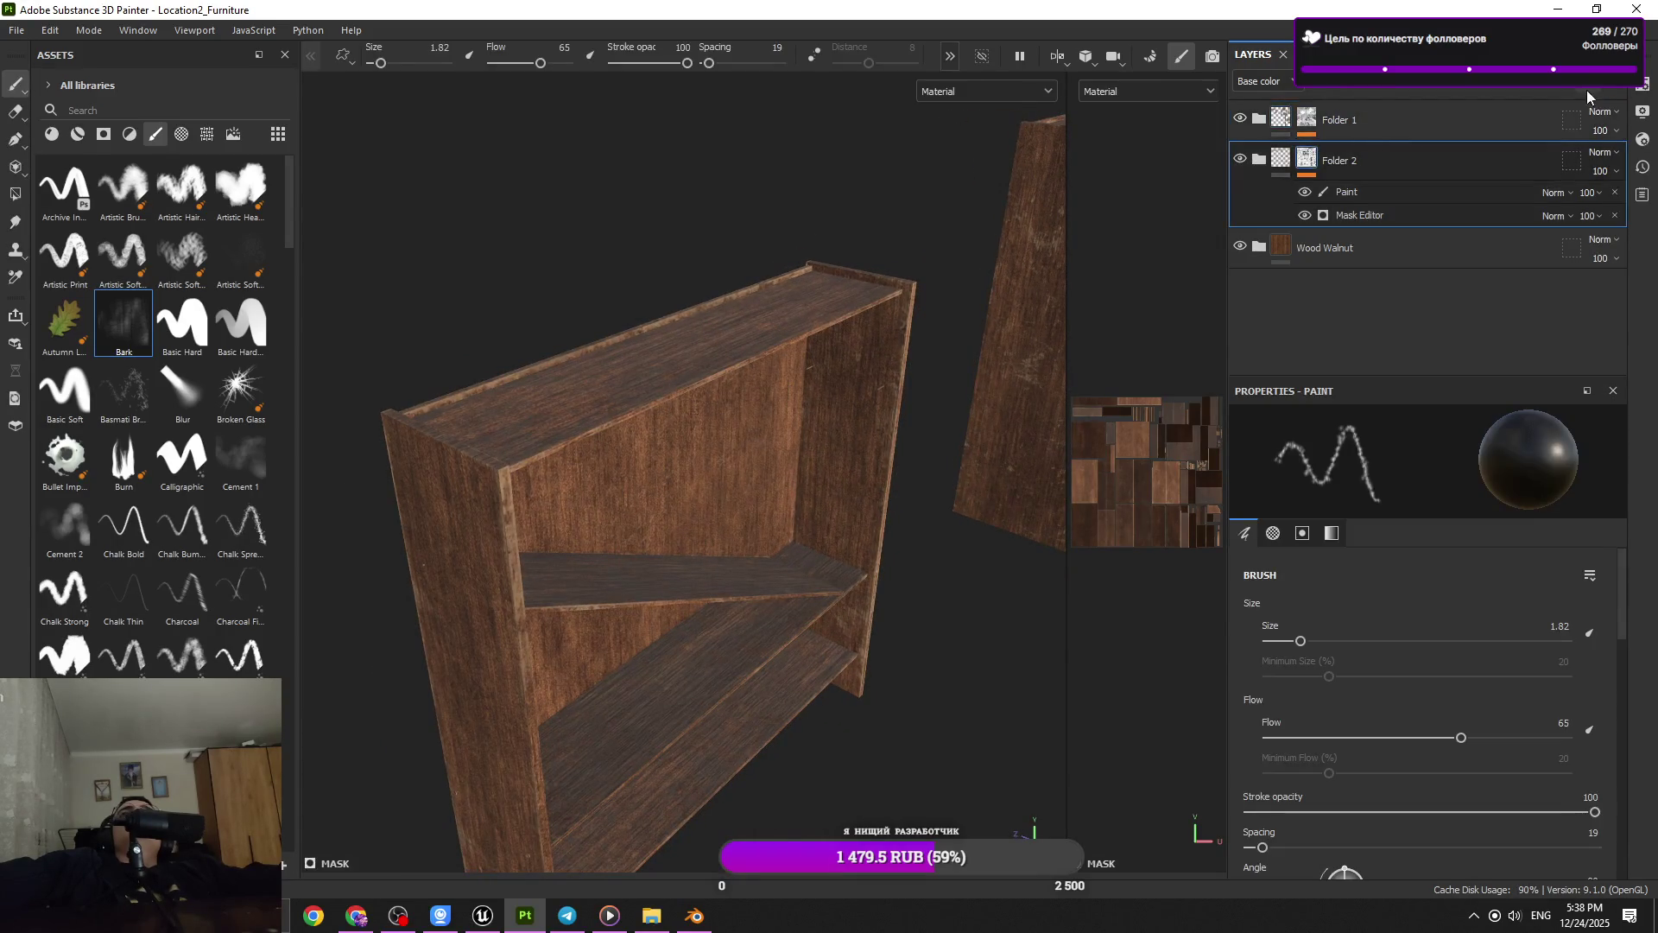
key(ctrl+g)
drag(1347, 200, 1337, 160)
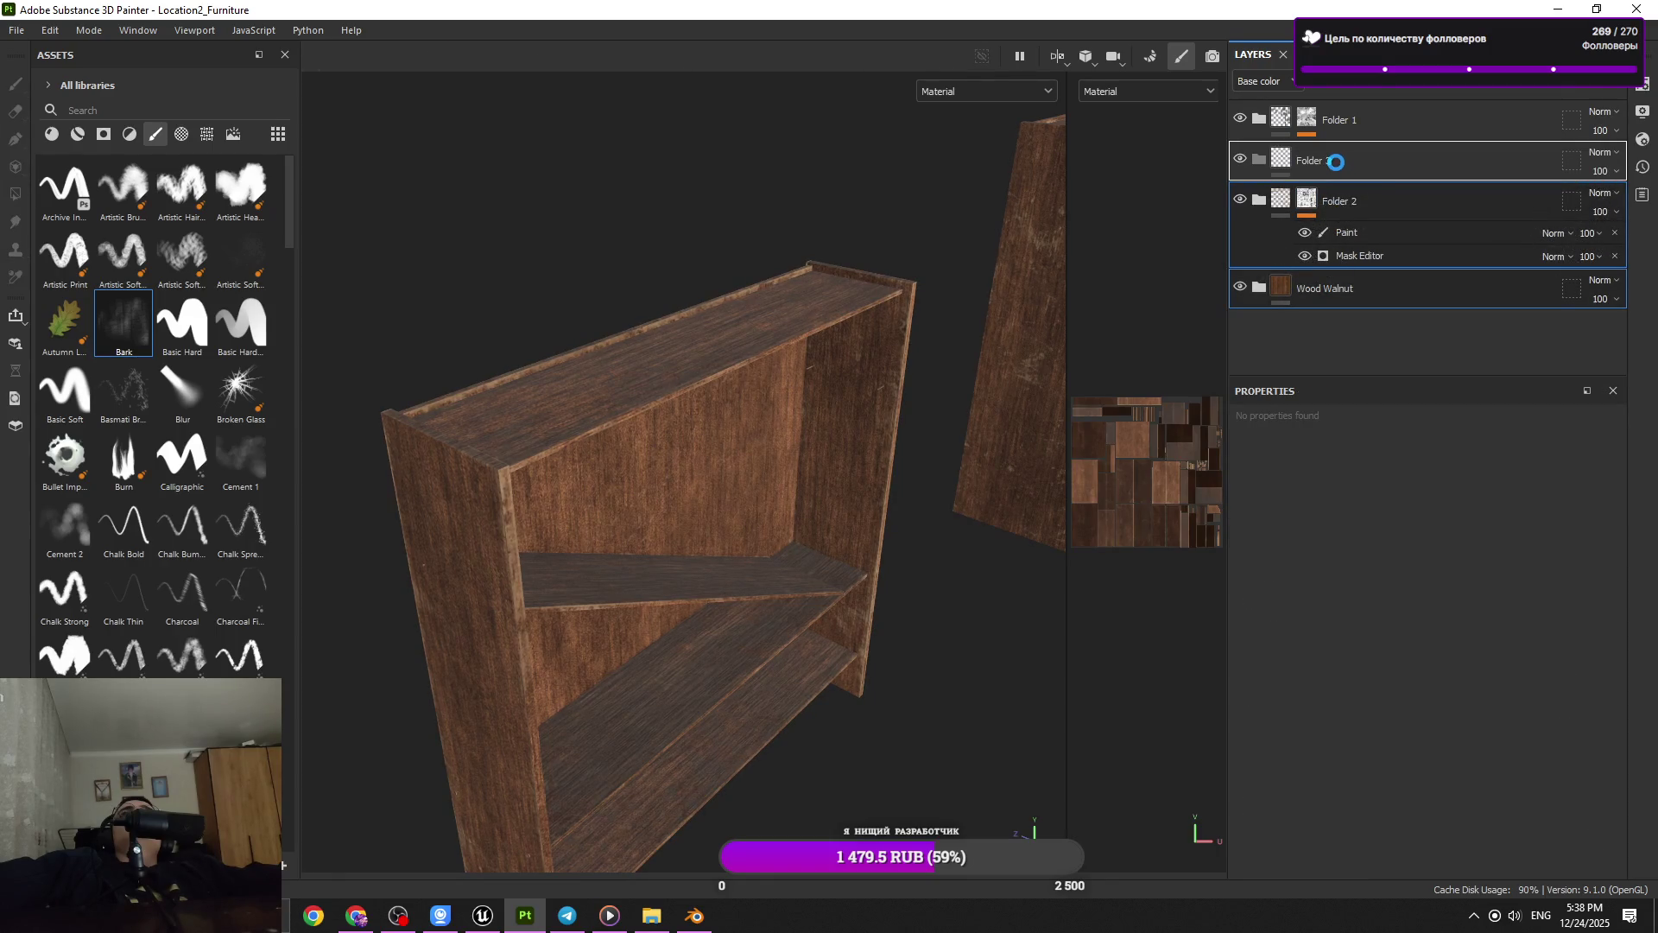
double_click(1321, 160)
text(Sh)
text(elf)
key(Return)
Collapse the Shelf folder and switch the asset library to Materials
drag(820, 418, 793, 416)
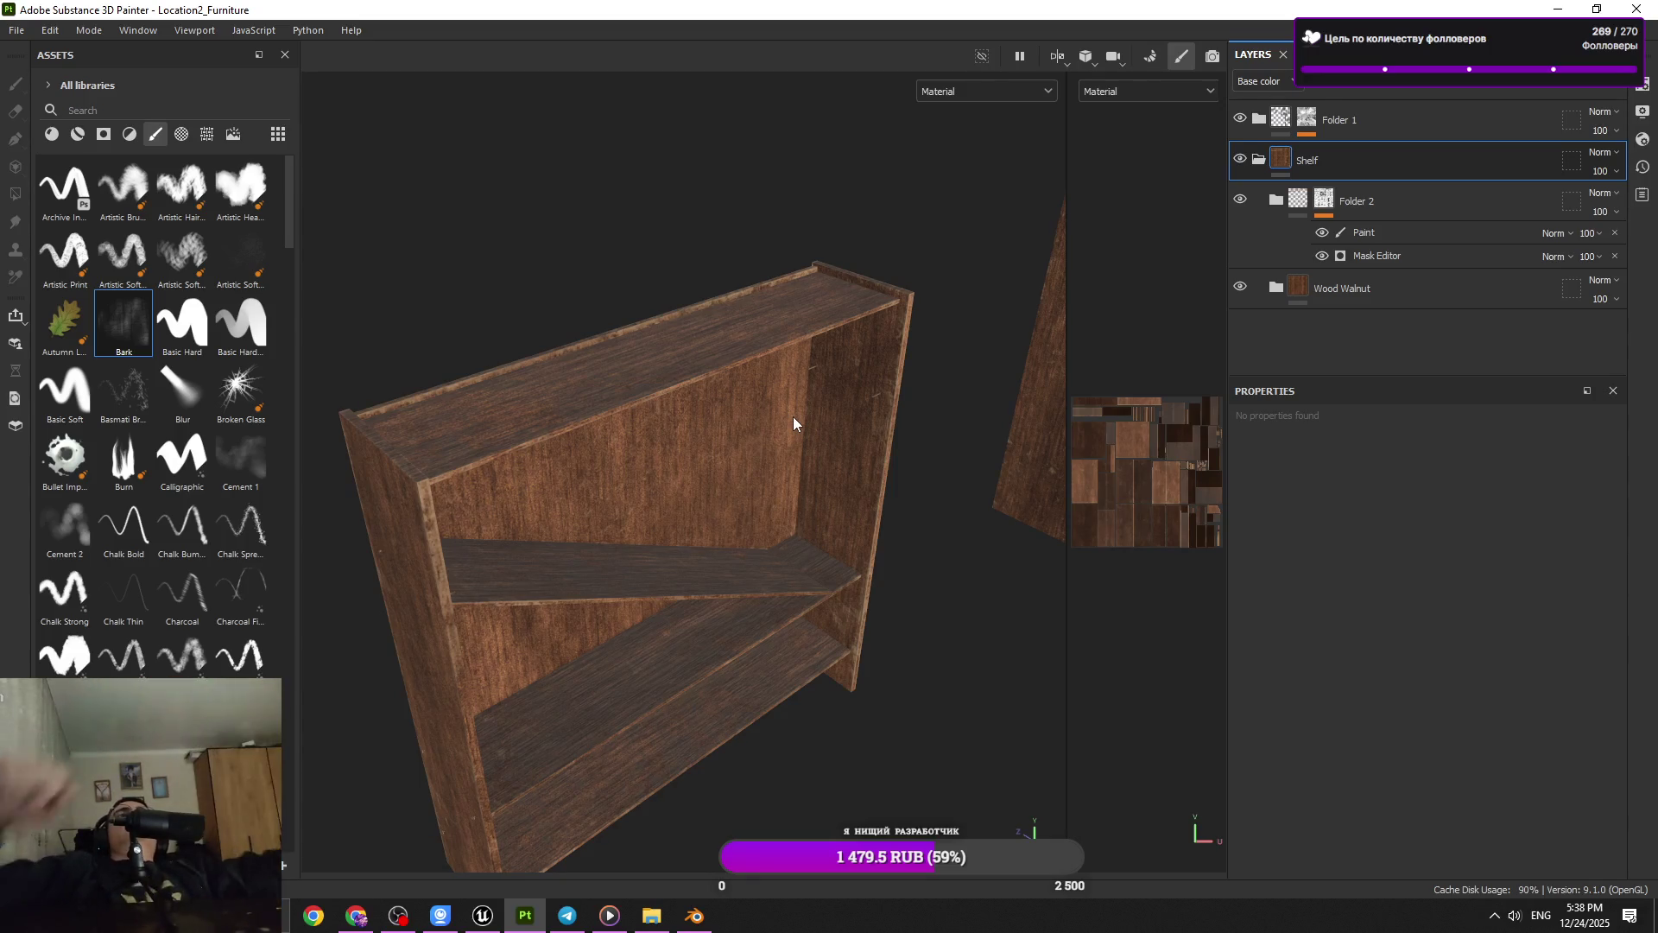
drag(630, 505, 639, 516)
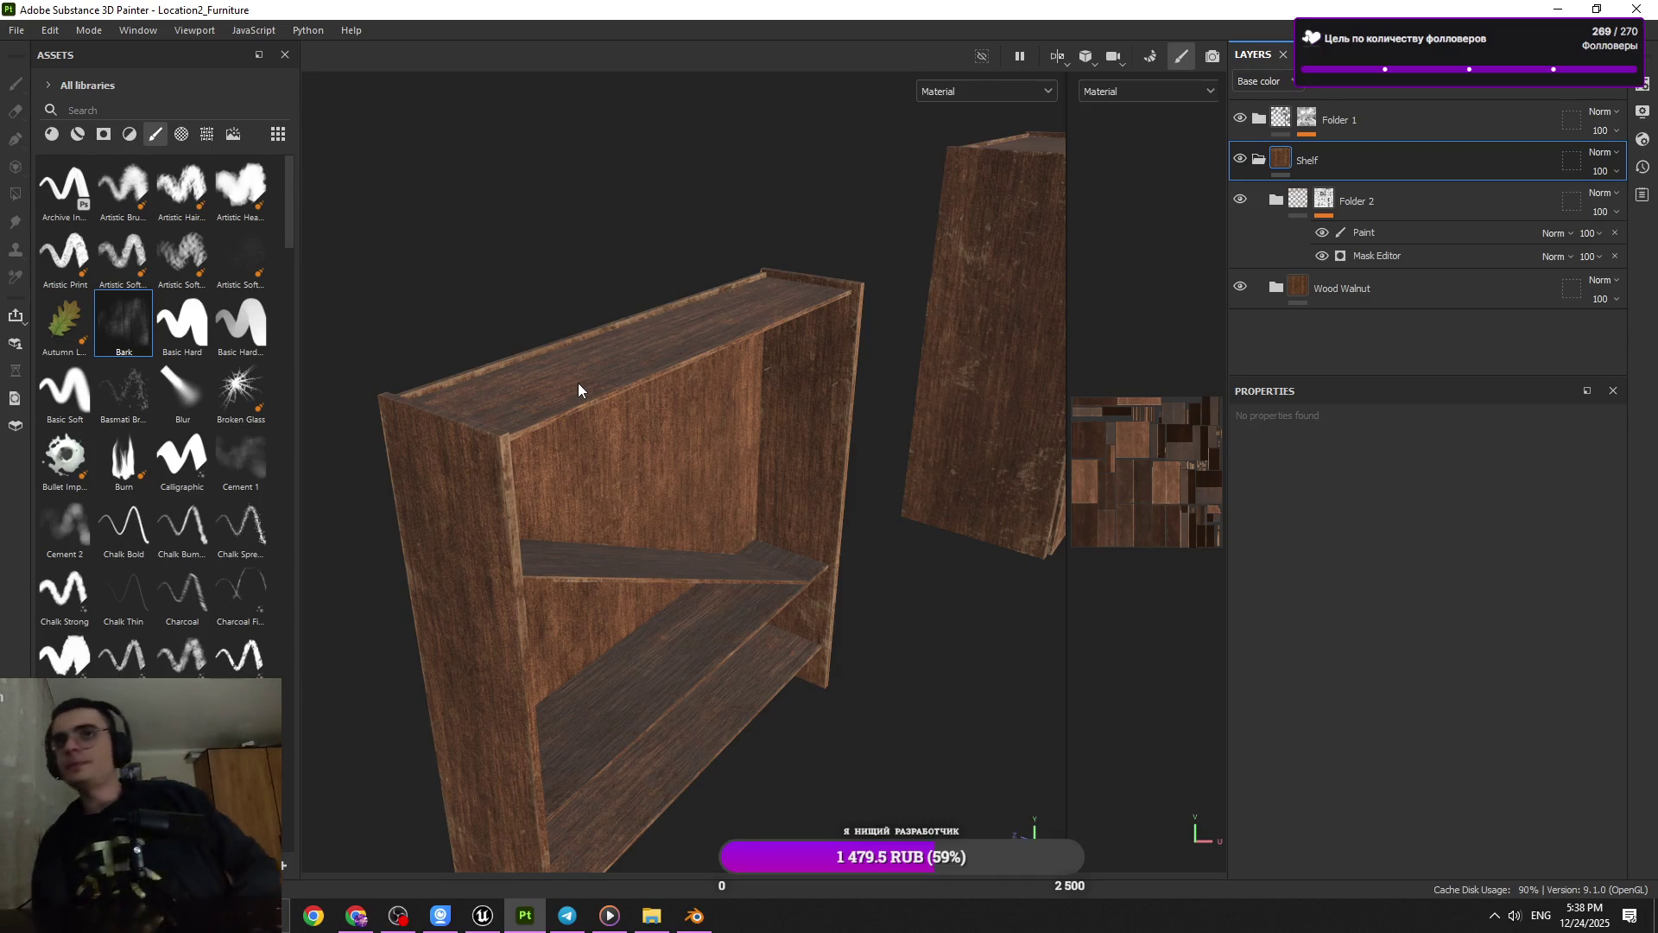
click(1259, 160)
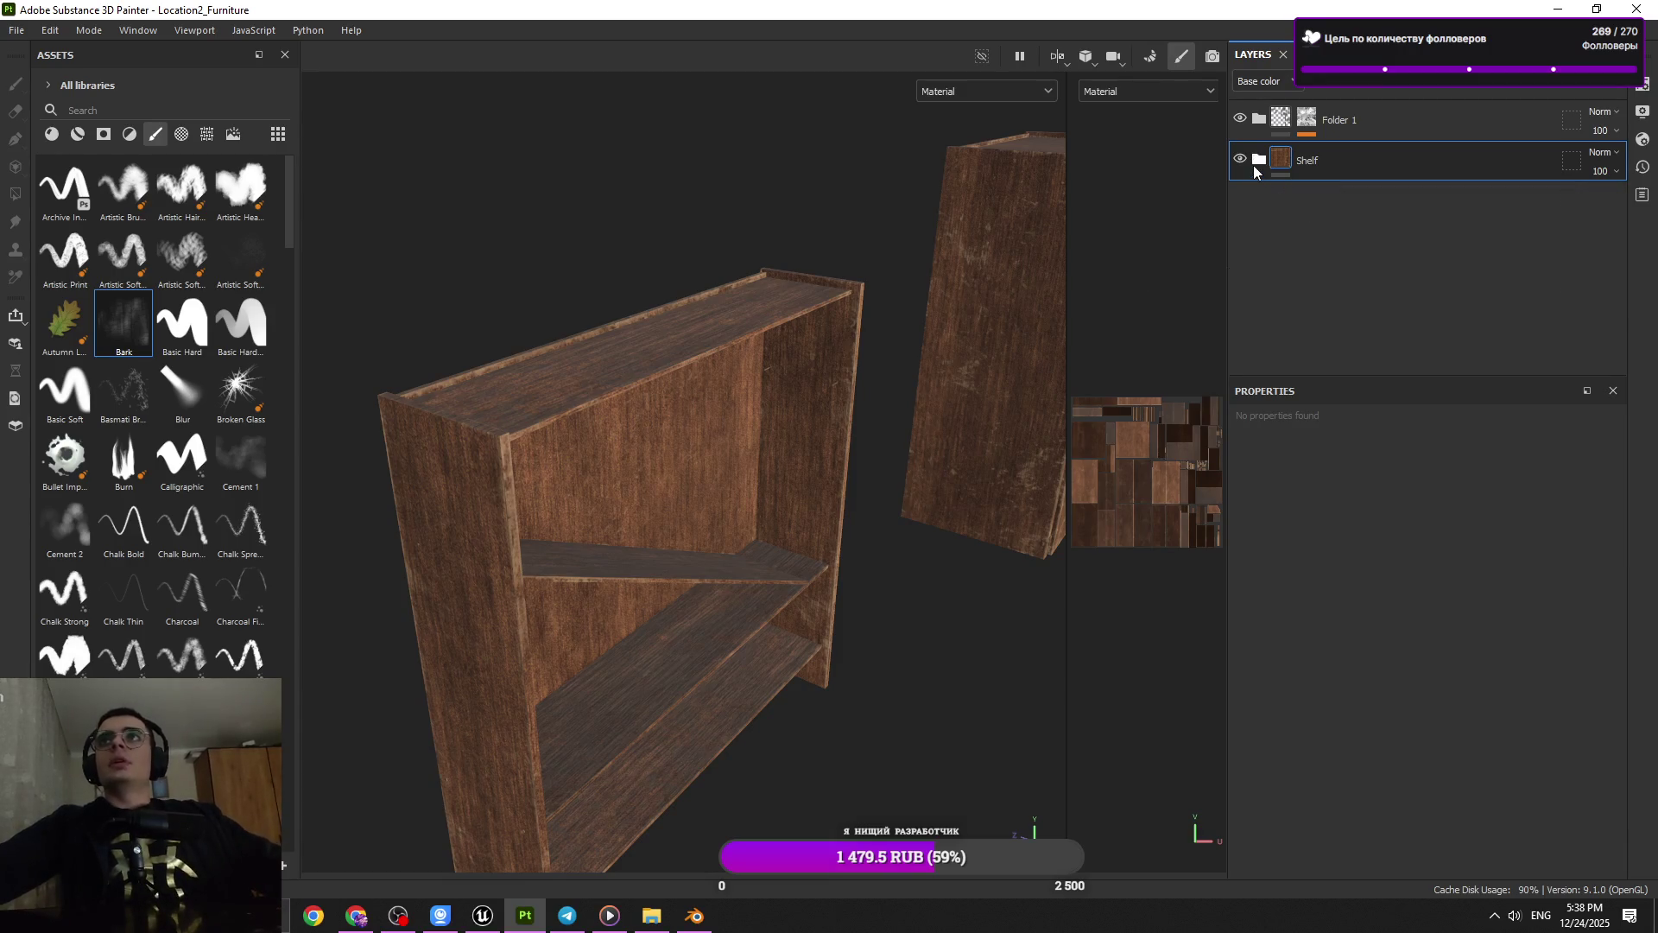
click(78, 135)
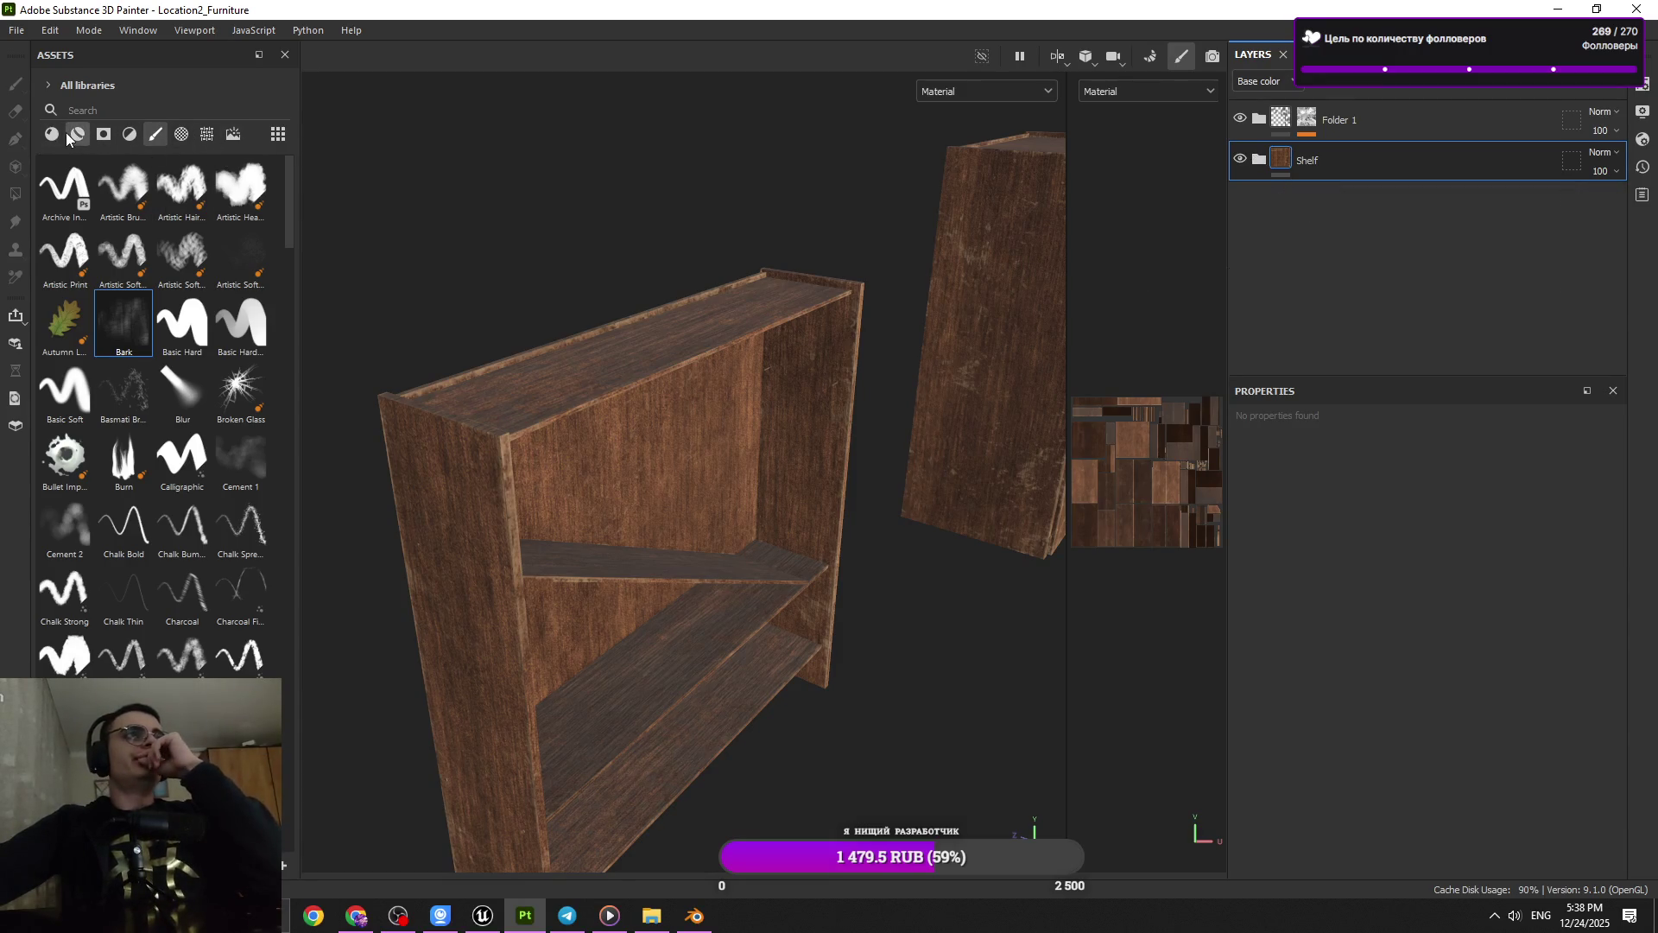
scroll(down, 3)
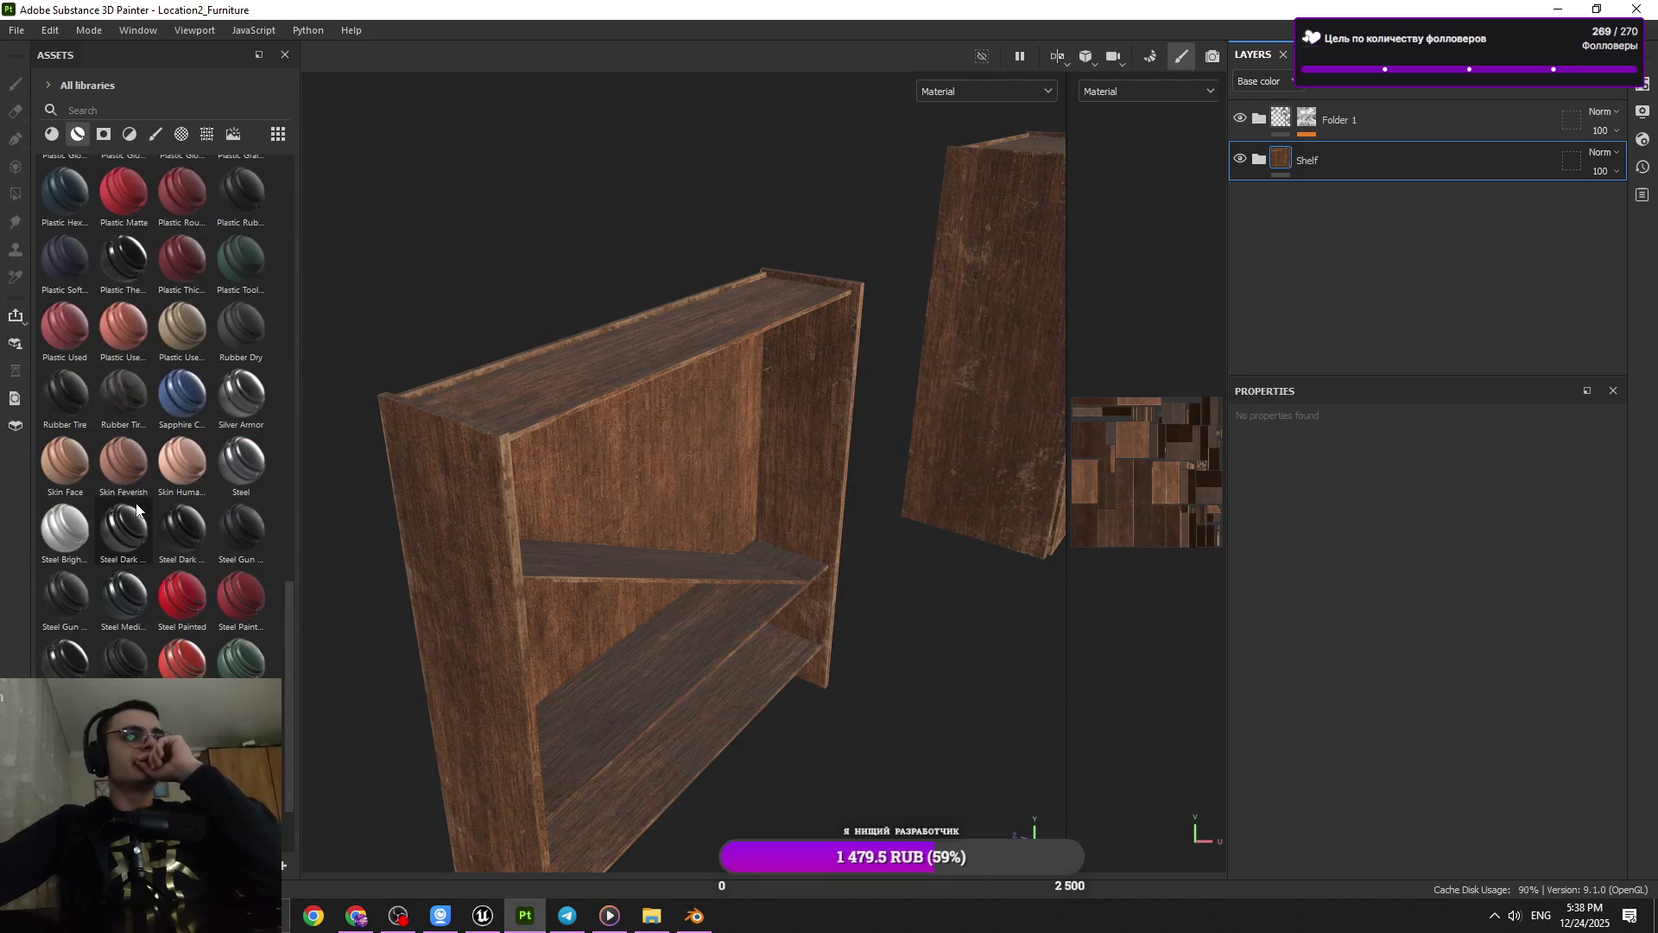
scroll(down, 3)
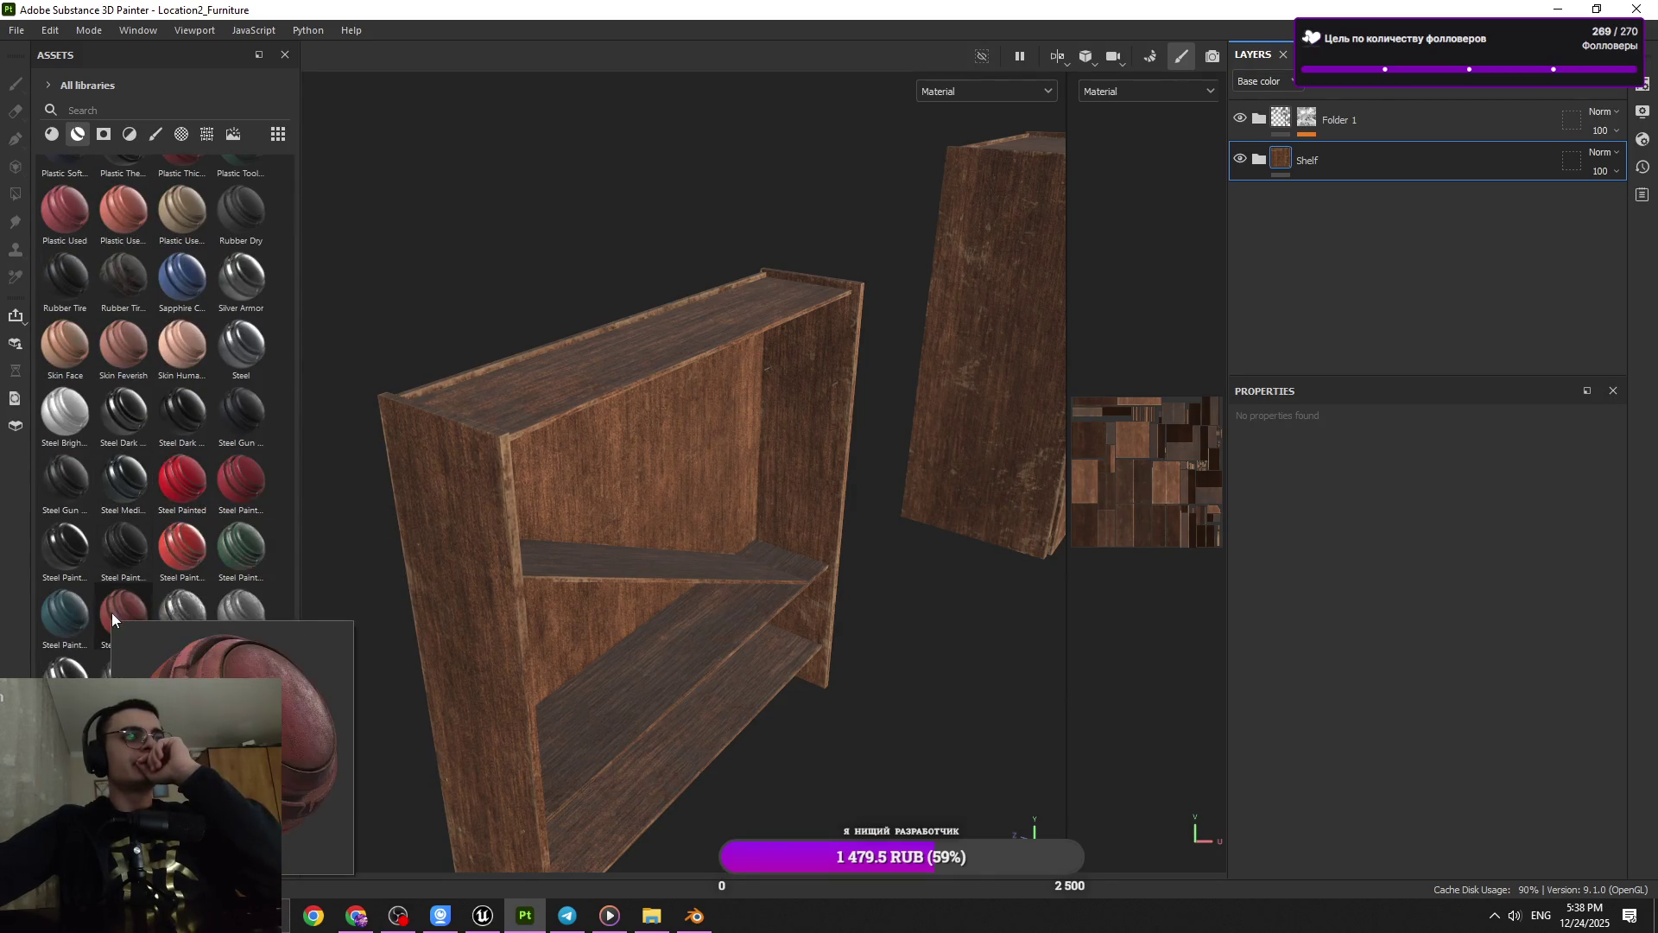
mouse_move(252, 507)
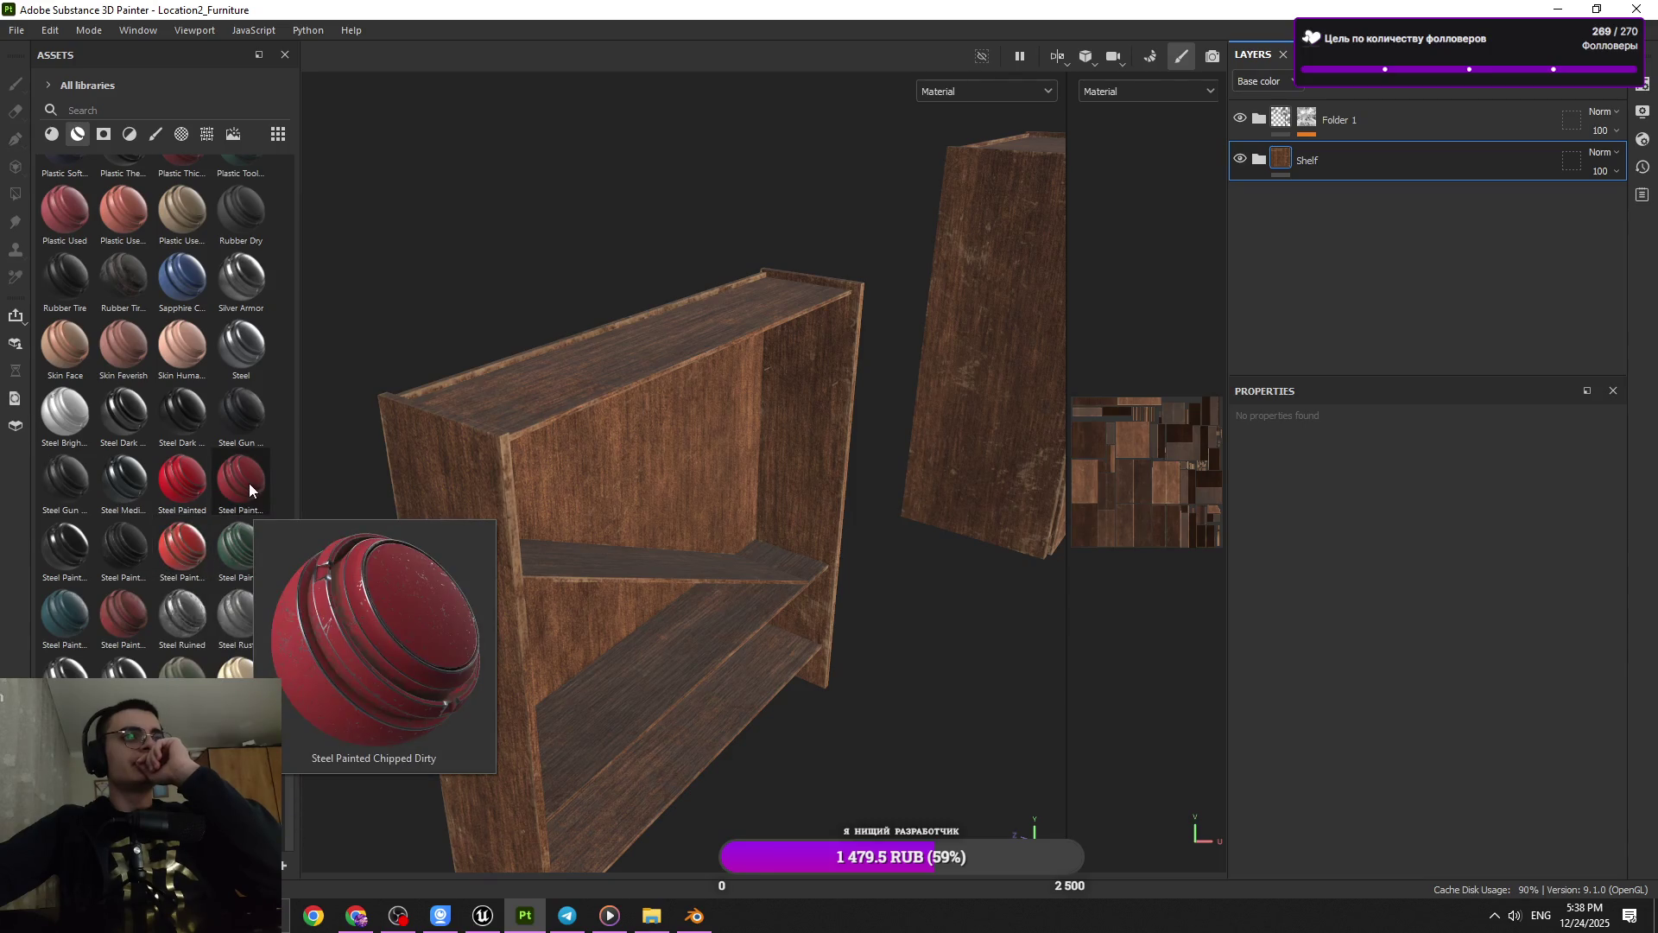
drag(249, 489, 1485, 160)
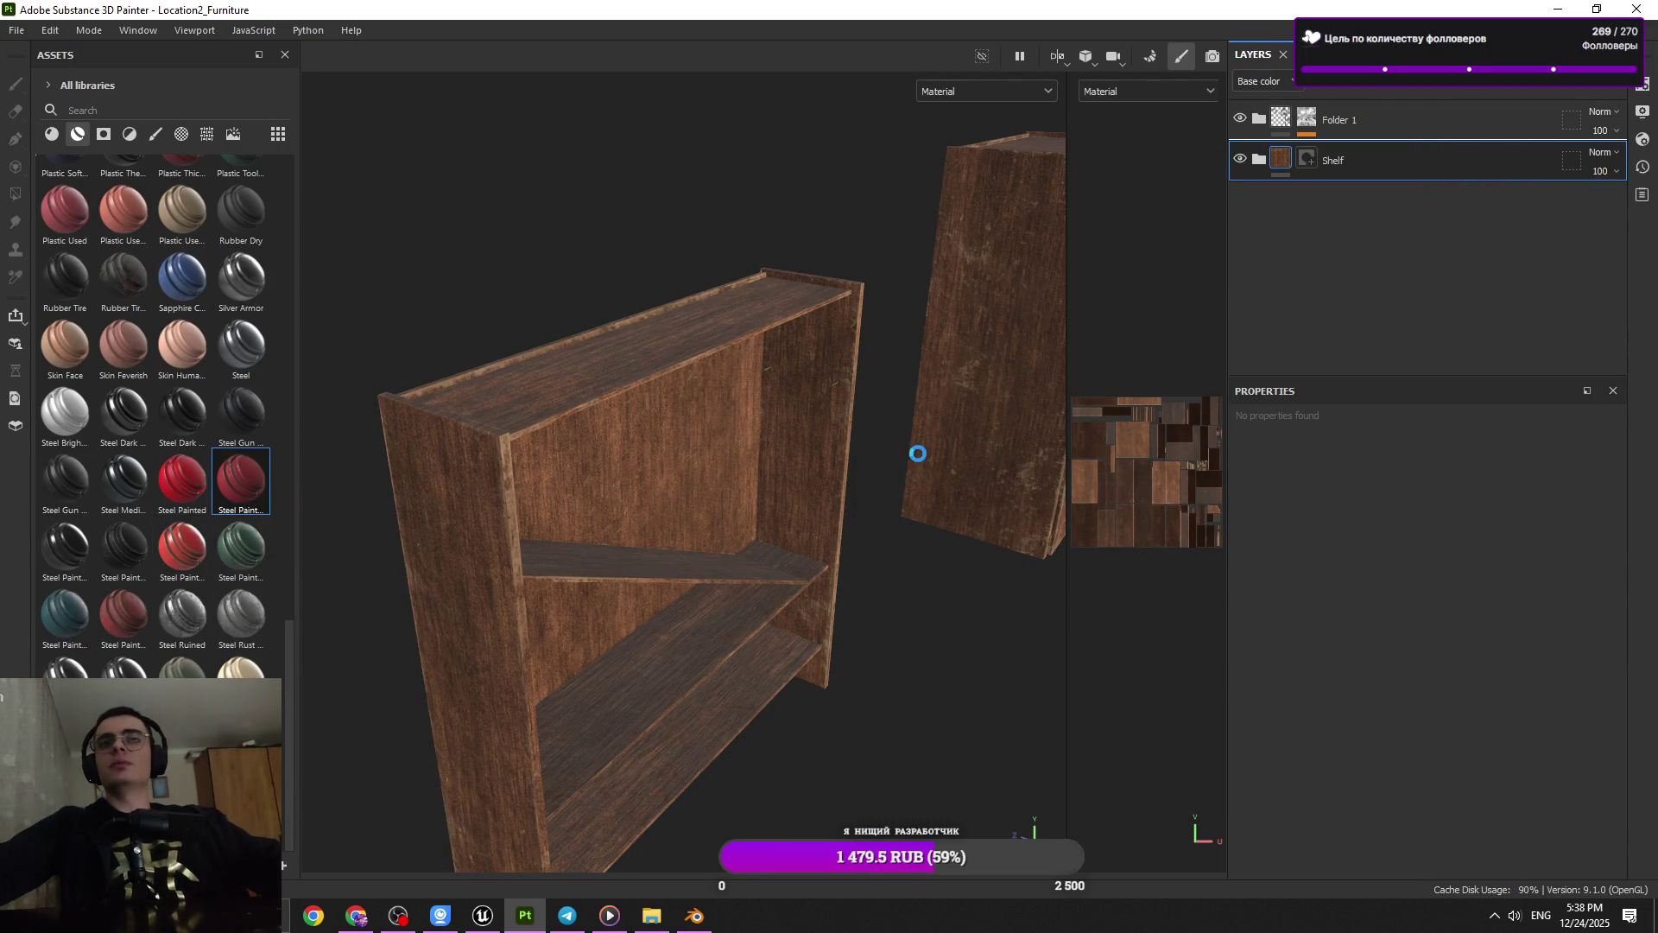
drag(908, 455, 920, 495)
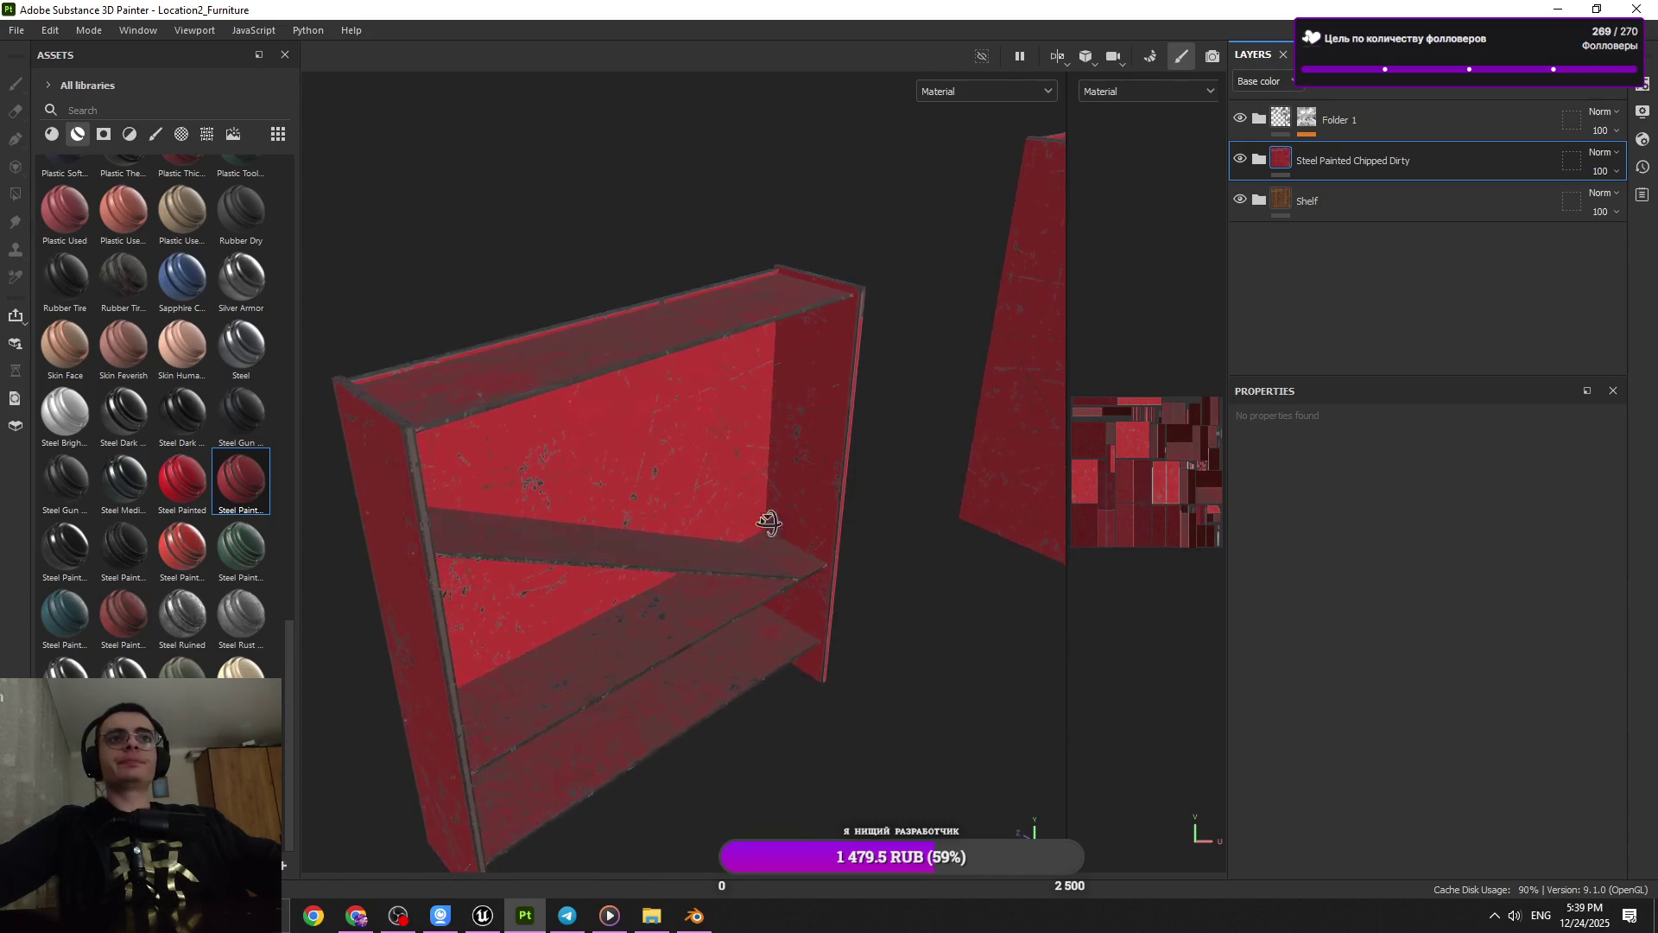
click(1258, 160)
drag(1329, 163, 1330, 151)
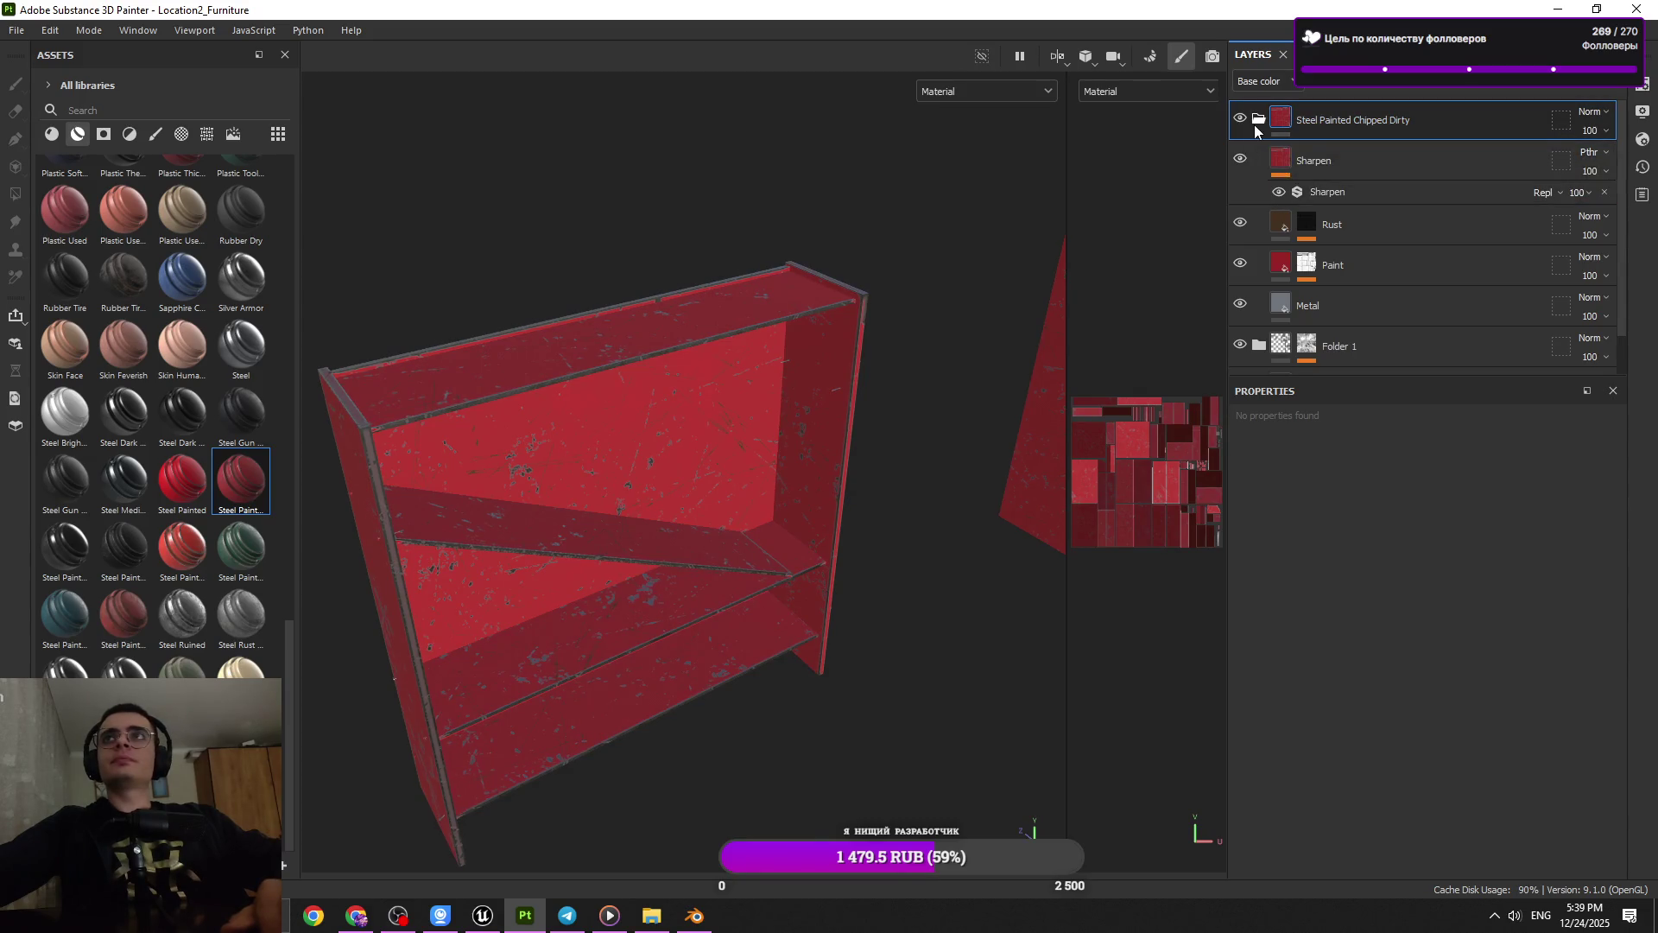
click(1365, 174)
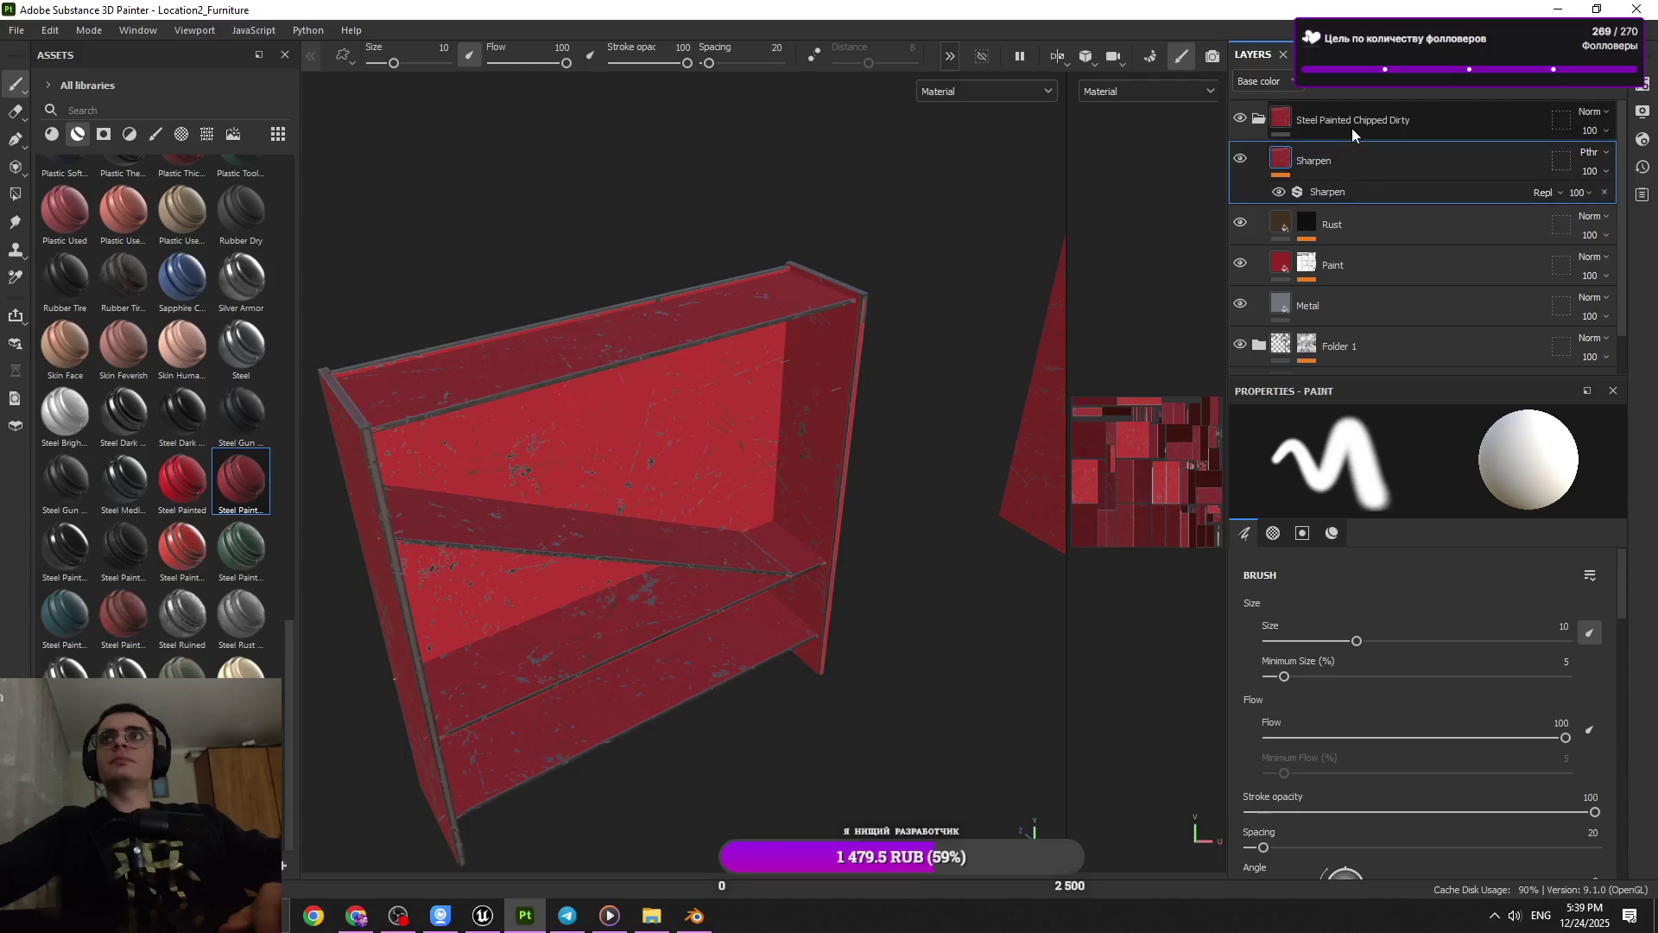
click(1351, 128)
click(1261, 121)
key(Delete)
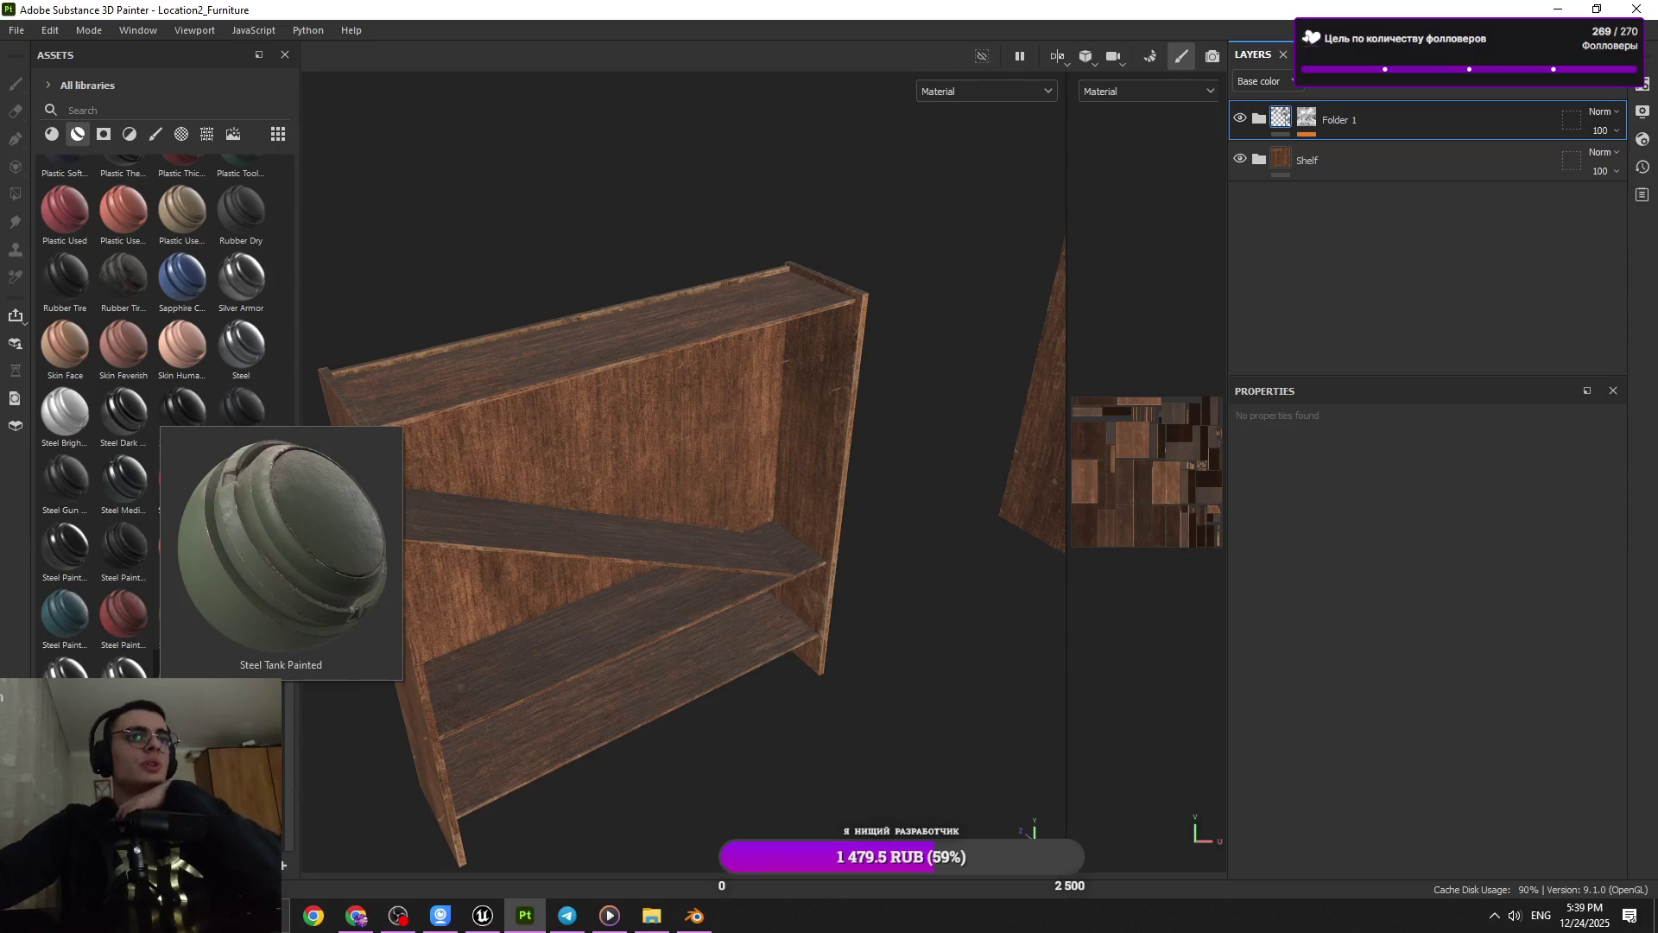
drag(183, 667, 706, 572)
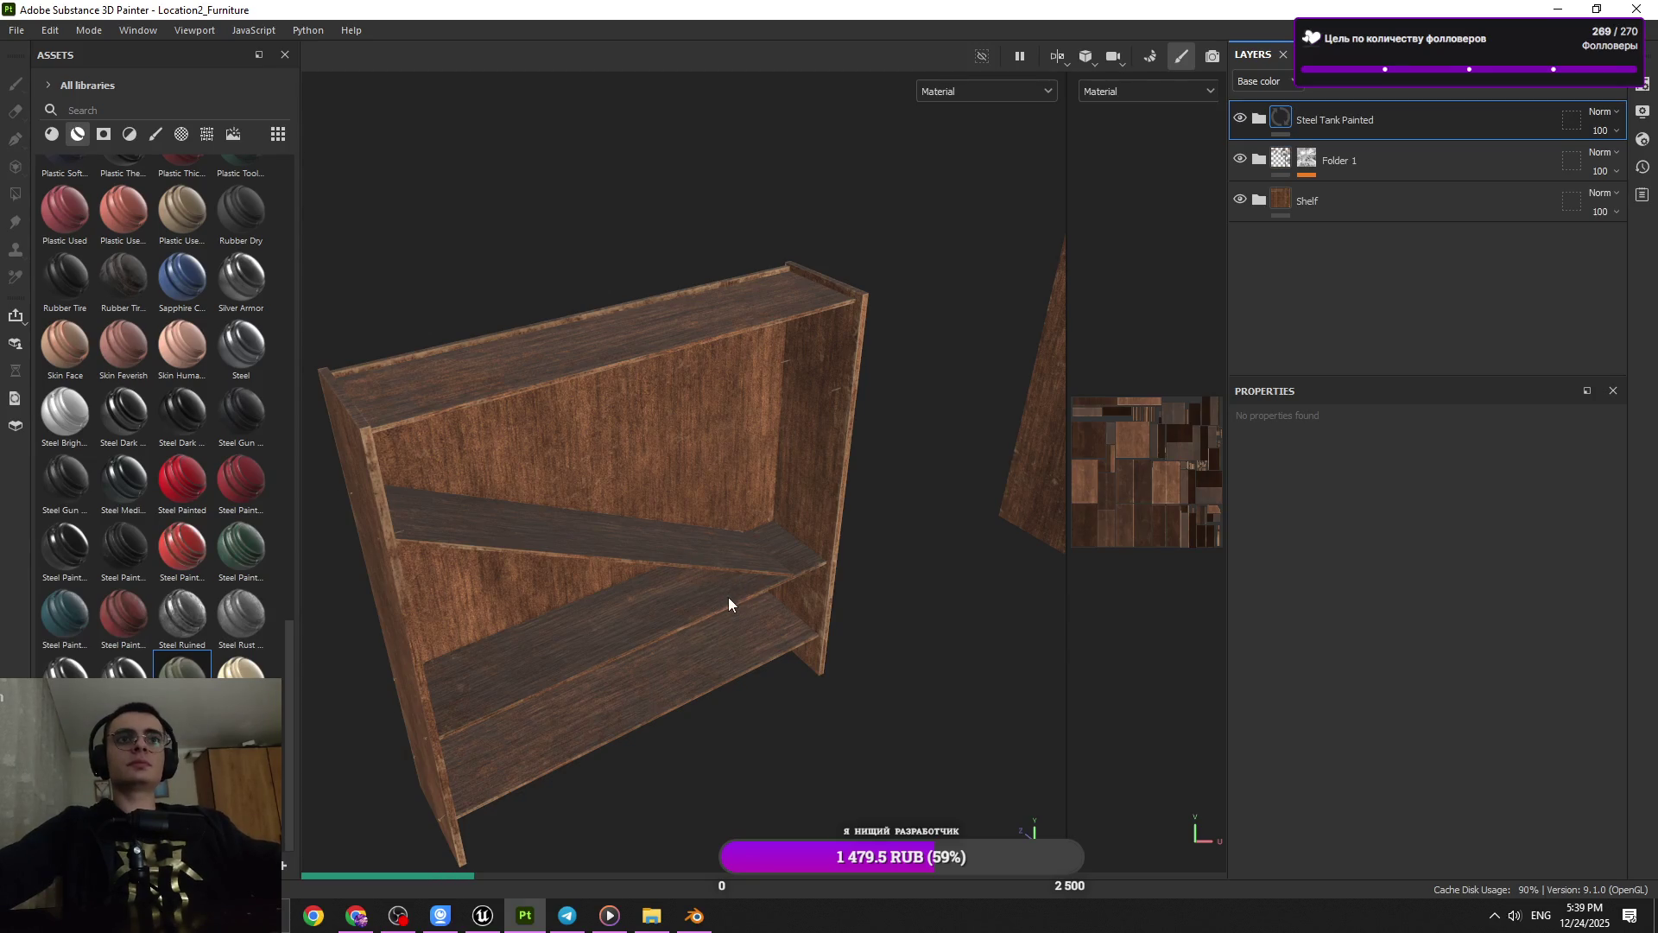
key(alt)
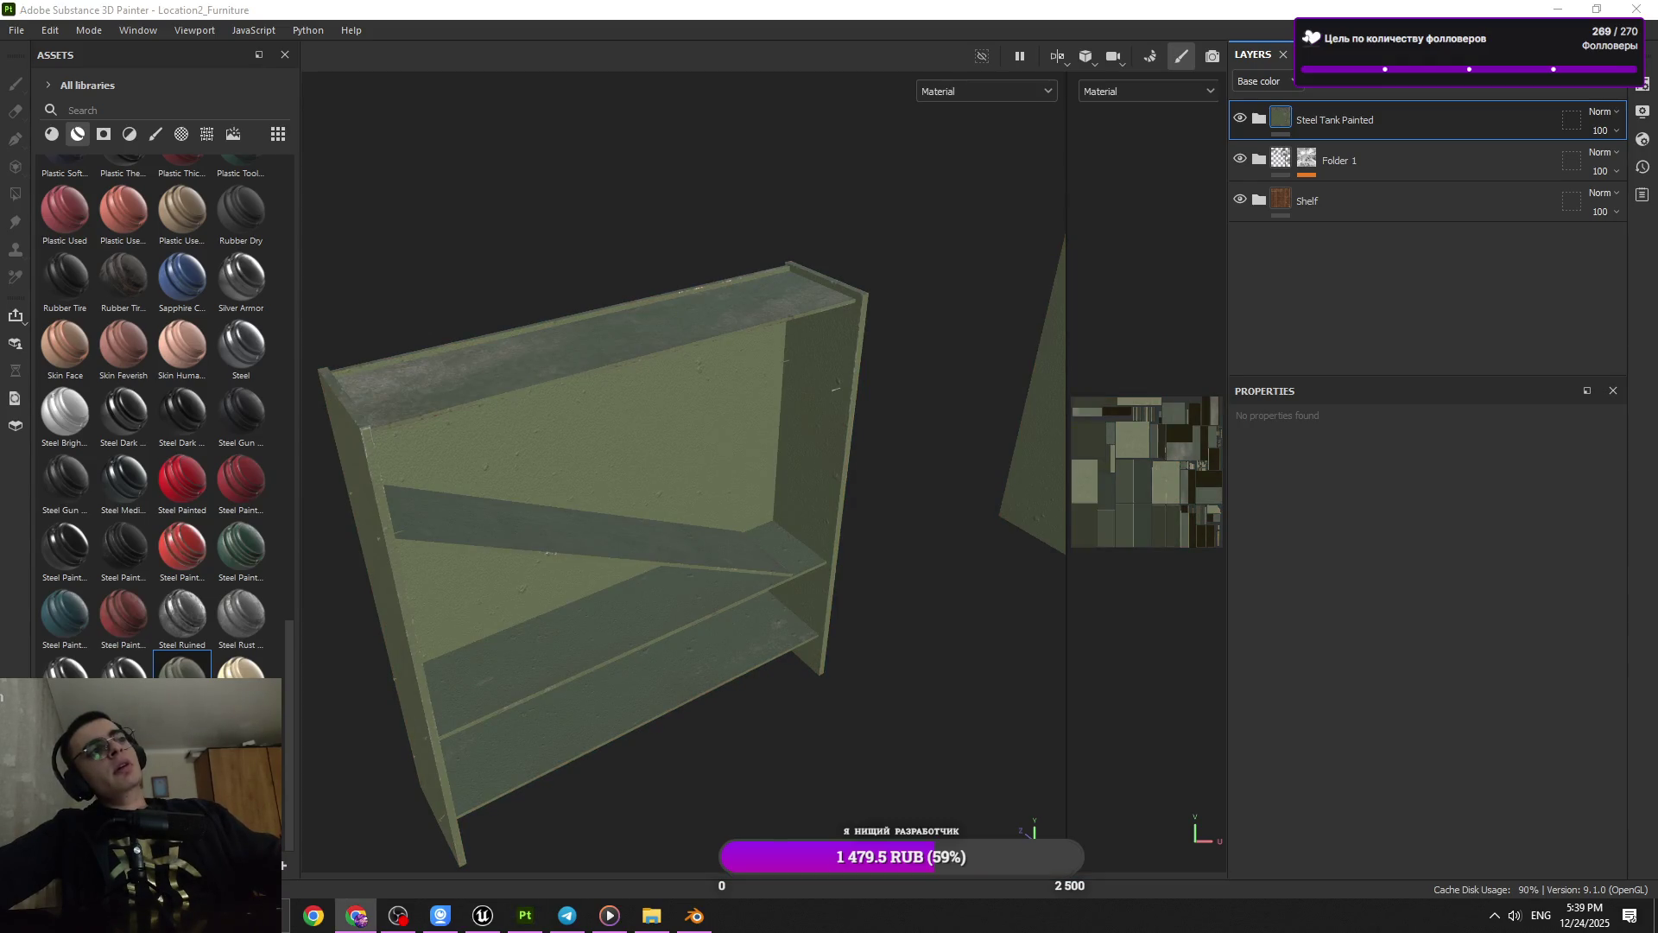
drag(514, 585, 544, 447)
scroll(up, 3)
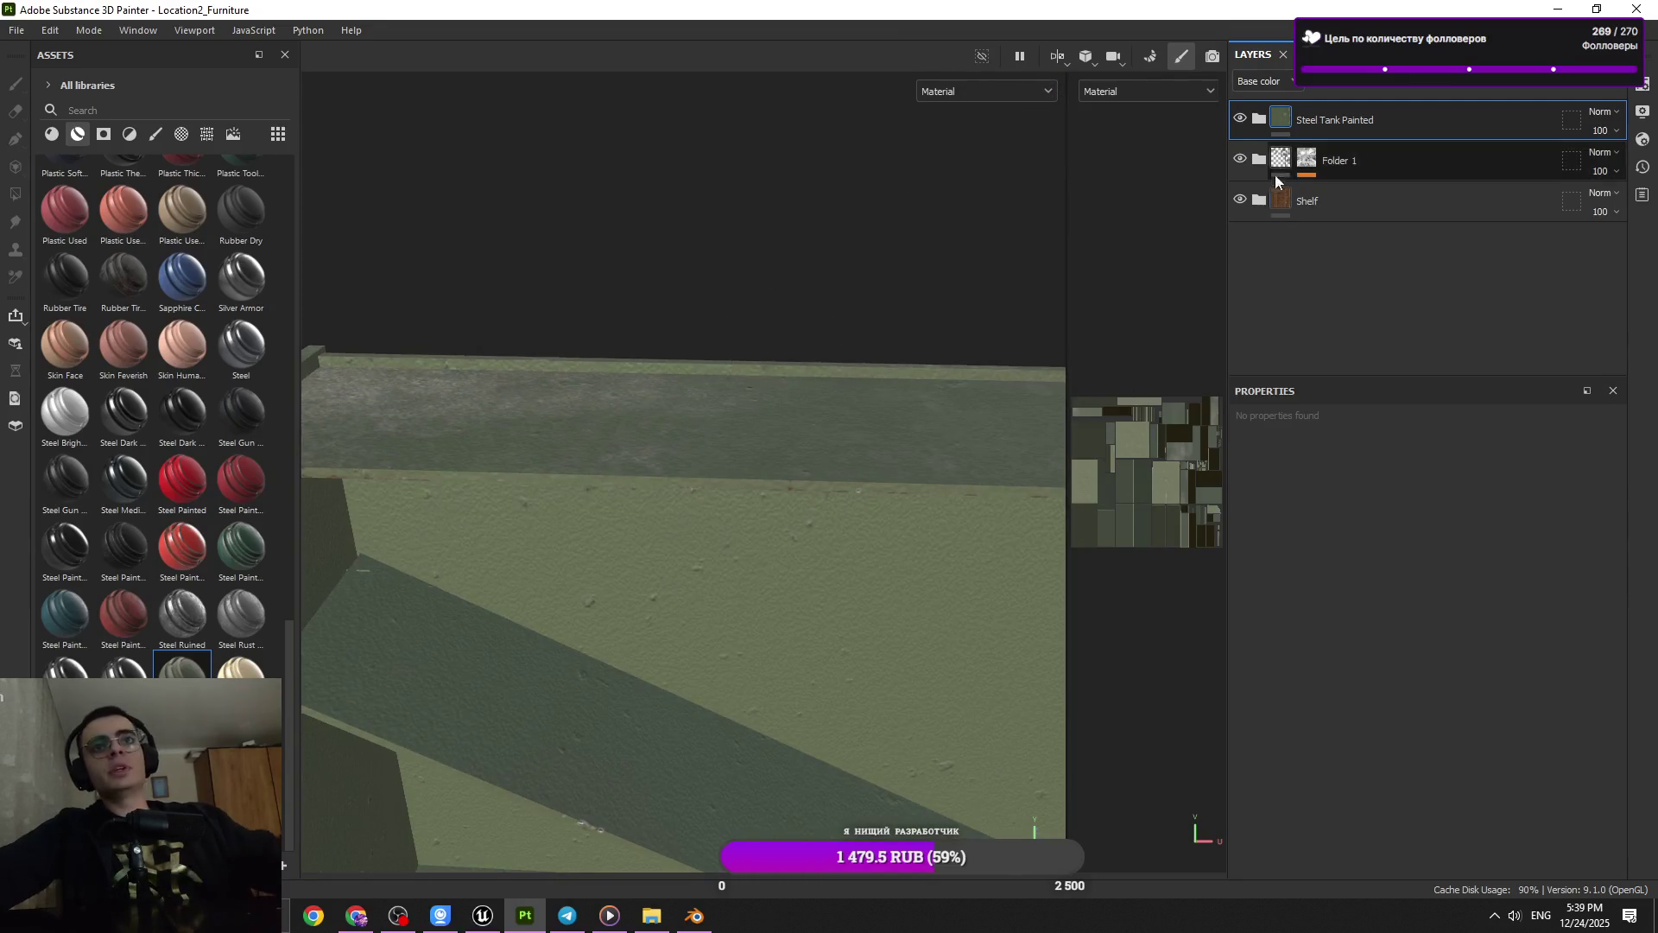
key(Delete)
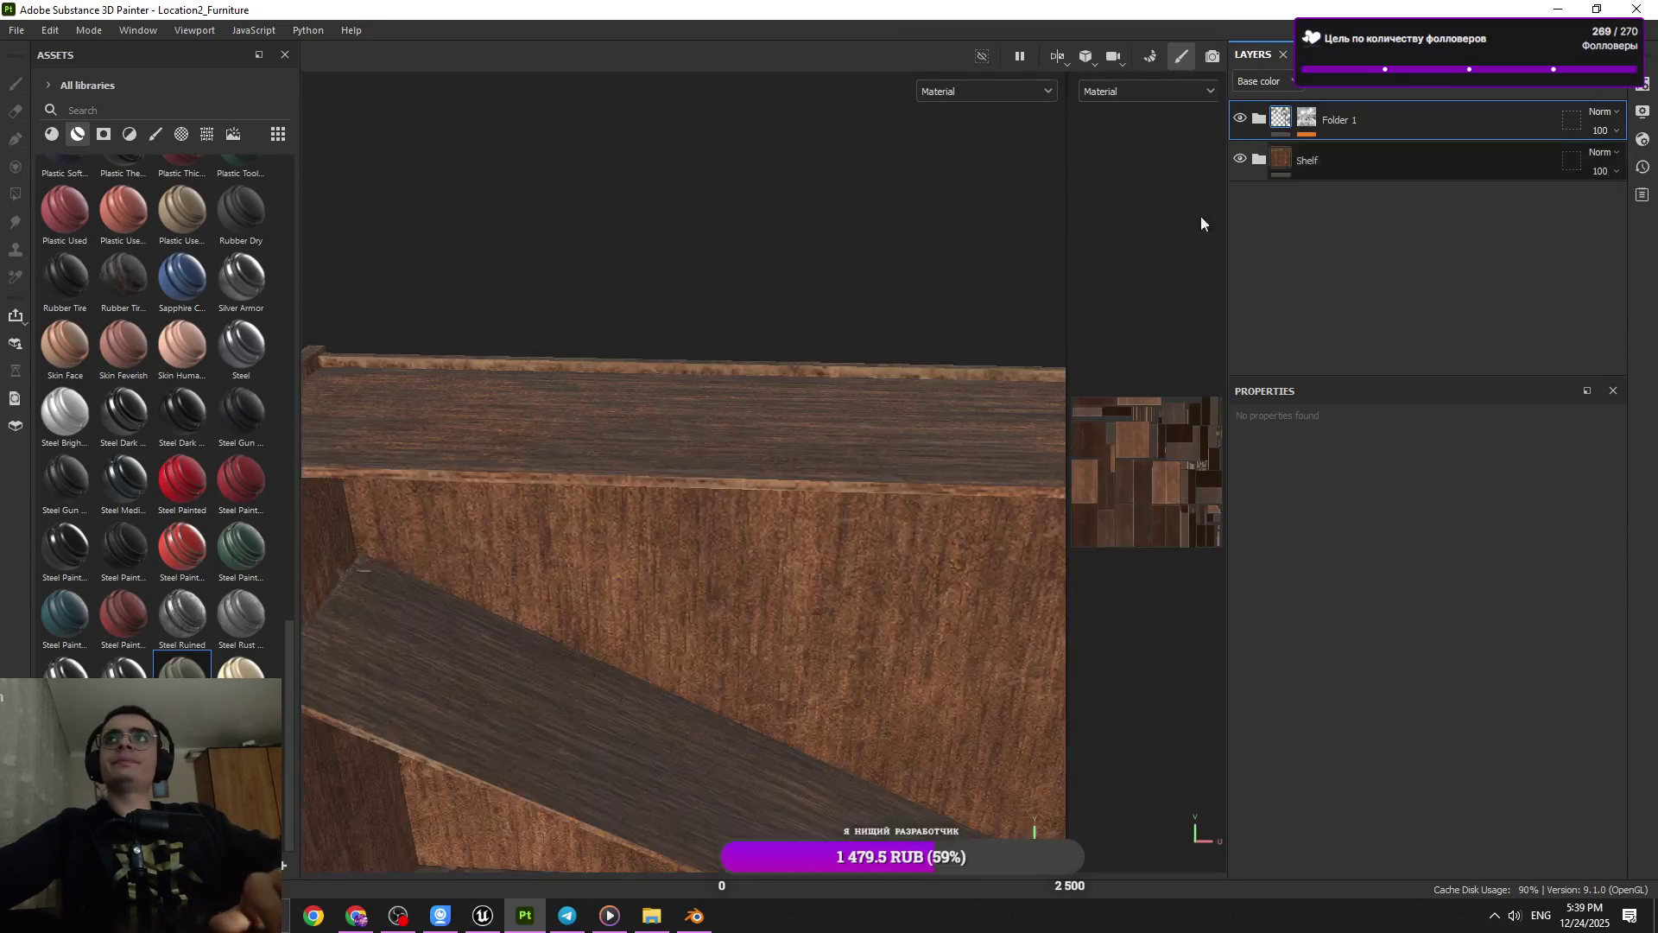
Apply the Dirt smart material to the shelf above Folder 1
scroll(up, 3)
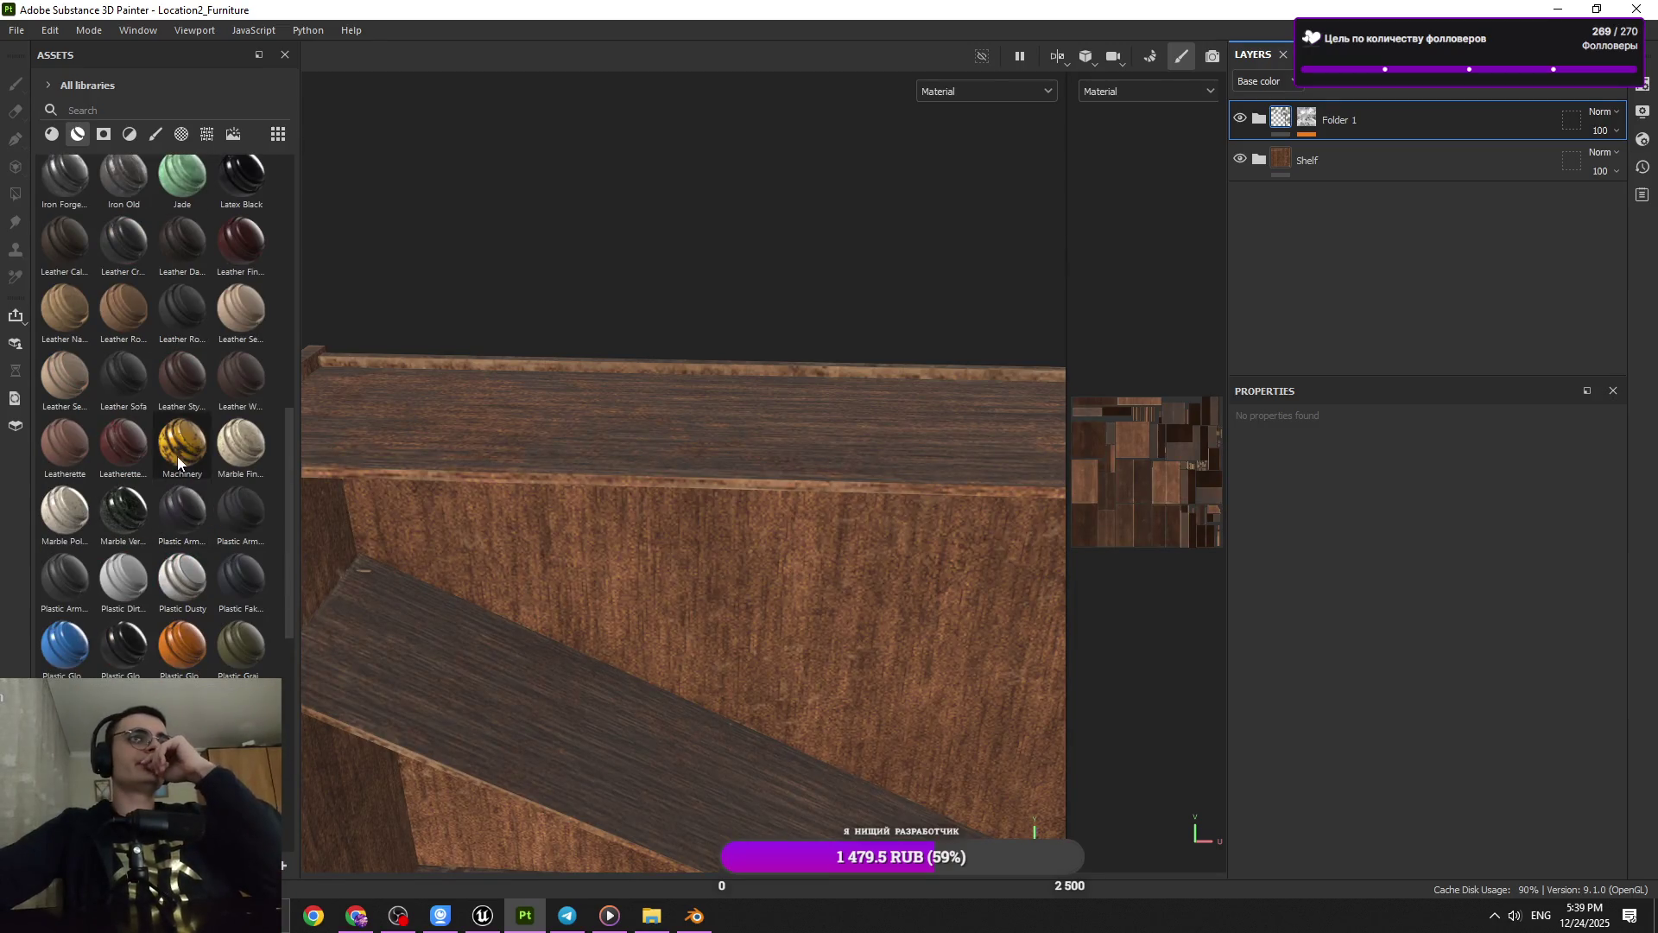
scroll(up, 3)
scroll(up, 3)
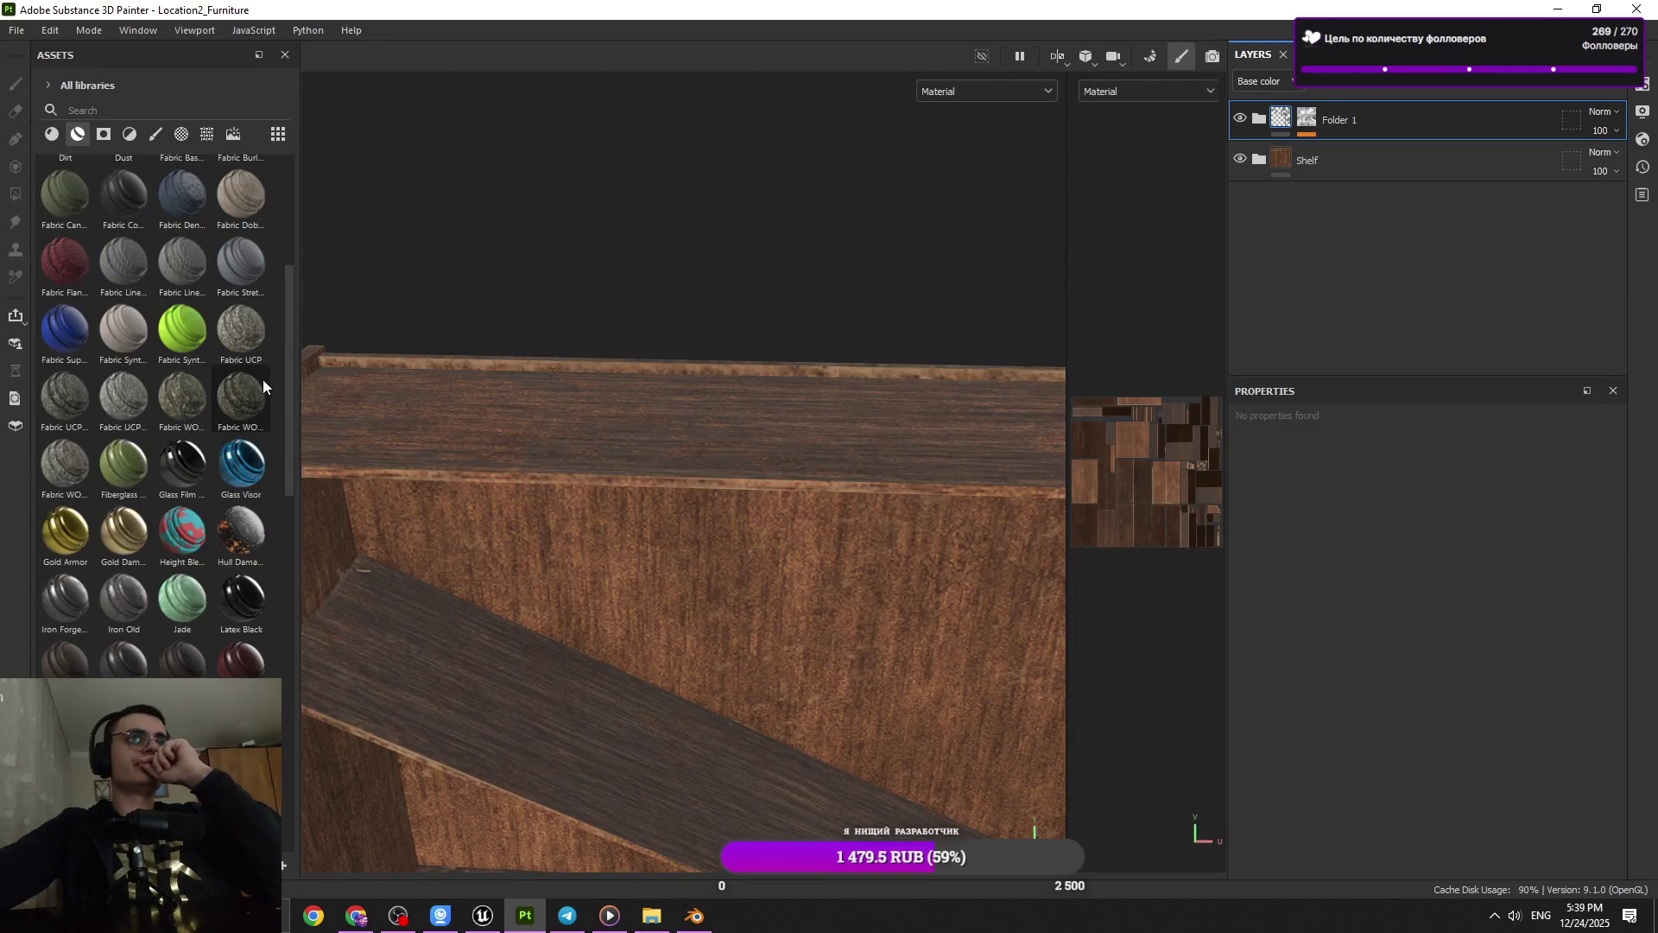
scroll(up, 3)
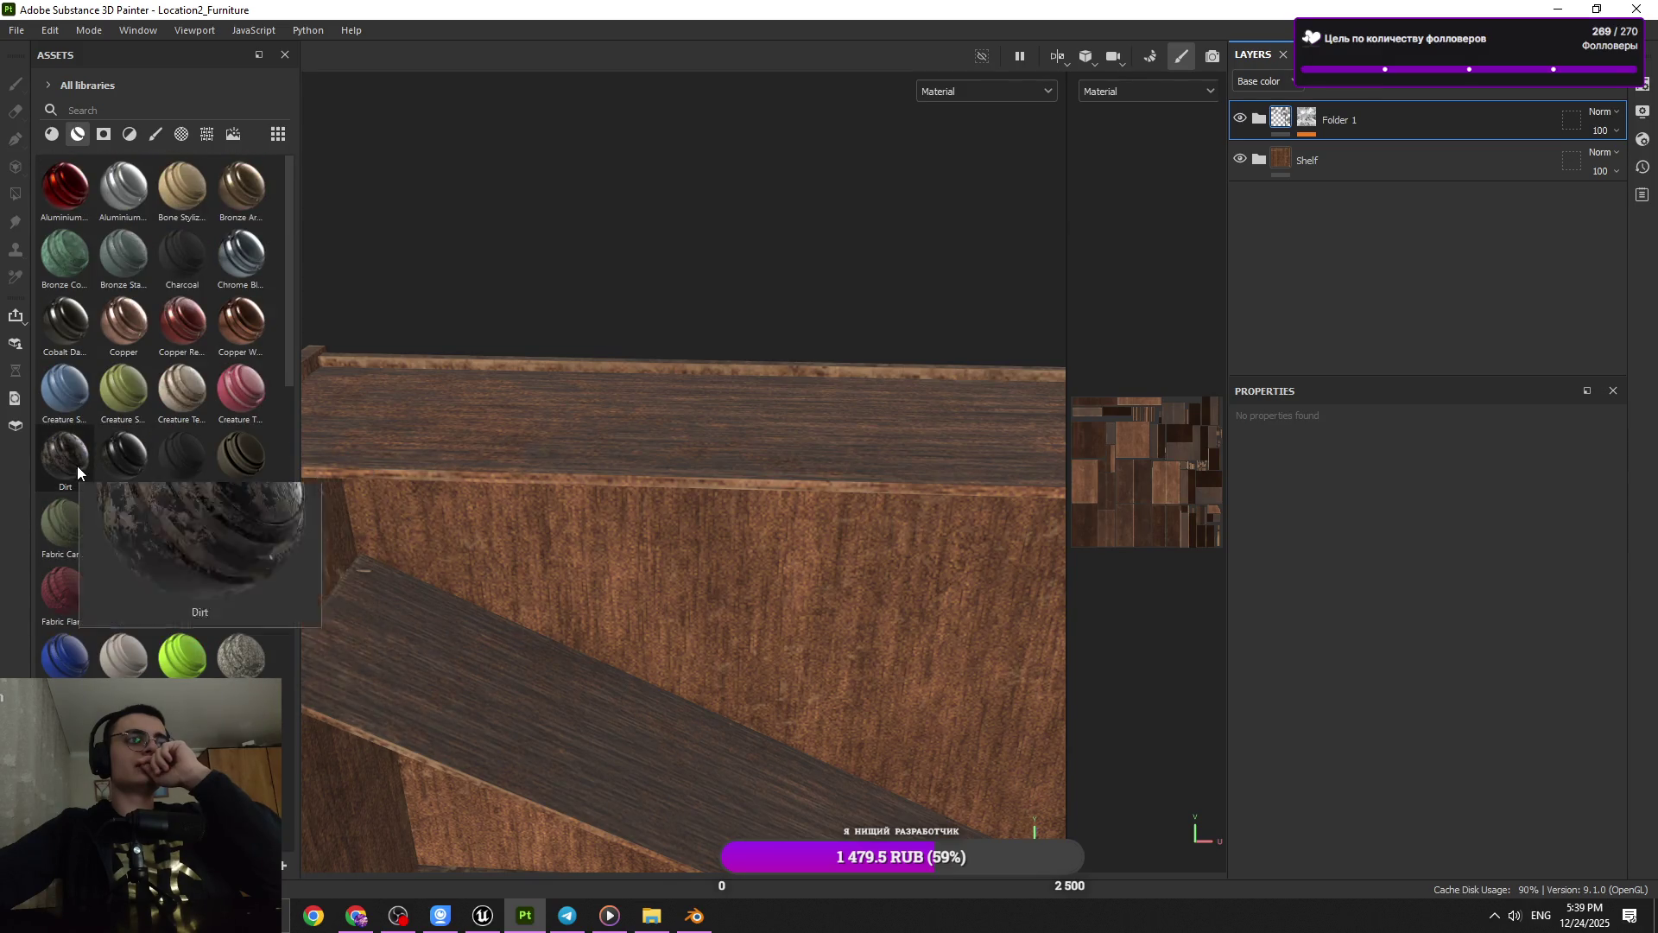
drag(75, 463, 511, 482)
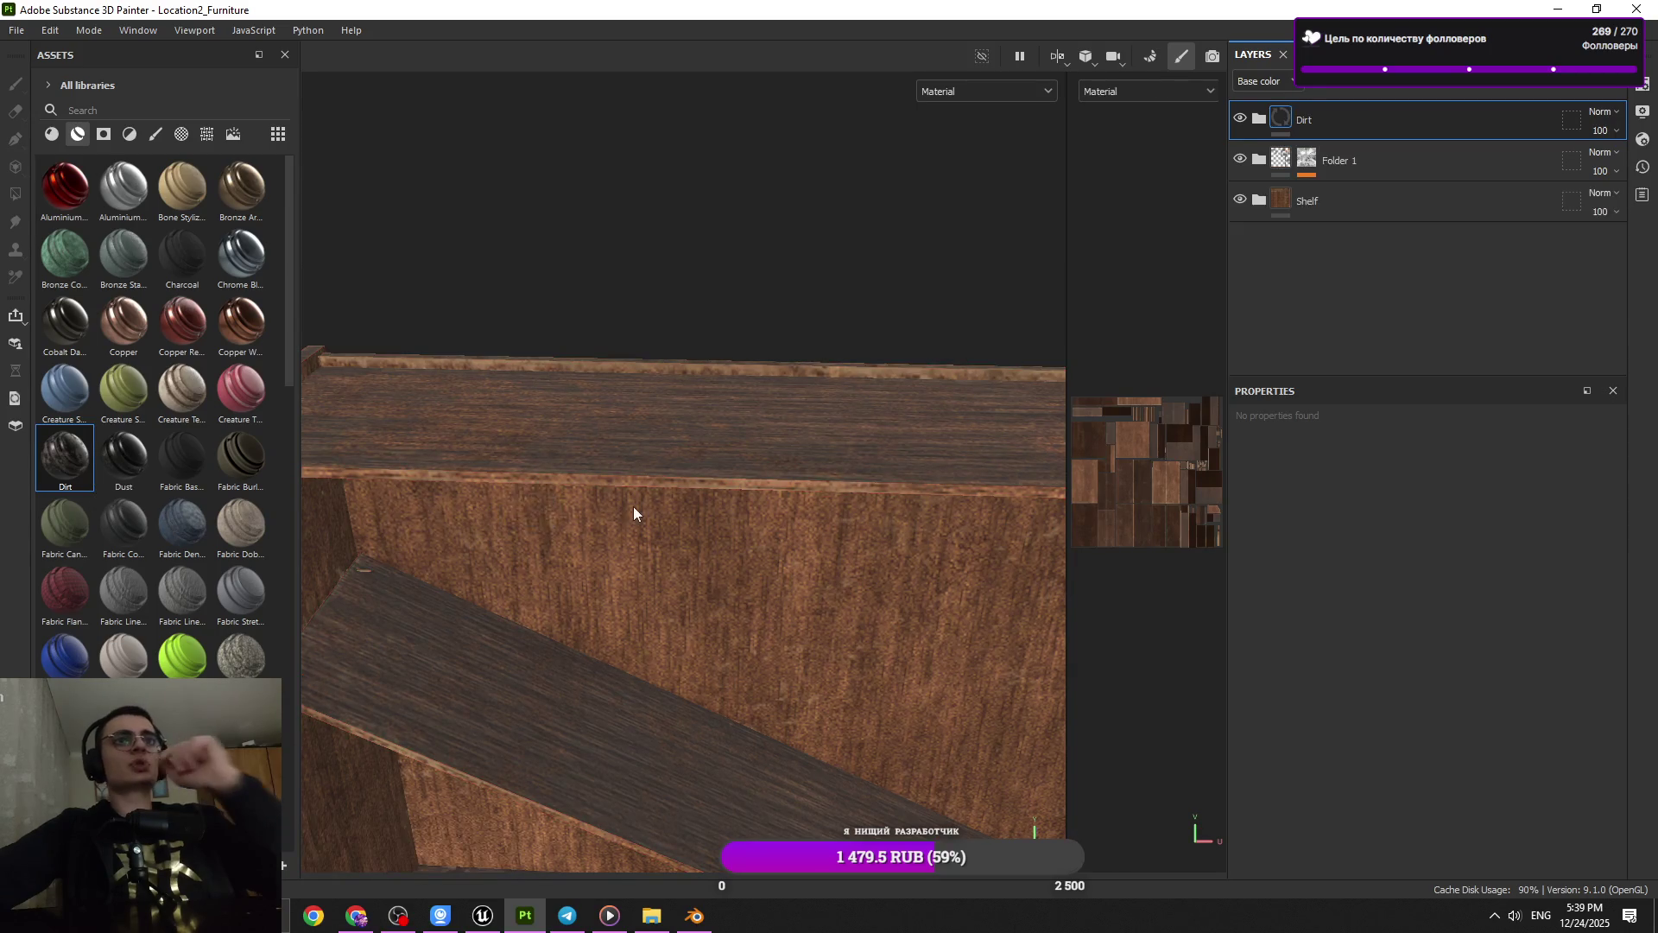
key(f)
drag(620, 497, 993, 345)
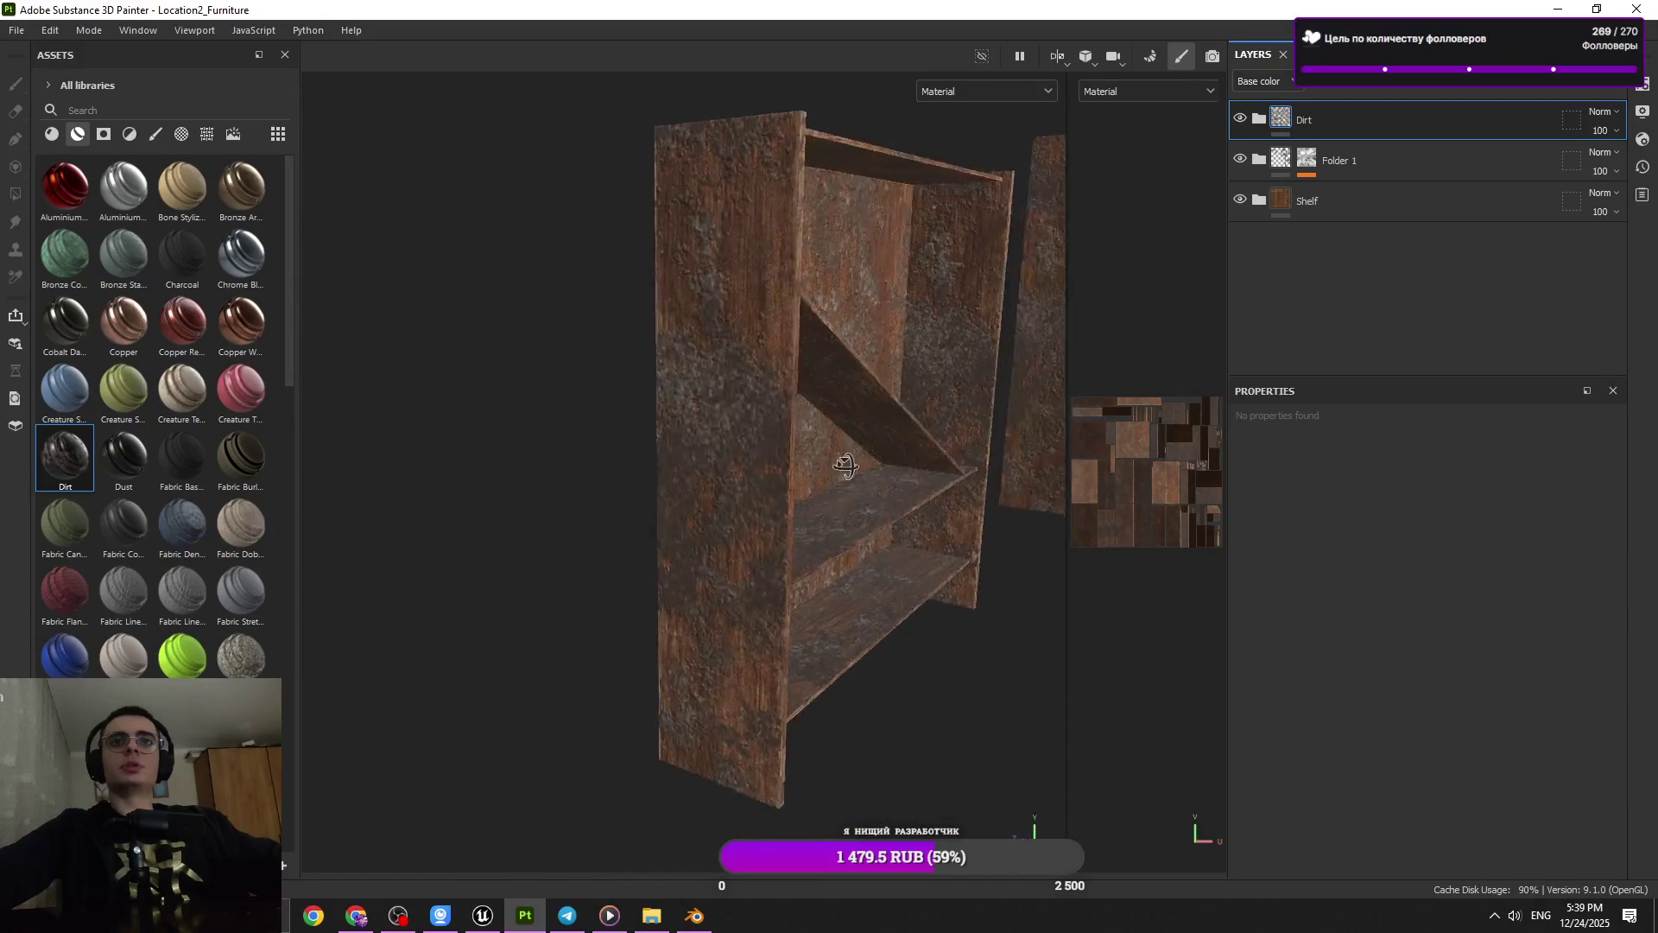
Adjust the Dirt gradient filter's Color 1 offset to about 0.21
click(1258, 118)
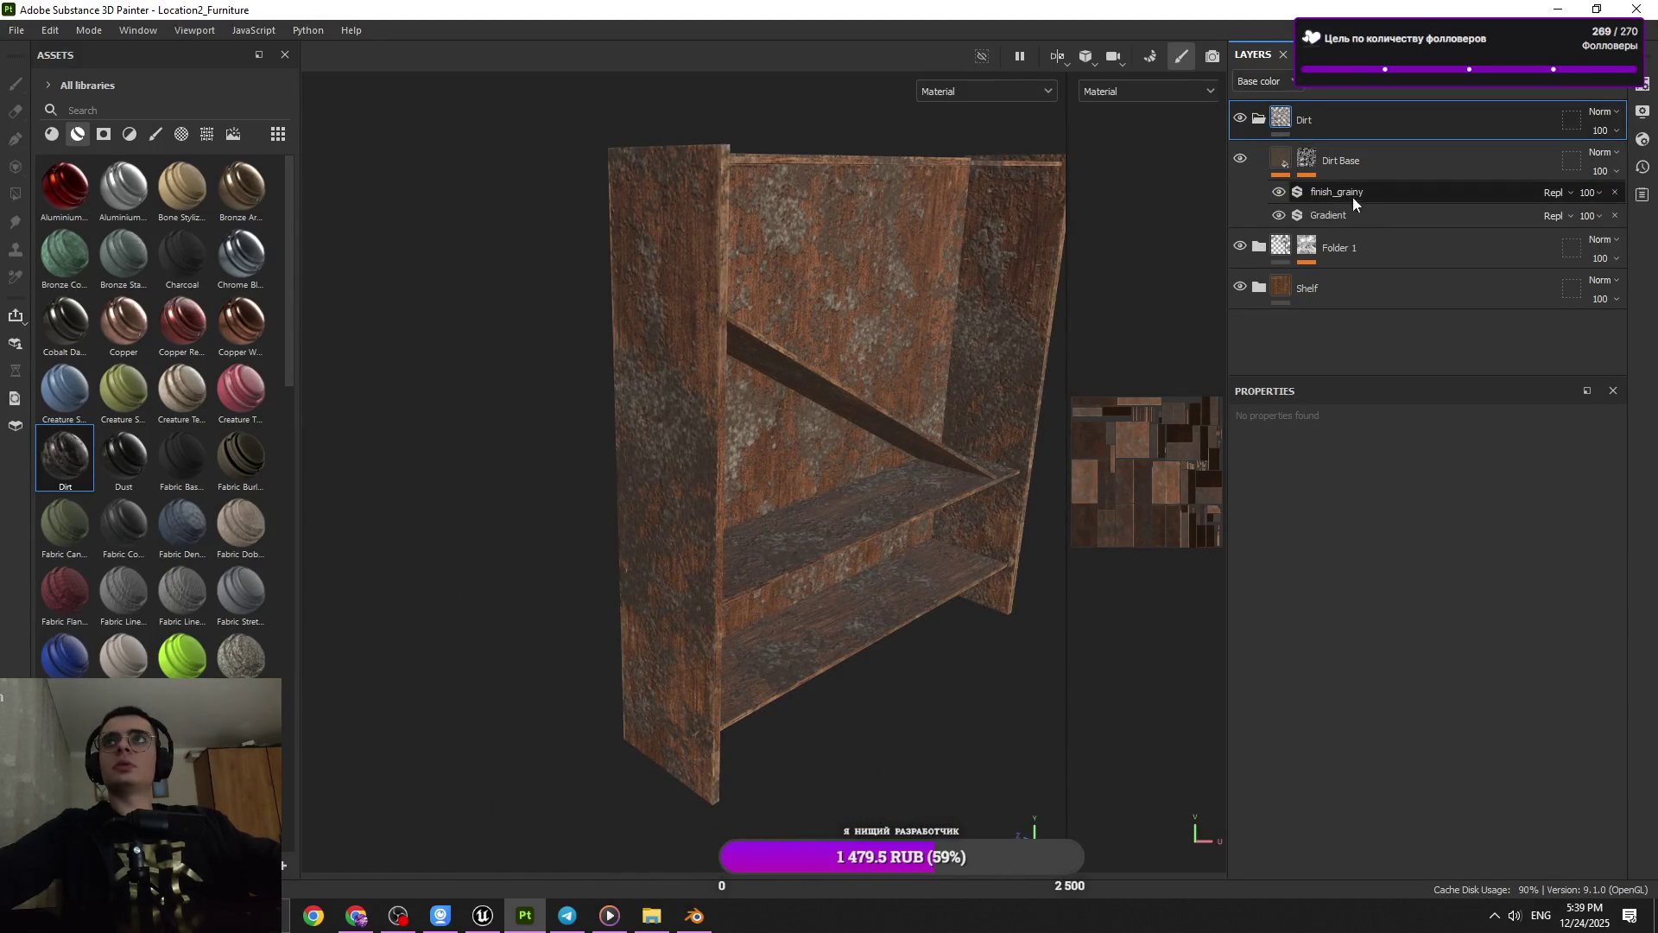
click(1347, 191)
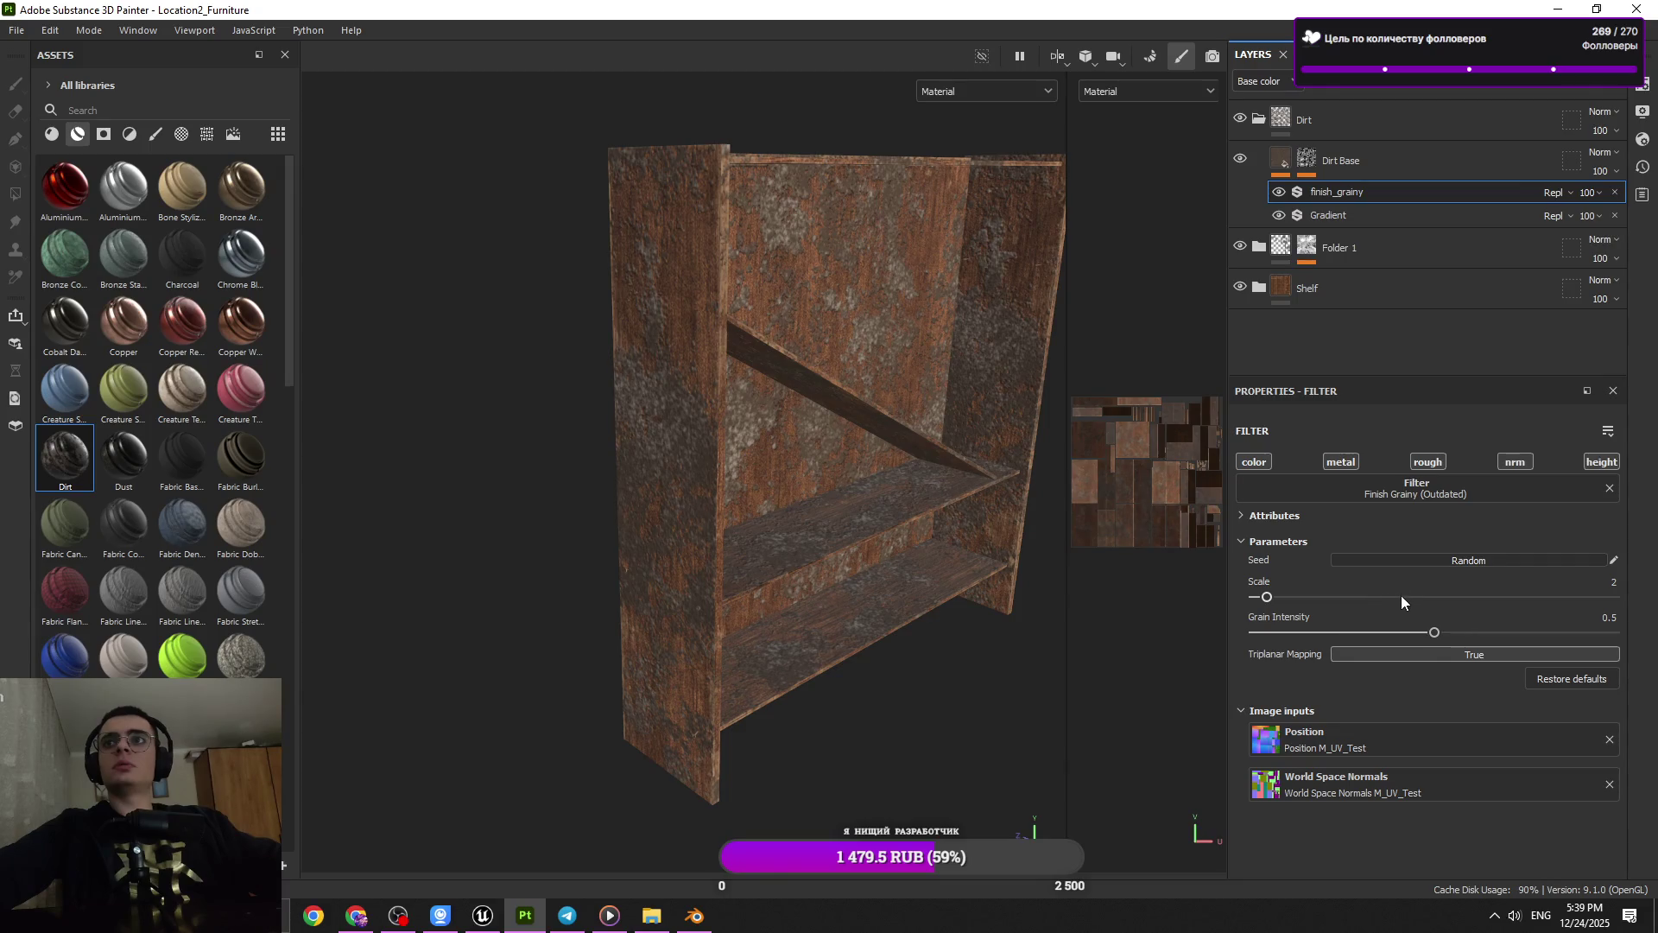
click(1334, 216)
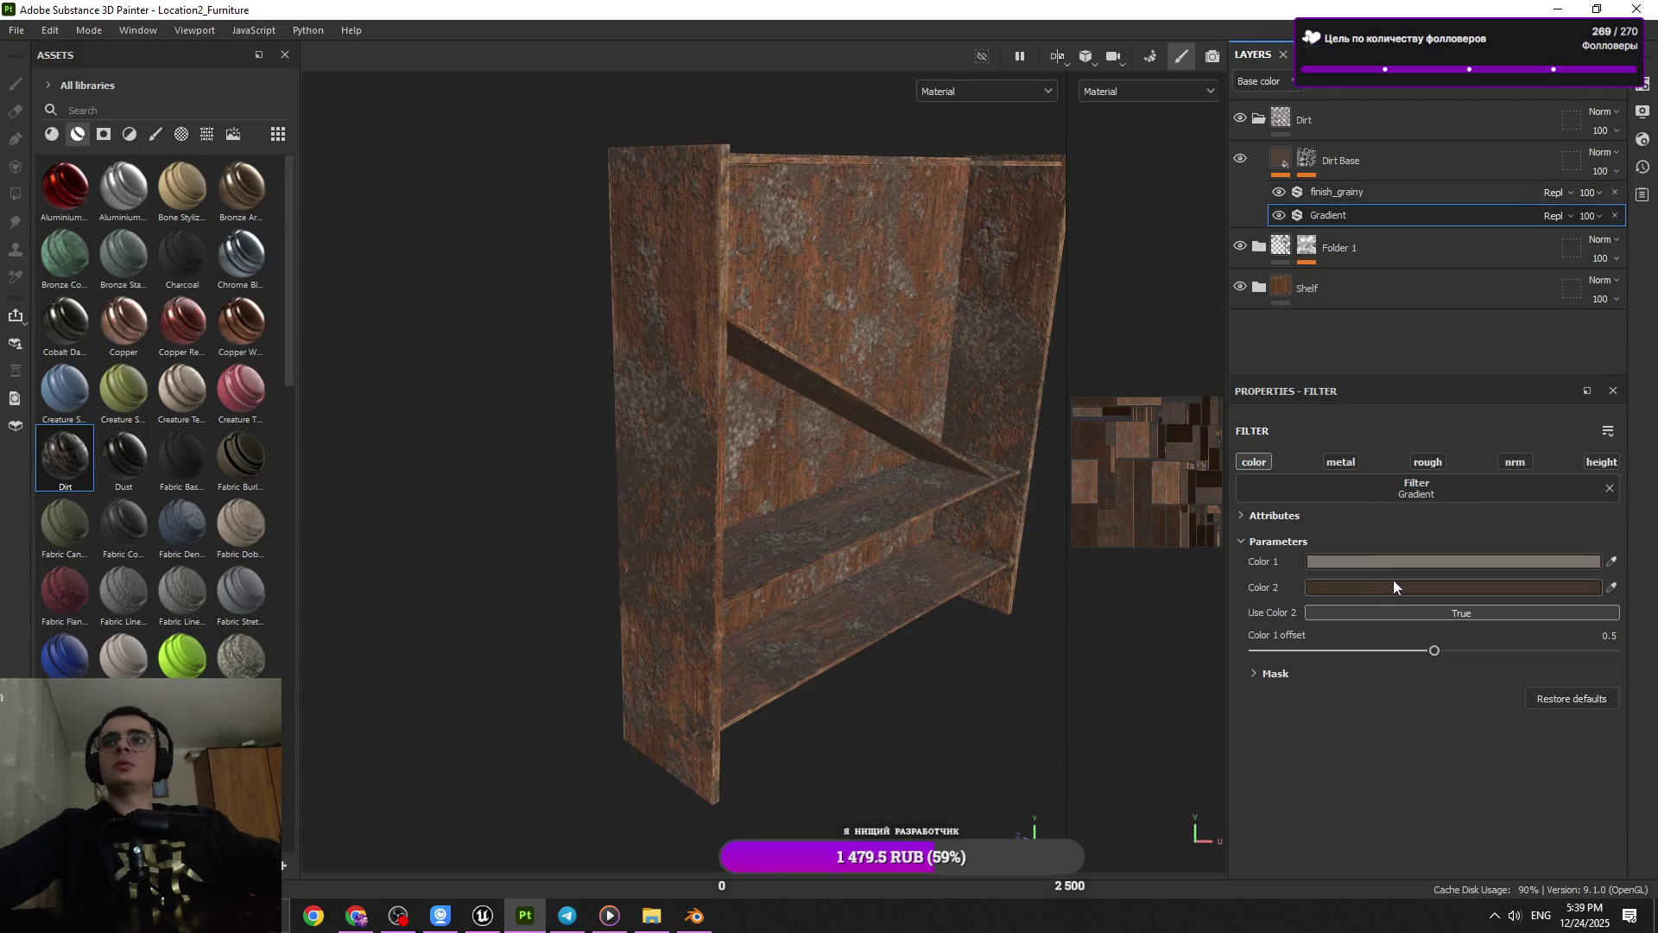
click(1524, 650)
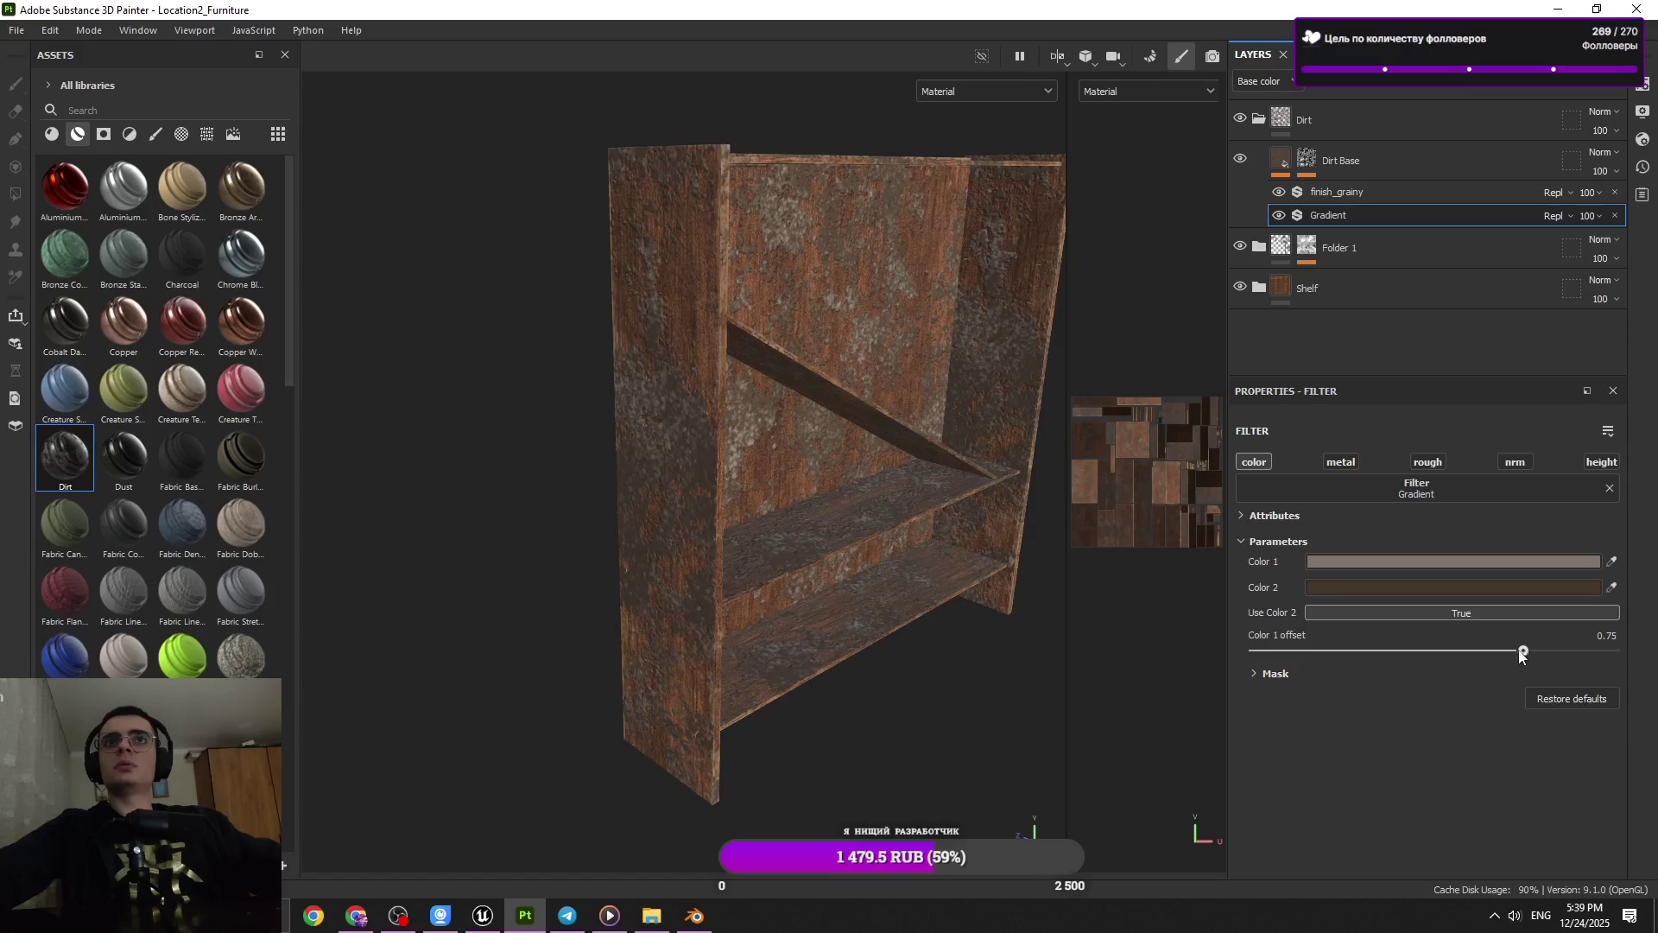
click(1330, 650)
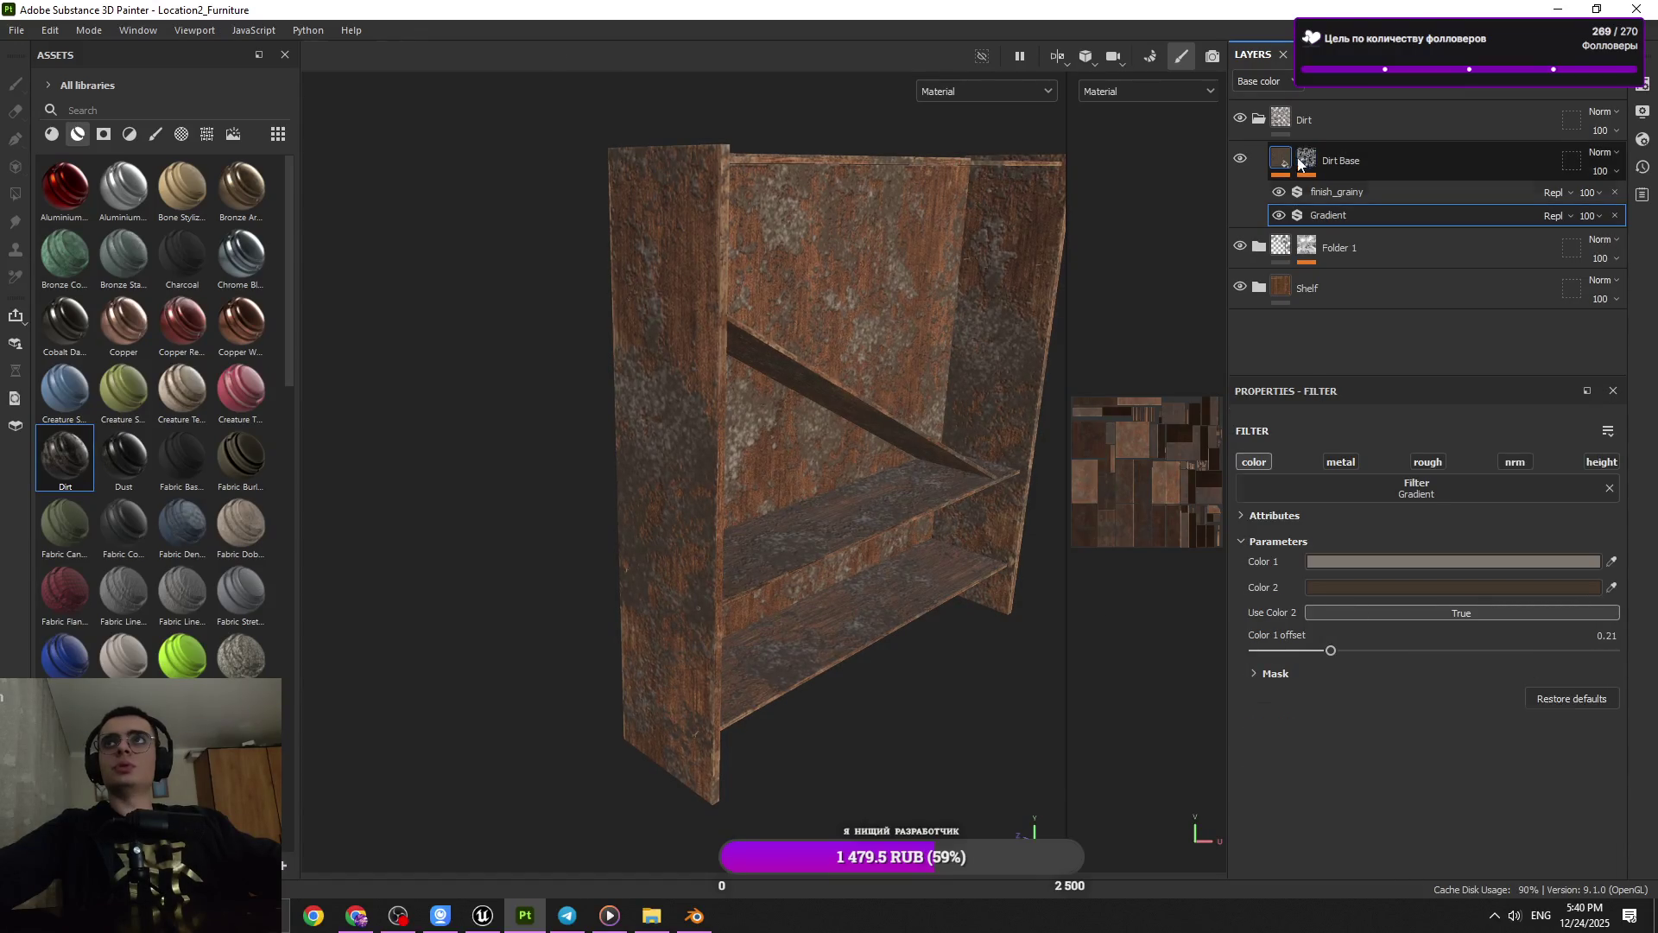
Delete the Dirt folder, reapply Dirt, then delete it again to restore the wood
click(1299, 164)
click(1344, 128)
key(Delete)
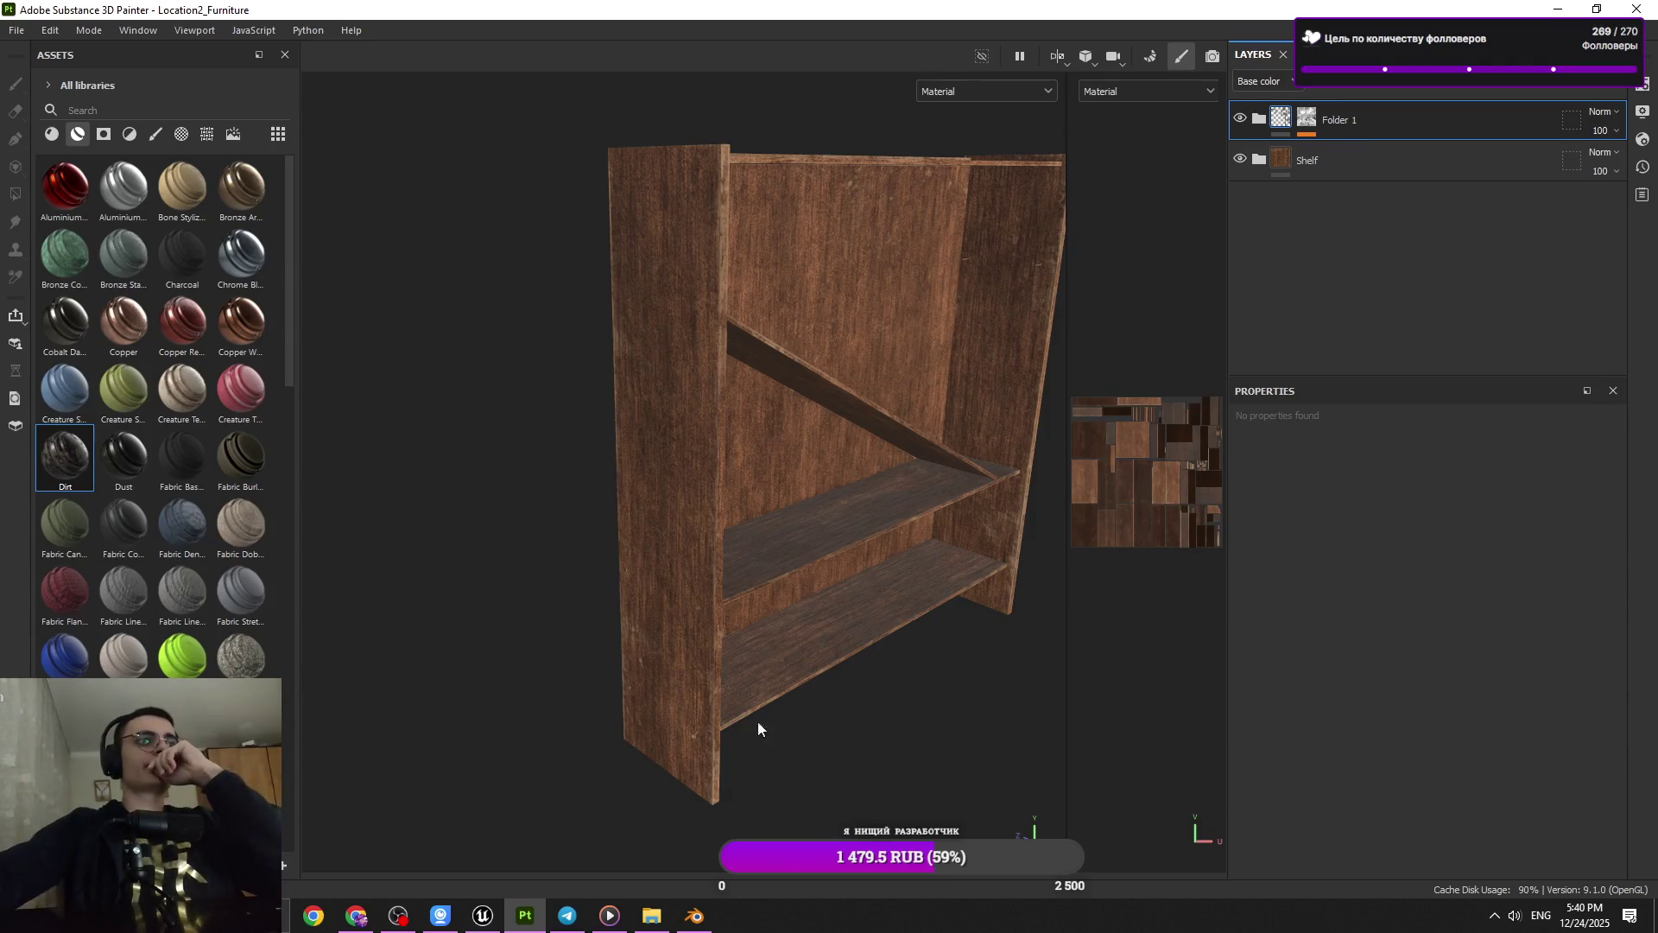
drag(82, 500, 816, 402)
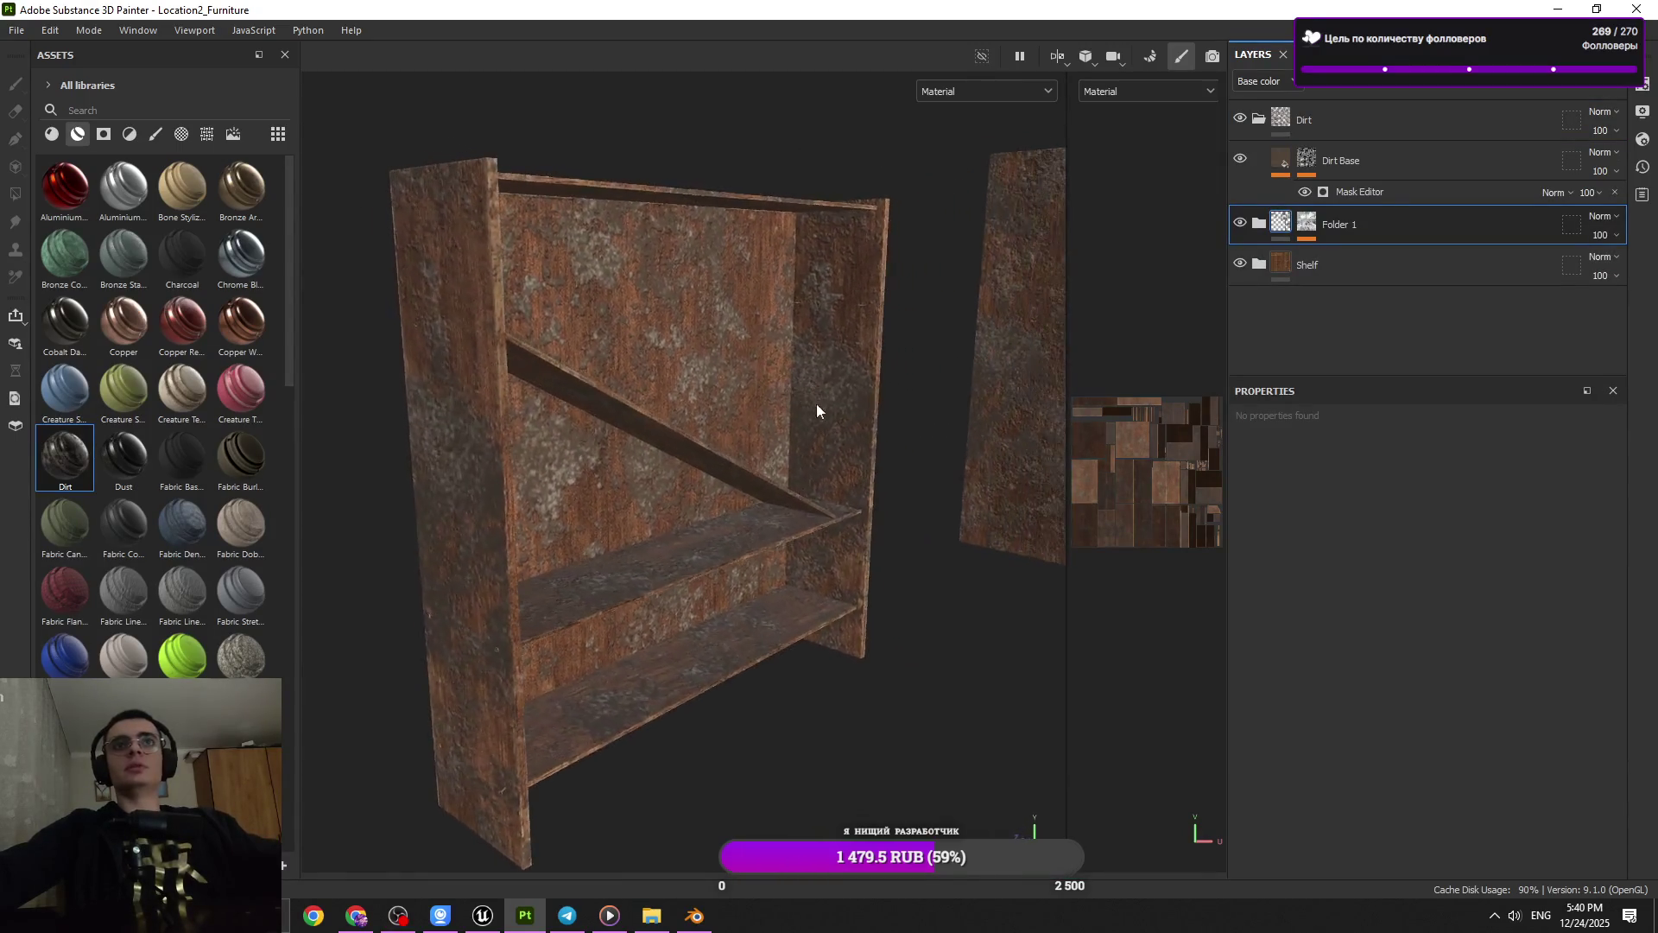
drag(816, 402, 1099, 344)
click(1319, 136)
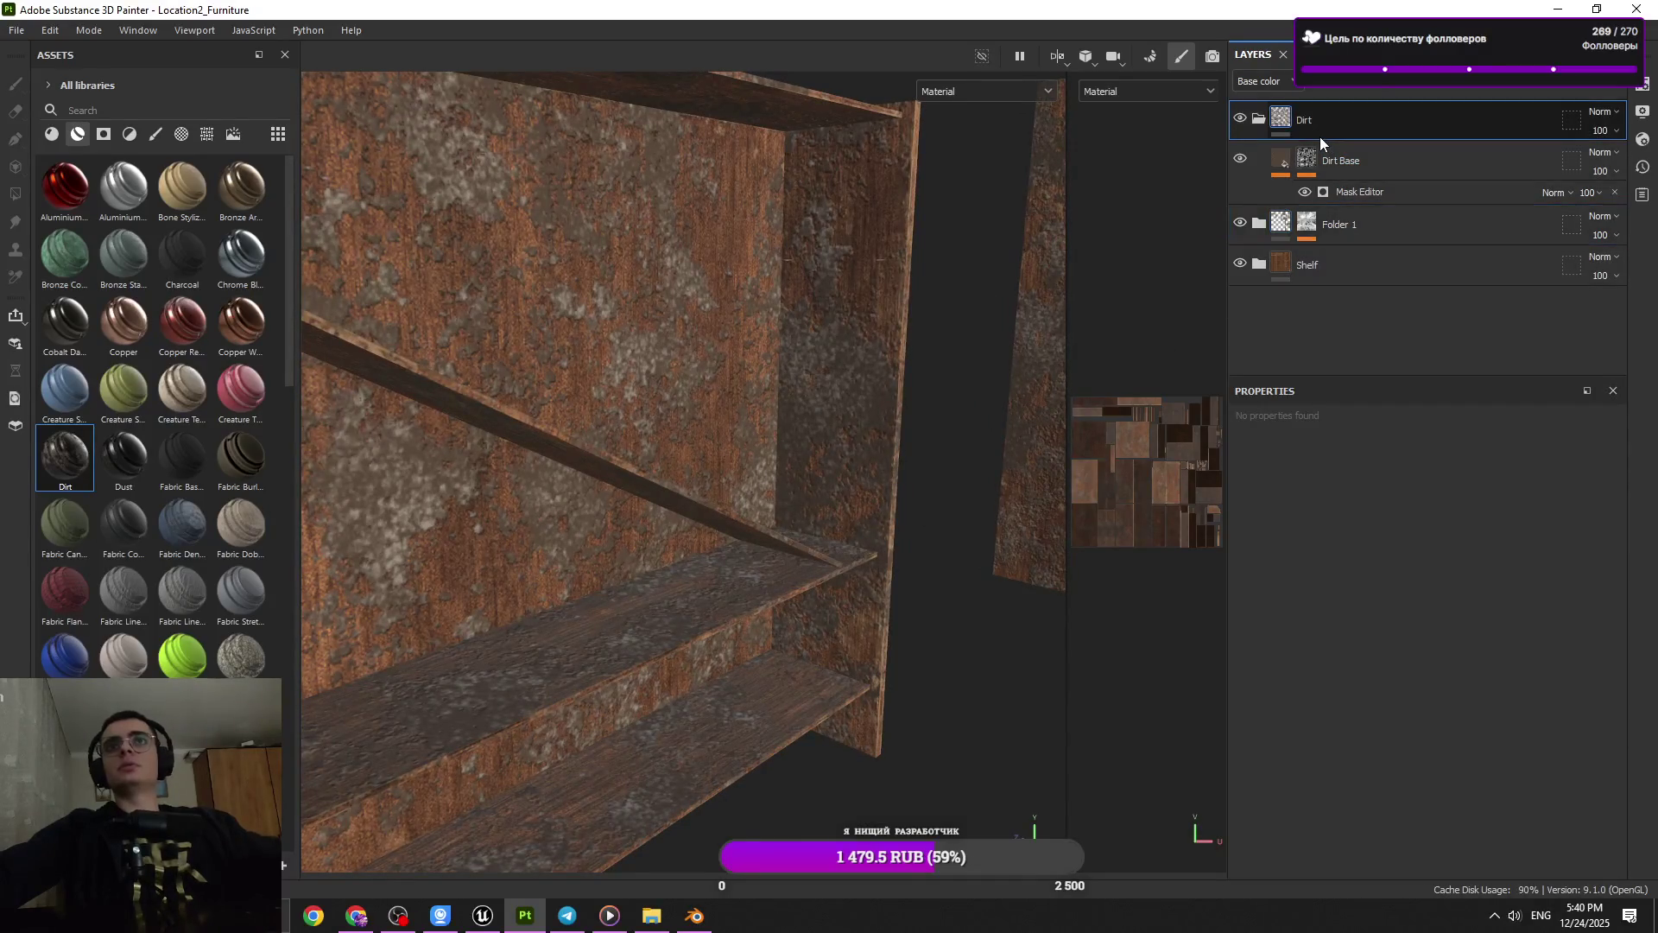
key(Delete)
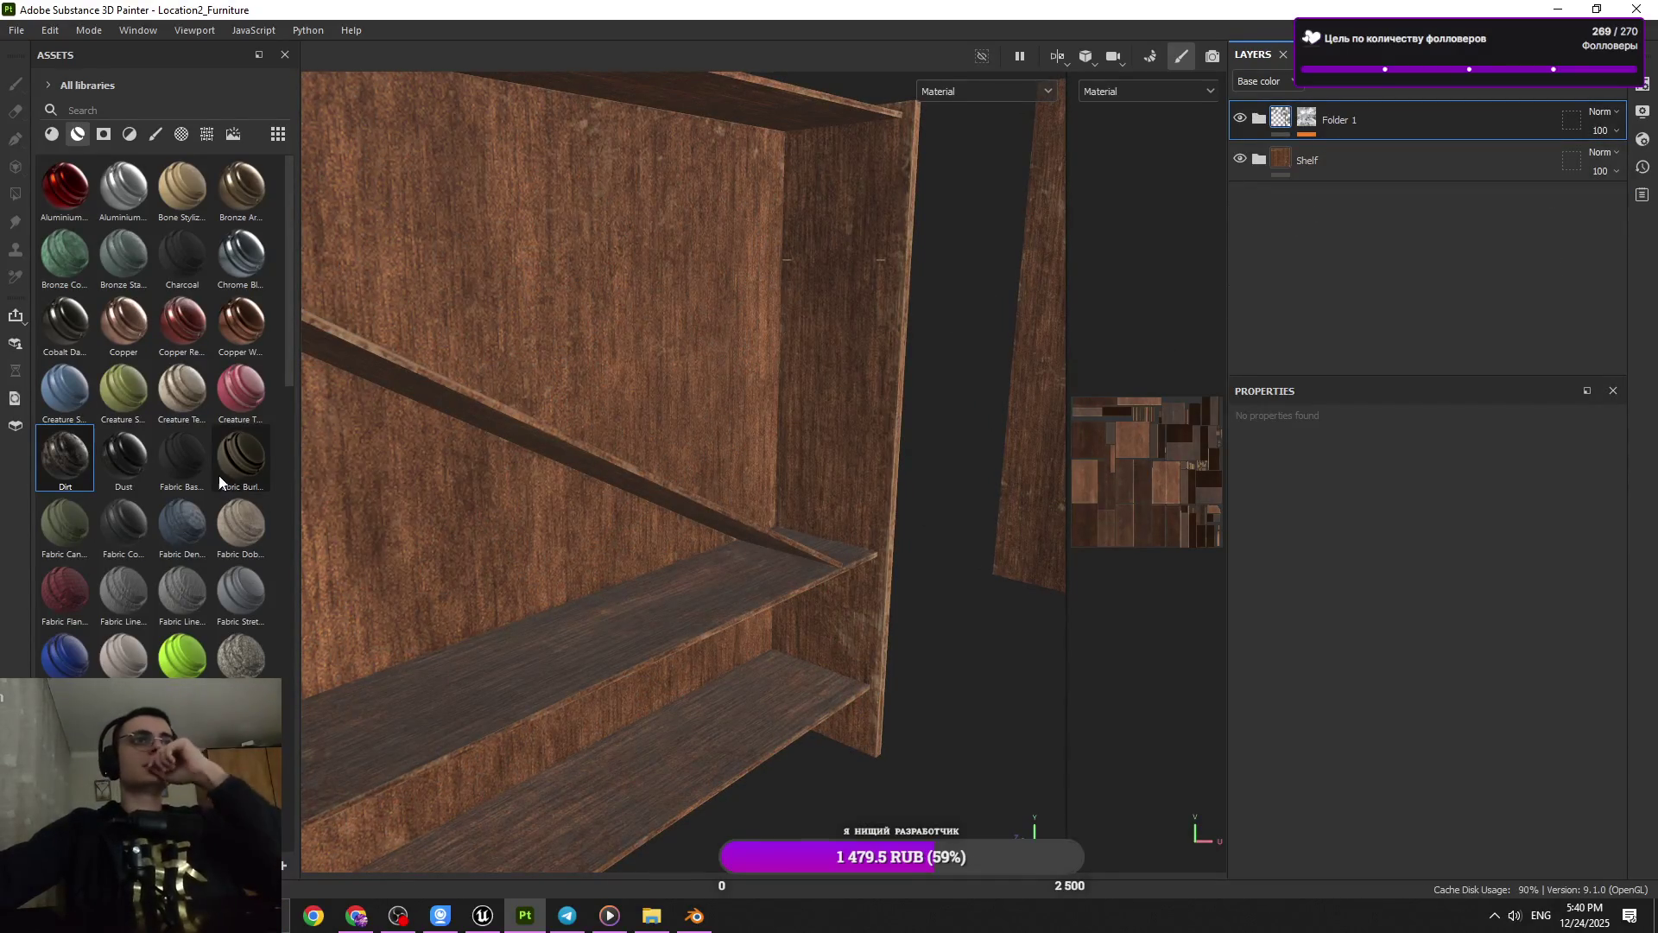
Add the Ground Natural Mud material as a new layer
scroll(down, 3)
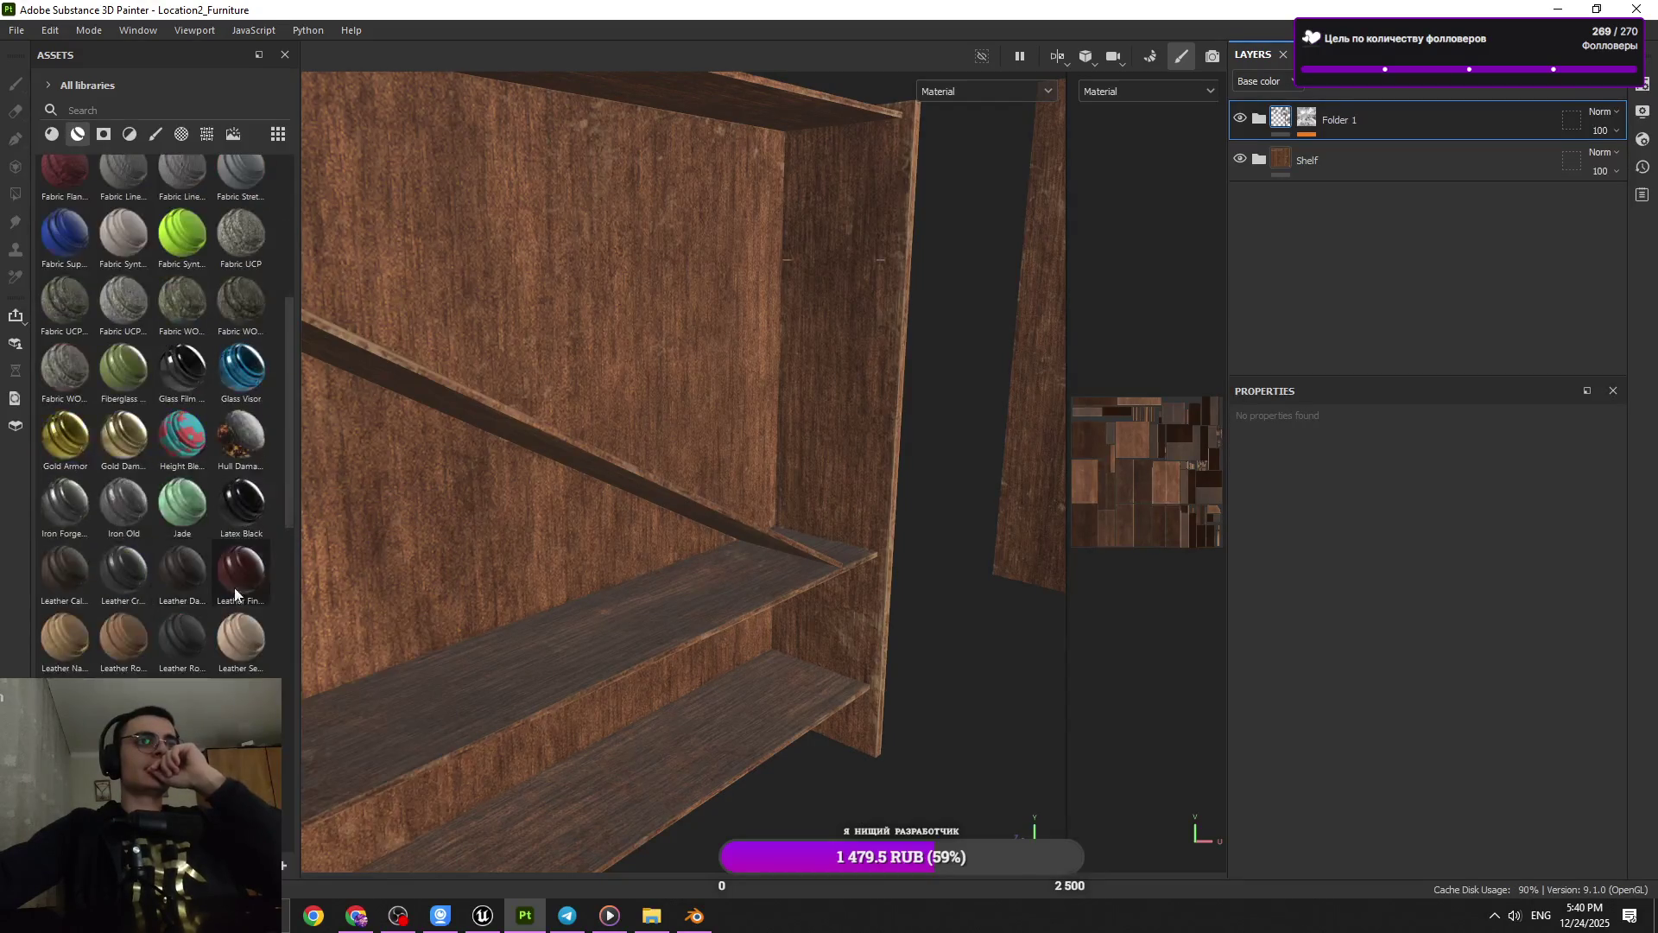
click(57, 135)
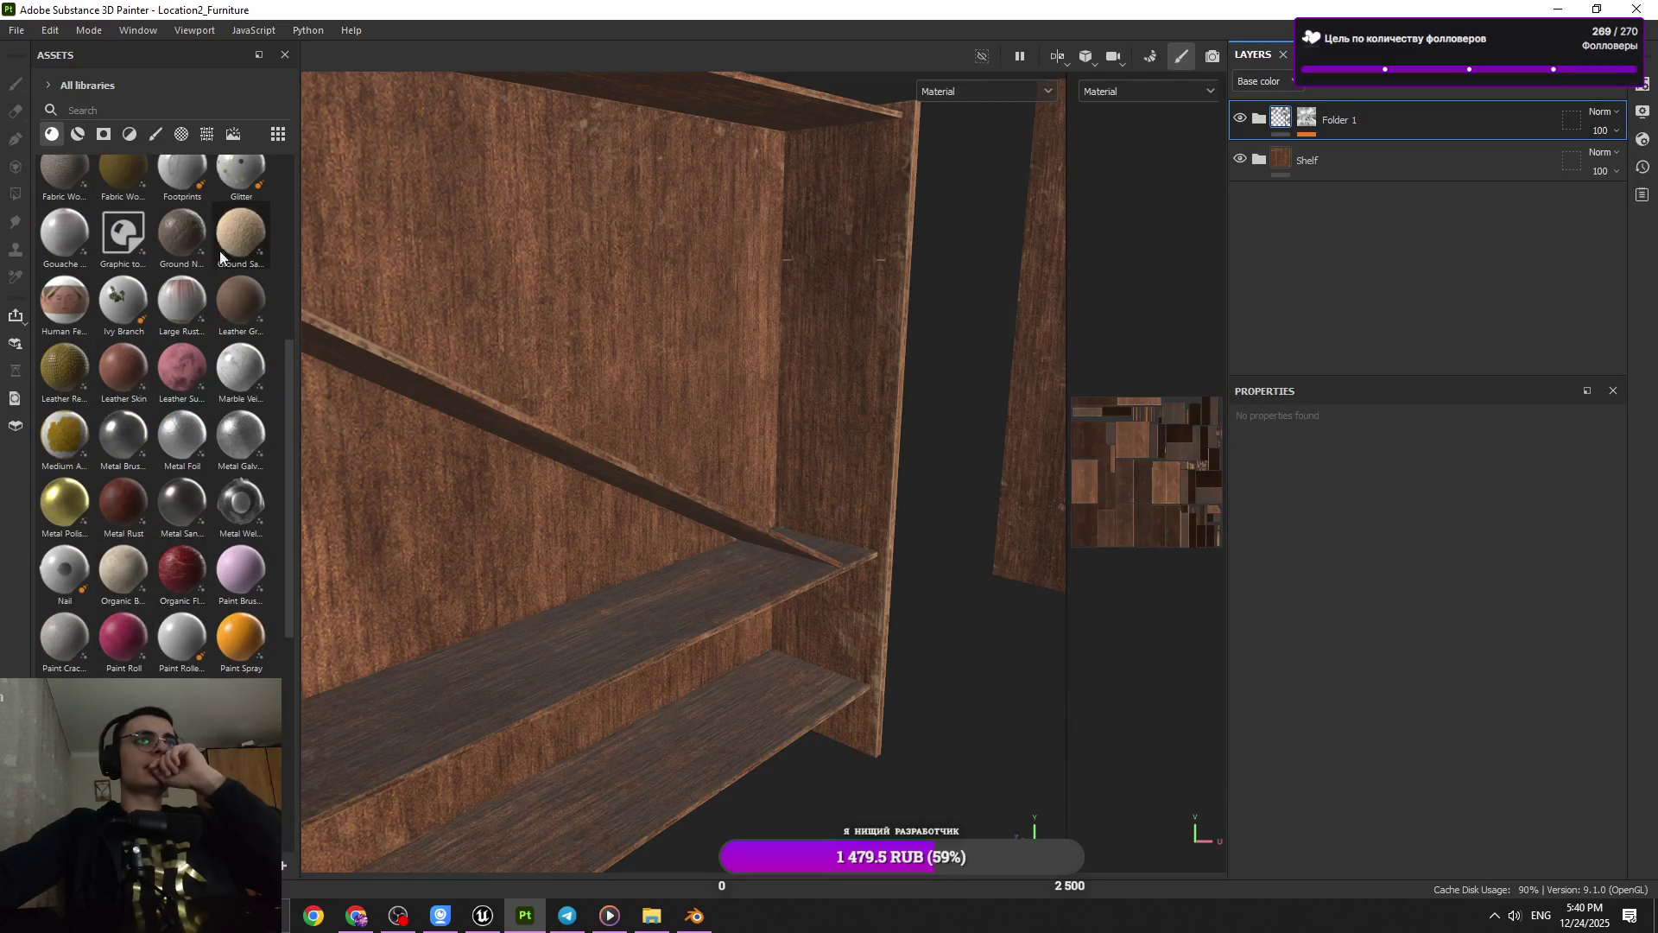
scroll(up, 3)
drag(179, 650, 1347, 112)
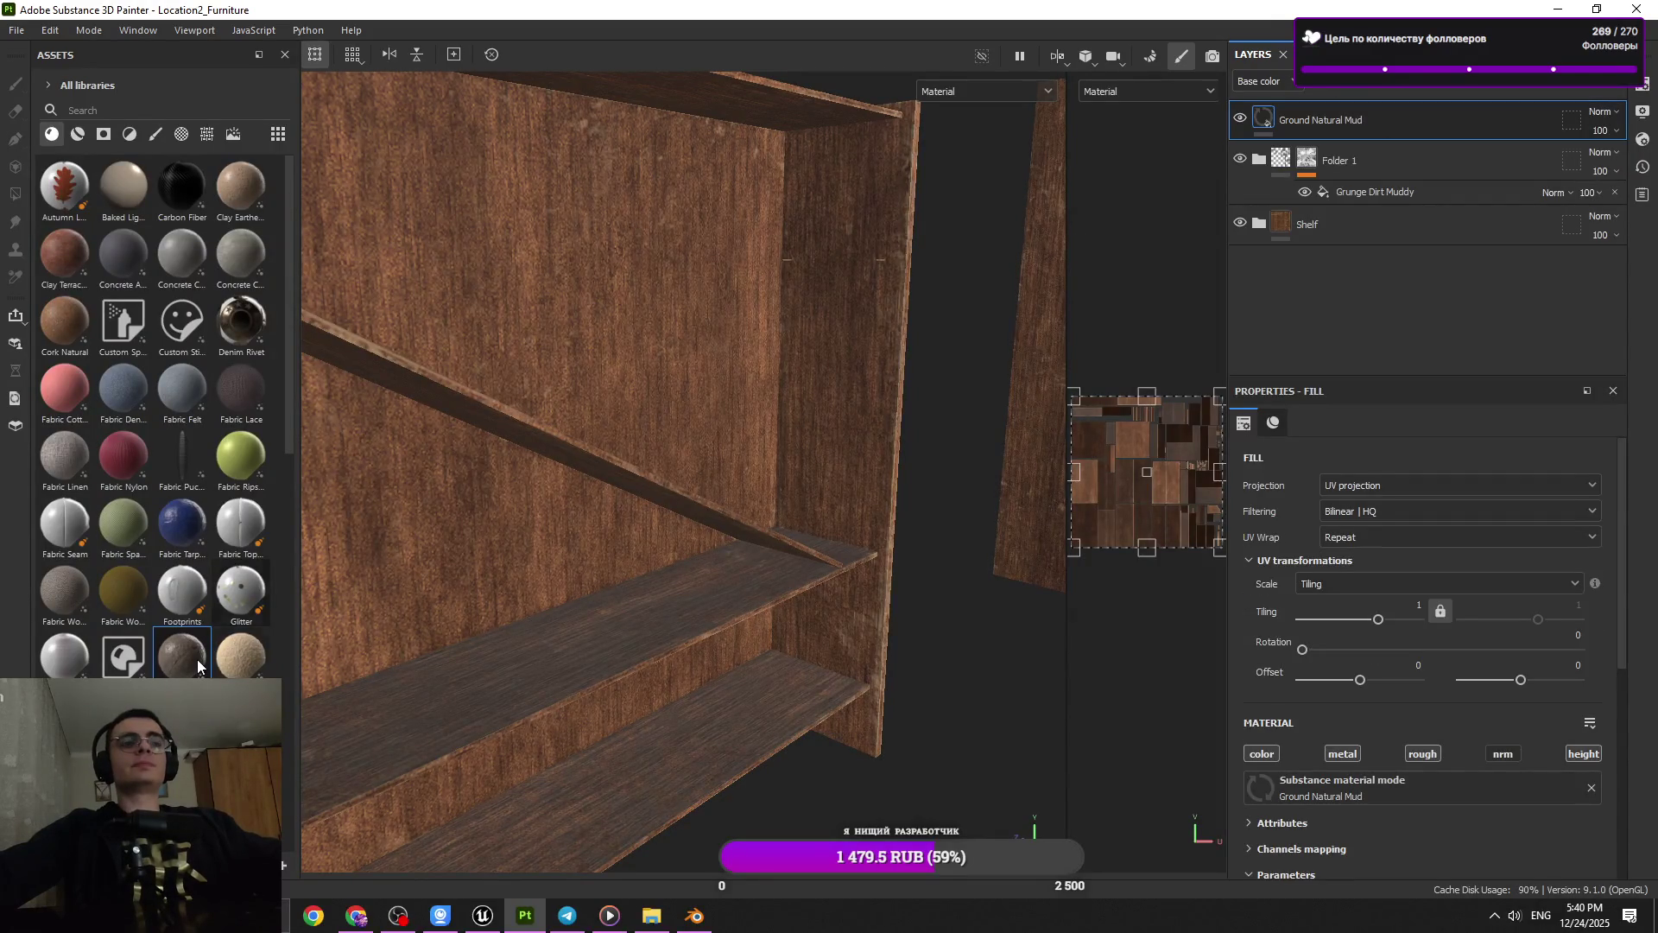
mouse_move(197, 659)
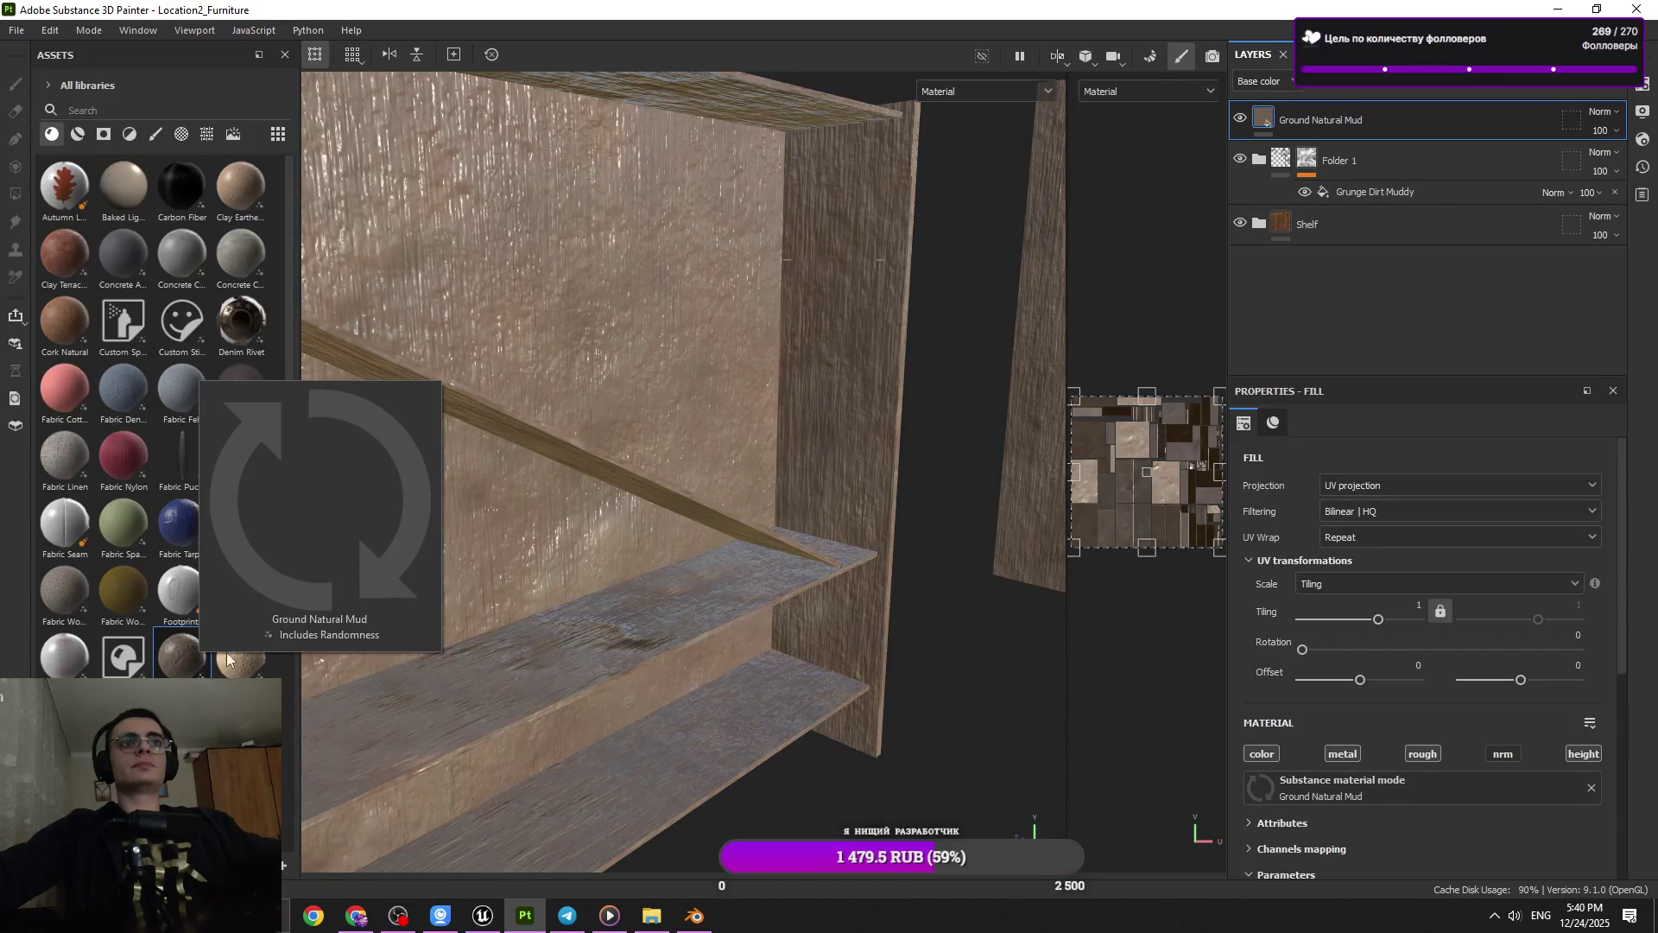
scroll(down, 3)
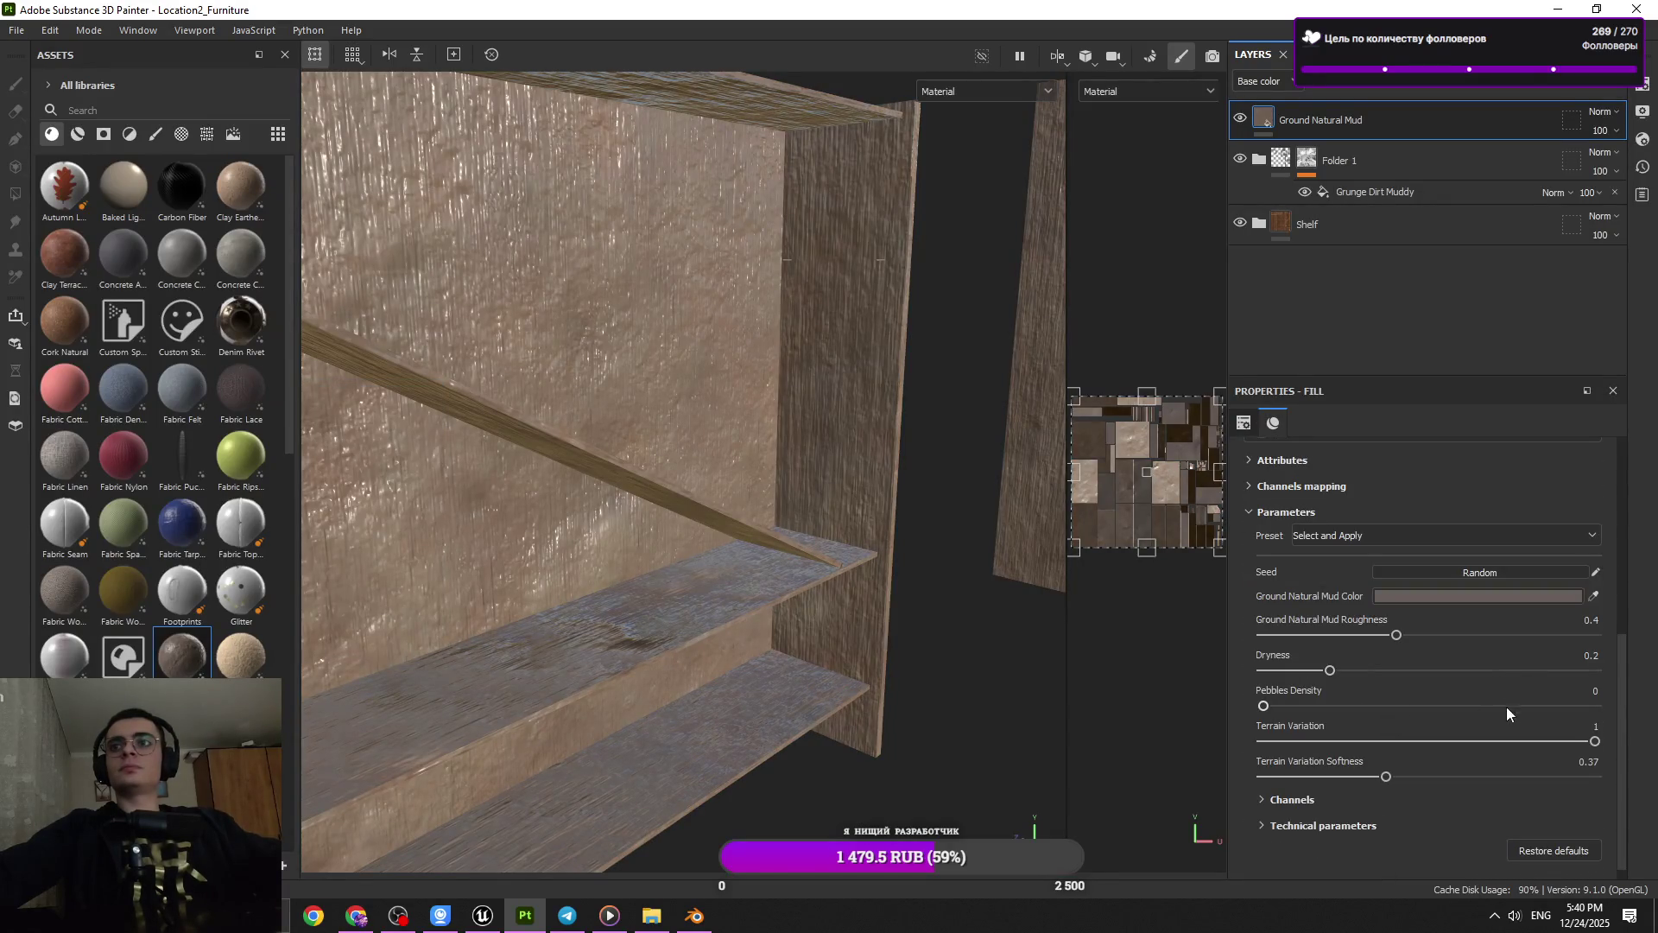
Set the mud's roughness to 0.86 and tiling to 5.84
click(1534, 634)
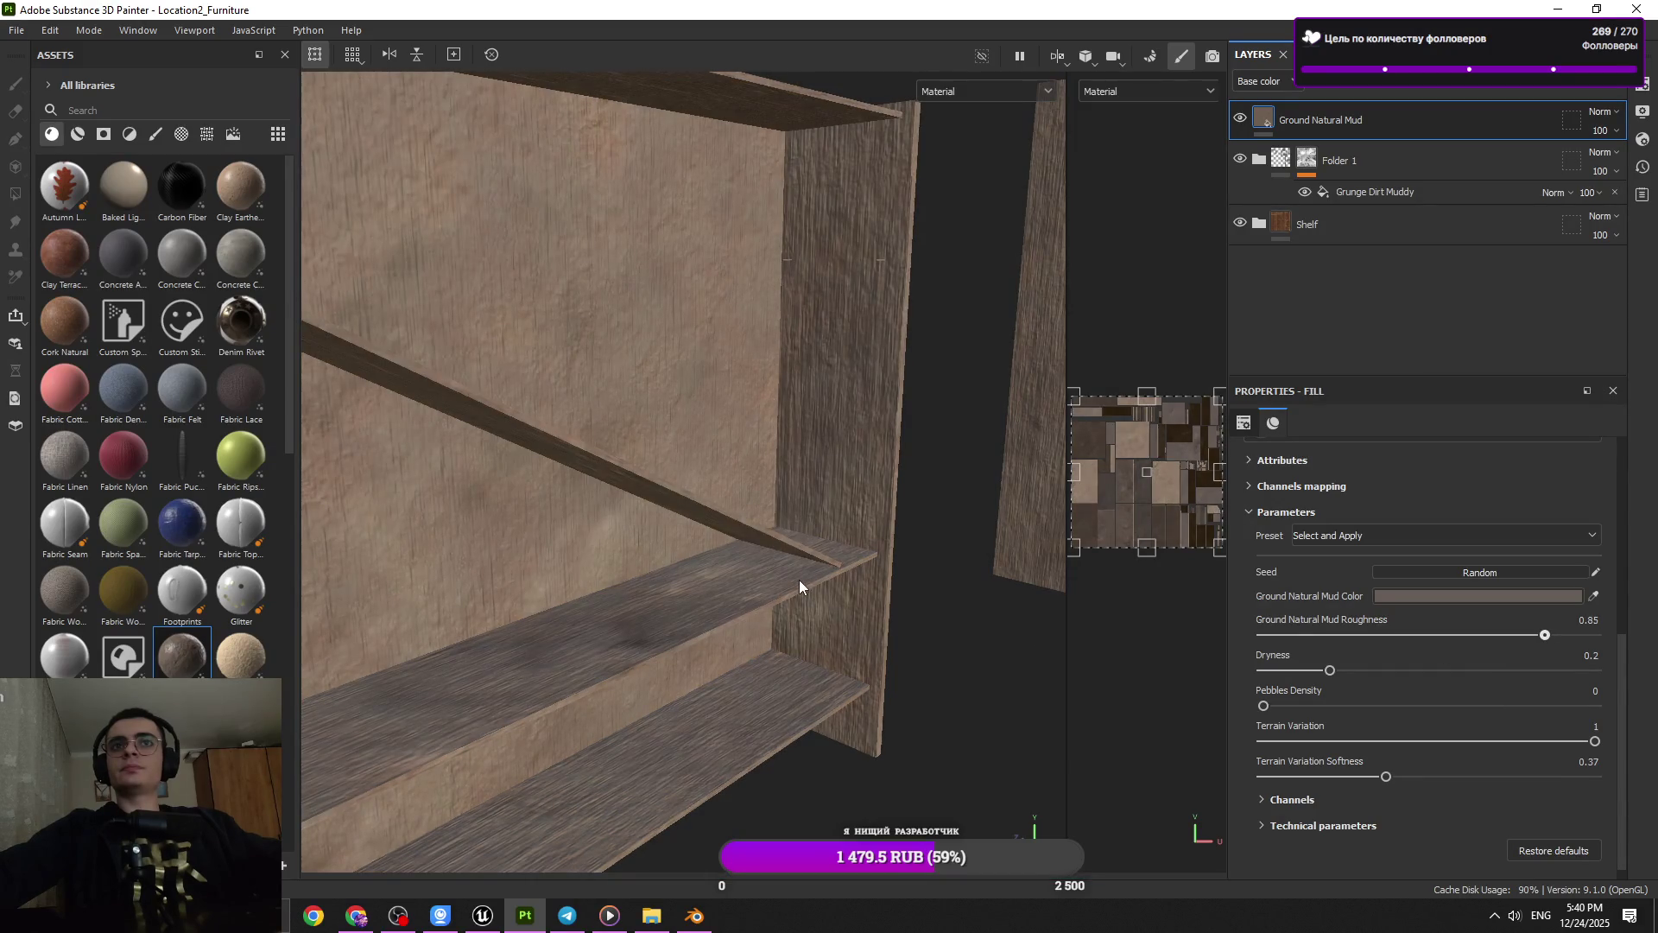
key(f)
scroll(up, 3)
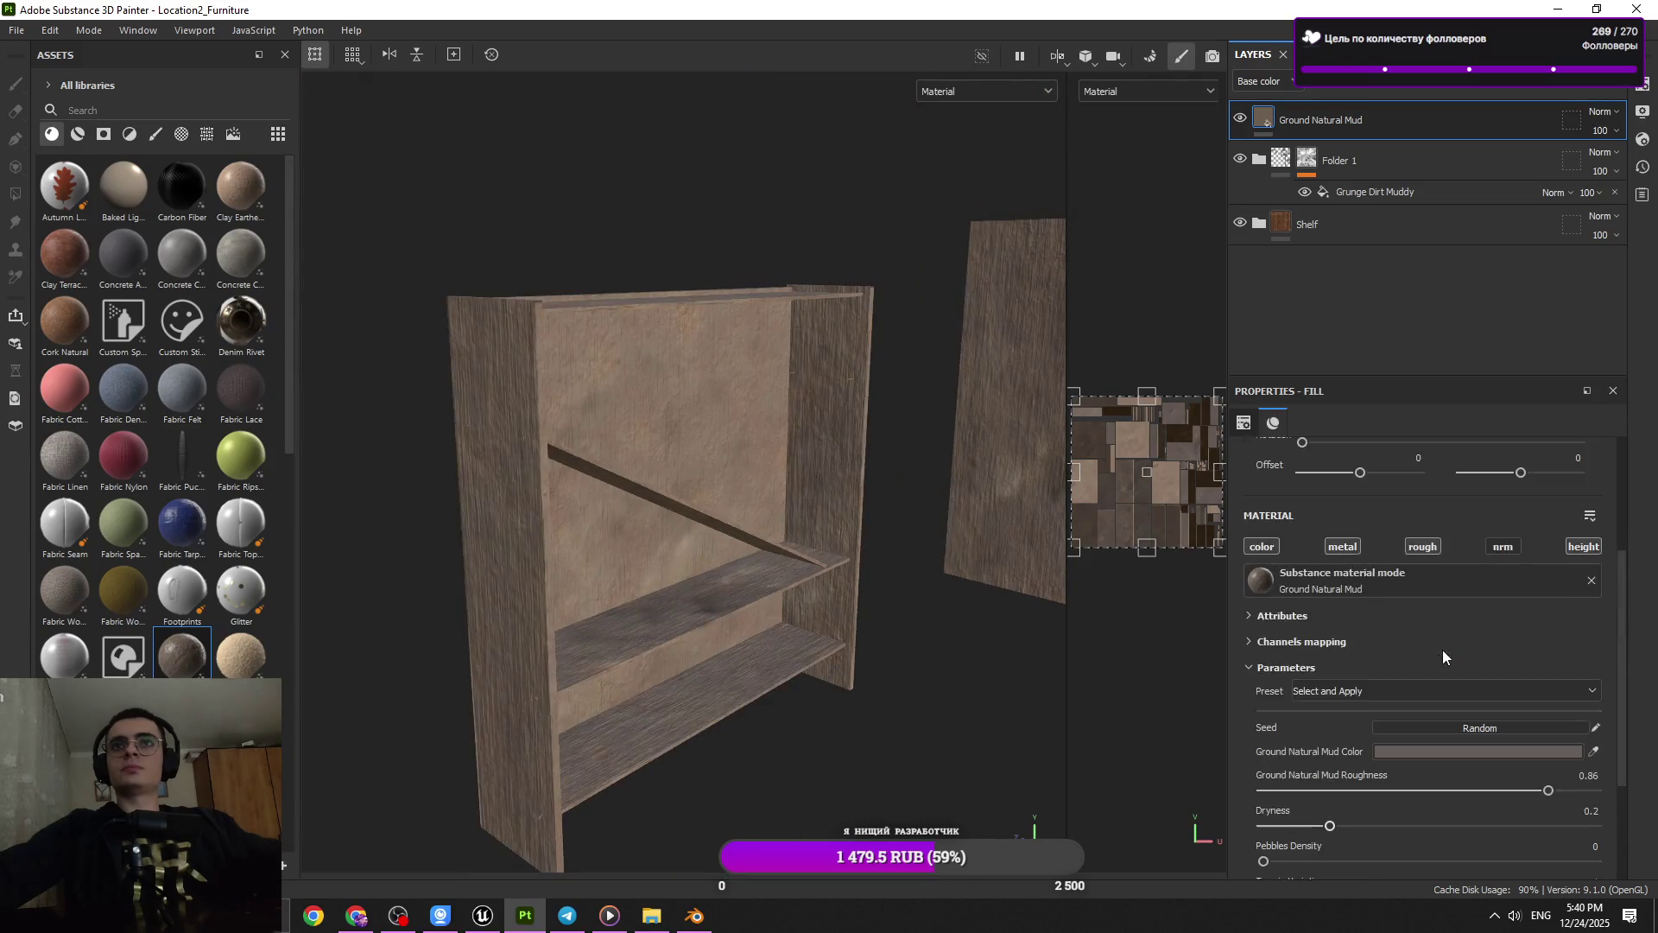
click(1393, 620)
drag(768, 497, 840, 629)
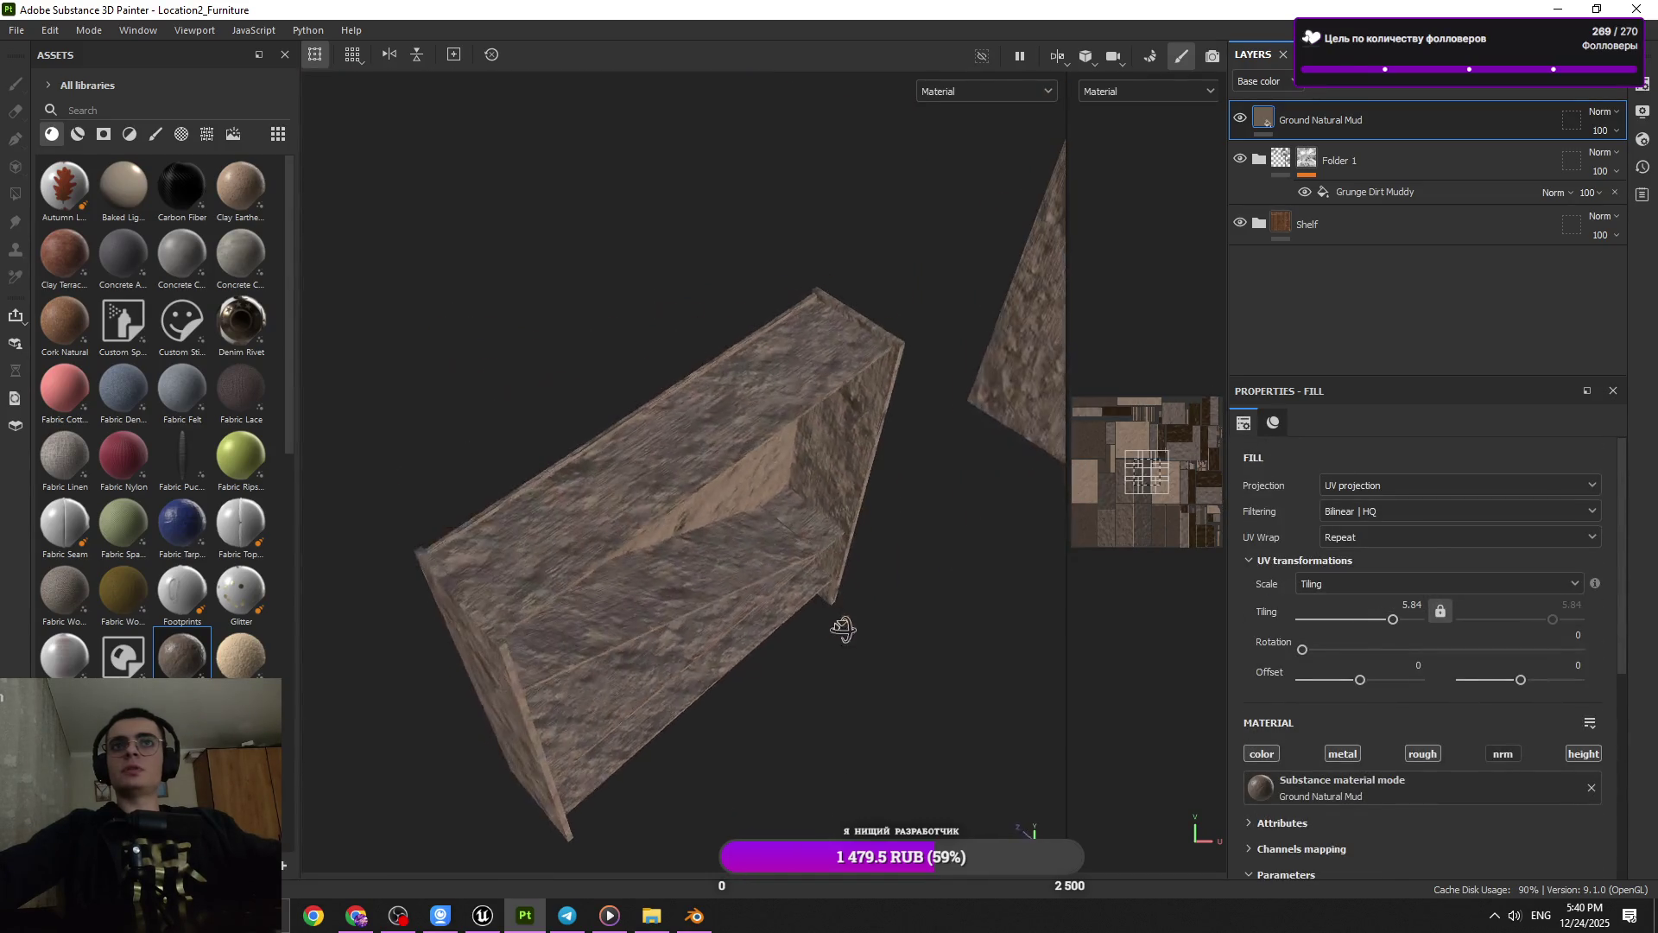
scroll(down, 3)
click(1596, 550)
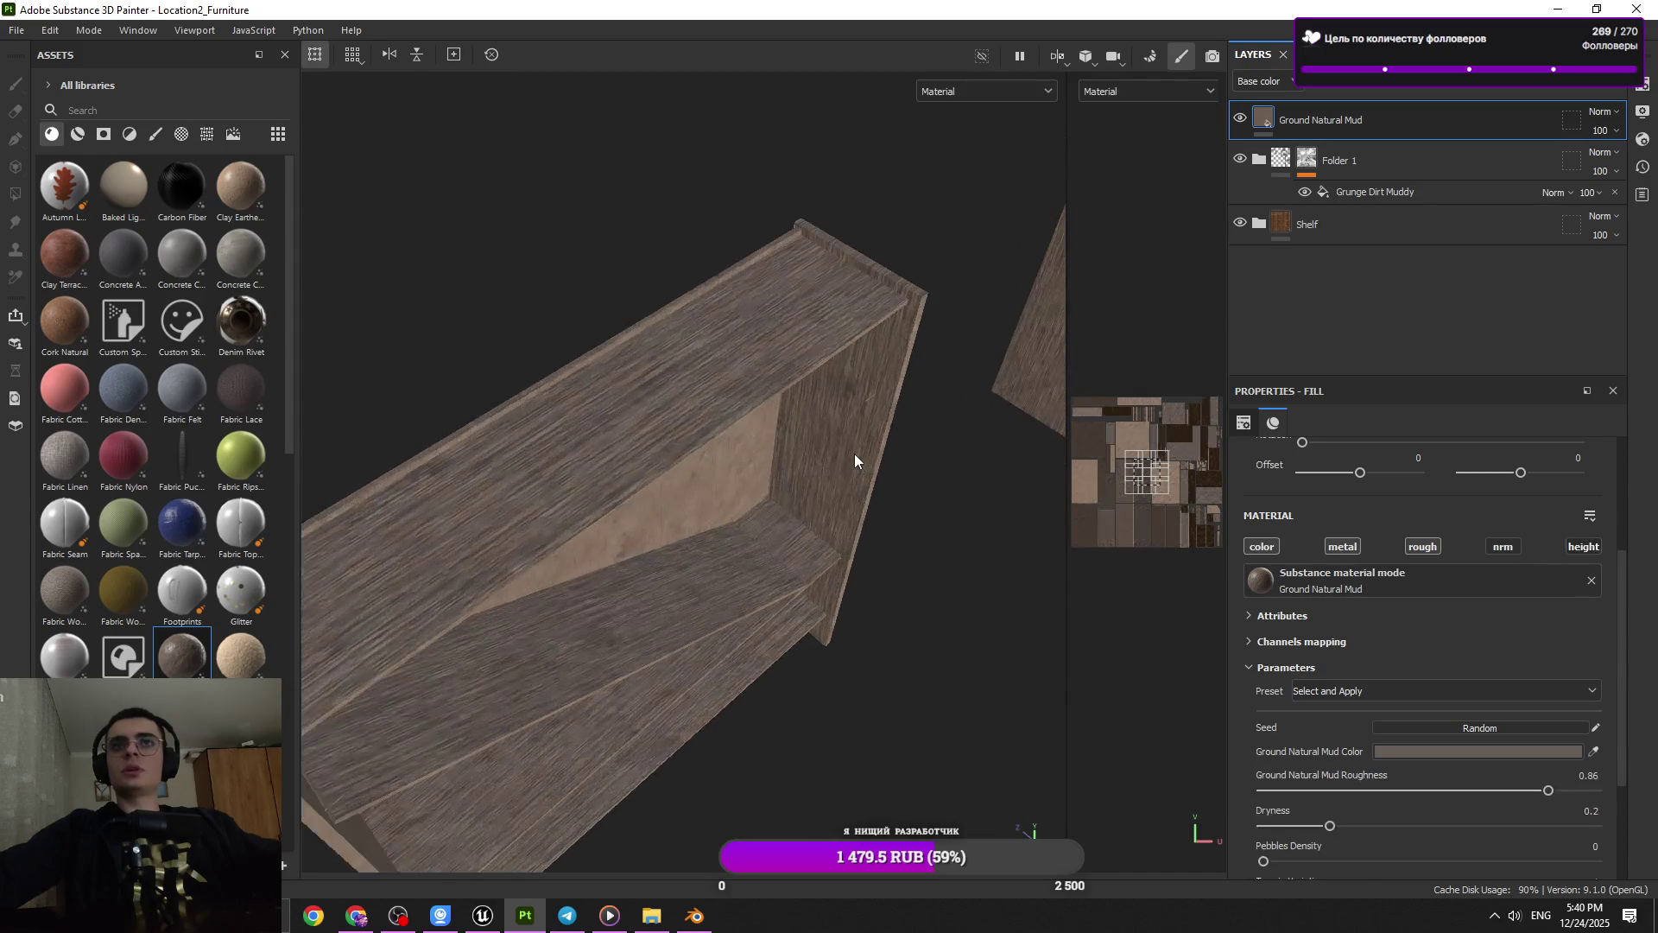
drag(853, 454, 766, 400)
scroll(down, 3)
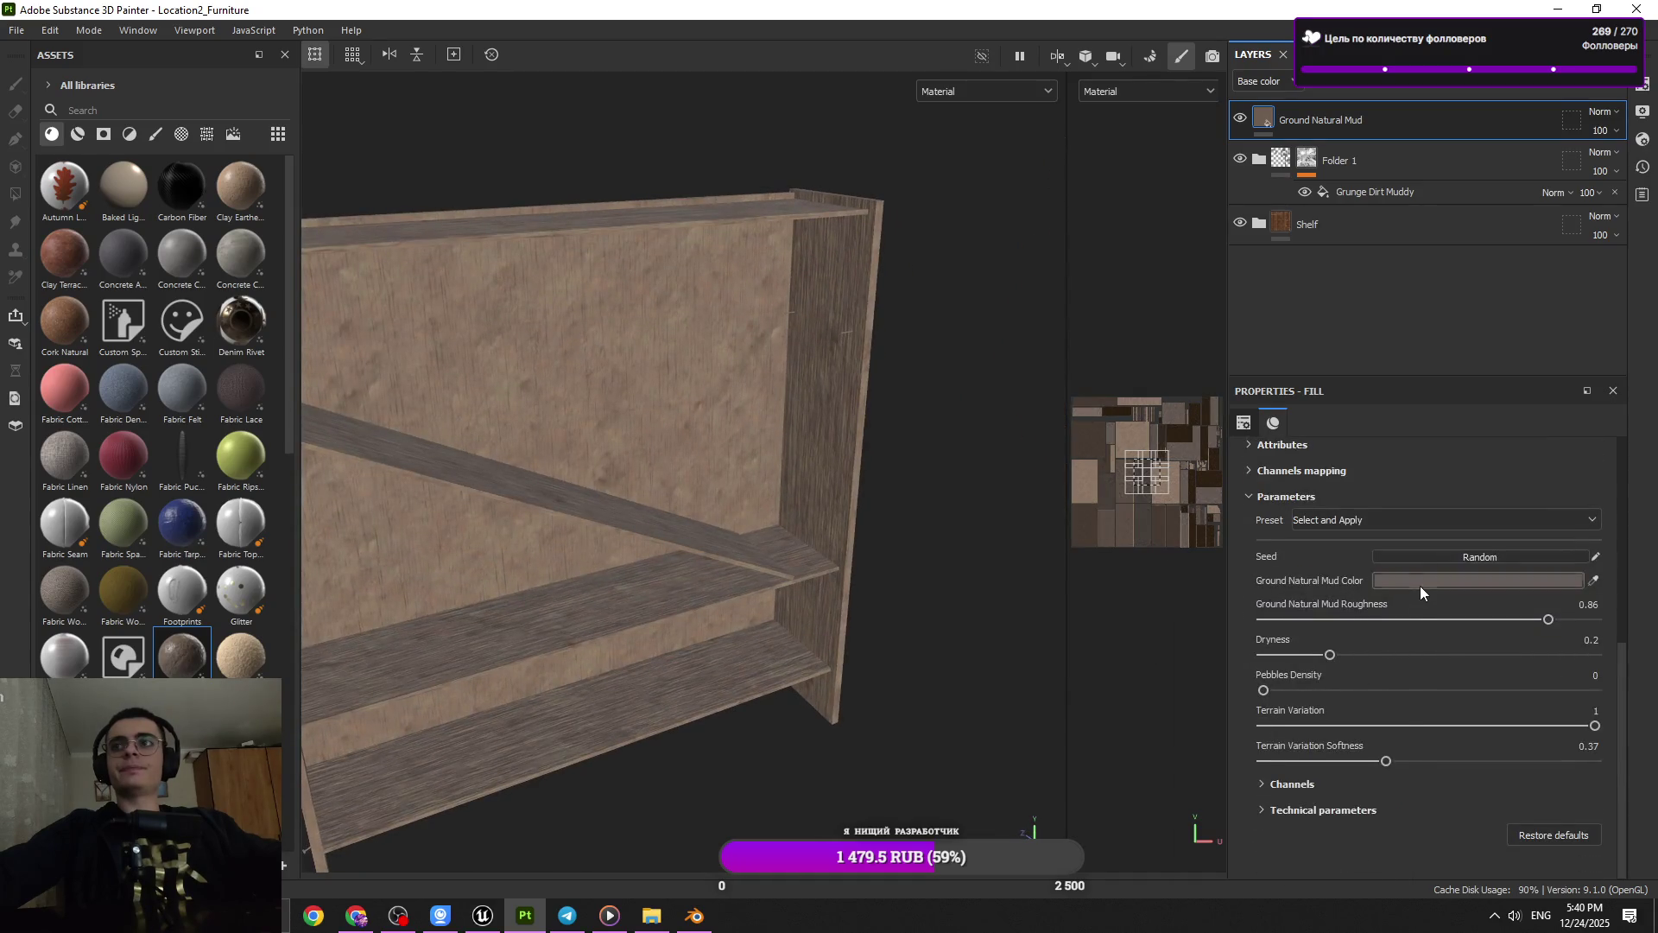
Change the mud colour to dark brown 473C34
click(1420, 582)
click(1236, 742)
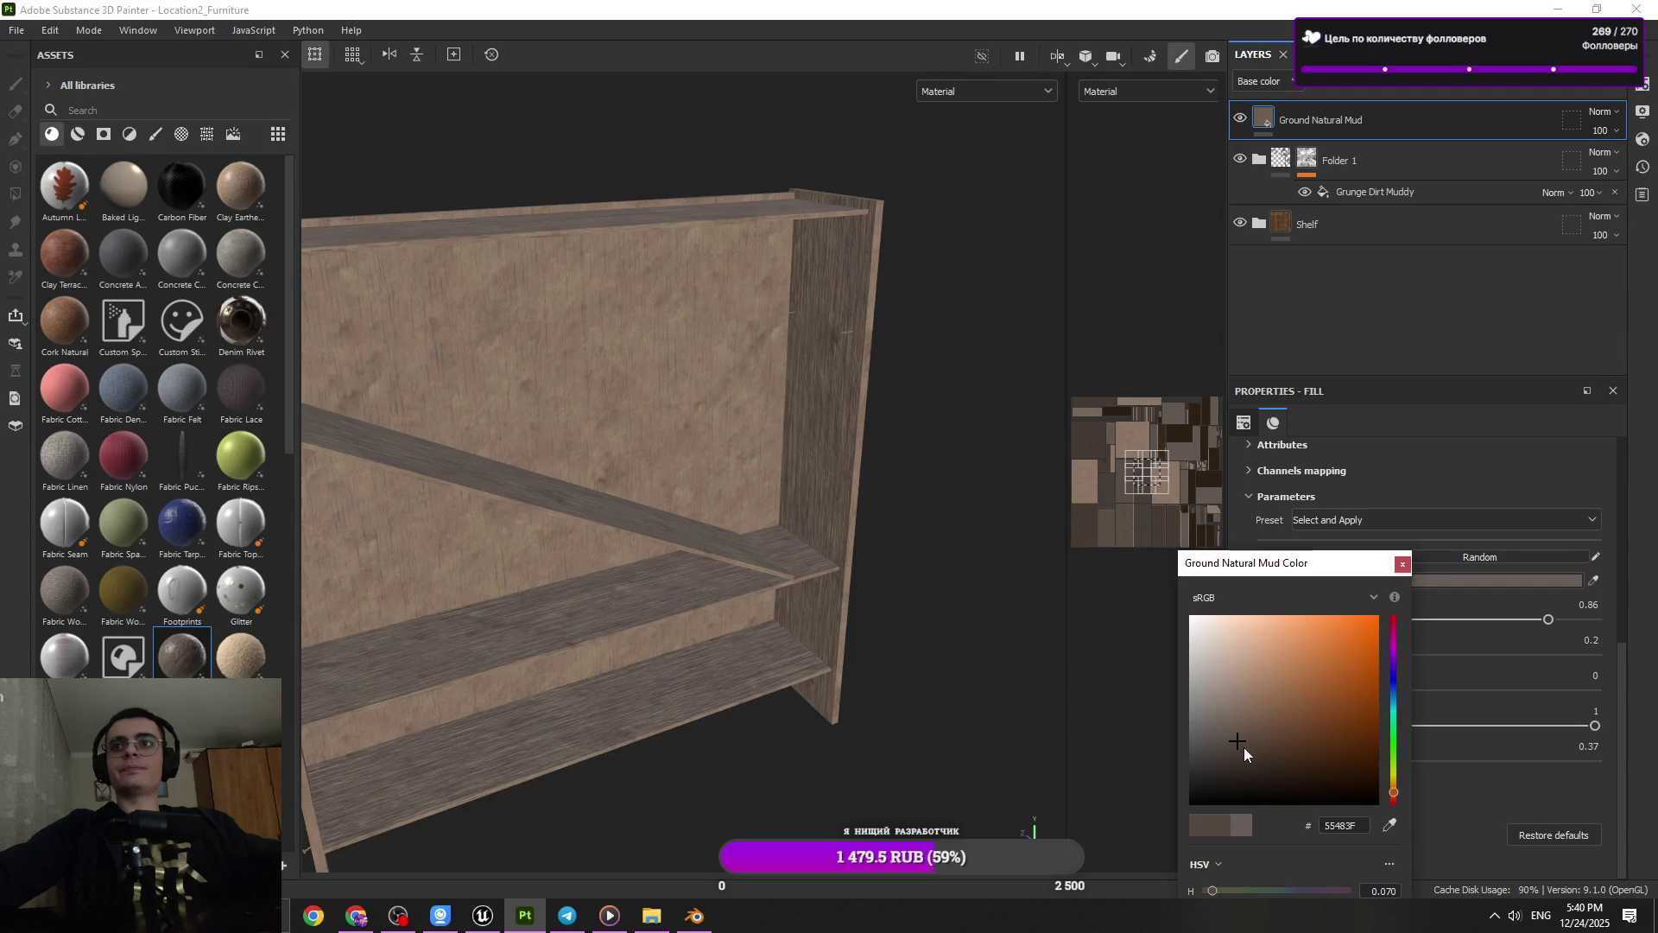
click(1248, 754)
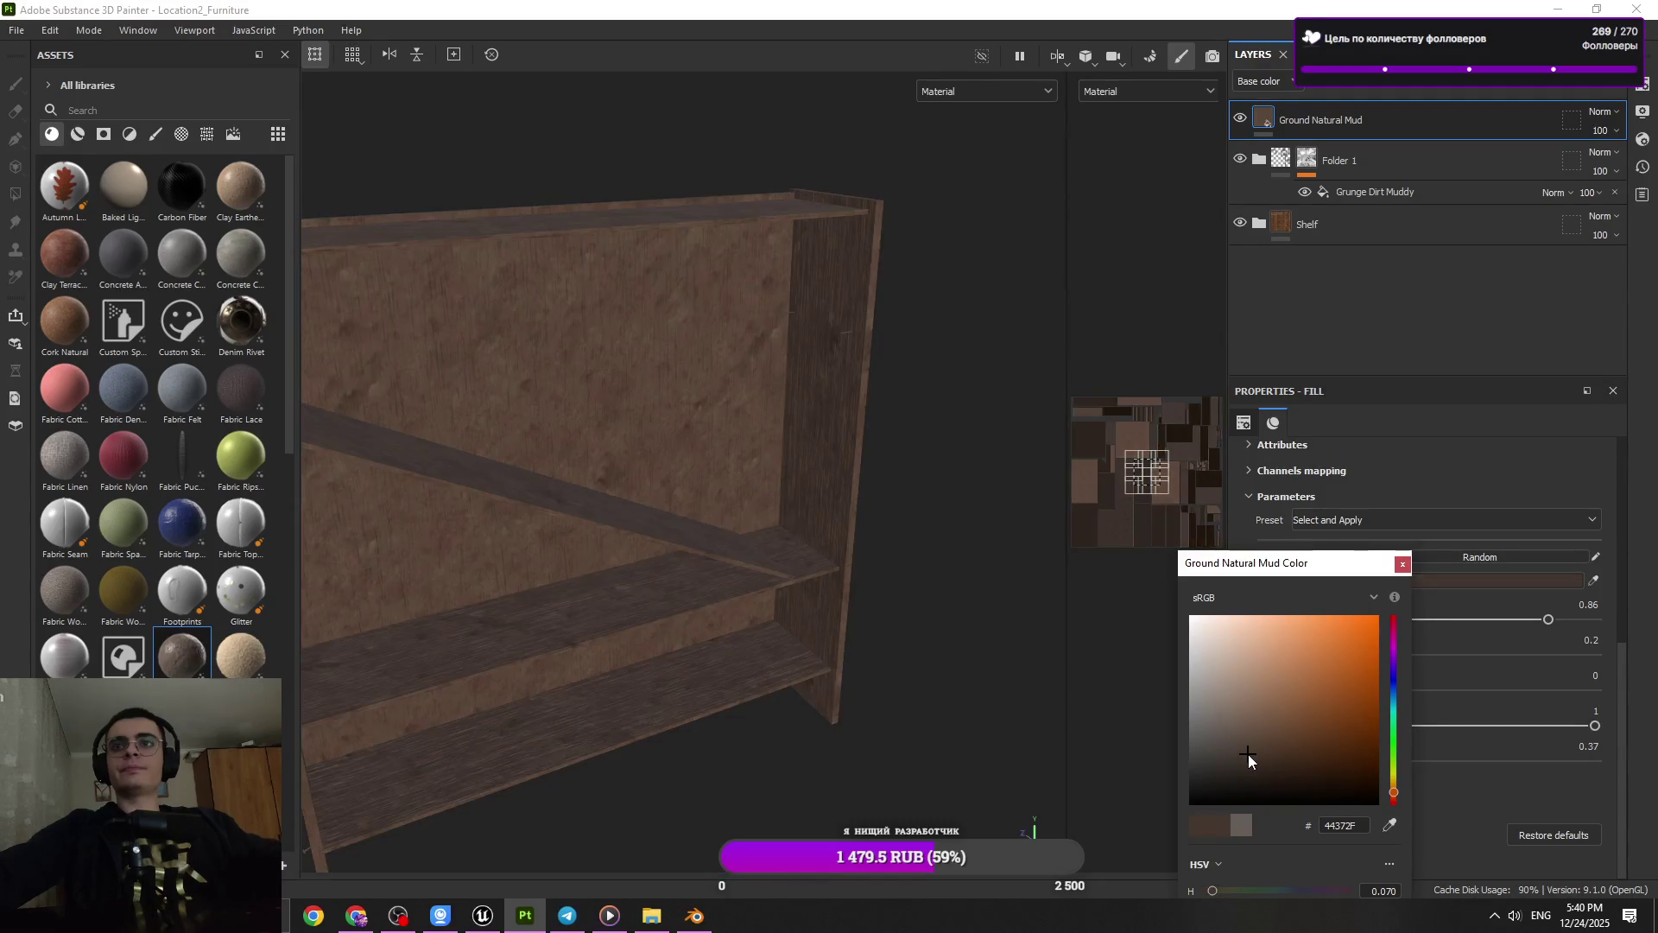
click(1251, 757)
drag(818, 489, 1042, 565)
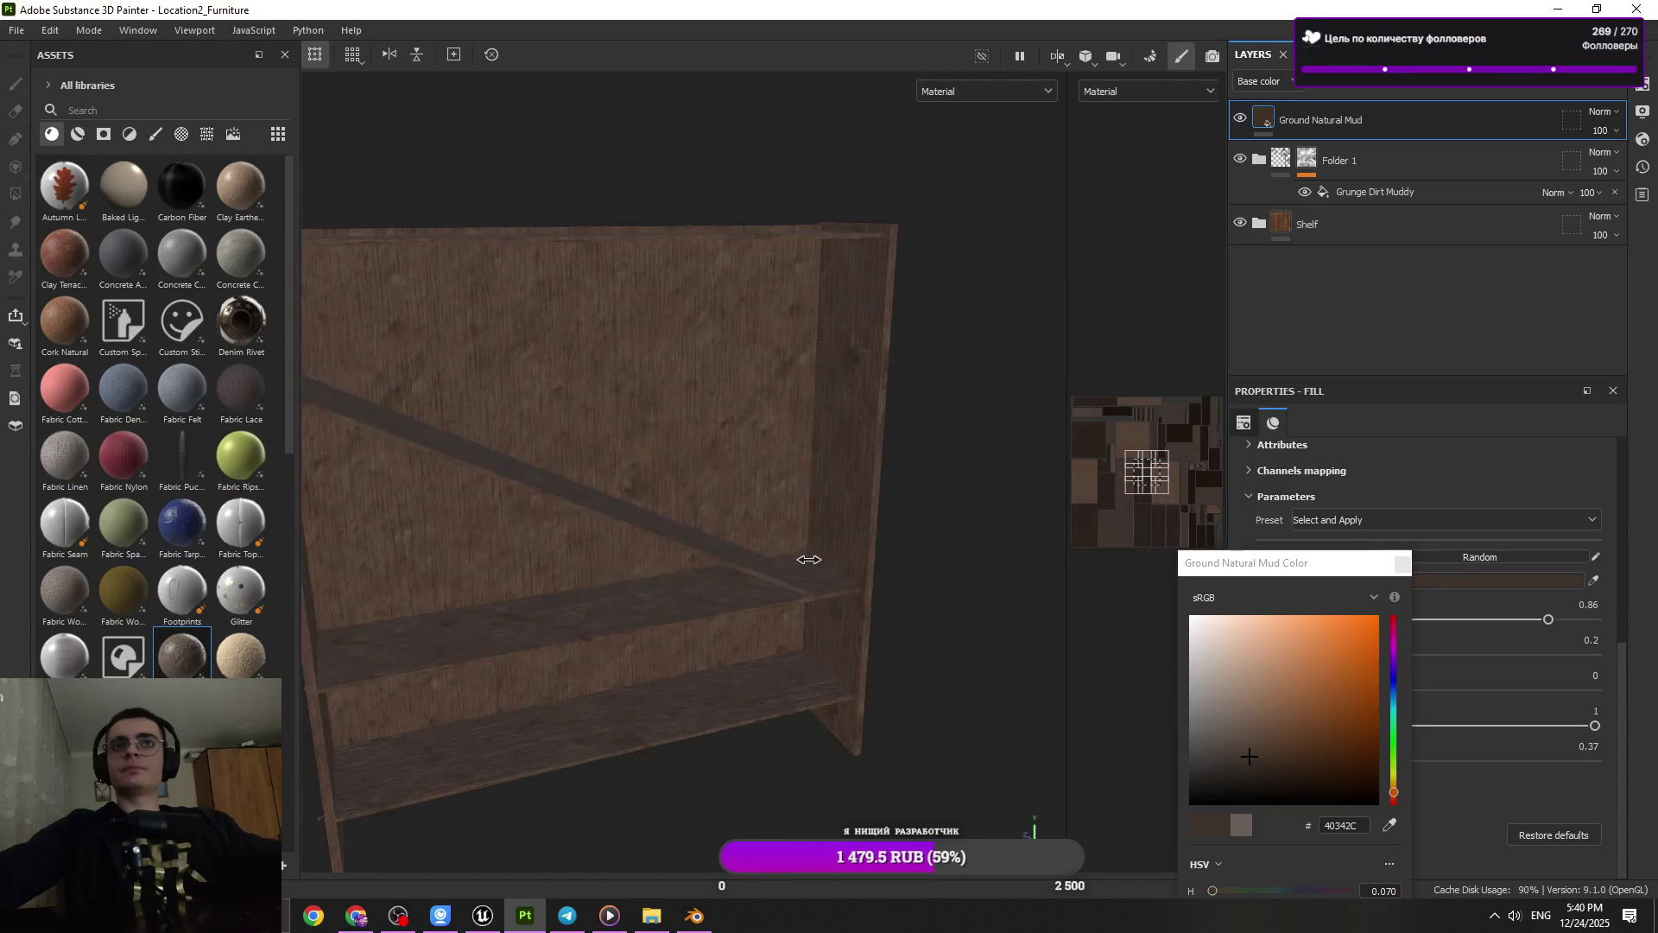
drag(1371, 570, 1267, 543)
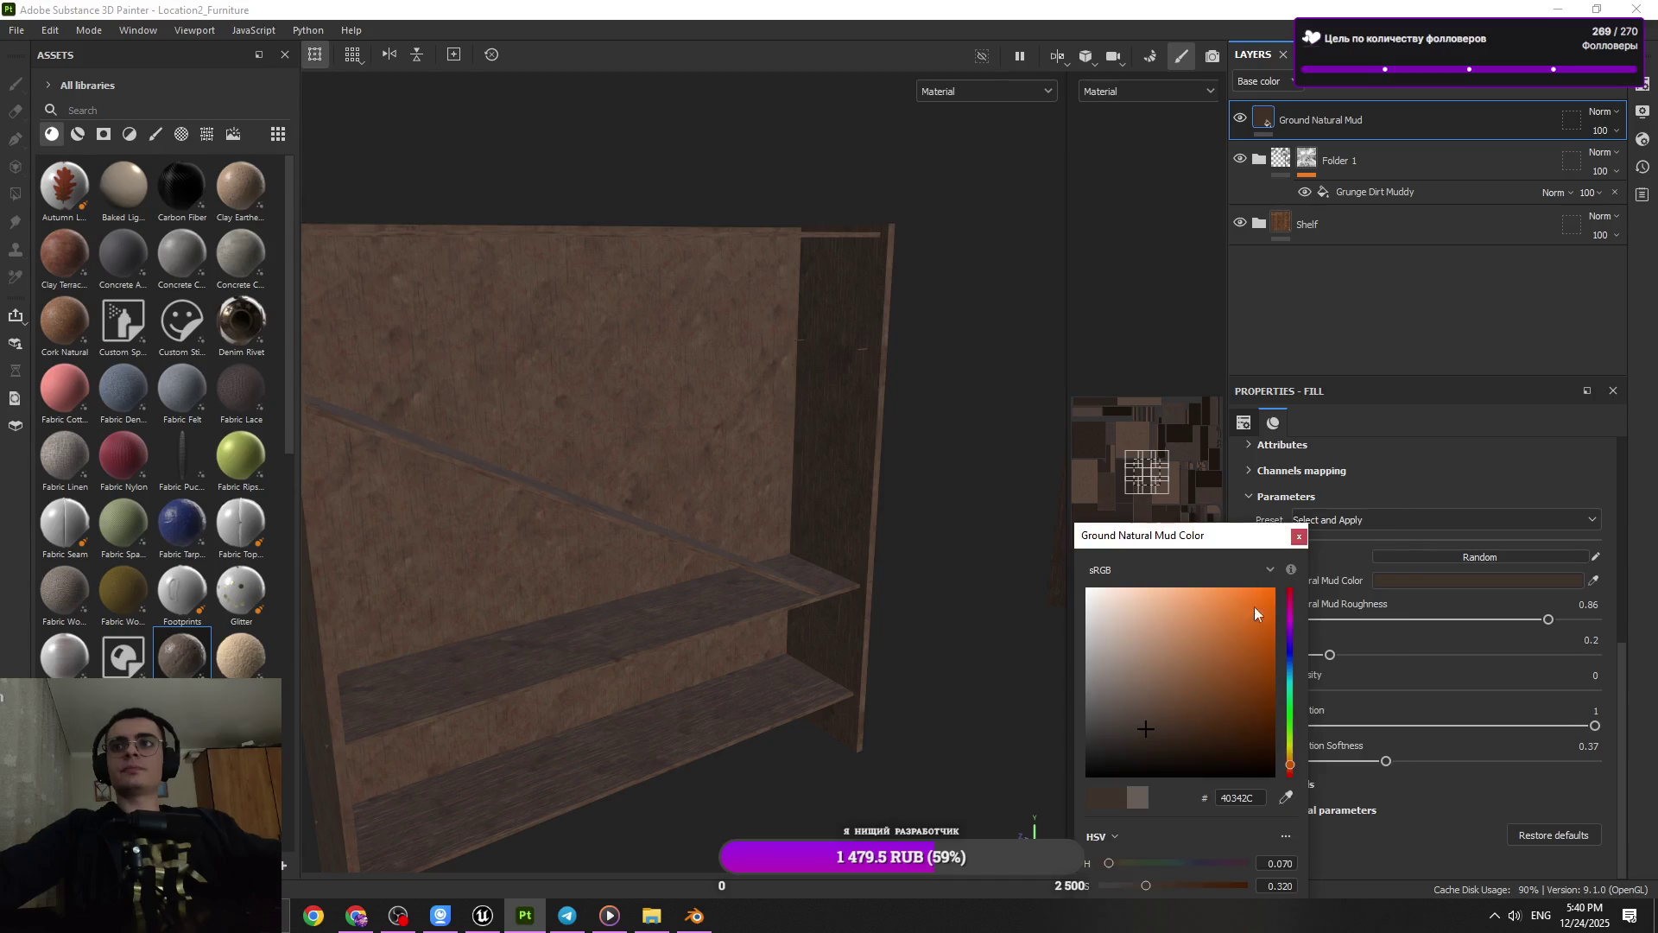
drag(1152, 718, 1133, 724)
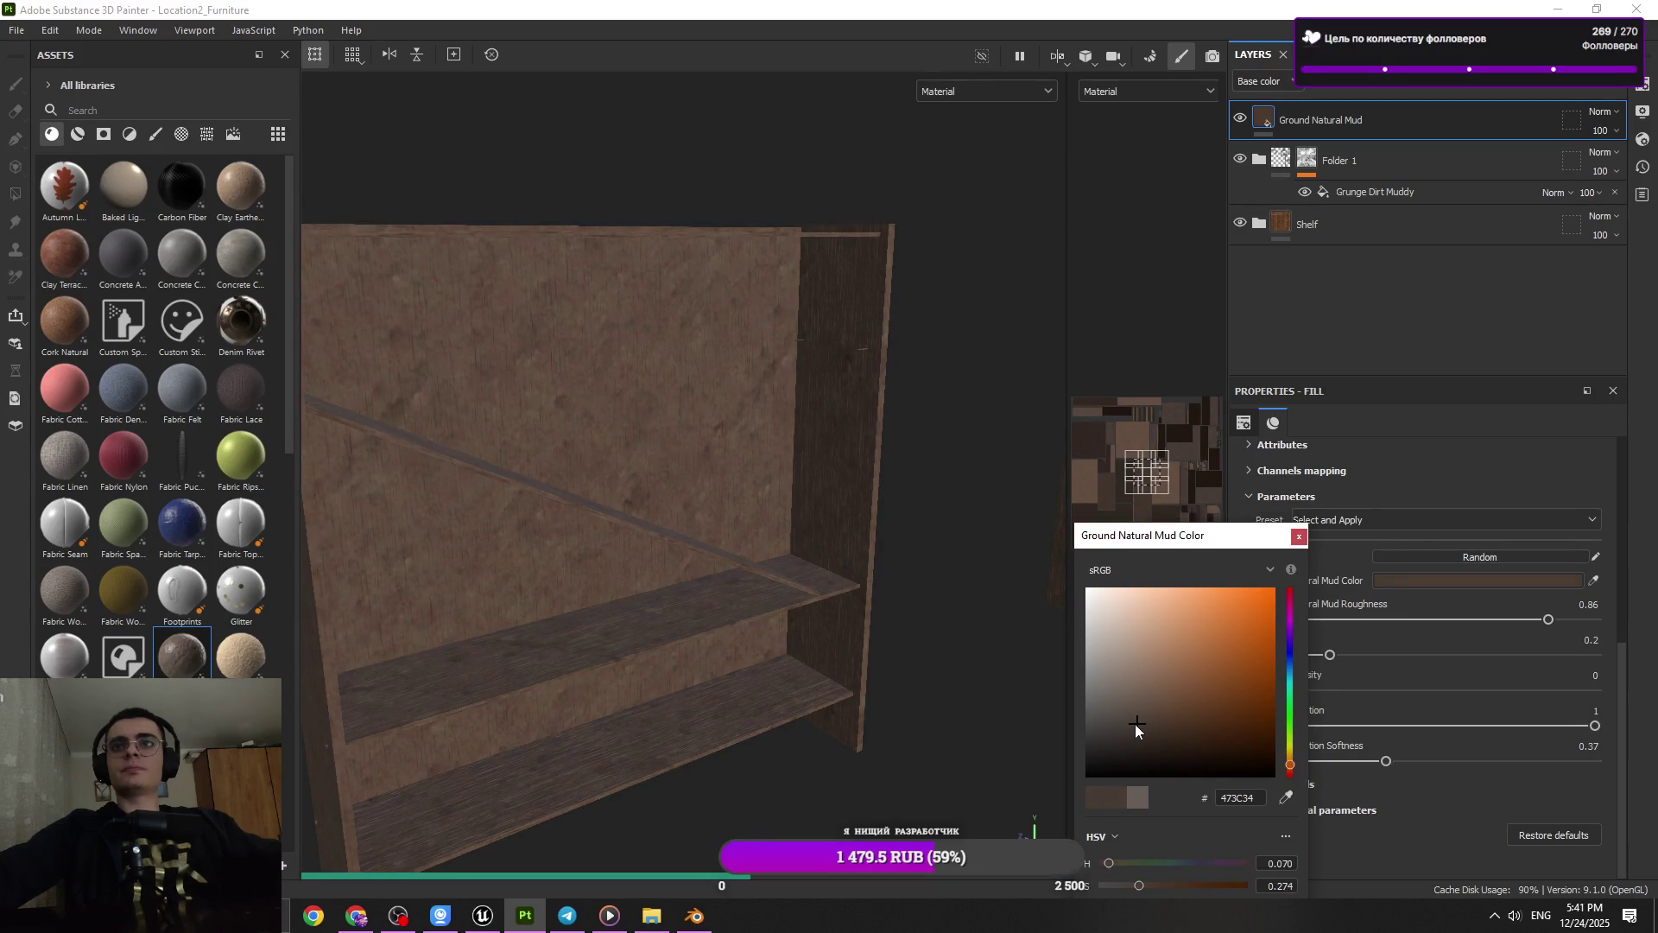
drag(1278, 540, 1095, 550)
click(1114, 547)
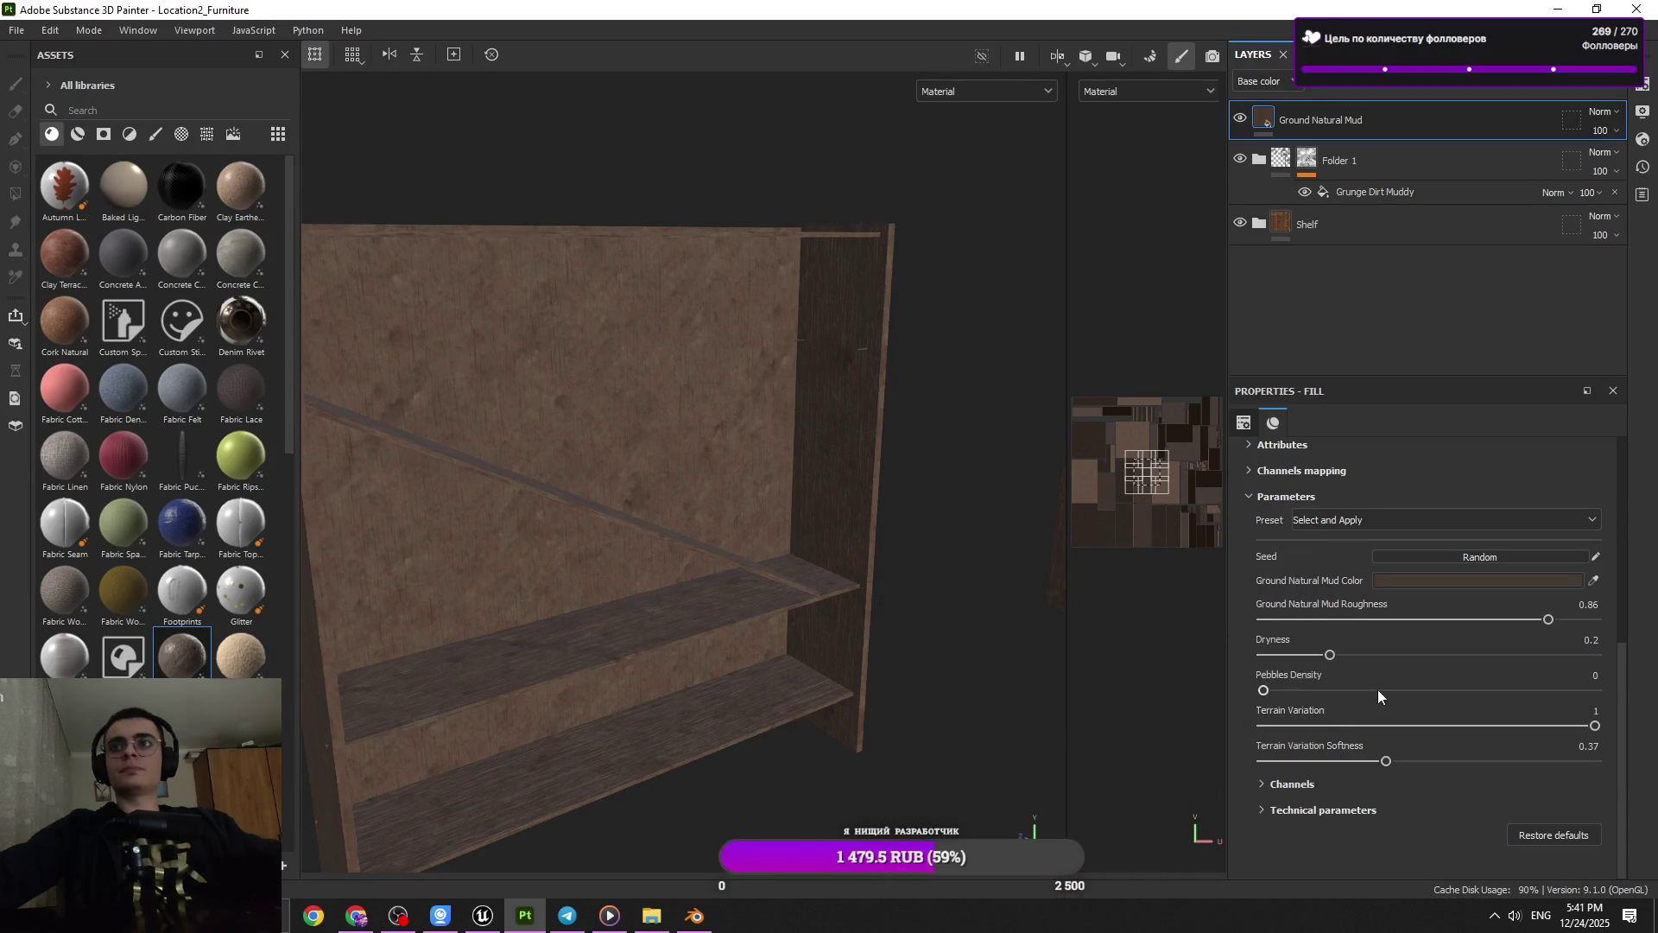
Leave pebbles off the mud and add a black mask to the Ground Natural Mud layer
click(1379, 690)
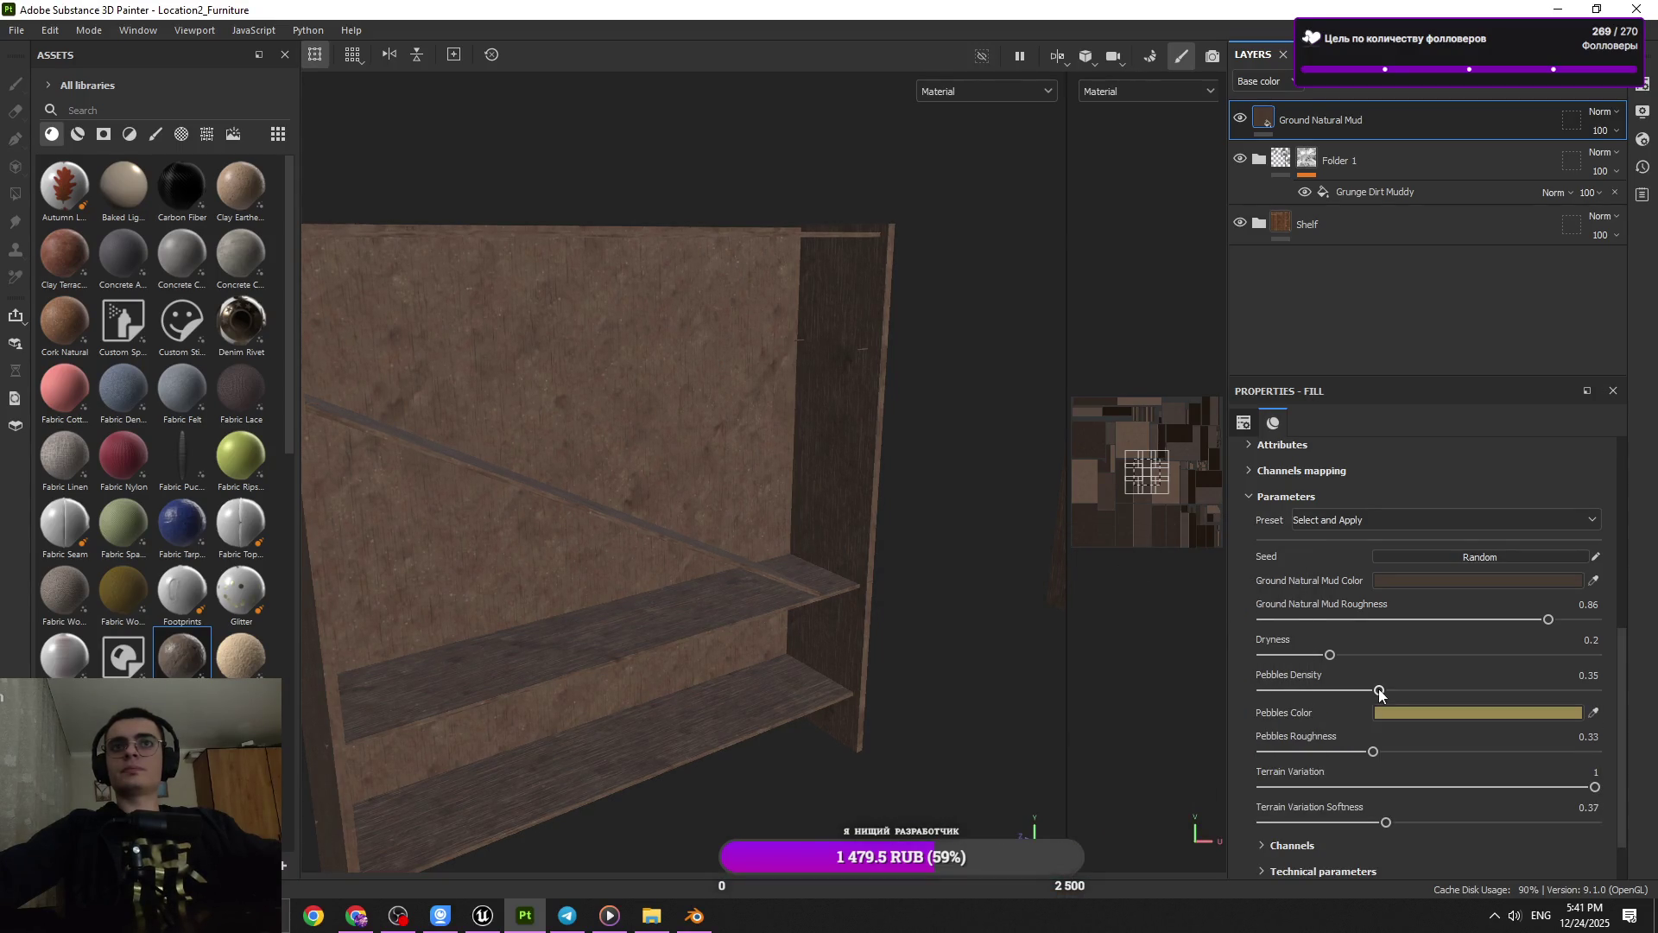
drag(1358, 689, 1254, 695)
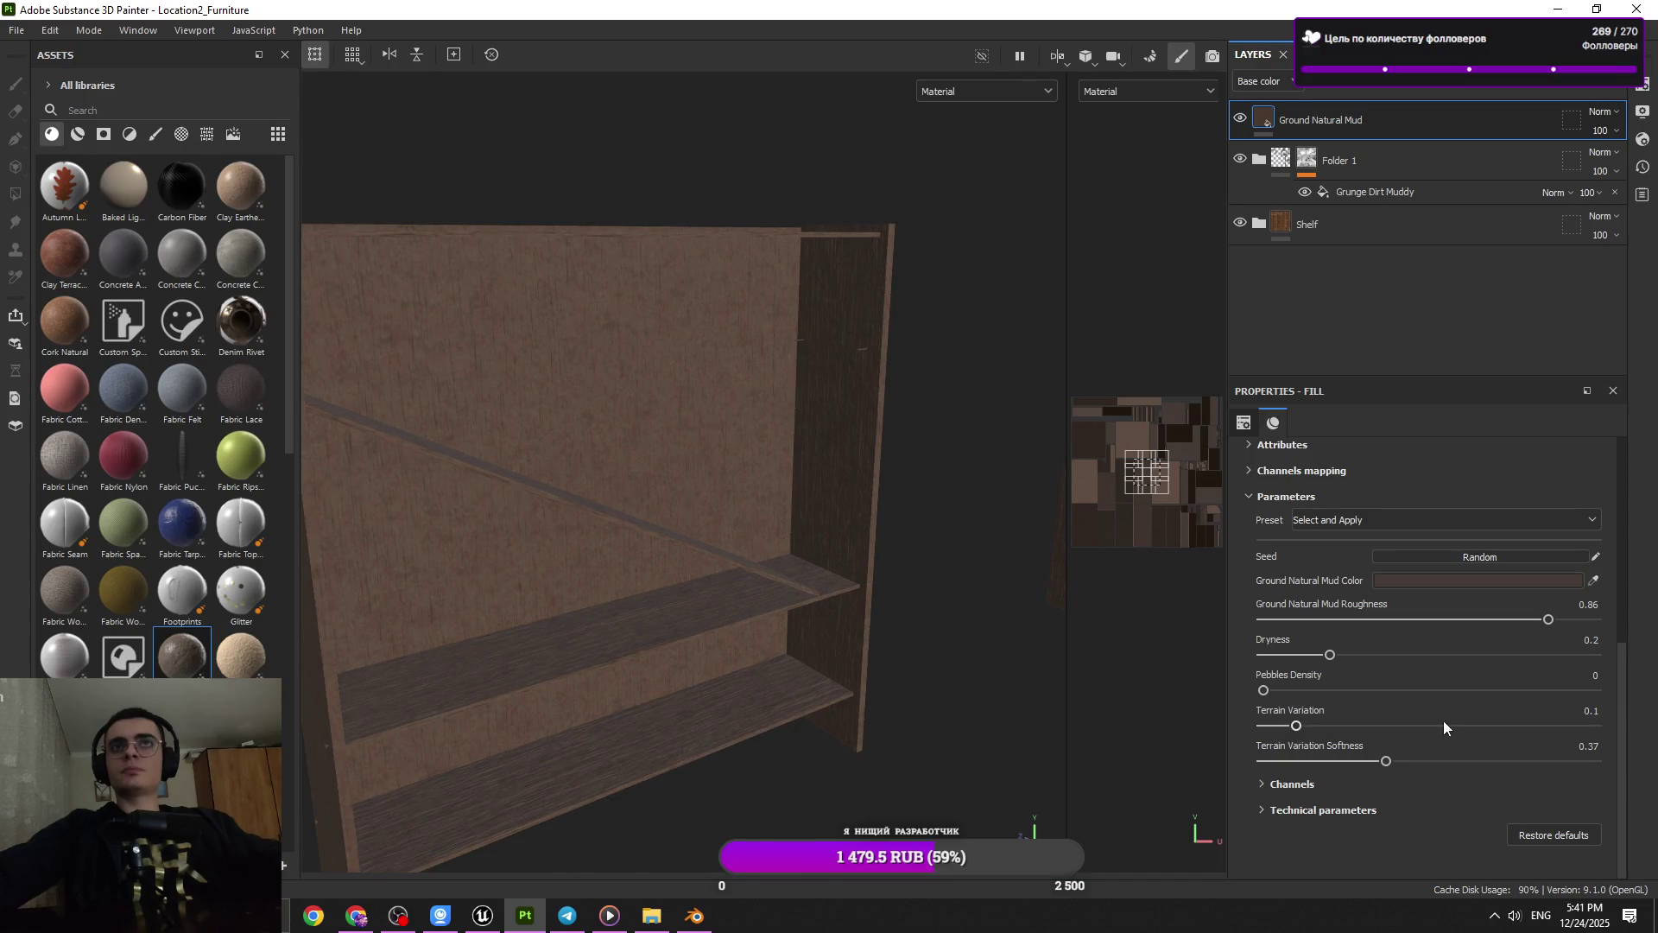
scroll(up, 3)
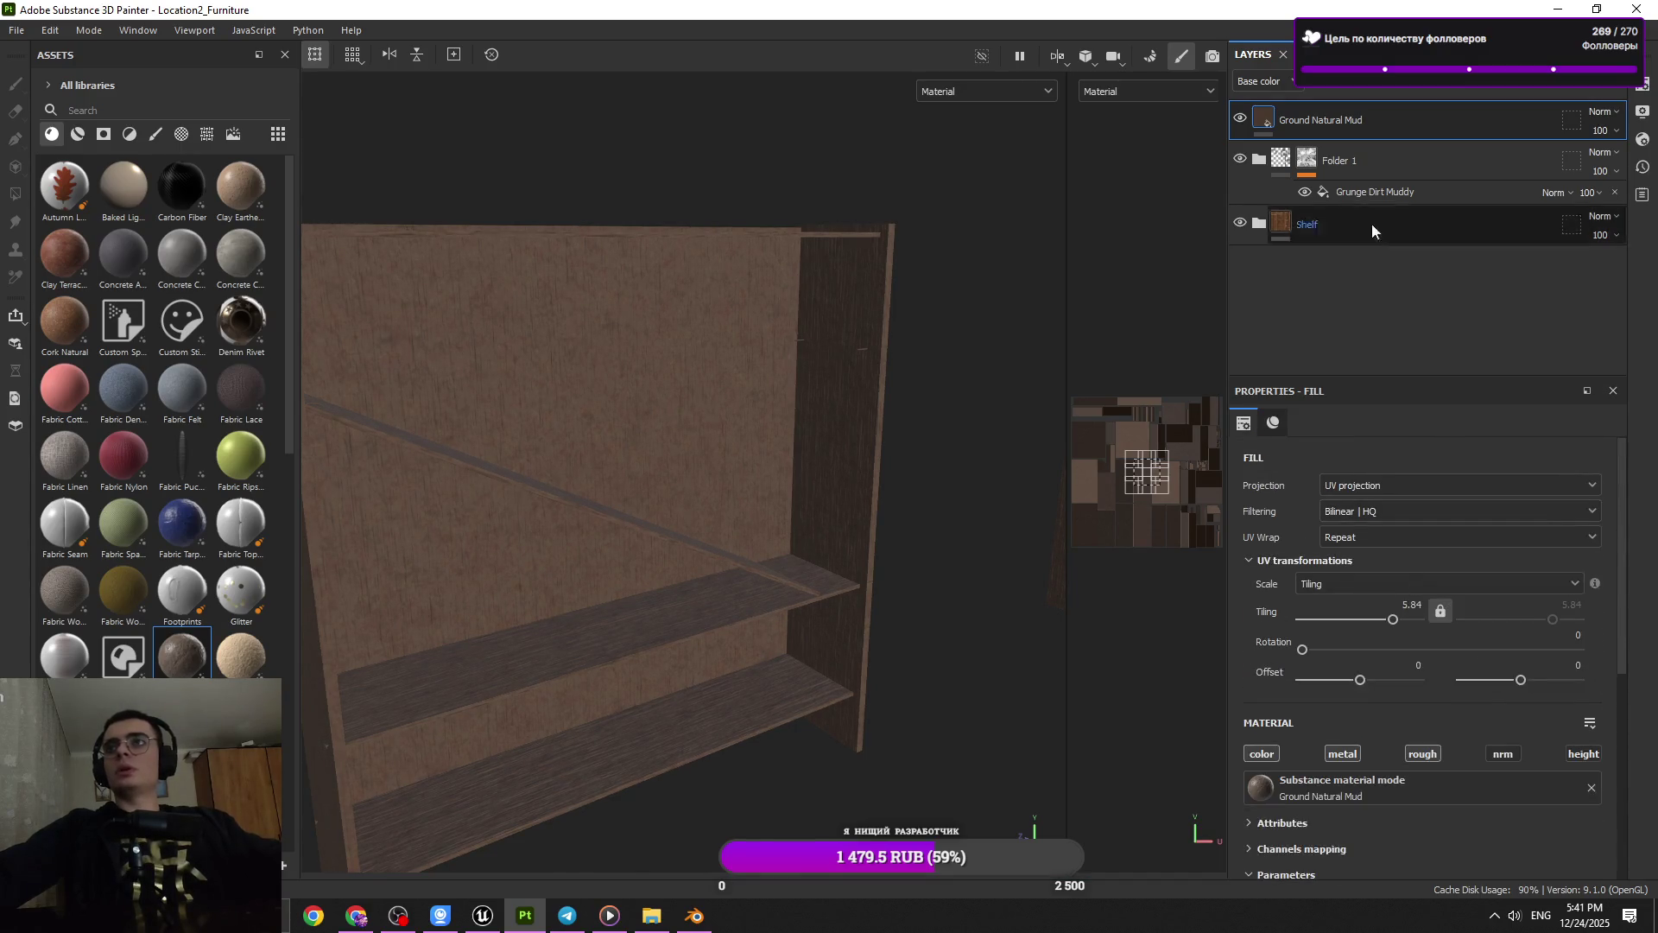
right_click(1468, 102)
click(1499, 124)
right_click(1468, 104)
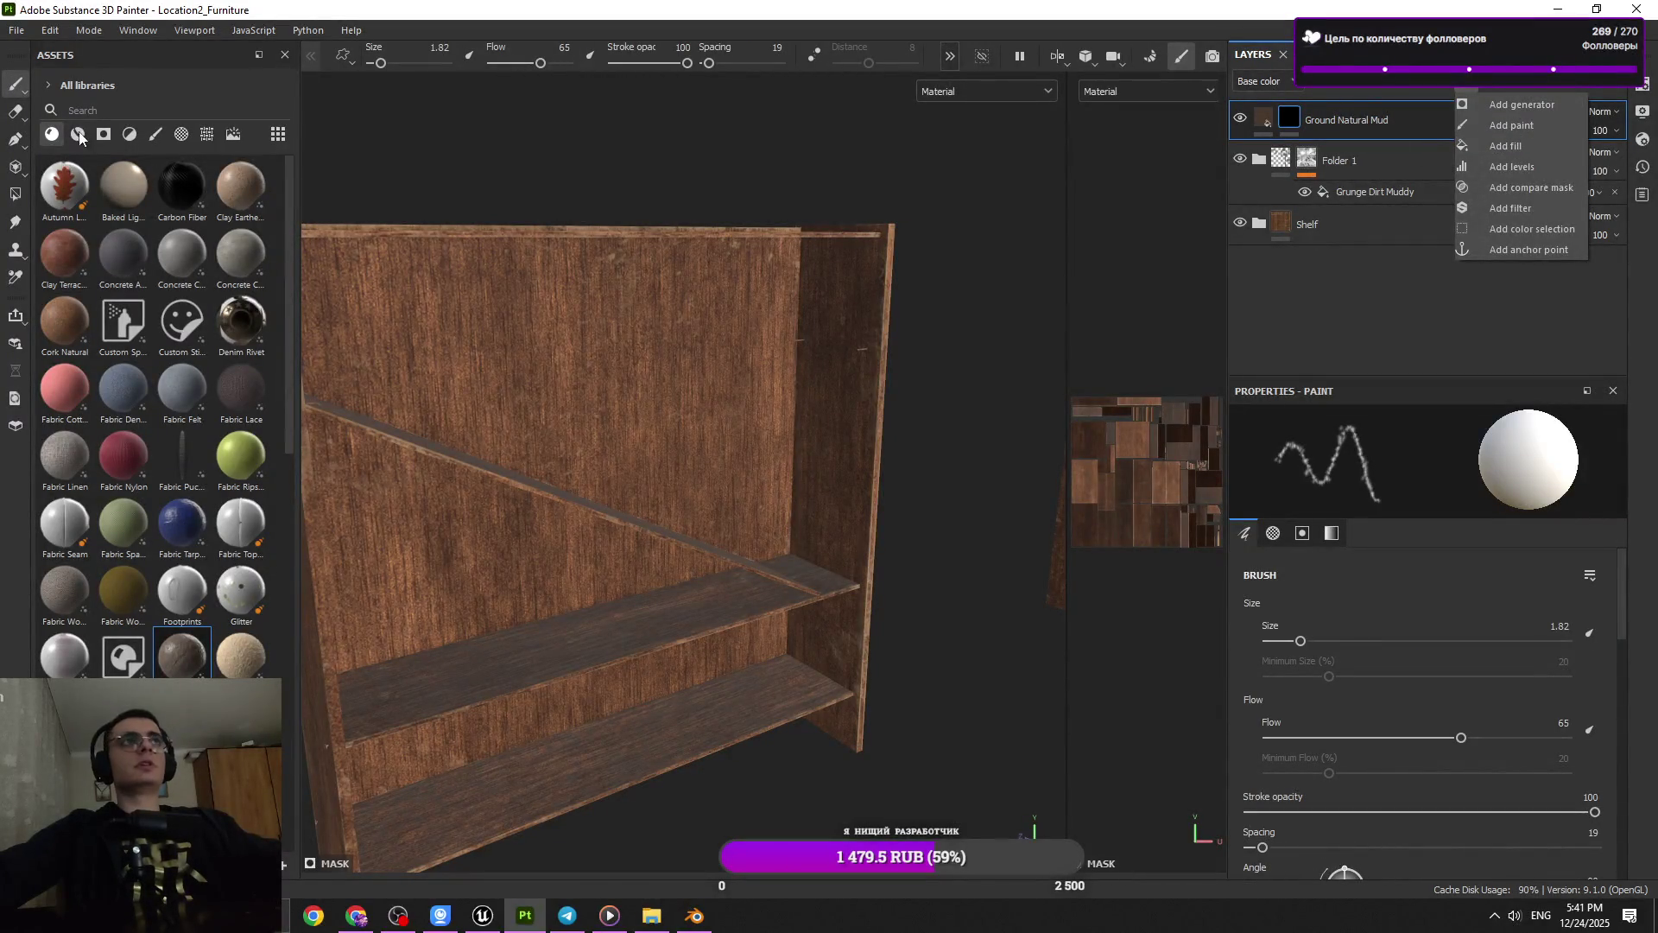
Apply the Dirt Ground smart mask to the mud layer, then undo it
click(78, 134)
click(104, 134)
drag(65, 320, 1291, 121)
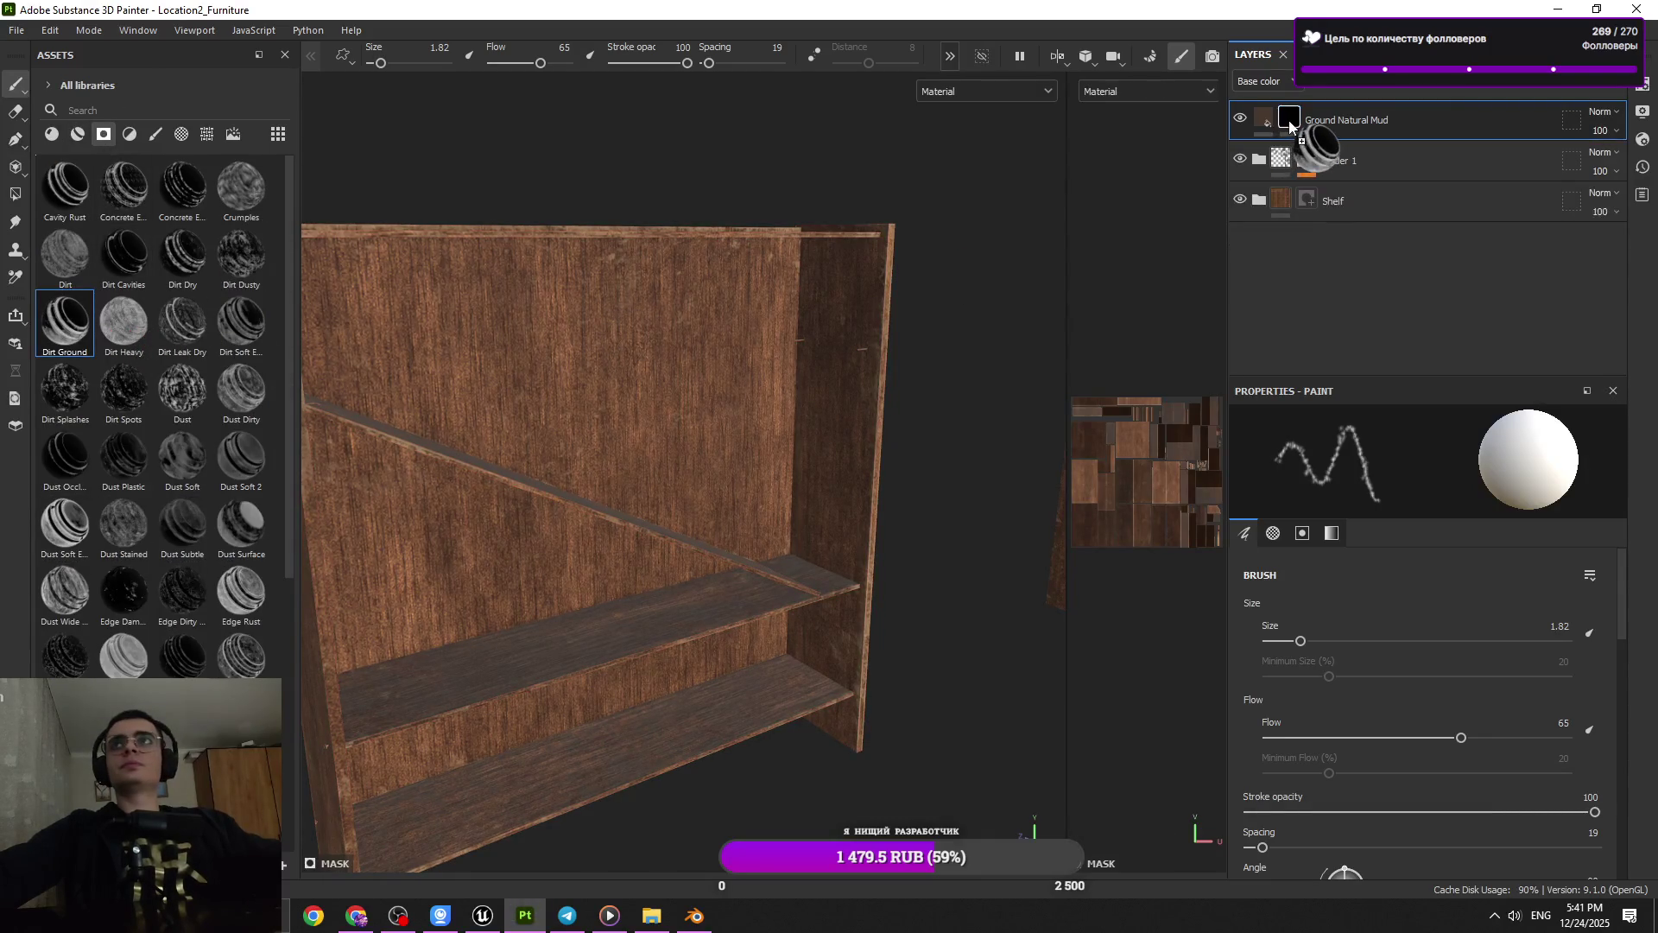
drag(908, 517, 755, 559)
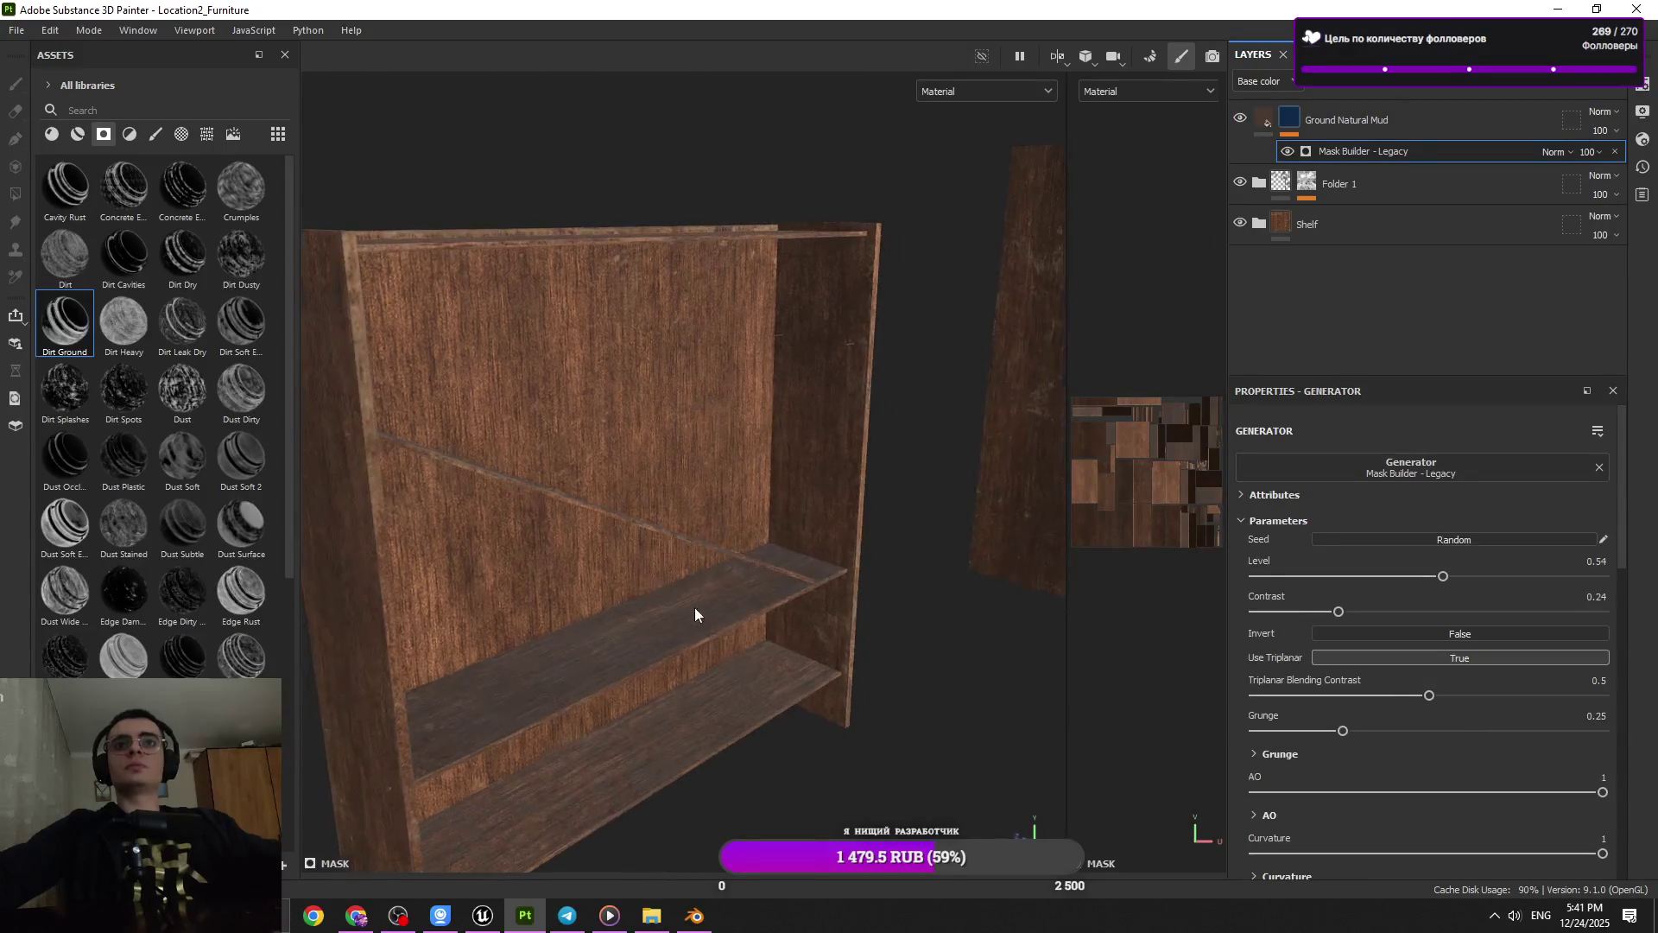
key(ctrl+z)
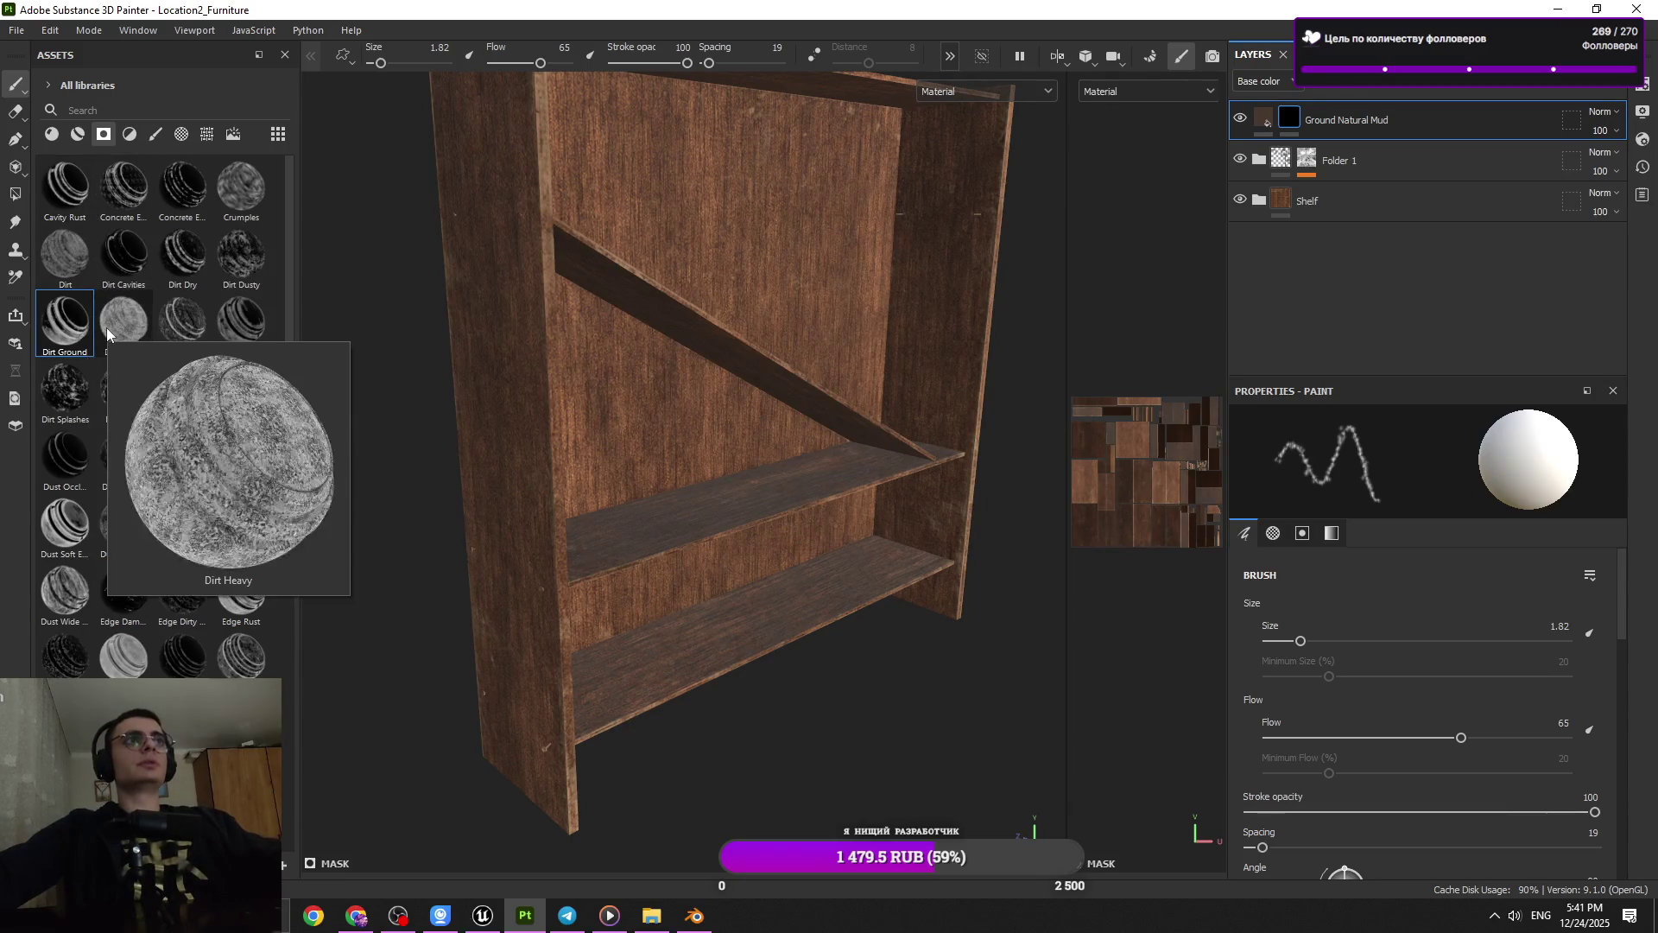
Switch the assets to Filters and open the mud layer's effect list
mouse_move(128, 269)
click(136, 127)
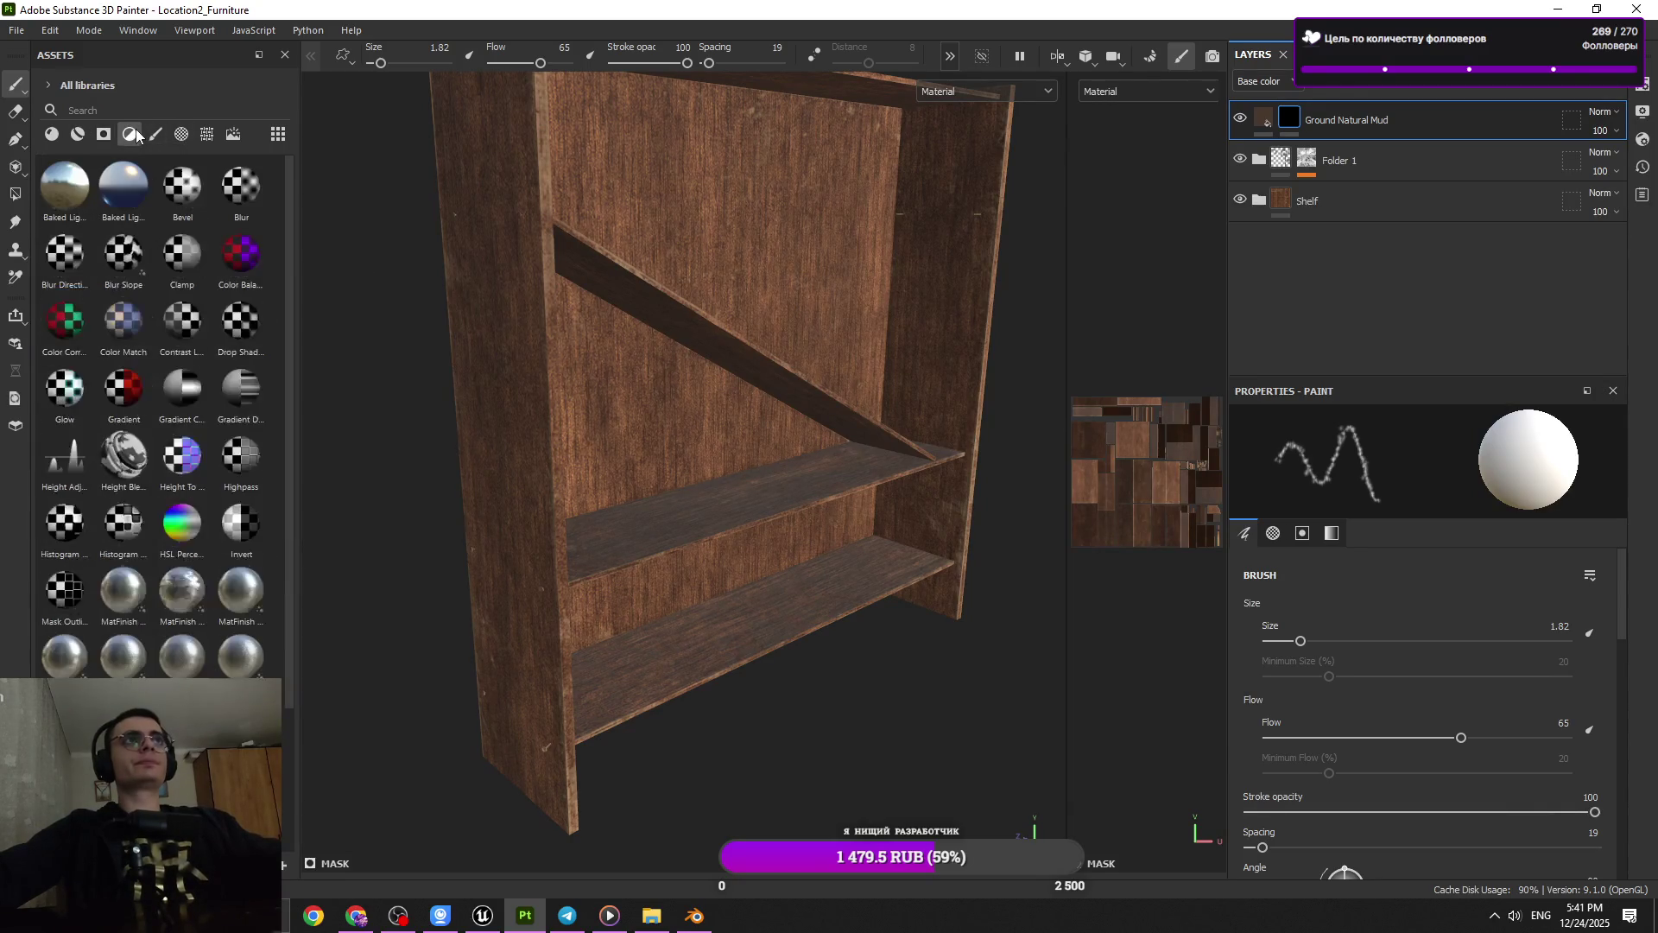
click(206, 134)
Add a Fill effect inside the Ground Natural Mud layer's mask
click(1466, 81)
click(1505, 146)
scroll(down, 3)
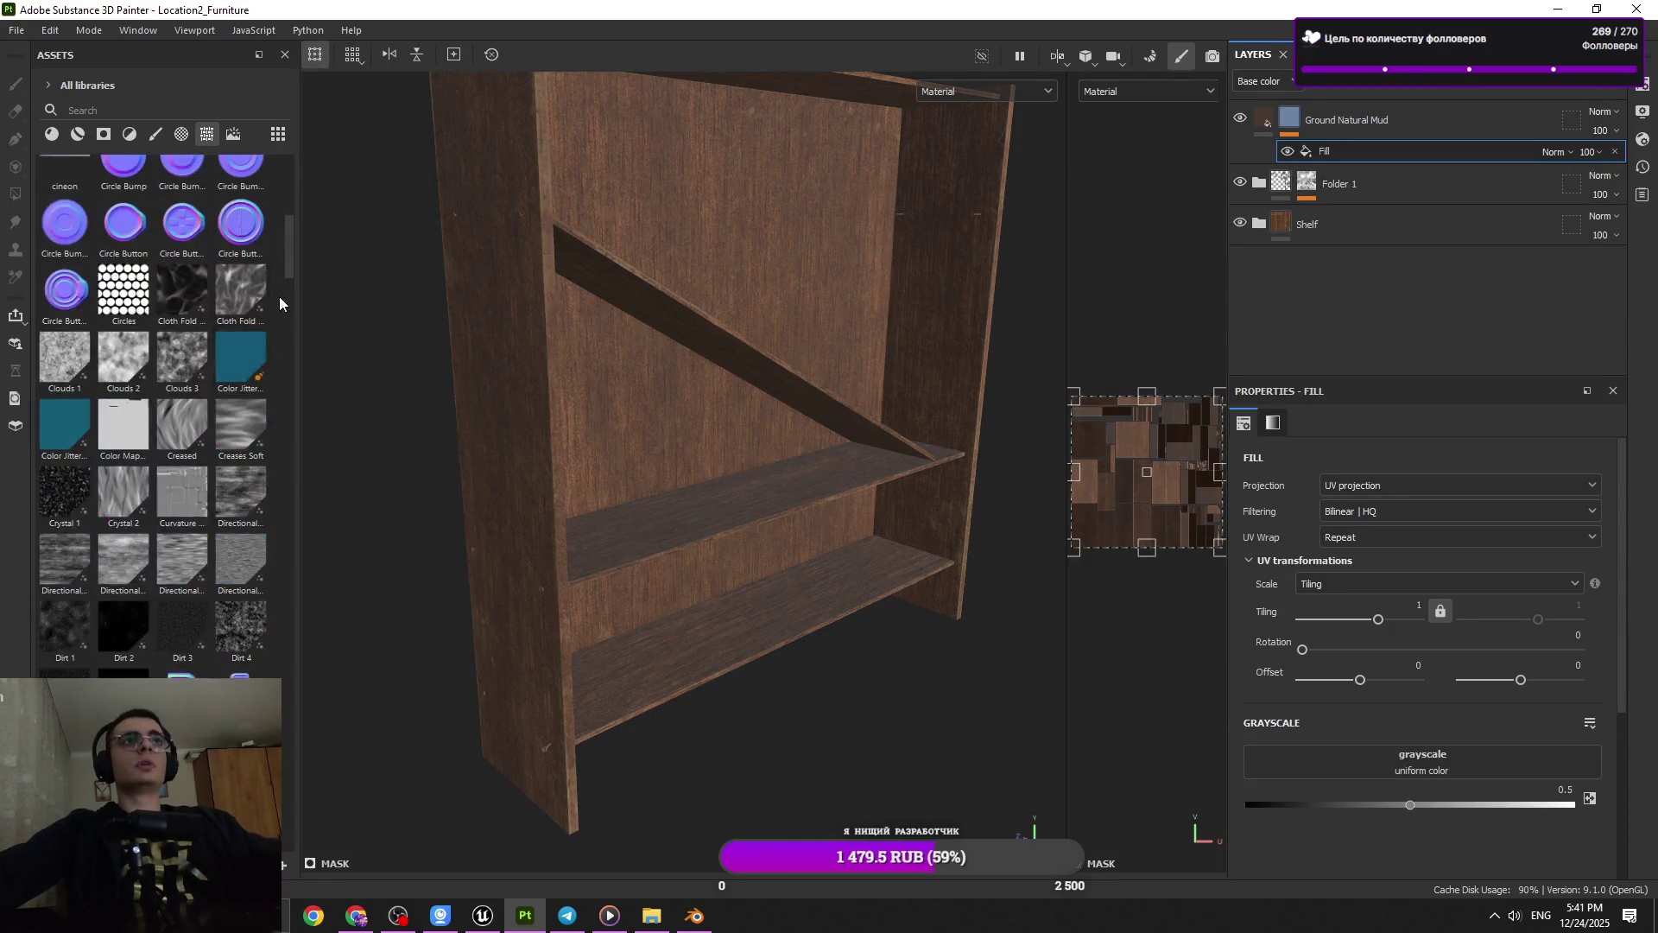
drag(289, 246, 290, 461)
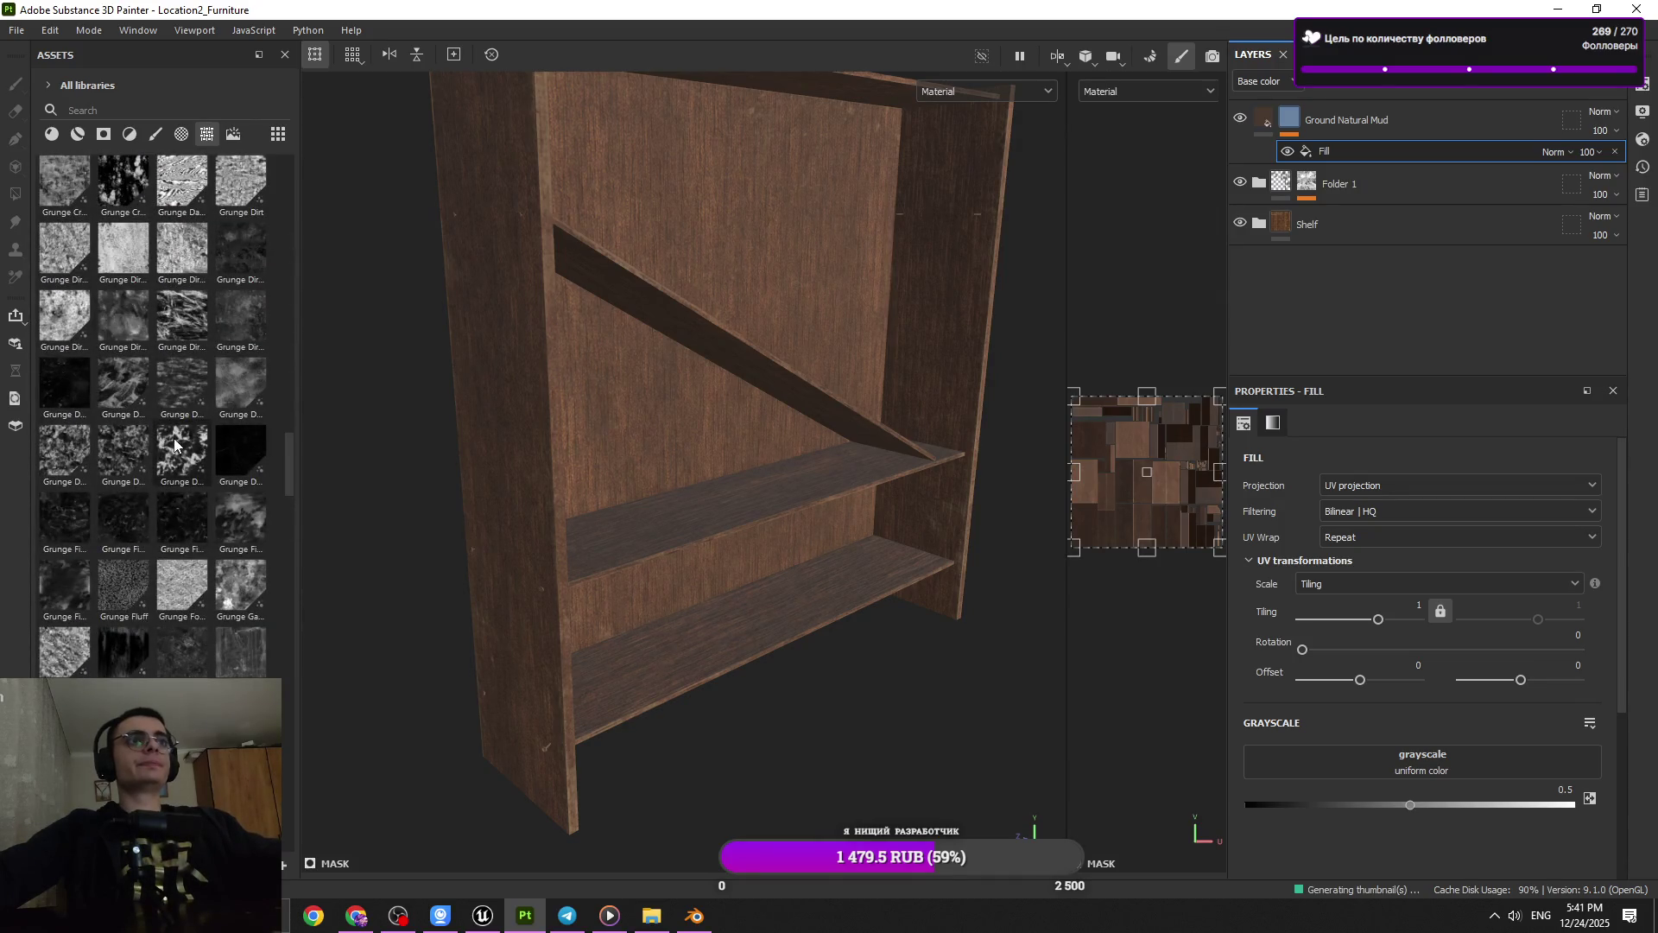
Frame the whole shelf and set the fill's projection to Planar projection
mouse_move(123, 400)
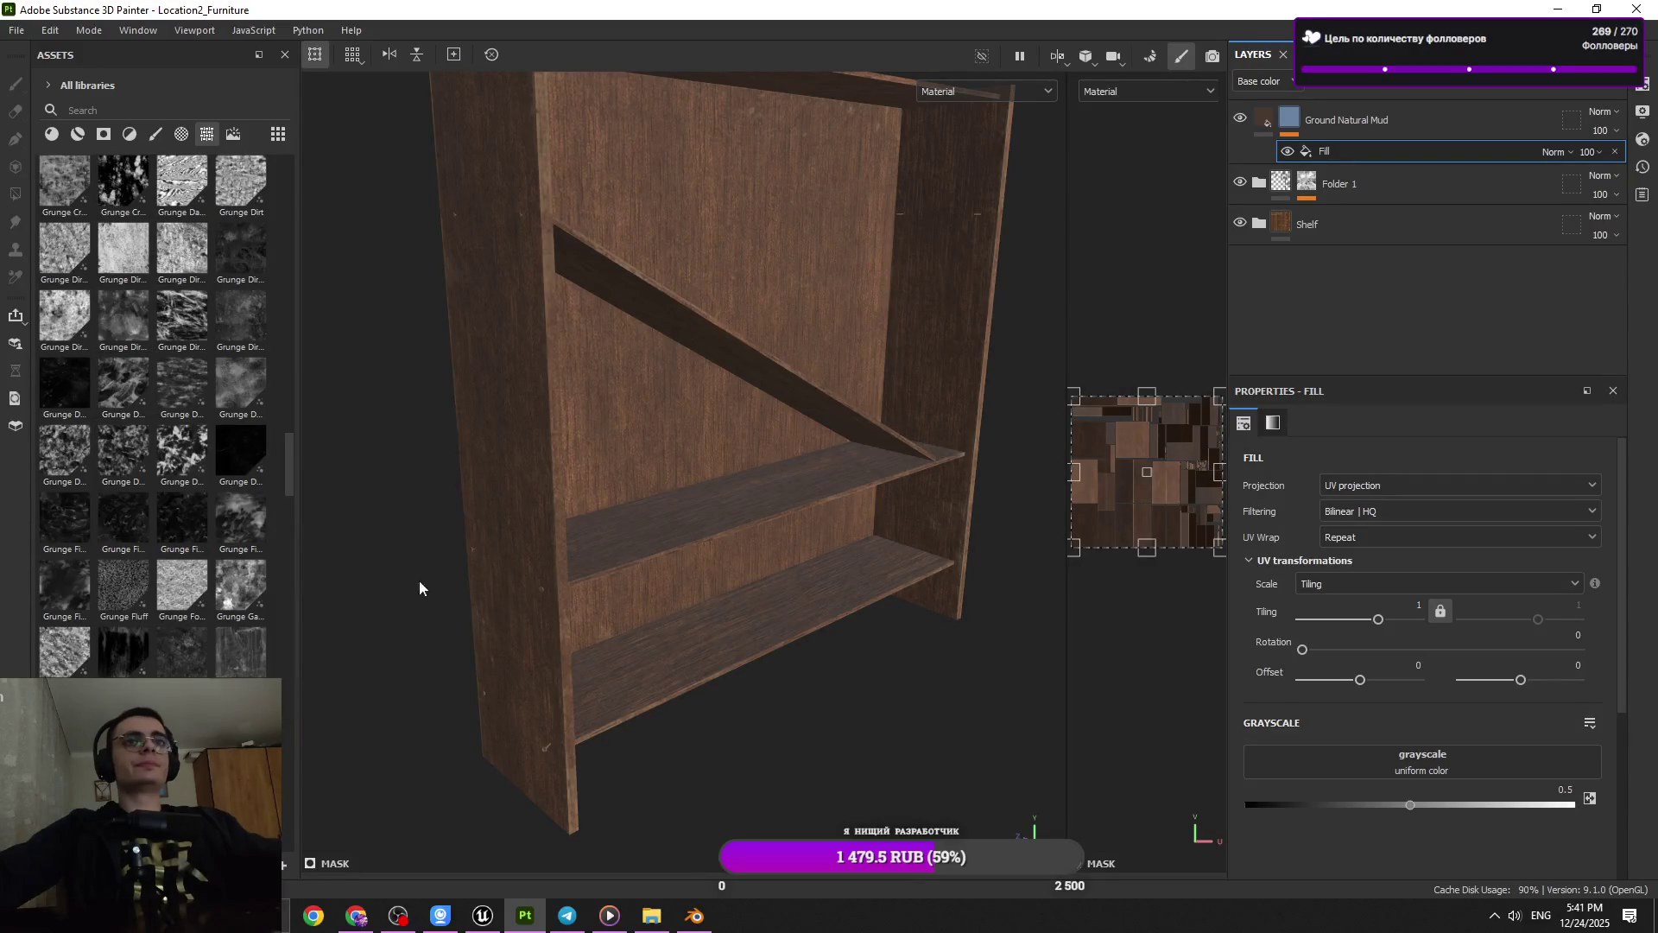
key(f)
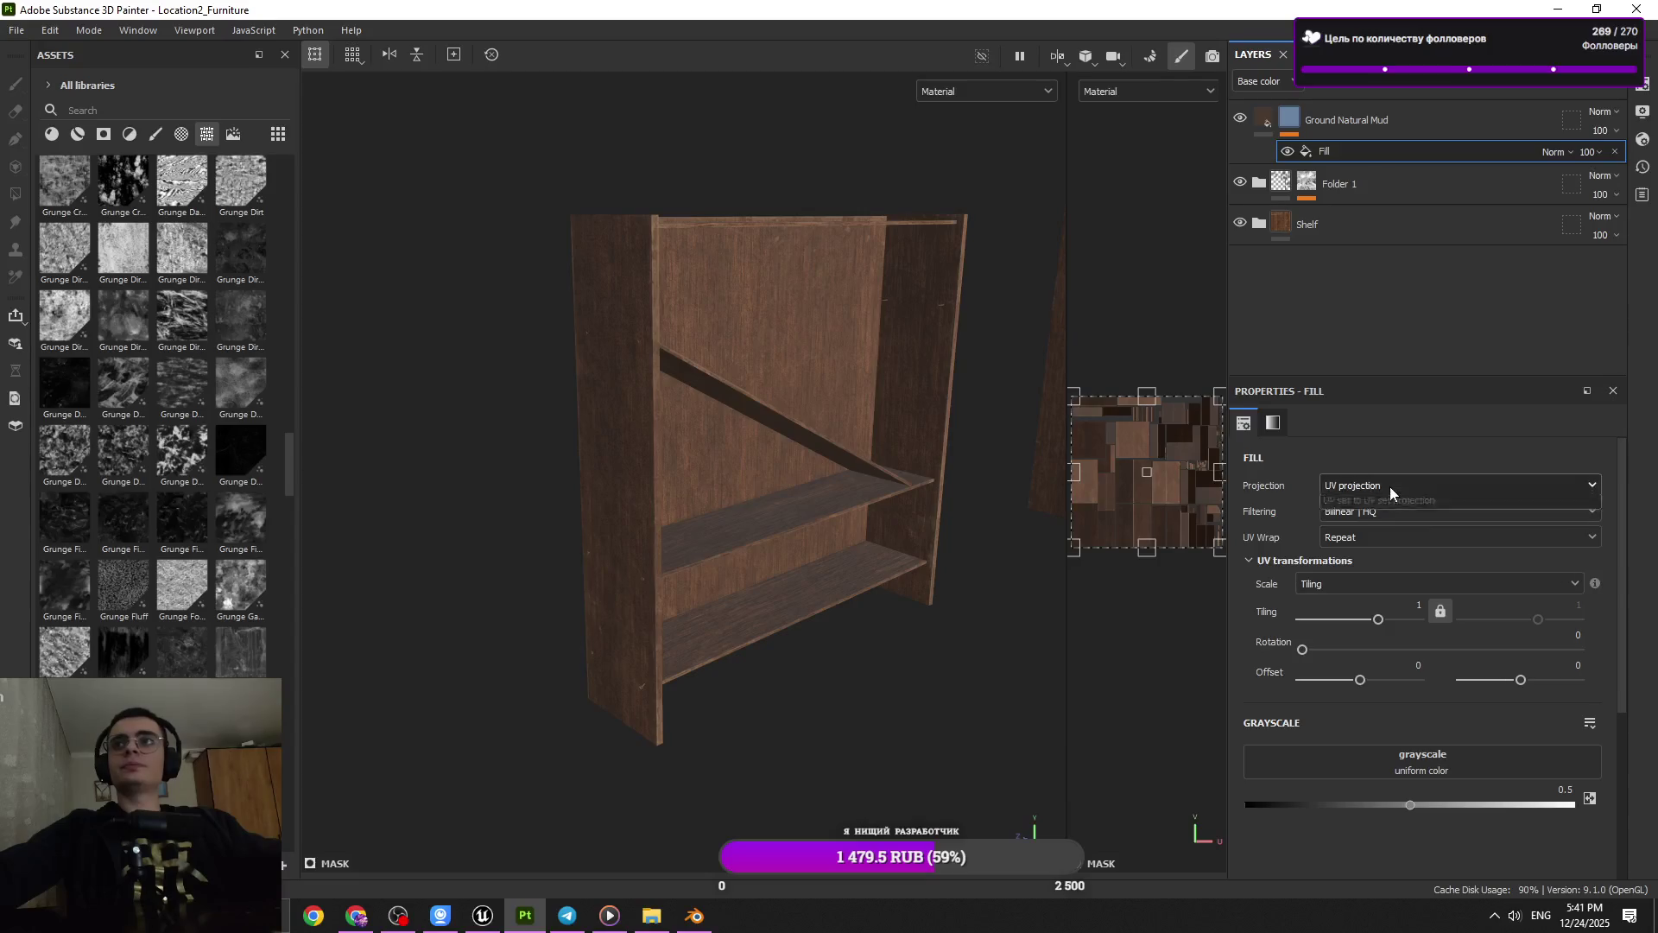
click(1390, 486)
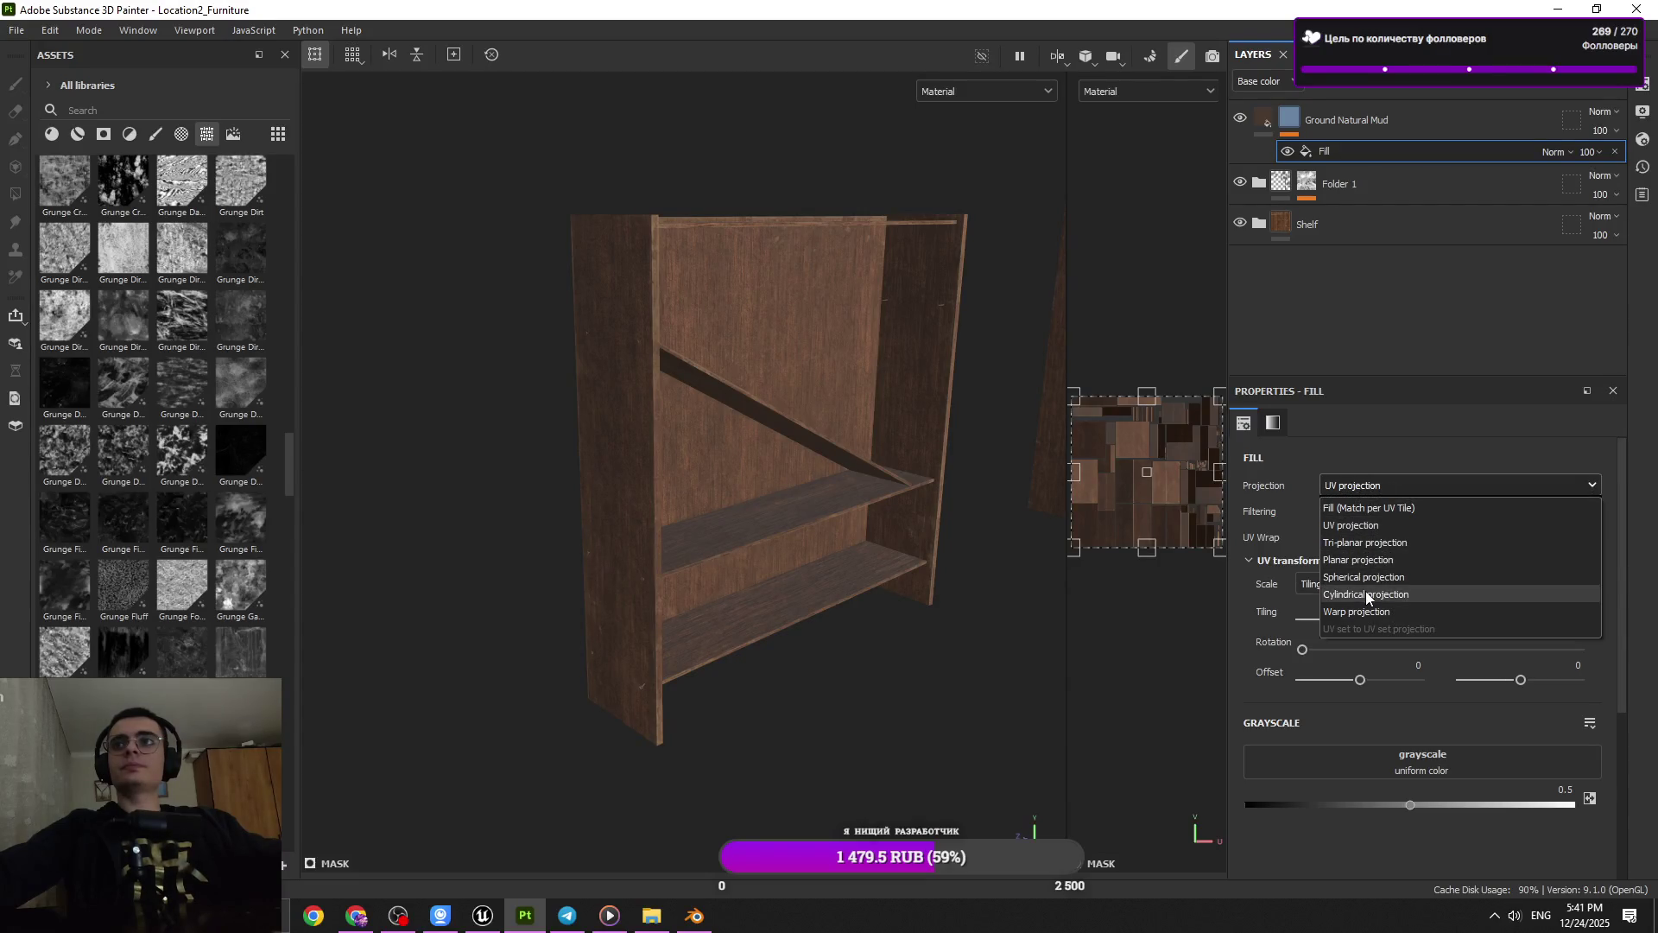
click(1360, 559)
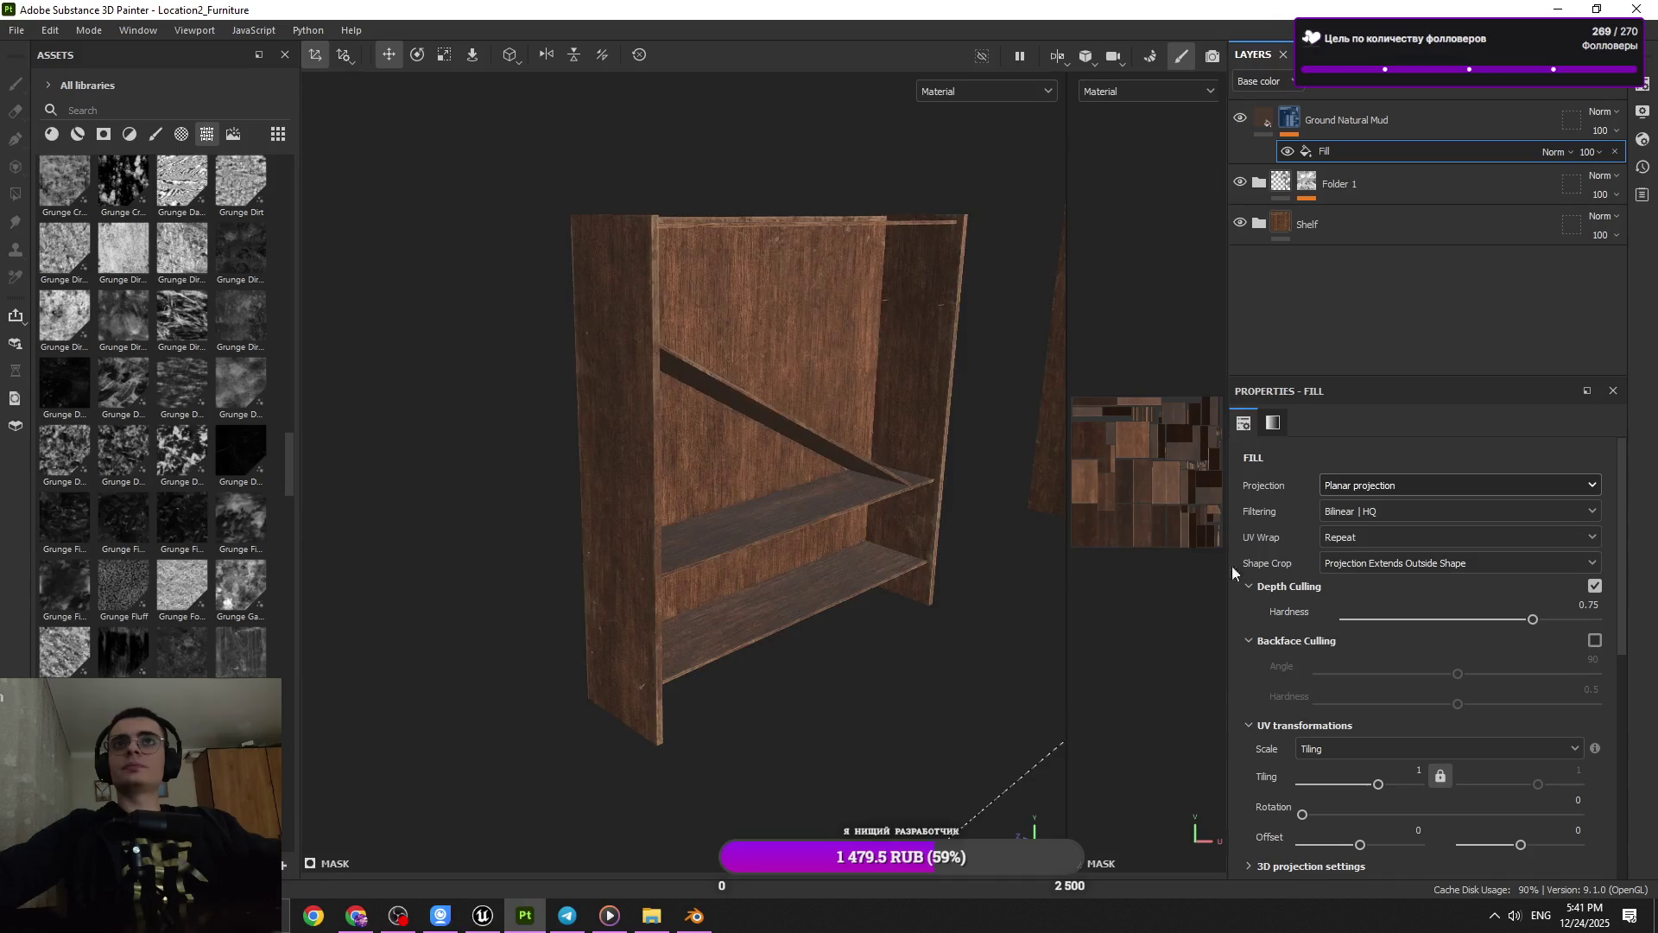
Orbit around the shelf and drag the planar projection box down
scroll(down, 3)
drag(956, 557, 867, 564)
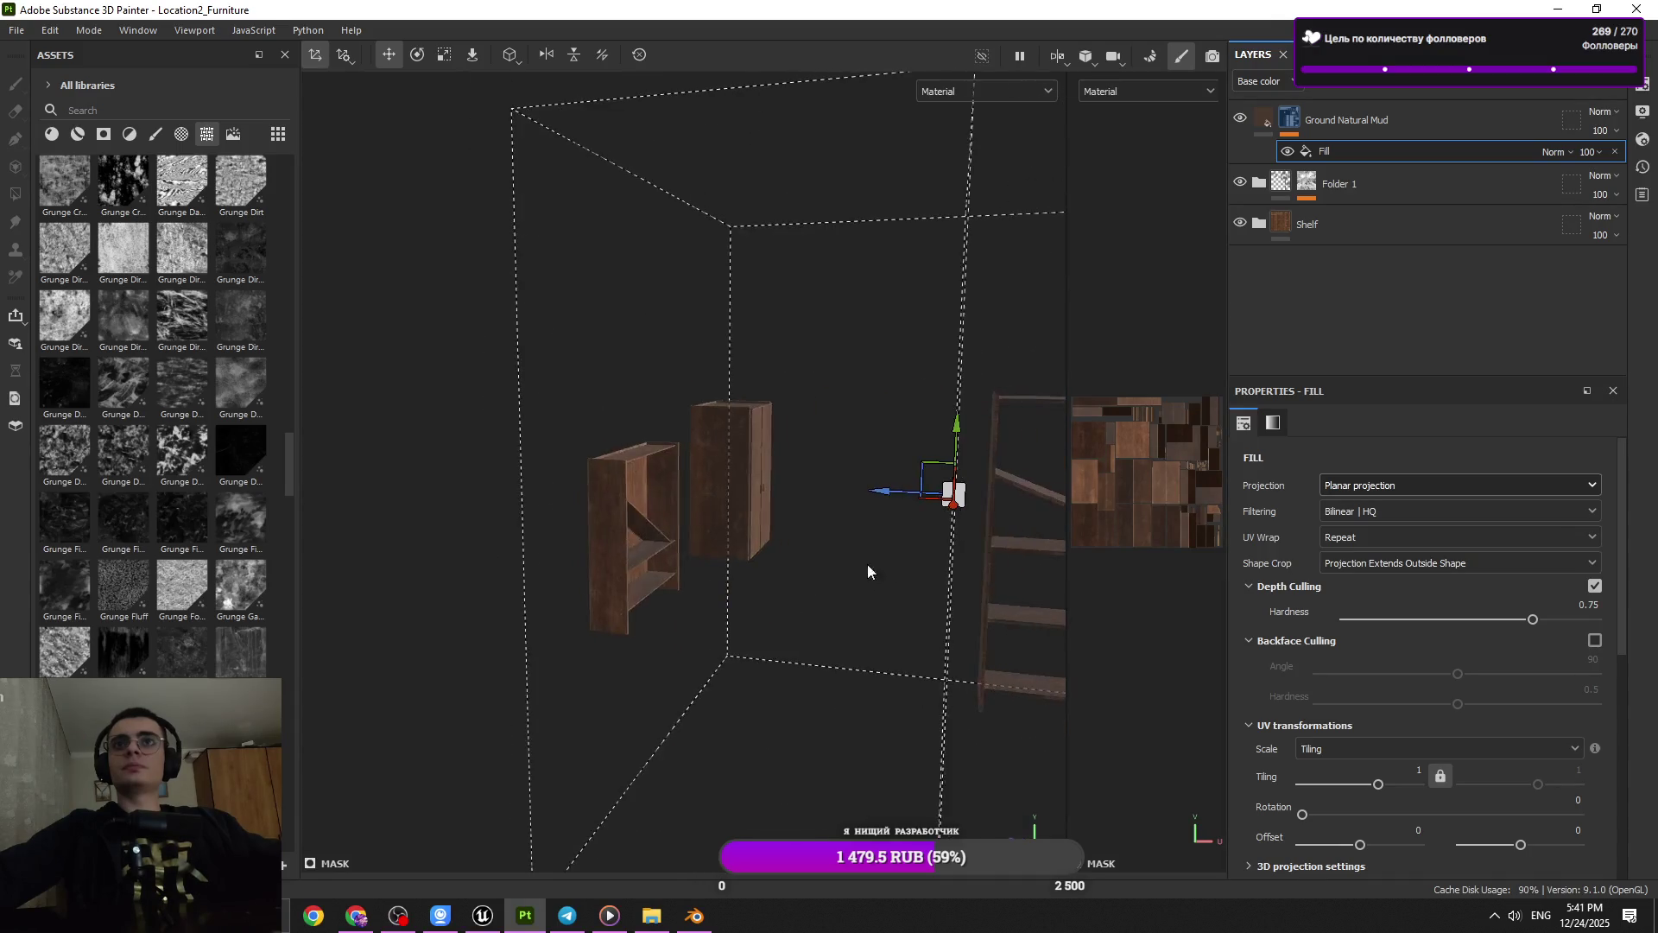
drag(958, 439, 910, 302)
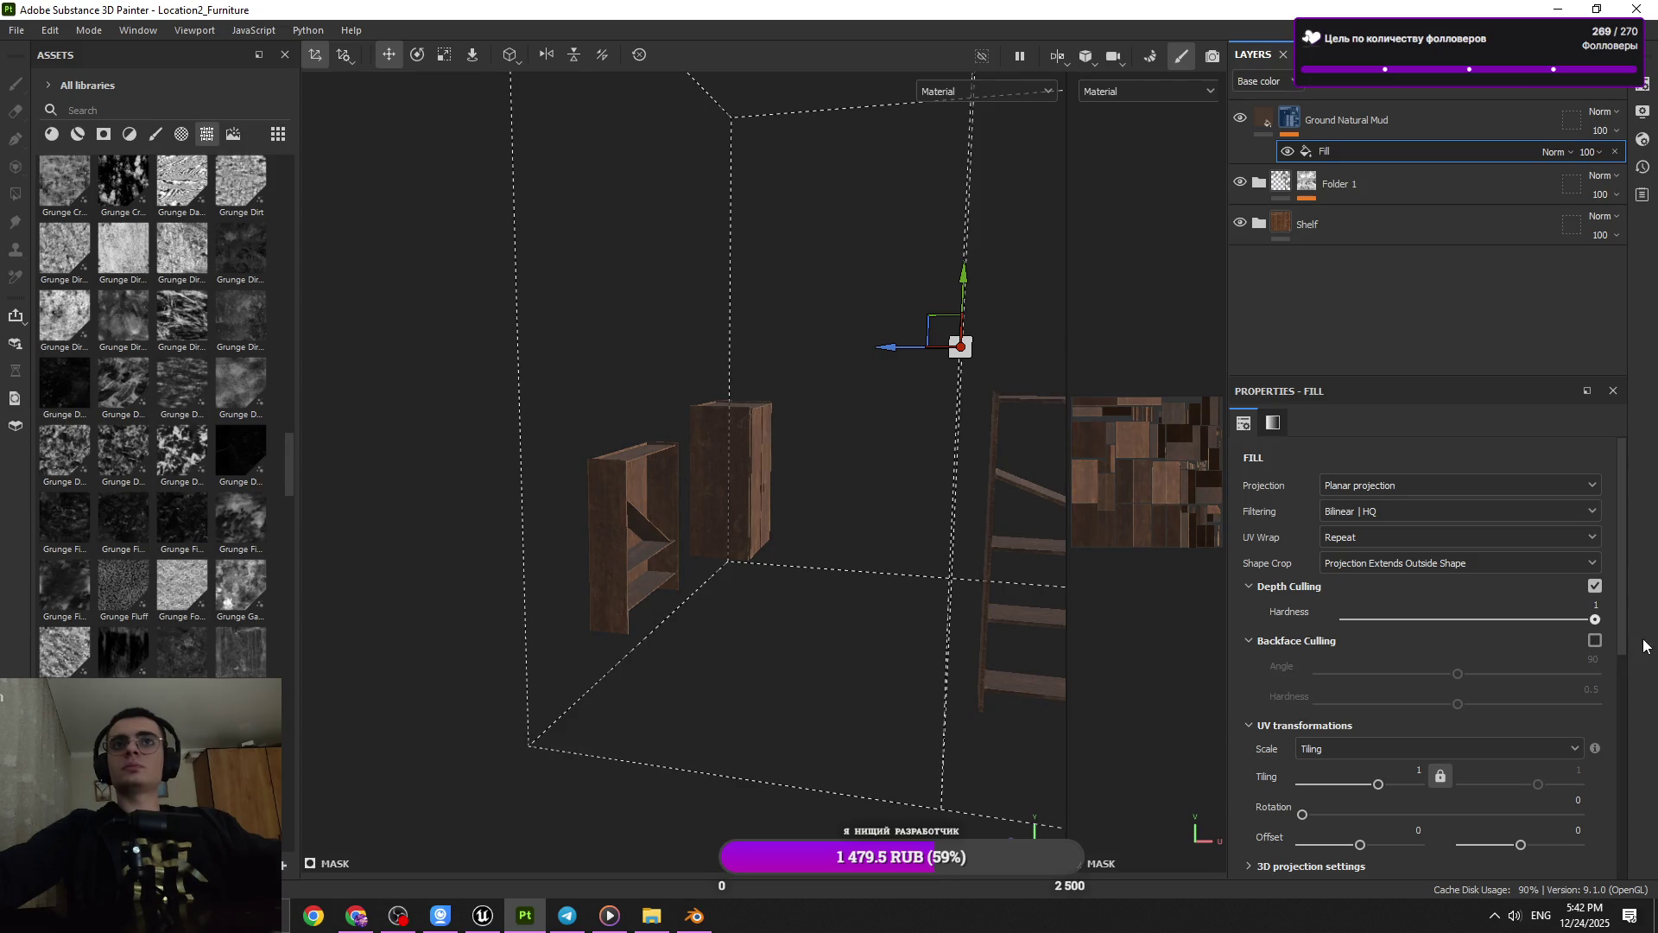
drag(967, 287, 962, 427)
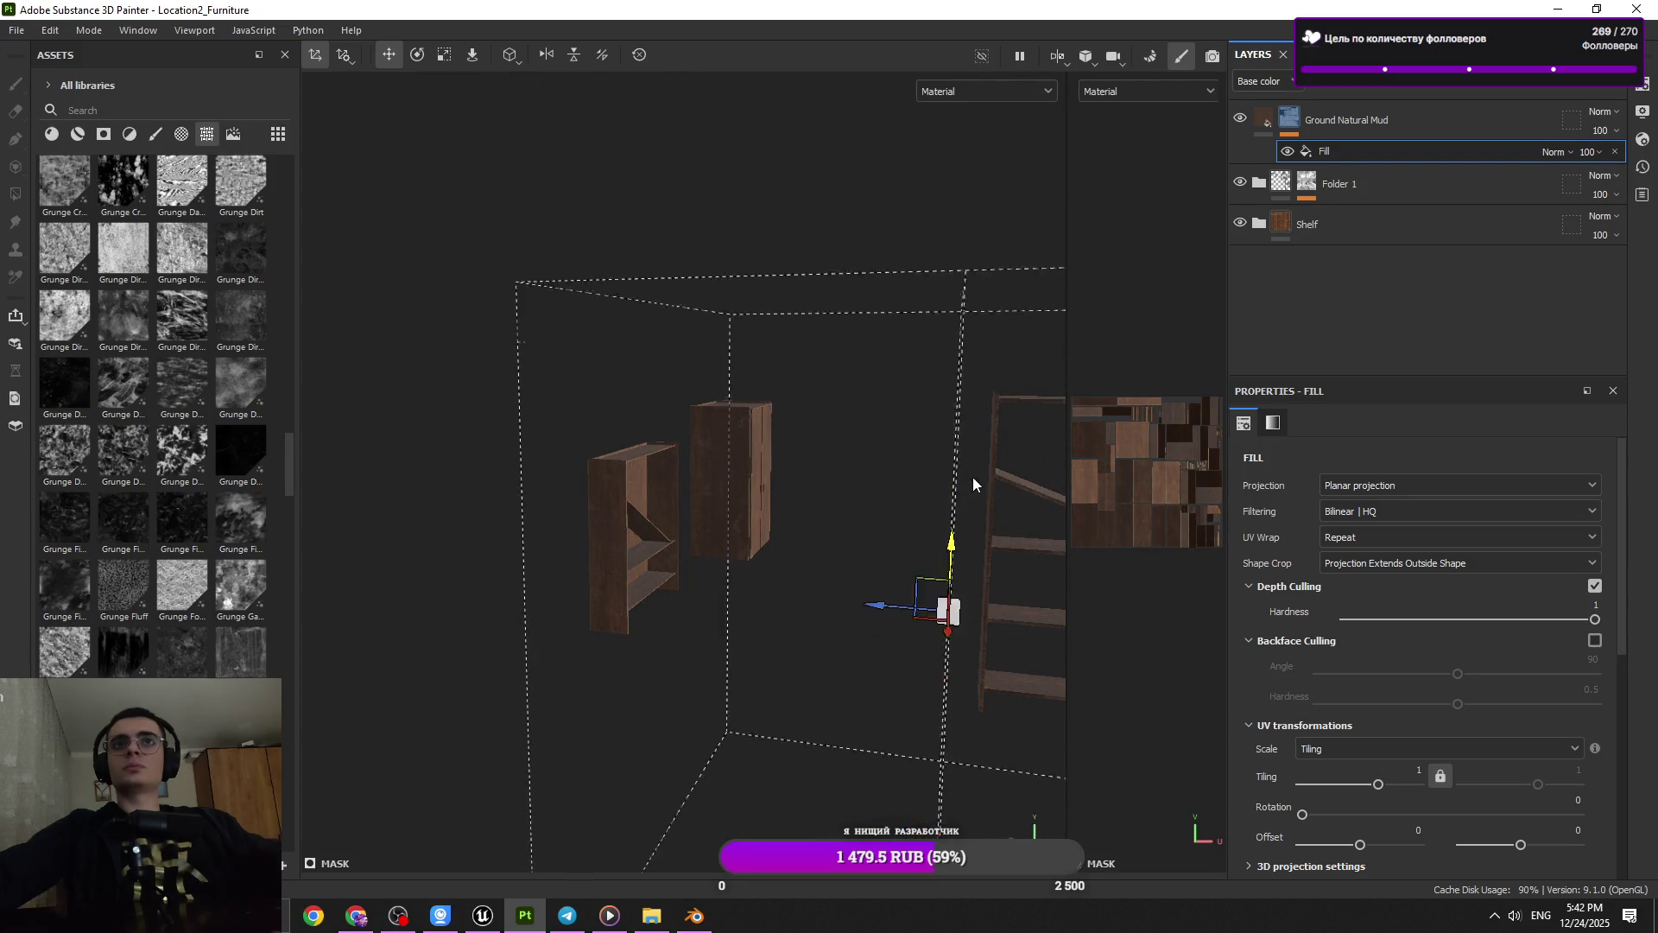
Keep Bilinear | HQ filtering and set UV Wrap to None
click(1371, 511)
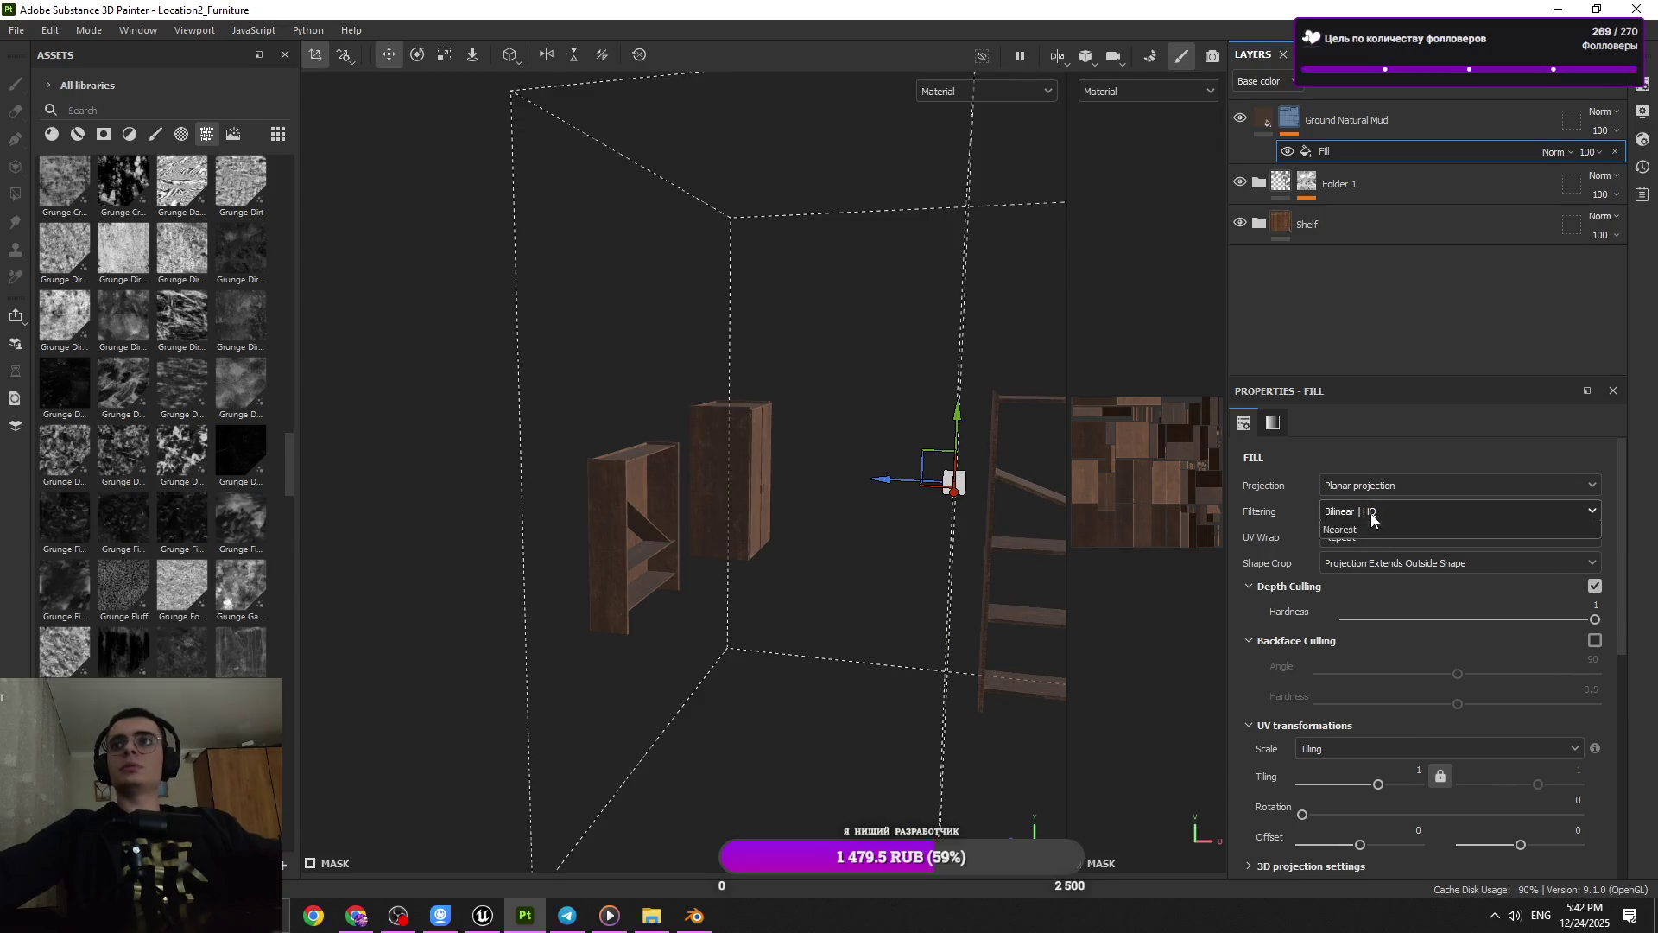
click(1368, 531)
click(1364, 535)
click(1379, 556)
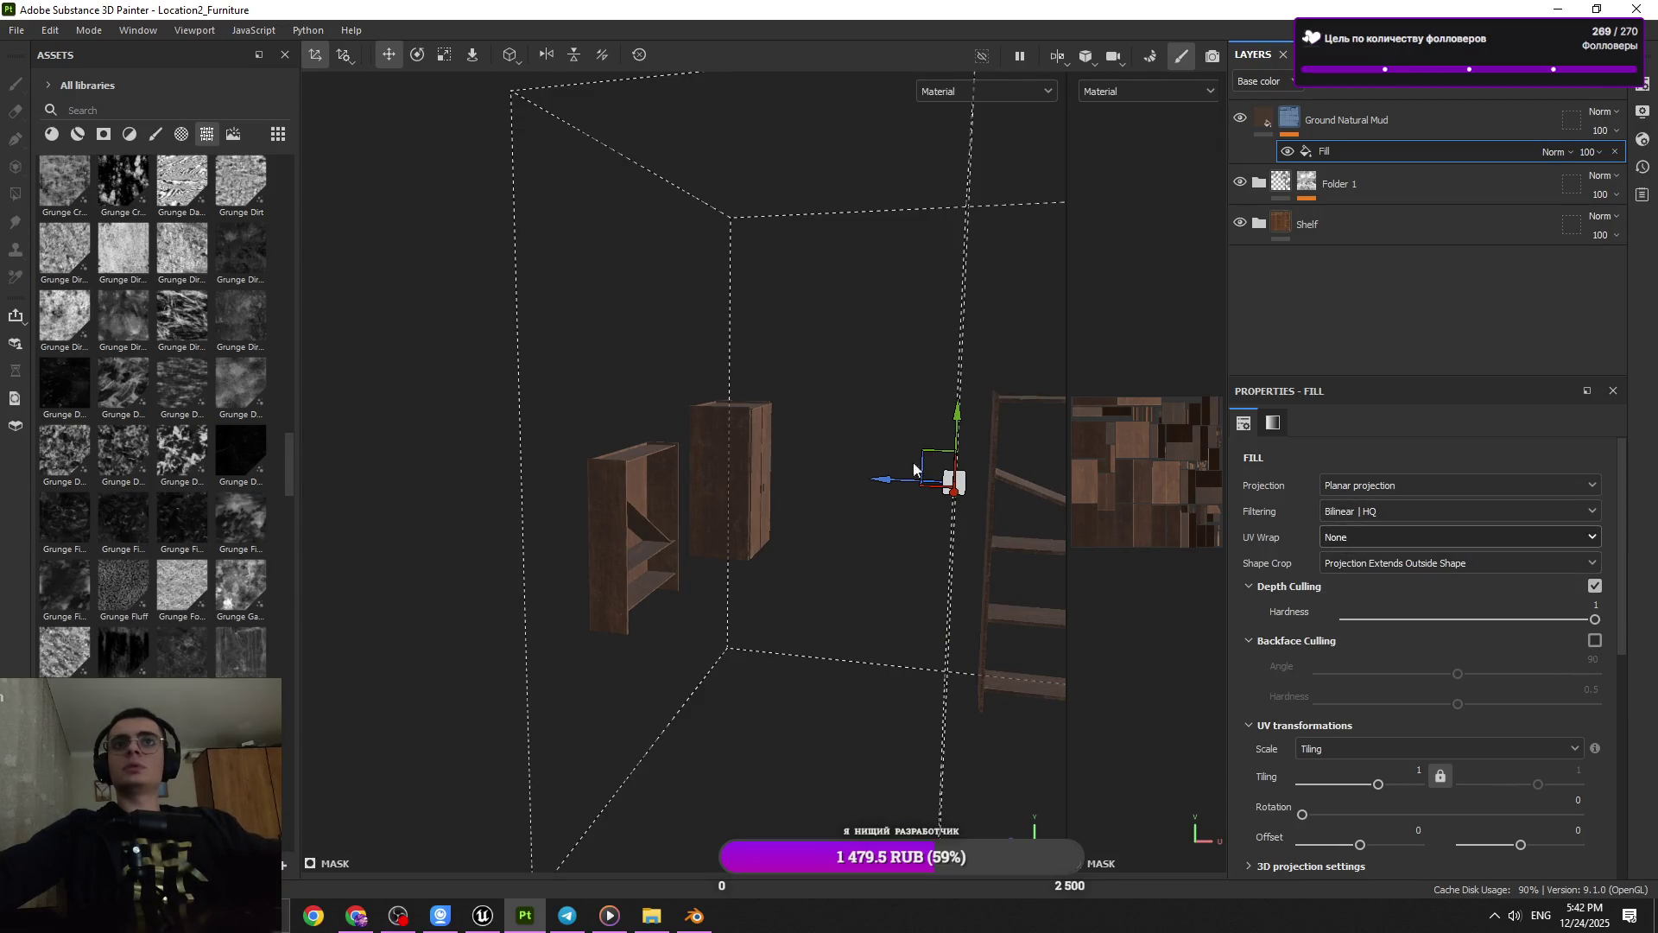
Lower the projection box toward the shelf's bottom and zoom in on the front
drag(965, 486, 725, 529)
drag(725, 530, 925, 670)
drag(924, 670, 1018, 520)
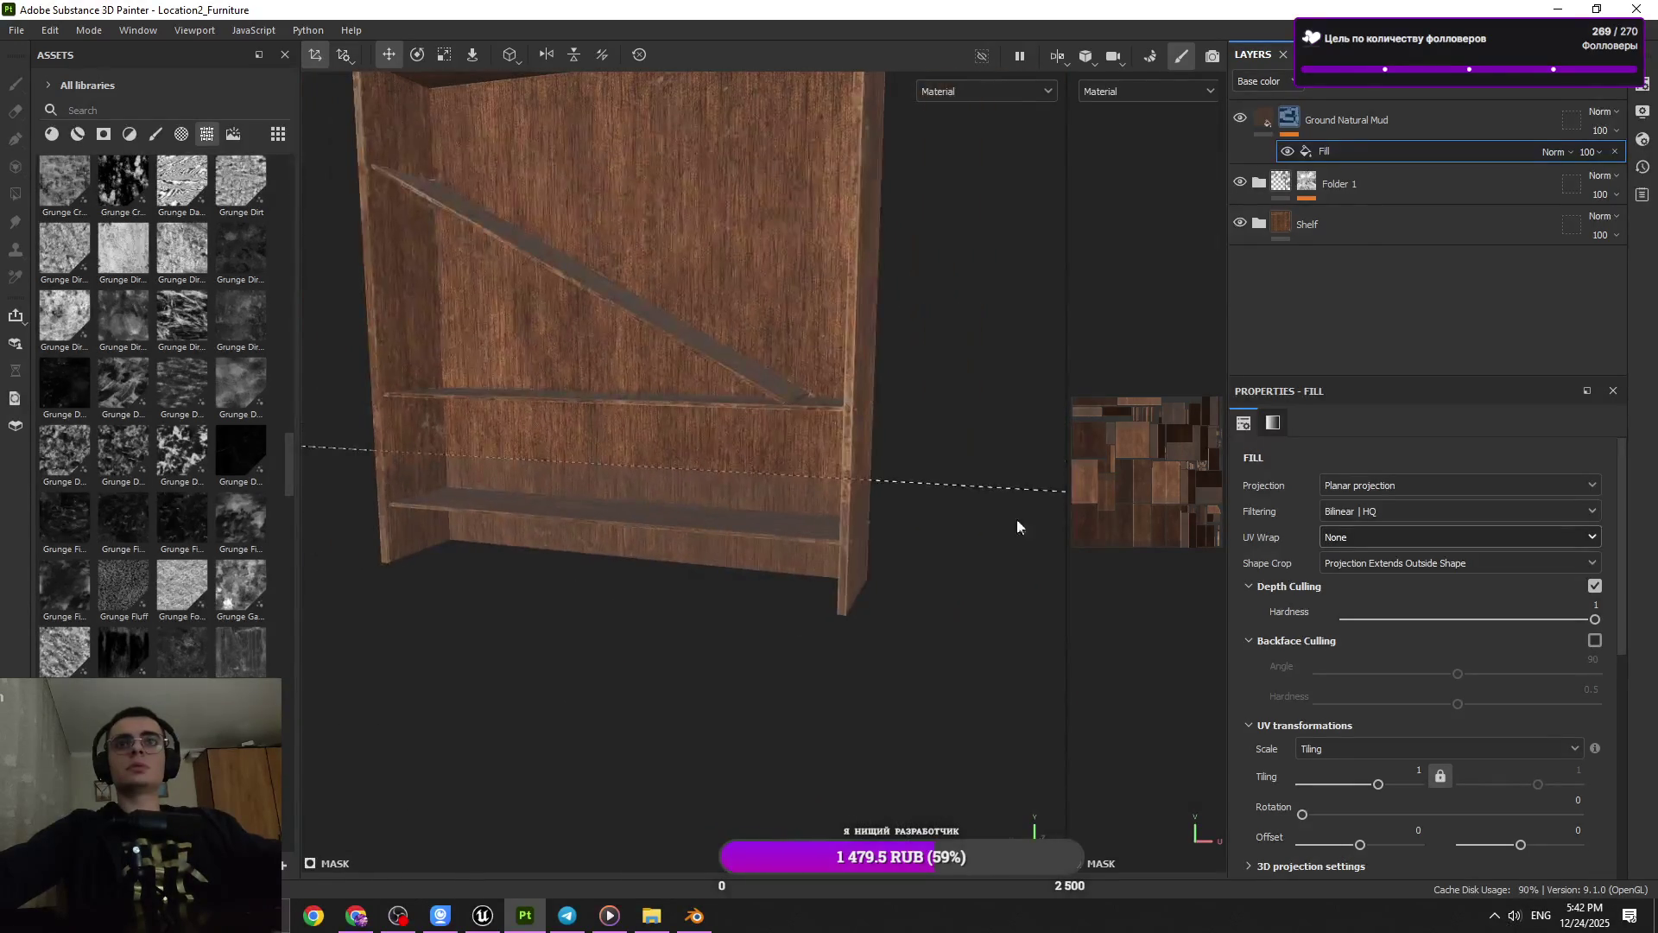
scroll(down, 3)
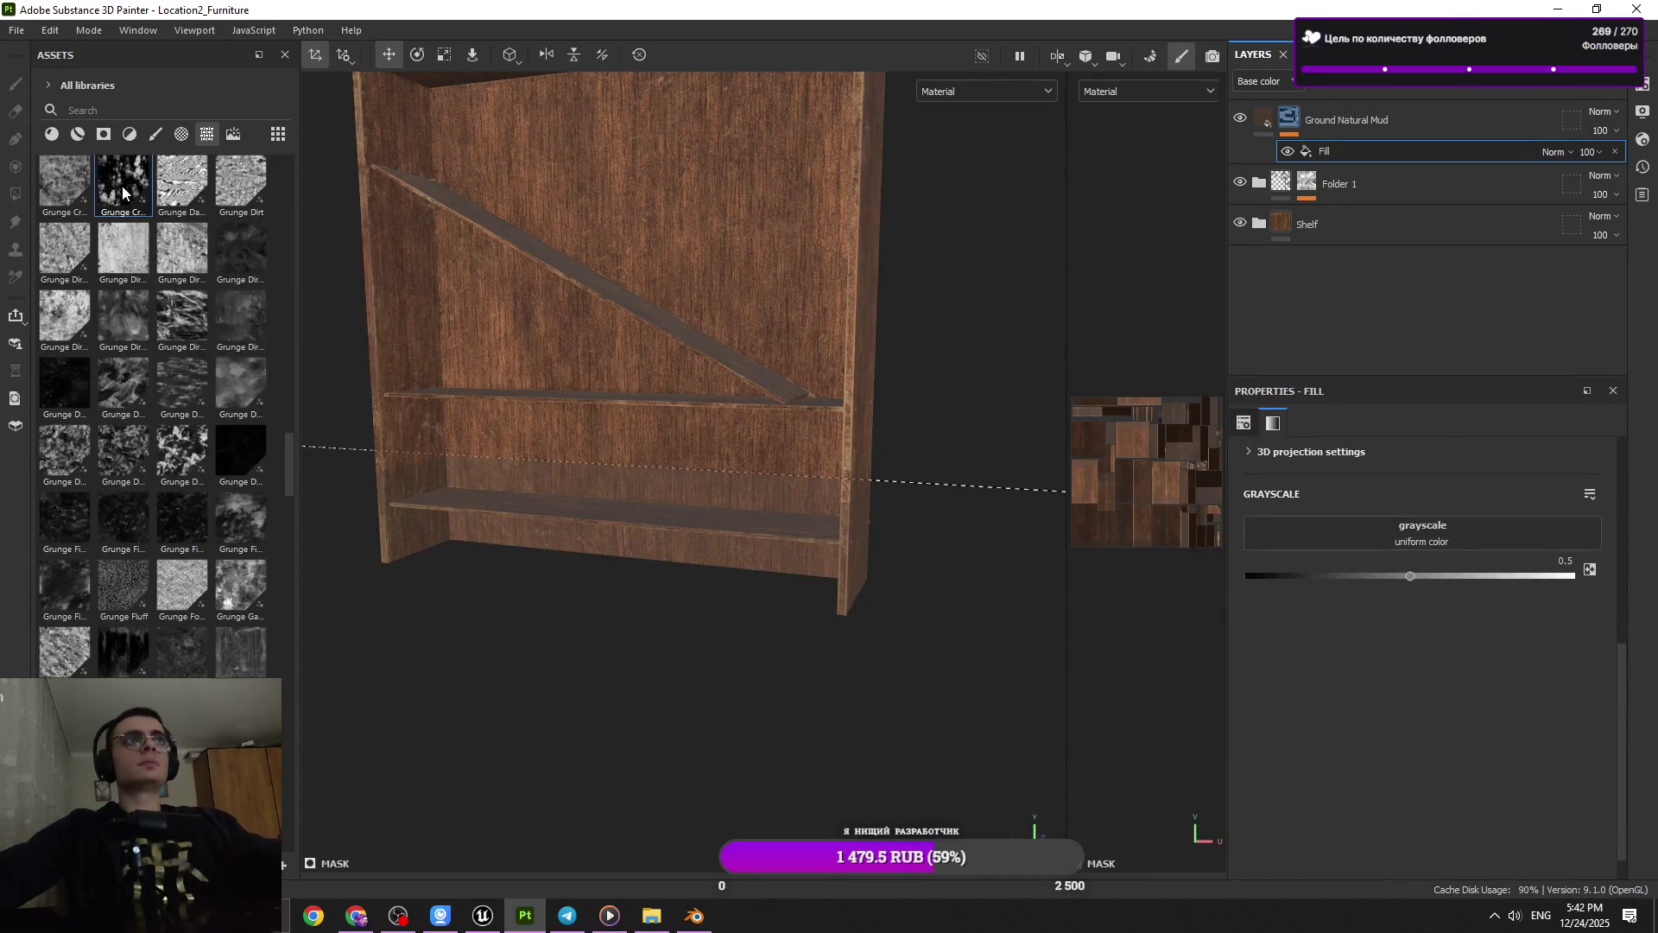
Try Grunge Concrete Spots as the fill's grayscale, undo it, and use Grunge Galvanic Large instead
drag(123, 190, 1399, 536)
drag(852, 482, 593, 544)
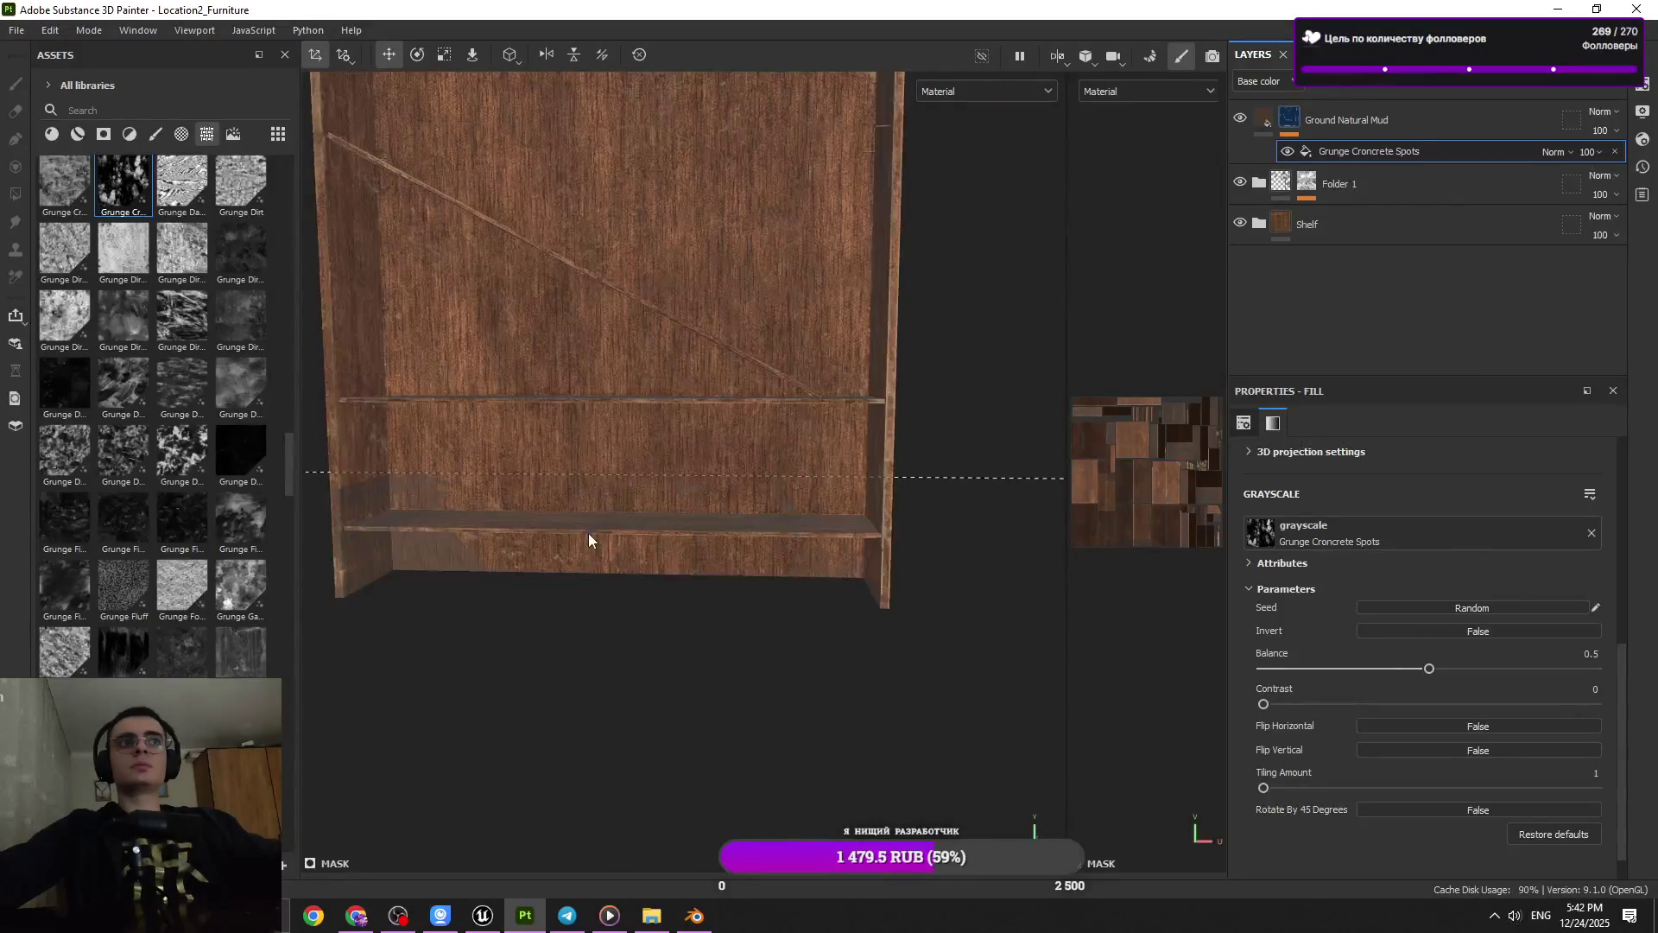
key(ctrl+z)
drag(240, 588, 1456, 541)
drag(1061, 574, 713, 561)
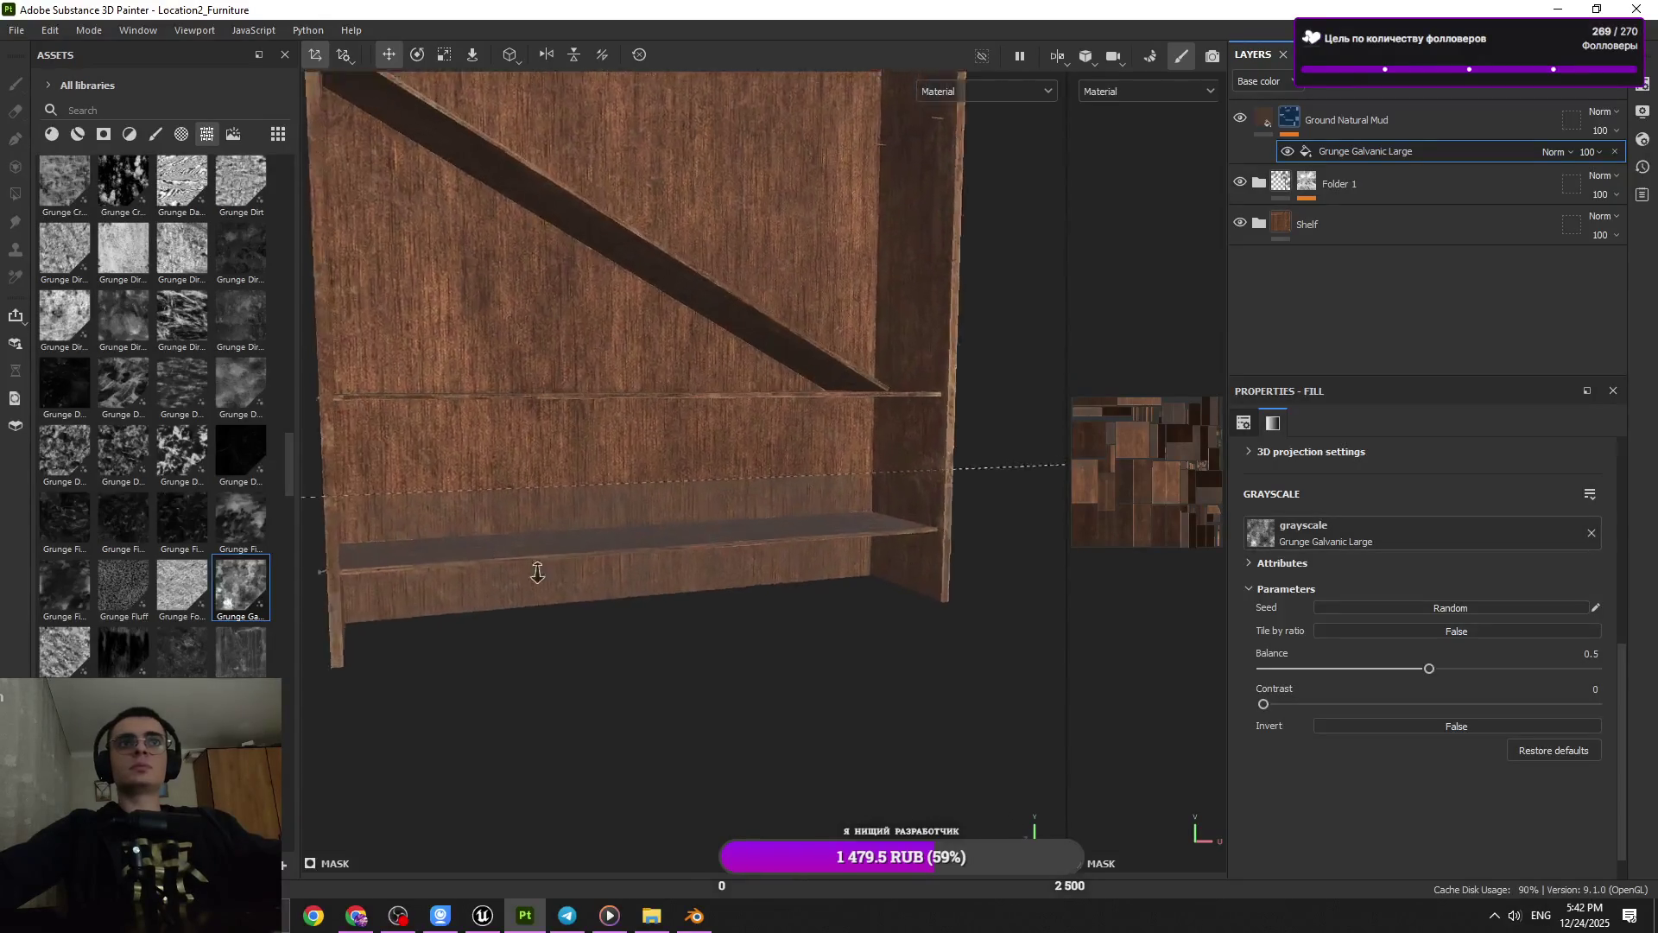
Lower the fill's depth culling hardness to 0.98
scroll(up, 3)
scroll(up, 3)
scroll(up, 3)
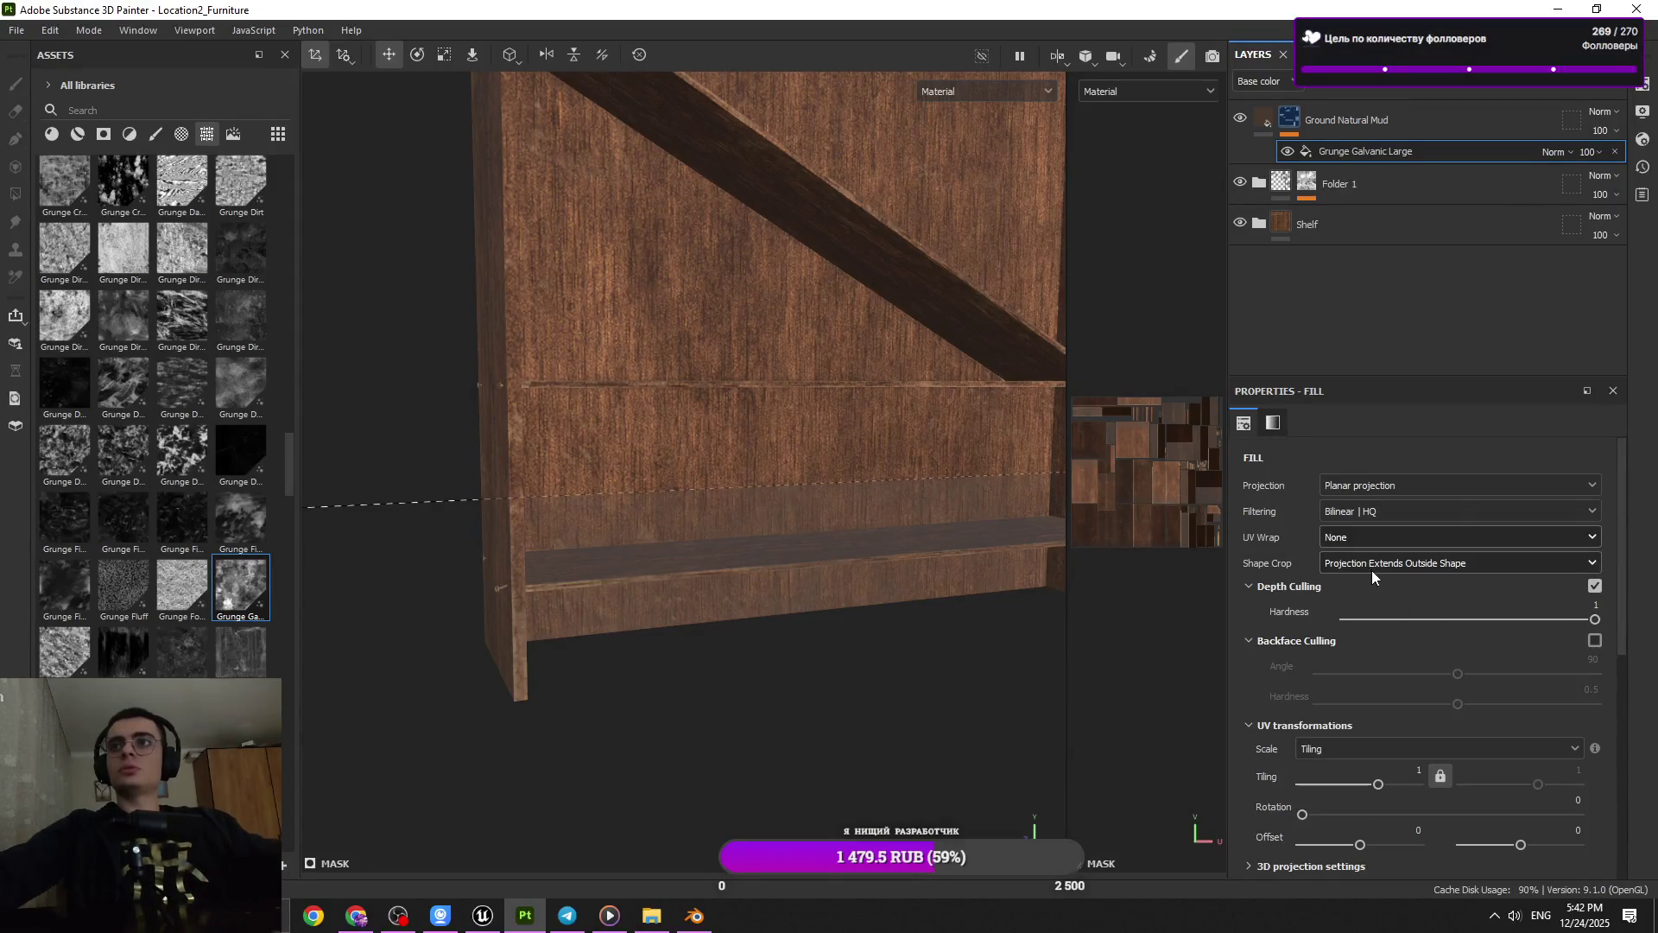
click(1405, 619)
Raise depth culling hardness to about 0.78 and view the projection box from above
drag(1430, 620, 1557, 621)
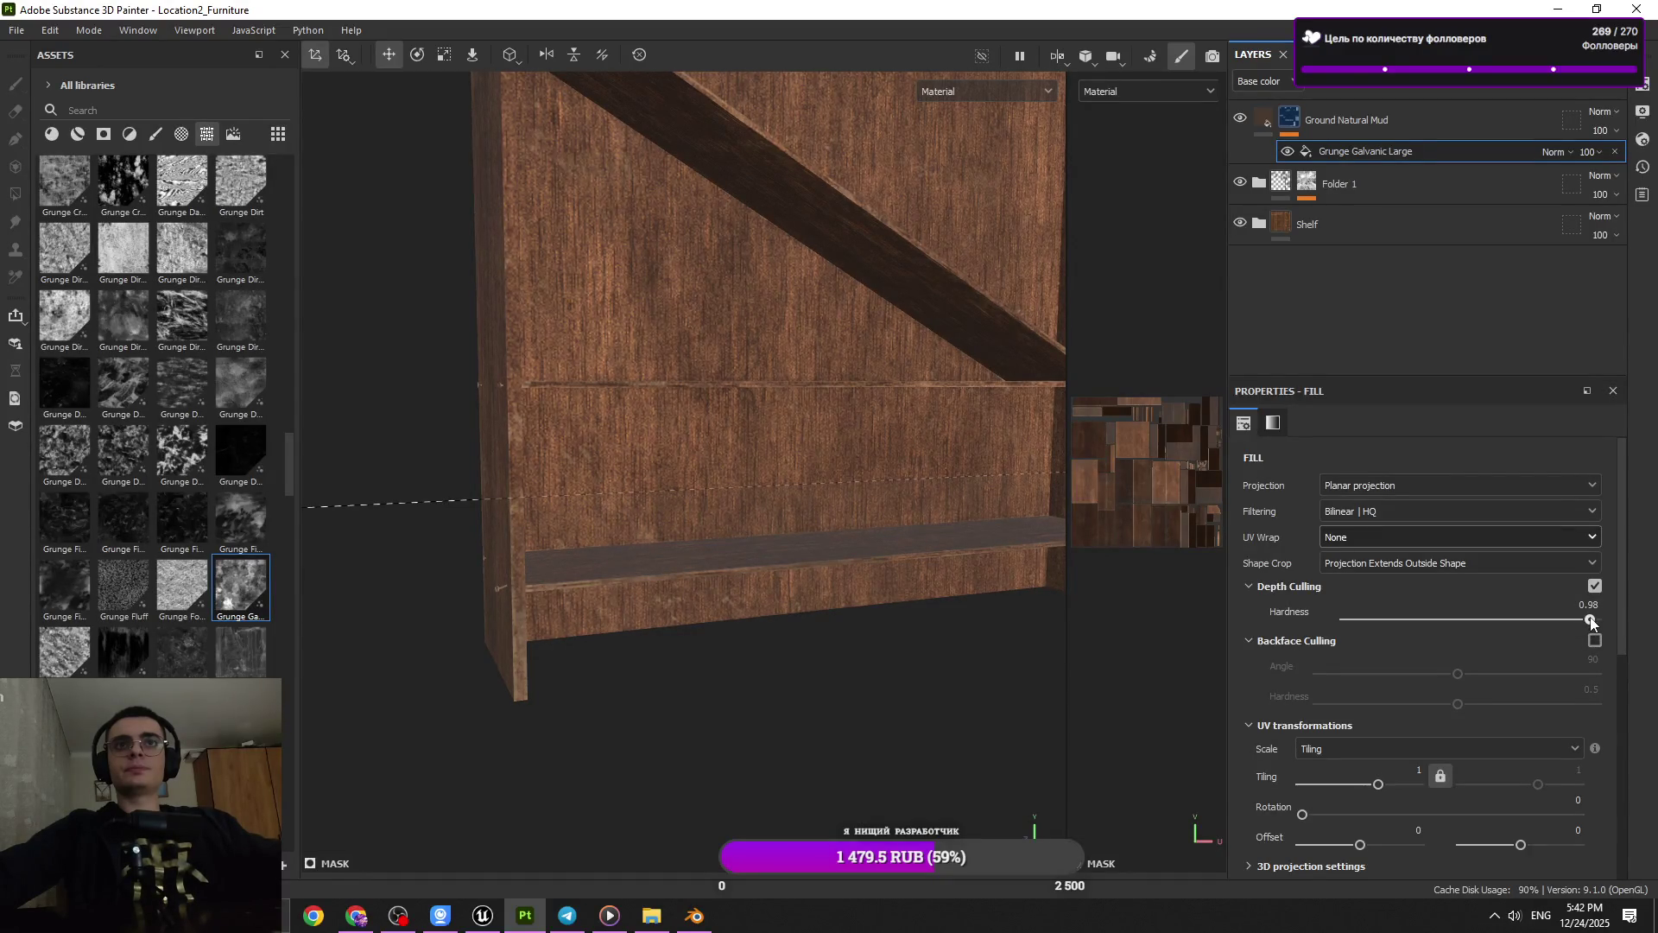
scroll(down, 3)
drag(743, 527, 934, 618)
scroll(up, 3)
scroll(up, 3)
scroll(up, 3)
drag(822, 528, 793, 710)
Use the Move gizmo to drag the projection box down, with hardness at 0.92
key(w)
drag(793, 710, 790, 894)
drag(691, 492, 741, 562)
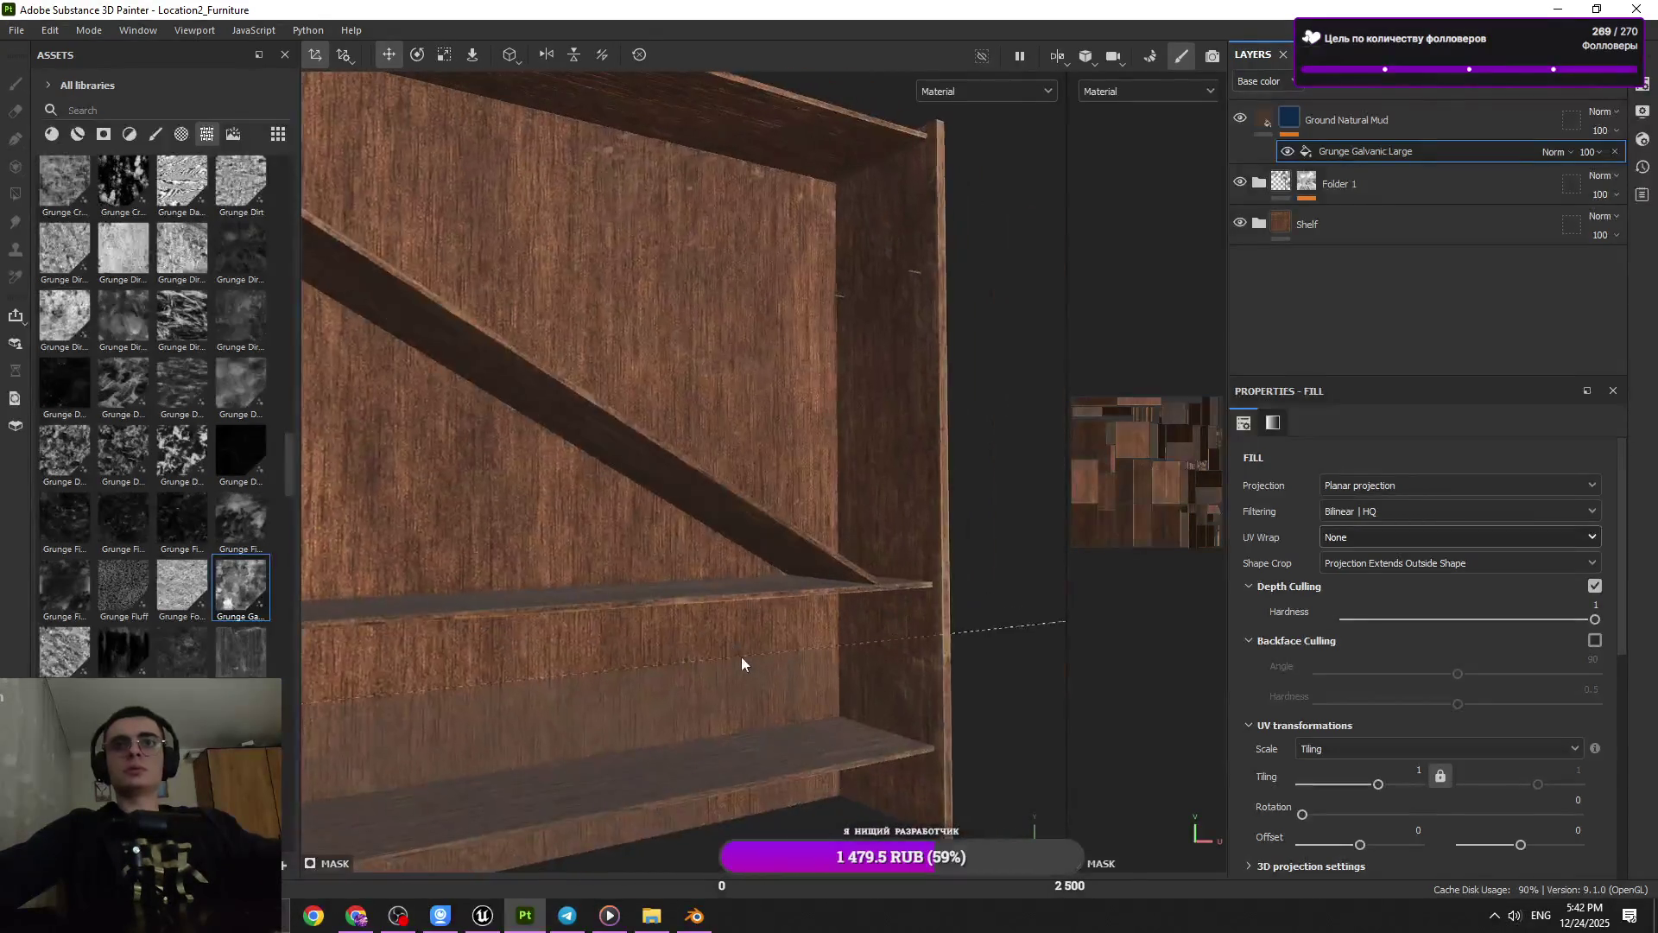
click(1575, 620)
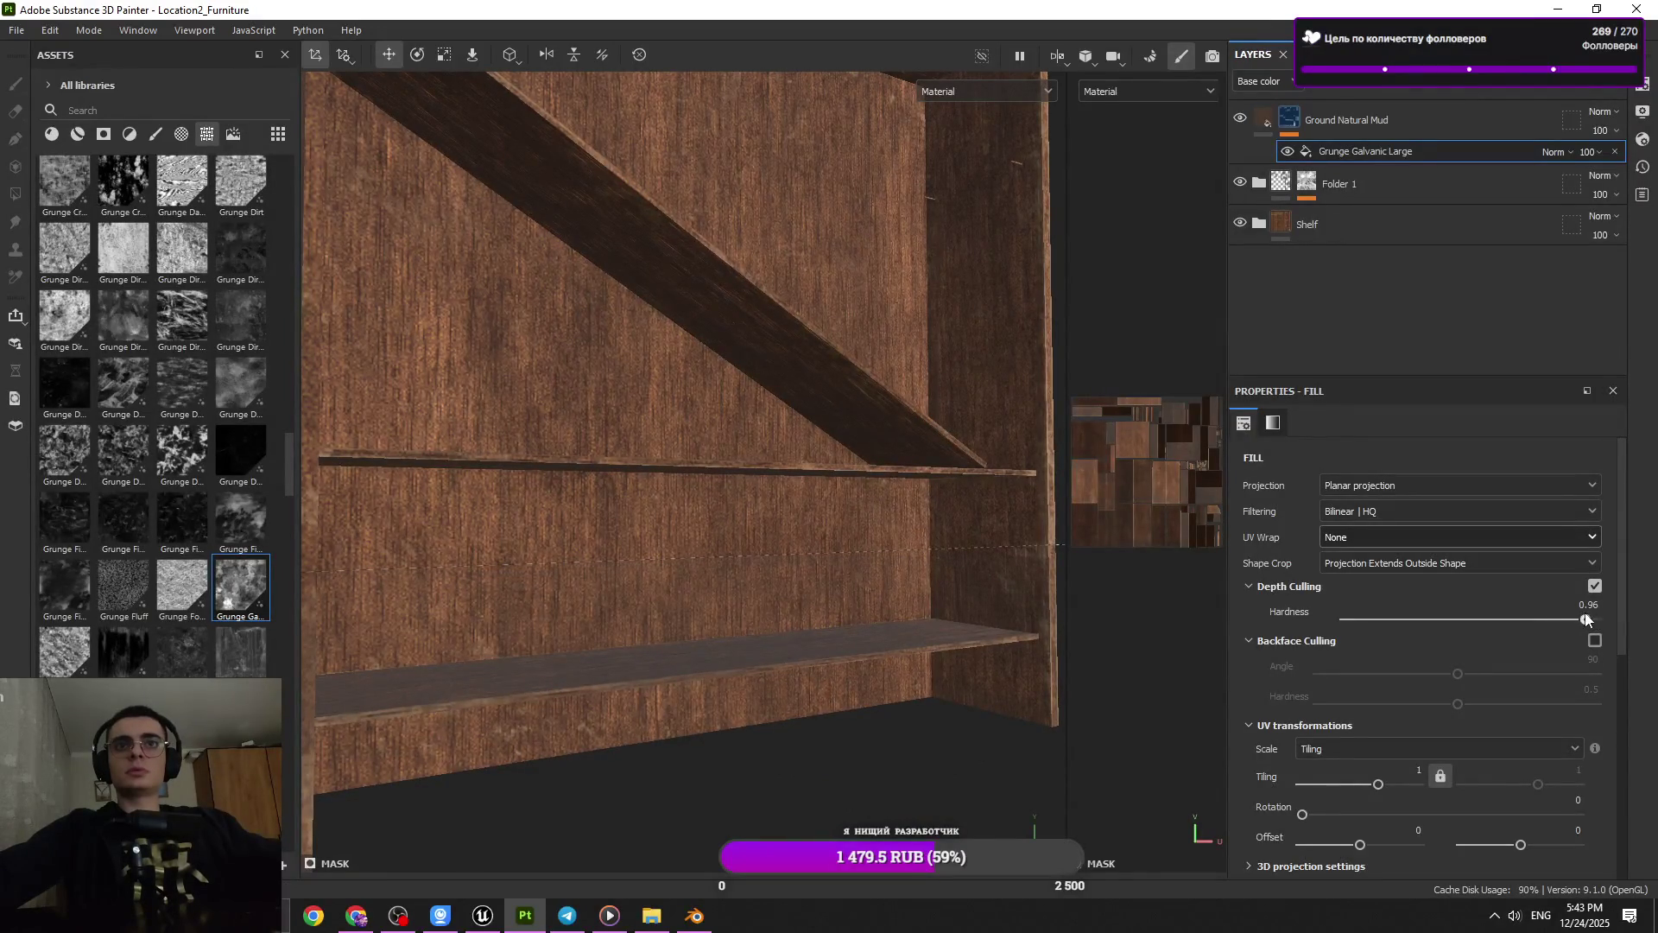
scroll(down, 3)
scroll(down, 3)
drag(1039, 655, 852, 507)
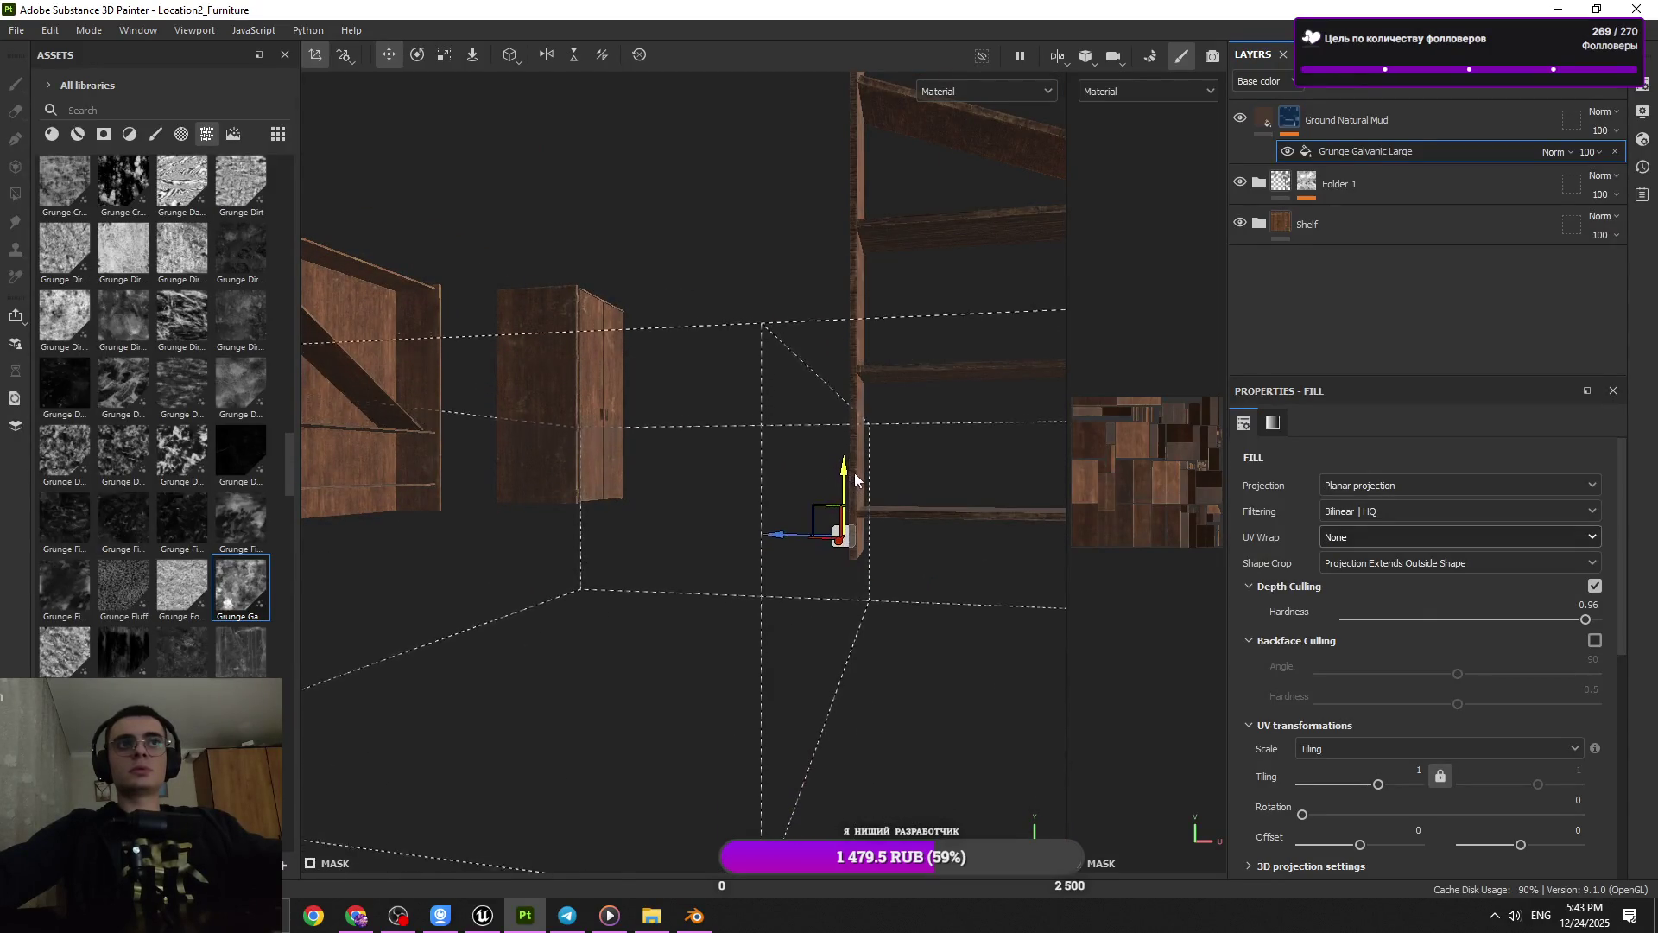
drag(858, 463, 858, 590)
Raise depth culling hardness to 1 and push in on the cabinet
drag(1585, 619, 1625, 619)
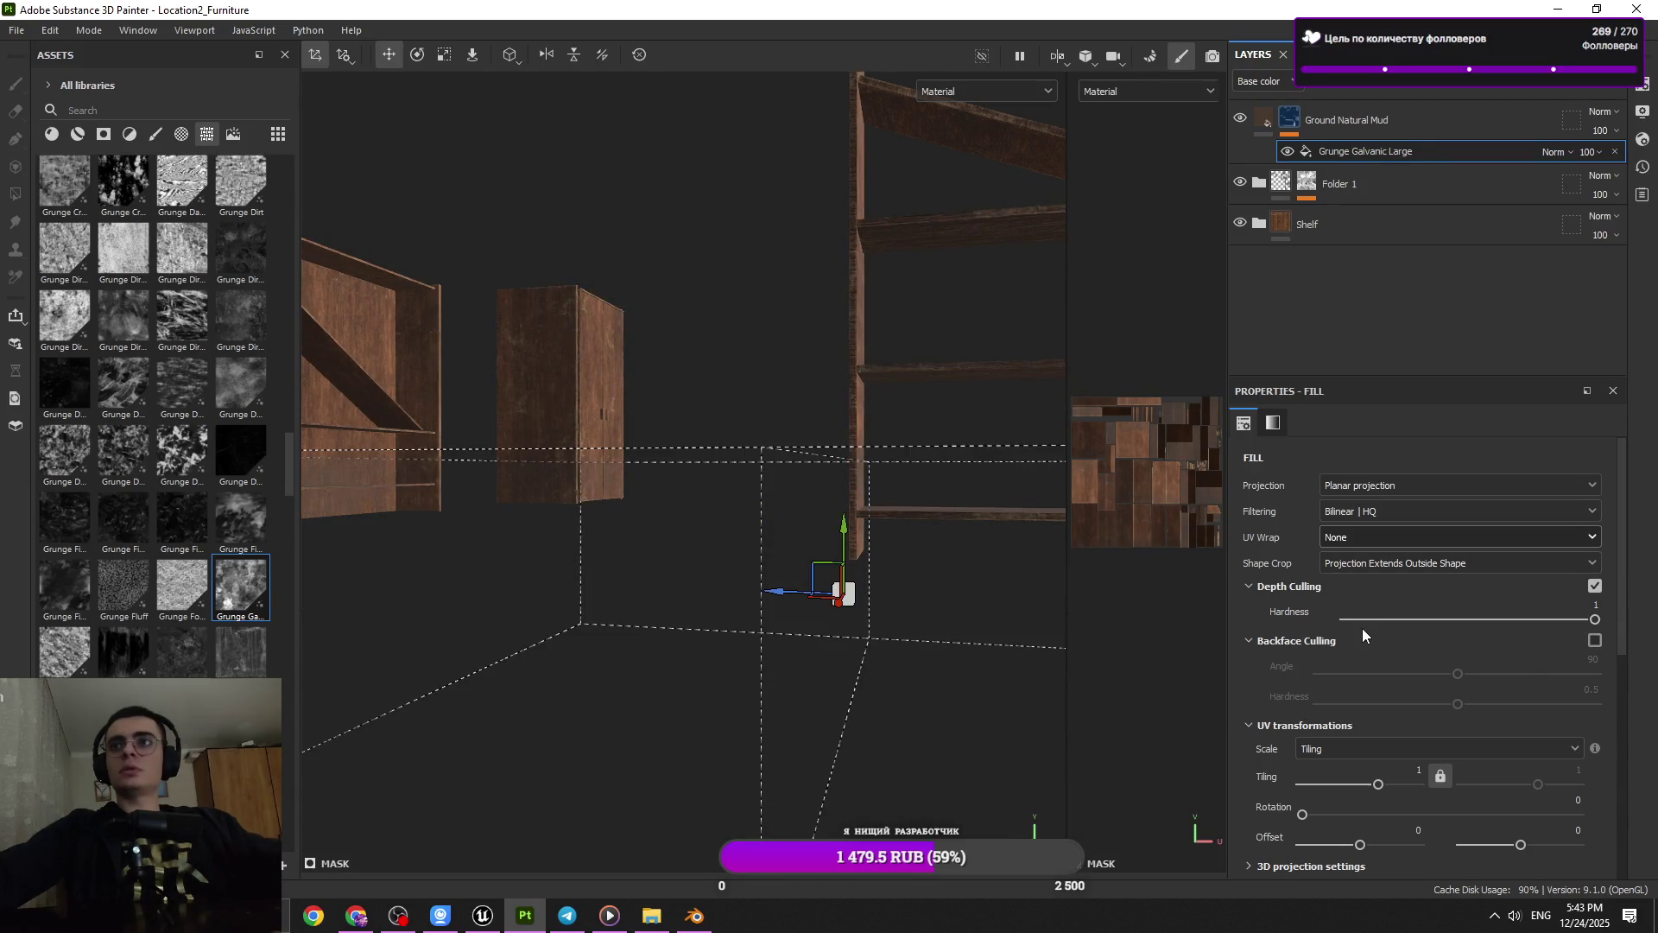
drag(751, 499, 826, 466)
scroll(up, 3)
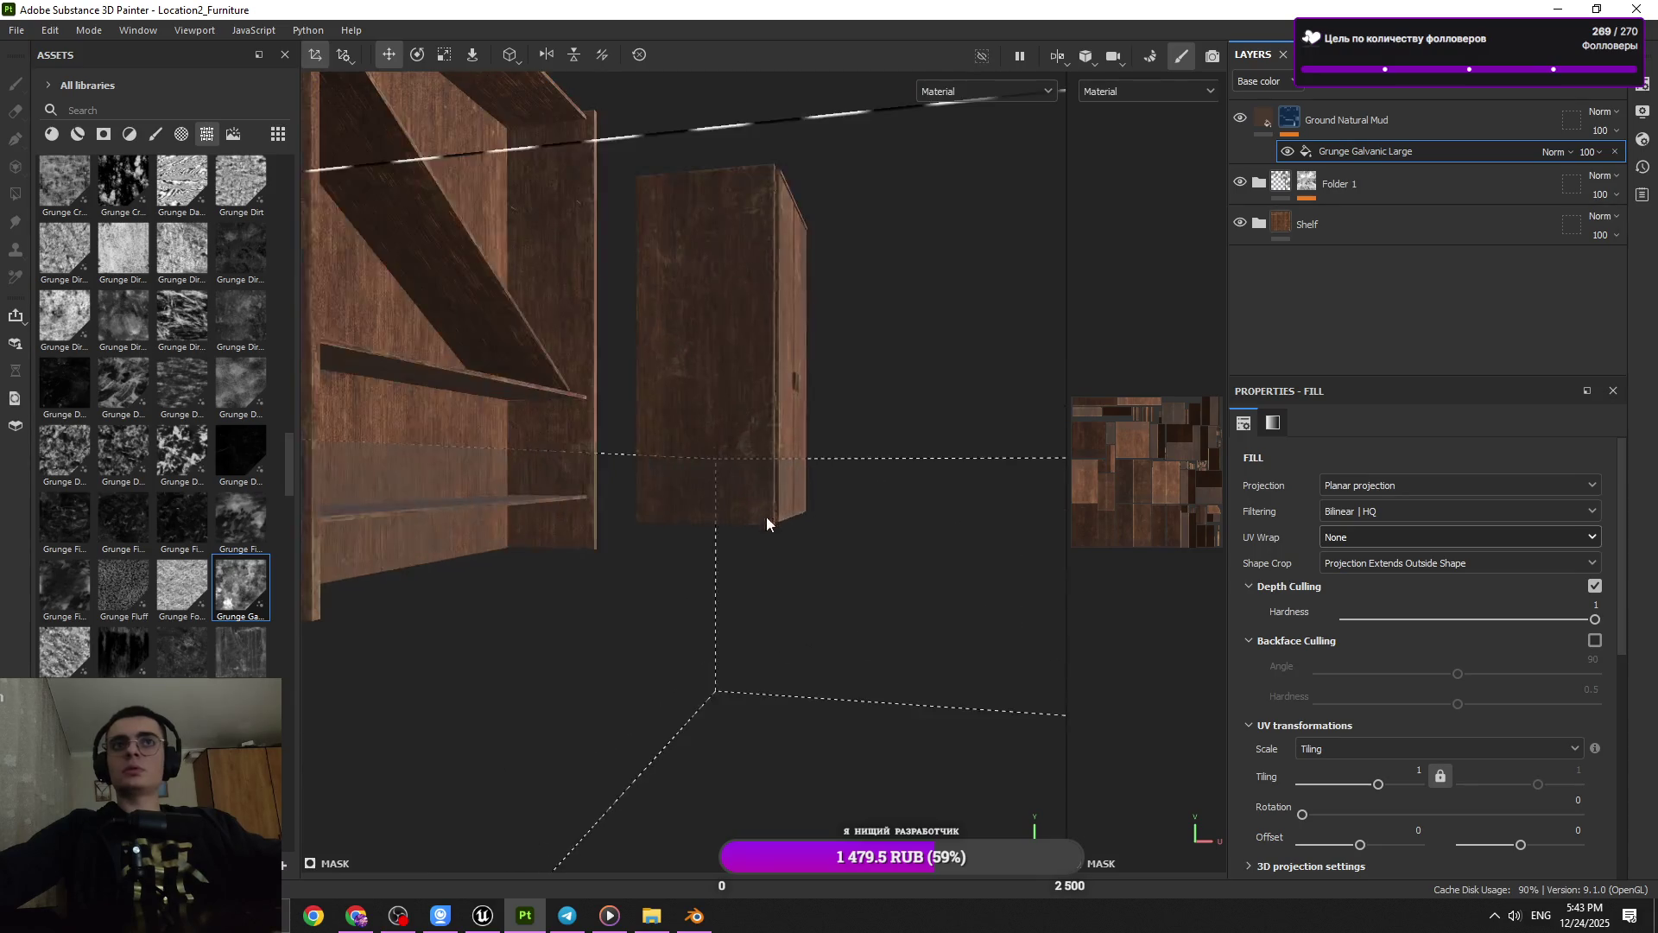
scroll(up, 3)
scroll(up, 3)
scroll(down, 3)
scroll(up, 3)
scroll(down, 3)
Face the shelf boards head-on and enable backface culling for the projection
drag(645, 495, 896, 438)
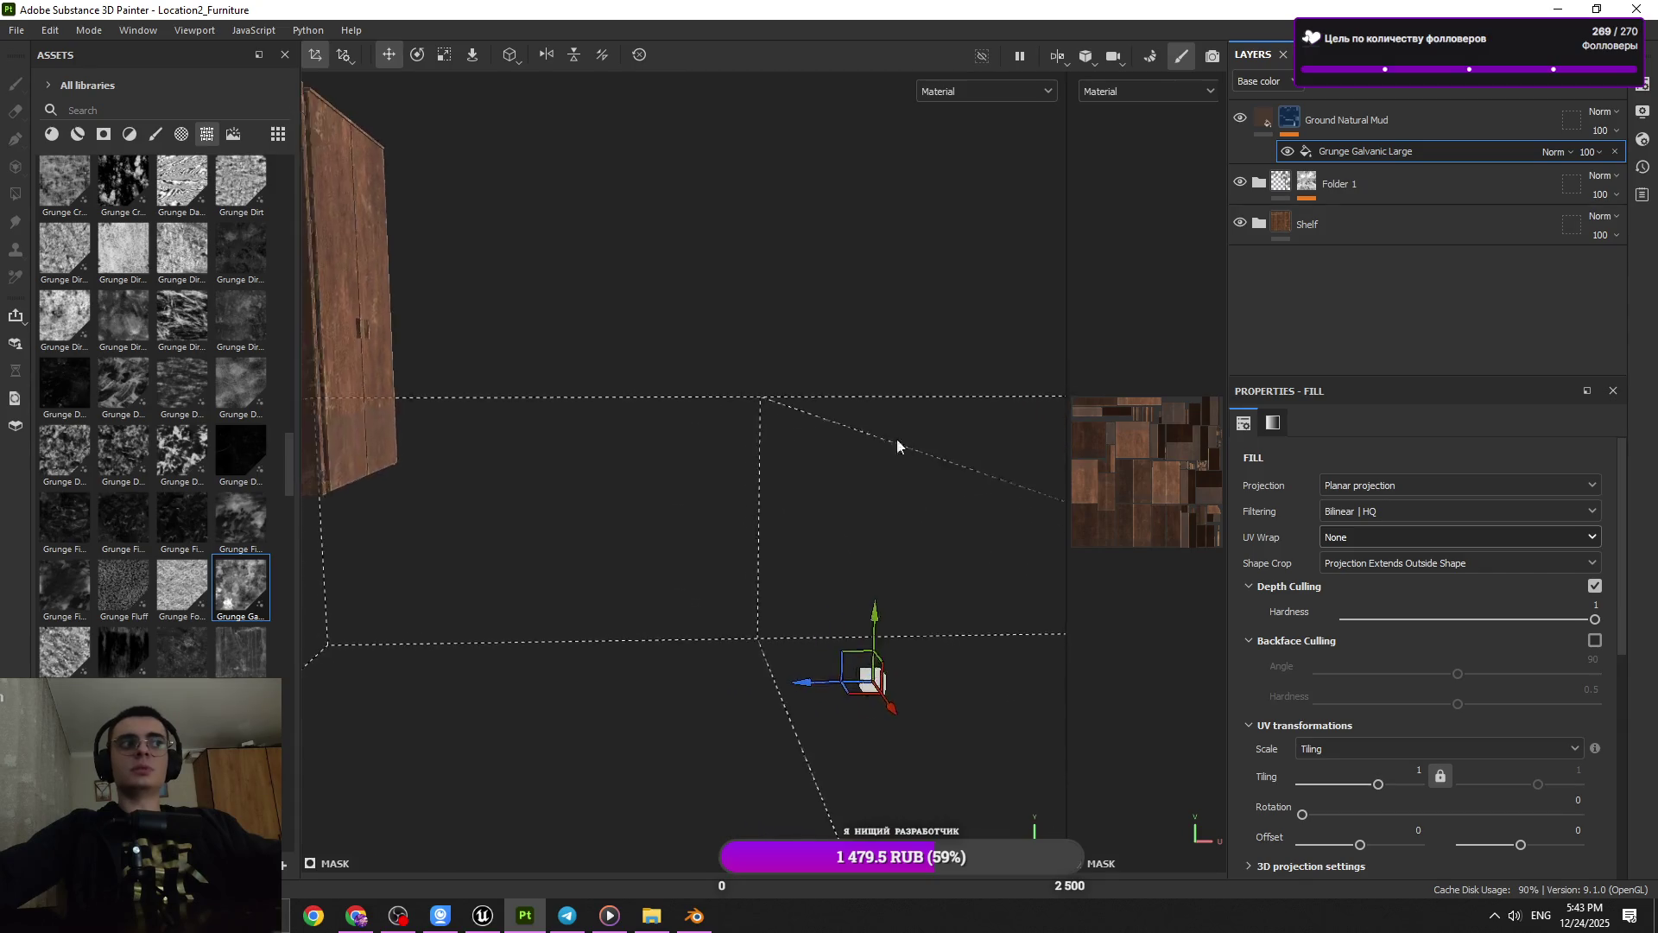
scroll(up, 3)
drag(792, 279, 871, 485)
scroll(down, 3)
scroll(up, 3)
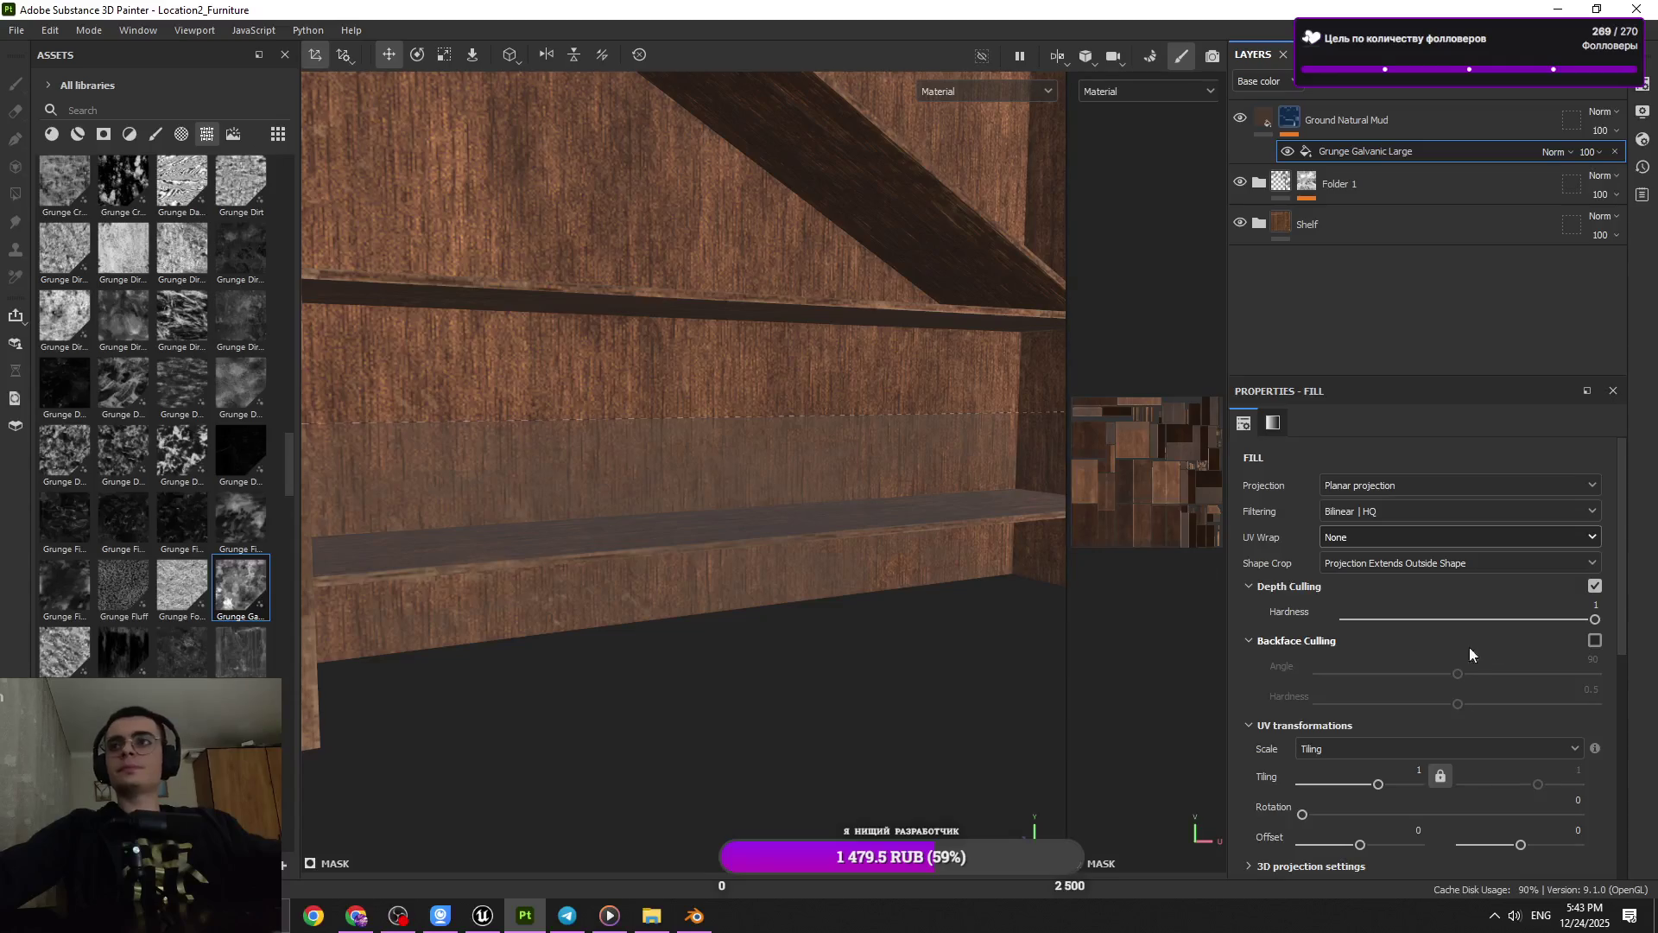
scroll(down, 3)
scroll(down, 3)
scroll(up, 3)
click(1595, 640)
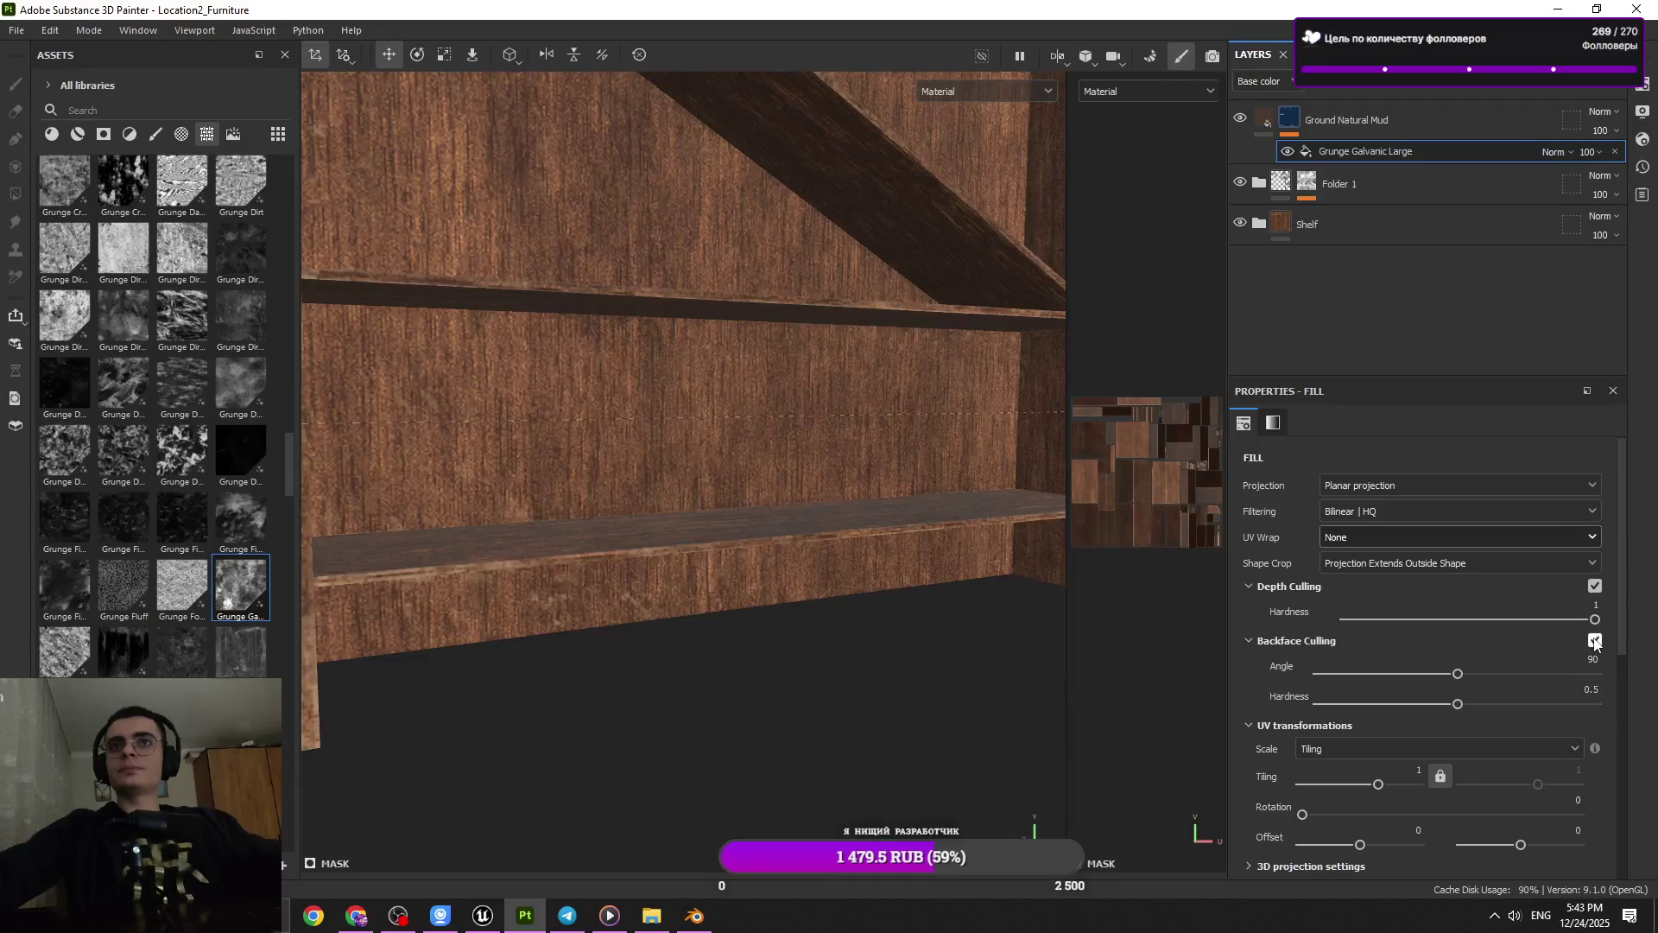
Turn backface culling off and test vertical and horizontal wrap before returning to None
drag(1459, 673, 1546, 674)
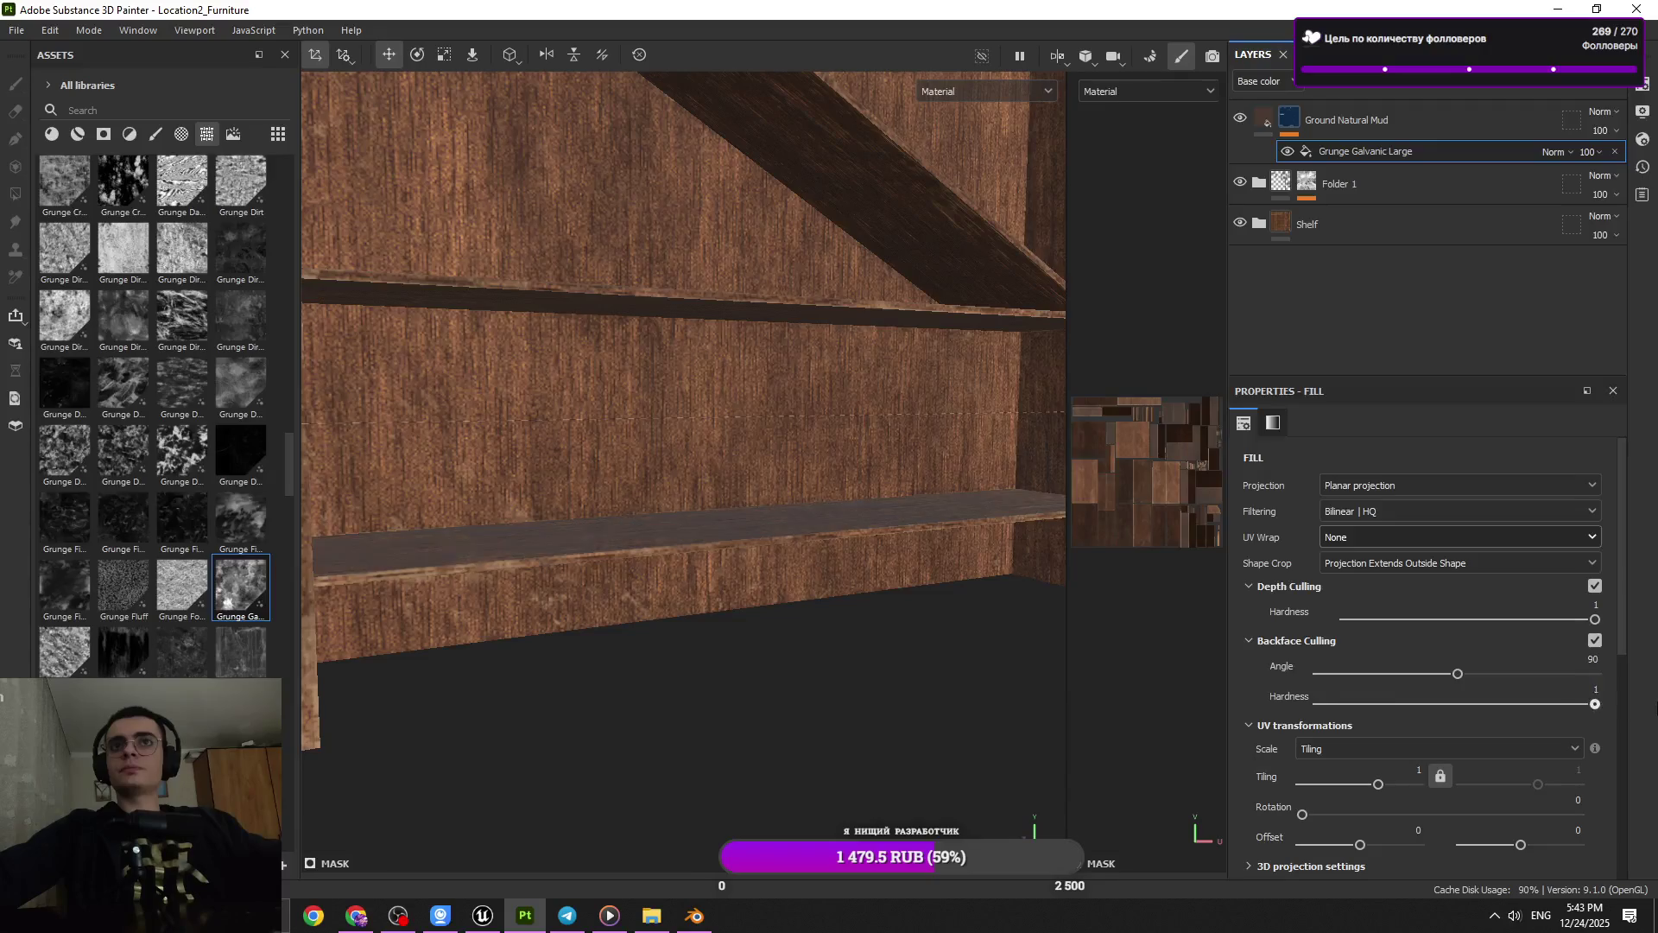
click(1595, 642)
click(1368, 593)
click(1390, 537)
click(1383, 608)
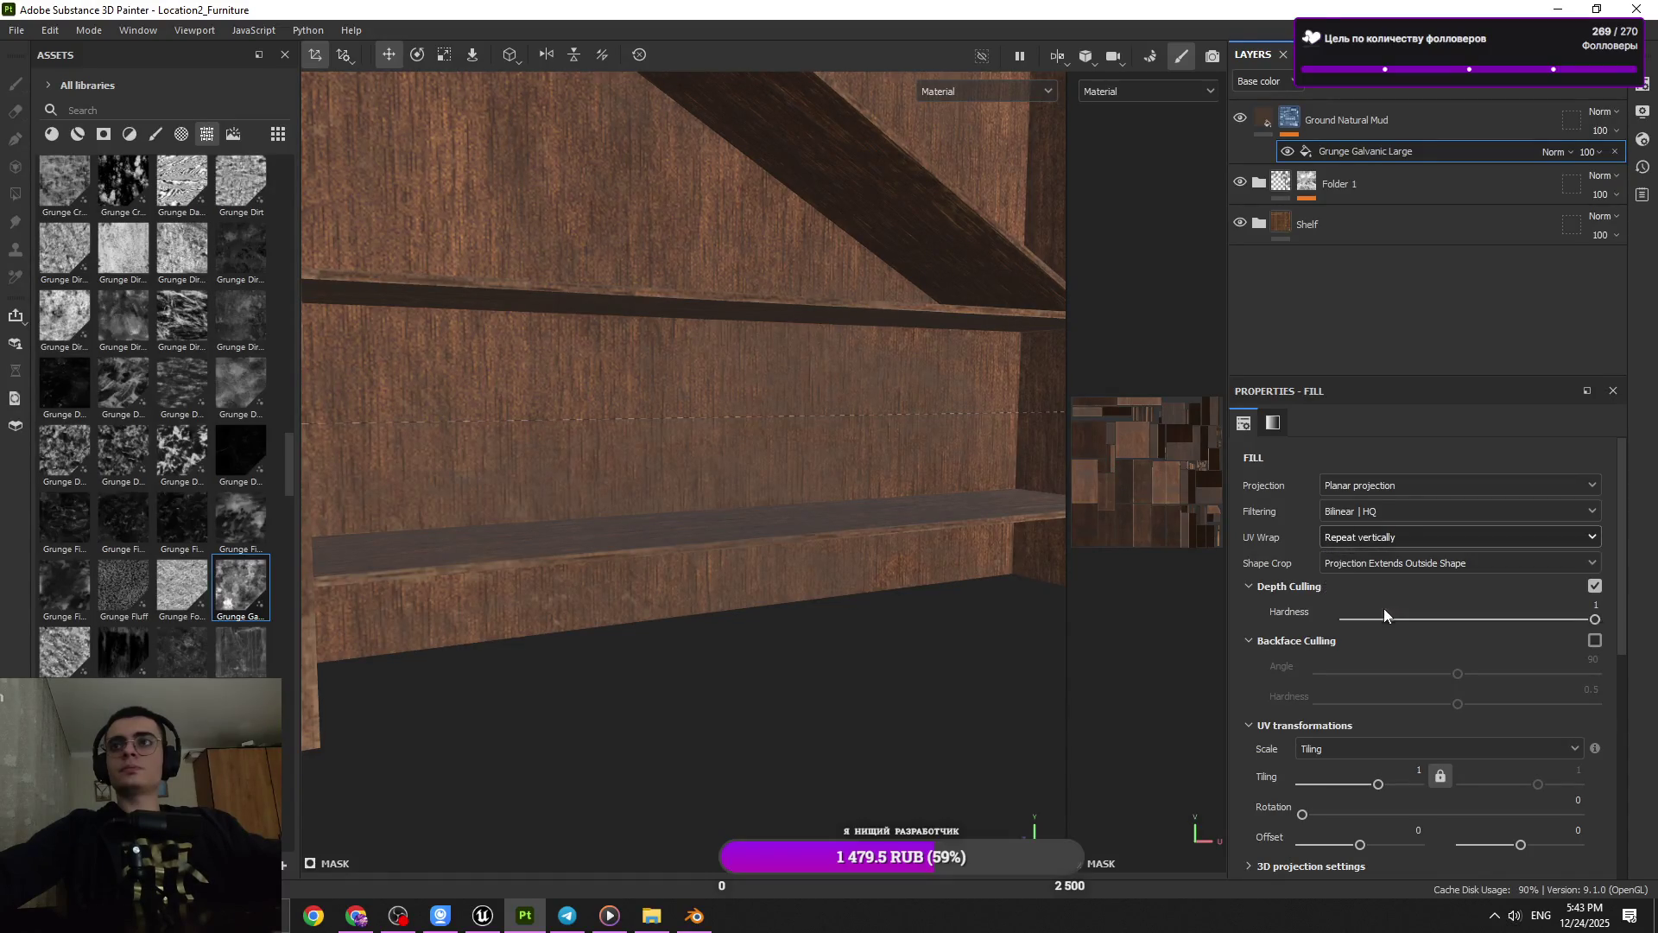
click(1361, 539)
click(1378, 575)
click(1370, 539)
click(1372, 558)
Compare shape crop modes, letting the projection extend outside the shape
click(1399, 566)
click(1392, 602)
click(1402, 566)
click(1402, 584)
click(1406, 563)
click(1413, 603)
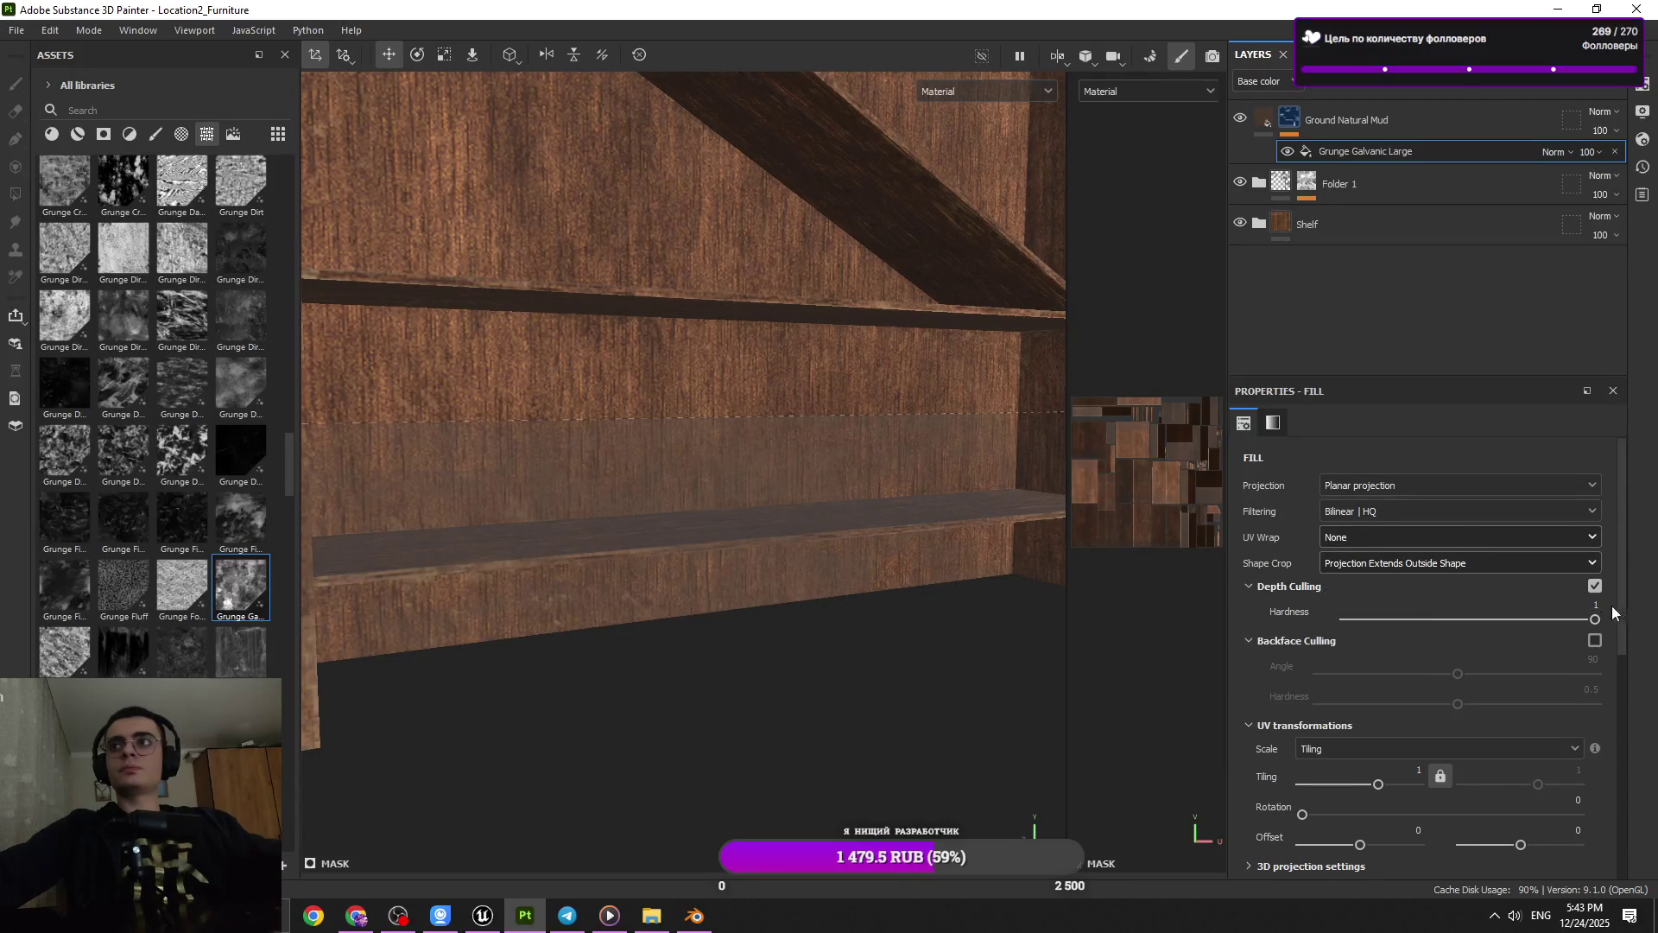
Toggle depth culling to compare, enter 0.99, and view the shelf from further away
click(1594, 587)
click(1594, 587)
click(1594, 588)
click(1595, 588)
text(0.)
text(99)
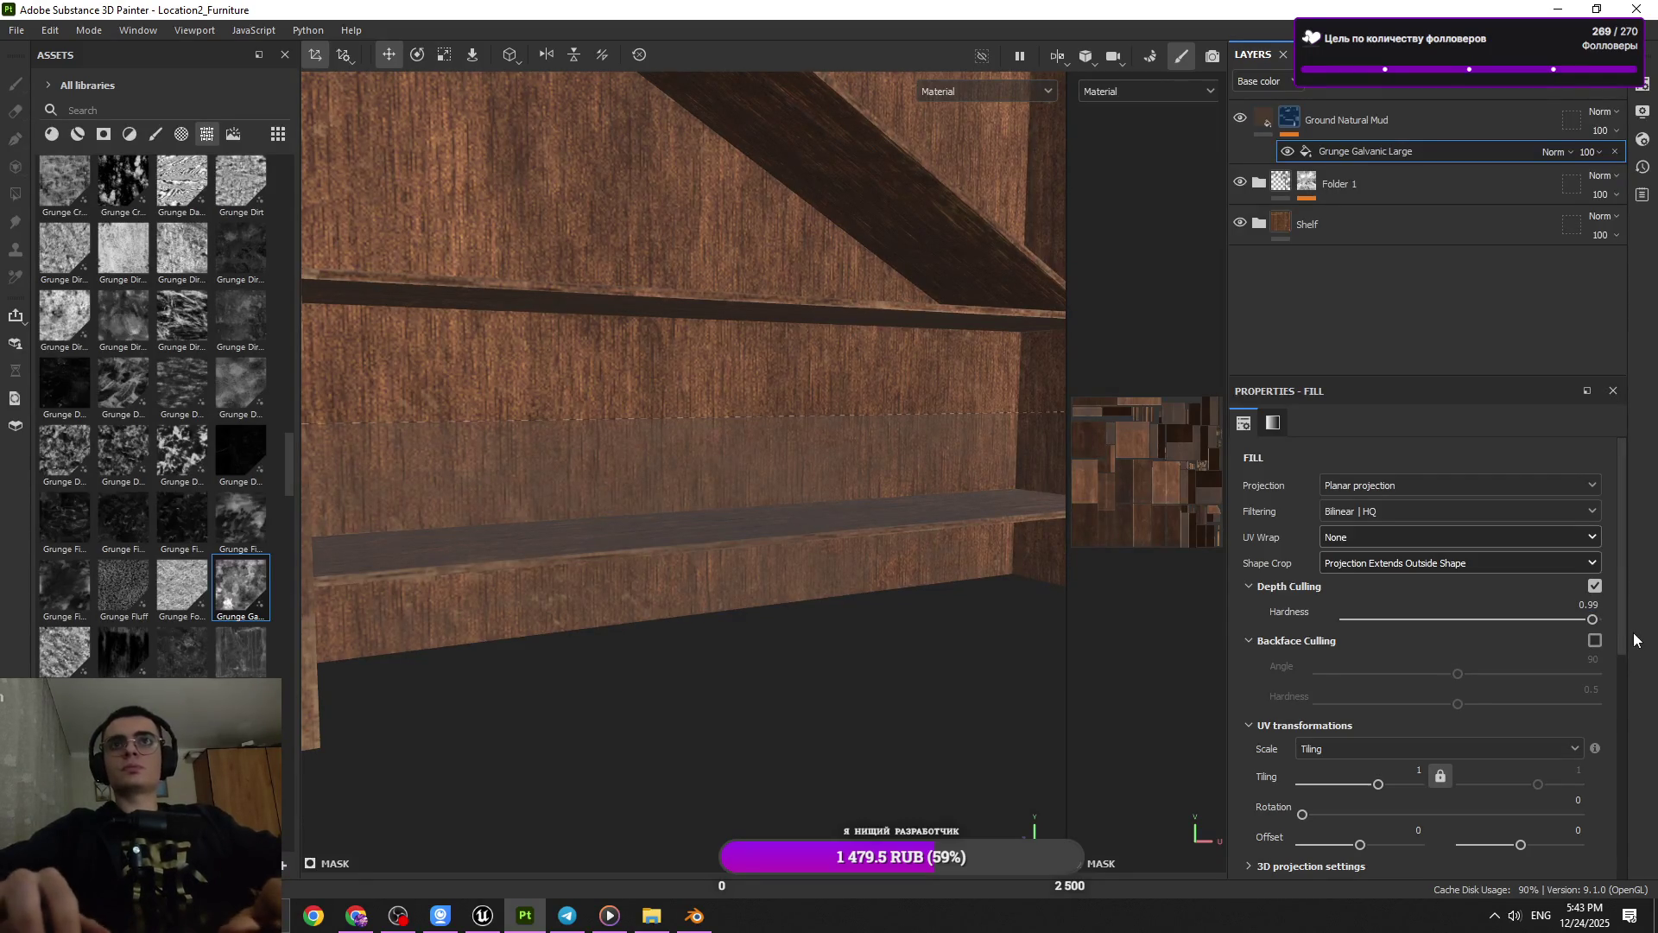
scroll(down, 3)
drag(887, 475, 730, 618)
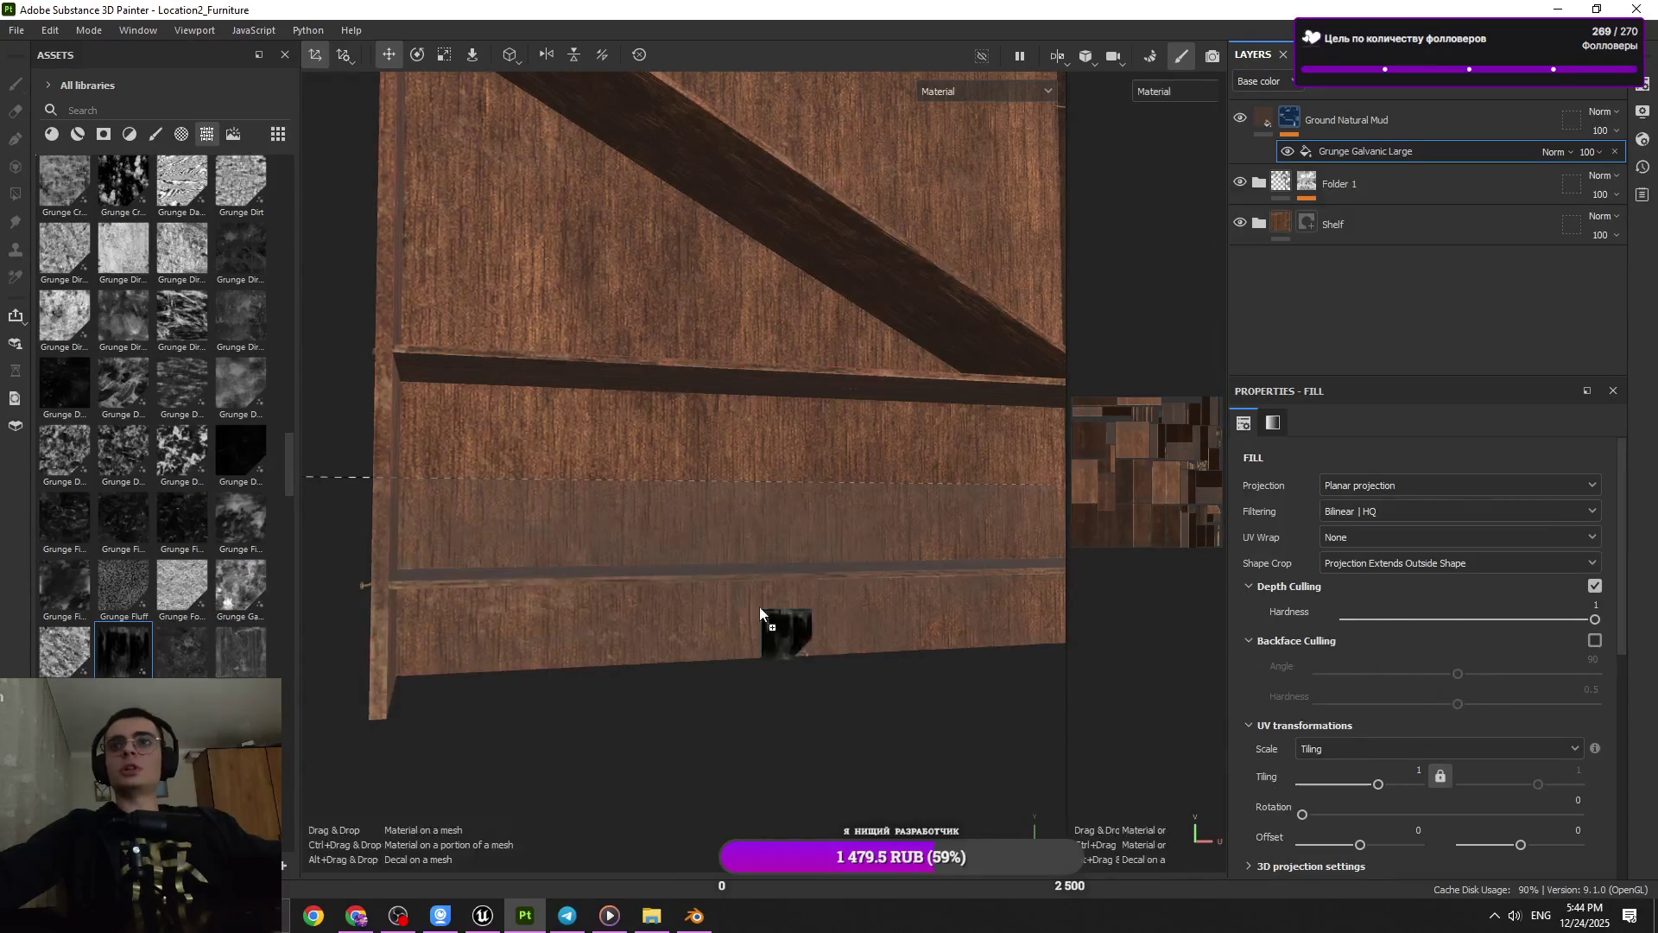
Swap the fill's grayscale for Grunge Humidity and raise Balance to spread more mud
drag(120, 665, 1589, 680)
drag(1412, 489, 1387, 492)
drag(893, 584, 899, 491)
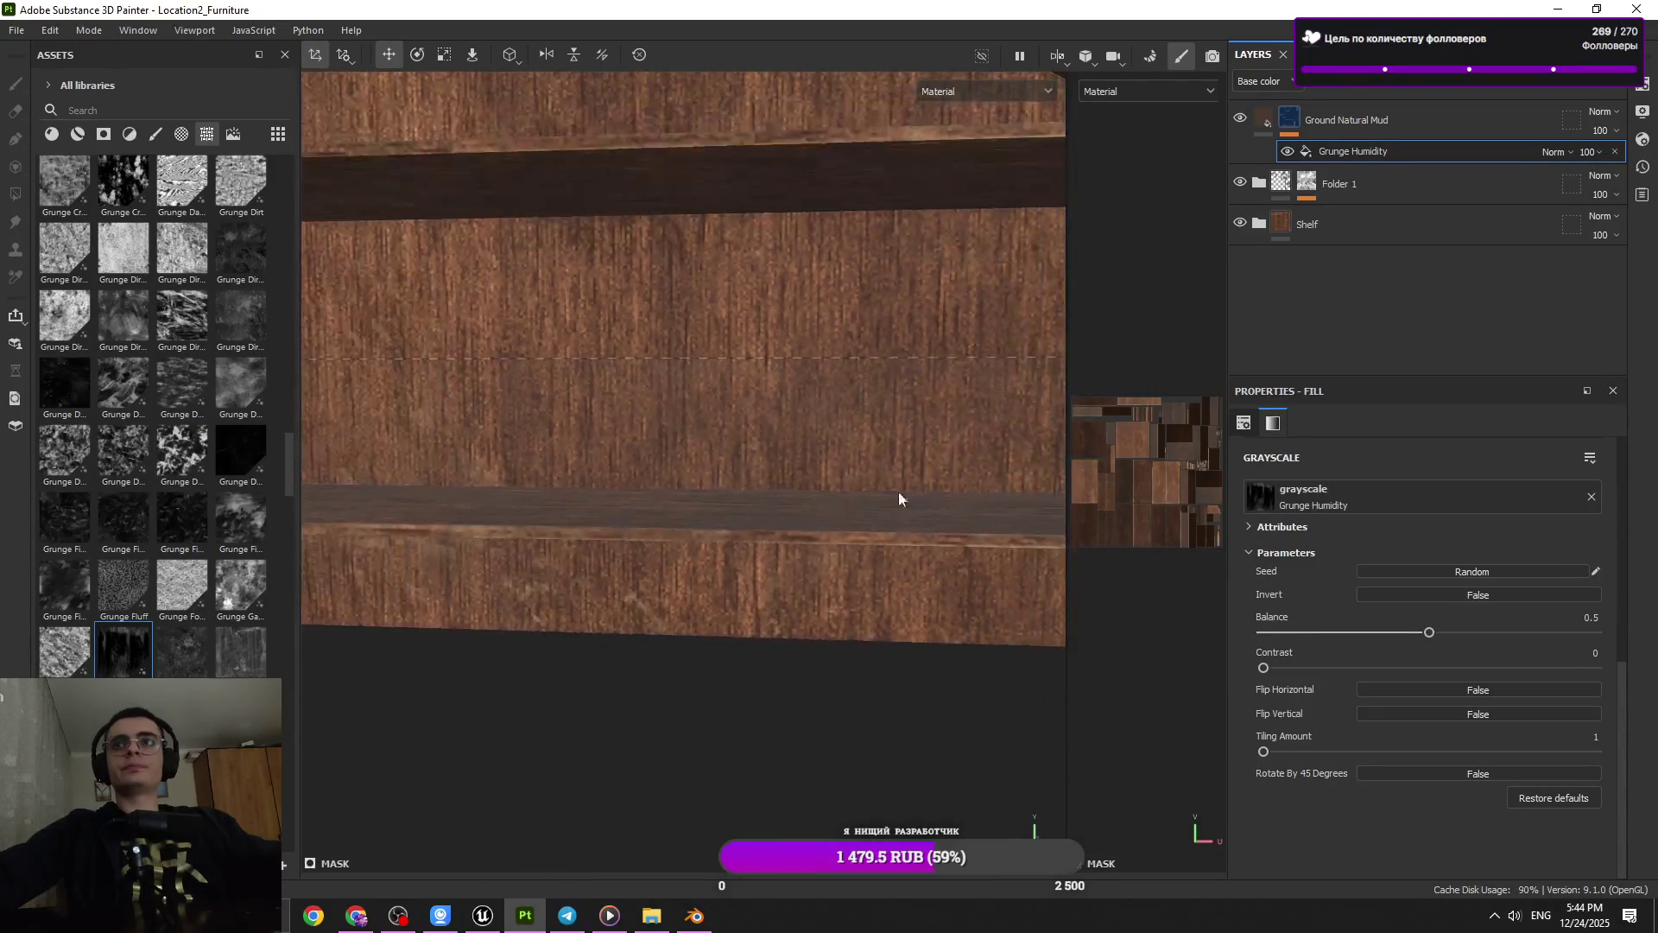
drag(1523, 631, 1573, 632)
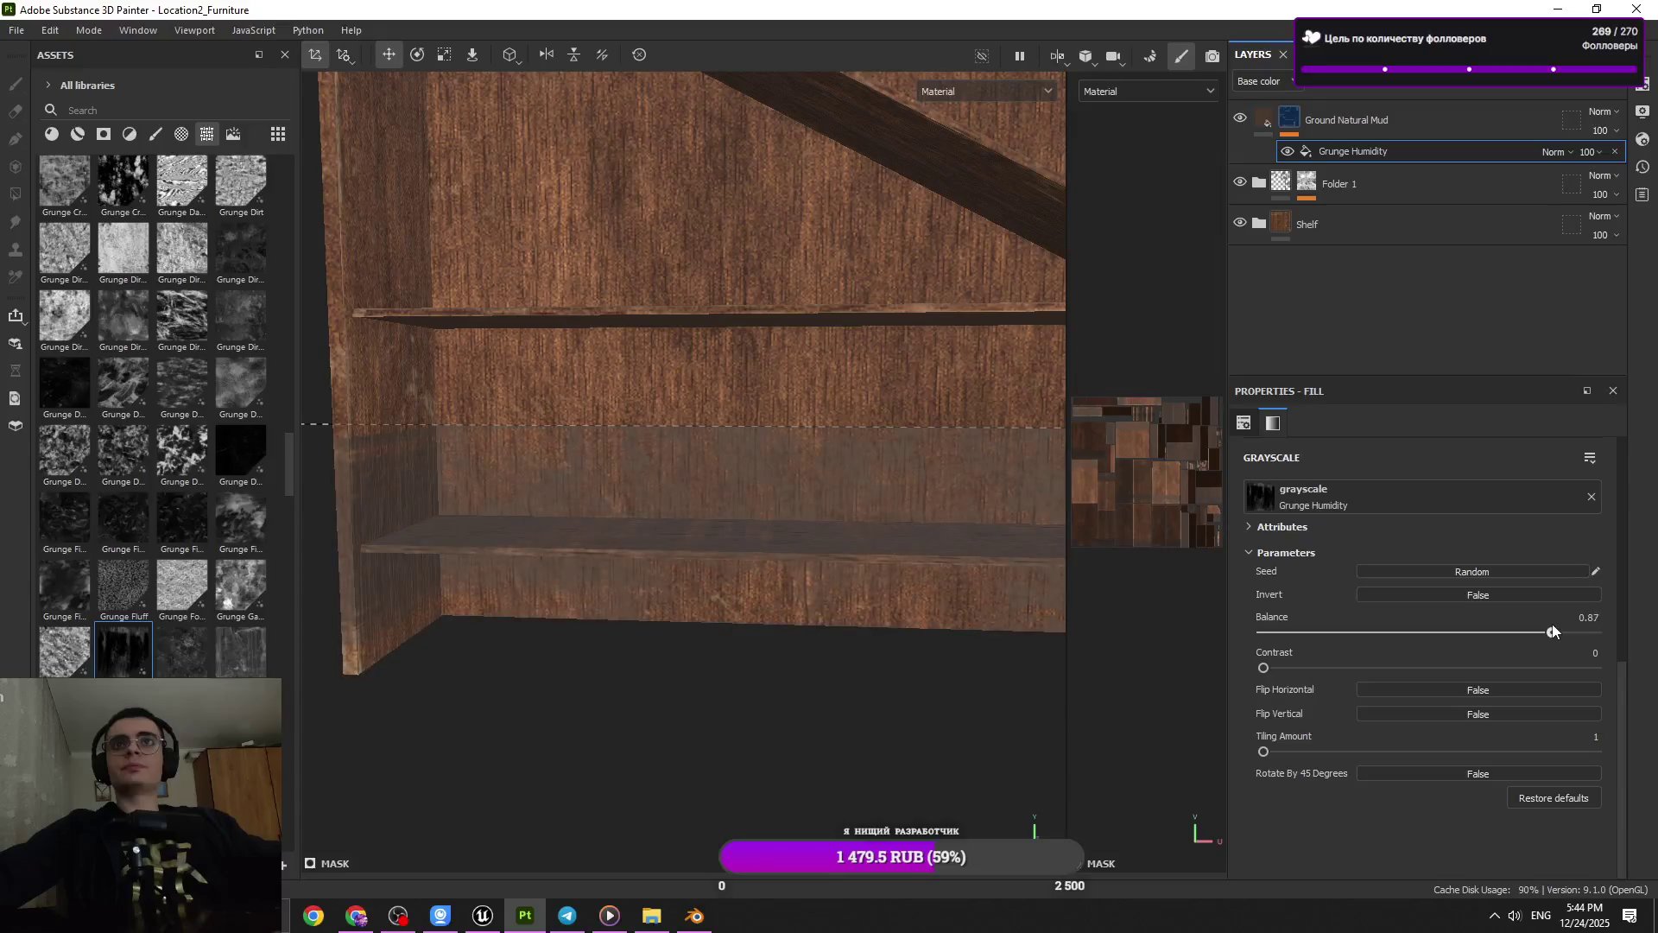
drag(955, 619, 988, 588)
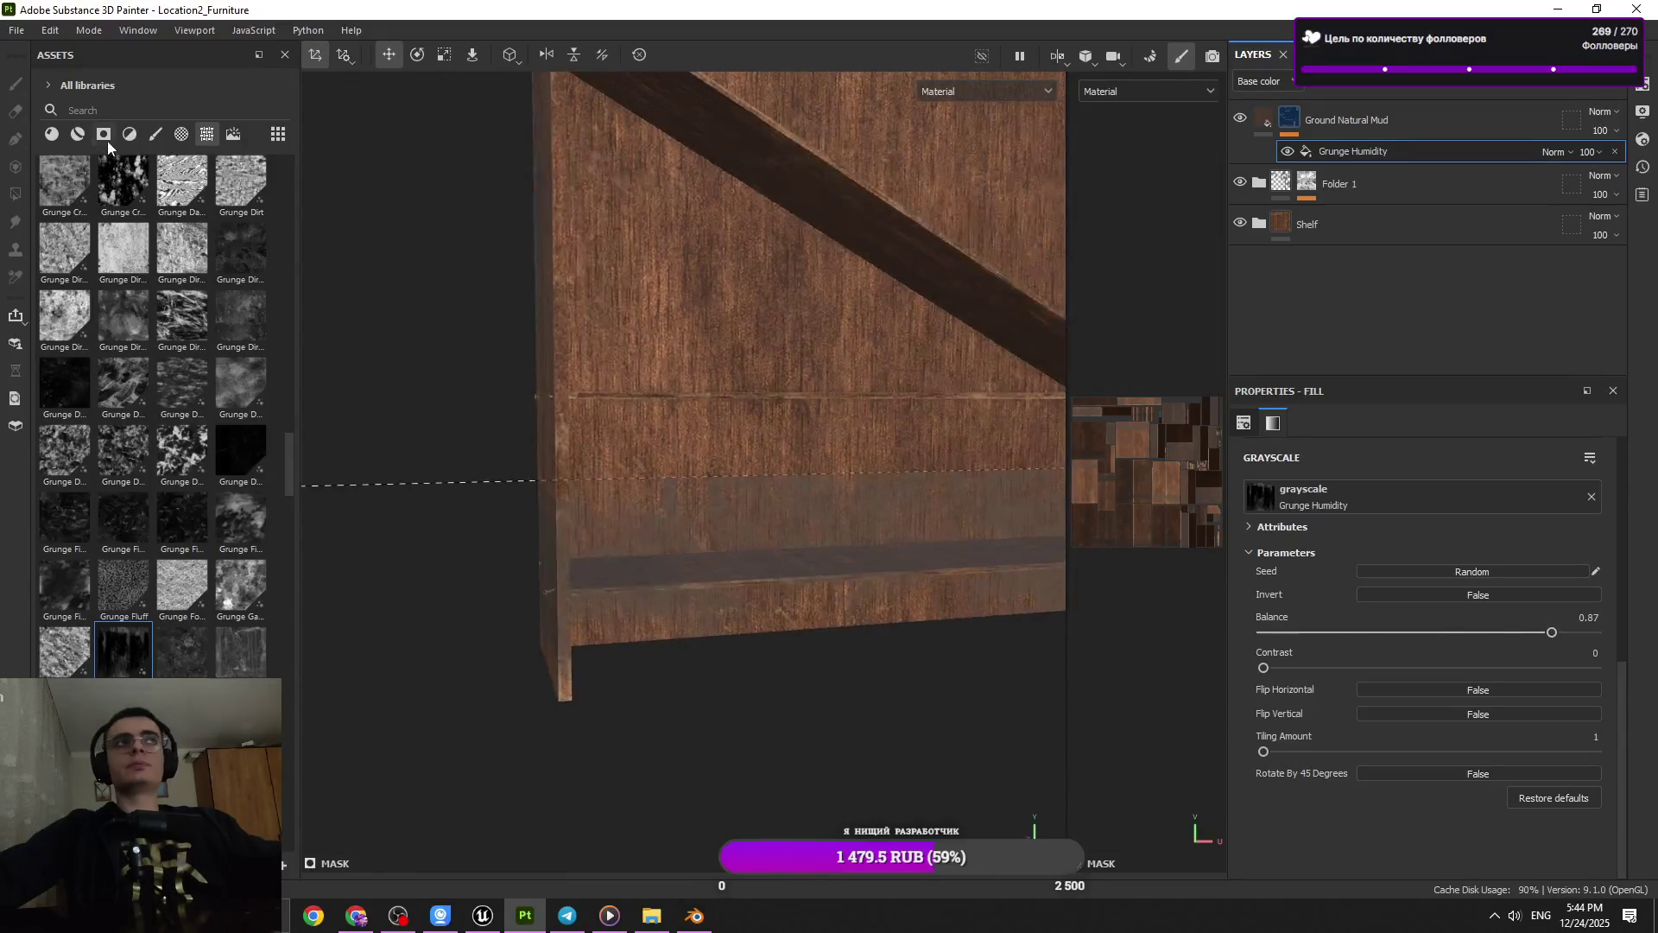
Set the Grunge Humidity projection to Fill (Match per UV Tile), then remove that fill from the mask
click(1344, 198)
drag(867, 530, 889, 617)
click(1349, 112)
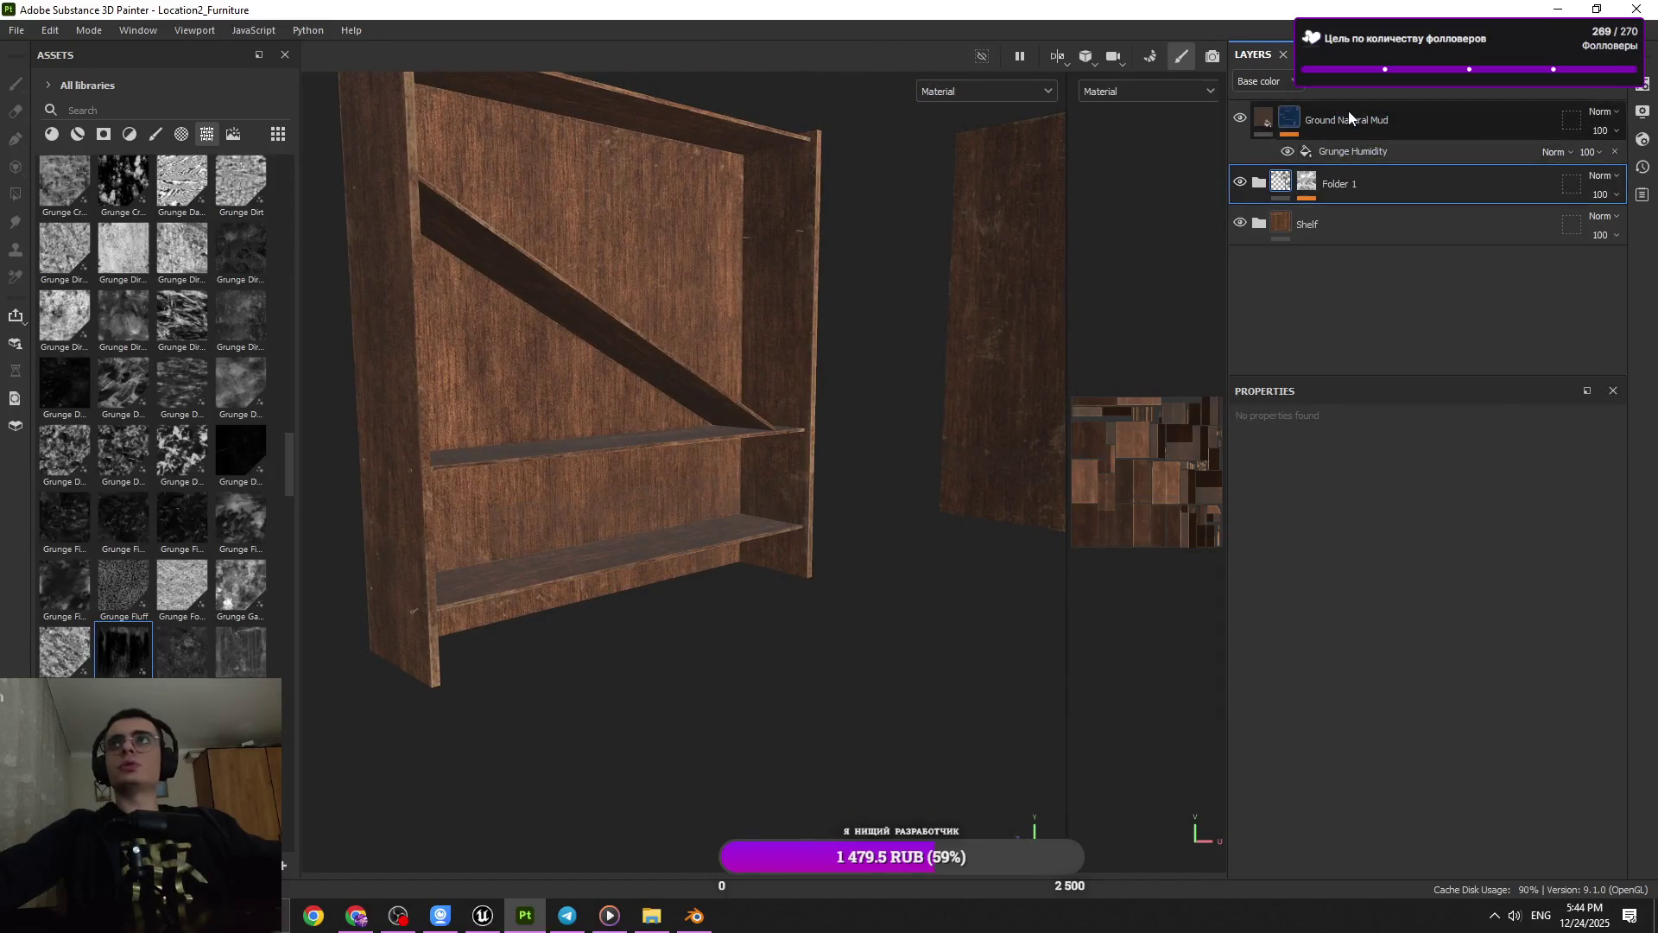
click(1341, 150)
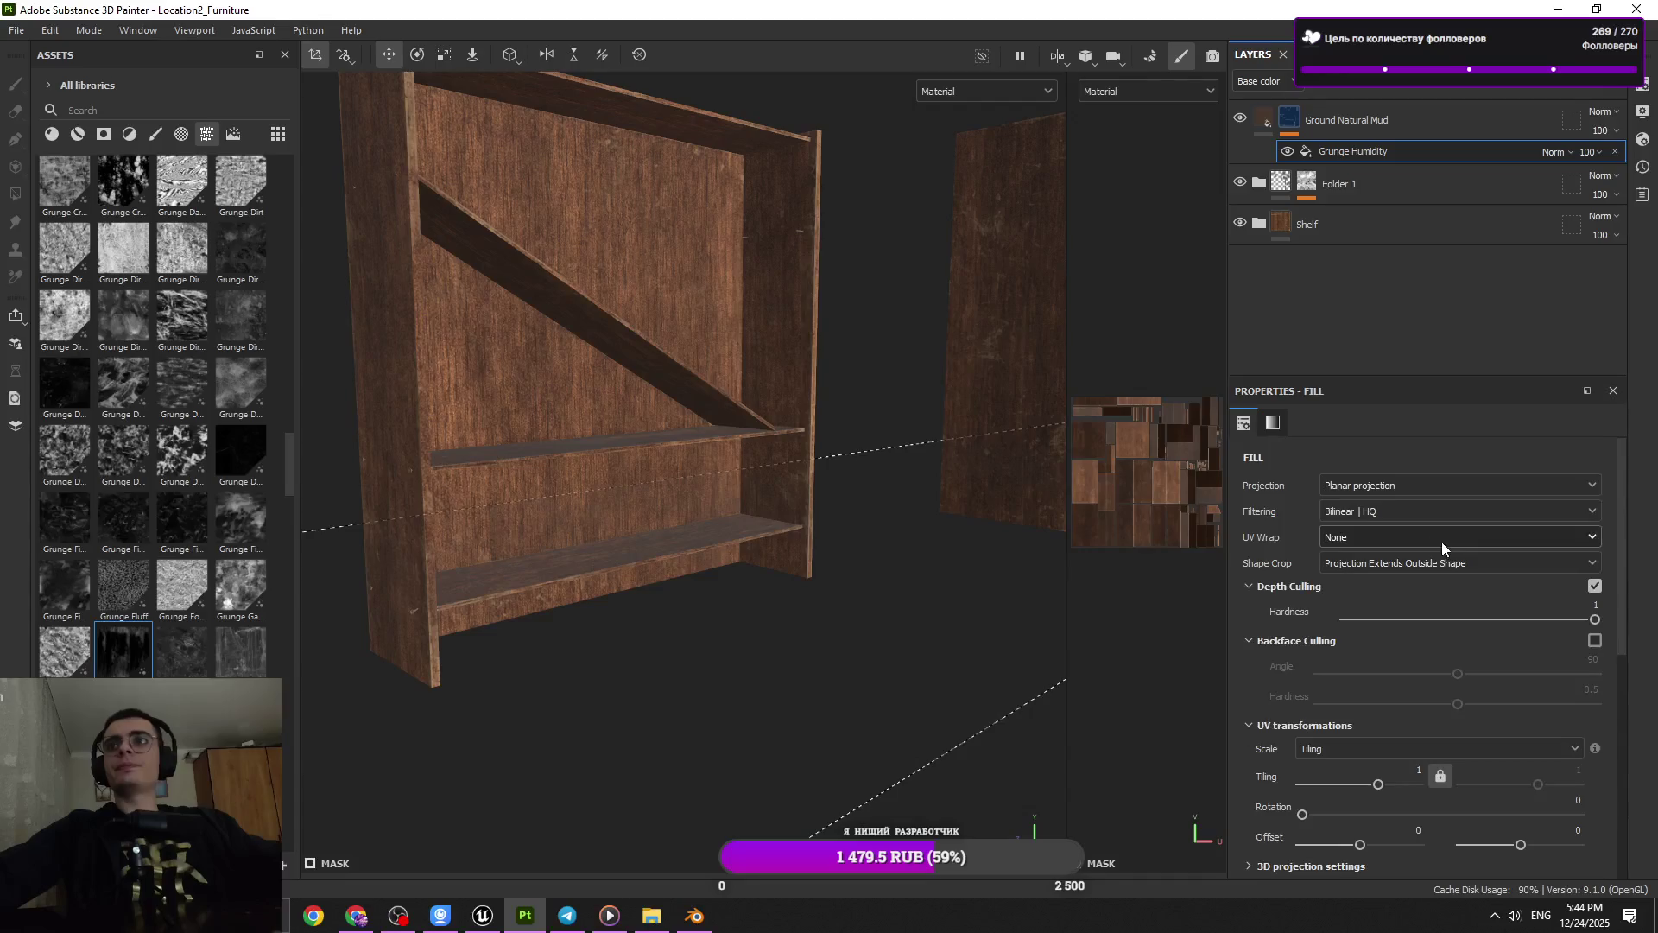
click(1380, 504)
drag(676, 556, 730, 545)
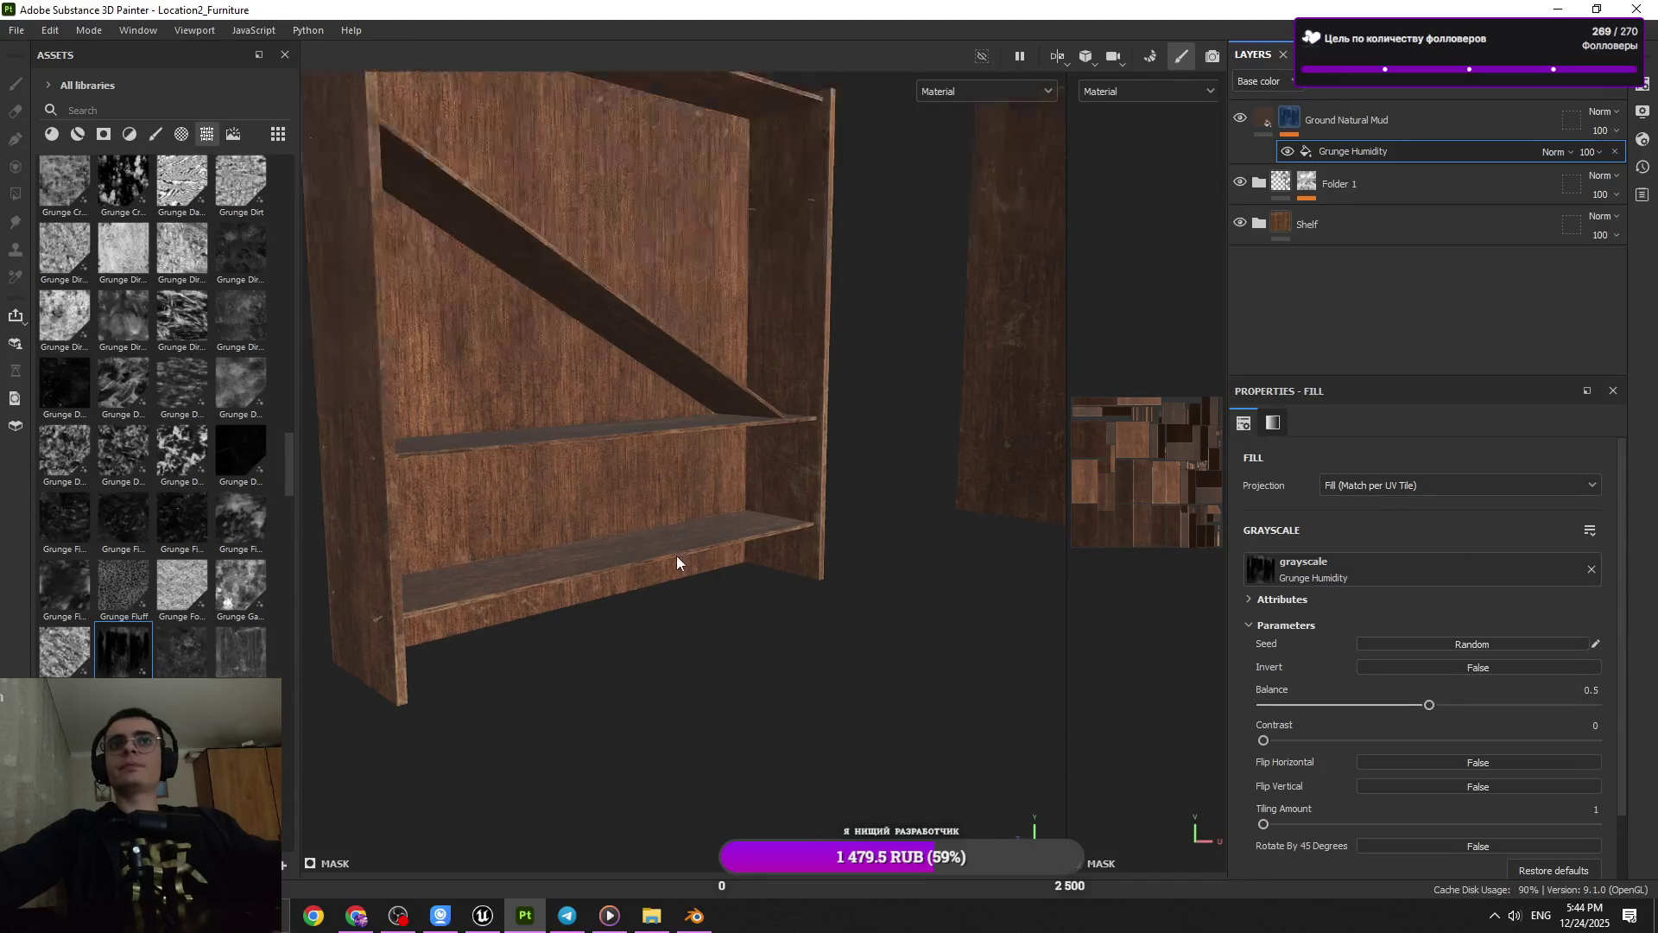
click(1616, 152)
right_click(1459, 97)
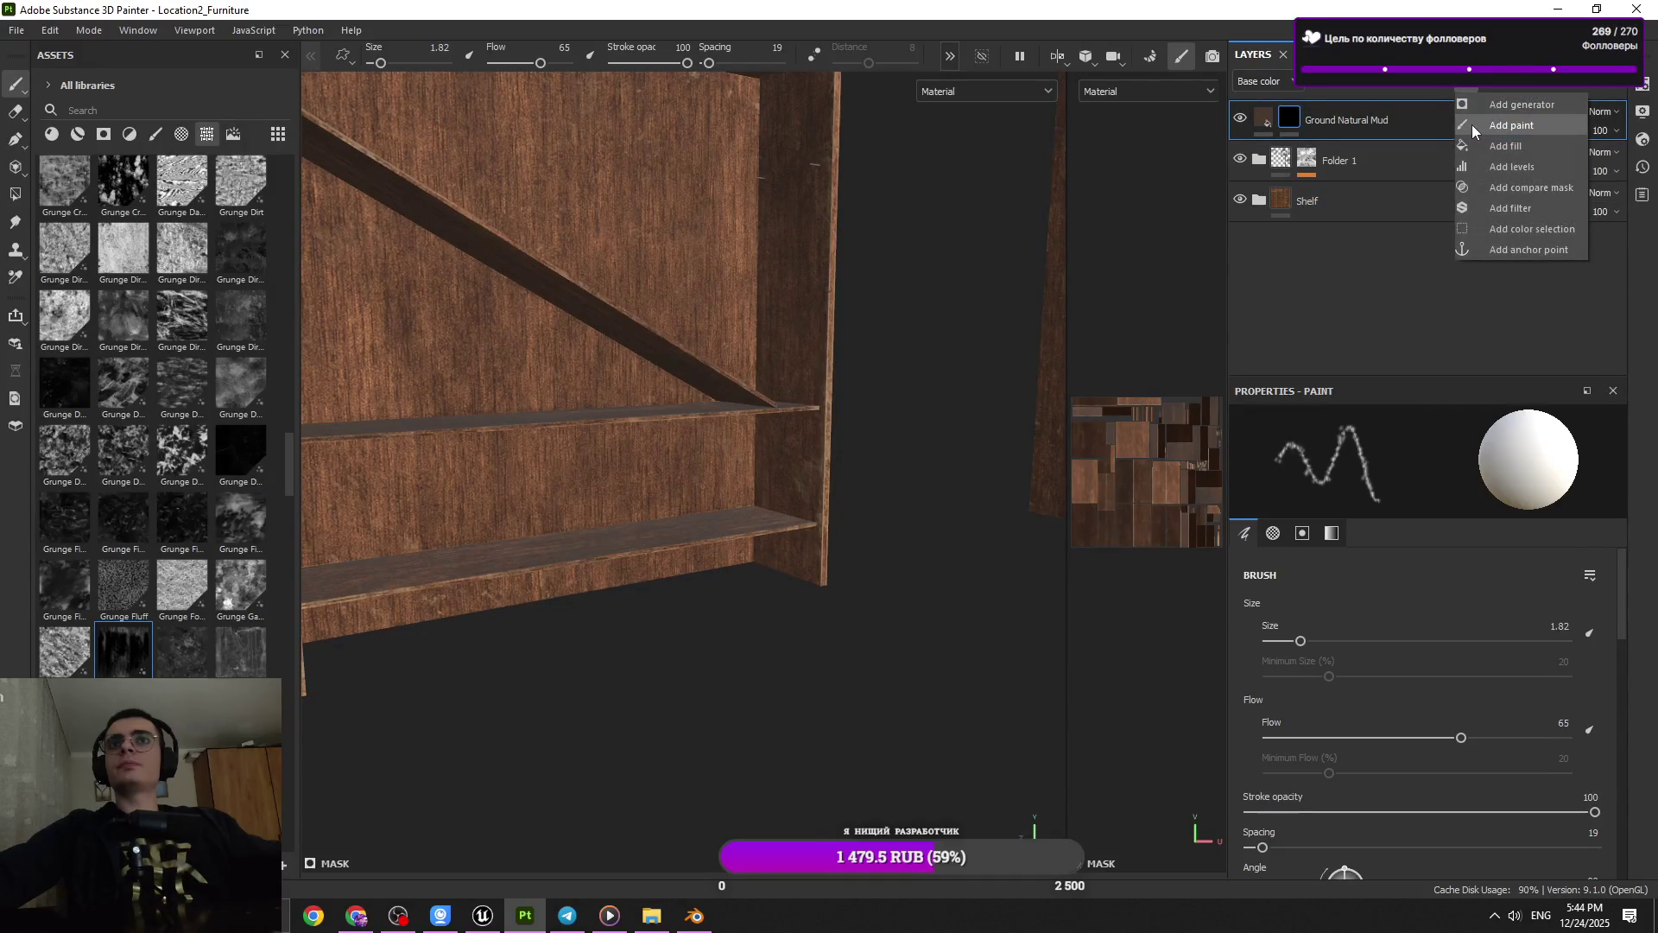
Add a Paint effect to the mud mask with the brush enlarged to about 23.7
click(1472, 125)
drag(654, 506, 743, 506)
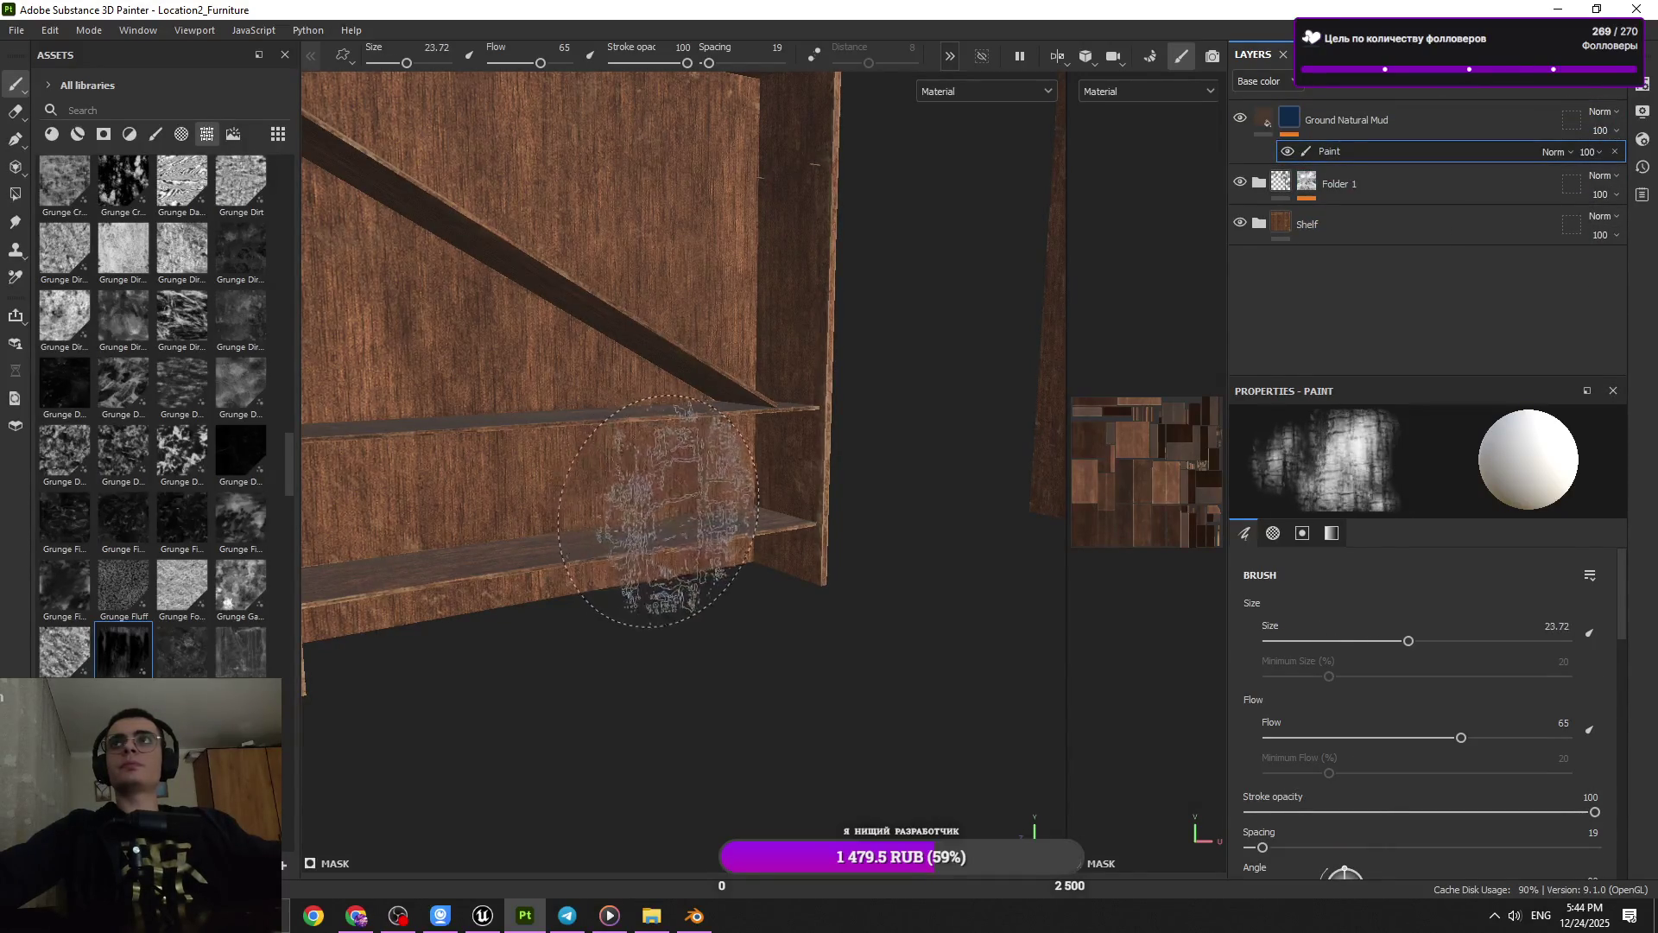
scroll(down, 3)
scroll(up, 3)
scroll(down, 3)
scroll(up, 3)
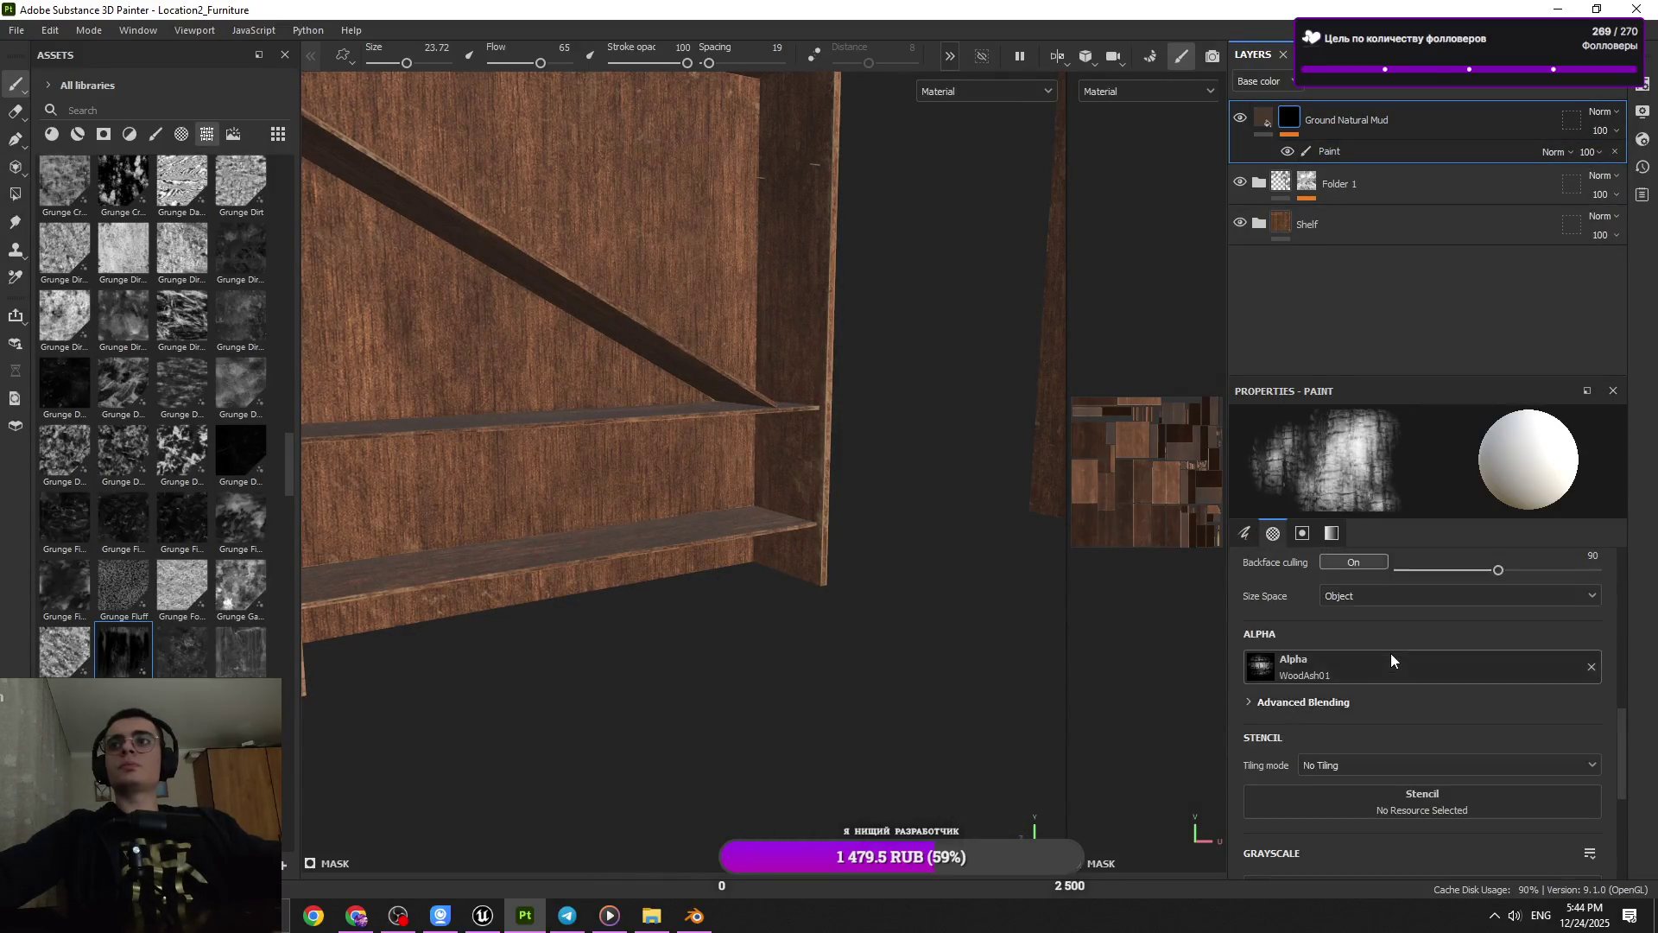
scroll(up, 3)
scroll(up, 3)
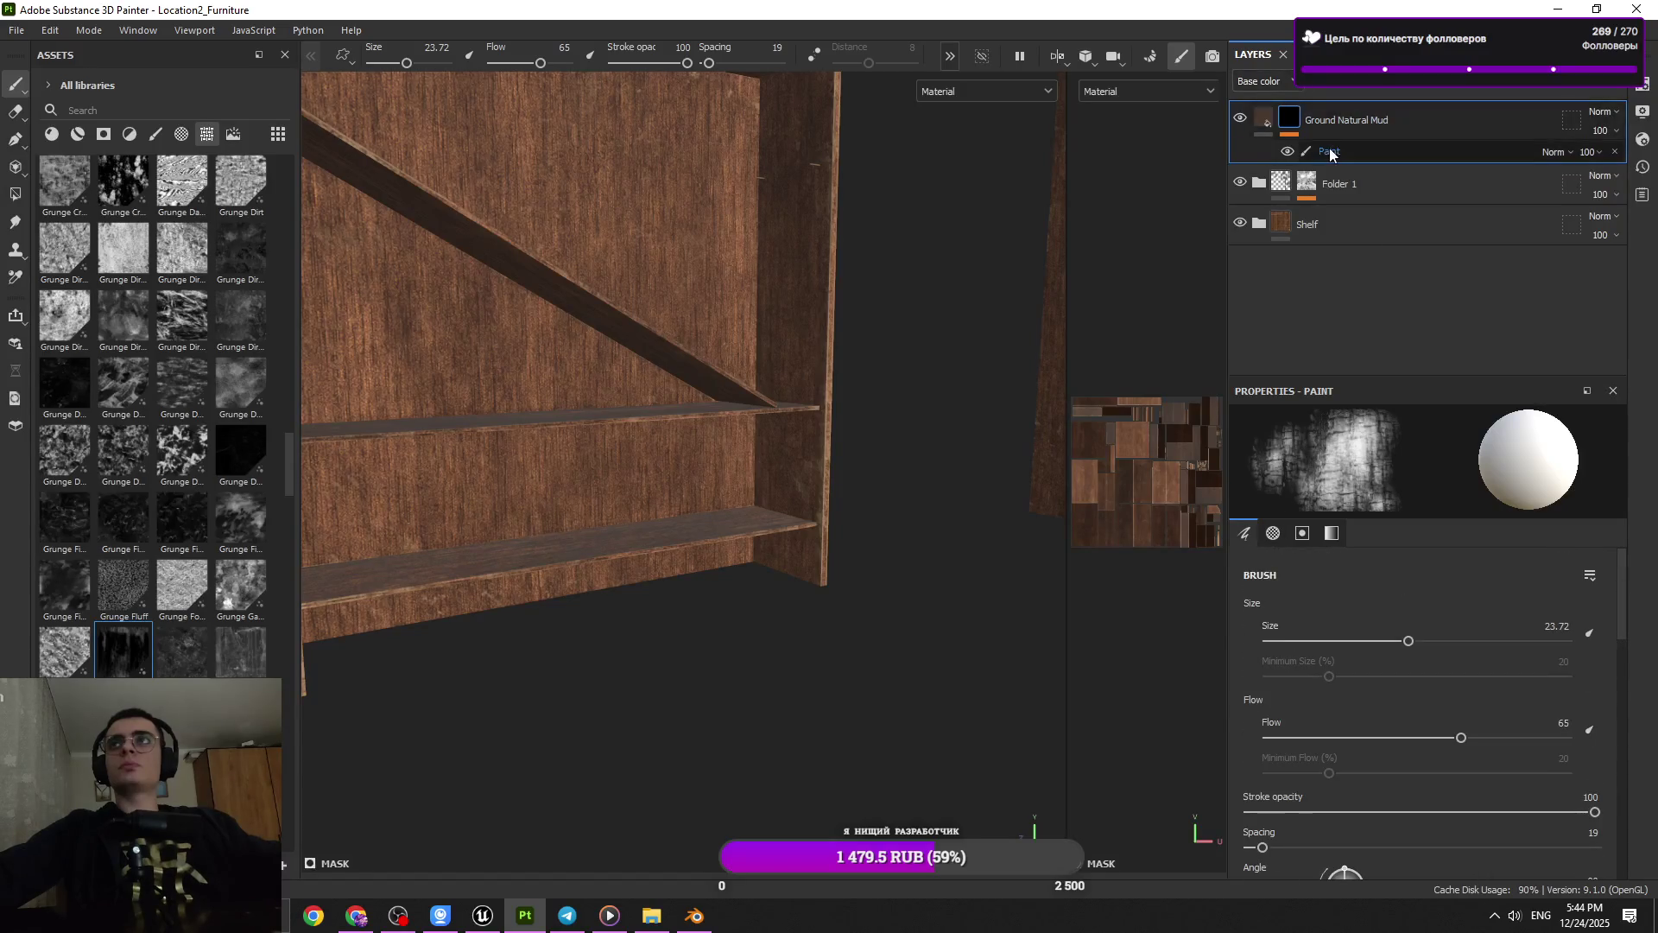
click(1329, 151)
Brush mud onto the shelf boards and side post, lowering flow to 20 and shrinking the brush
drag(575, 629, 552, 542)
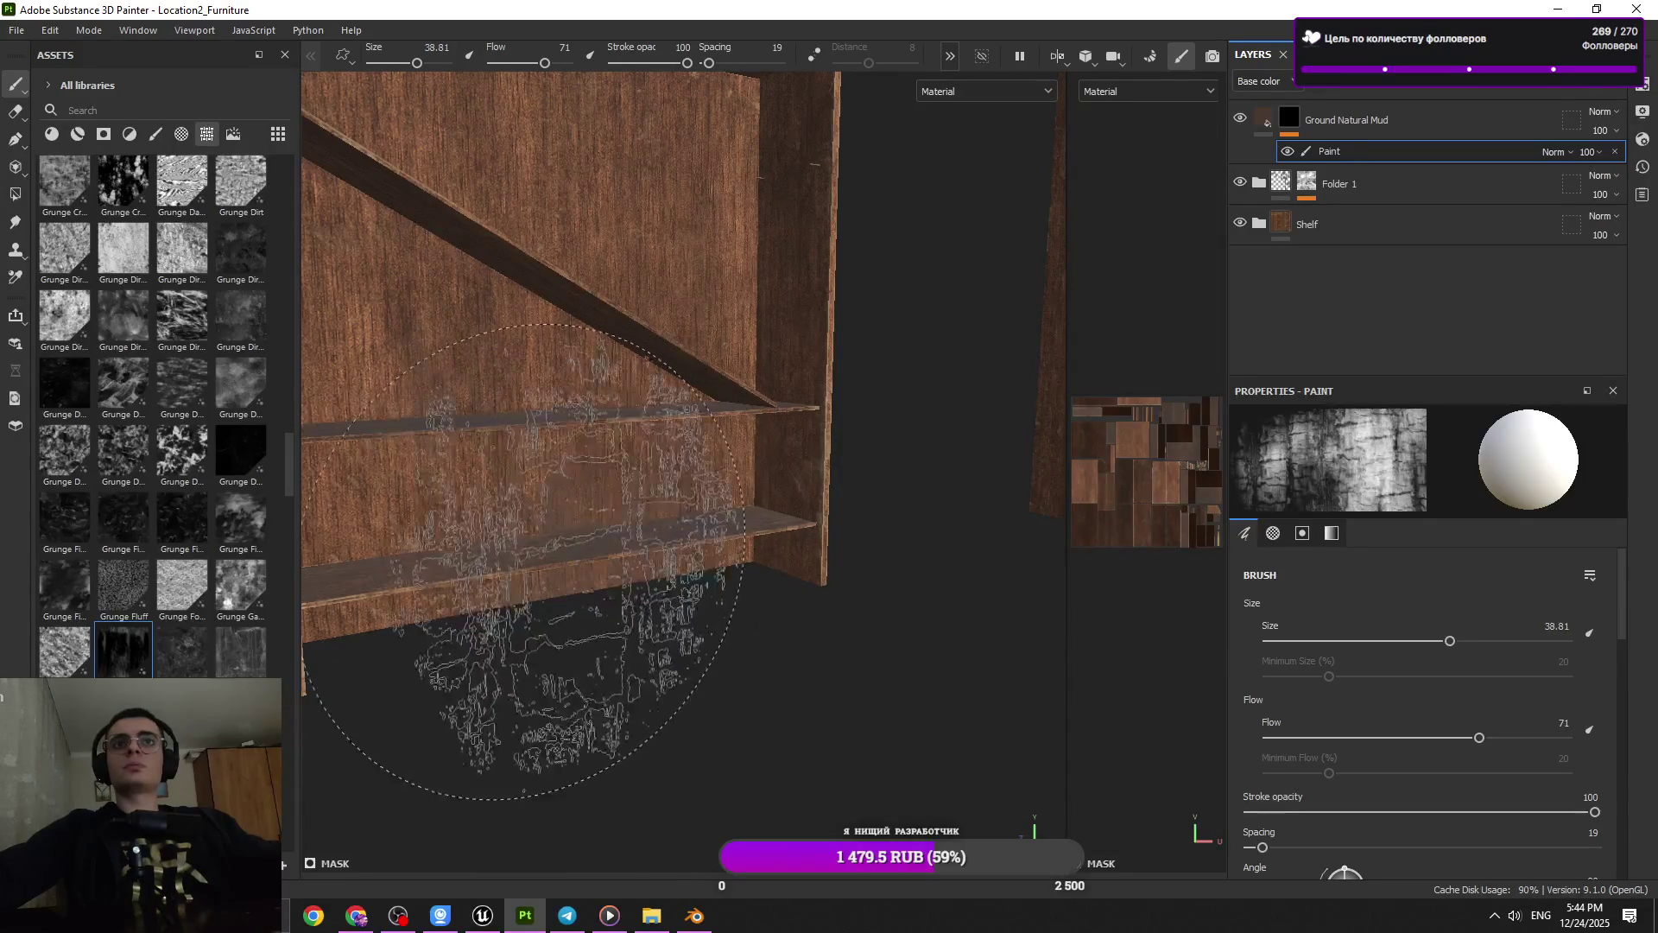
drag(553, 542, 639, 536)
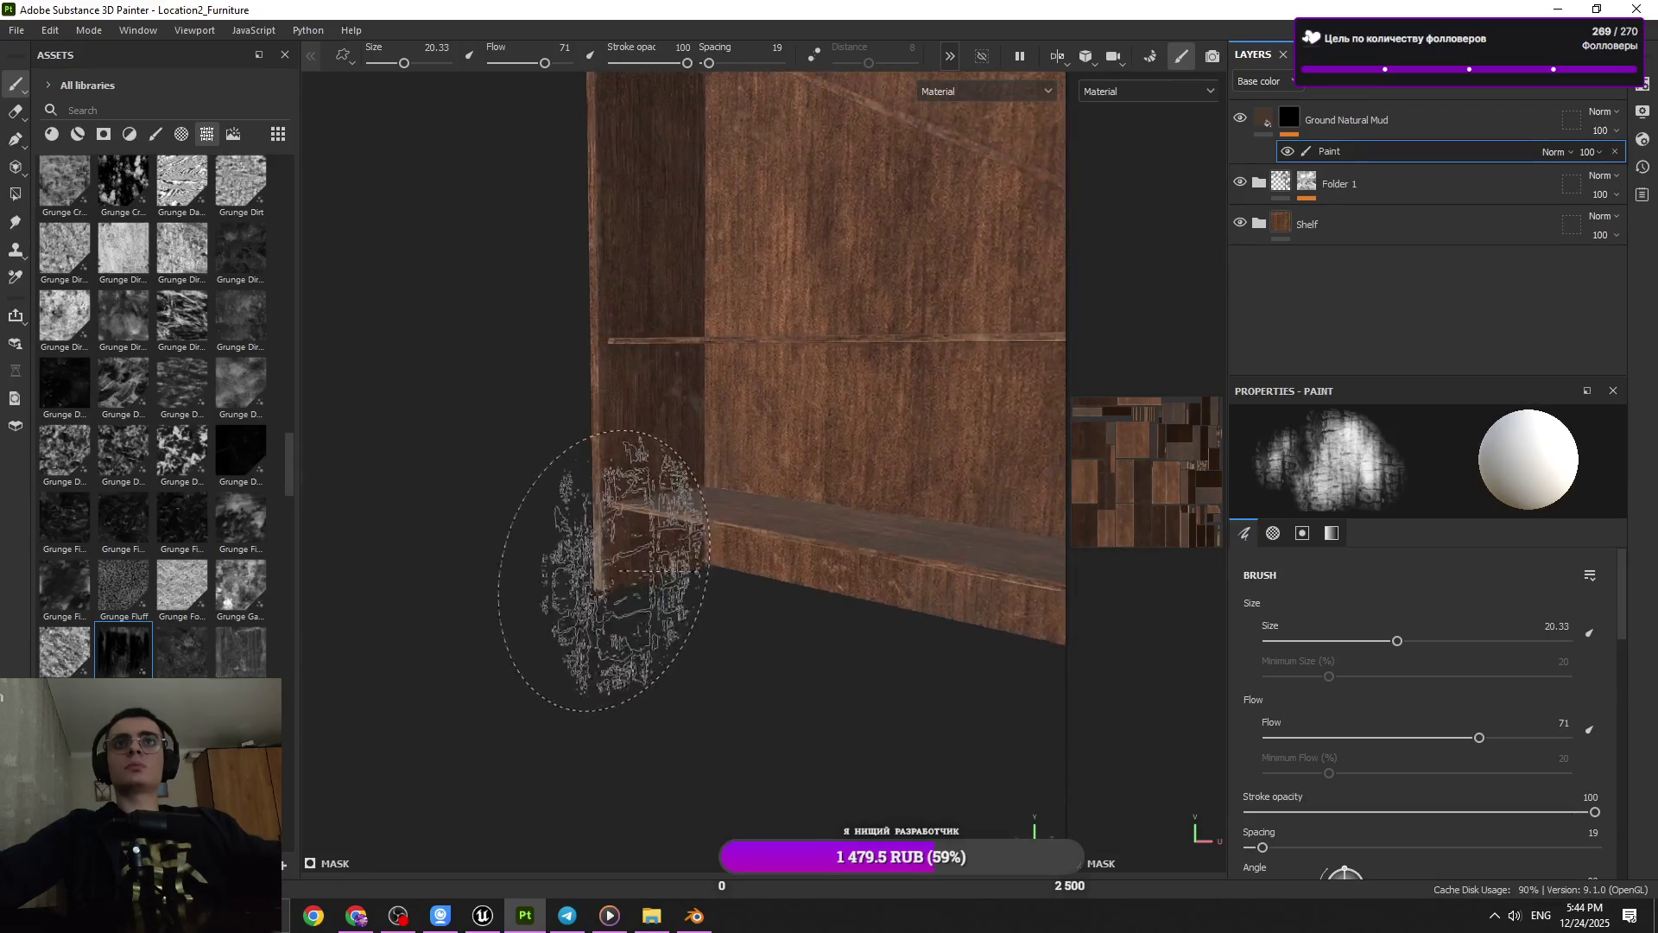
drag(809, 505, 518, 612)
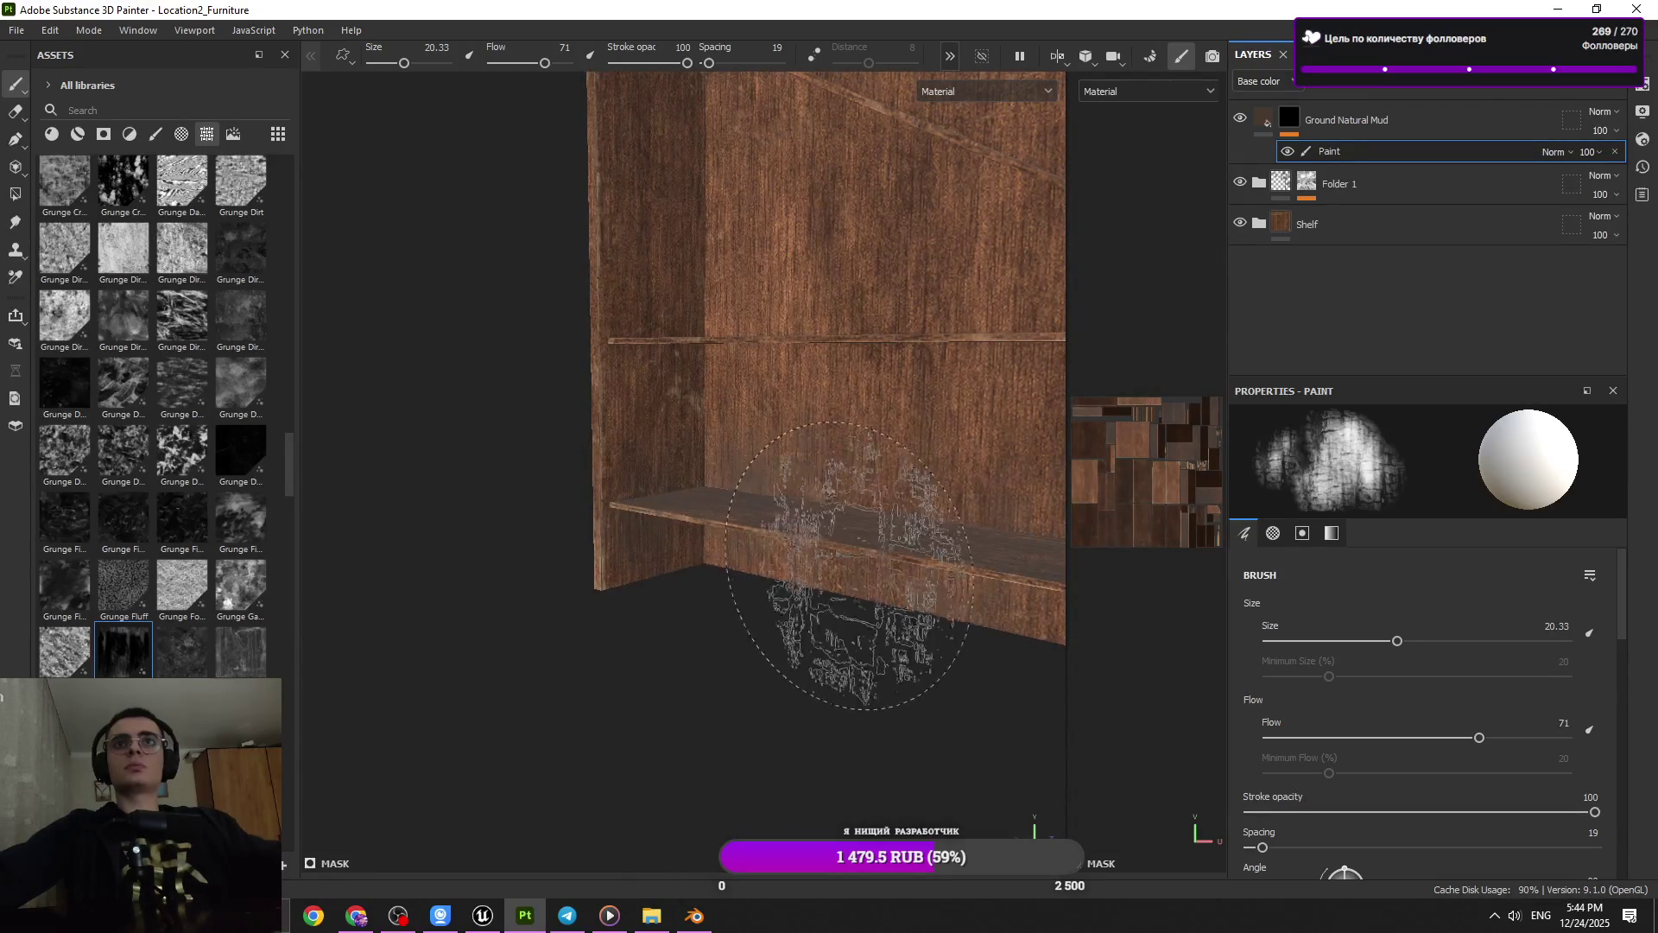
drag(968, 552, 734, 609)
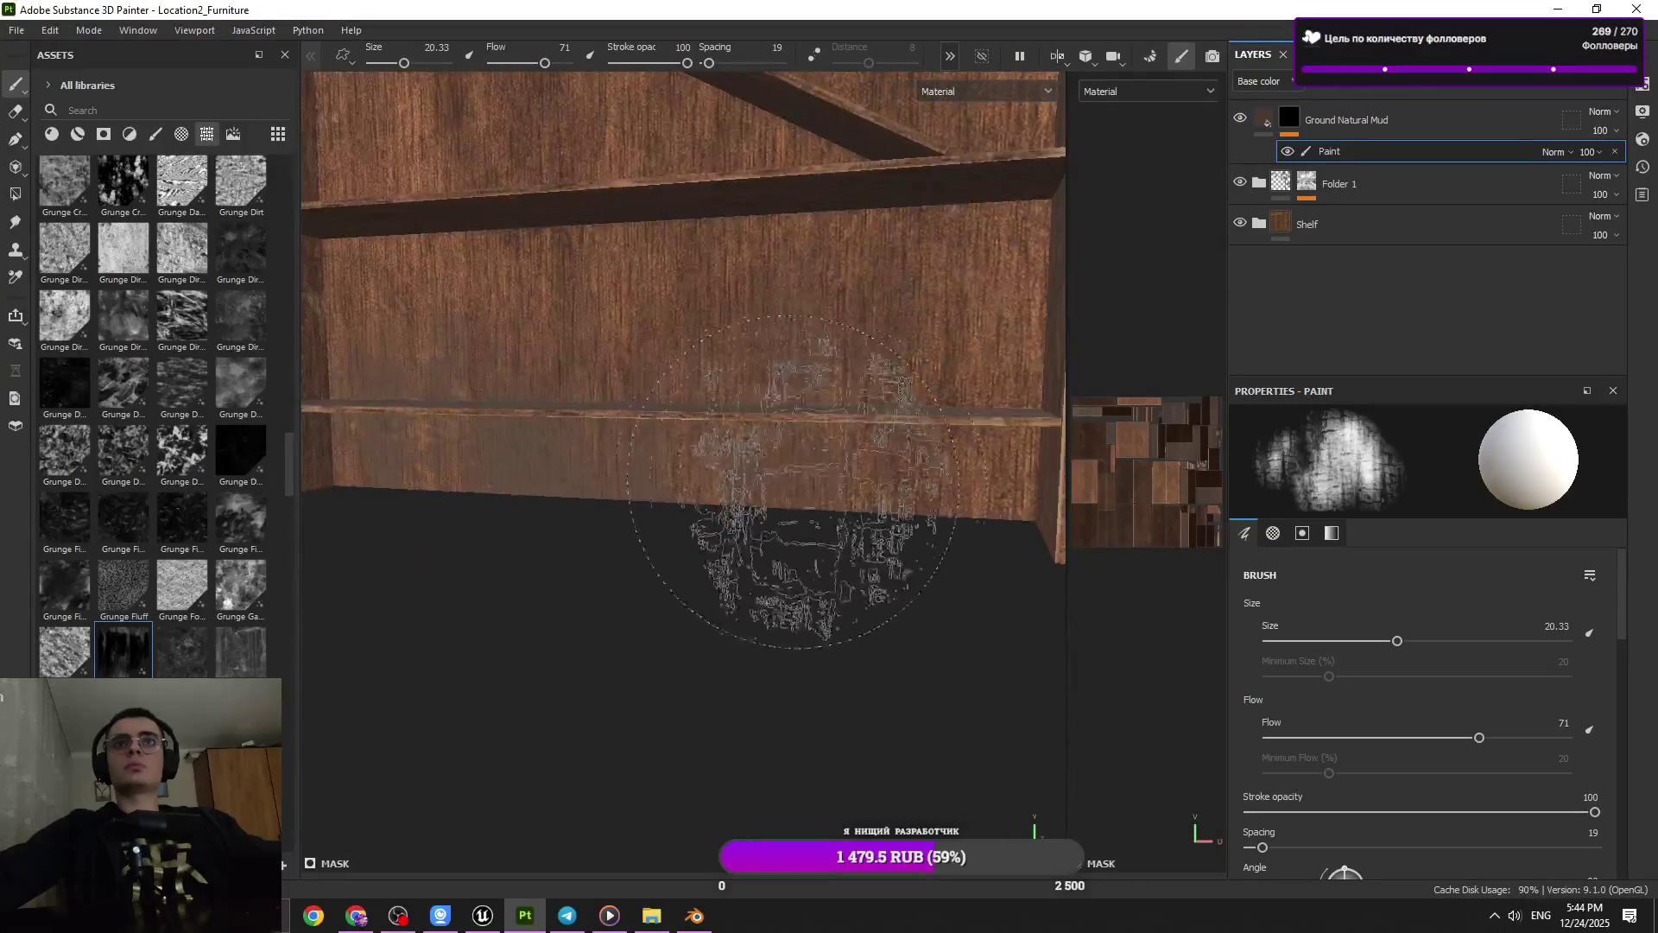
drag(662, 275, 587, 274)
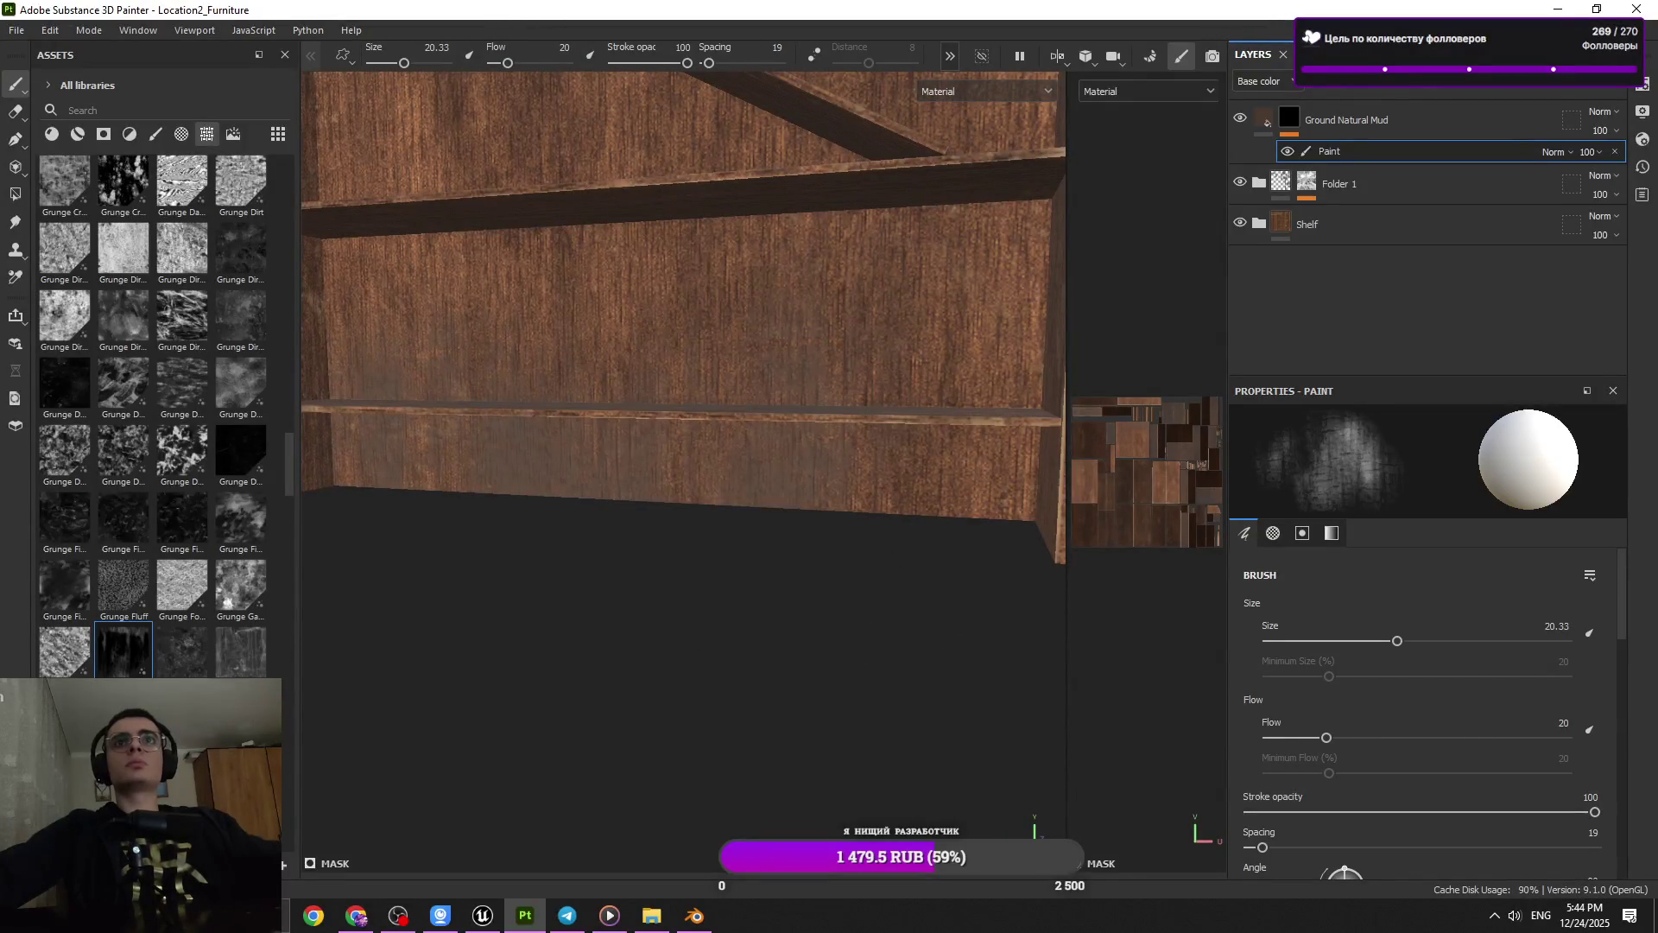
drag(928, 488, 666, 186)
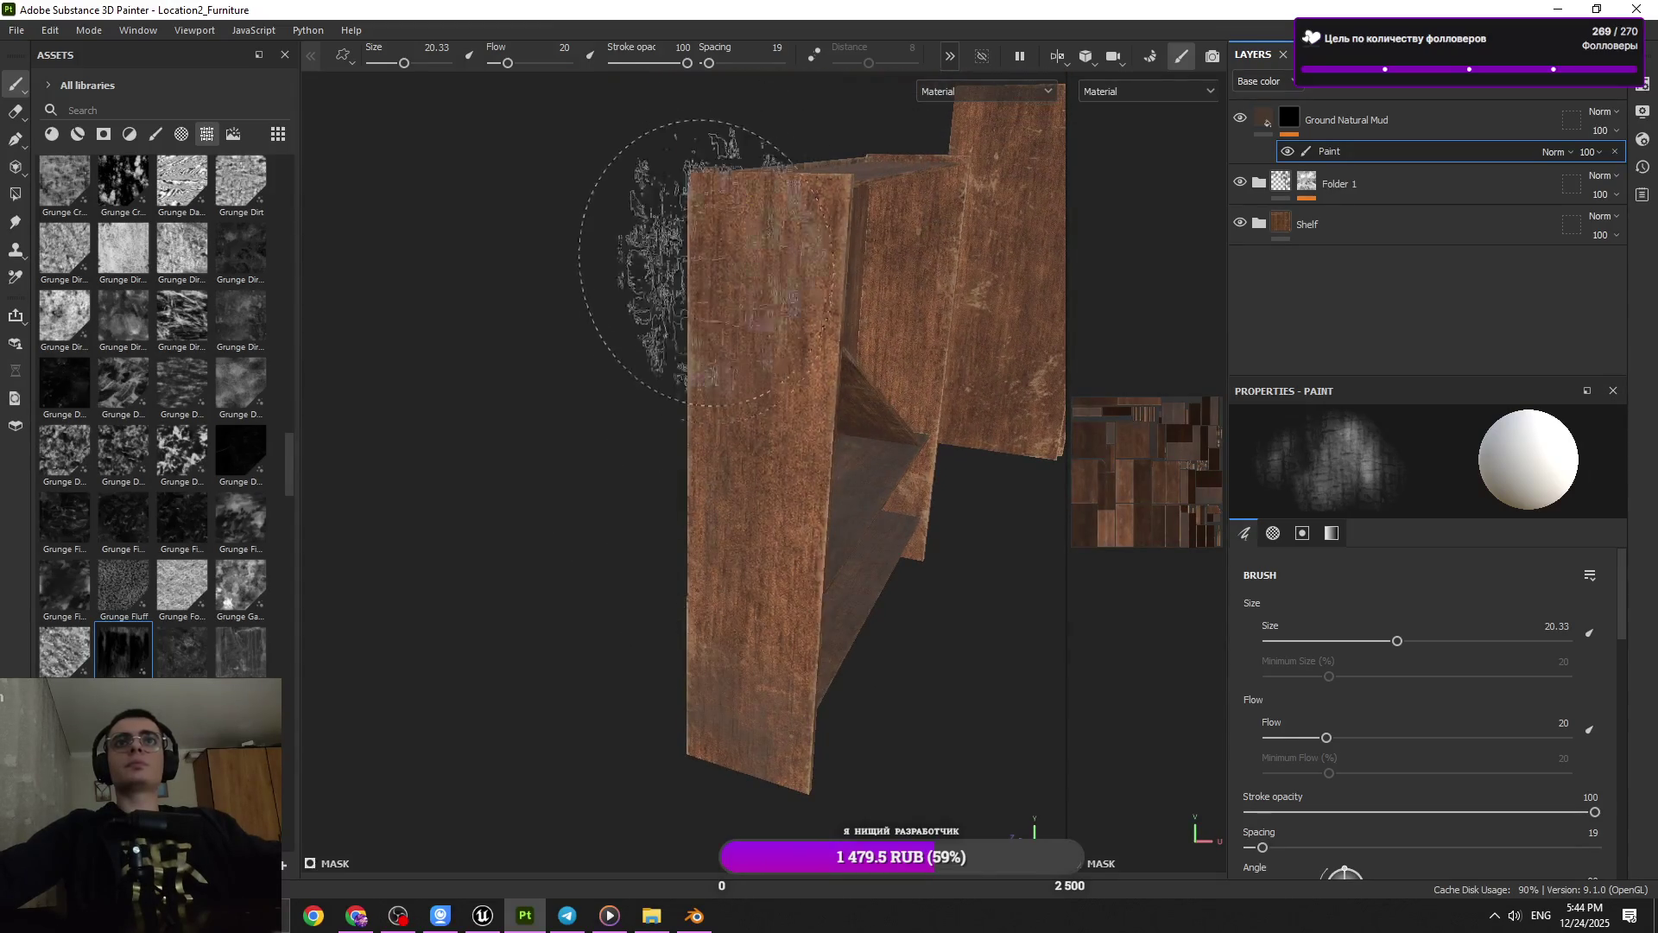
drag(740, 648, 682, 555)
drag(682, 555, 642, 464)
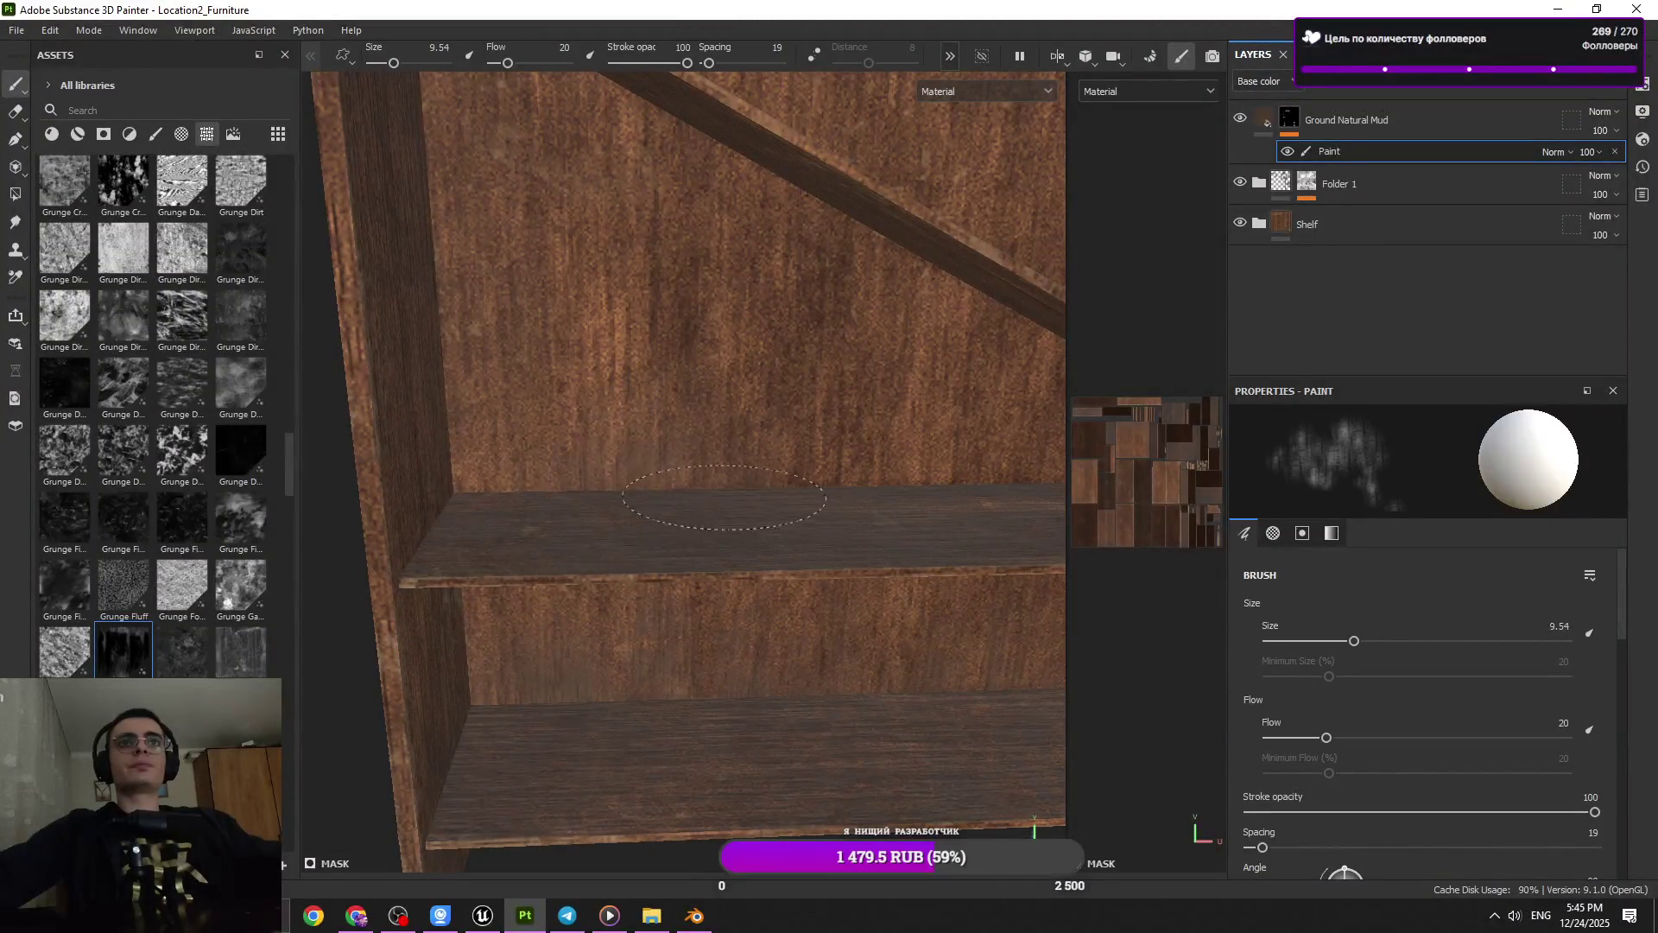
Relight and zoom in on the diagonal brace to paint mud along its top edge
drag(937, 527, 790, 493)
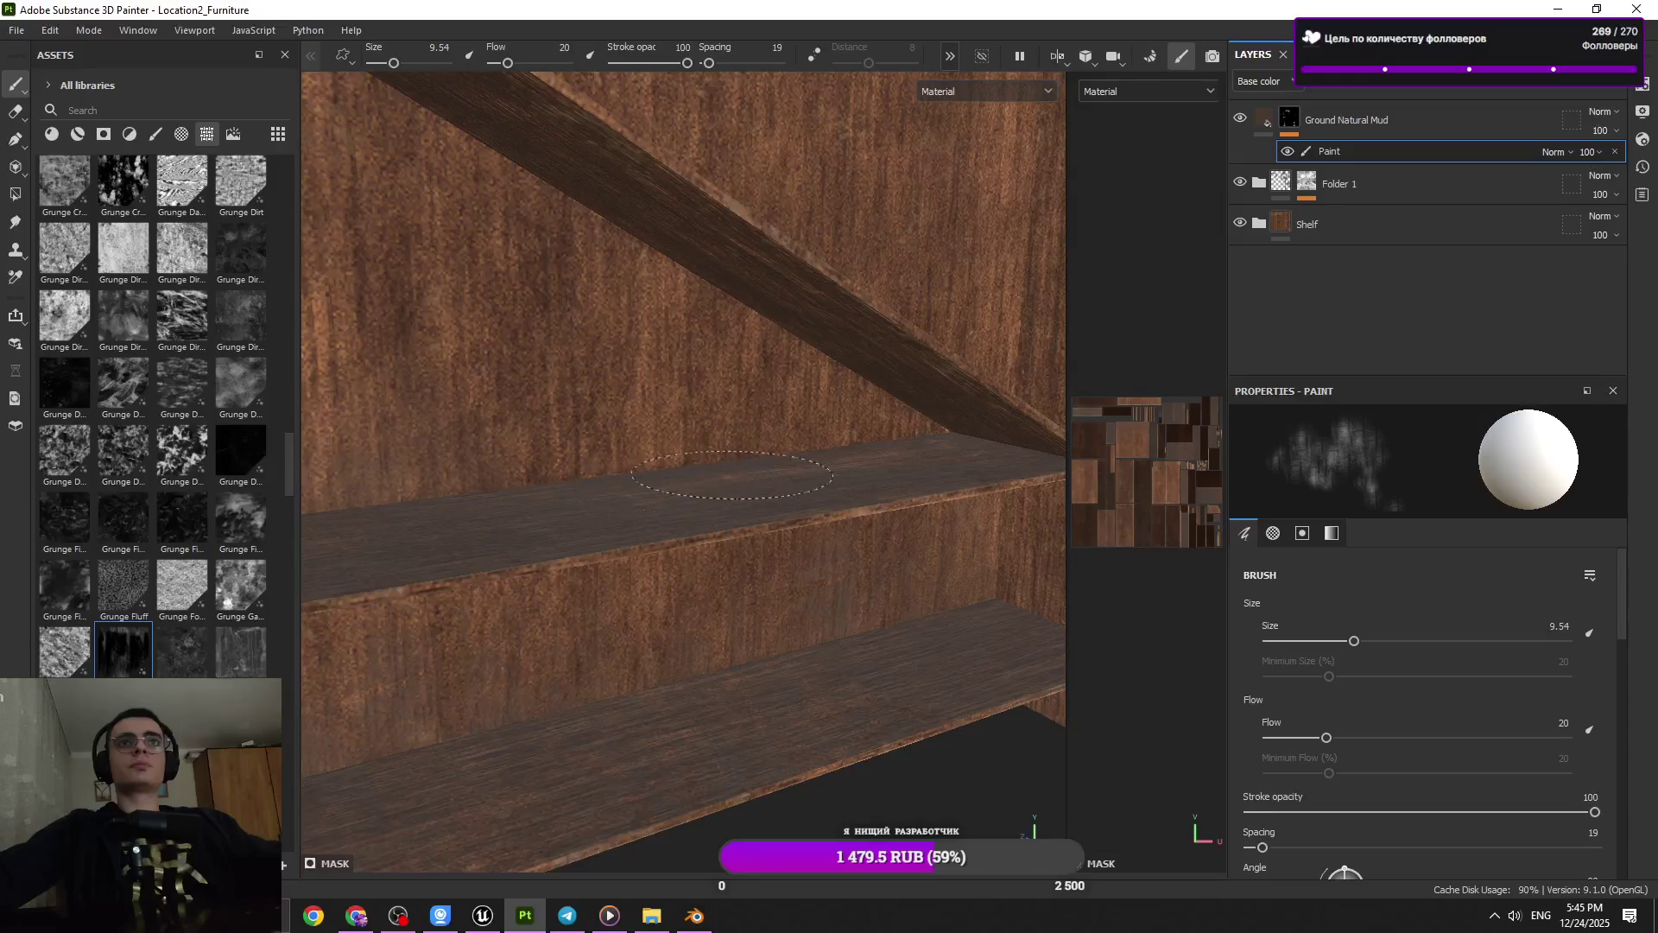
drag(641, 479, 618, 530)
drag(640, 562, 557, 563)
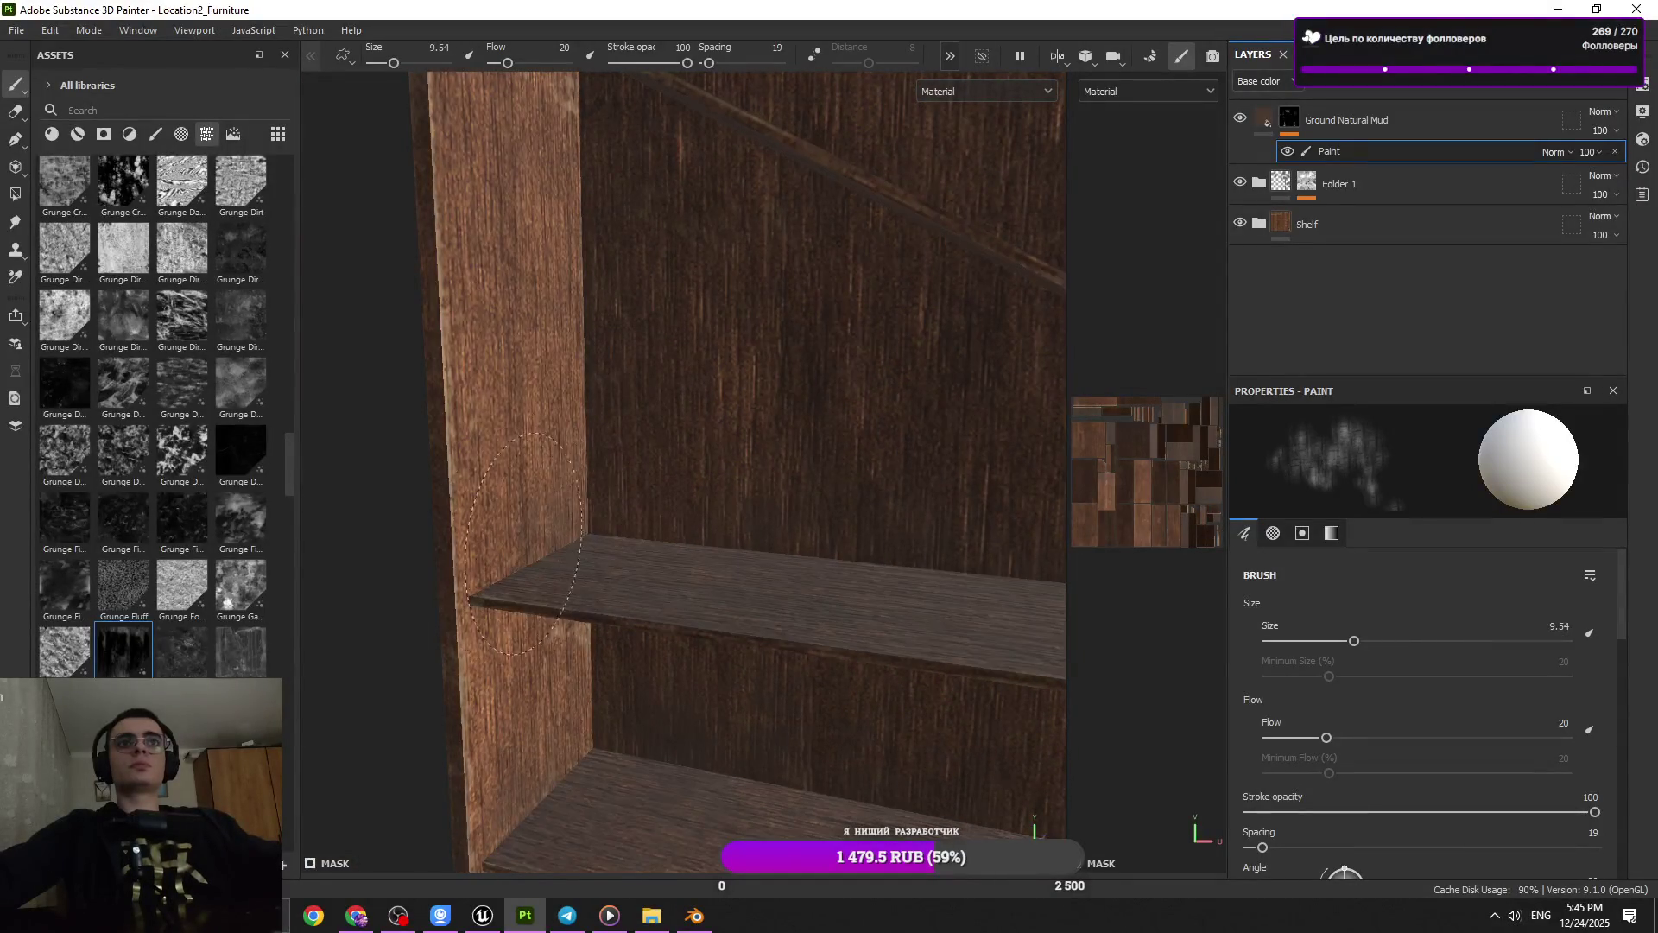
drag(525, 544, 888, 573)
drag(888, 573, 938, 586)
drag(938, 586, 565, 383)
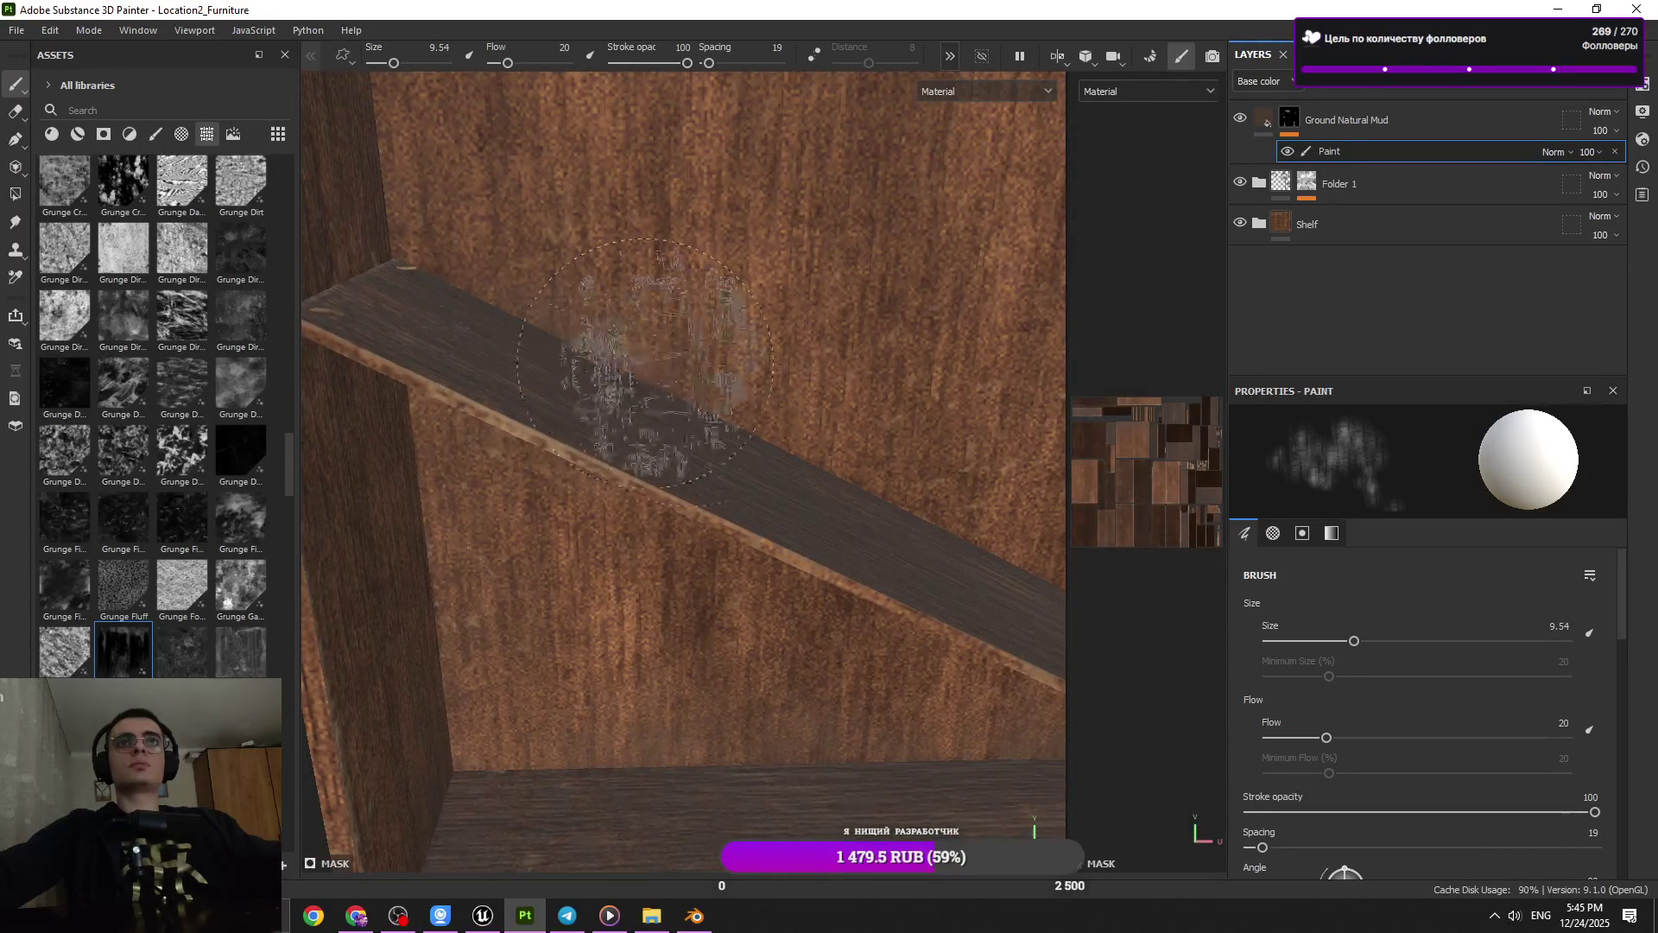
drag(622, 298, 753, 466)
drag(570, 327, 652, 474)
Paint the brace and inner corner with smaller brush sizes and flow lowered to 13
key(bracketleft)
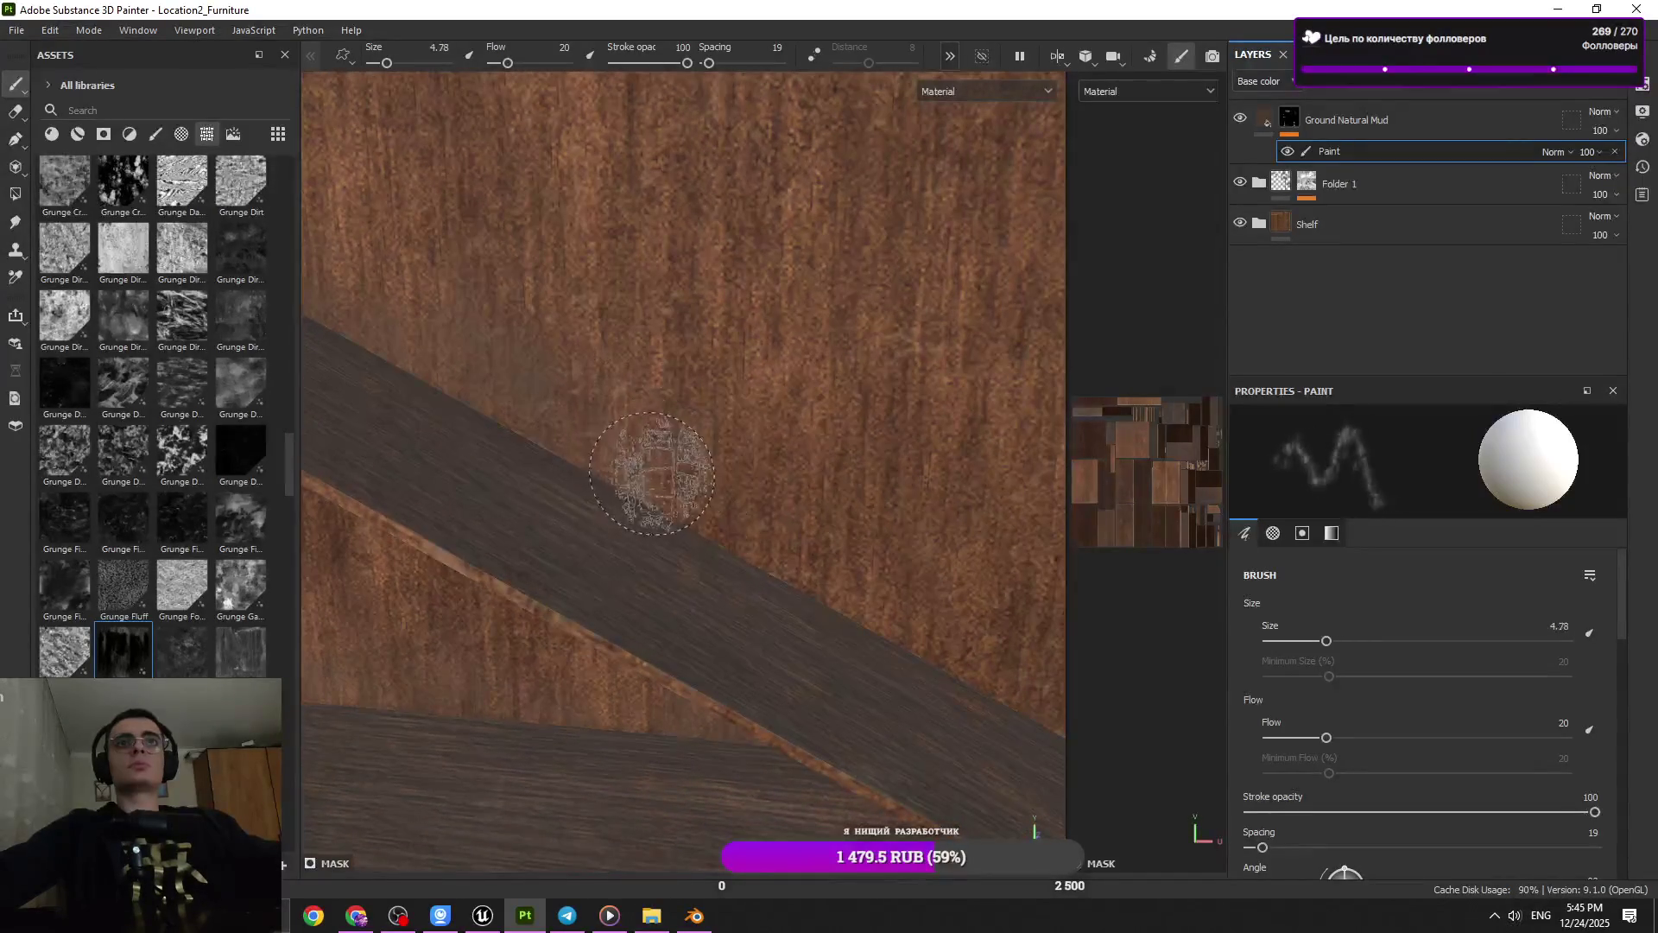
drag(736, 539, 823, 588)
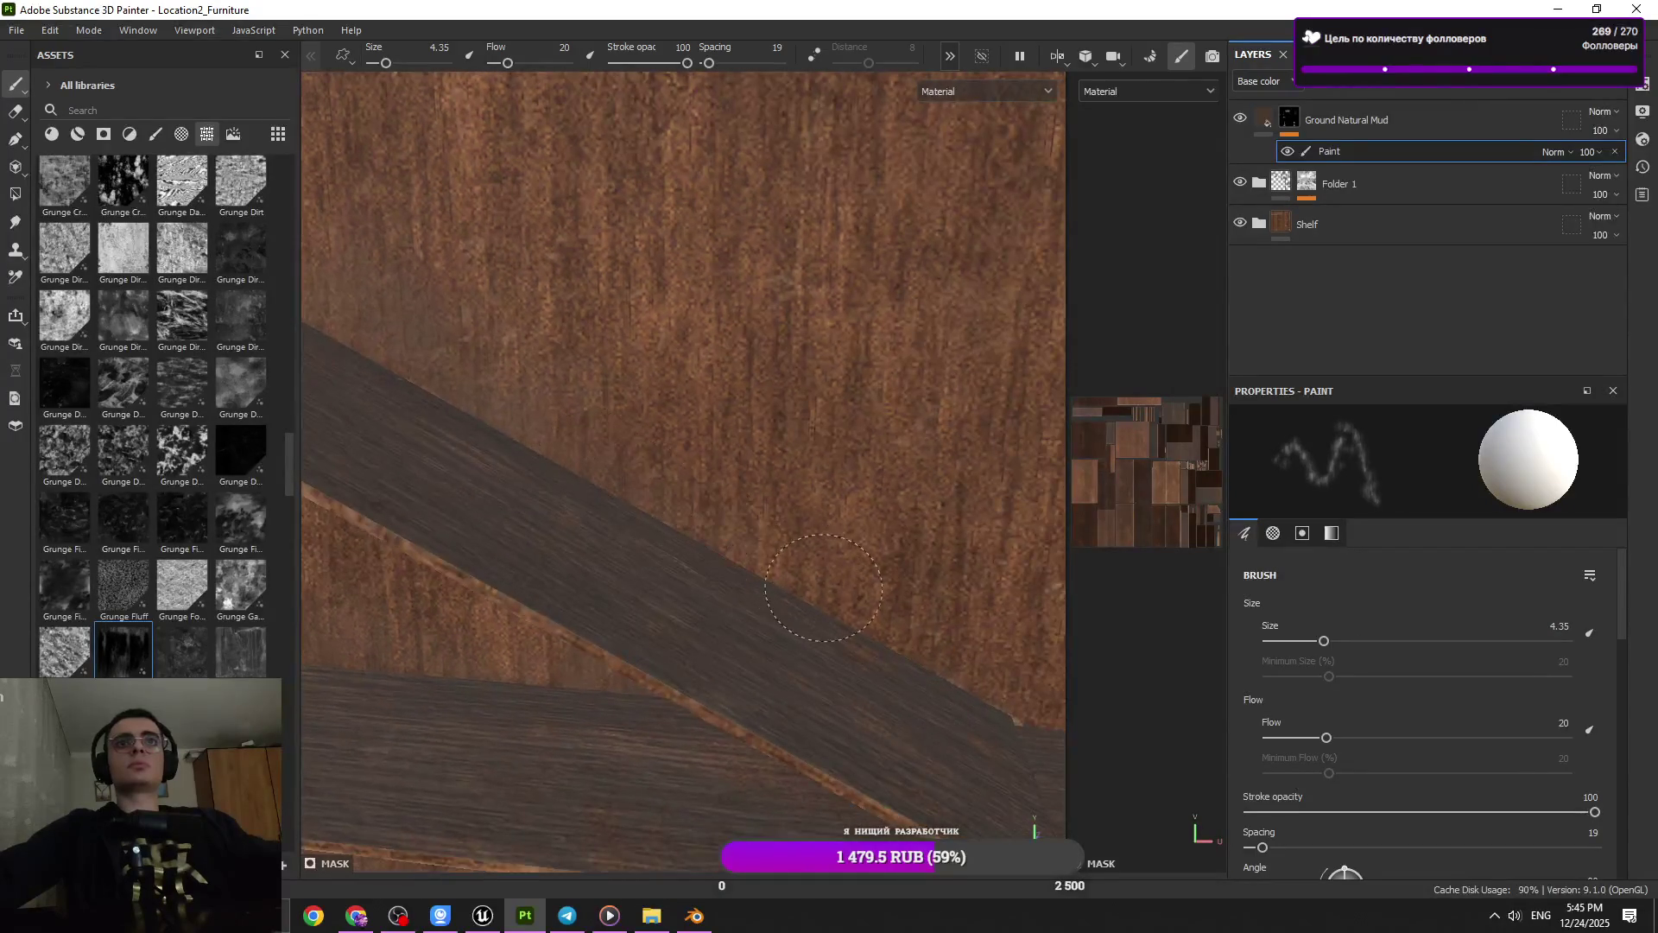
drag(904, 620, 851, 633)
drag(850, 633, 880, 633)
drag(879, 633, 903, 628)
drag(903, 628, 864, 628)
drag(911, 630, 890, 632)
Paint mud into the shelf corners and along the boards, ending at brush size 13.9
drag(981, 579, 843, 570)
drag(776, 510, 796, 544)
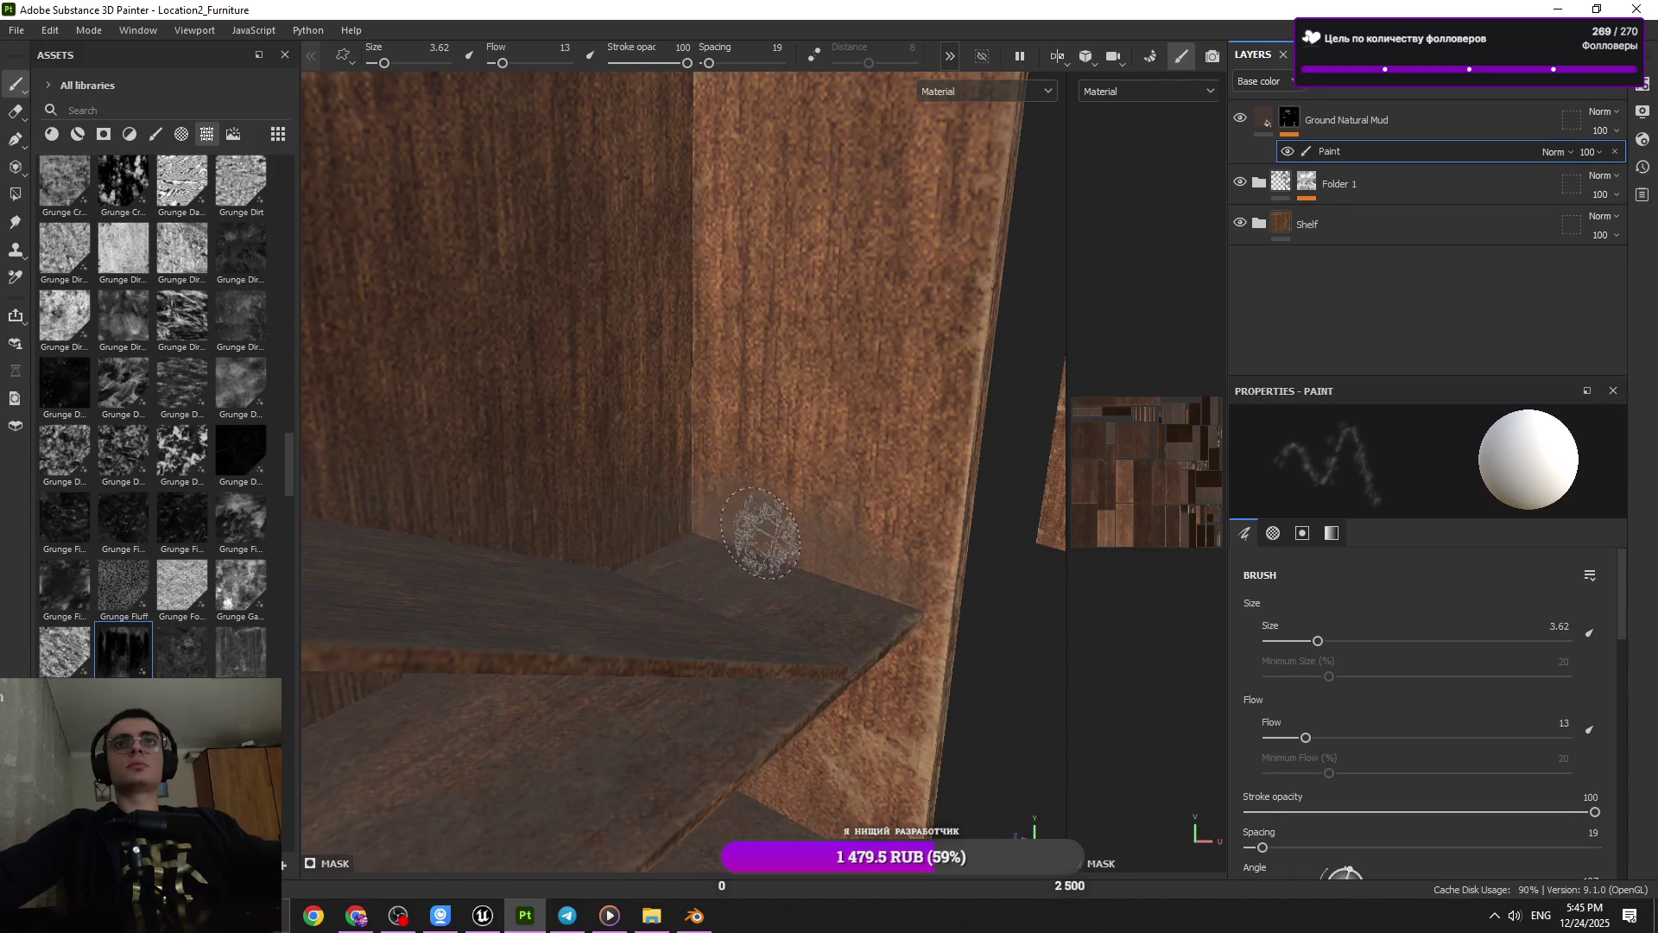
drag(822, 434, 688, 467)
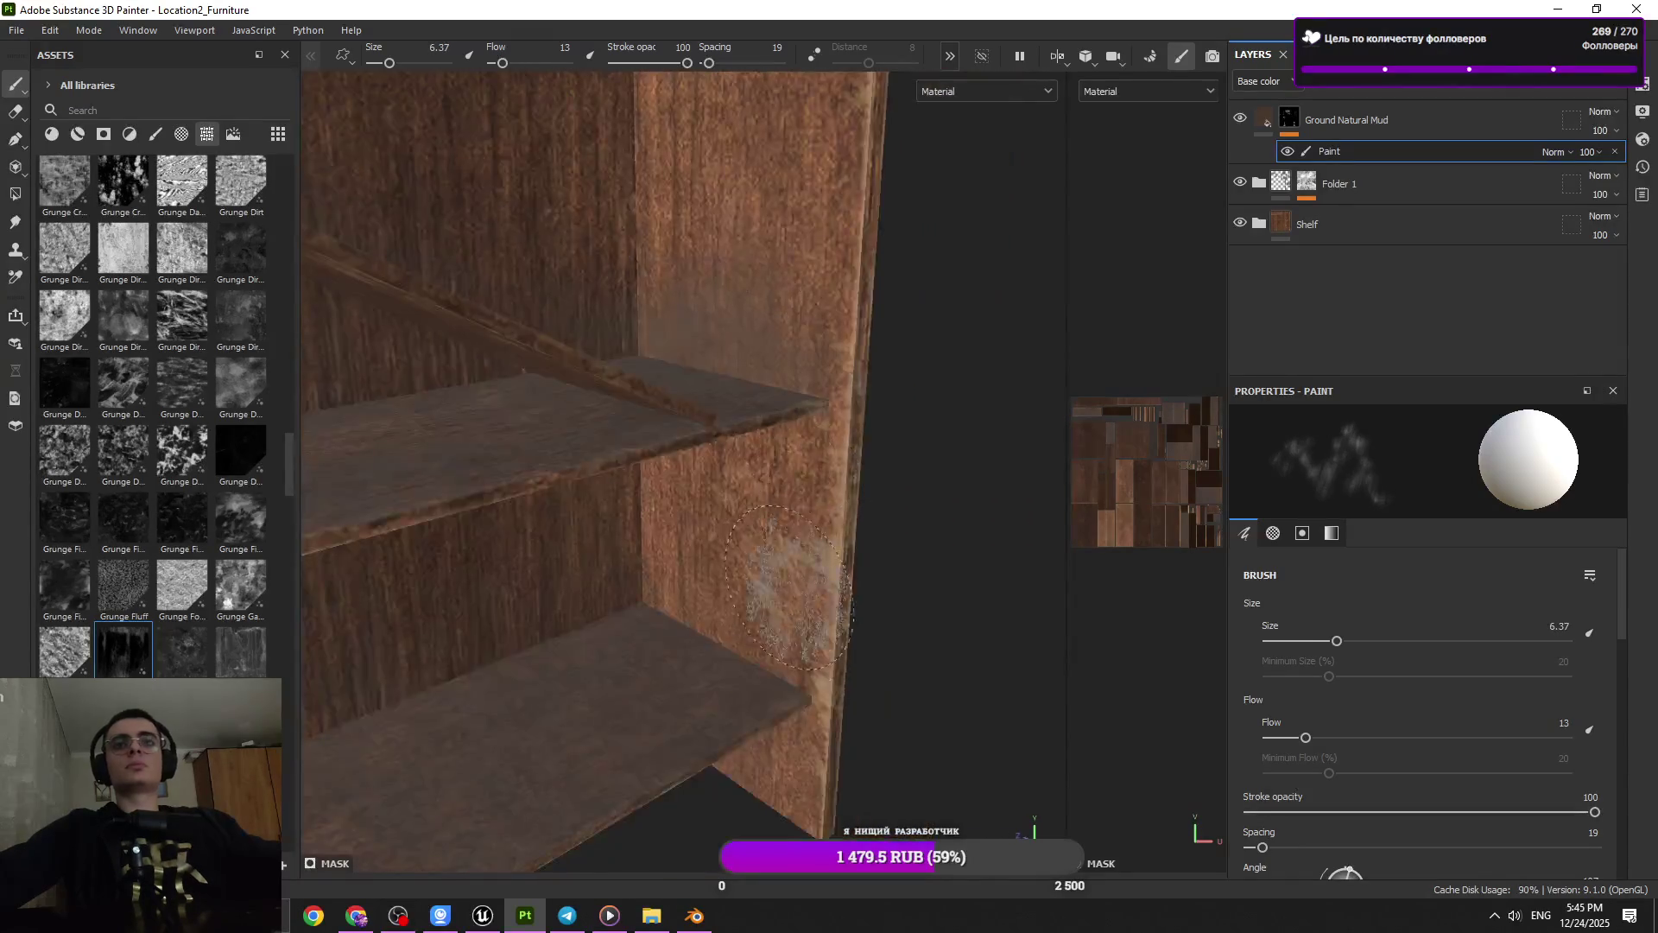
drag(718, 435, 635, 462)
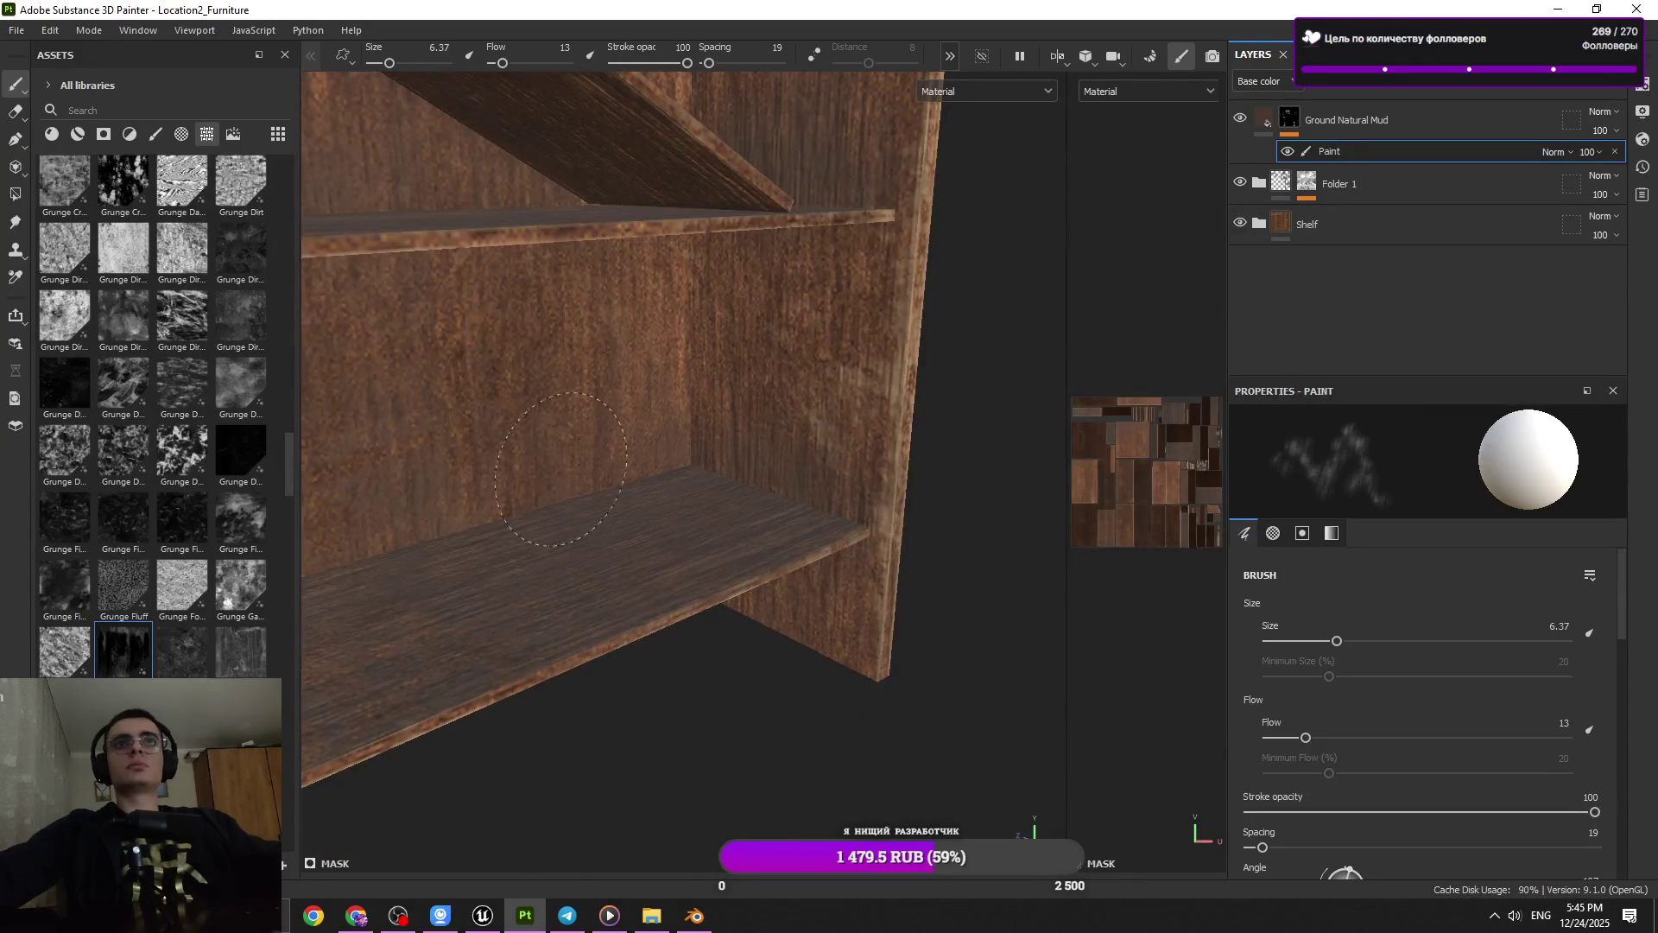
drag(699, 442, 816, 466)
drag(444, 547, 685, 481)
drag(684, 481, 679, 509)
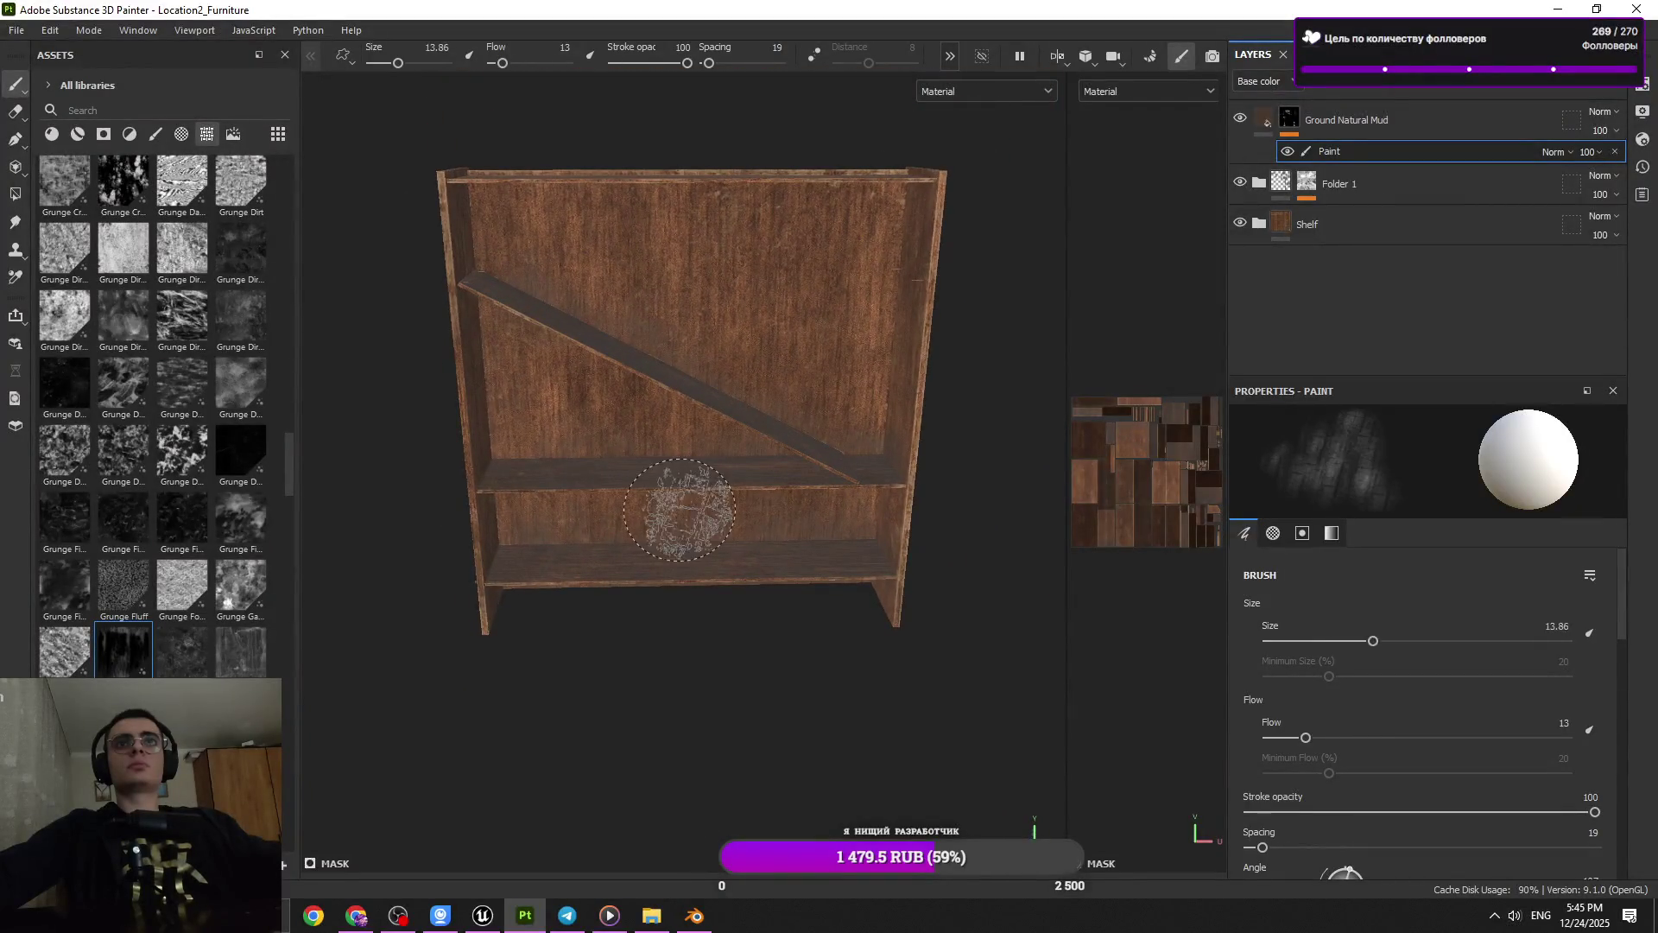
Set the mud brush size to 15.1 while orbiting to an angled view of the shelves
drag(774, 286, 803, 287)
drag(803, 287, 701, 470)
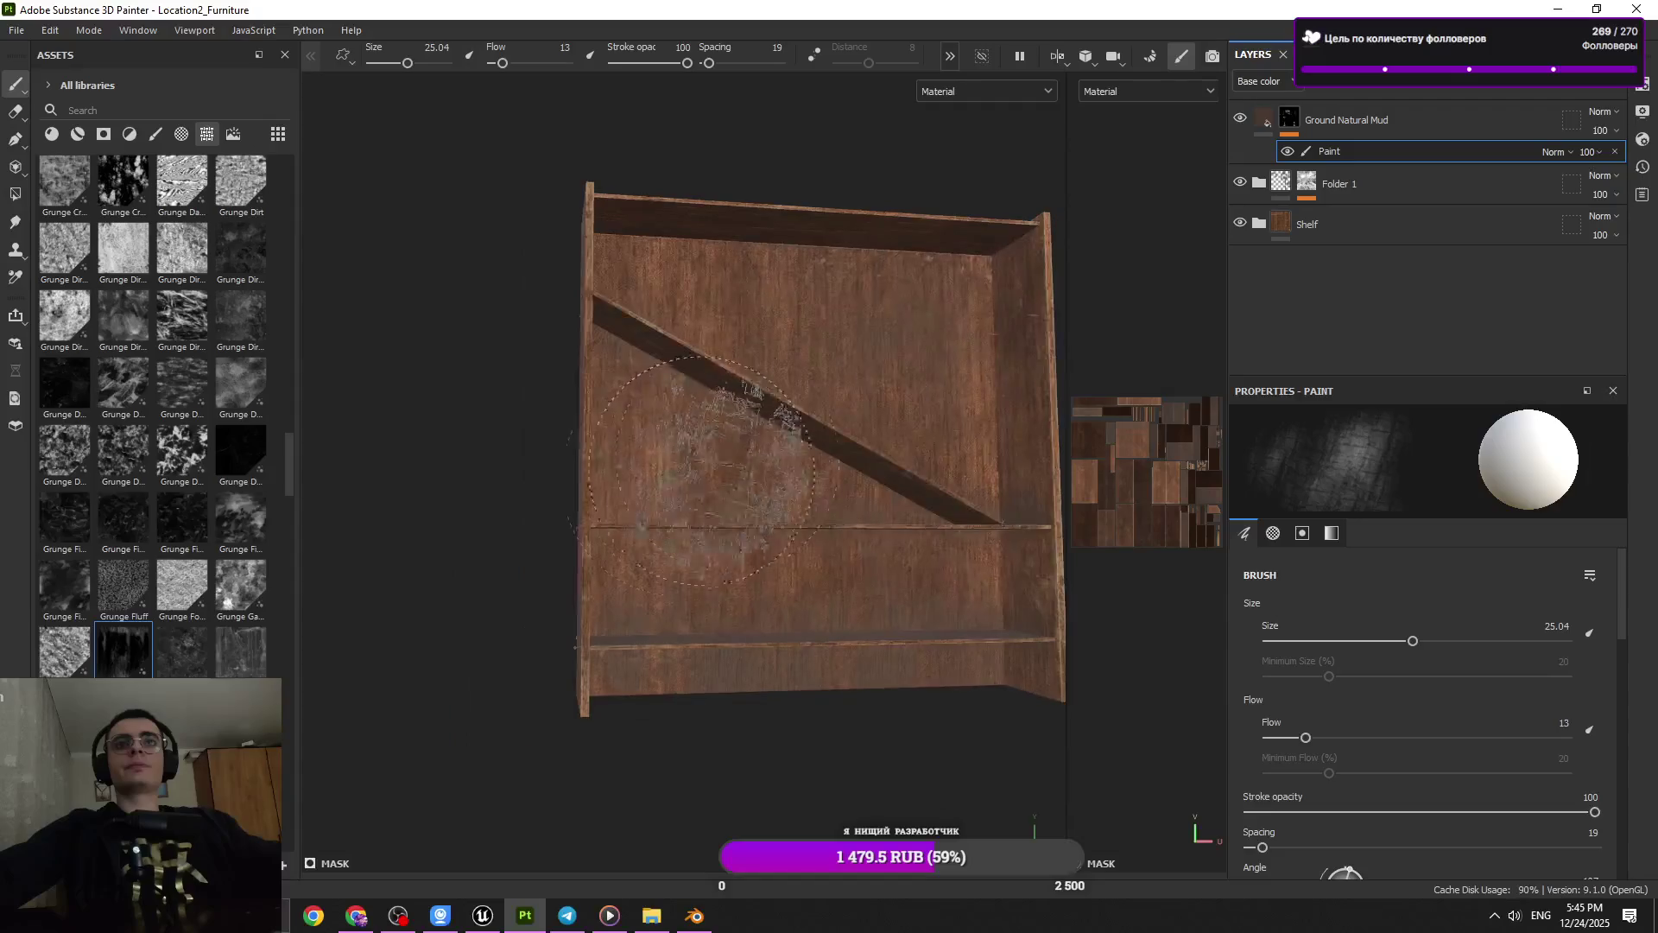
drag(703, 722, 701, 434)
drag(701, 433, 736, 512)
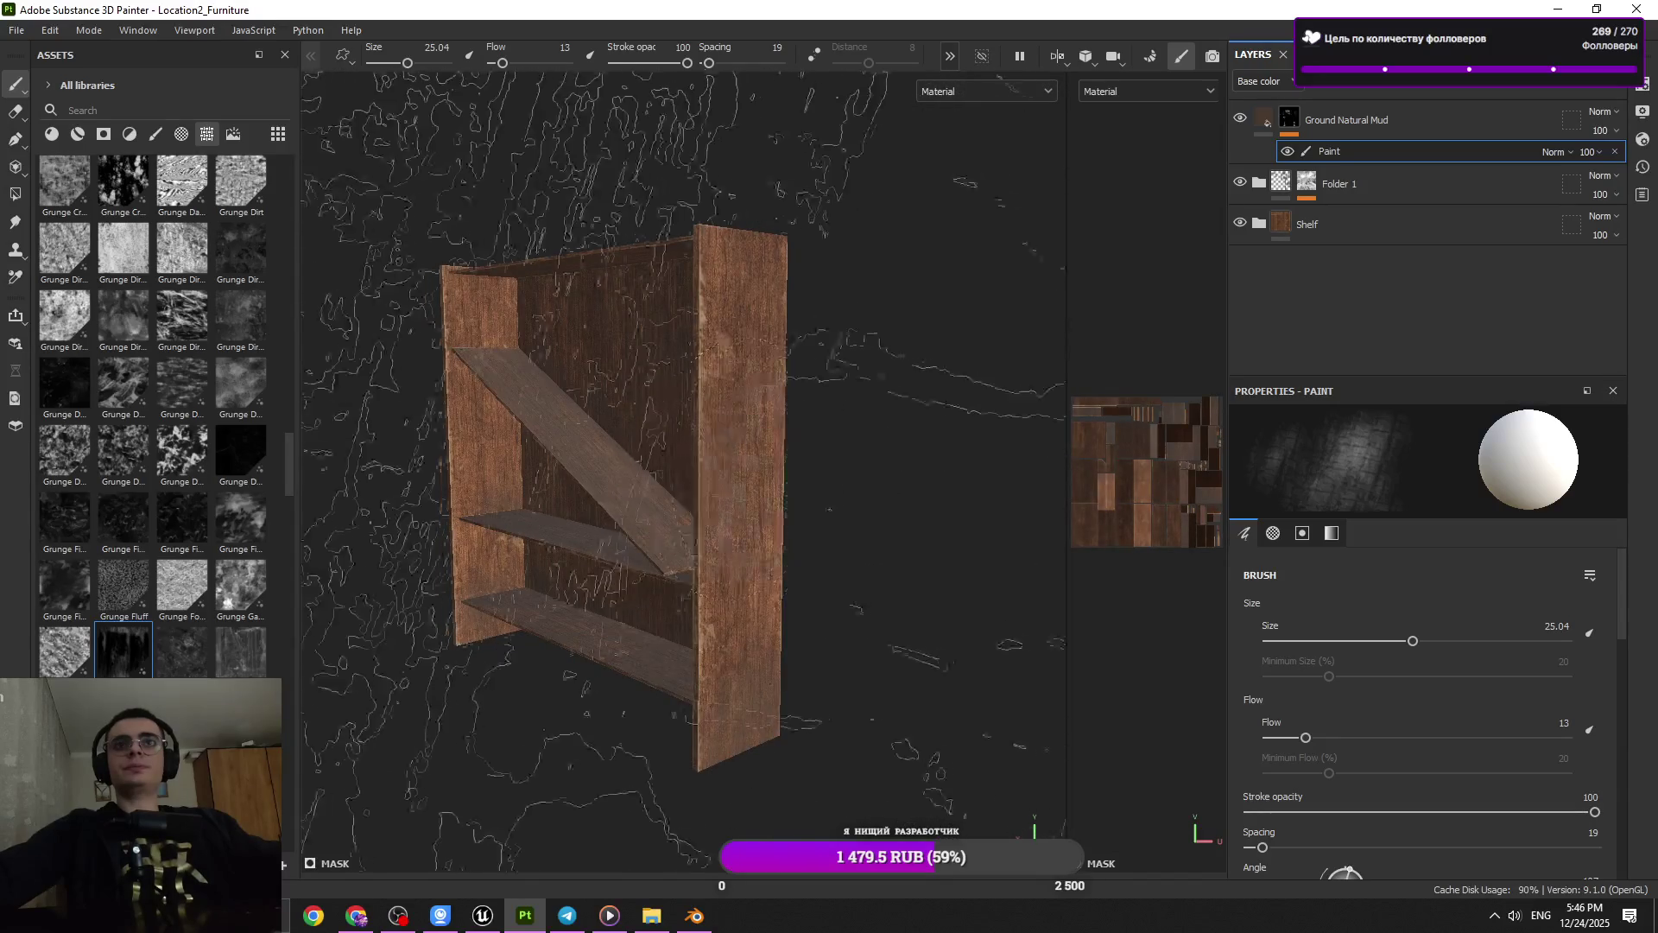
Orbit around the side panel and cabinet top, then hide the Shelf folder to check underneath
drag(759, 504, 717, 389)
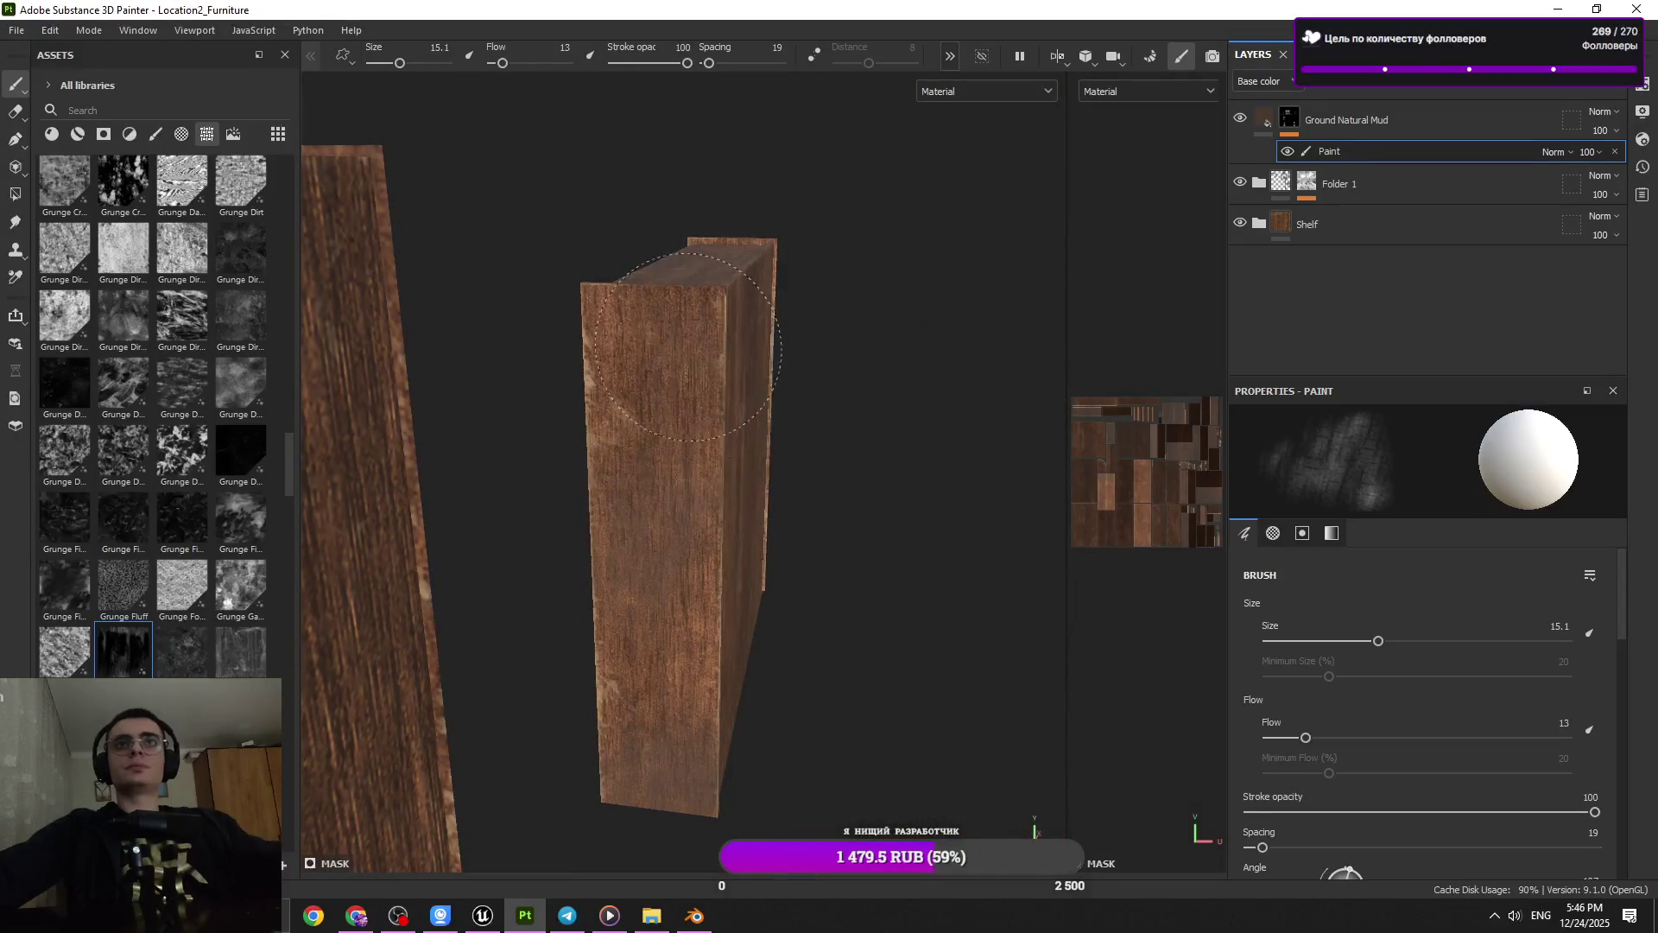
drag(741, 661, 737, 532)
drag(725, 592, 969, 452)
key(alt+shift)
drag(654, 509, 670, 526)
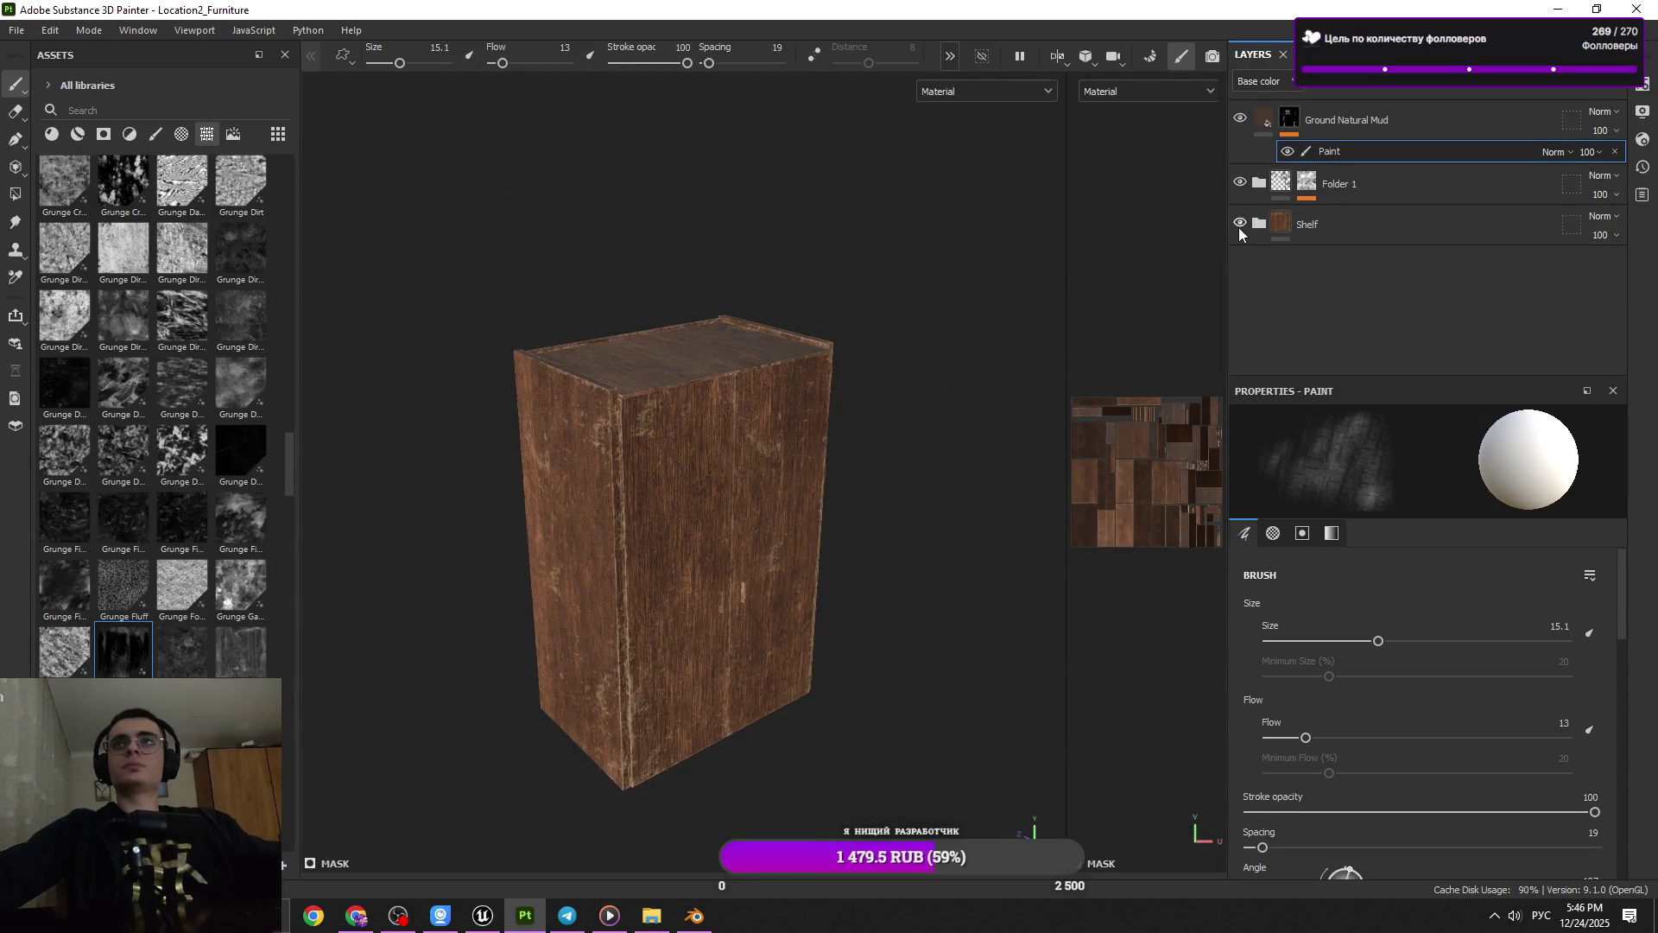
click(1240, 222)
Show the Shelf folder again, give it a black mask, and try Polygon Fill before returning to the Paint brush
click(1240, 222)
click(1356, 226)
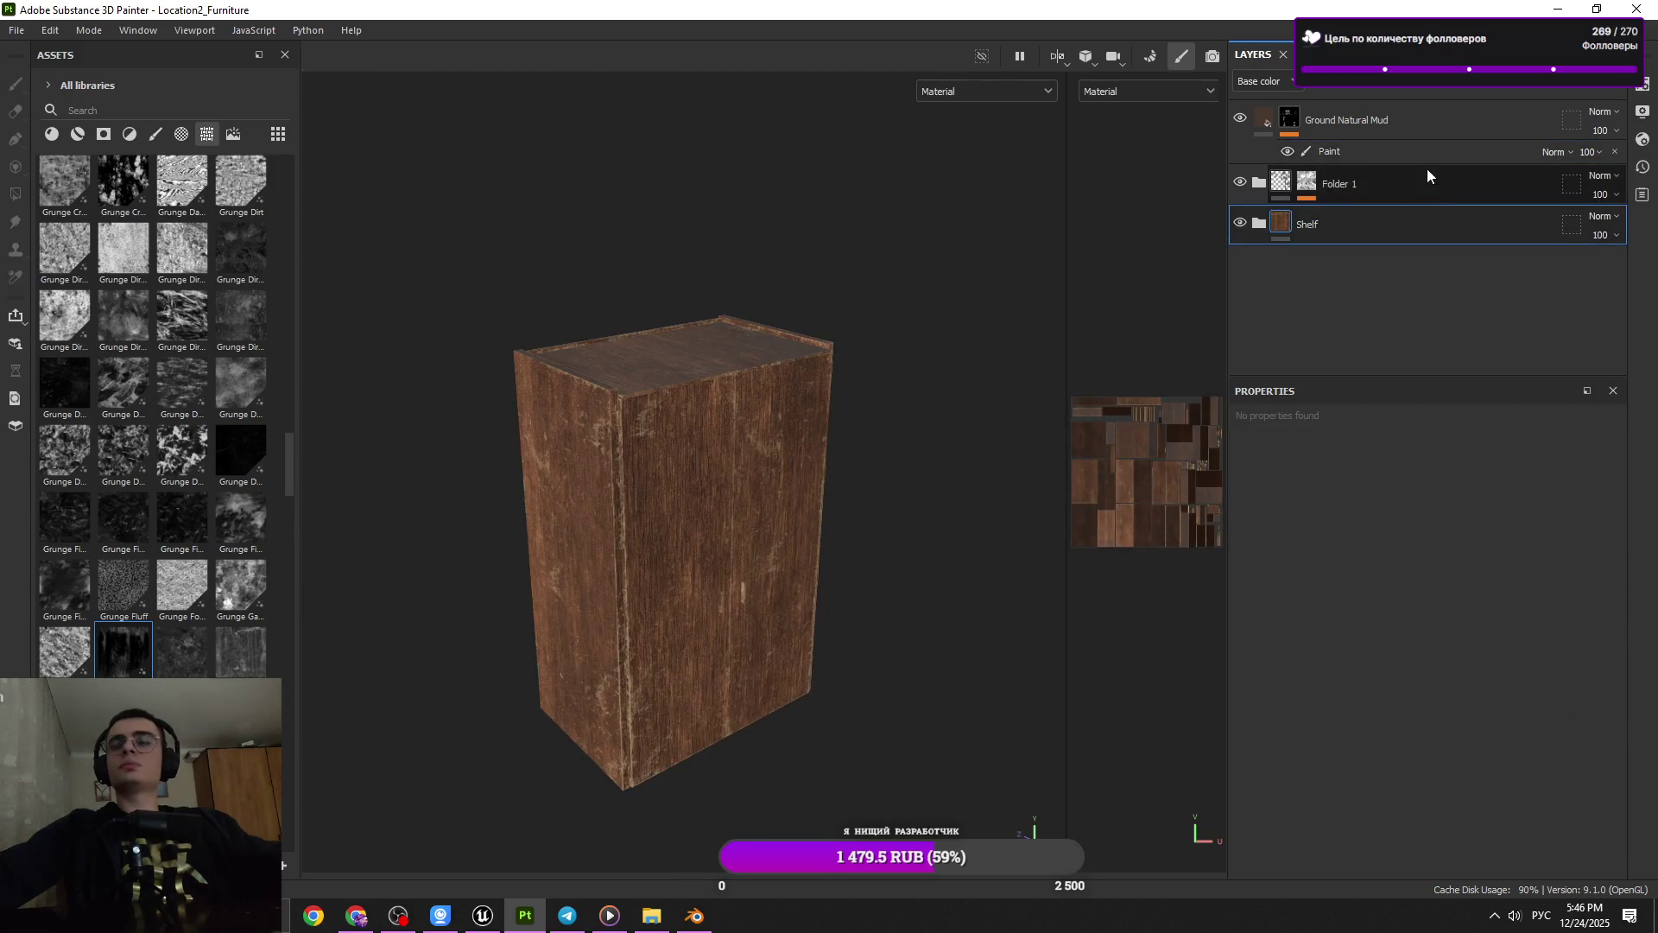
click(1500, 87)
click(1465, 91)
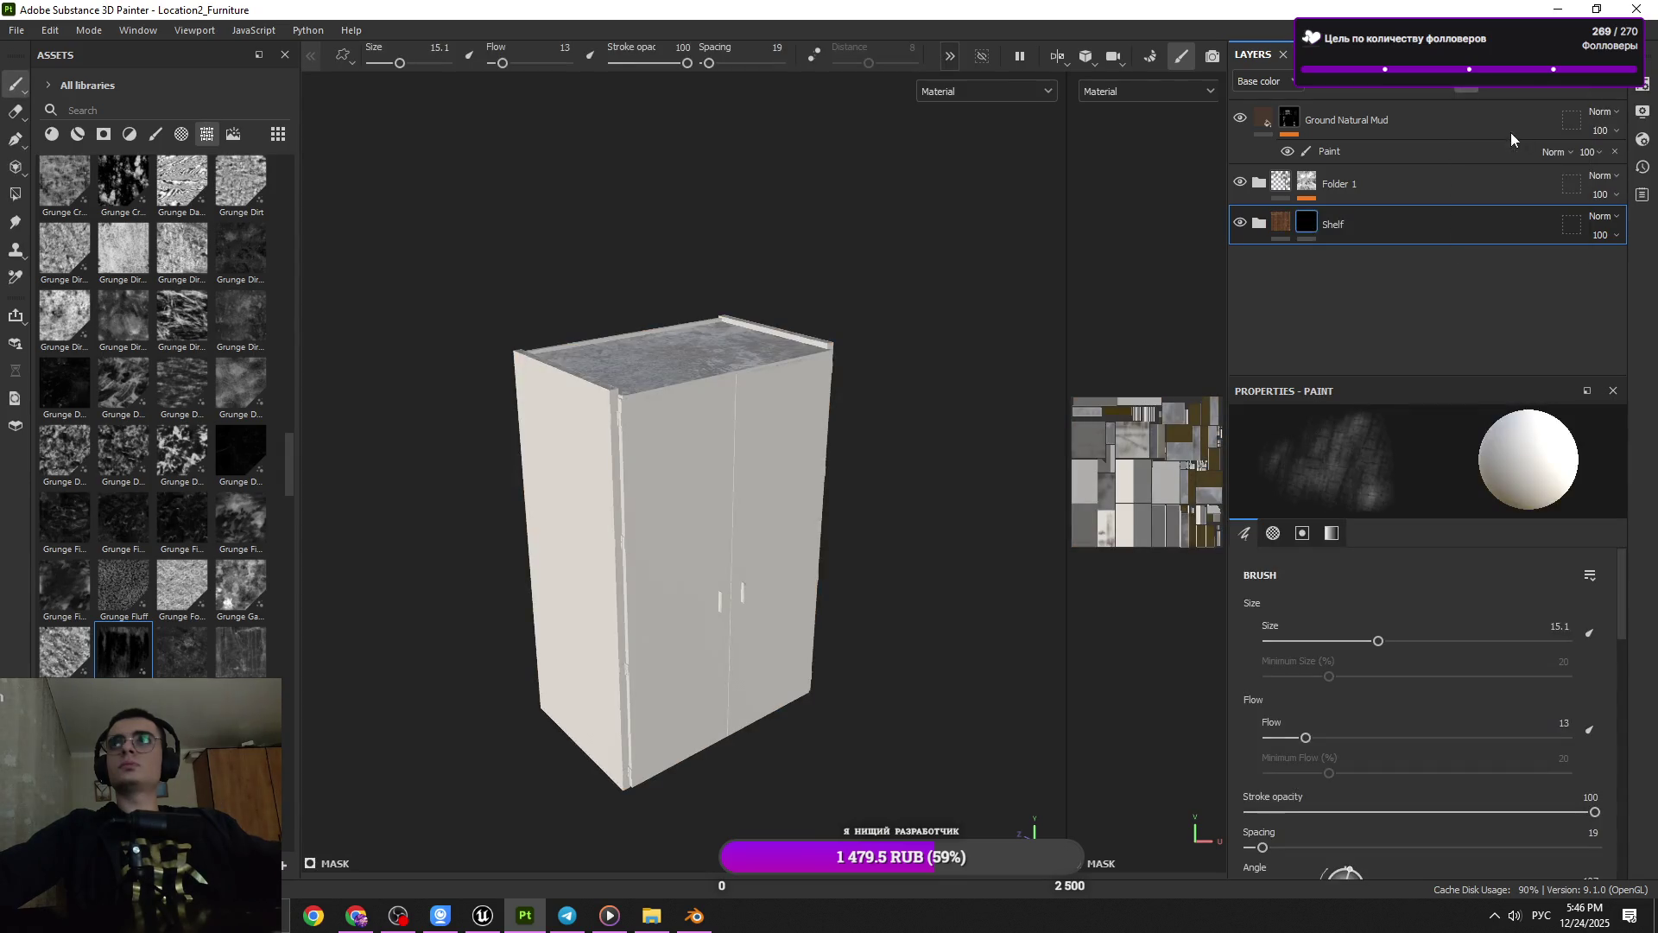
click(15, 194)
drag(774, 511, 729, 507)
click(16, 84)
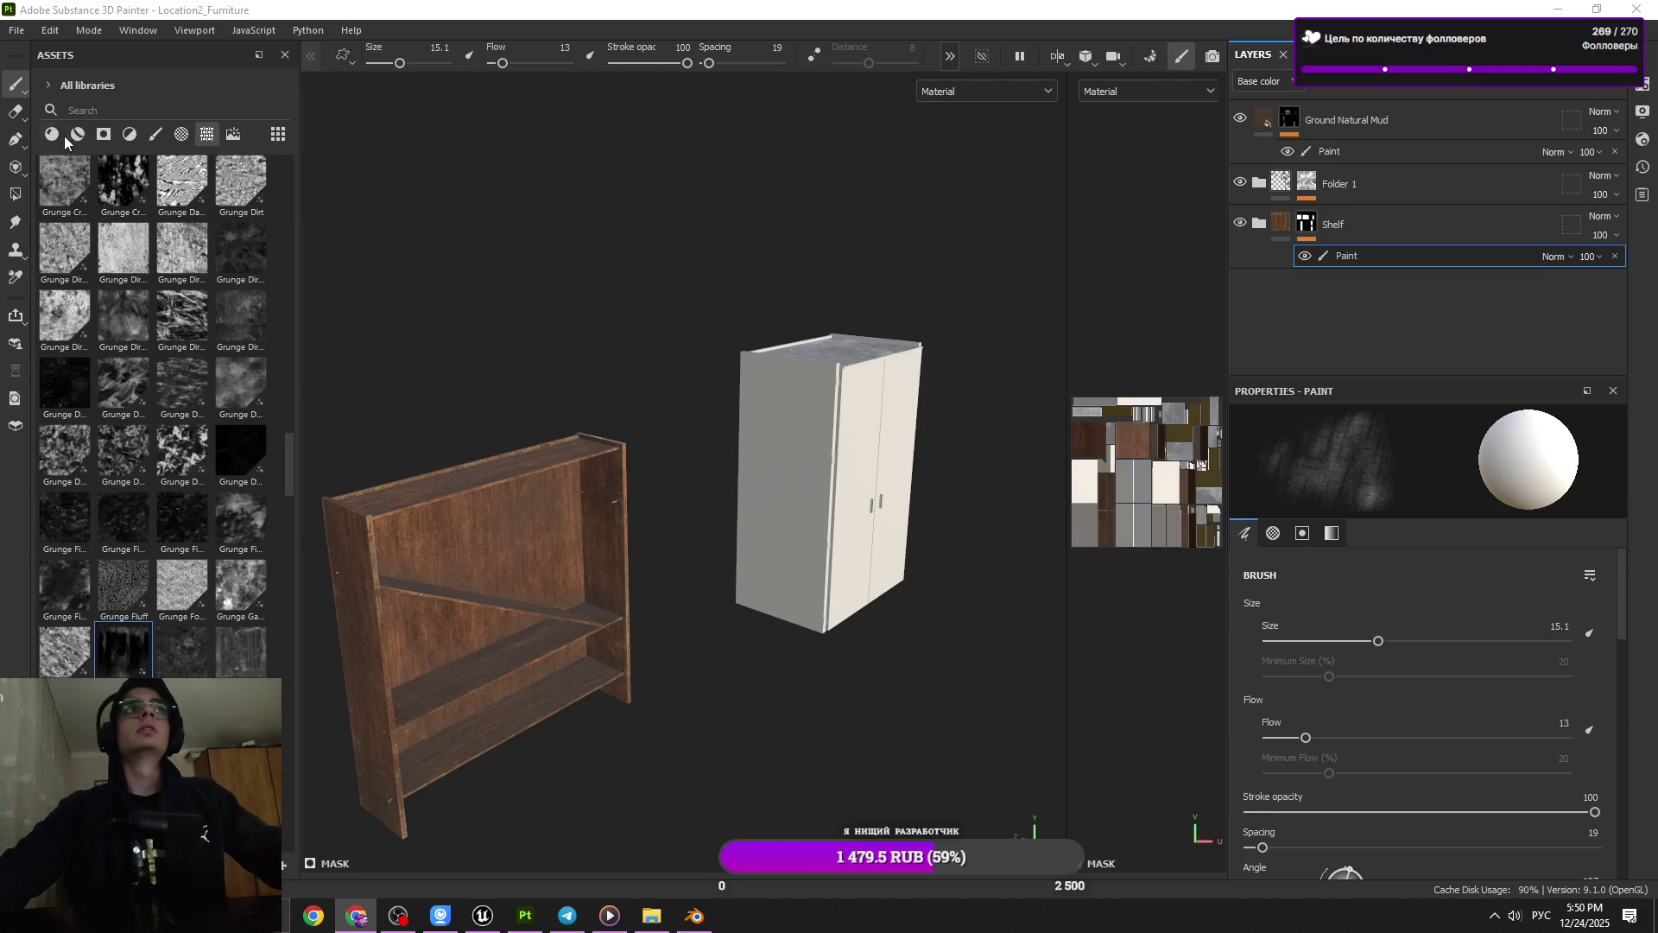
Add the Metal Brushed material from Materials as a fill layer above Shelf
click(54, 135)
scroll(up, 3)
scroll(up, 3)
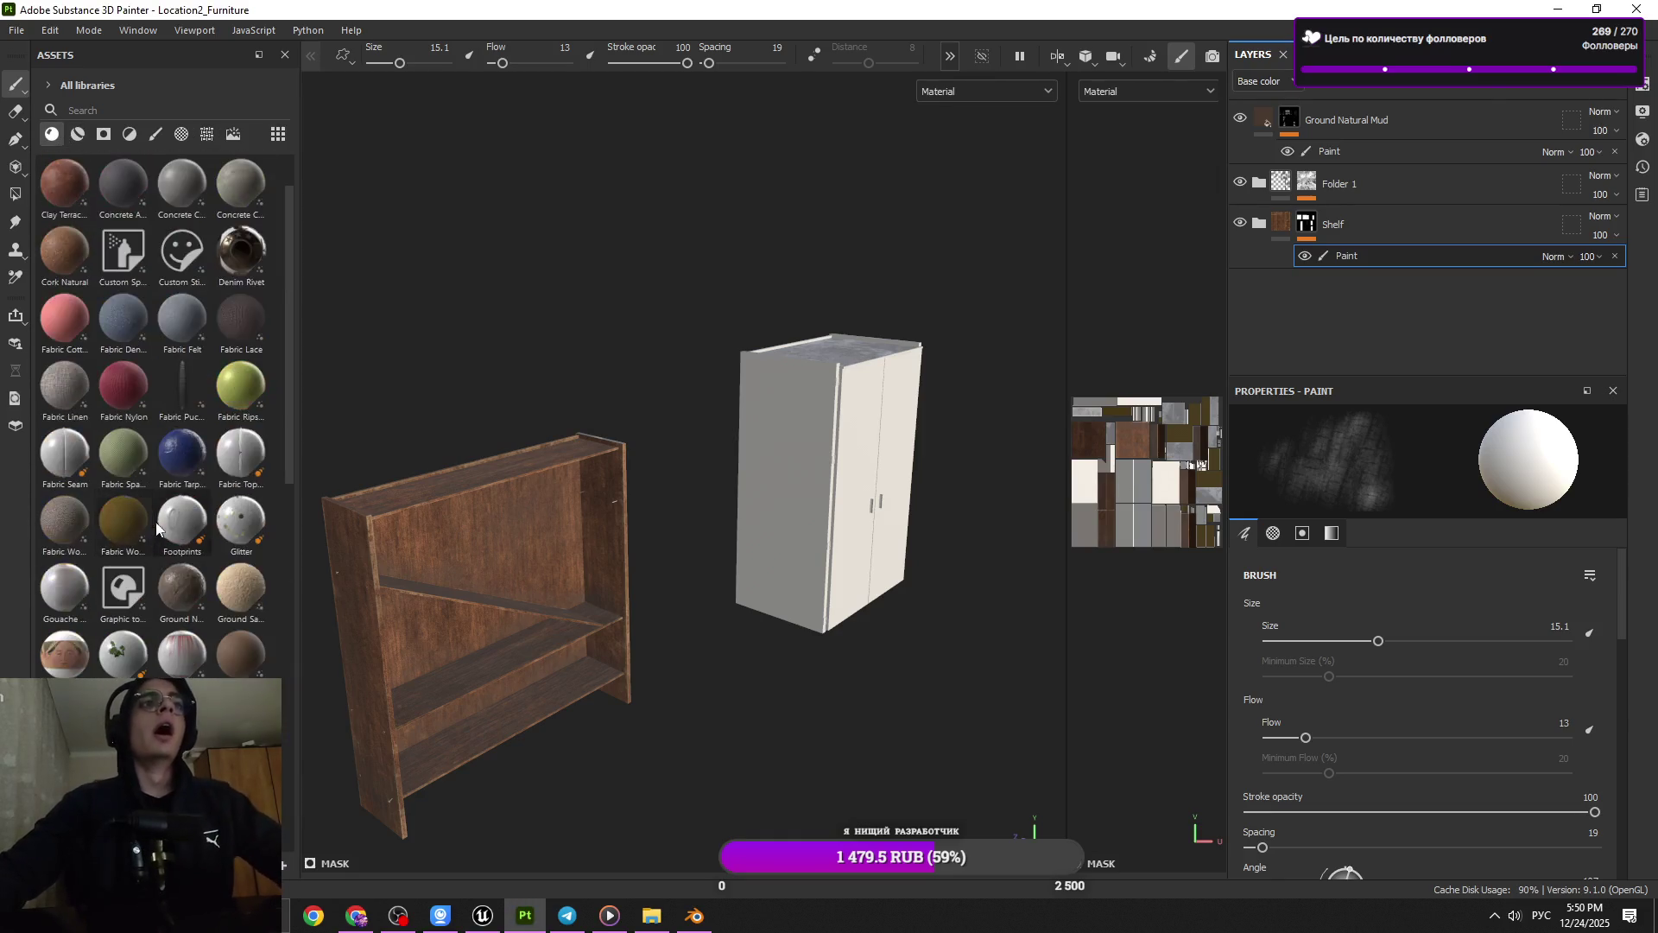
drag(126, 393, 257, 406)
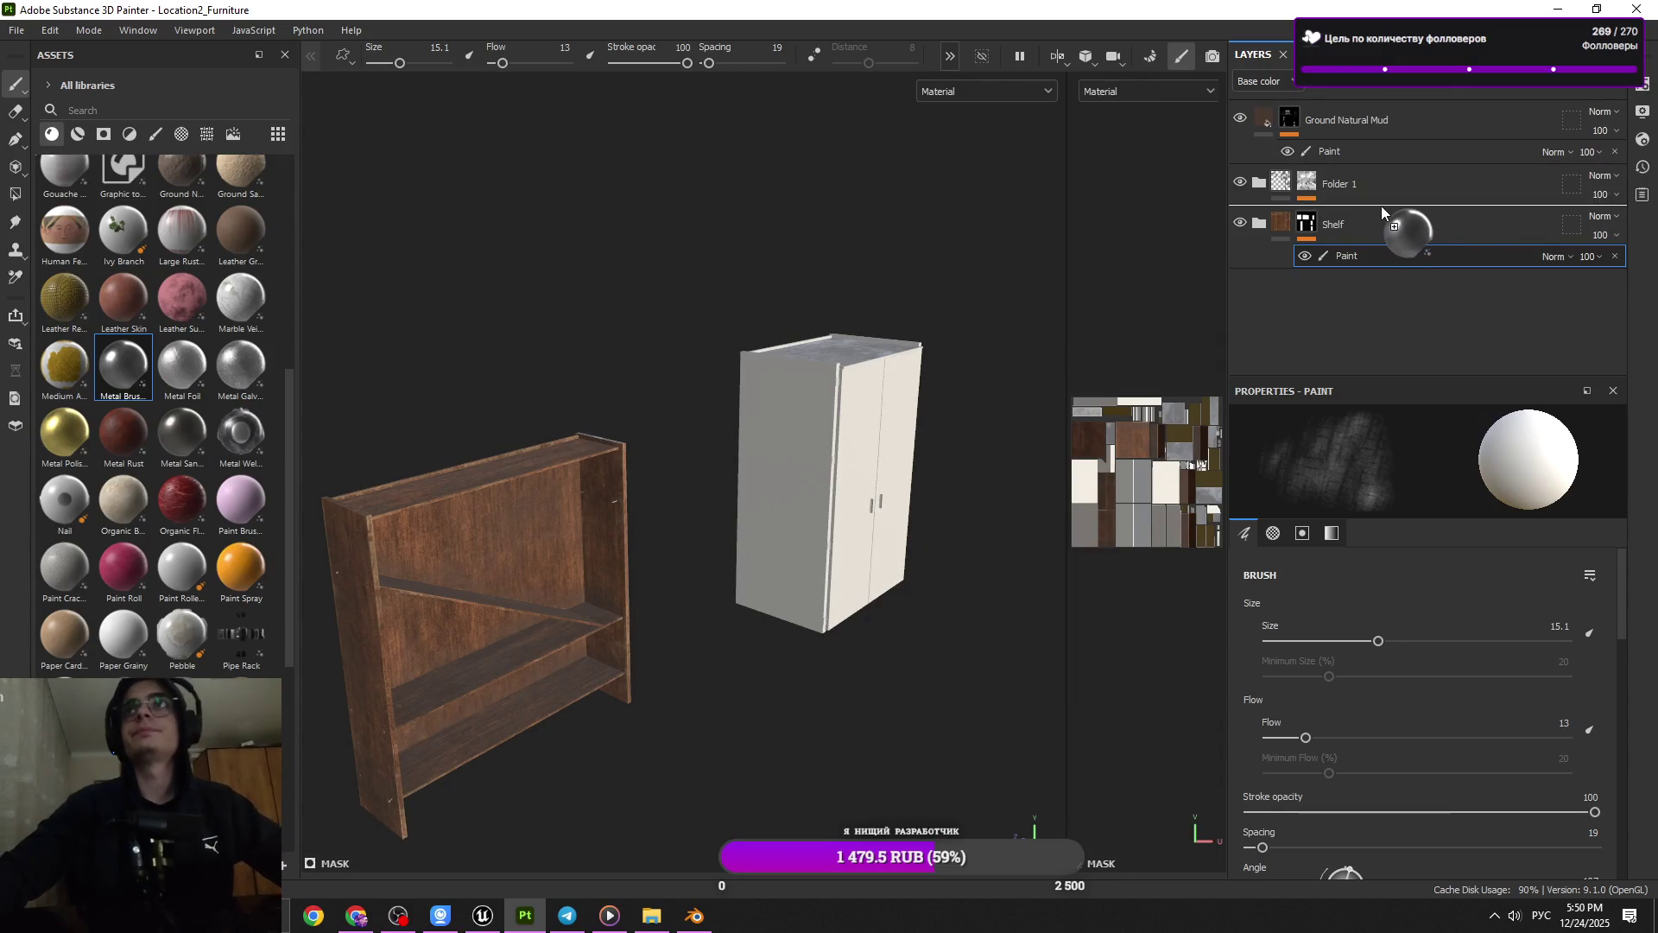
drag(1382, 210, 1381, 207)
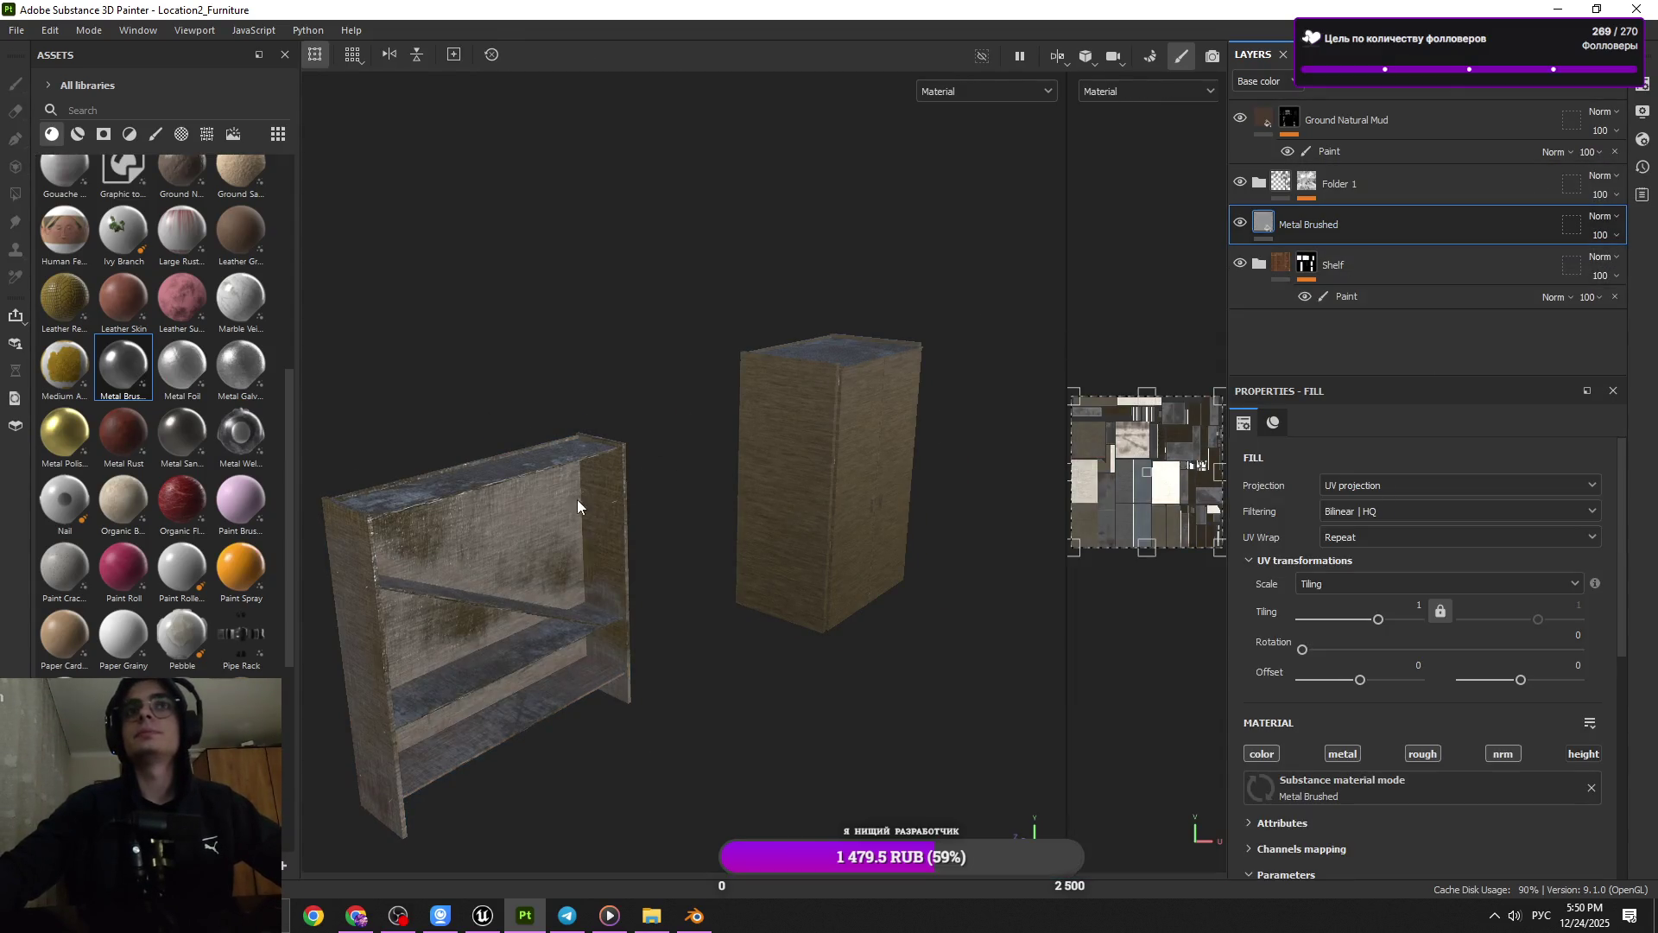
Hide Metal Brushed behind a black mask with a paint layer, then select Shelf's paint mask for Polygon Fill
drag(576, 499, 921, 383)
scroll(up, 3)
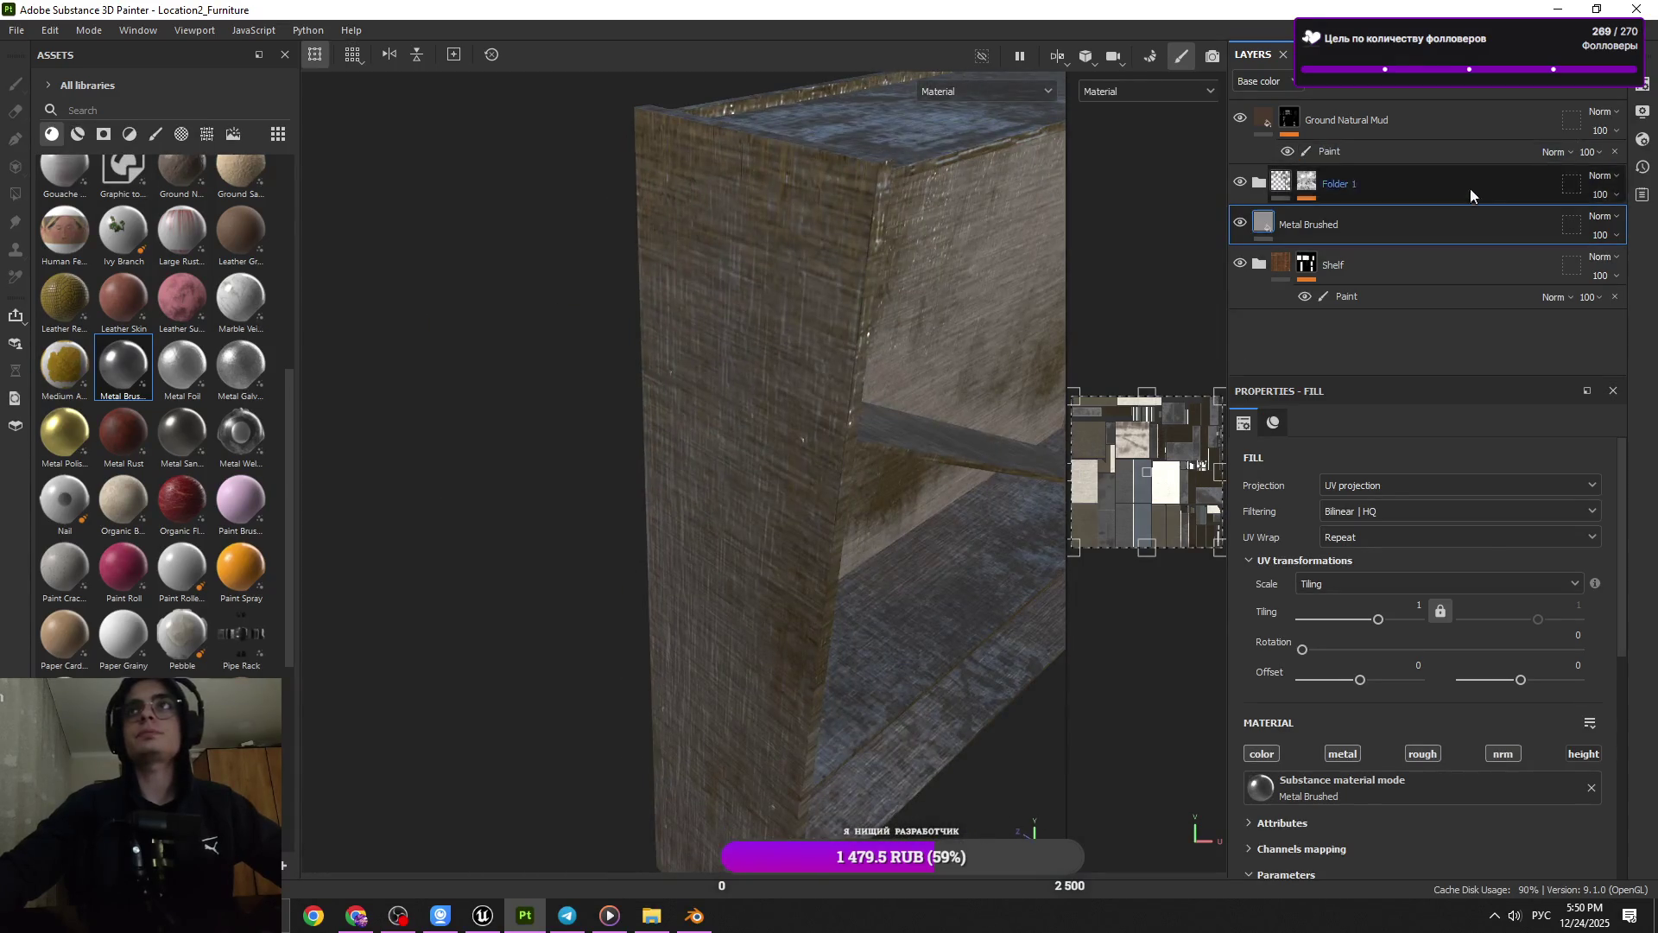
click(1499, 84)
click(1511, 125)
drag(796, 304, 681, 495)
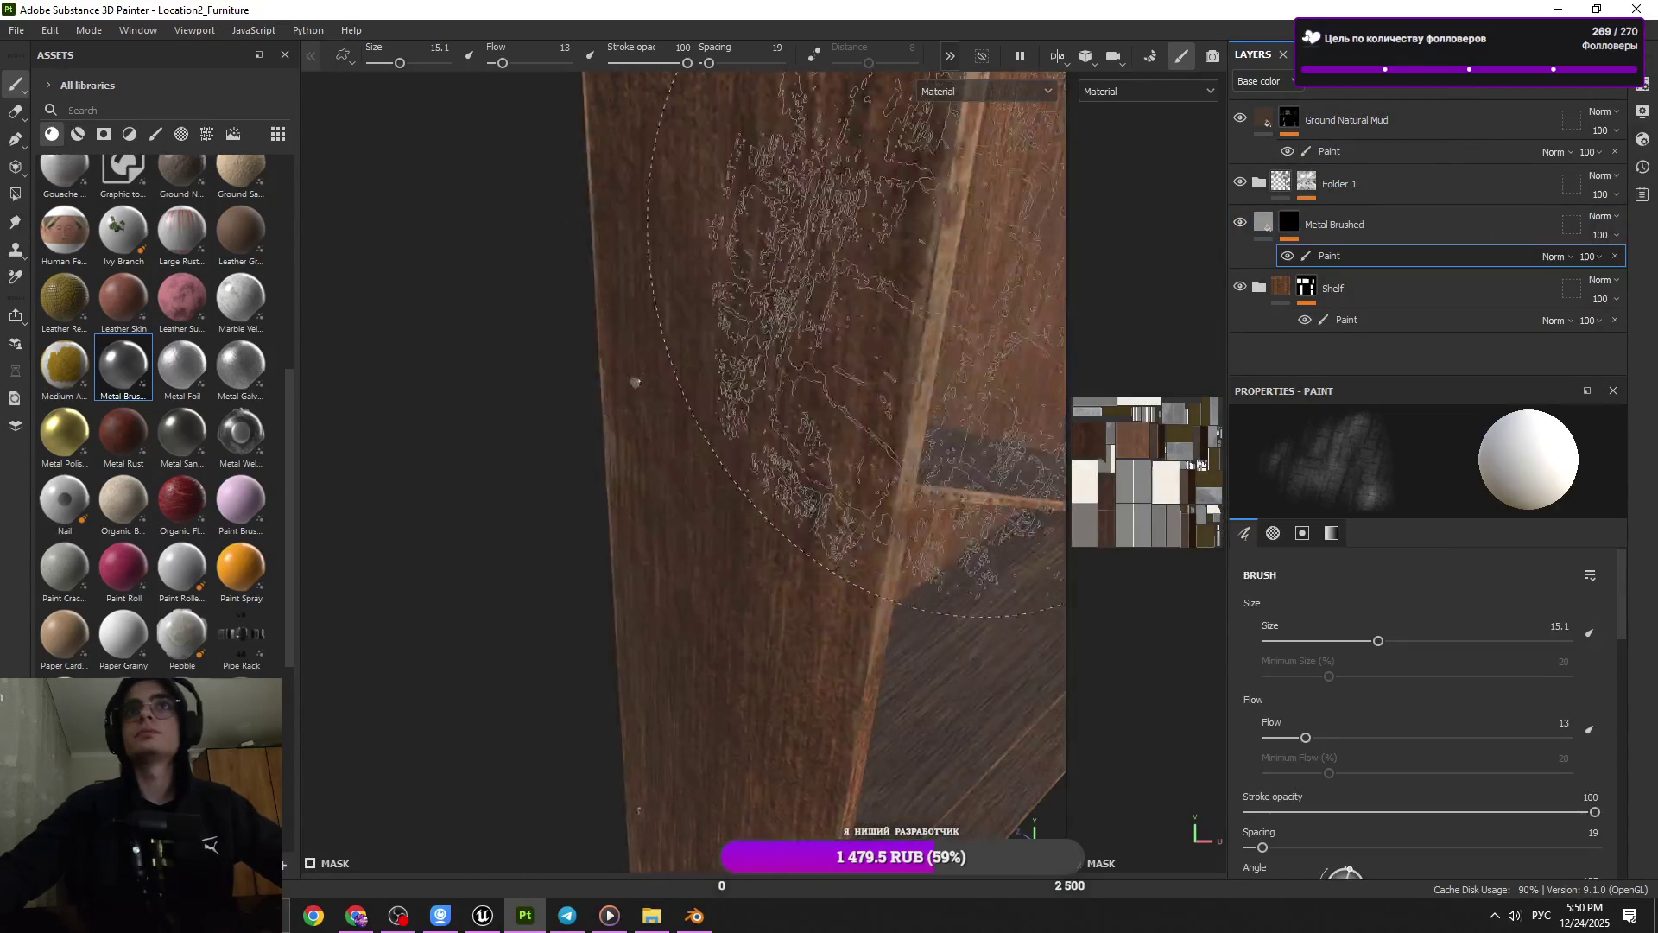
click(1337, 320)
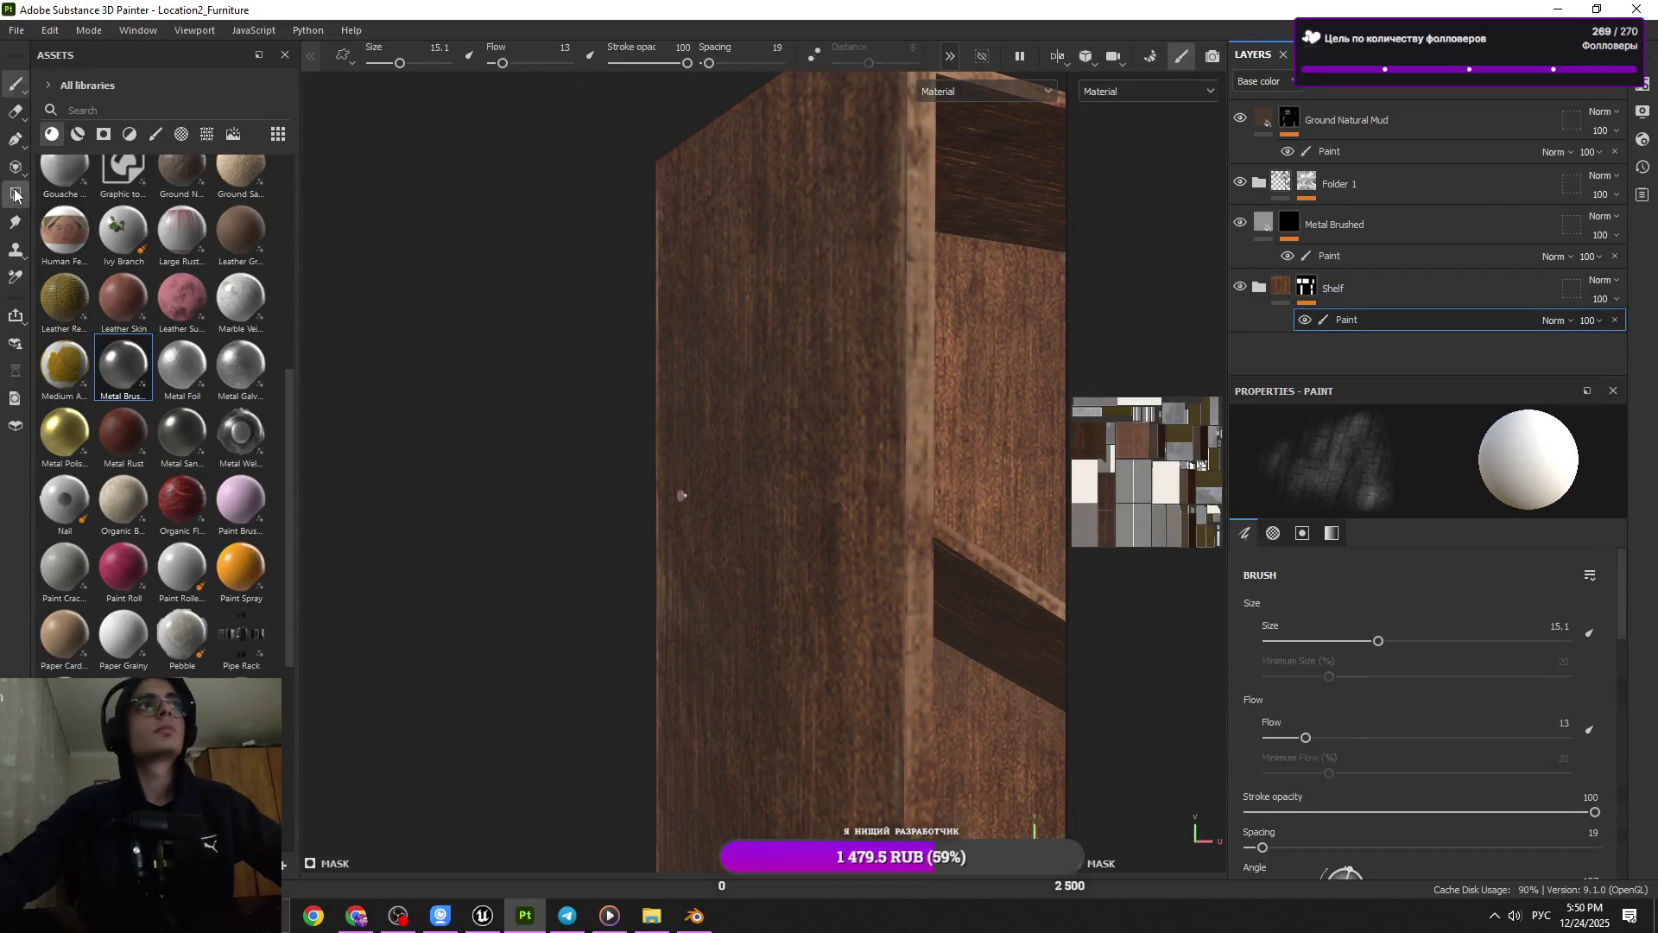
click(14, 195)
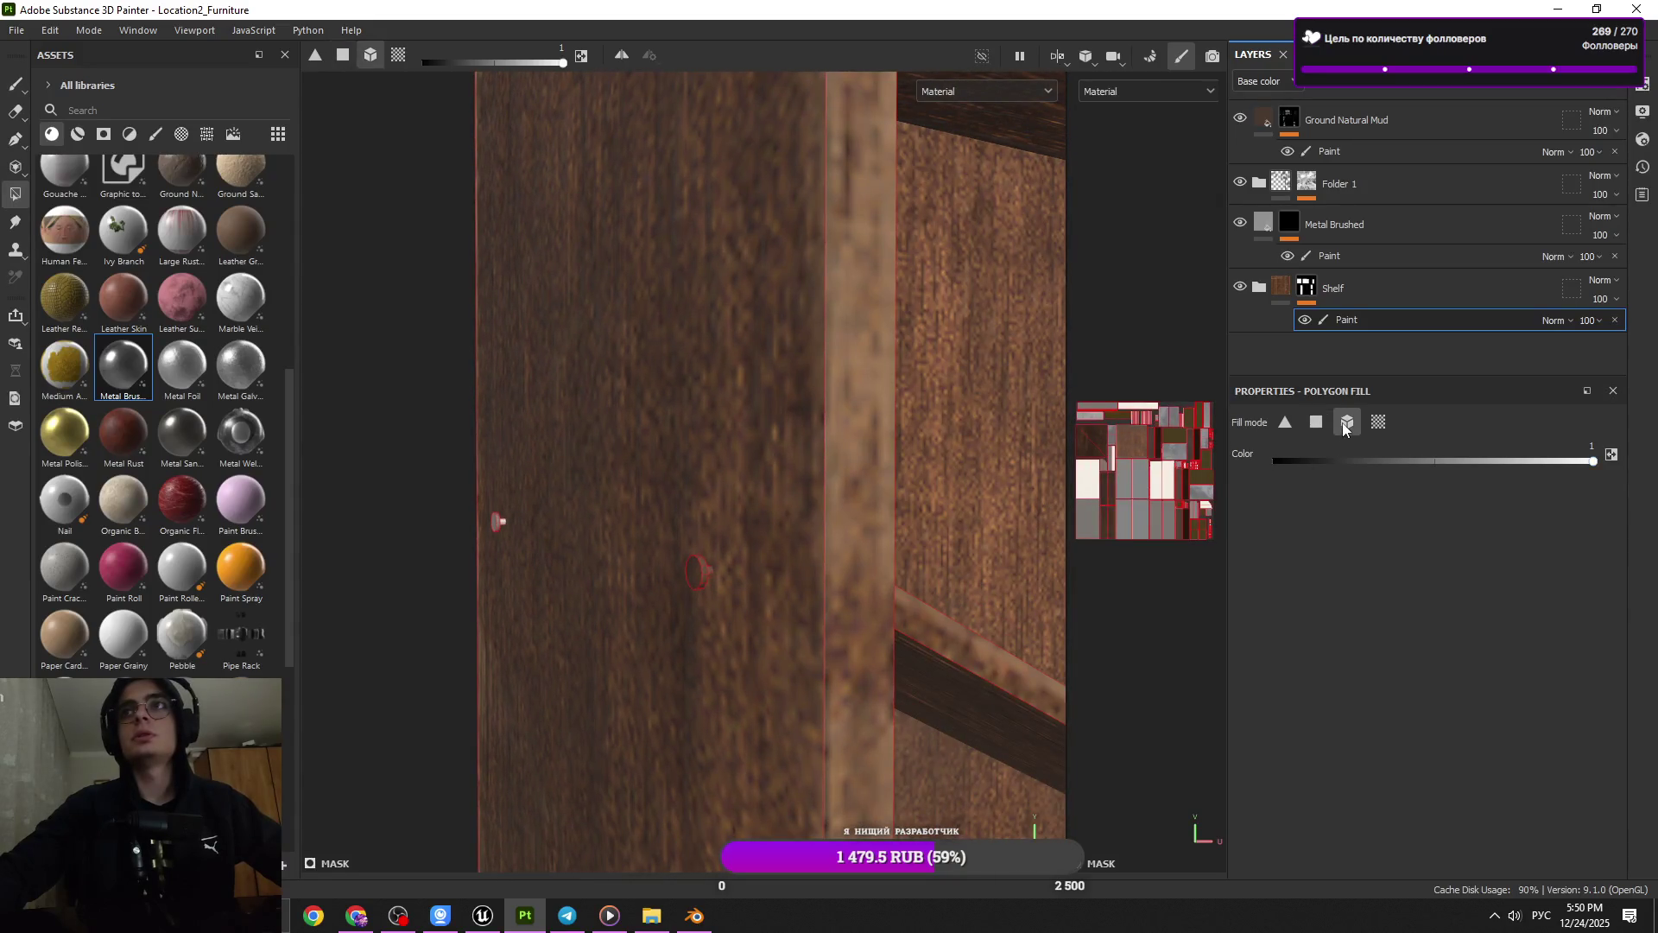
Mask the wood off the nail heads by filling them black in Shelf's mask
key(x)
click(701, 572)
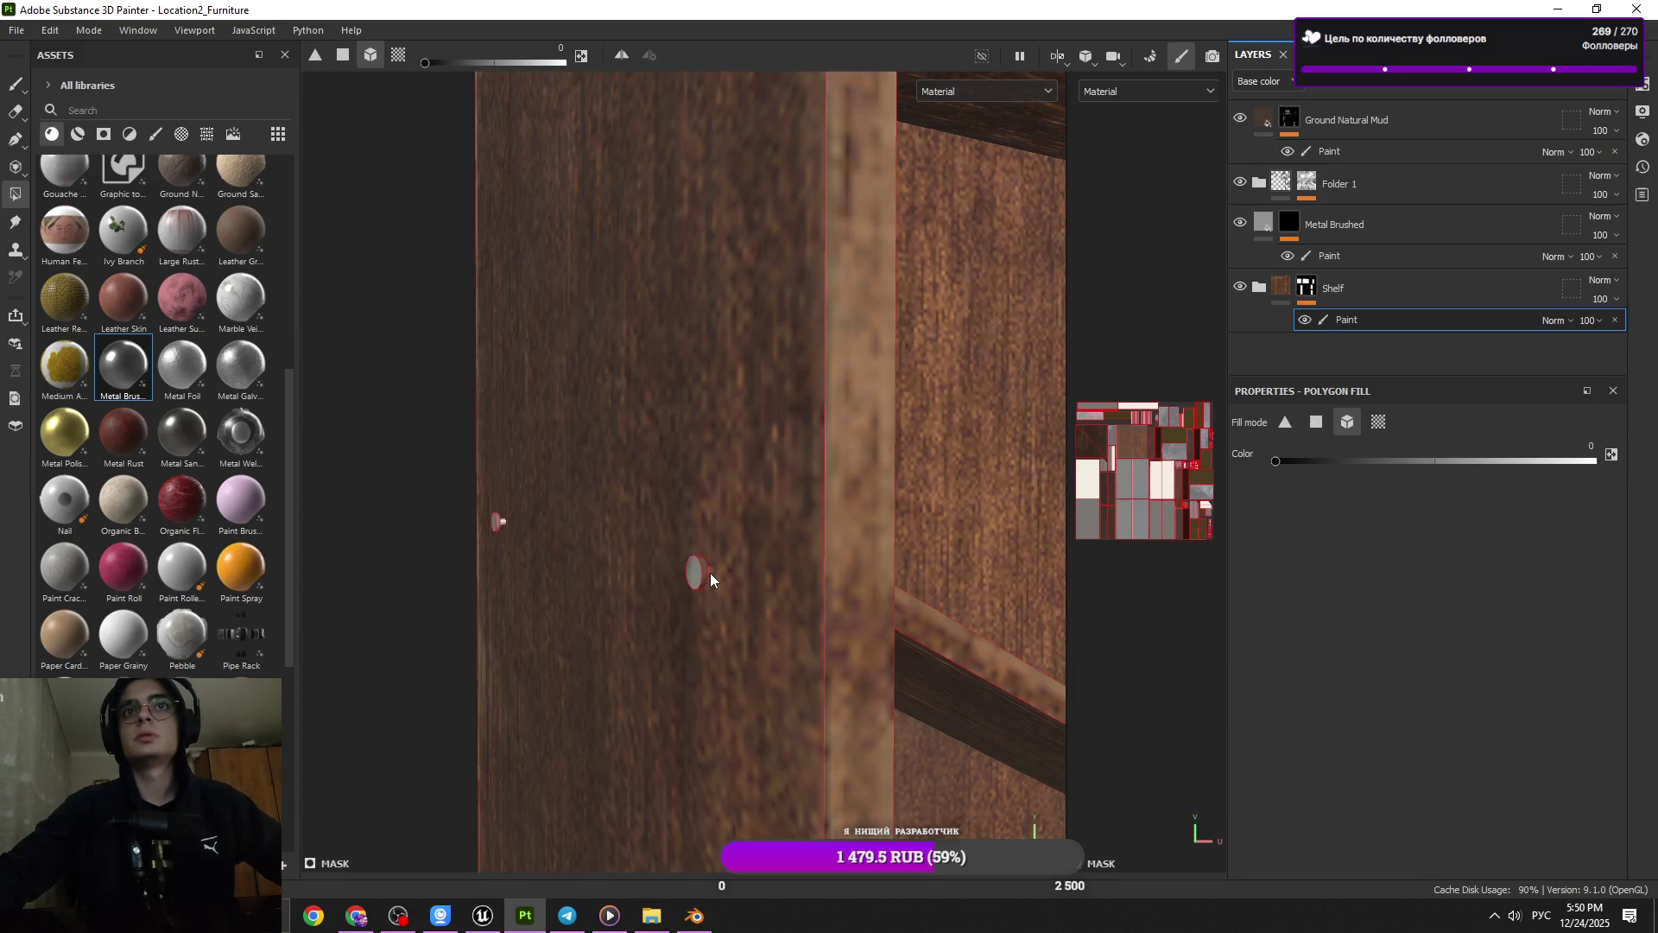
drag(730, 573, 730, 520)
drag(634, 567, 633, 561)
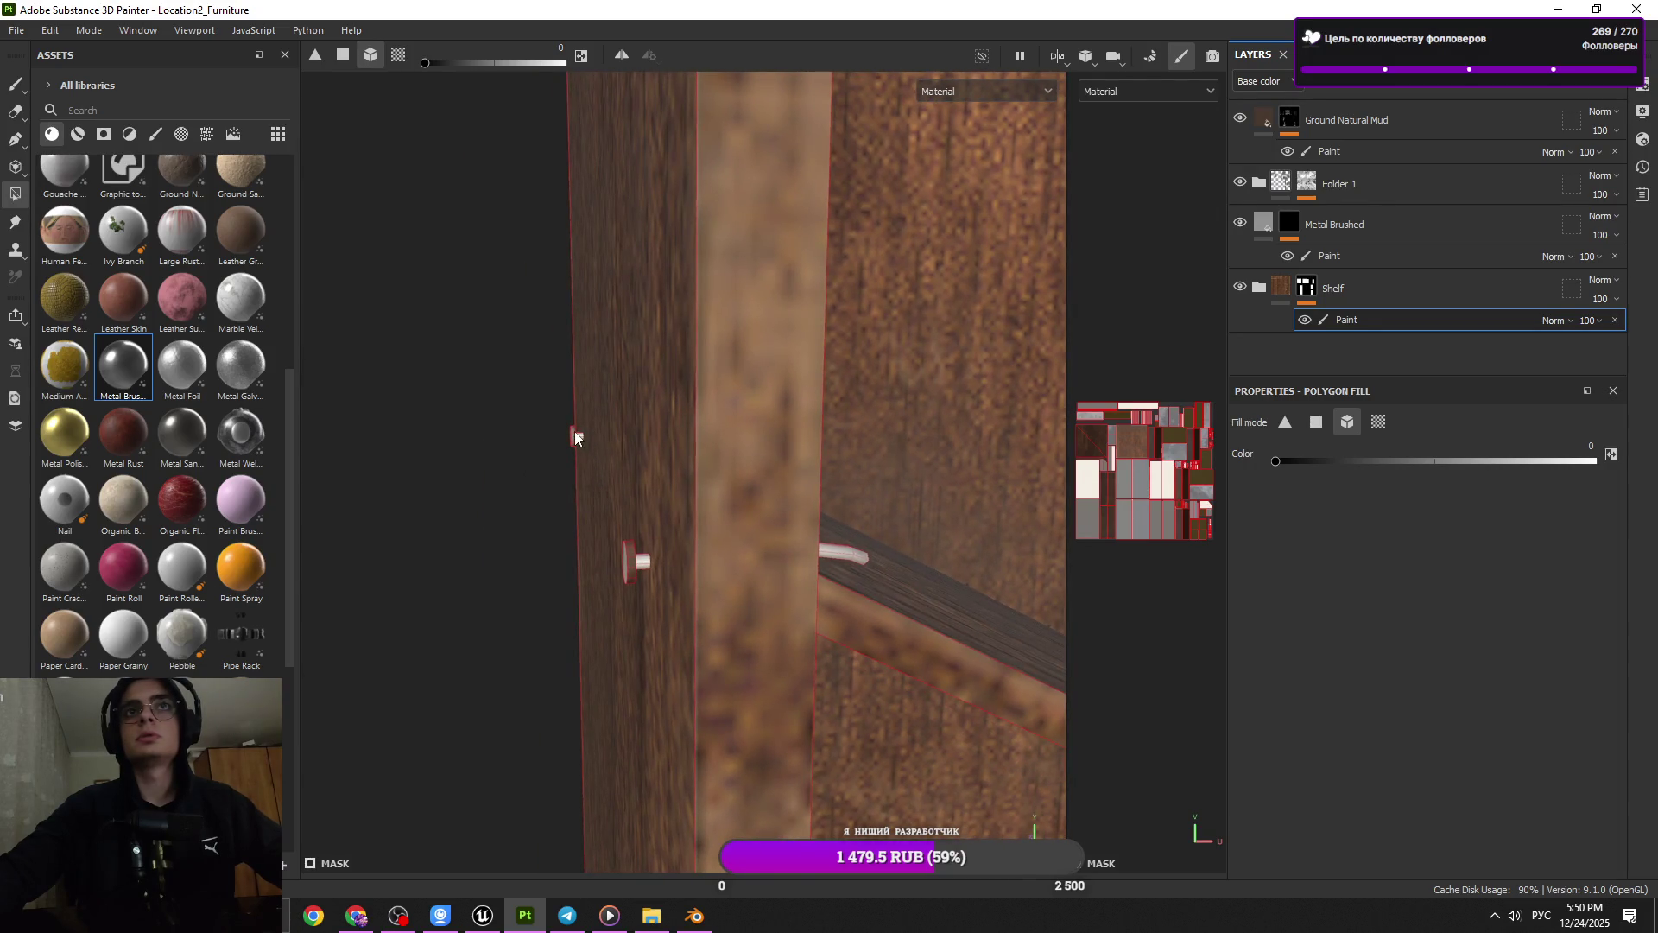
drag(696, 628, 779, 546)
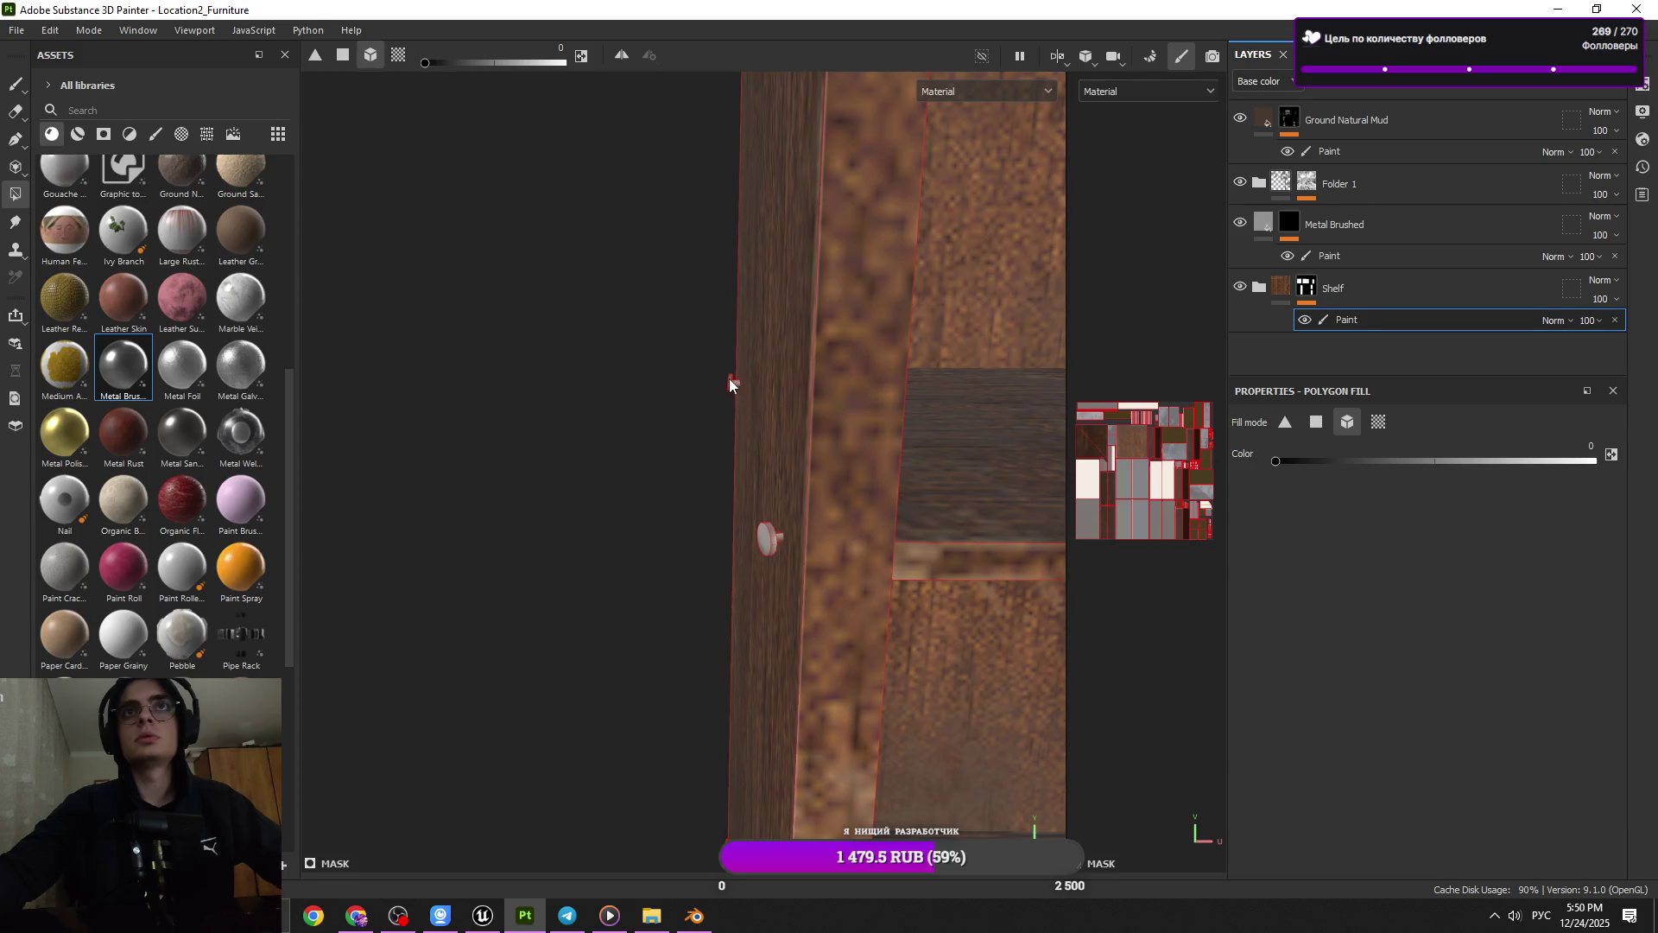
drag(815, 481, 818, 369)
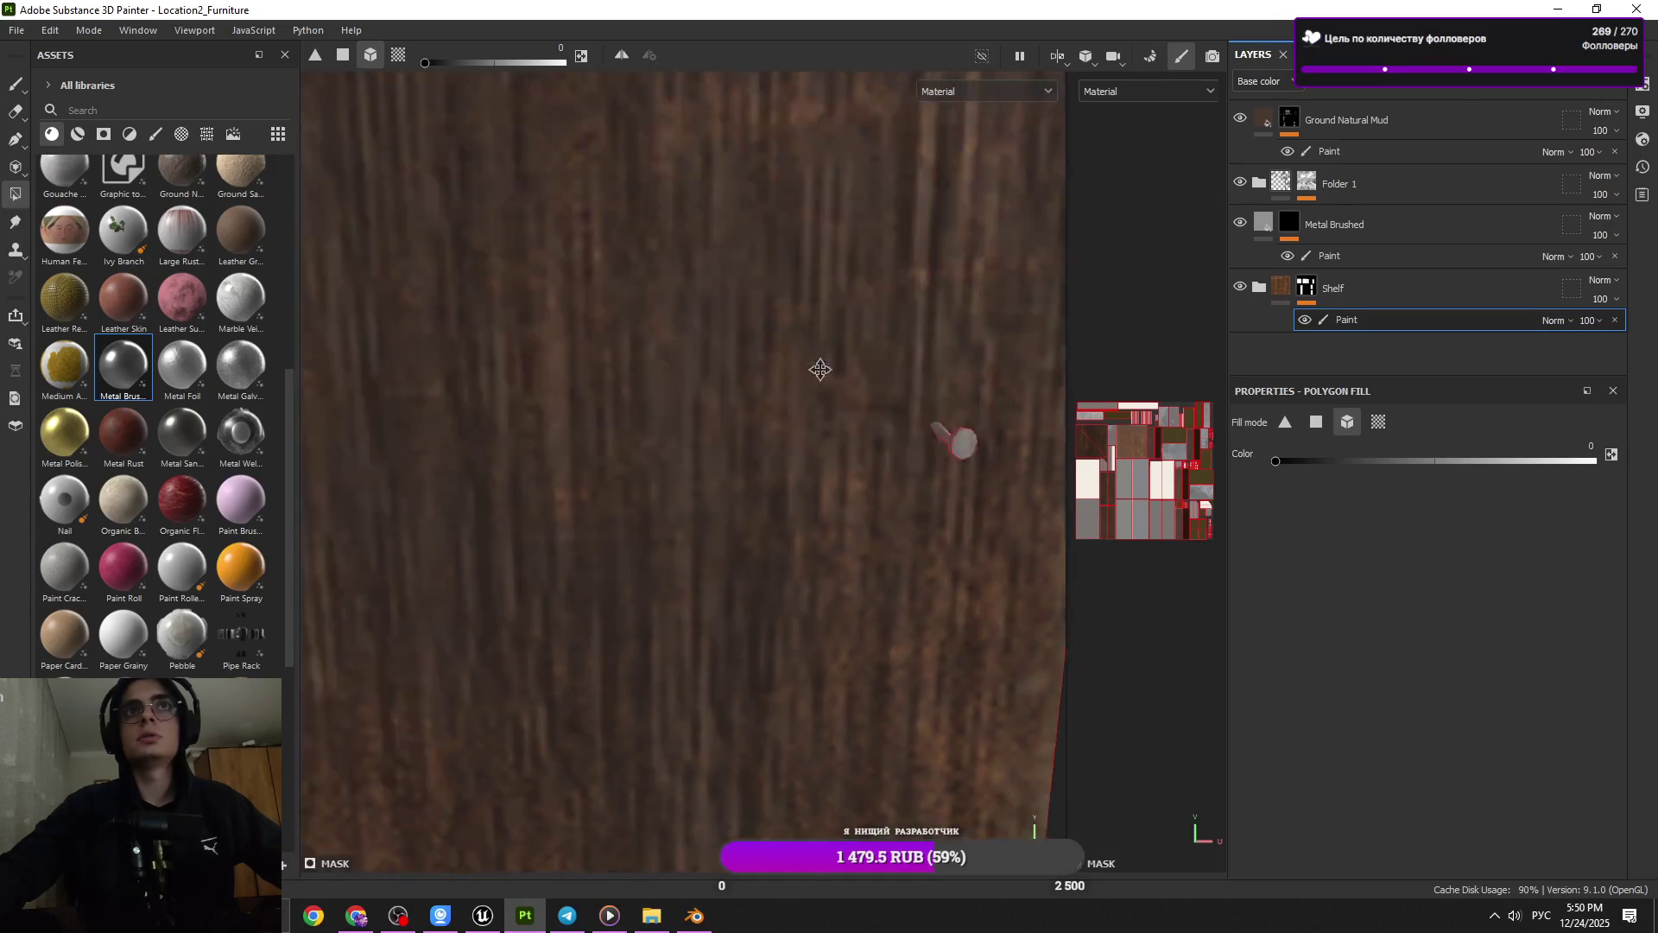
drag(770, 392, 731, 635)
drag(751, 449, 833, 387)
drag(833, 387, 493, 430)
drag(494, 430, 644, 555)
drag(644, 555, 548, 722)
drag(547, 722, 677, 584)
drag(677, 584, 629, 640)
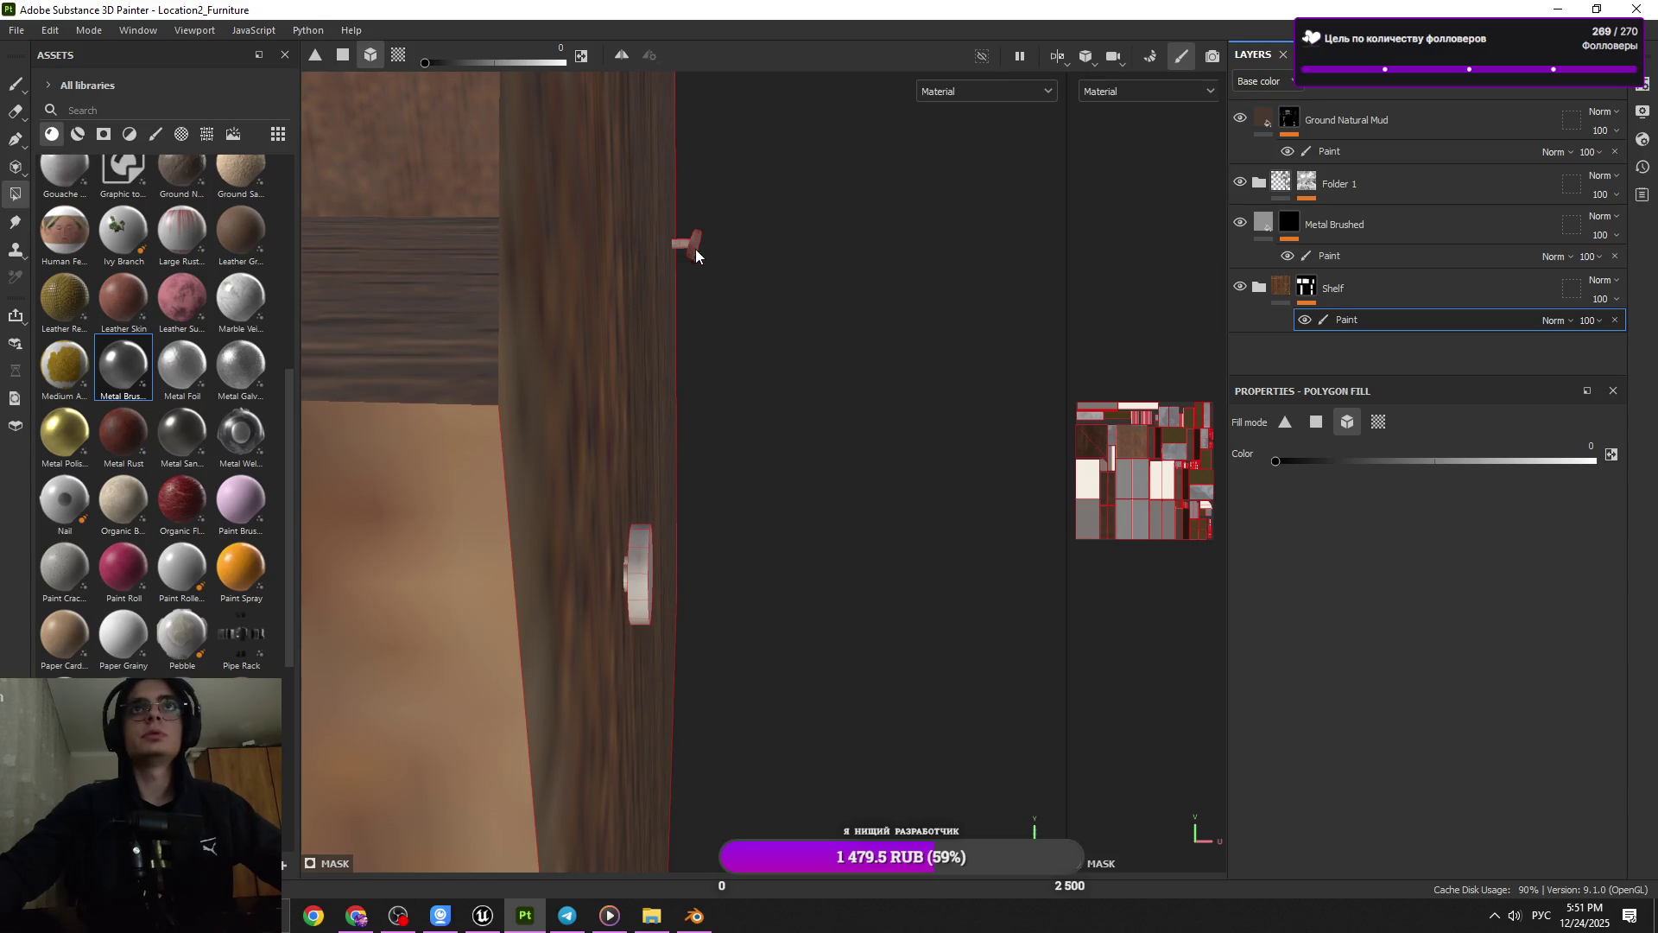
drag(696, 248, 699, 354)
drag(676, 299, 693, 326)
drag(692, 327, 612, 594)
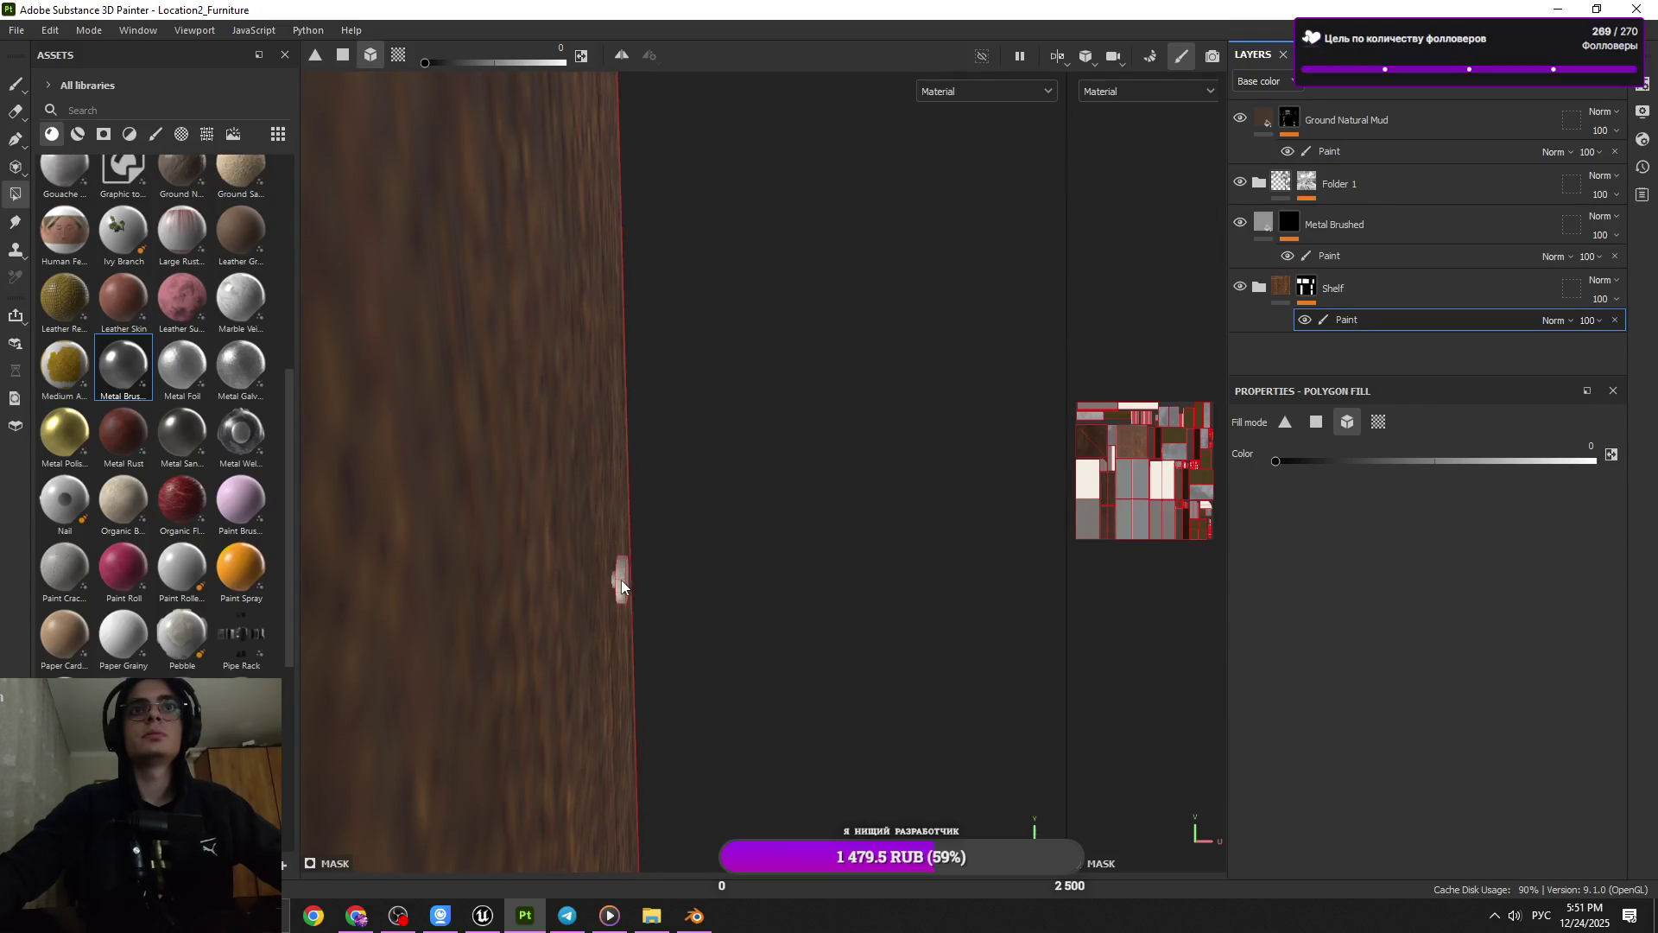
scroll(down, 3)
scroll(down, 3)
scroll(down, 3)
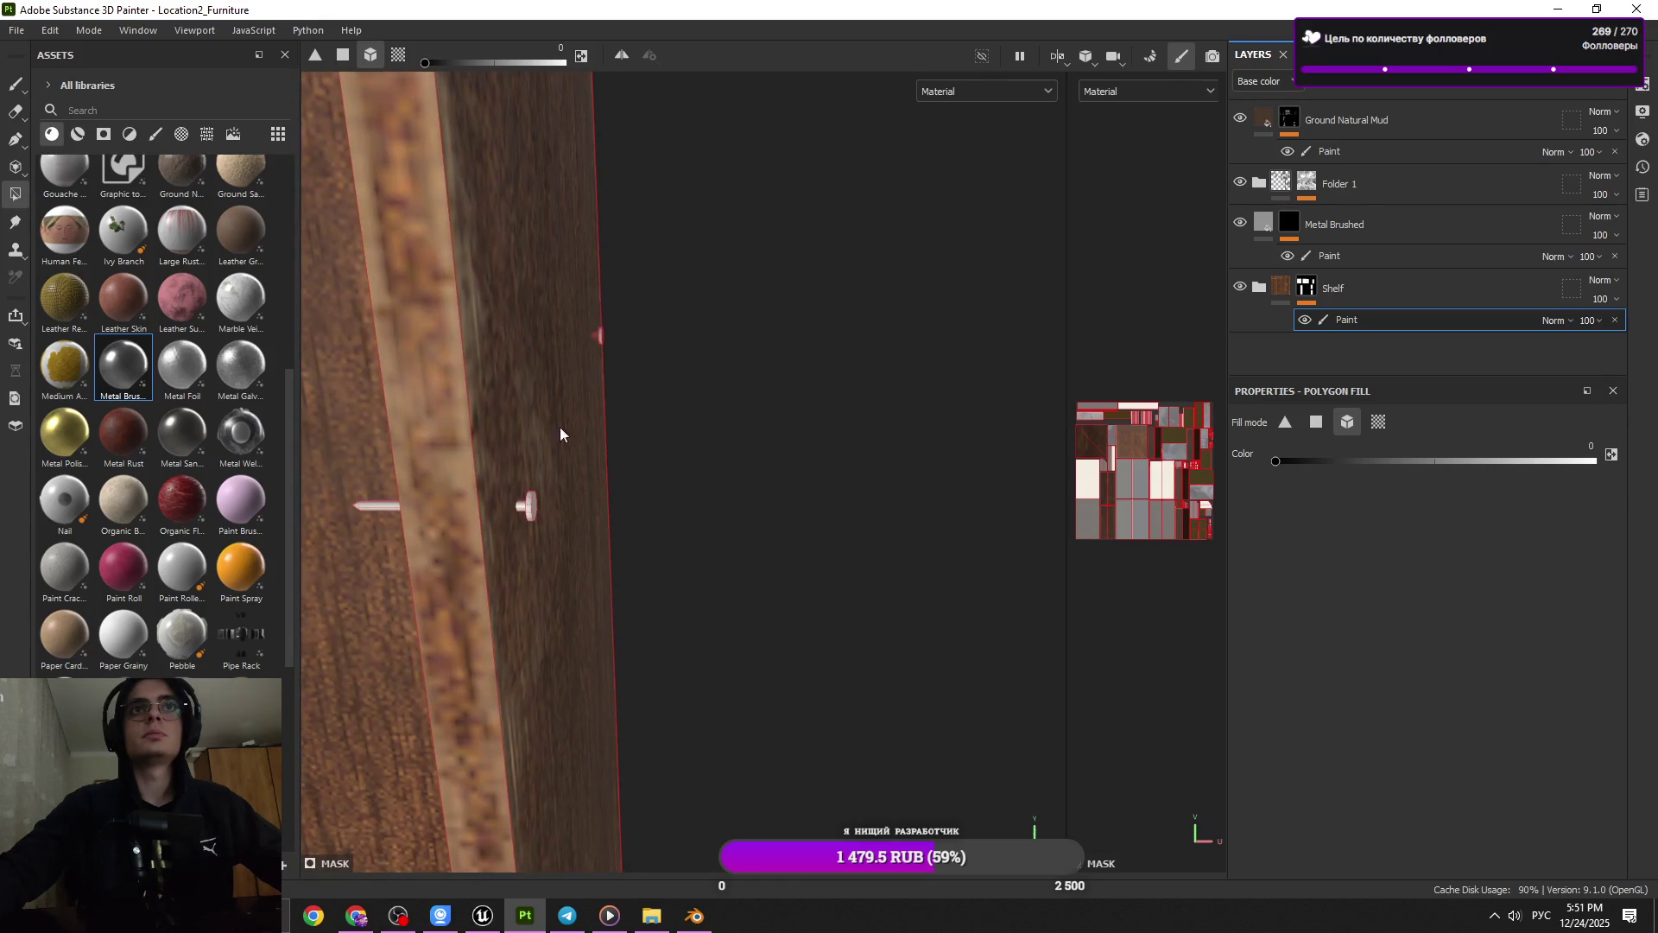
scroll(up, 3)
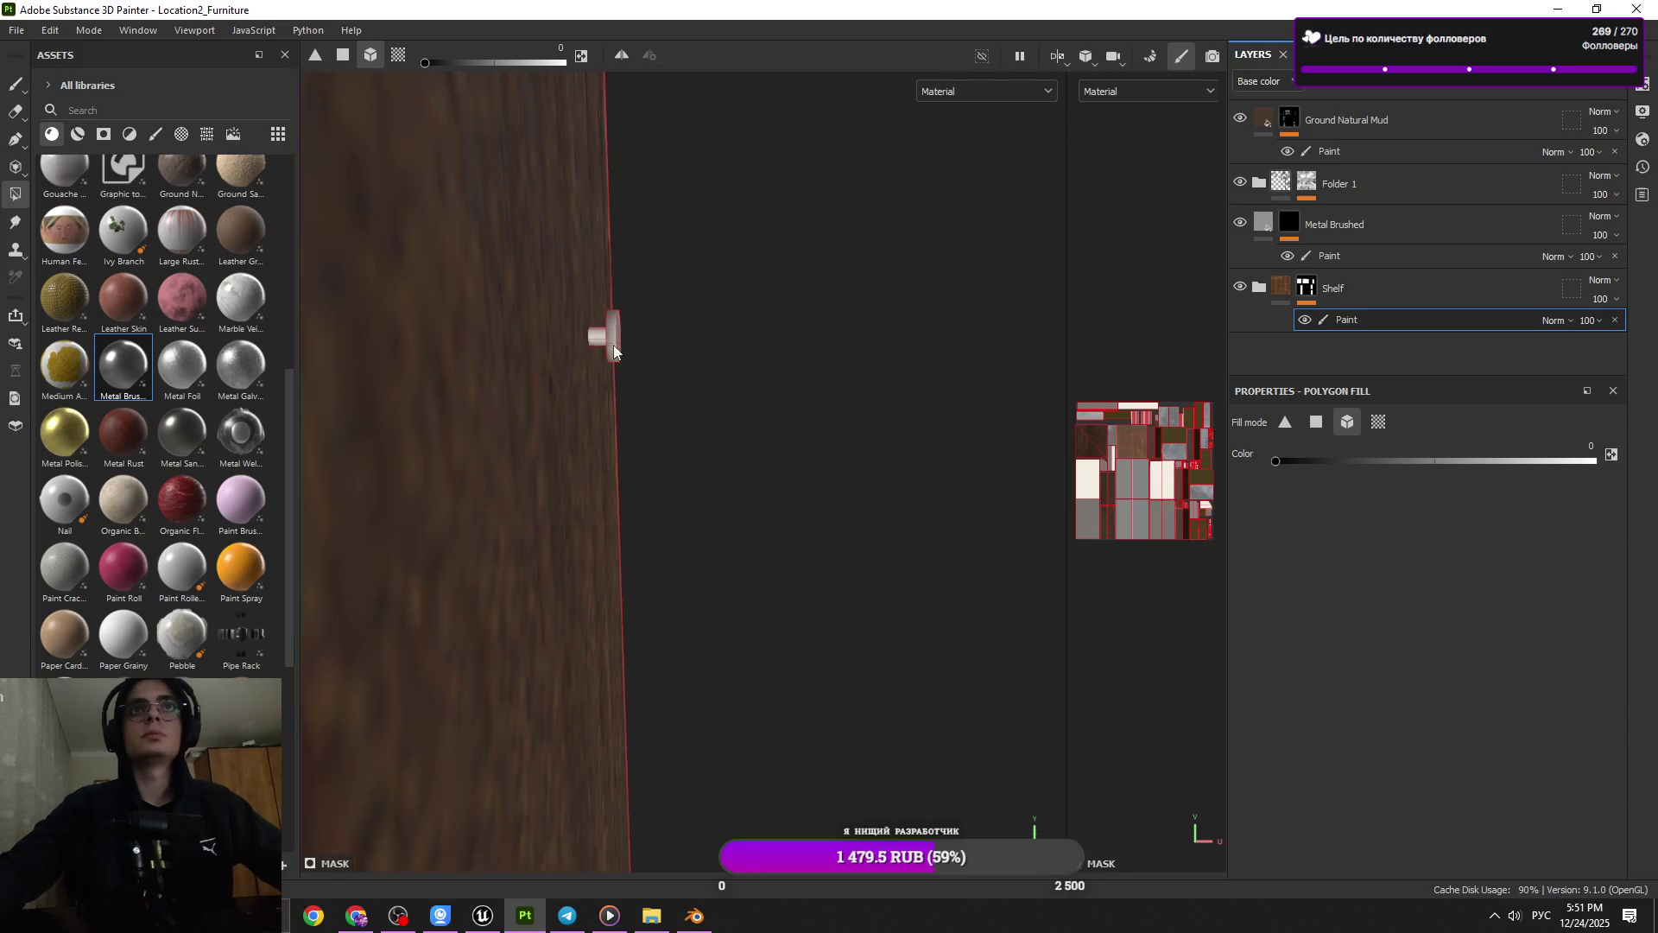
scroll(down, 3)
scroll(down, 3)
drag(614, 364, 598, 459)
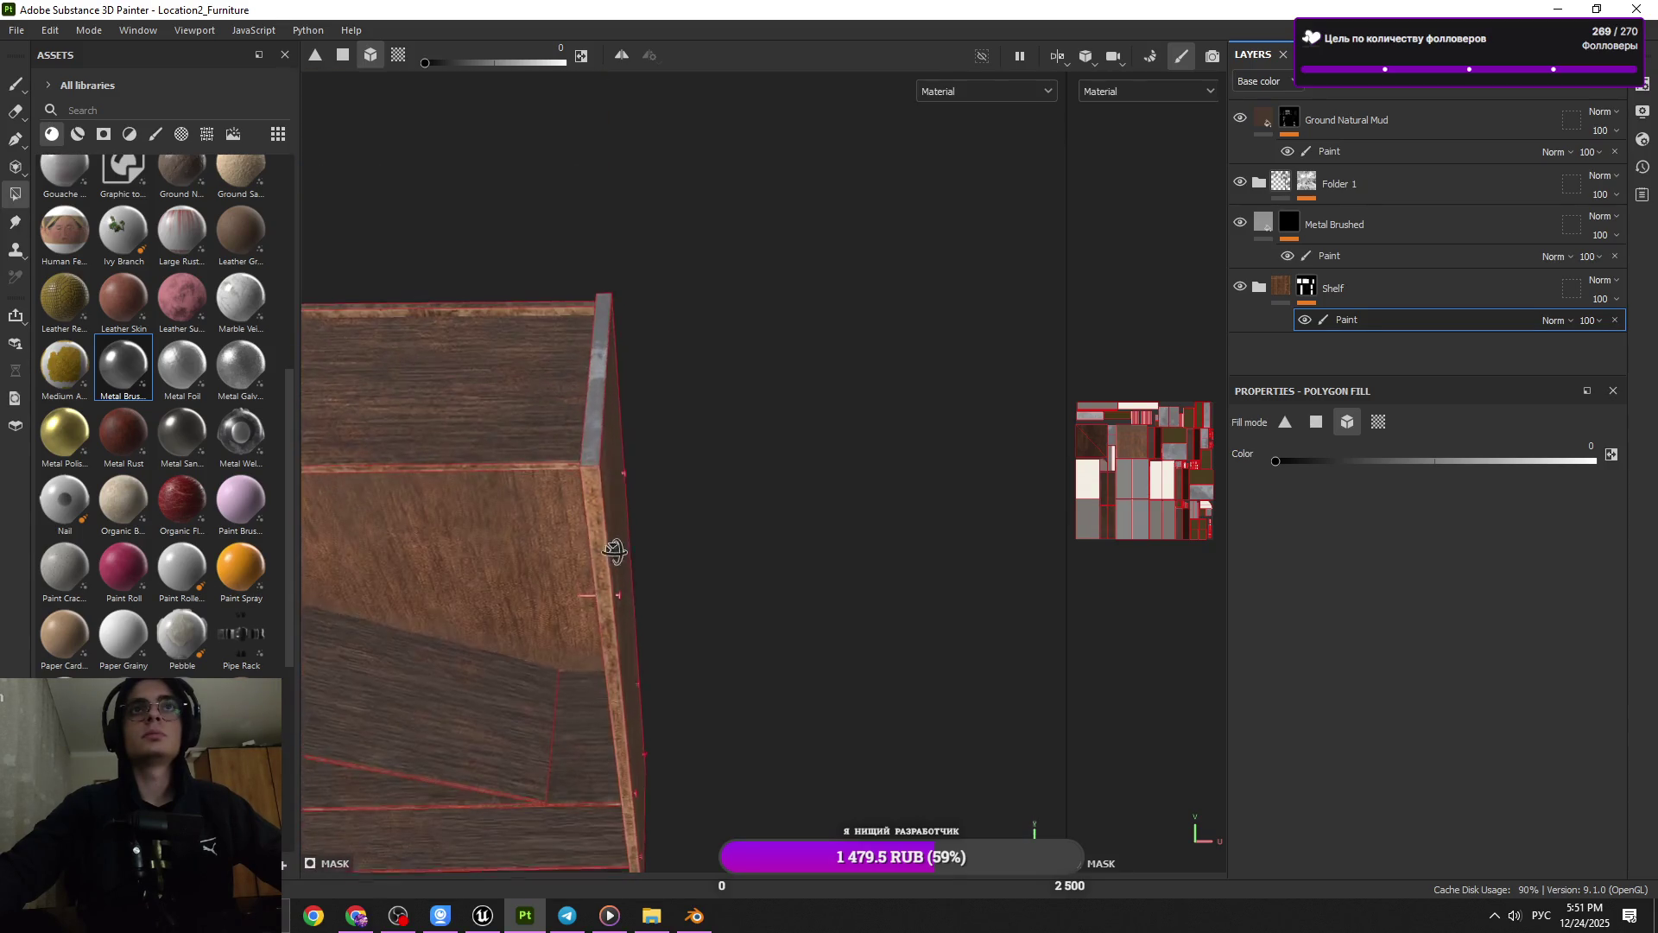
Set the fill value back to white and orbit out over the whole shelf
key(x)
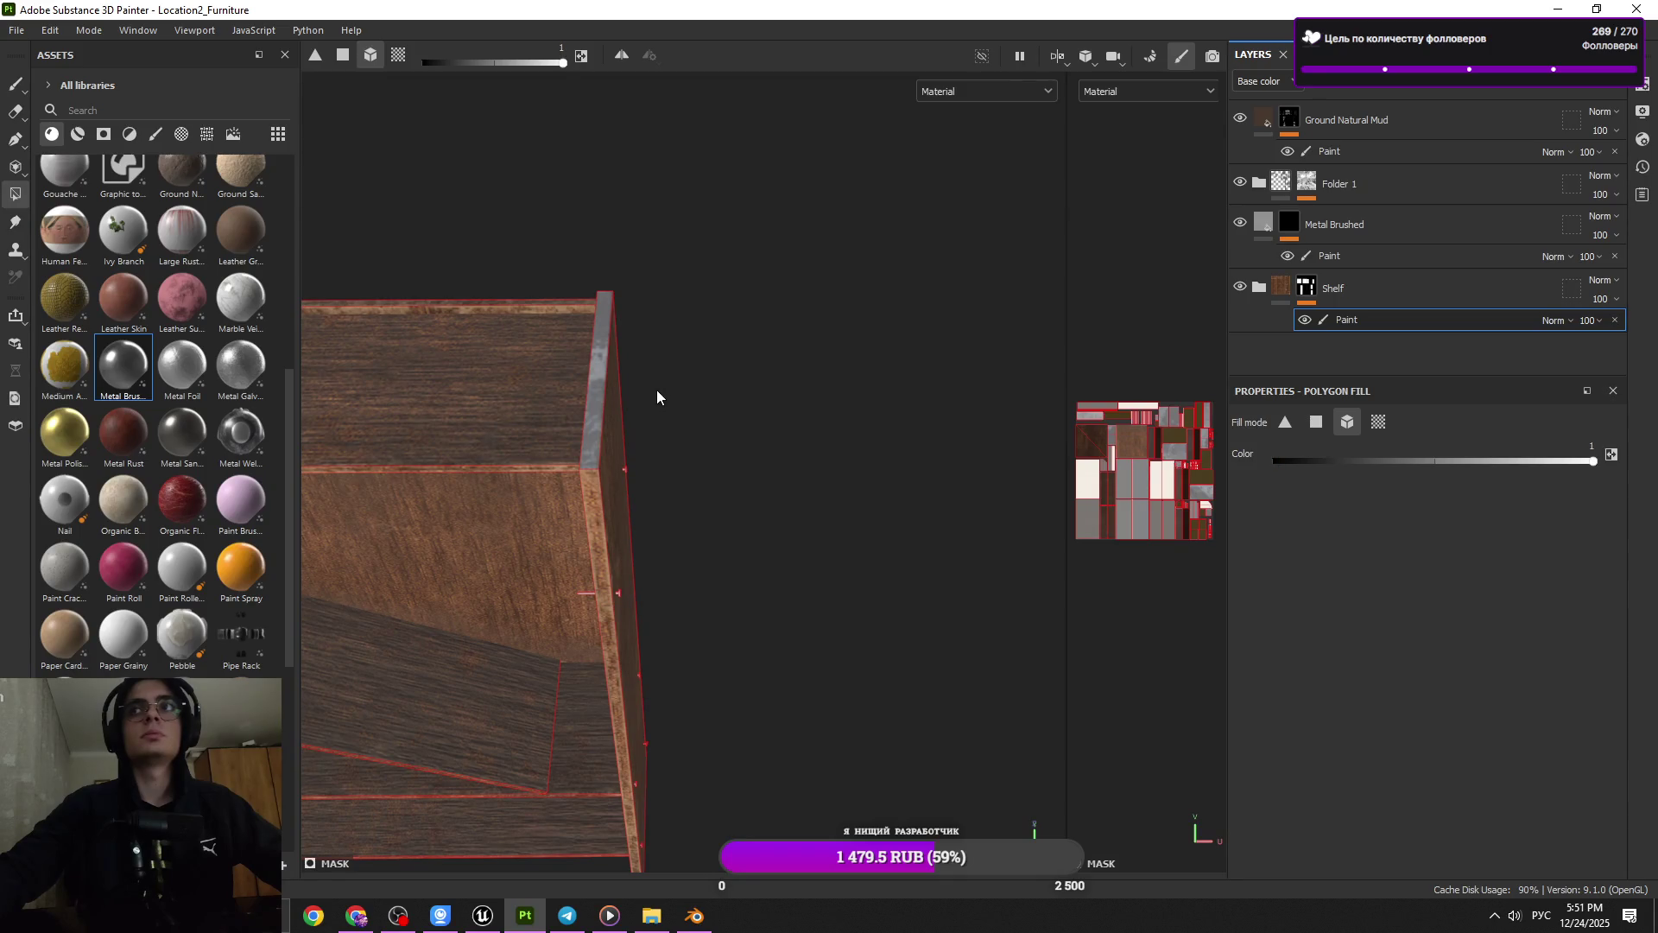
drag(656, 391, 625, 394)
drag(758, 434, 656, 438)
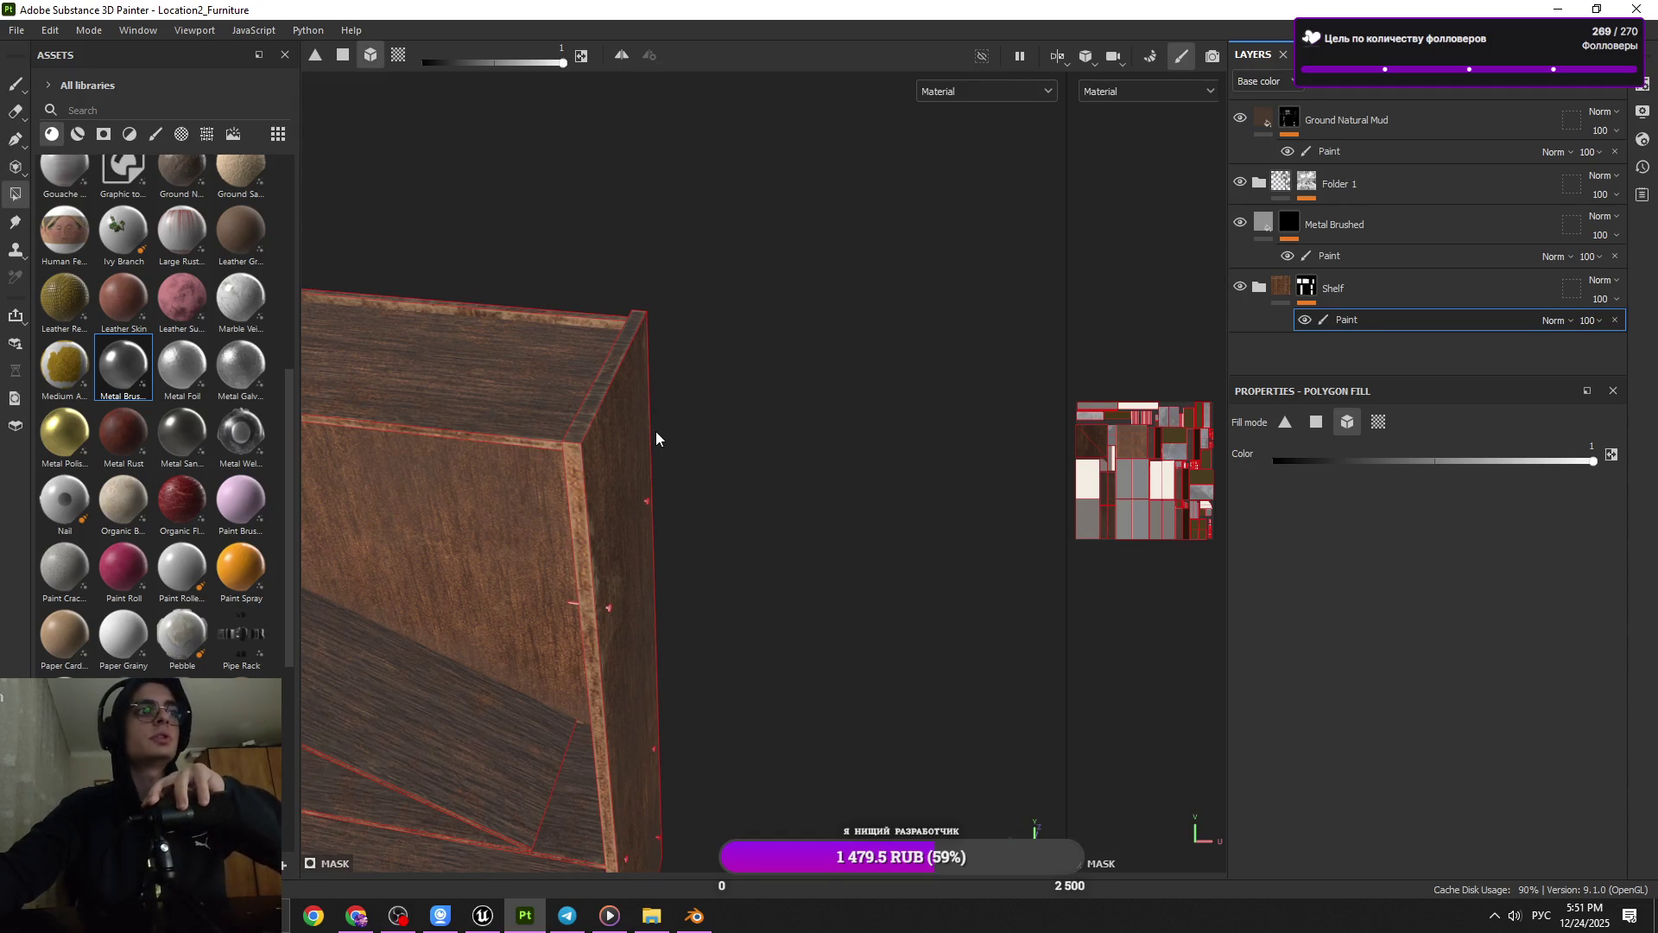
drag(655, 432, 632, 562)
scroll(down, 3)
drag(618, 431, 525, 408)
key(1)
drag(740, 636, 605, 432)
scroll(up, 3)
Polygon-fill the post's nails white in Metal Brushed's mask so they show metal
right_click(740, 462)
scroll(up, 3)
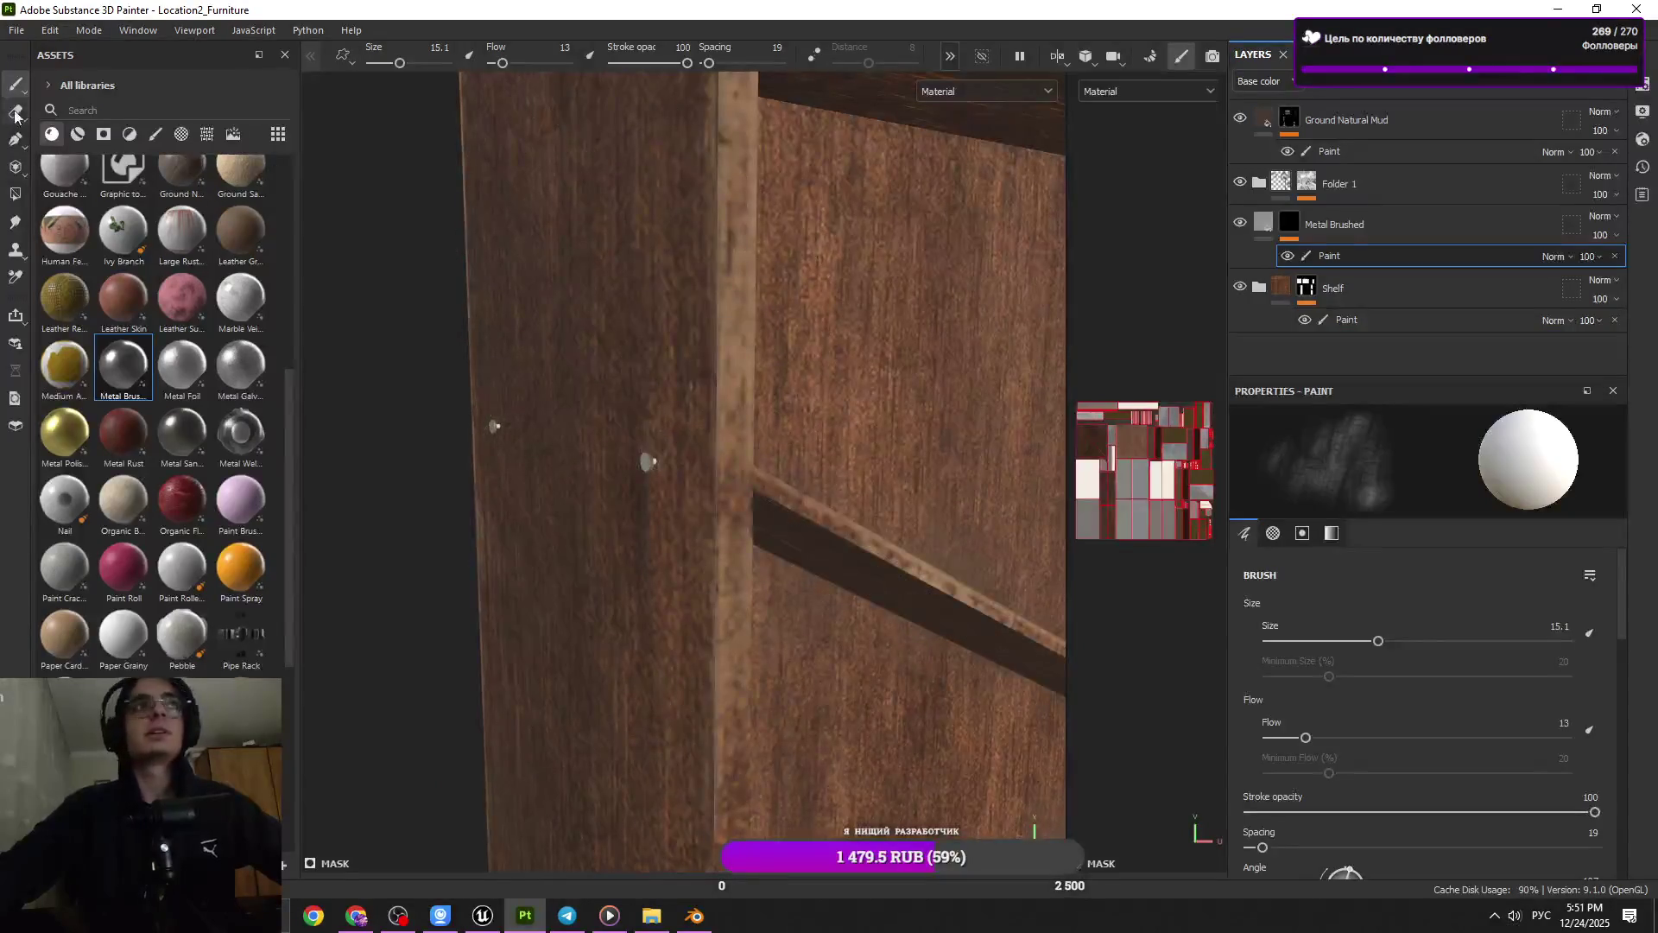
click(17, 195)
drag(506, 399, 753, 505)
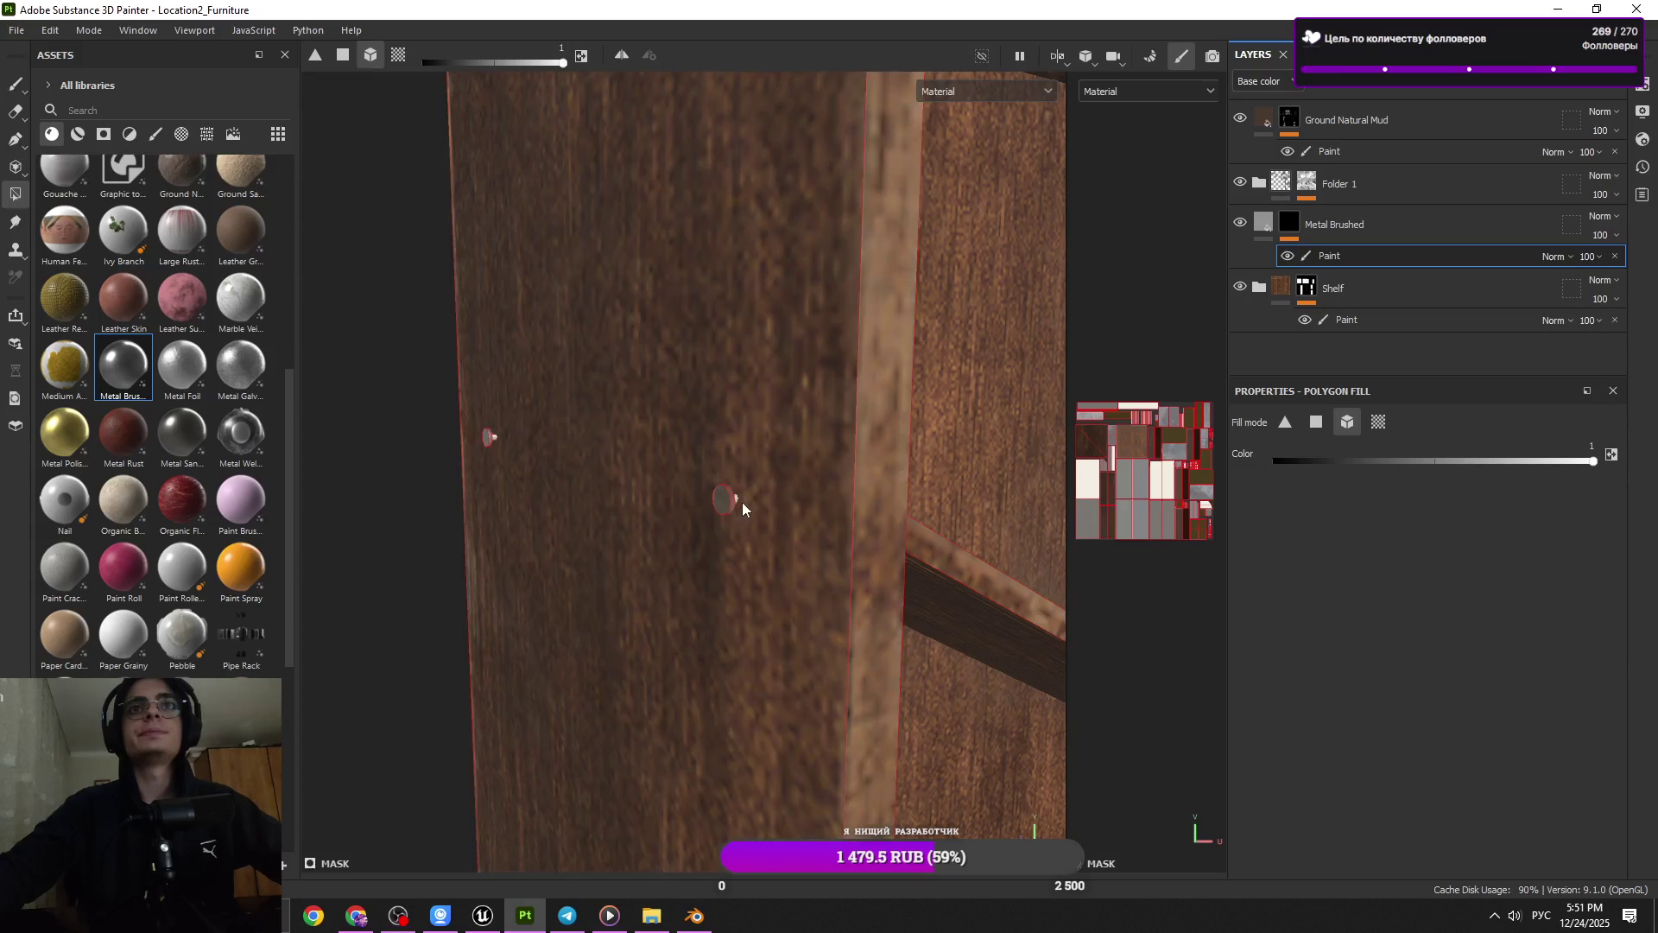
drag(742, 503, 728, 503)
drag(831, 517, 837, 521)
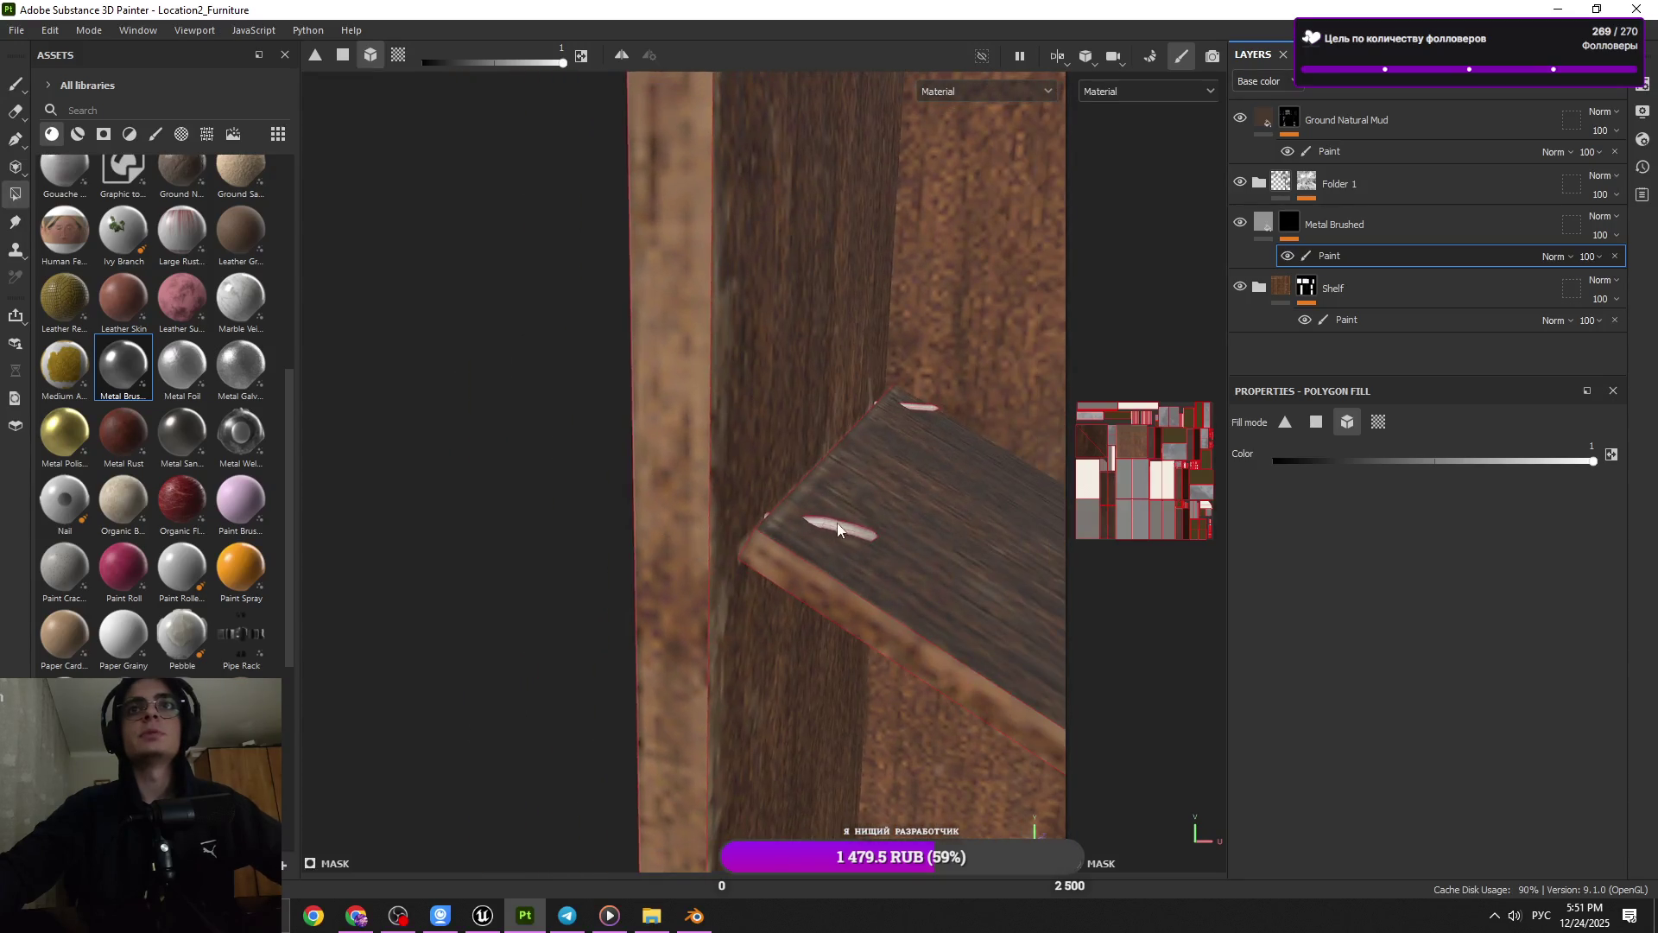
drag(918, 407, 834, 453)
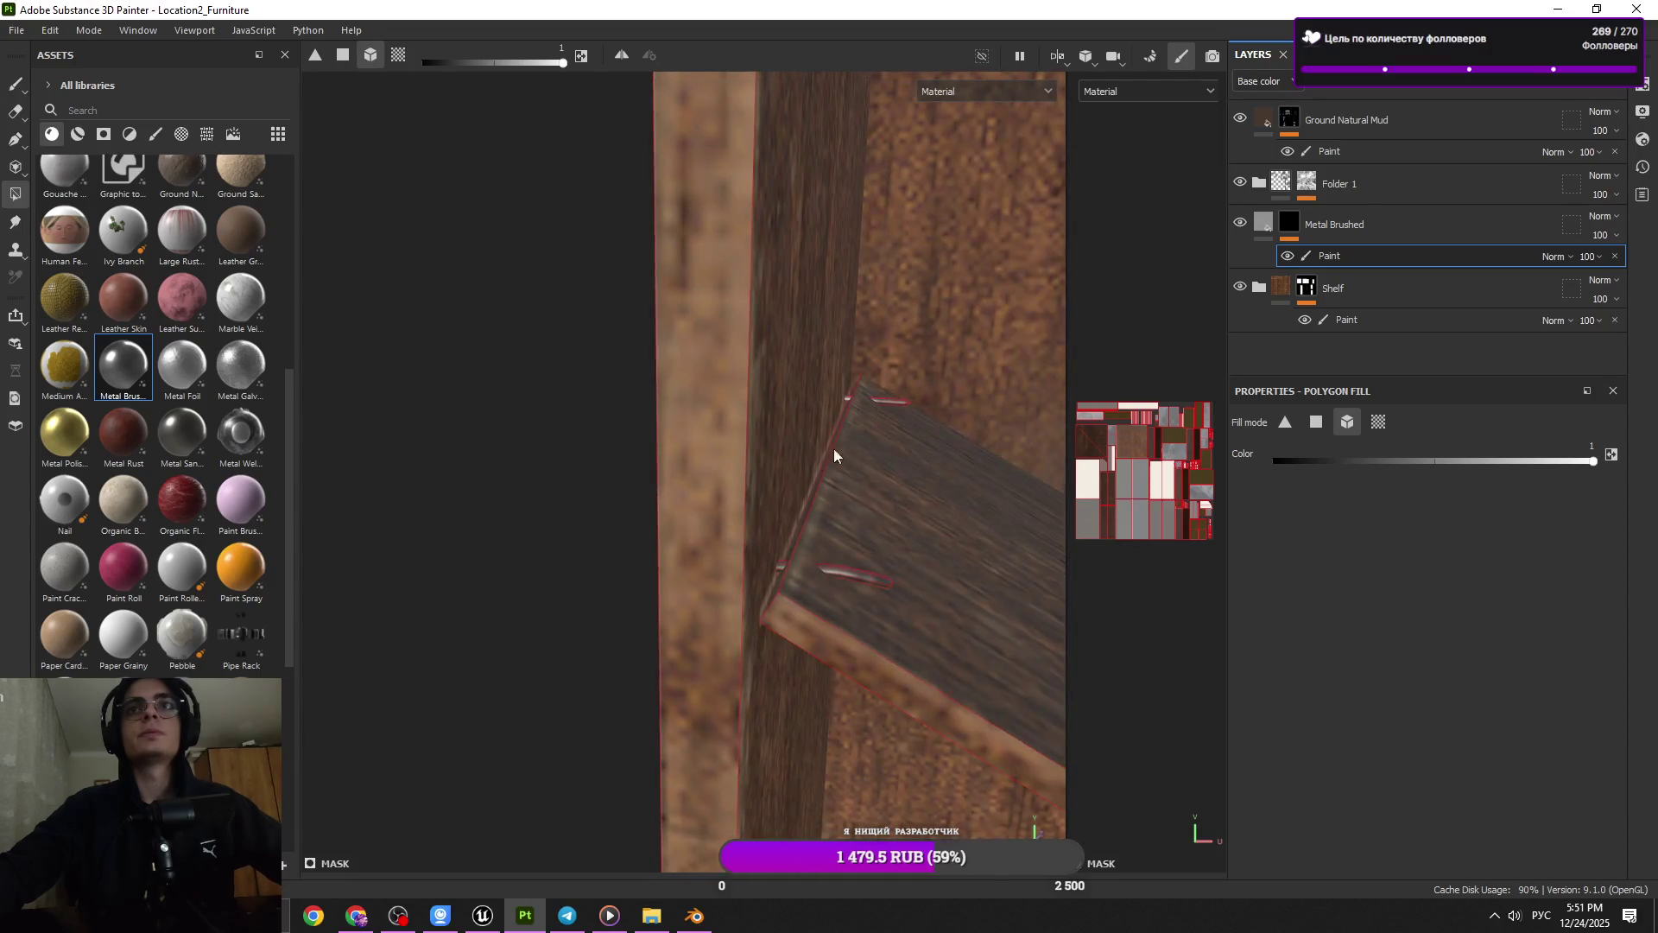
click(15, 83)
drag(553, 552, 682, 484)
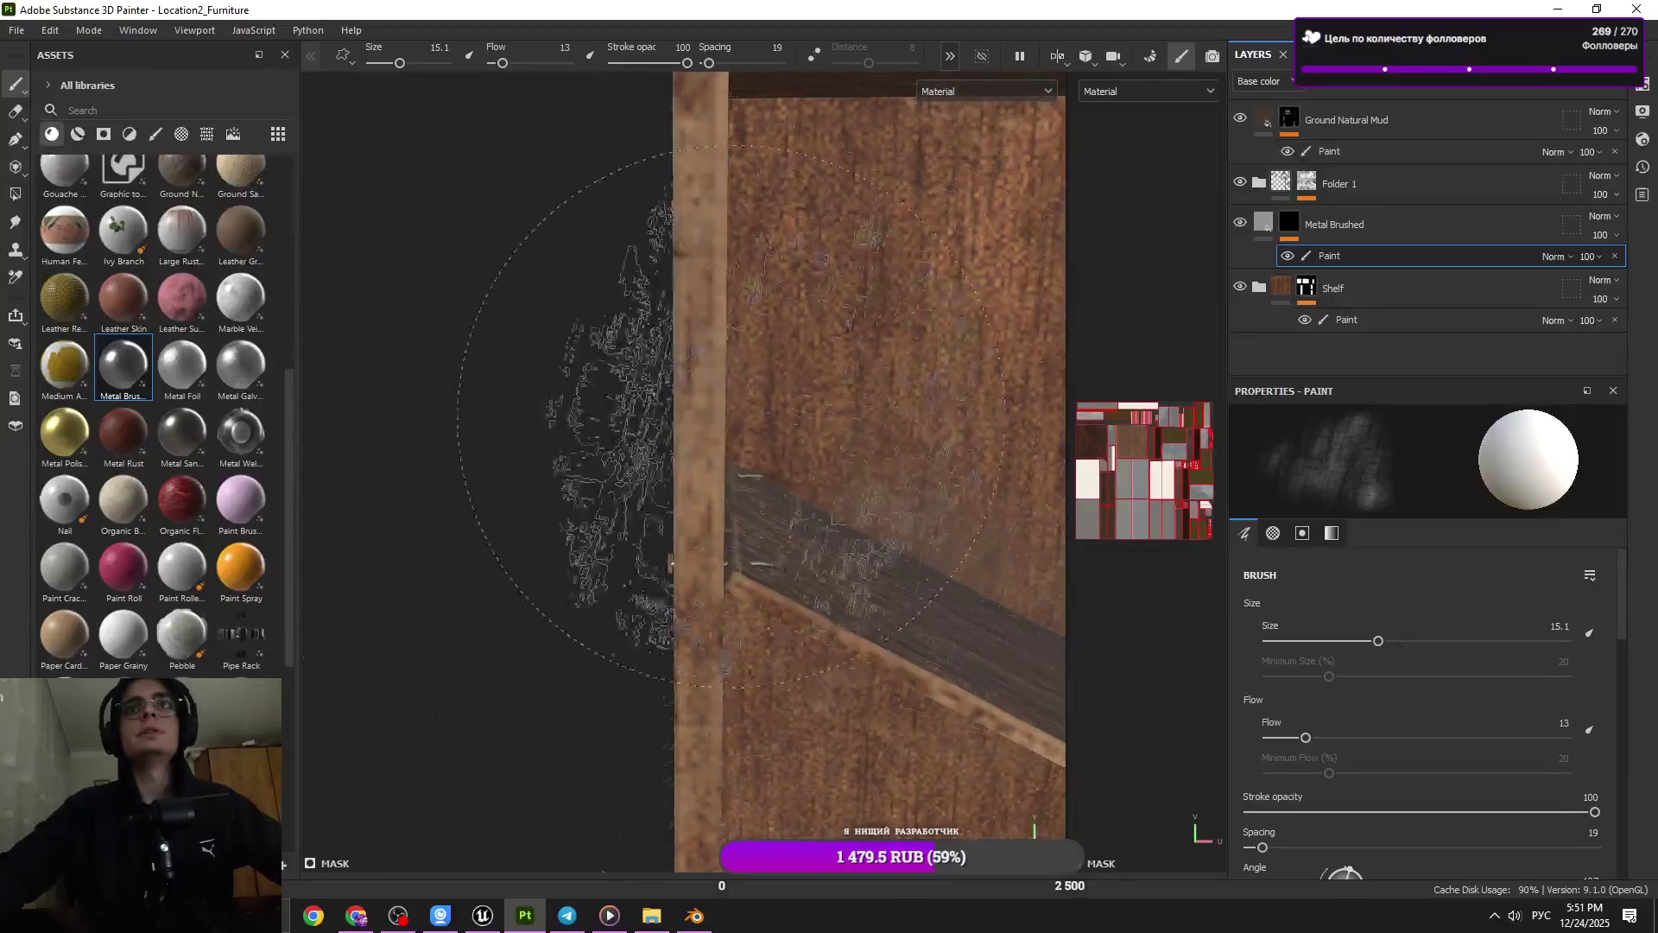
click(1303, 244)
scroll(down, 3)
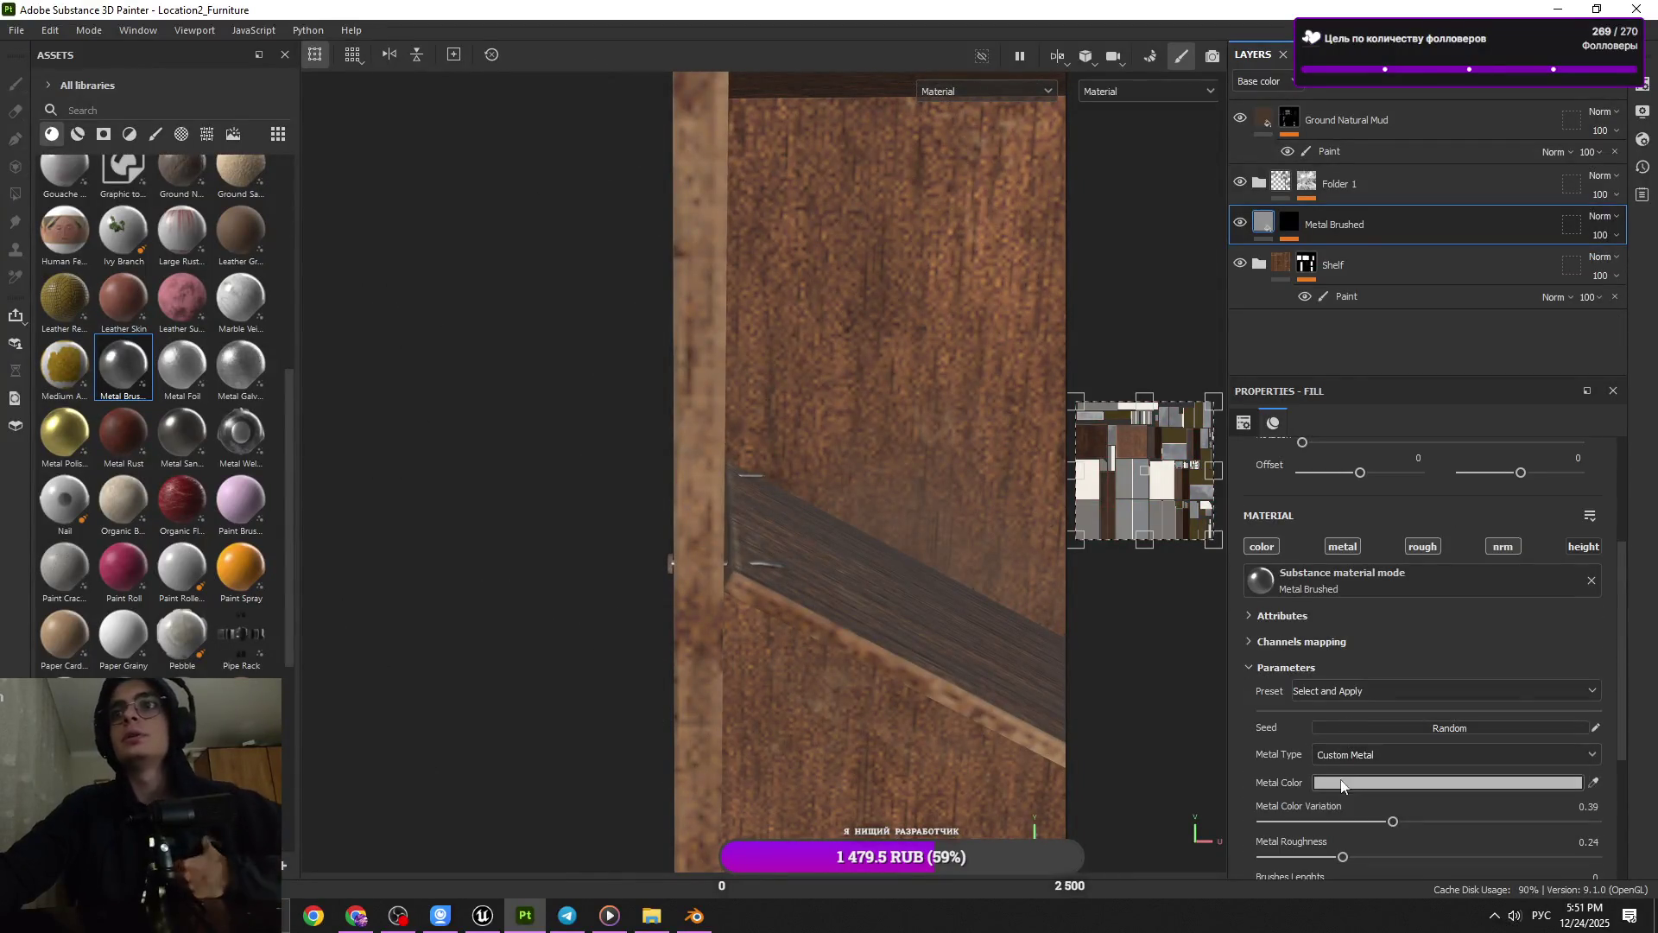
Set Metal Brushed's metal colour to near-white FAFAFA and its roughness to 0.38
click(1329, 781)
drag(1345, 511, 1338, 510)
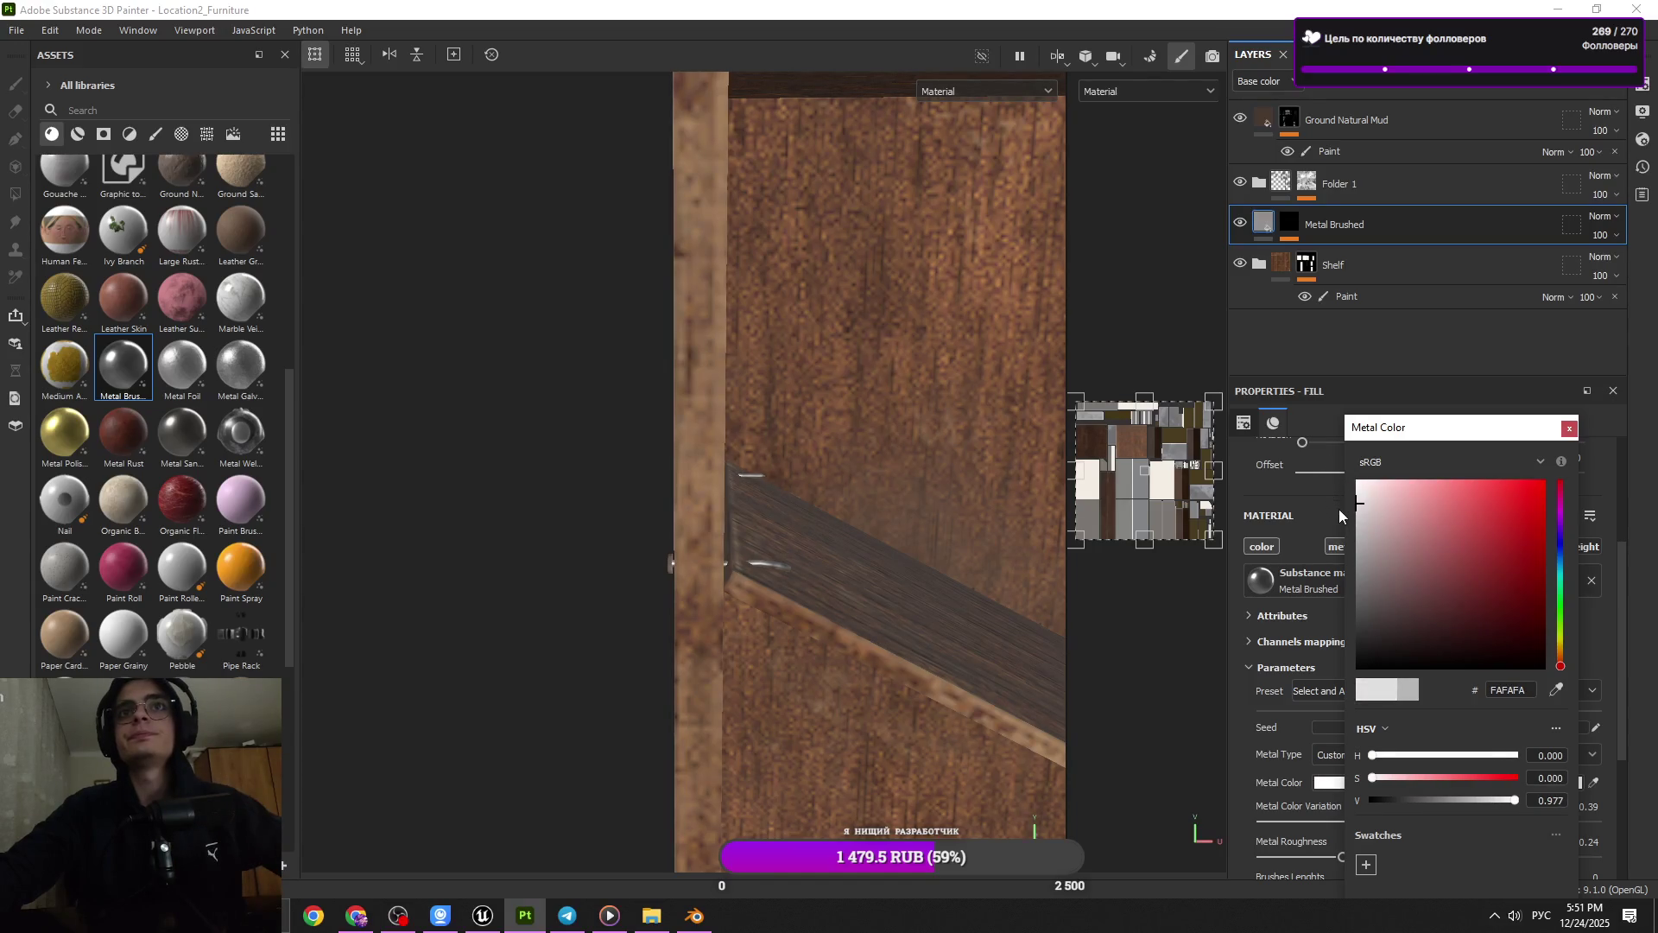
click(1340, 517)
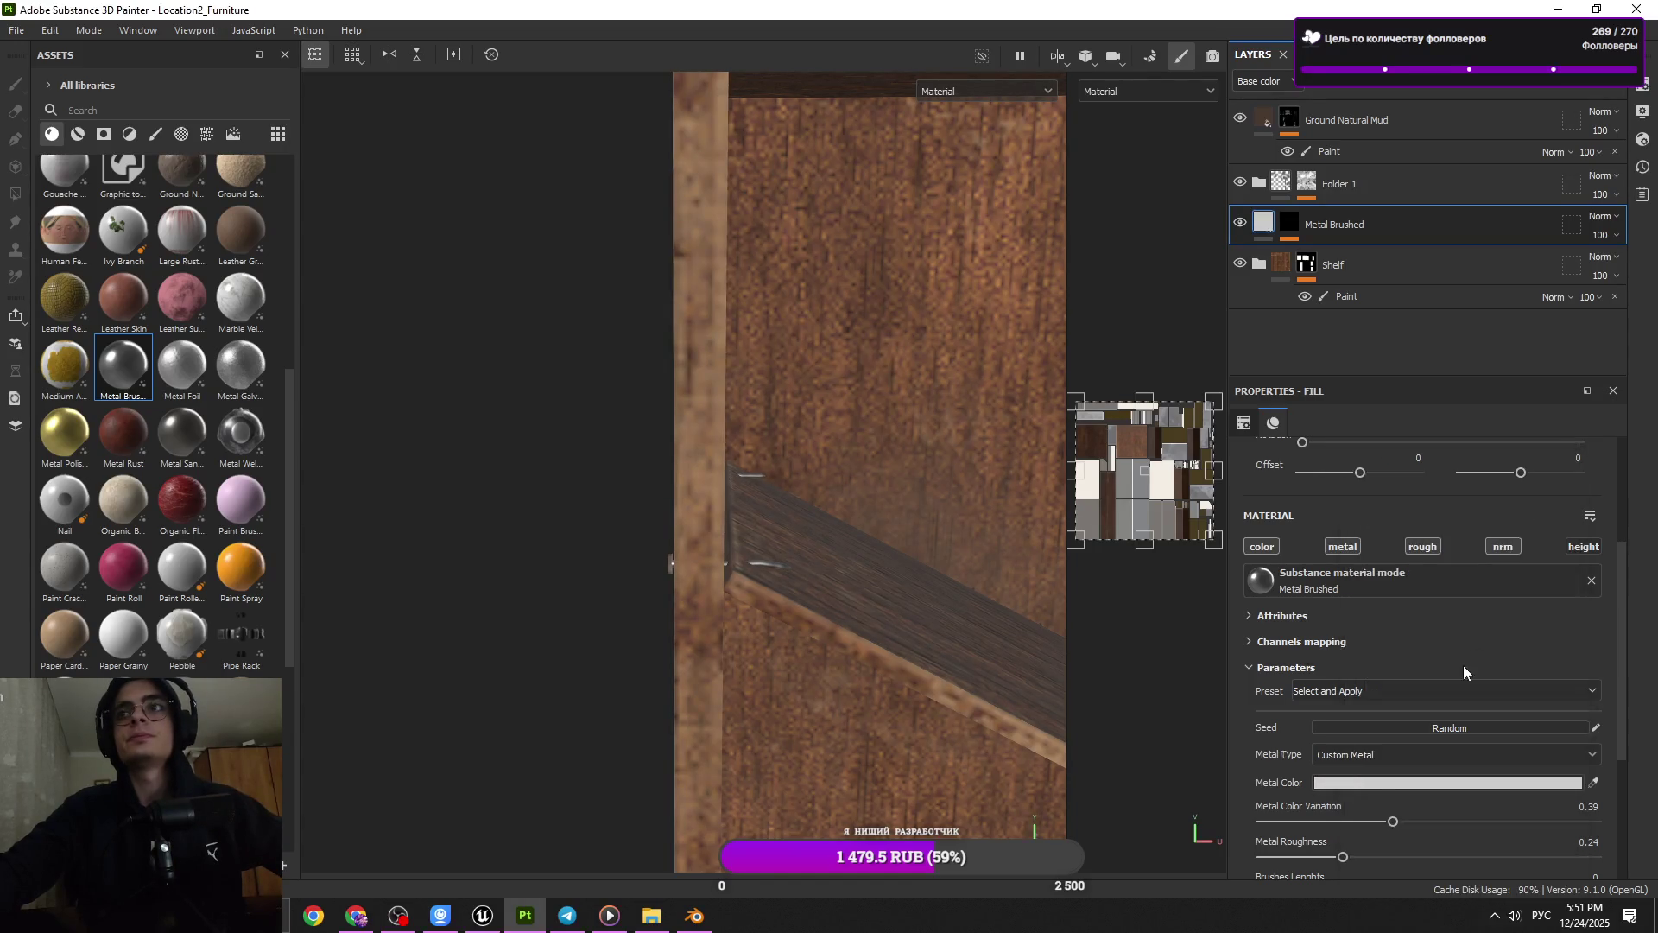
scroll(down, 3)
click(1489, 701)
drag(1483, 703, 1418, 704)
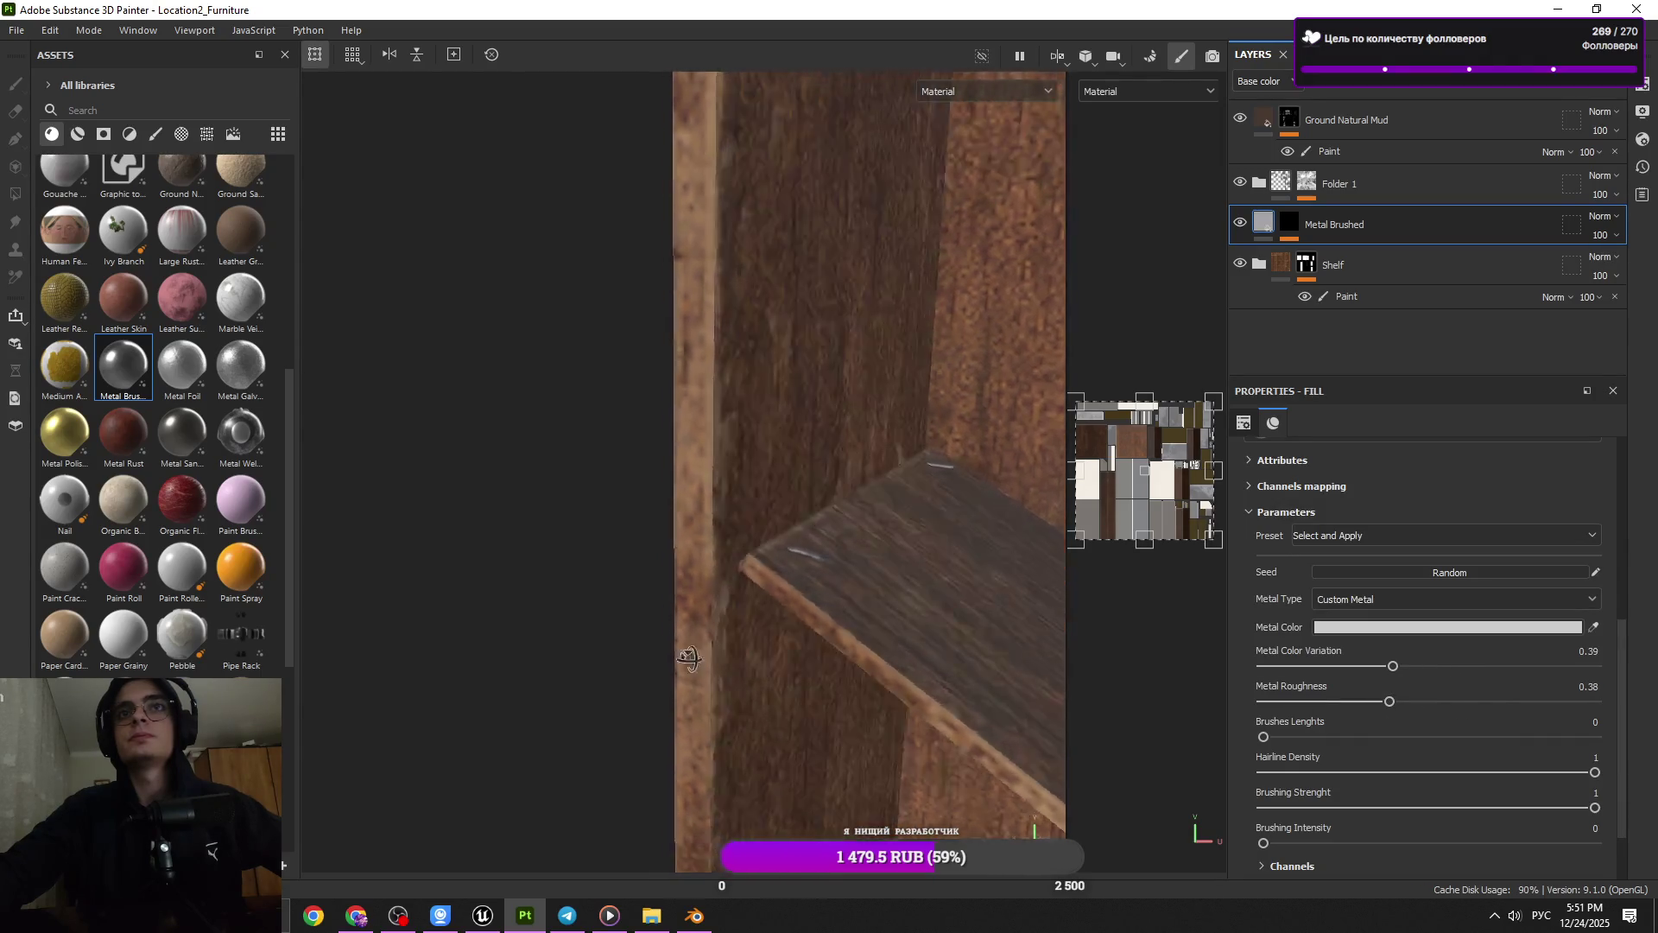
drag(866, 671, 827, 614)
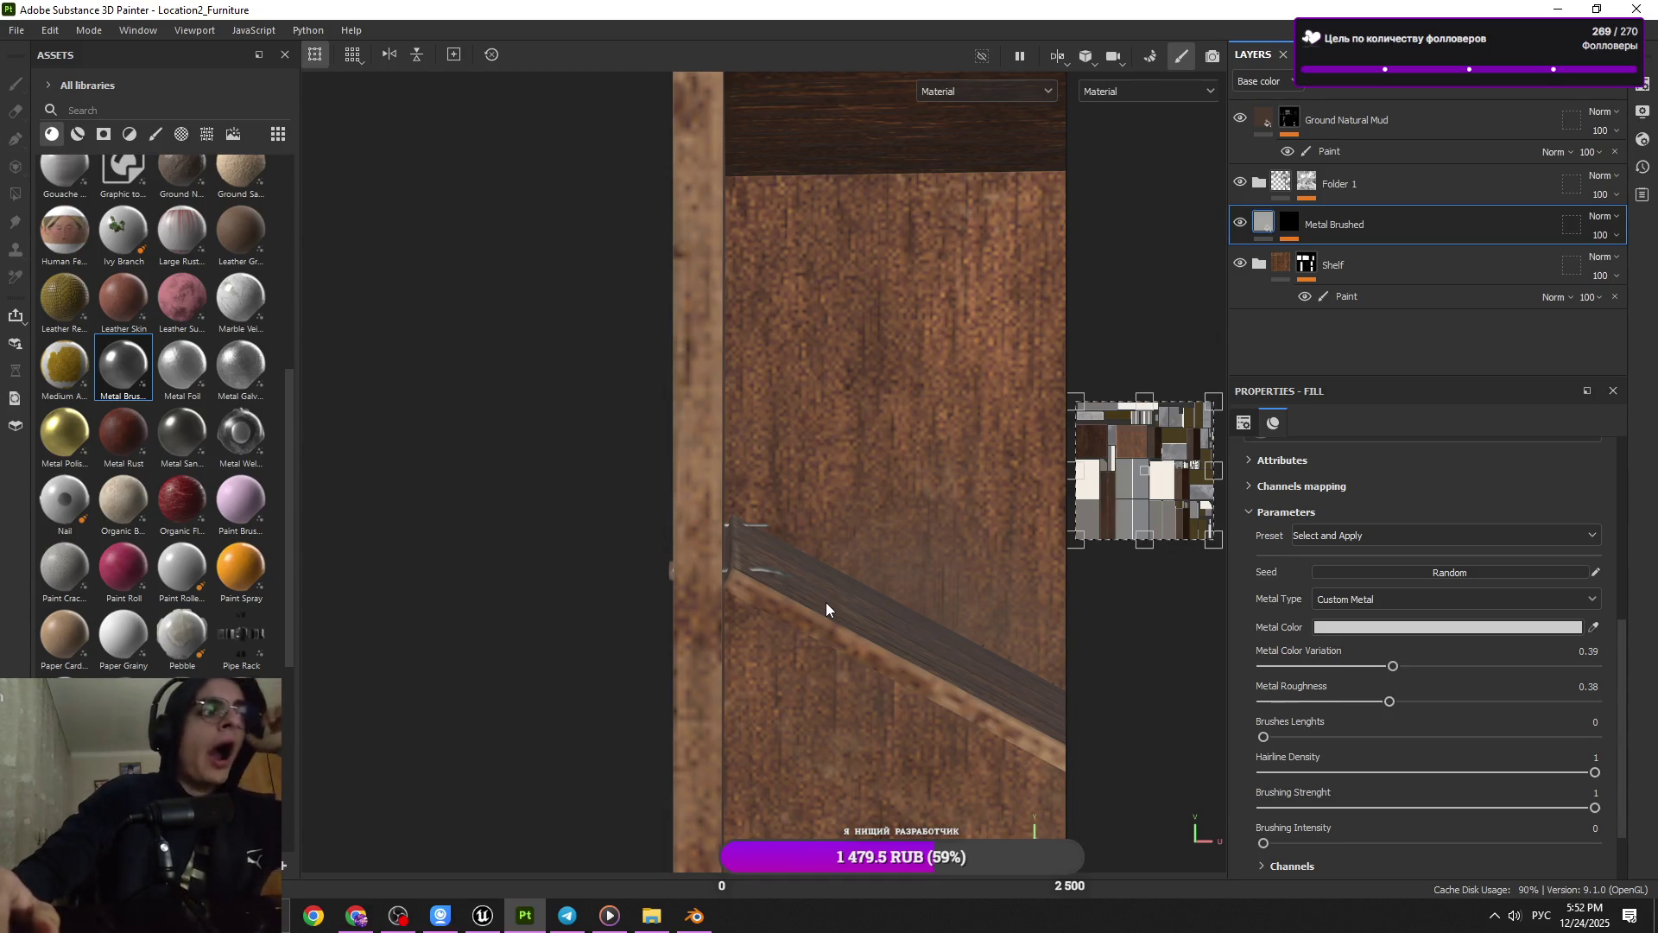
drag(826, 602, 624, 548)
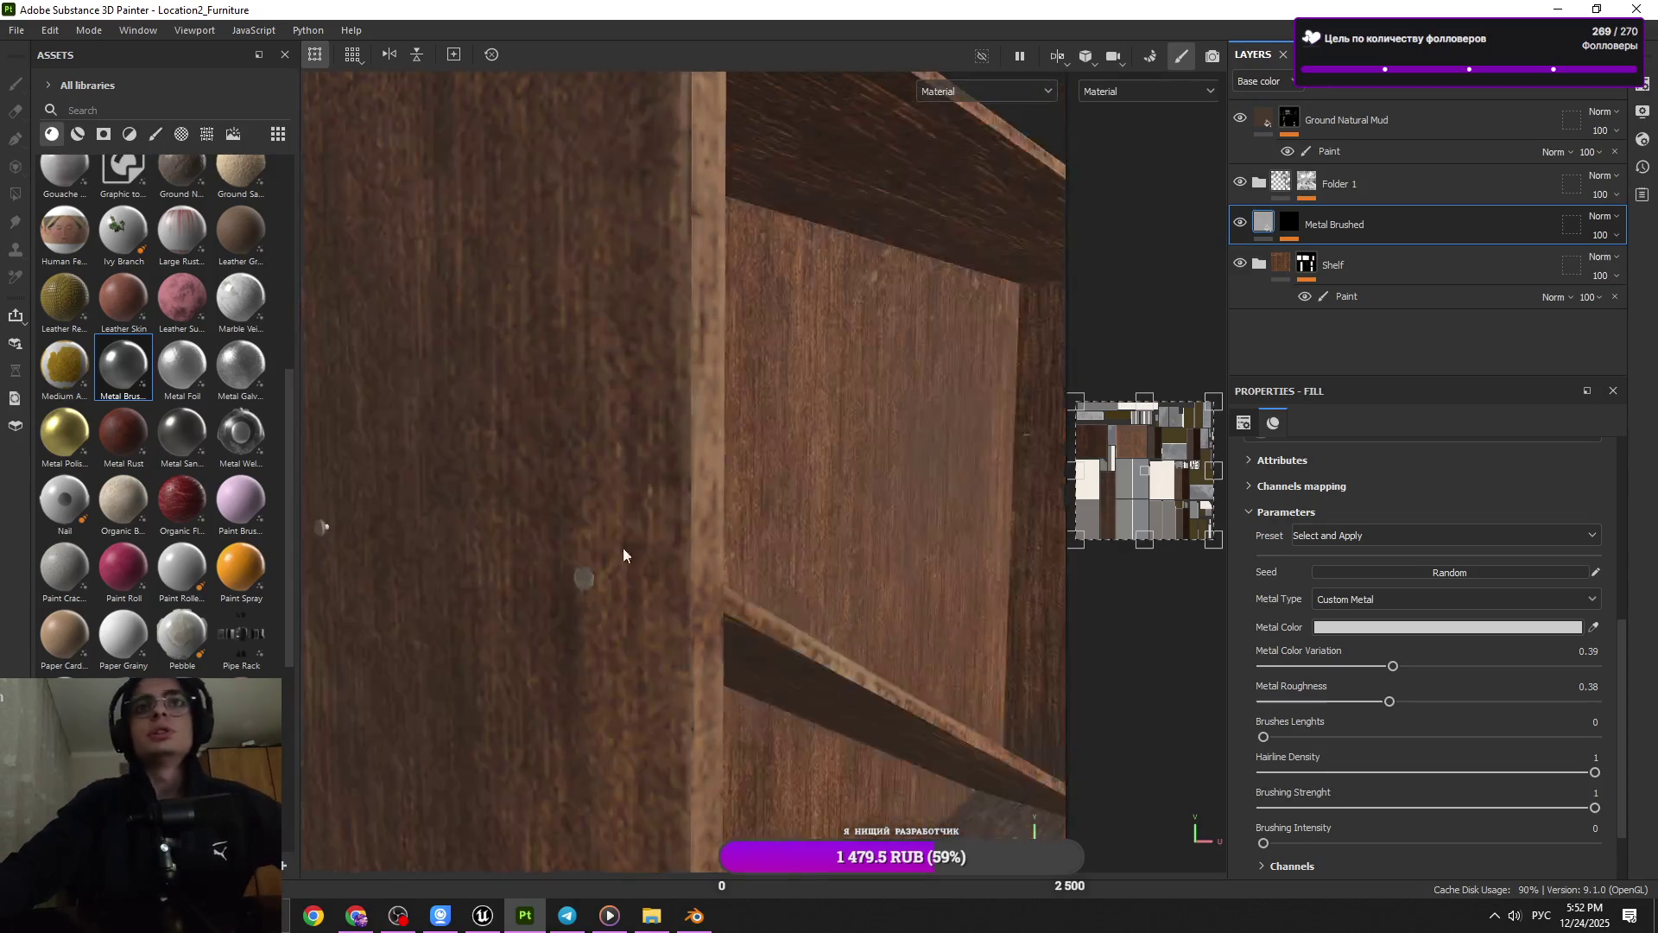
click(1289, 224)
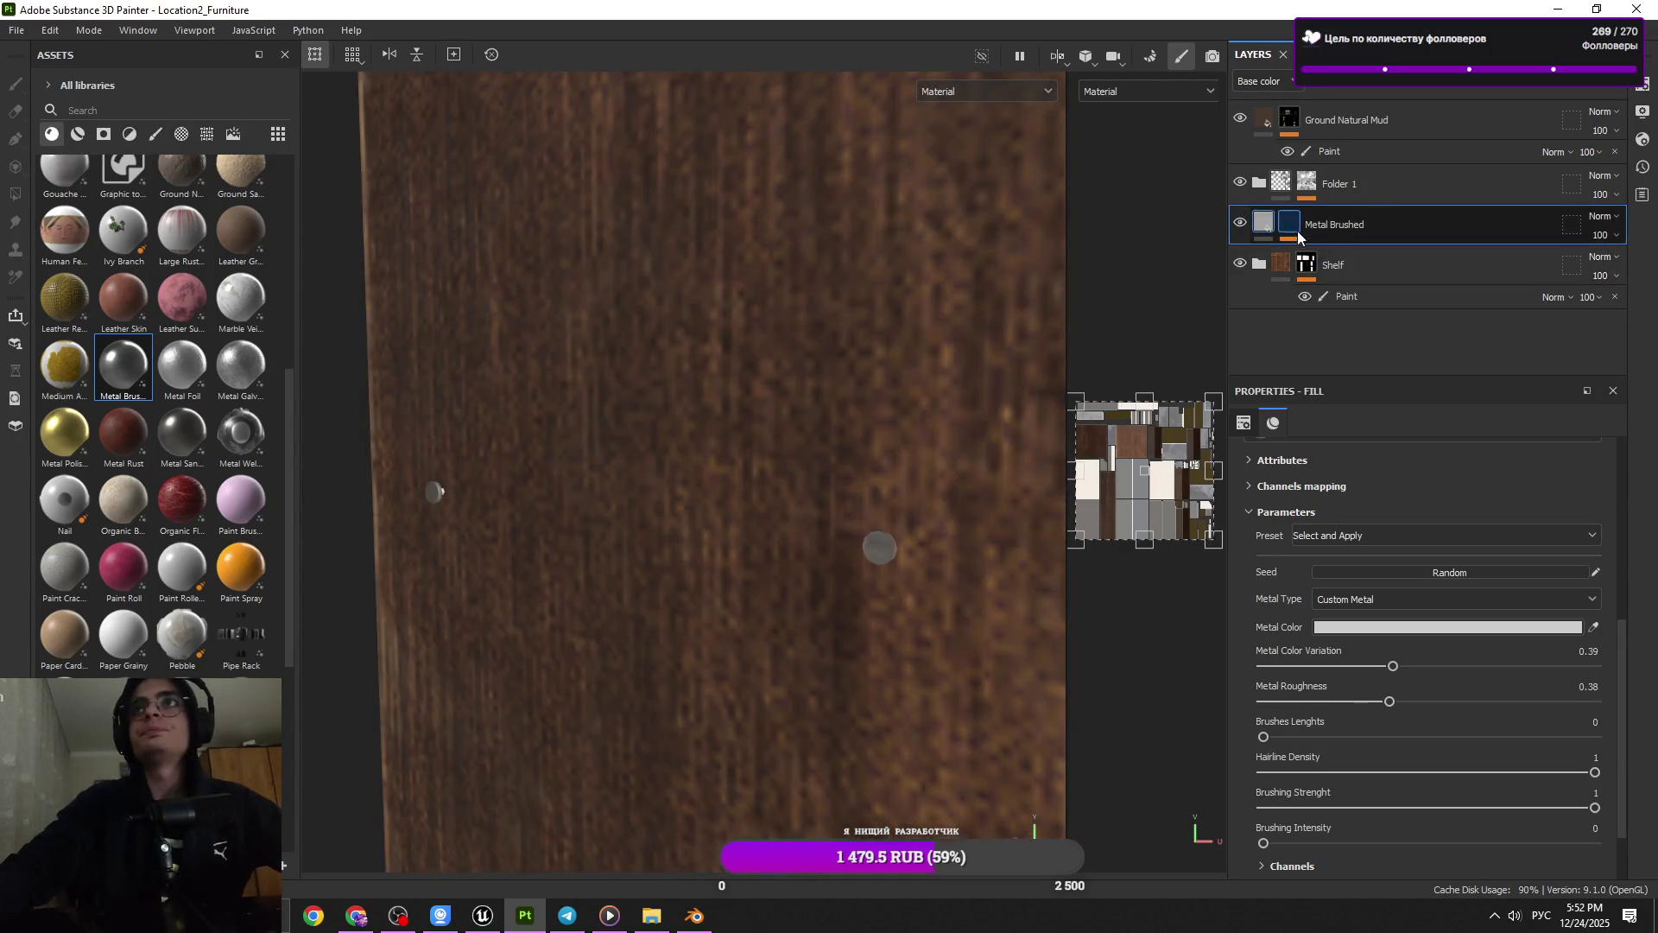
Add a paint effect to Metal Brushed's mask and polygon-fill the board's nail heads
key(1)
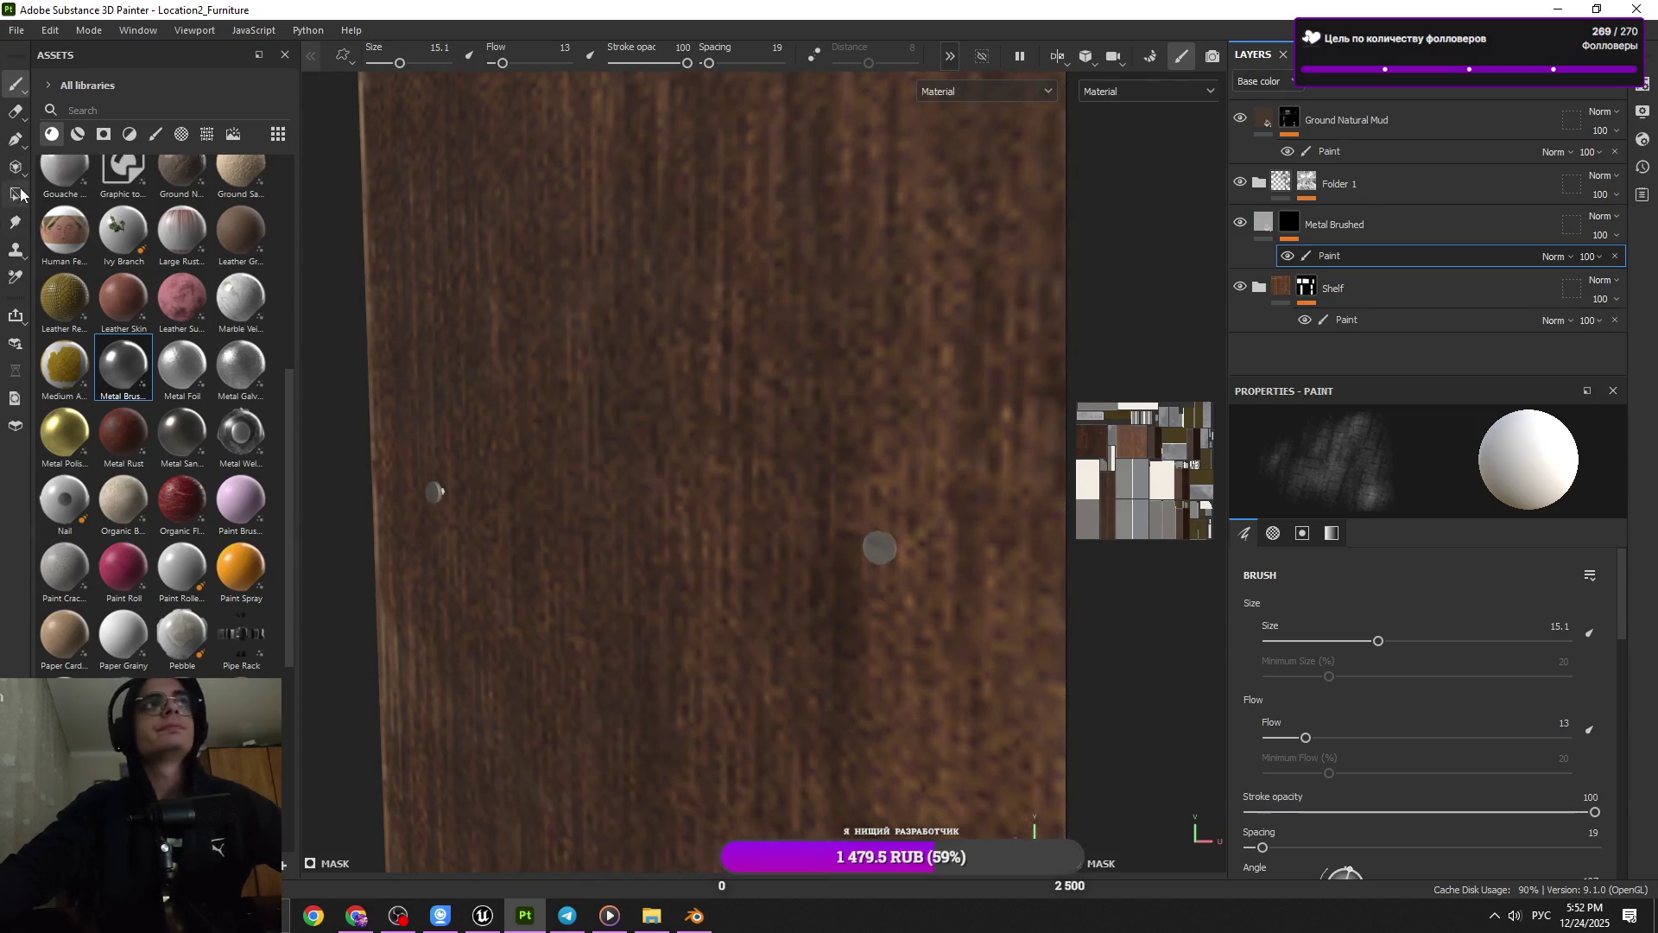
click(15, 193)
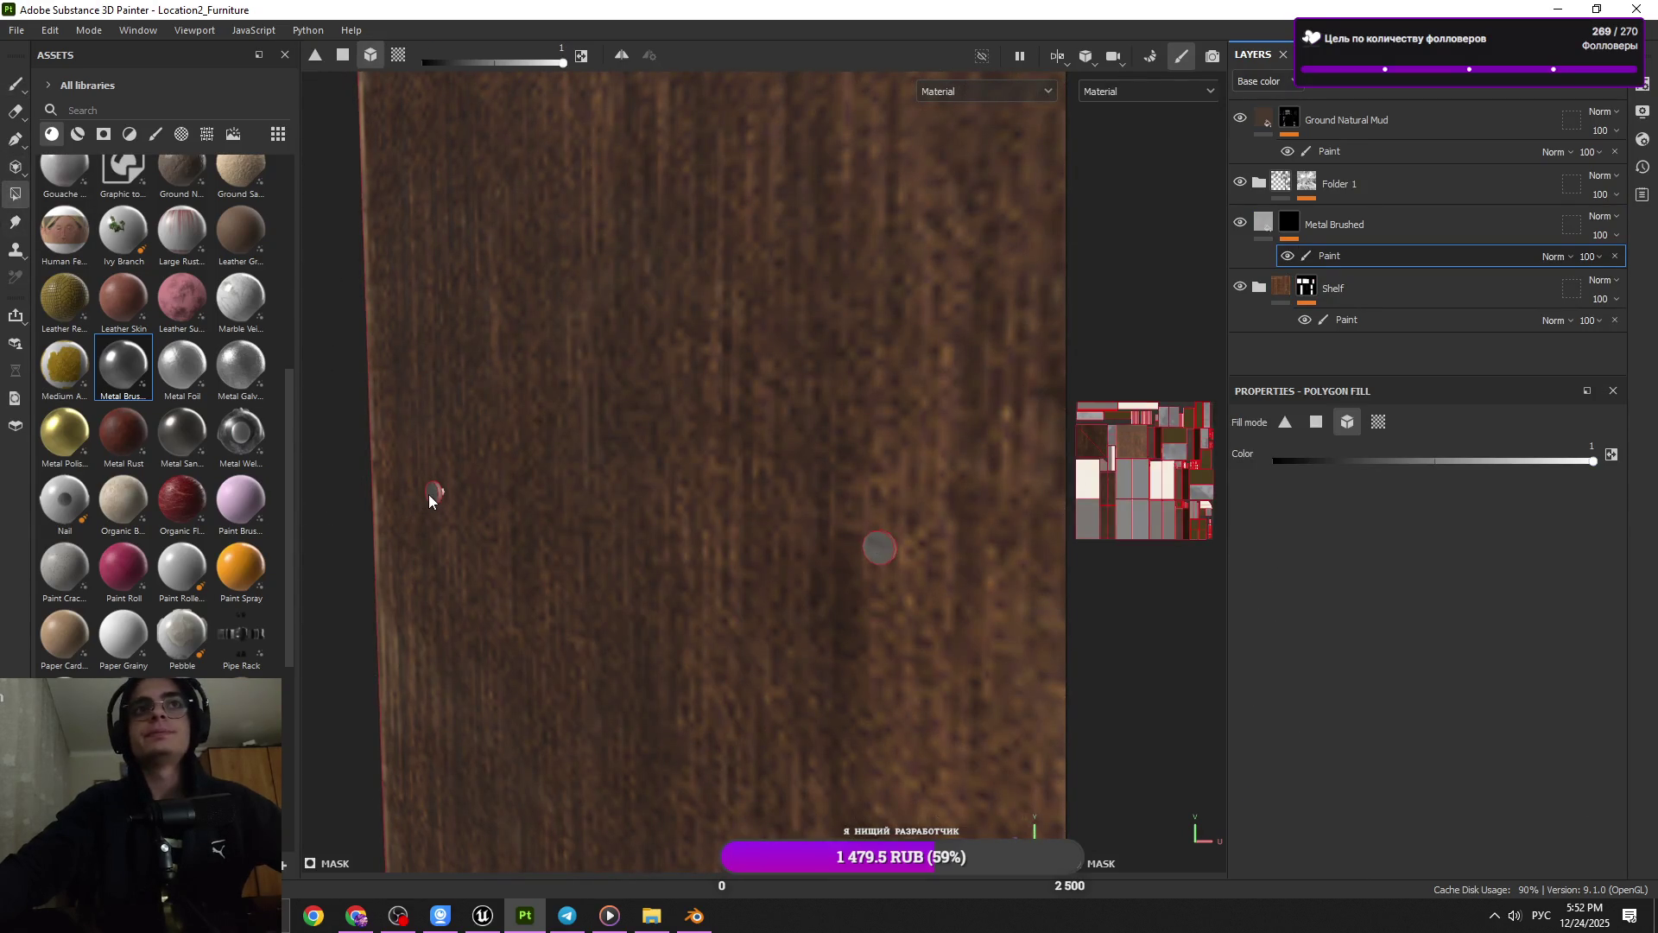
drag(443, 499, 587, 413)
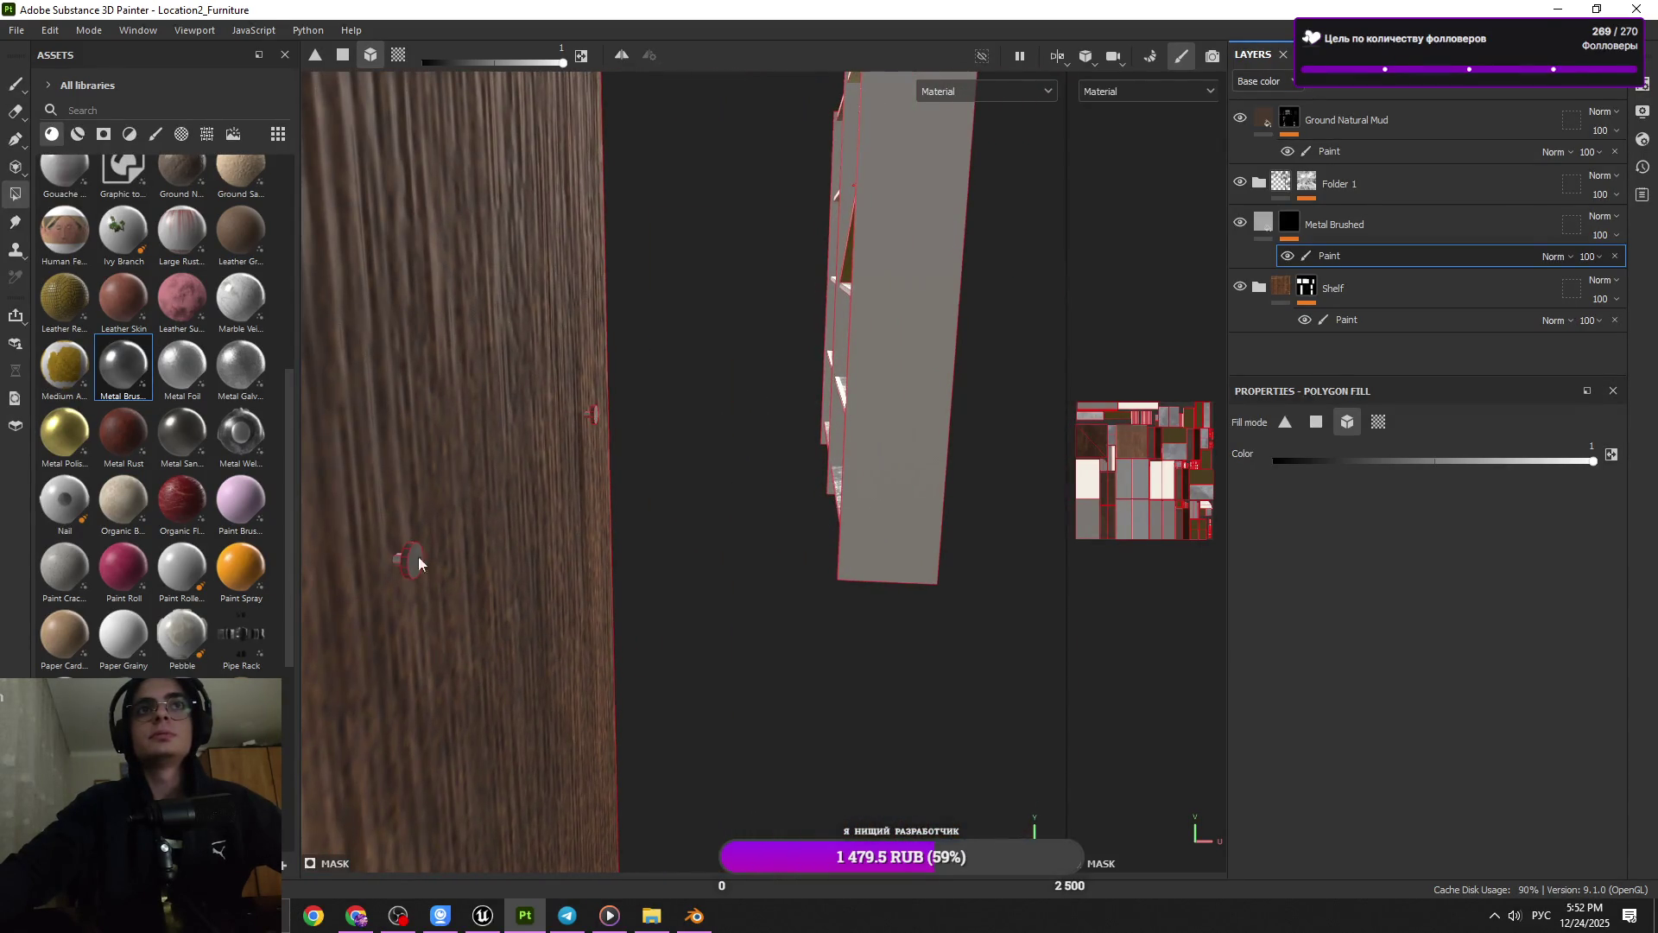
drag(397, 557, 773, 535)
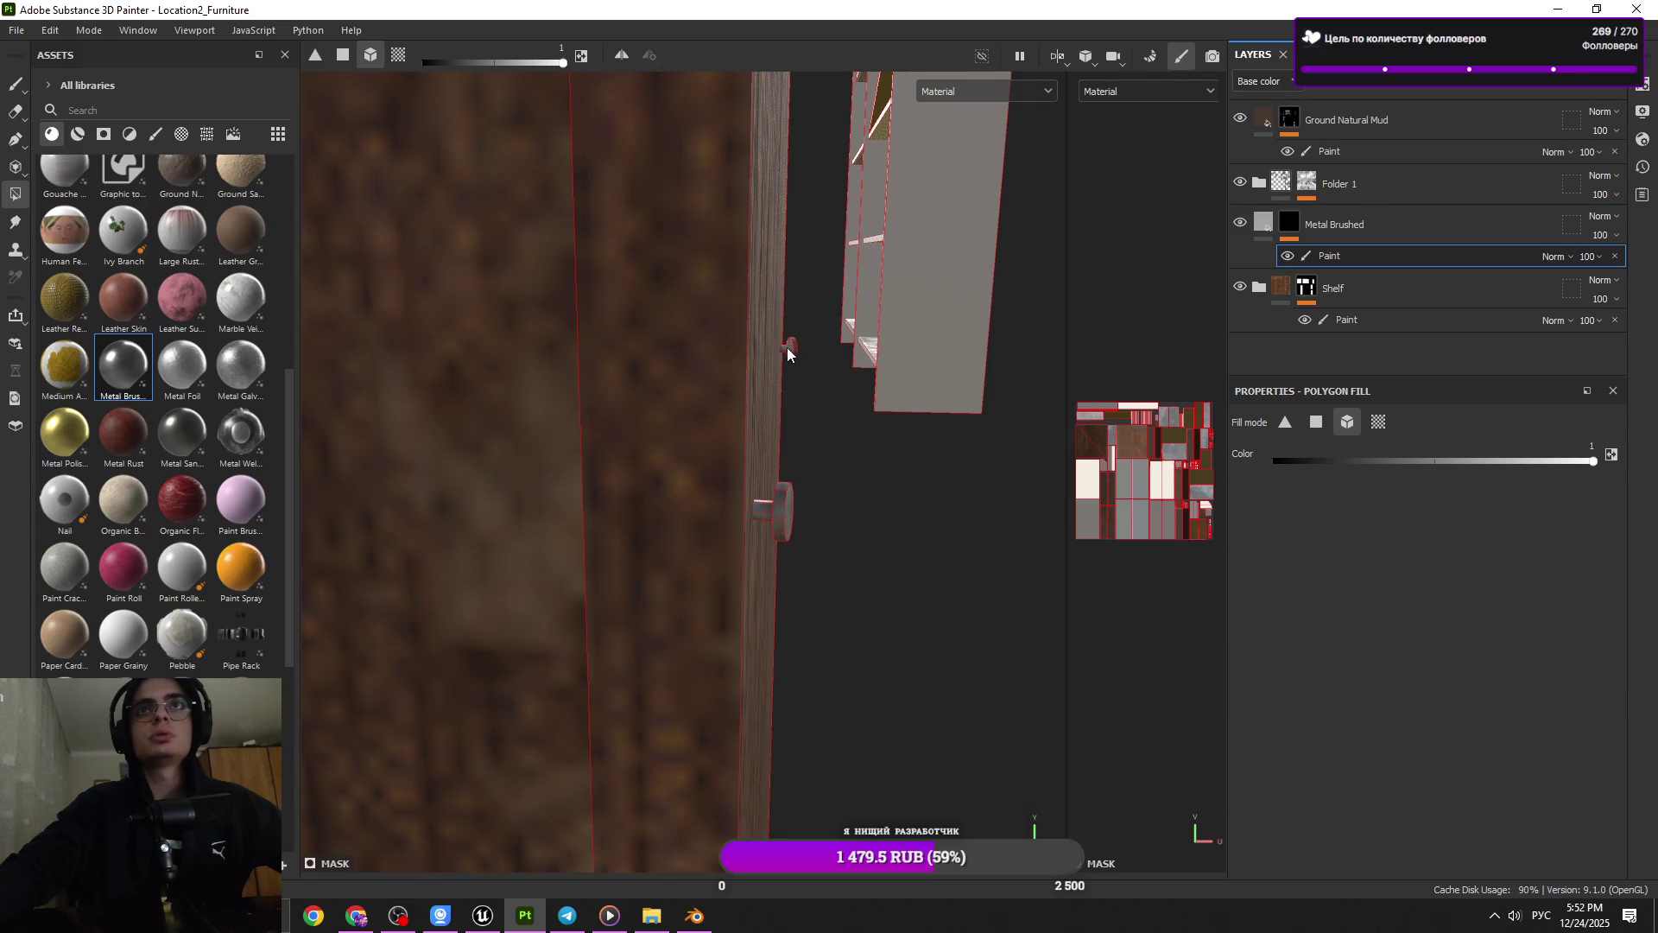
drag(794, 364, 666, 630)
drag(663, 396, 574, 453)
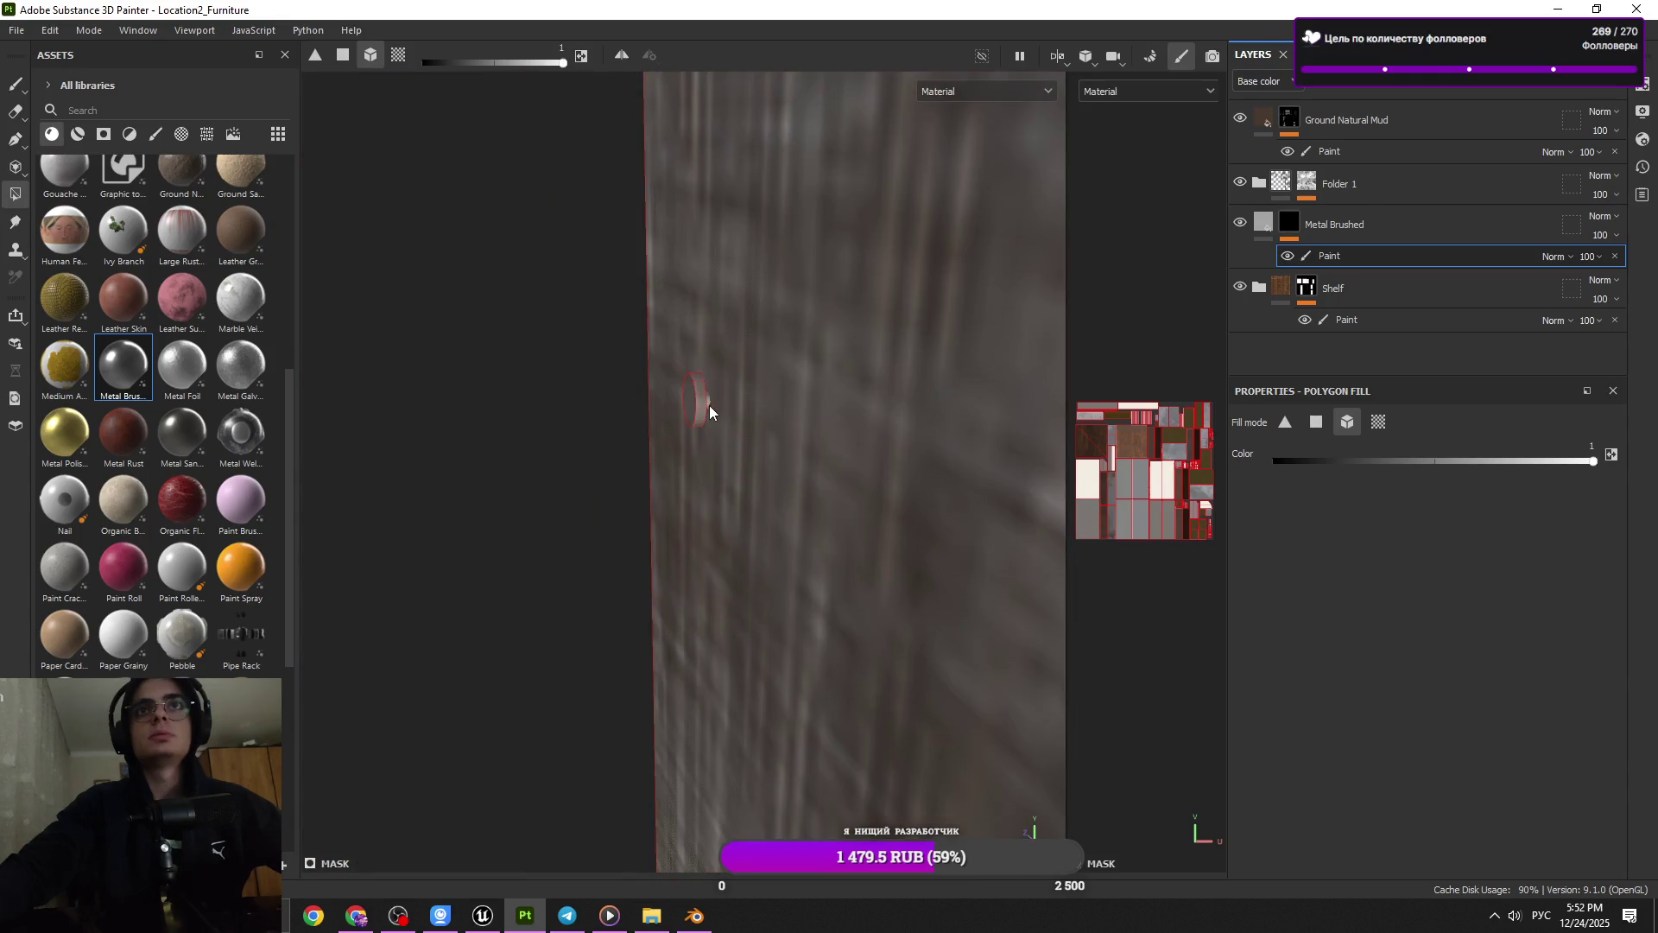
drag(708, 401, 599, 350)
scroll(down, 3)
scroll(down, 3)
scroll(up, 3)
scroll(up, 3)
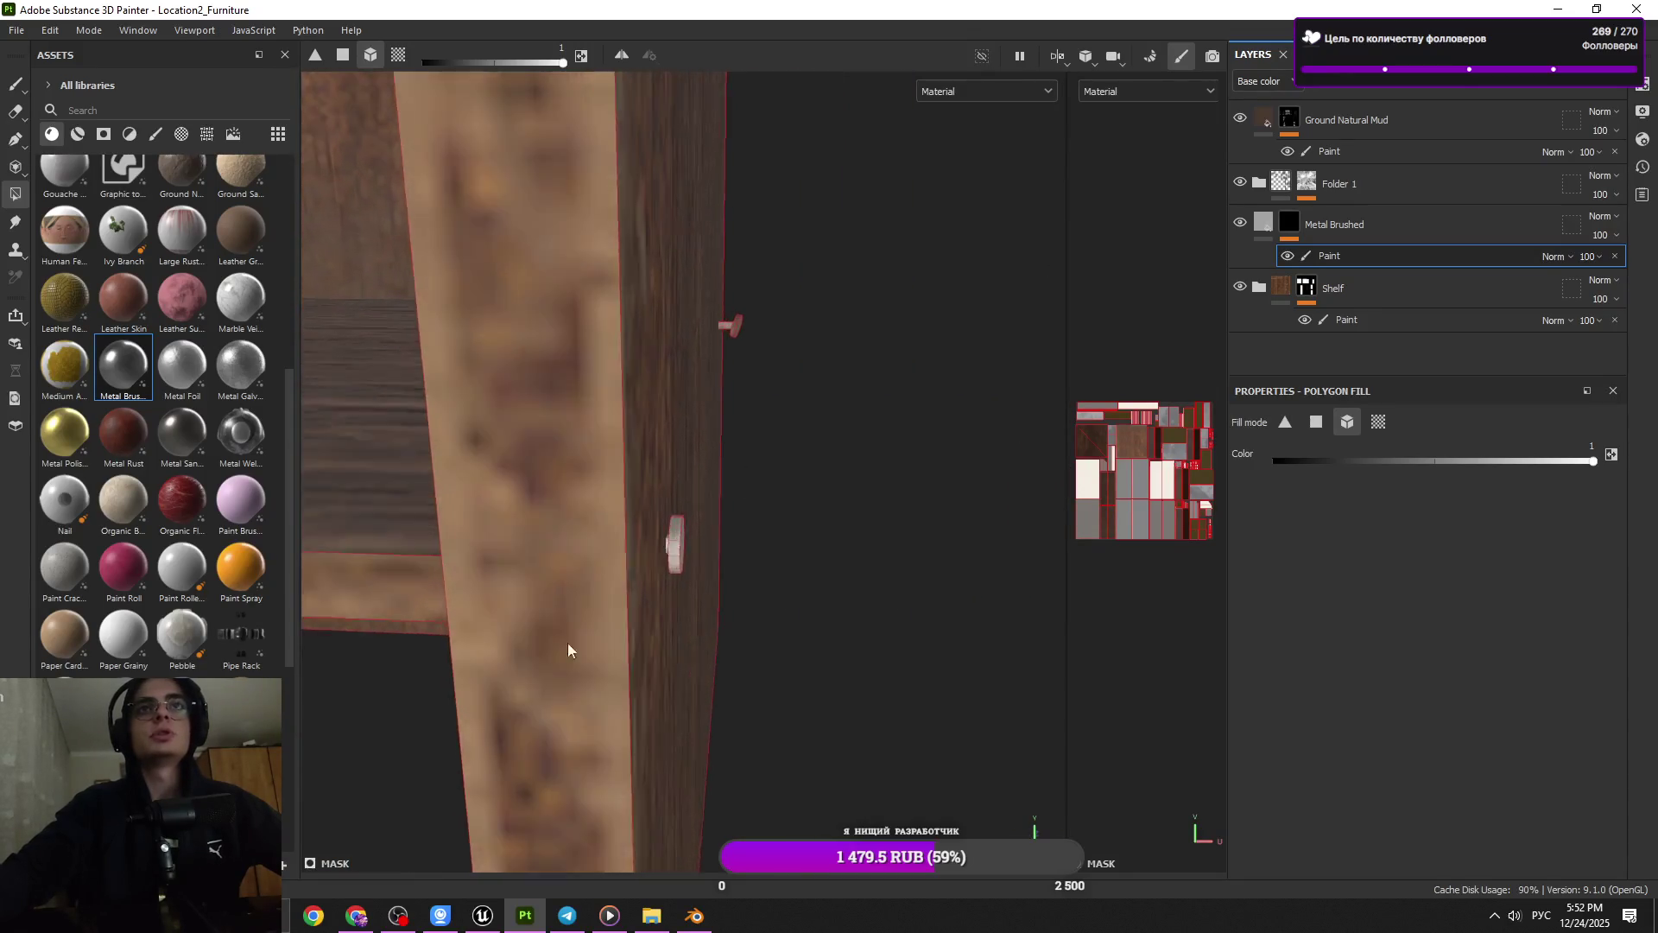
drag(567, 642, 660, 618)
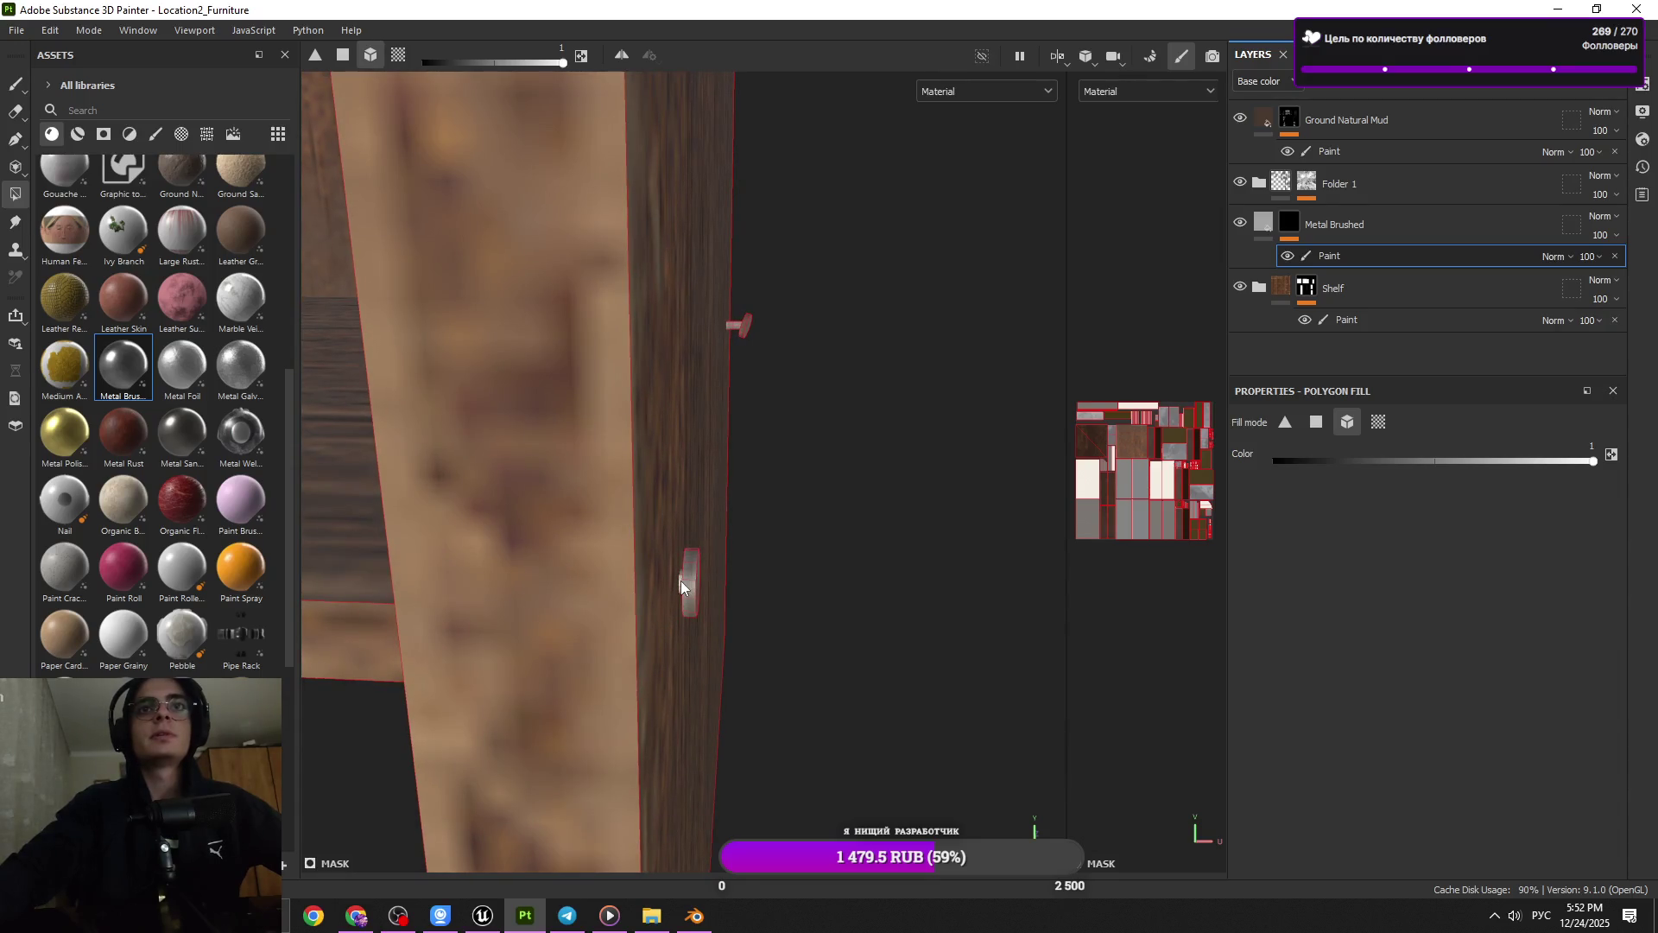
Fill more nails along the side panel with Metal Brushed, then return to the Paint brush
drag(748, 370, 686, 508)
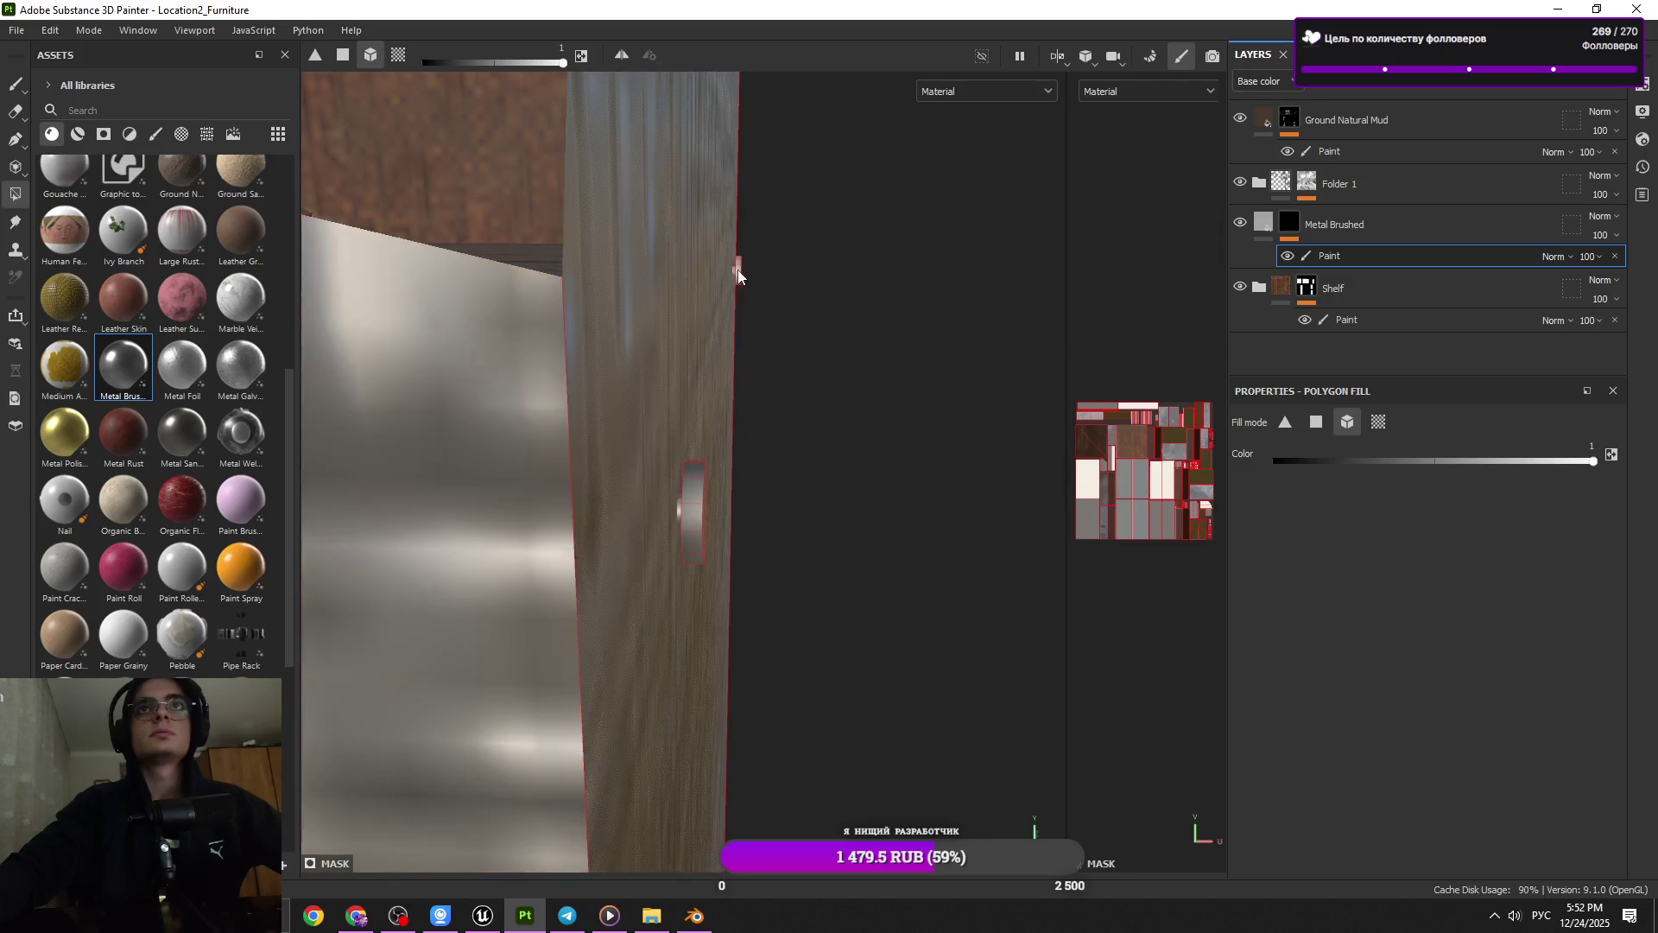
drag(748, 375, 665, 388)
scroll(up, 3)
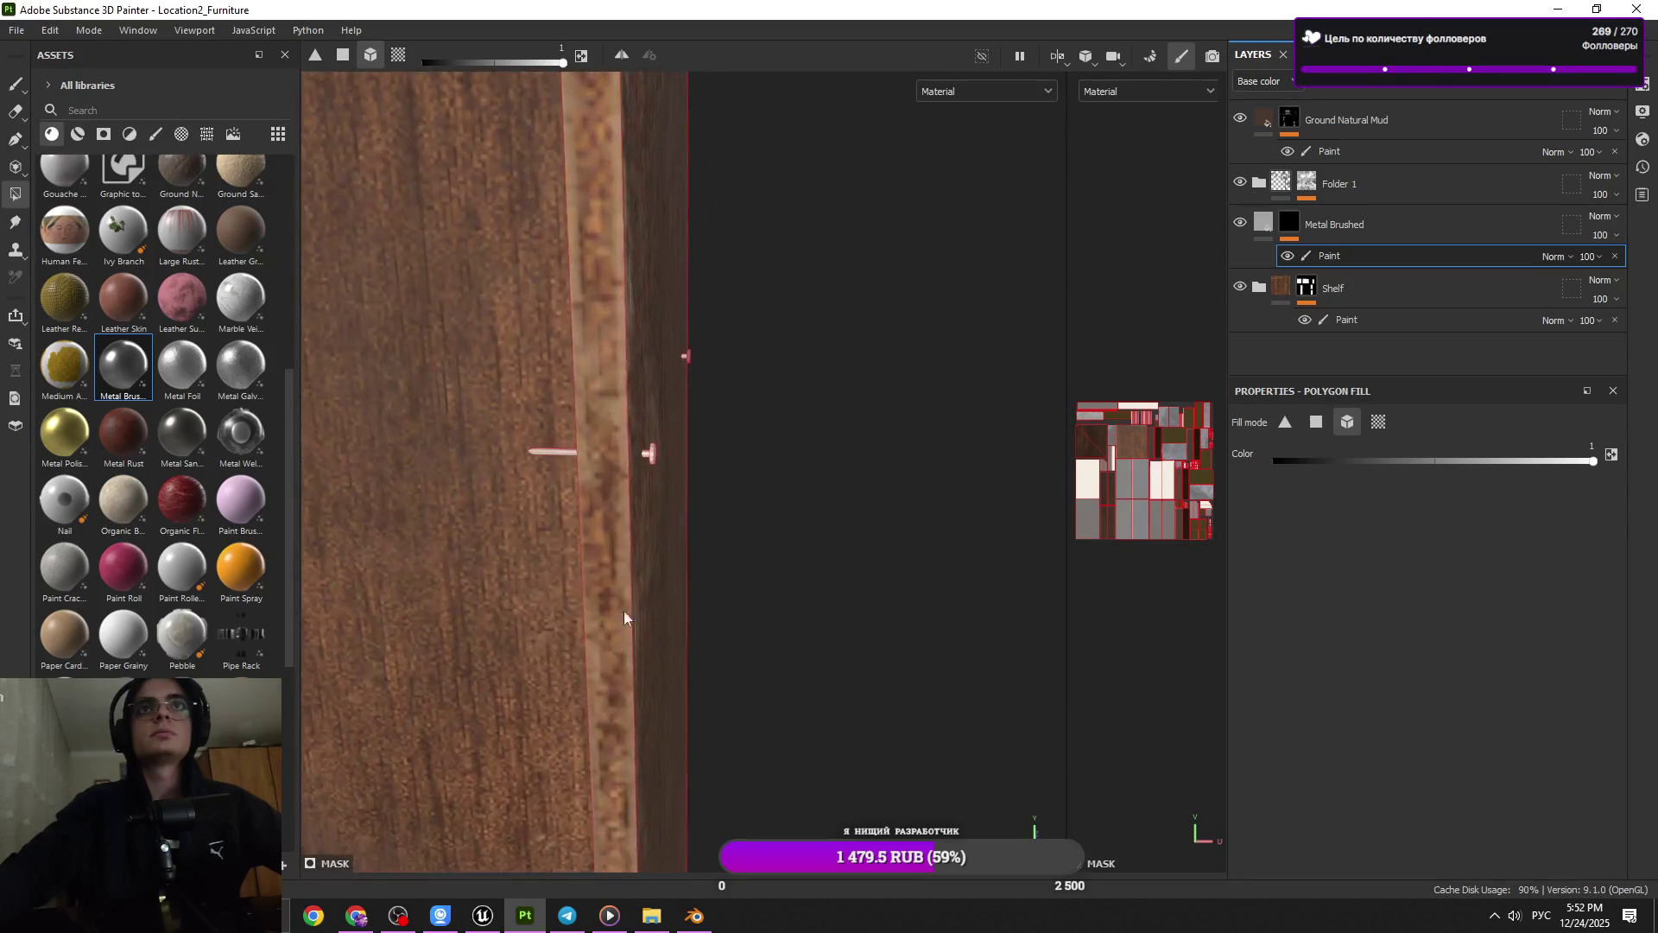
scroll(up, 3)
drag(560, 434, 604, 525)
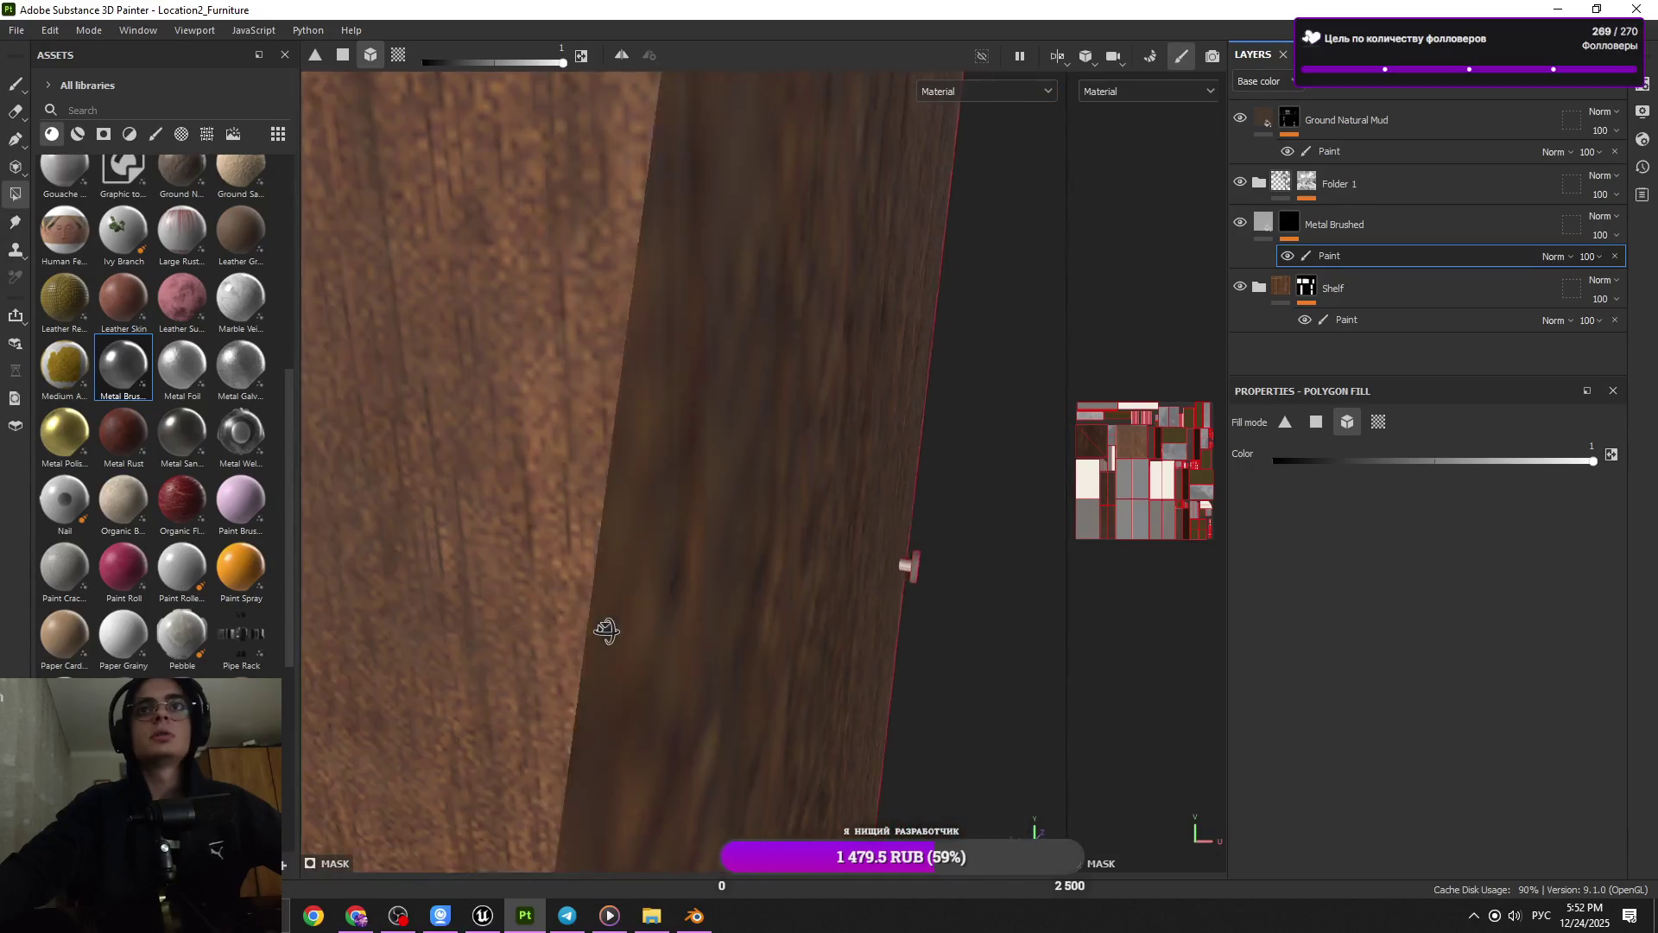
click(1346, 319)
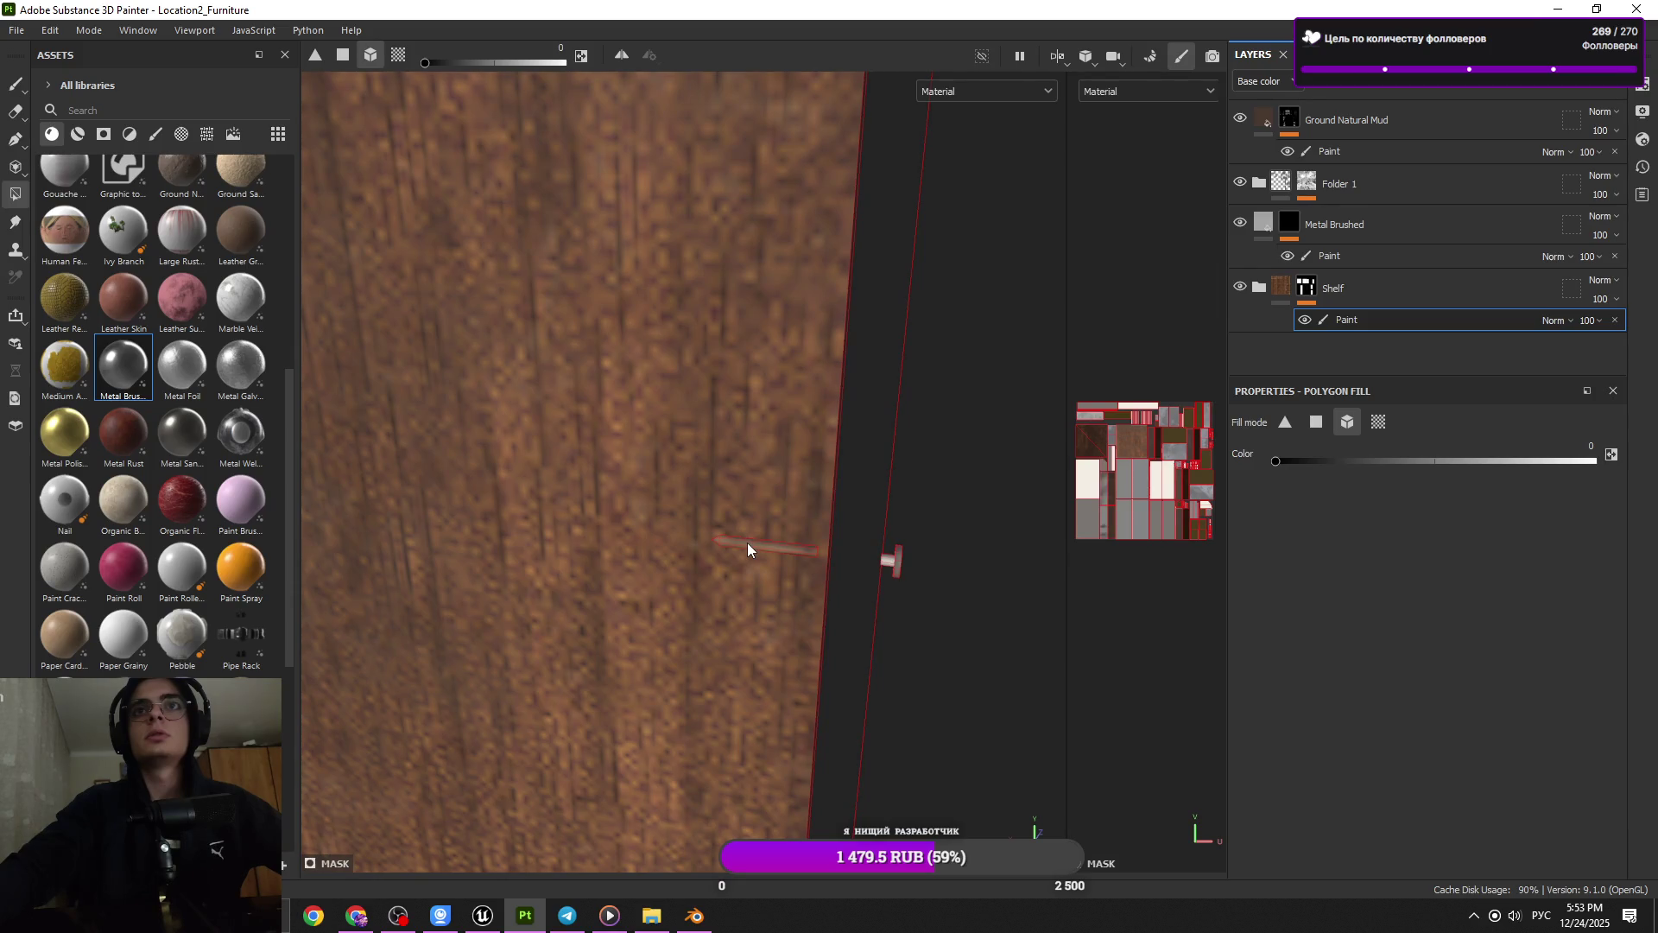
drag(744, 546, 772, 587)
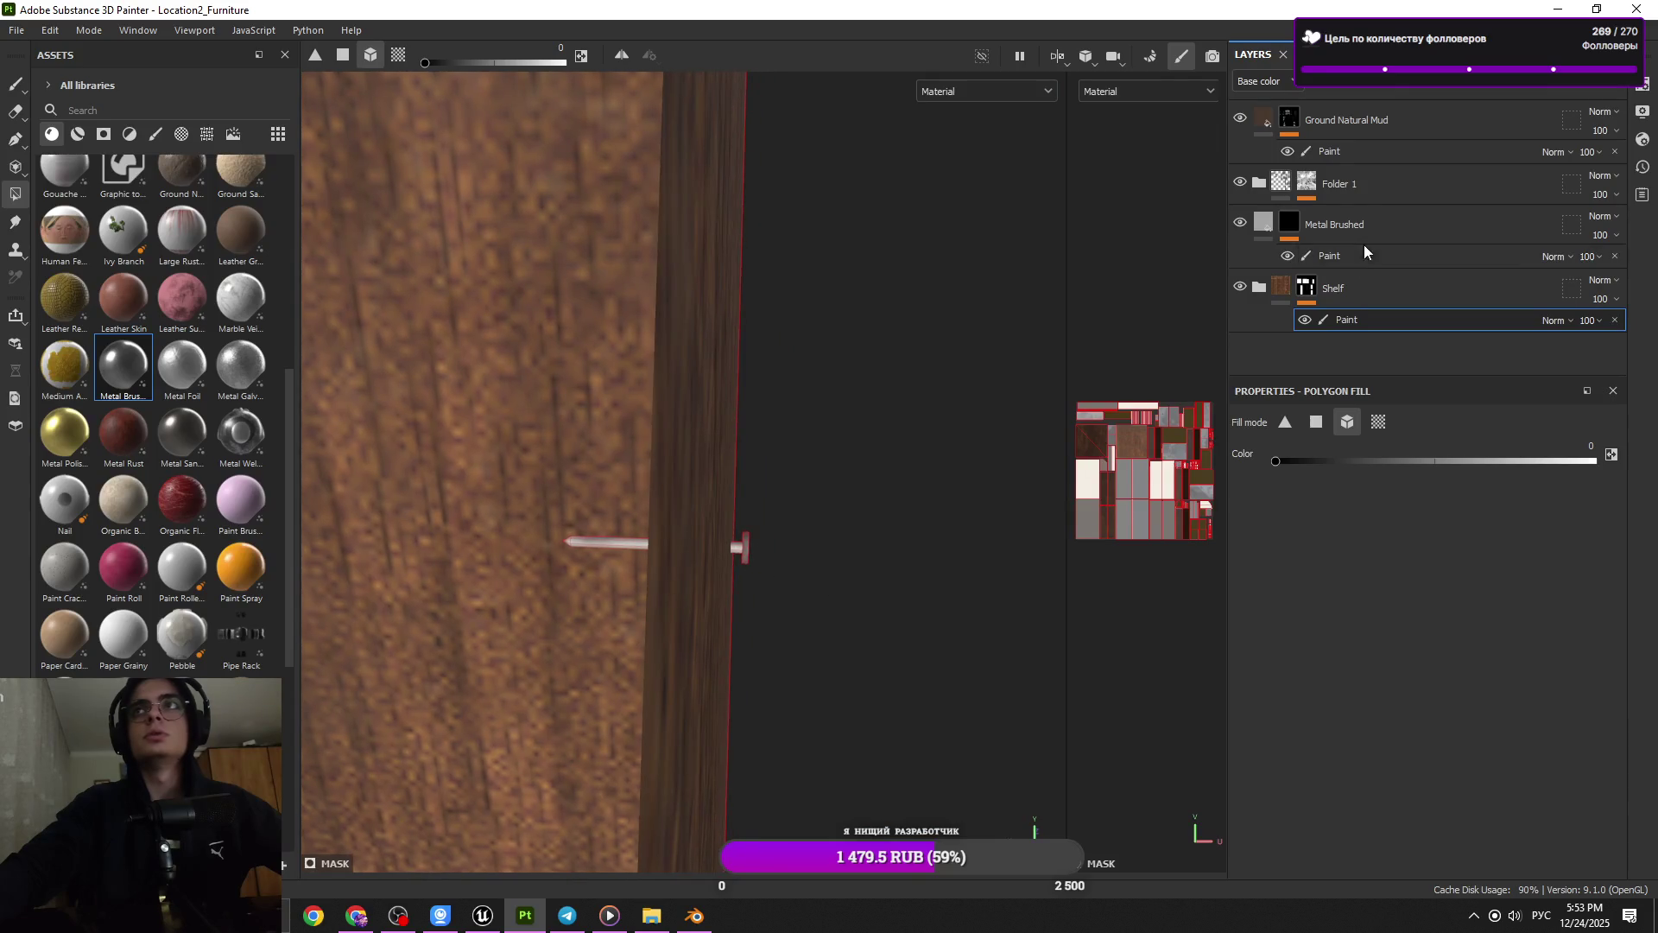
click(1351, 257)
drag(791, 484, 563, 665)
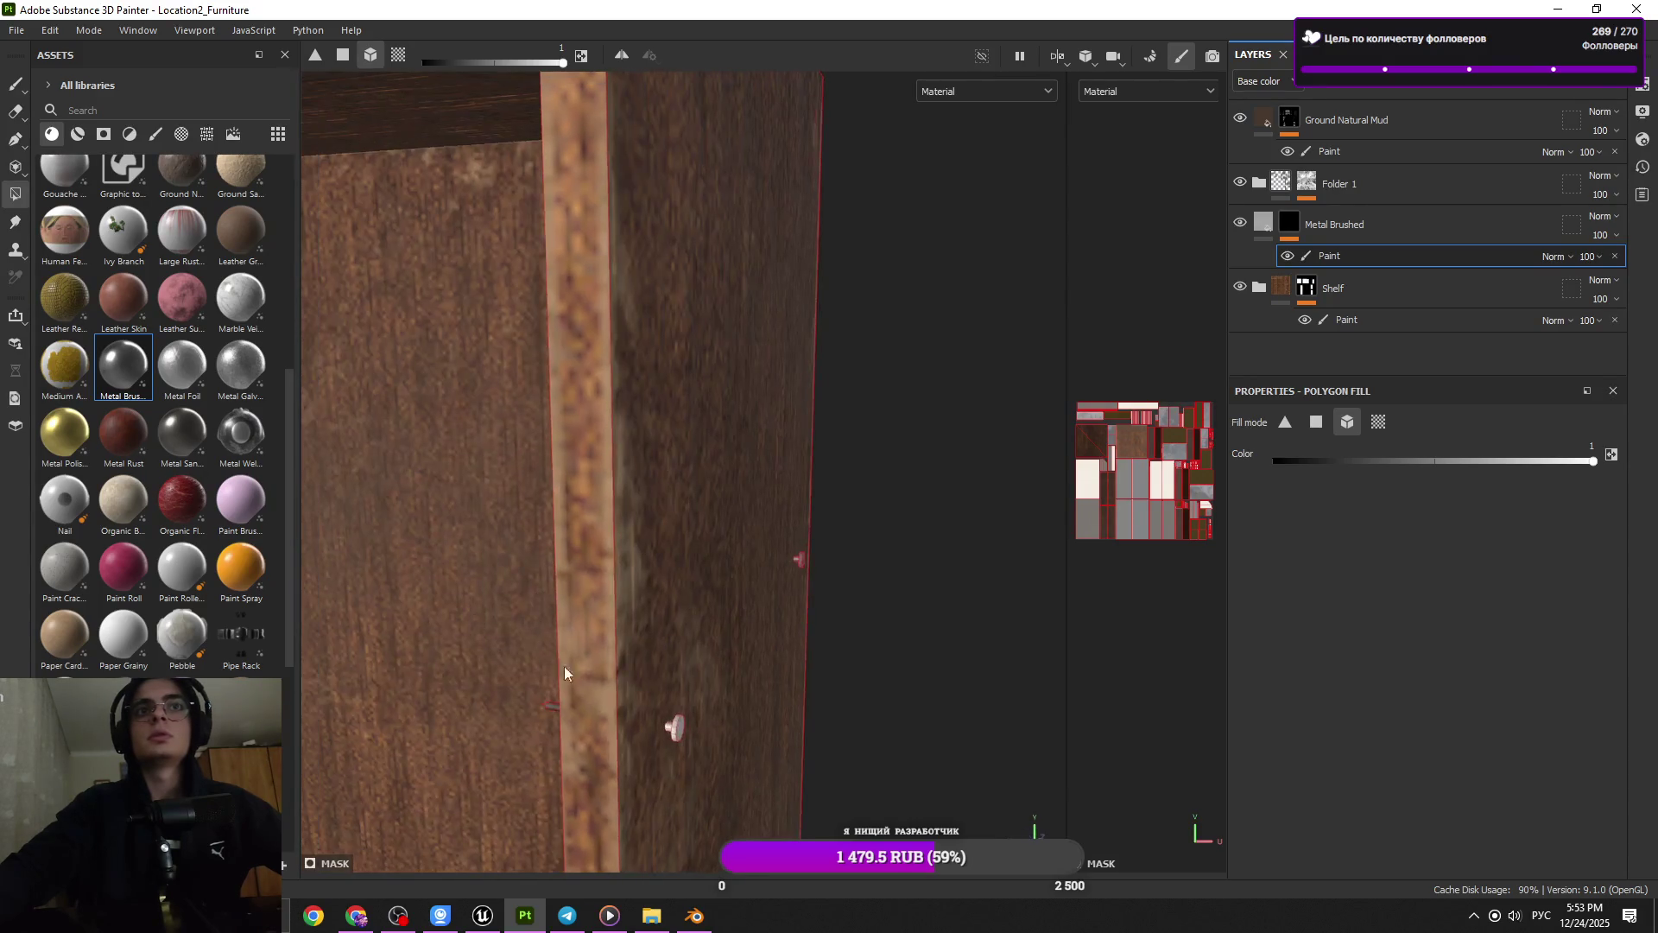
scroll(up, 3)
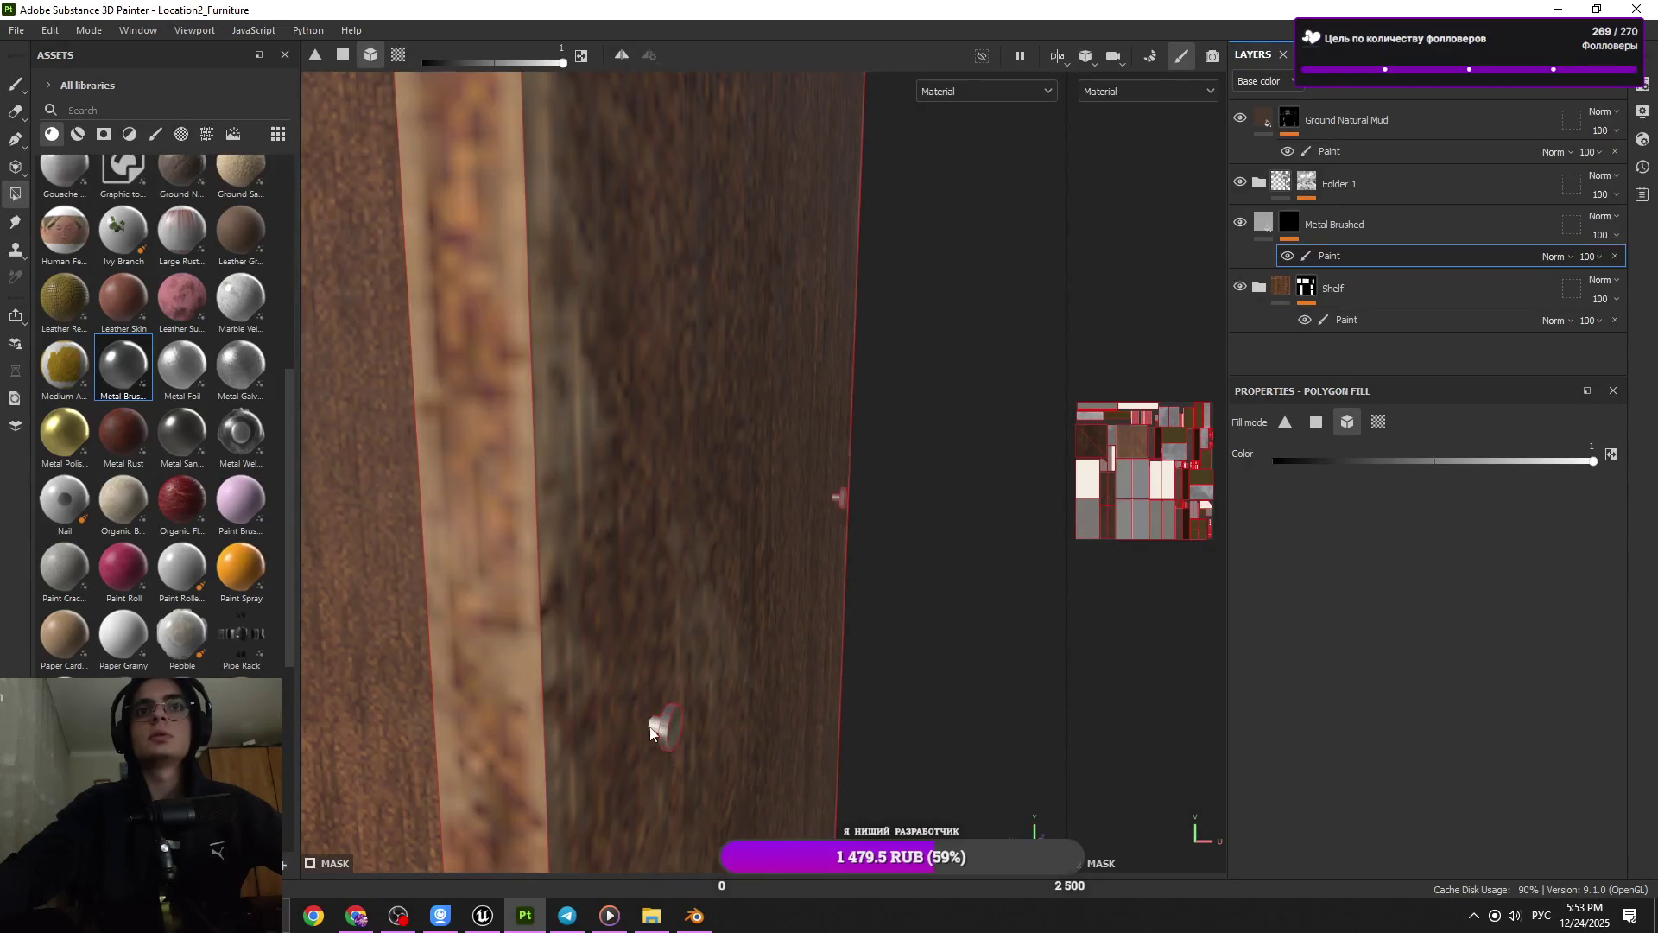
drag(653, 729, 699, 750)
scroll(down, 3)
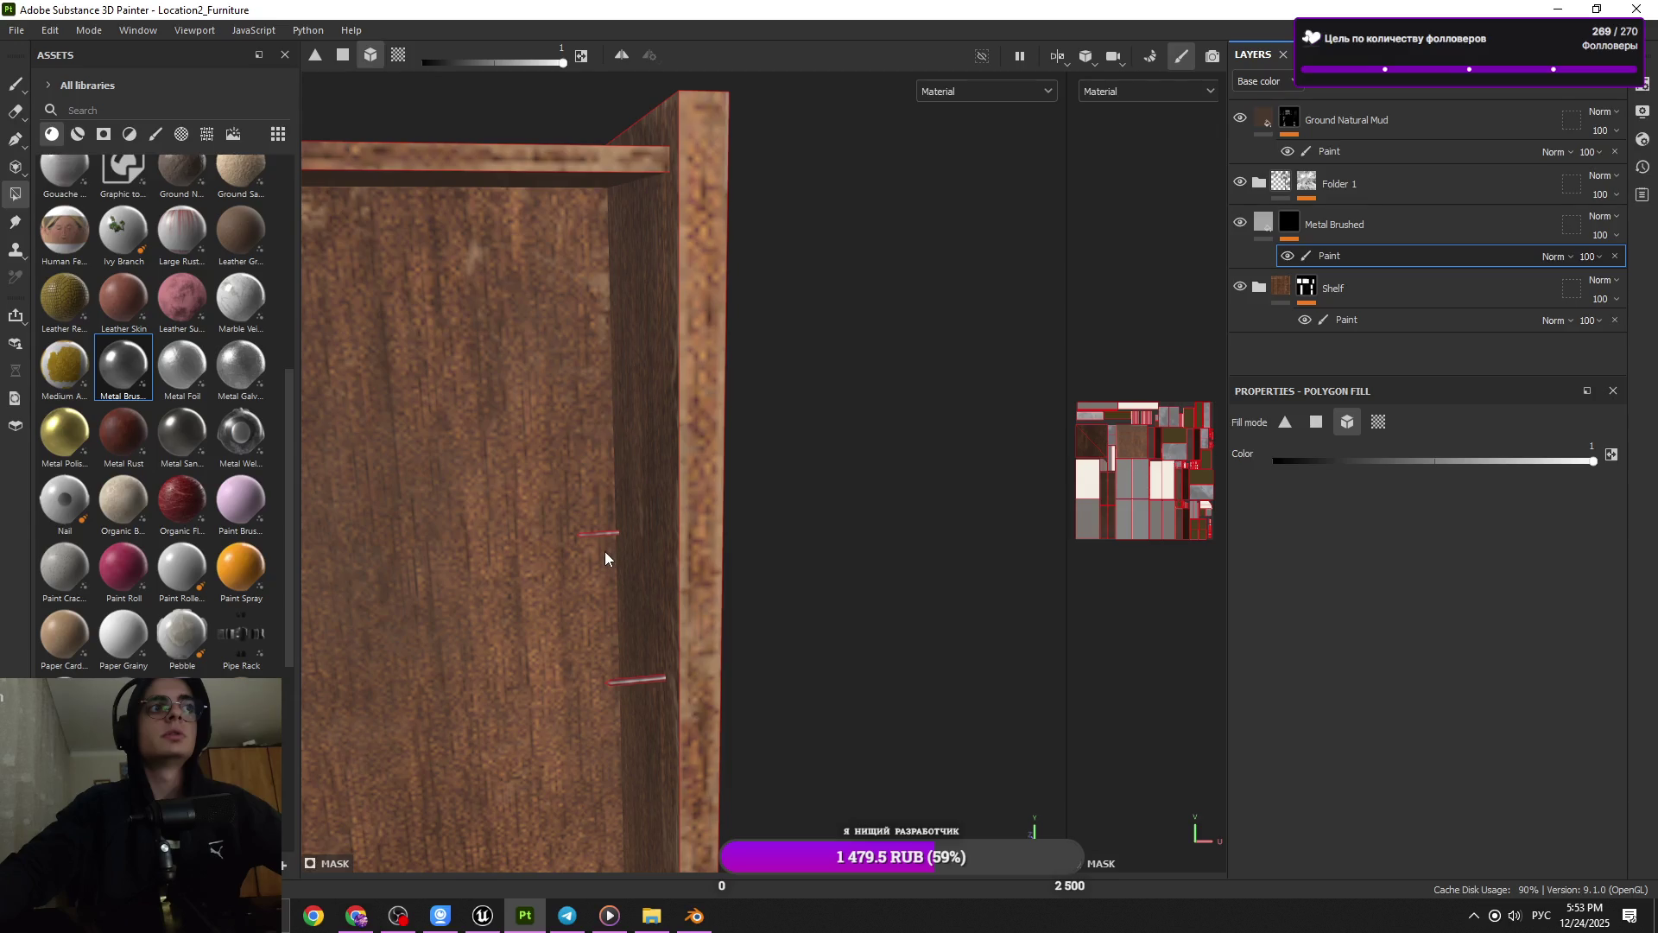
click(16, 84)
drag(818, 572, 630, 216)
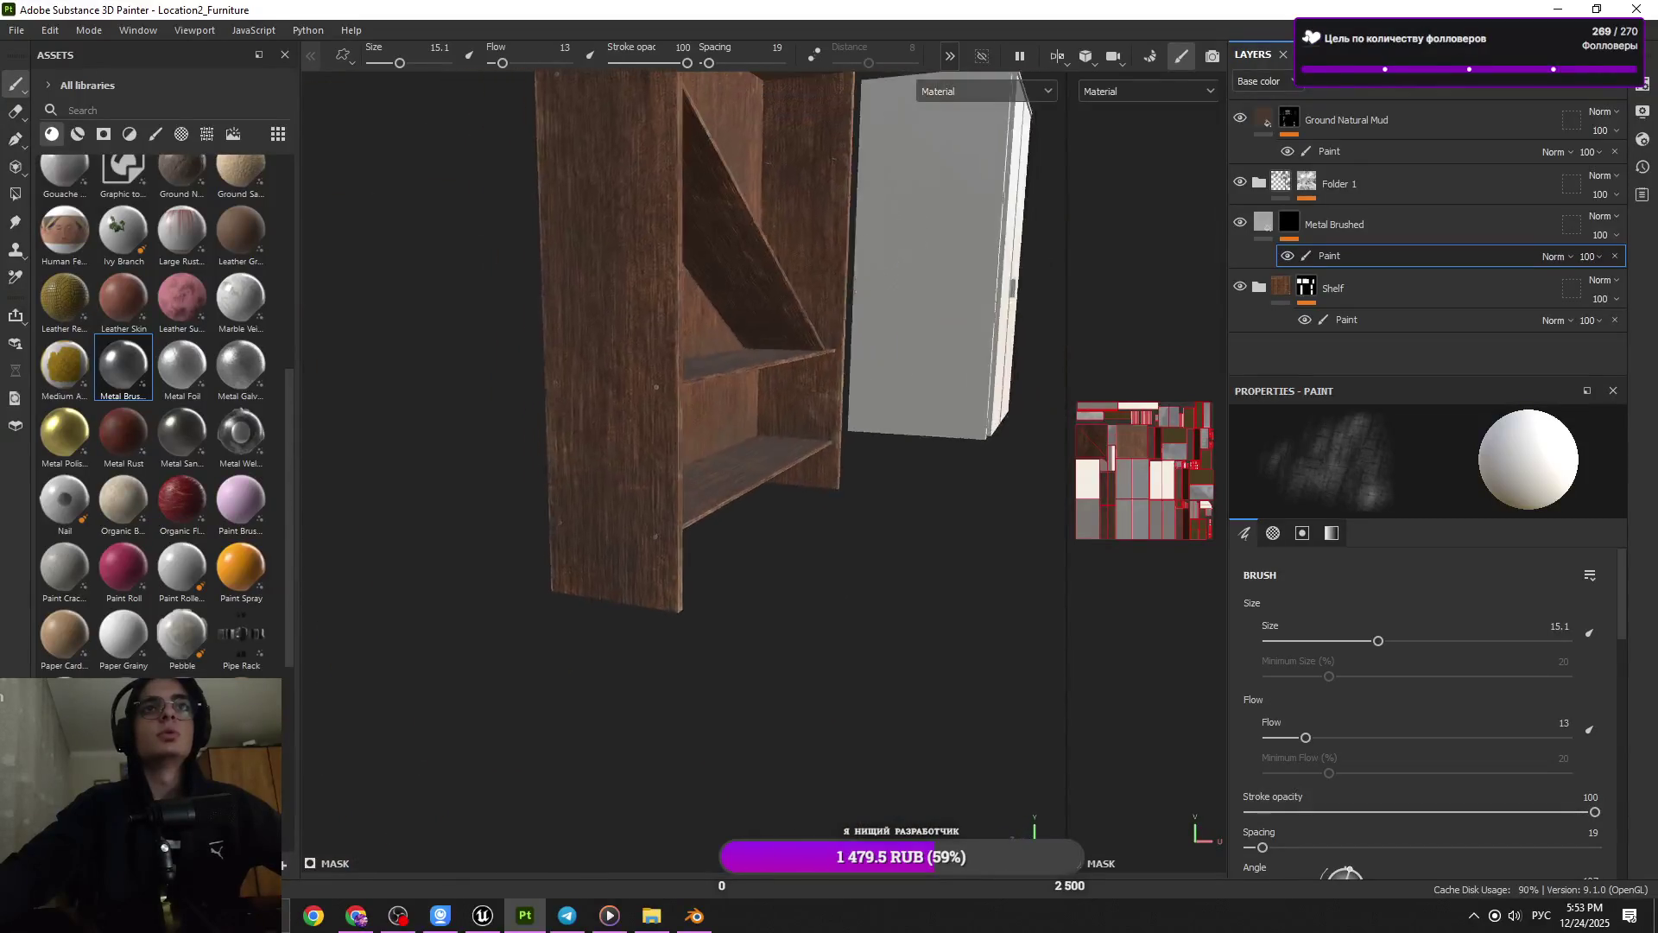
drag(630, 216, 684, 553)
drag(685, 553, 481, 455)
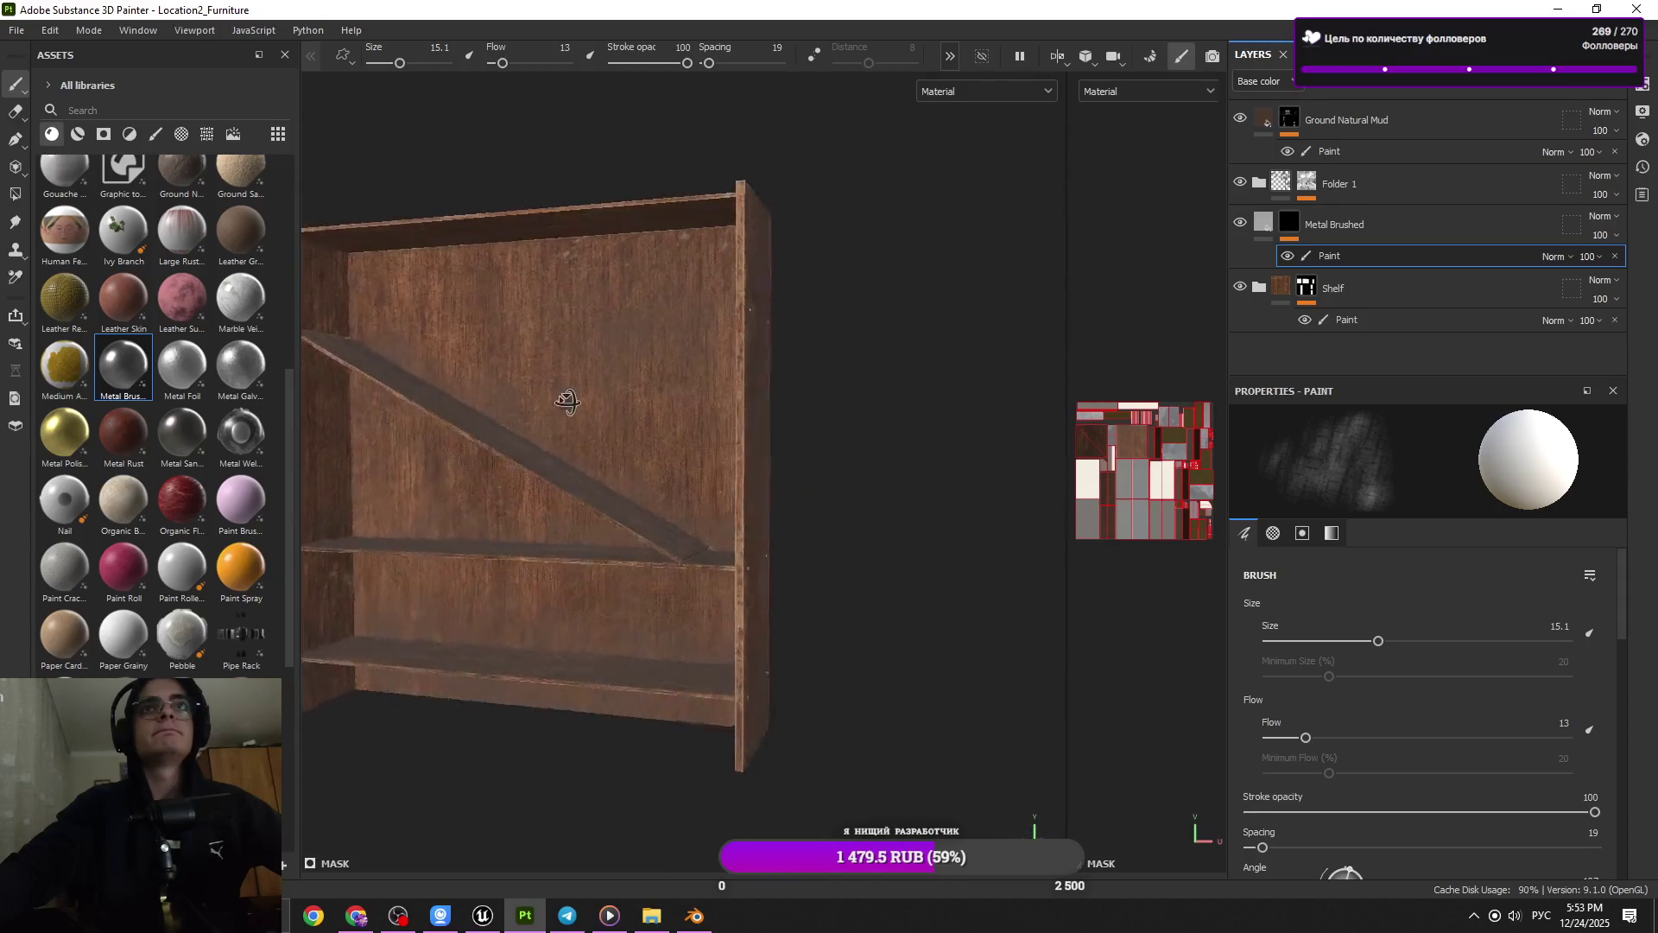
drag(481, 455, 582, 403)
drag(609, 453, 648, 407)
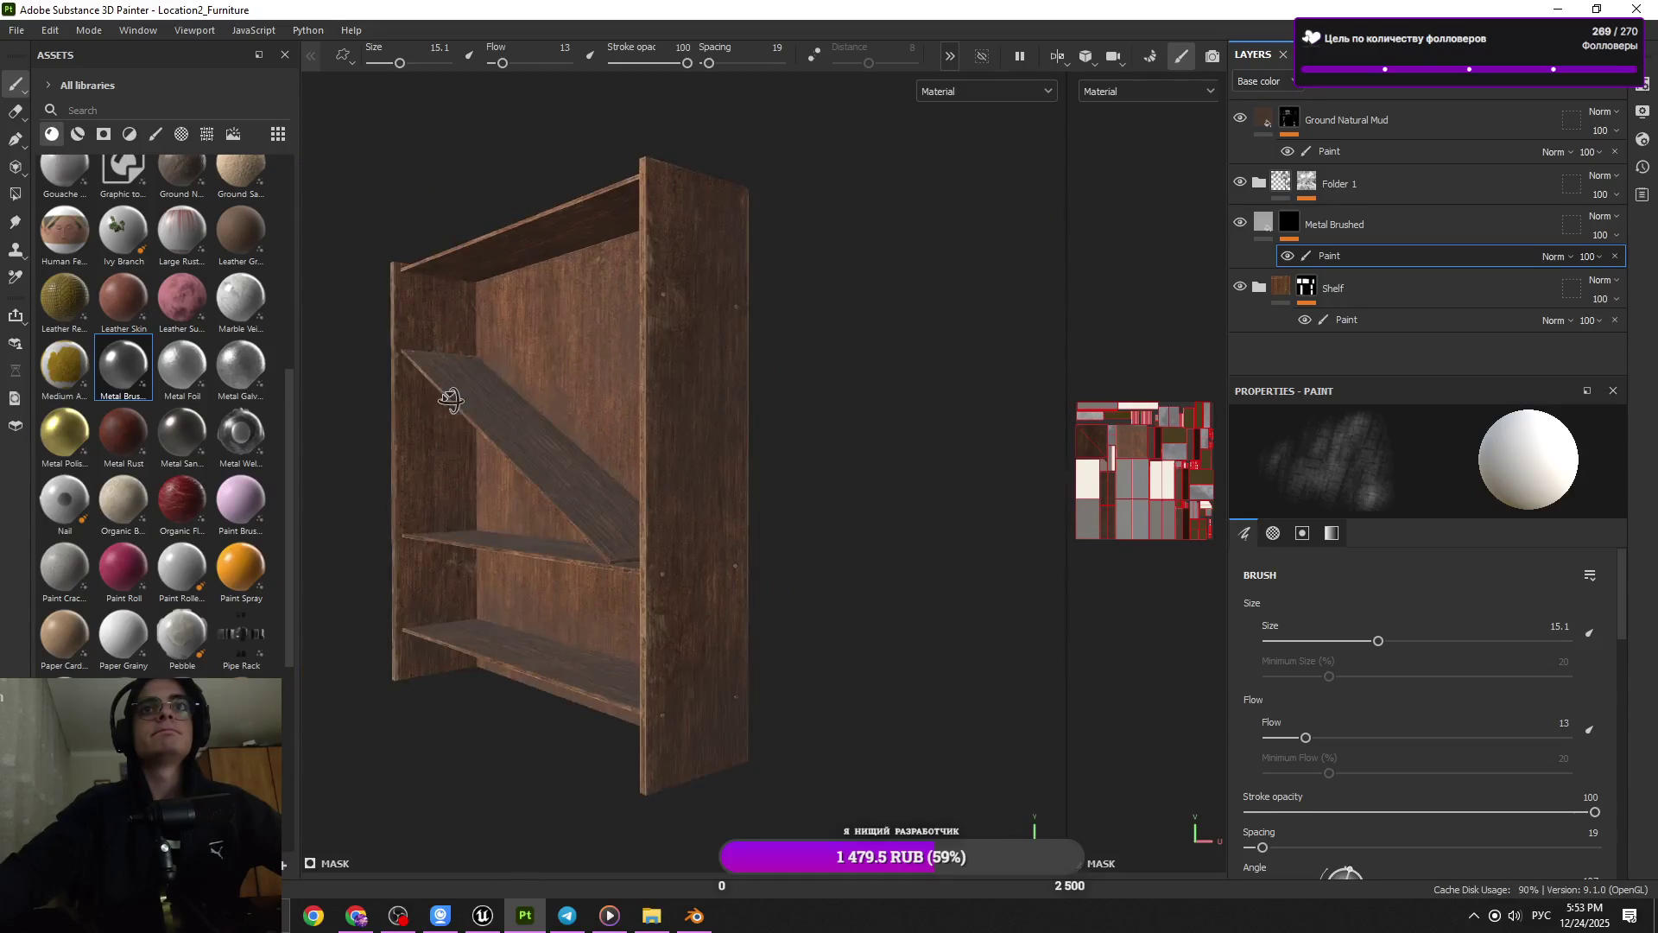
drag(648, 407, 647, 414)
drag(648, 414, 548, 480)
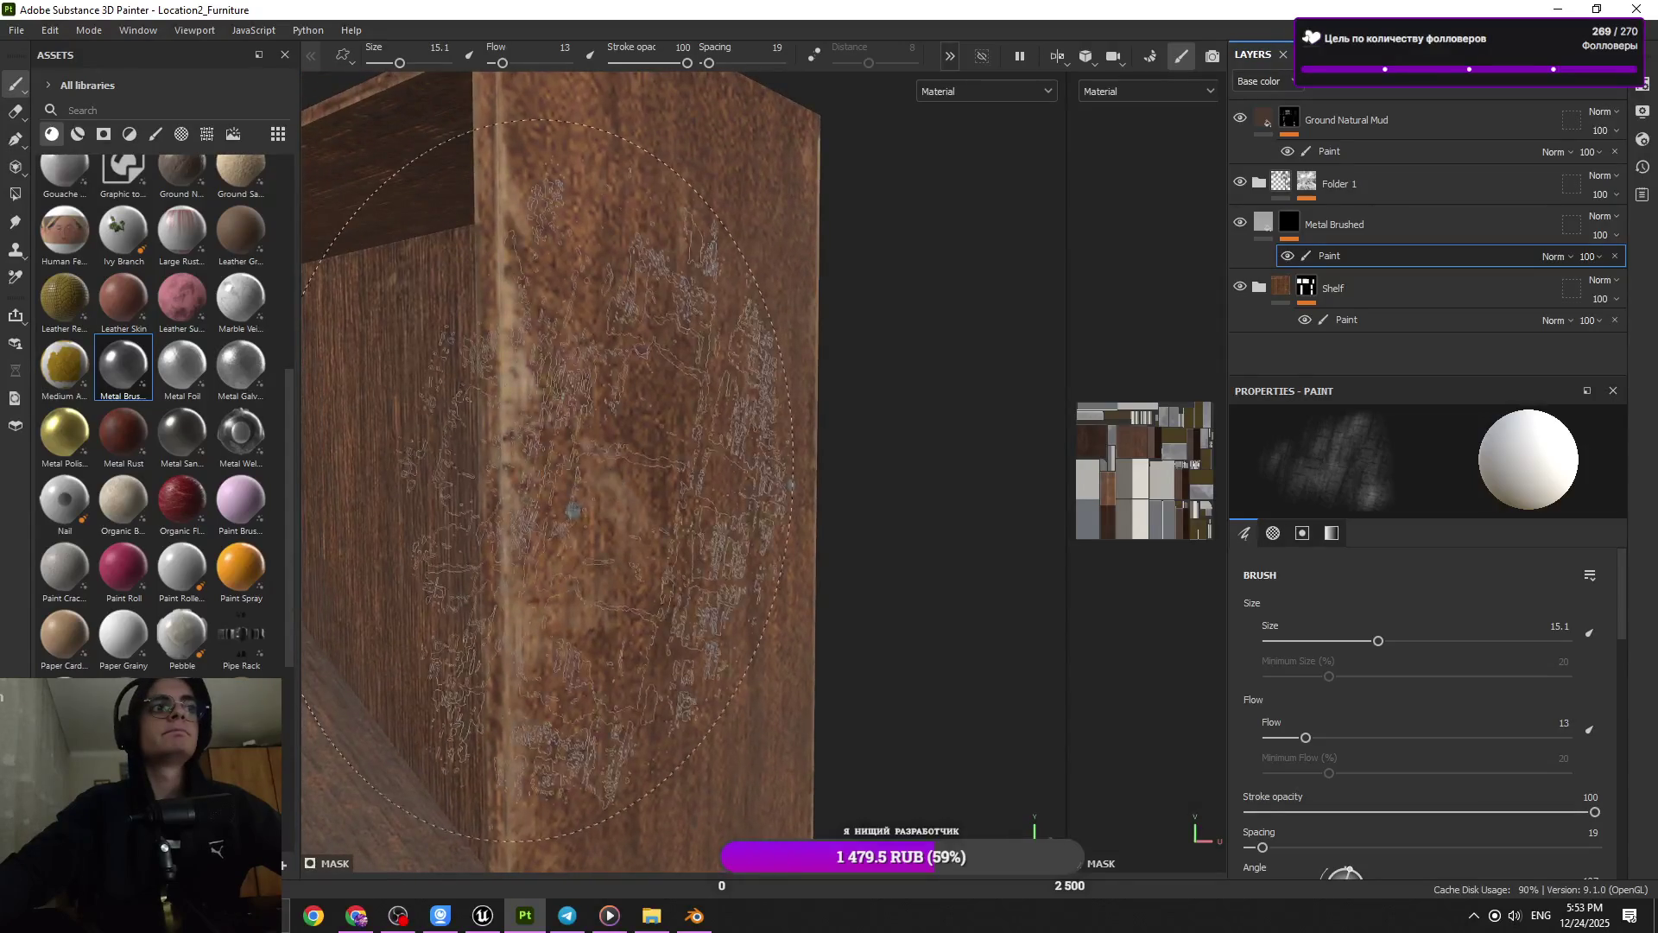
drag(748, 442, 852, 418)
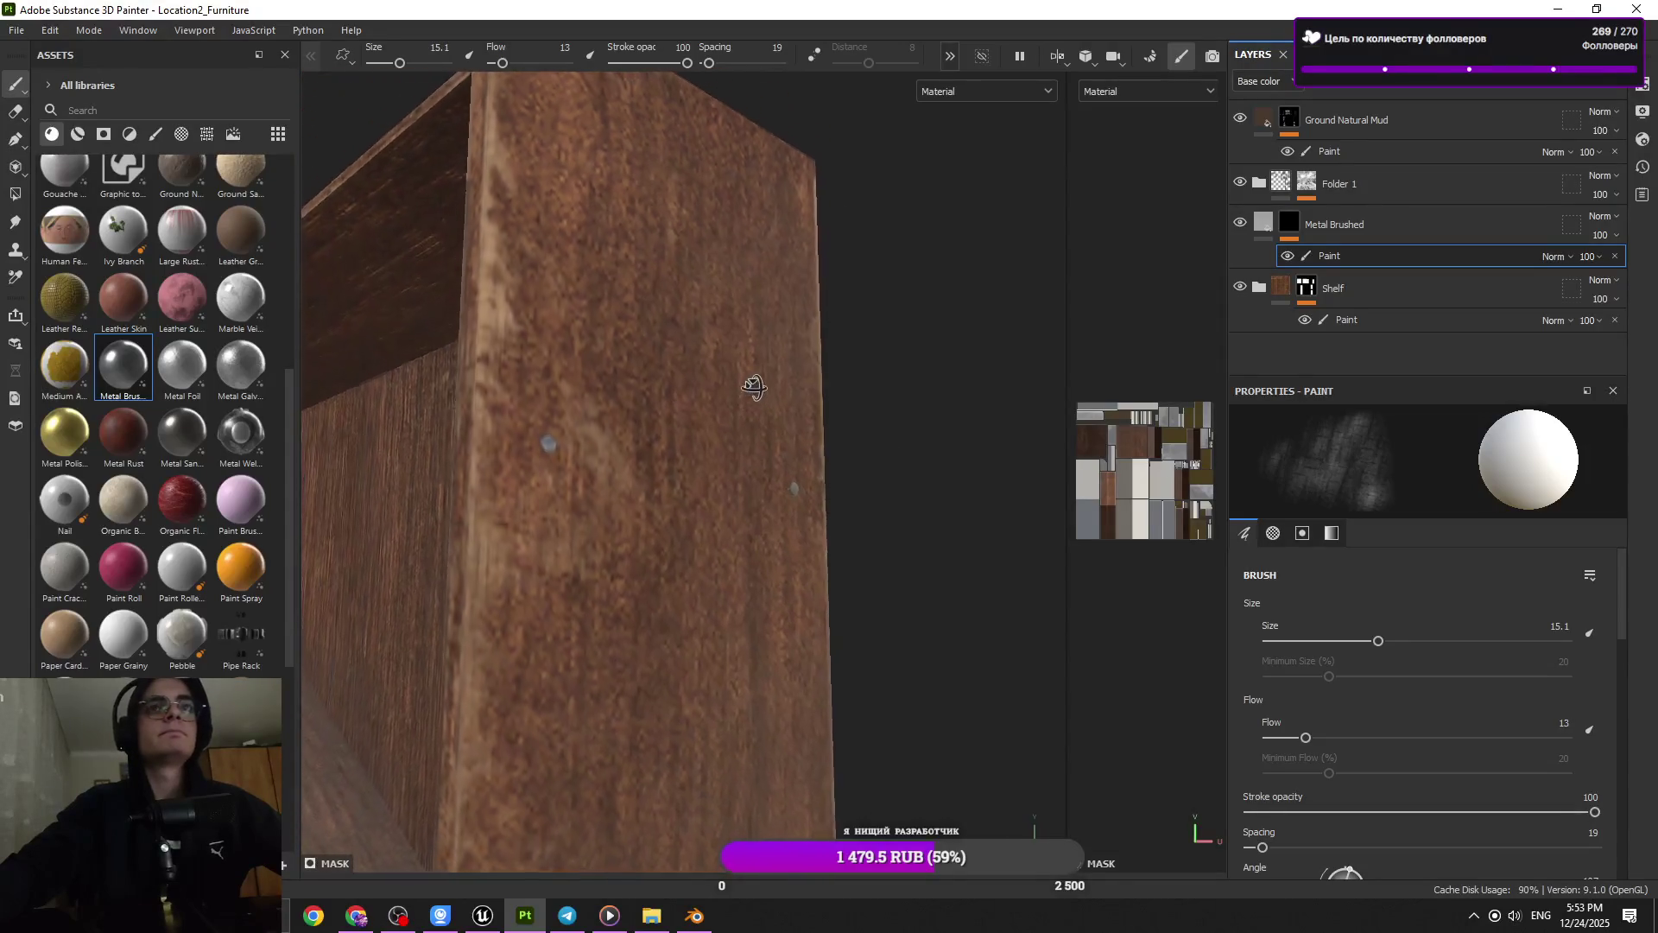